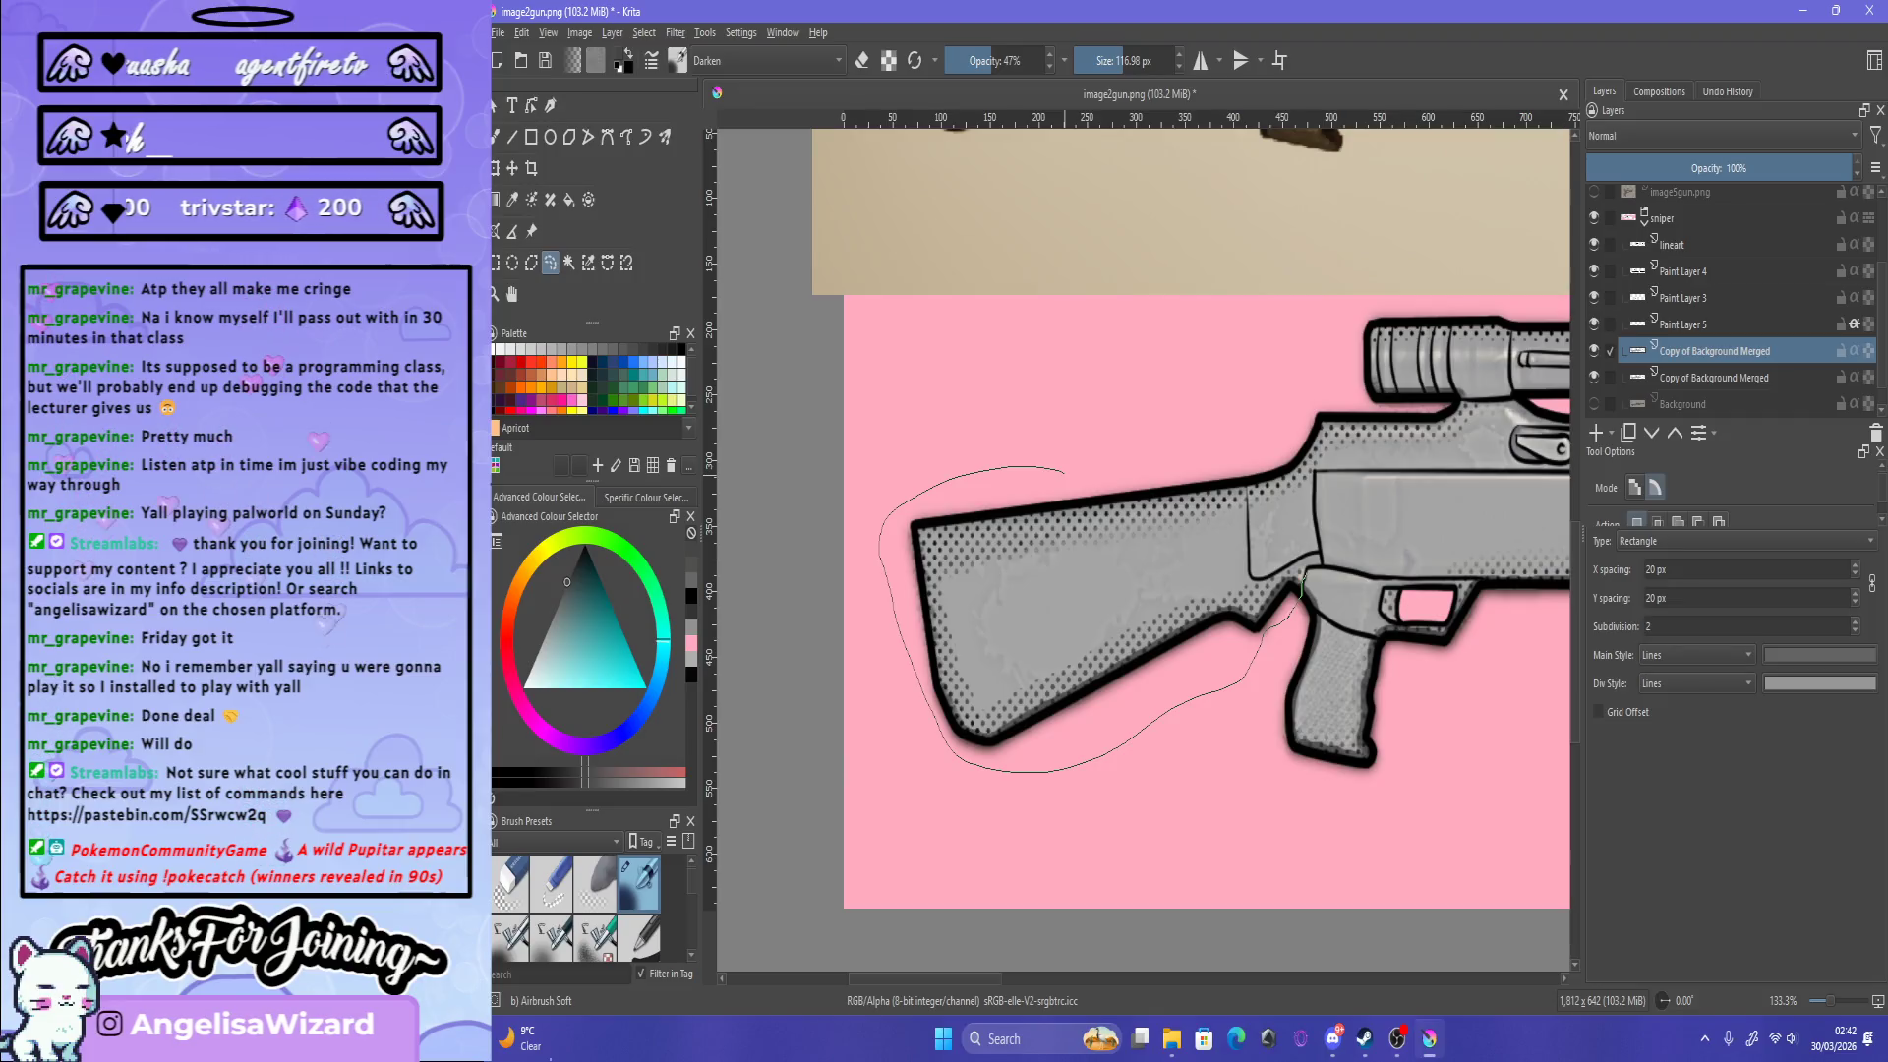
Step: Close the freehand selection, then start a polygonal selection around the stock's lower and upper edges
left_click_drag(1065, 472, 1278, 451)
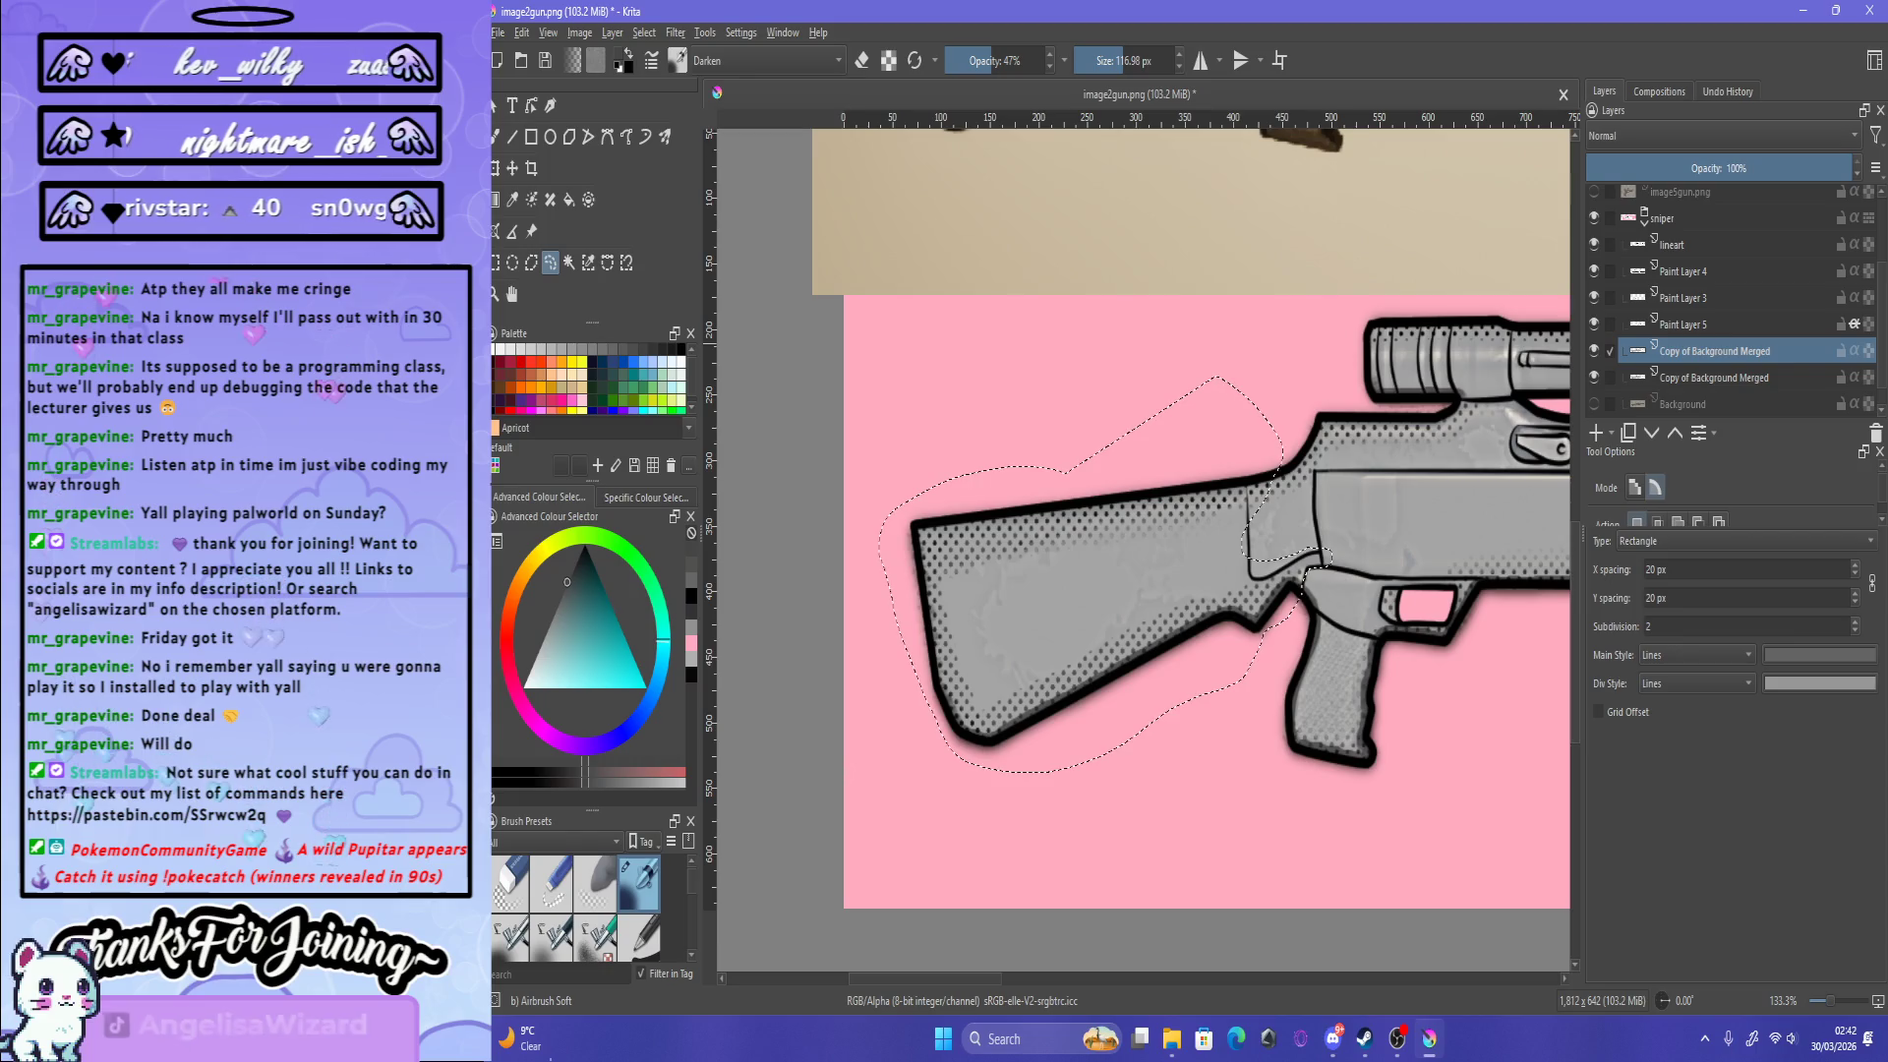
left_click(531, 262)
left_click(877, 459)
left_click(949, 837)
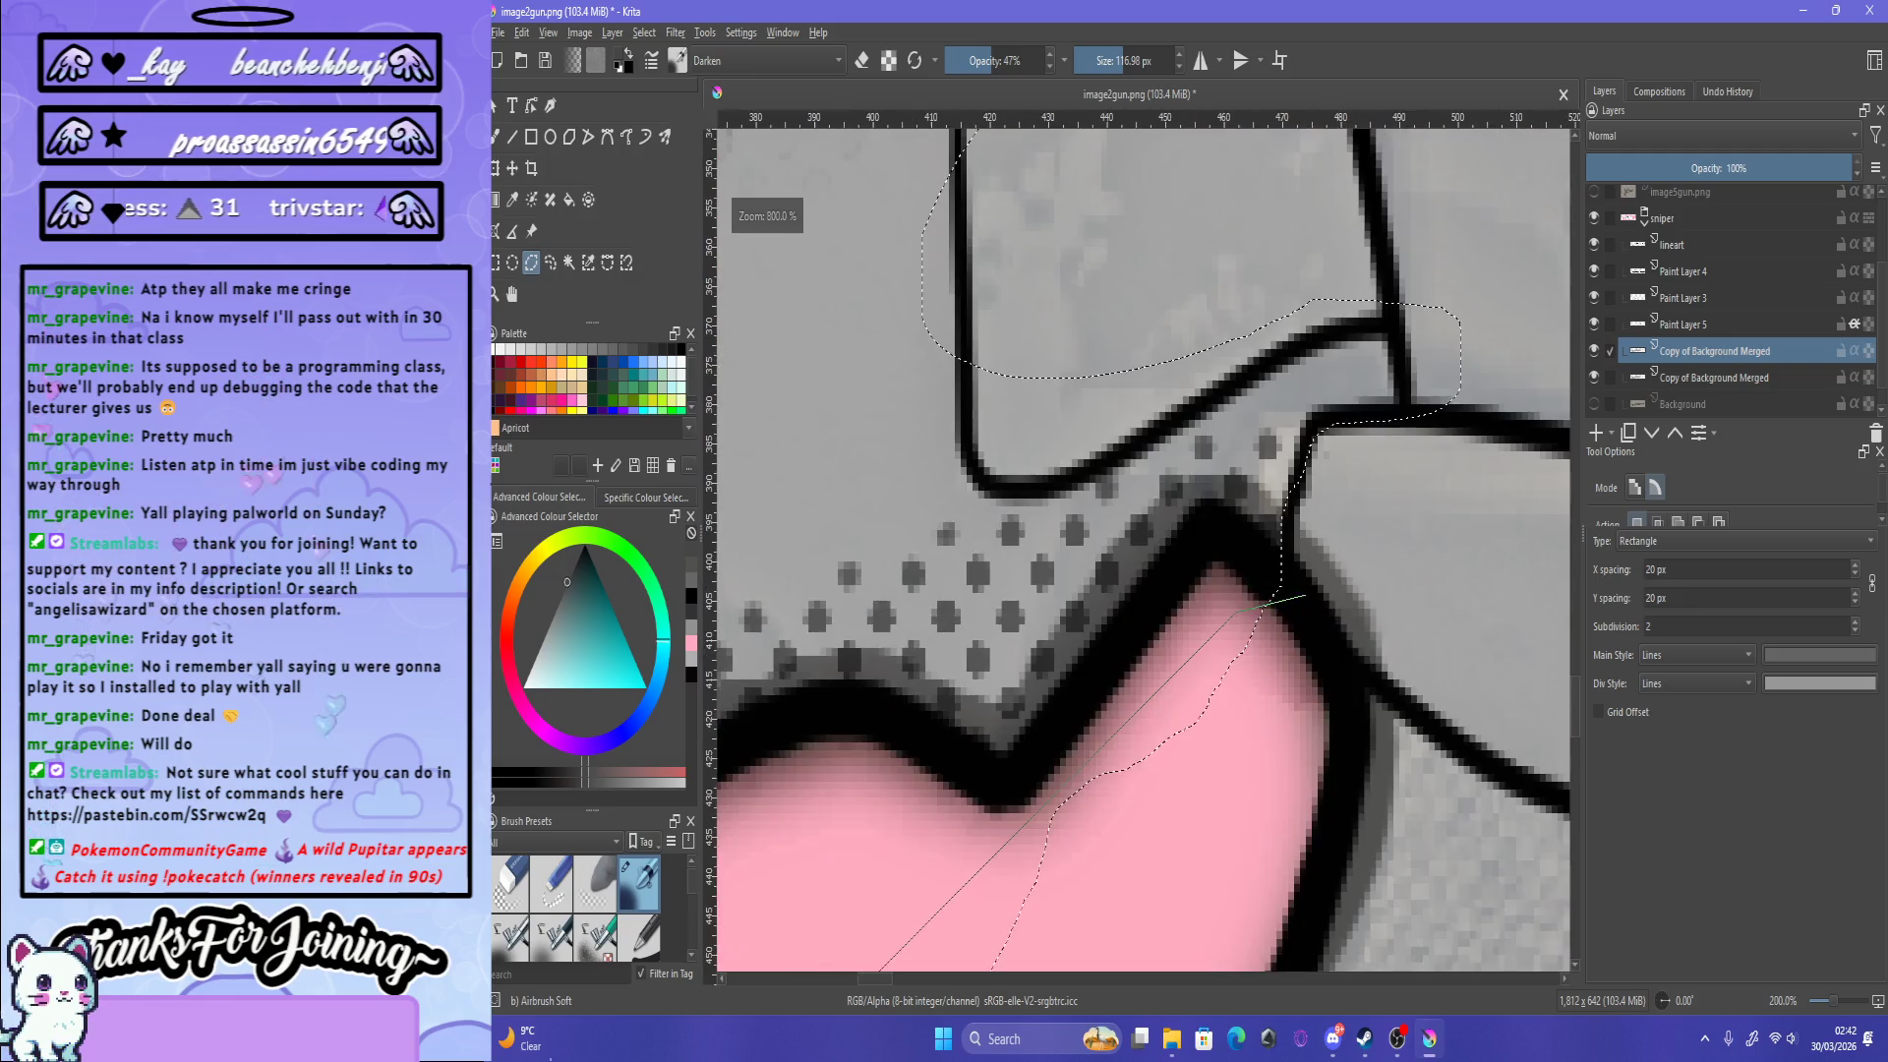
scroll(1269, 614, "up", 5)
left_click(1283, 549)
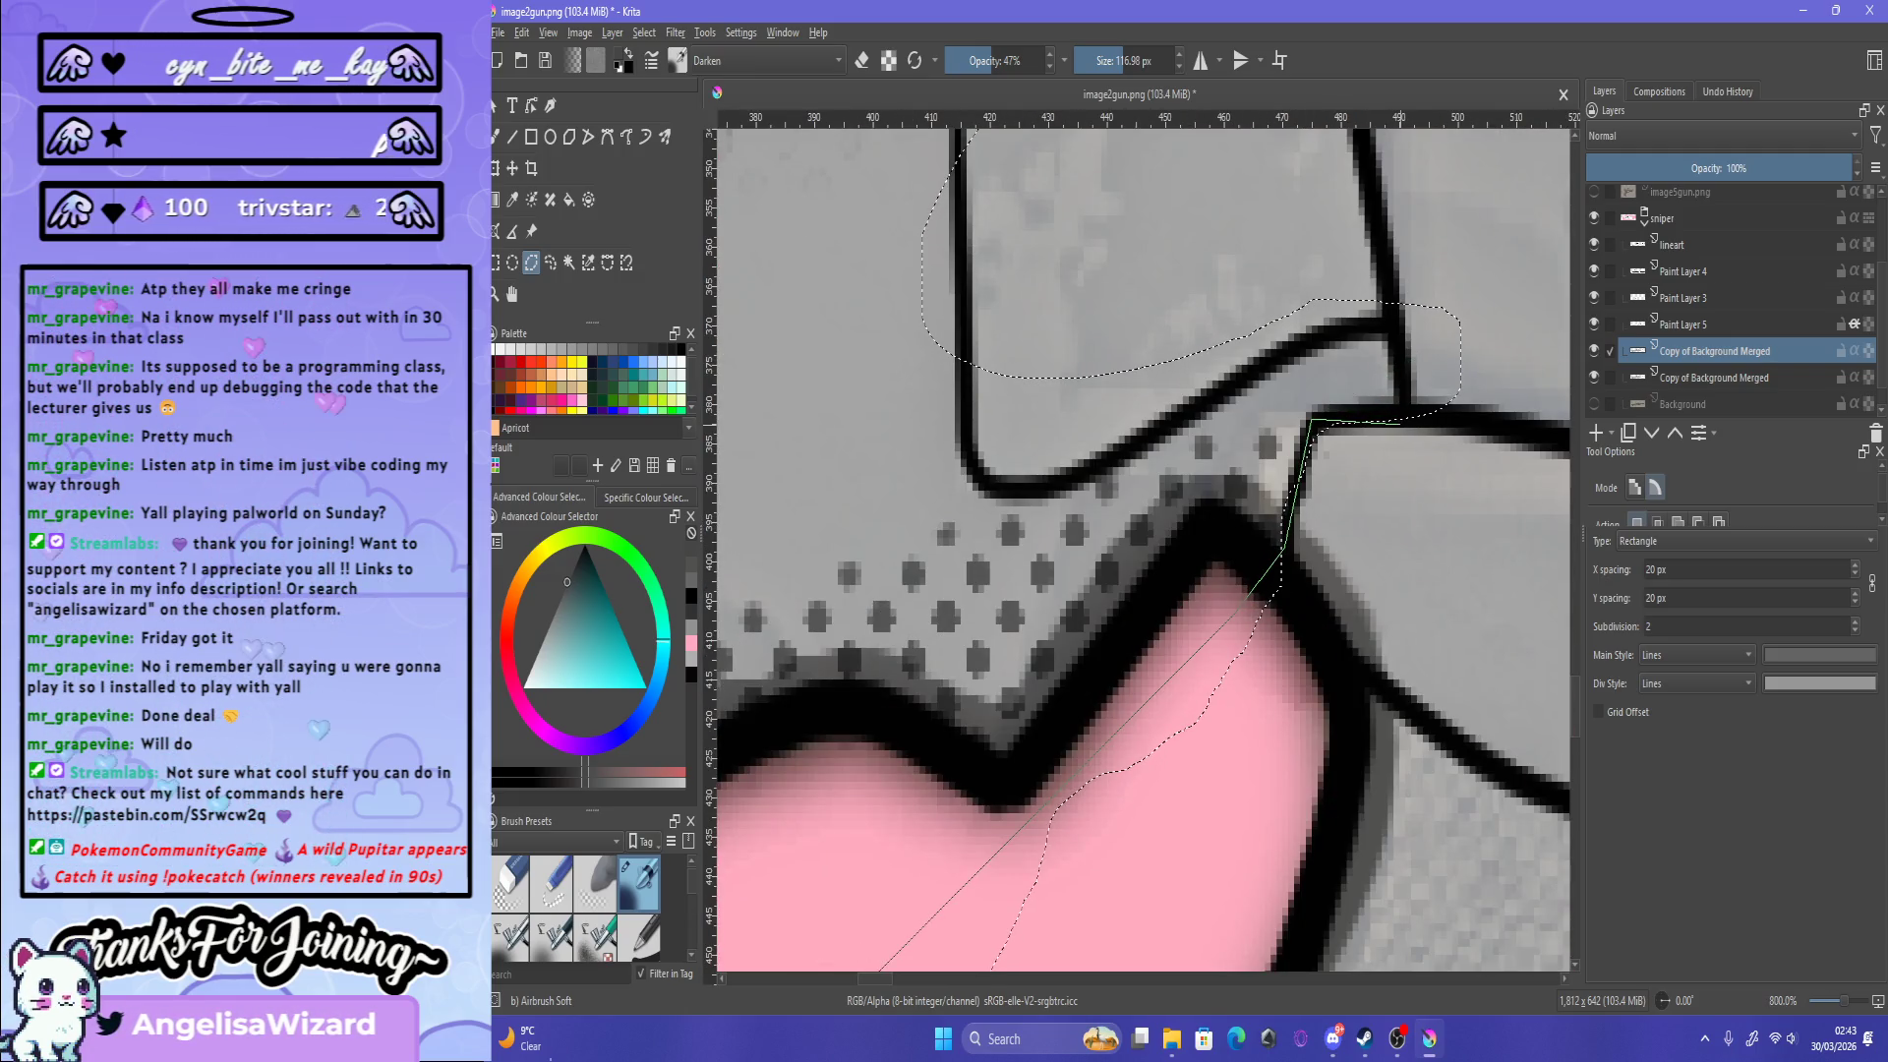
left_click(1387, 313)
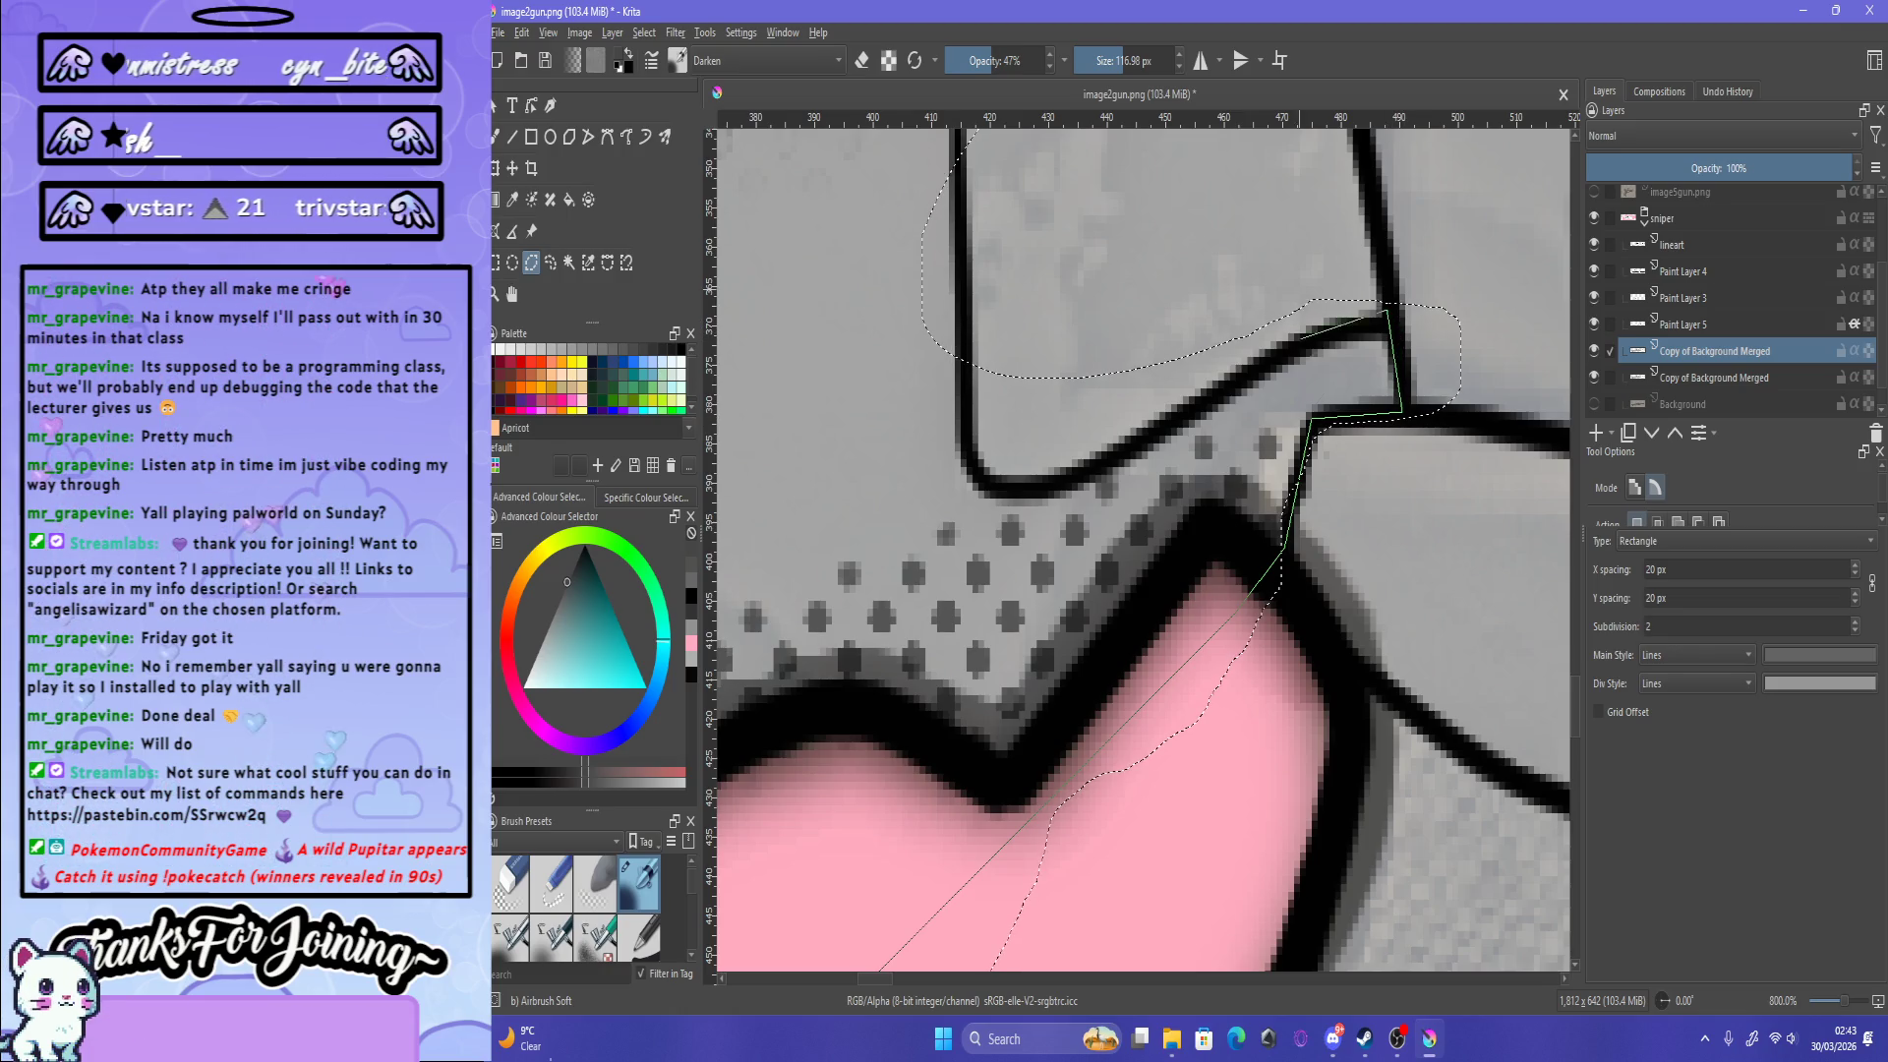
left_click(1276, 355)
left_click(1087, 479)
Step: Finish the stock's polygonal outline near its top edge and bring up the Filter menu
left_click(1033, 494)
left_click(983, 481)
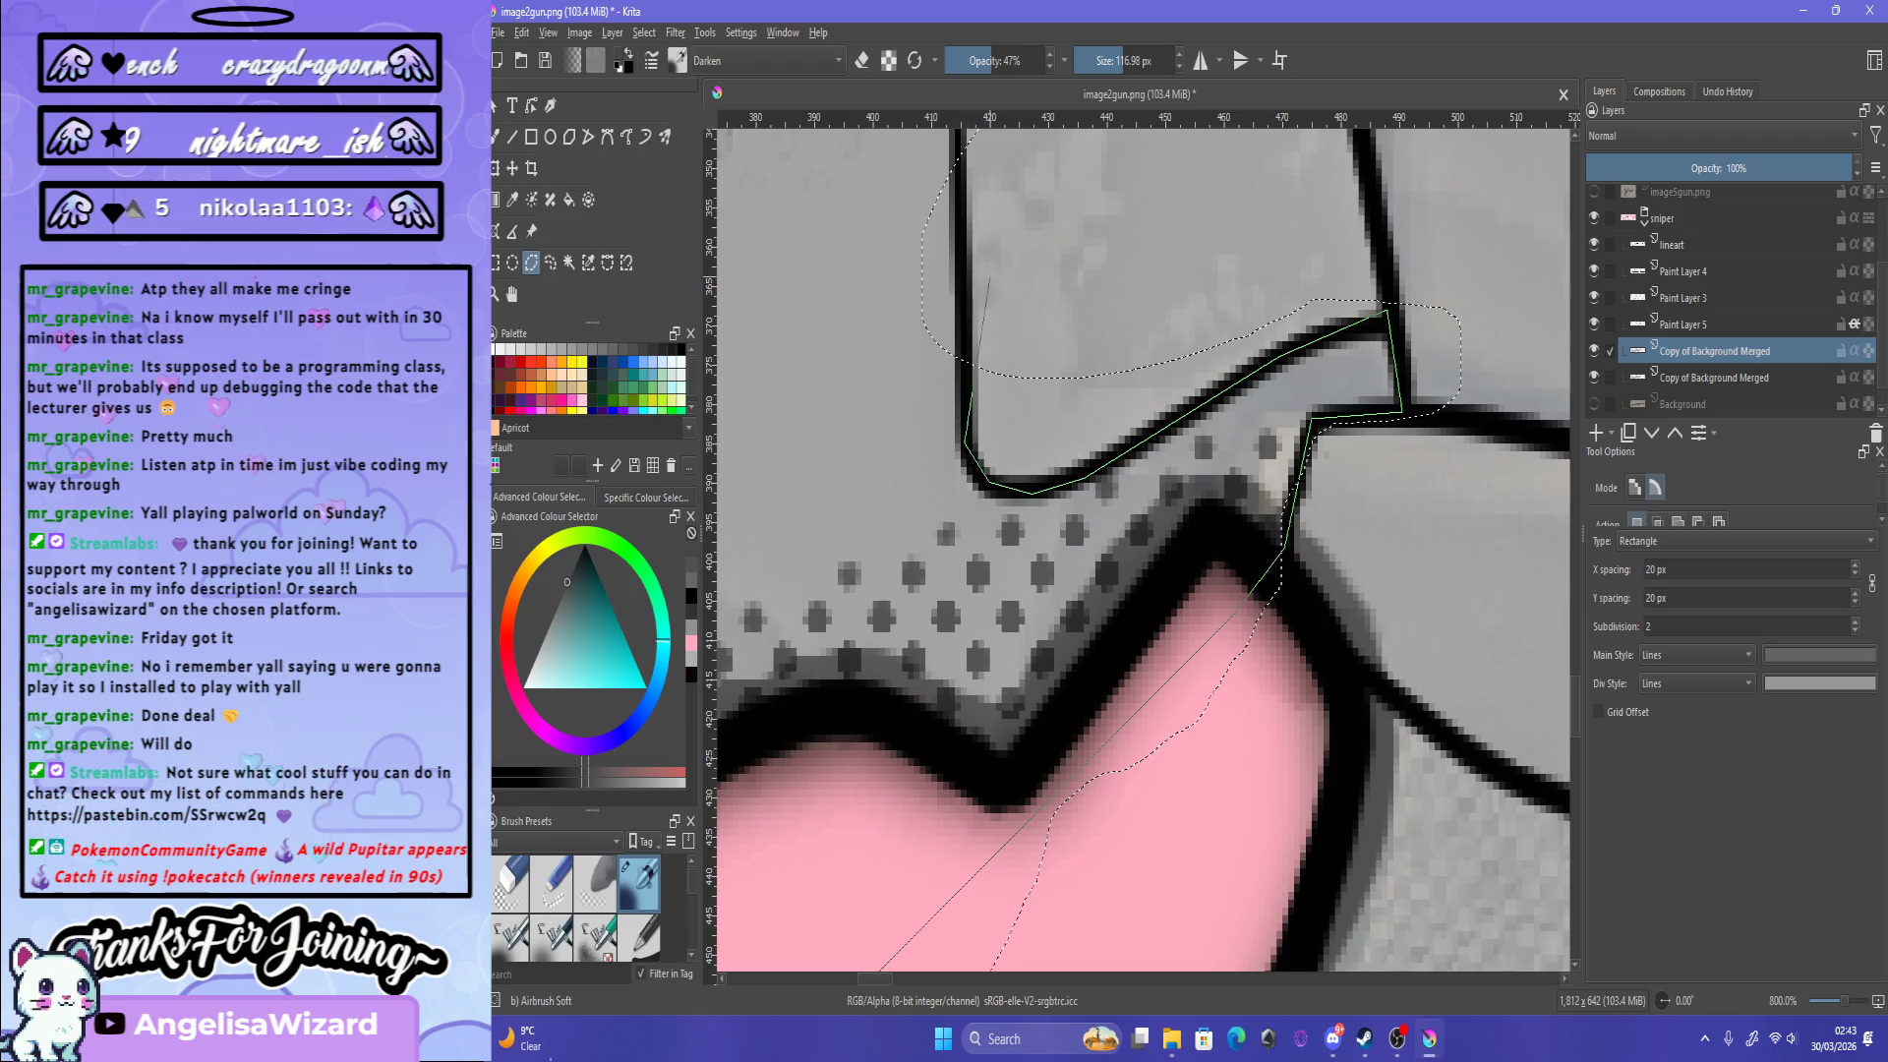
scroll(989, 280, "down", 5)
scroll(1047, 372, "up", 4)
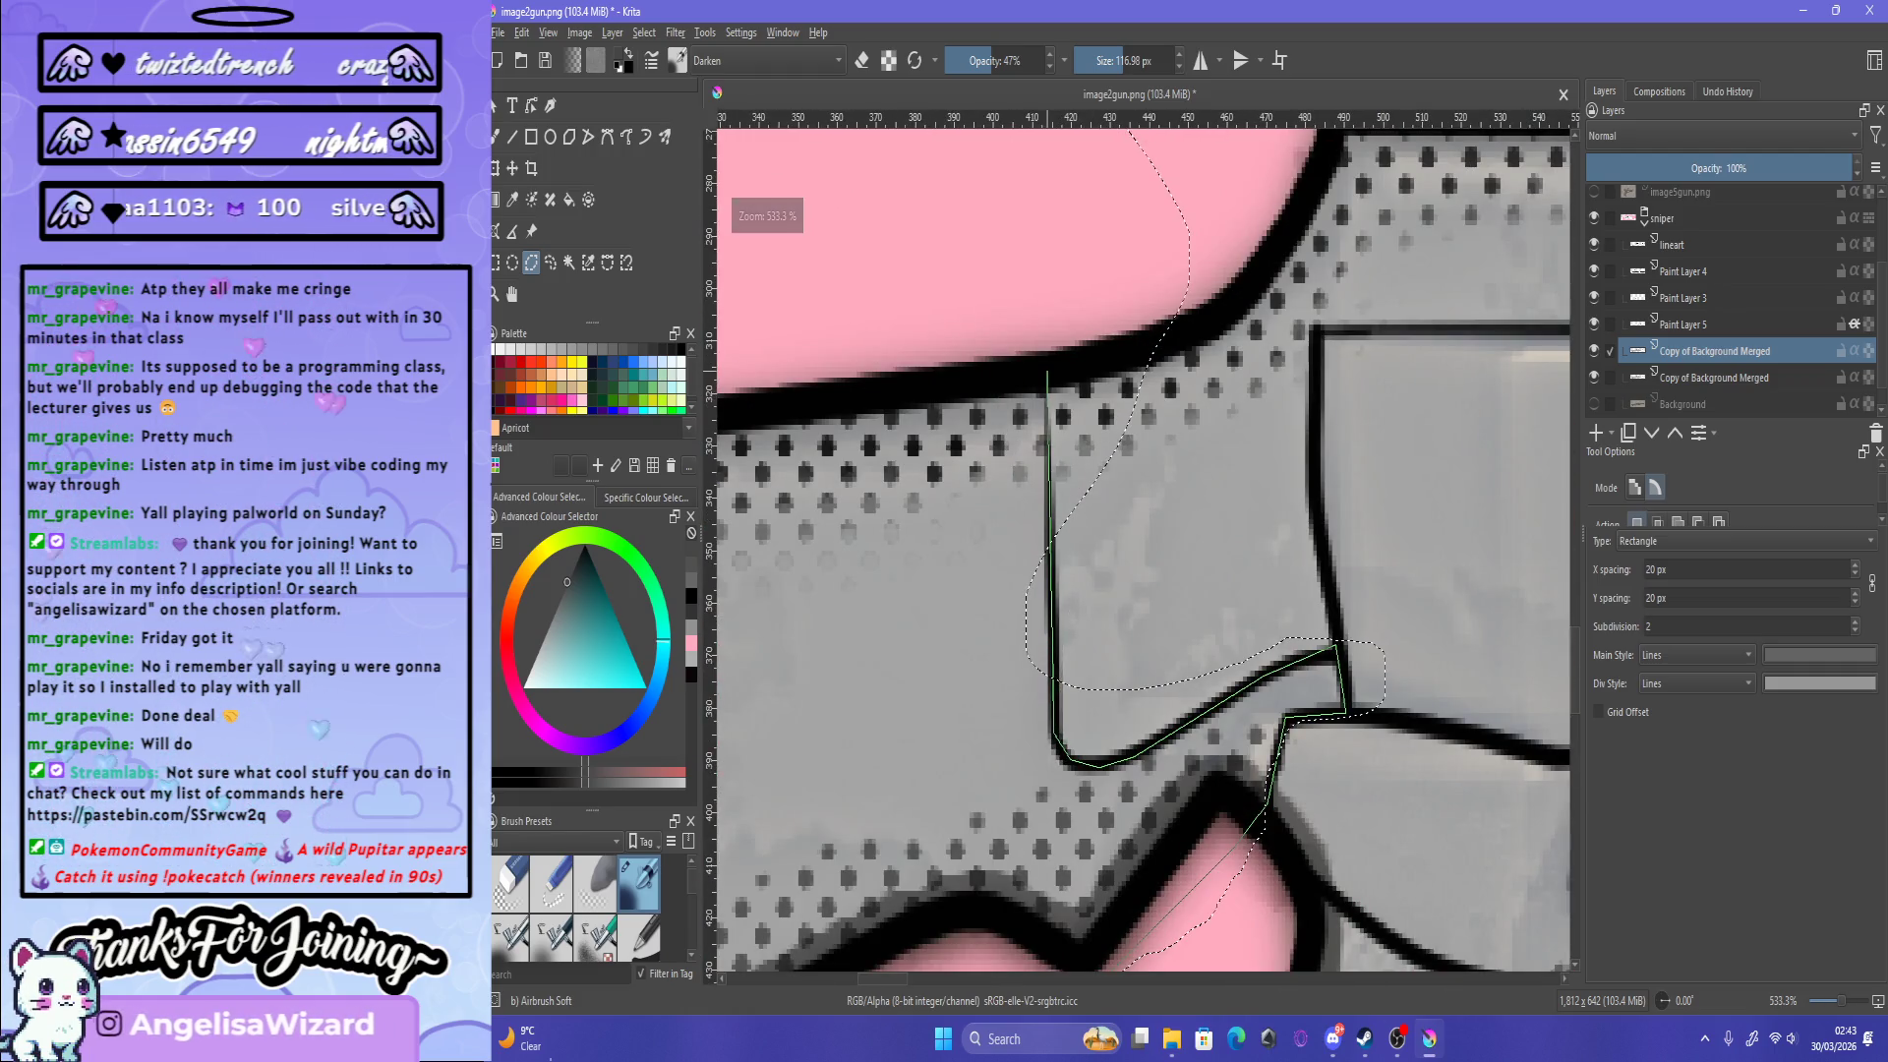
left_click(1047, 372)
scroll(1047, 372, "down", 5)
scroll(904, 309, "up", 2)
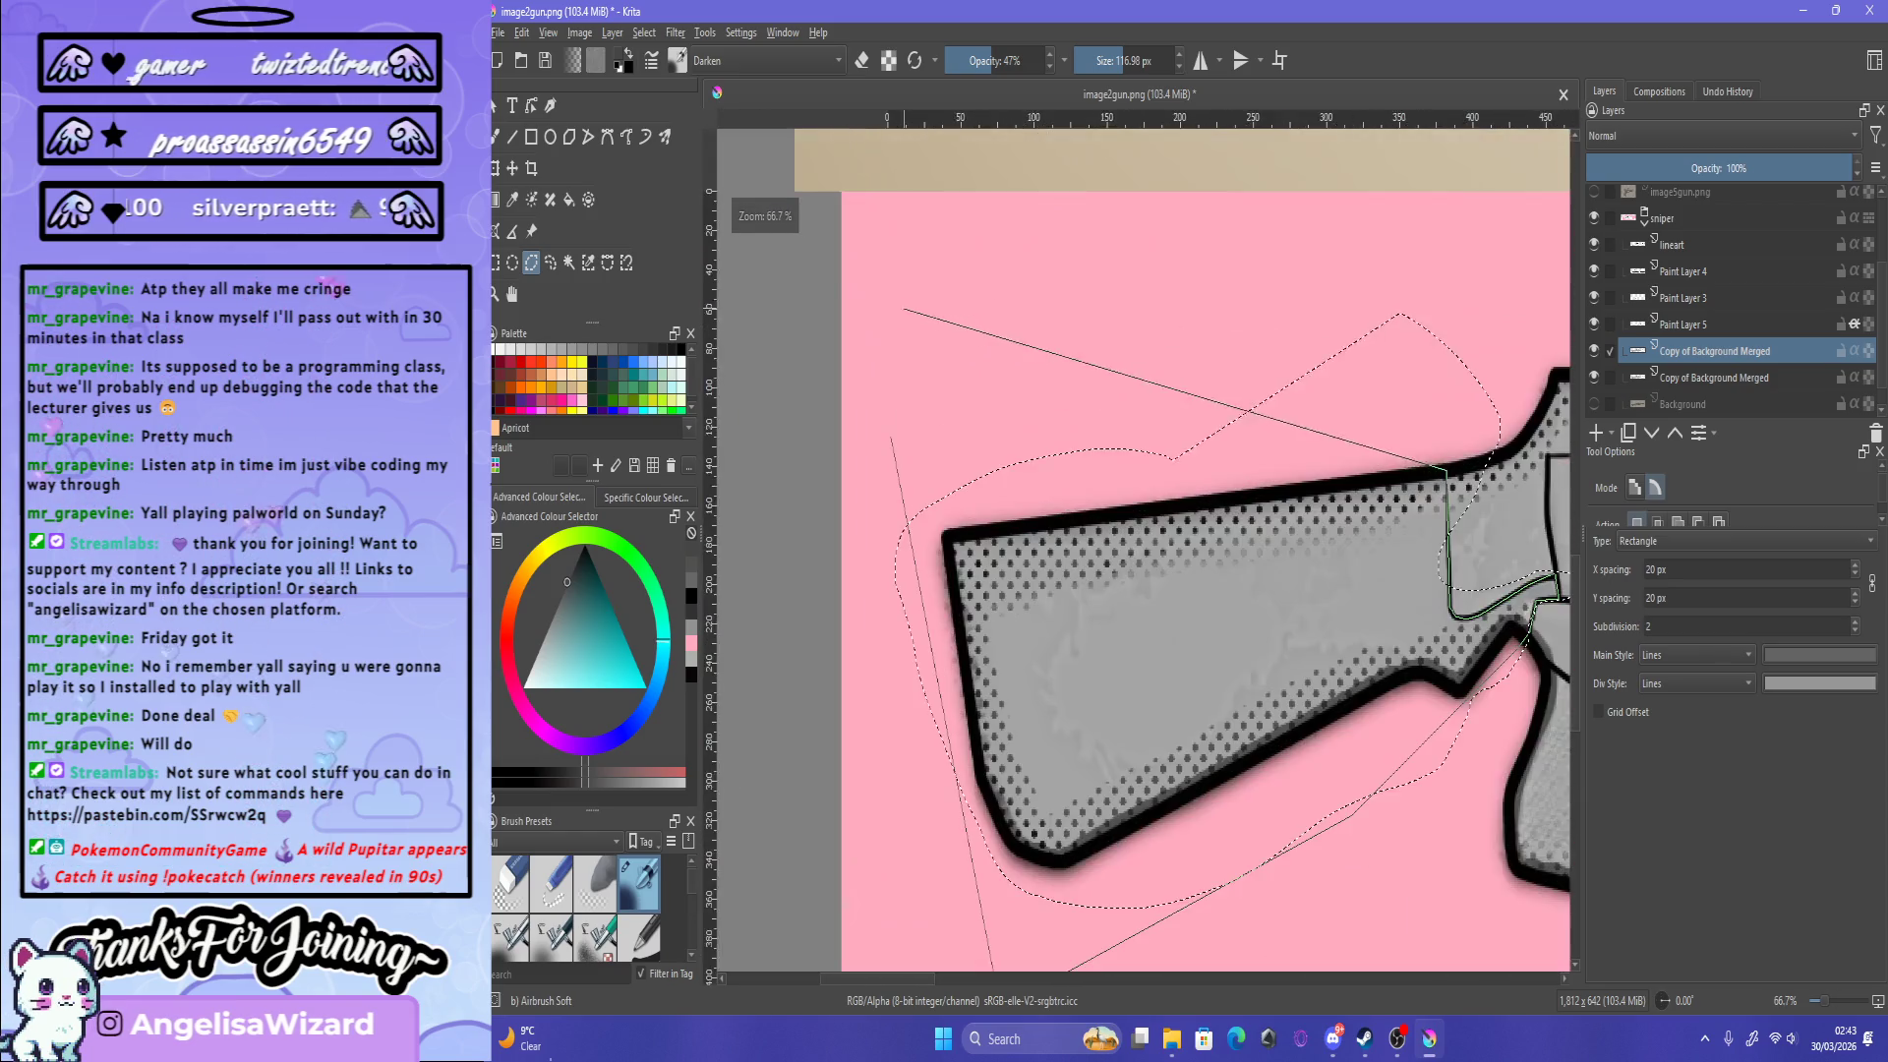
scroll(904, 308, "down", 4)
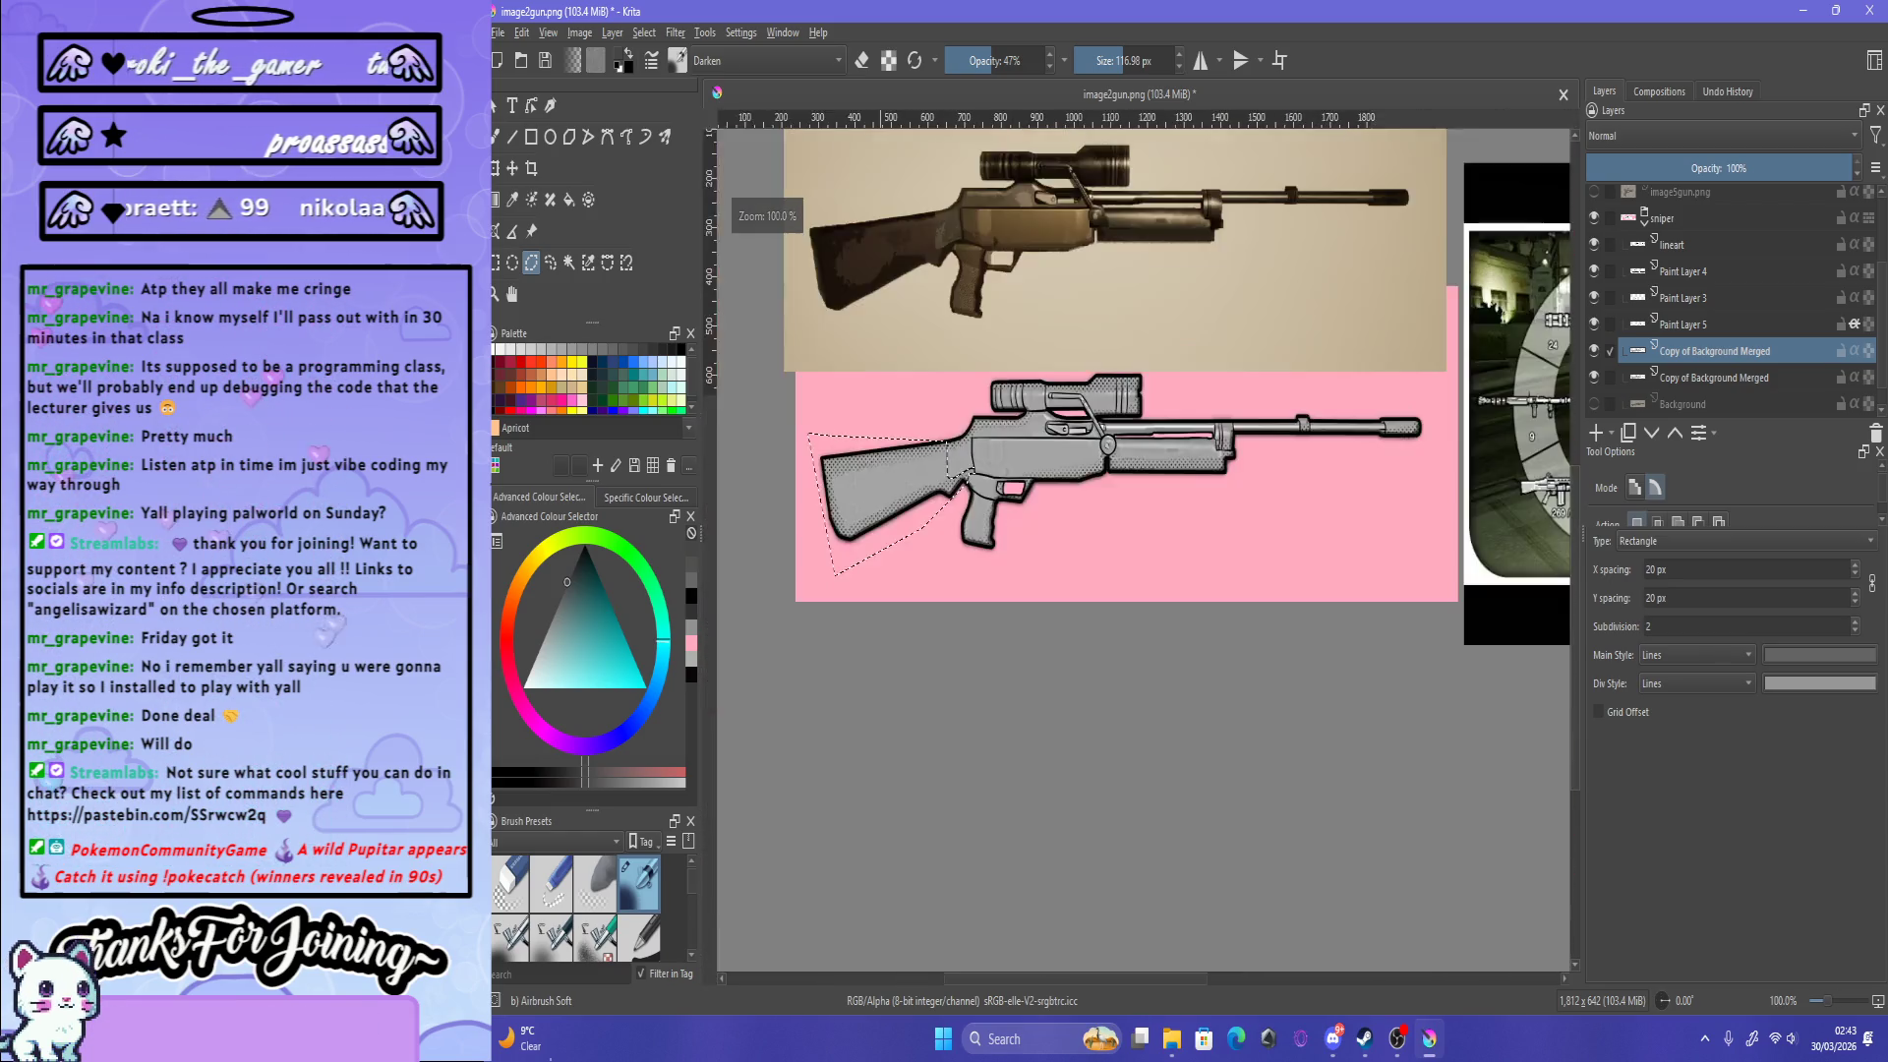
scroll(786, 462, "up", 2)
left_click(676, 33)
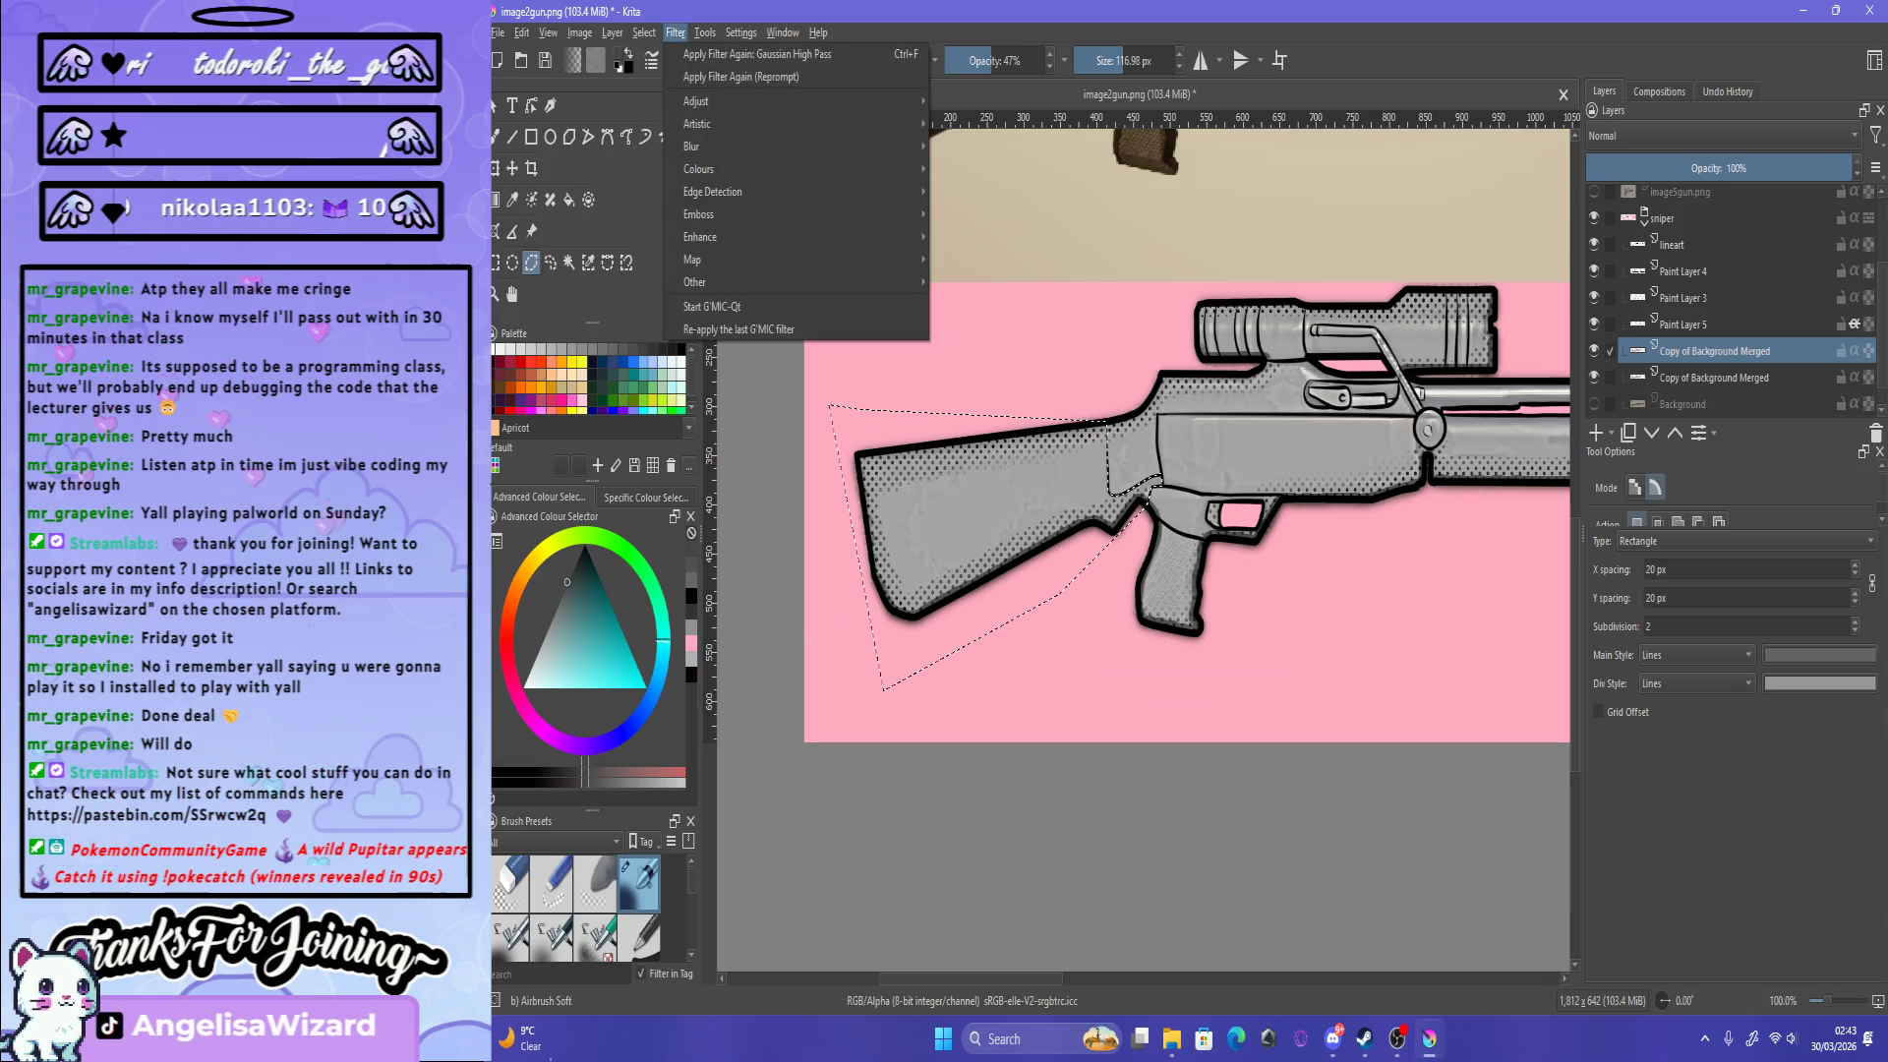
Step: Browse Filter > Adjust, then escape the menu without applying any filter
mouse_move(699, 101)
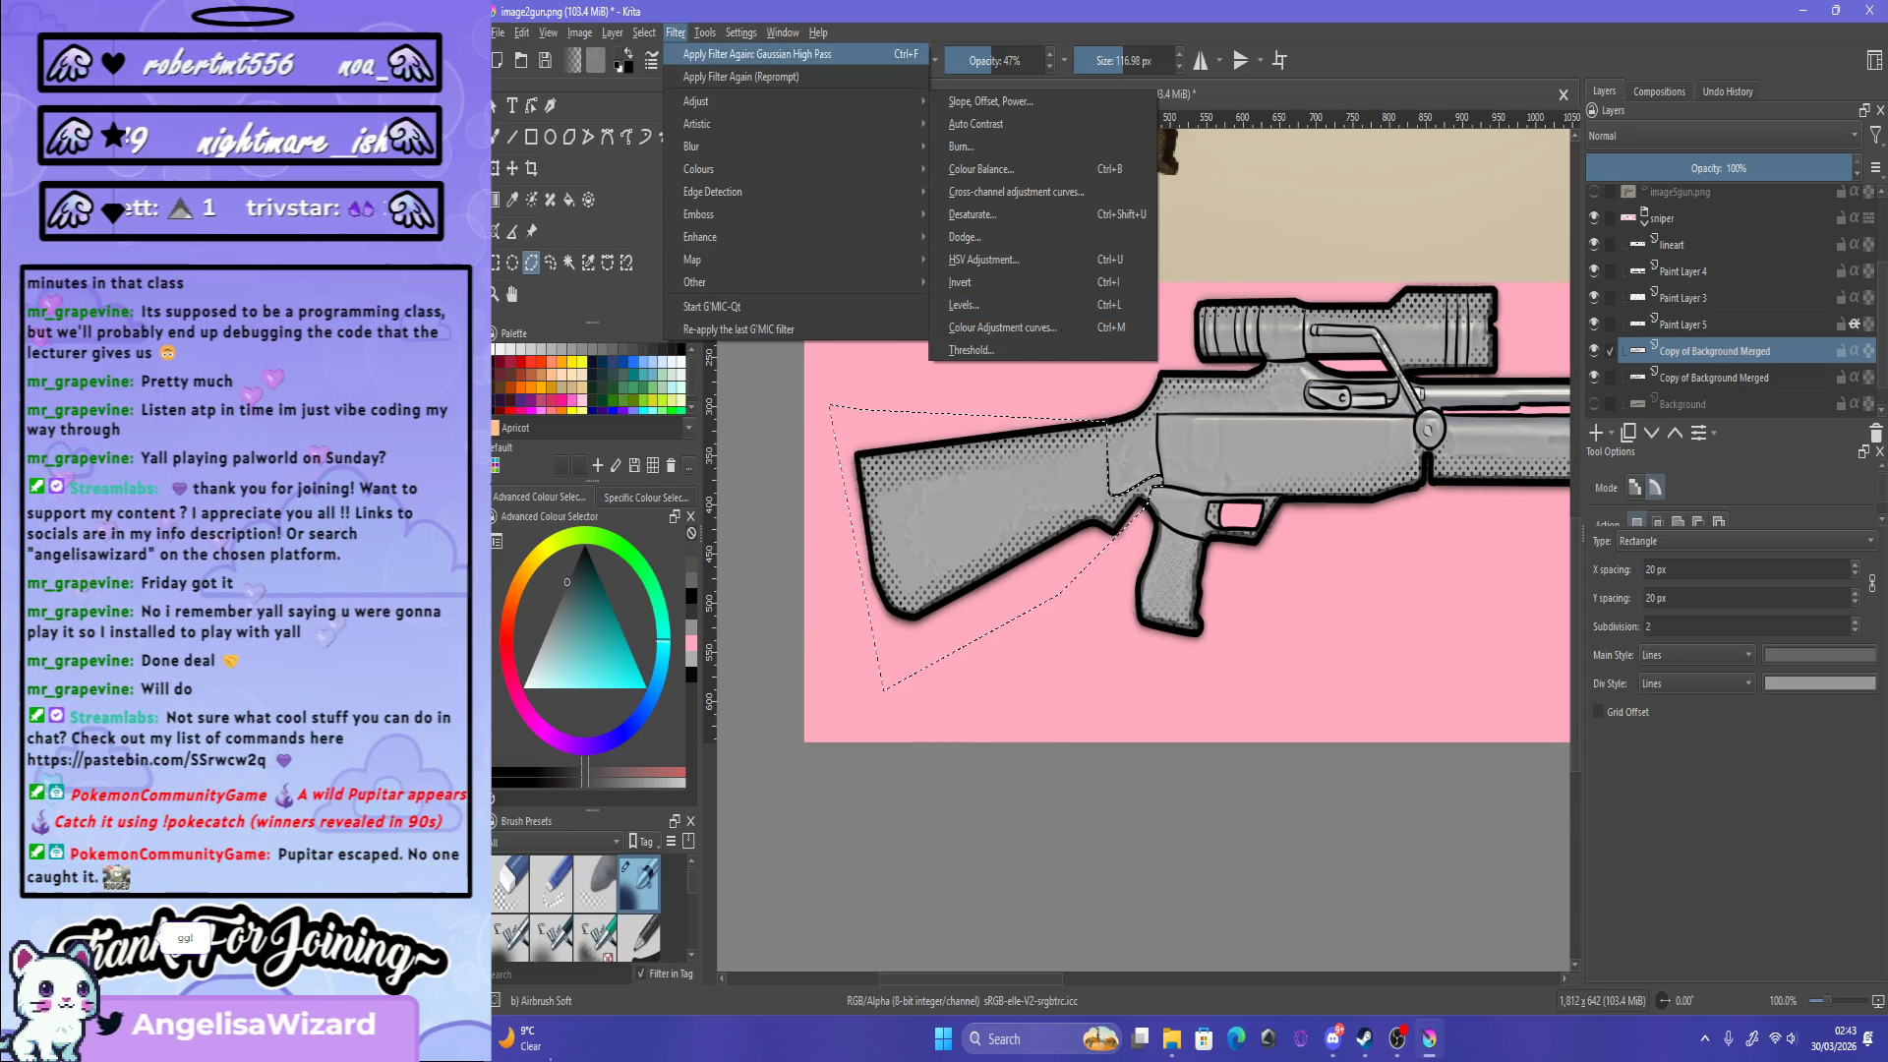
key("Escape")
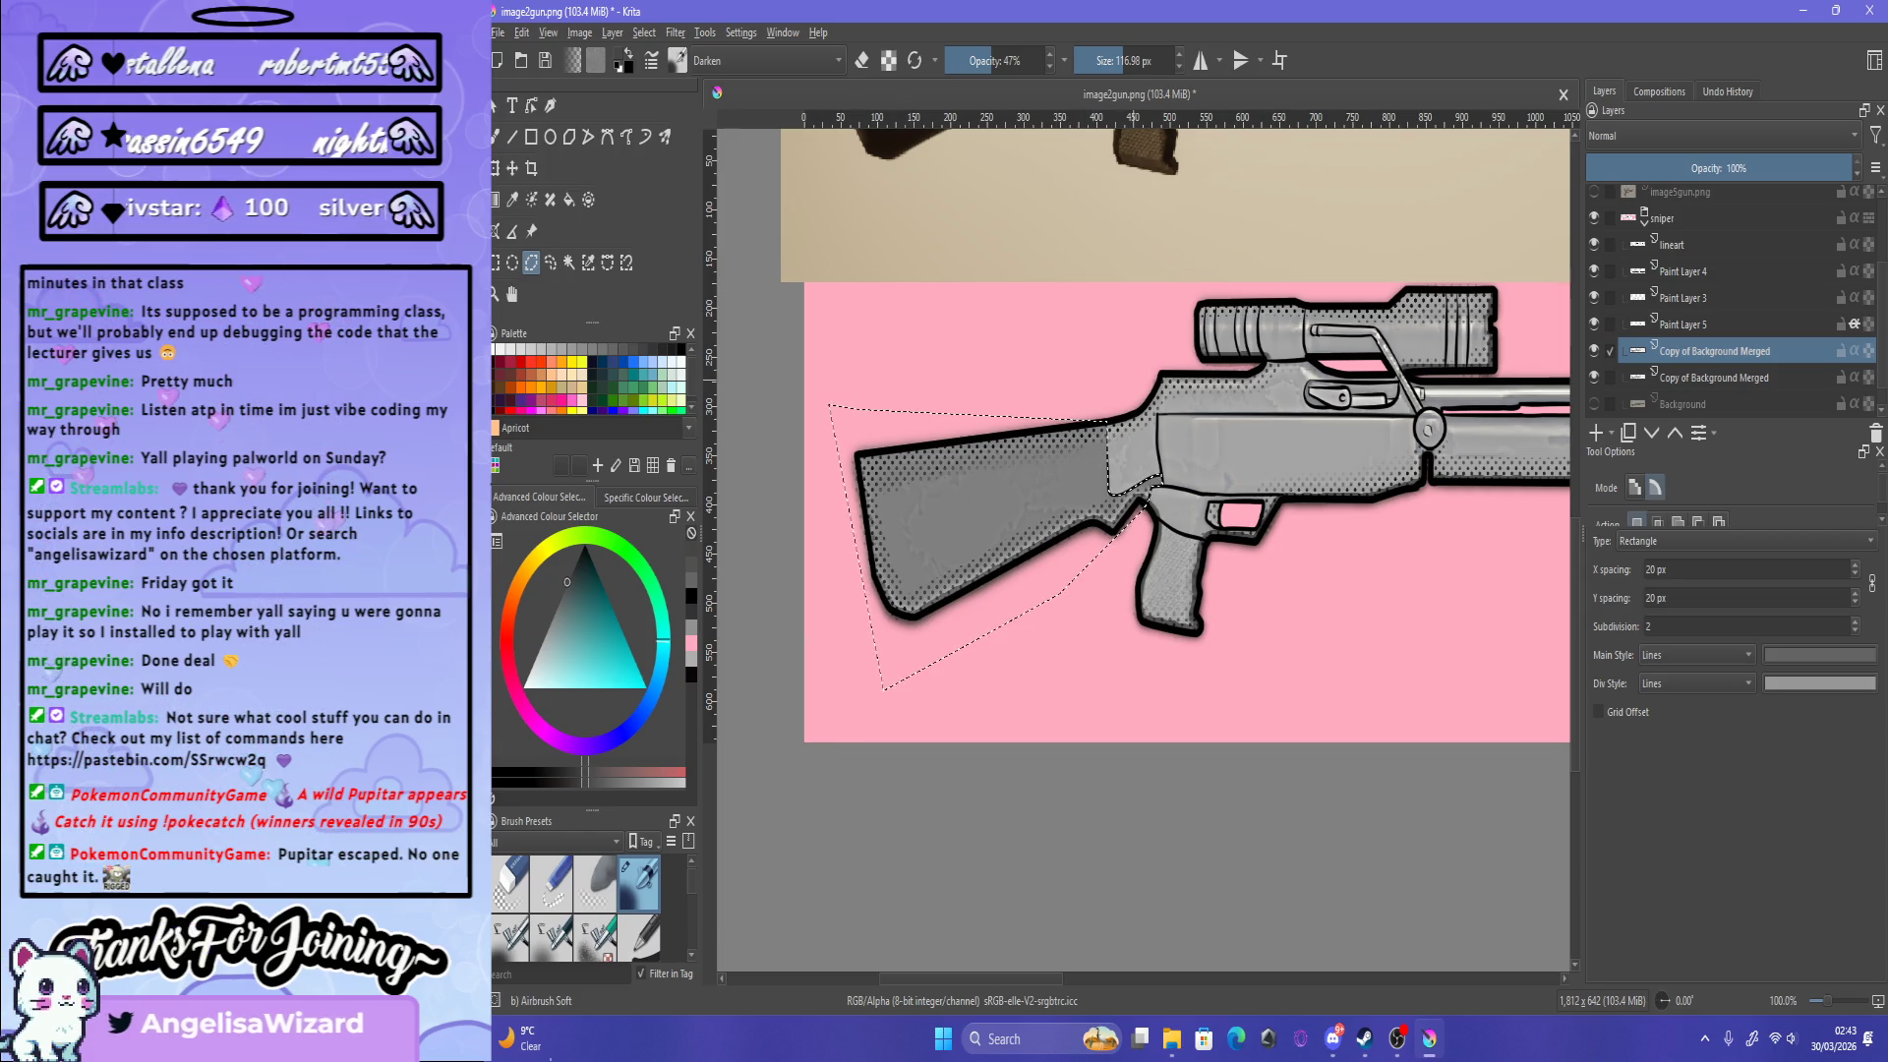
scroll(1121, 393, "down", 3)
scroll(1121, 394, "up", 1)
scroll(1140, 393, "up", 2)
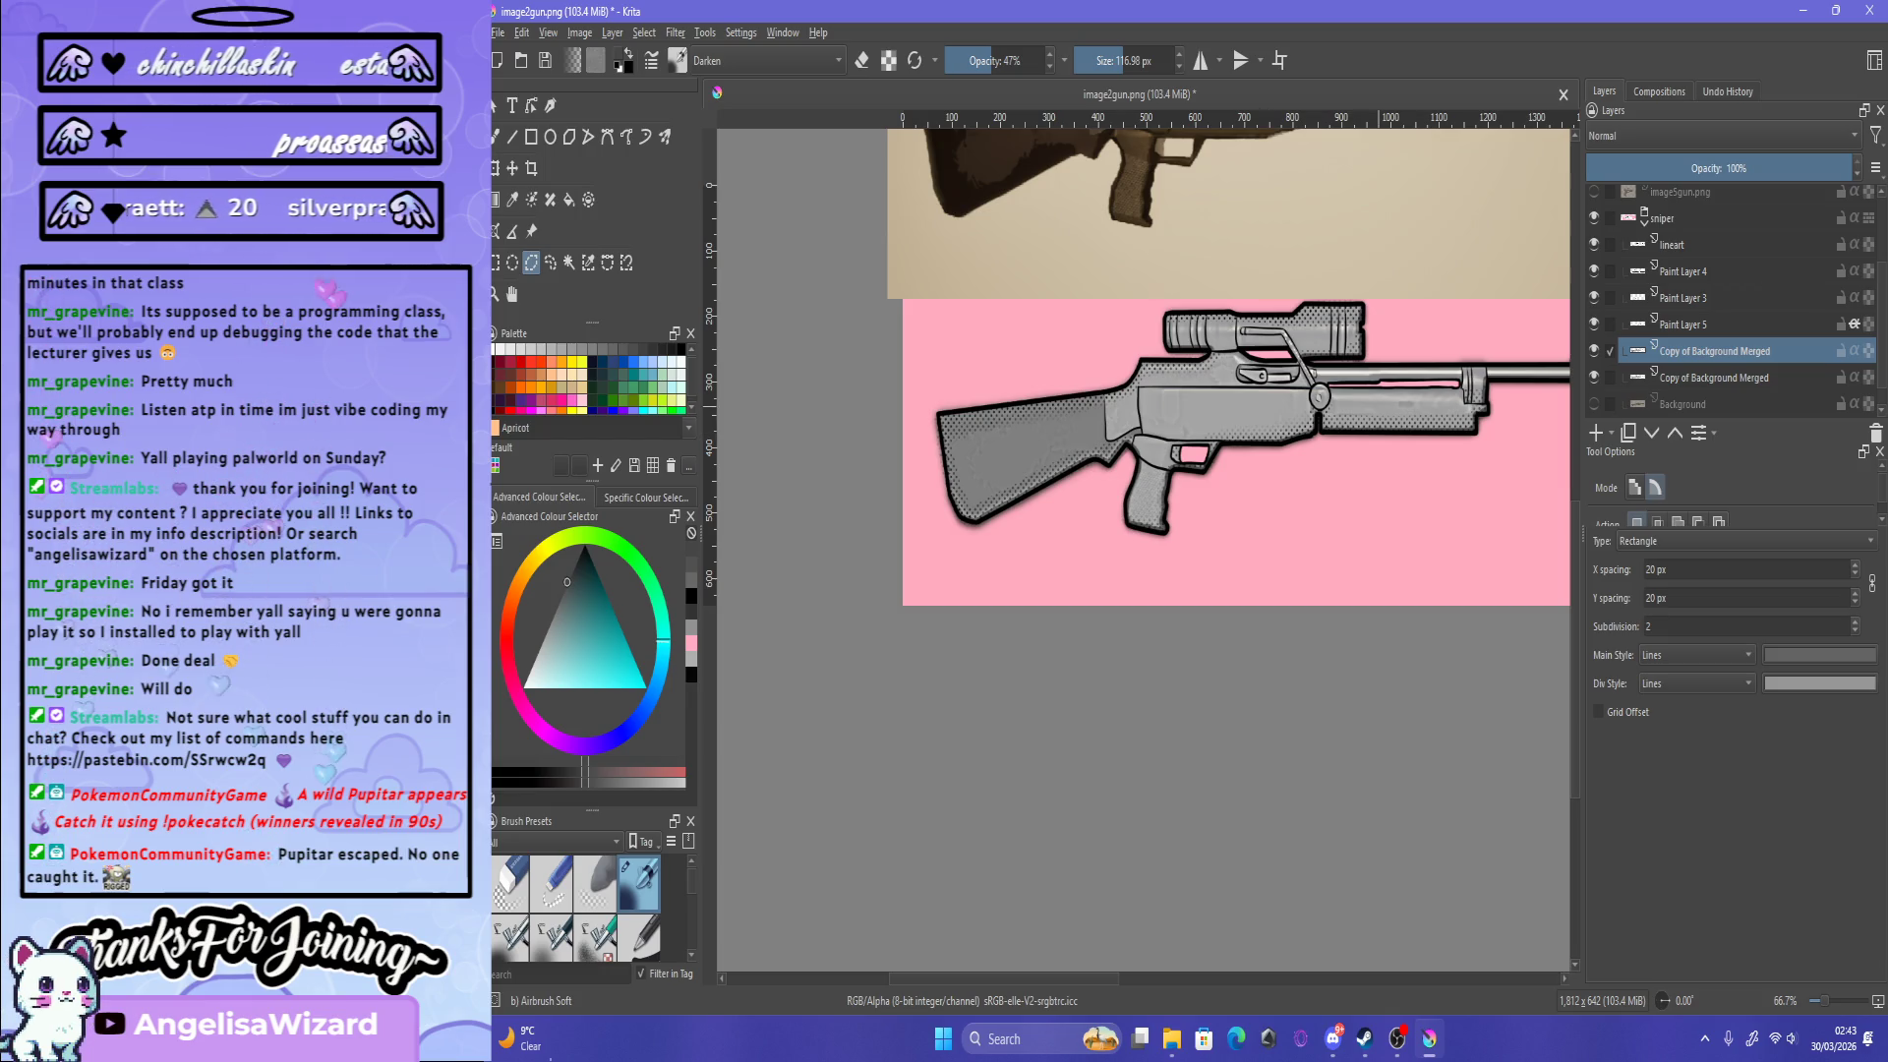
Step: Start a polygonal selection below the barrel, adding corners under its front end and above the front ring
scroll(1141, 491, "up", 2)
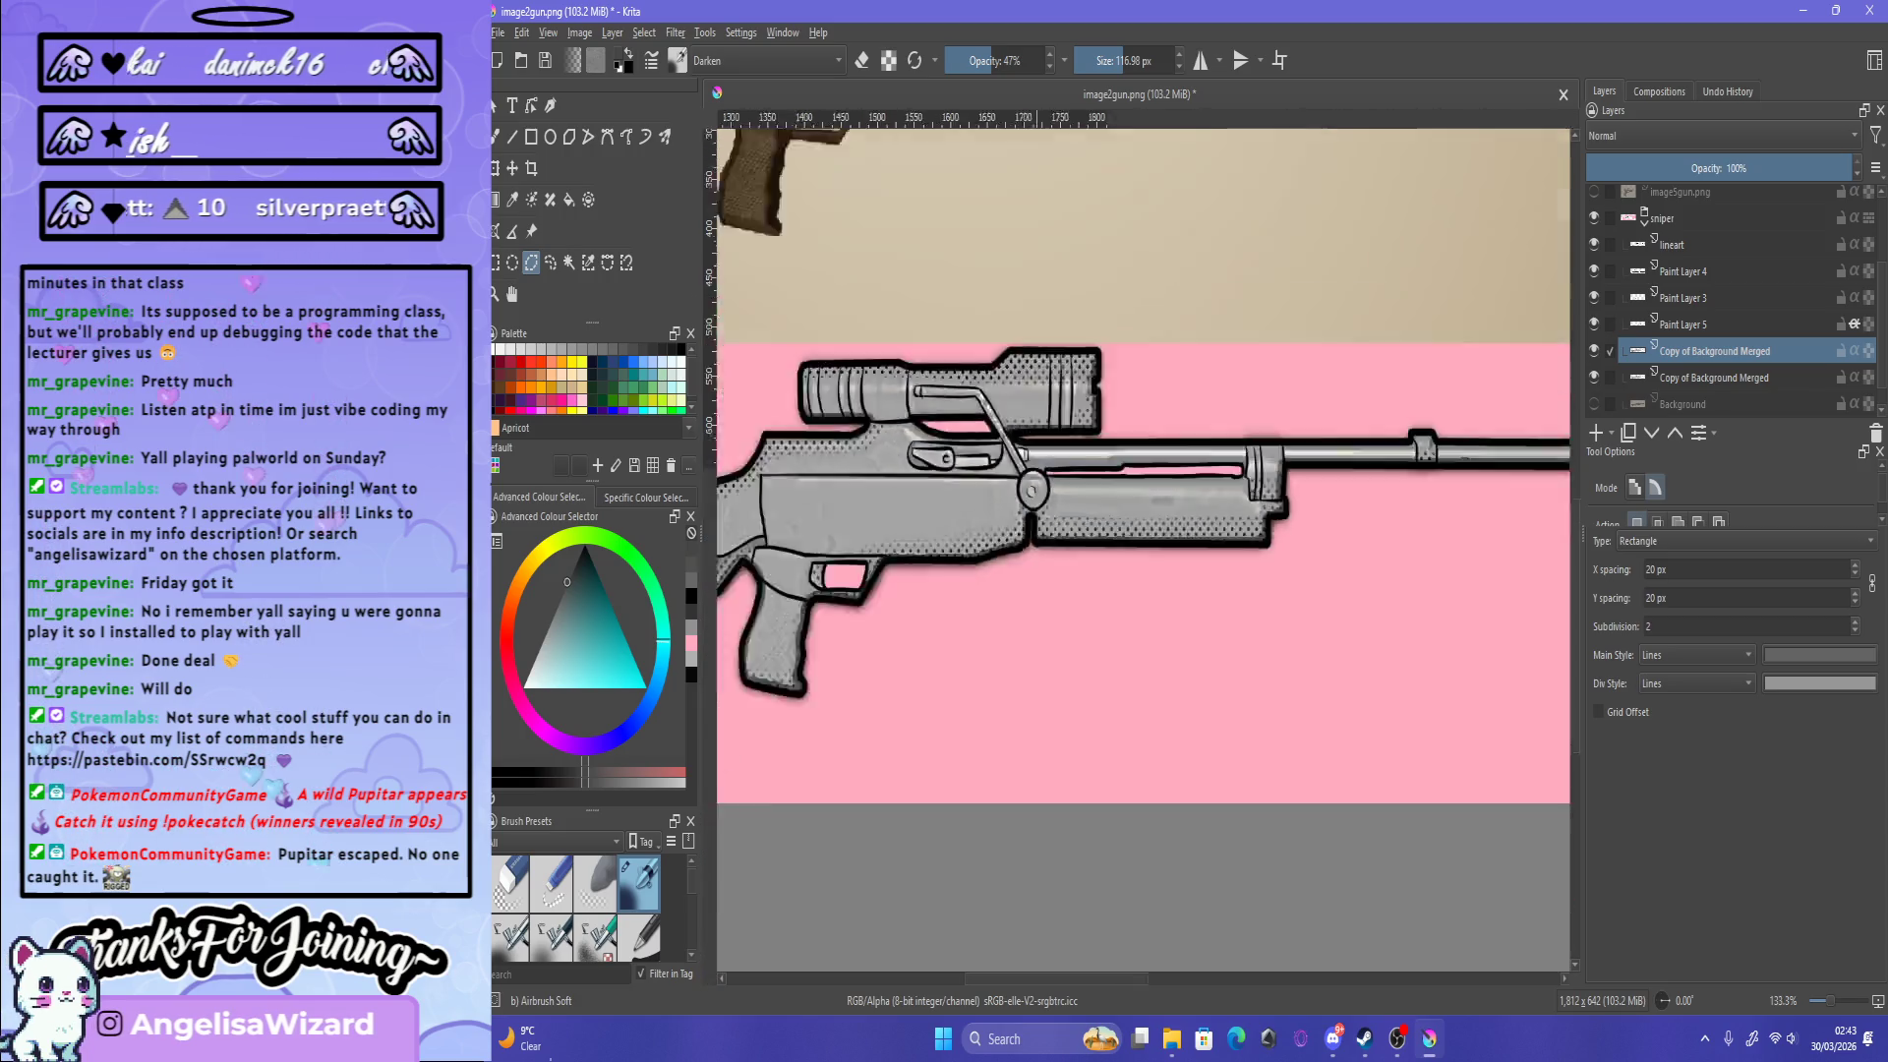
scroll(1140, 541, "up", 1)
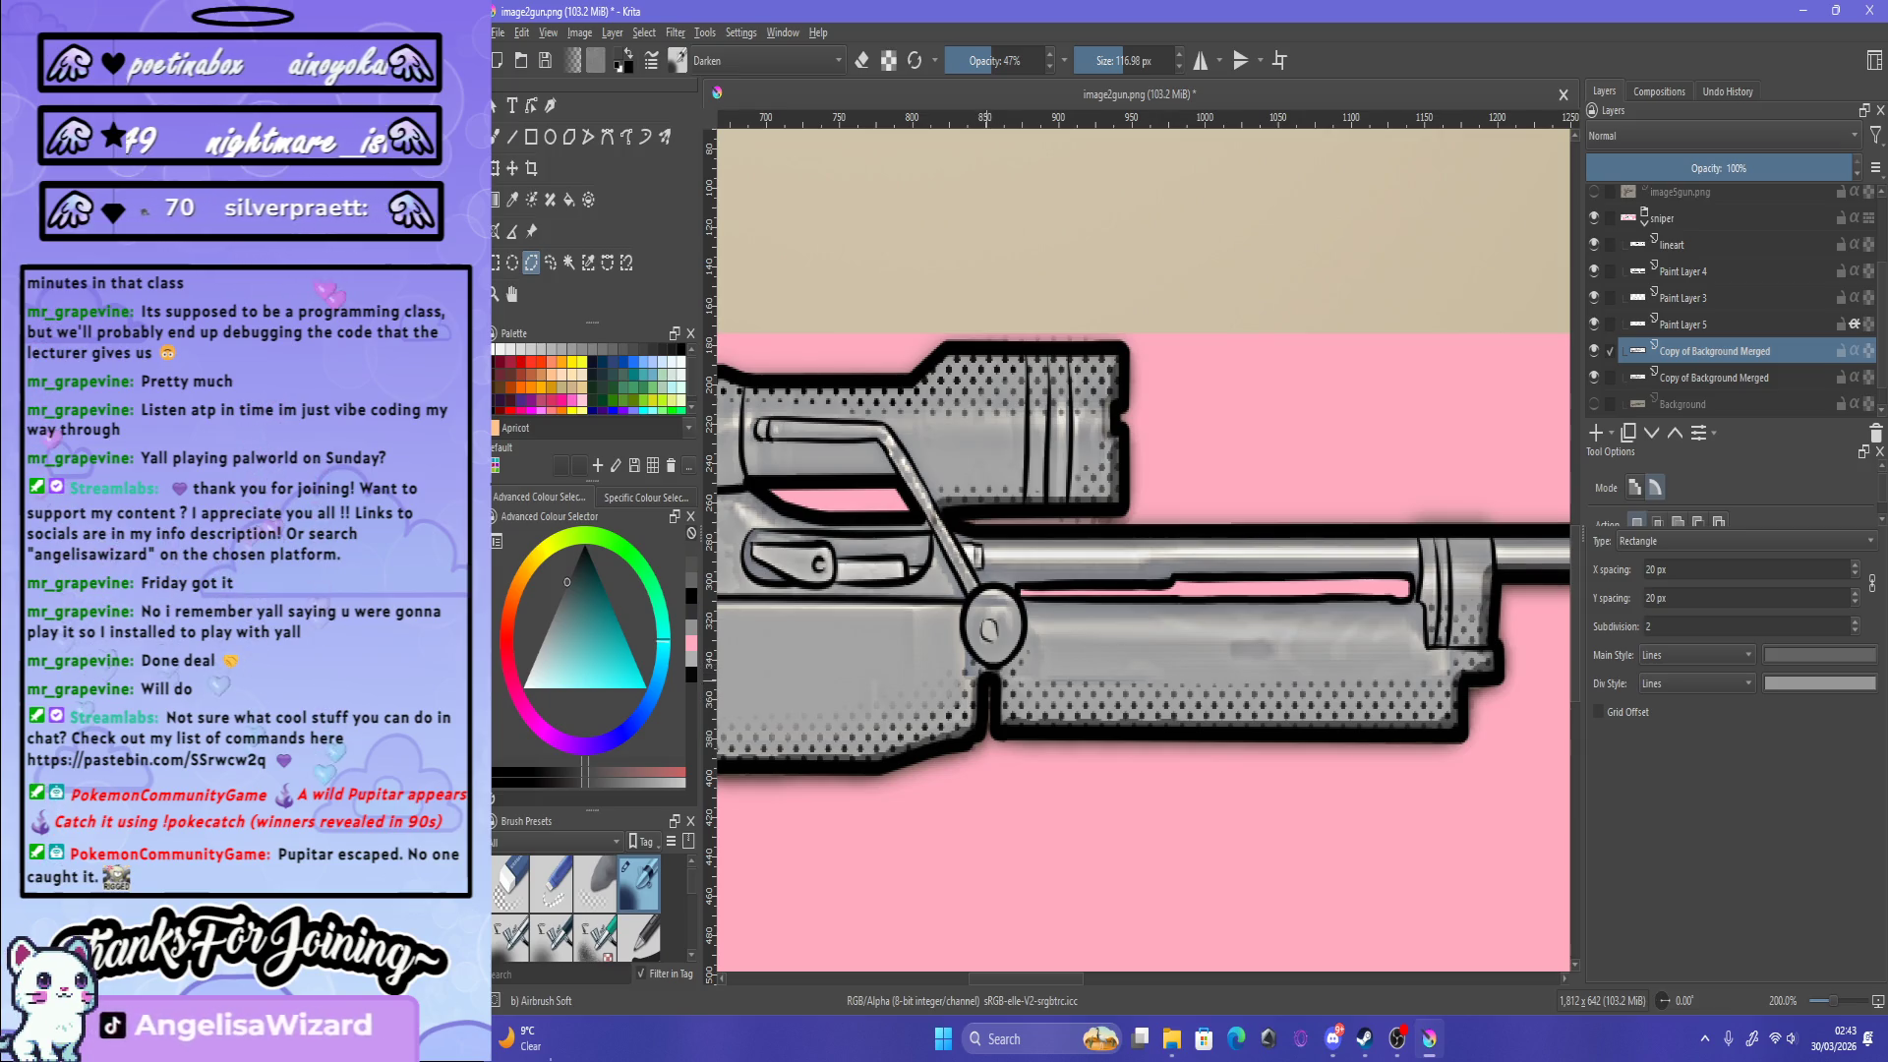
left_click(990, 796)
left_click(1465, 841)
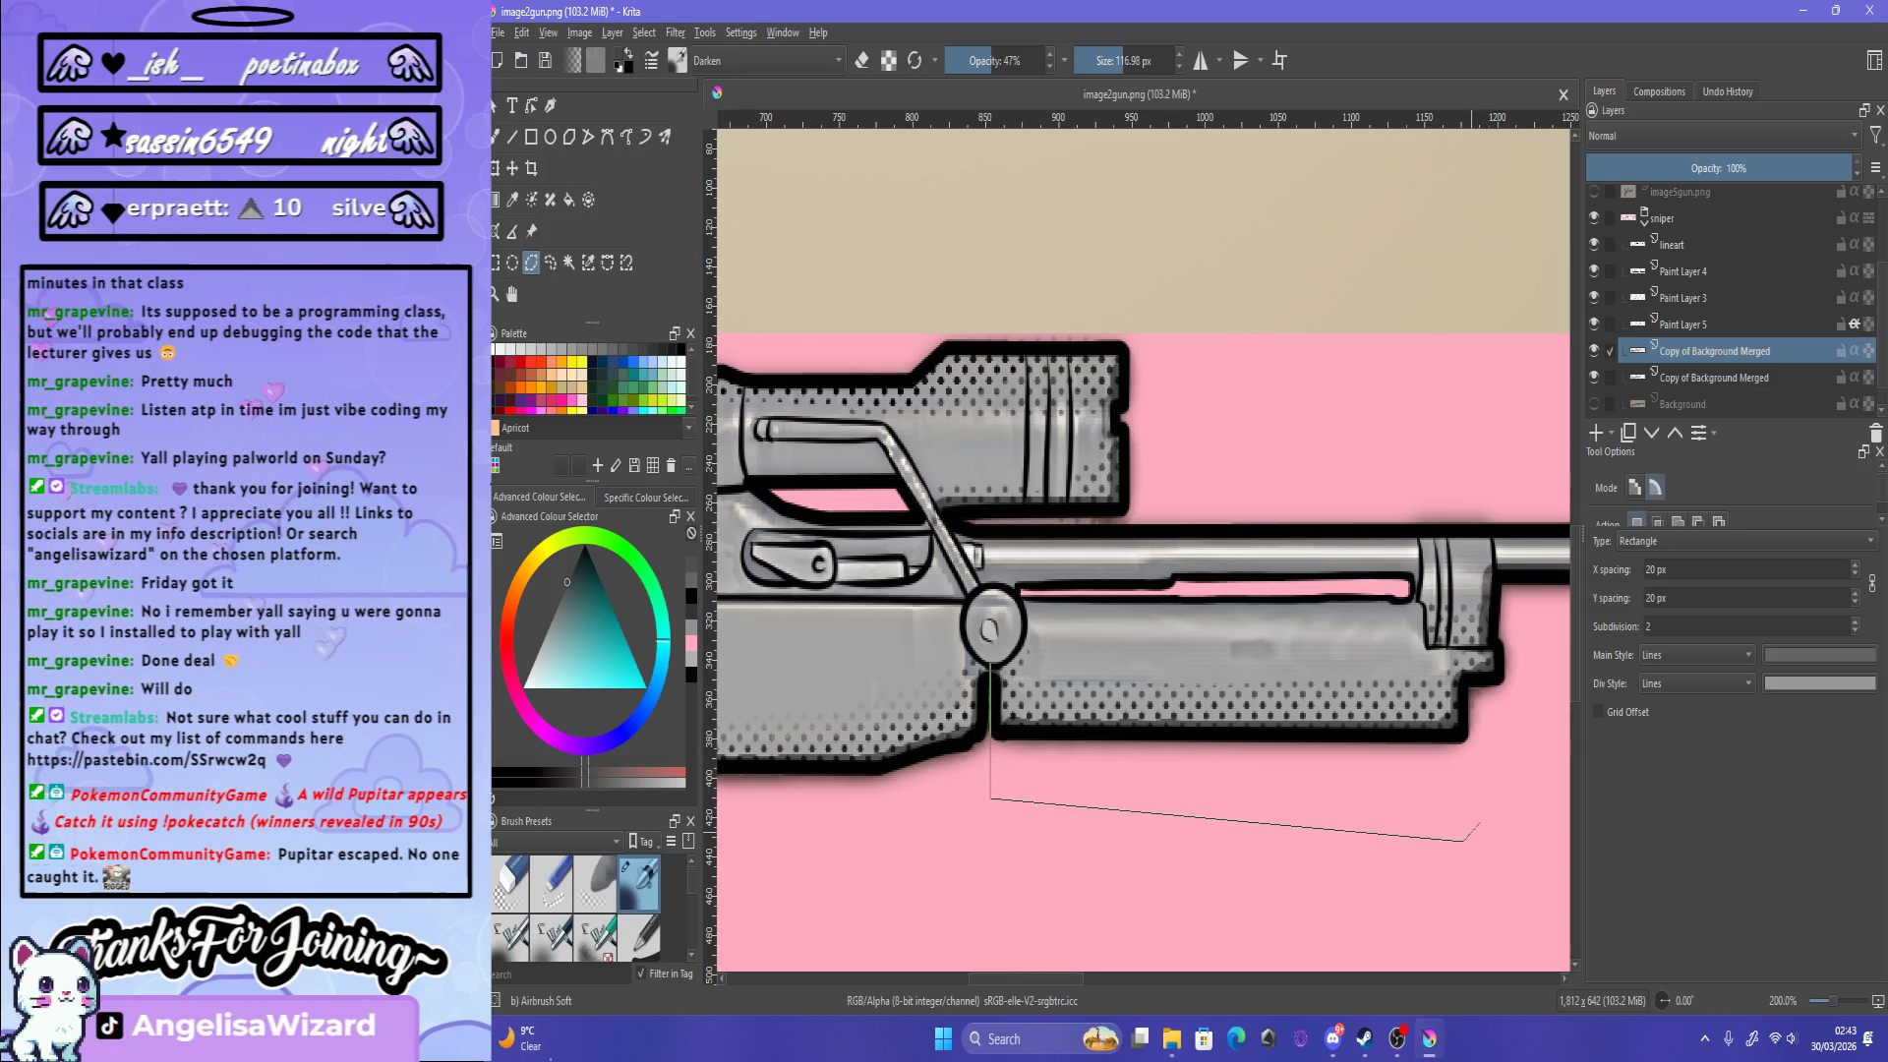
scroll(1491, 630, "down", 4)
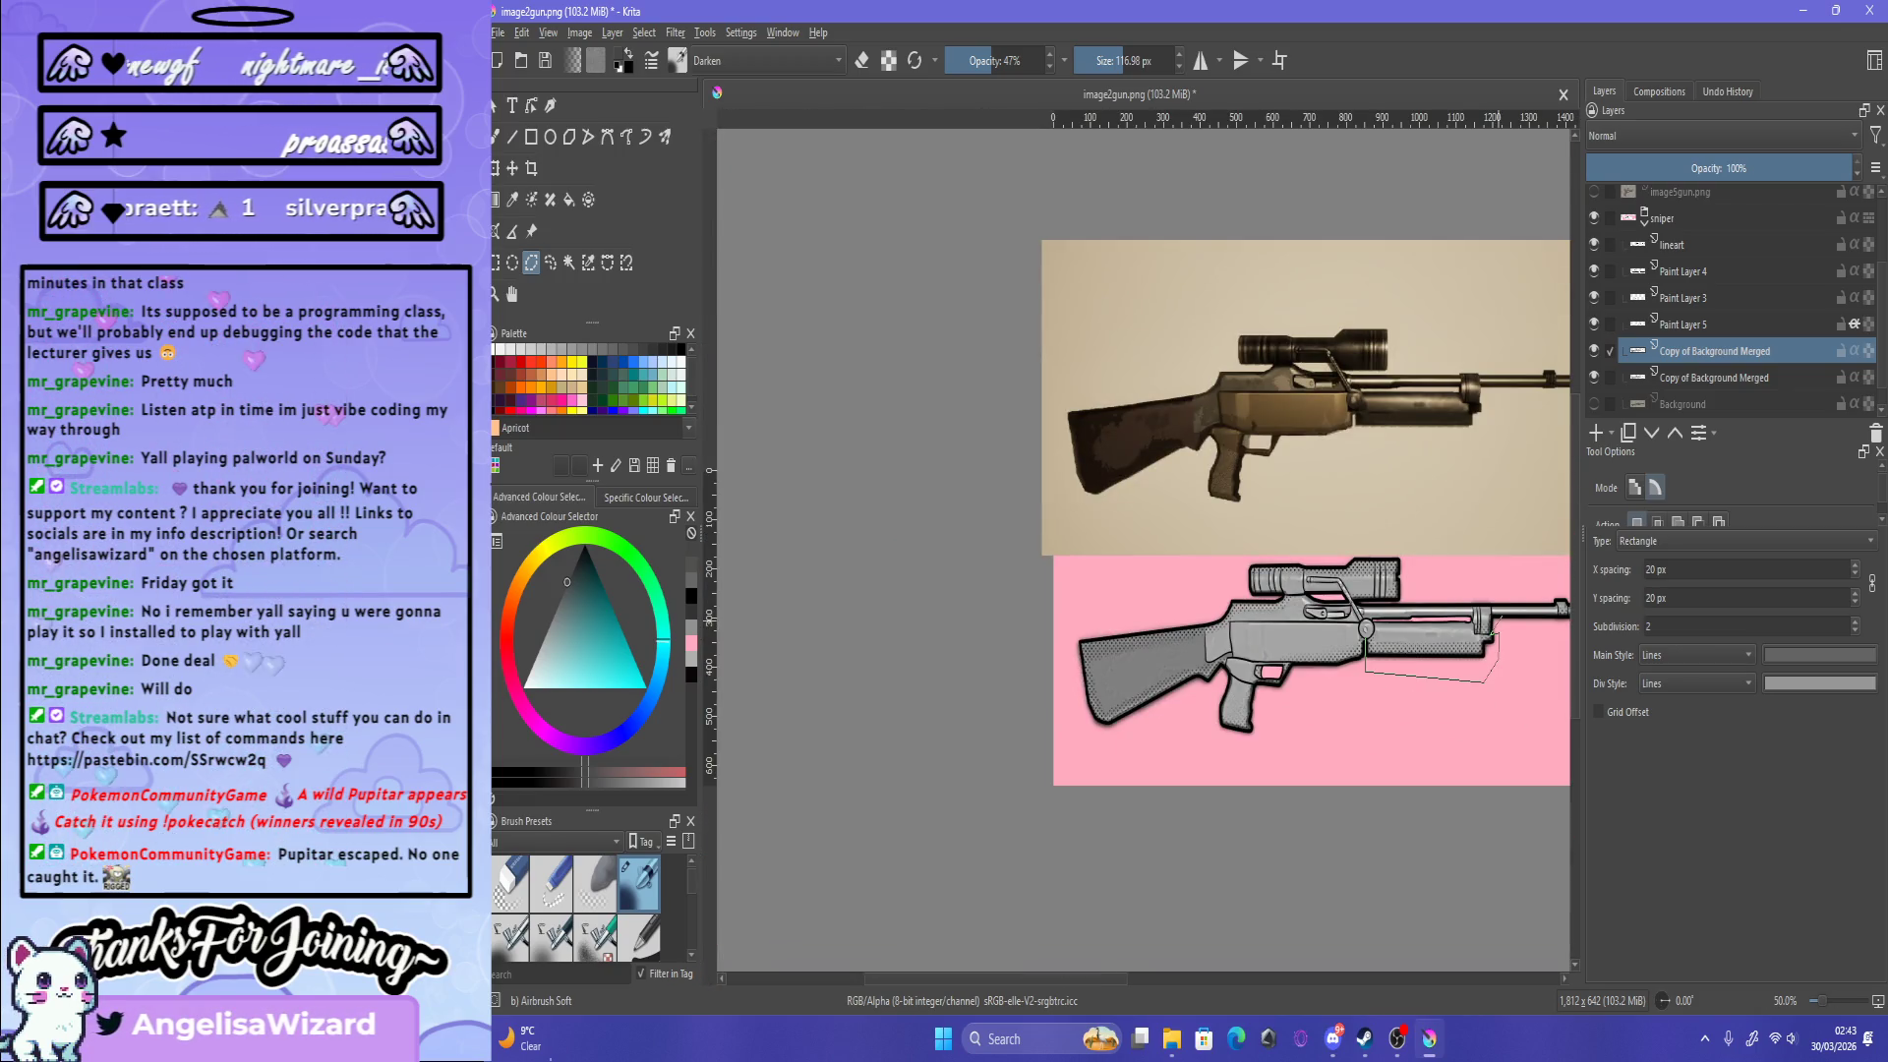
scroll(1492, 418, "up", 5)
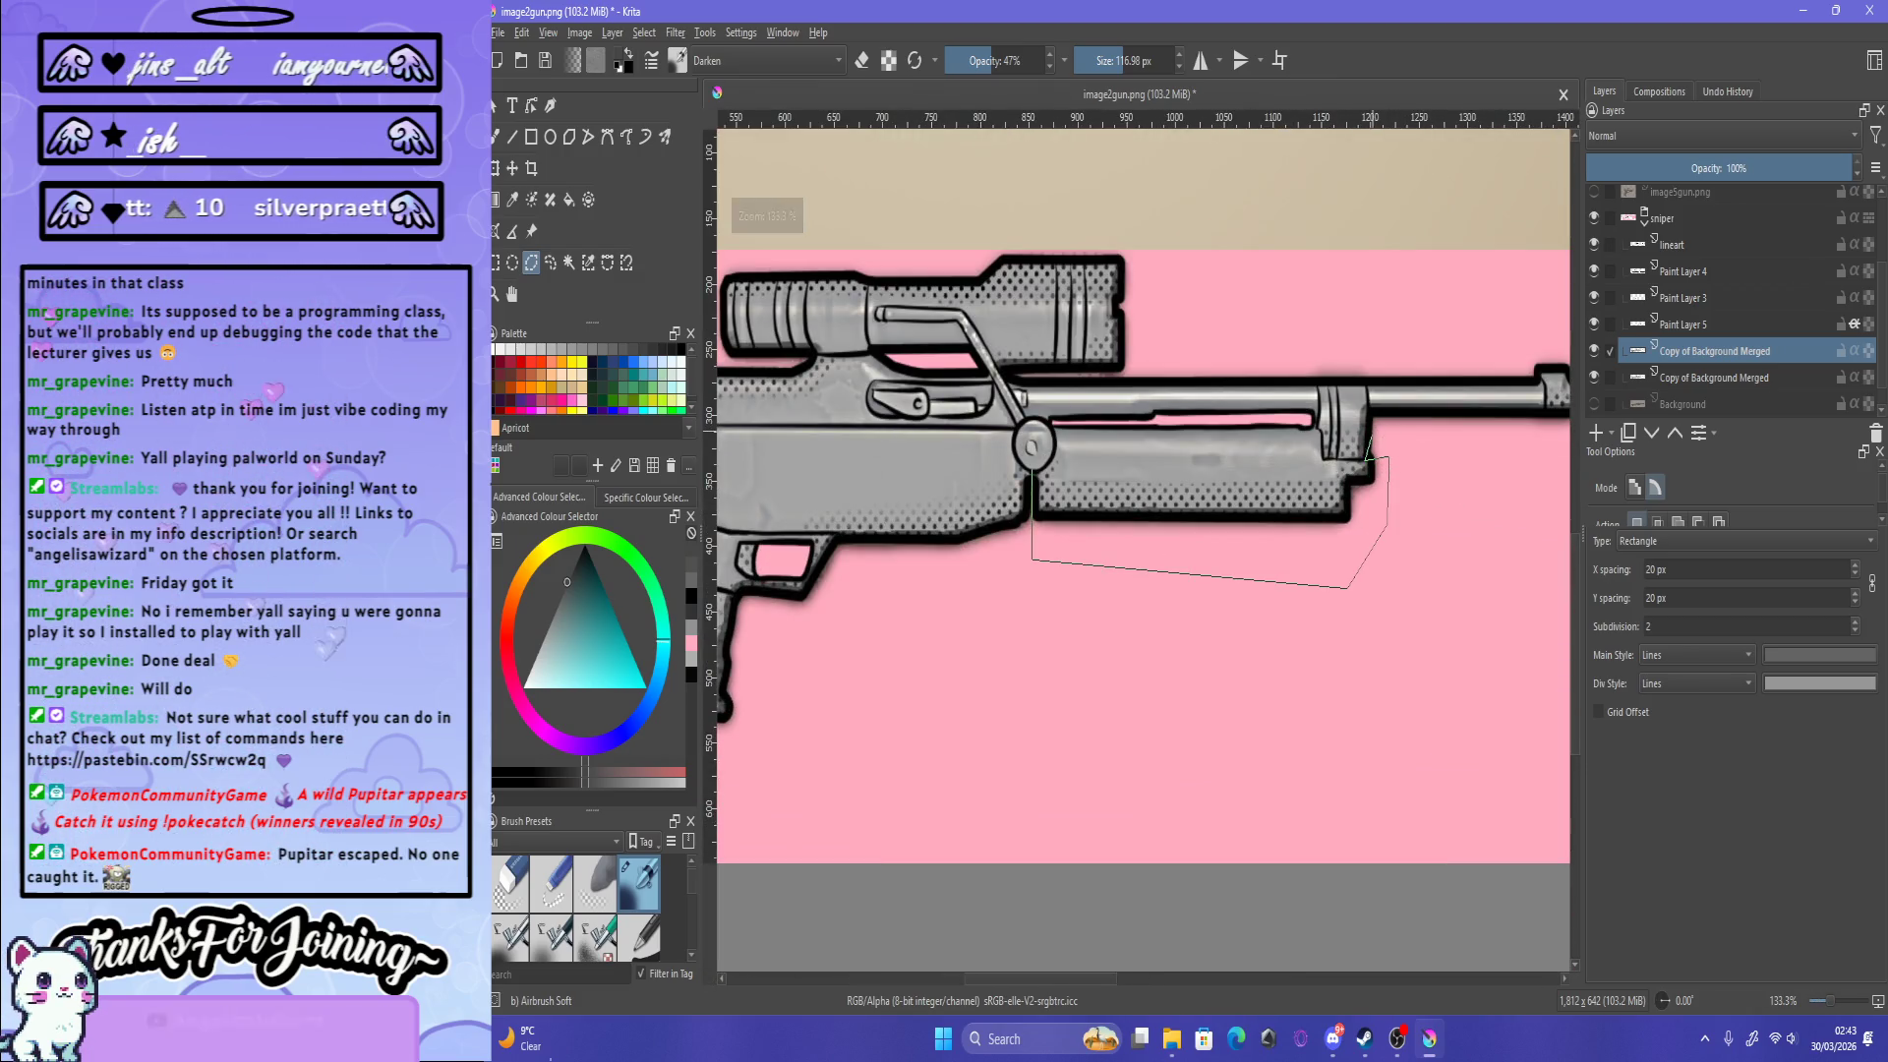
scroll(1367, 438, "up", 3)
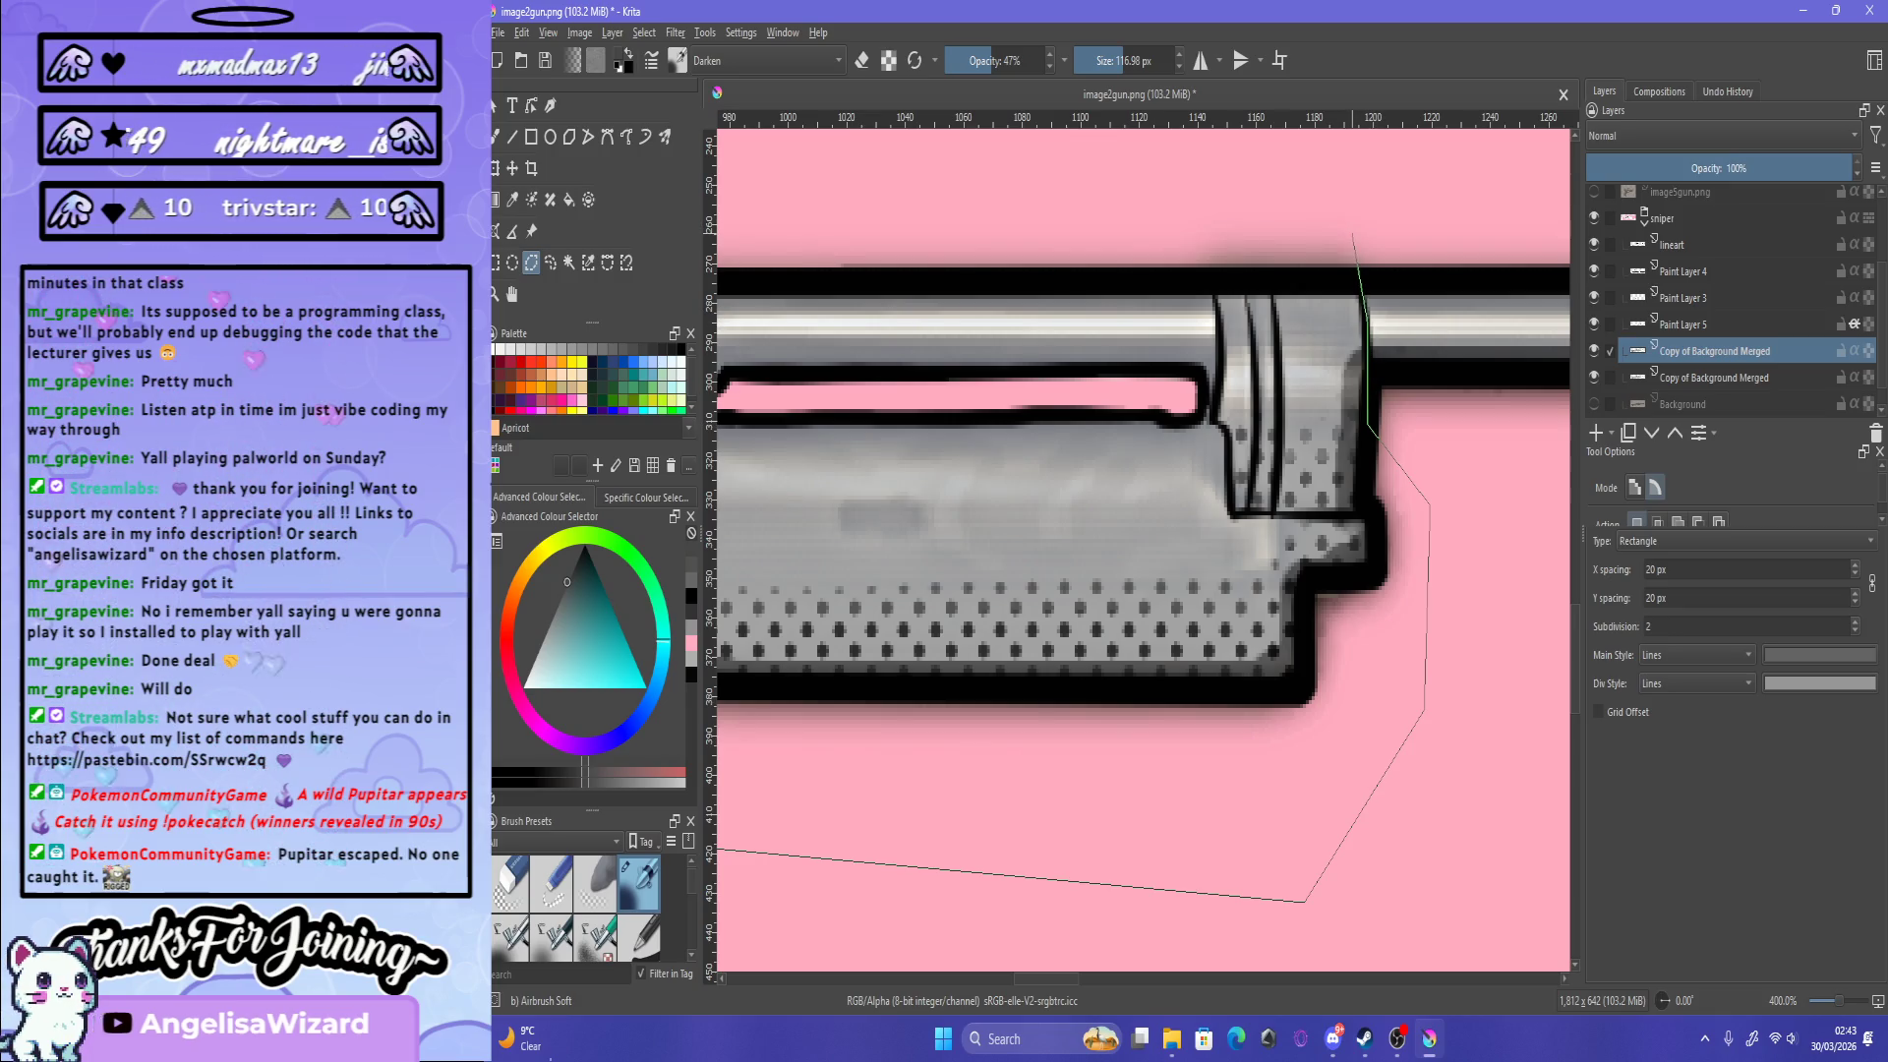
left_click(1352, 233)
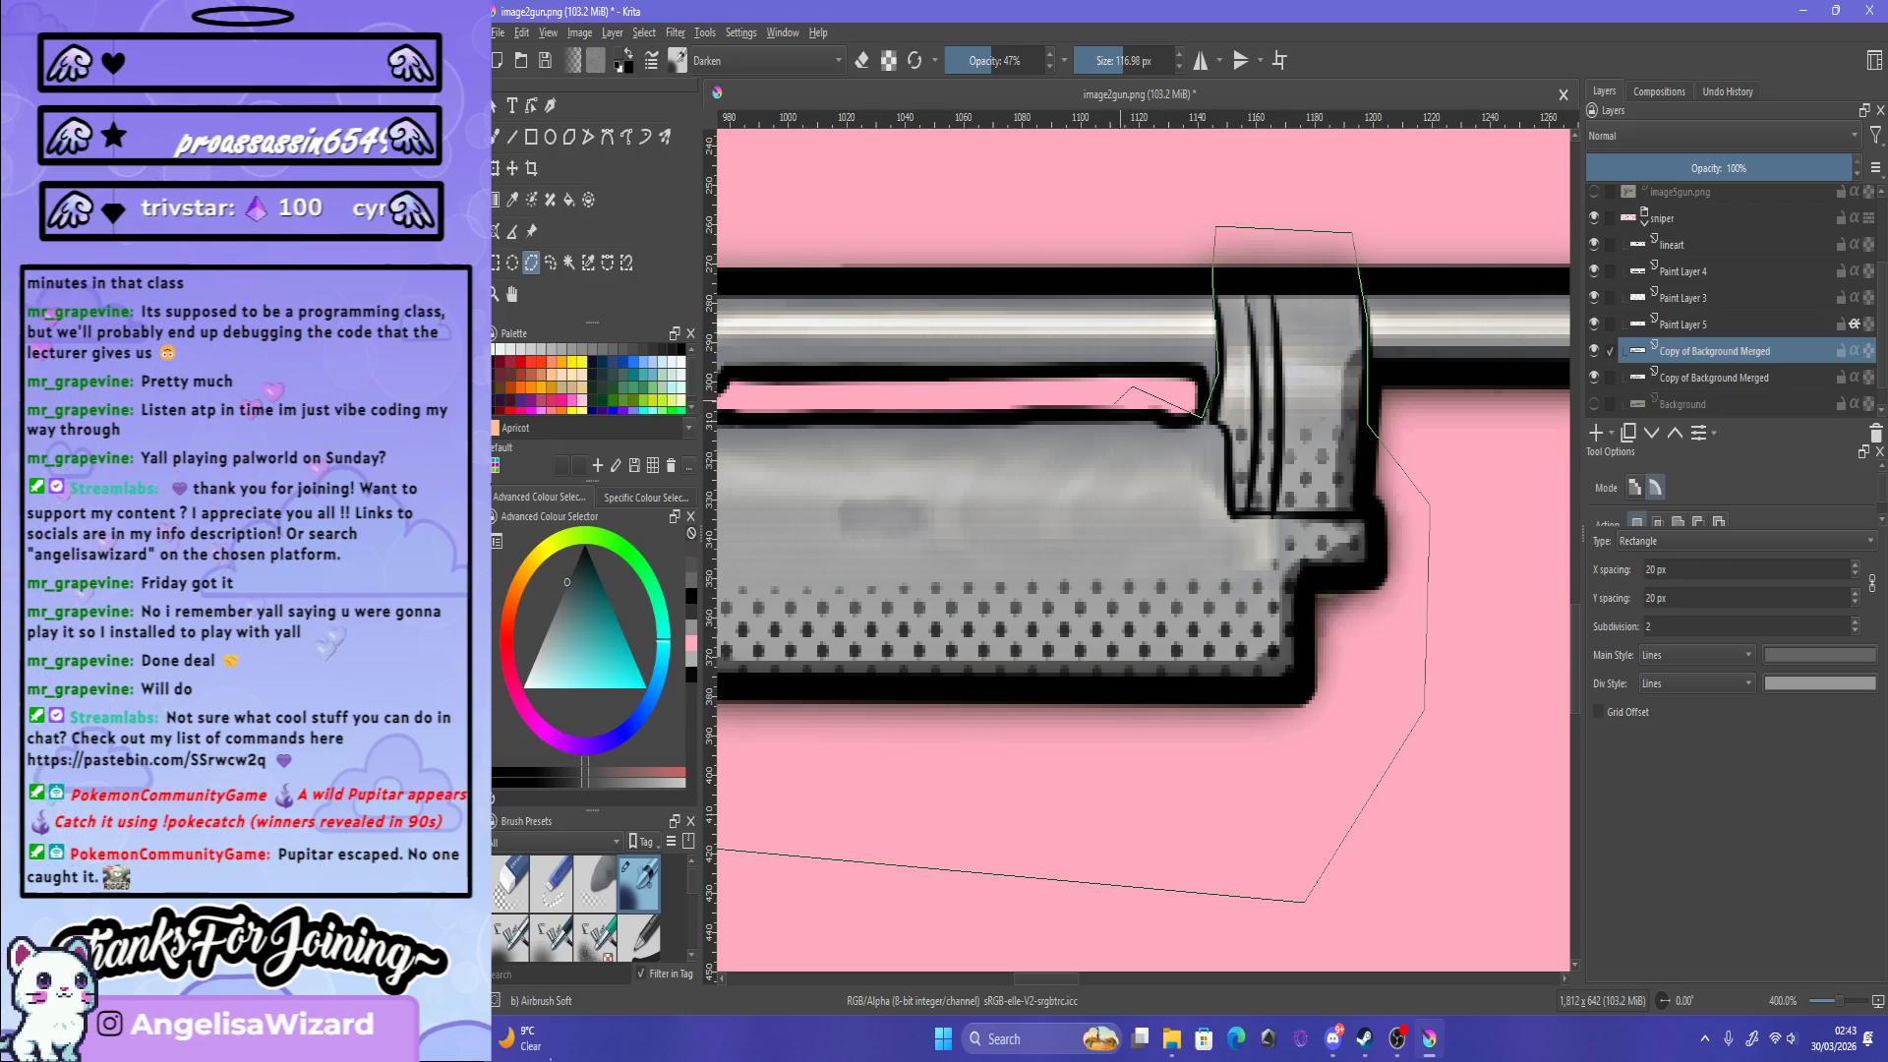
Step: Close the handguard selection at its start point, then open and dismiss the Filter menu
scroll(1113, 403, "down", 6)
scroll(1032, 372, "up", 6)
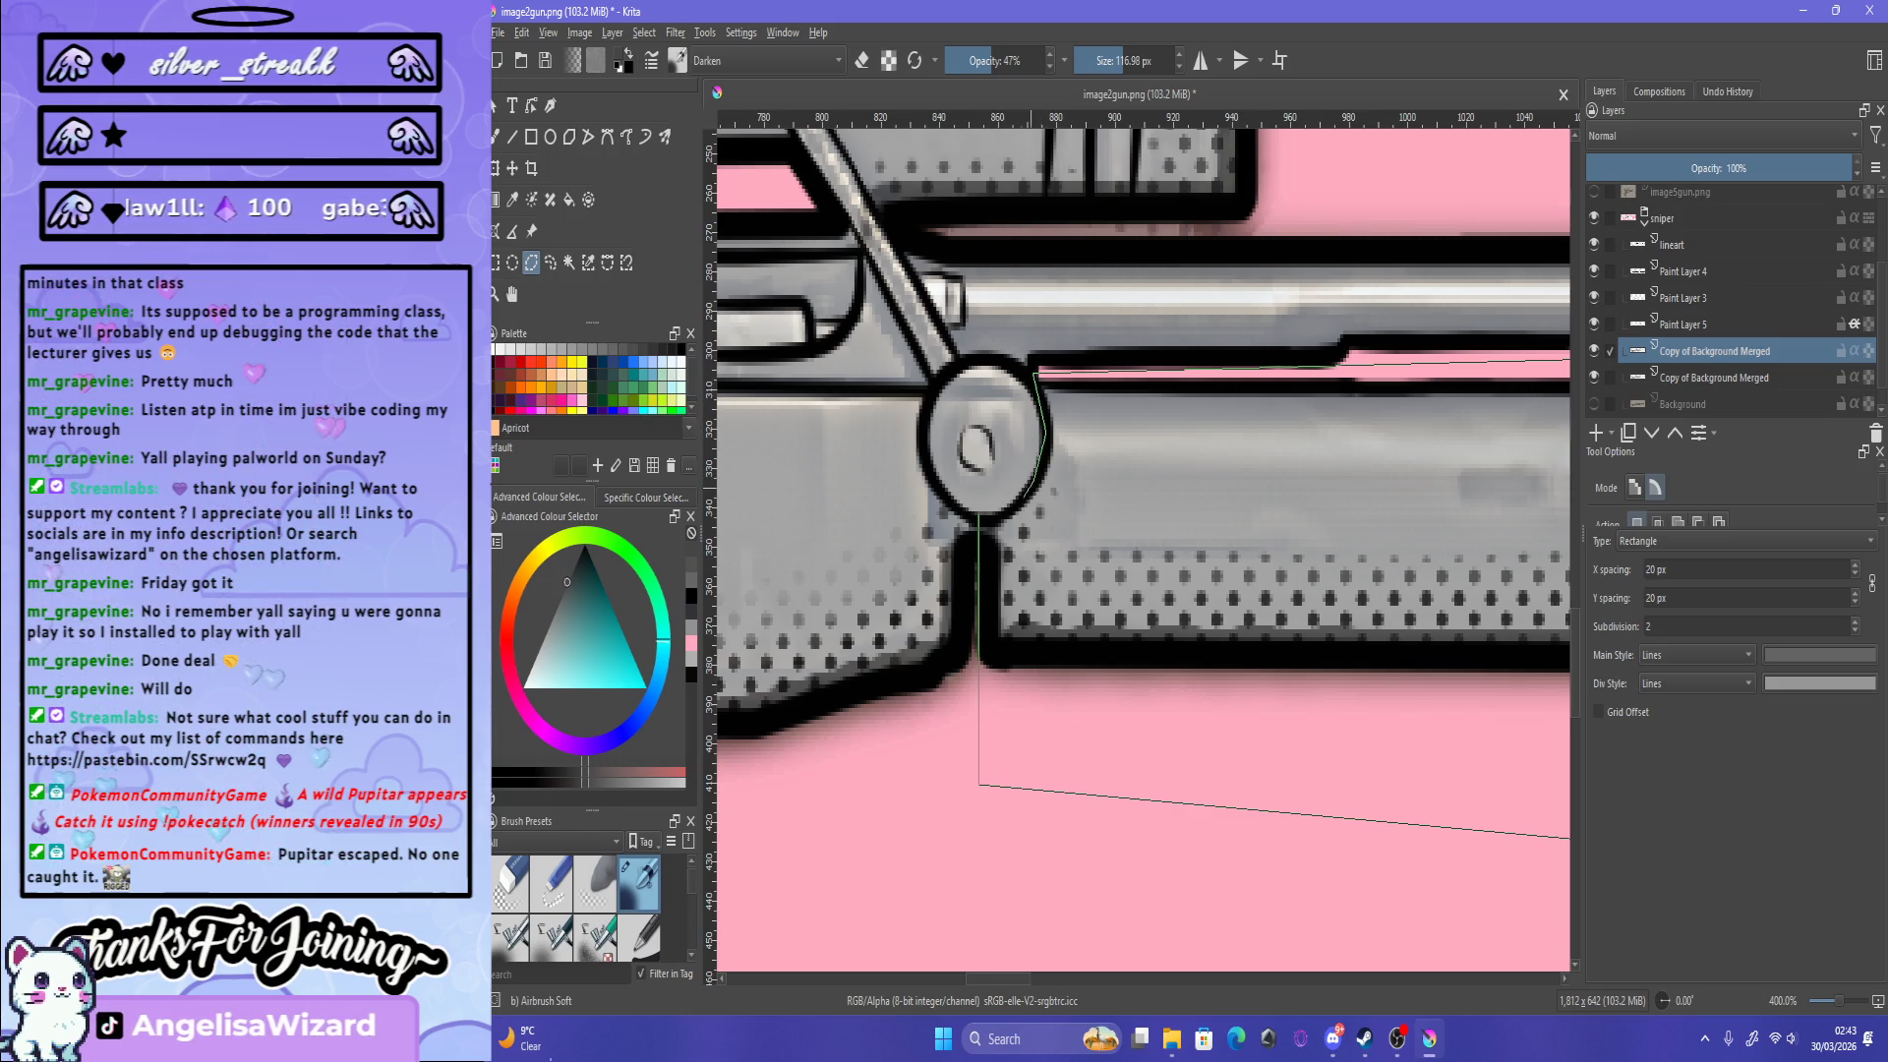
left_click(979, 513)
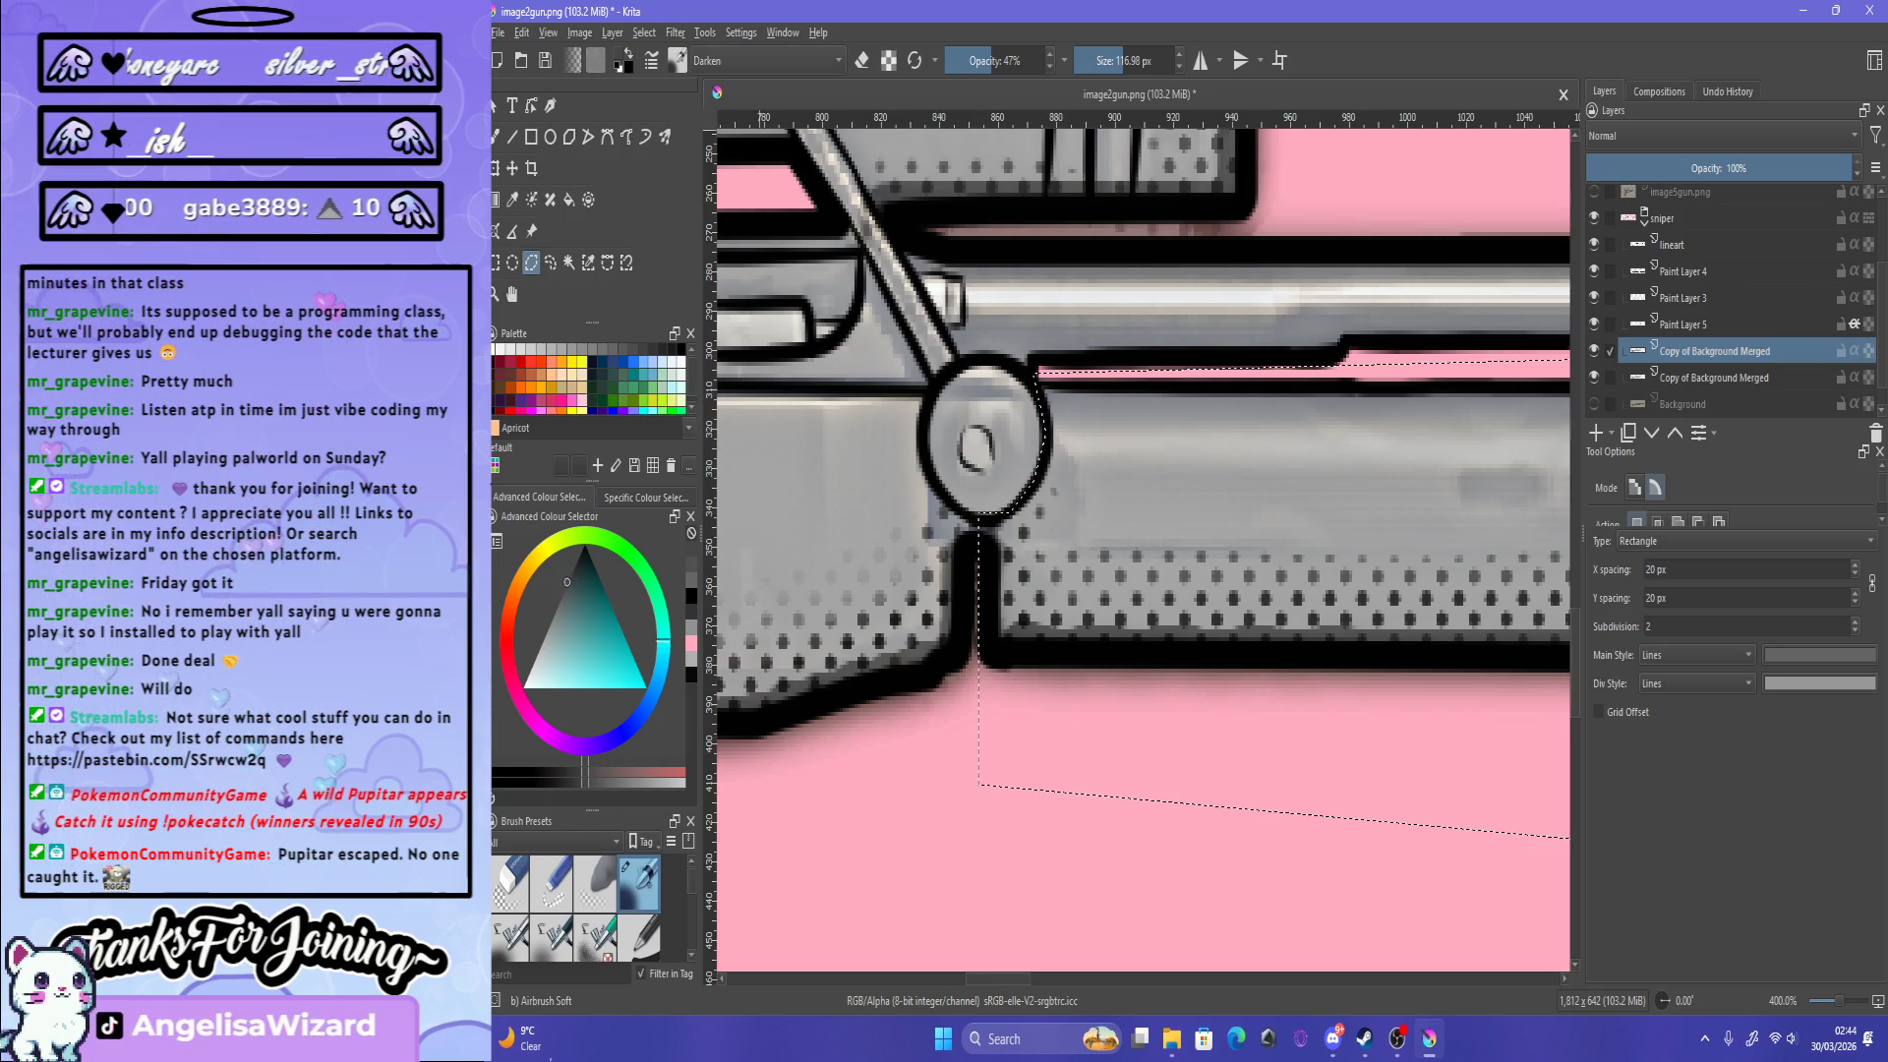
left_click(675, 32)
key("Escape")
scroll(1144, 597, "down", 2)
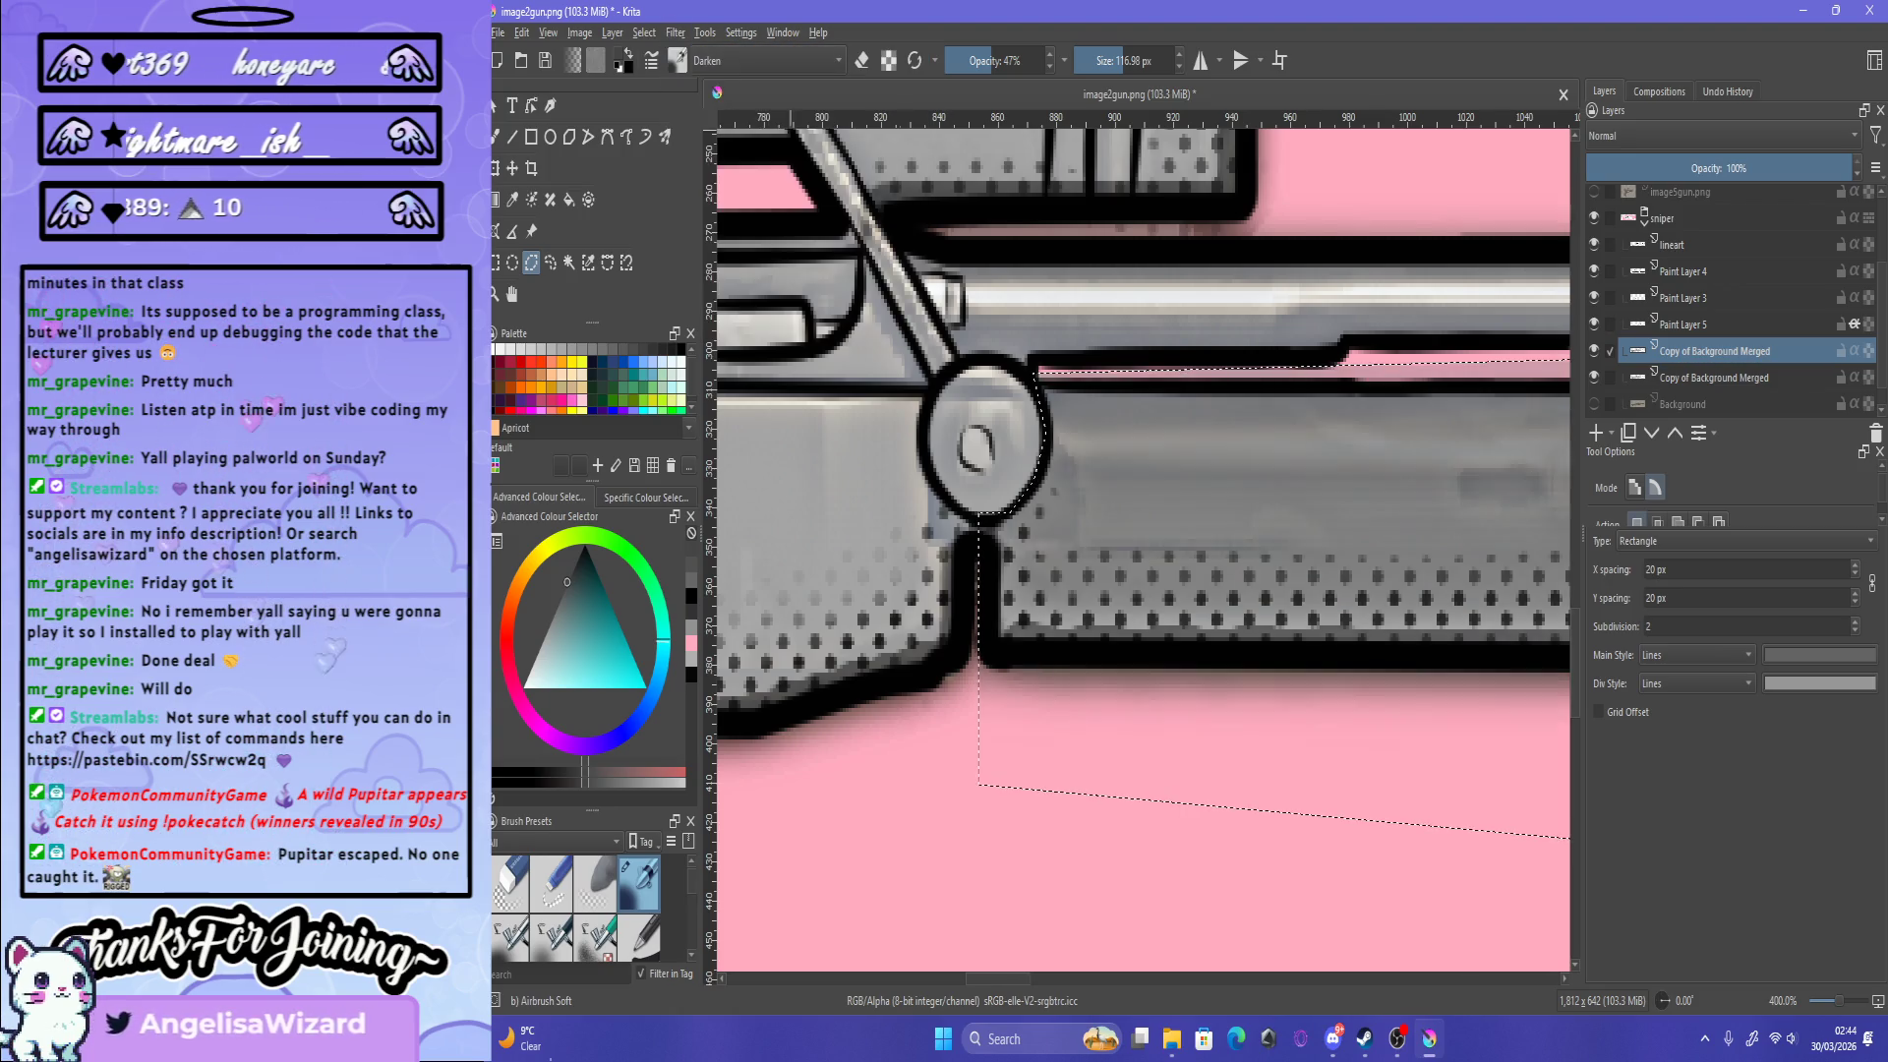
scroll(1144, 597, "down", 3)
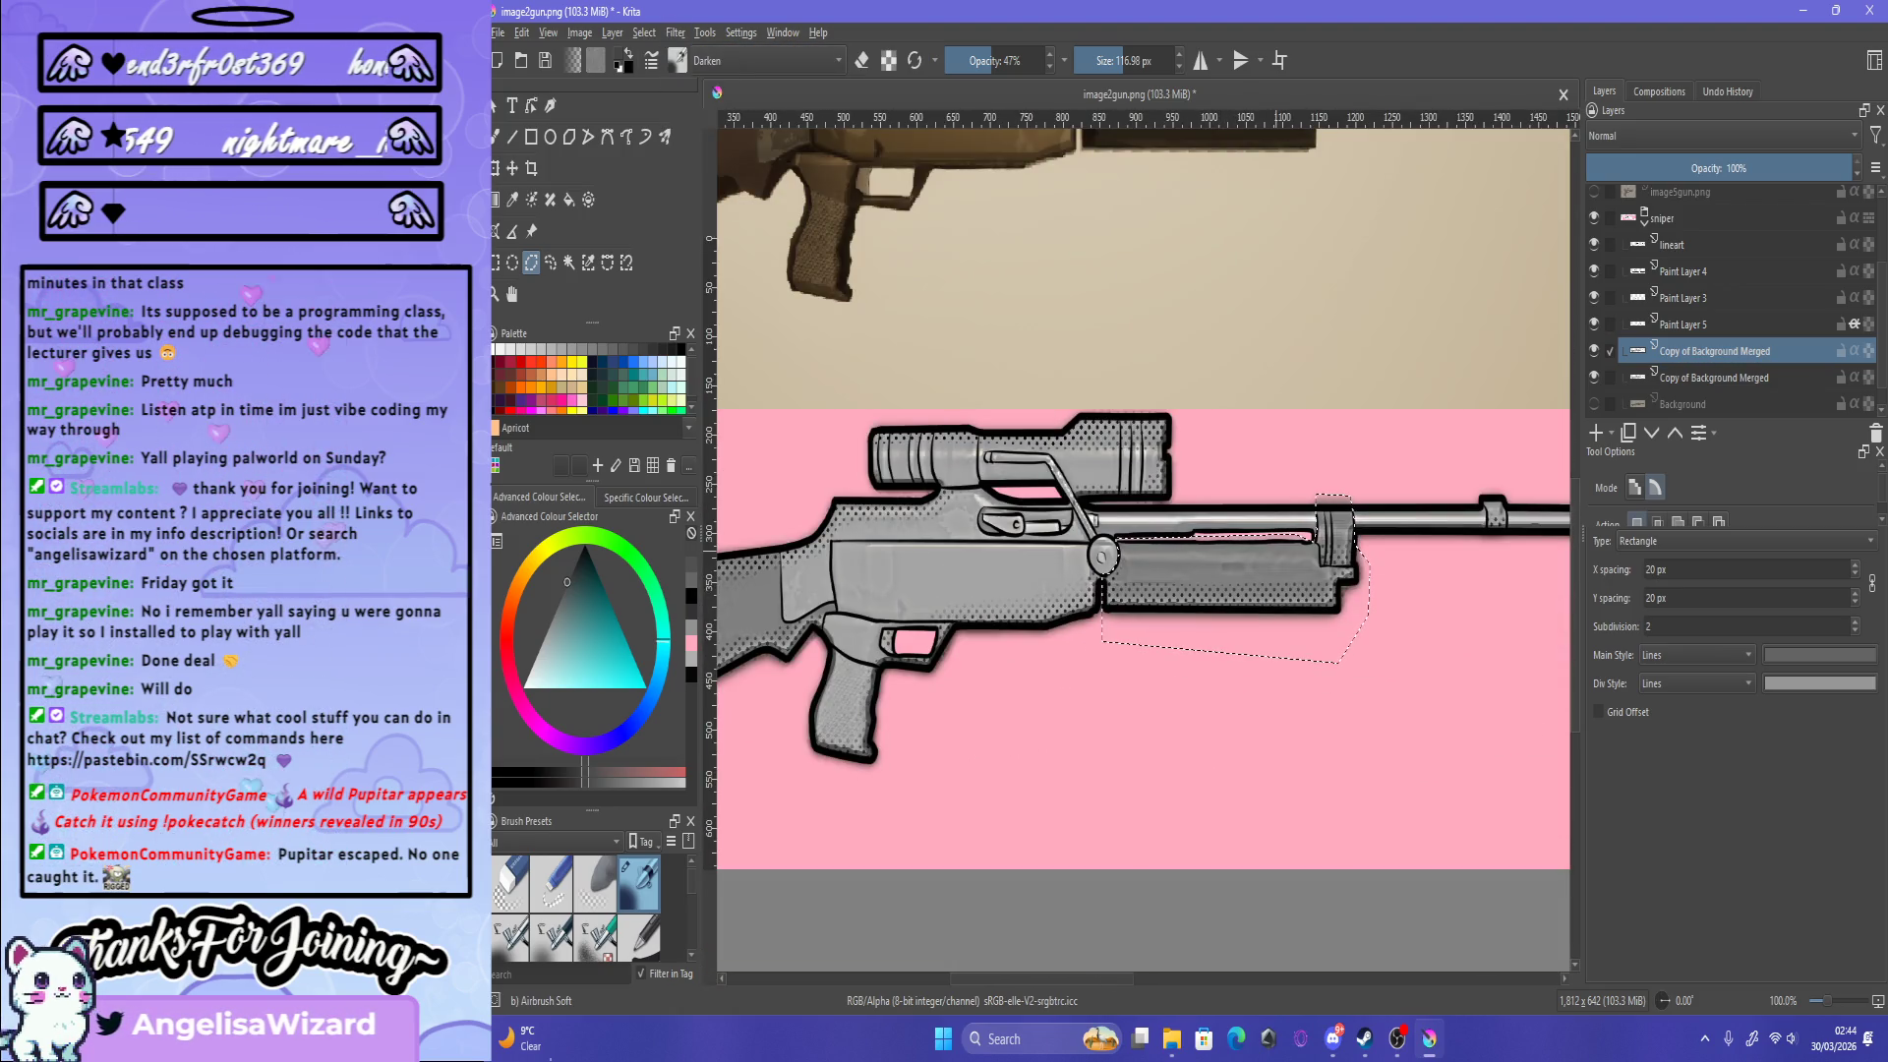
scroll(1144, 597, "down", 2)
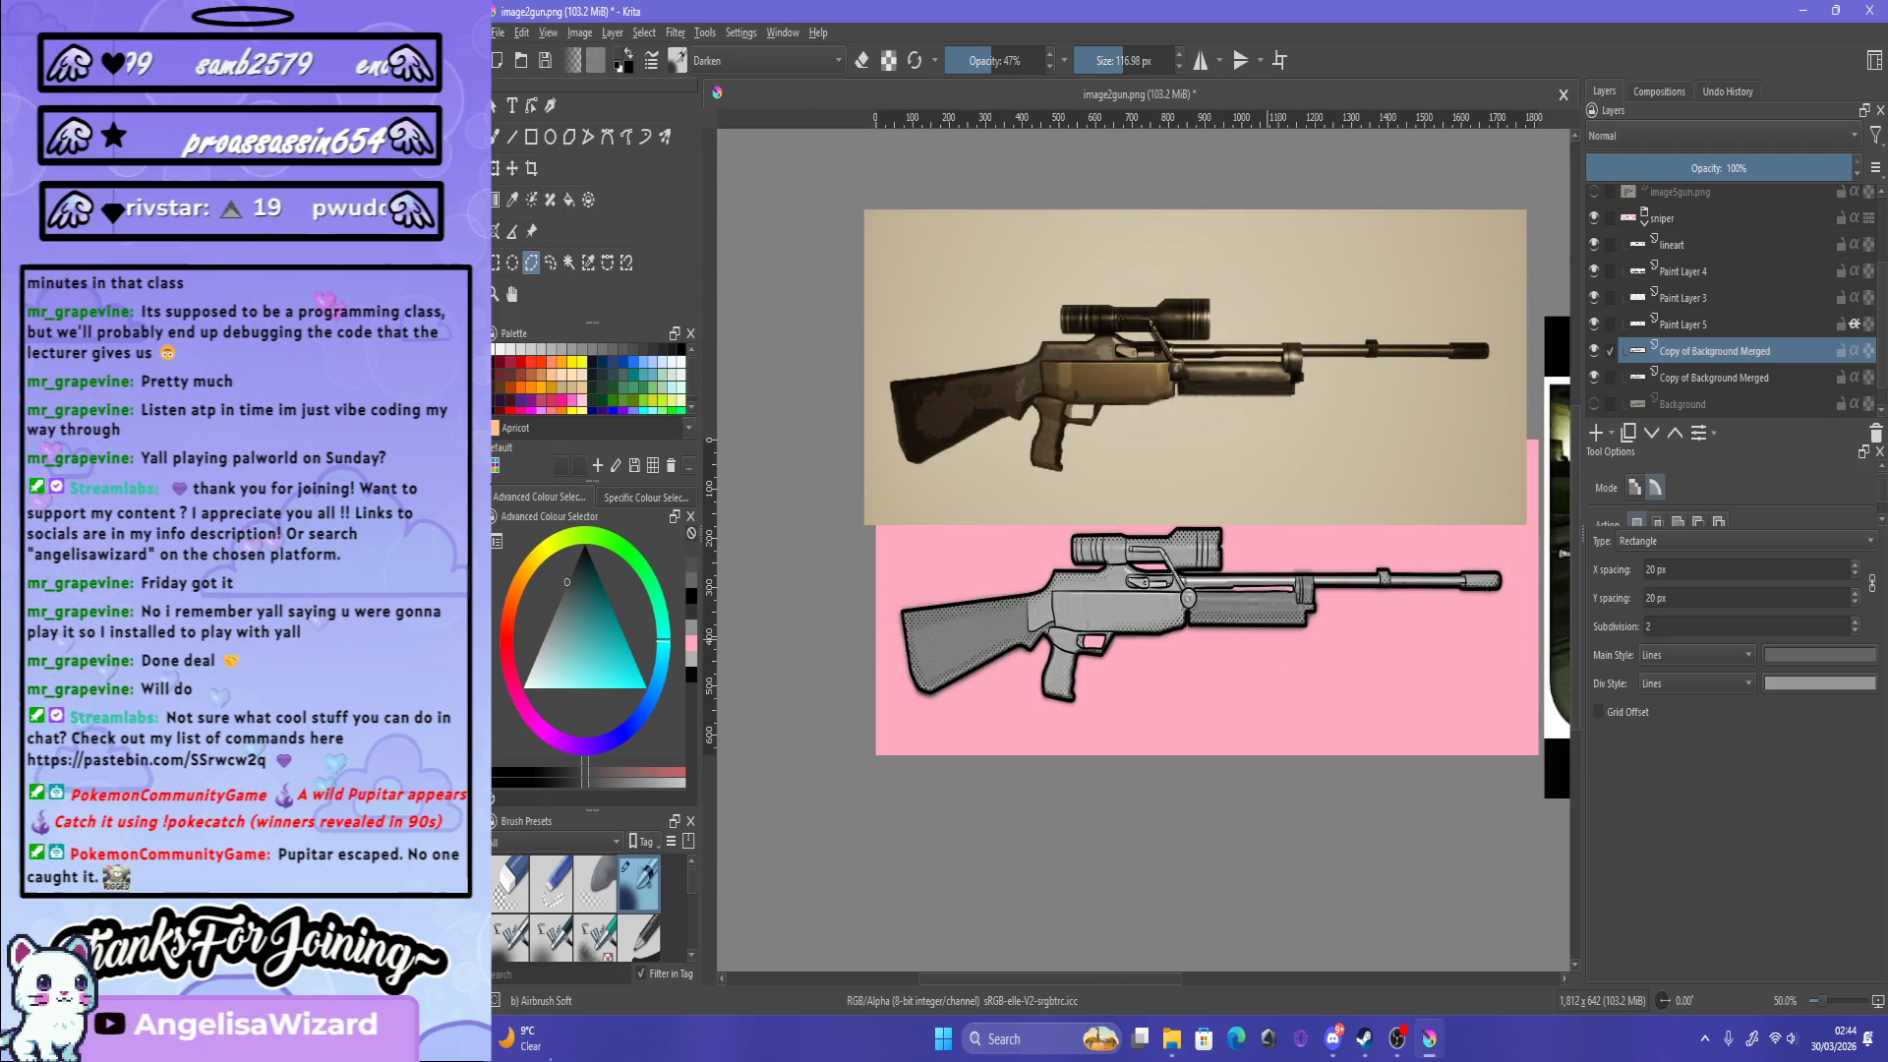
Step: Place polygon selection corners along the scope's underside and around its side
scroll(1350, 556, "up", 4)
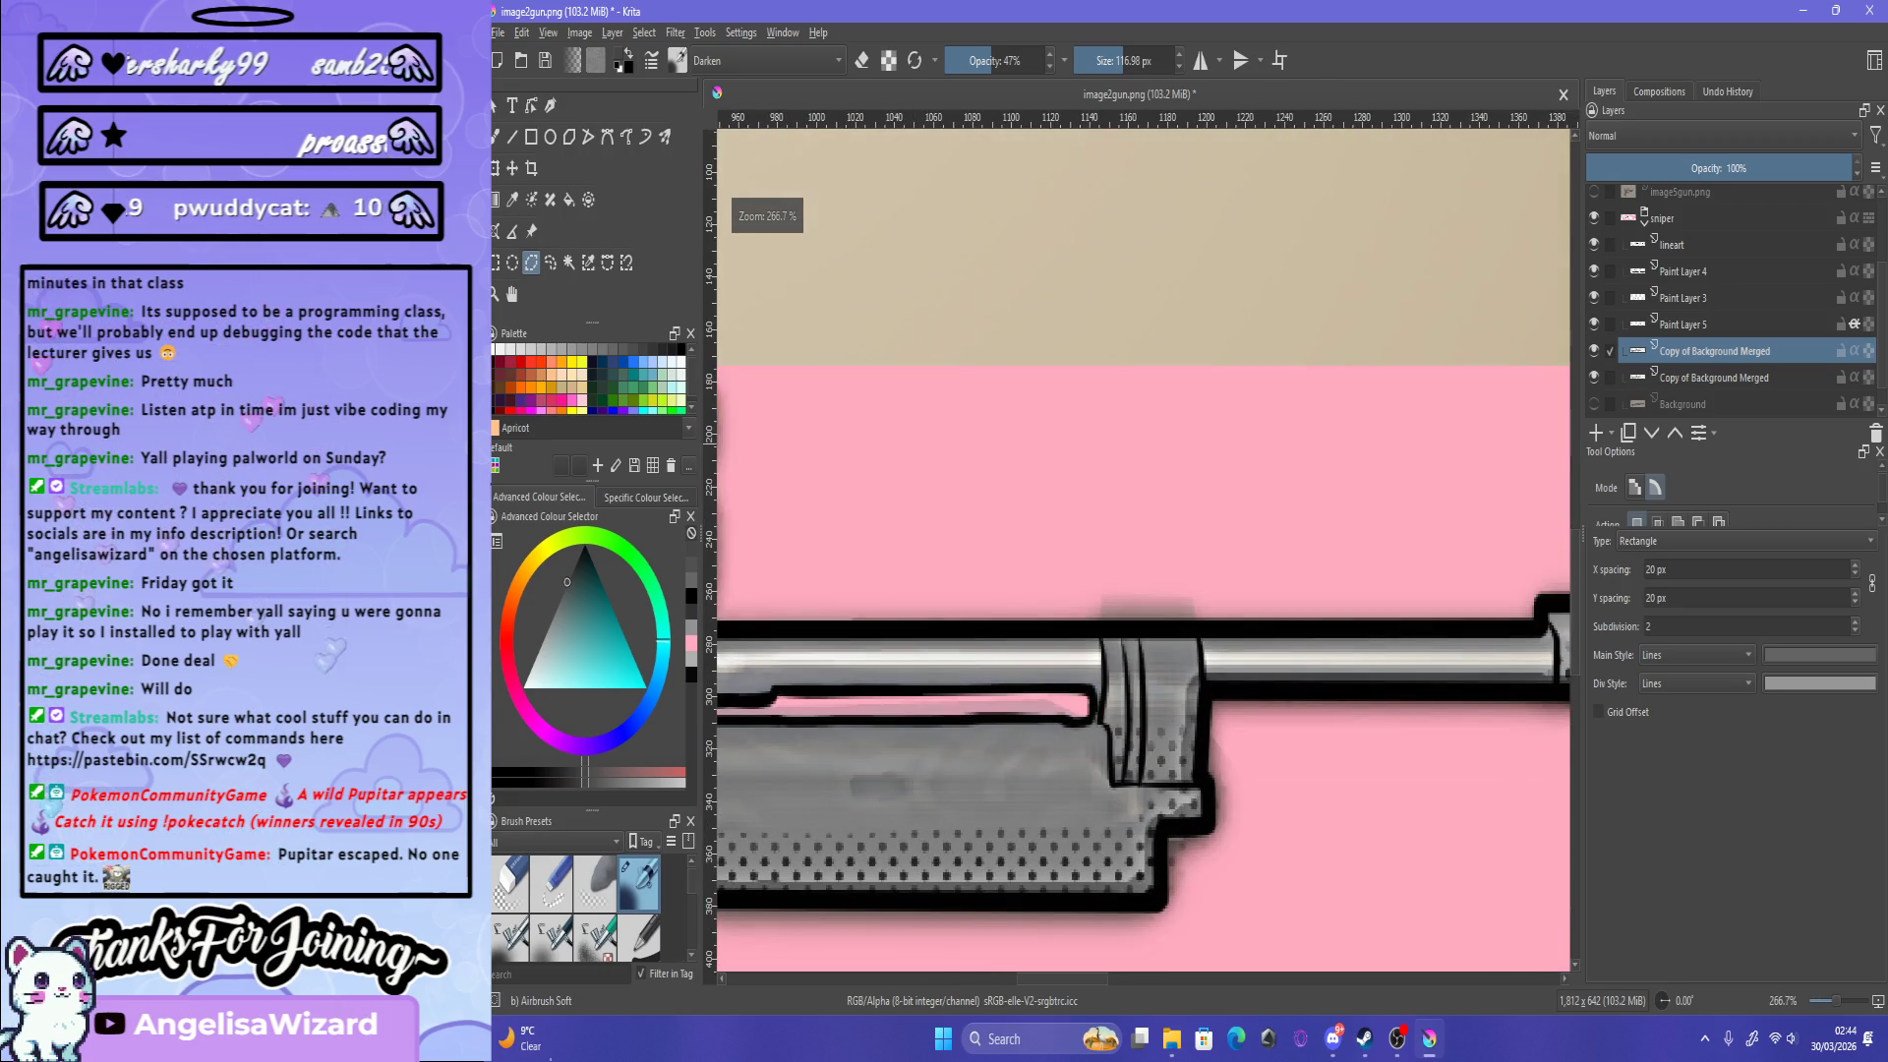
scroll(1192, 628, "down", 2)
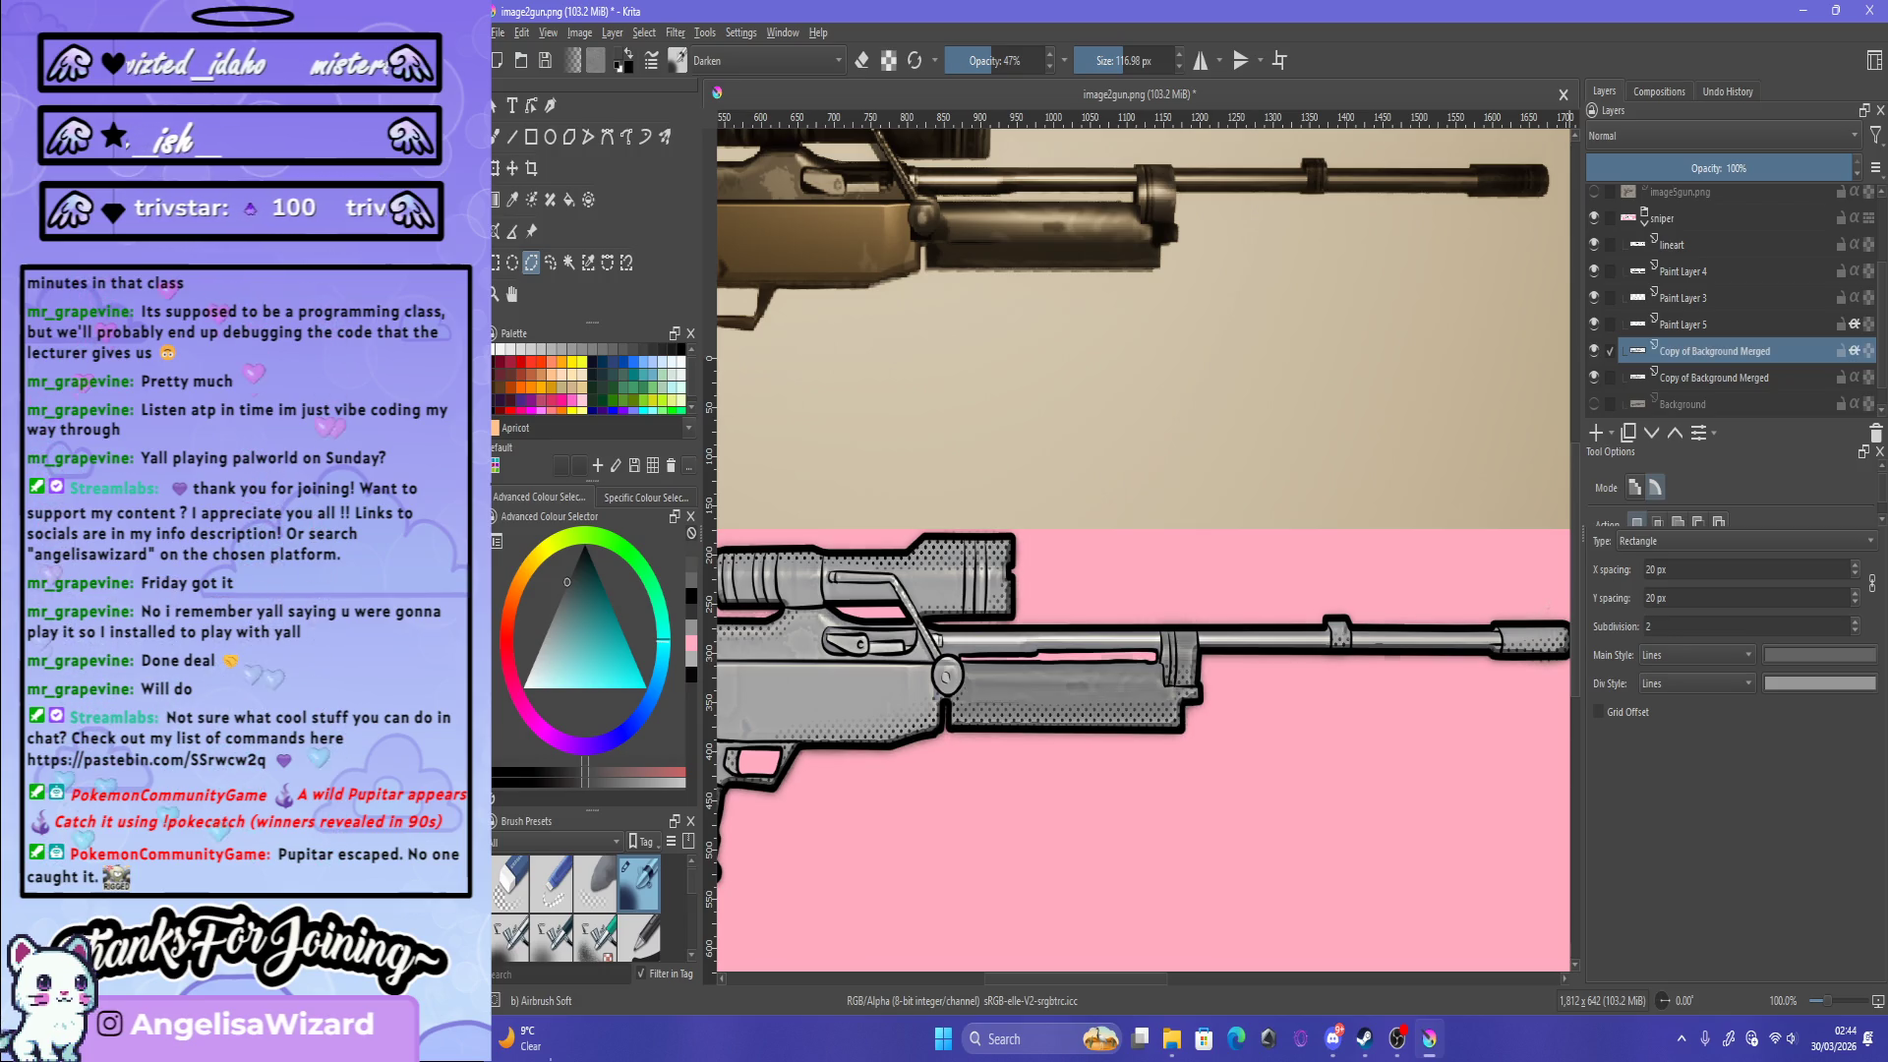
scroll(1143, 551, "down", 1)
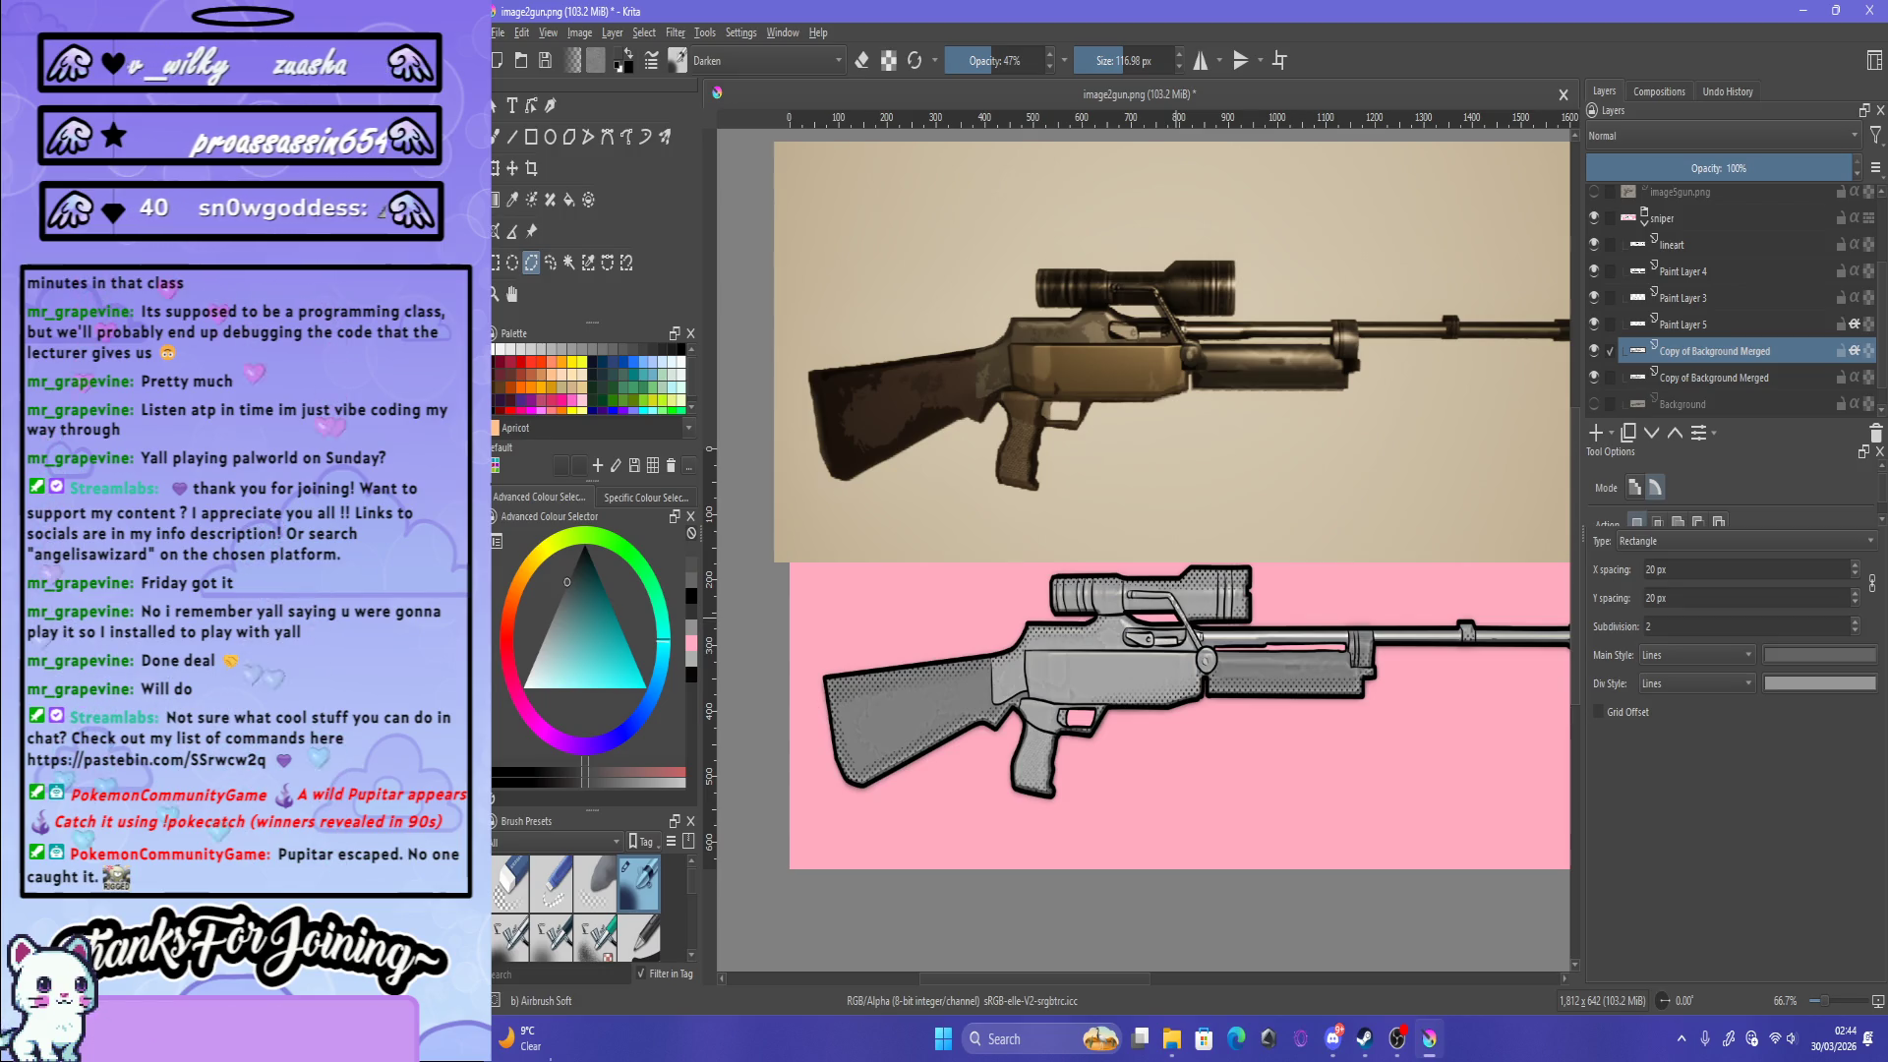
scroll(1196, 640, "up", 2)
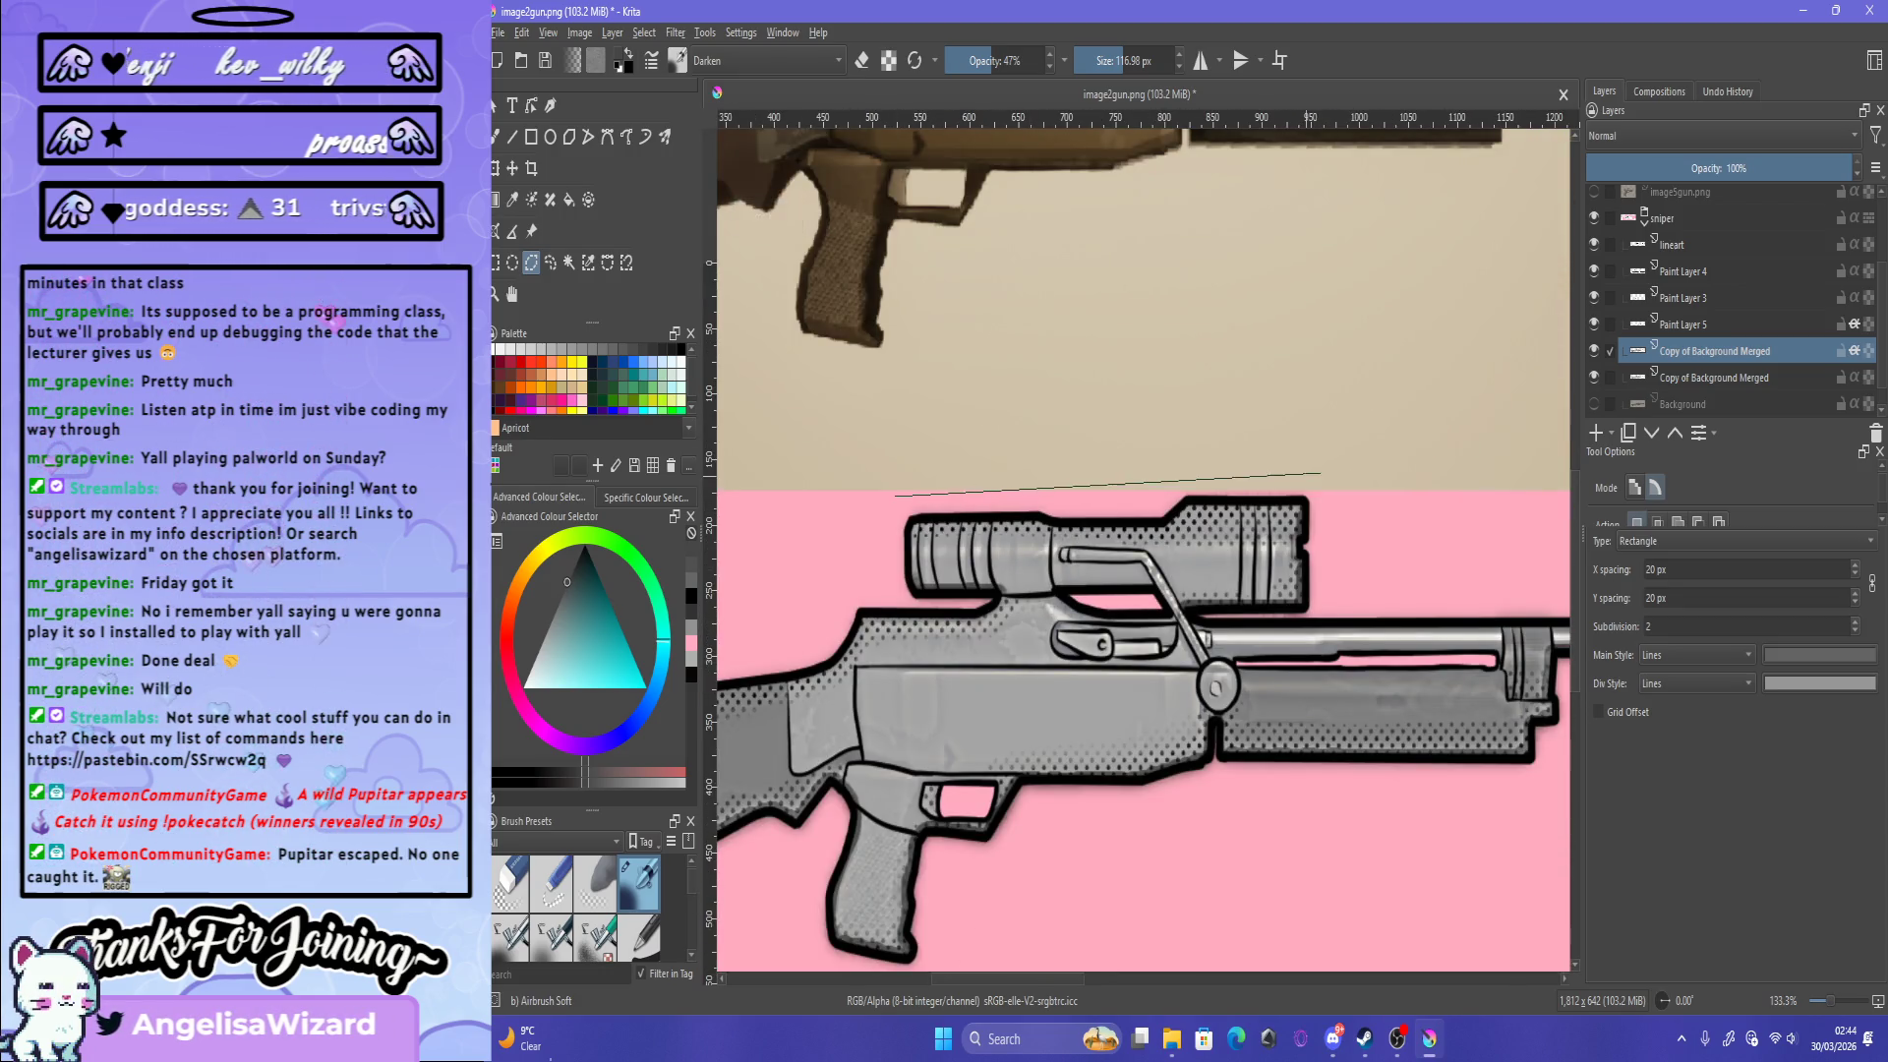
left_click(1187, 611)
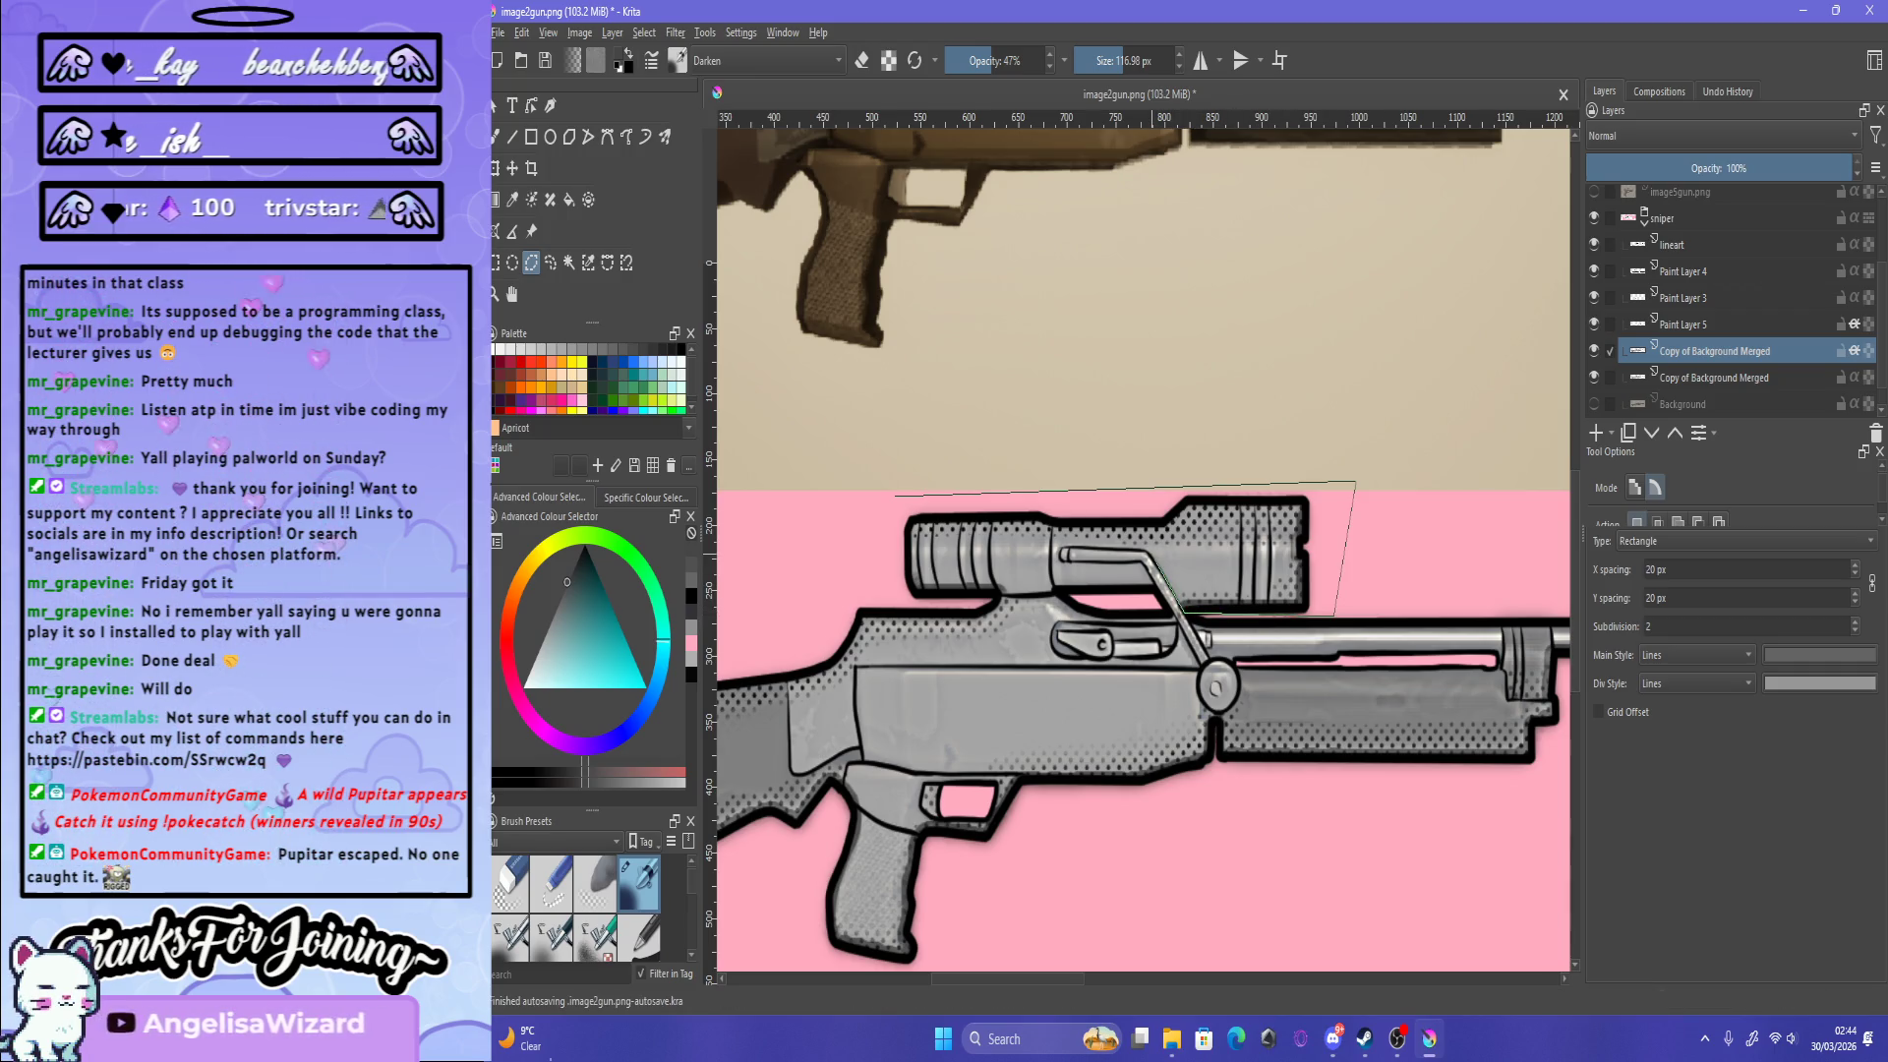
scroll(1150, 551, "up", 3)
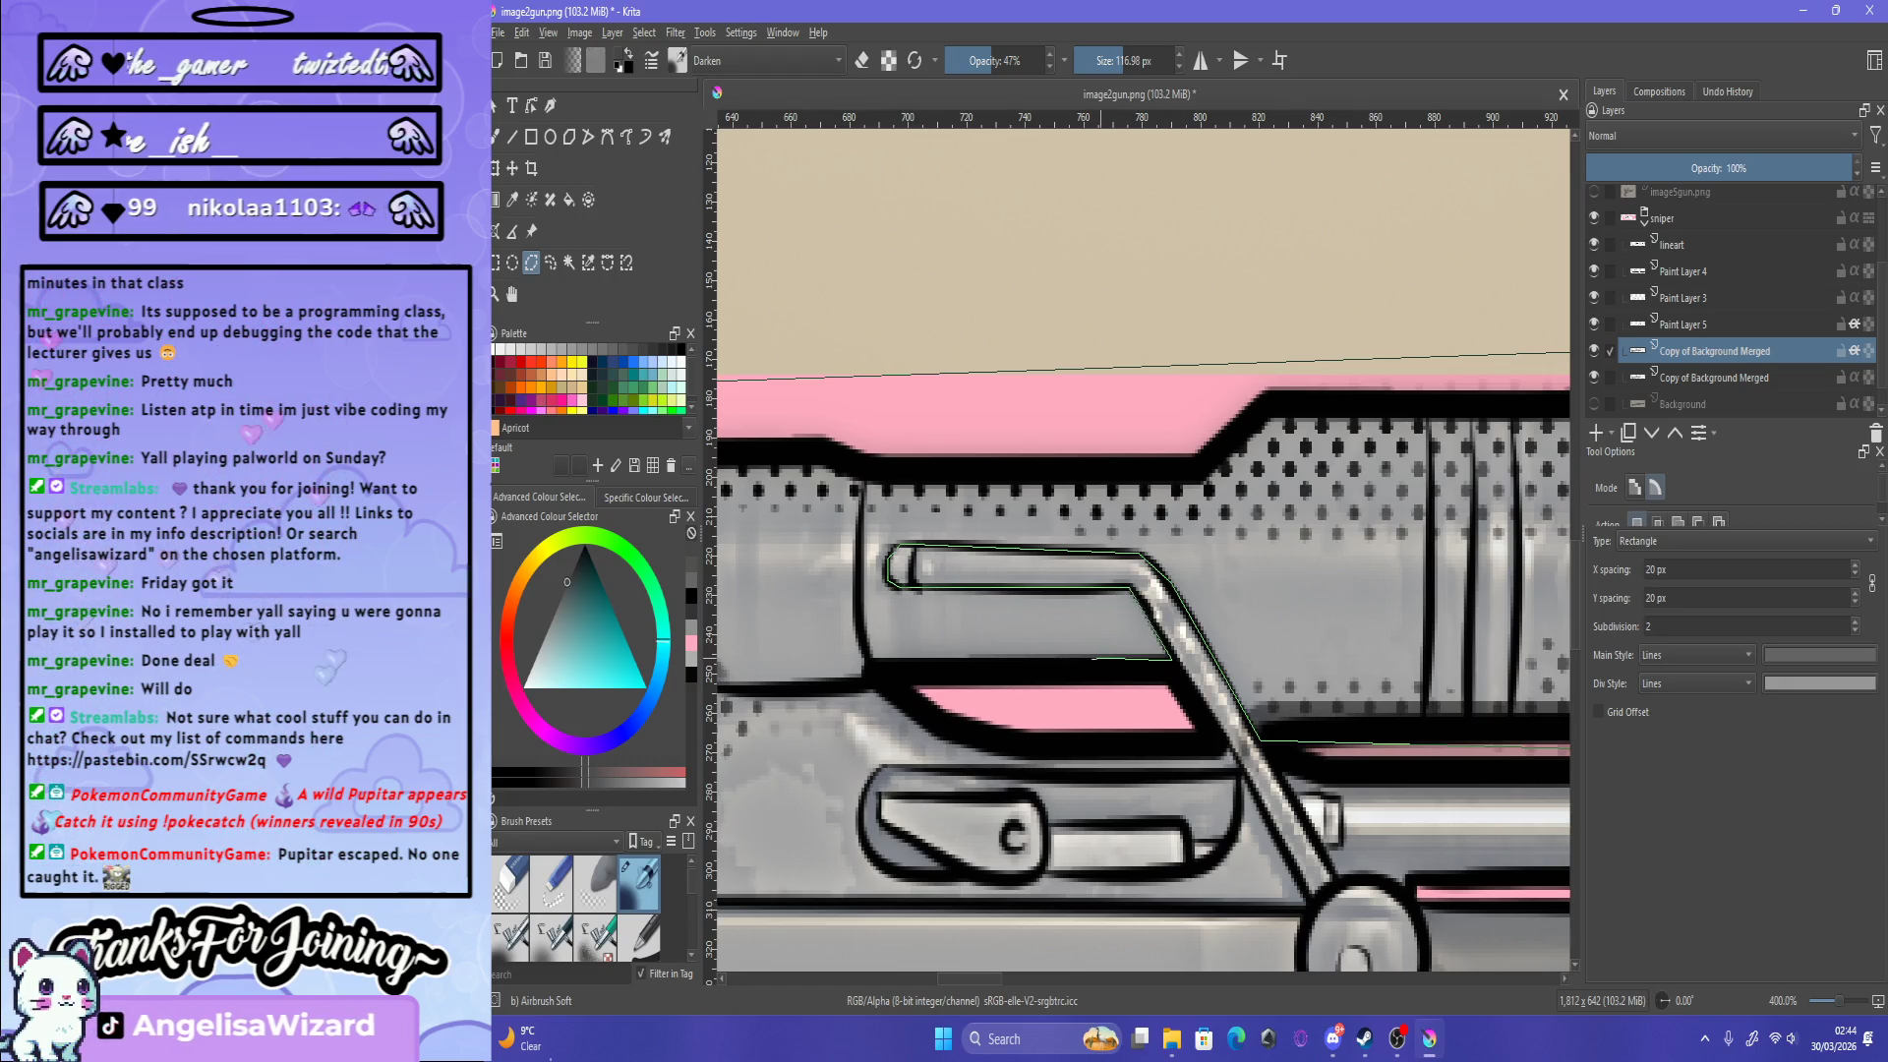
scroll(1092, 658, "down", 3)
scroll(1350, 705, "up", 3)
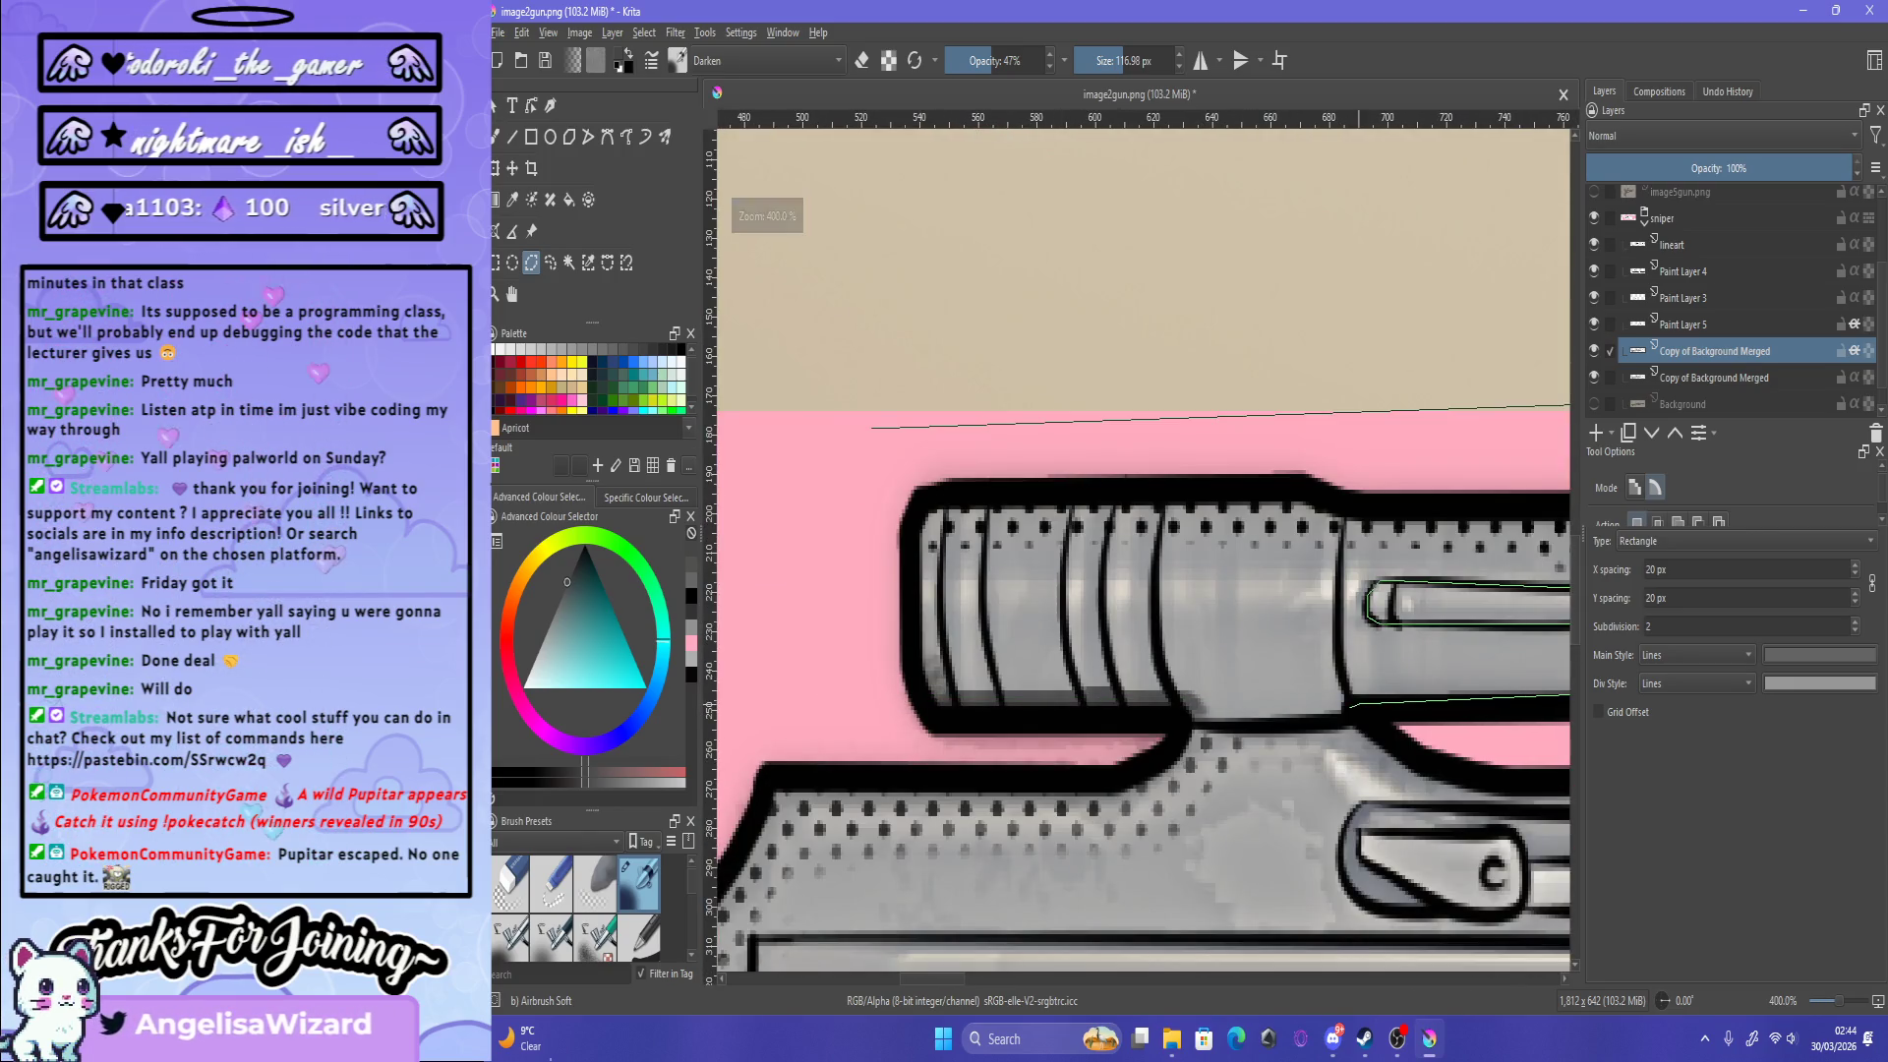
left_click(922, 729)
Step: Close the scope selection, dismiss the Filter menu unused, and zoom out
double_click(848, 497)
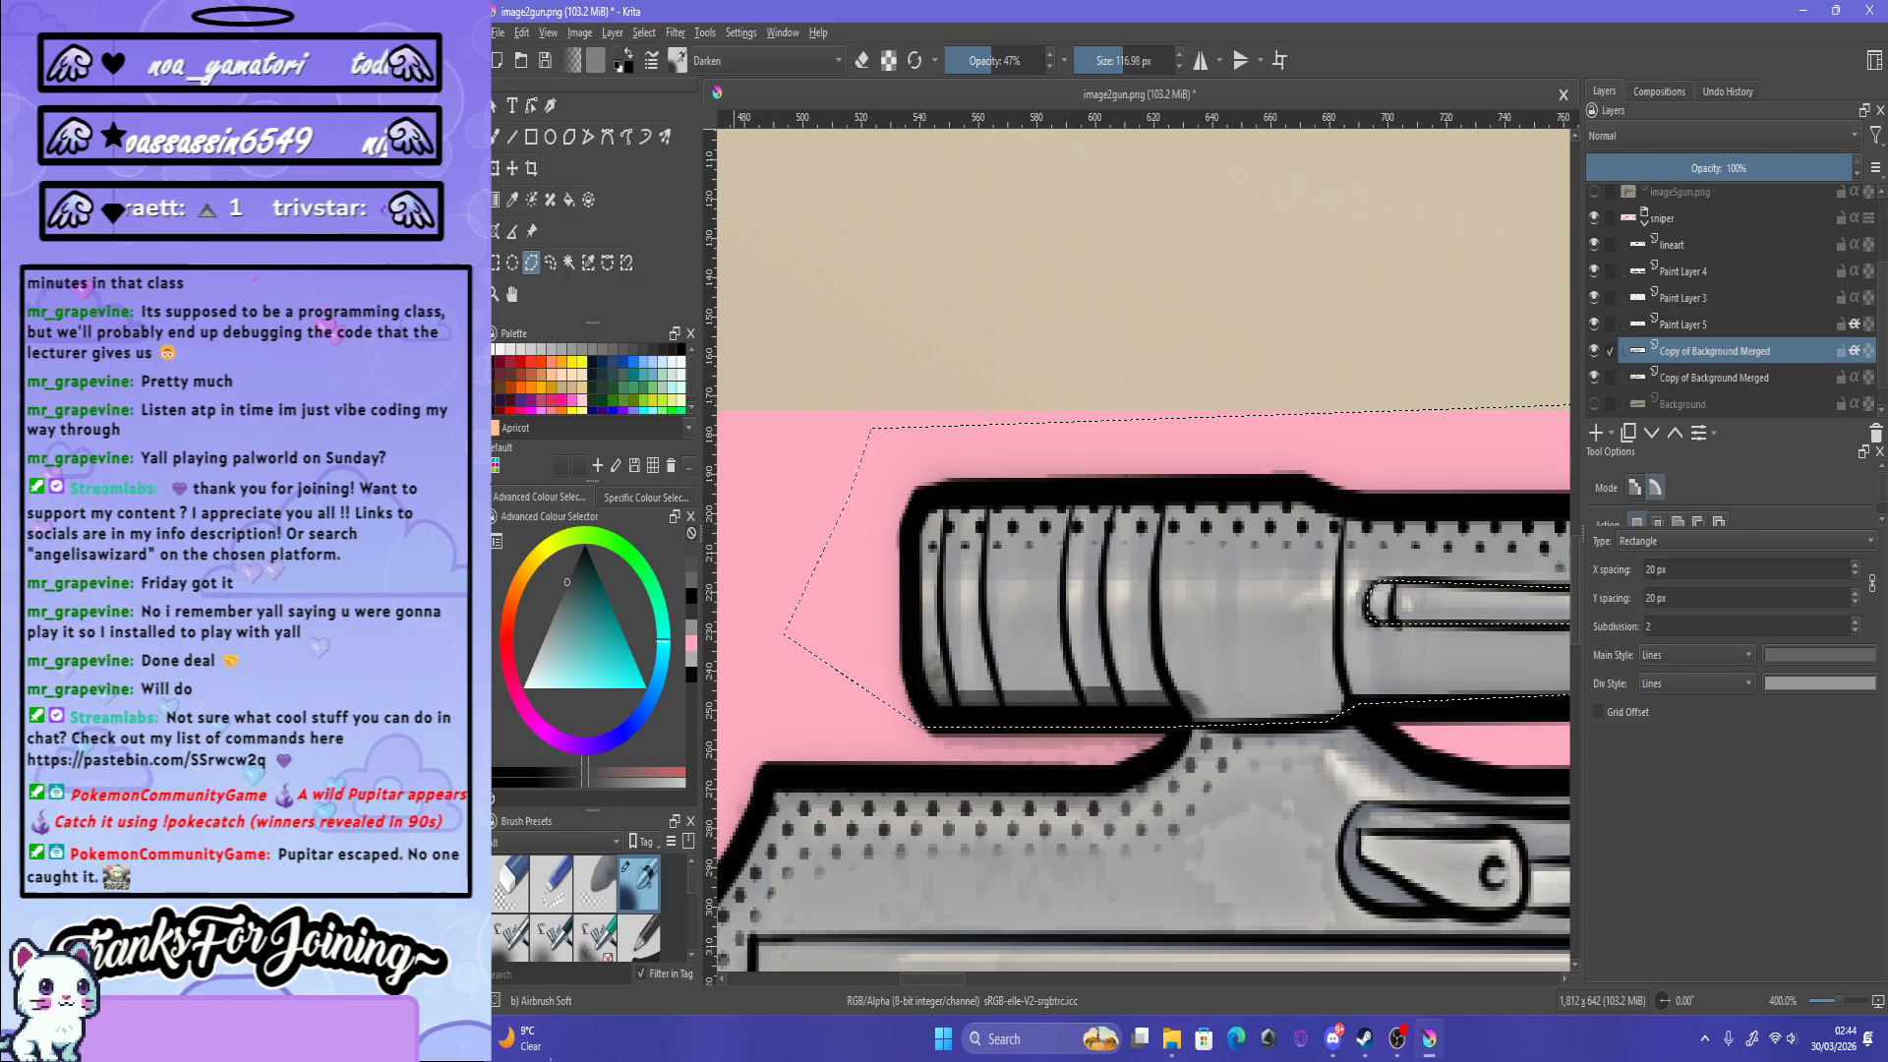
left_click(675, 33)
key("Escape")
key("minus")
key("minus")
key("minus")
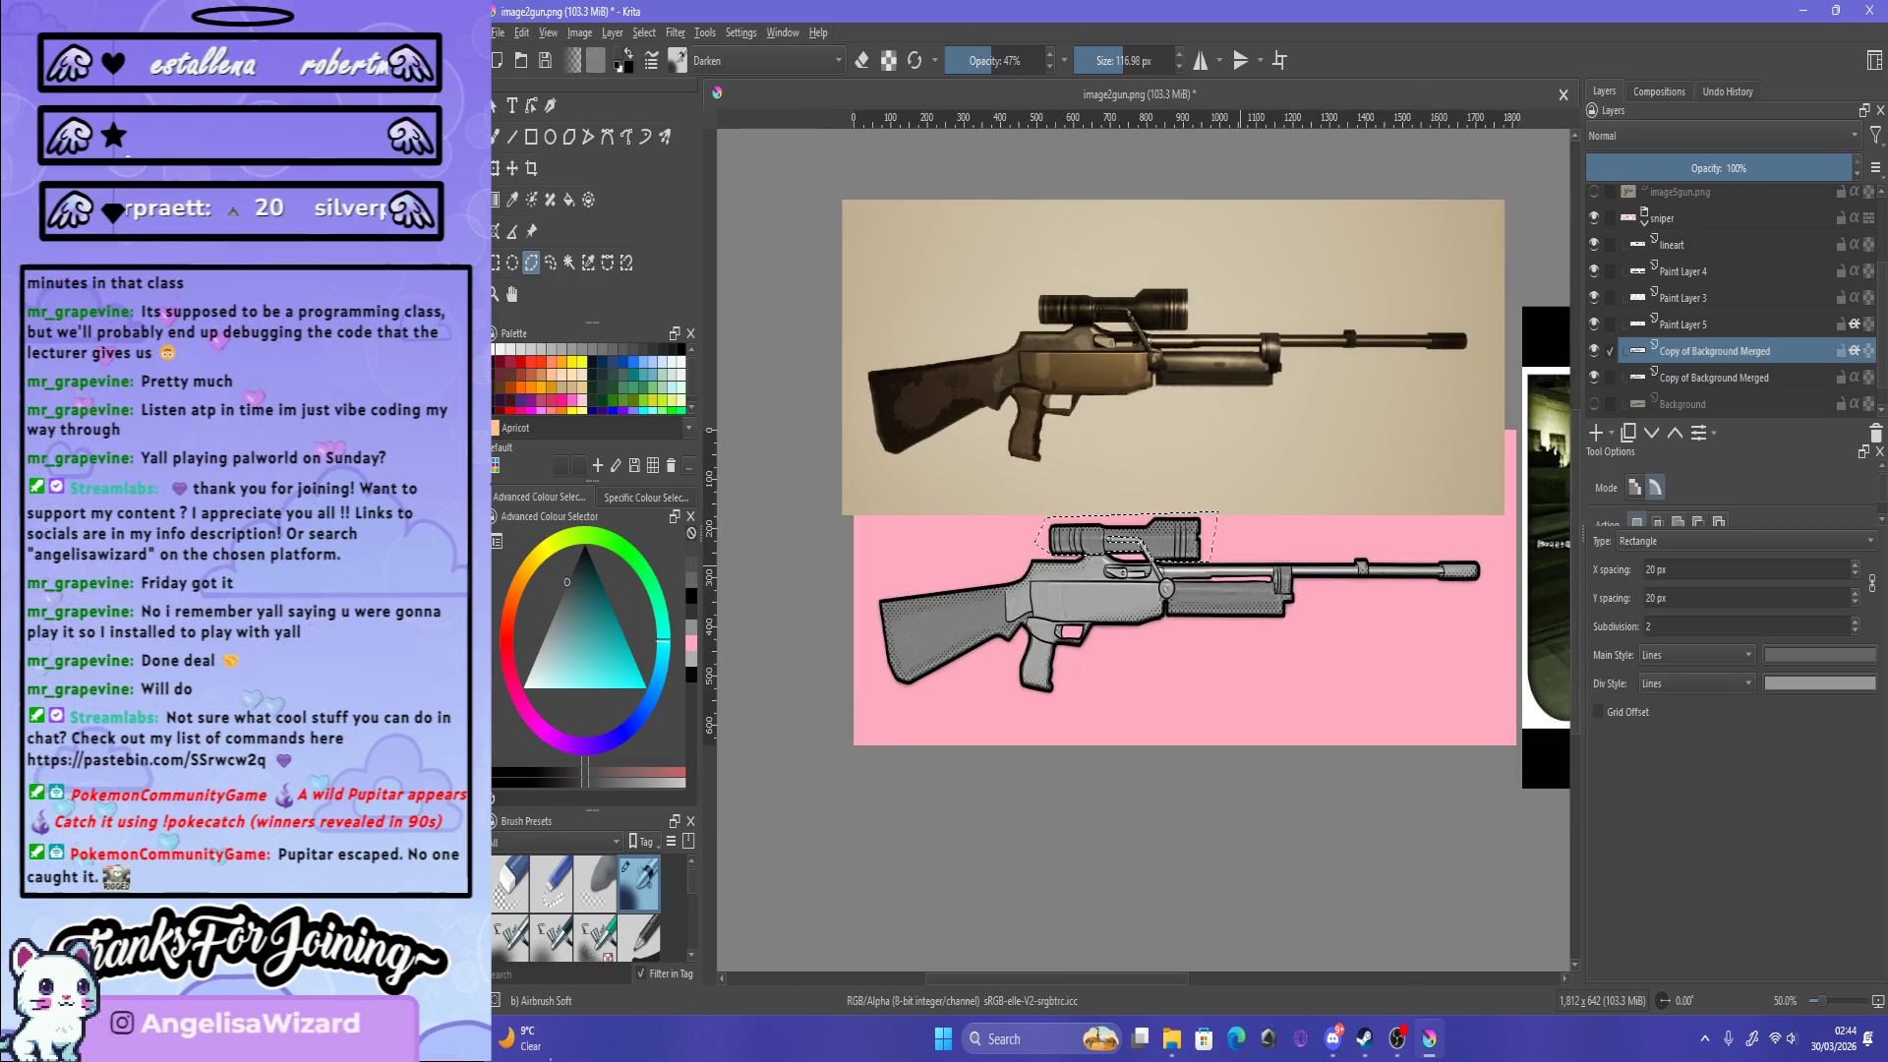
key("1")
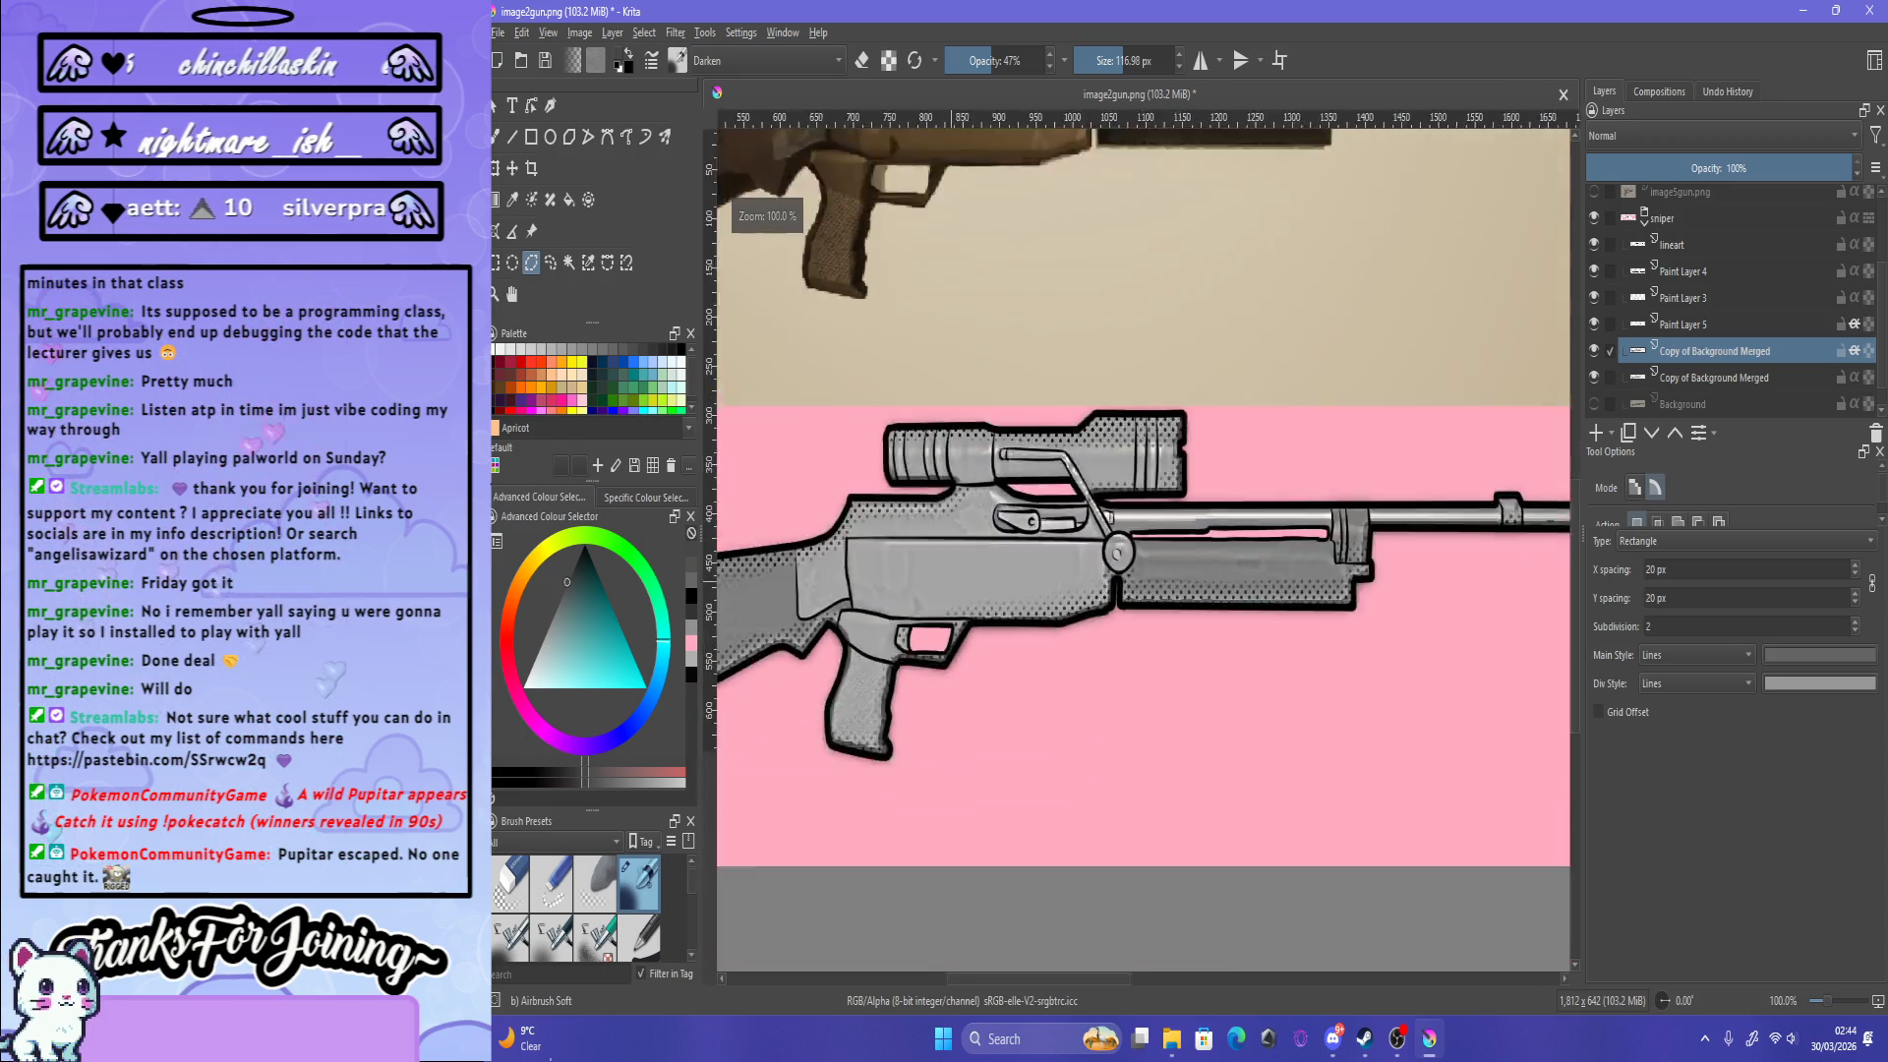
key("minus")
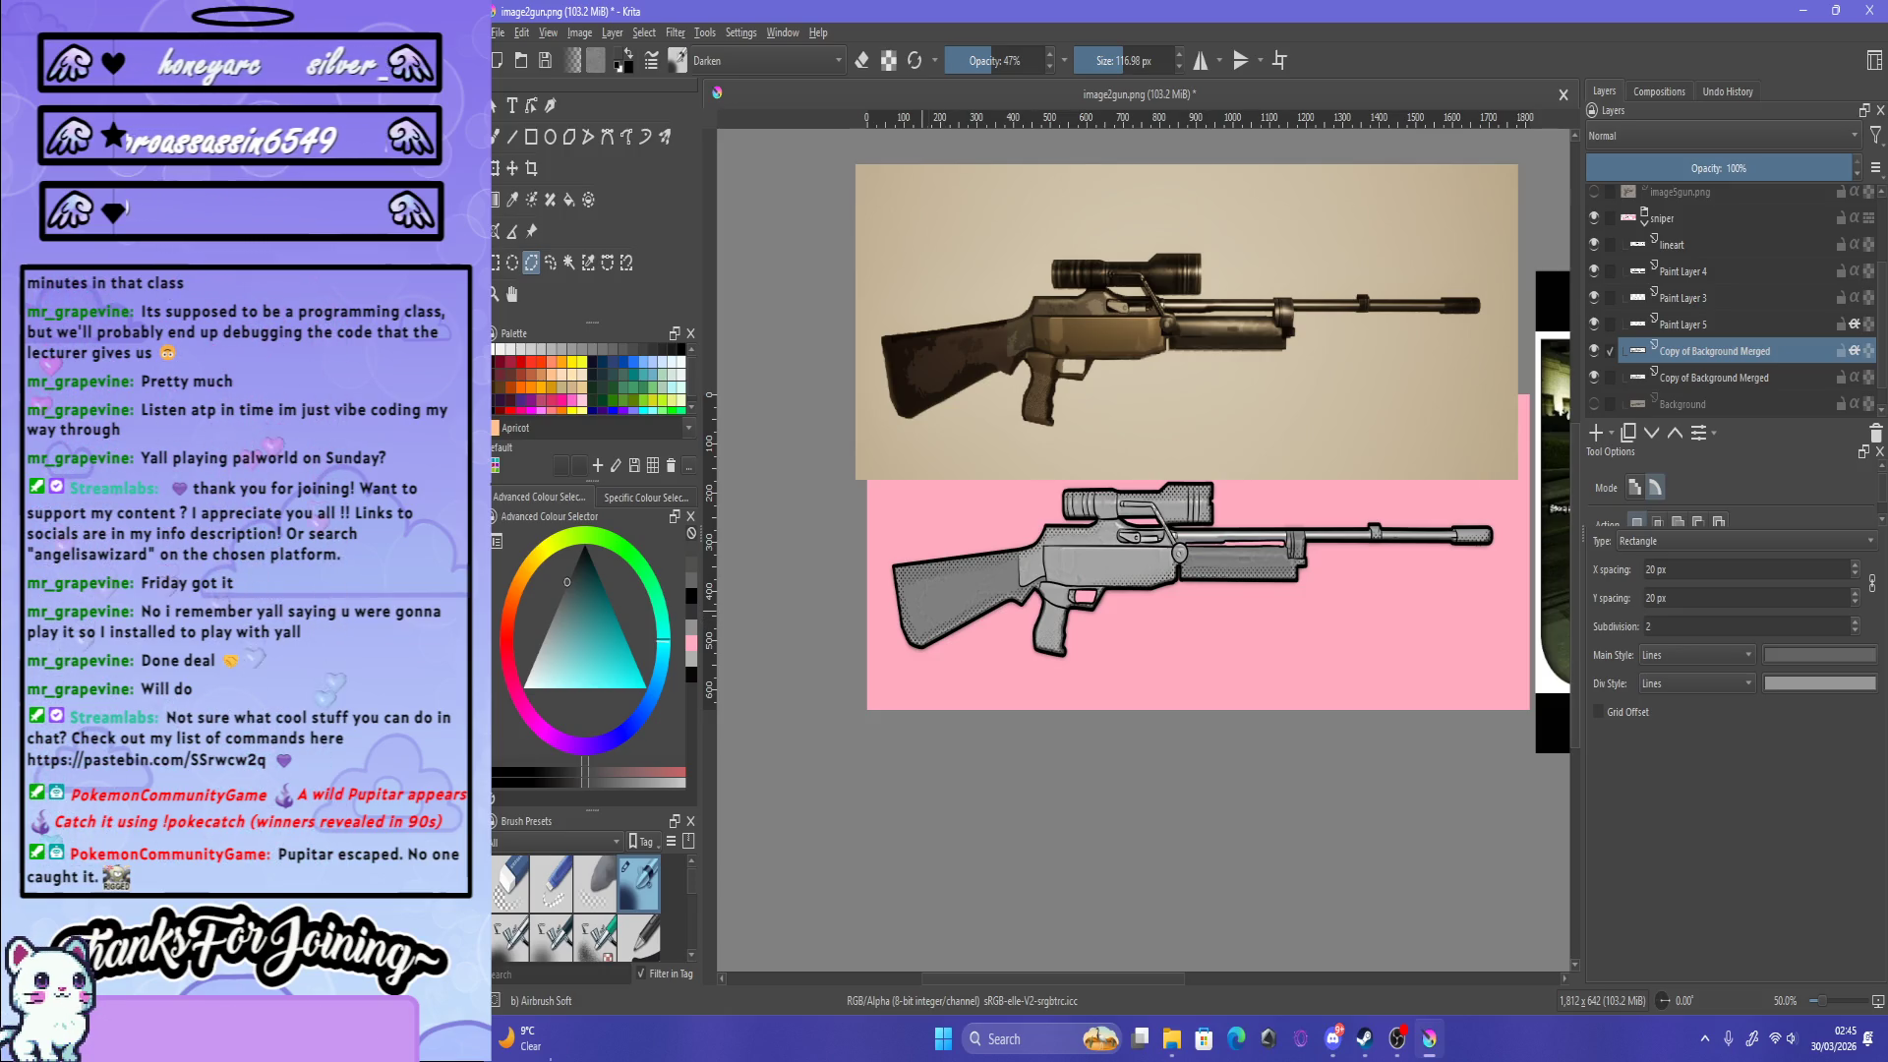
scroll(925, 609, "up", 4)
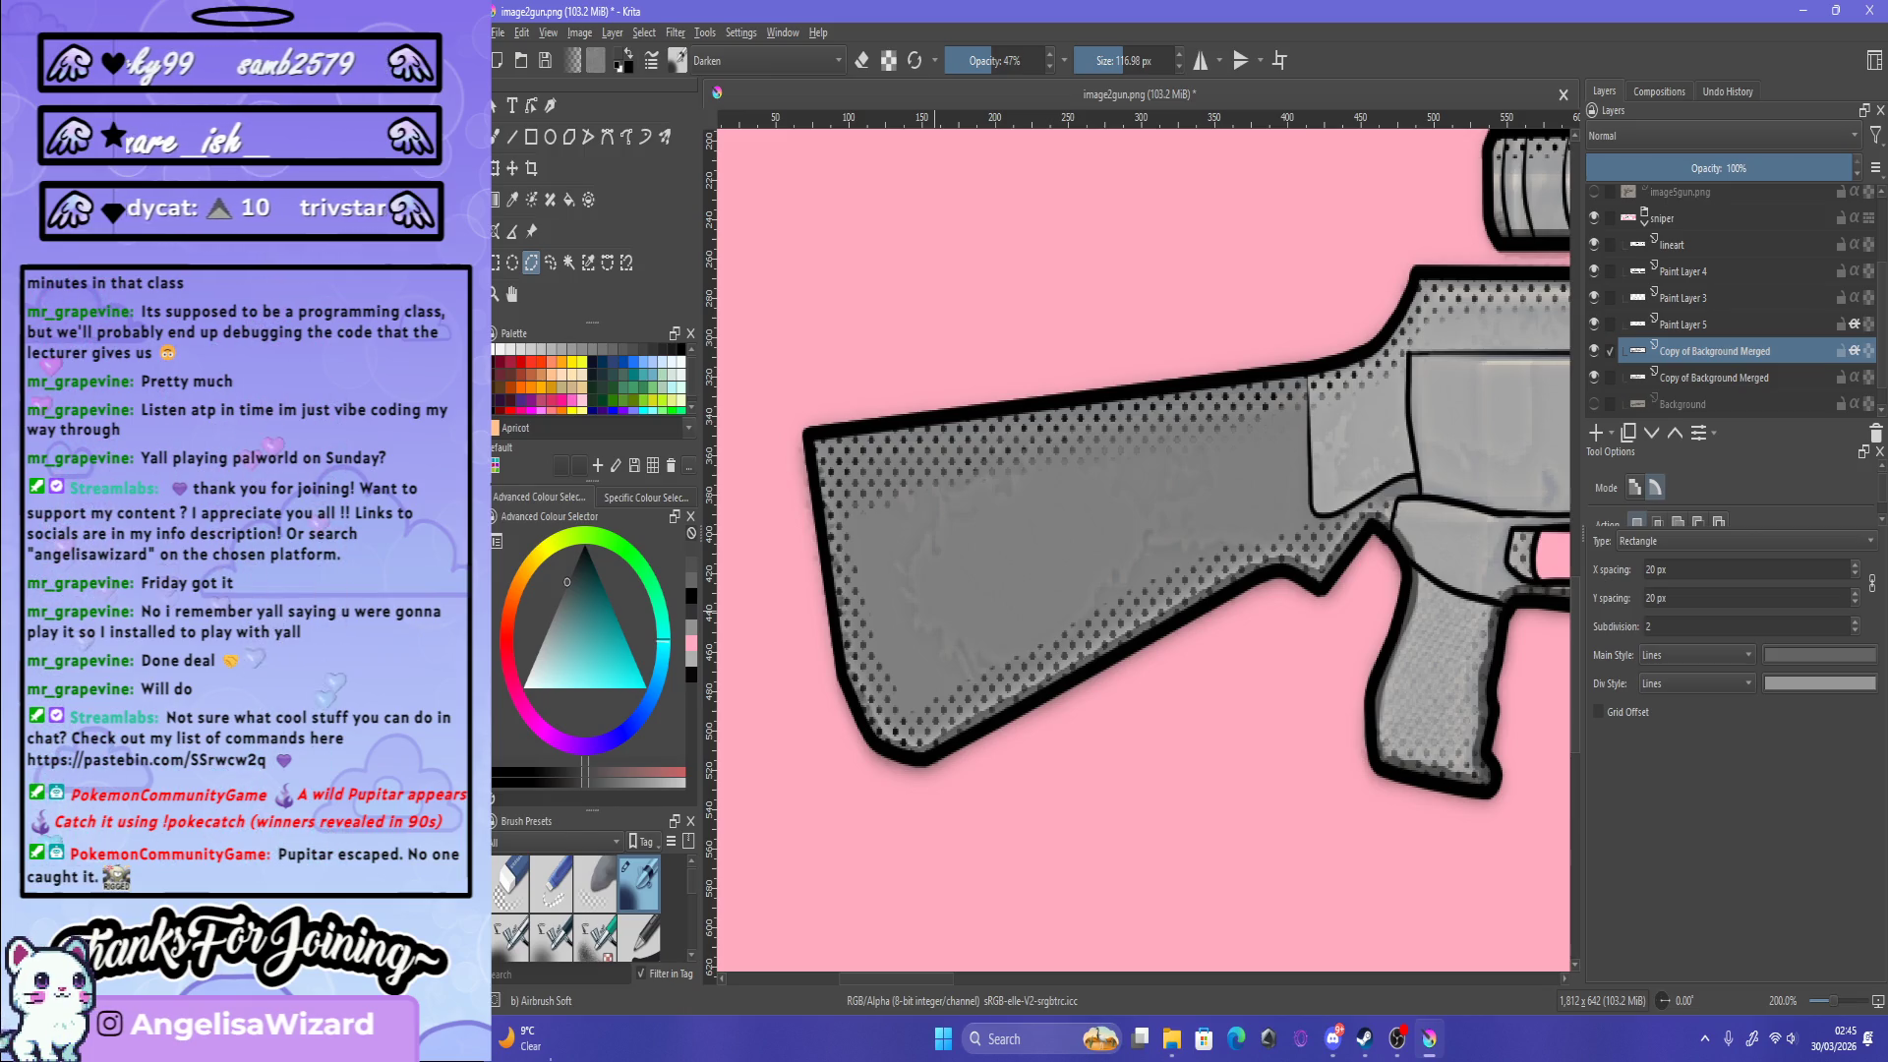
scroll(937, 610, "down", 4)
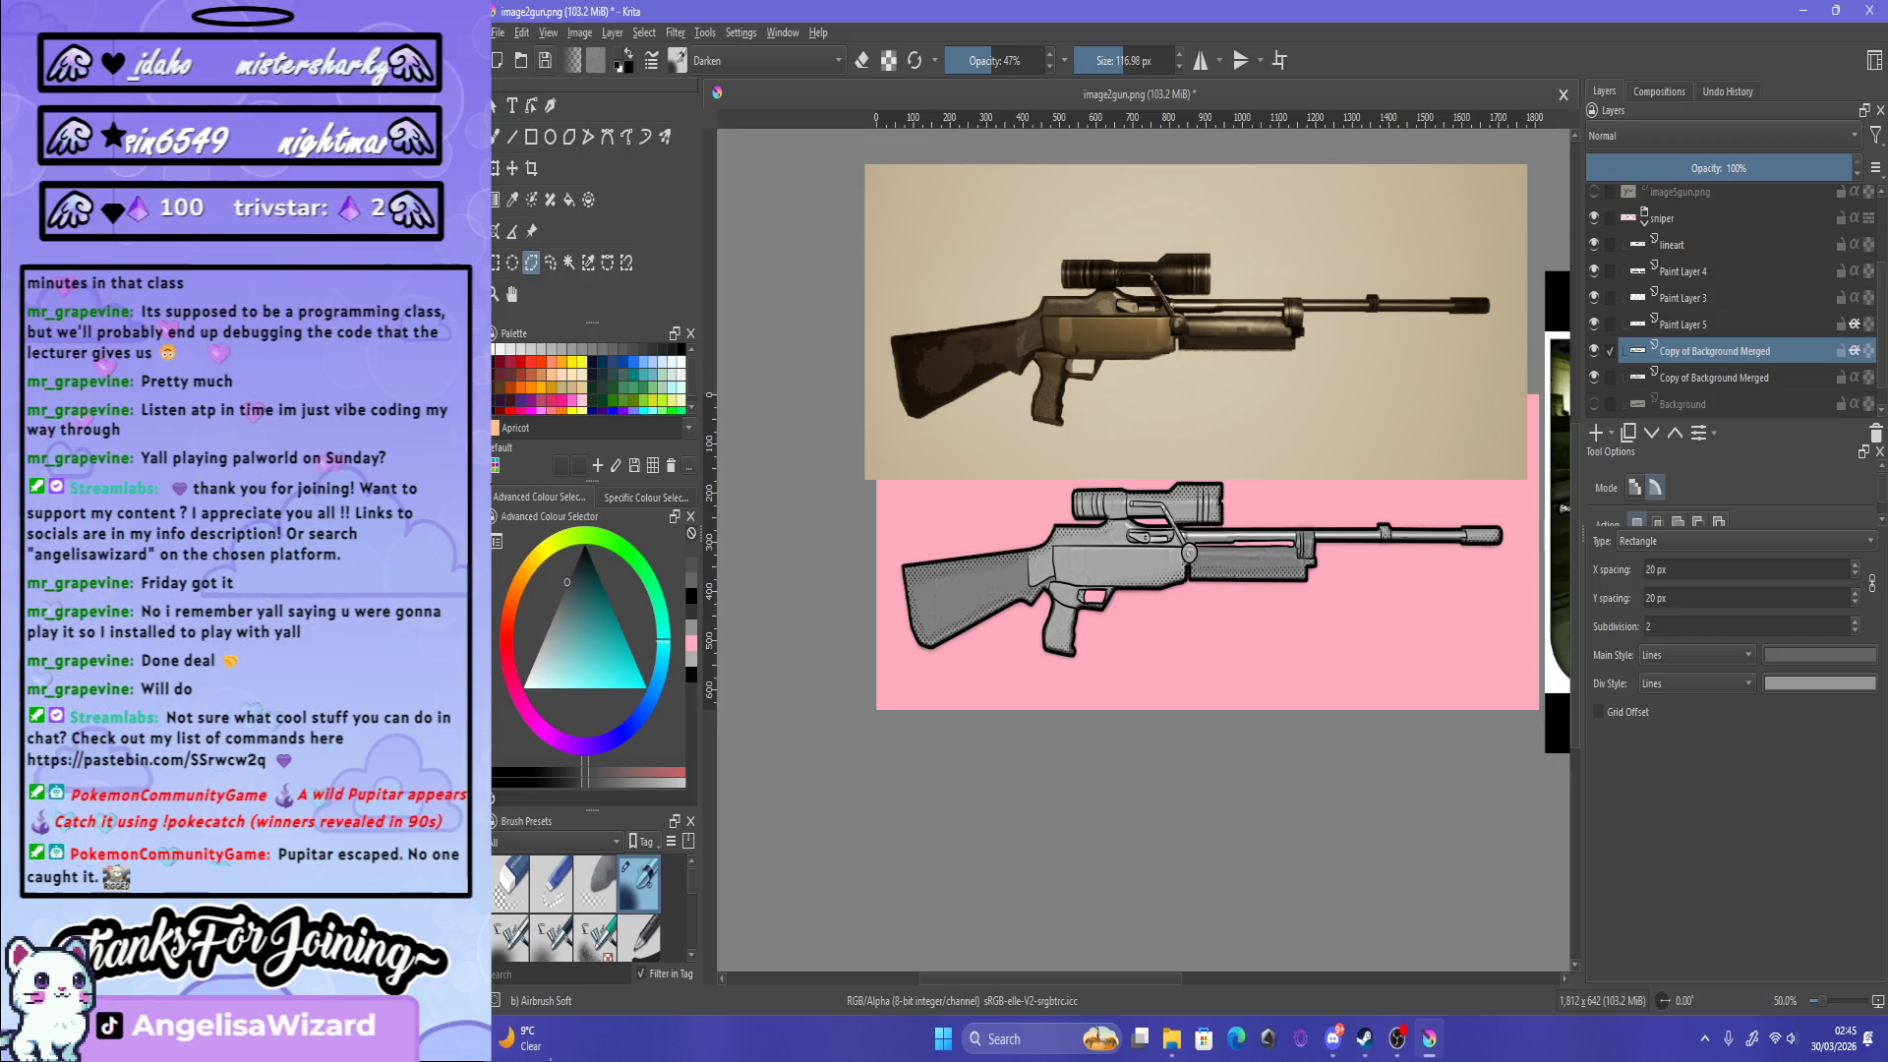
Step: Try saving image2gun.png (it errors), then take the brush on the lower Copy of Background Merged layer
key("ctrl+s")
key("Return")
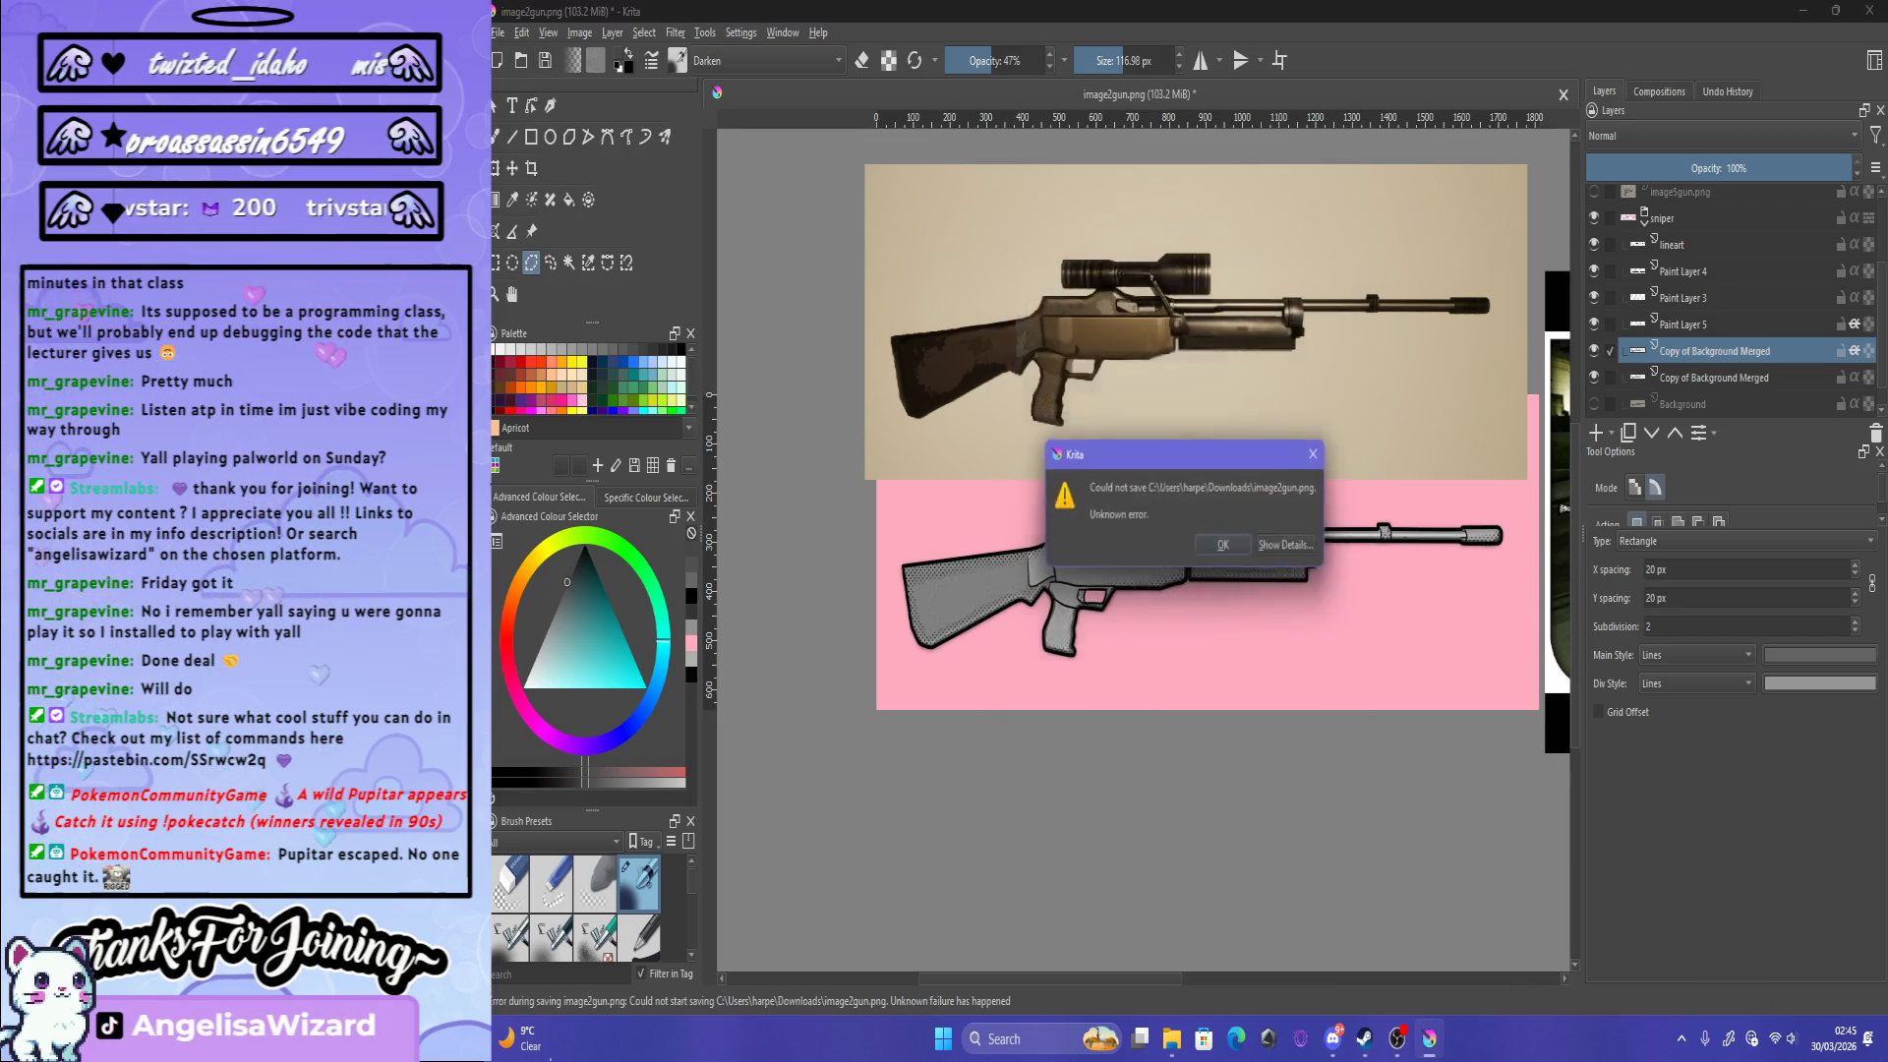
key("Return")
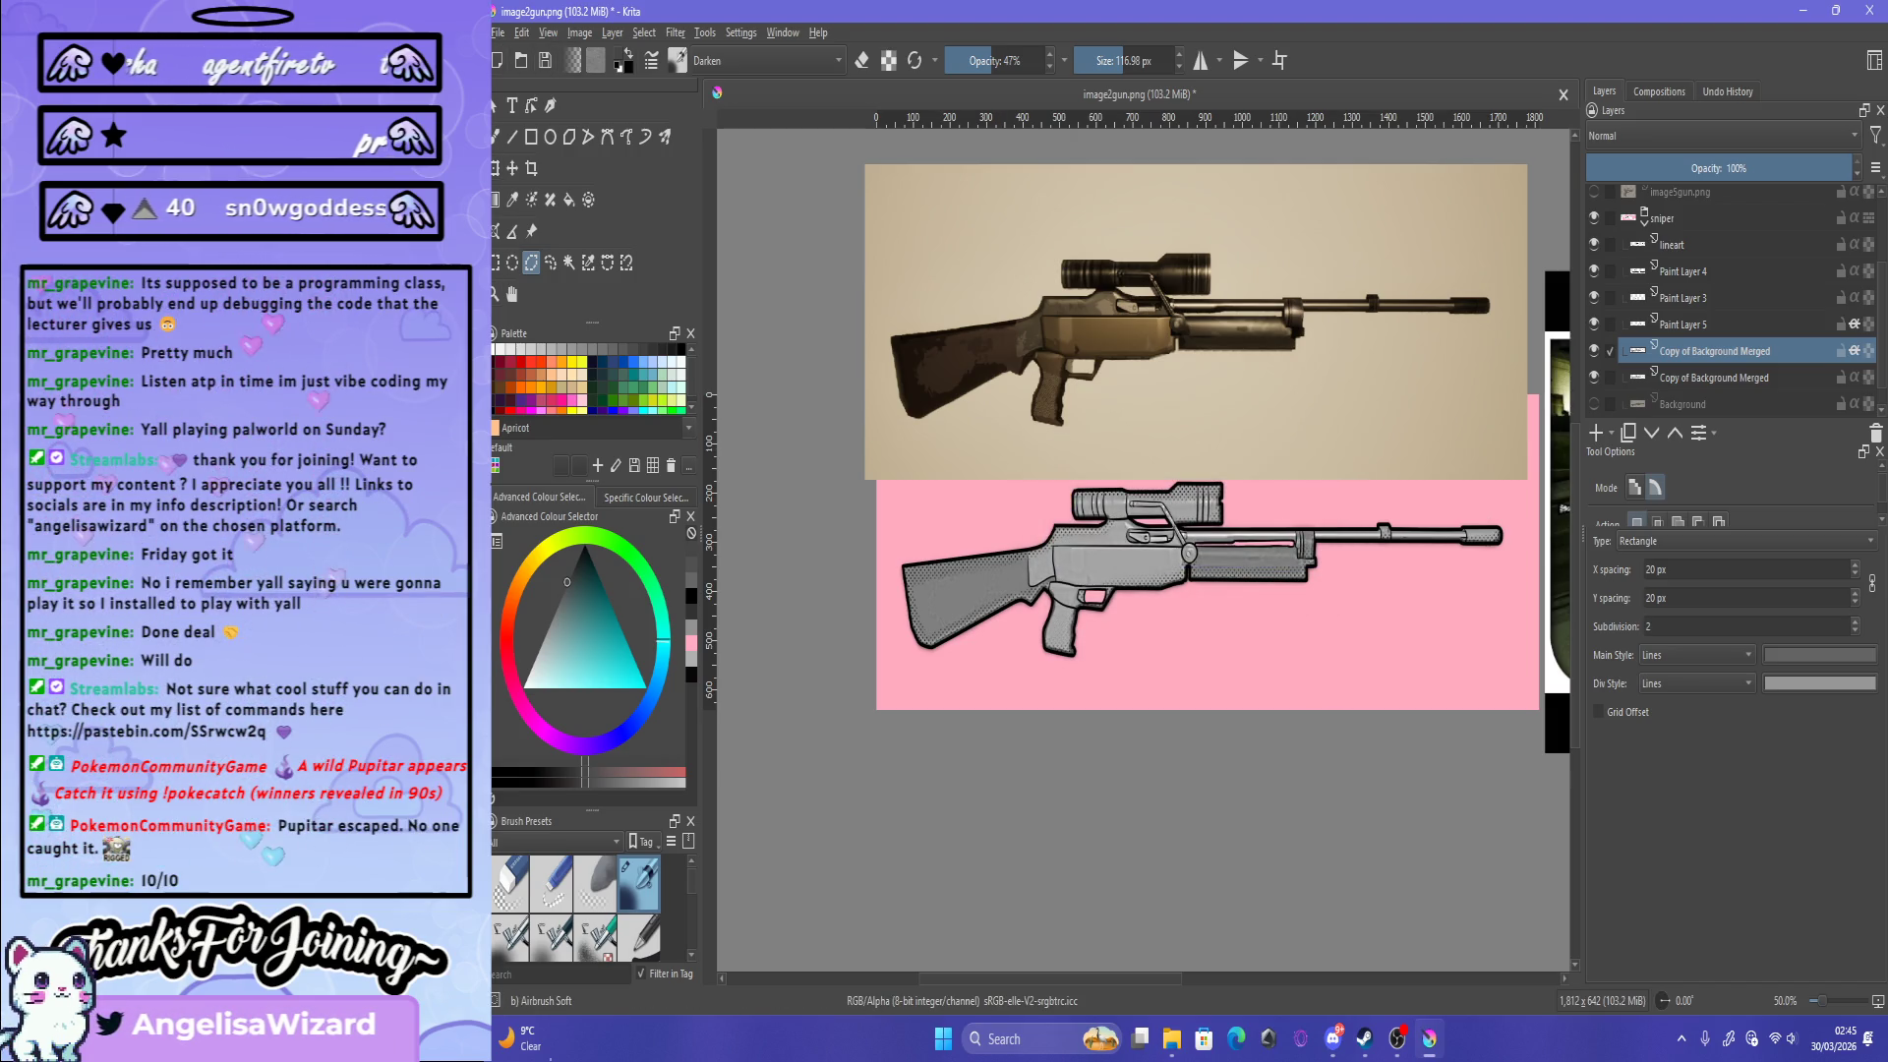
scroll(885, 622, "up", 2)
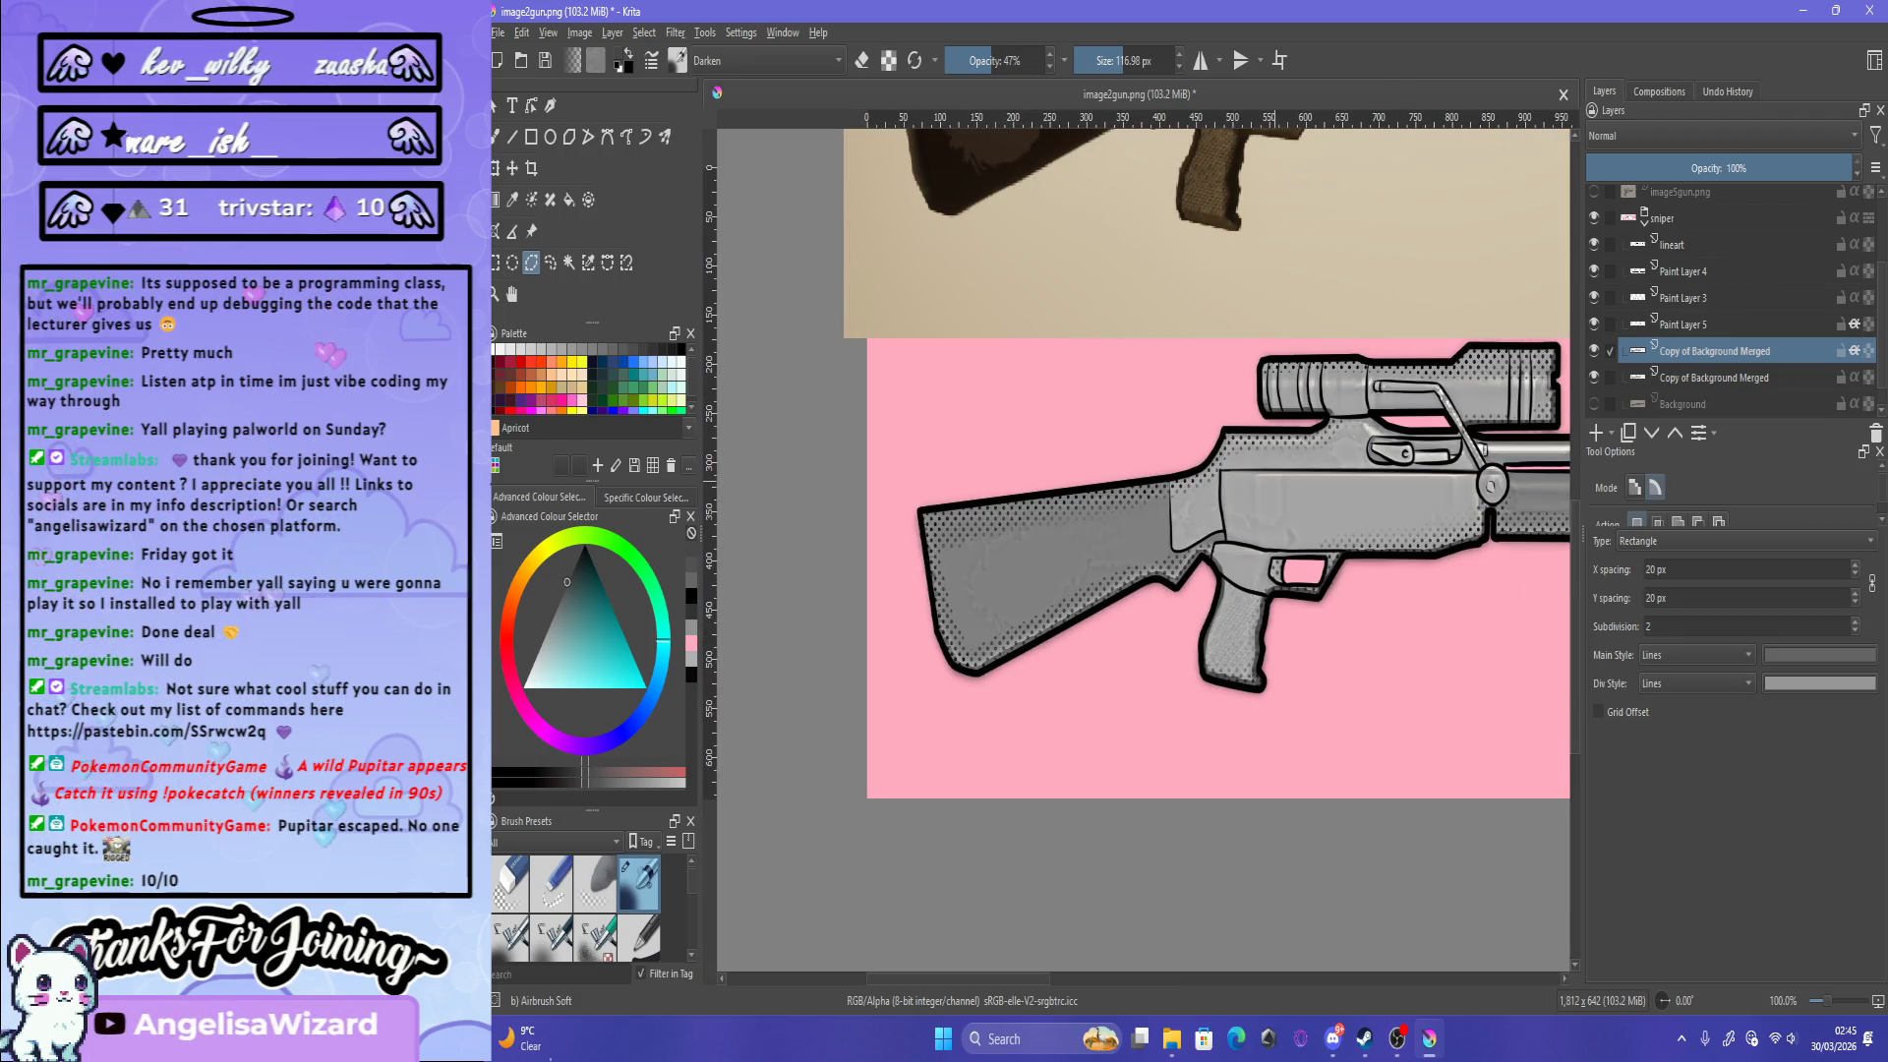
key("b")
key("Page_Down")
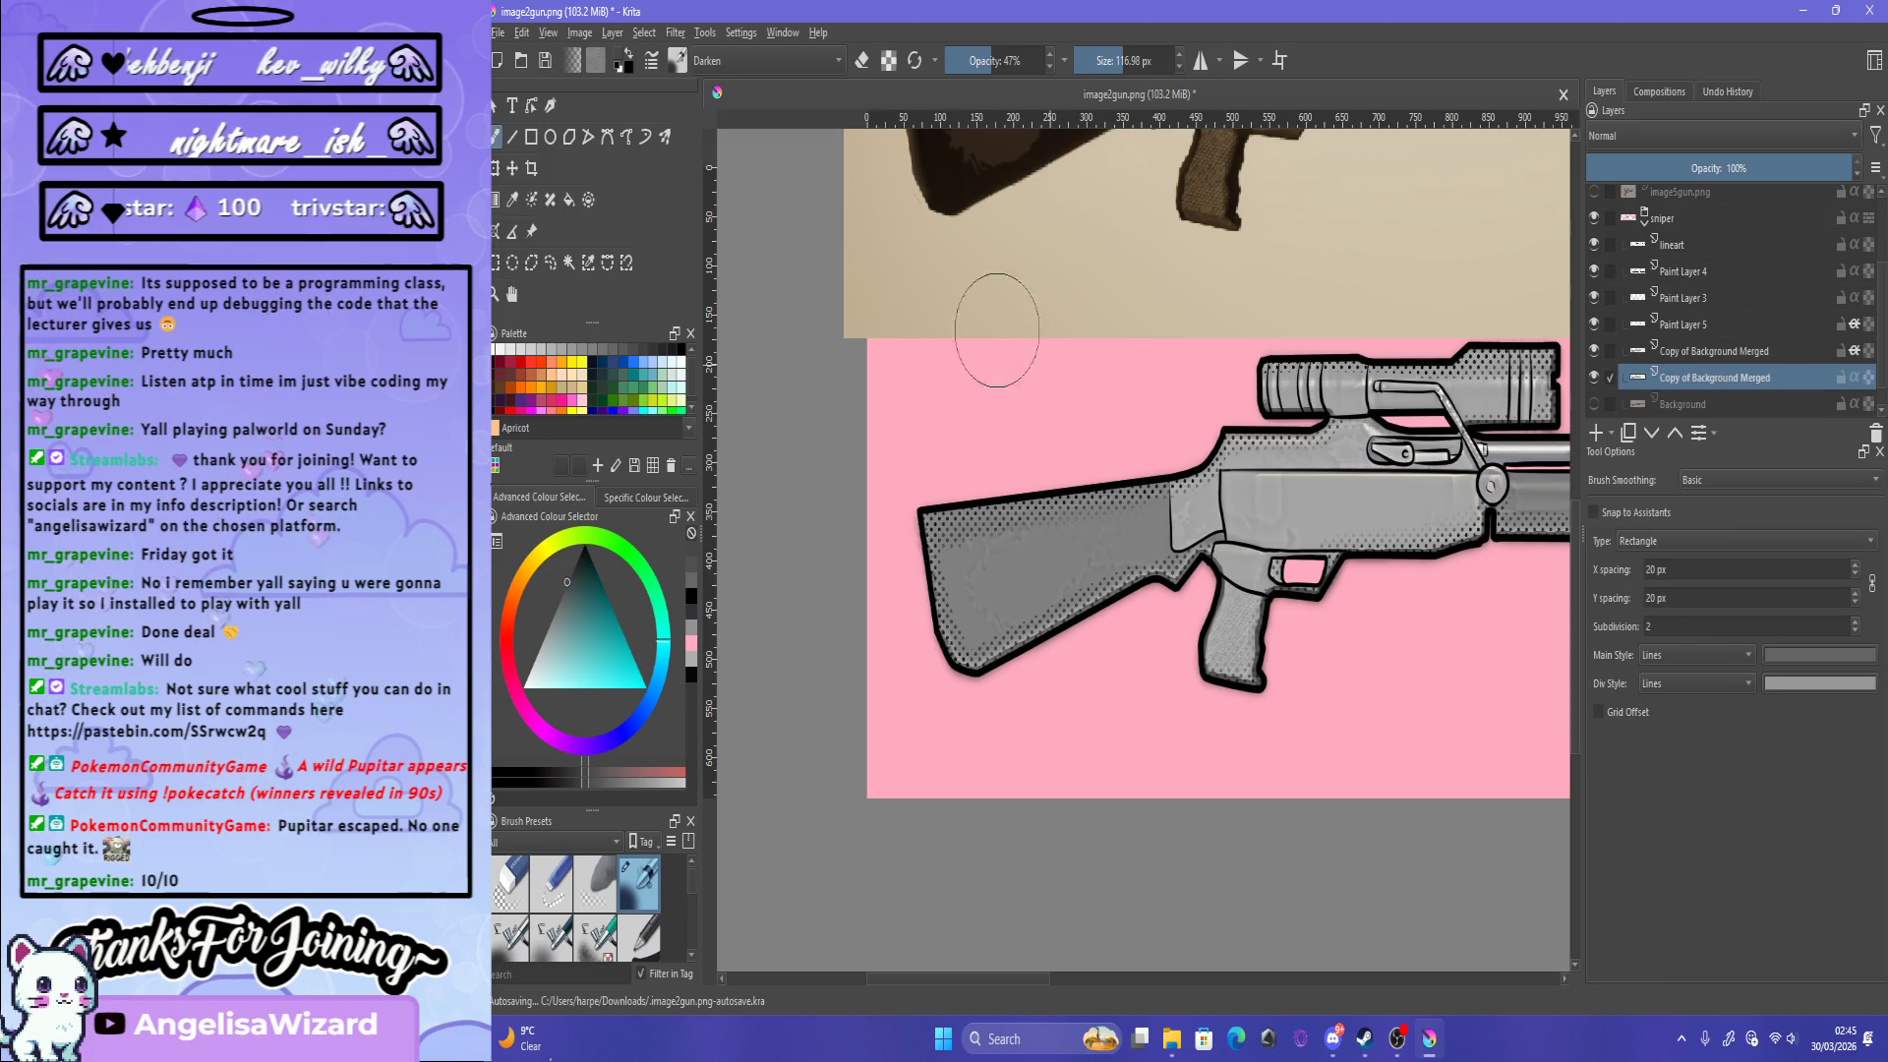
Step: Erase the stock's left-edge outline using the Basic-5 Size brush in eraser mode
left_click(678, 60)
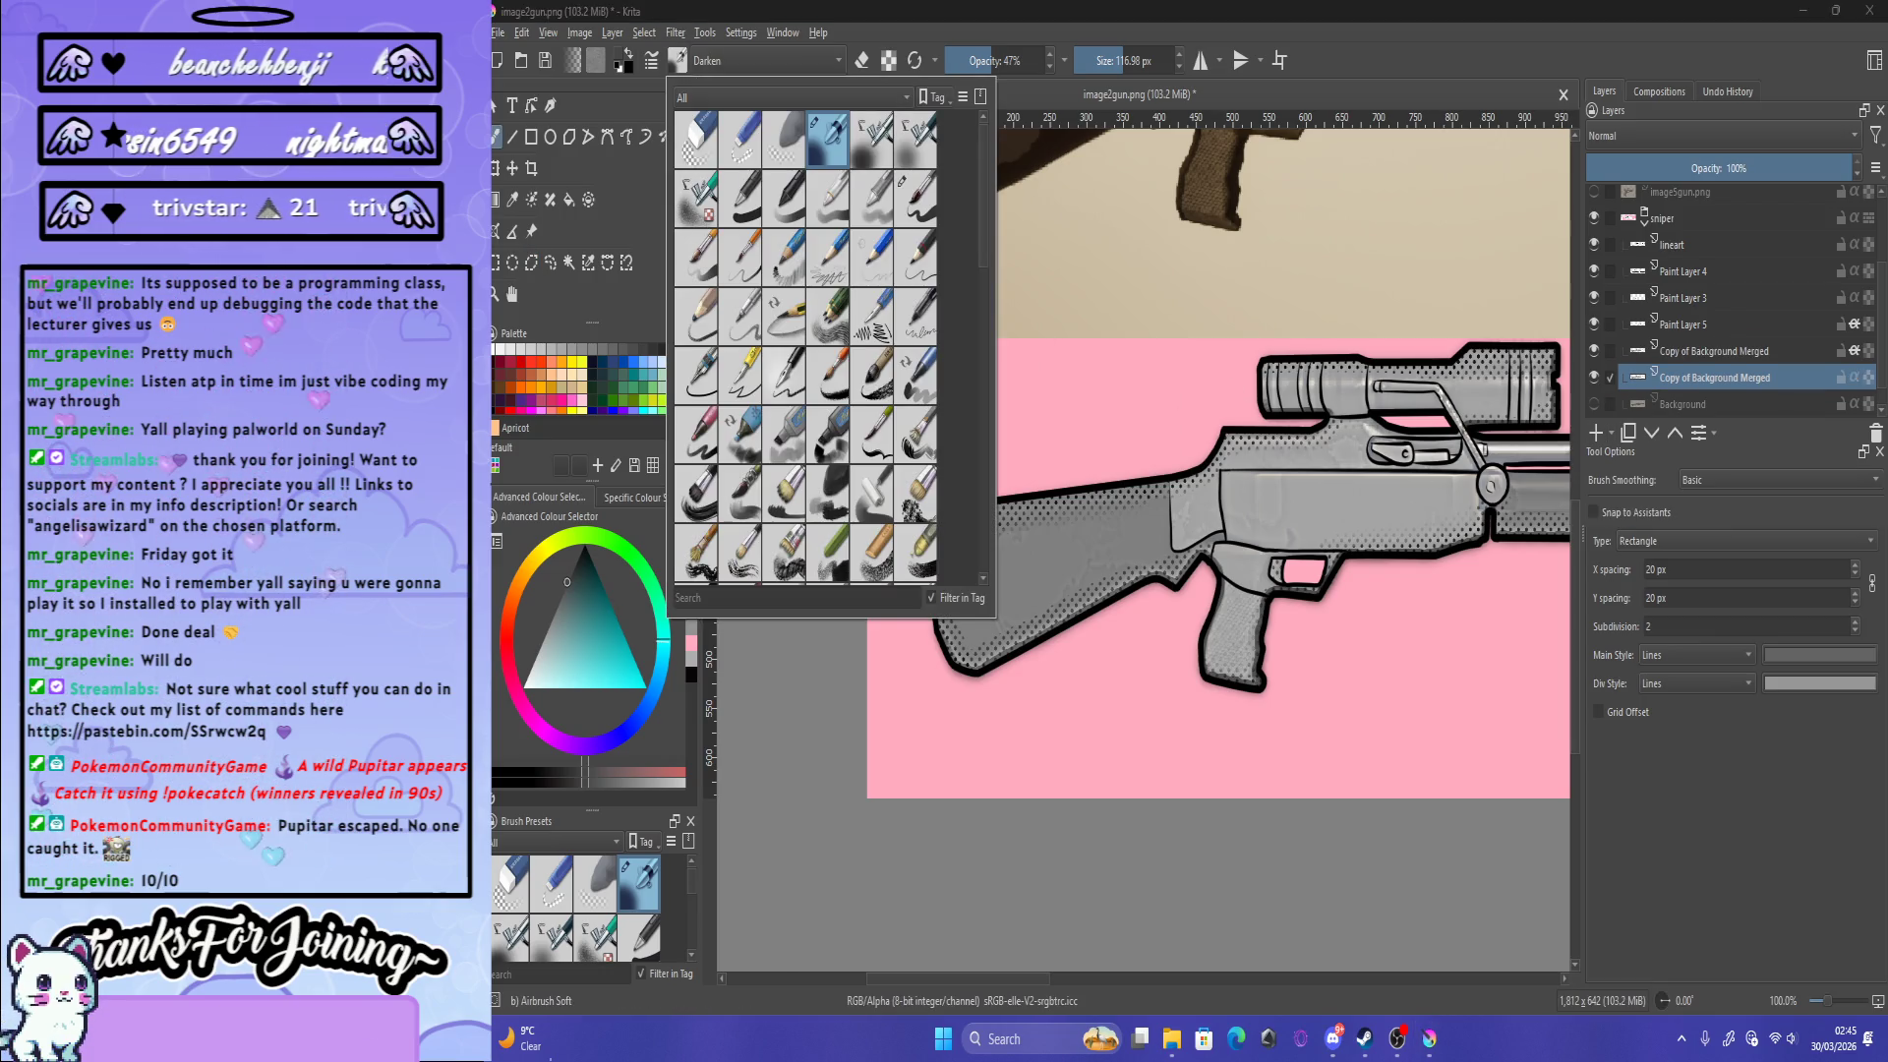
left_click(914, 196)
left_click(1016, 424)
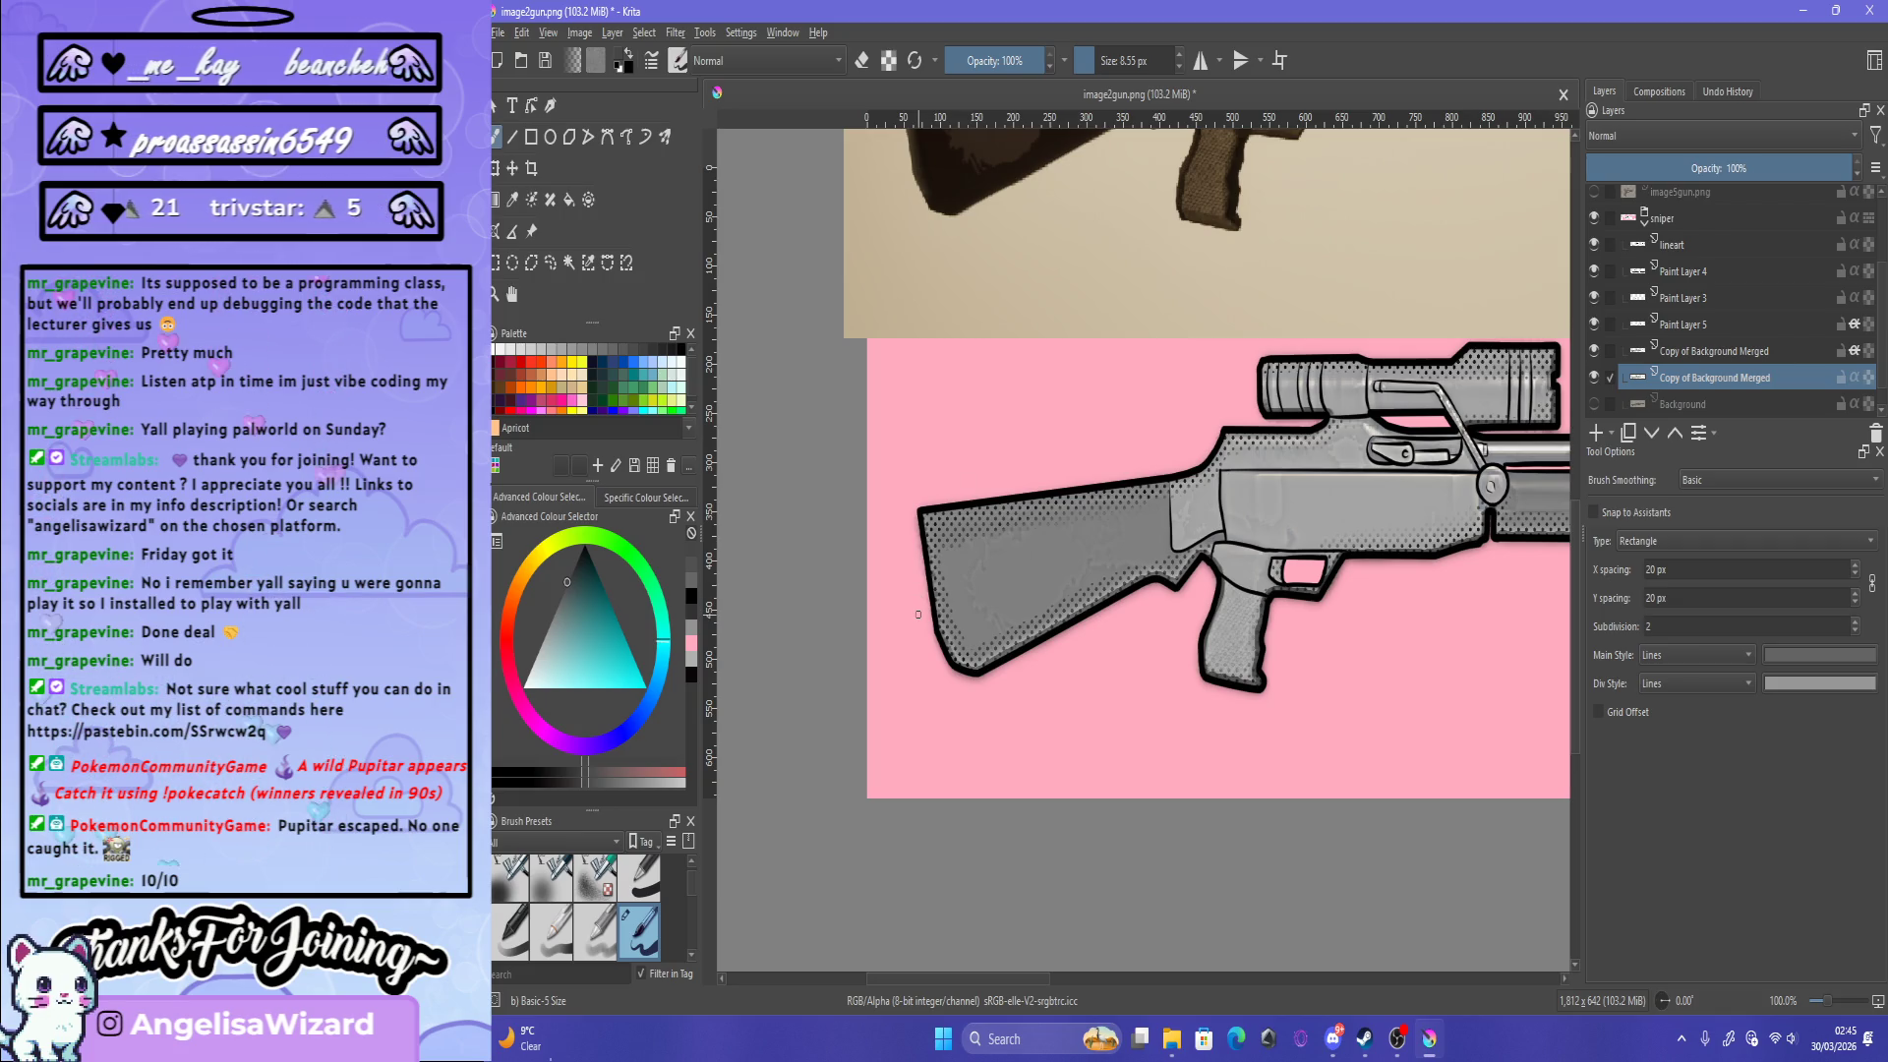
scroll(918, 614, "up", 3)
key("e")
mouse_move(906, 366)
left_mouse_down()
mouse_move(973, 723)
mouse_move(1003, 773)
left_mouse_up()
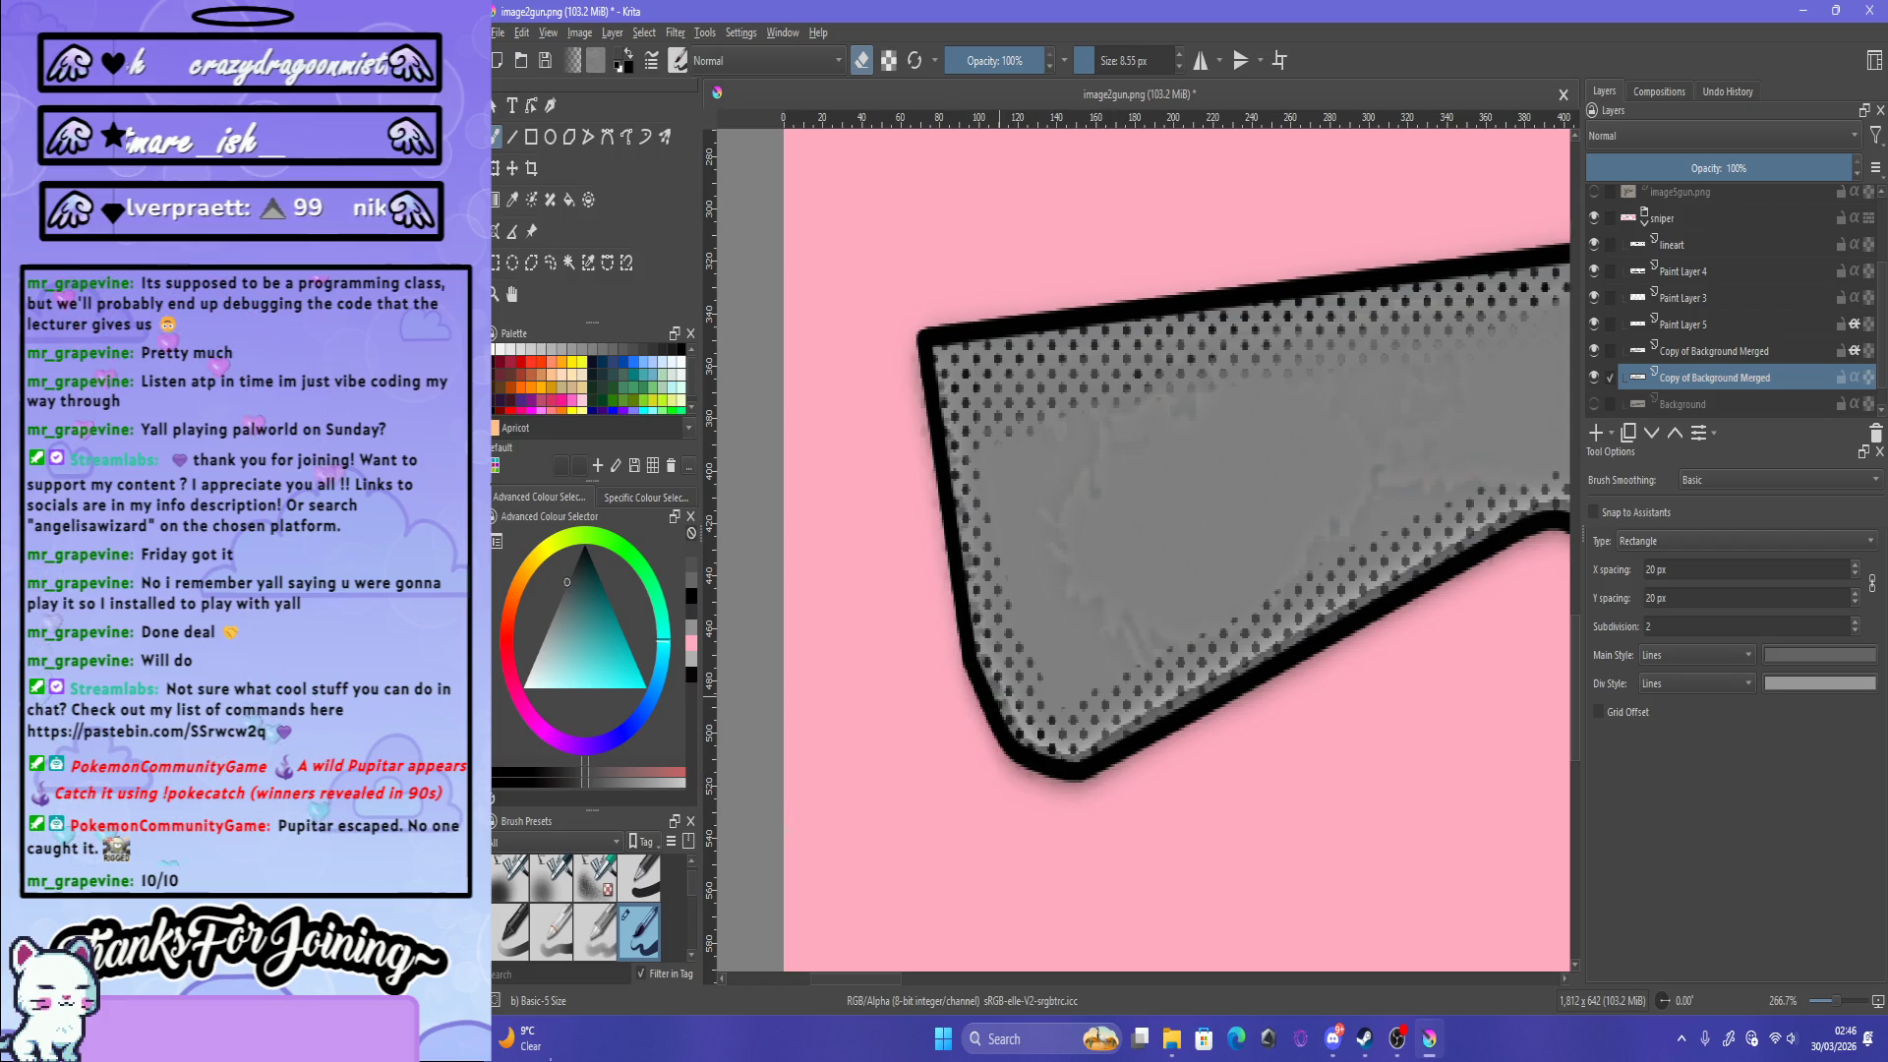
key("minus")
key("minus")
key("minus")
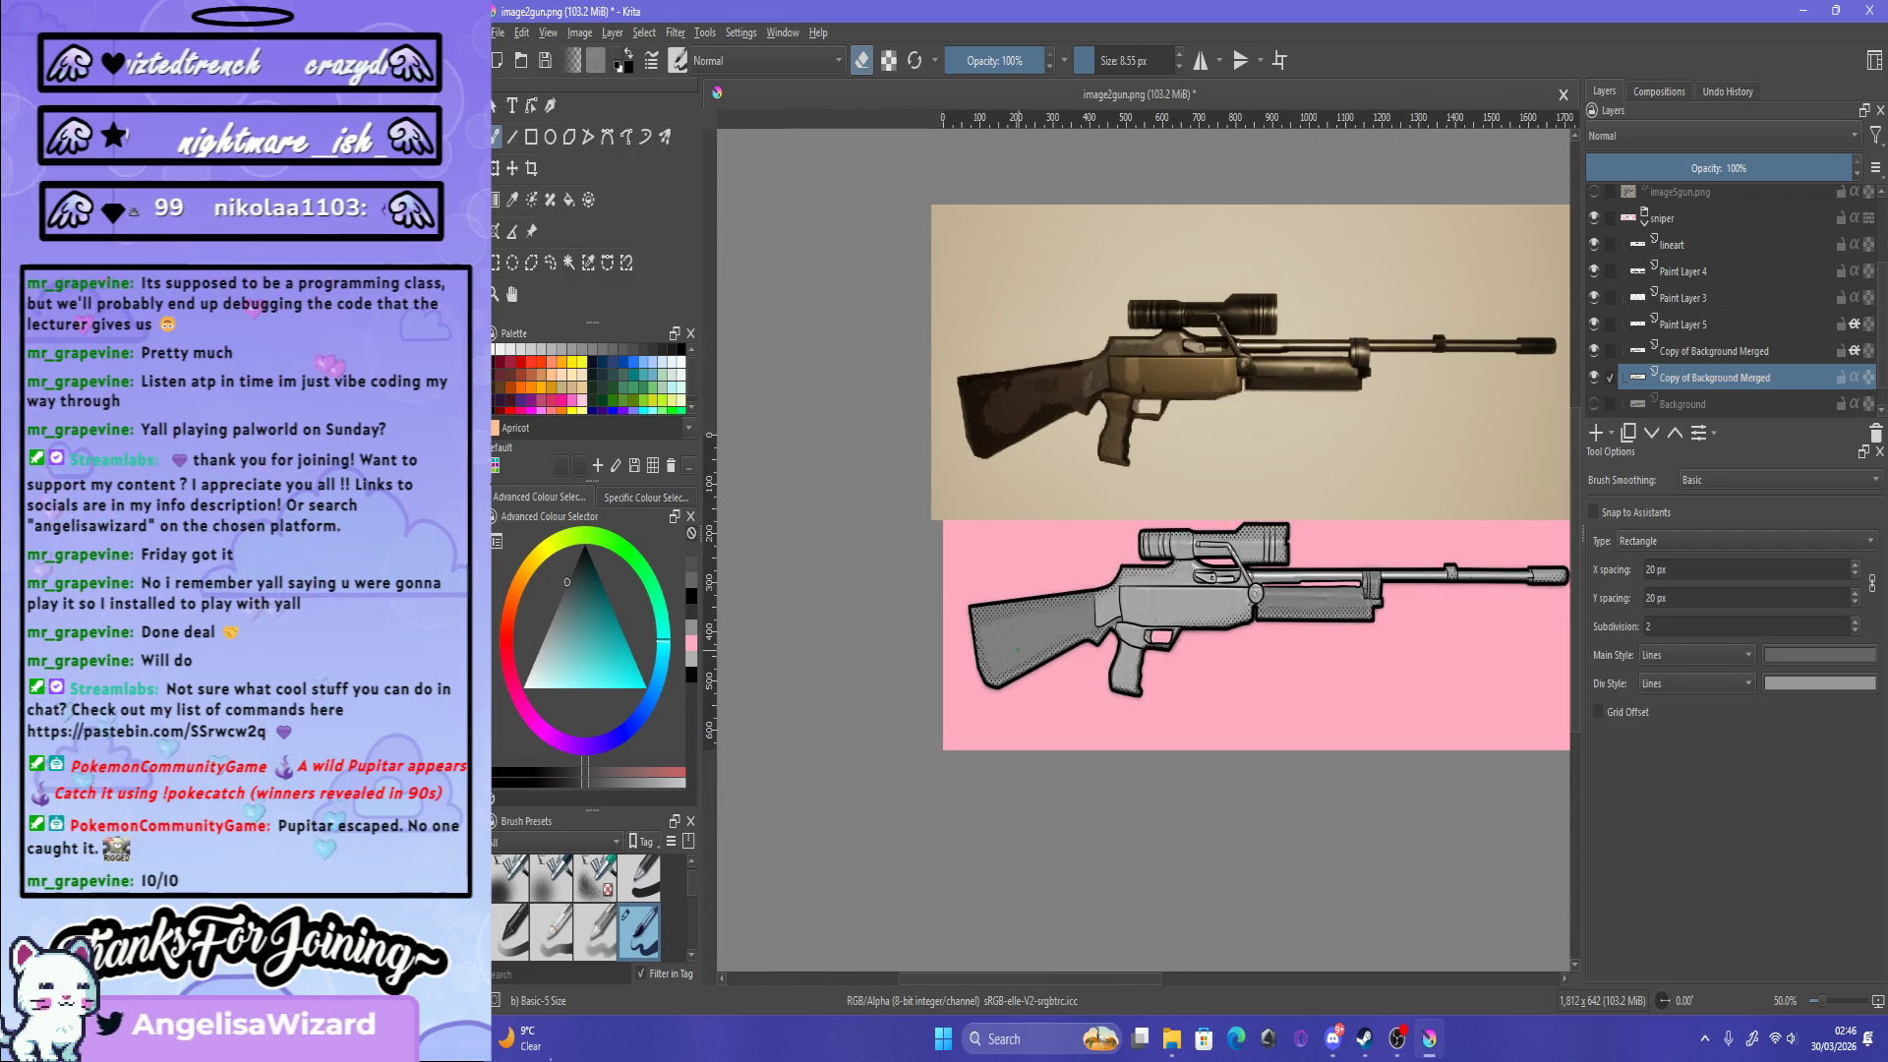
key("plus")
key("plus")
key("plus")
key("plus")
key("plus")
scroll(1009, 449, "down", 4)
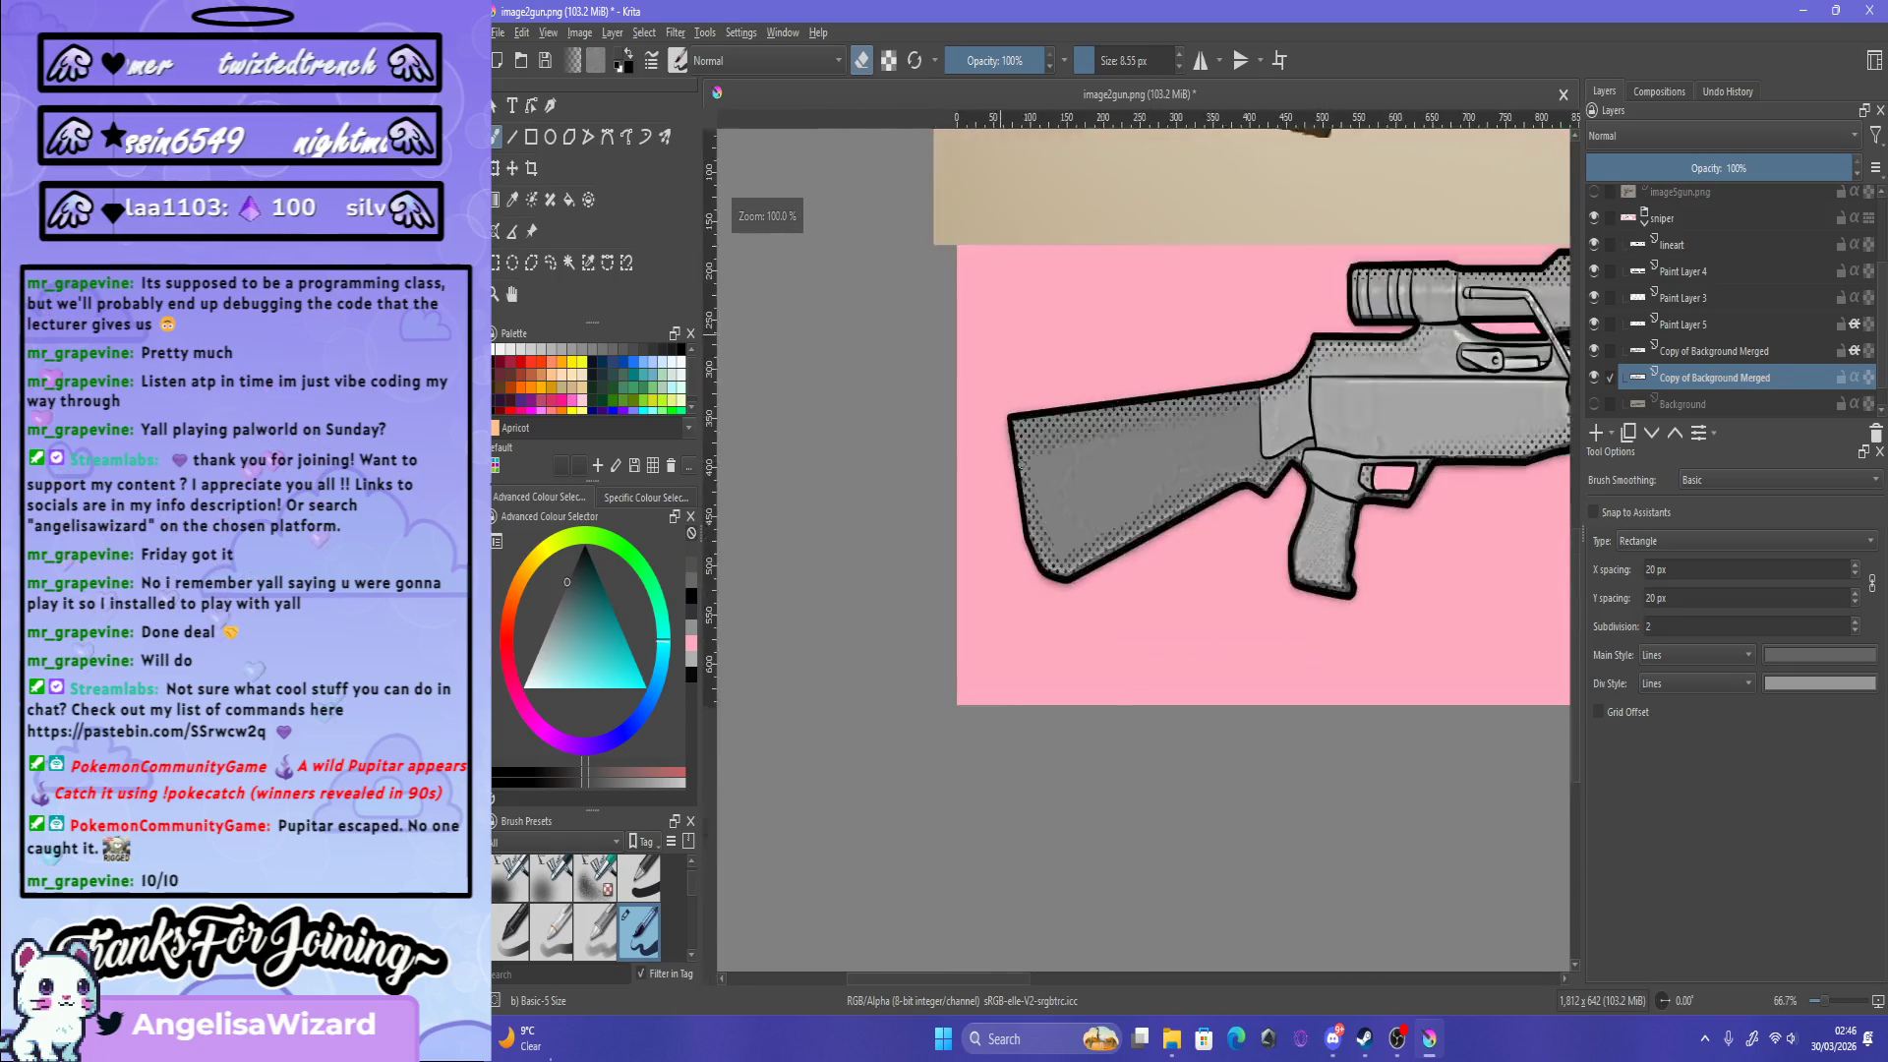
scroll(983, 358, "up", 3)
scroll(1032, 635, "up", 3)
scroll(1033, 634, "down", 2)
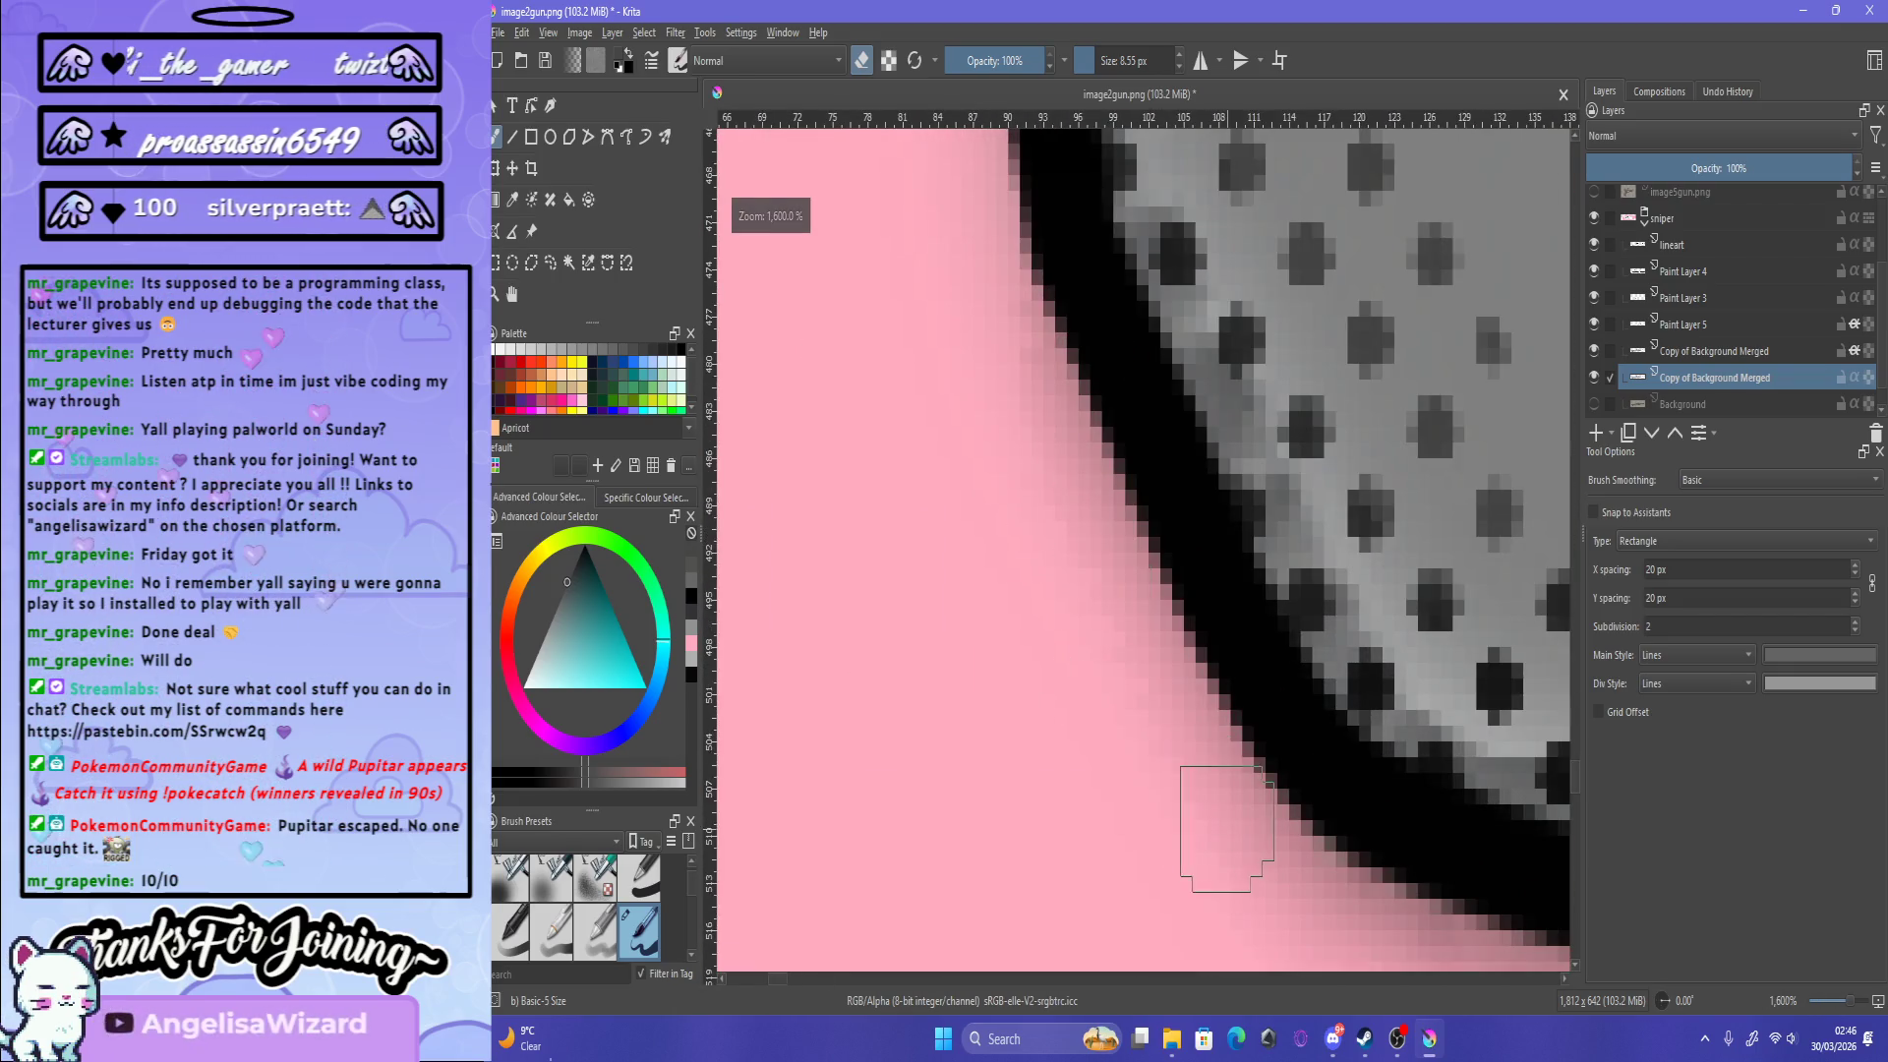
scroll(1228, 826, "down", 3)
scroll(1269, 619, "down", 6)
scroll(1436, 792, "down", 1)
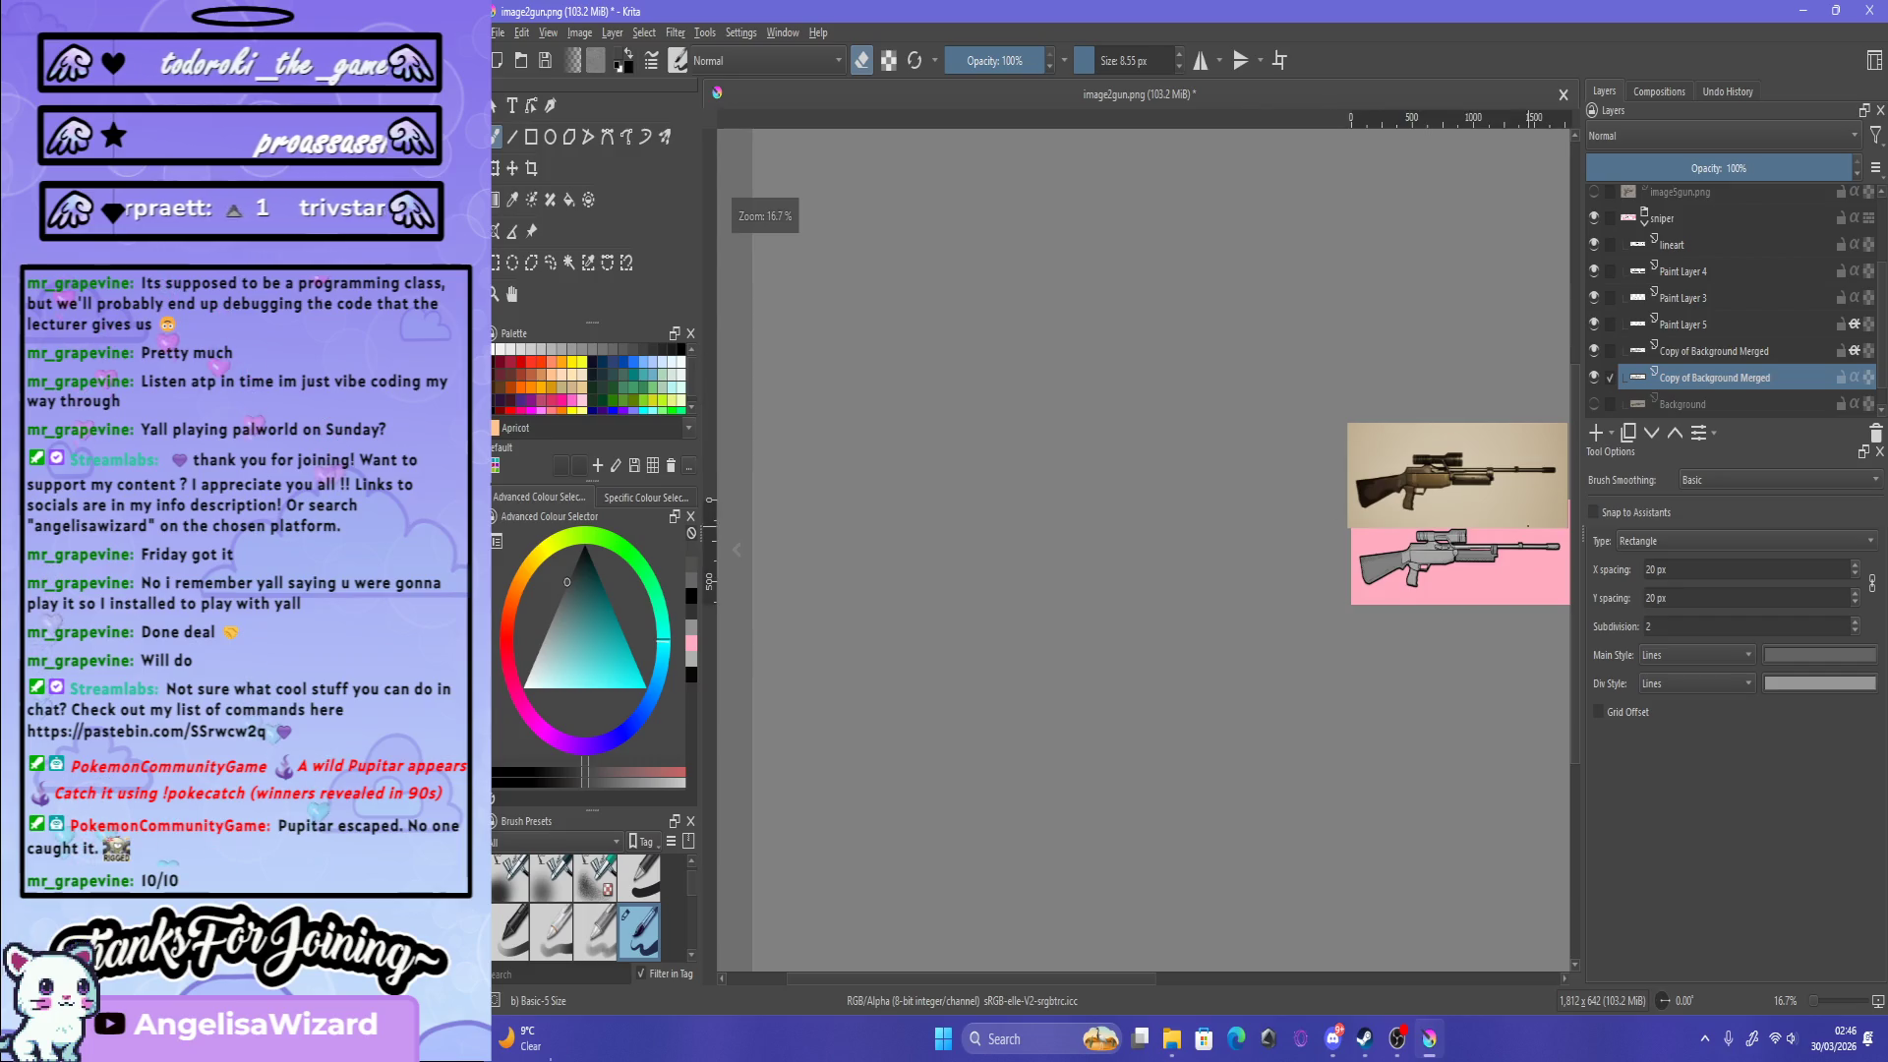
scroll(1435, 792, "down", 2)
scroll(1356, 665, "up", 5)
scroll(1298, 668, "up", 2)
scroll(1259, 673, "up", 1)
scroll(1237, 678, "down", 1)
scroll(1229, 669, "up", 1)
scroll(1190, 620, "up", 2)
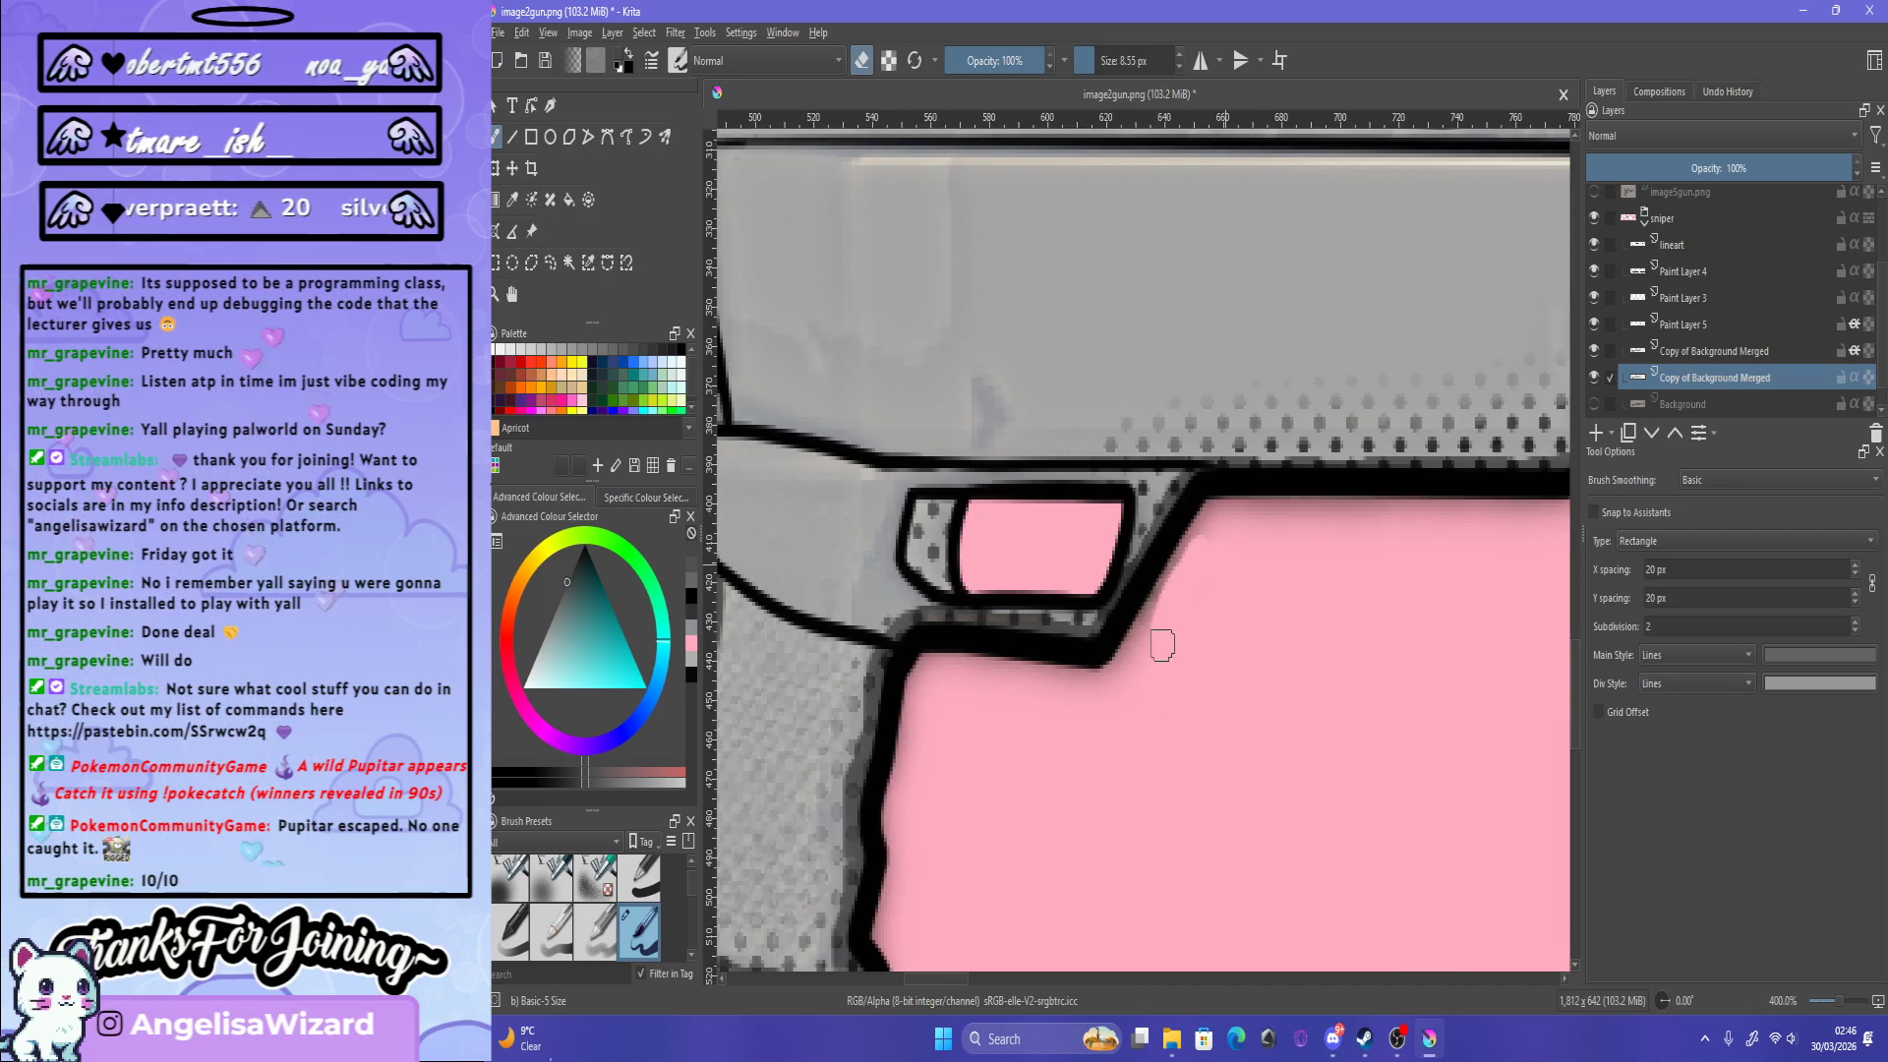
scroll(1229, 637, "down", 2)
scroll(1257, 624, "down", 4)
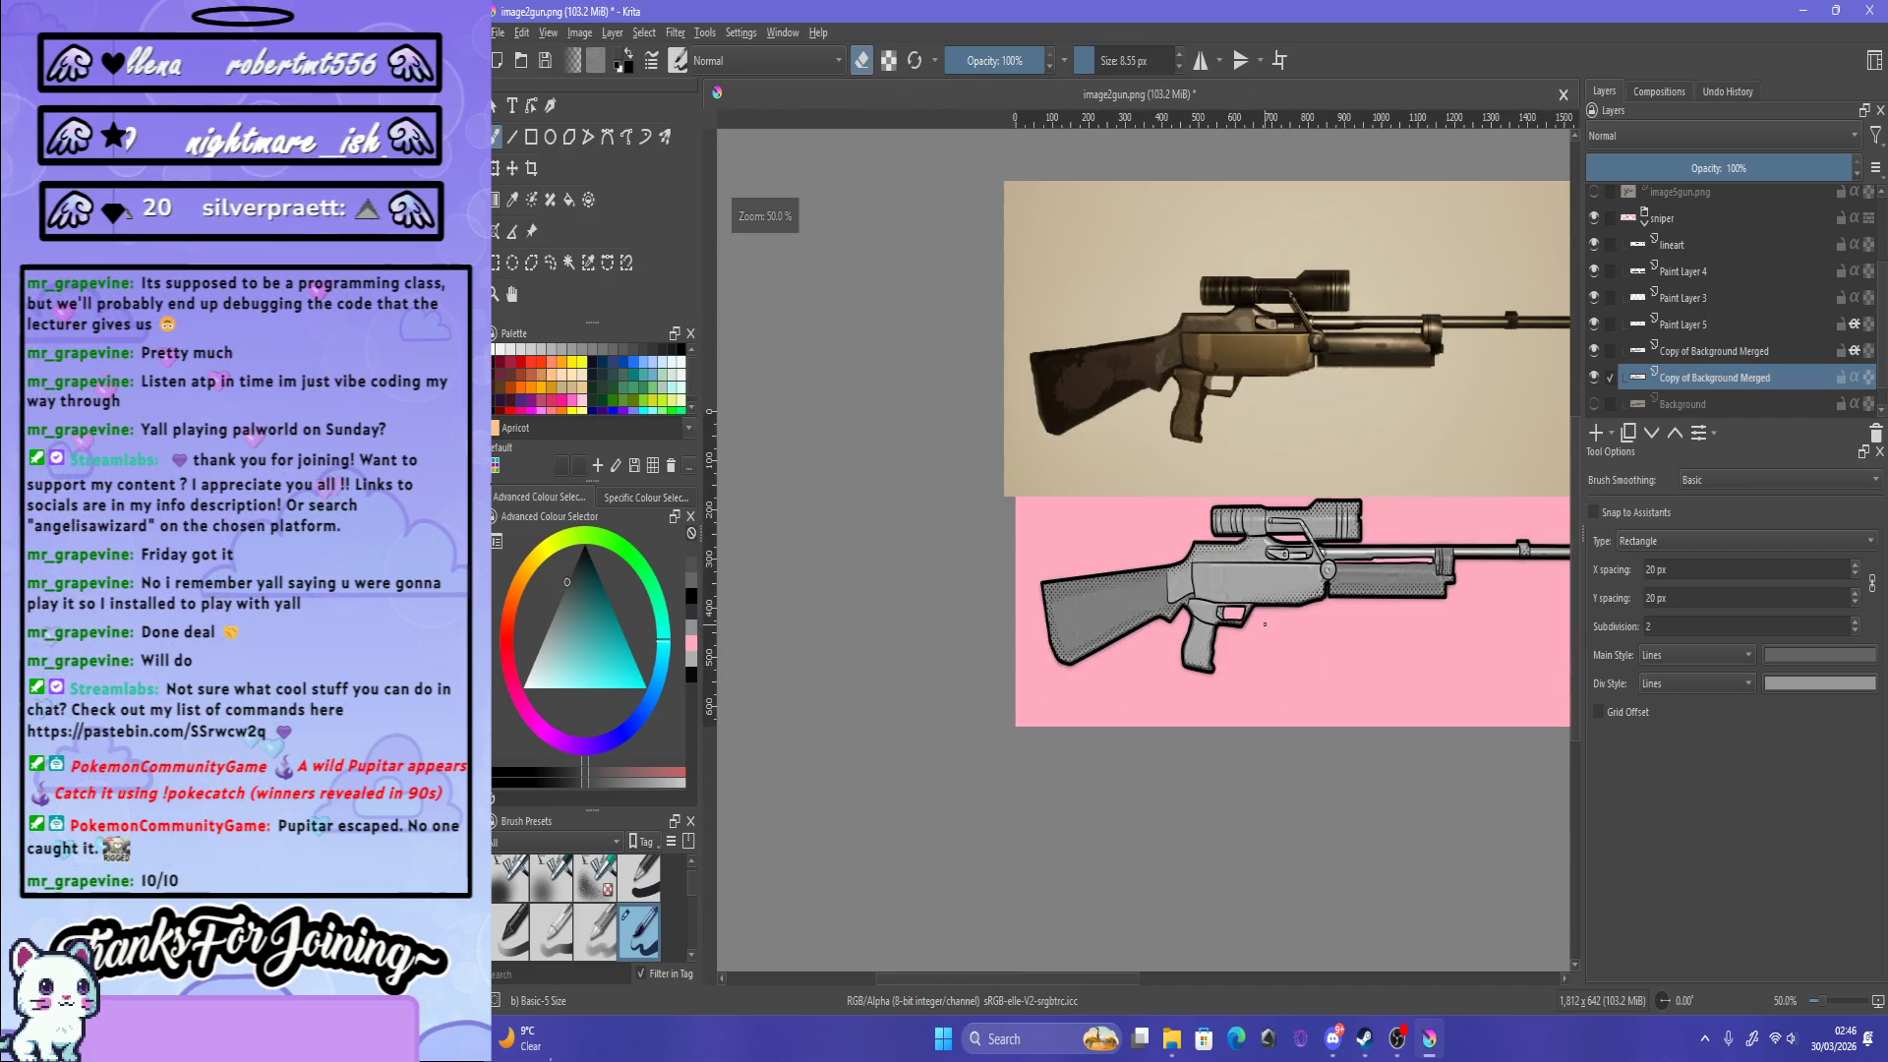
scroll(1265, 624, "up", 3)
scroll(1364, 635, "down", 3)
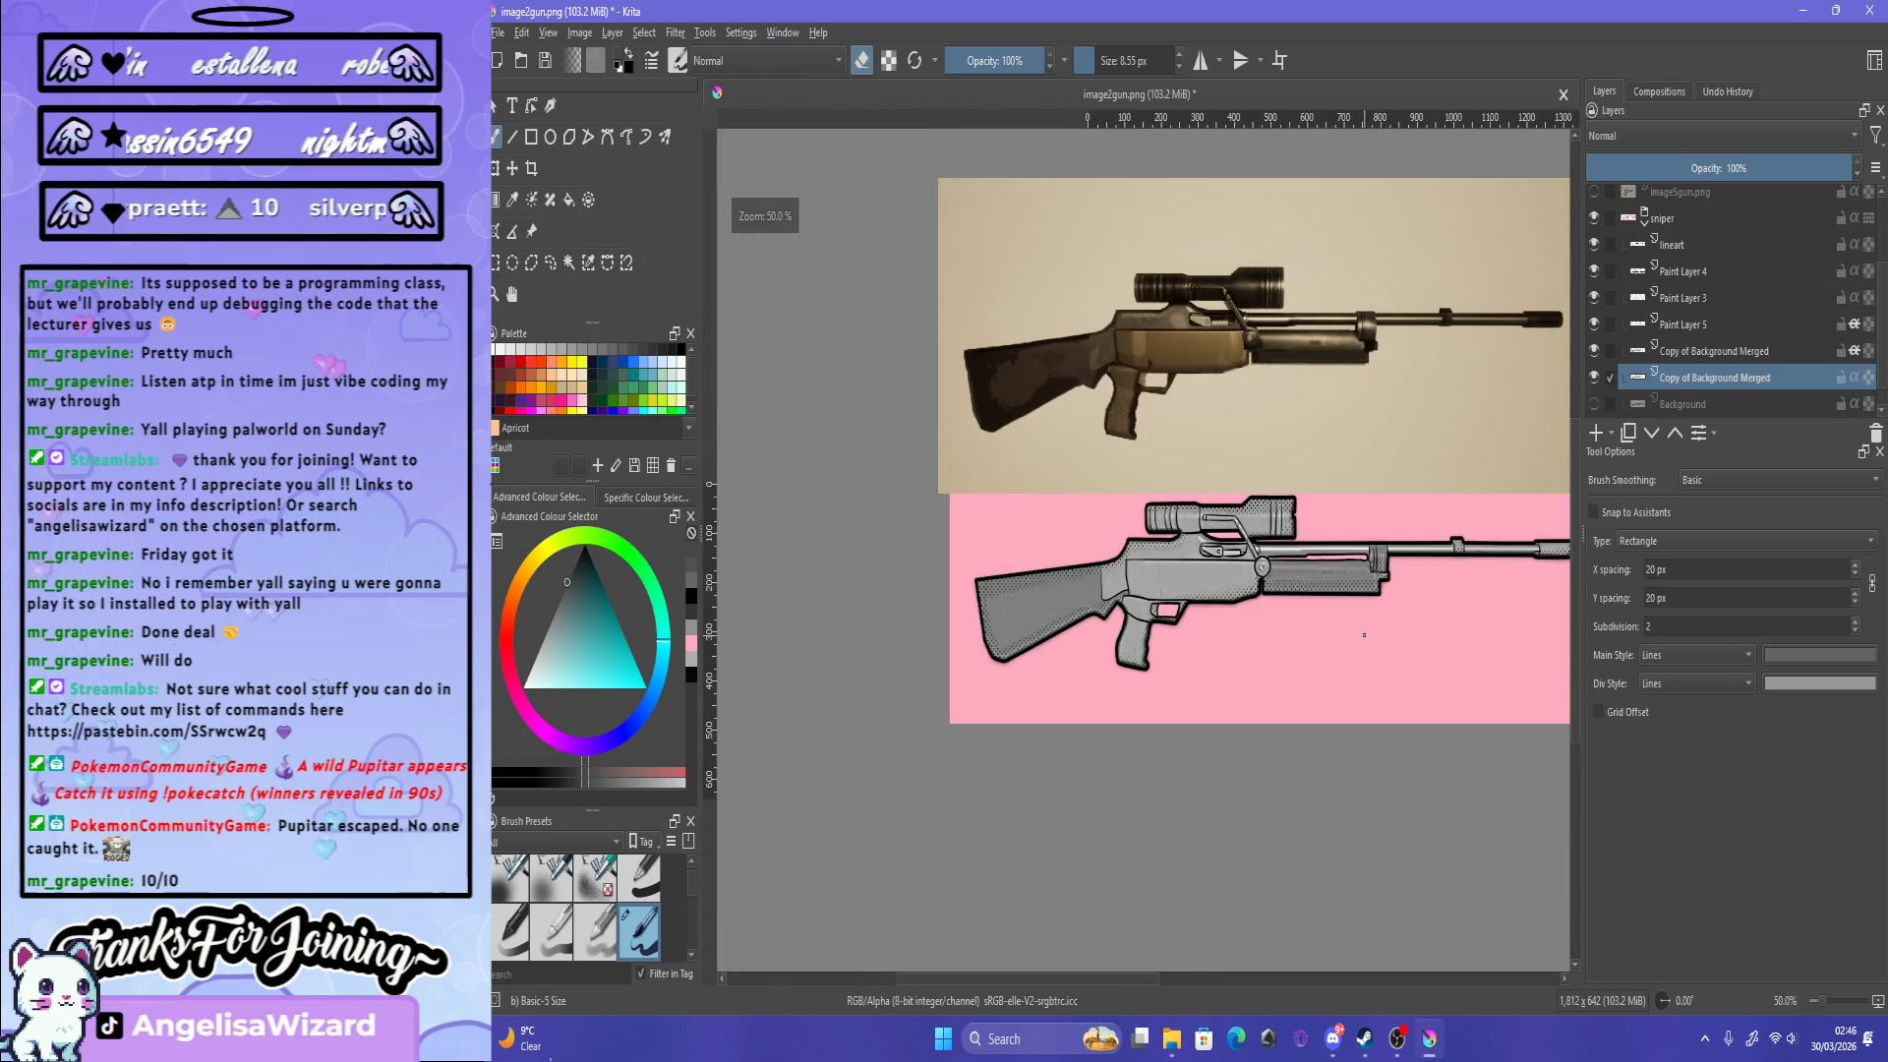
scroll(1364, 635, "down", 2)
scroll(1364, 634, "up", 2)
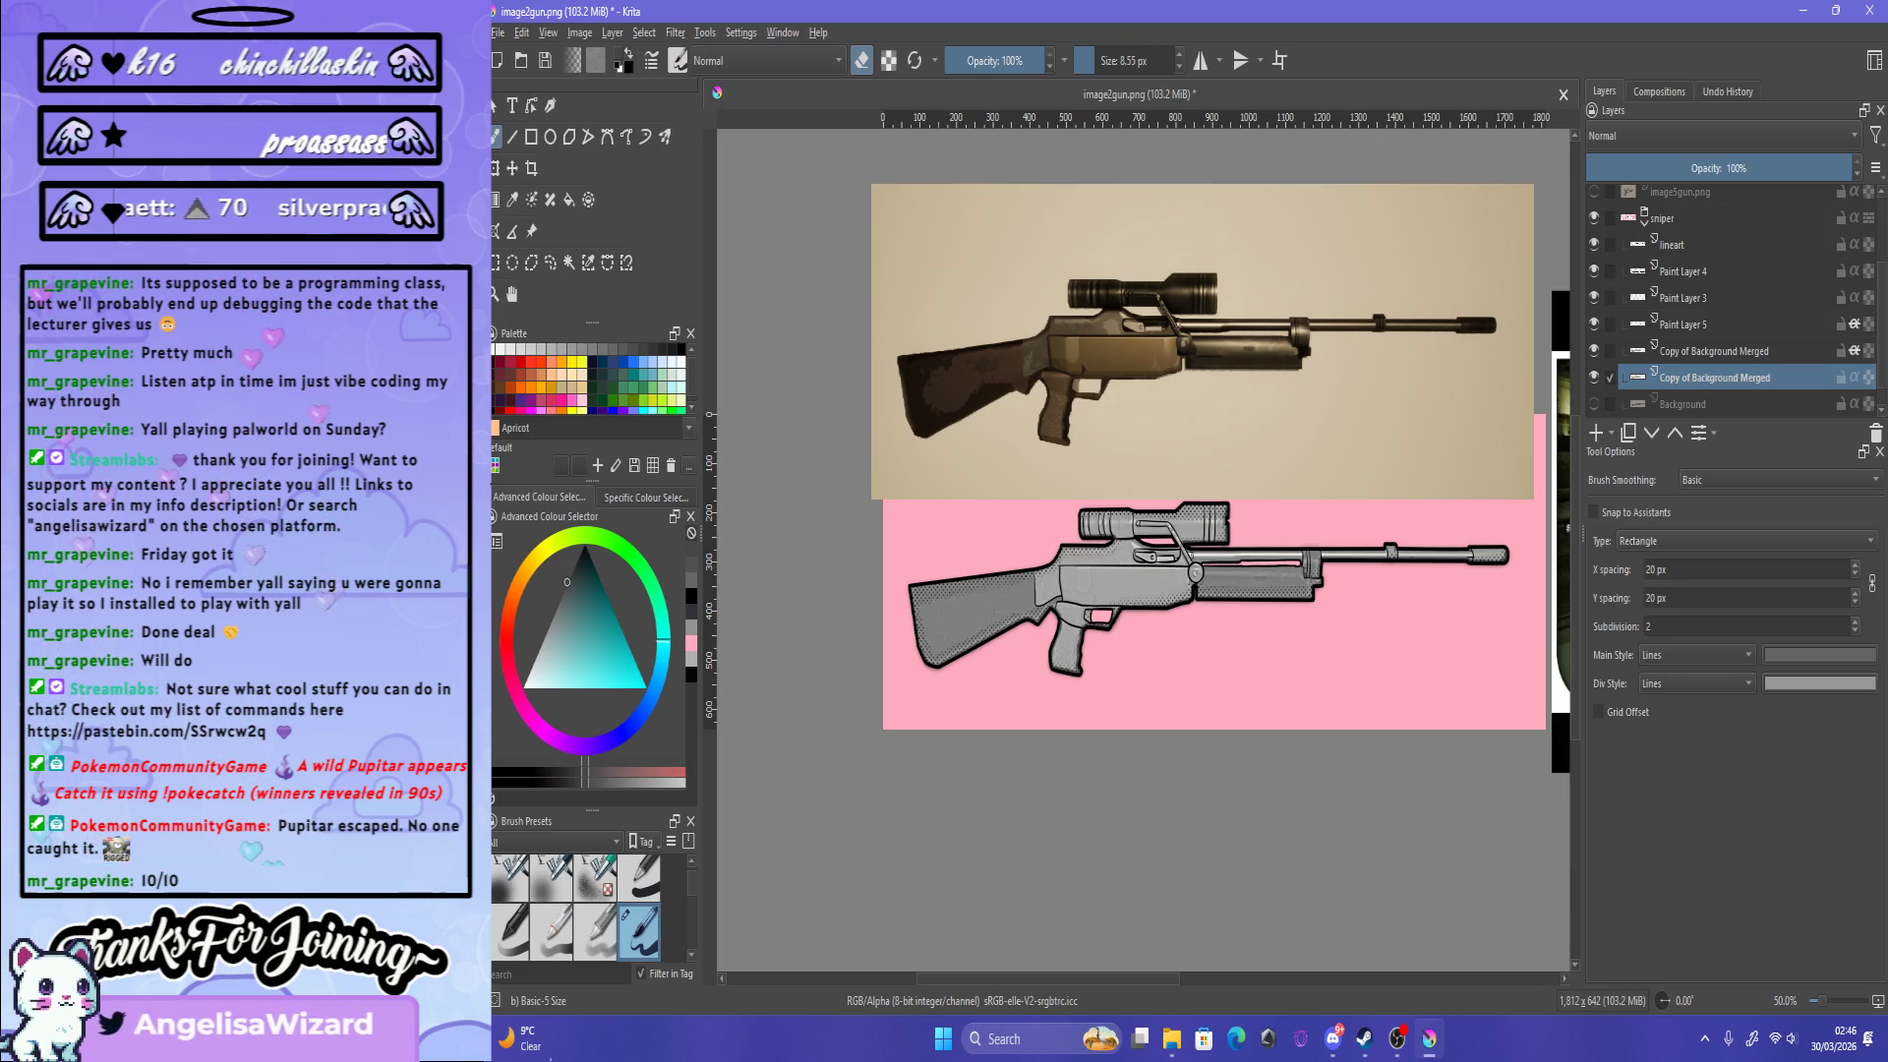
left_click(497, 32)
Step: In Save As, navigate to G: > Art Files > COMISSIONS > Gatling
left_click(550, 146)
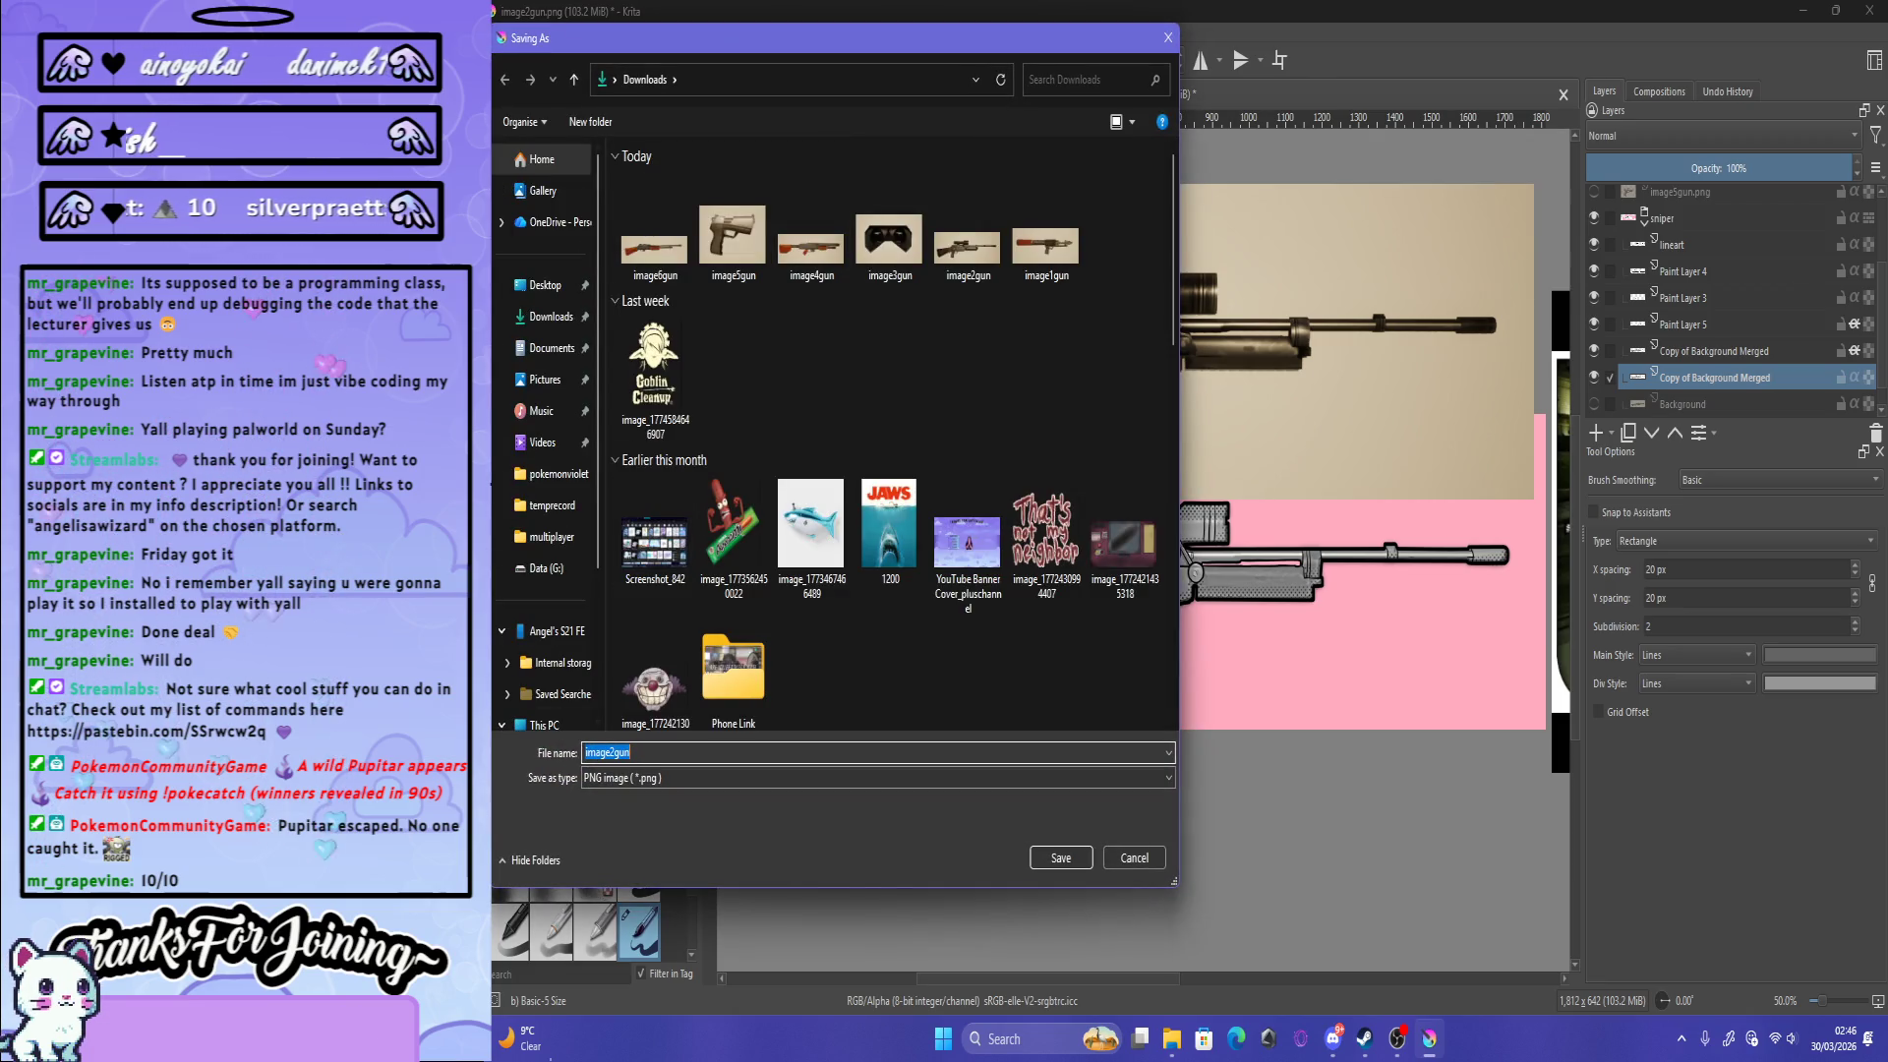
scroll(546, 531, "down", 2)
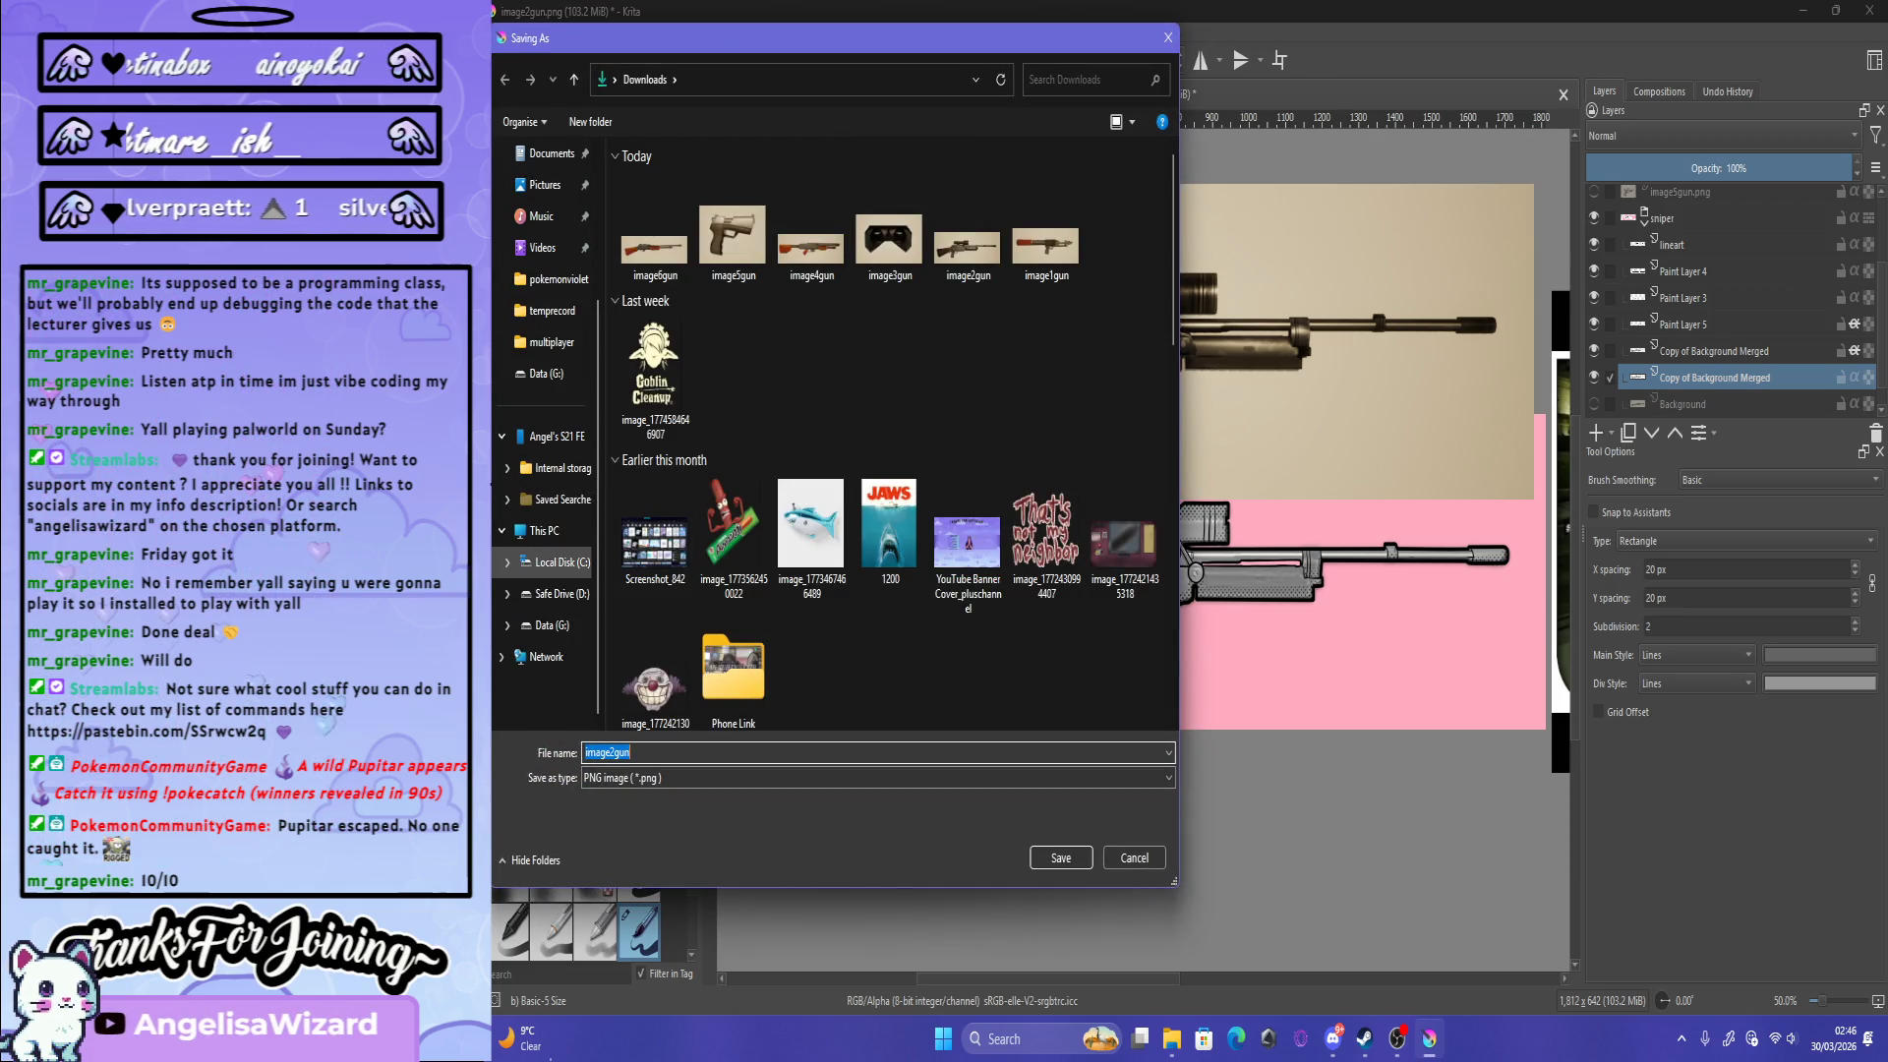
left_click(551, 625)
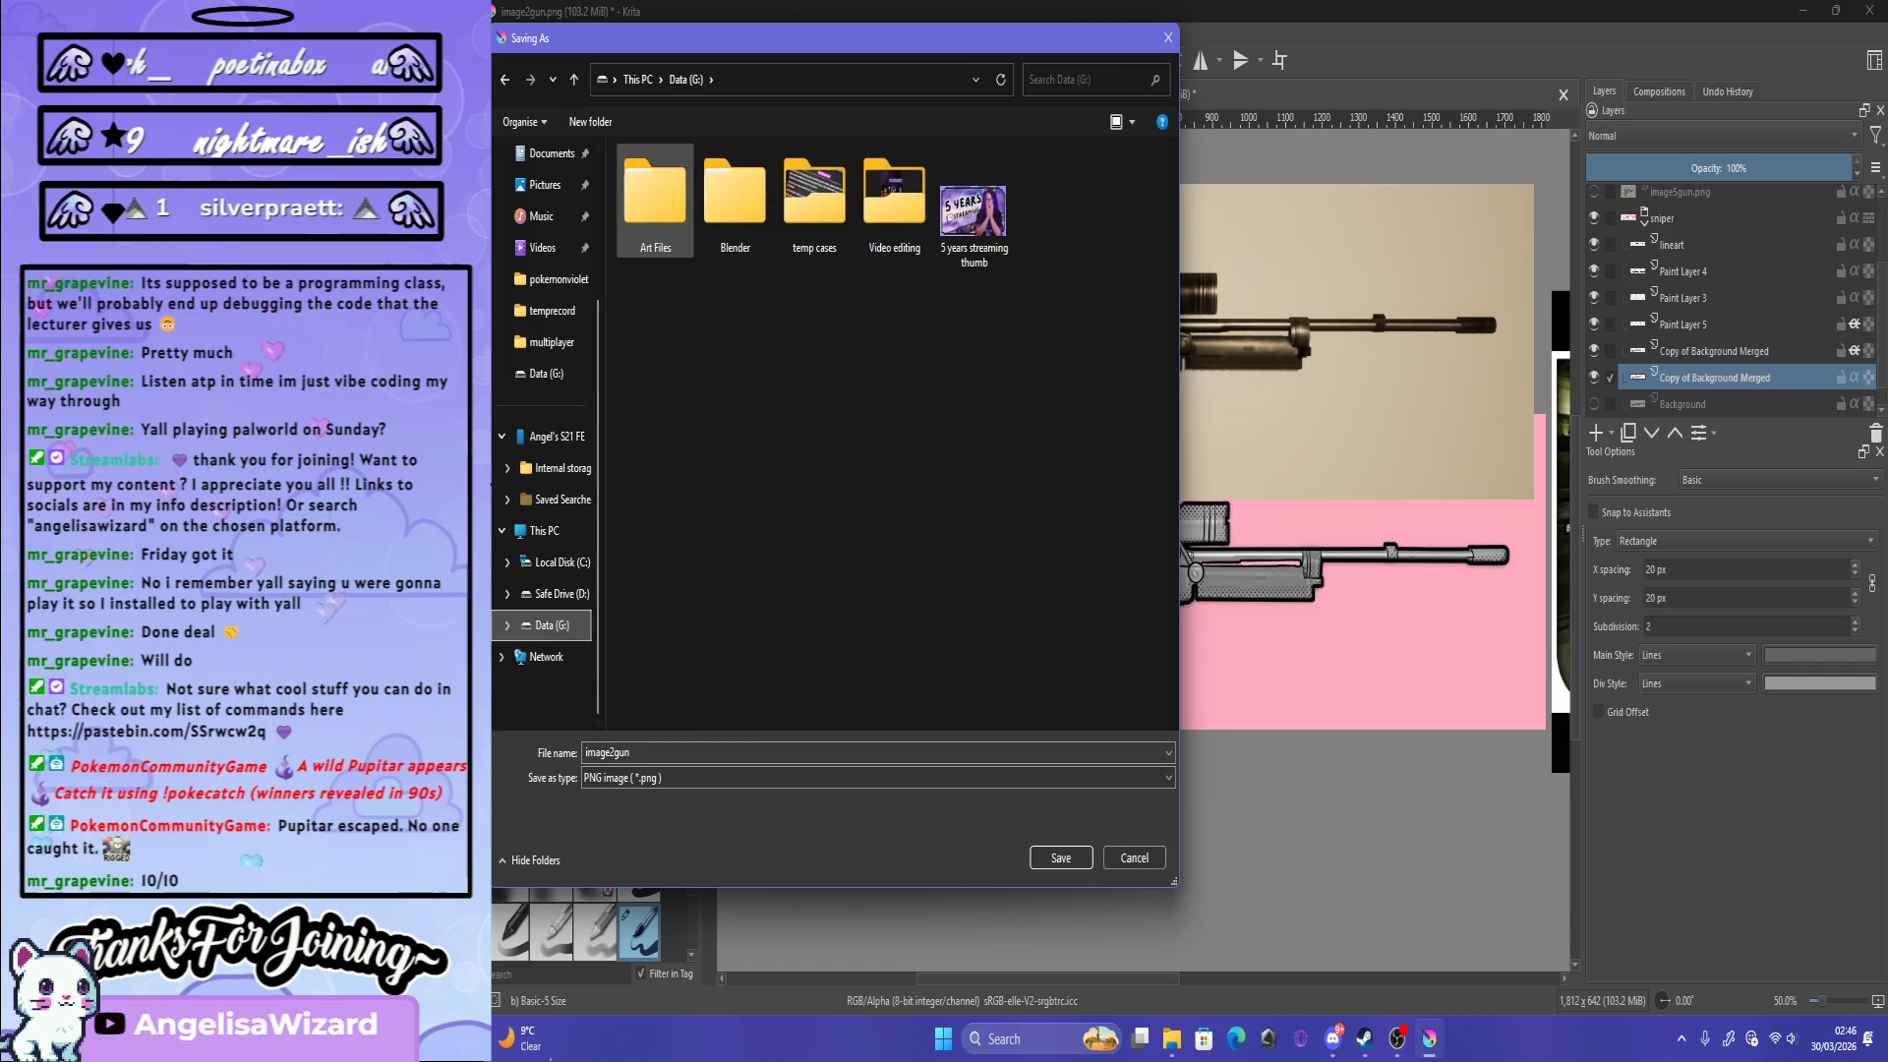
double_click(656, 201)
left_click_drag(748, 38, 1172, 93)
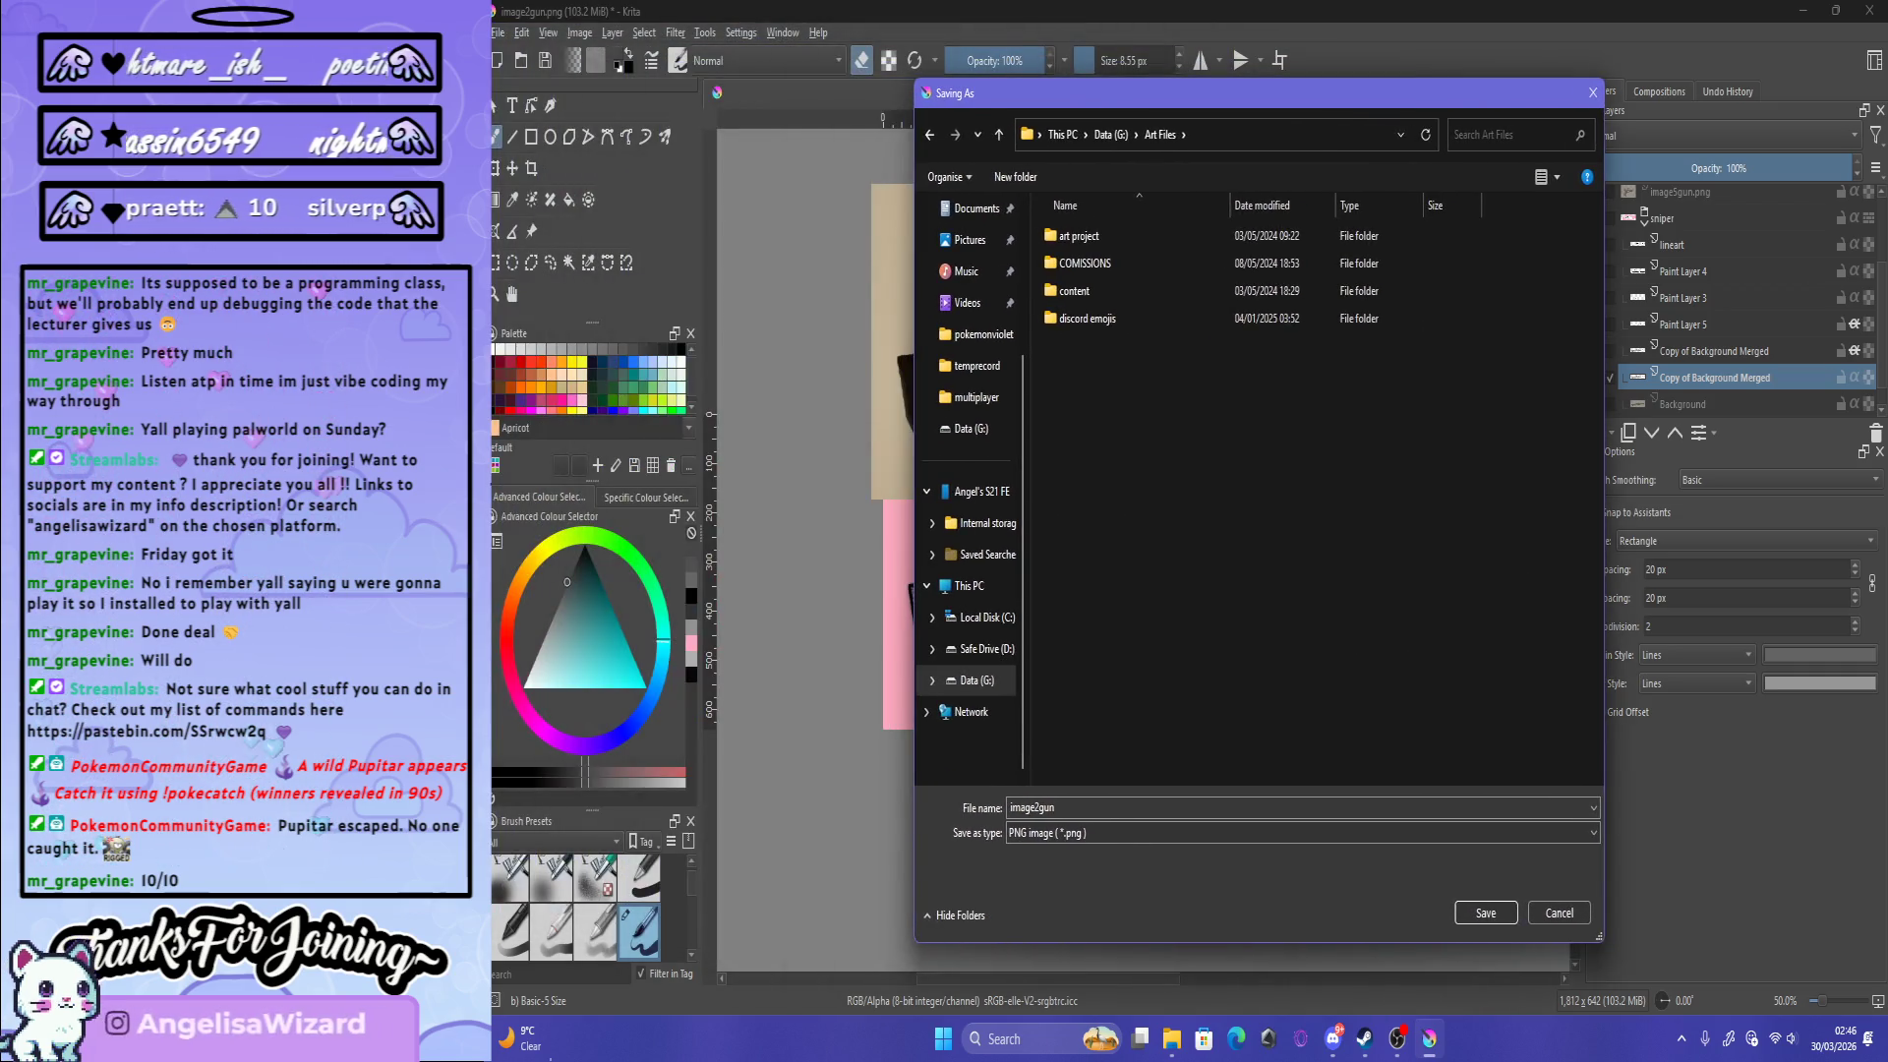
double_click(1077, 262)
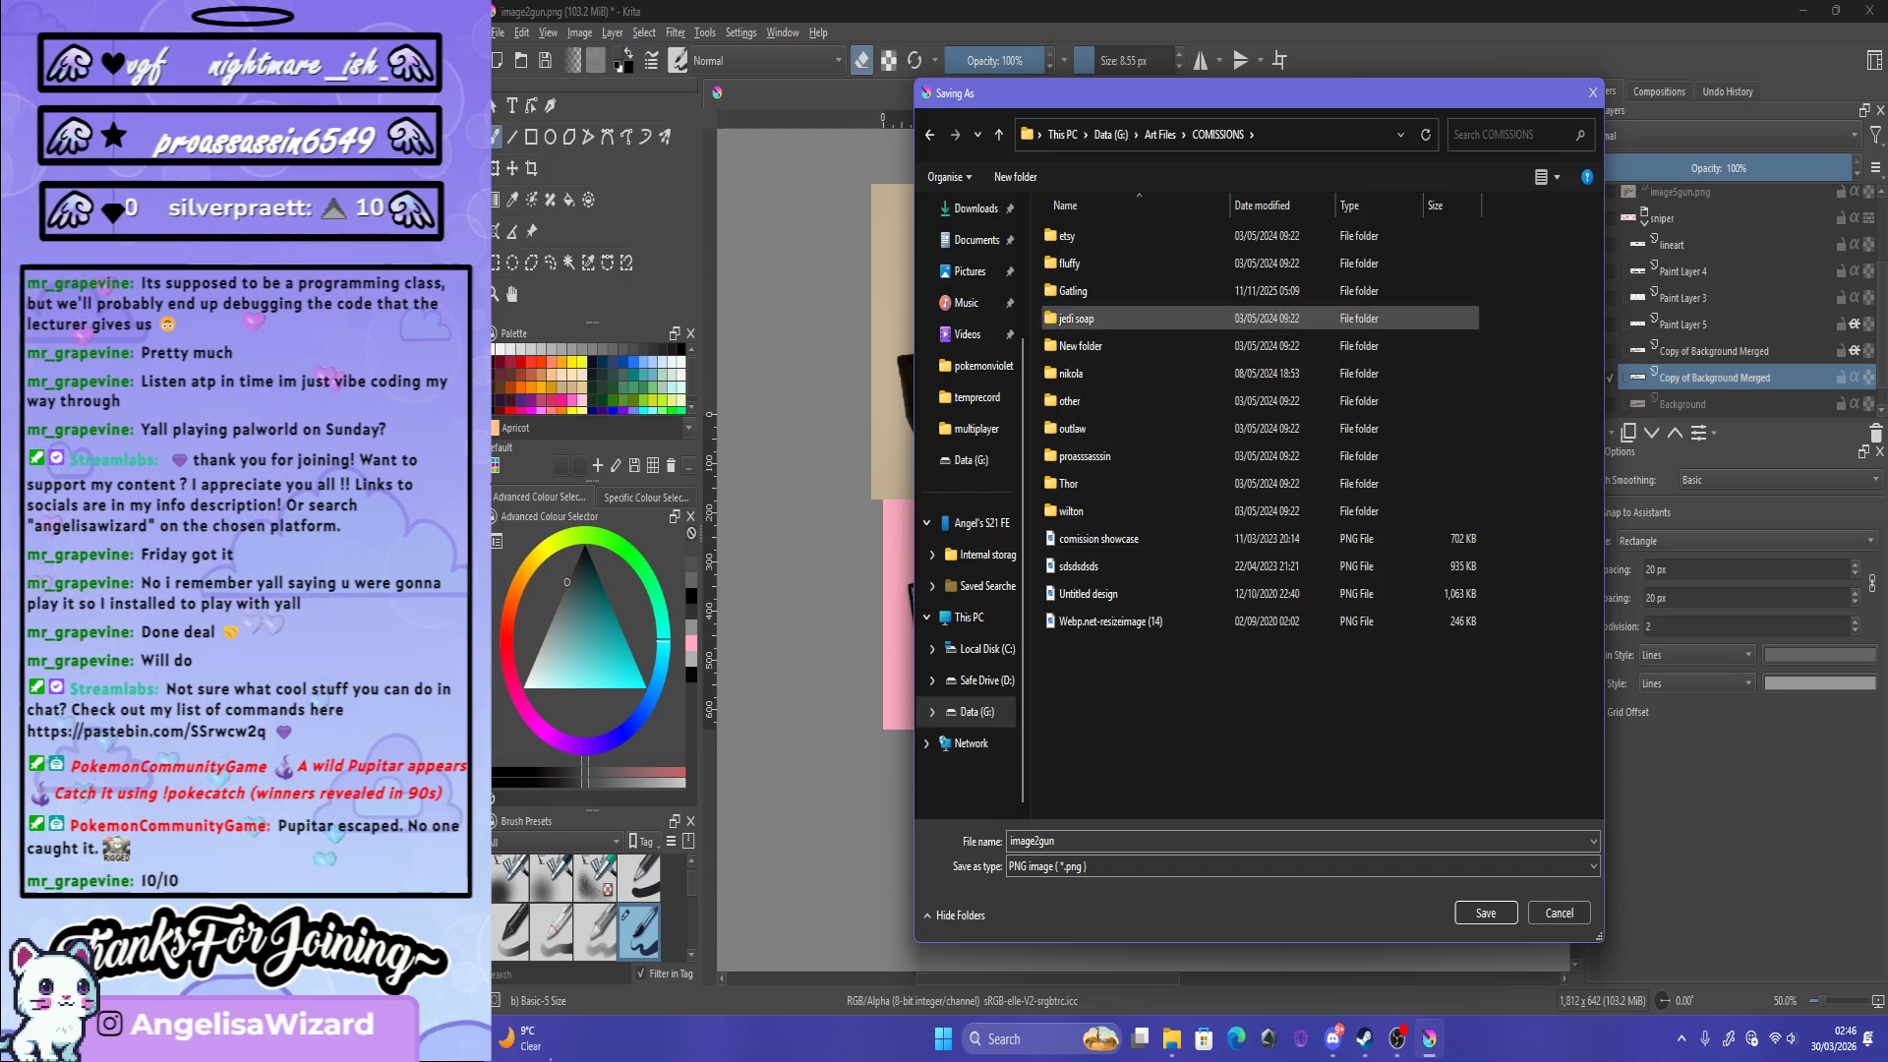
left_click(1073, 290)
key("Return")
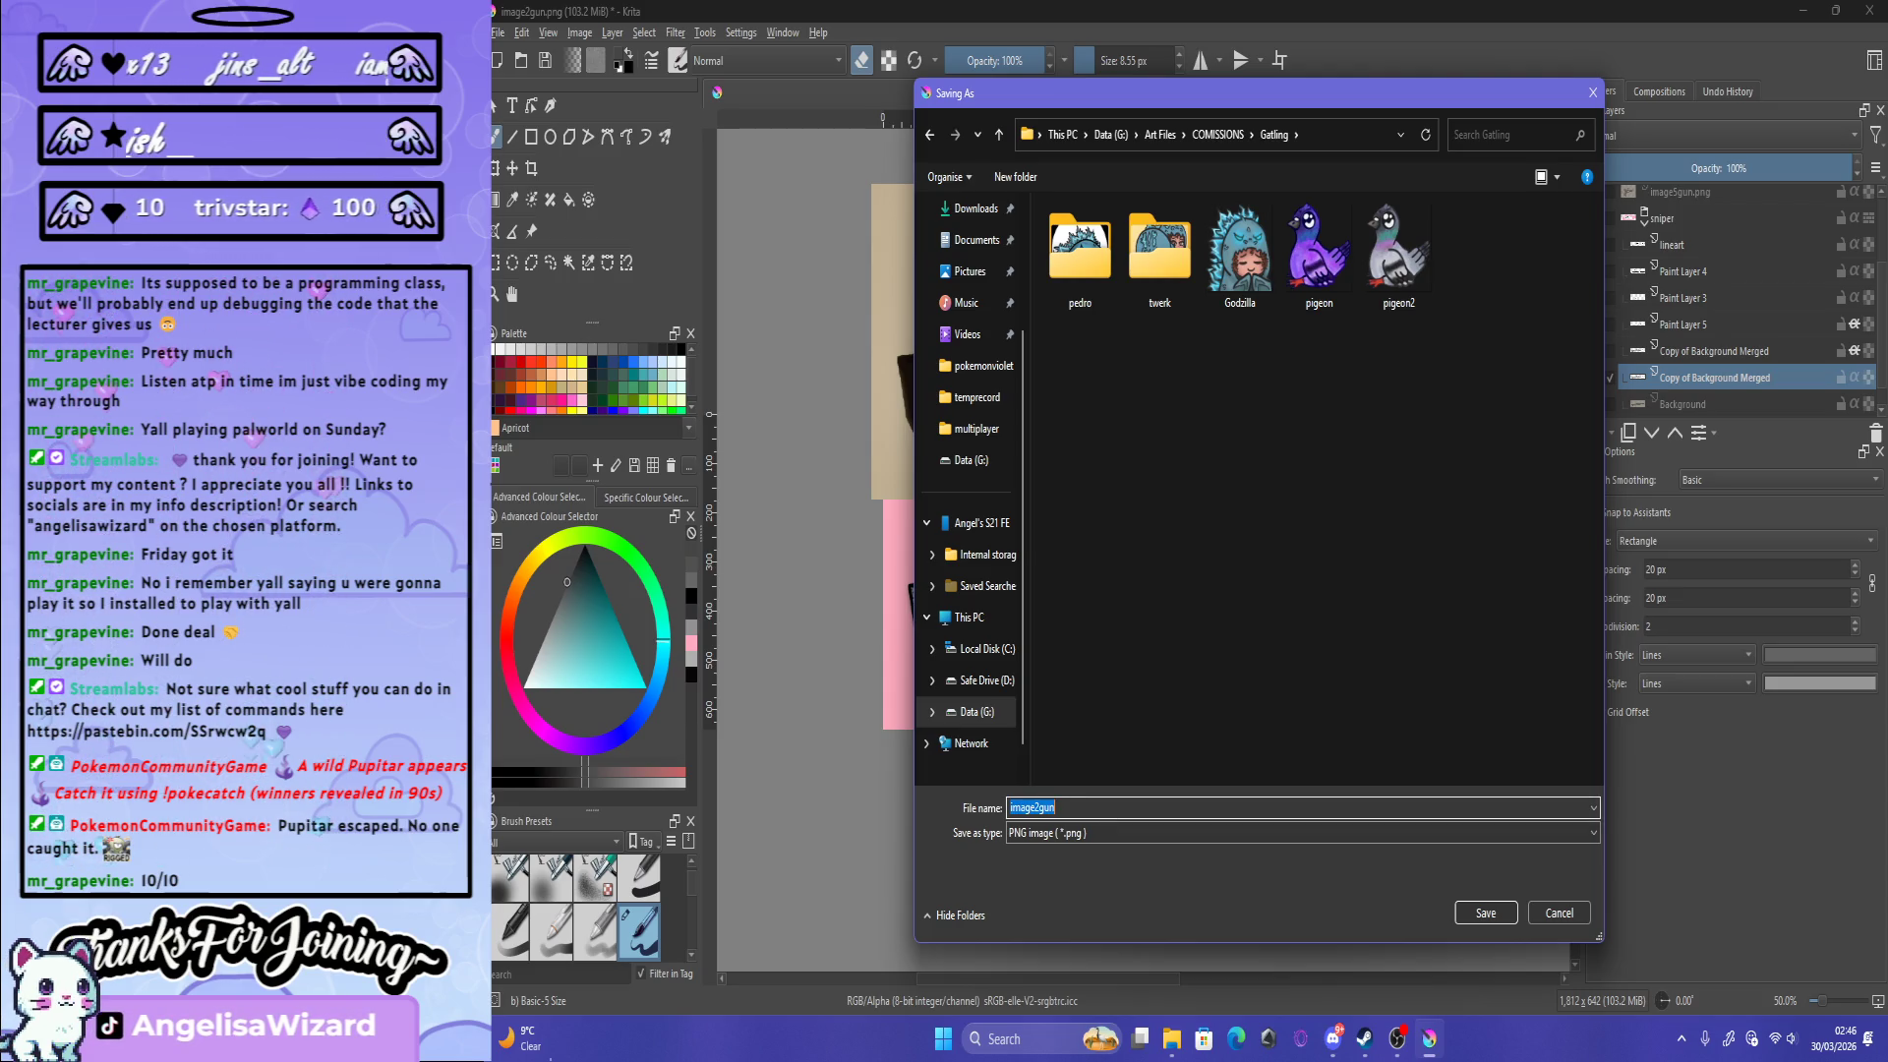
Step: Choose the Krita document format and save as gun2icon.kra
left_click(1299, 833)
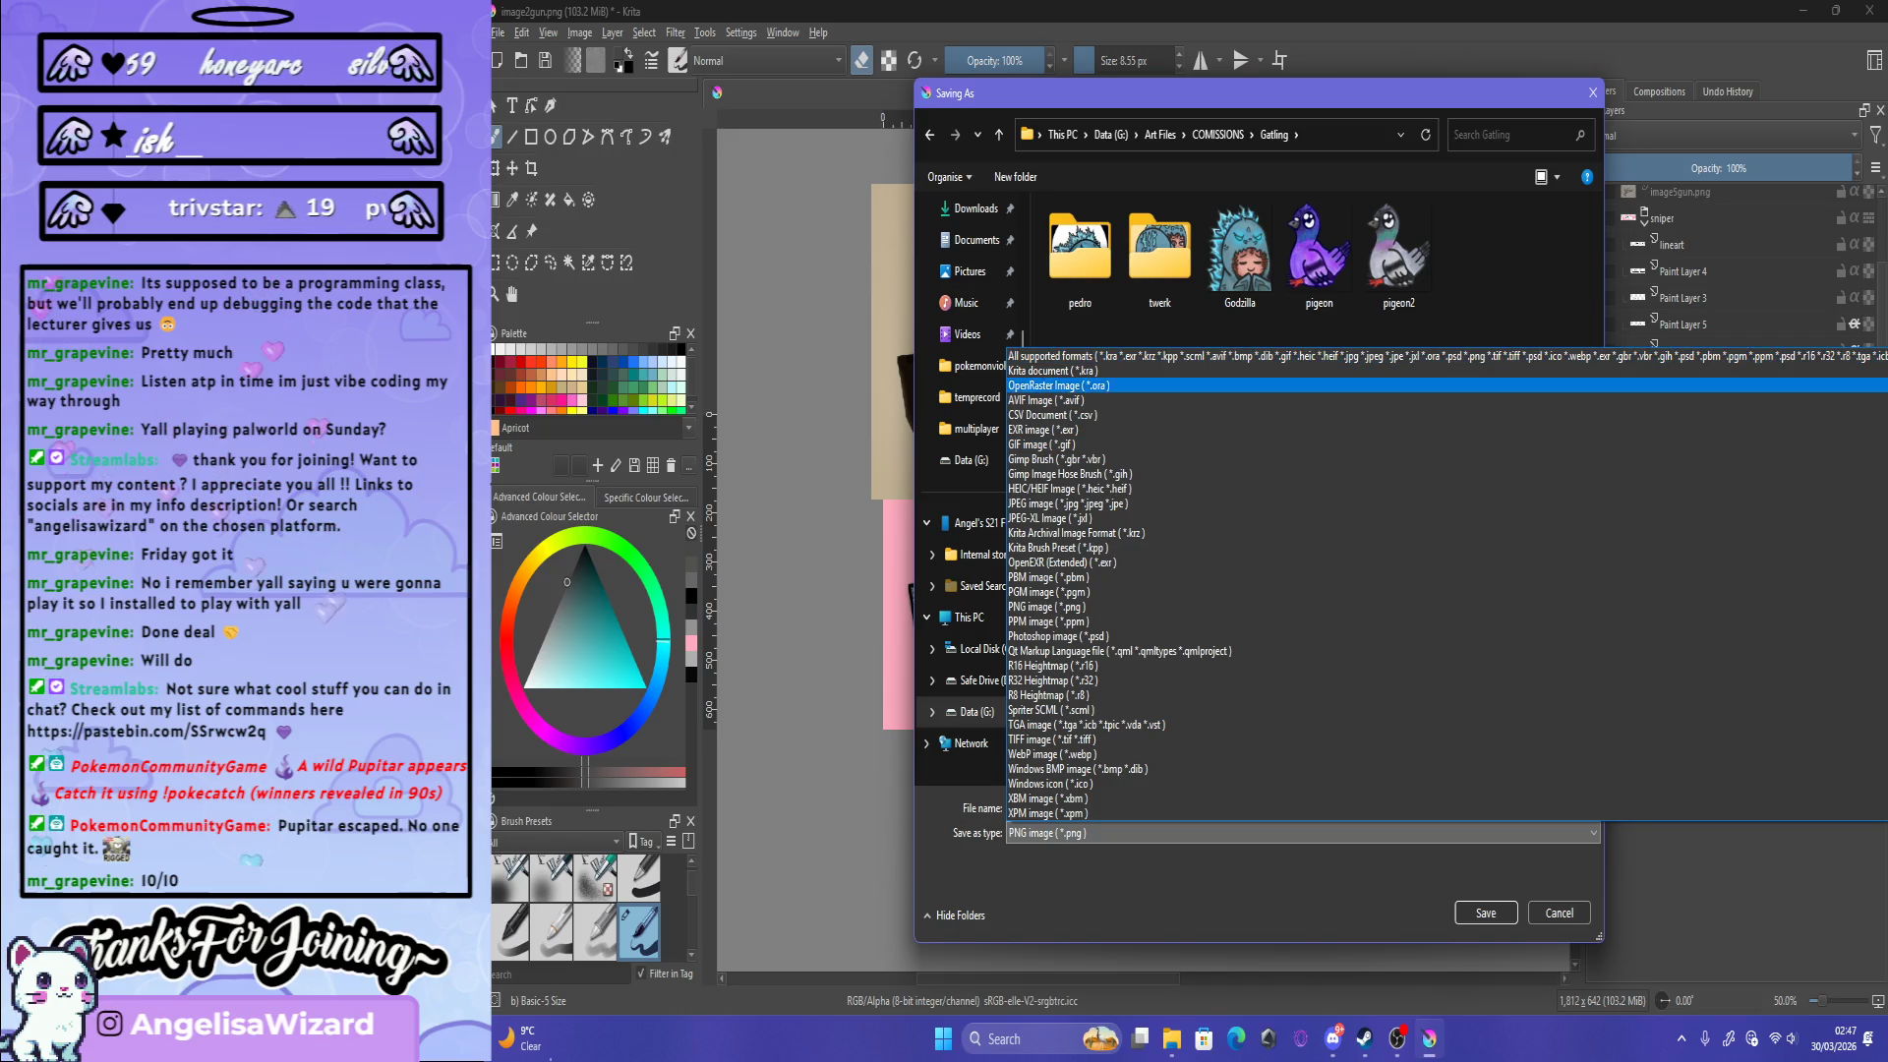
left_click(1652, 371)
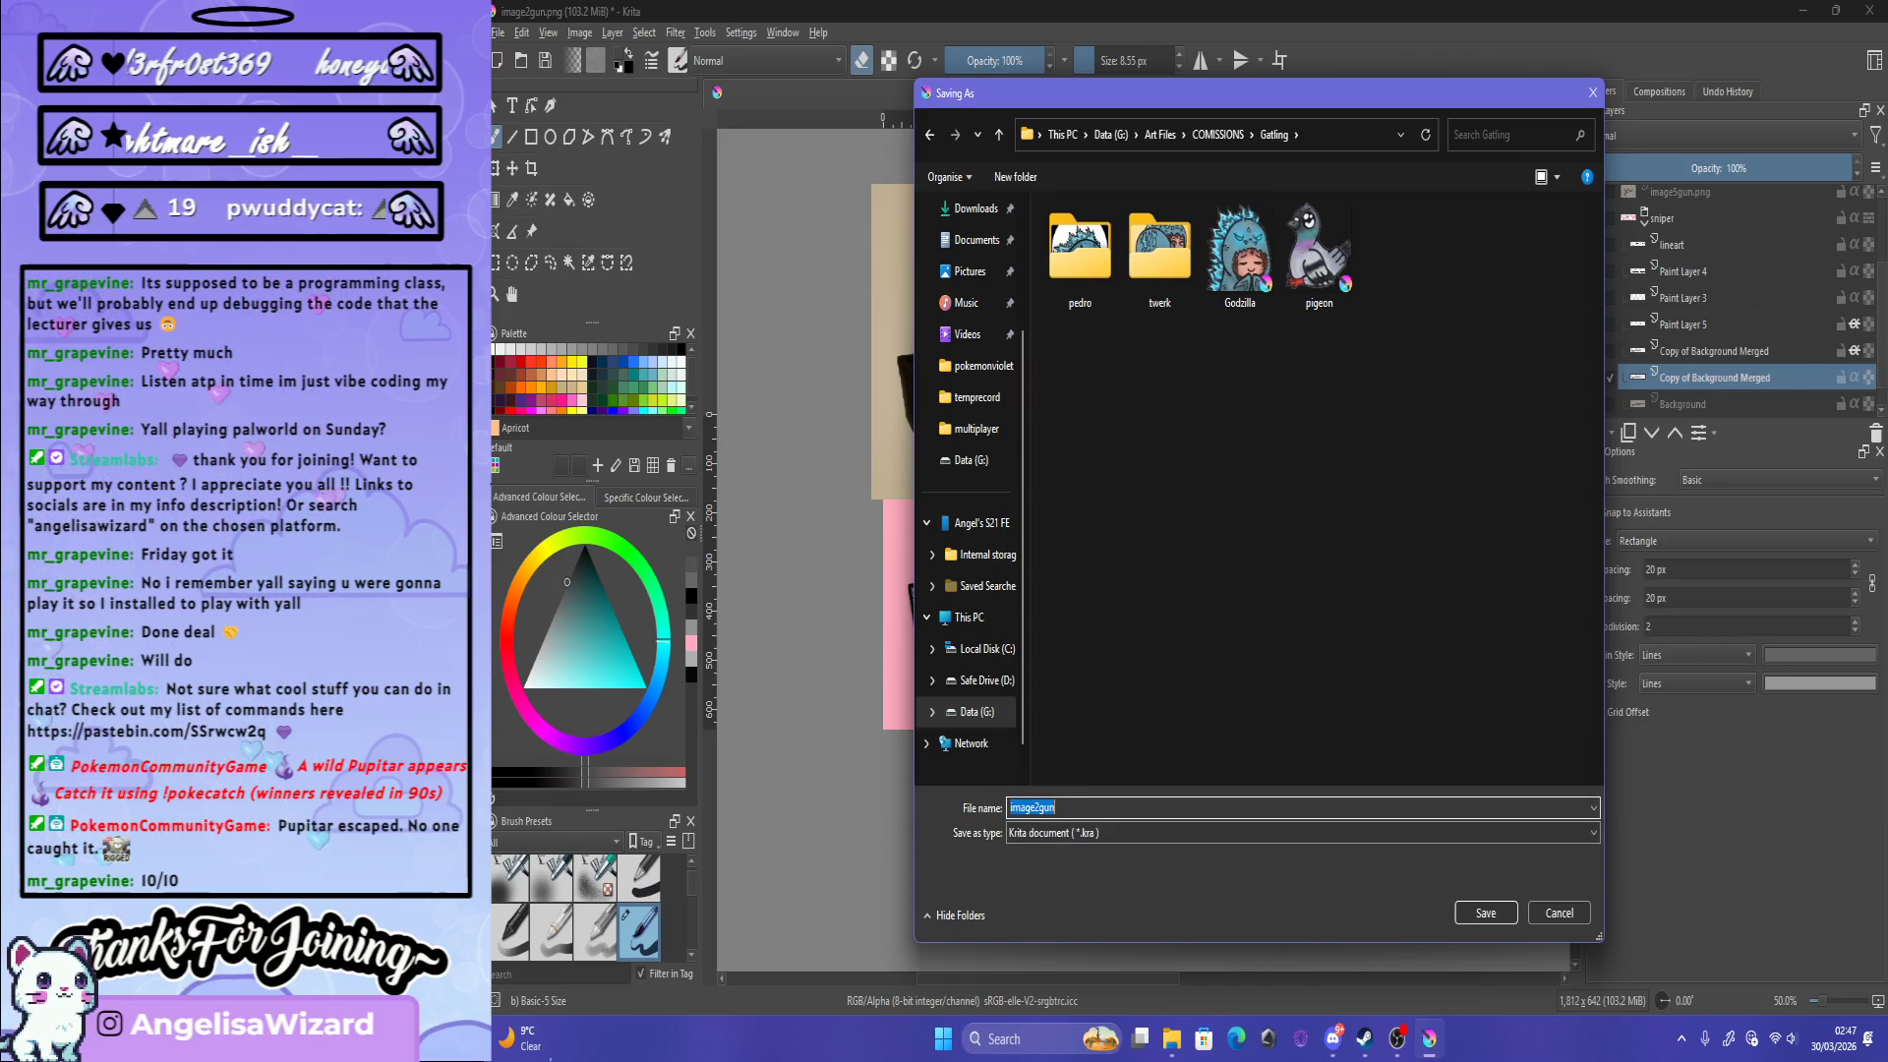
type("gun2icon")
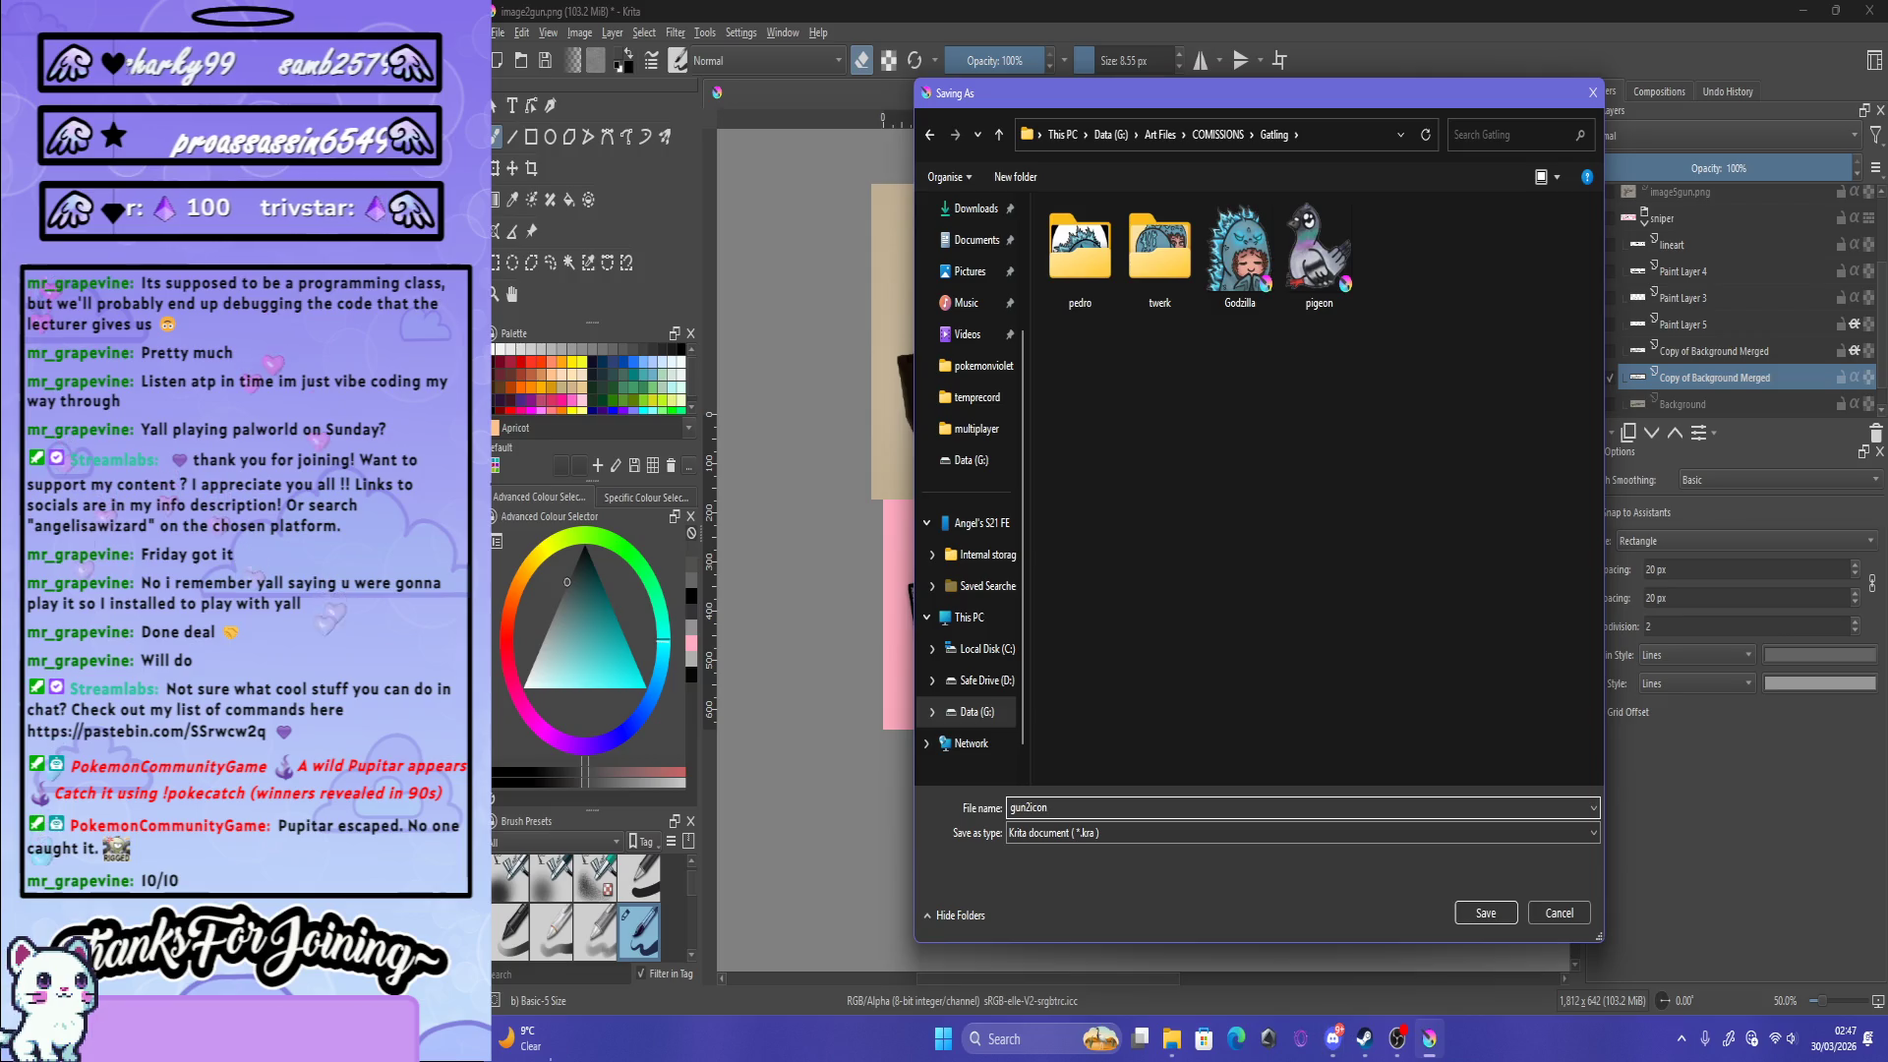
left_click(1486, 913)
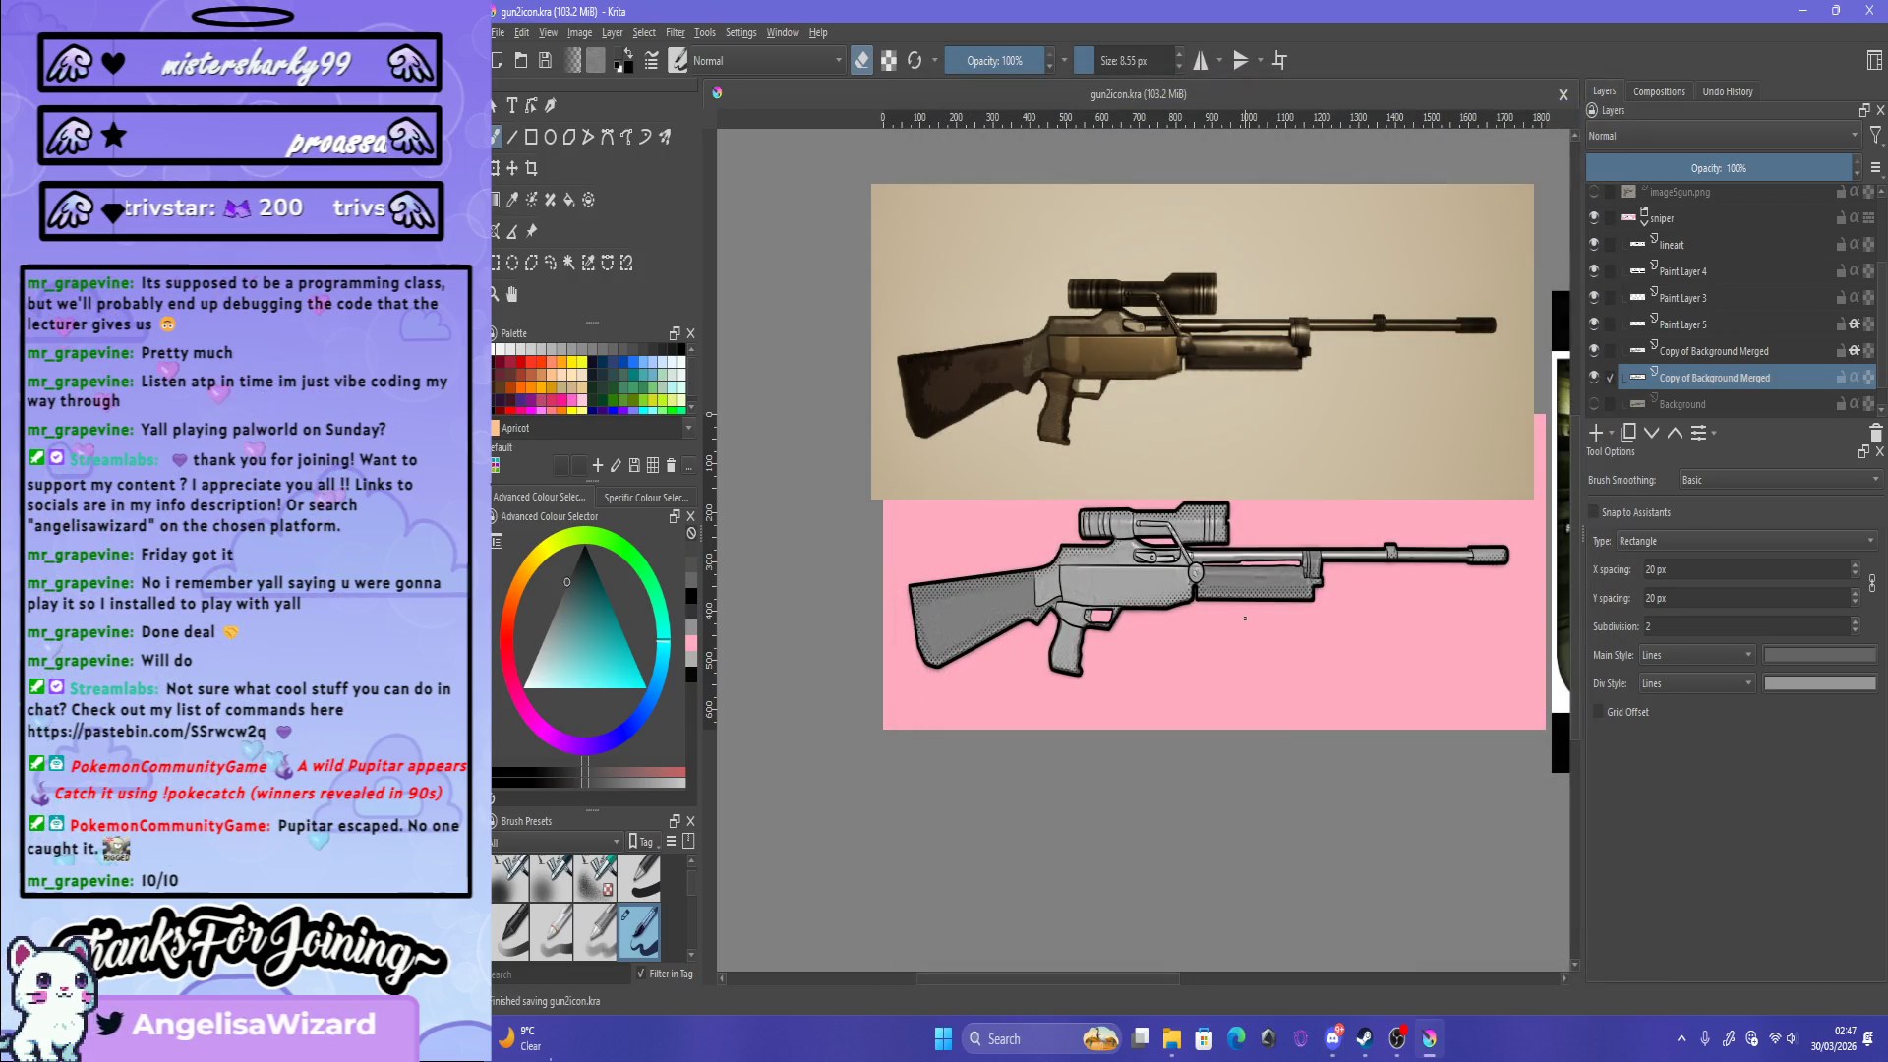
Step: Move the beige rifle reference photo down below the pink artwork
scroll(1245, 619, "down", 5)
scroll(1245, 618, "up", 5)
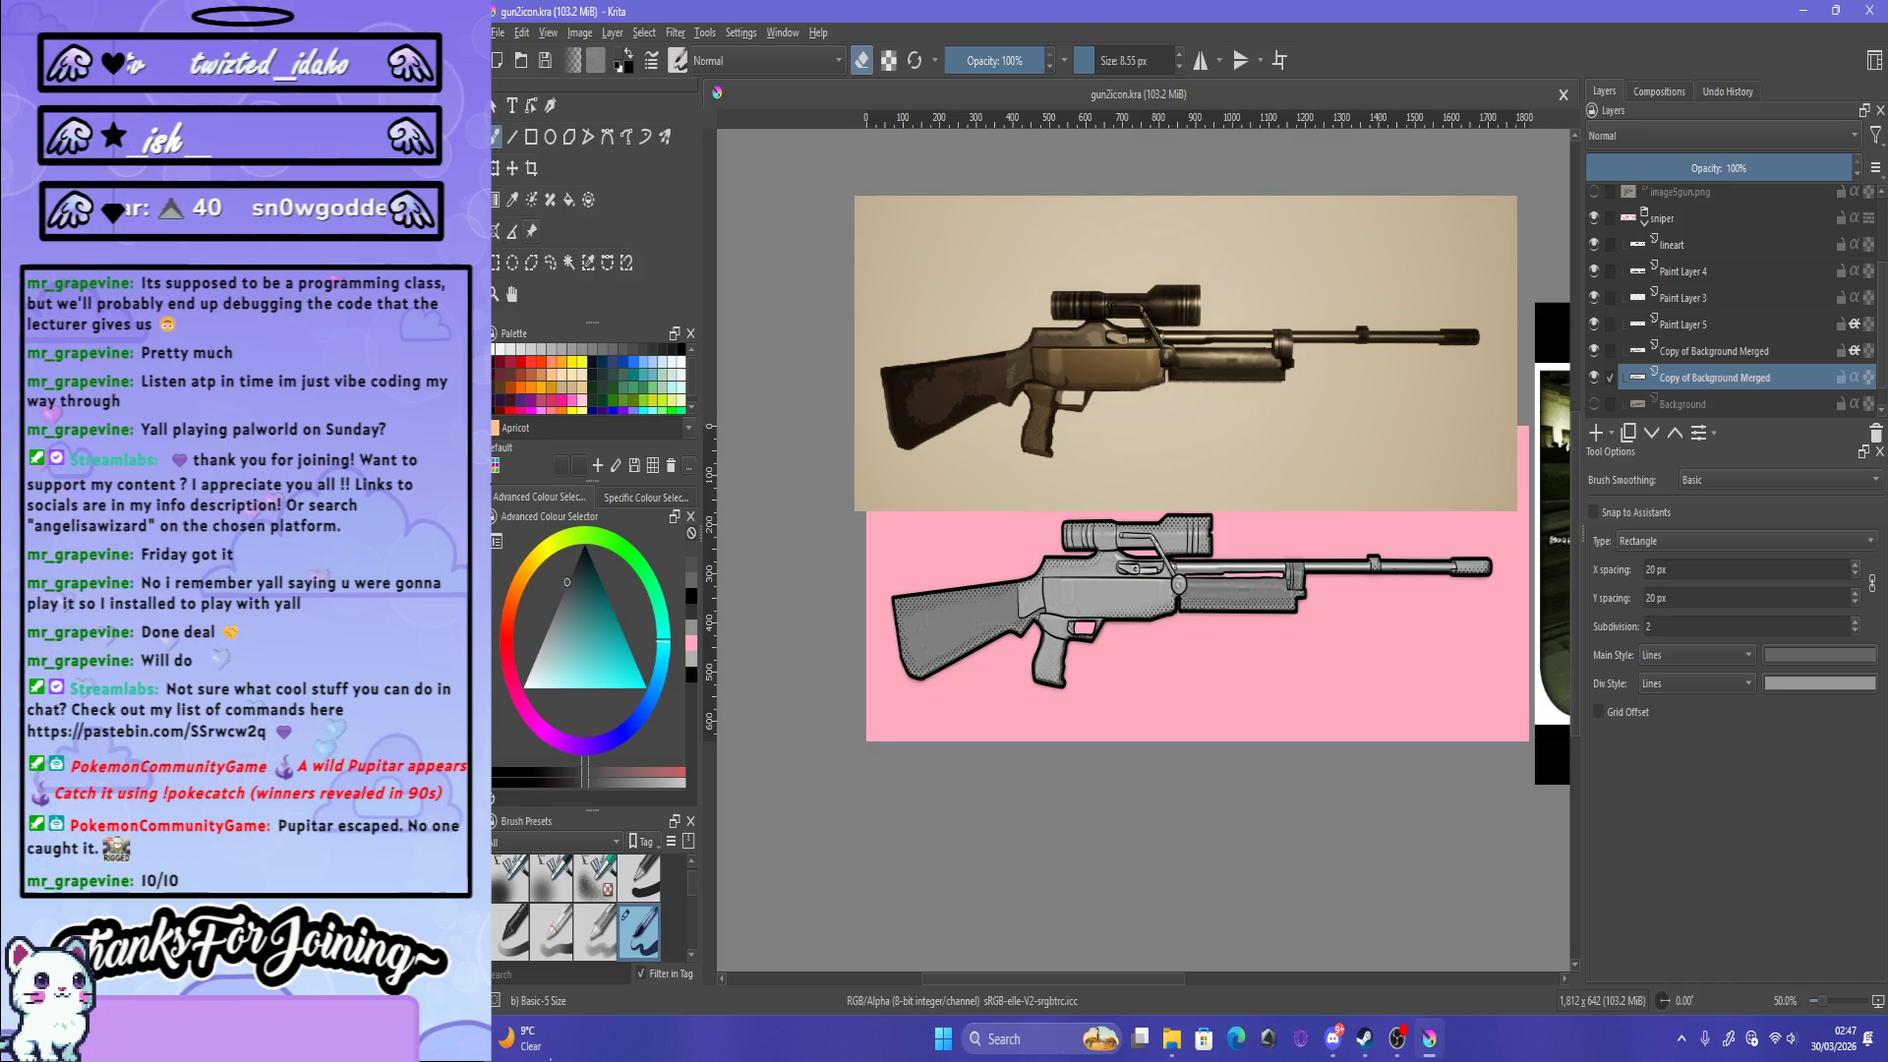
key("t")
scroll(895, 338, "down", 2)
left_click_drag(1047, 341, 1057, 646)
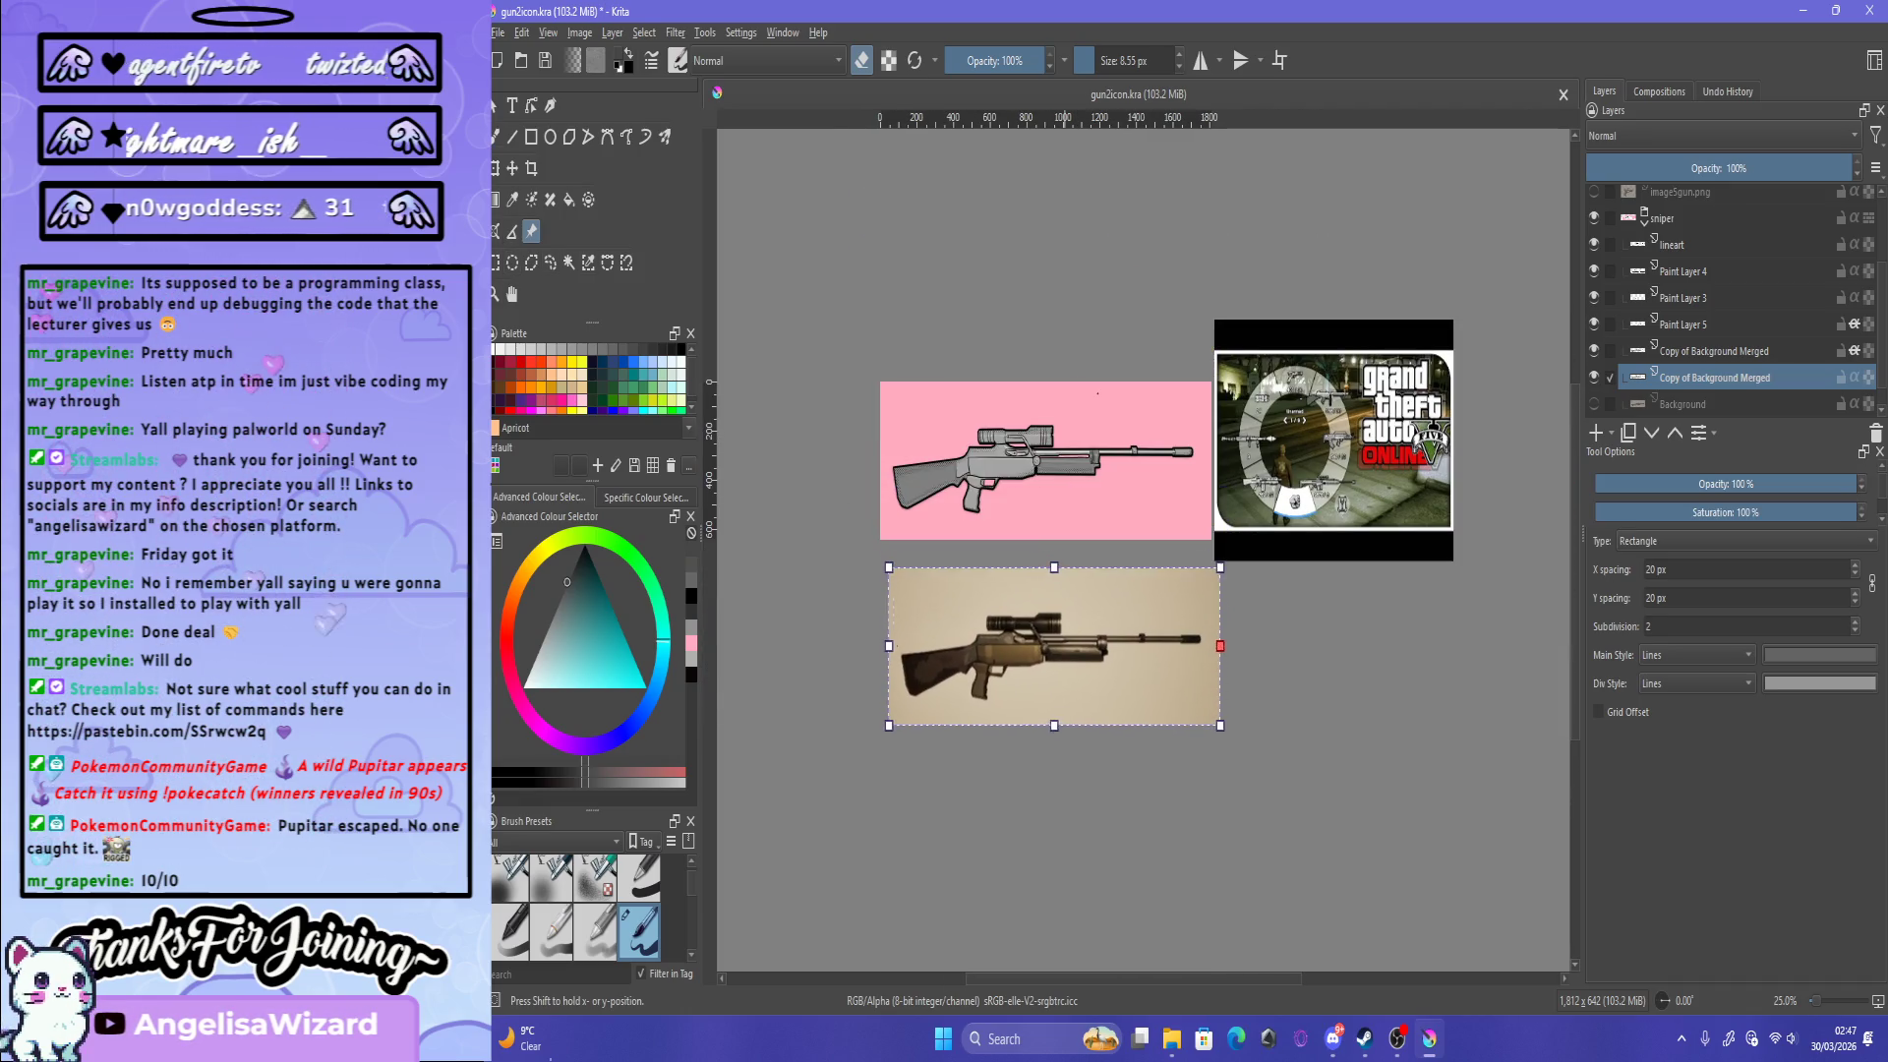
scroll(1028, 451, "up", 3)
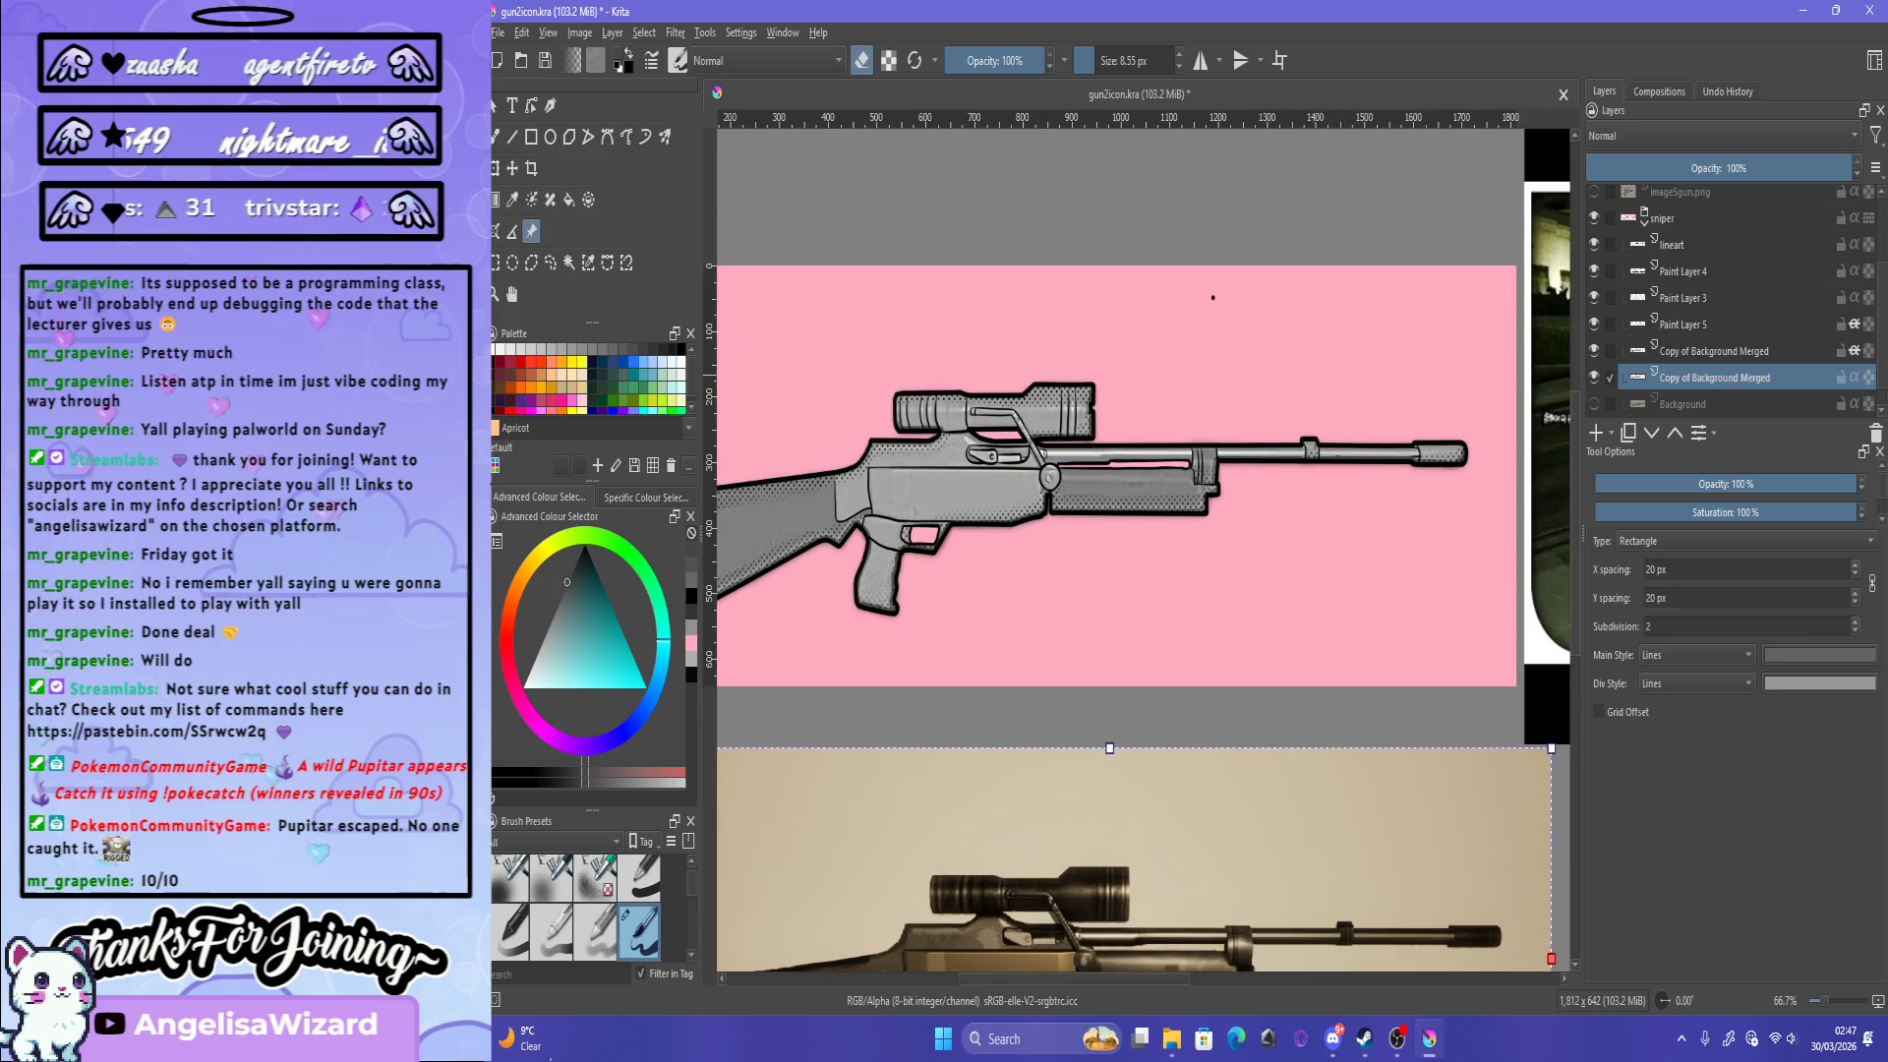
Step: Step through the layers to Paint Layer 5 with the freehand brush active
key("Page_Up")
key("Page_Up")
key("Page_Up")
key("b")
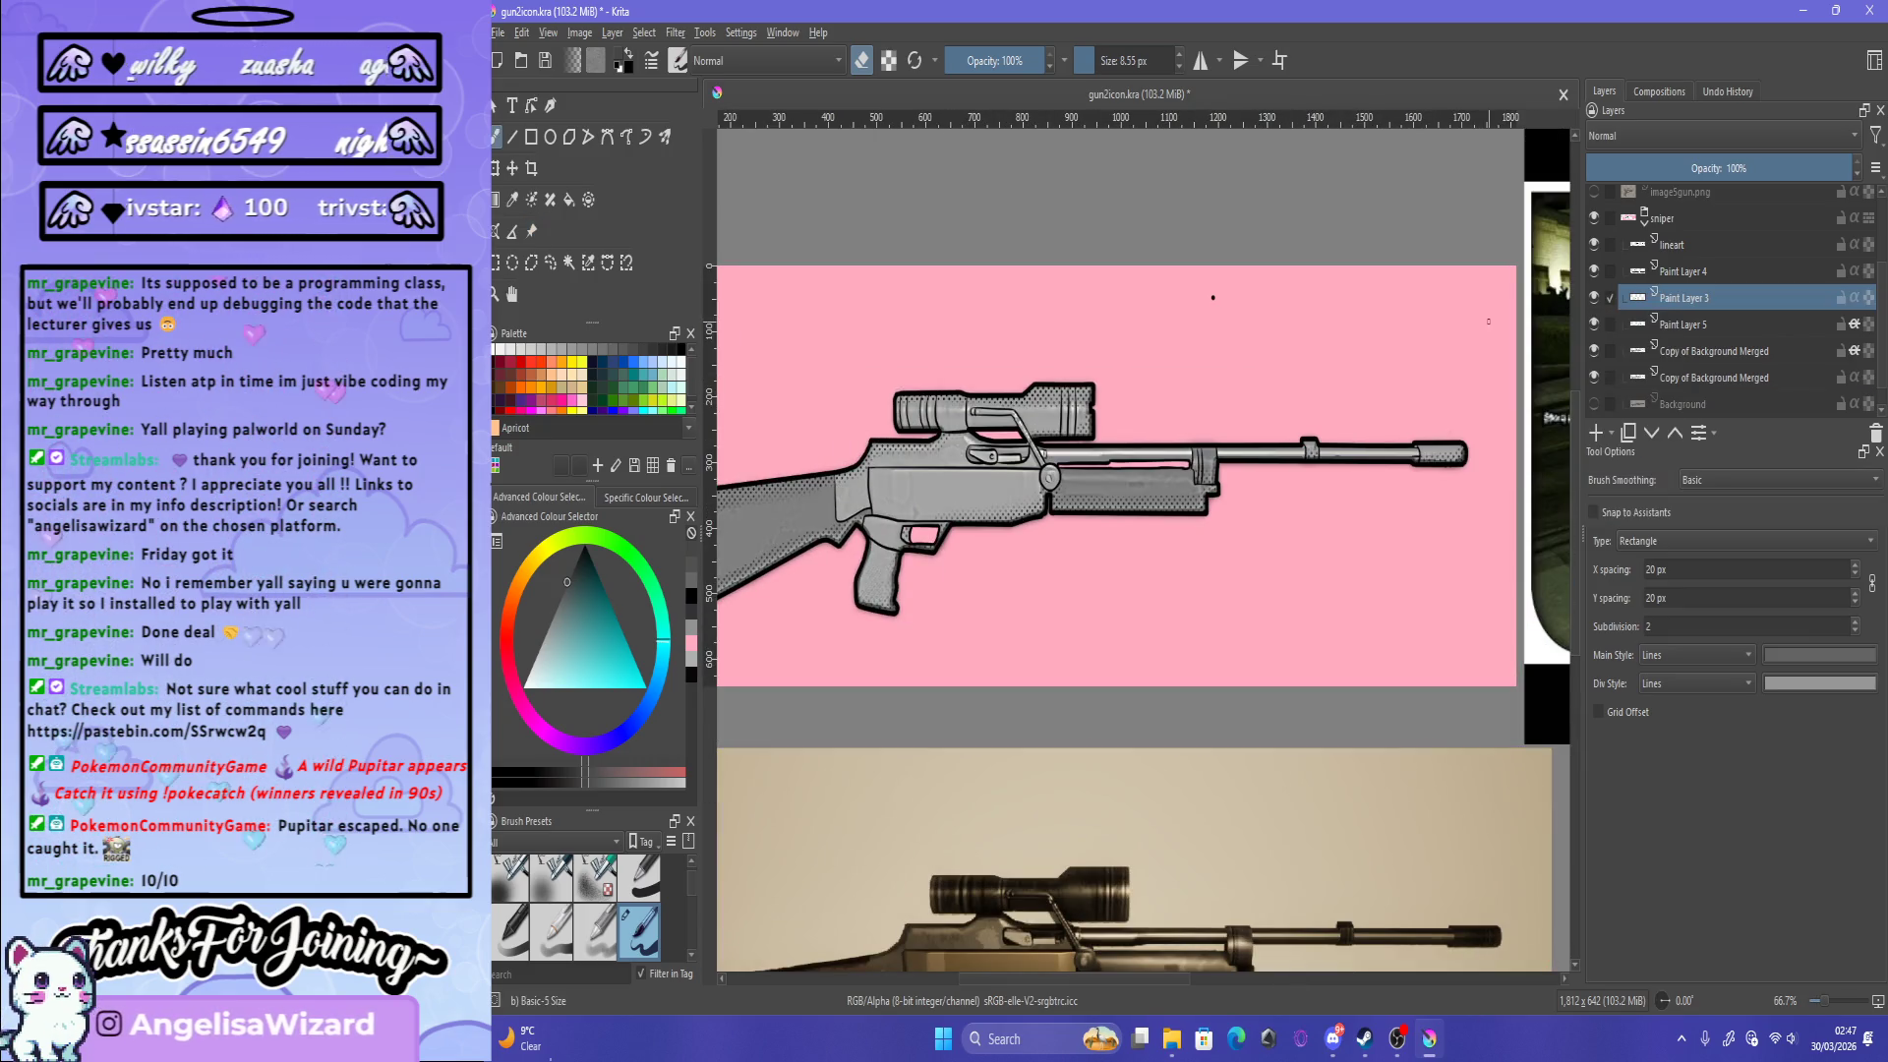
key("Page_Down")
key("Page_Down")
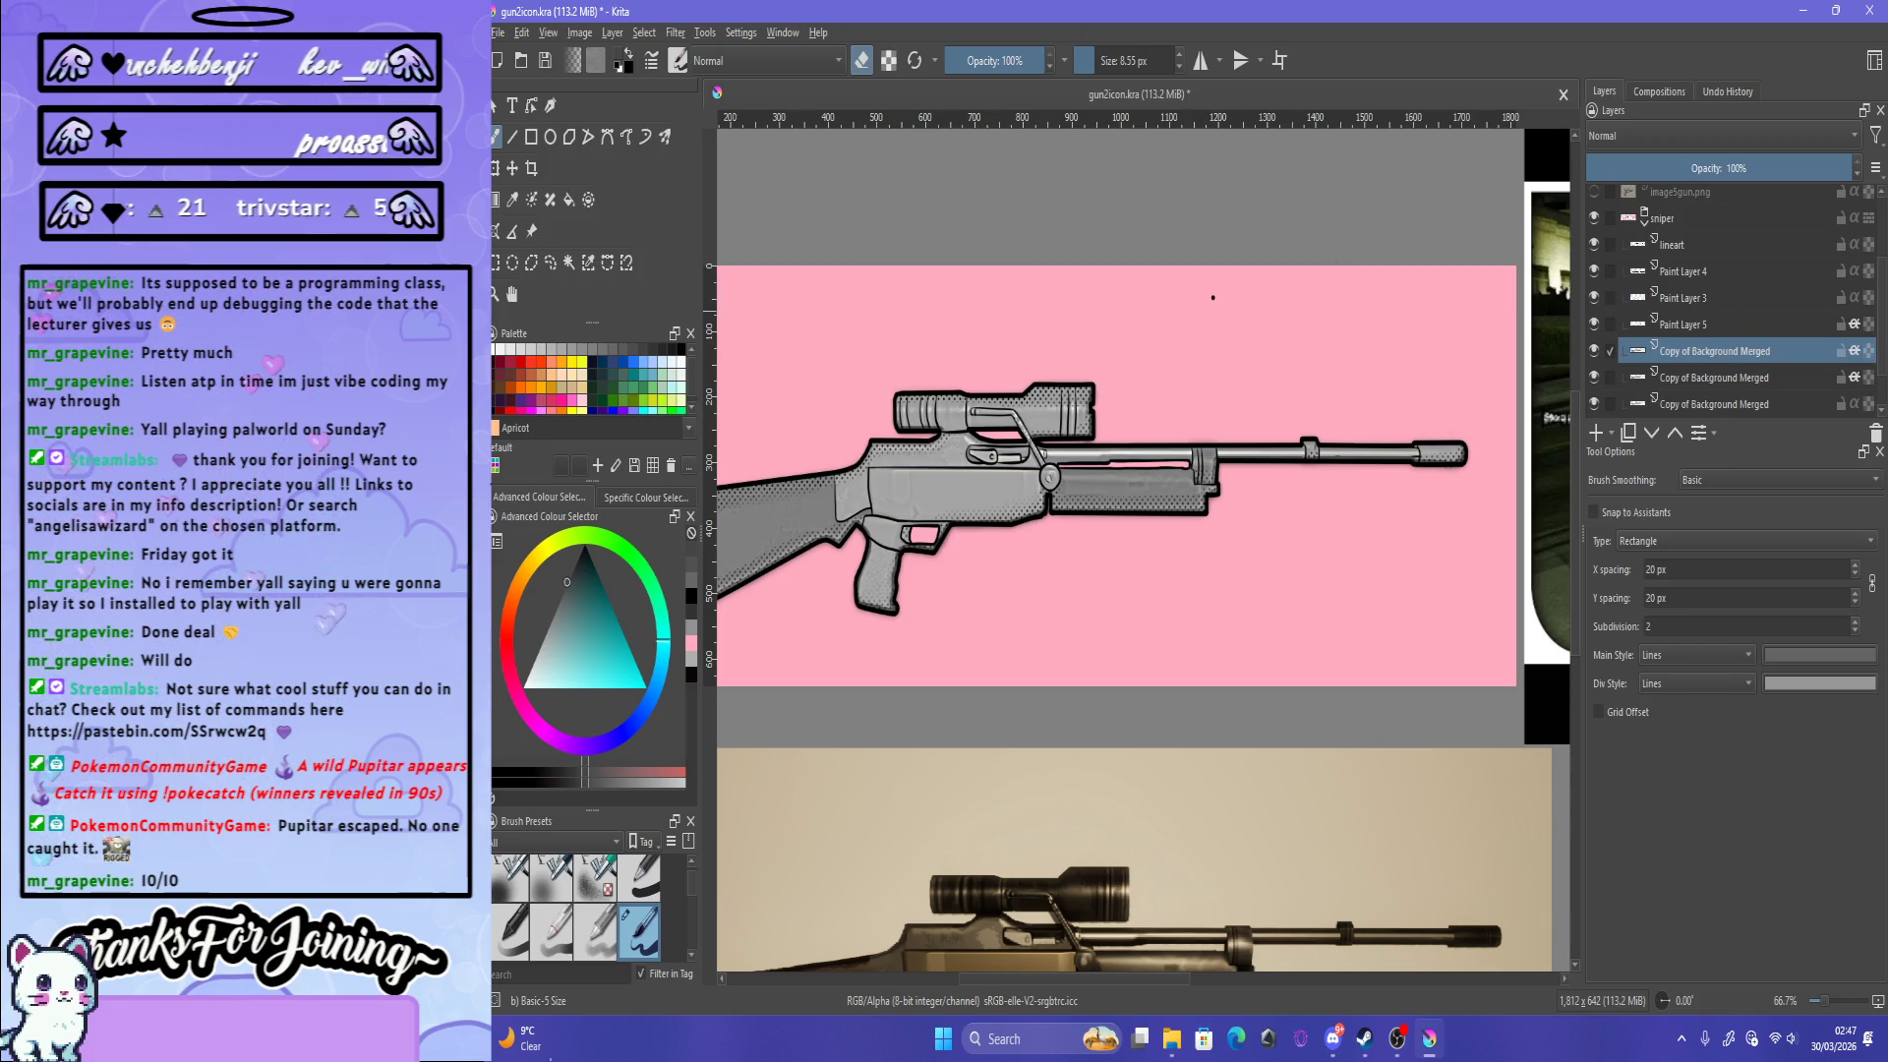
key("Page_Up")
key("Page_Up")
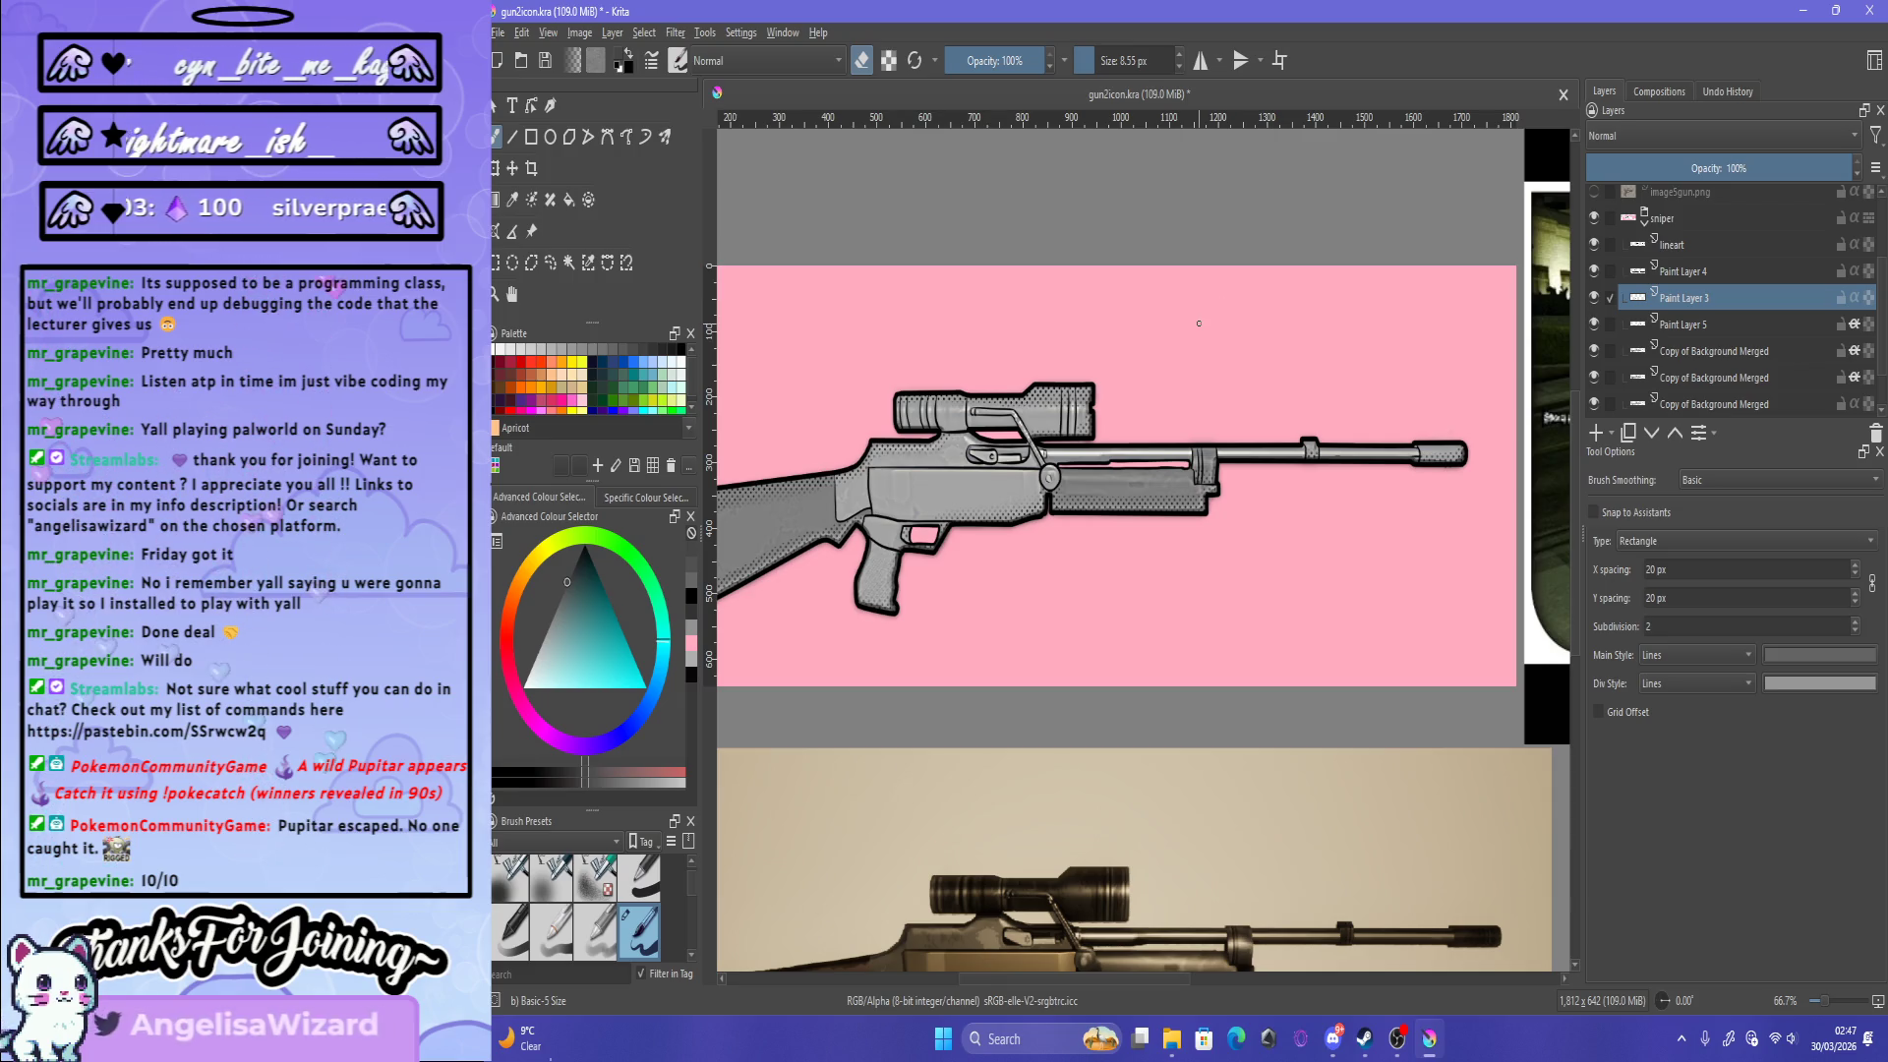
Step: Save the document gun2icon.kra
scroll(1199, 322, "up", 3)
scroll(1439, 433, "down", 5)
scroll(1199, 408, "up", 3)
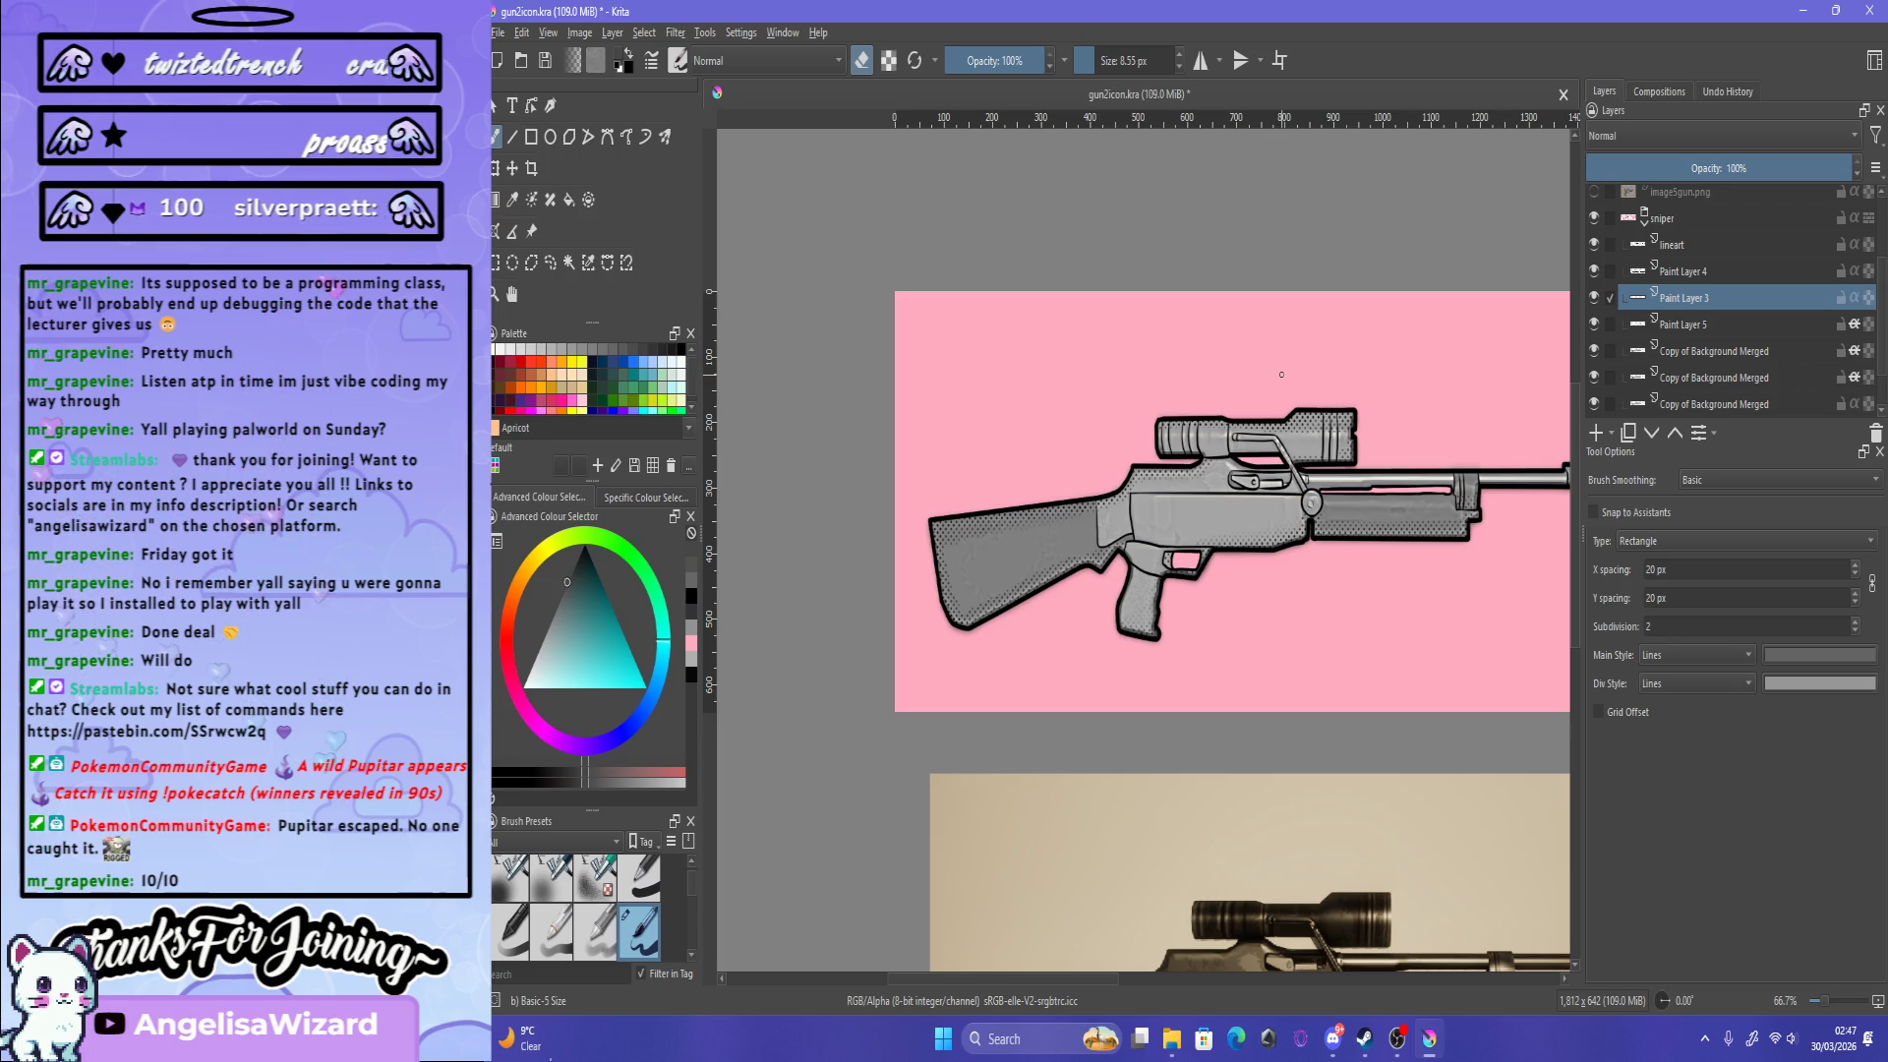
scroll(1281, 378, "down", 3)
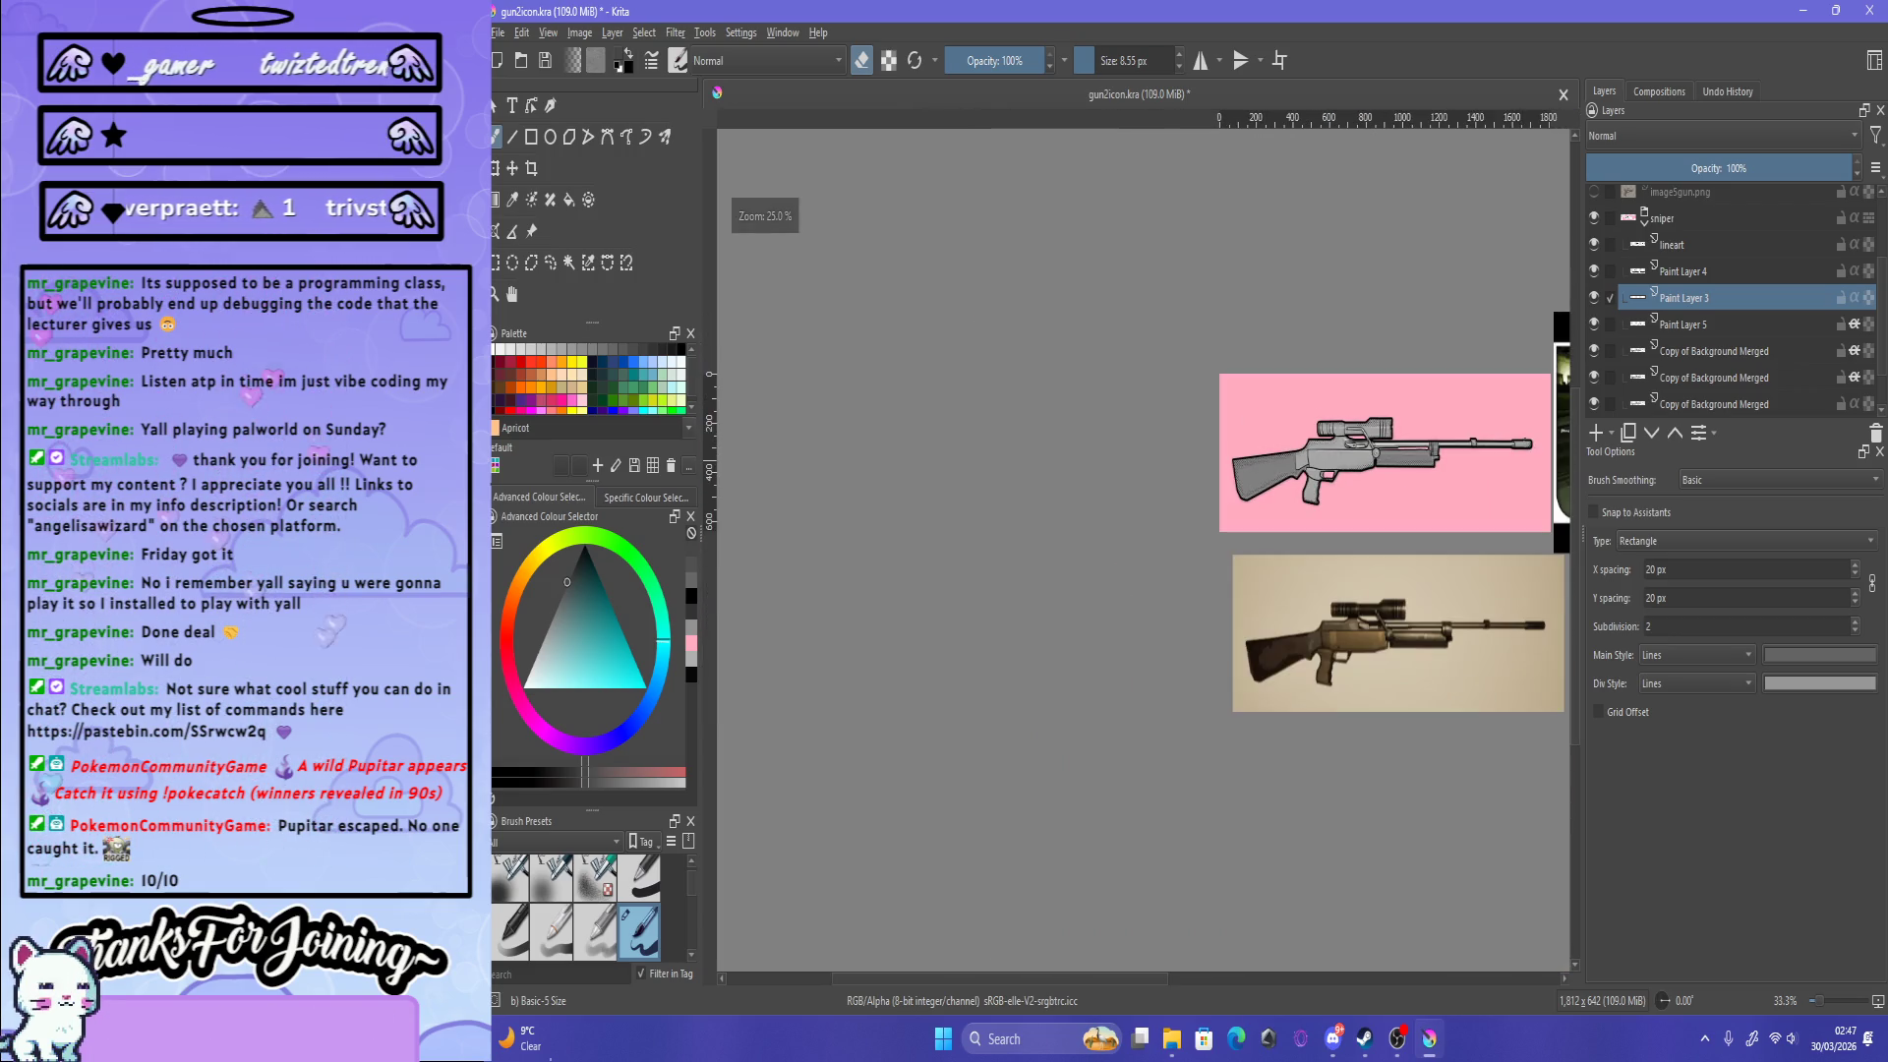
scroll(965, 383, "up", 2)
scroll(966, 384, "down", 1)
scroll(965, 384, "up", 1)
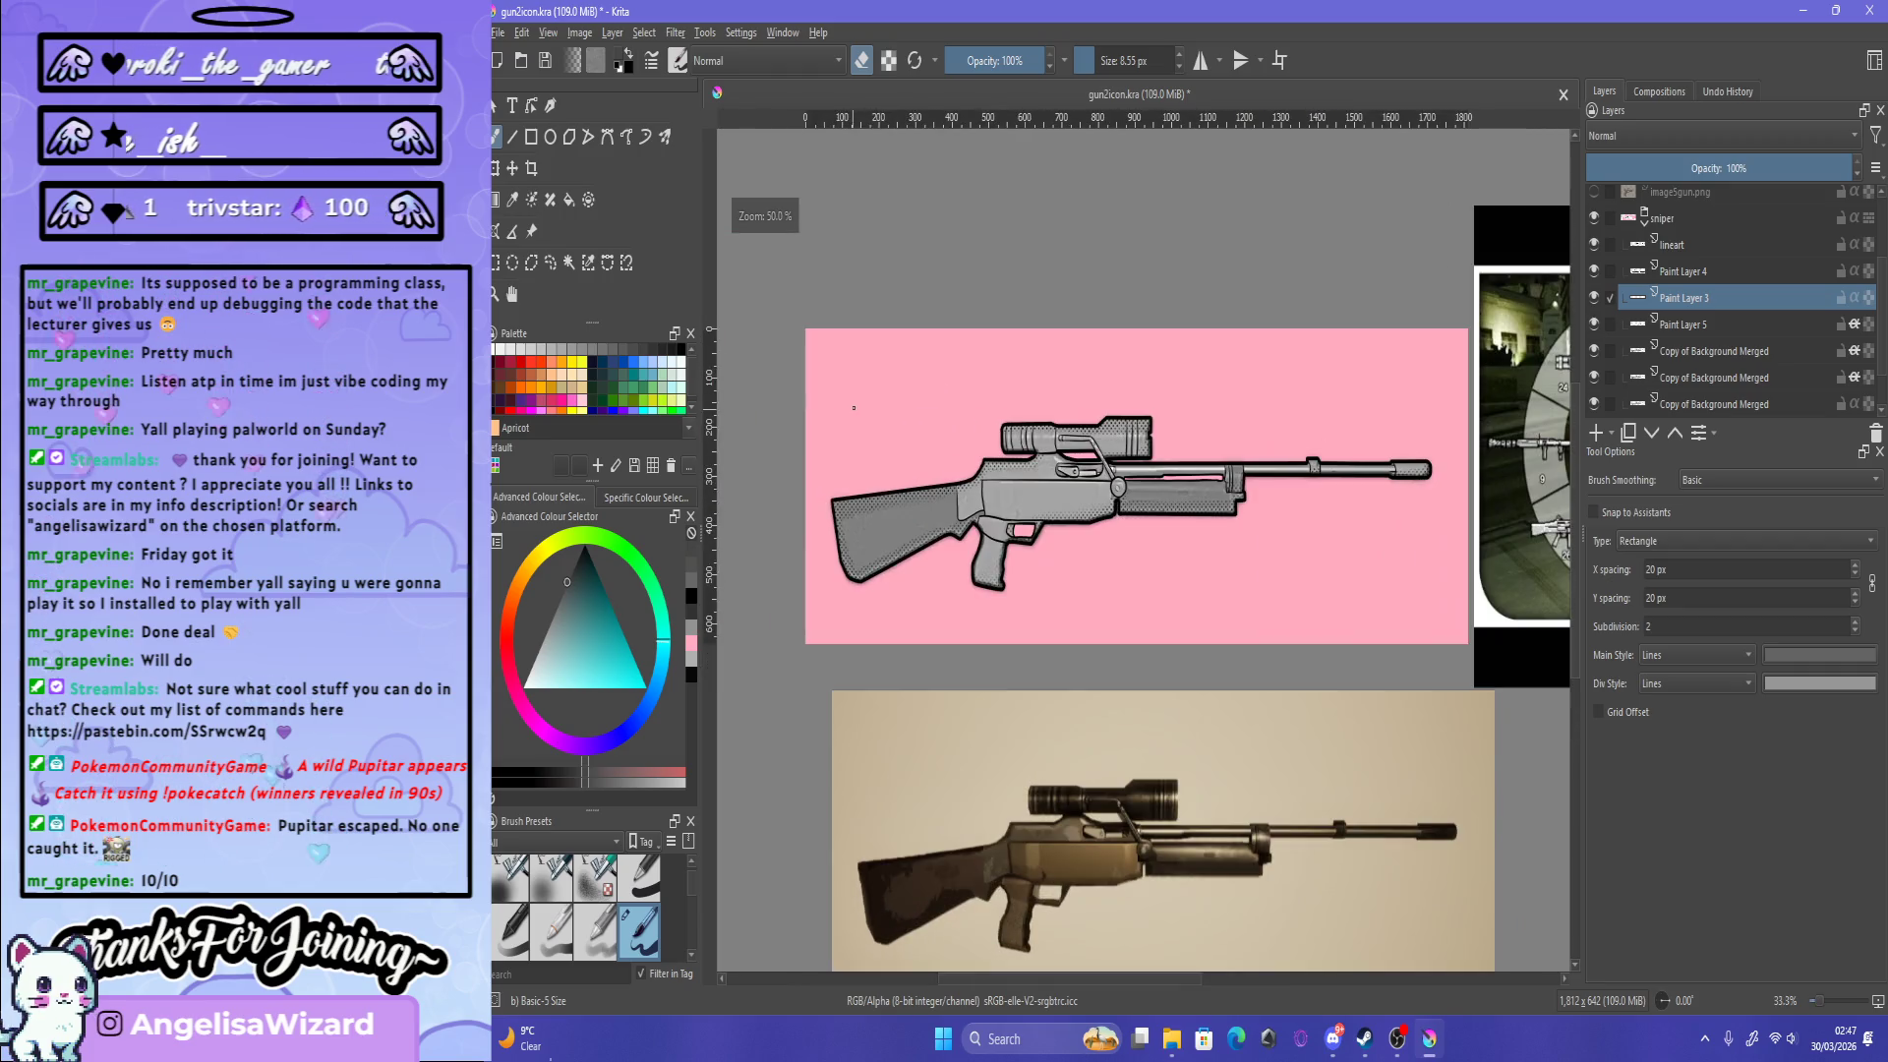
scroll(966, 384, "up", 1)
scroll(966, 383, "down", 1)
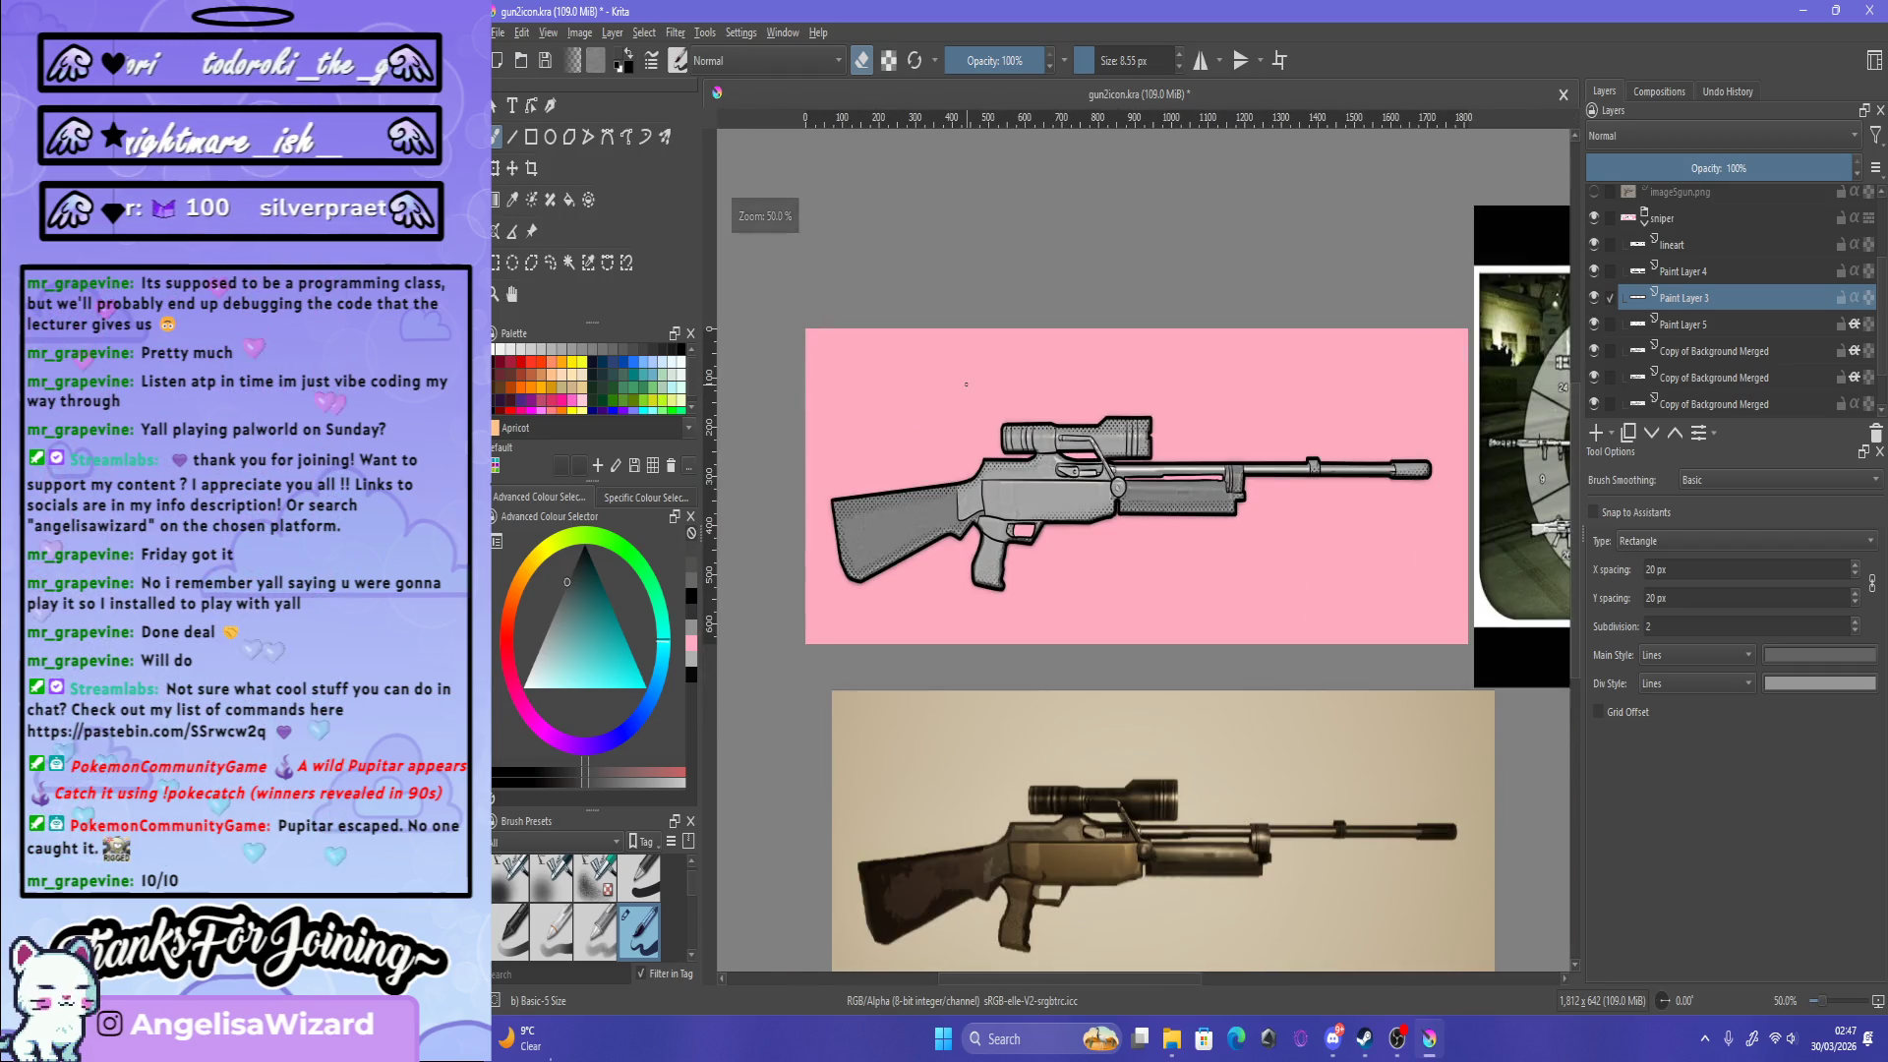
key("ctrl+s")
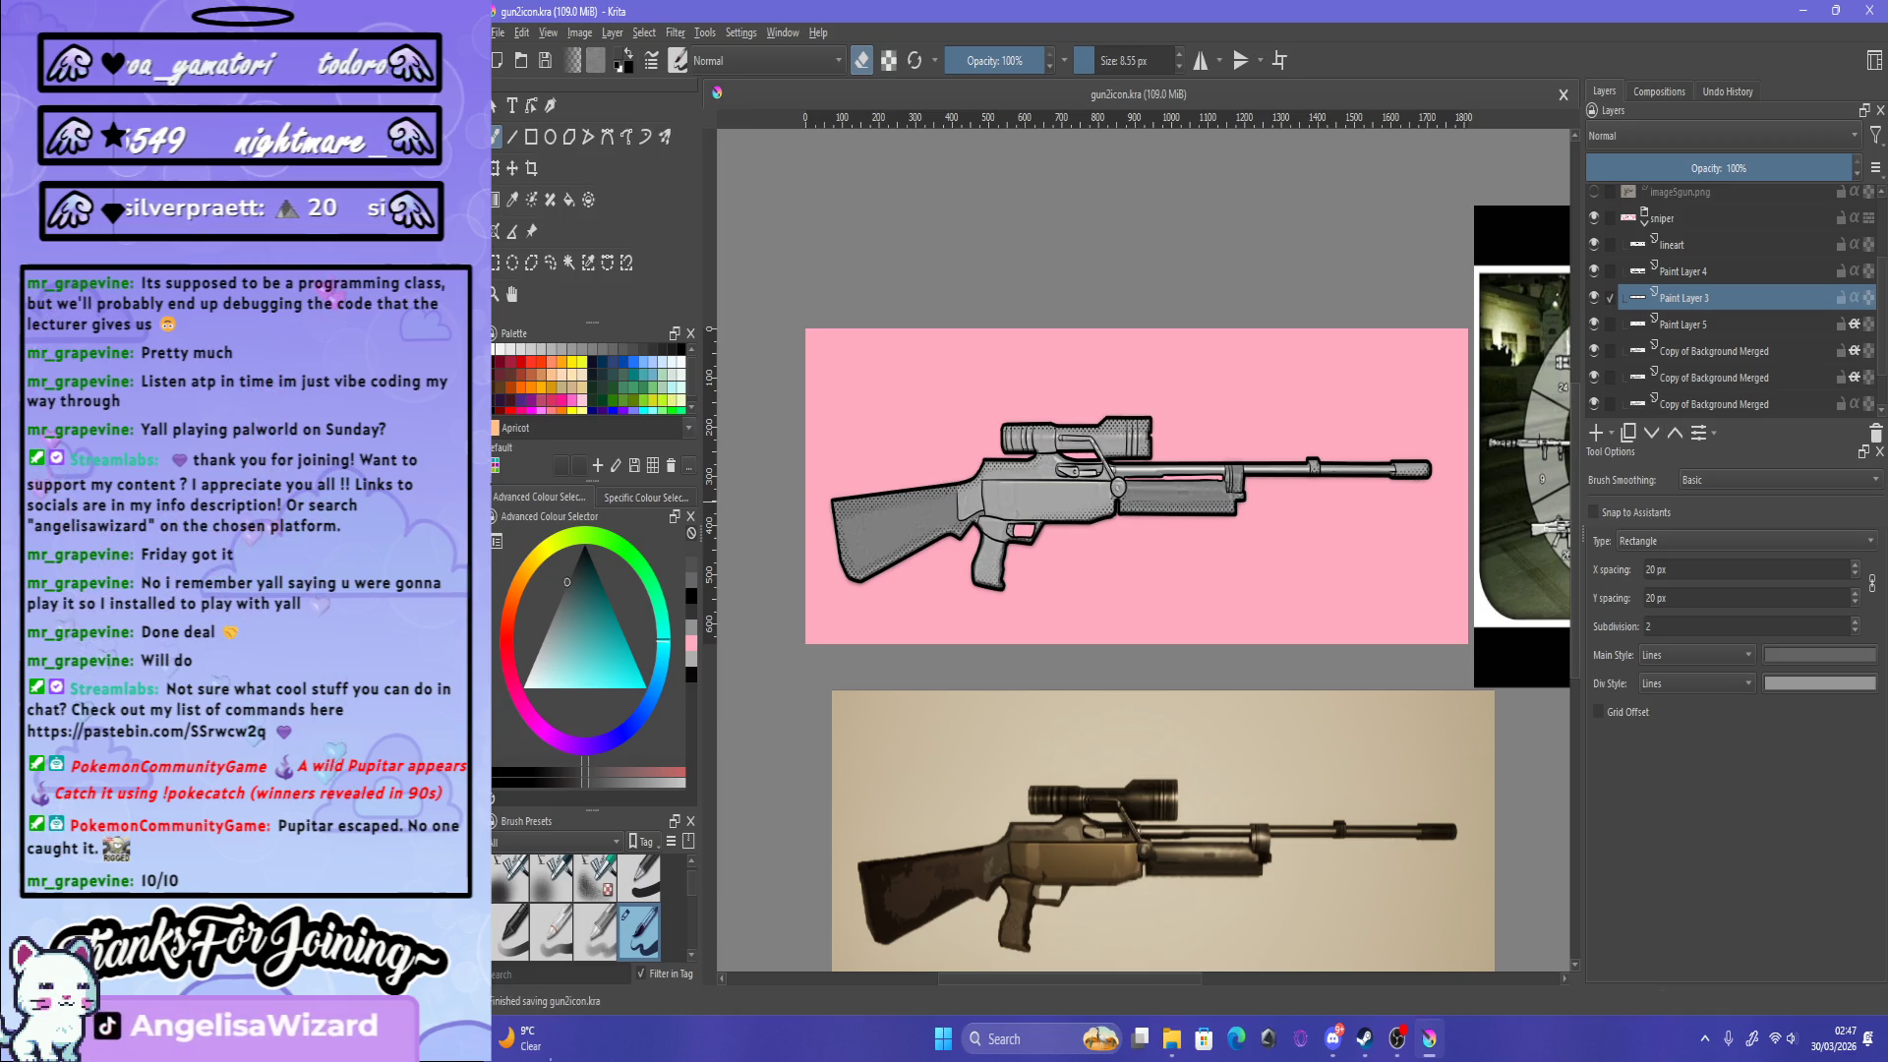
scroll(1731, 295, "down", 1)
scroll(1731, 295, "up", 1)
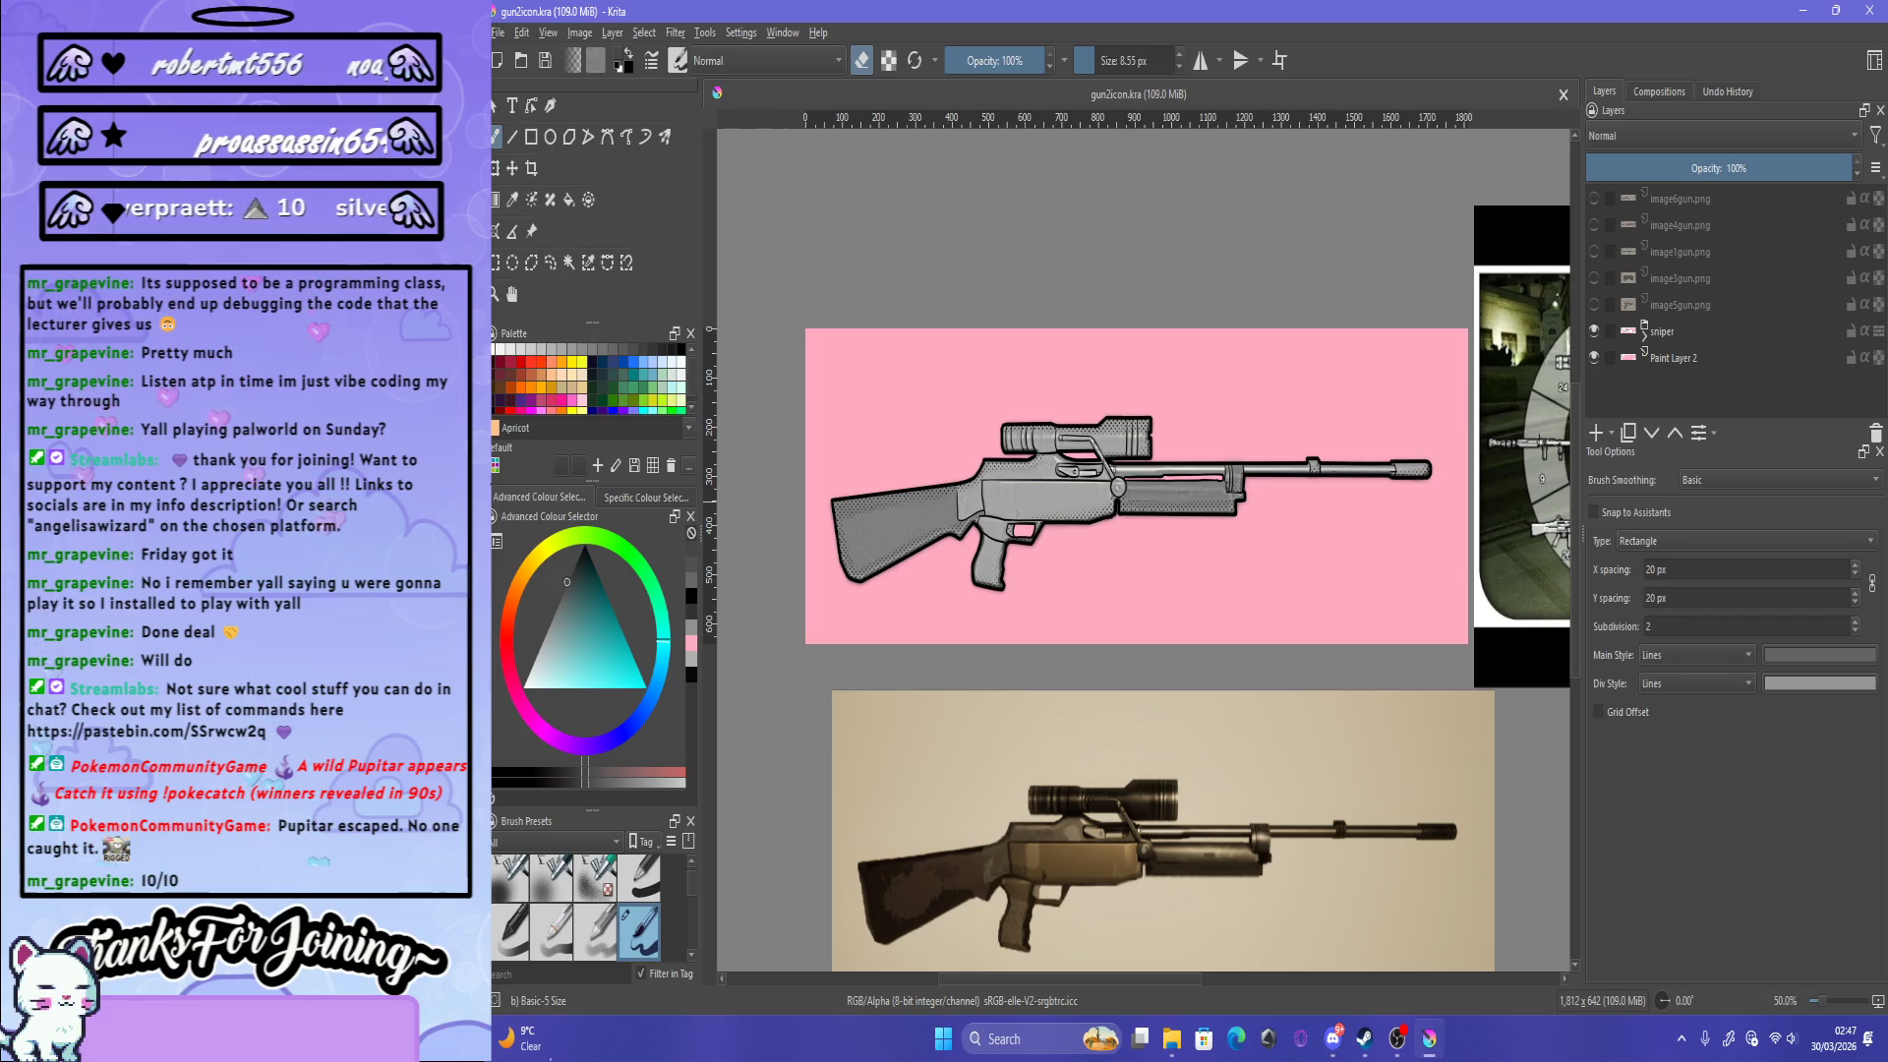
Step: Remove the pink background, then ready polygonal selection on the middle Copy of Background Merged layer
key("shift+Delete")
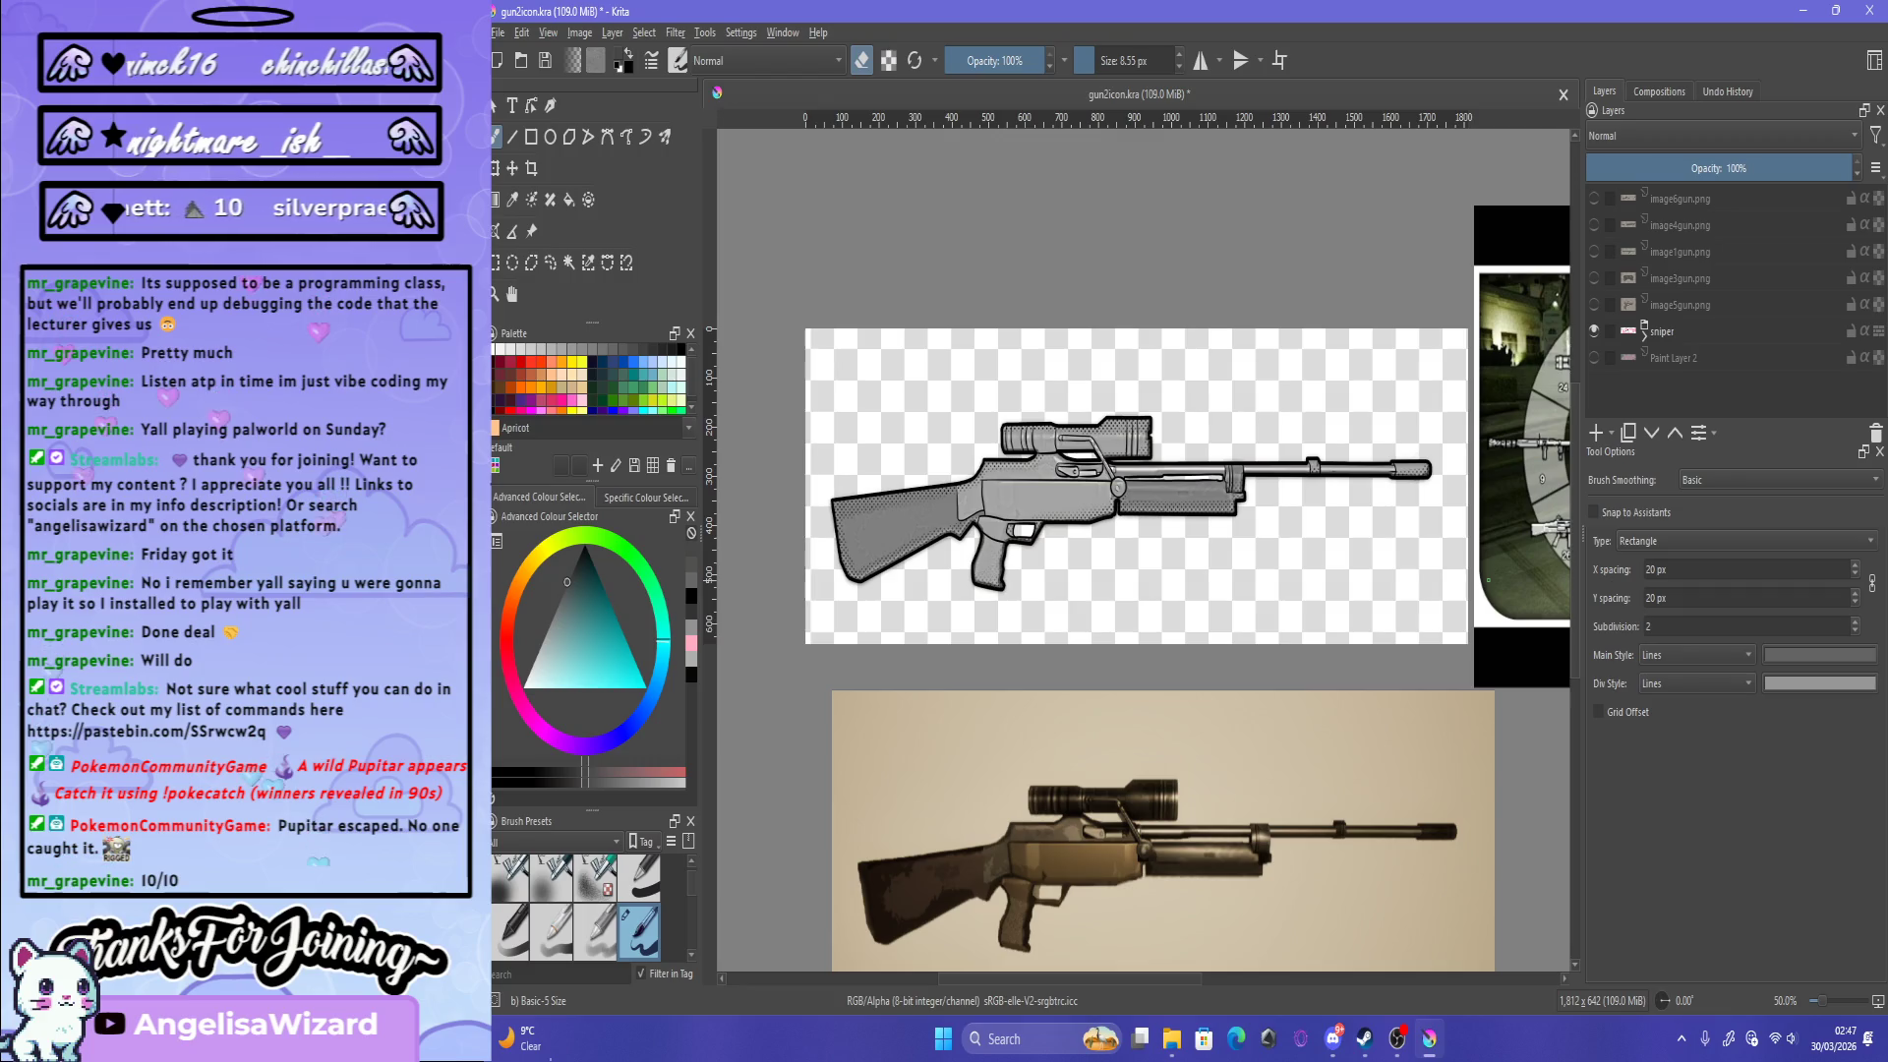
scroll(1348, 413, "up", 2)
scroll(1347, 413, "up", 2)
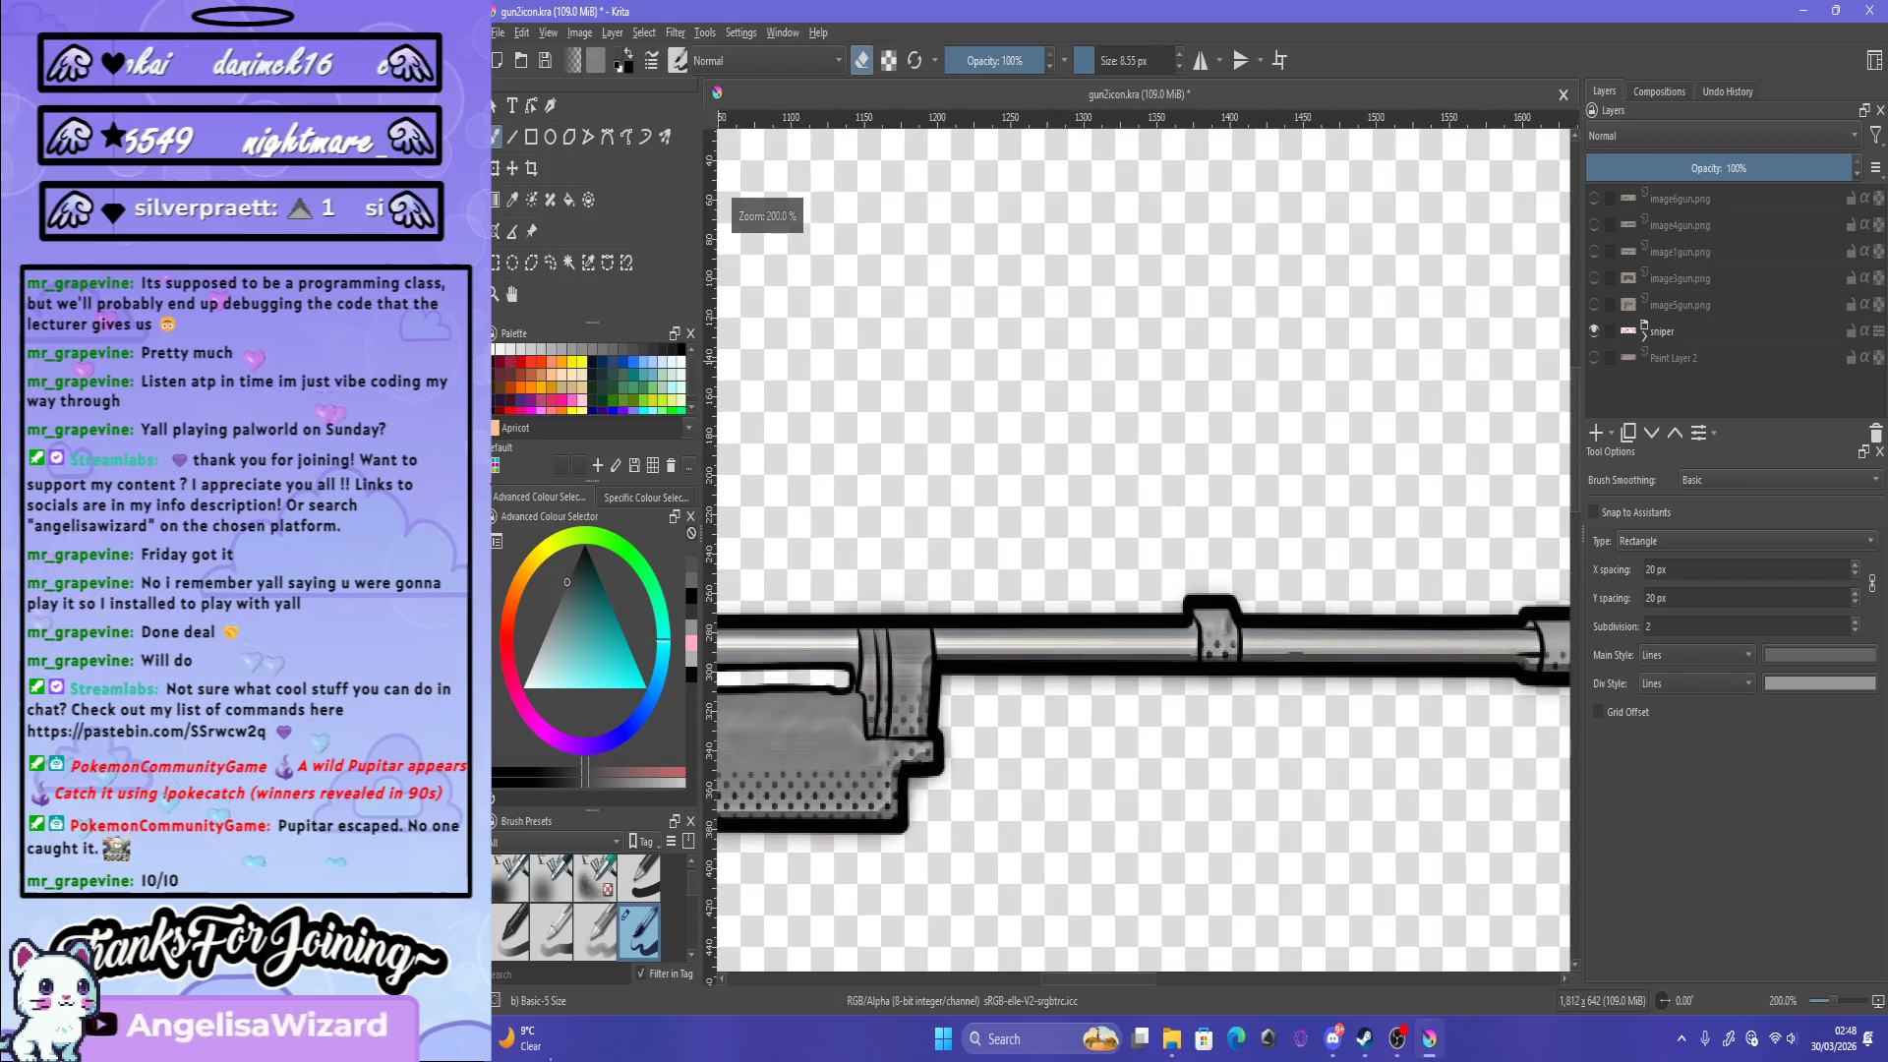
key("j")
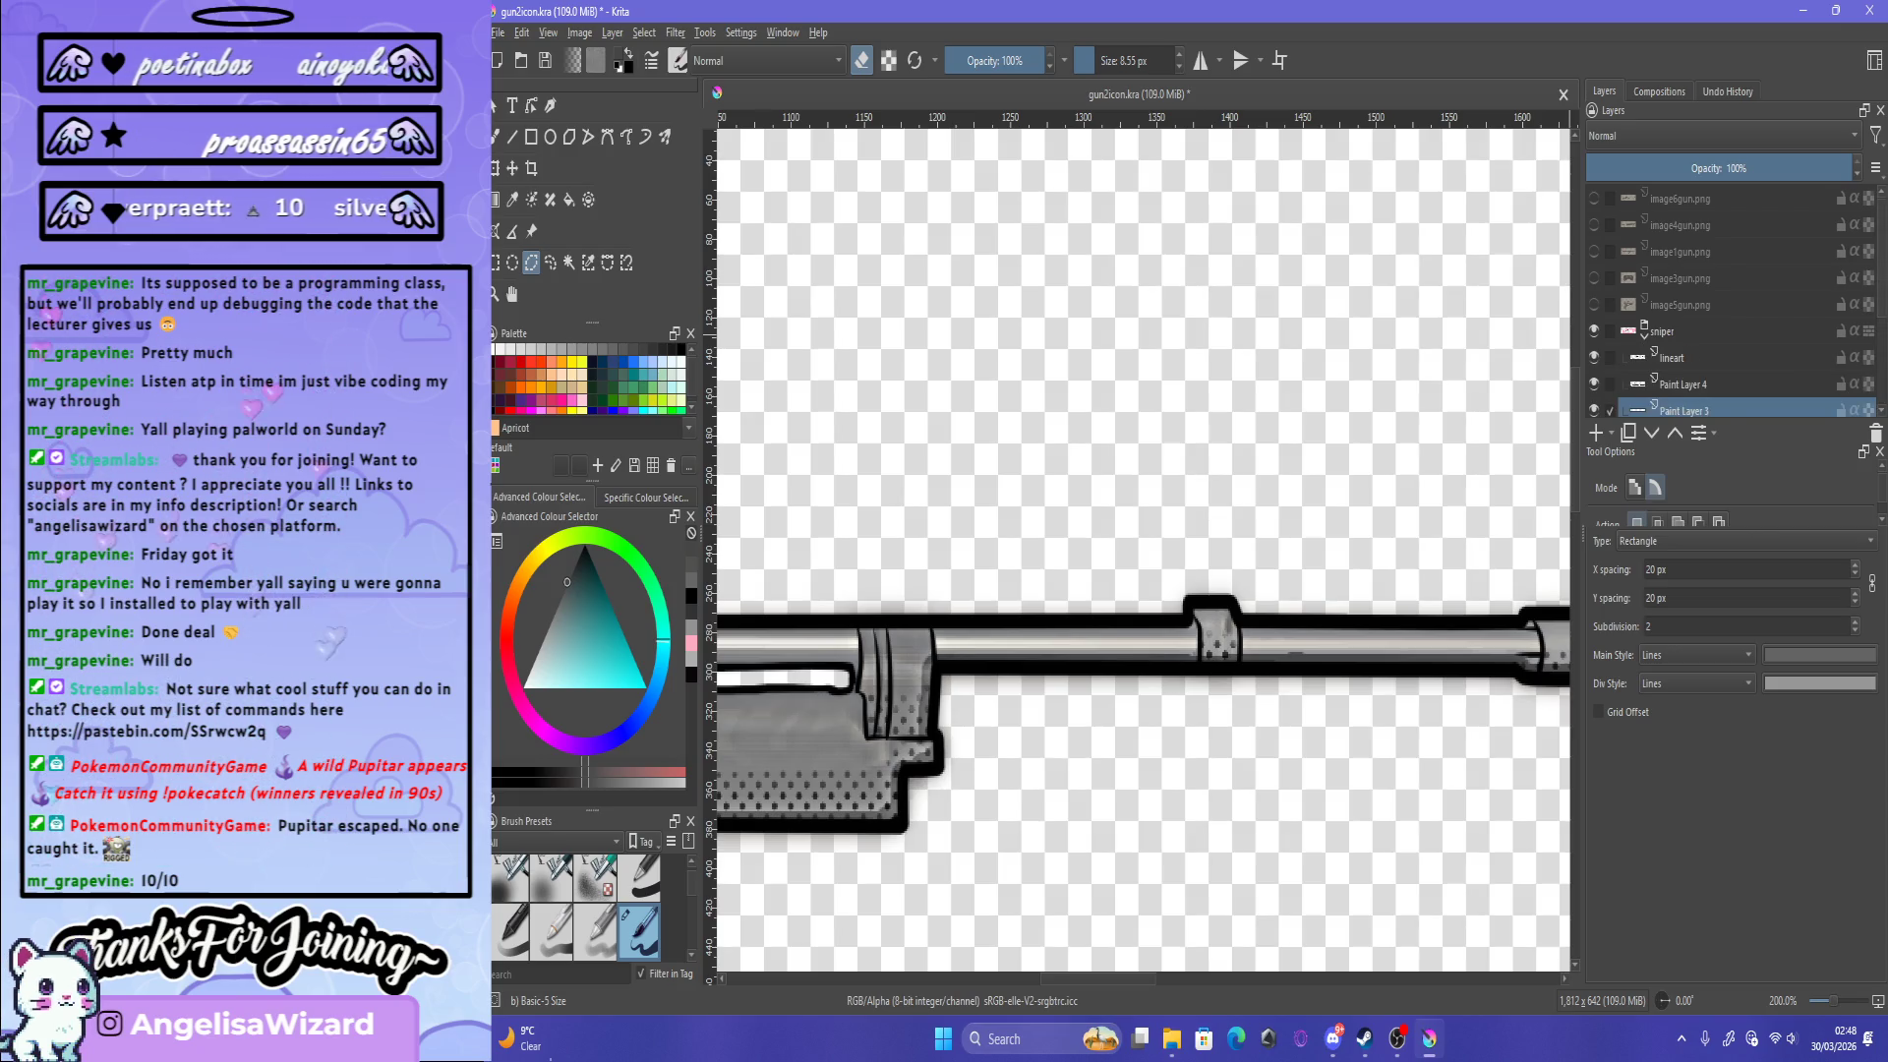
scroll(1731, 295, "up", 3)
left_click(1714, 337)
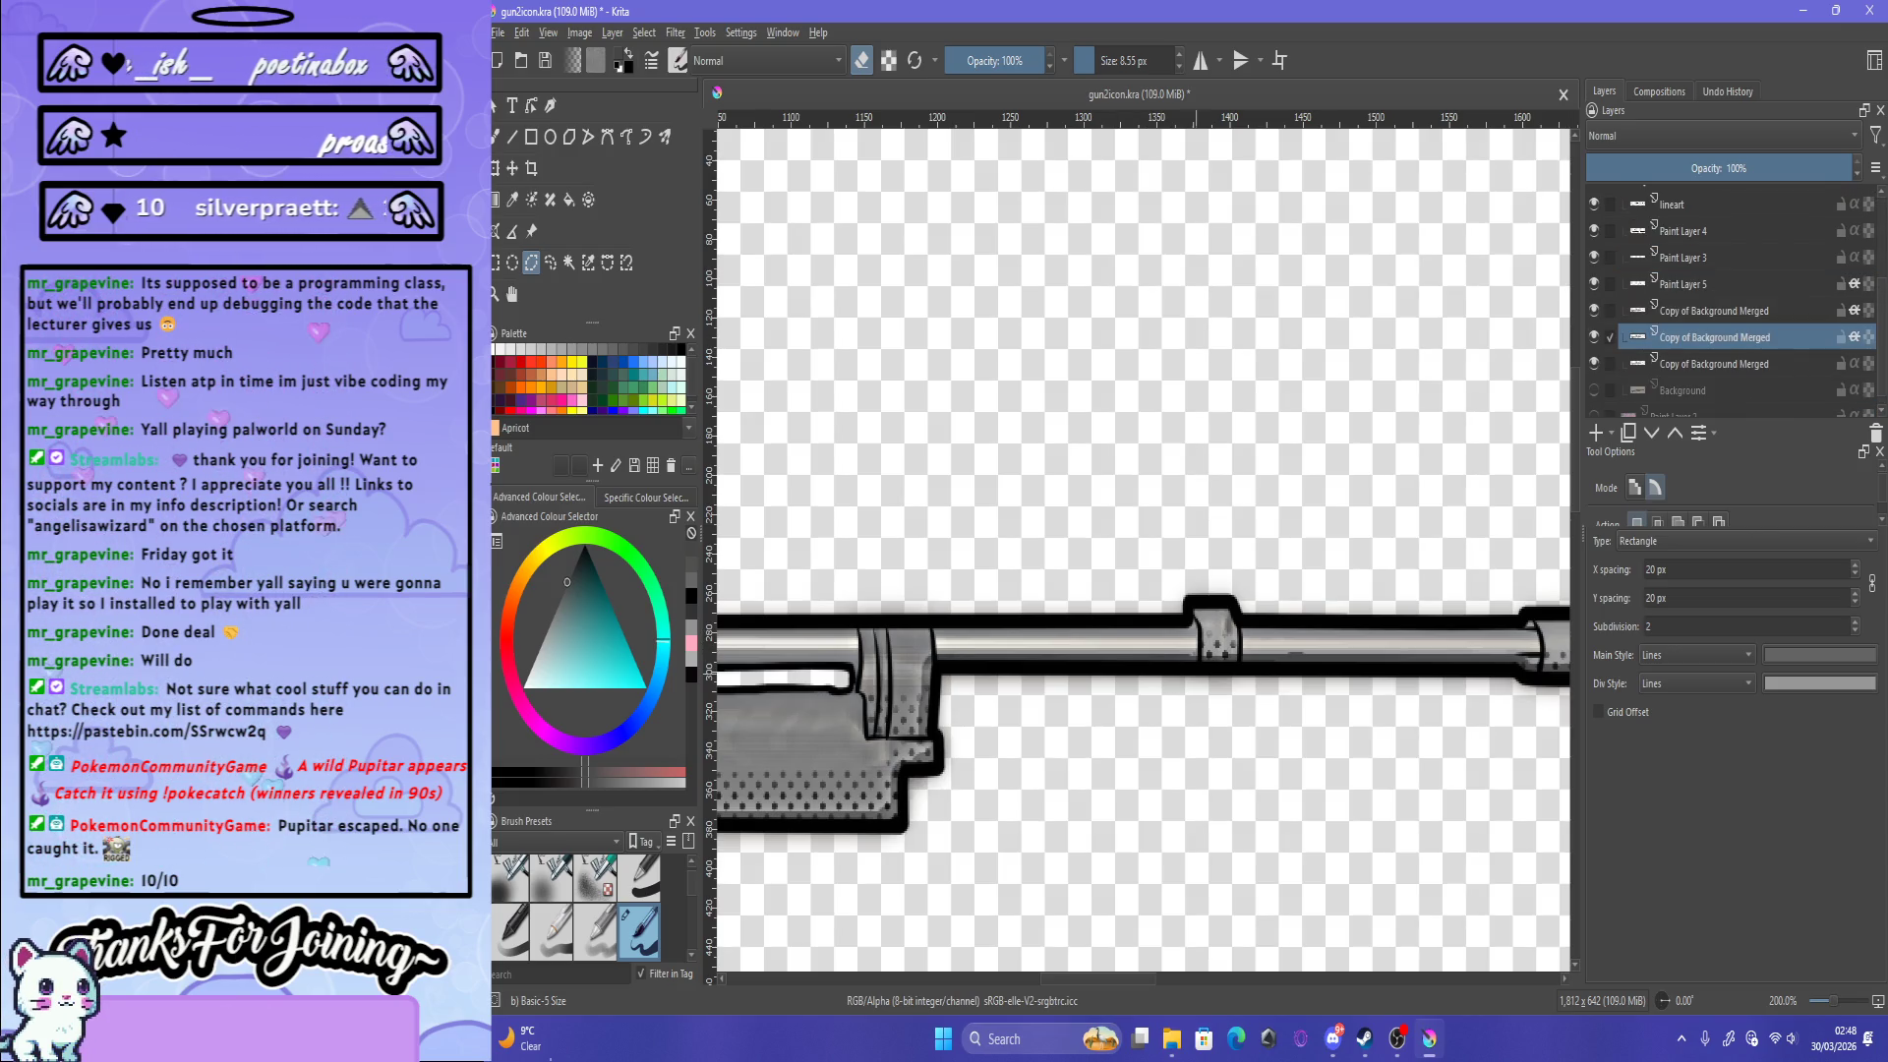
scroll(1198, 676, "up", 2)
scroll(1197, 677, "up", 2)
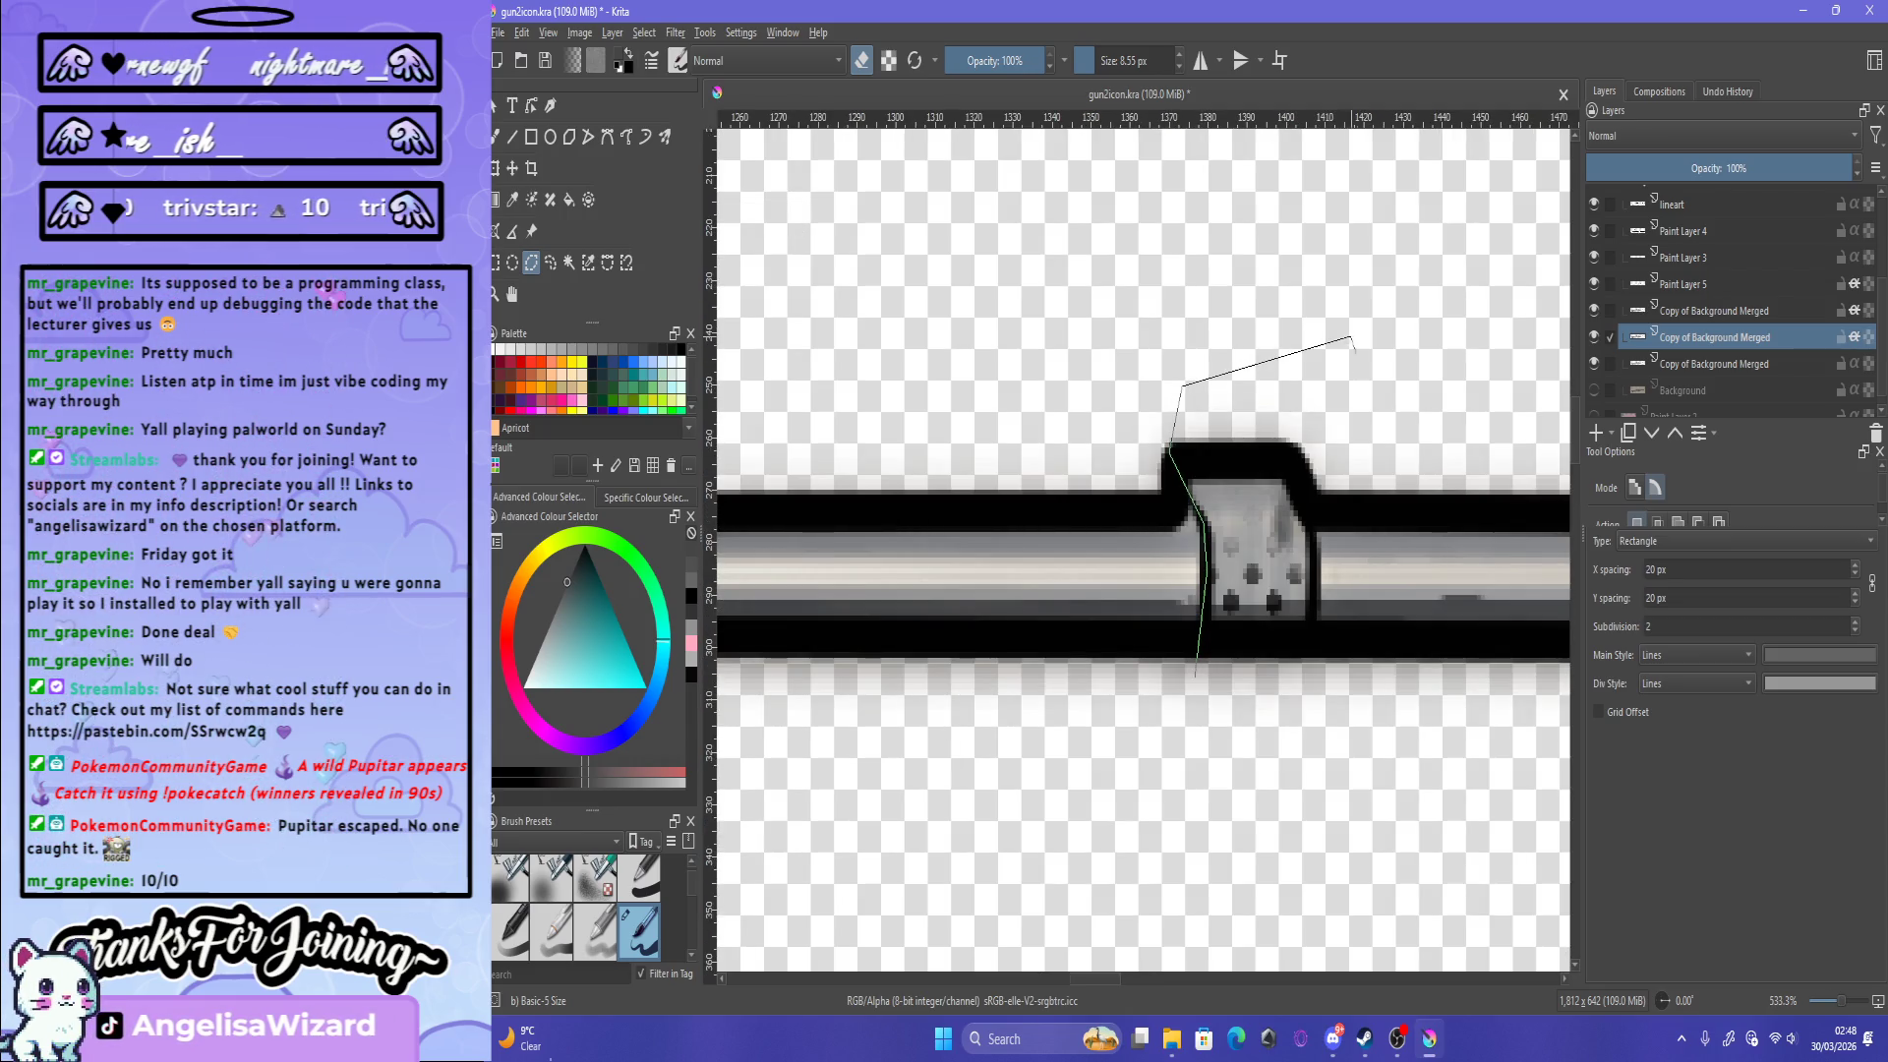
Step: Close the polygon selection around the barrel band and dismiss the Filter menu
left_click(1300, 732)
double_click(1195, 677)
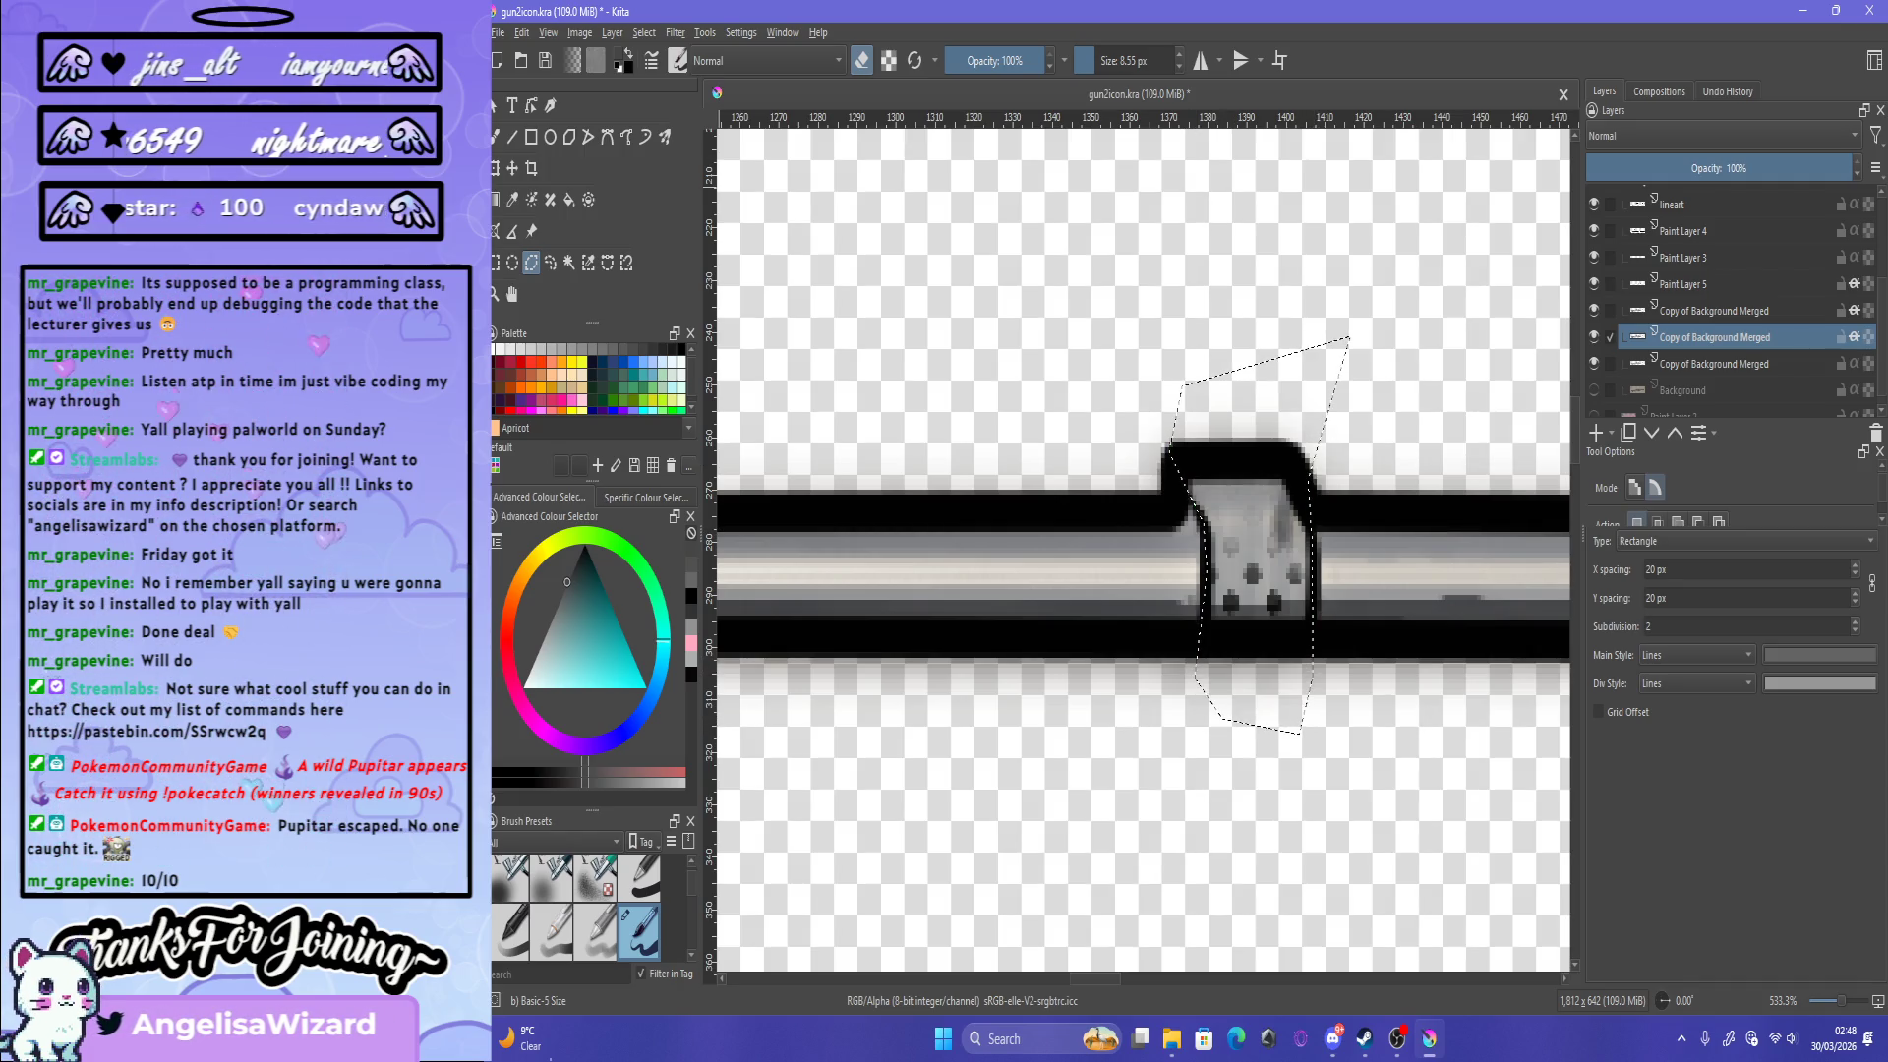
left_click(675, 32)
key("Escape")
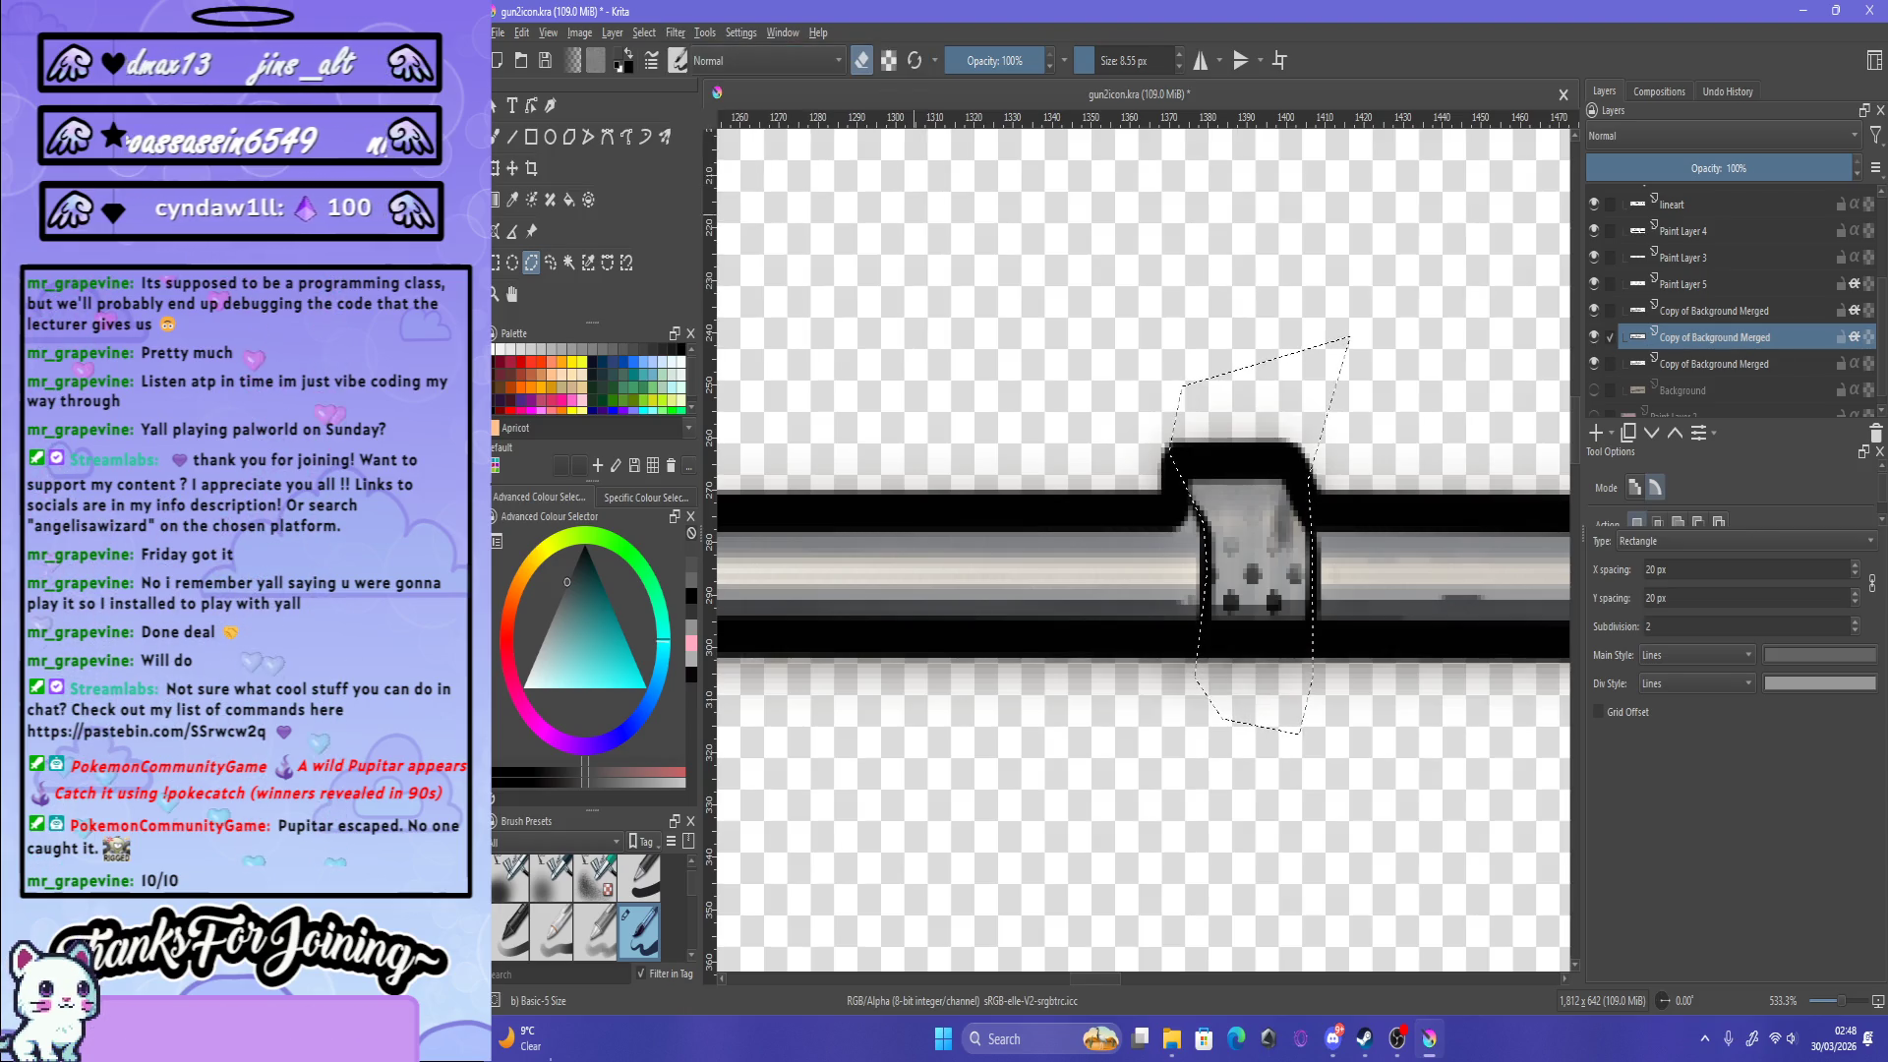
Step: On the upper Copy of Background Merged layer, zoom in and start a selection at the barrel tip
key("minus")
key("minus")
key("minus")
key("minus")
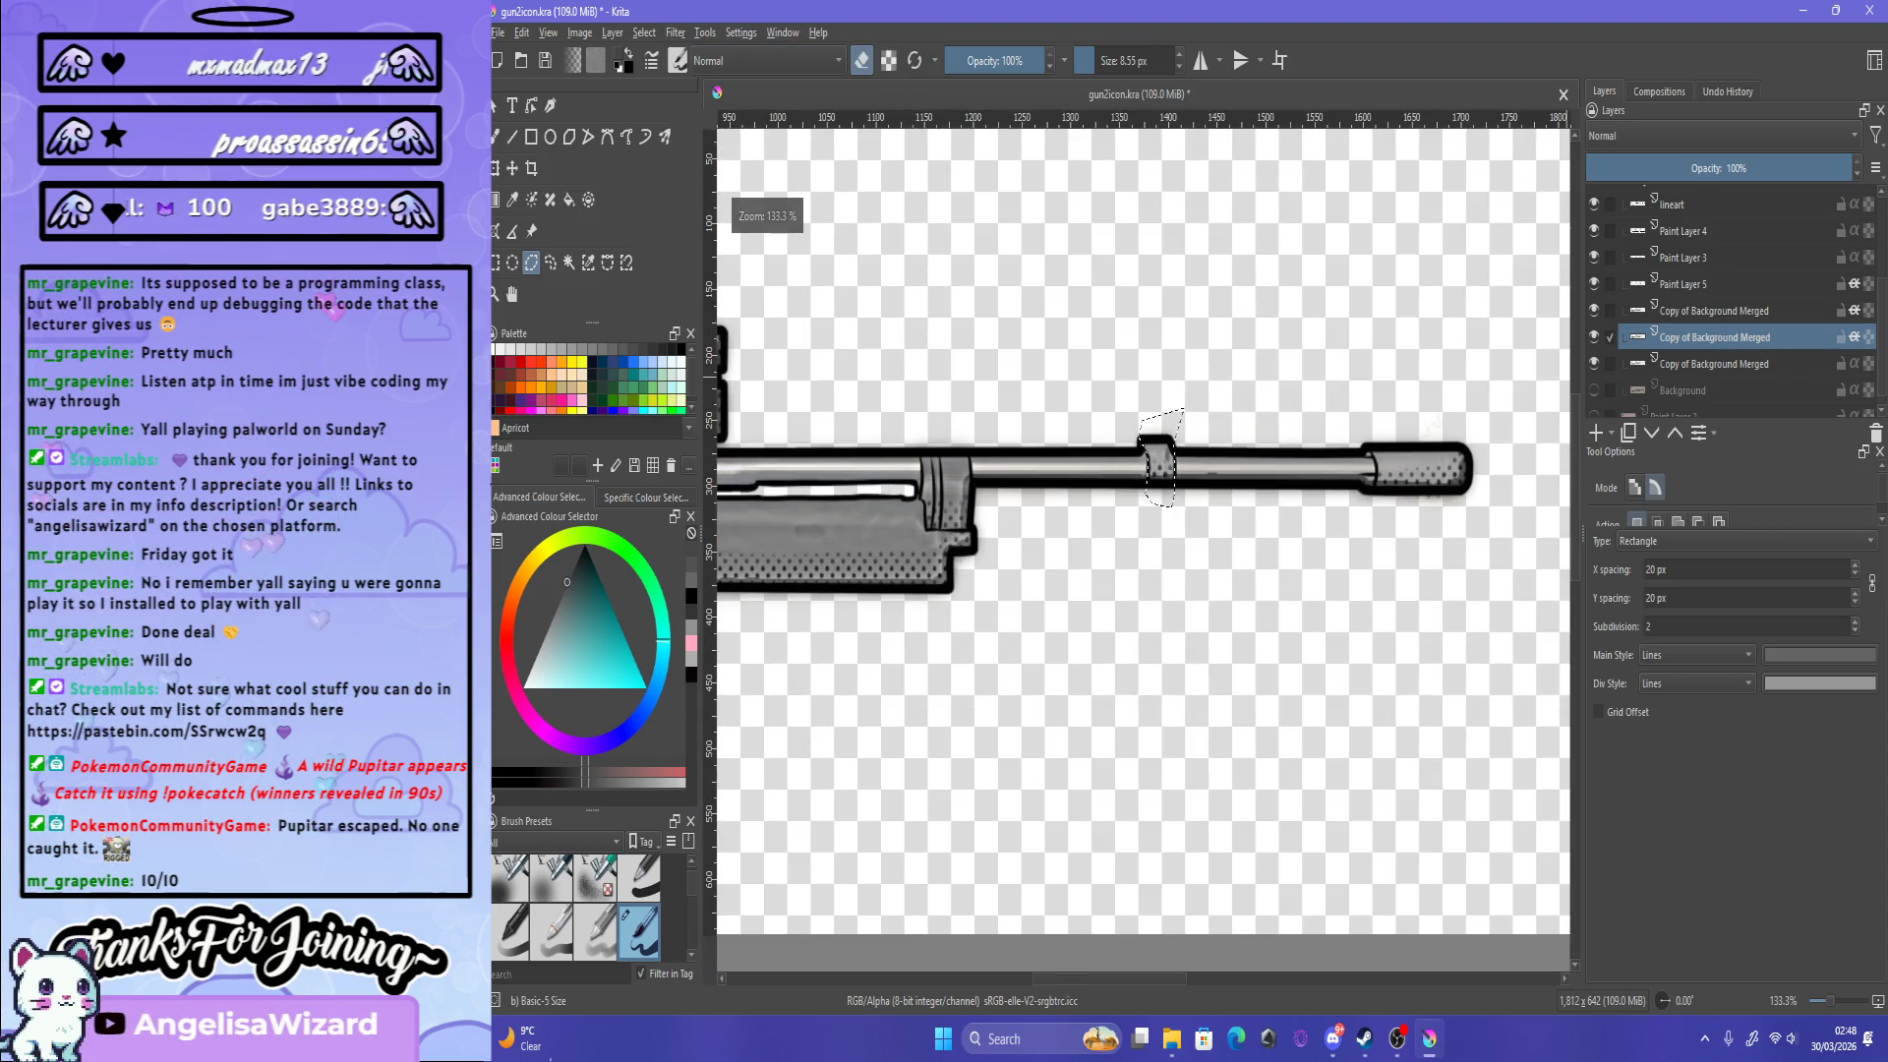
left_click(1714, 311)
left_click(675, 32)
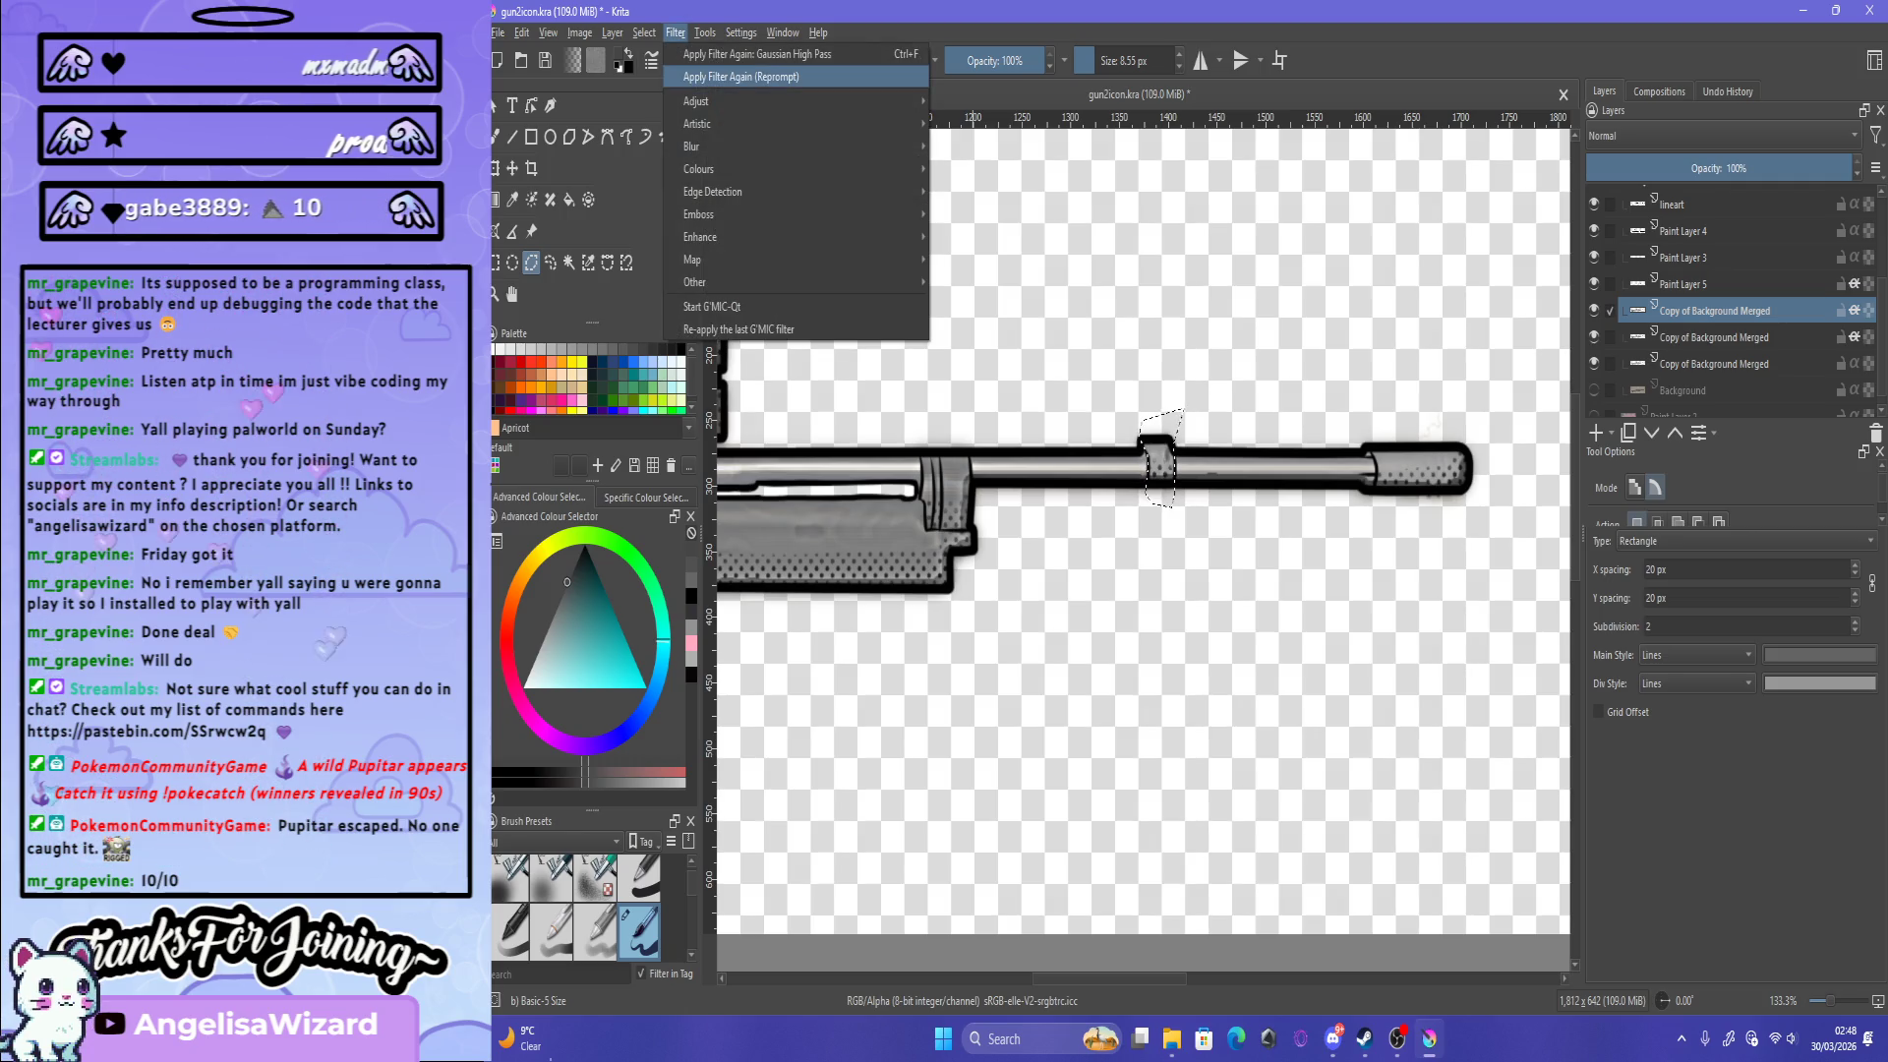
key("Escape")
key("plus")
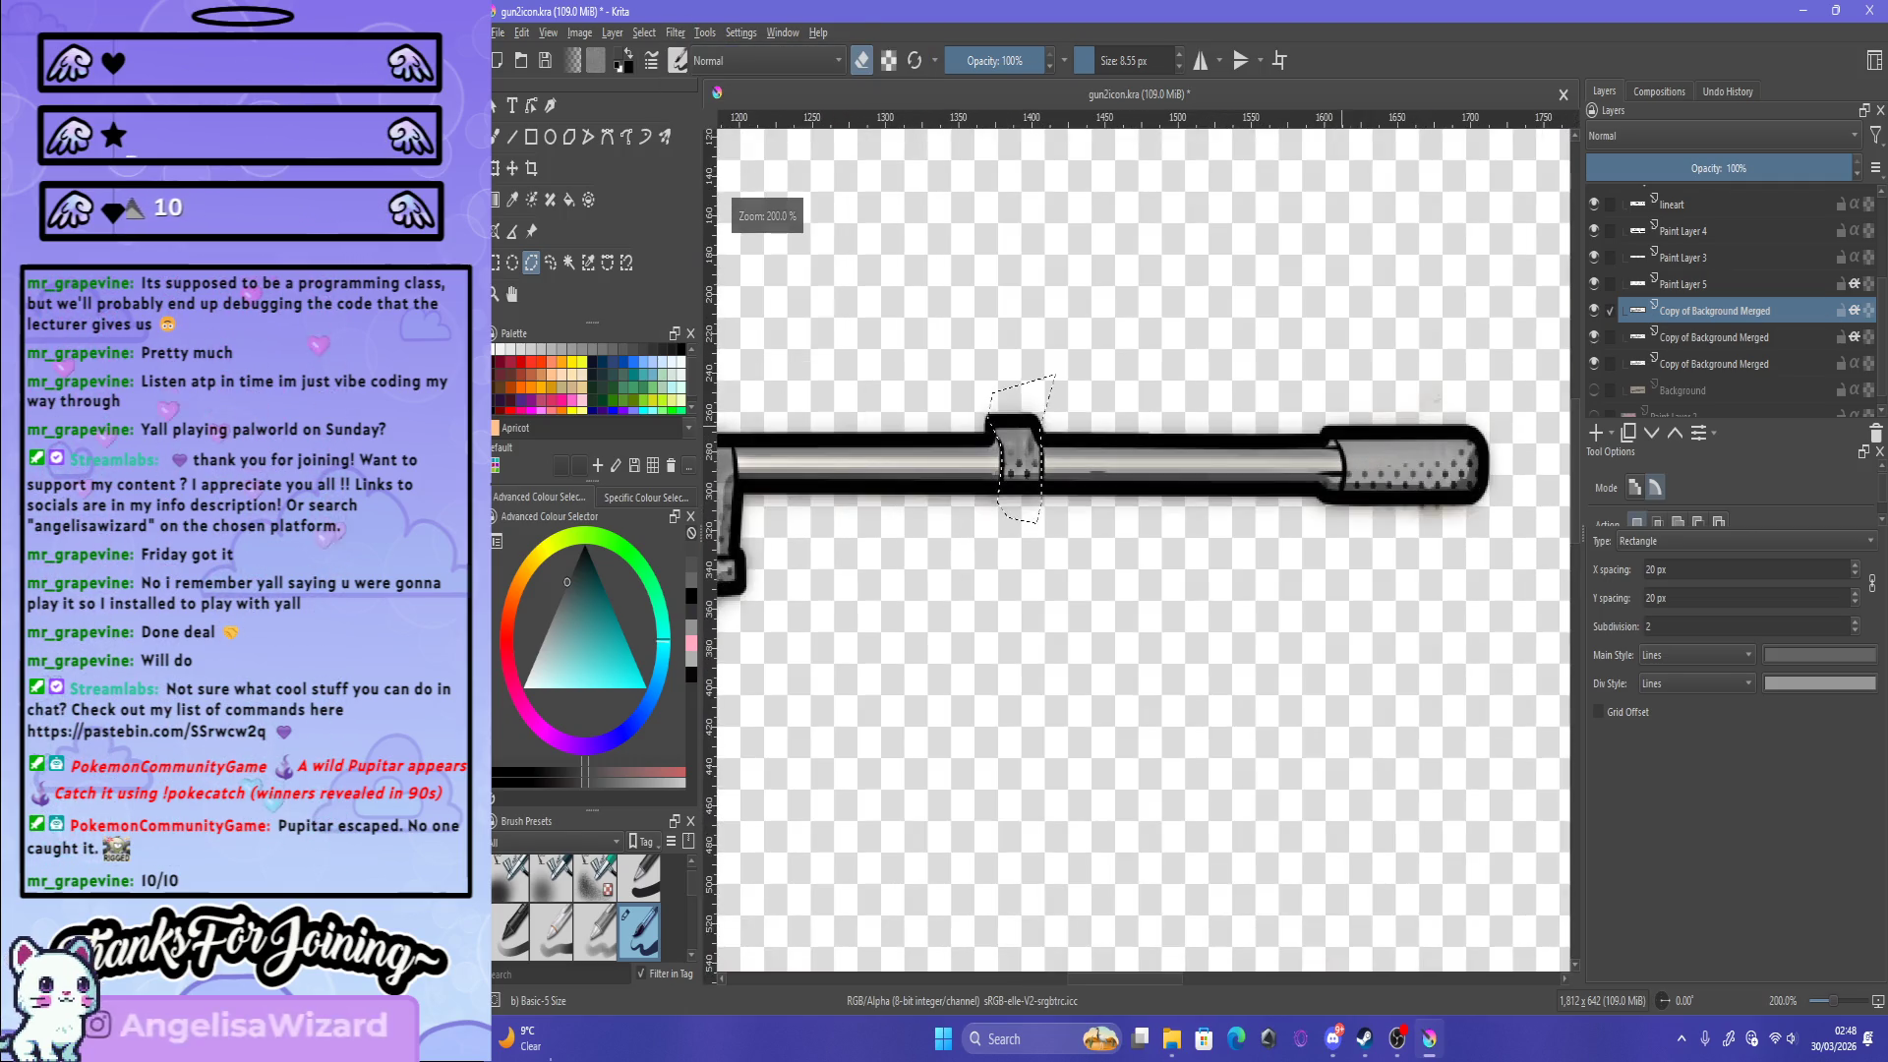
scroll(1345, 414, "up", 3)
left_click(1306, 458)
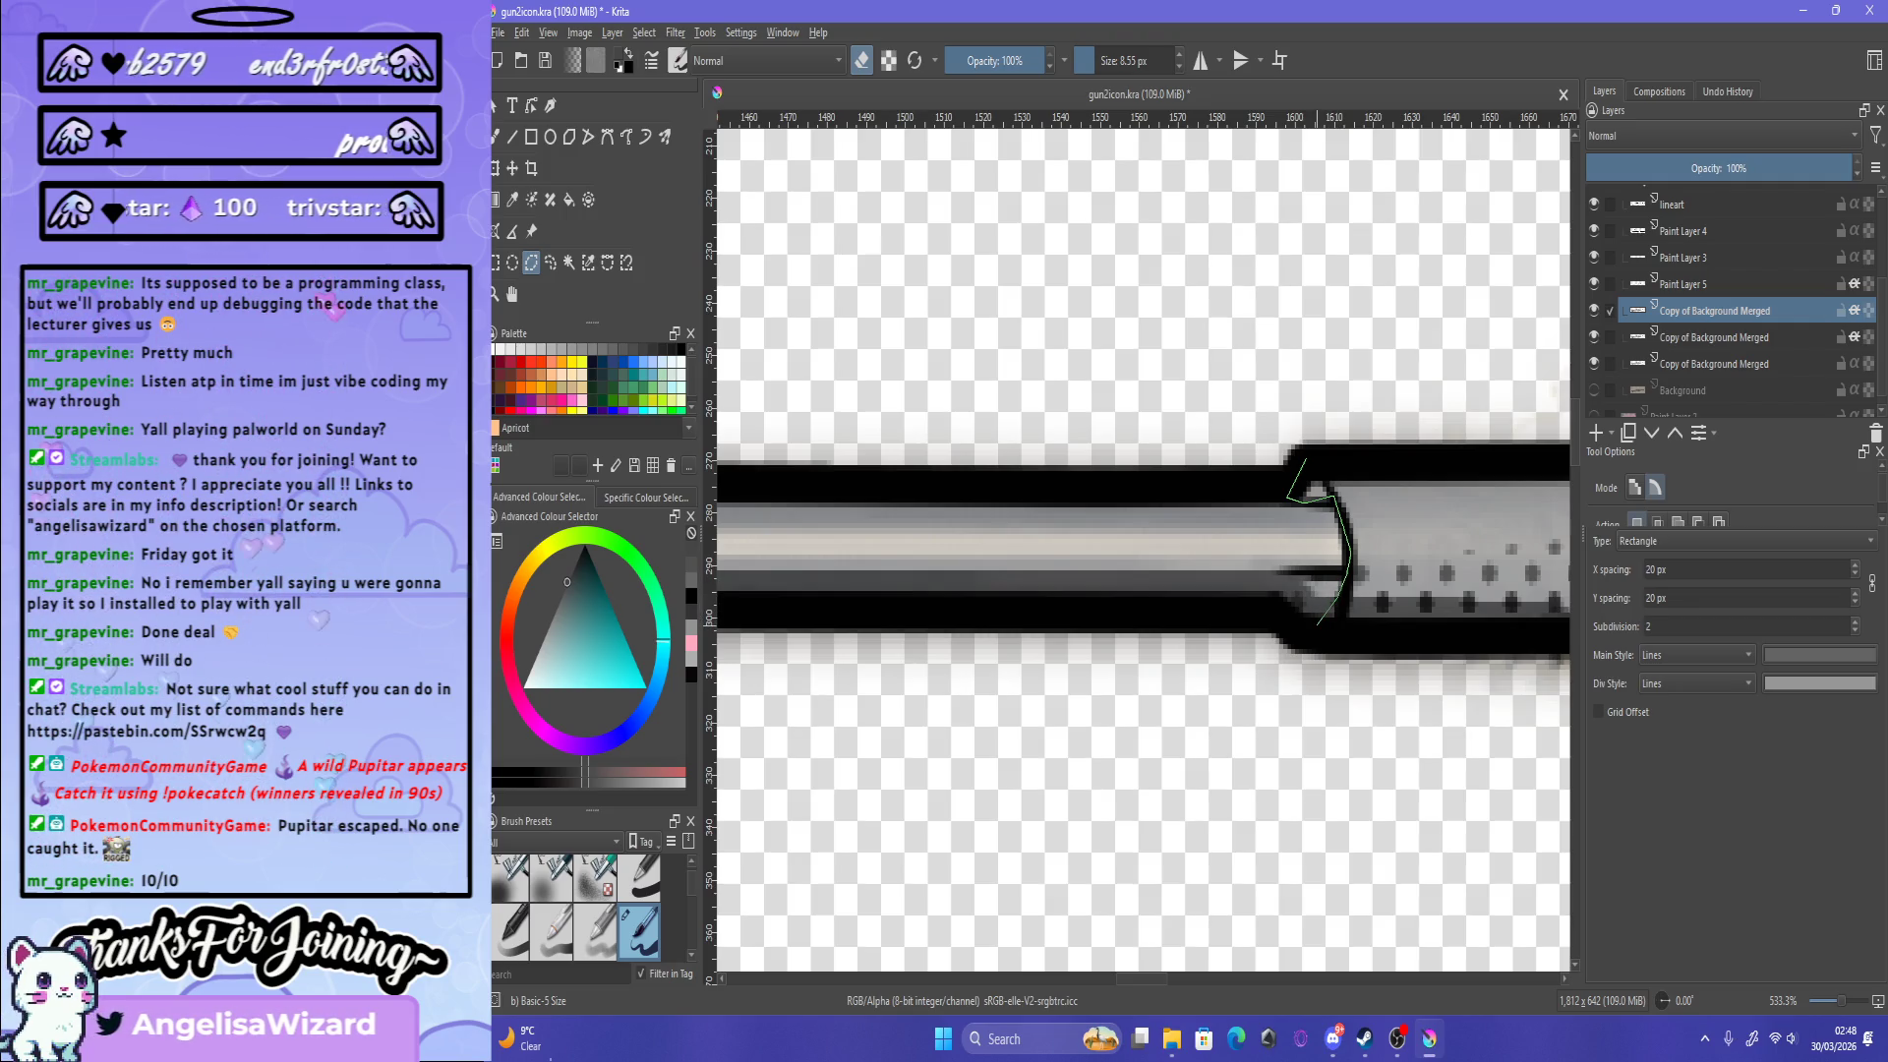
Step: Draw a polygonal selection around the gun tip
scroll(1318, 625, "down", 5)
scroll(1318, 624, "up", 4)
left_click(1453, 668)
left_click(1485, 539)
left_click(1471, 410)
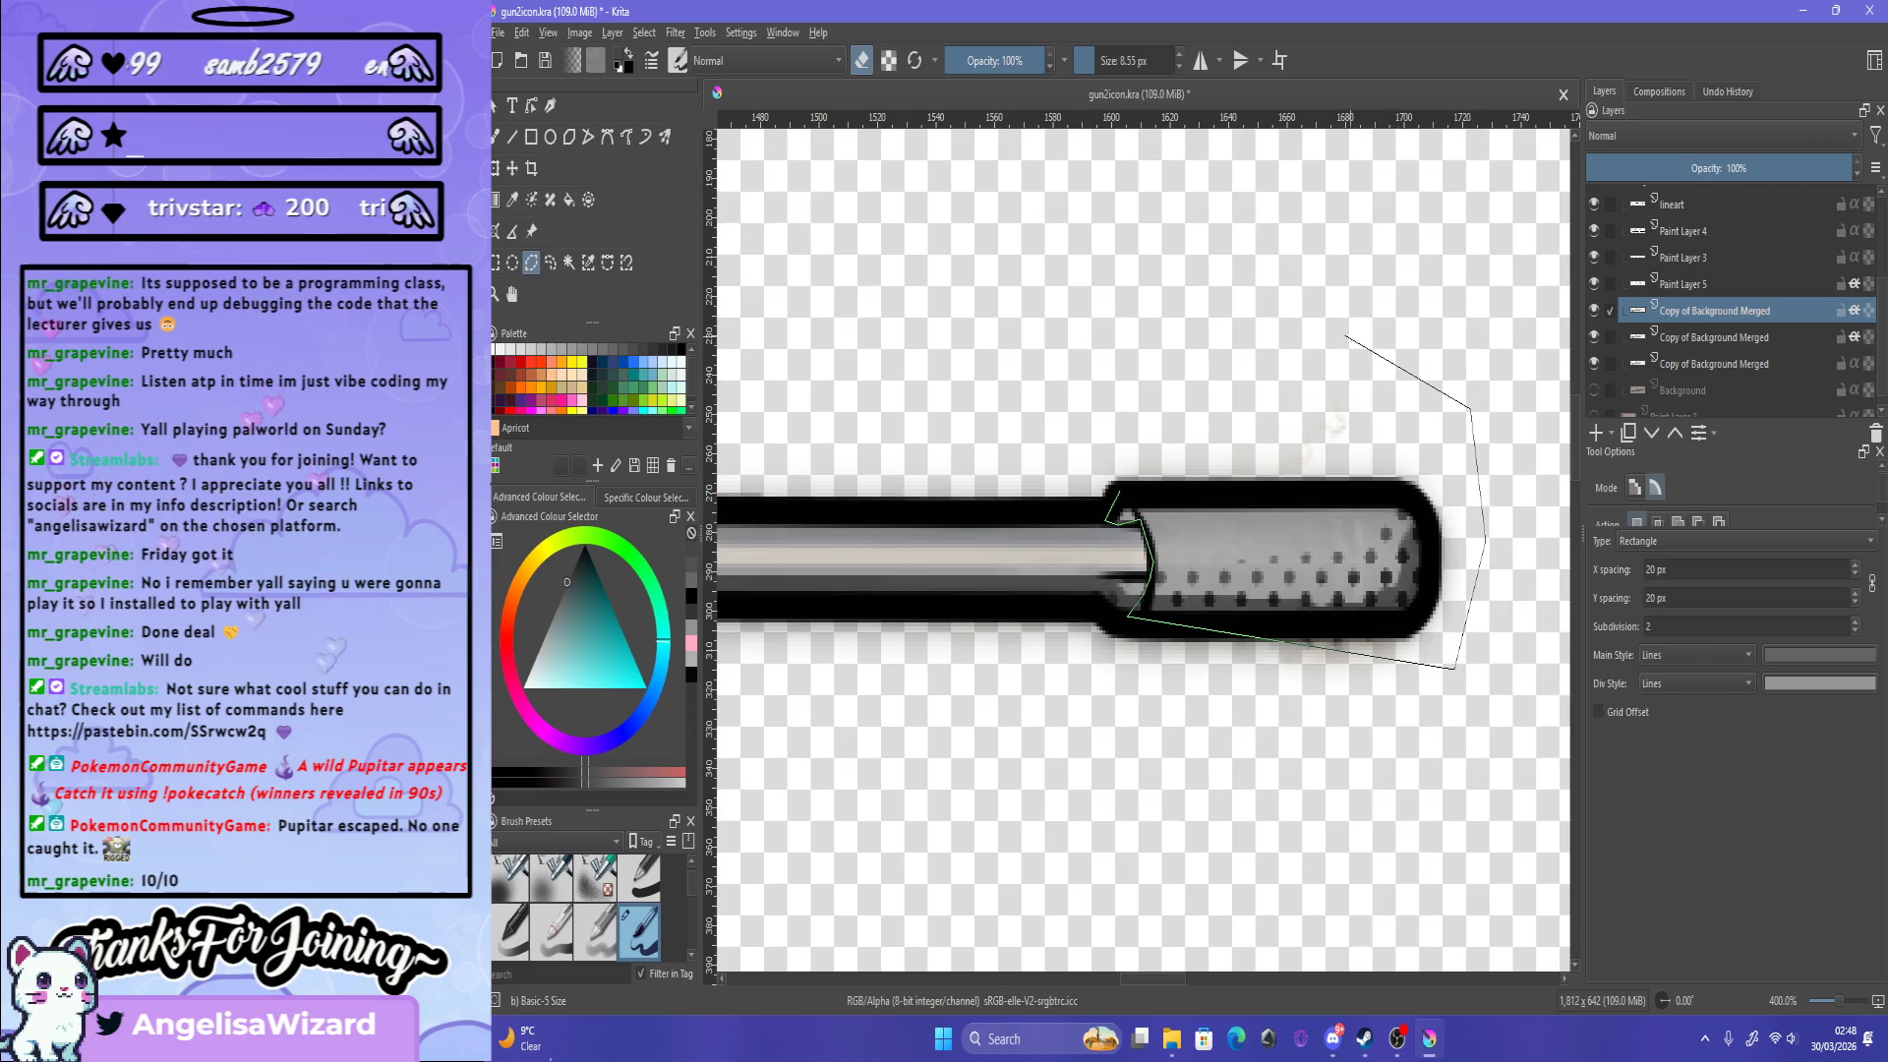
left_click(1340, 337)
left_click(1118, 490)
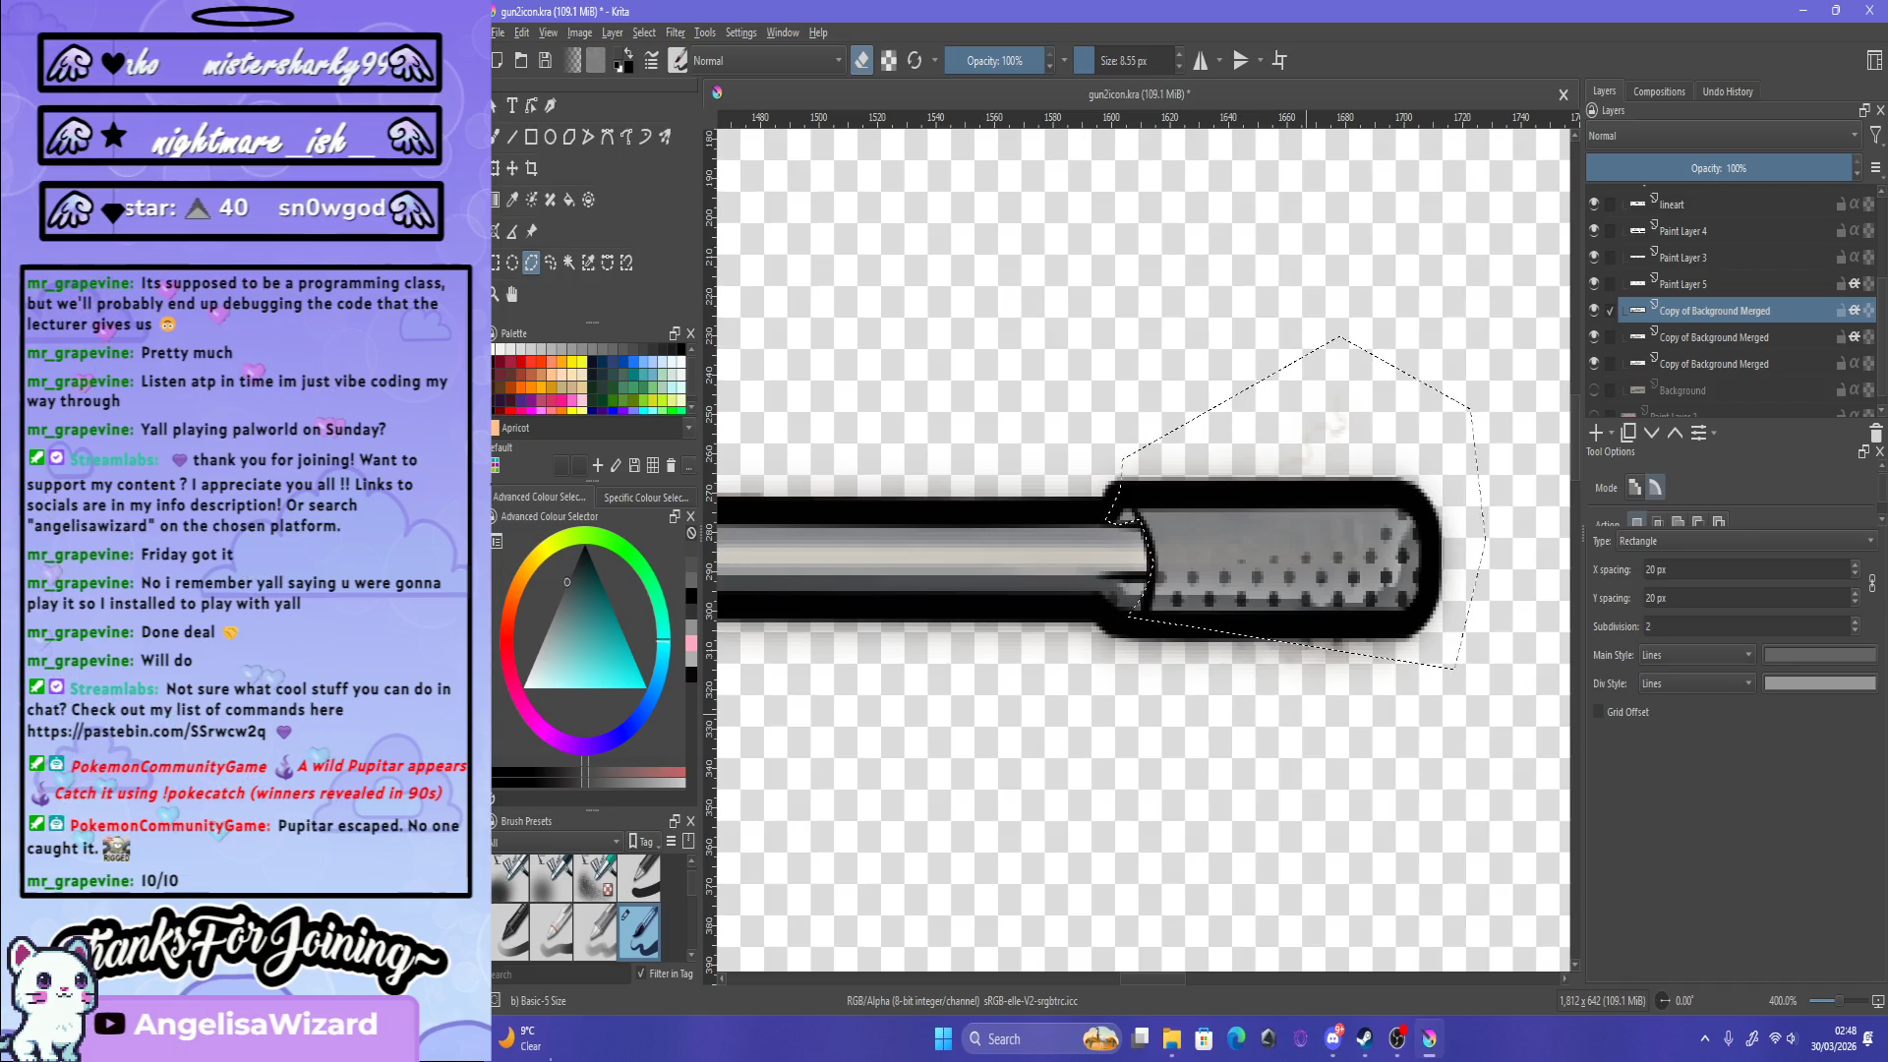
Step: Save gun2icon.kra and collapse the sniper layer group
scroll(1141, 590, "down", 5)
scroll(1141, 590, "down", 3)
scroll(1140, 590, "up", 2)
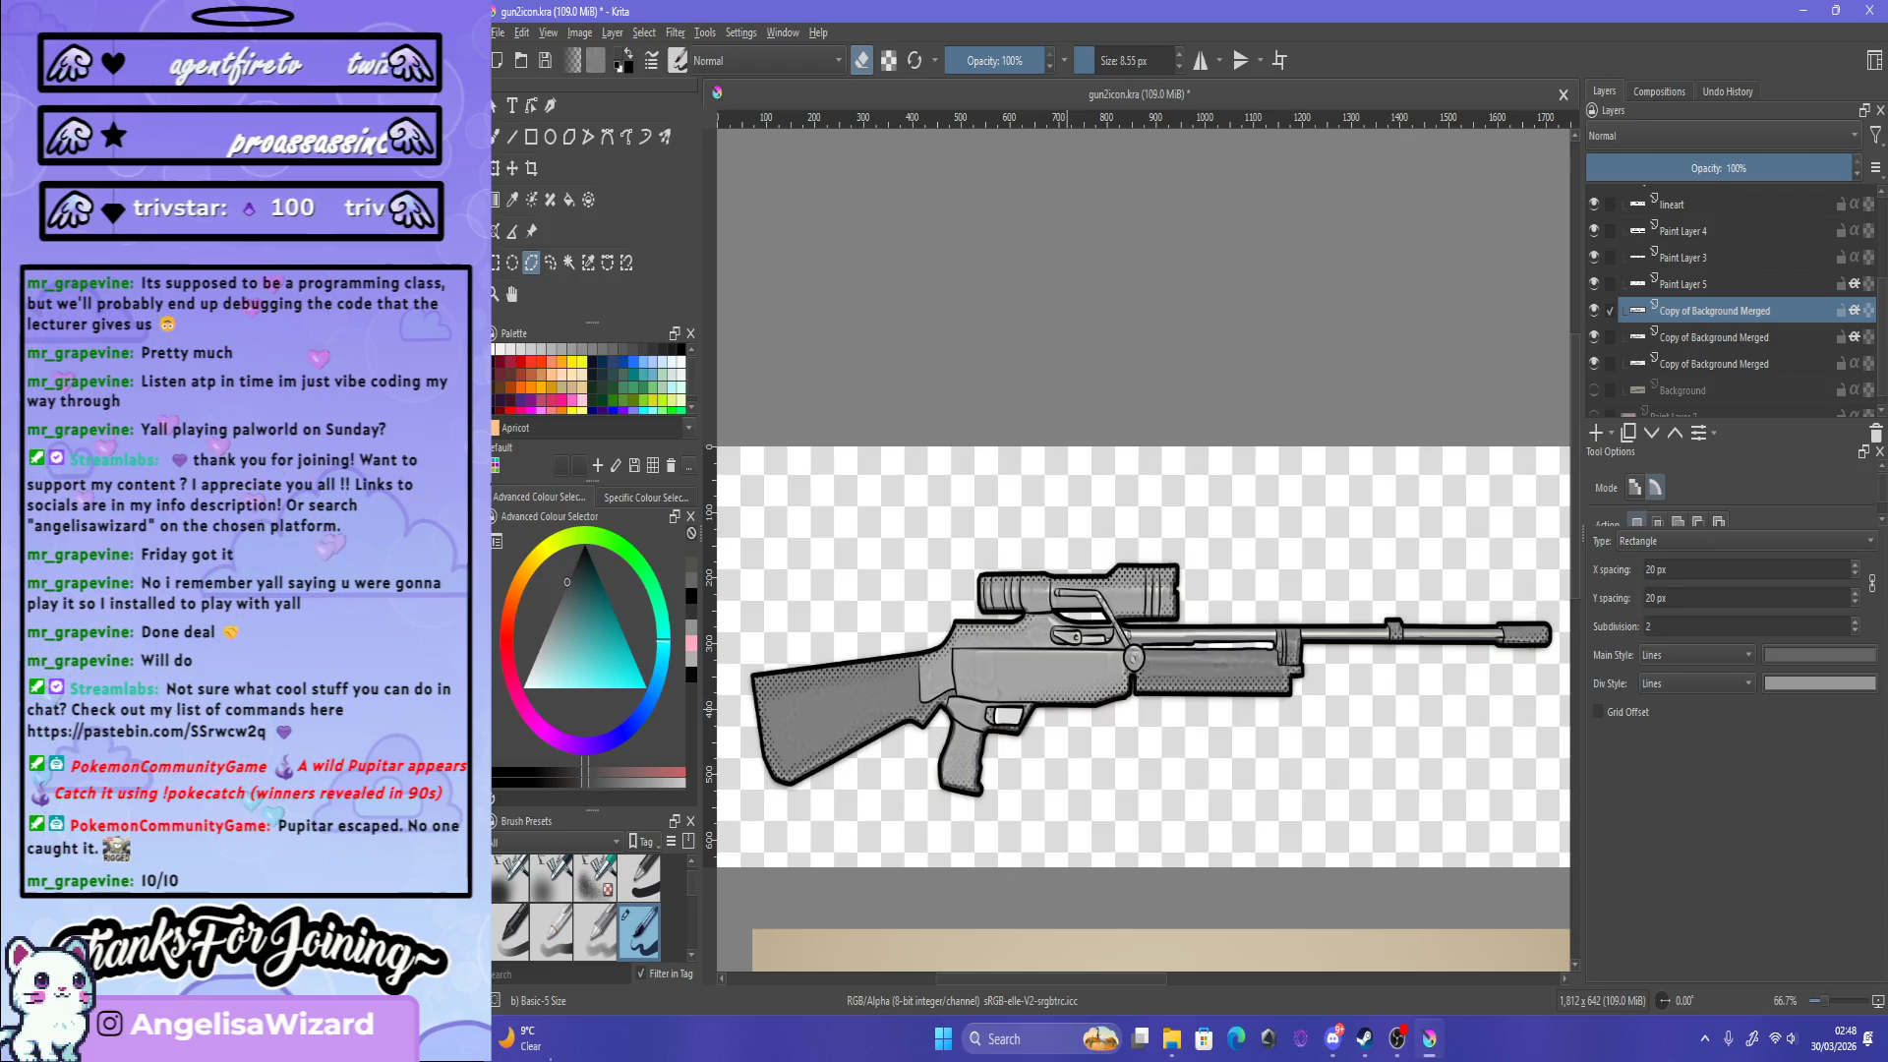
scroll(1141, 551, "down", 3)
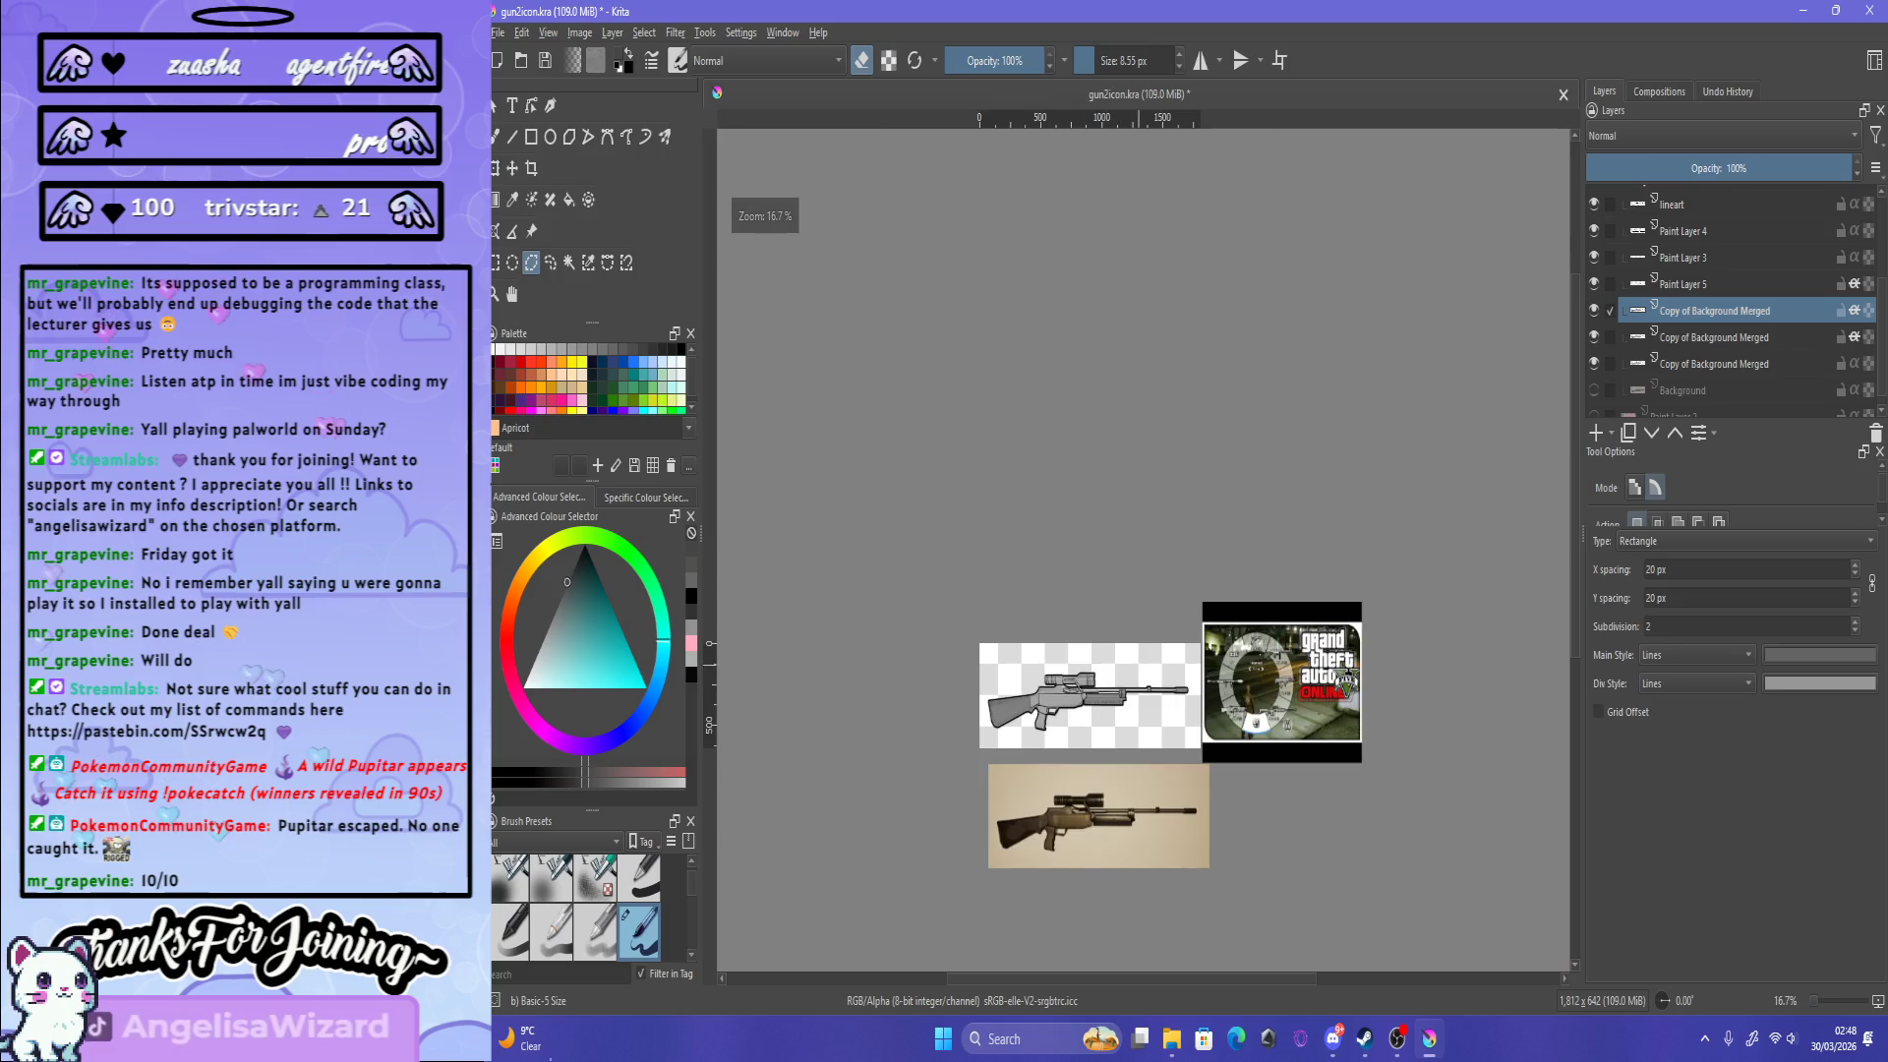
scroll(1141, 551, "up", 1)
scroll(1141, 551, "up", 1)
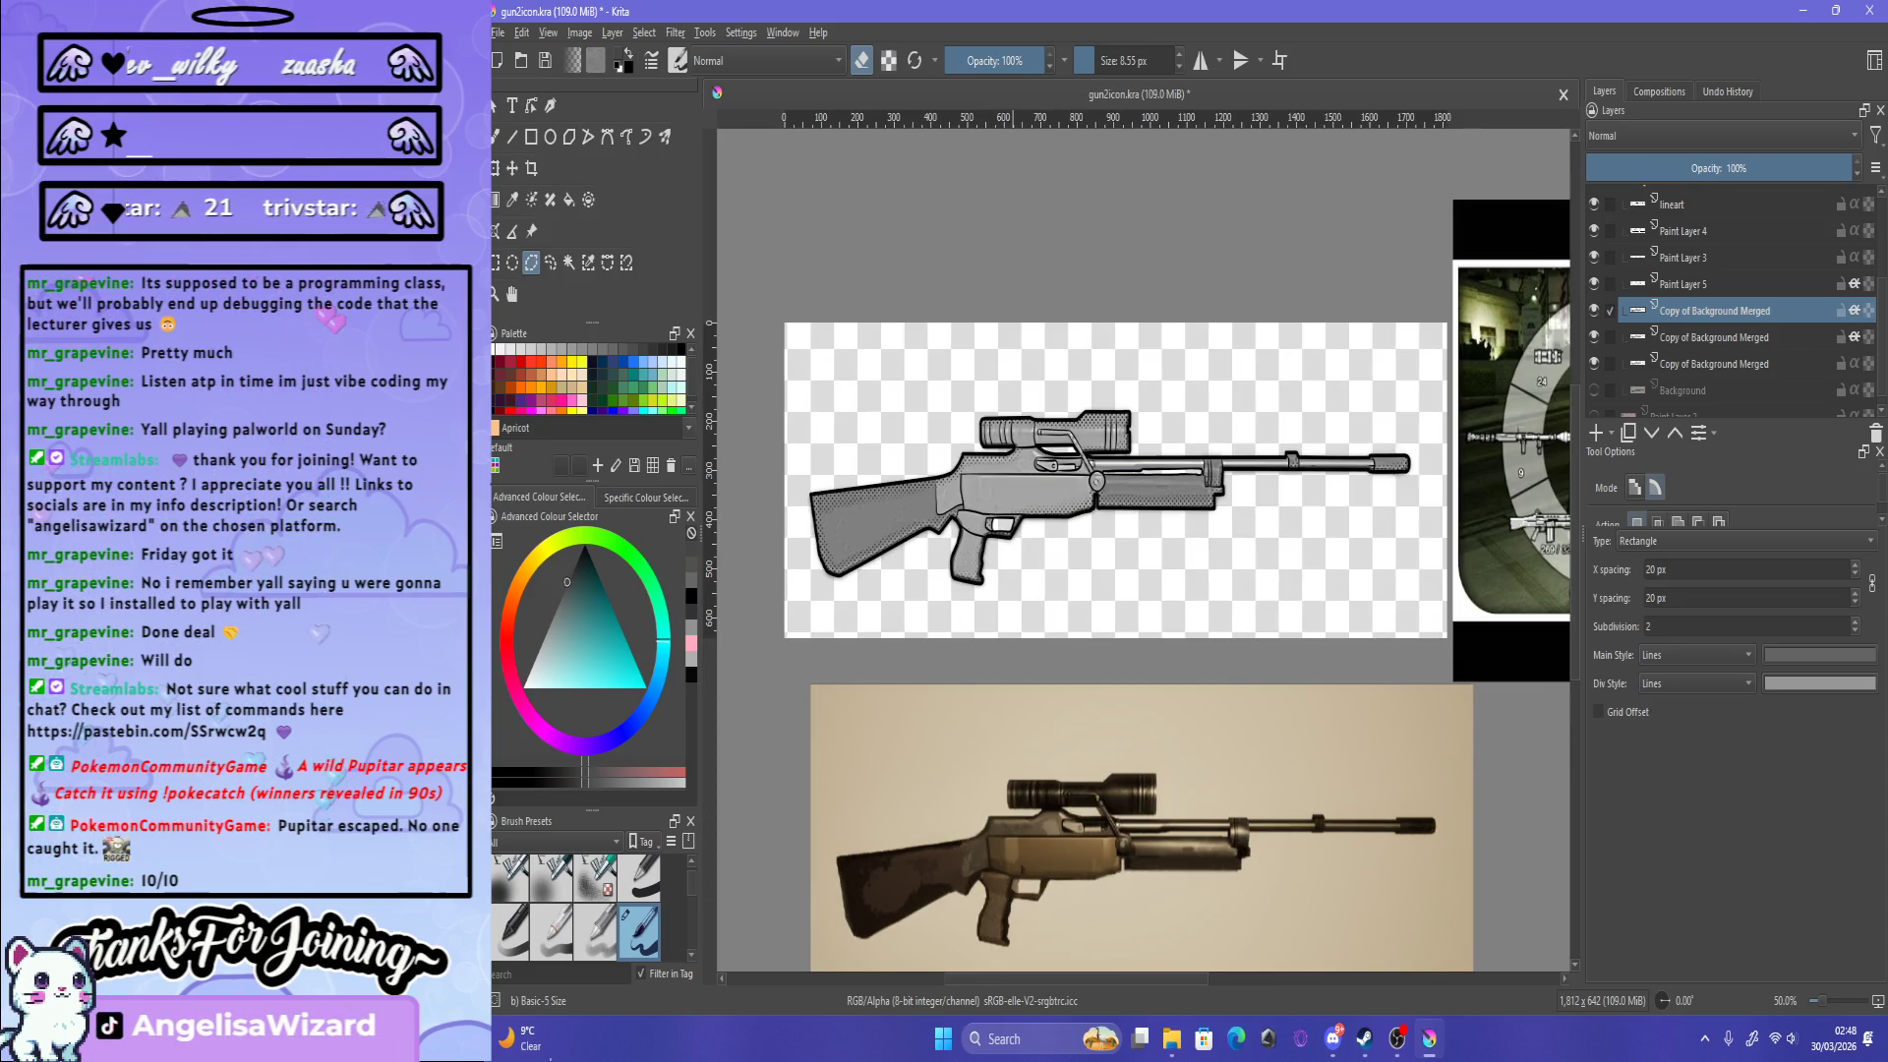
key("ctrl+s")
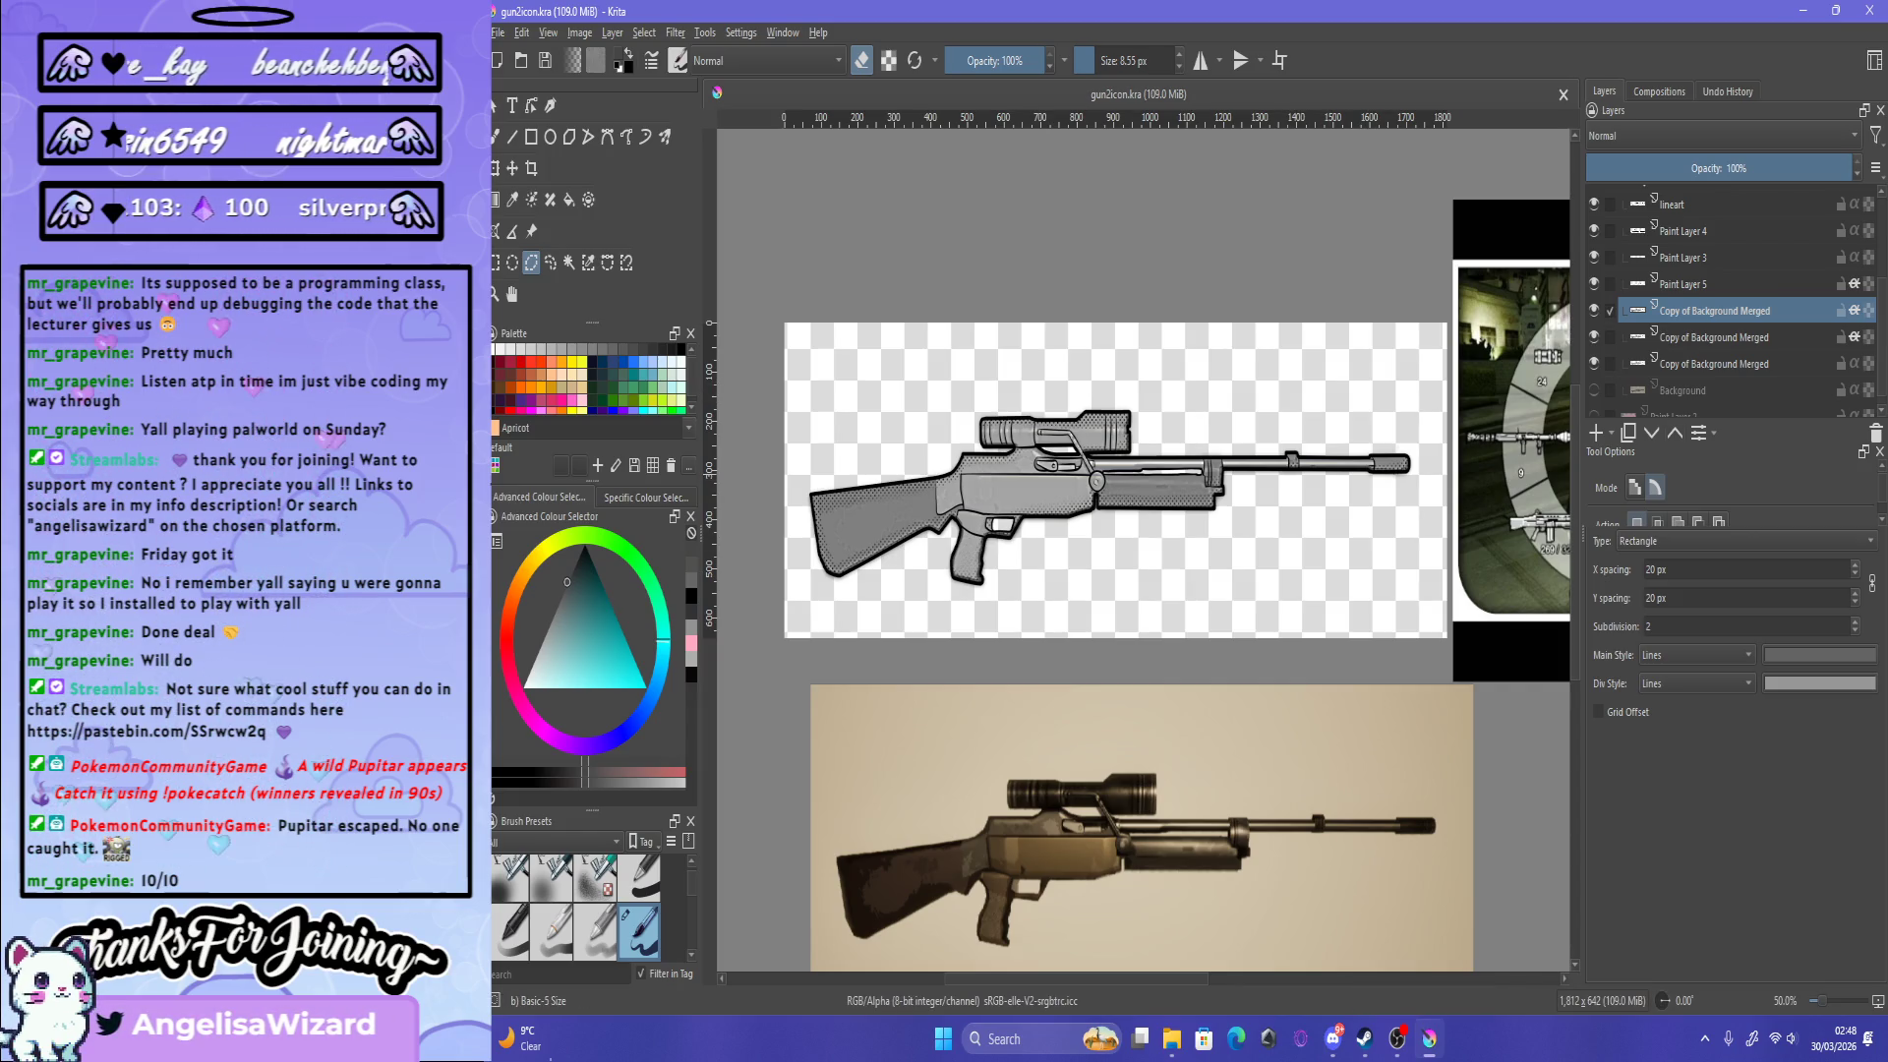
scroll(1731, 296, "up", 2)
left_click(1645, 245)
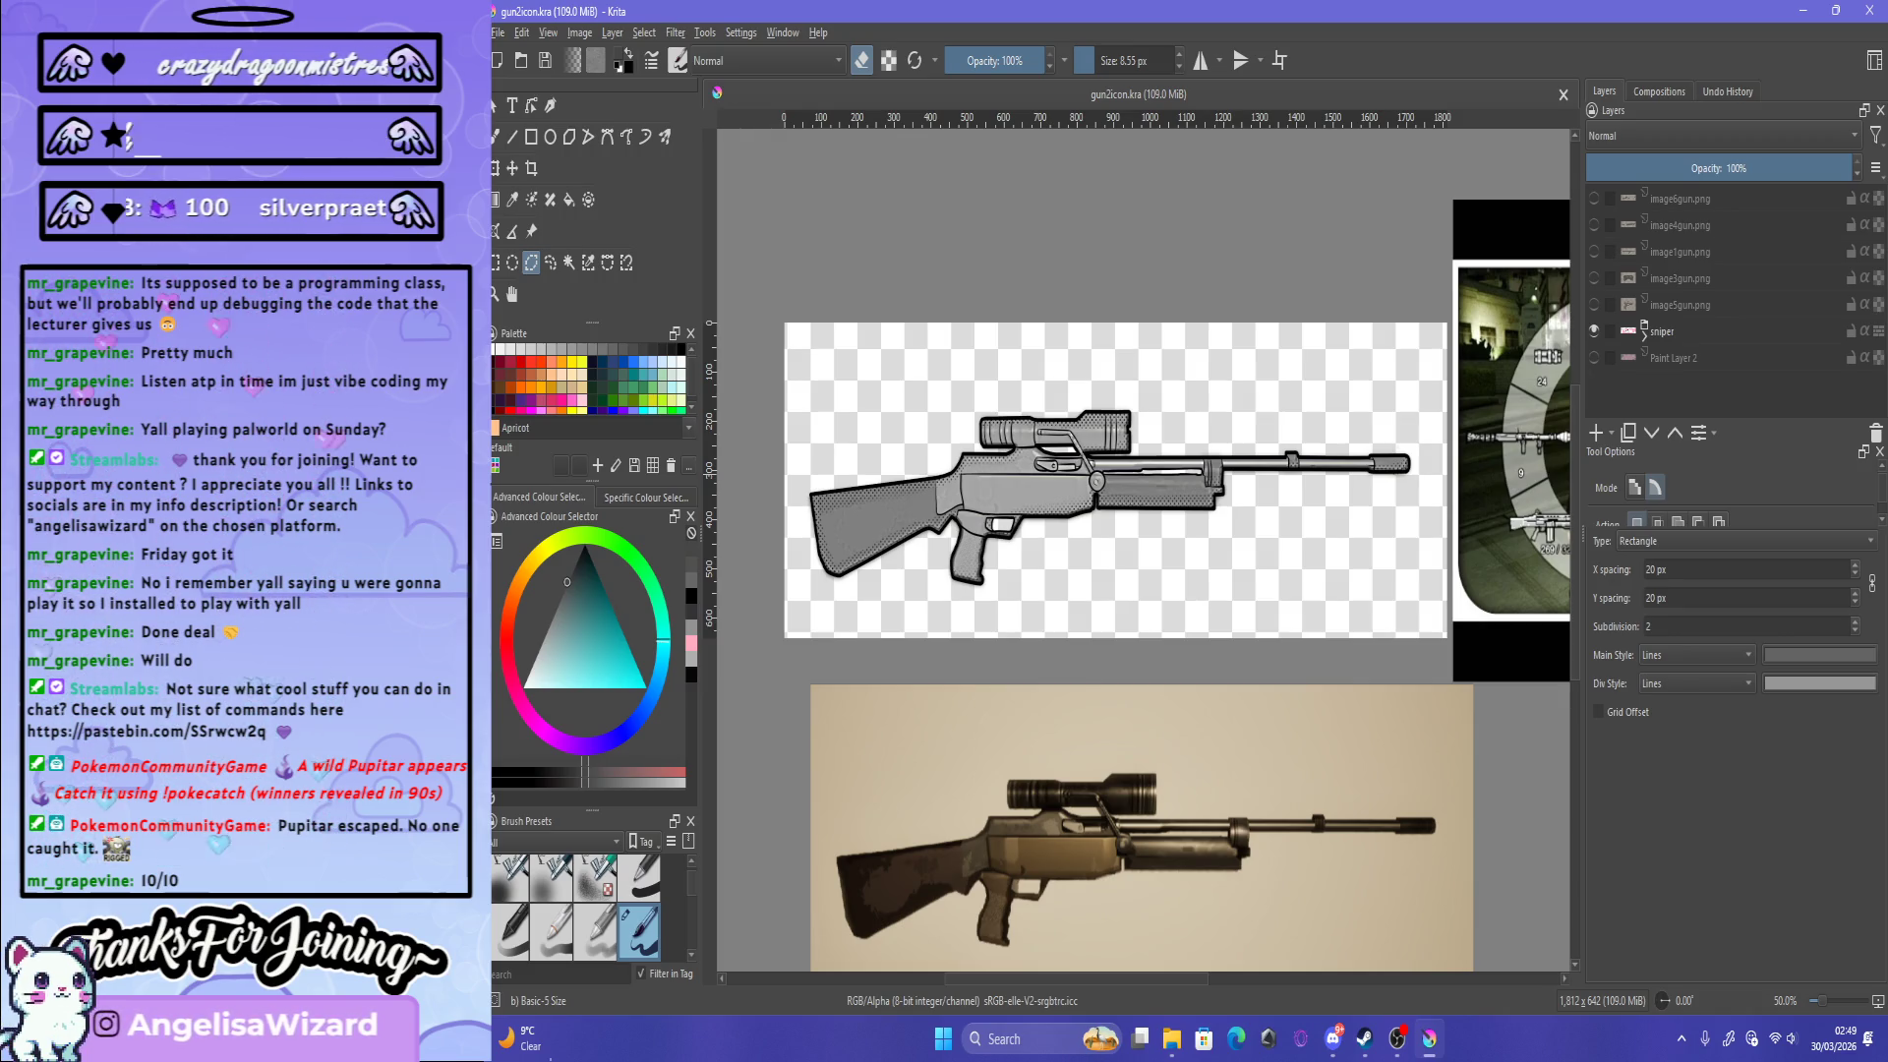
Step: Move image1gun.png above the sniper group and show it at 100% opacity
left_click_drag(1680, 252, 1679, 319)
left_click(1594, 304)
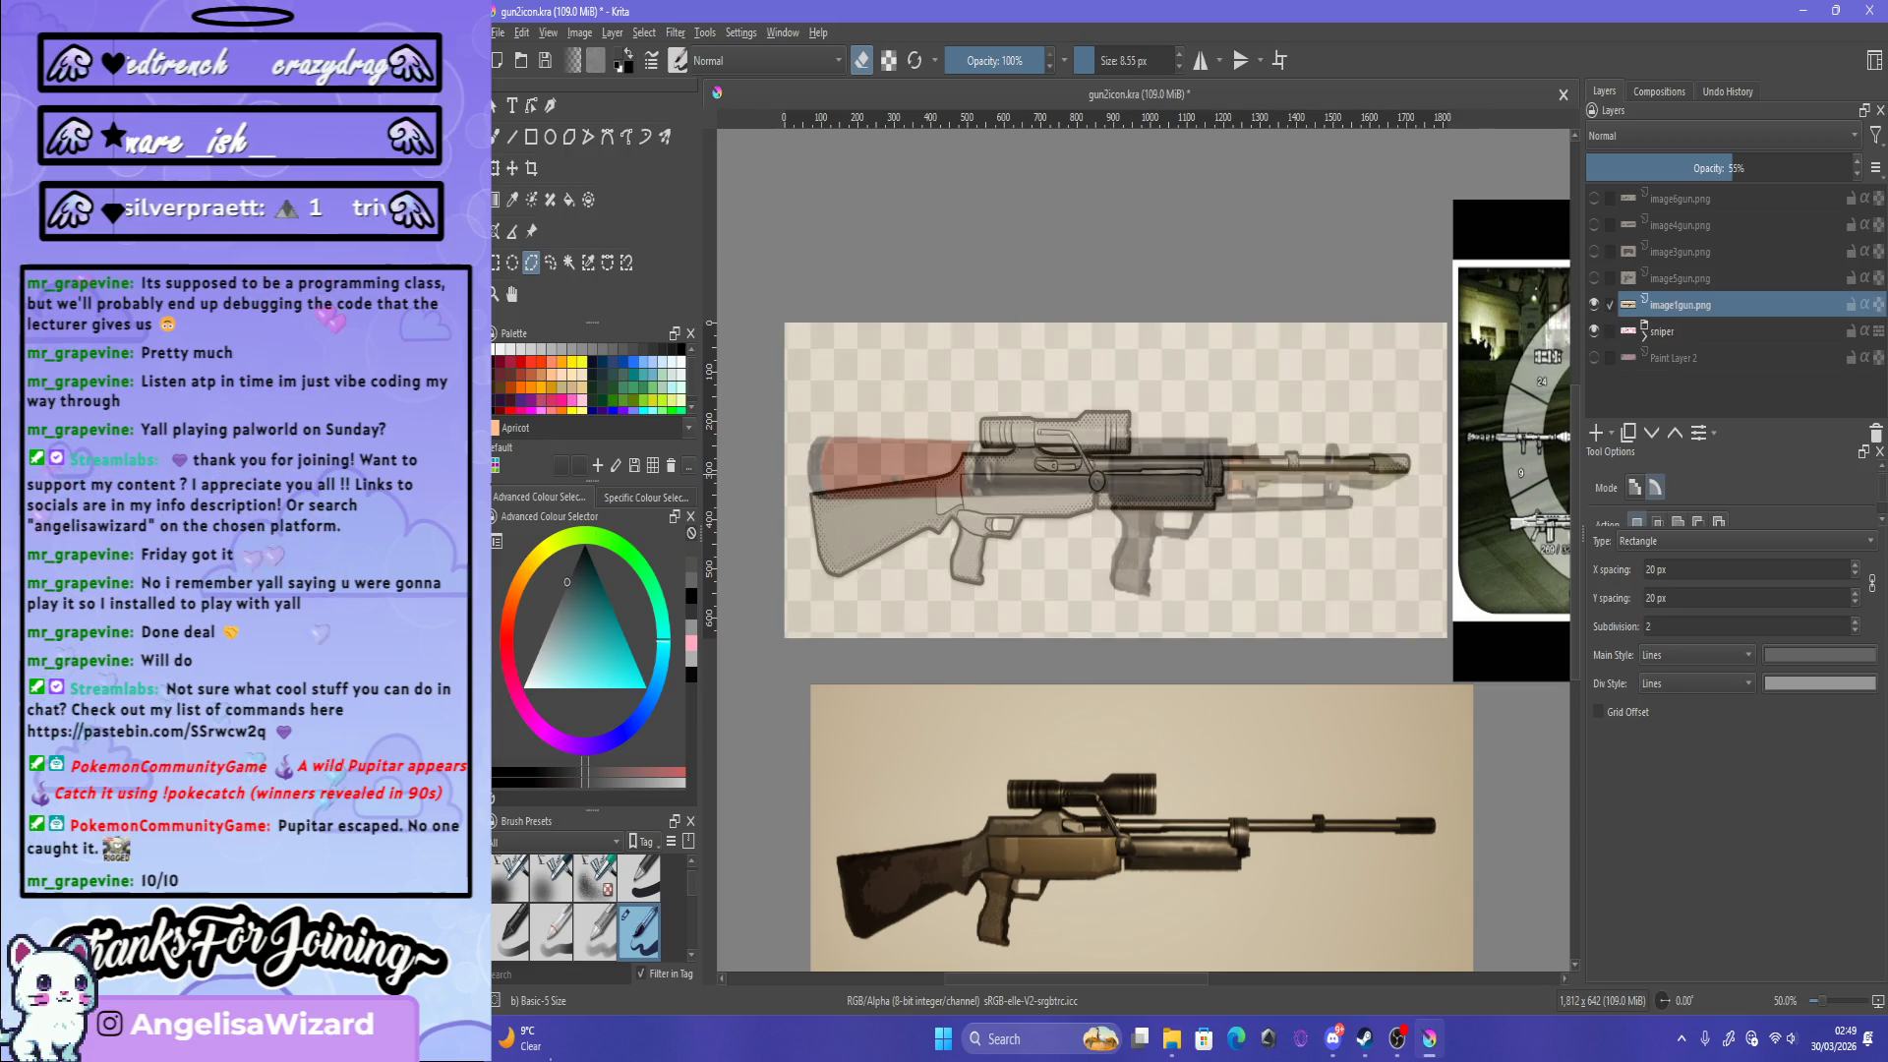
left_click_drag(1760, 169, 1854, 168)
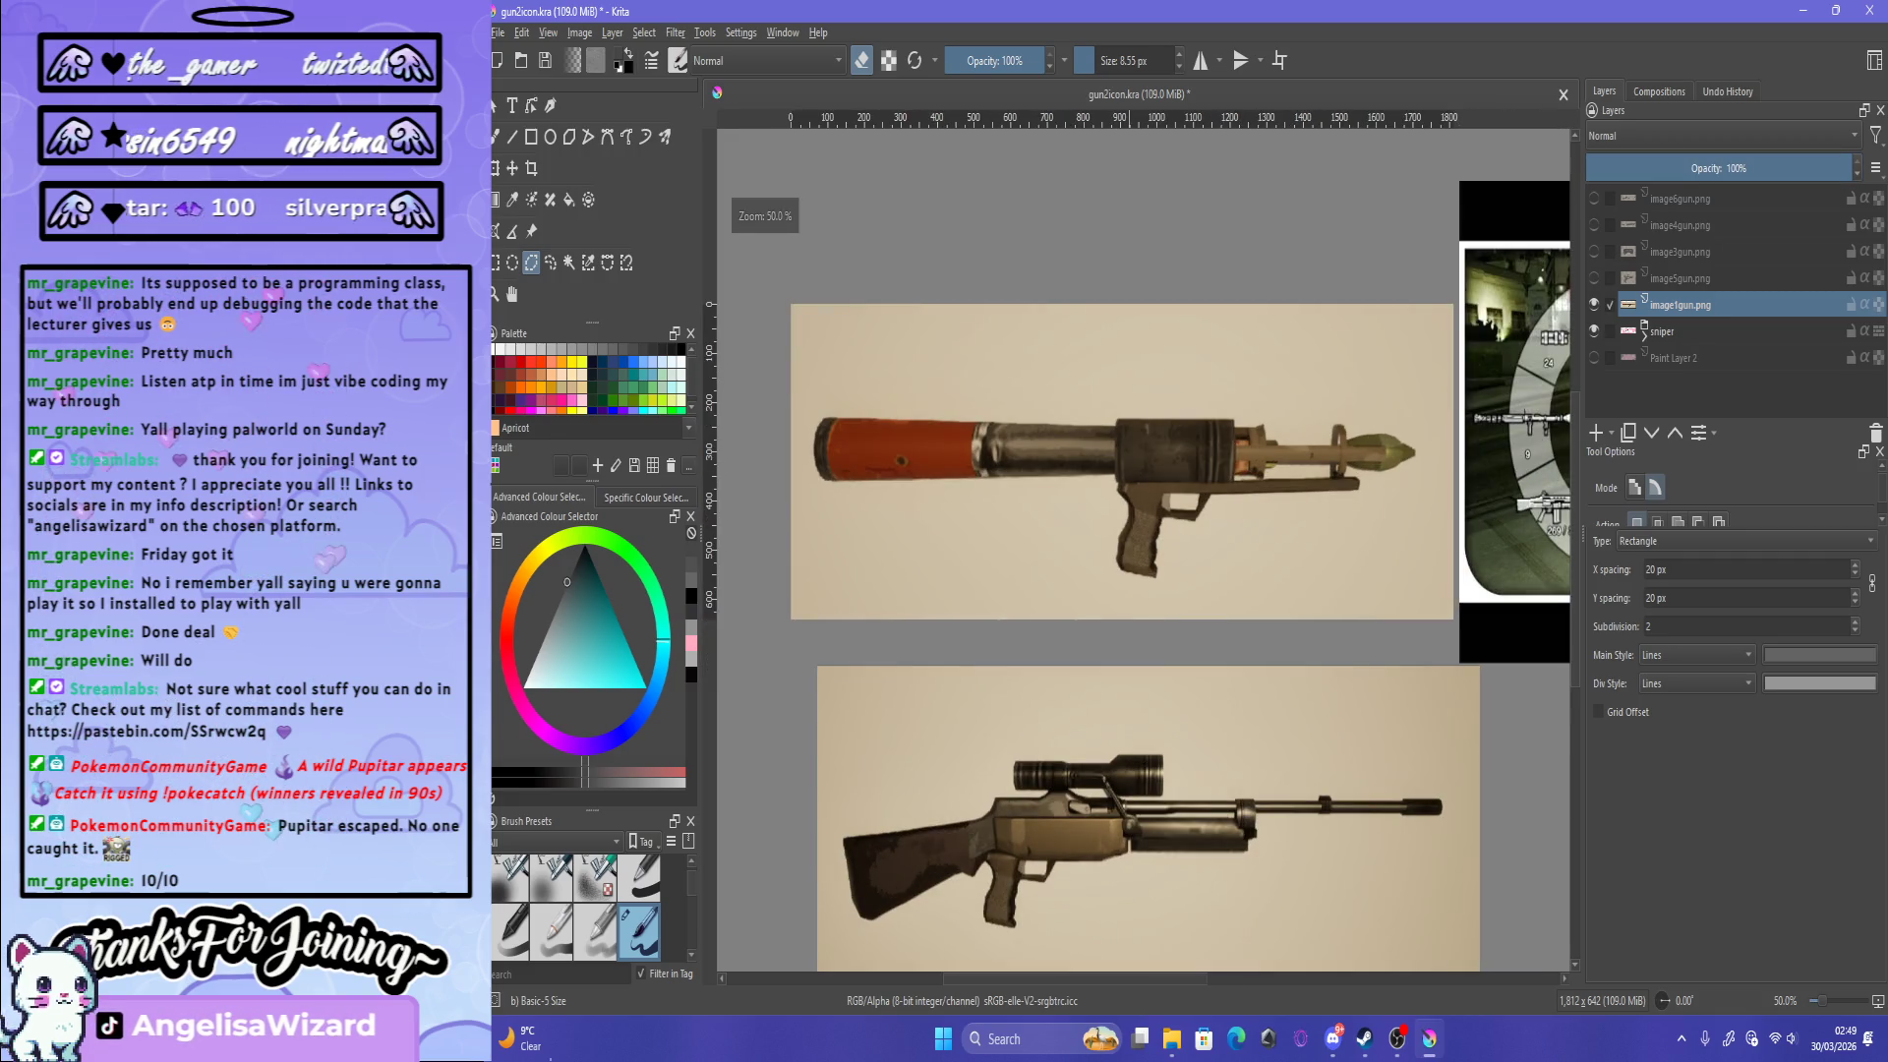
Step: Delete the lower sniper reference image and show the pink Paint Layer 2 background
left_click(531, 231)
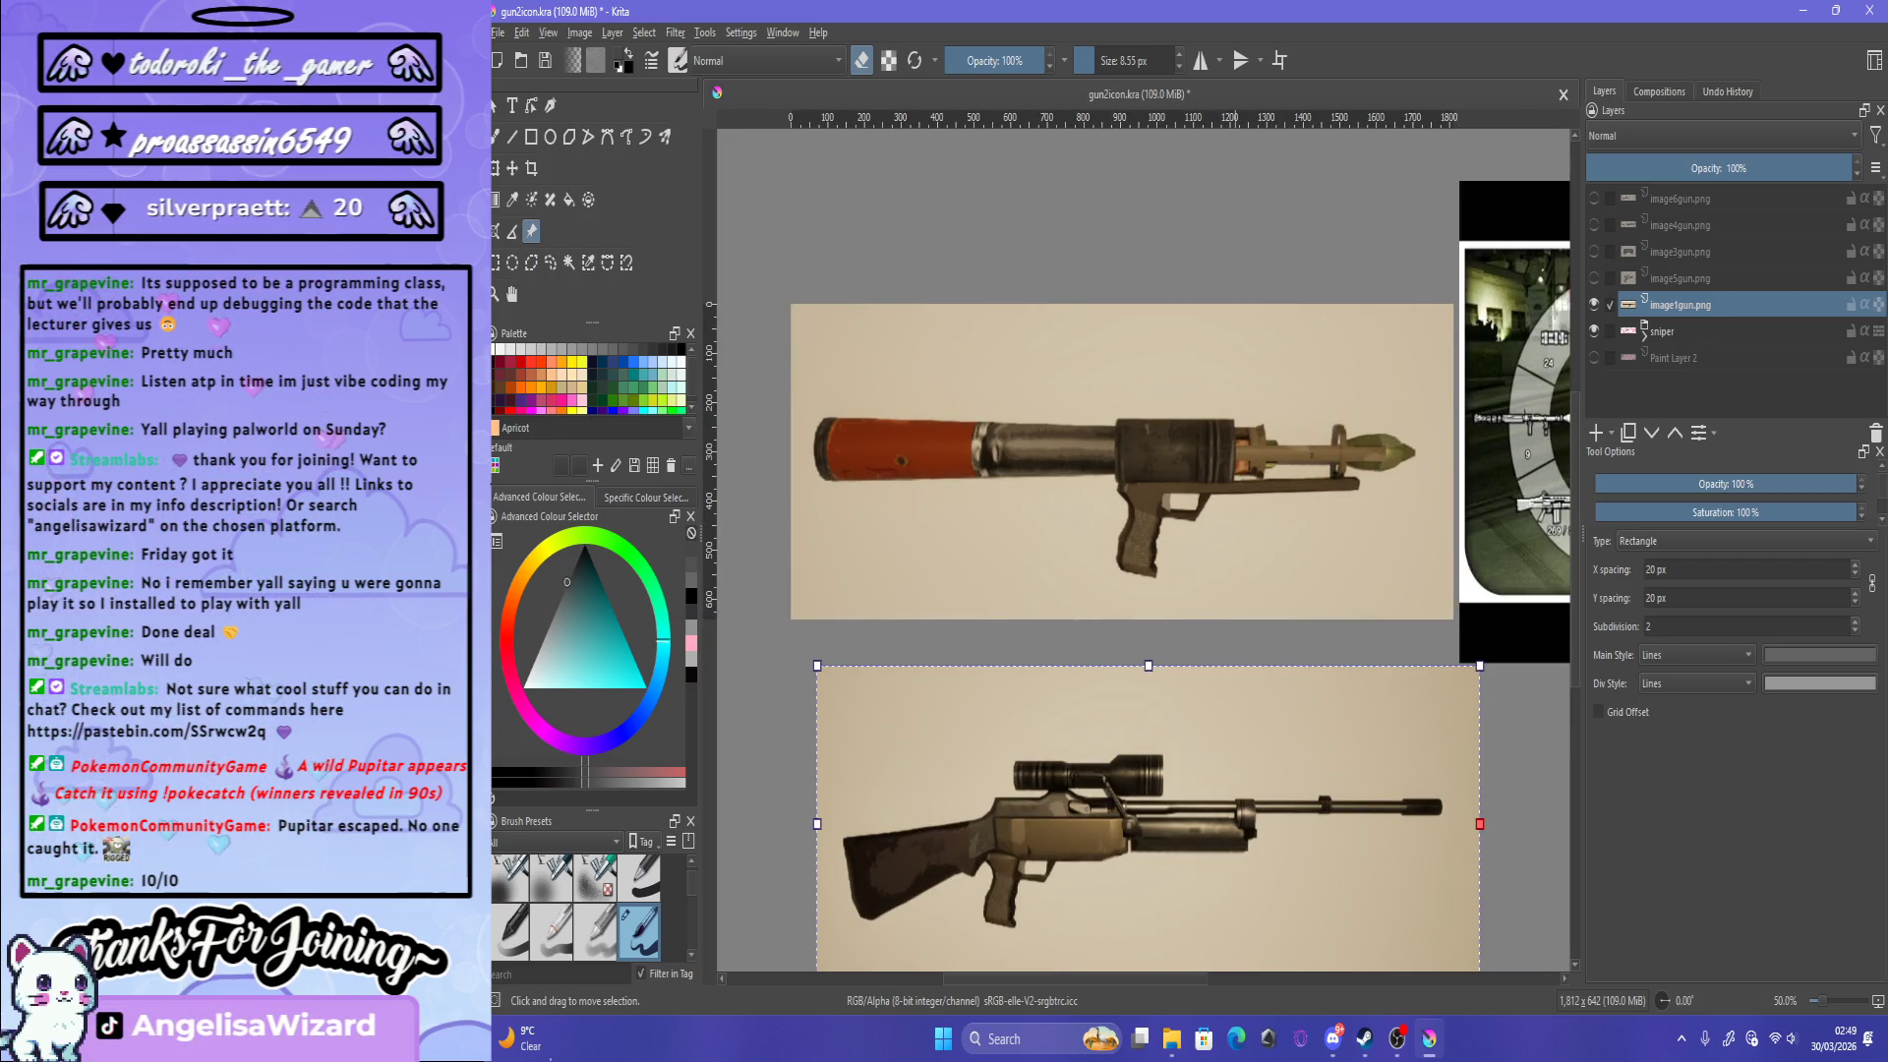
key("Delete")
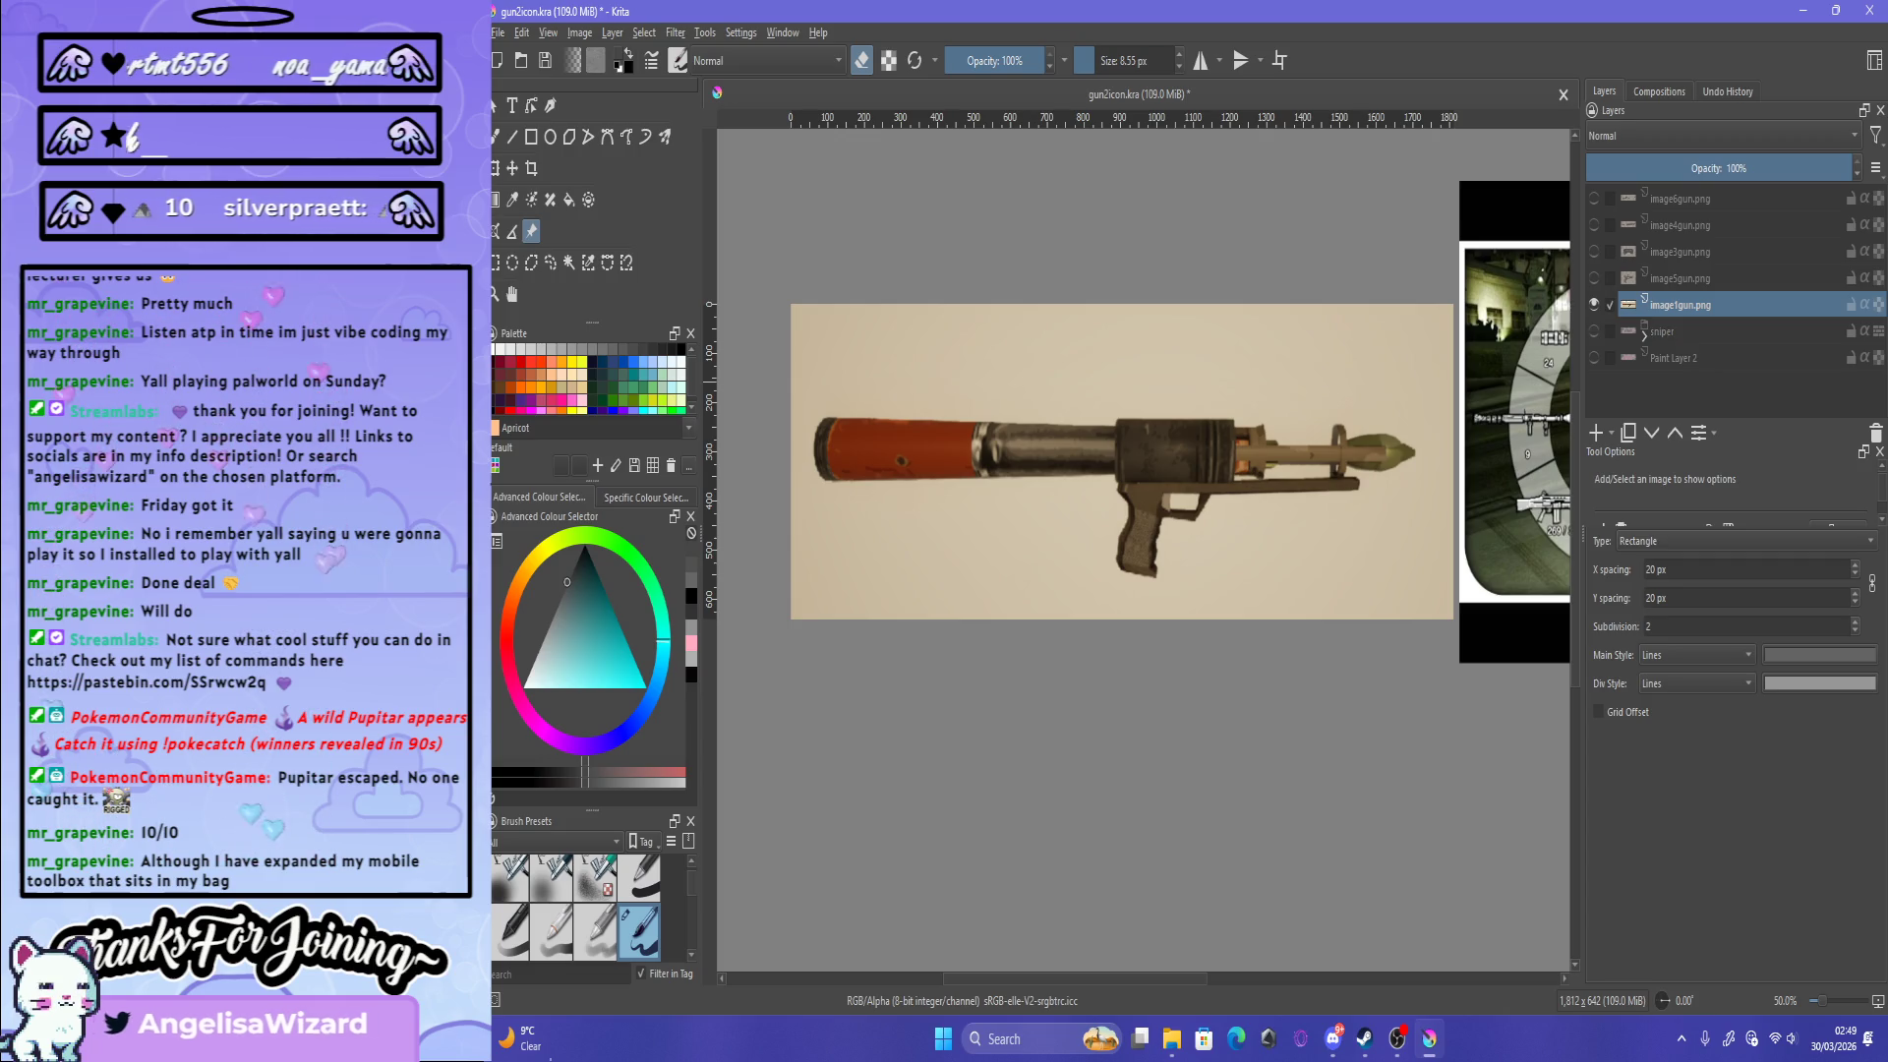
left_click(1594, 356)
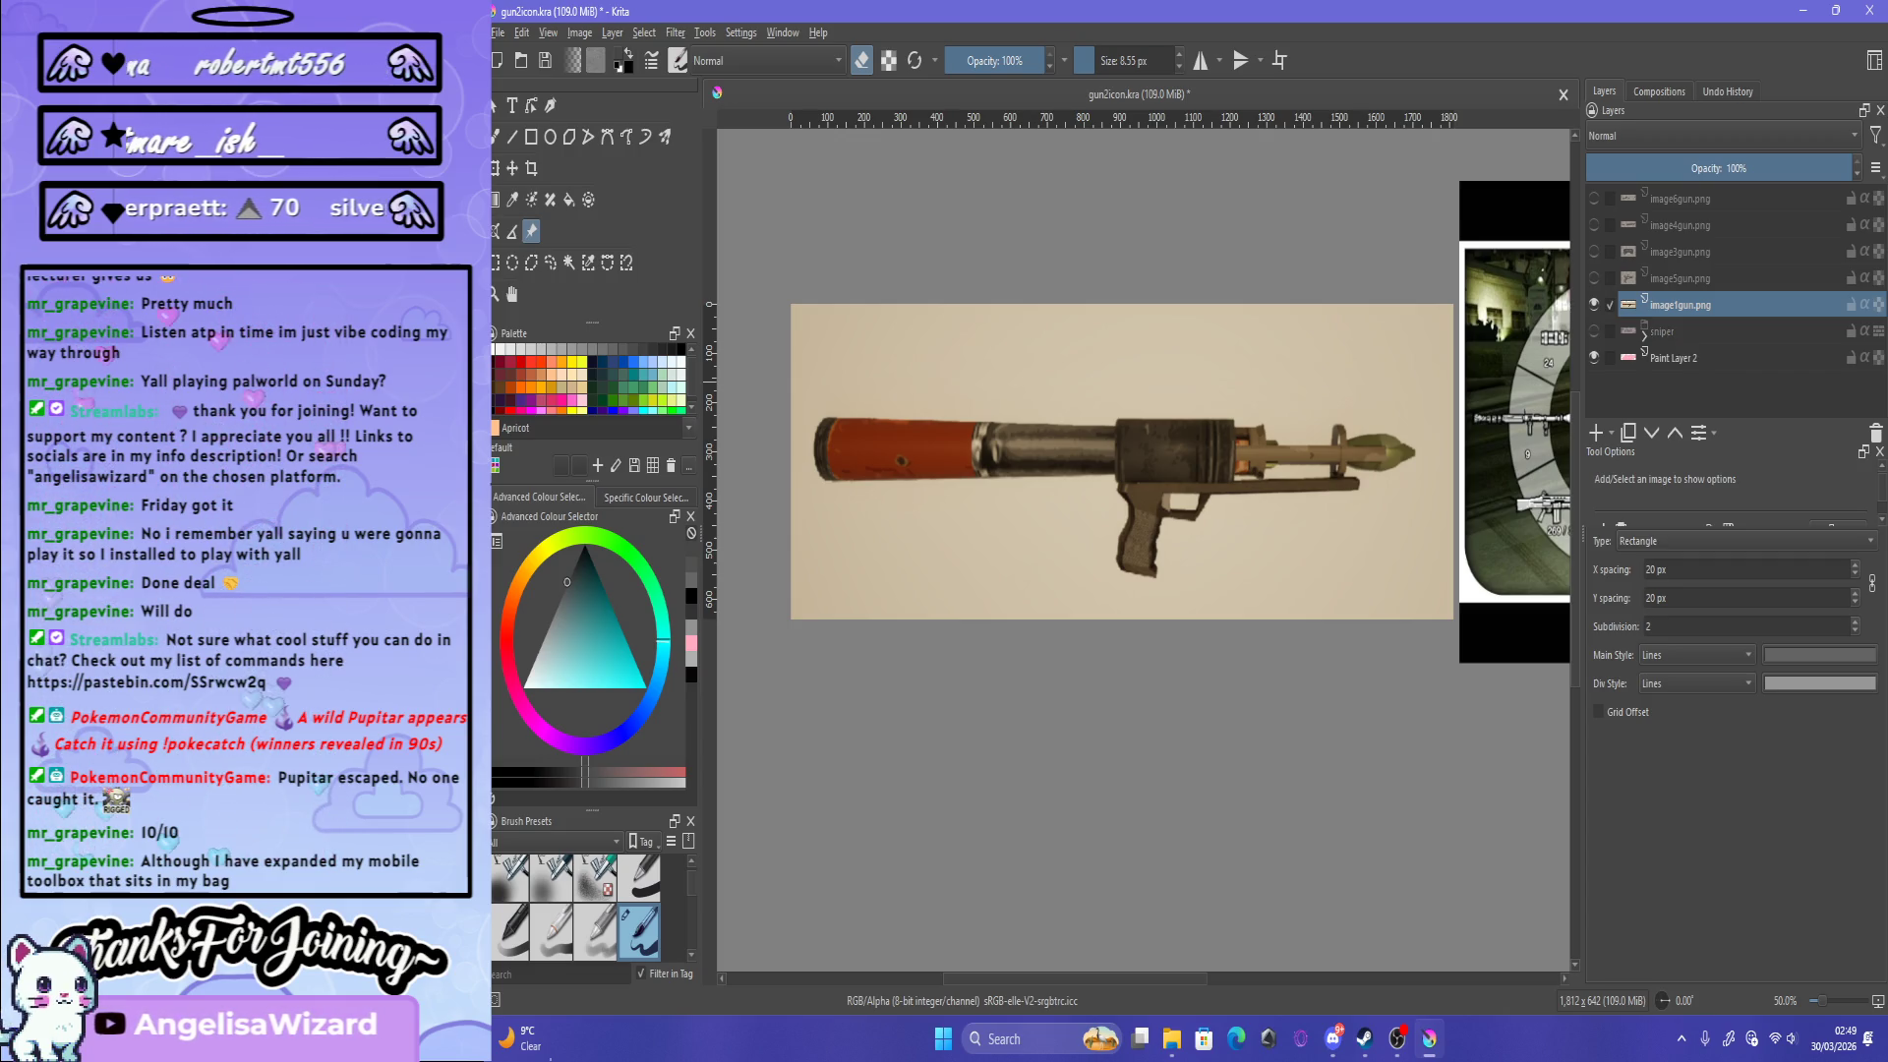
Step: Duplicate the image1gun.png layer into a group and select the copy
right_click(1672, 305)
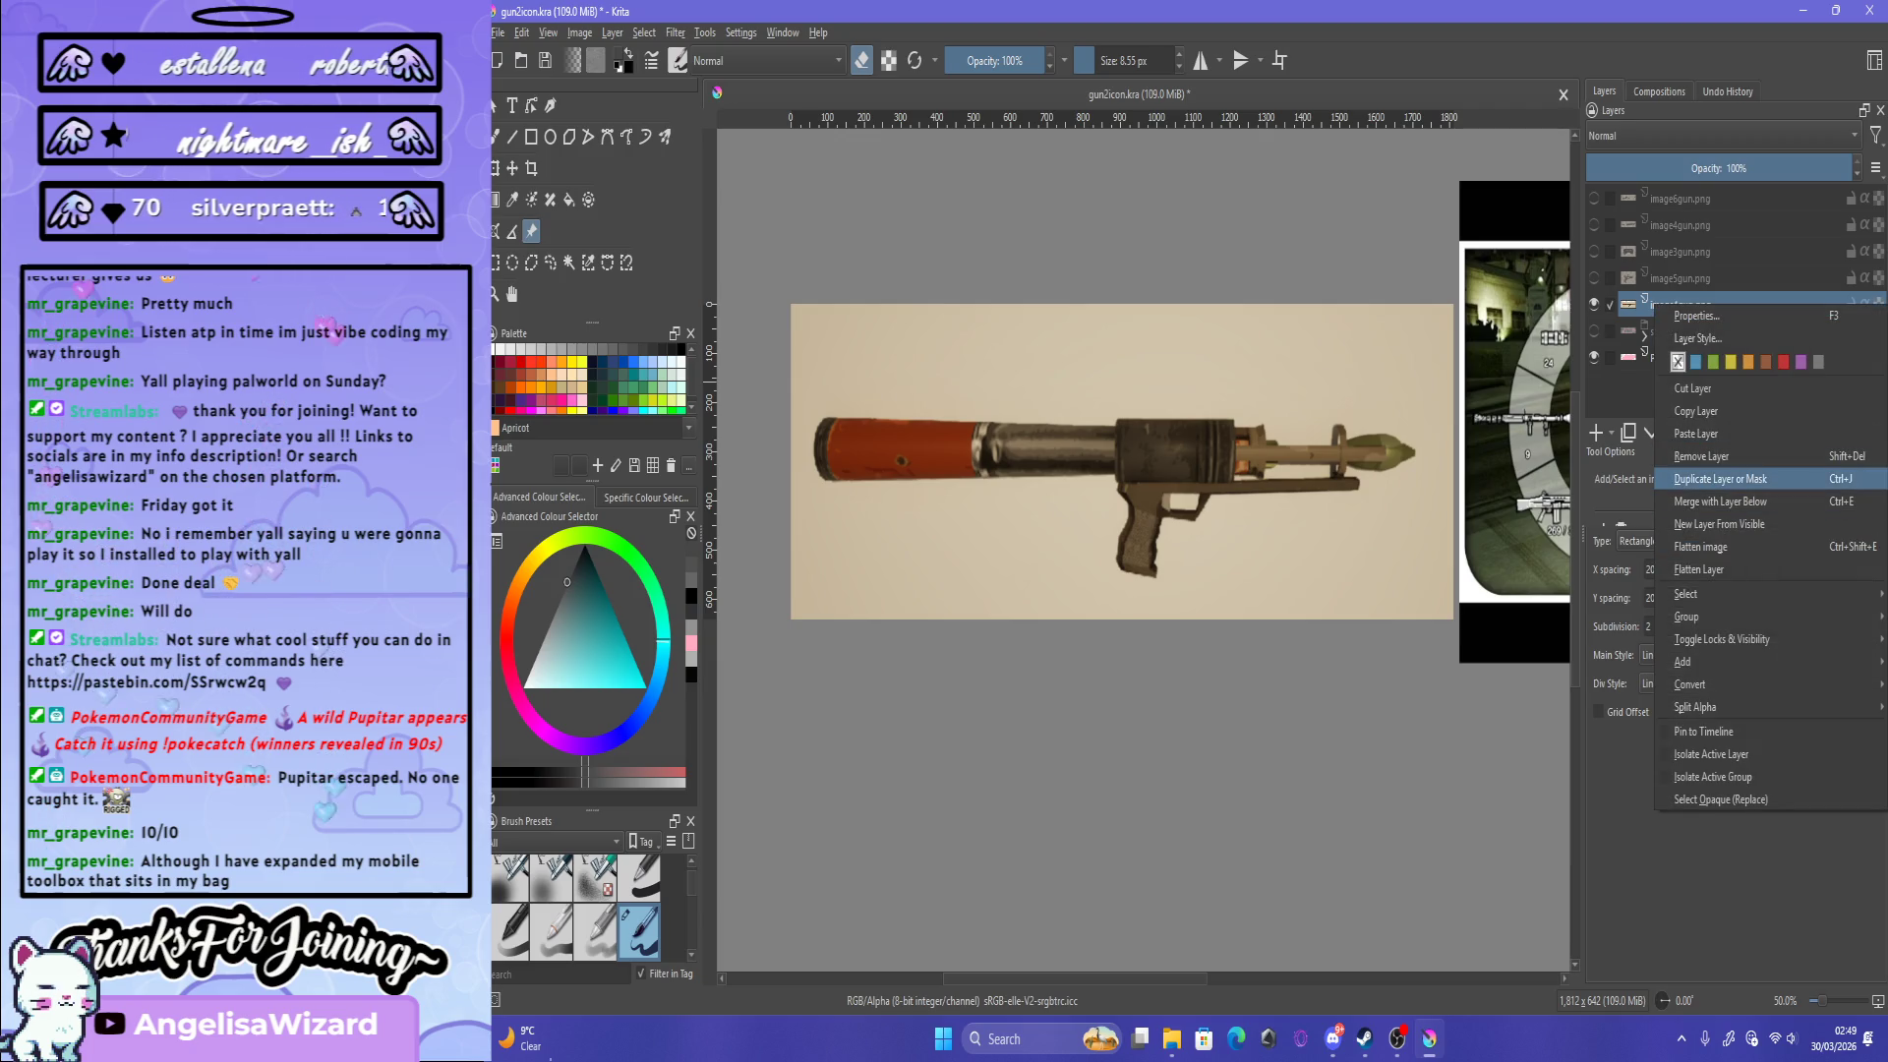
left_click(1692, 478)
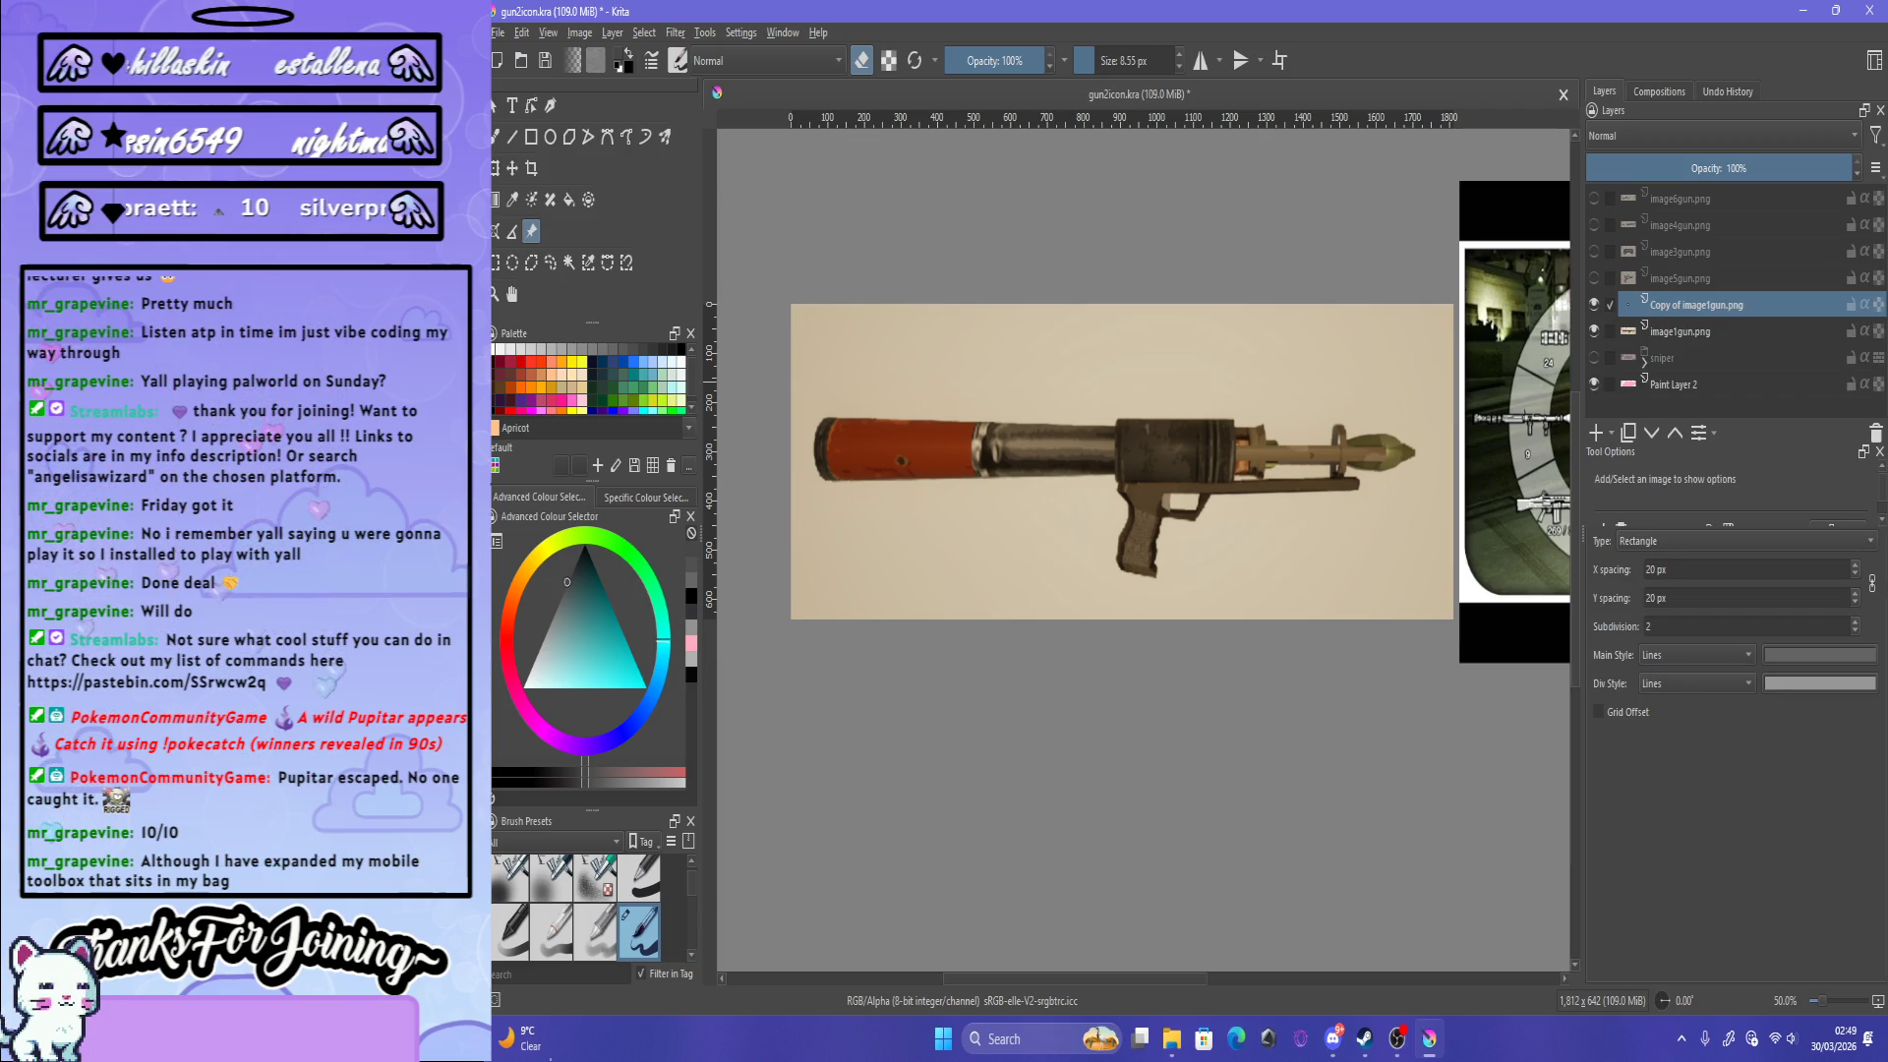
key("ctrl+g")
left_click(1690, 358)
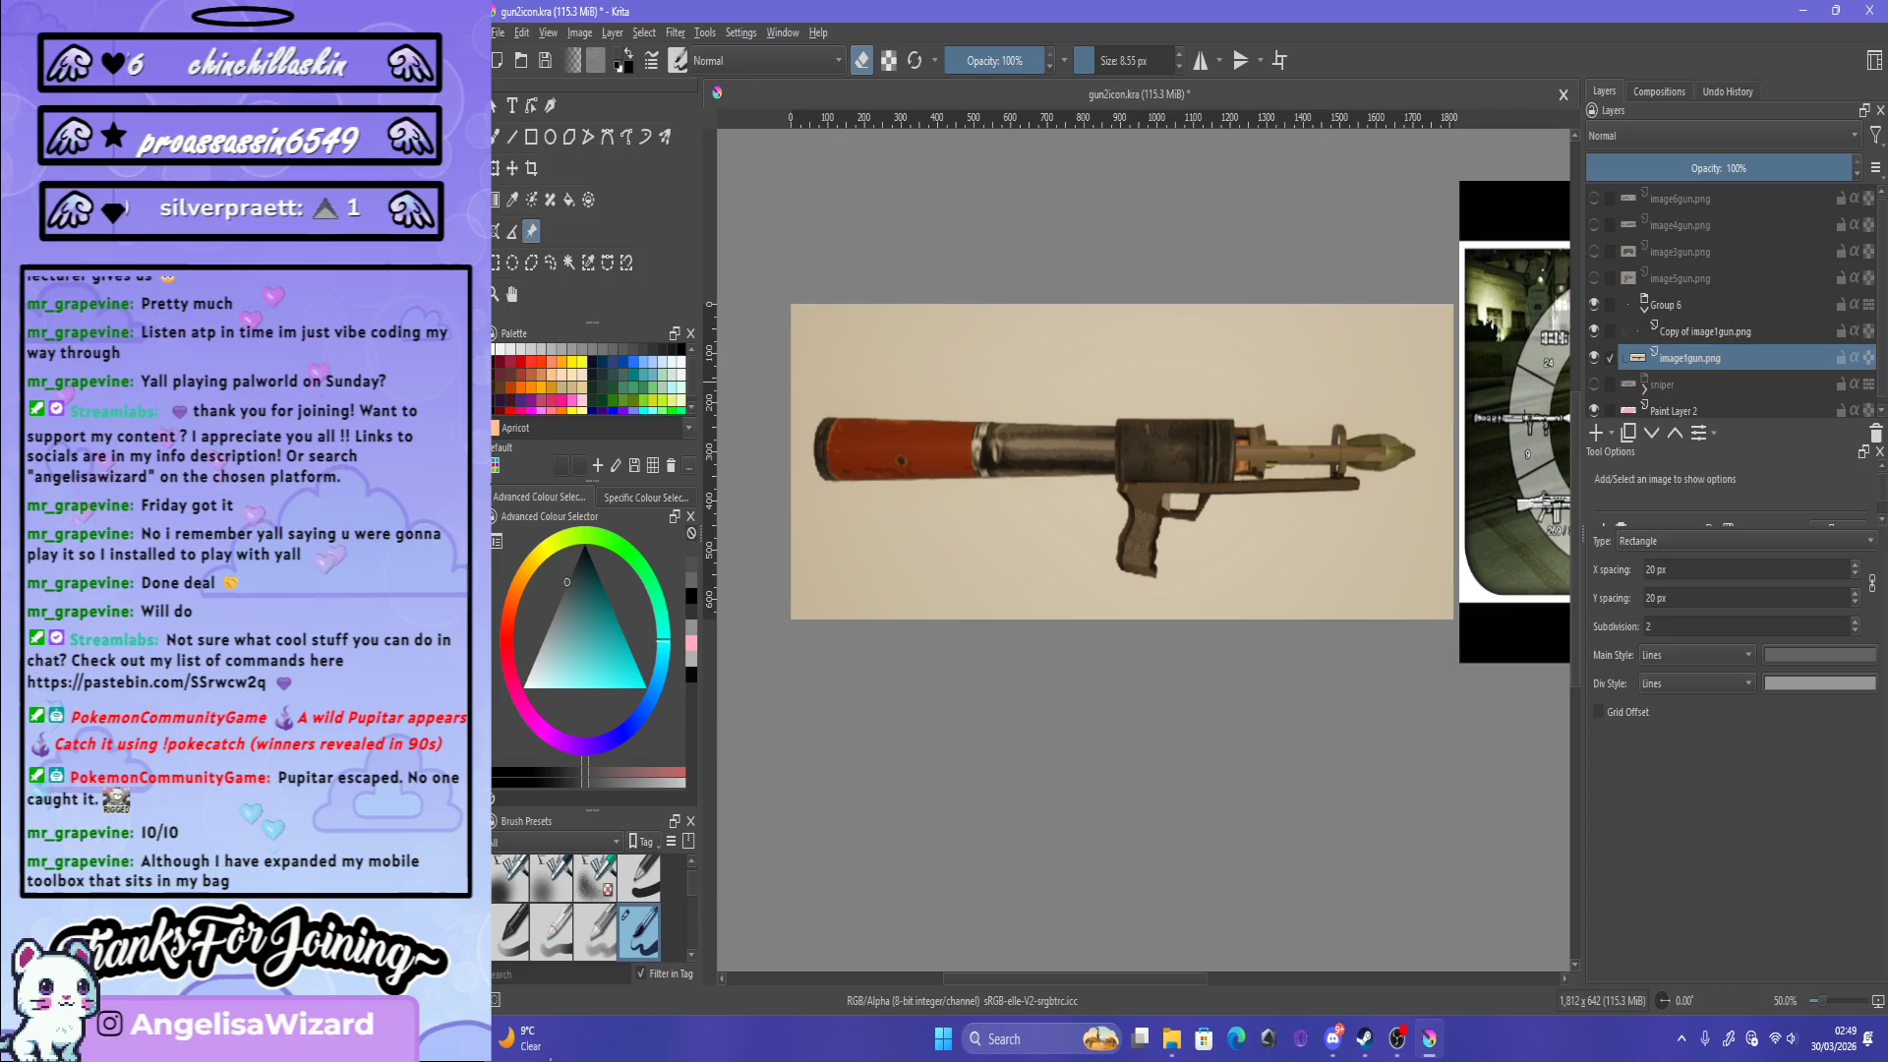
left_click(1706, 332)
Step: Magic-wand select and delete the beige photo background around the launcher copy
left_click(568, 262)
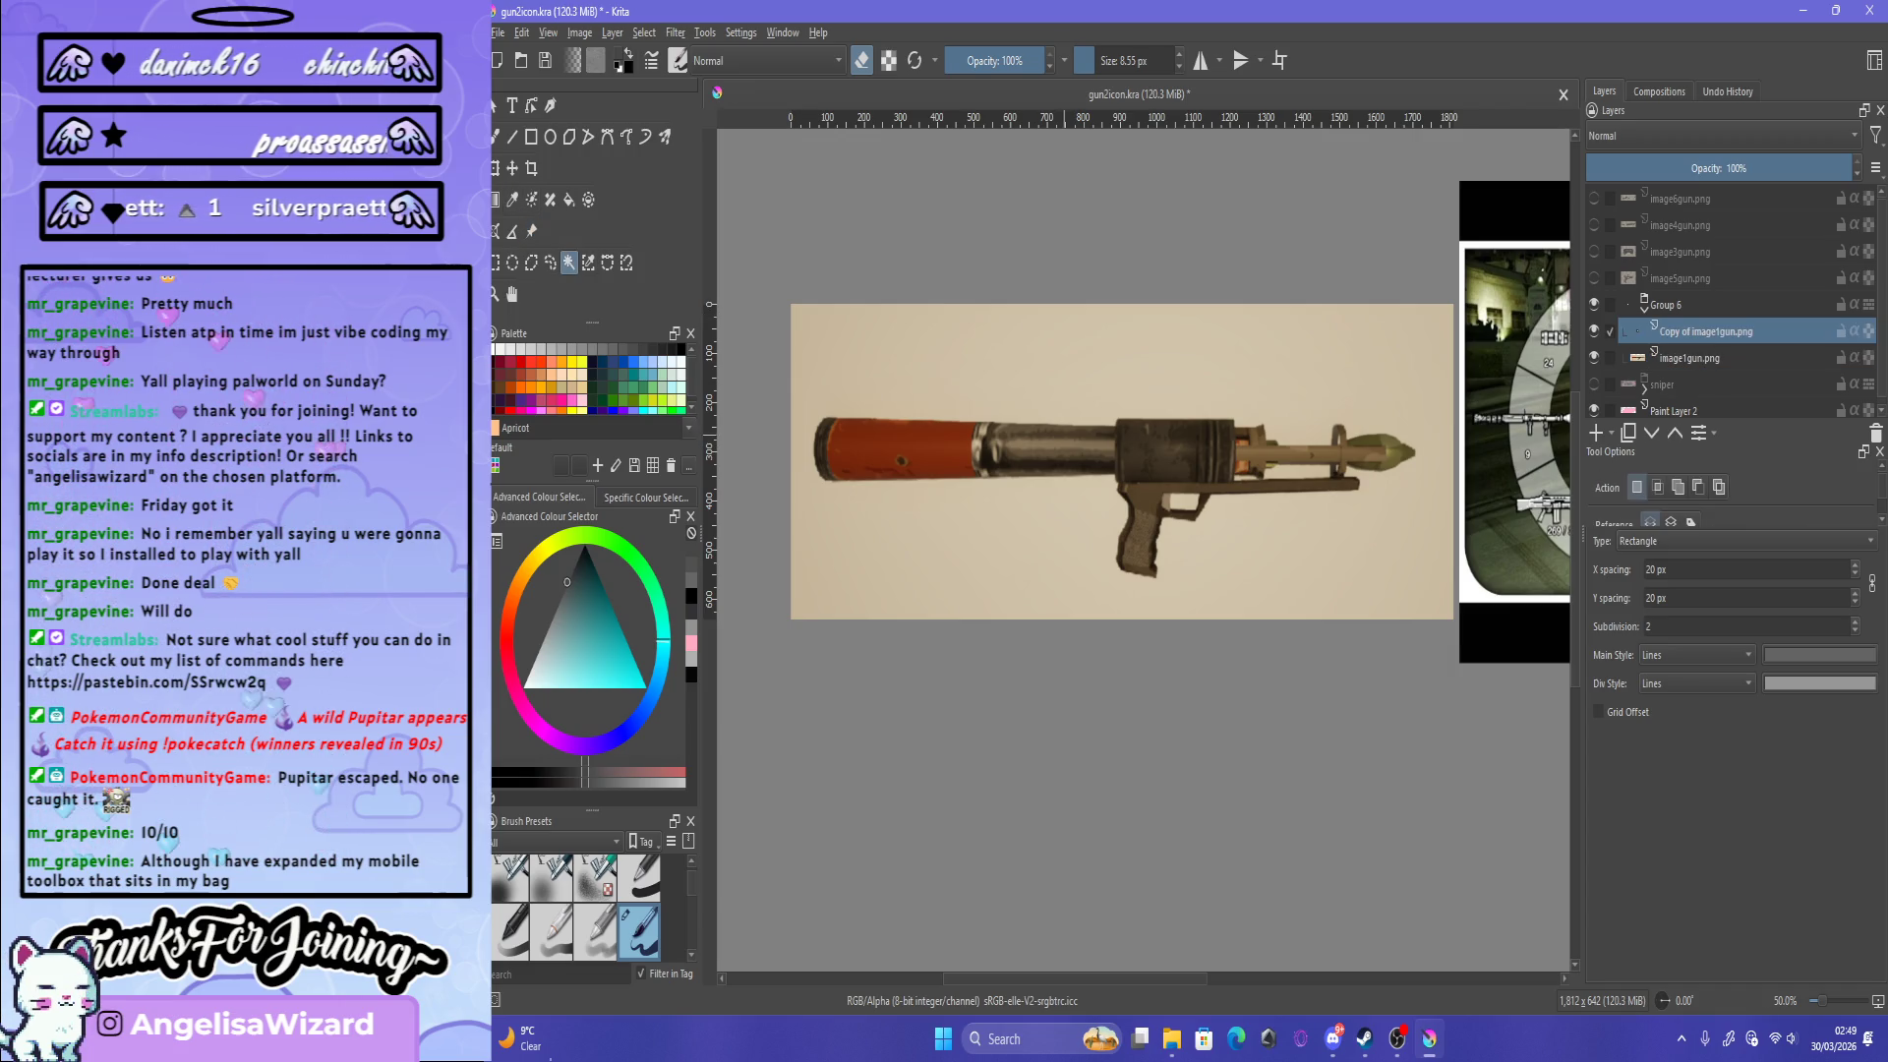
left_click(856, 580)
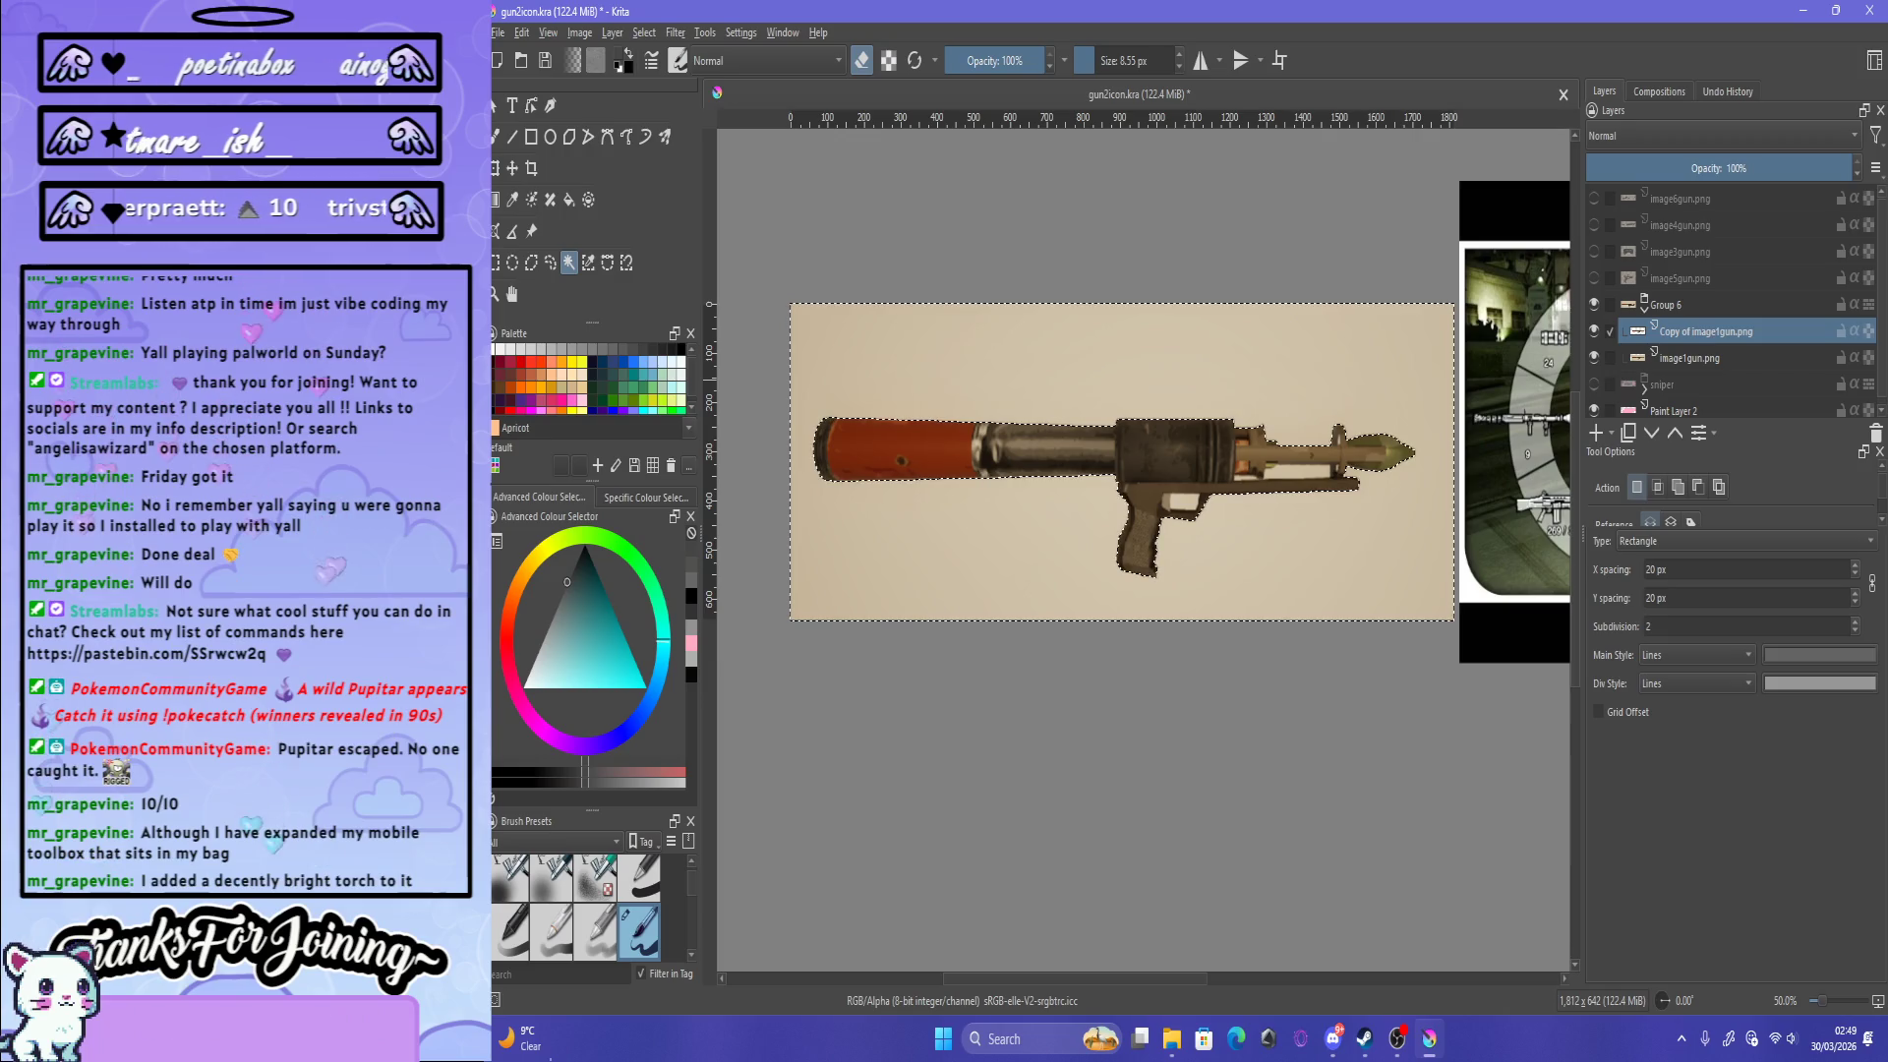
left_click(1594, 357)
scroll(1219, 447, "up", 4)
left_click(1377, 535)
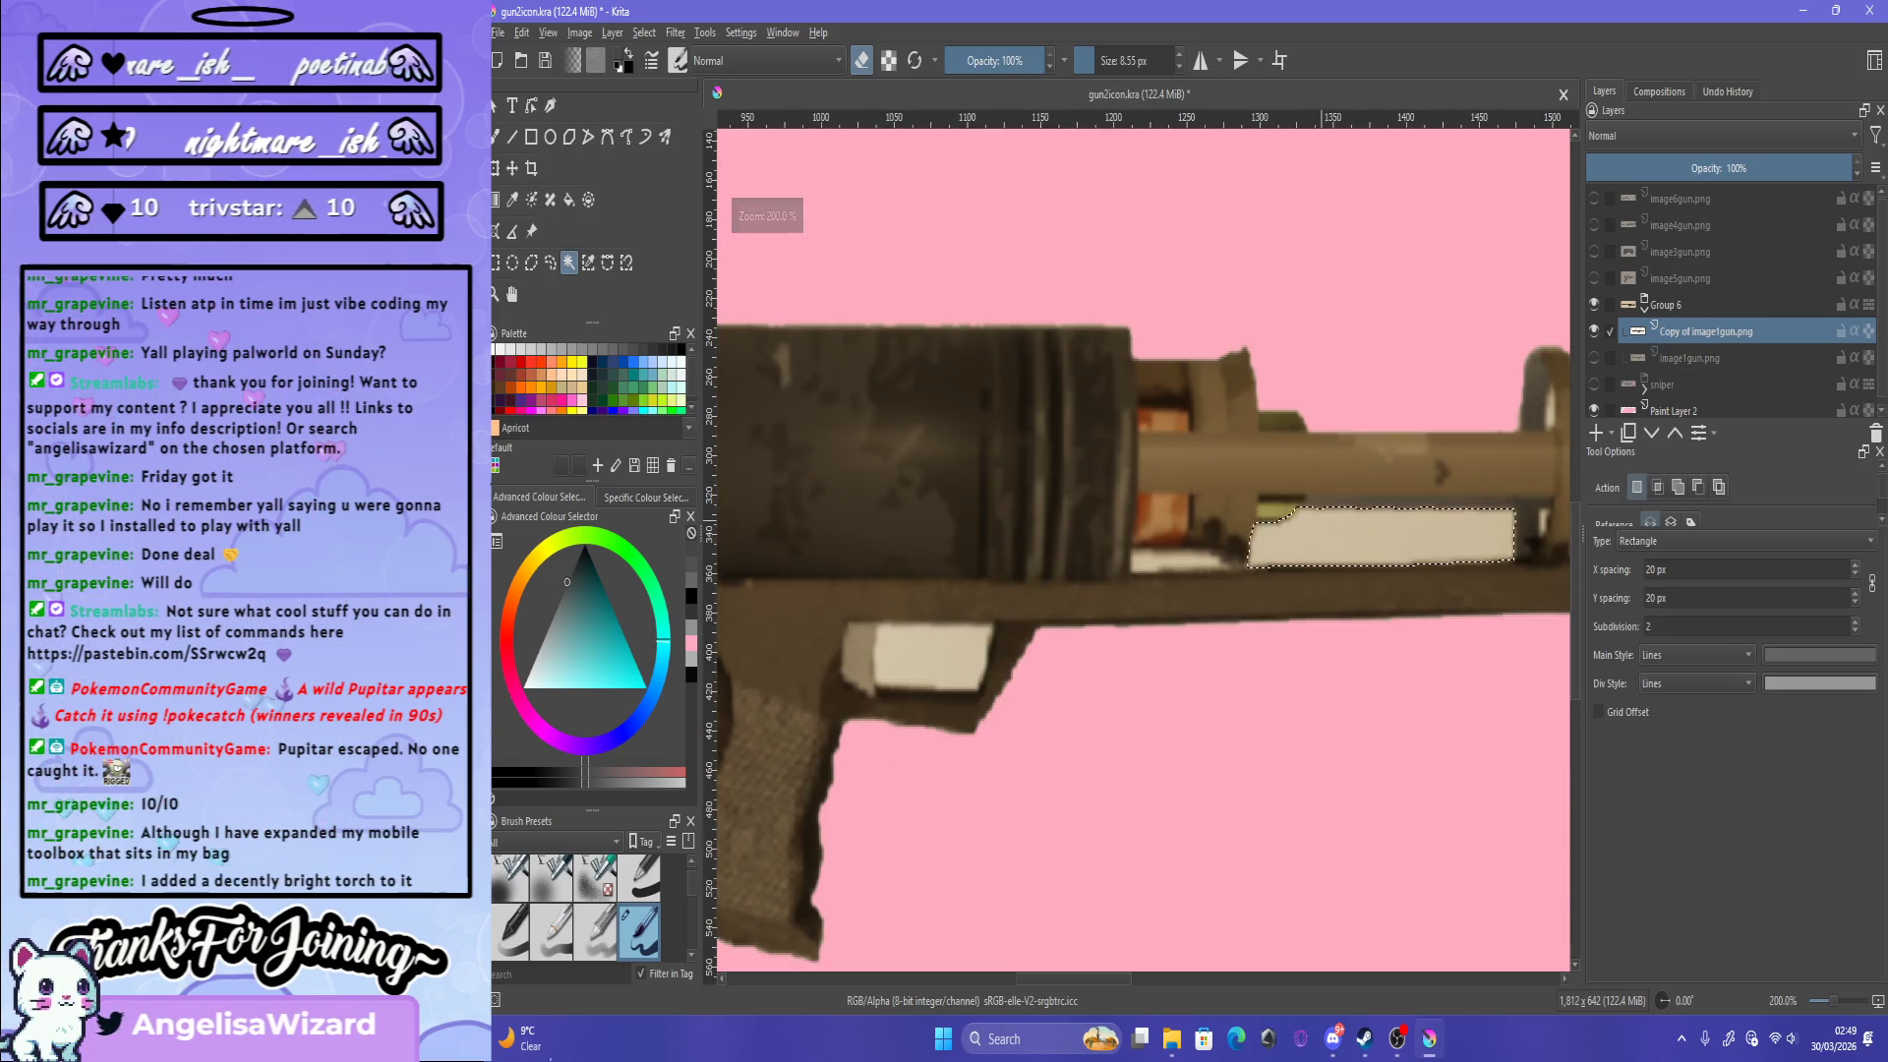
key("Delete")
left_click(1175, 563)
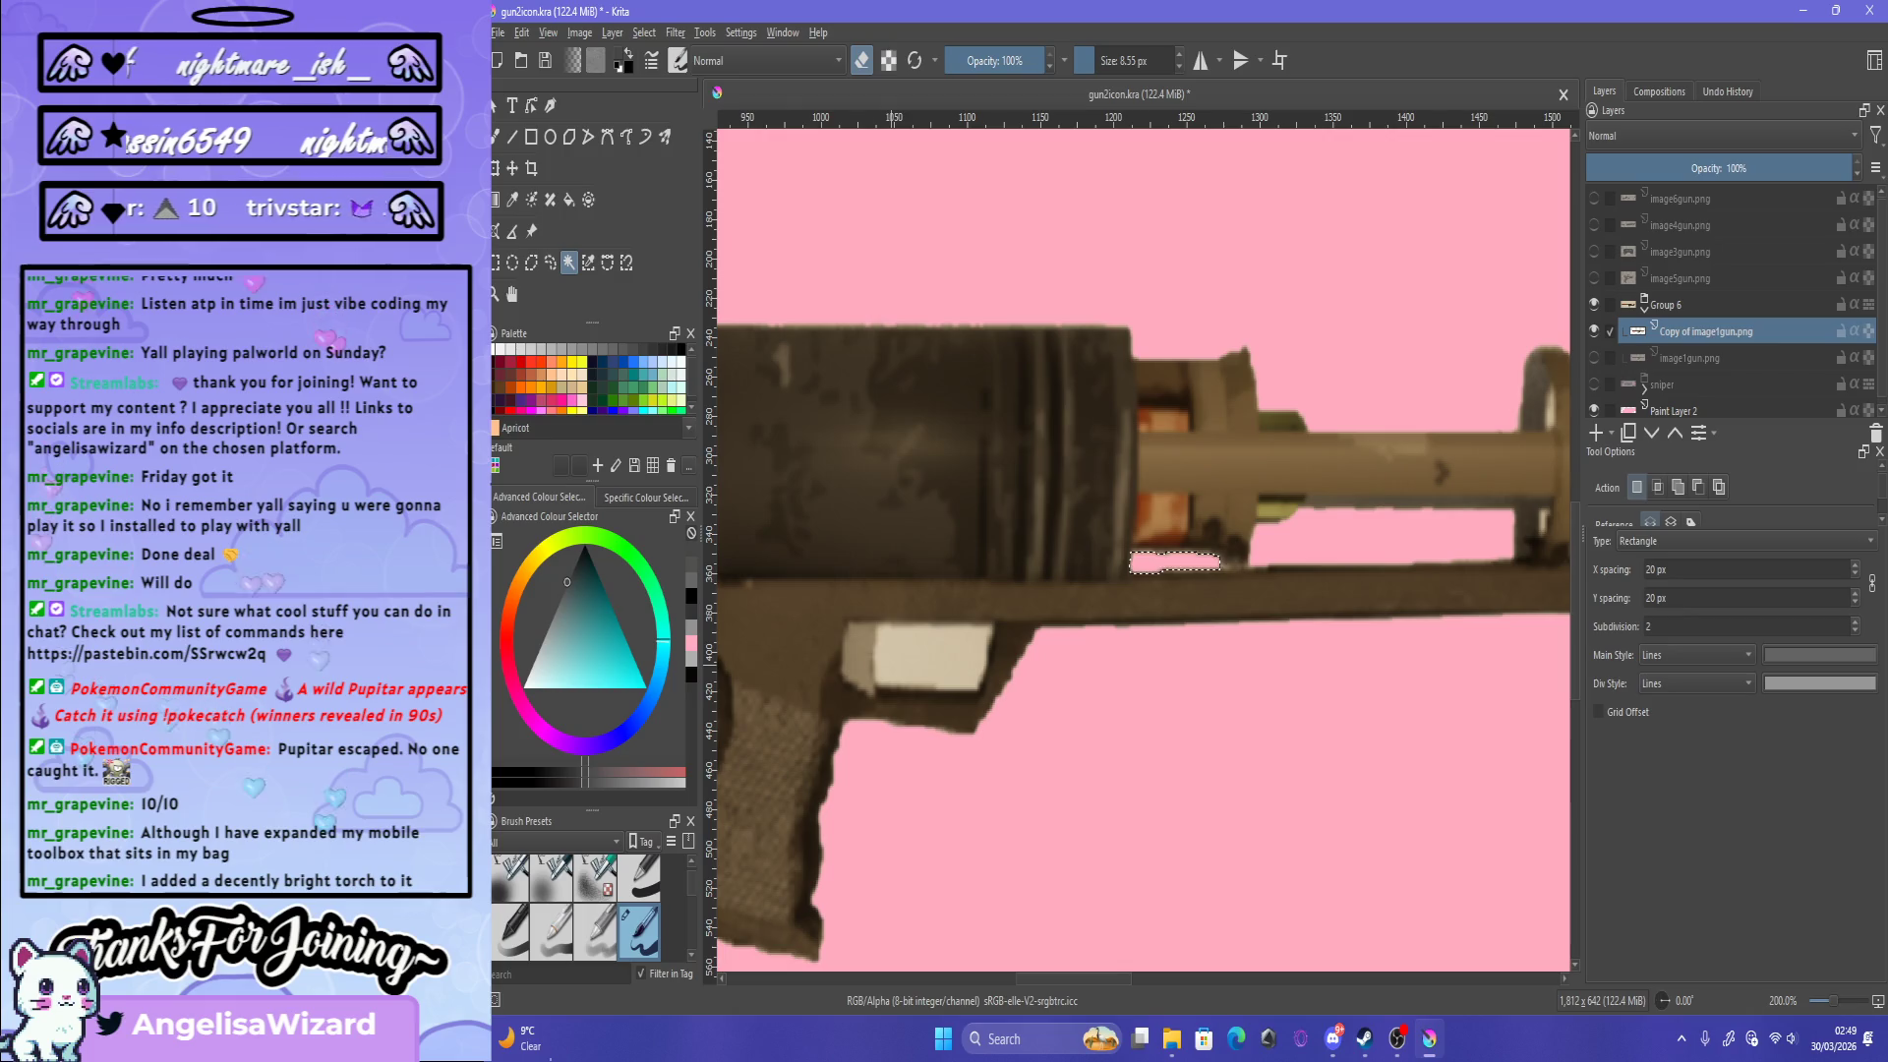
scroll(1141, 551, "down", 3)
scroll(1027, 633, "down", 1)
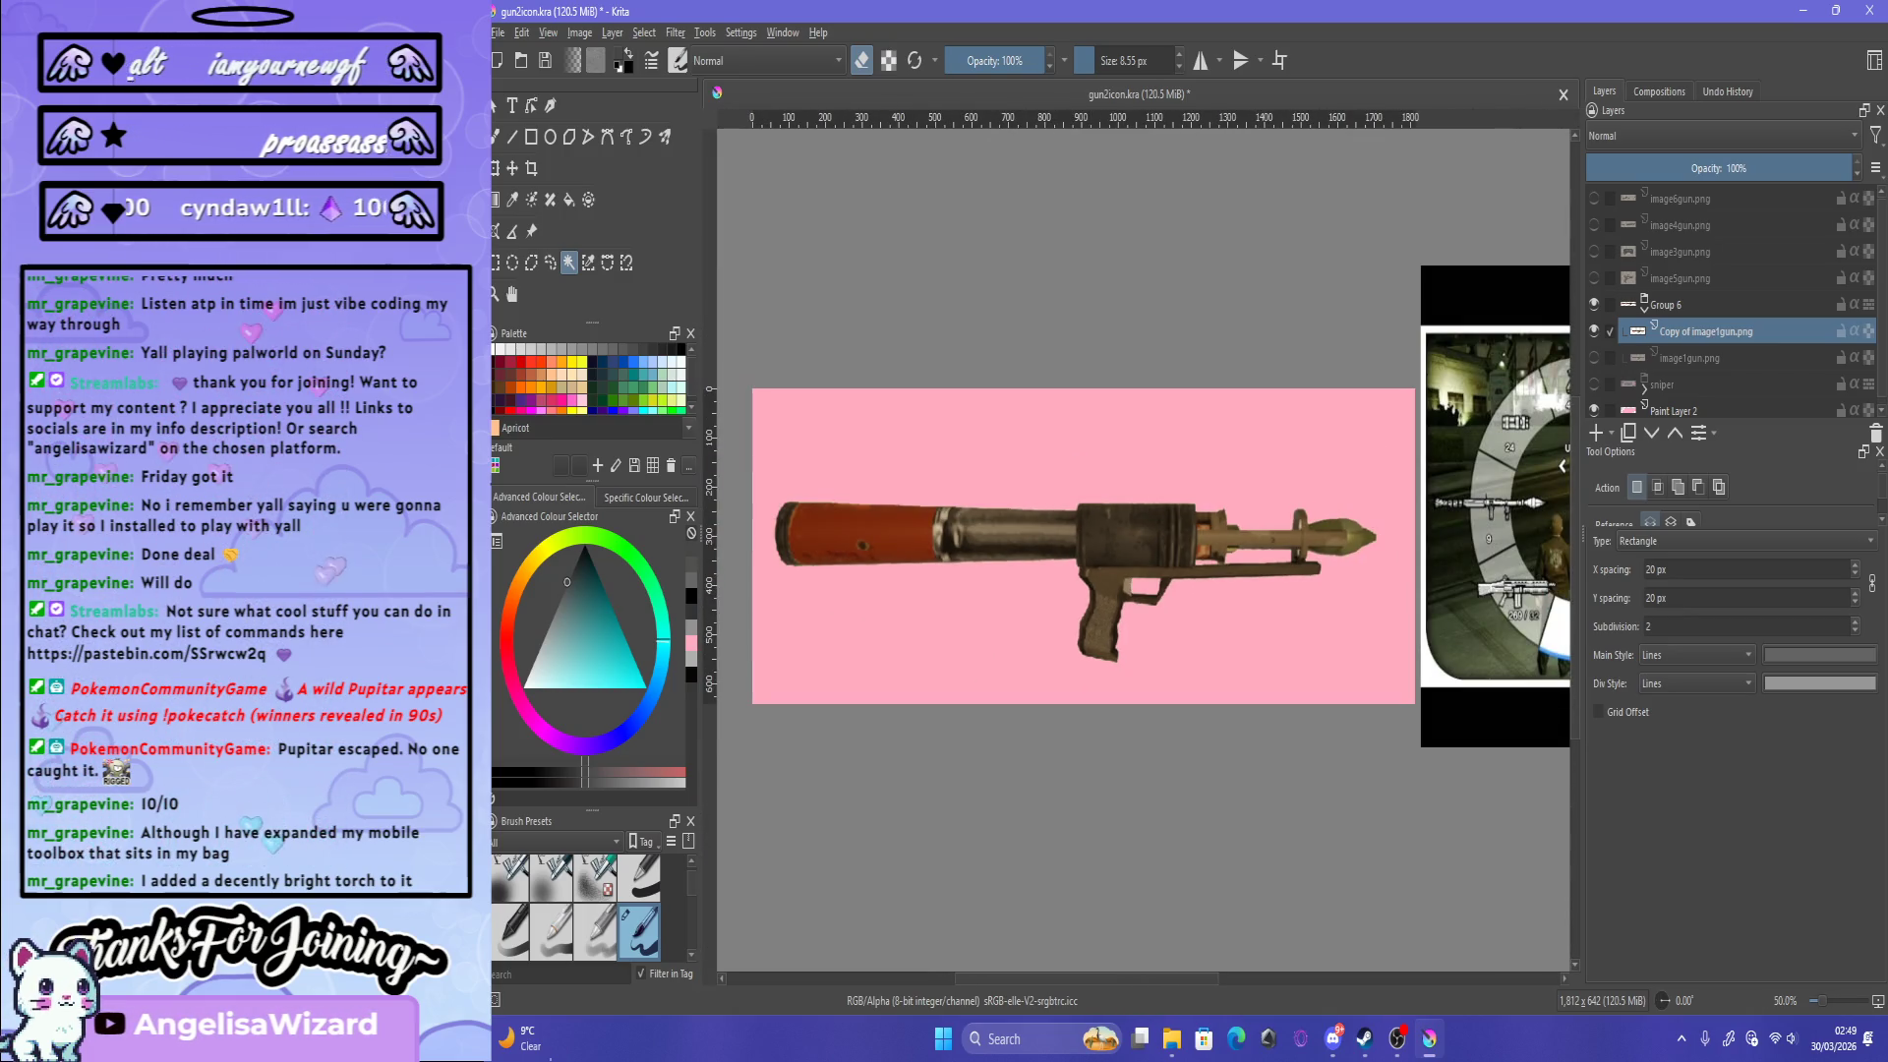
Step: Reapply the last filter to turn the rocket launcher grey
left_click(674, 32)
left_click(728, 49)
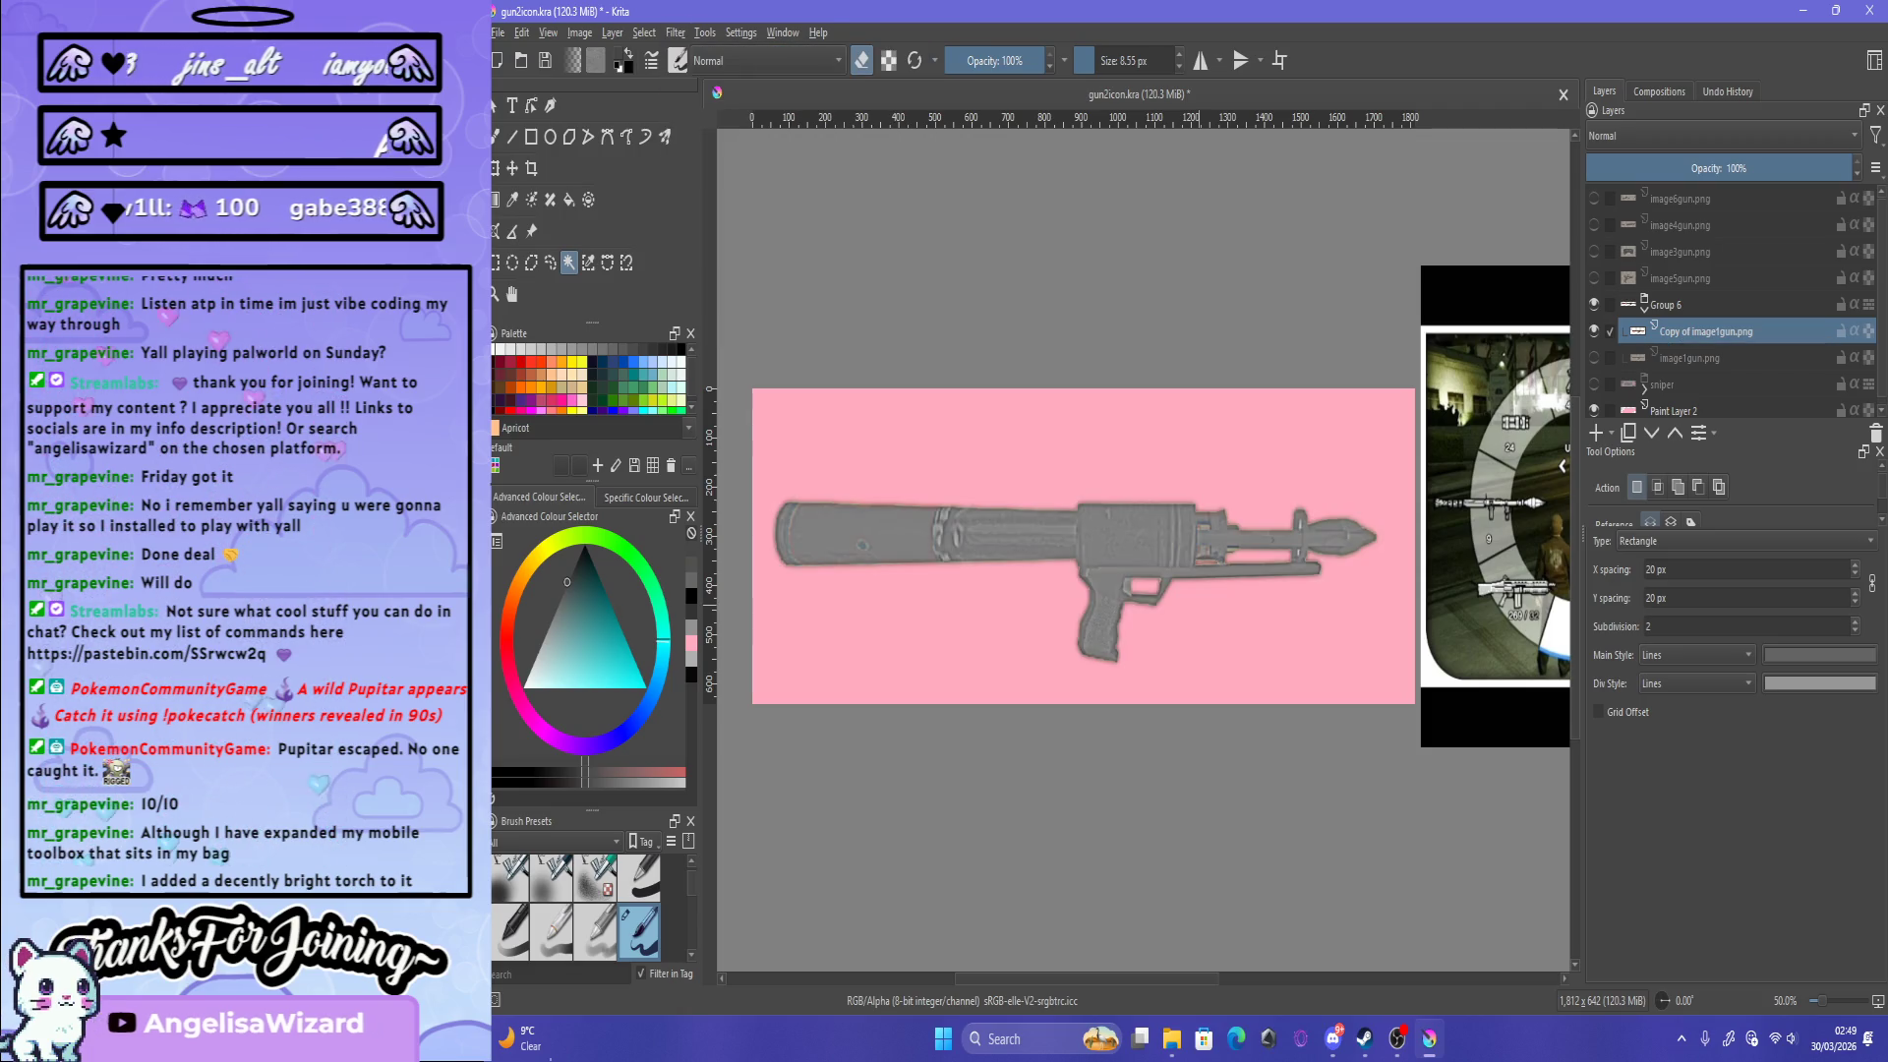
scroll(924, 675, "up", 1)
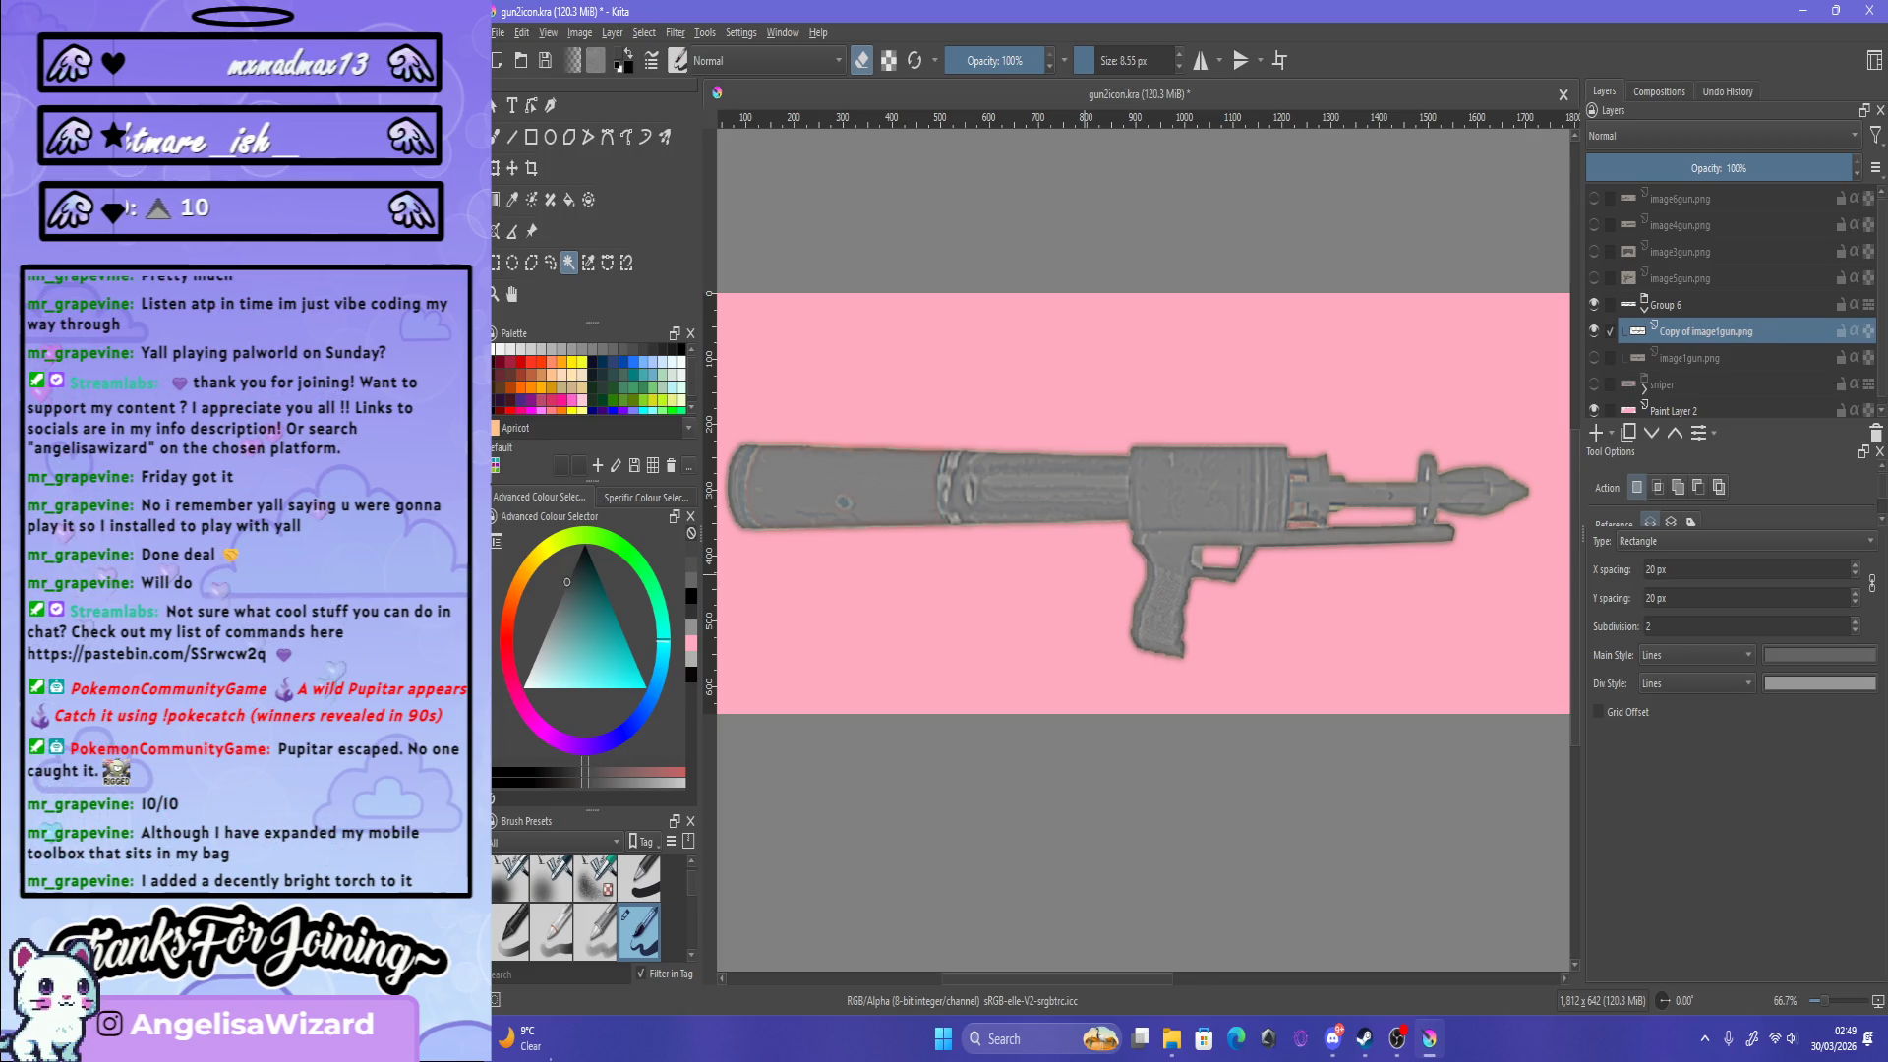
scroll(1141, 501, "down", 1)
scroll(1141, 501, "up", 1)
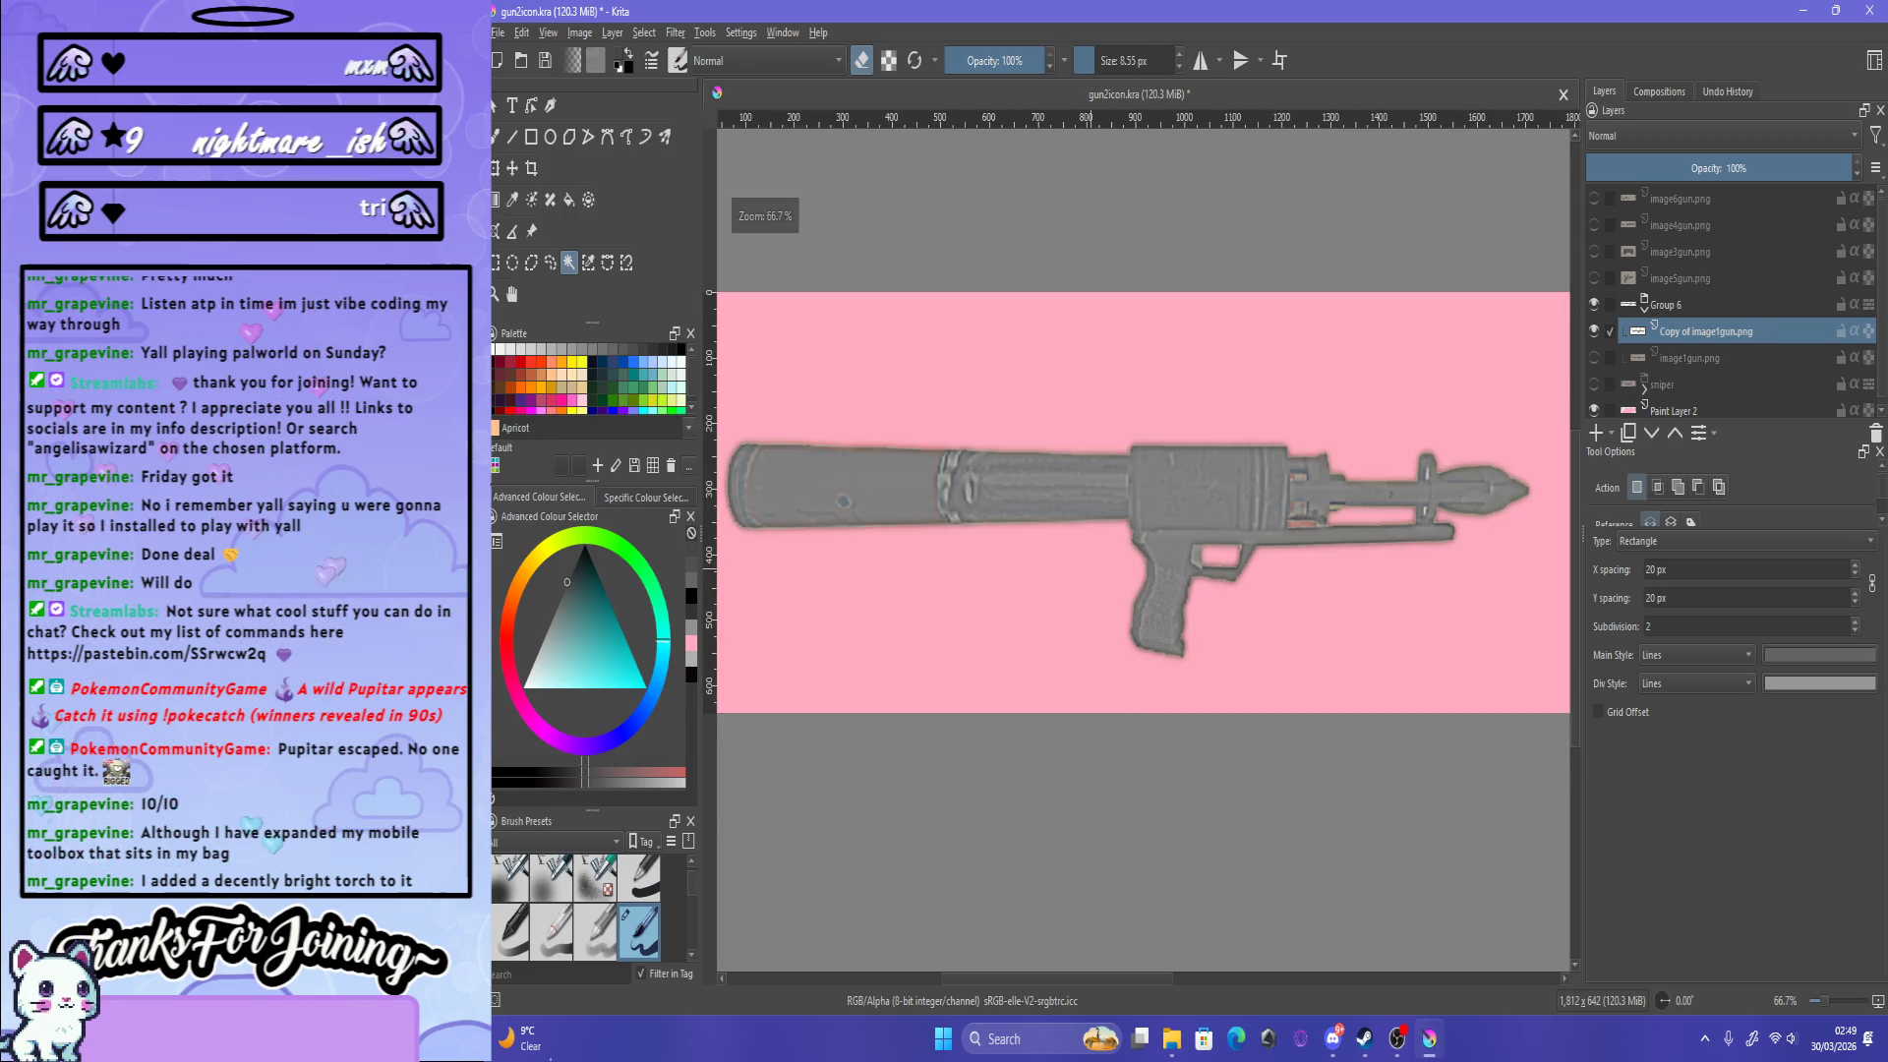
scroll(1140, 502, "up", 1)
scroll(1140, 501, "down", 1)
scroll(1141, 501, "down", 1)
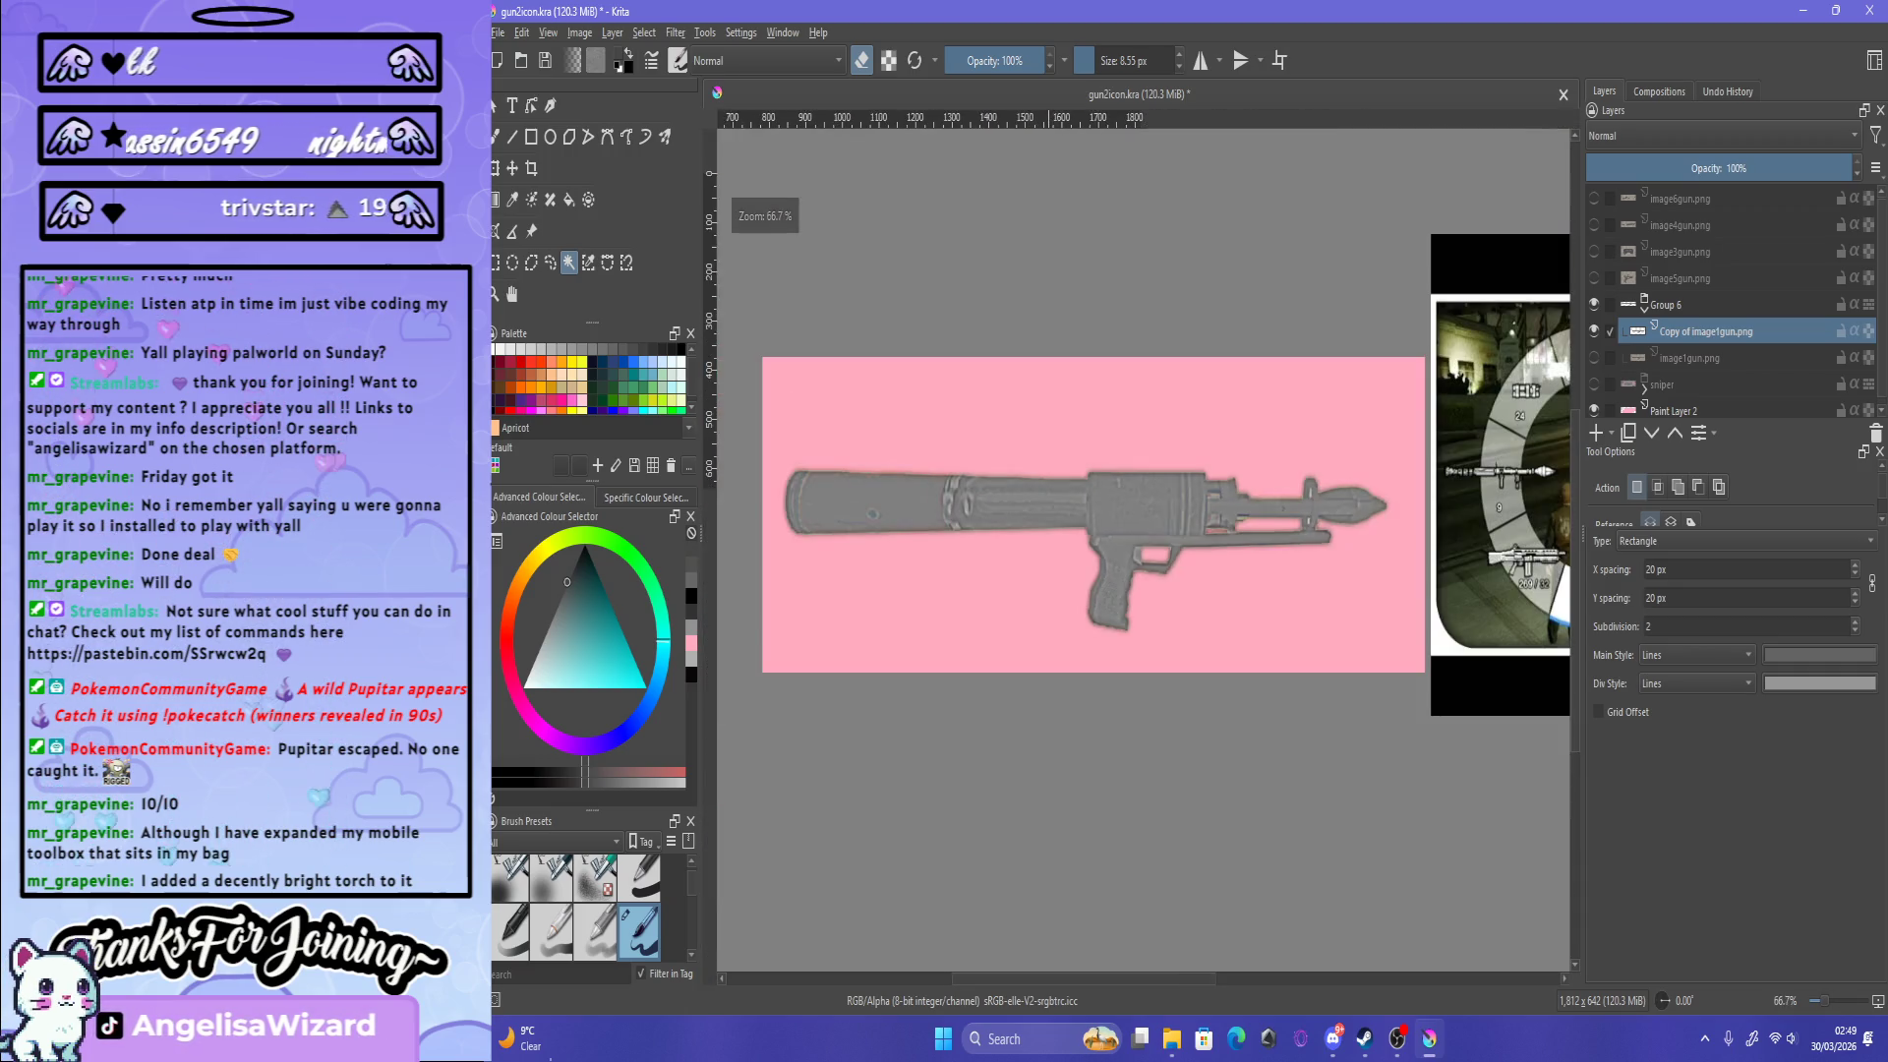
scroll(1141, 501, "up", 2)
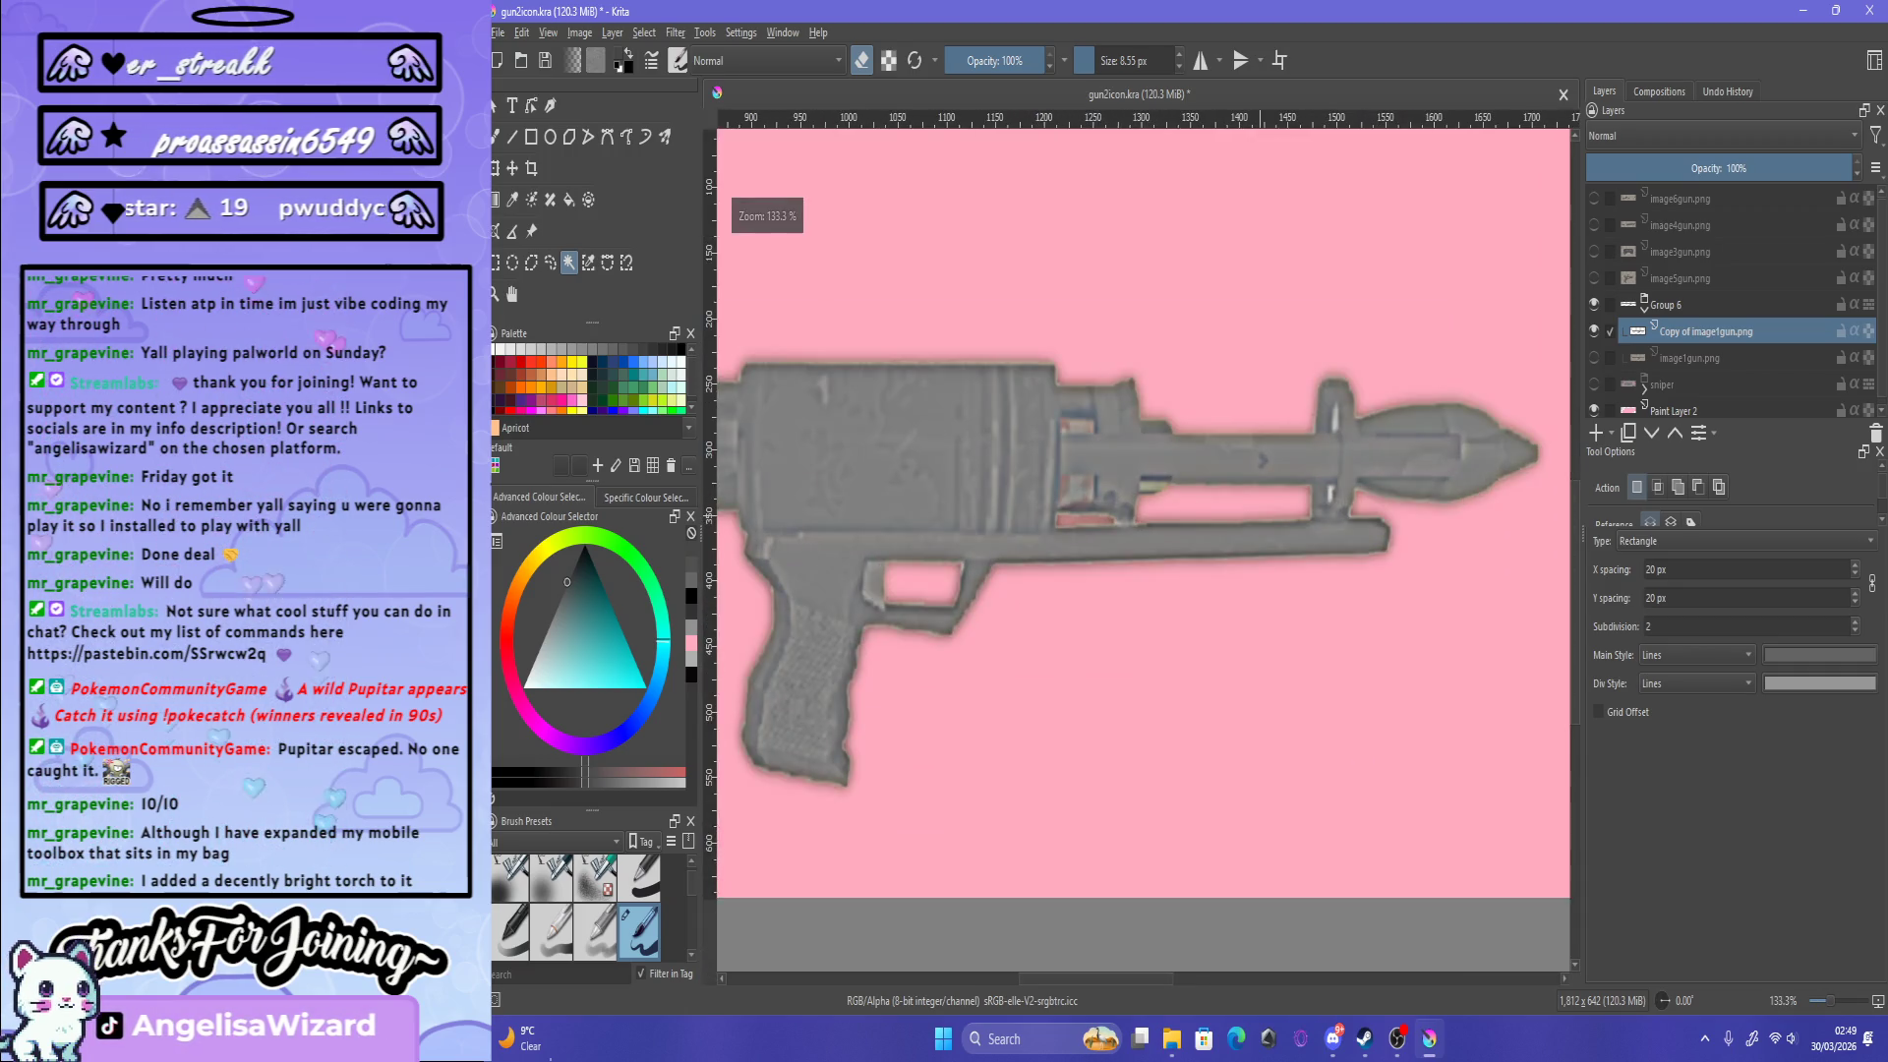
scroll(1141, 502, "down", 2)
scroll(1141, 501, "down", 1)
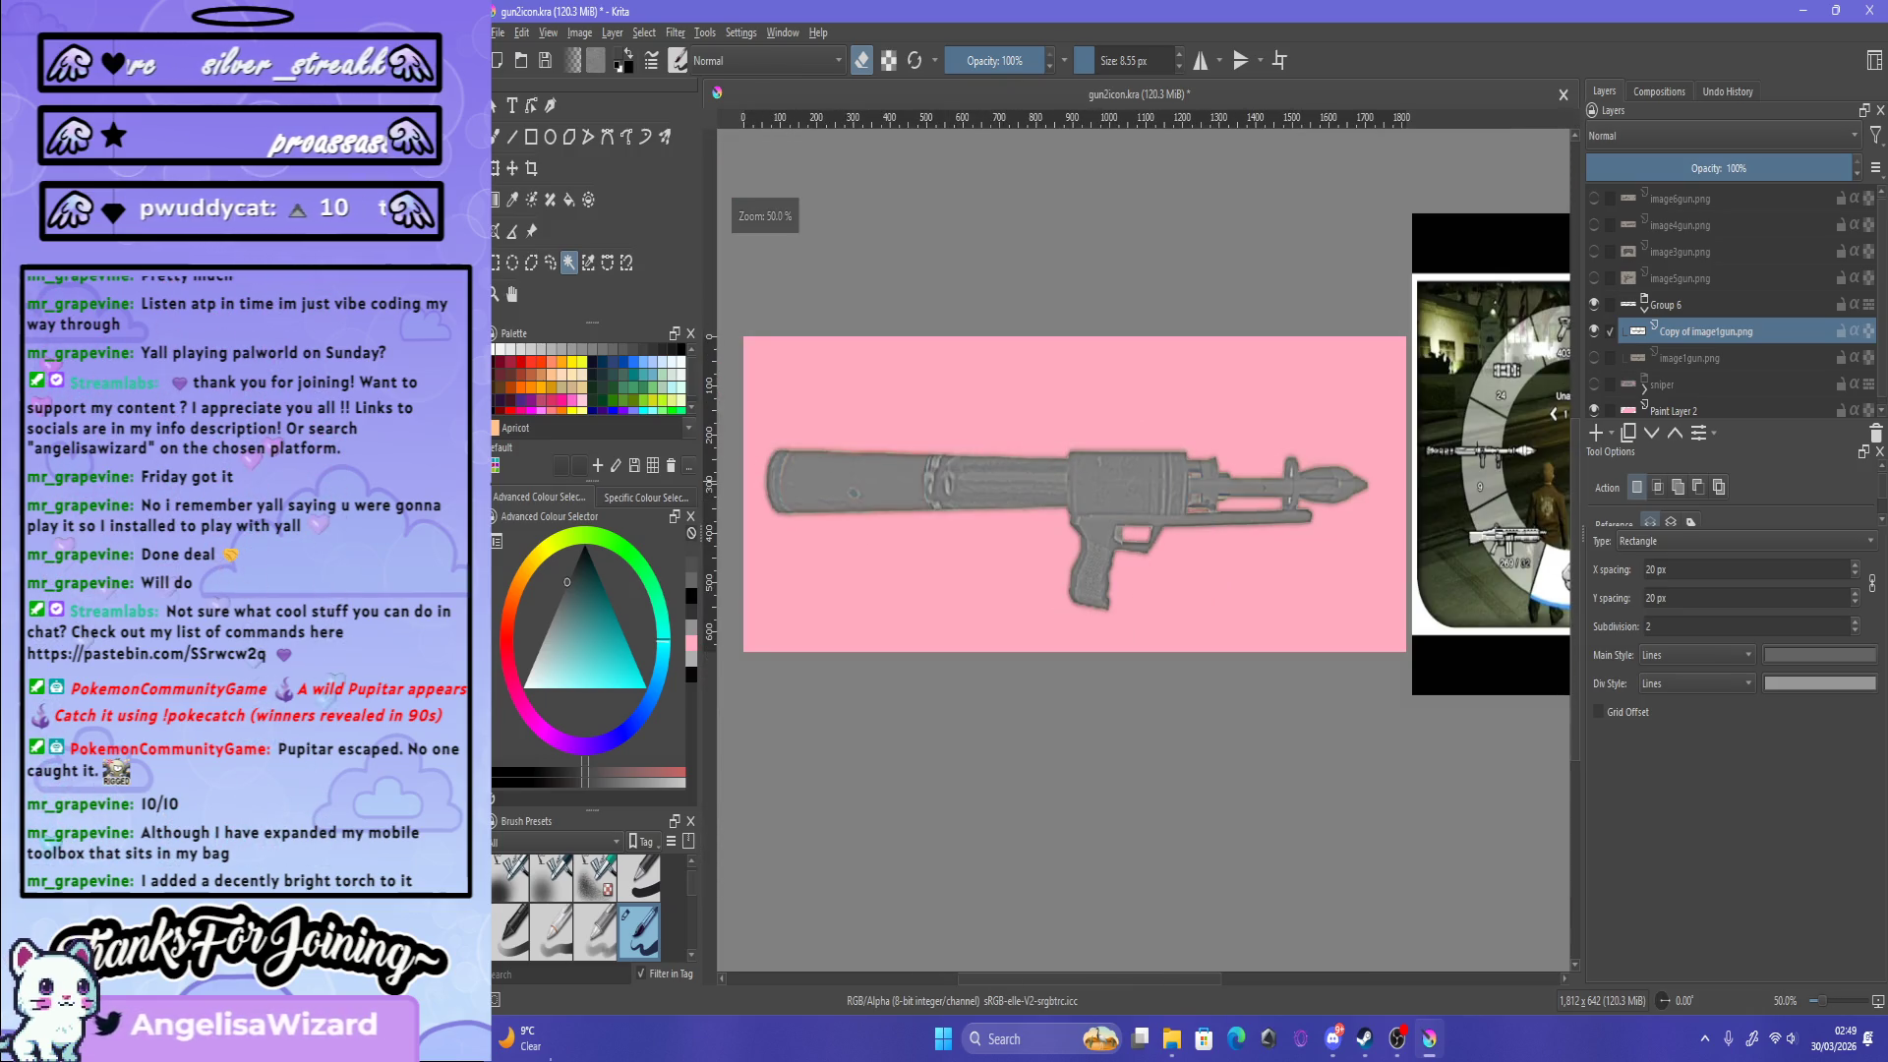
Step: Add a new paint layer named lineart above the launcher and pick the brush
key("Insert")
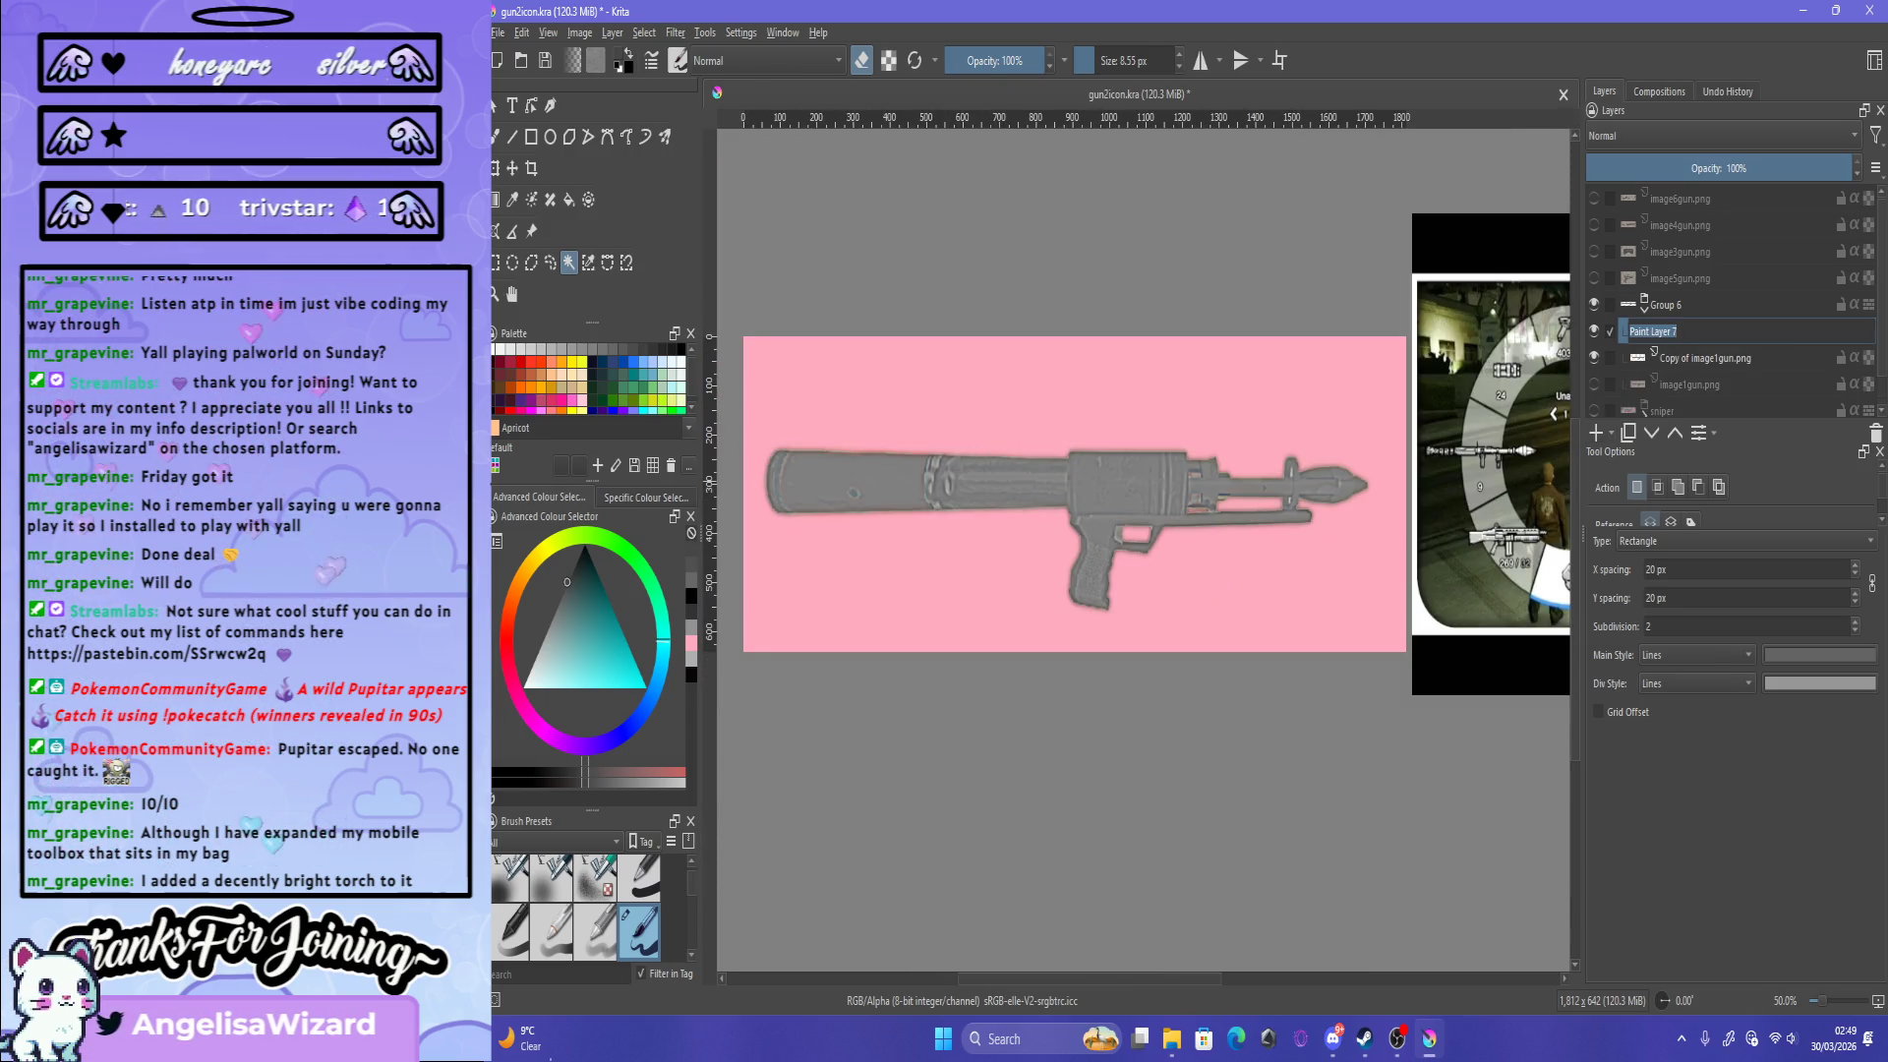
type("lineart")
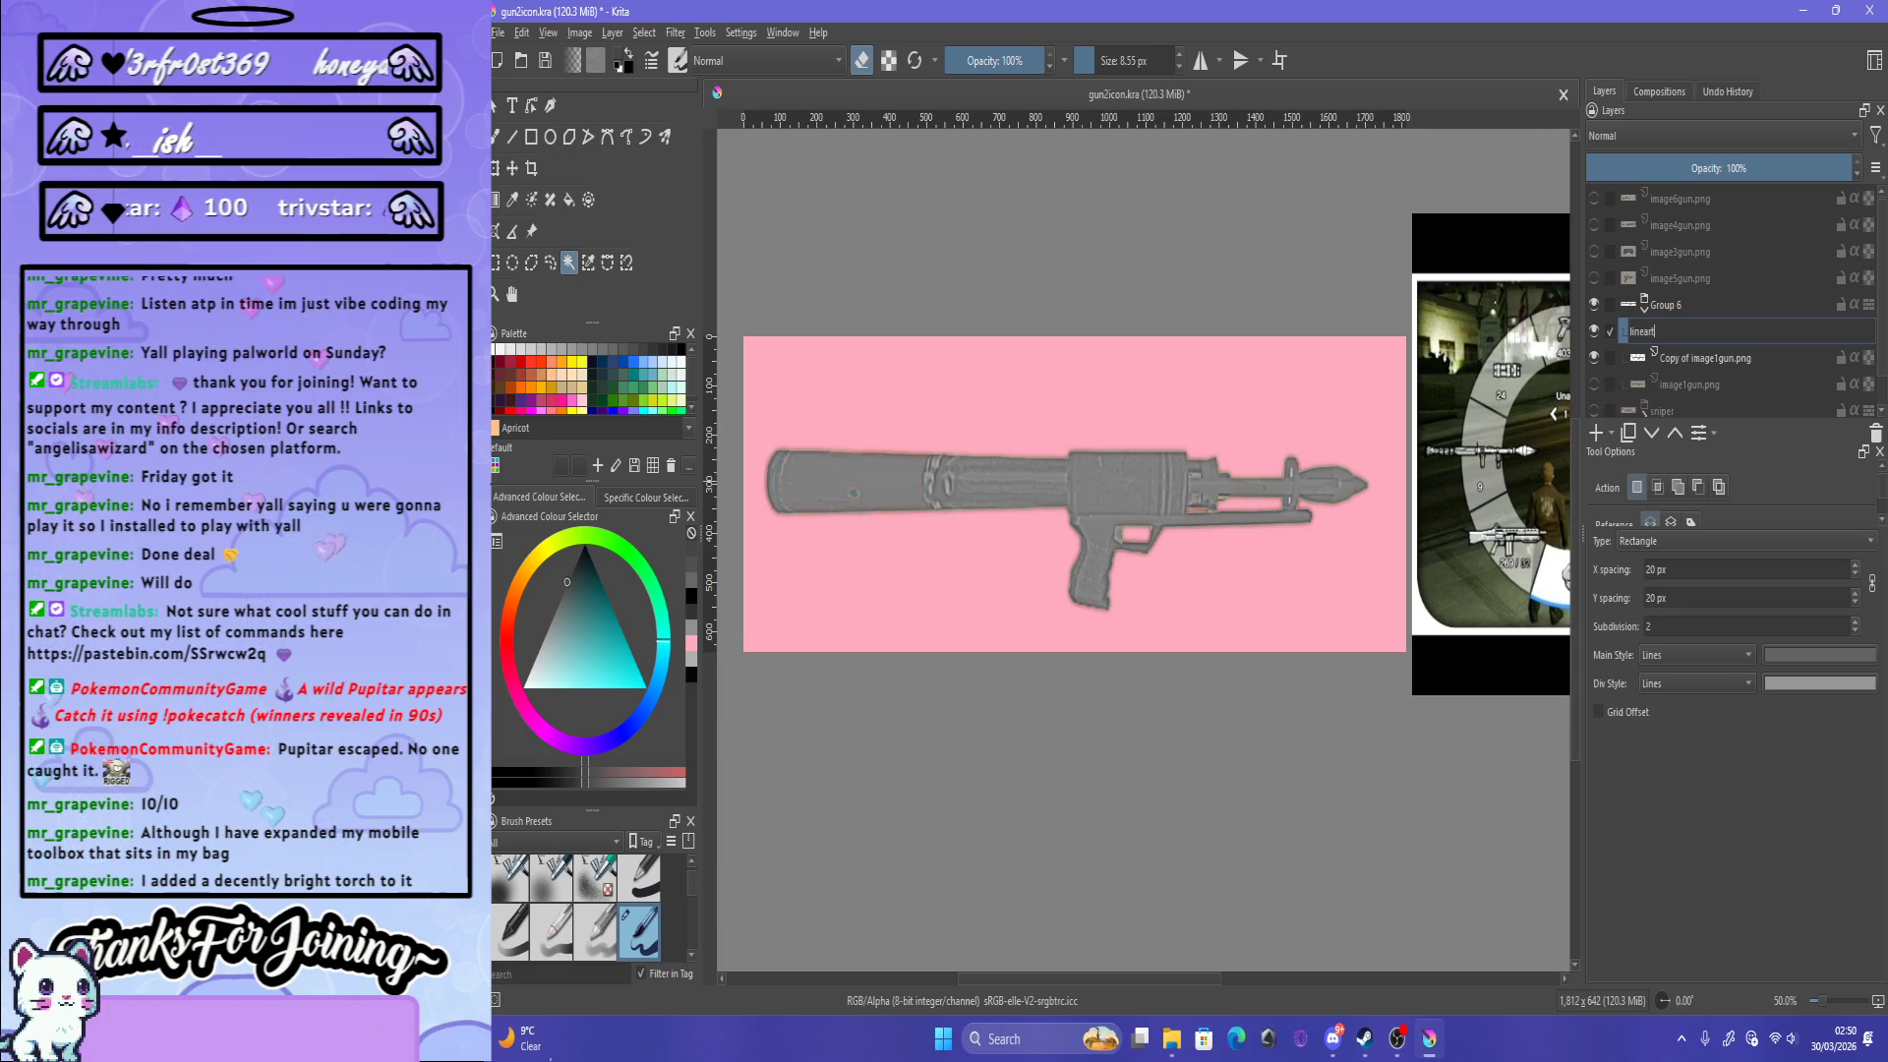
key("Return")
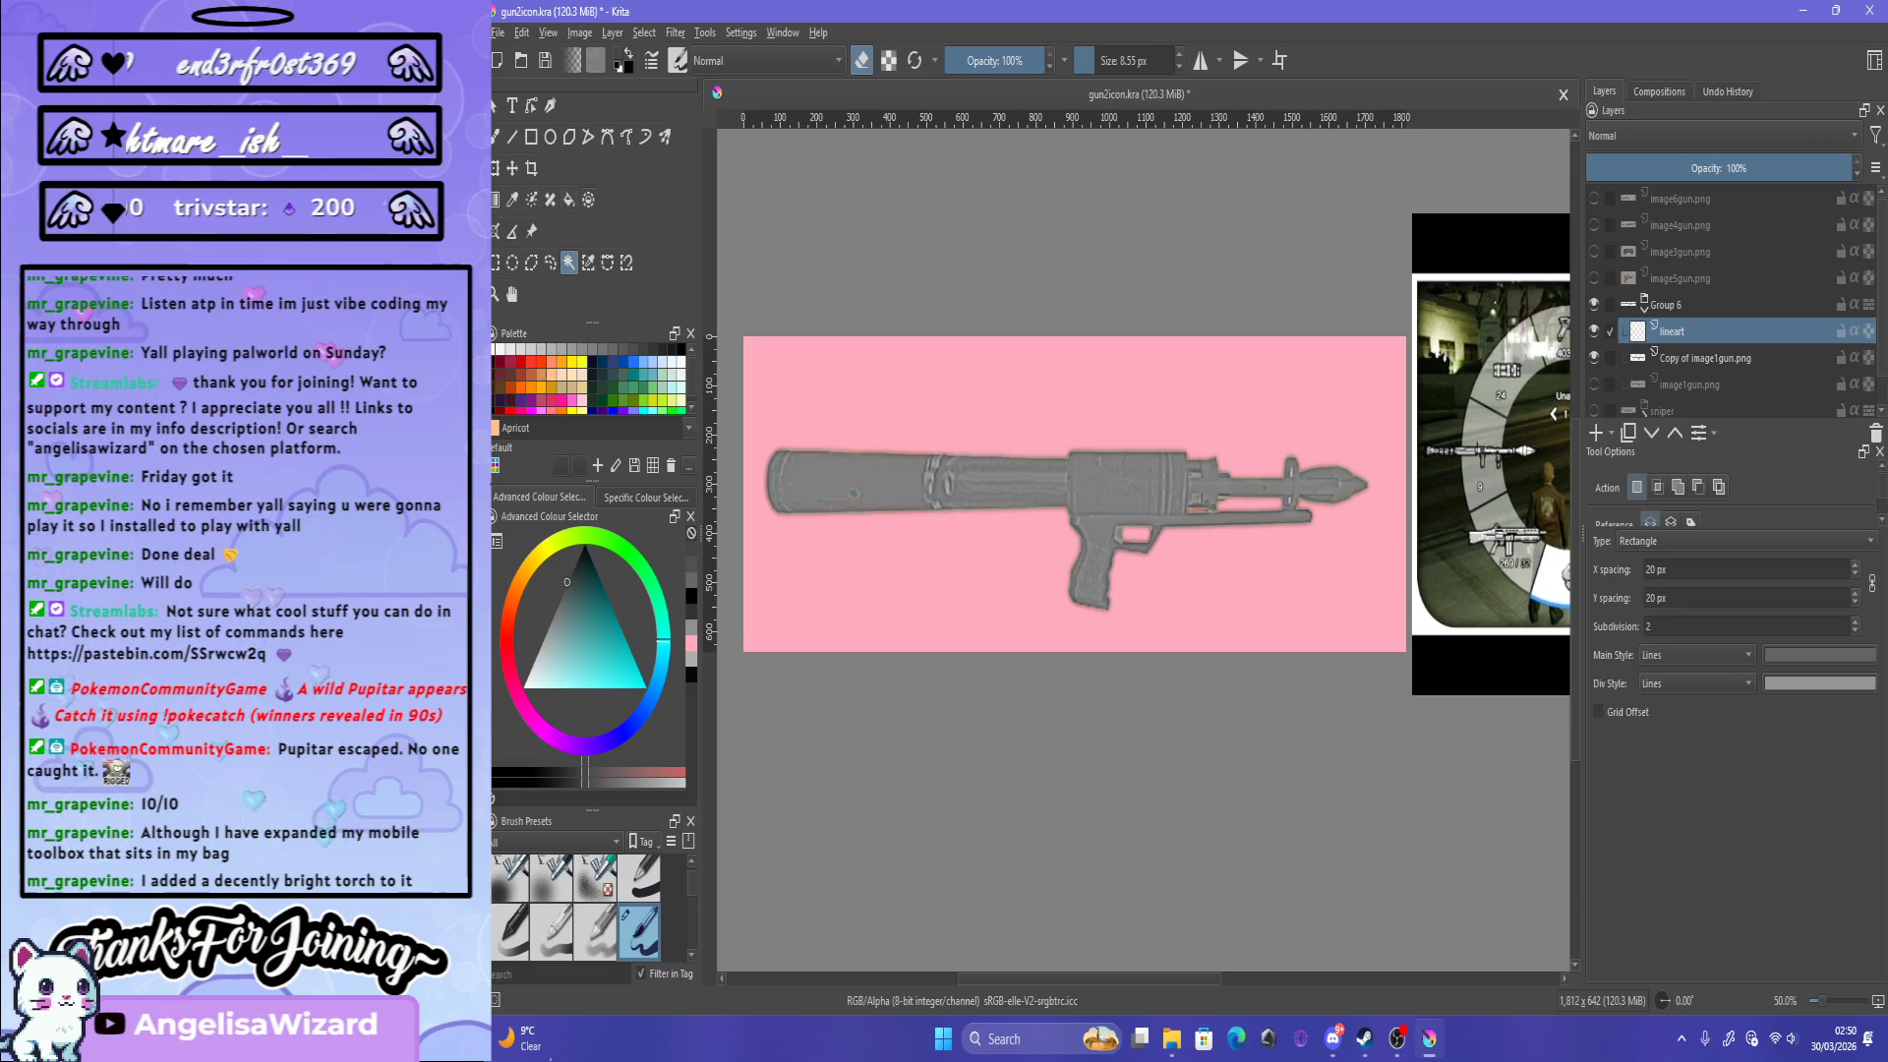
key("b")
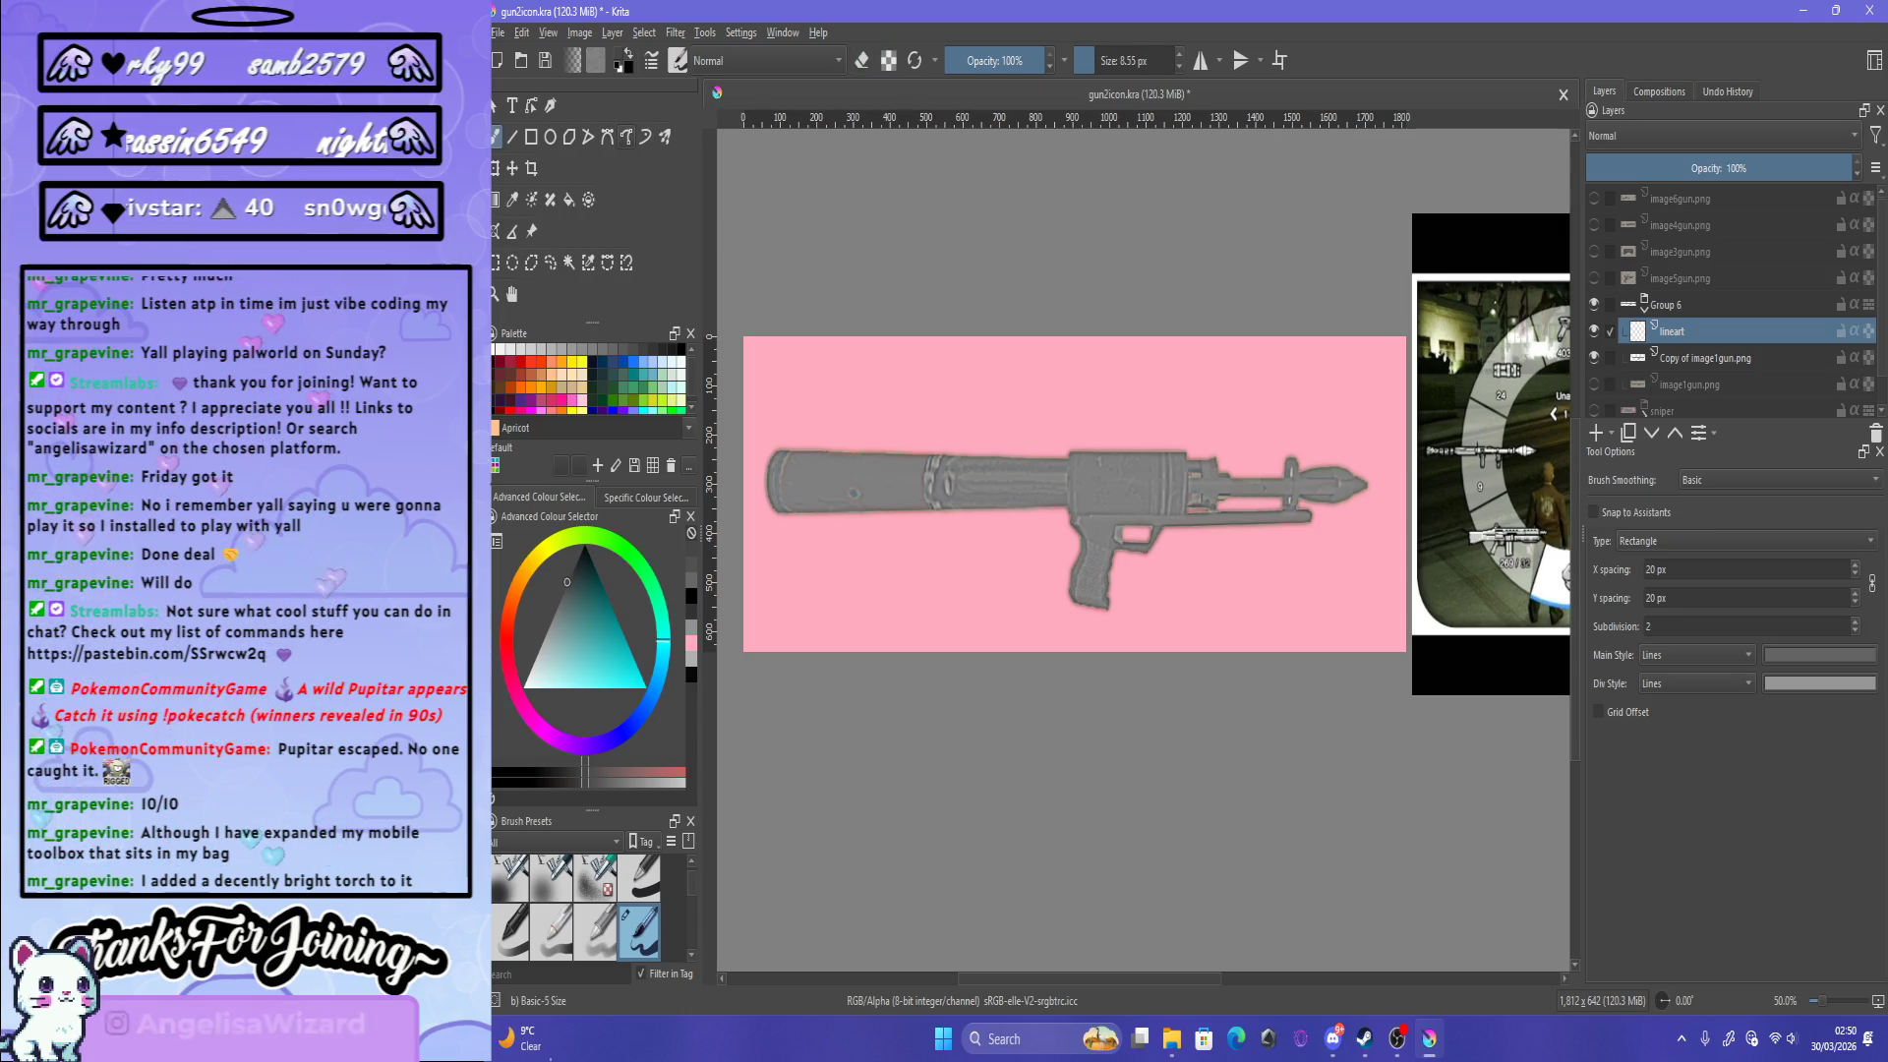
Step: Select the Bezier Curve tool with black as the painting colour
left_click(626, 137)
scroll(924, 316, "down", 1)
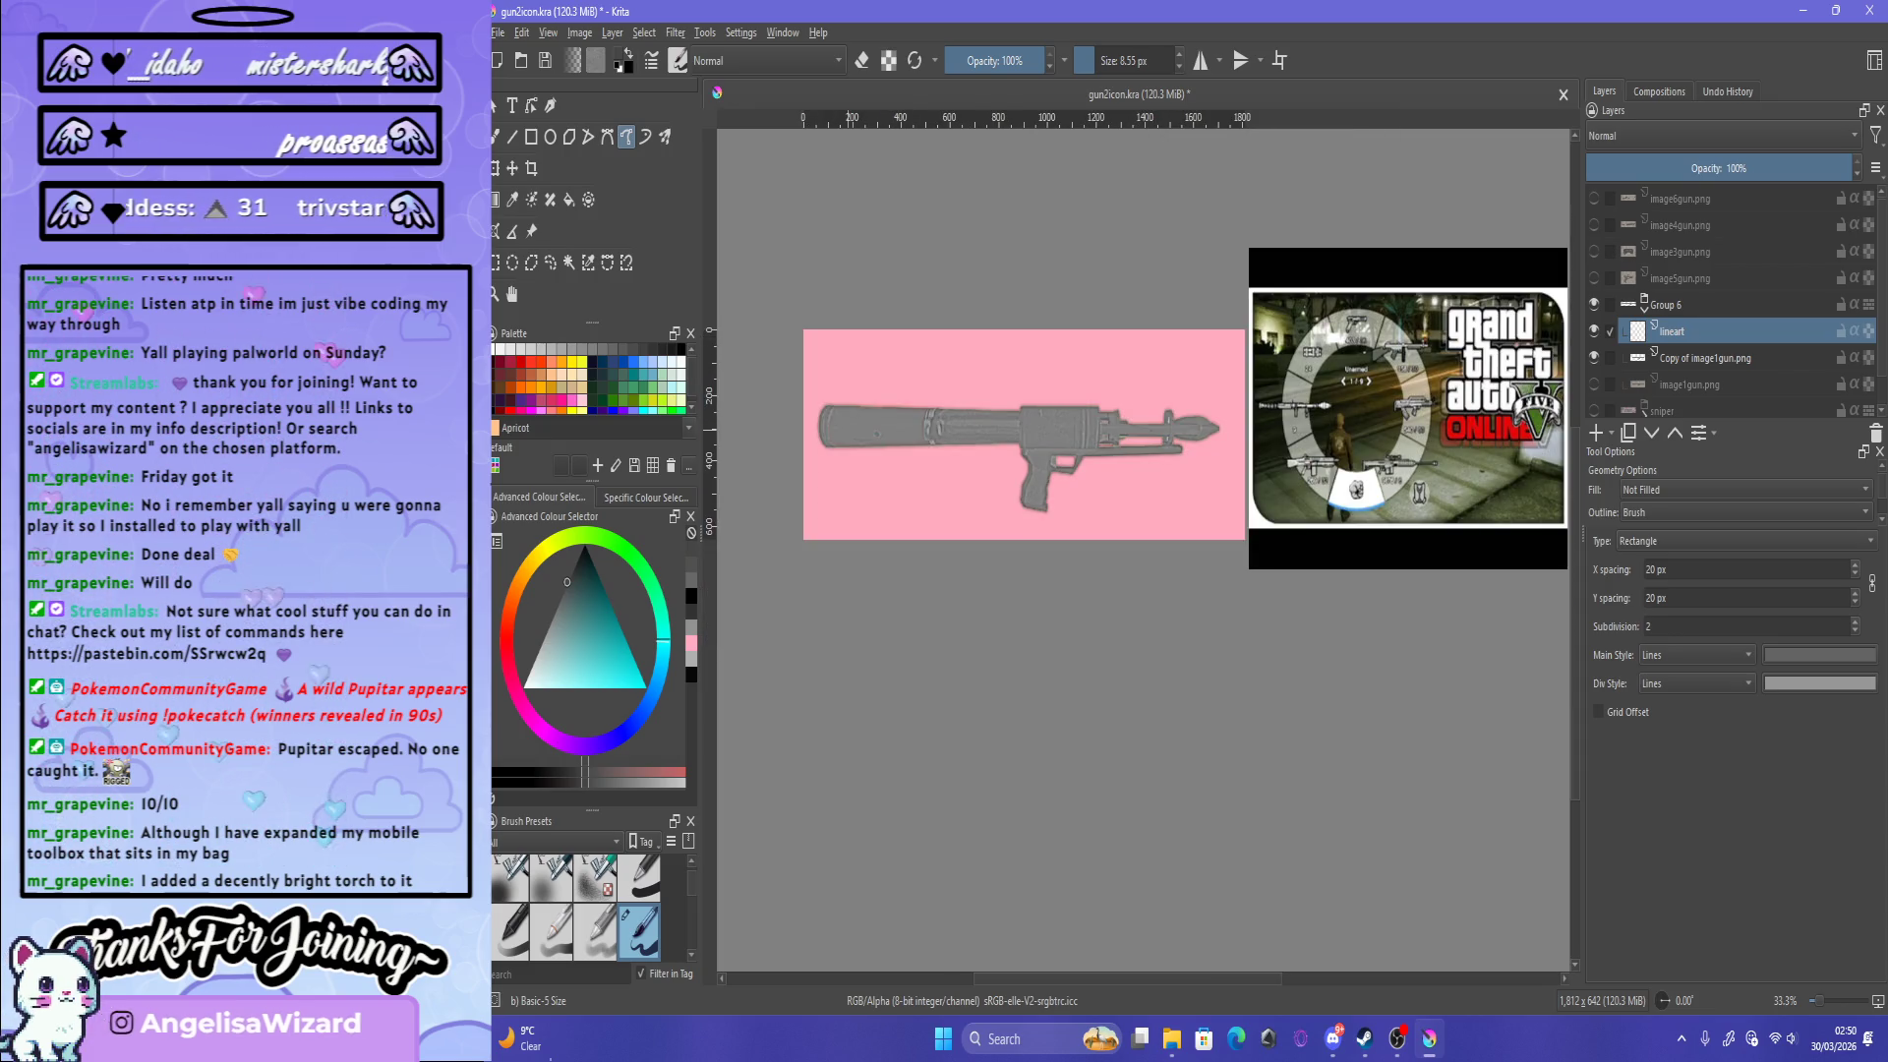
scroll(826, 430, "up", 1)
scroll(826, 431, "up", 1)
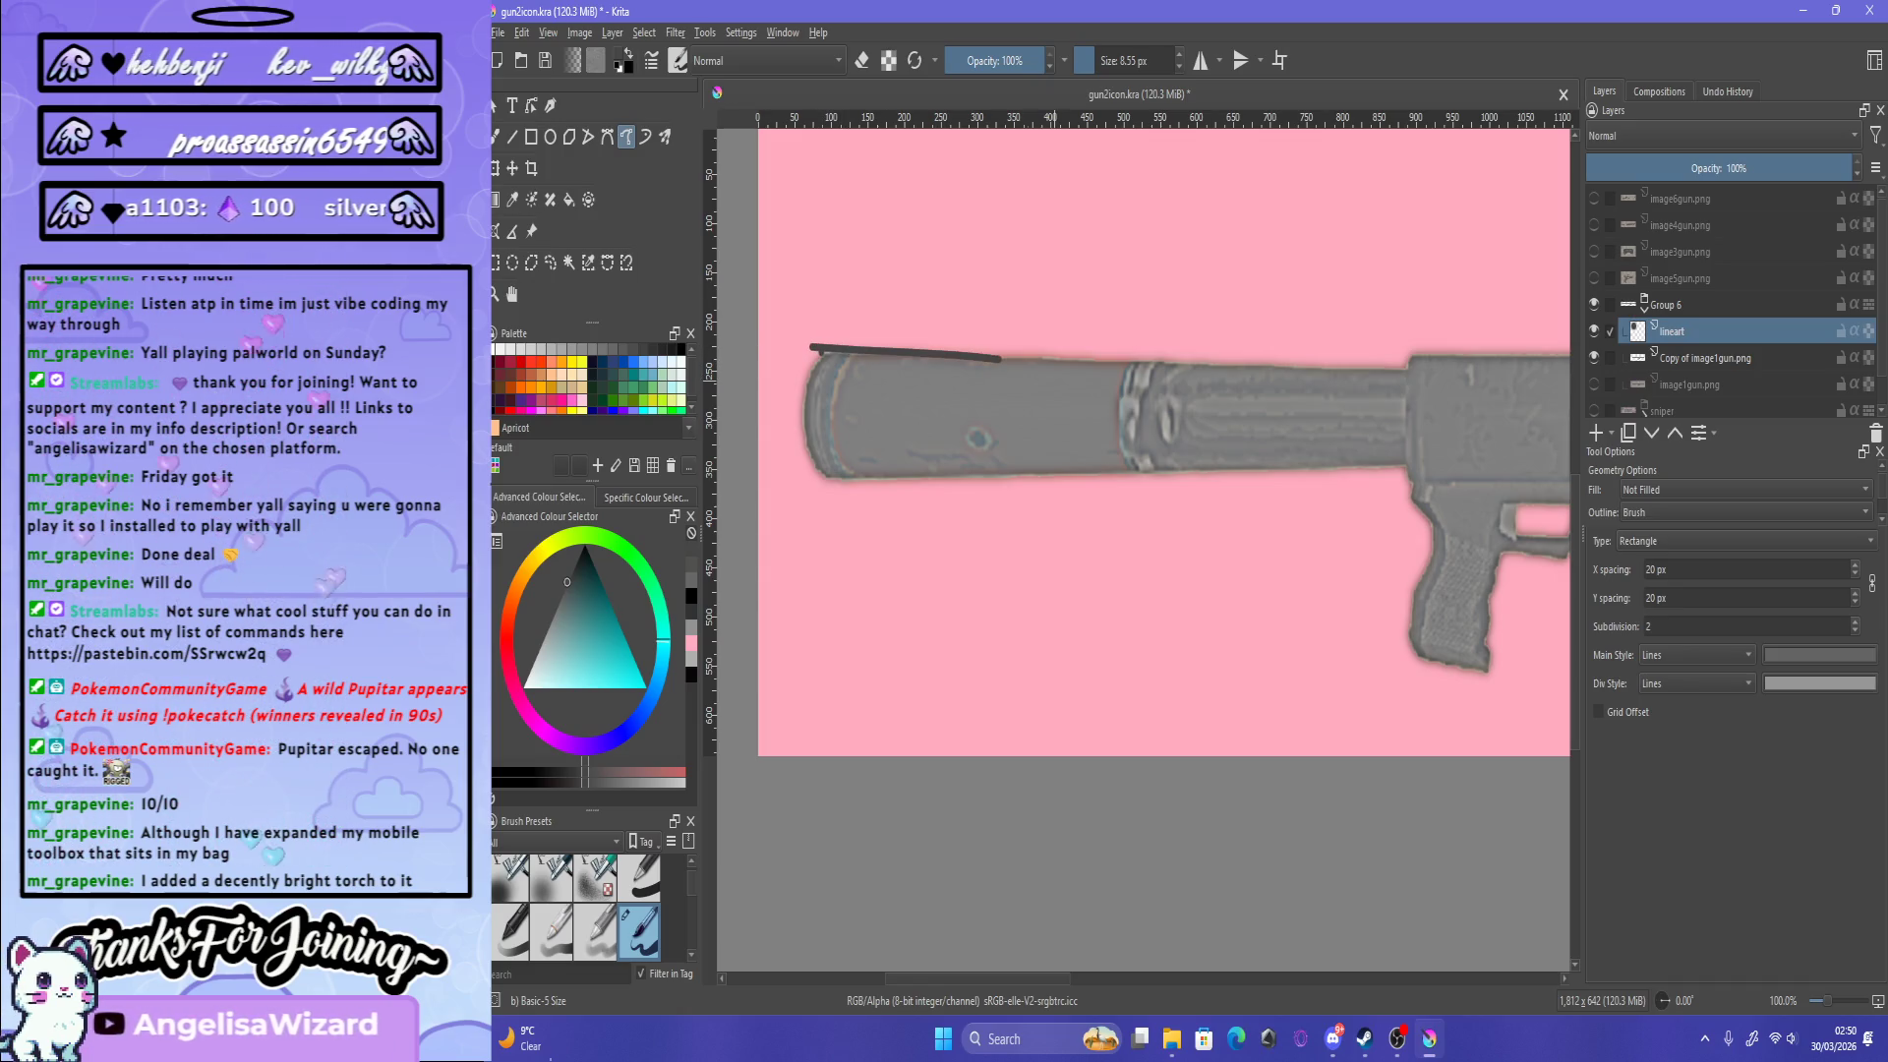
key("d")
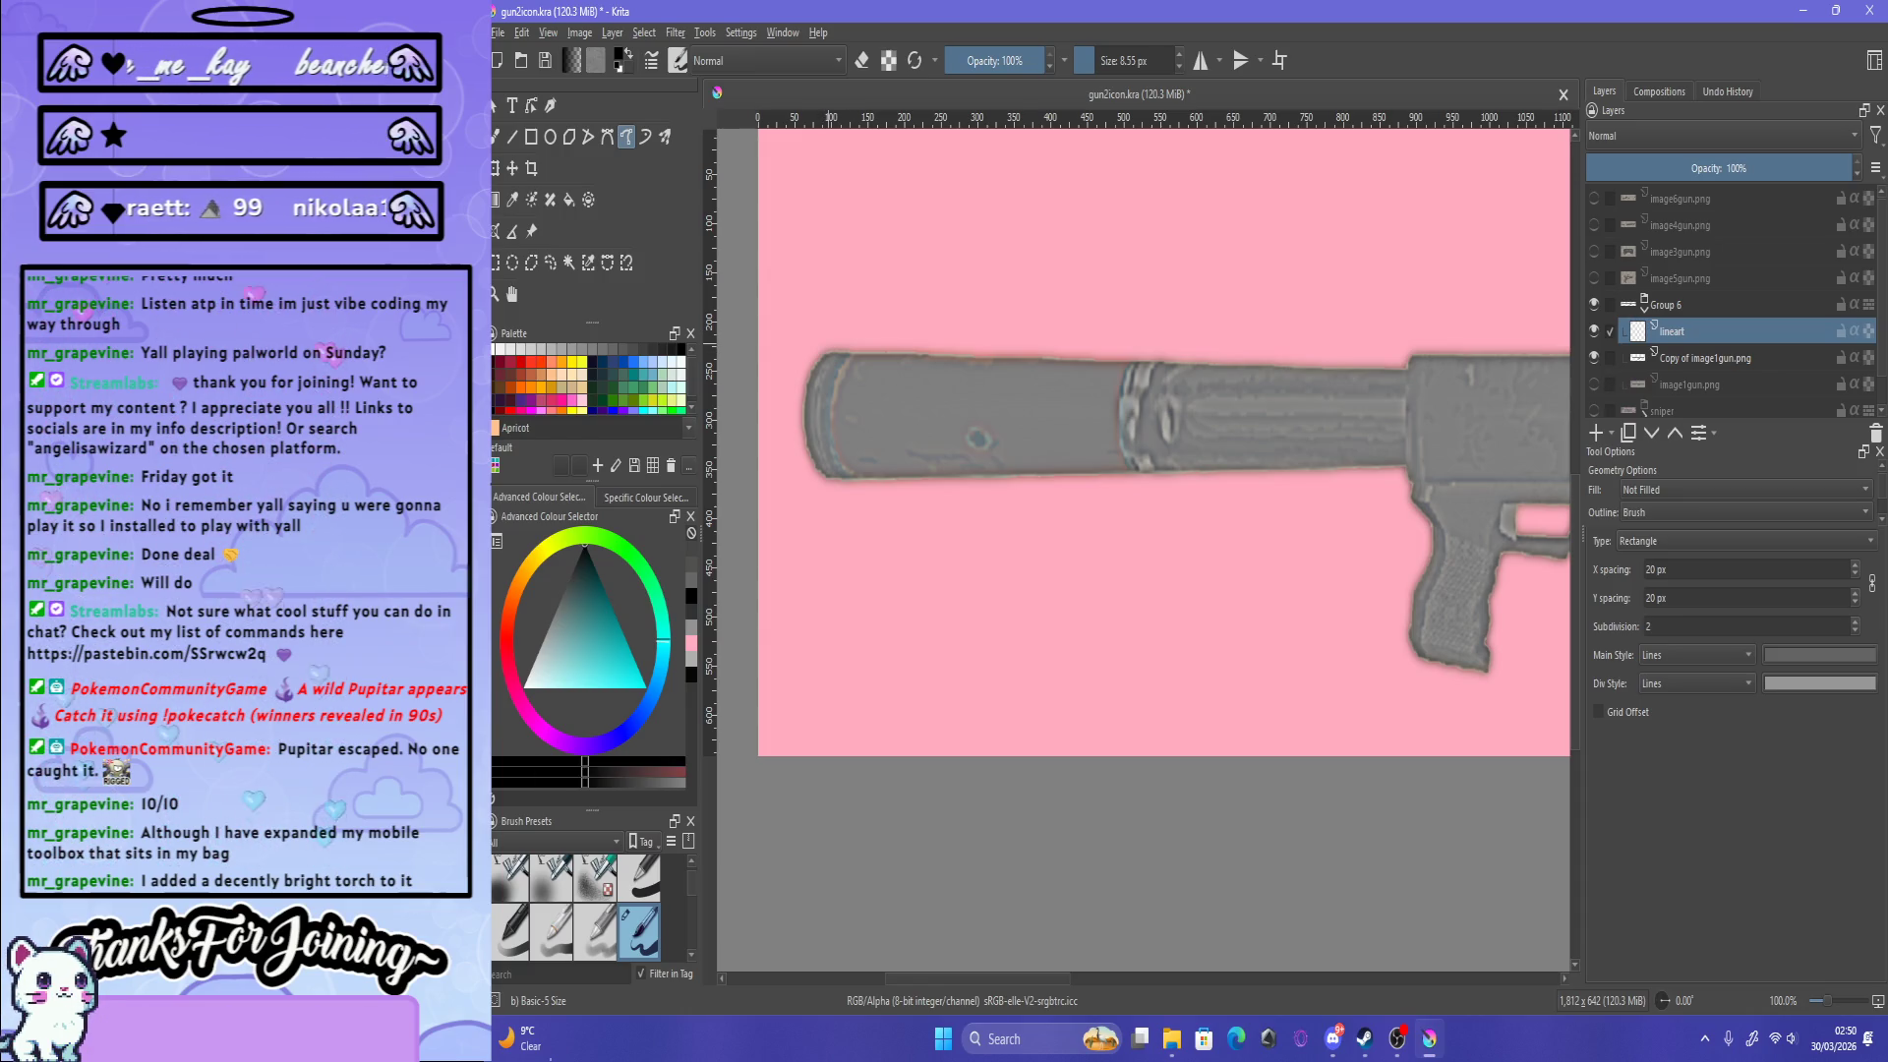
left_click(608, 137)
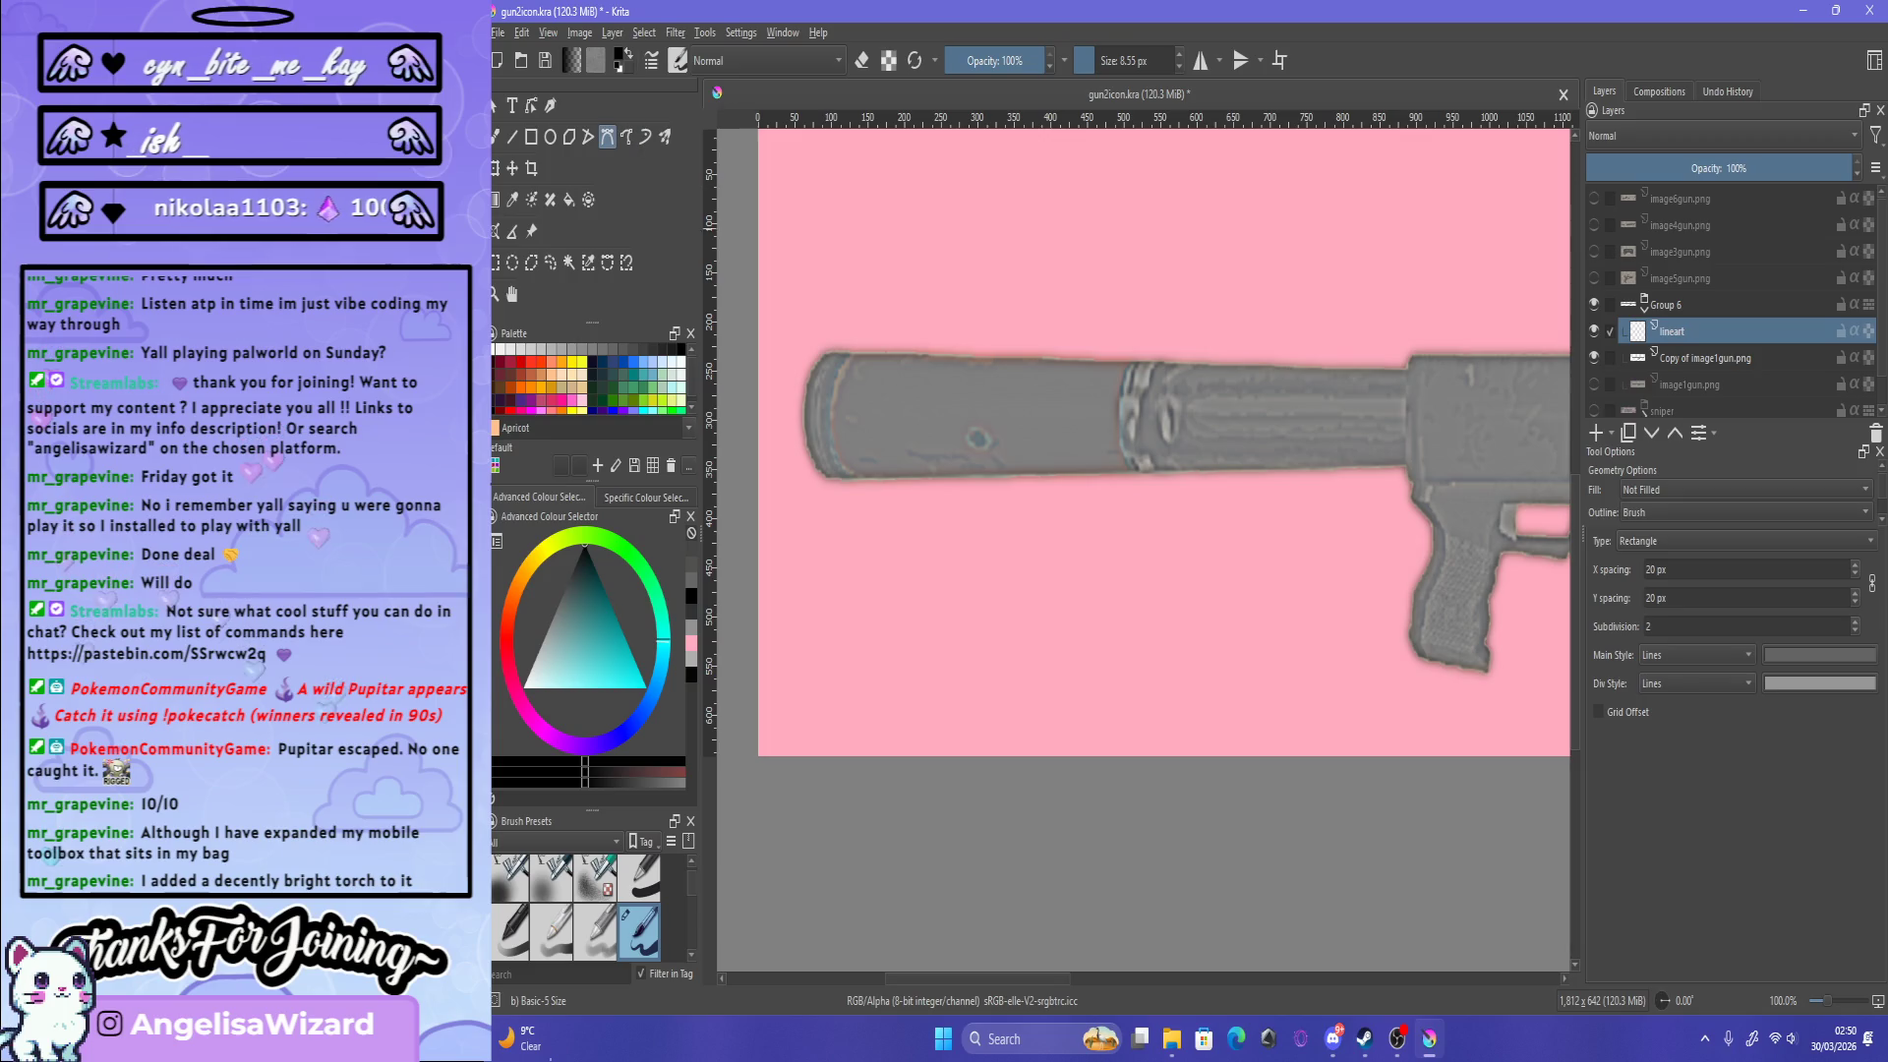
Step: Trace the barrel's top edge to the receiver notch and stroke it in thick black
left_click(823, 351)
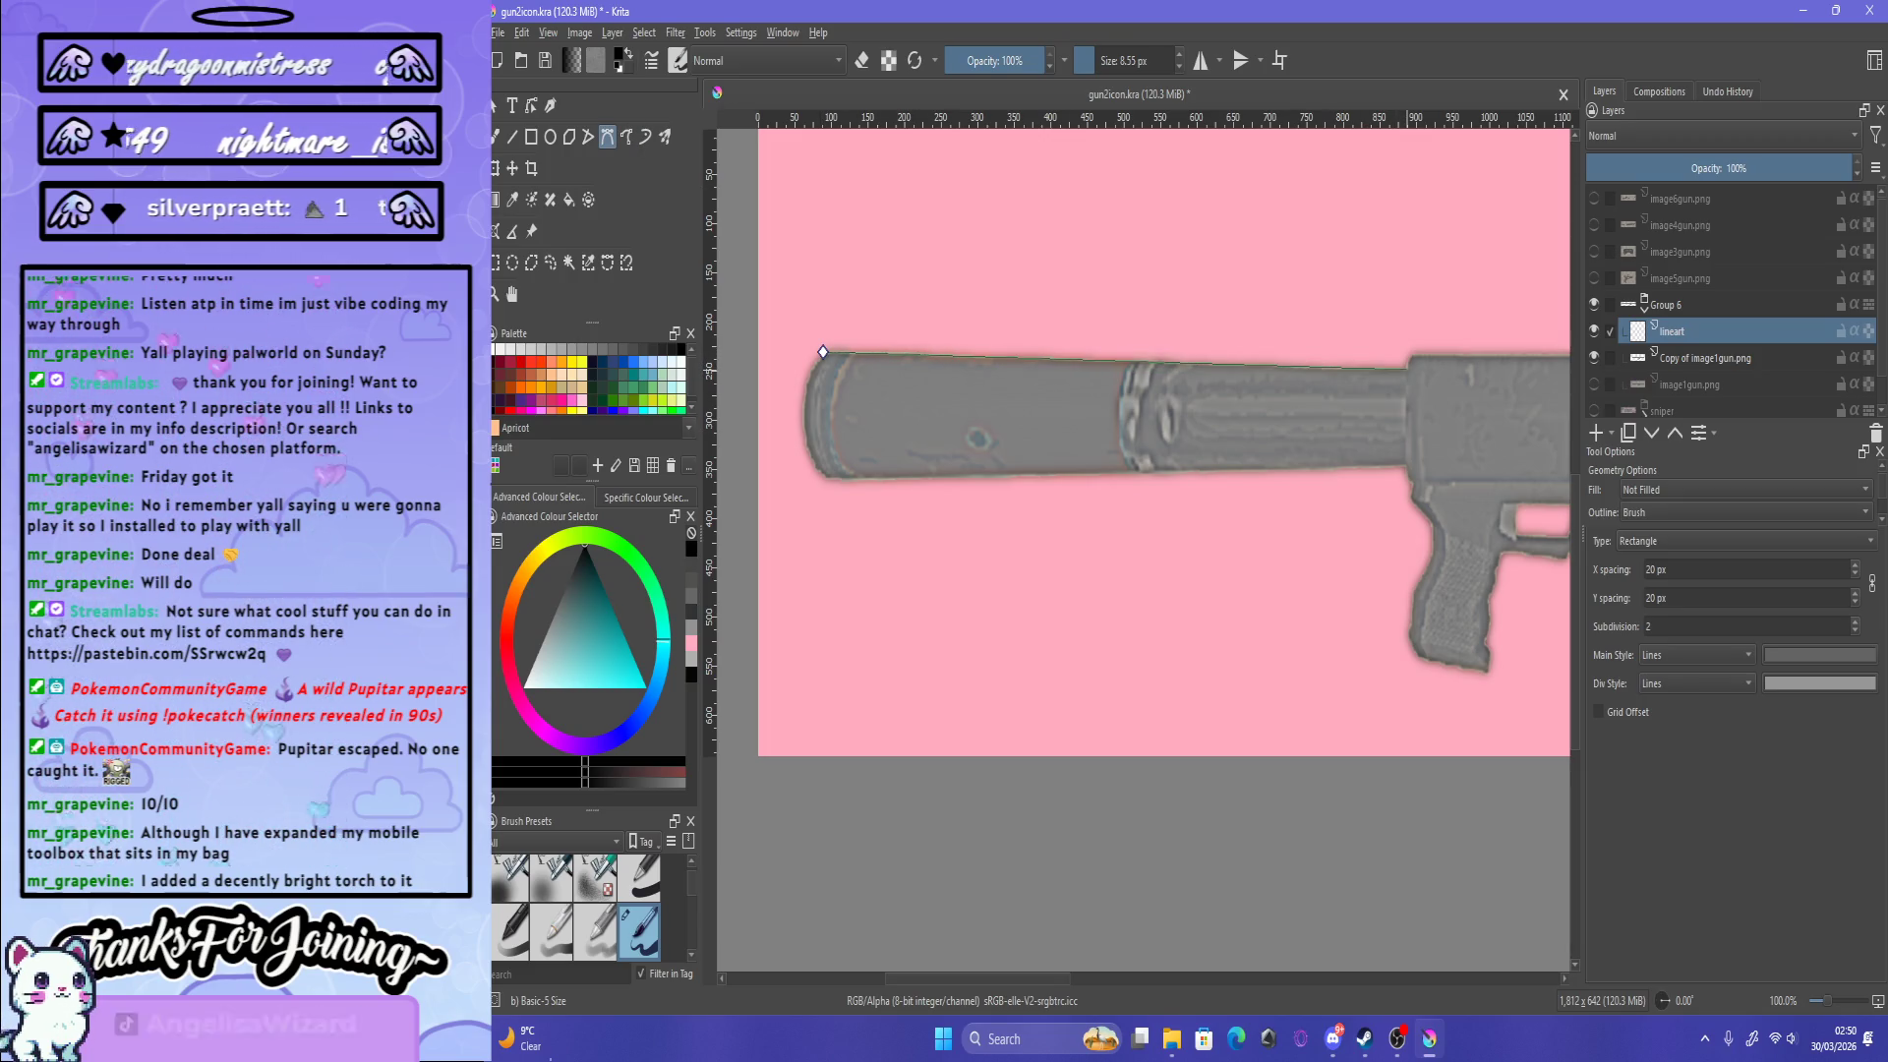
scroll(1416, 345, "up", 6)
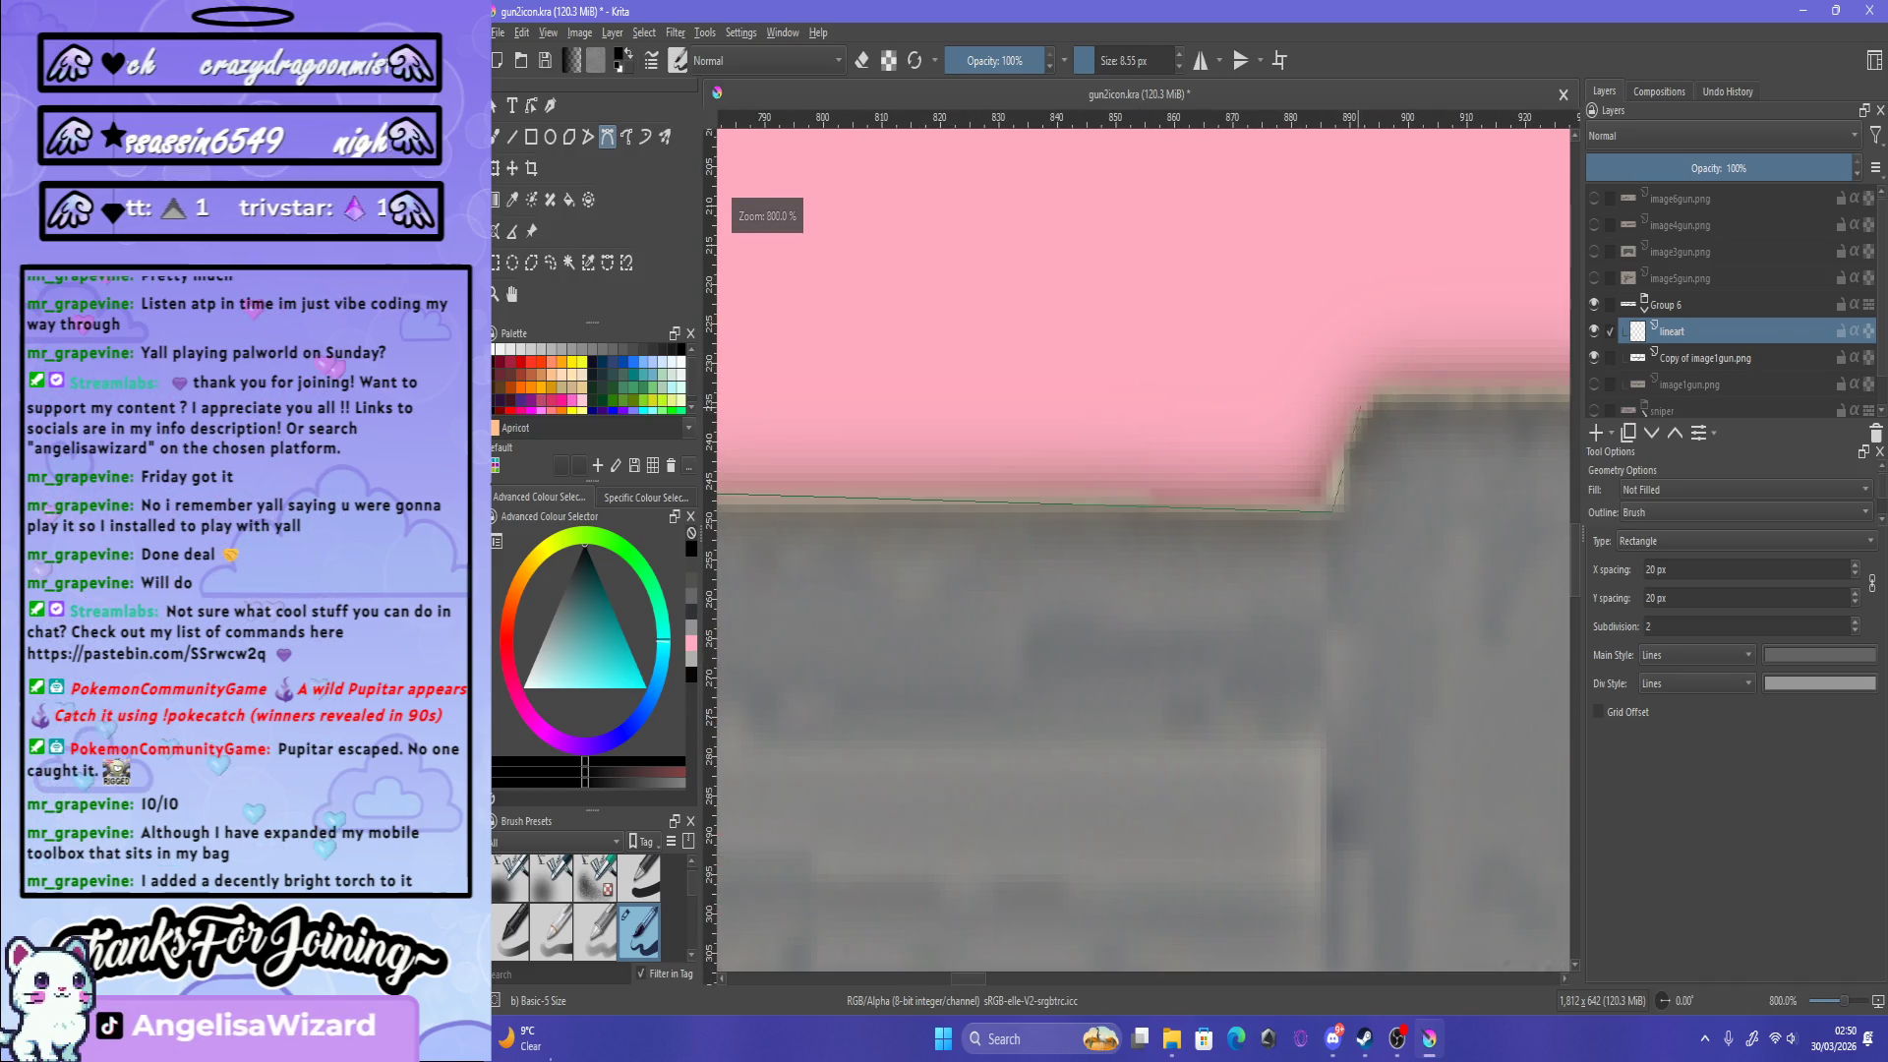
mouse_move(1375, 396)
left_mouse_down()
mouse_move(1400, 408)
mouse_move(1401, 380)
left_mouse_up()
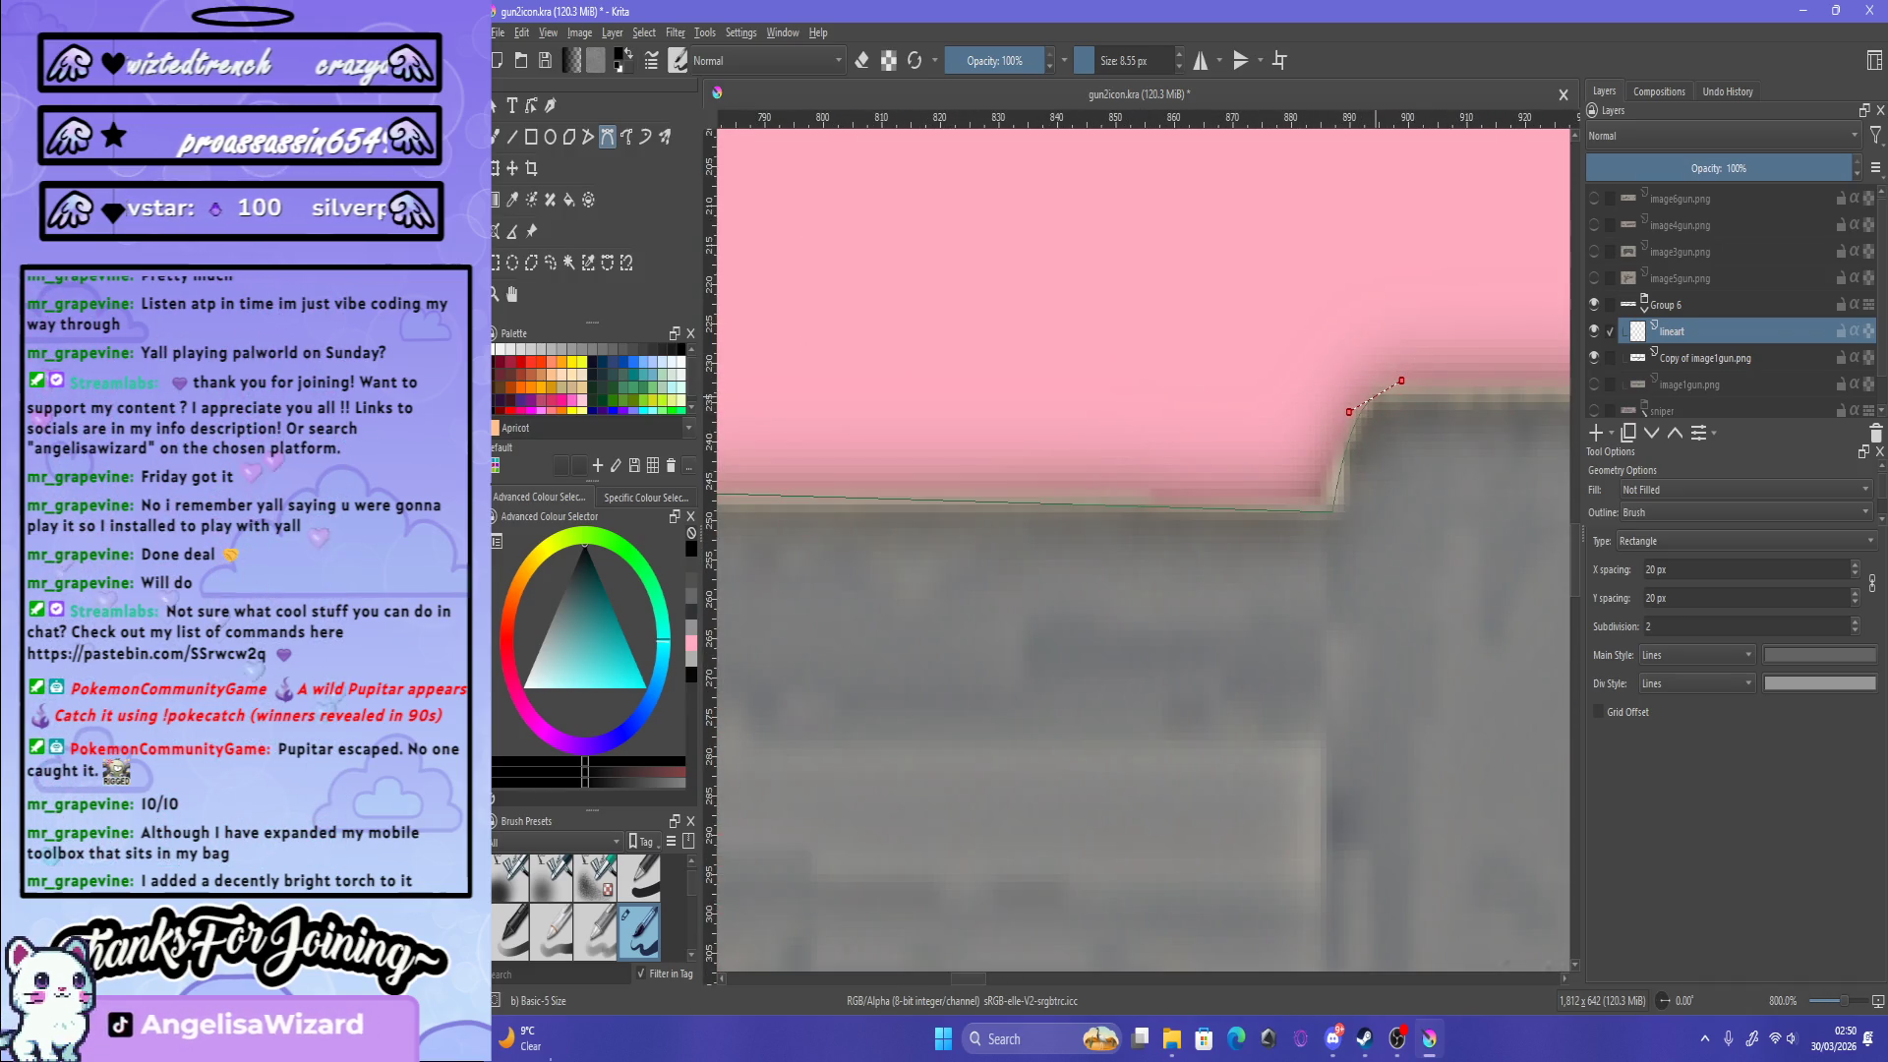
scroll(1475, 363, "down", 5)
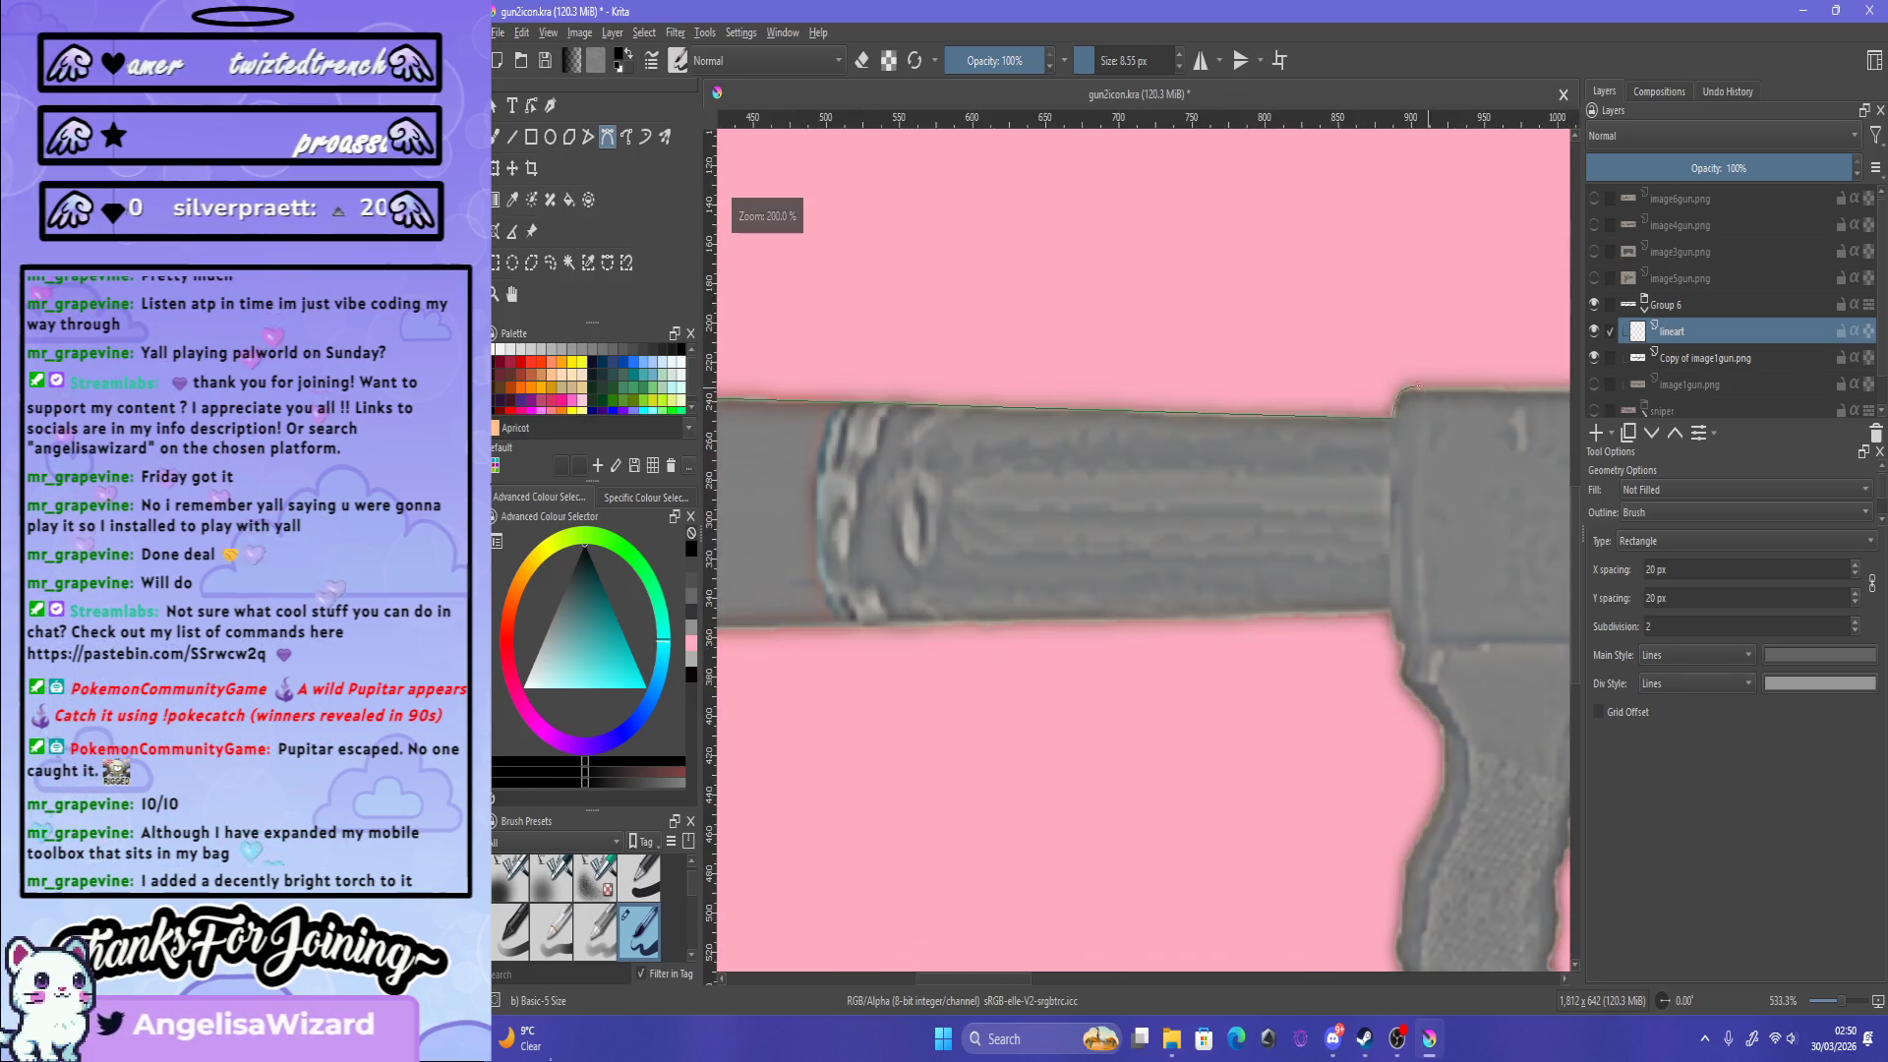
scroll(1505, 355, "down", 4)
scroll(1524, 351, "up", 2)
scroll(1355, 450, "up", 5)
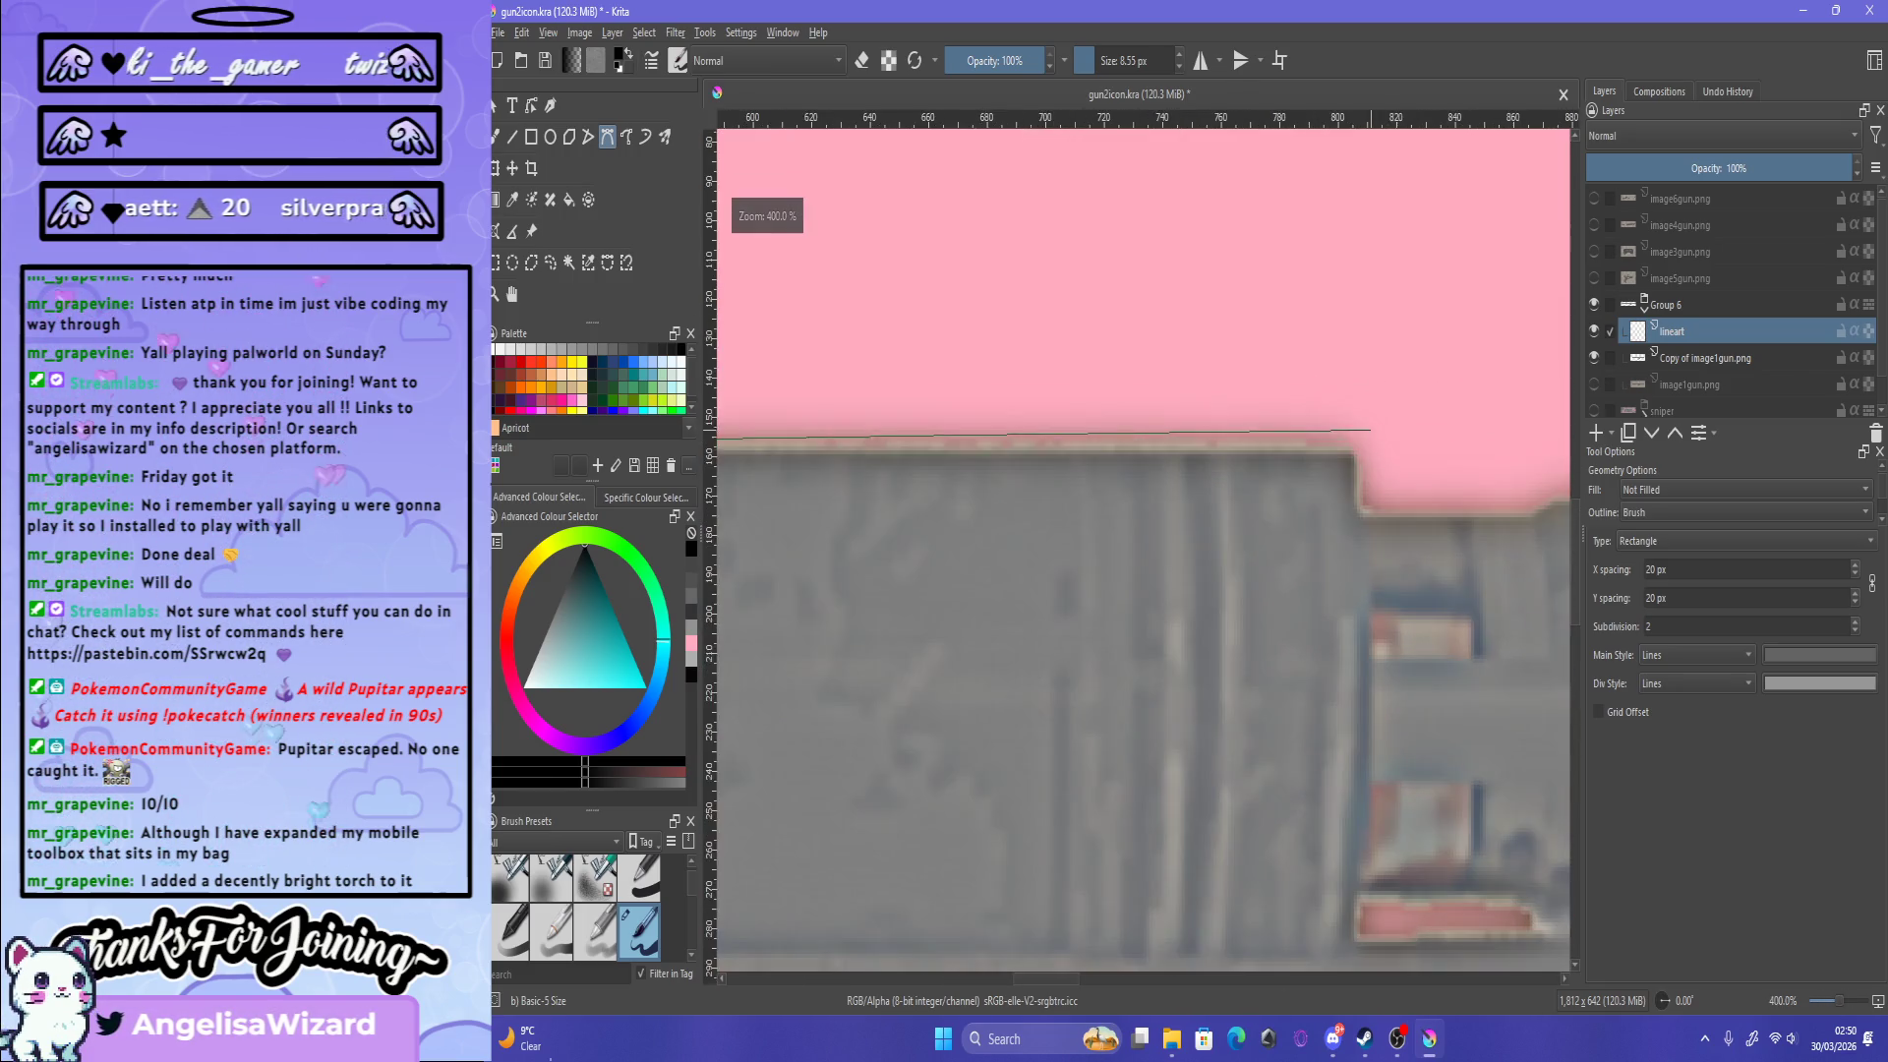
left_click(1356, 452)
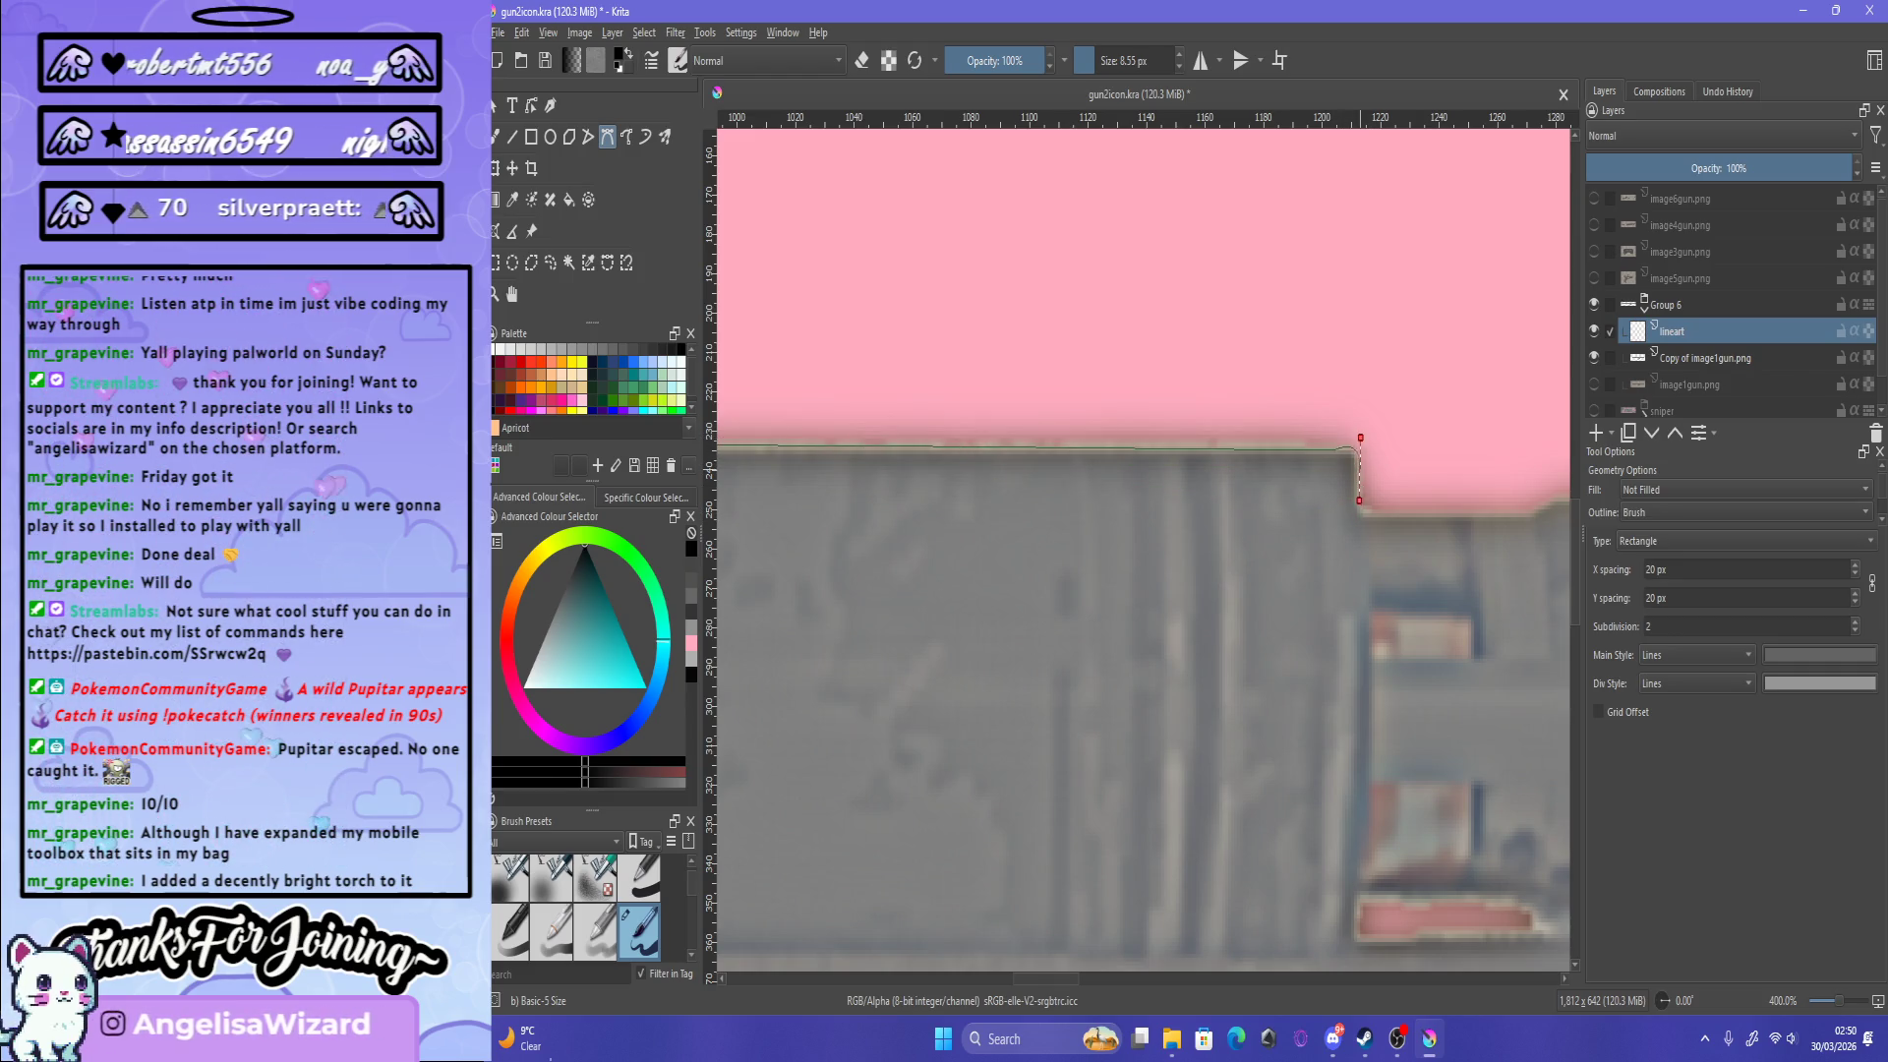
left_click_drag(1365, 500, 1357, 489)
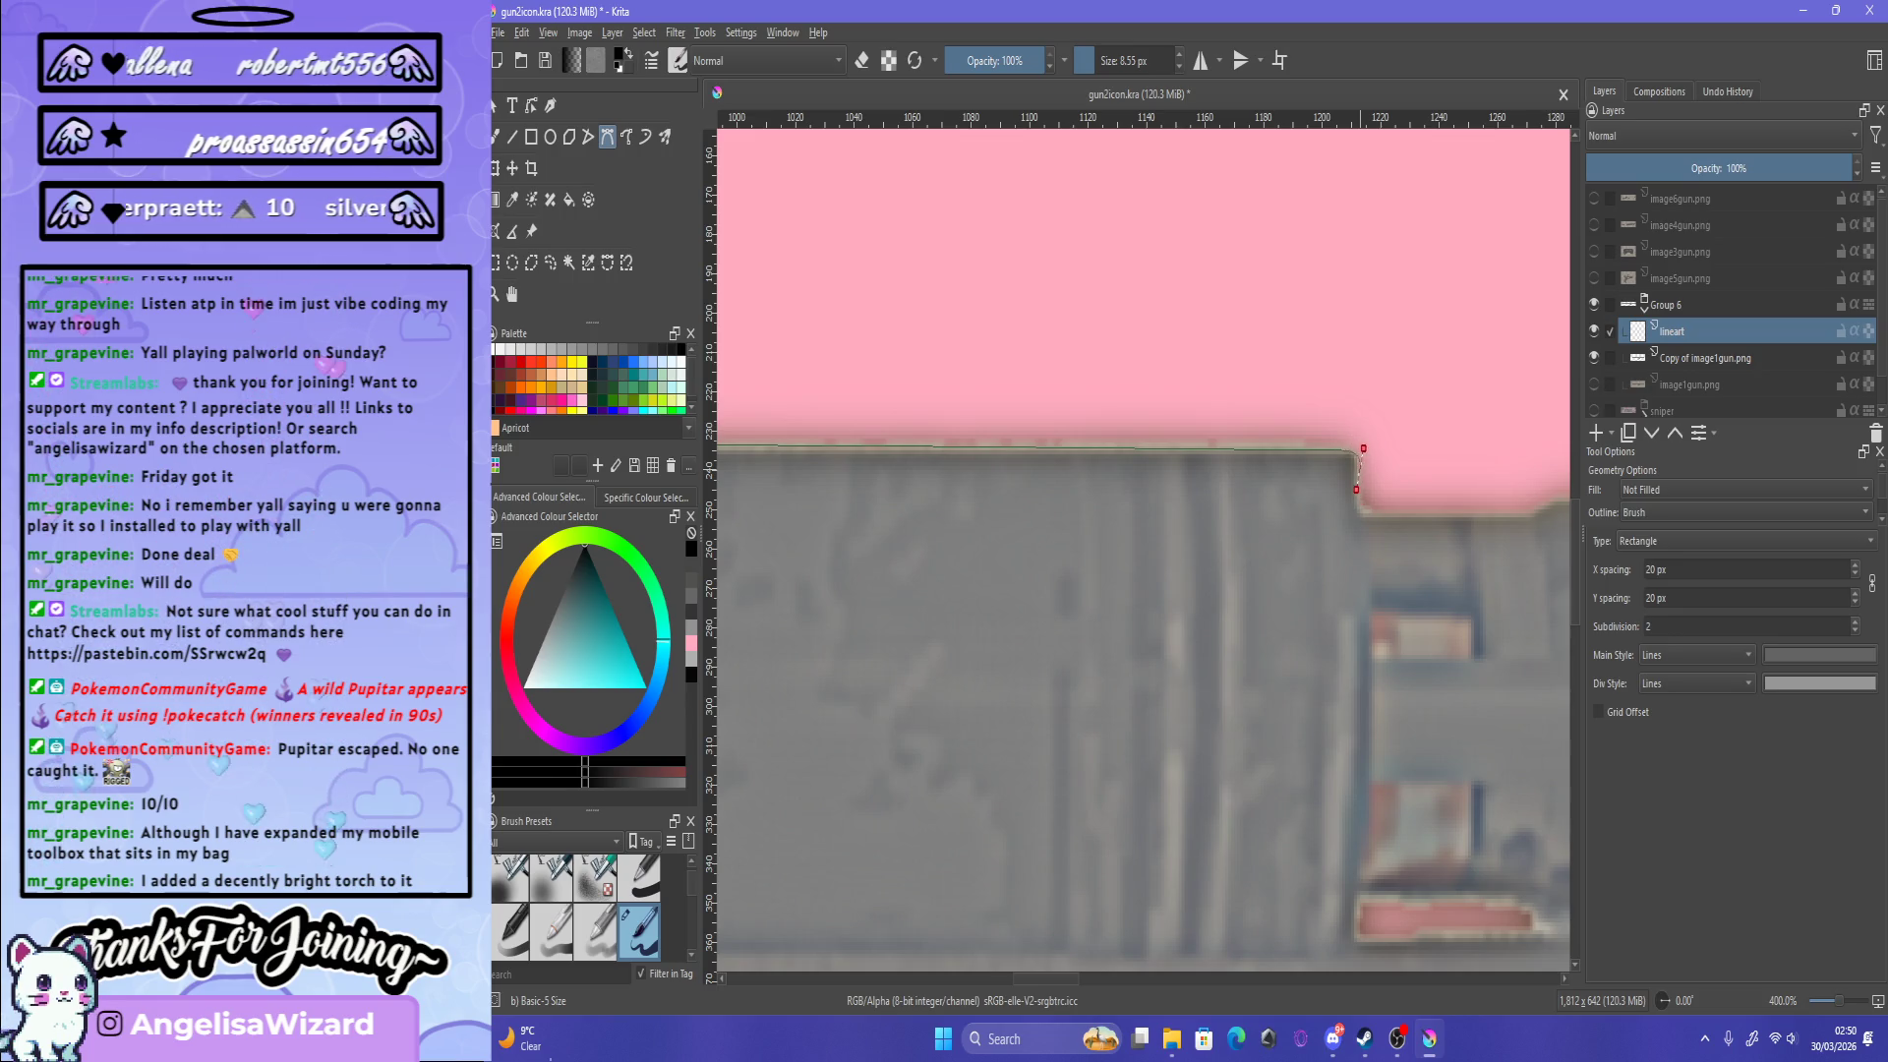
key("Return")
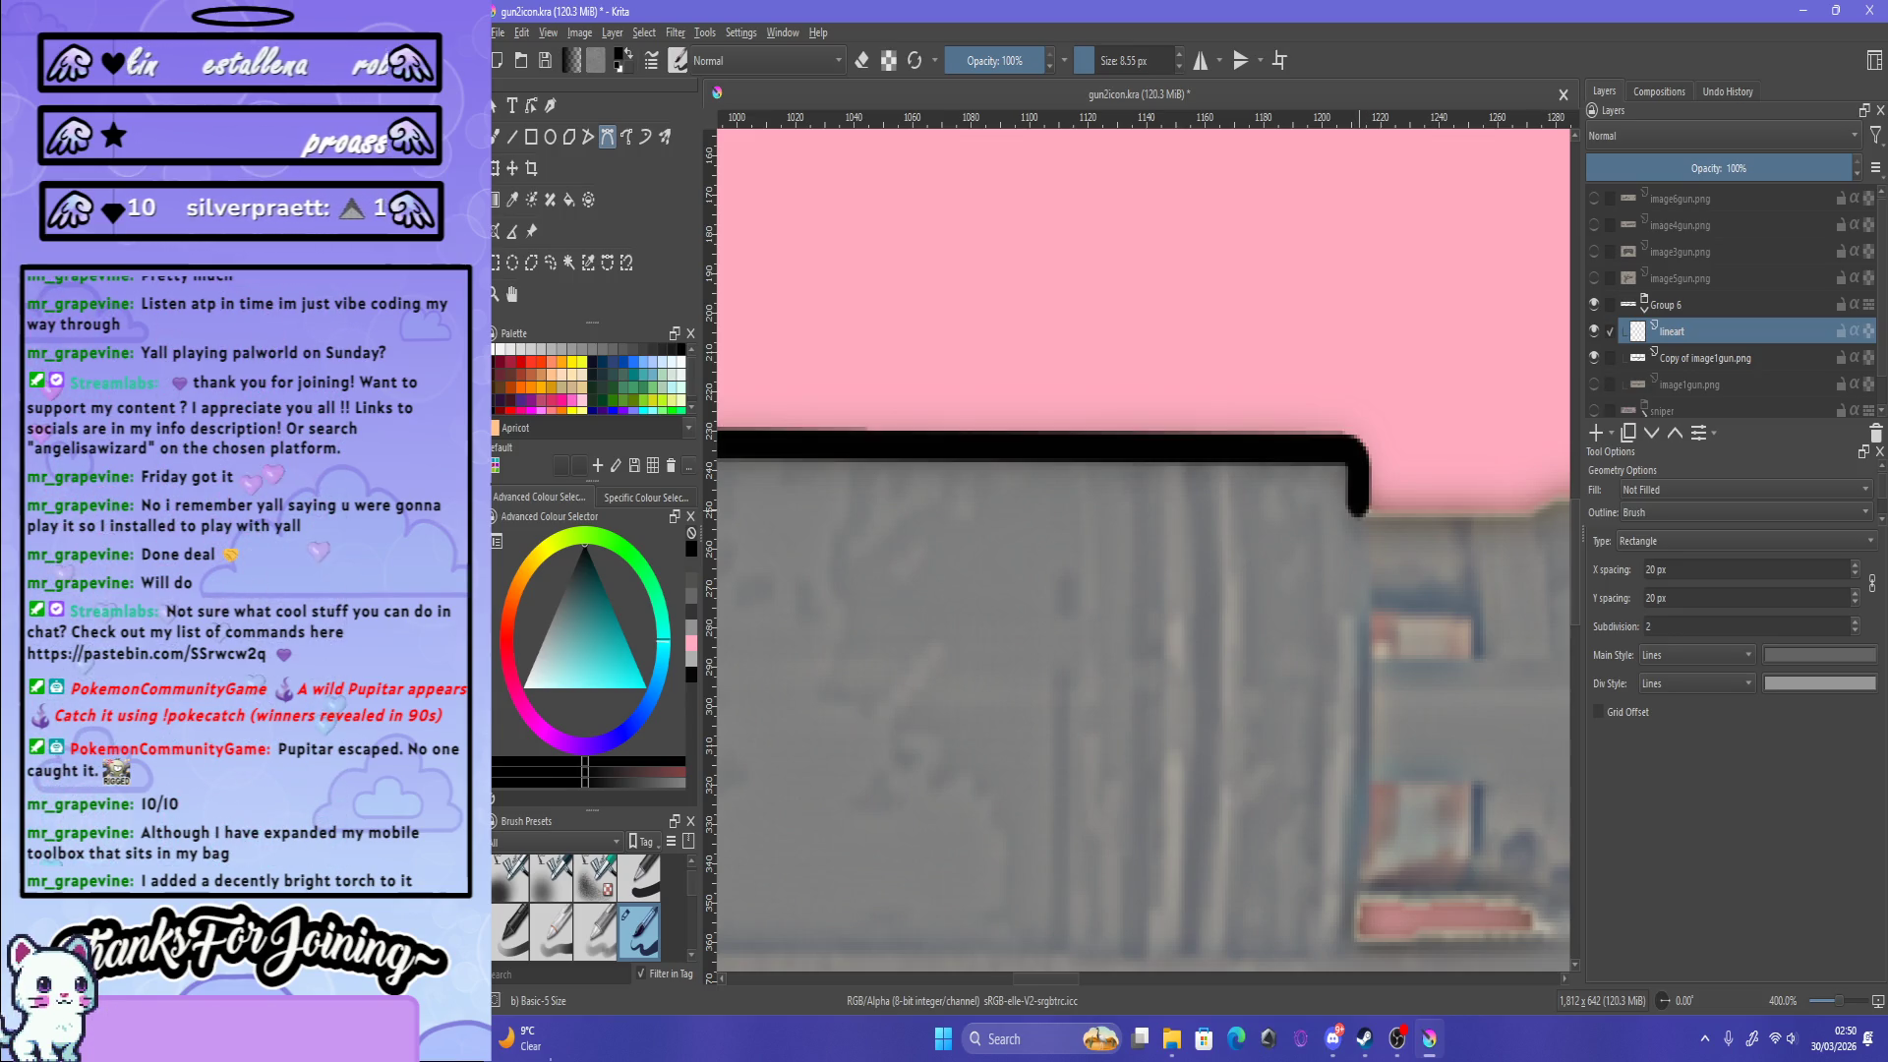
Step: Start a new curve down from the step corner along the gun's edge
key("ctrl+minus")
key("ctrl+minus")
key("ctrl+minus")
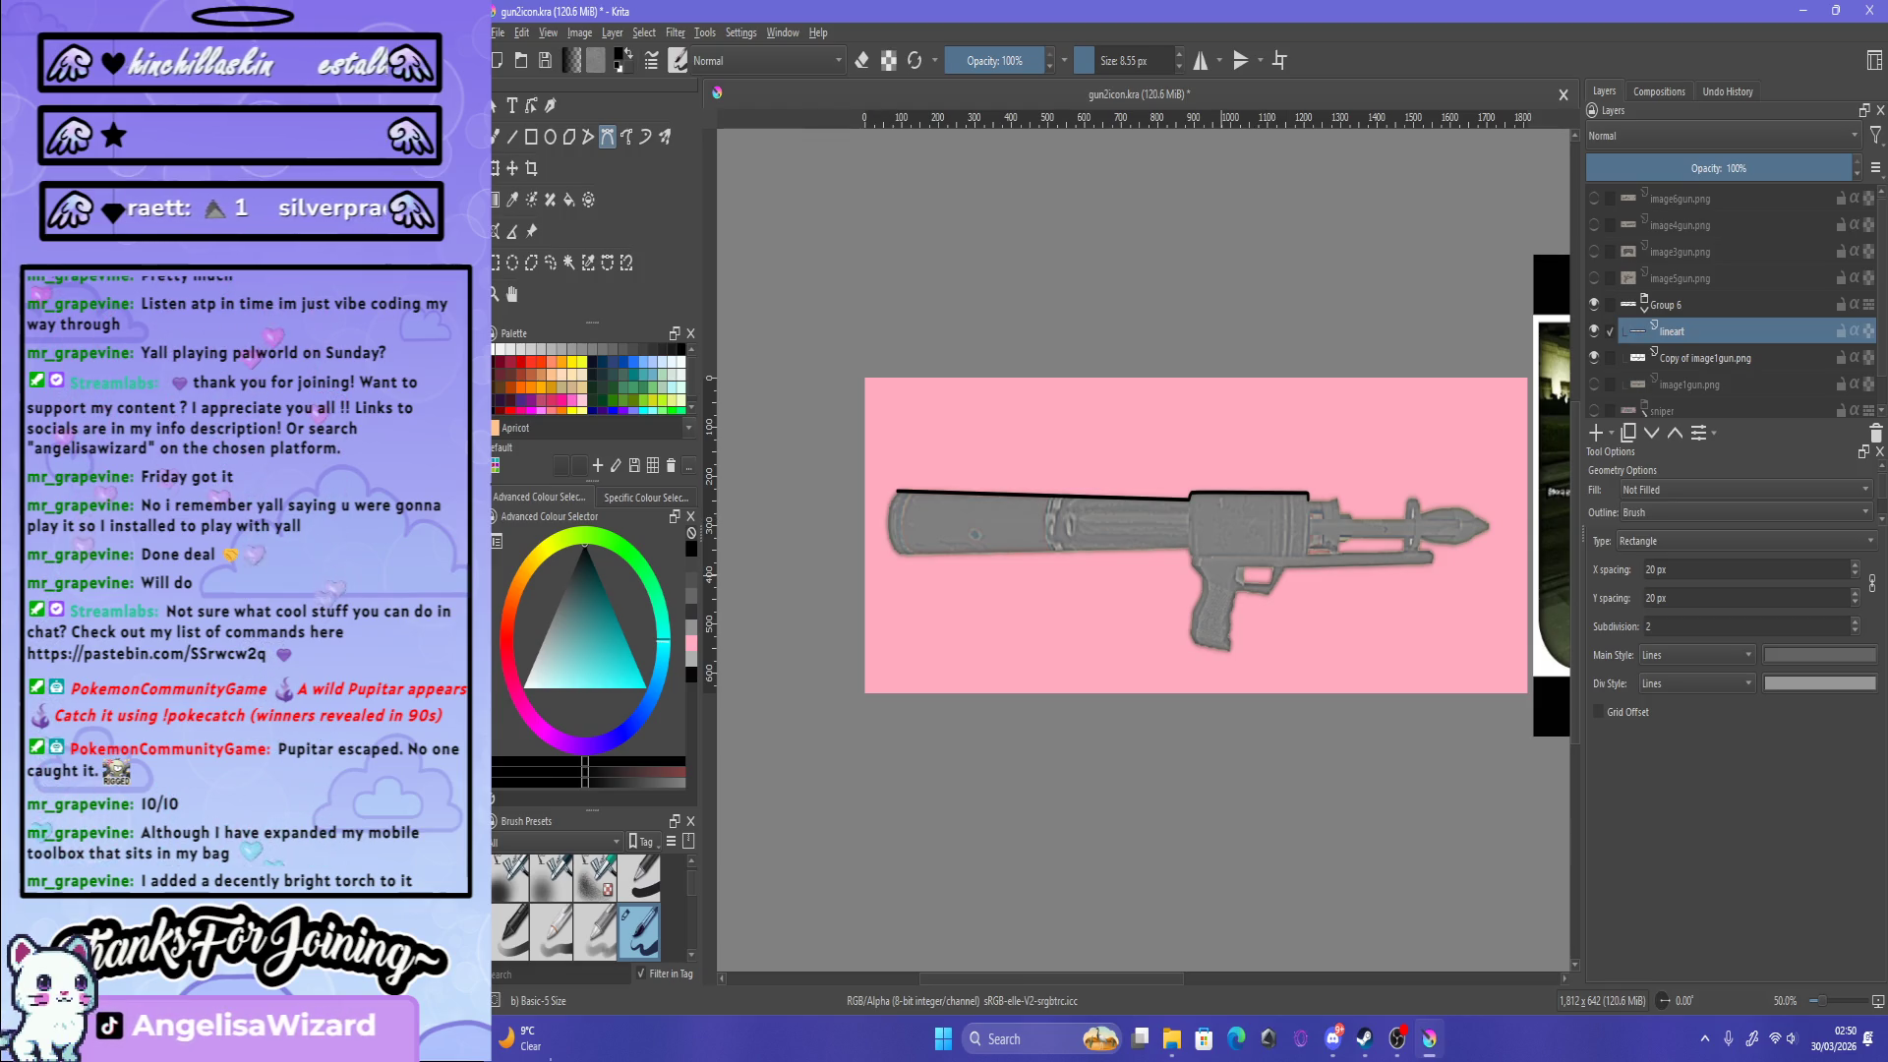
scroll(1328, 492, "up", 8)
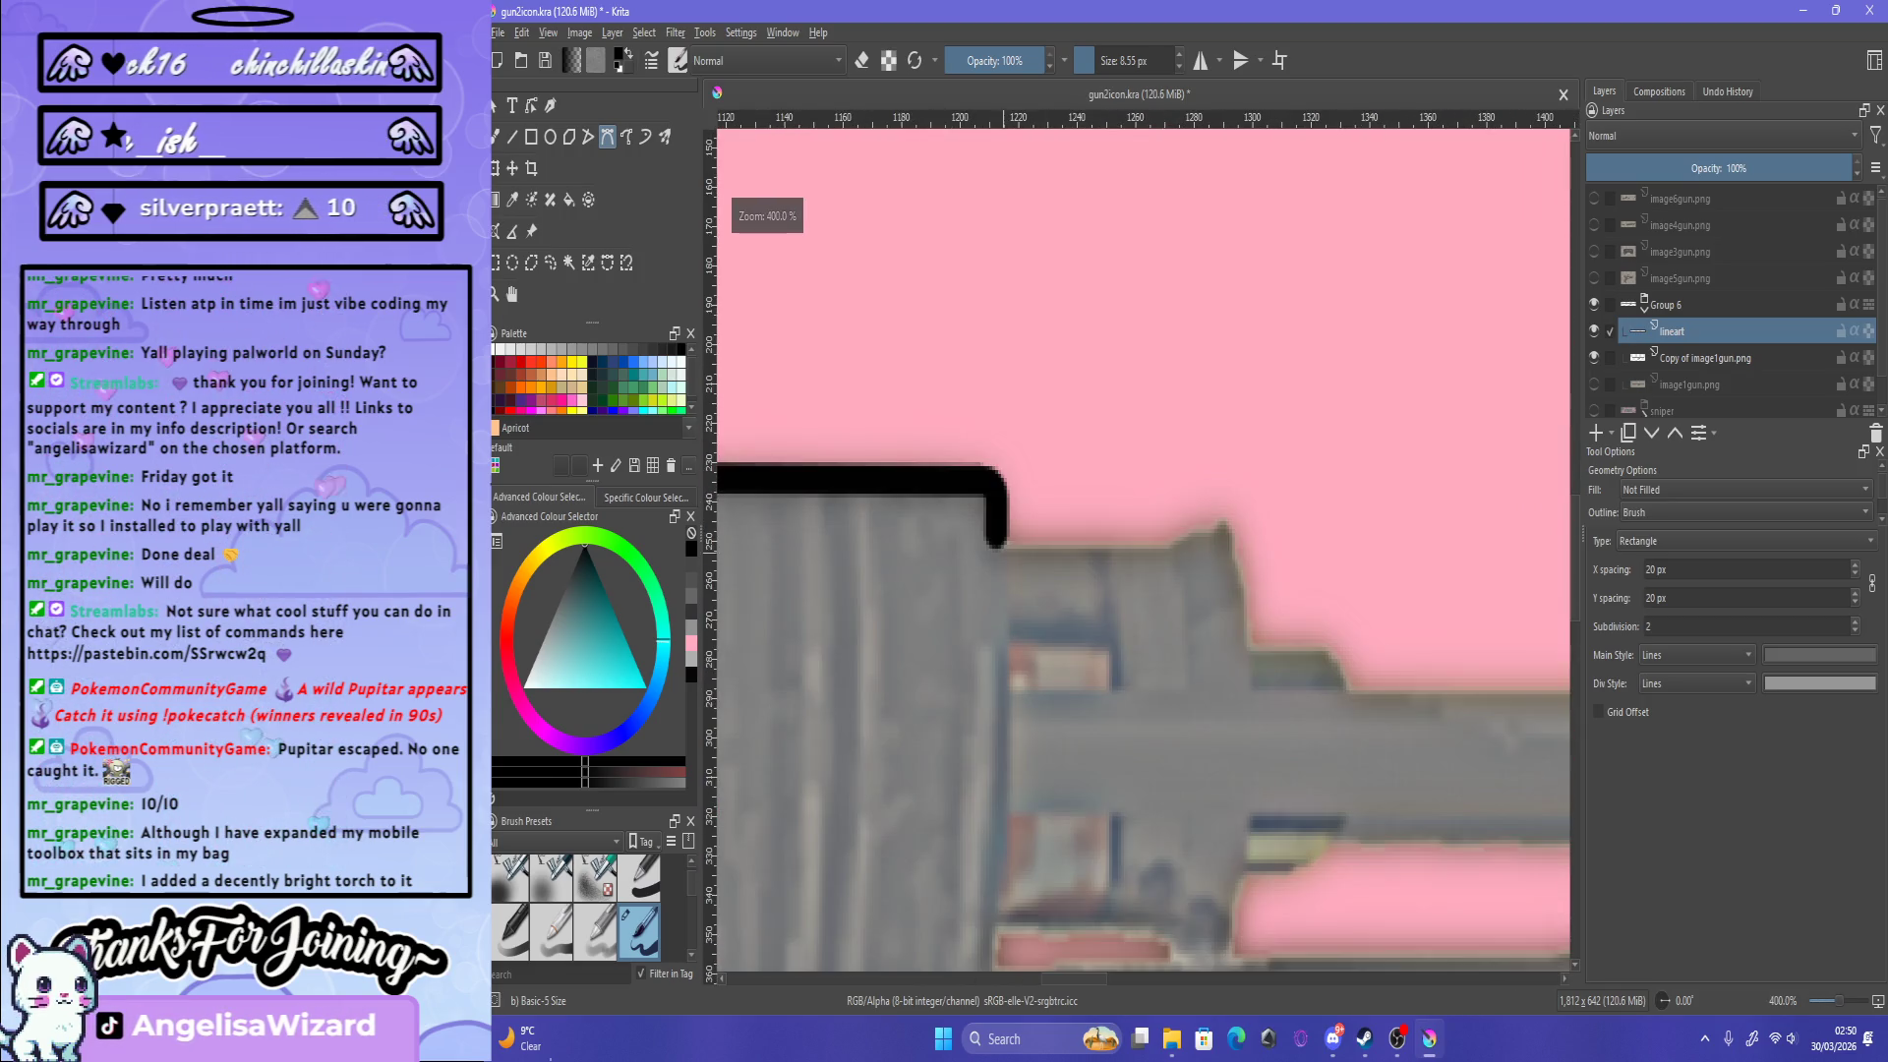
scroll(999, 537, "down", 2)
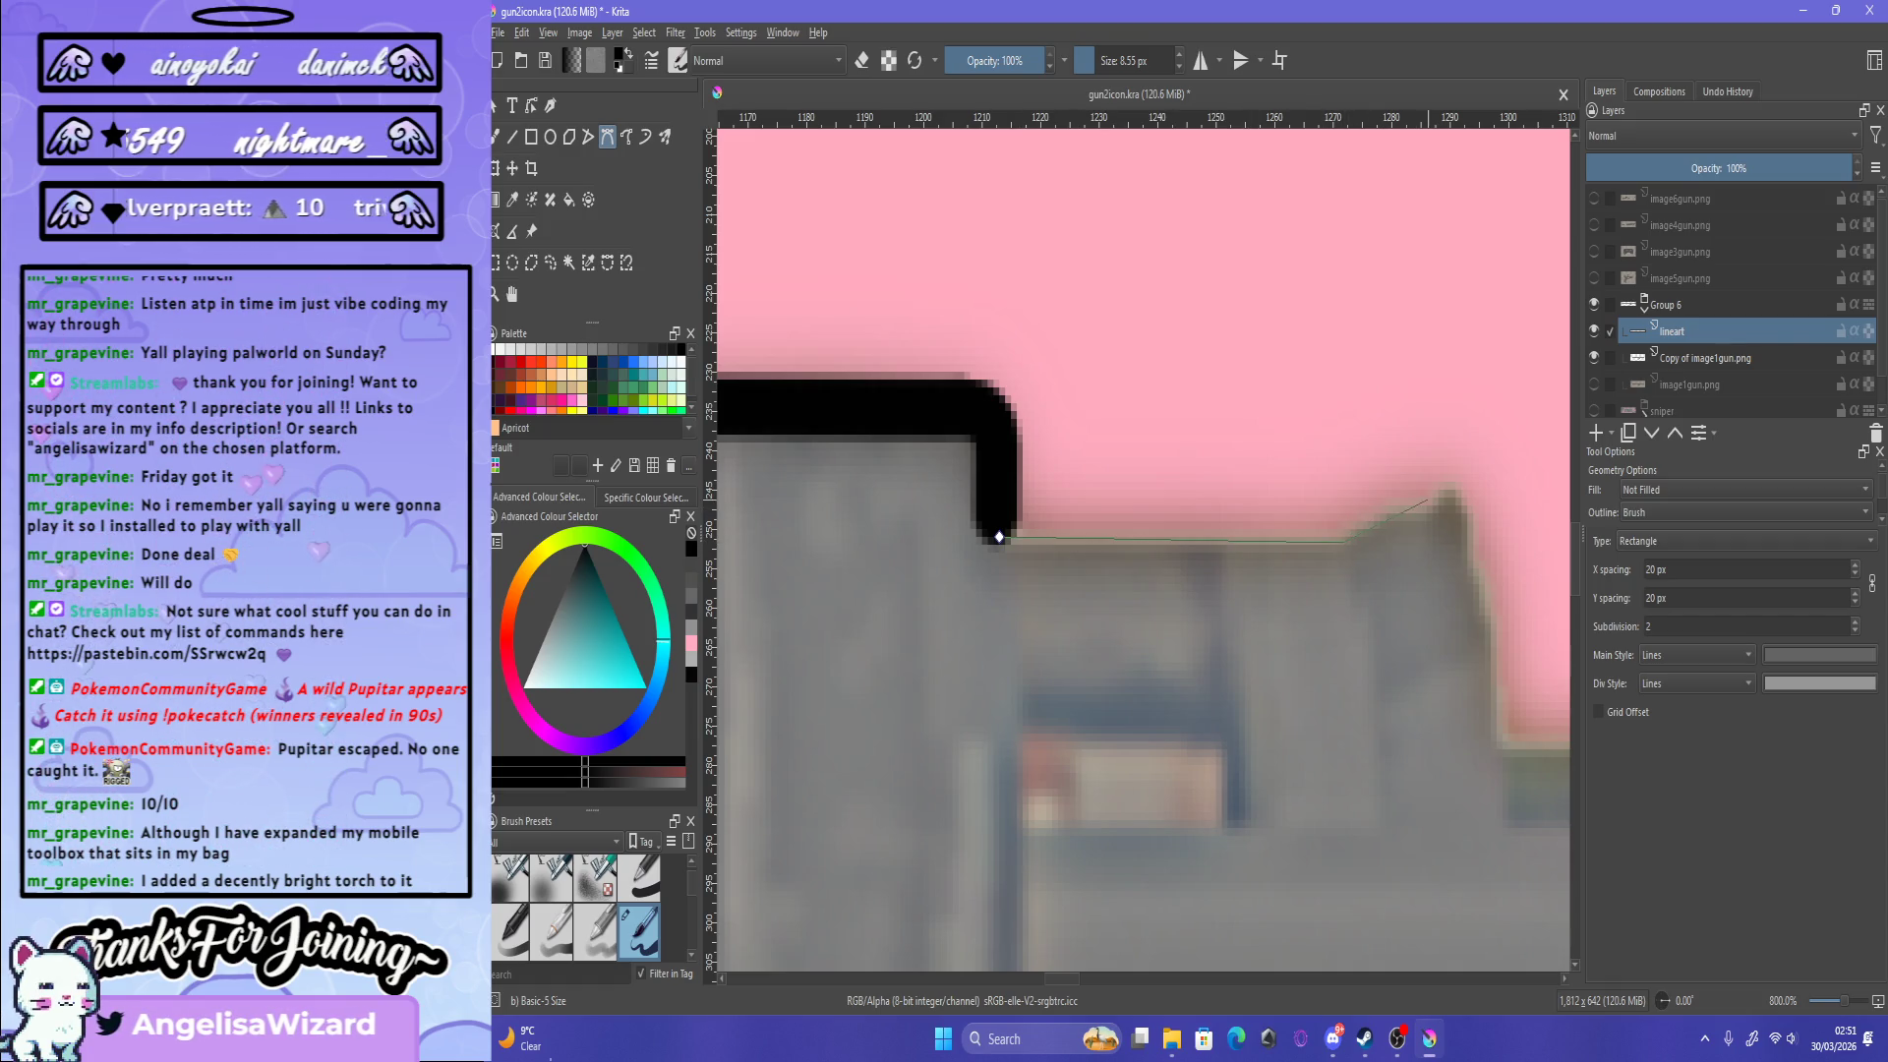
left_click_drag(1400, 498, 1454, 508)
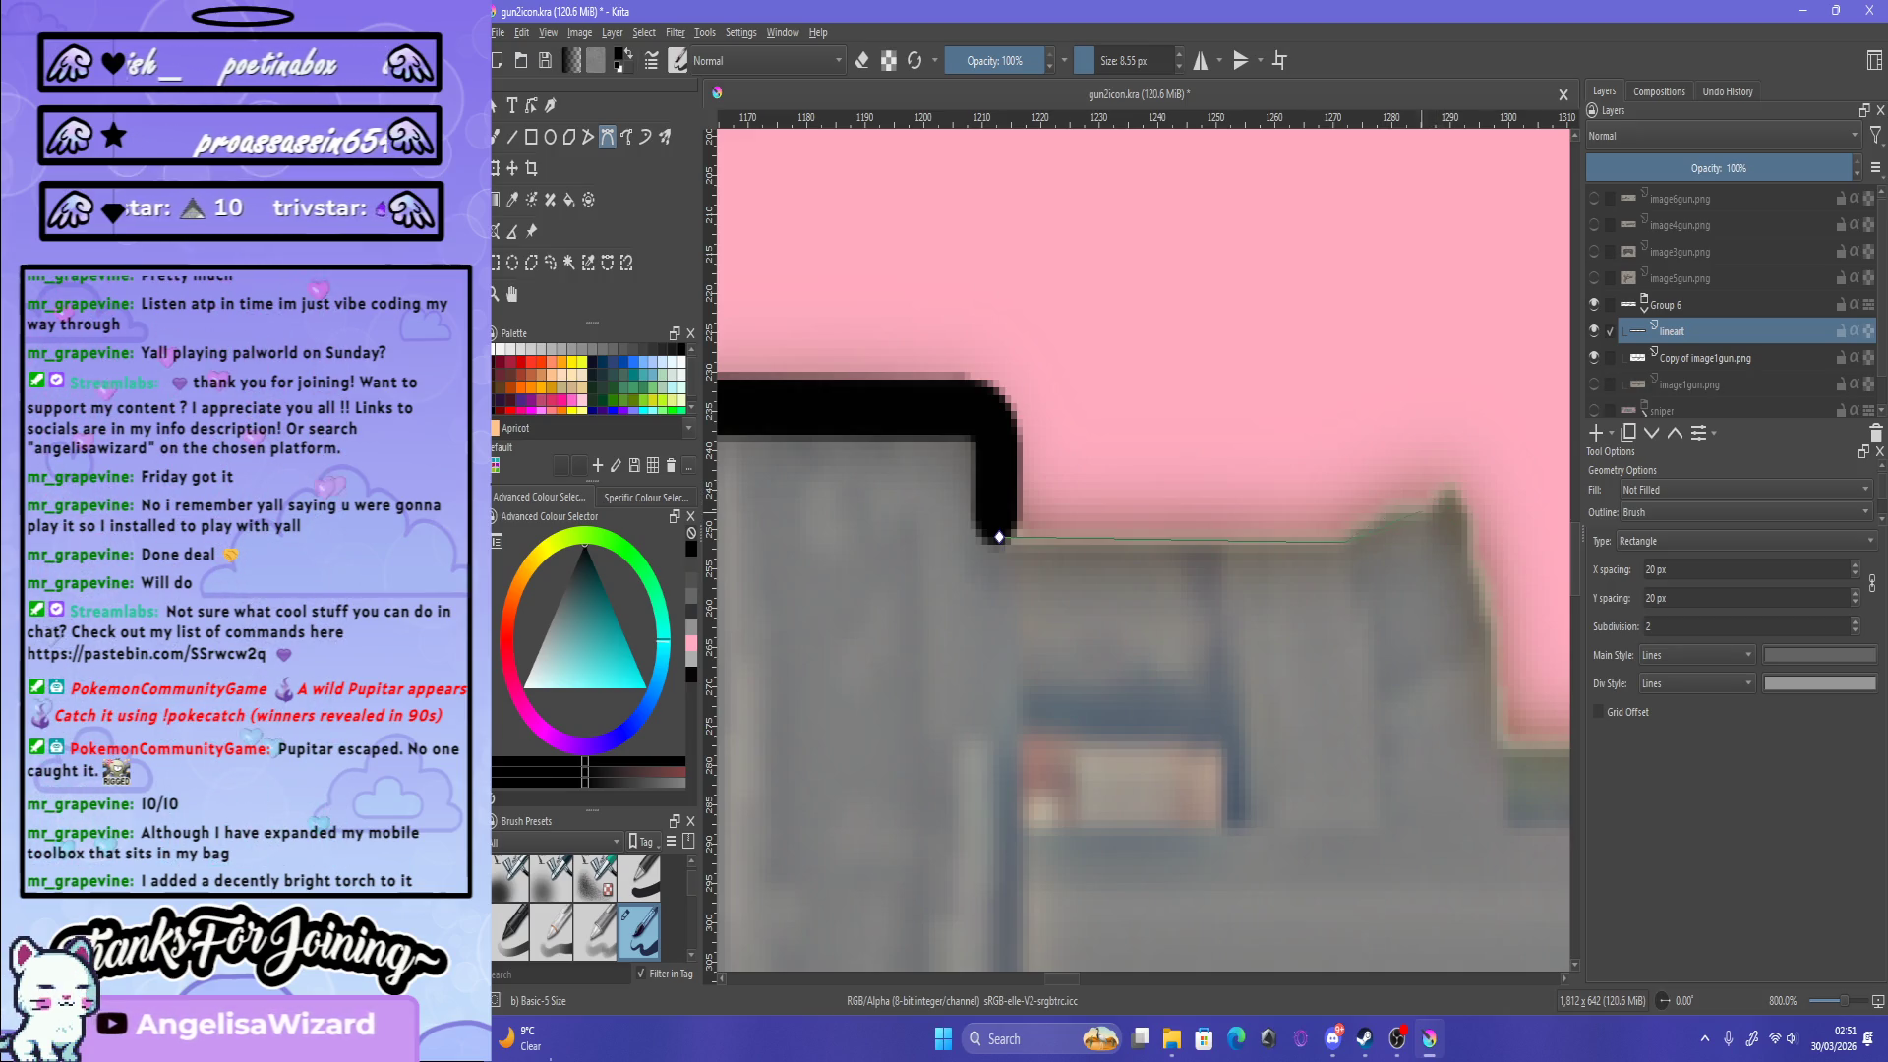
left_click_drag(1426, 529, 1436, 523)
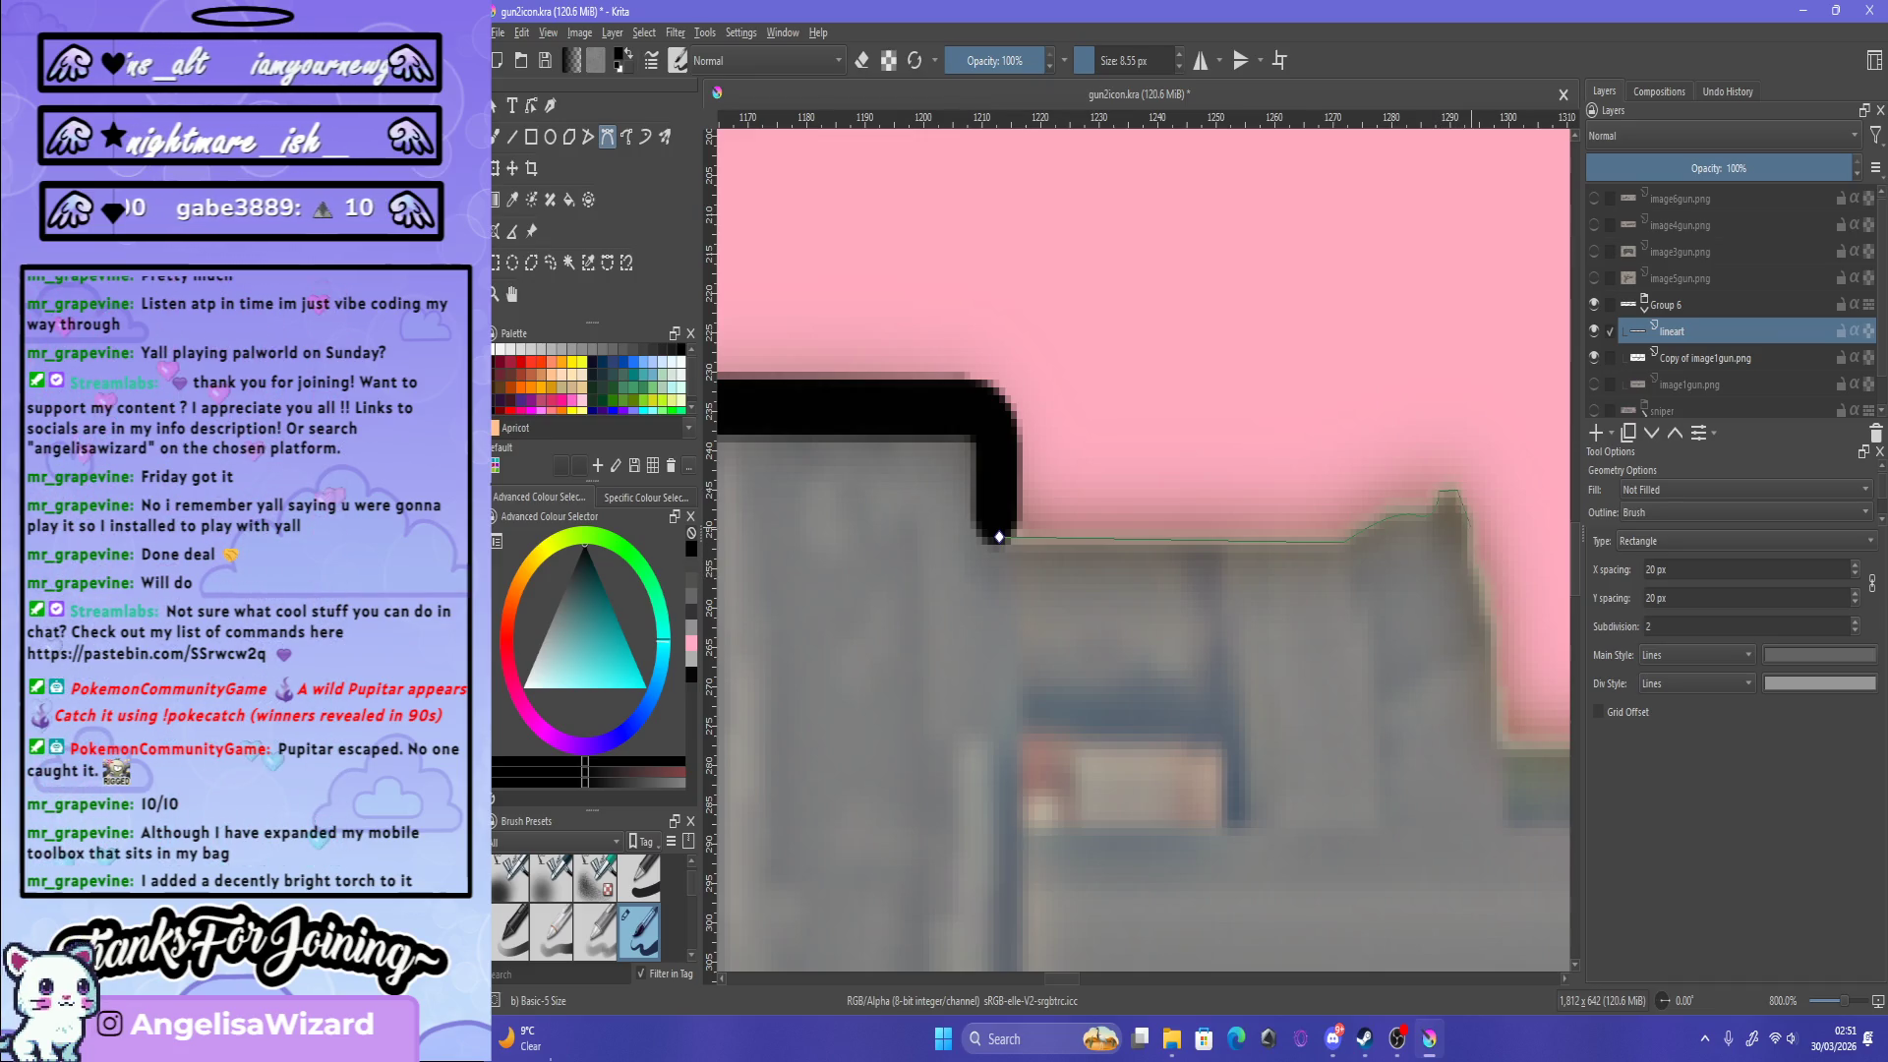
left_click_drag(1455, 489, 1459, 496)
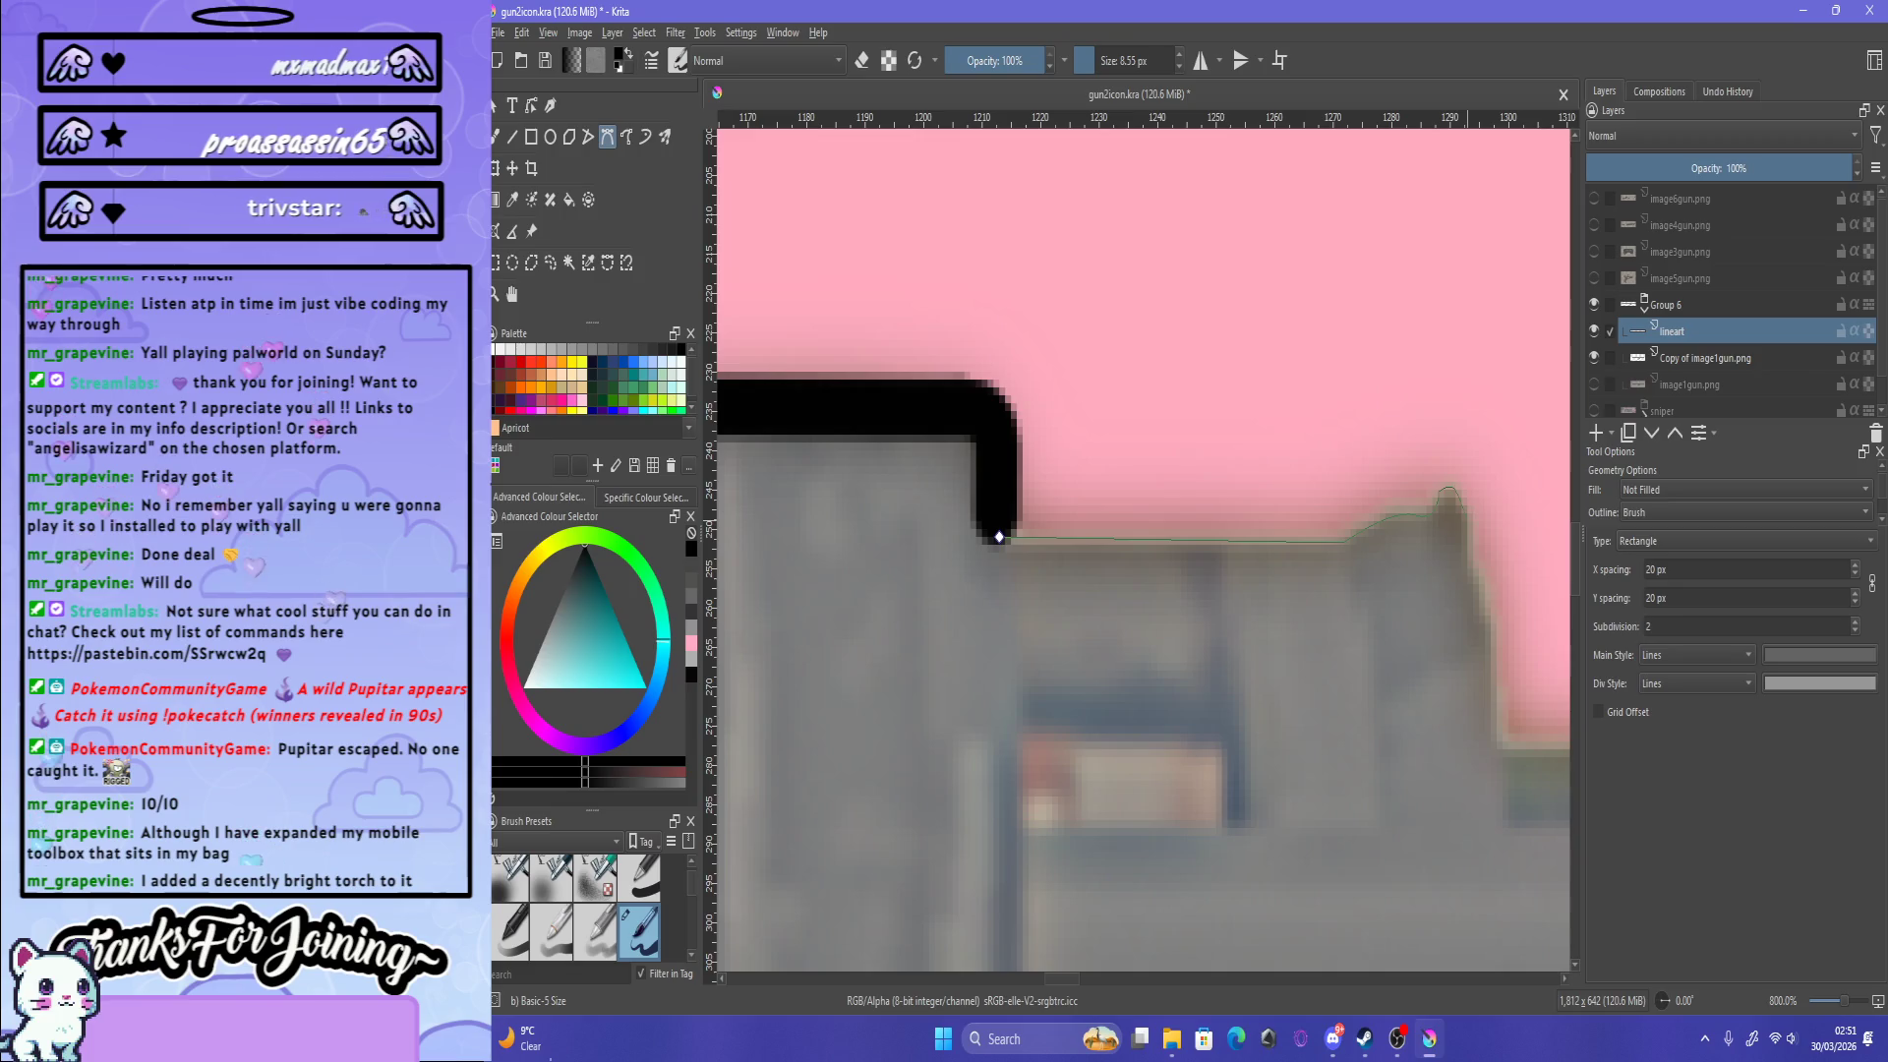
left_click(1469, 537)
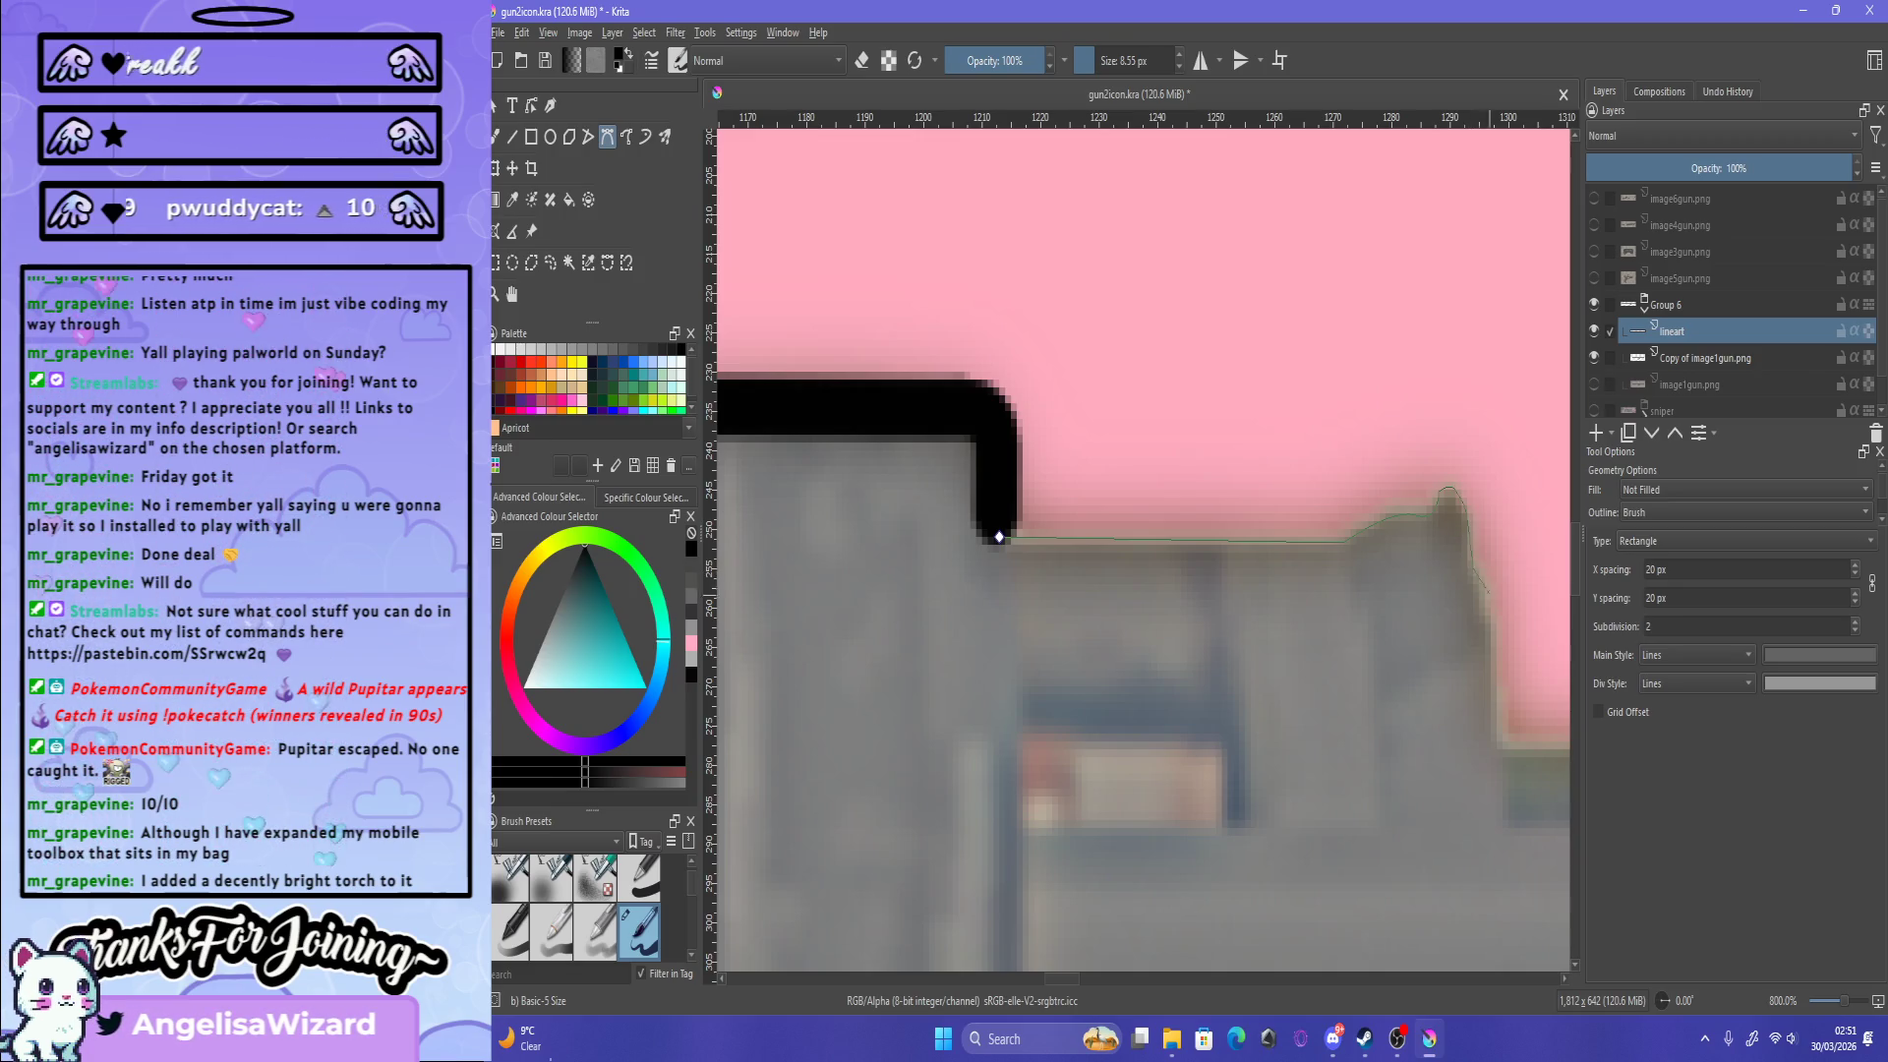
left_click(1491, 627)
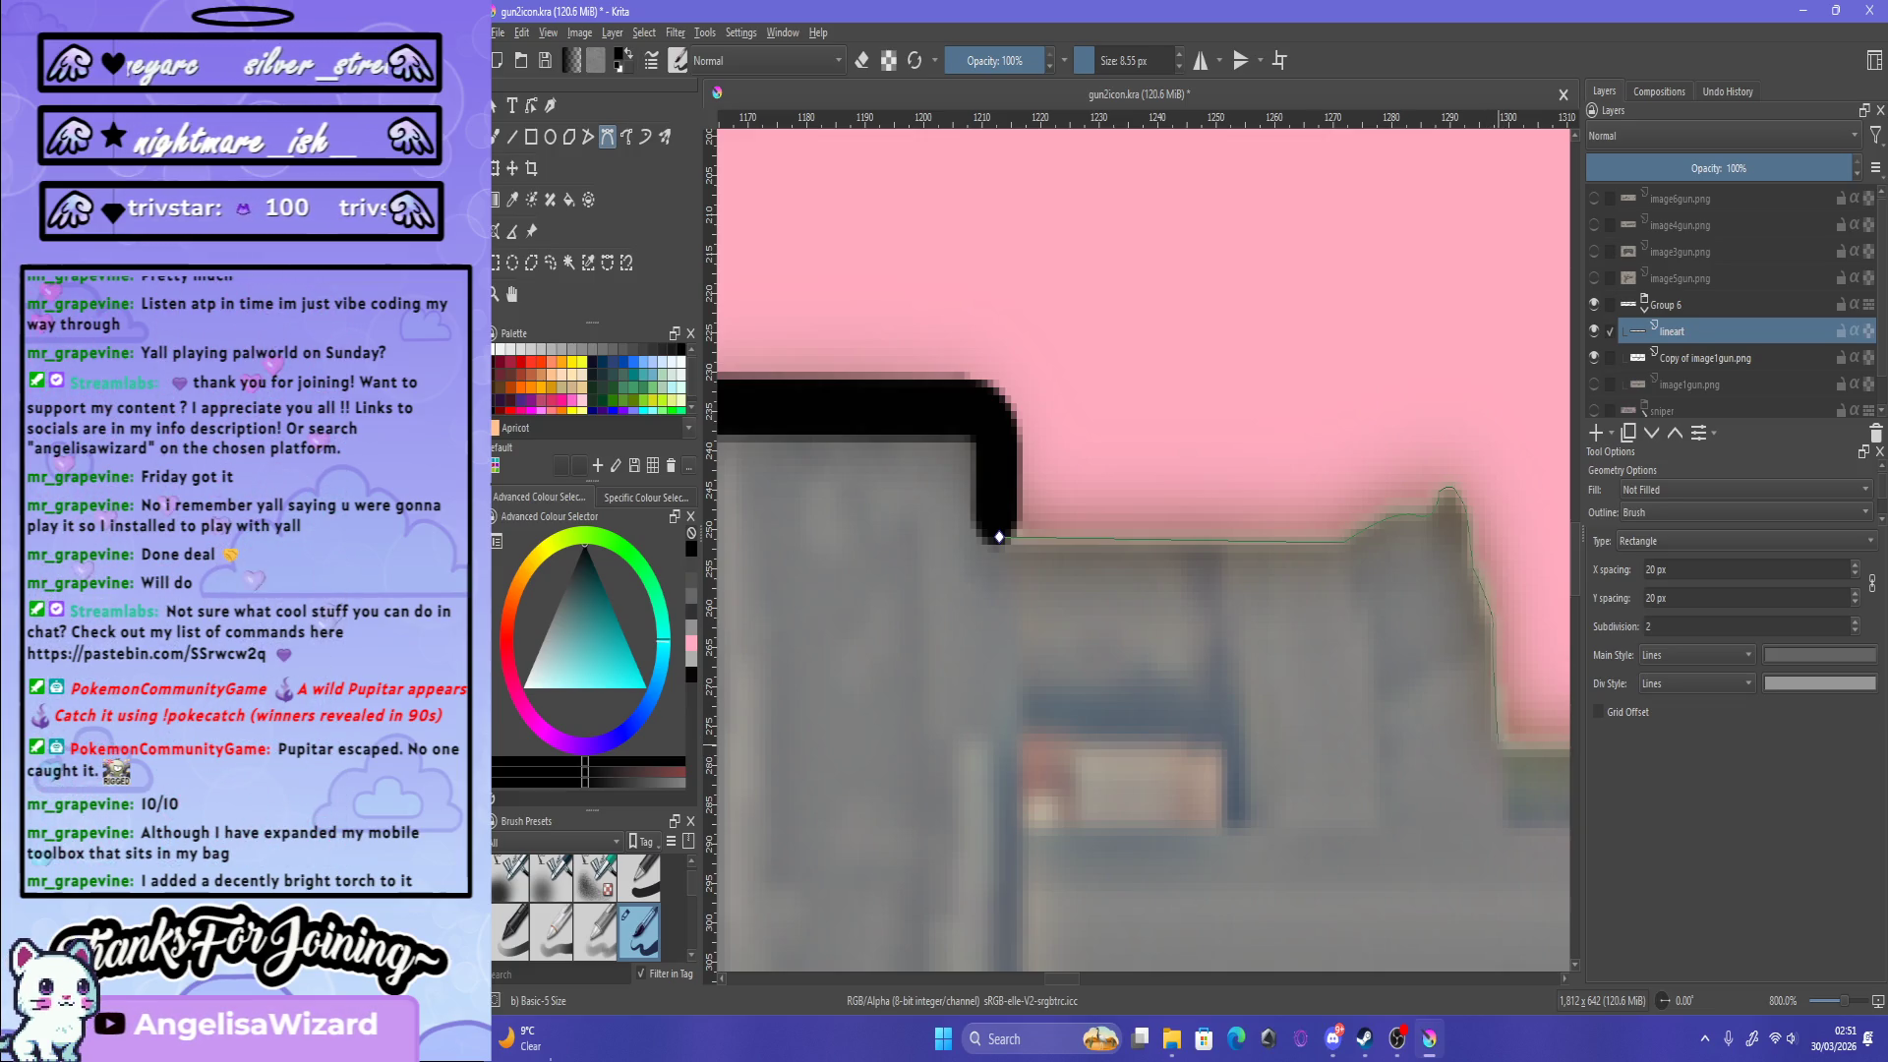
Step: Add a corner point on the raised edge, then remove the misplaced node
key("minus")
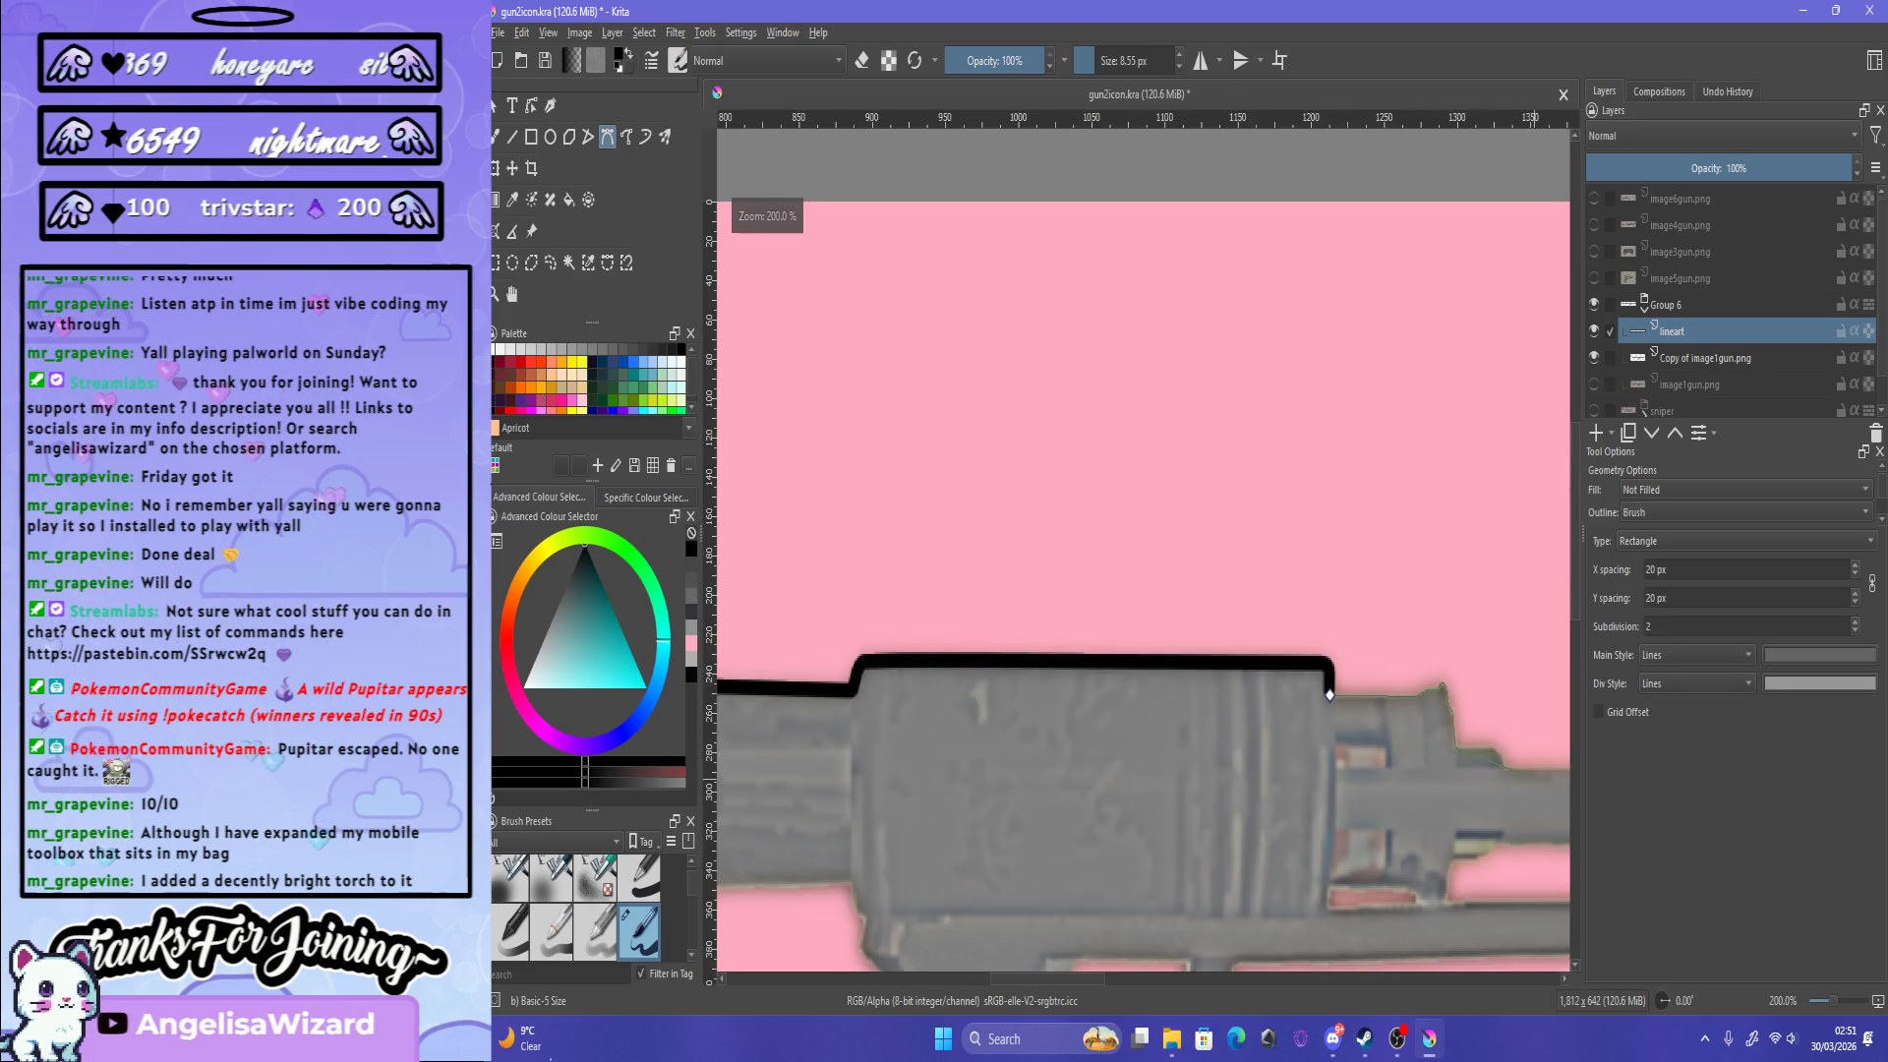
key("minus")
scroll(1228, 718, "up", 2)
scroll(1228, 718, "up", 3)
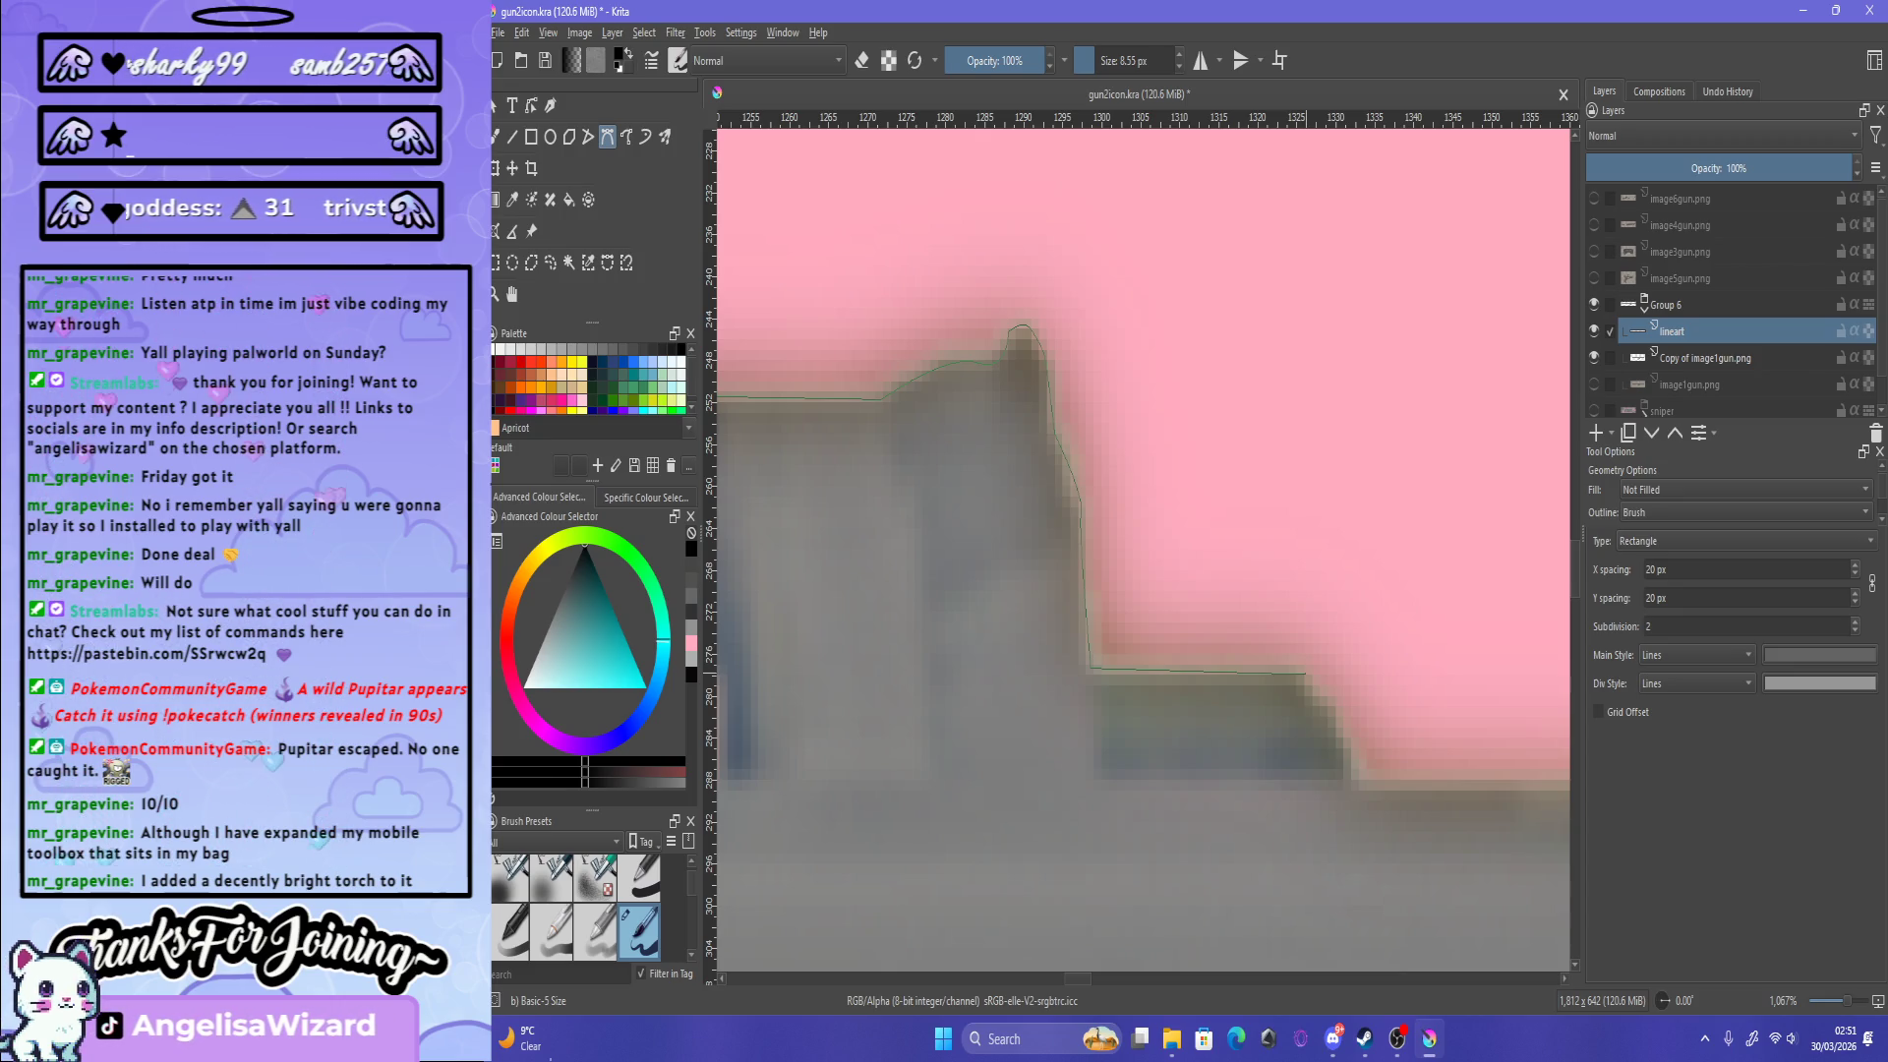
left_click(1306, 674)
scroll(1303, 675, "up", 2)
scroll(1278, 683, "down", 2)
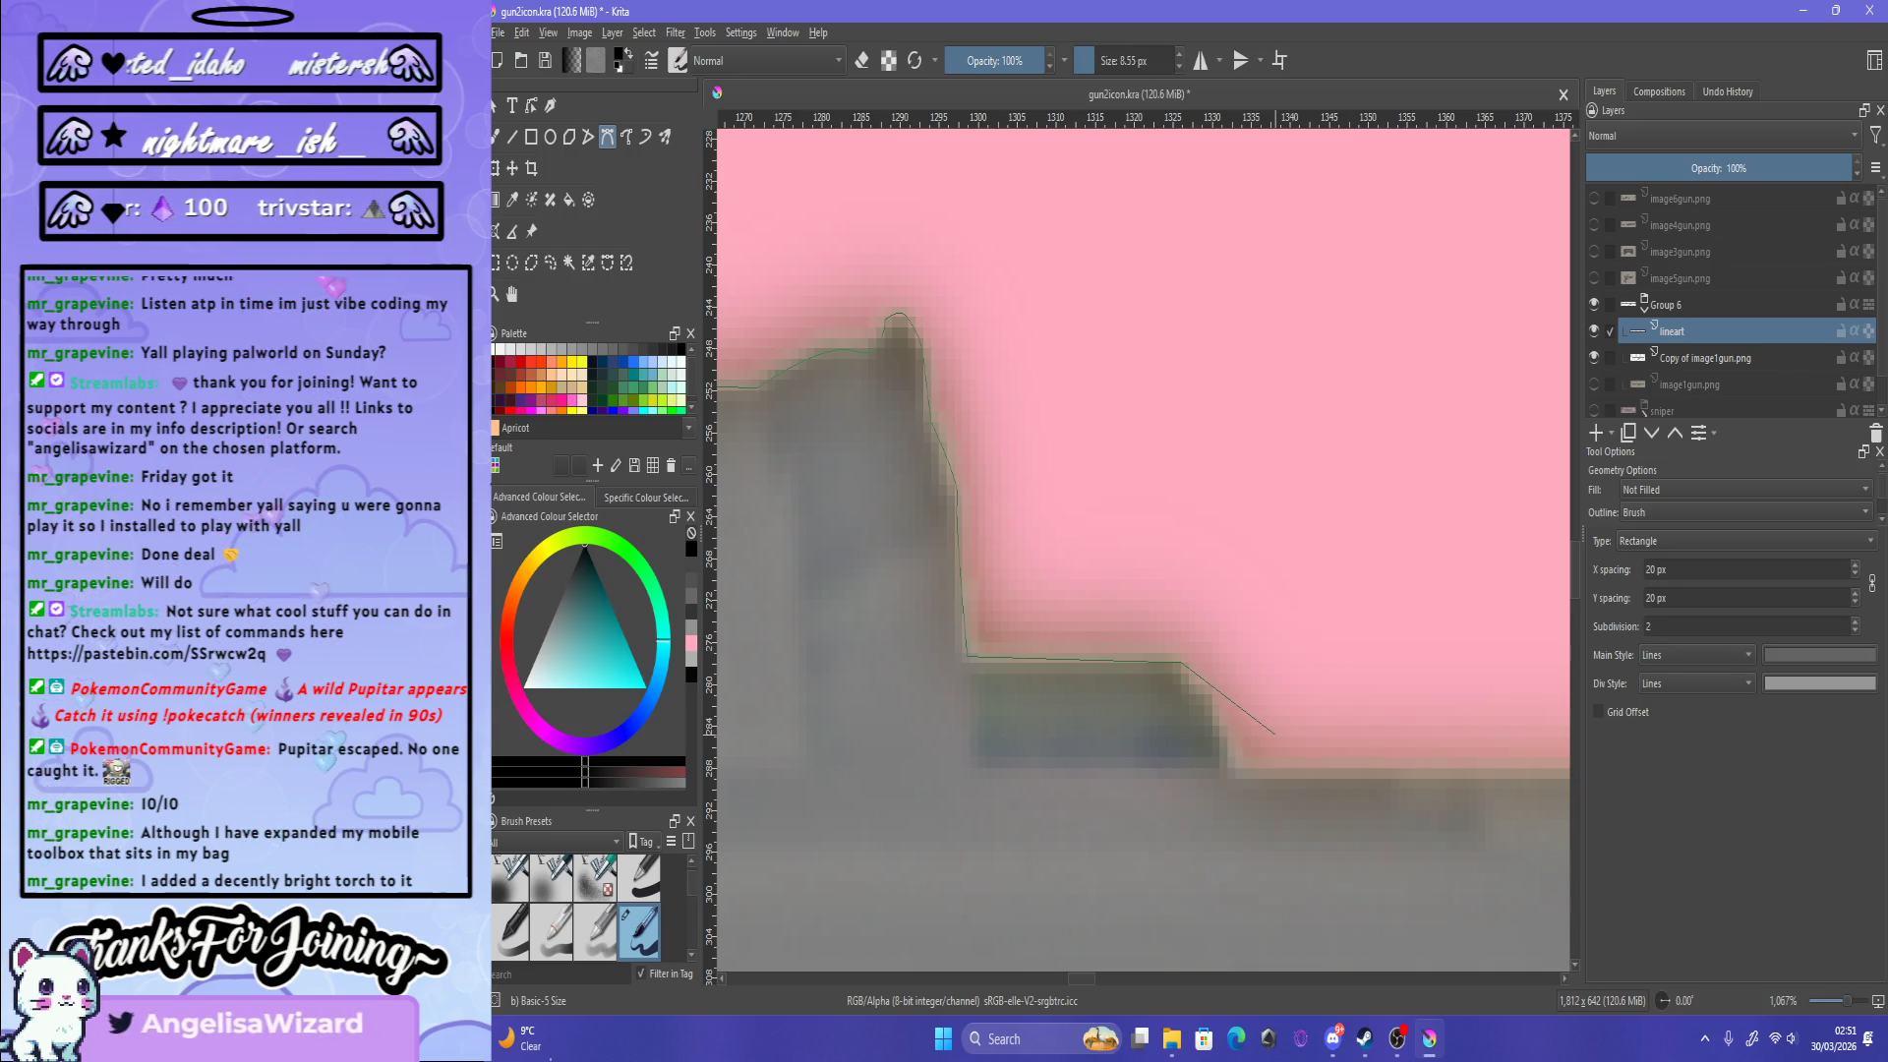
scroll(1212, 792, "up", 2)
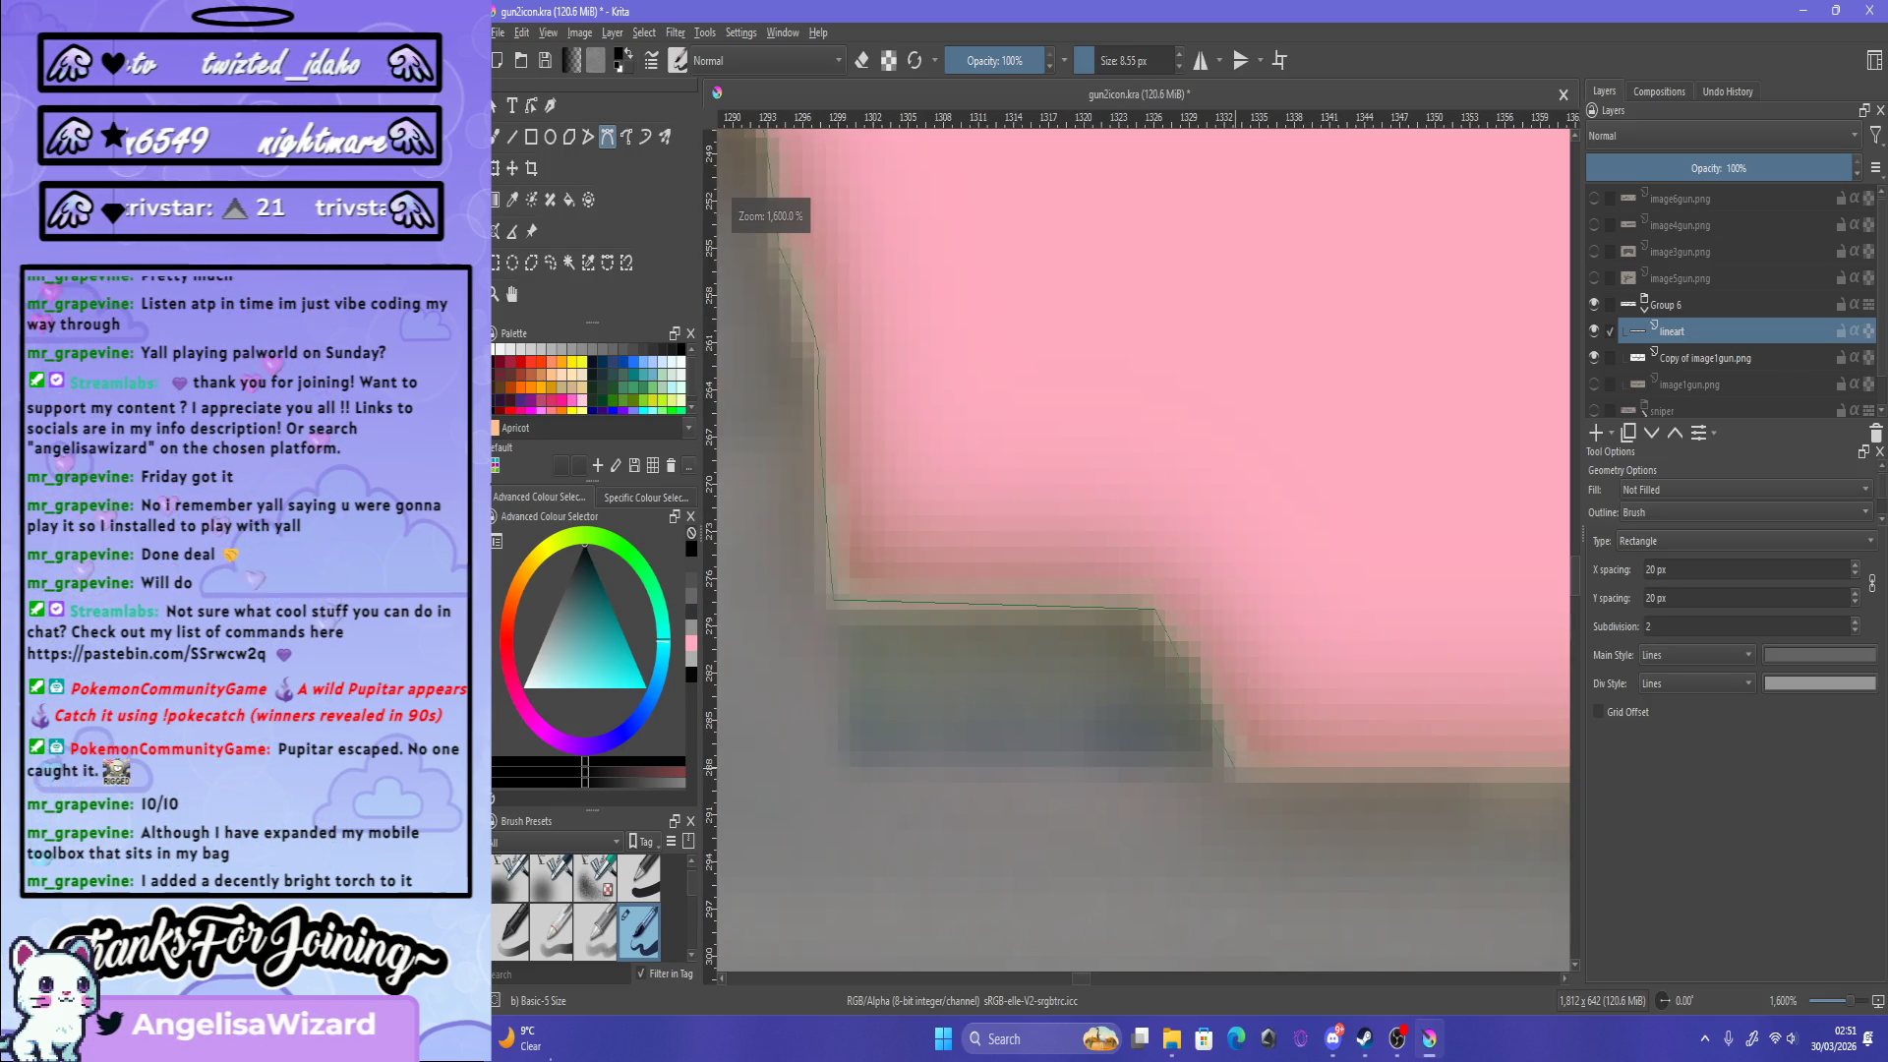
key("BackSpace")
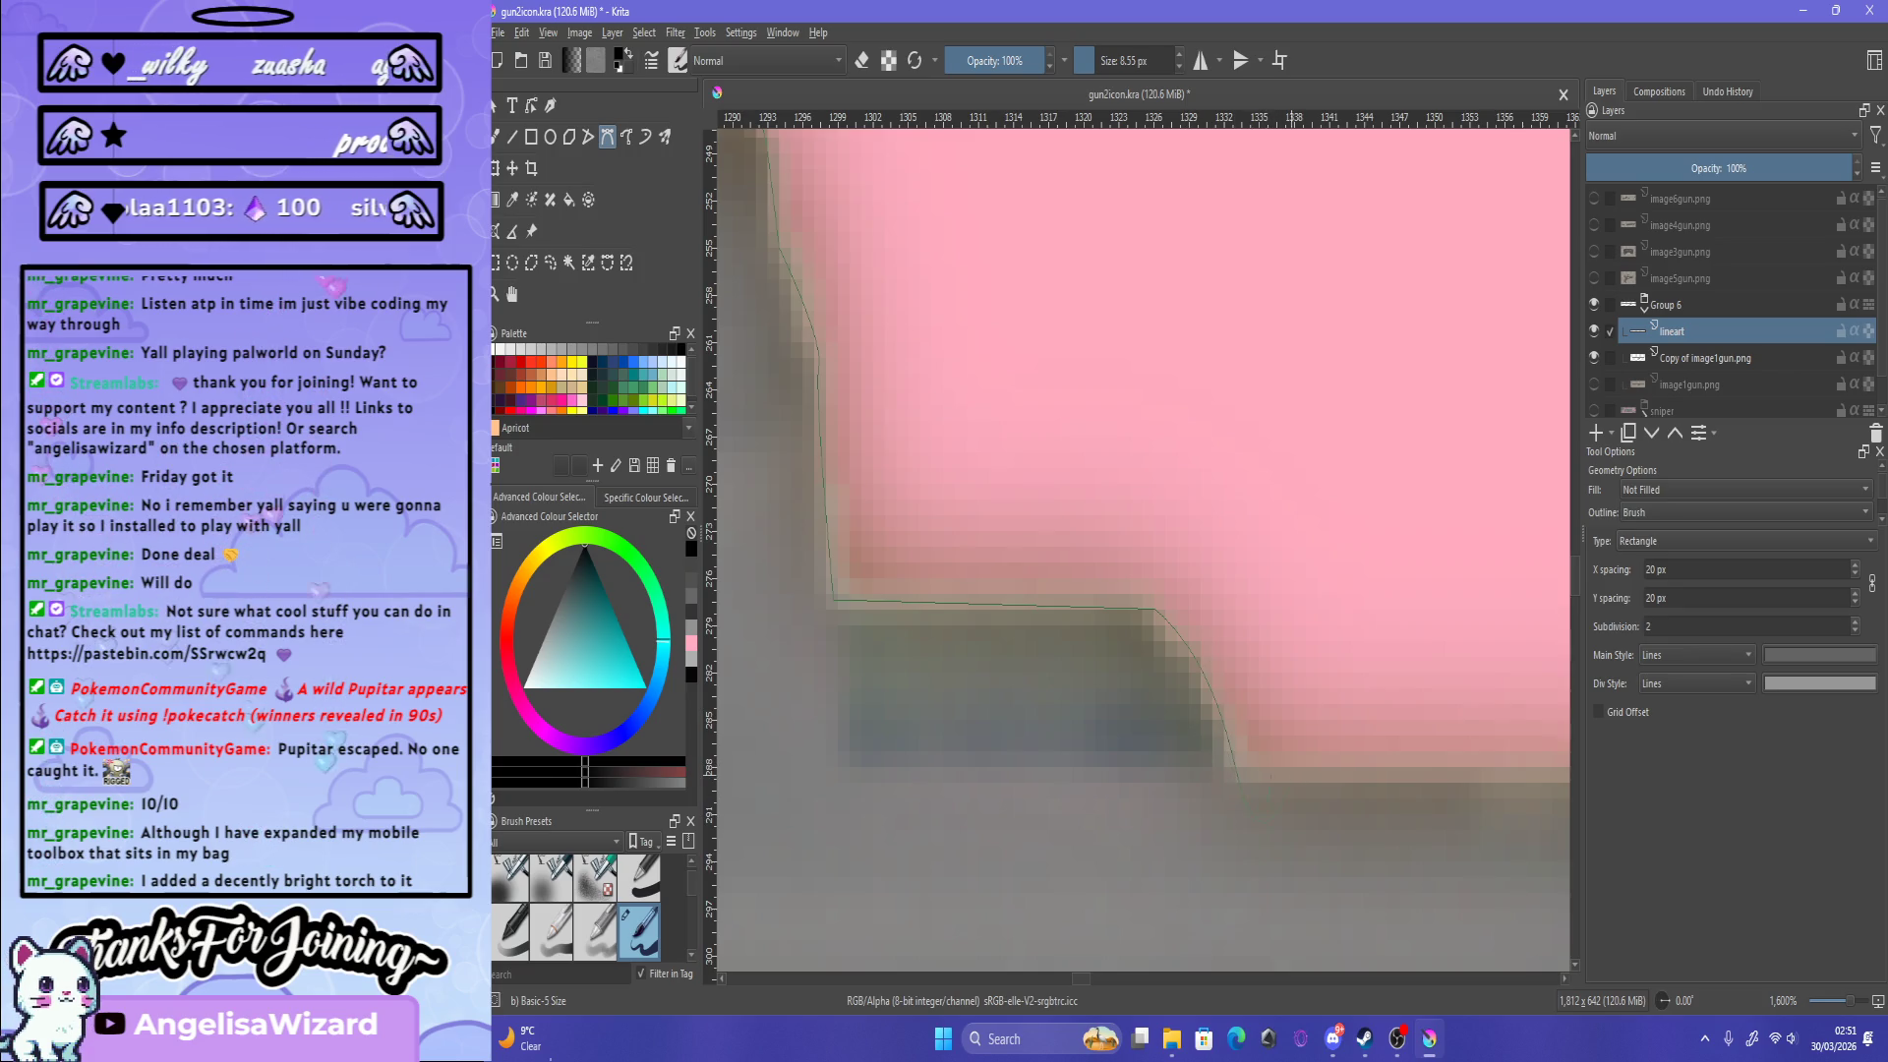
Step: Add curved nodes down the raised edge, commit the curve, and adjust its handles
left_click_drag(1228, 754, 1220, 780)
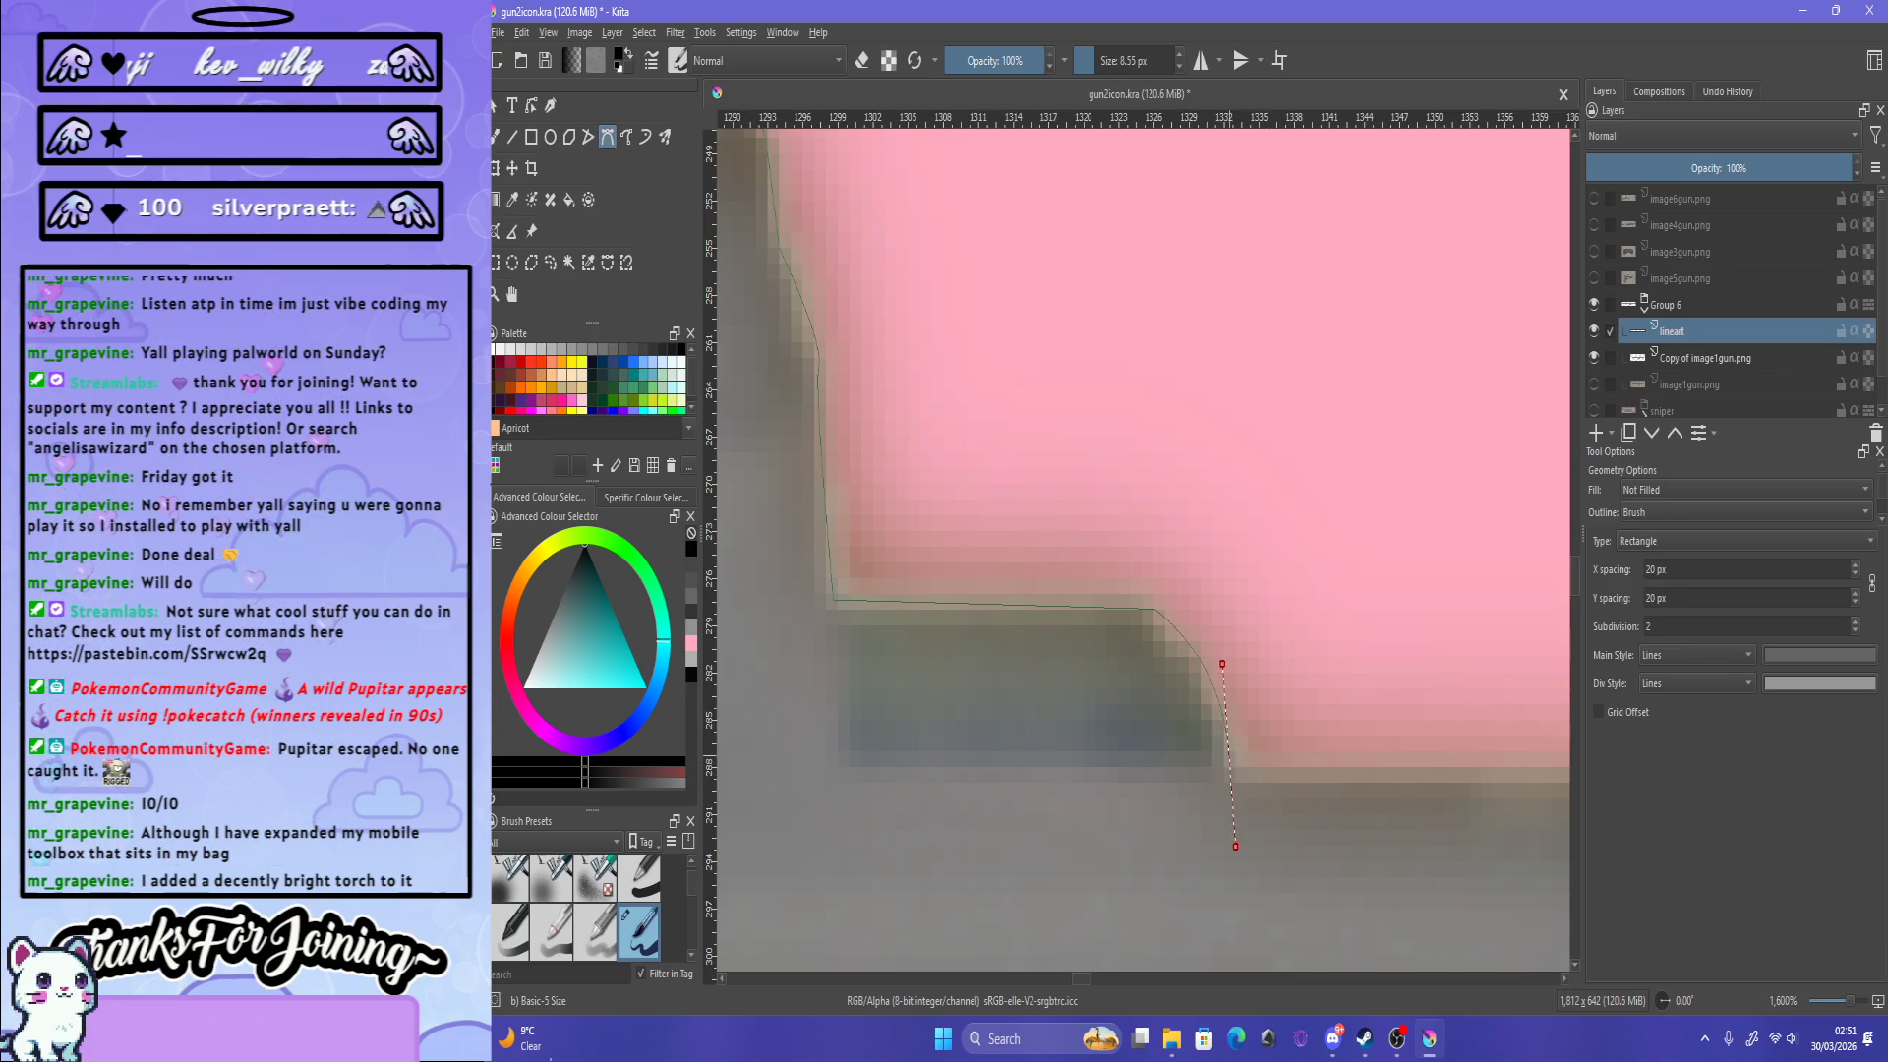
left_click_drag(1236, 846, 1254, 853)
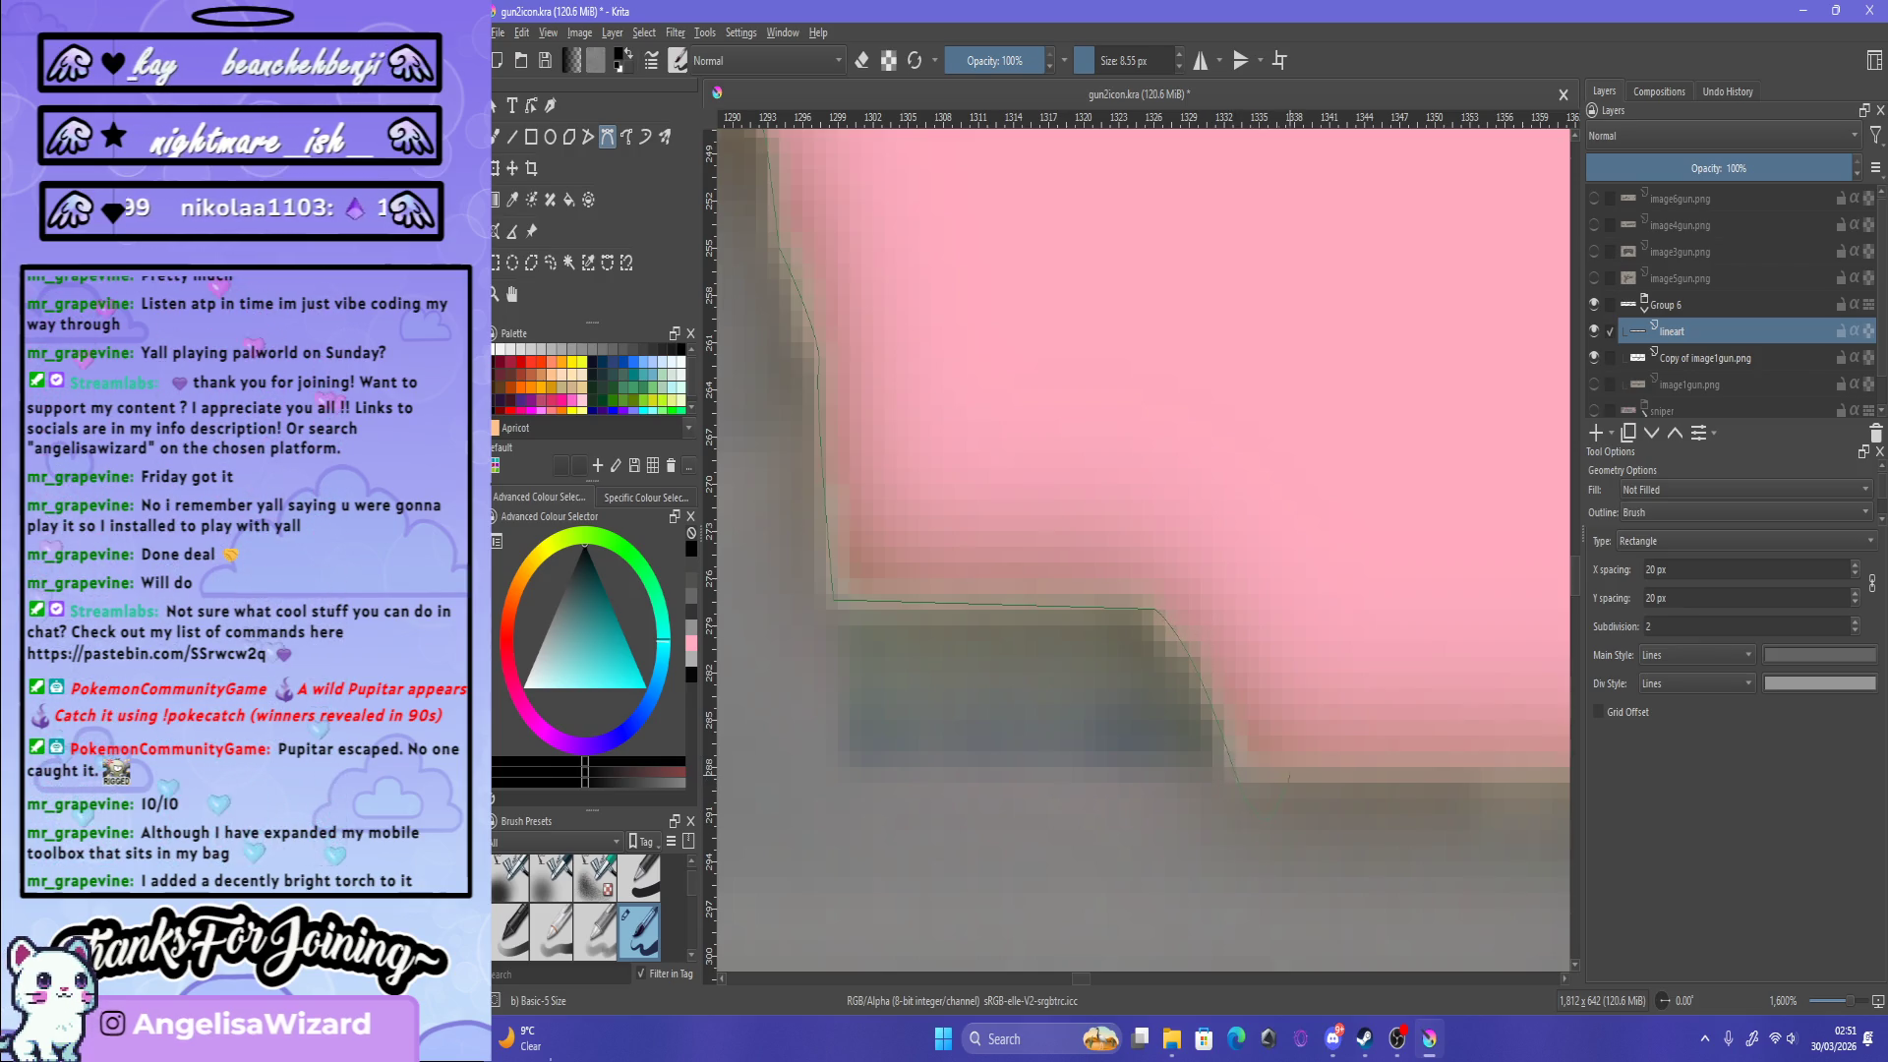
left_click_drag(1228, 757, 1242, 885)
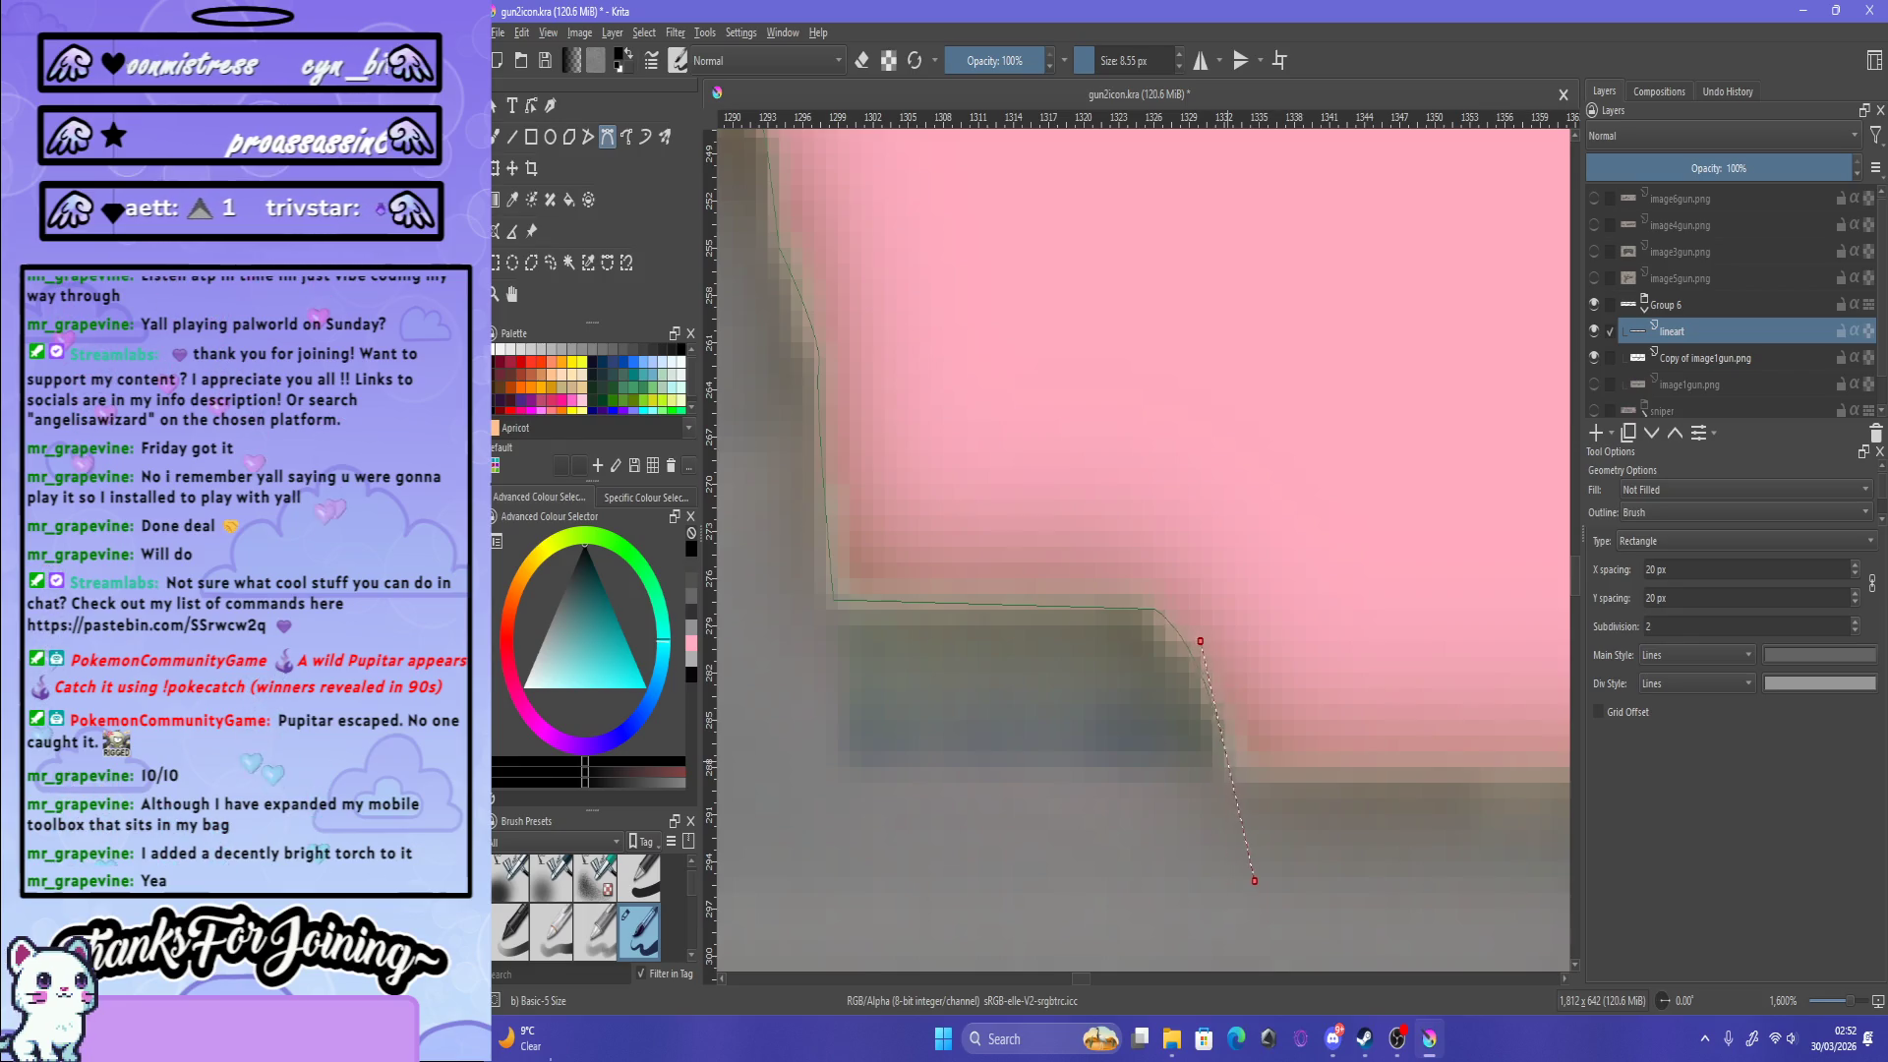
key("Return")
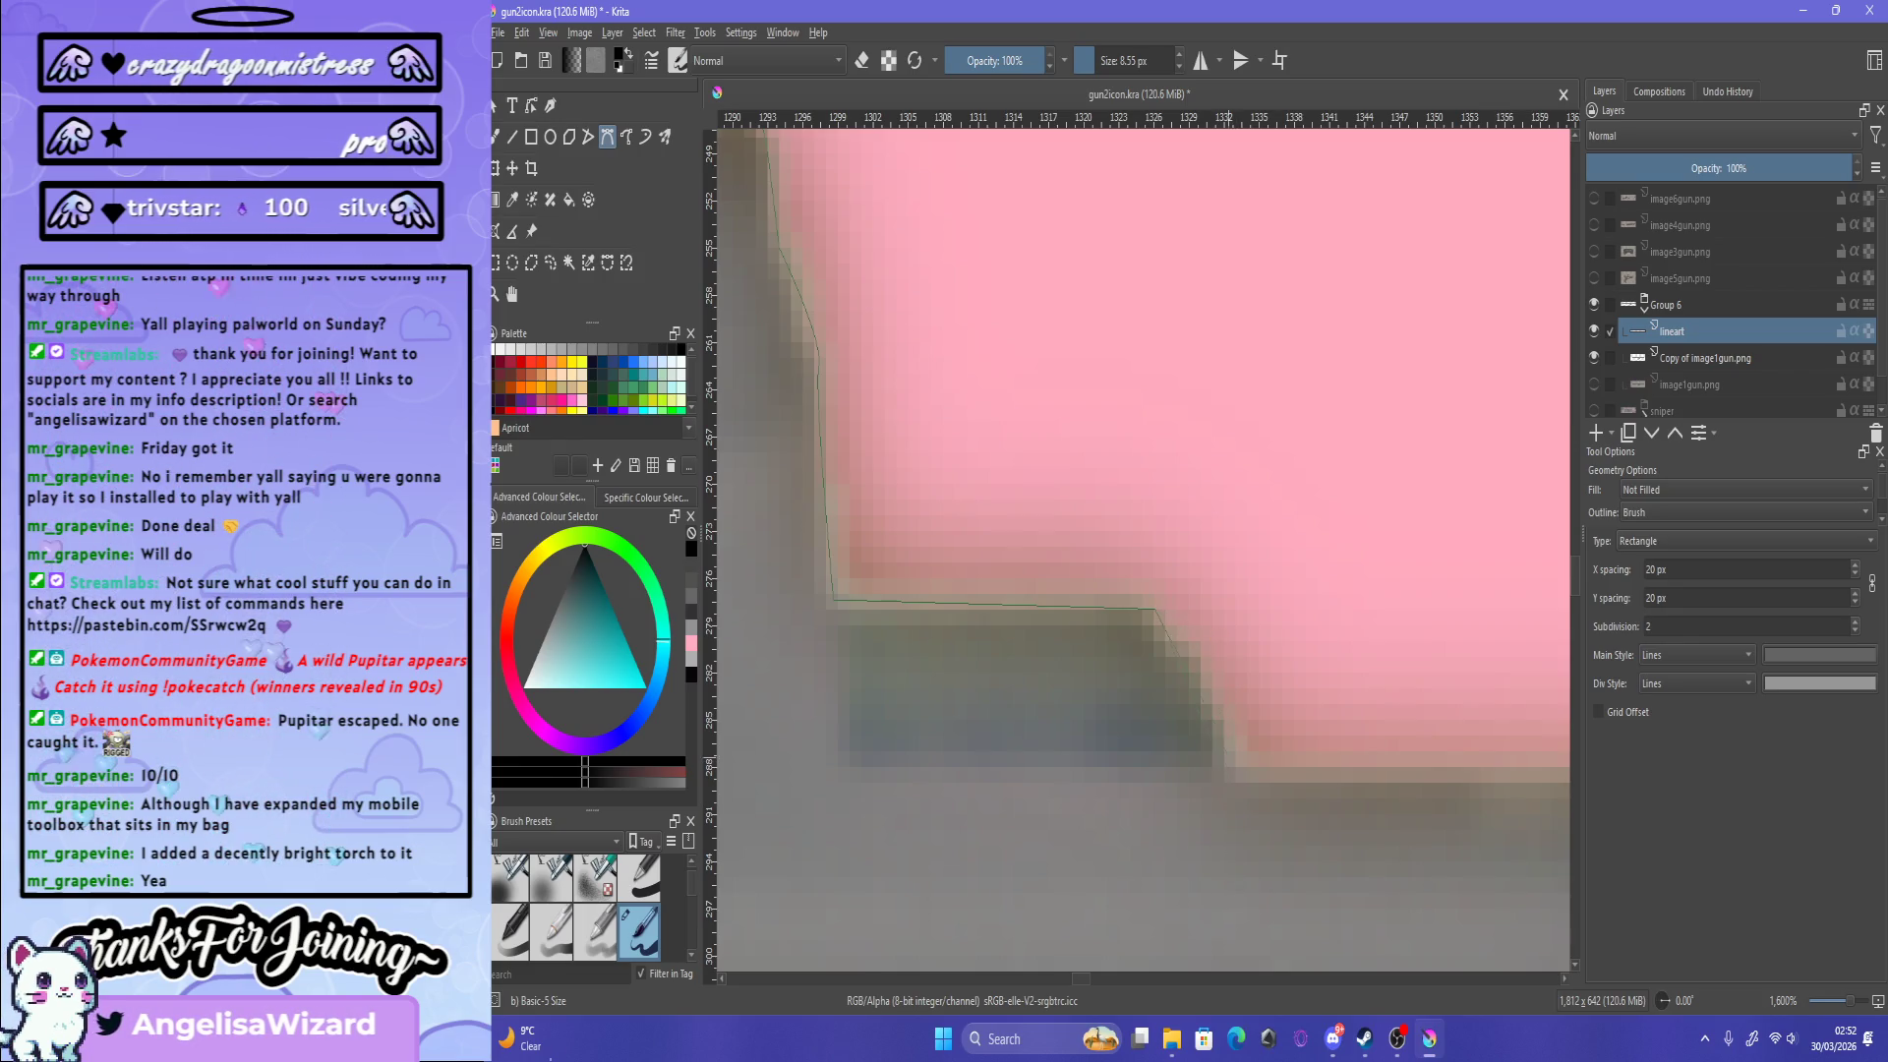
left_click_drag(1235, 813, 1236, 832)
left_click_drag(1215, 706, 1236, 831)
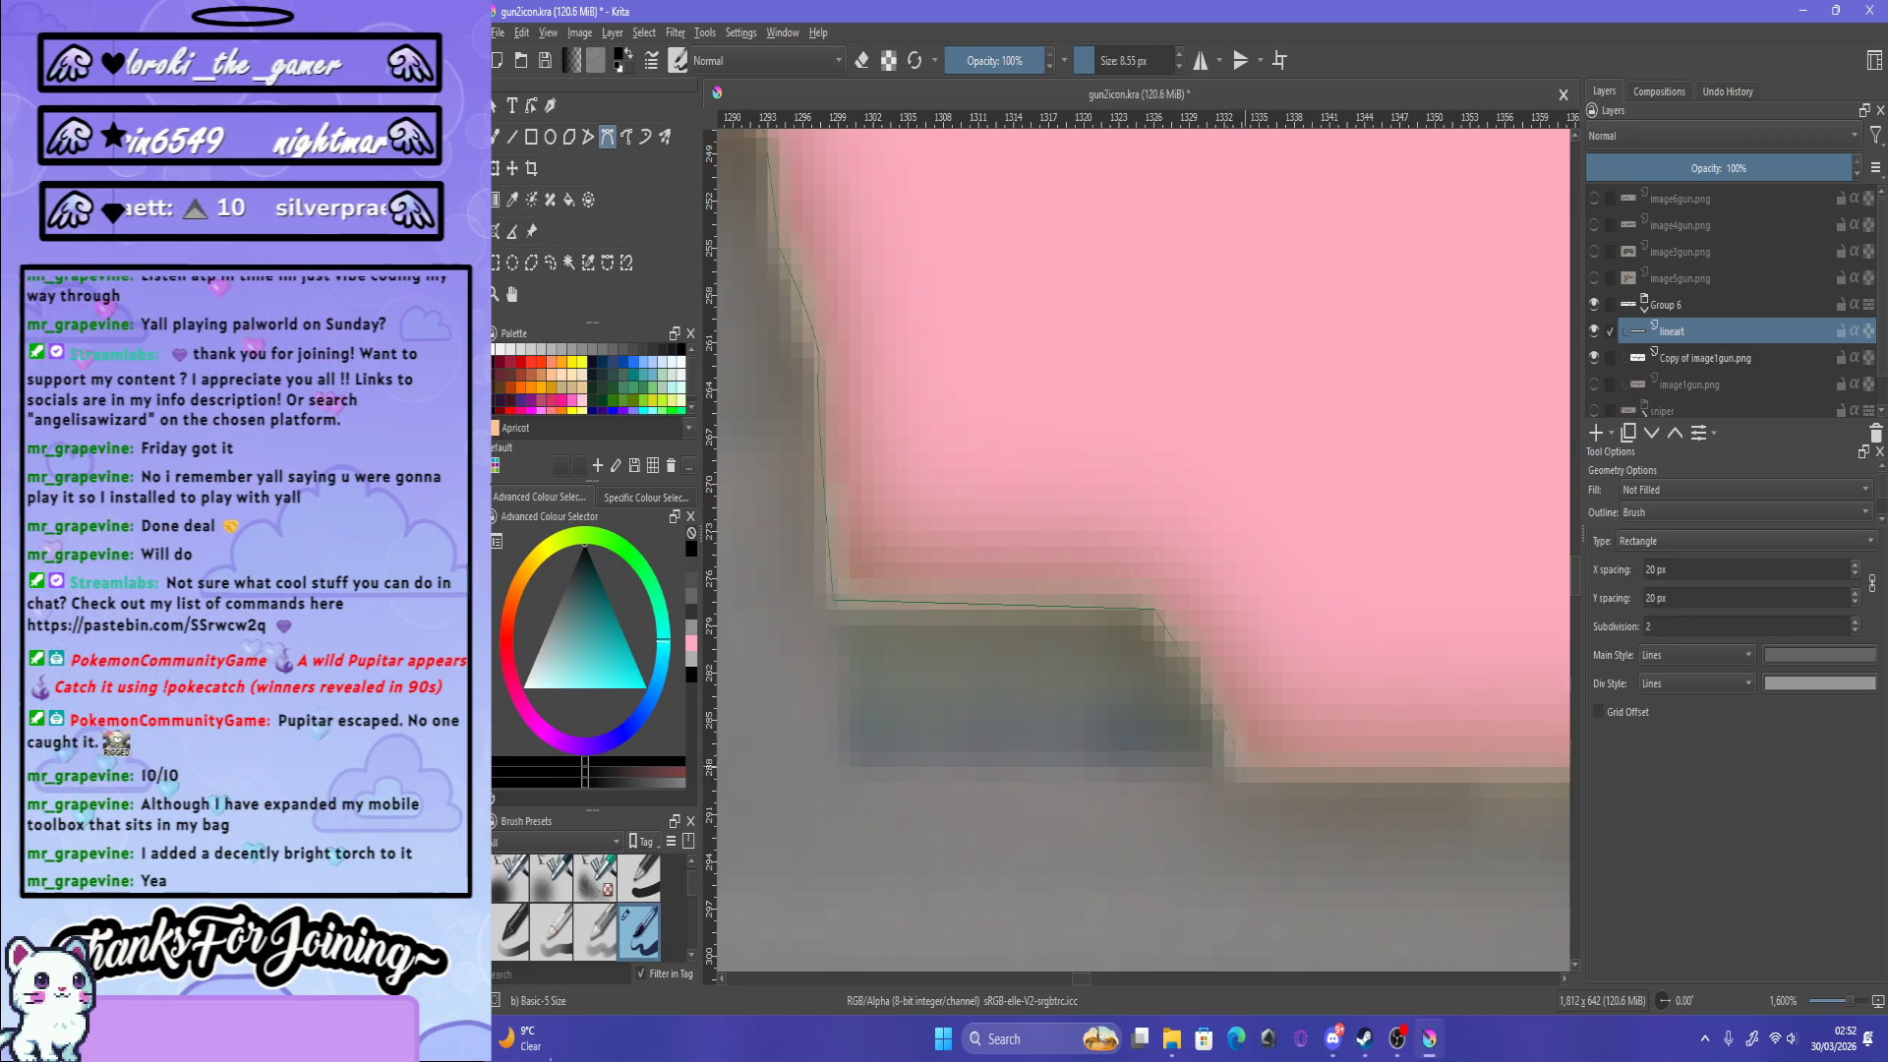
left_click_drag(1201, 686, 1226, 770)
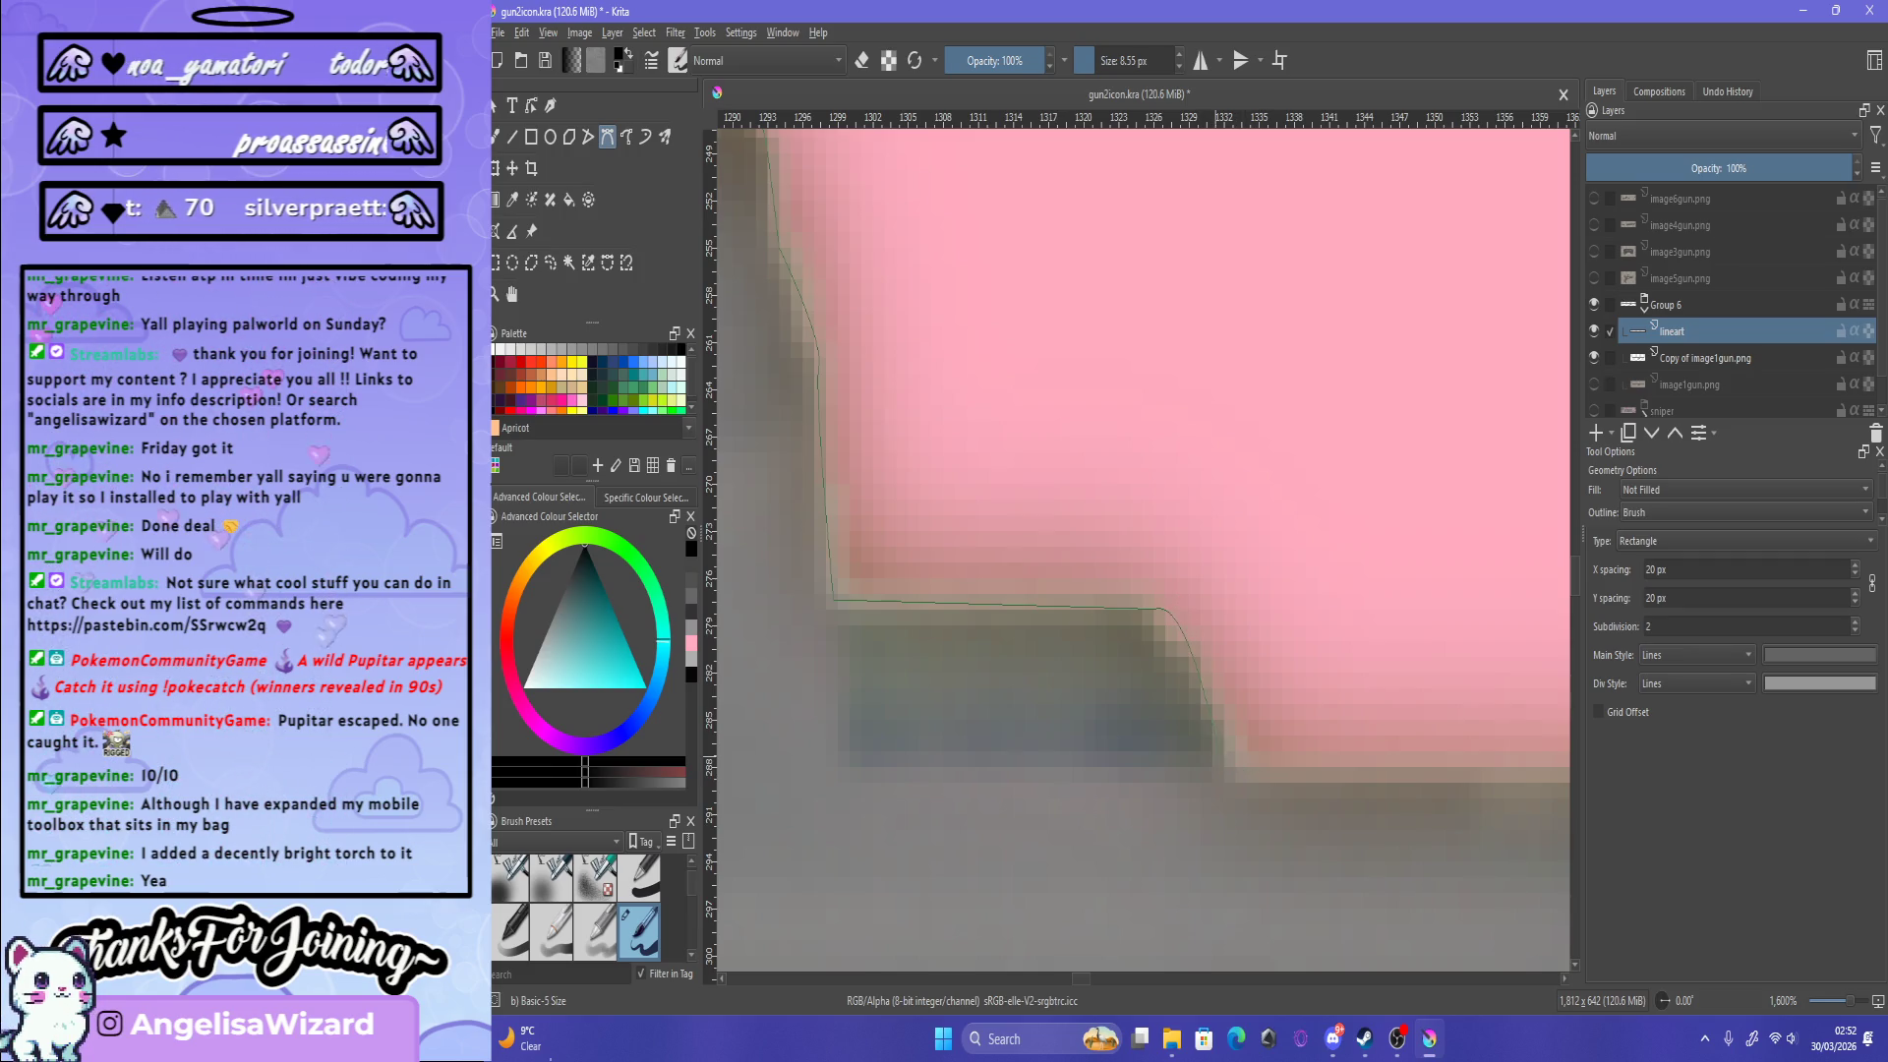
scroll(807, 639, "down", 10)
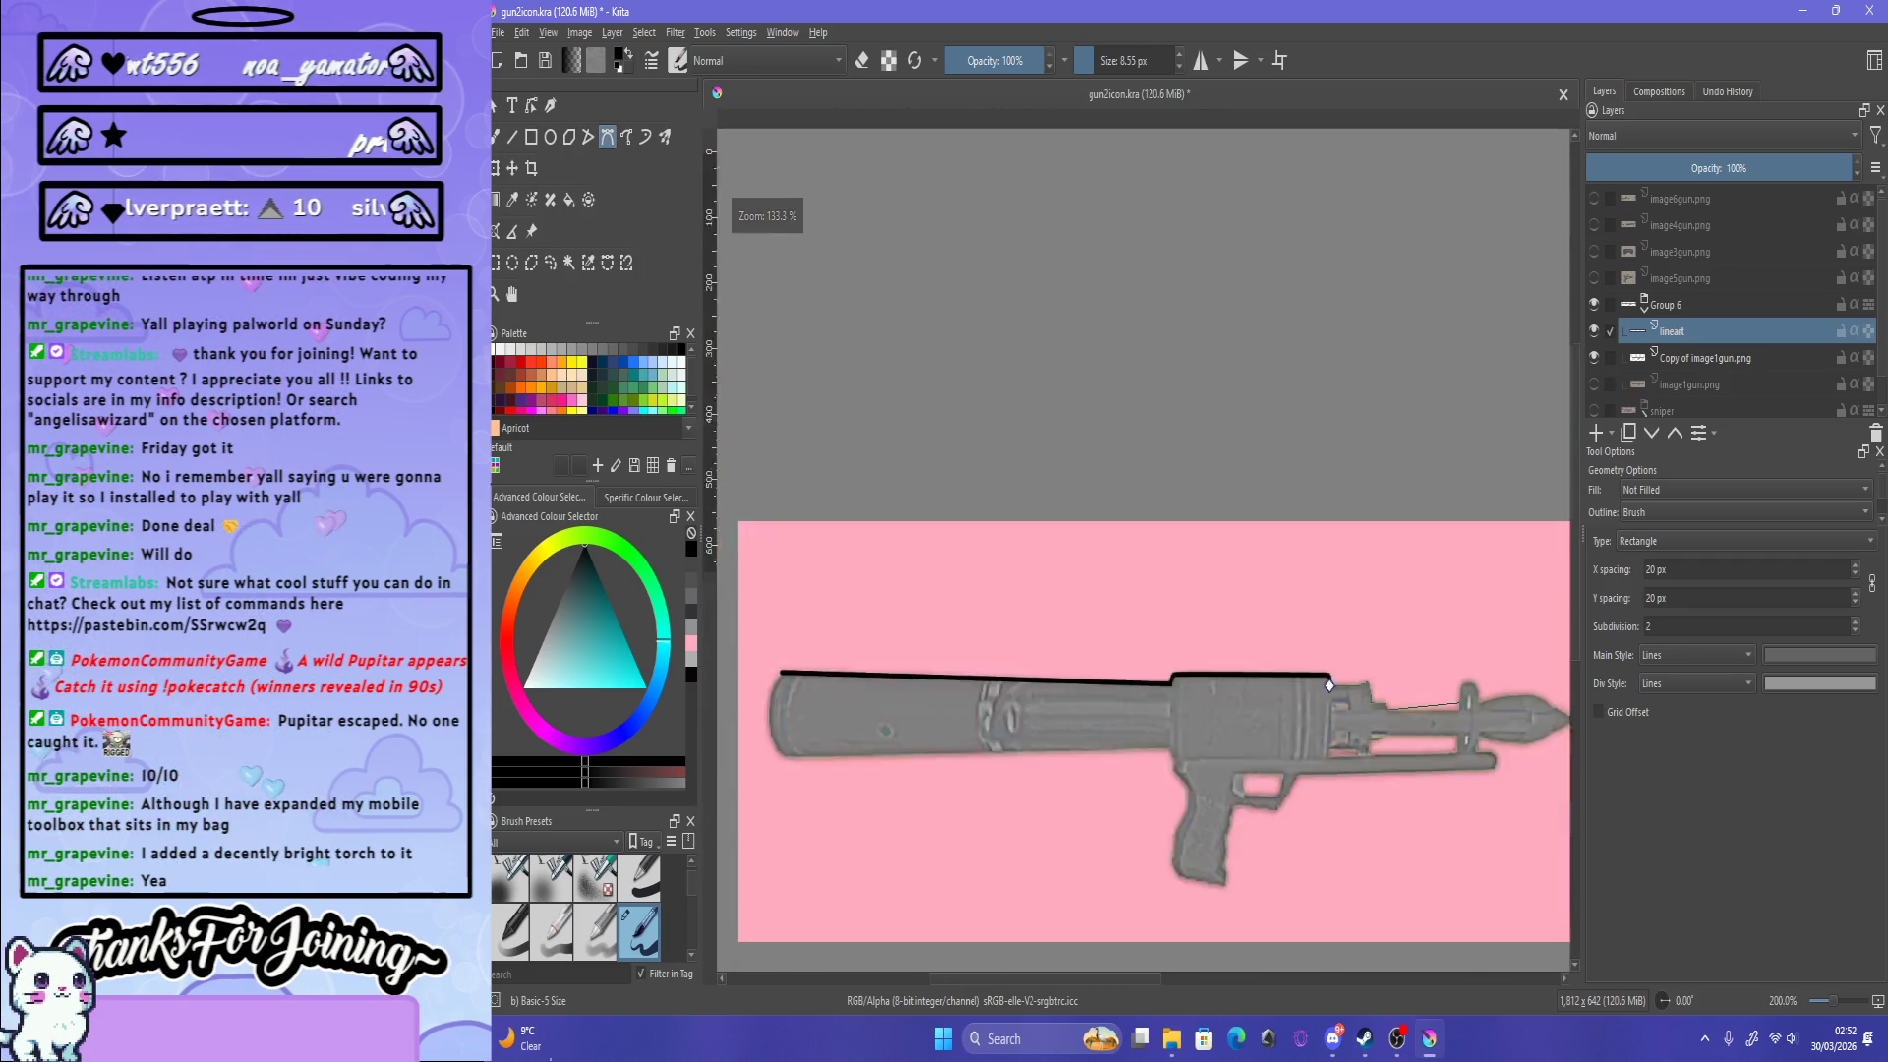
Step: Bend the outline along the top edge and anchor it at the top corner
scroll(807, 639, "up", 4)
scroll(808, 639, "down", 4)
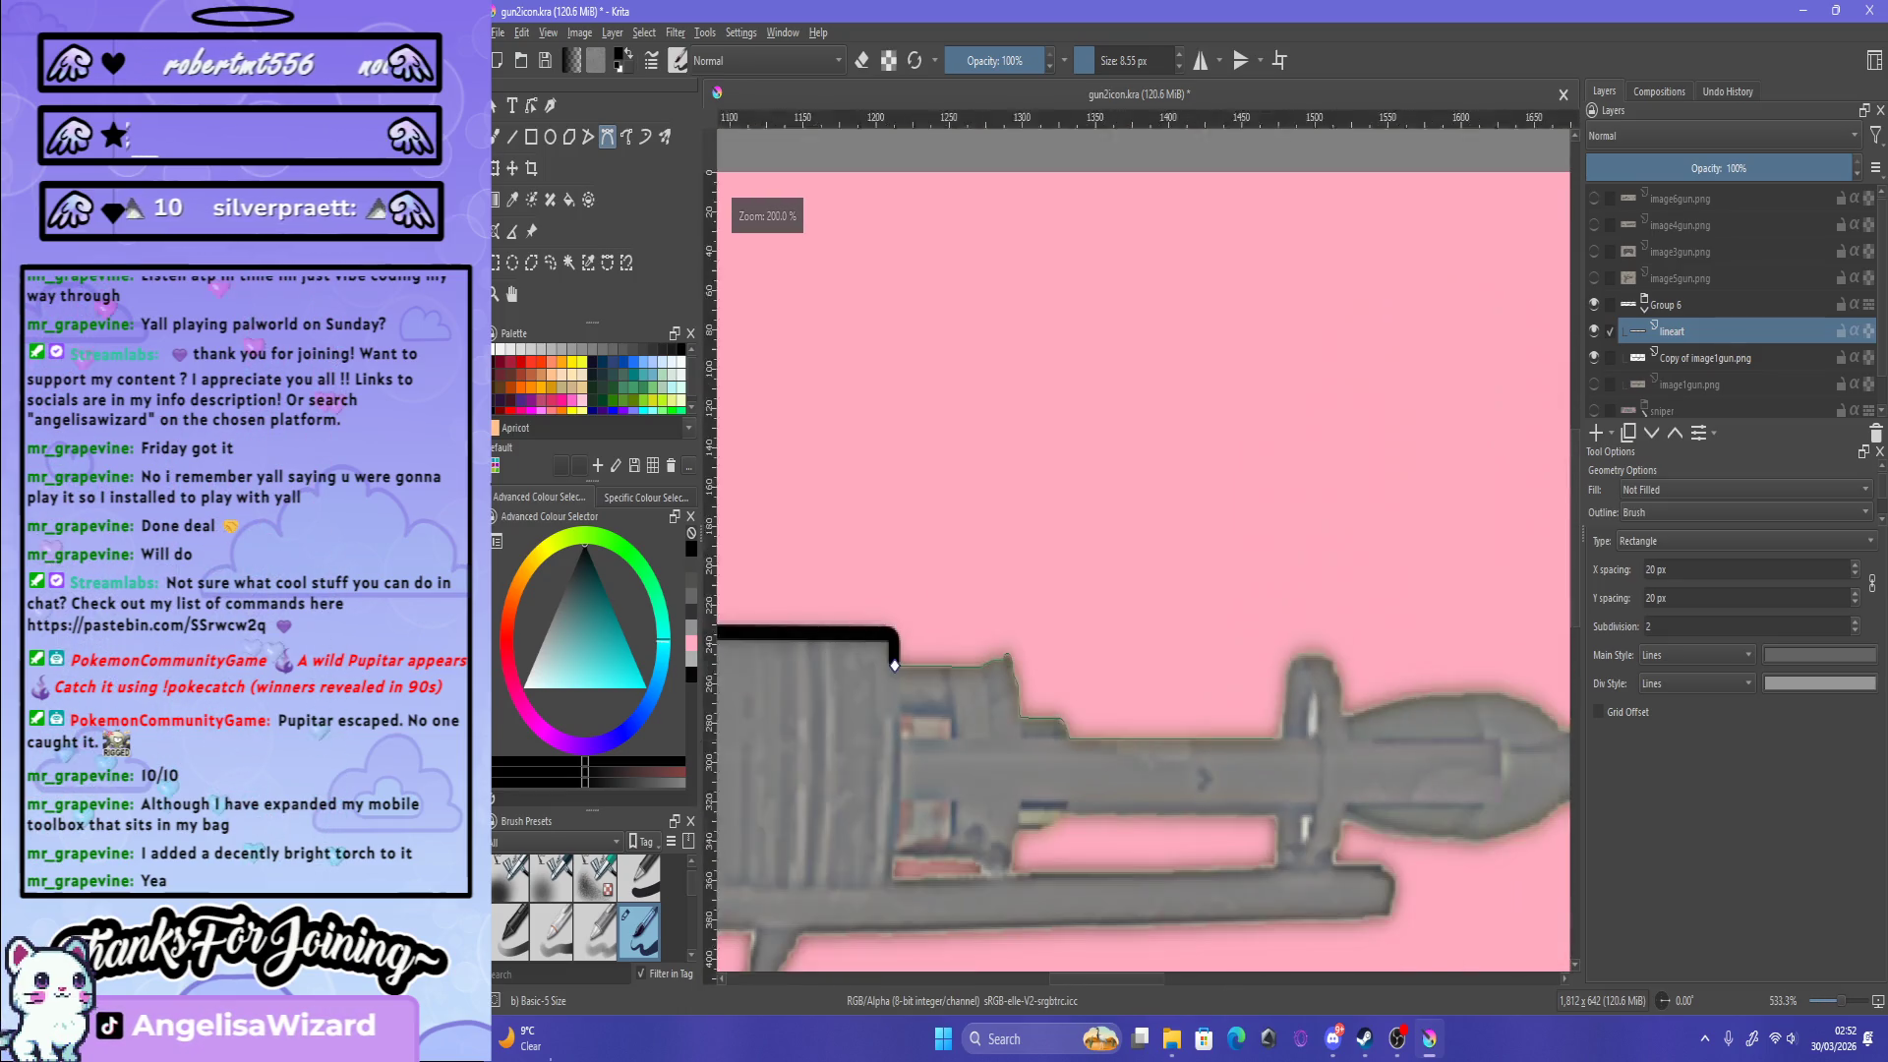
scroll(808, 639, "up", 6)
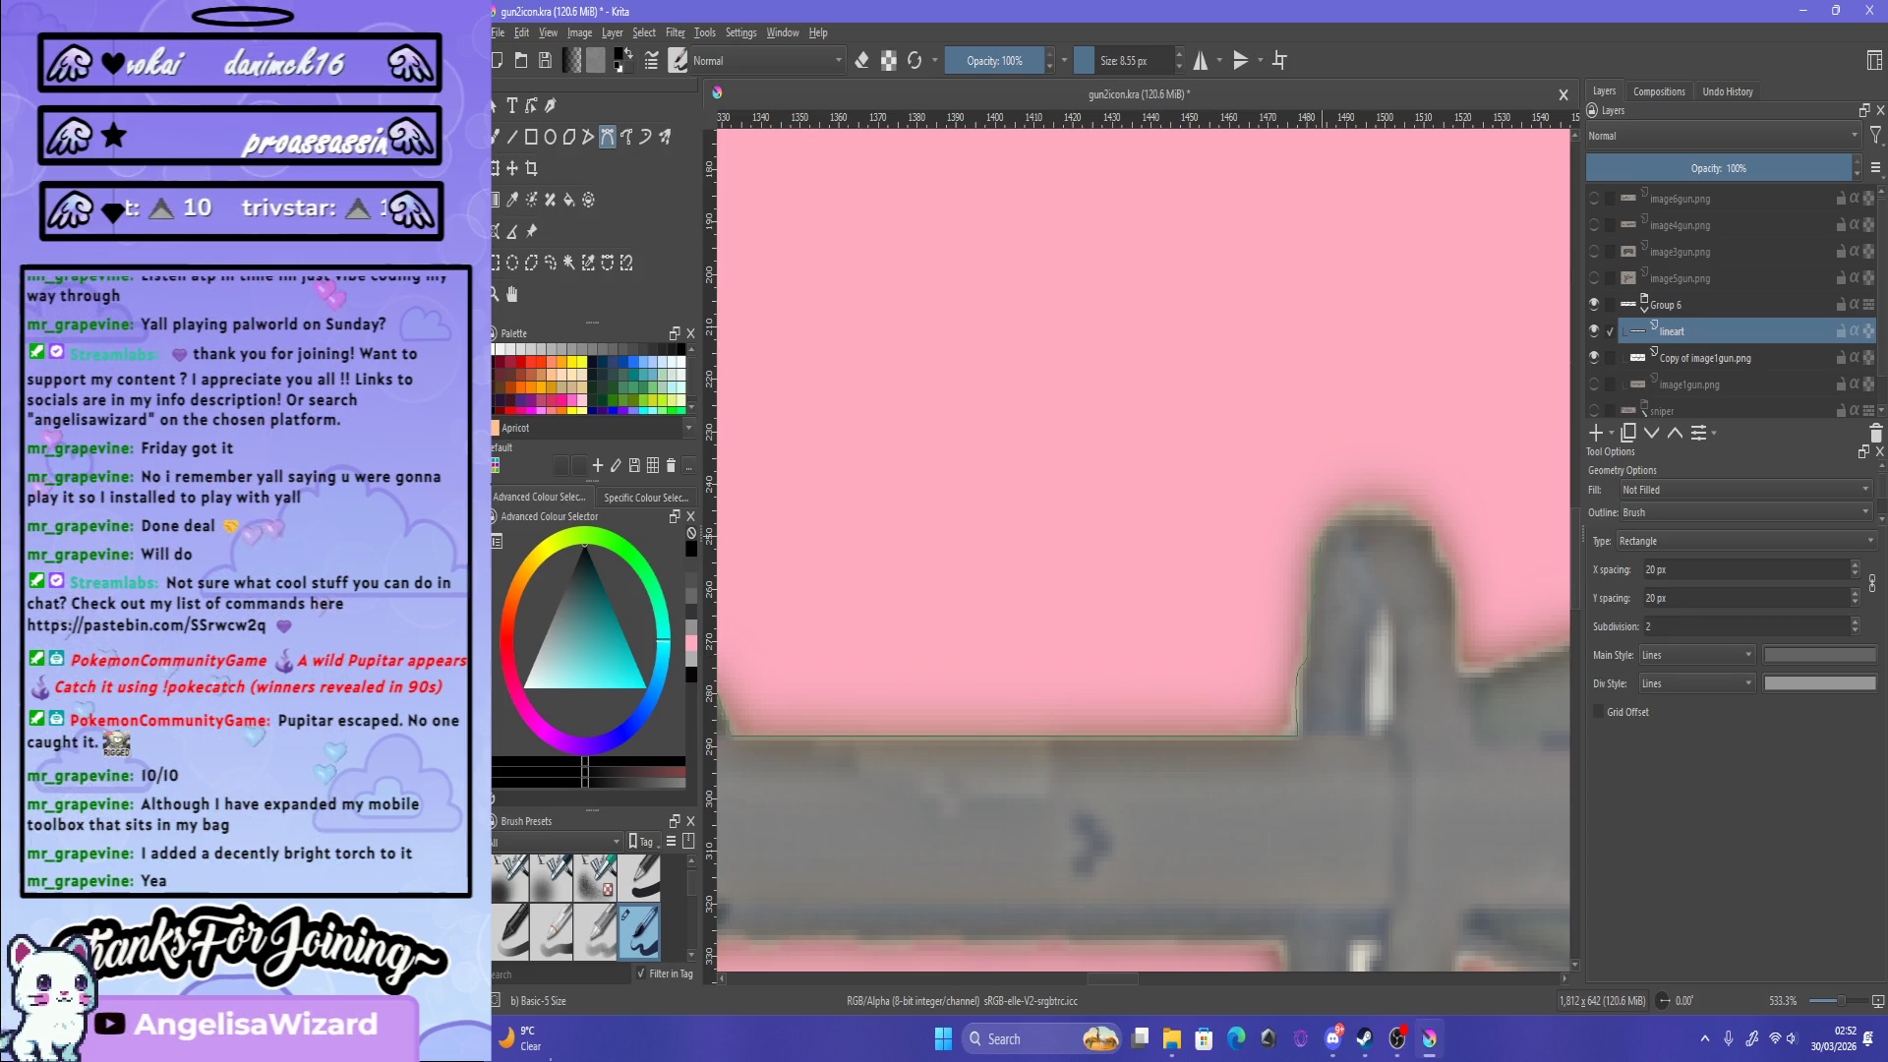
scroll(1323, 534, "up", 2)
scroll(1323, 534, "up", 1)
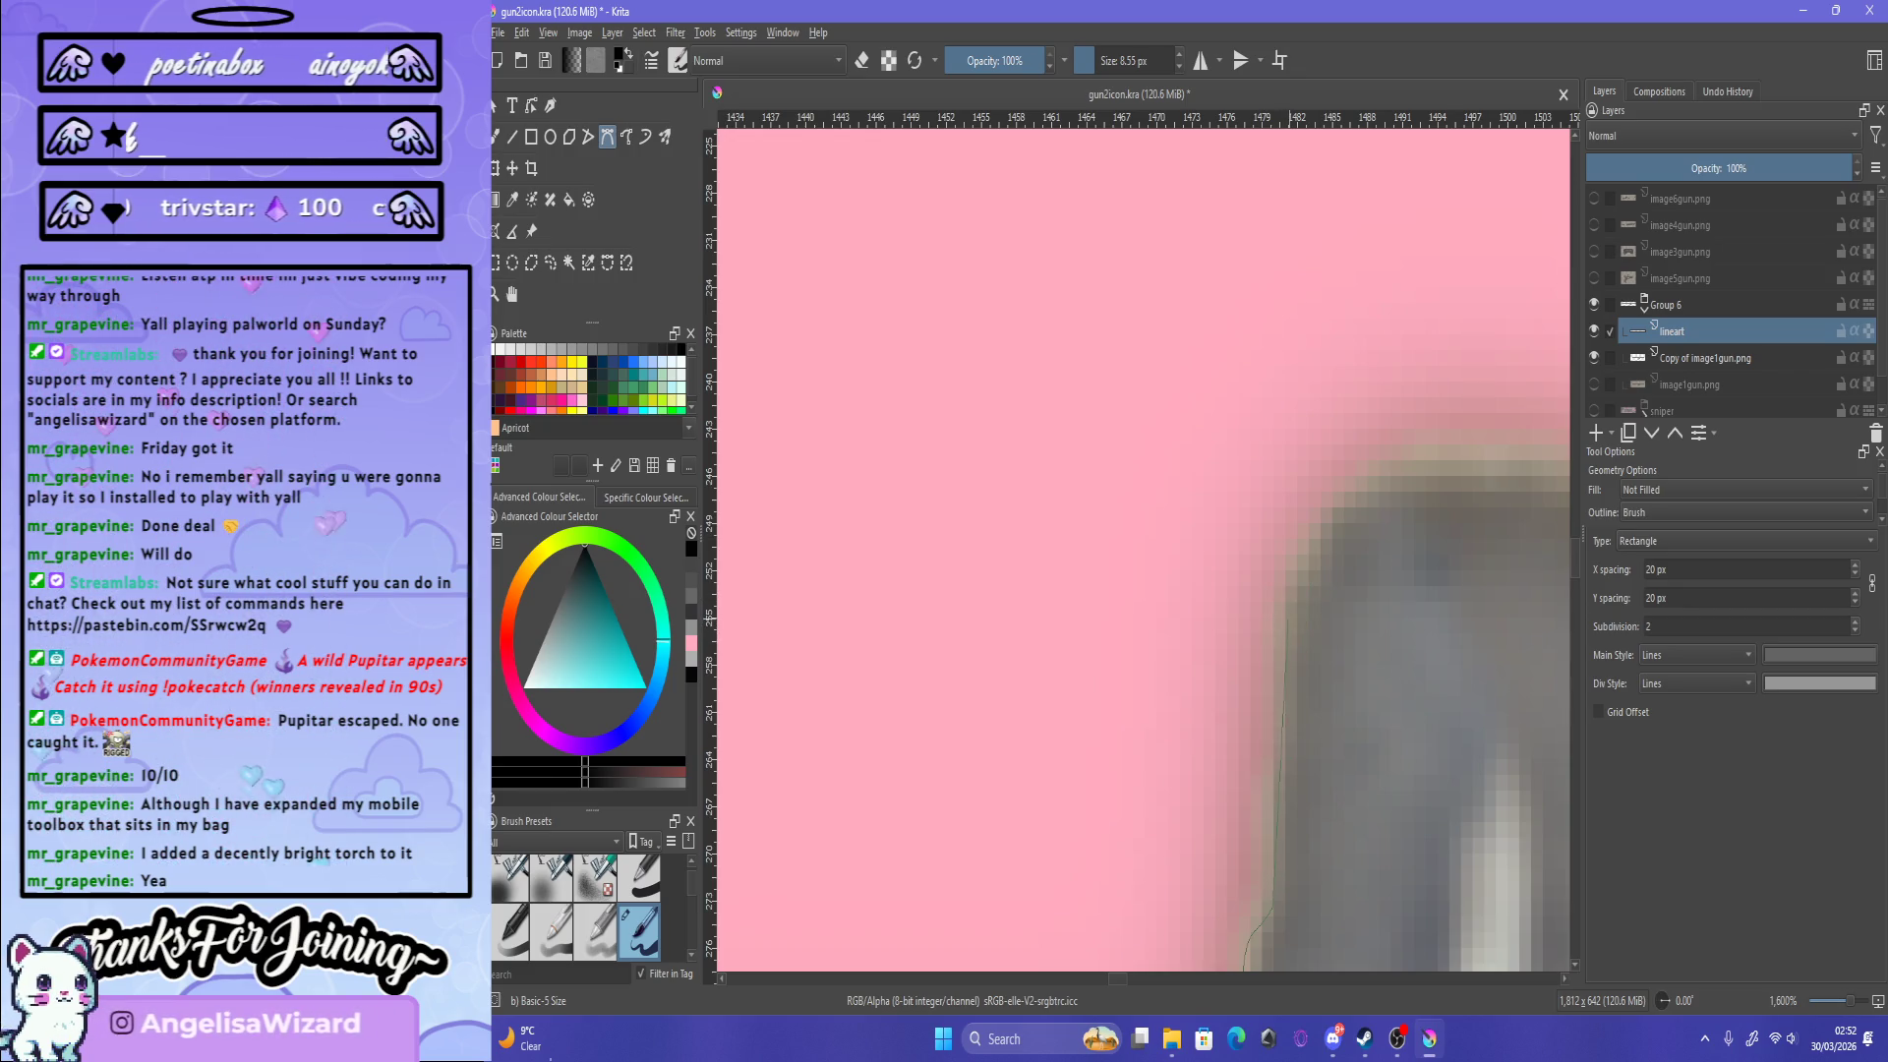
left_click_drag(1423, 489, 1450, 474)
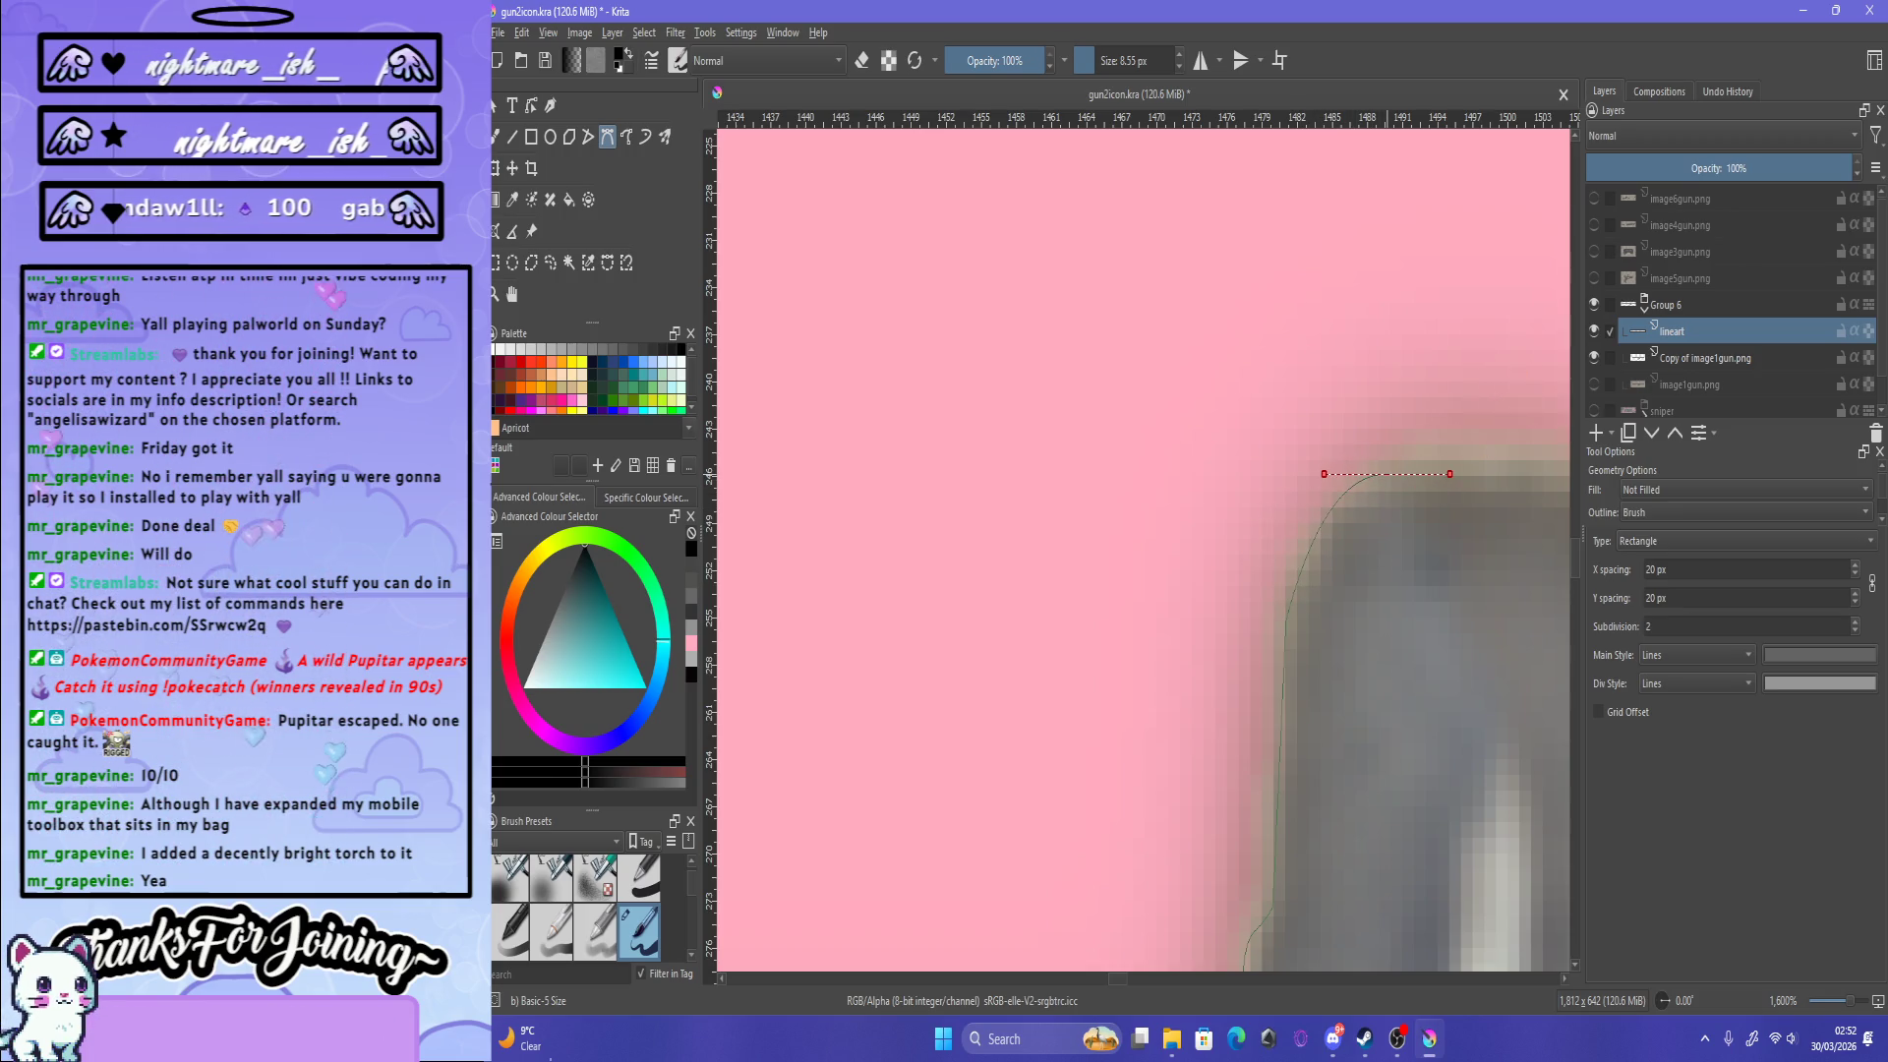
scroll(1451, 474, "down", 5)
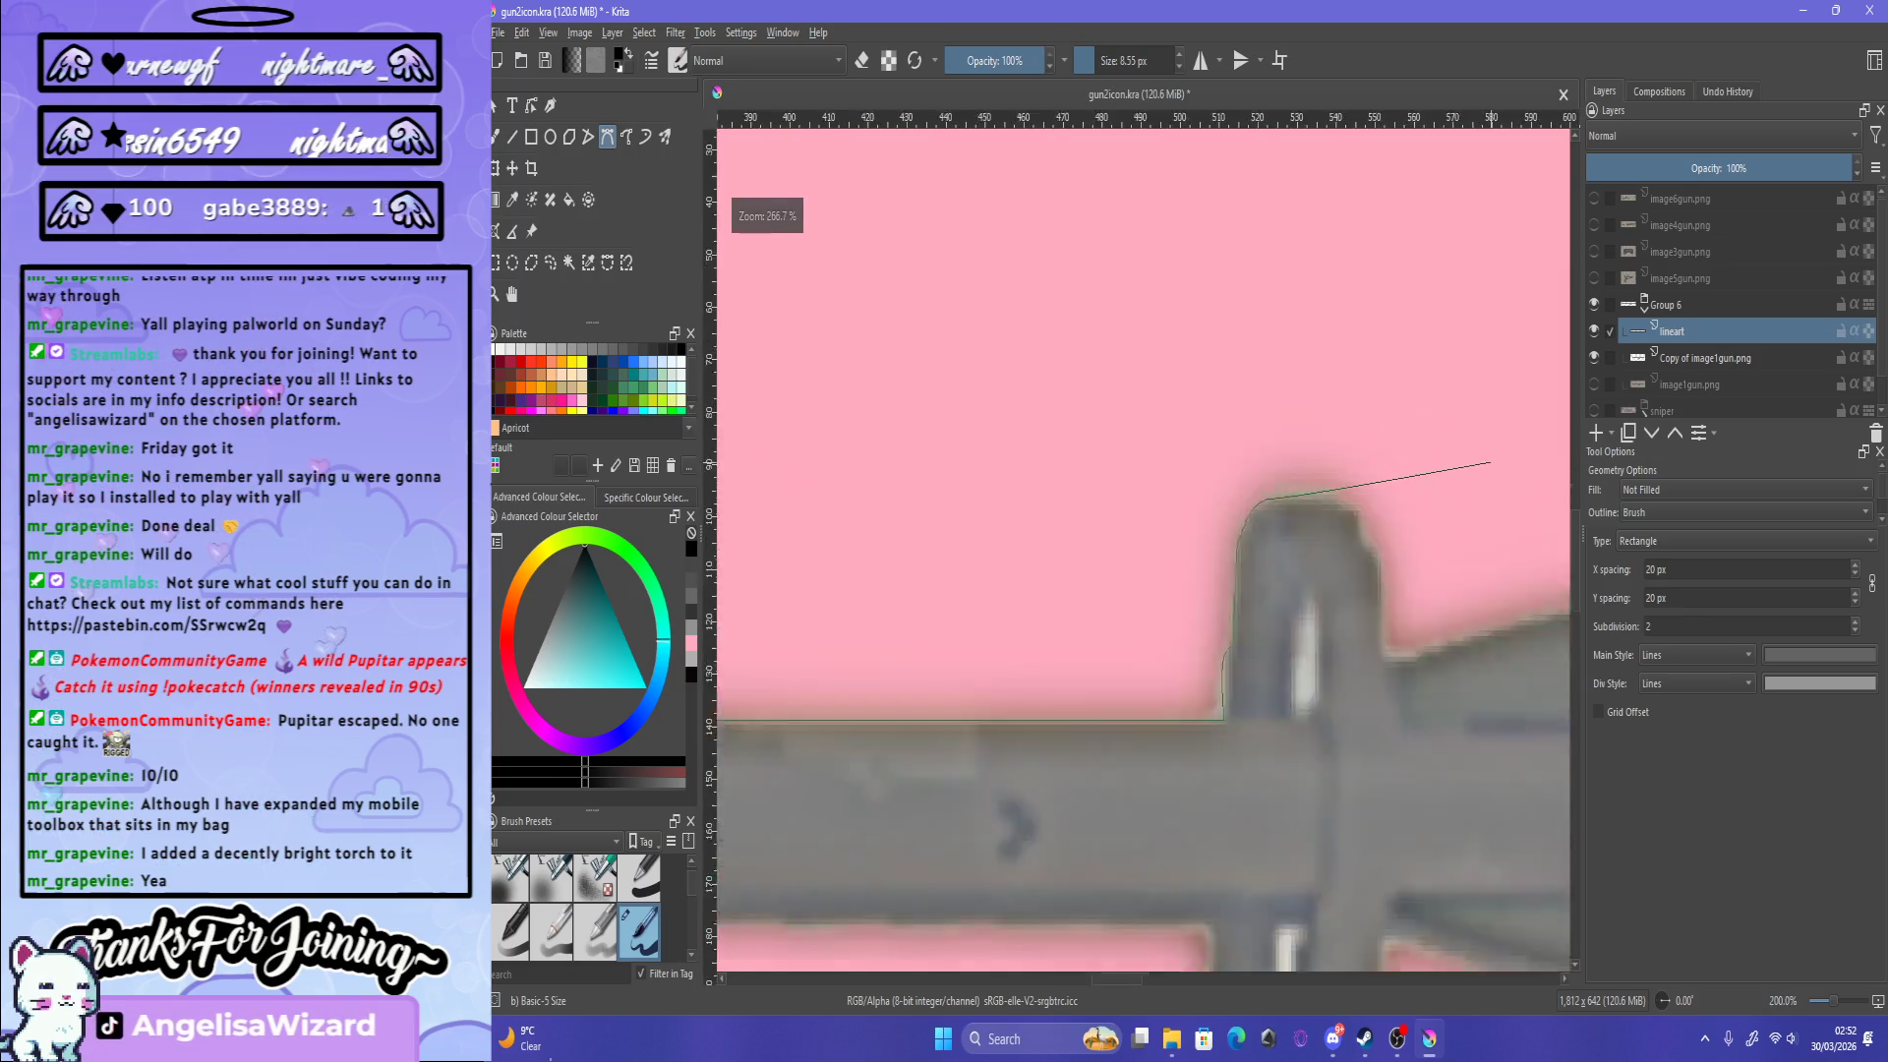
scroll(1490, 462, "up", 5)
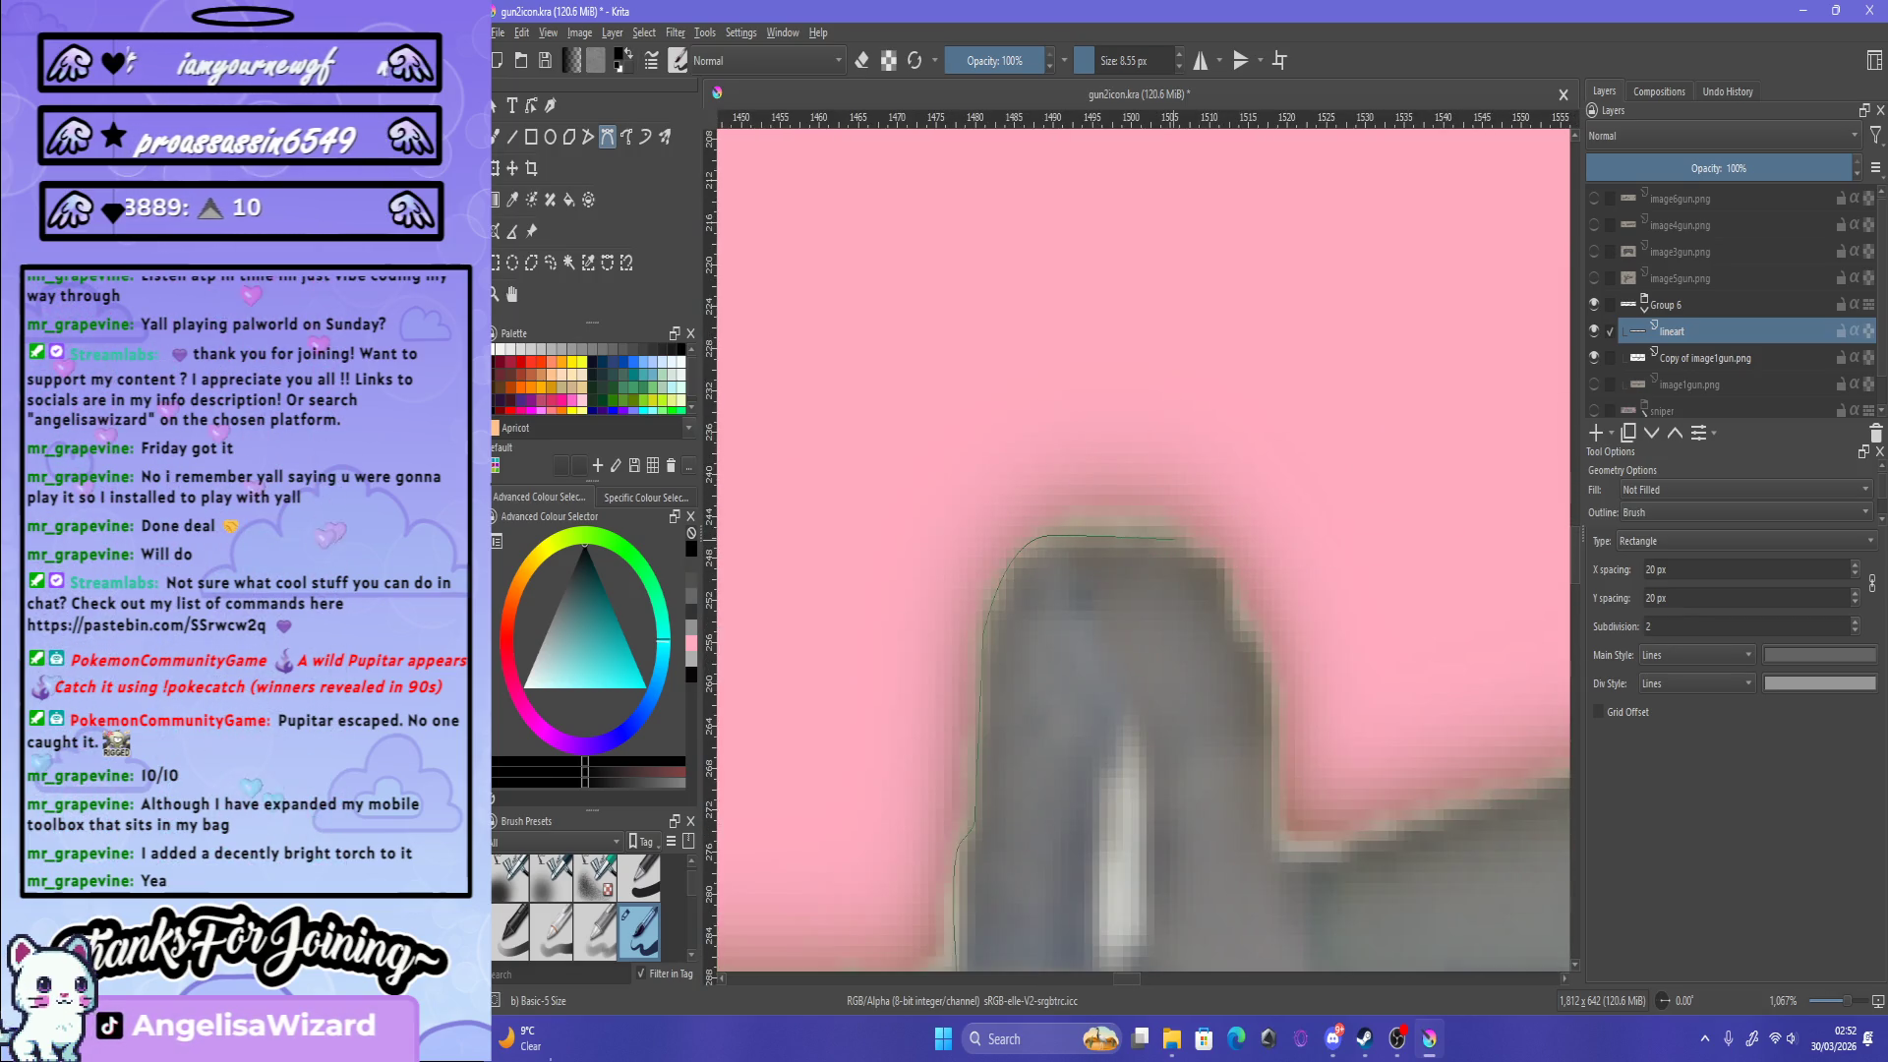
left_click(1183, 537)
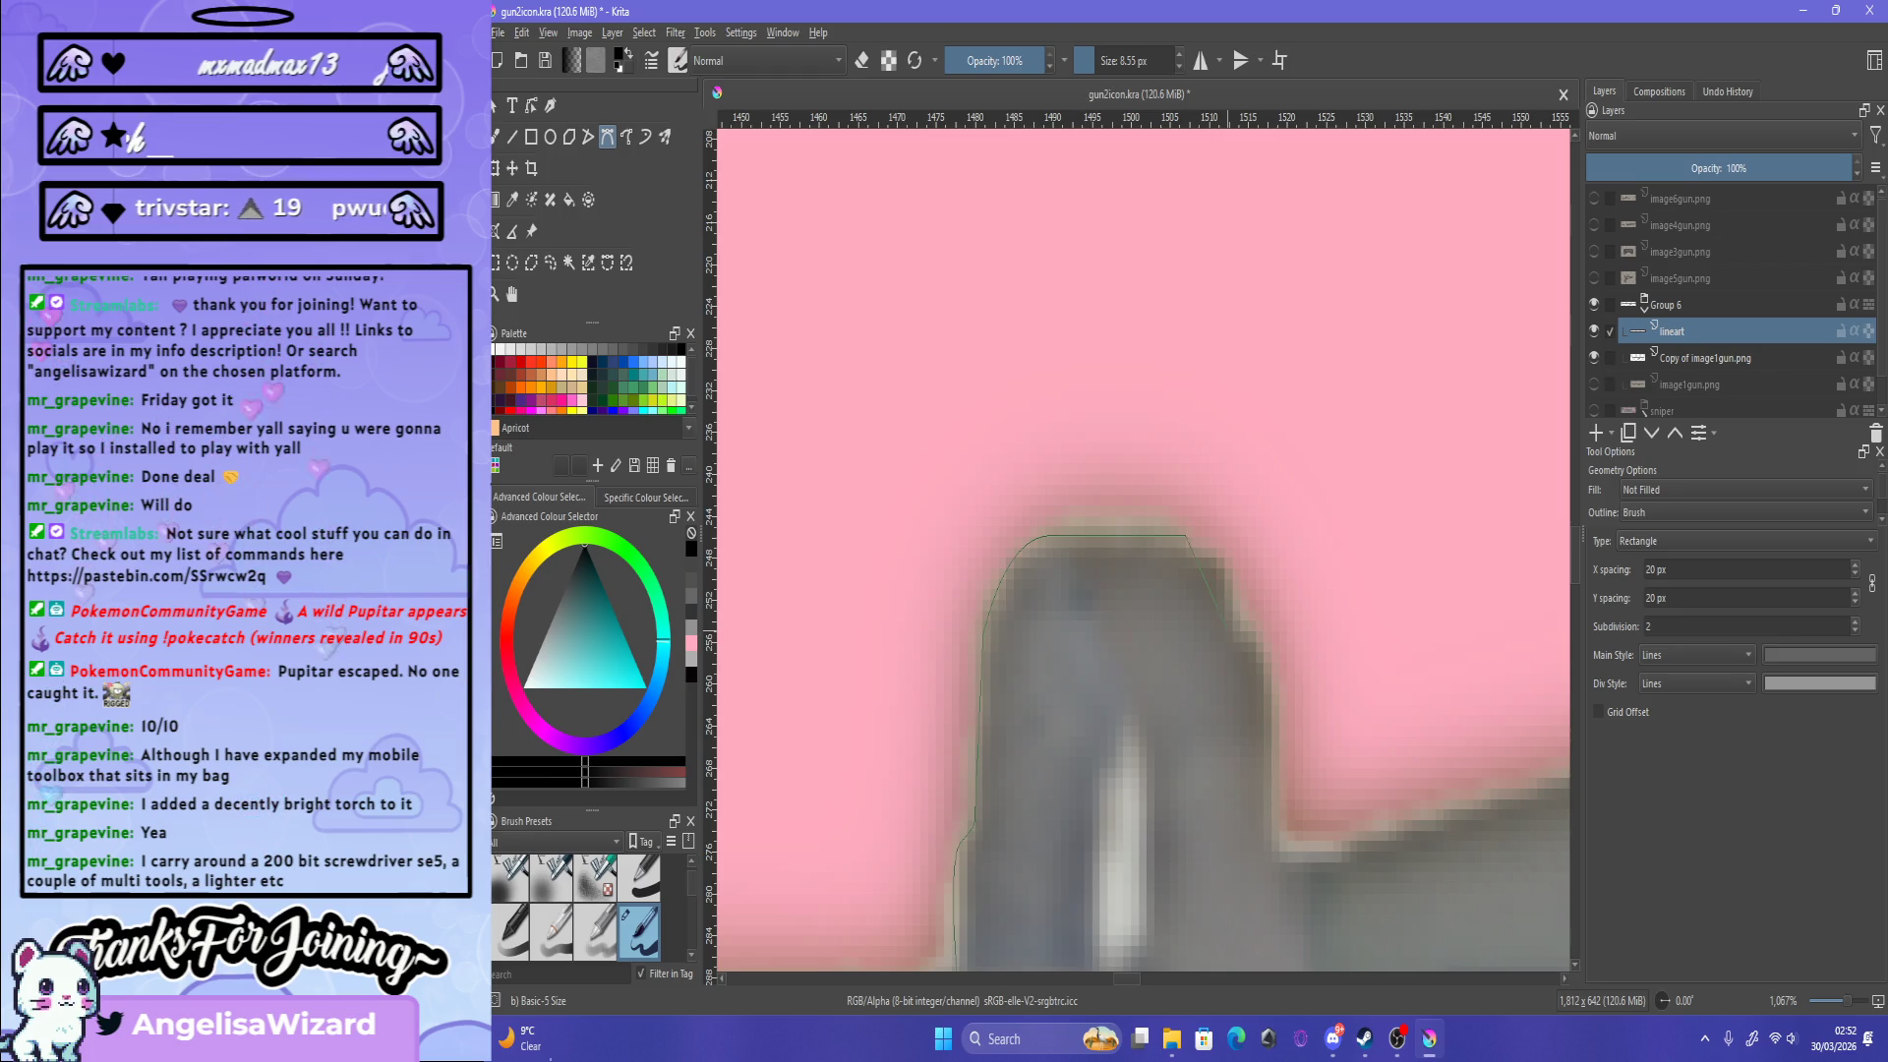
Step: Add and shape curve points further along the launcher's top edge toward the nose
left_click(1263, 708)
left_click_drag(1251, 697, 1260, 678)
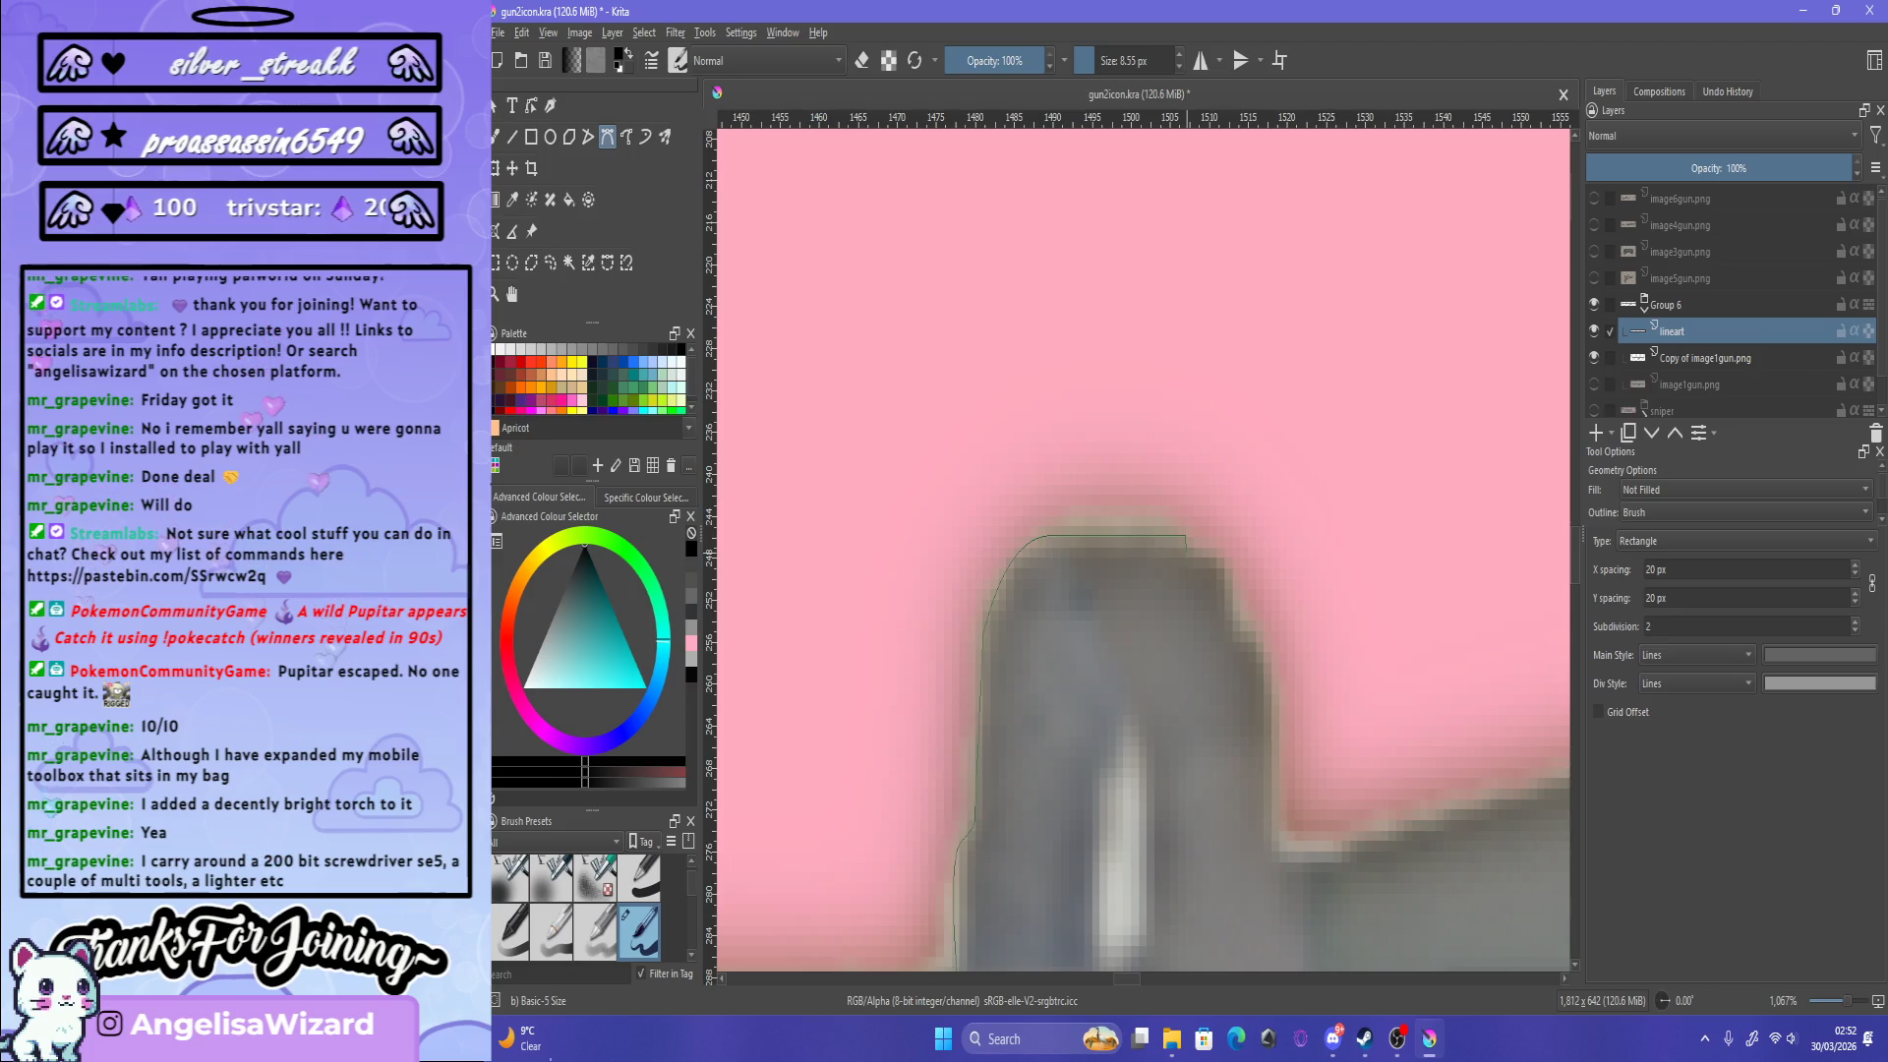
left_click_drag(1227, 584, 1227, 556)
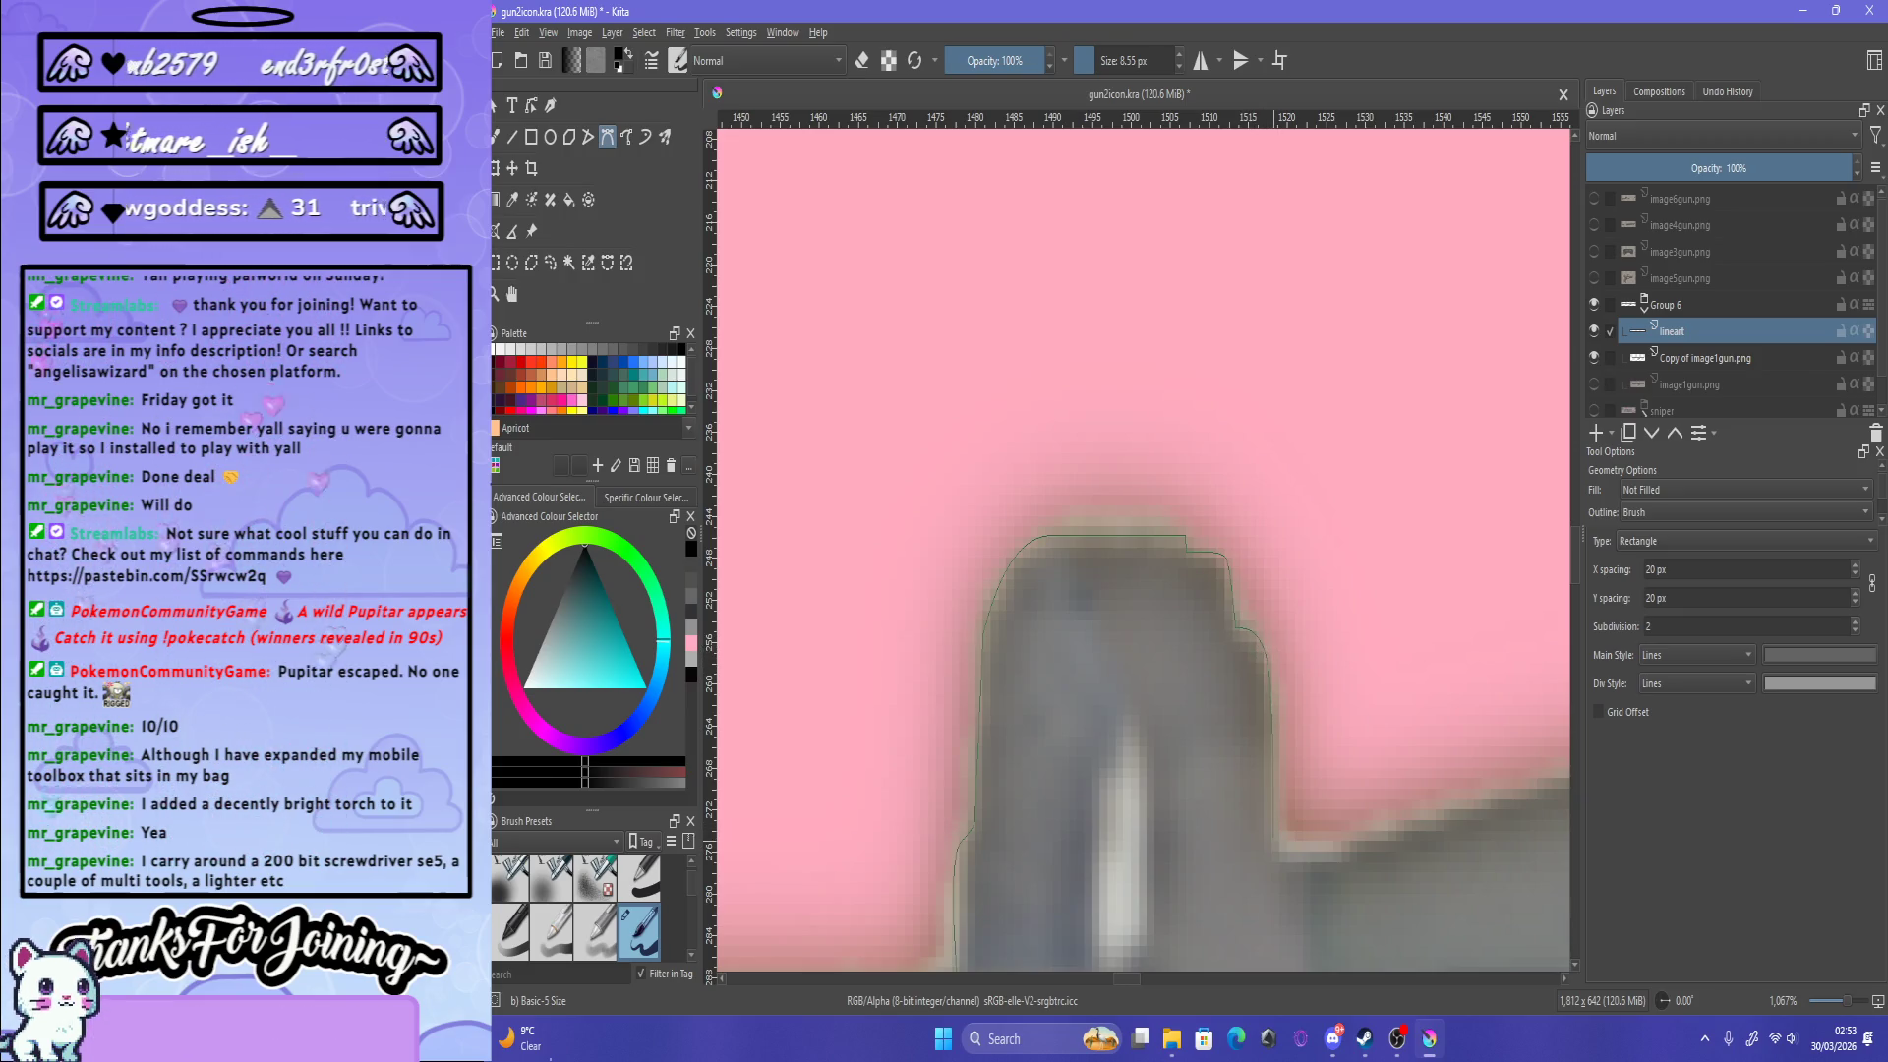
mouse_move(1347, 856)
left_mouse_down()
mouse_move(1368, 824)
mouse_move(1427, 825)
left_mouse_up()
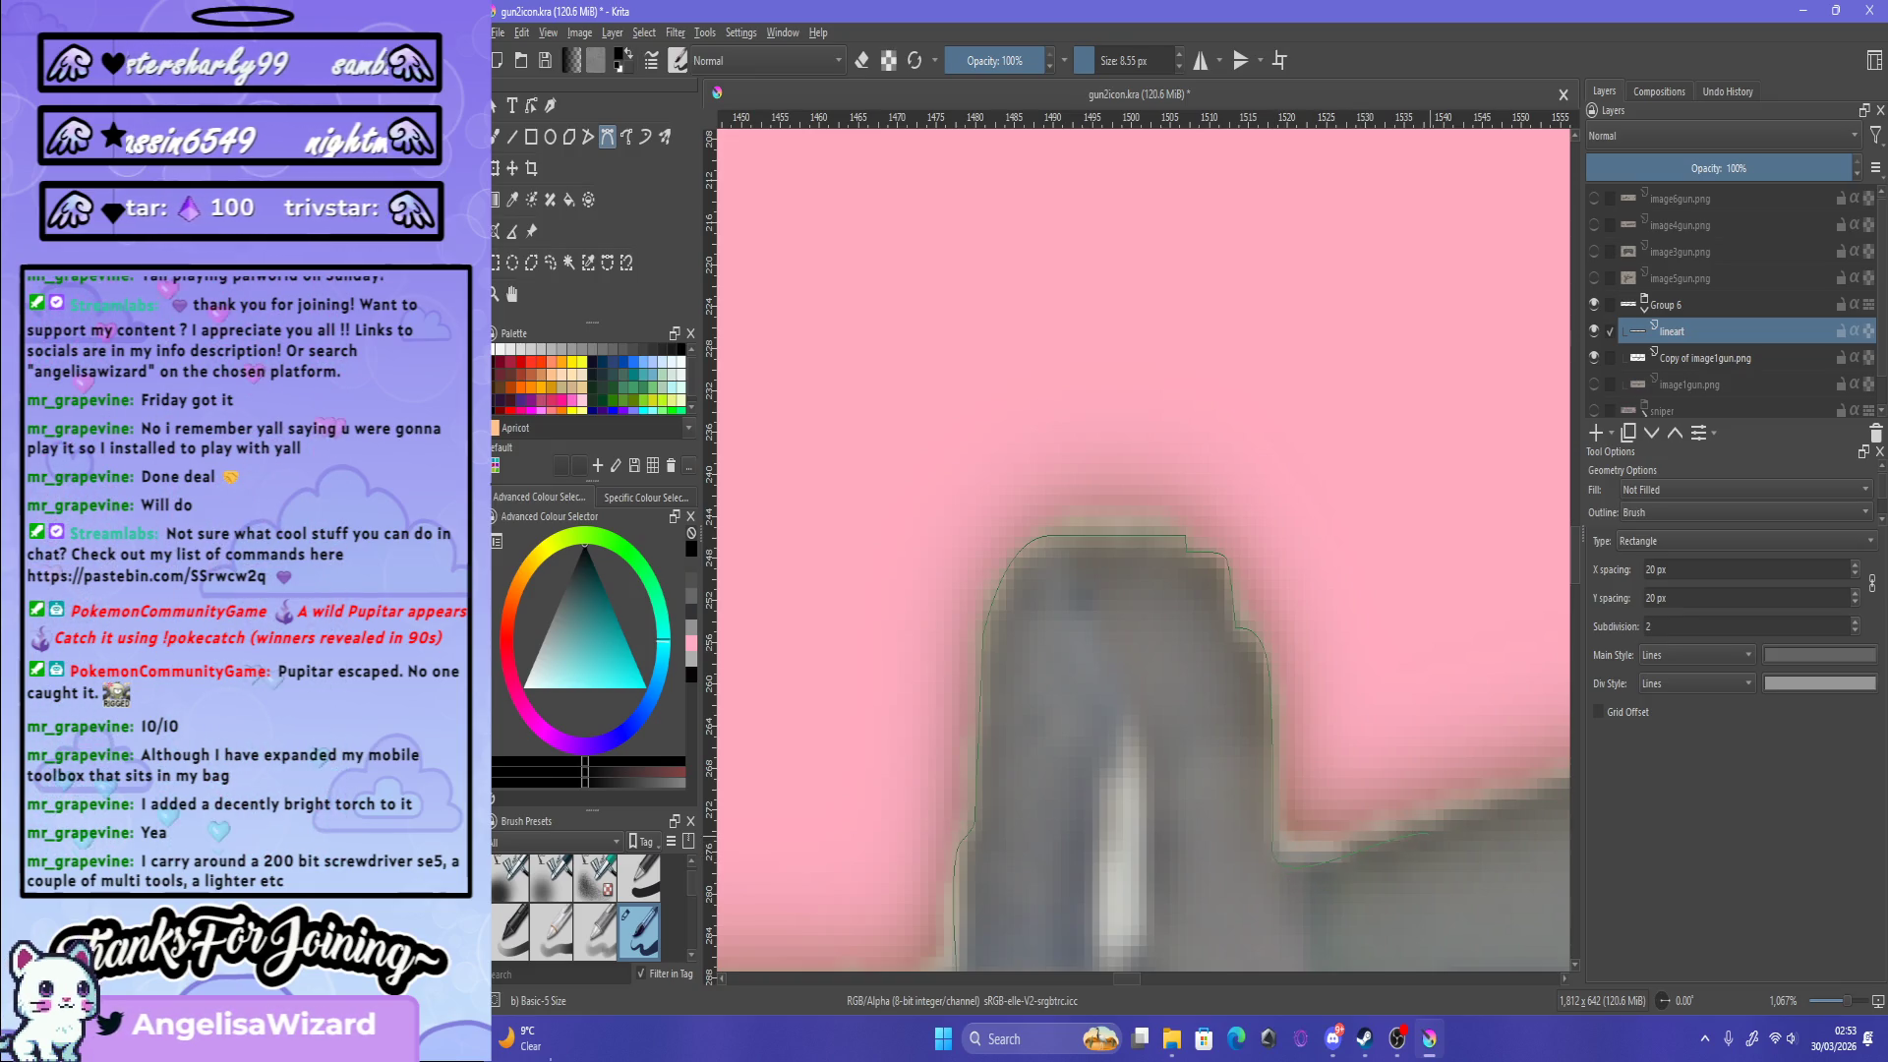
scroll(1140, 551, "down", 5)
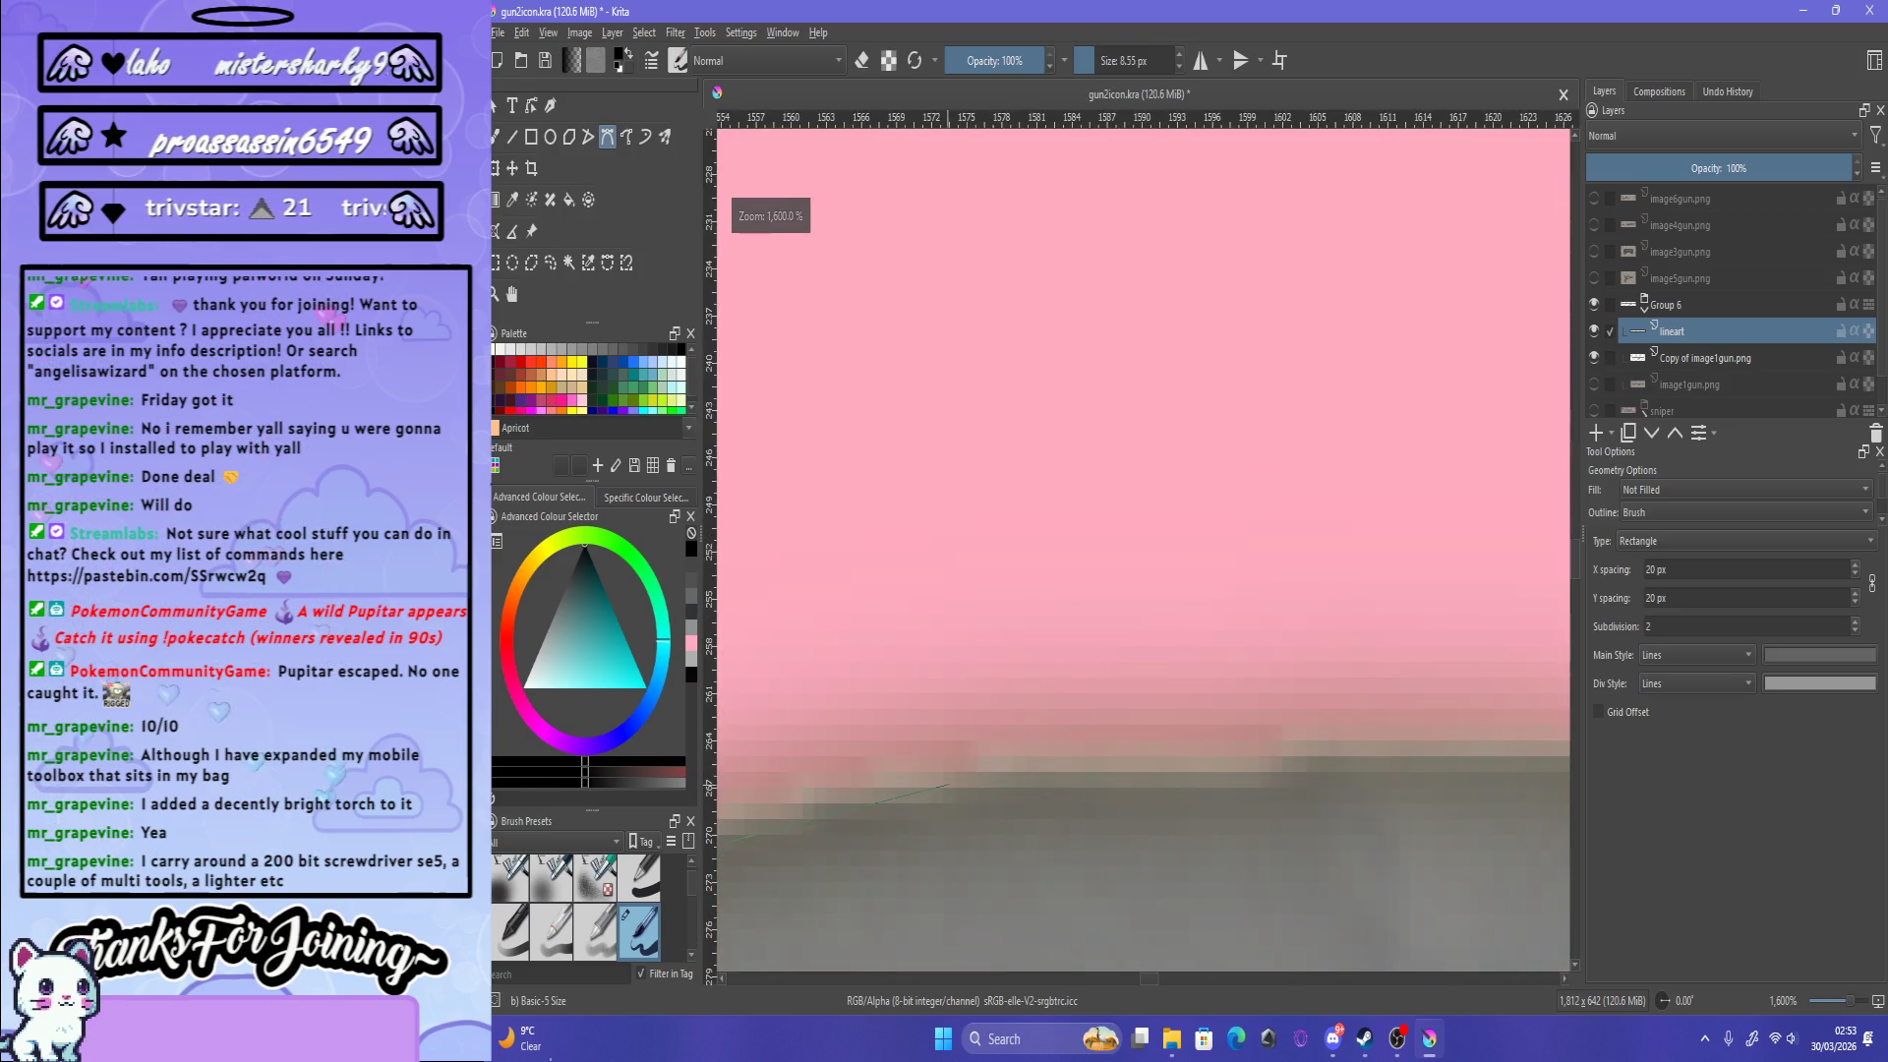
scroll(910, 737, "up", 5)
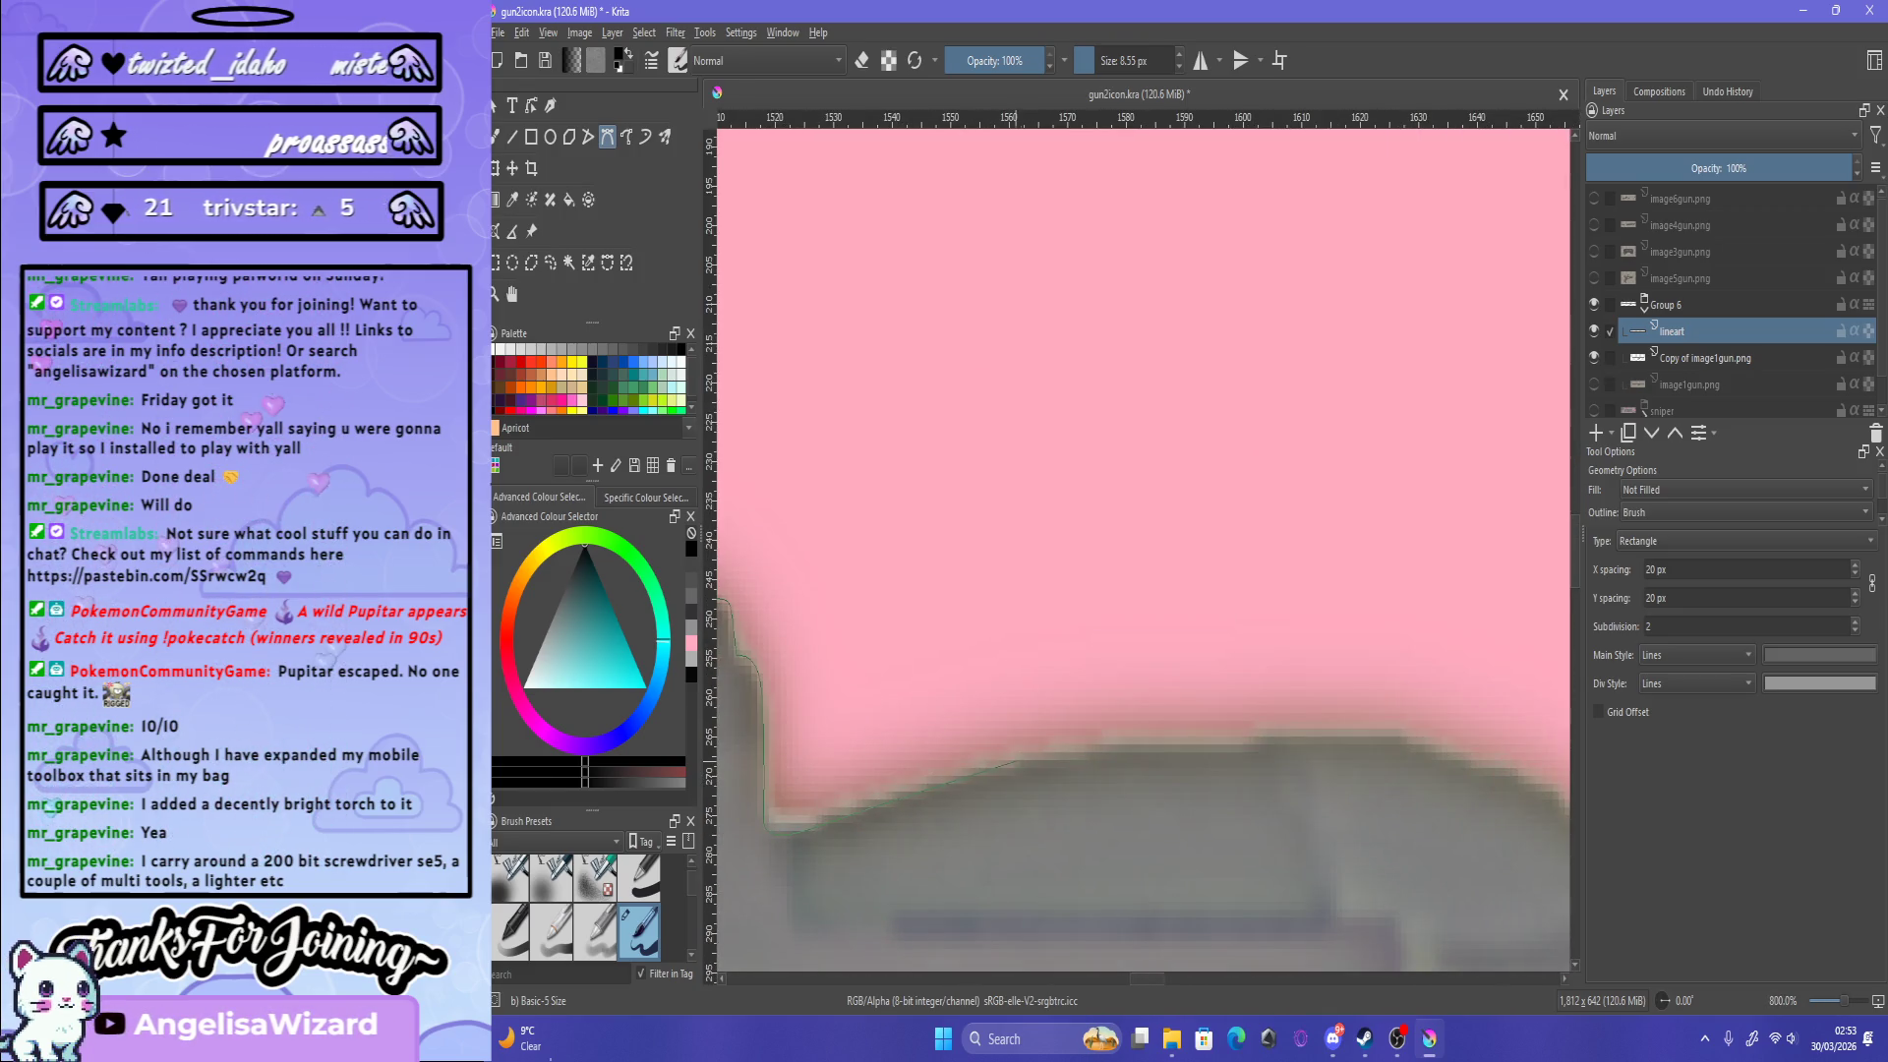
left_click_drag(1015, 751, 1068, 765)
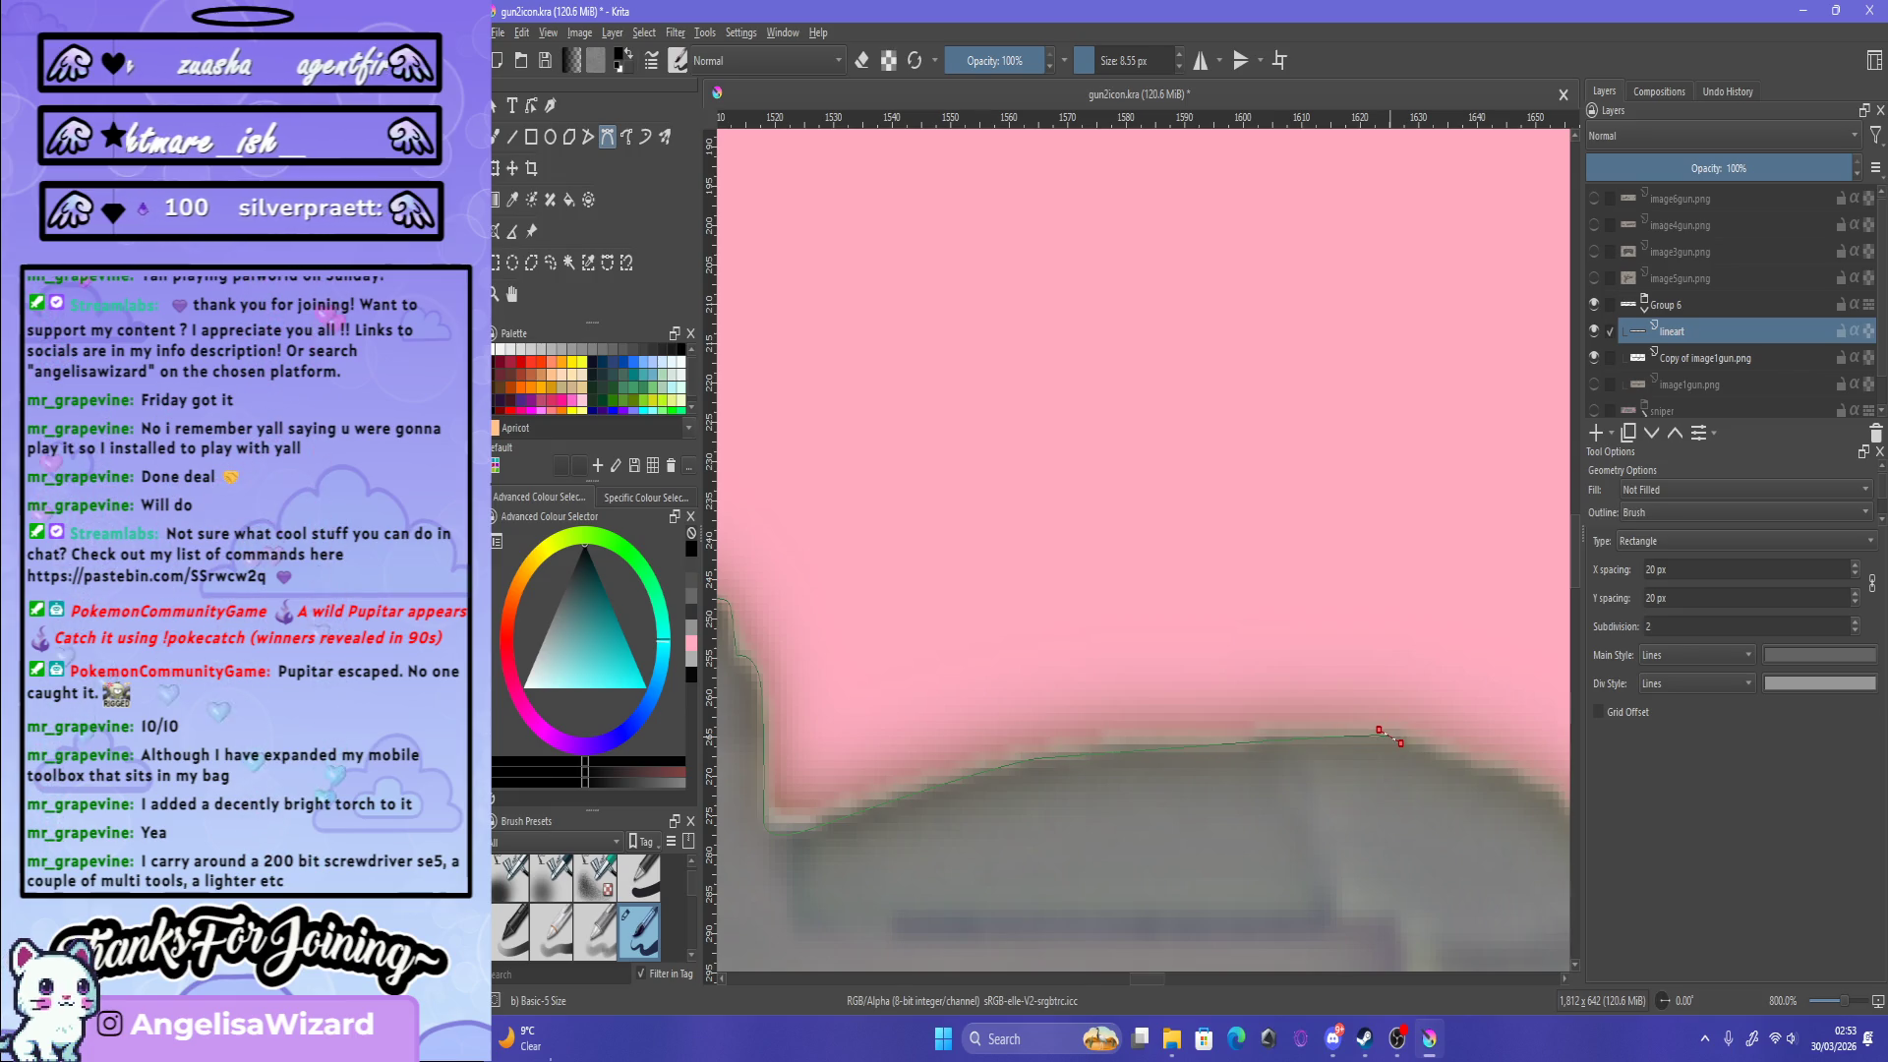
scroll(918, 787, "down", 2)
scroll(918, 786, "down", 2)
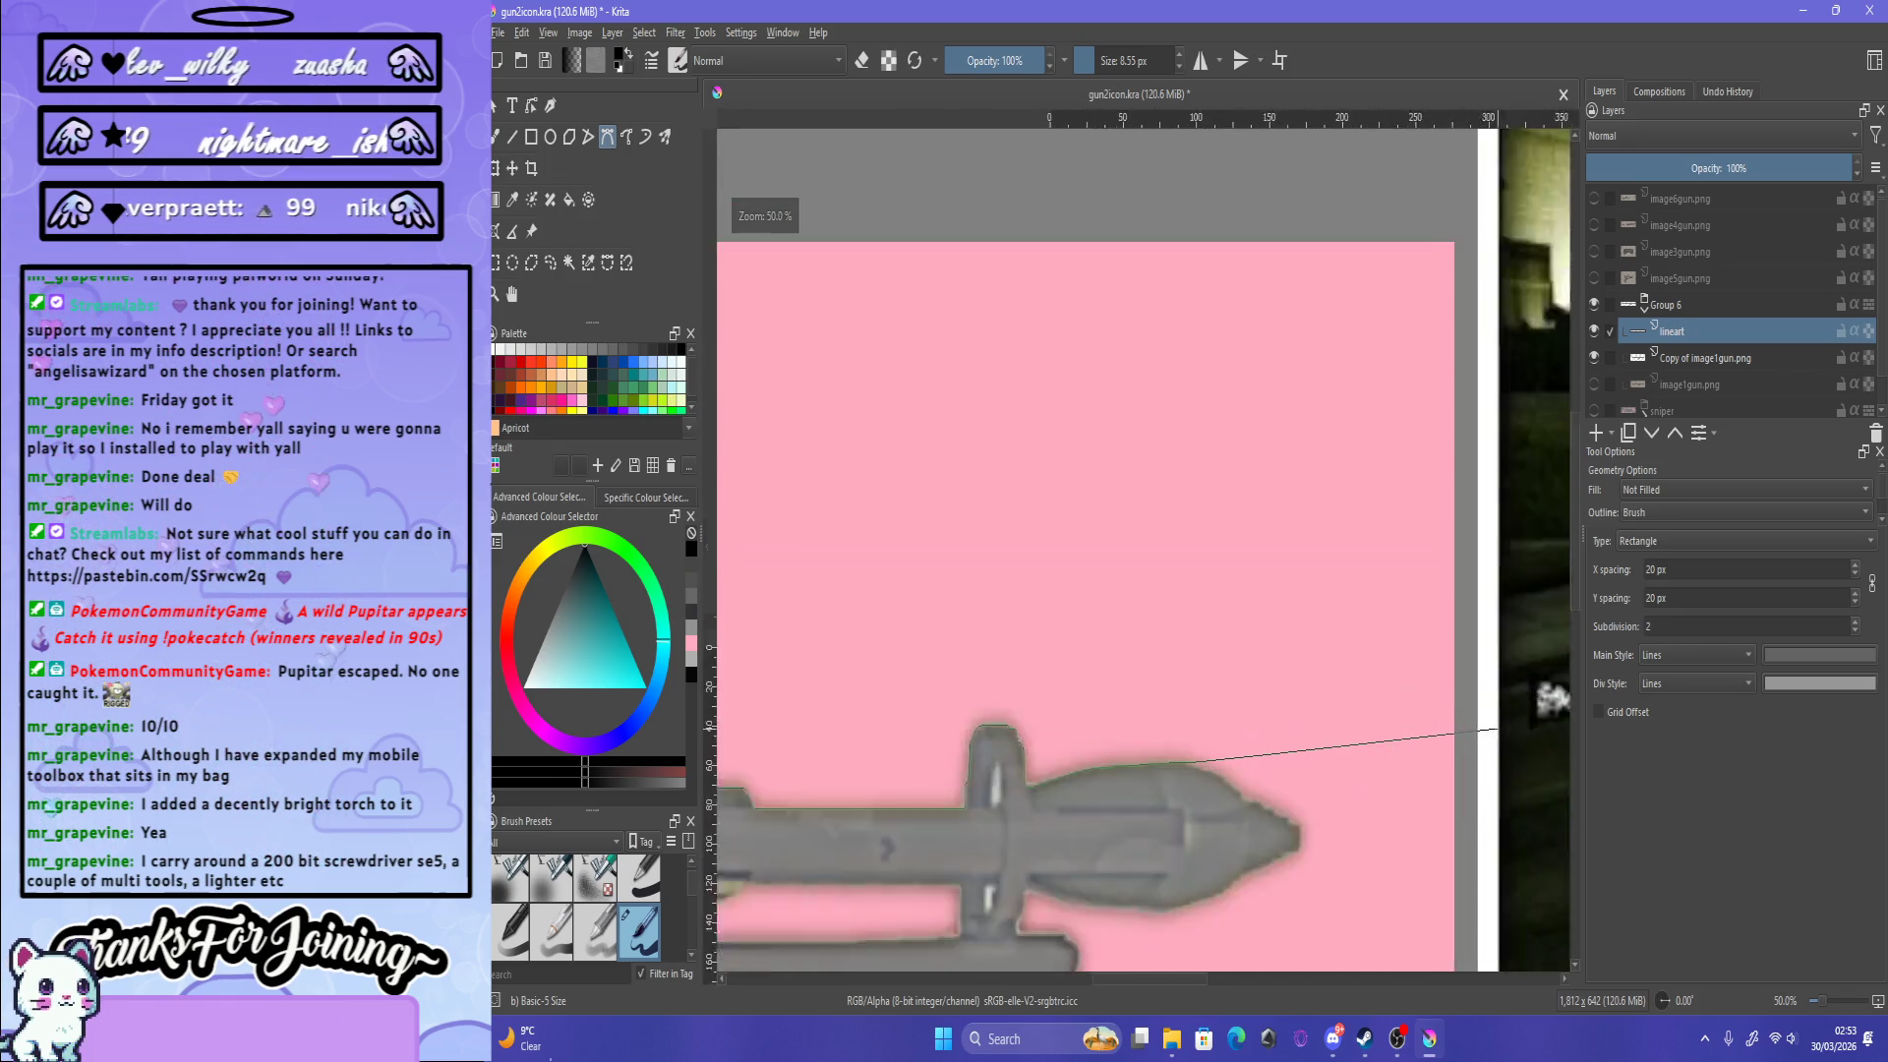
Step: Place the last curve points down the nose slope and commit the outline as a stroke
scroll(917, 787, "down", 2)
scroll(1124, 800, "up", 6)
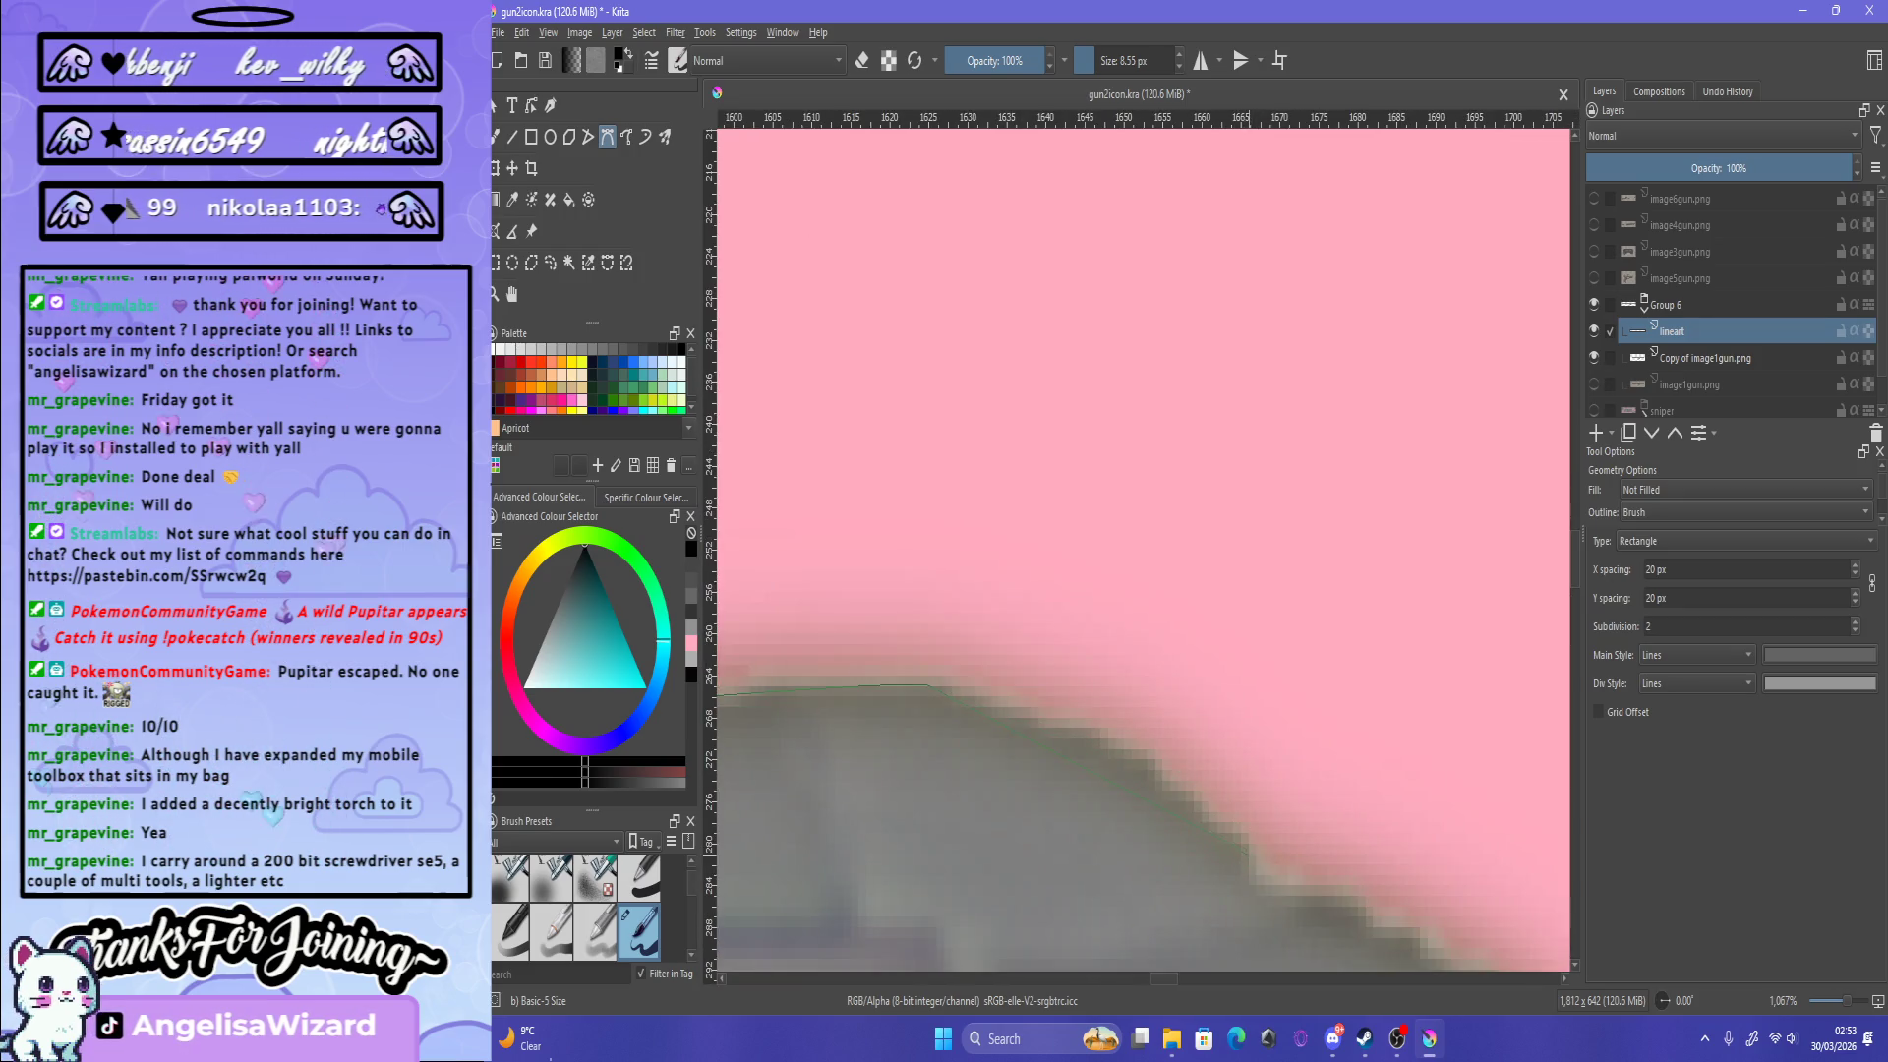
scroll(1218, 916, "down", 3)
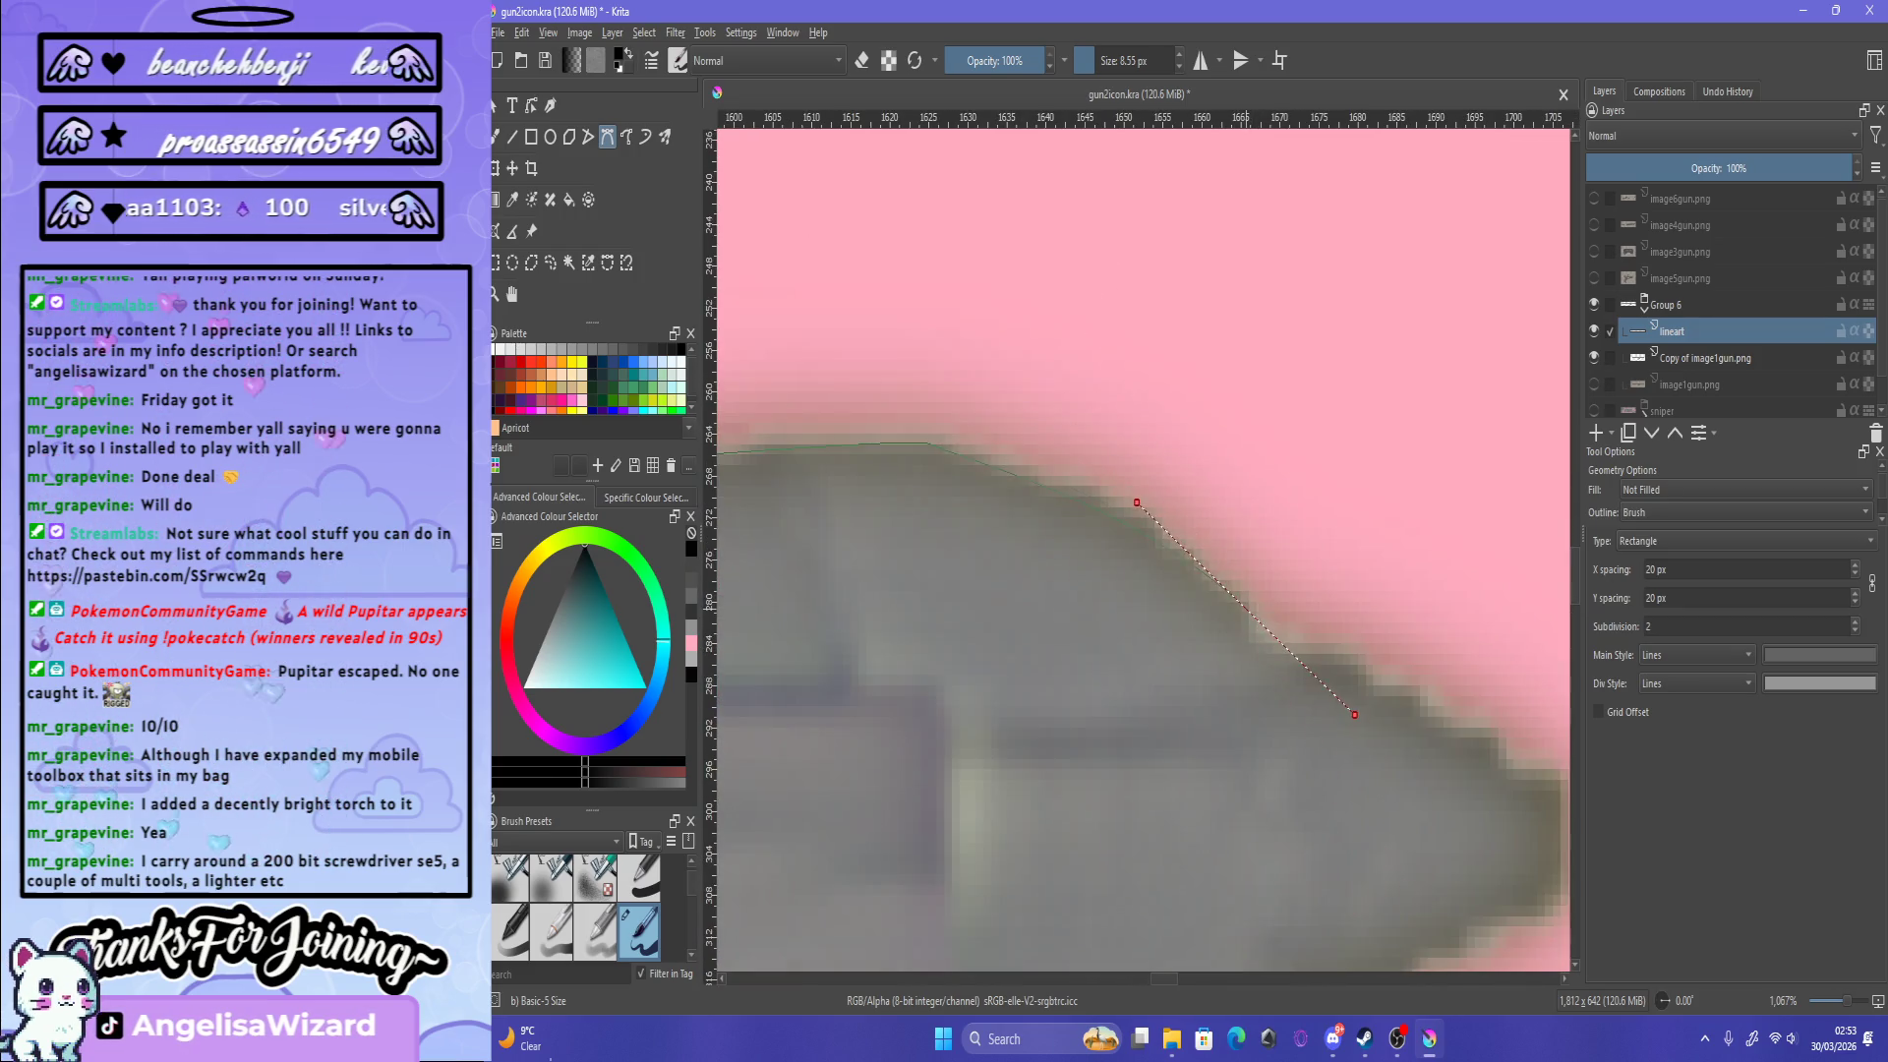
left_click_drag(1217, 916, 1458, 767)
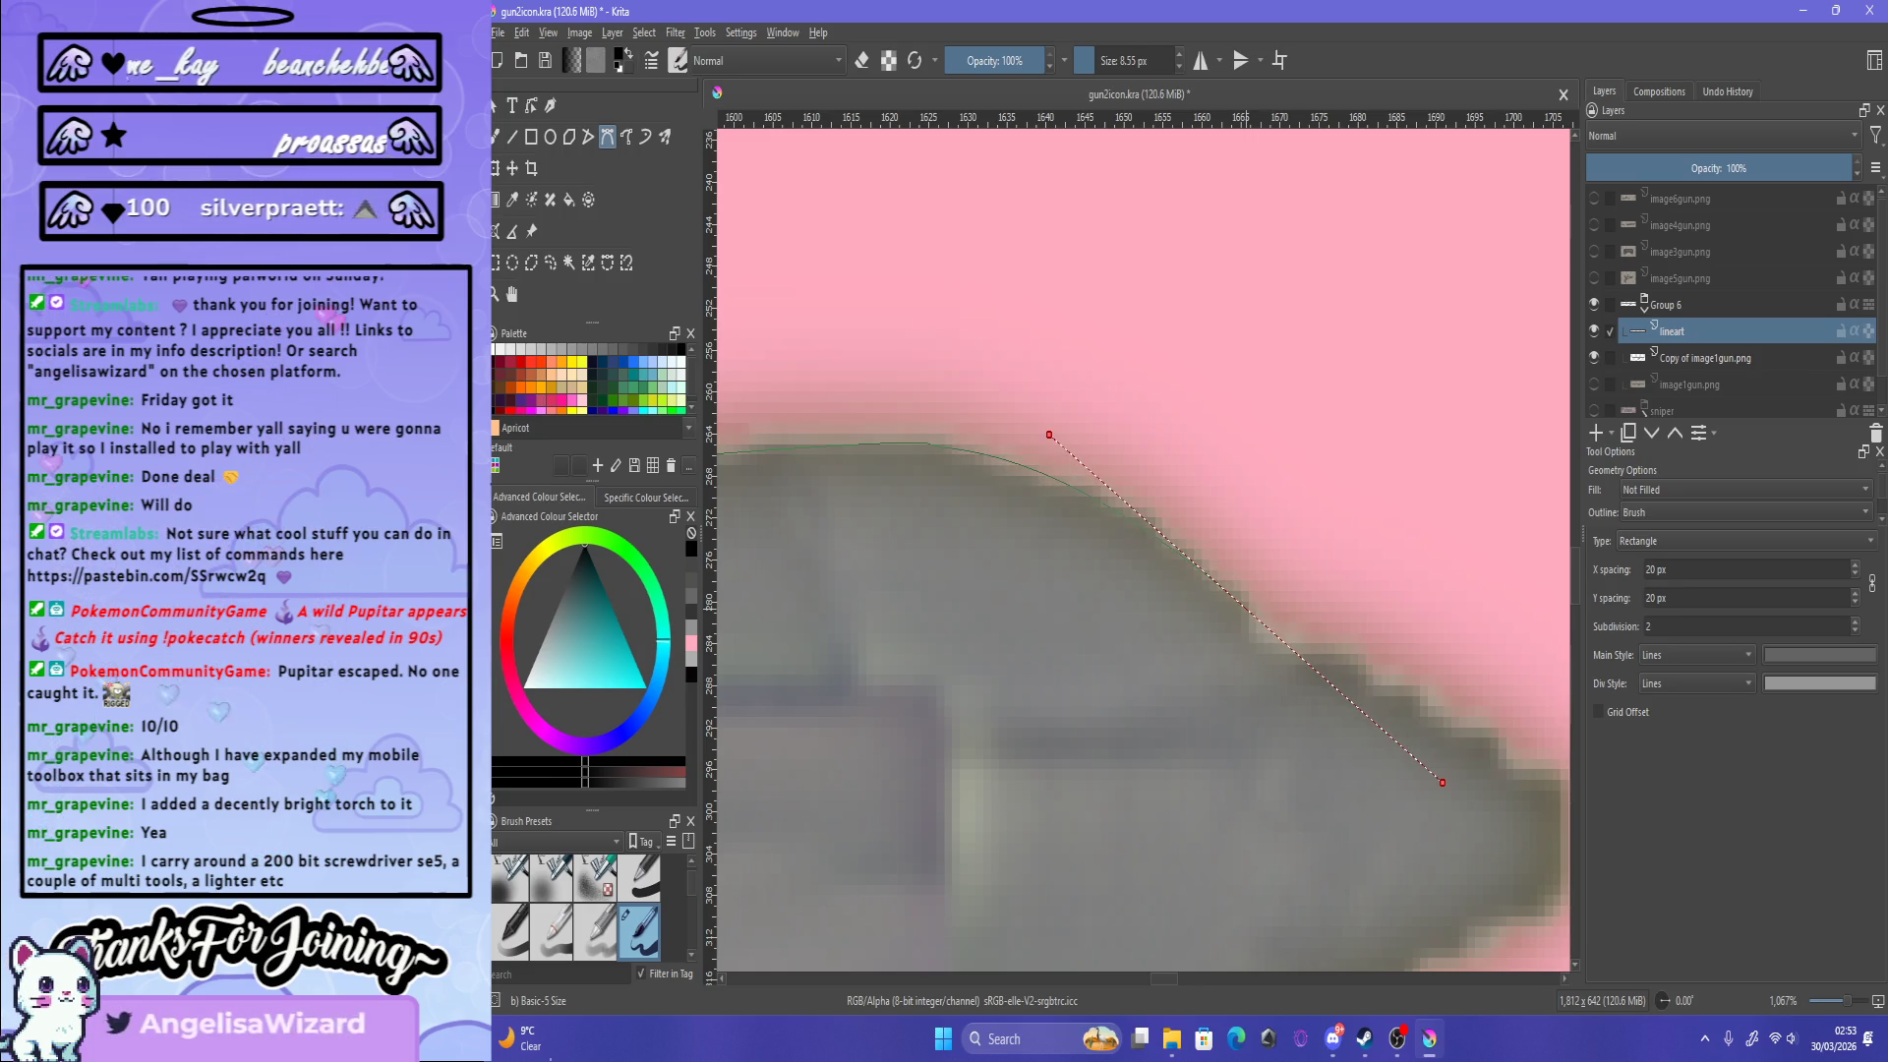
left_click_drag(1201, 544, 1290, 672)
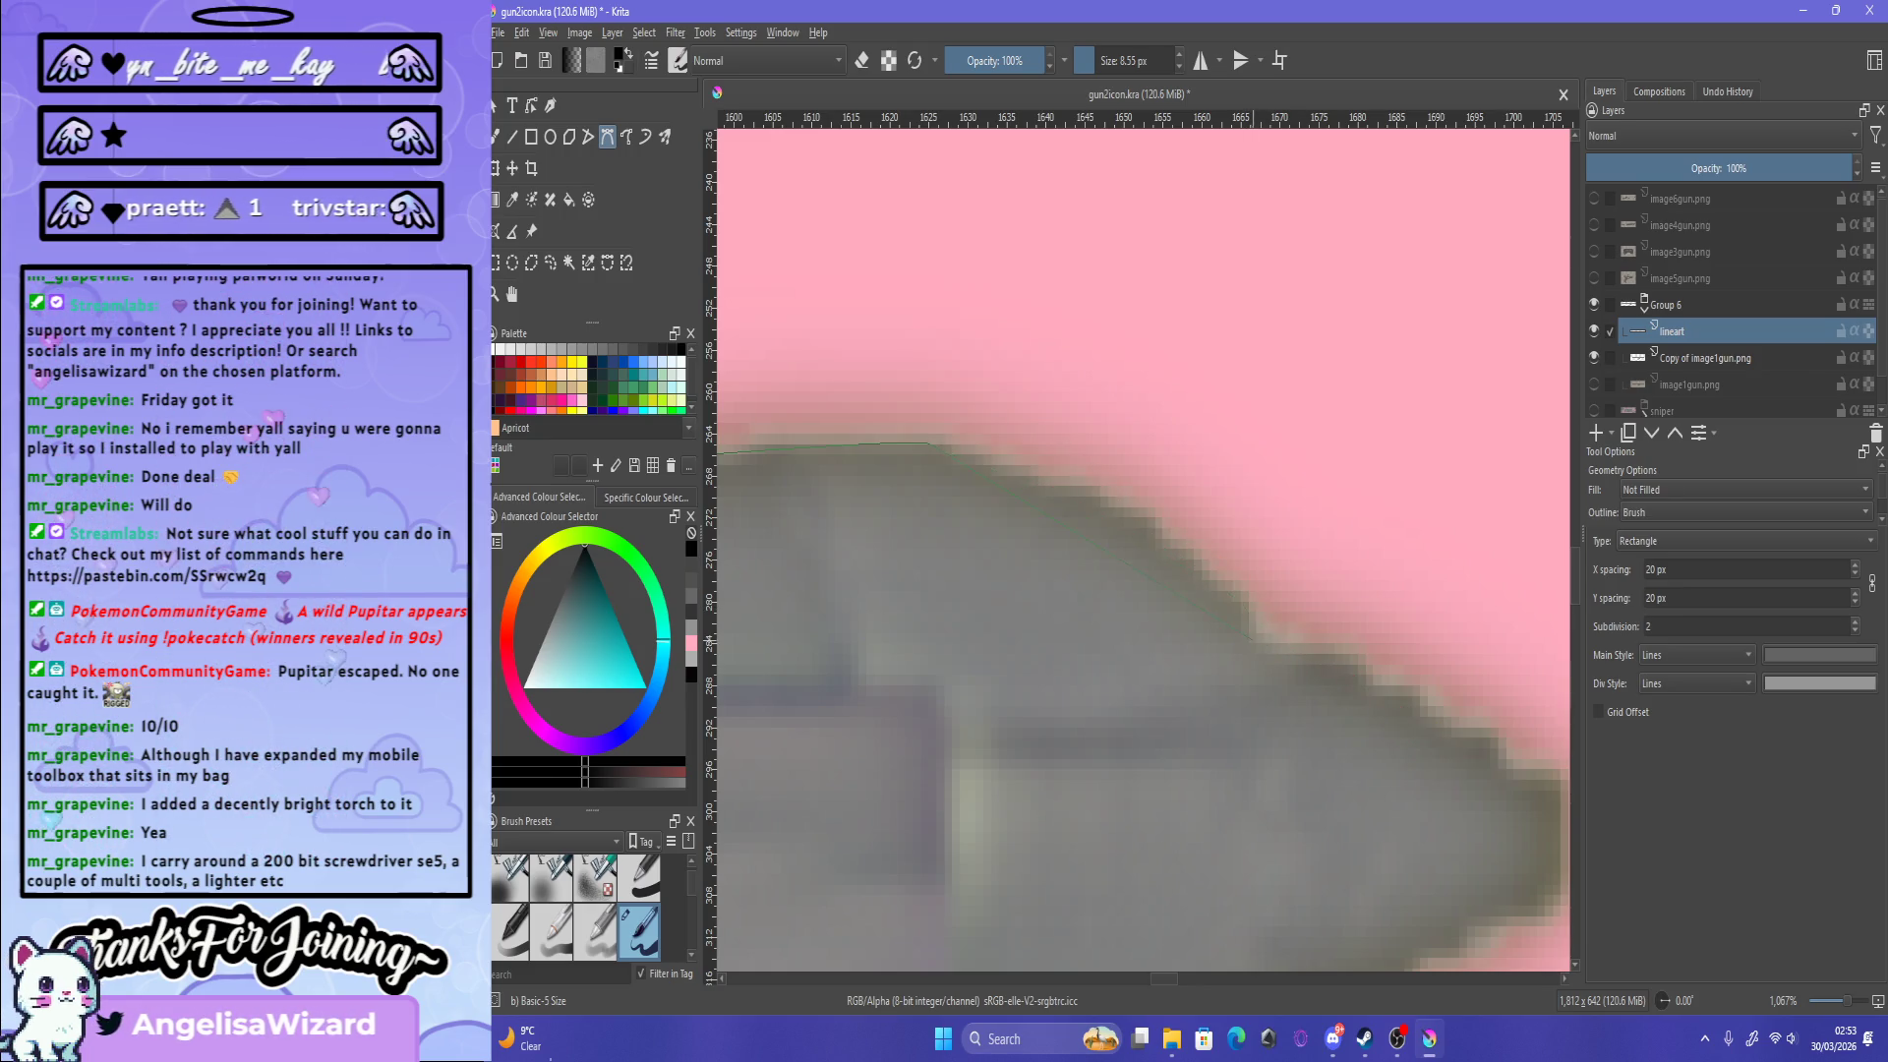
mouse_move(1052, 466)
left_mouse_down()
mouse_move(1069, 505)
mouse_move(1132, 521)
left_mouse_up()
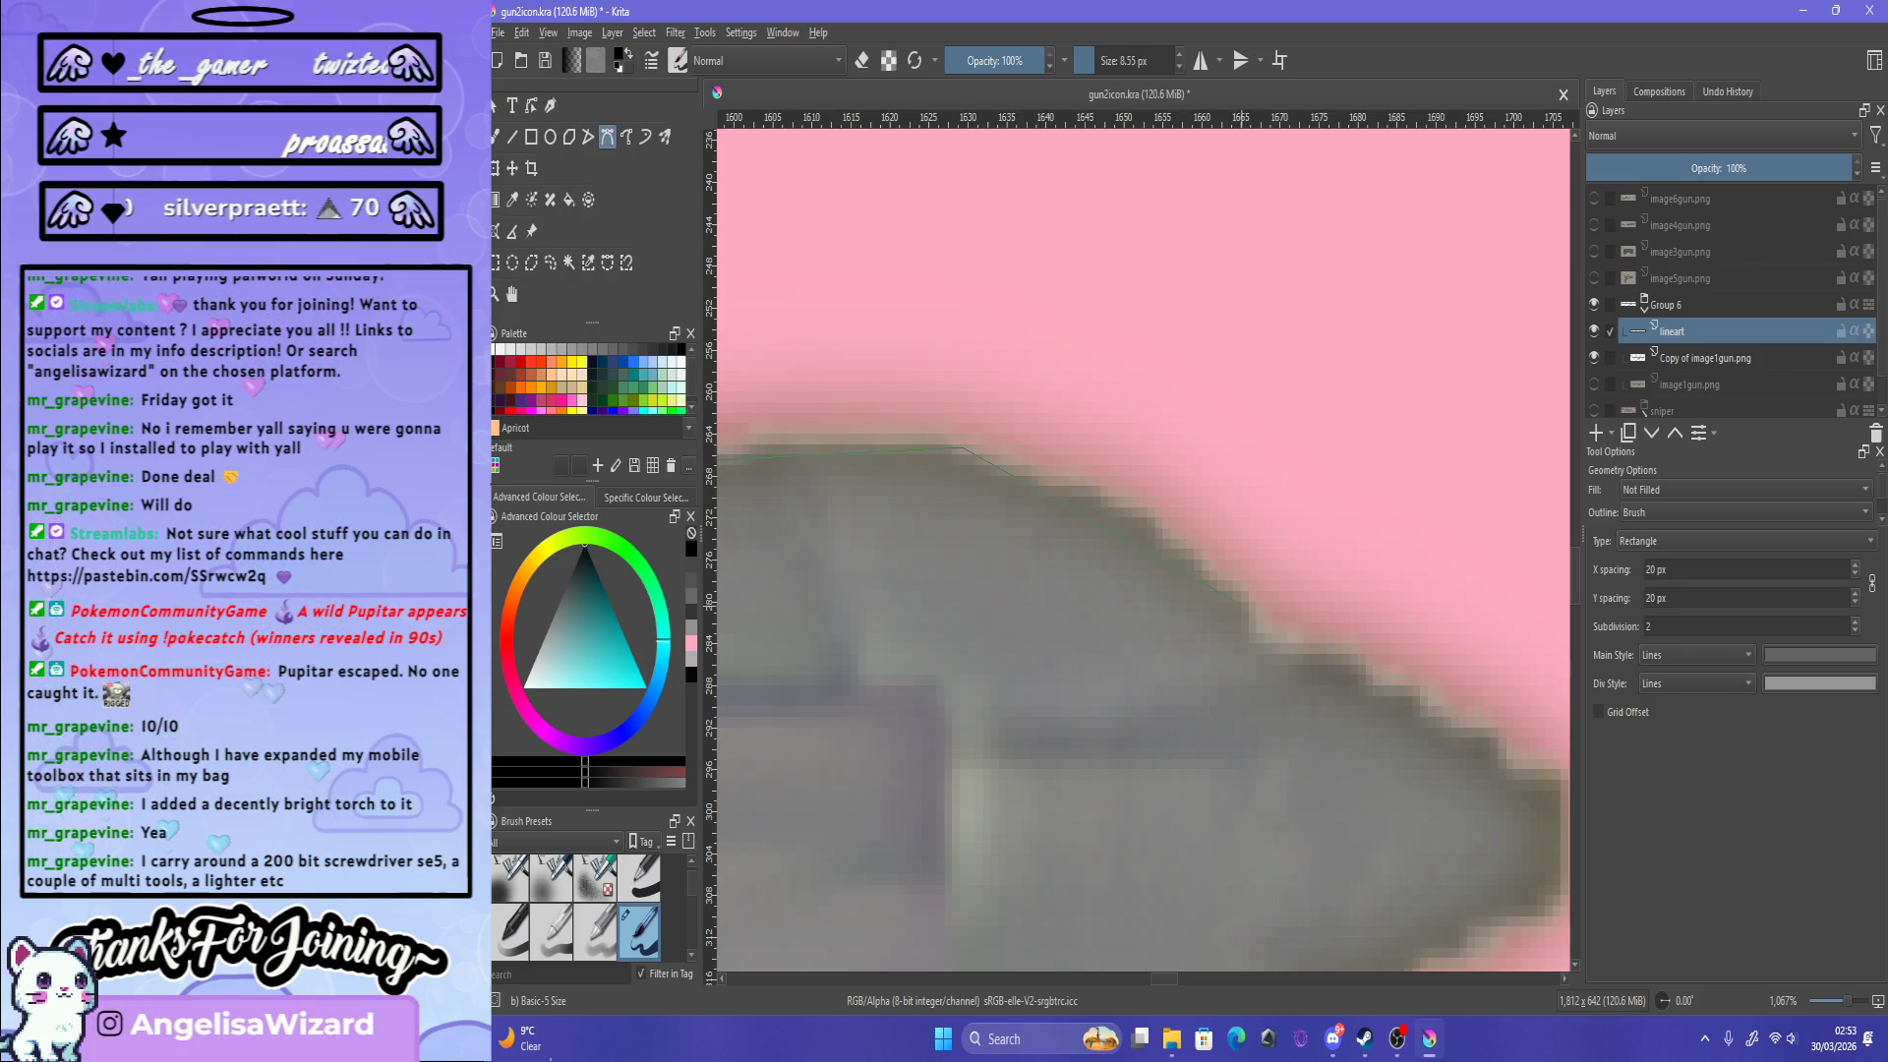
left_click(1148, 483)
key("Return")
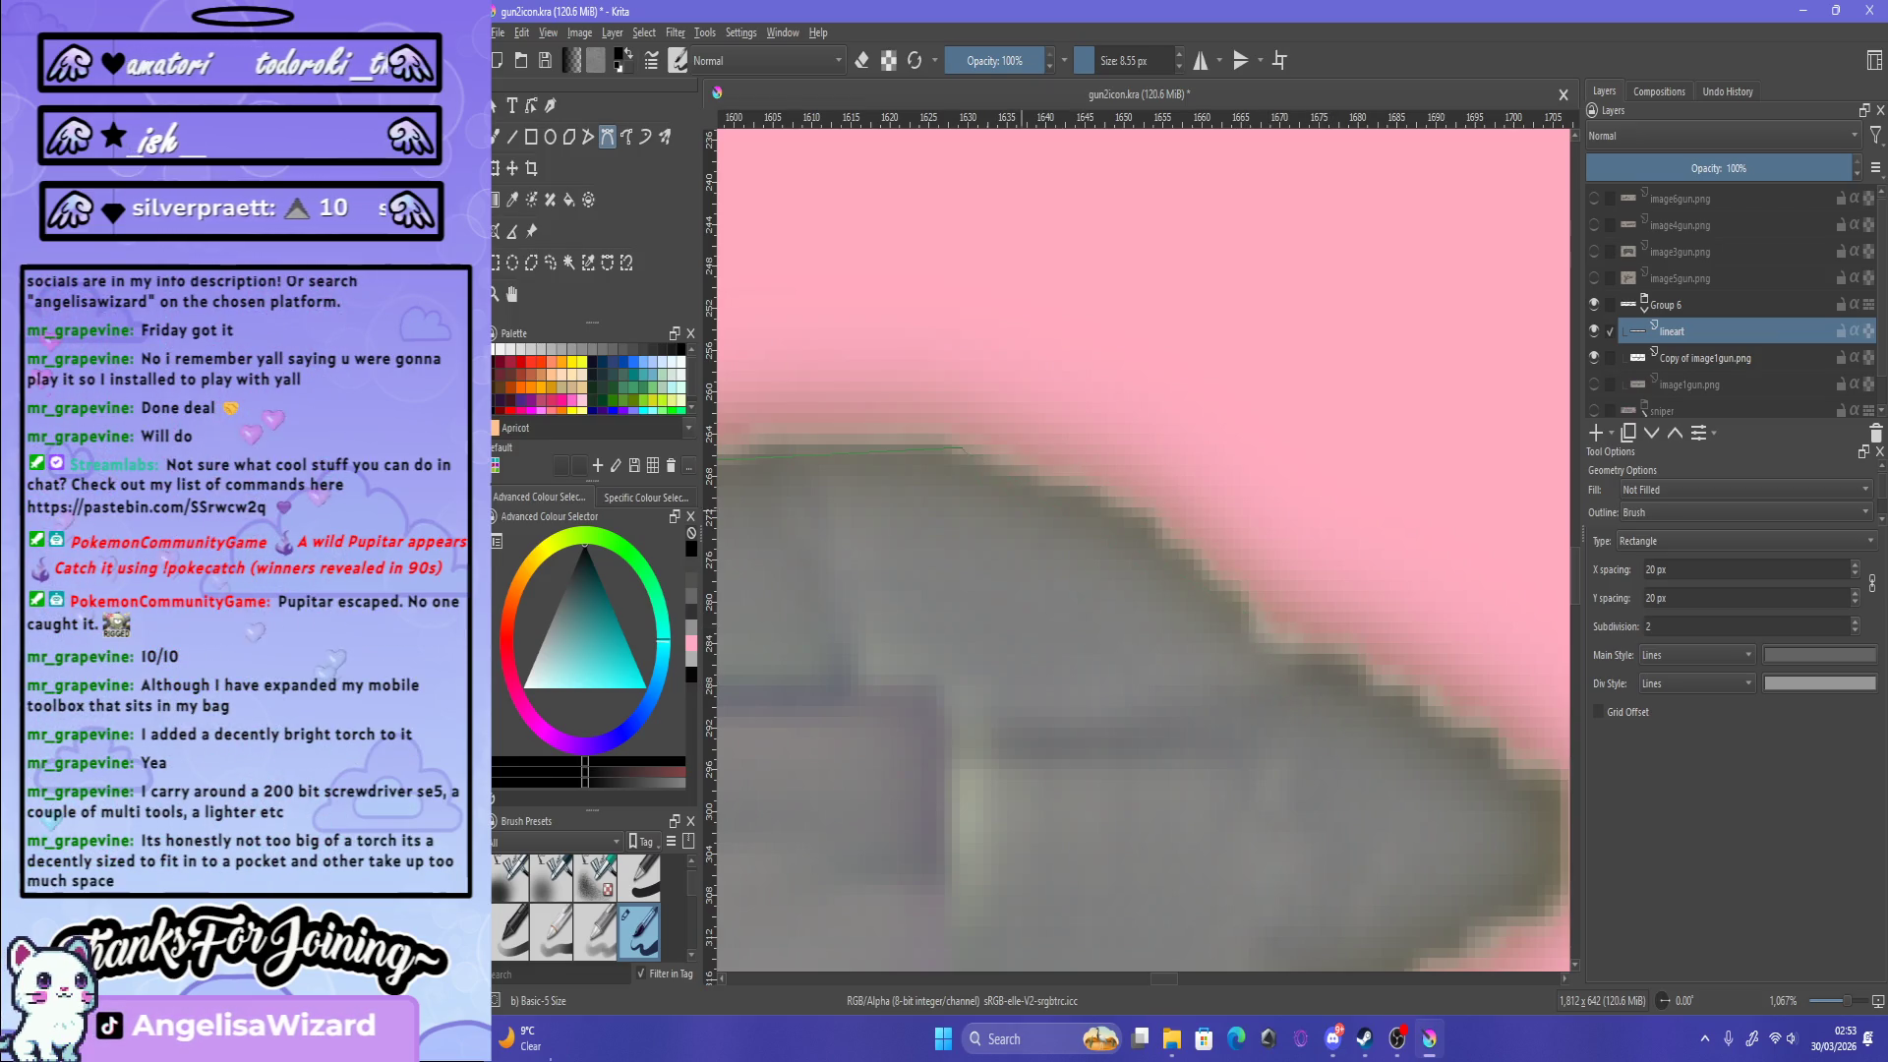
scroll(1141, 551, "down", 15)
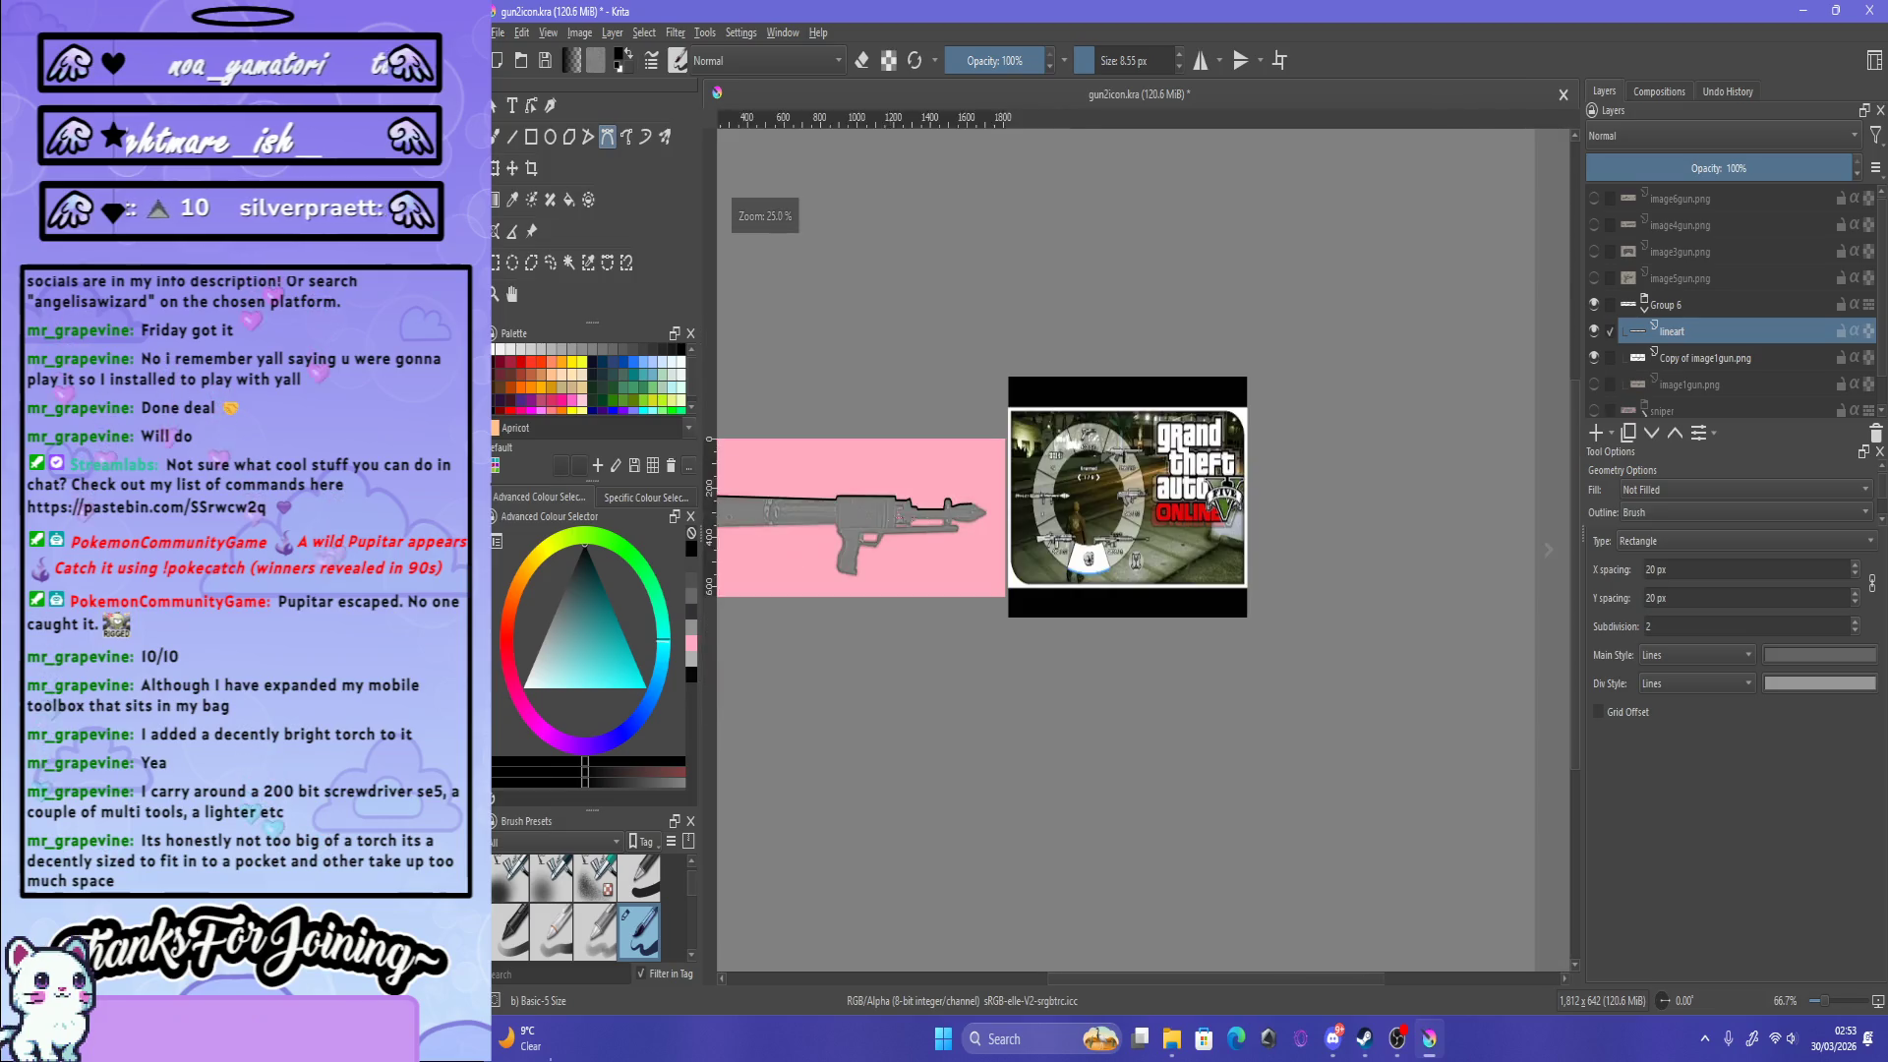
Step: Erase the black bump on the top outline and trim its tip to smooth the line
scroll(787, 531, "up", 5)
scroll(786, 531, "up", 5)
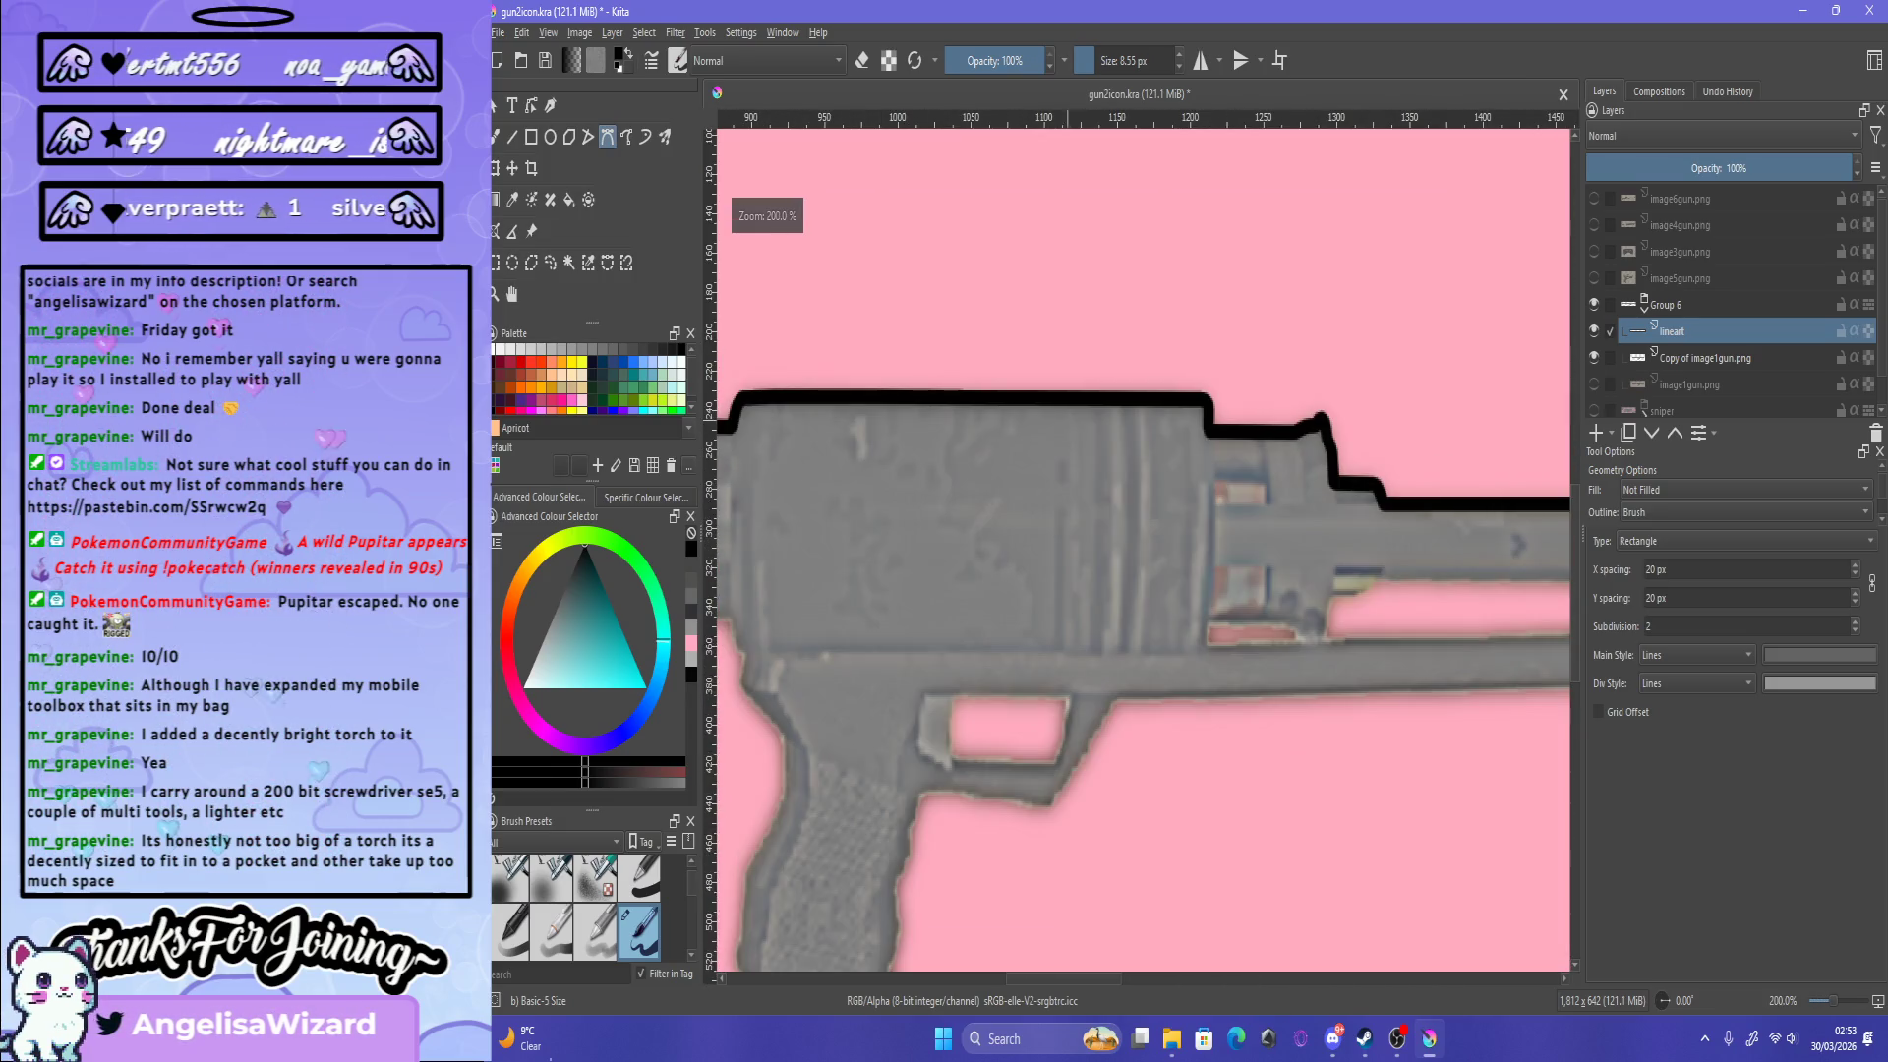
scroll(925, 369, "up", 2)
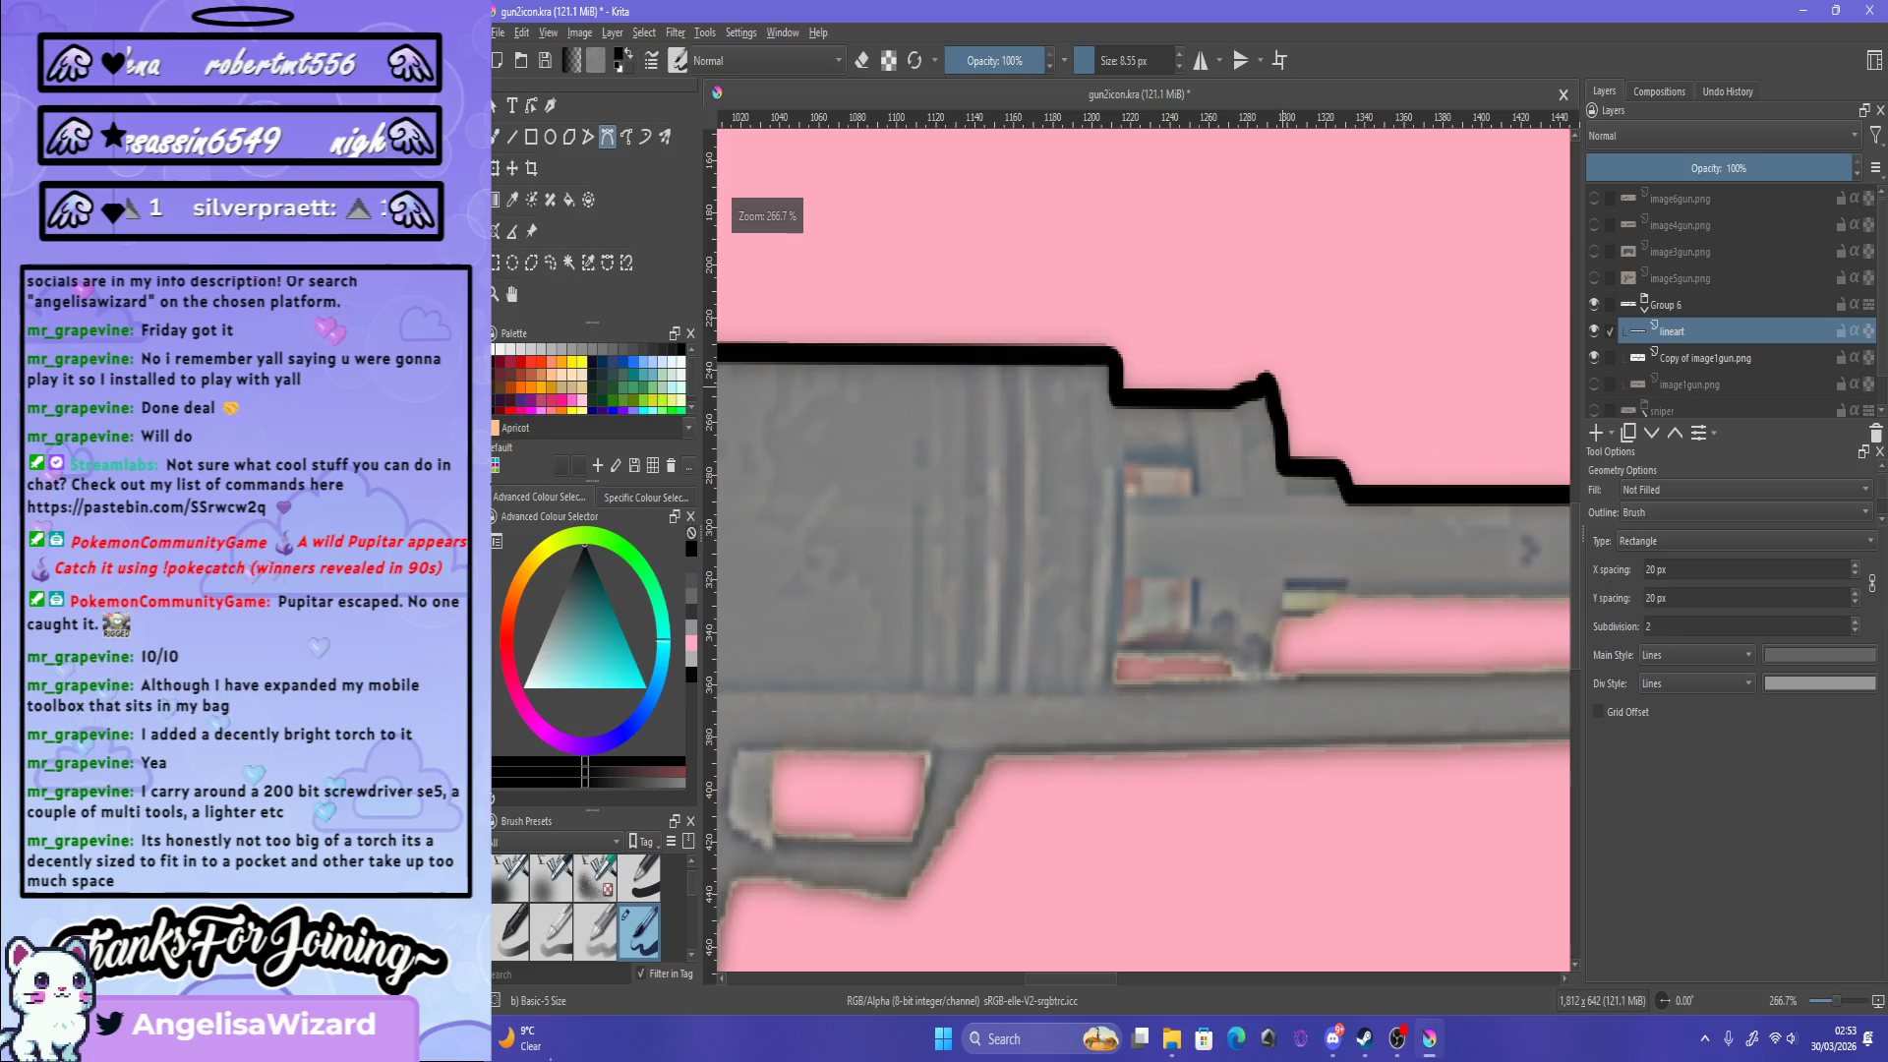
scroll(925, 369, "up", 2)
key("e")
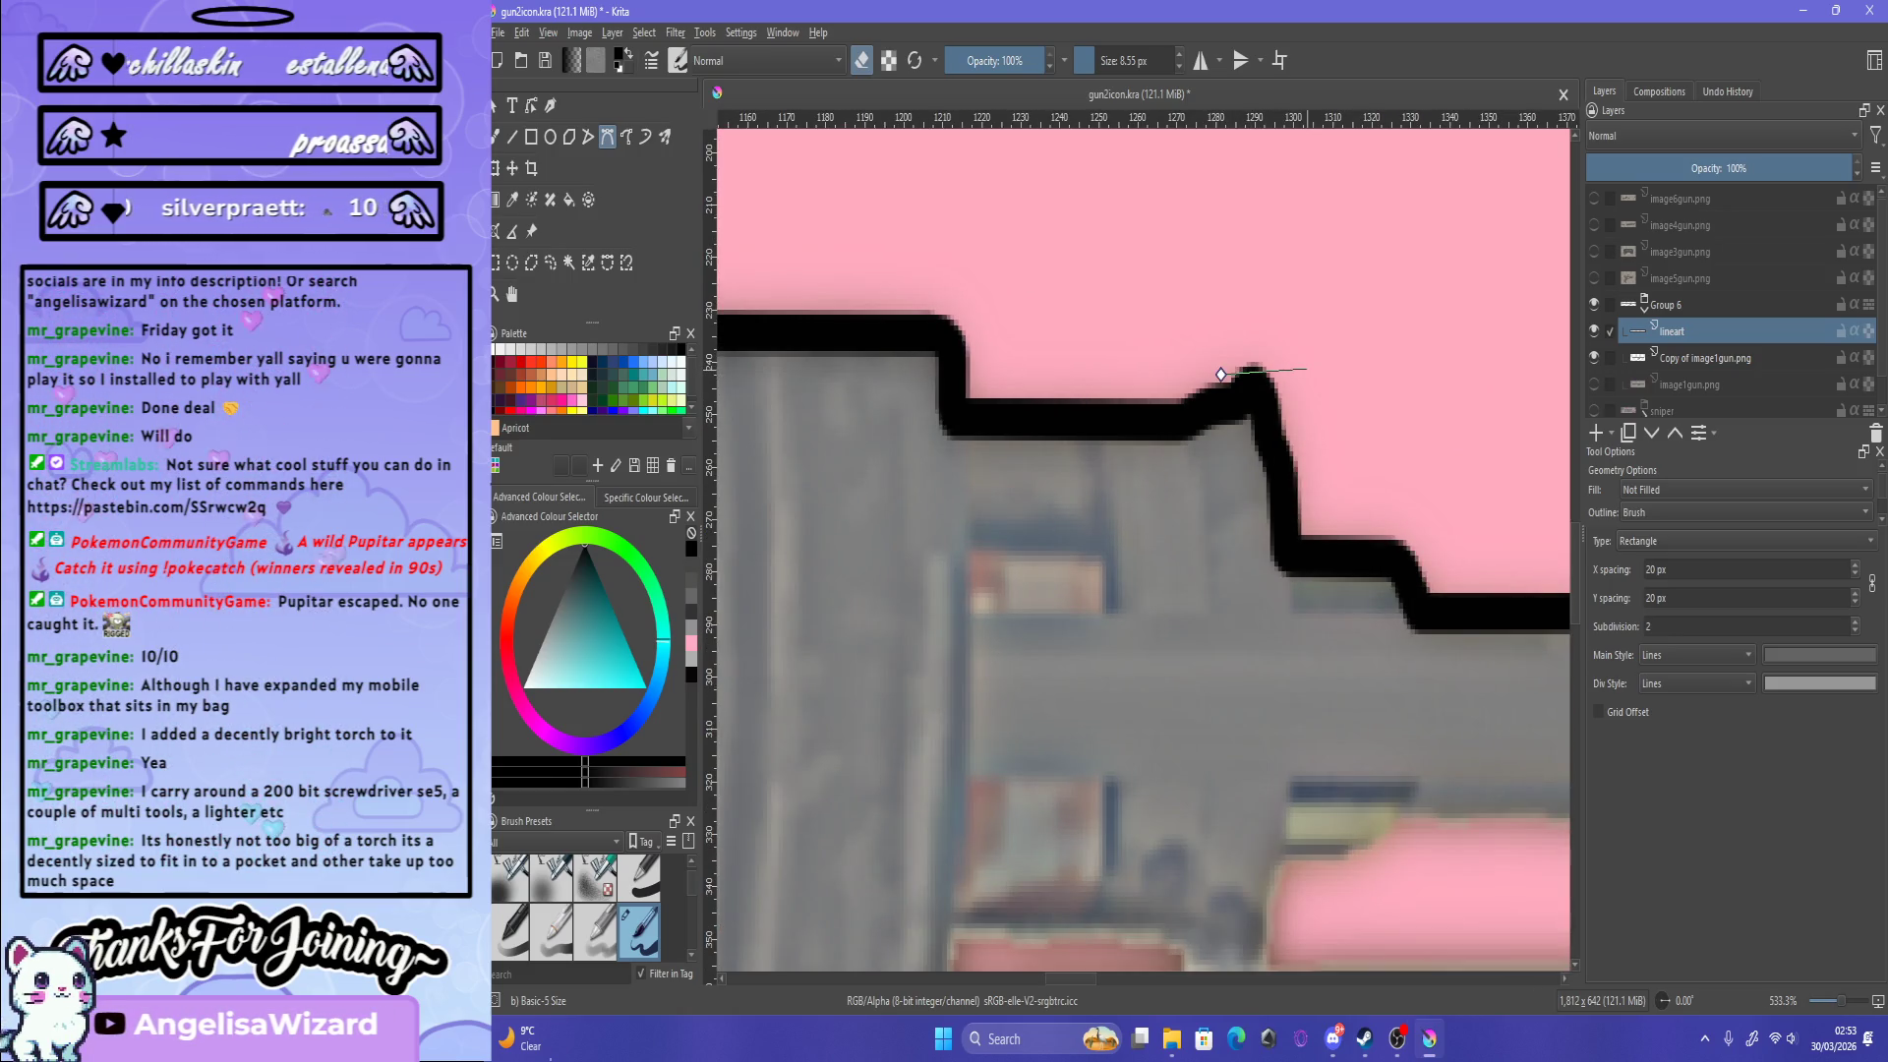
left_click_drag(1221, 375, 1278, 371)
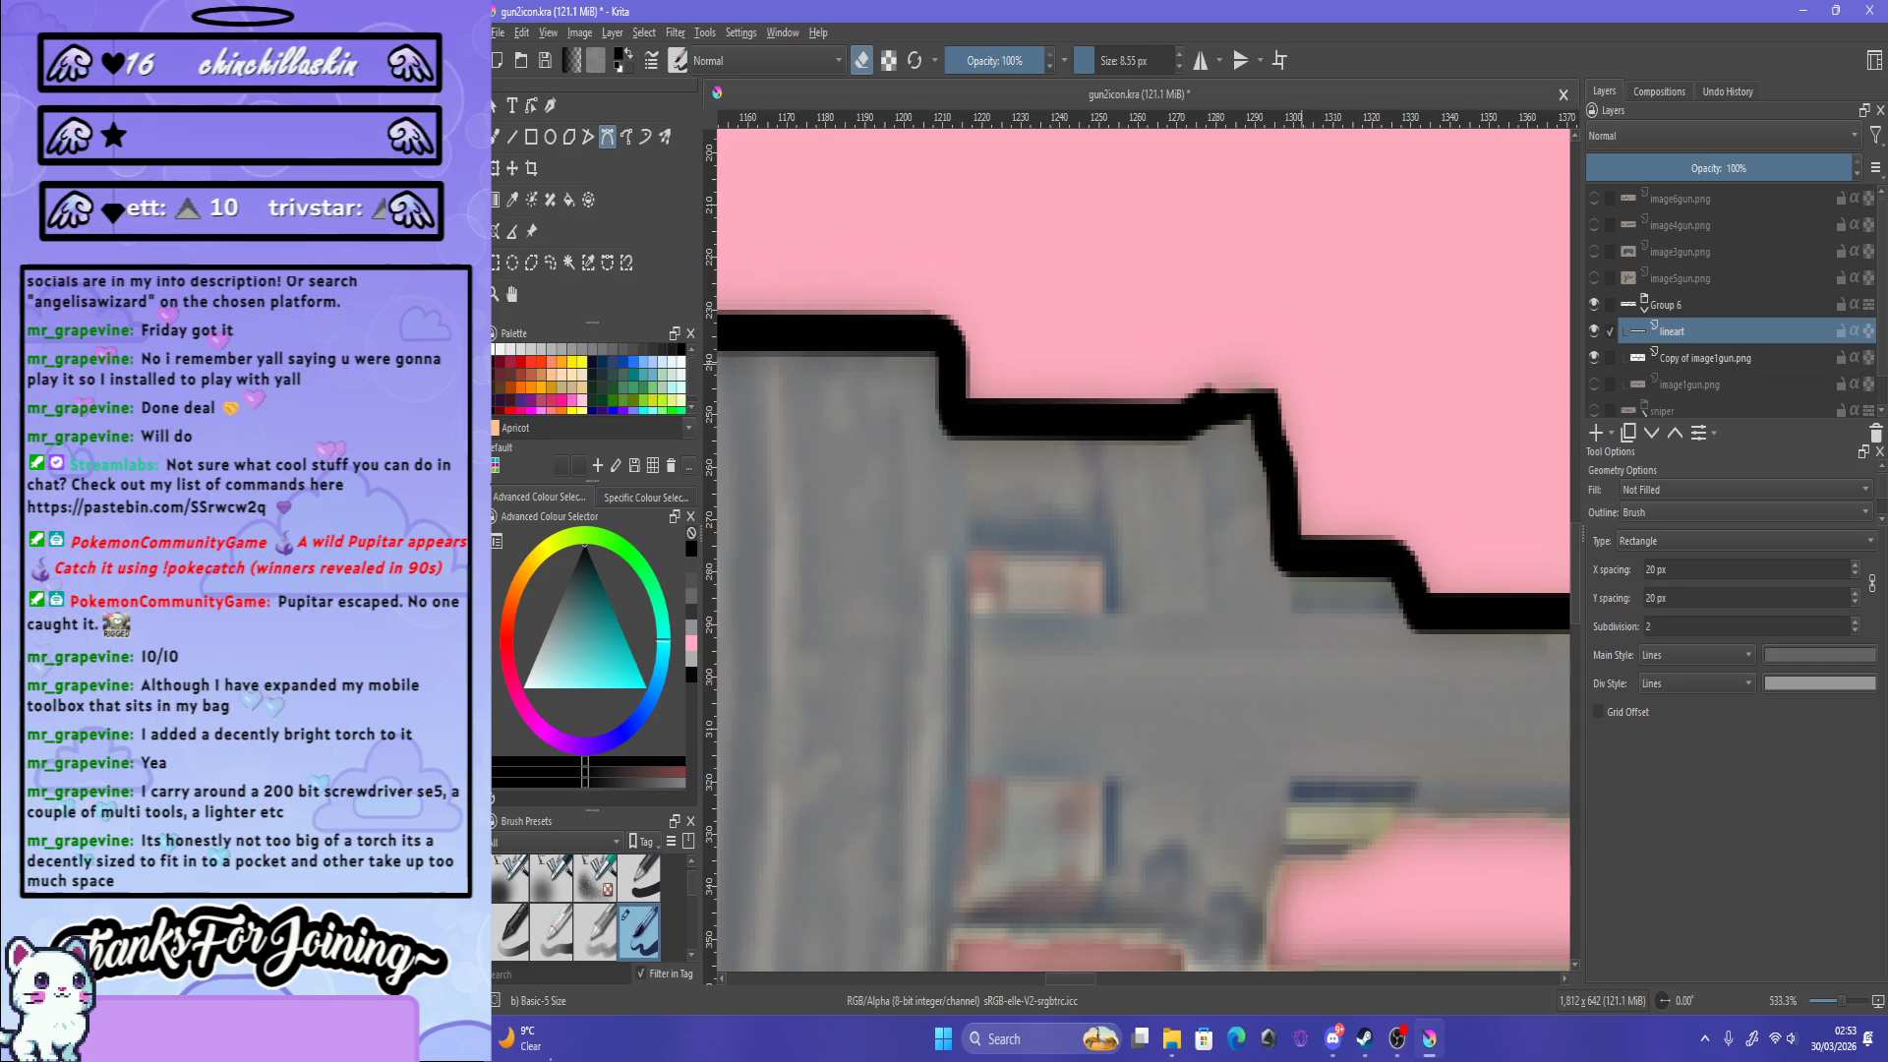
scroll(1185, 401, "up", 3)
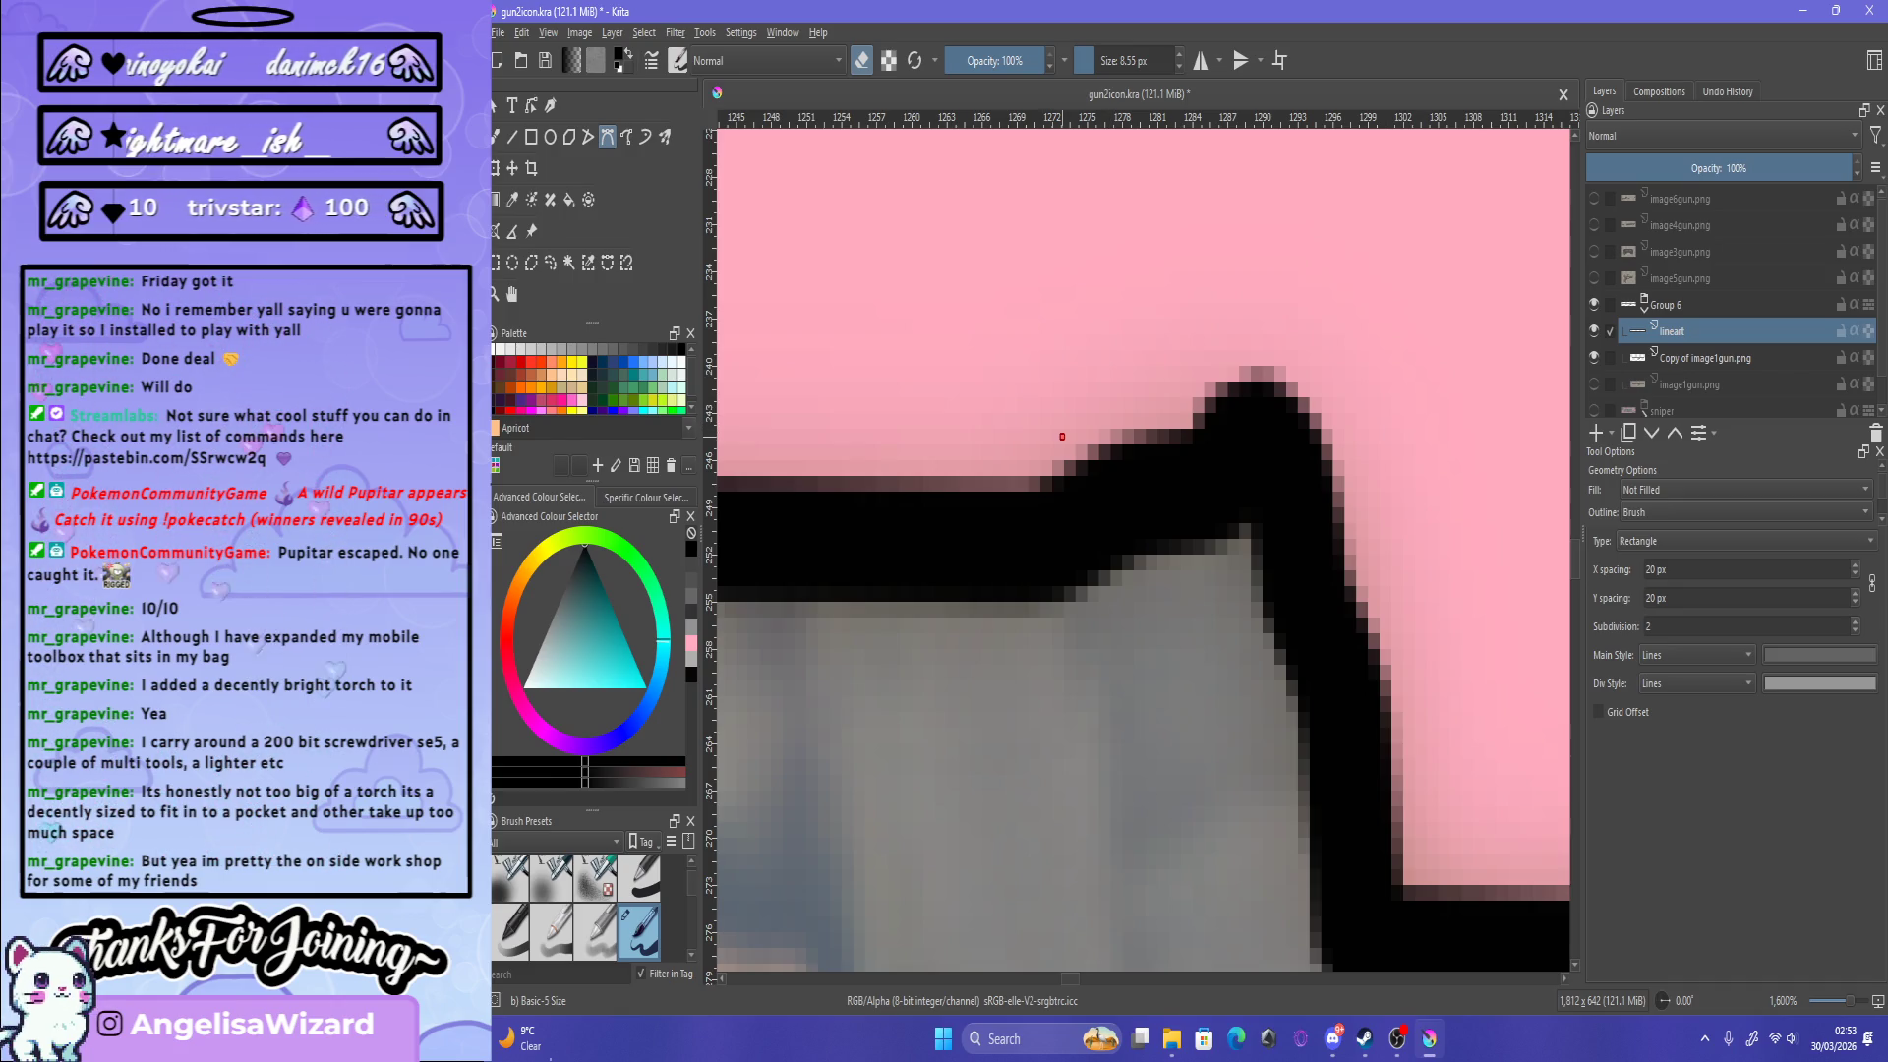
left_click(1062, 435, "shift")
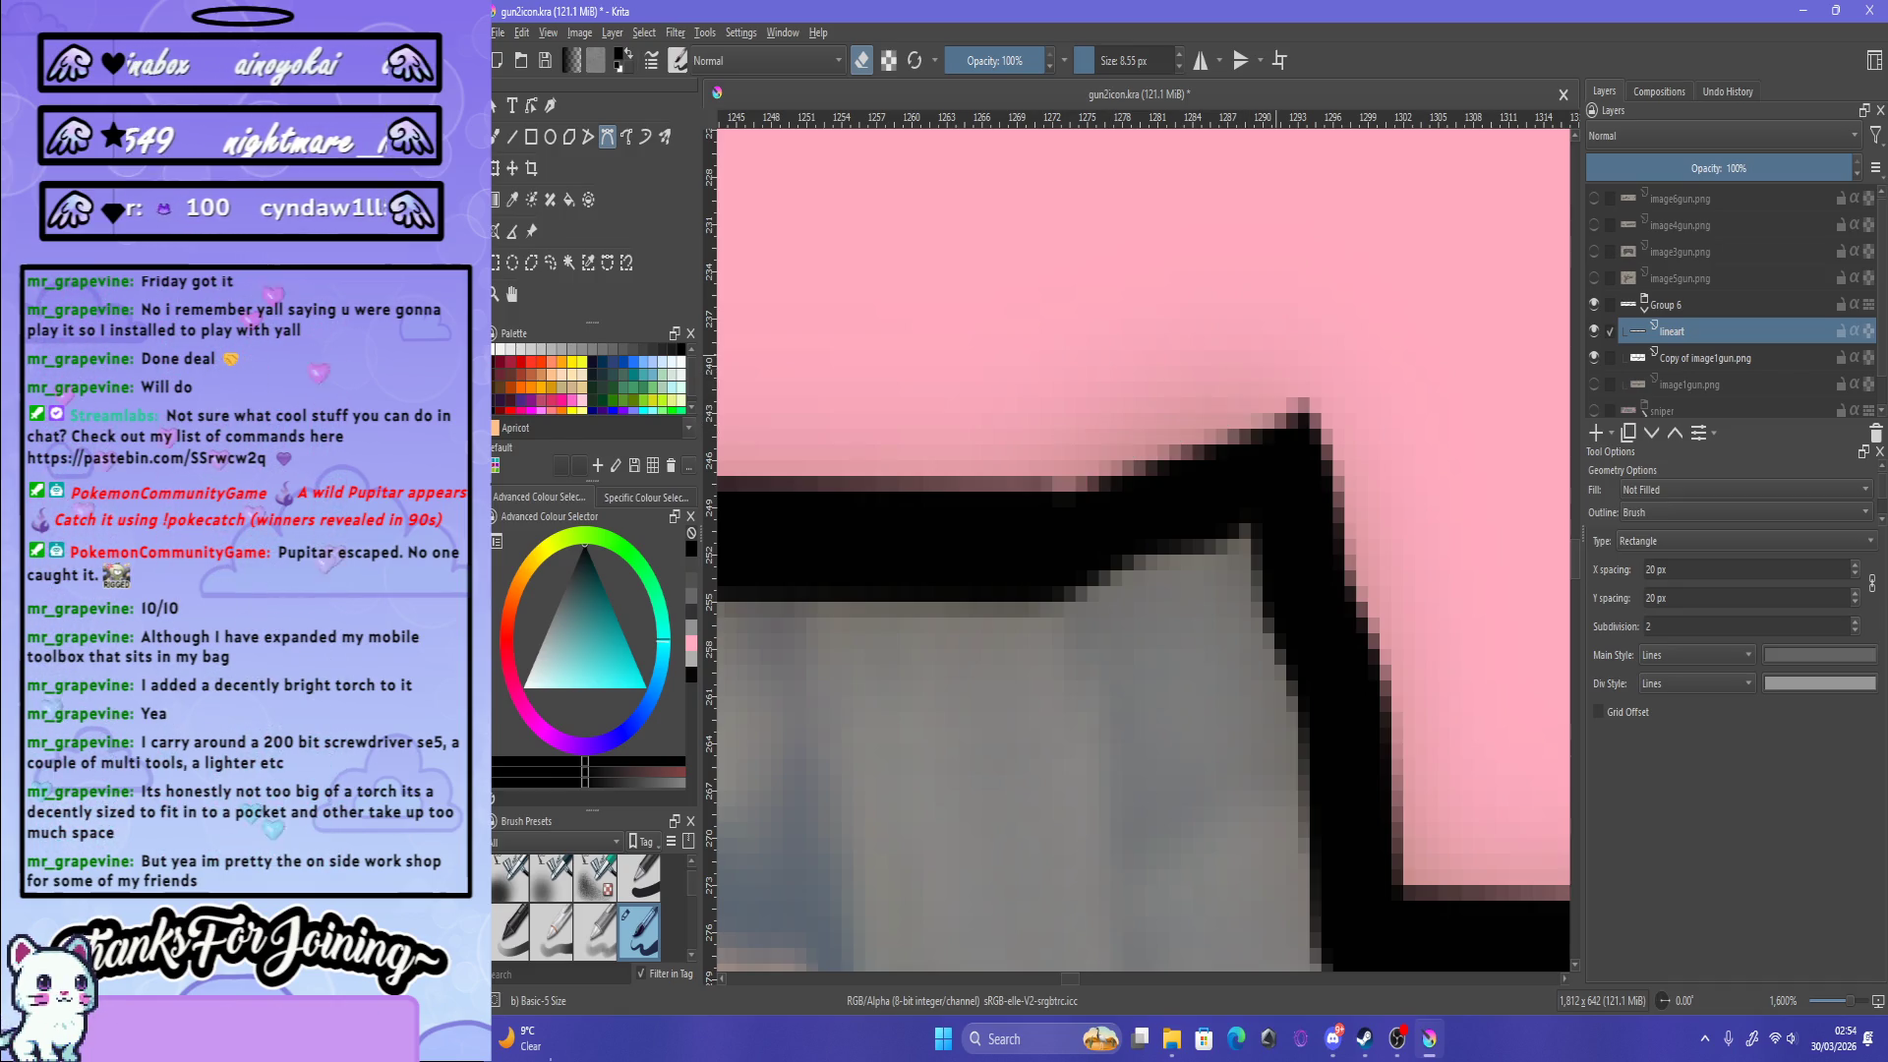
scroll(1062, 435, "down", 5)
scroll(1278, 335, "up", 3)
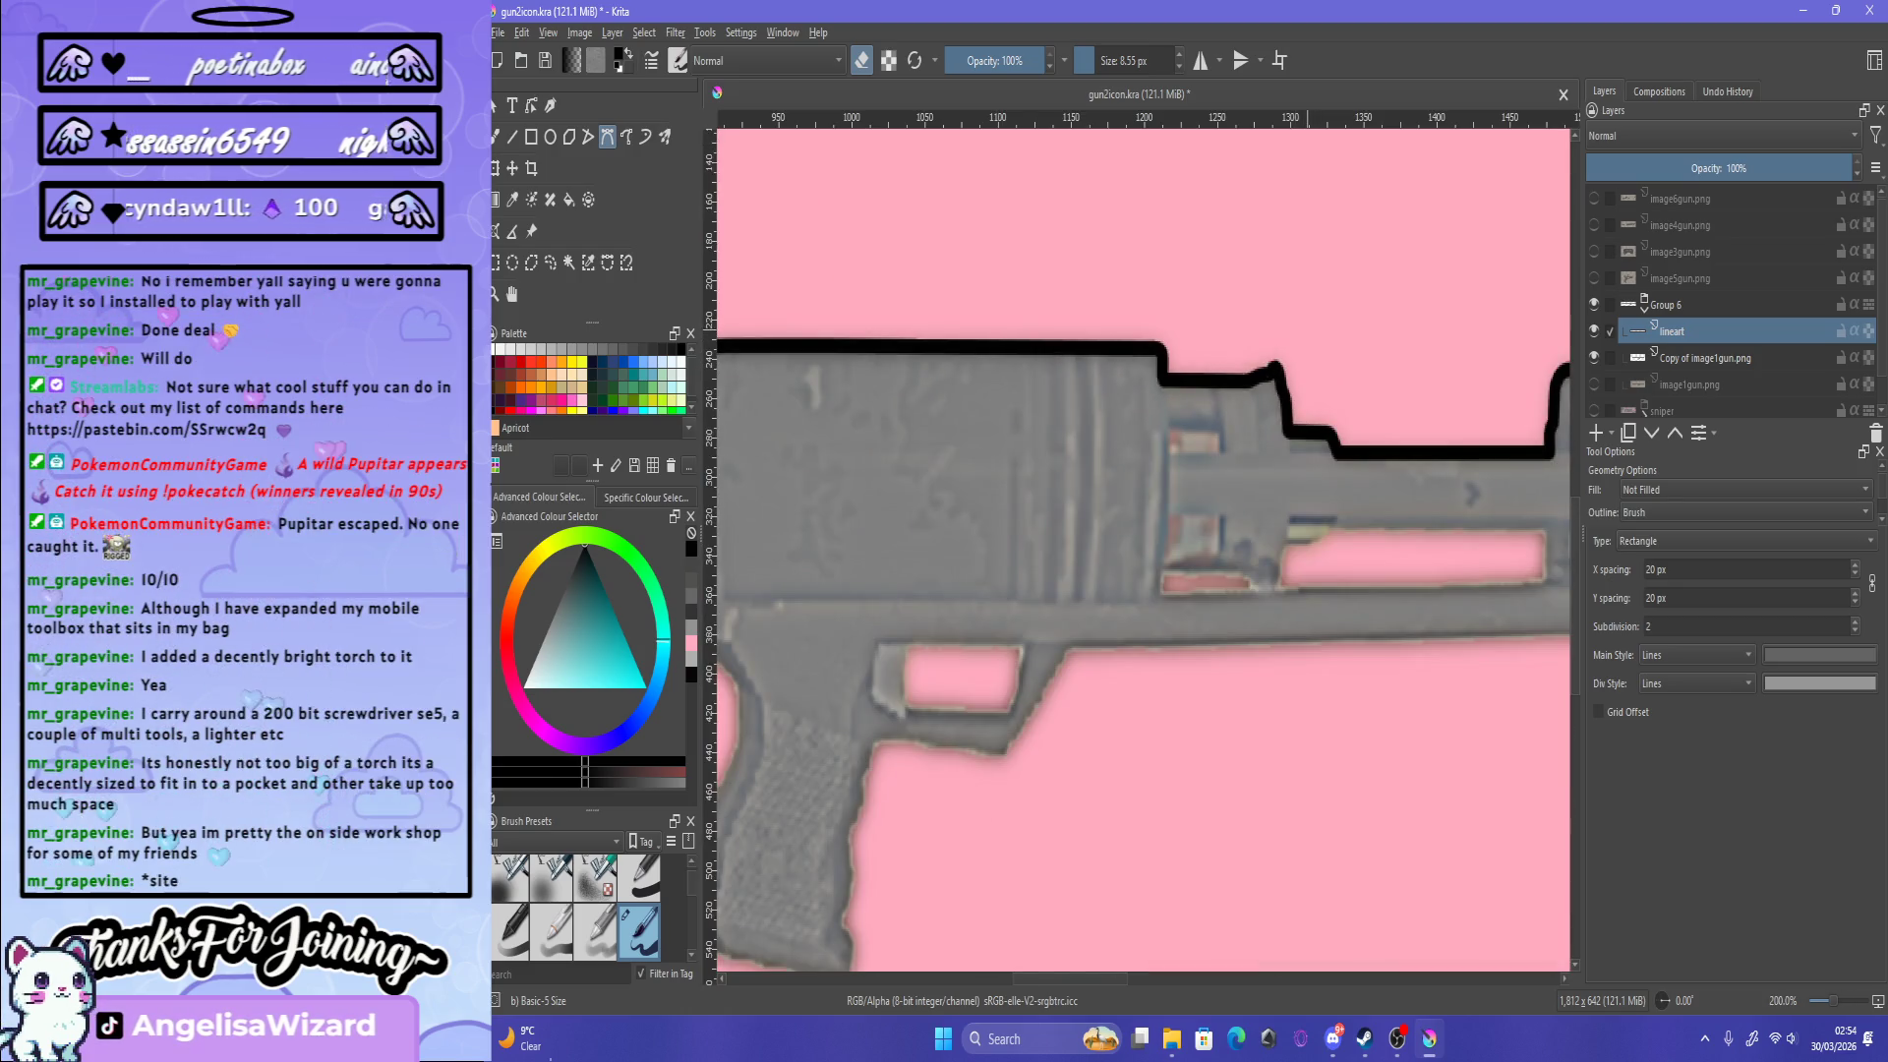
scroll(1158, 442, "up", 1)
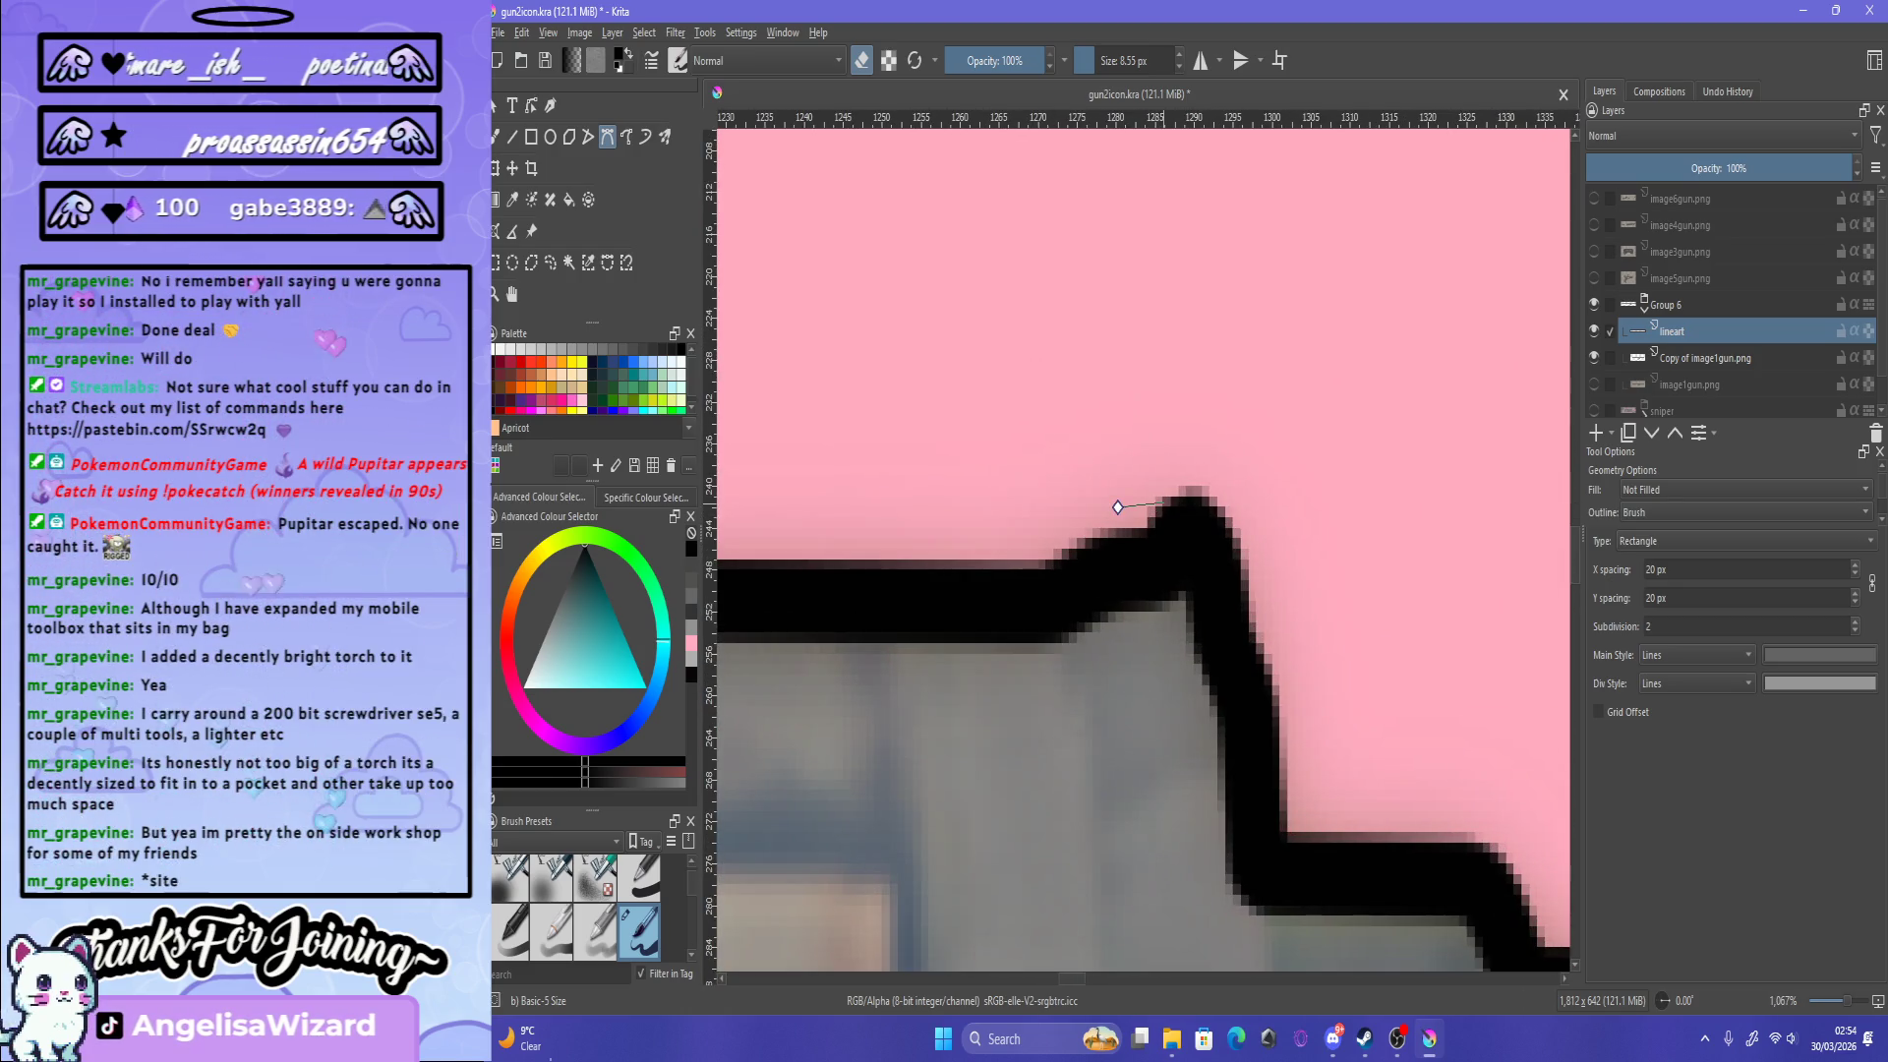
left_click(1118, 508, "shift")
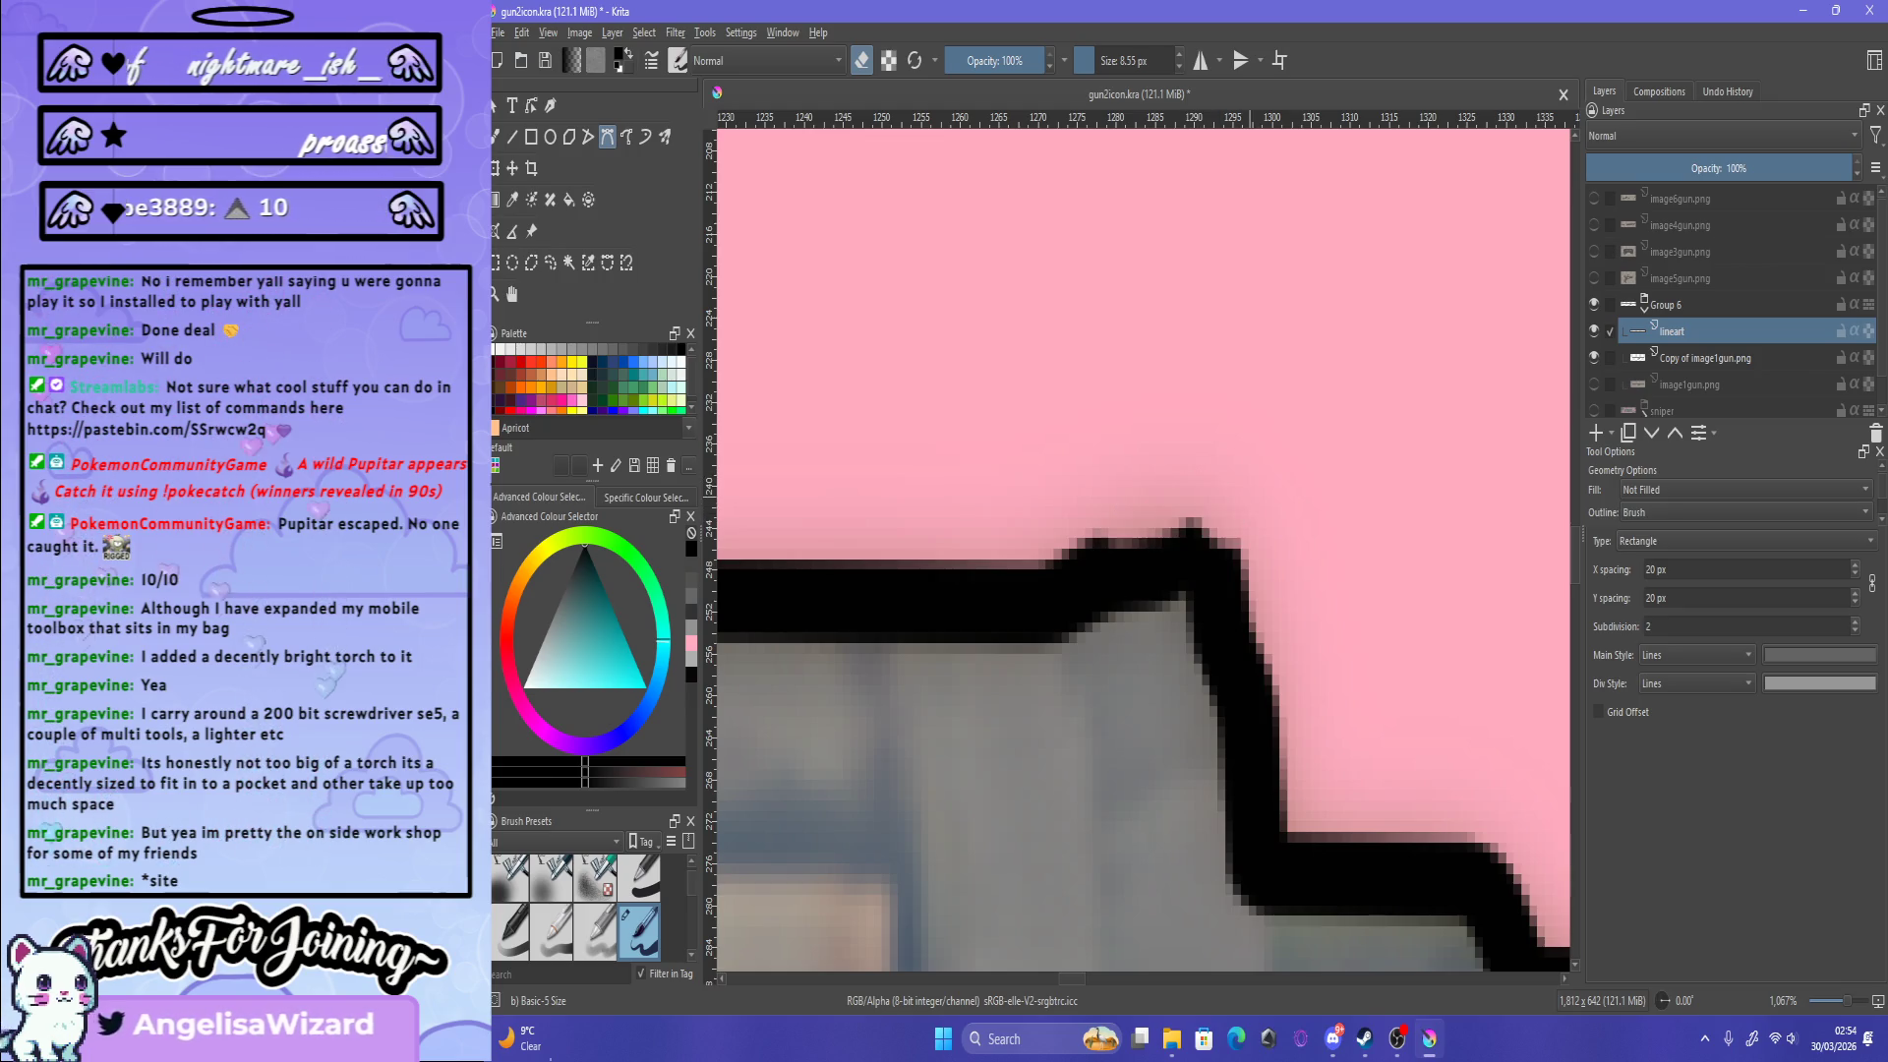
Step: Switch back to drawing and add a short black stroke over the sight bump
scroll(1140, 551, "down", 5)
scroll(1241, 498, "up", 5)
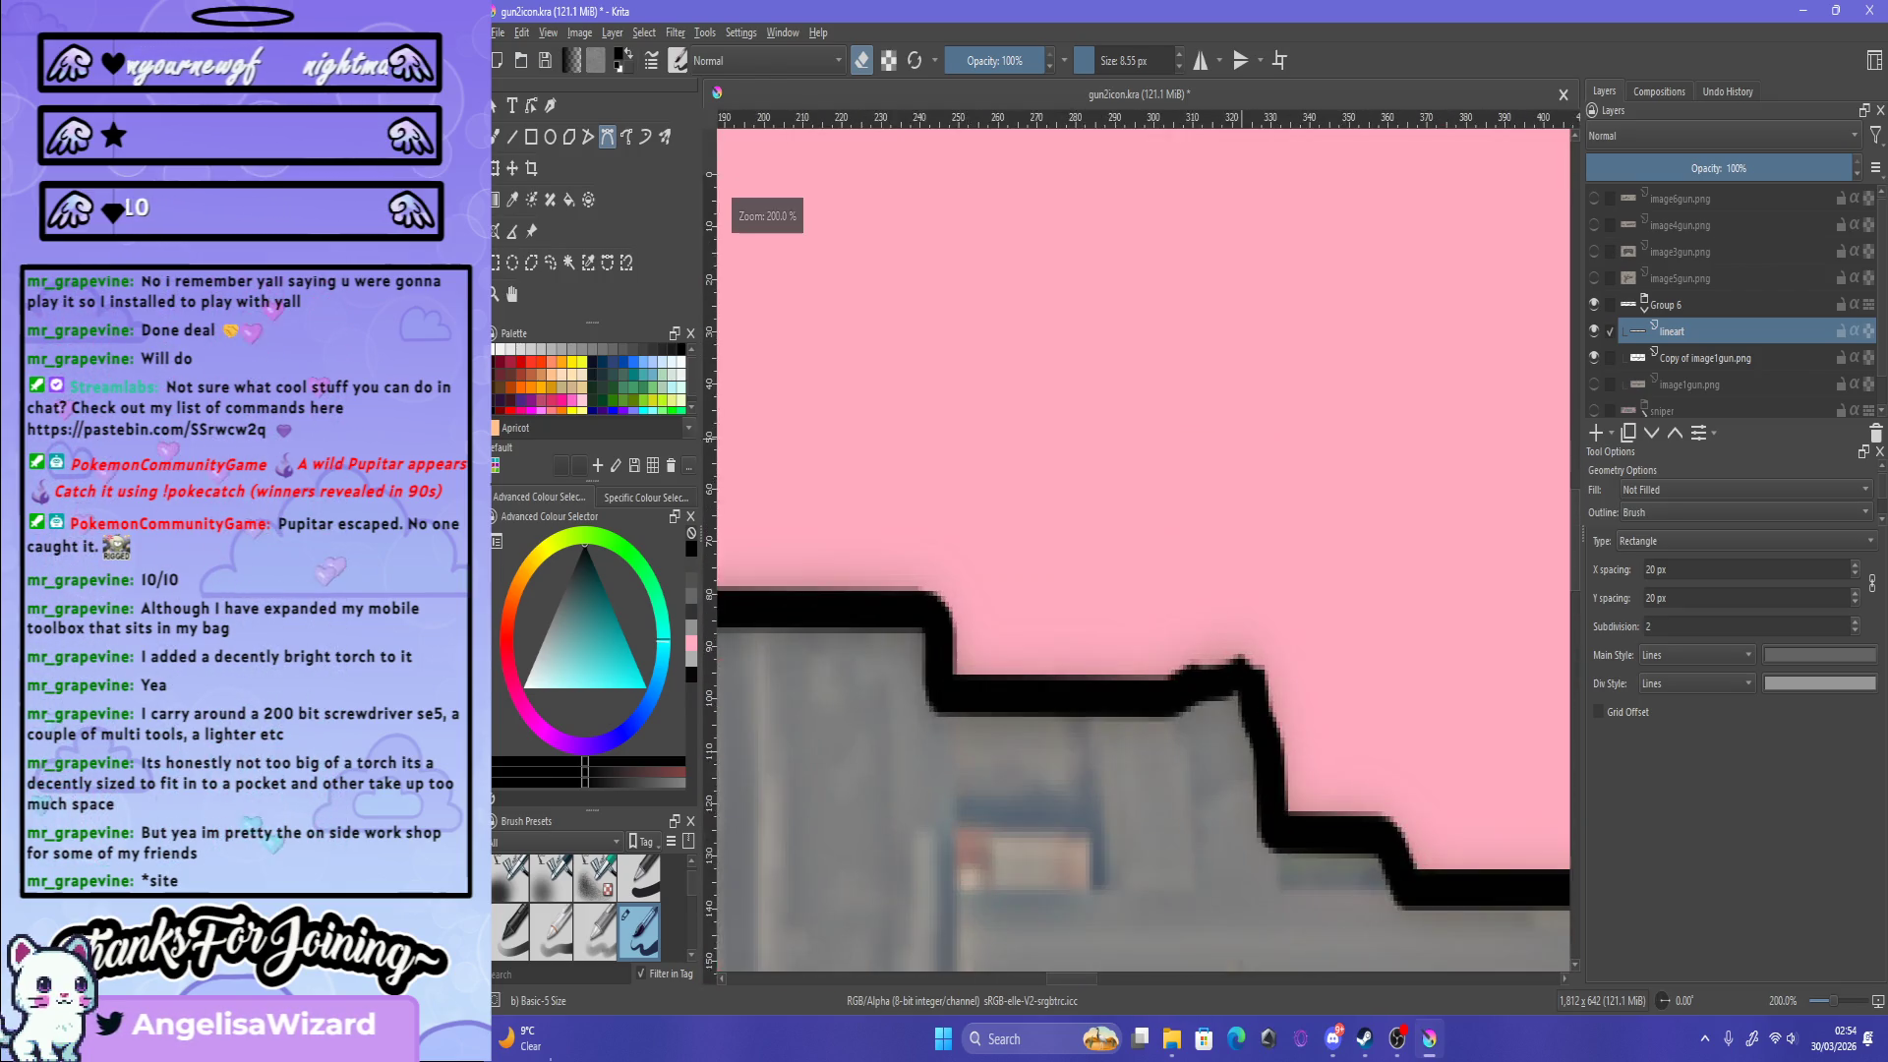
scroll(1220, 590, "up", 2)
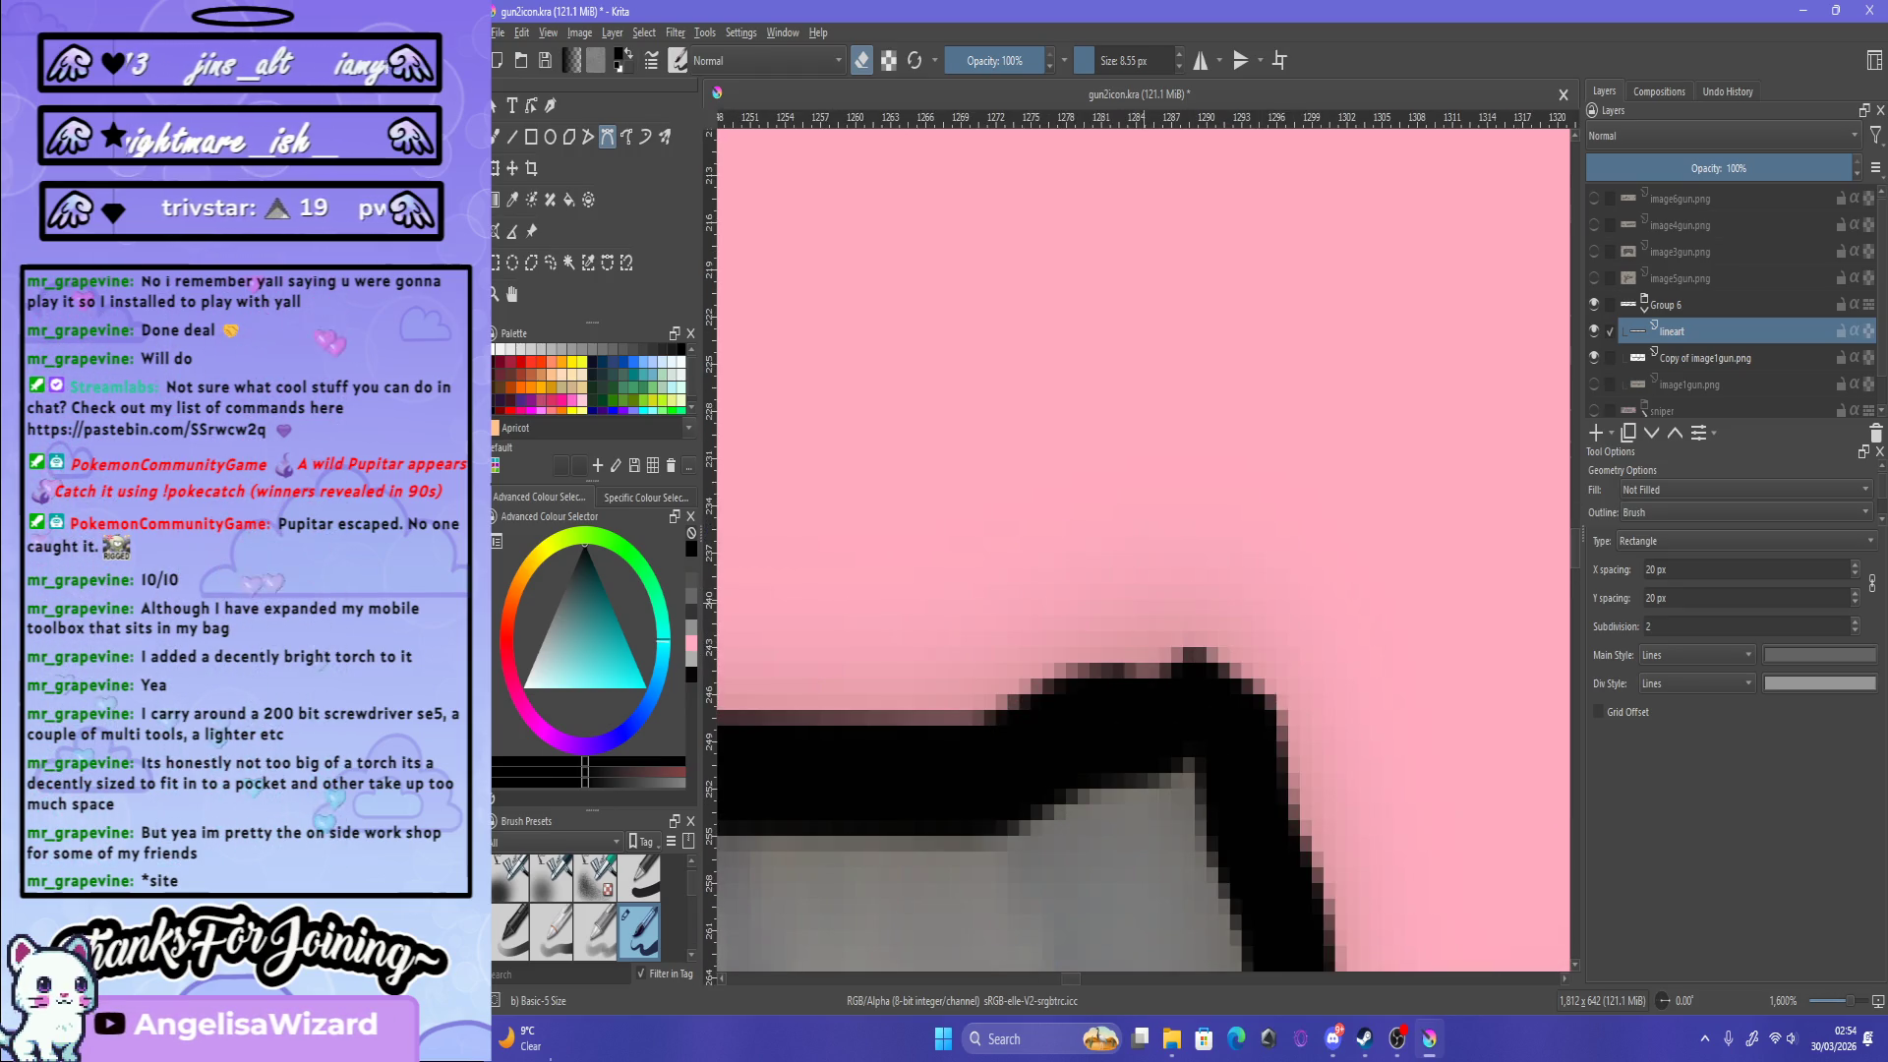
scroll(1322, 667, "down", 4)
scroll(1321, 666, "down", 5)
scroll(1321, 667, "up", 1)
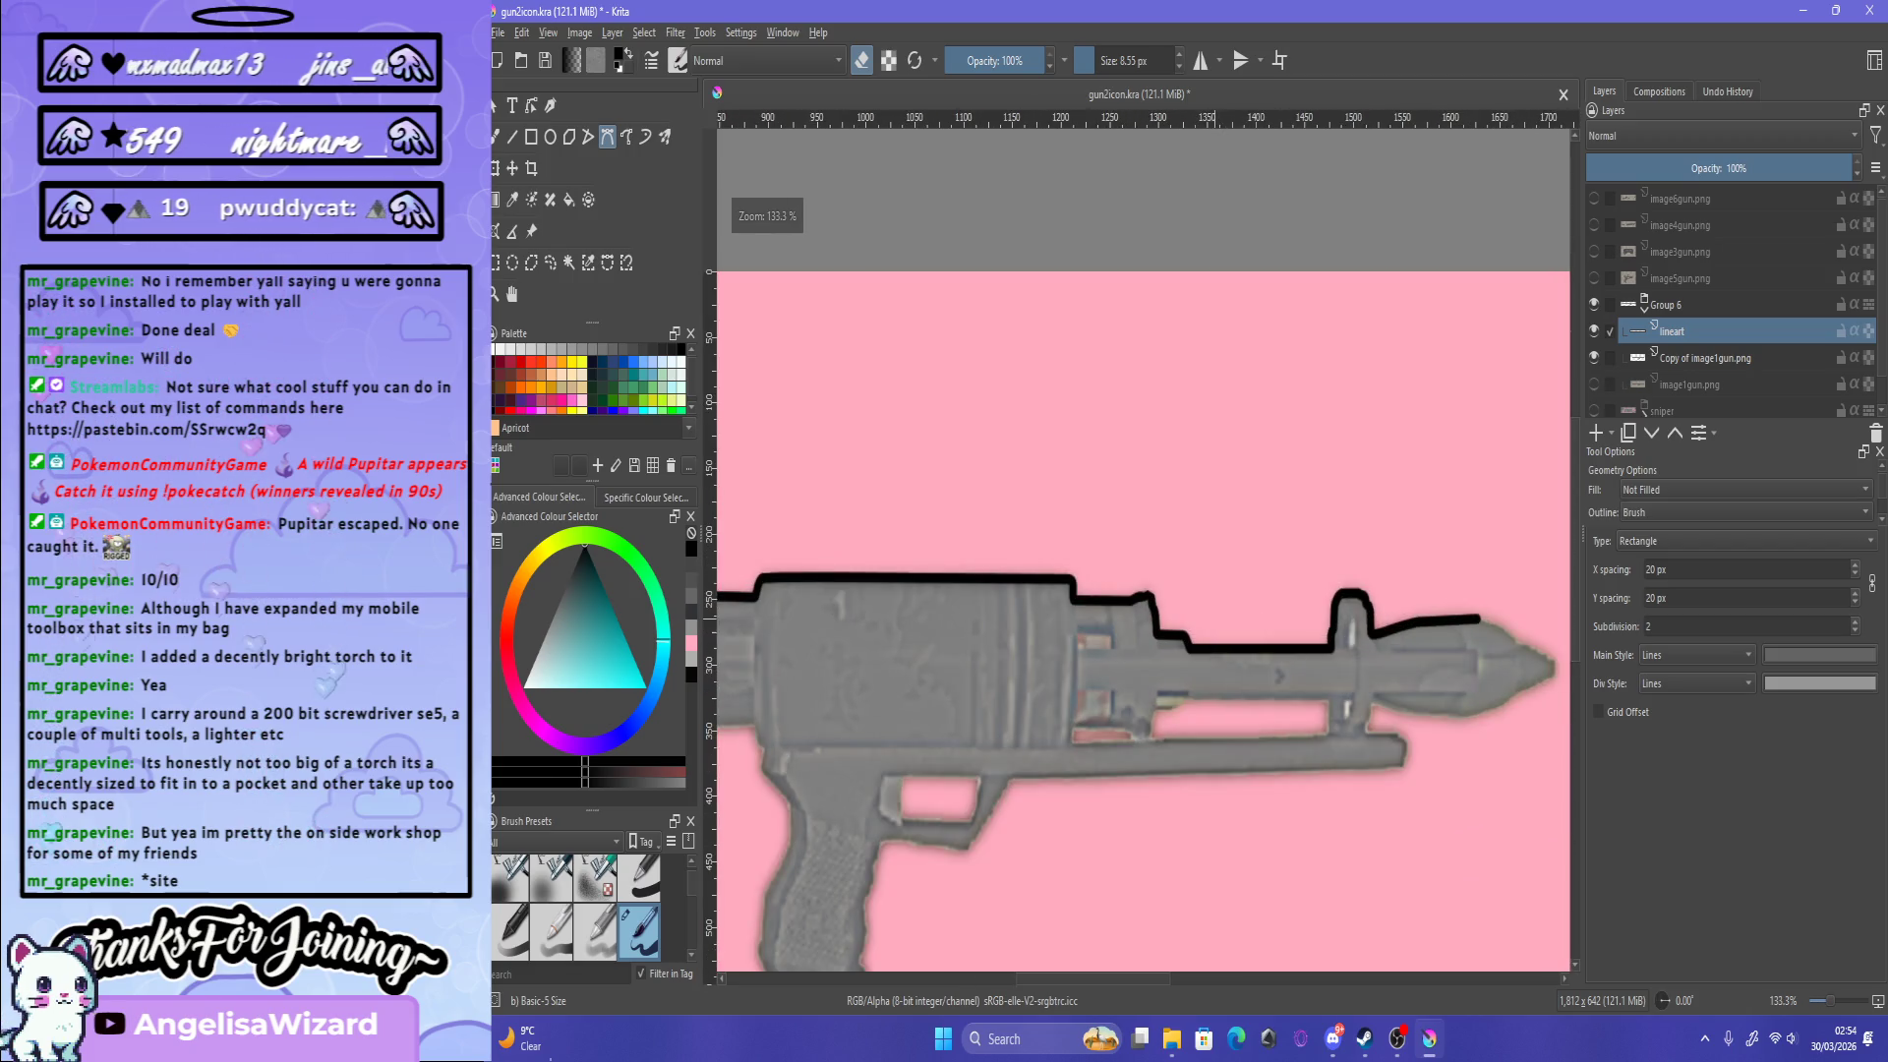
scroll(1143, 601, "up", 5)
scroll(1142, 601, "down", 5)
scroll(1143, 601, "up", 5)
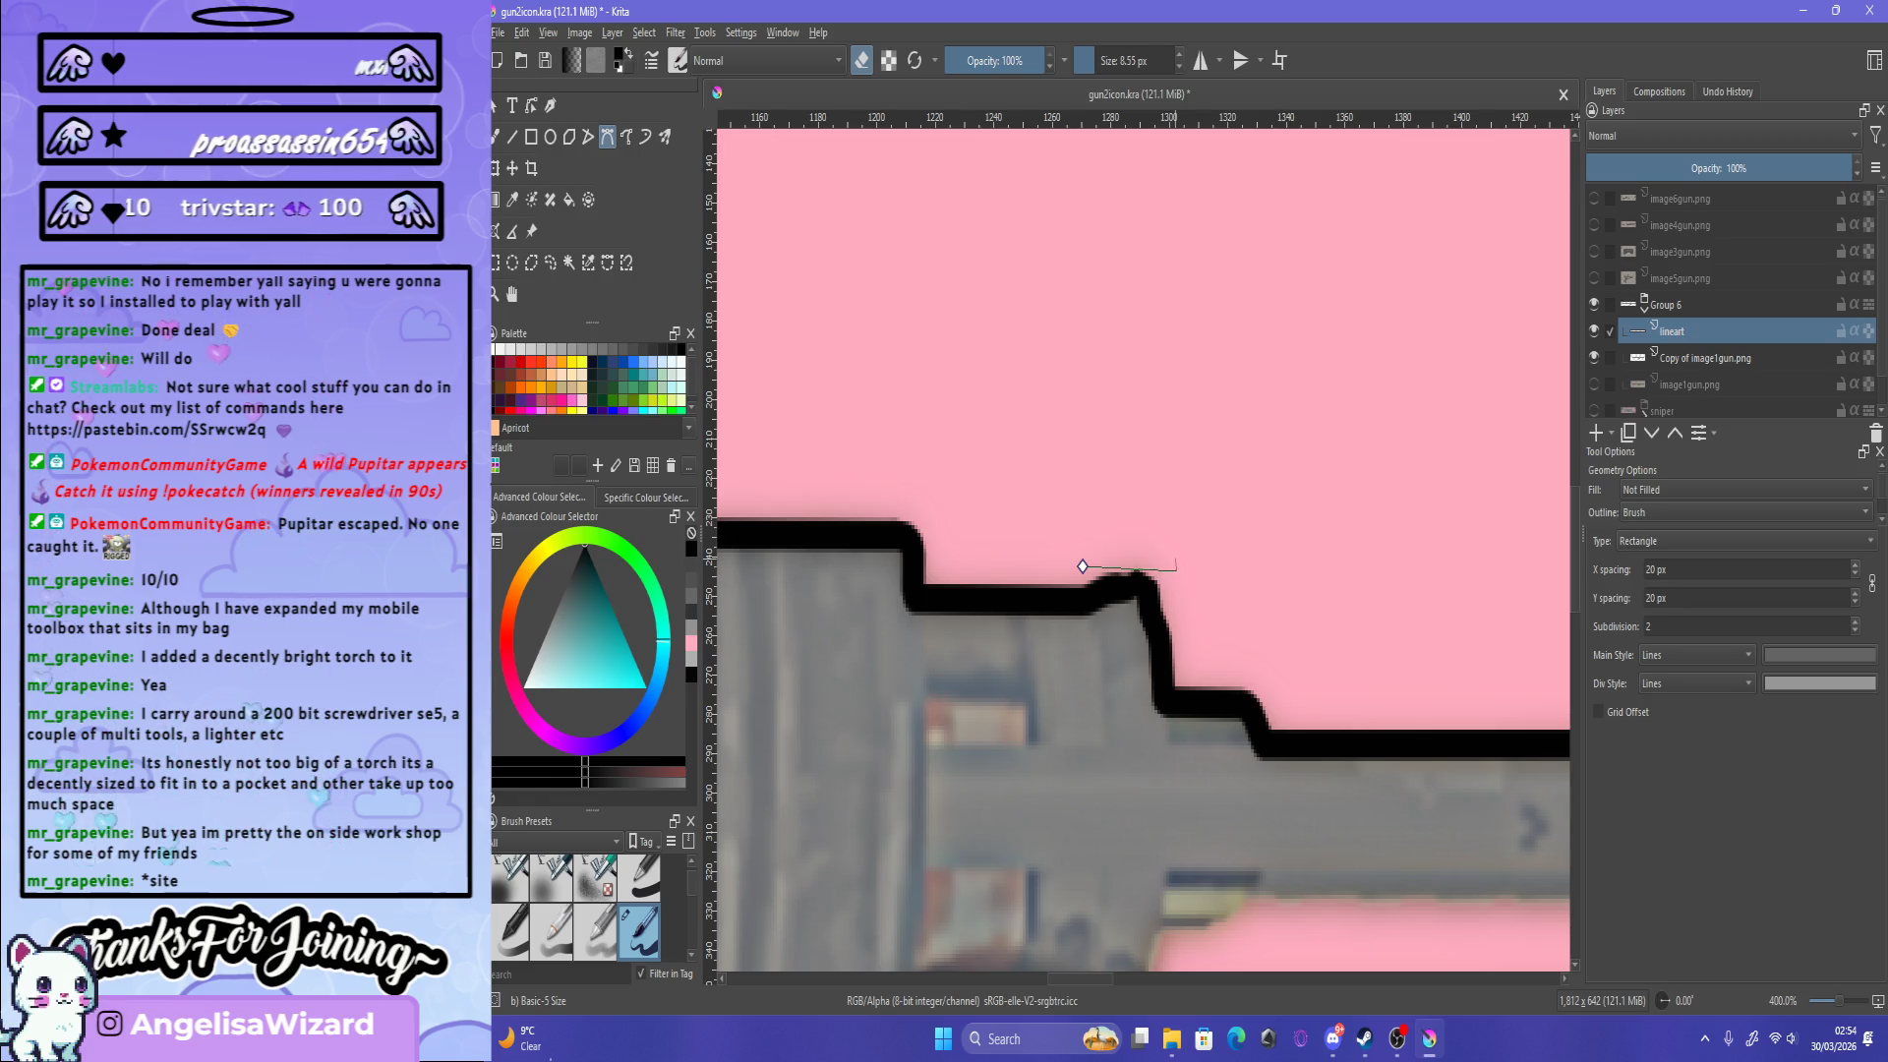
scroll(1083, 566, "up", 2)
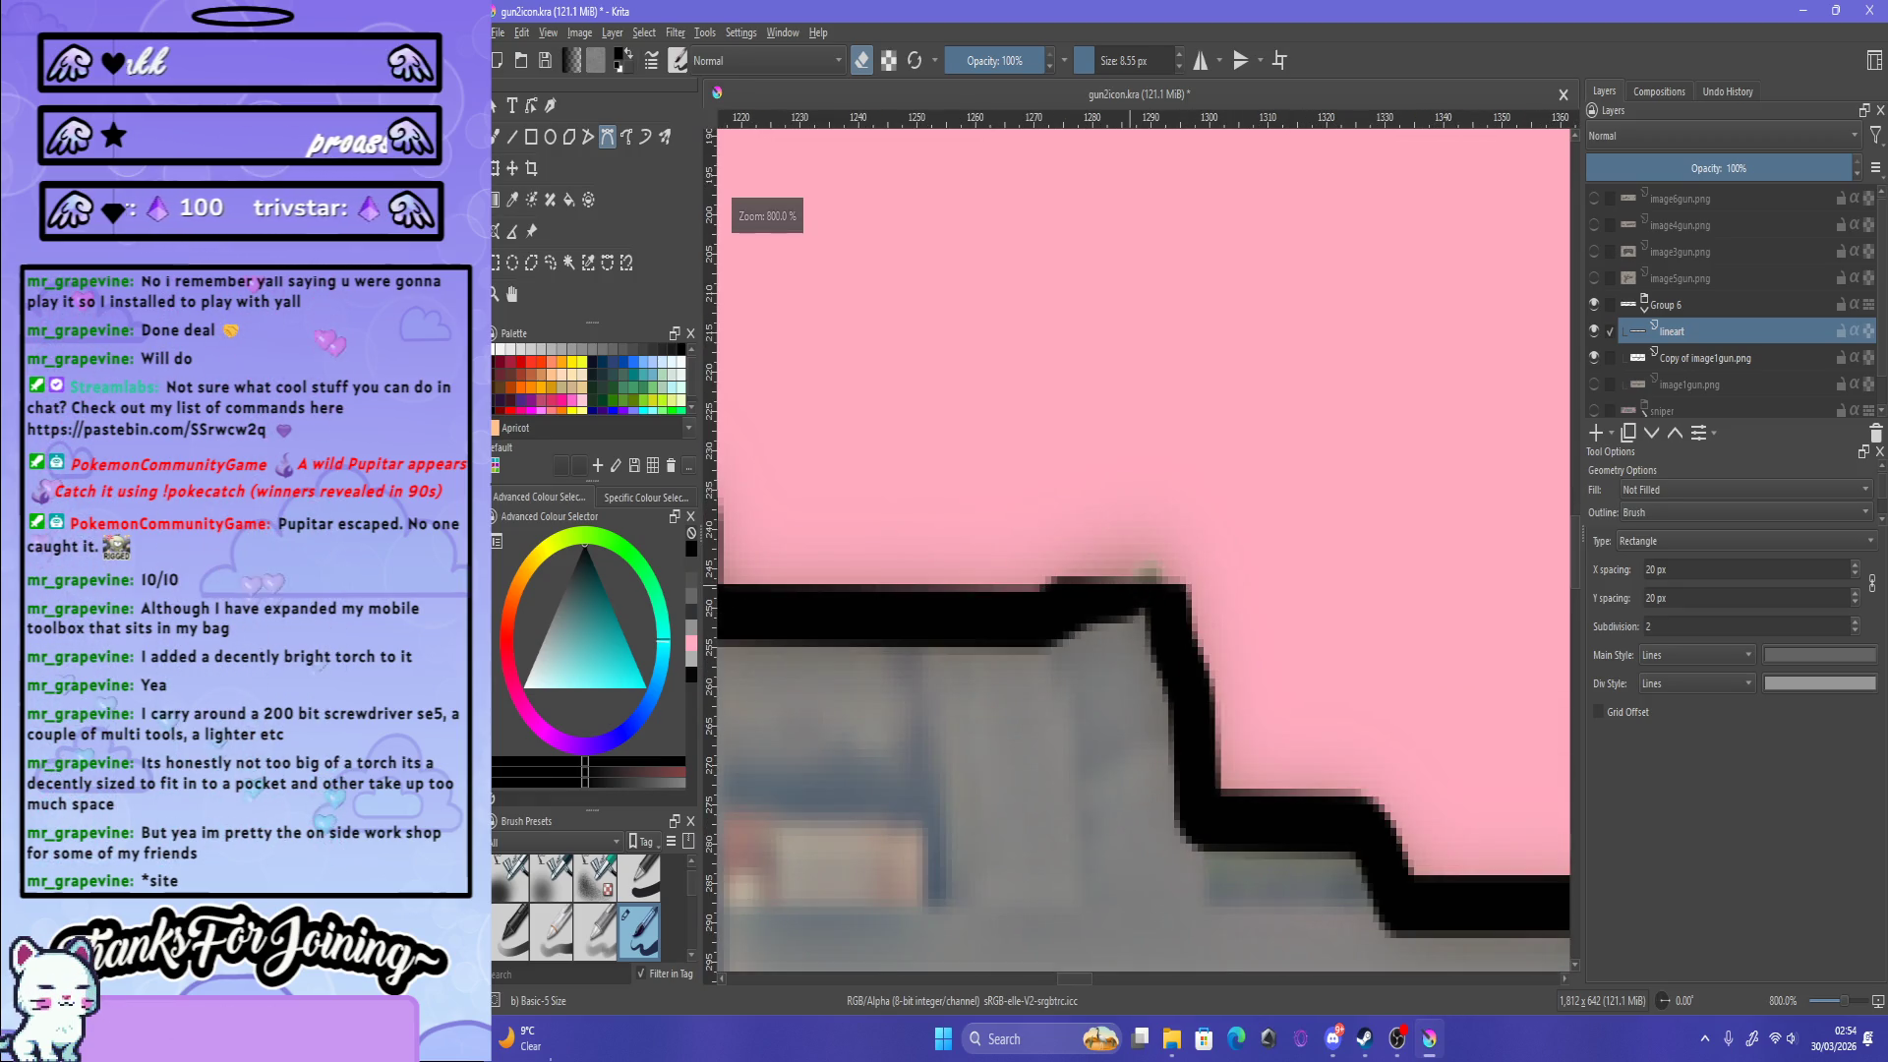
scroll(1143, 550, "down", 6)
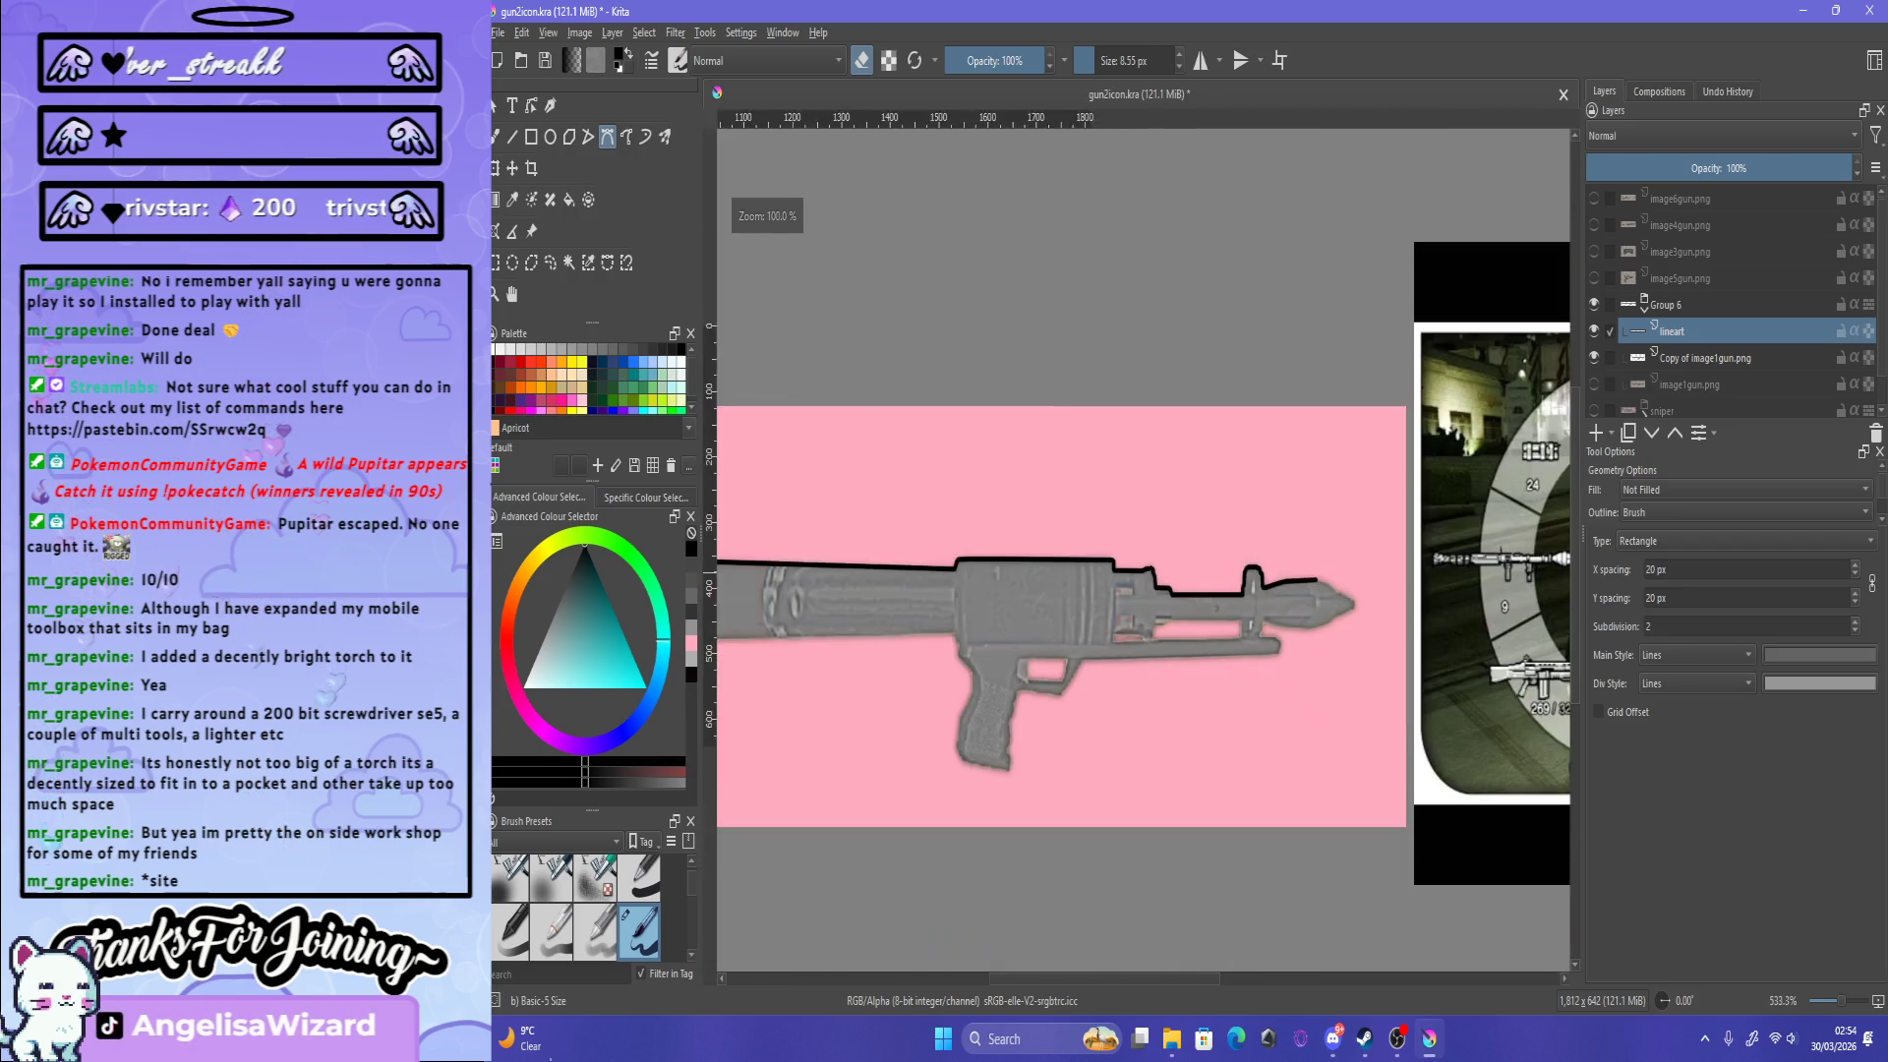
scroll(1142, 551, "down", 2)
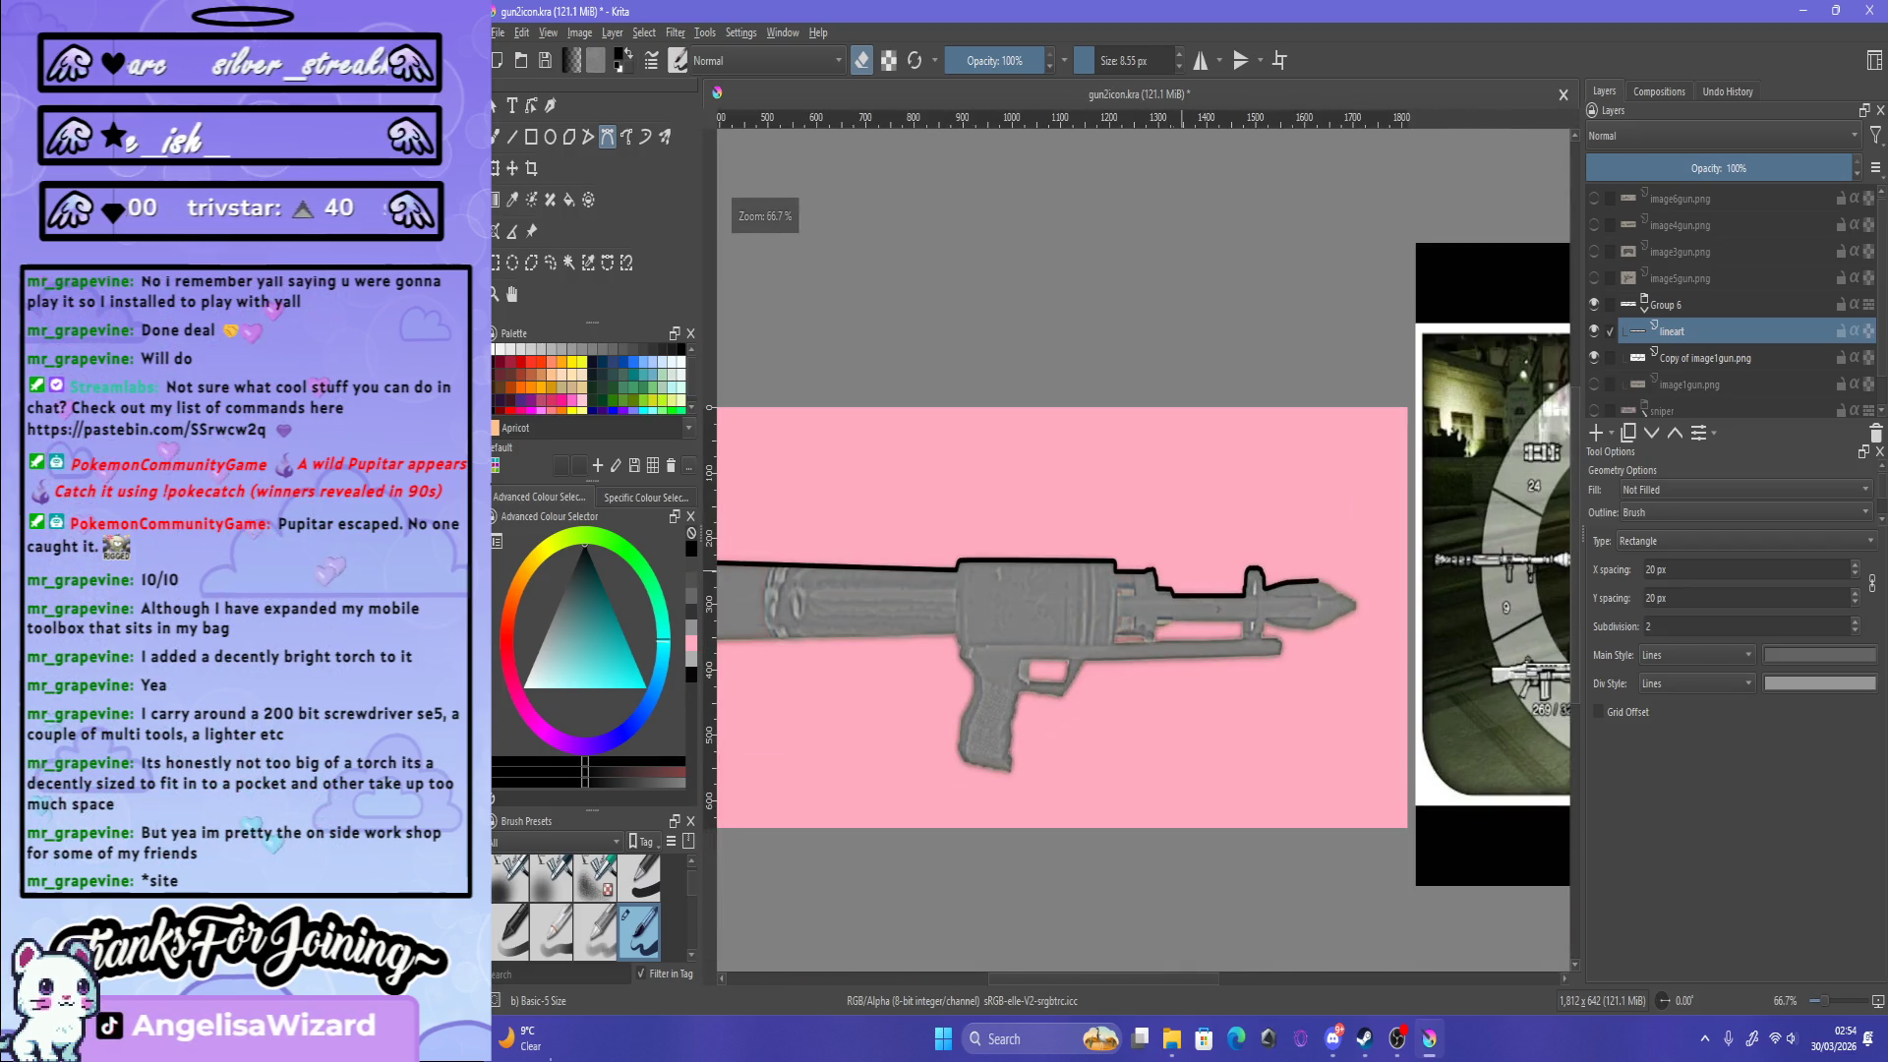
scroll(1278, 576, "up", 4)
scroll(1279, 576, "up", 2)
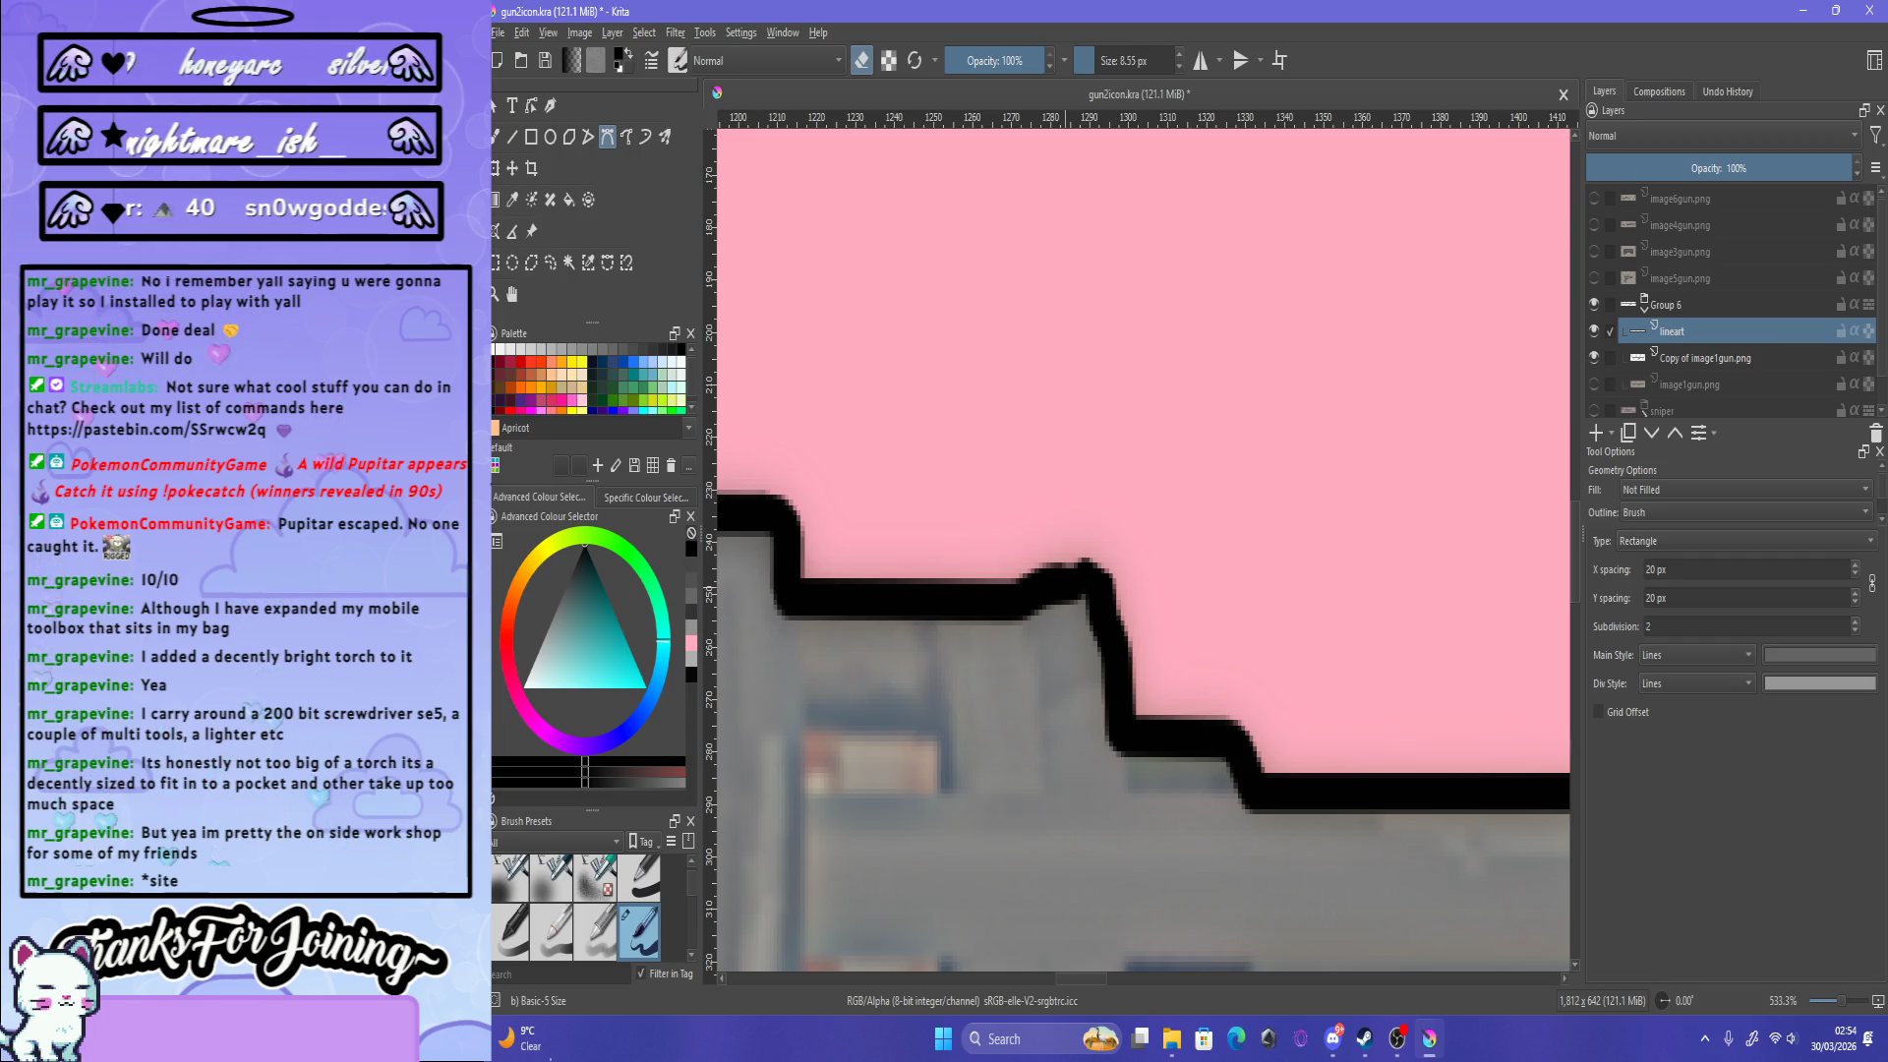
key("e")
left_click(1082, 569)
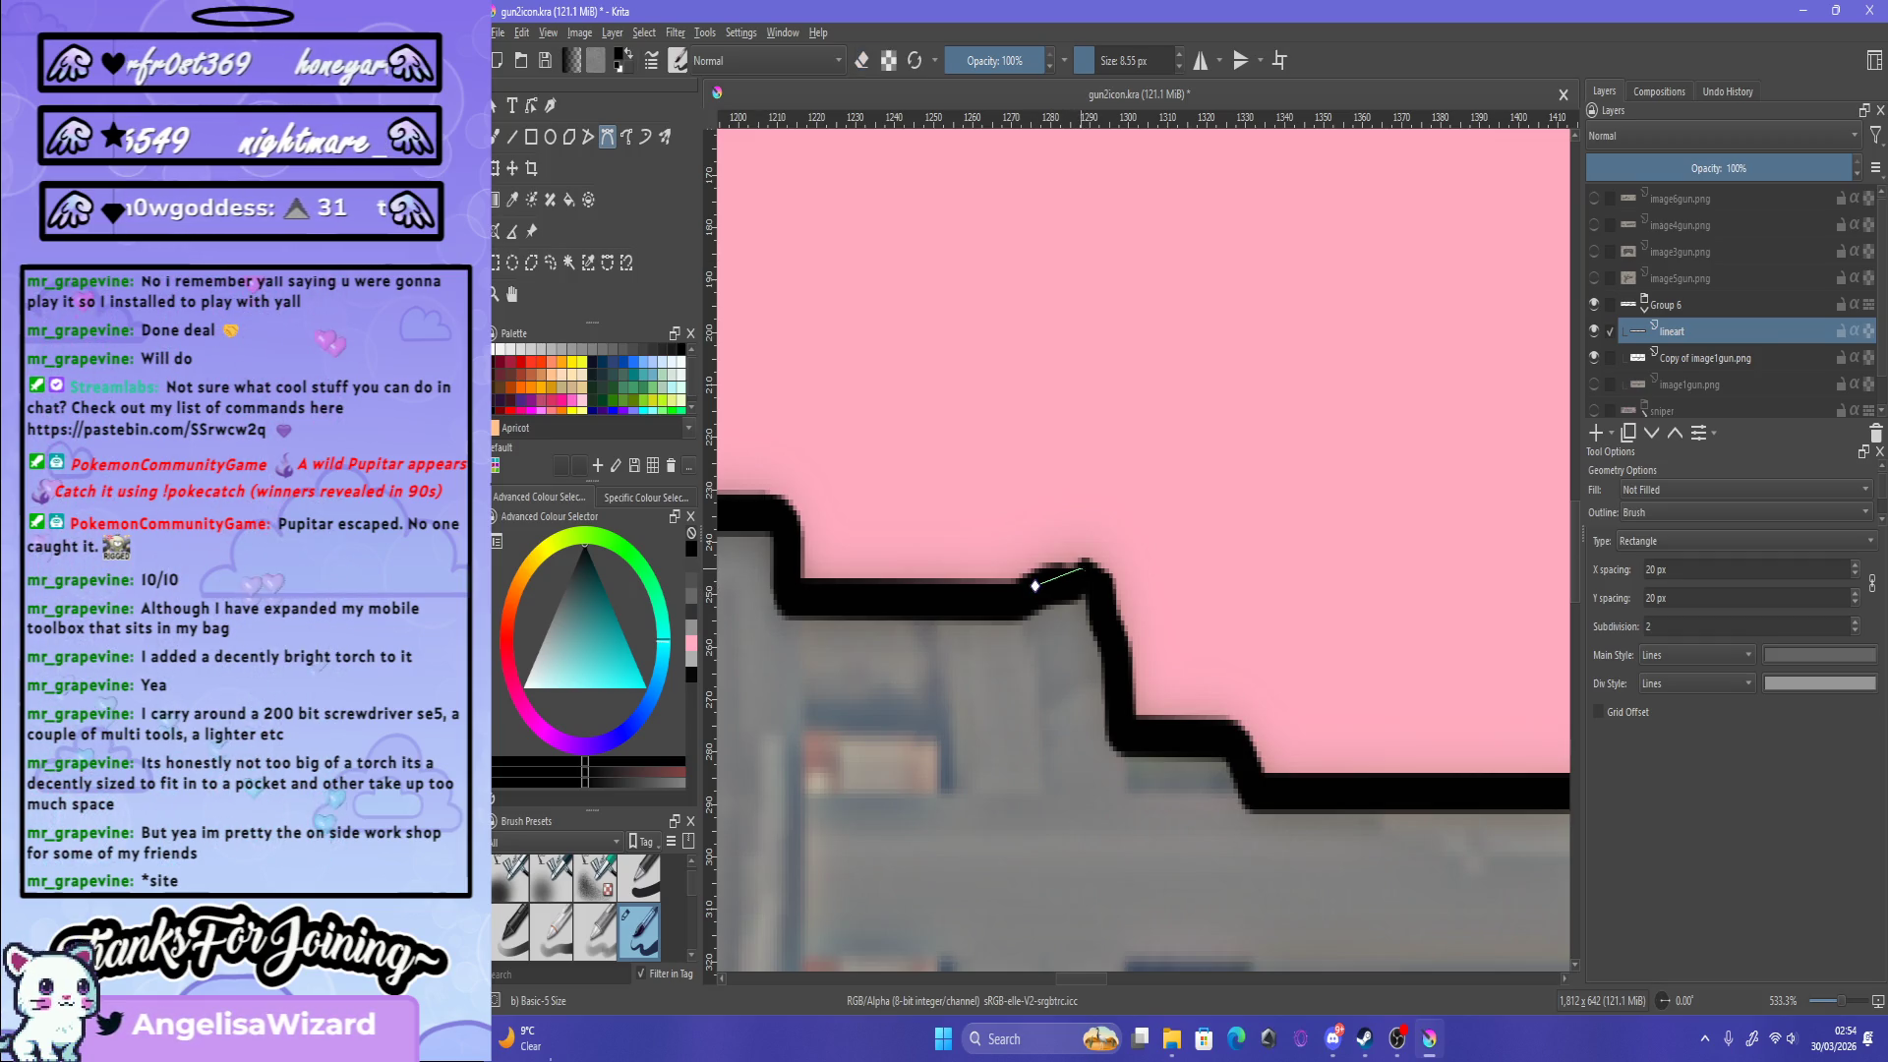
double_click(1035, 586)
scroll(1034, 586, "down", 7)
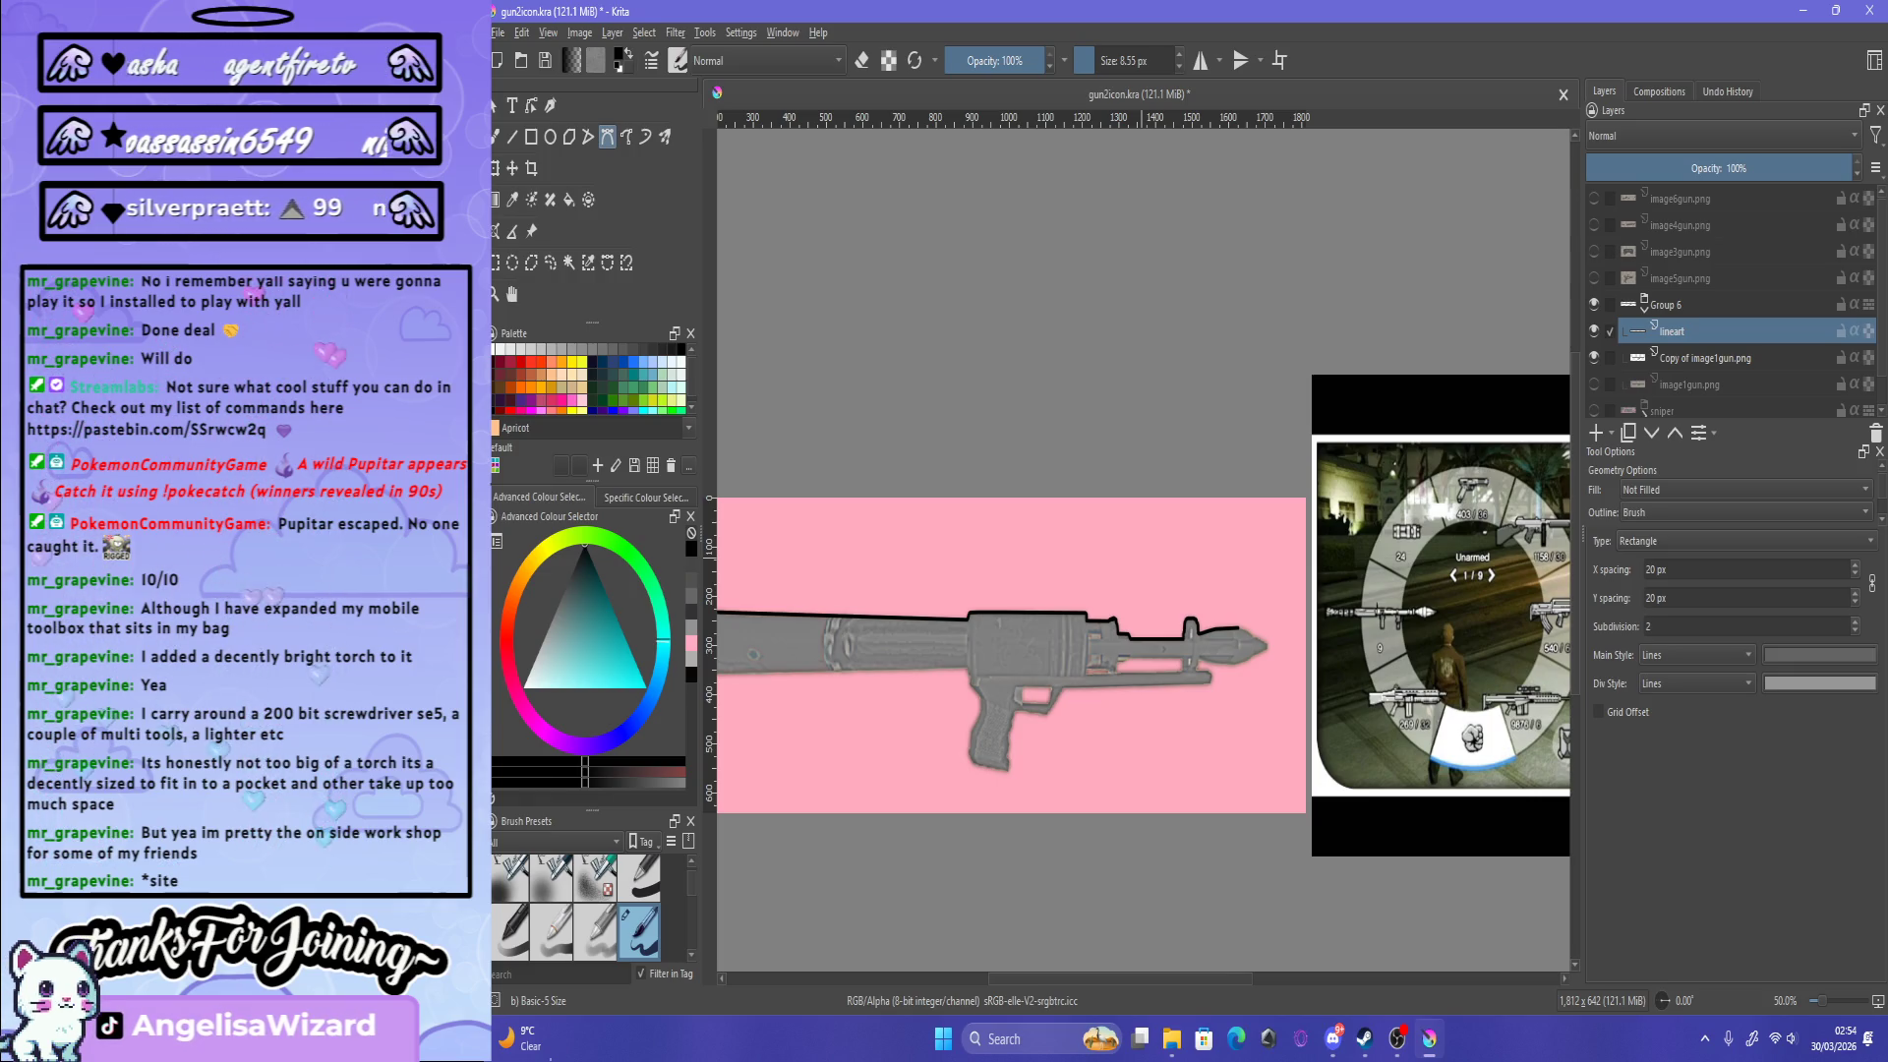
Step: Stroke a black Bezier outline from the top line's end over the nose and along its underside
scroll(1086, 608, "up", 3)
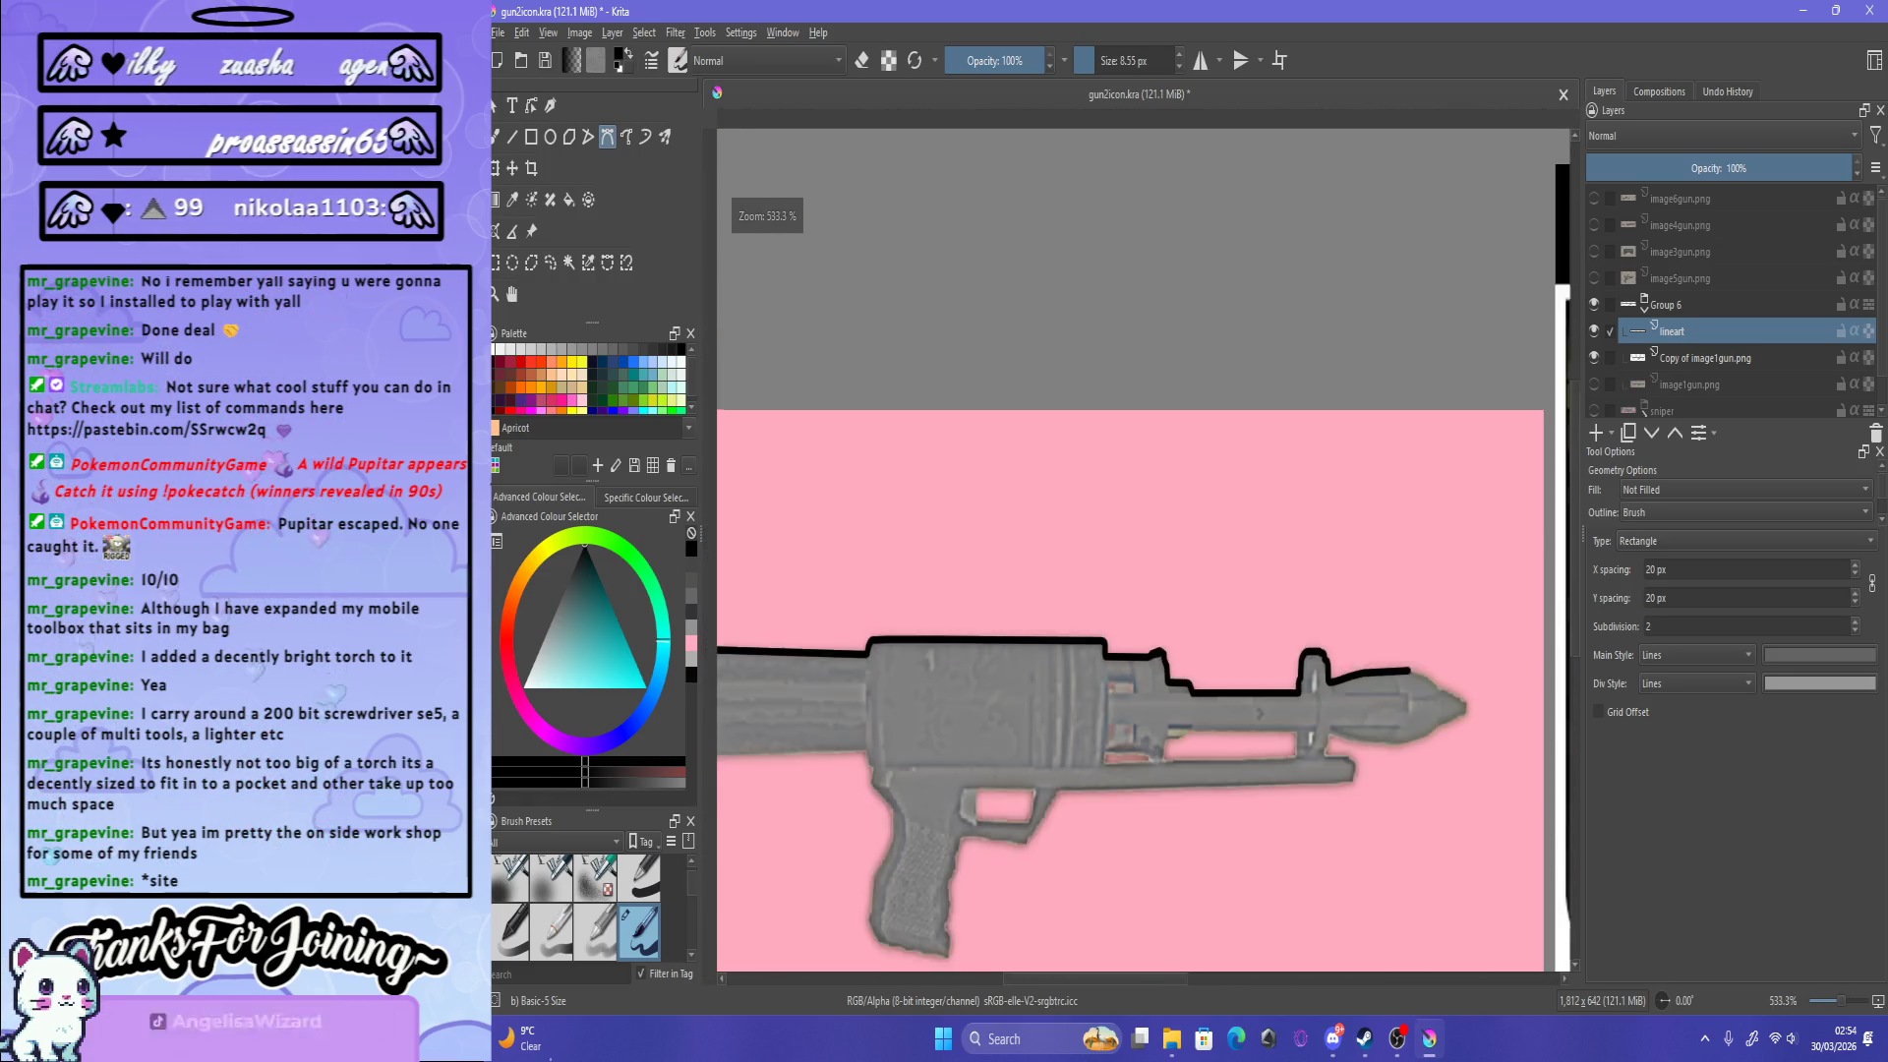
scroll(1147, 632, "up", 4)
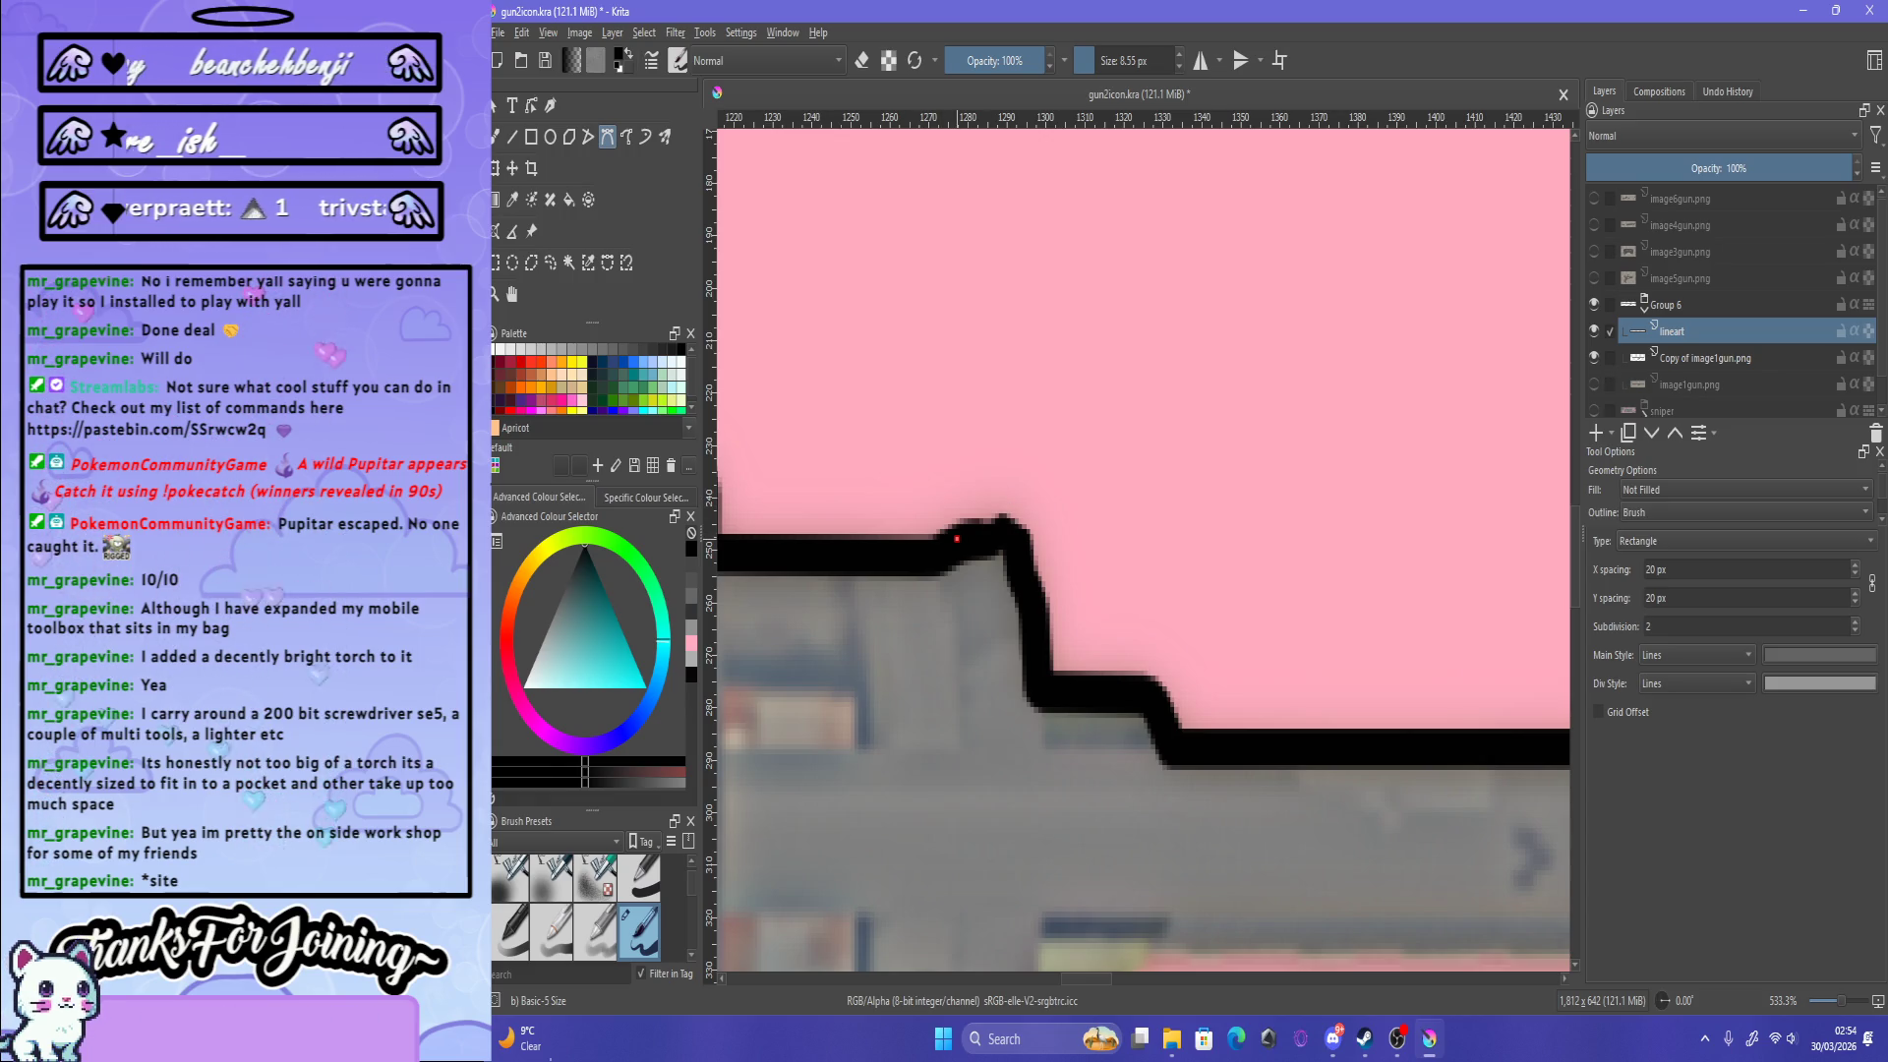
scroll(957, 539, "down", 1)
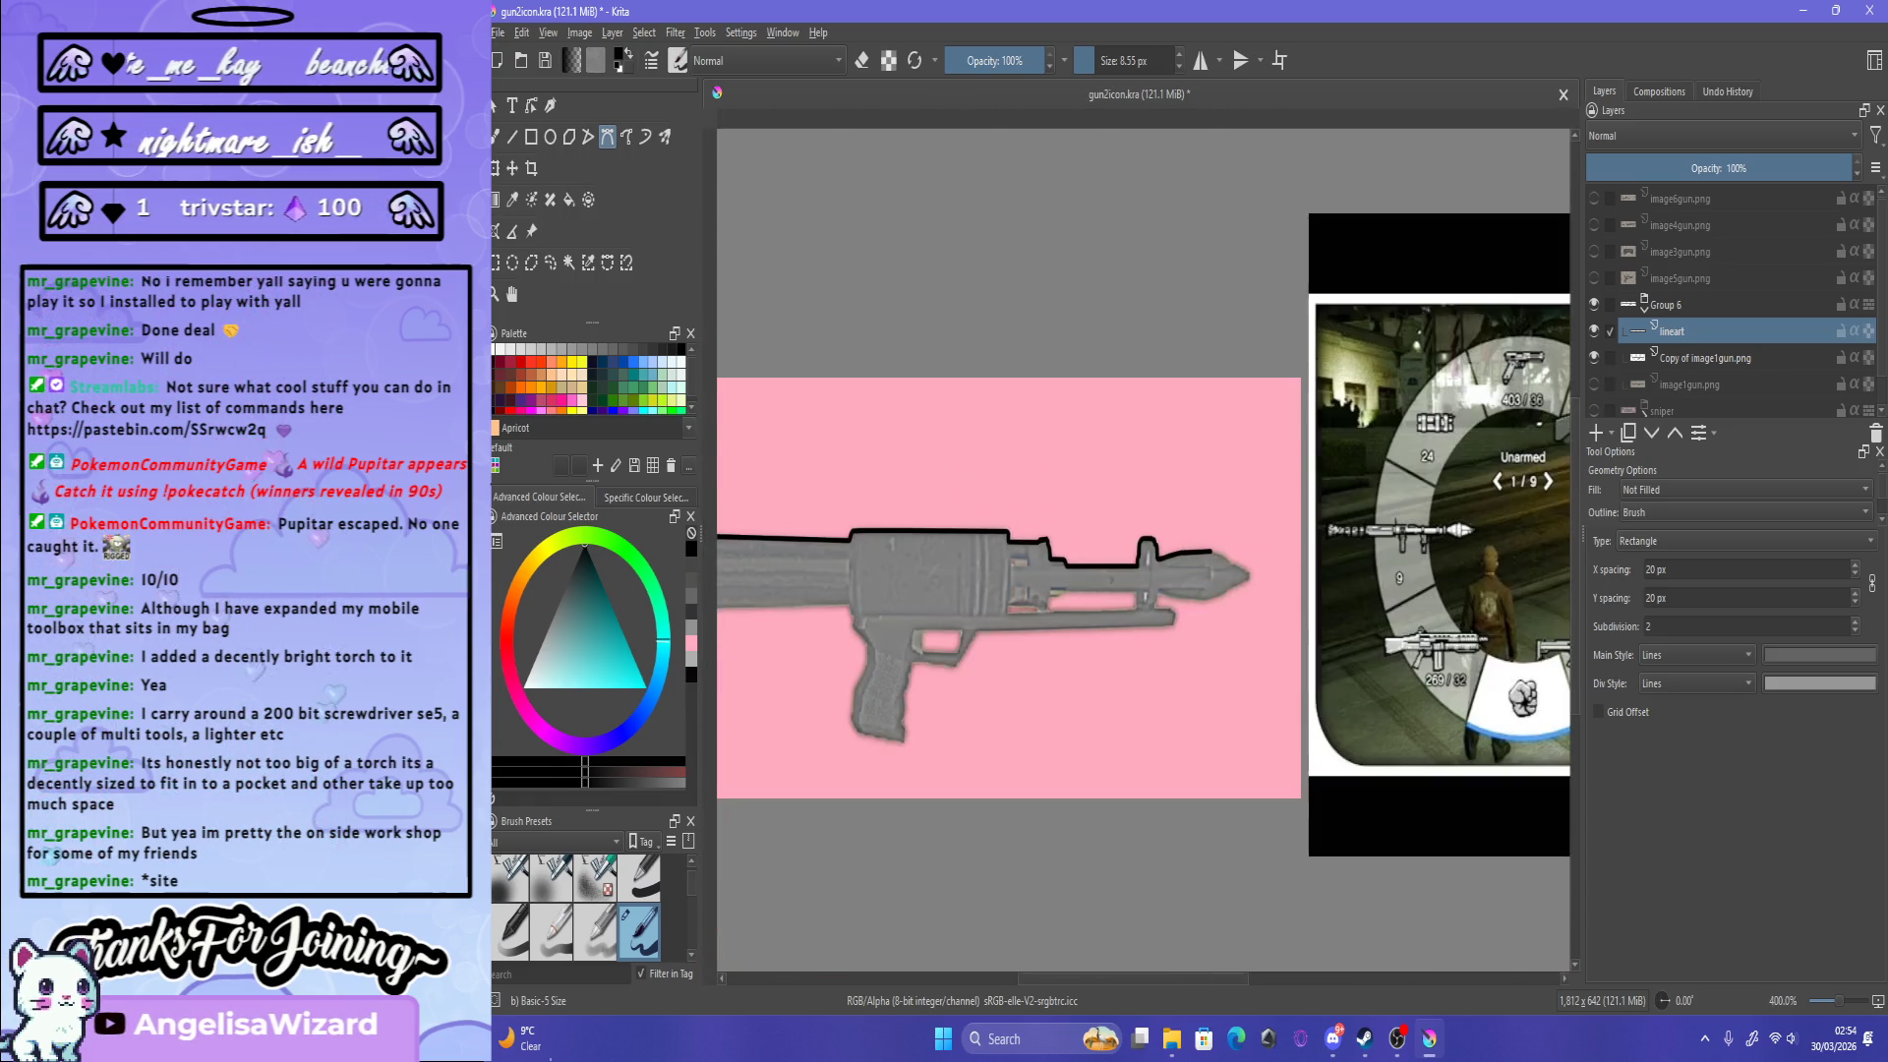
scroll(1144, 550, "up", 3)
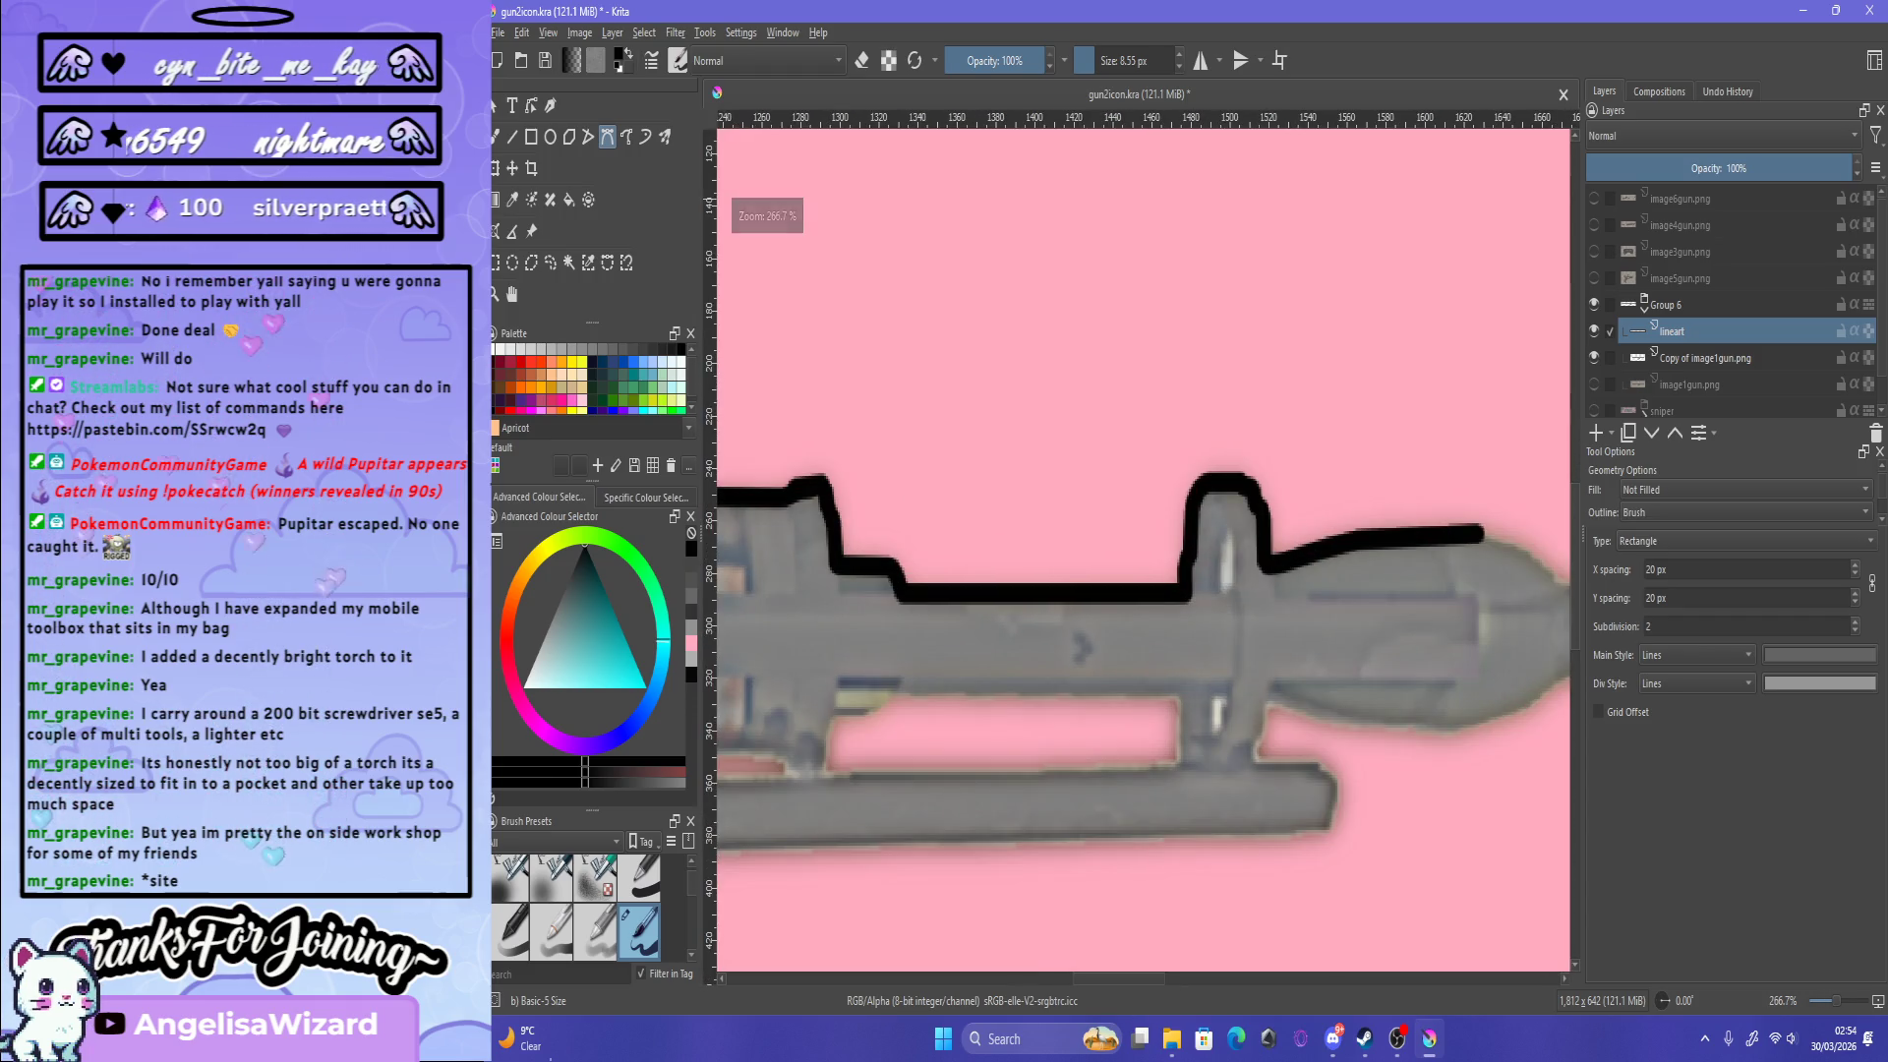
scroll(1144, 551, "down", 2)
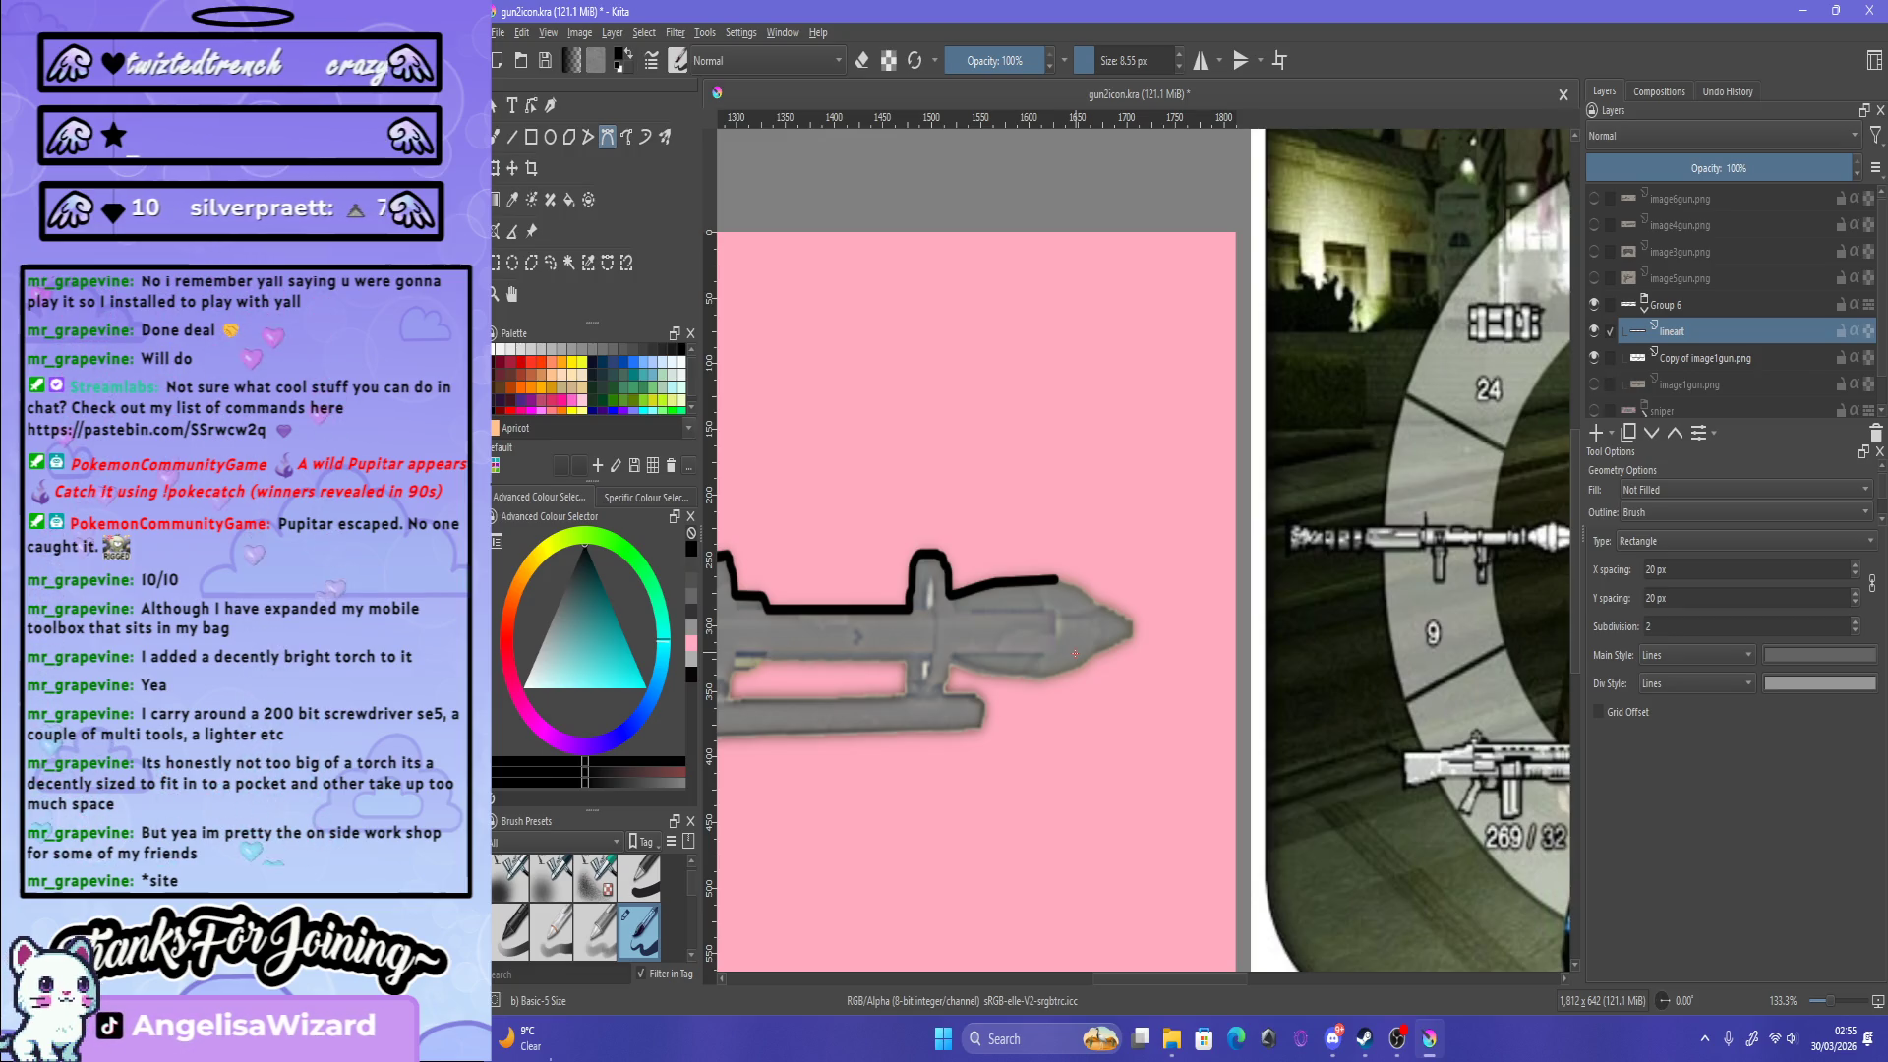
scroll(1049, 594, "up", 2)
scroll(1049, 594, "up", 2)
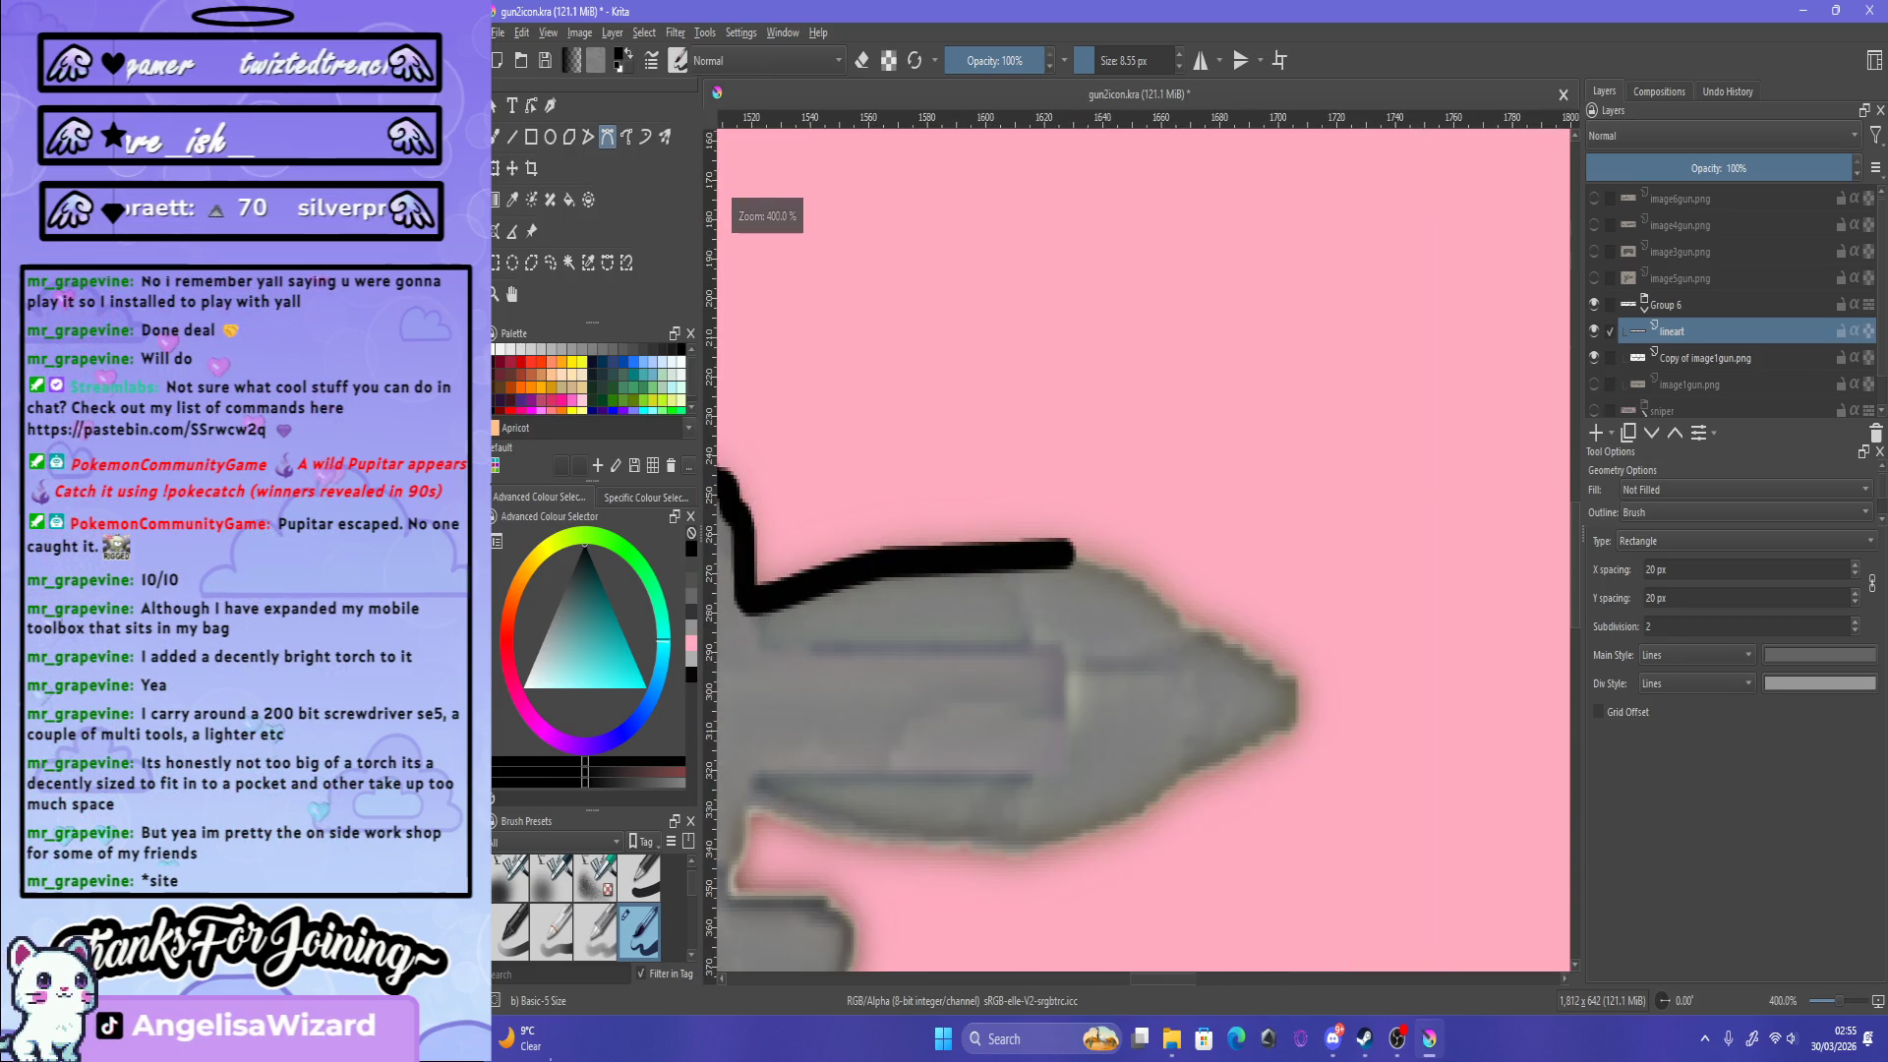
left_click(1059, 551)
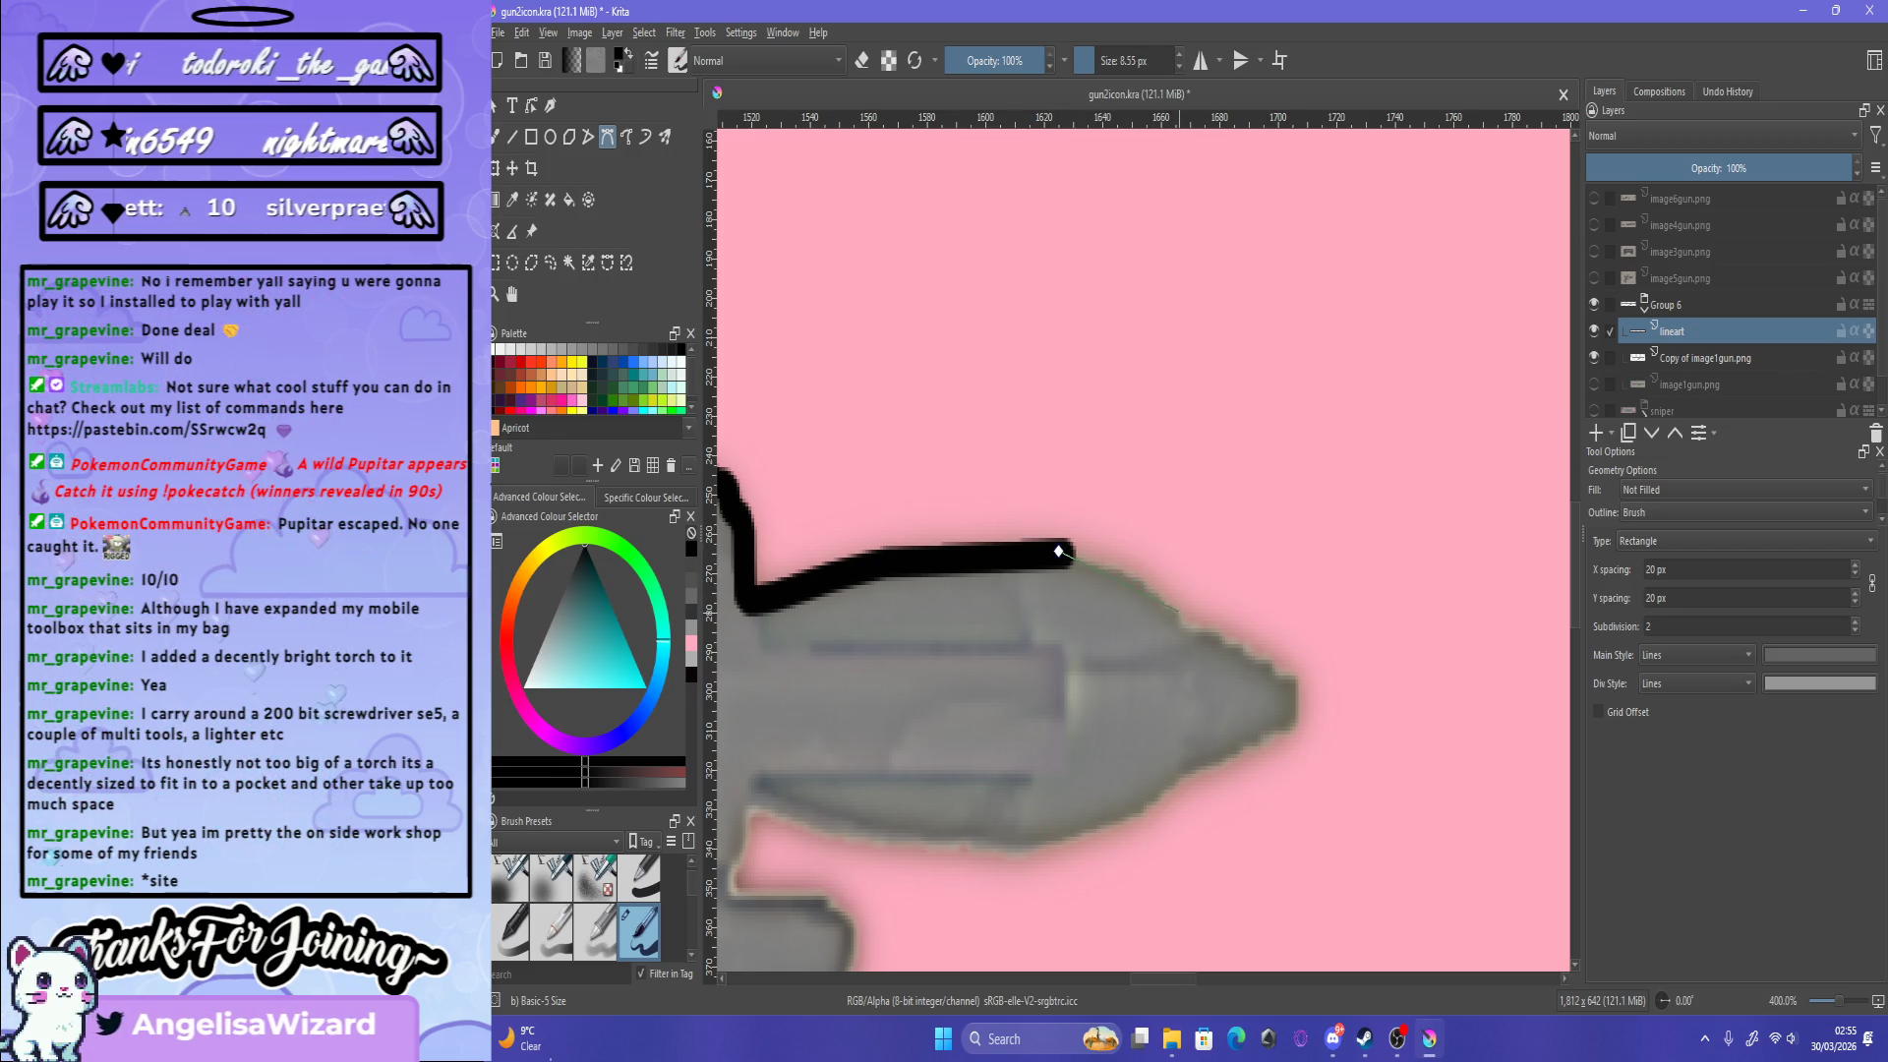
left_click_drag(1180, 633, 1185, 634)
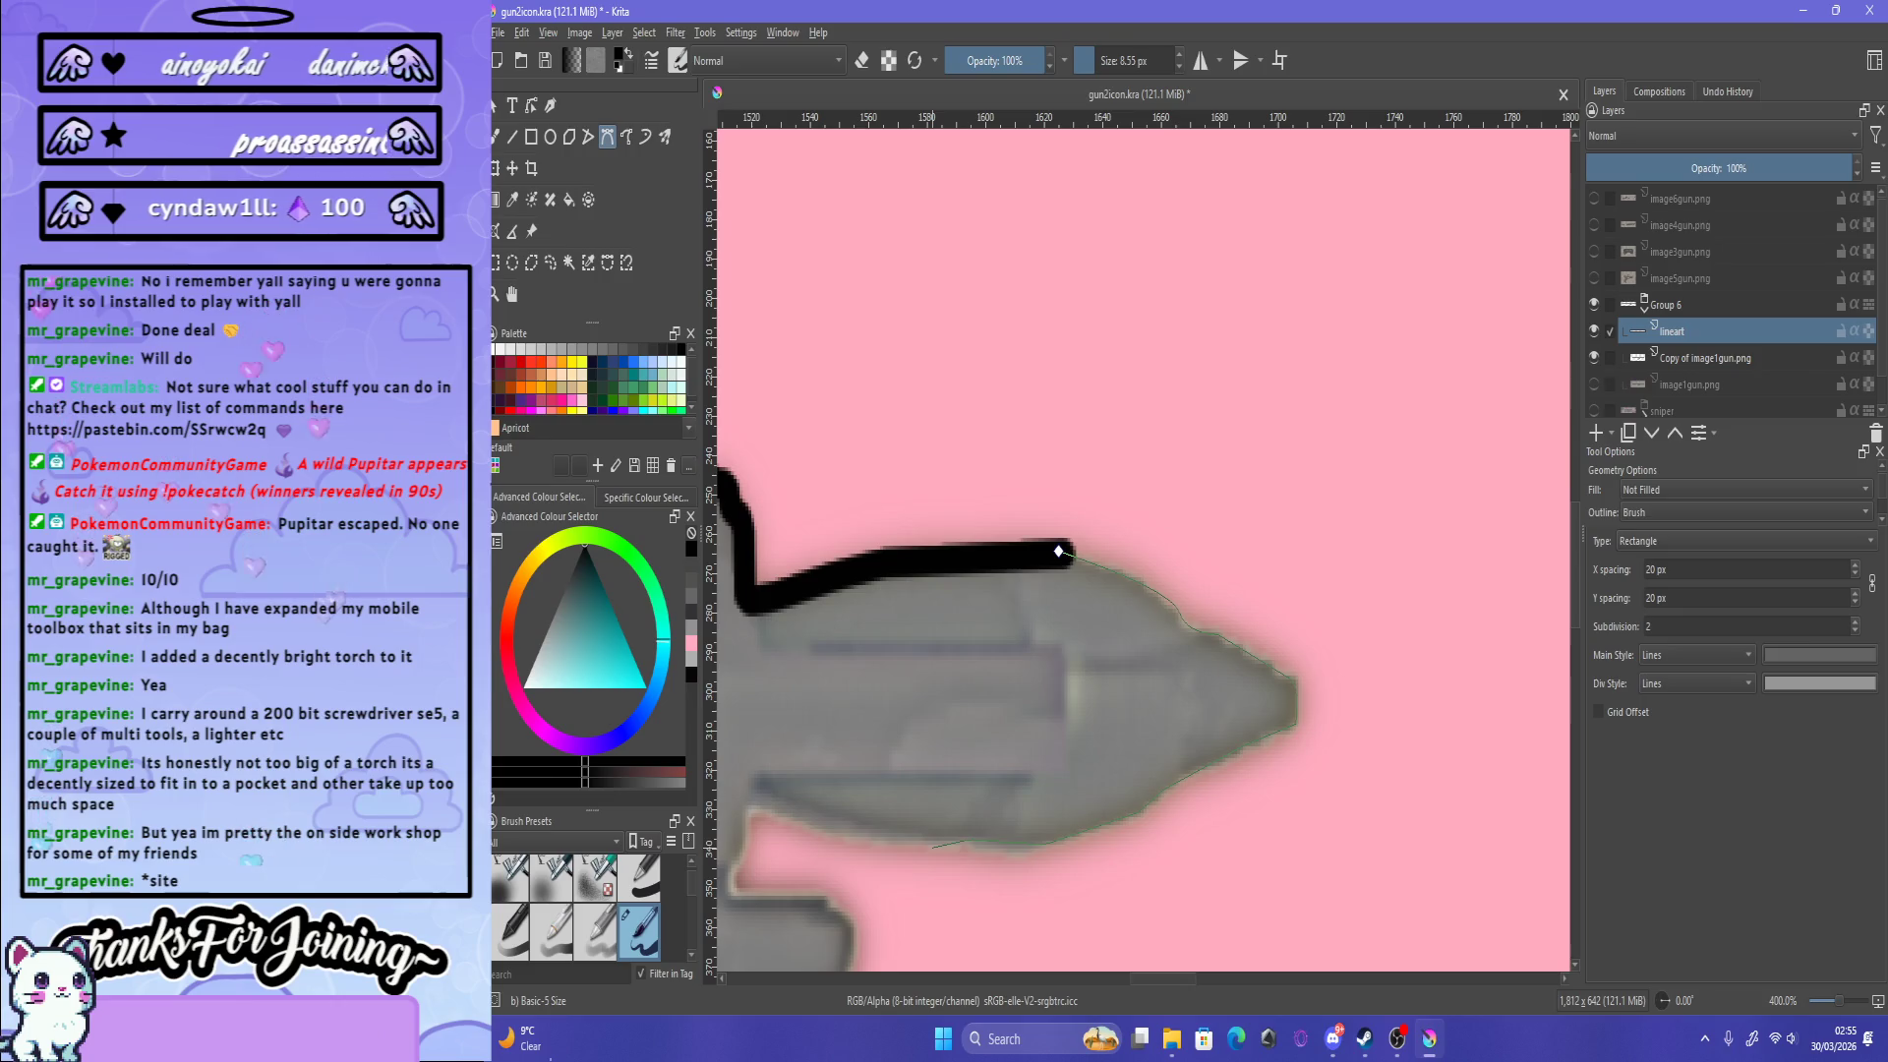
left_click_drag(973, 845, 961, 835)
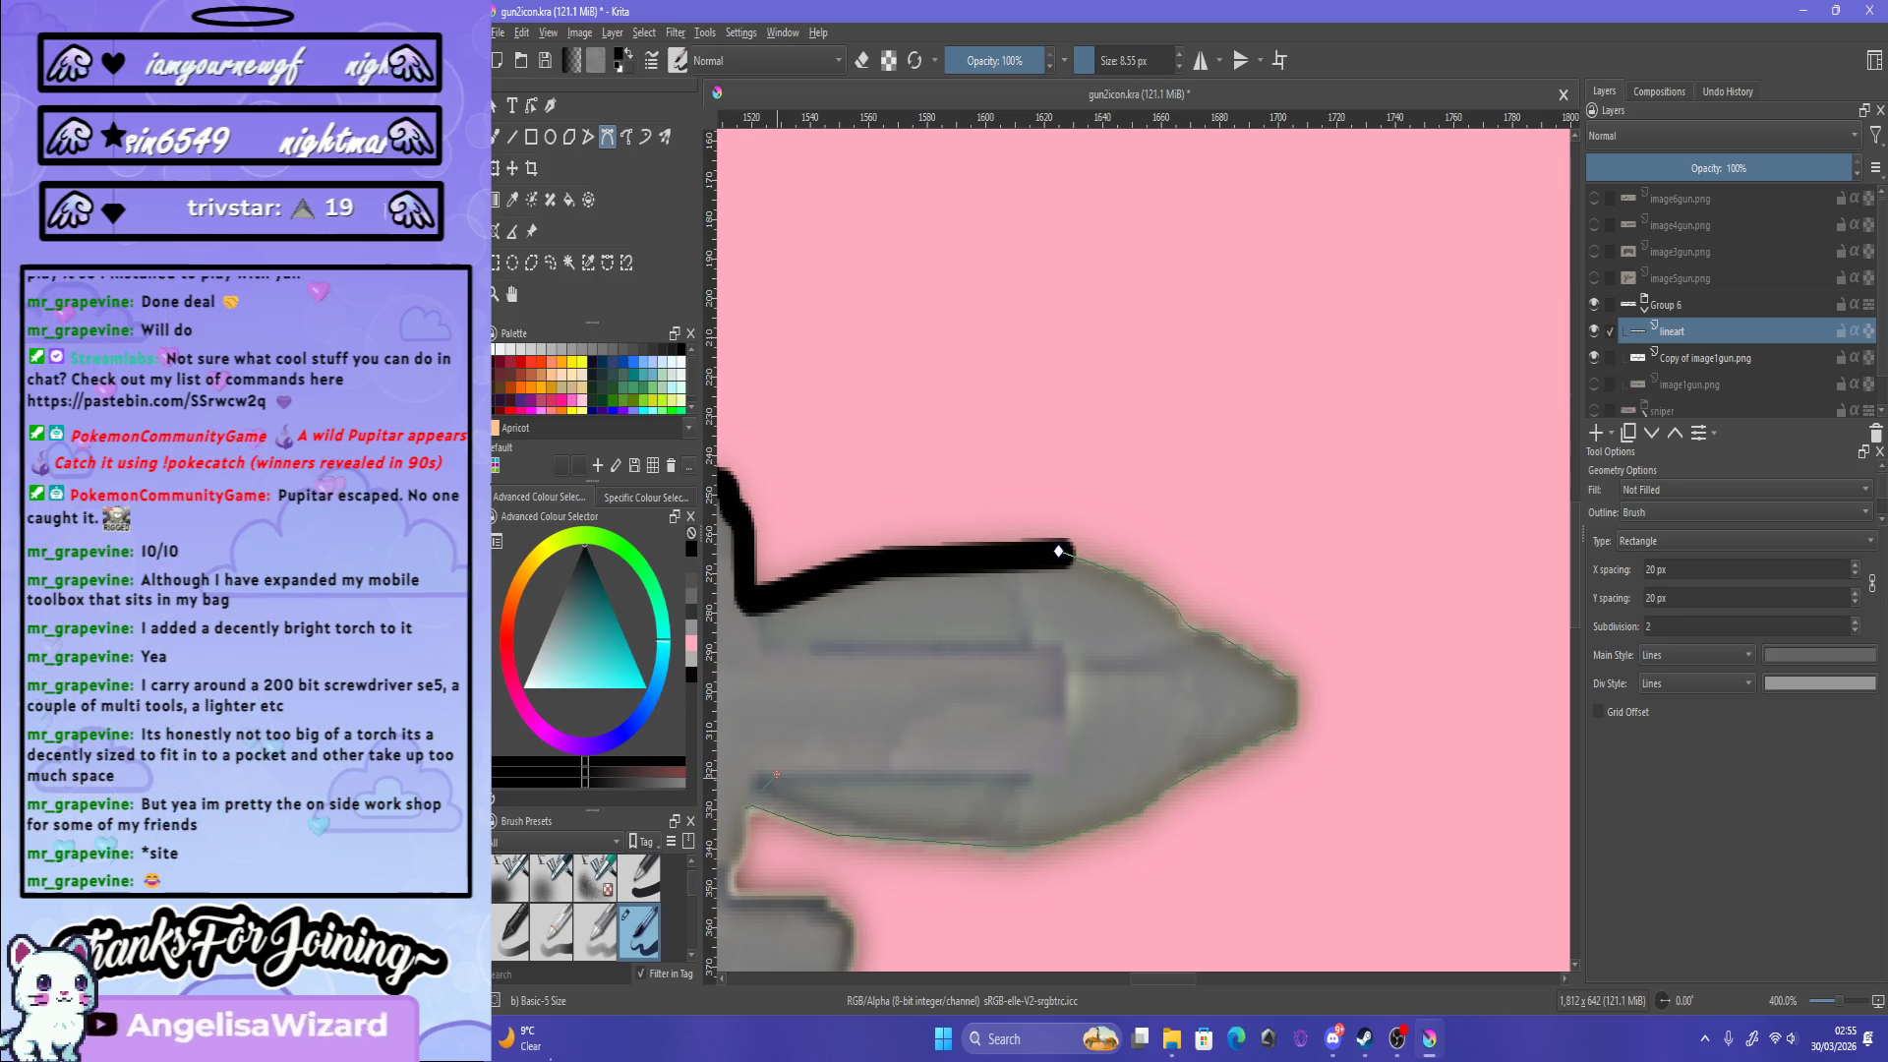
key("Return")
scroll(1143, 551, "down", 6)
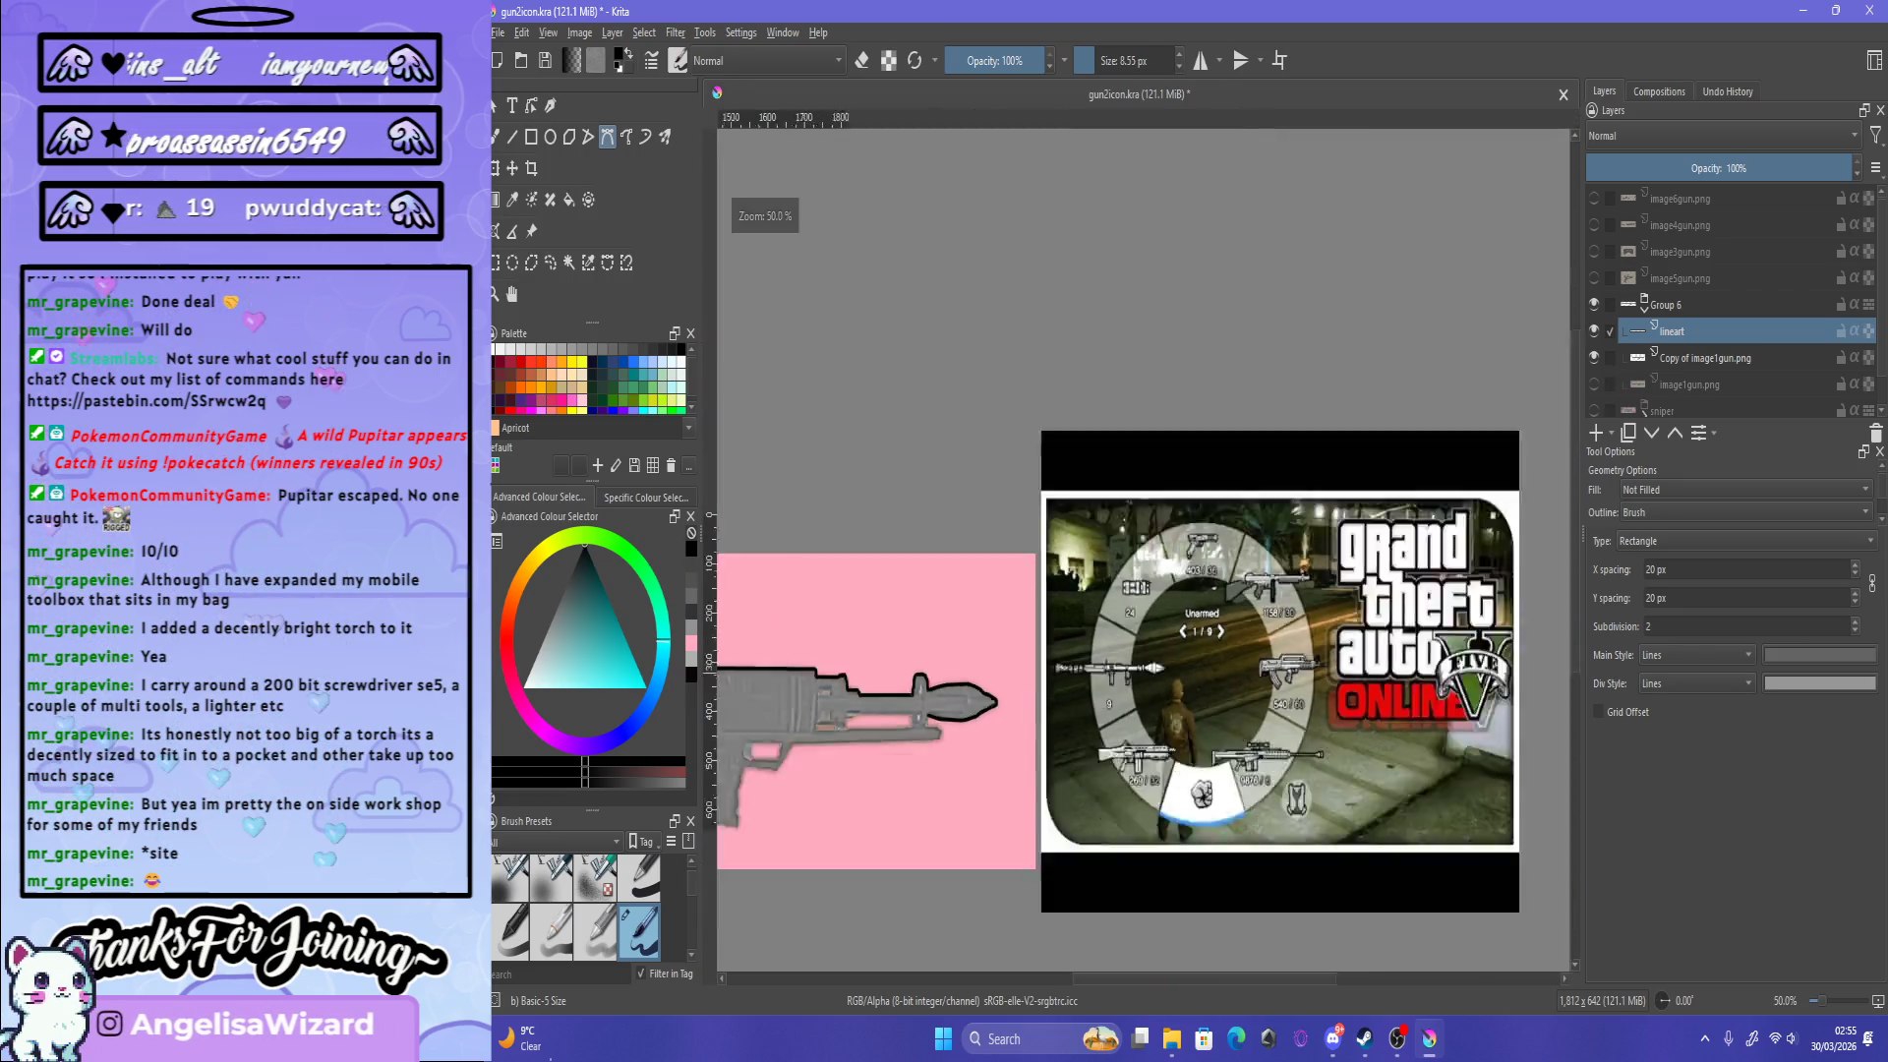
Step: Undo the rough nose outline and place a new curve point at the top line's end
key("ctrl+z")
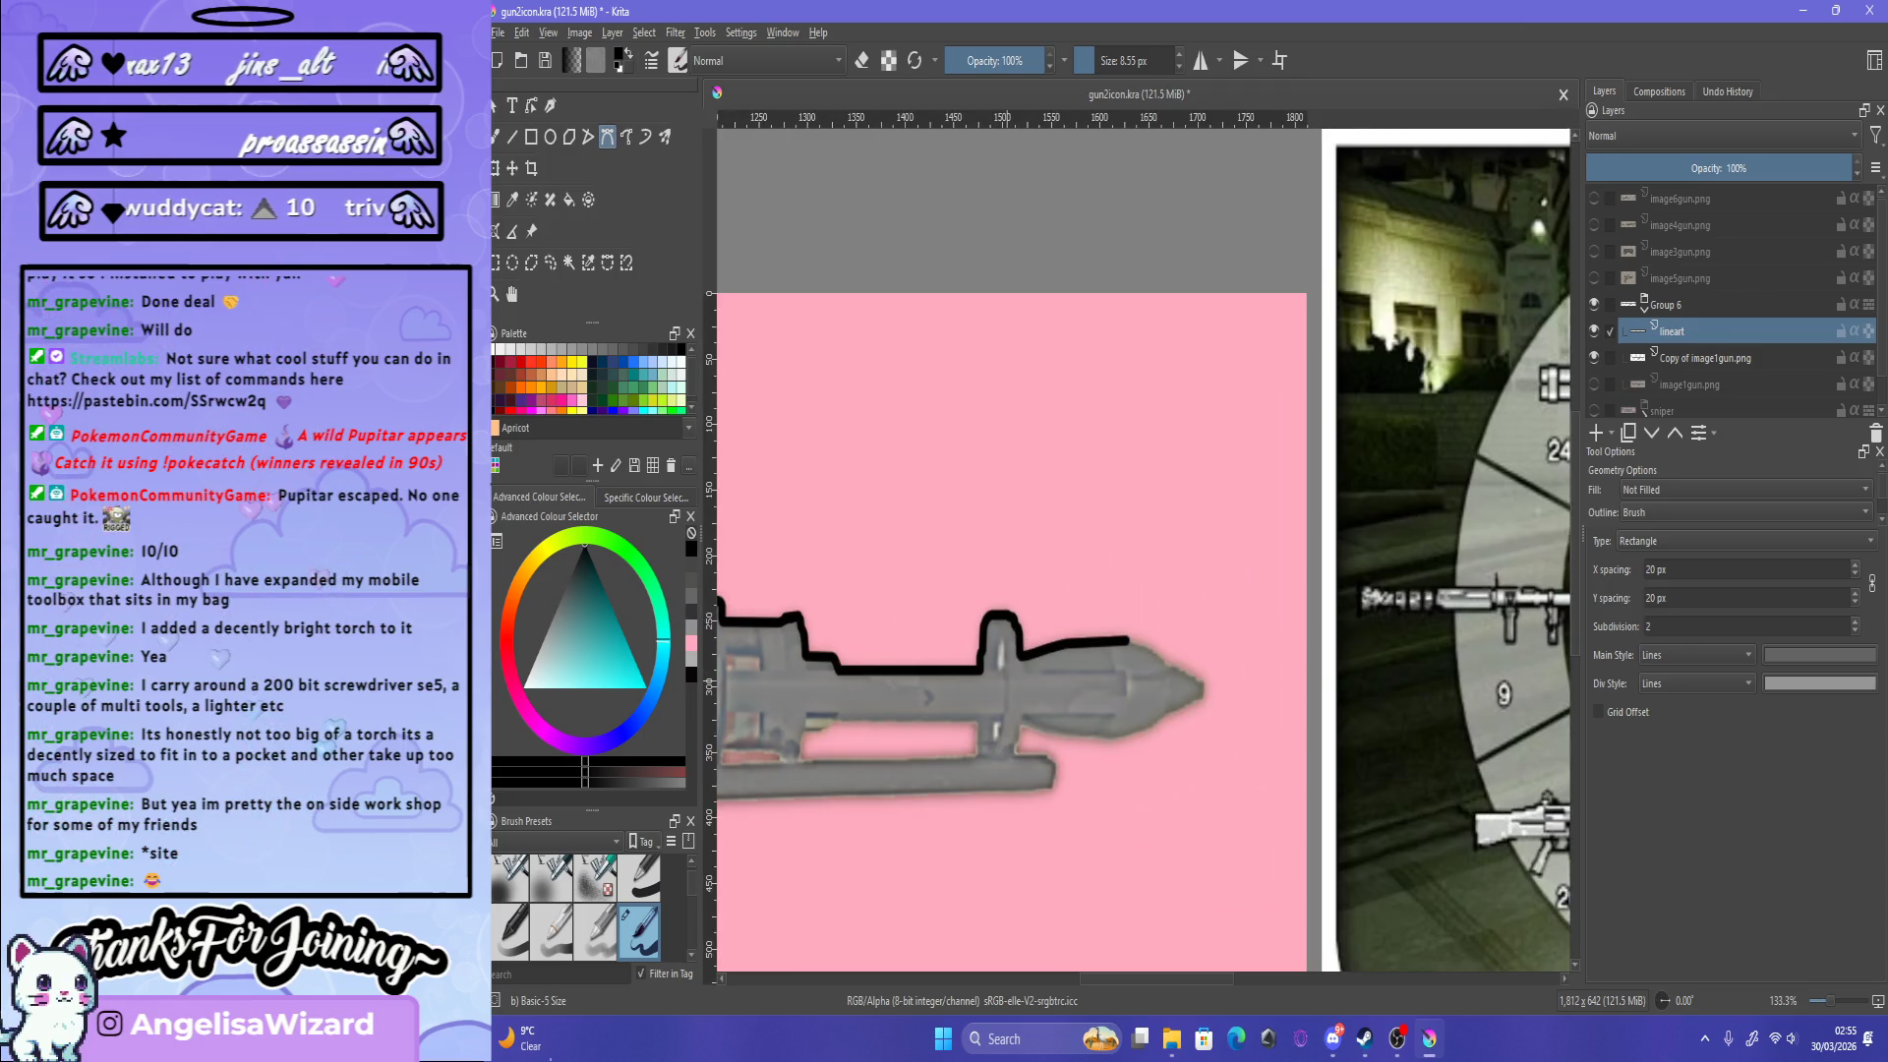
scroll(1071, 643, "up", 2)
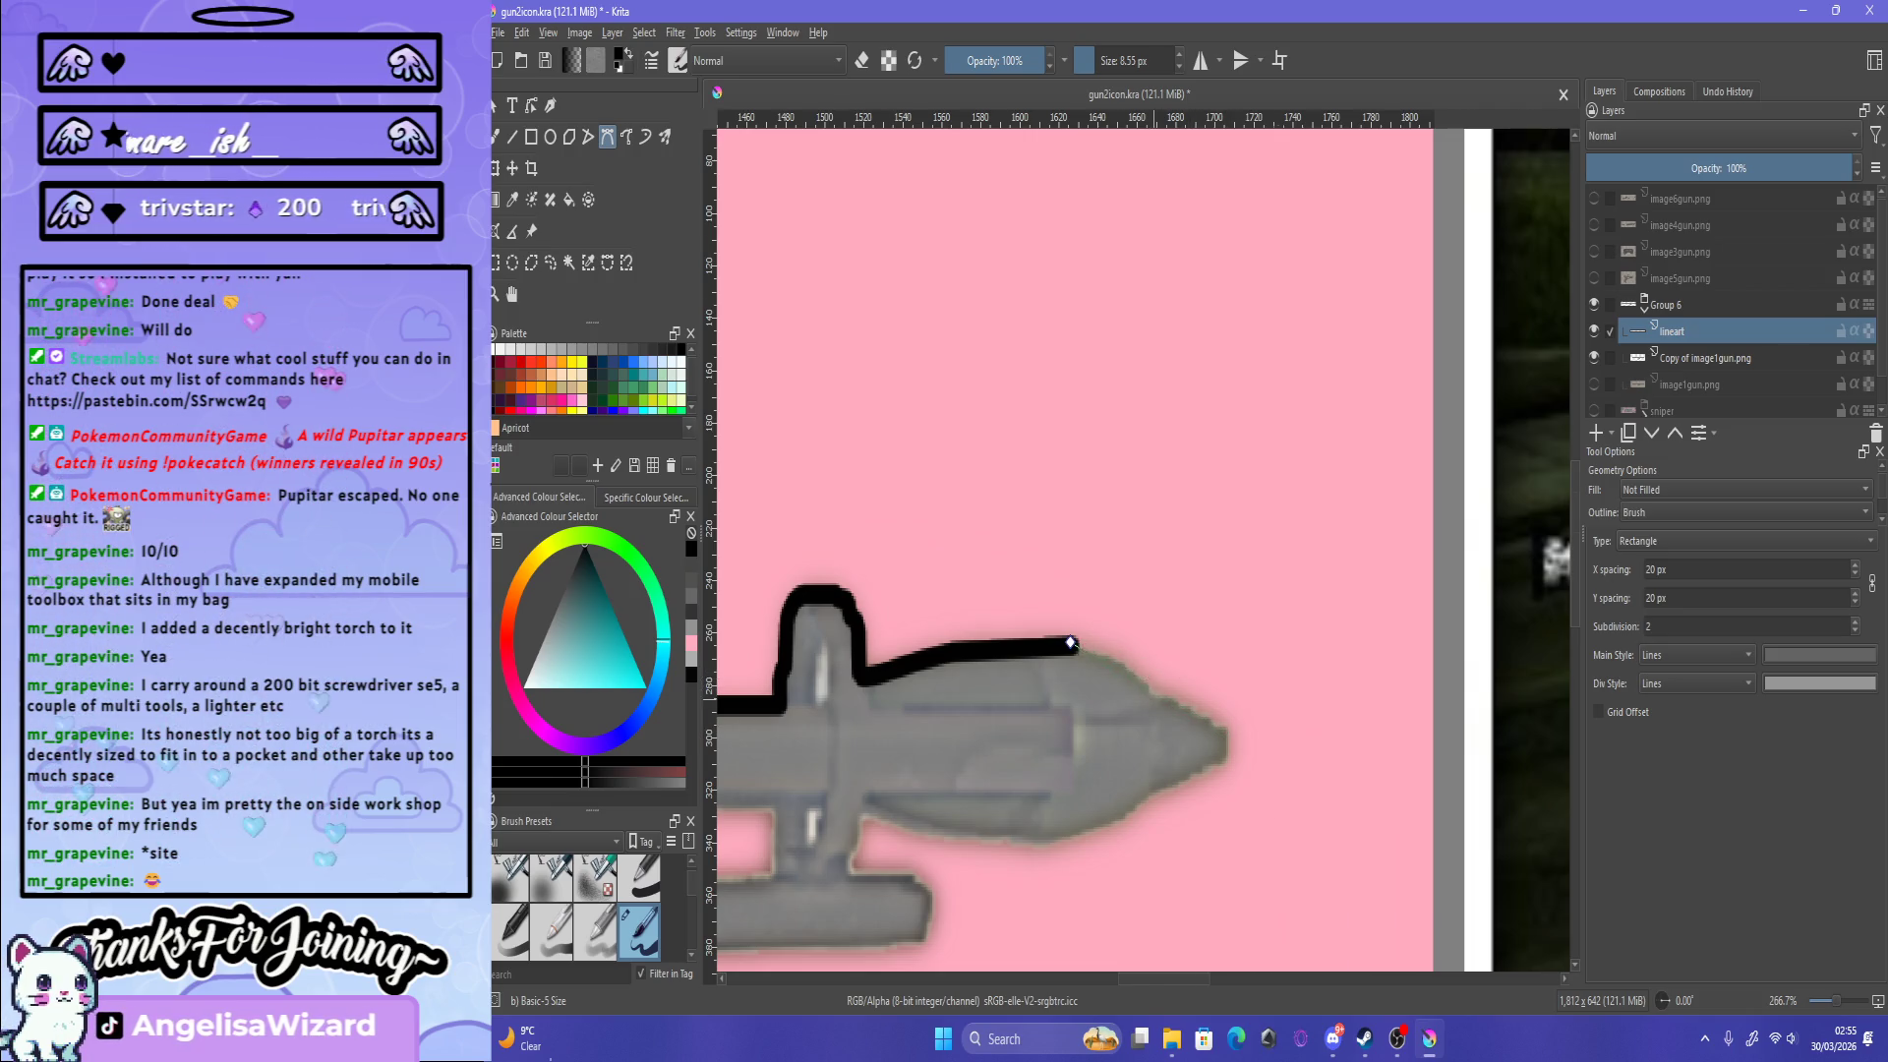
scroll(1145, 678, "up", 3)
left_click_drag(1133, 632, 1145, 690)
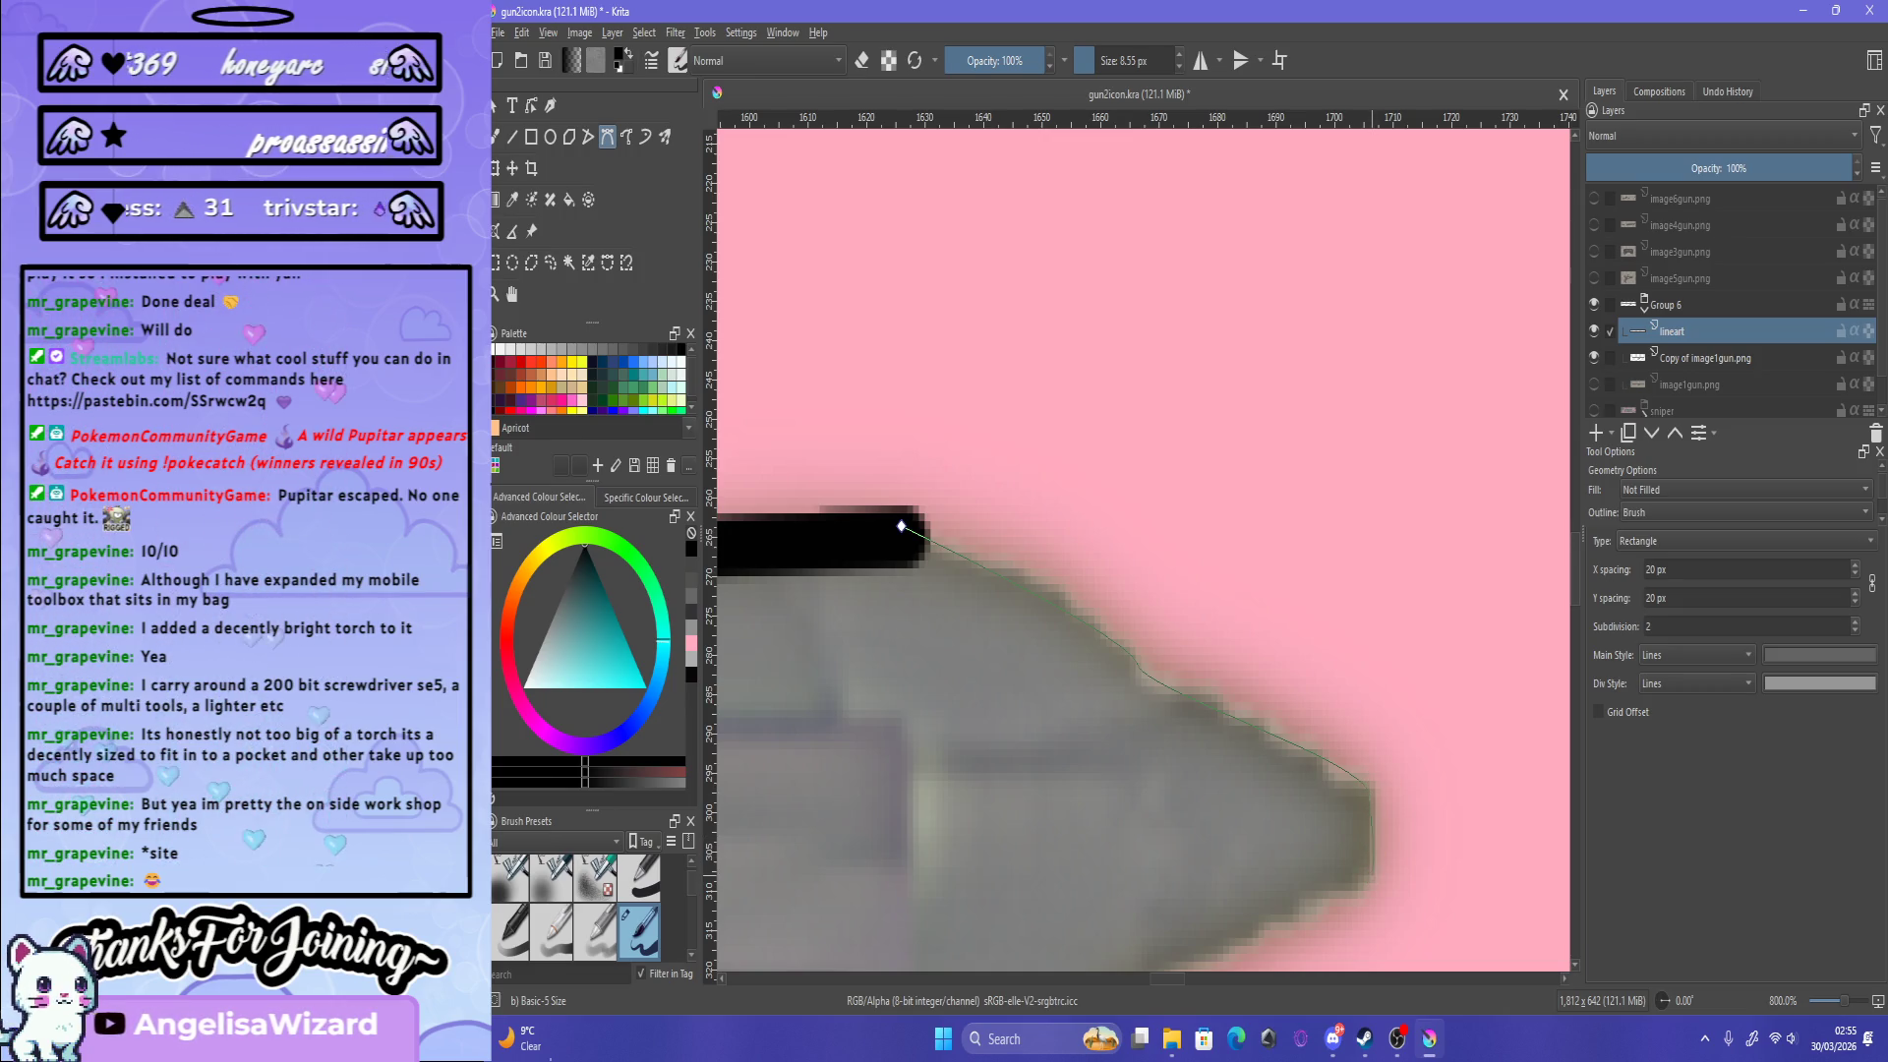
scroll(1296, 899, "down", 5)
scroll(1180, 866, "up", 3)
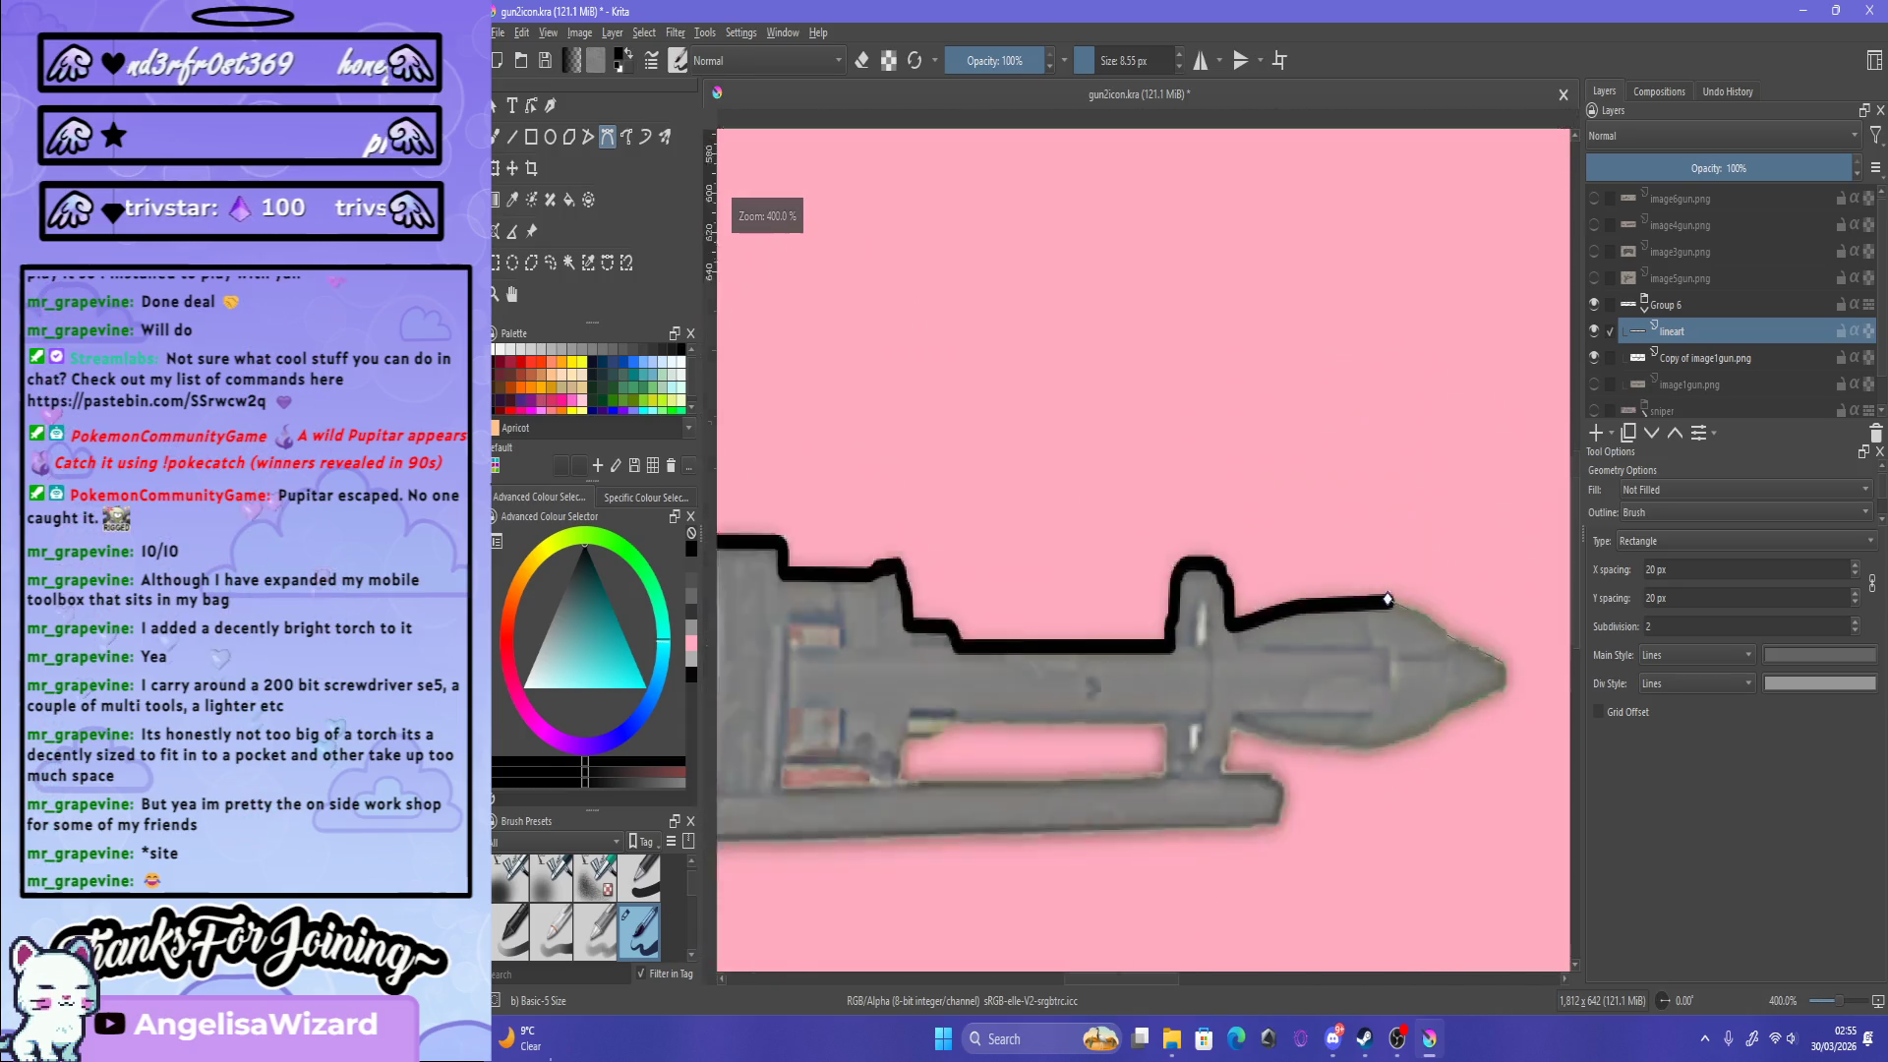
scroll(1335, 578, "up", 3)
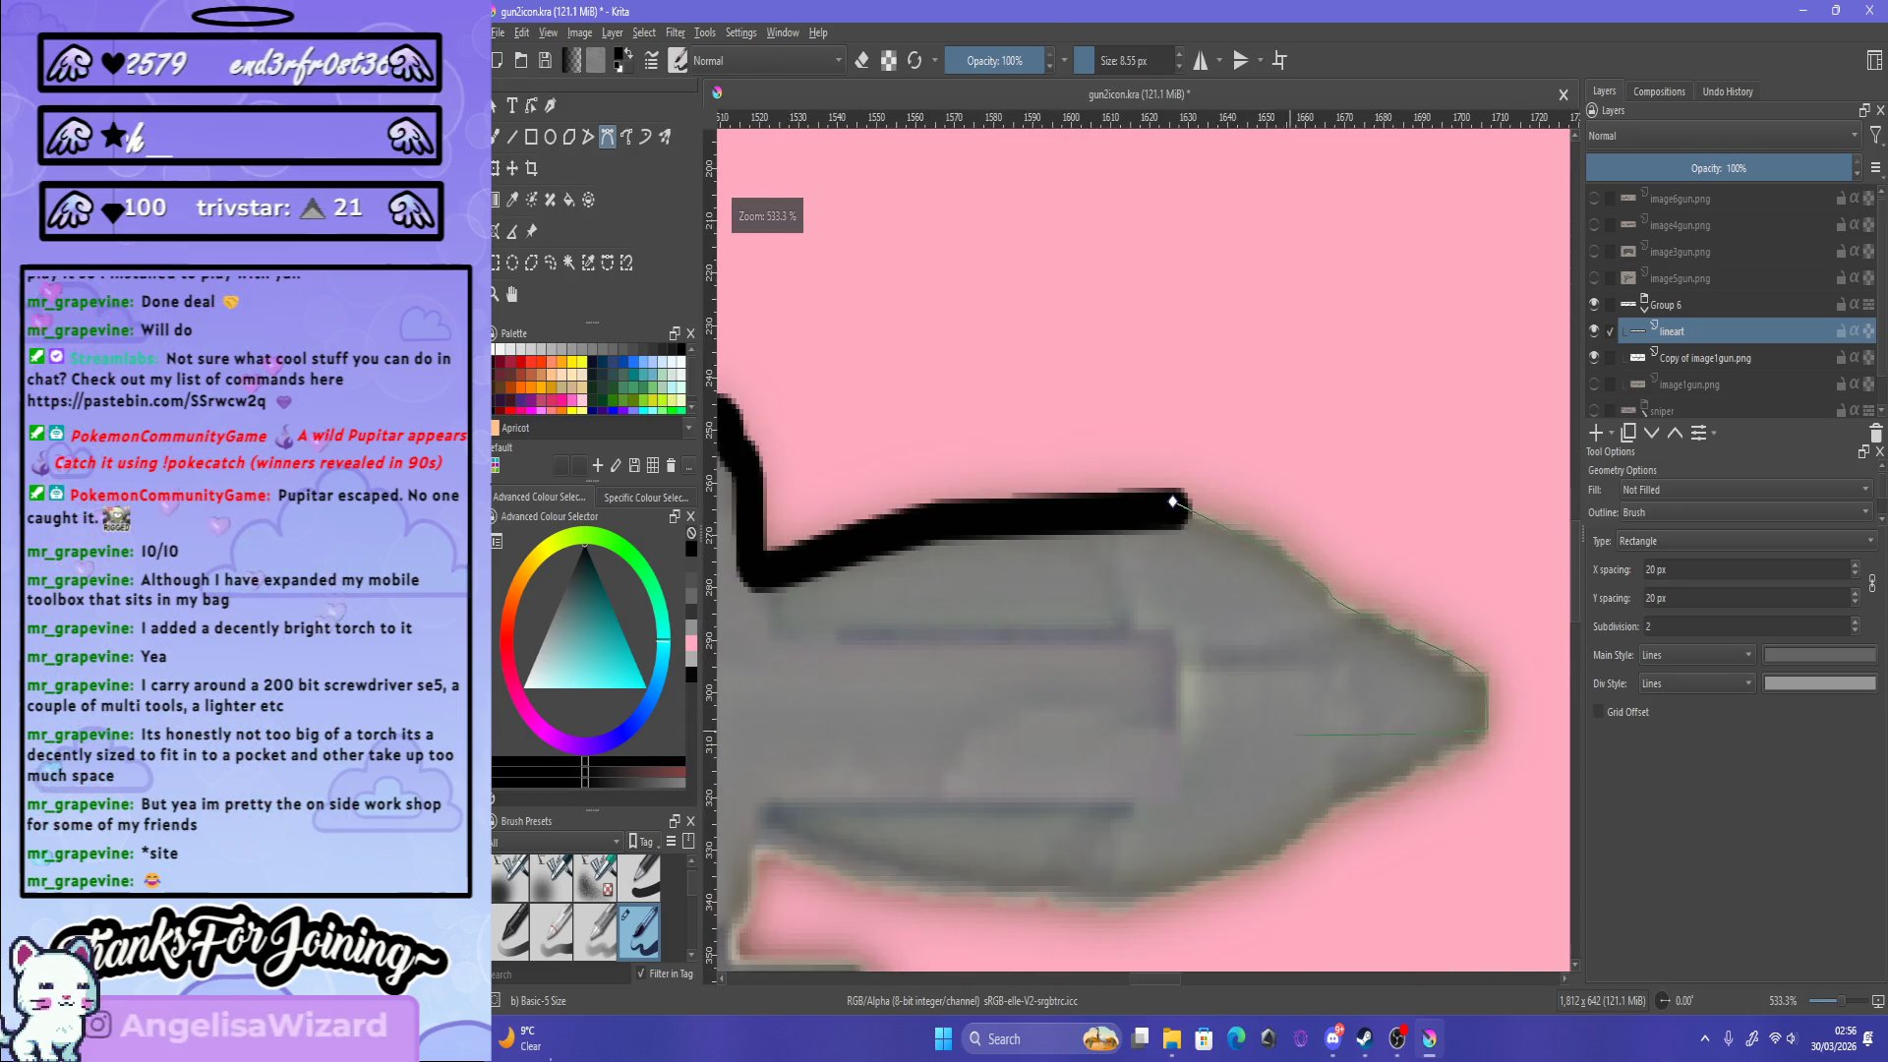
scroll(1141, 551, "up", 1)
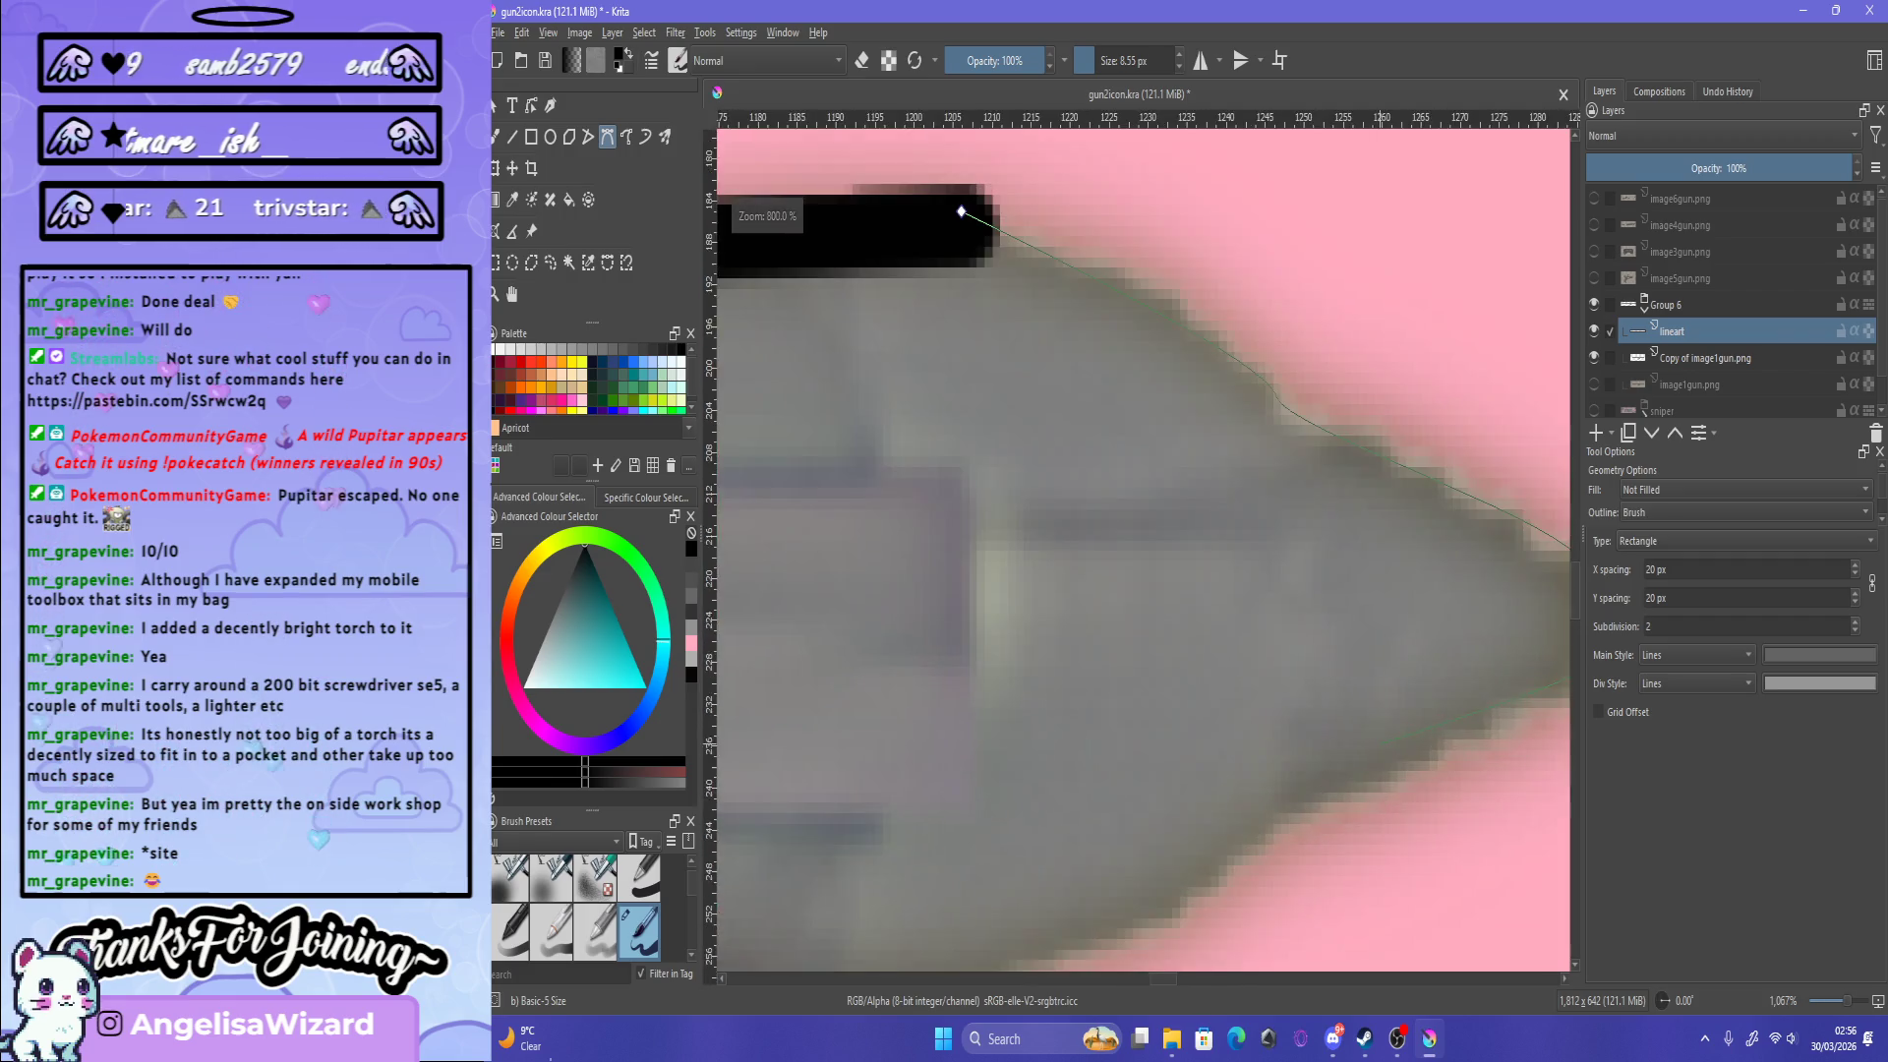
scroll(1141, 551, "down", 1)
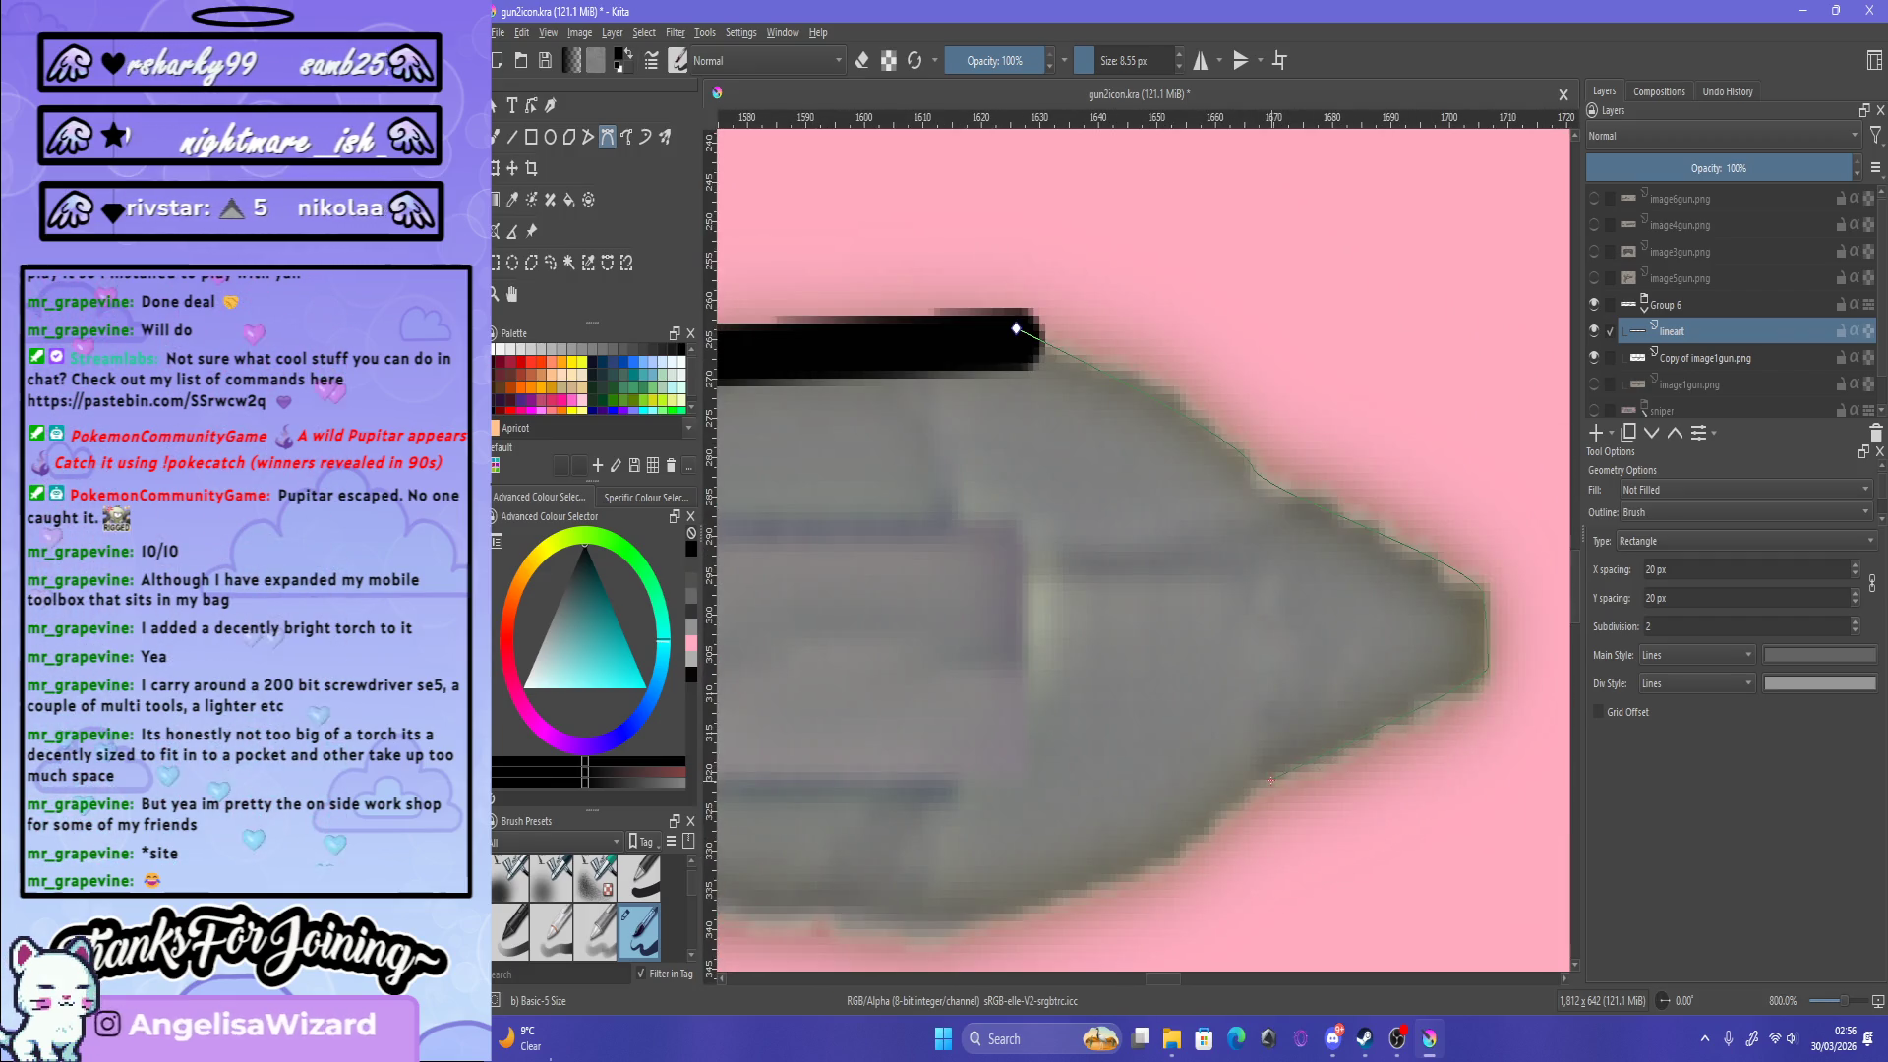
Step: Curve the new path around the nose tip and underside, smoothing the lower bend, then close it
left_click_drag(1250, 770, 1267, 788)
scroll(1436, 662, "down", 1)
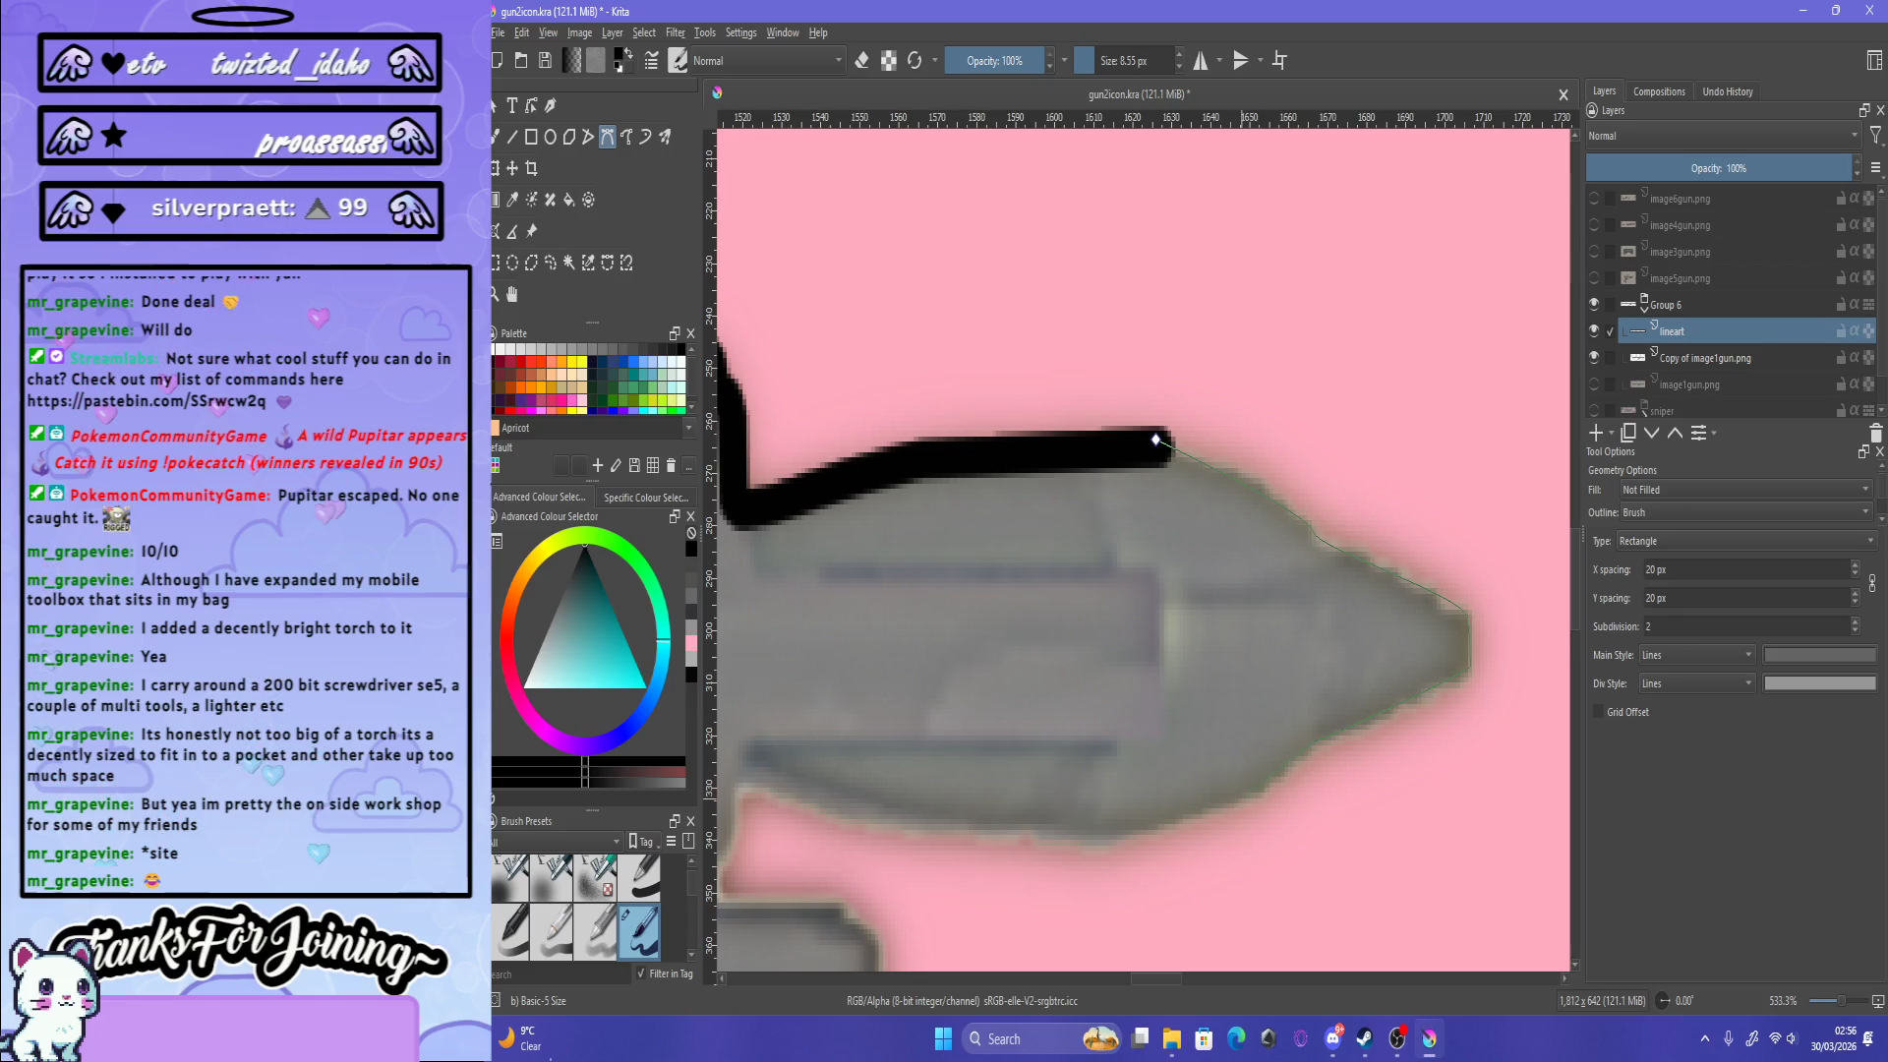
left_click_drag(1241, 798, 1257, 788)
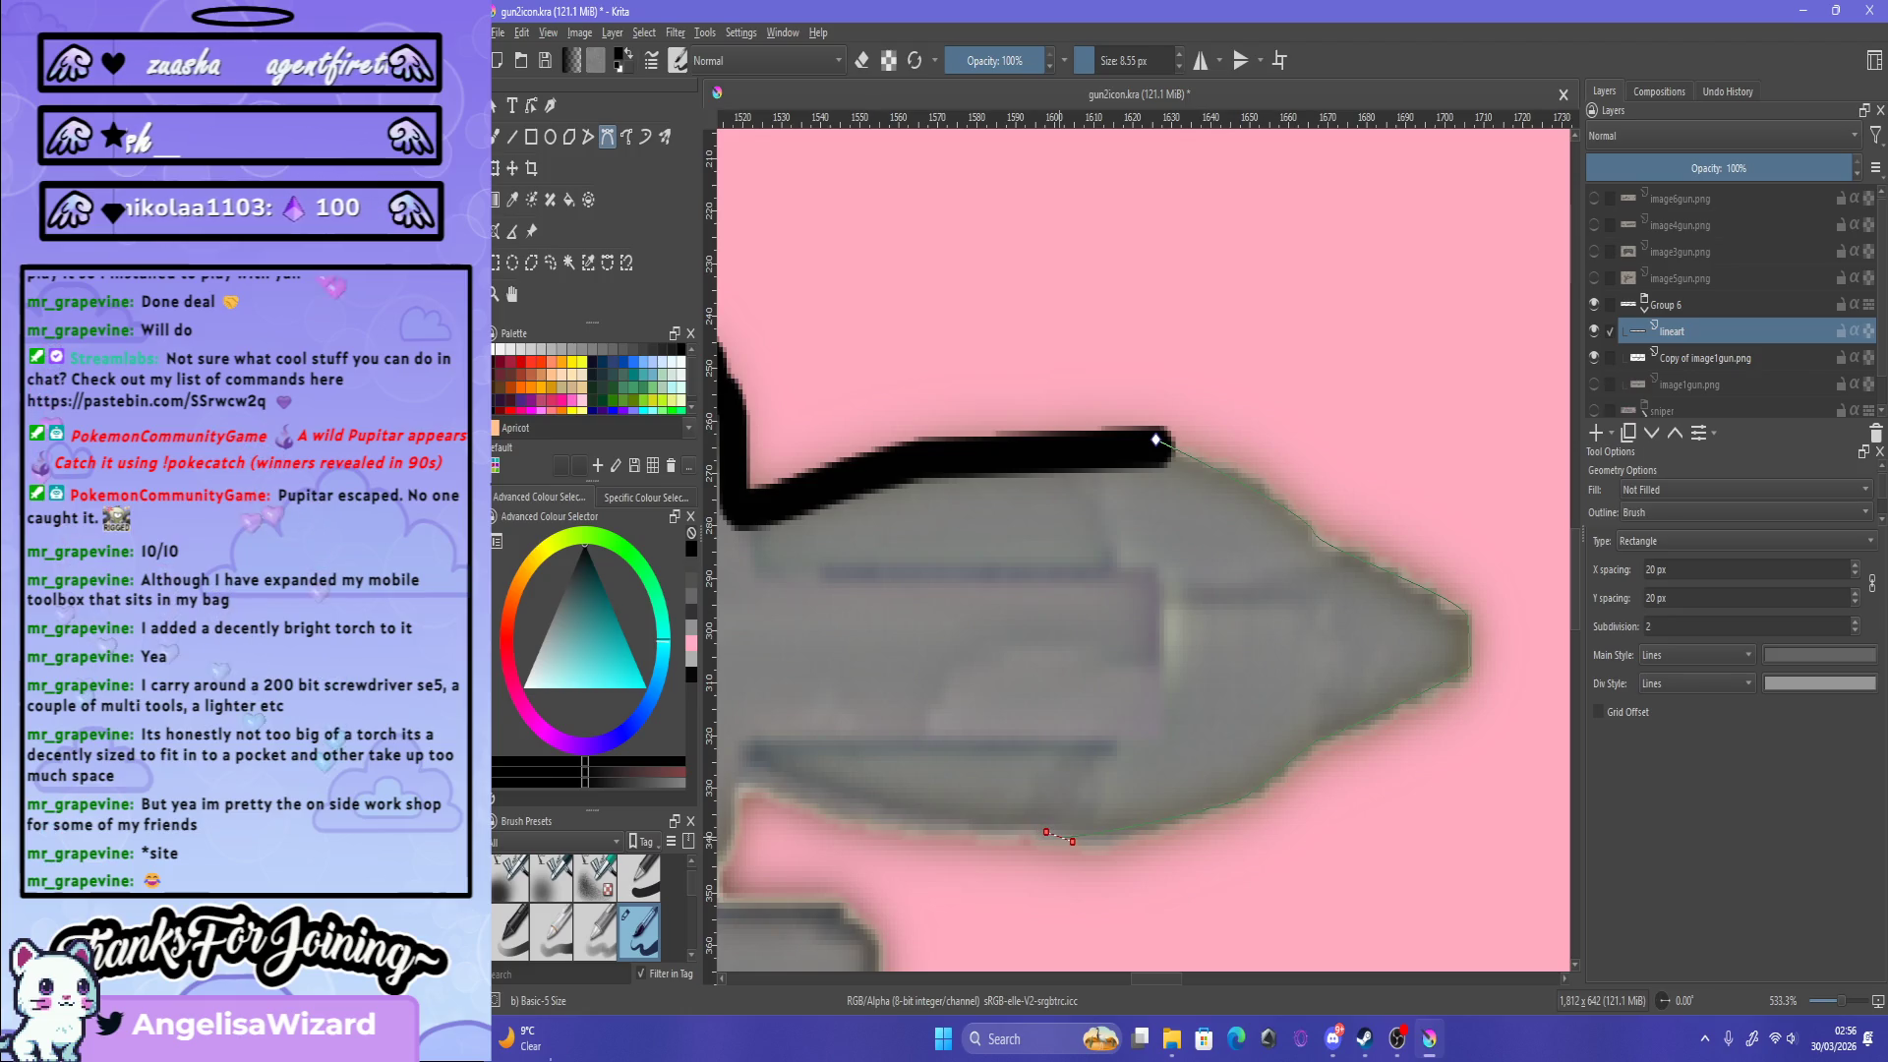
left_click_drag(1072, 842, 1072, 842)
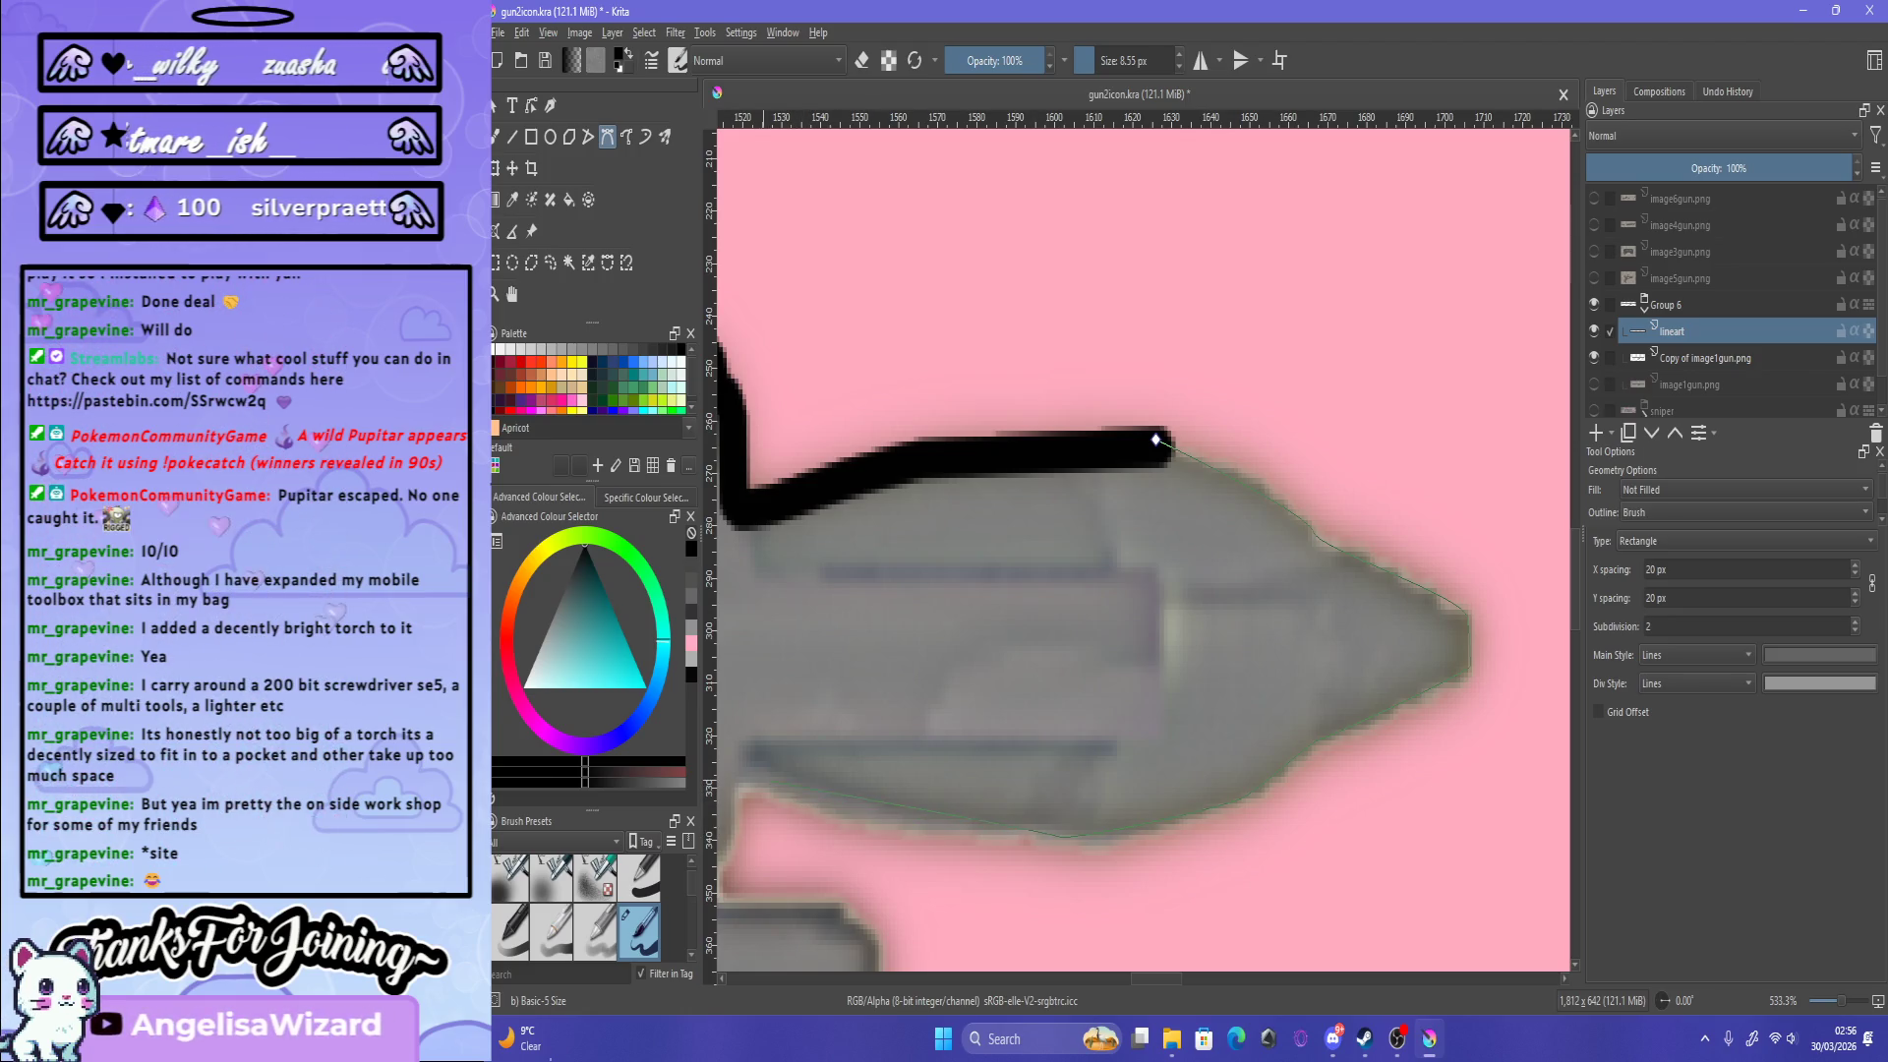
left_click_drag(757, 794, 833, 829)
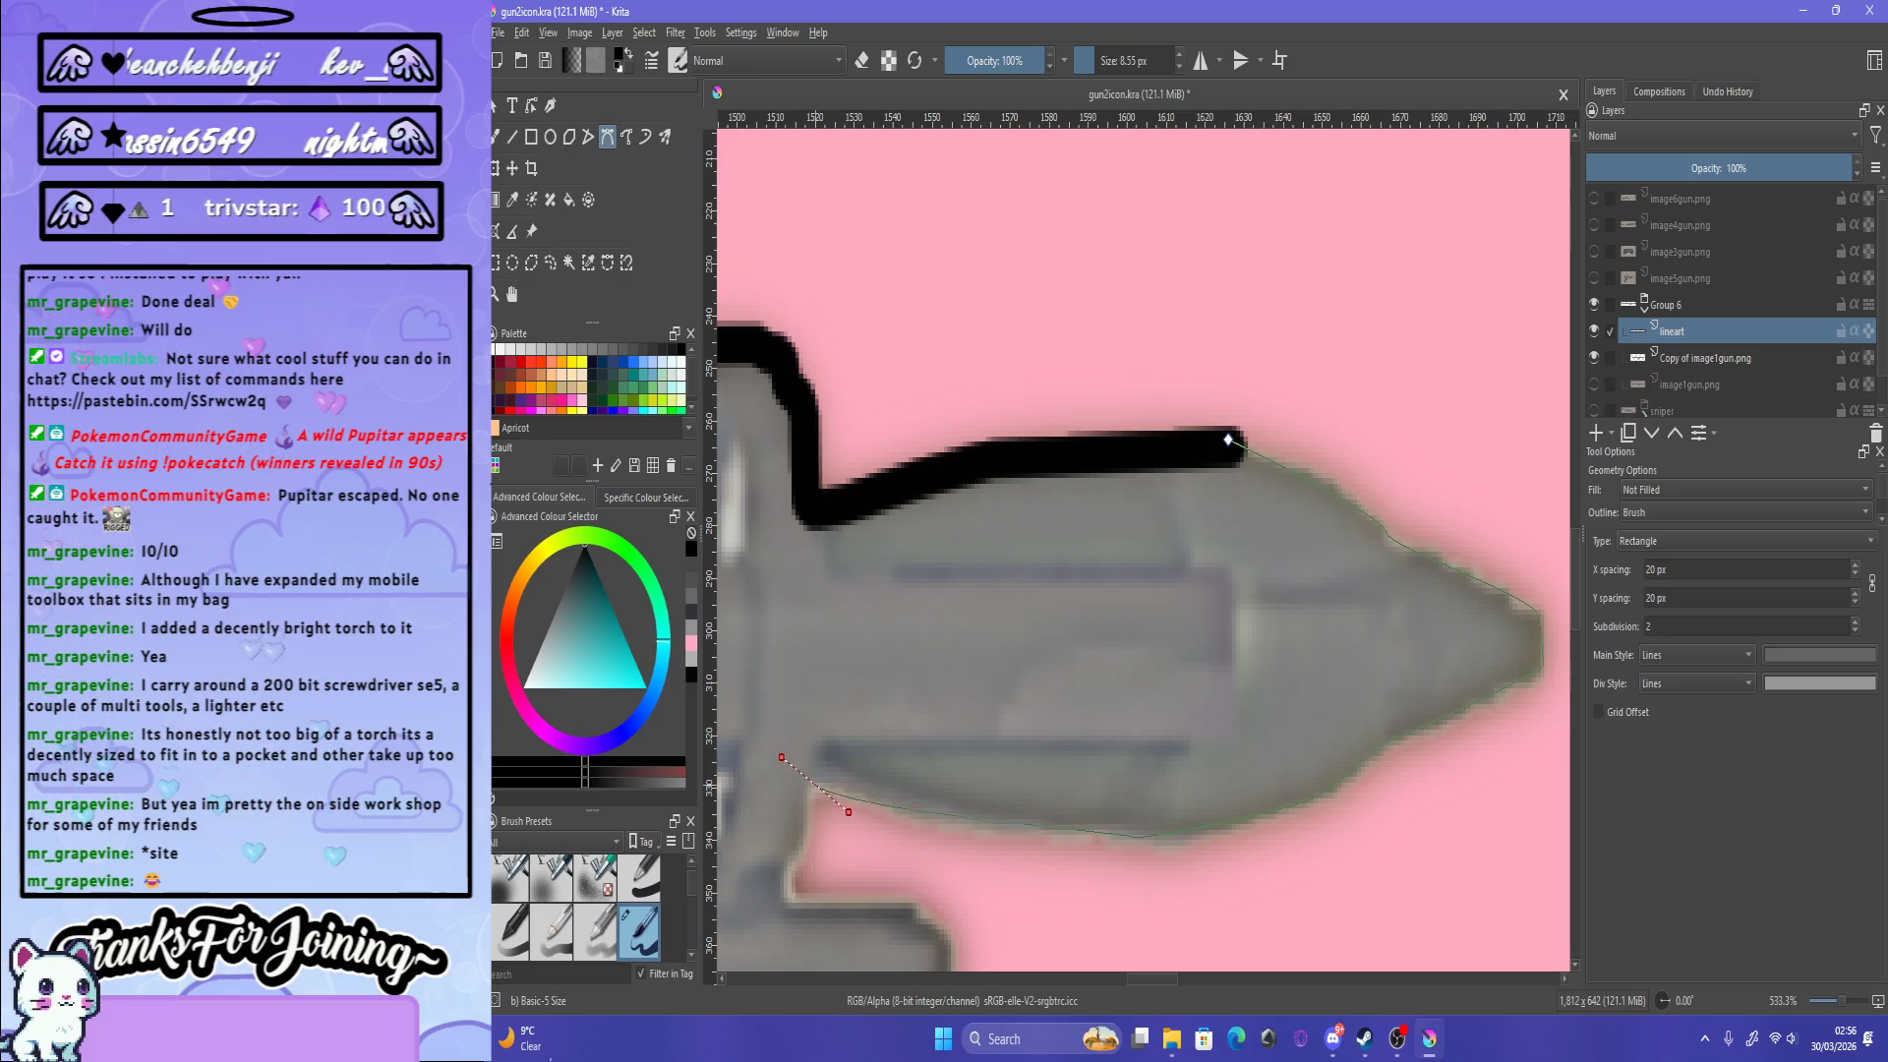
left_click_drag(841, 811, 865, 831)
left_click(1228, 439)
Step: Remove the outline around the nose tip, leaving the top line ending before the nose
key("1")
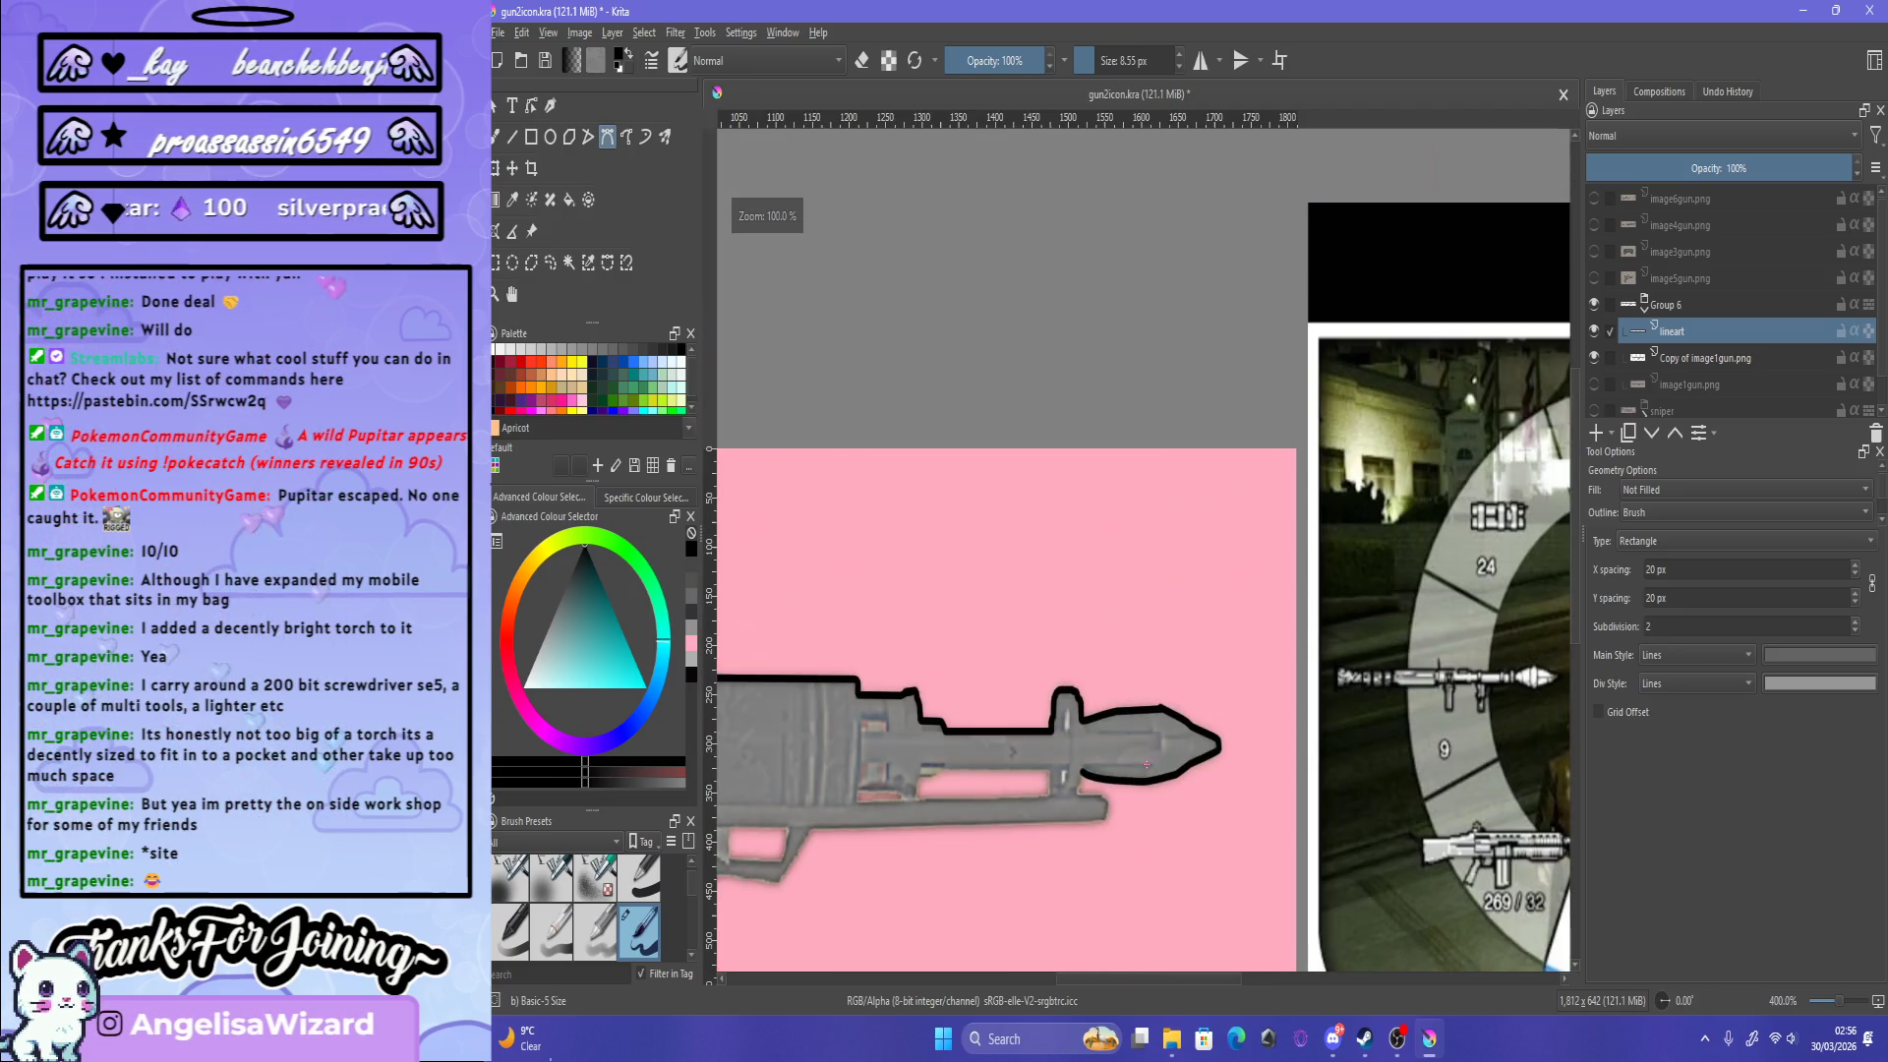
key("plus")
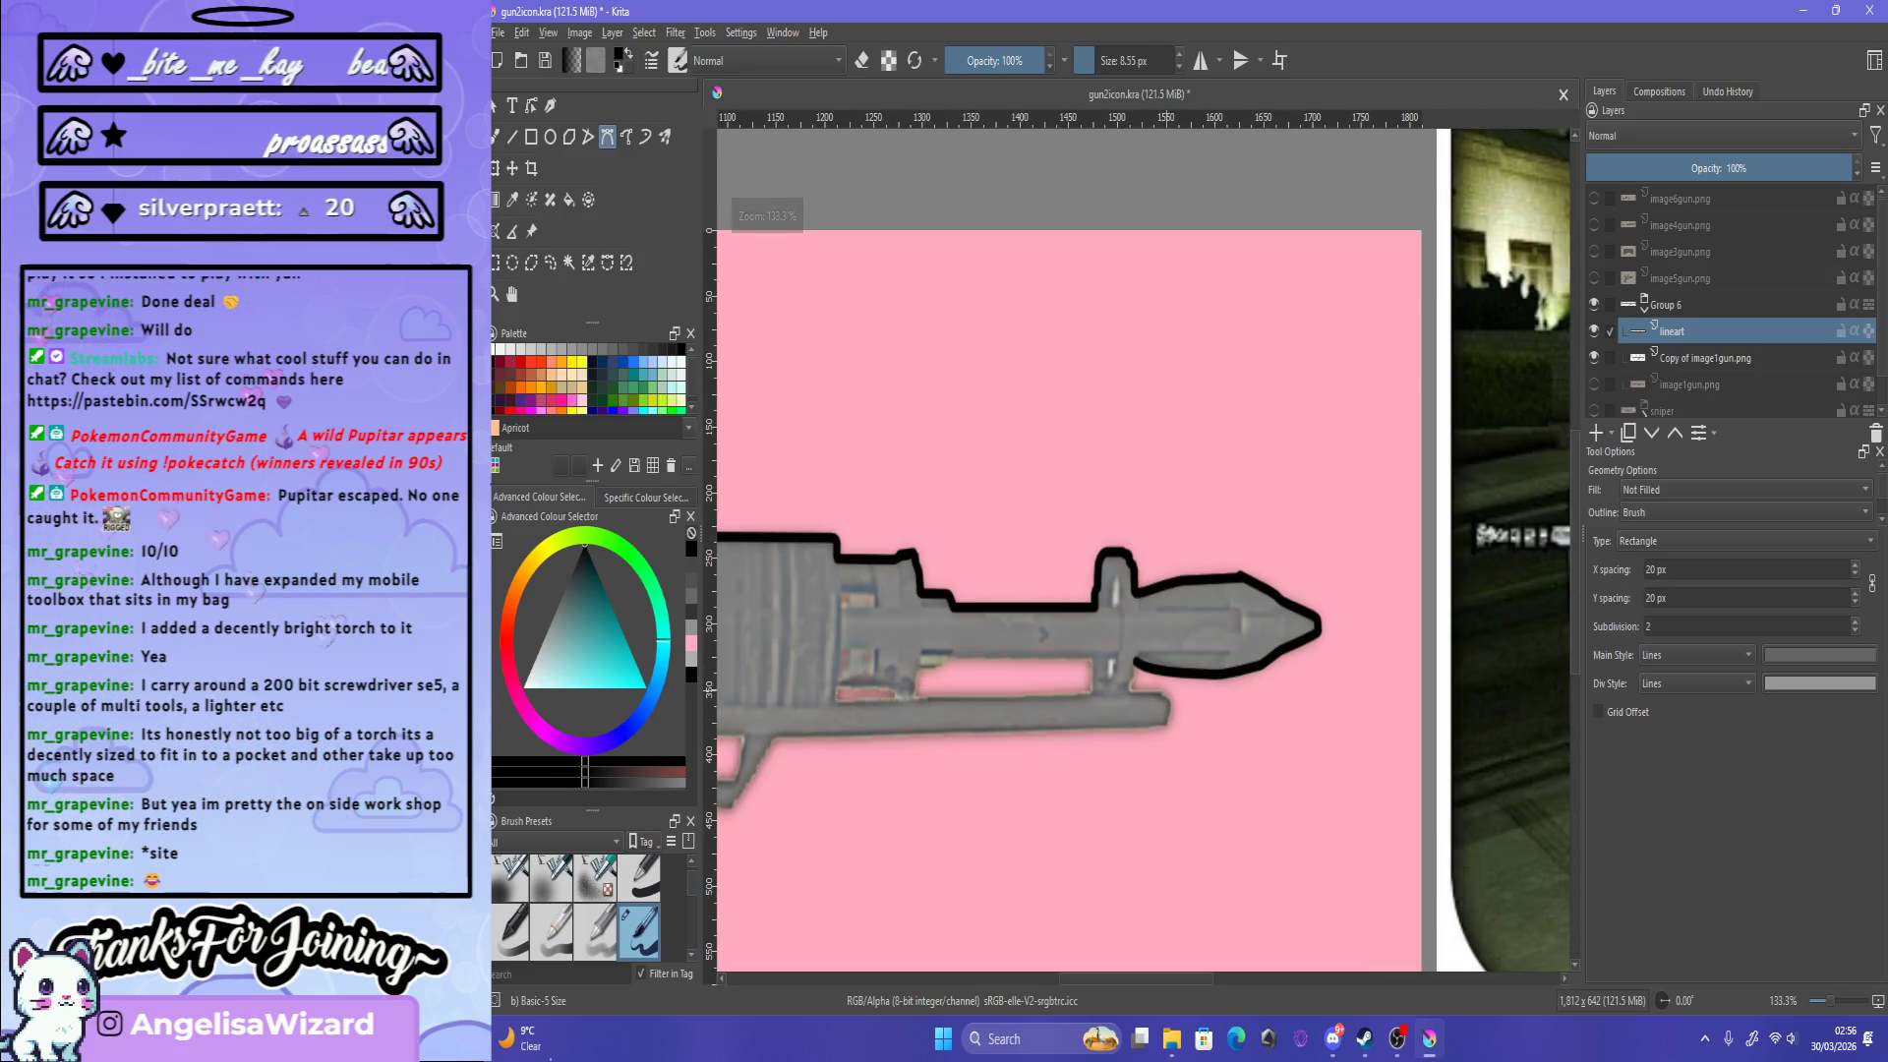
key("plus")
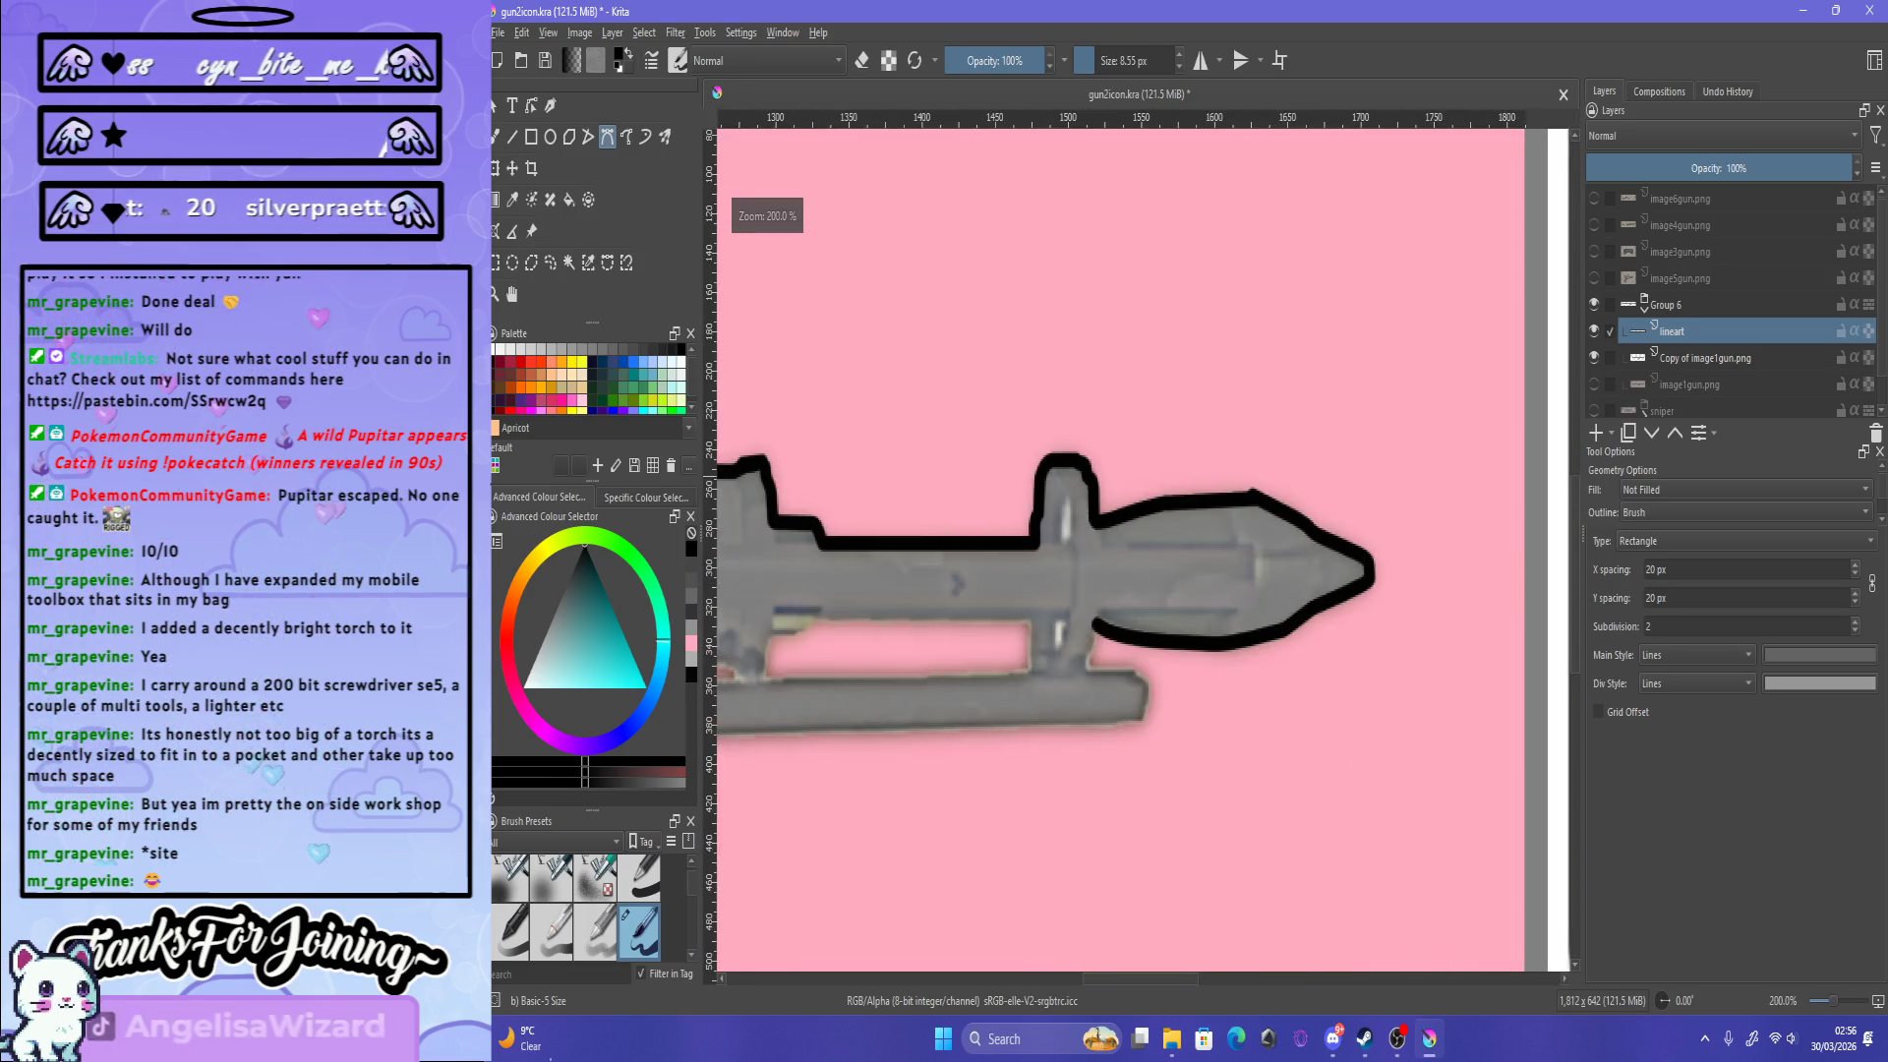
key("plus")
key("plus")
key("plus")
key("e")
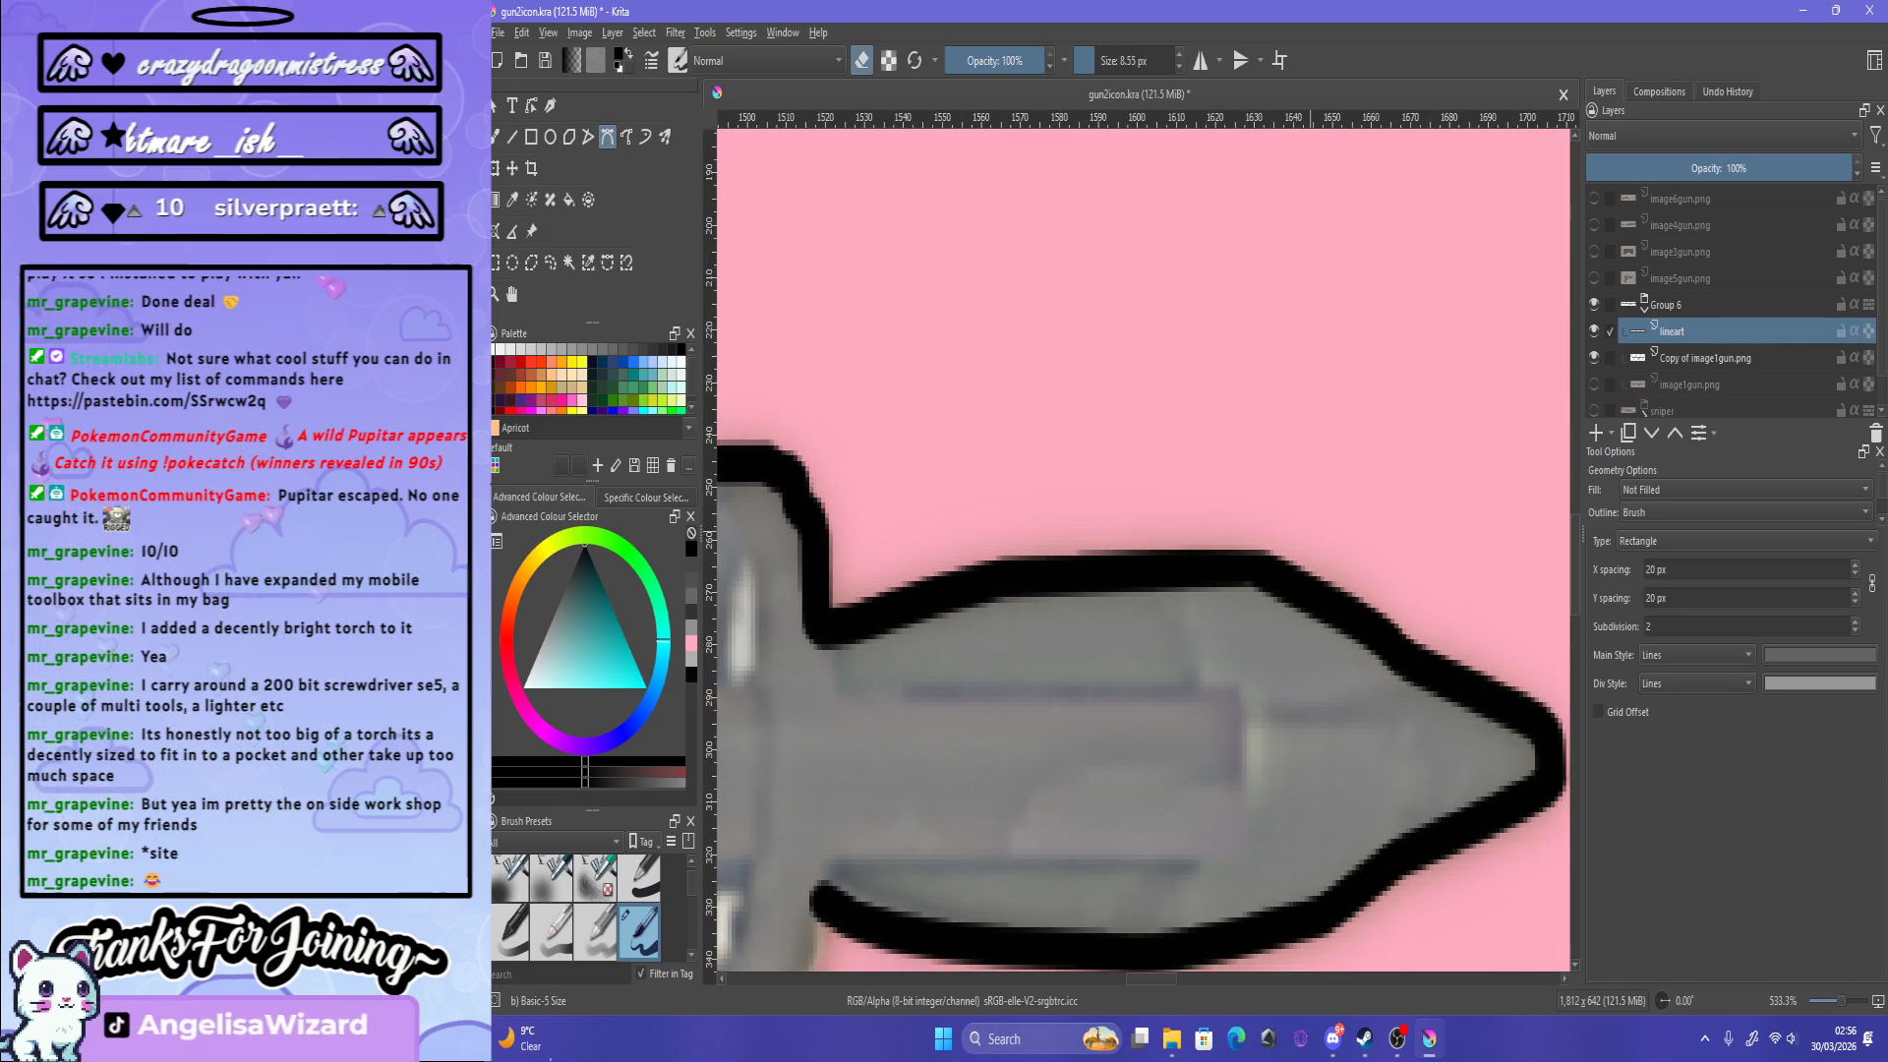
key("minus")
key("minus")
key("minus")
key("minus")
key("plus")
key("plus")
key("plus")
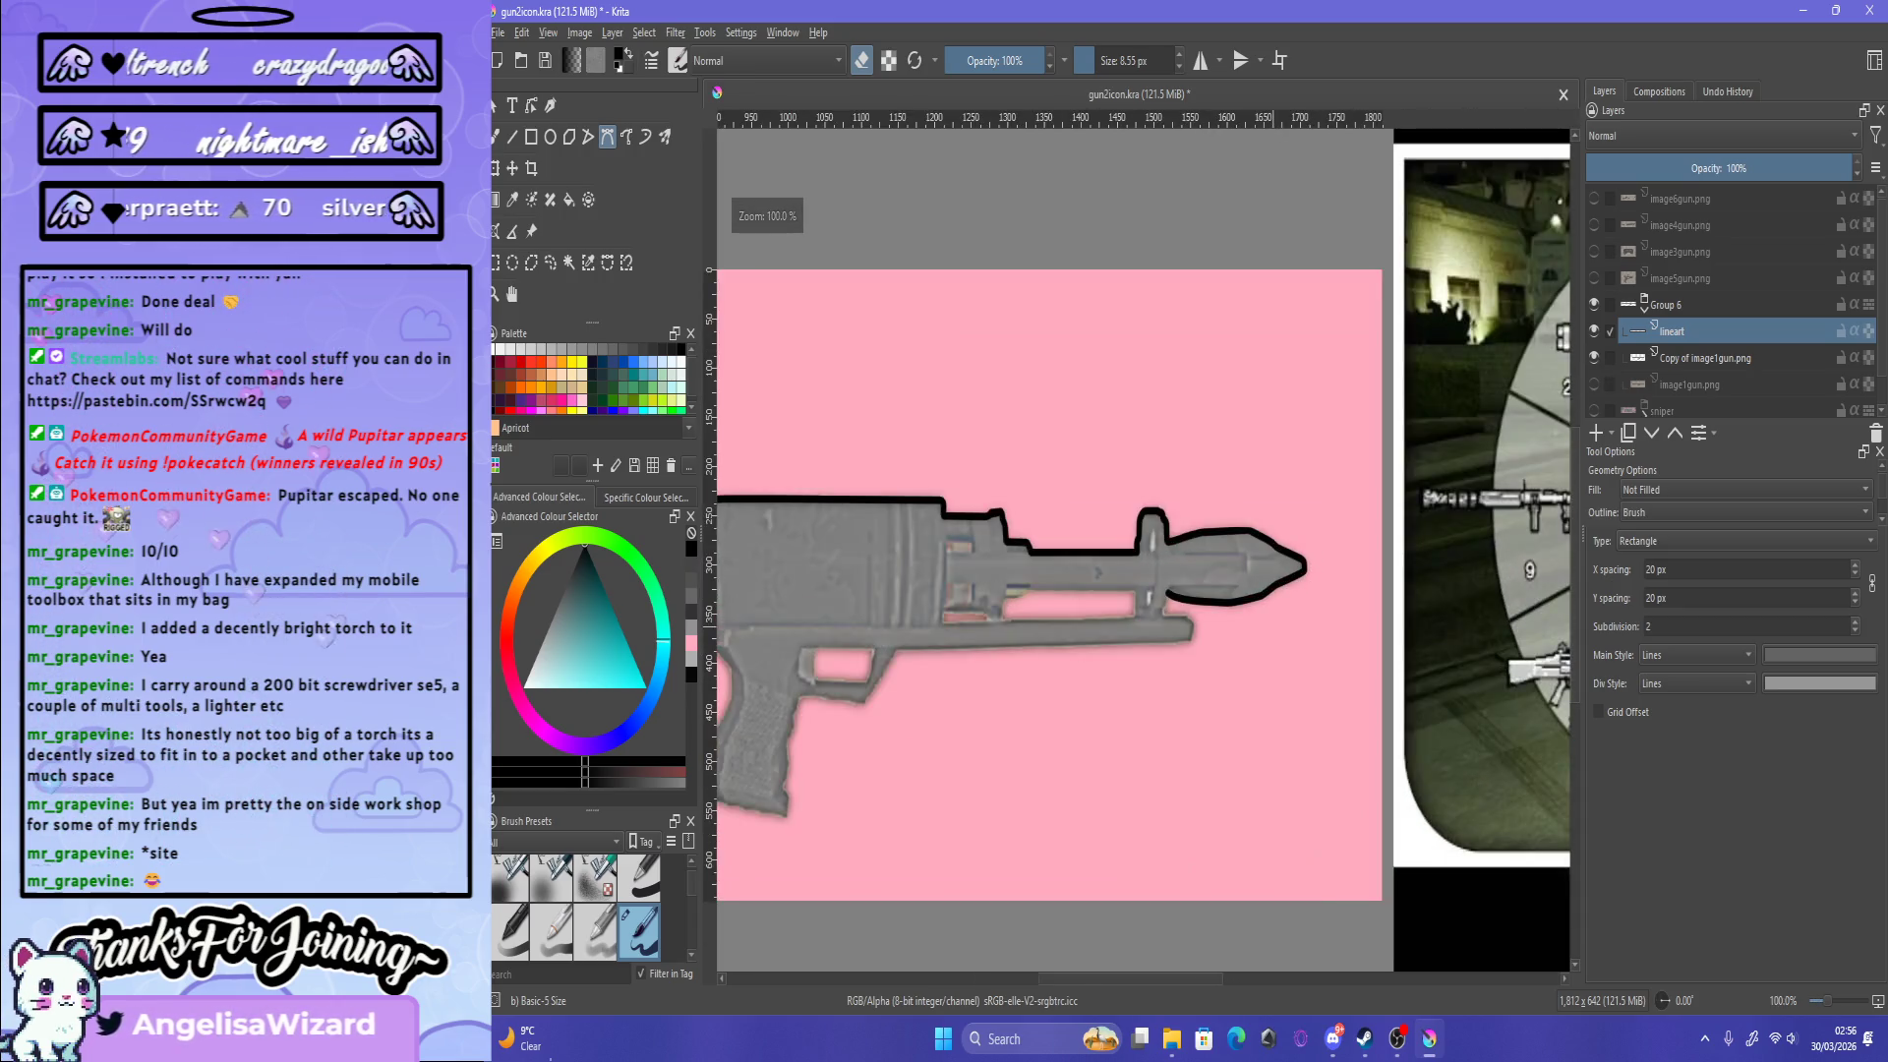
key("plus")
key("plus")
key("plus")
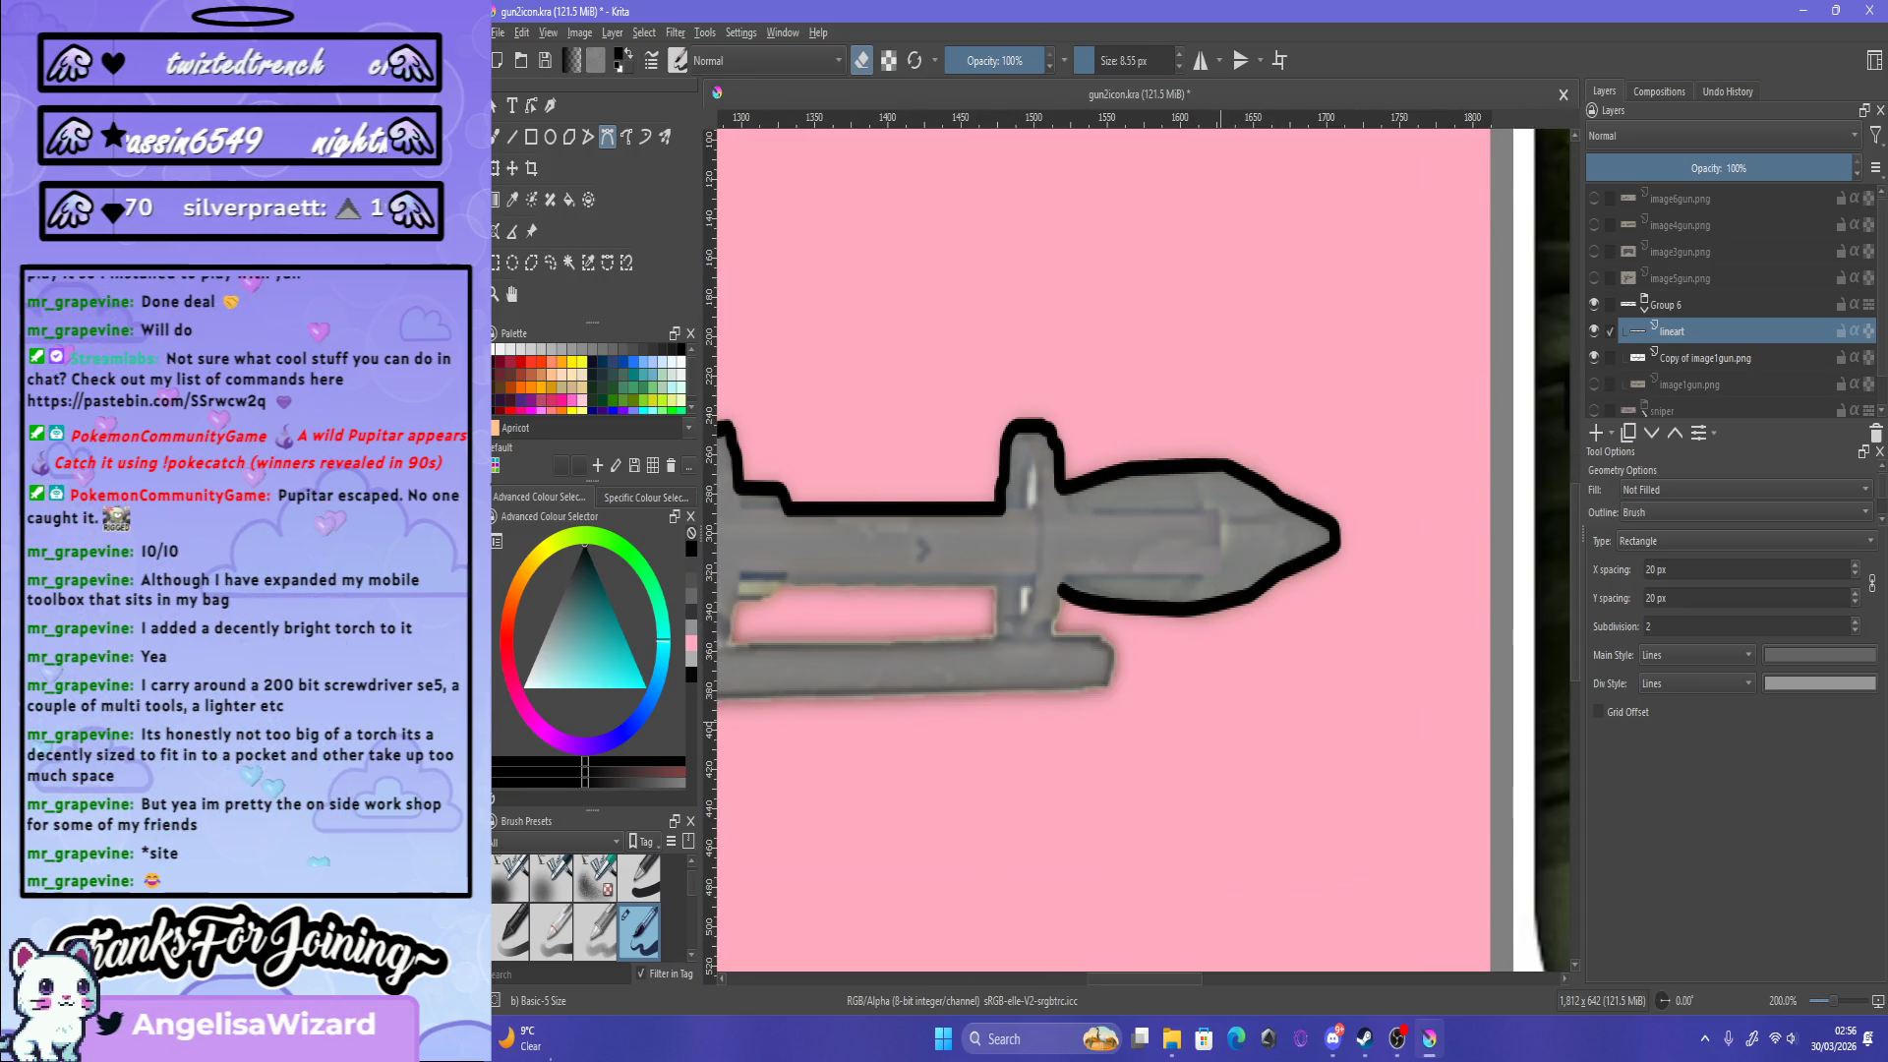
key("ctrl+z")
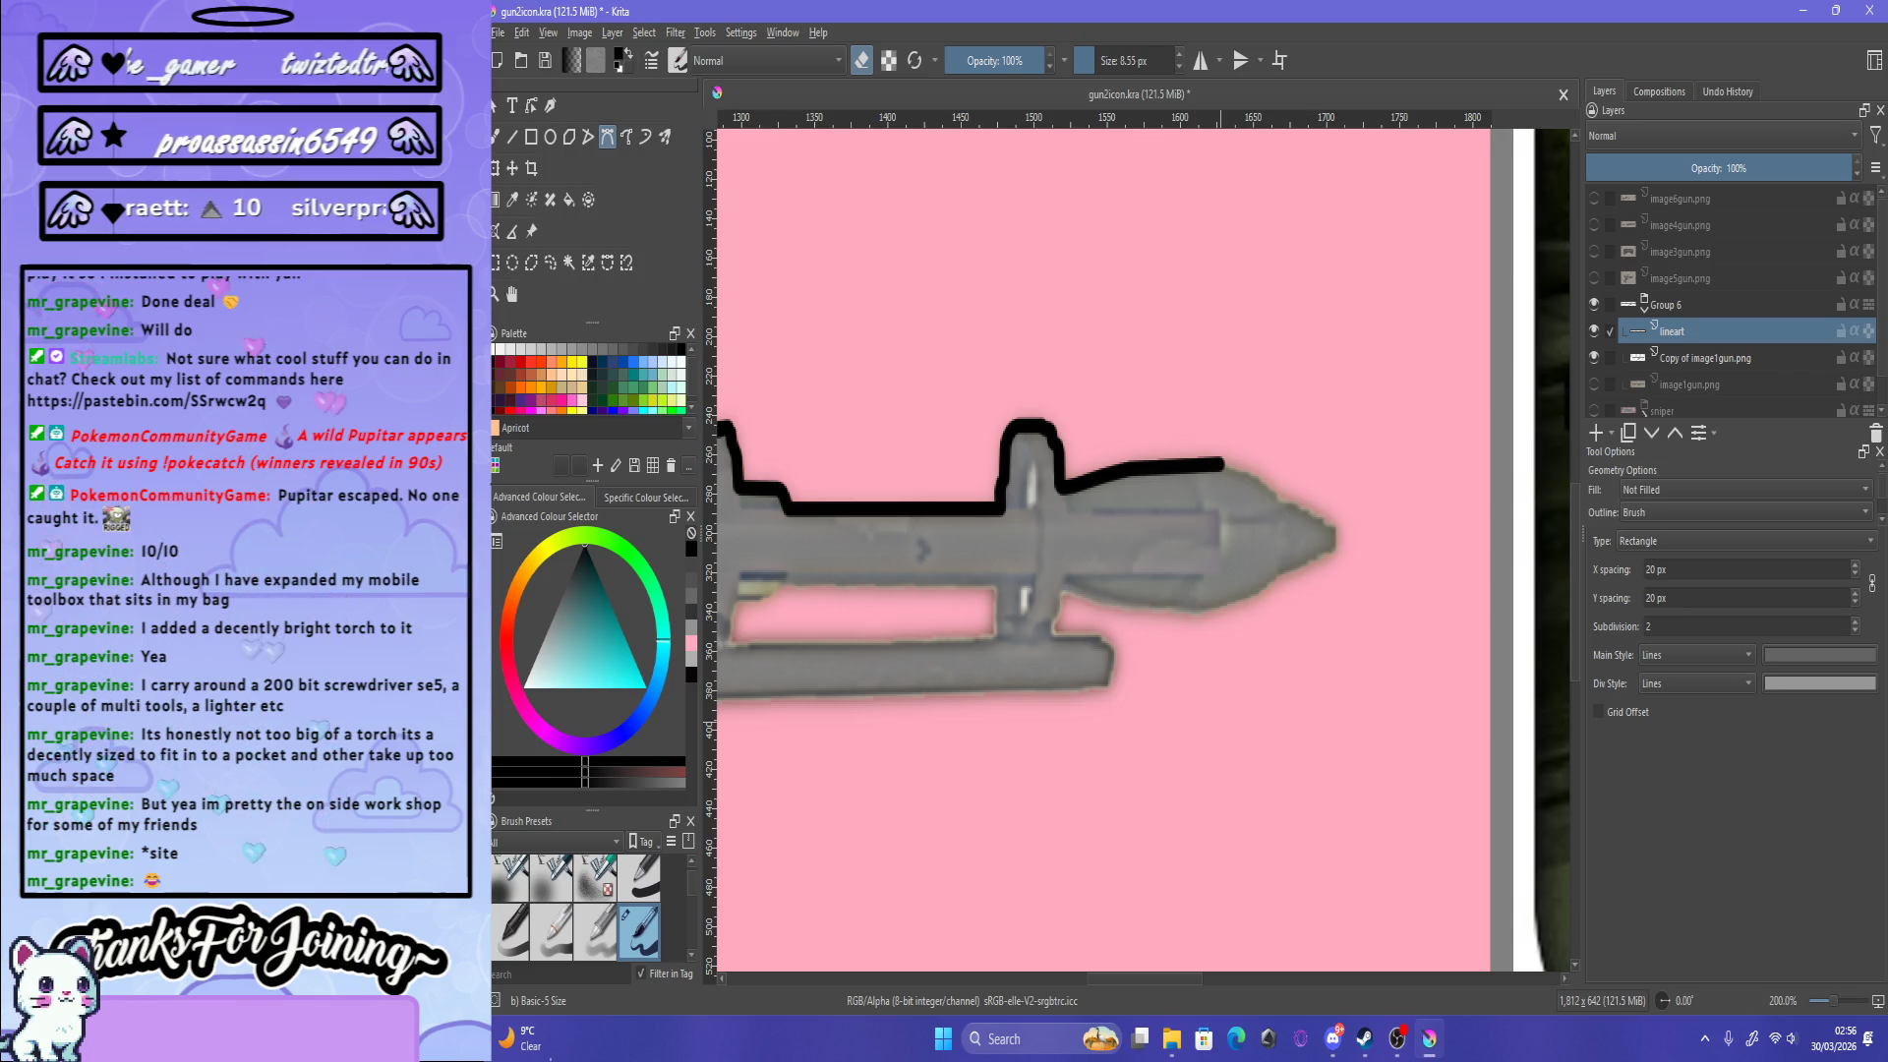
Step: Turn on horizontal mirror drawing with M and zoom out to the whole canvas
key("plus")
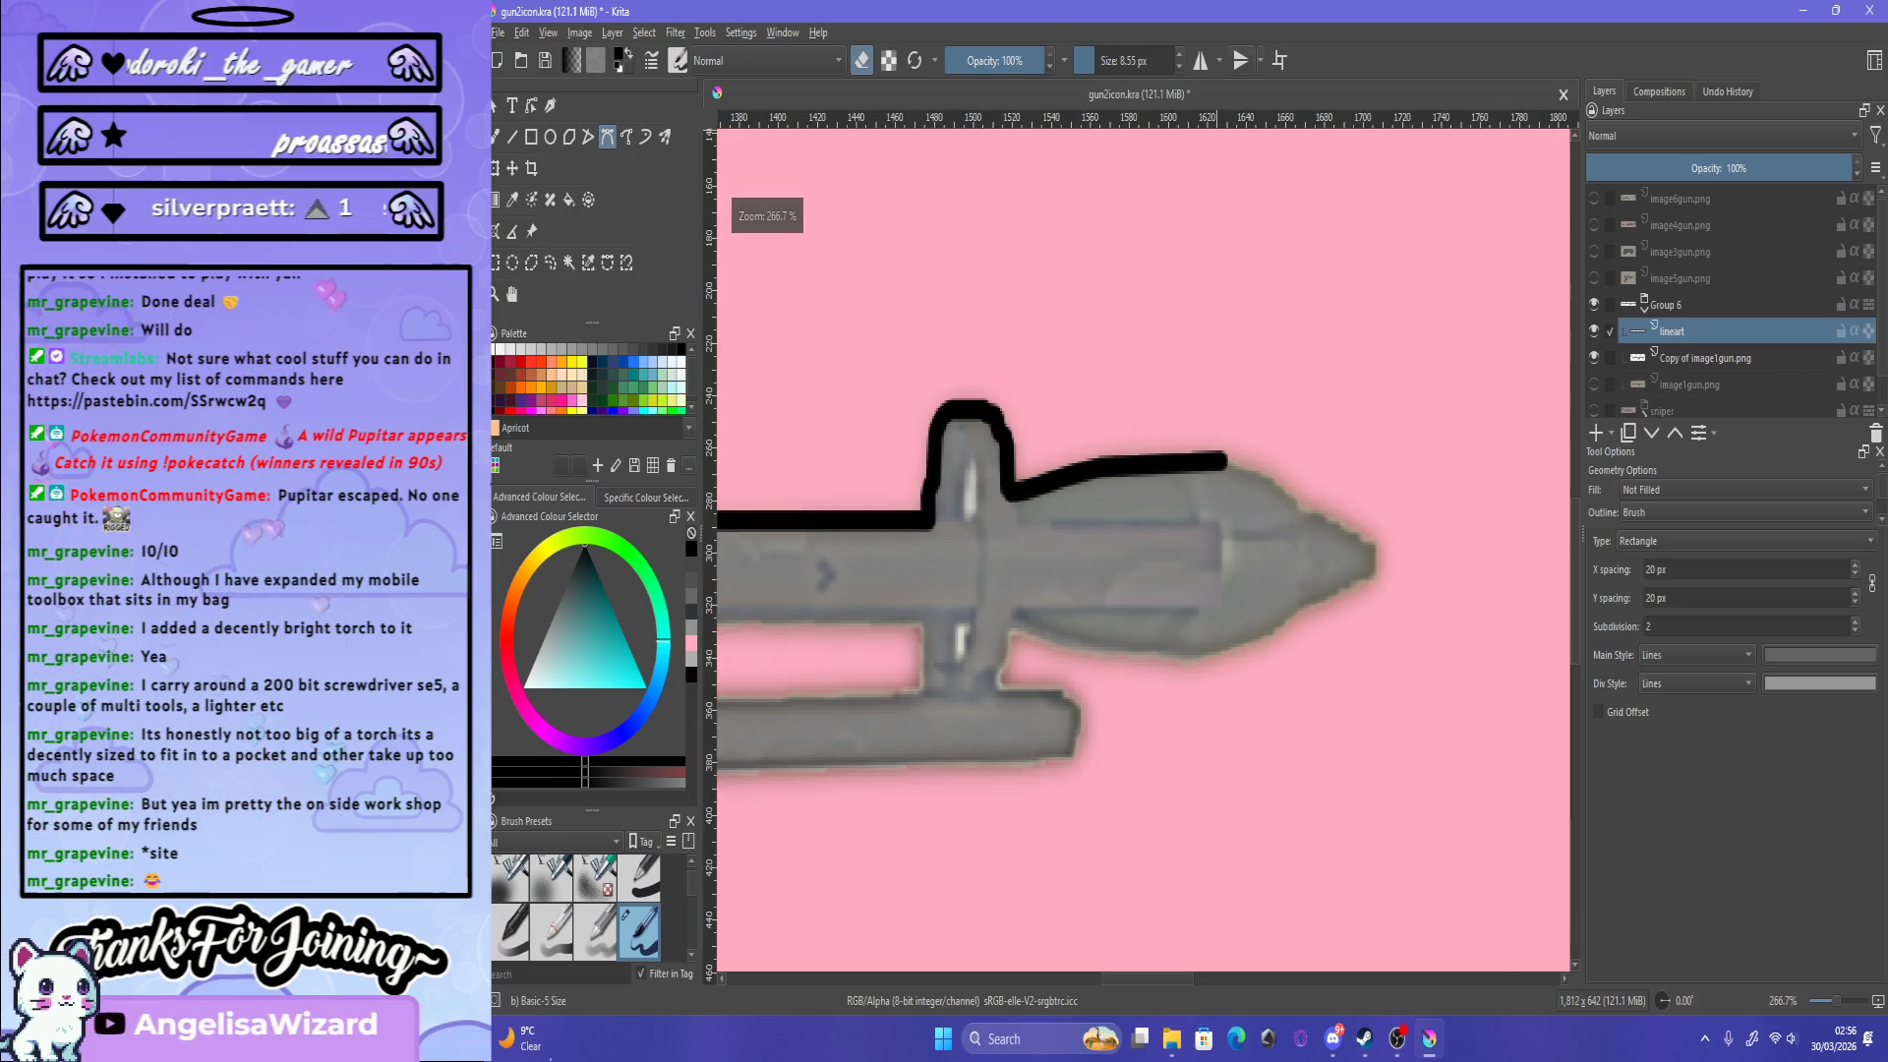
key("m")
key("minus")
key("minus")
key("minus")
key("minus")
key("minus")
key("minus")
key("minus")
key("minus")
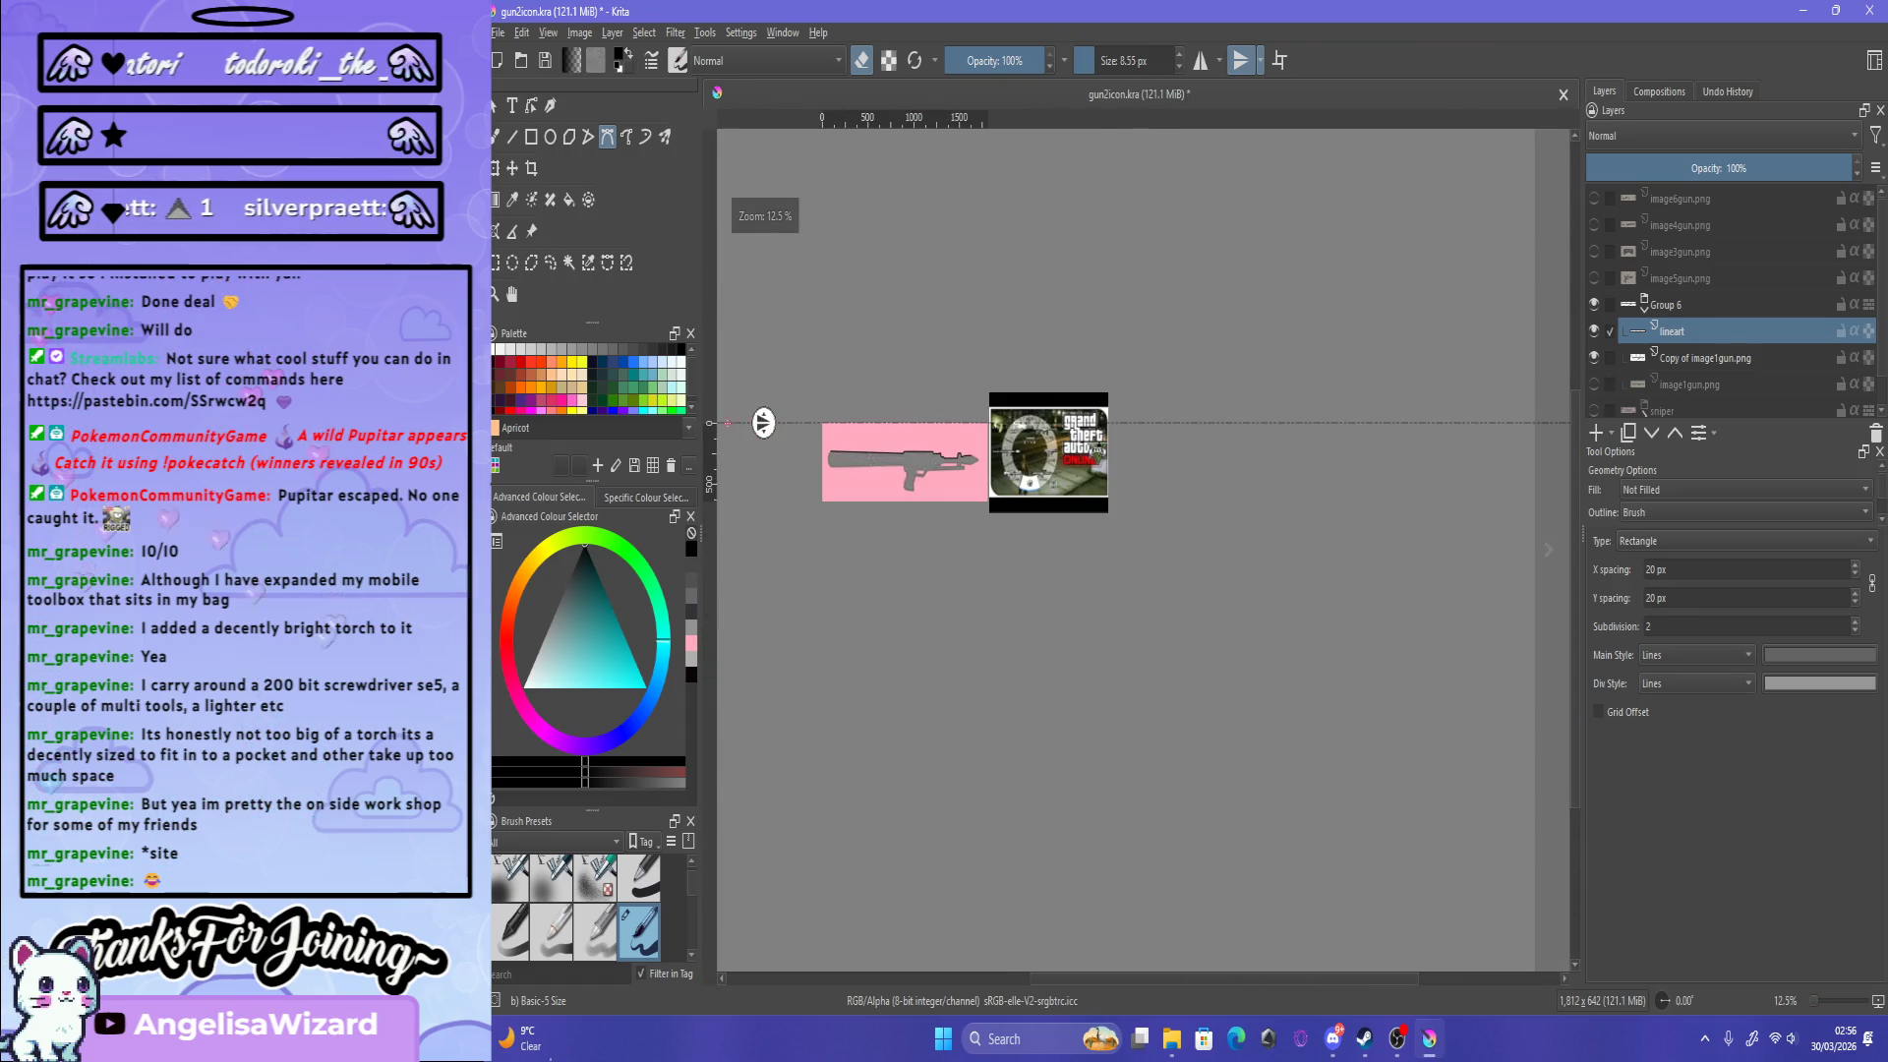
Step: Line the mirror axis up with the gun and undo a mirrored test stroke along the barrel
left_click_drag(763, 422, 784, 439)
key("plus")
key("plus")
key("plus")
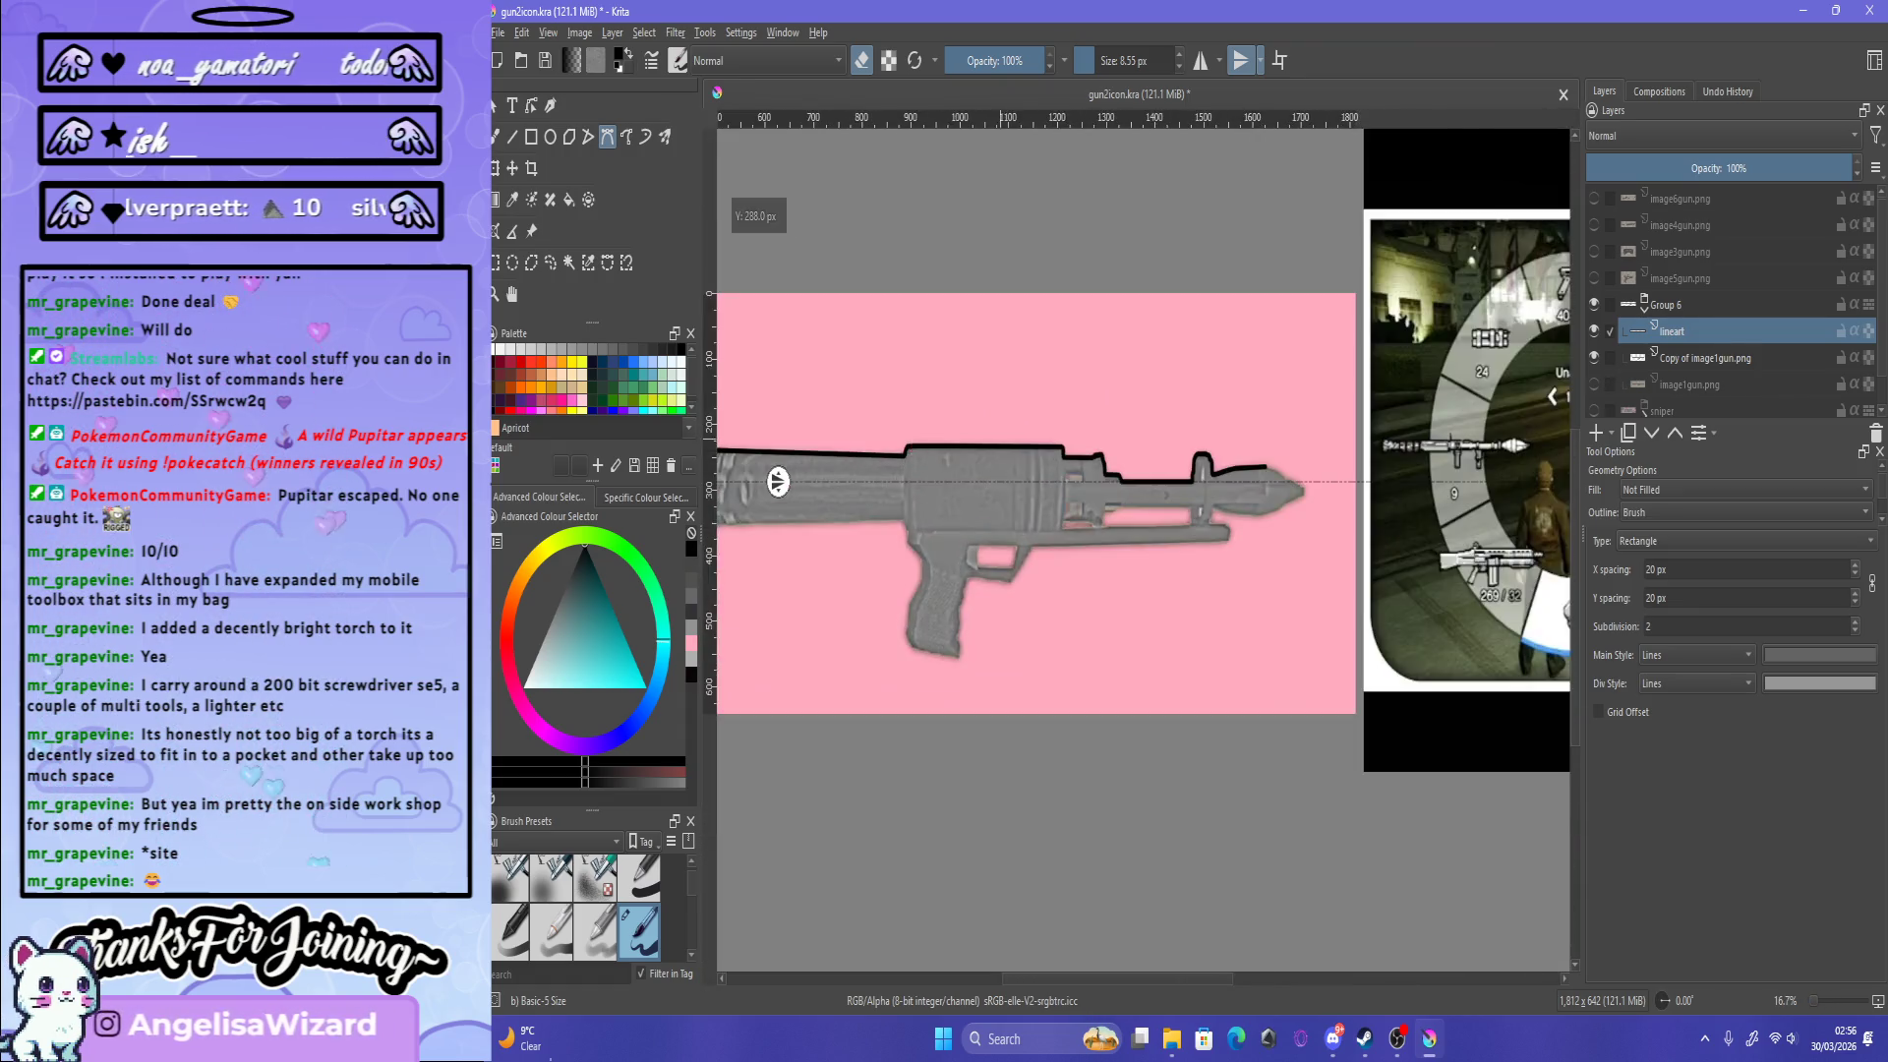
key("plus")
key("plus")
key("plus")
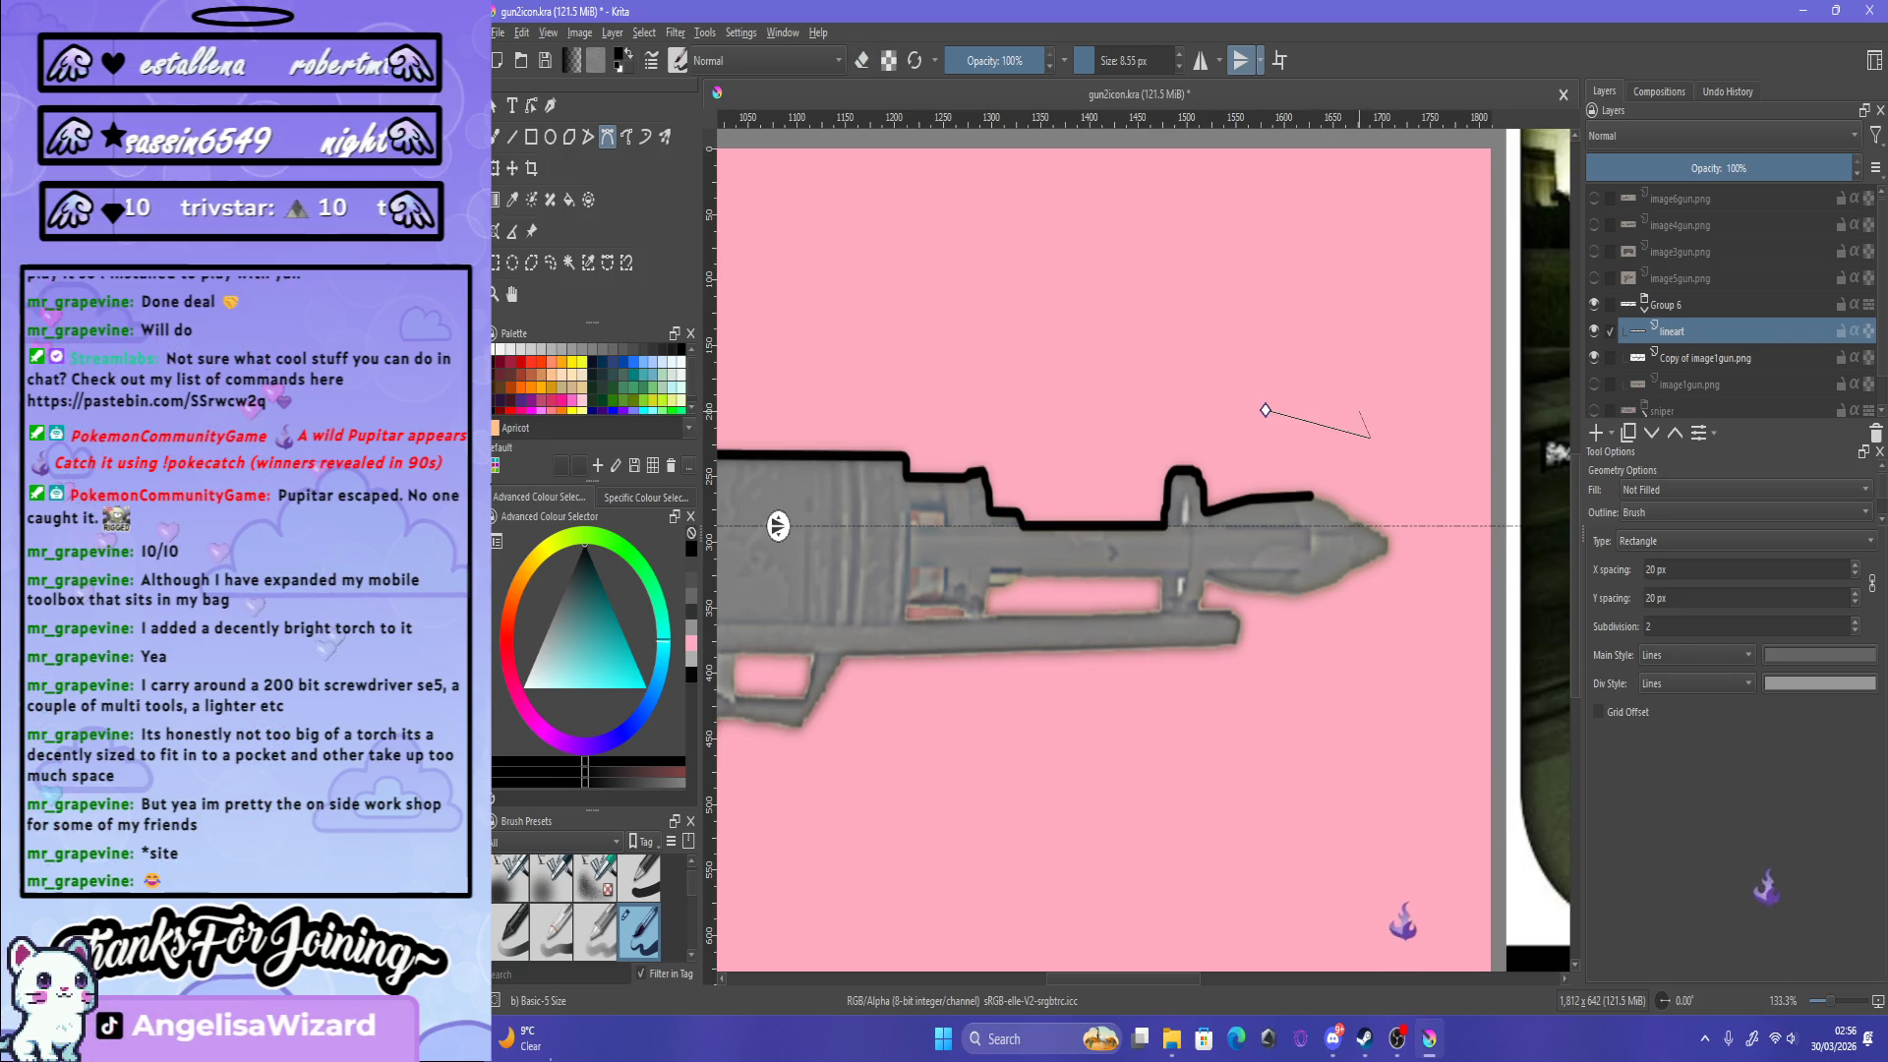
left_click_drag(1265, 409, 1372, 438)
key("ctrl+z")
Step: Trace a Bezier outline around the nose tip, shifting the mirror axis to its centreline, and commit it
key("plus")
key("plus")
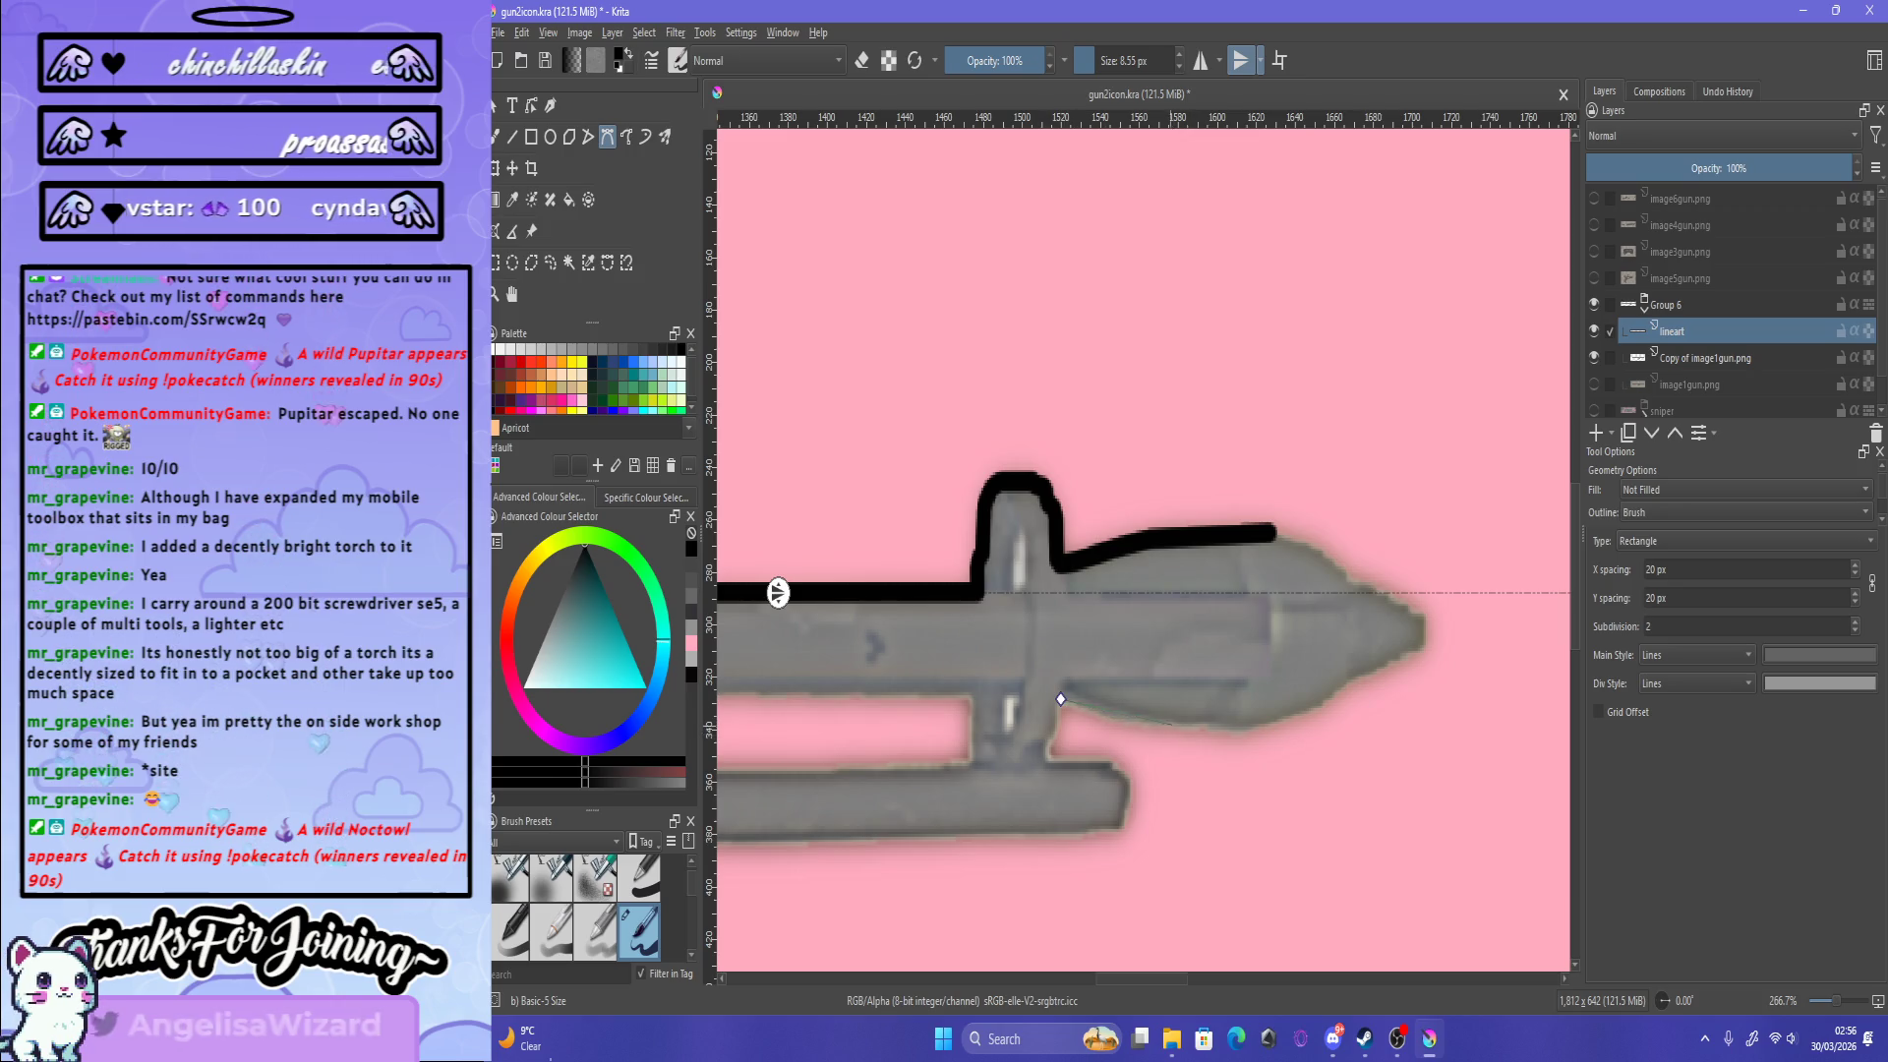
left_click_drag(1198, 733, 1216, 717)
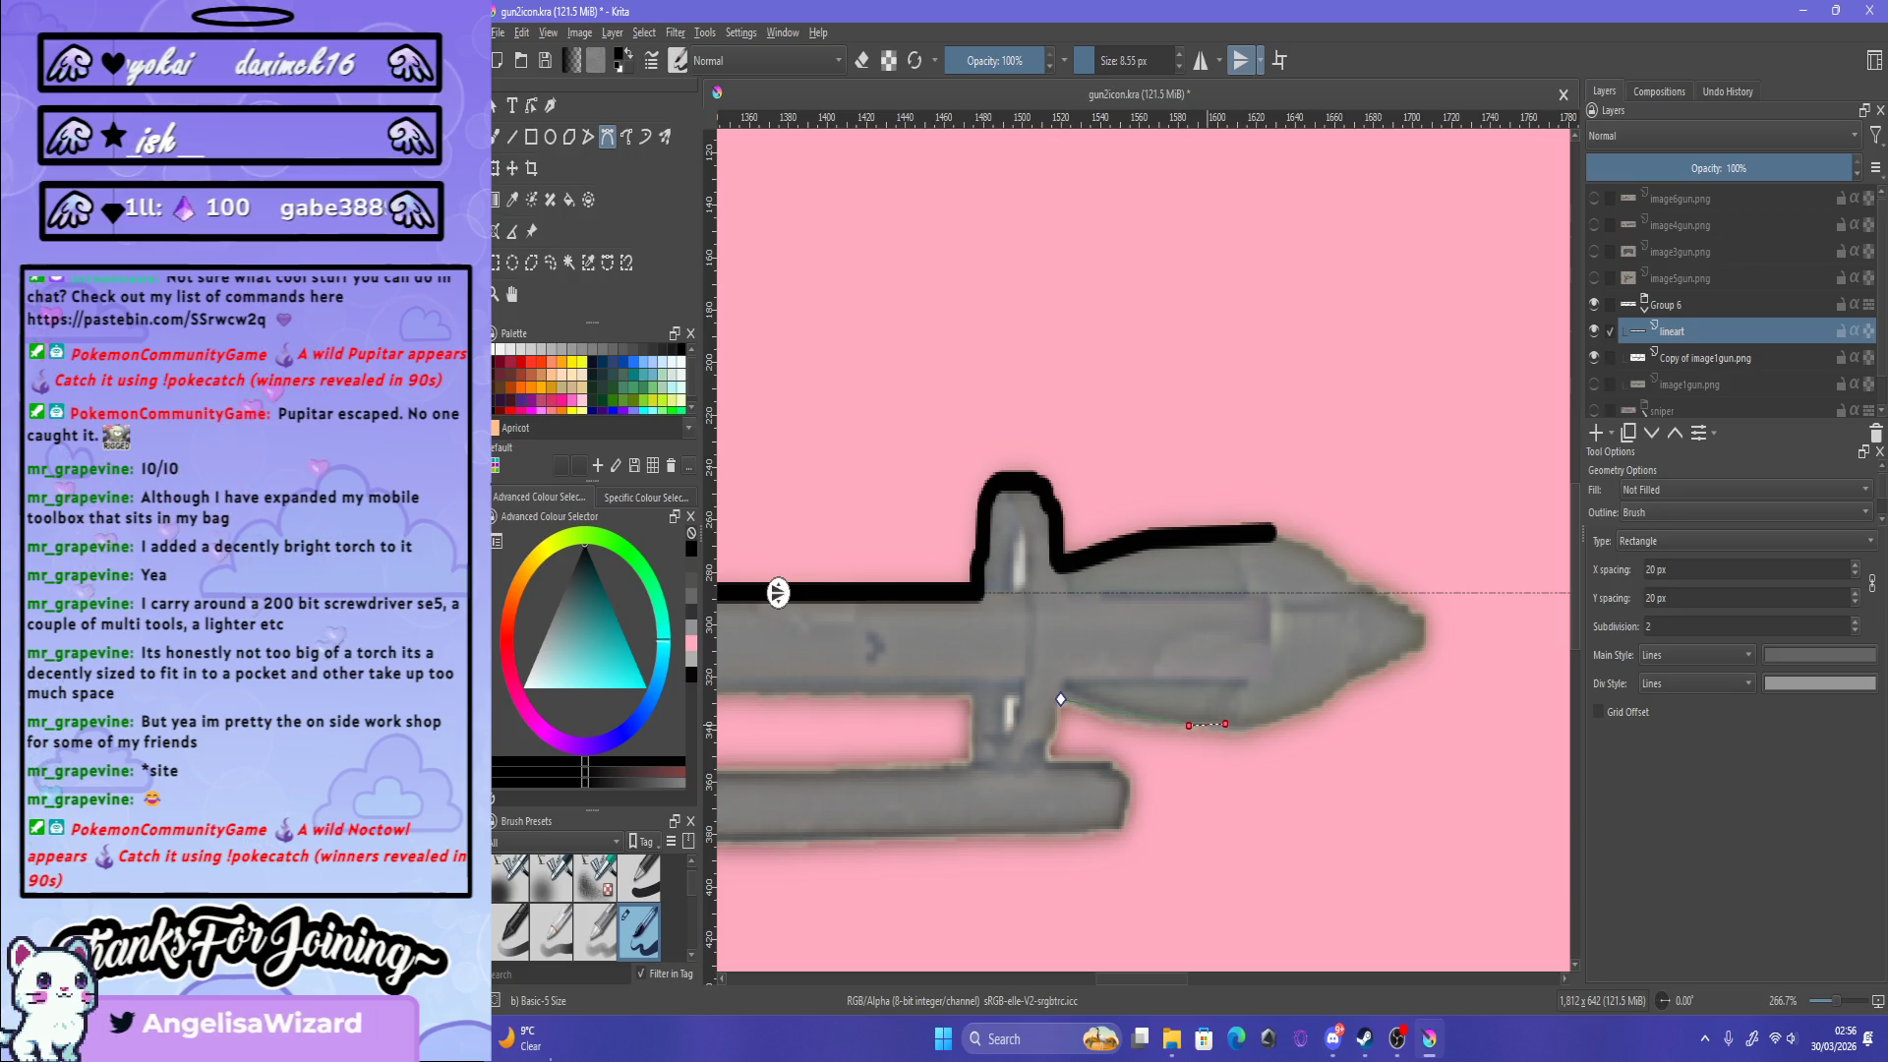
left_click_drag(1221, 714, 1208, 723)
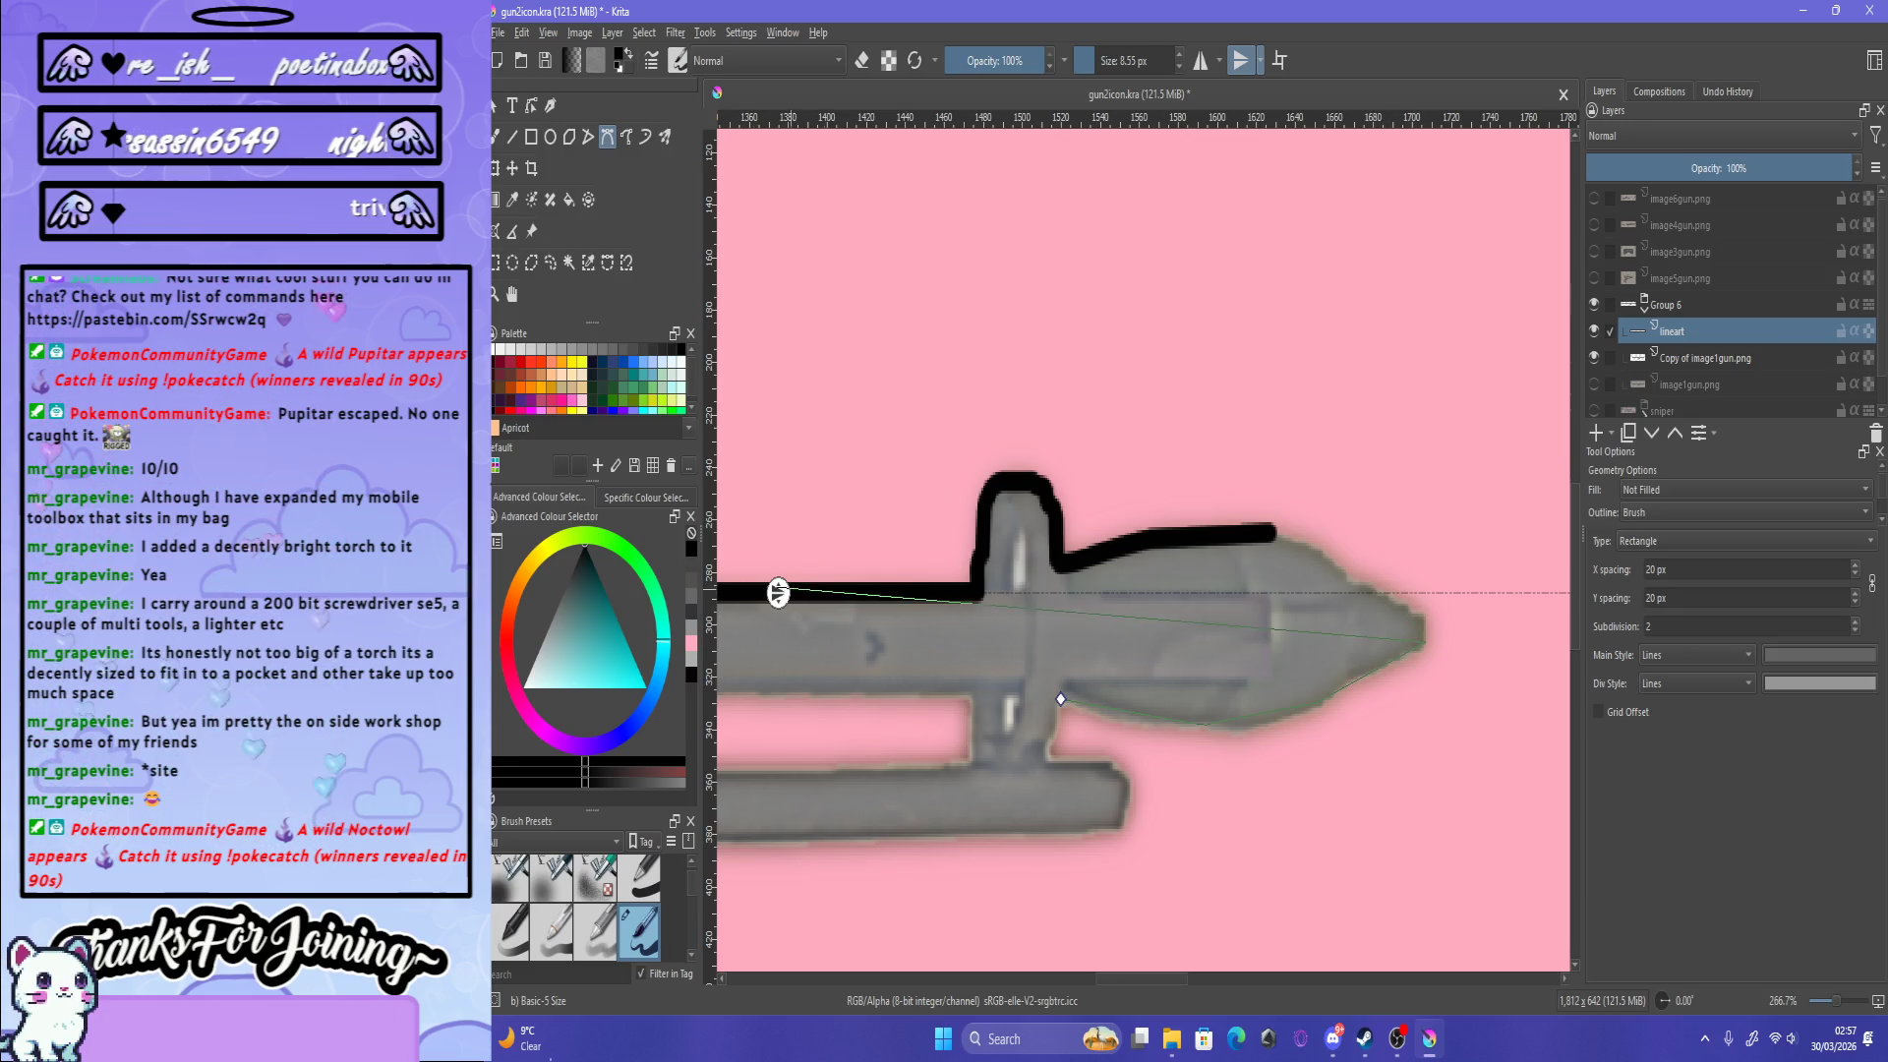
left_click_drag(778, 592, 778, 630)
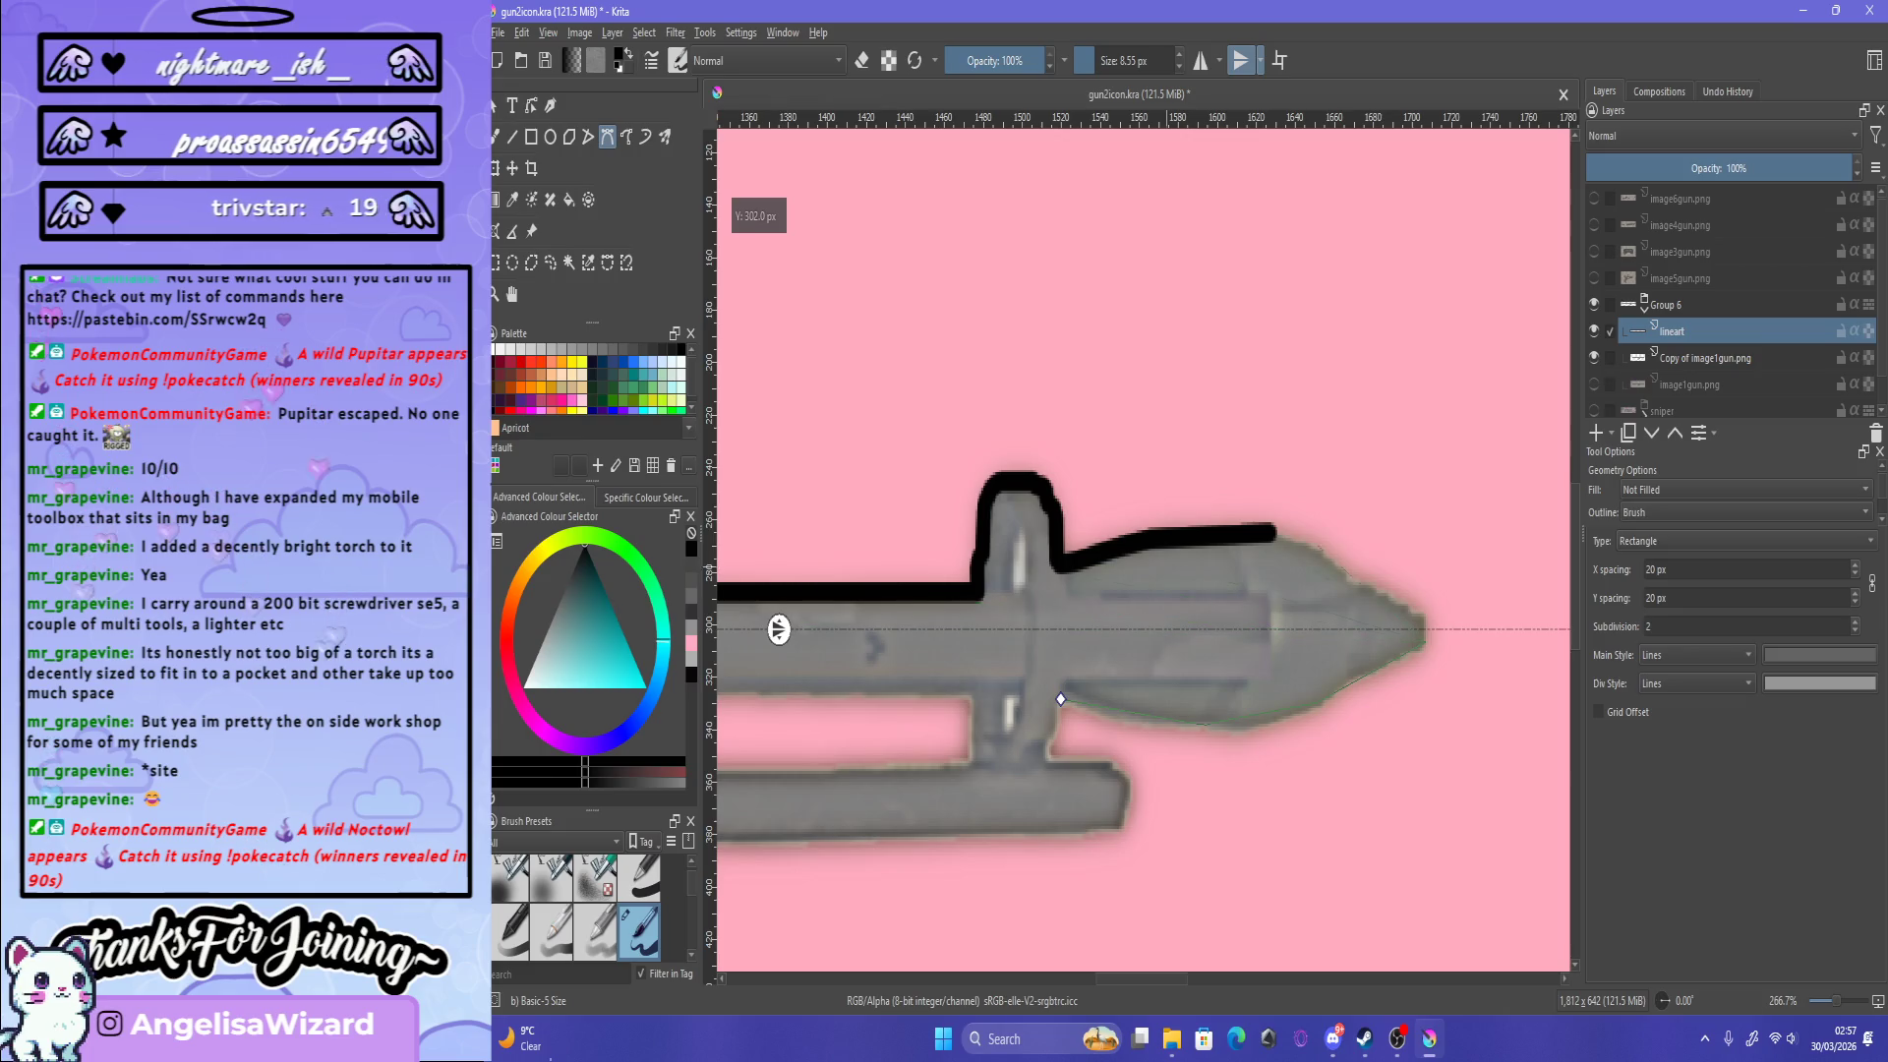
key("Return")
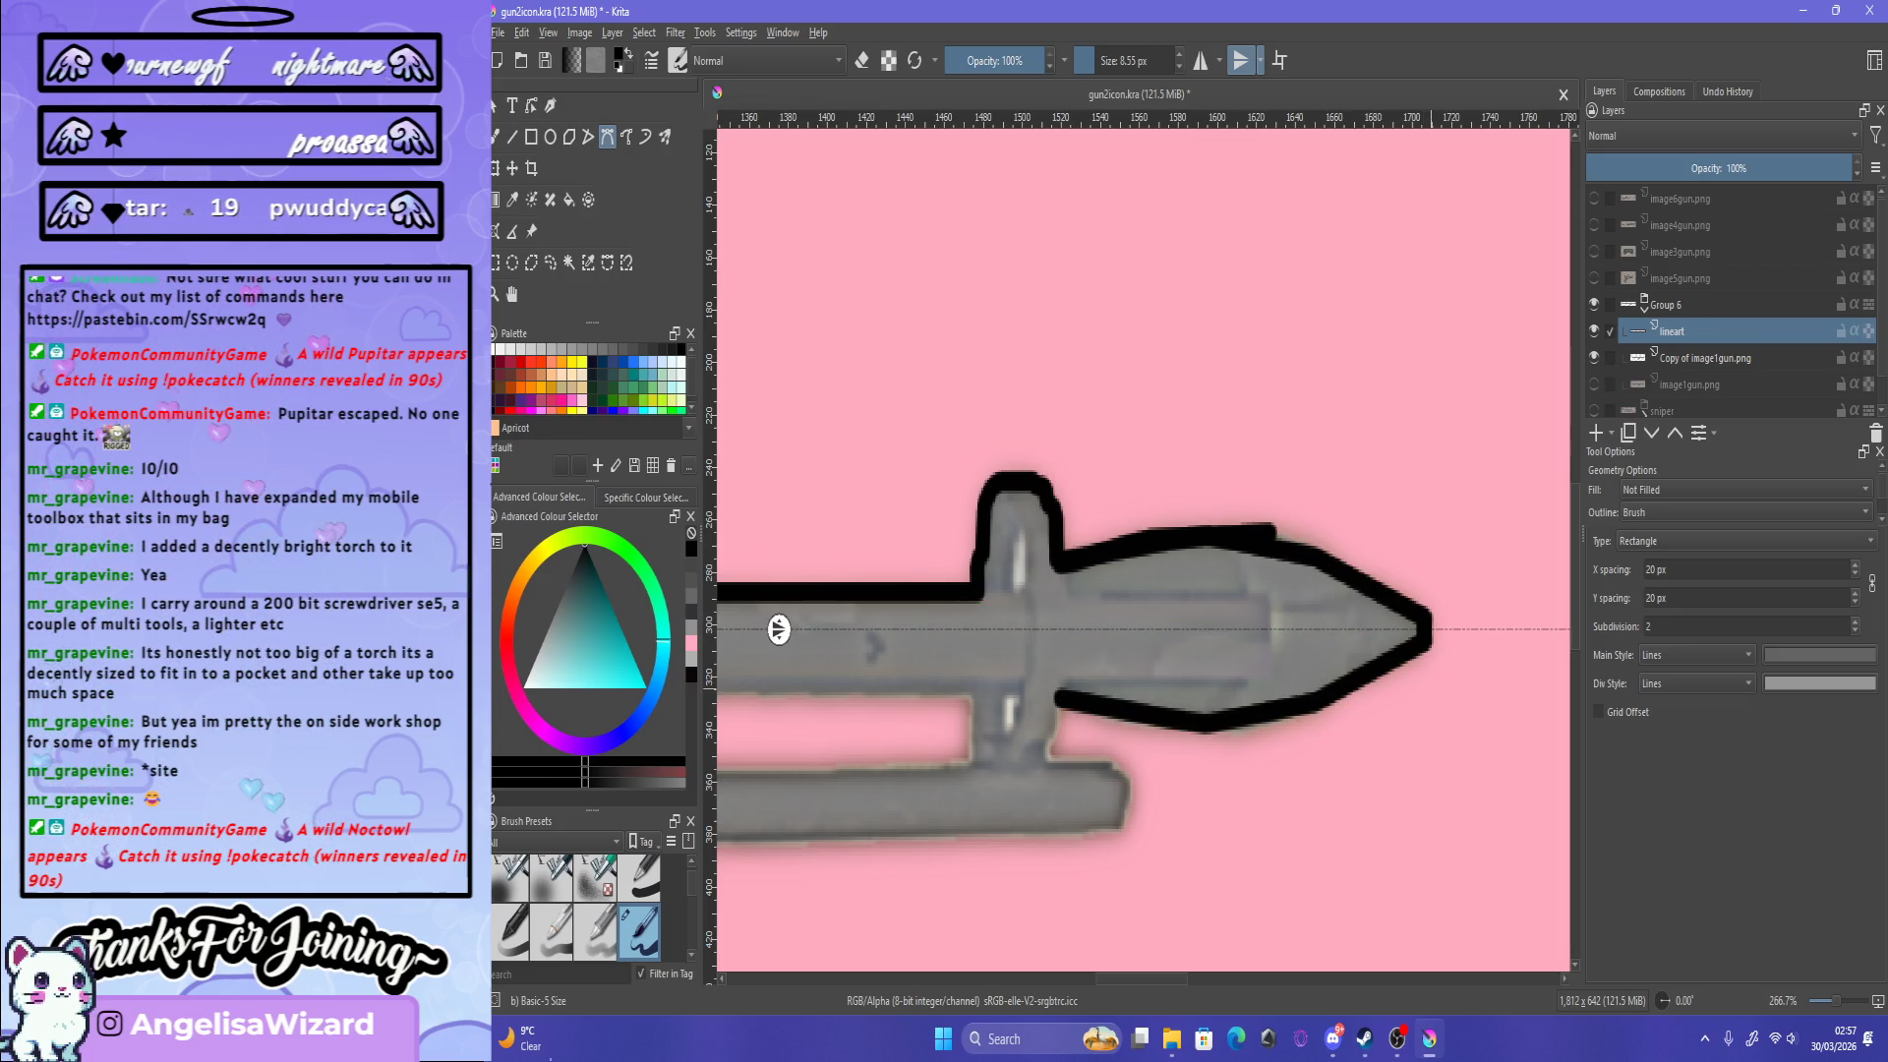
scroll(778, 679, "down", 2)
scroll(778, 679, "down", 2)
scroll(776, 703, "down", 2)
scroll(776, 704, "up", 3)
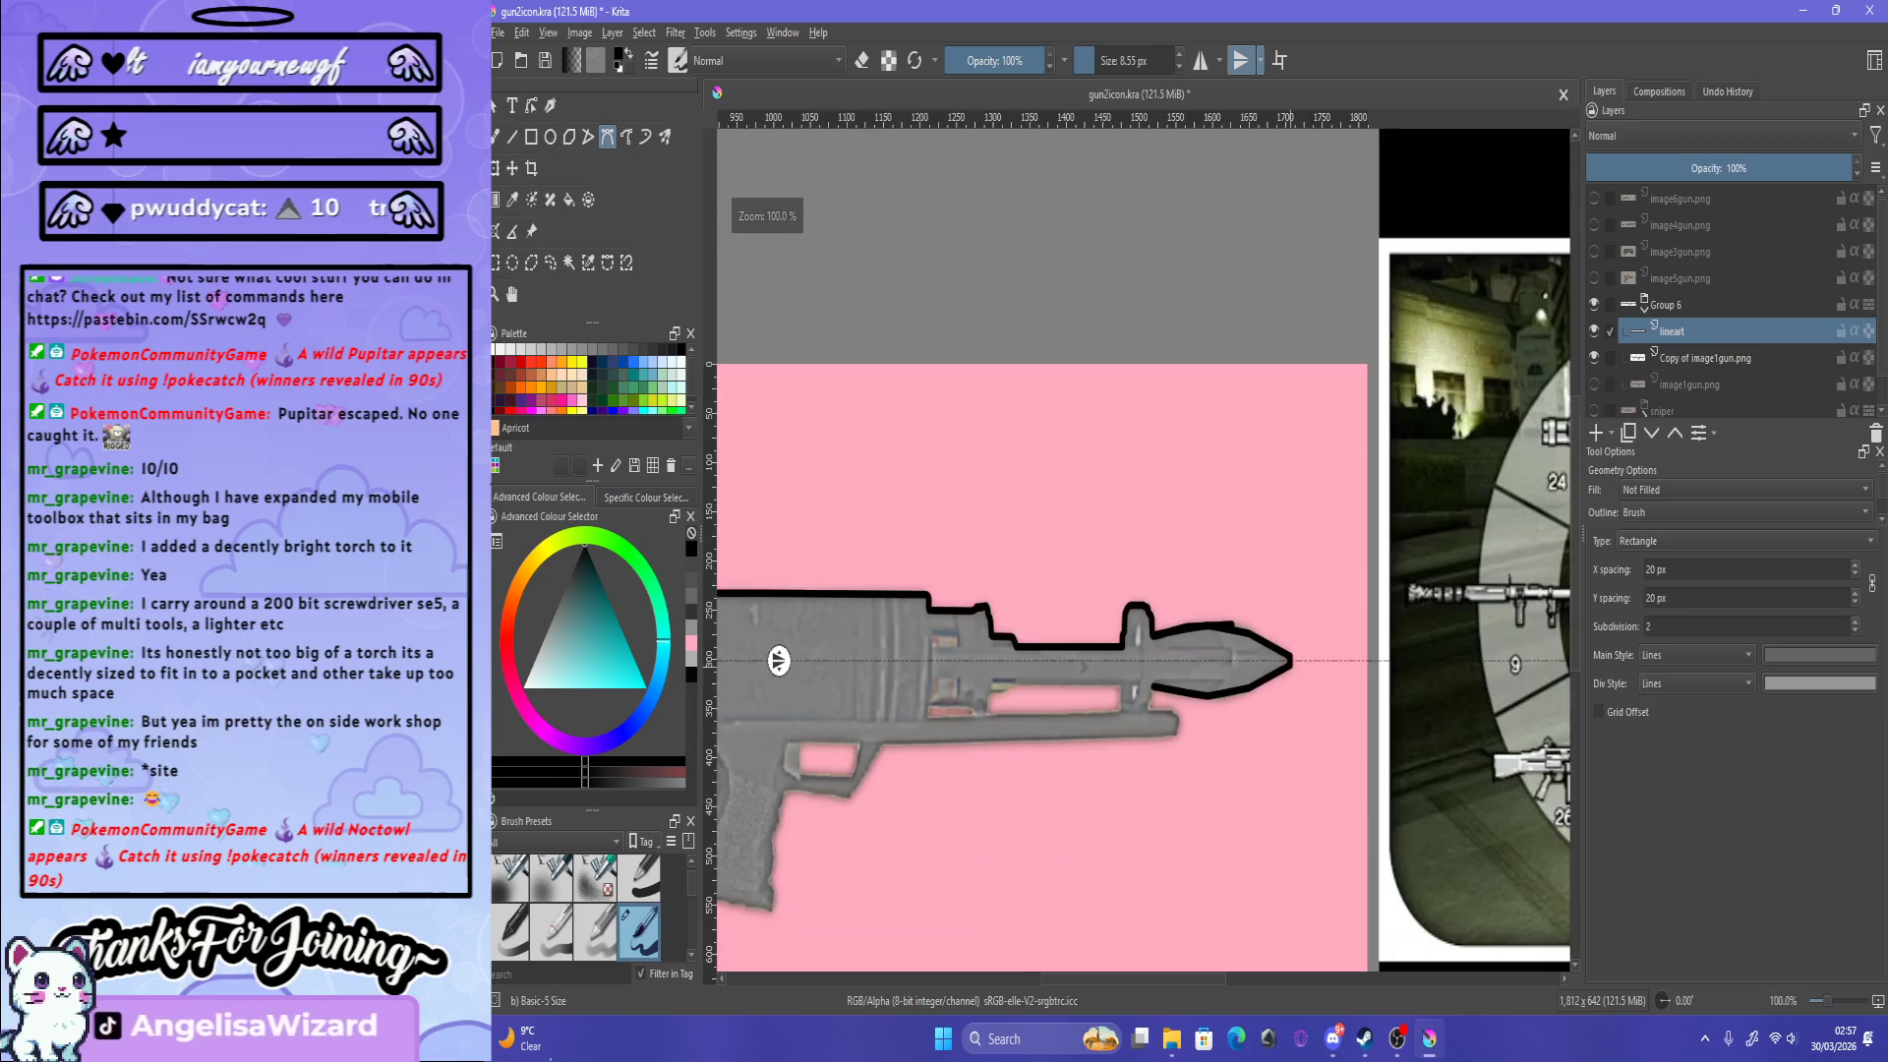
scroll(777, 700, "up", 1)
scroll(778, 700, "up", 2)
Step: Start a new outline path above the nose, then cancel it
key("e")
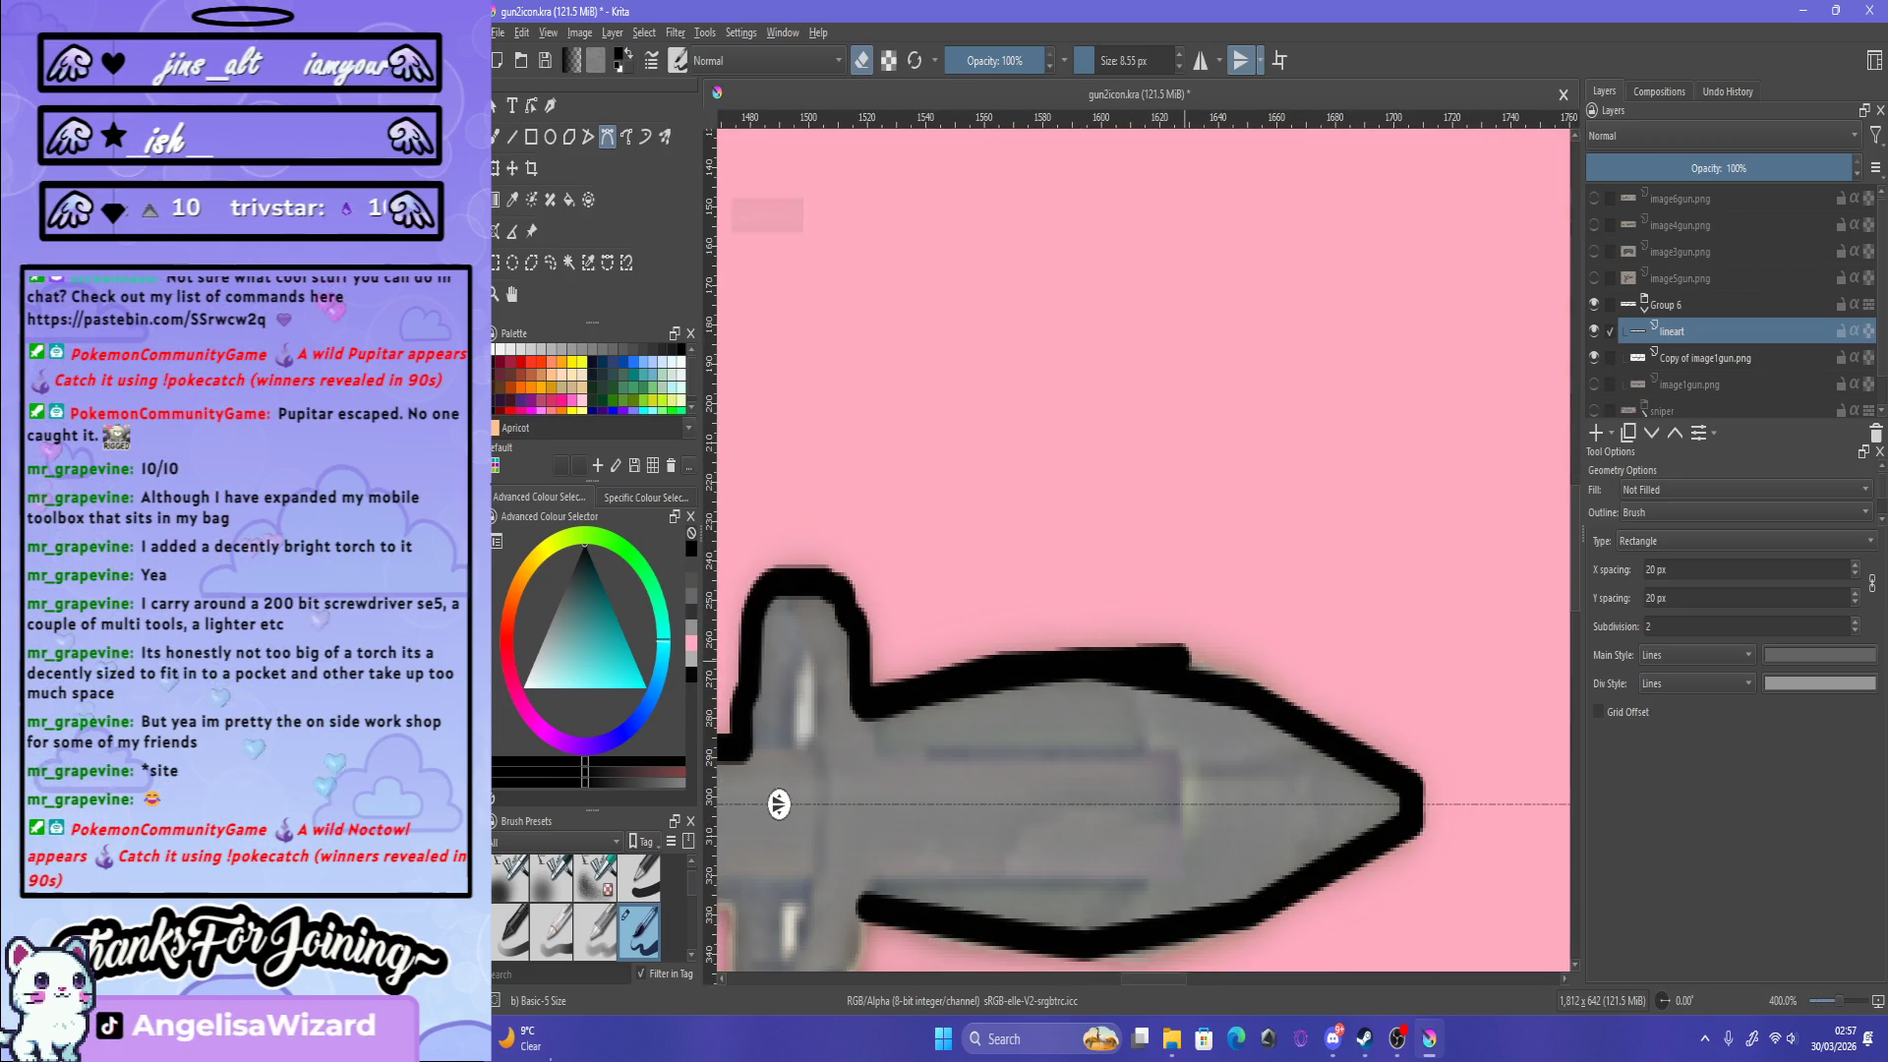
left_click(1075, 630)
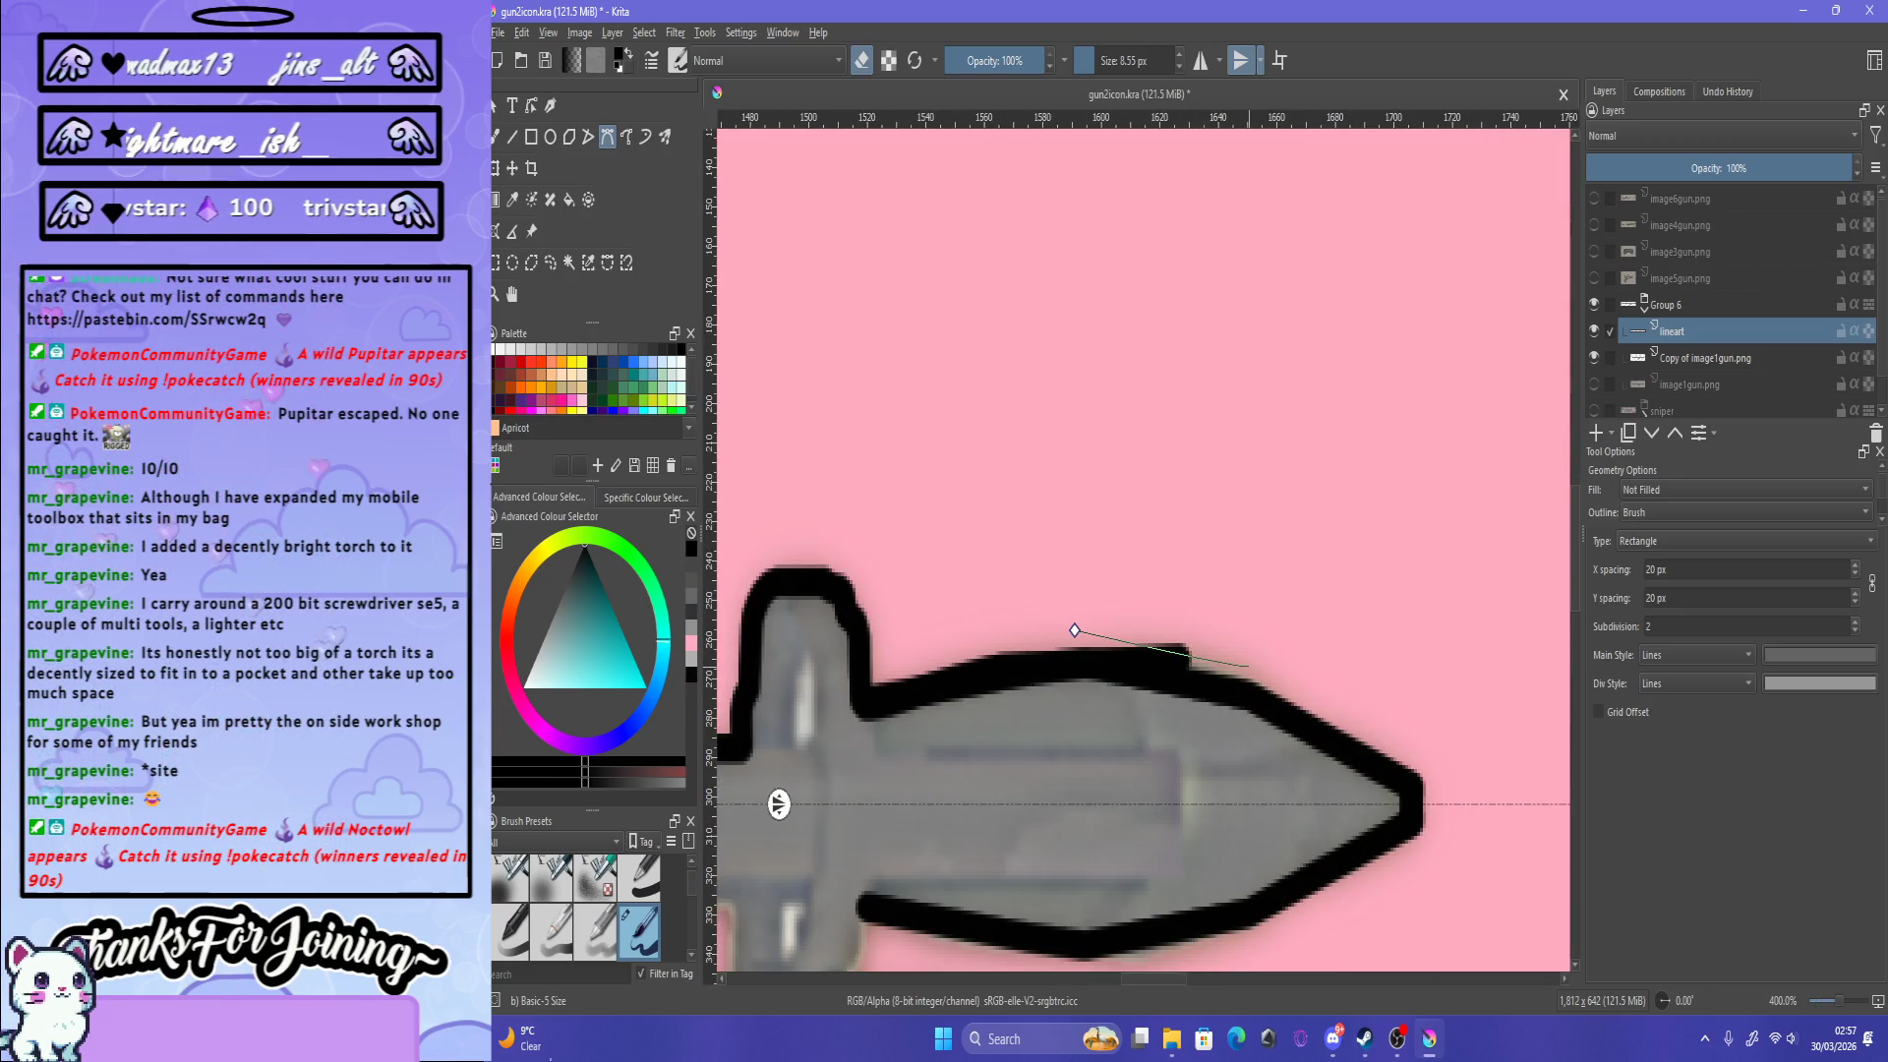
key("Escape")
scroll(778, 802, "down", 2)
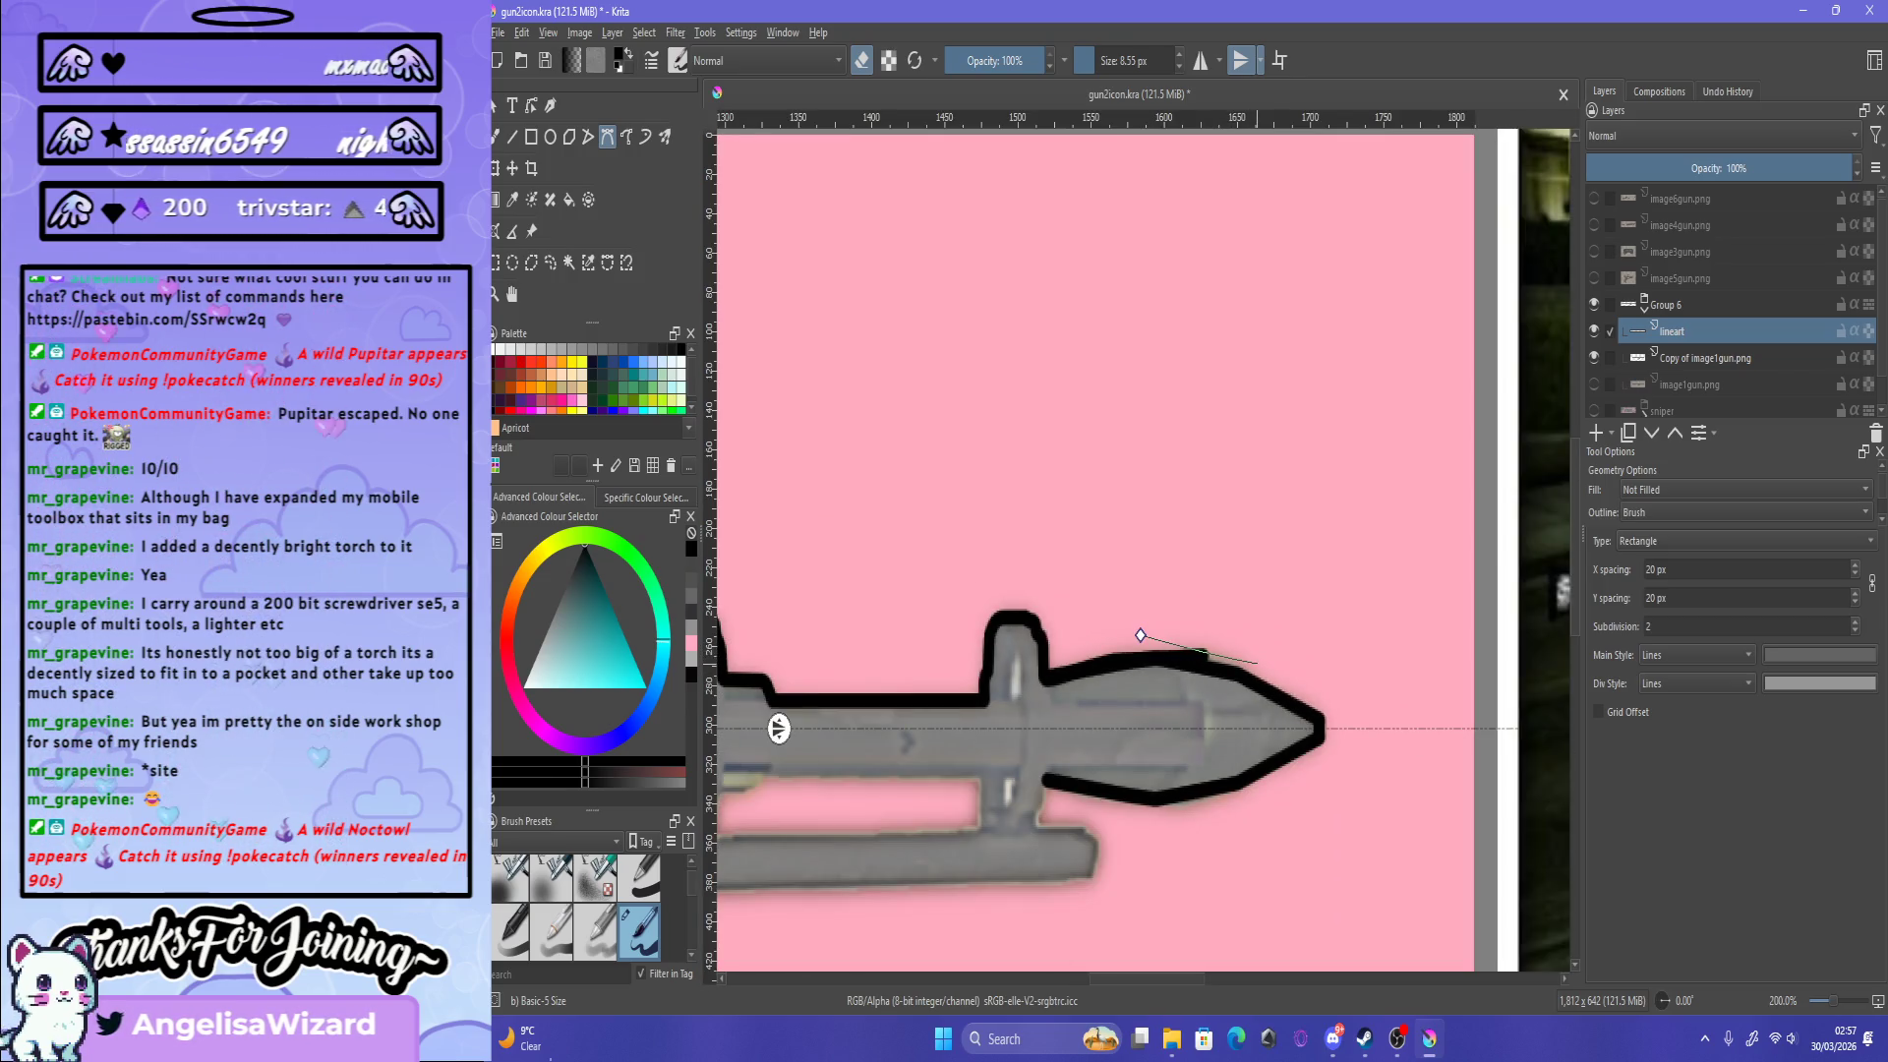
scroll(777, 728, "down", 2)
scroll(778, 658, "up", 1)
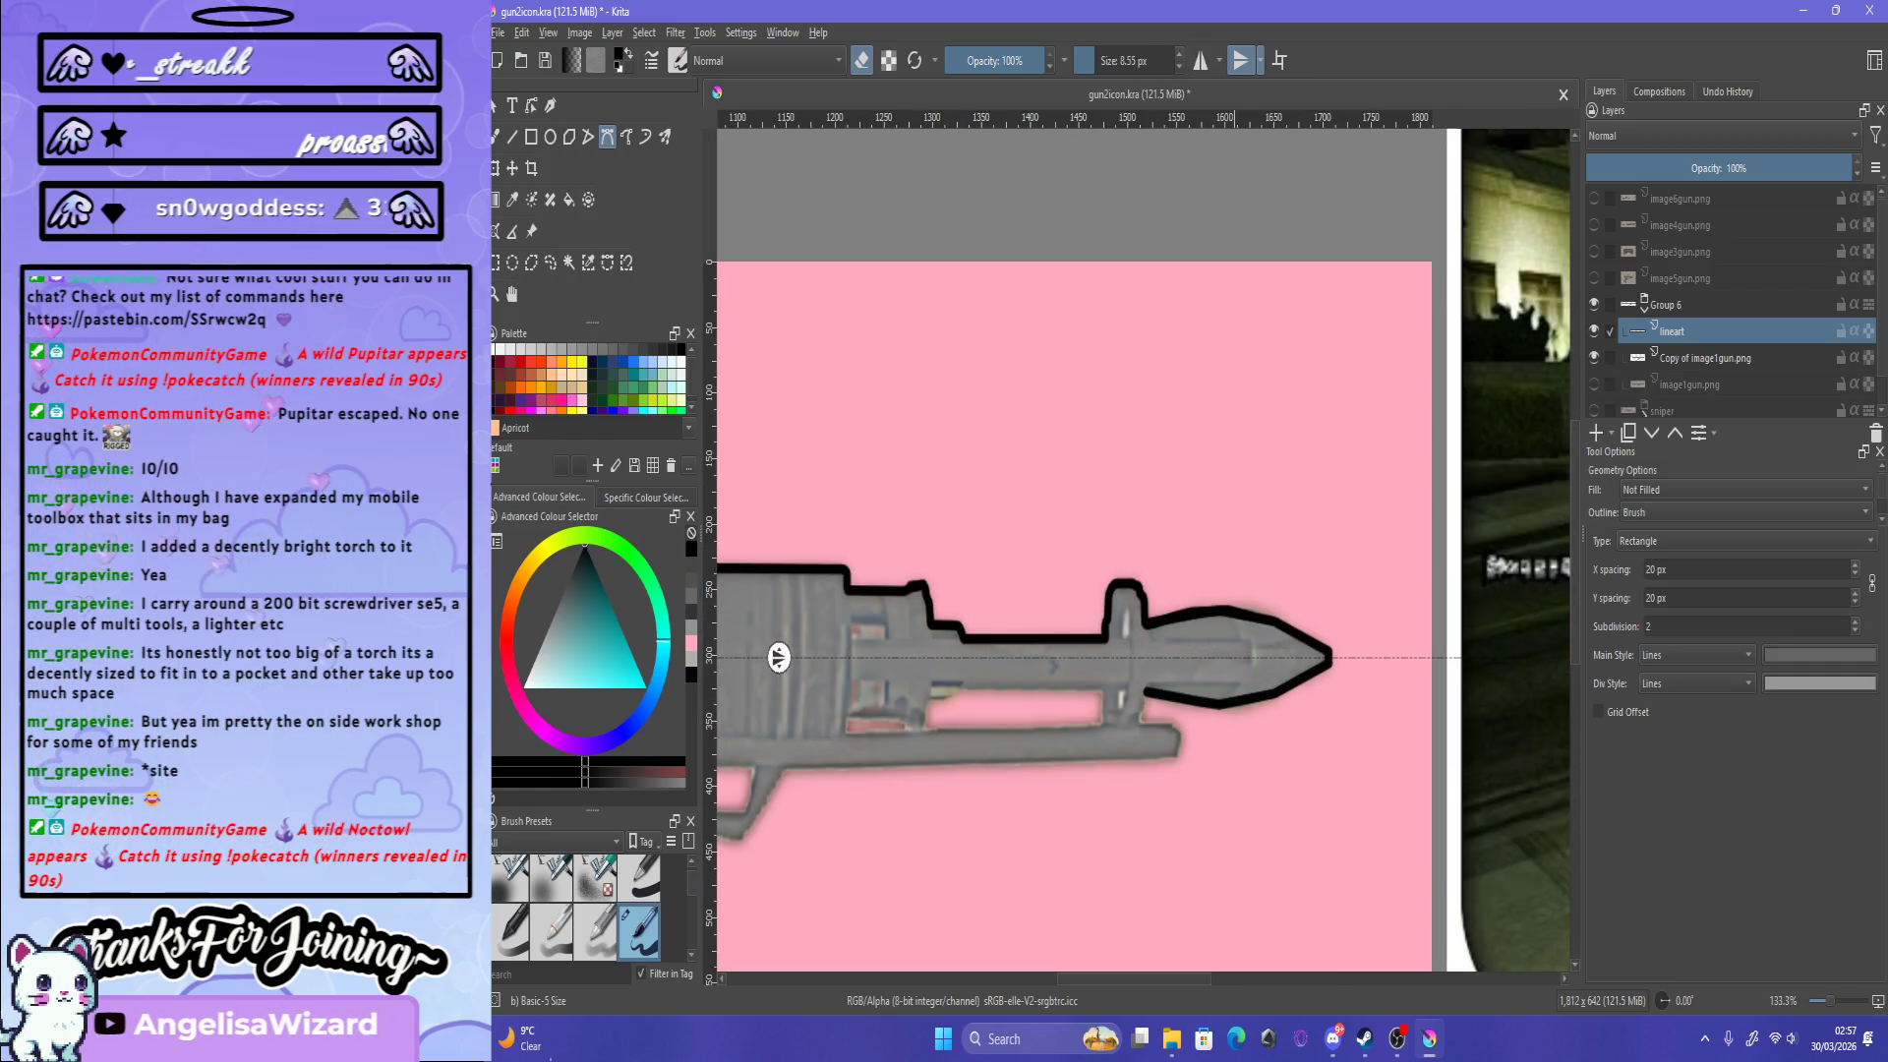
scroll(778, 658, "down", 3)
scroll(778, 658, "down", 3)
scroll(778, 657, "up", 3)
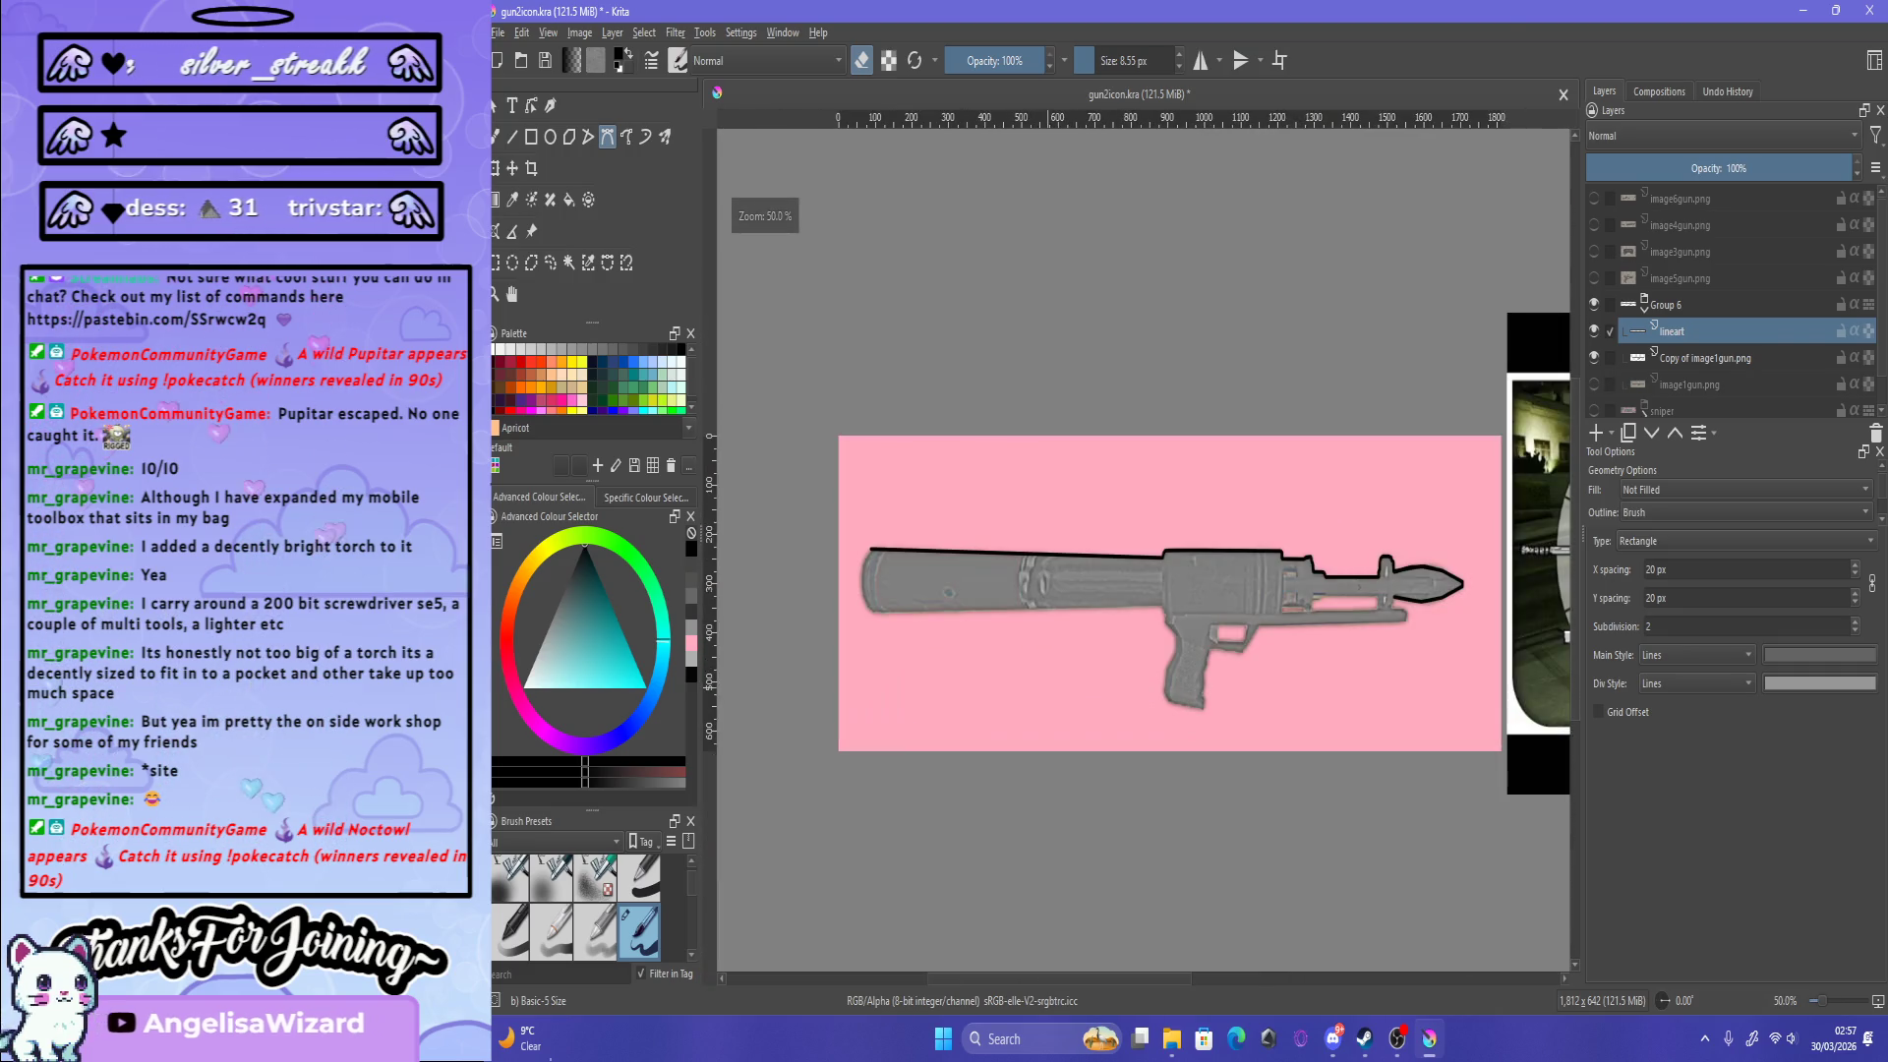
scroll(1339, 657, "up", 3)
scroll(1340, 657, "down", 2)
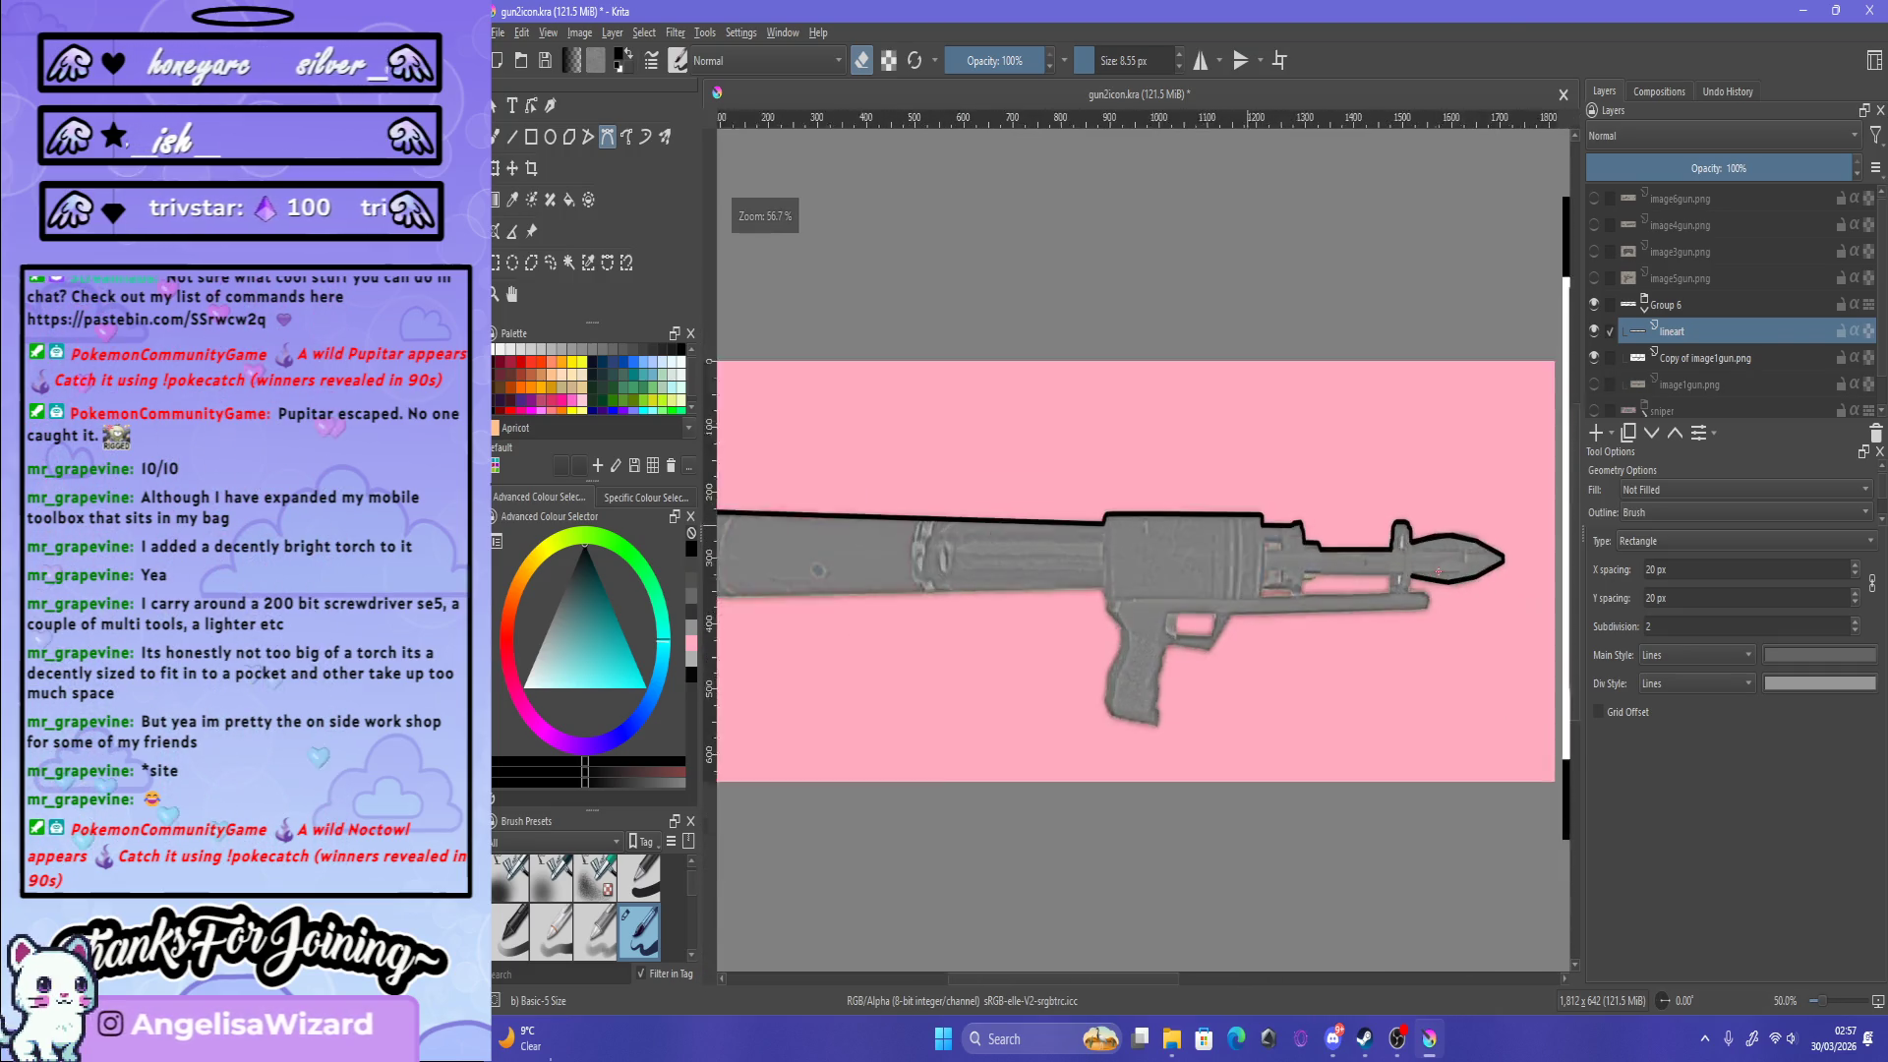
scroll(1437, 571, "up", 1)
scroll(1377, 580, "up", 2)
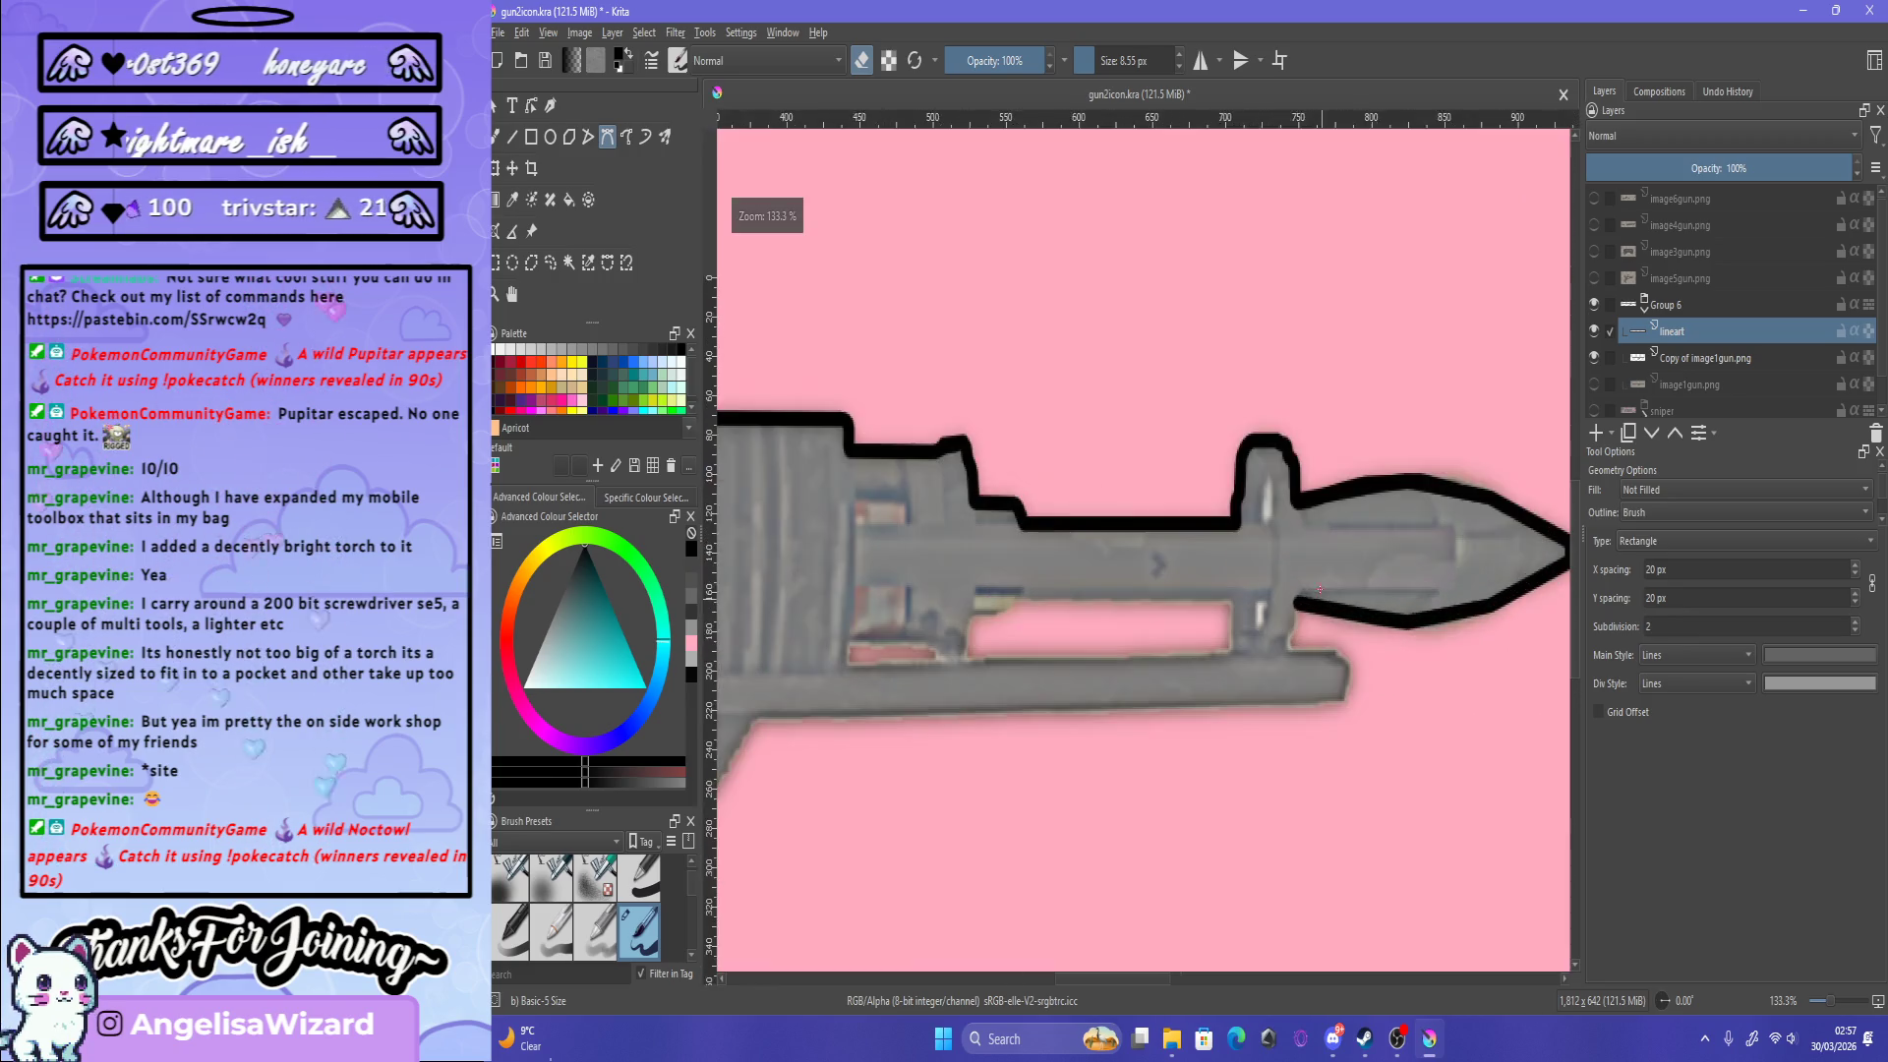
scroll(1320, 590, "up", 2)
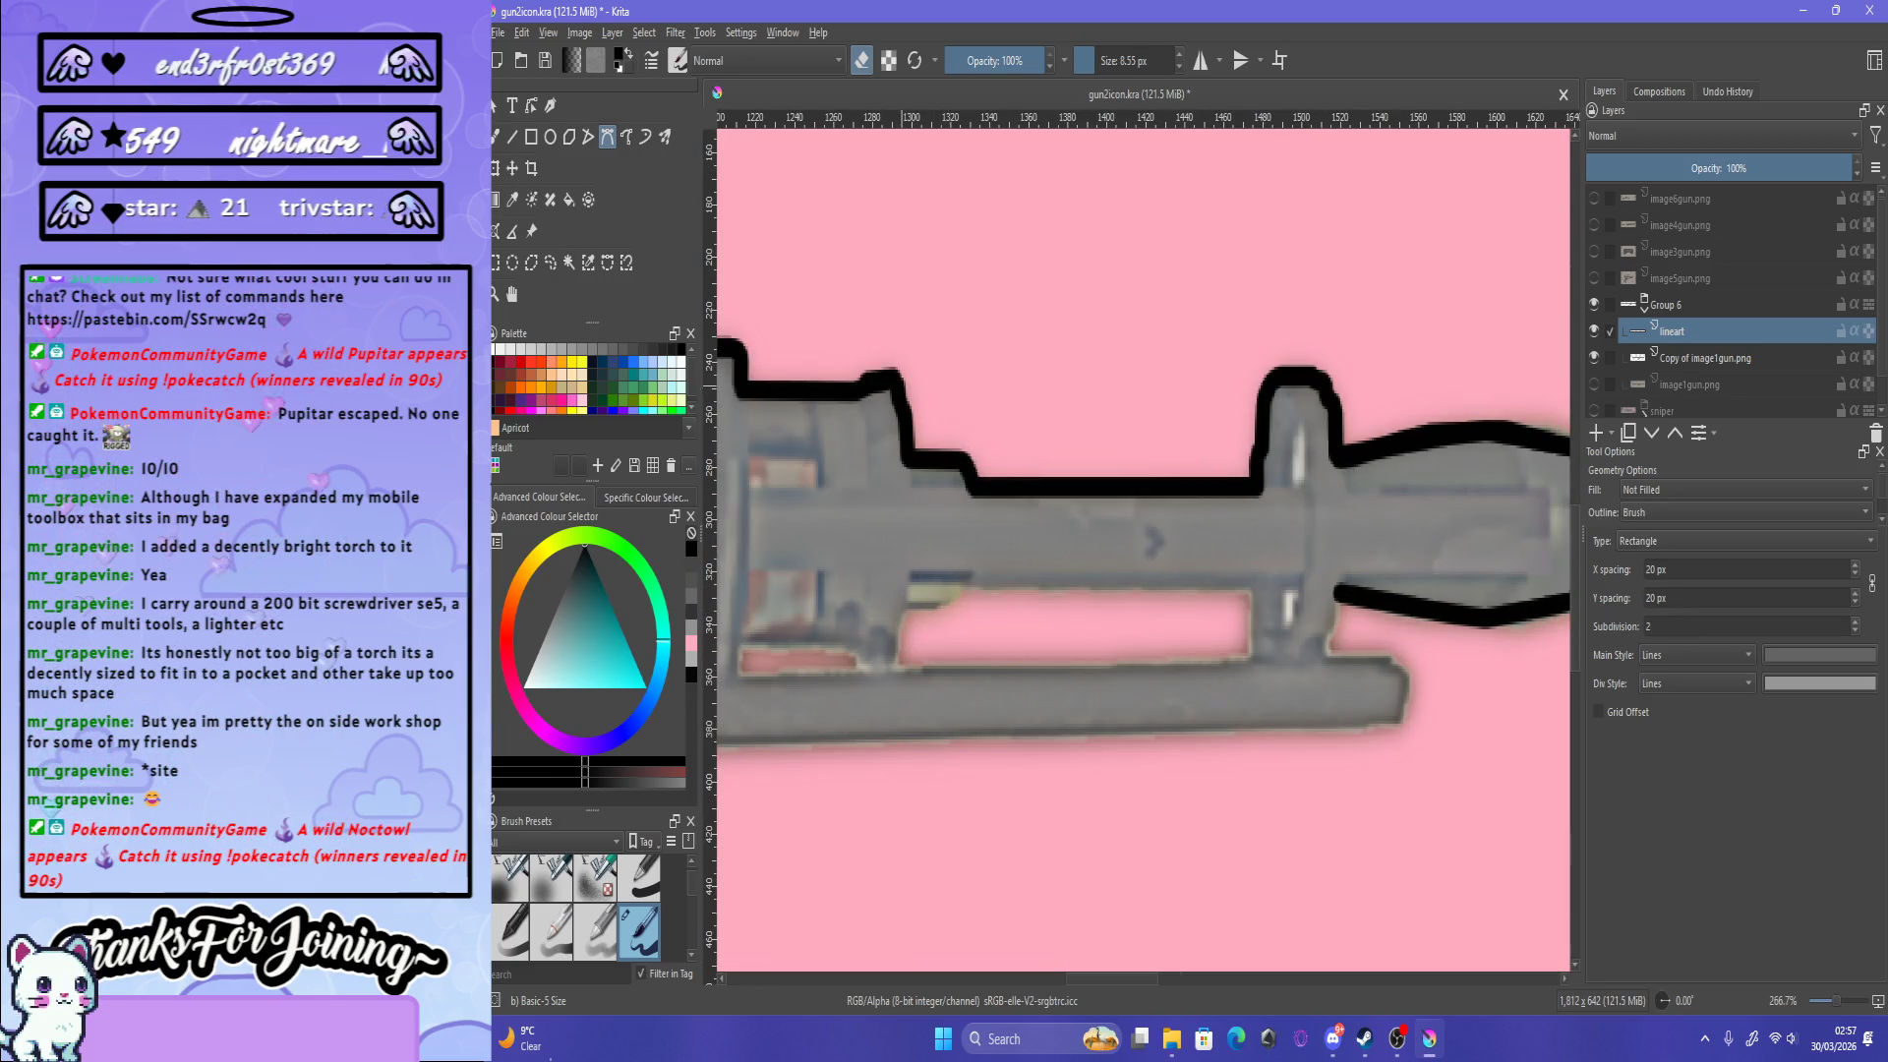
scroll(1144, 550, "down", 1)
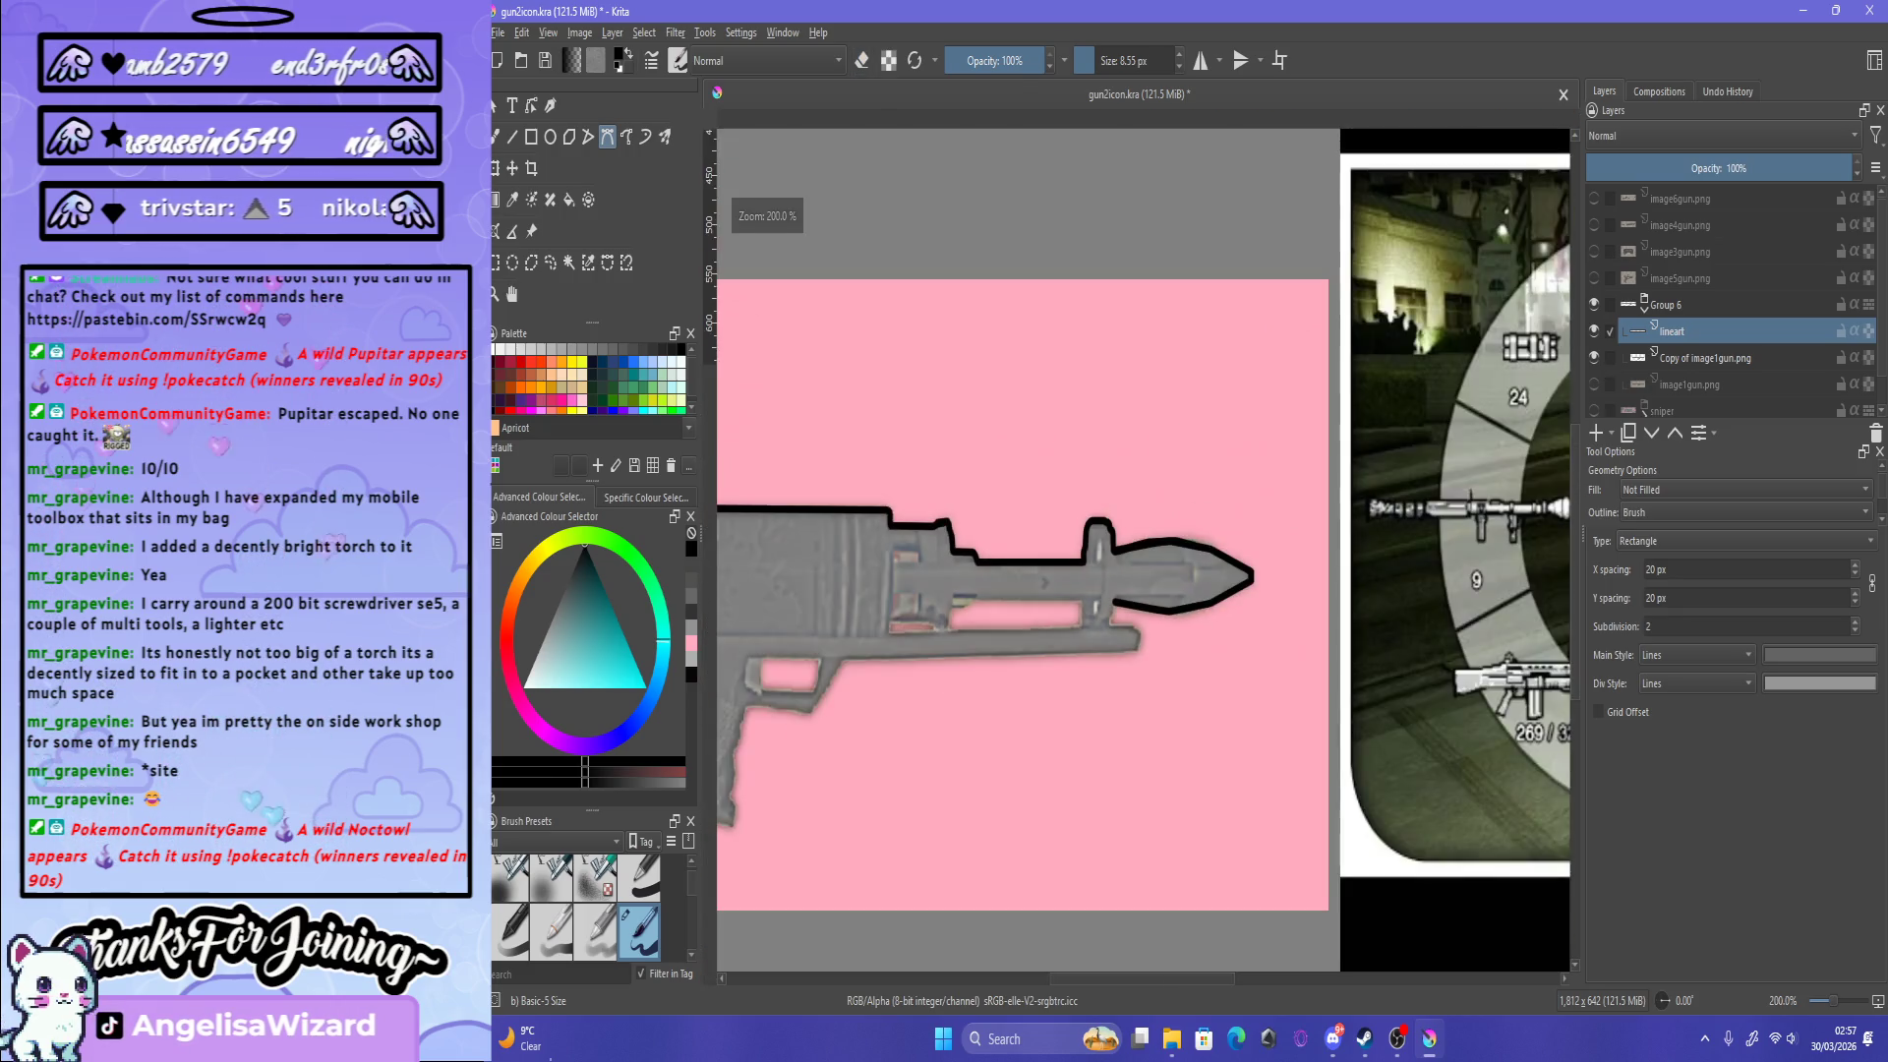
scroll(1166, 607, "up", 2)
Step: Begin a curved outline path along the lower edge below the nose
left_click(951, 644)
left_click_drag(930, 670, 932, 685)
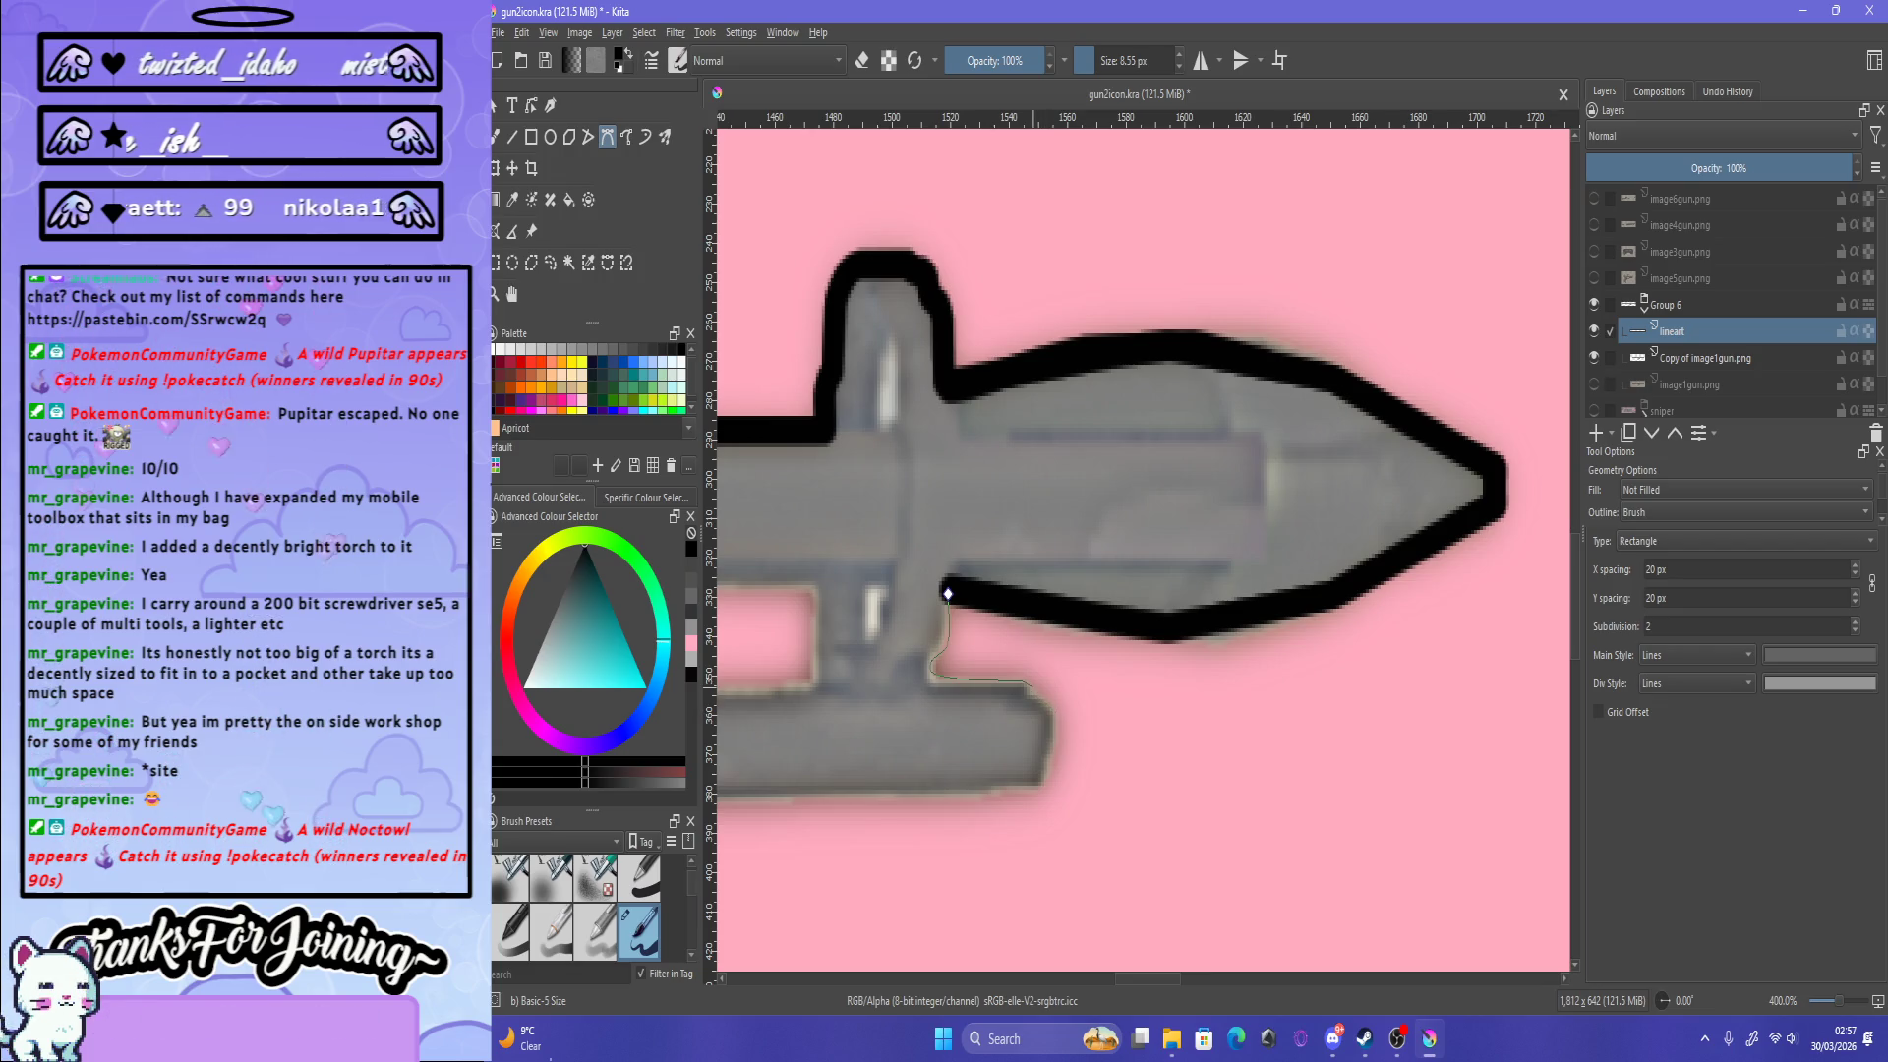
left_click_drag(1054, 720, 1052, 730)
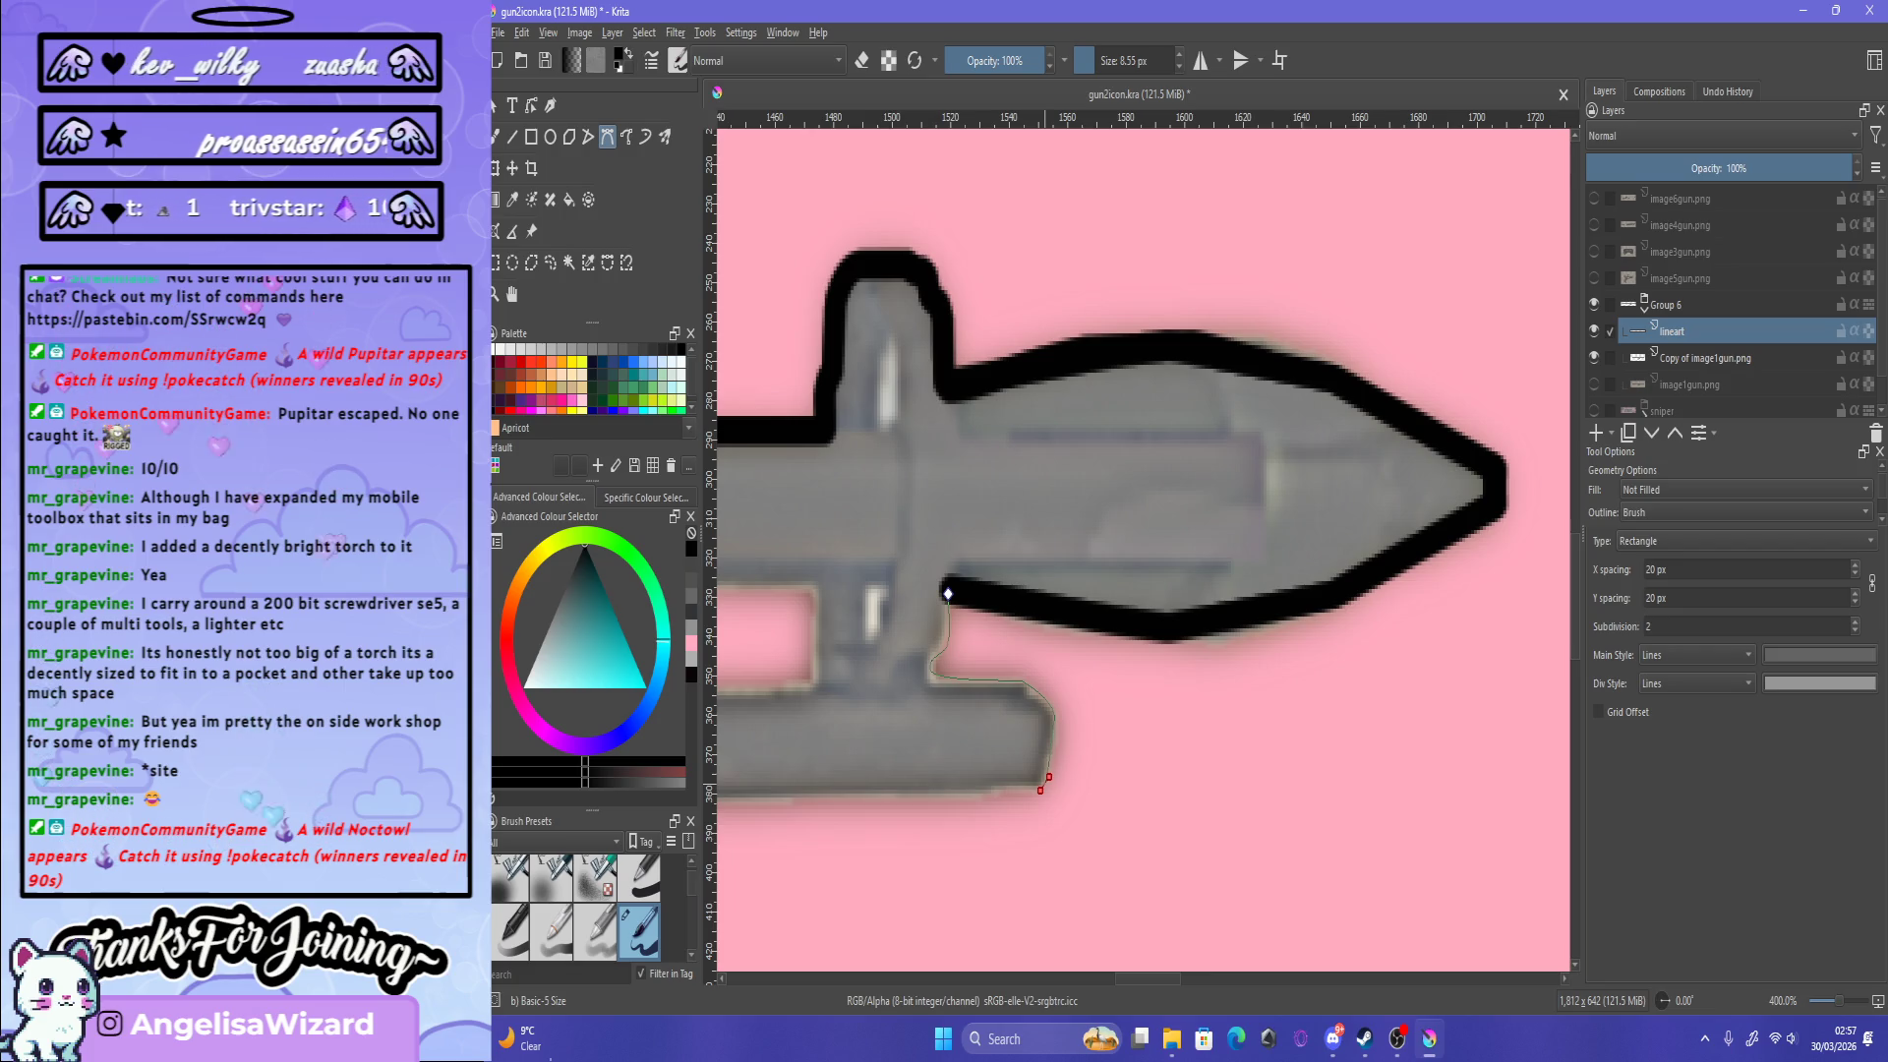
scroll(1140, 541, "down", 2)
scroll(1141, 541, "down", 1)
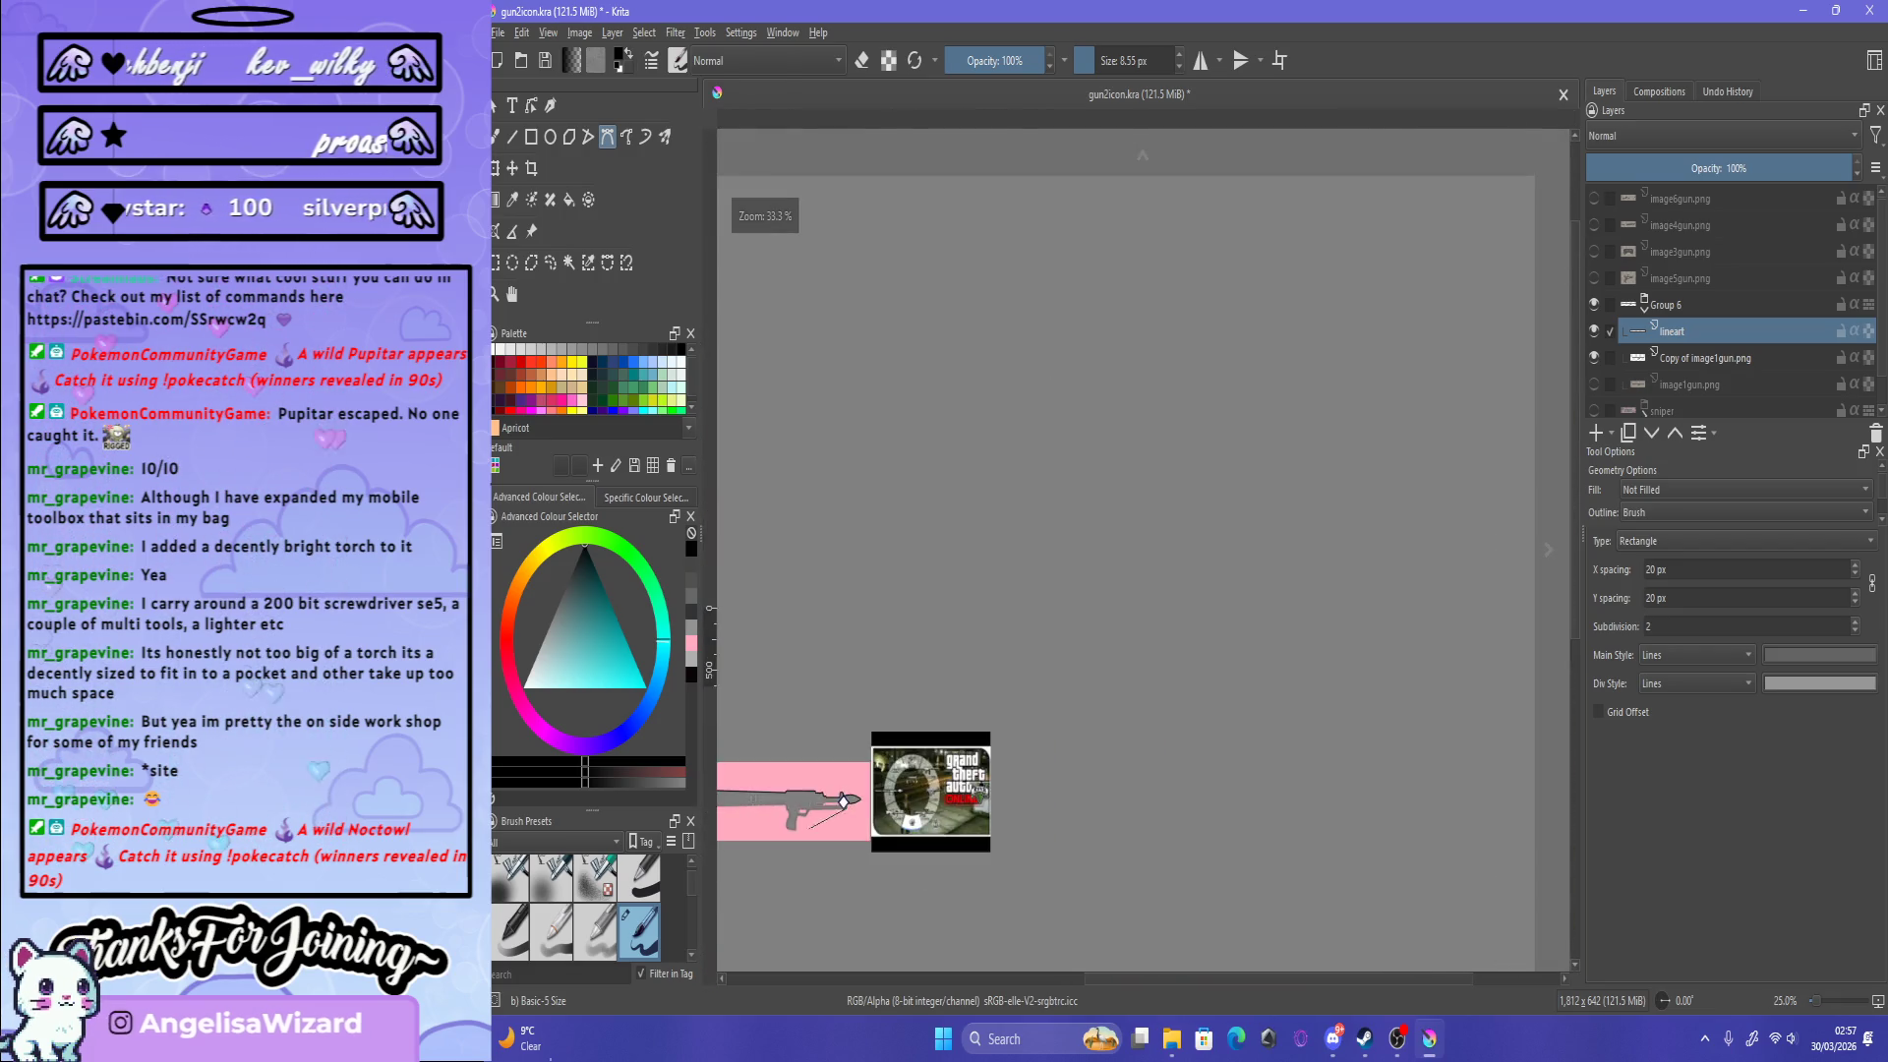
Step: Complete the thick black outline along the underside of the barrel
scroll(1140, 541, "up", 2)
scroll(1141, 541, "up", 1)
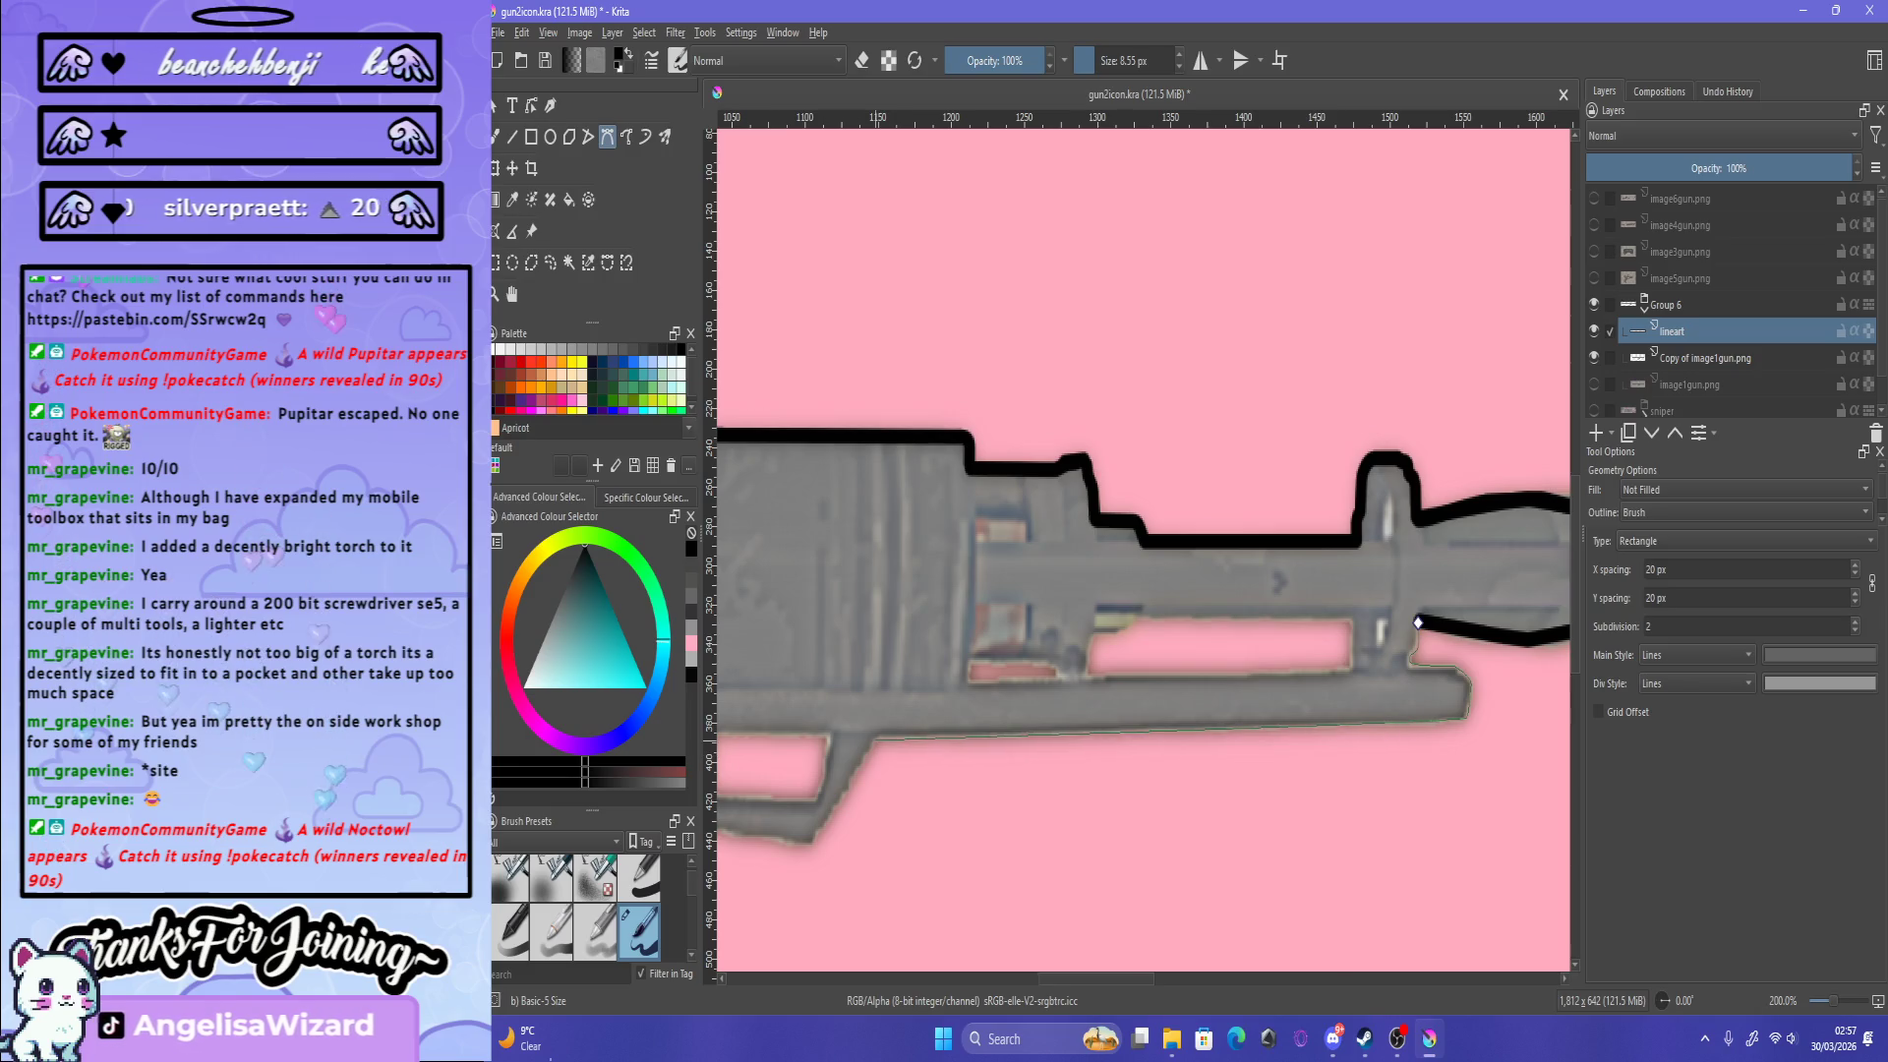
left_click_drag(1417, 621, 873, 737)
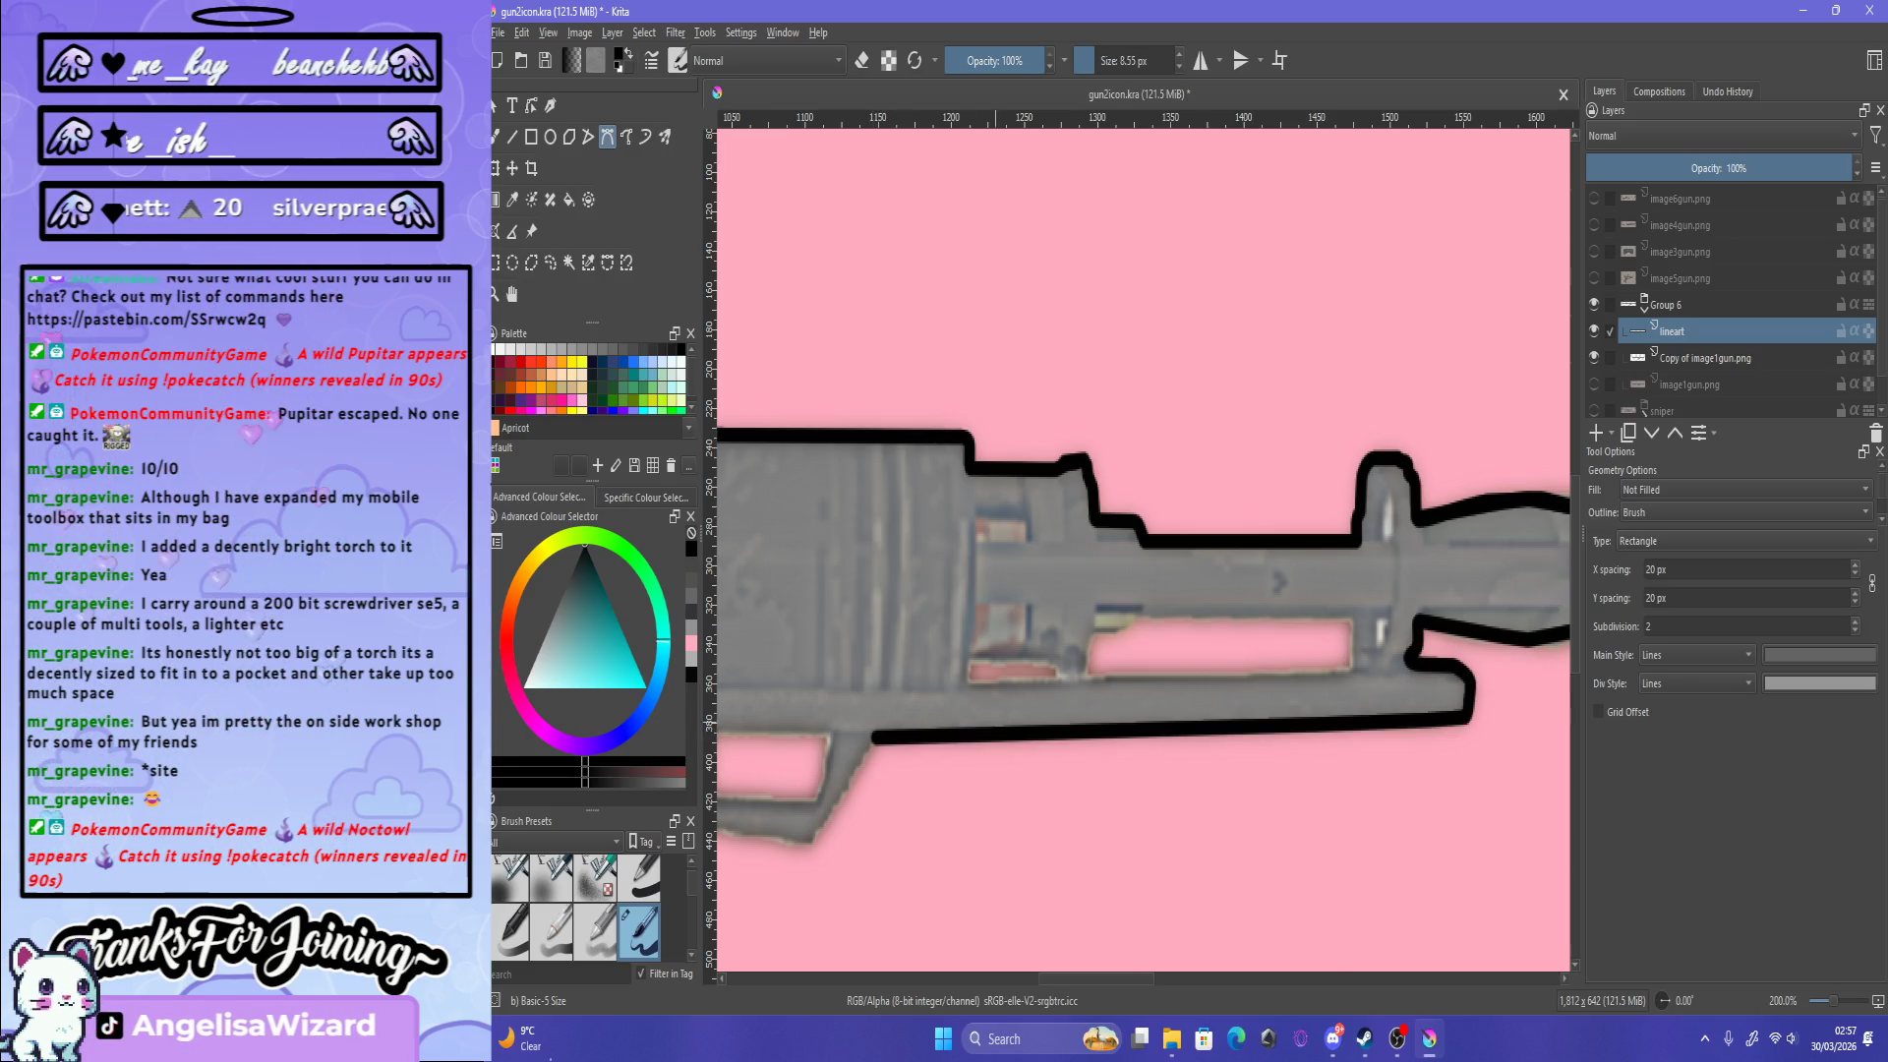
scroll(1417, 622, "down", 4)
scroll(1417, 622, "up", 3)
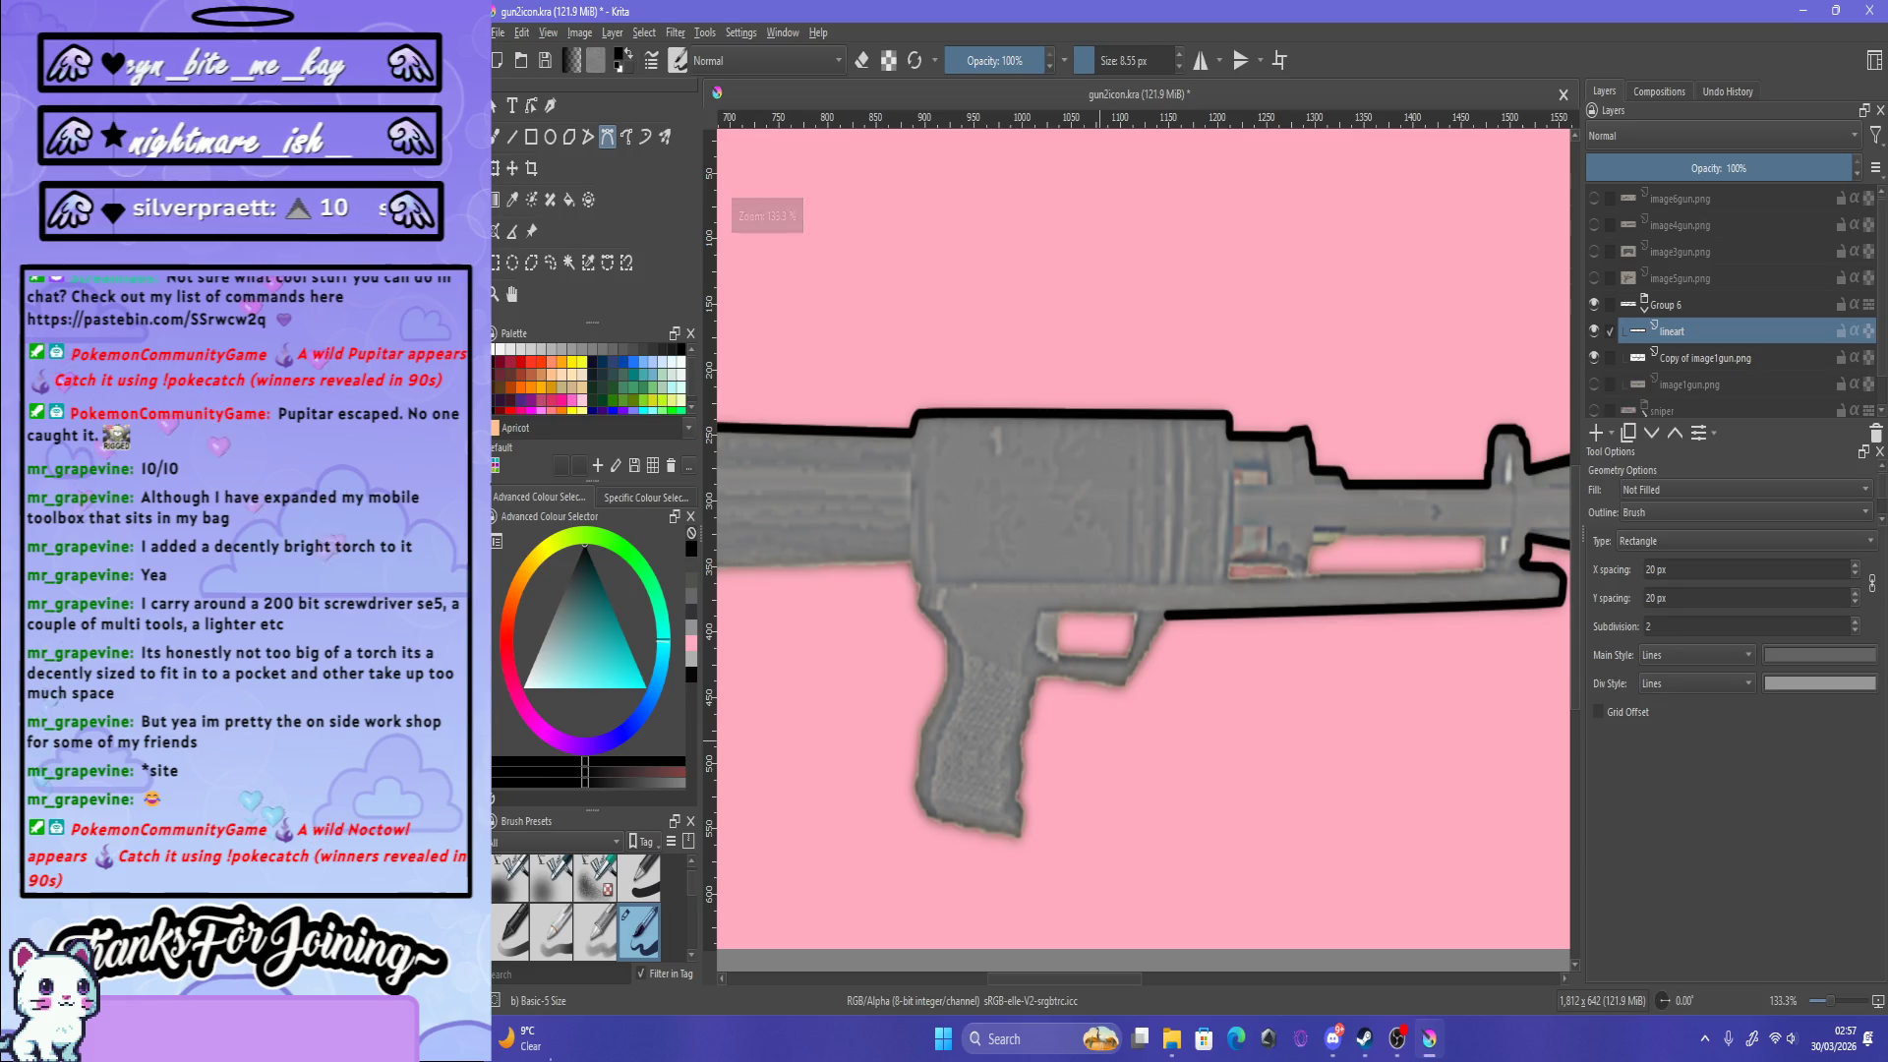
scroll(1101, 747, "up", 2)
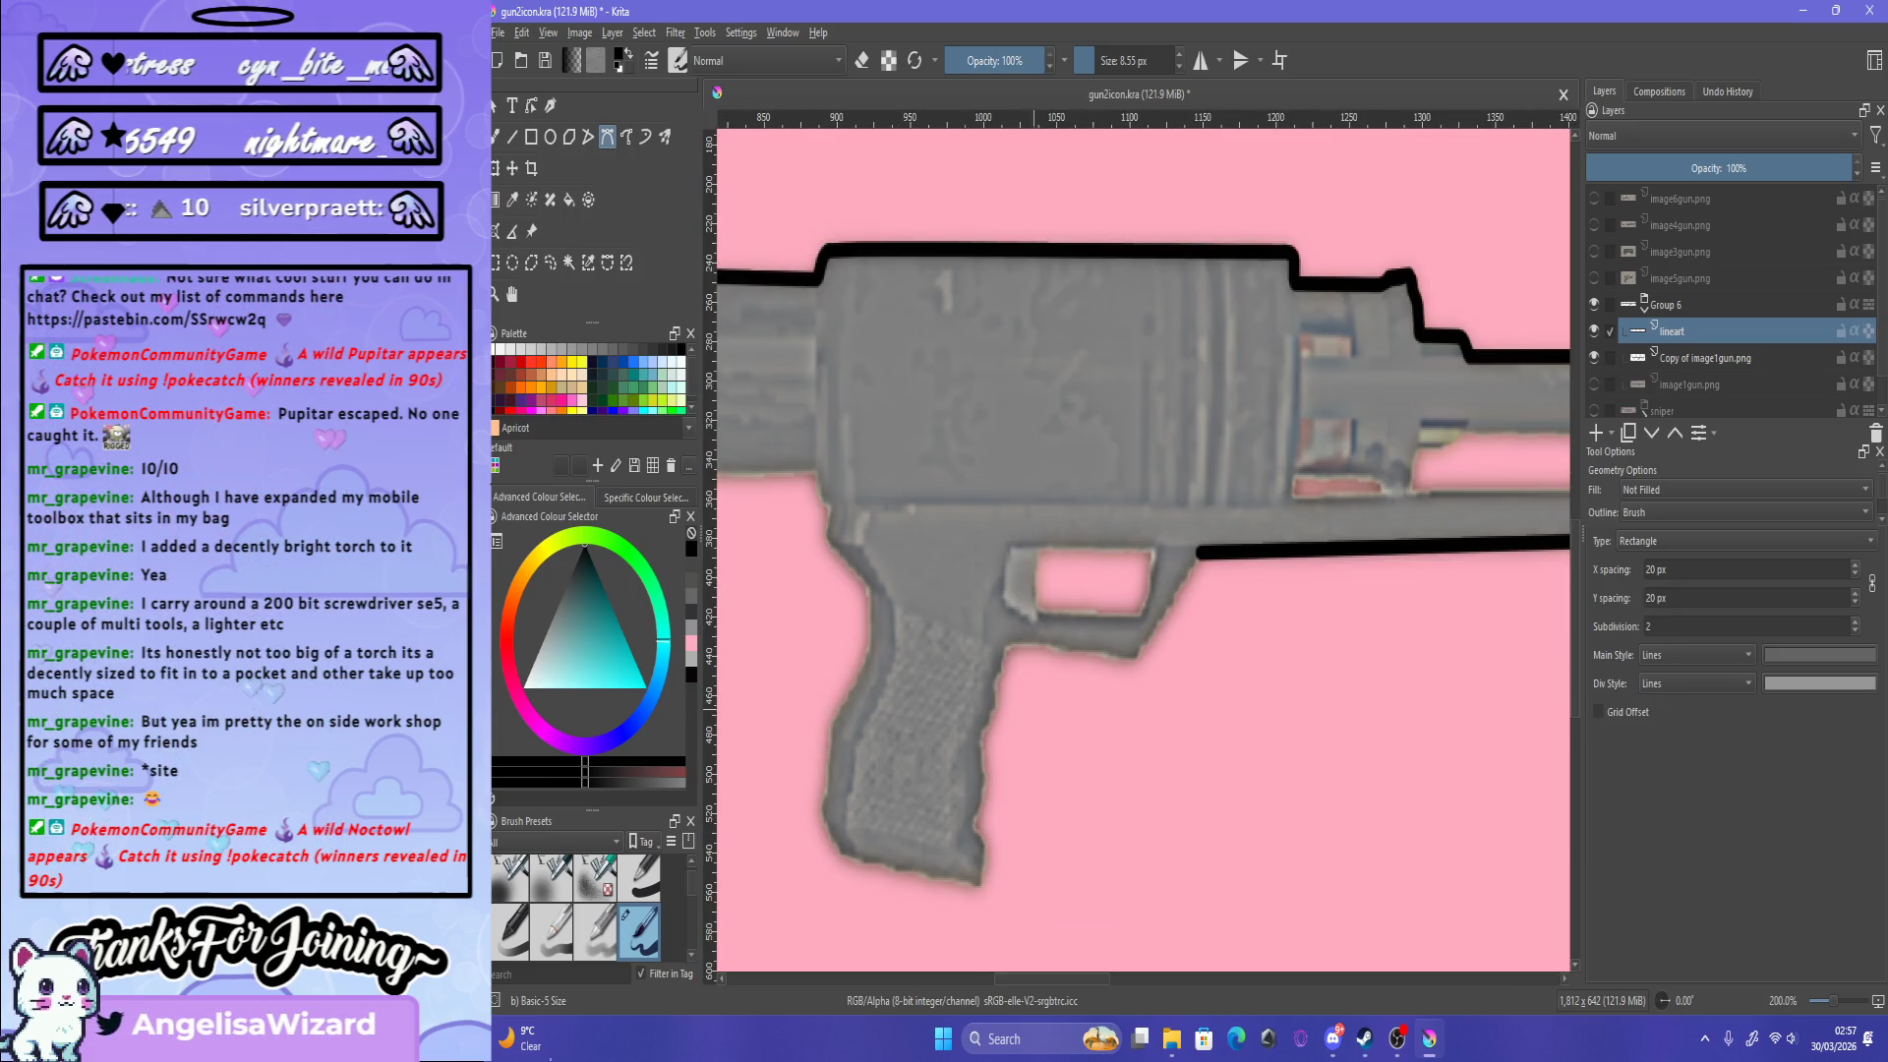
double_click(1010, 647)
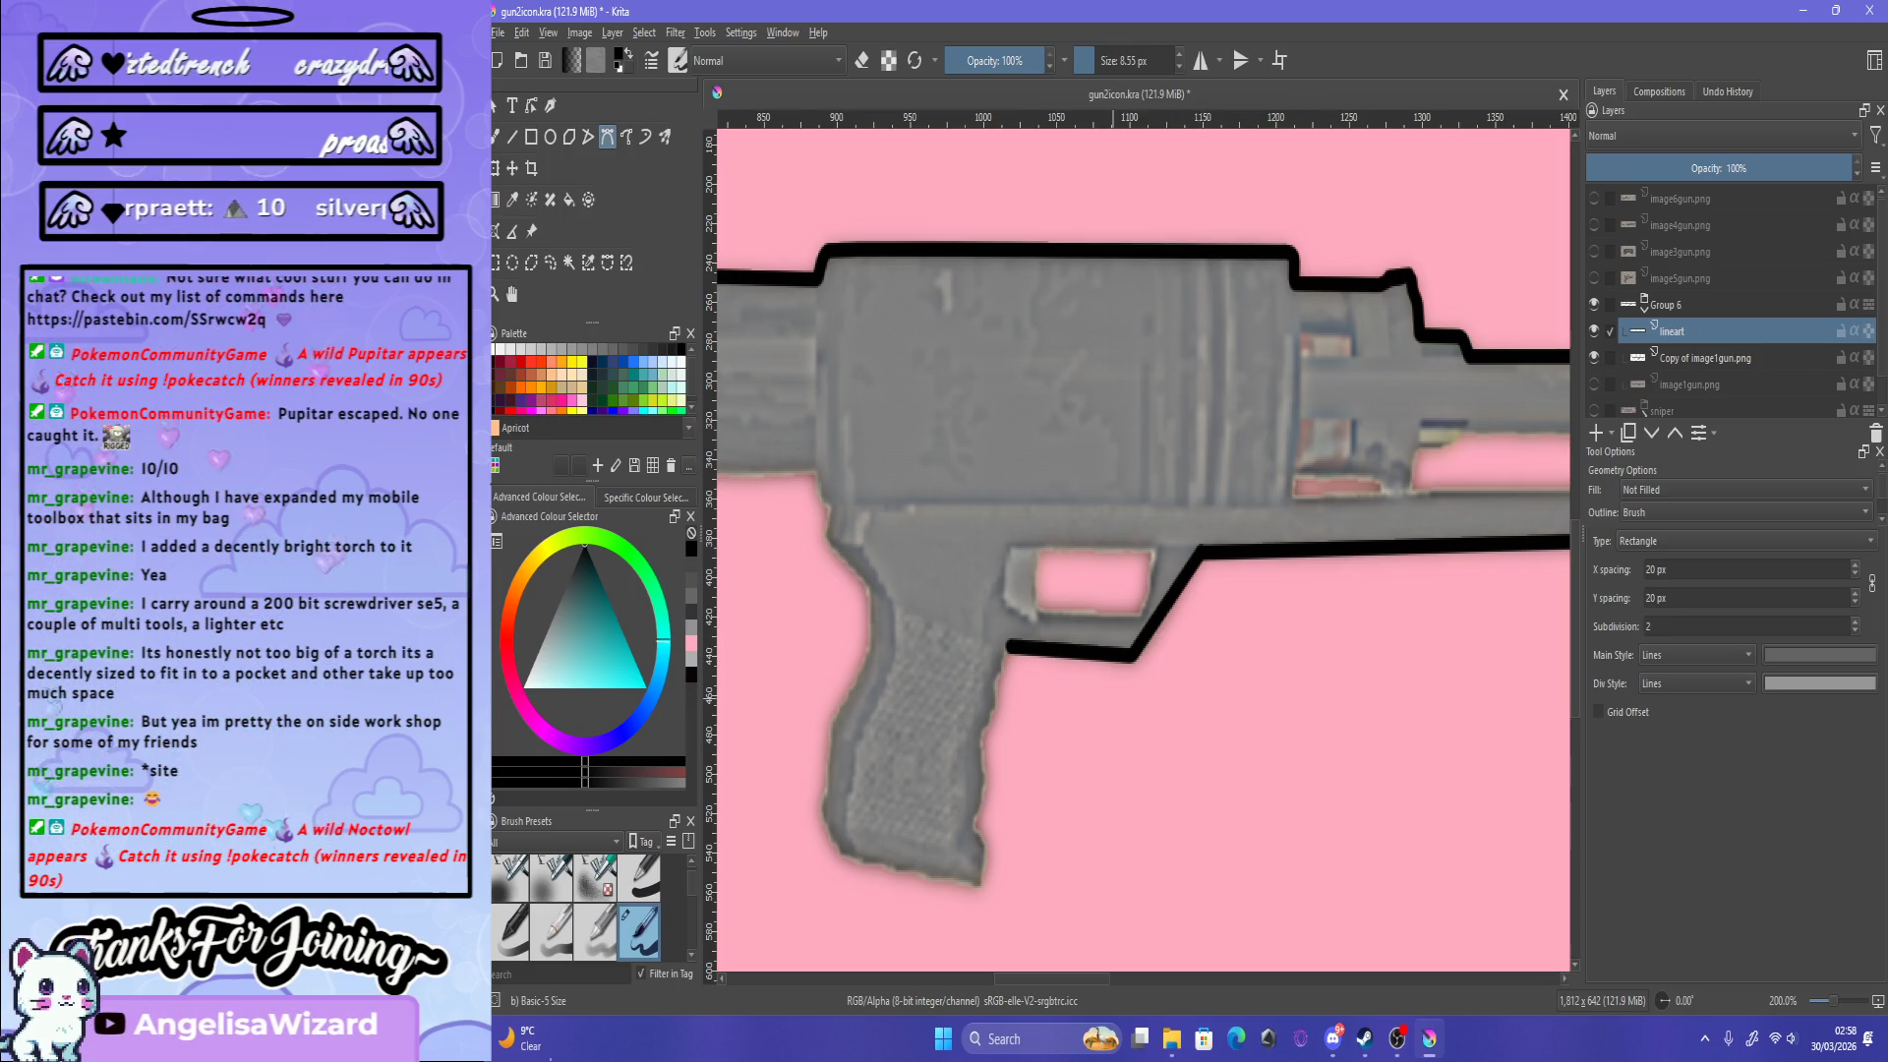
scroll(1150, 649, "down", 3)
scroll(1151, 649, "down", 2)
scroll(1150, 649, "up", 5)
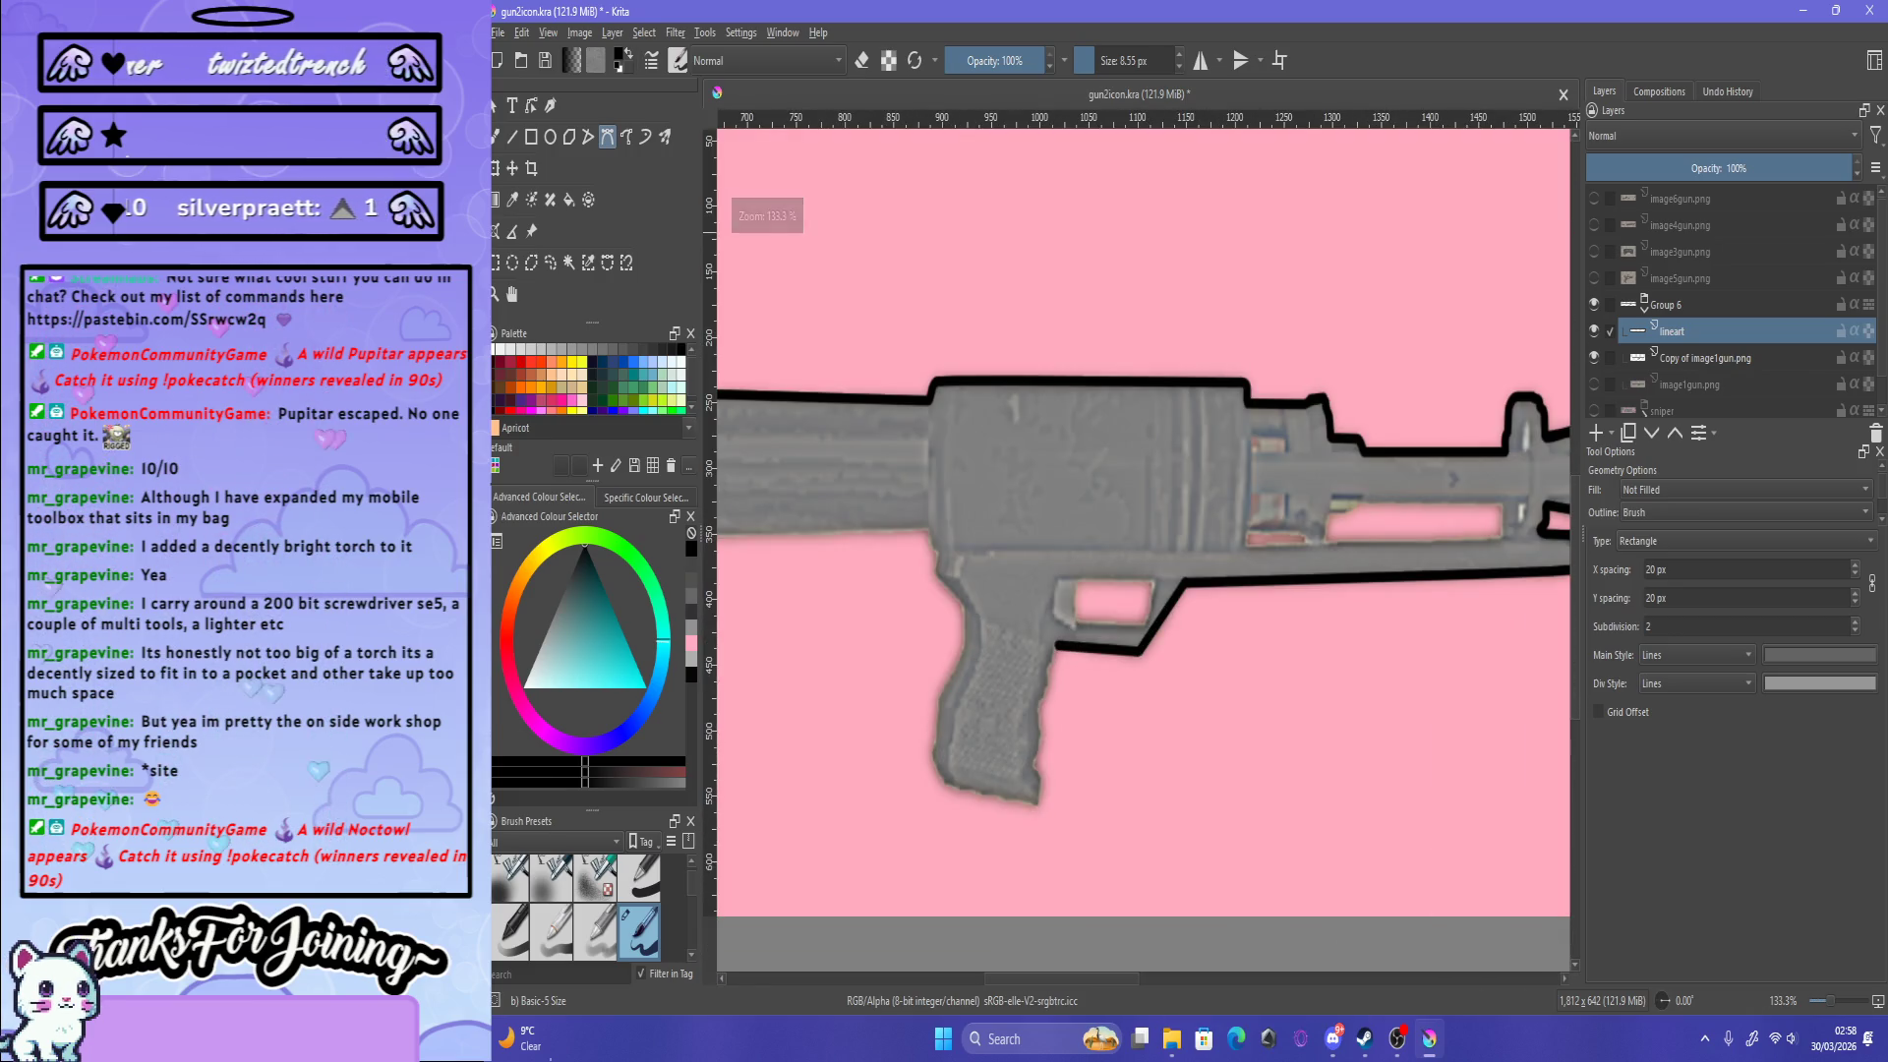
scroll(1050, 722, "up", 4)
scroll(1135, 526, "down", 2)
scroll(1135, 526, "down", 3)
scroll(1135, 526, "down", 2)
scroll(1135, 526, "down", 1)
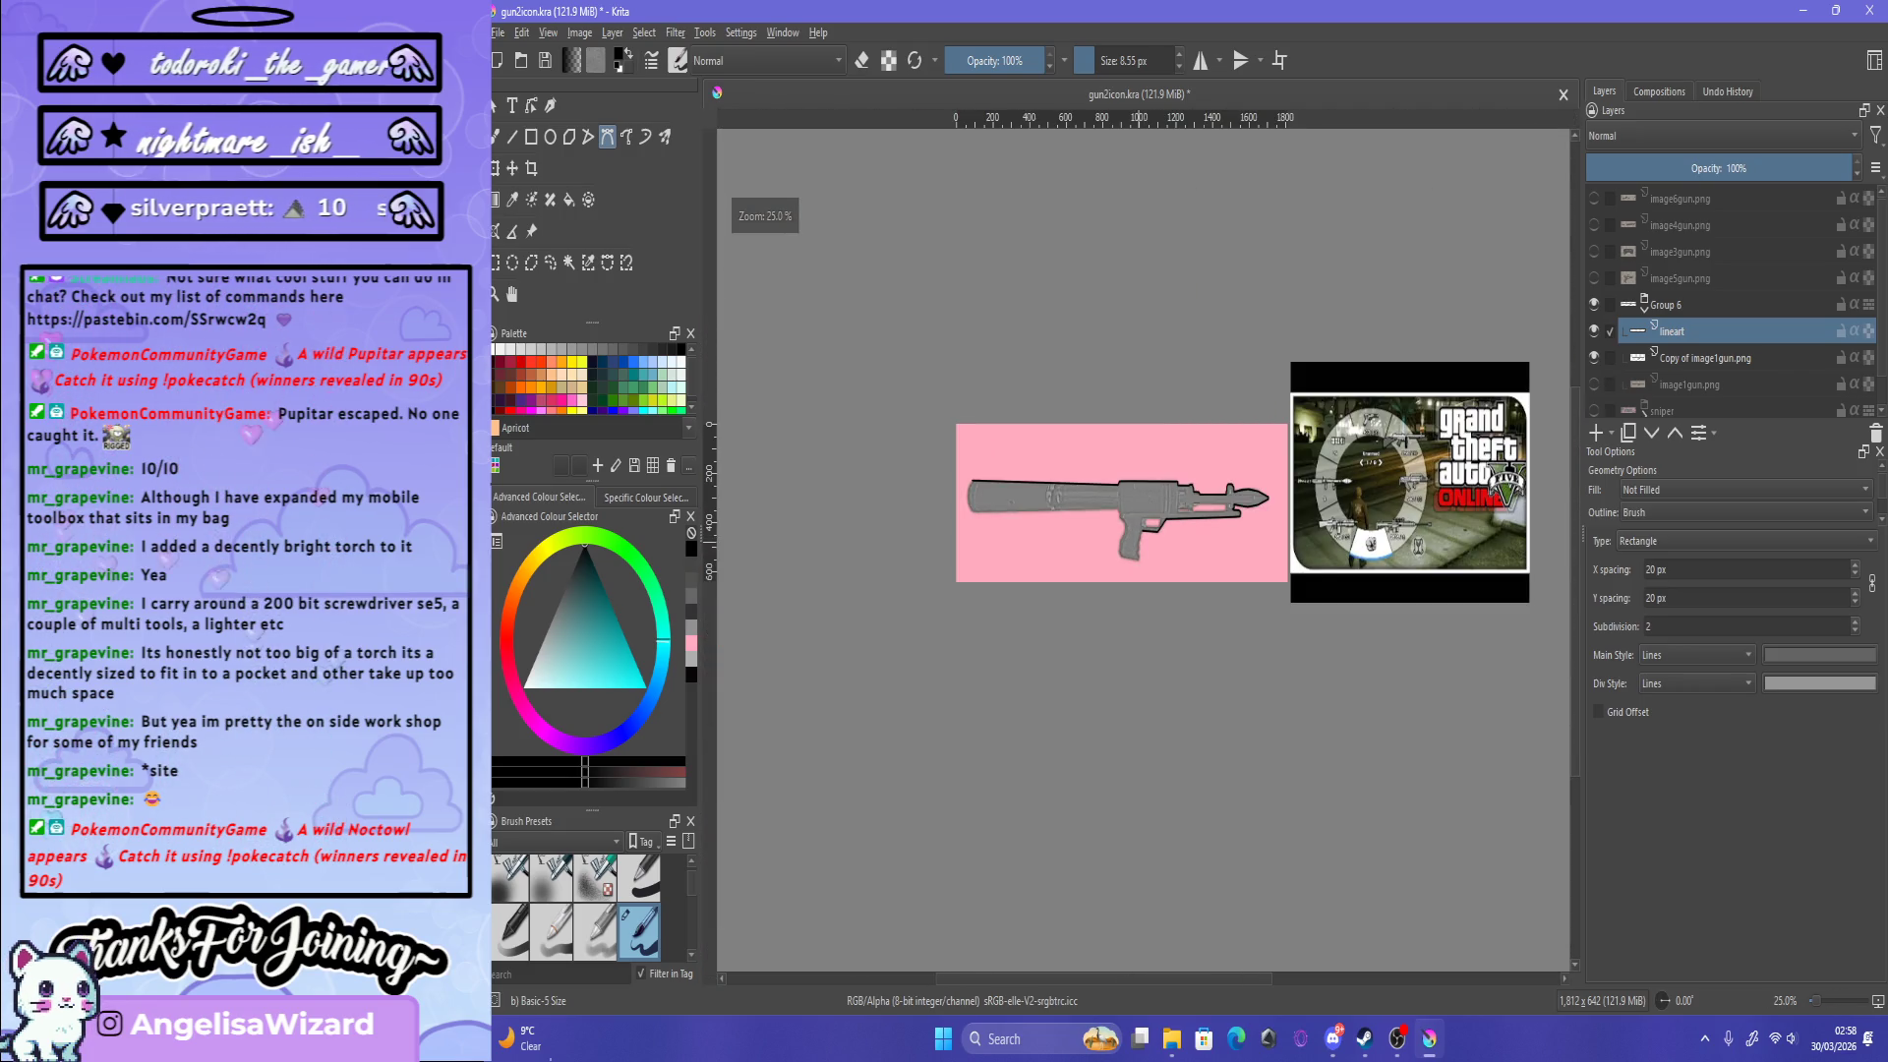
scroll(1156, 531, "up", 2)
scroll(1155, 531, "up", 2)
scroll(1155, 531, "down", 2)
scroll(1156, 531, "up", 2)
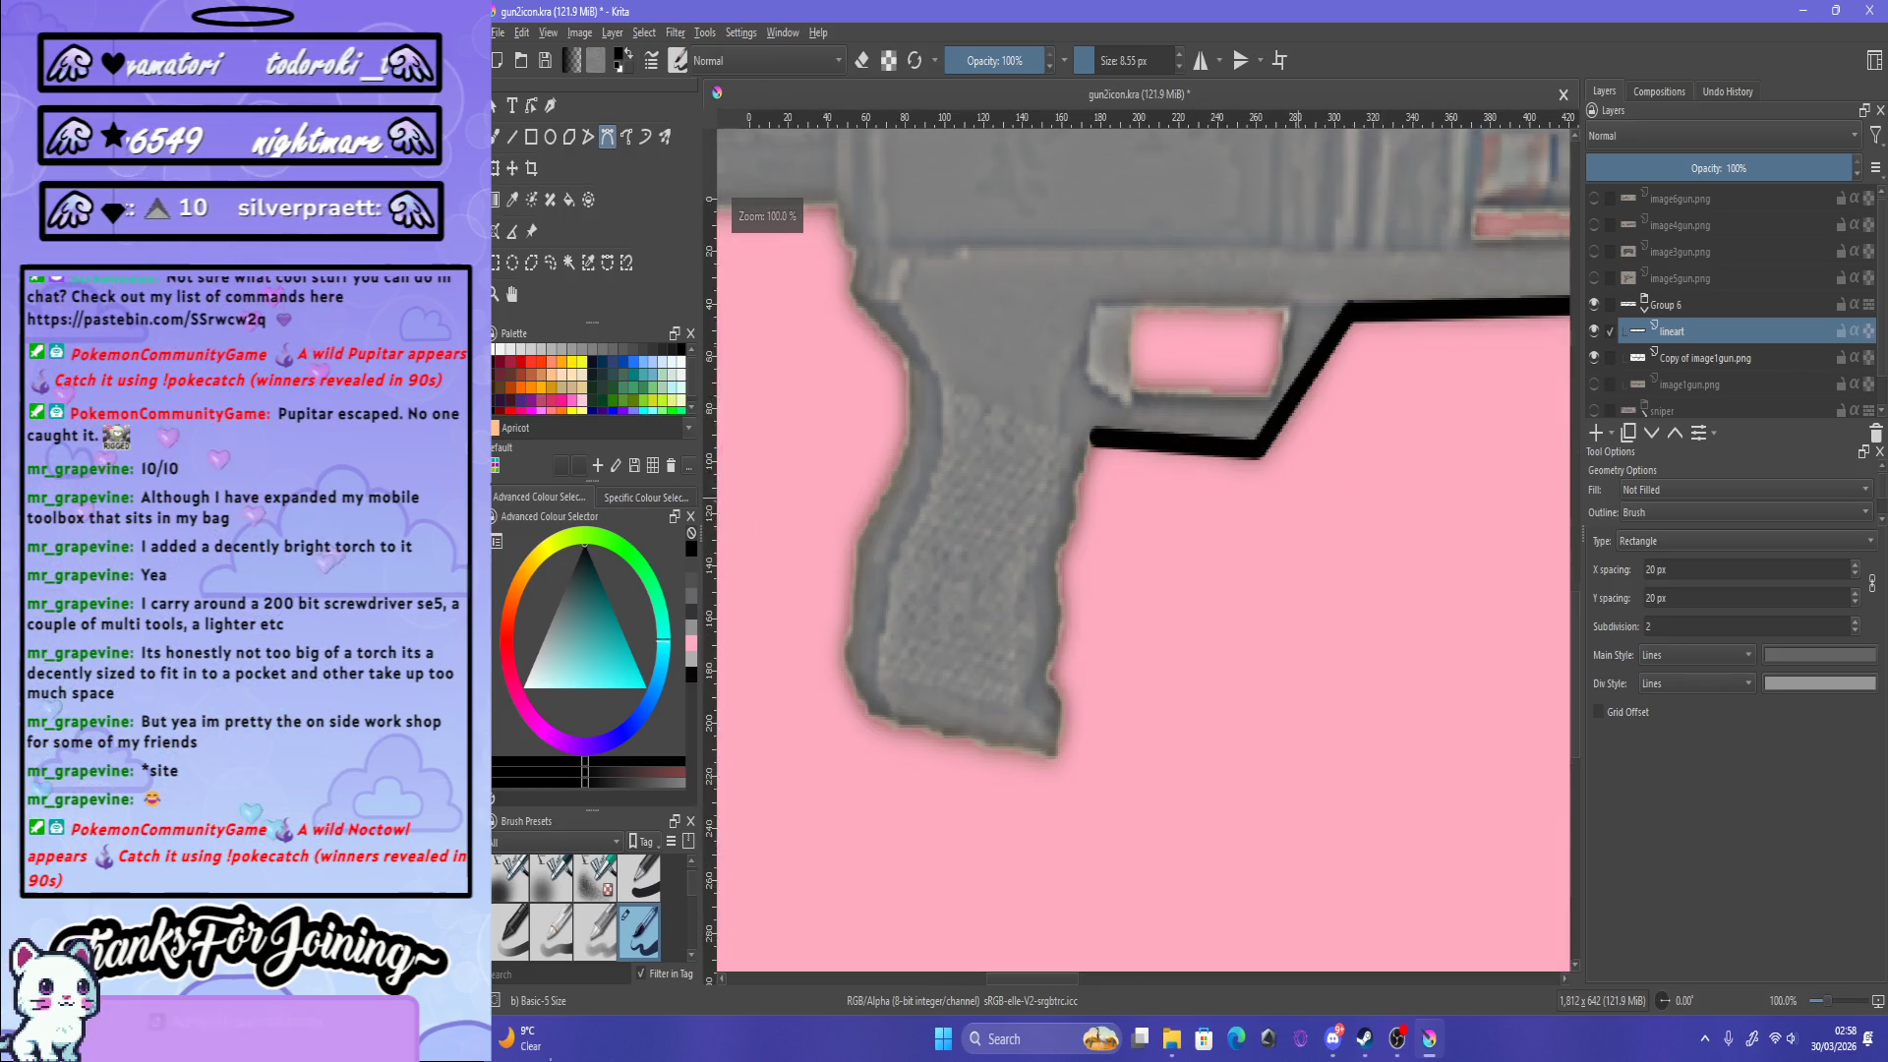
scroll(1141, 541, "down", 2)
scroll(1141, 541, "down", 2)
scroll(1141, 541, "up", 7)
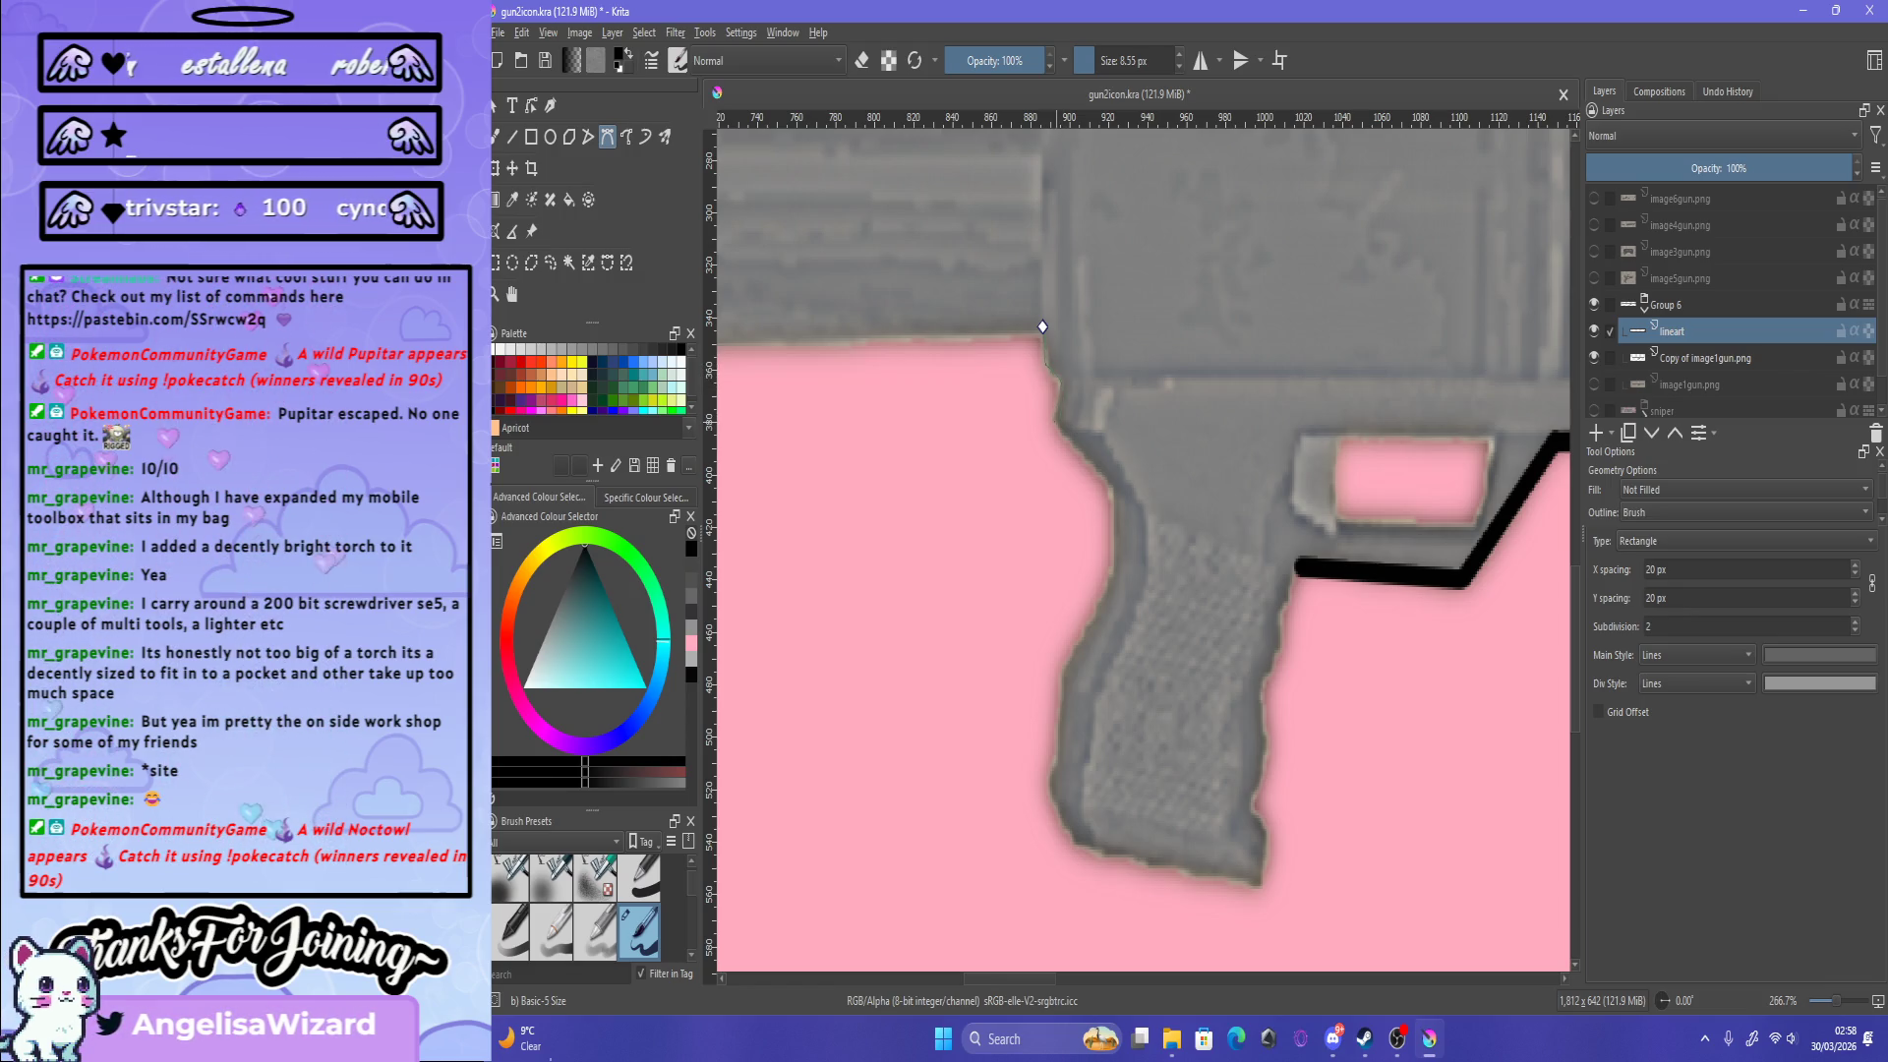
Step: Trace the grip's edges with a Bezier curve and commit it as a thick black stroke
left_click_drag(1110, 487, 1099, 487)
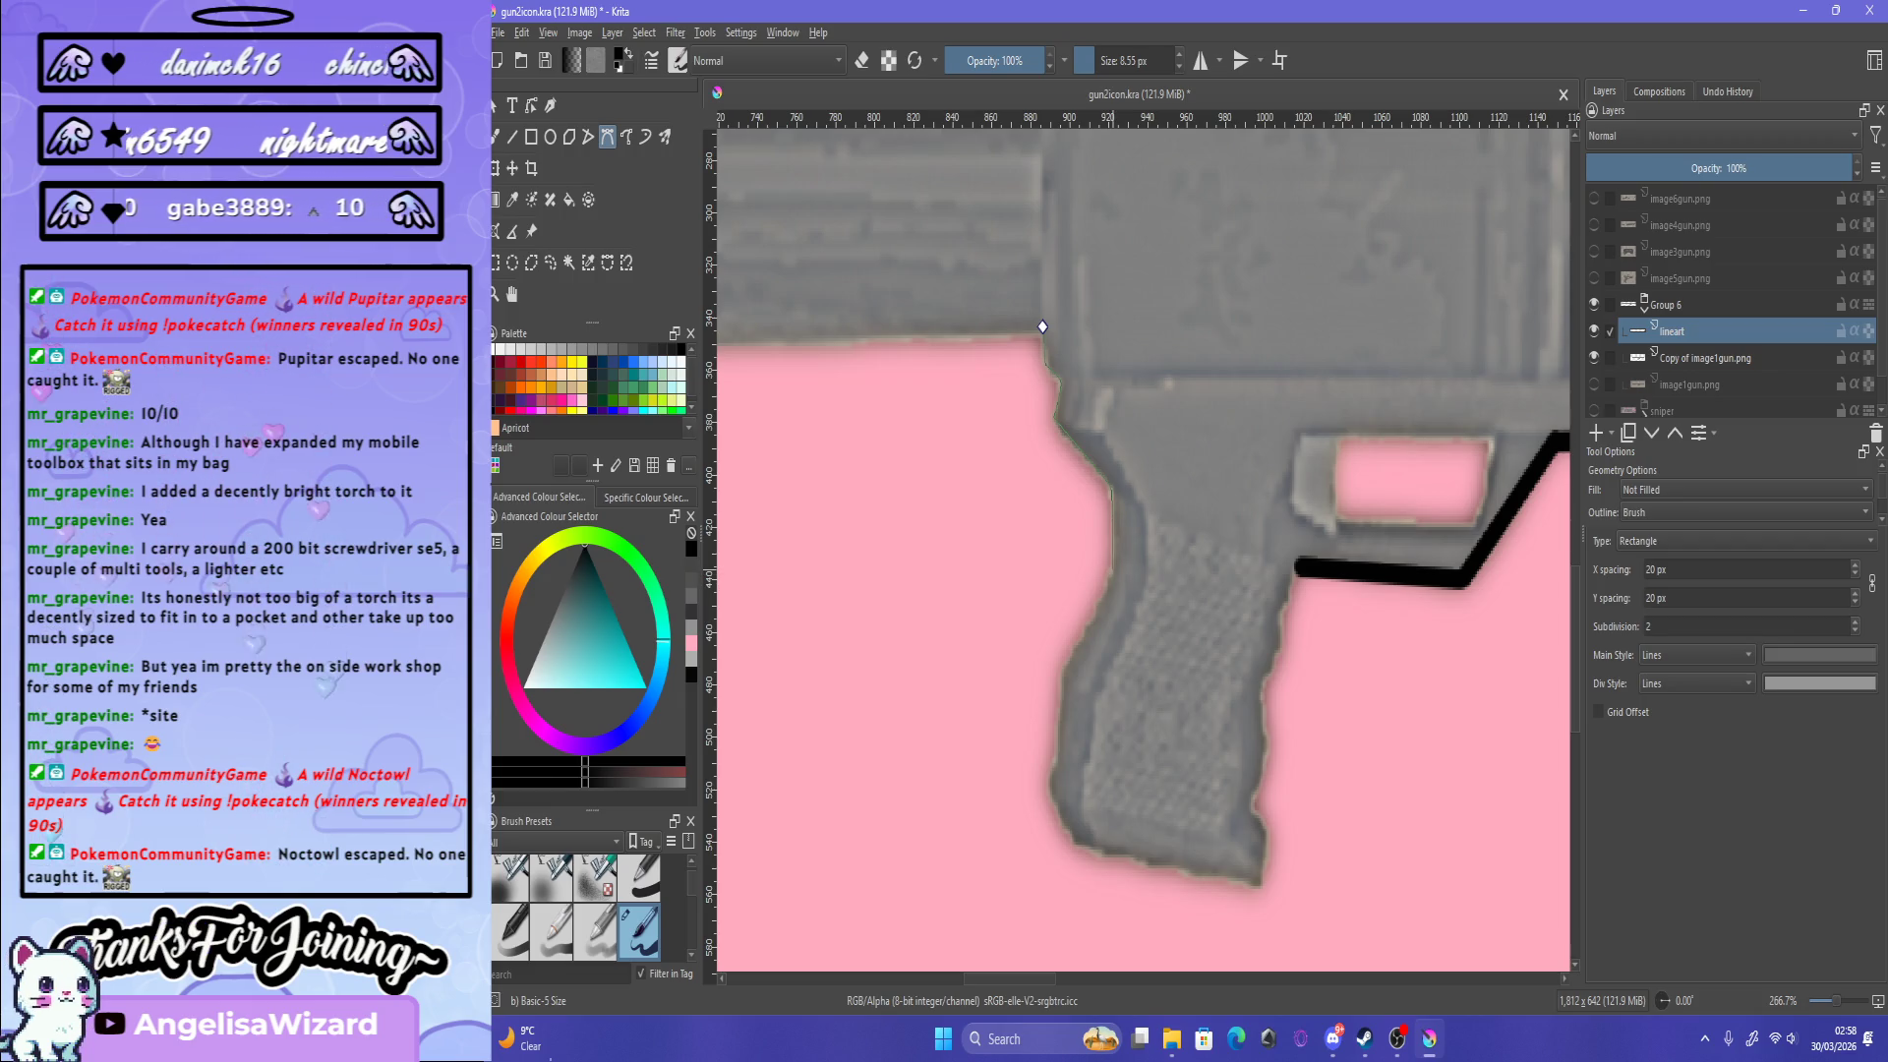
left_click_drag(1062, 678, 1062, 685)
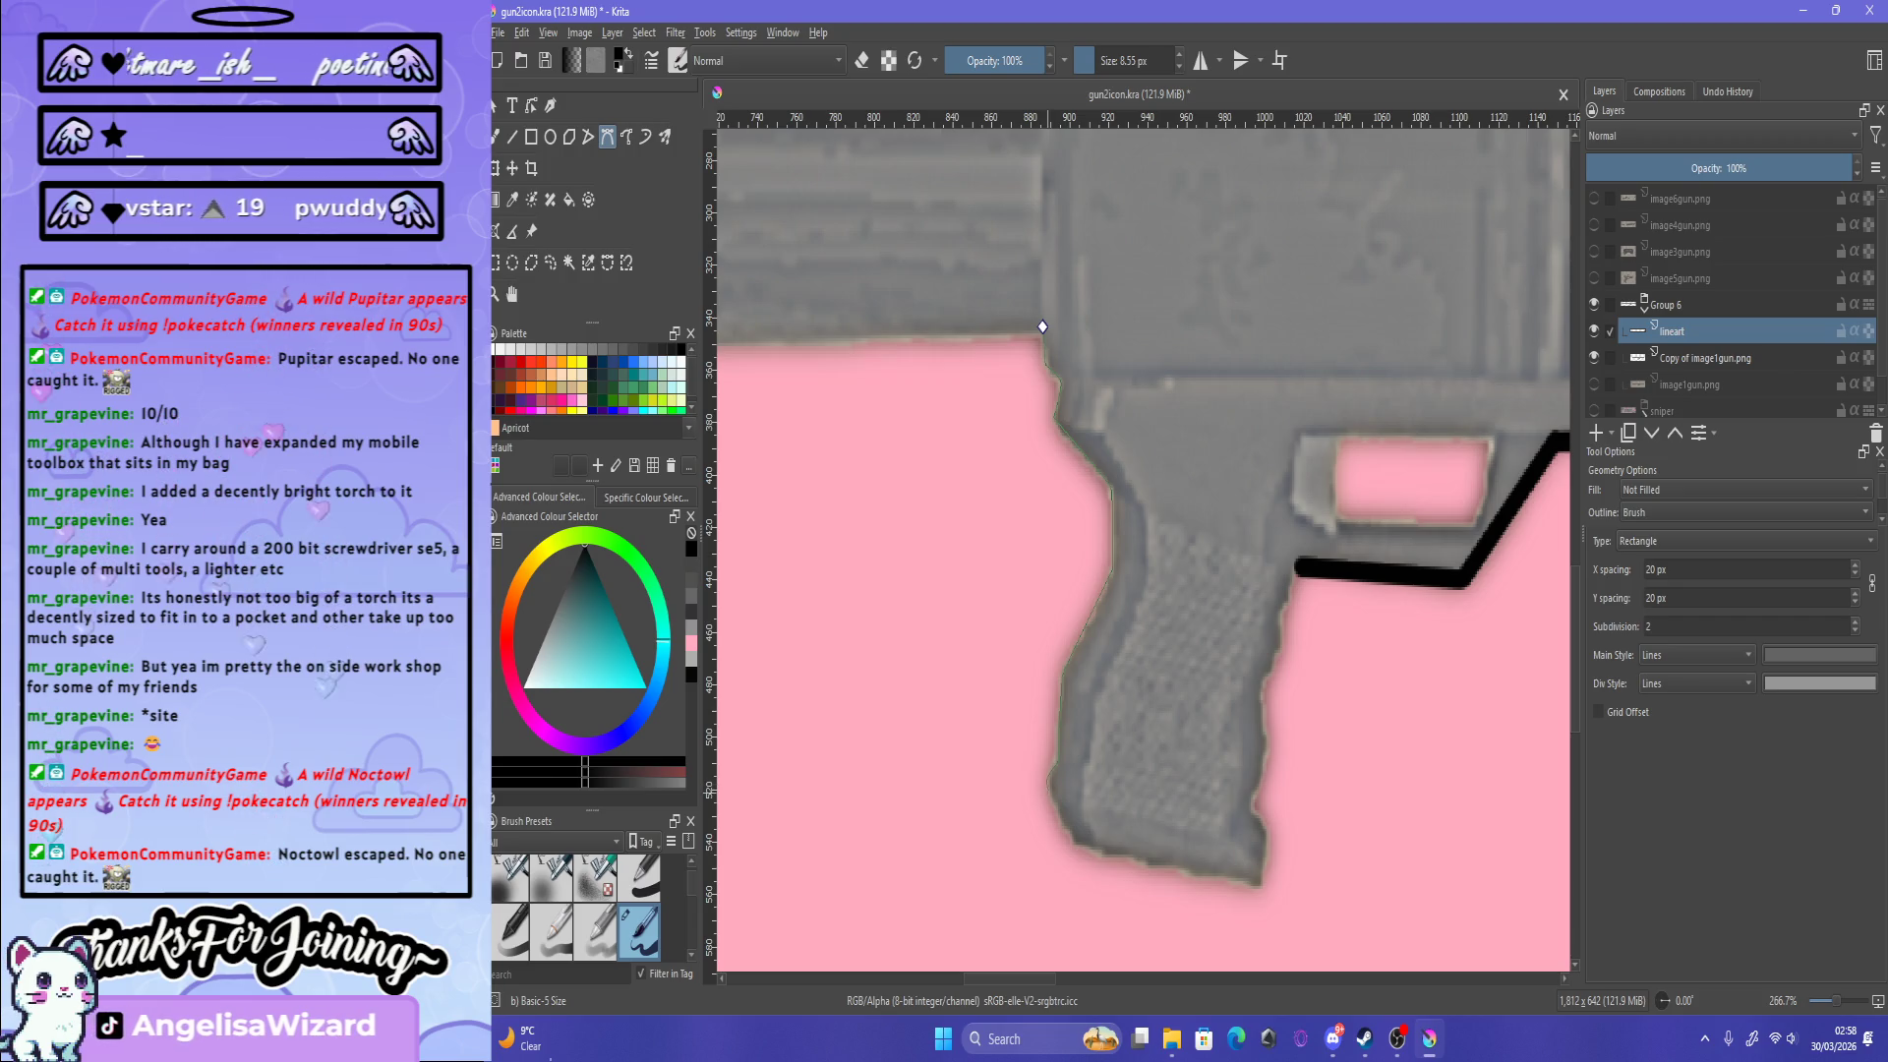
scroll(1042, 326, "up", 3)
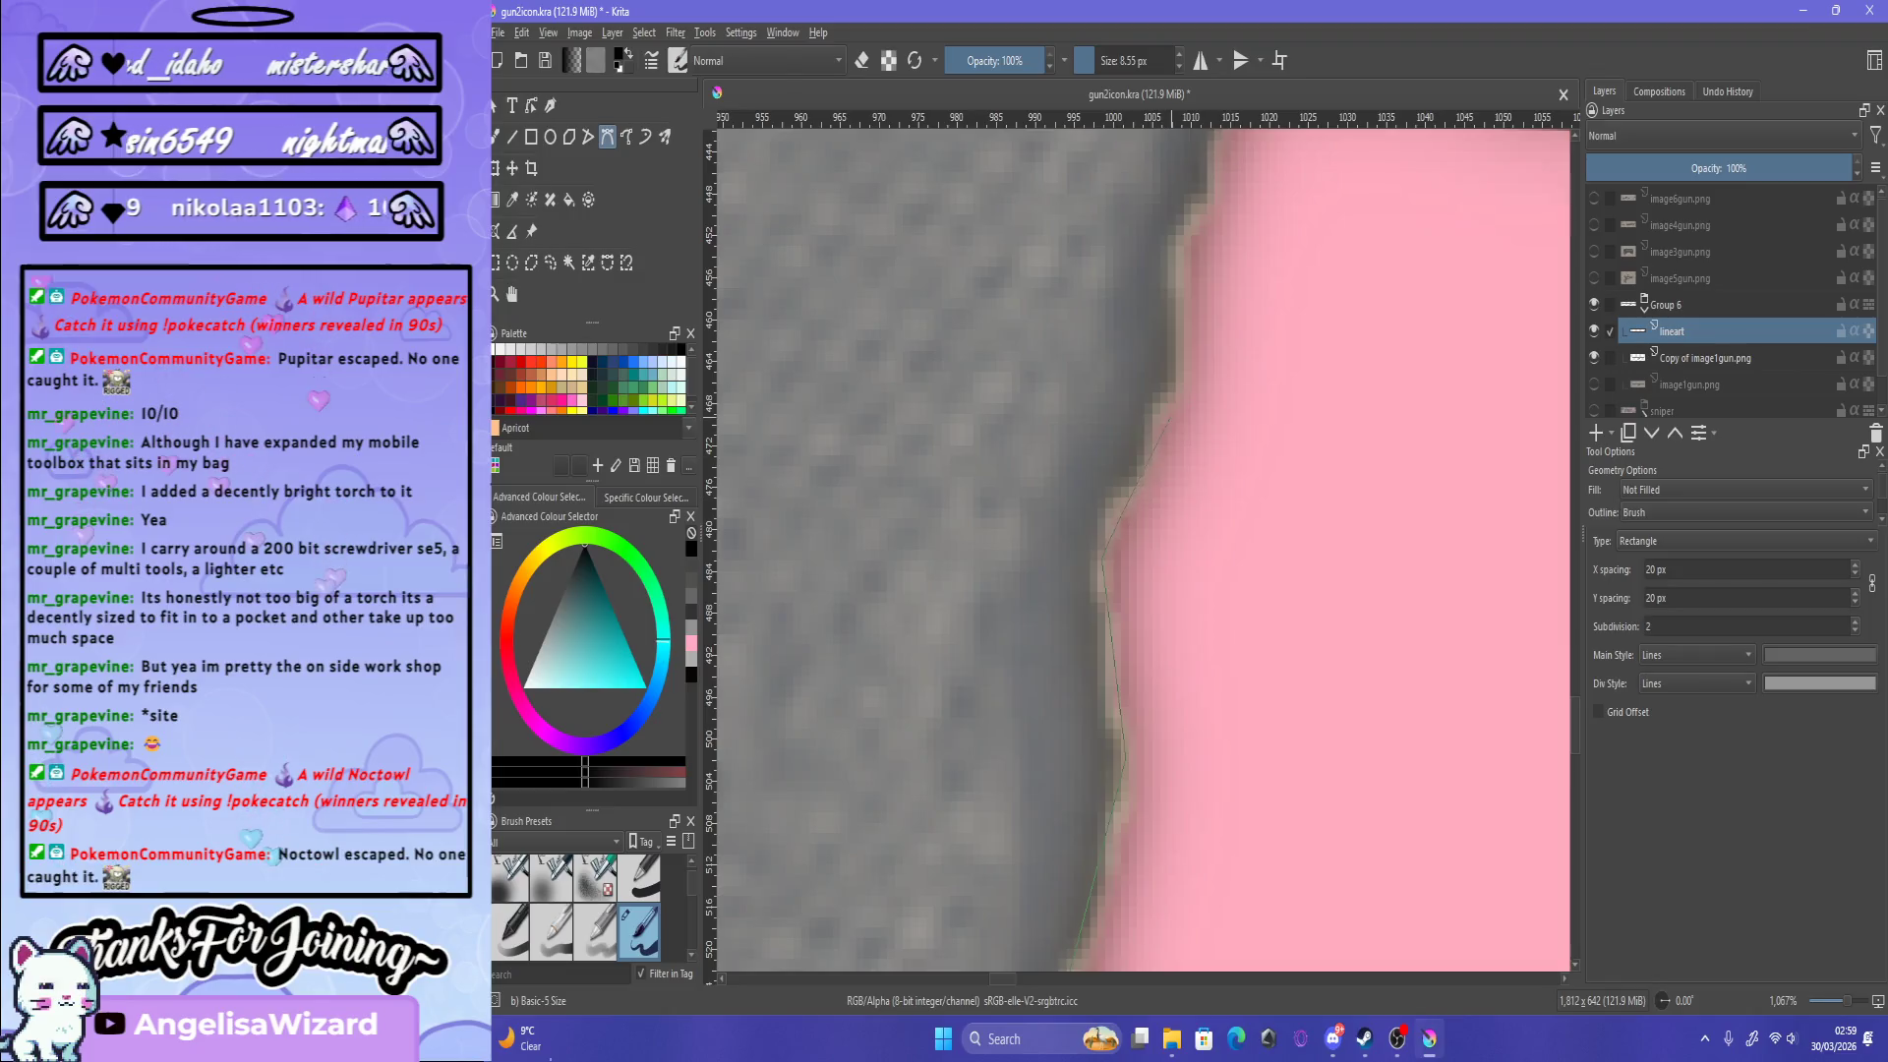
scroll(1175, 406, "up", 1)
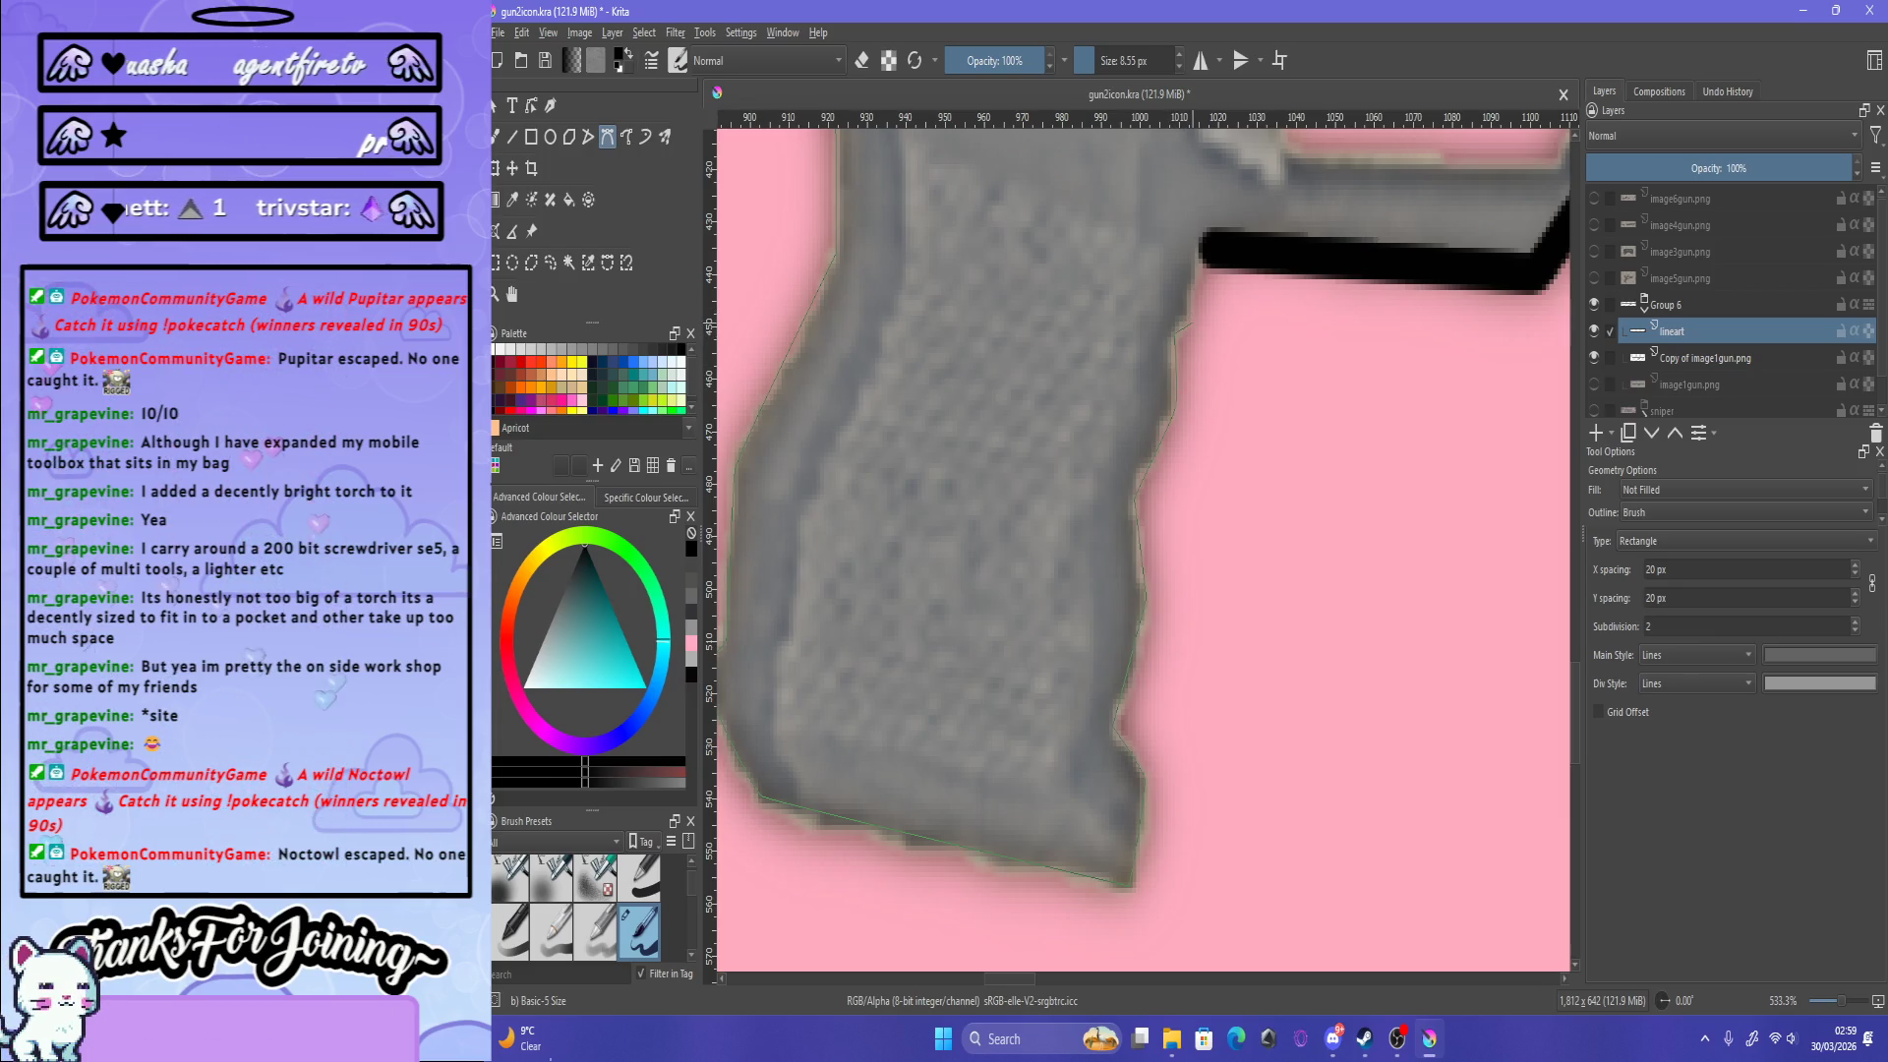
left_click(1191, 295)
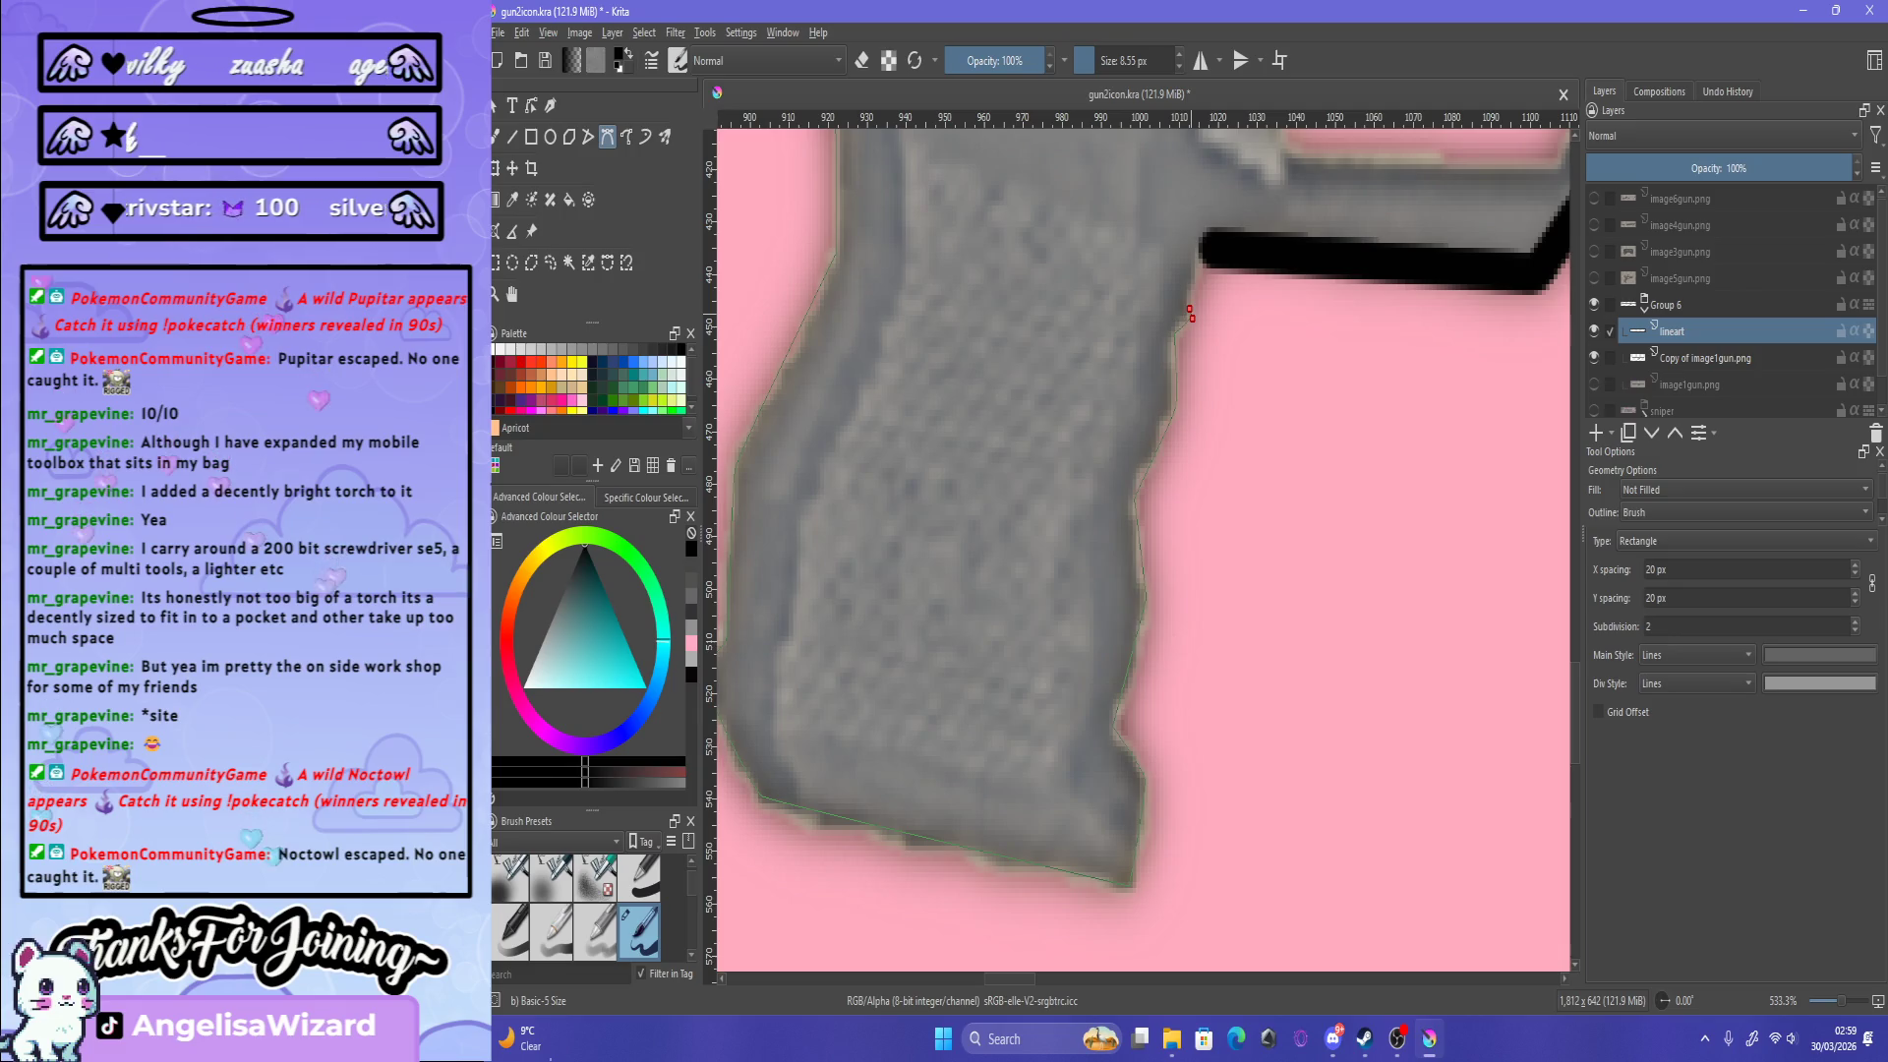
key("Return")
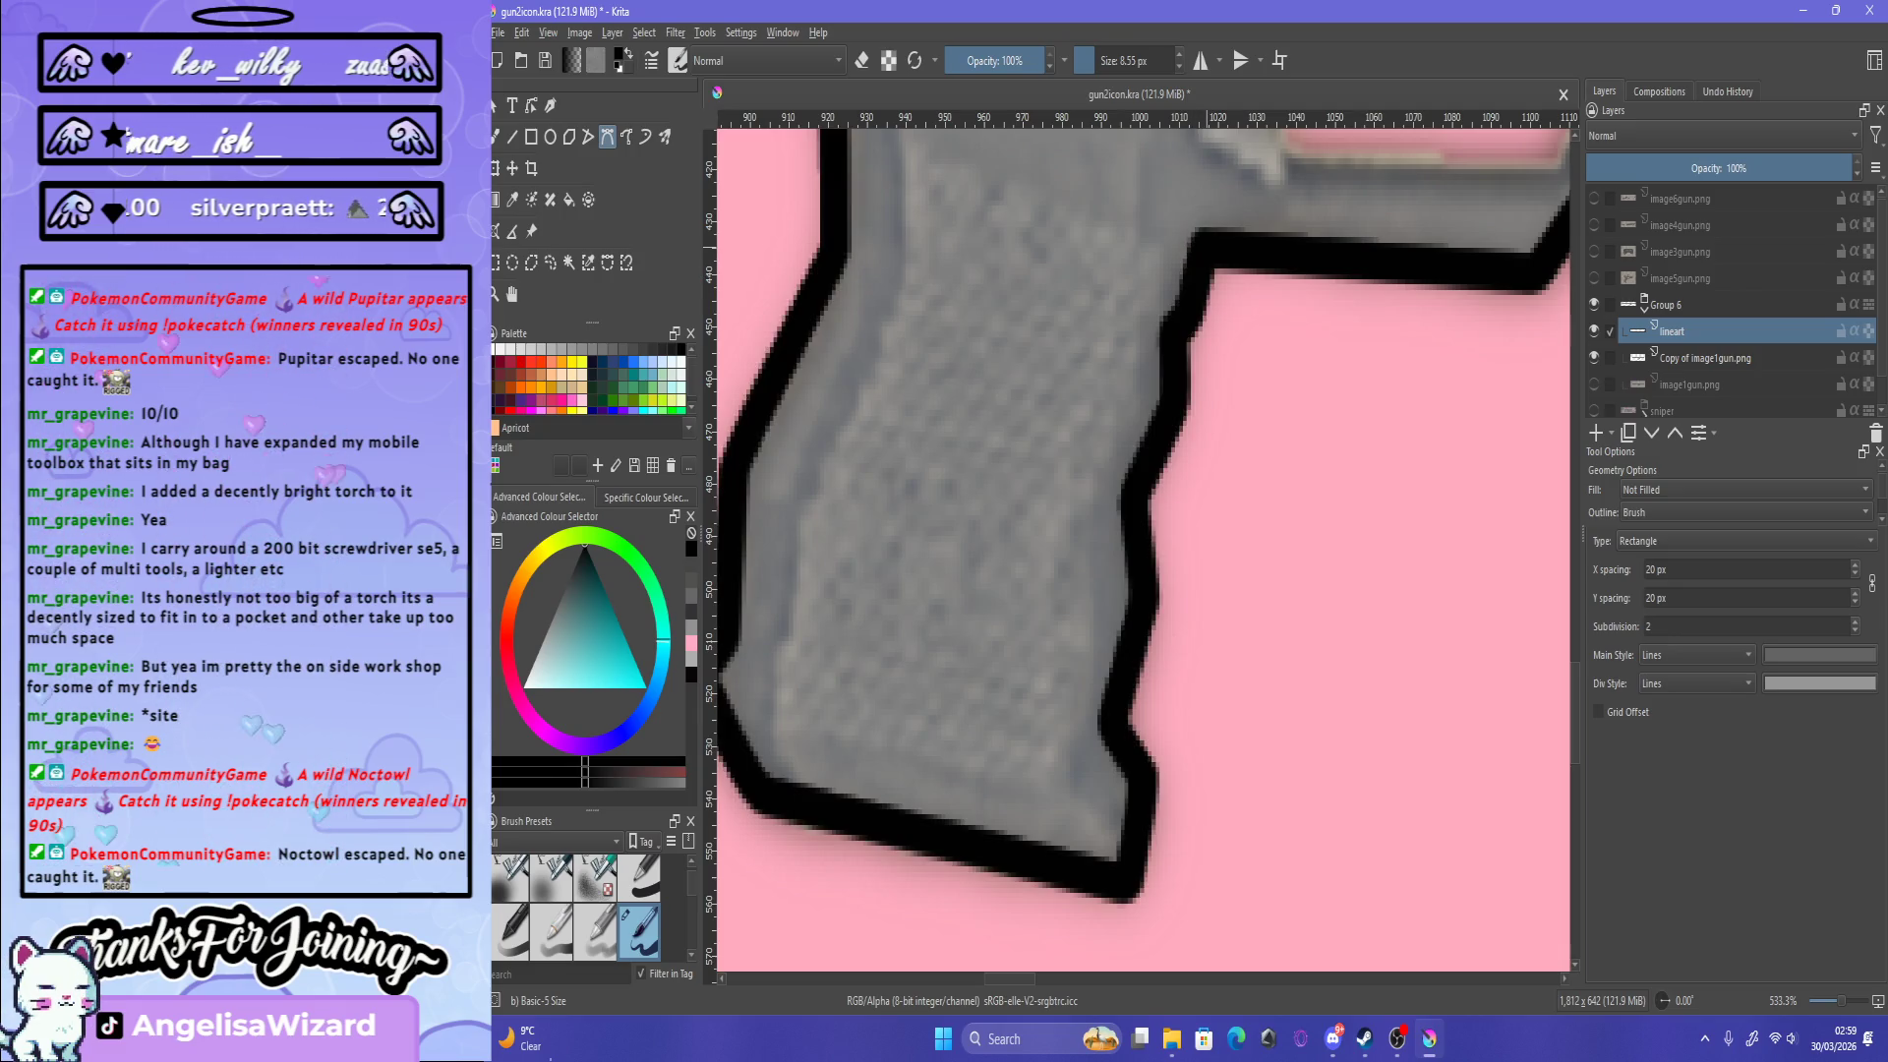
scroll(1144, 550, "down", 5)
scroll(1144, 550, "down", 3)
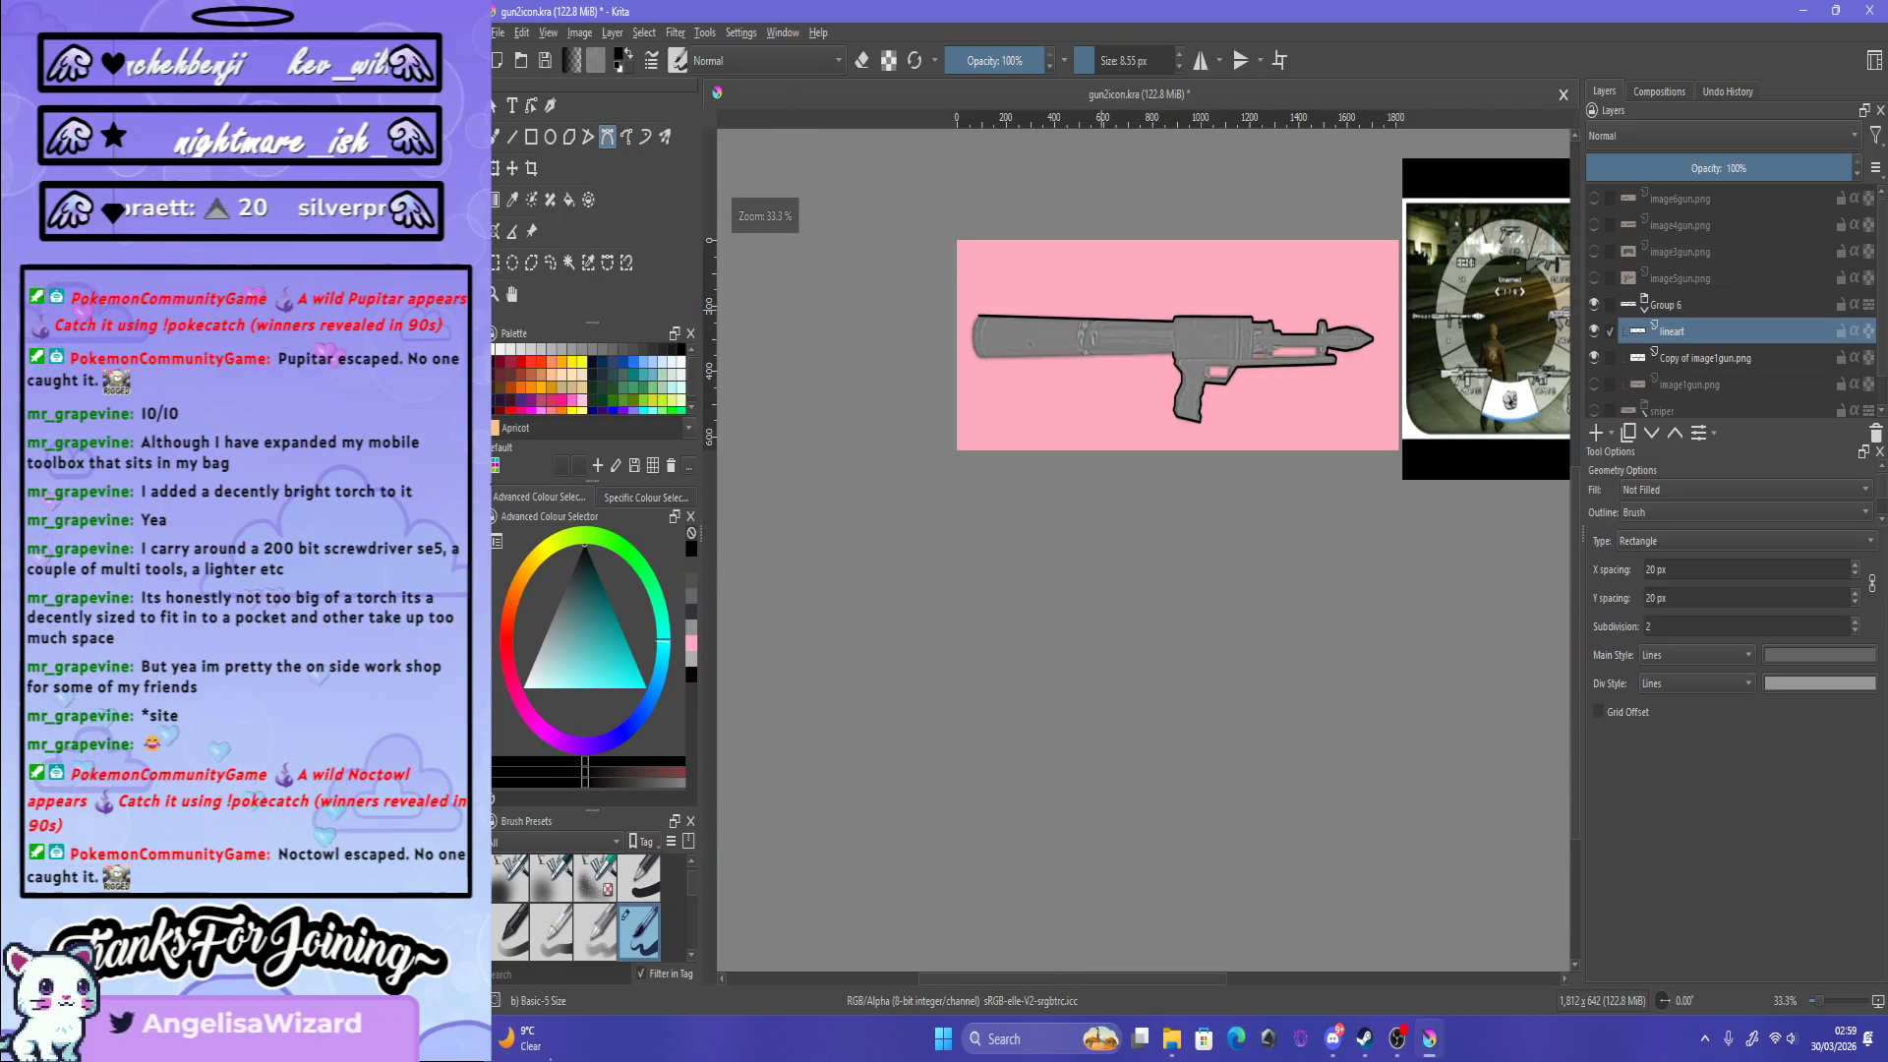
Step: Zoom in and out across the rocket launcher to inspect the thick black lineart
scroll(1033, 325, "up", 4)
scroll(1032, 324, "down", 3)
scroll(1033, 324, "up", 3)
scroll(1146, 491, "up", 1)
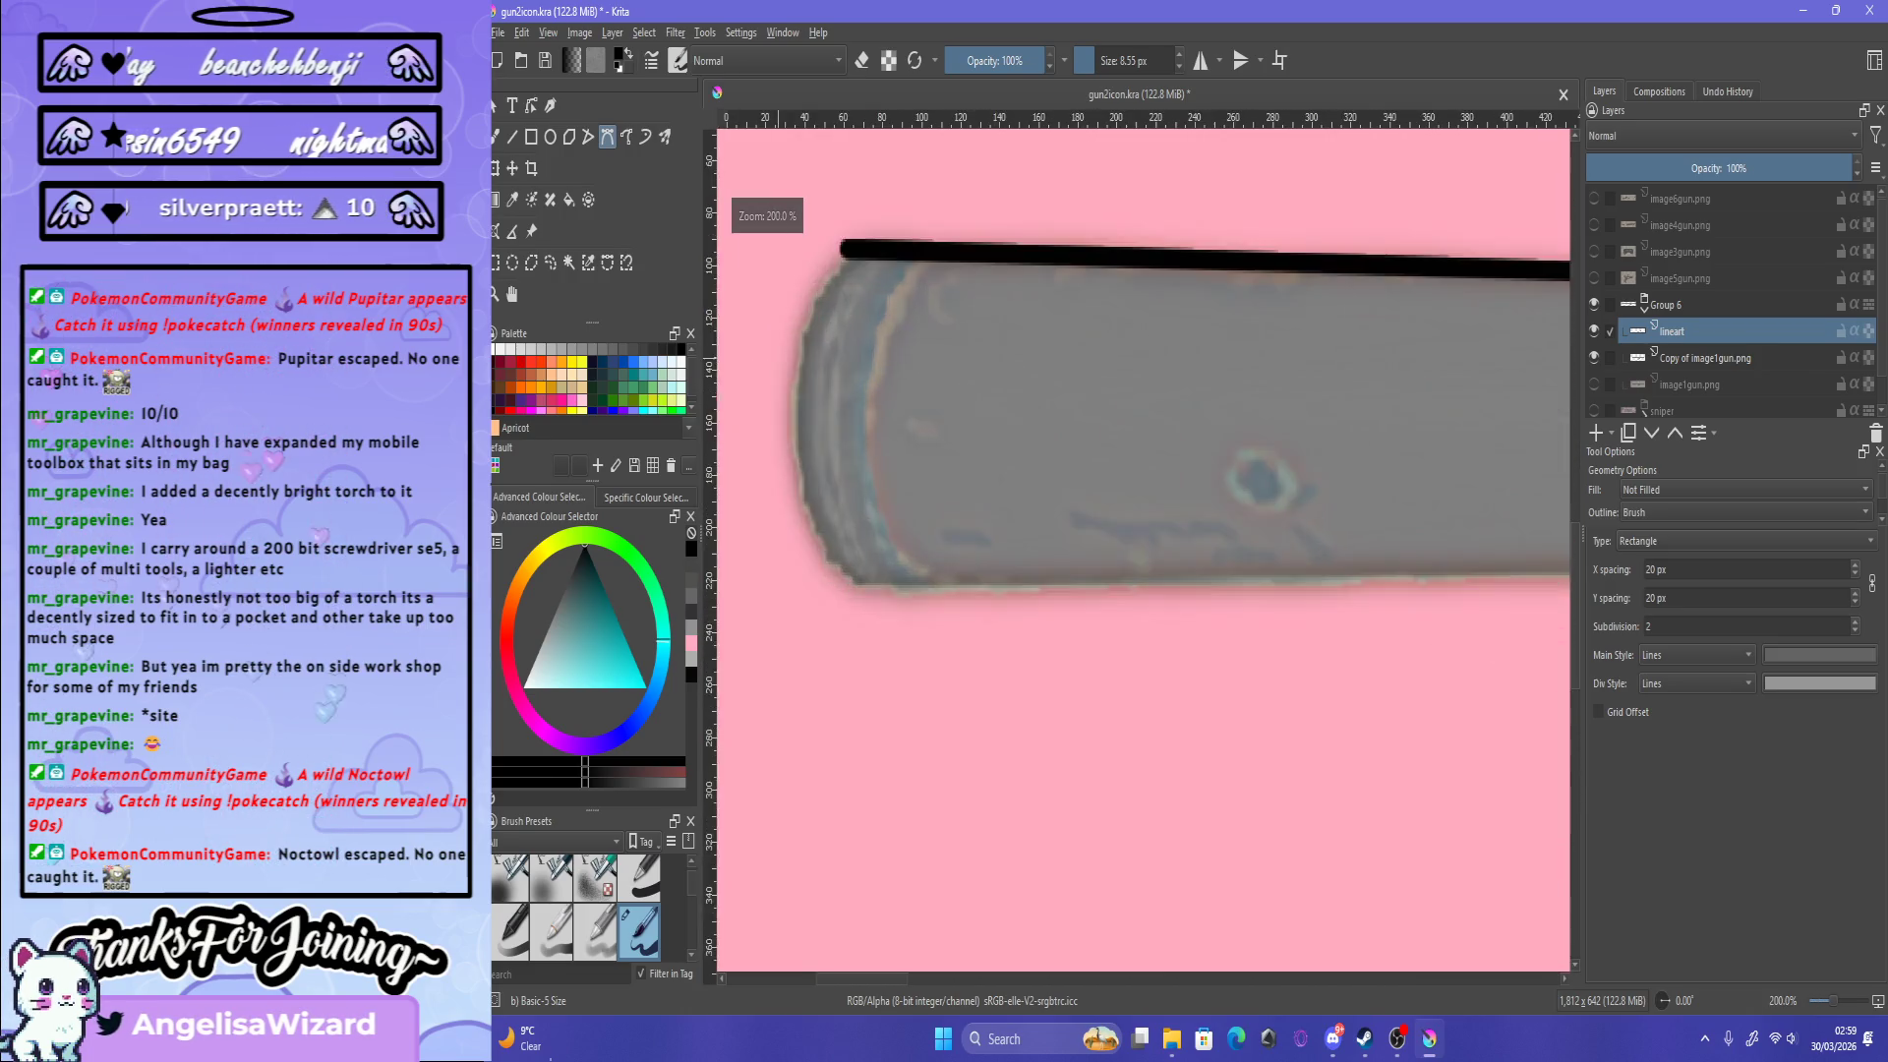
scroll(1146, 492, "down", 1)
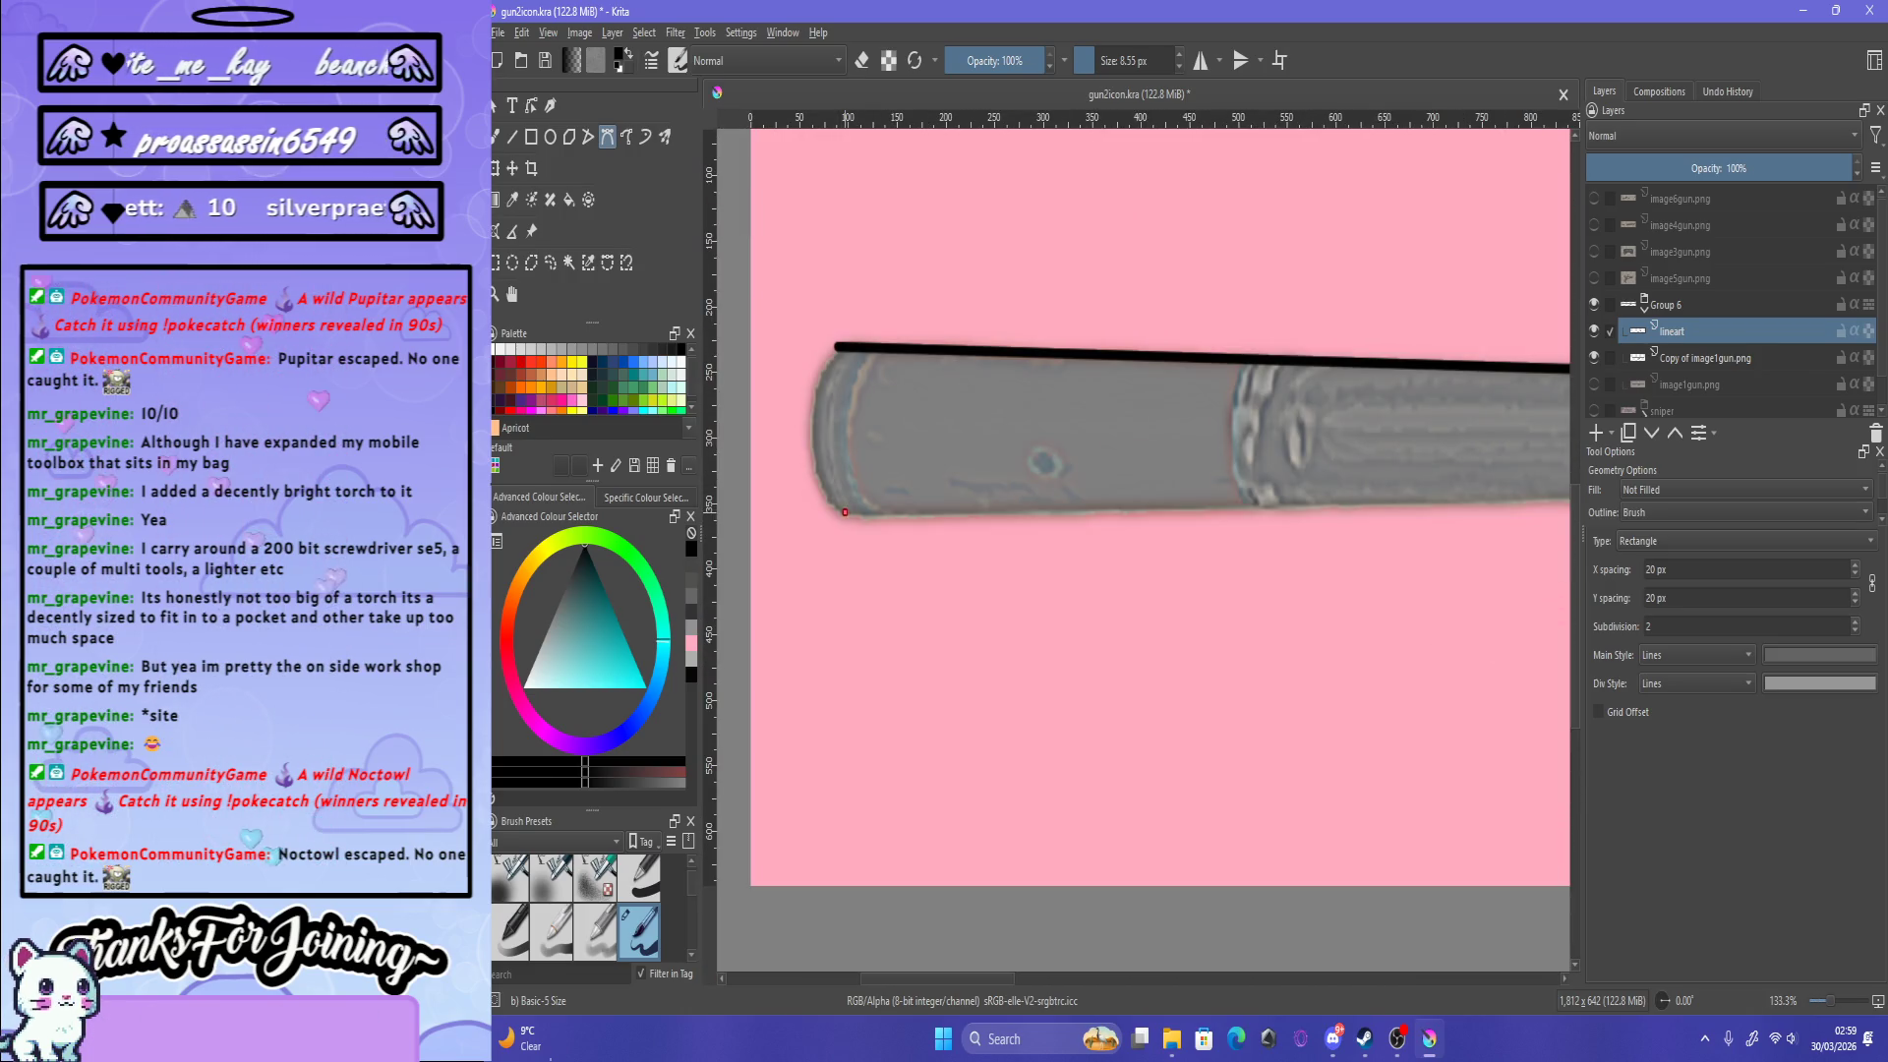
scroll(1146, 492, "down", 4)
scroll(1145, 492, "down", 1)
scroll(1032, 523, "up", 6)
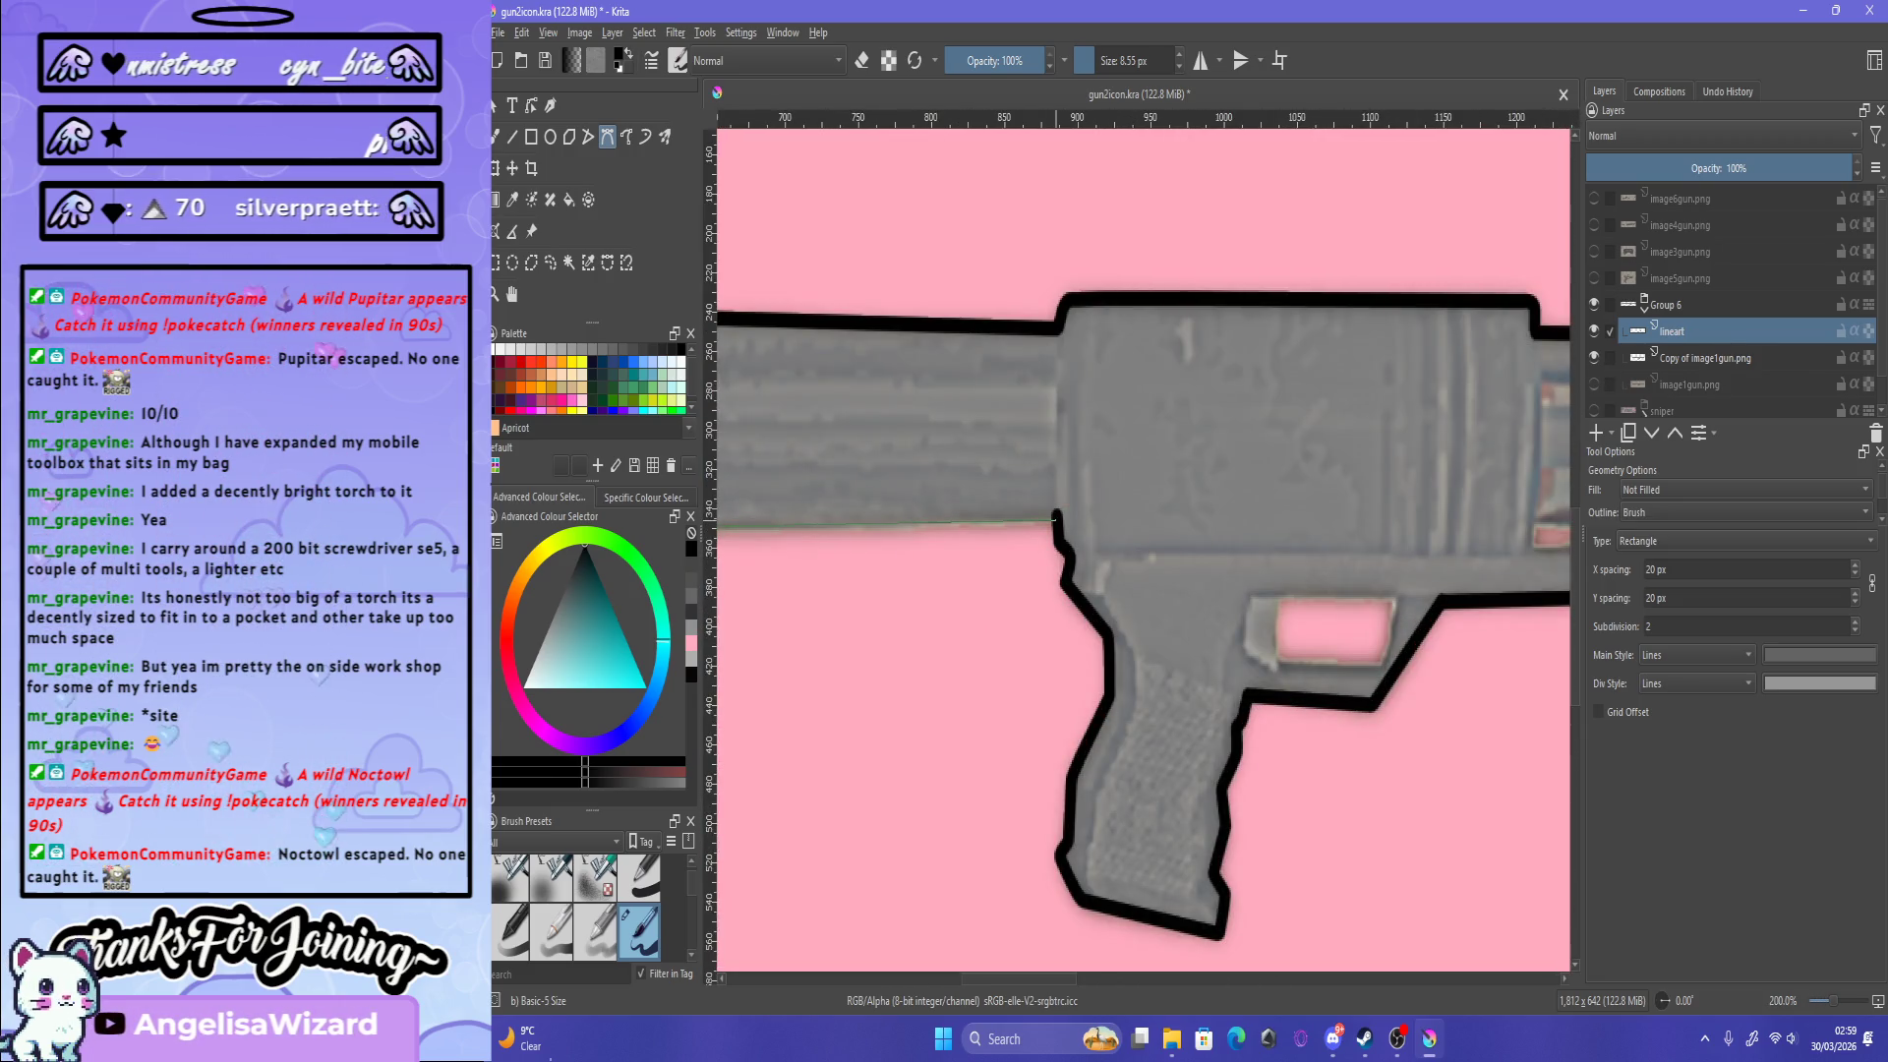
scroll(1055, 518, "down", 6)
scroll(1055, 518, "up", 4)
scroll(1054, 518, "down", 4)
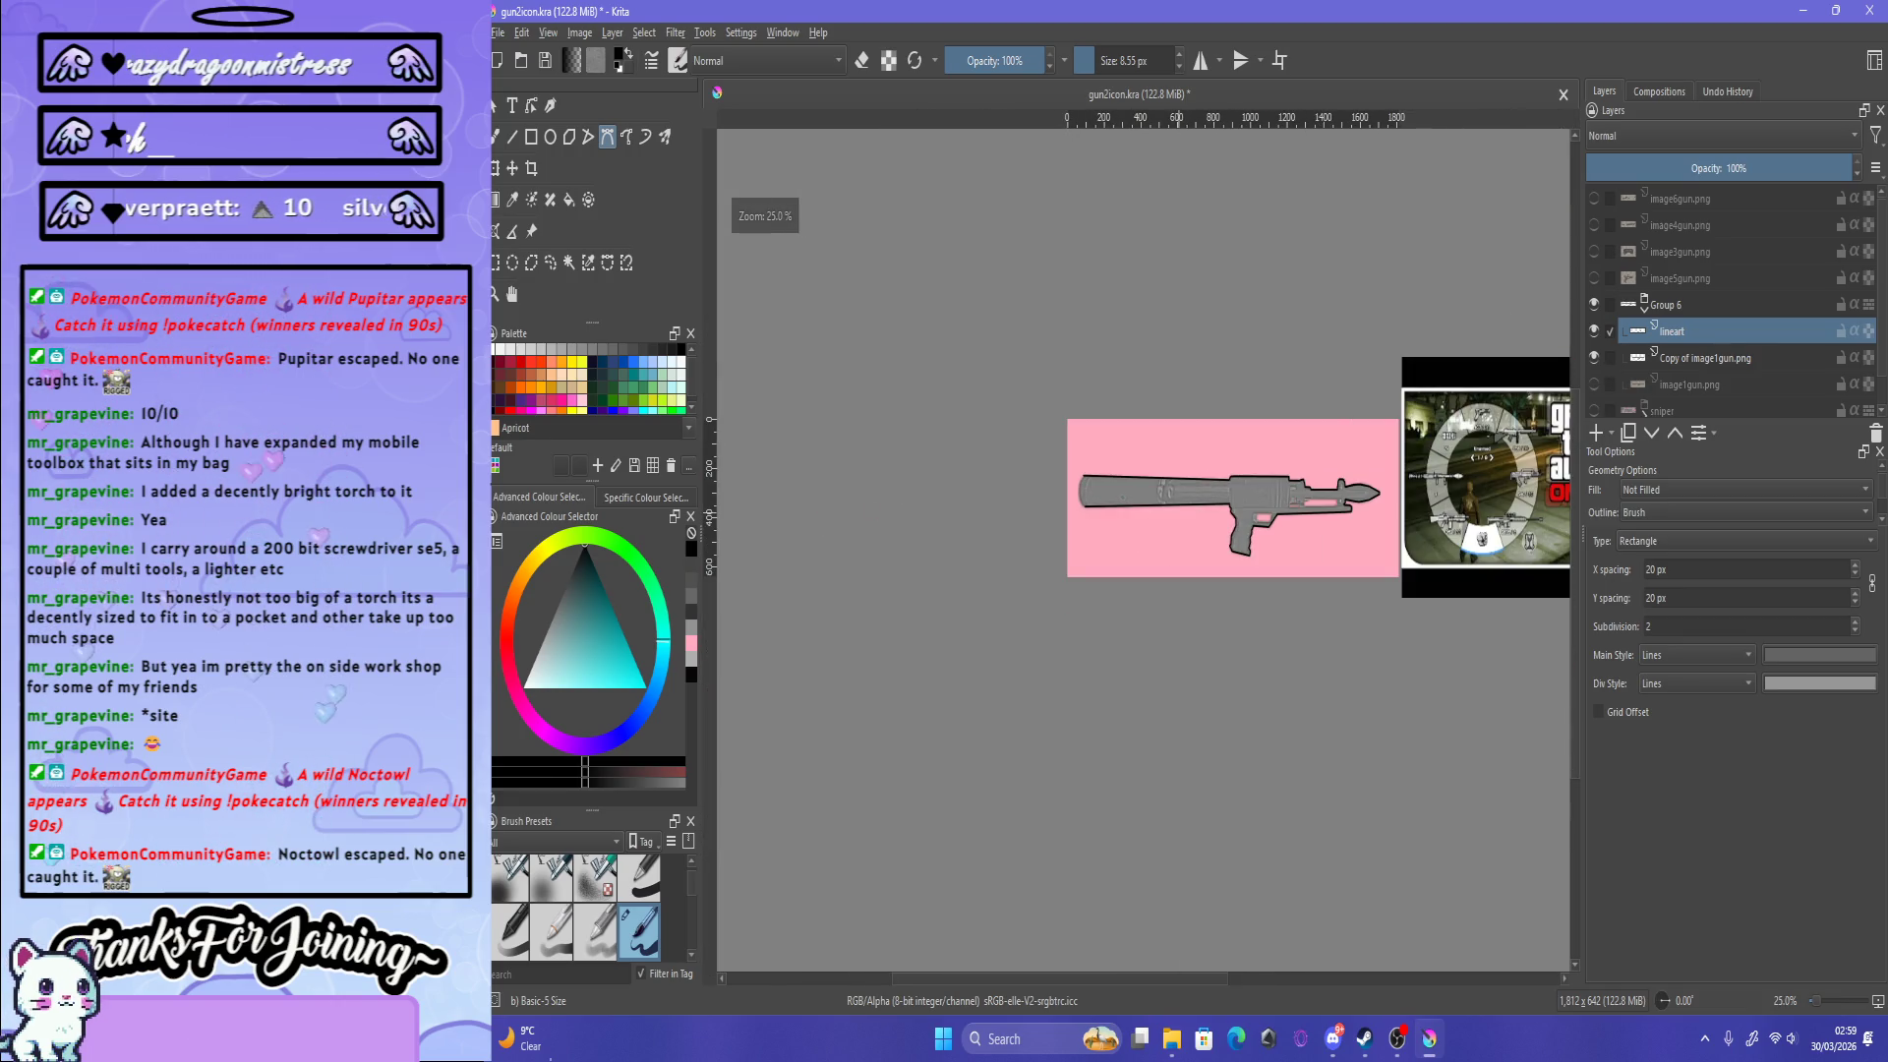
scroll(1263, 505, "up", 3)
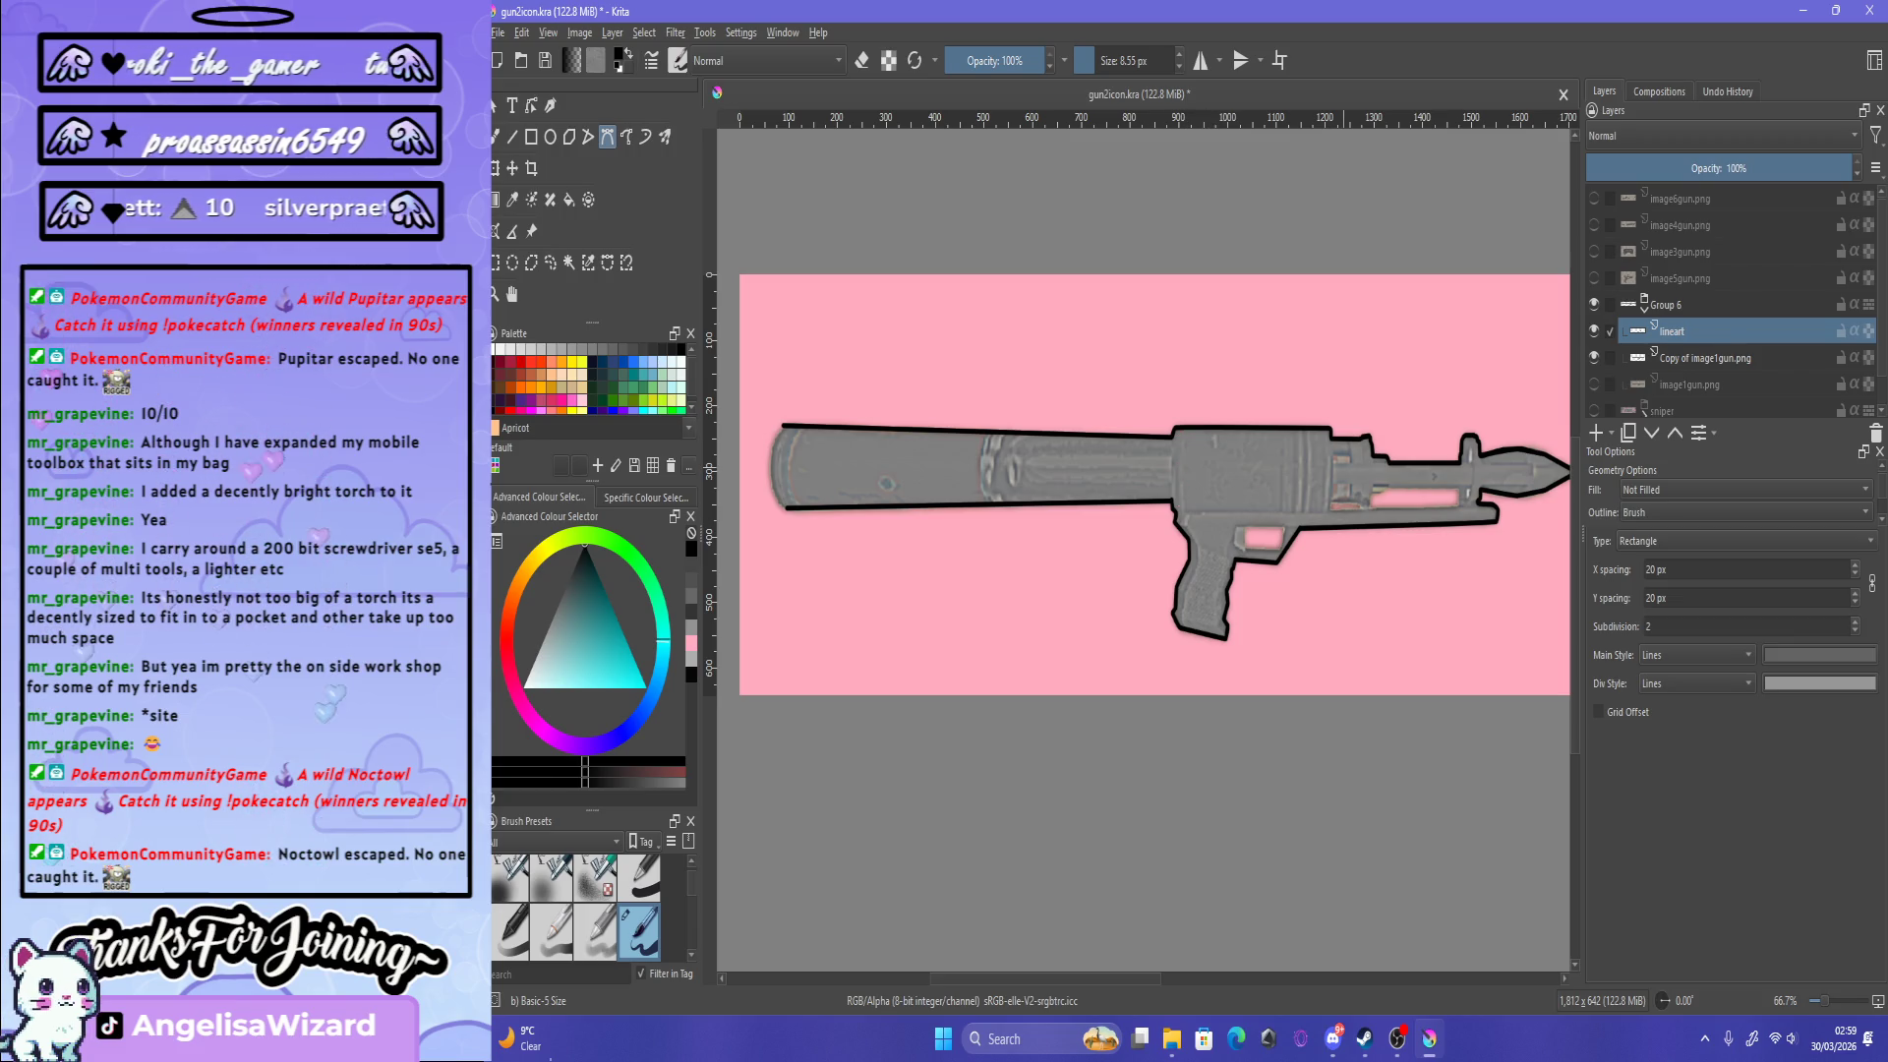
scroll(1160, 550, "down", 3)
scroll(1161, 551, "up", 1)
scroll(1161, 550, "up", 1)
scroll(1161, 551, "up", 1)
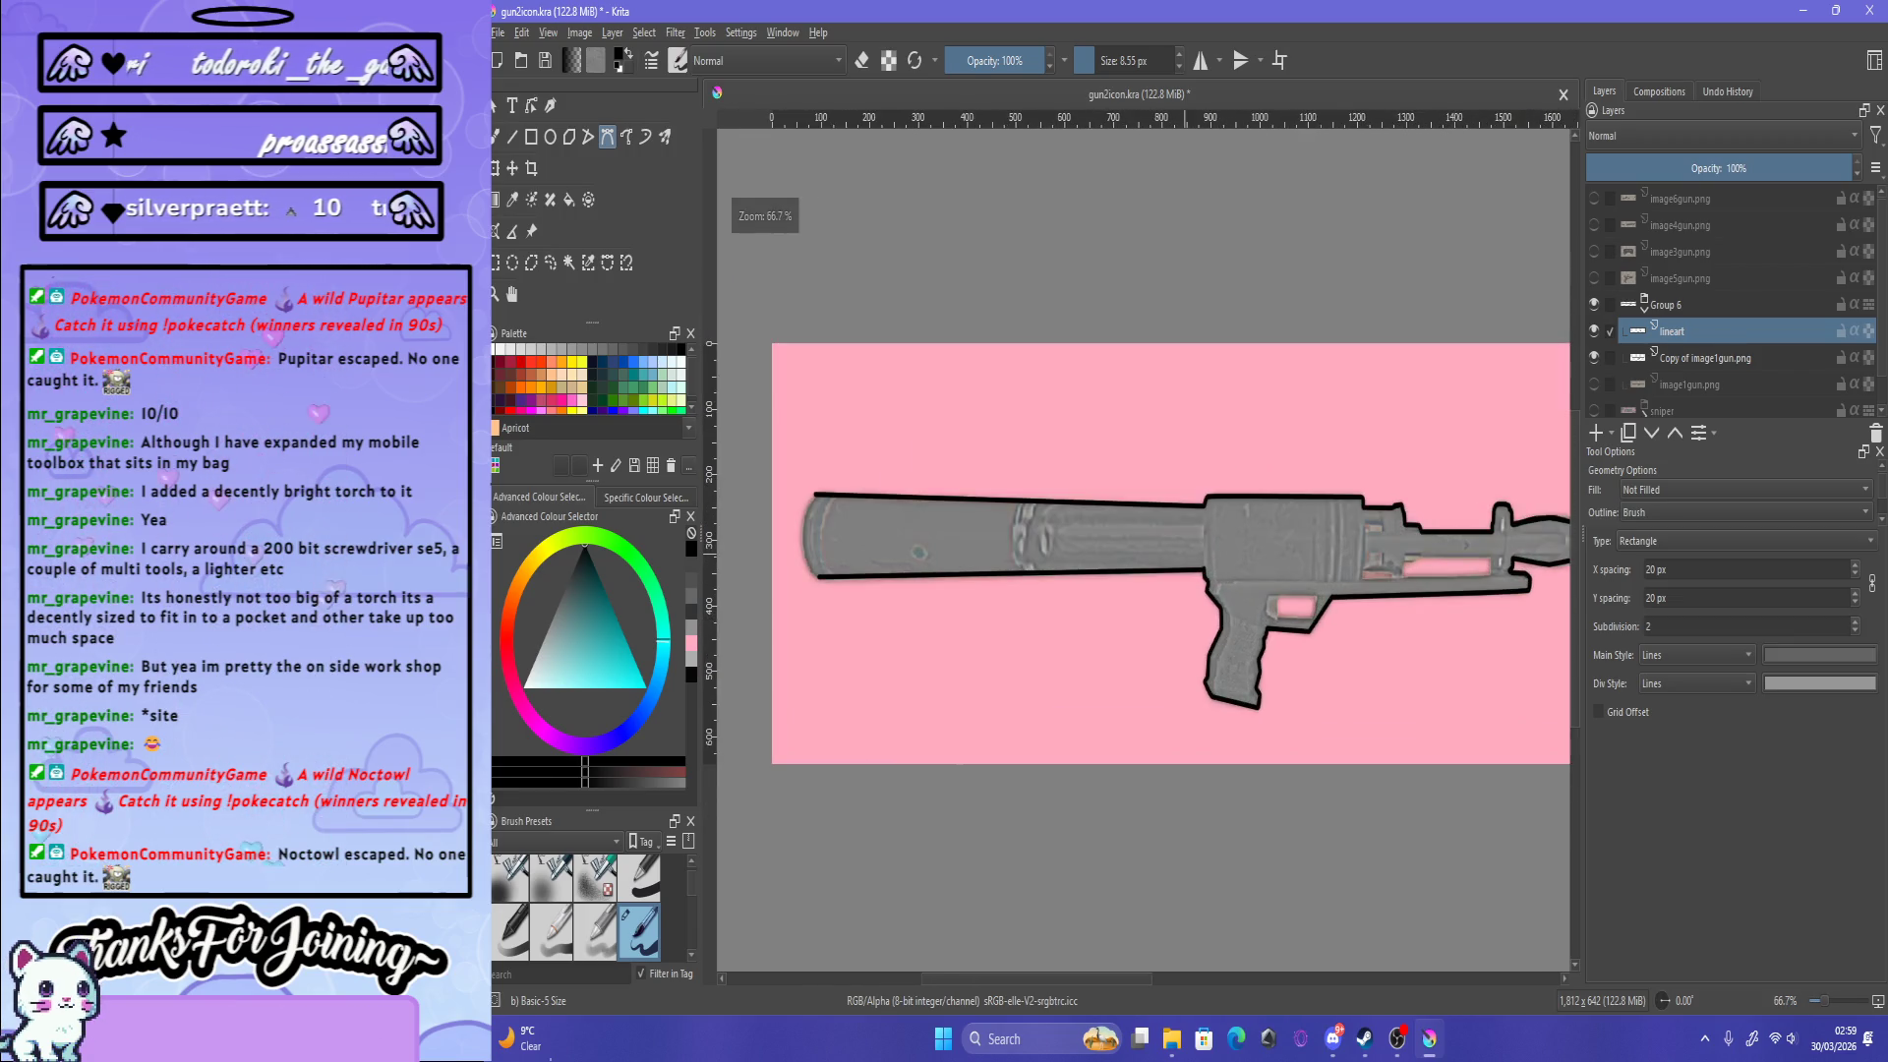
scroll(1343, 622, "up", 1)
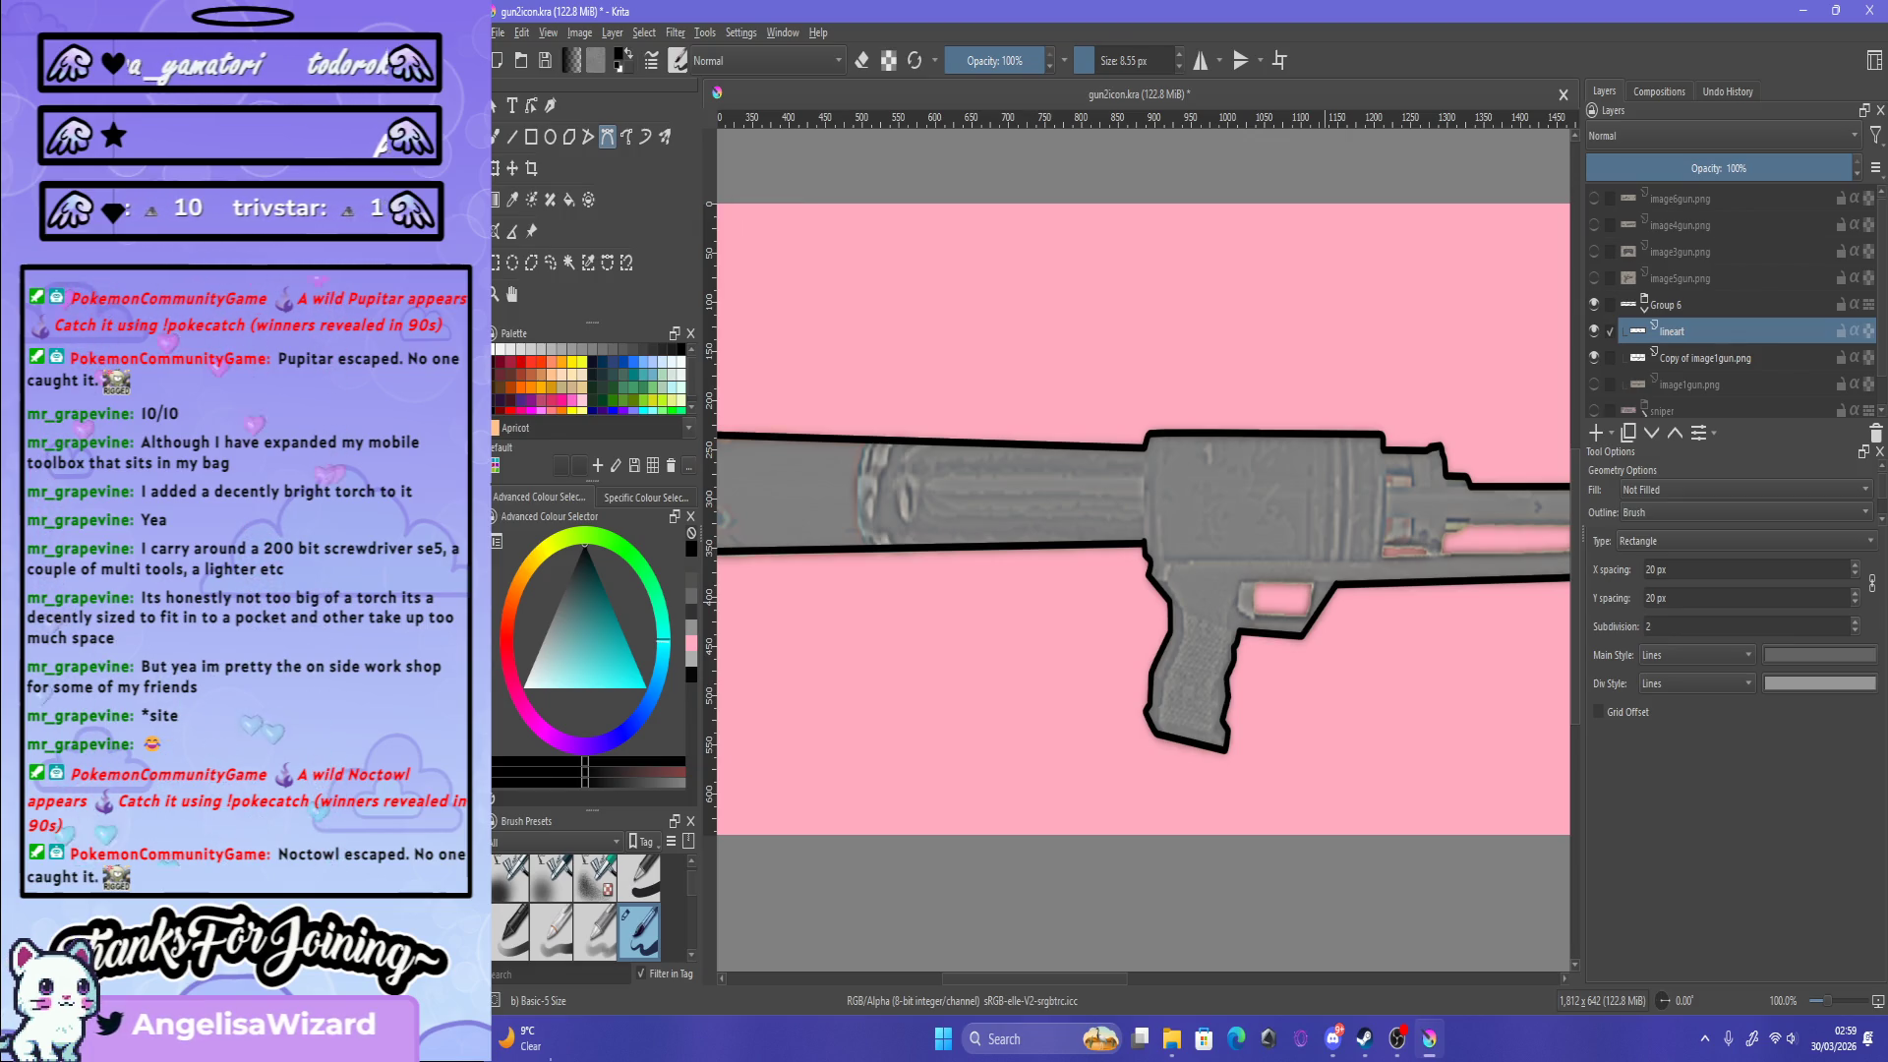
scroll(1343, 623, "down", 1)
scroll(1342, 623, "up", 1)
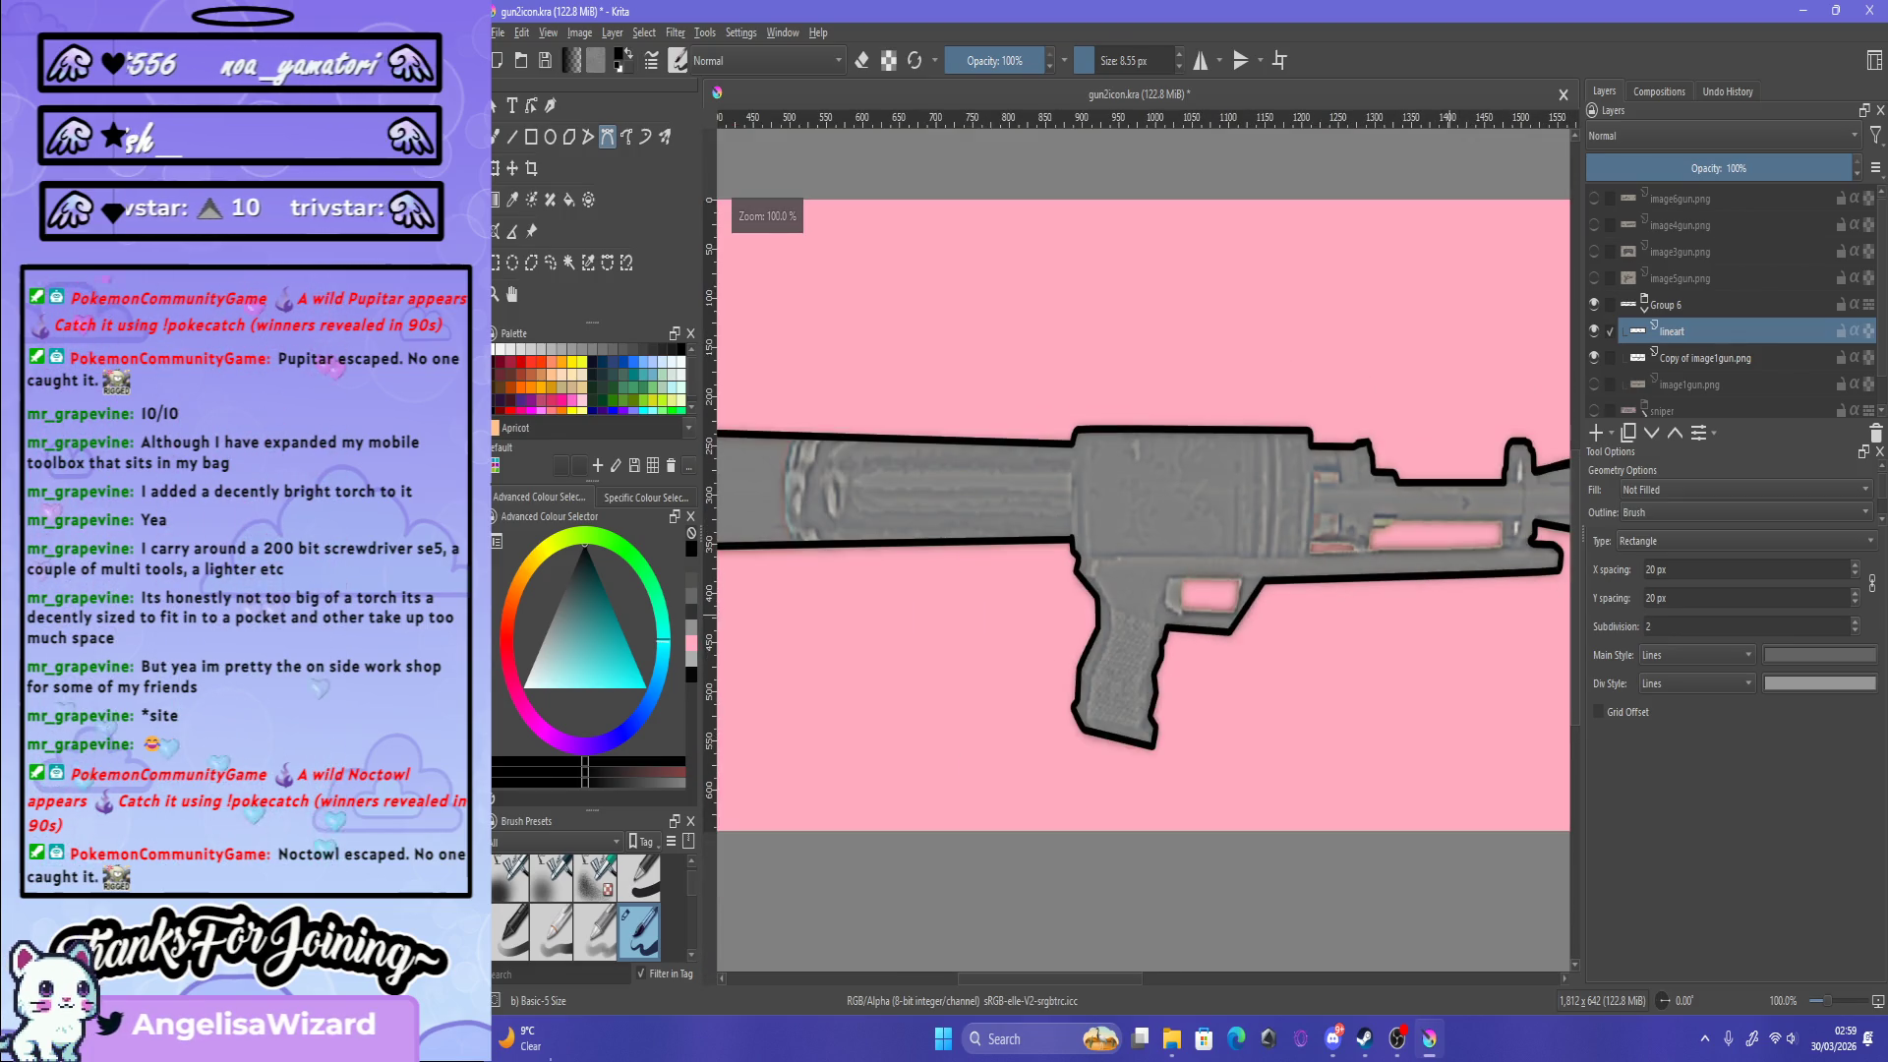
scroll(1141, 551, "down", 1)
scroll(1141, 550, "up", 1)
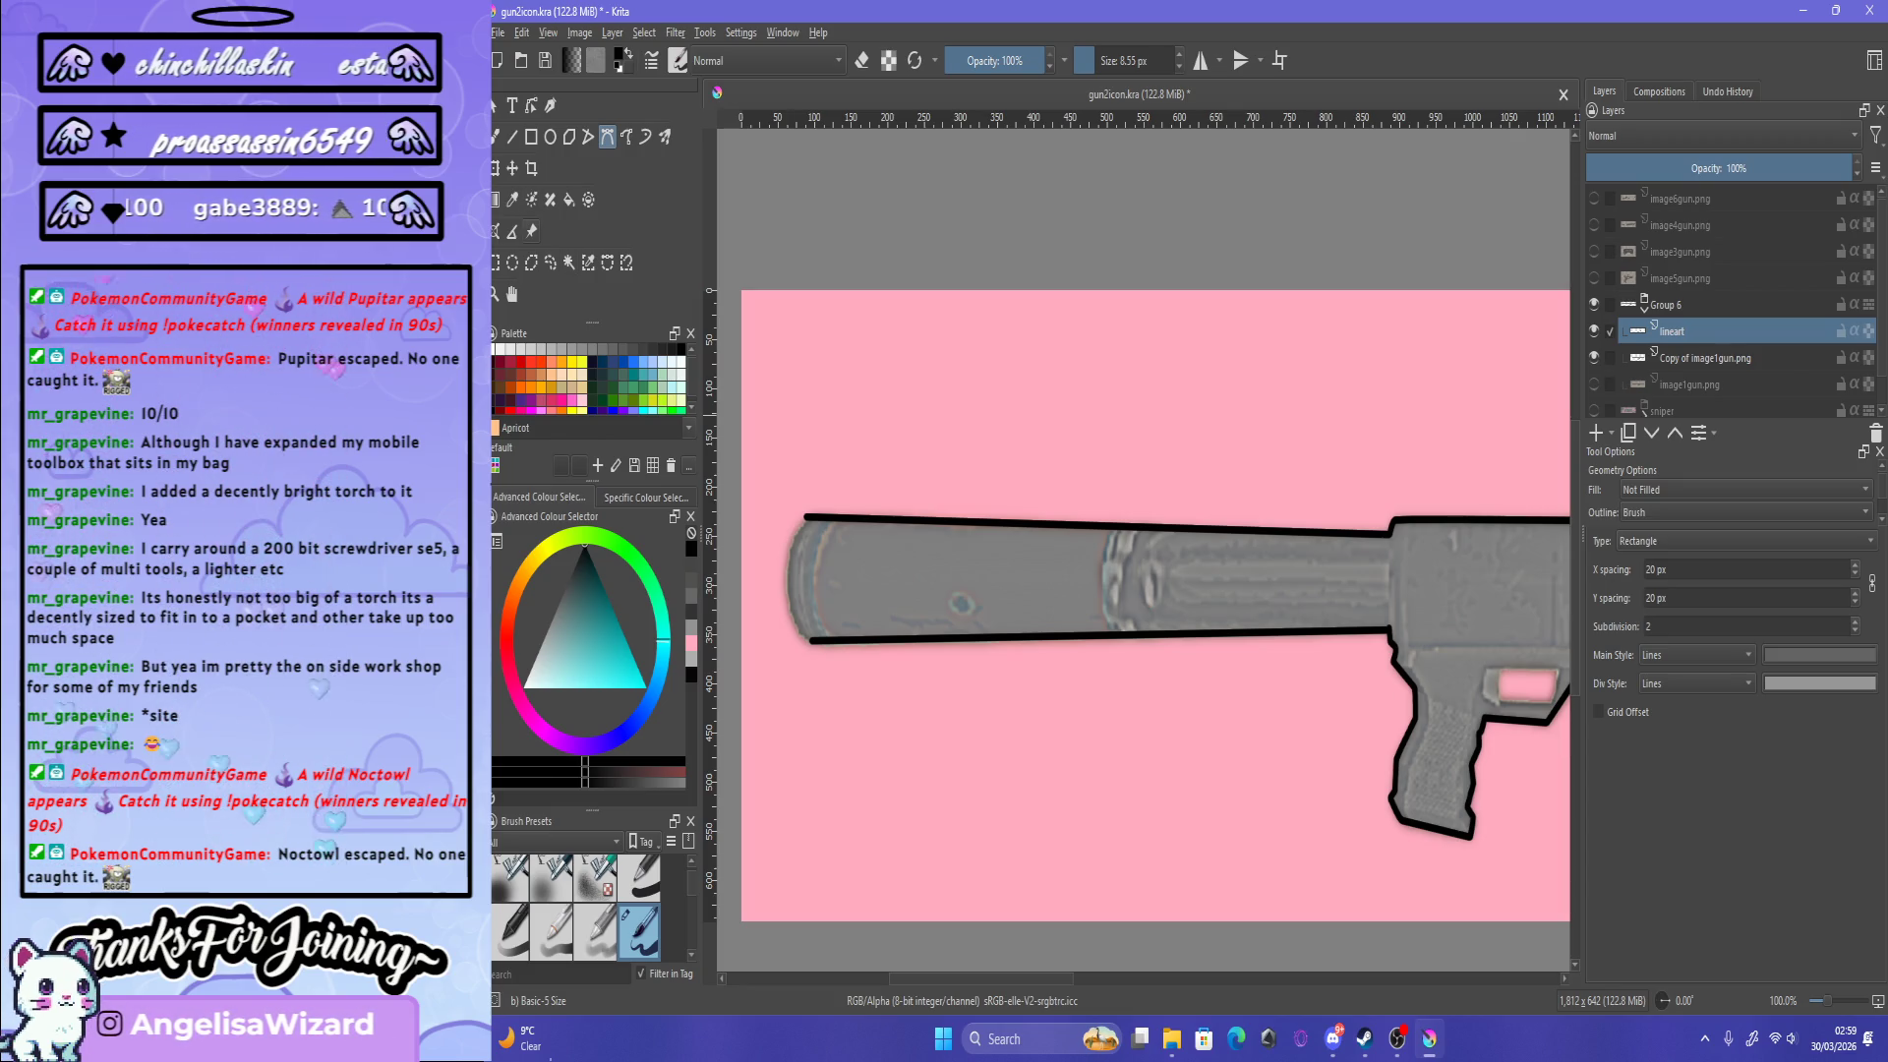
Step: Select the Reference Images tool, zoom out to 50% to see the whole gun, then switch windows
left_click(531, 231)
key("minus")
key("minus")
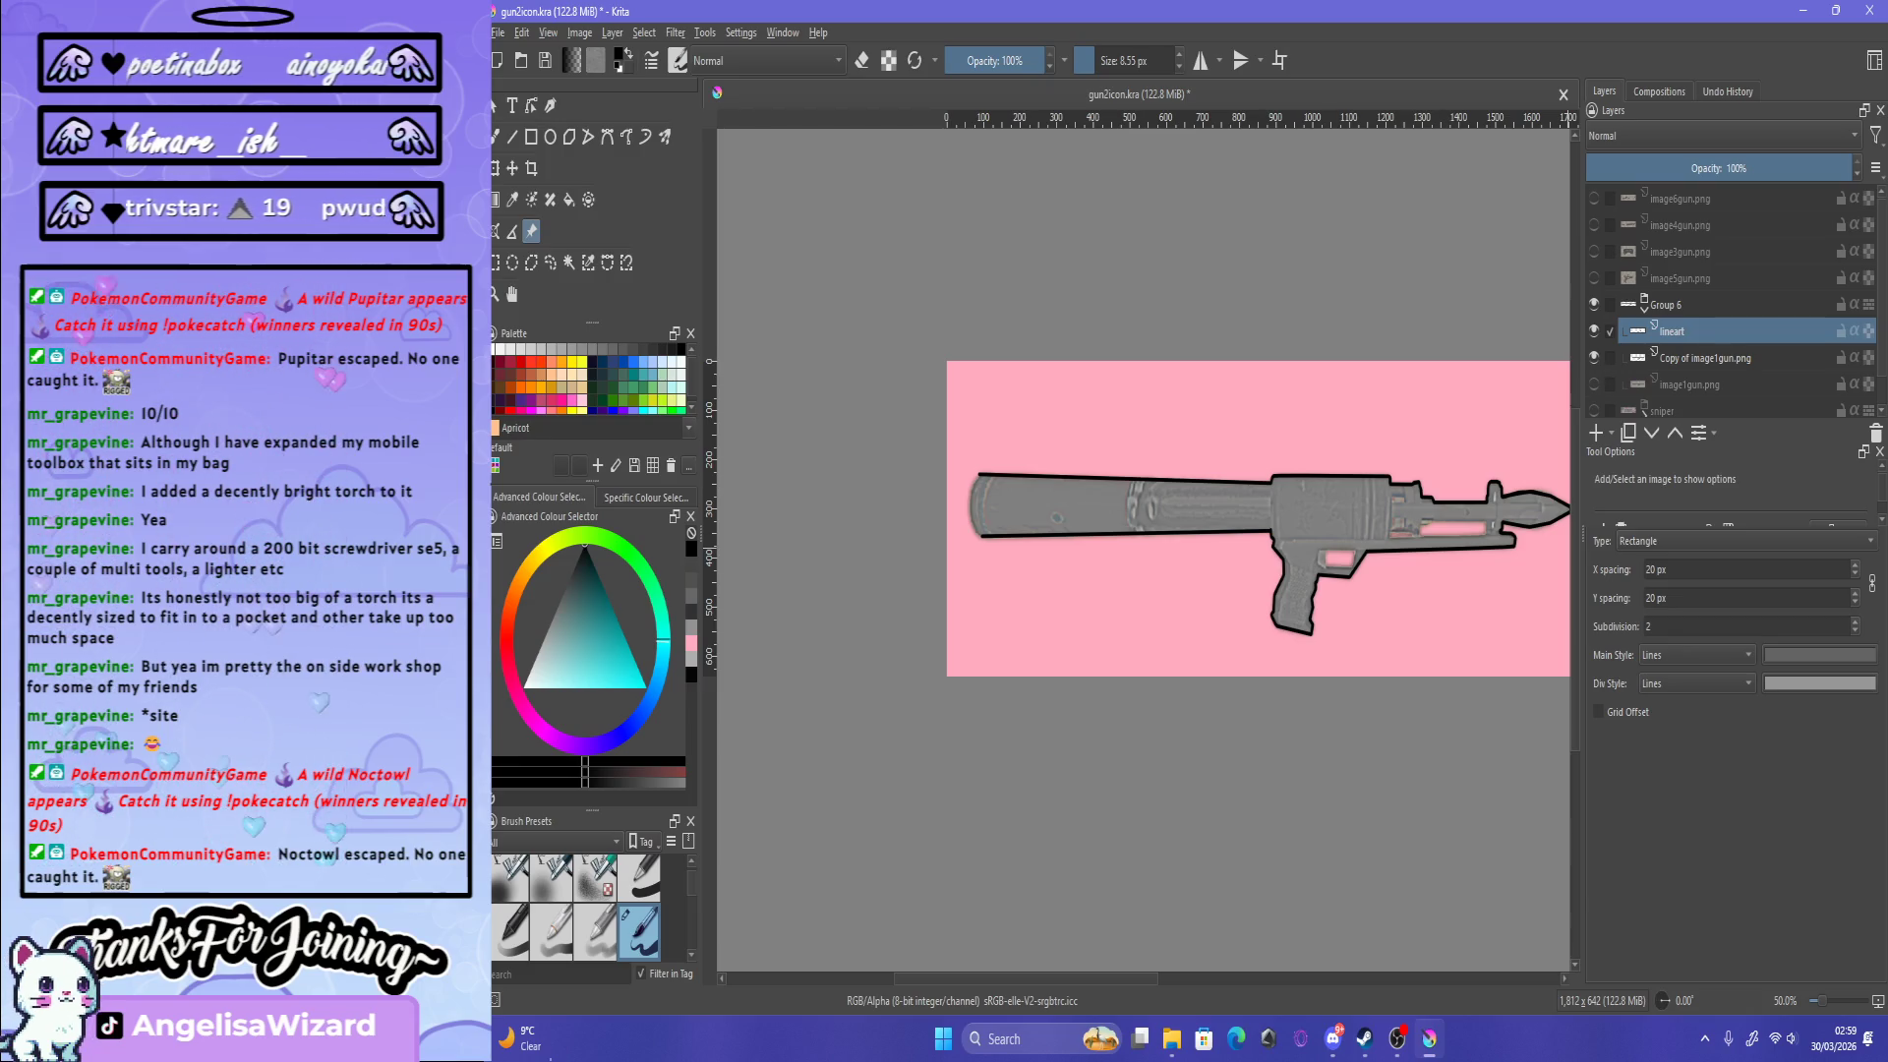
key("super+d")
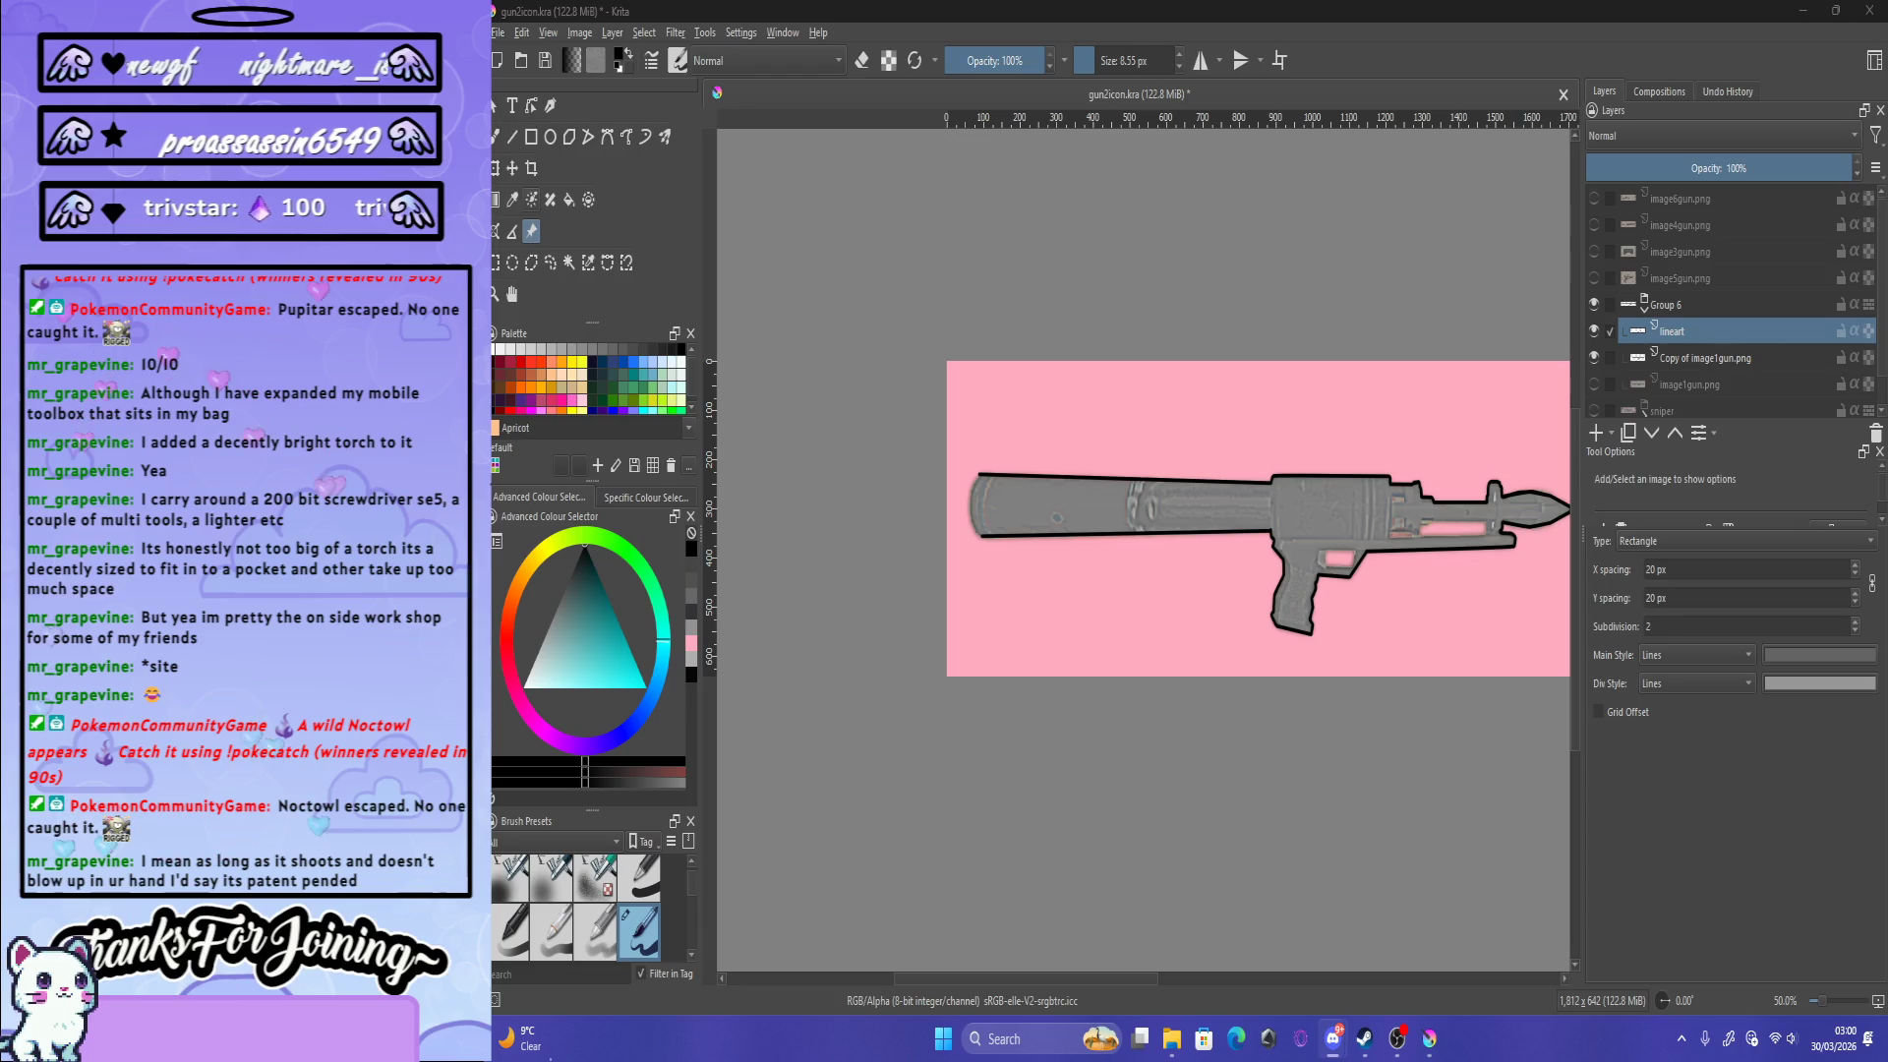
key("alt+Tab")
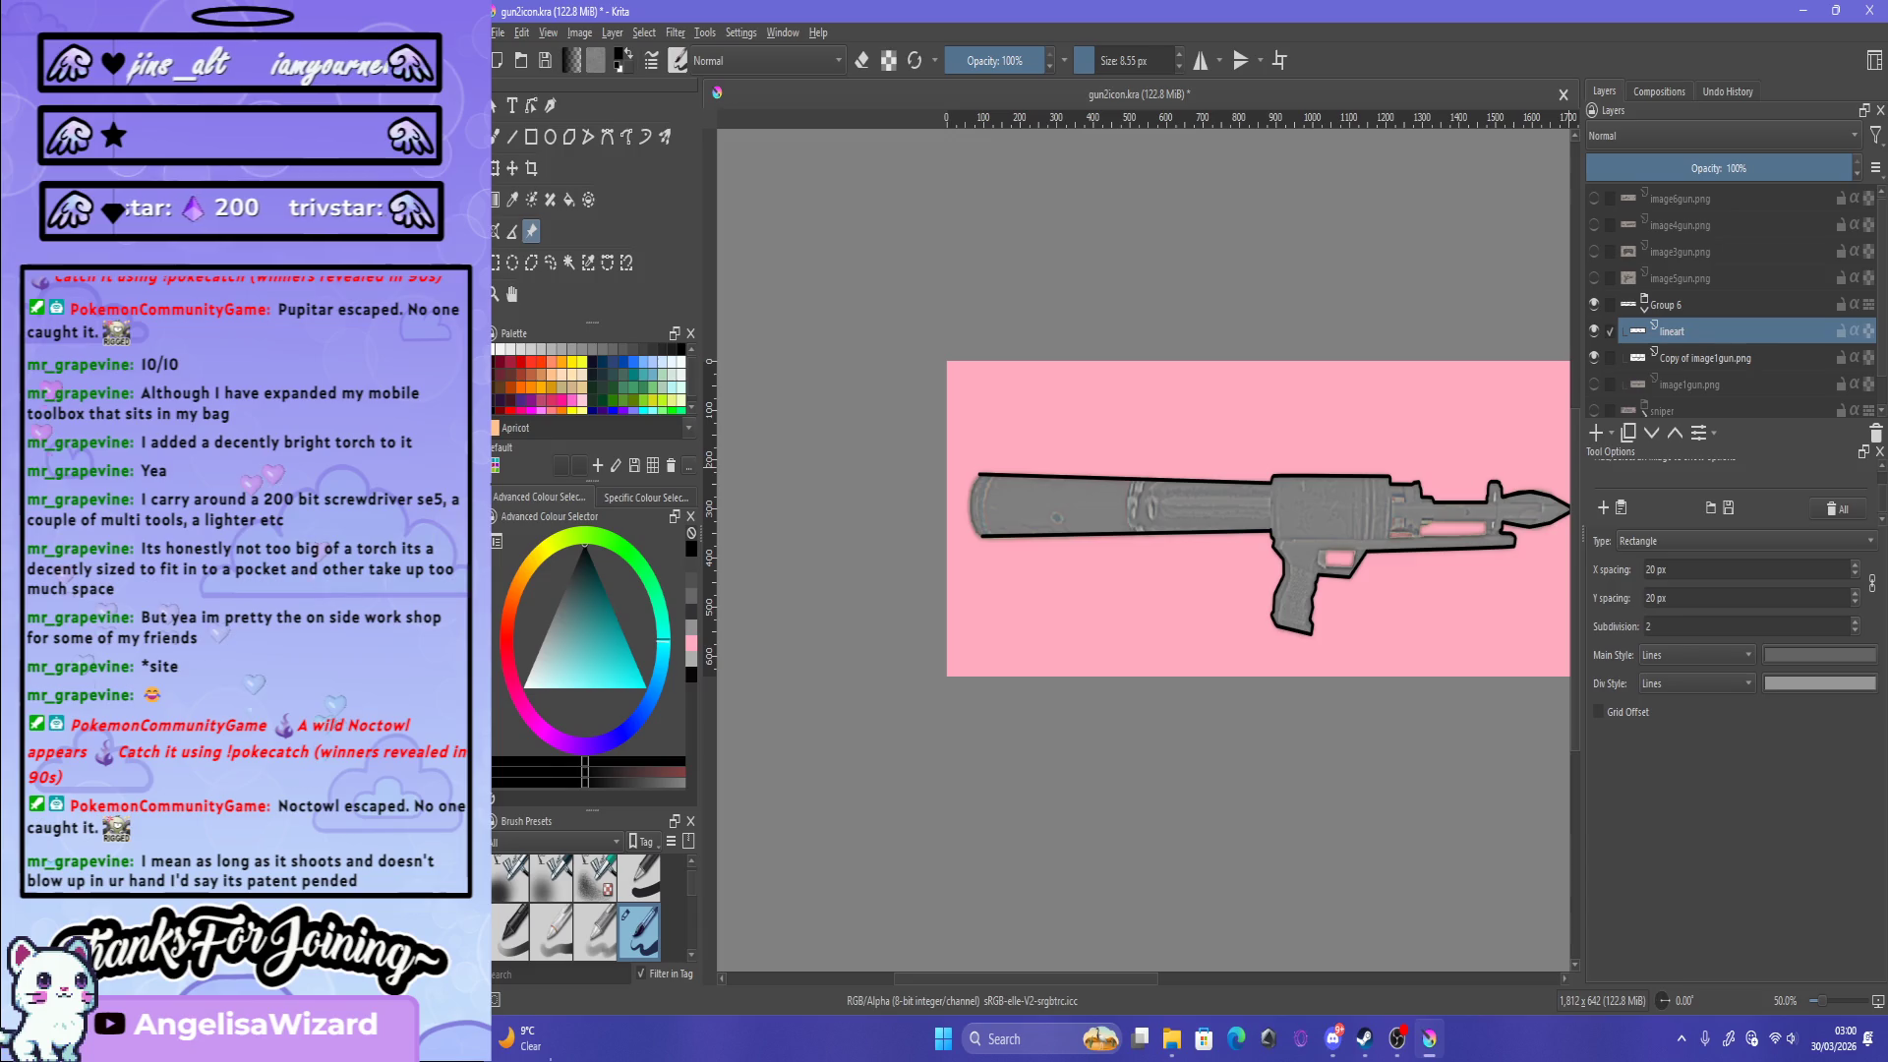
key("alt+Tab")
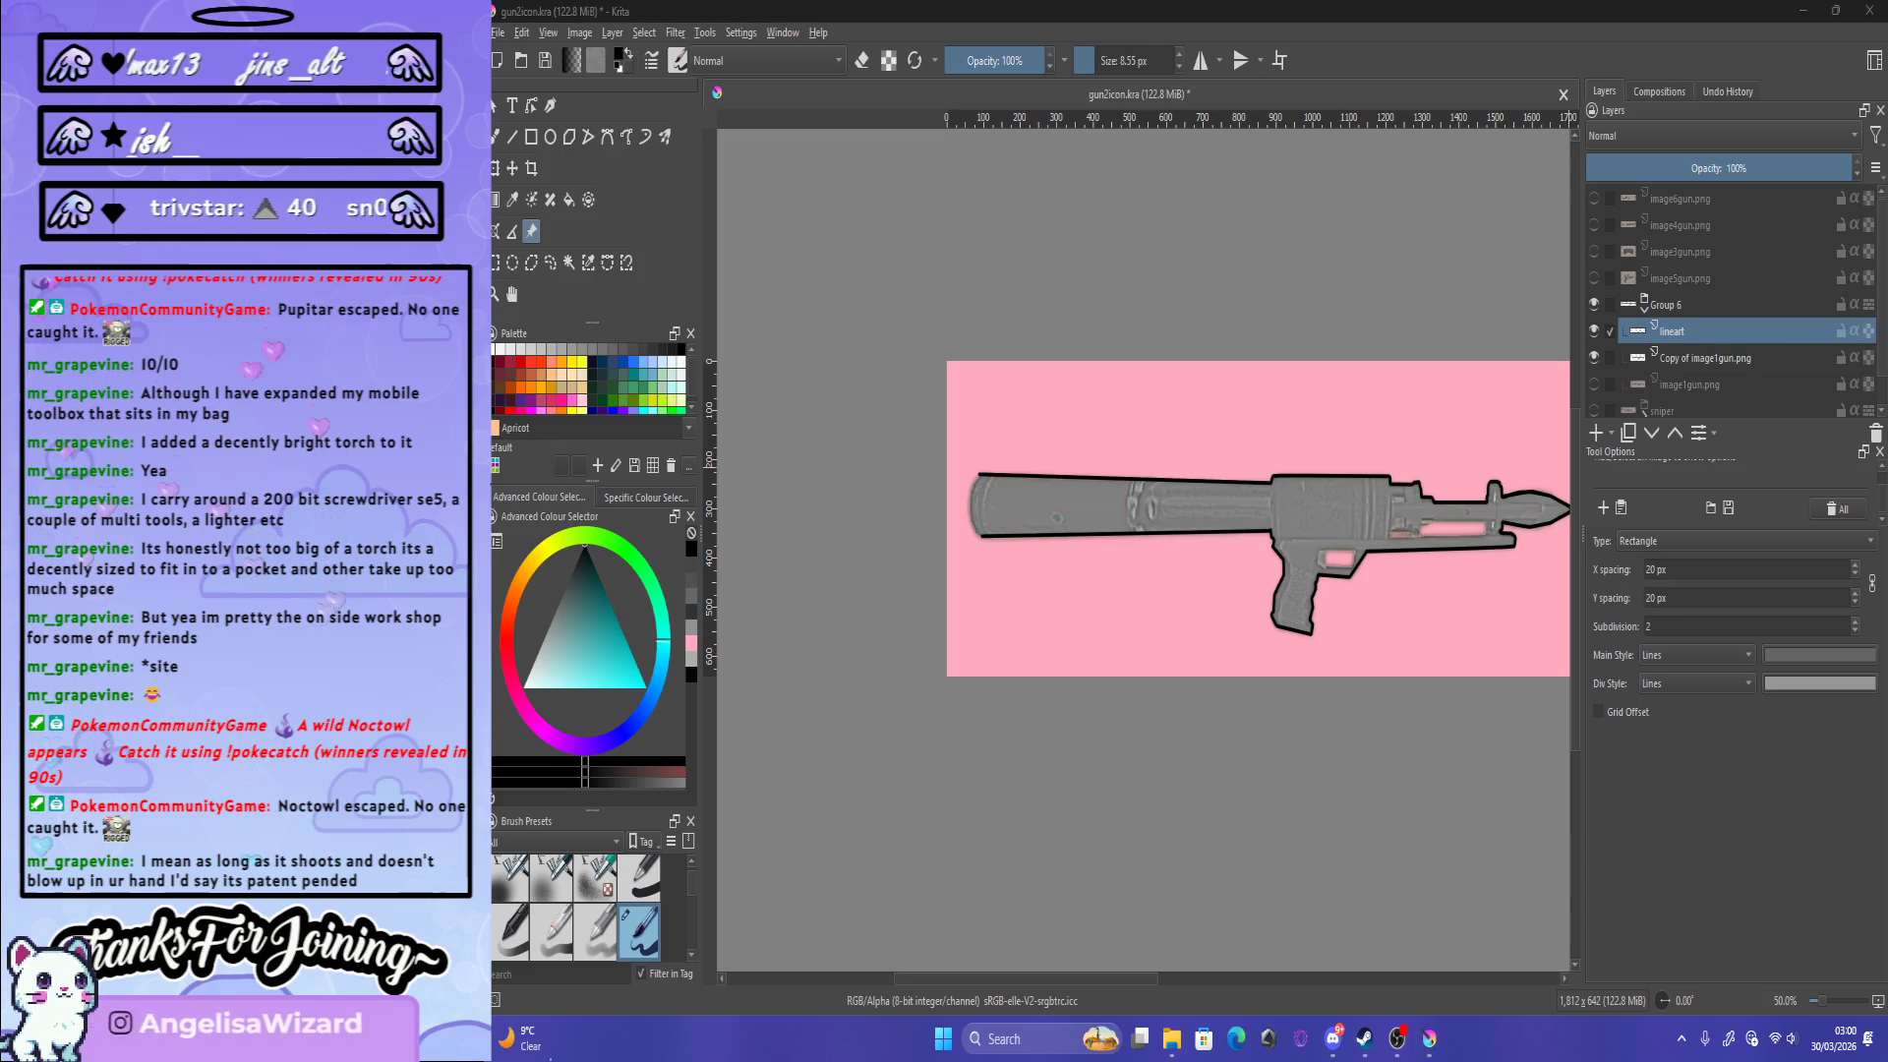
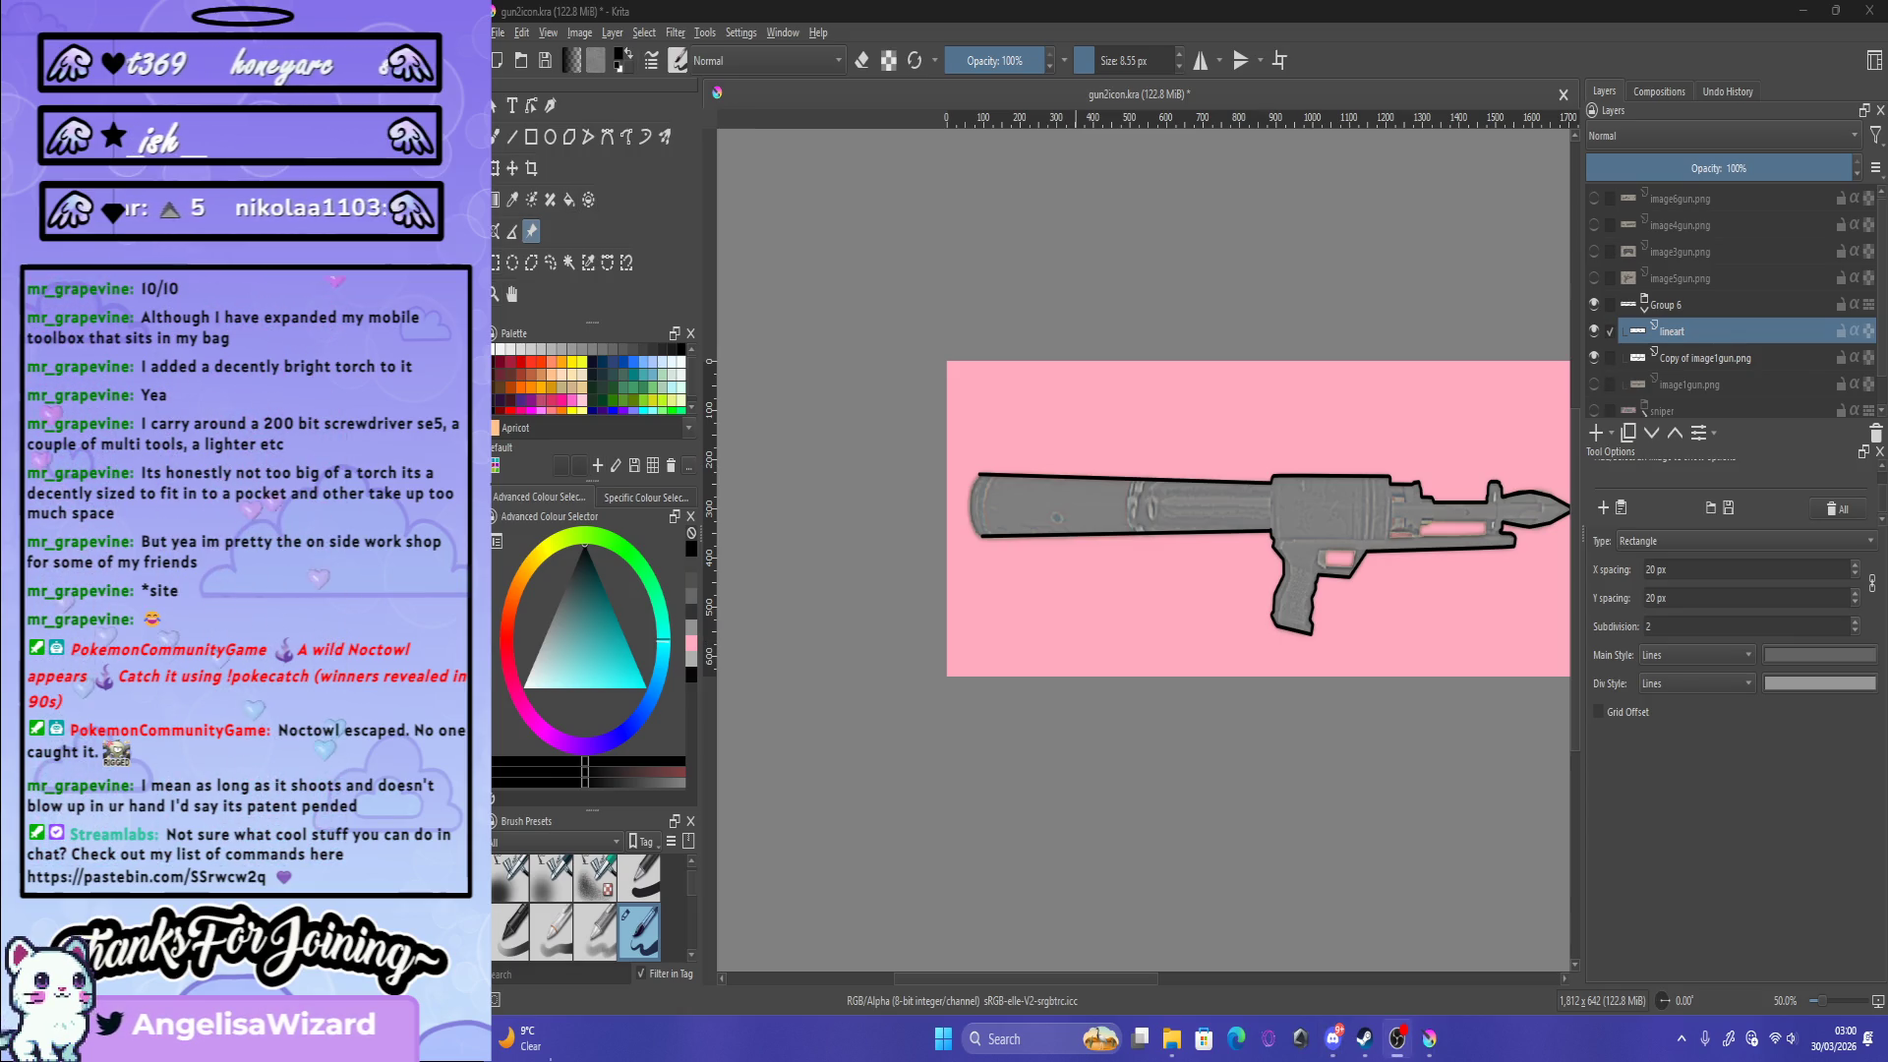
Step: Paste the reference gun photo, accept the sRGB profile, and scale it up above the traced gun
key("ctrl+v")
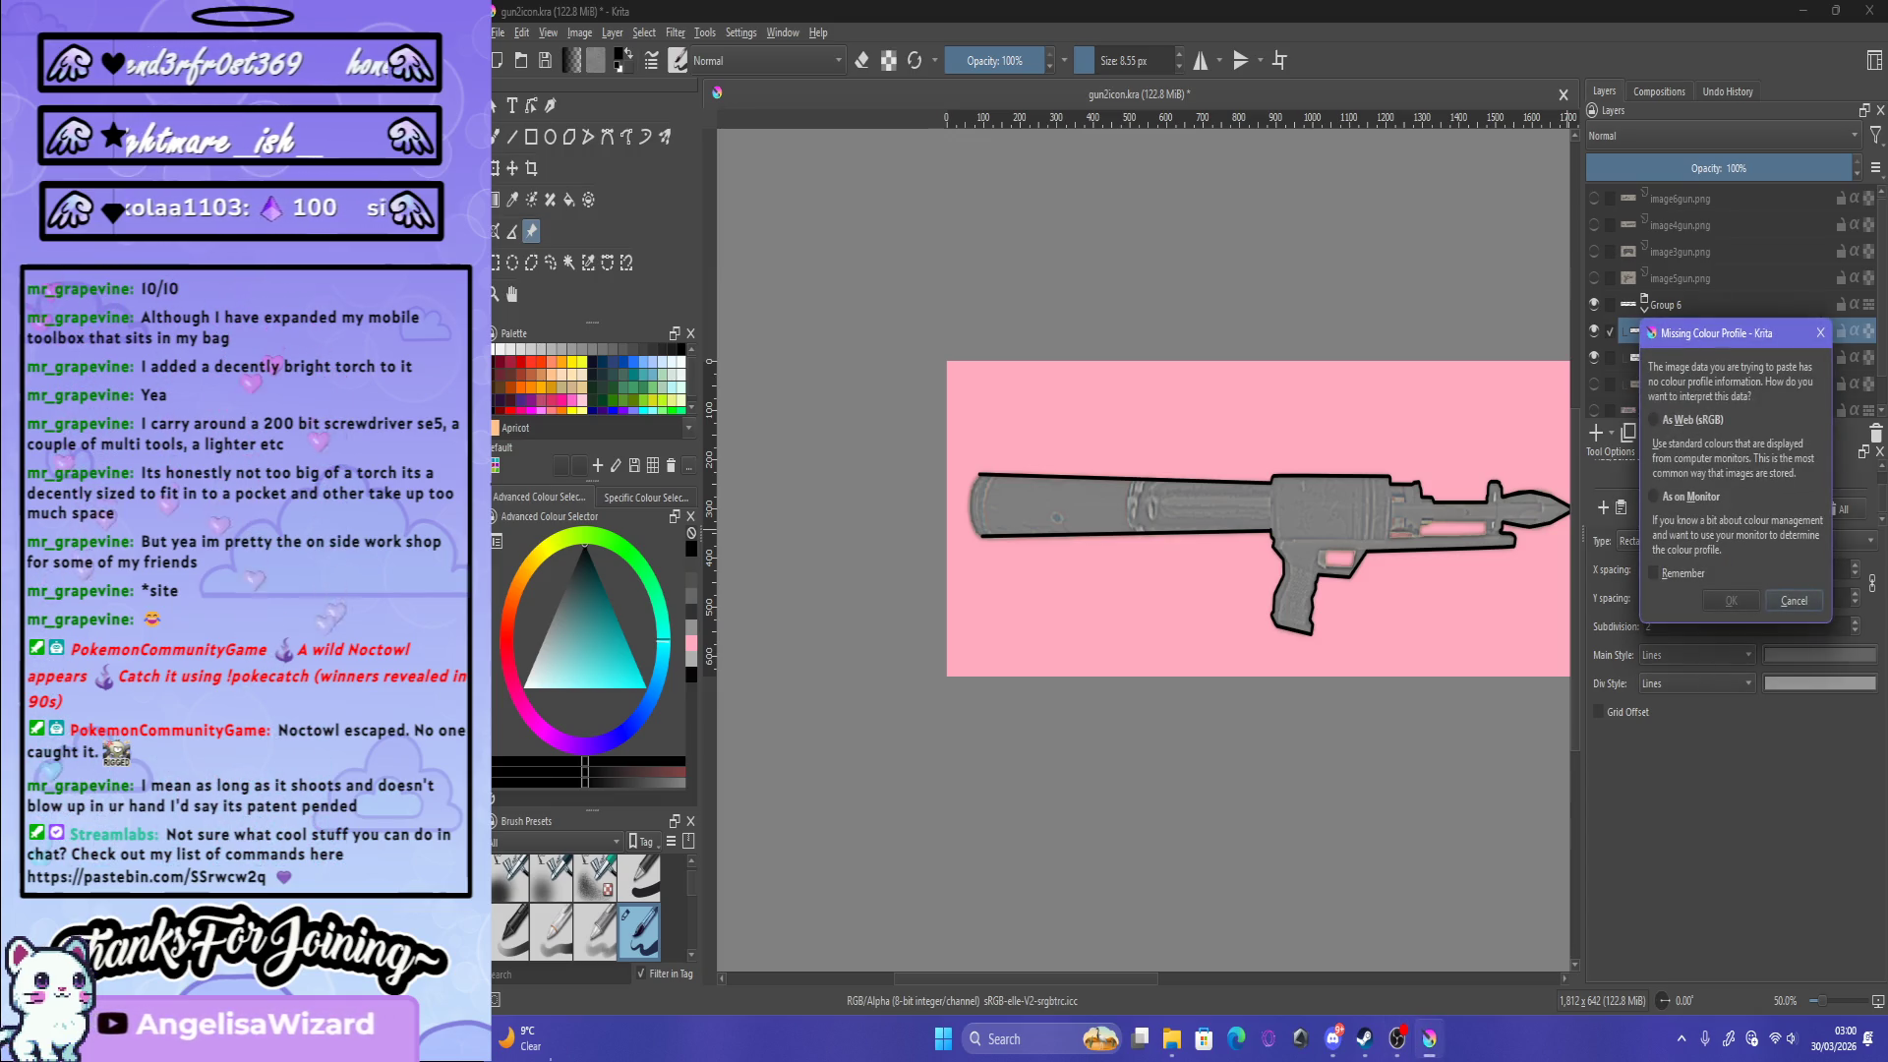
key("Return")
key("ctrl+t")
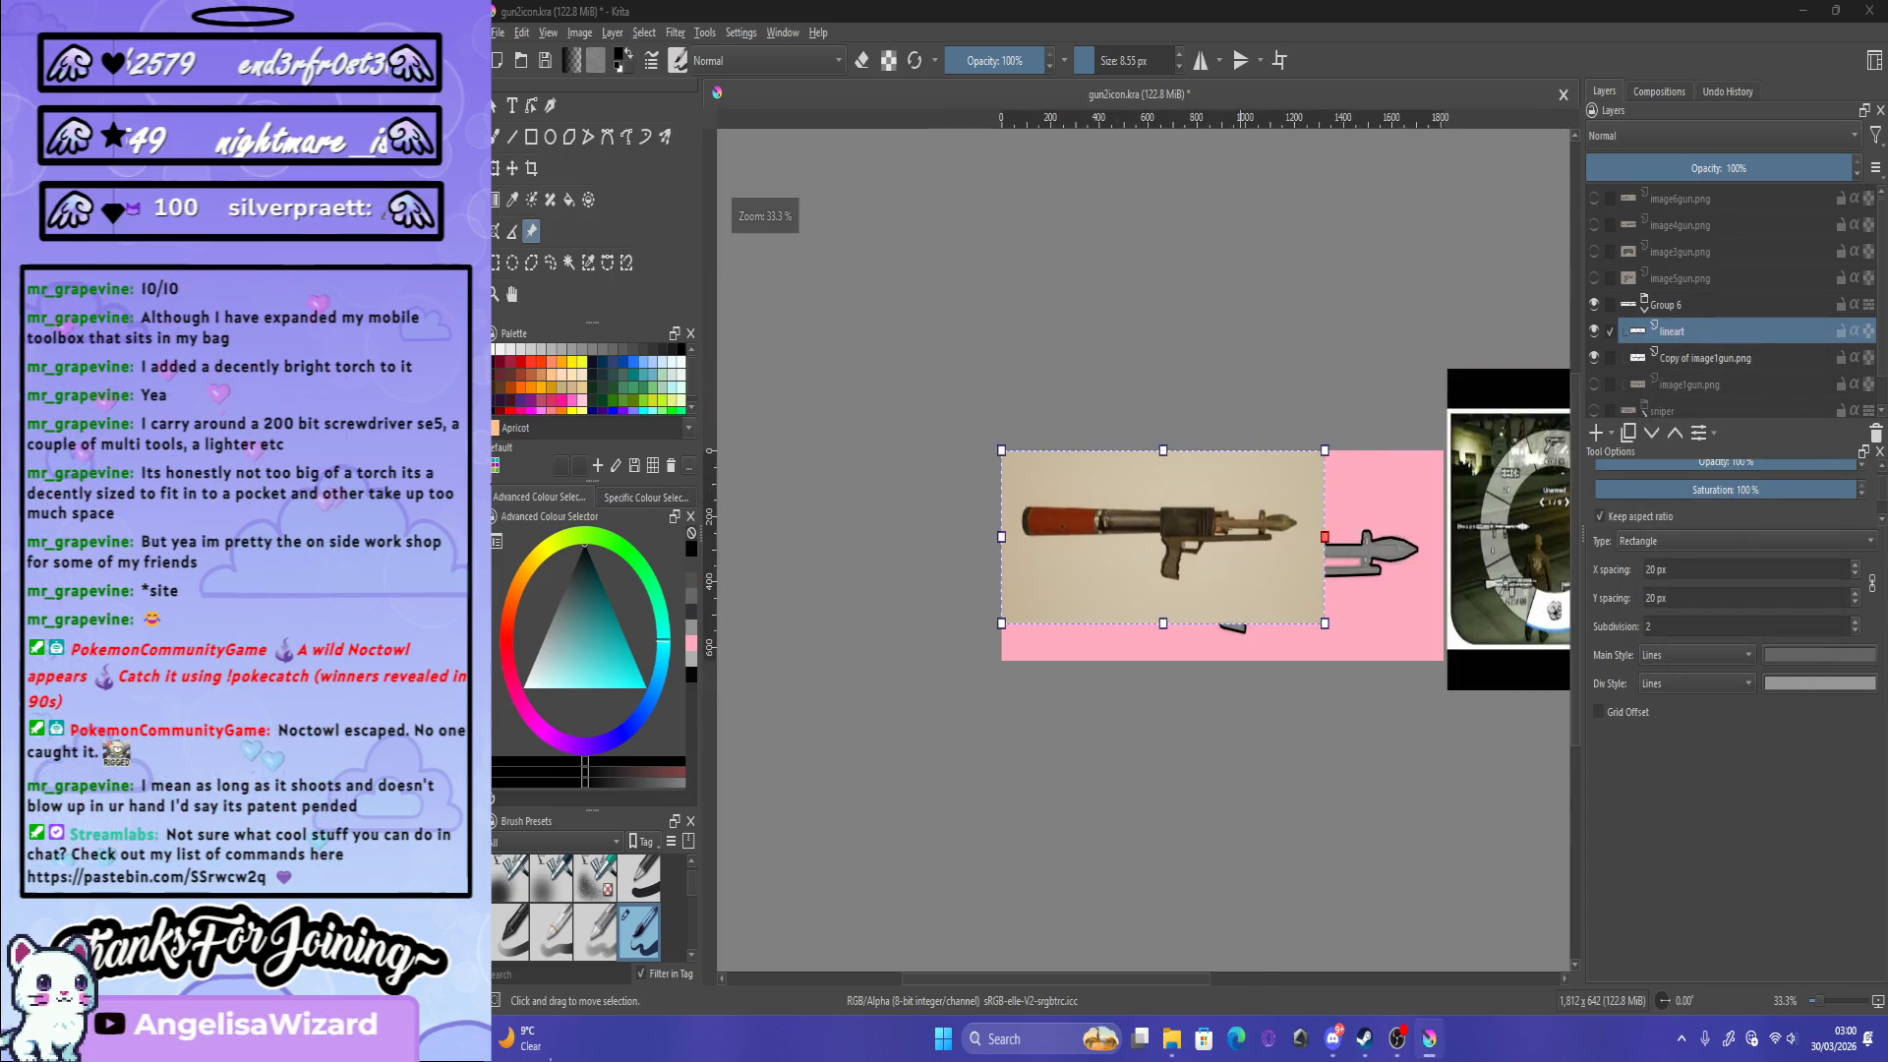
key("plus")
key("minus")
key("minus")
key("minus")
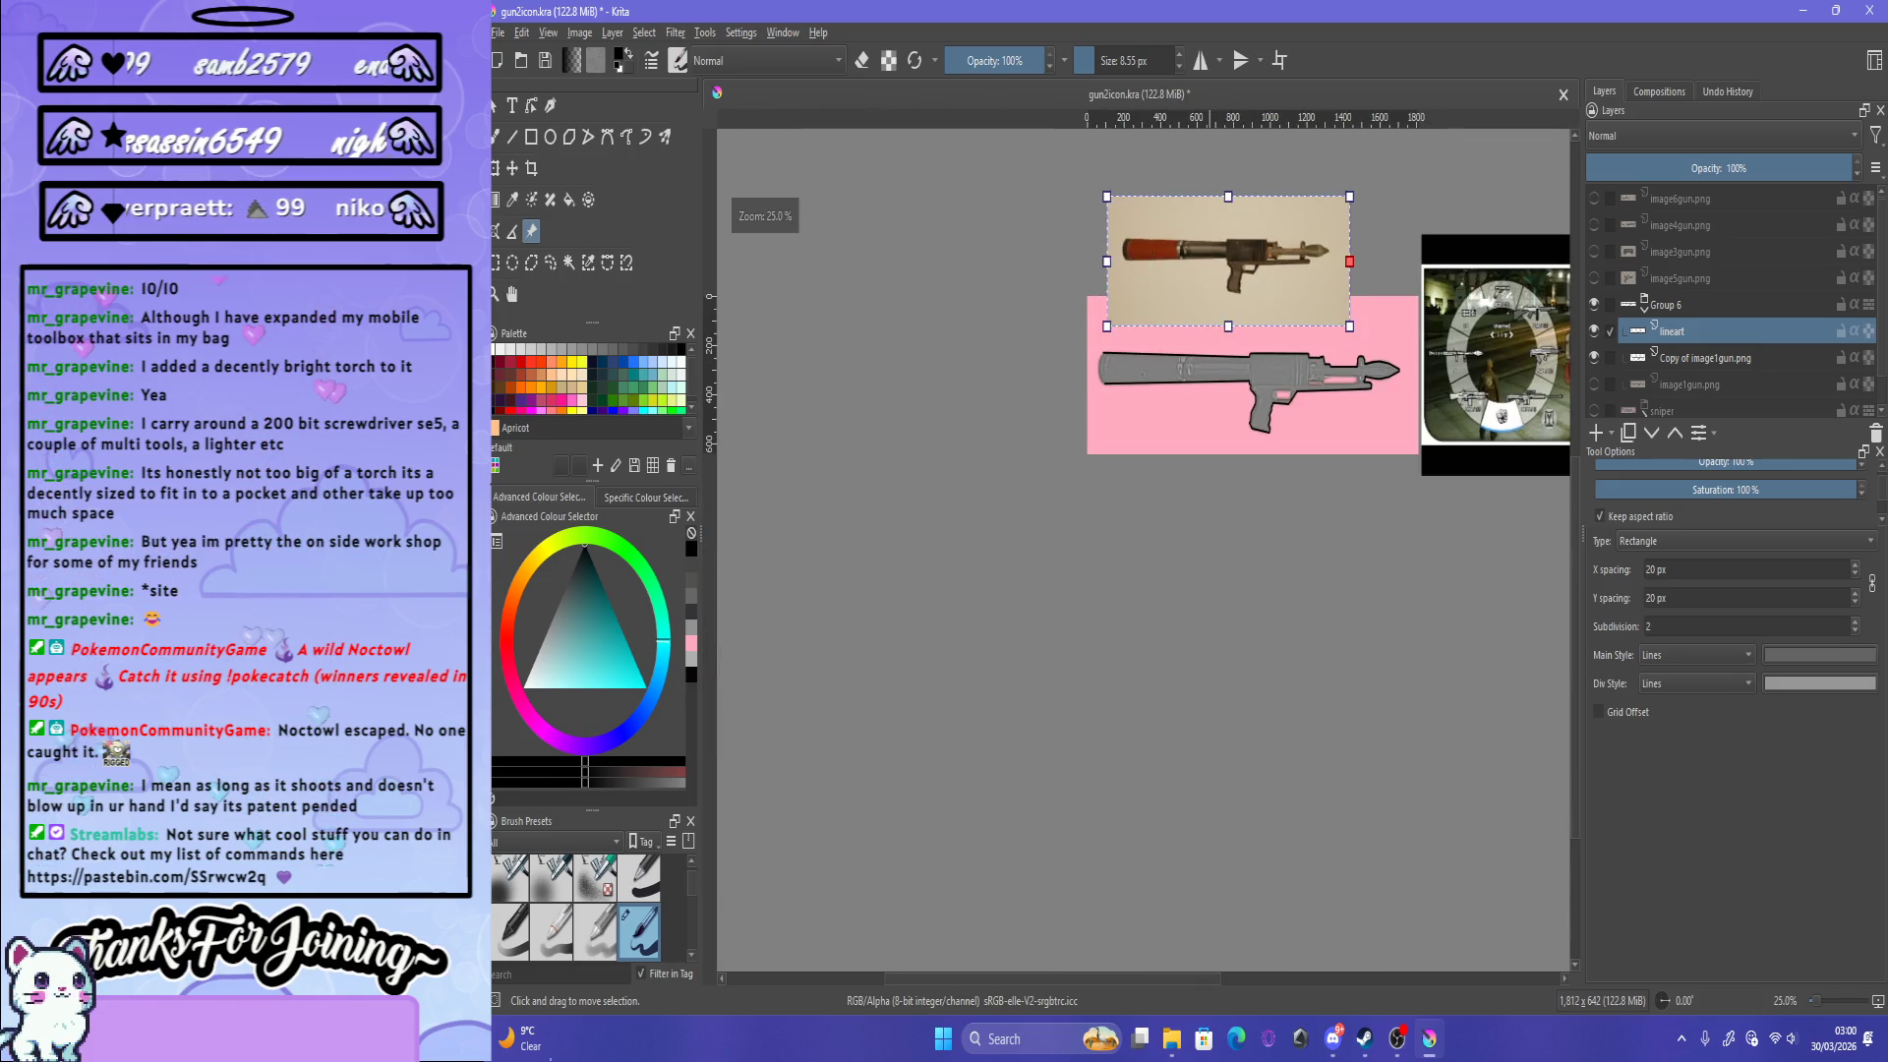
left_click_drag(1325, 232, 1402, 190)
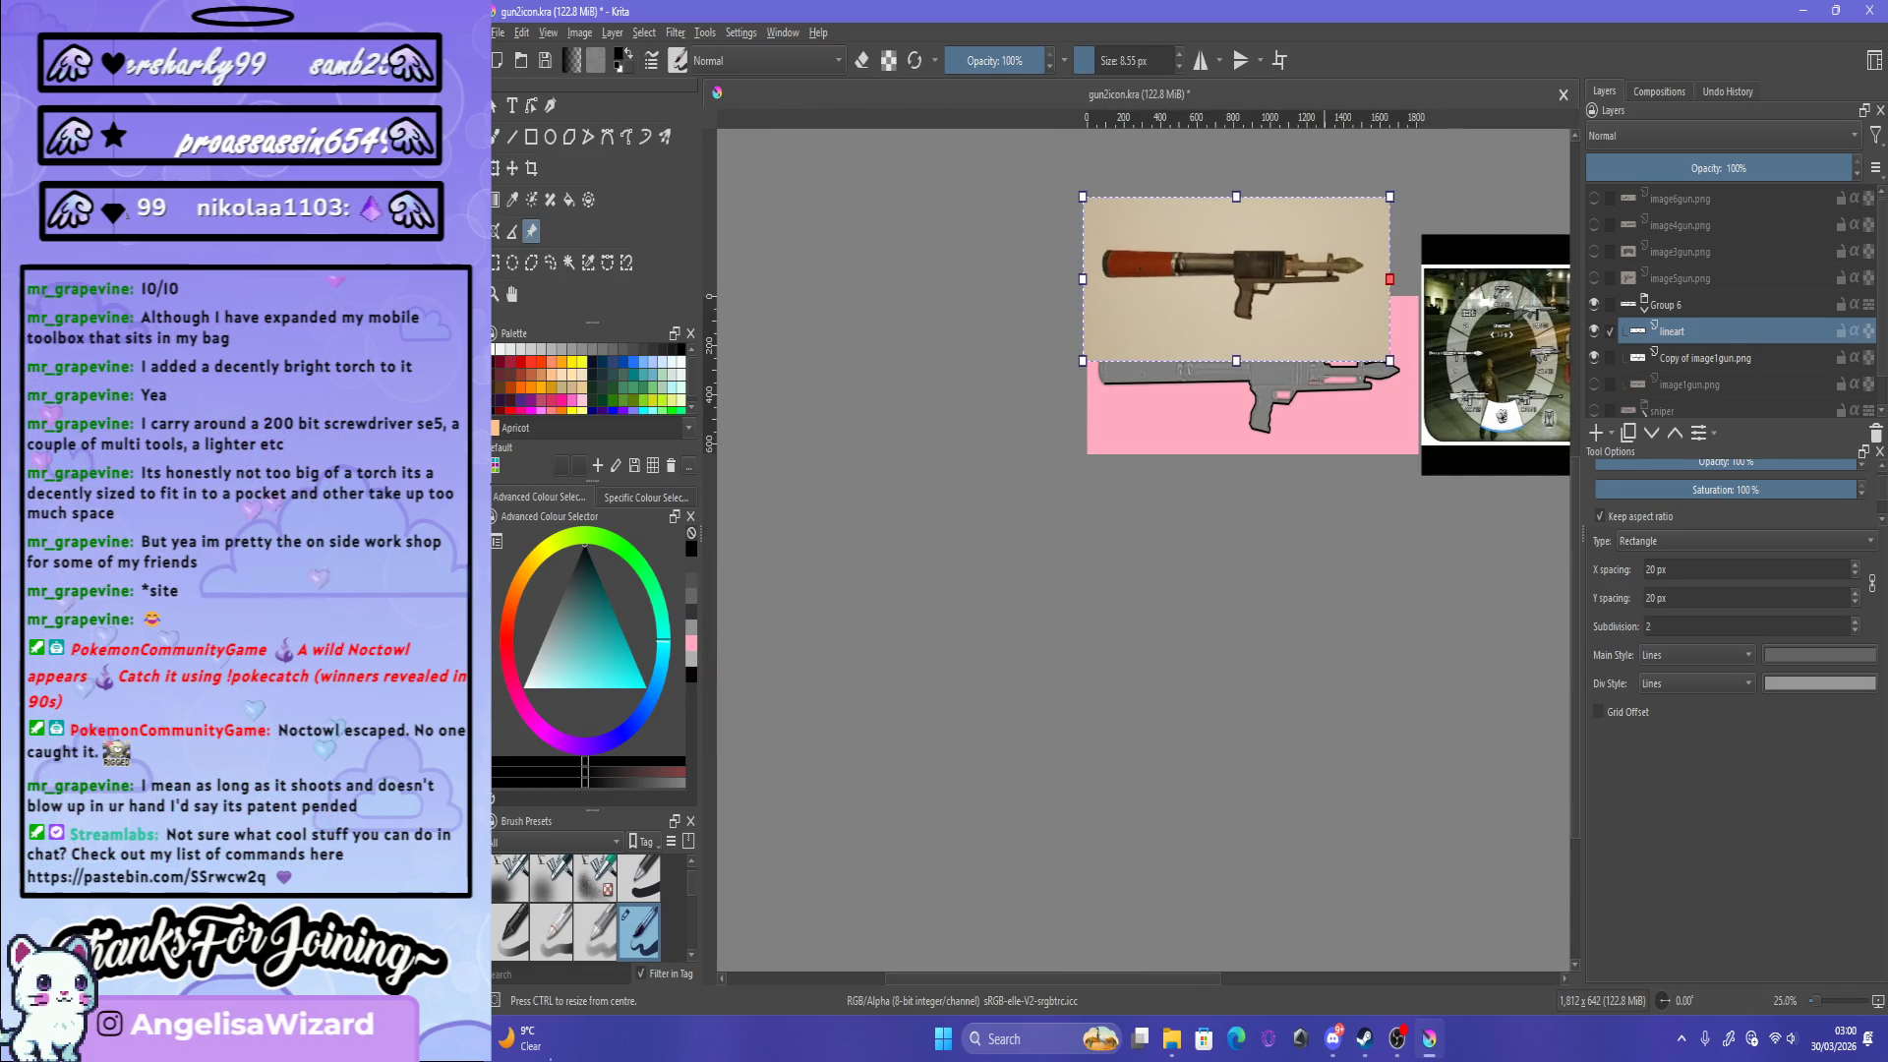
key("Return")
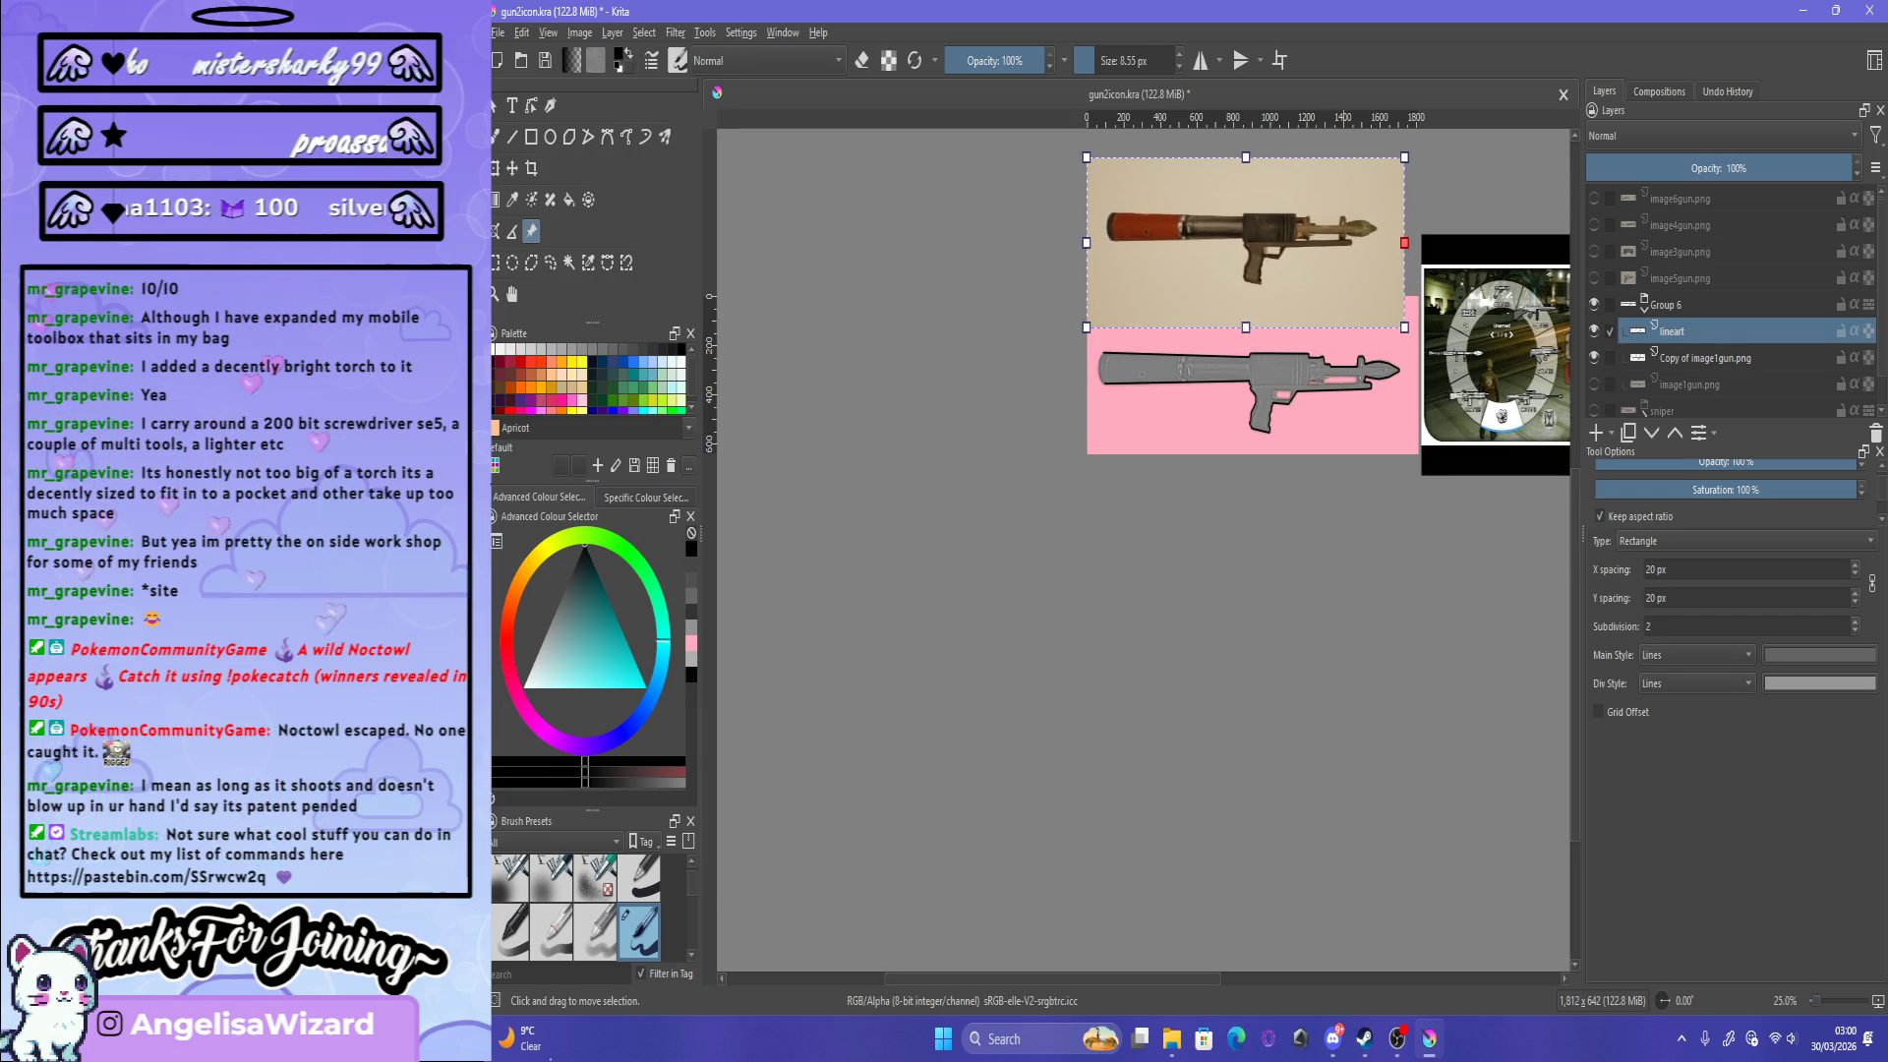
Step: Zoom in on the left end of the lower gun's barrel
key("minus")
key("1")
key("minus")
key("minus")
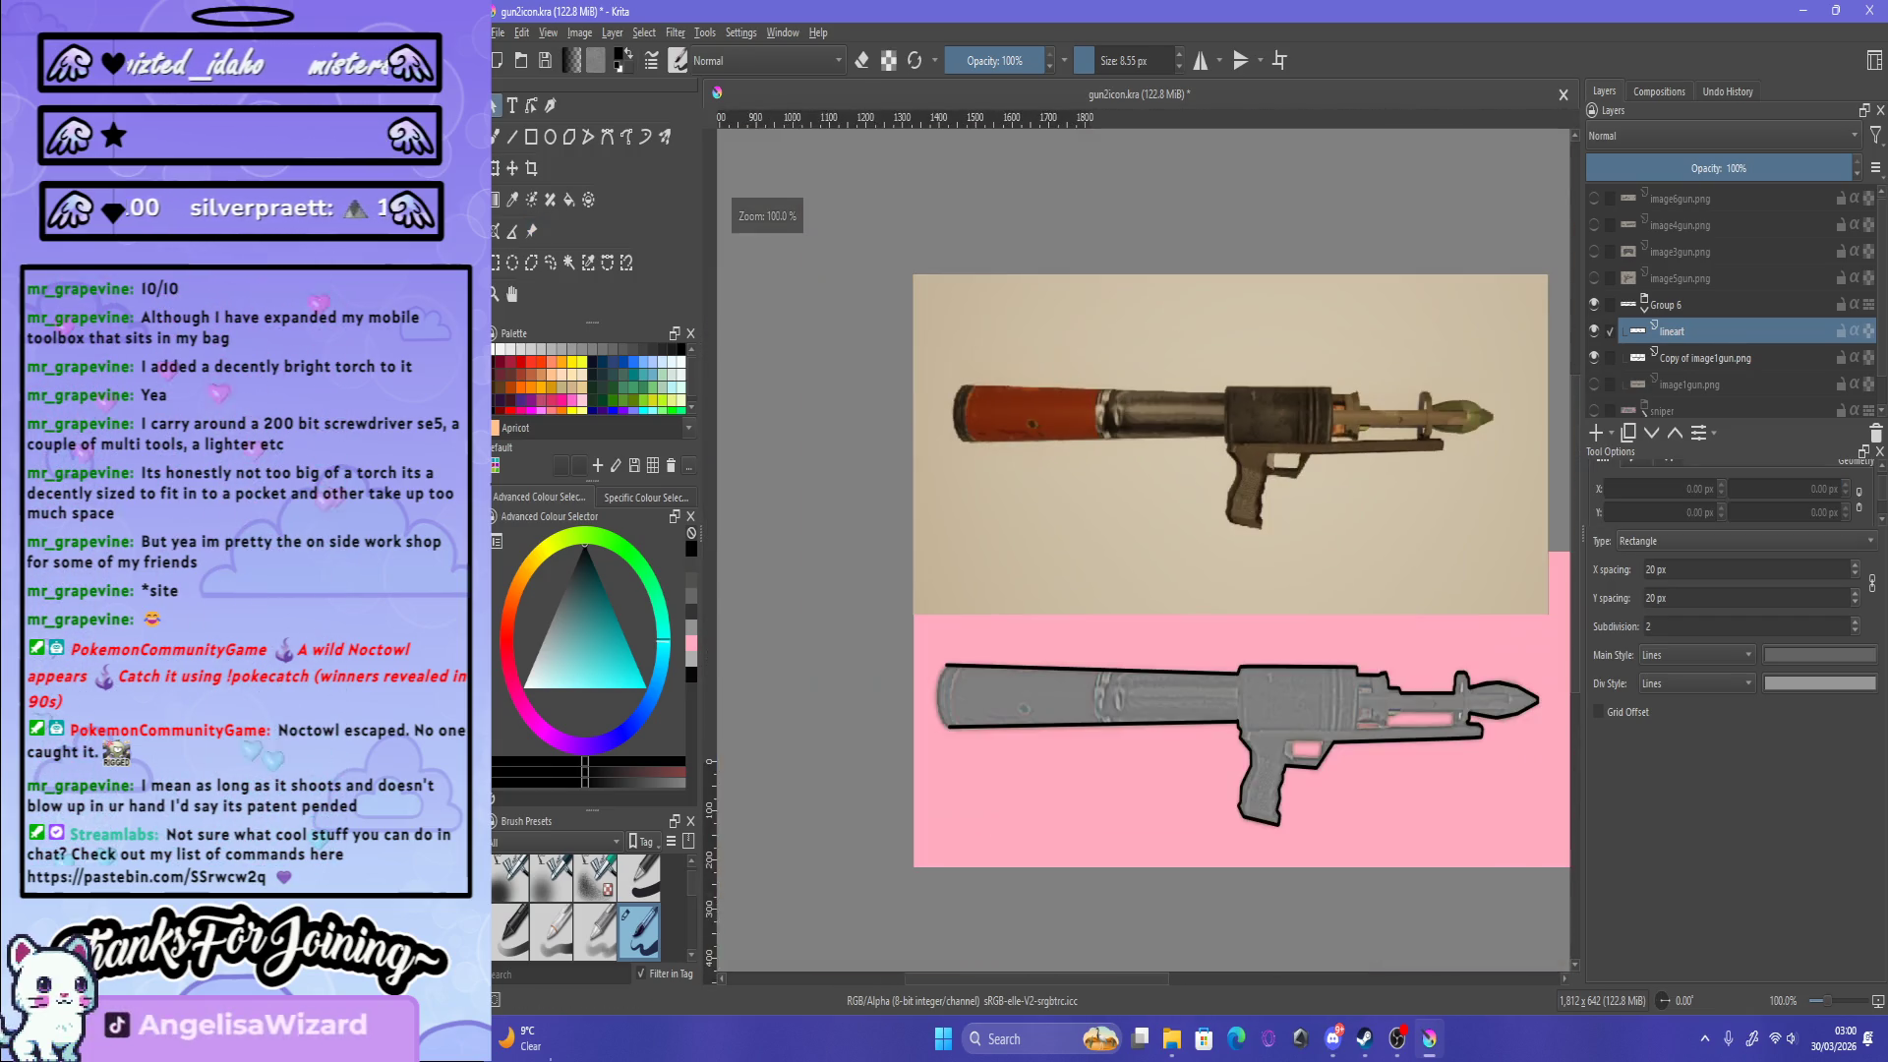
key("plus")
key("plus")
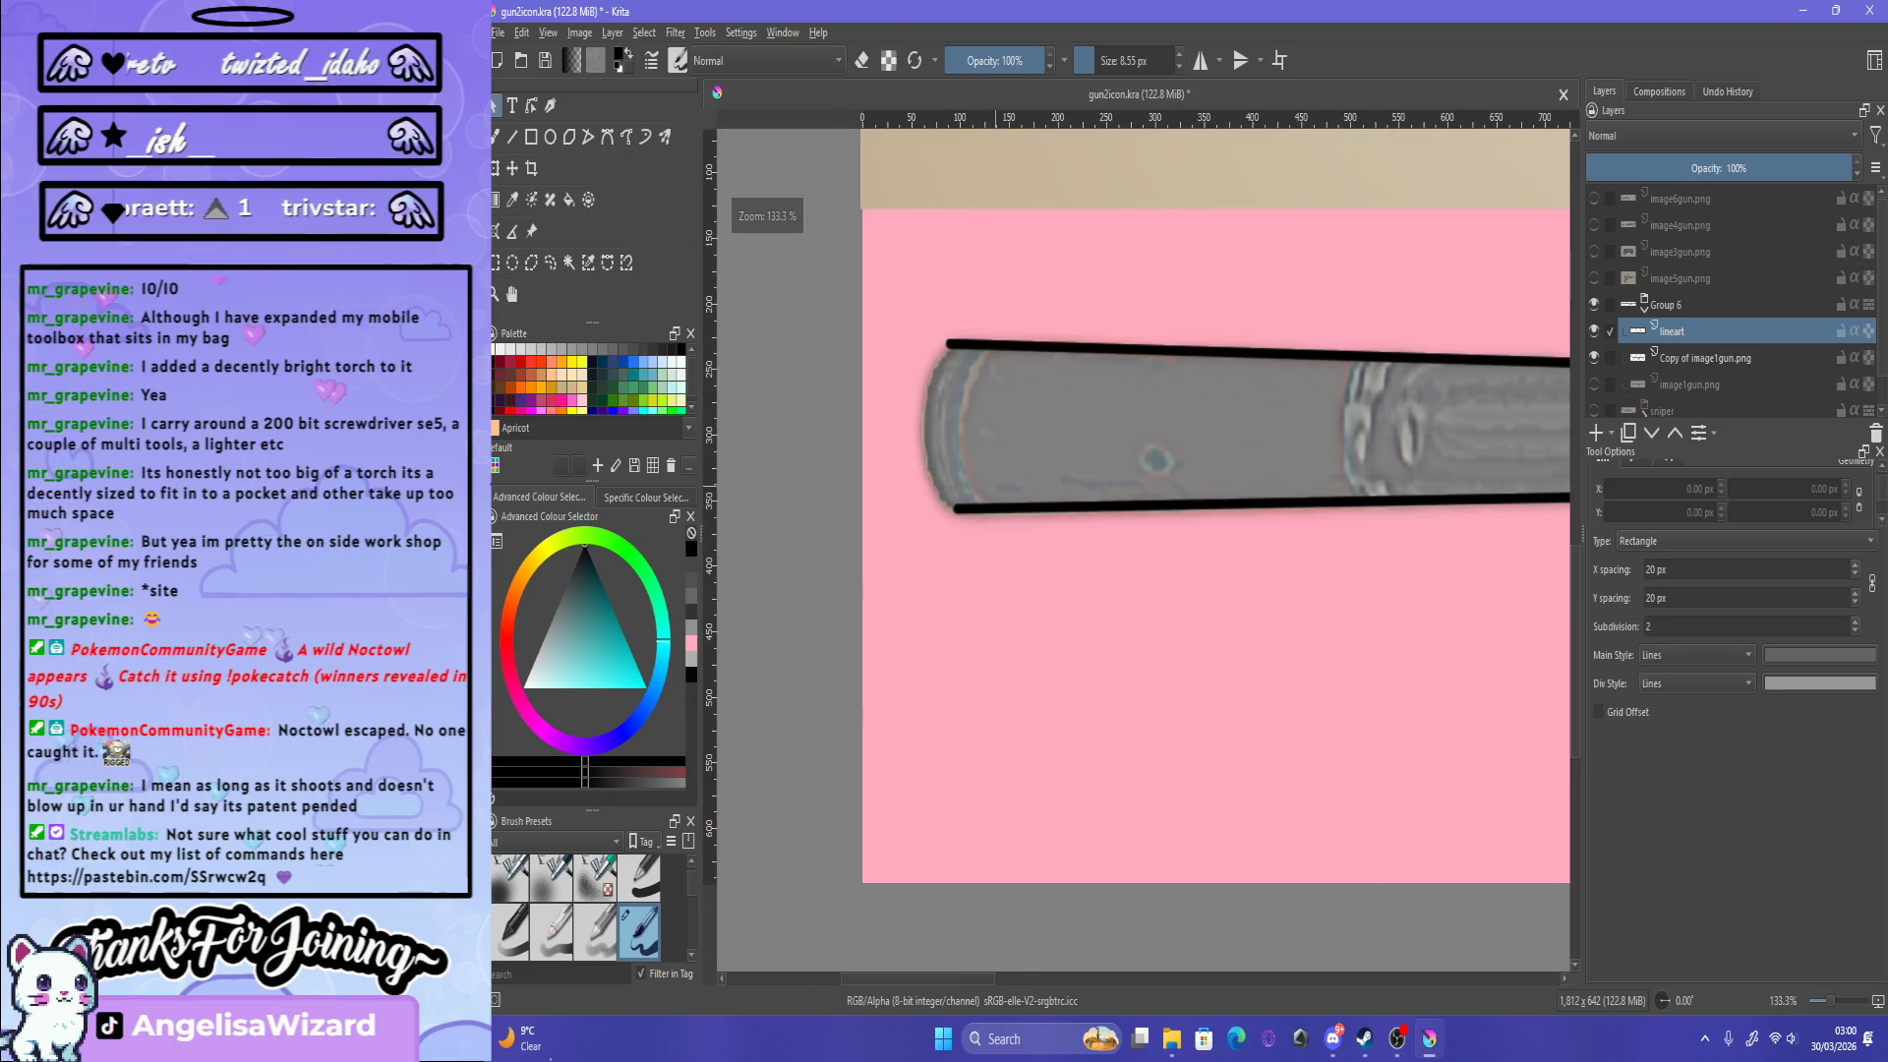
key("plus")
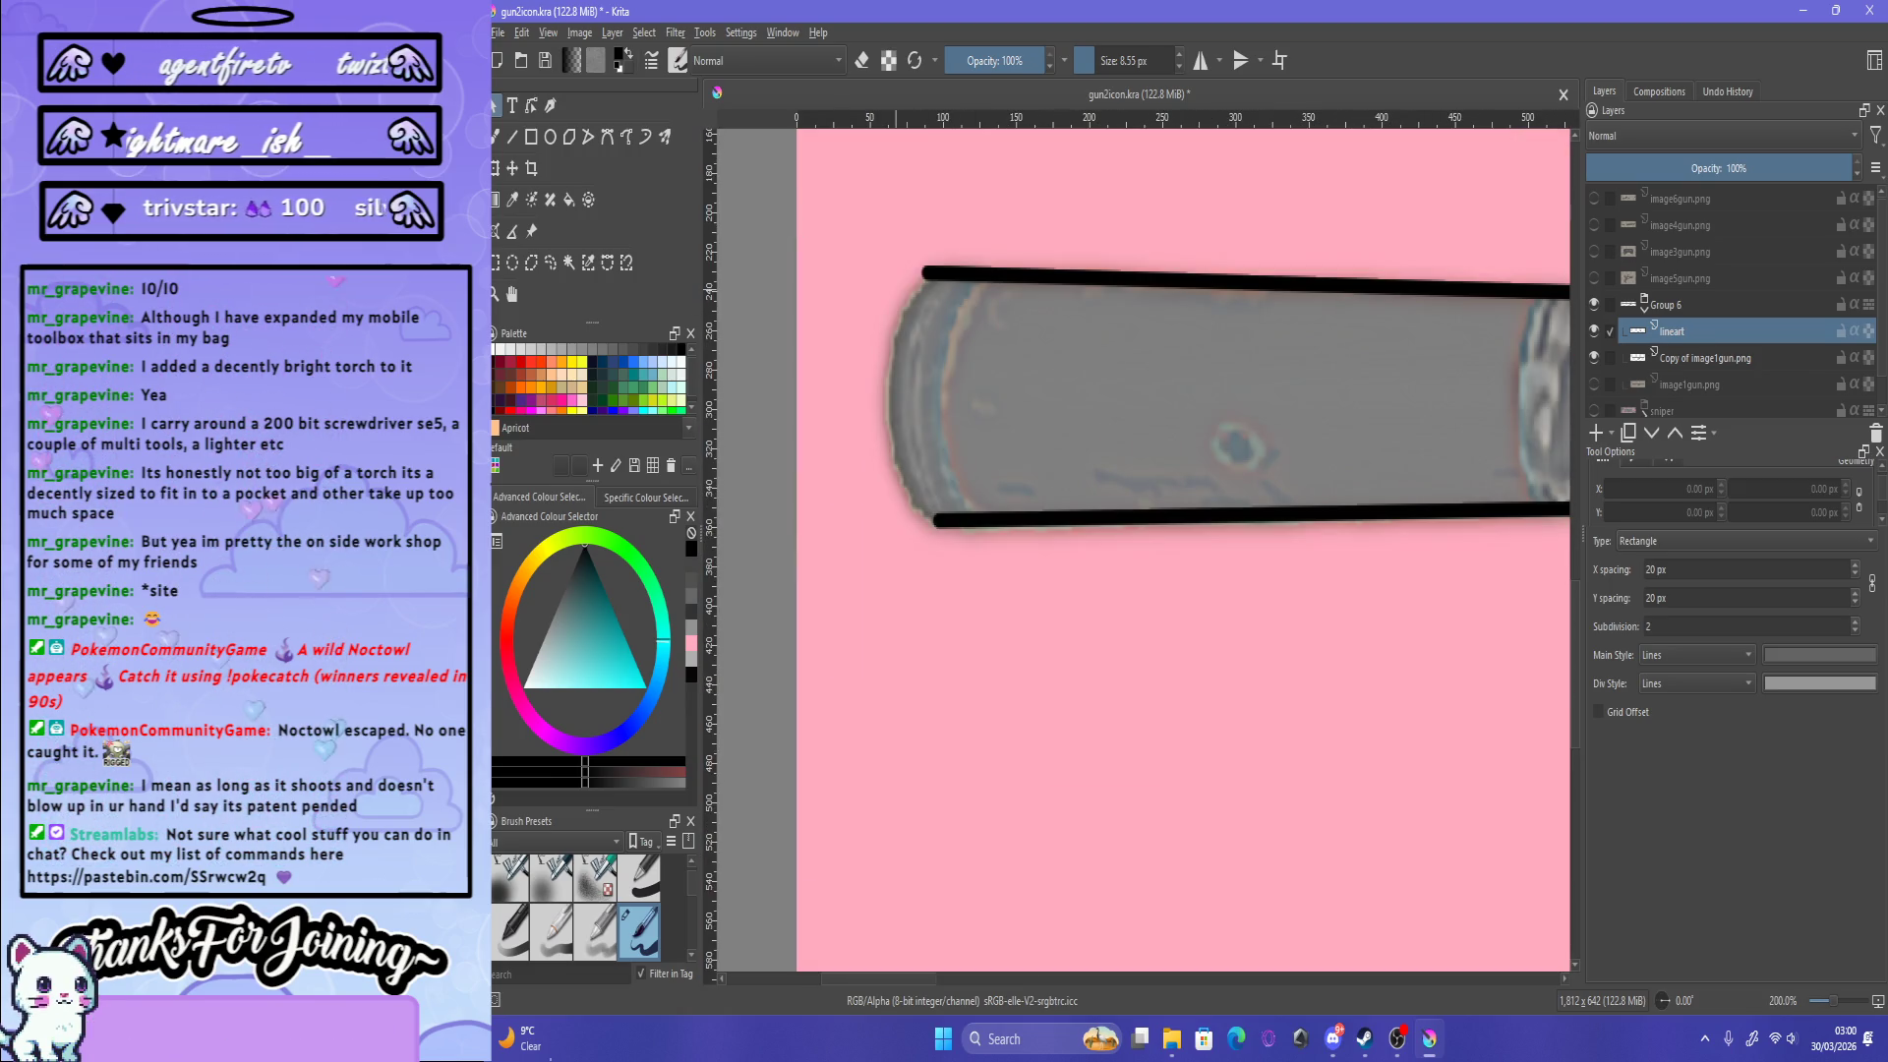
Step: Attempt a curved outline at the barrel's left end with freehand paths, undoing failed tries
key("b")
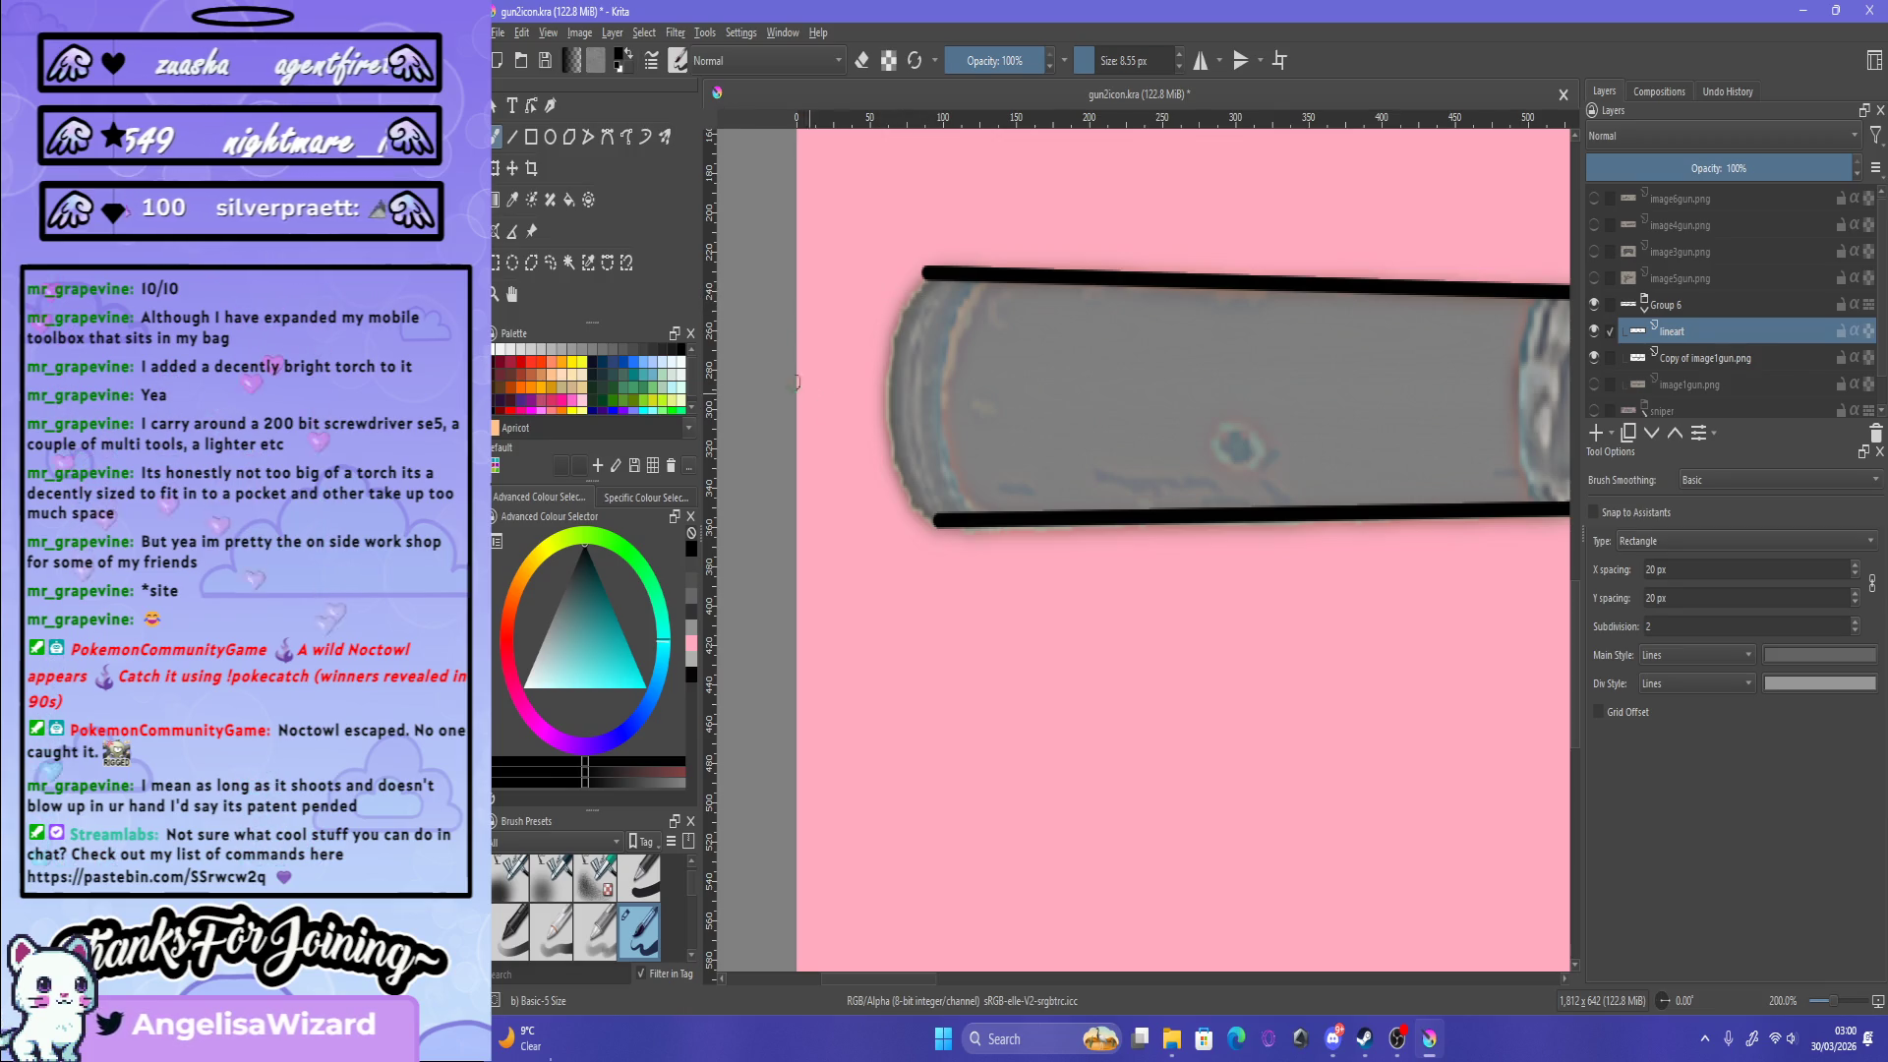
left_click(626, 137)
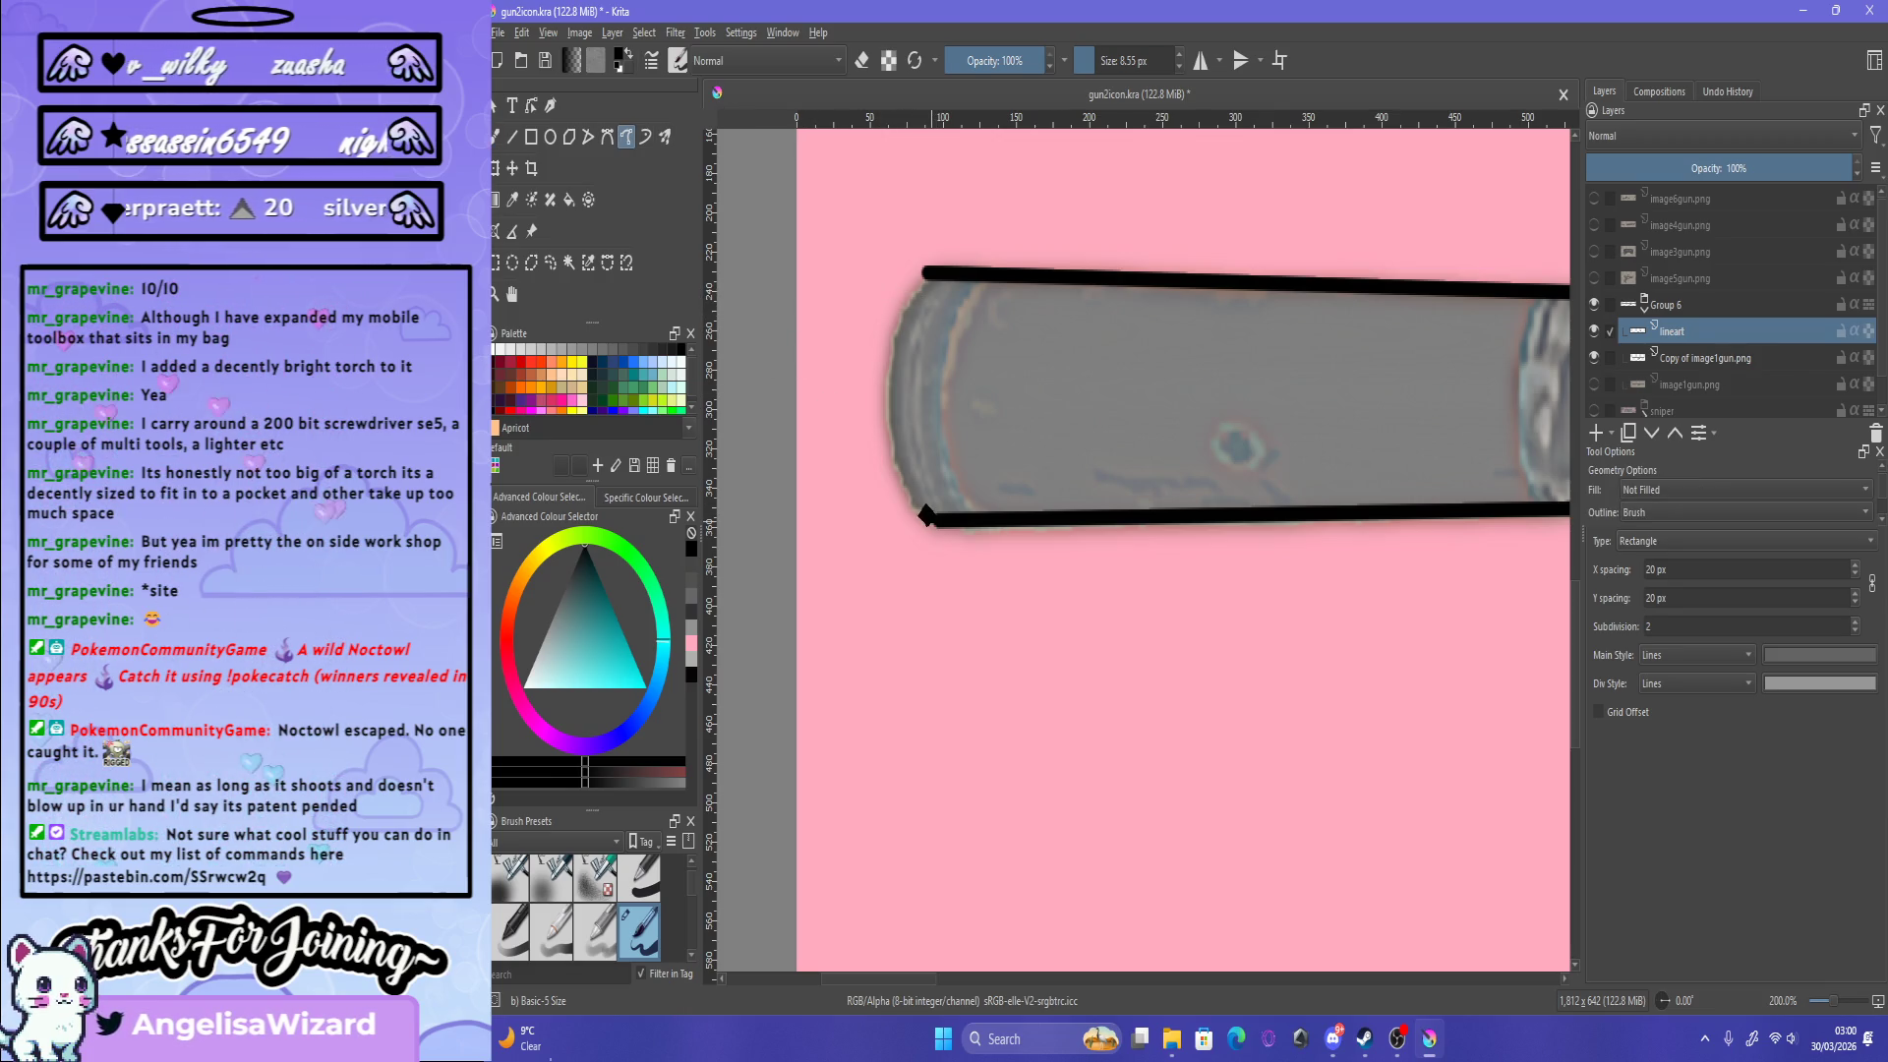
left_click_drag(929, 522, 924, 264)
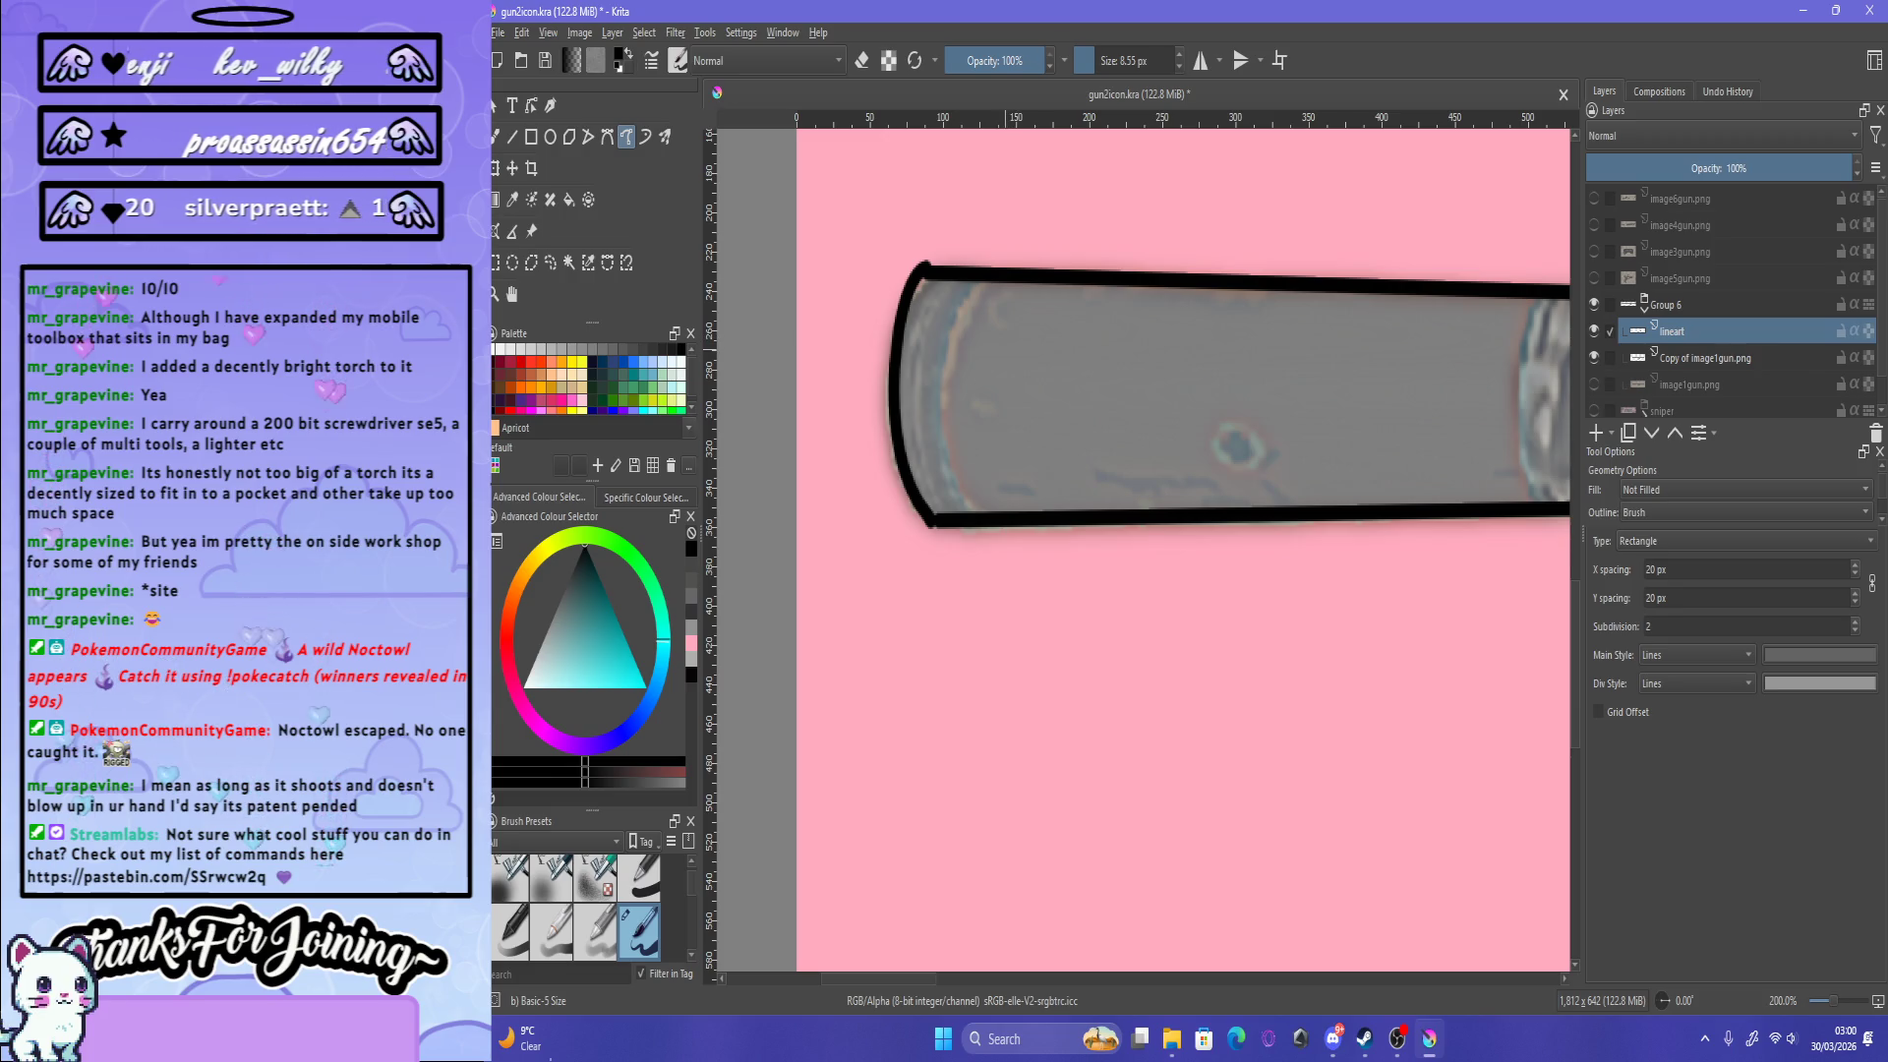
key("ctrl+z")
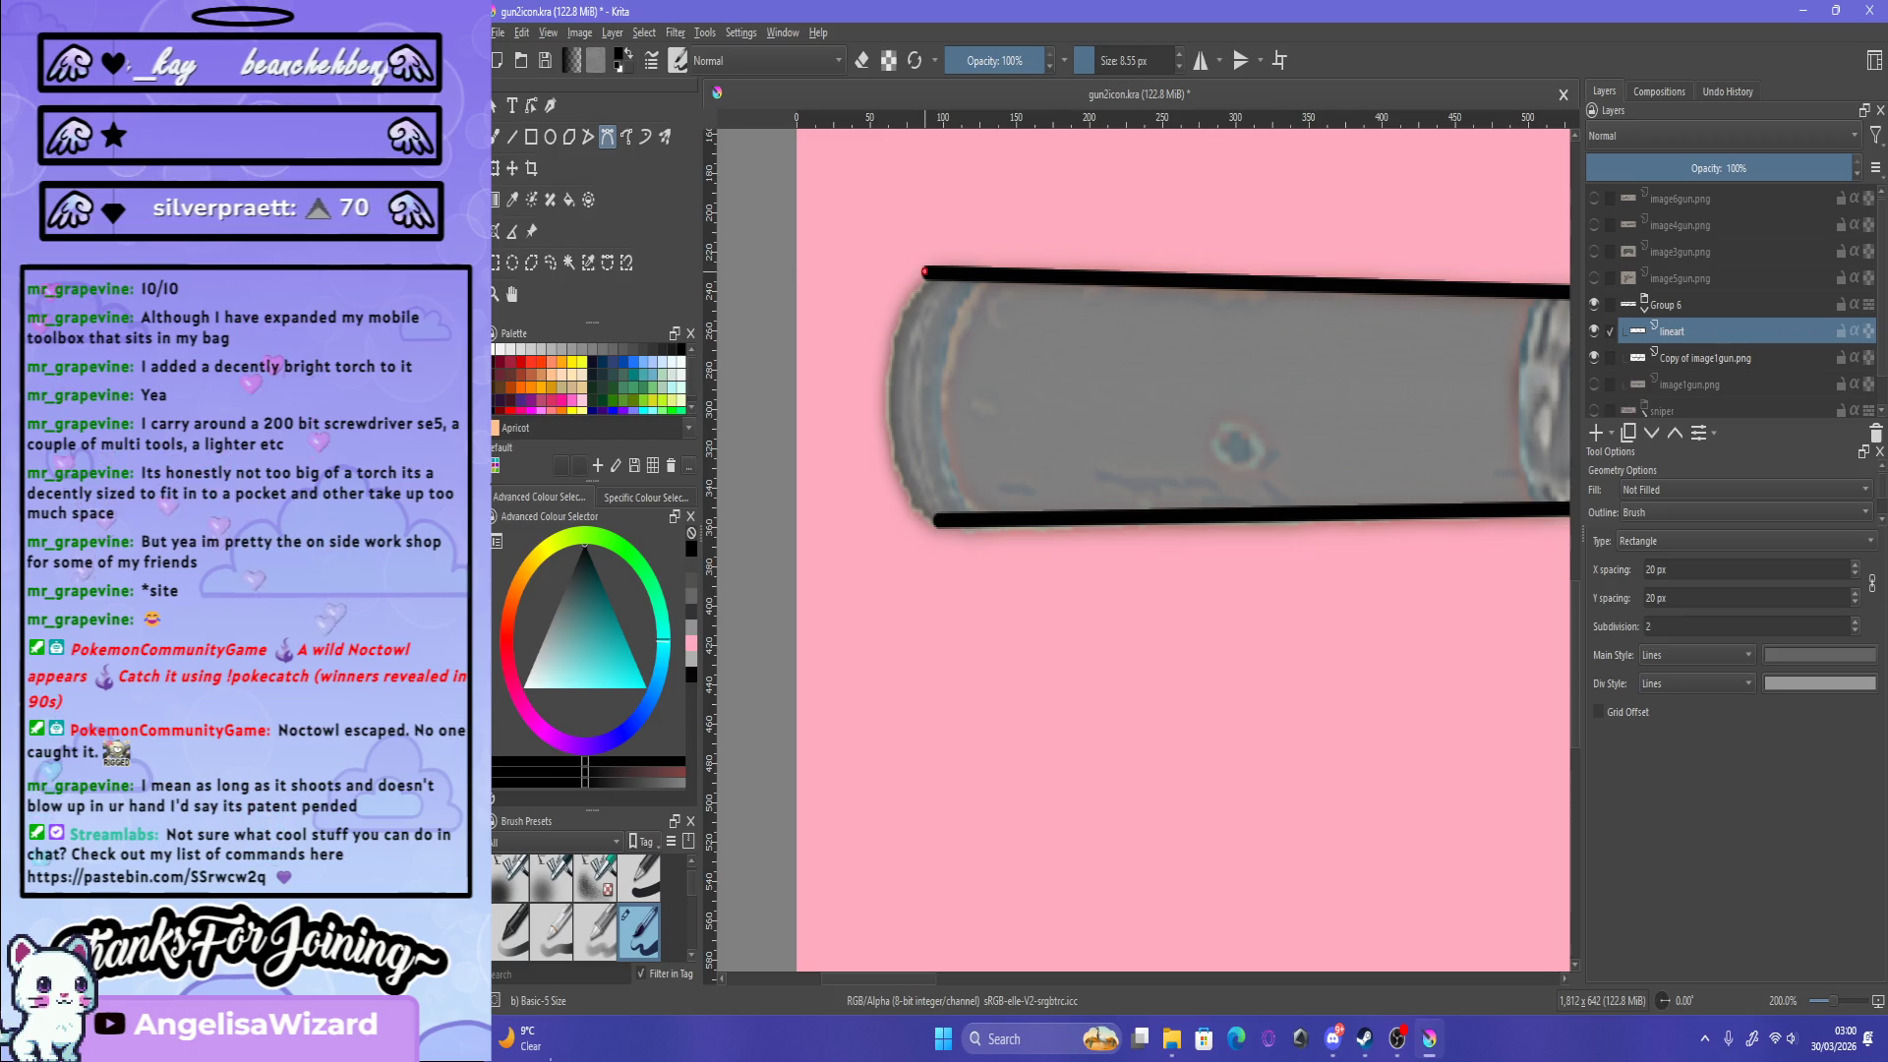
left_click_drag(924, 271, 899, 414)
key("Escape")
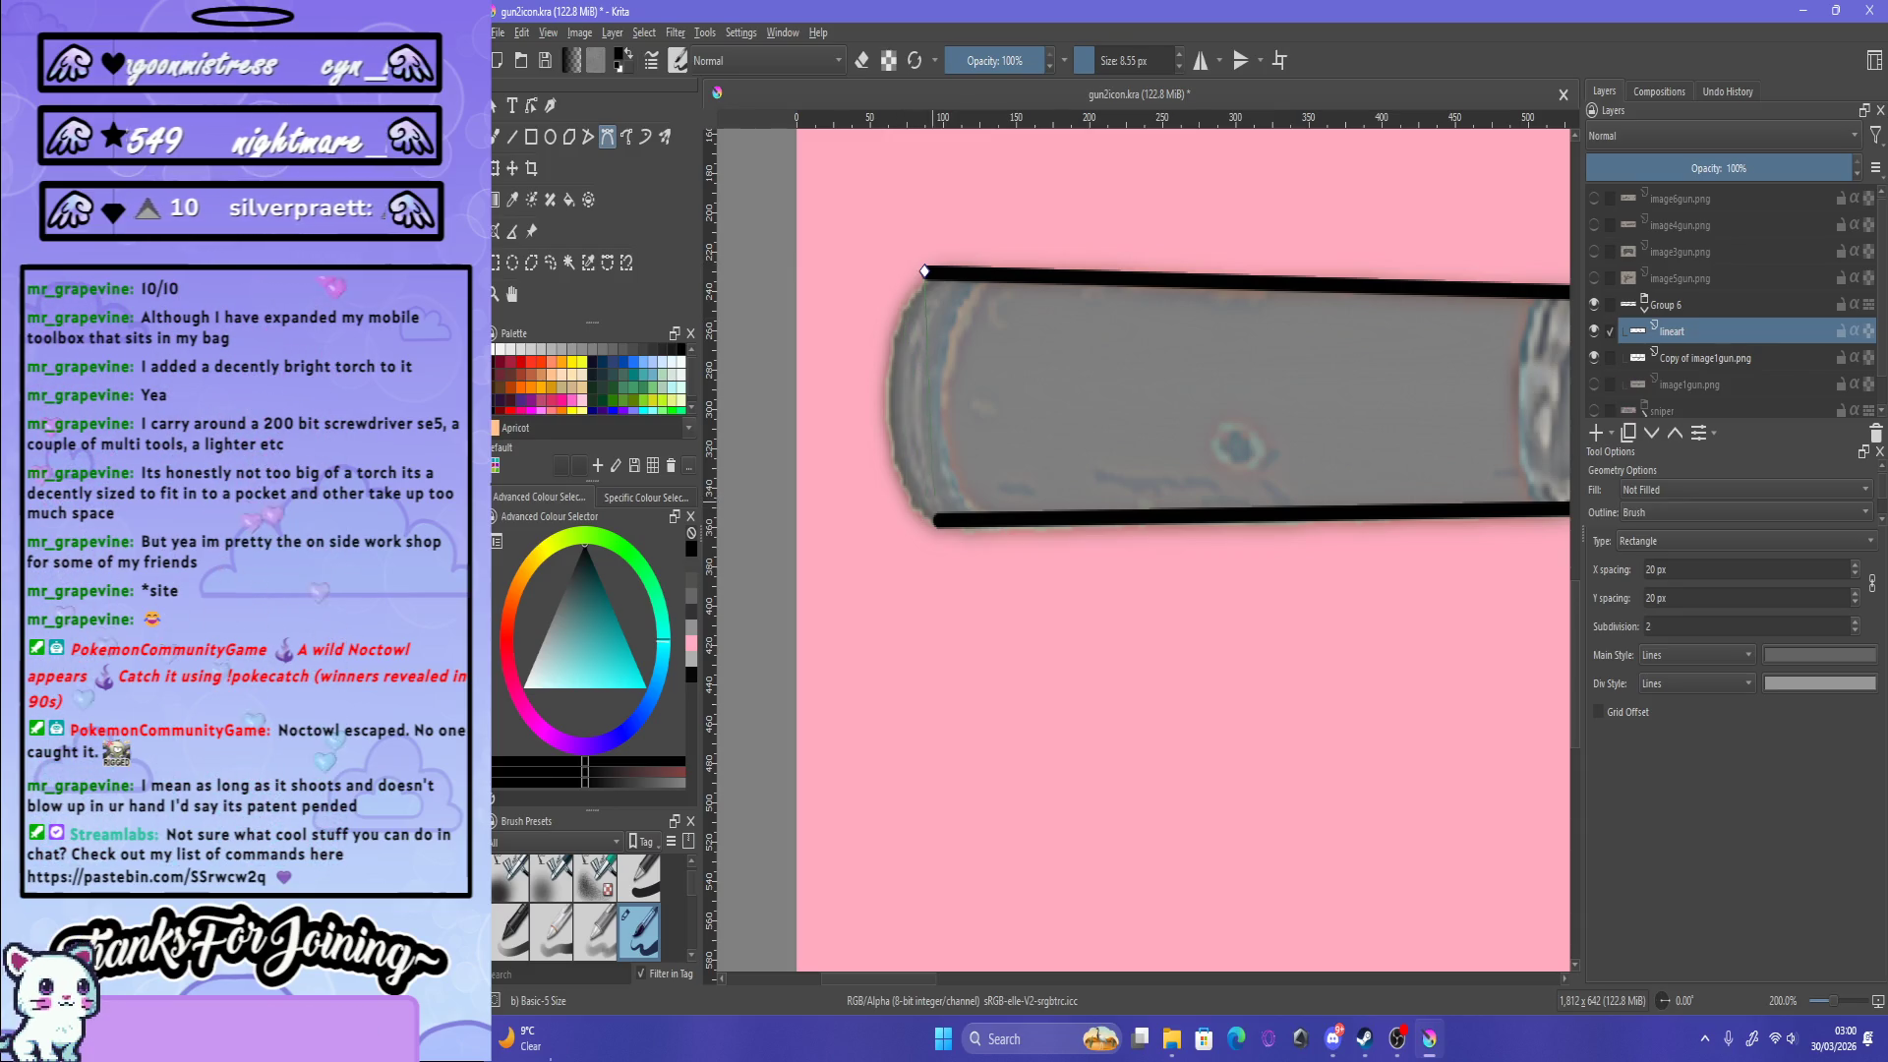
left_click_drag(924, 271, 1058, 621)
scroll(1052, 678, "down", 3)
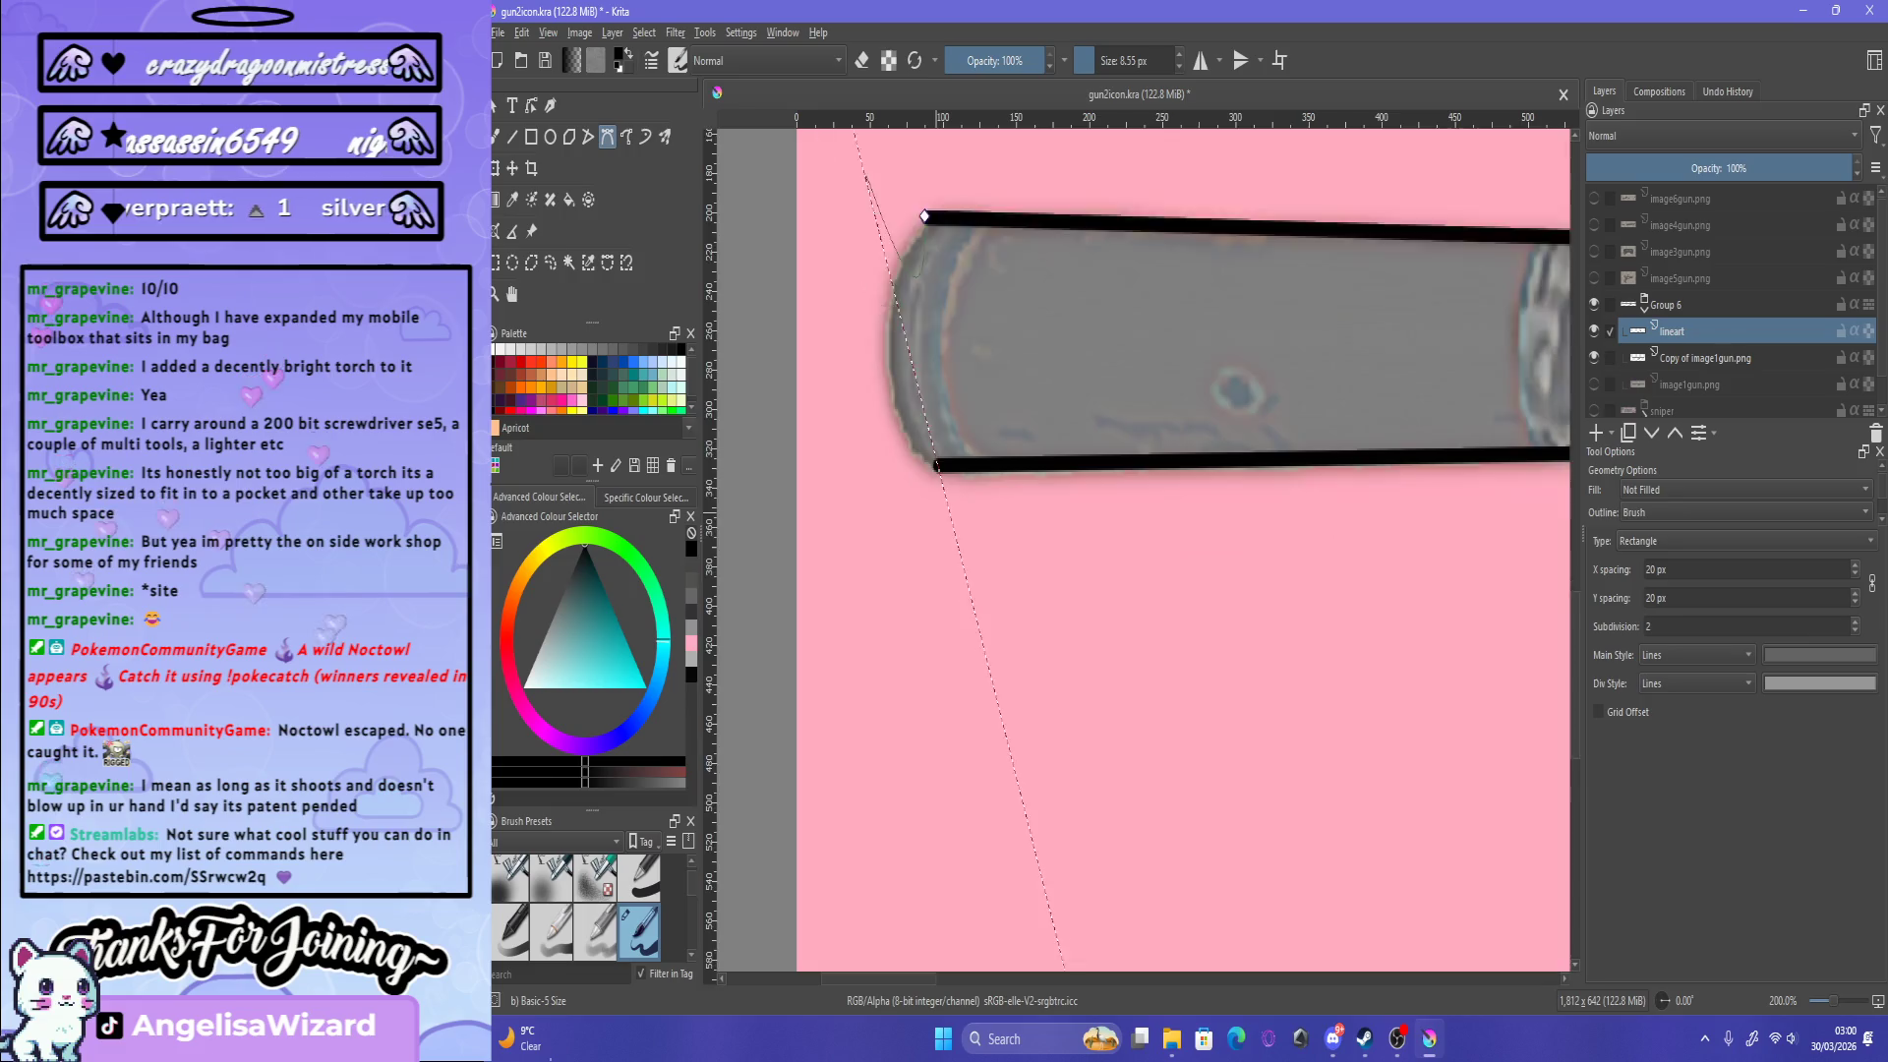
left_click_drag(1065, 374, 1110, 381)
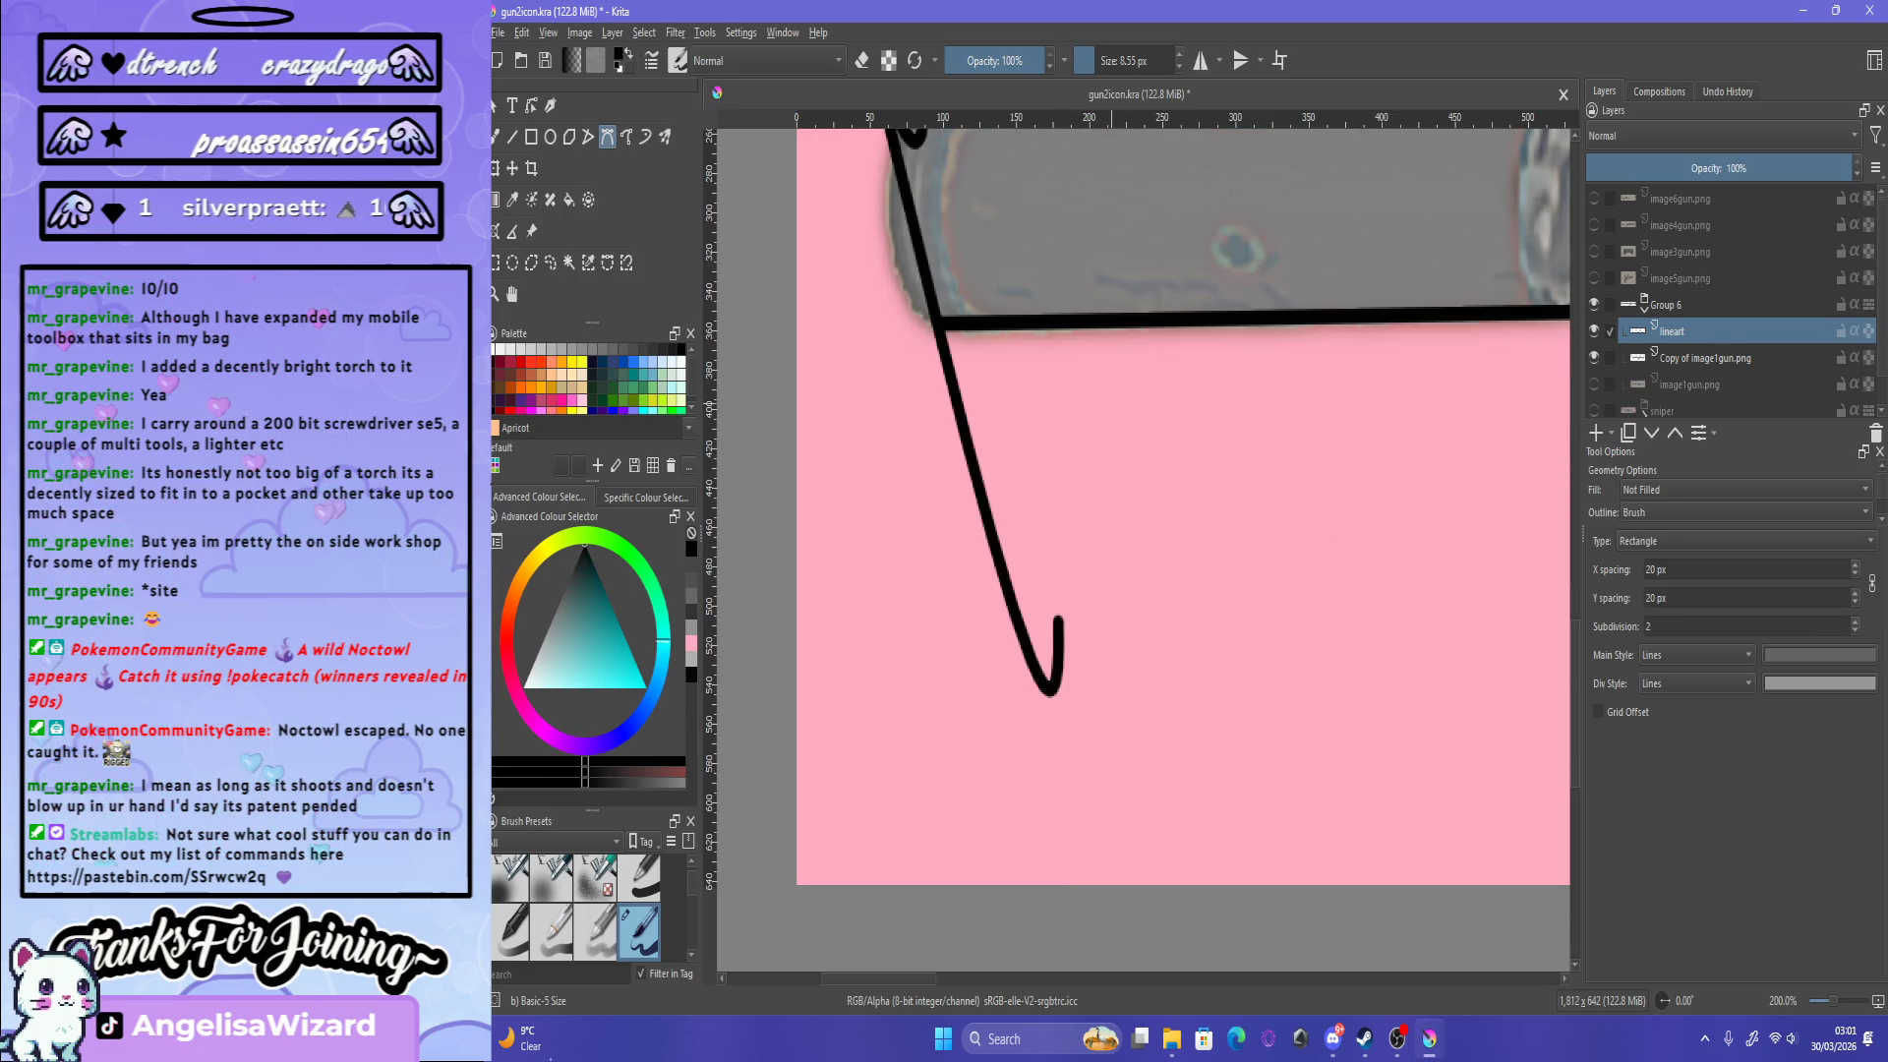
scroll(1109, 384, "down", 3)
scroll(1097, 704, "up", 3)
scroll(1098, 704, "up", 2)
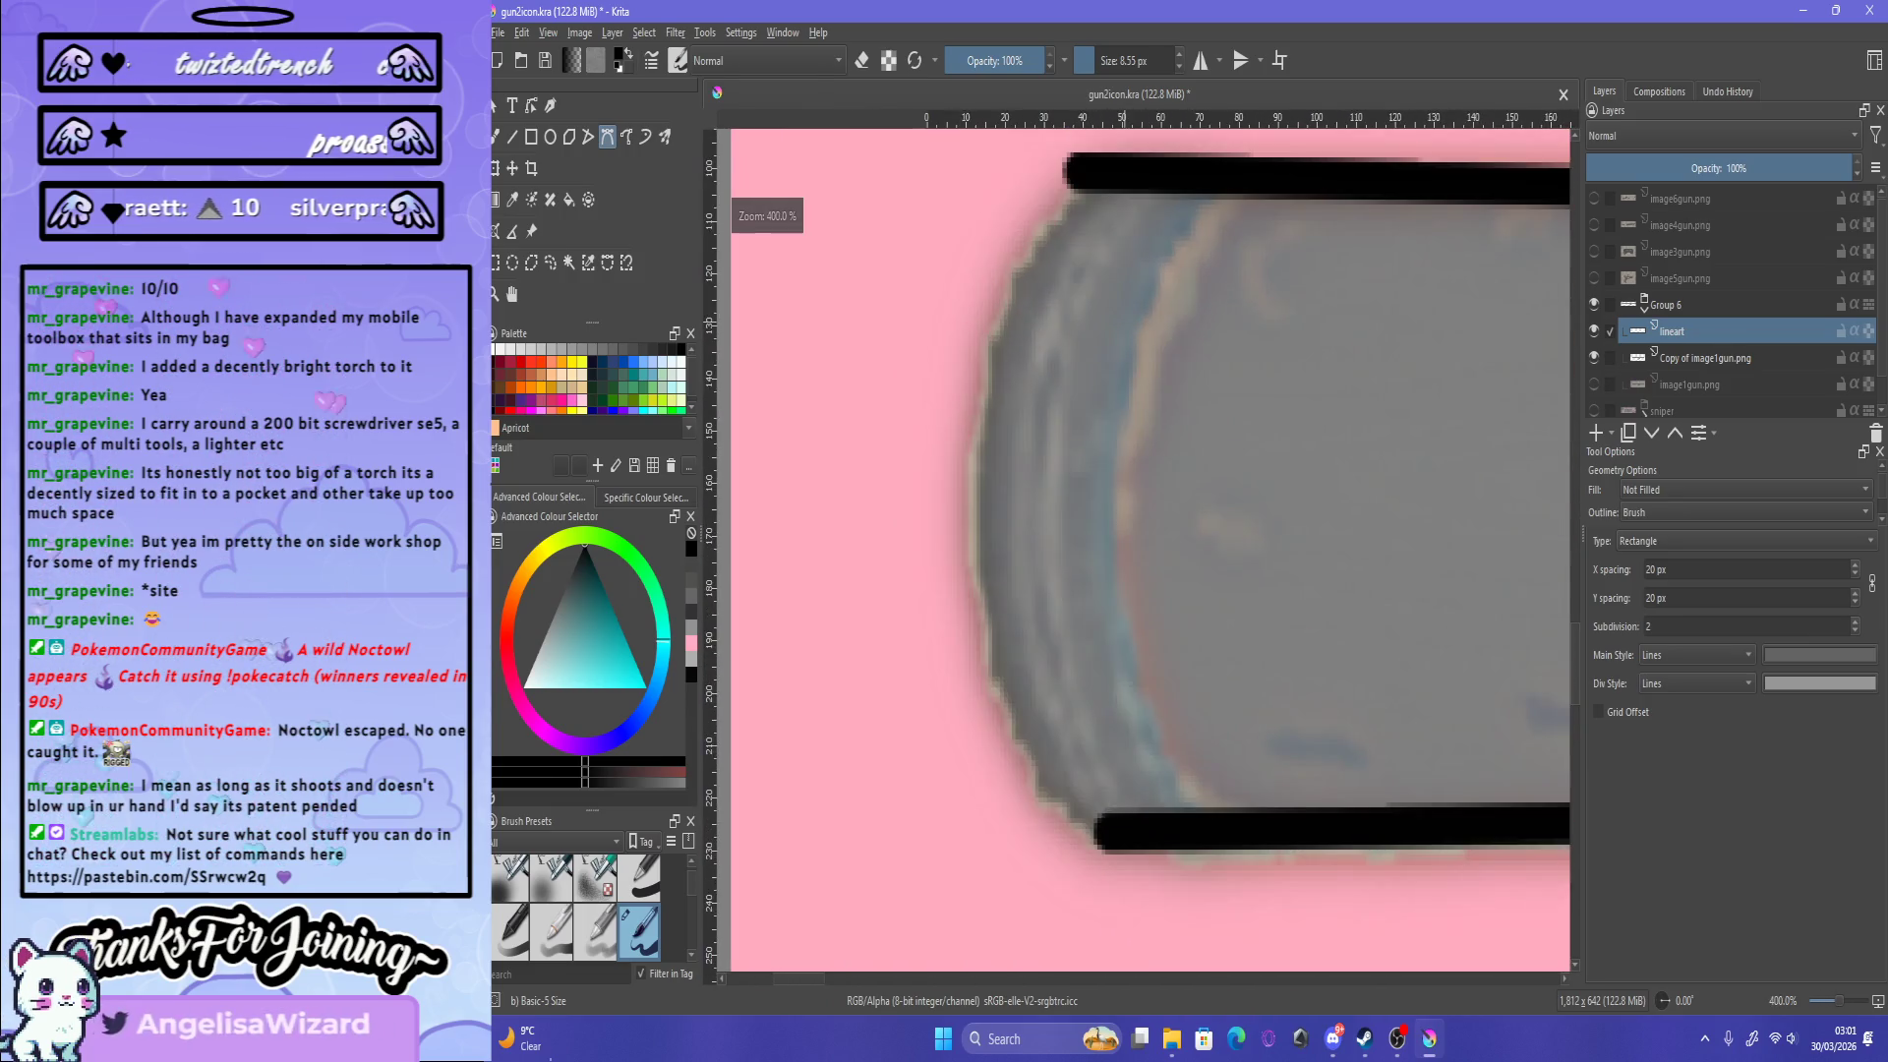
Step: Redraw the barrel's curved left edge bottom to top with the smoothed Dynamic Brush
left_click(645, 137)
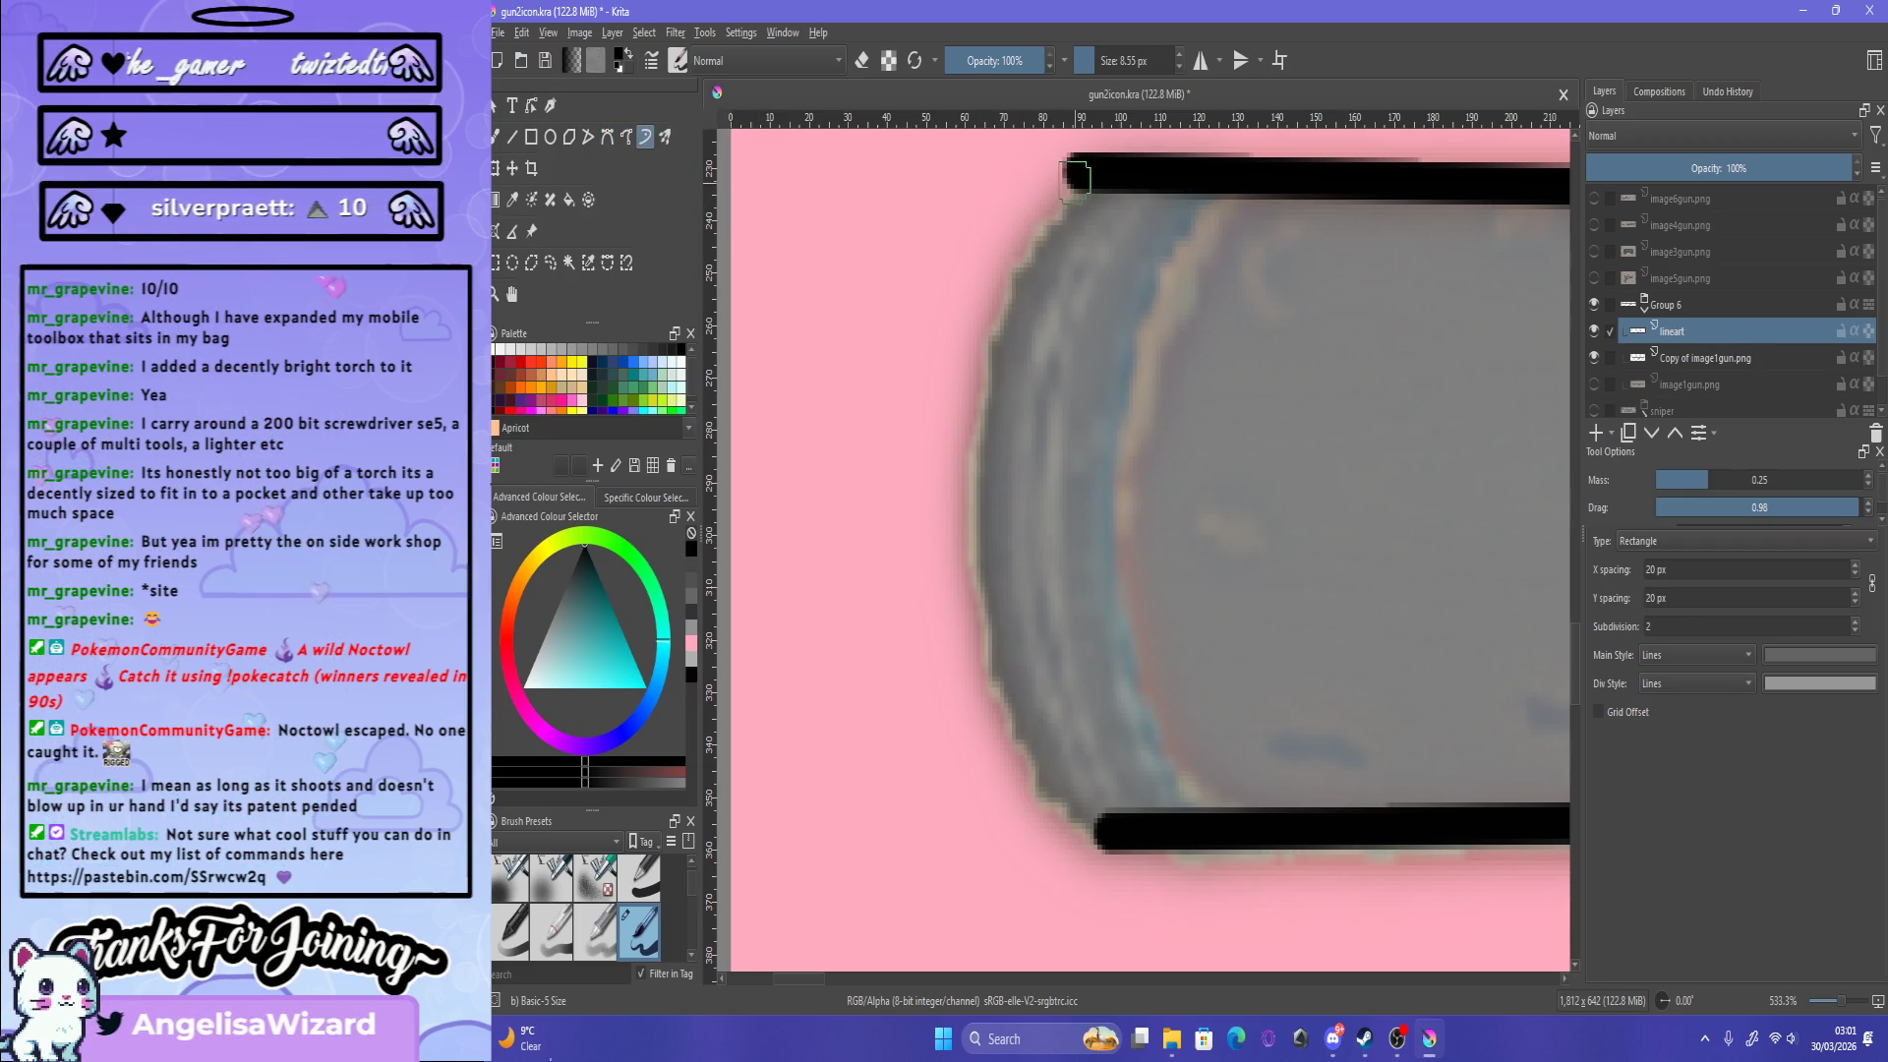
left_click_drag(1067, 215, 1072, 790)
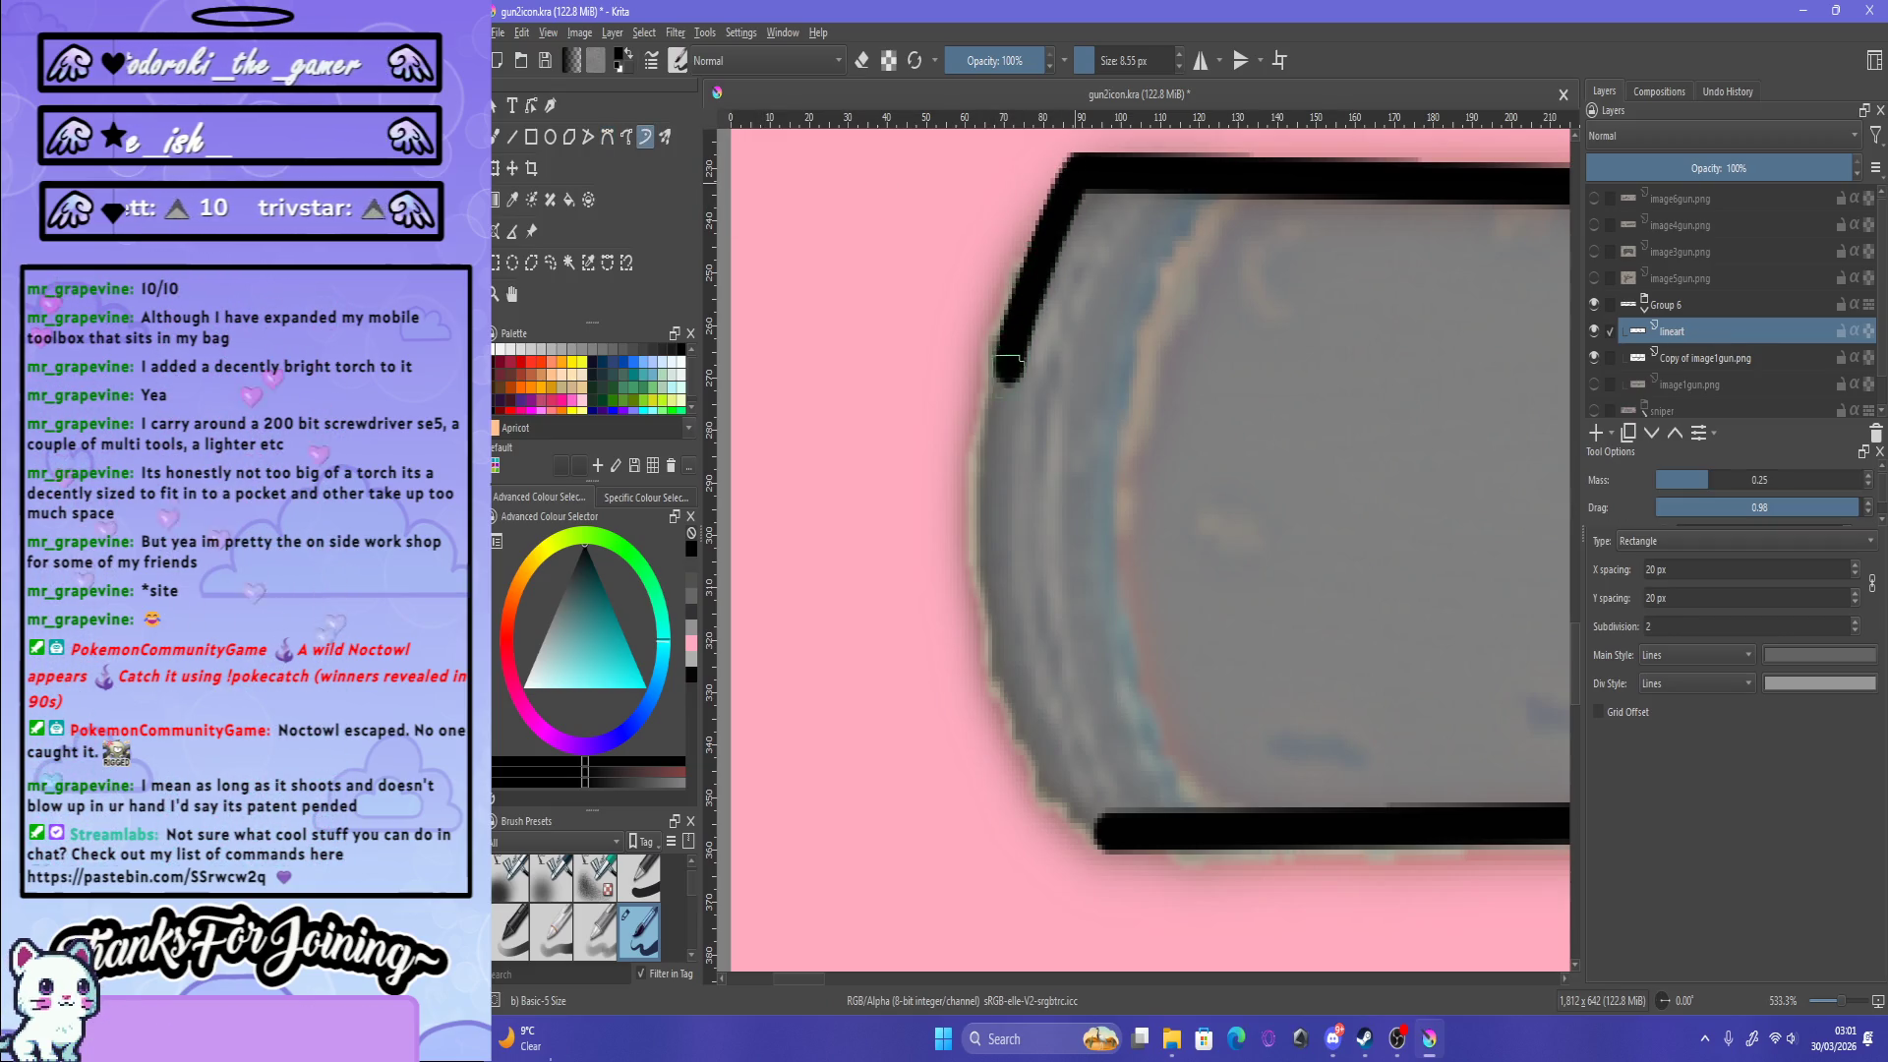
key("ctrl+z")
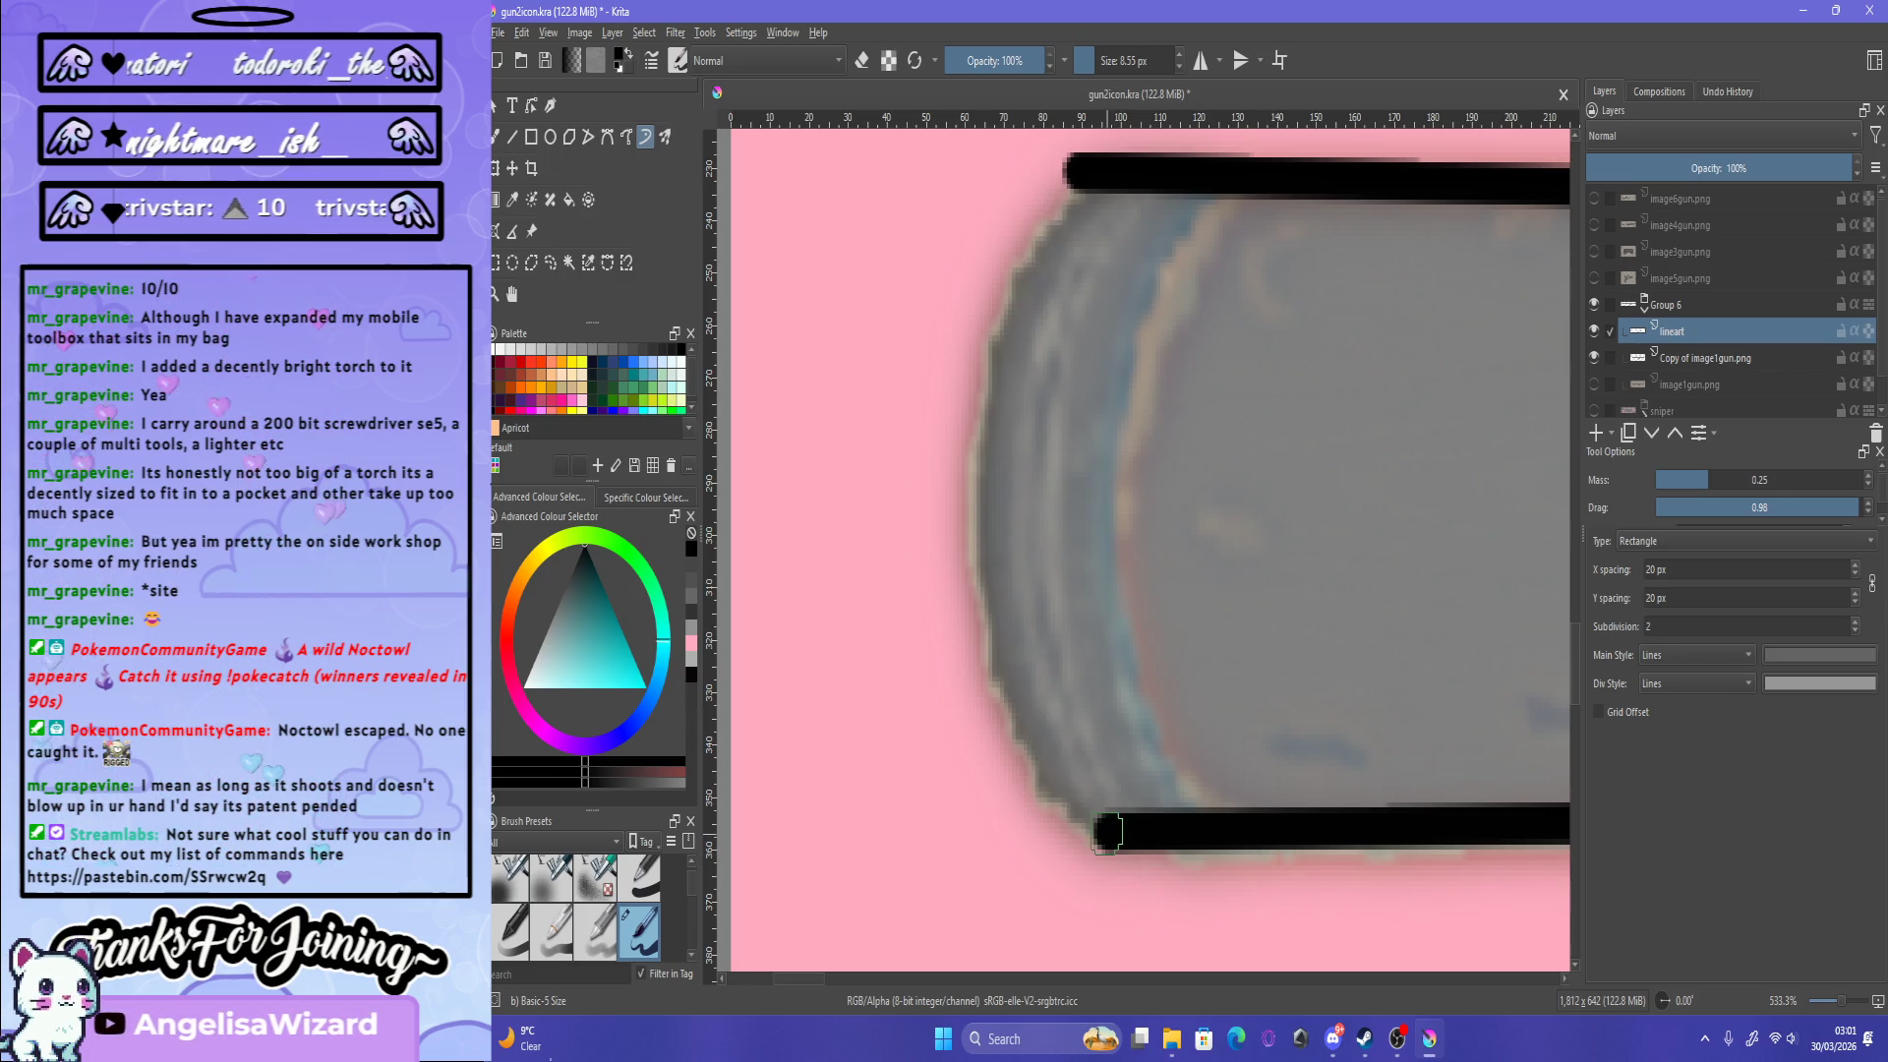
mouse_move(1091, 826)
left_mouse_down()
mouse_move(1029, 256)
mouse_move(1070, 179)
left_mouse_up()
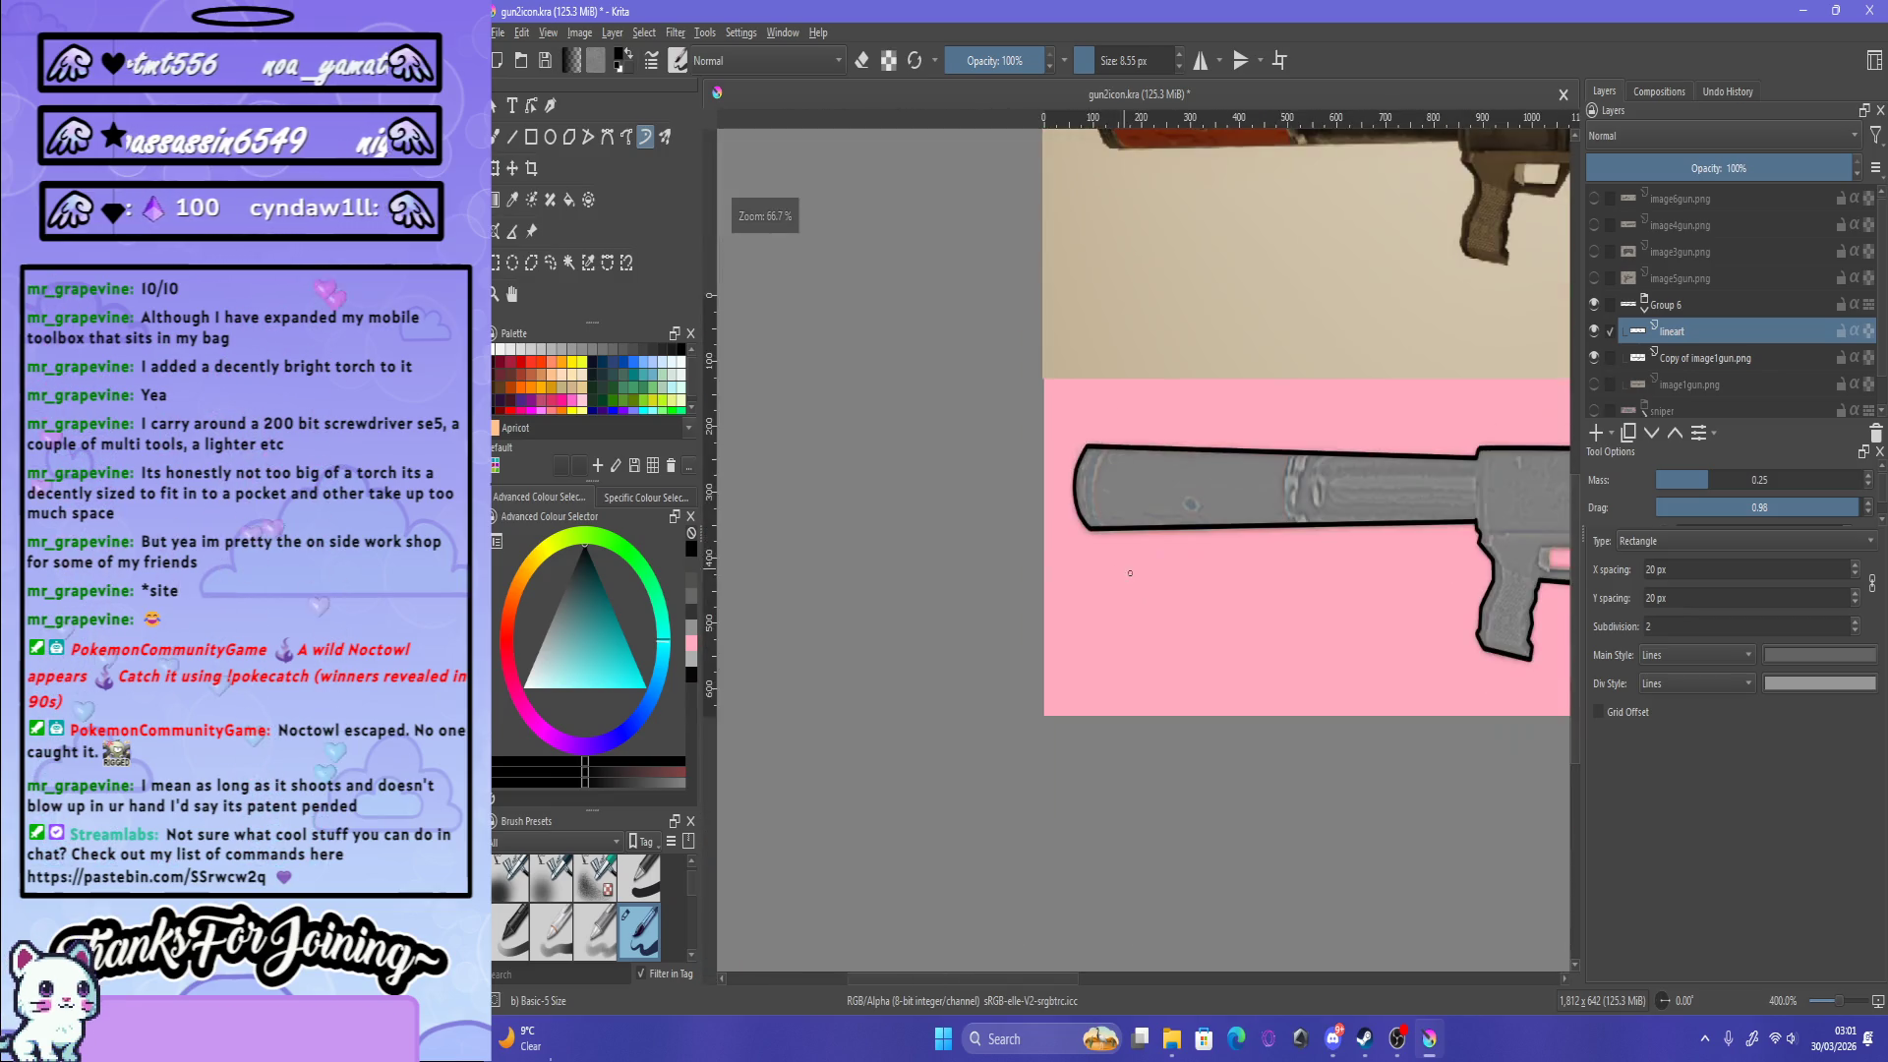
Step: Extend the thick black line along the launcher's pink side slot
scroll(1140, 541, "down", 10)
scroll(1229, 561, "up", 5)
scroll(1168, 710, "down", 3)
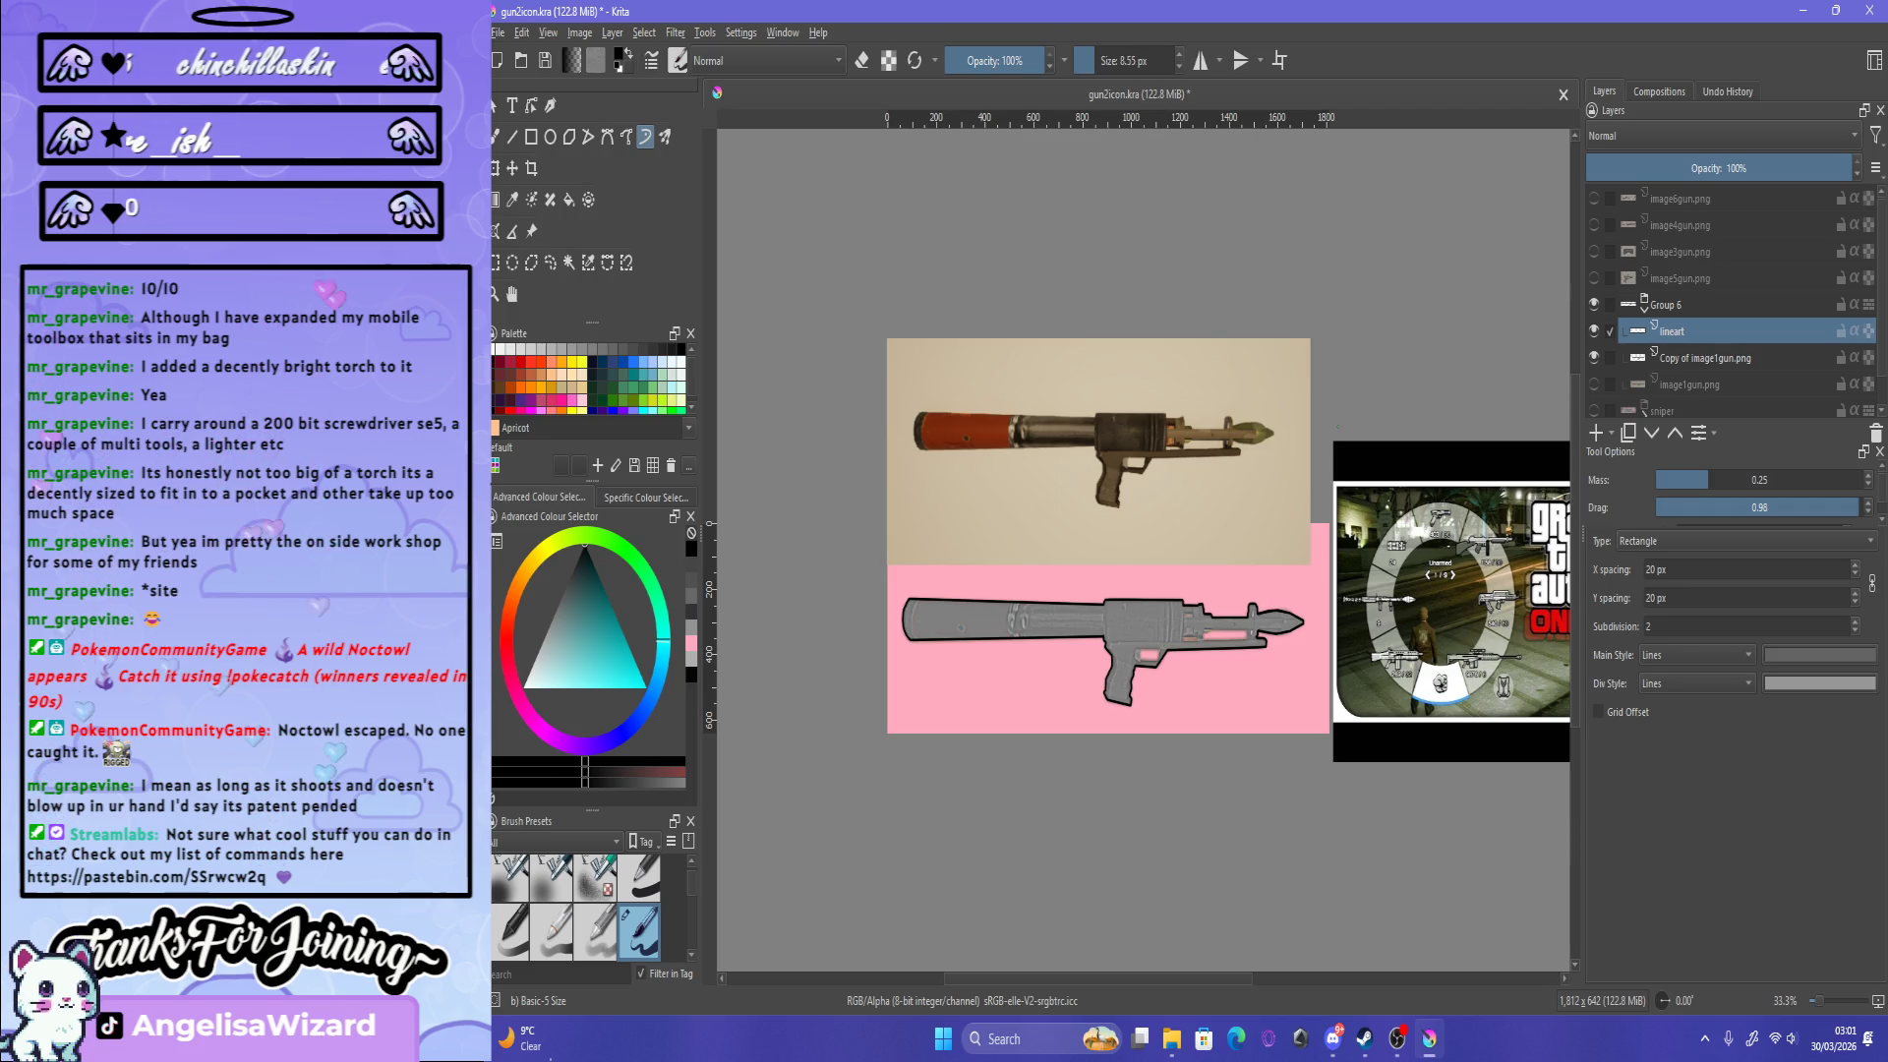
scroll(1326, 733, "up", 2)
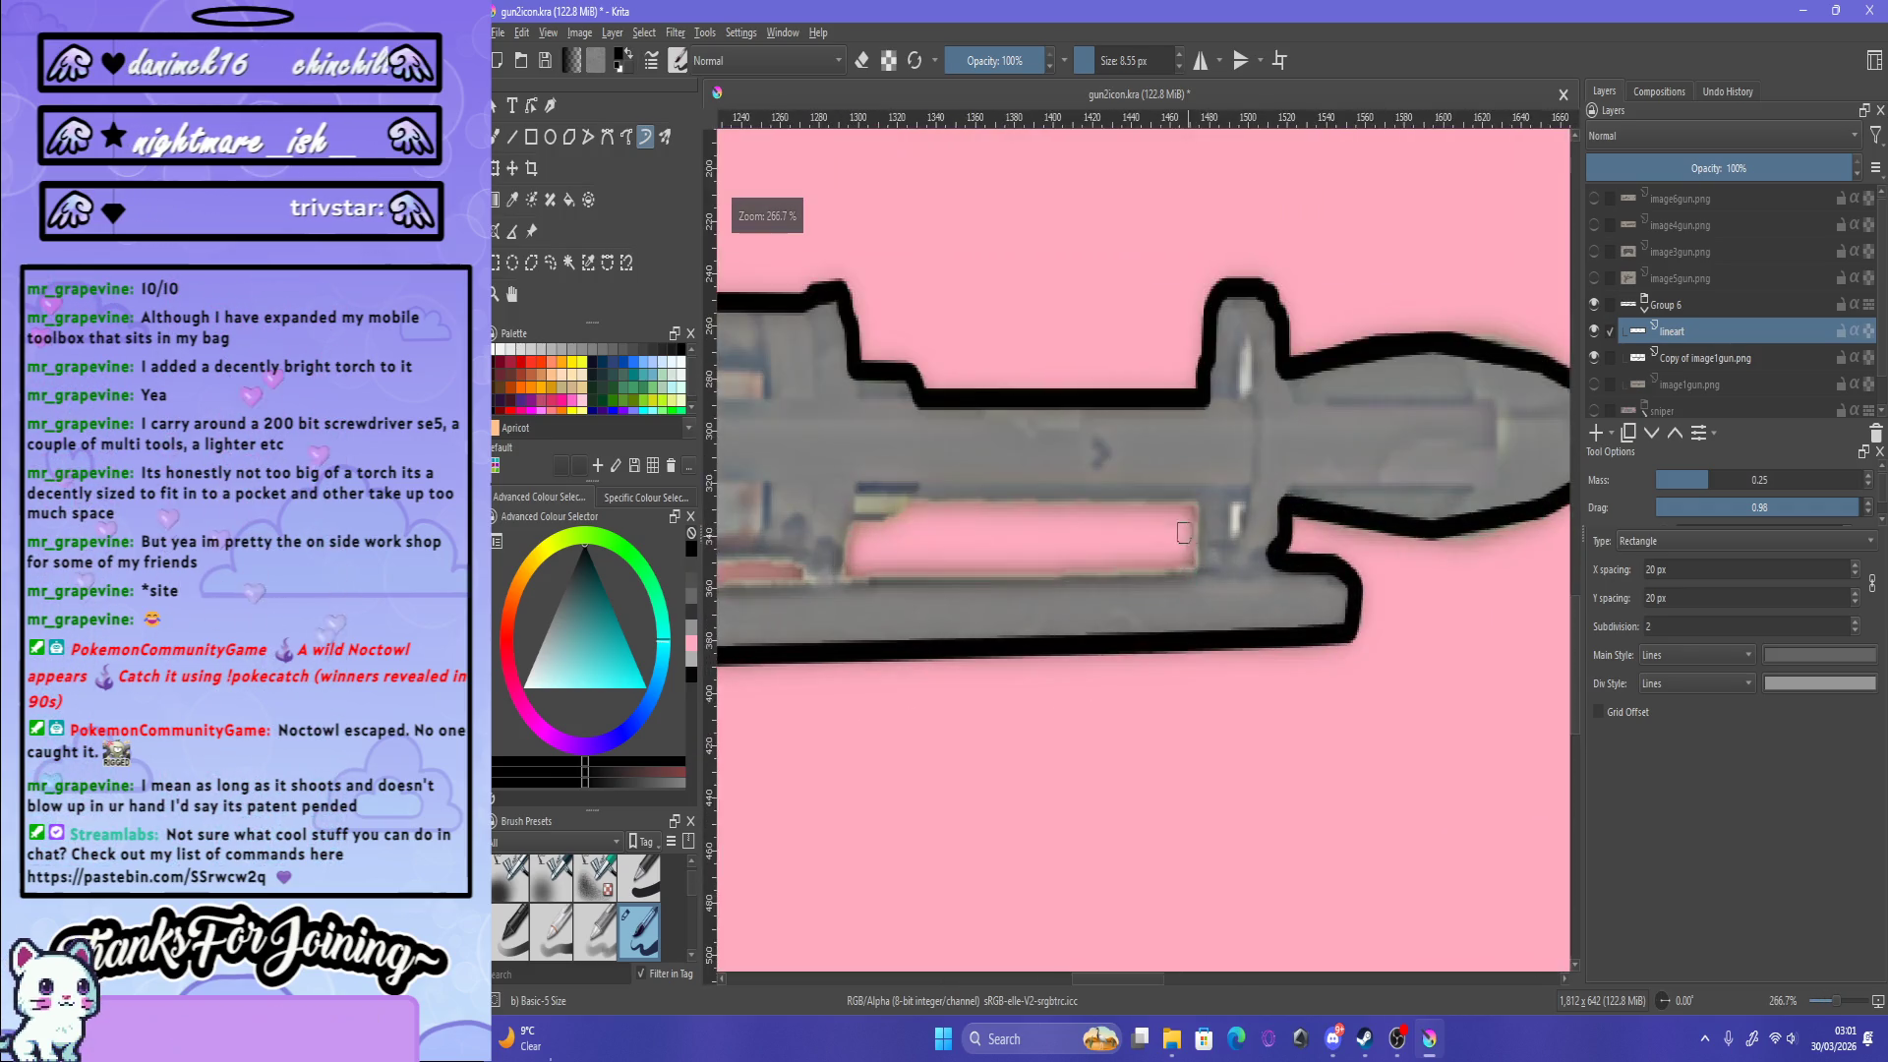
scroll(1088, 527, "up", 3)
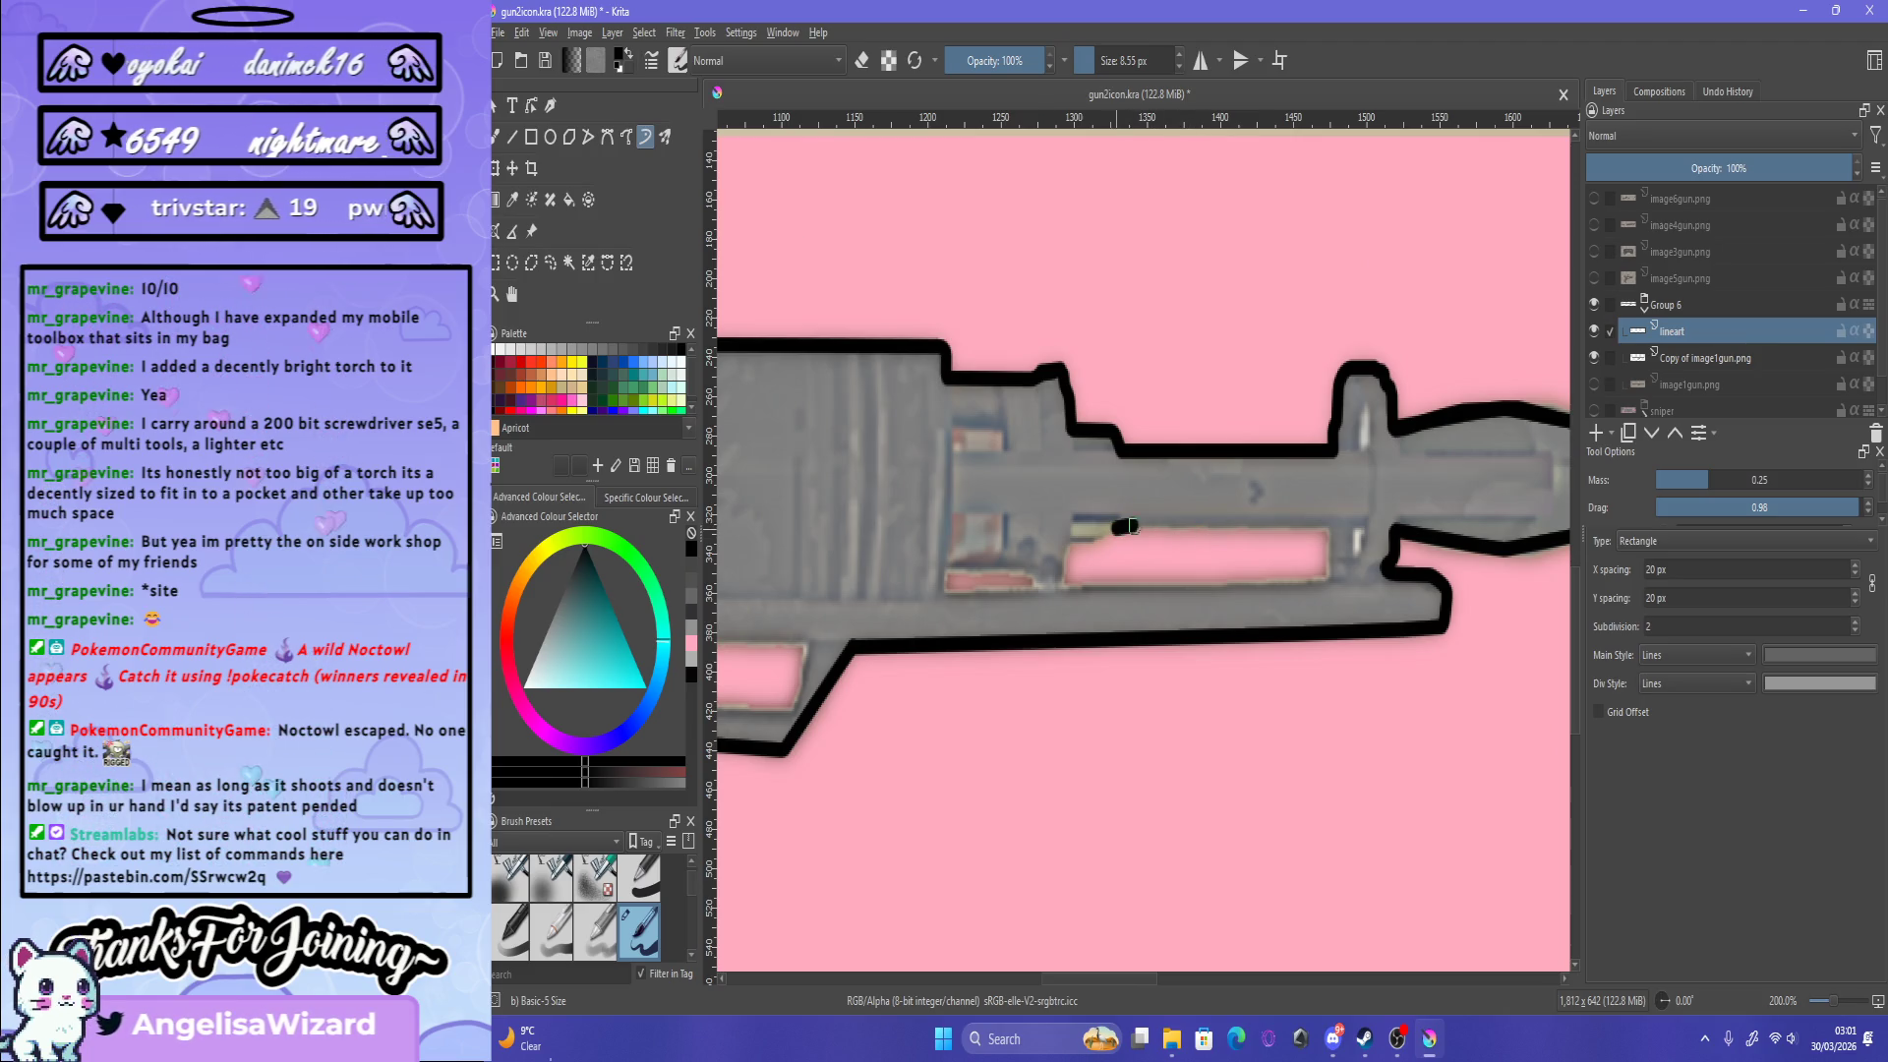
left_click_drag(1259, 578, 1085, 567)
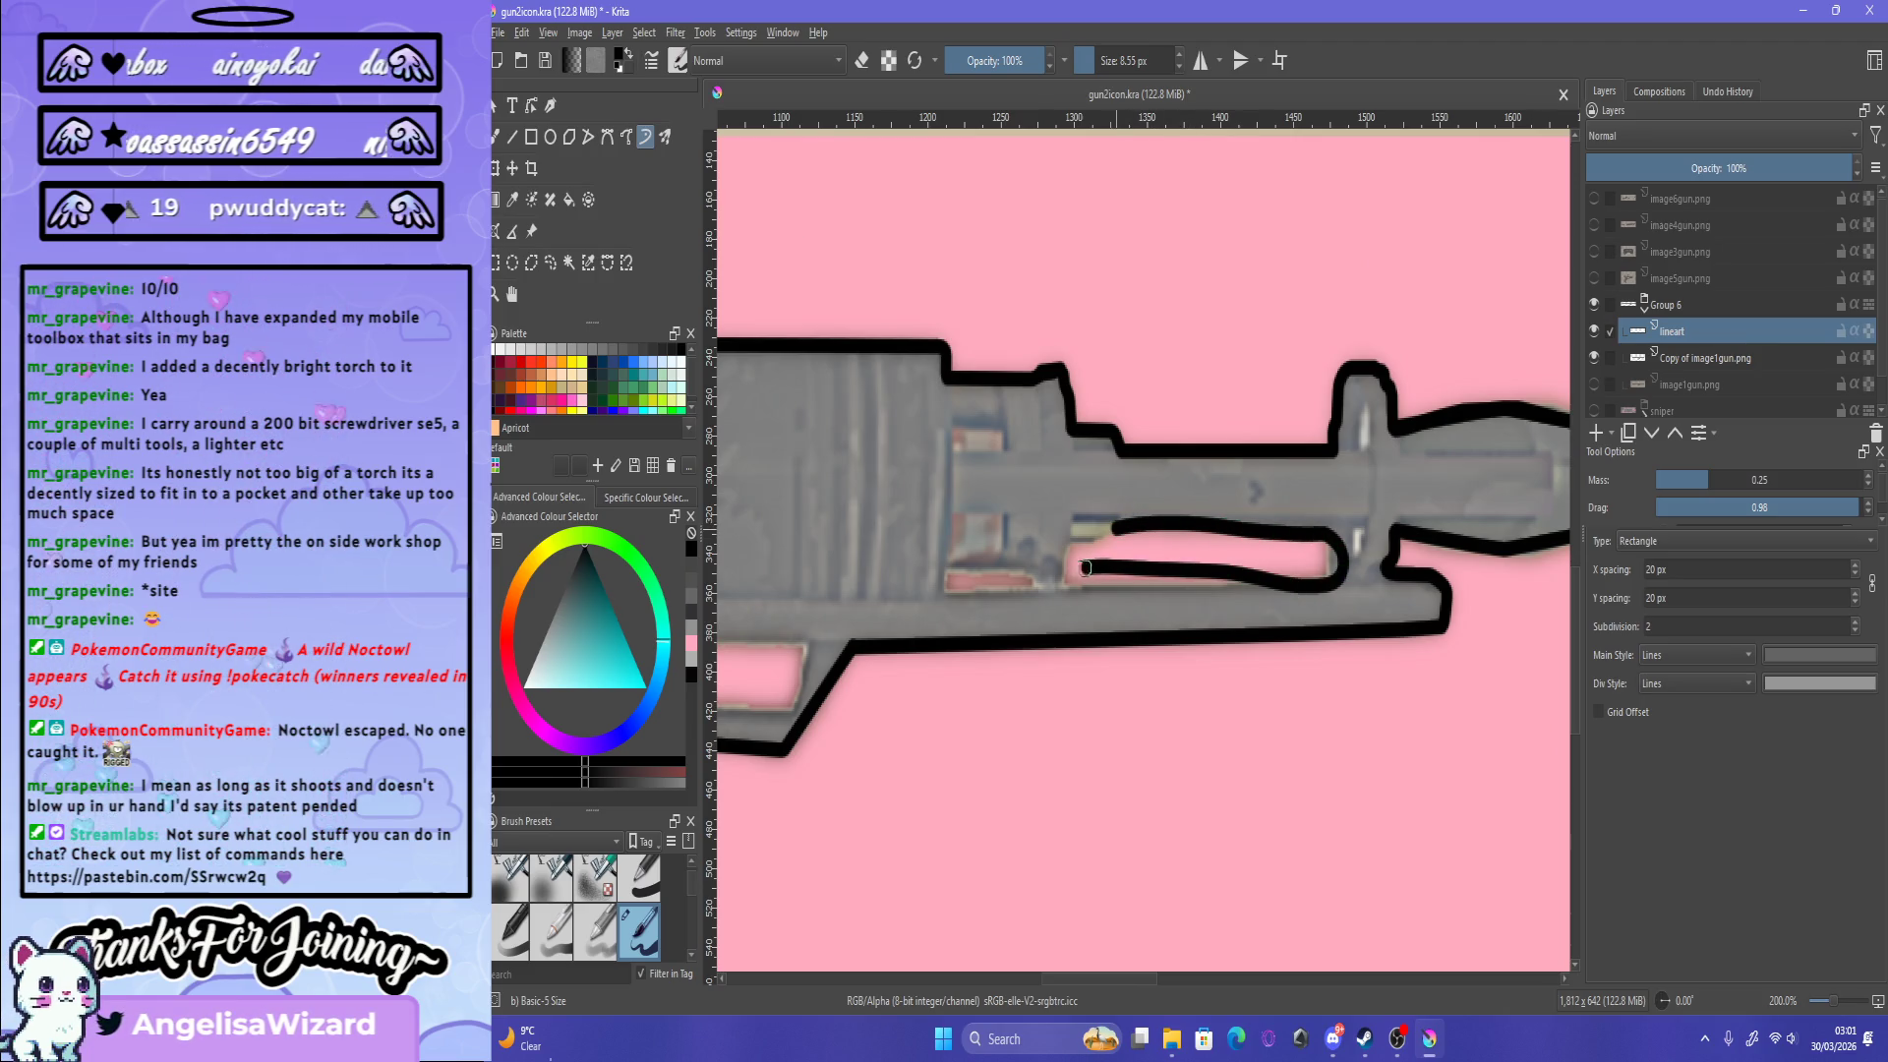
scroll(1120, 526, "down", 5)
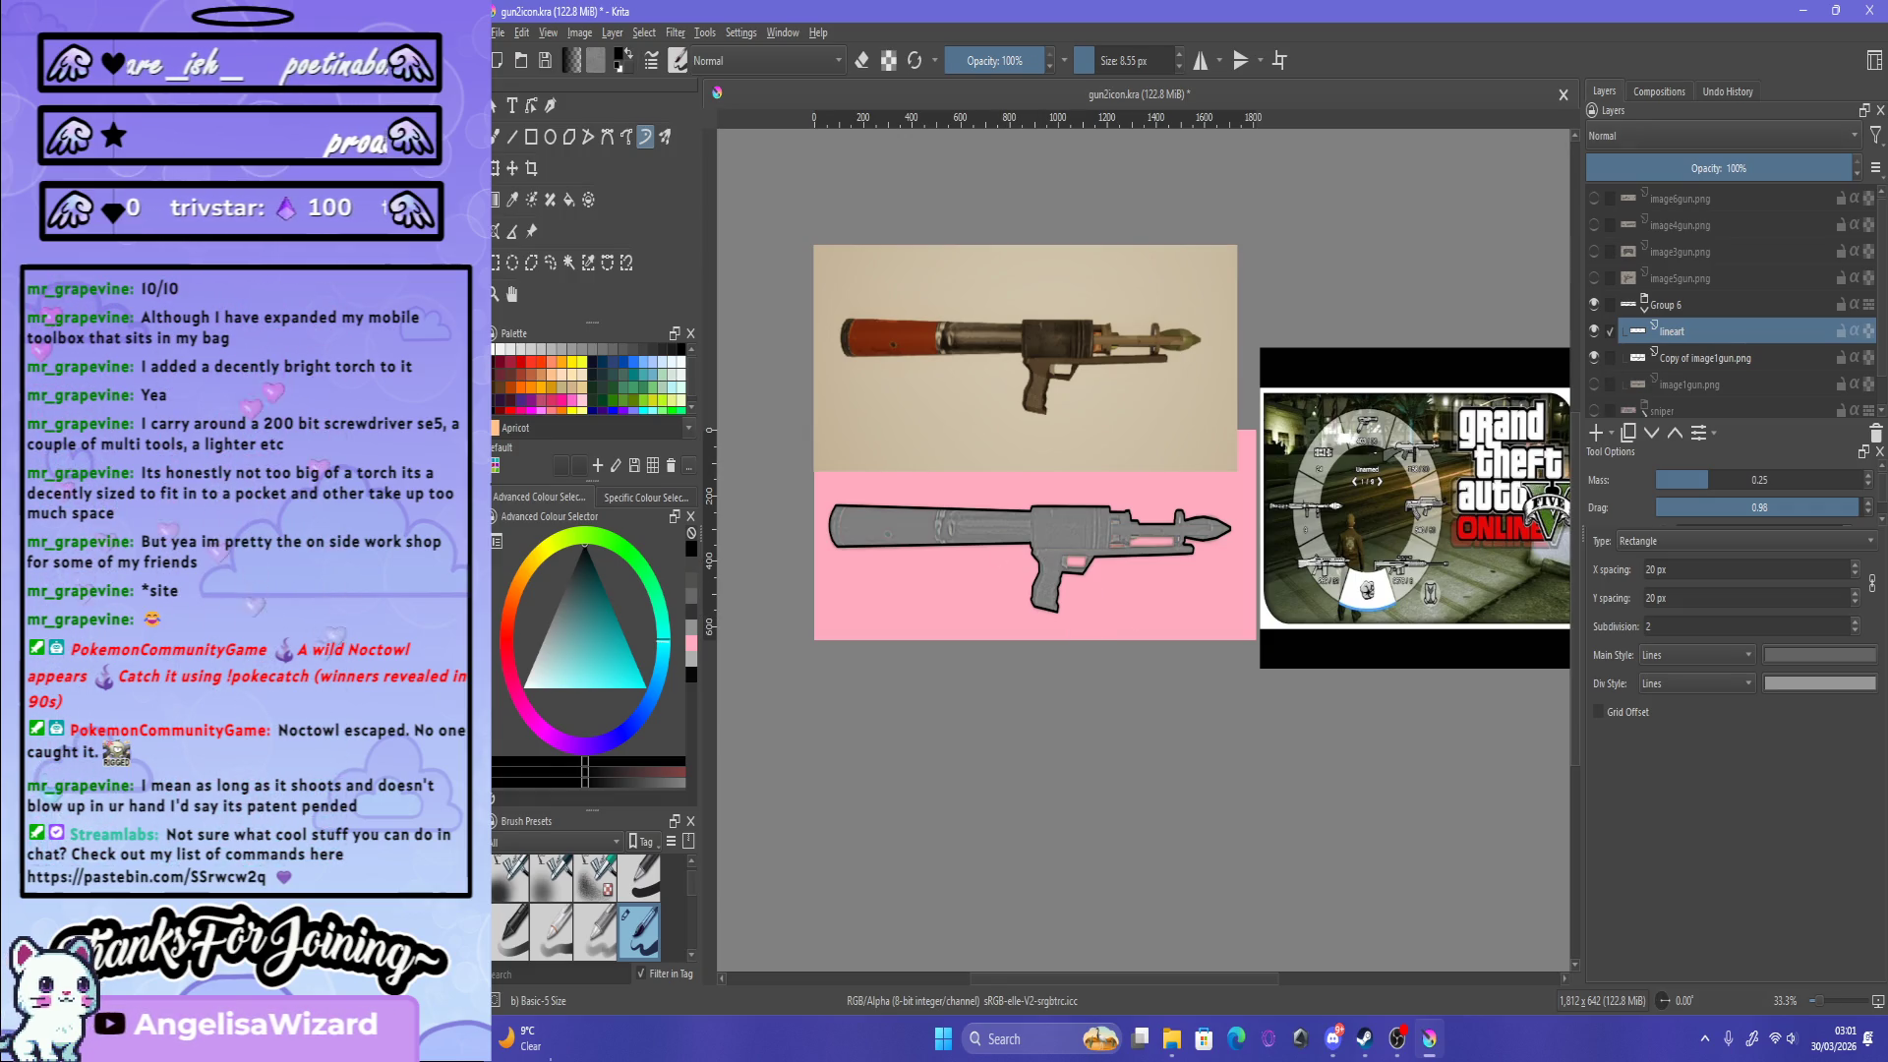
Step: Hide Group 6 and show the sniper icon layer to compare, then restore both
left_click(1644, 309)
left_click(1594, 305)
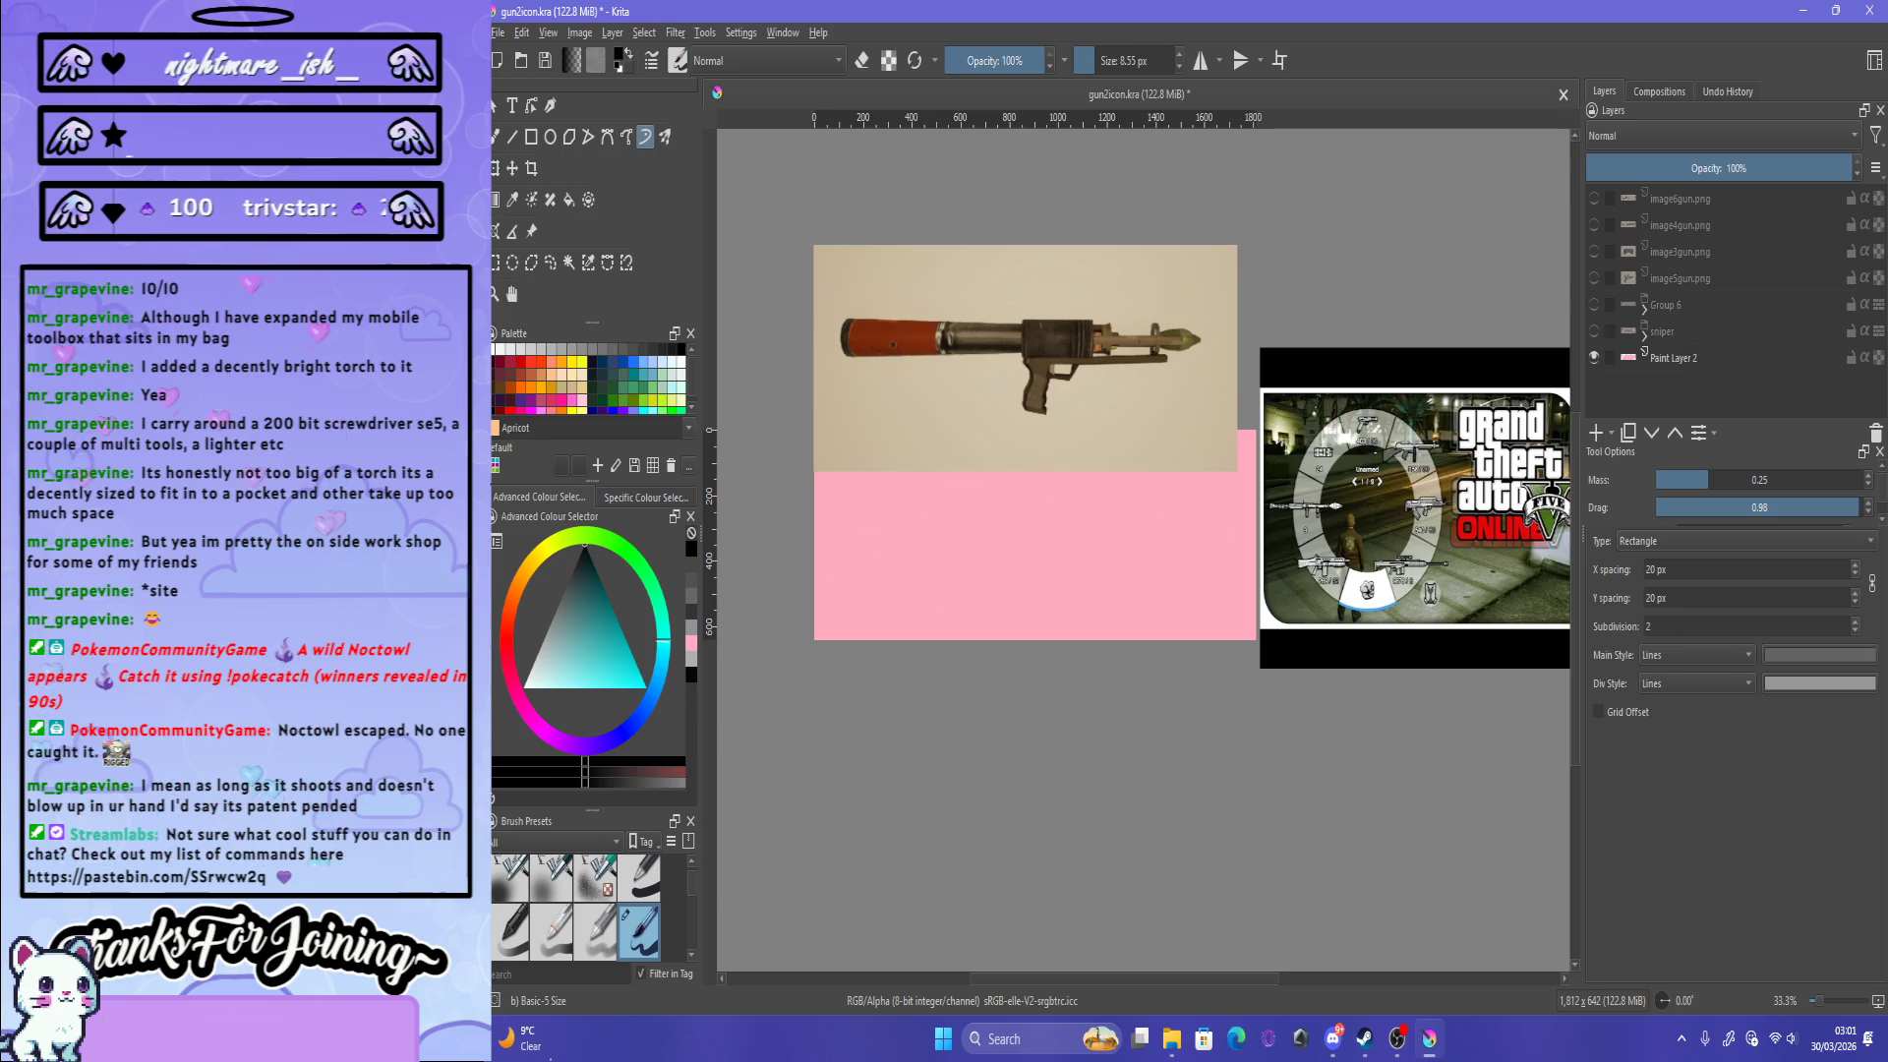
left_click(1594, 331)
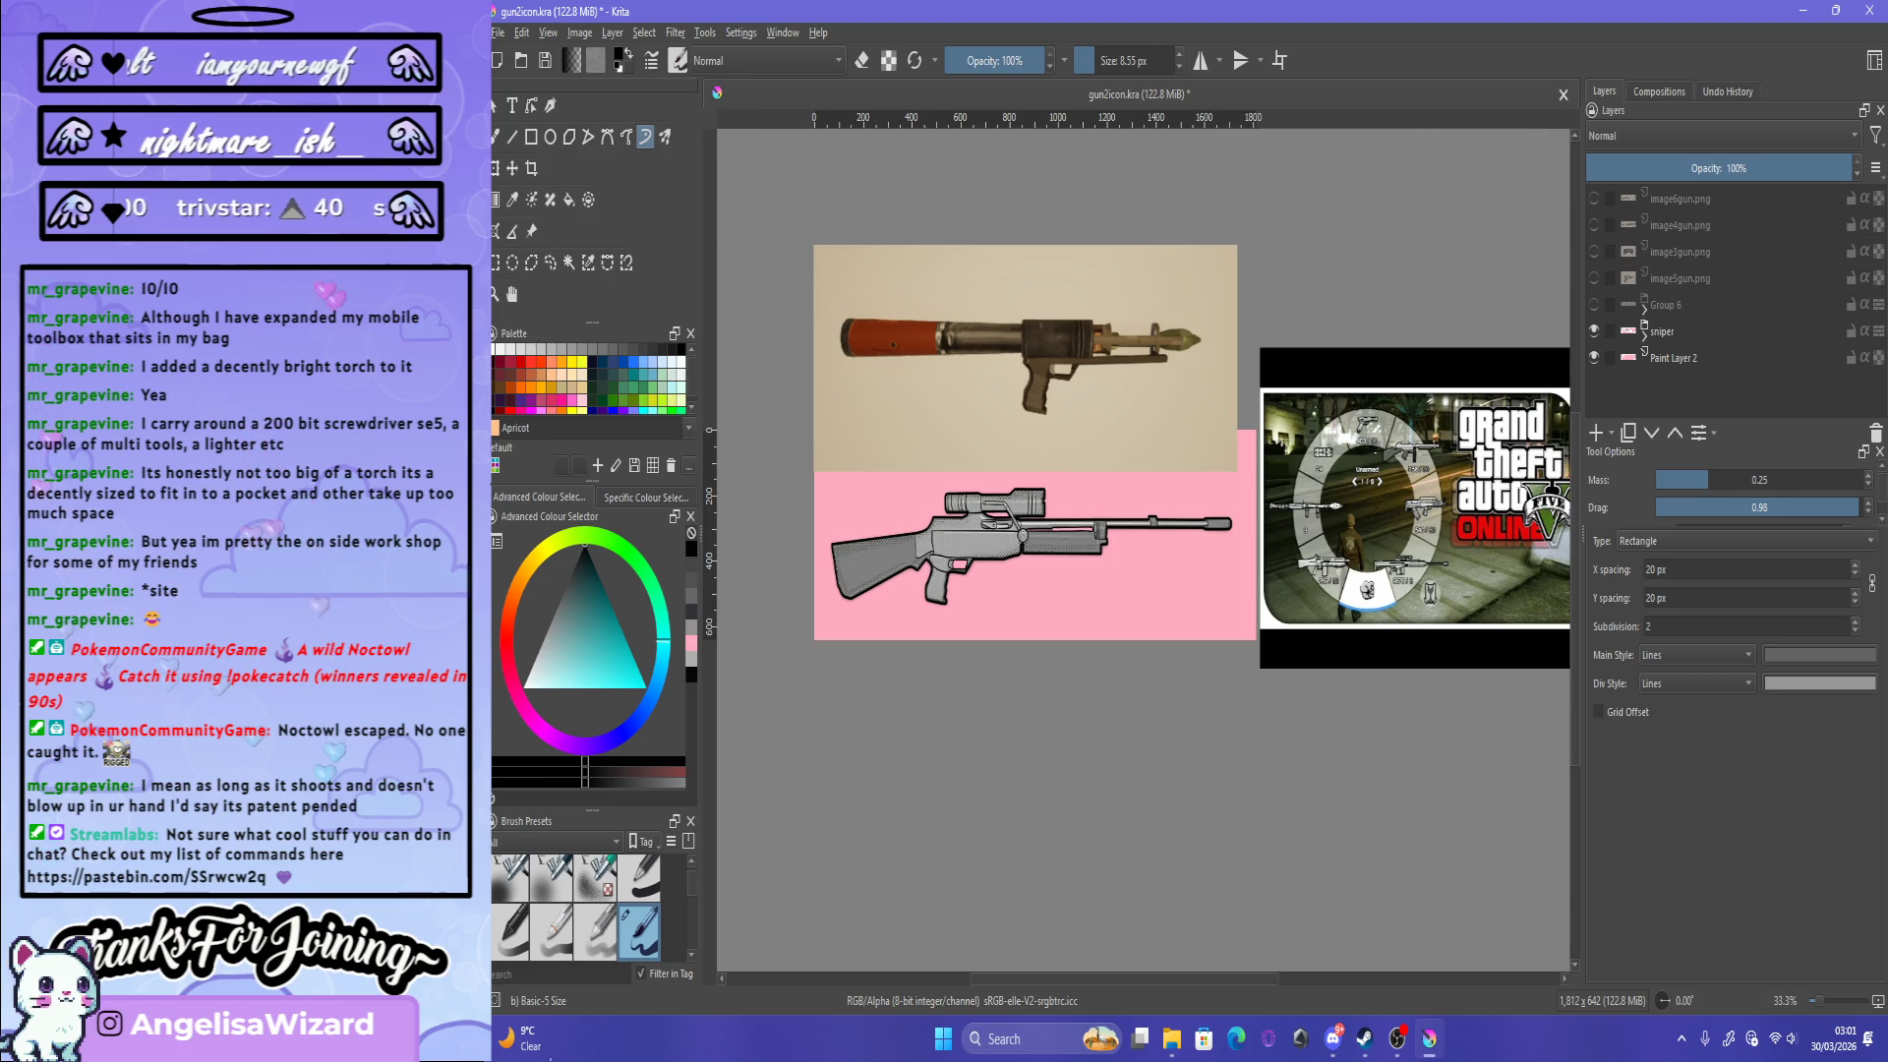
left_click(1594, 331)
left_click(1594, 305)
left_click(1645, 306)
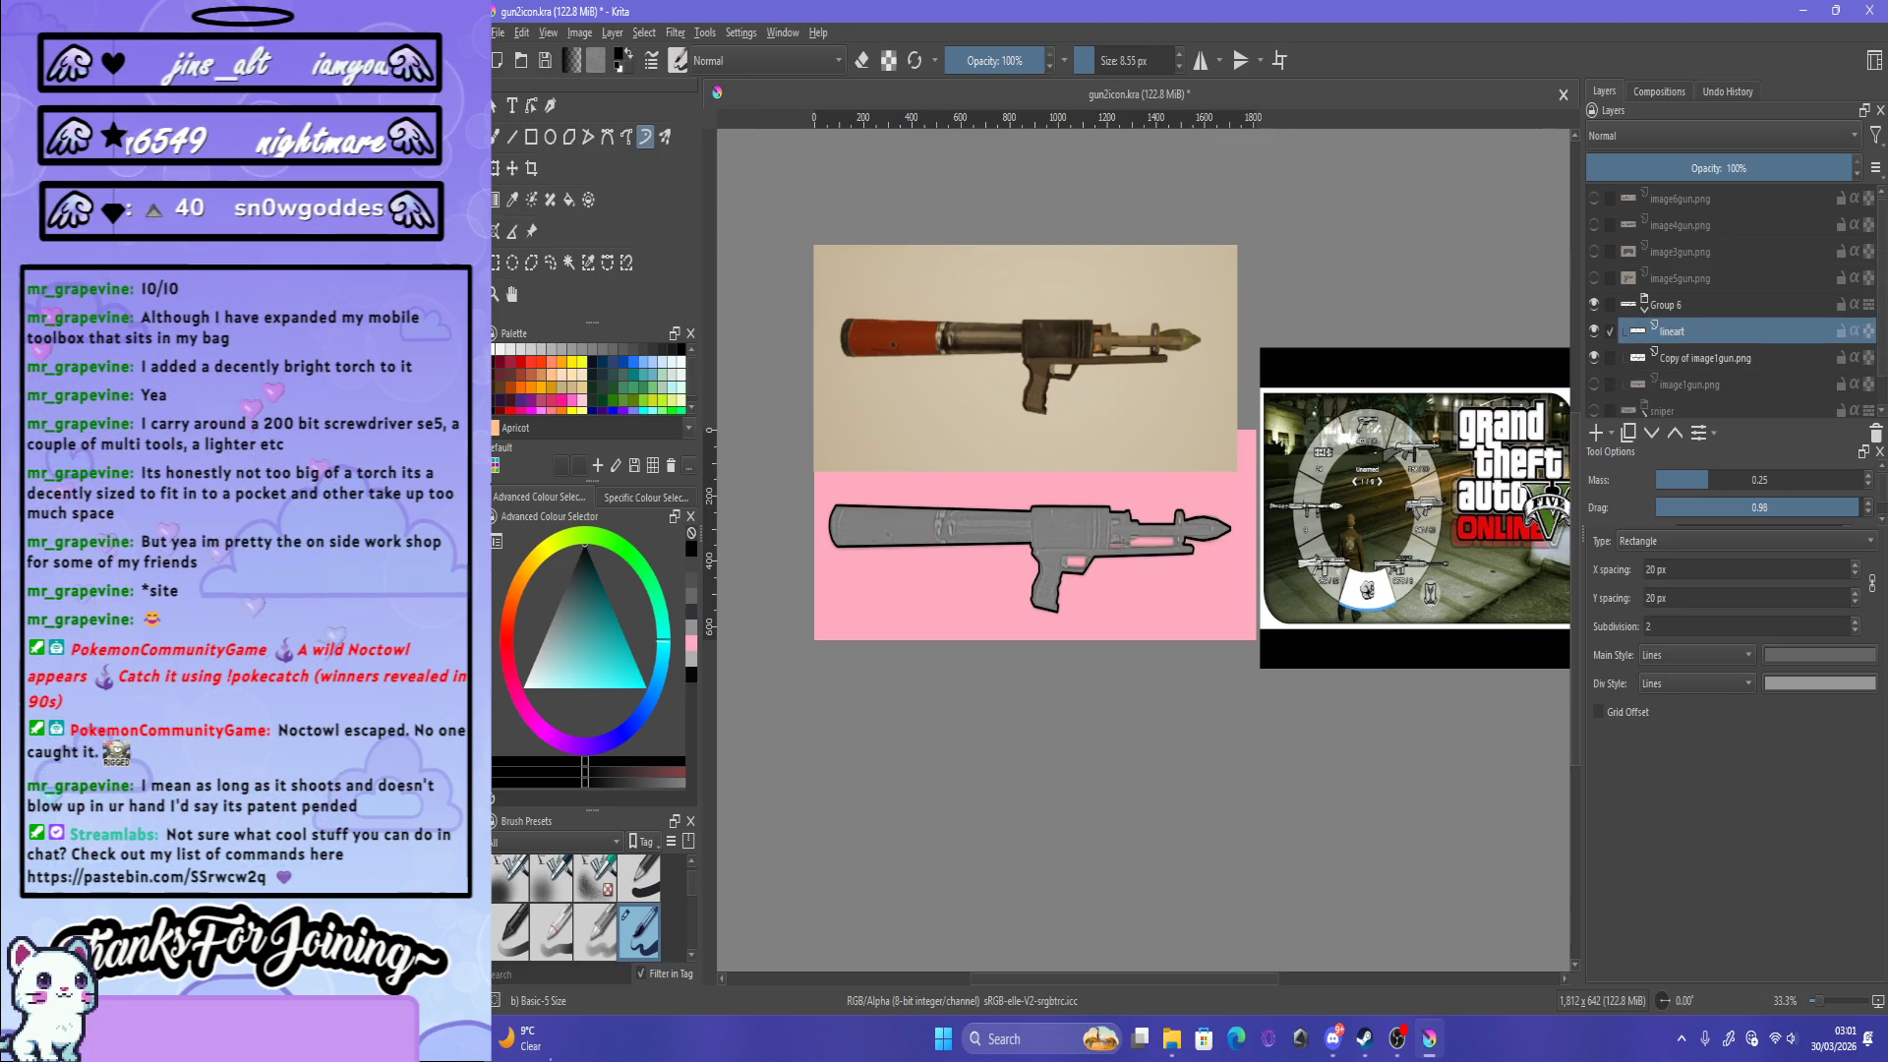
scroll(1121, 546, "up", 6)
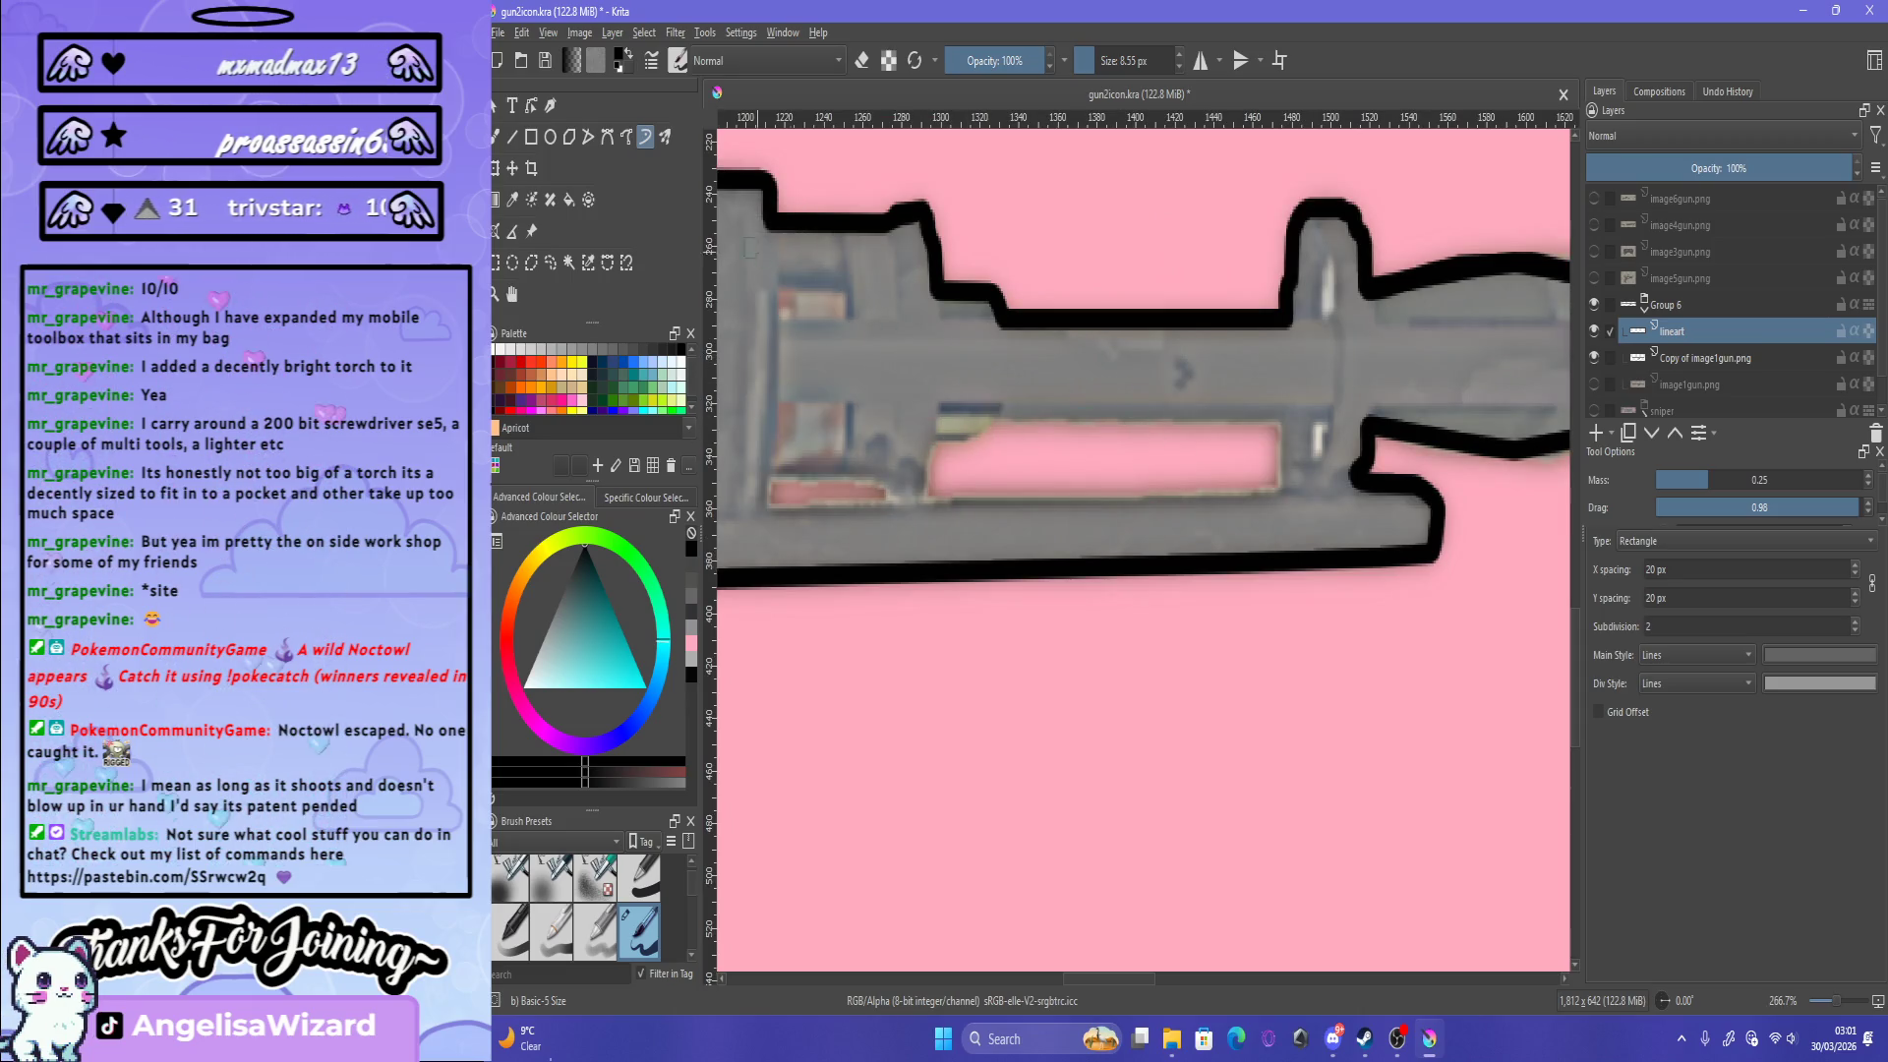
Step: Trace a closed freehand path around the inner slot below the barrel, stroked thick black
left_click(626, 137)
left_click_drag(937, 442, 1001, 427)
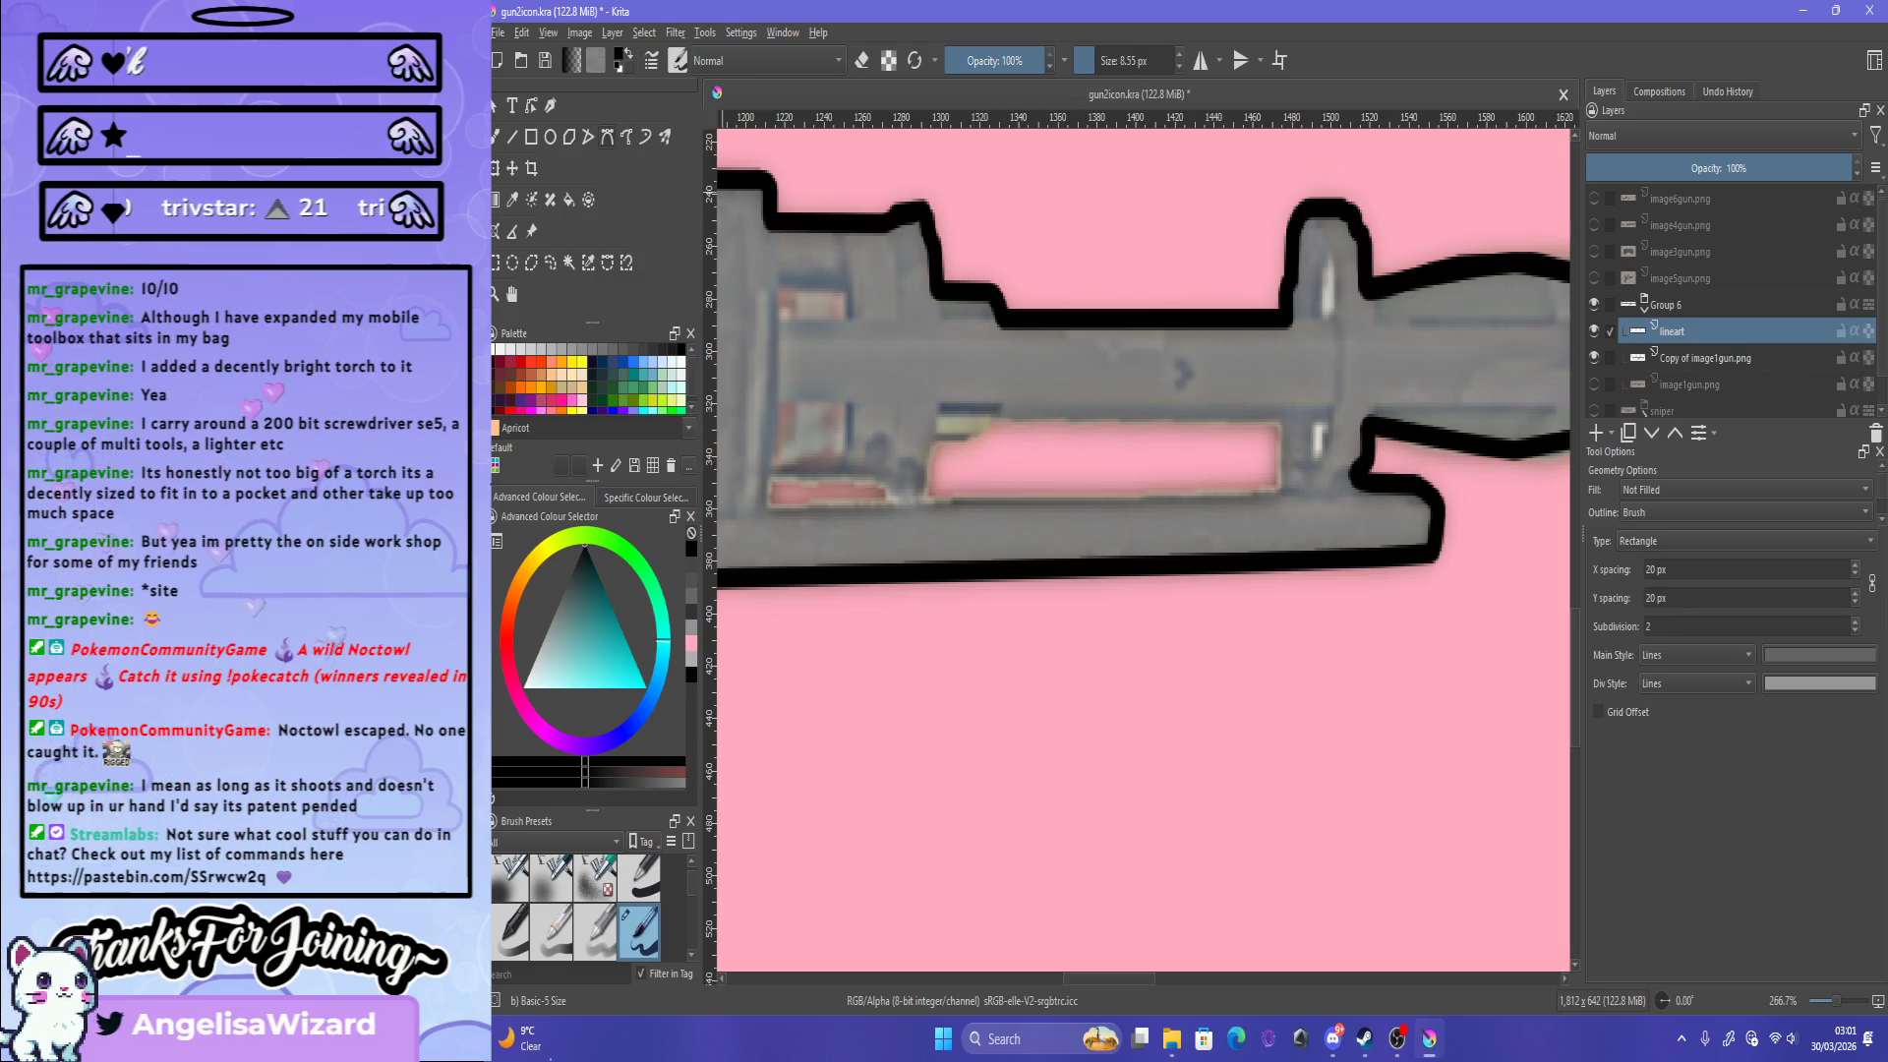
mouse_move(998, 422)
left_mouse_down()
mouse_move(1241, 425)
mouse_move(997, 422)
left_mouse_up()
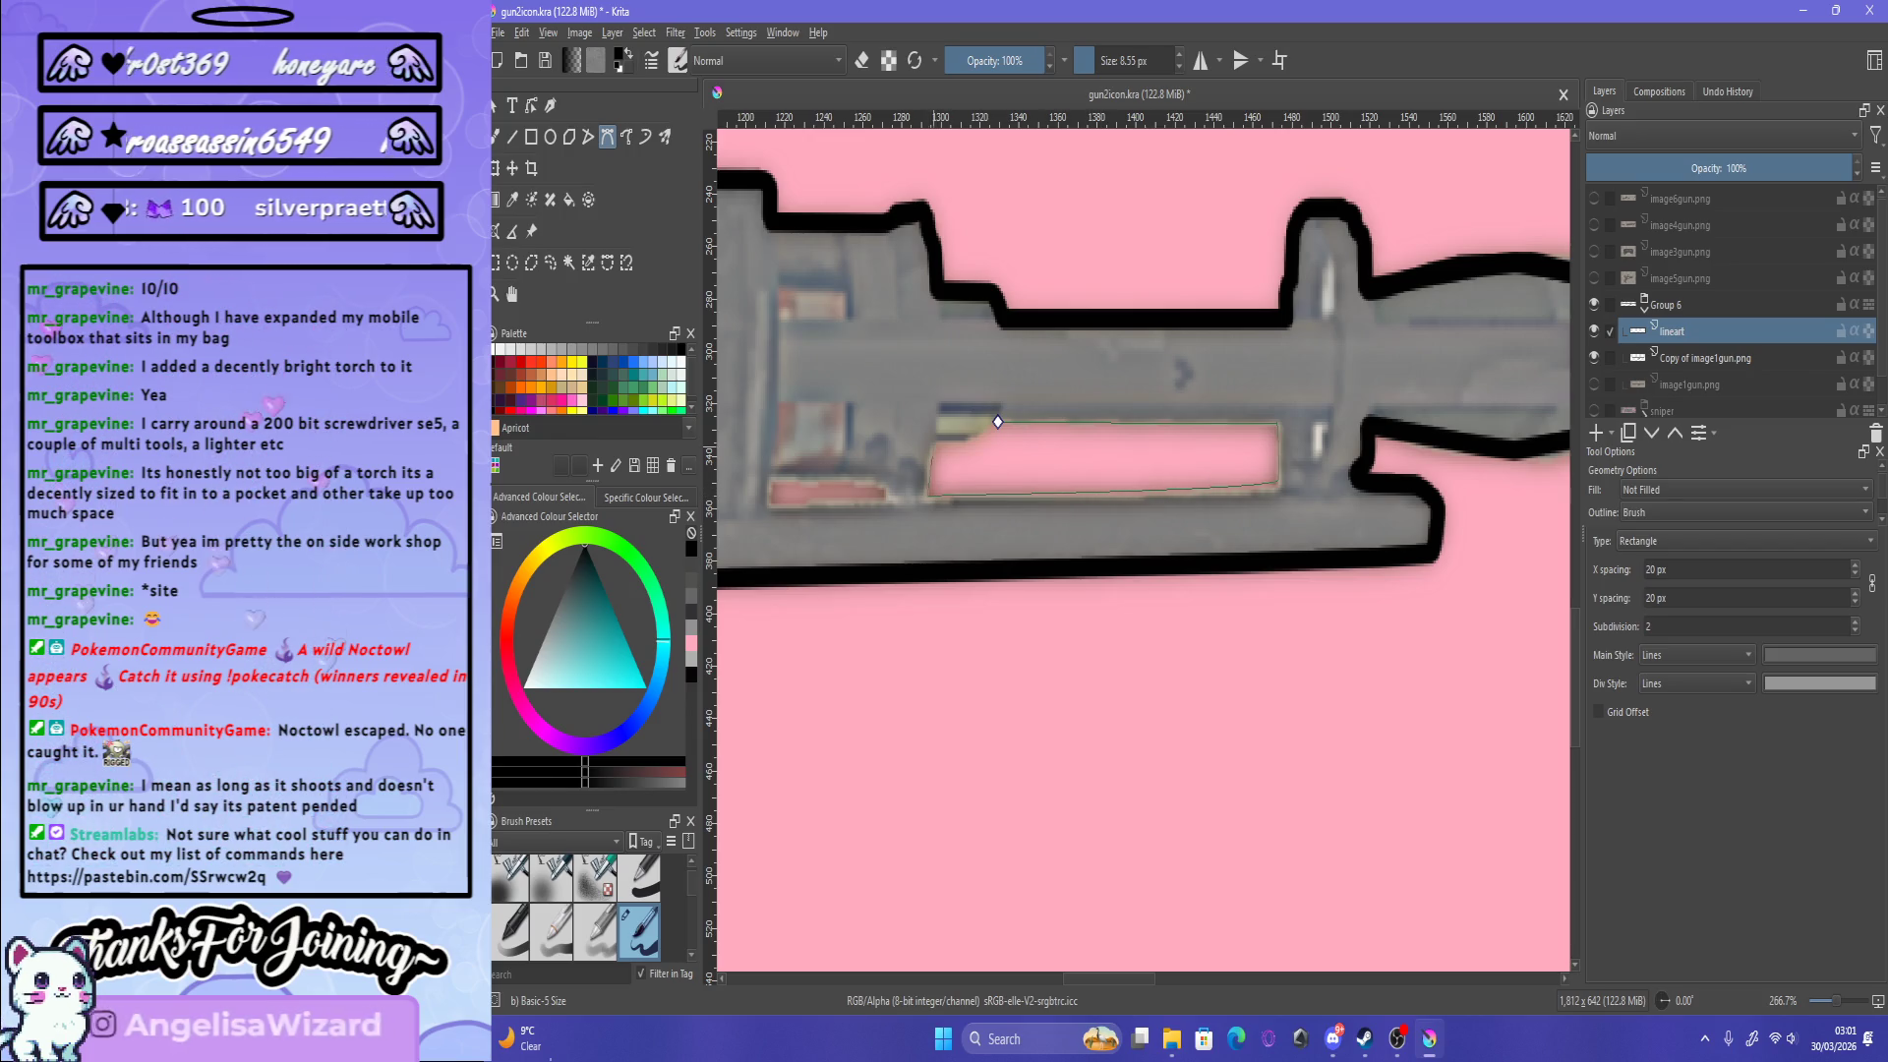
left_click_drag(919, 446, 958, 444)
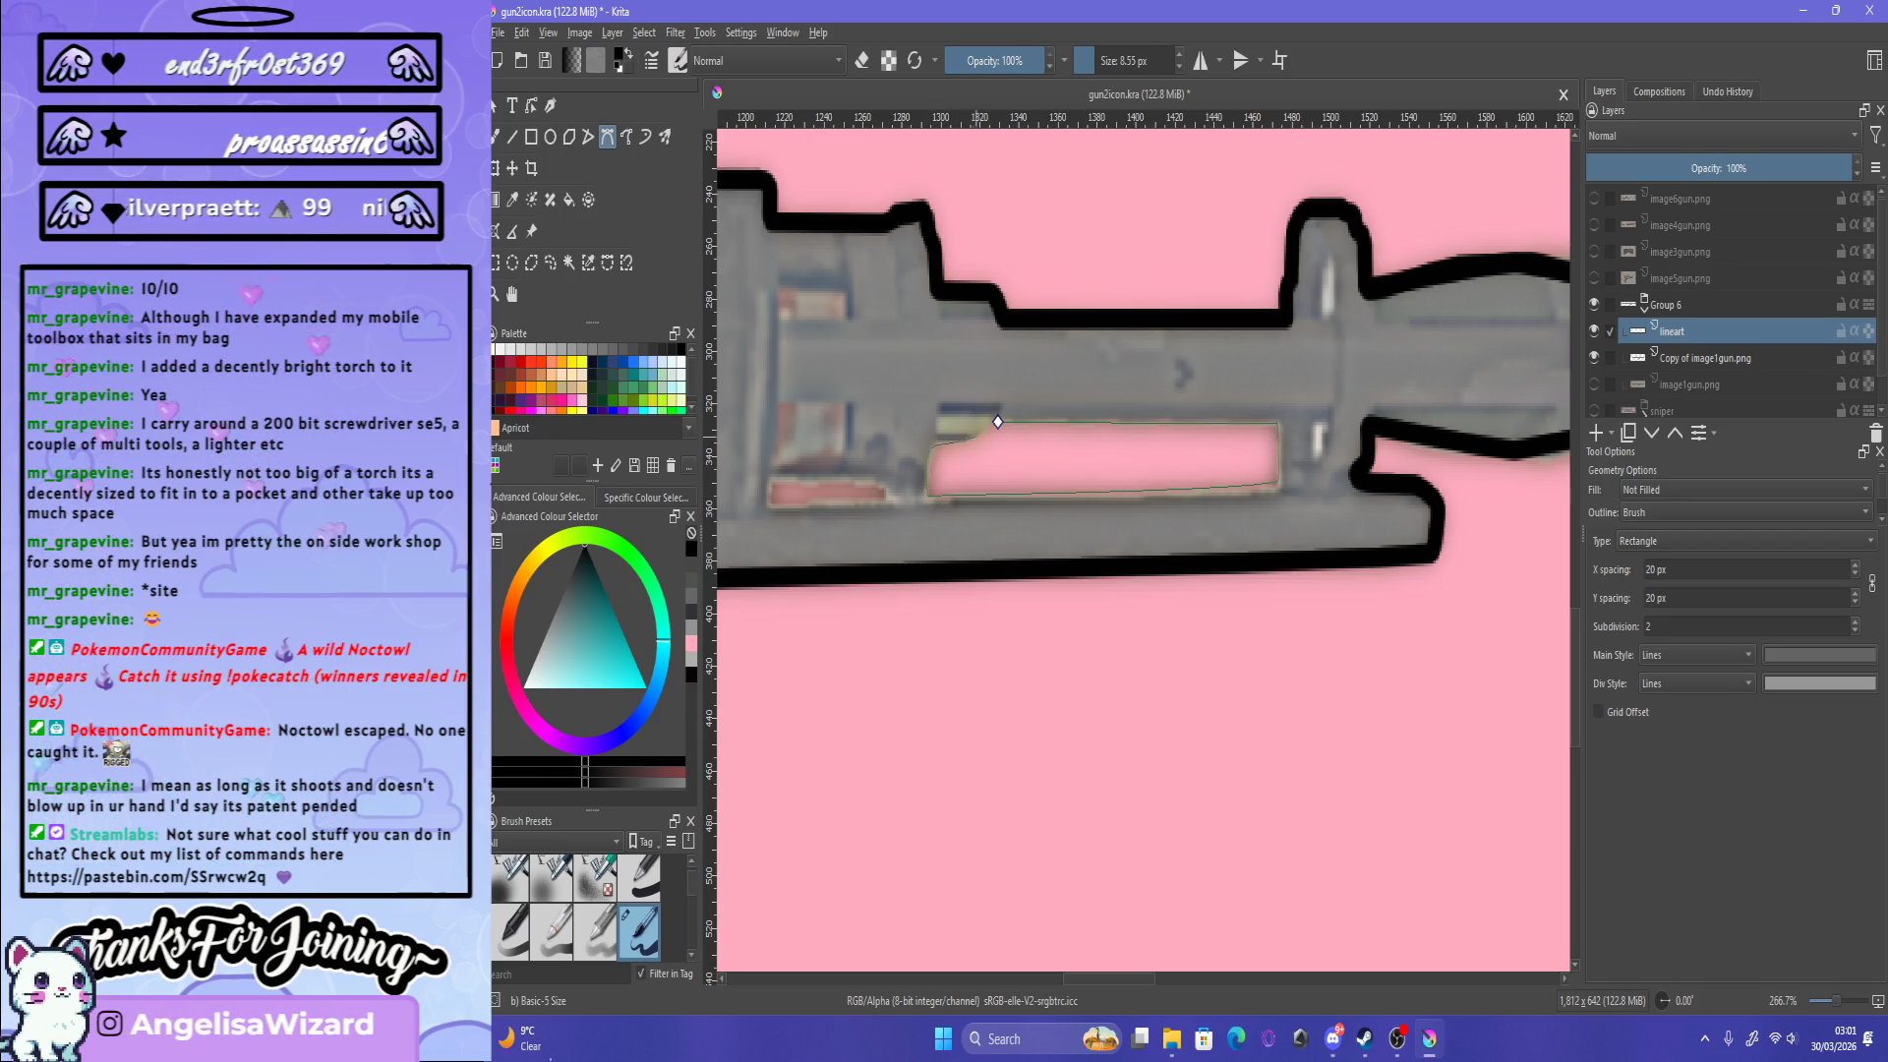
left_click(997, 422)
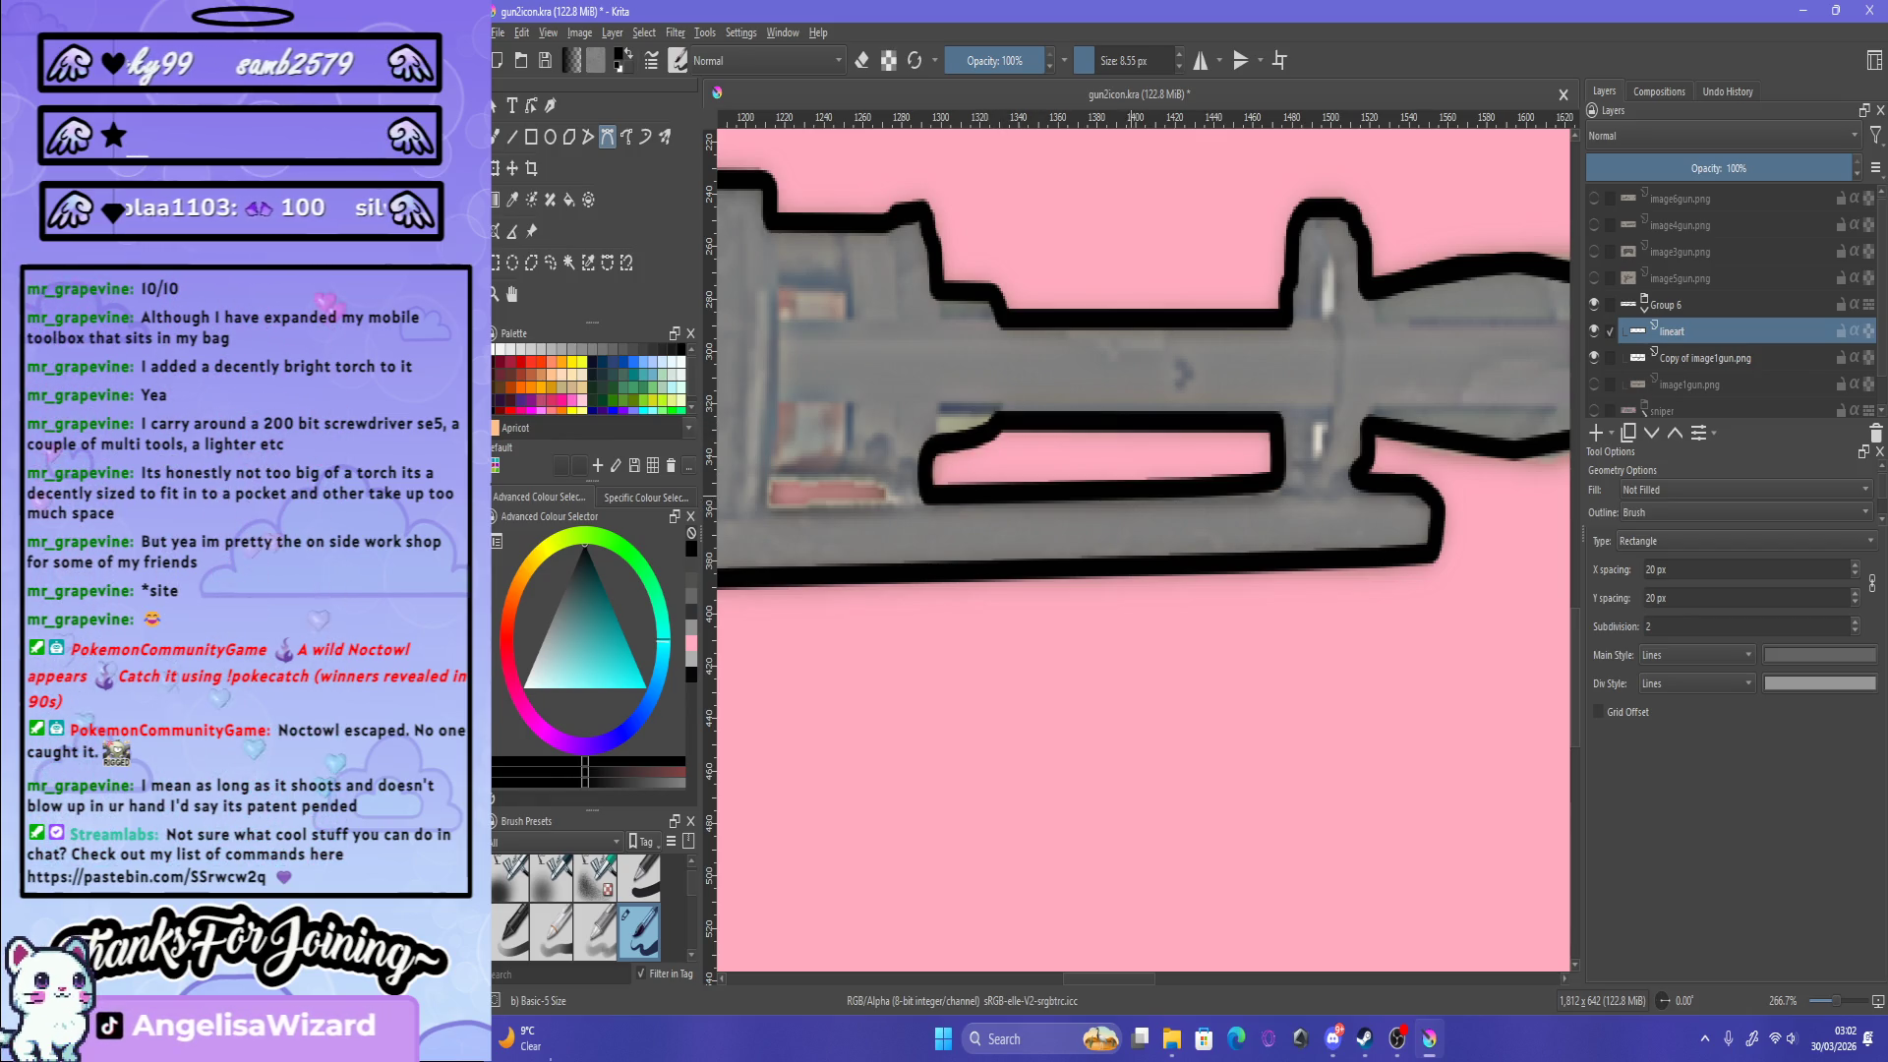
key("minus")
key("minus")
key("minus")
key("minus")
key("minus")
key("minus")
key("plus")
key("plus")
key("plus")
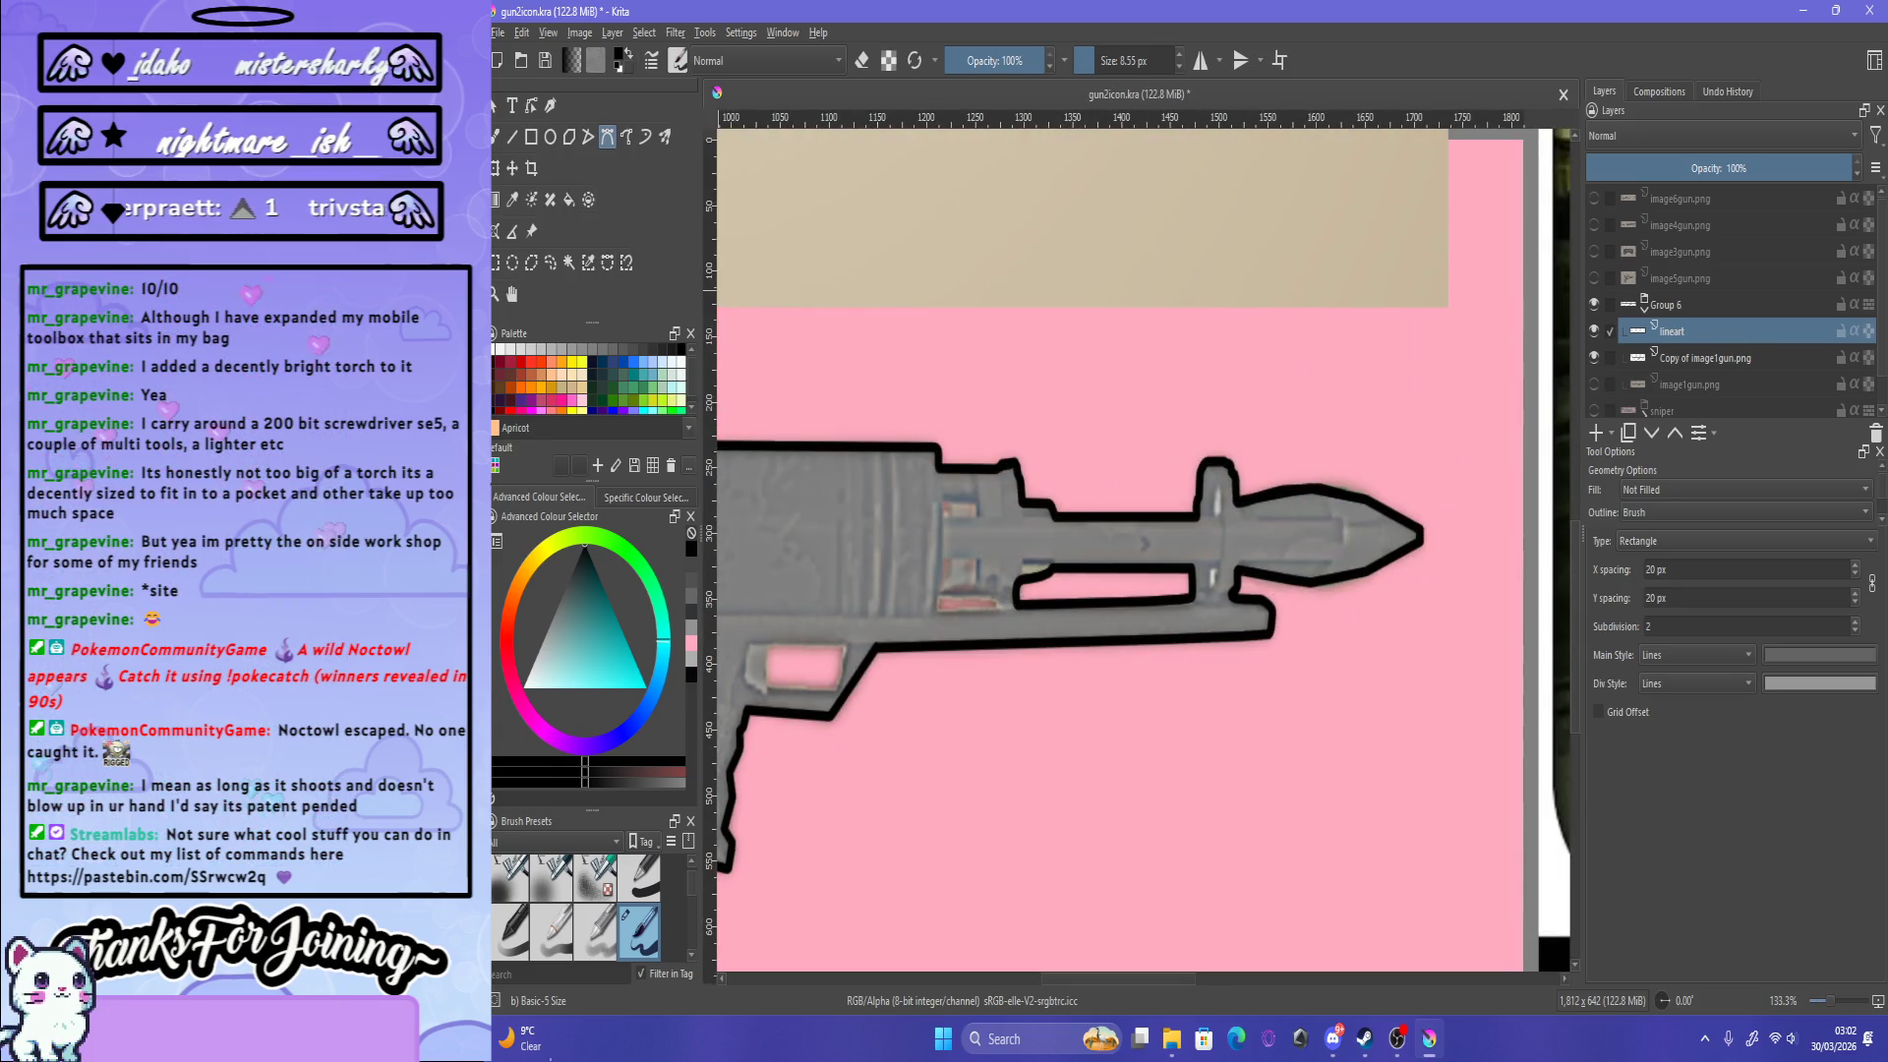
Step: Add a new Paint Layer 7 above the lineart
key("minus")
key("minus")
key("plus")
key("minus")
key("minus")
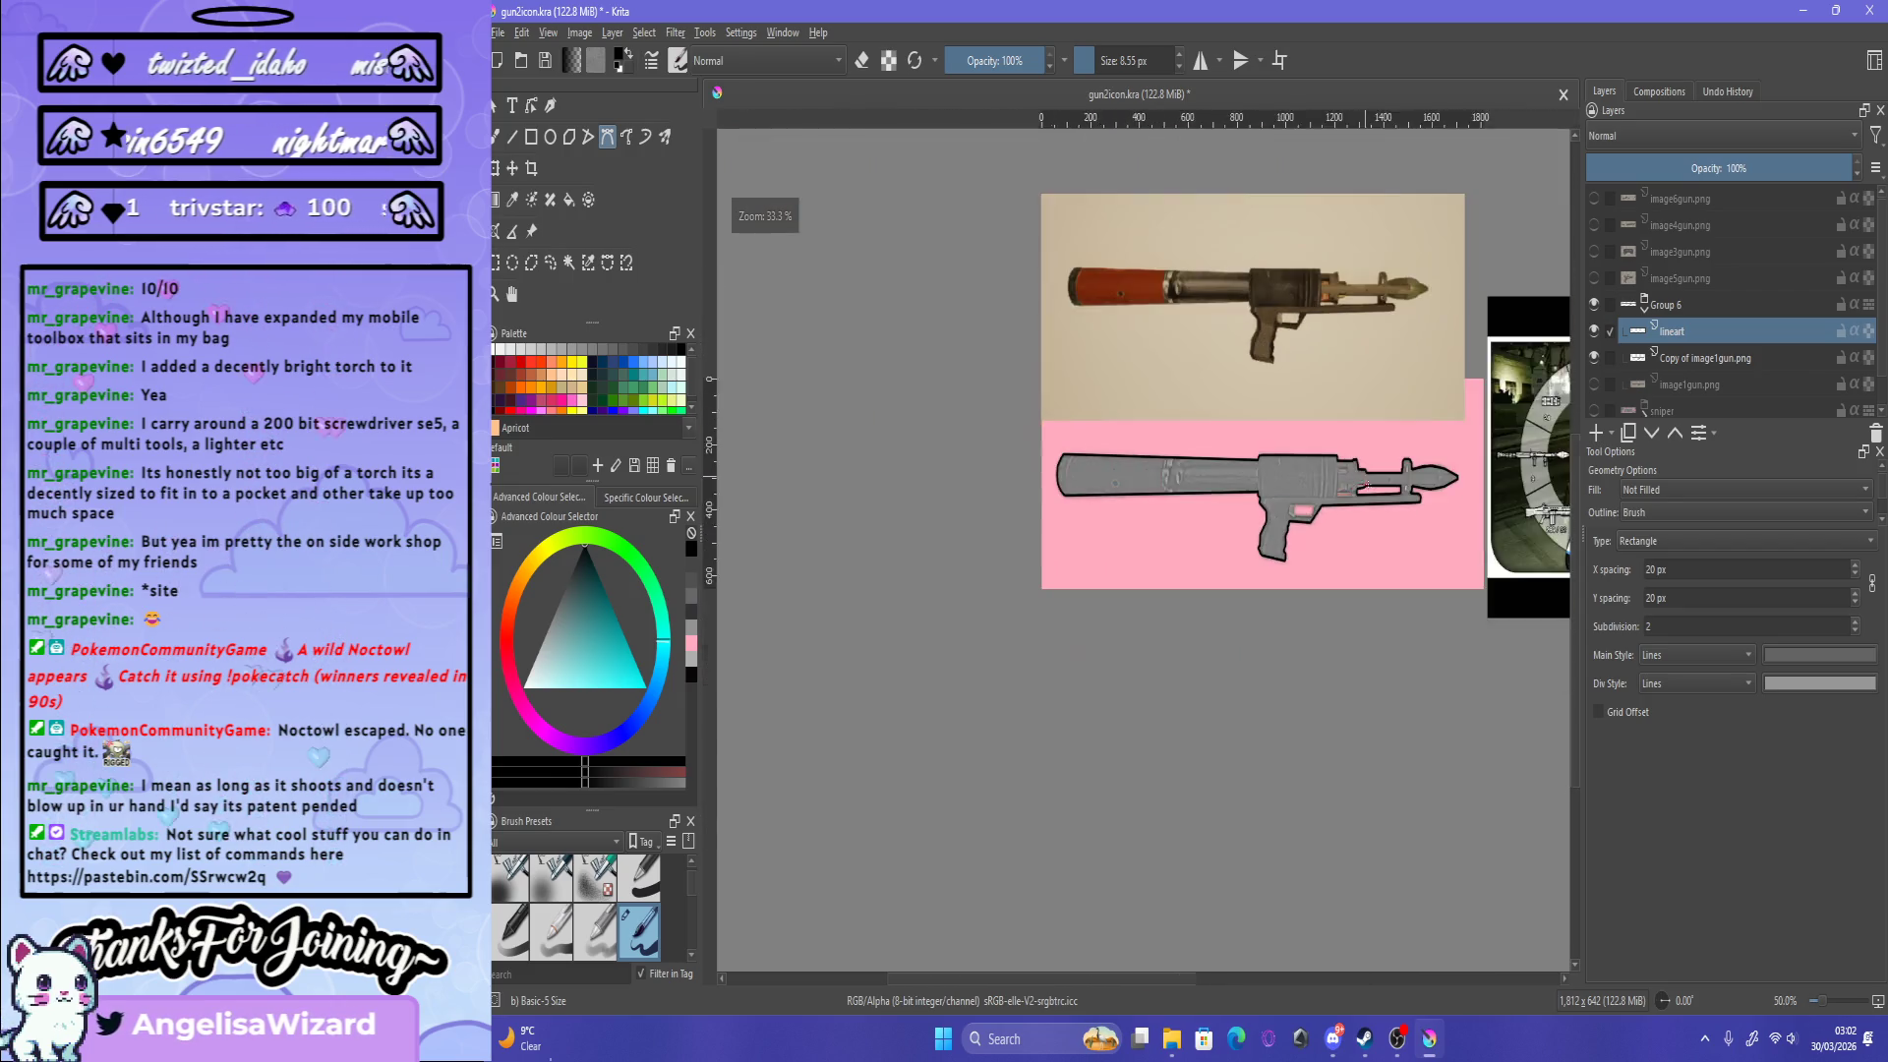
key("plus")
key("minus")
key("minus")
key("plus")
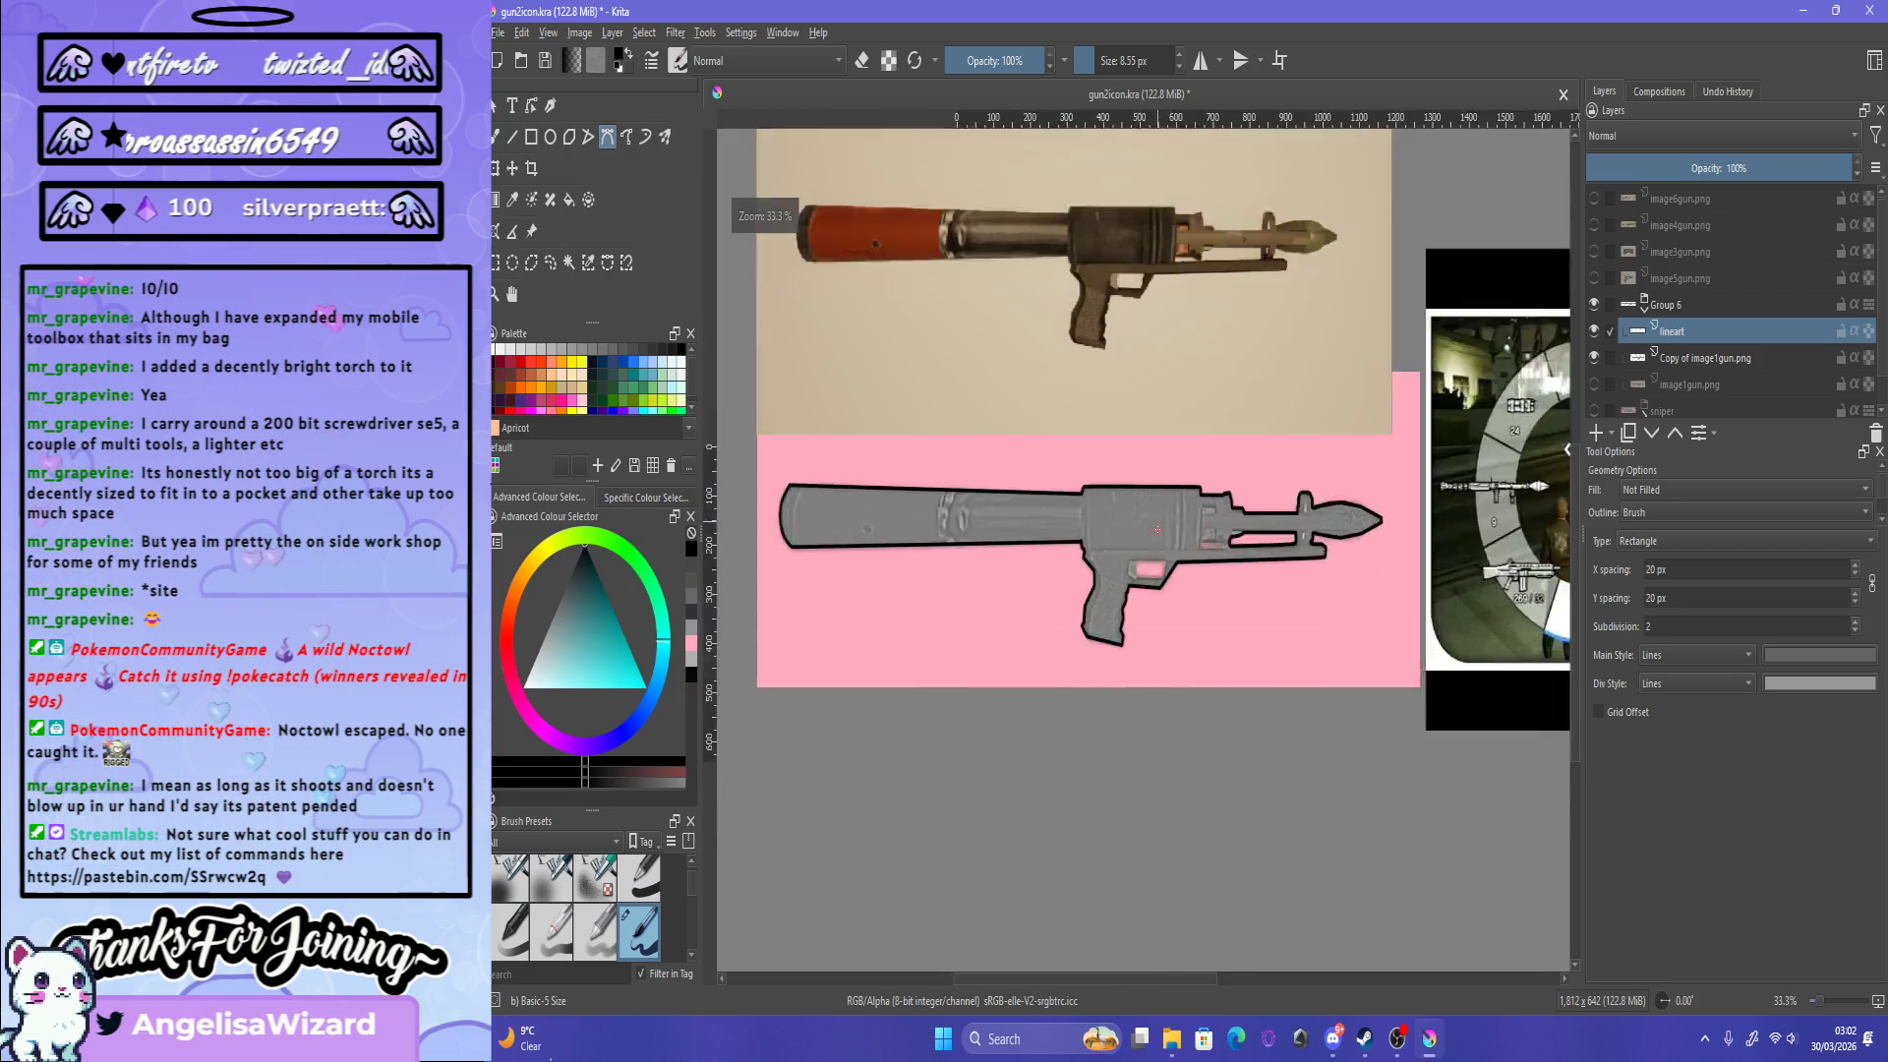
key("plus")
key("minus")
key("minus")
key("minus")
key("Insert")
Step: Set the freehand brush to eraser on the Copy of image1gun.png layer and check brush smoothing
key("b")
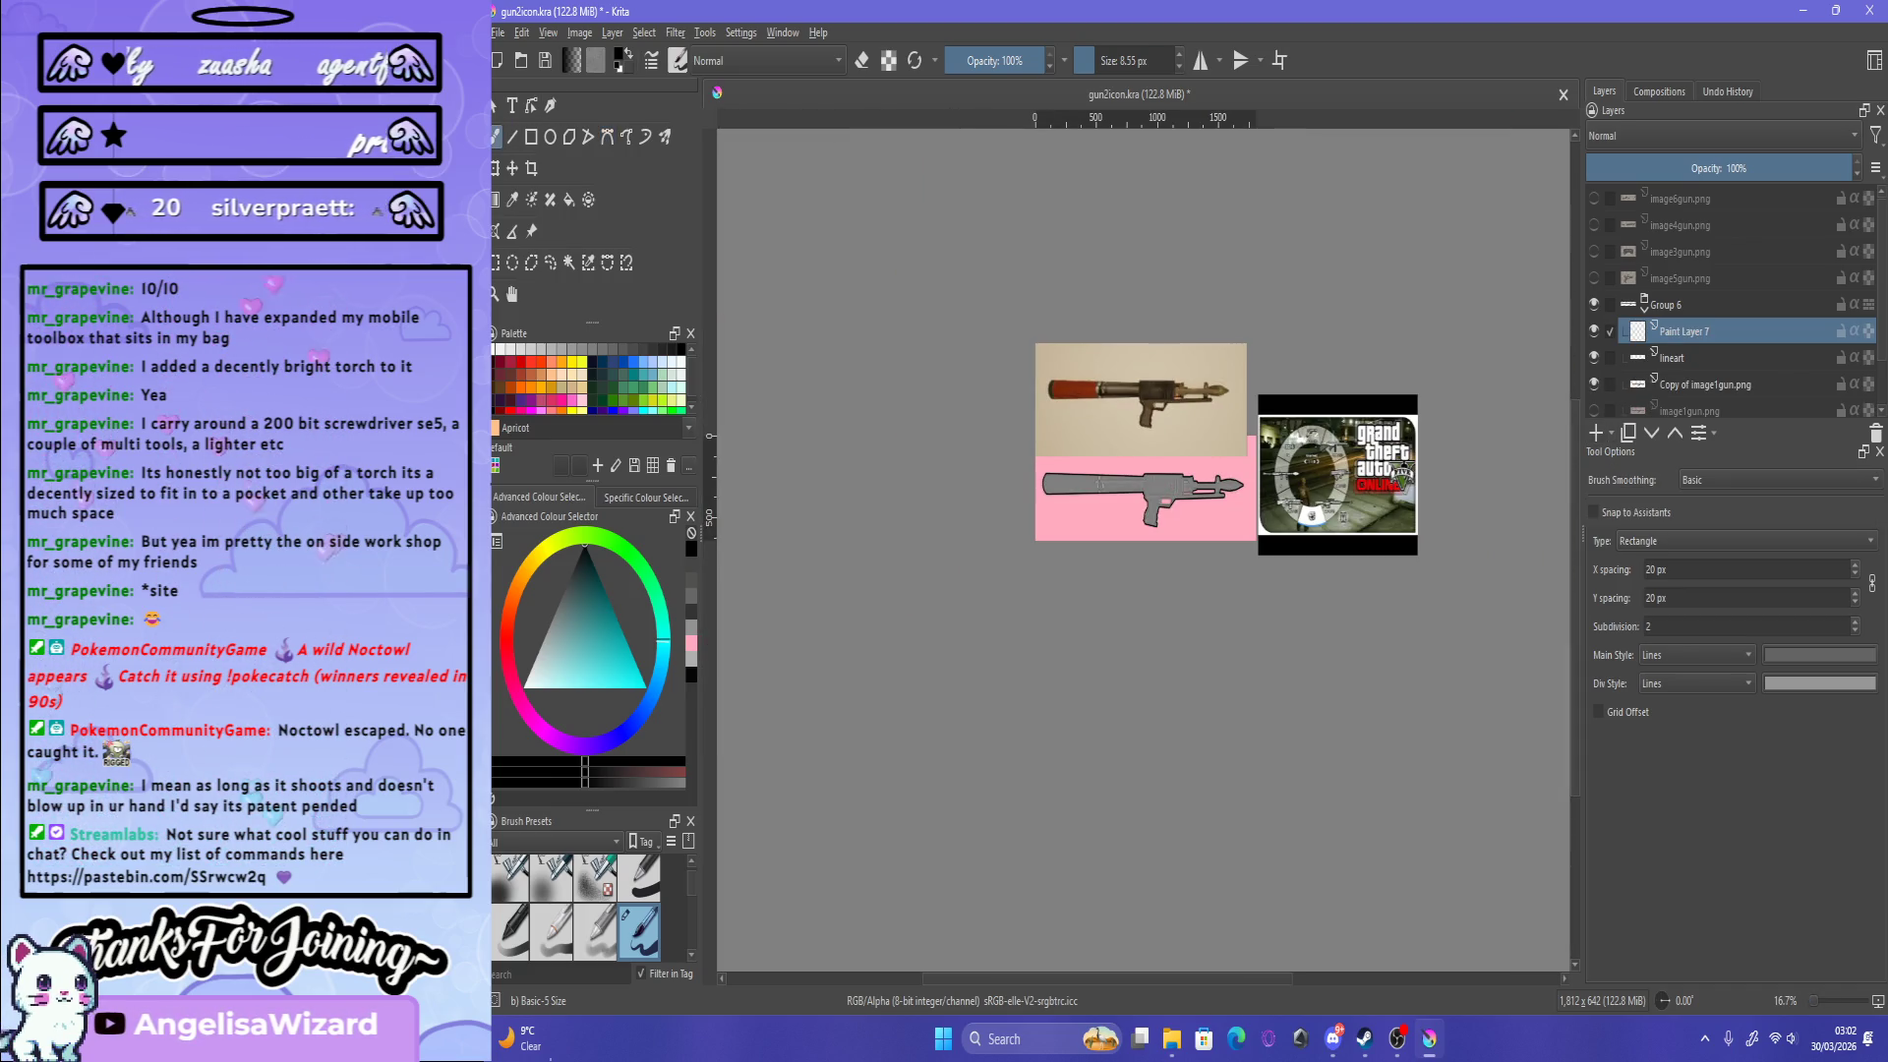
scroll(1115, 452, "up", 3)
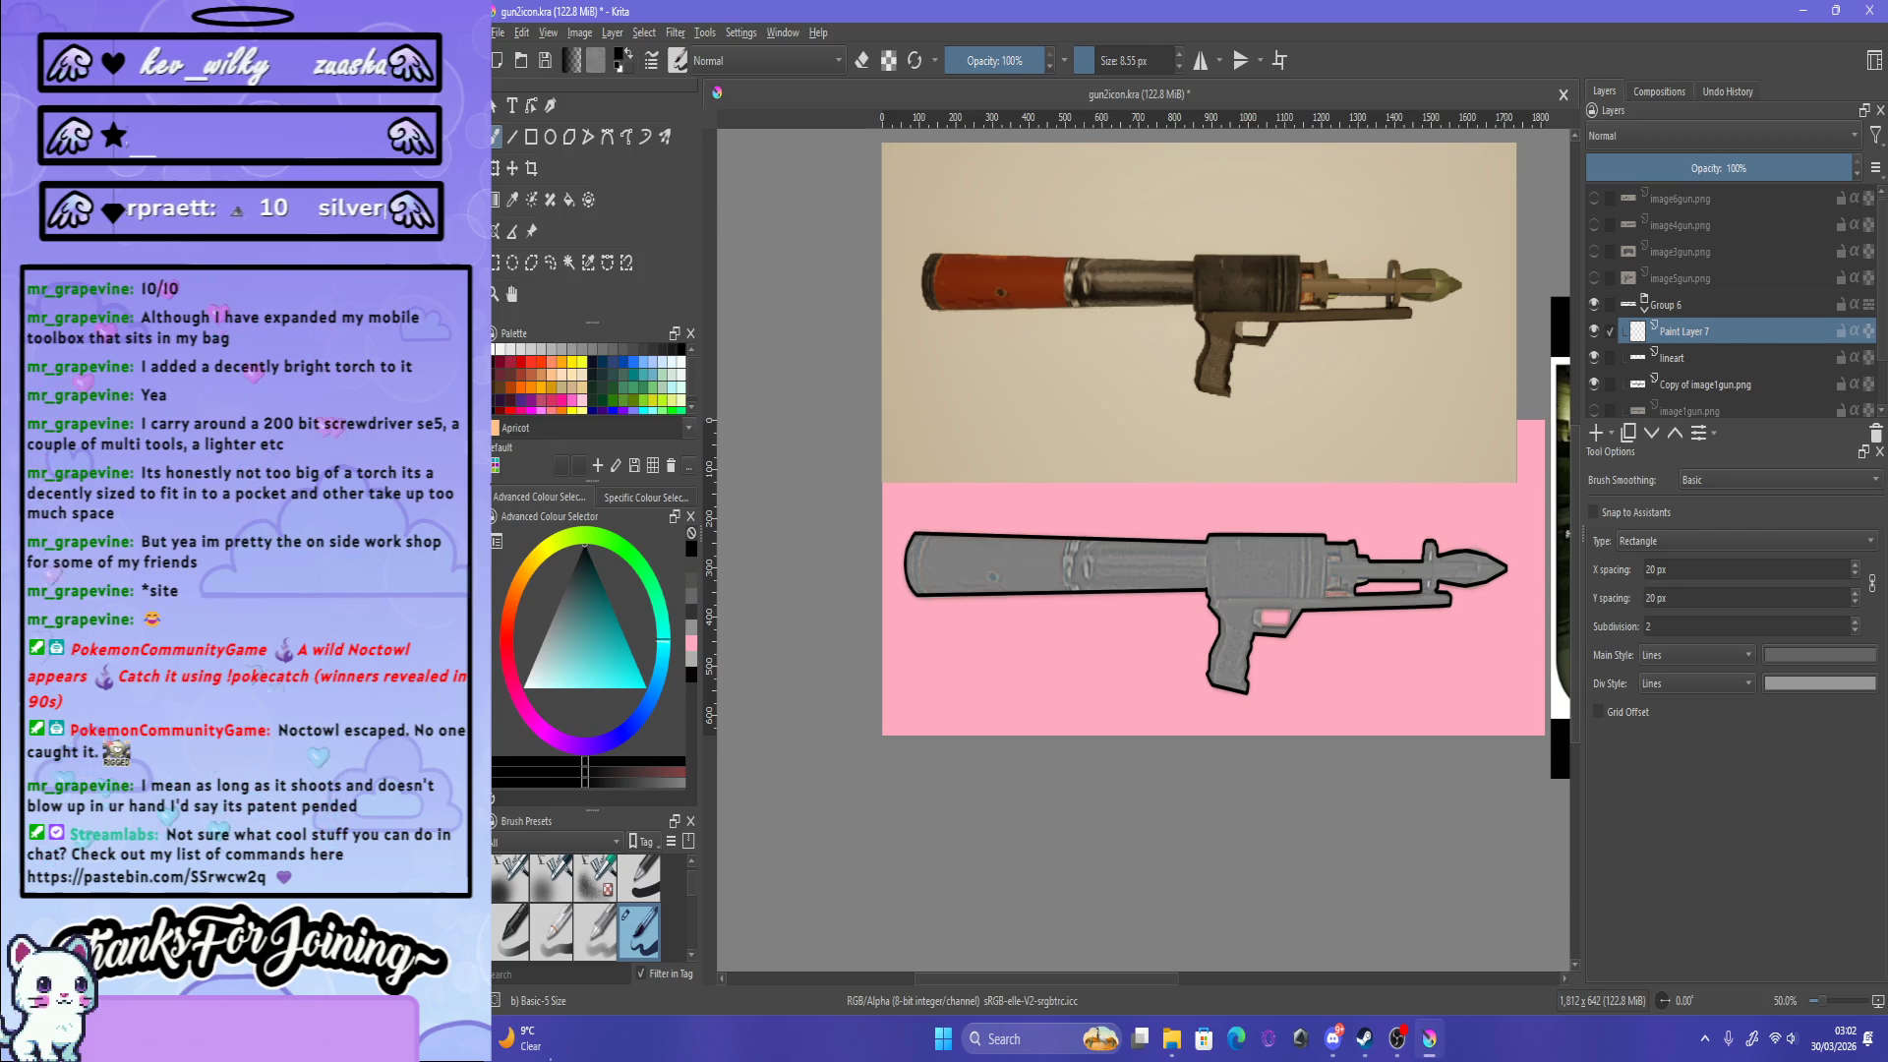
scroll(965, 559, "down", 1)
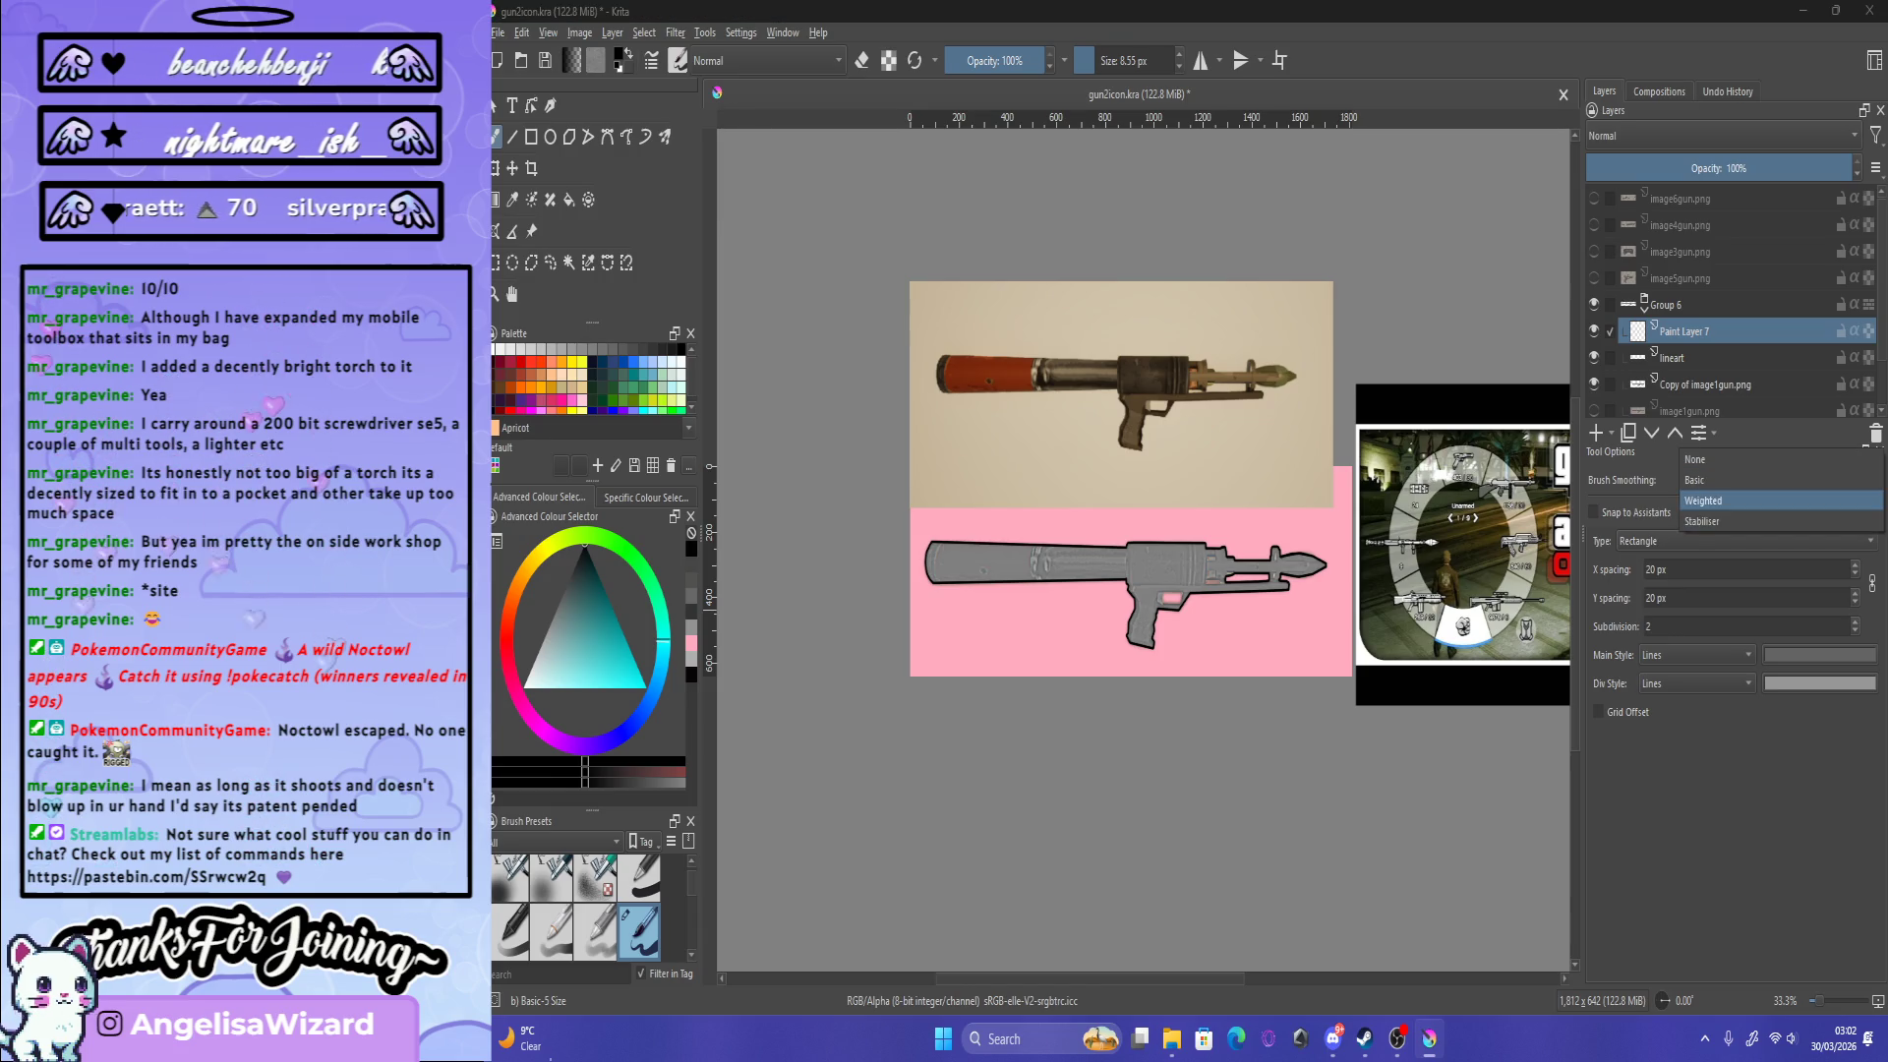
scroll(1347, 622, "down", 1)
scroll(1377, 678, "up", 3)
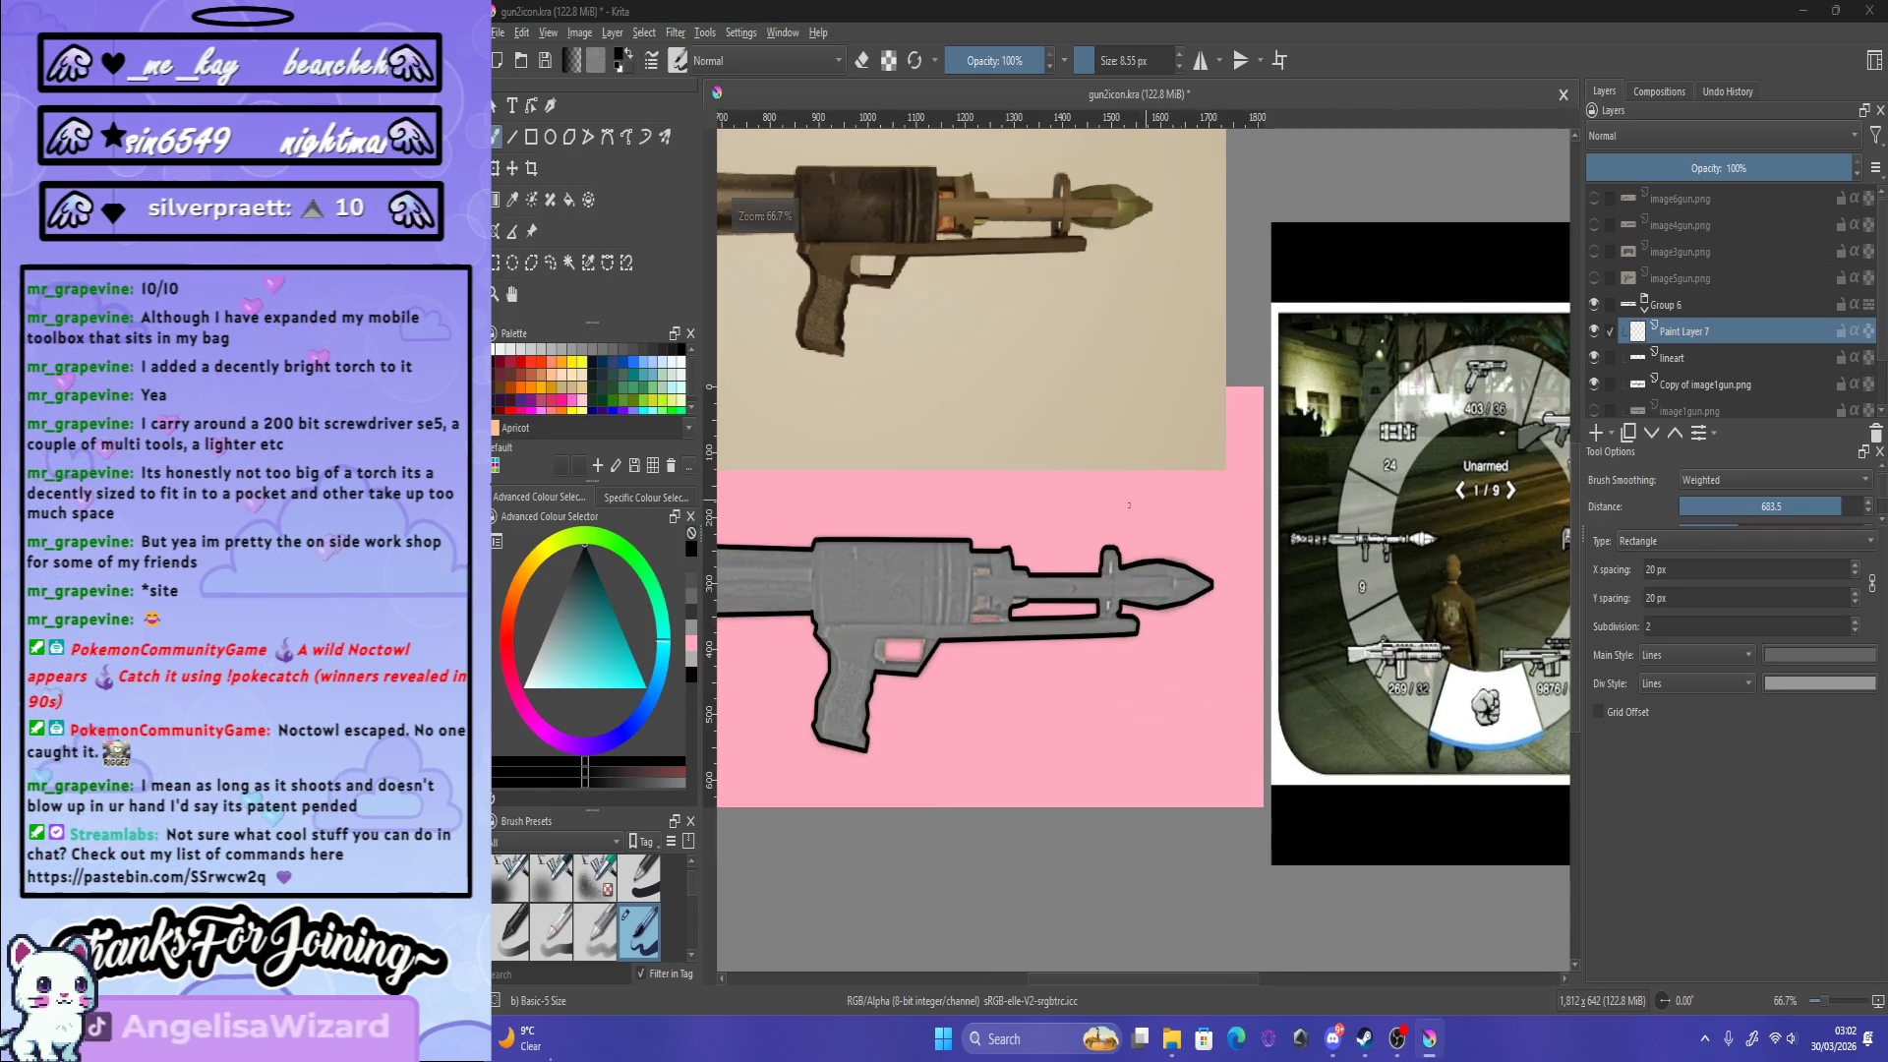
scroll(1265, 394, "up", 1)
scroll(1095, 548, "down", 1)
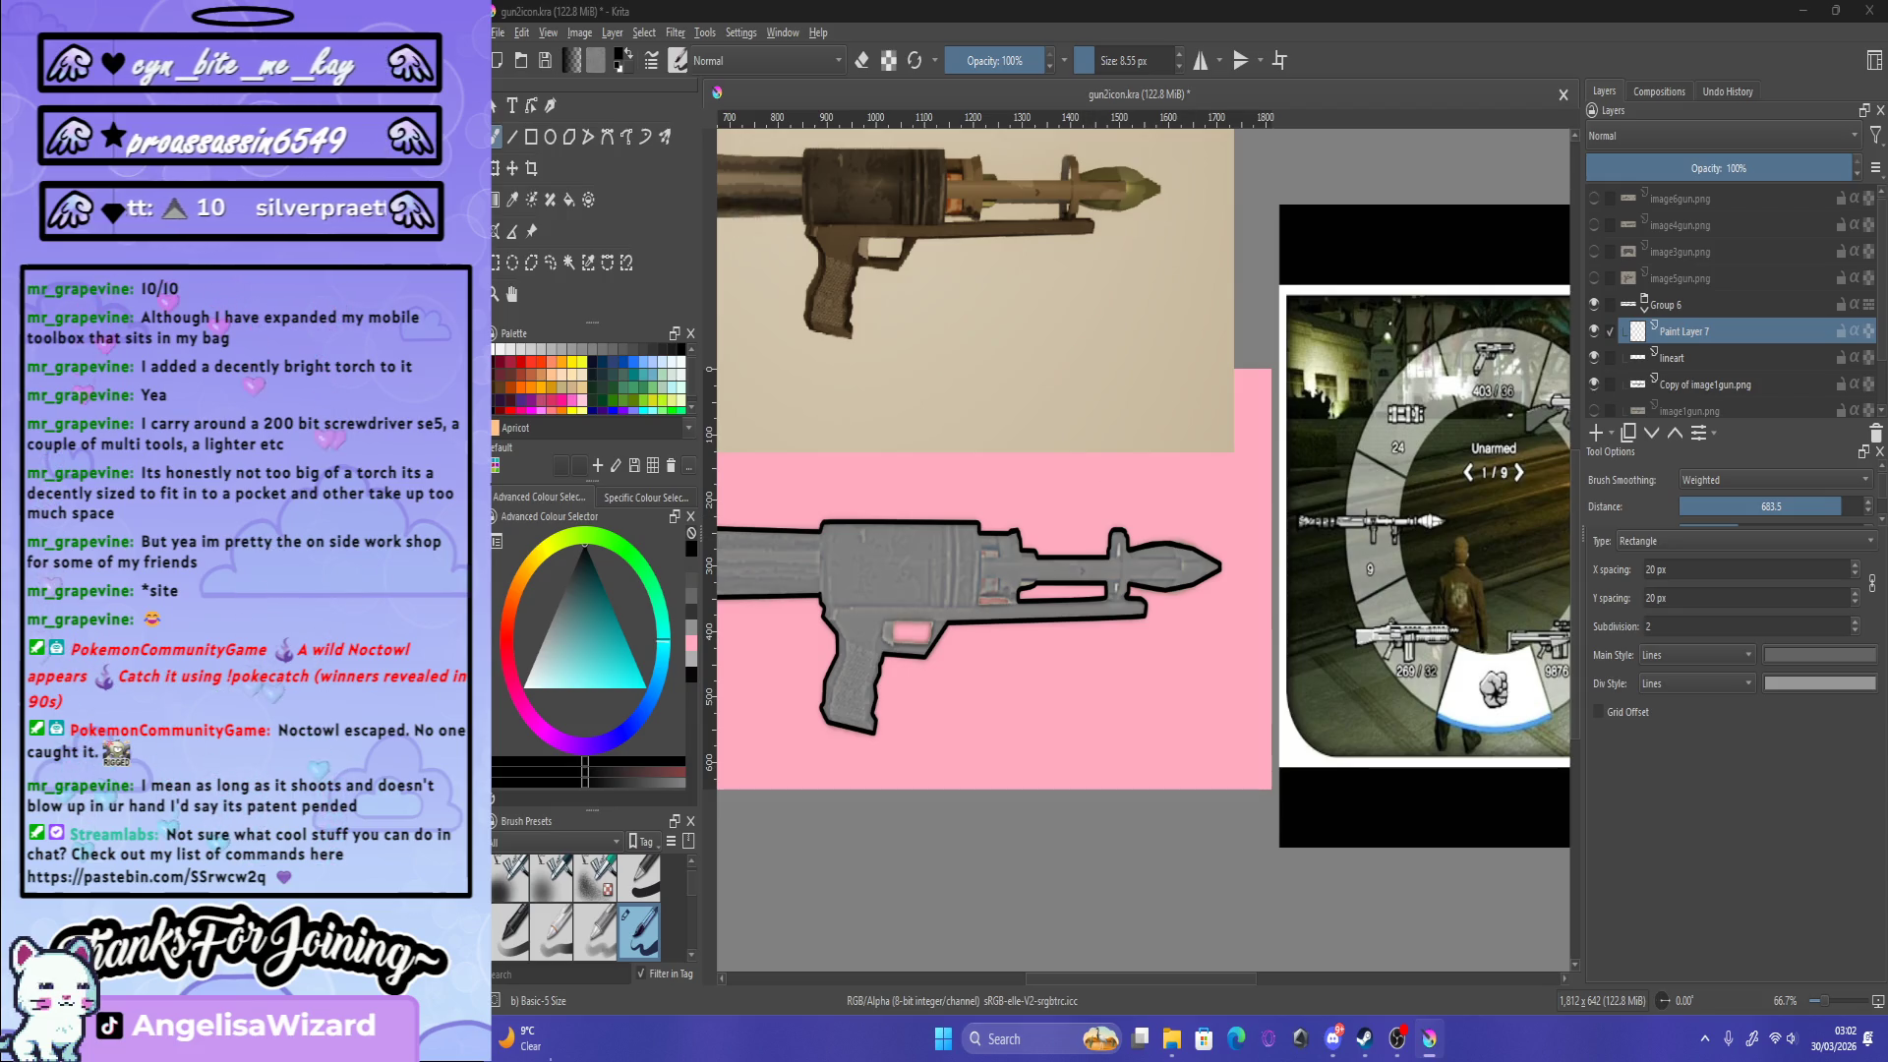
left_click(1233, 585)
scroll(1180, 570, "up", 1)
scroll(1112, 551, "up", 2)
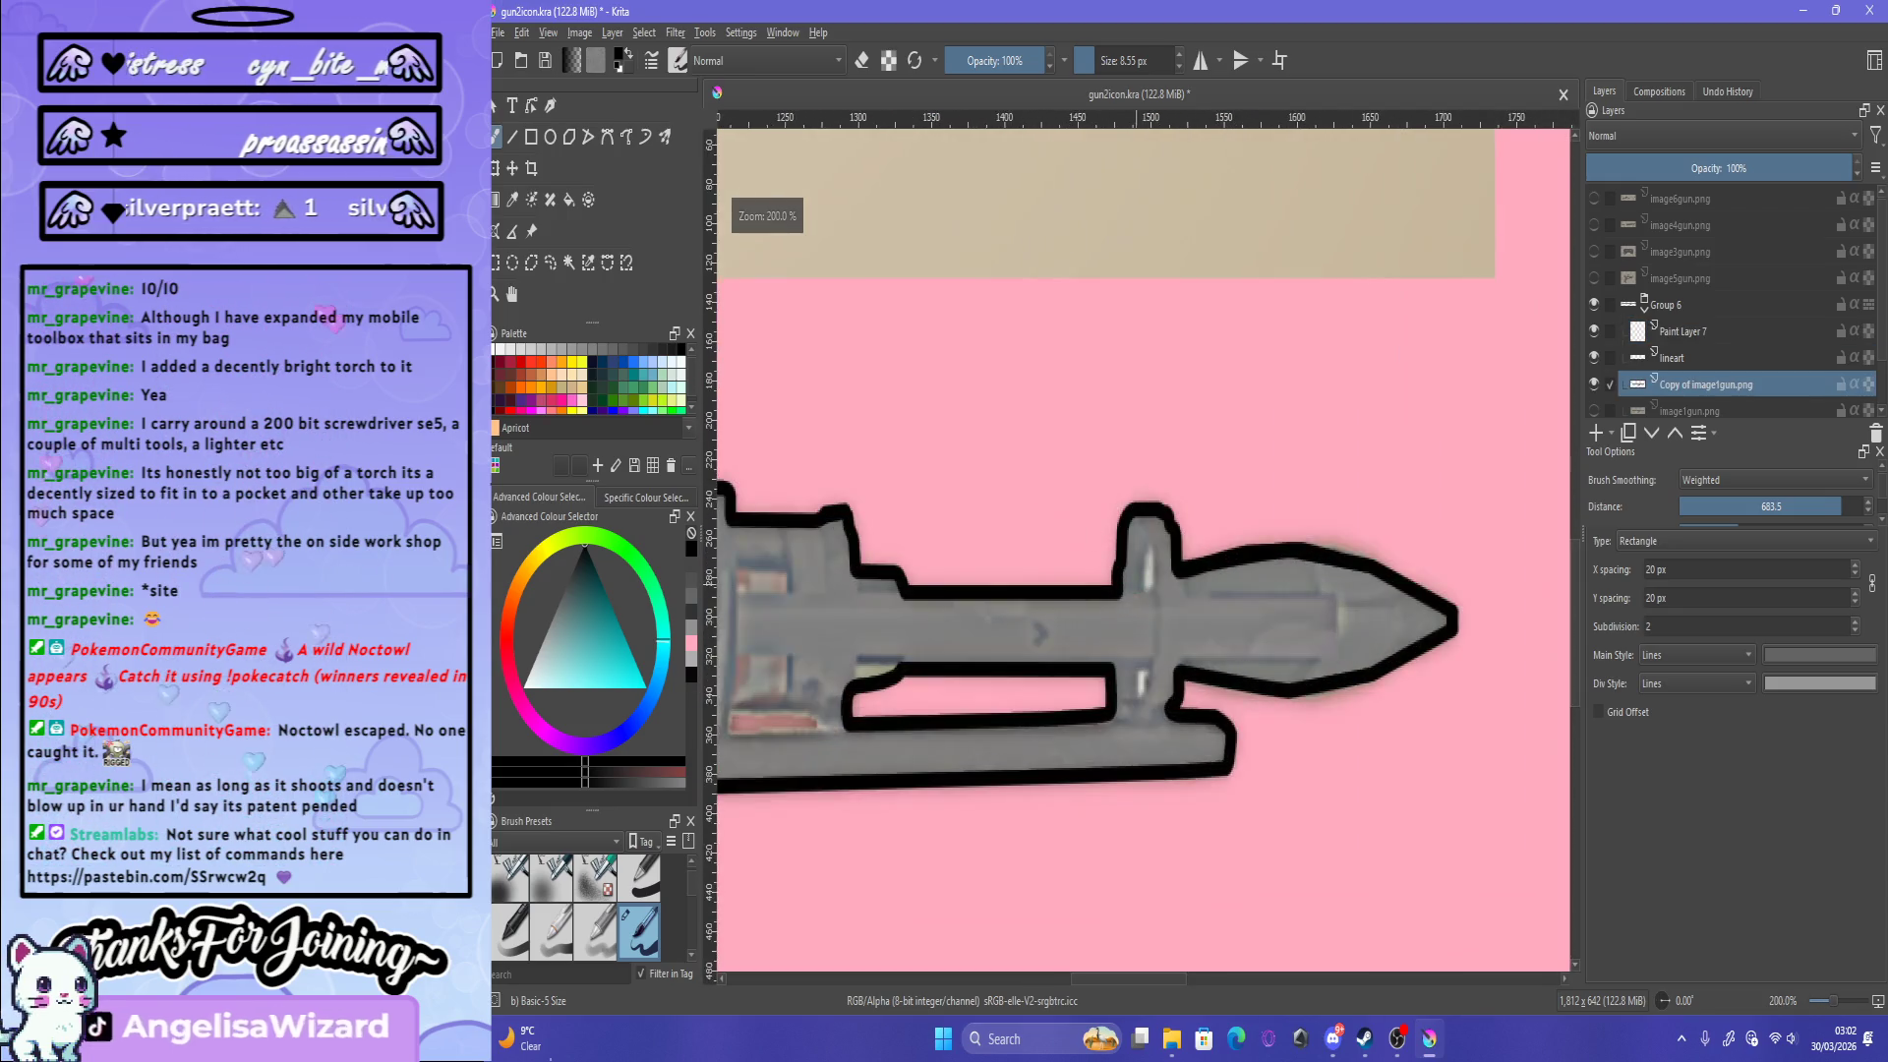
scroll(1101, 546, "up", 1)
key("e")
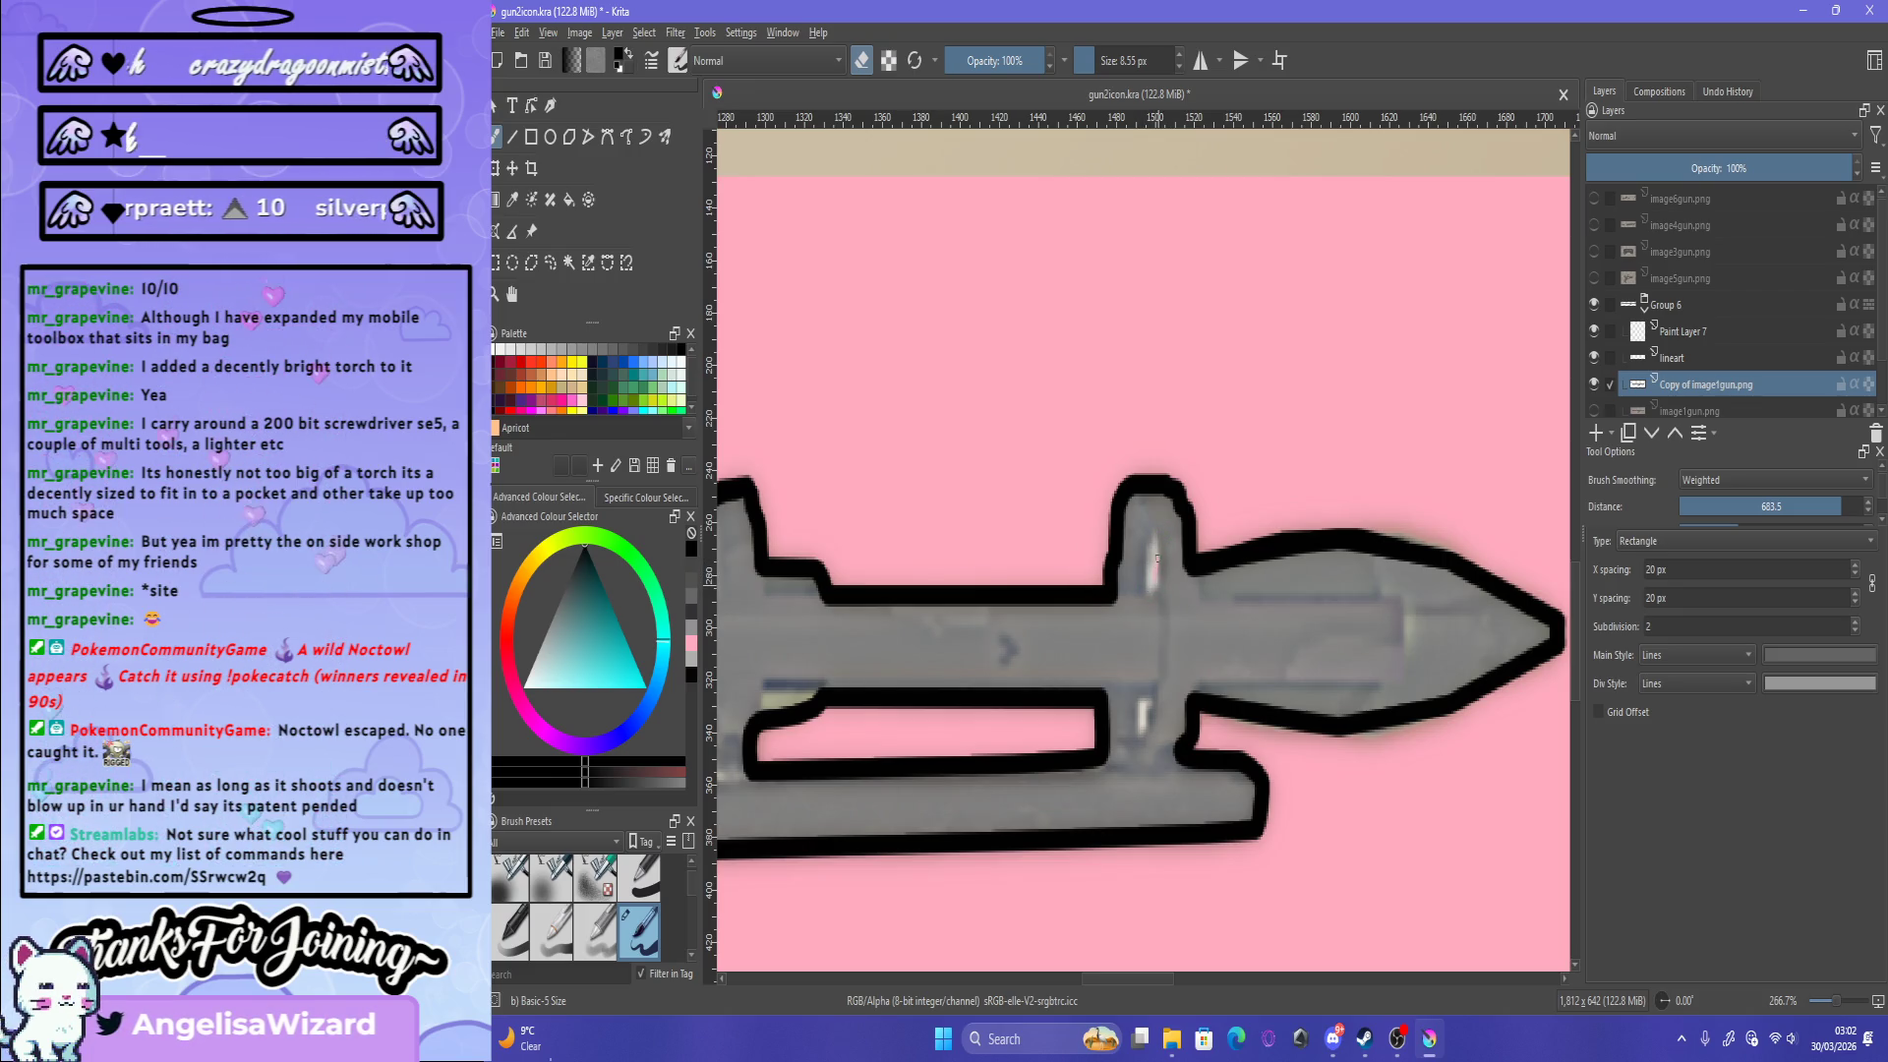
left_click(1770, 480)
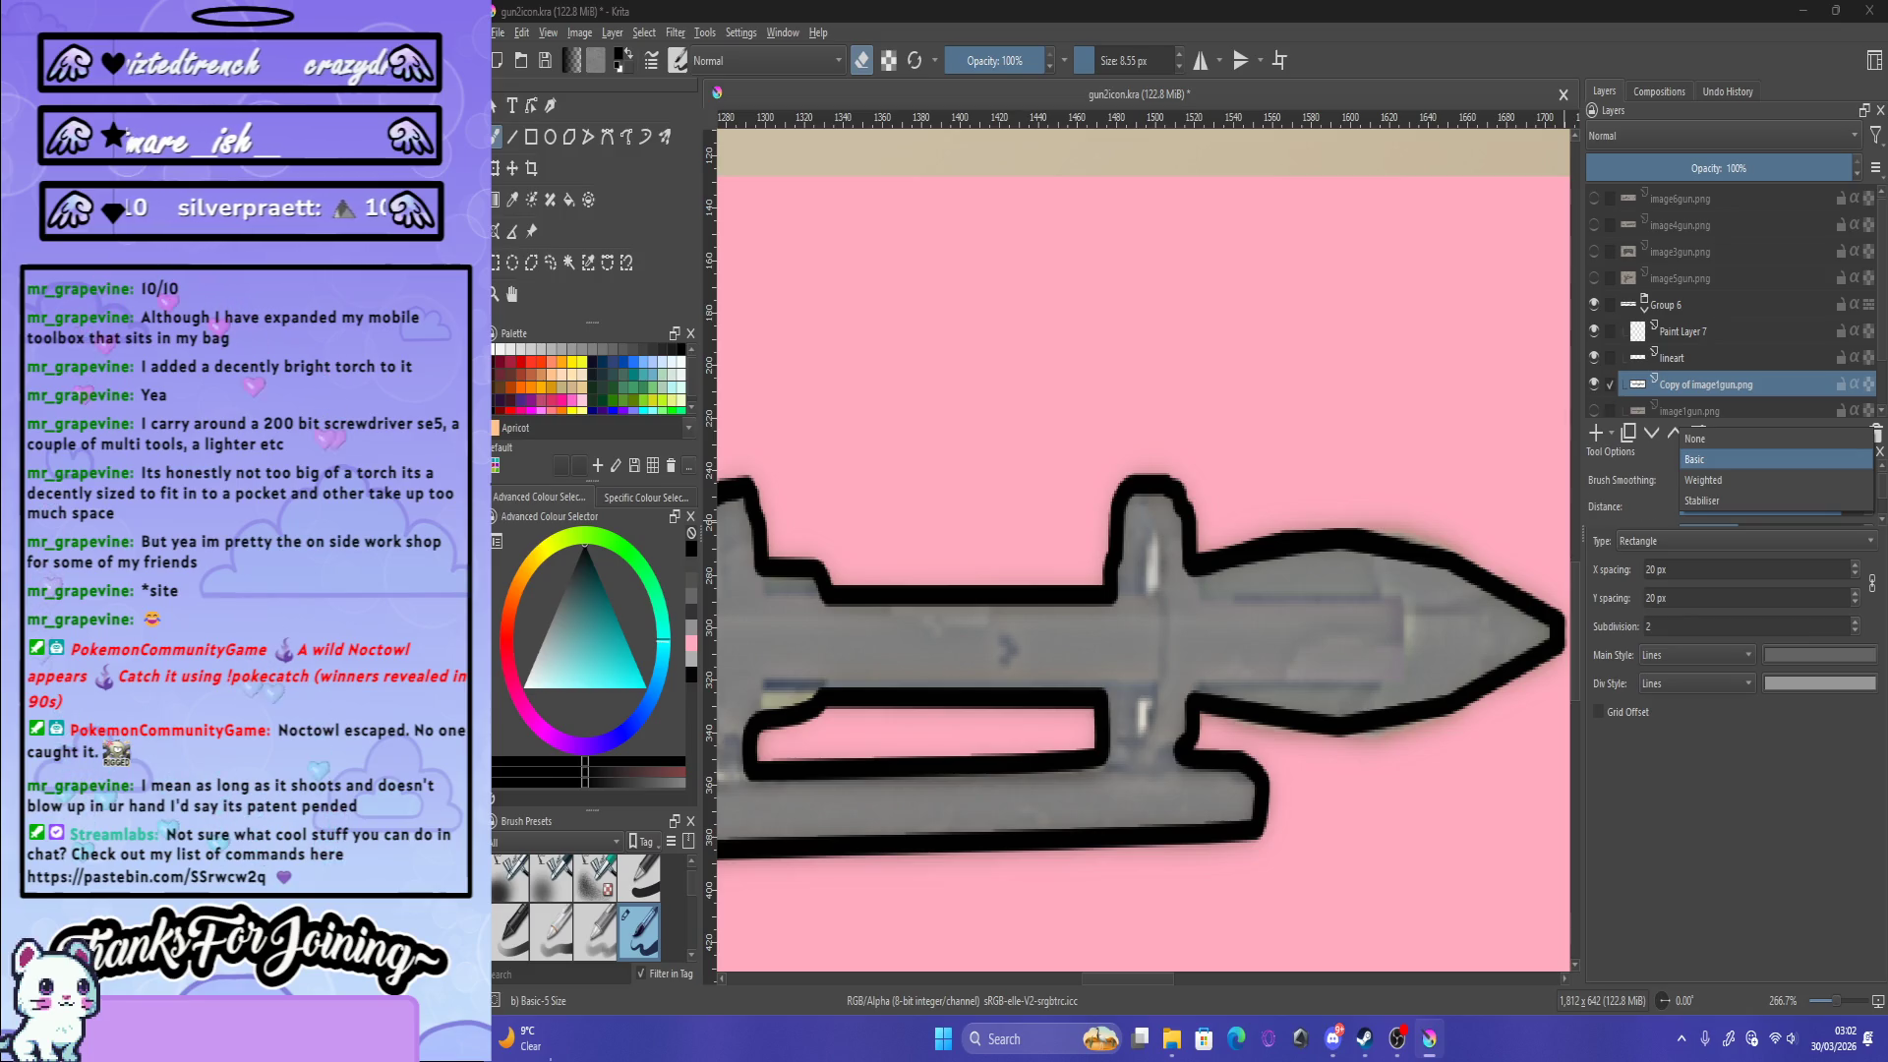
Step: Set brush smoothing to Basic, then erase a gap near the tip and undo it
left_click(1730, 463)
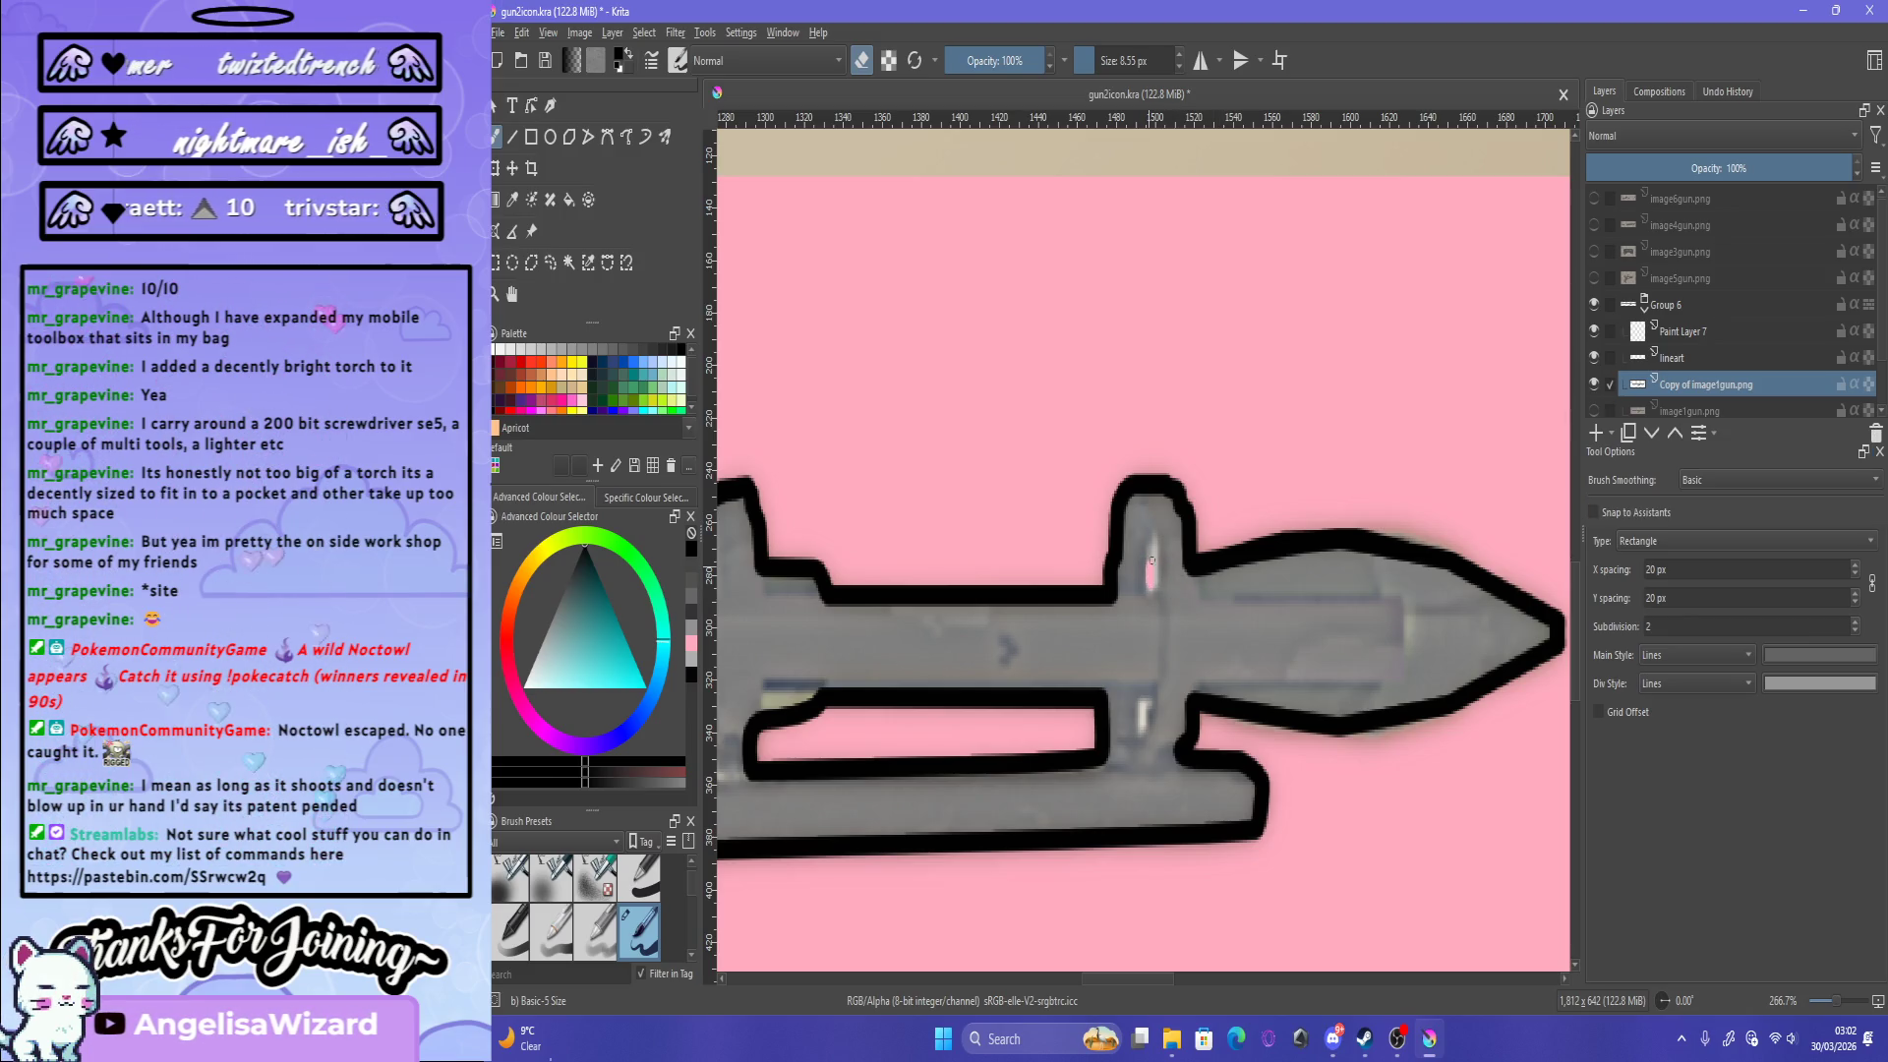
left_click_drag(1151, 553, 1148, 587)
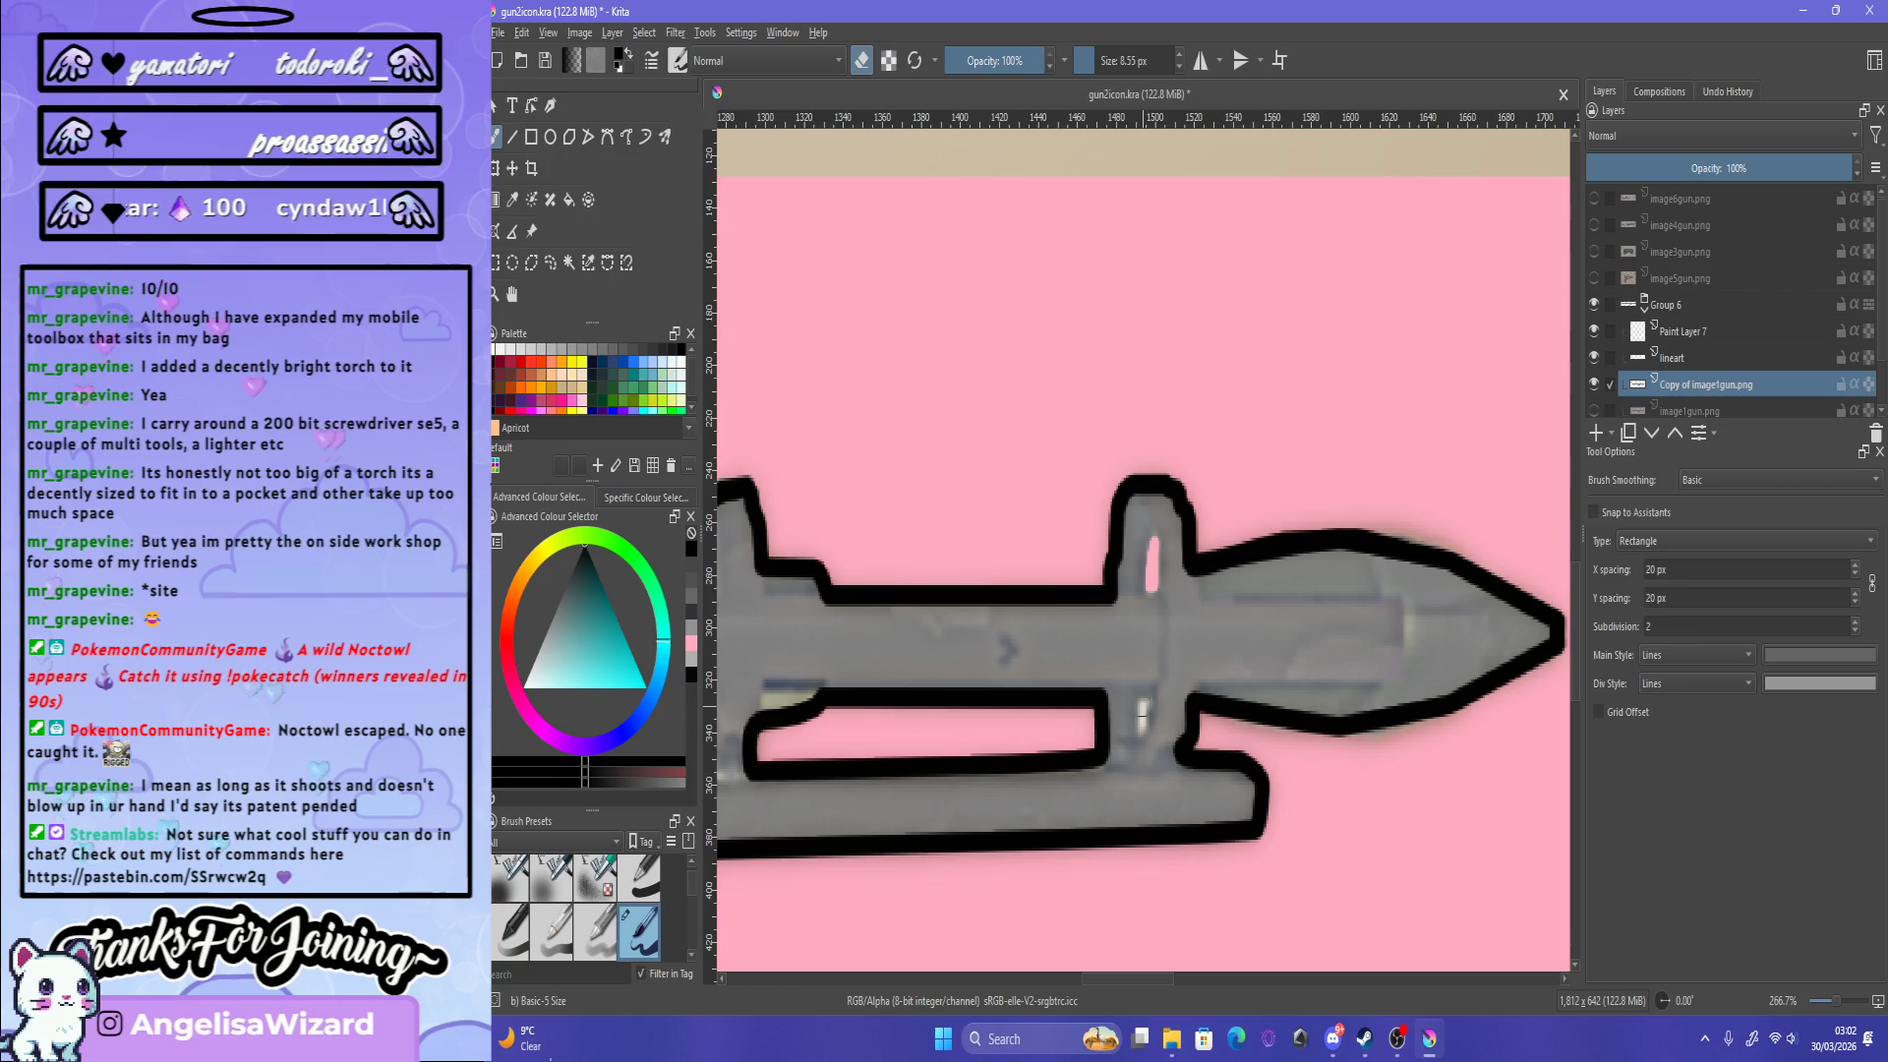
key("ctrl+z")
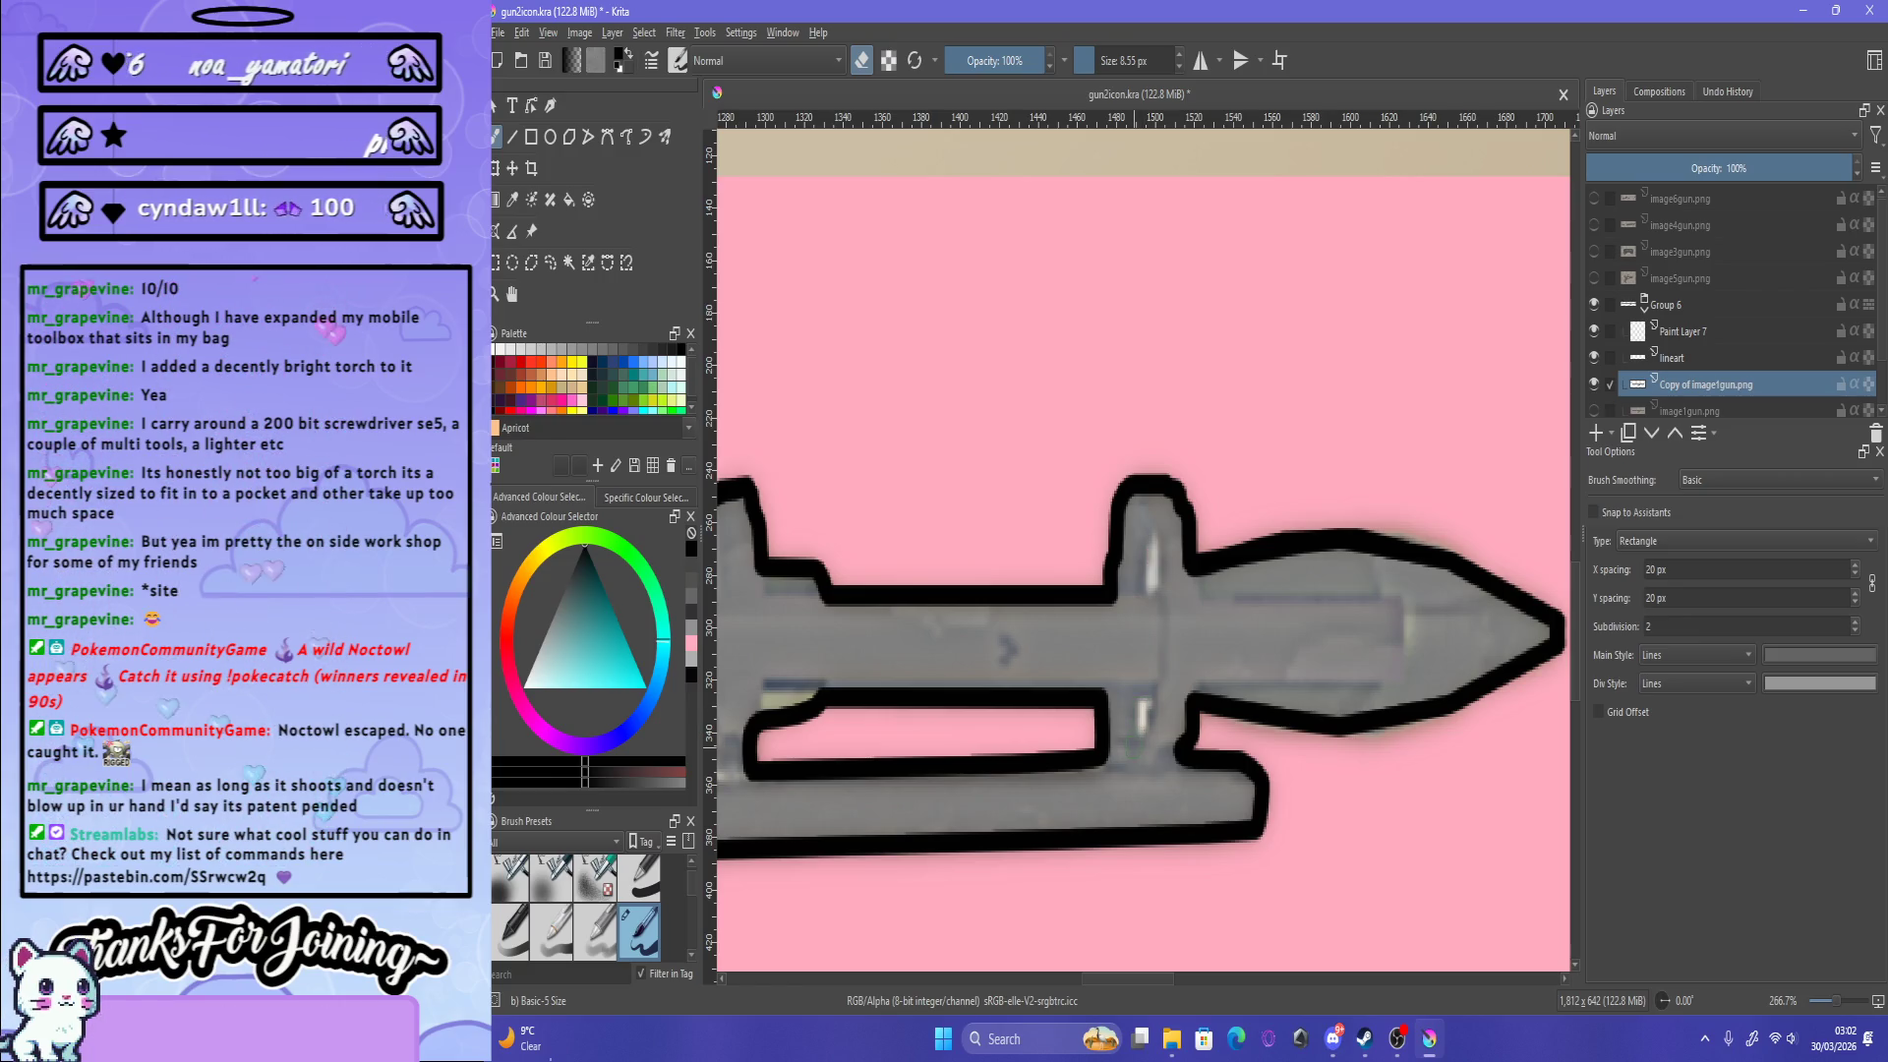
Step: Delete the light highlights near the tip and slot using Contiguous Selection
left_click(569, 262)
left_click(1152, 565)
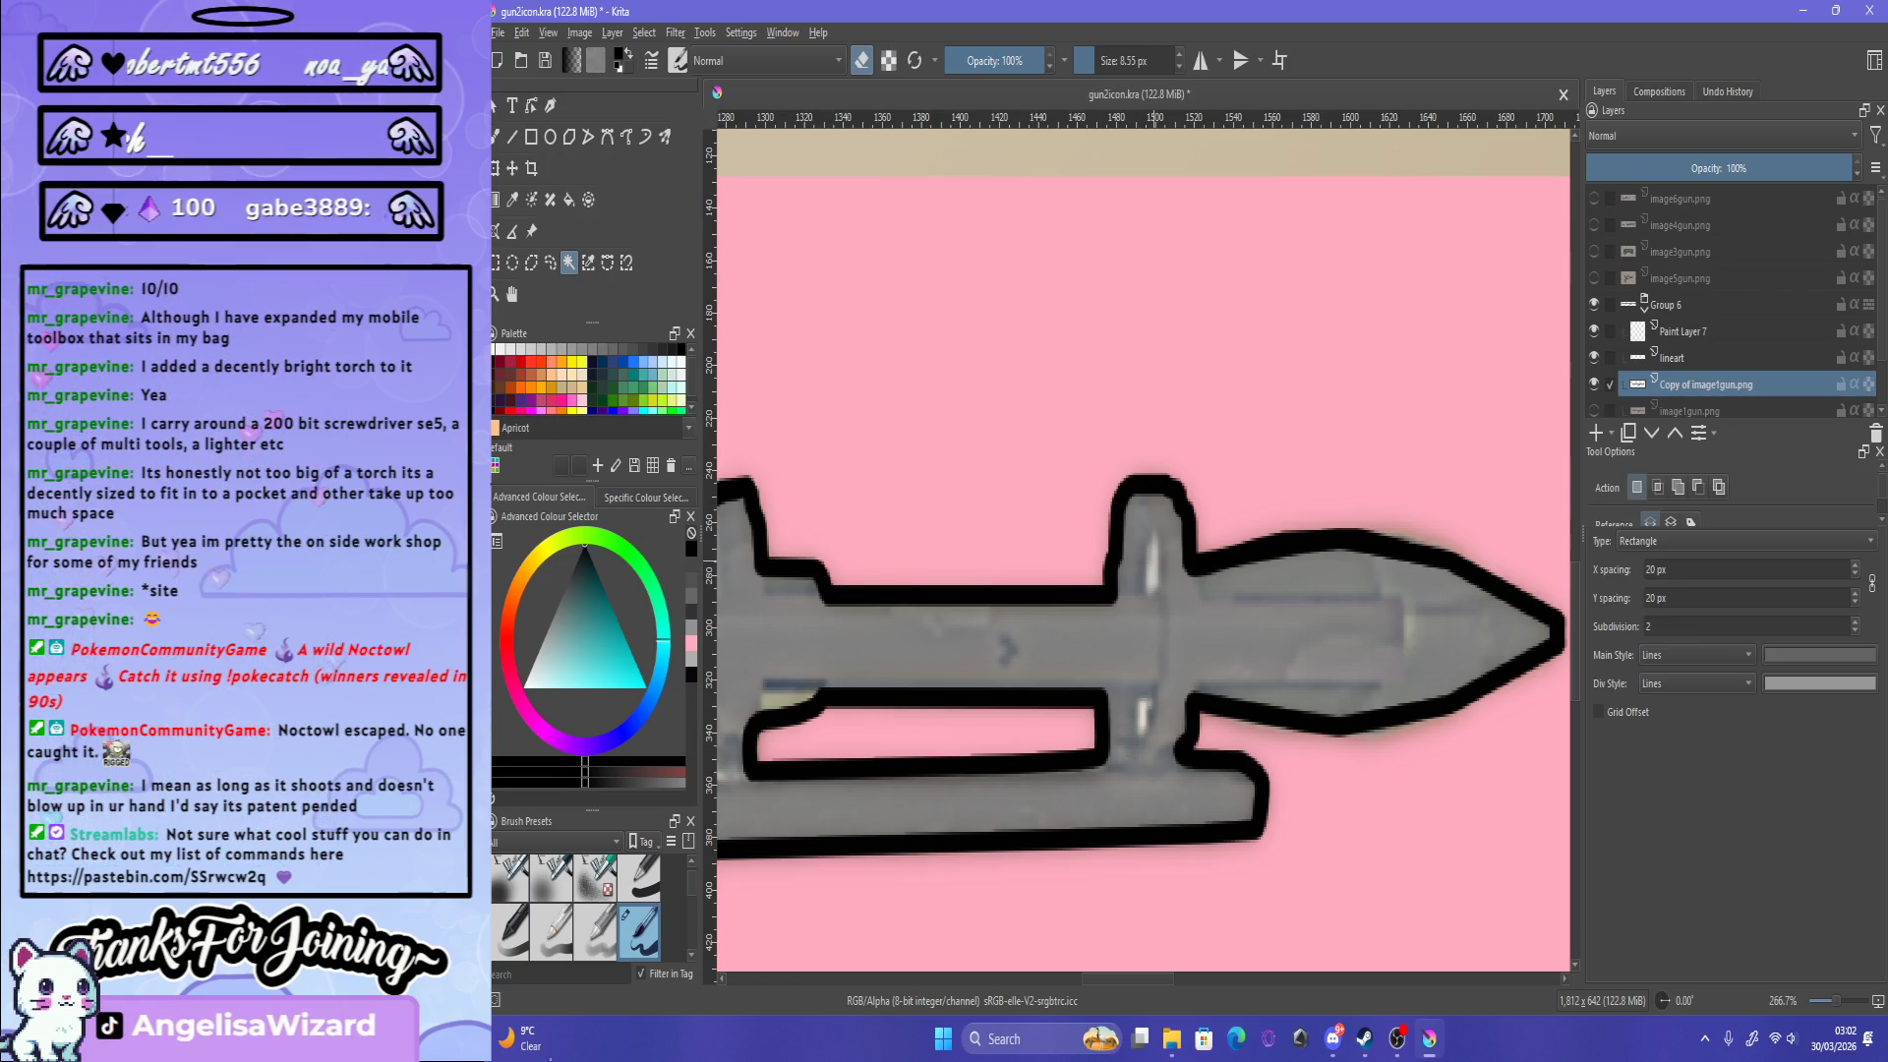
key("Delete")
left_click(1142, 714)
scroll(1320, 686, "down", 5)
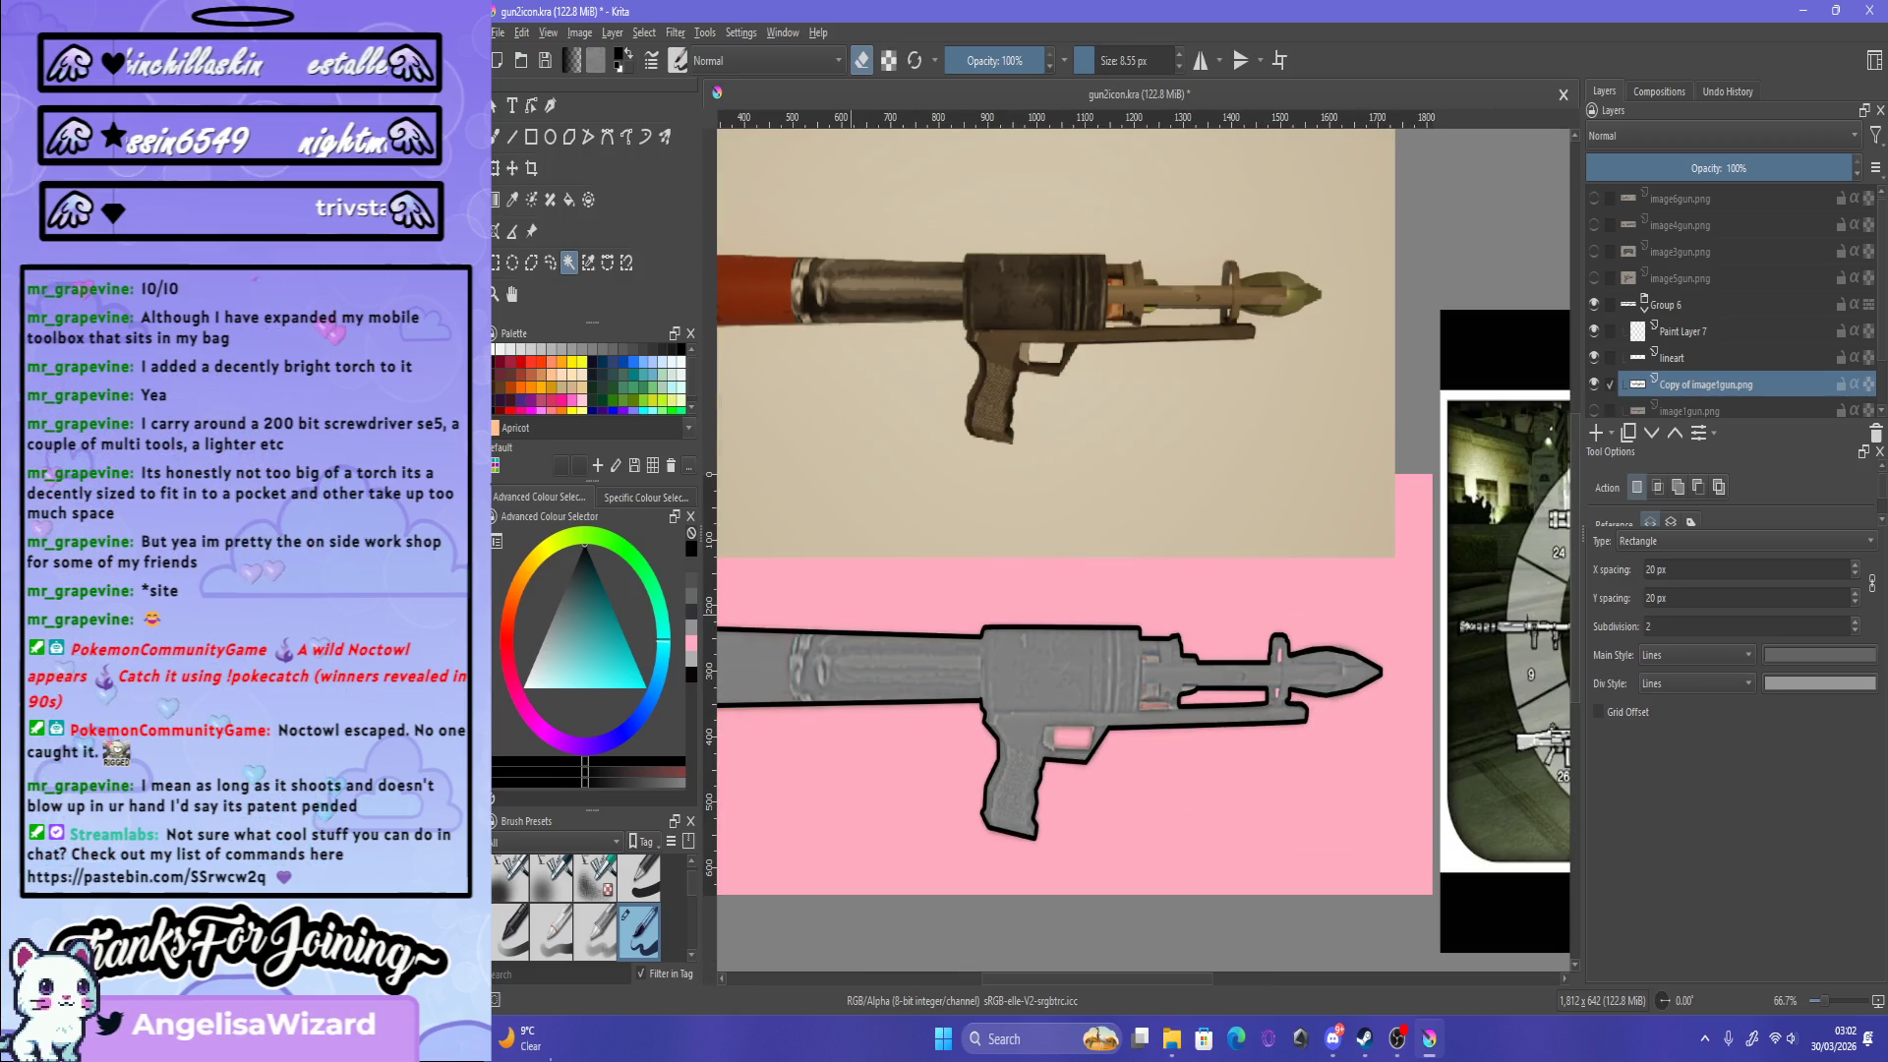
scroll(1175, 708, "up", 5)
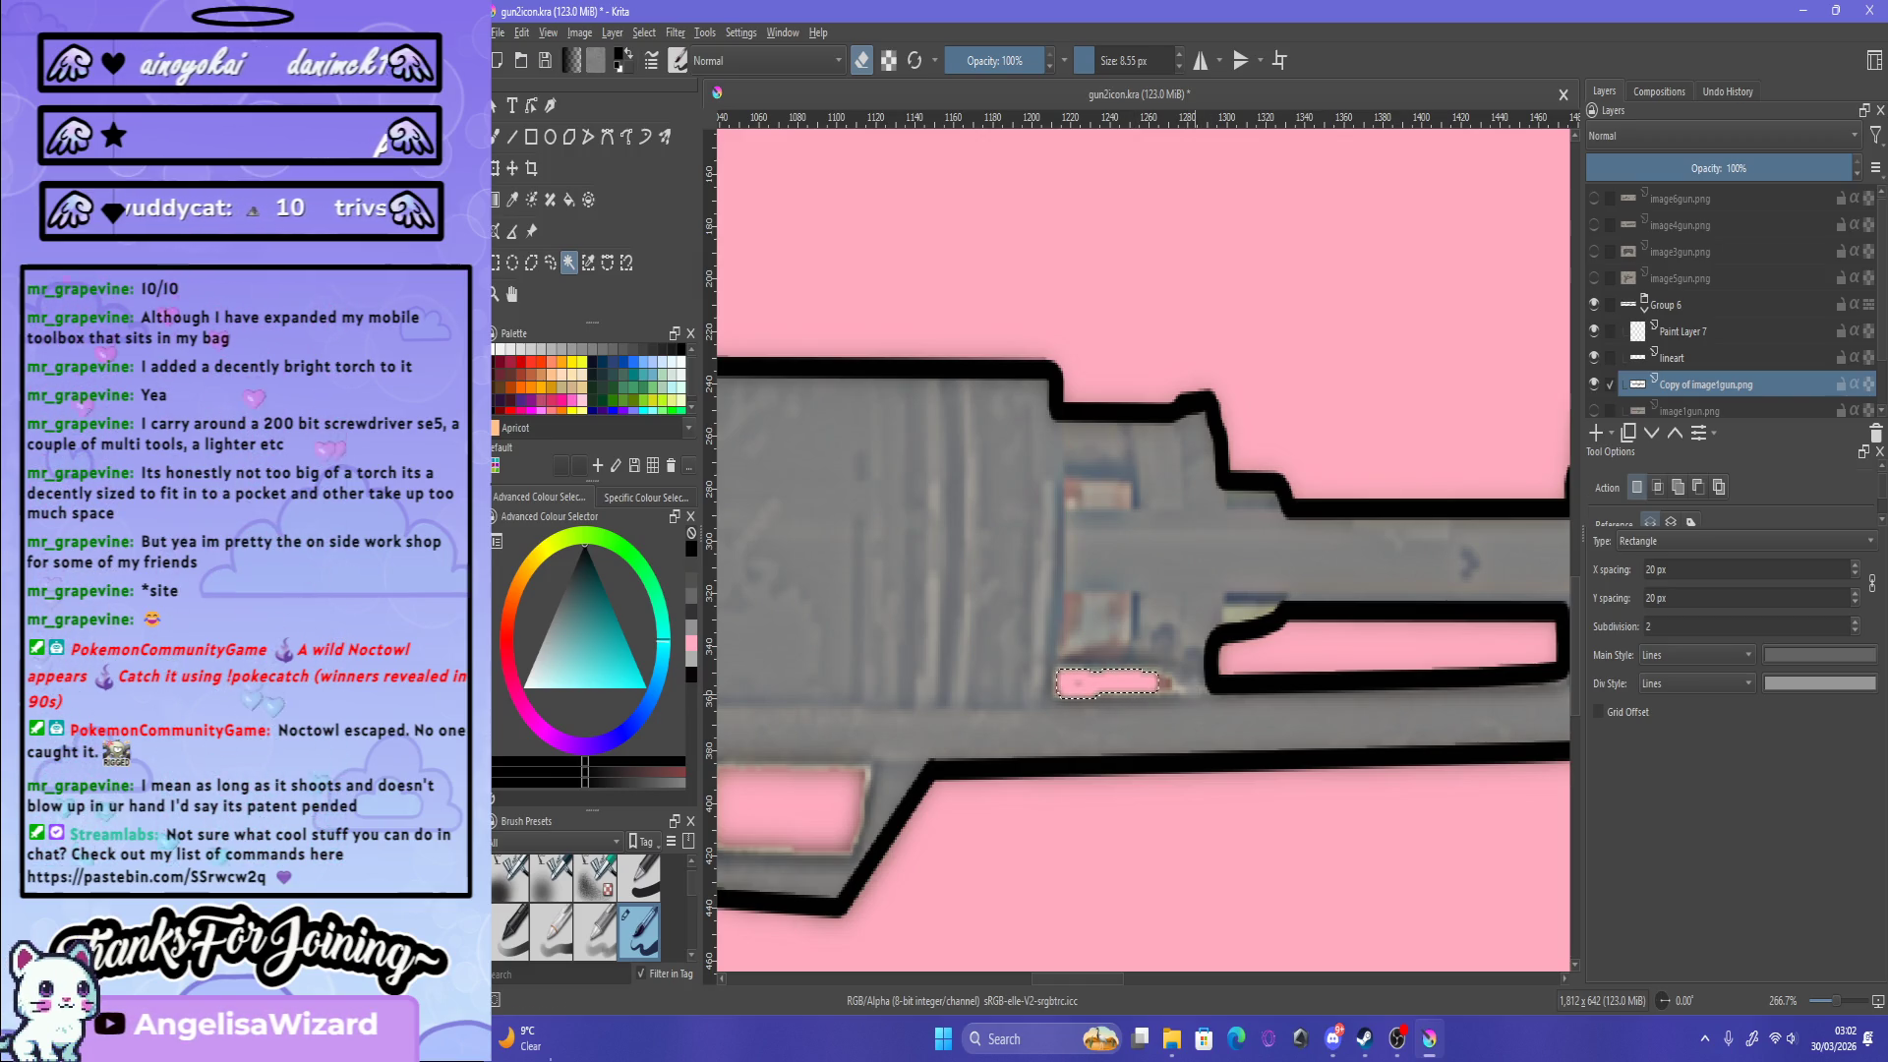
key("b")
scroll(1180, 699, "up", 2)
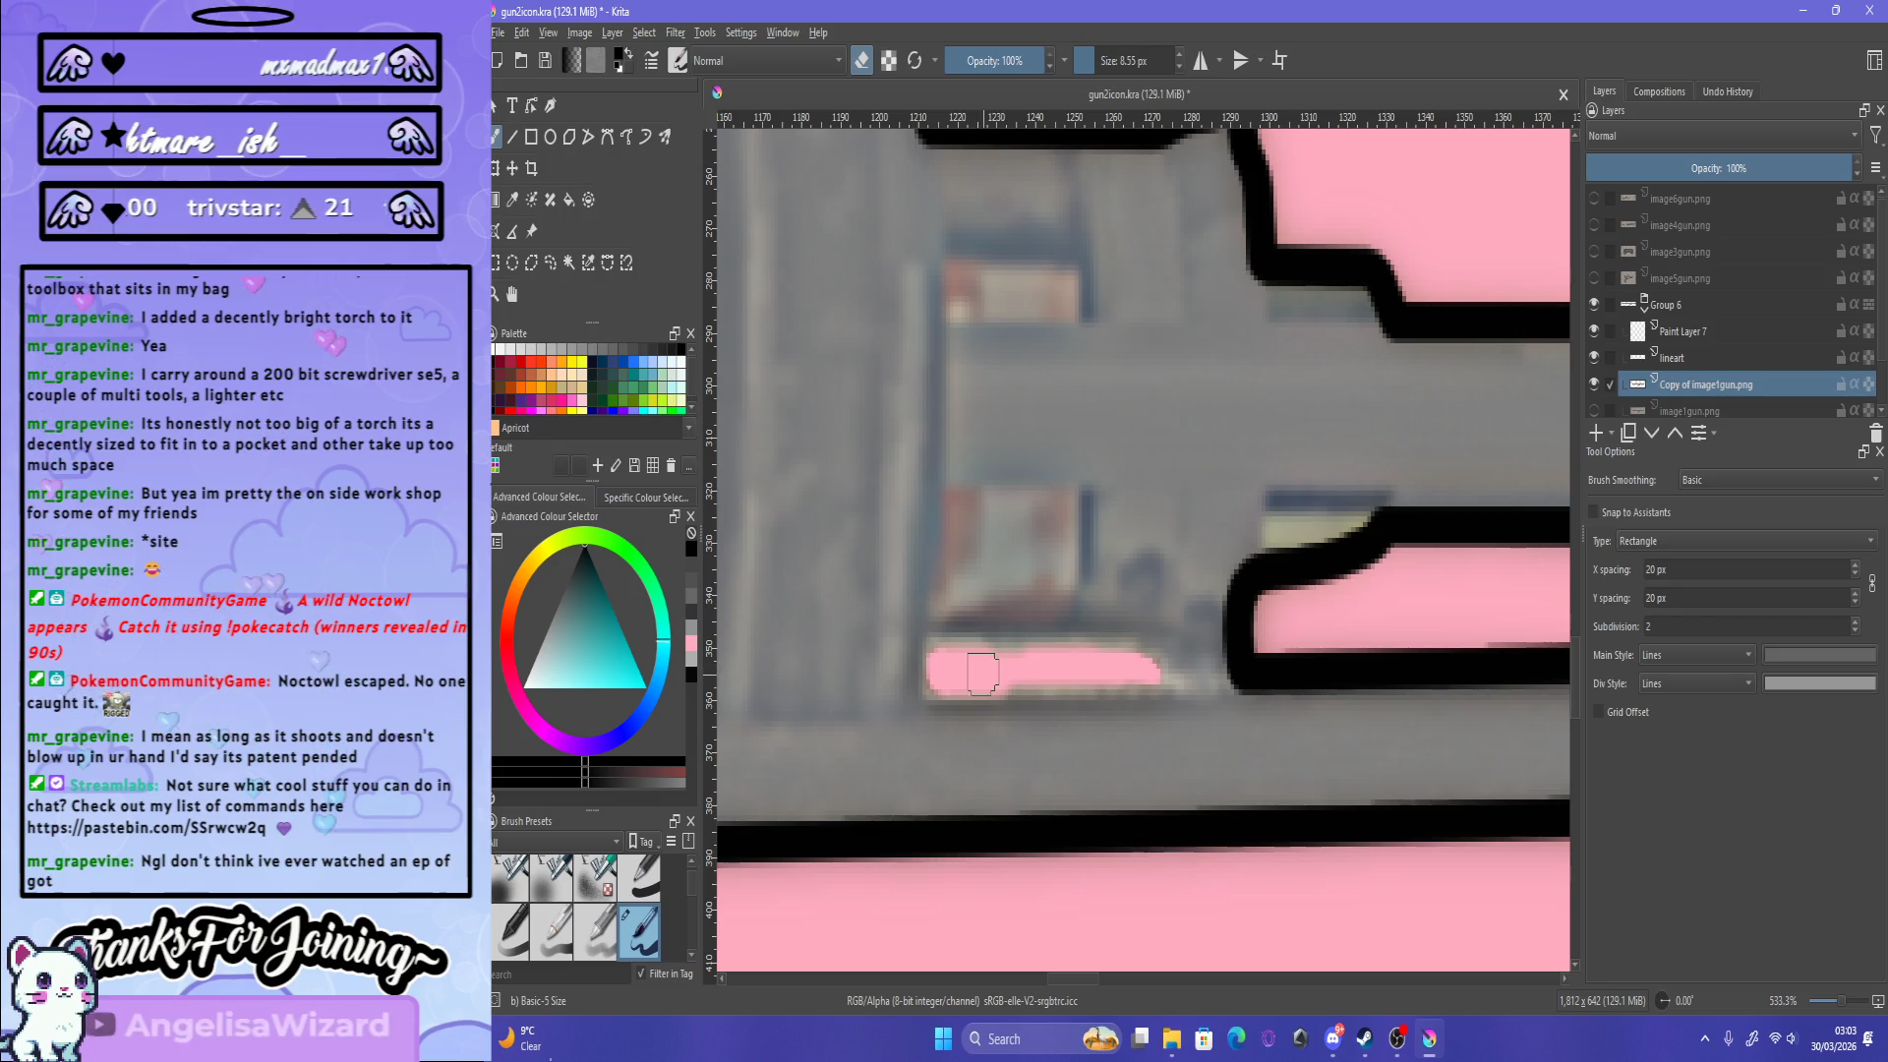
key("1")
key("minus")
key("minus")
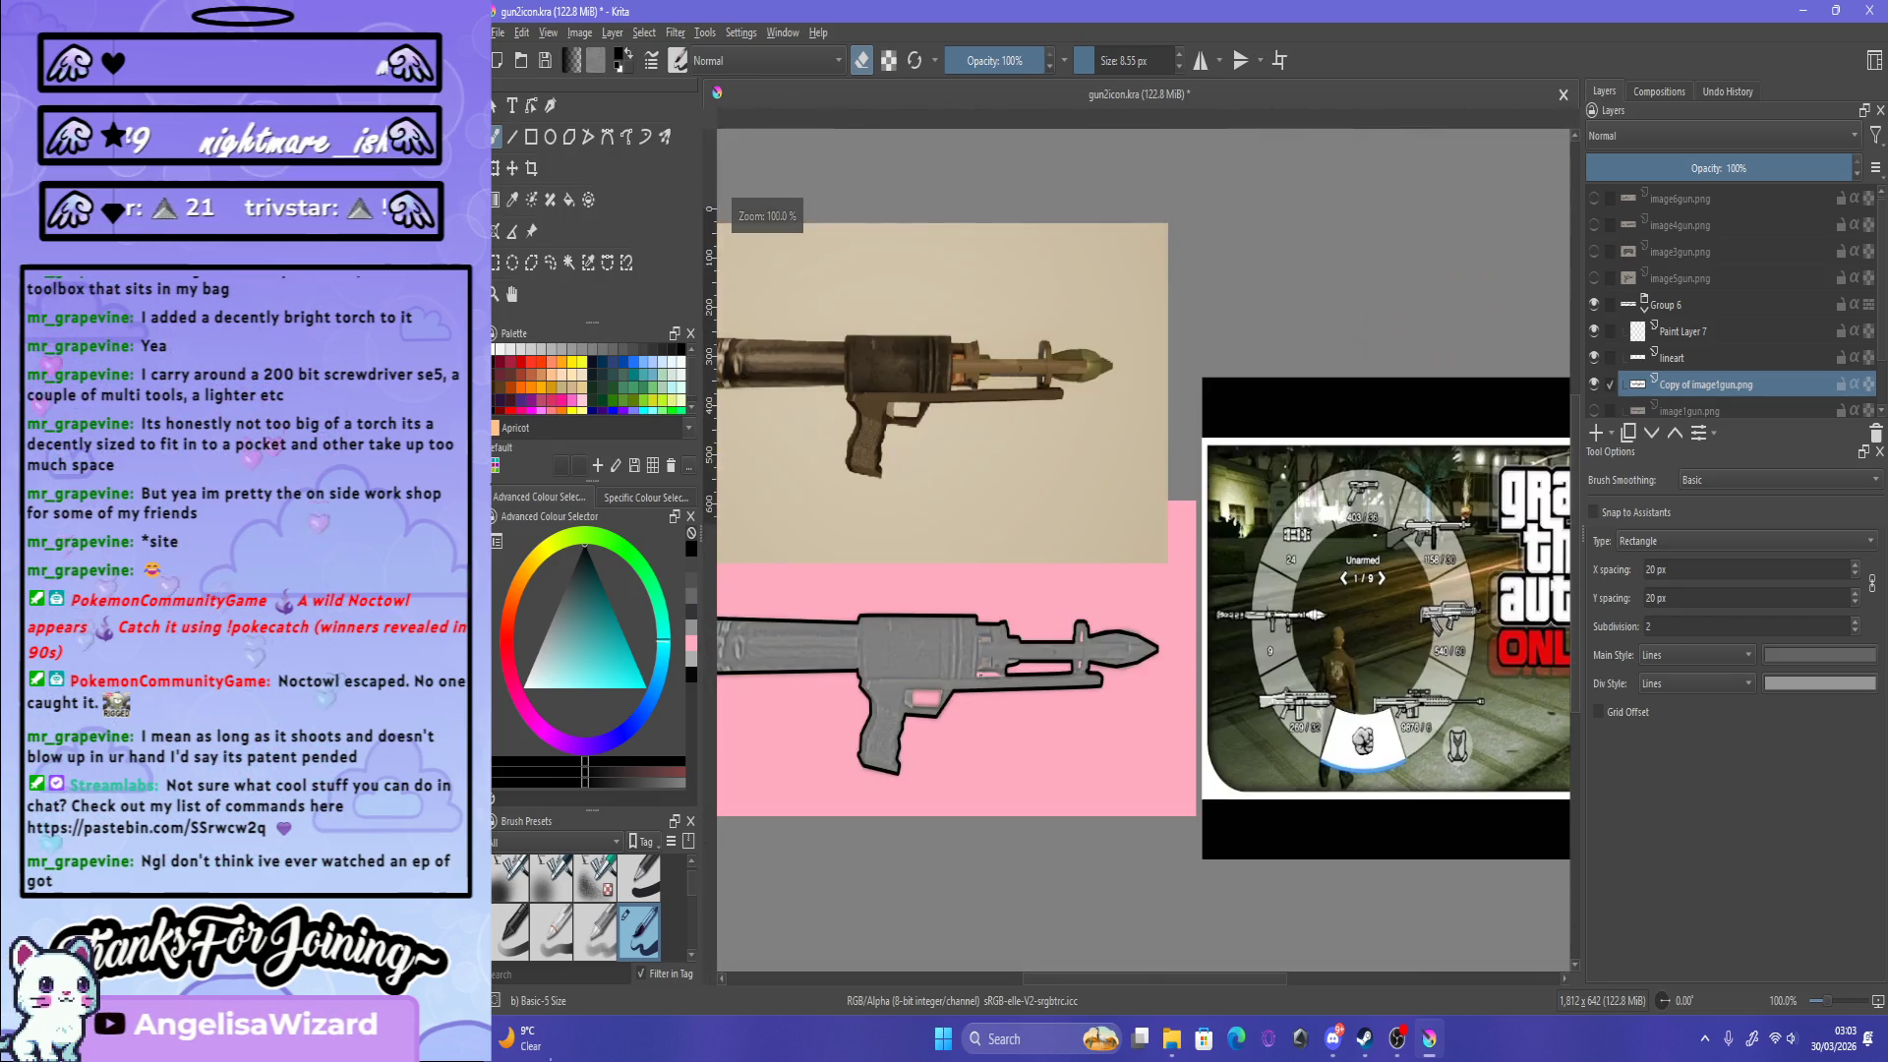
key("plus")
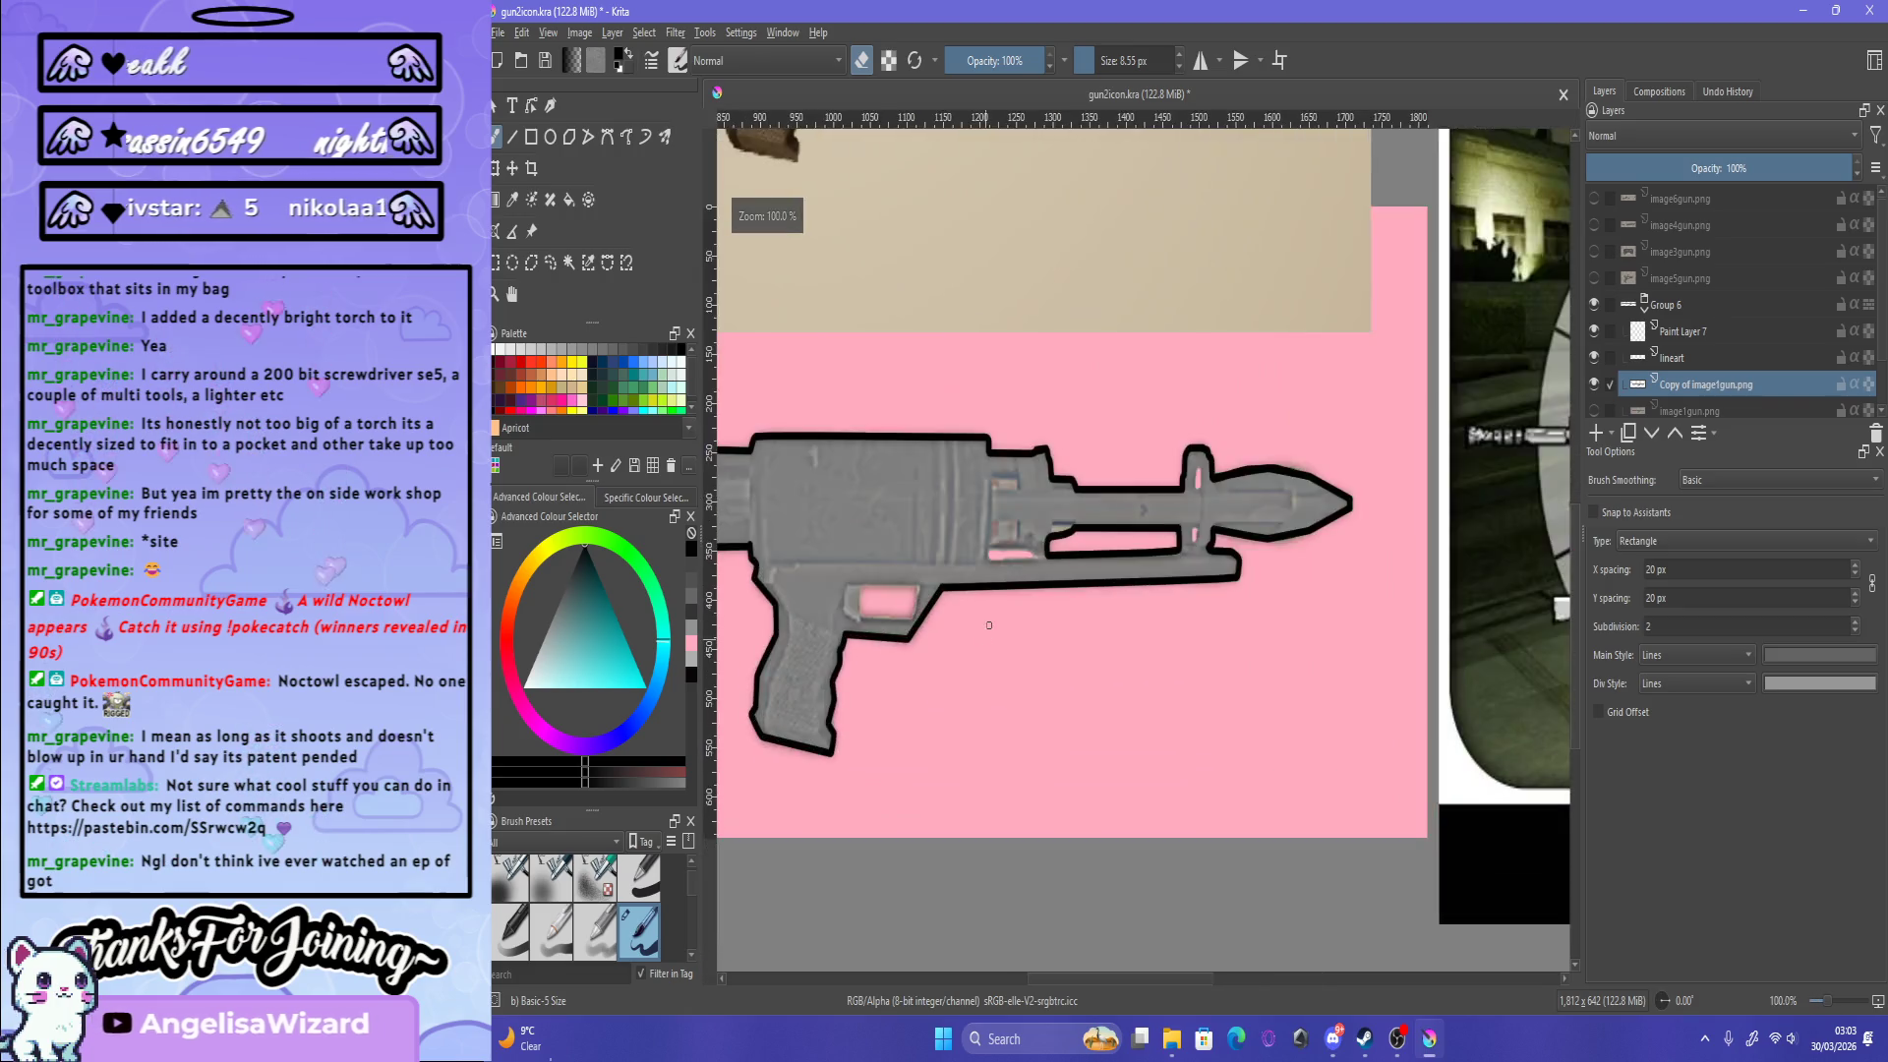
key("minus")
key("plus")
key("minus")
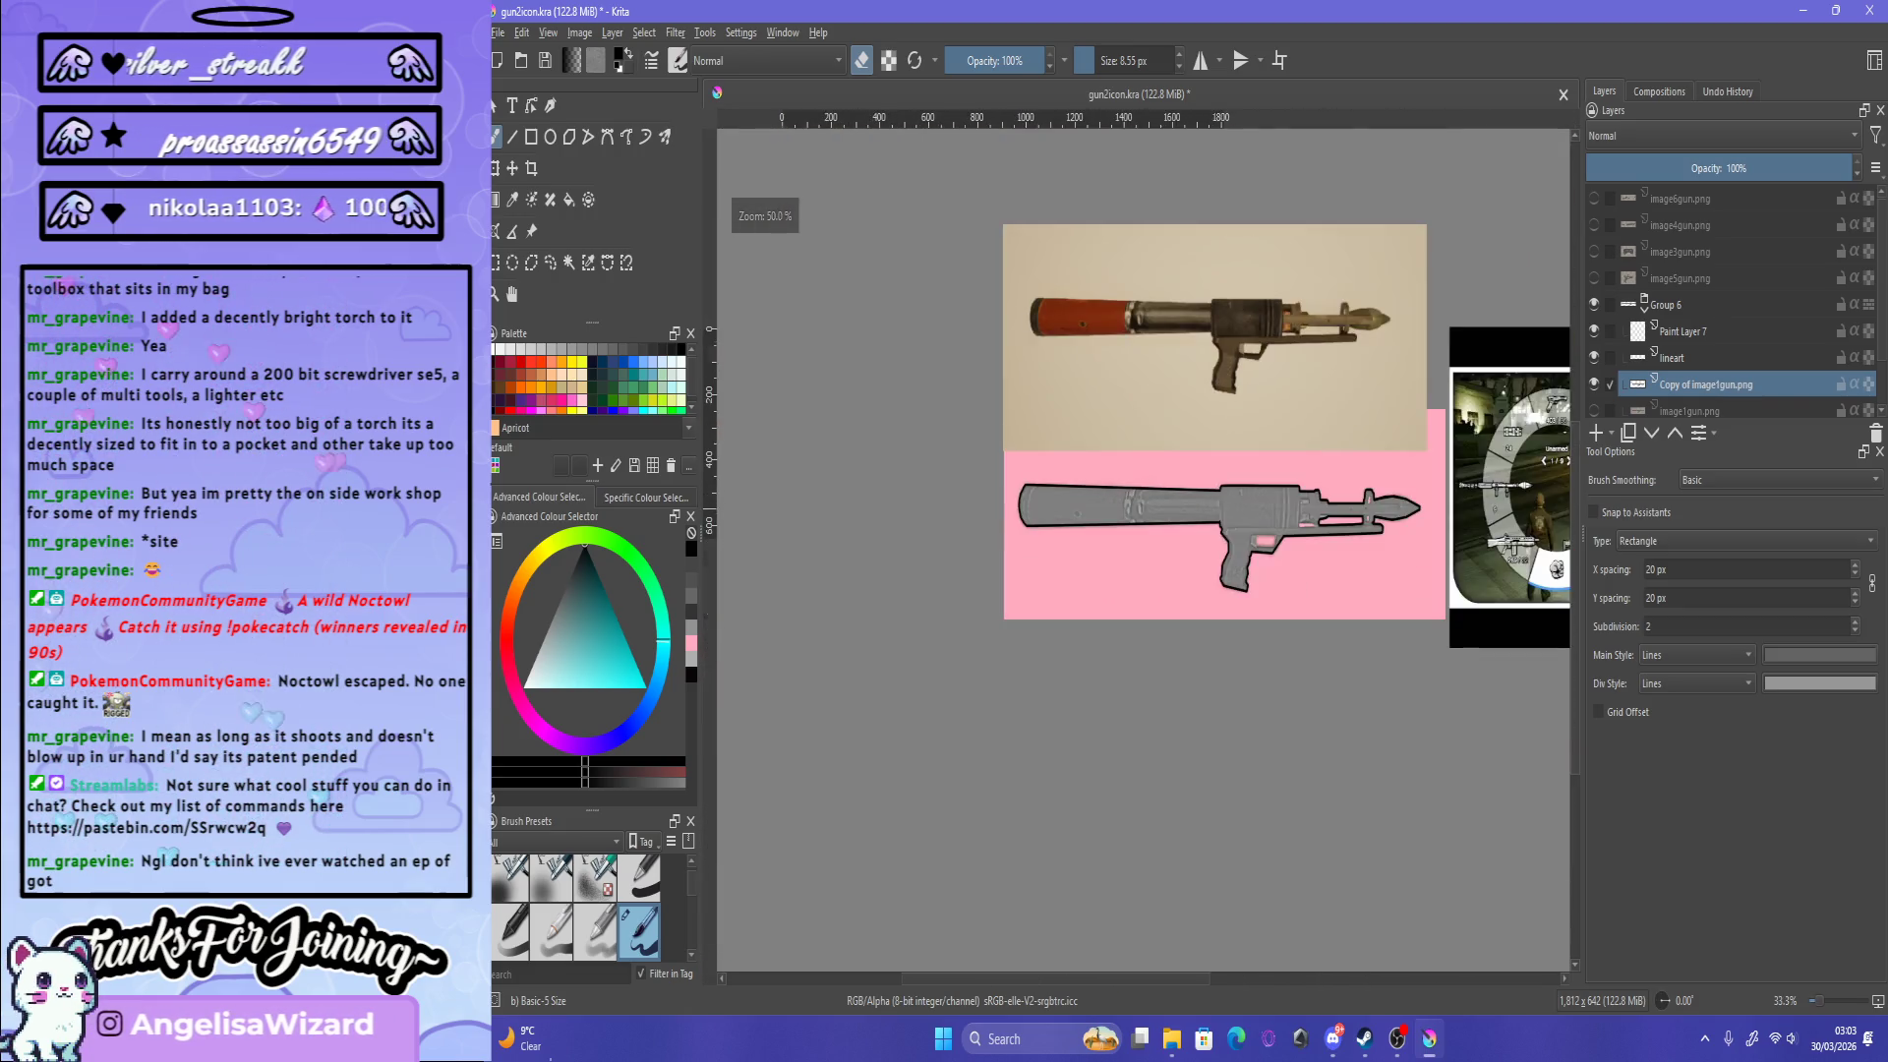
key("plus")
key("Page_Up")
key("Page_Up")
key("plus")
key("plus")
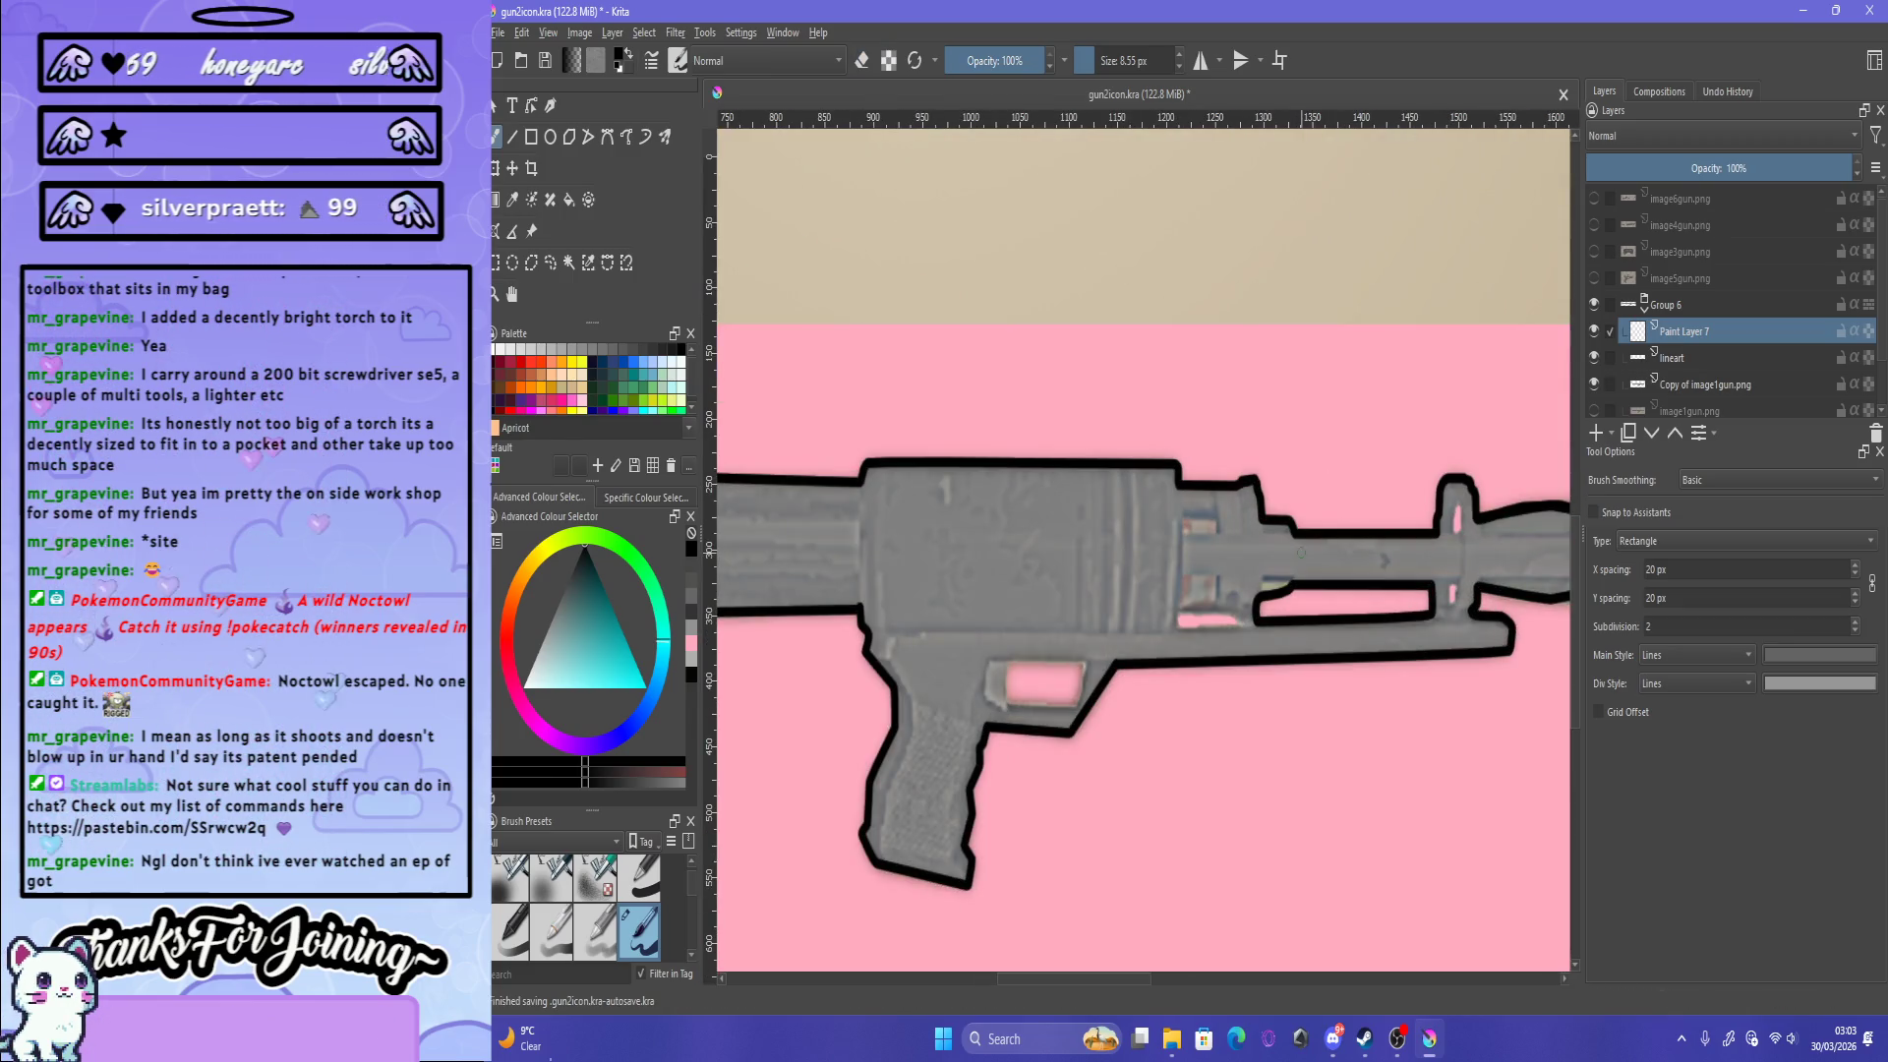
key("1")
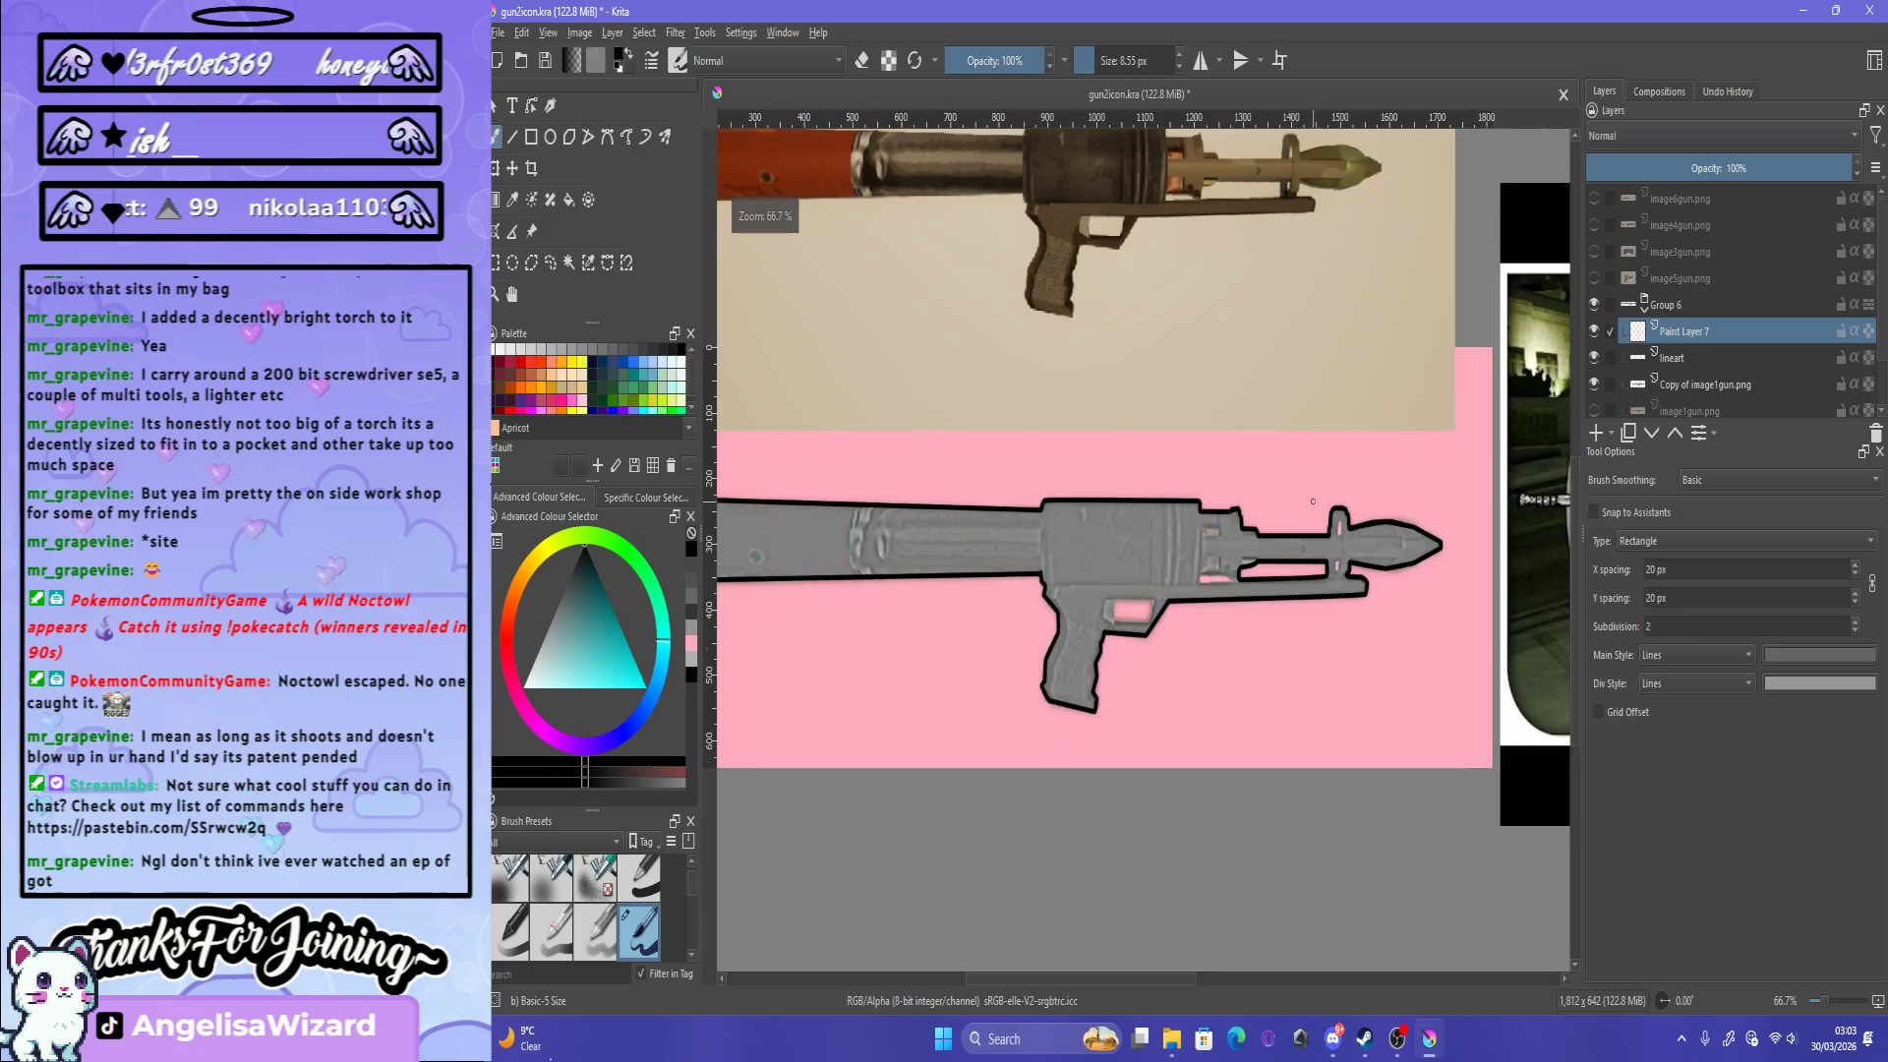
scroll(1480, 602, "up", 3)
scroll(1480, 601, "down", 3)
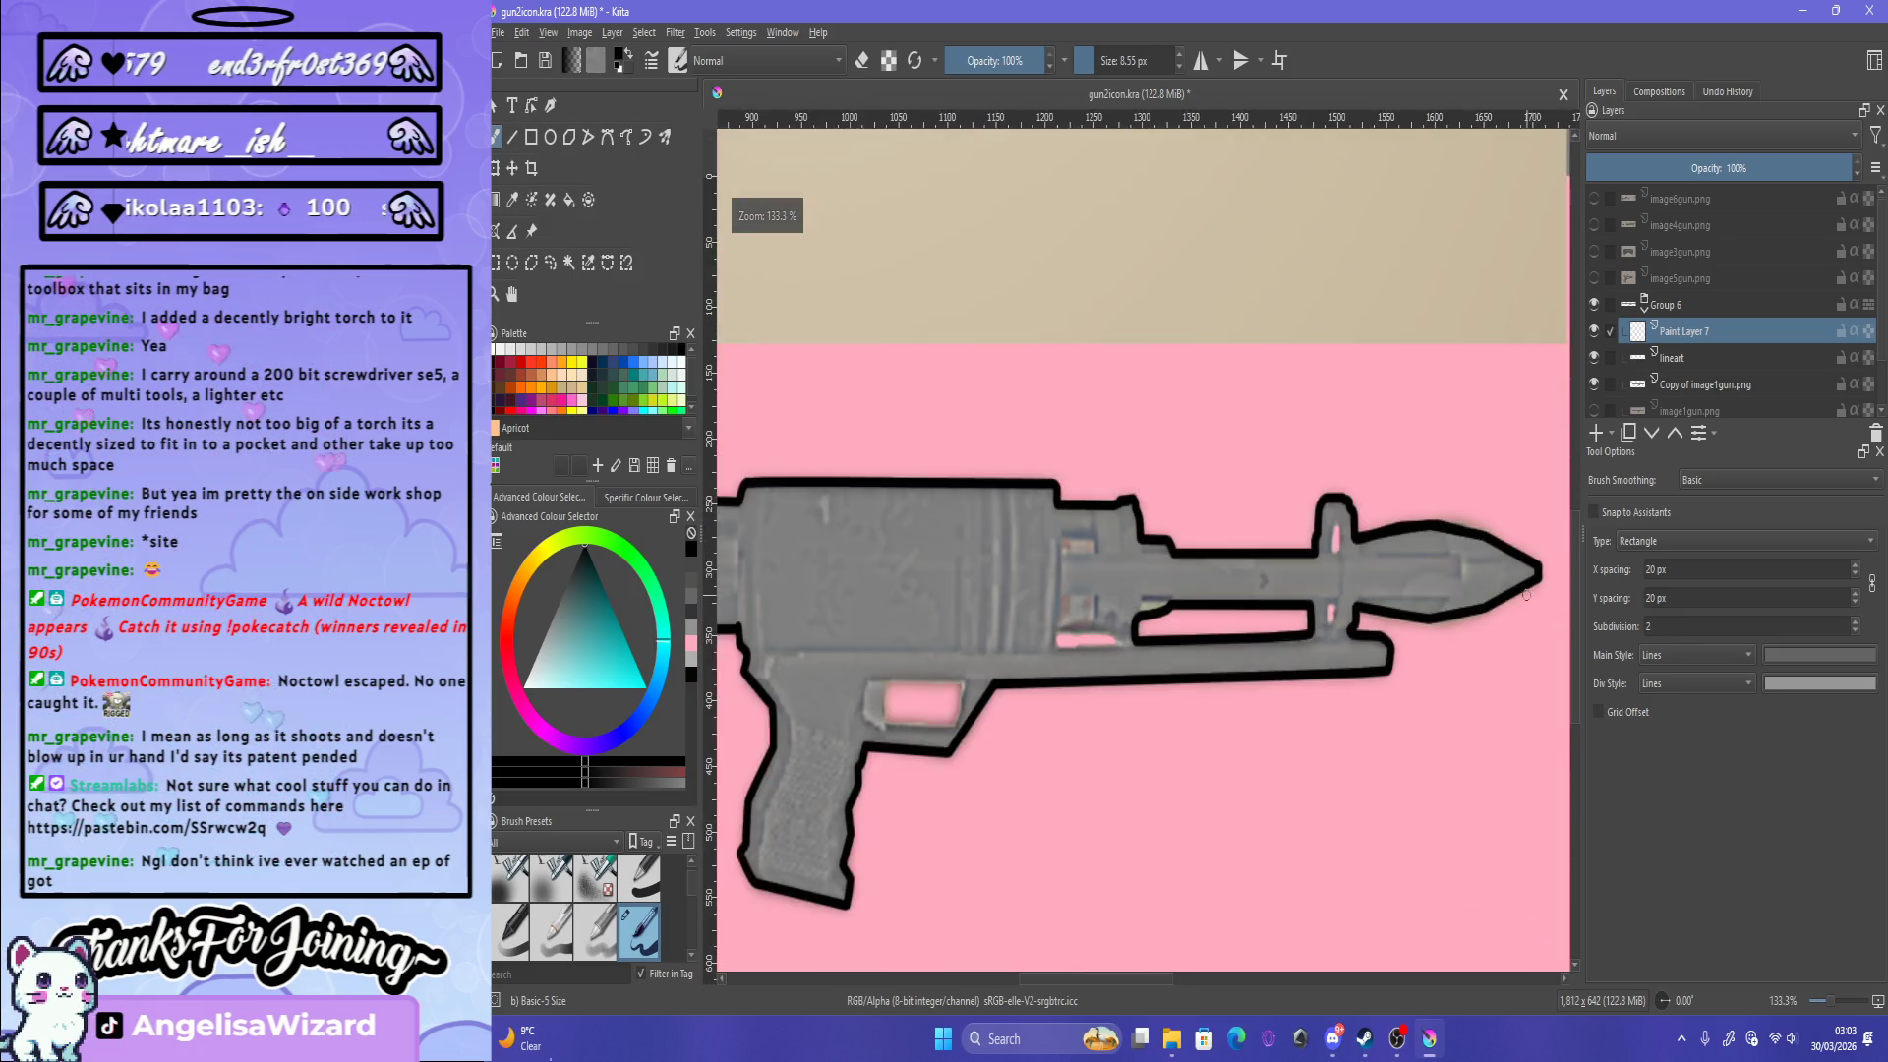
scroll(1515, 583, "up", 4)
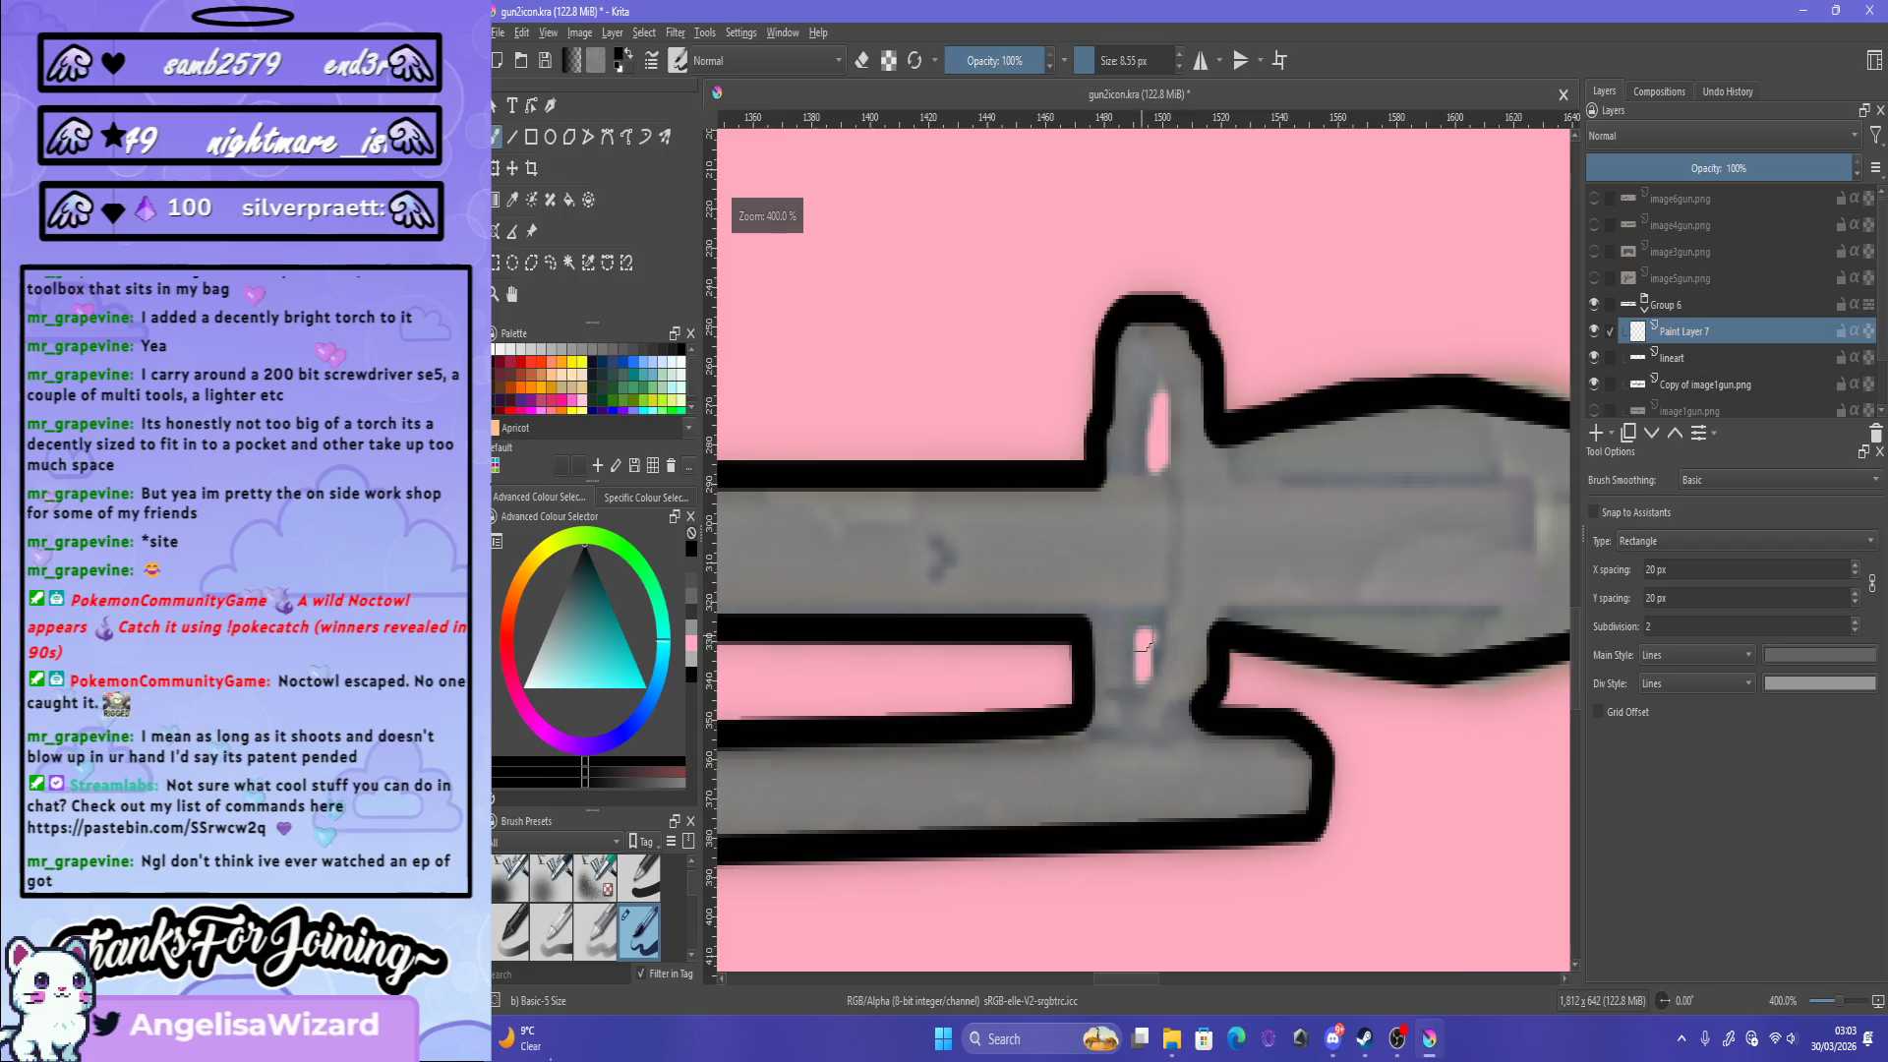
scroll(1121, 401, "down", 4)
scroll(1121, 400, "up", 1)
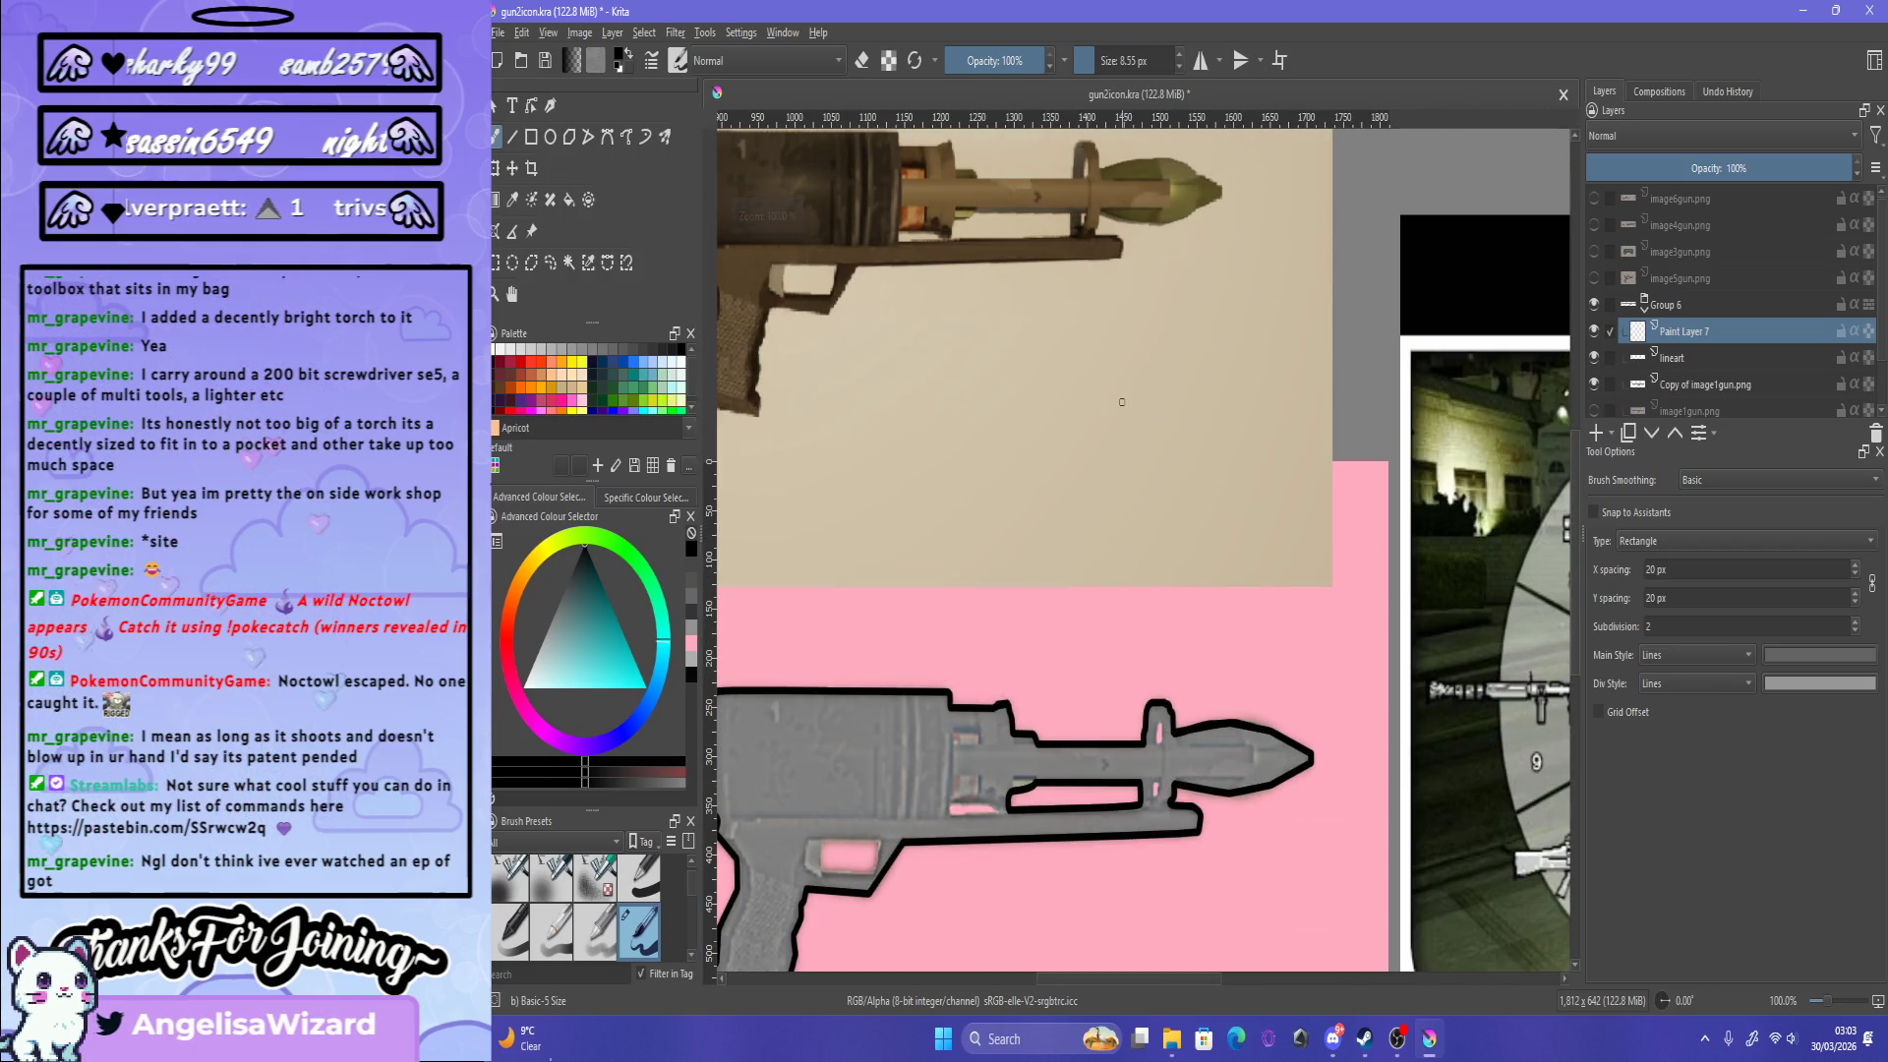
scroll(1249, 517, "up", 2)
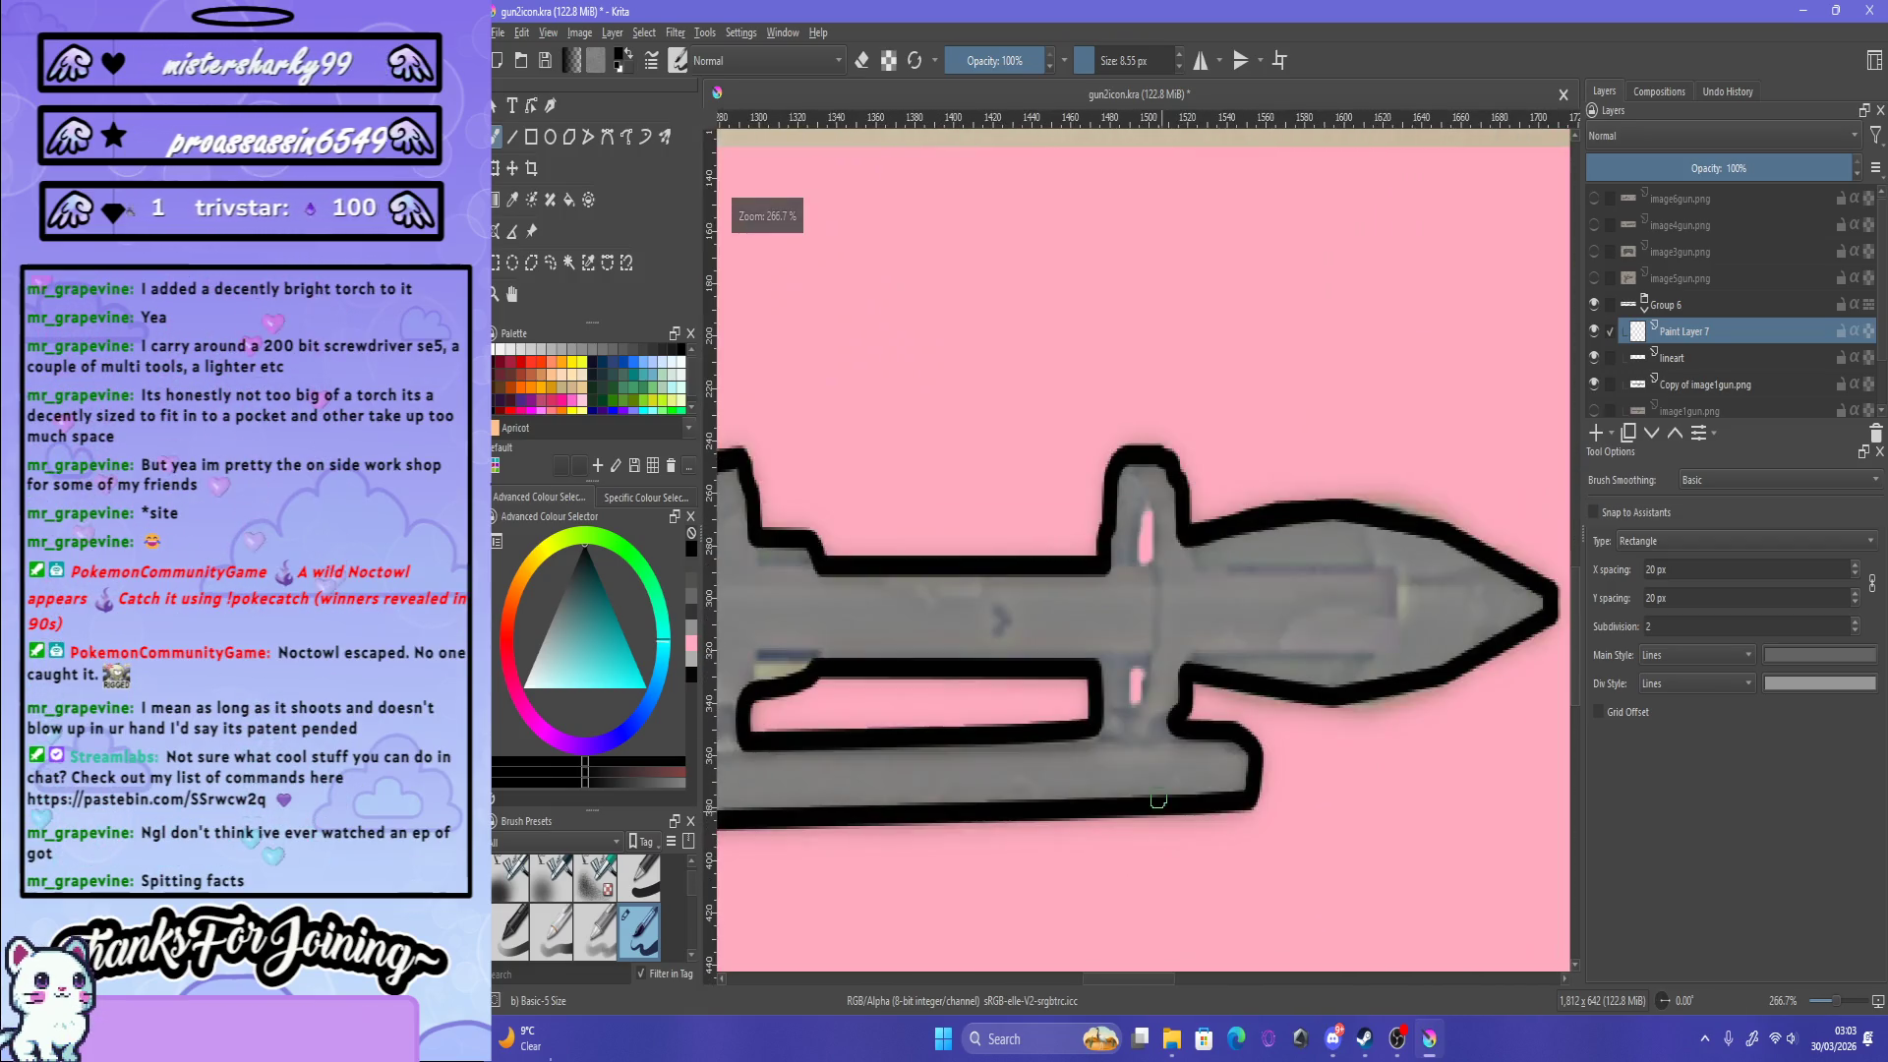
scroll(1249, 516, "up", 2)
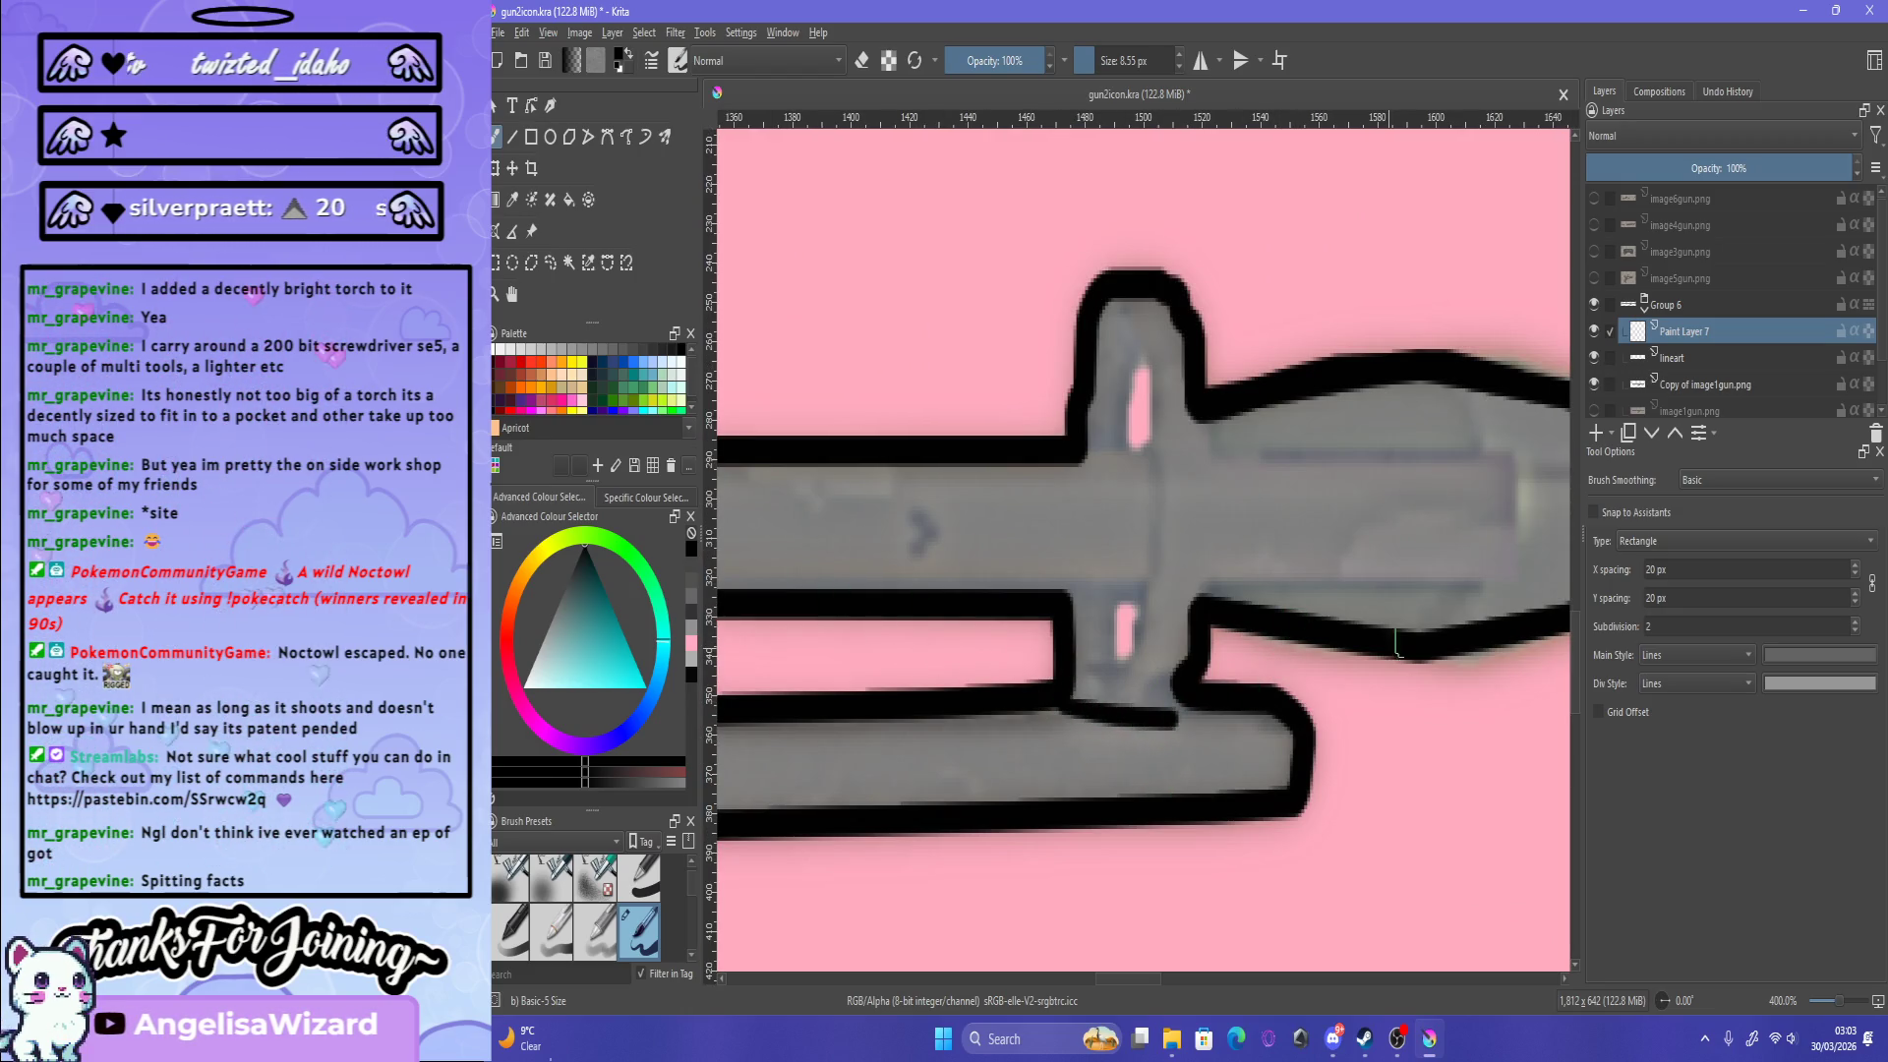
Step: Switch brush smoothing to Weighted and draw a line along the barrel's lower edge
left_click(1778, 480)
left_click(1778, 501)
left_click_drag(1143, 702, 1092, 691)
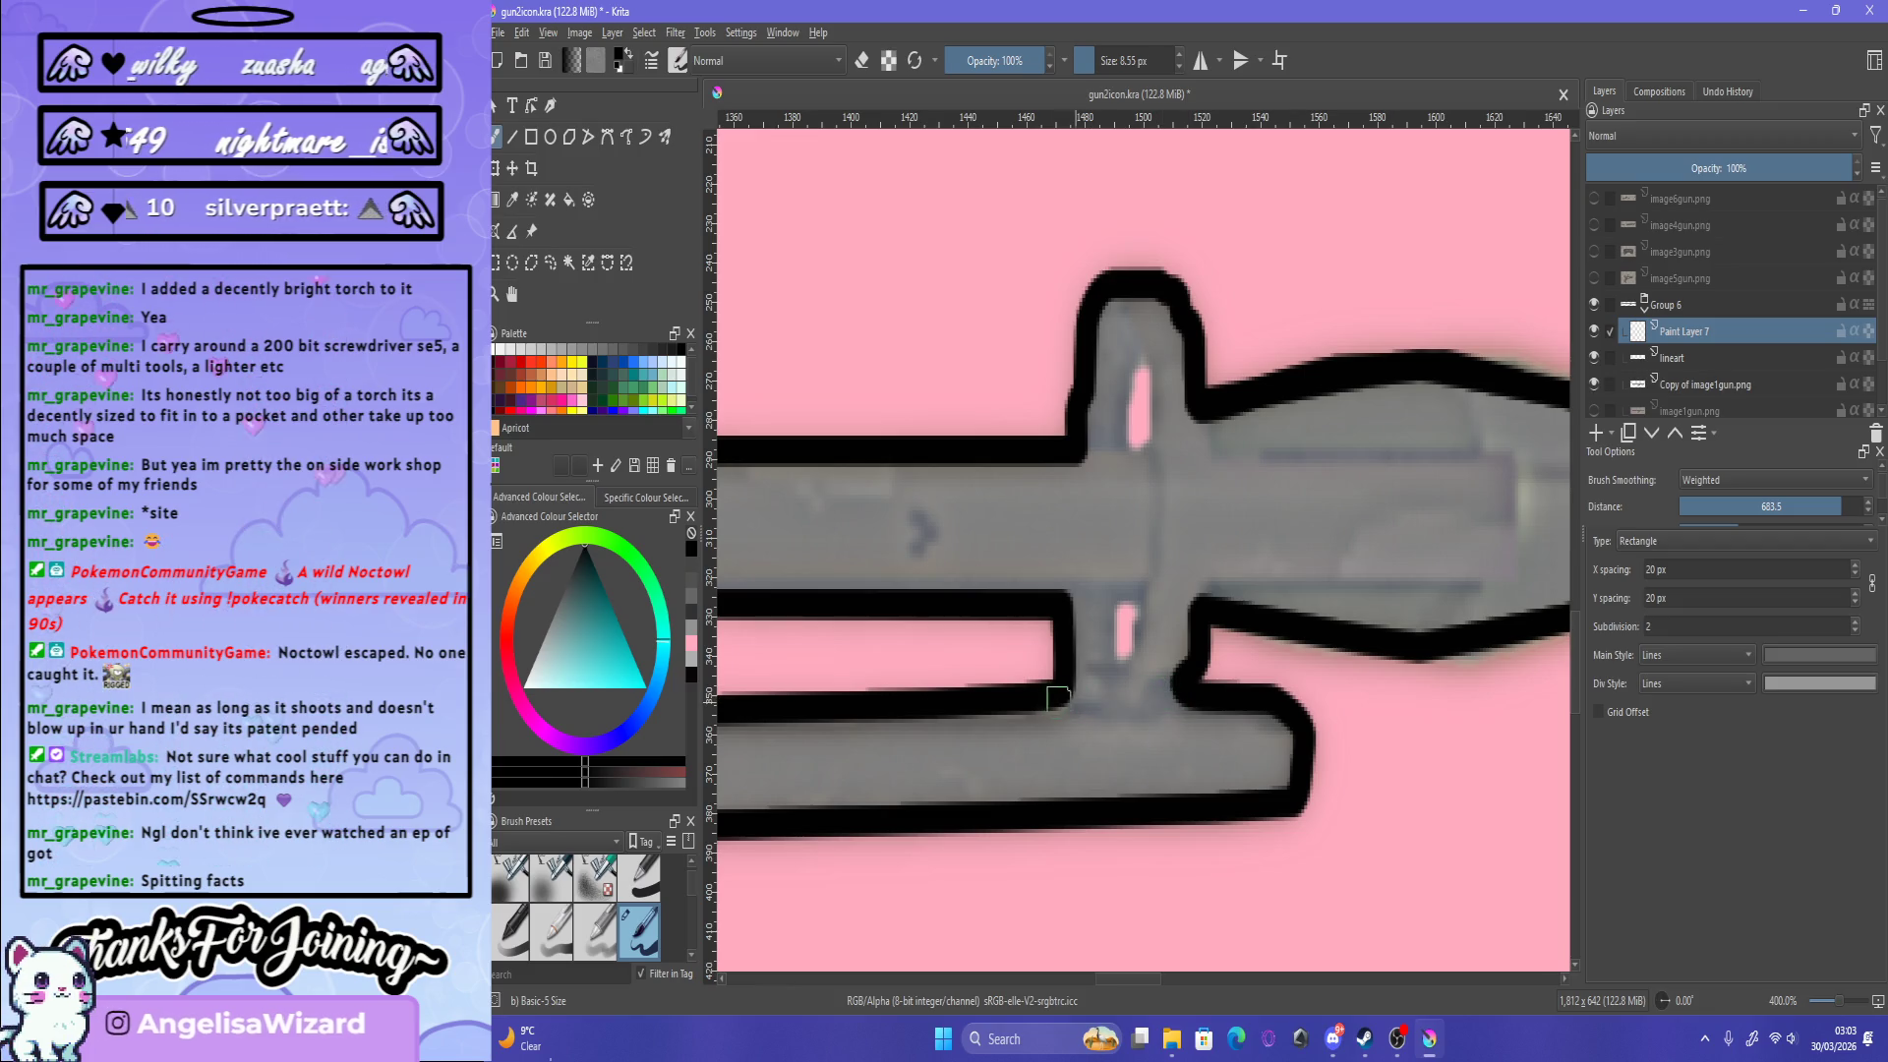
scroll(1166, 742, "down", 6)
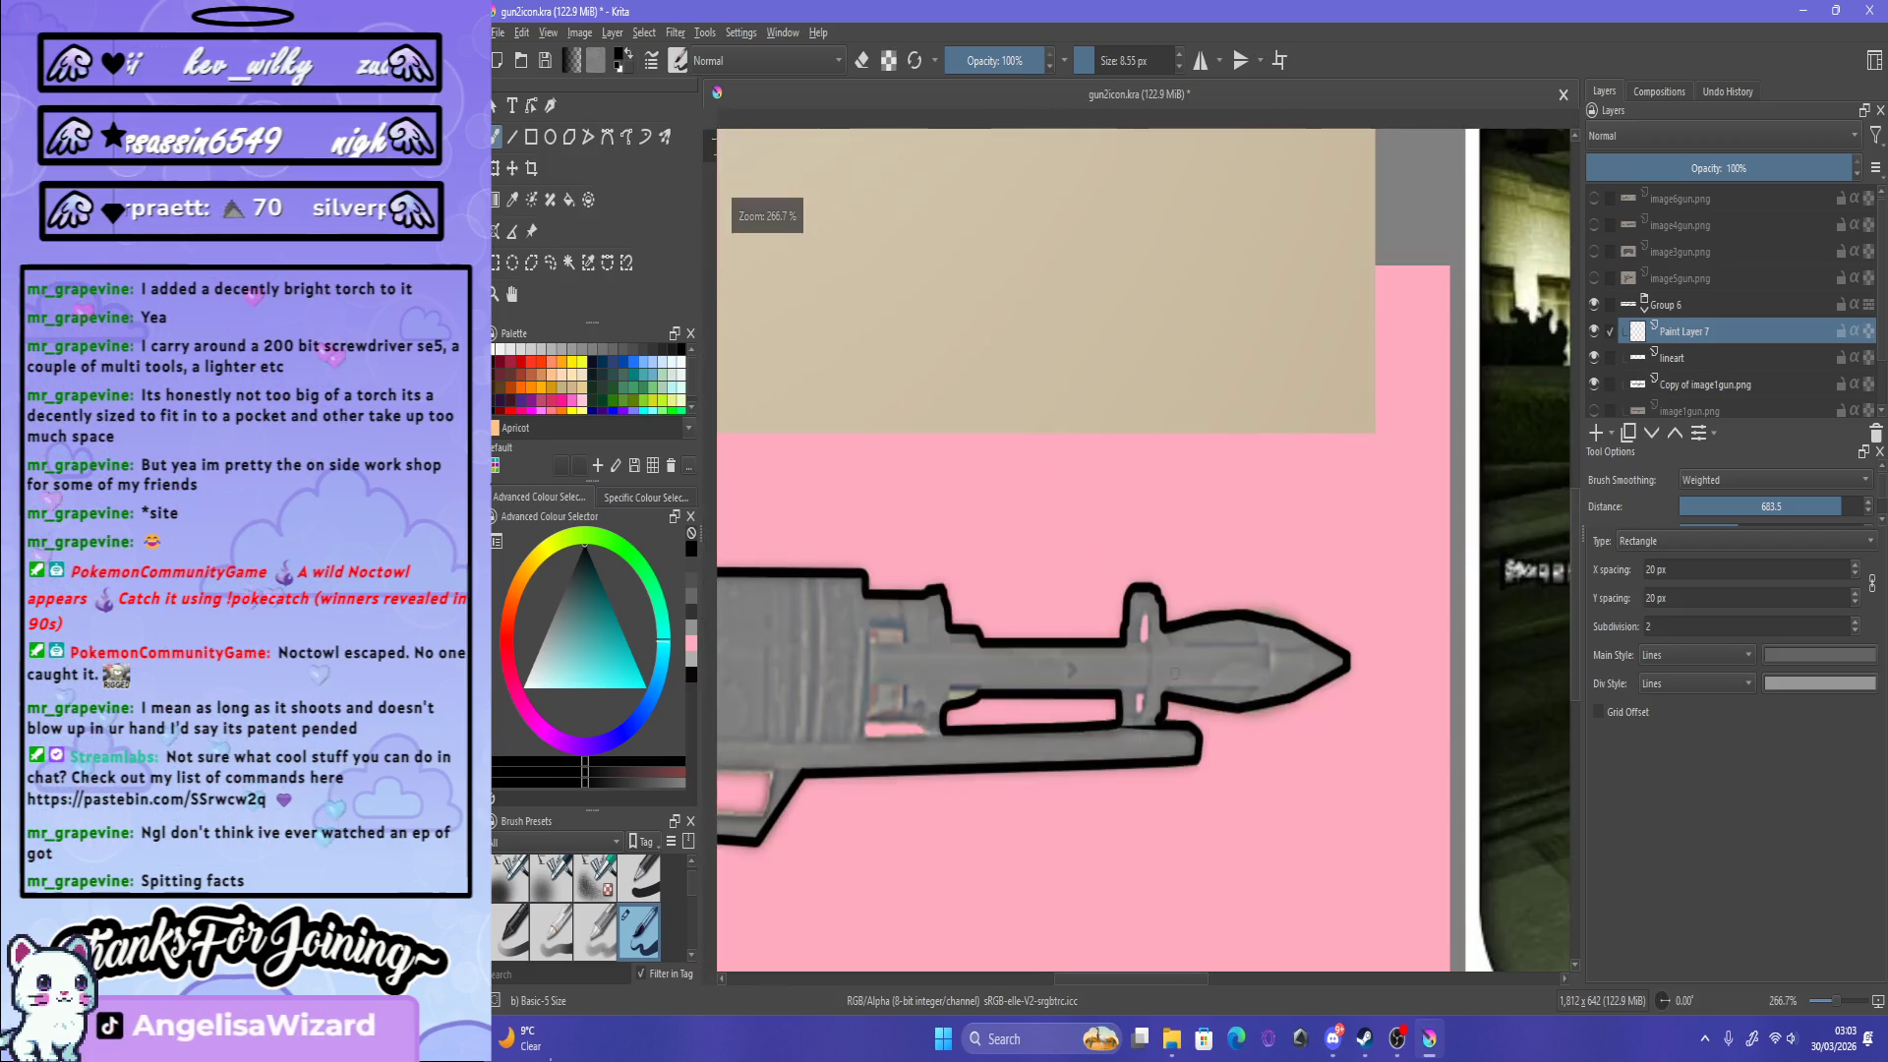
scroll(1163, 261, "up", 6)
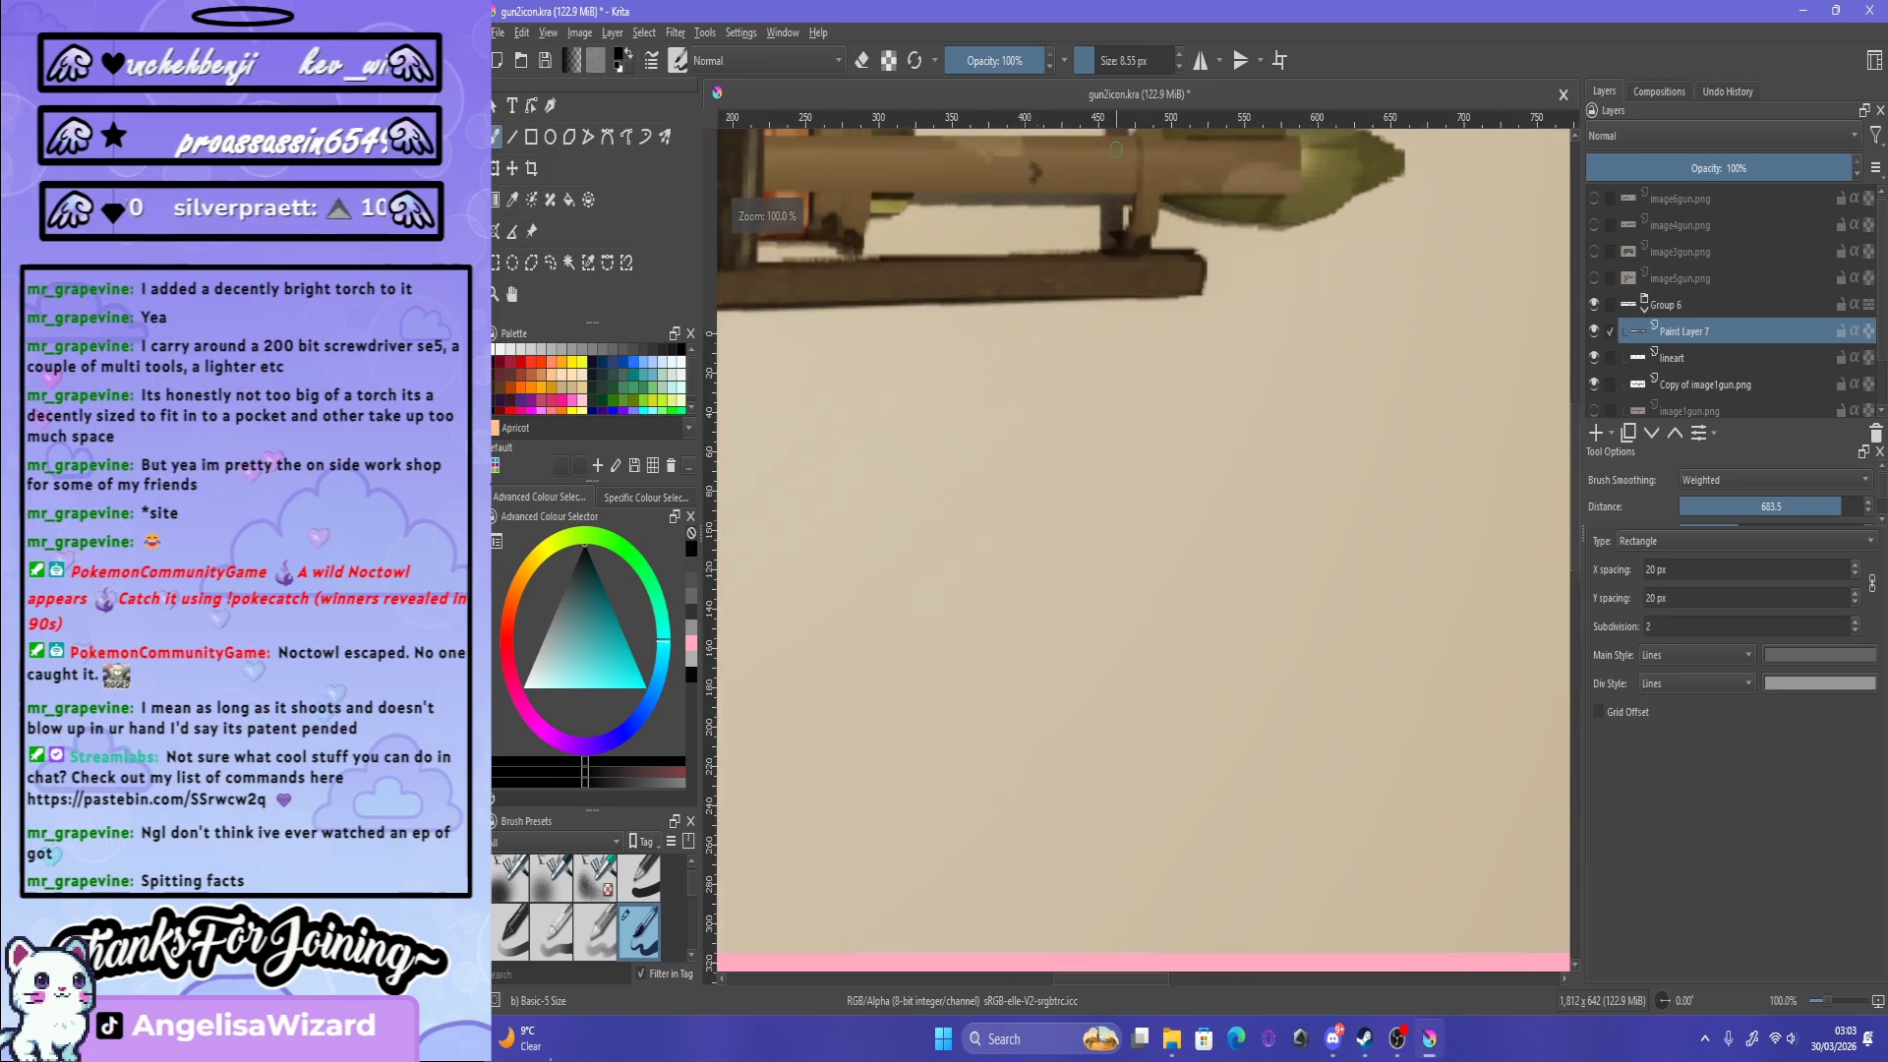
scroll(1436, 657, "up", 3)
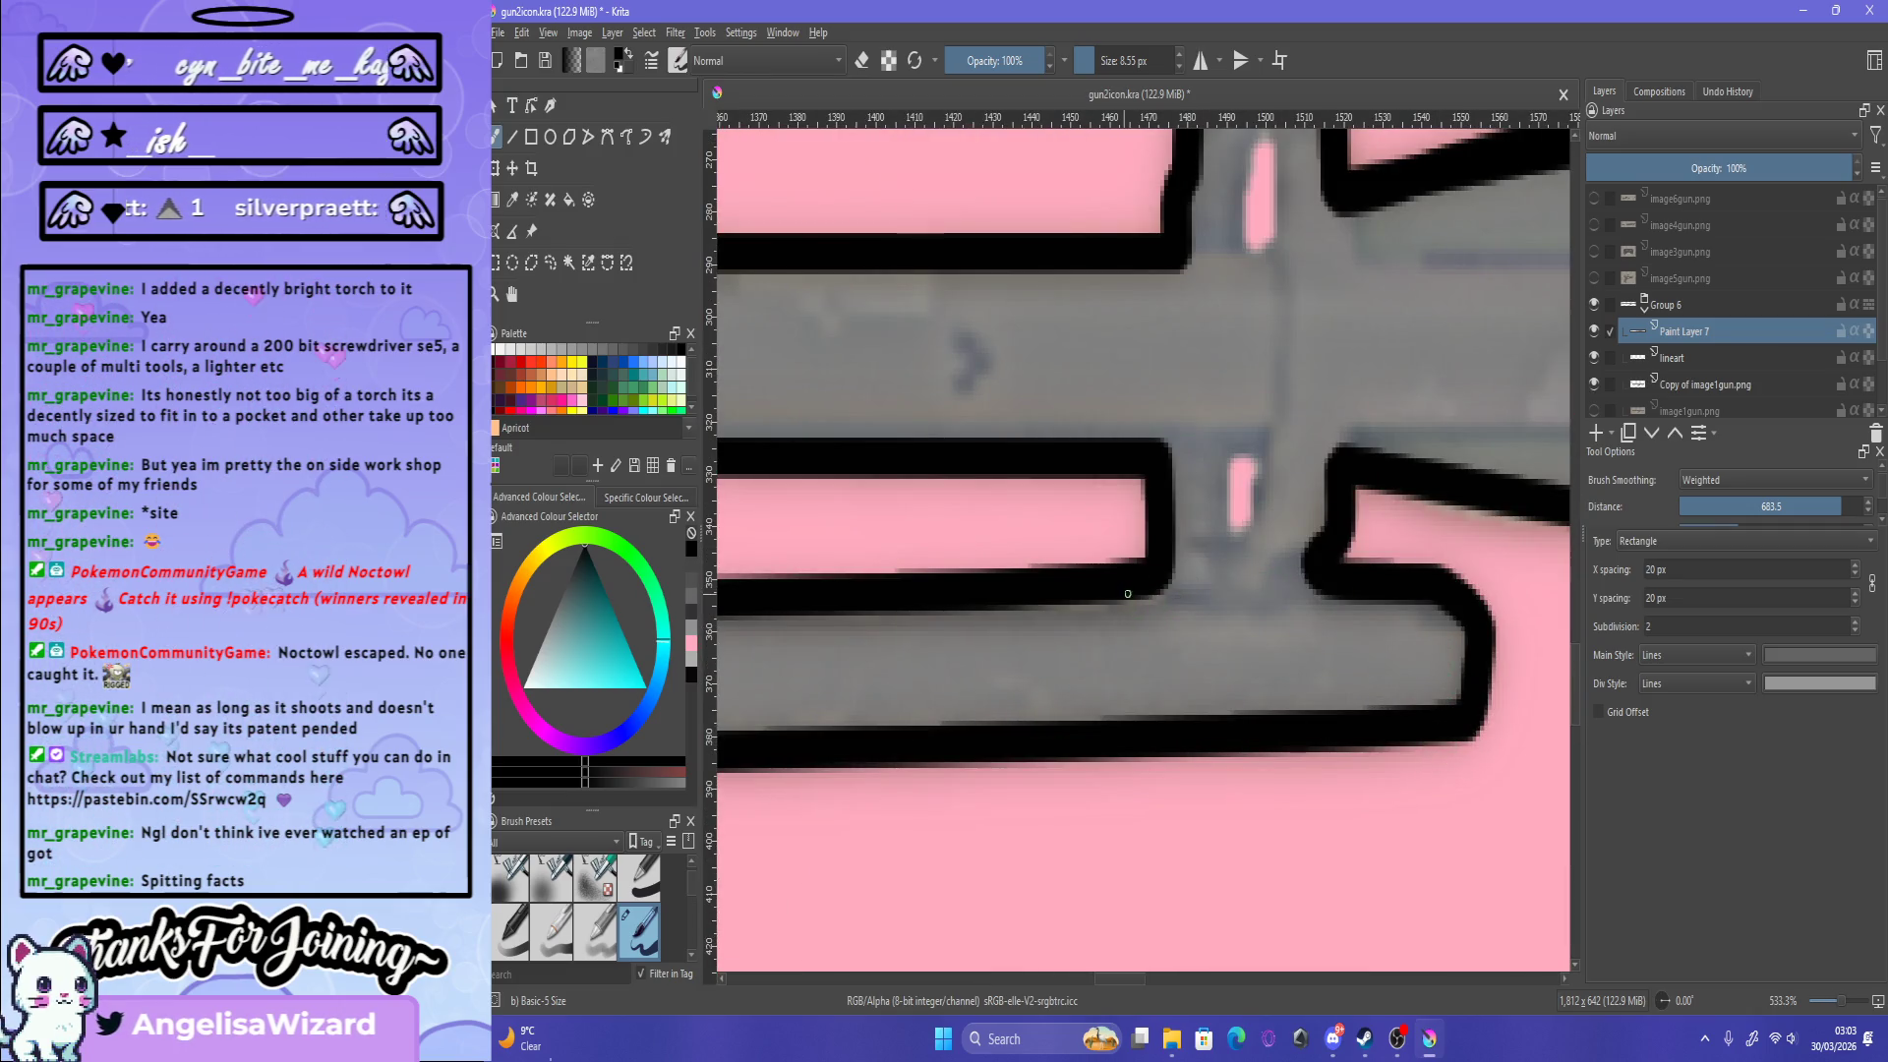
Step: Draw several trial lines along the barrel top, undoing each one
left_click_drag(1119, 585, 1327, 590)
key("ctrl+z")
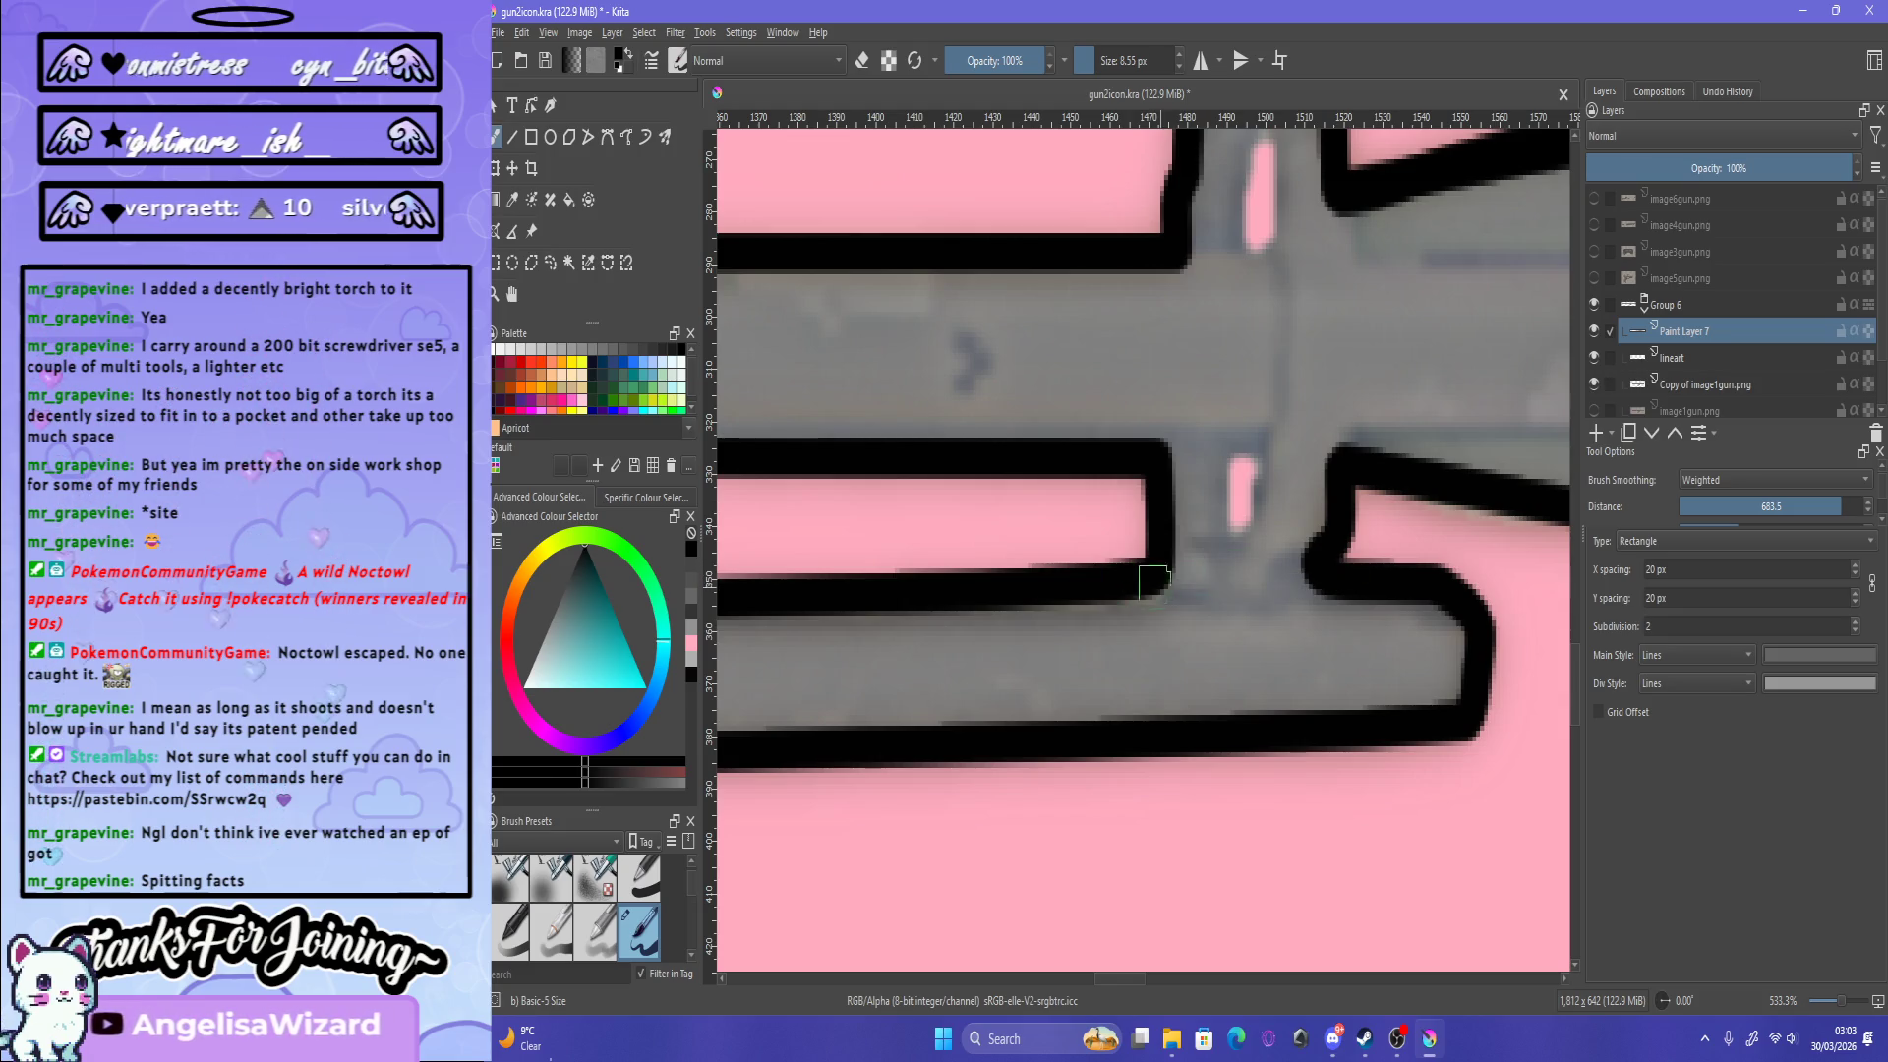
left_click_drag(1169, 590, 1335, 598)
key("ctrl+z")
left_click_drag(1116, 587, 1368, 596)
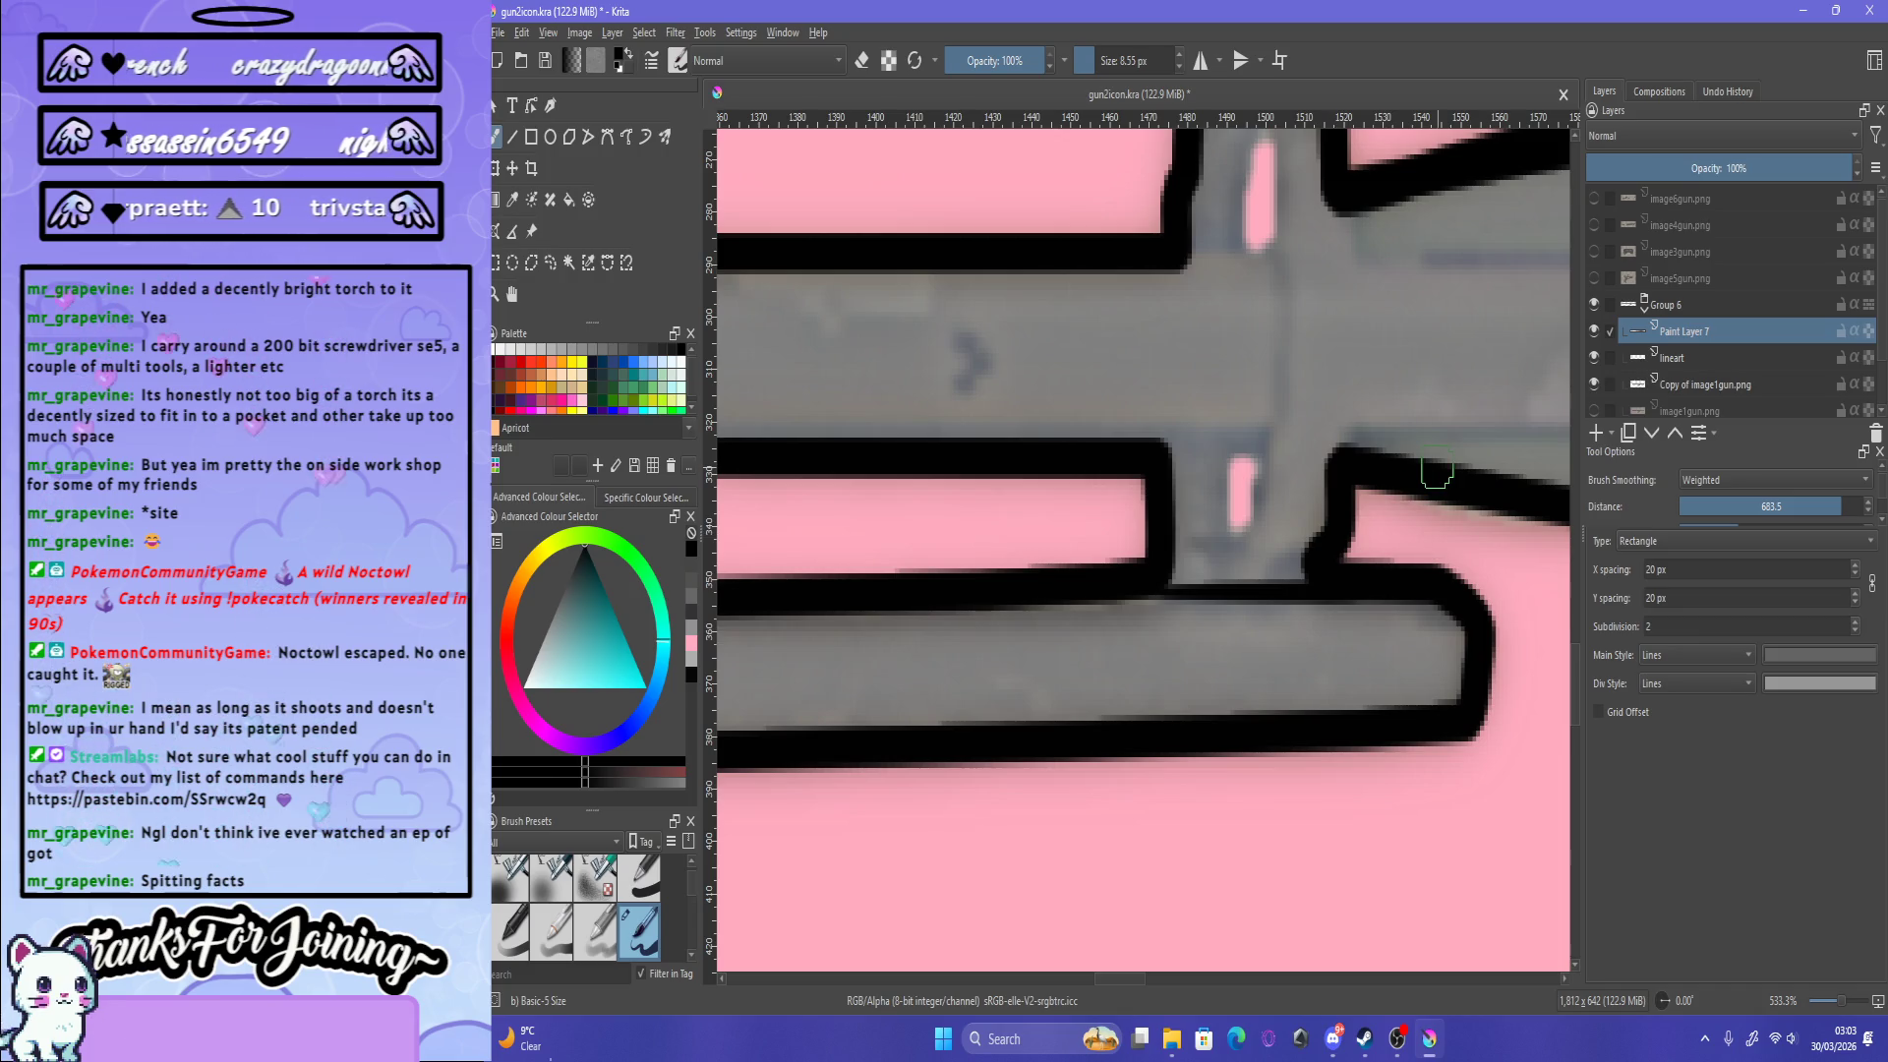
scroll(1312, 482, "down", 5)
scroll(1278, 339, "up", 5)
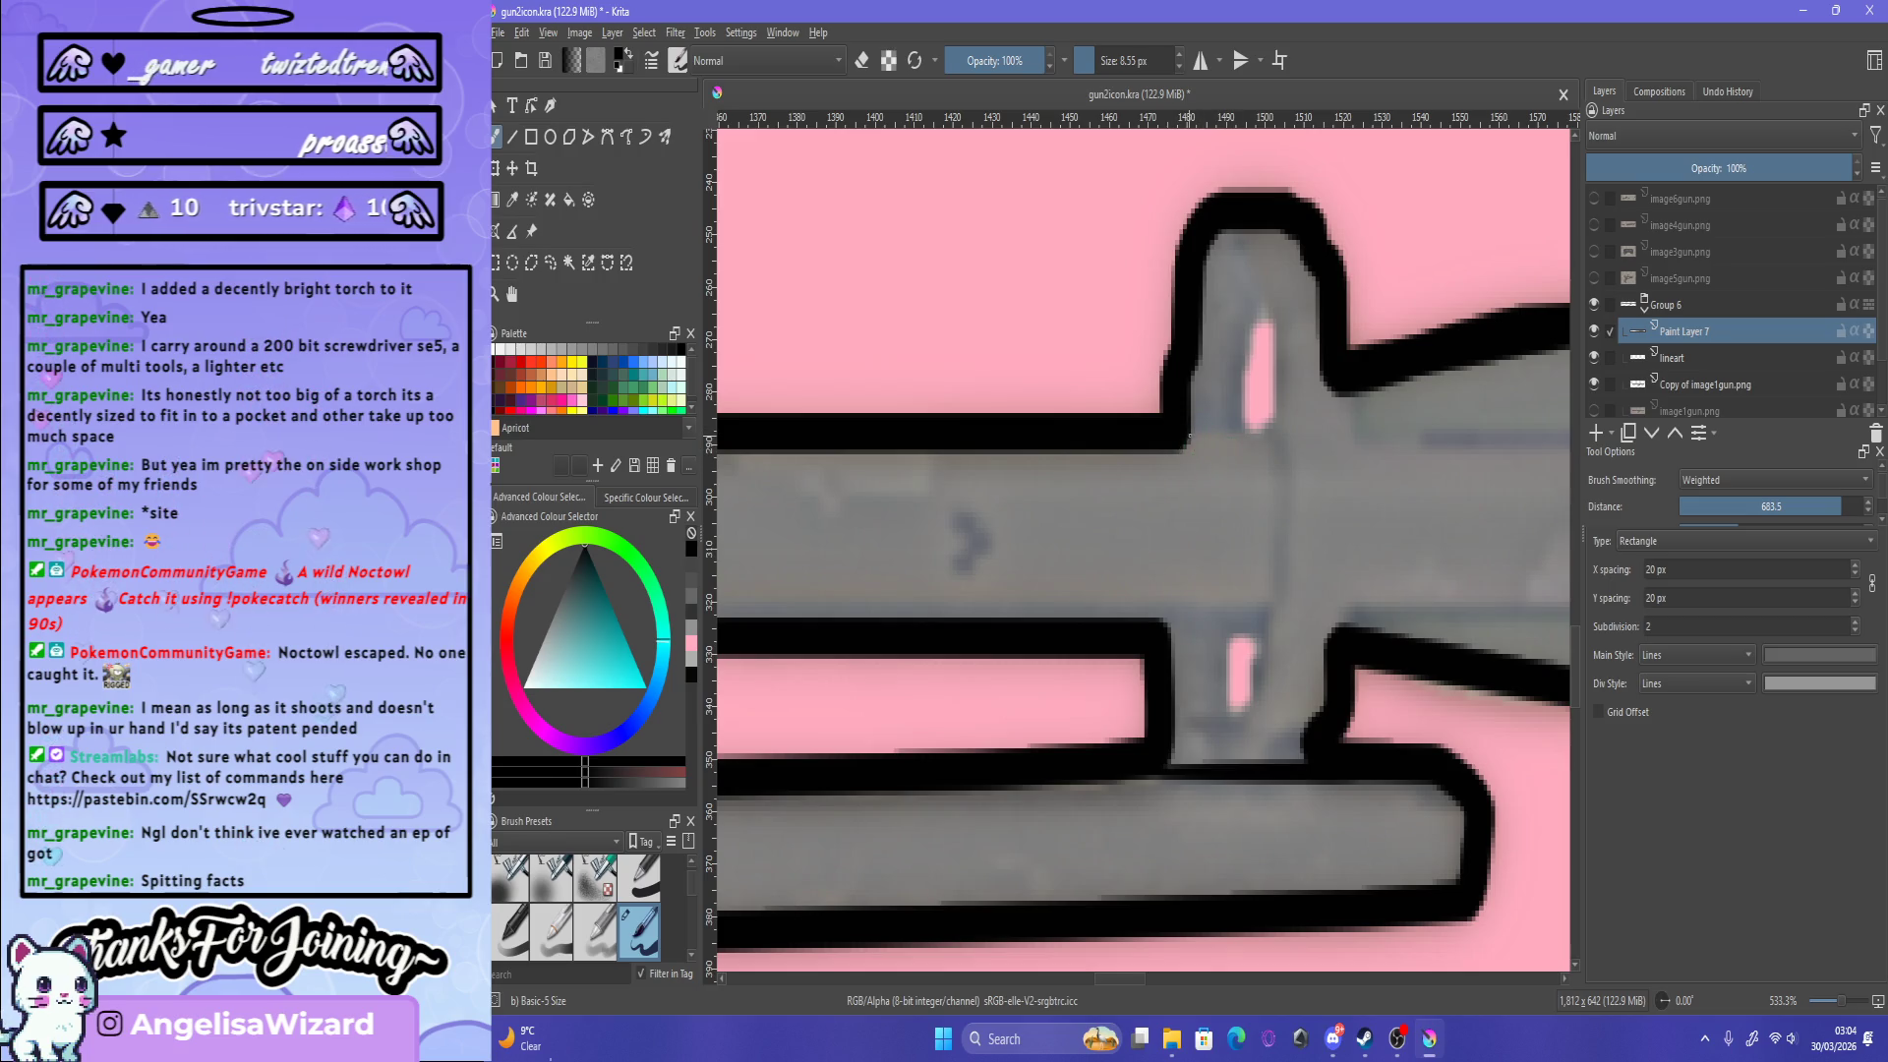
key("ctrl+z")
mouse_move(1188, 437)
left_mouse_down()
mouse_move(1275, 440)
mouse_move(1226, 433)
left_mouse_up()
key("ctrl+z")
Step: Try several lines along the gun's lower edge, undoing each attempt
key("ctrl+z")
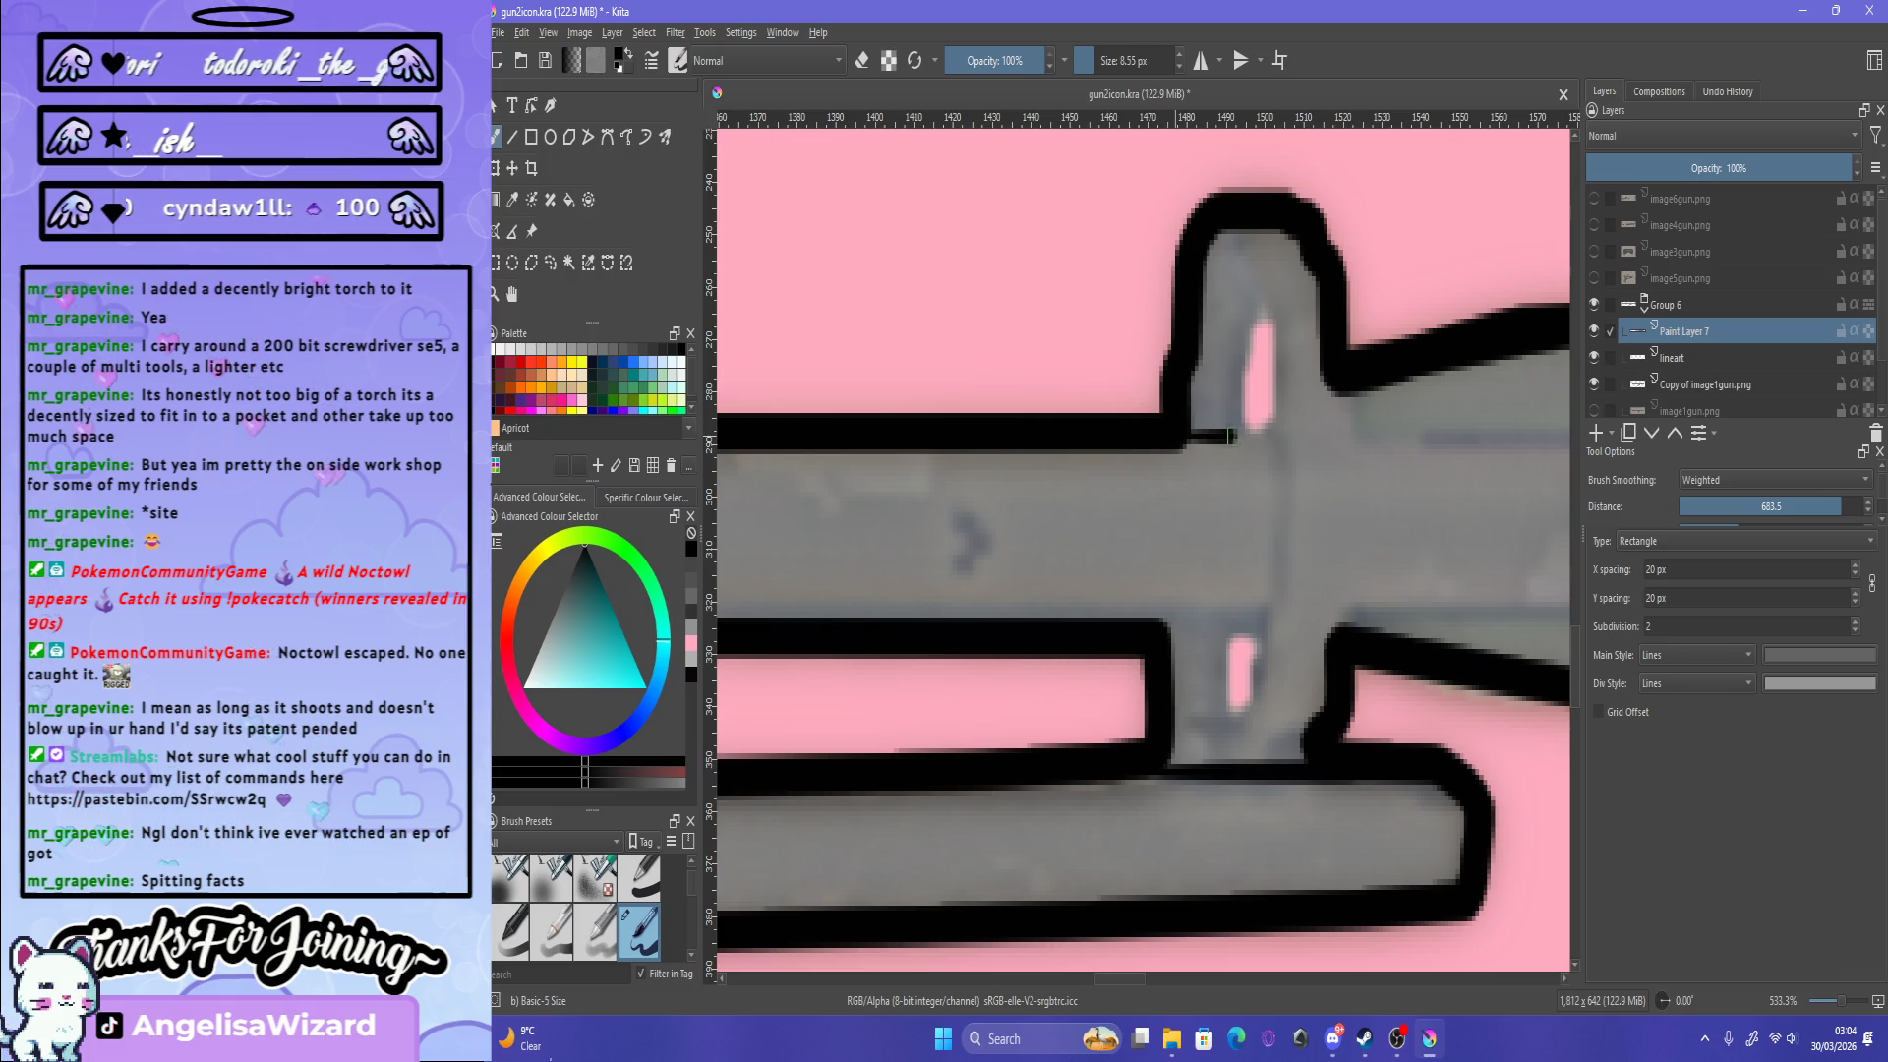
left_click_drag(1140, 622, 1261, 623)
key("ctrl+z")
left_click_drag(1141, 622, 1219, 619)
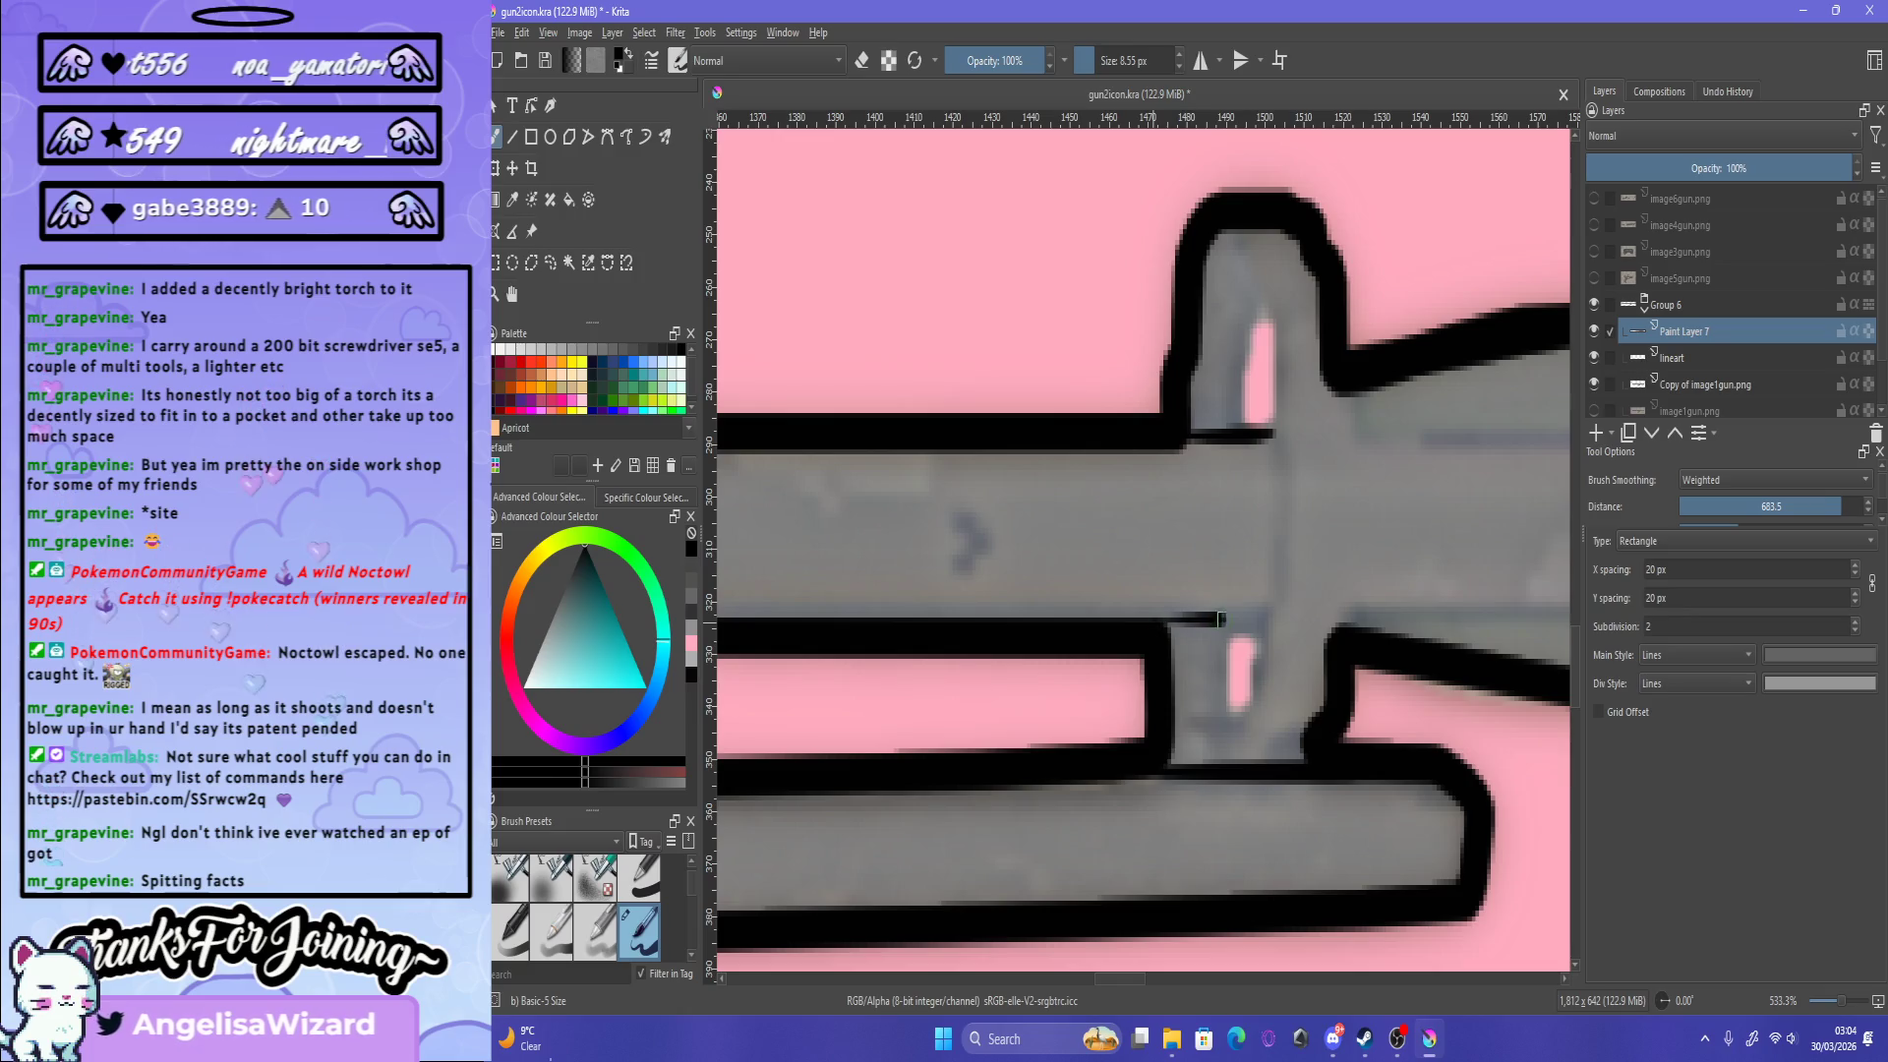
key("ctrl+z")
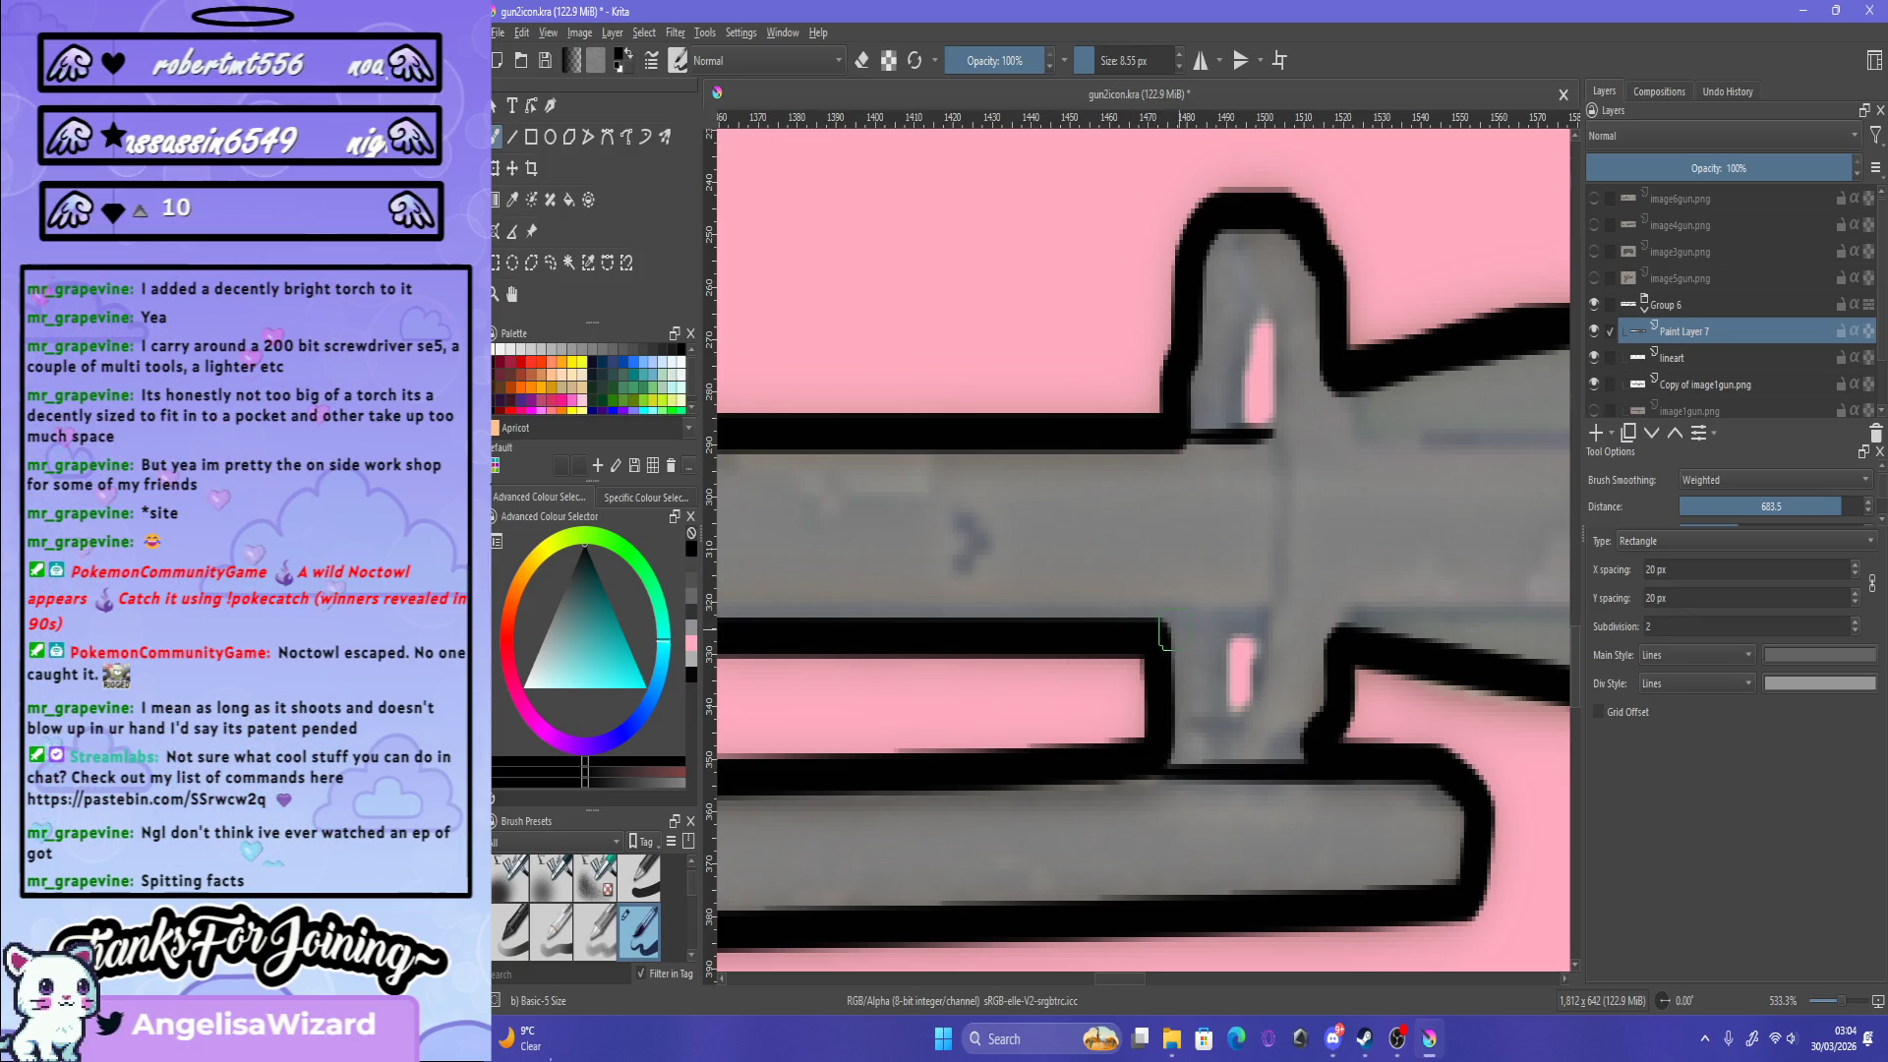
key("ctrl+z")
mouse_move(1145, 624)
left_mouse_down()
mouse_move(1259, 622)
mouse_move(1134, 629)
left_mouse_up()
key("ctrl+z")
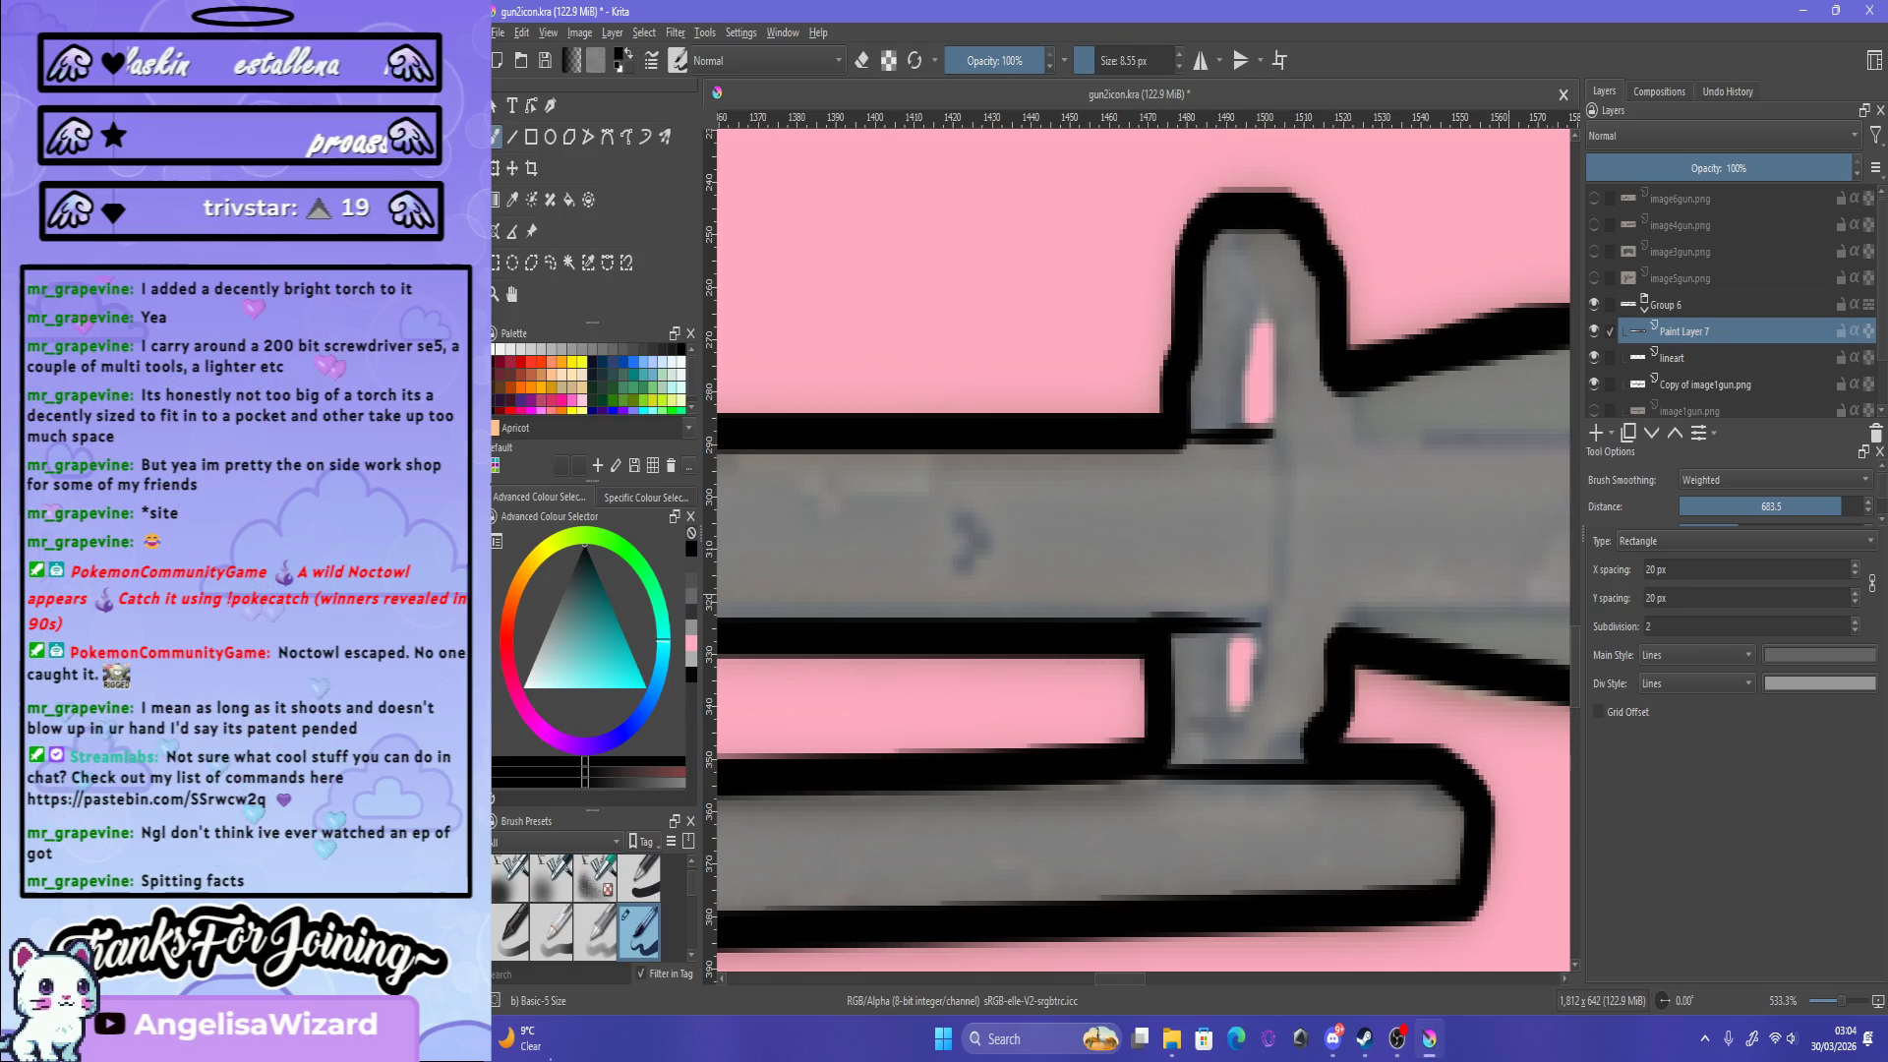
key("ctrl+z")
Step: Return smoothing to Basic, retry the lower-edge line, and add Paint Layer 8
left_click(1770, 480)
left_click(1770, 458)
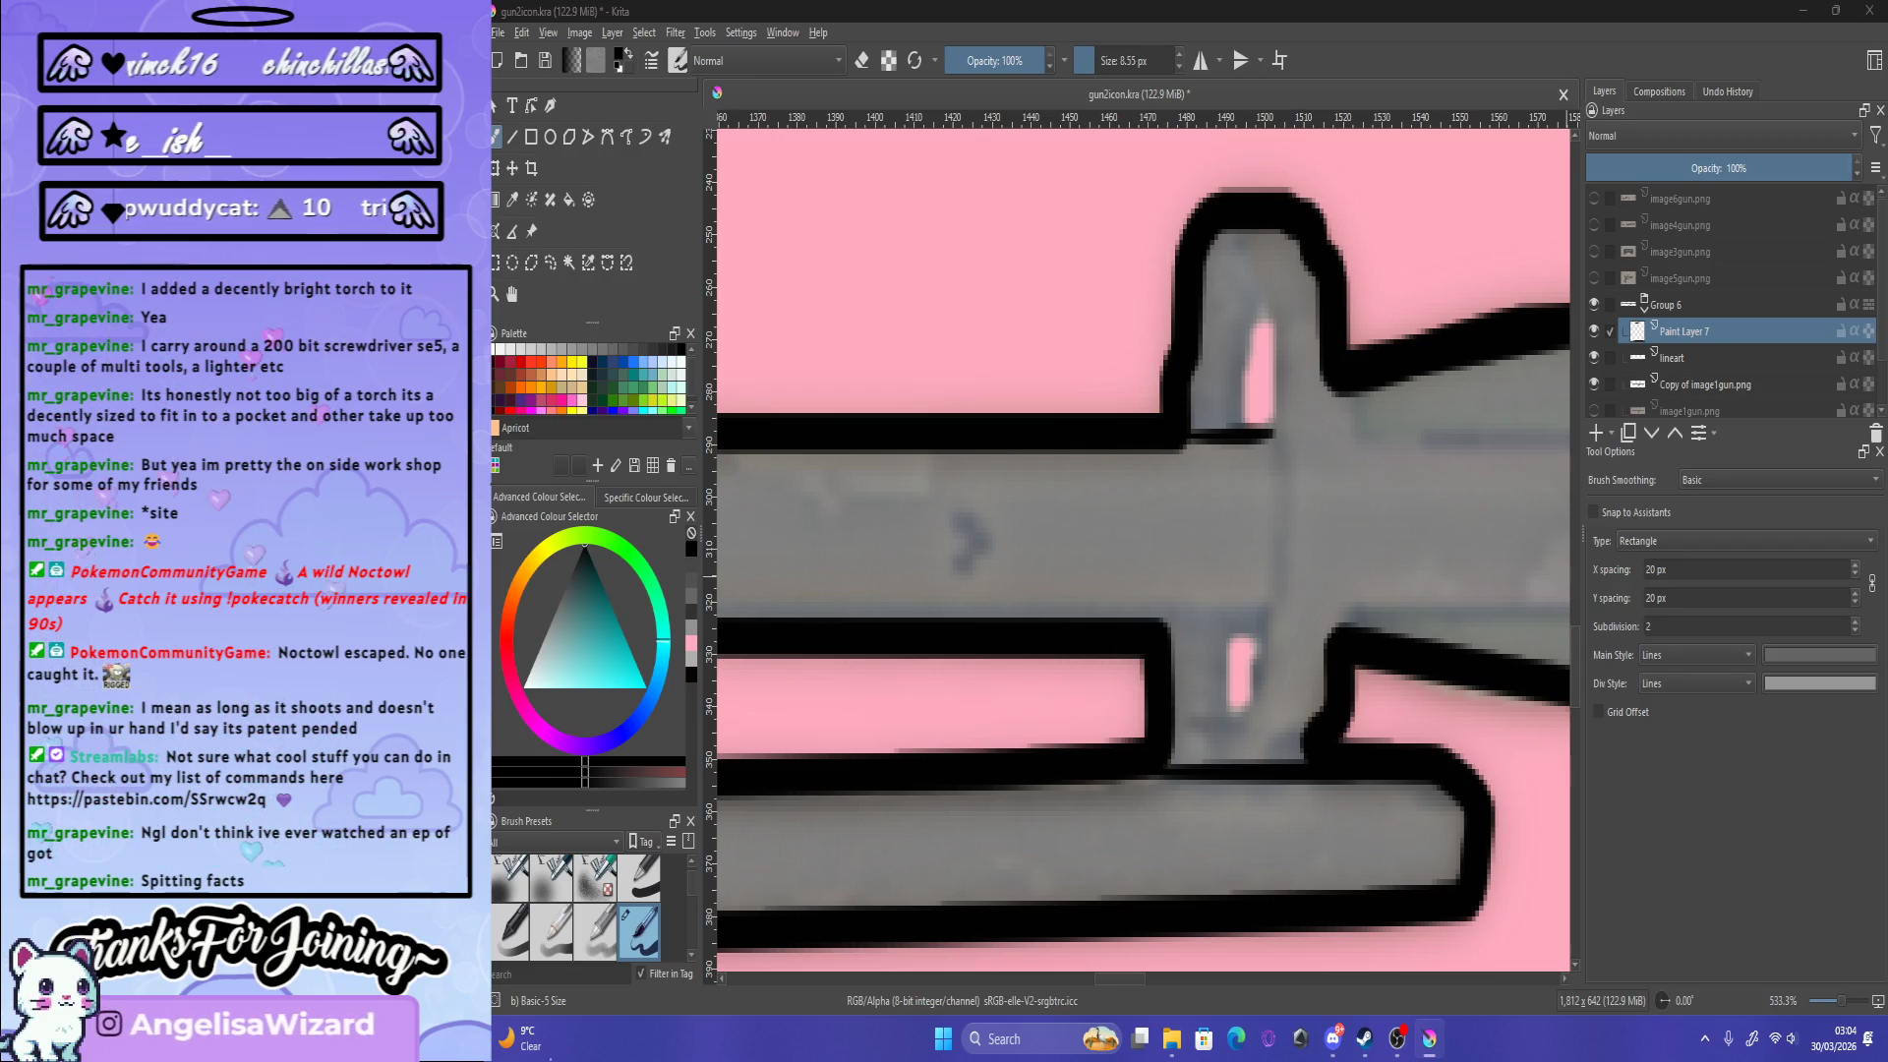
left_click_drag(1146, 625, 1259, 624)
key("ctrl+z")
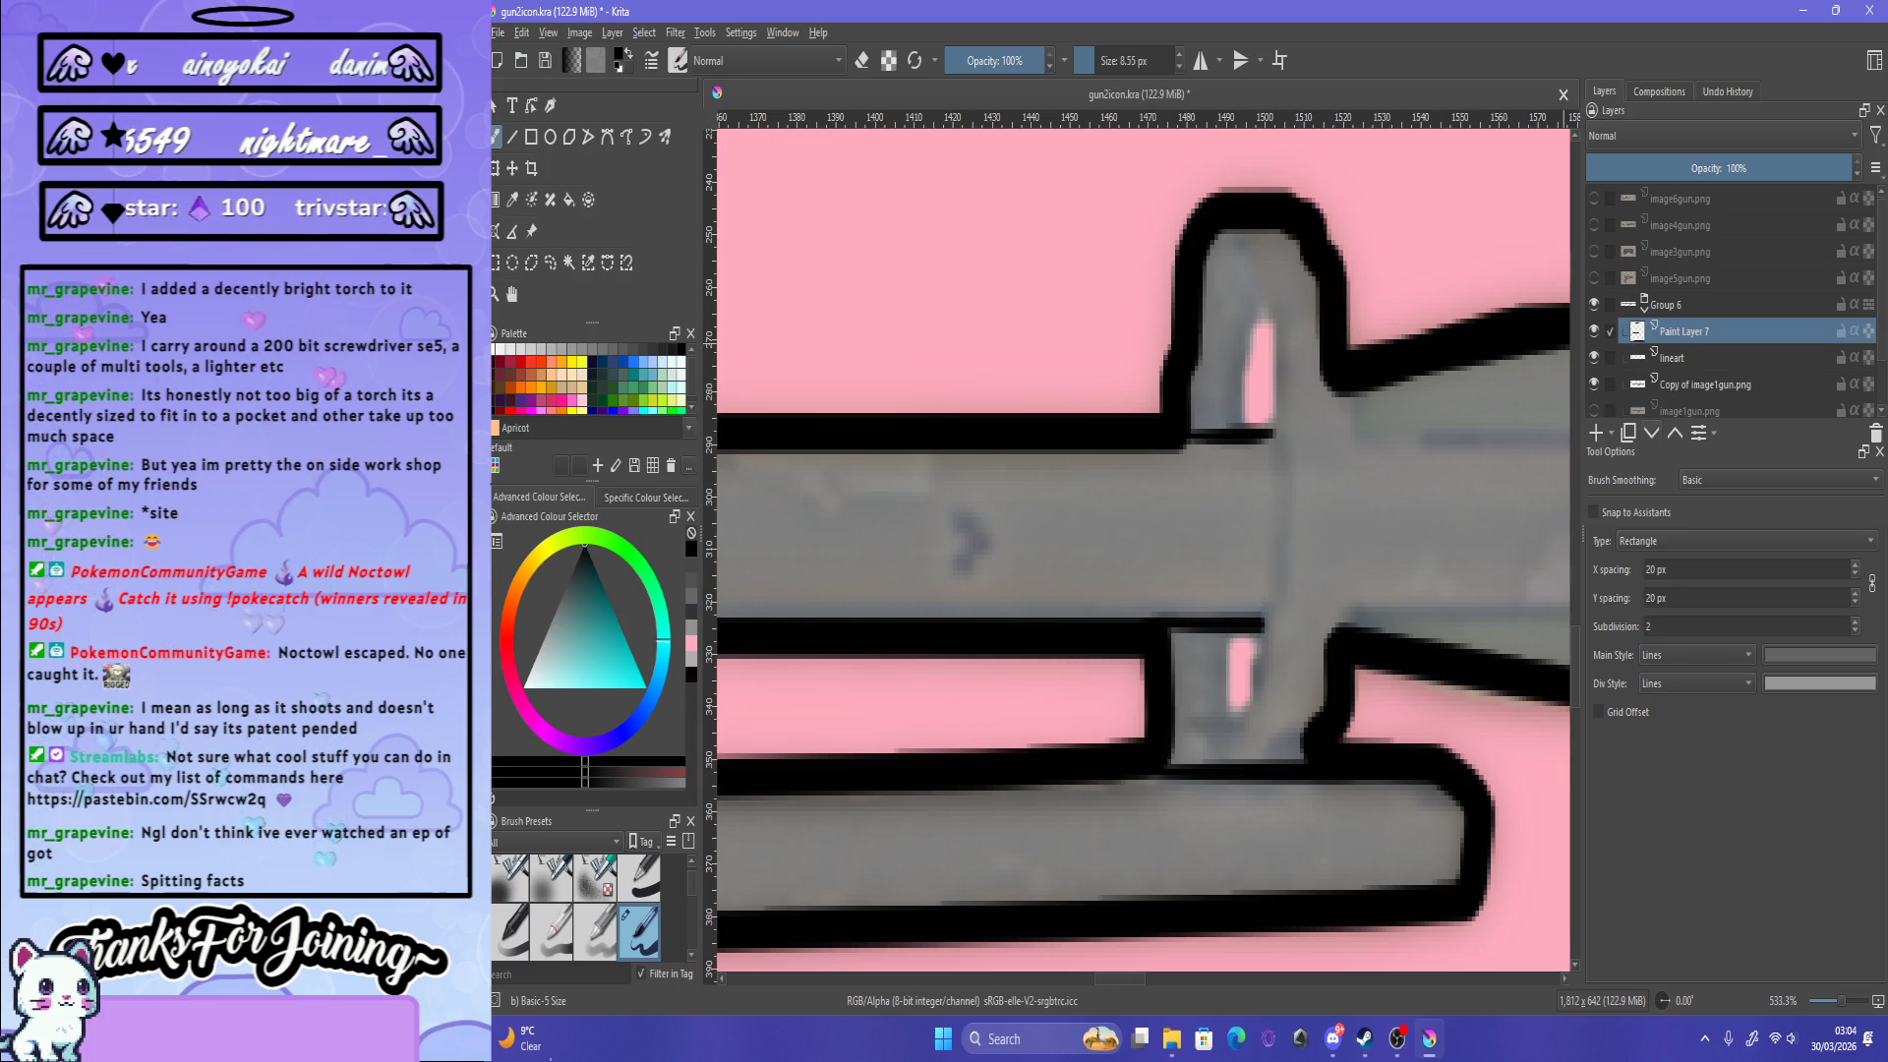
key("Insert")
Step: Set brush smoothing to Weighted with distance 91.6, testing strokes on the upper pink hole
left_click_drag(1234, 432, 1260, 305)
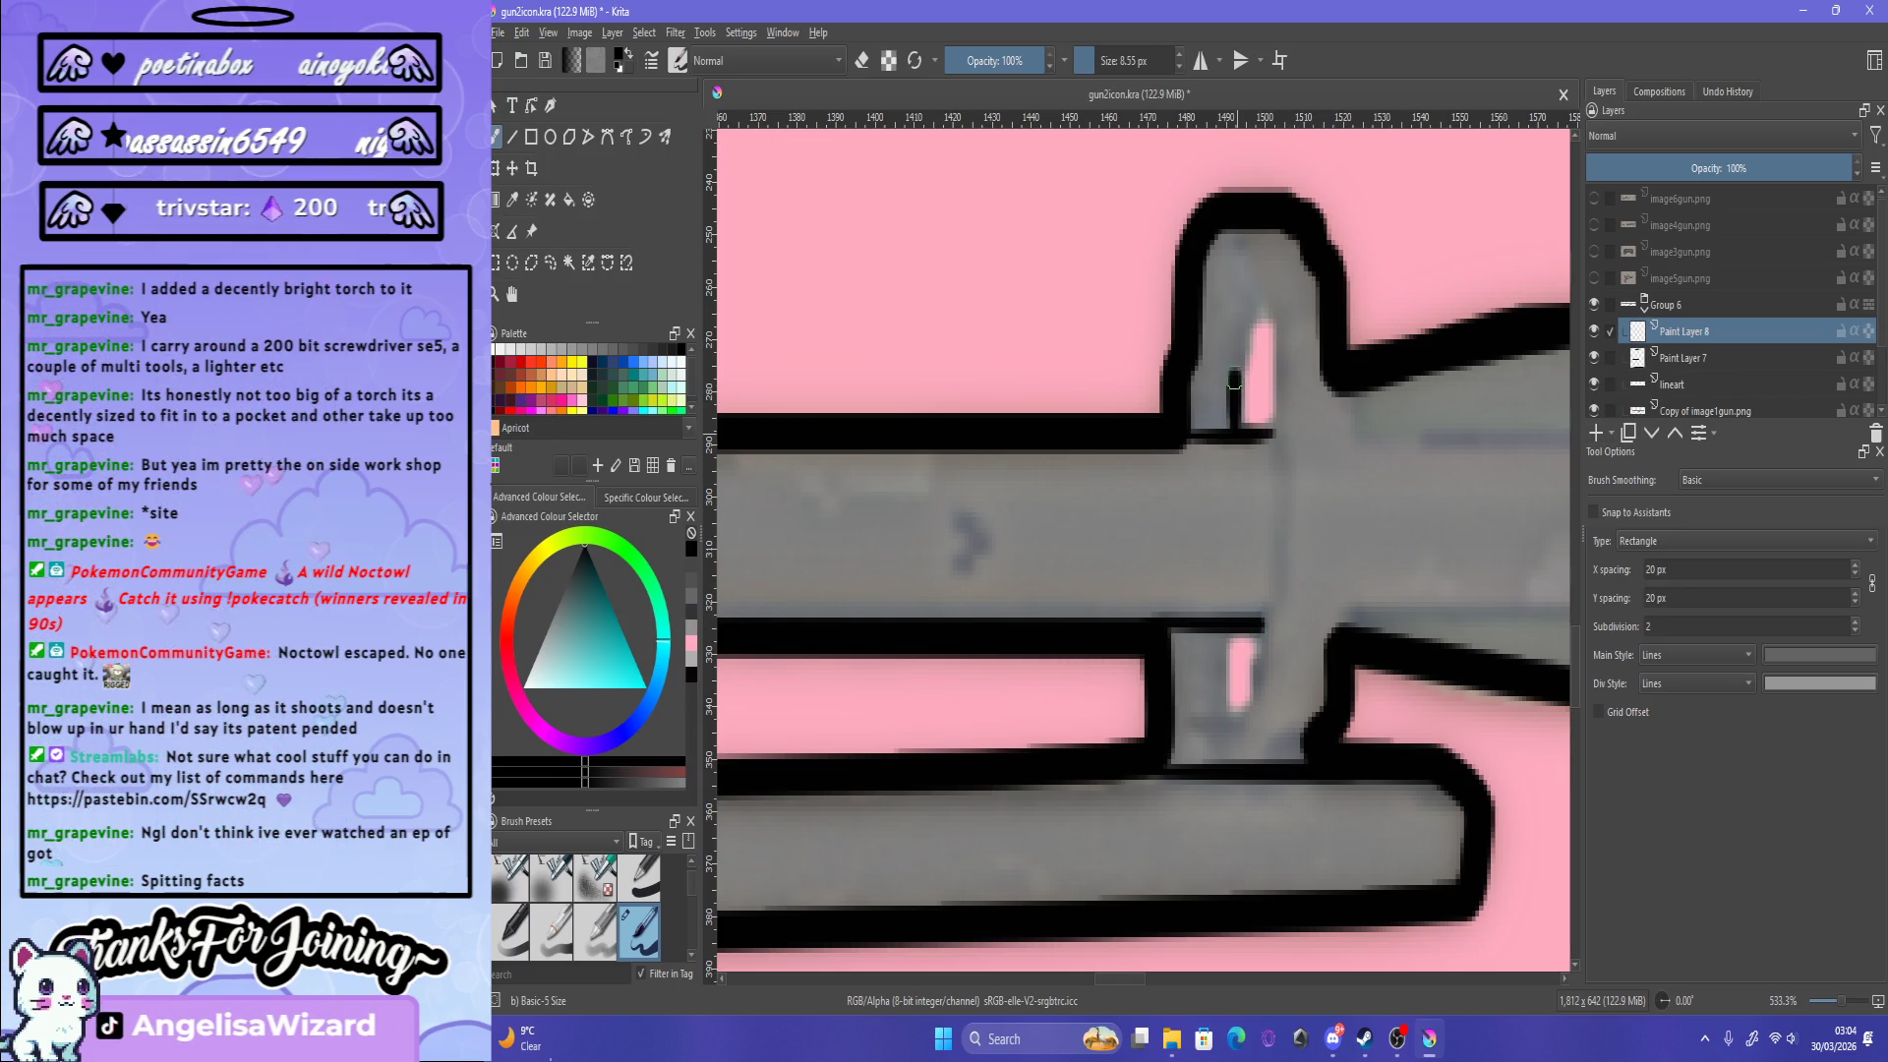
key("ctrl+z")
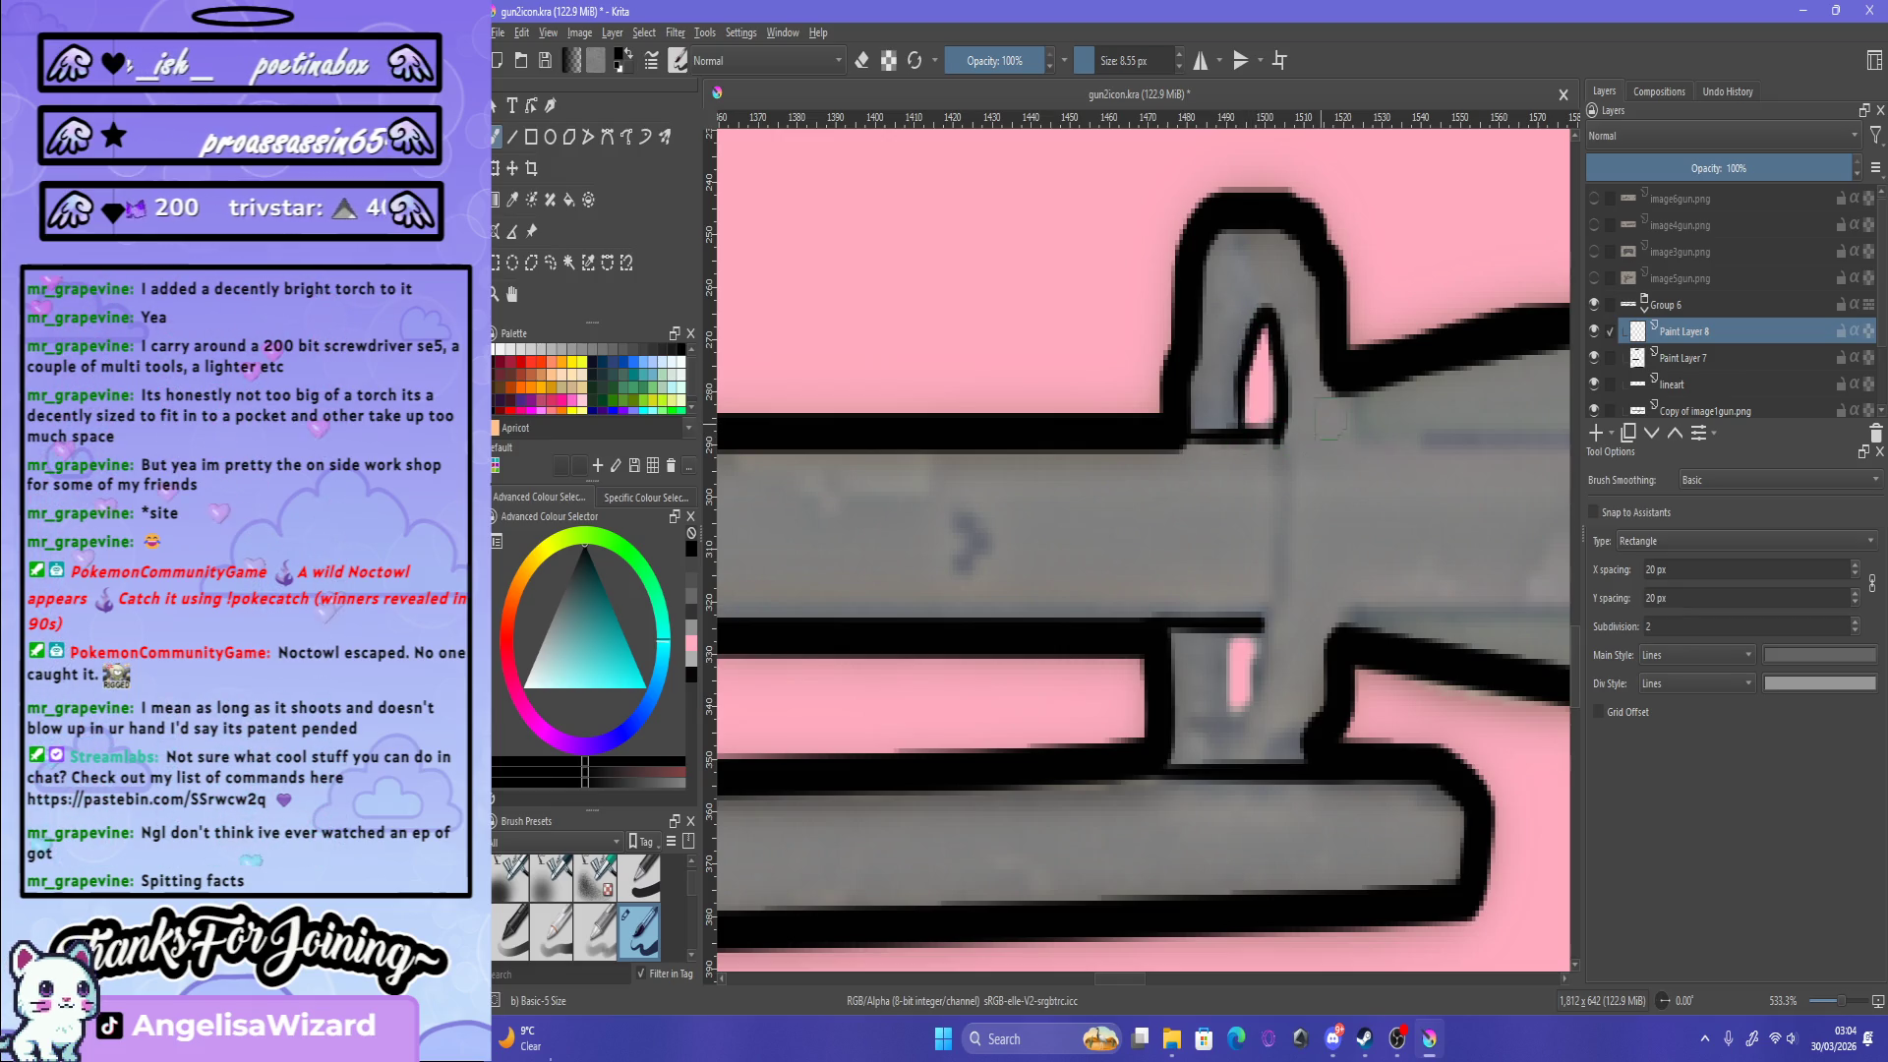
key("ctrl+z")
left_click(1778, 479)
left_click(1770, 498)
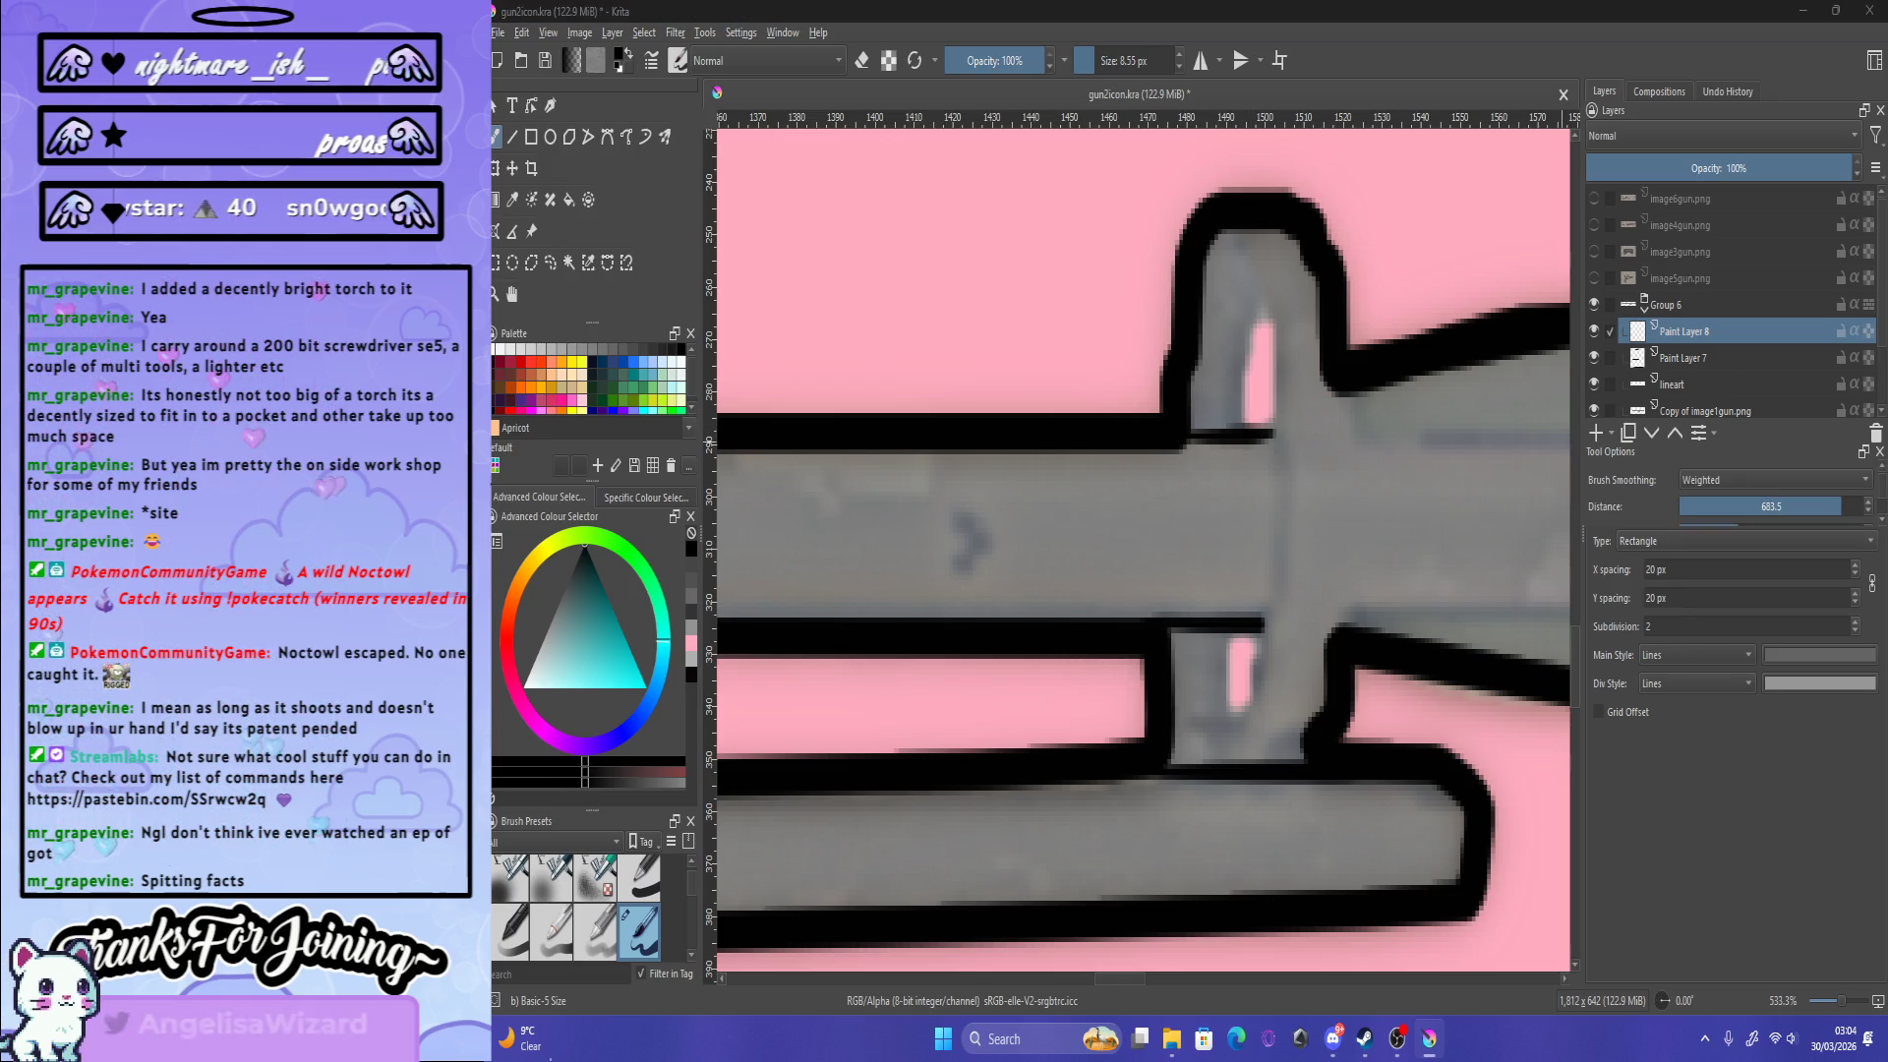
left_click(1760, 507)
left_click_drag(1234, 427, 1264, 316)
key("ctrl+z")
Step: Widen the side docker panel next to the canvas
scroll(1730, 497, "down", 3)
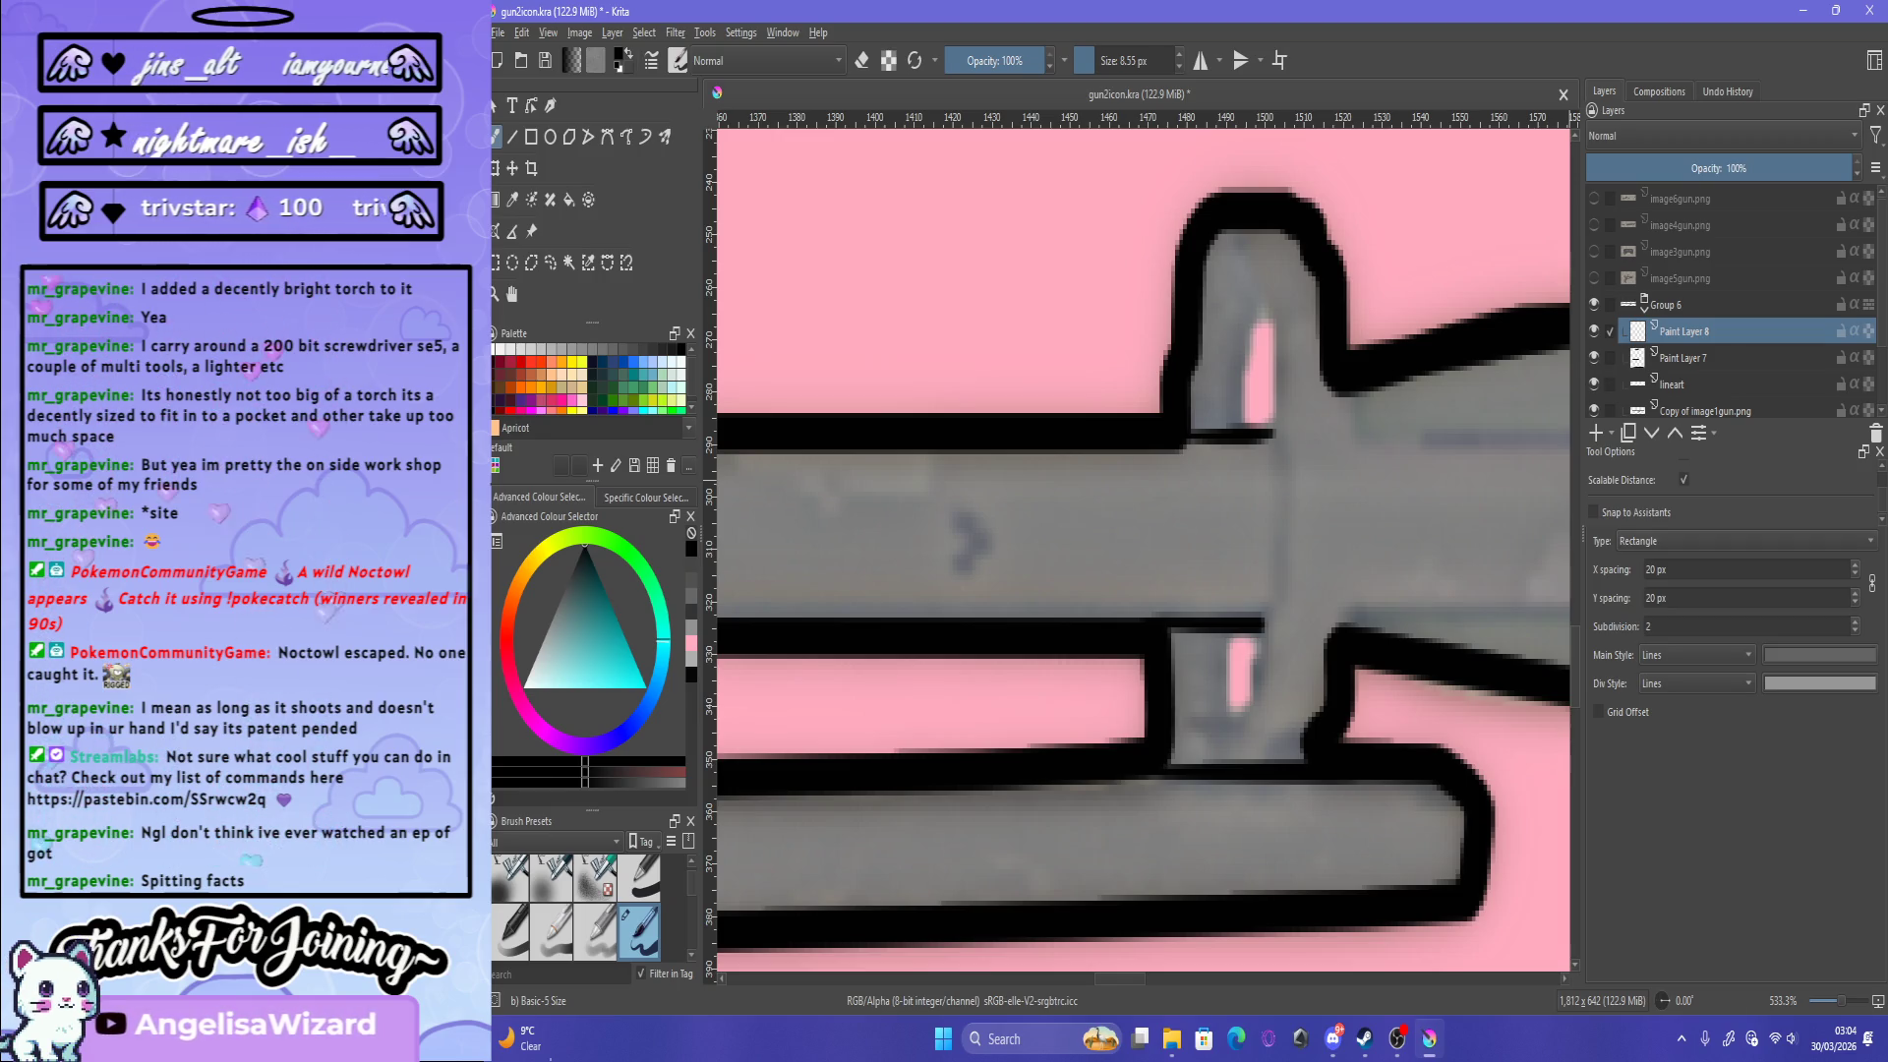
scroll(1731, 497, "up", 1)
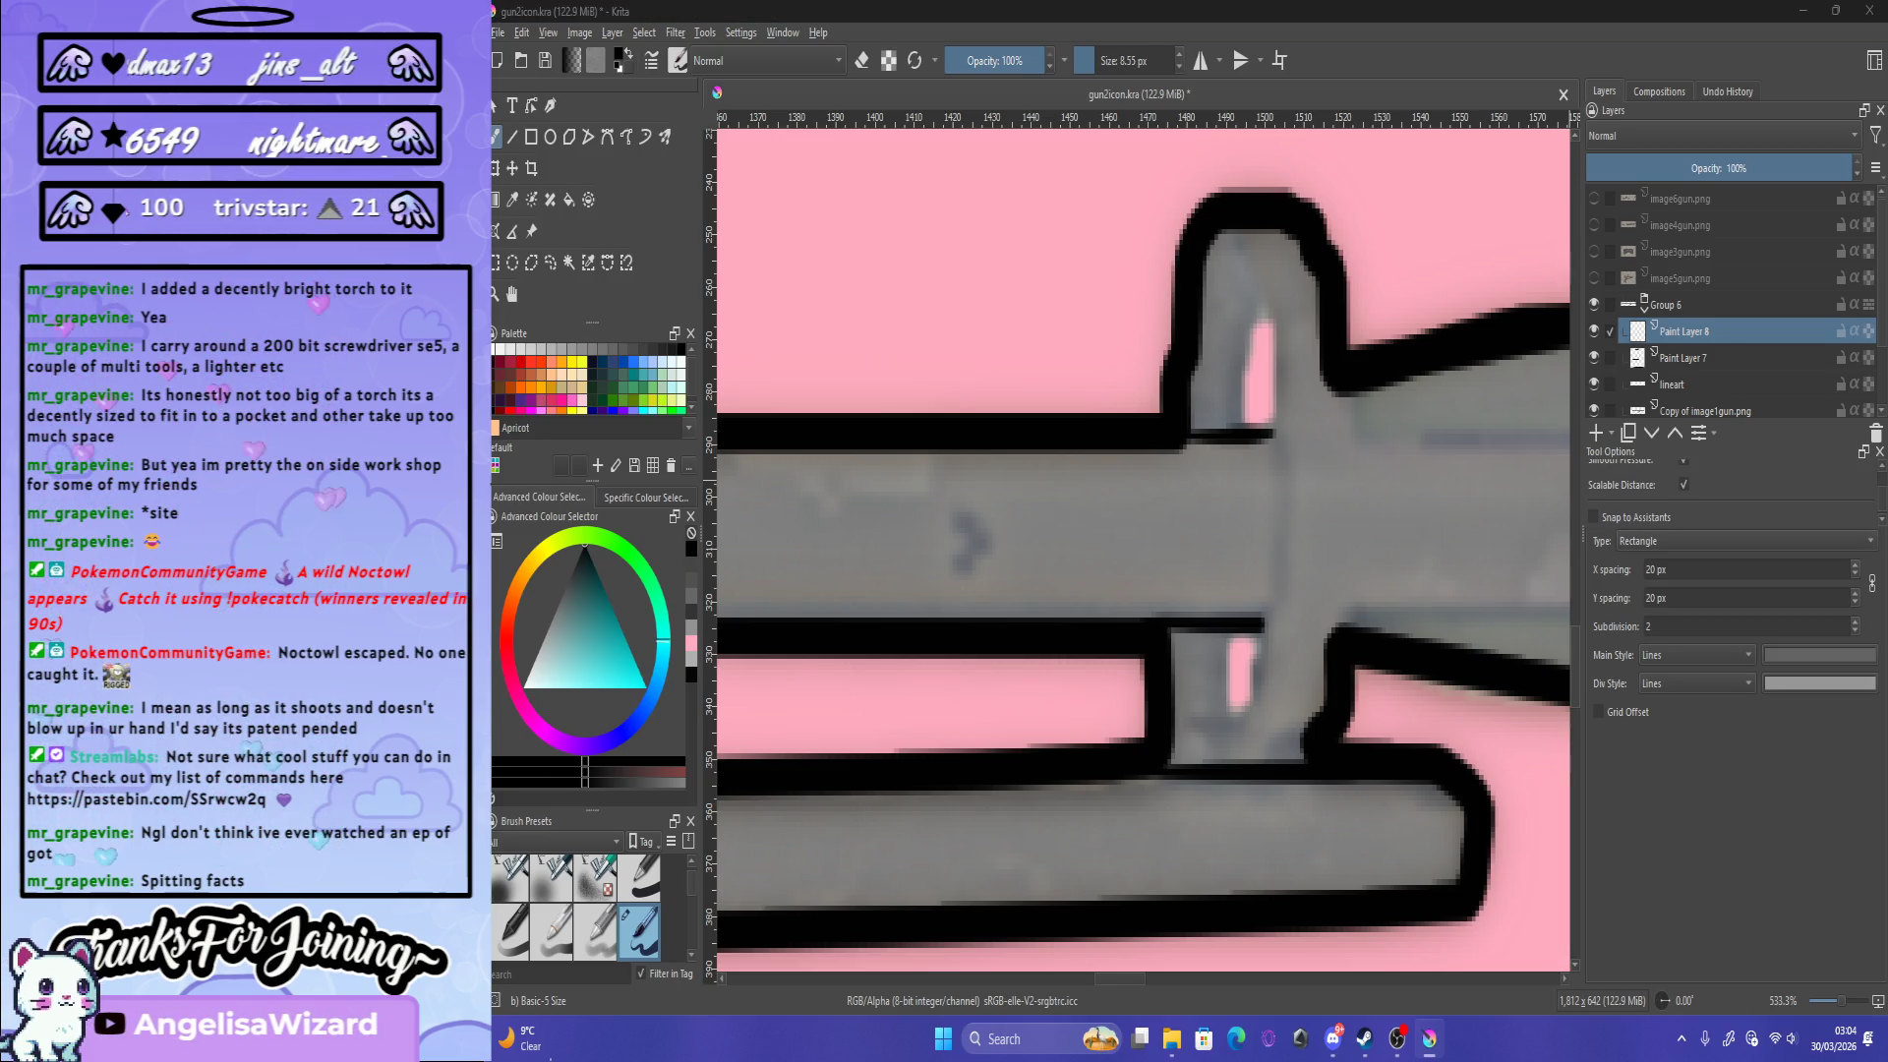
scroll(1731, 486, "up", 2)
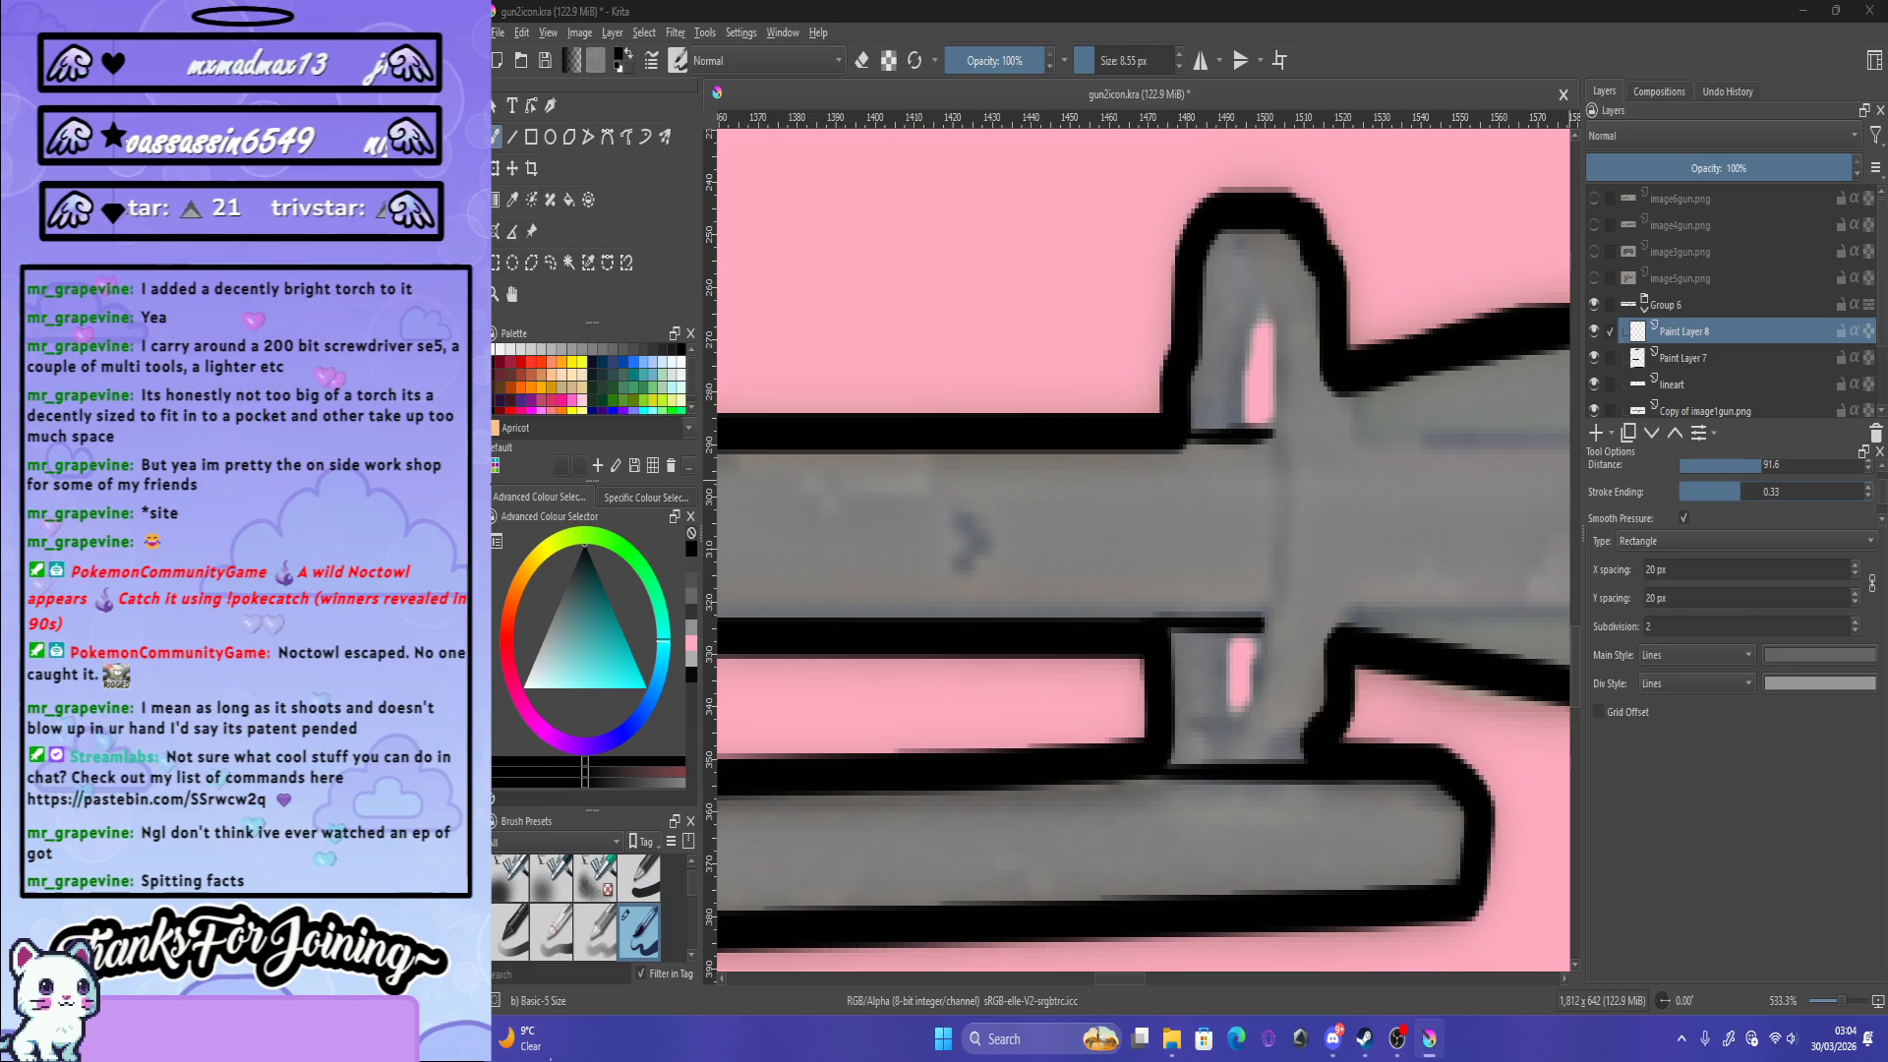
left_click_drag(1578, 550, 1528, 535)
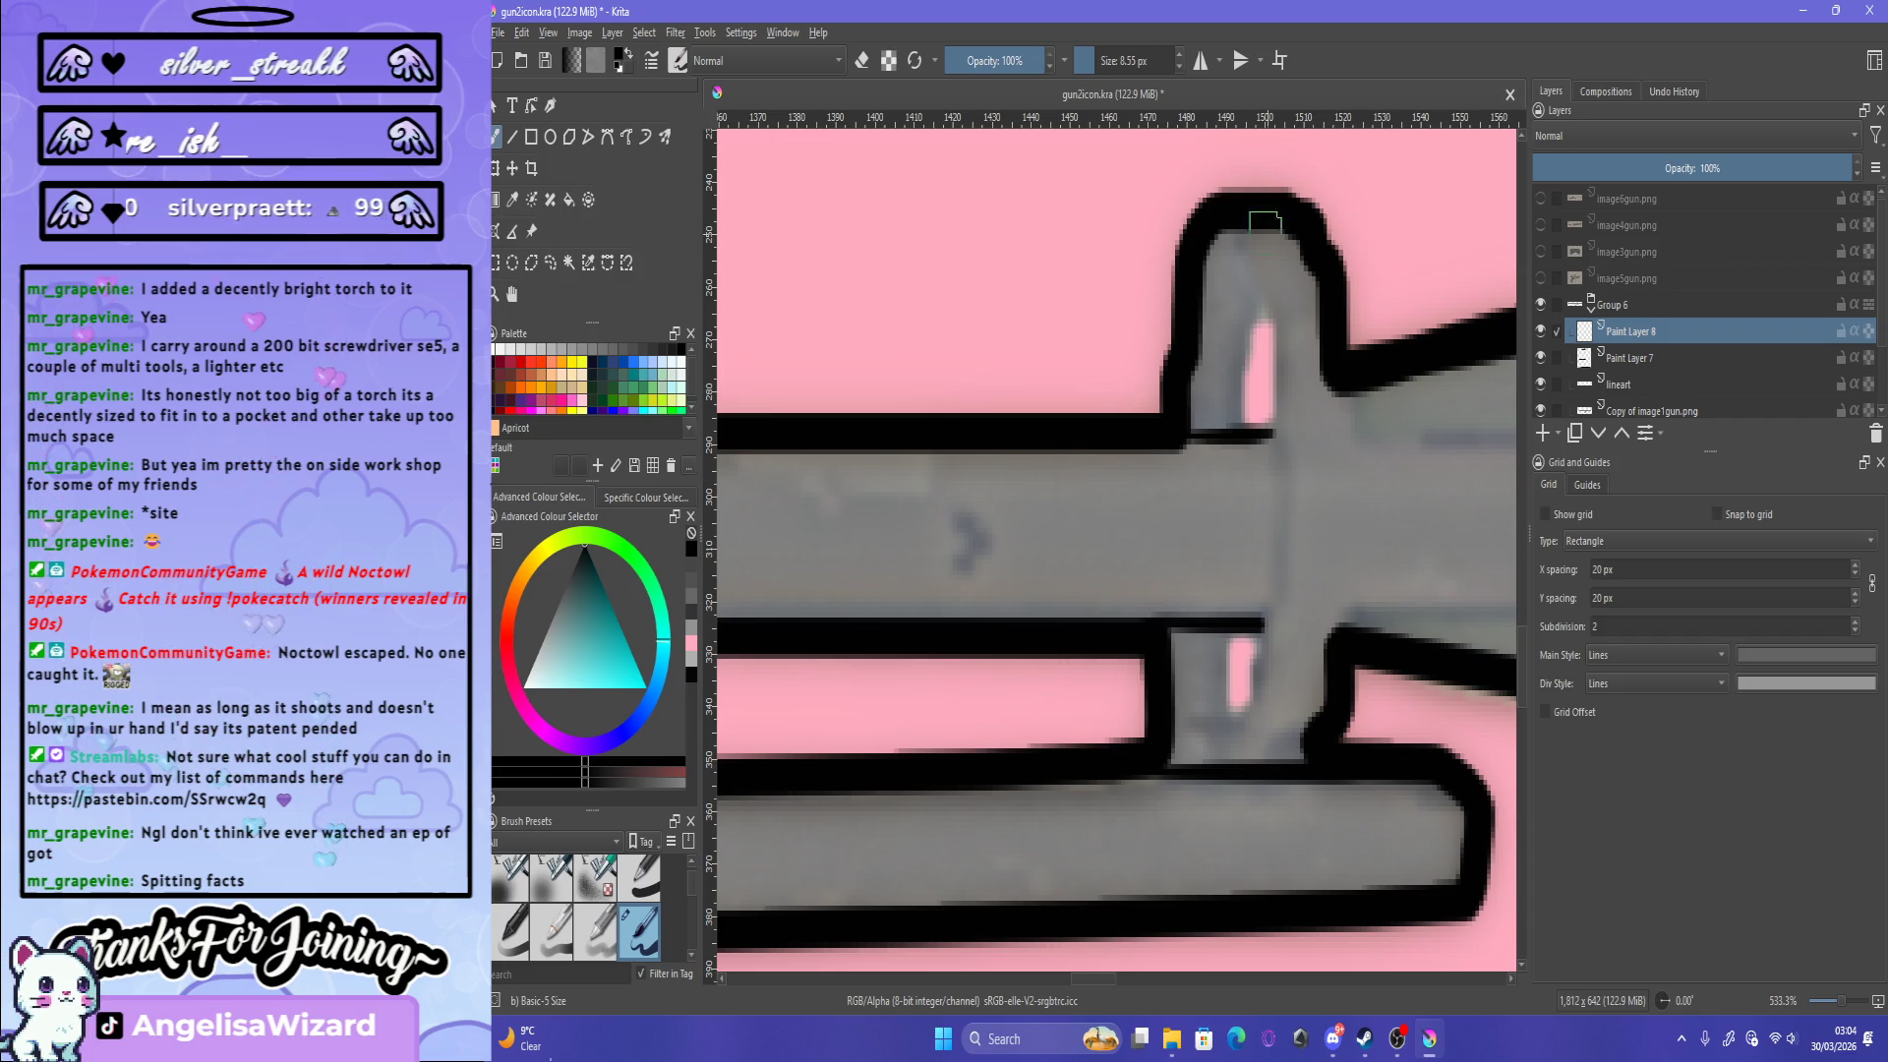
Step: Show the Guides settings and drag the Layers docker splitter down to list more layers
left_click(1587, 484)
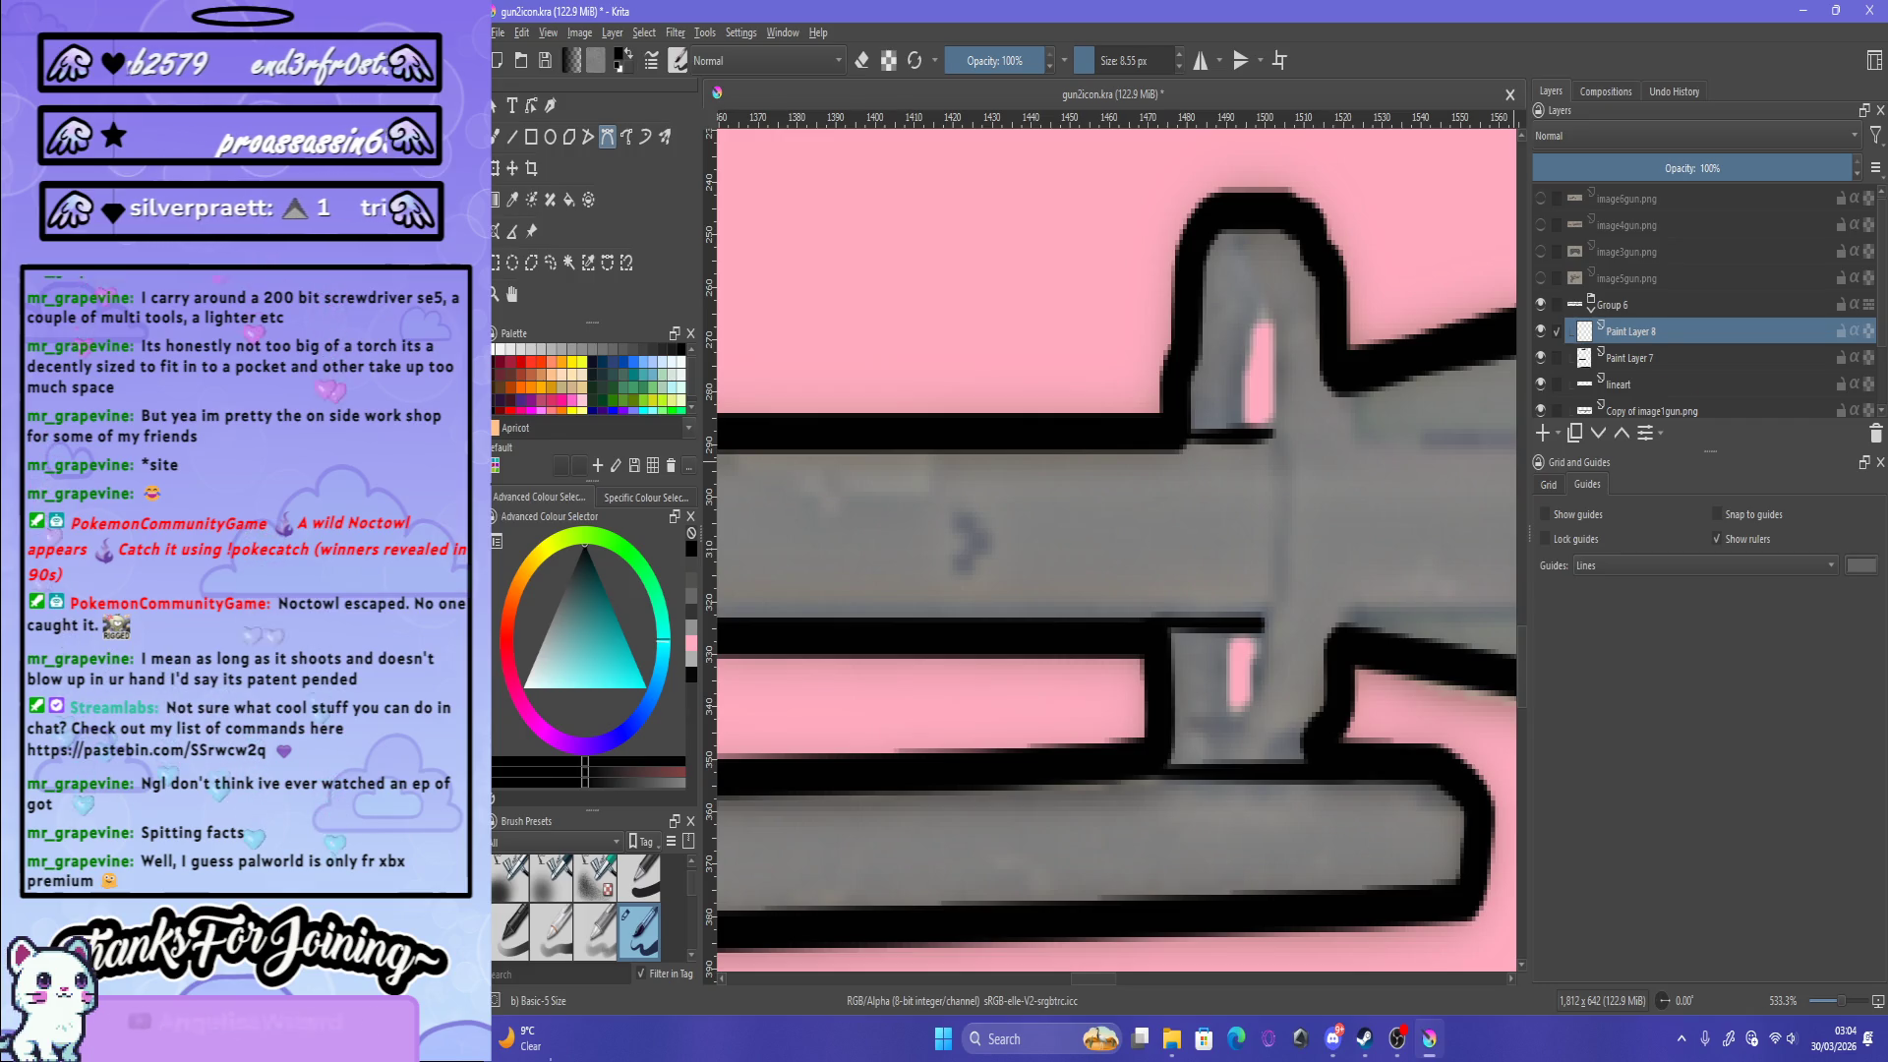
mouse_move(1711, 453)
left_mouse_down()
mouse_move(1711, 617)
mouse_move(1711, 545)
left_mouse_up()
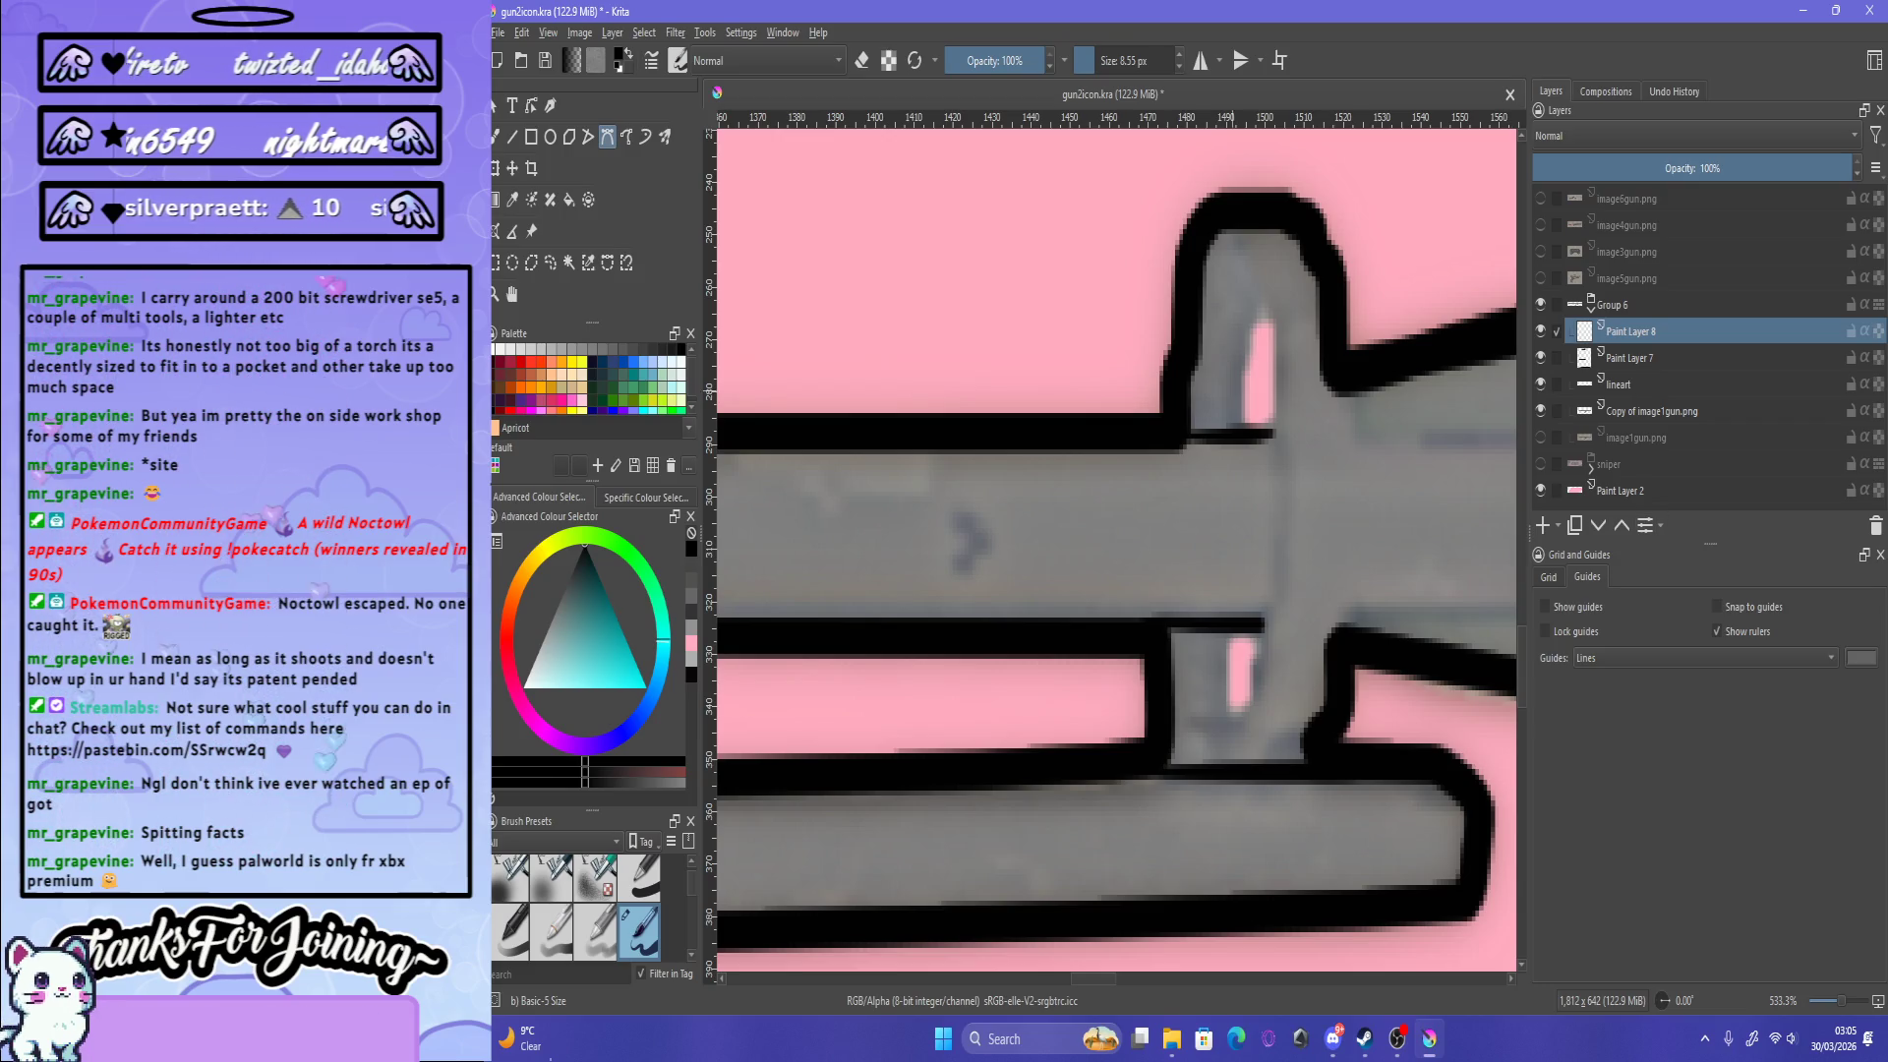
left_click(675, 32)
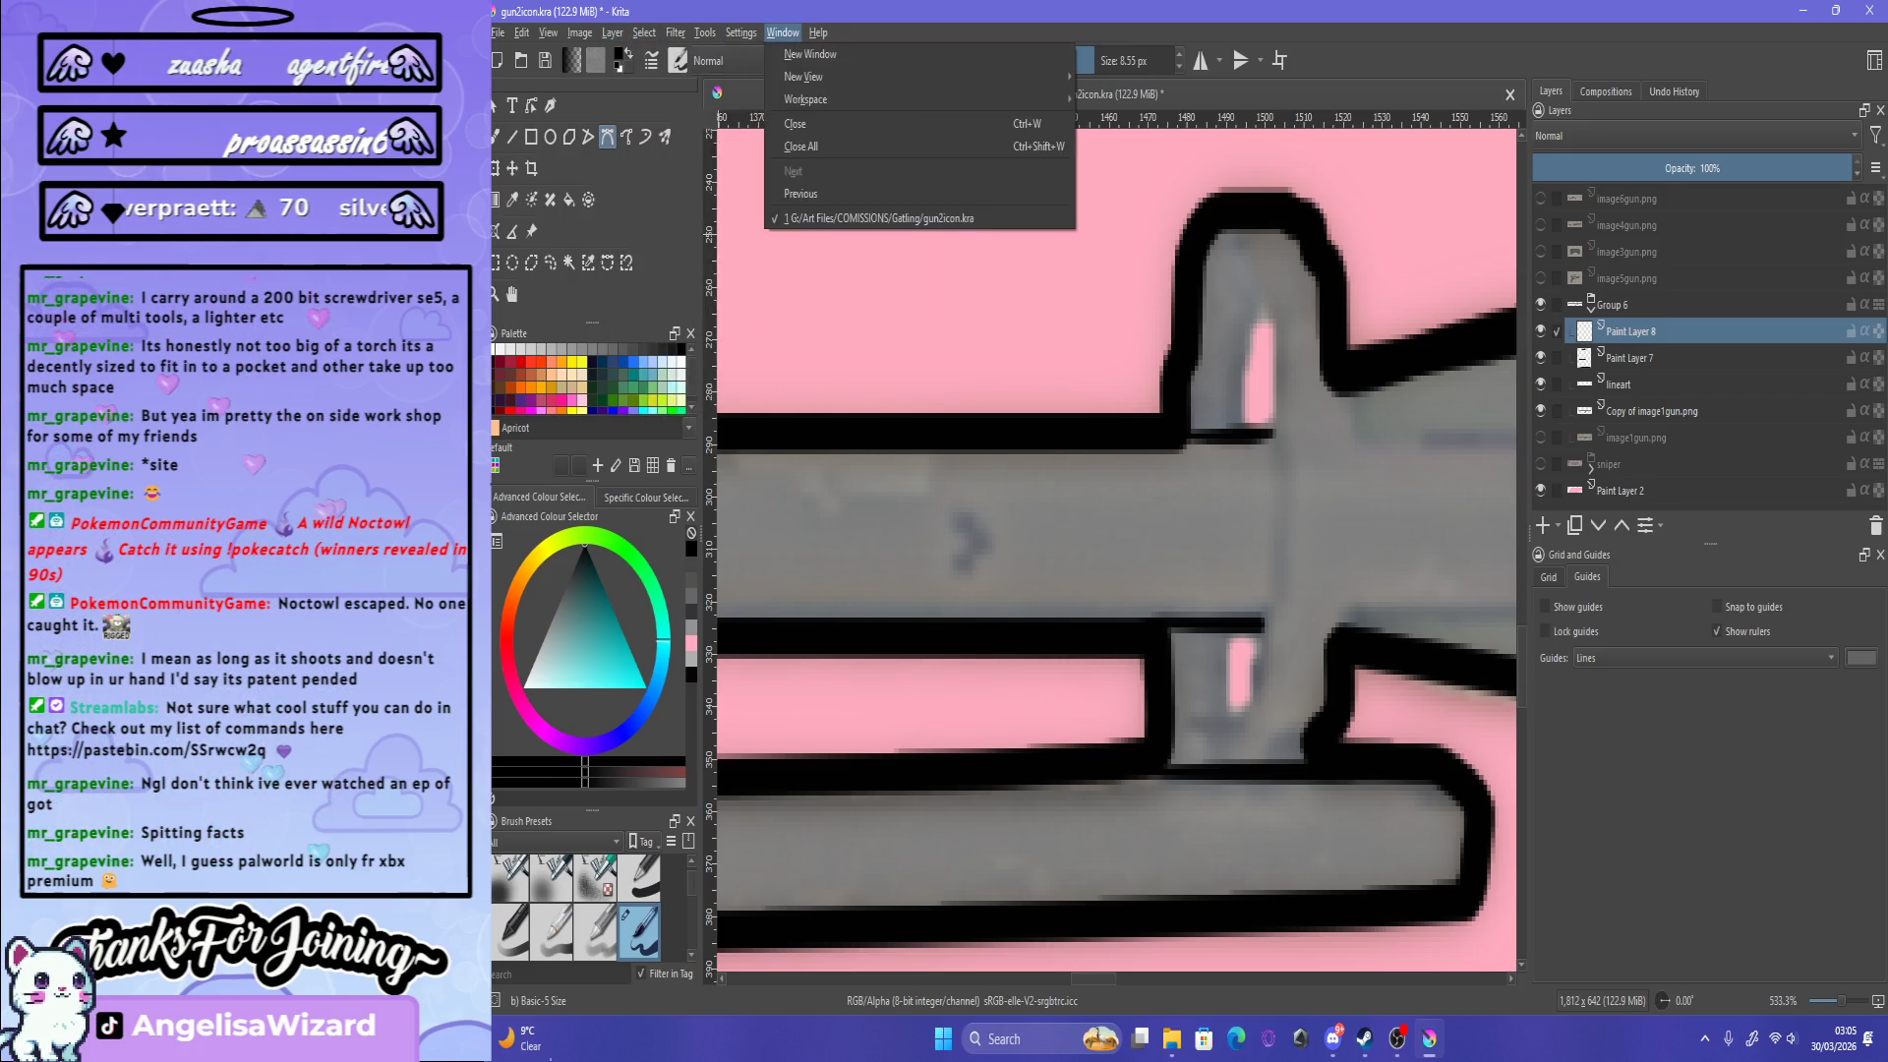
Step: Enable the Tool Options docker from Settings > Dockers, showing the path tool's fill and outline settings
left_click(521, 32)
mouse_move(547, 32)
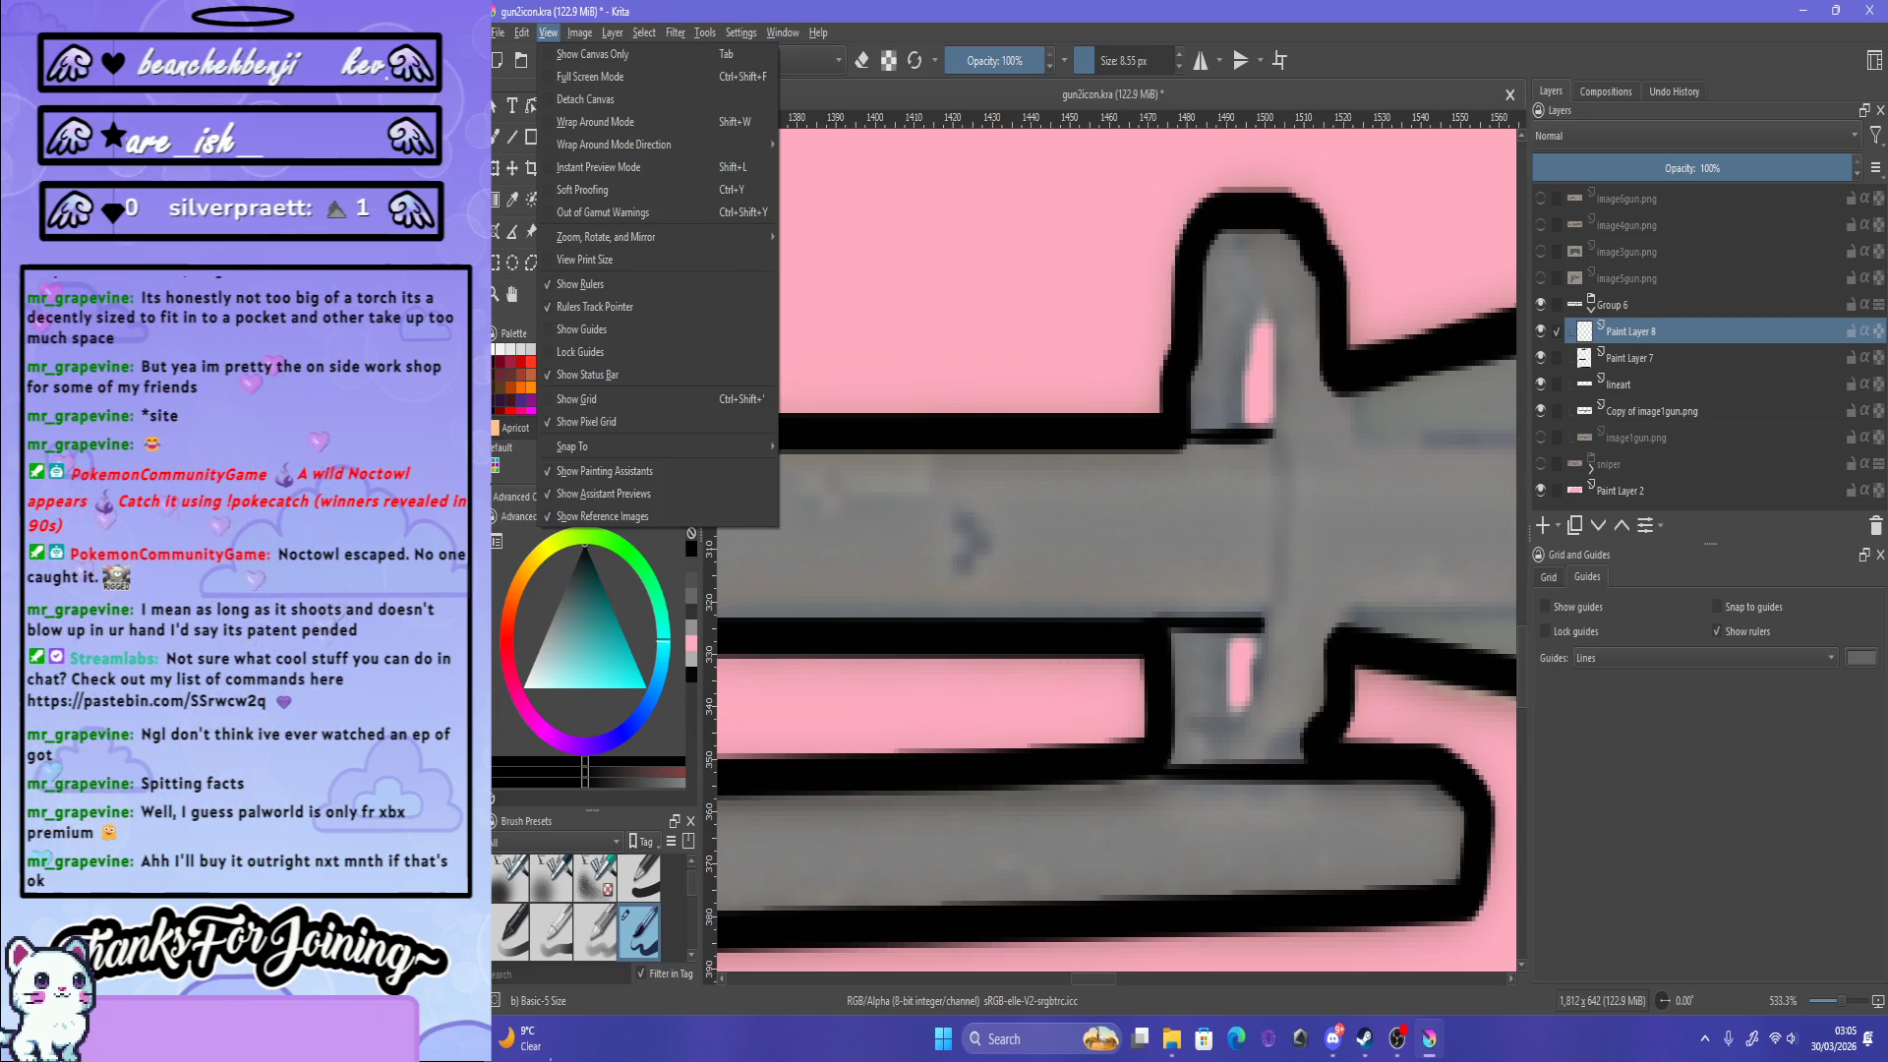
mouse_move(612, 32)
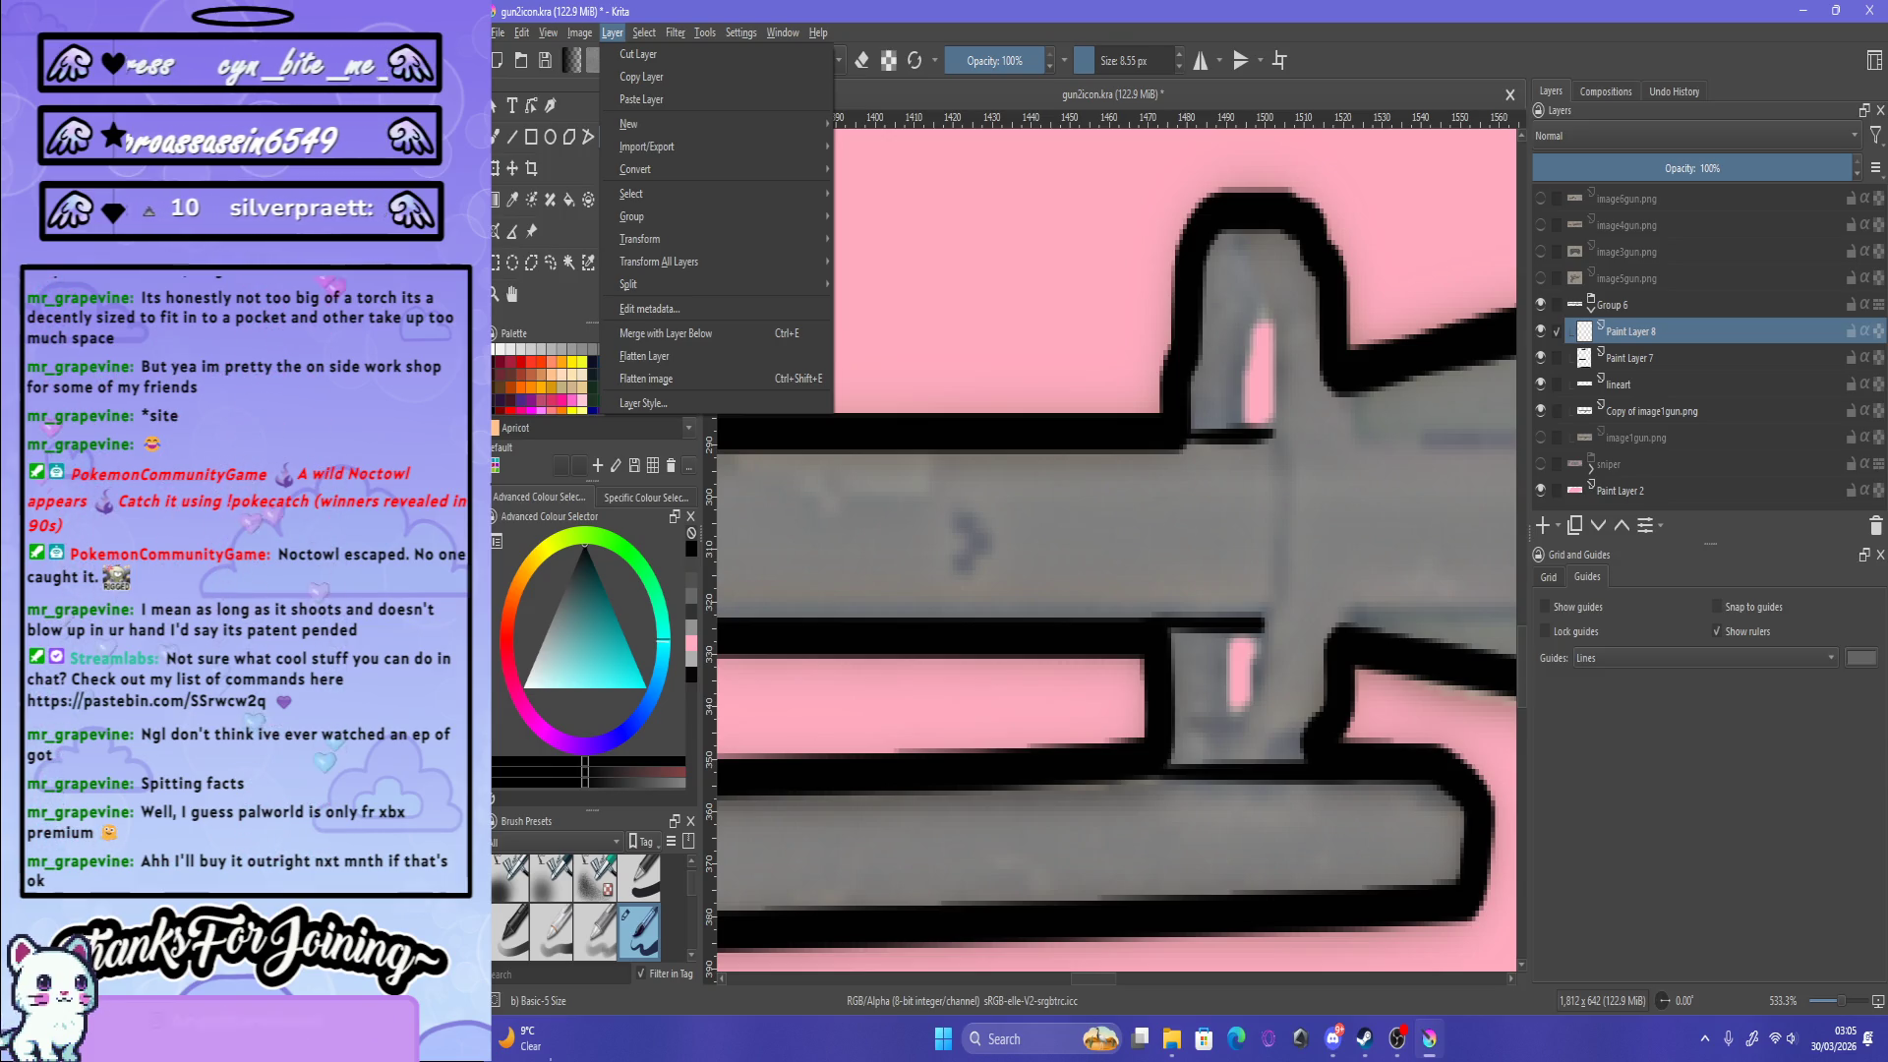
left_click(612, 32)
left_click(644, 33)
mouse_move(705, 32)
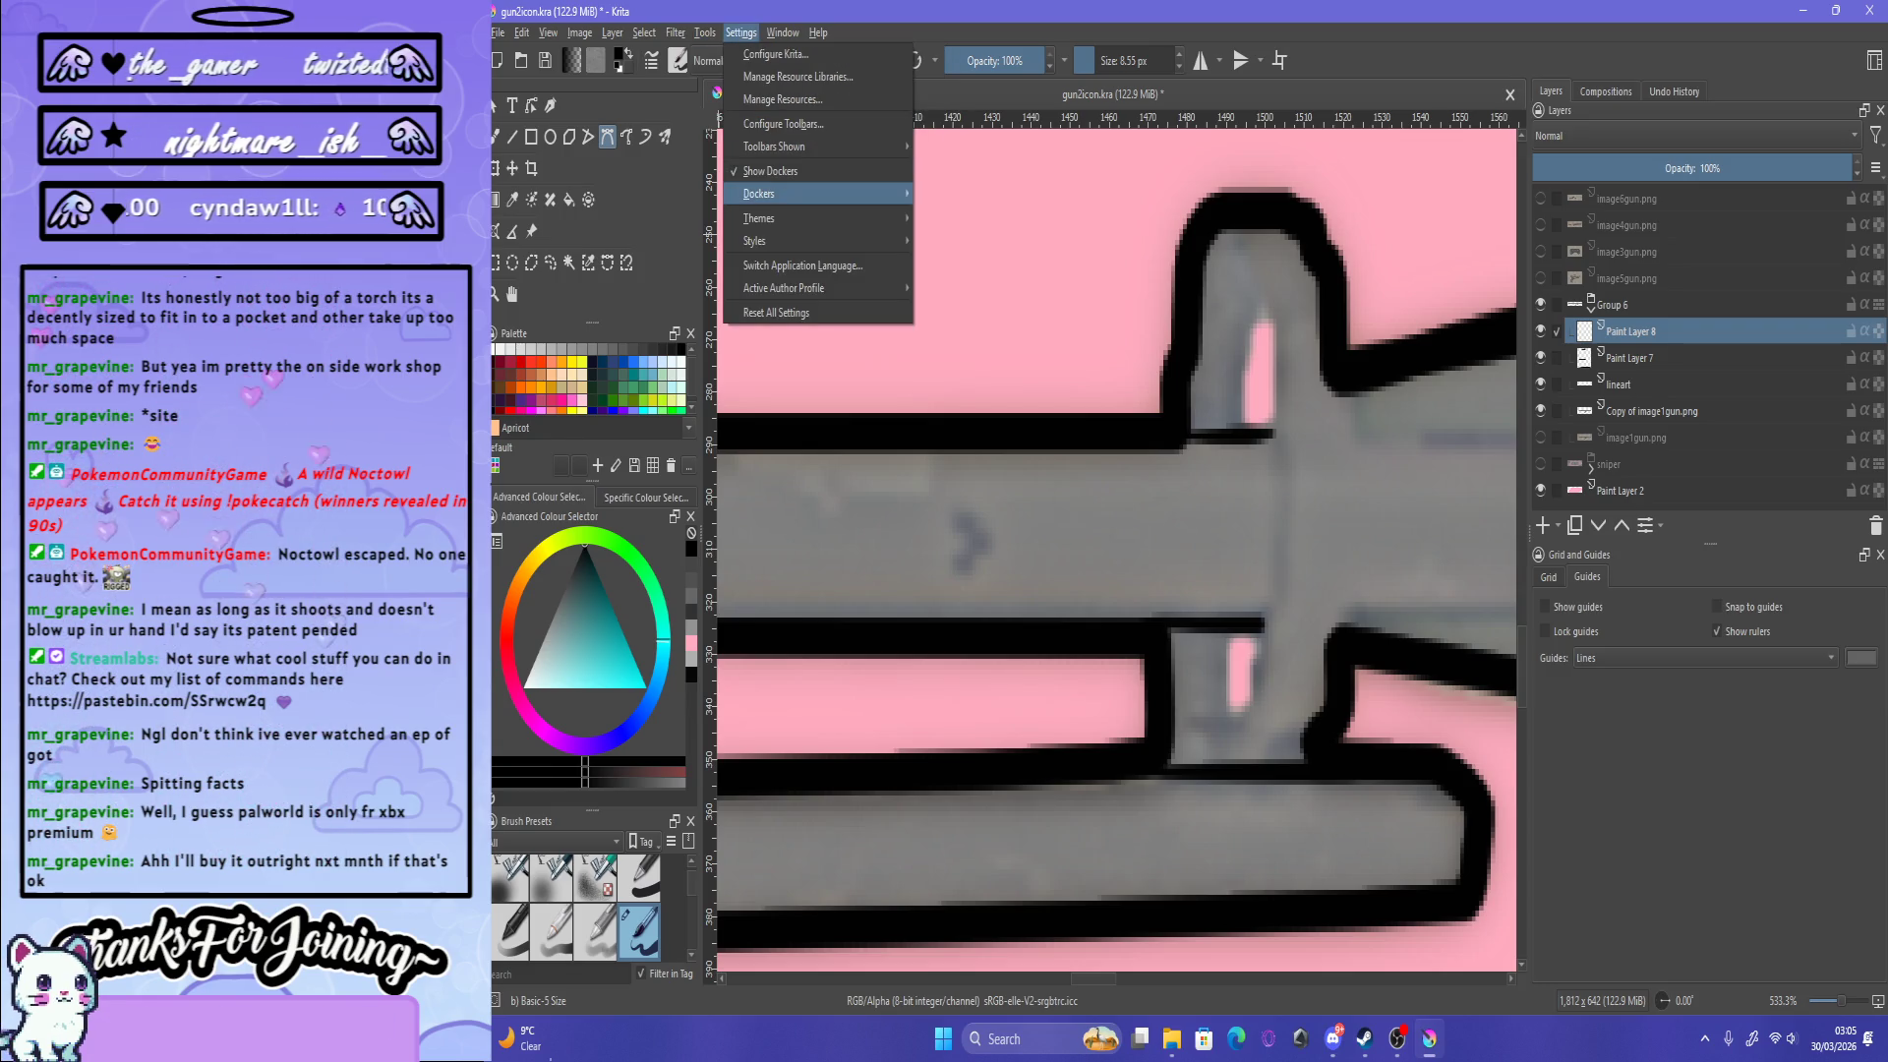
mouse_move(772, 194)
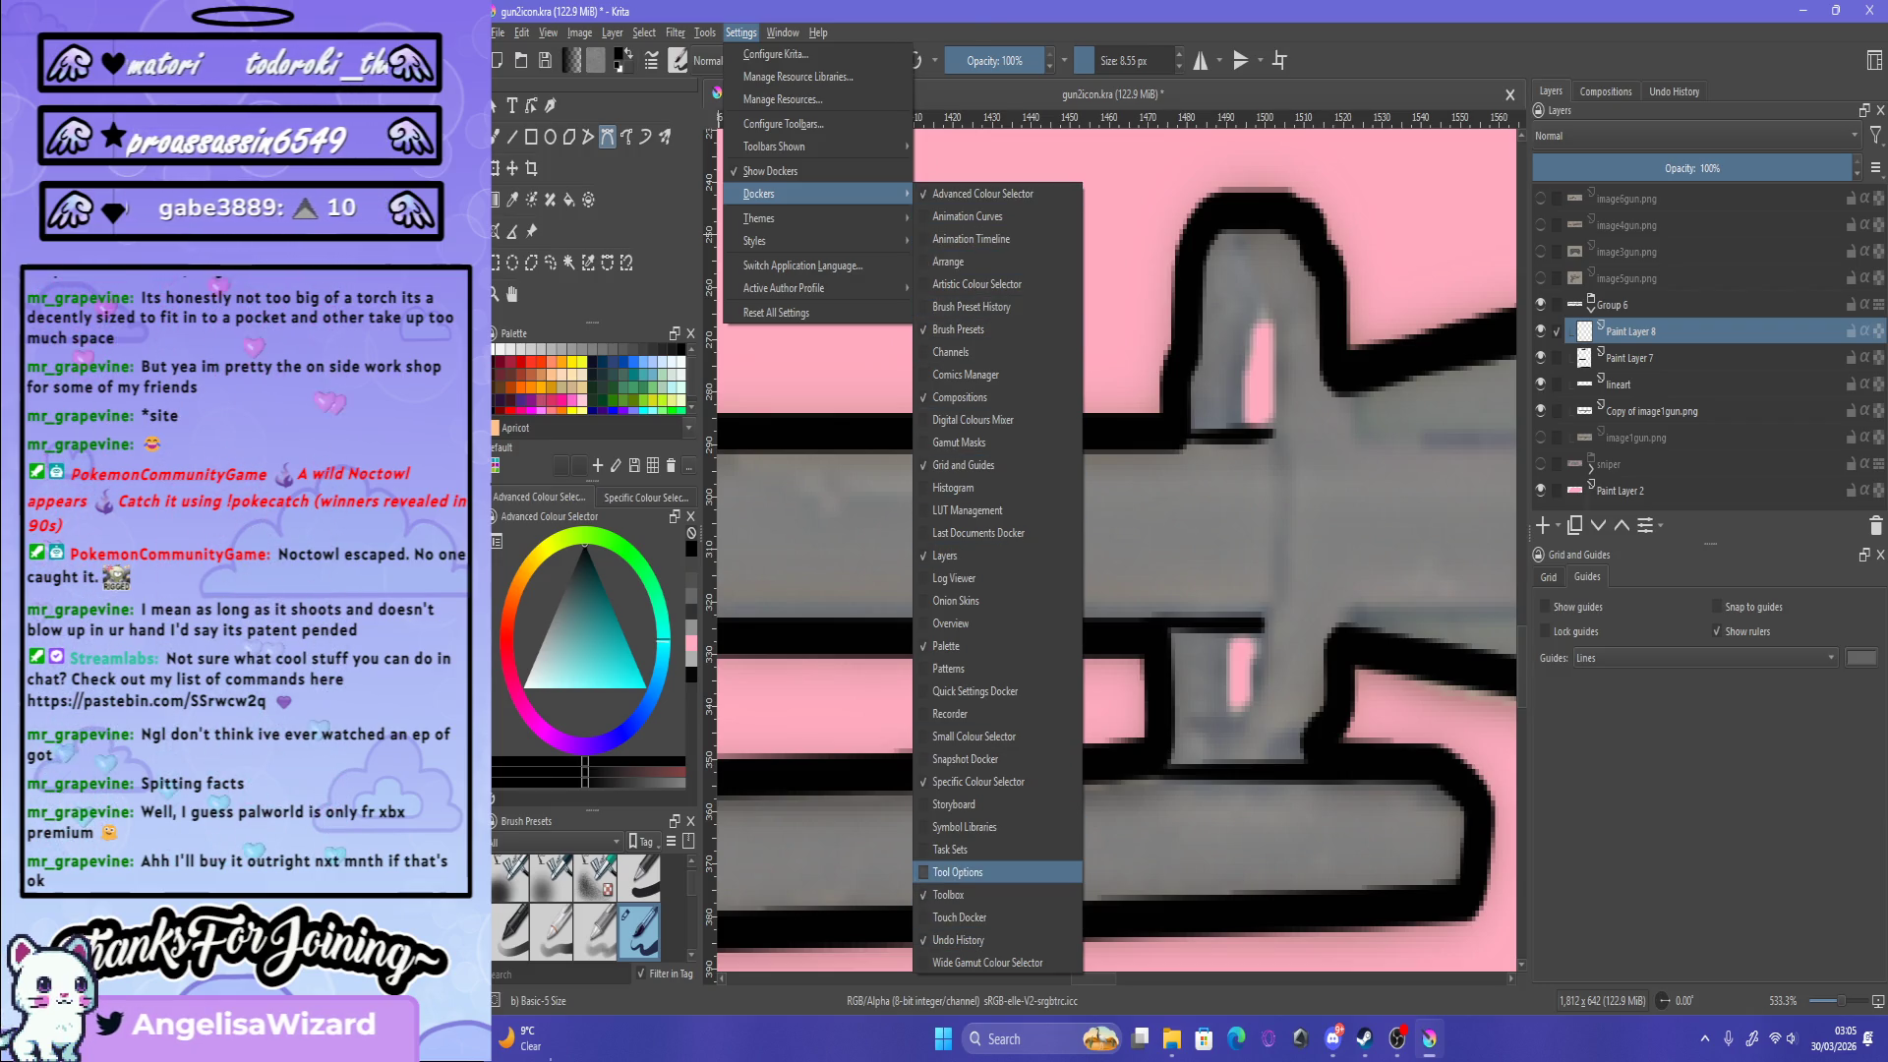
left_click(959, 872)
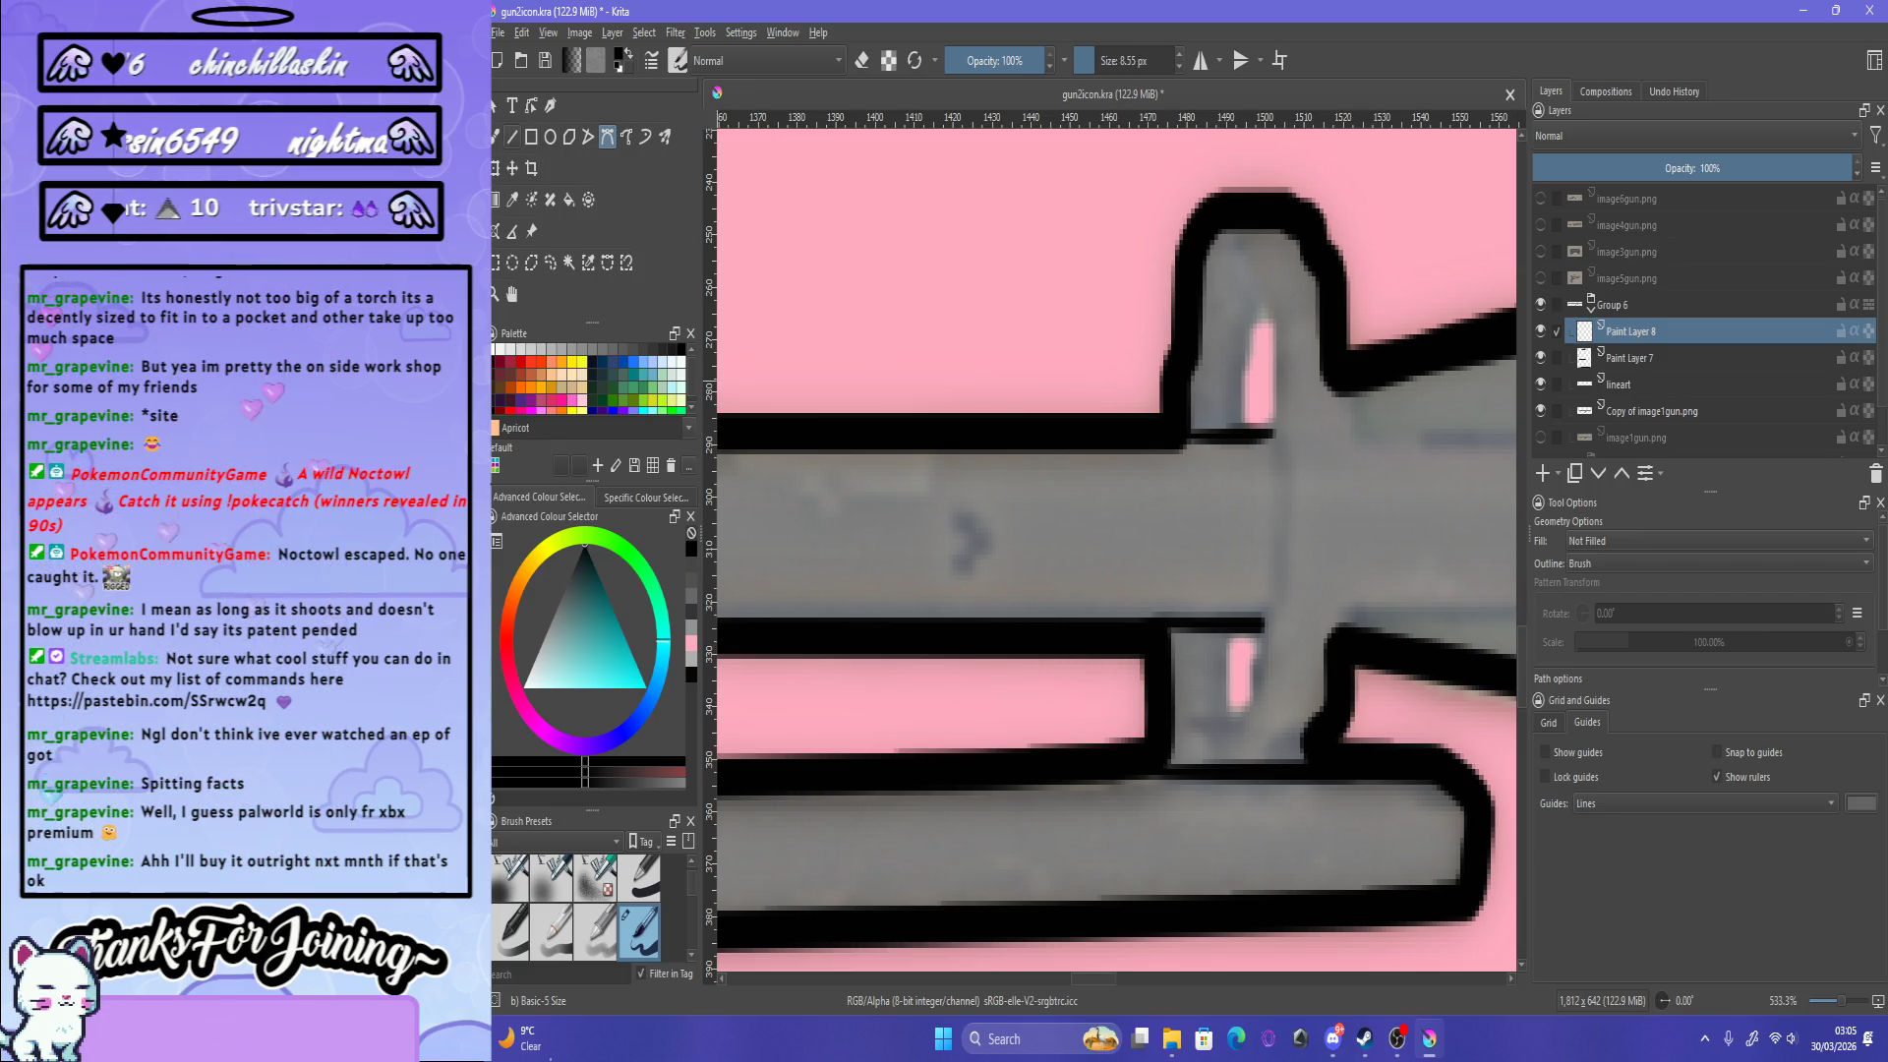
Step: Switch to the Freehand Brush with stronger smoothing and draw a black curve by the upper highlight
key("b")
left_click(1749, 558)
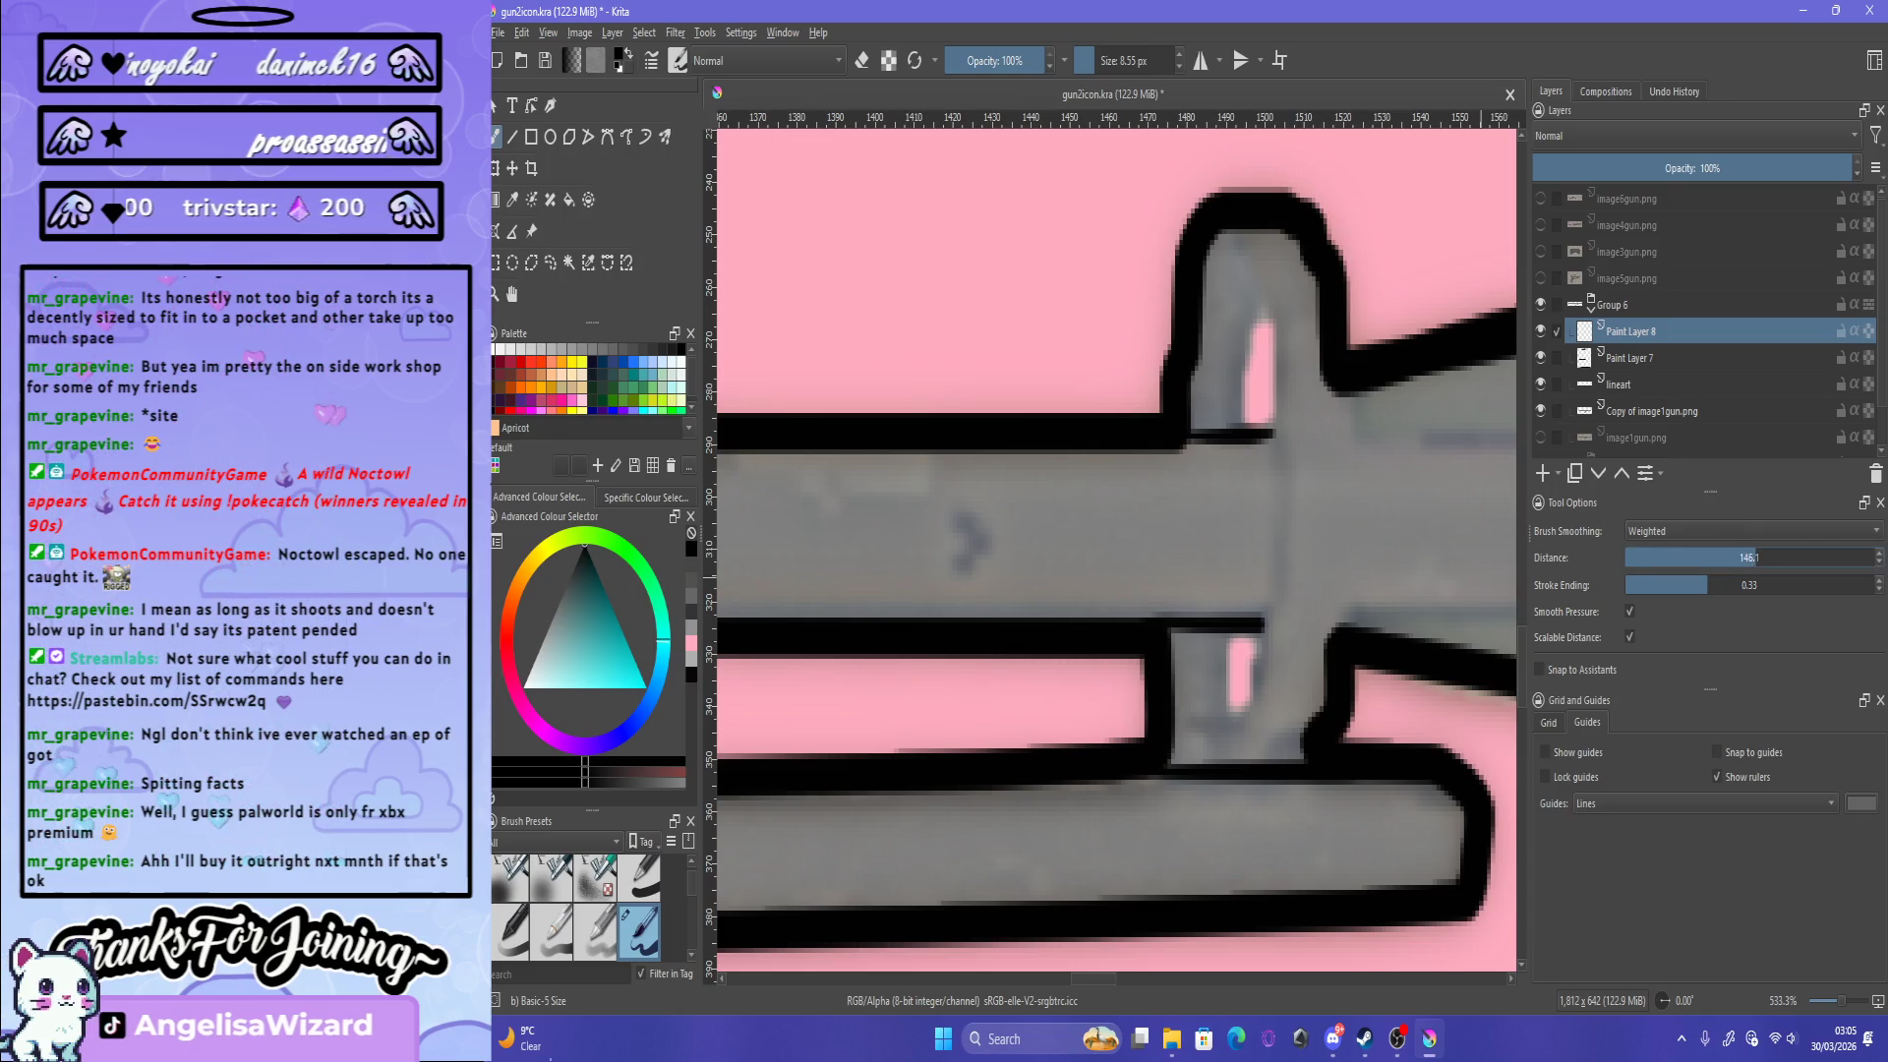
left_click(1699, 585)
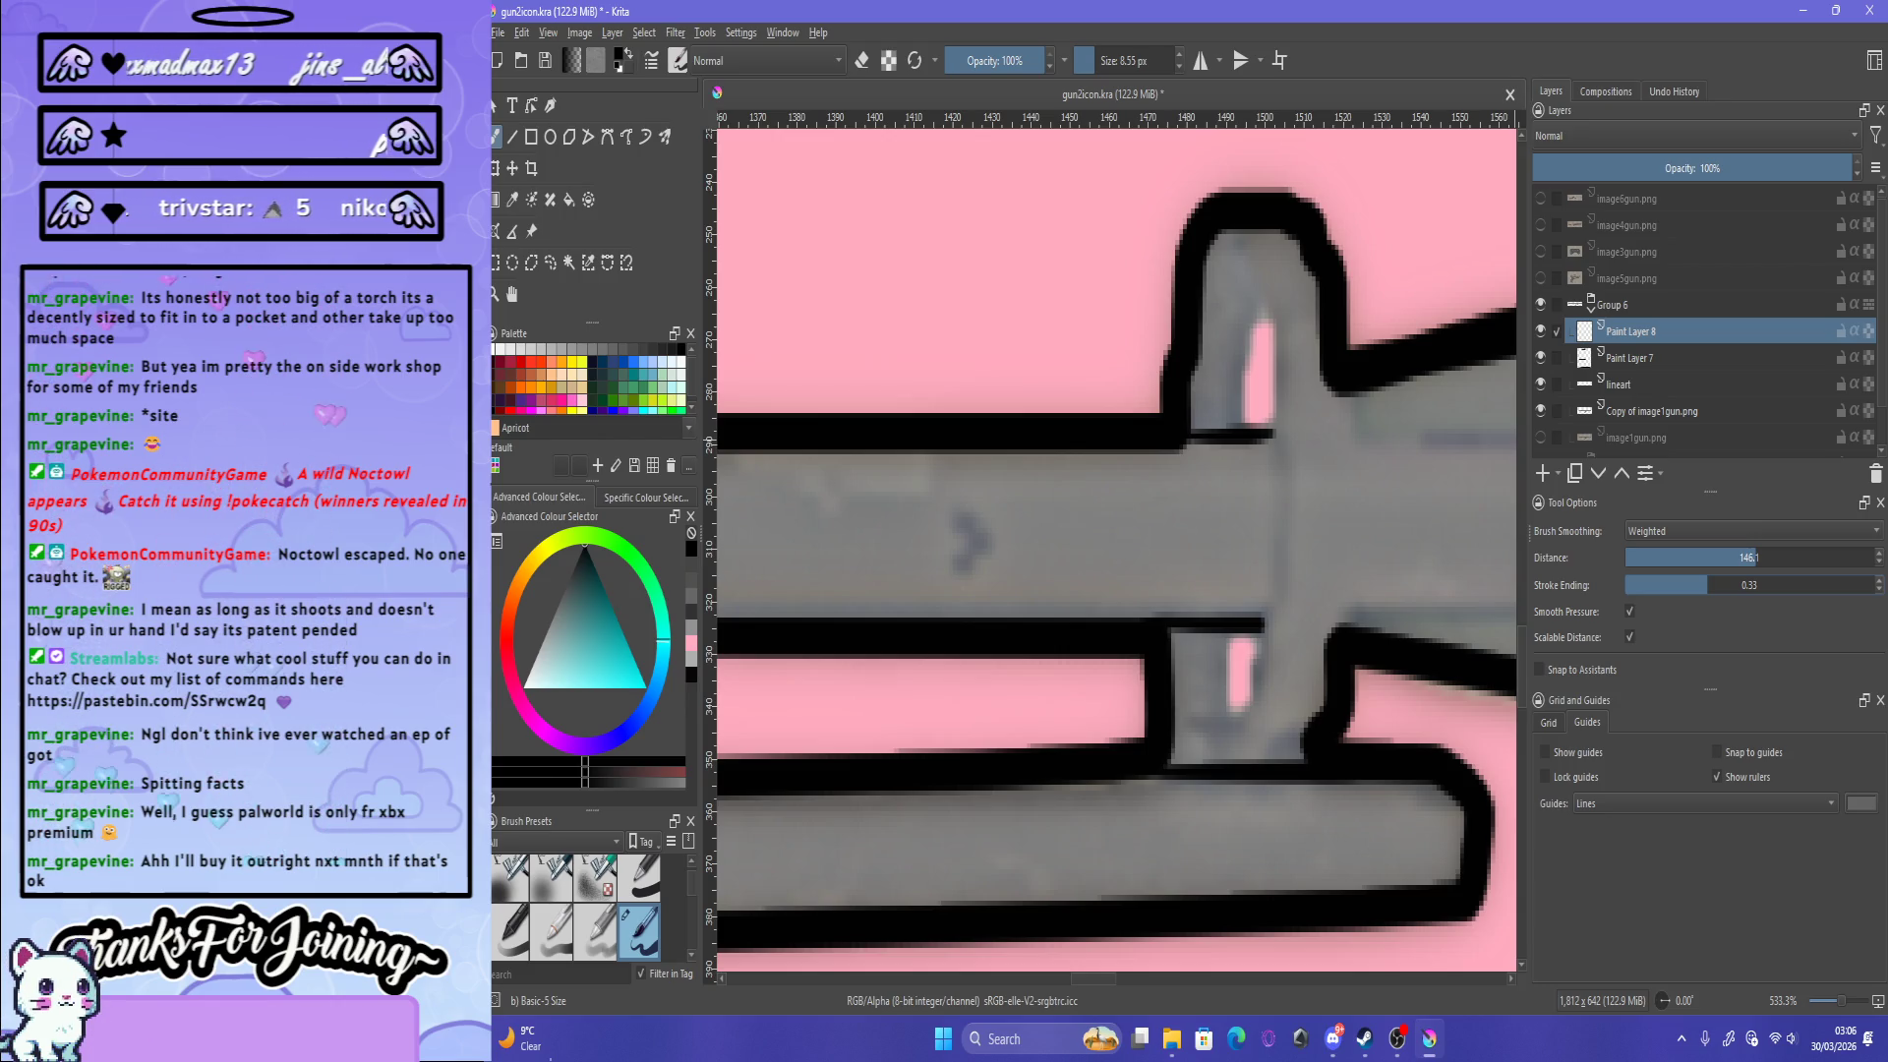
left_click_drag(1241, 457, 1274, 470)
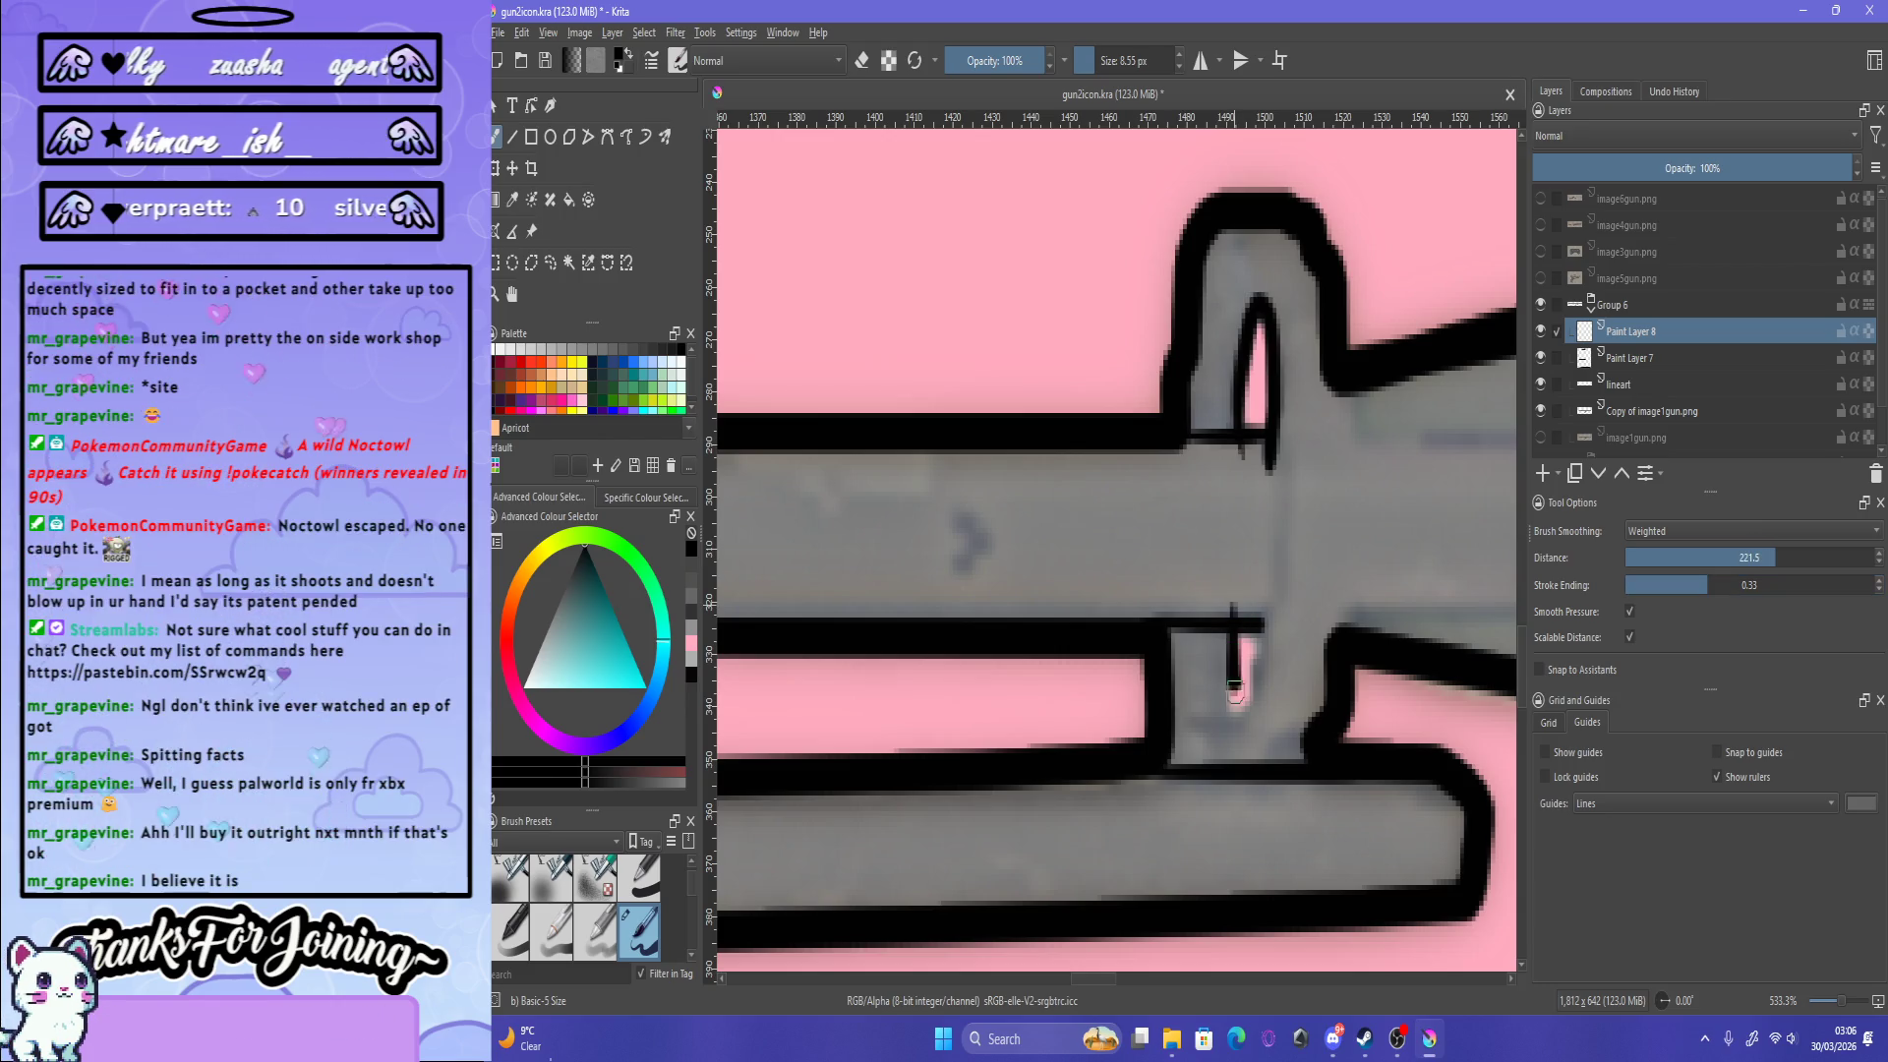
Step: Draw the ring's inner loop around the pink highlights, redoing it until it sits right
mouse_move(1234, 593)
left_mouse_down()
mouse_move(1257, 572)
mouse_move(1279, 452)
left_mouse_up()
key("ctrl+z")
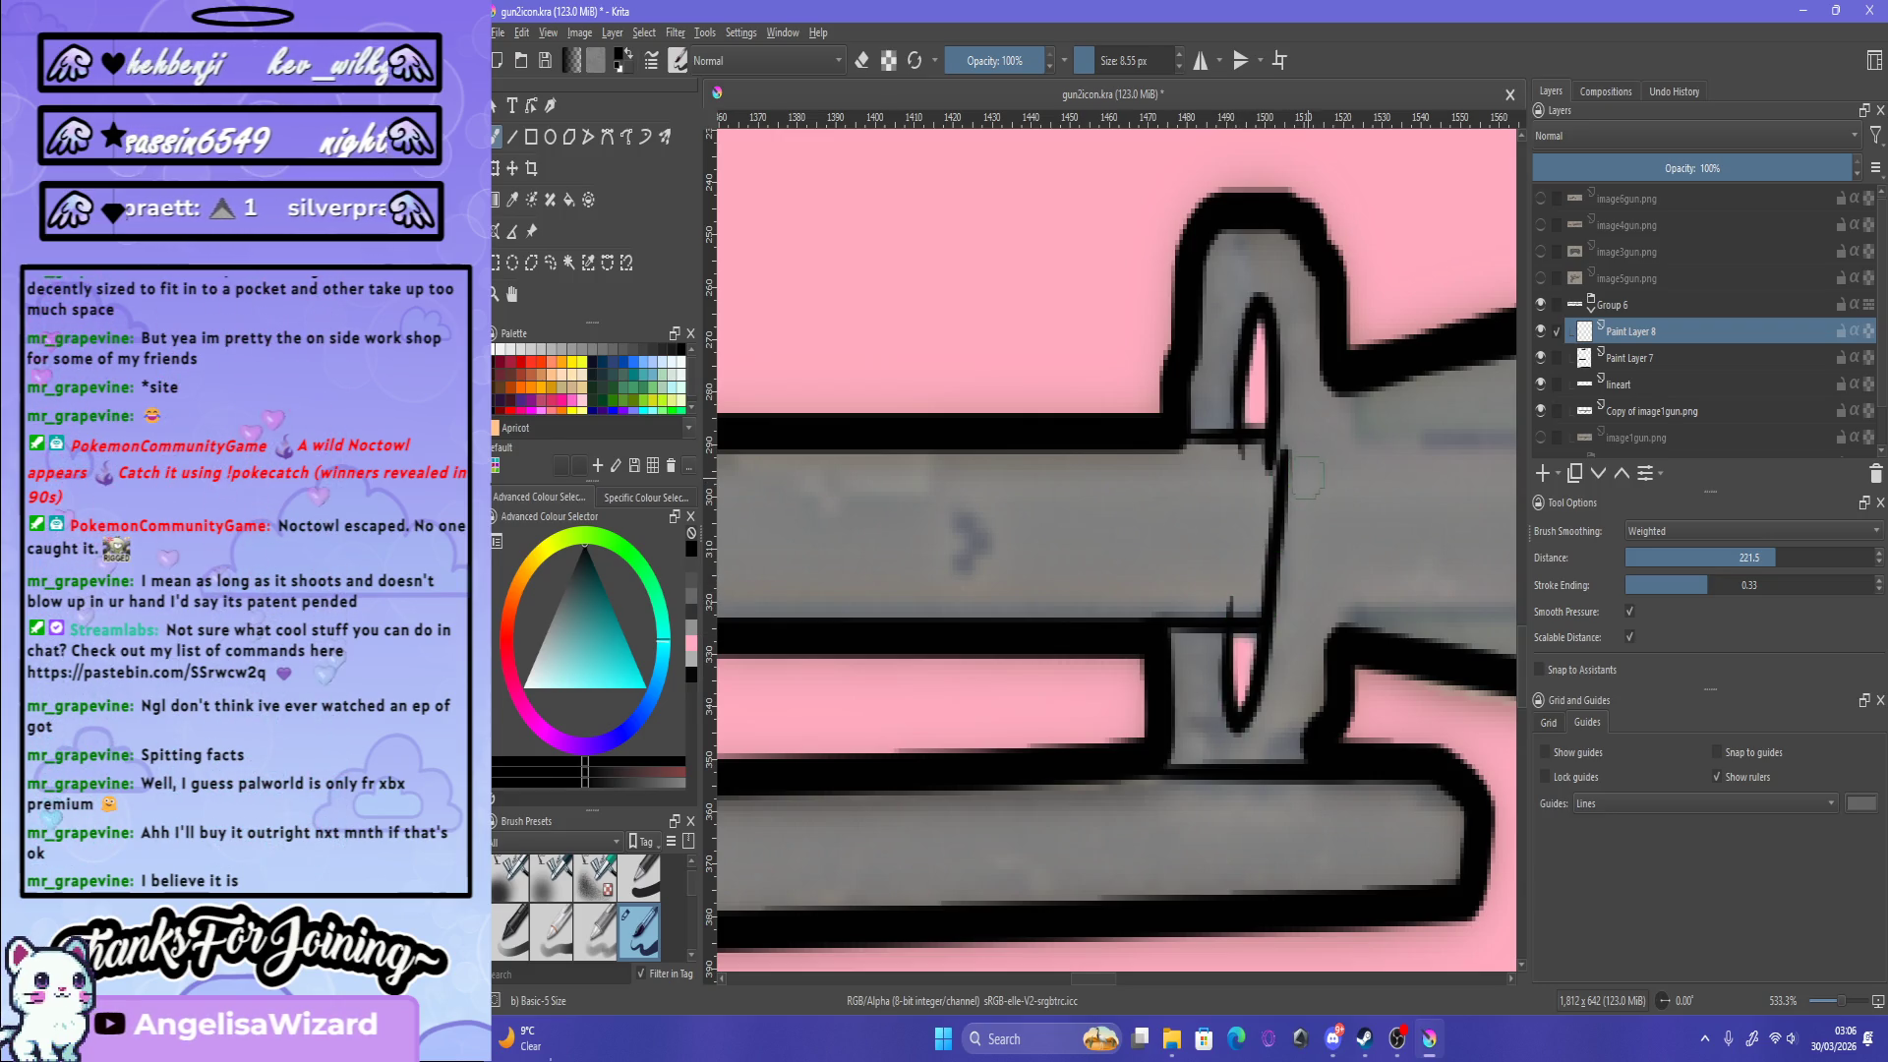
key("ctrl+z")
key("ctrl+z")
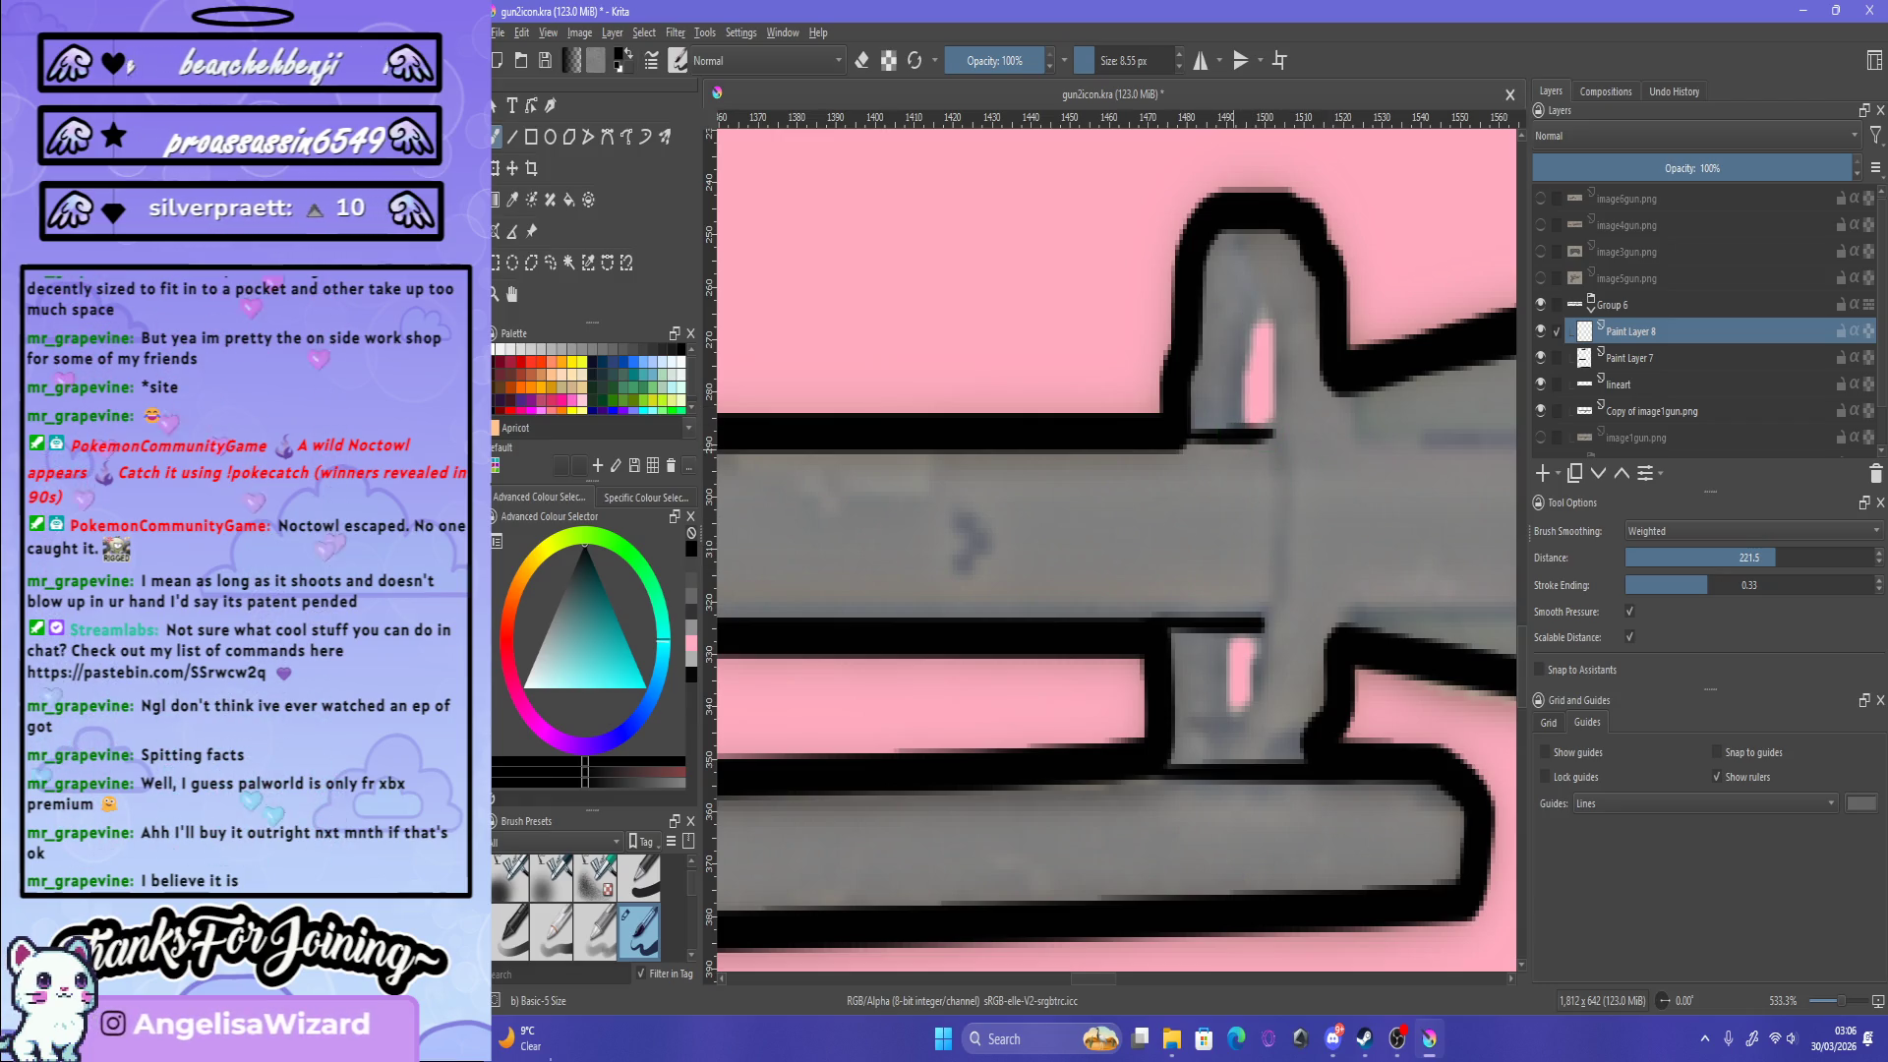
left_click_drag(1230, 433, 1287, 649)
key("ctrl+z")
mouse_move(1237, 423)
left_mouse_down()
mouse_move(1251, 714)
mouse_move(1219, 619)
left_mouse_up()
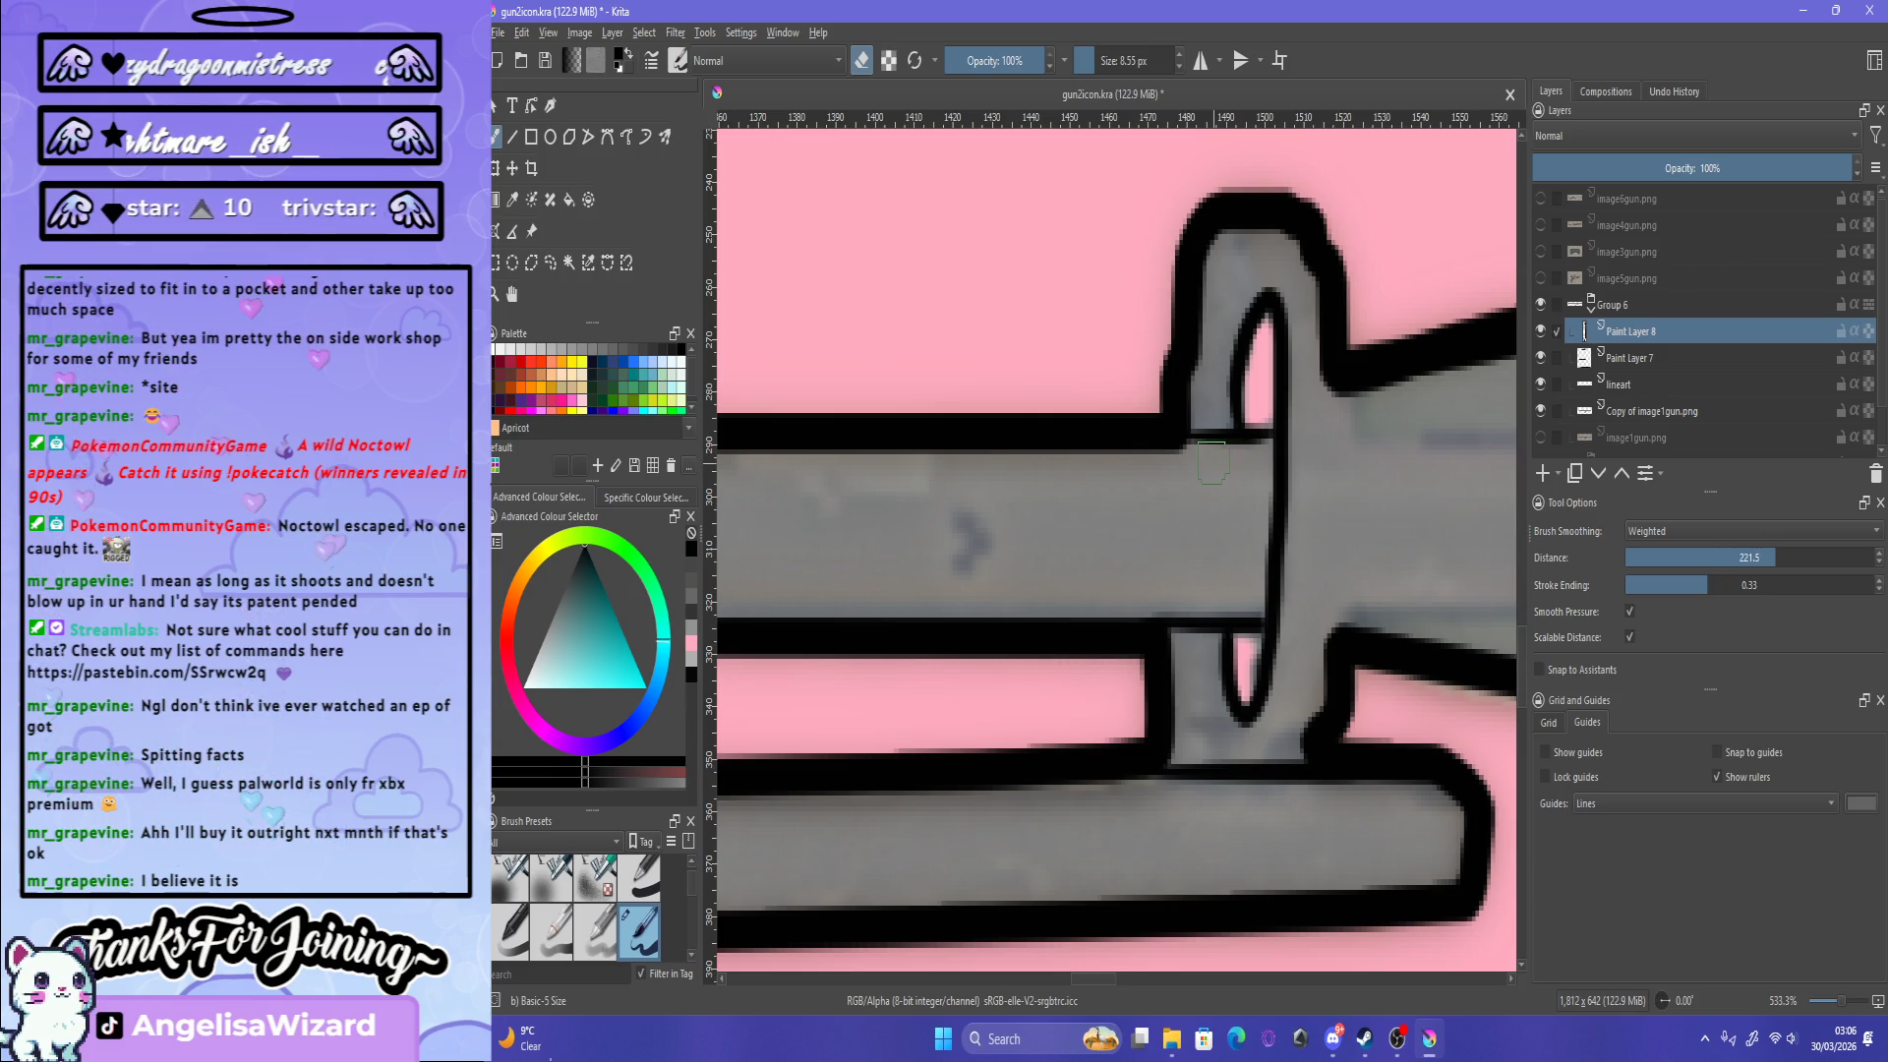
Step: Turn erasing off and repaint the black outline at the ring's lower-left
scroll(1213, 462, "down", 5)
scroll(1235, 476, "up", 3)
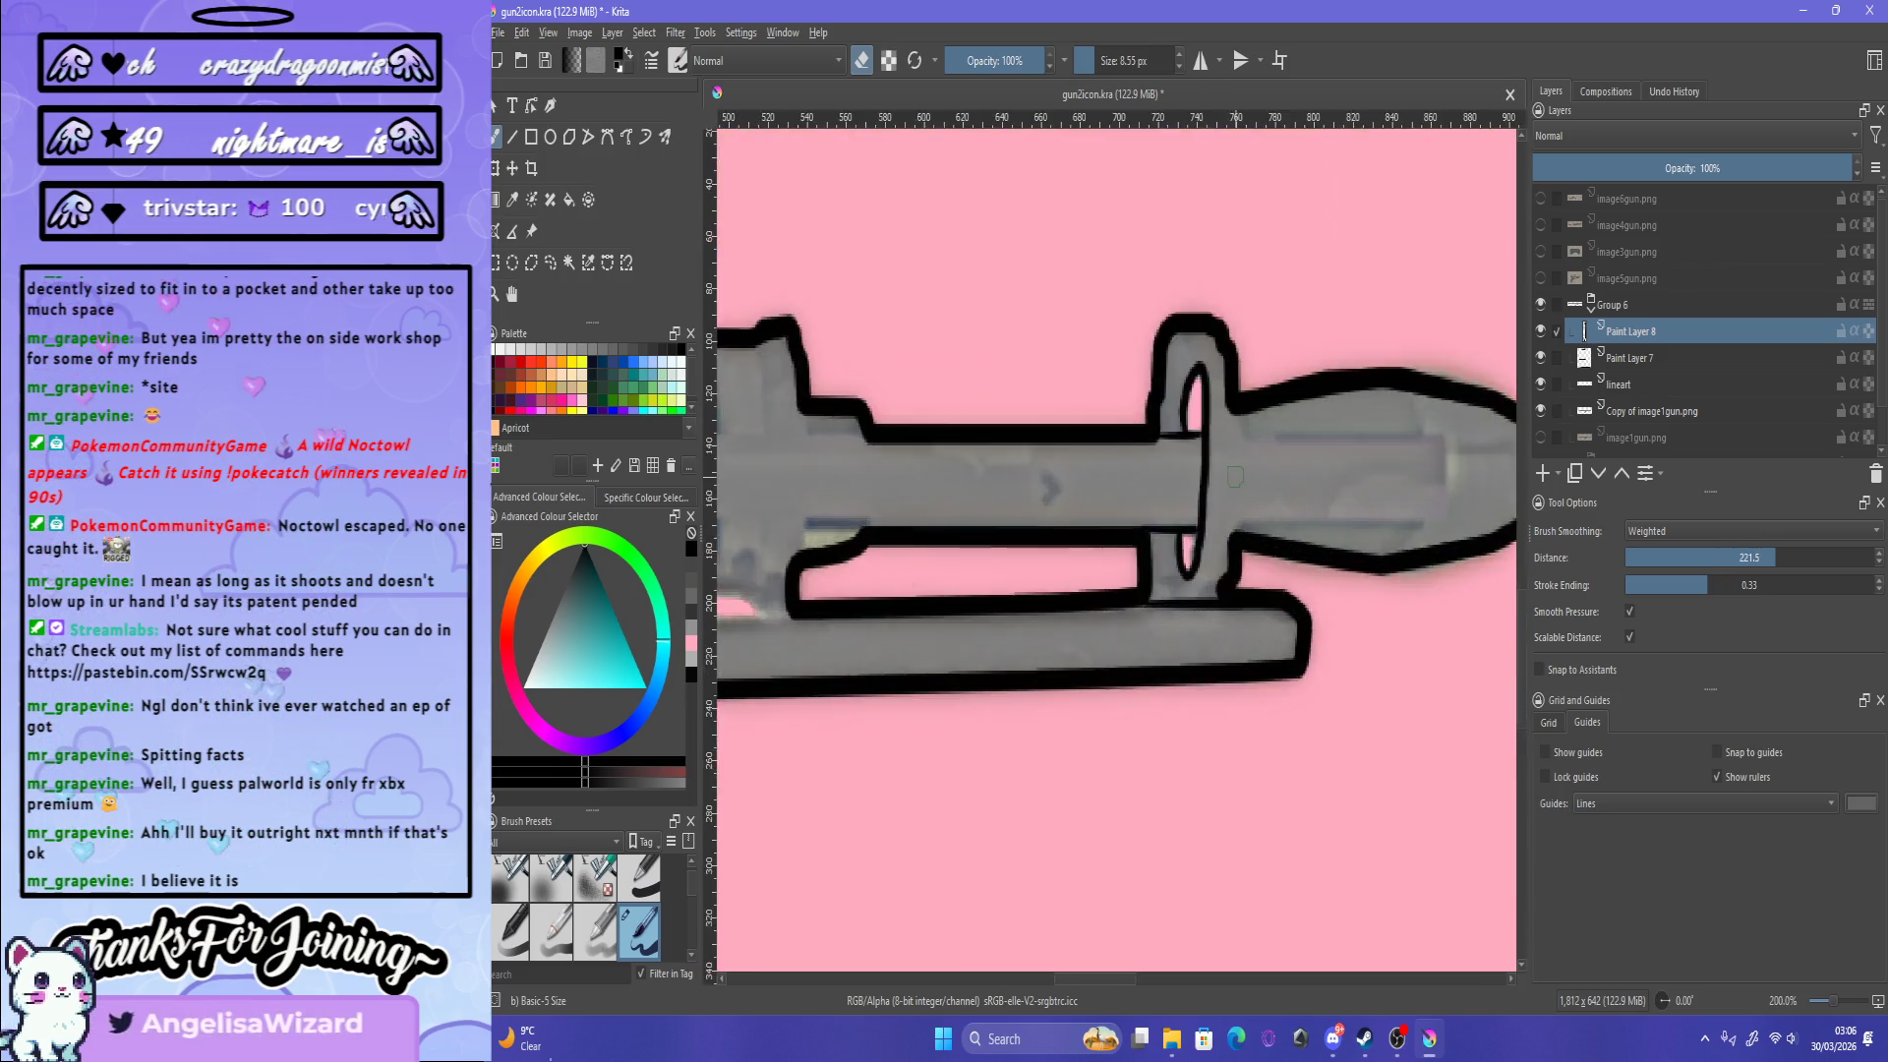
scroll(1235, 476, "up", 1)
scroll(1230, 480, "up", 2)
key("e")
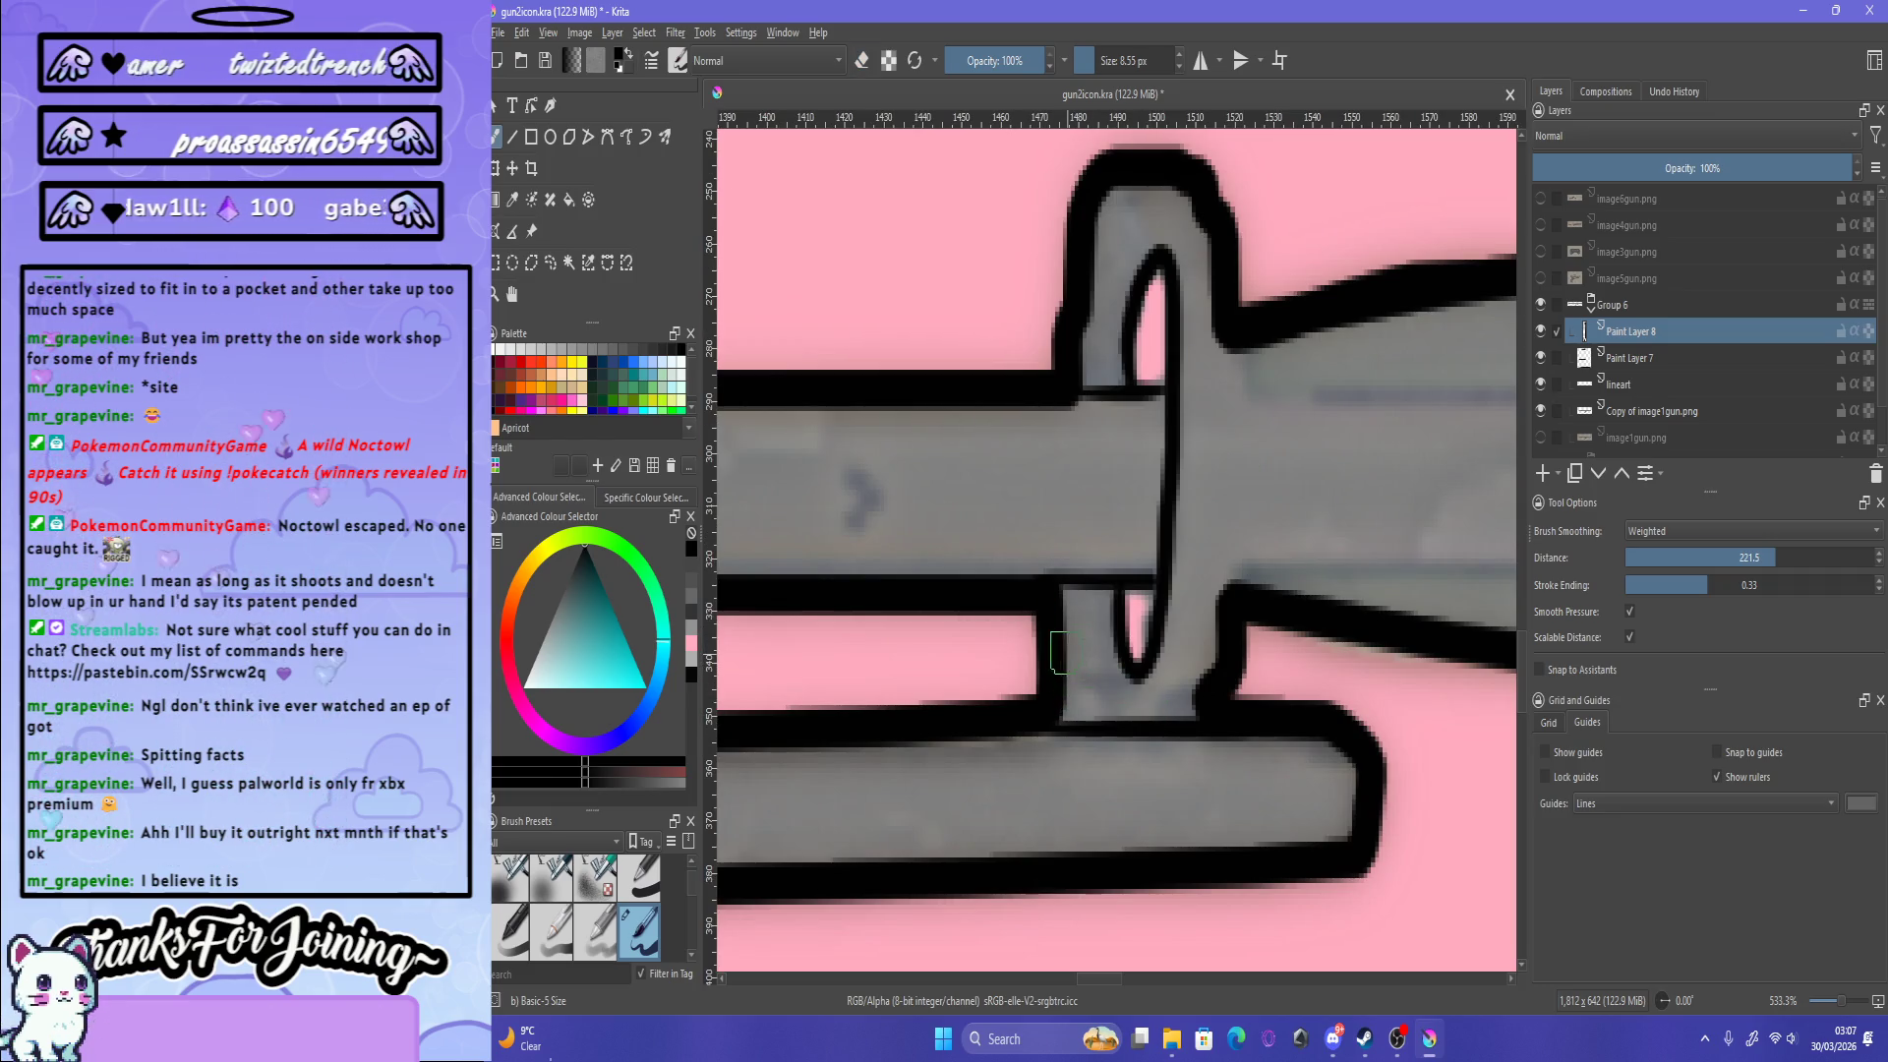
mouse_move(1069, 654)
left_mouse_down()
mouse_move(1100, 721)
mouse_move(1156, 715)
left_mouse_up()
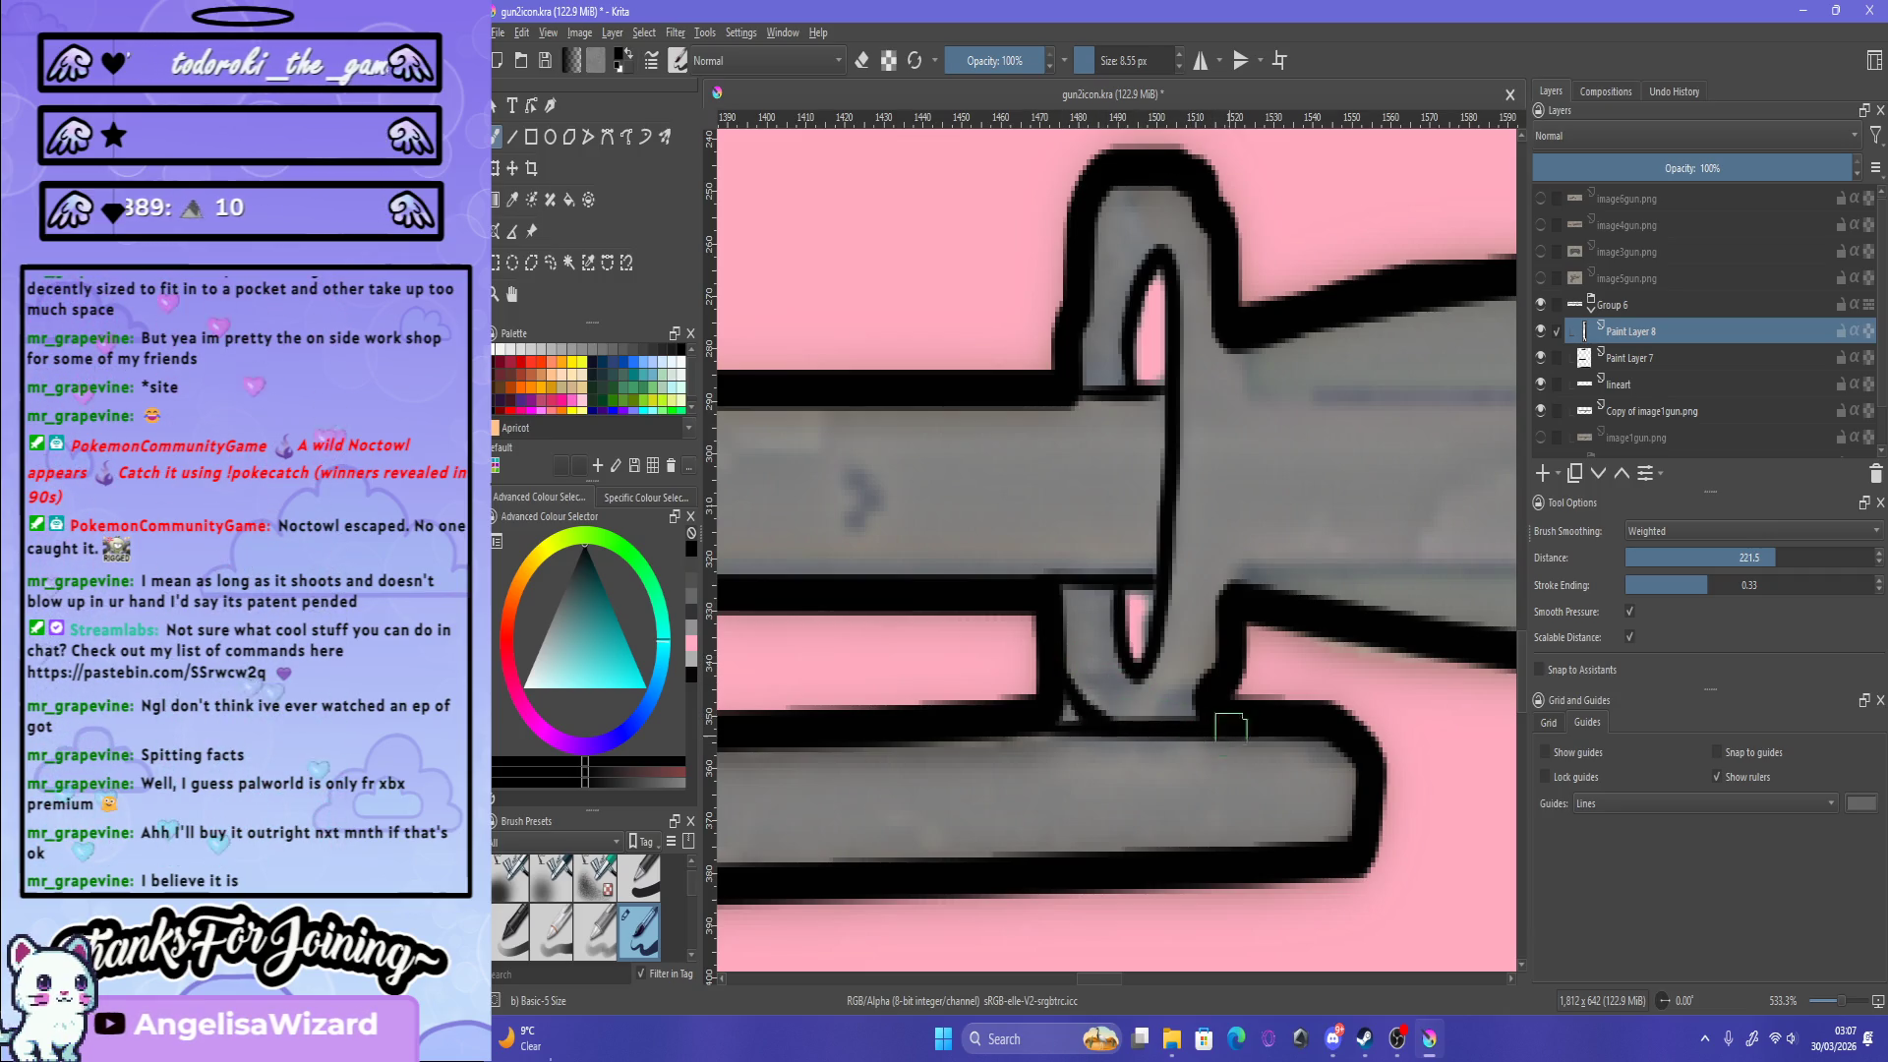
Step: Try a black outline down the ring's right edge, then remove it to retry
left_click_drag(1219, 348, 1217, 614)
key("ctrl+z")
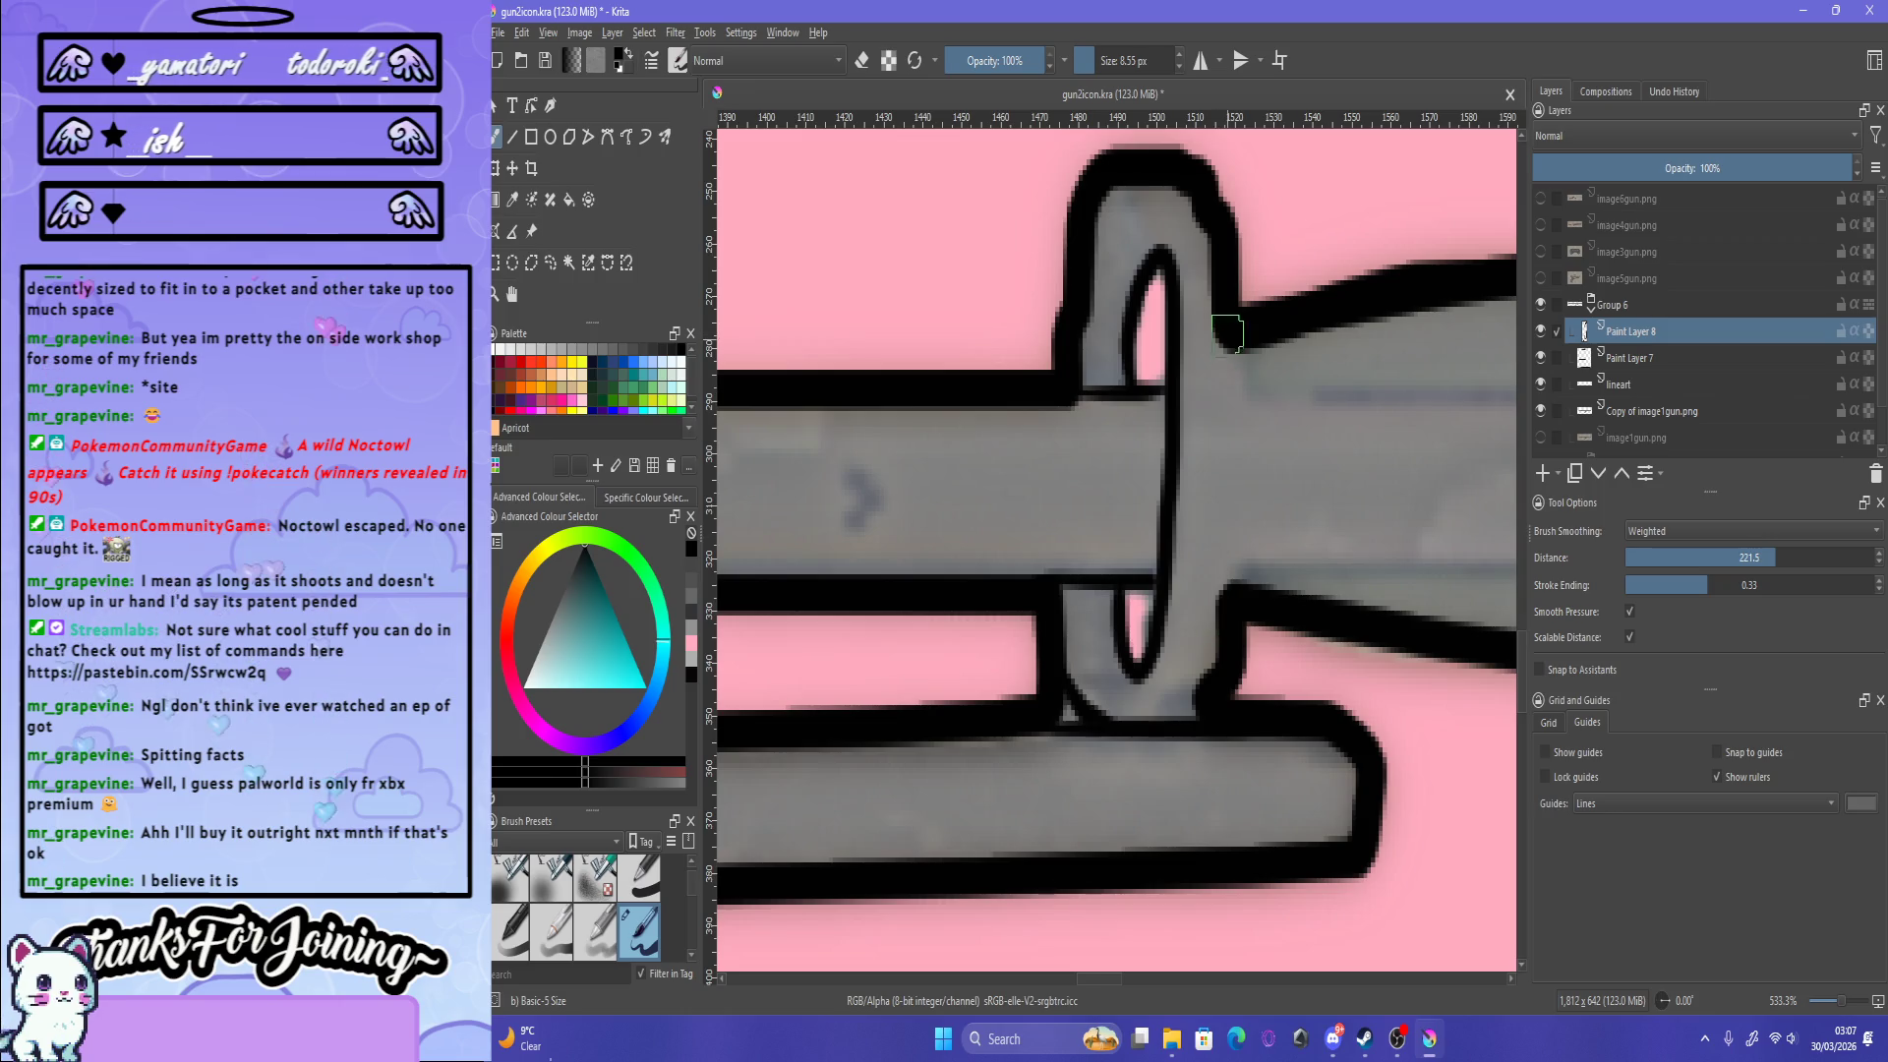
left_click_drag(1219, 348, 1220, 642)
key("ctrl+z")
key("ctrl+shift+z")
key("ctrl+z")
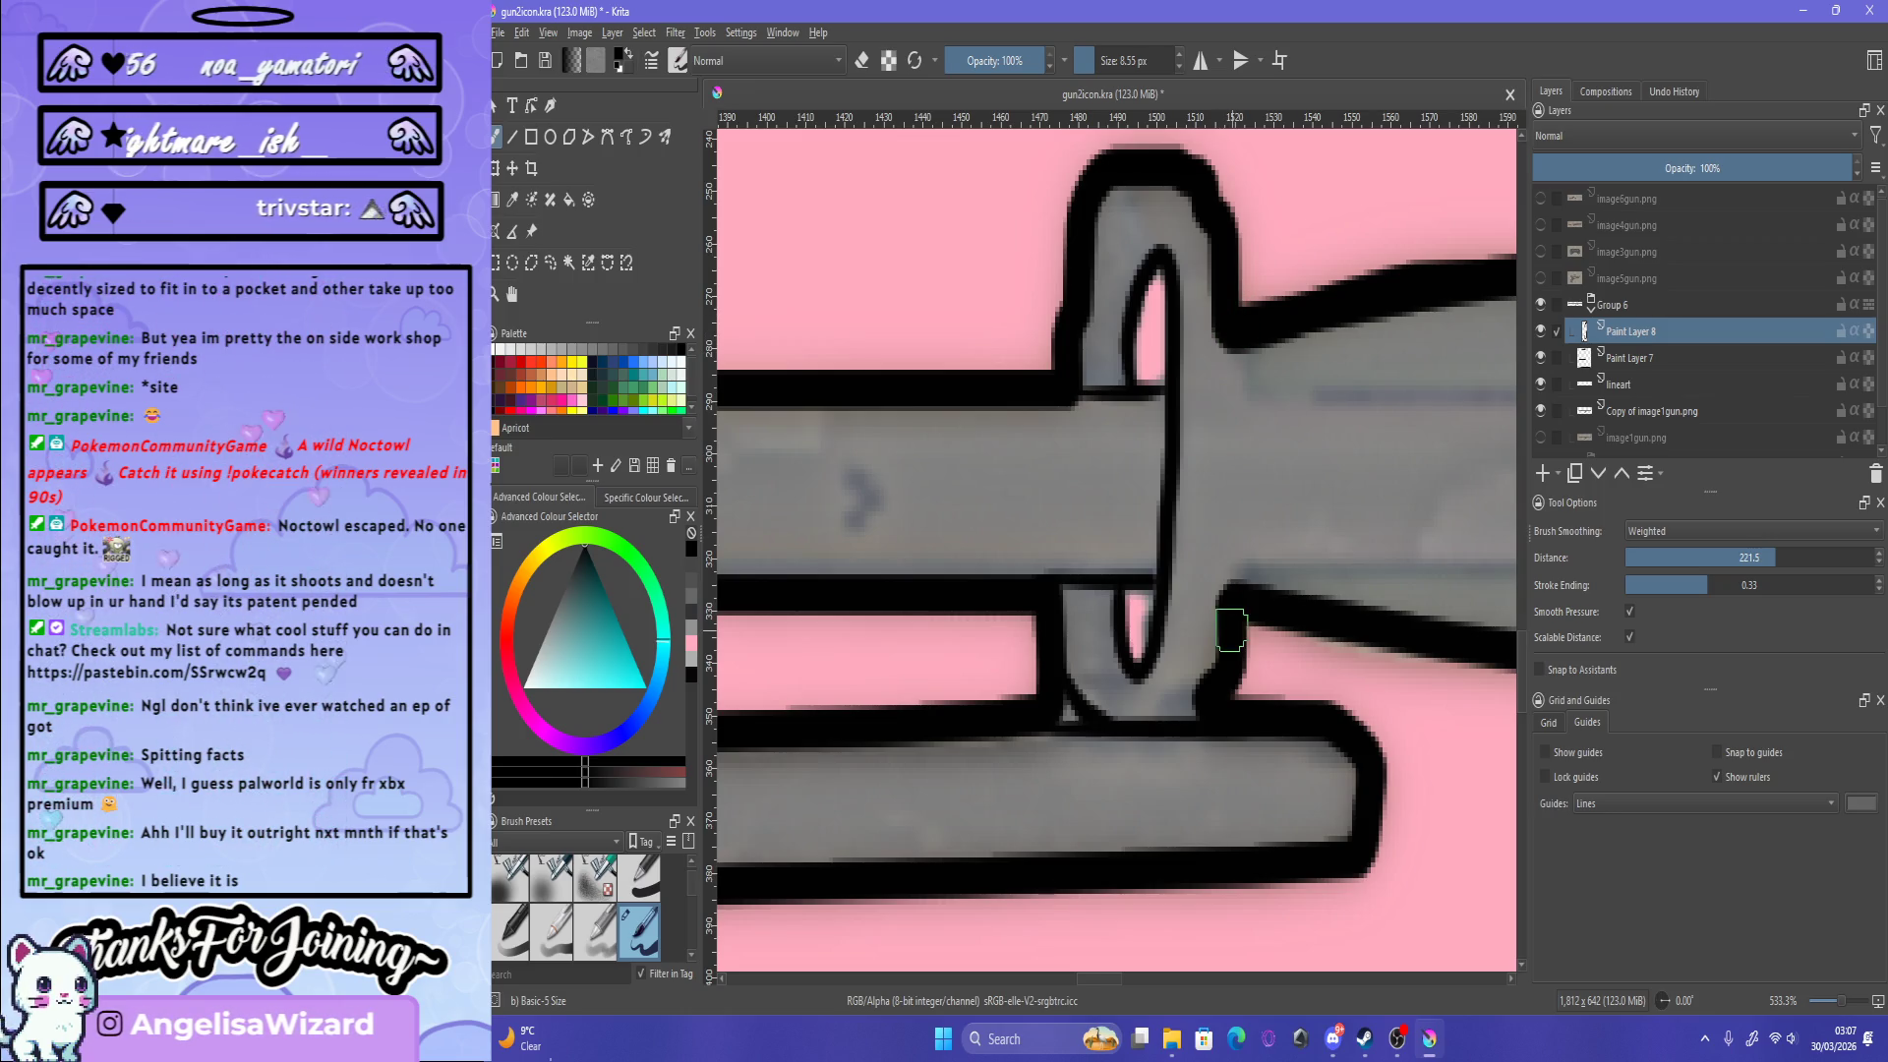
scroll(1219, 641, "down", 4)
scroll(1136, 635, "down", 2)
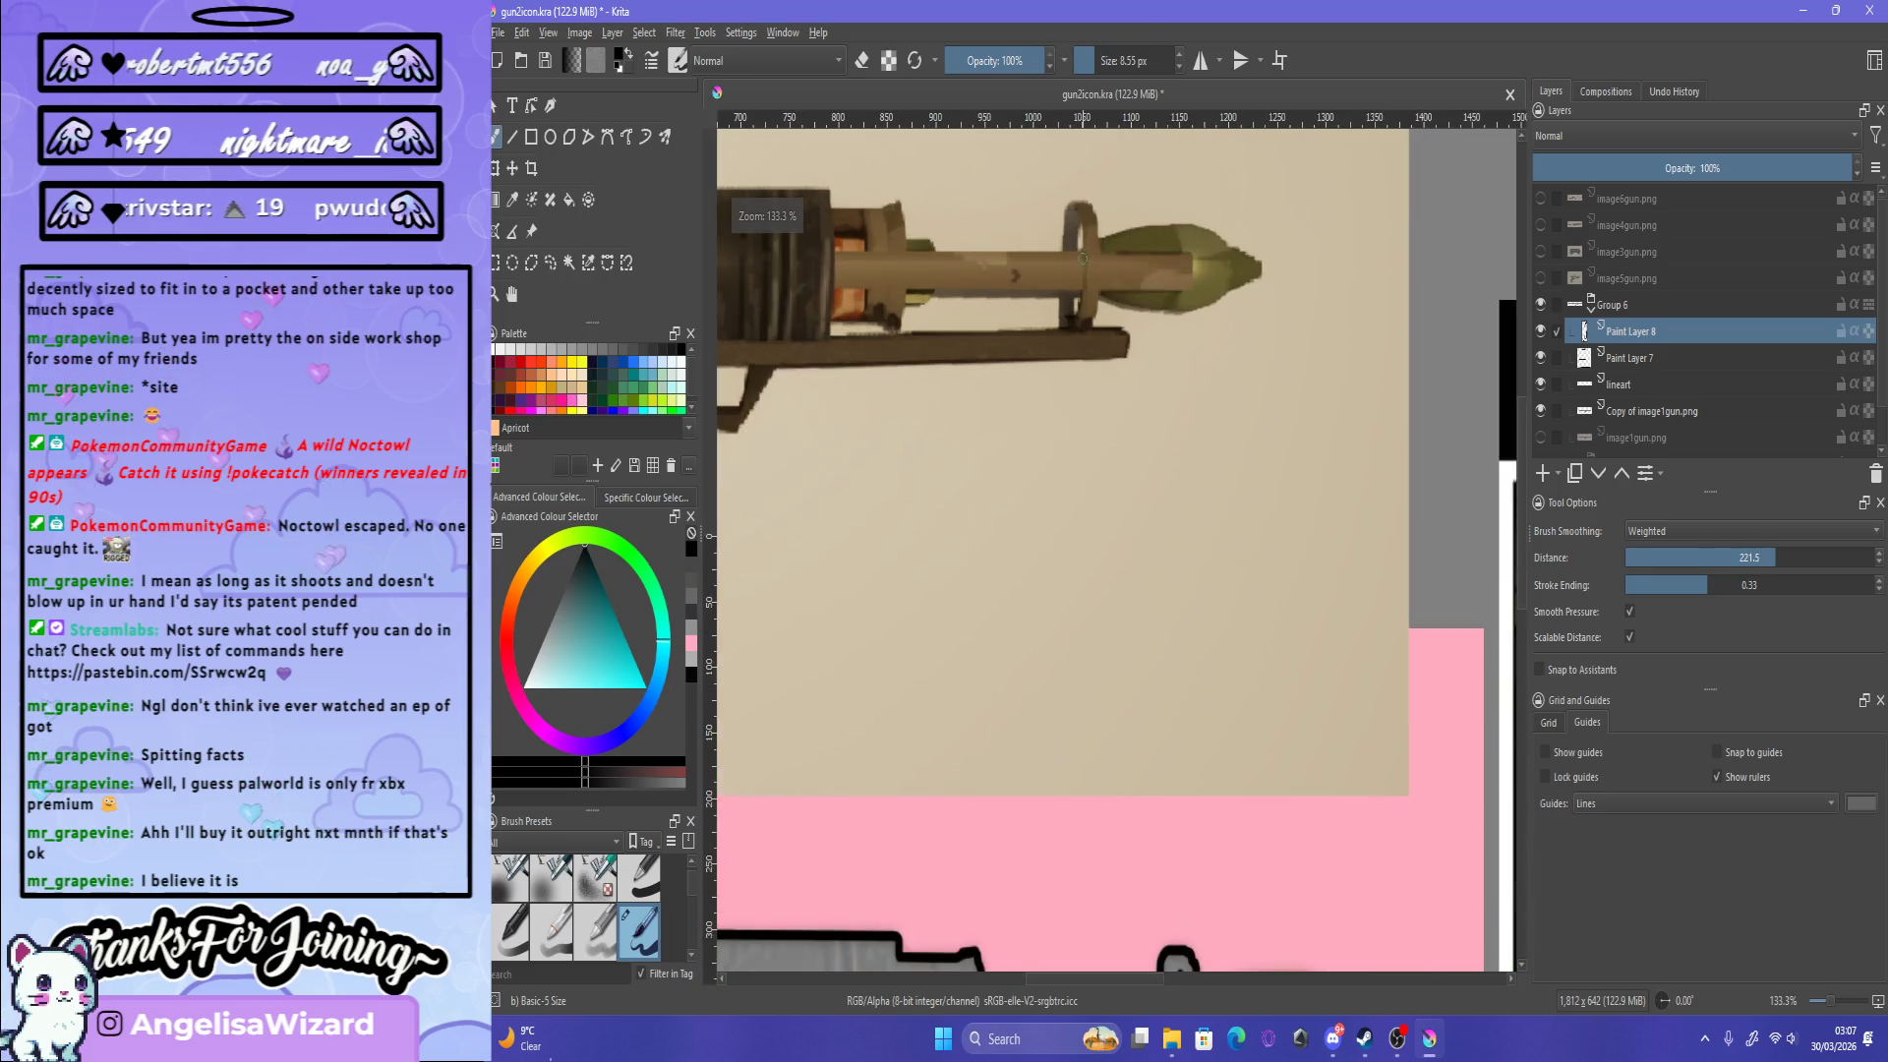
scroll(1124, 534, "up", 4)
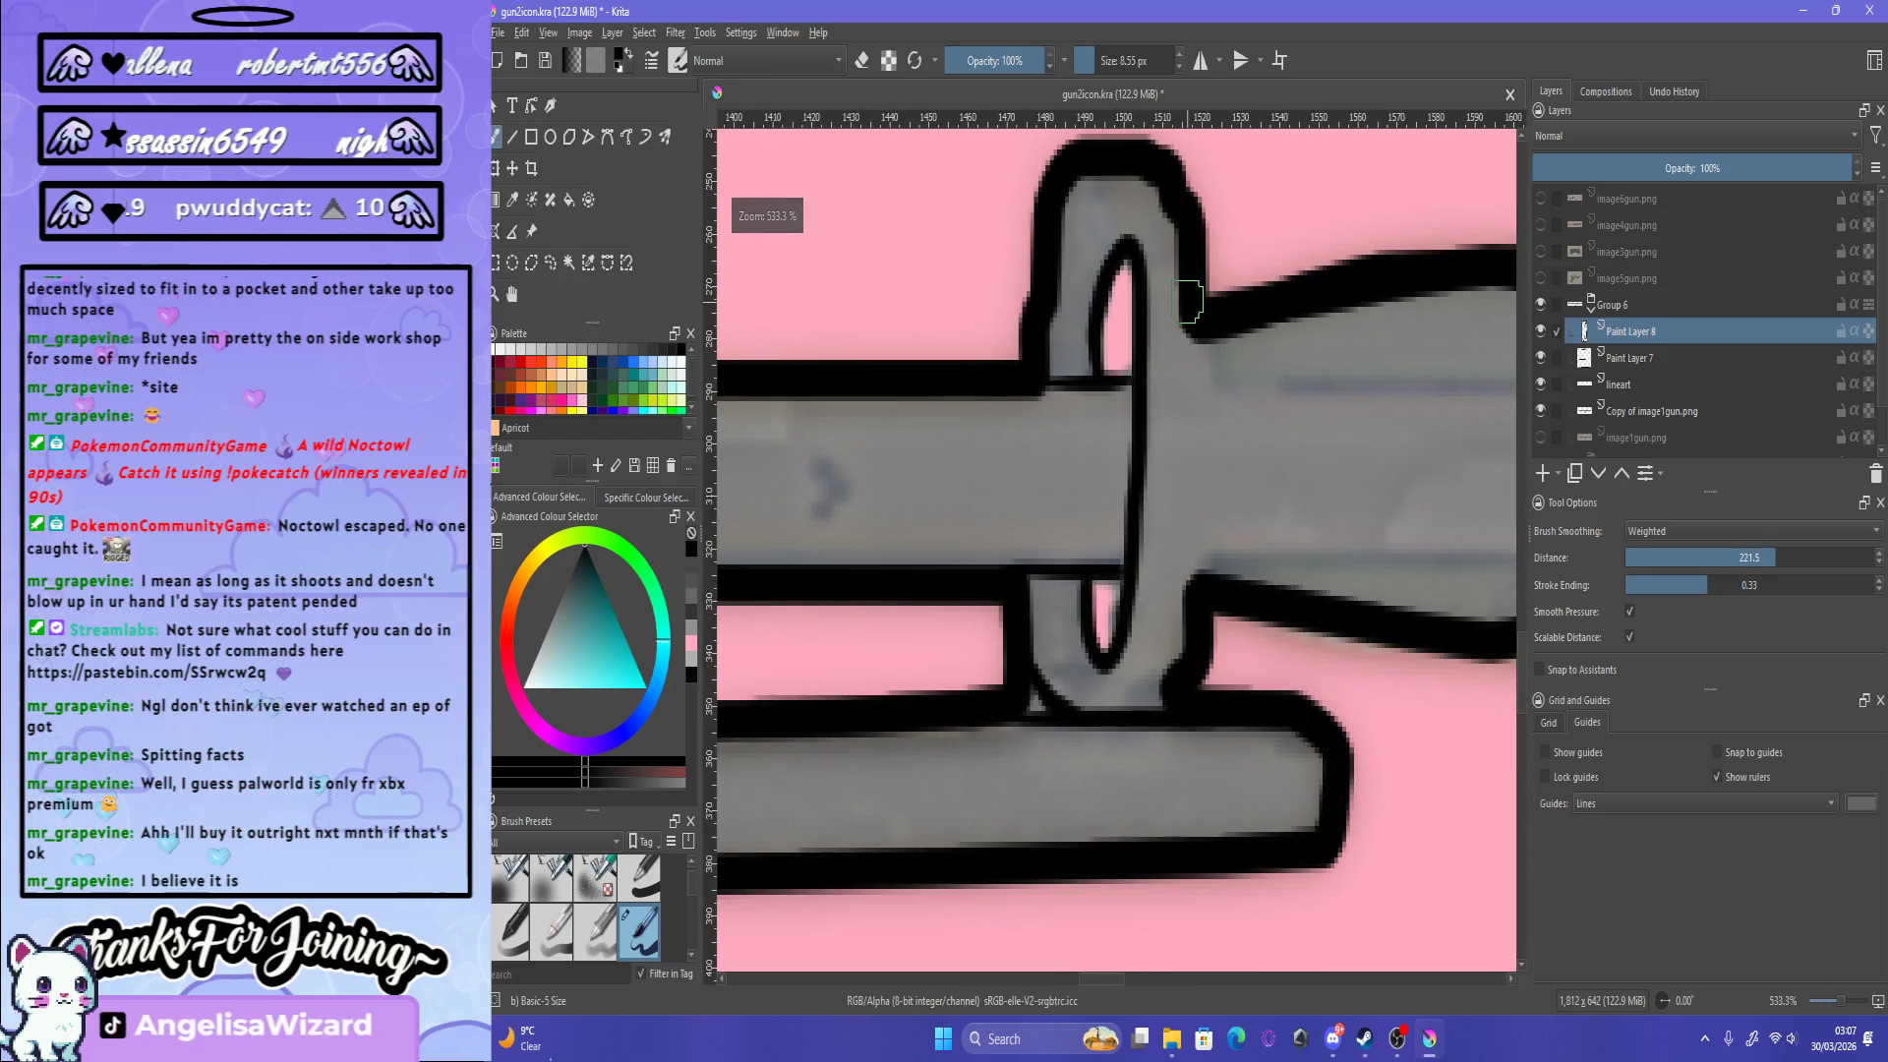
Step: Redraw the line along the ring's right edge repeatedly until it fits, keeping the last stroke
left_click_drag(1192, 311, 1185, 659)
key("ctrl+z")
left_click_drag(1192, 295, 1190, 551)
key("ctrl+z")
left_click_drag(1192, 334, 1192, 580)
key("ctrl+z")
left_click_drag(1191, 334, 1197, 582)
key("ctrl+z")
left_click_drag(1188, 280, 1192, 629)
key("ctrl+z")
left_click_drag(1195, 329, 1205, 576)
key("ctrl+z")
left_click_drag(1194, 323, 1199, 580)
key("ctrl+z")
left_click_drag(1195, 290, 1198, 590)
key("ctrl+z")
left_click_drag(1192, 335, 1196, 597)
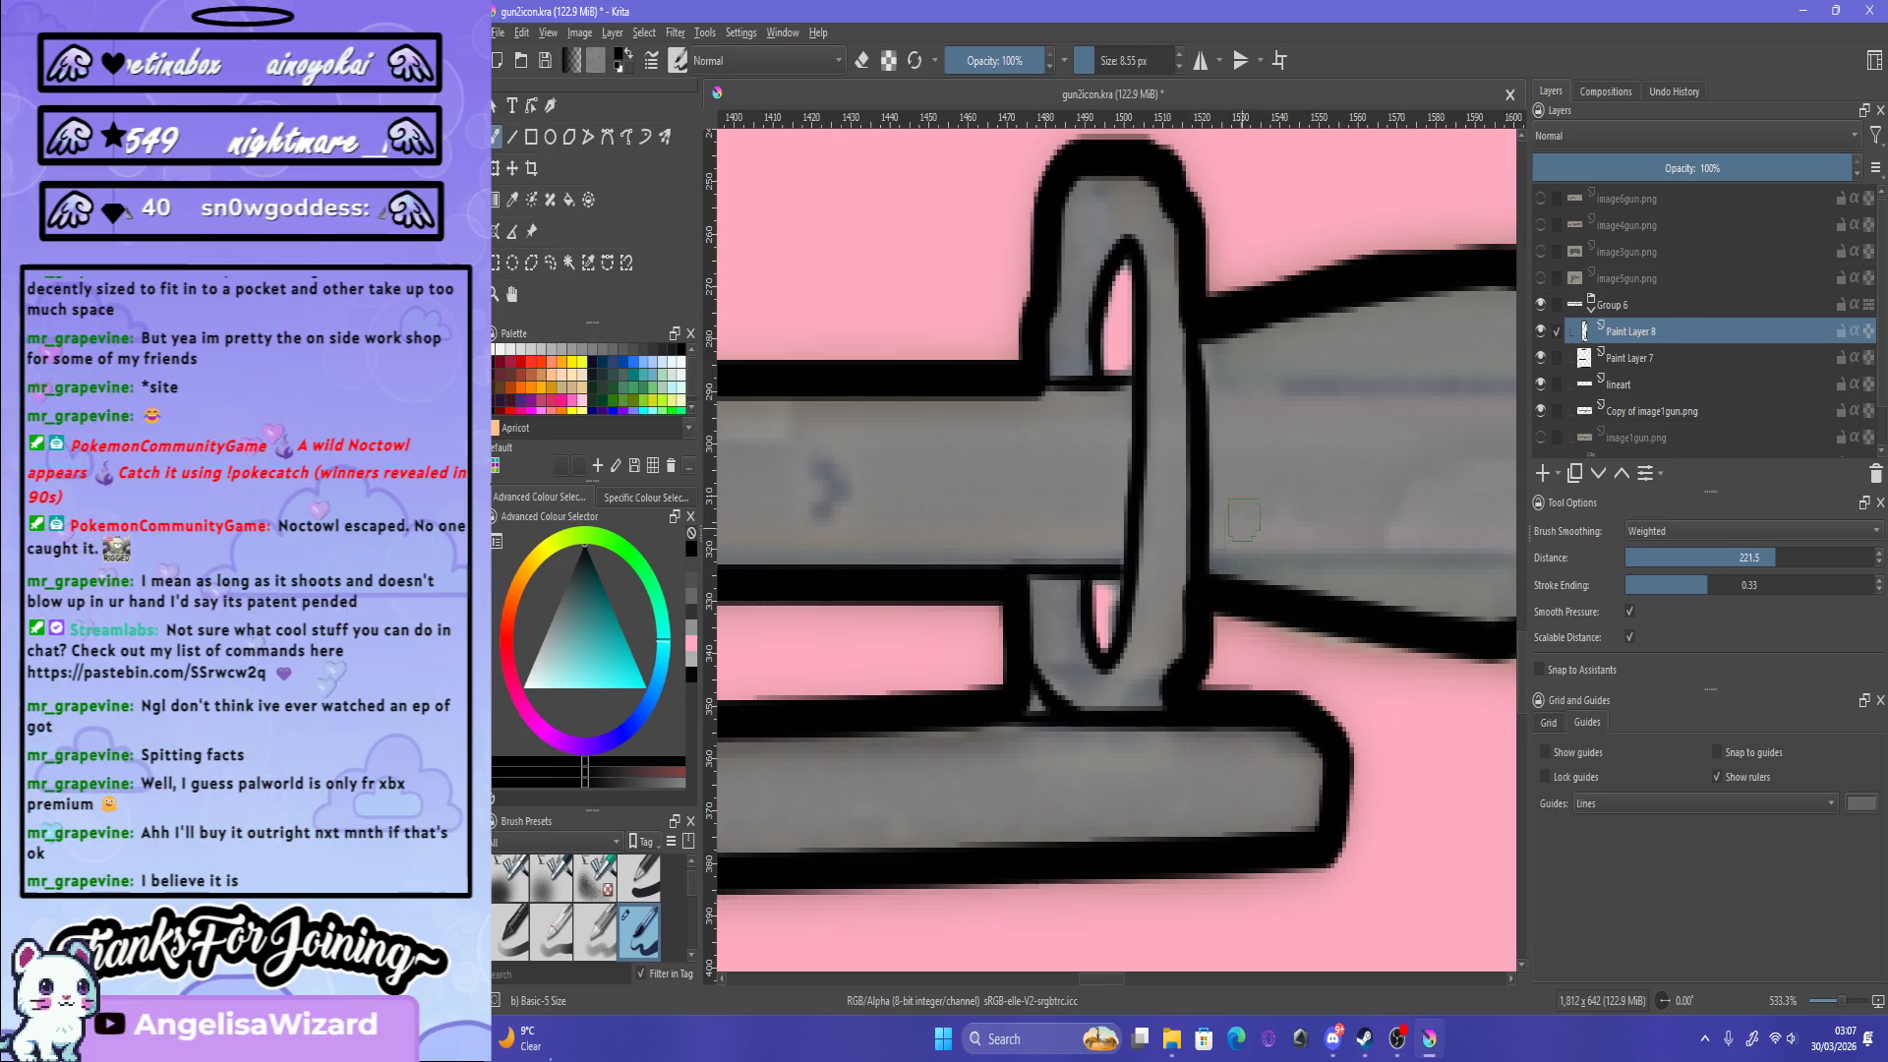
scroll(1228, 430, "down", 2)
Step: Redraw the ring's right-edge stroke, placing it lower along the edge
scroll(1227, 430, "down", 2)
scroll(1224, 395, "up", 2)
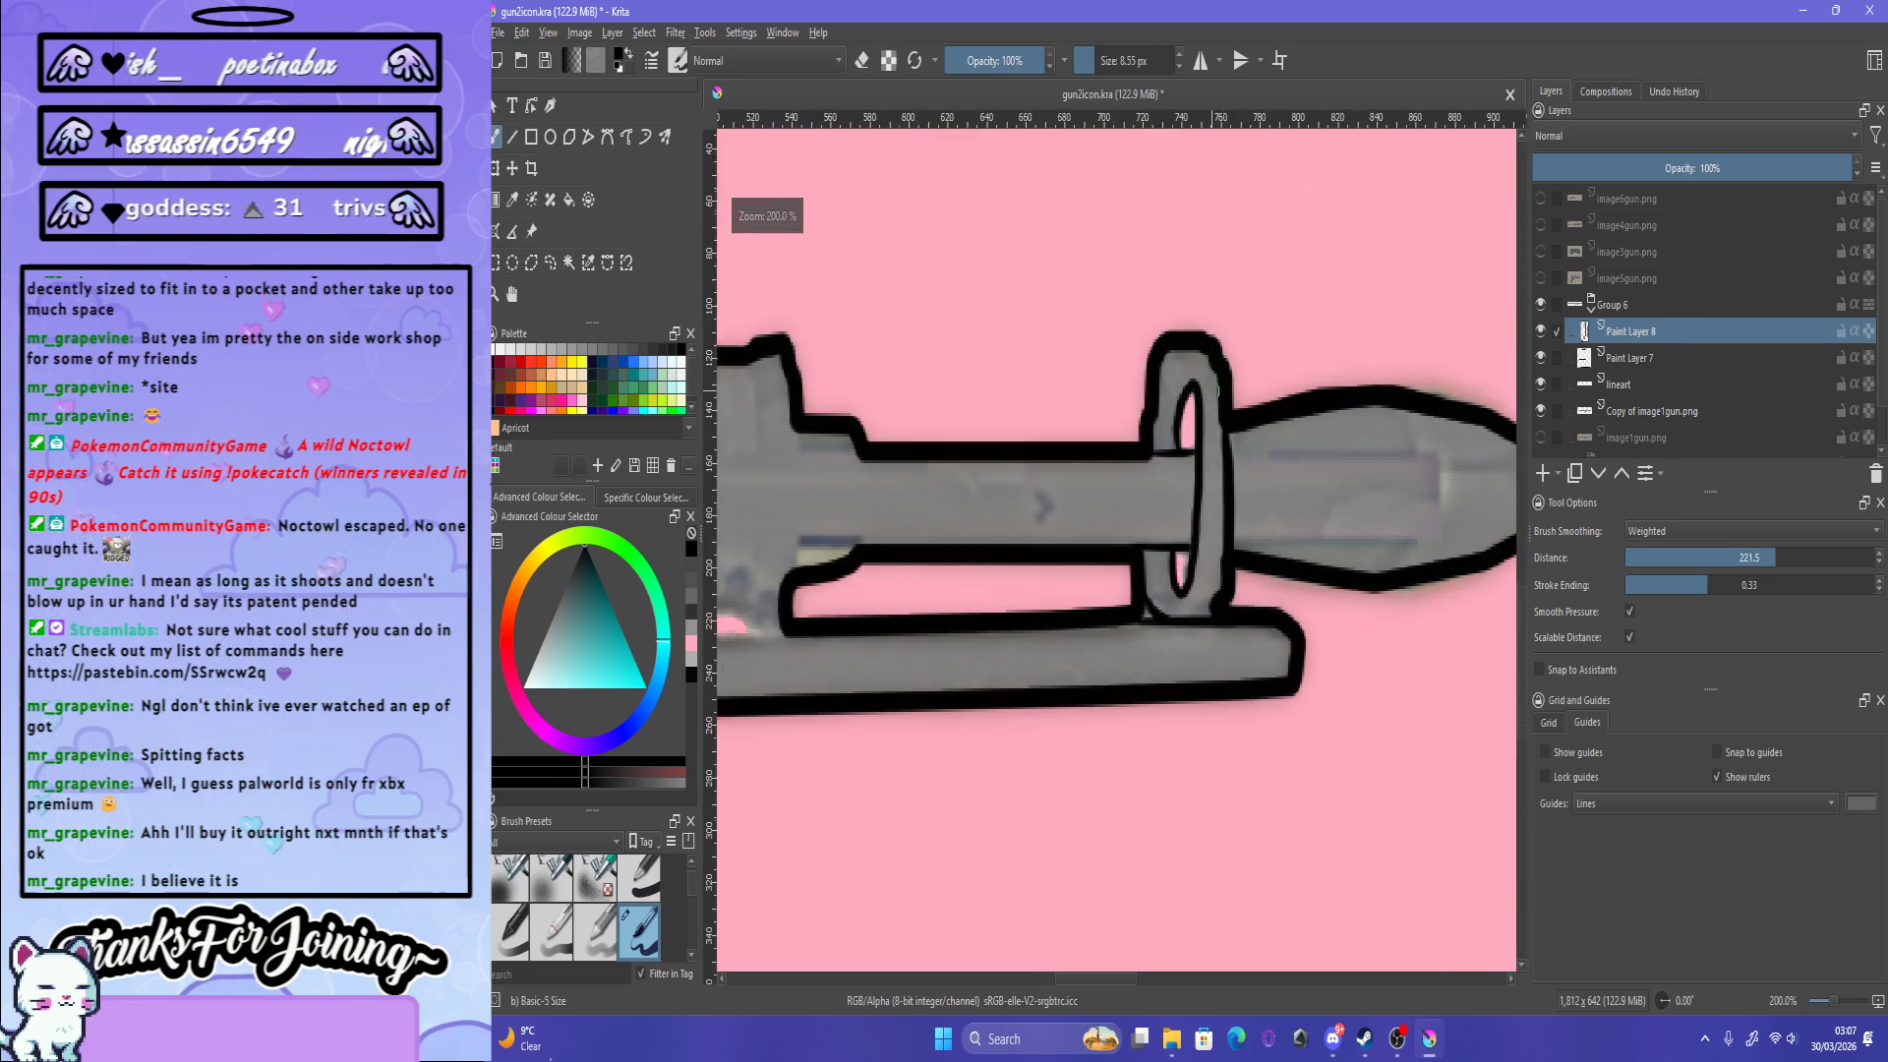
scroll(1225, 394, "down", 2)
scroll(1224, 394, "up", 2)
scroll(1224, 398, "up", 1)
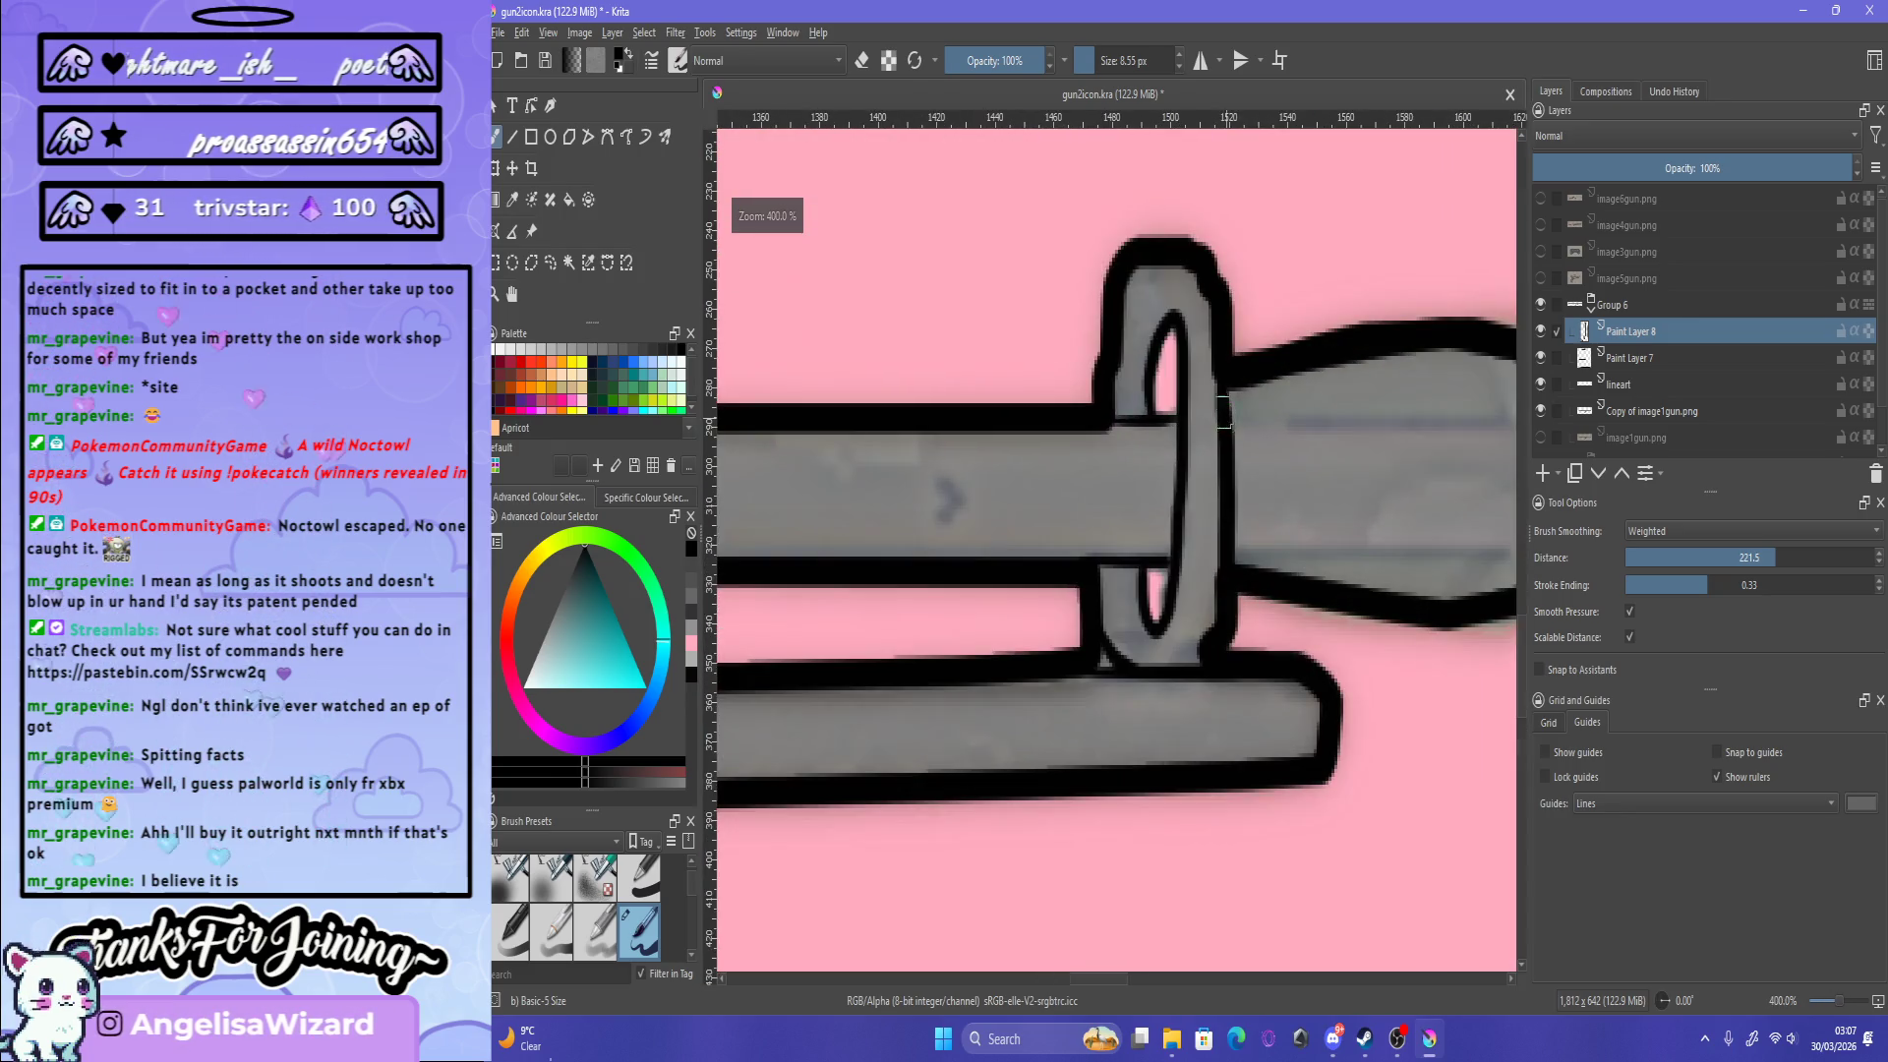
scroll(1224, 401, "up", 1)
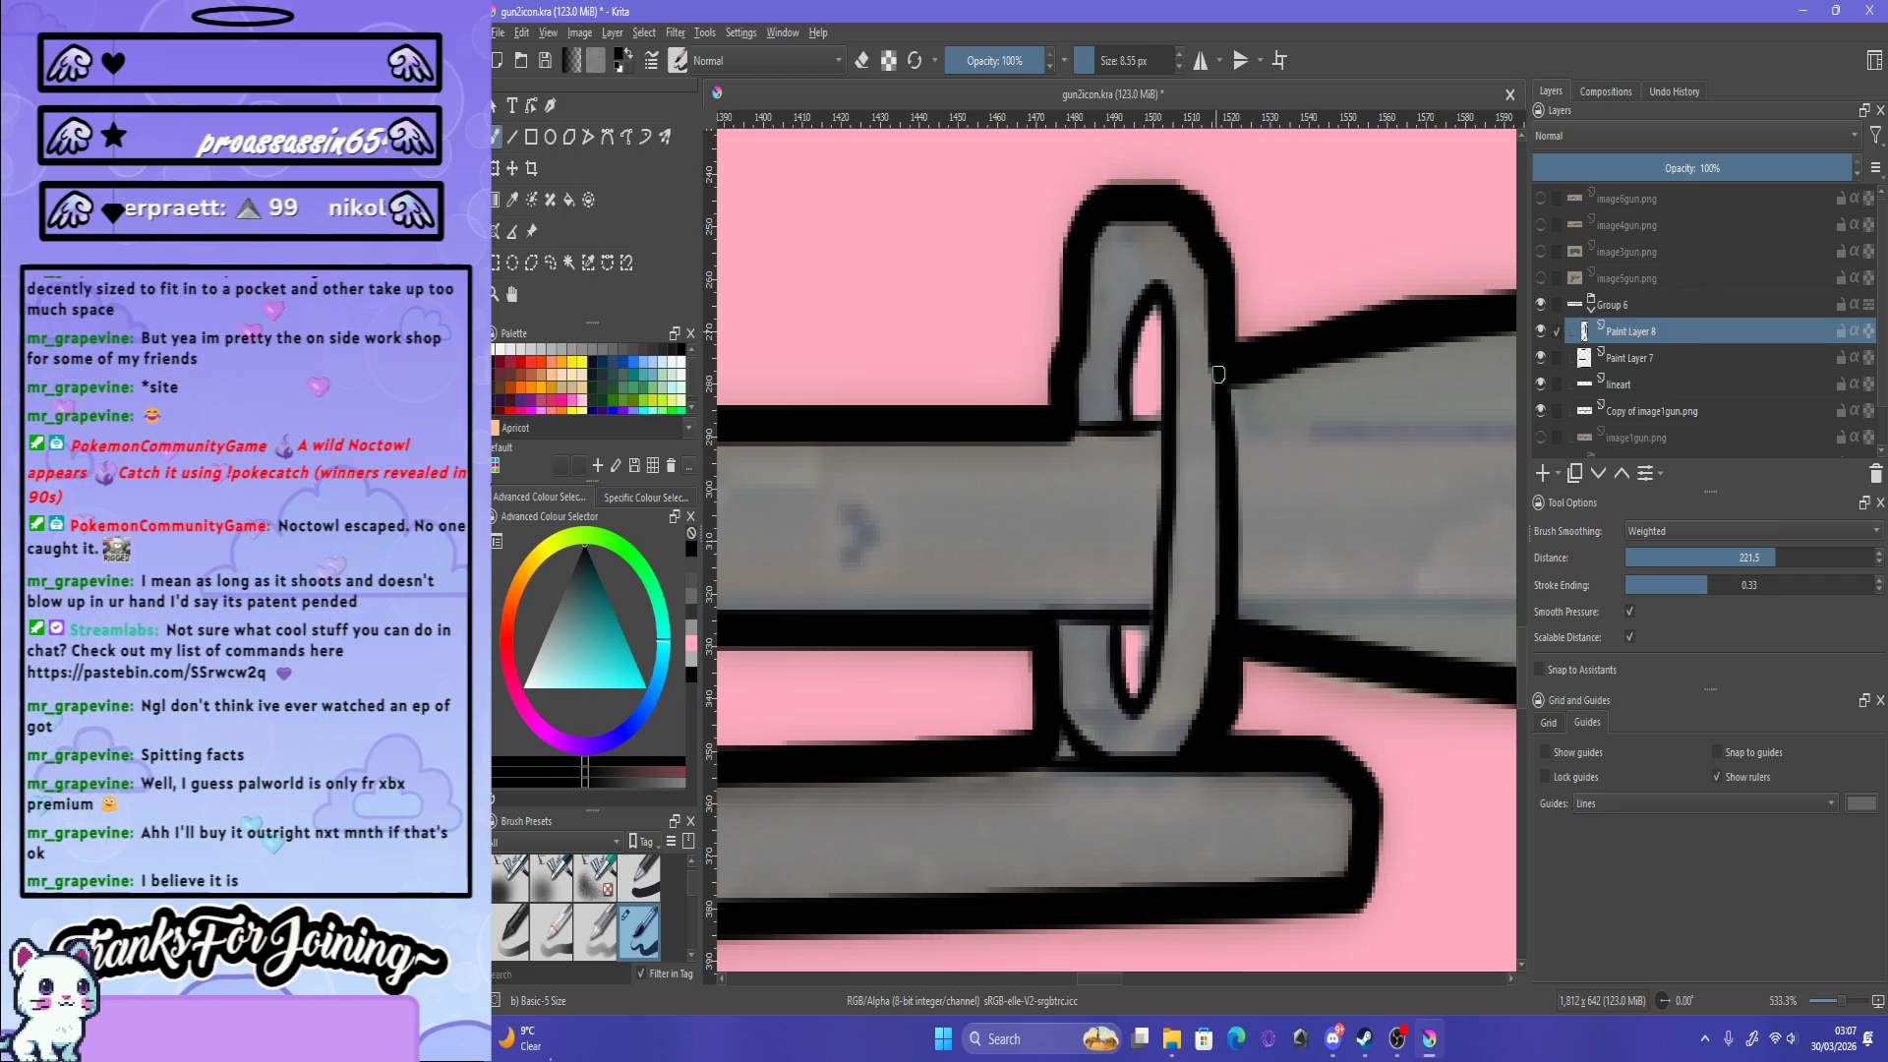
key("ctrl+z")
left_click_drag(1218, 381, 1218, 639)
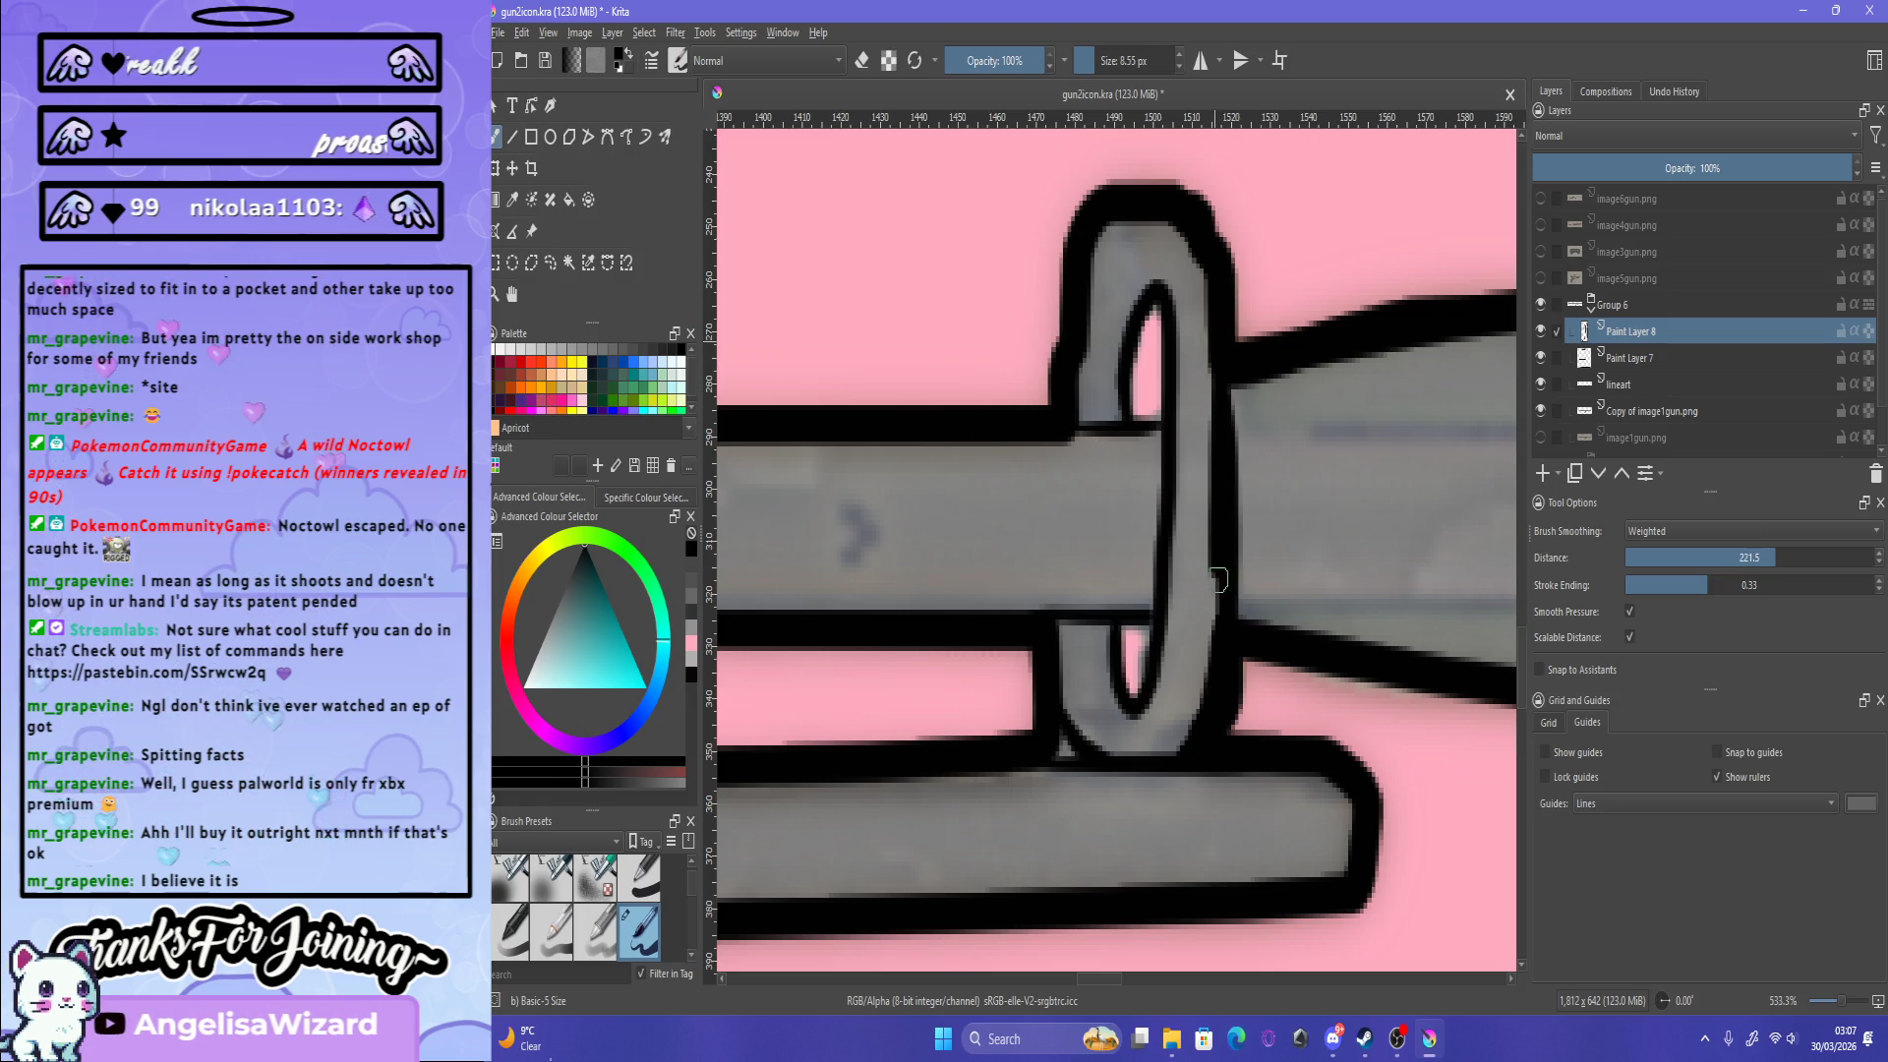
key("ctrl+z")
left_click_drag(1220, 432, 1224, 610)
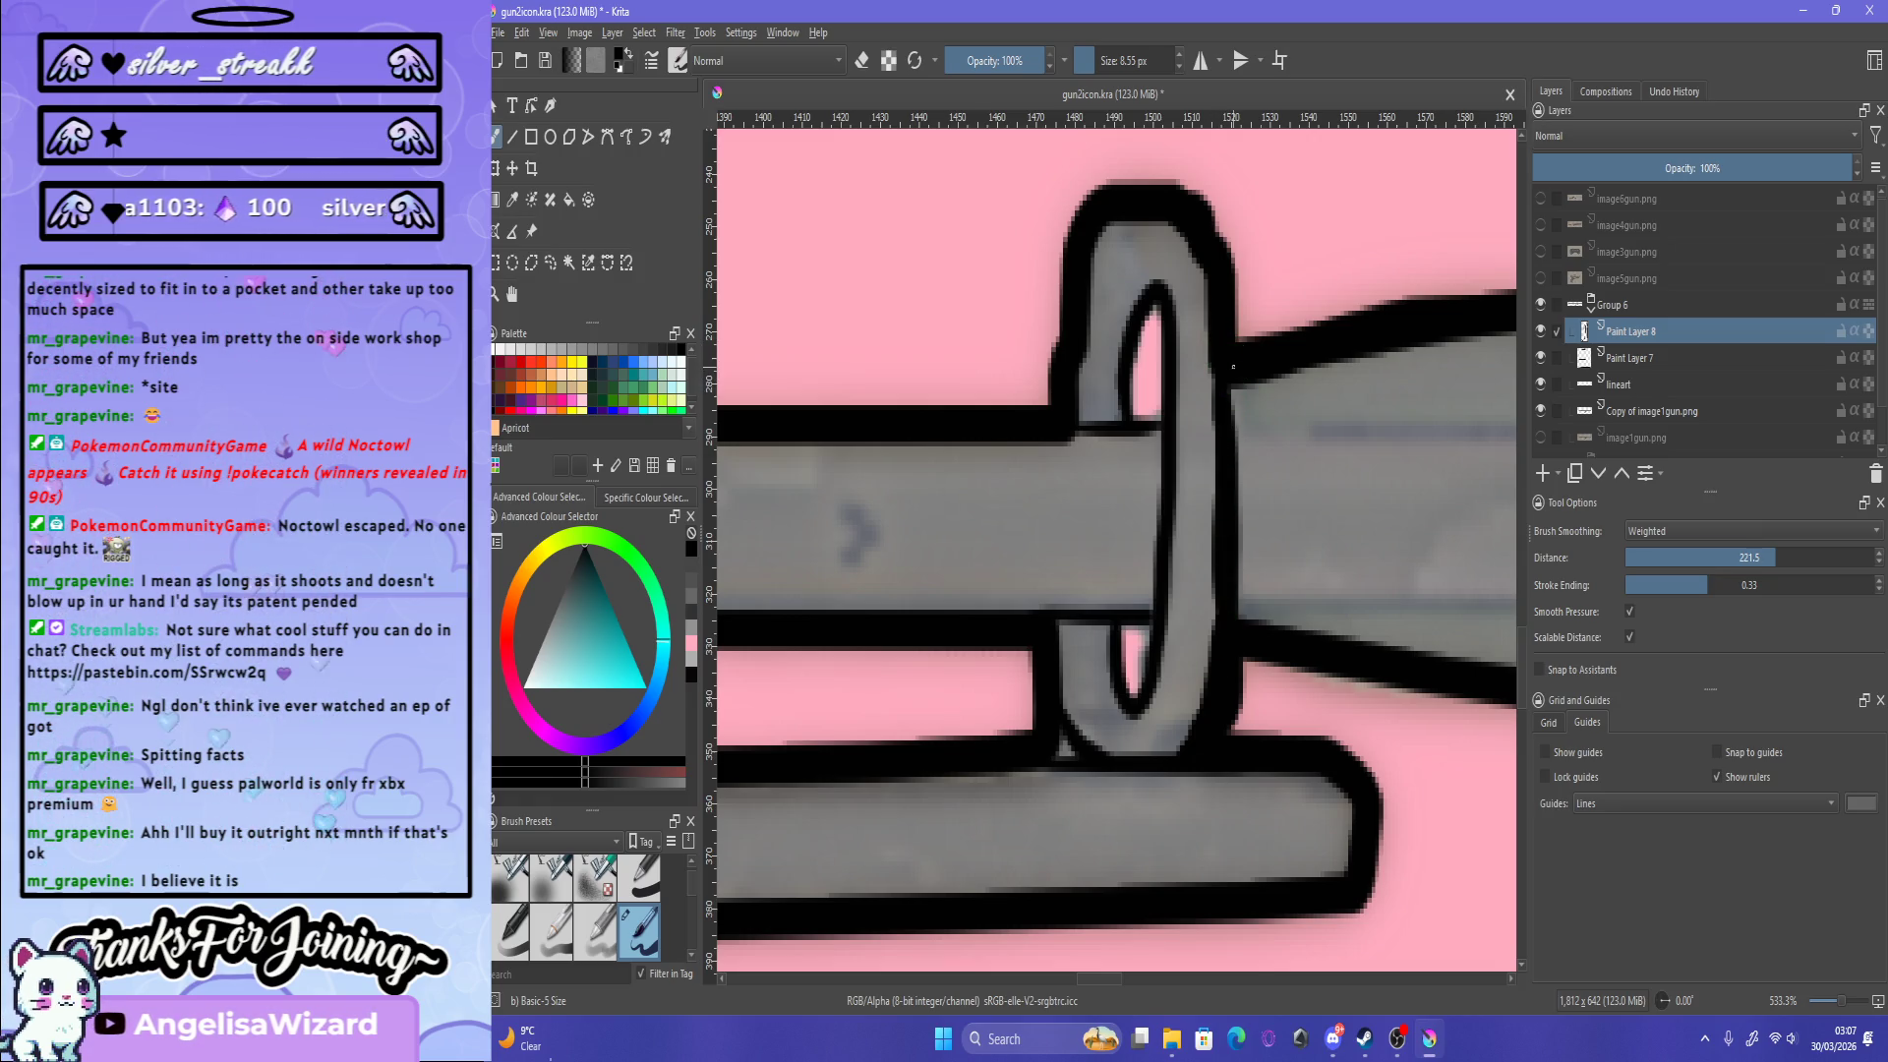
Step: Fill the gap in the ring's lower-left outline, touch up its lower edge, and select lineart
key("2")
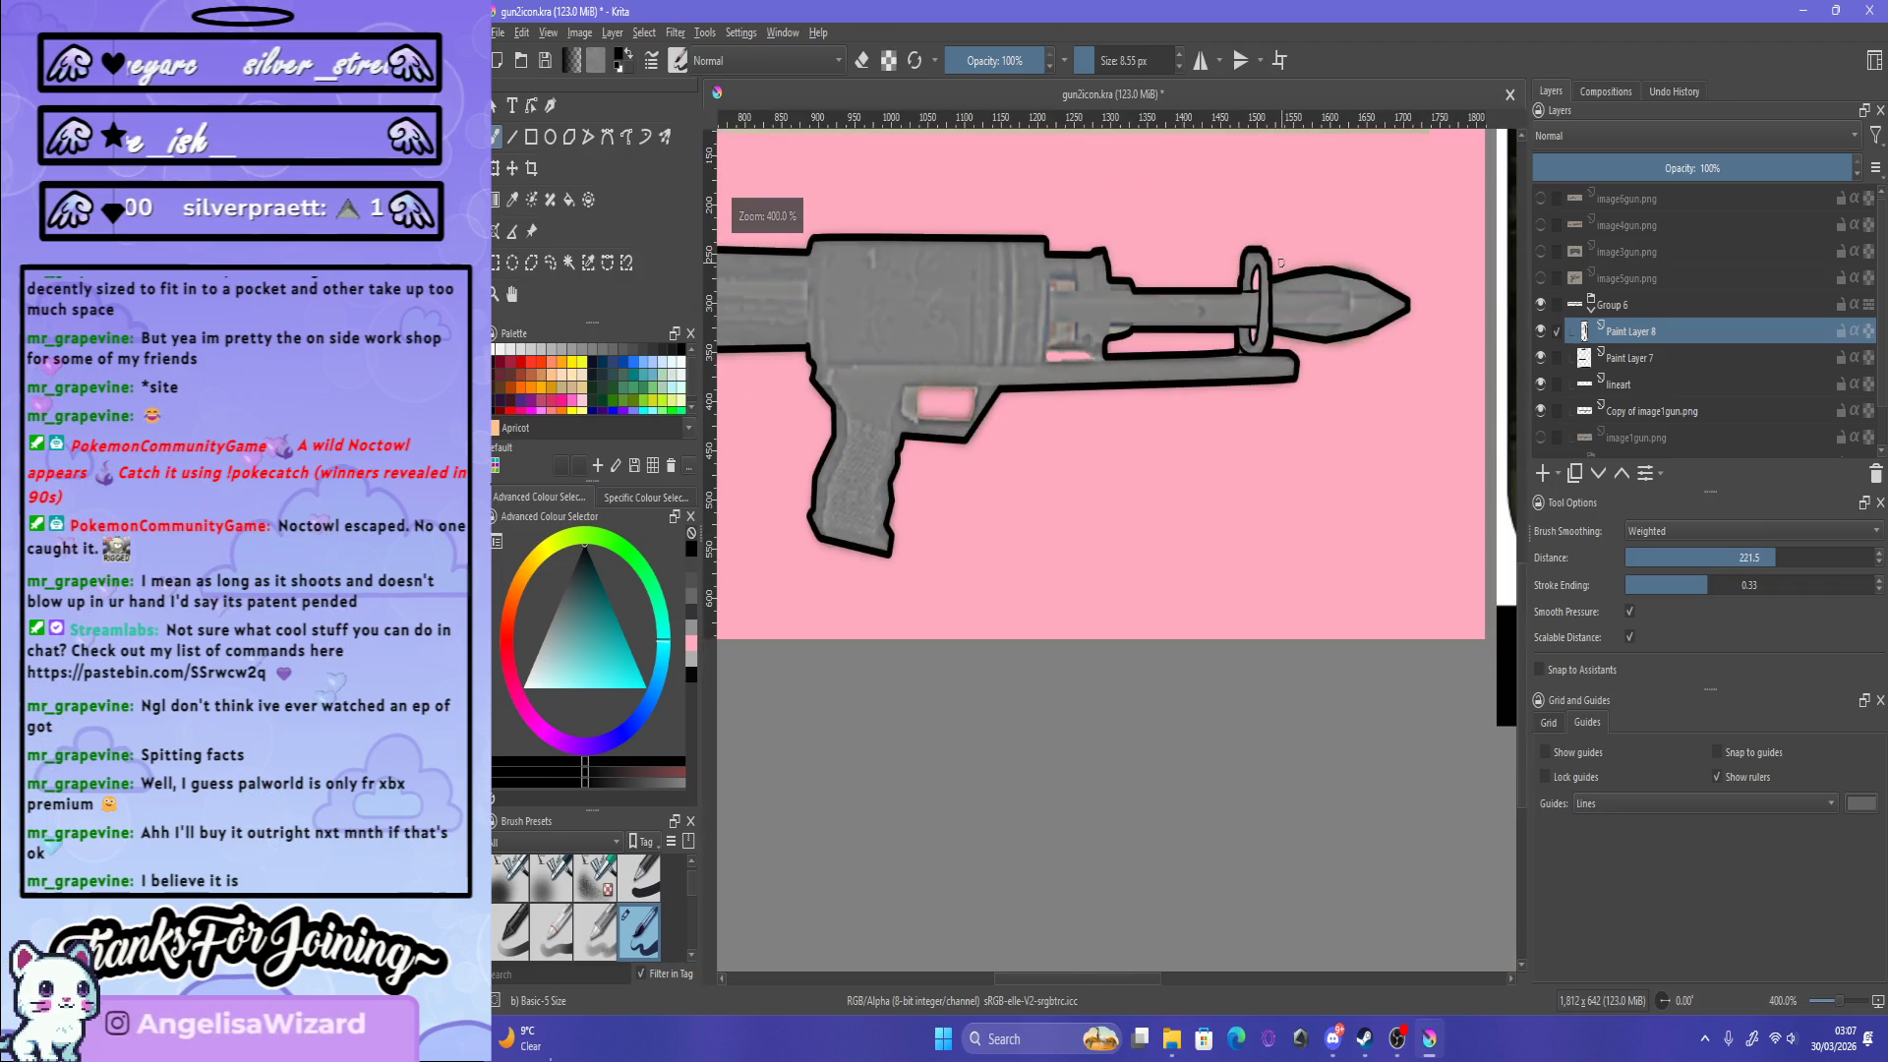
scroll(1275, 237, "up", 6)
scroll(1274, 237, "up", 1)
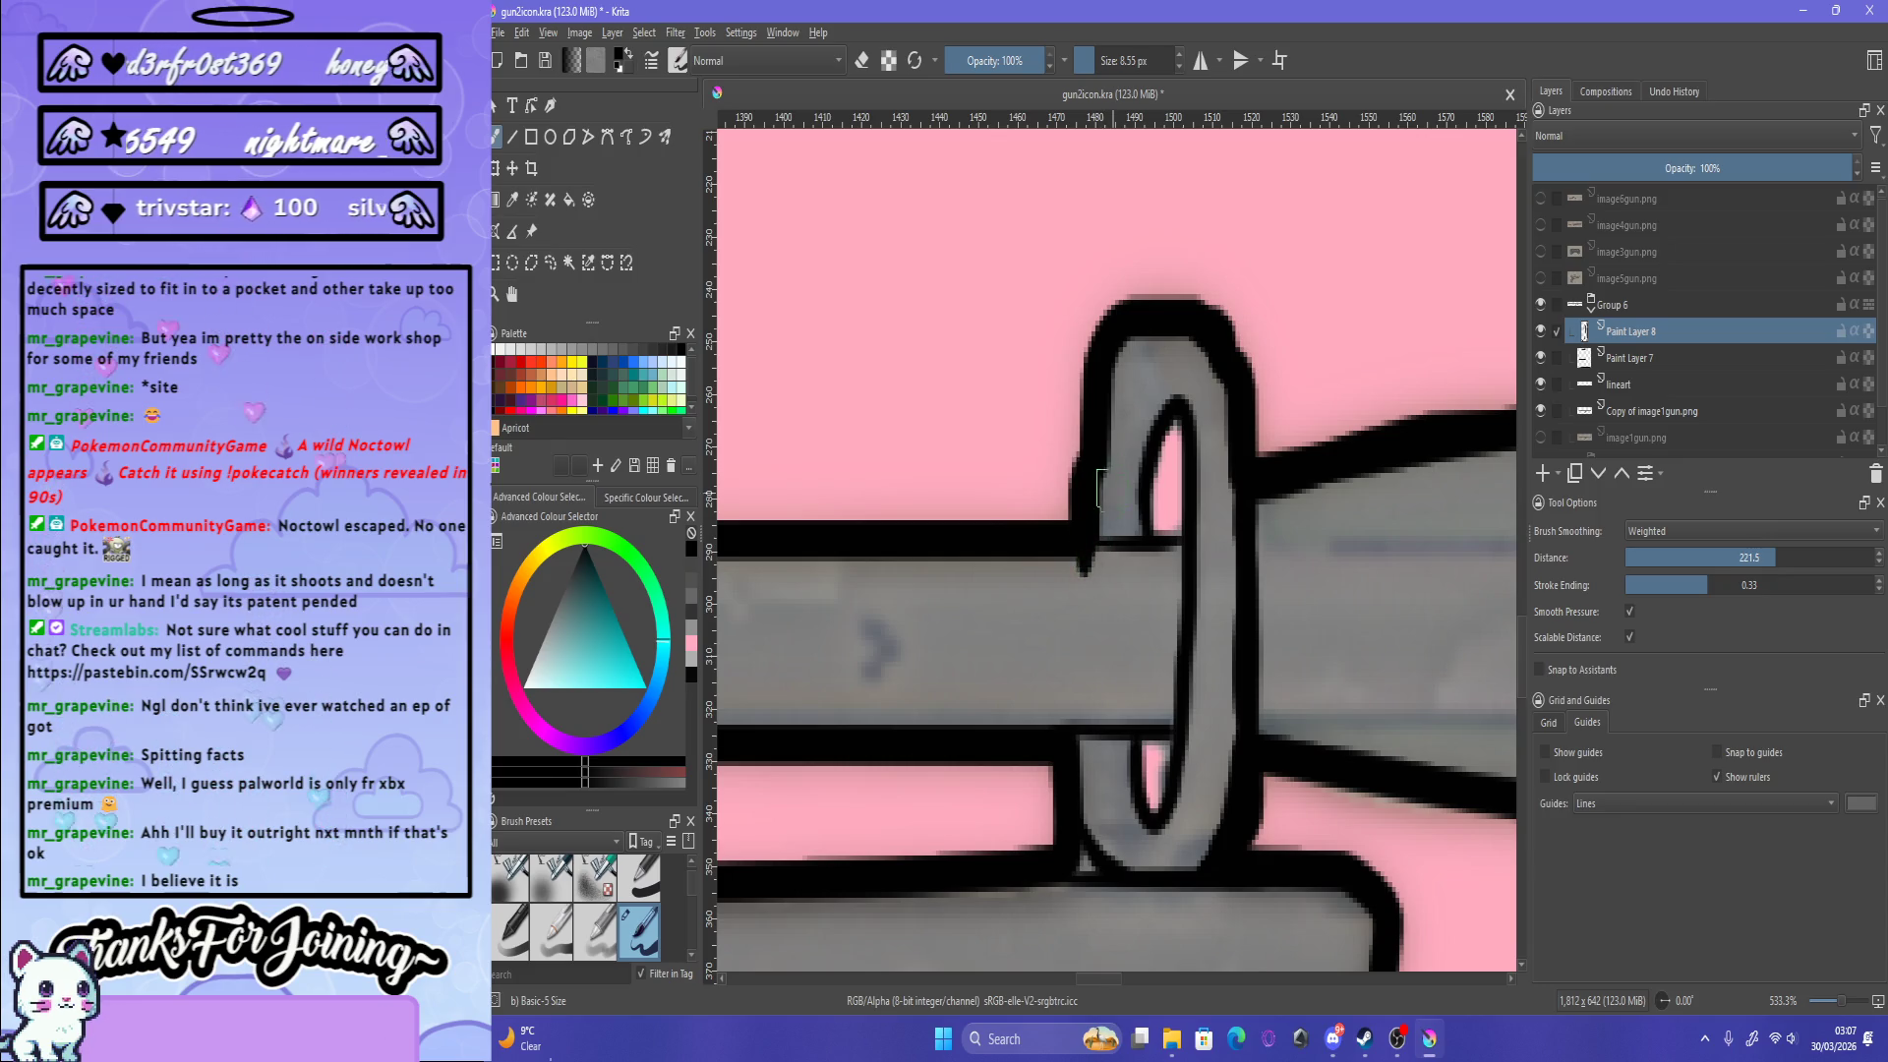
left_click_drag(1100, 498, 1101, 545)
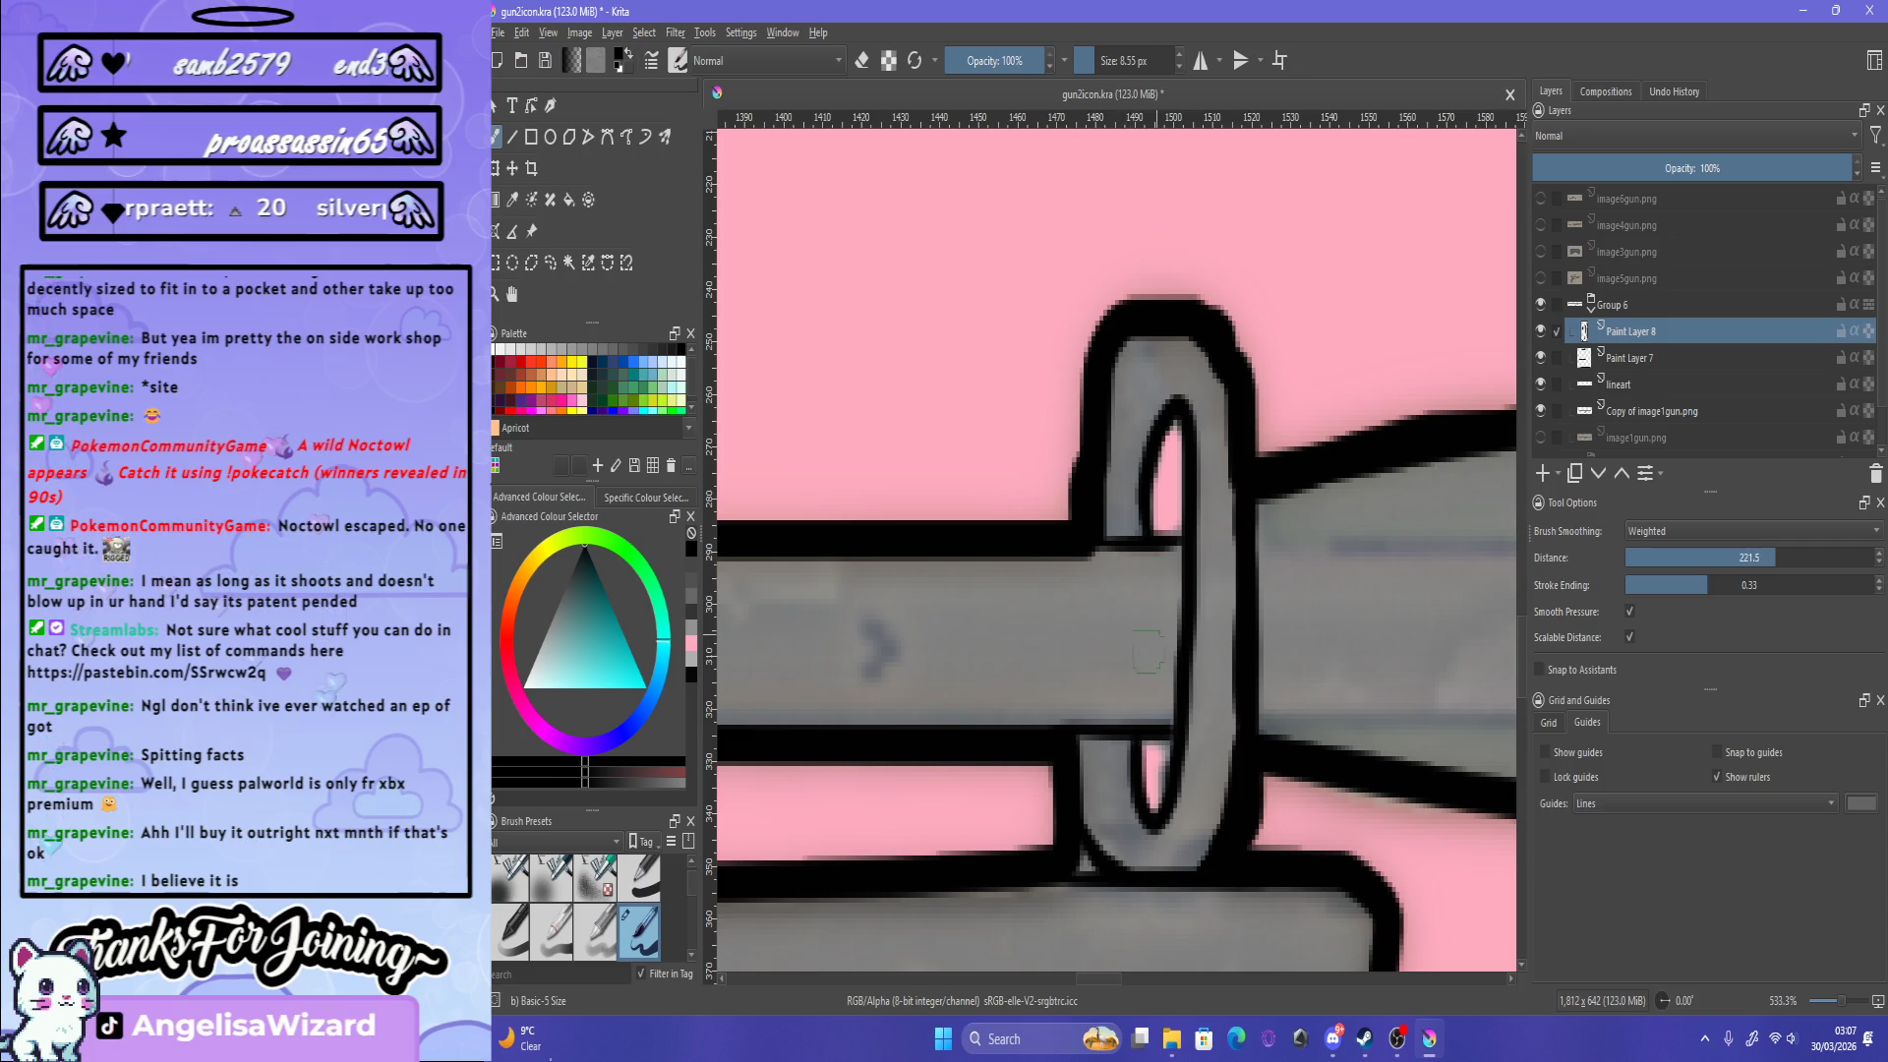
left_click_drag(1082, 746, 1085, 729)
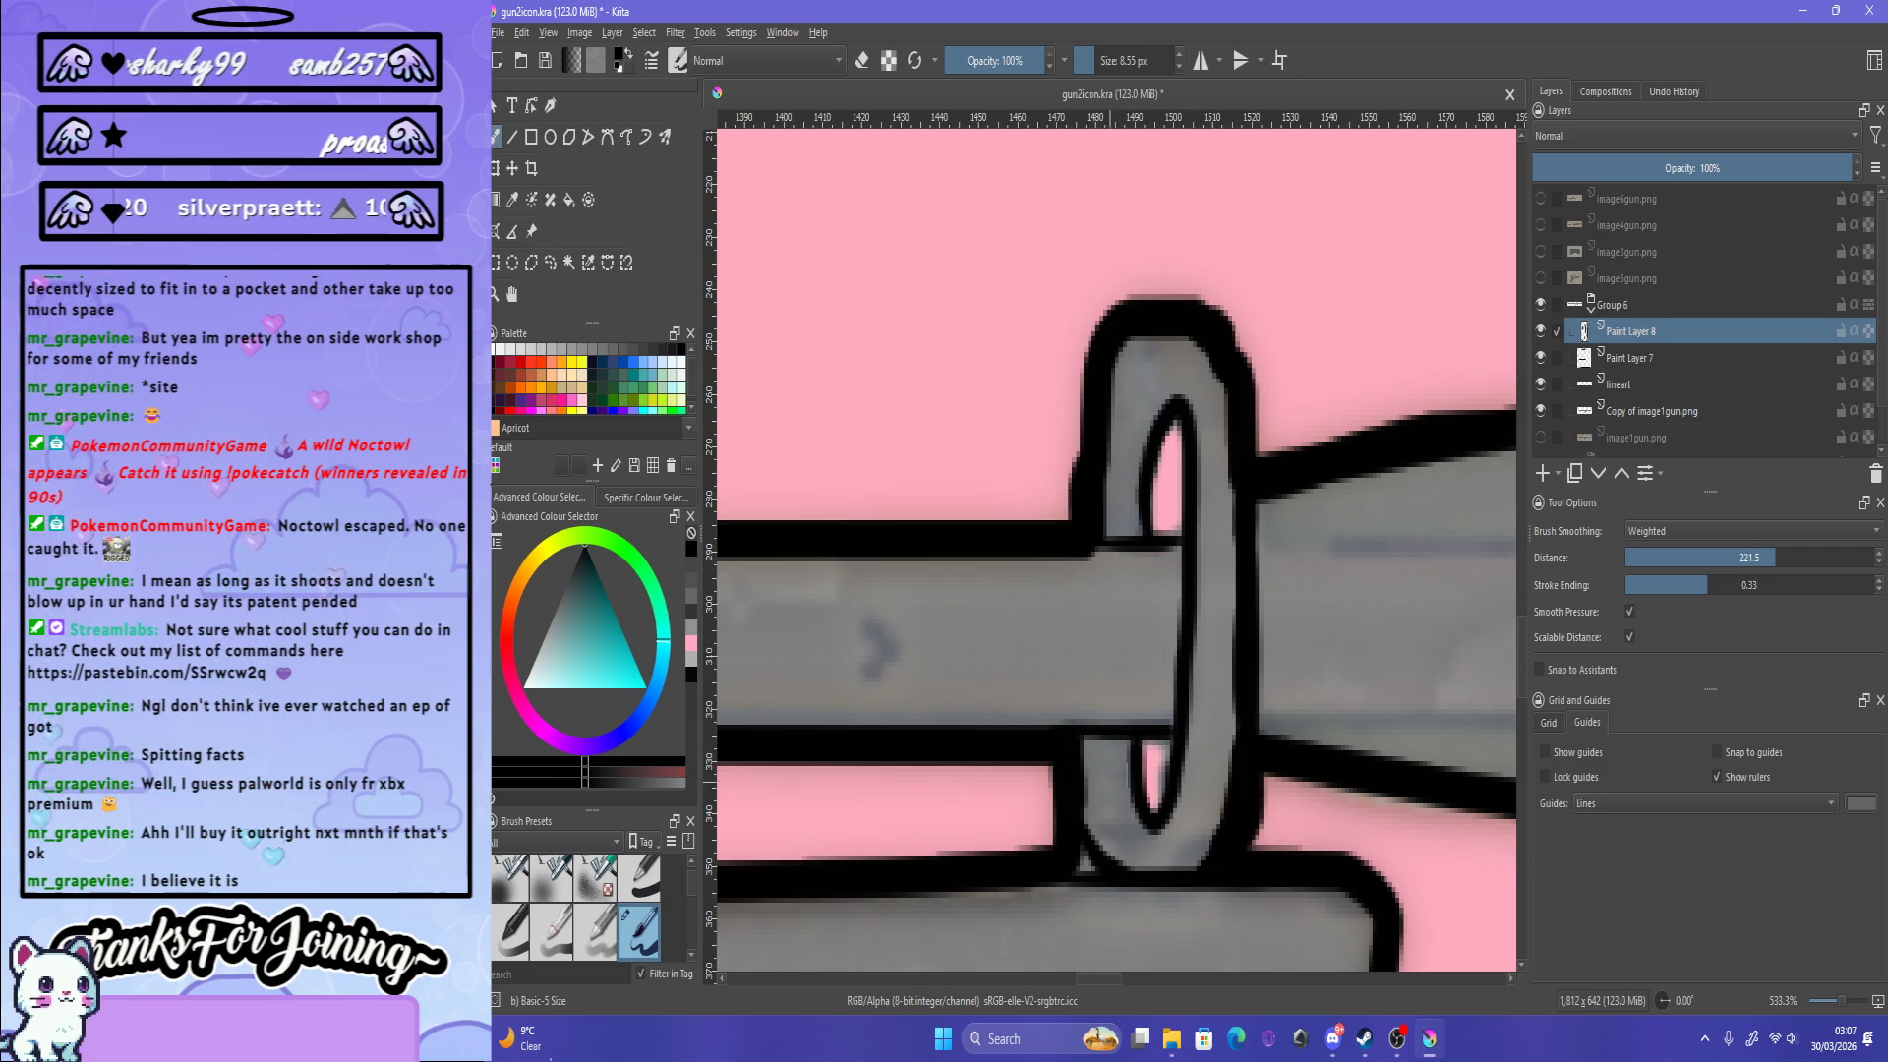
left_click(1633, 384)
key("e")
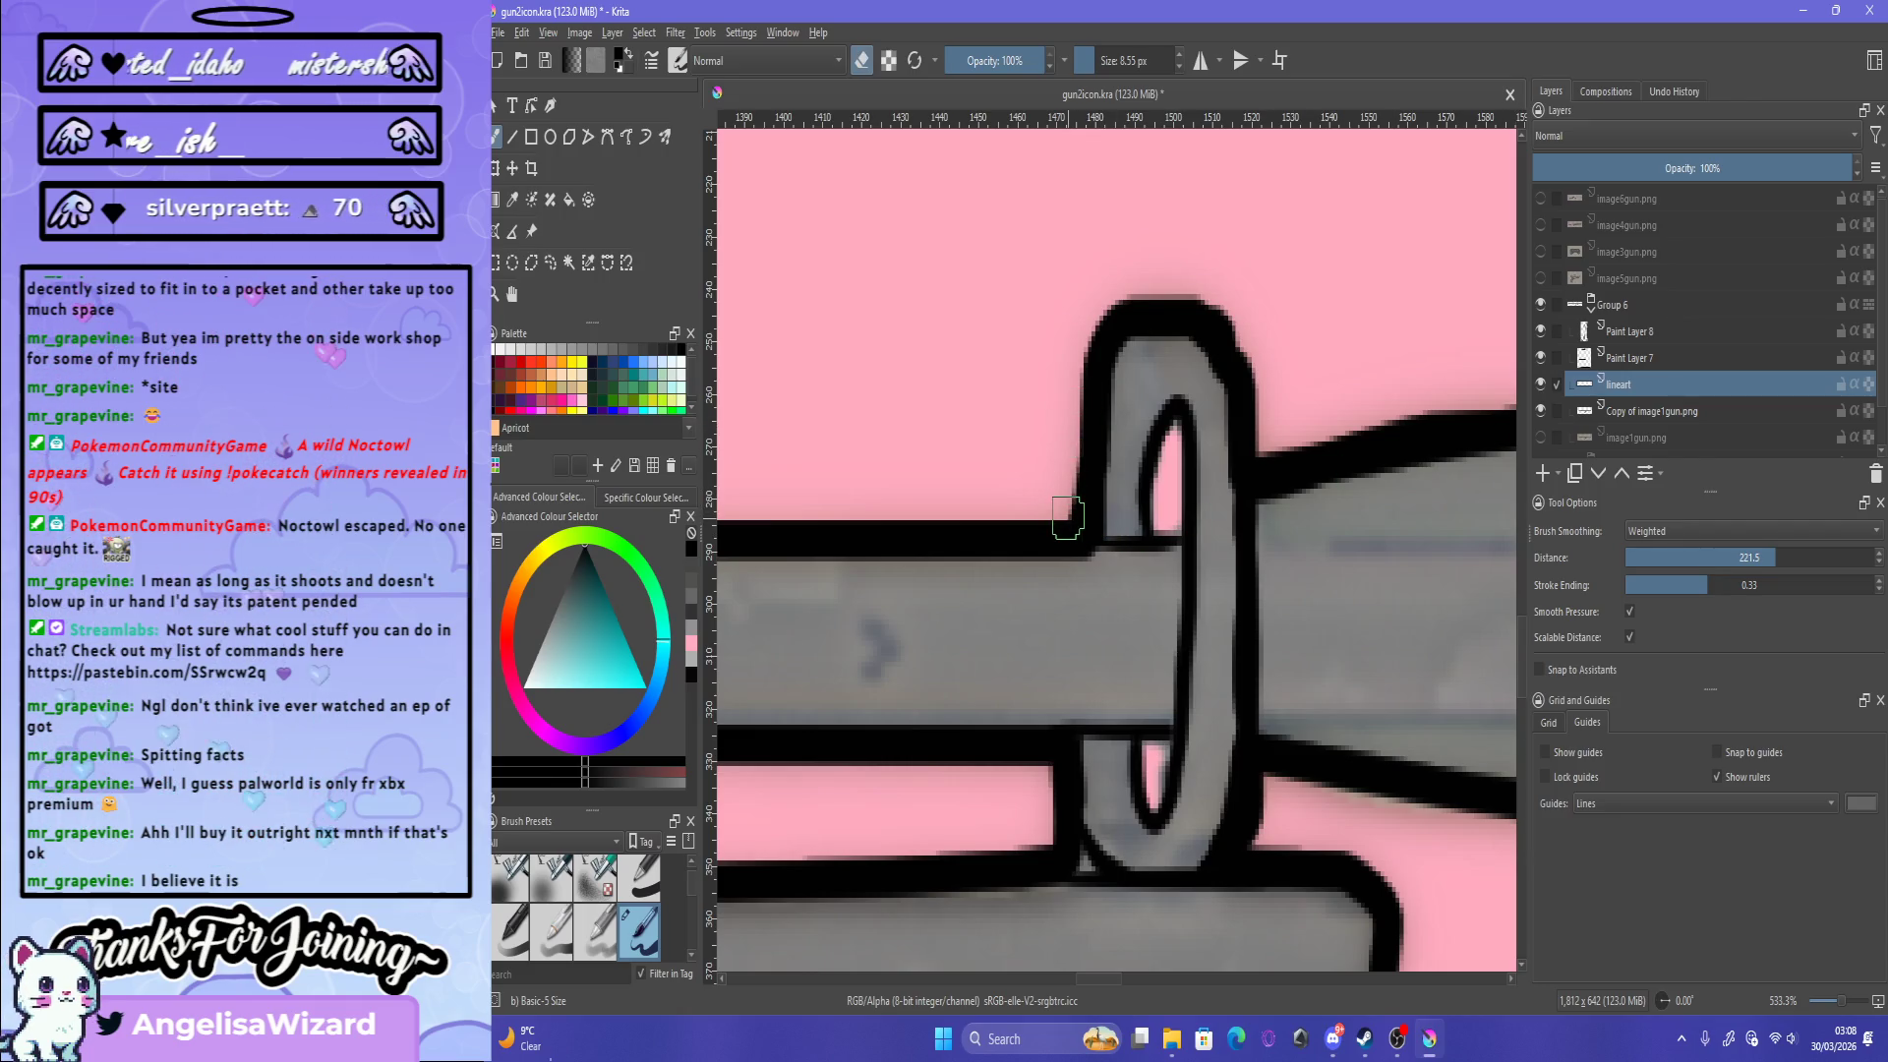
left_click_drag(1069, 485, 1071, 515)
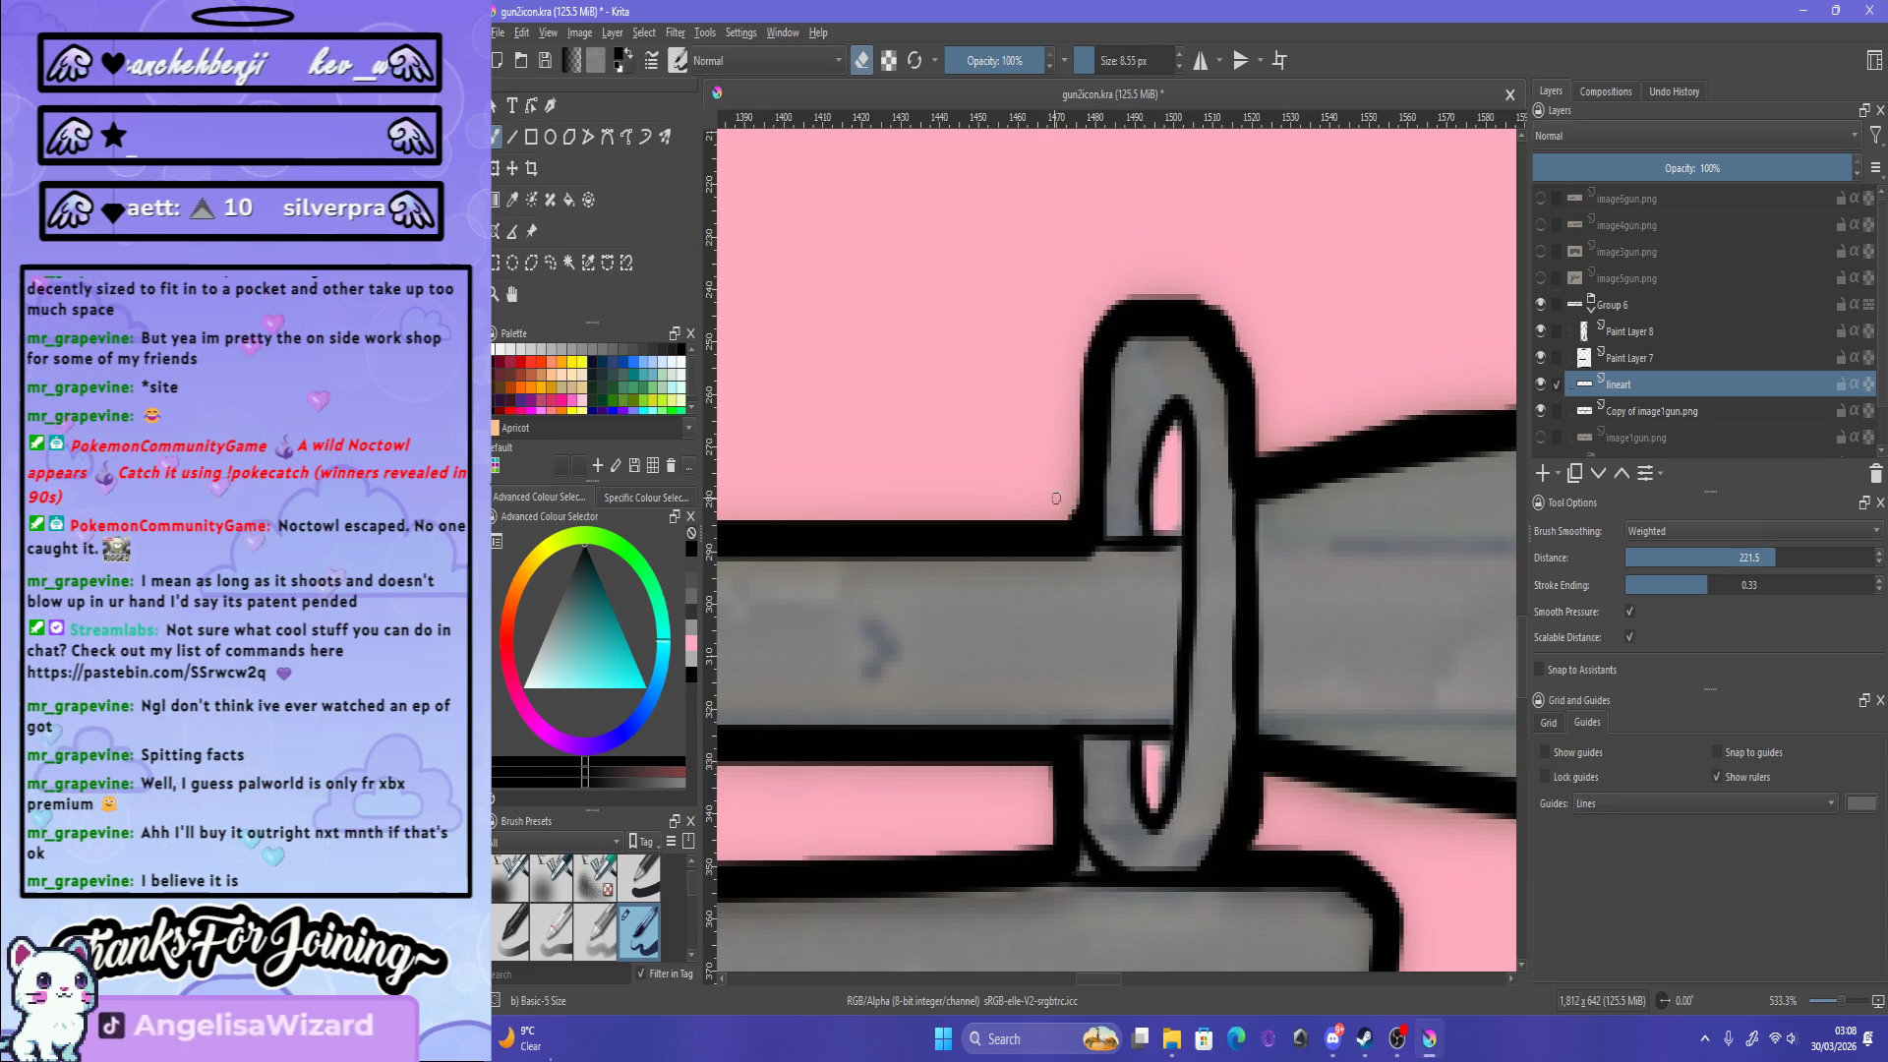
scroll(1159, 433, "down", 10)
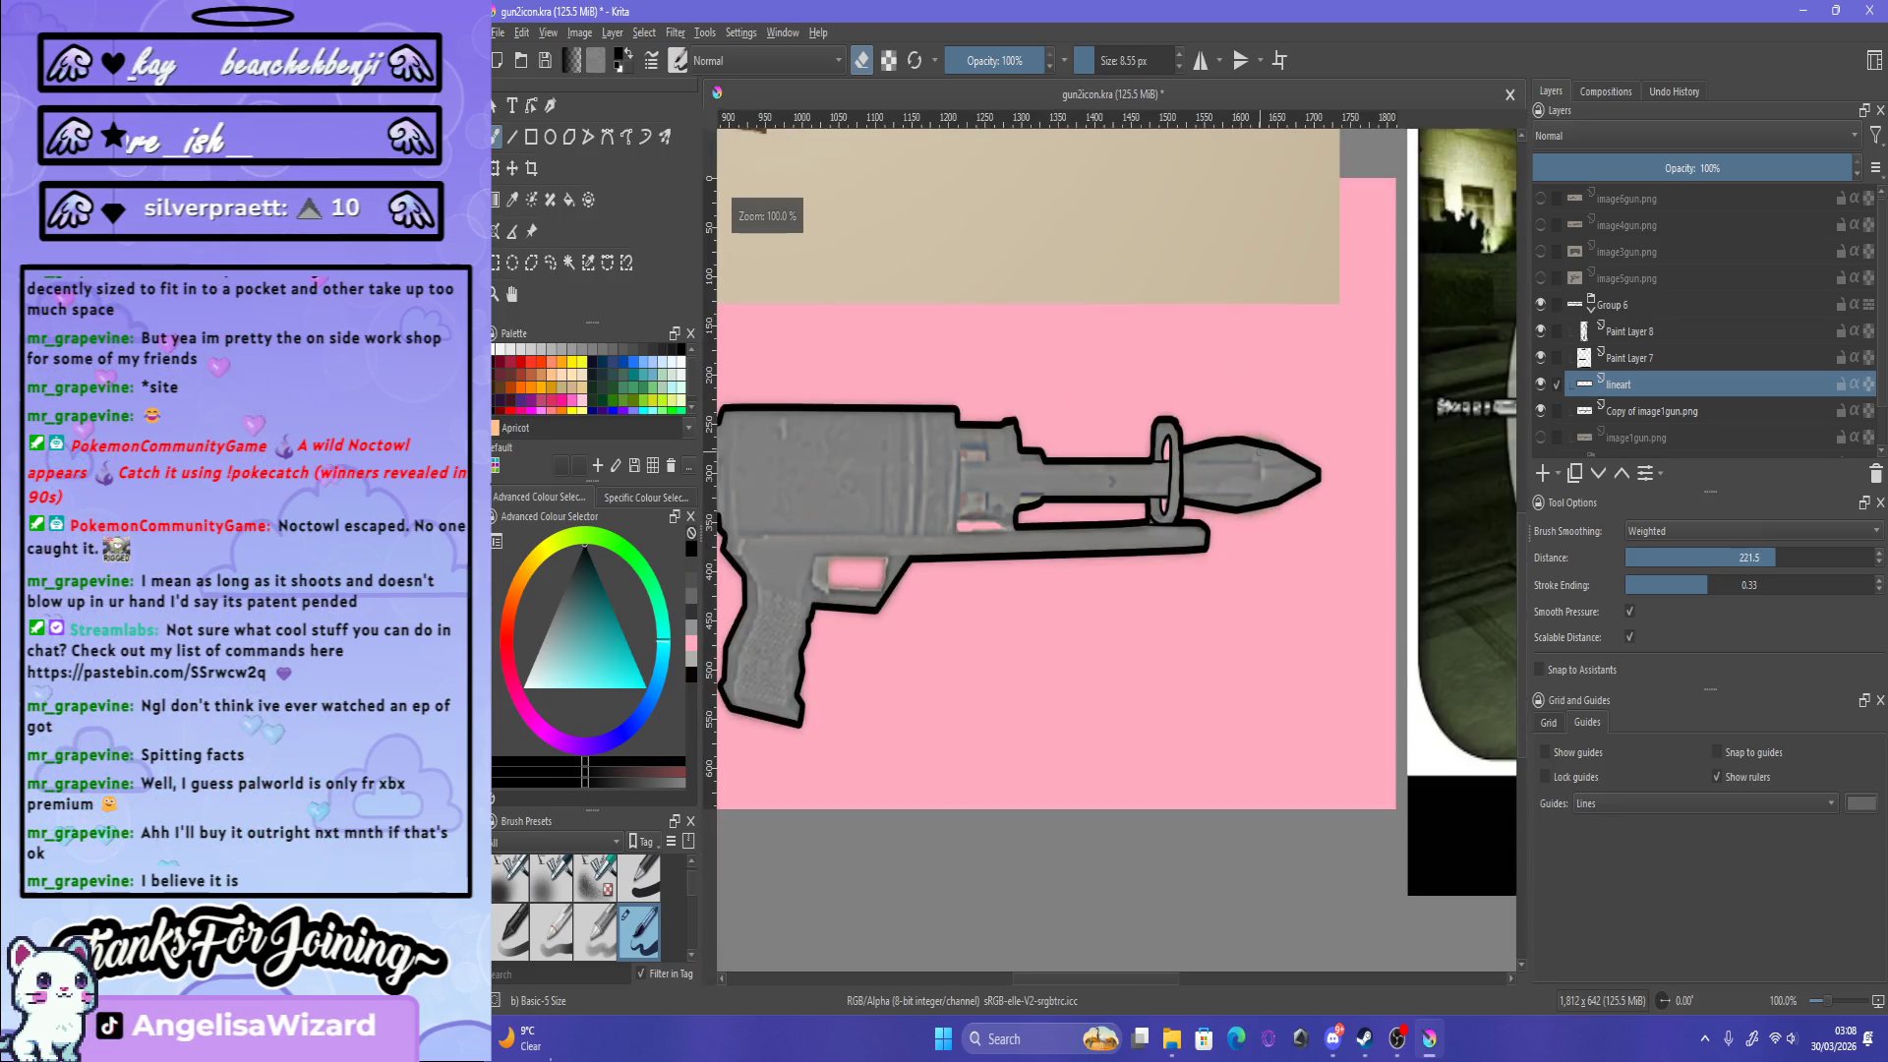
scroll(1182, 411, "up", 10)
scroll(1182, 411, "up", 3)
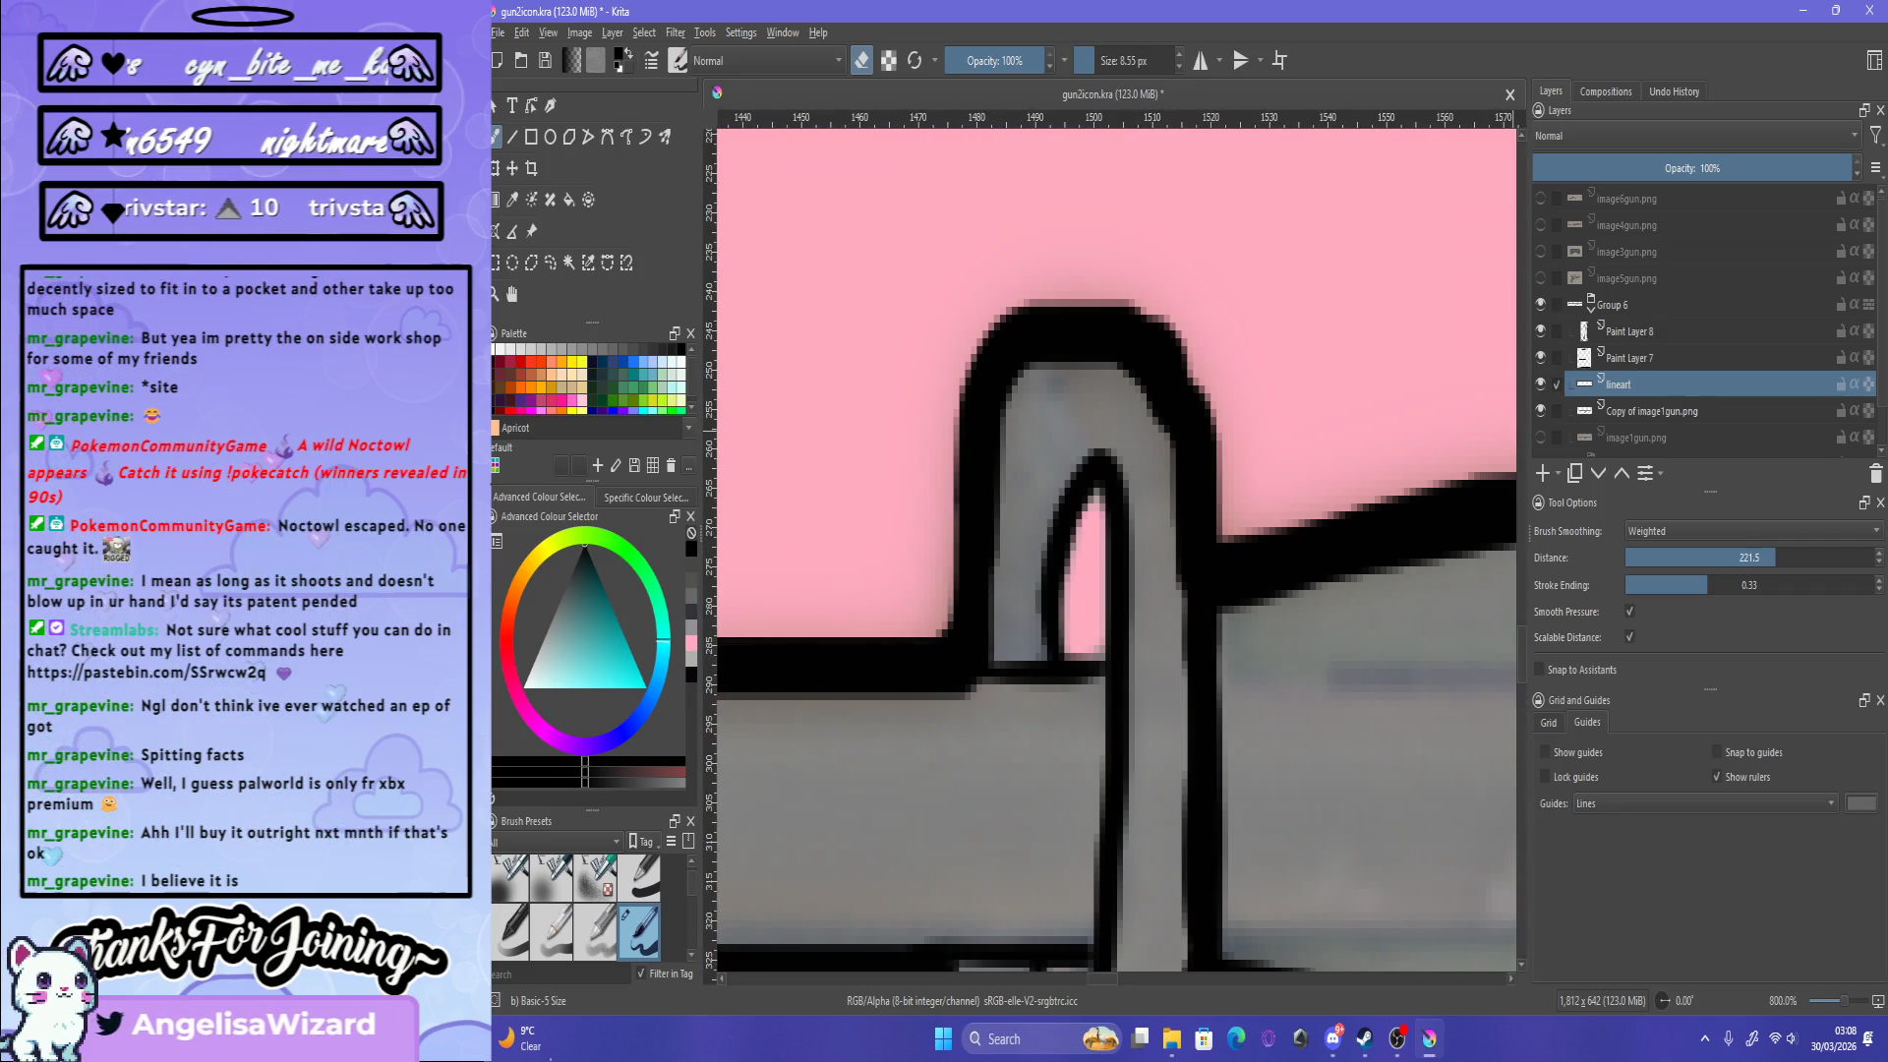
key("Page_Up")
key("Page_Up")
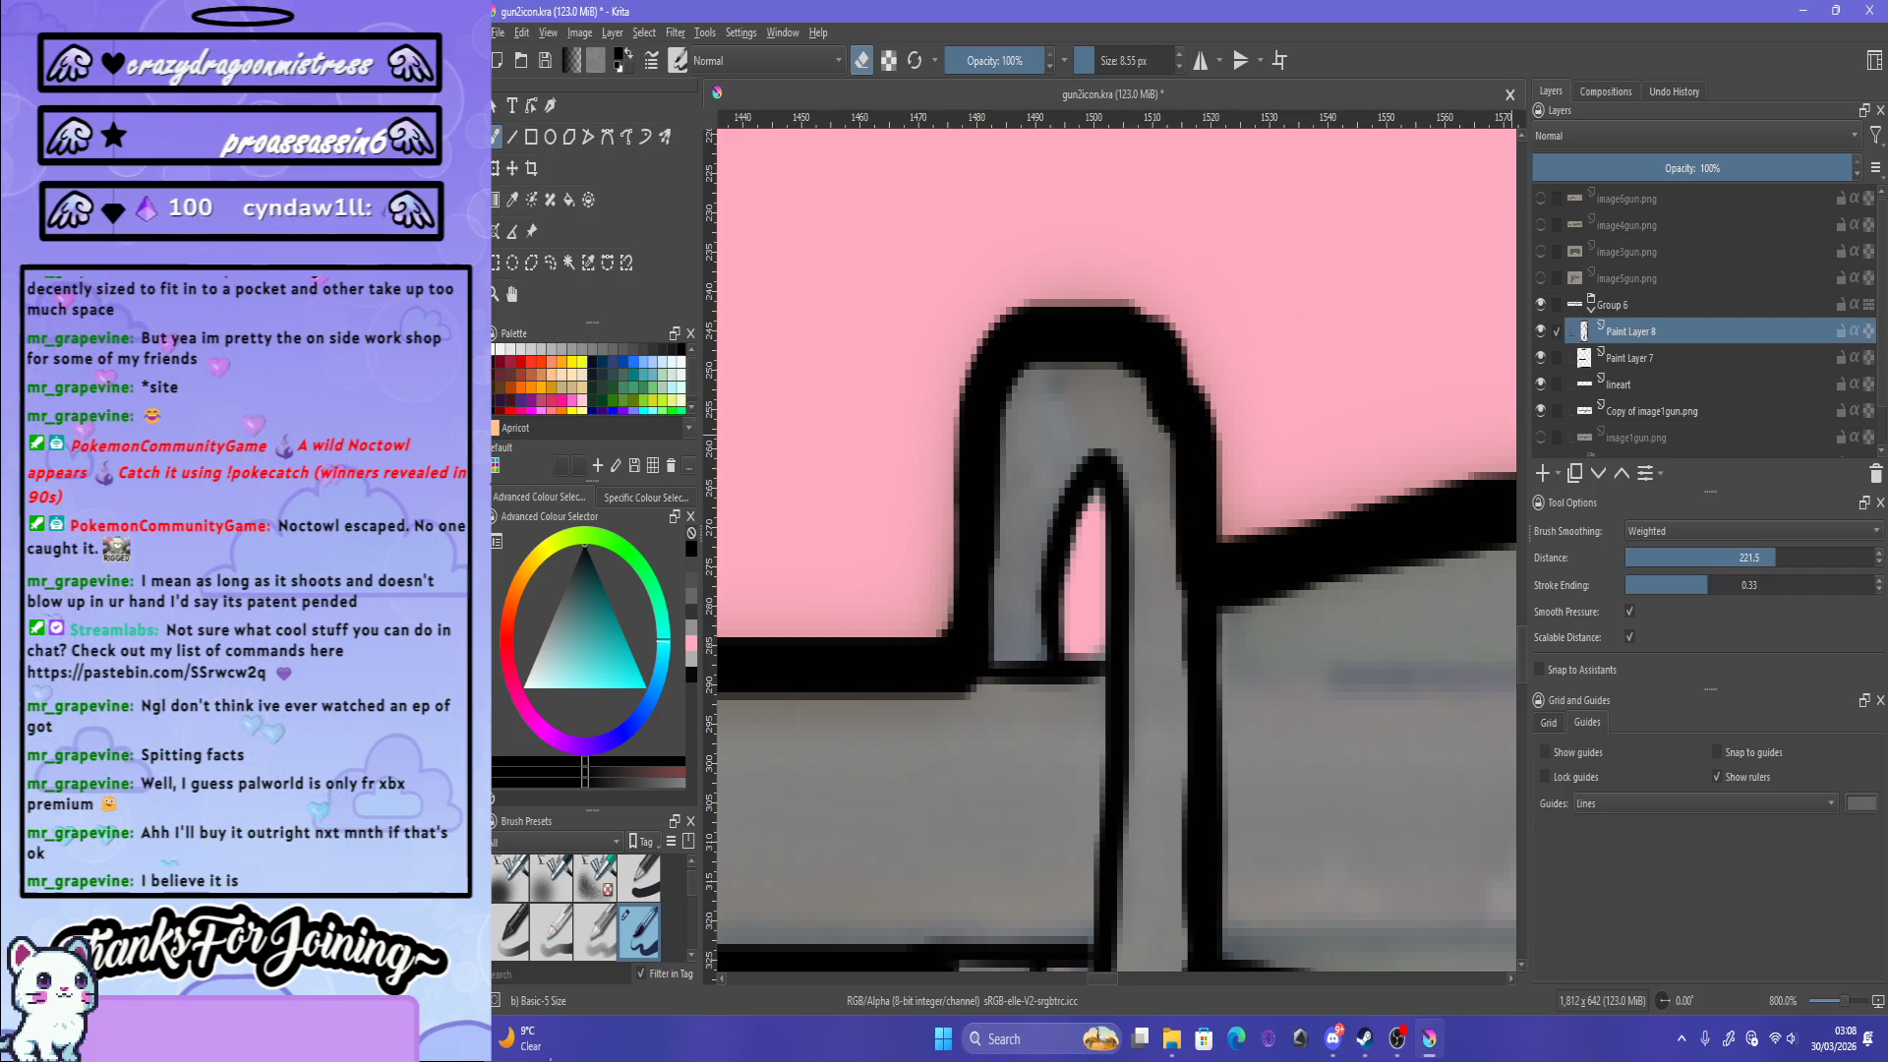
key("Page_Down")
key("Page_Down")
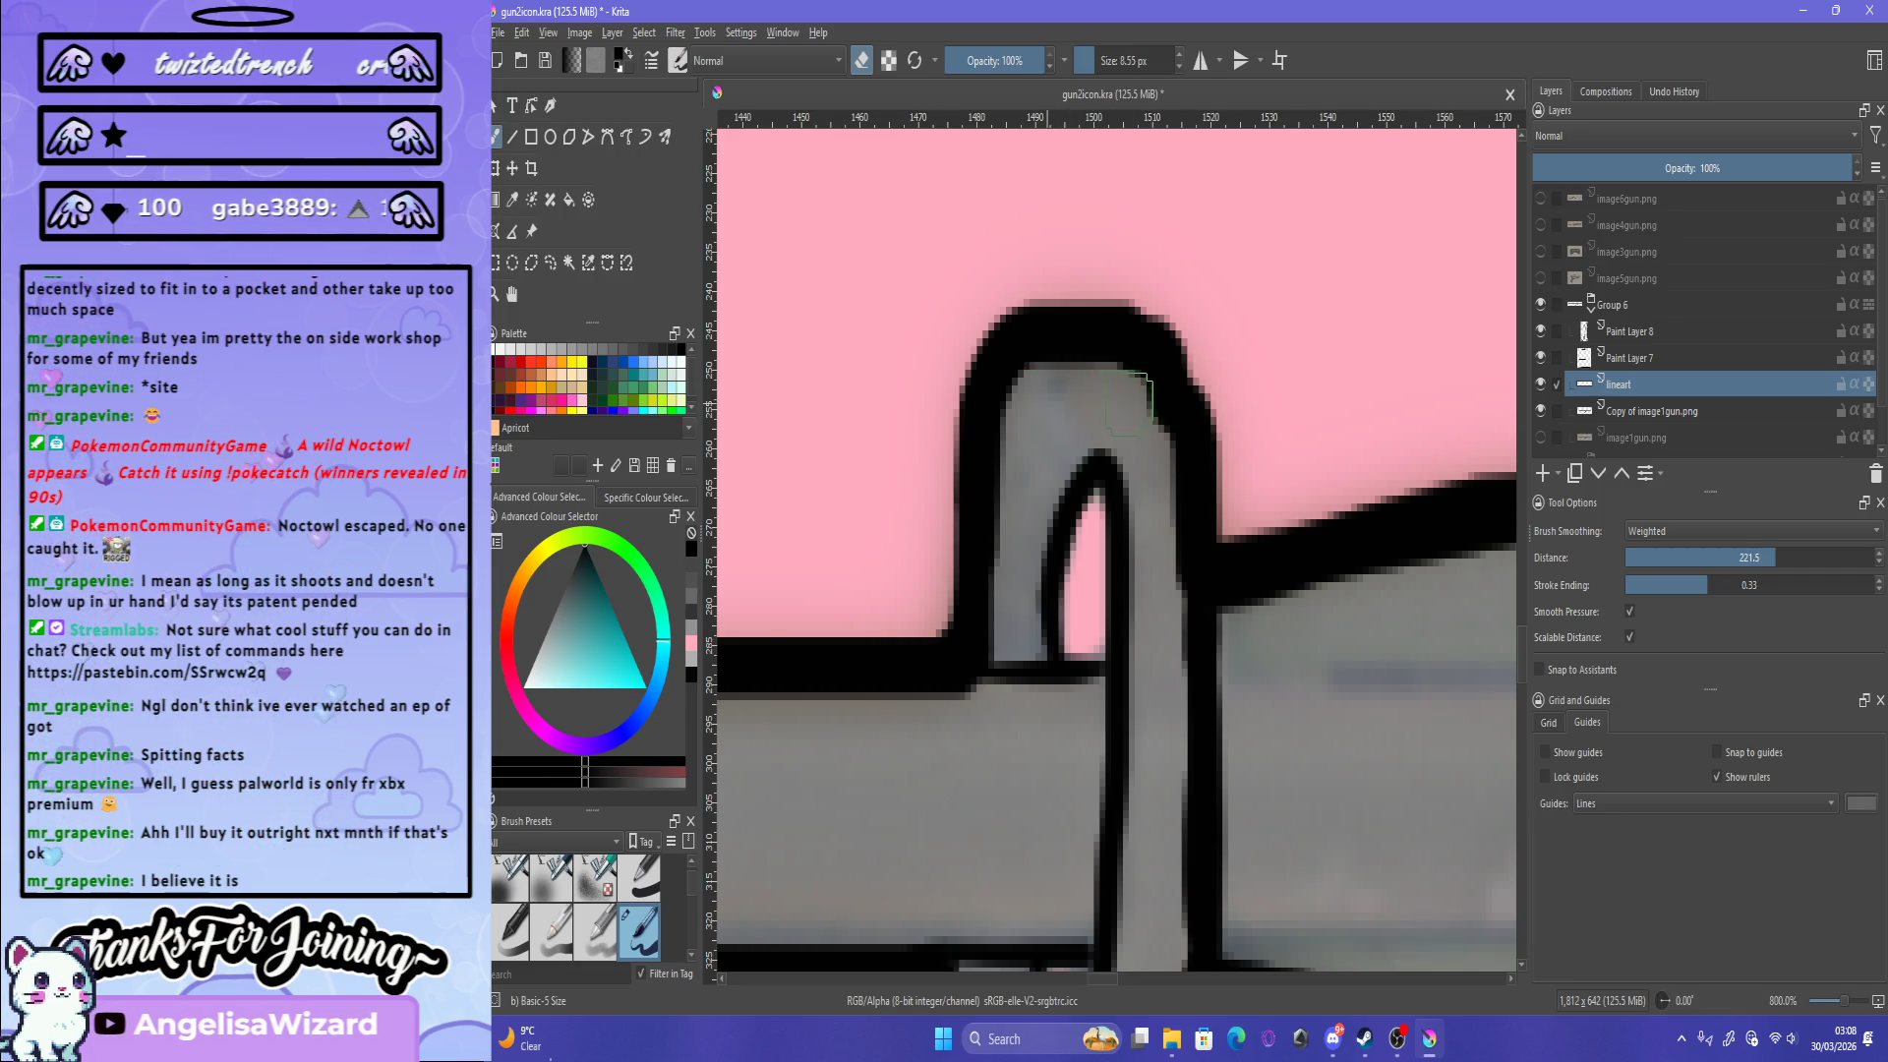
key("1")
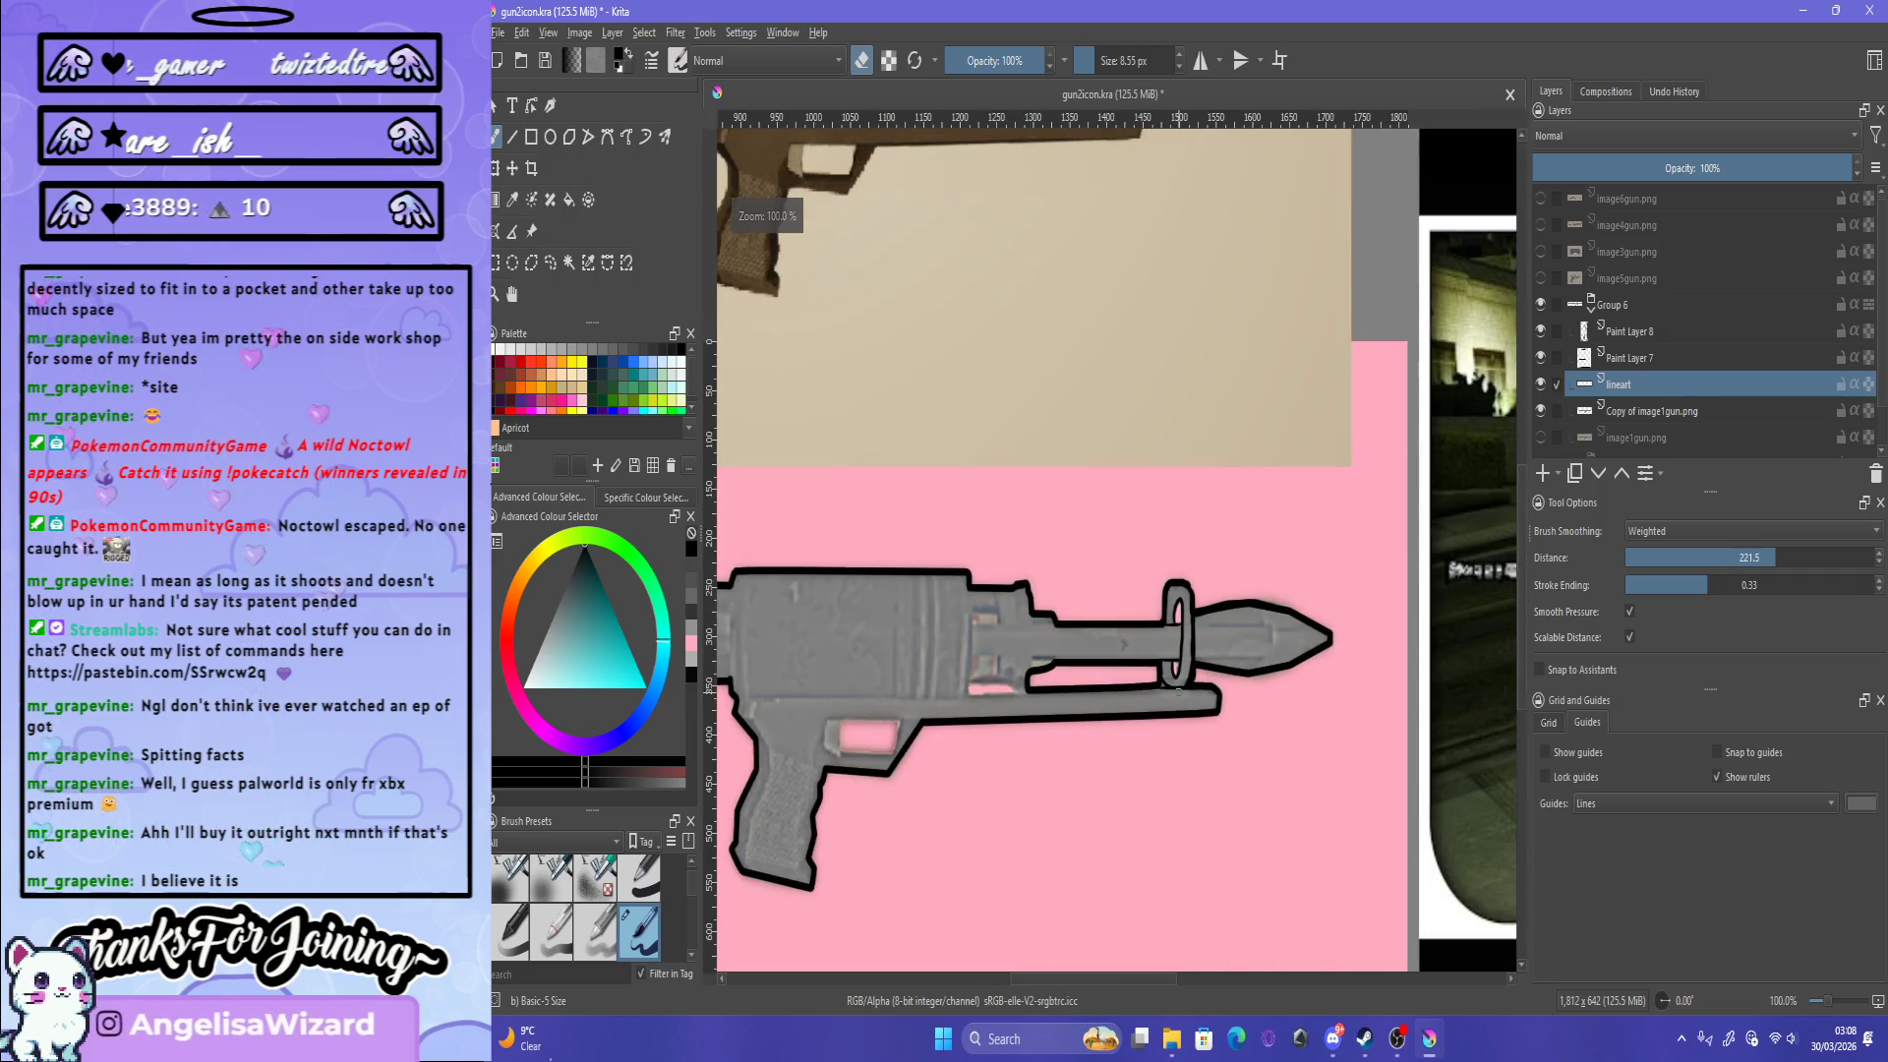
scroll(1178, 690, "up", 6)
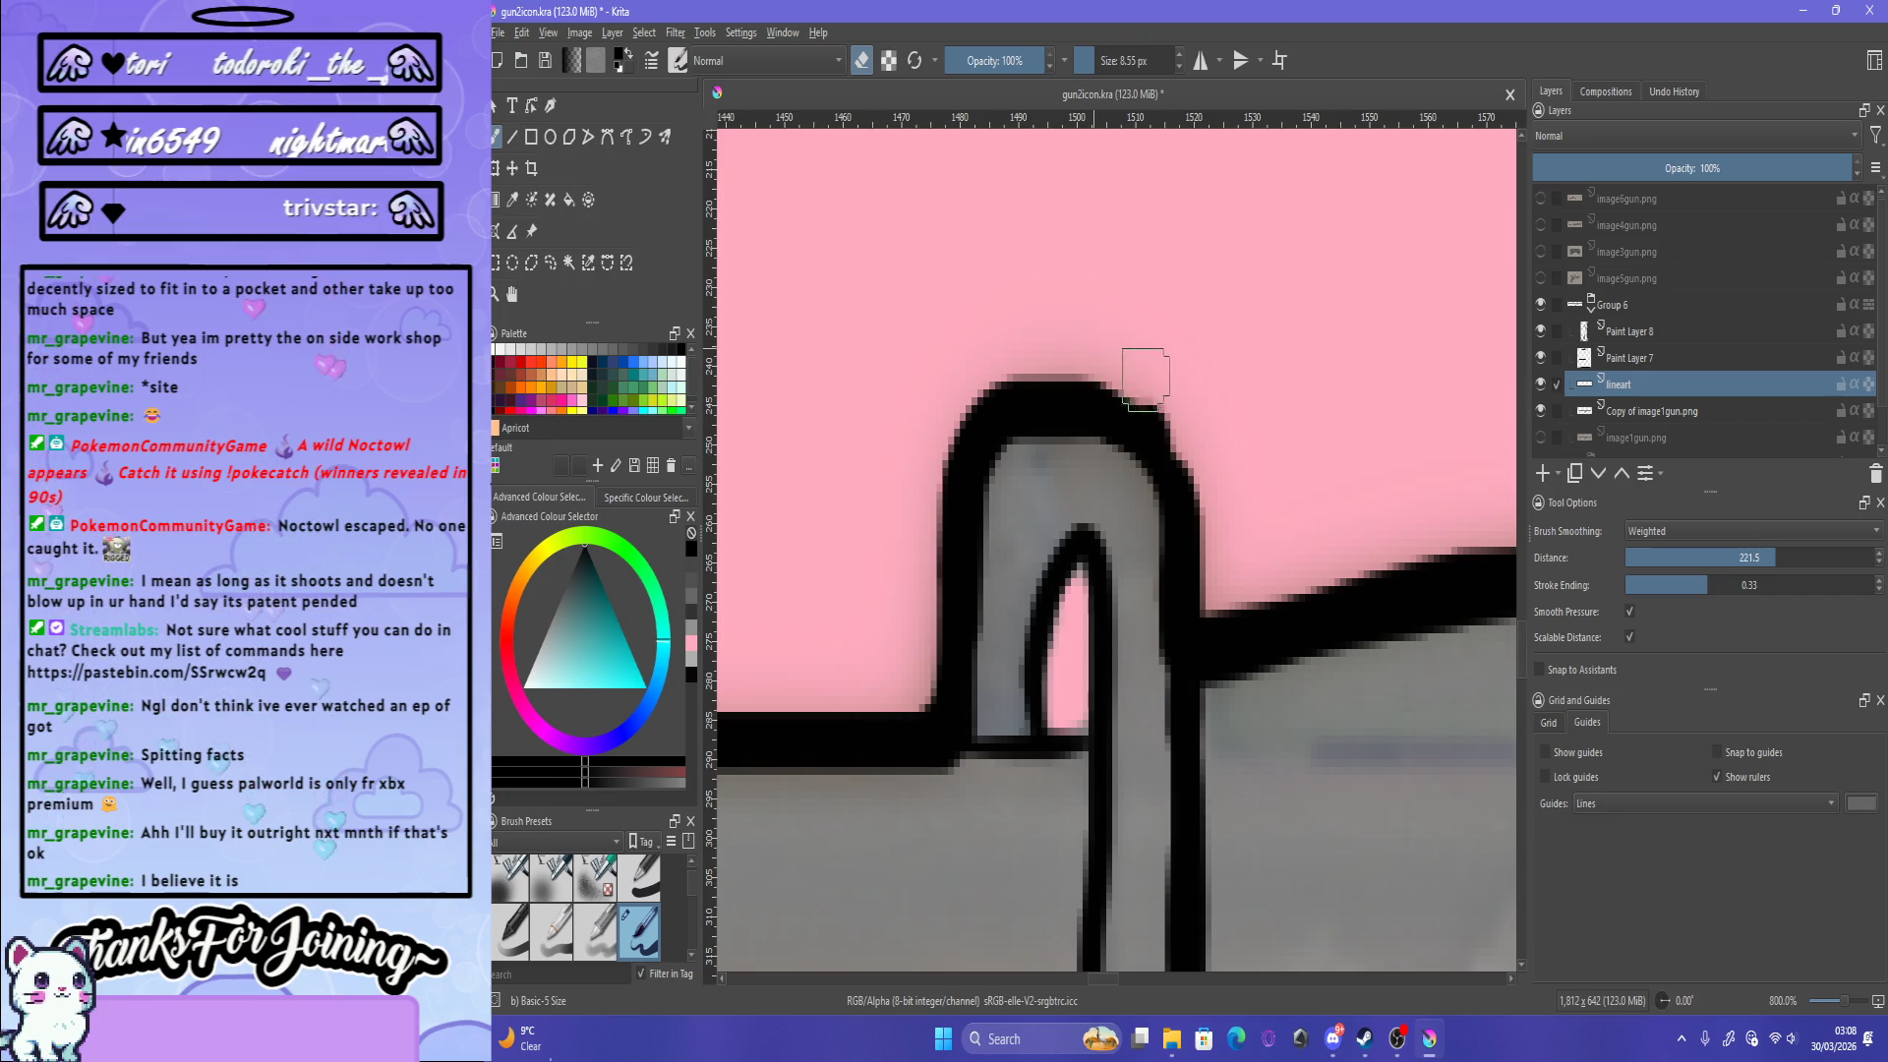
Step: Zoom back in on the front sight ring and turn eraser mode off
key("1")
scroll(1232, 378, "up", 1)
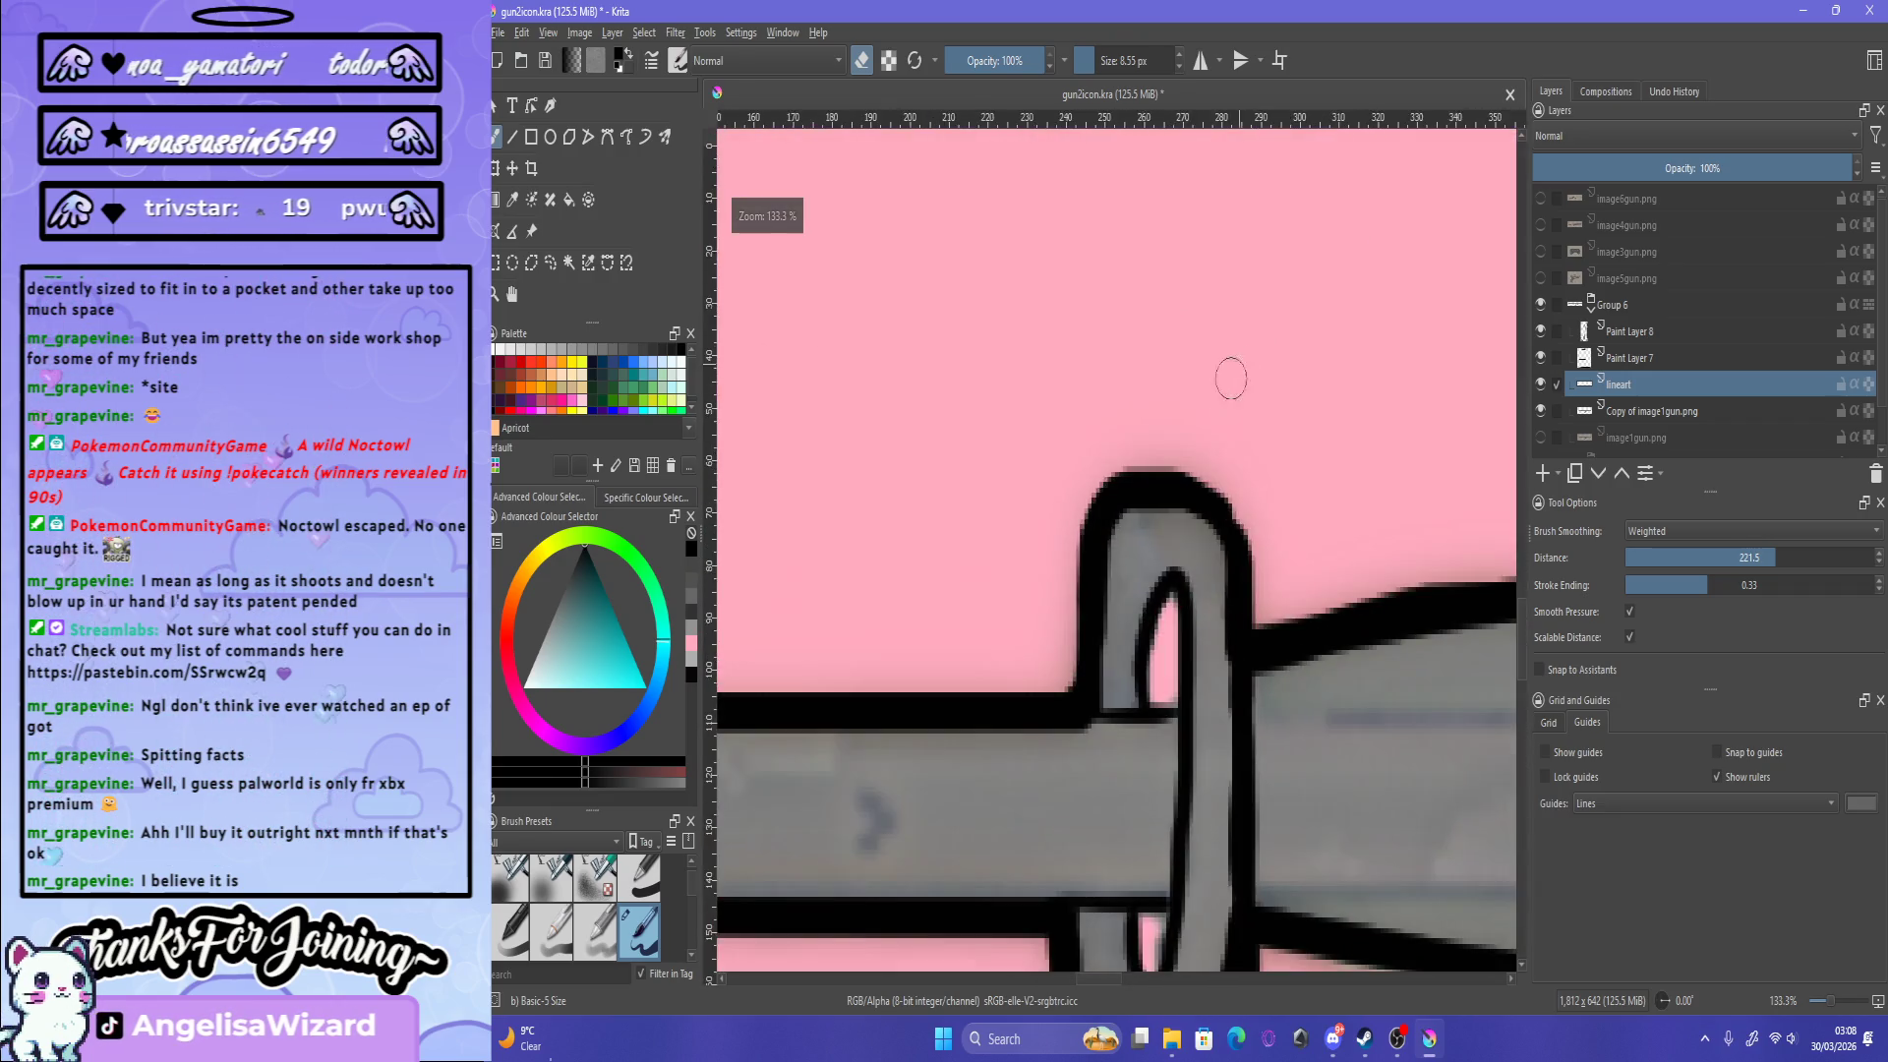
scroll(1232, 378, "up", 2)
key("e")
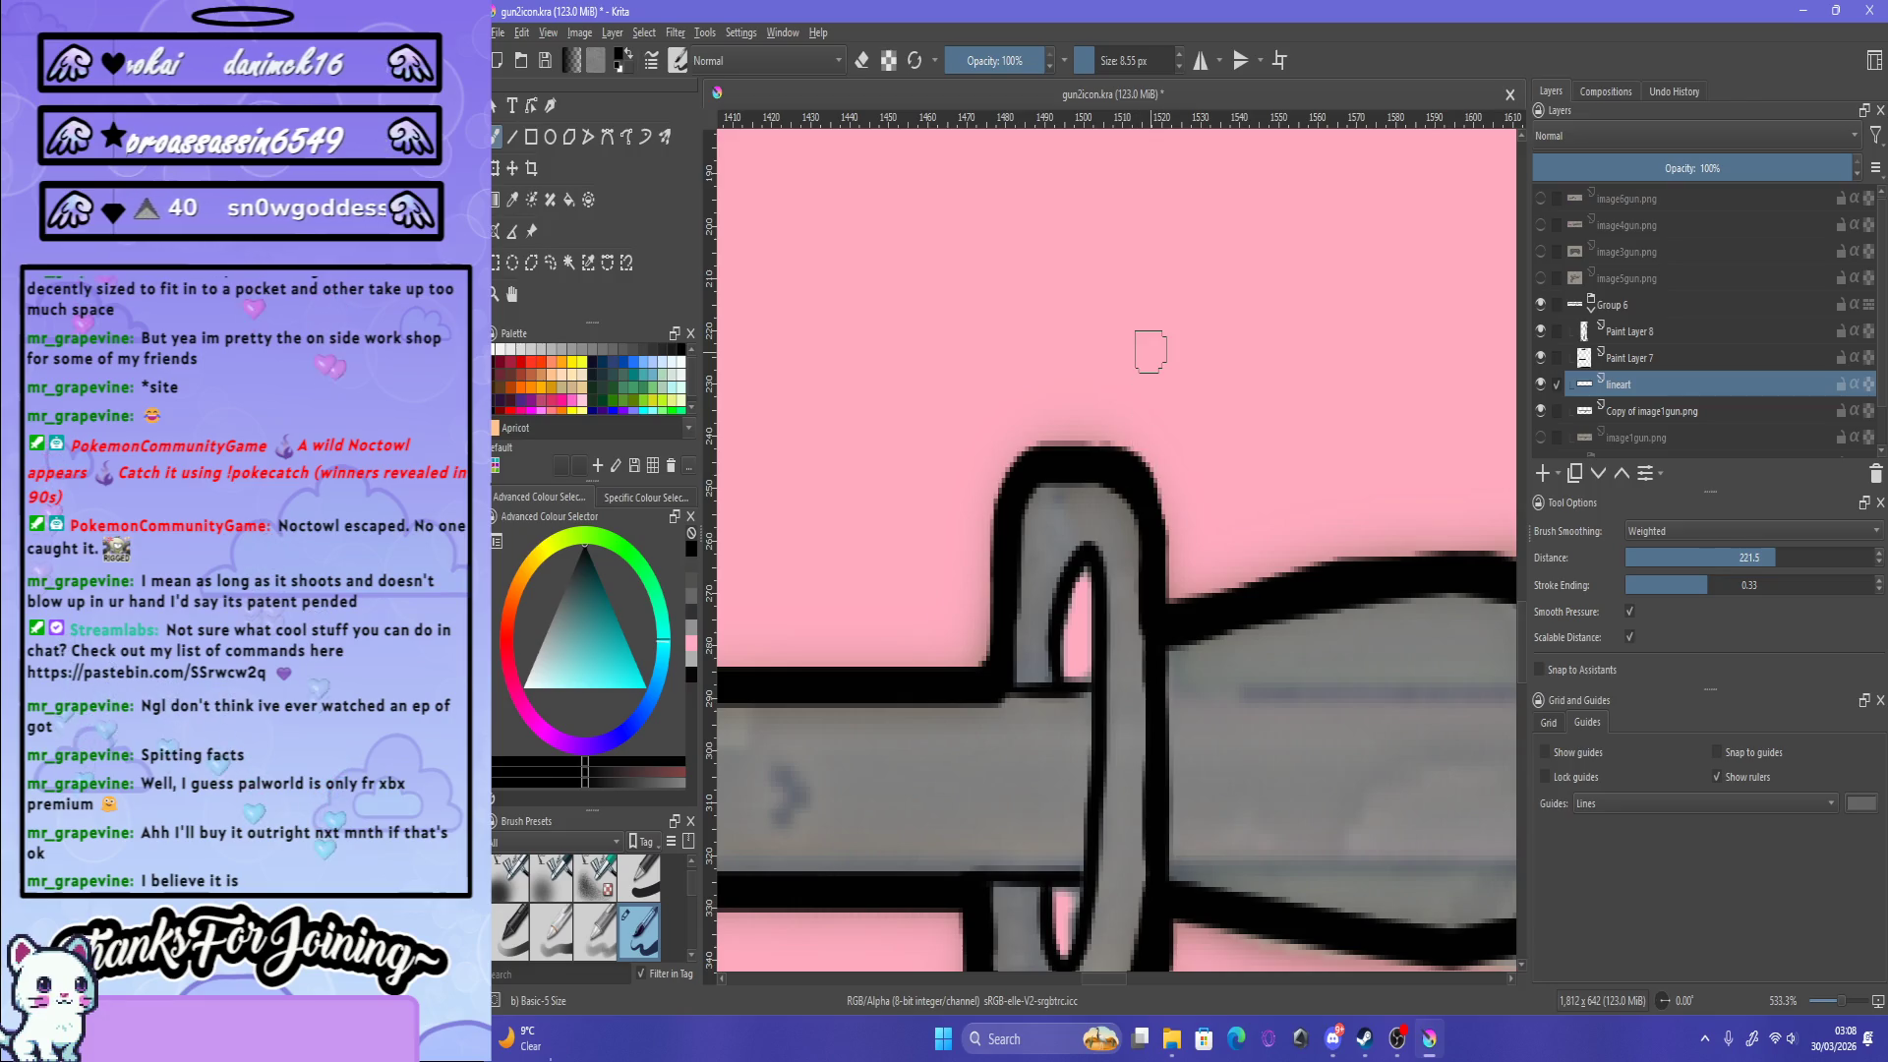
scroll(1150, 351, "down", 5)
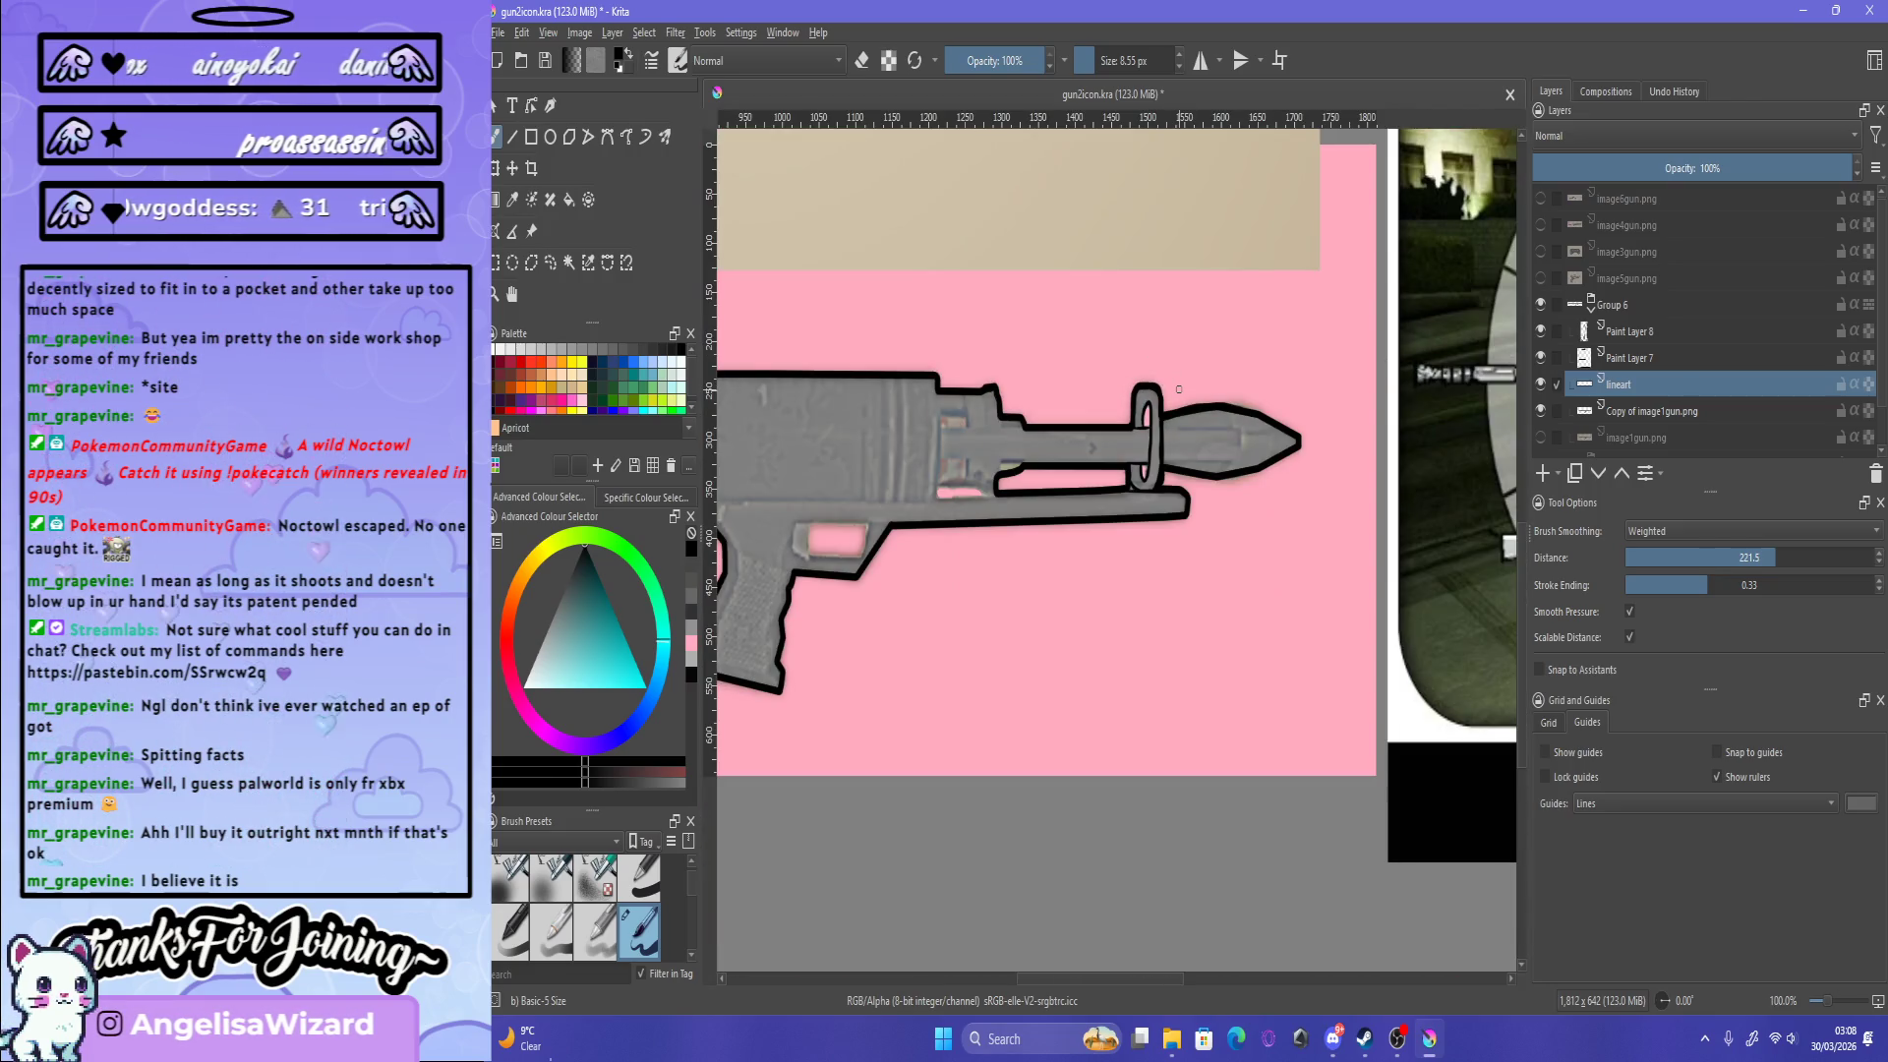
Step: On Paint Layer 8, paint a clean dark line down the ring's right edge
scroll(1179, 389, "up", 5)
scroll(1131, 590, "down", 3)
scroll(1124, 715, "up", 3)
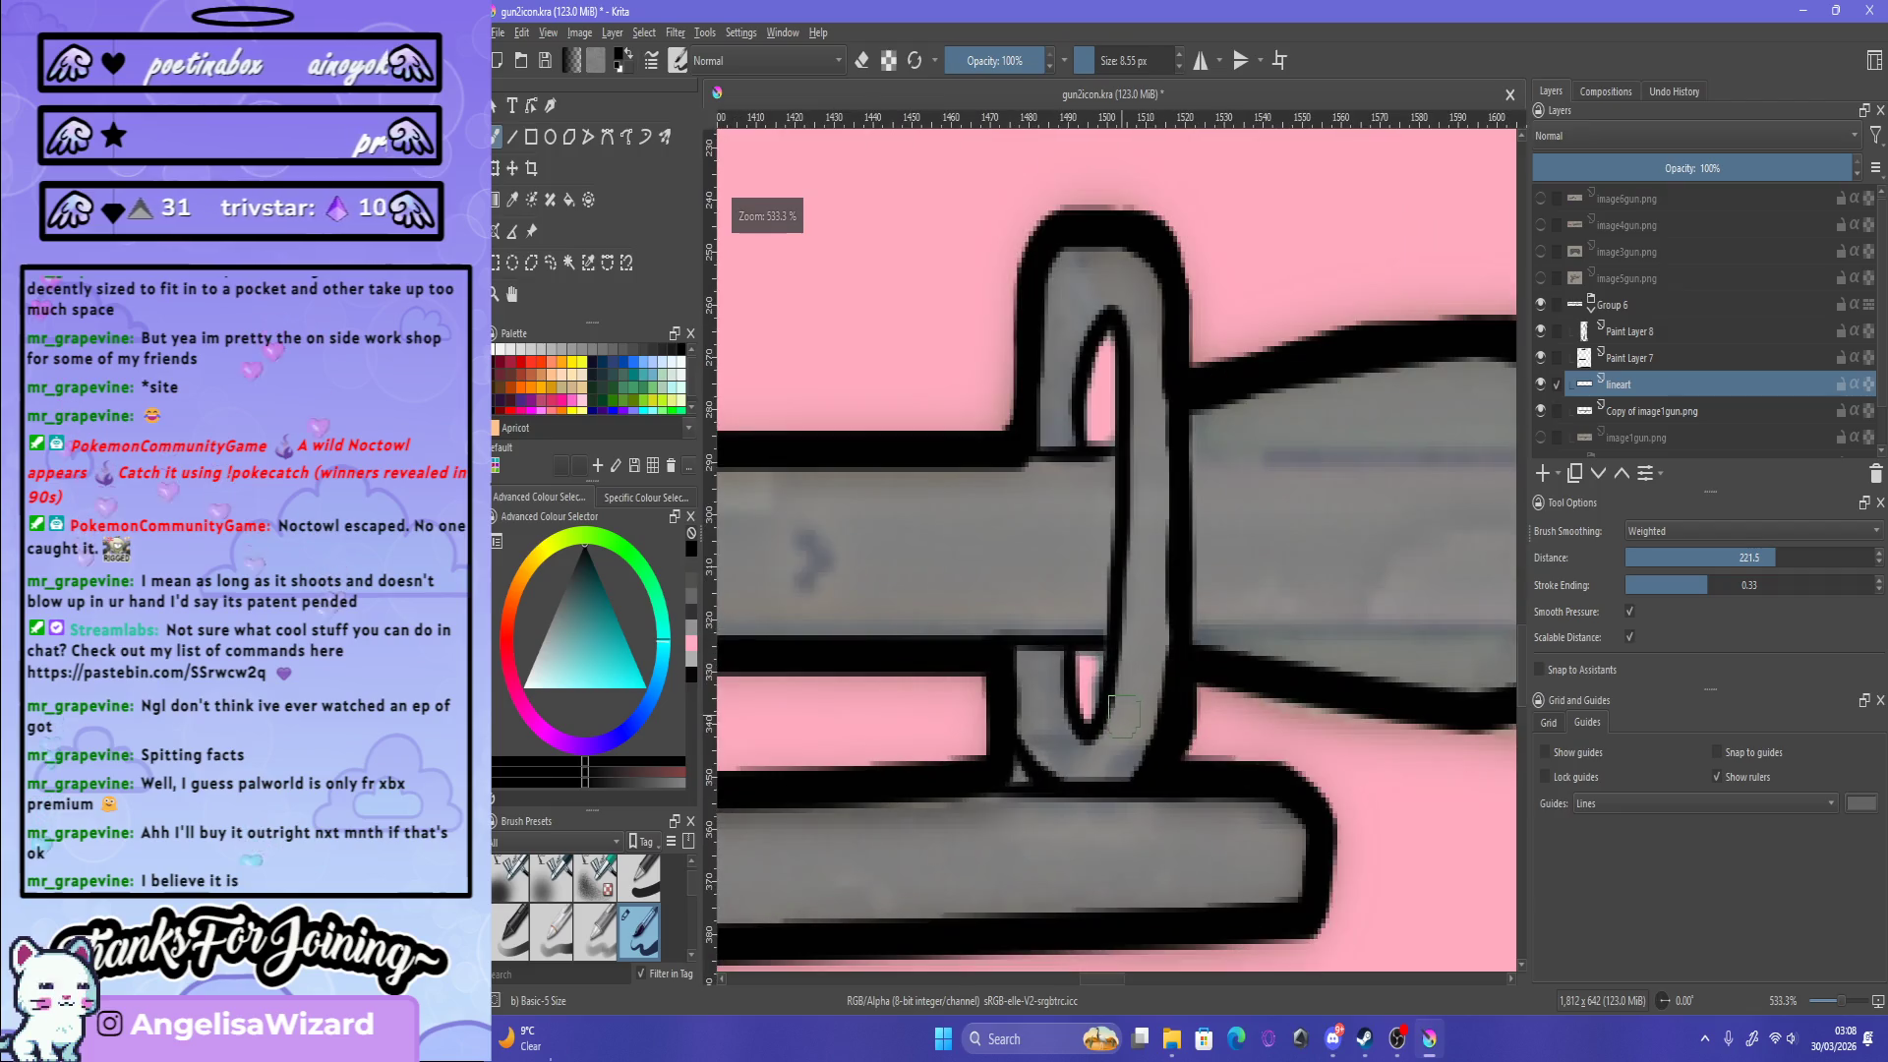
key("Page_Up")
key("Page_Up")
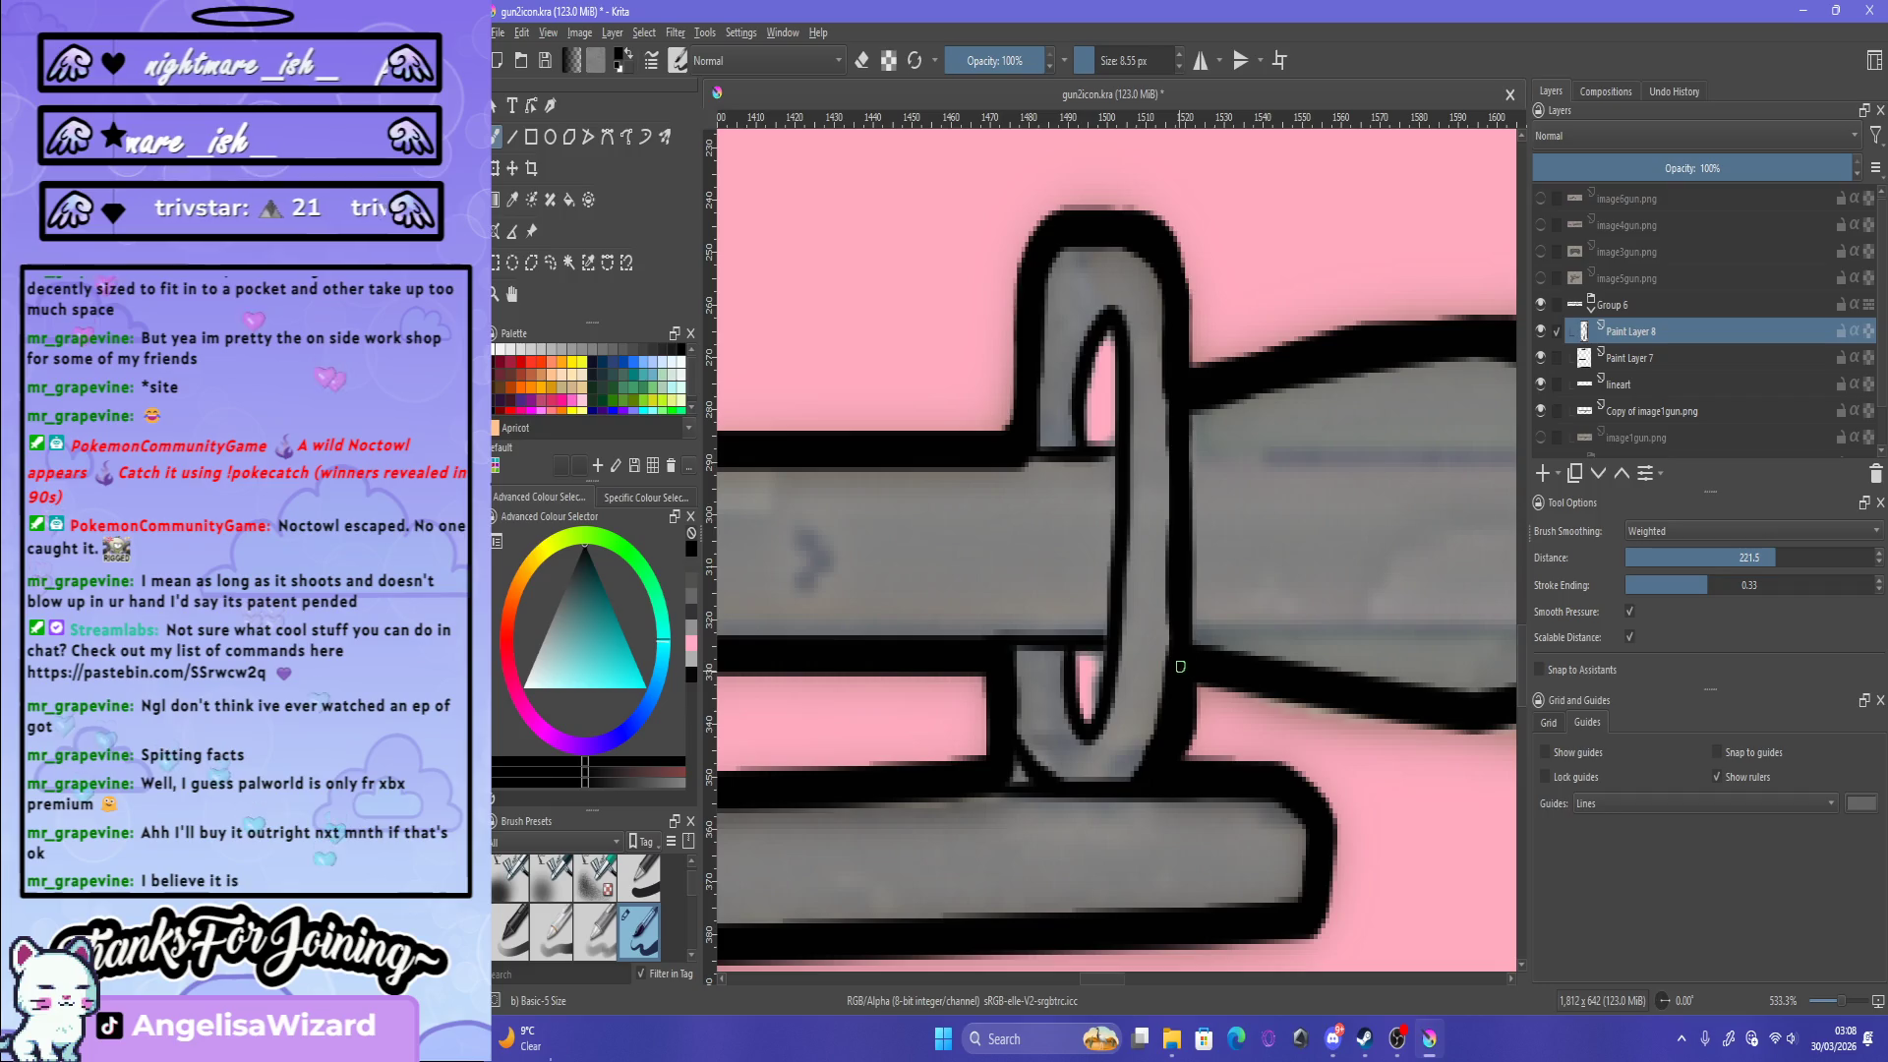
left_click_drag(1168, 391, 1161, 677)
key("ctrl+z")
left_click_drag(1170, 384, 1174, 691)
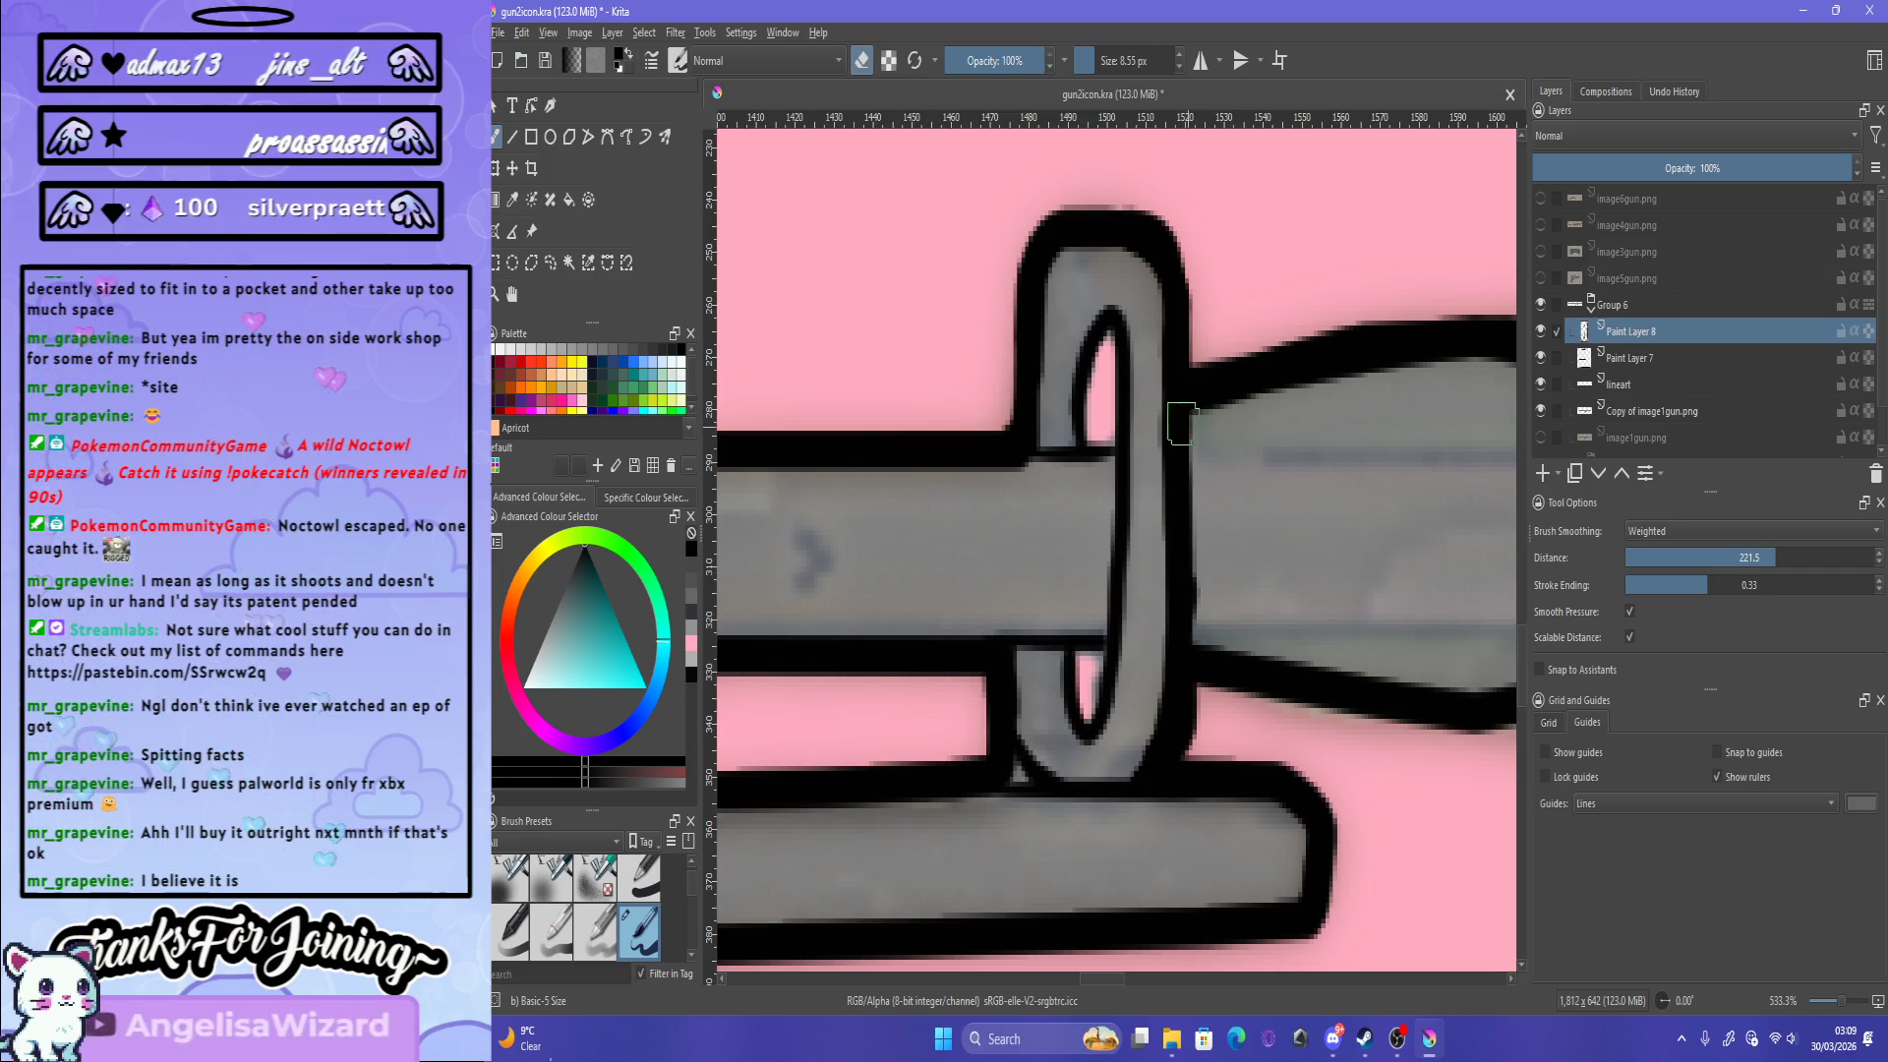
Step: With painting mode on, draw a black line down the ring hole's left edge
scroll(1185, 403, "down", 6)
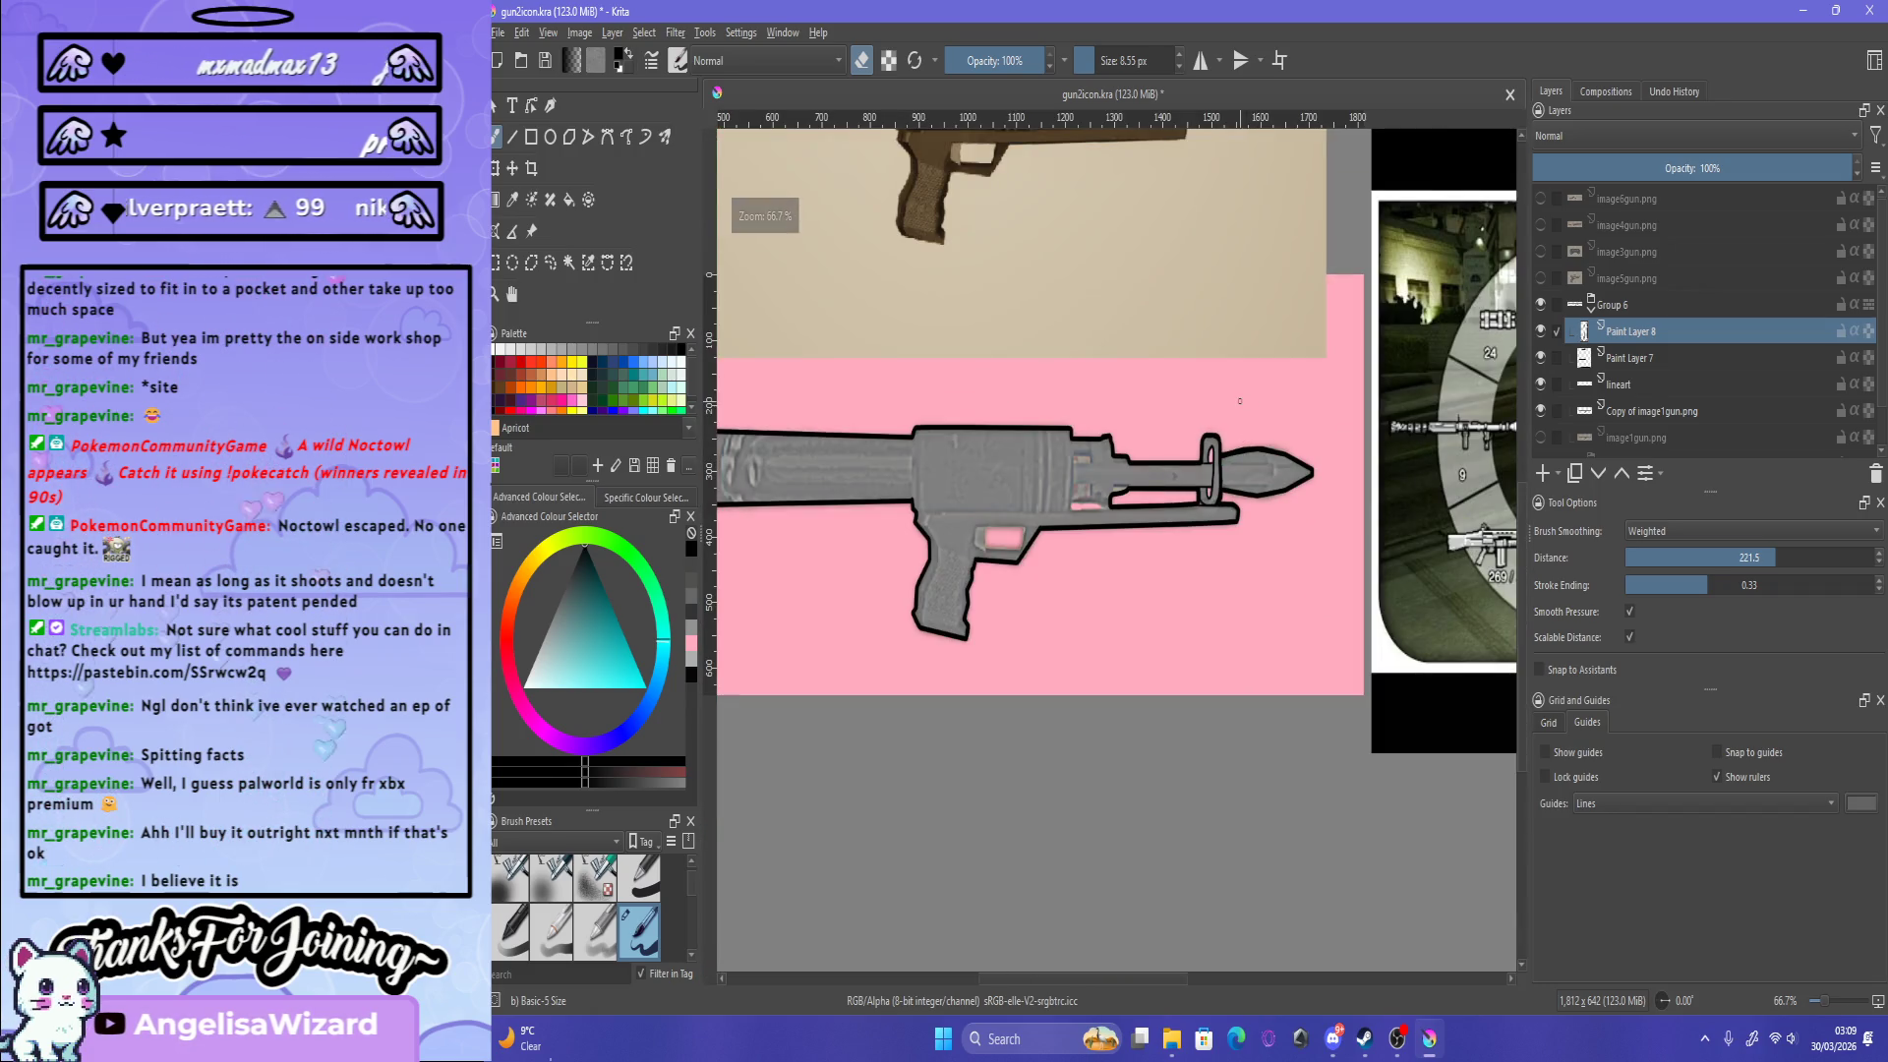
scroll(1242, 439, "down", 3)
scroll(1233, 362, "up", 6)
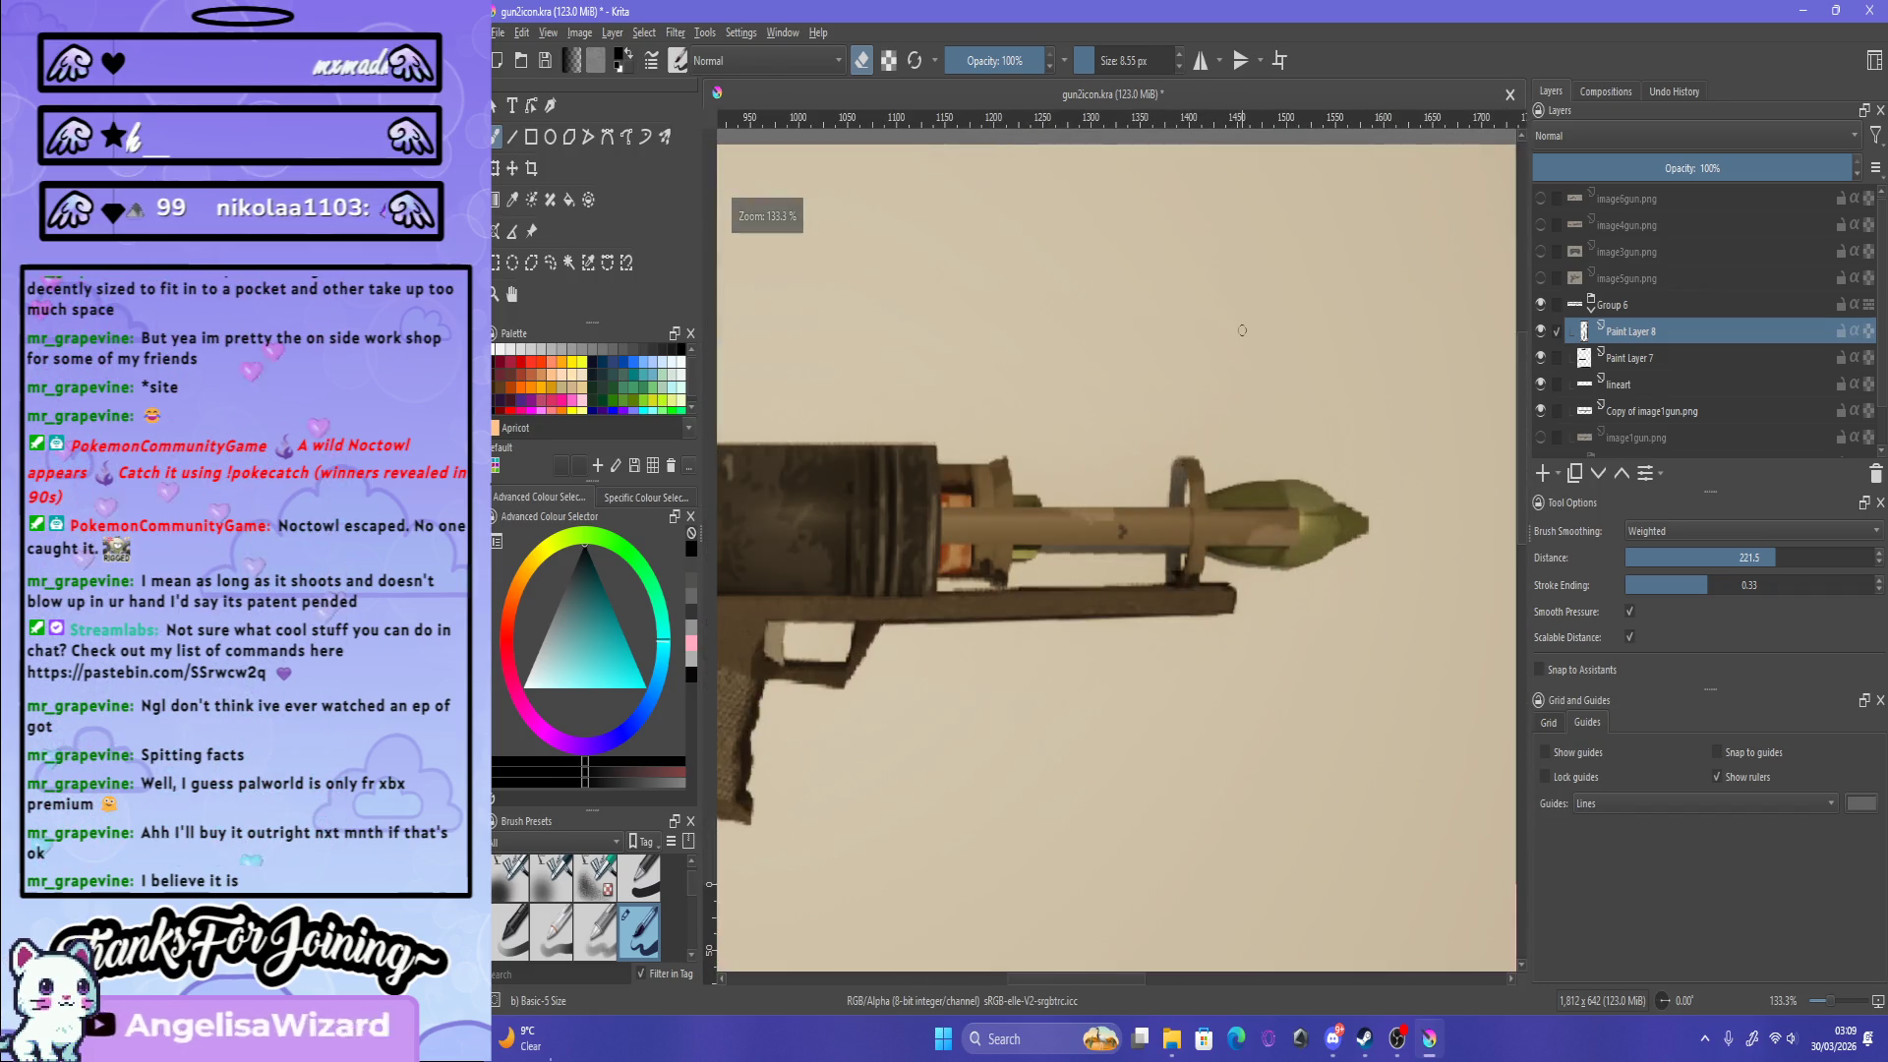
scroll(1268, 557, "down", 6)
scroll(1268, 556, "up", 5)
scroll(1269, 556, "down", 2)
scroll(1268, 570, "up", 3)
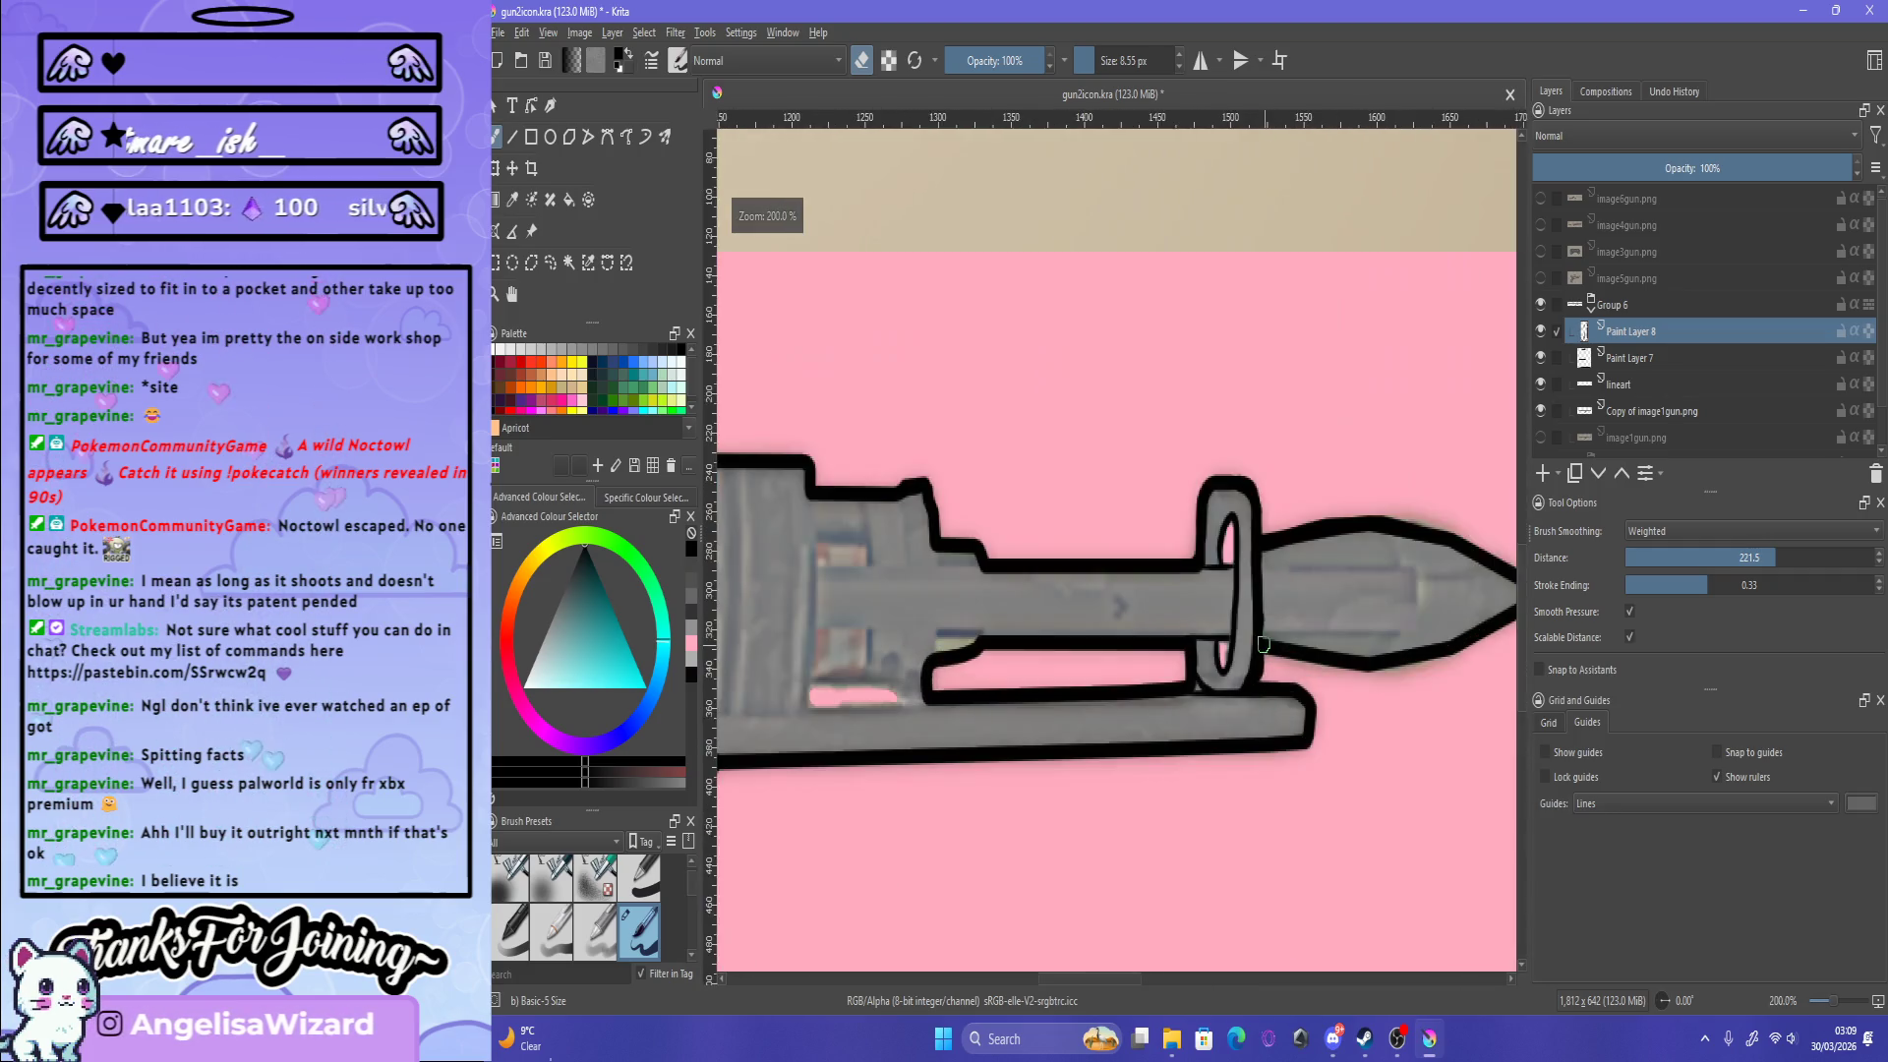
scroll(1256, 641, "up", 2)
scroll(1304, 617, "up", 1)
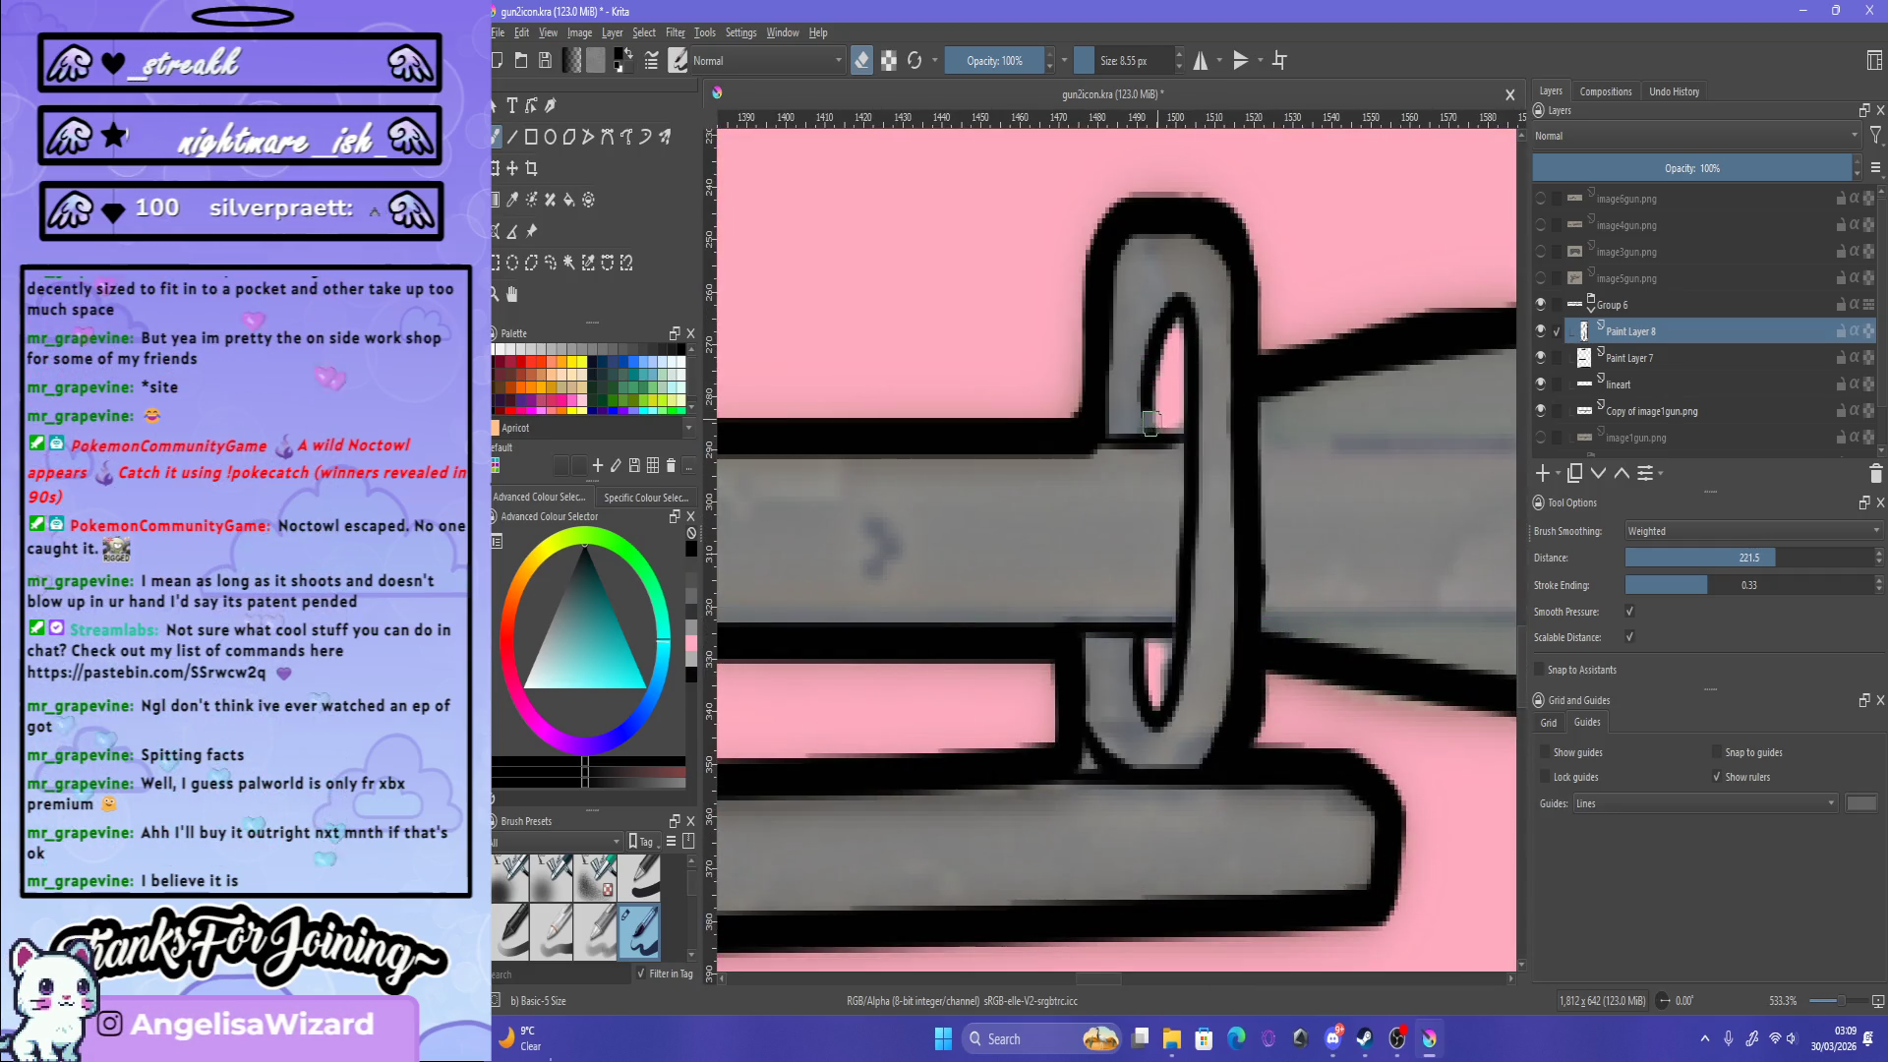
key("e")
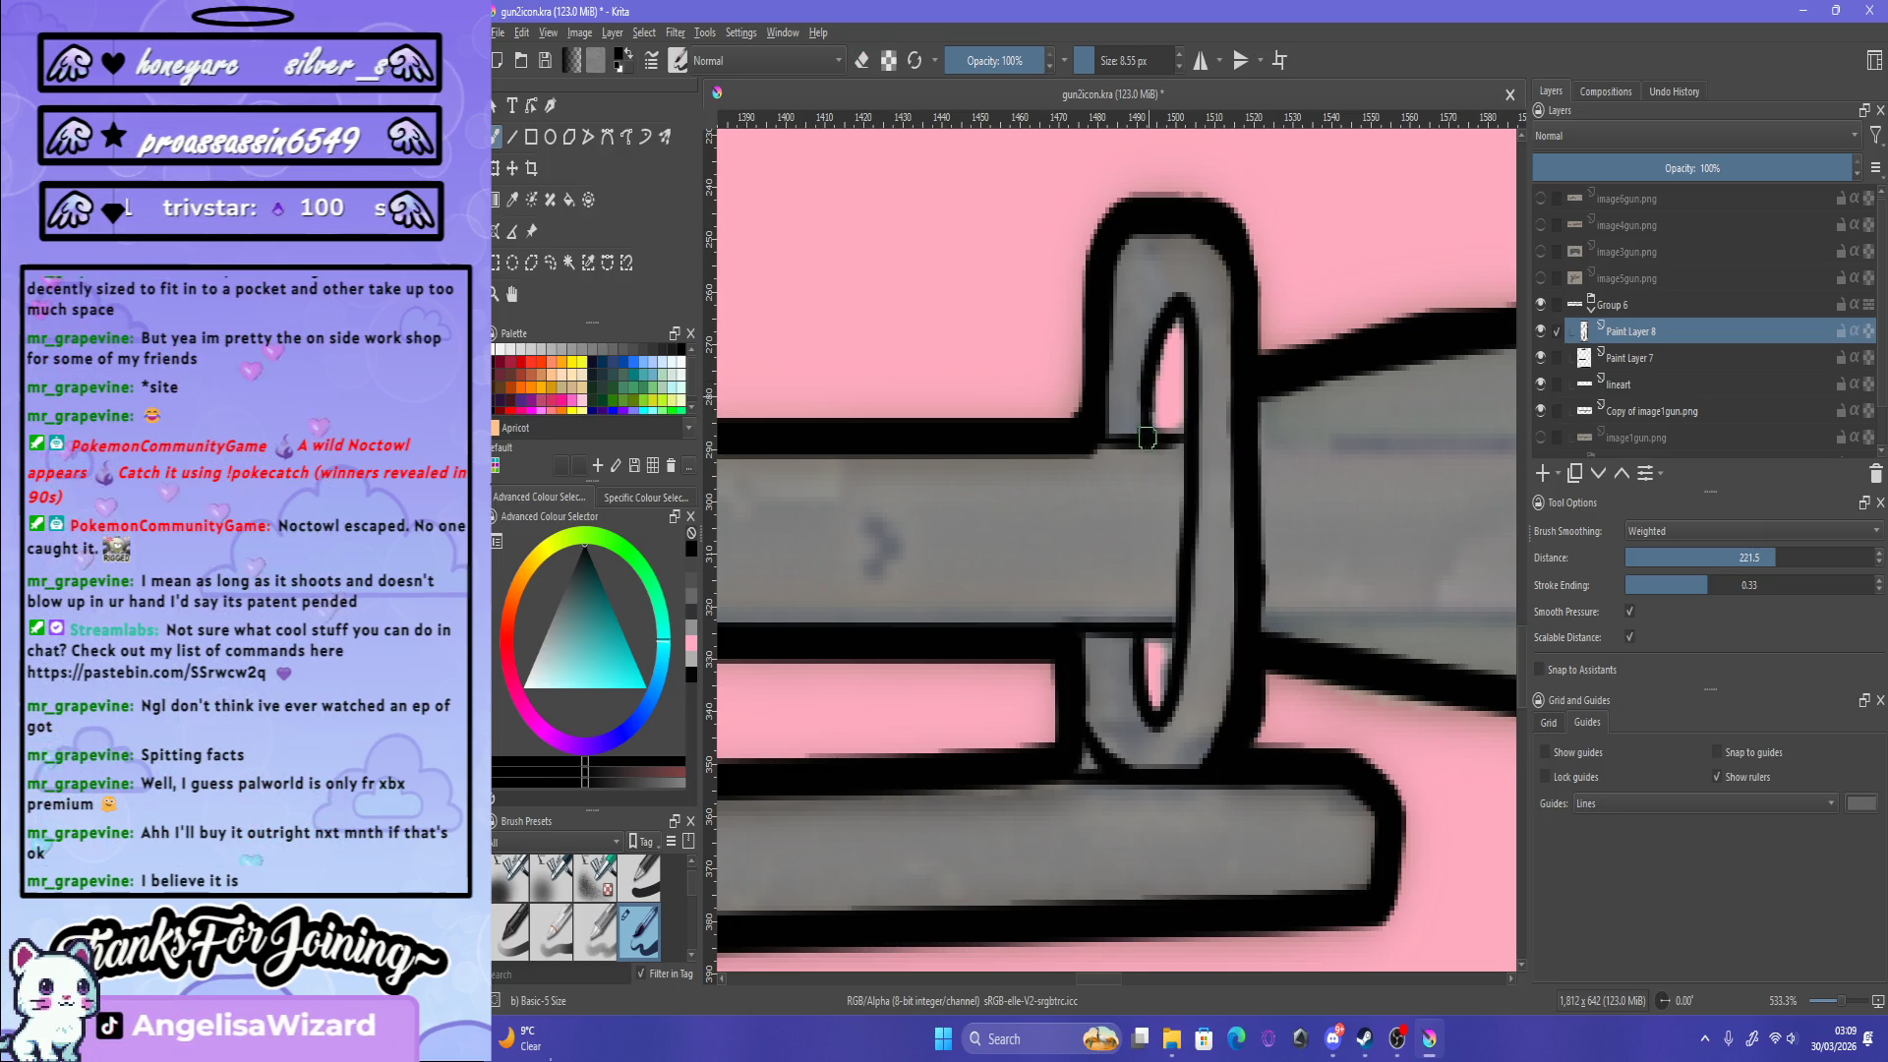
left_click_drag(1153, 386, 1149, 428)
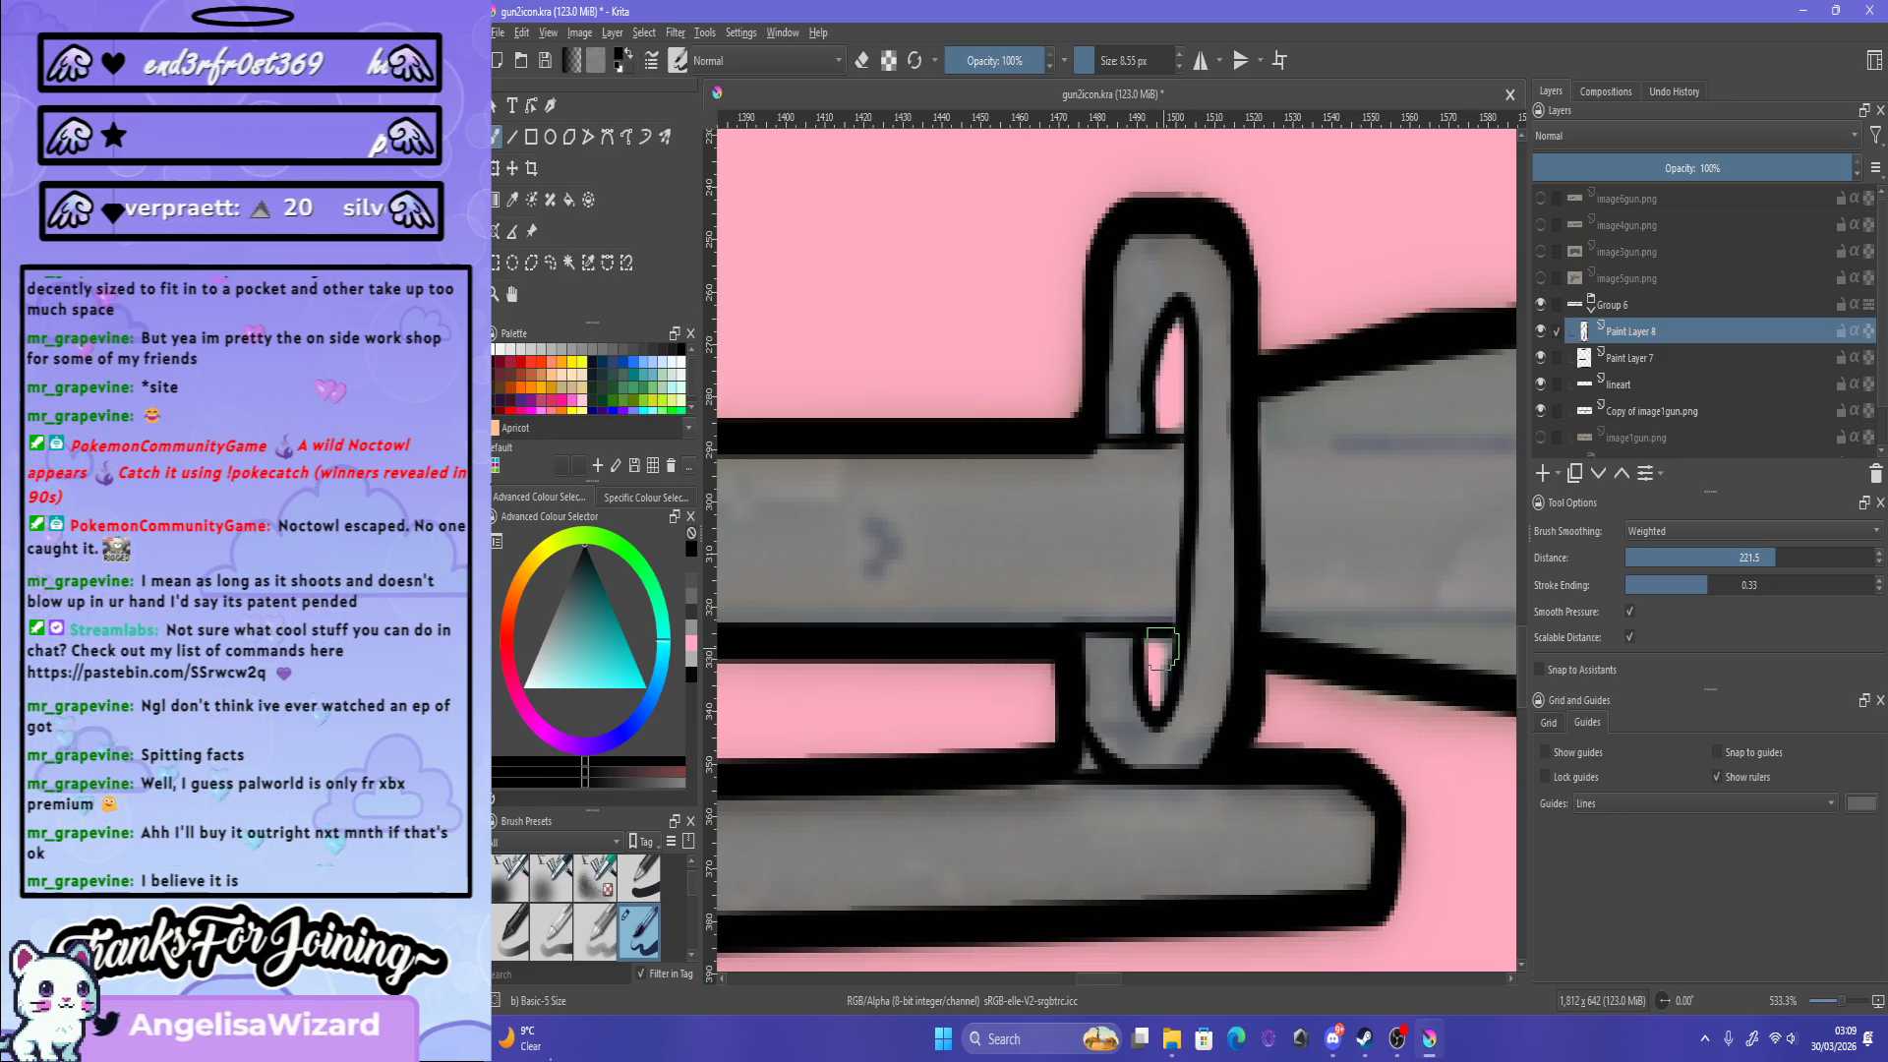
Step: Erase the pink patch in the ring's lower hole, then erase on Copy of image1gun.png
key("e")
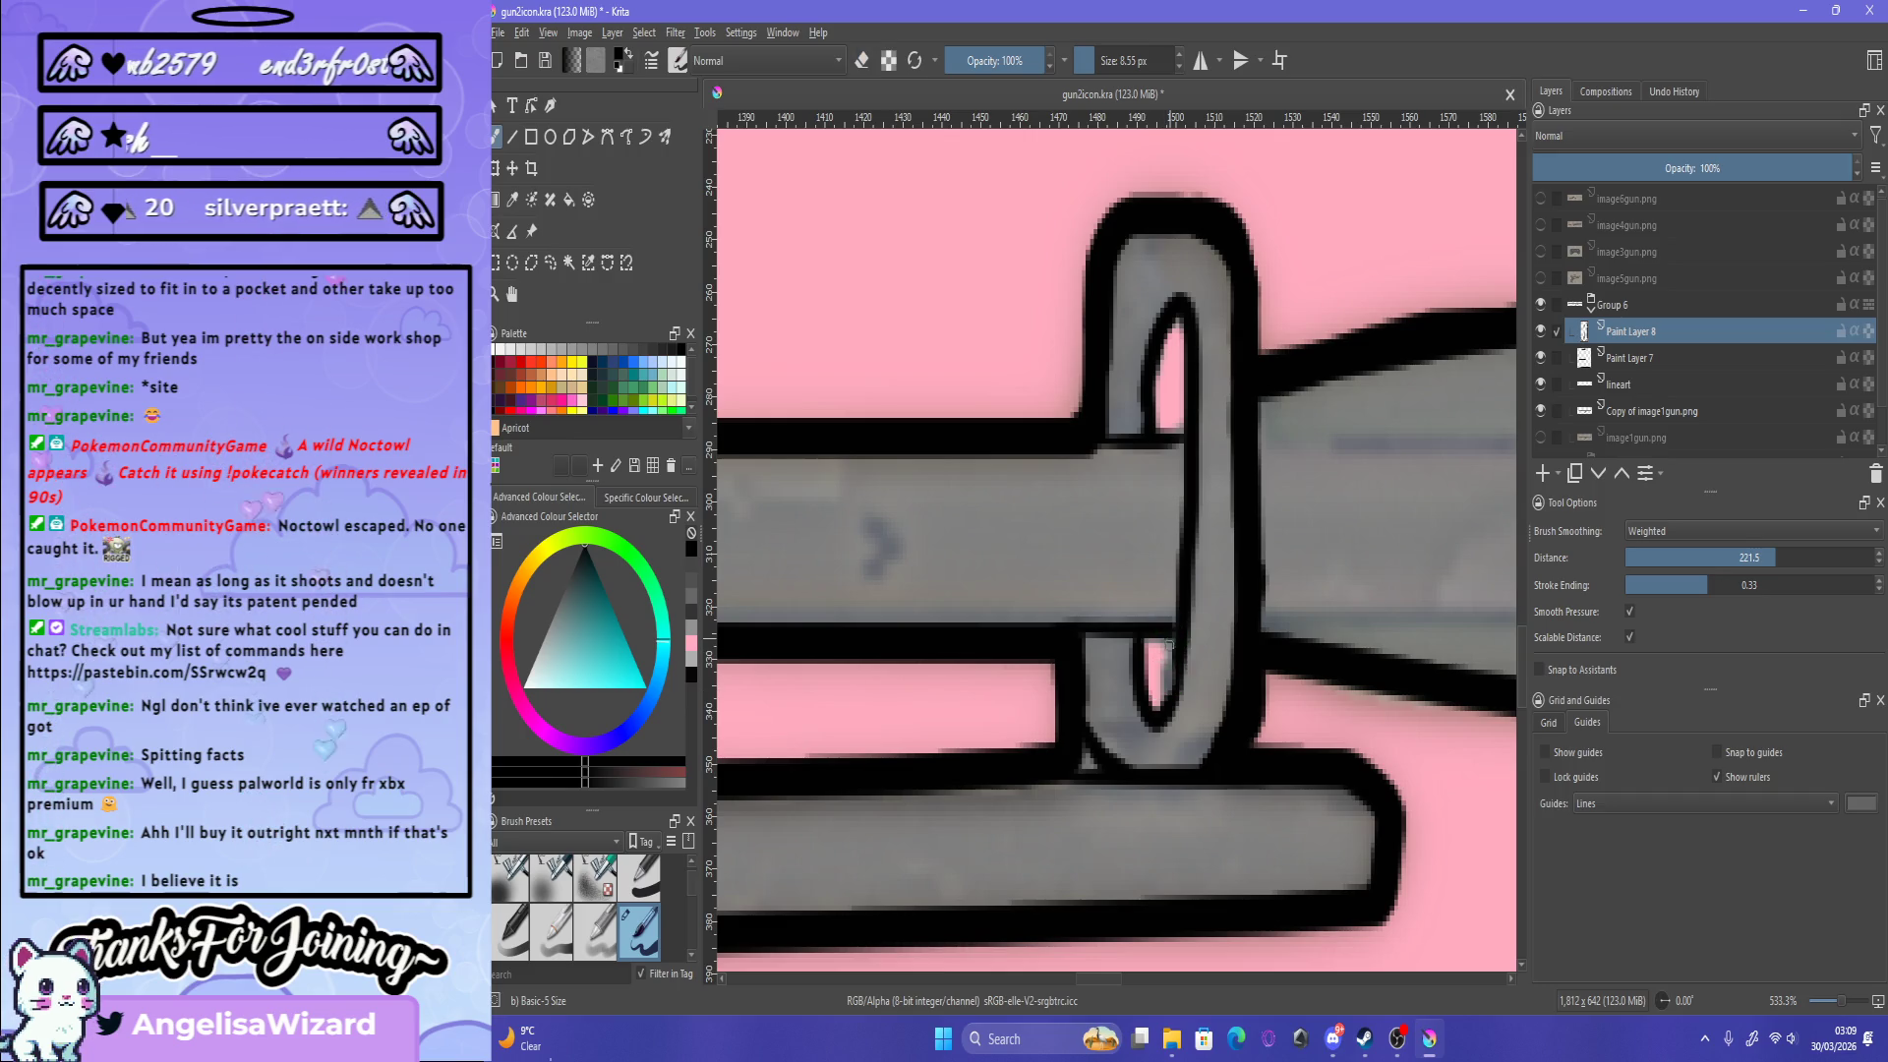
key("e")
left_click_drag(1161, 692, 1159, 708)
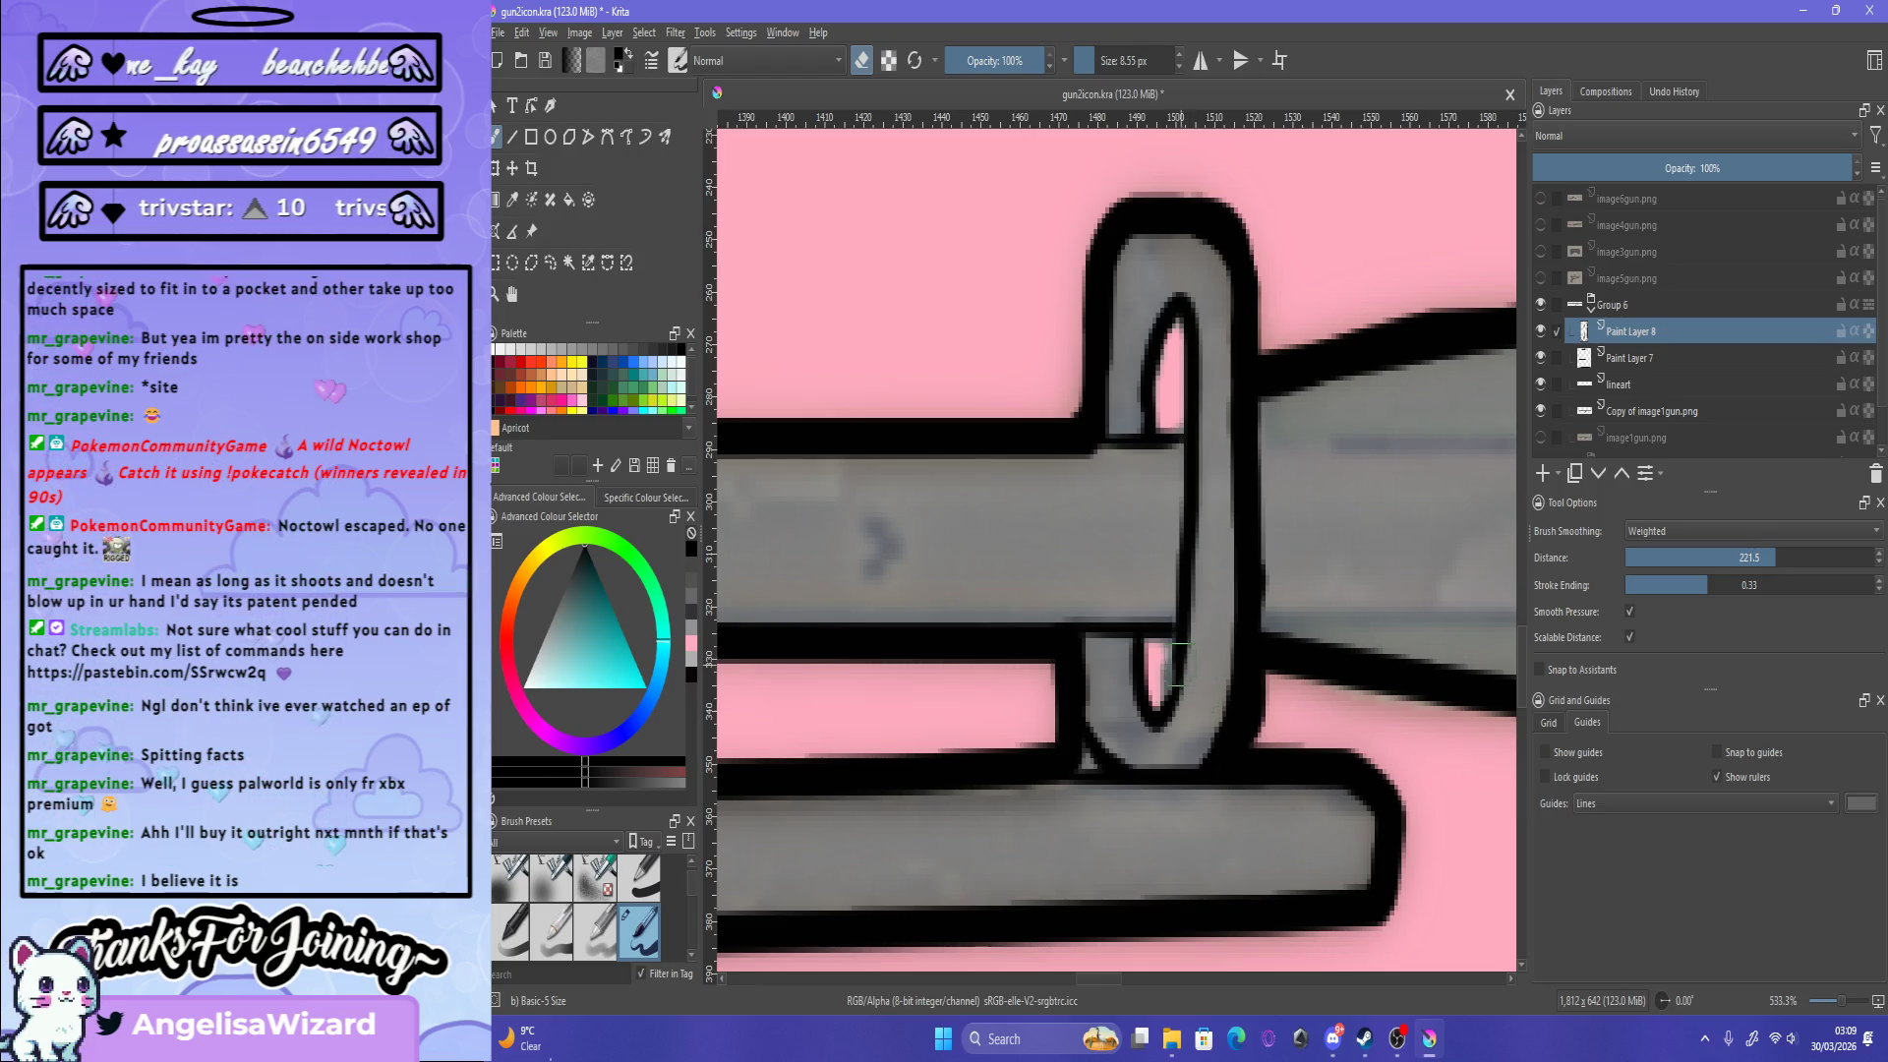
key("e")
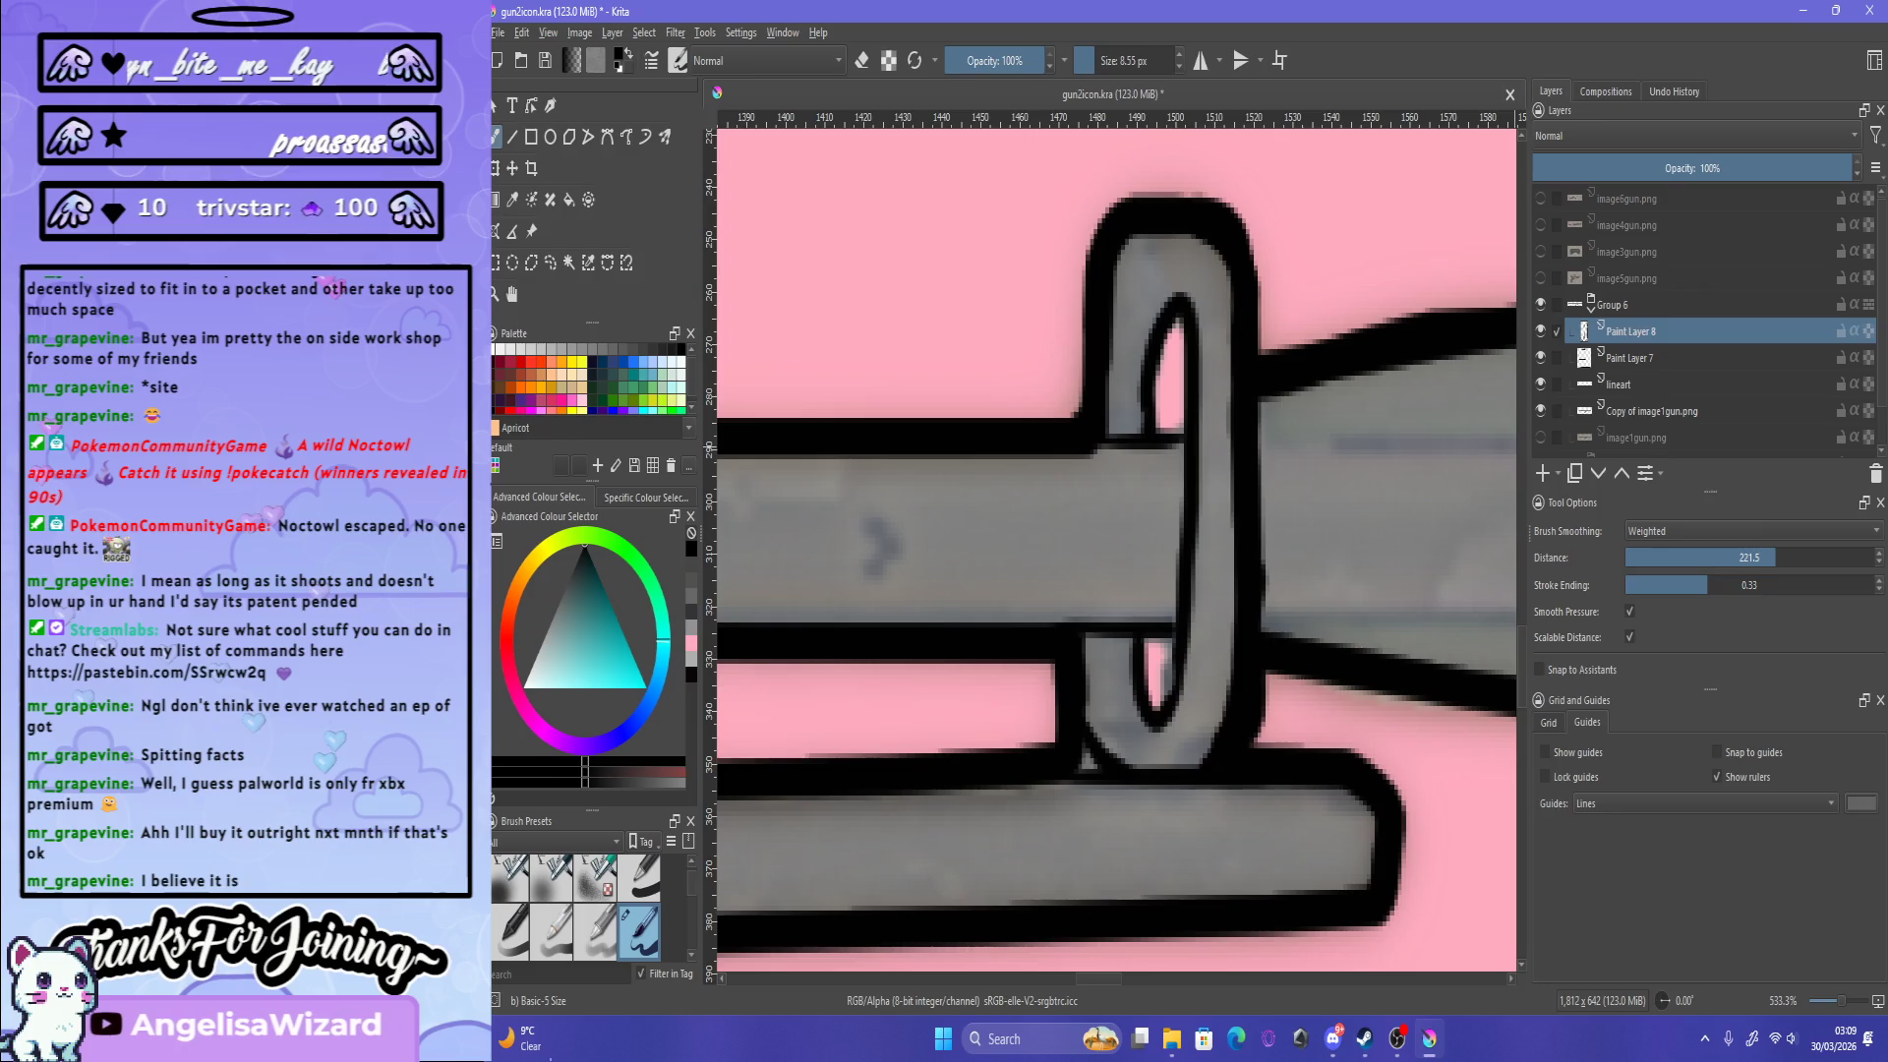
key("Page_Down")
key("Page_Down")
key("Page_Down")
key("e")
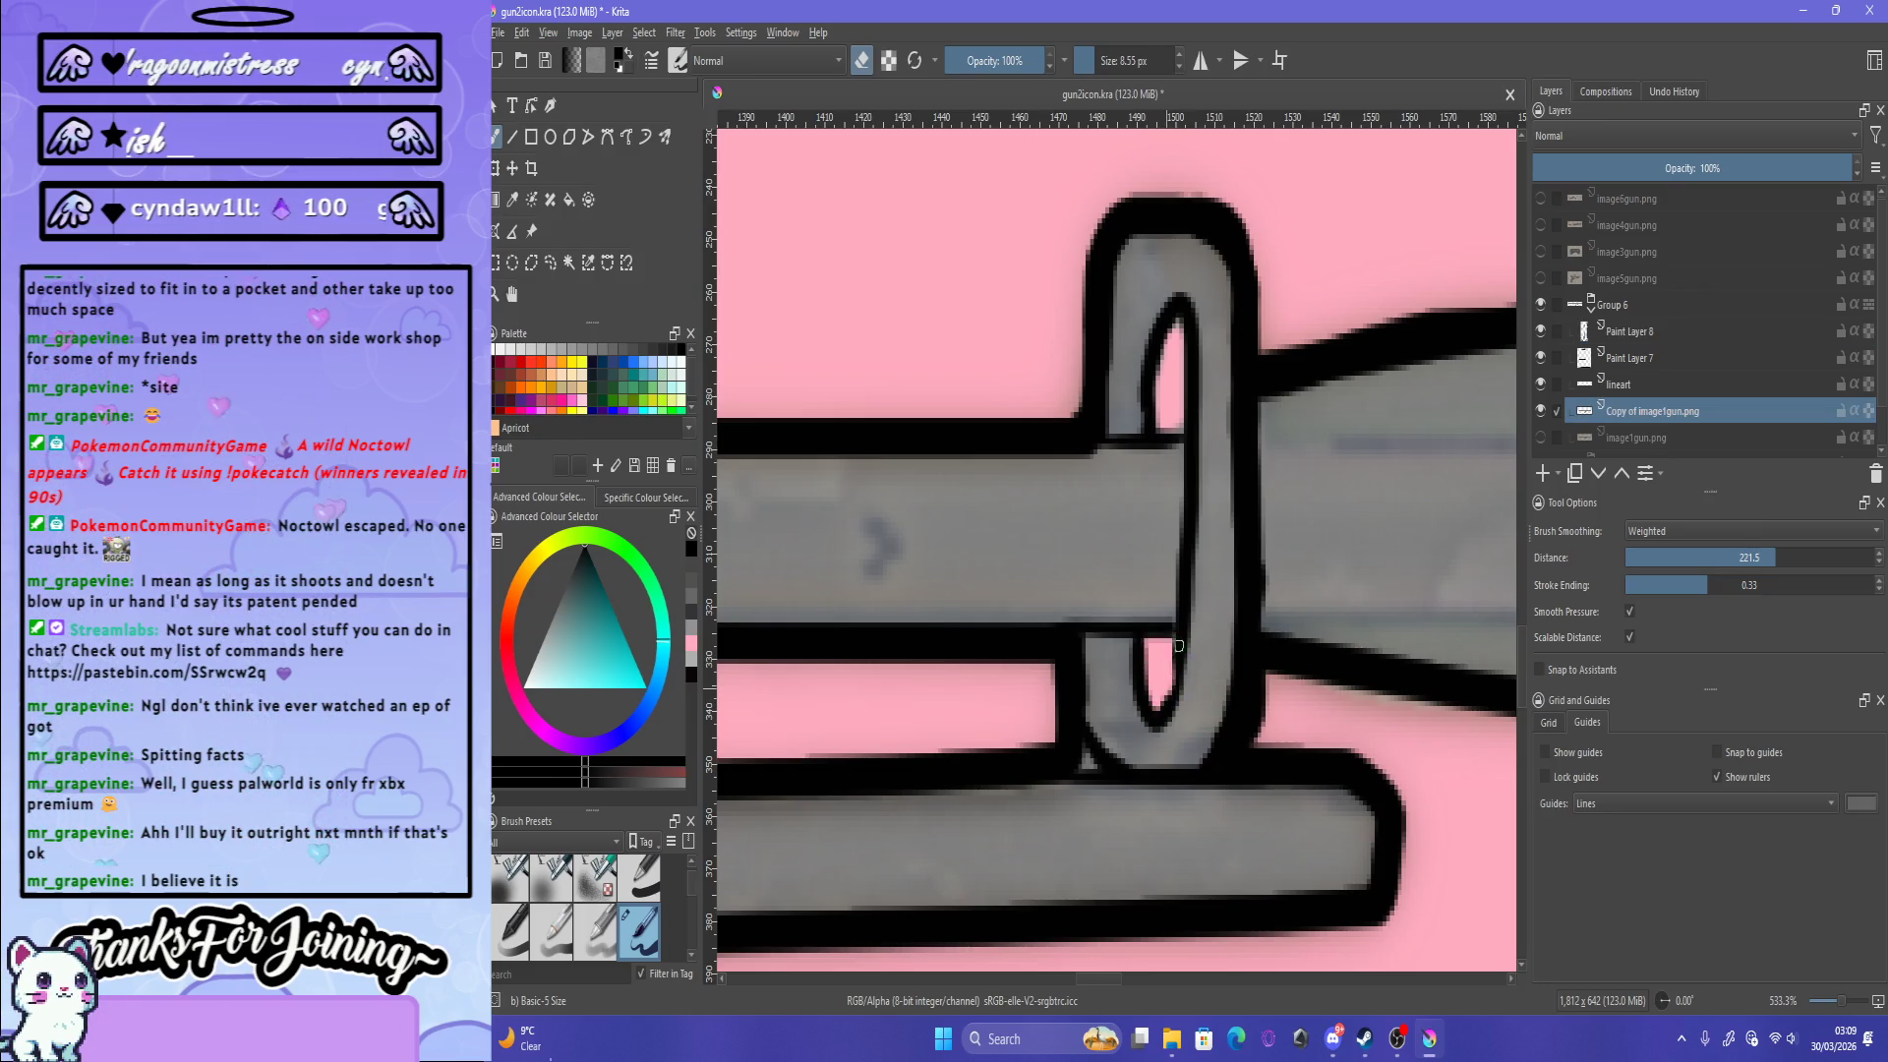
scroll(1158, 528, "down", 5)
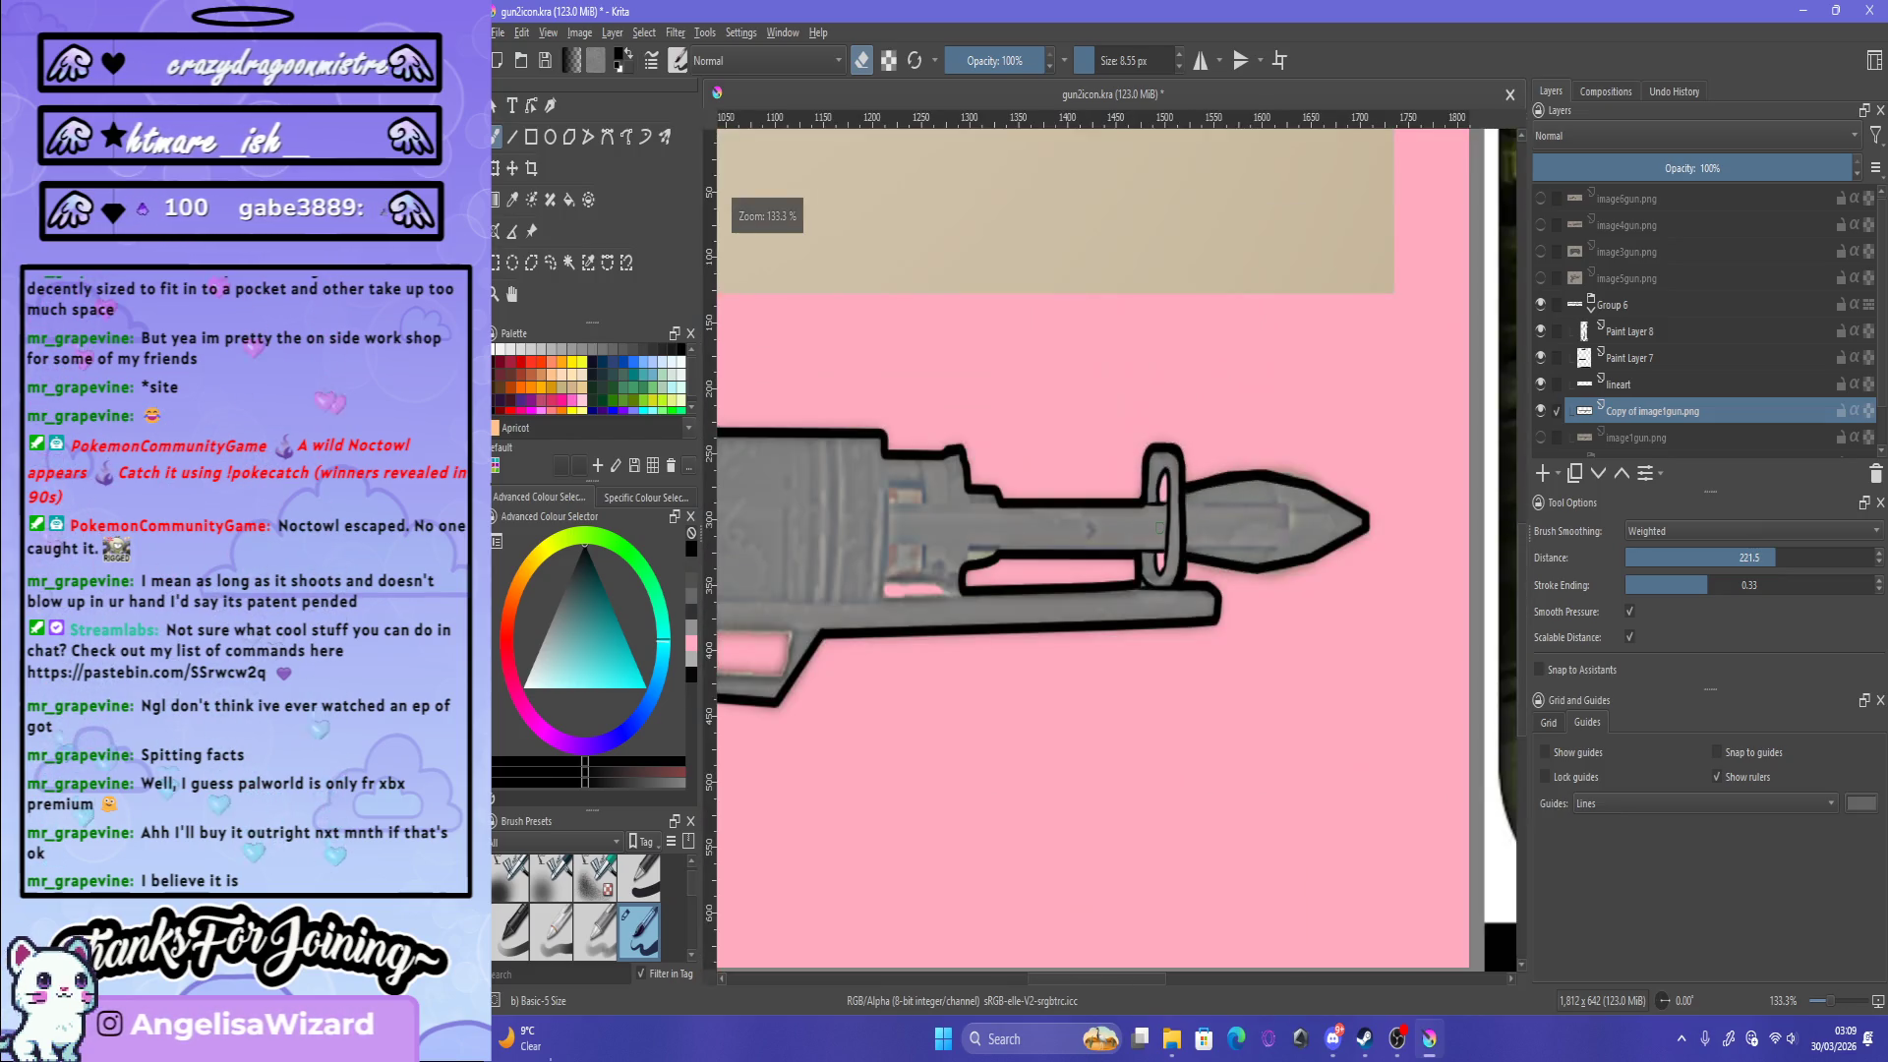
Step: Switch to Paint Layer 7 and zoom around the ring to compare it with the reference
scroll(1159, 528, "down", 3)
scroll(1170, 501, "up", 4)
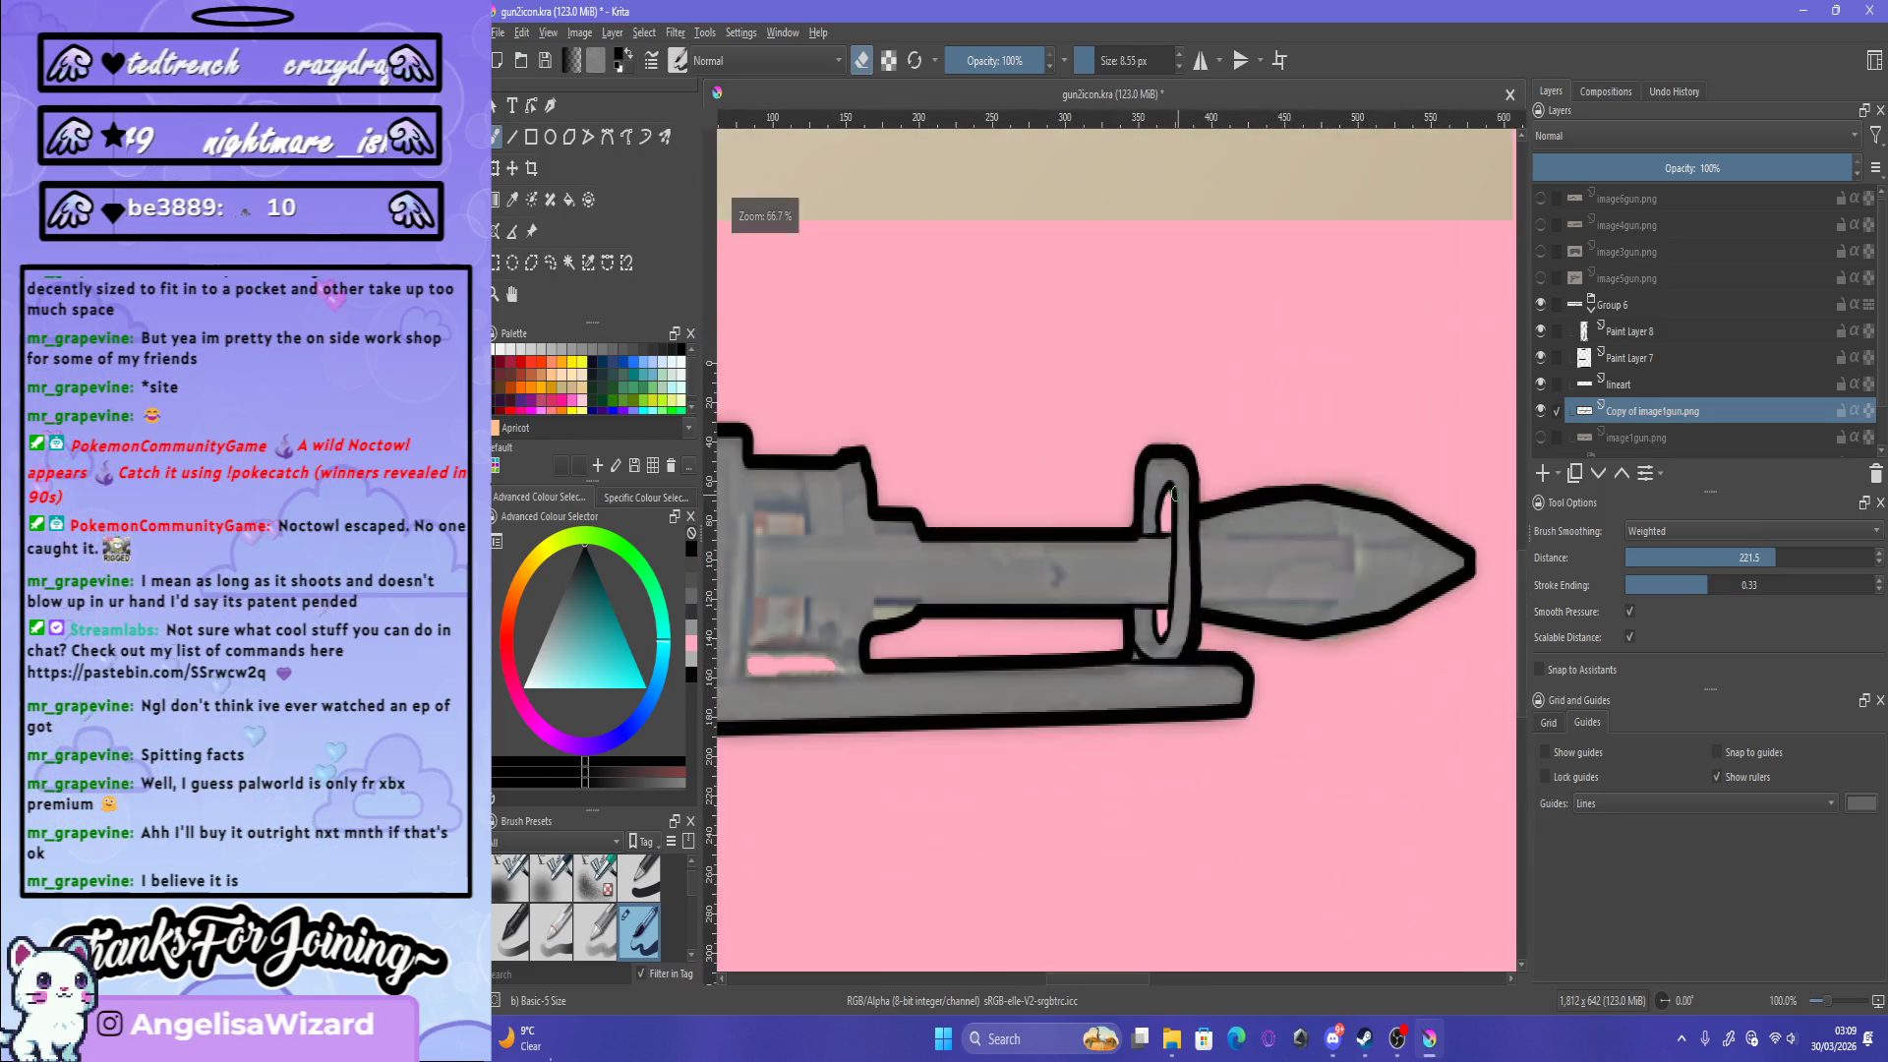
scroll(1174, 493, "up", 1)
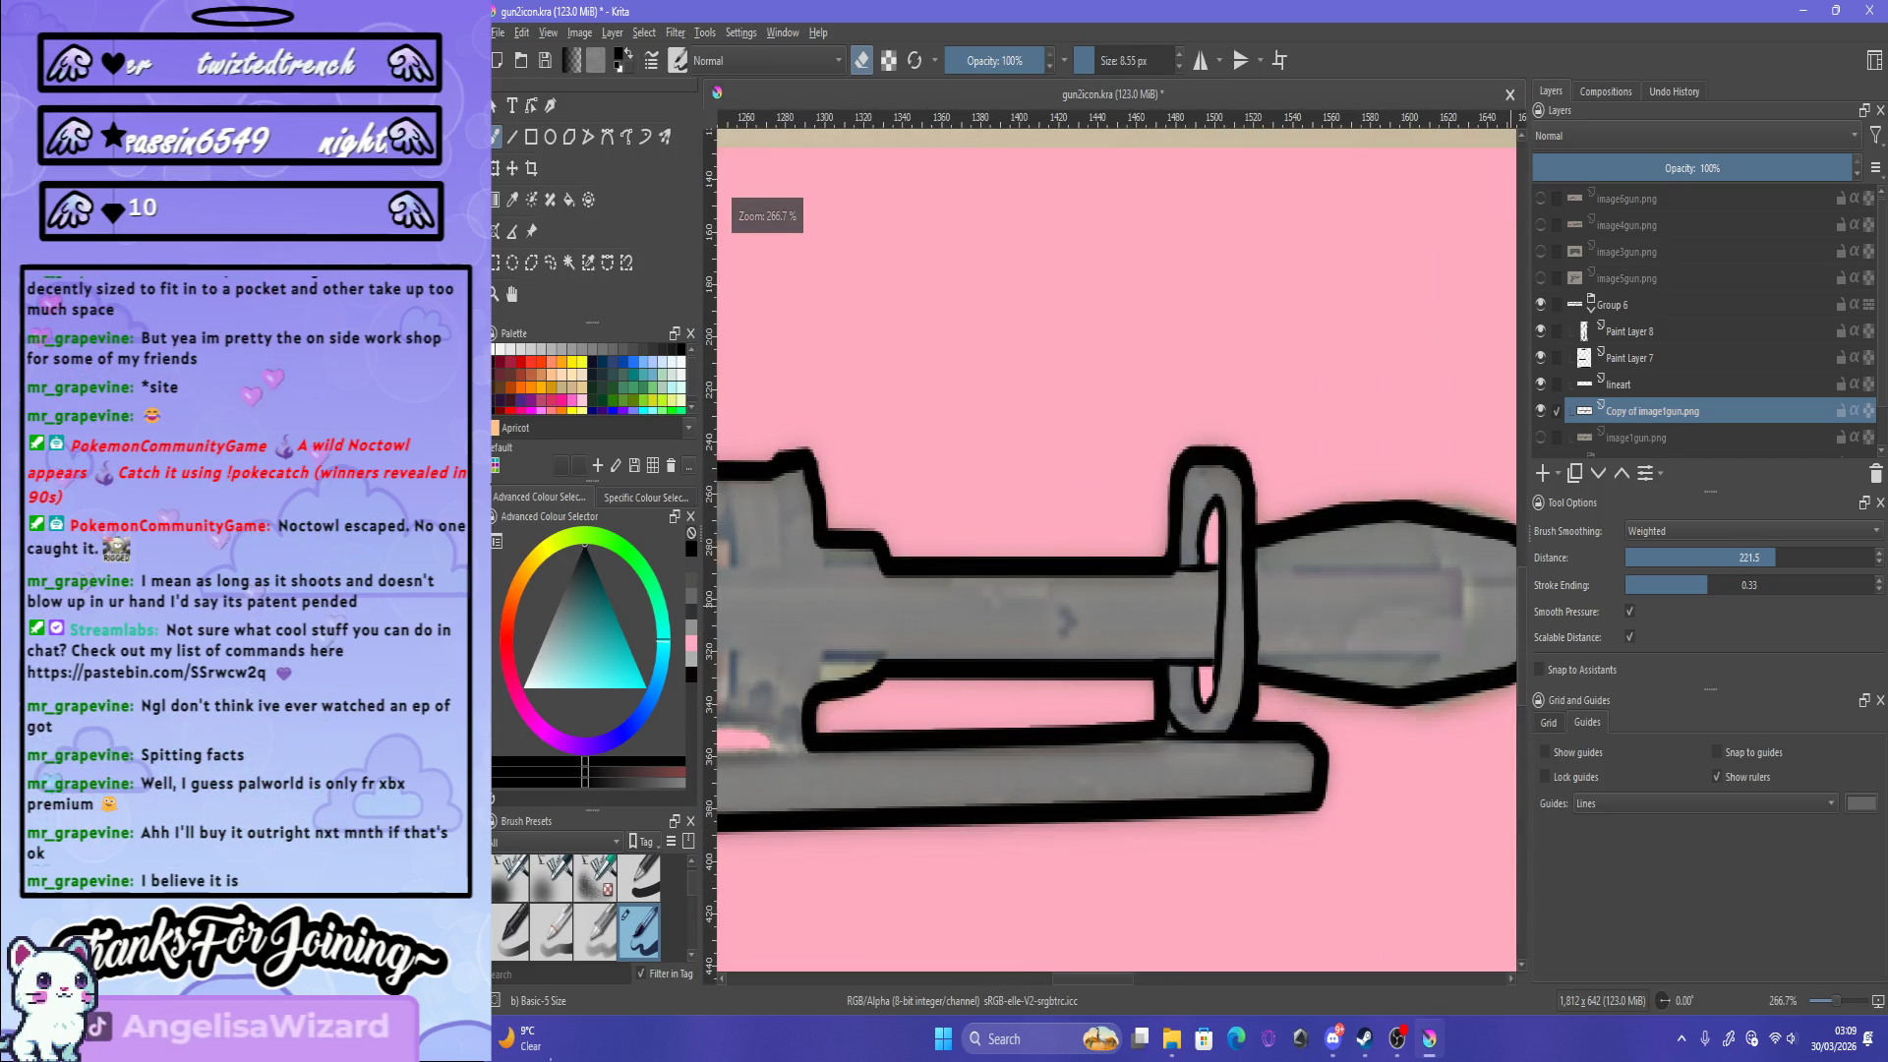
key("Page_Up")
key("Page_Up")
scroll(1271, 678, "up", 1)
scroll(1271, 679, "up", 1)
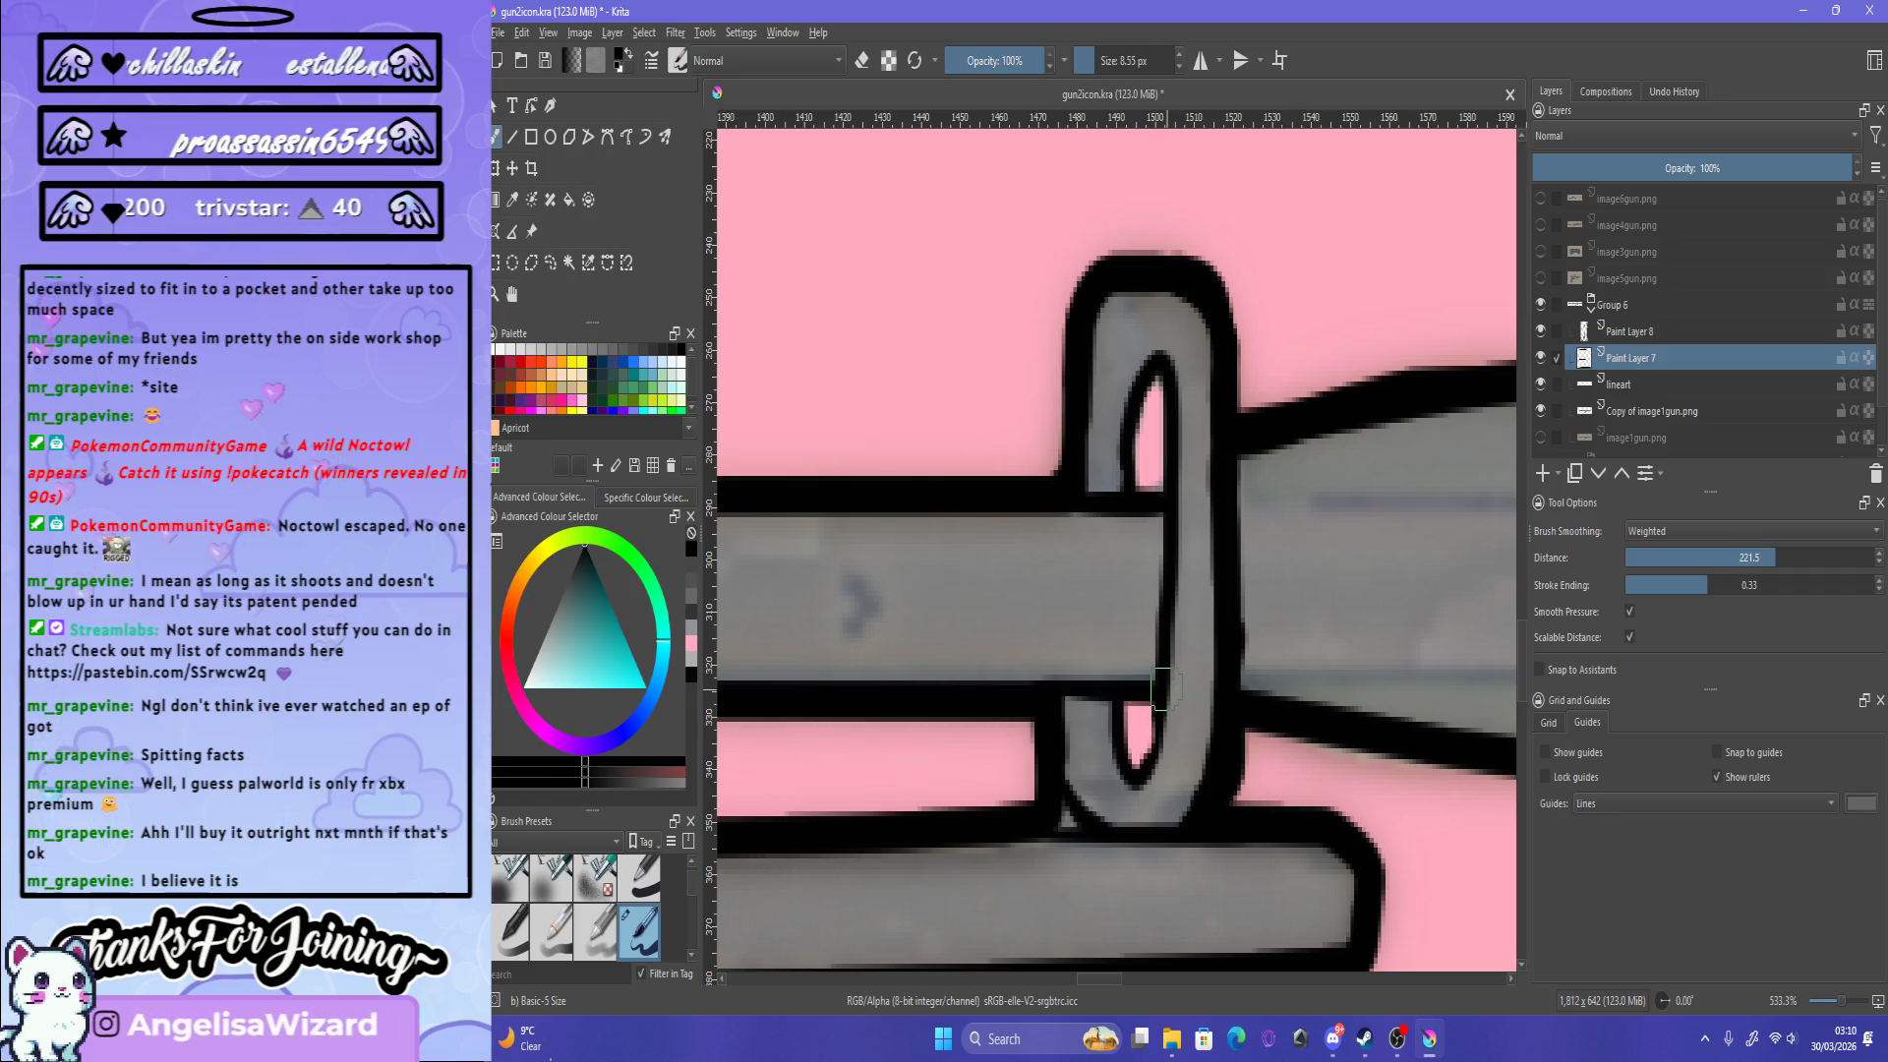
scroll(1139, 481, "down", 8)
scroll(1139, 481, "up", 3)
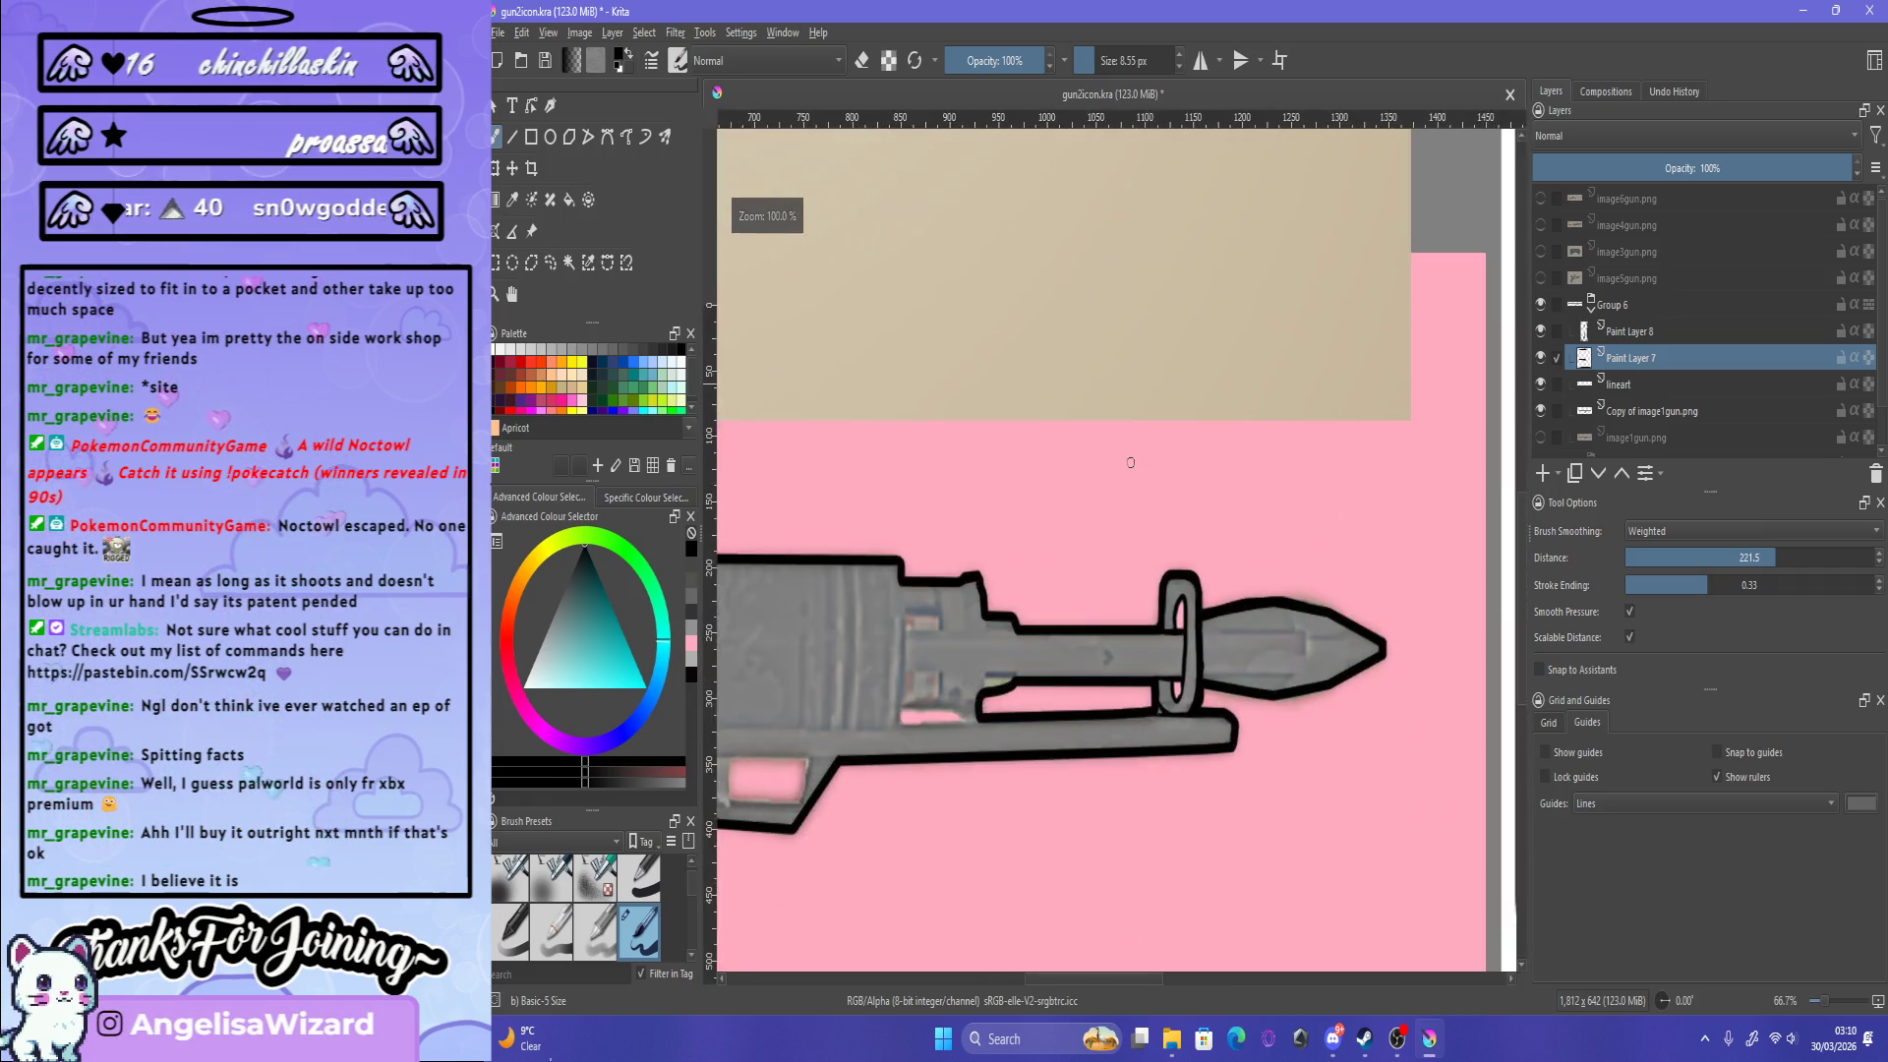
scroll(1161, 501, "up", 2)
scroll(1211, 563, "up", 2)
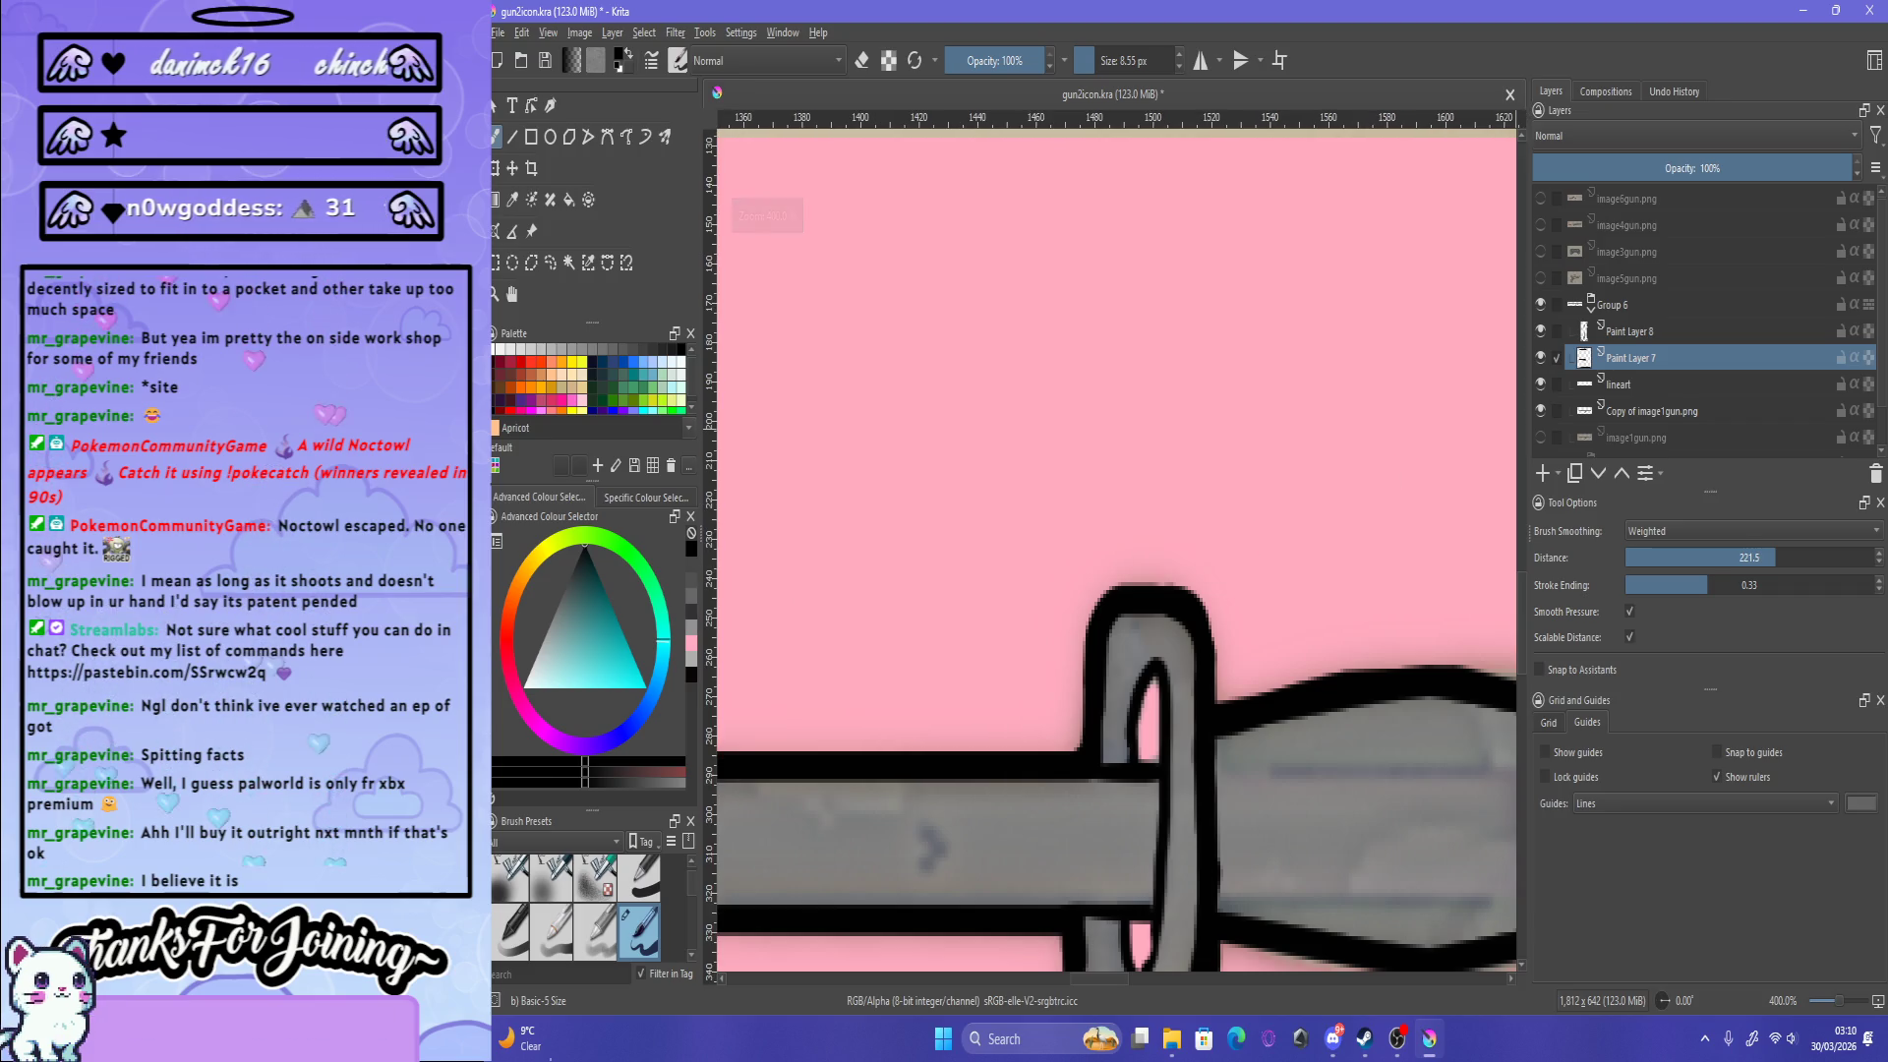
Step: Discard a stray stroke above the ring and make the lineart layer active
key("Page_Down")
key("Page_Down")
left_click_drag(1122, 556, 1095, 597)
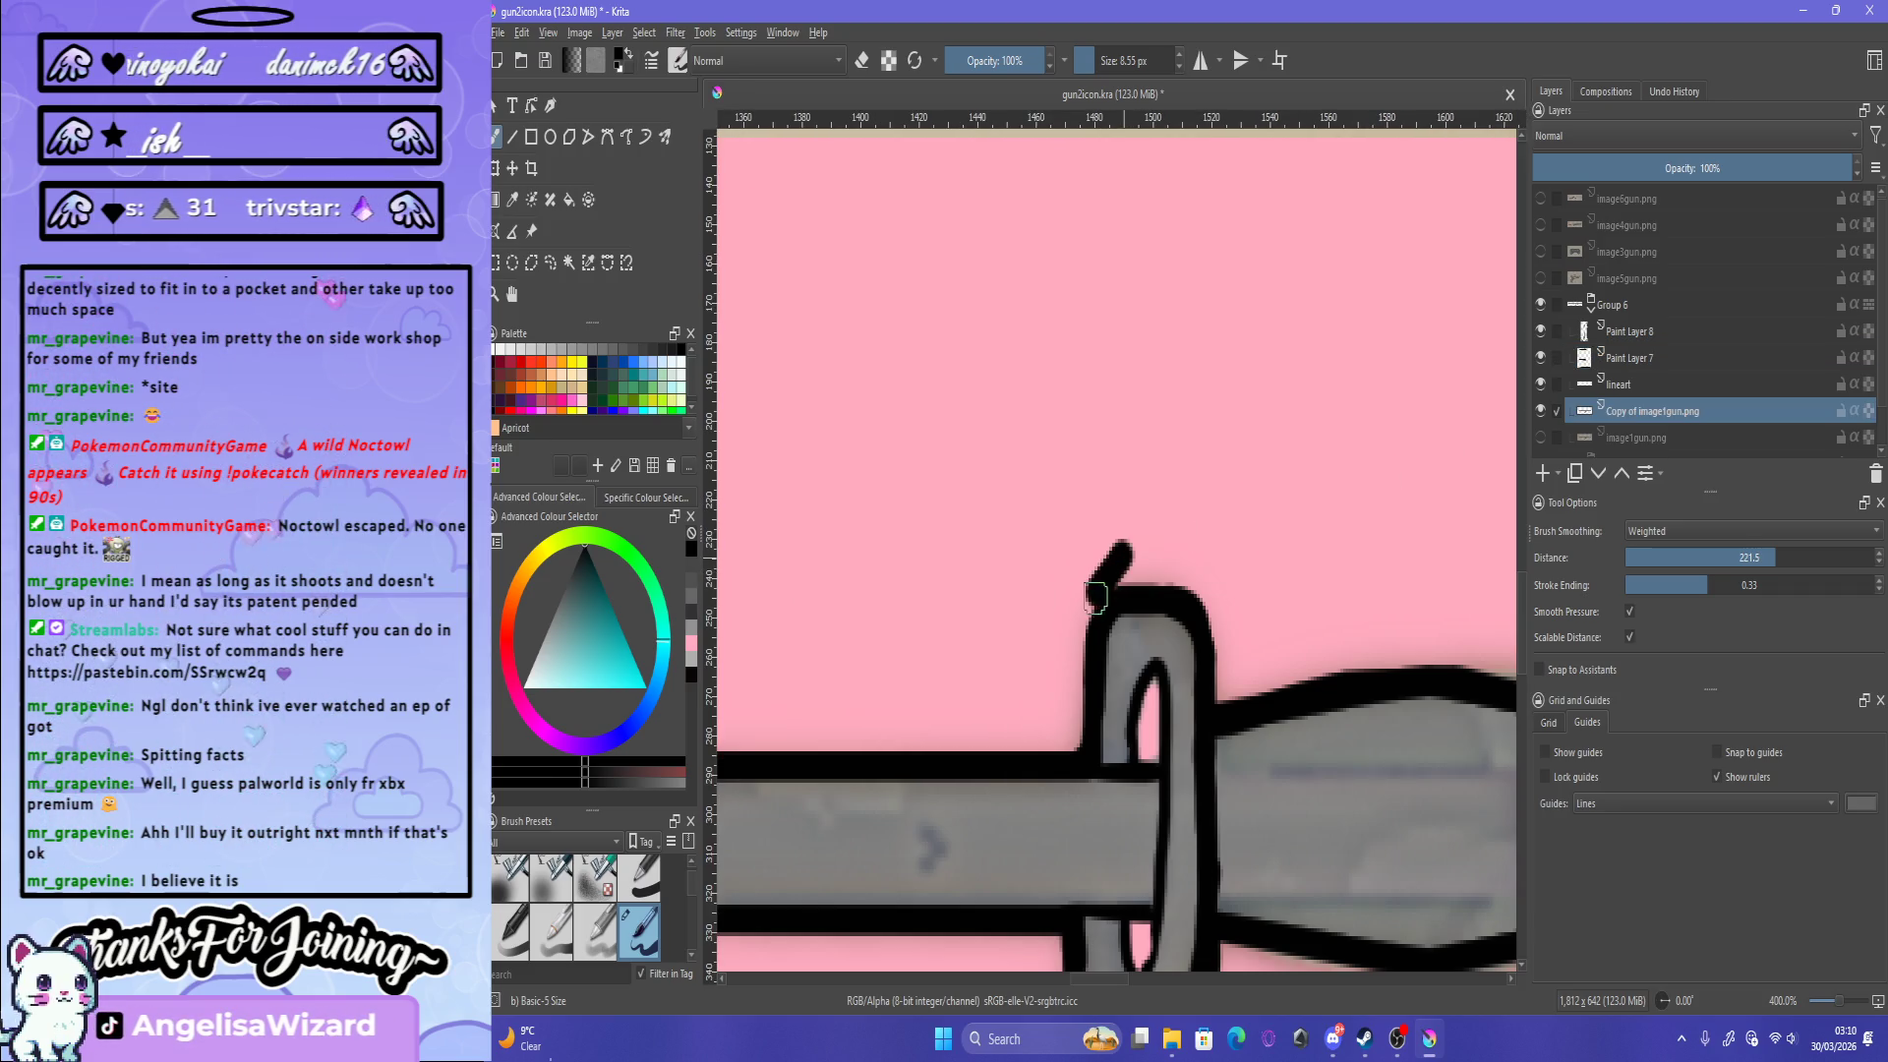
key("ctrl+z")
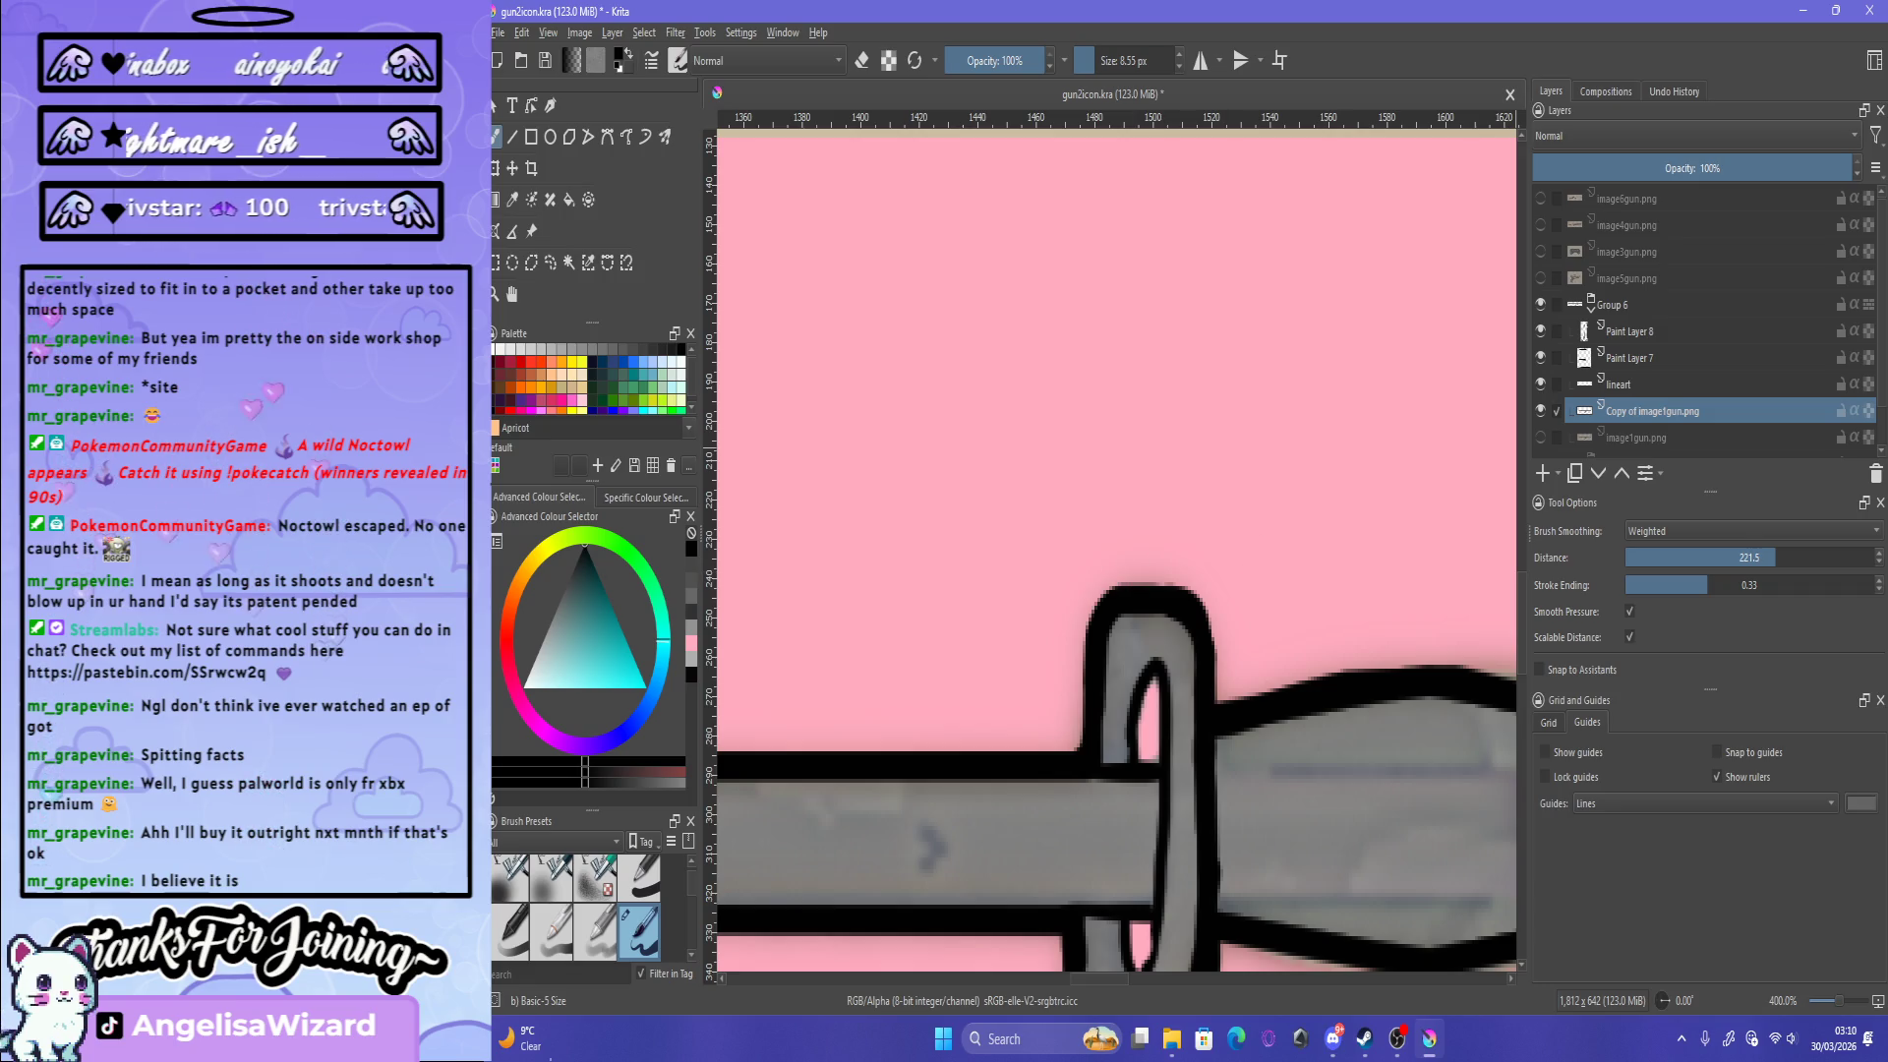
key("Page_Up")
key("Page_Up")
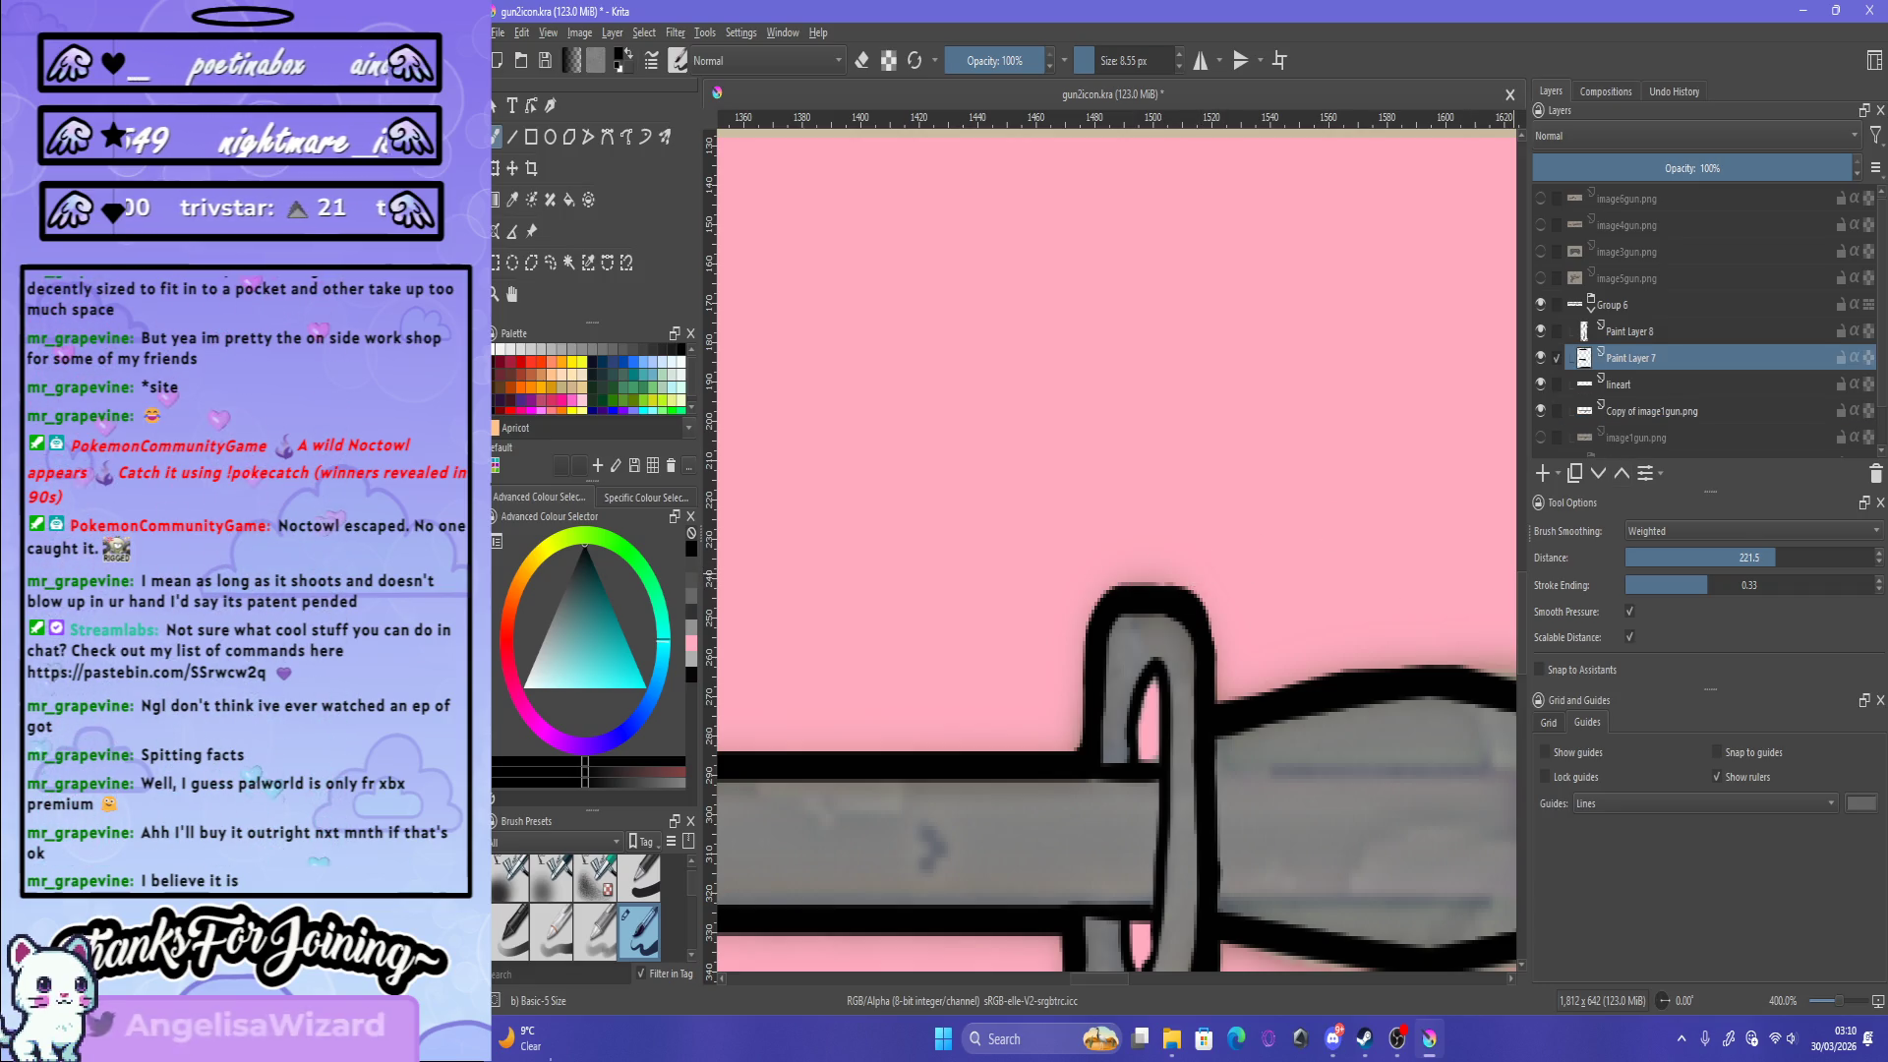
key("Page_Down")
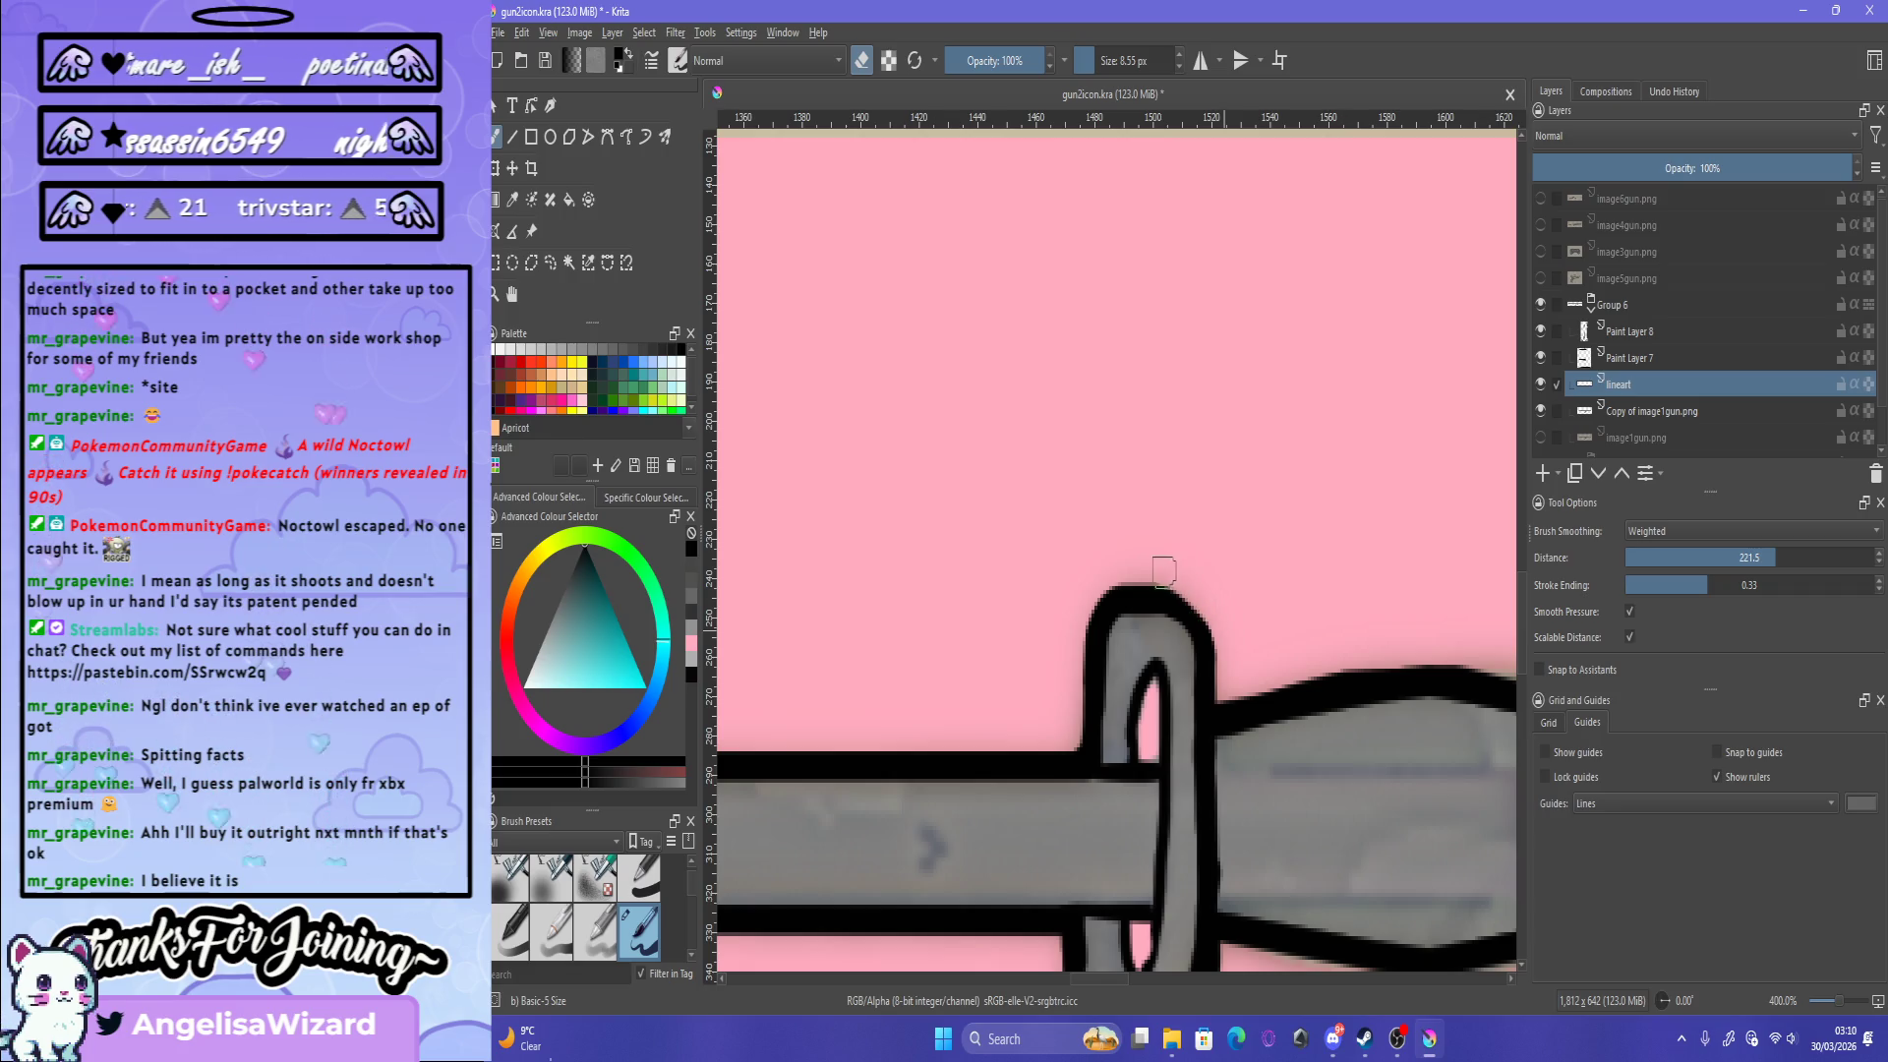
scroll(1067, 649, "down", 5)
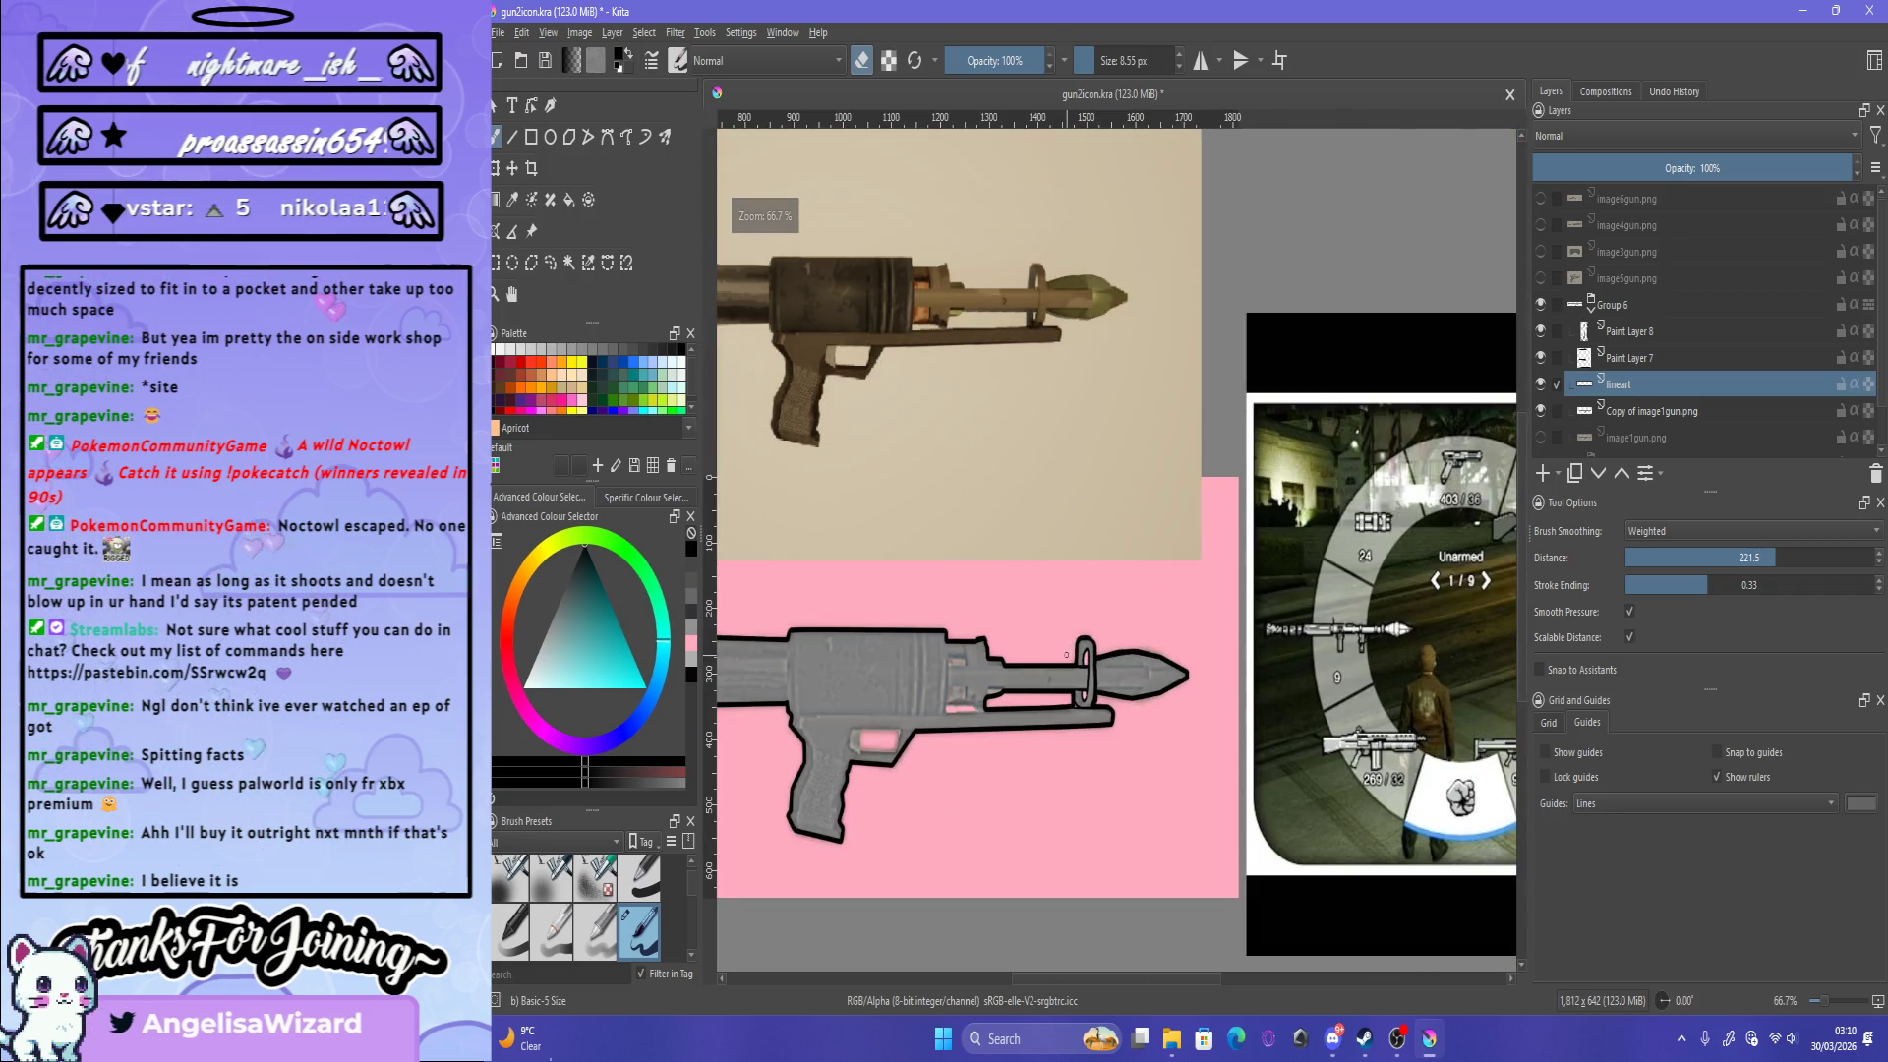
scroll(1071, 641, "up", 5)
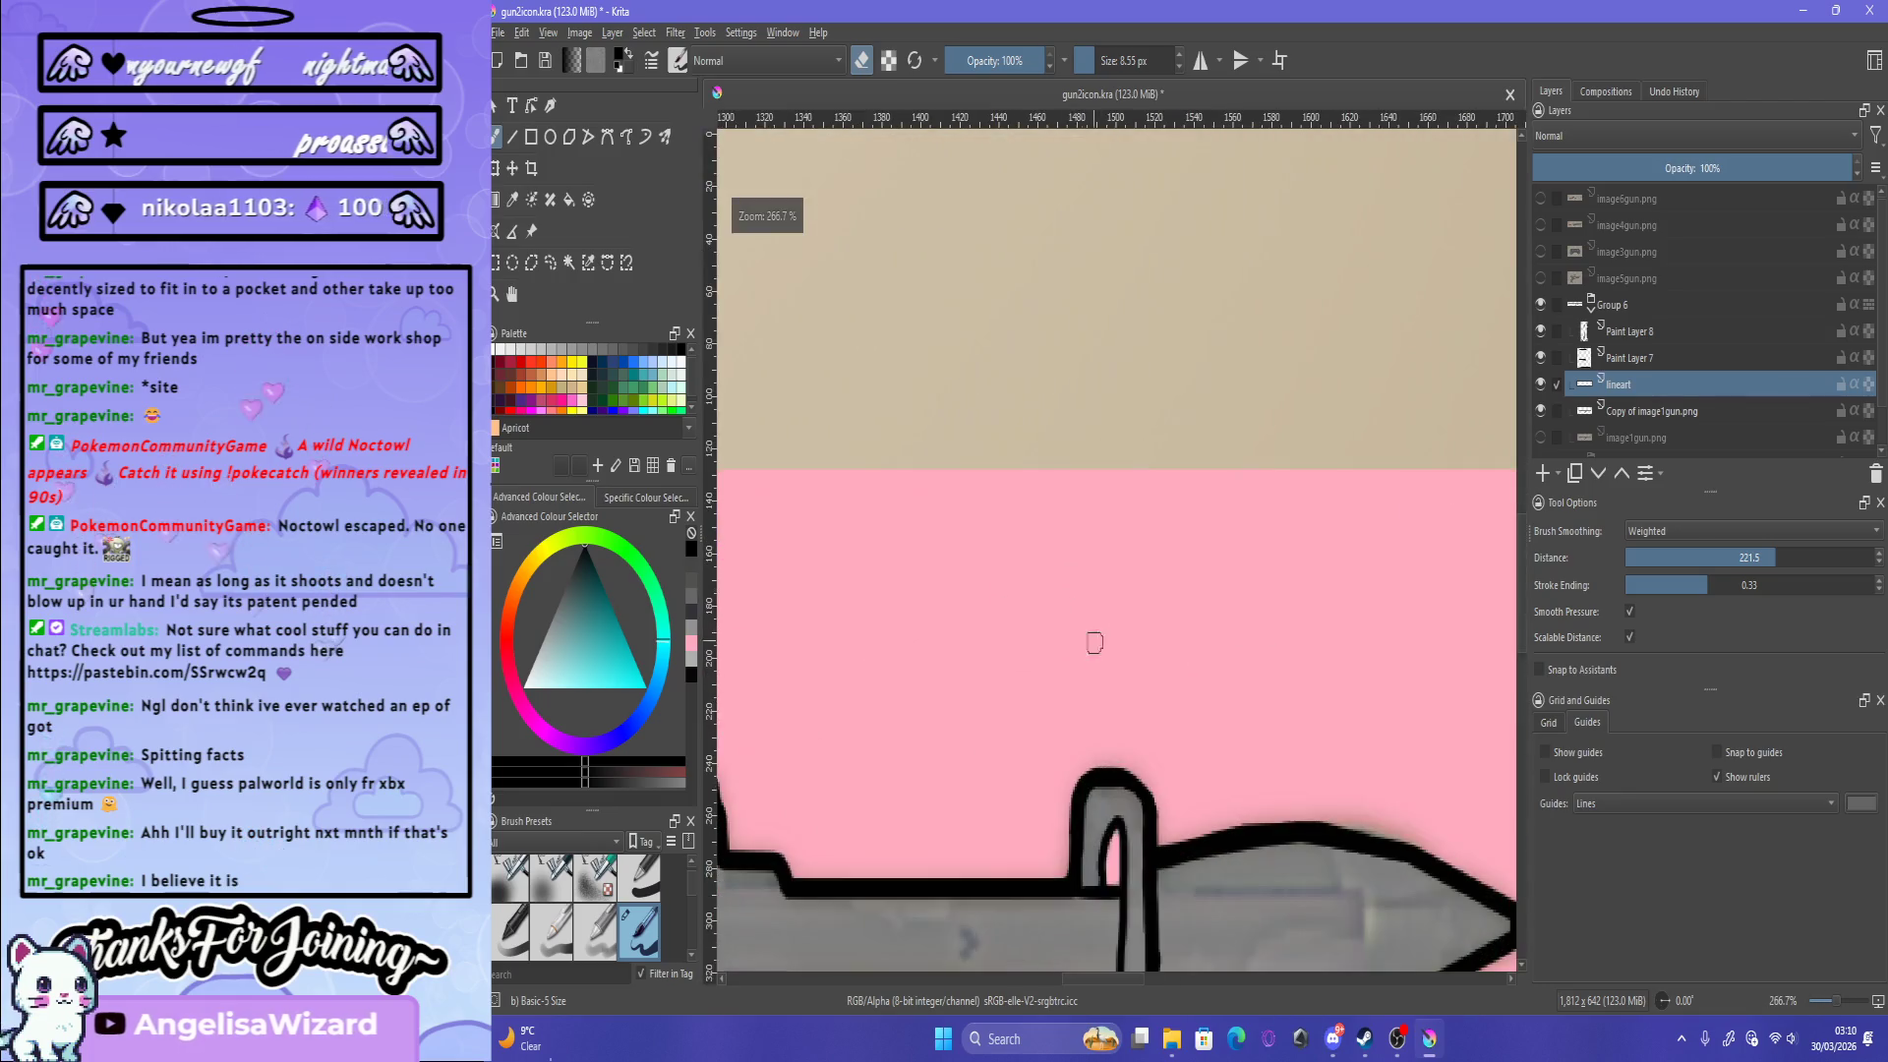
scroll(1087, 640, "down", 3)
scroll(1107, 795, "up", 5)
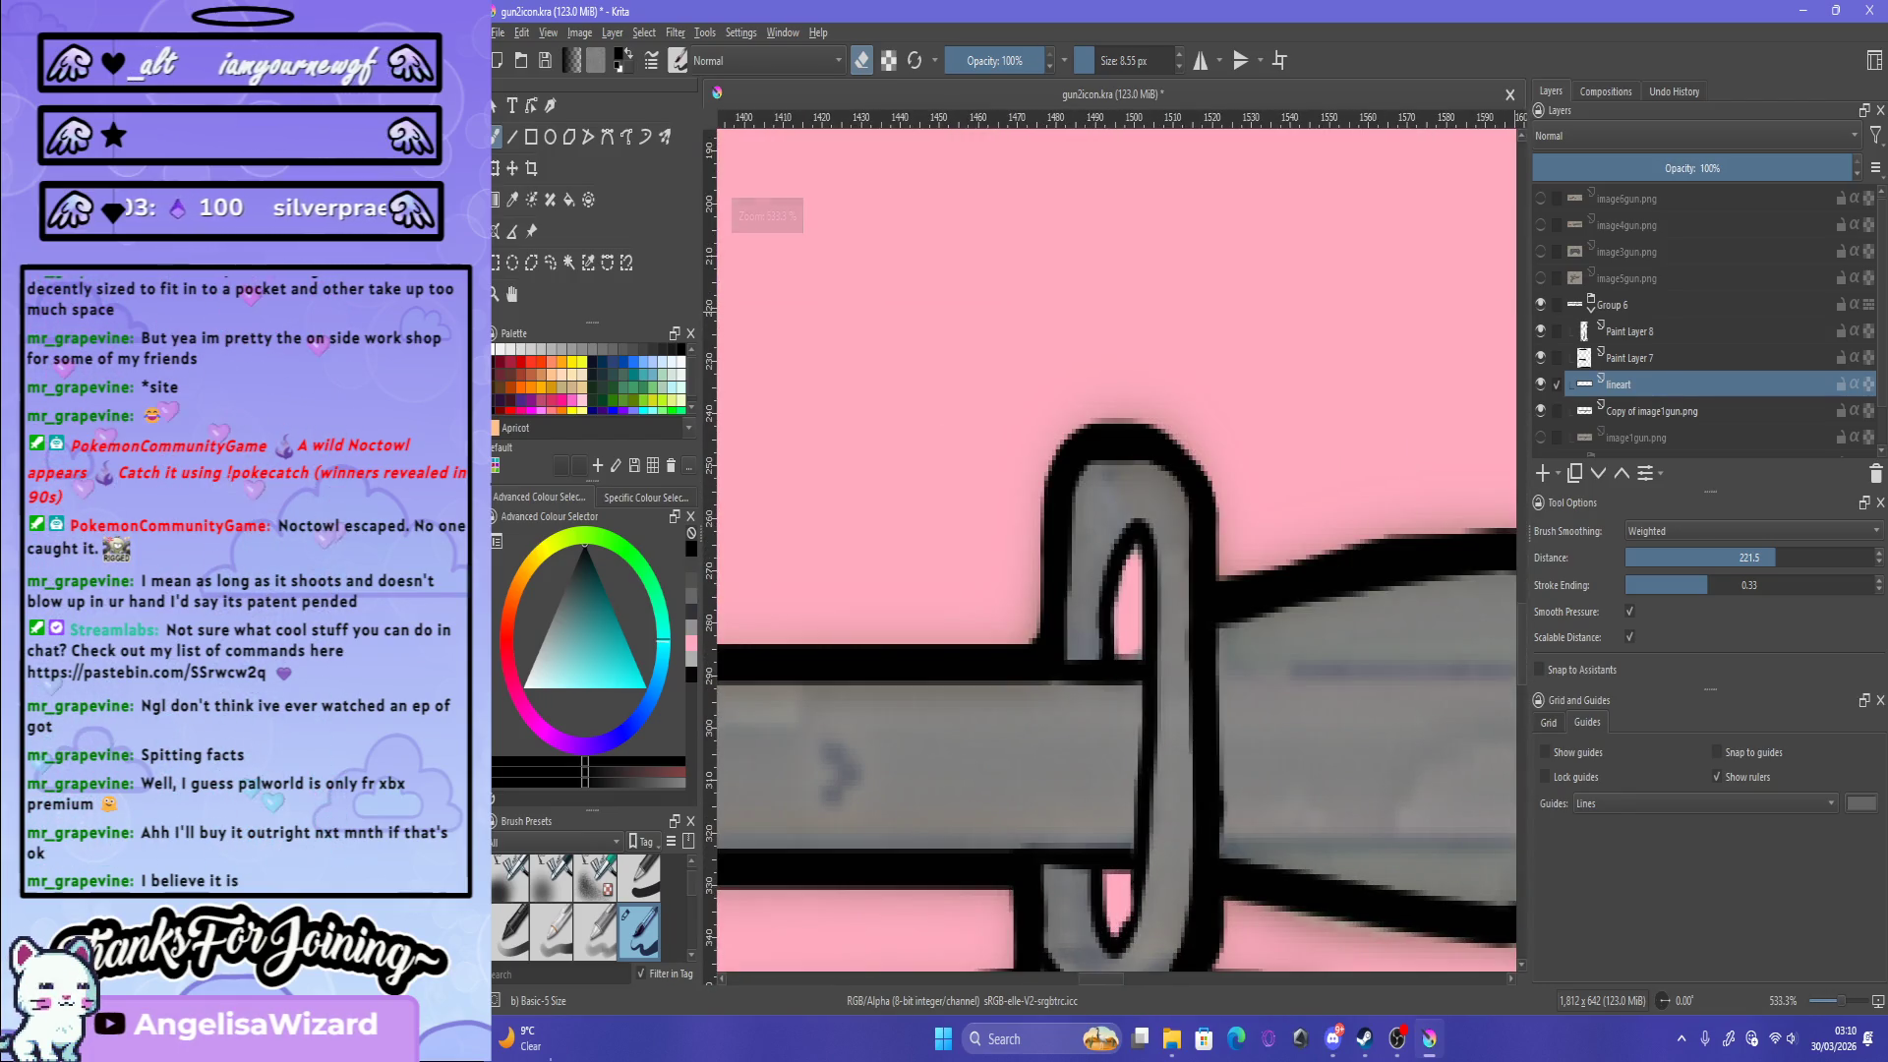
Step: On Paint Layer 8, draw a thin black line down inside the ring's right side
left_click(1613, 305)
left_click(1630, 332)
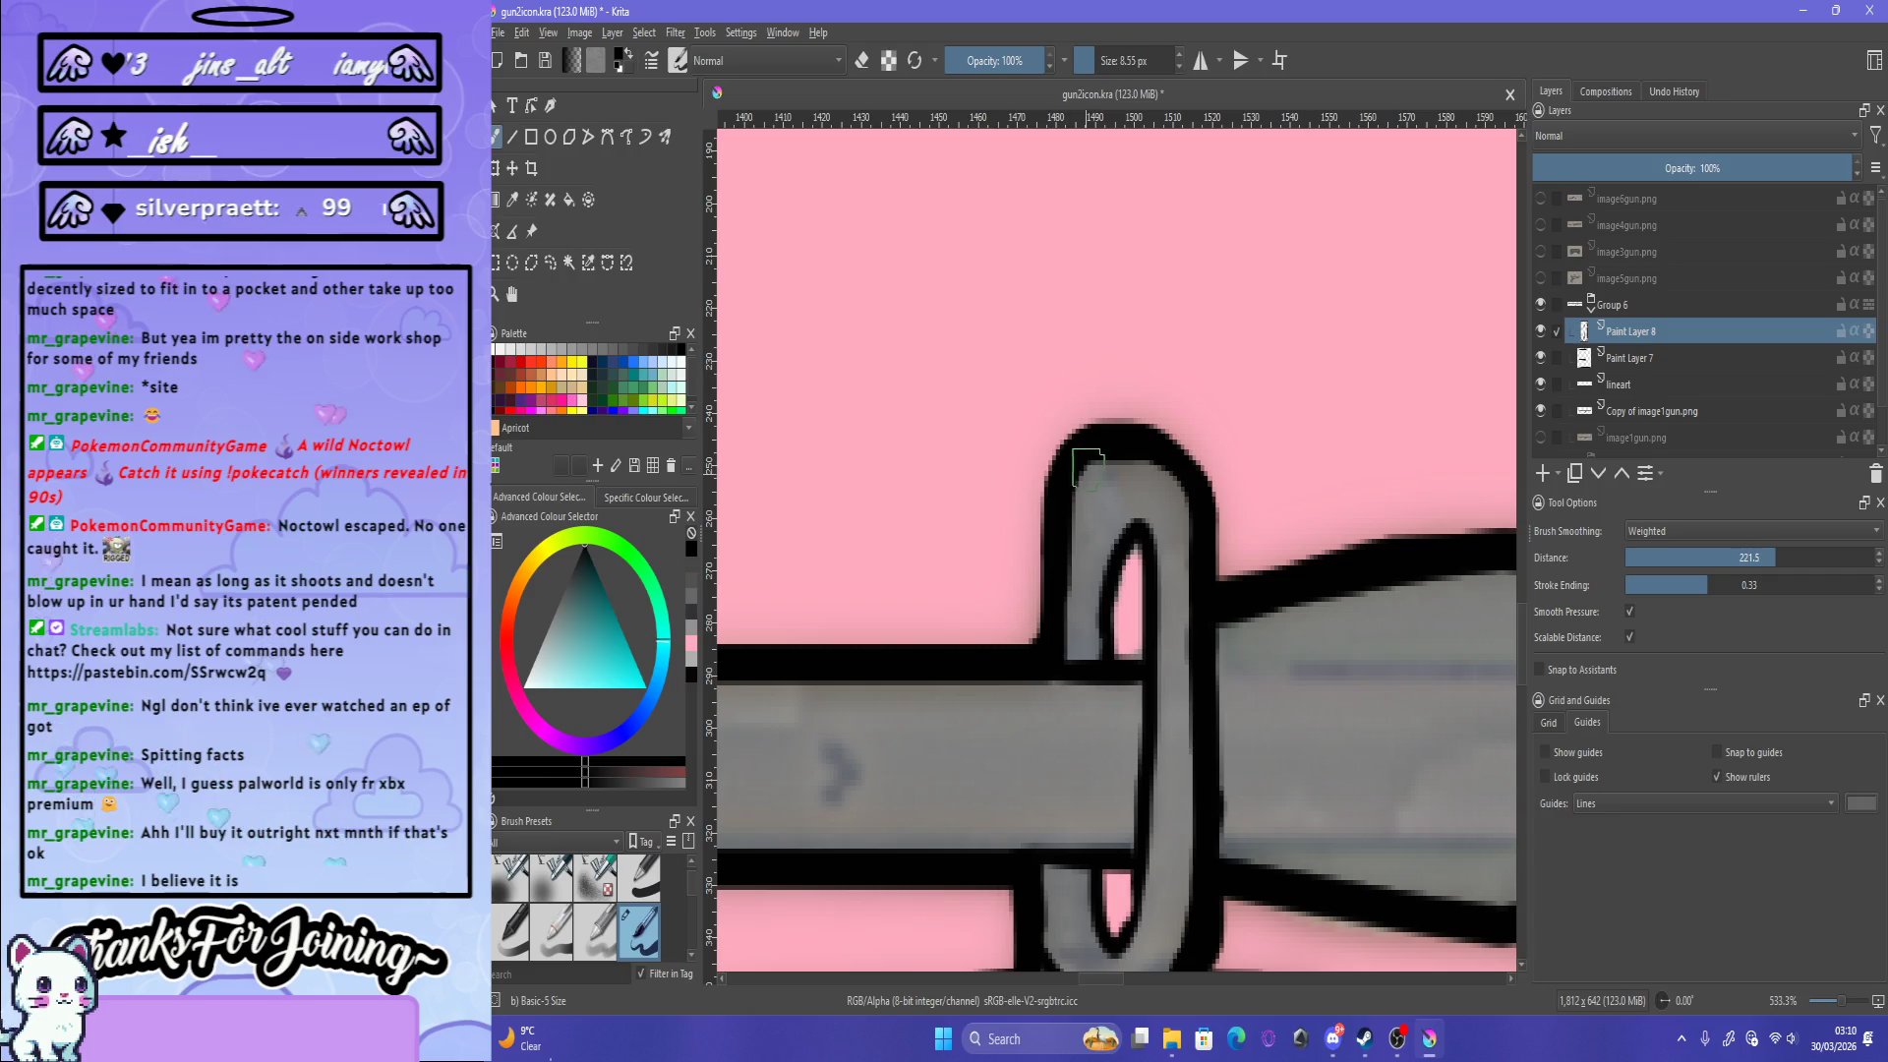
mouse_move(1099, 454)
left_mouse_down()
mouse_move(1115, 481)
mouse_move(1108, 453)
left_mouse_up()
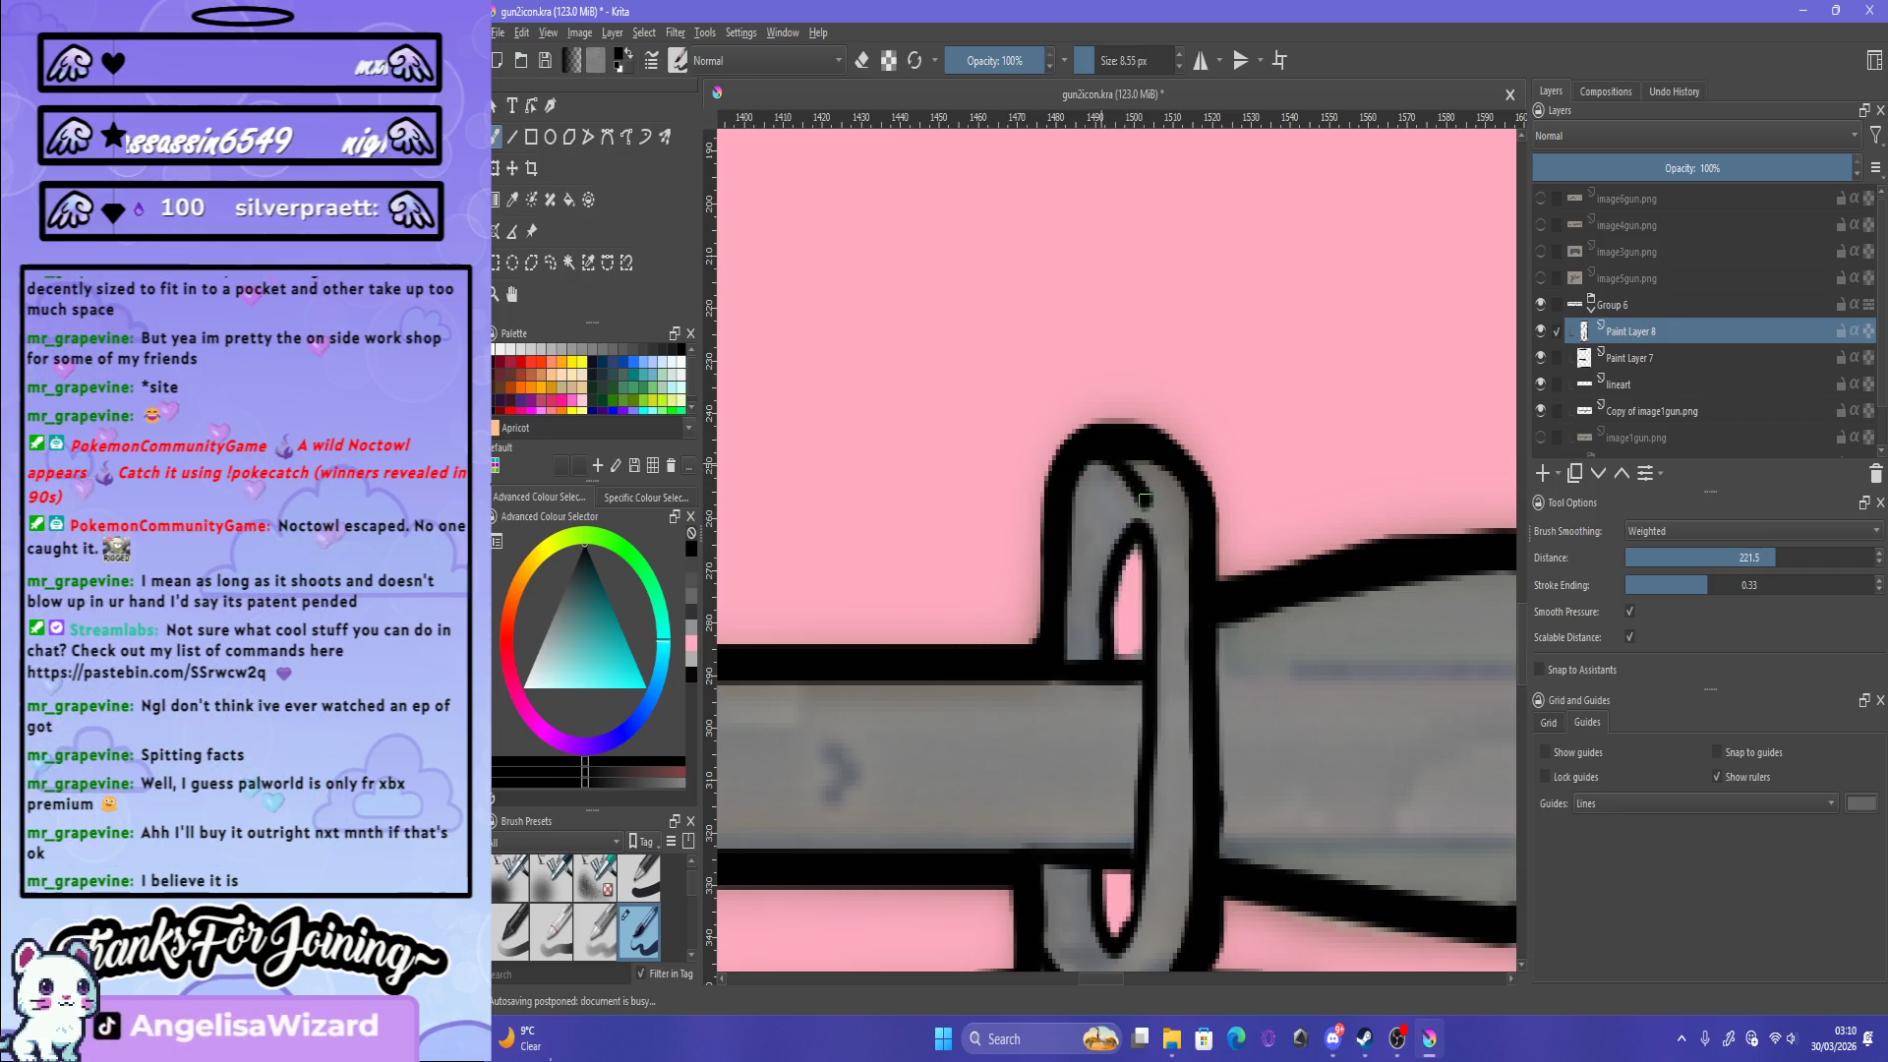
left_click_drag(1104, 464, 1161, 557)
key("ctrl+z")
left_click_drag(1102, 454, 1156, 581)
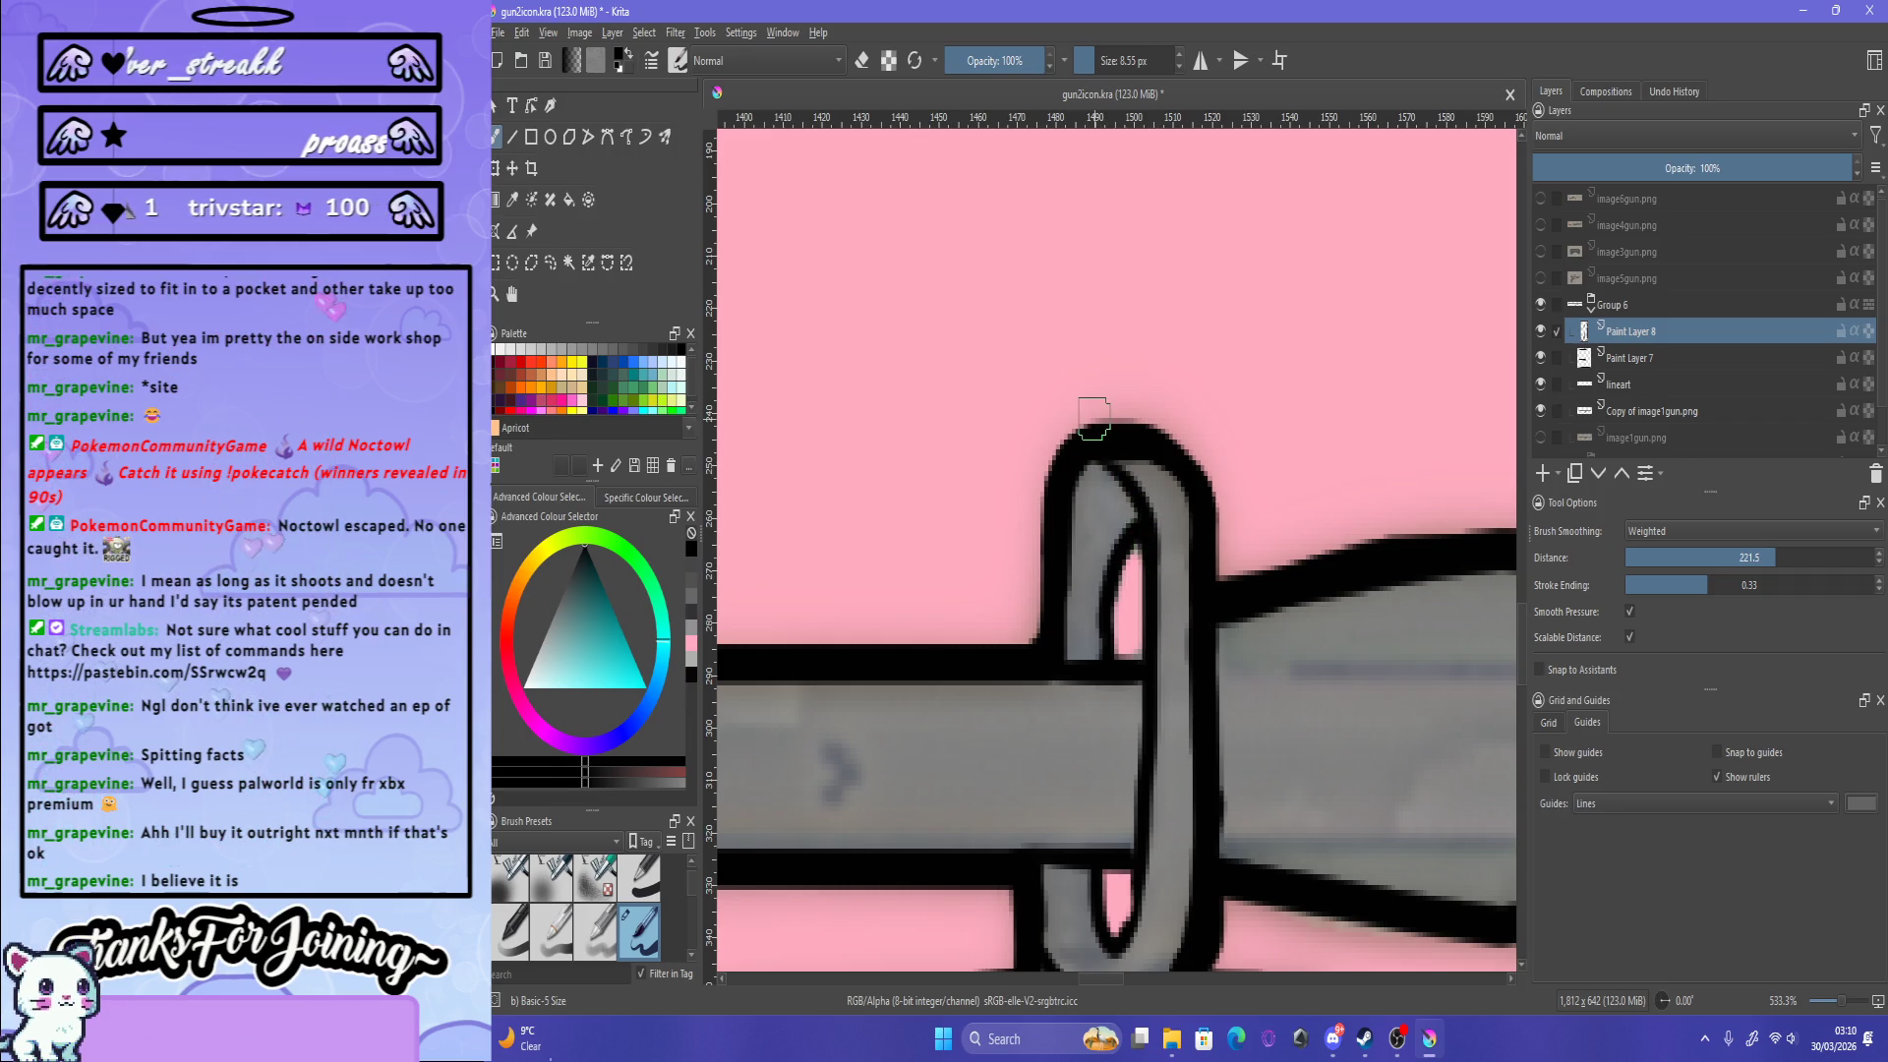
Step: Paint the pink notch at the ring's base black, then return to the lineart layer
scroll(1144, 531, "down", 3)
scroll(1150, 518, "up", 2)
scroll(1150, 518, "up", 1)
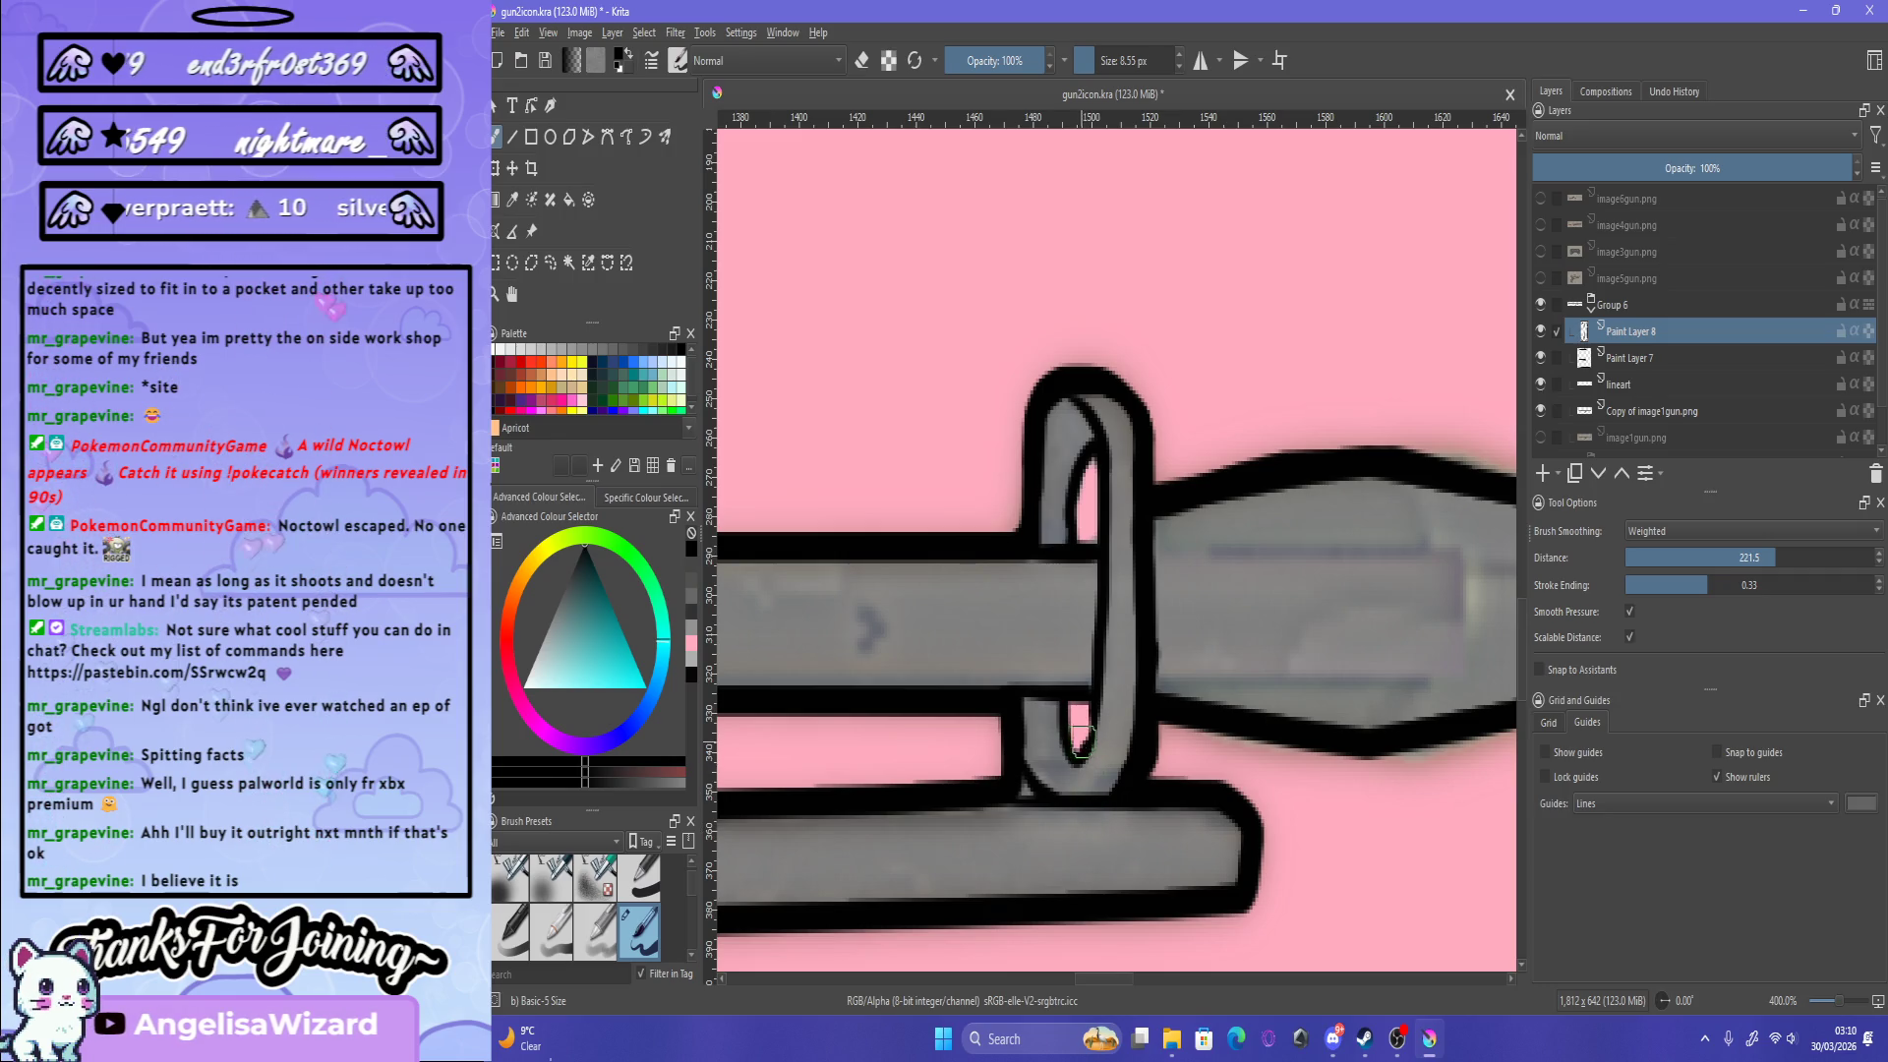
scroll(1081, 738, "down", 10)
scroll(1016, 359, "up", 10)
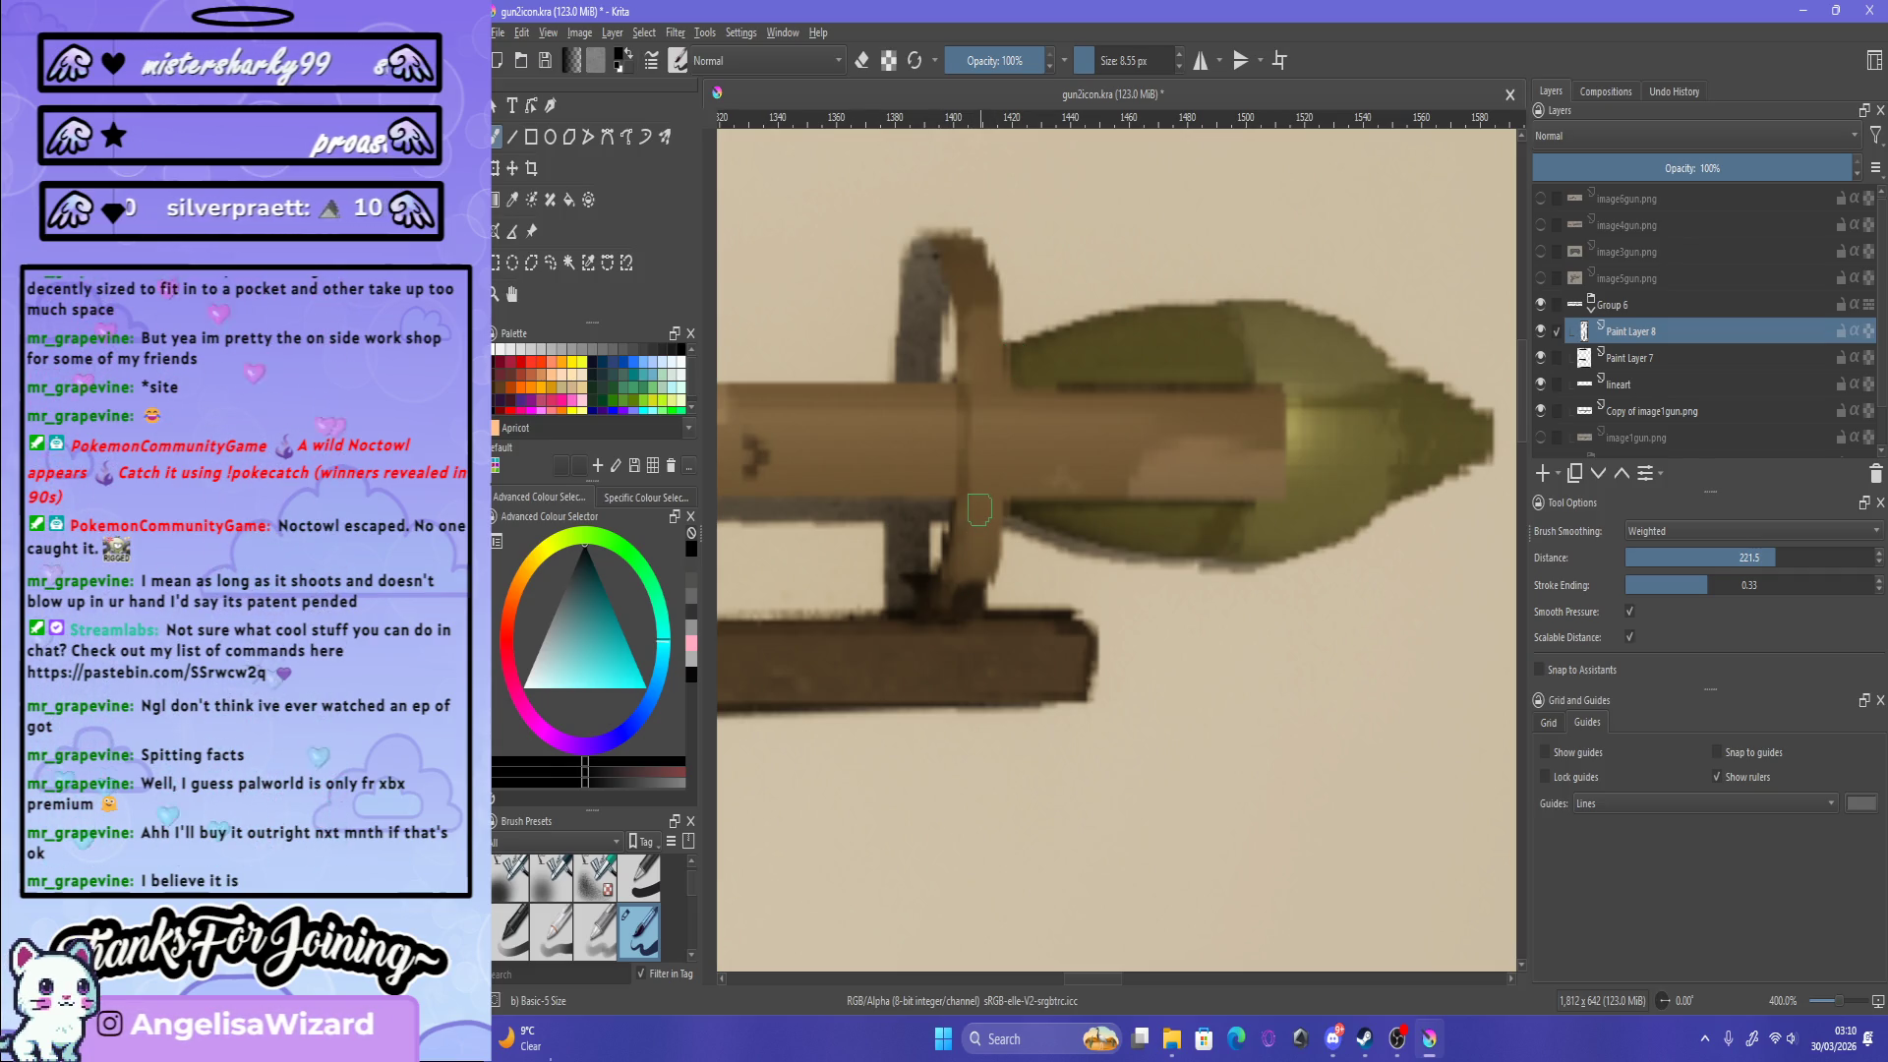
scroll(979, 508, "down", 5)
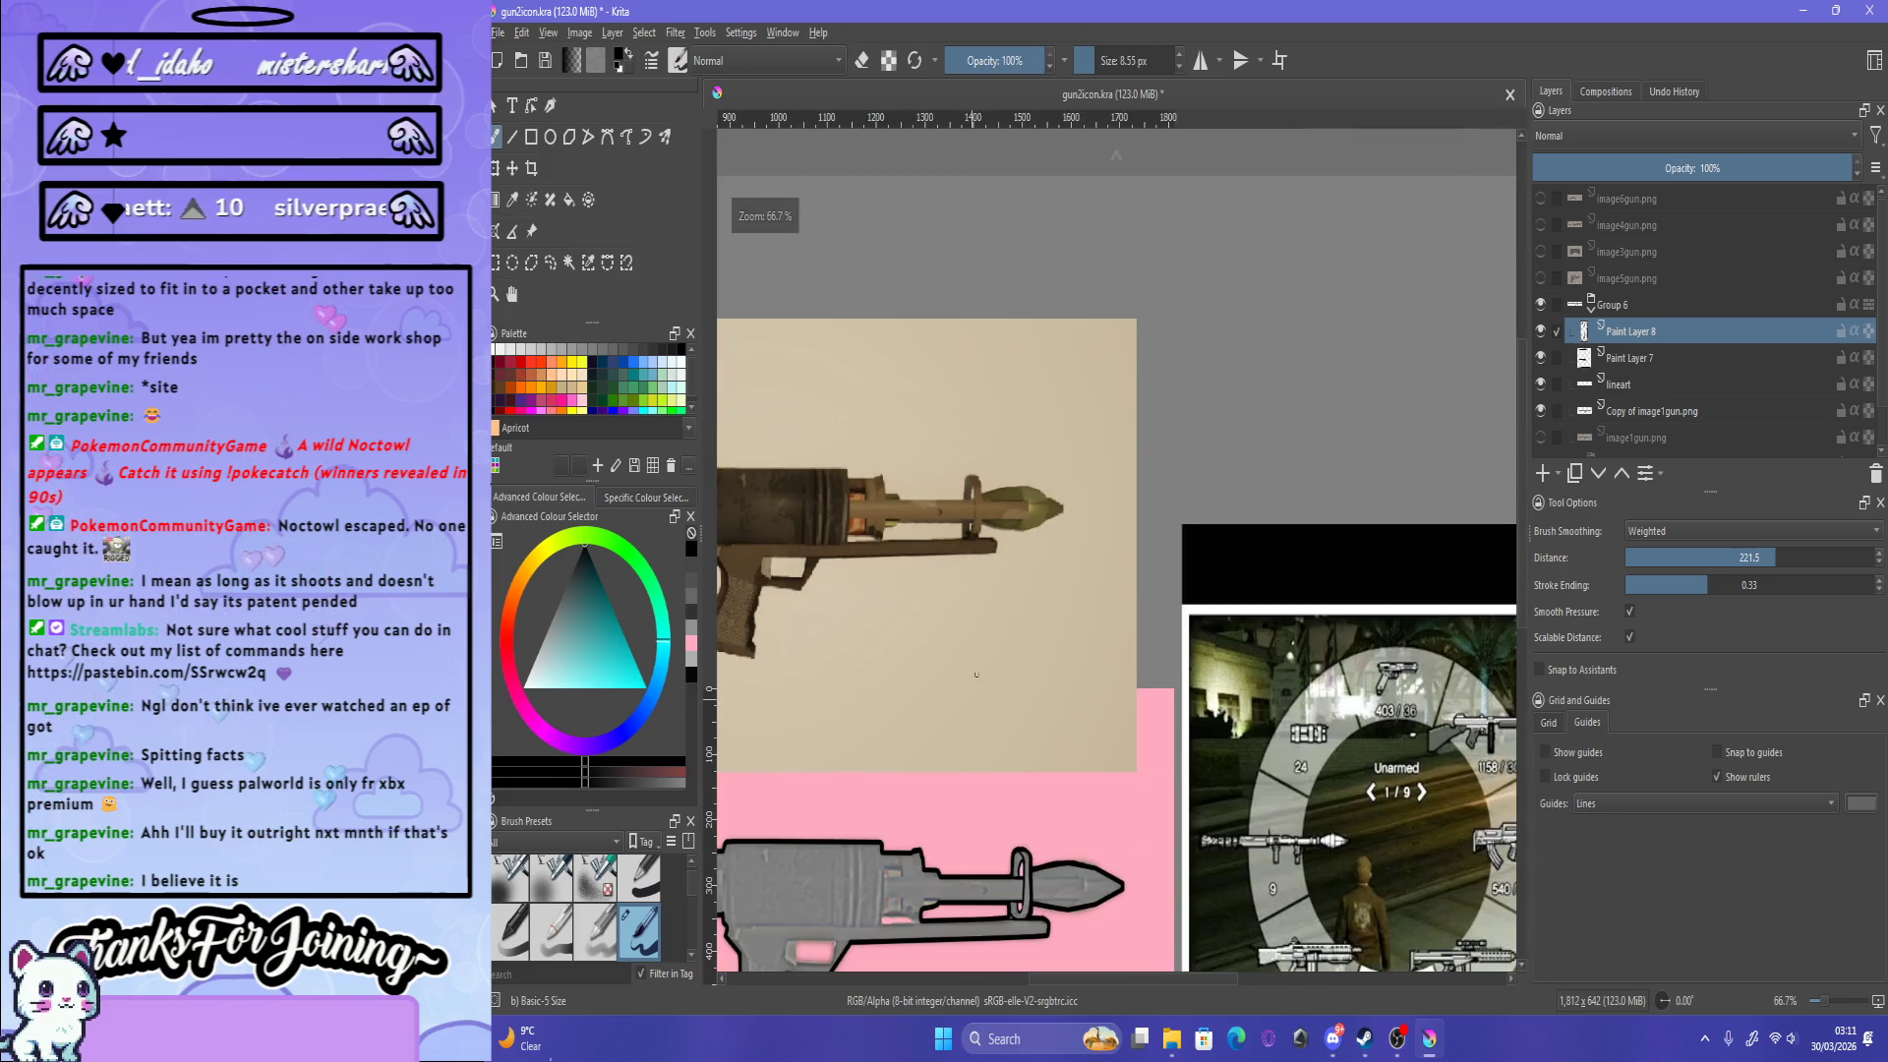
scroll(983, 492, "up", 3)
scroll(983, 432, "up", 3)
scroll(983, 433, "down", 2)
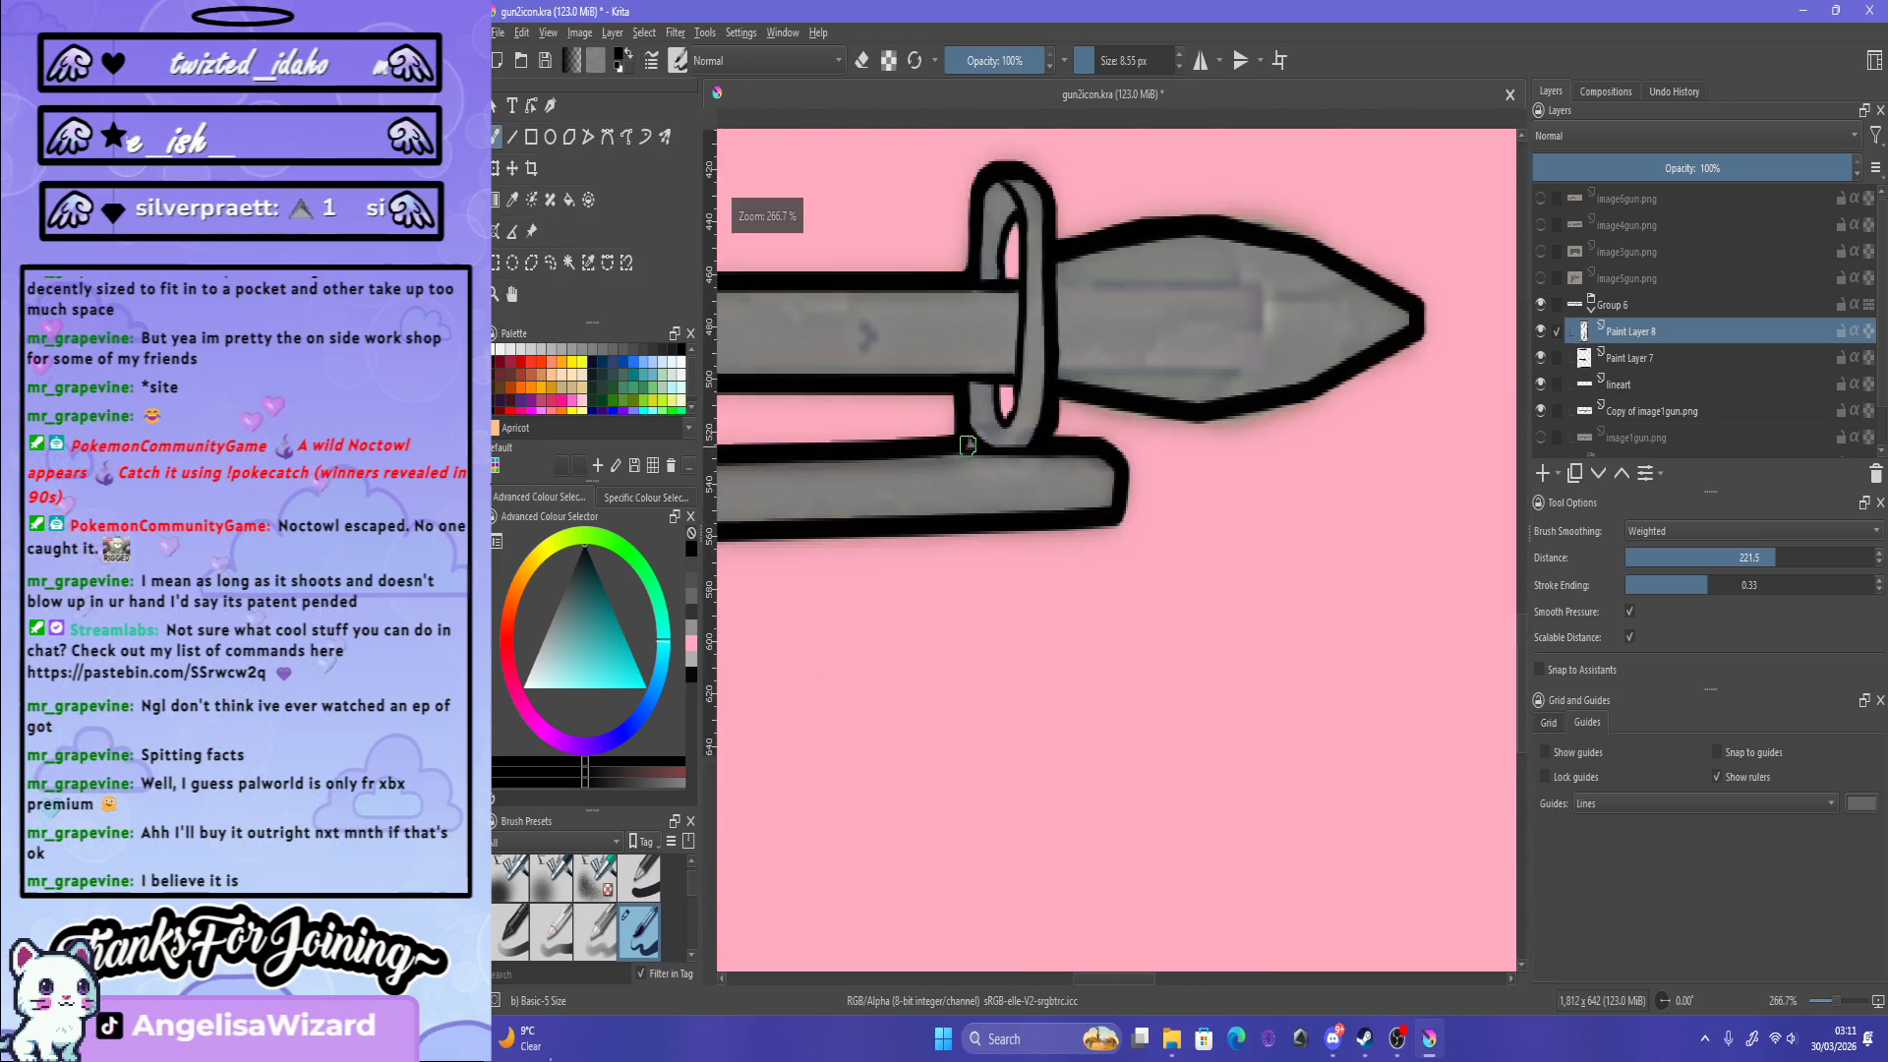
scroll(974, 437, "up", 4)
scroll(1074, 398, "up", 1)
left_click_drag(1075, 393, 979, 462)
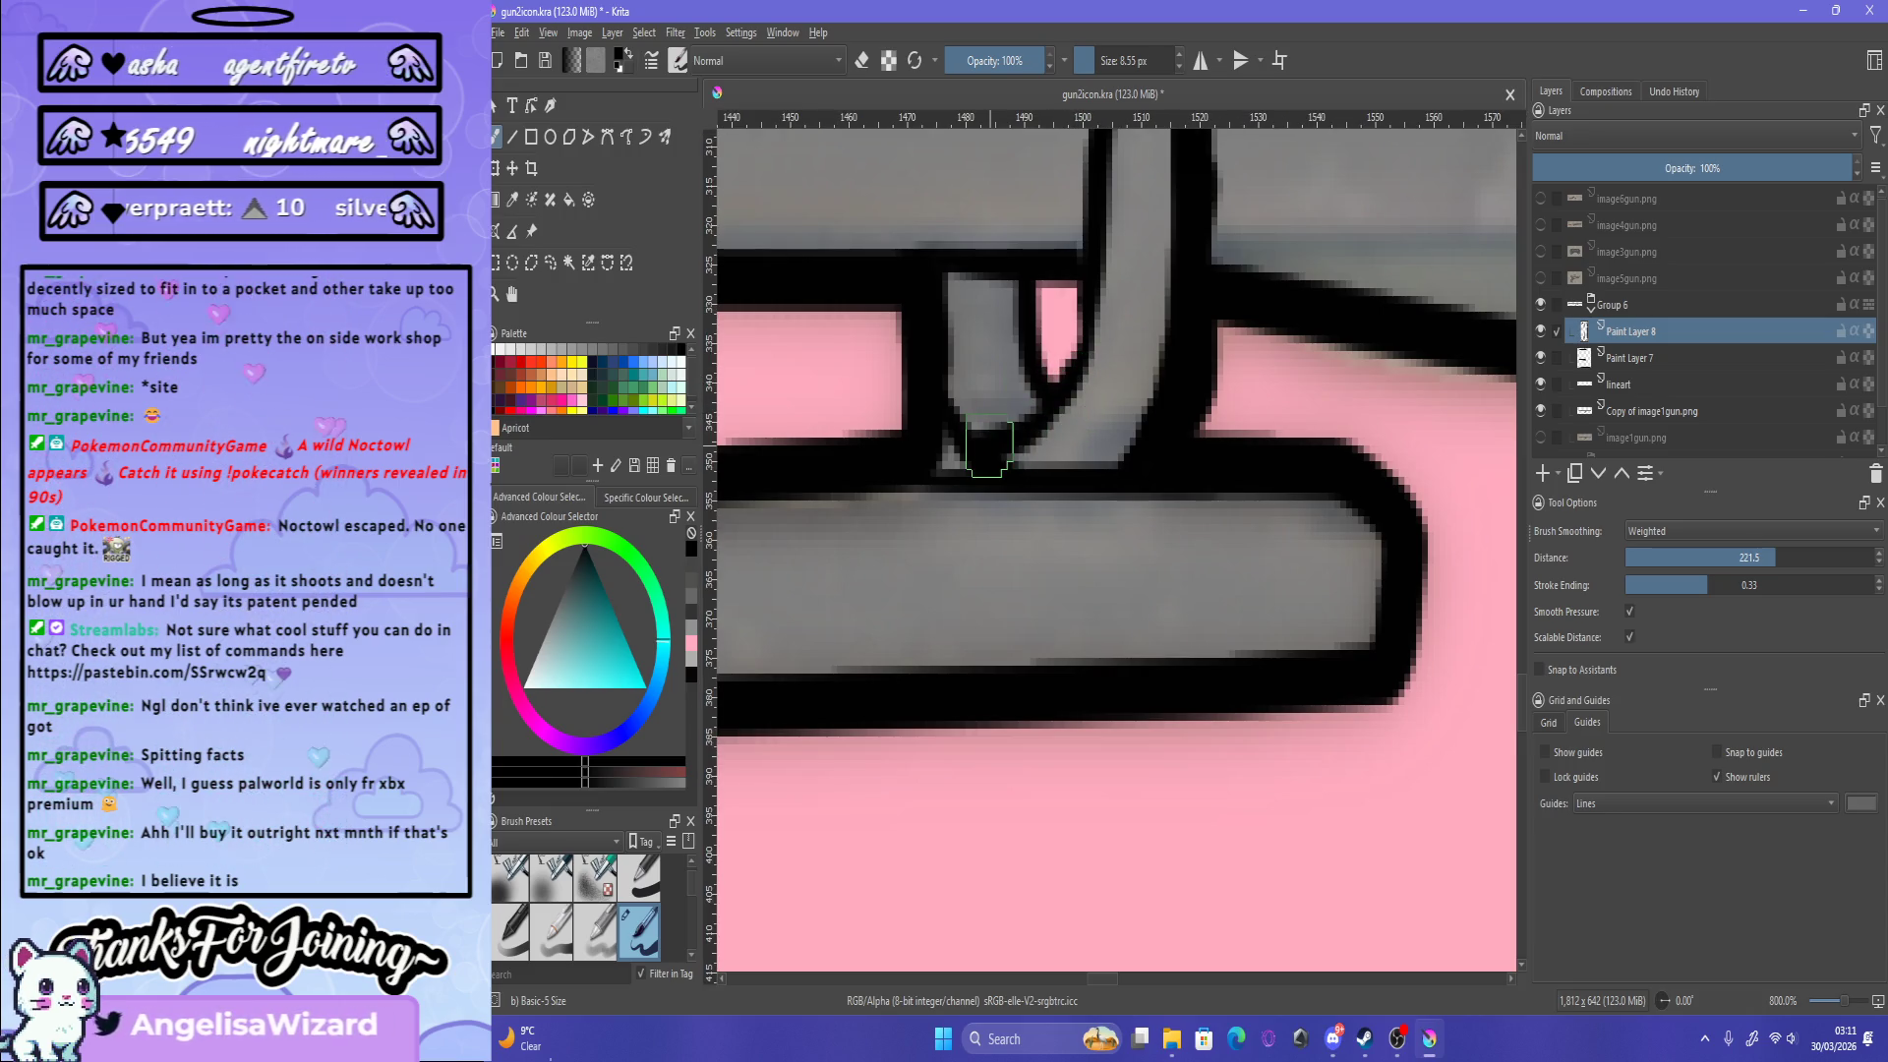
scroll(974, 432, "down", 4)
scroll(962, 326, "up", 2)
scroll(962, 326, "up", 1)
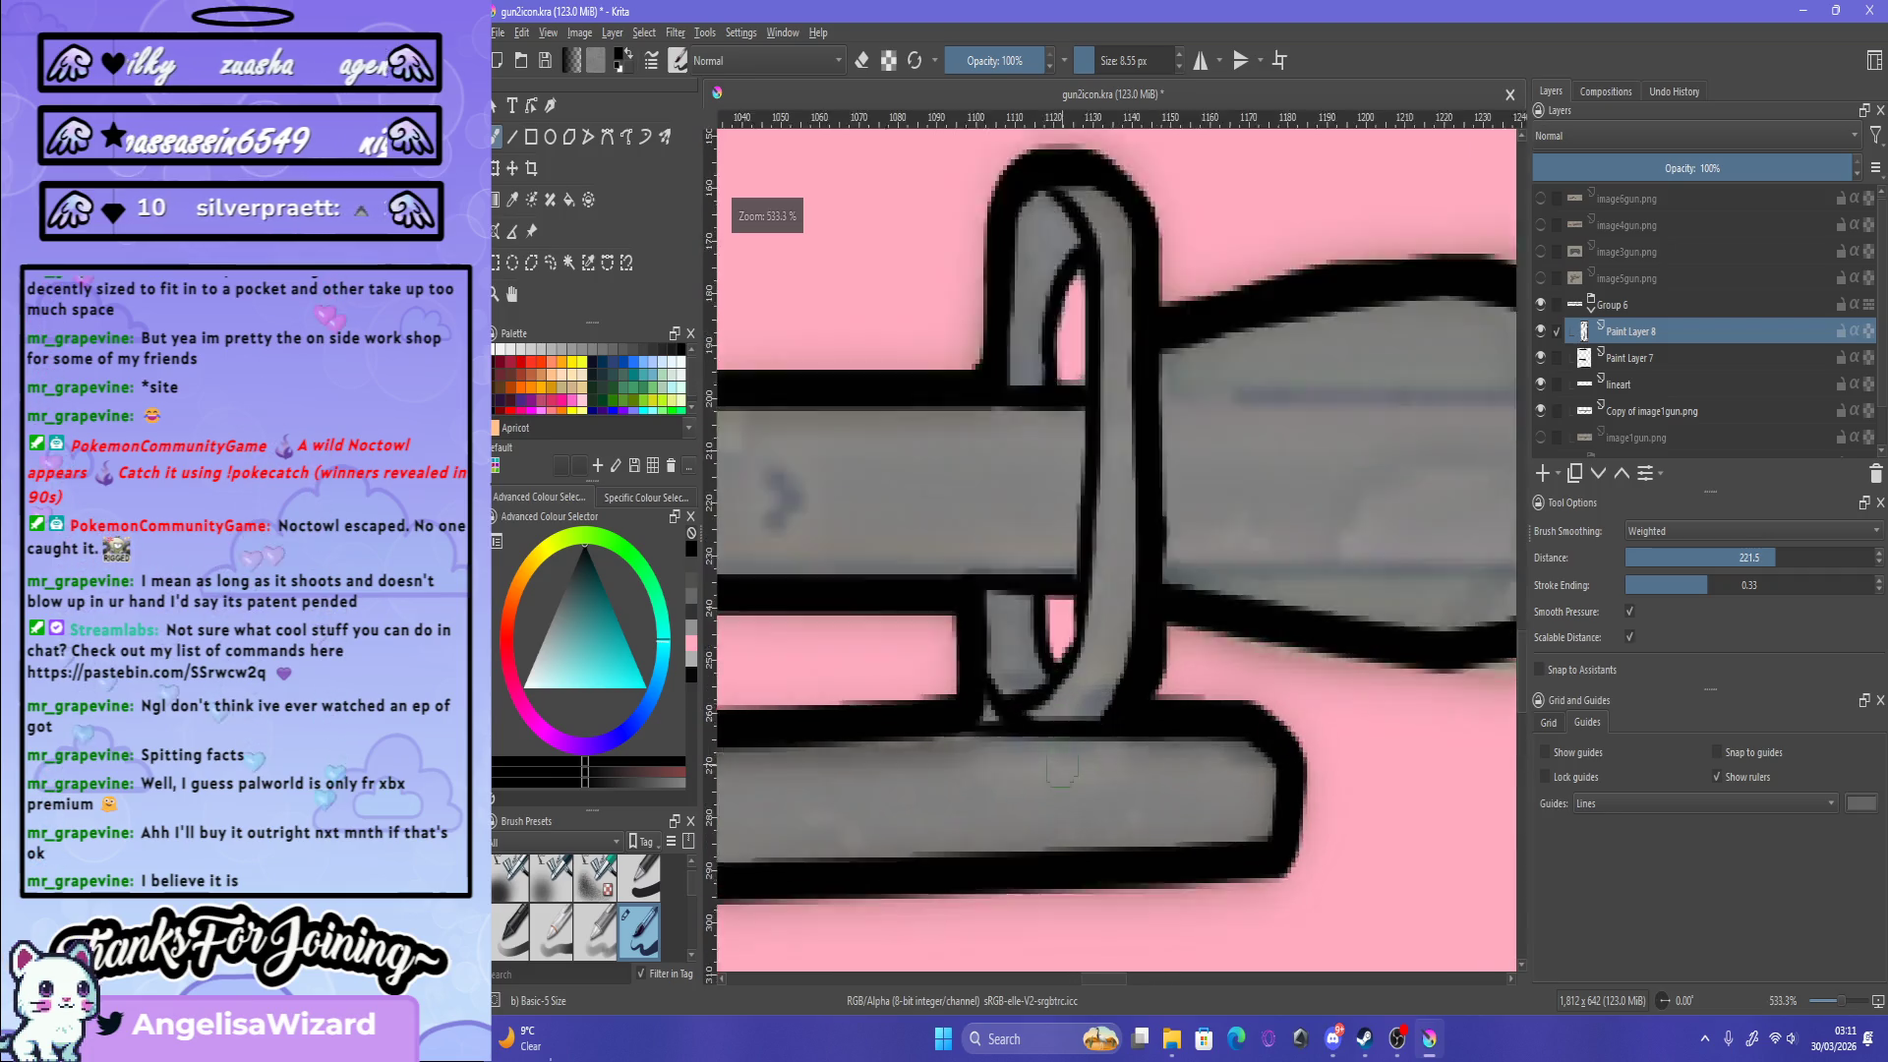
scroll(962, 326, "up", 1)
key("Page_Down")
key("Page_Down")
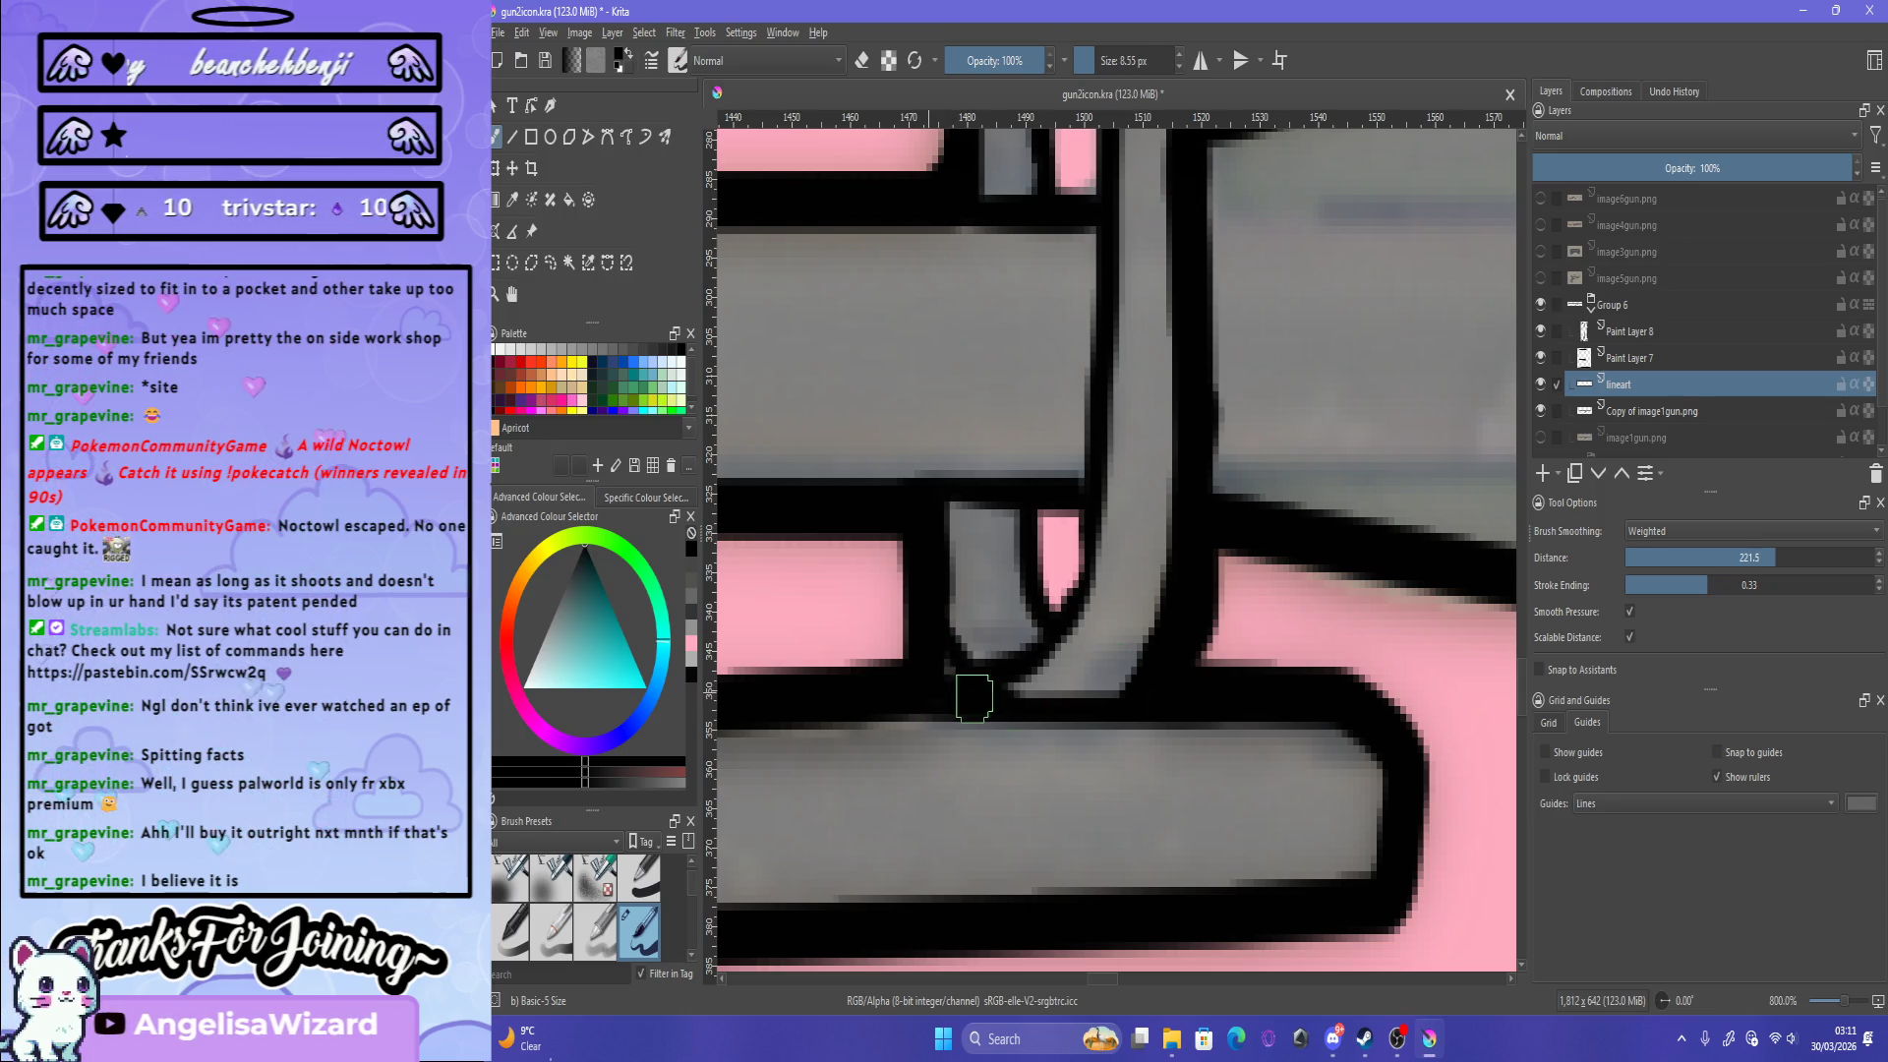
scroll(942, 661, "down", 10)
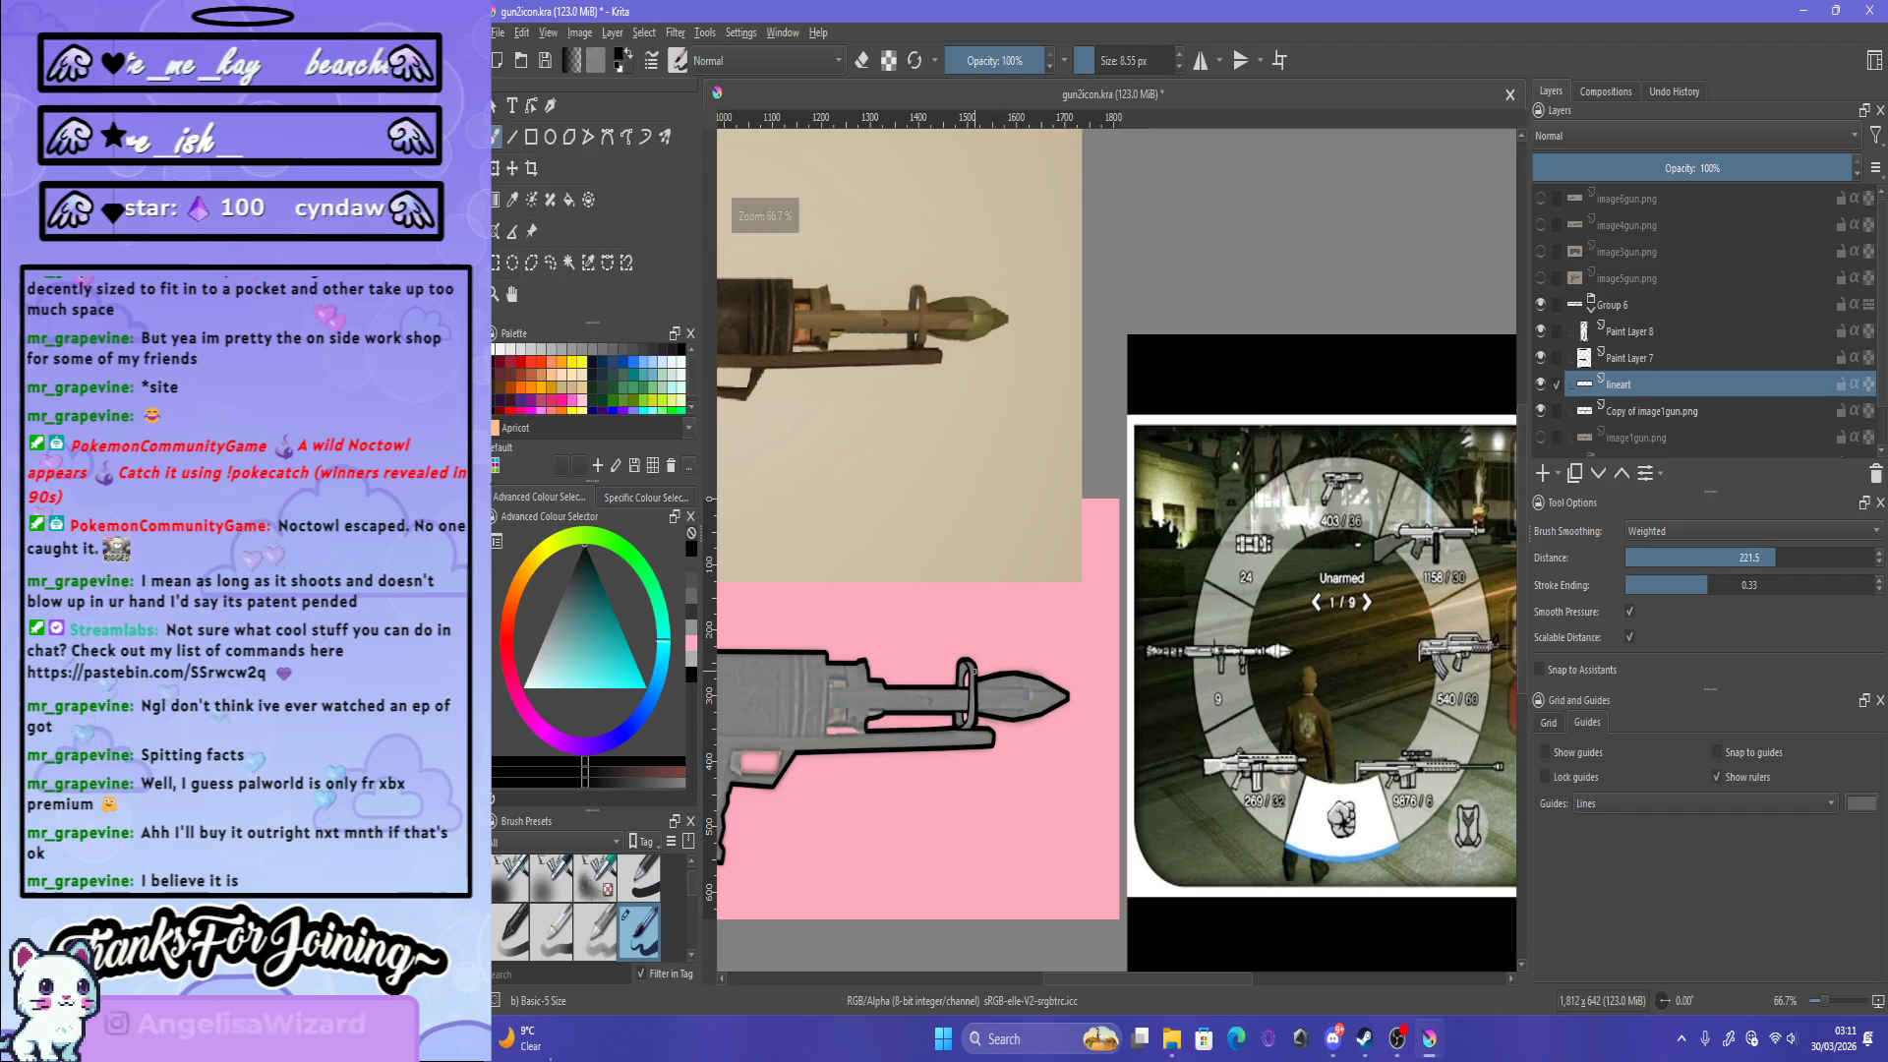
Step: On Paint Layer 7, trace a black outline along the pink rectangle's bottom edge
scroll(1024, 470, "up", 1)
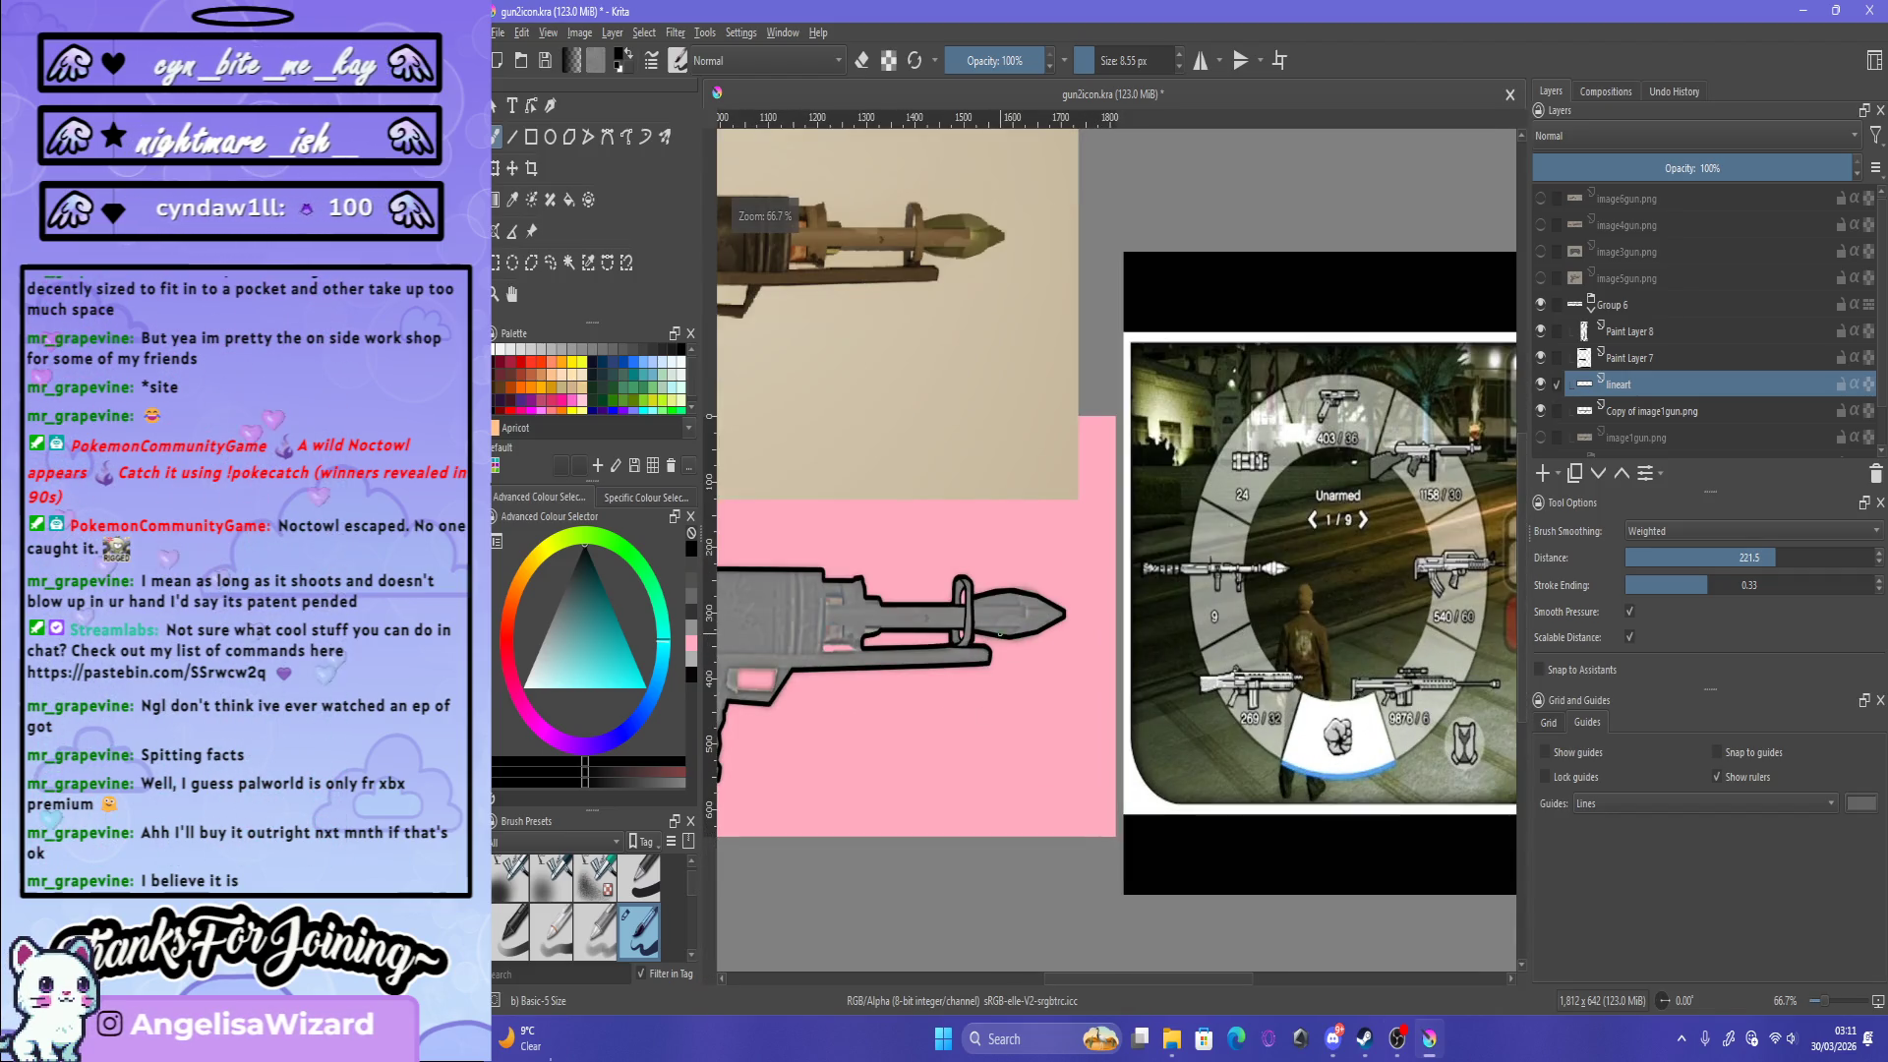
scroll(1023, 470, "down", 3)
scroll(782, 649, "up", 3)
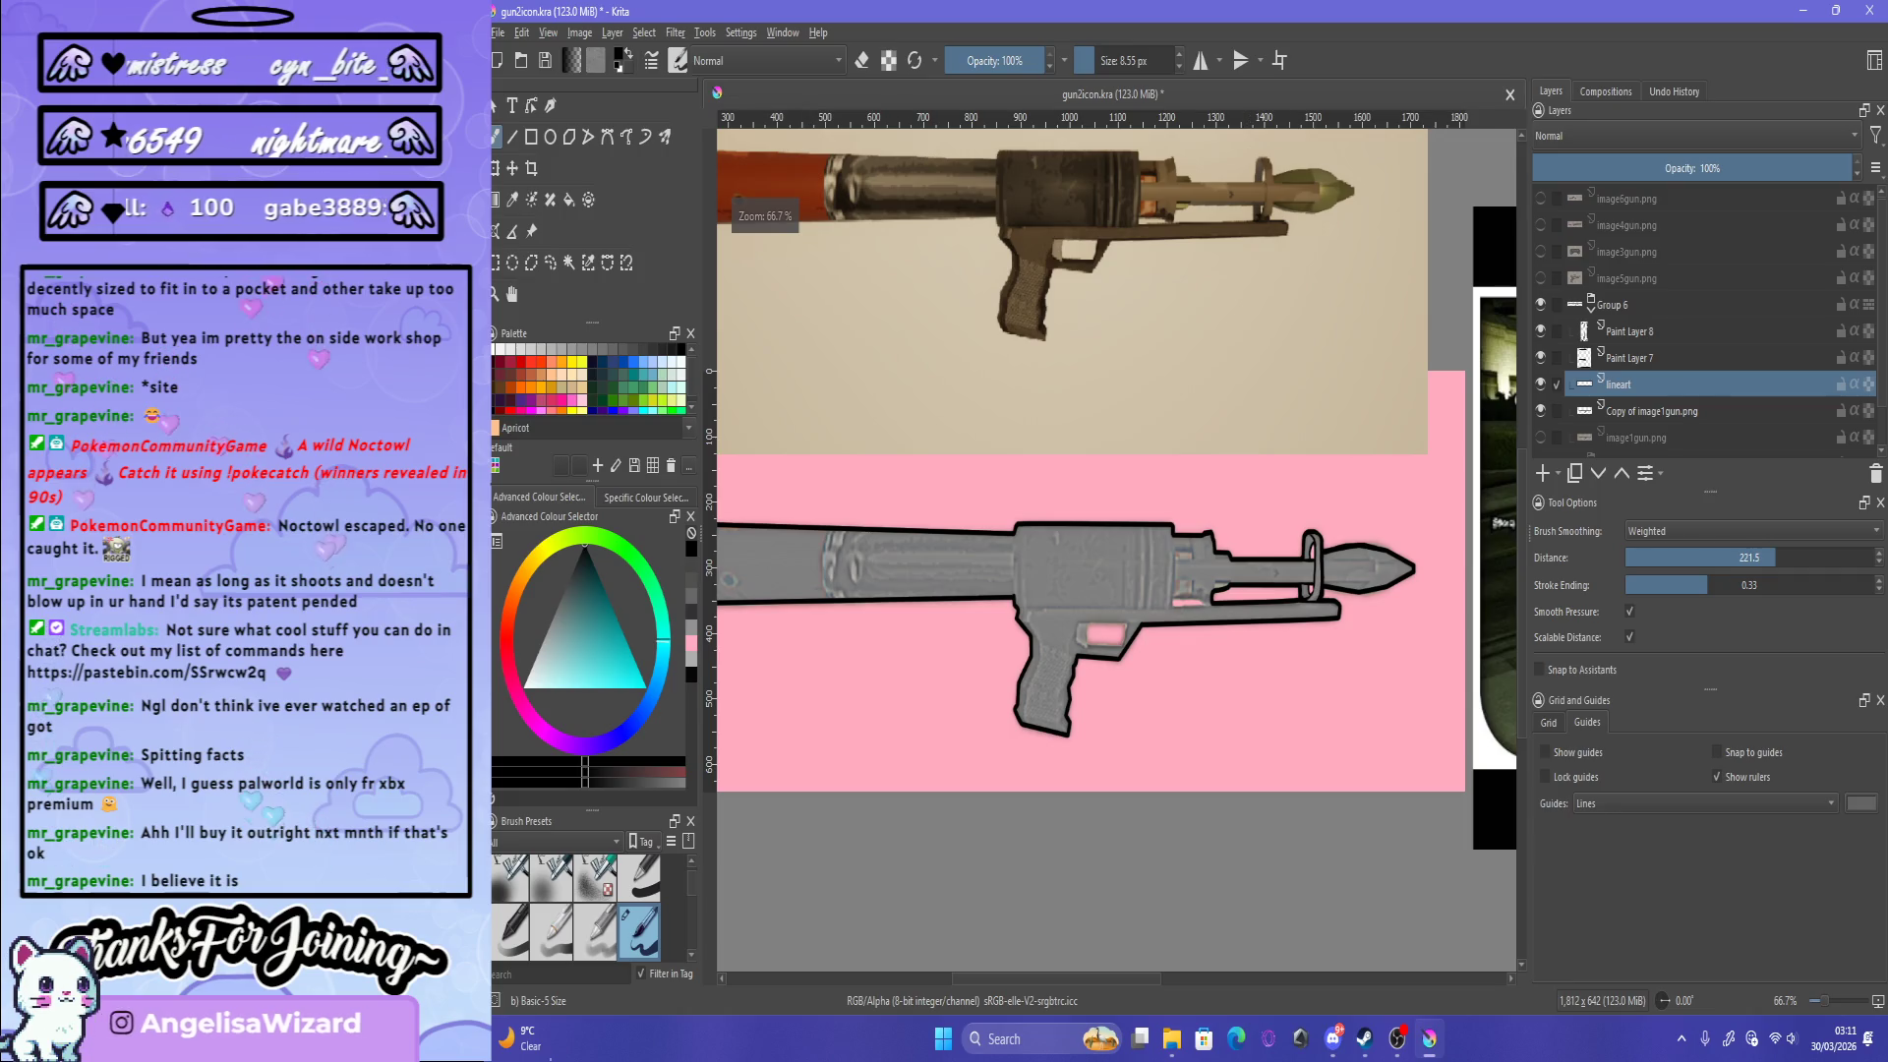
key("Page_Up")
scroll(1084, 646, "up", 1)
scroll(1085, 646, "up", 3)
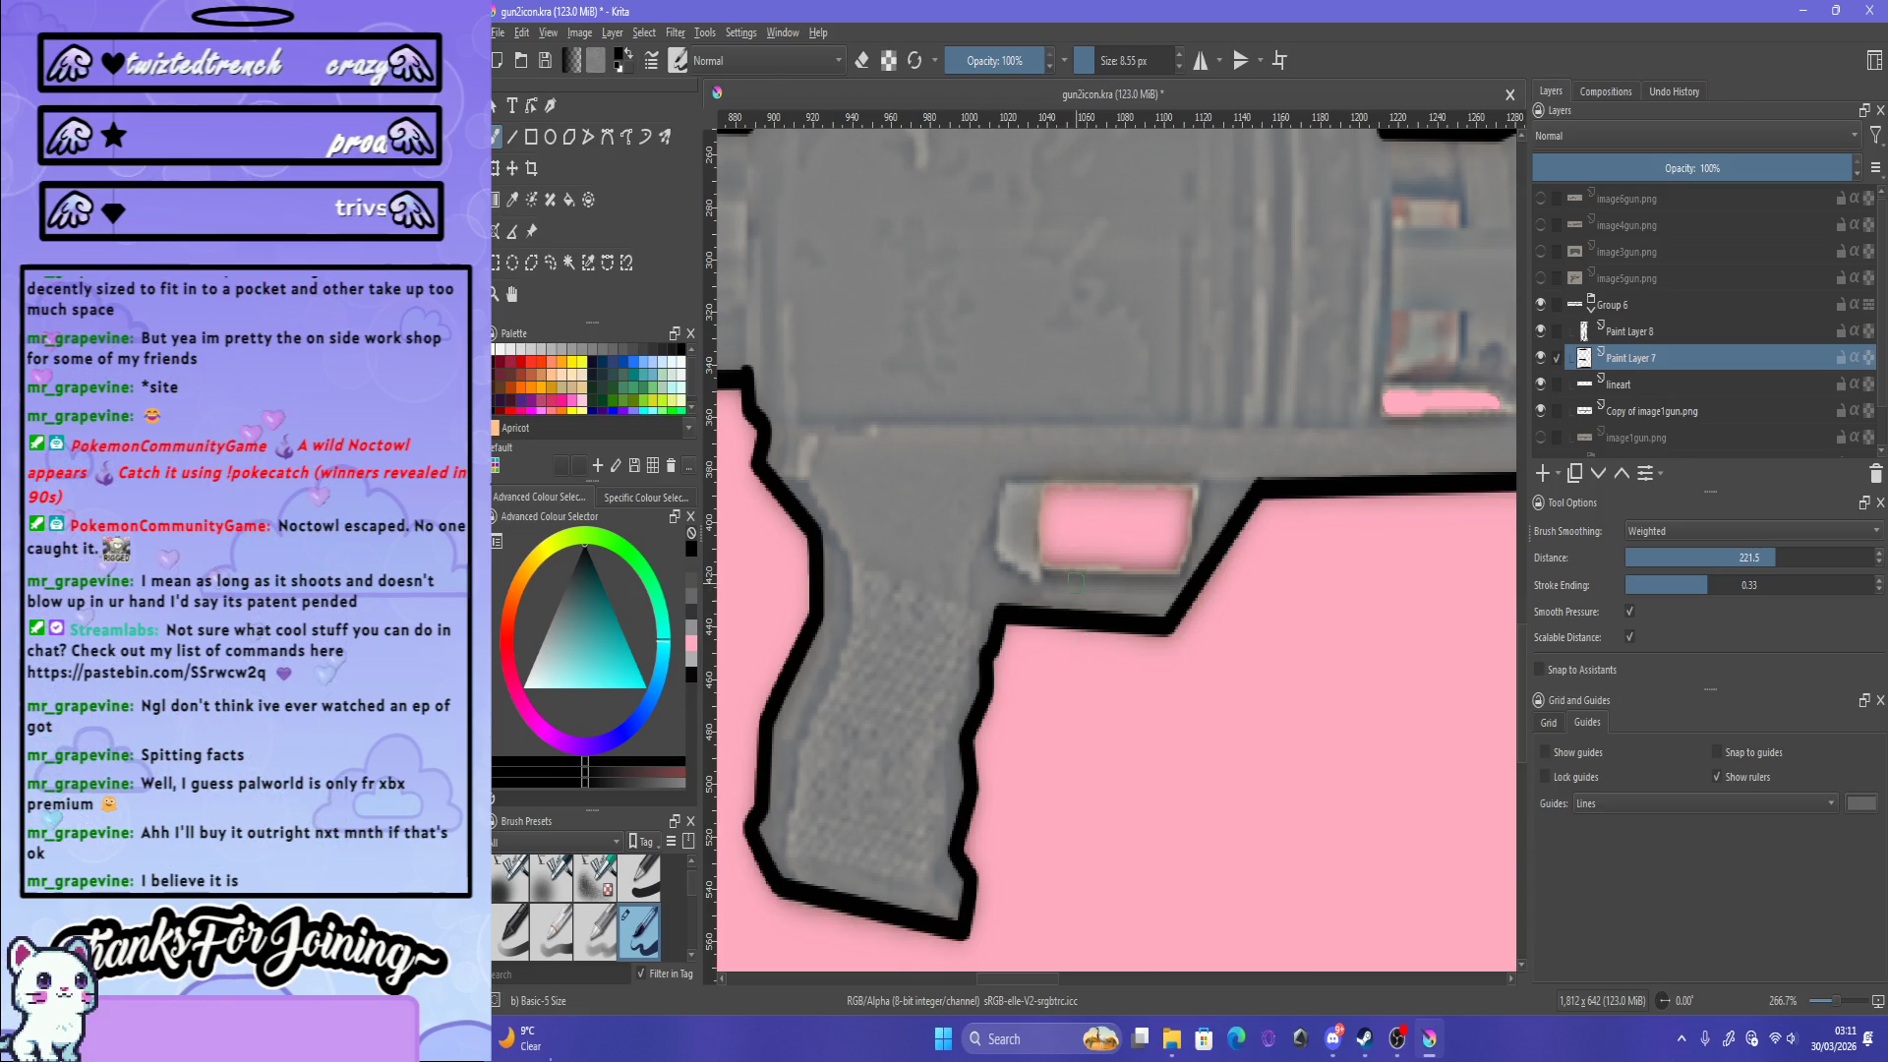
scroll(1076, 583, "down", 3)
scroll(1076, 583, "up", 3)
scroll(1032, 649, "up", 1)
scroll(1001, 726, "up", 1)
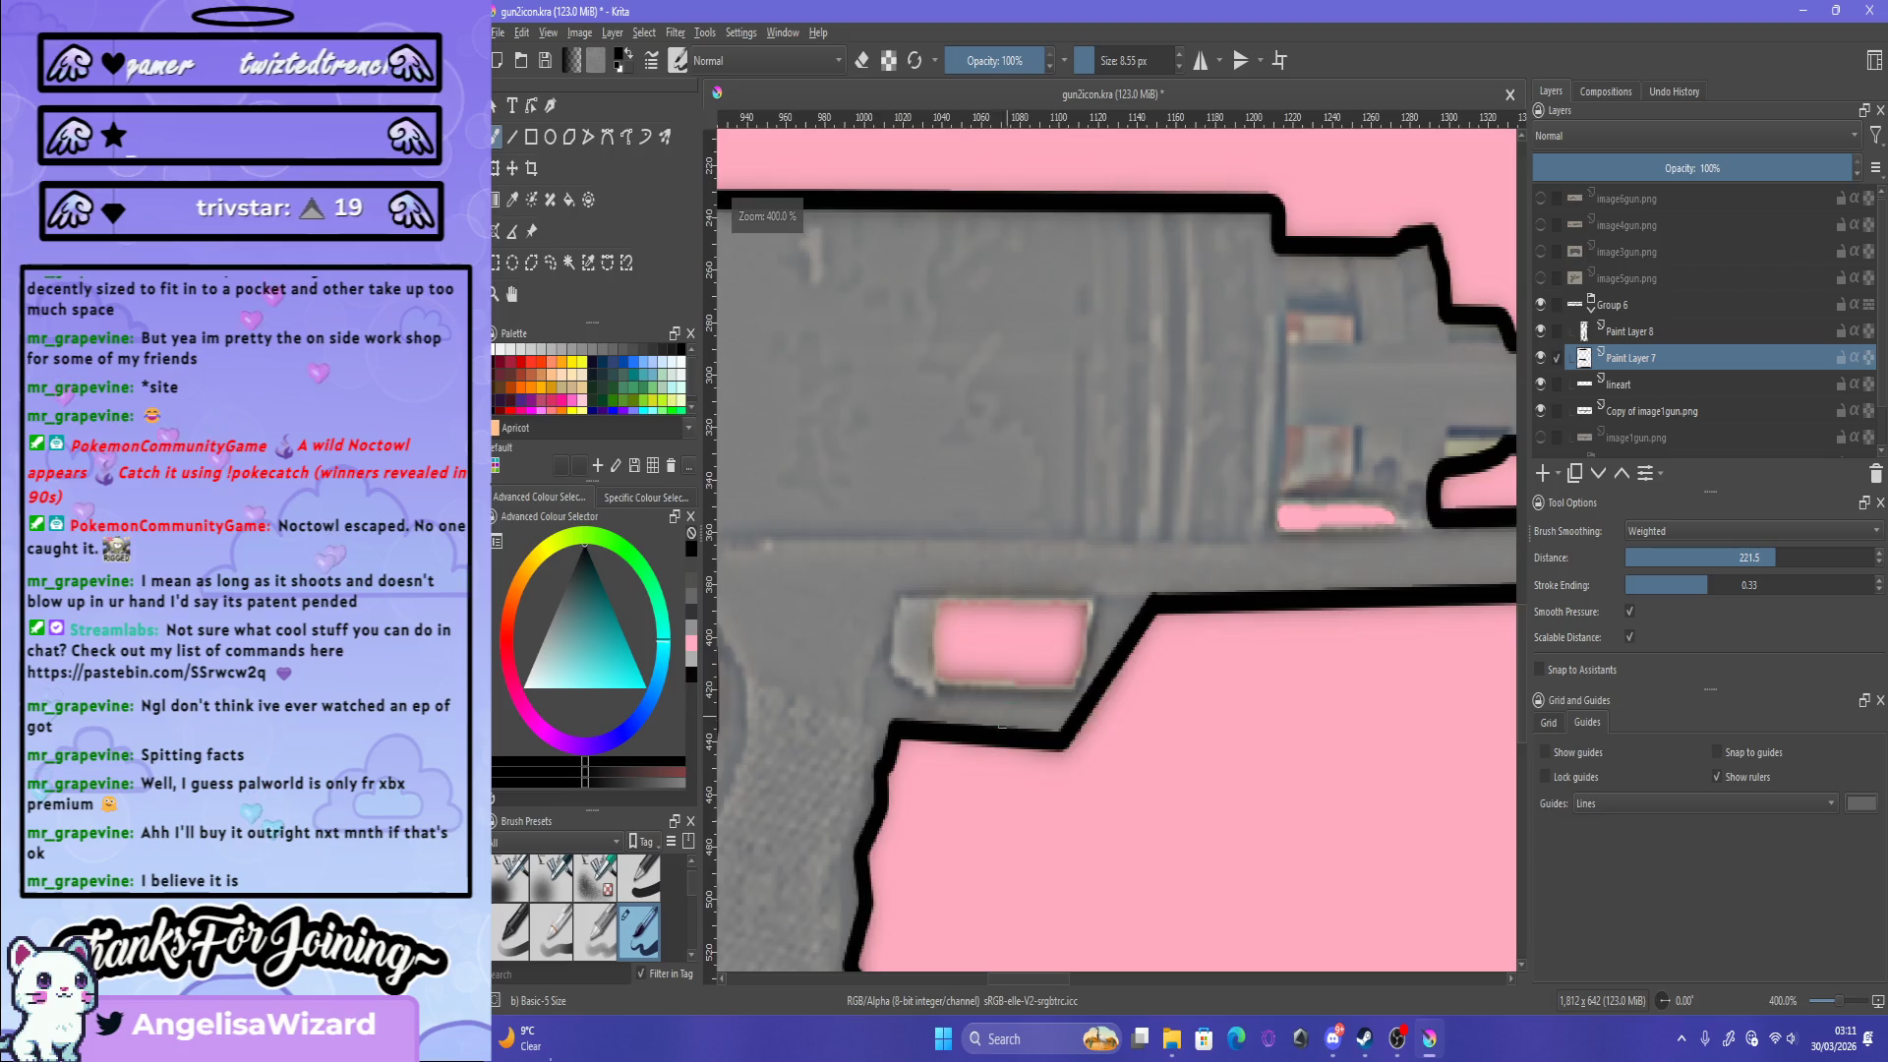
scroll(1001, 726, "up", 1)
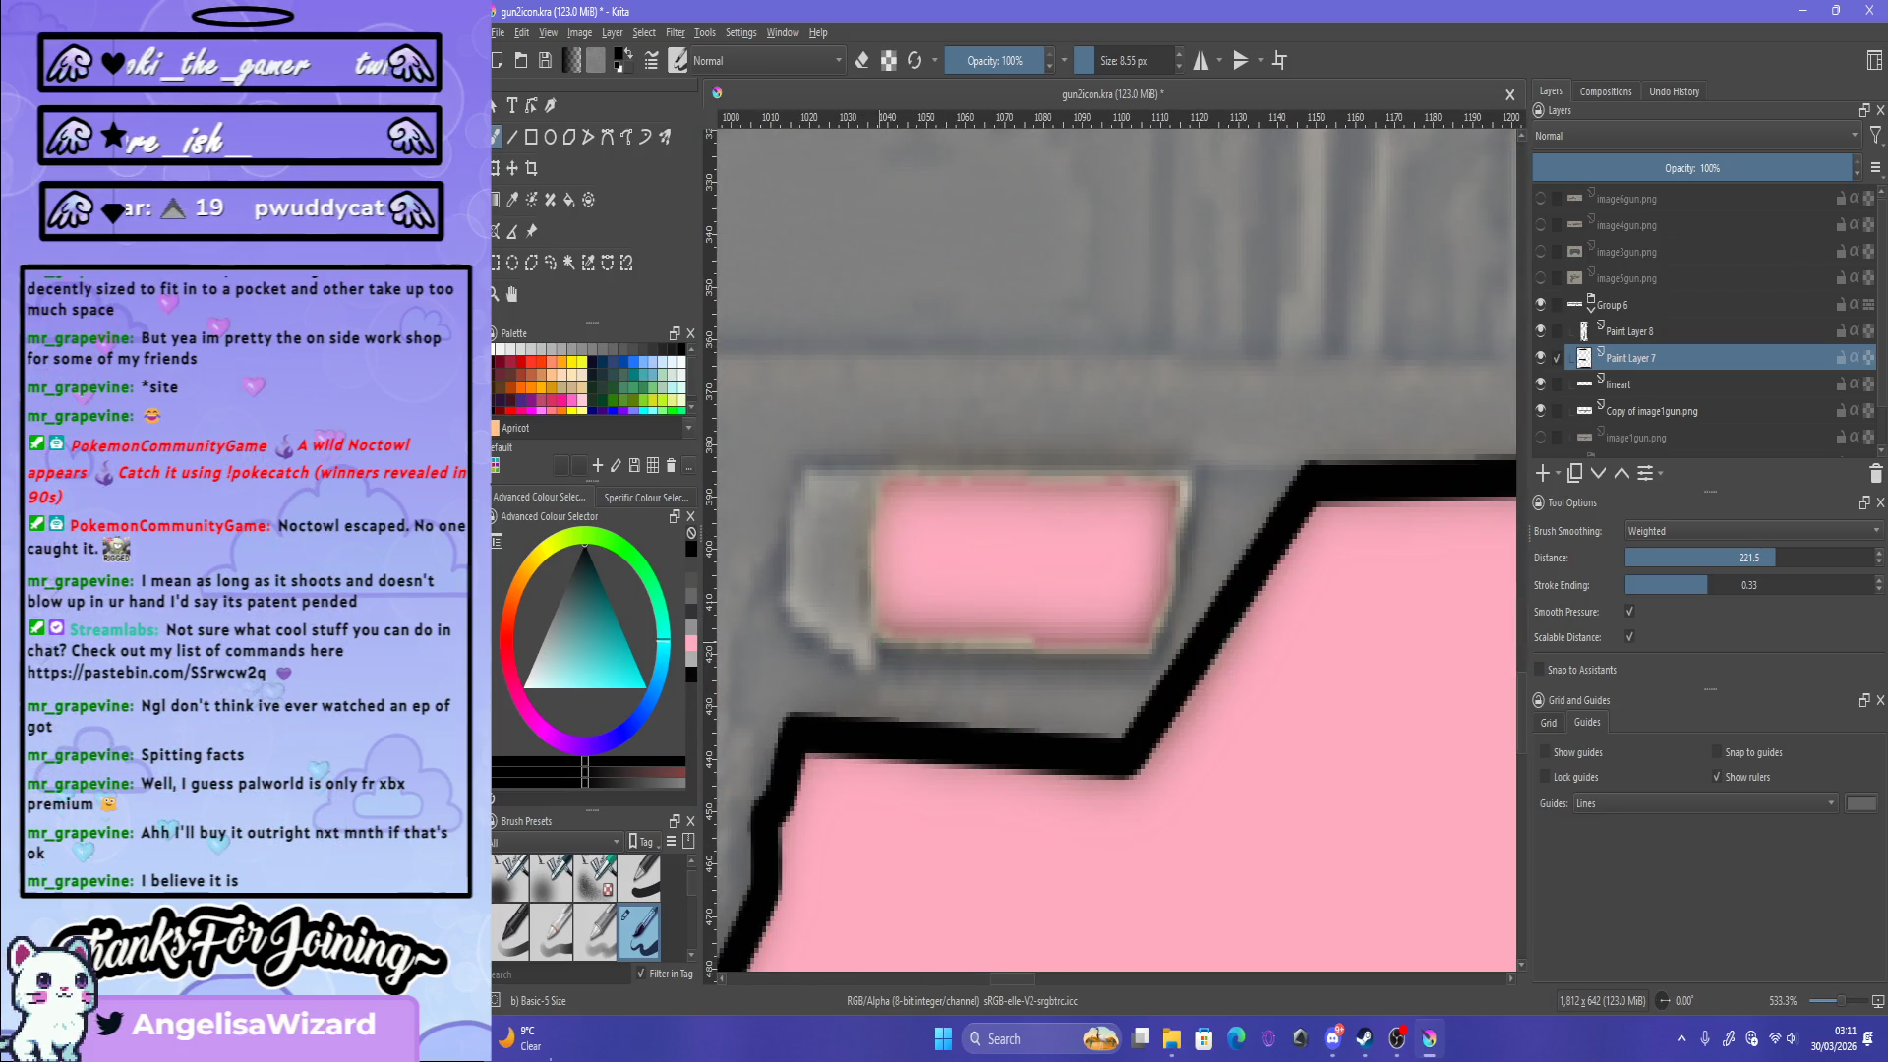
left_click_drag(878, 644, 1087, 649)
key("ctrl+z")
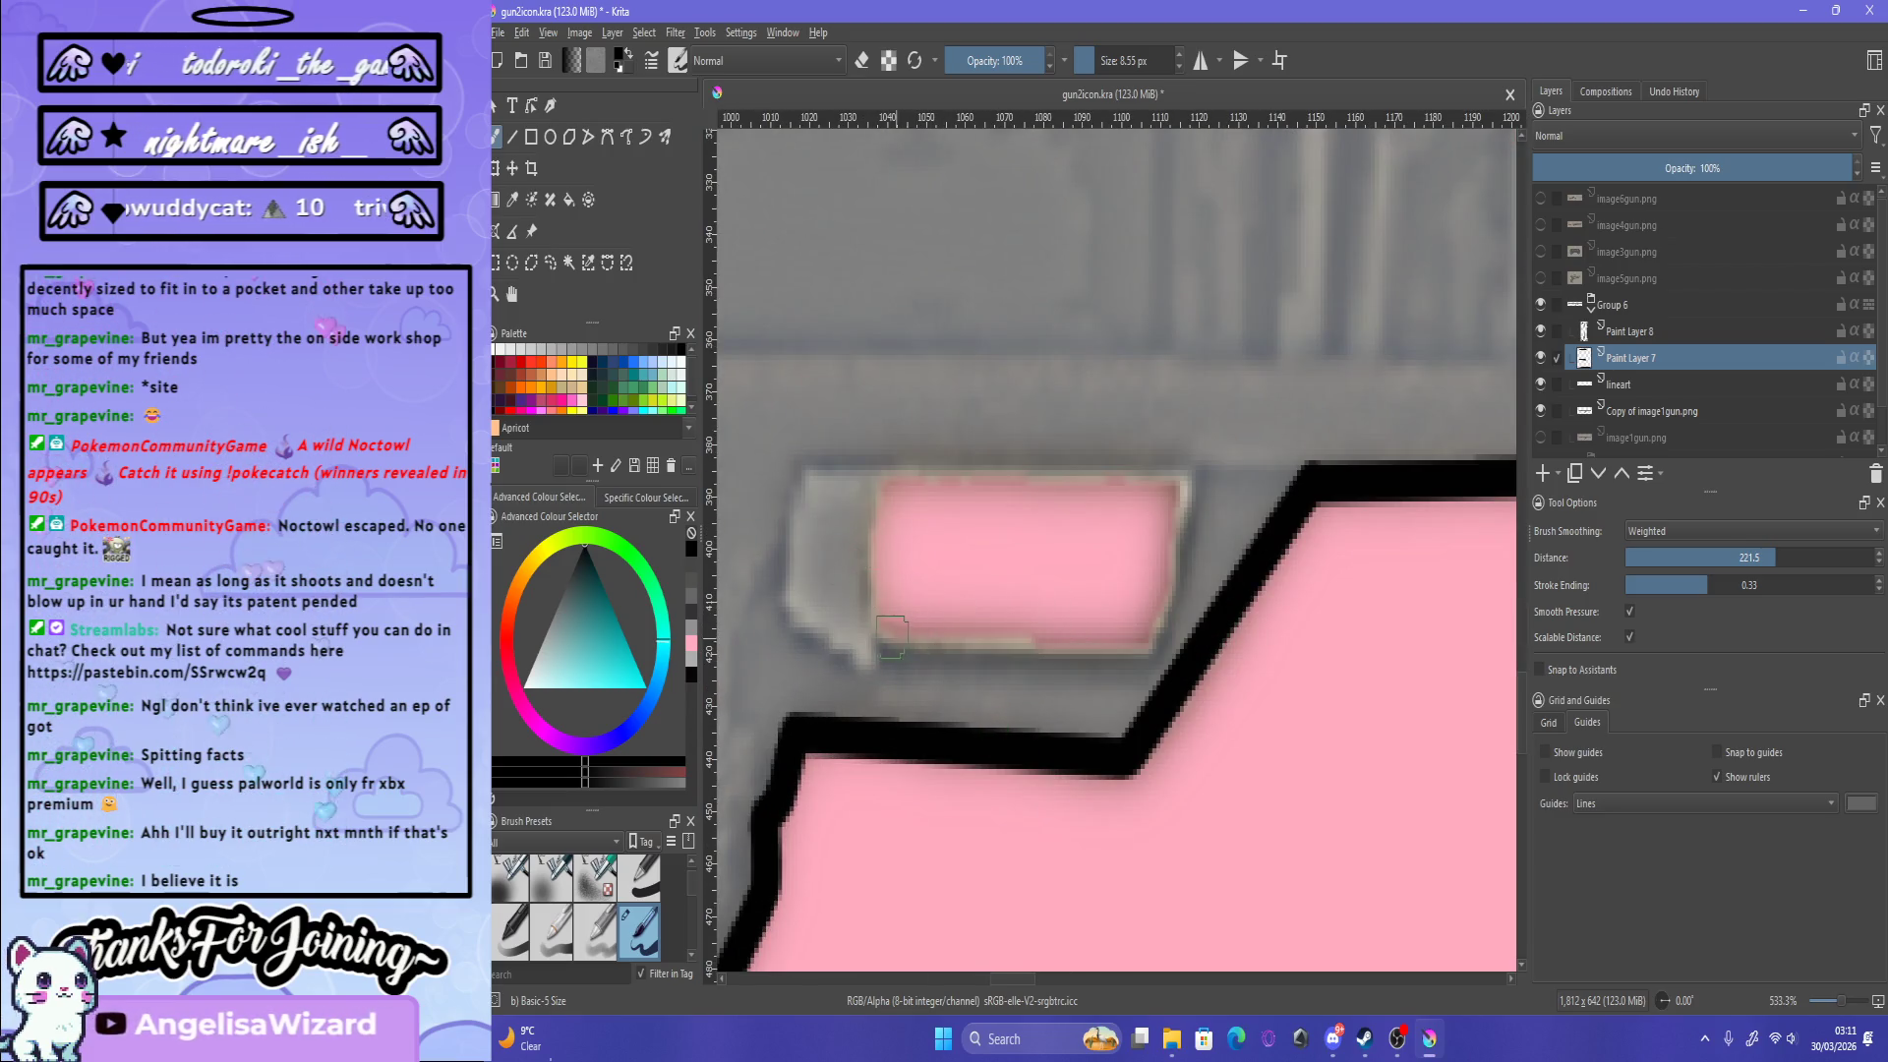
left_click_drag(870, 638, 1095, 656)
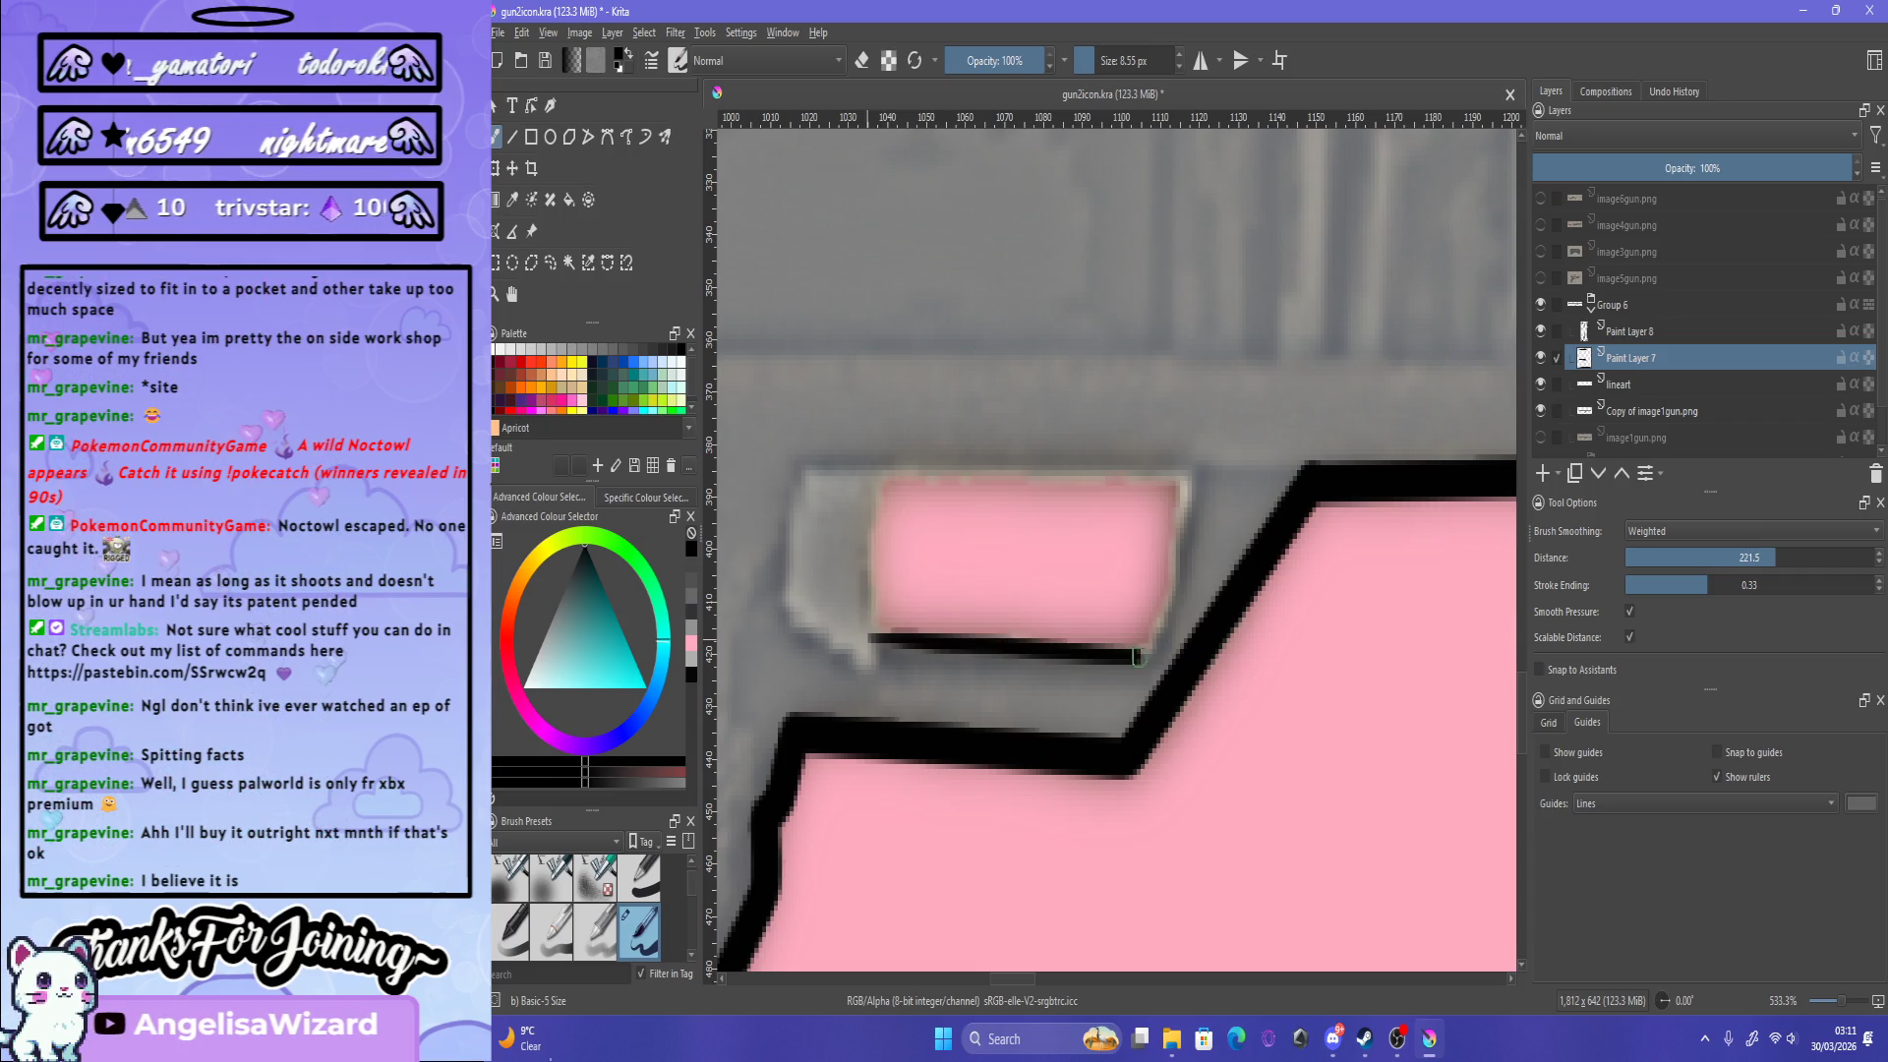
key("ctrl+z")
mouse_move(873, 637)
left_mouse_down()
mouse_move(985, 653)
mouse_move(1167, 583)
mouse_move(1167, 523)
left_mouse_up()
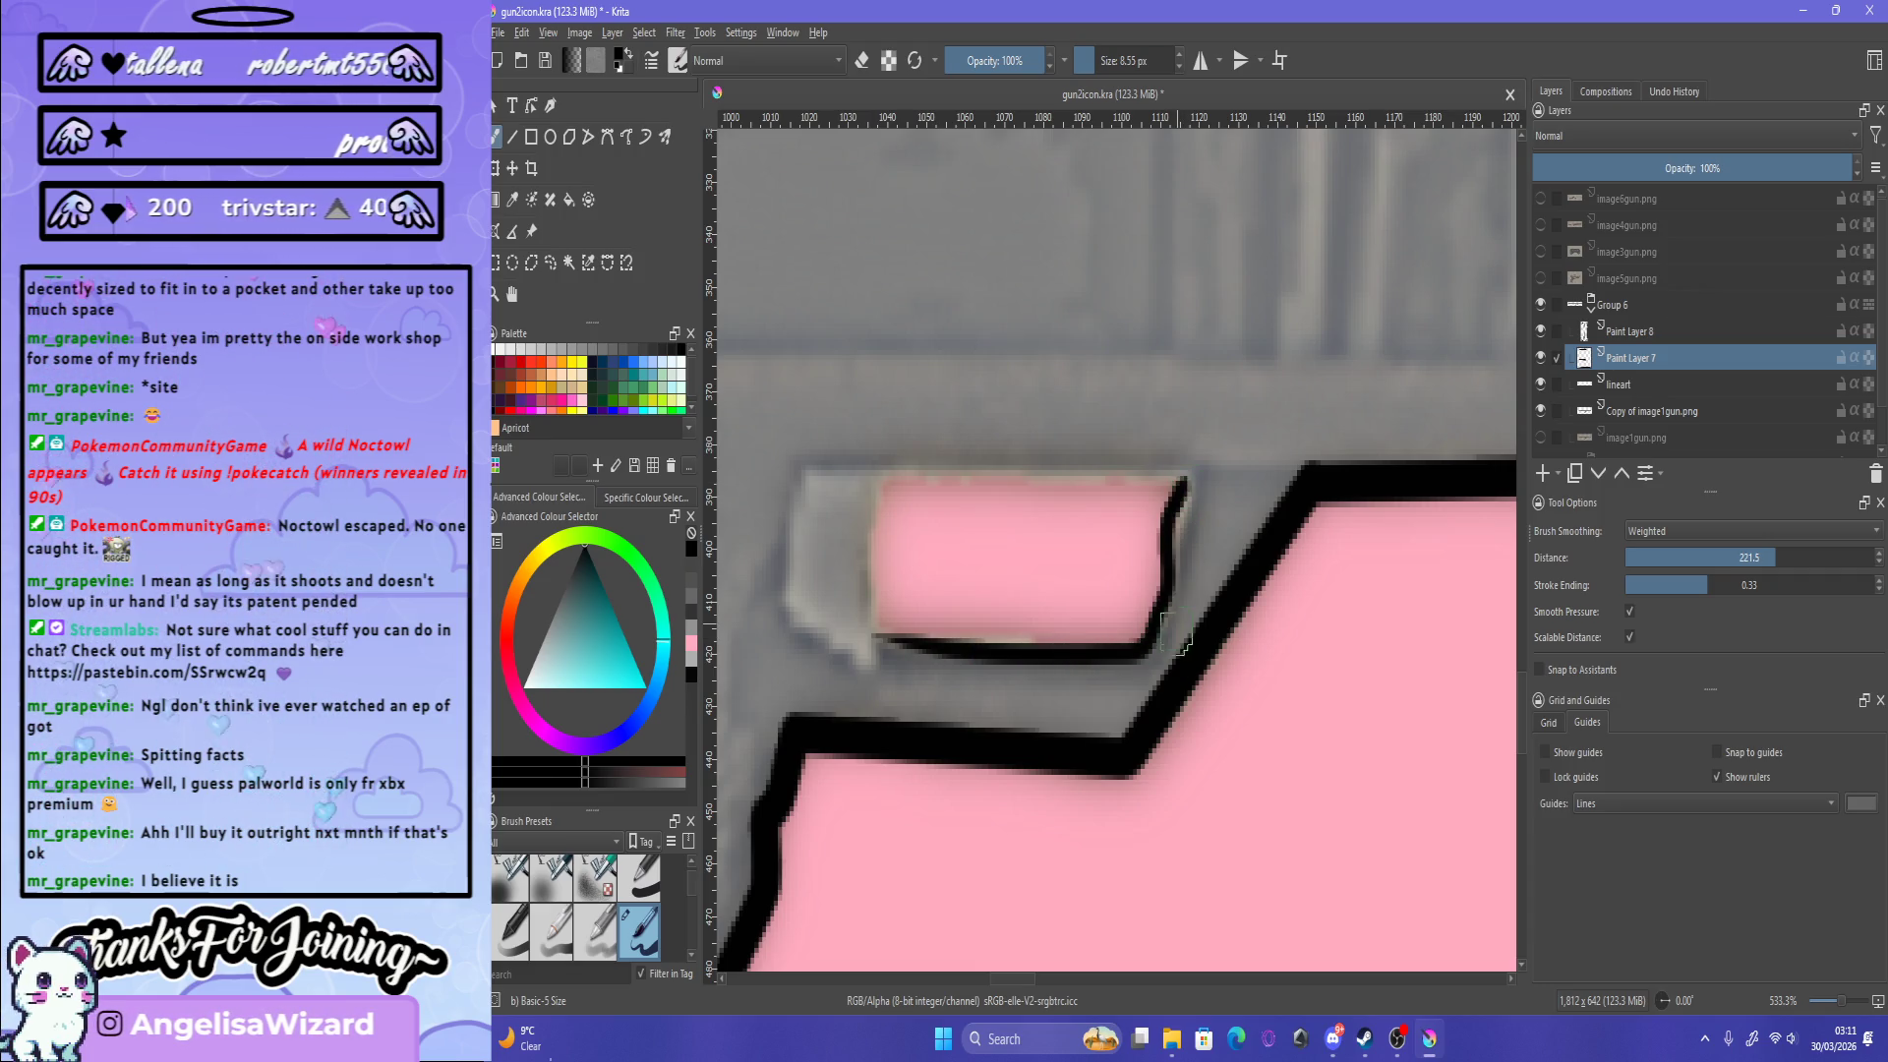
Step: Outline the pink rectangle's right side and top edge, trimming the overhanging top line
left_click_drag(1185, 488, 1169, 563)
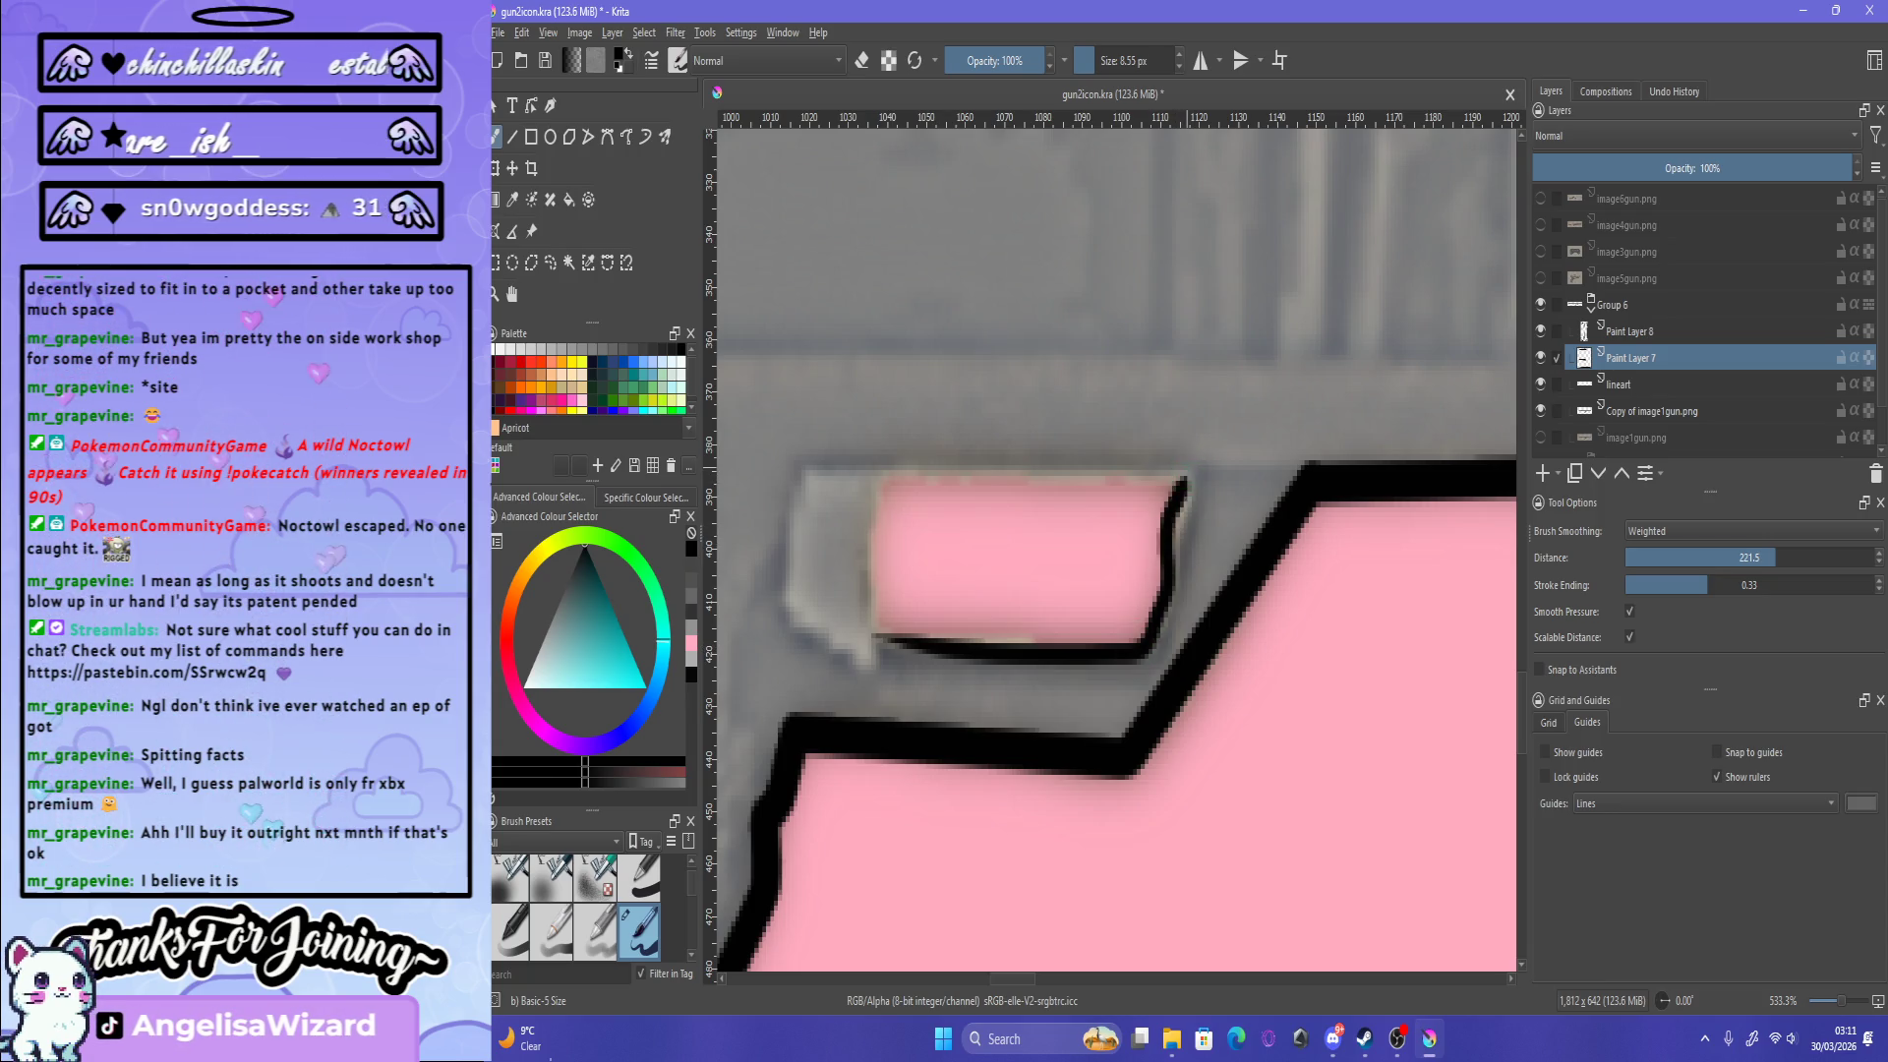
left_click_drag(1187, 482, 1170, 566)
left_click_drag(802, 470, 1187, 476)
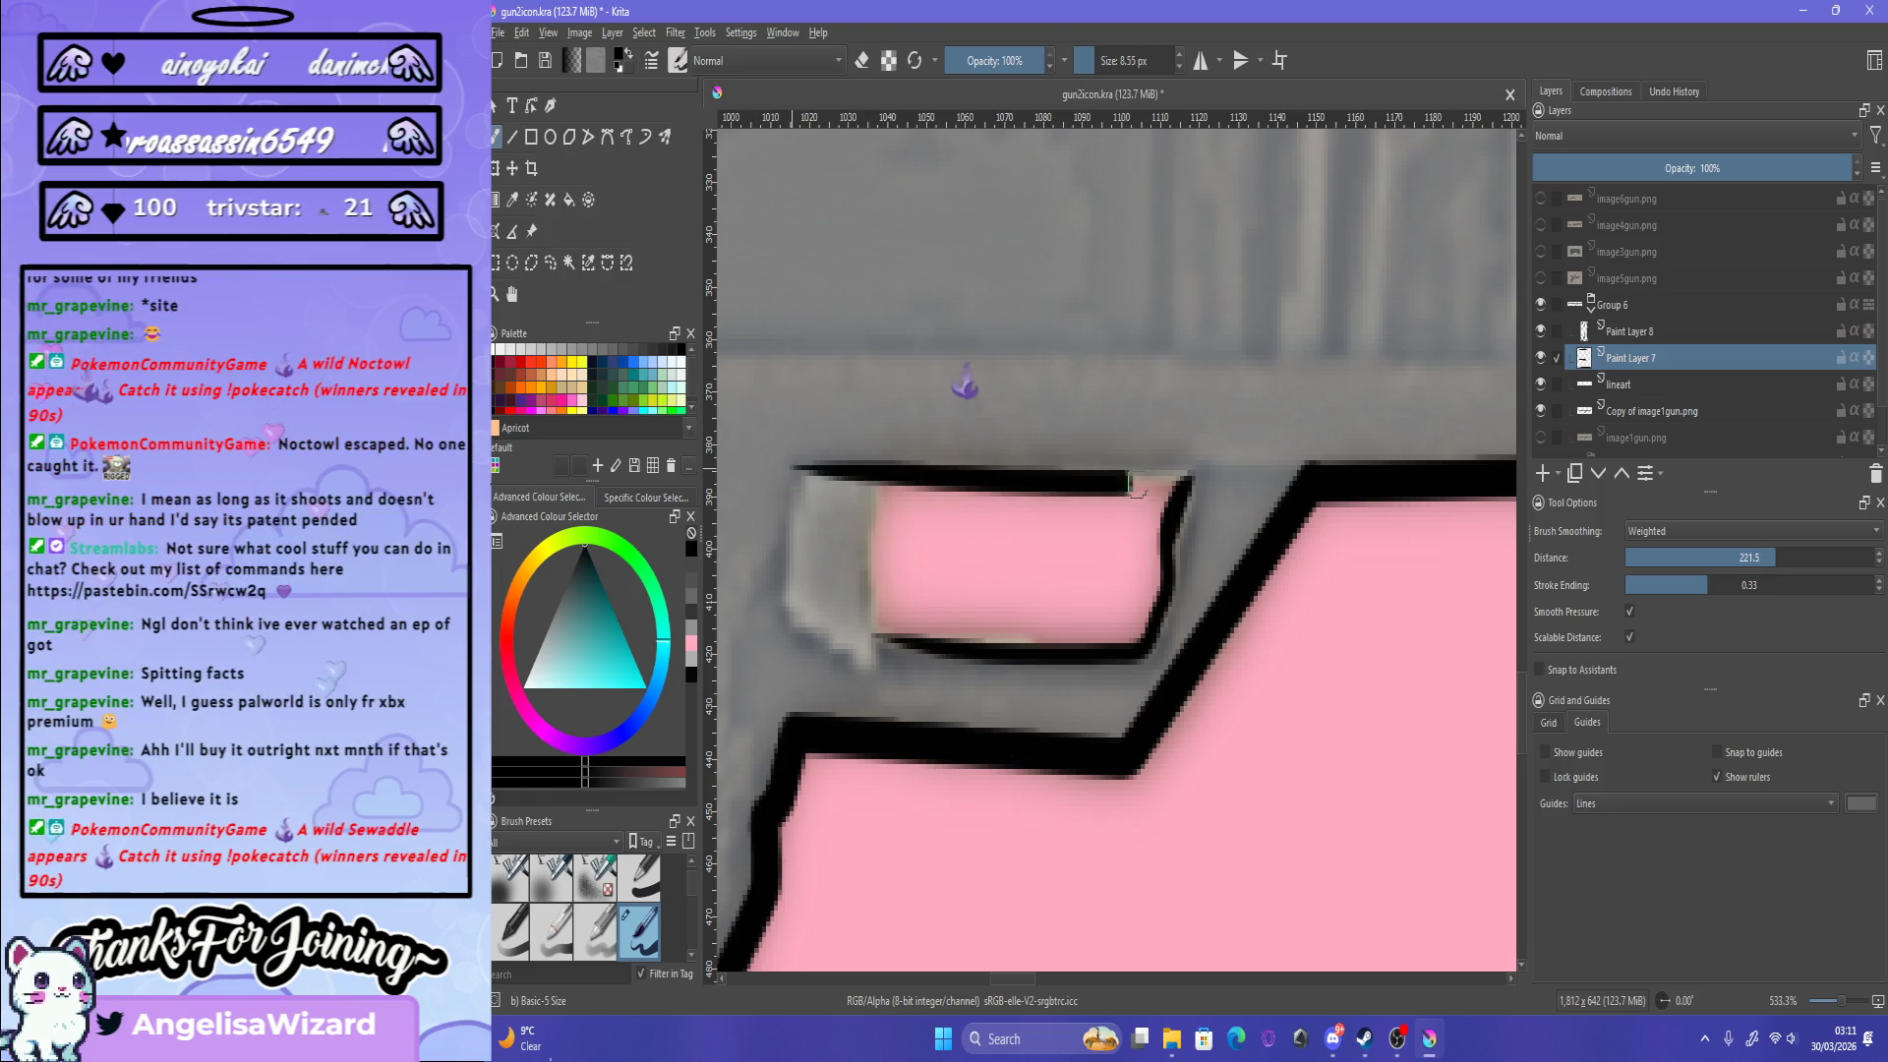
key("ctrl+z")
left_click_drag(802, 470, 1189, 462)
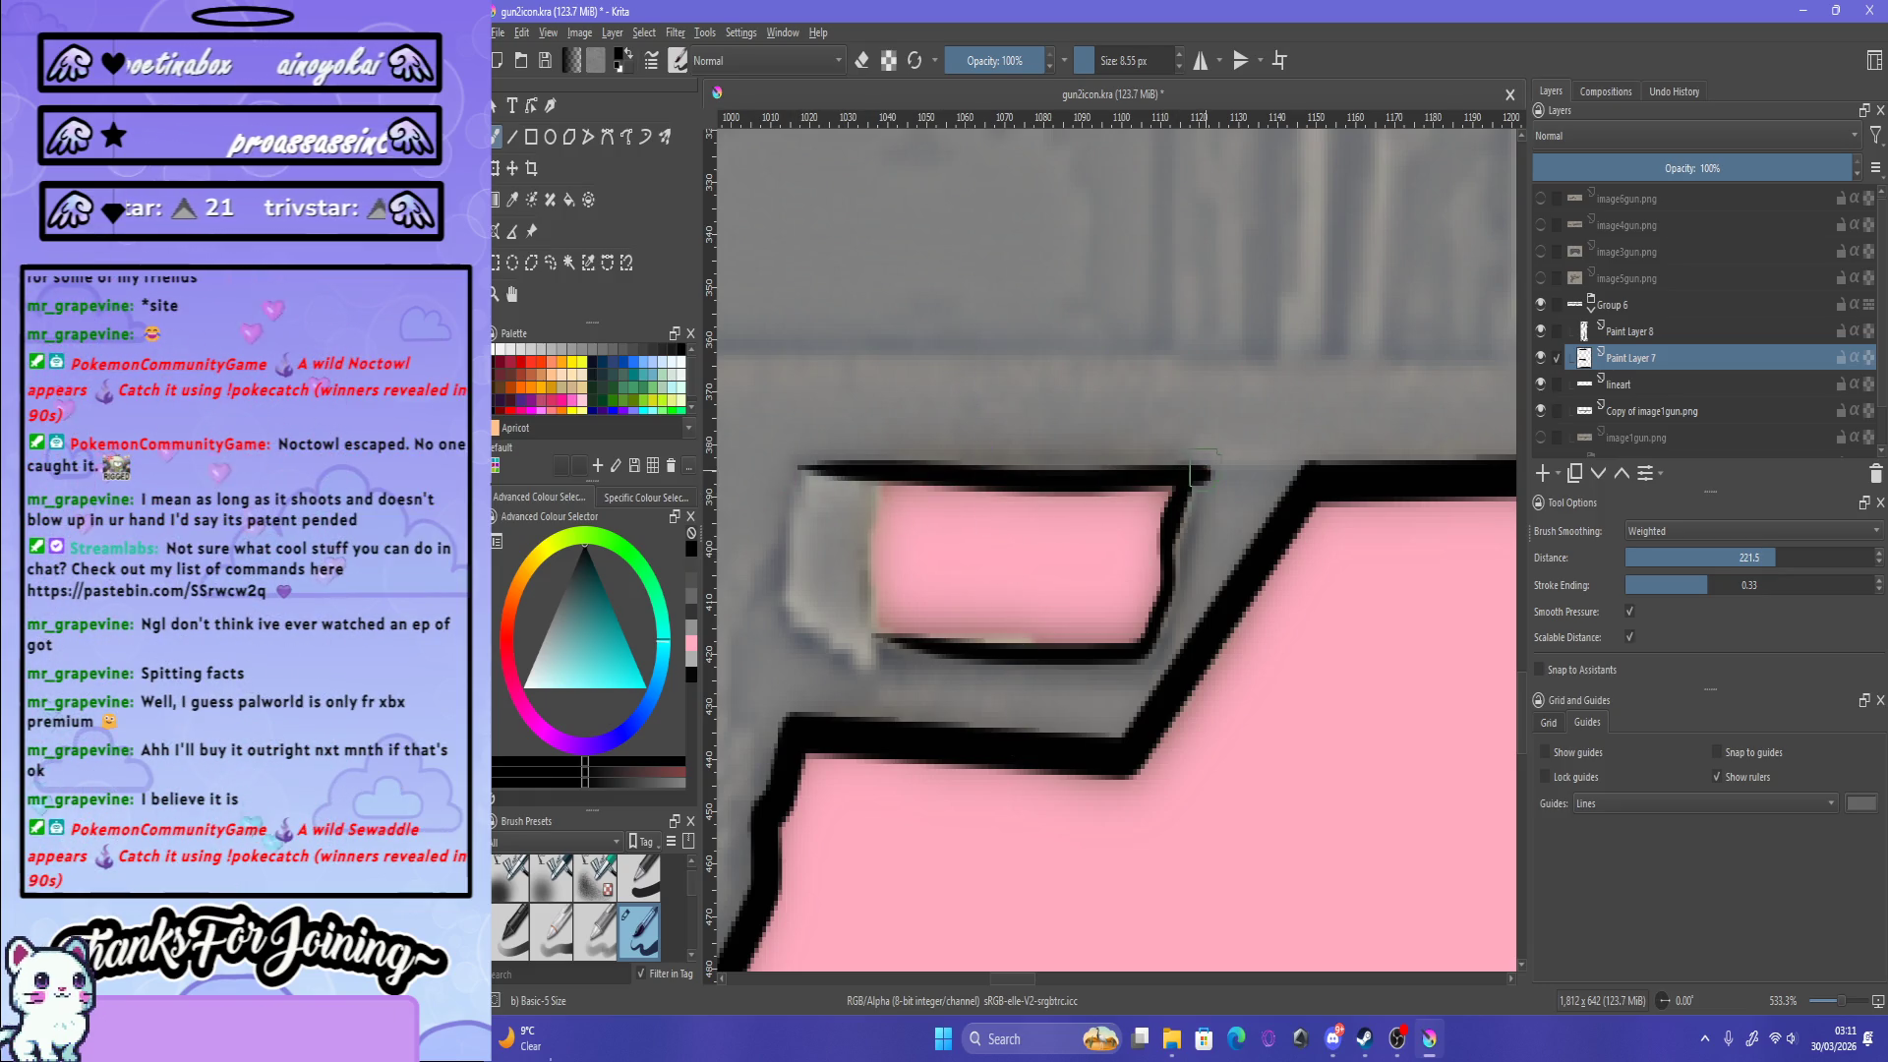
key("ctrl+z")
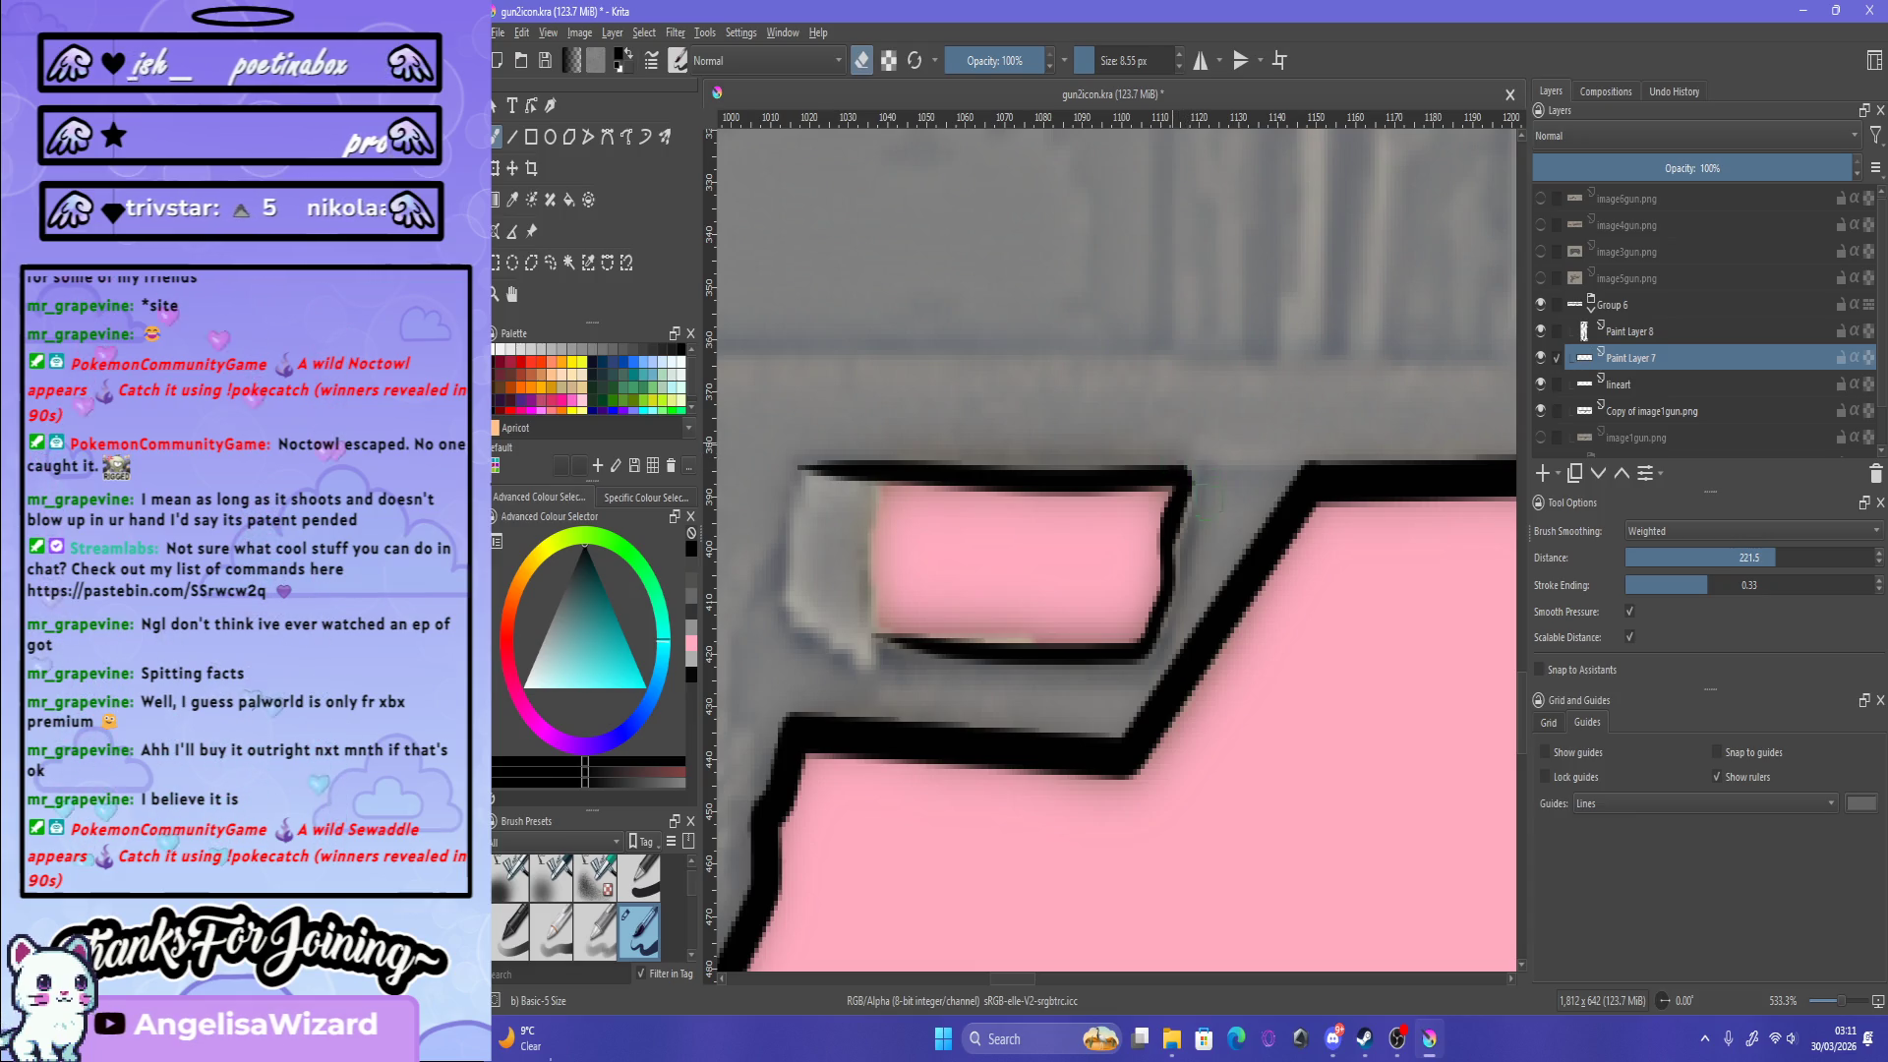
Step: Outline the grey block's left and bottom edges and thicken the outline beside the trigger opening
key("e")
left_click_drag(797, 466, 900, 664)
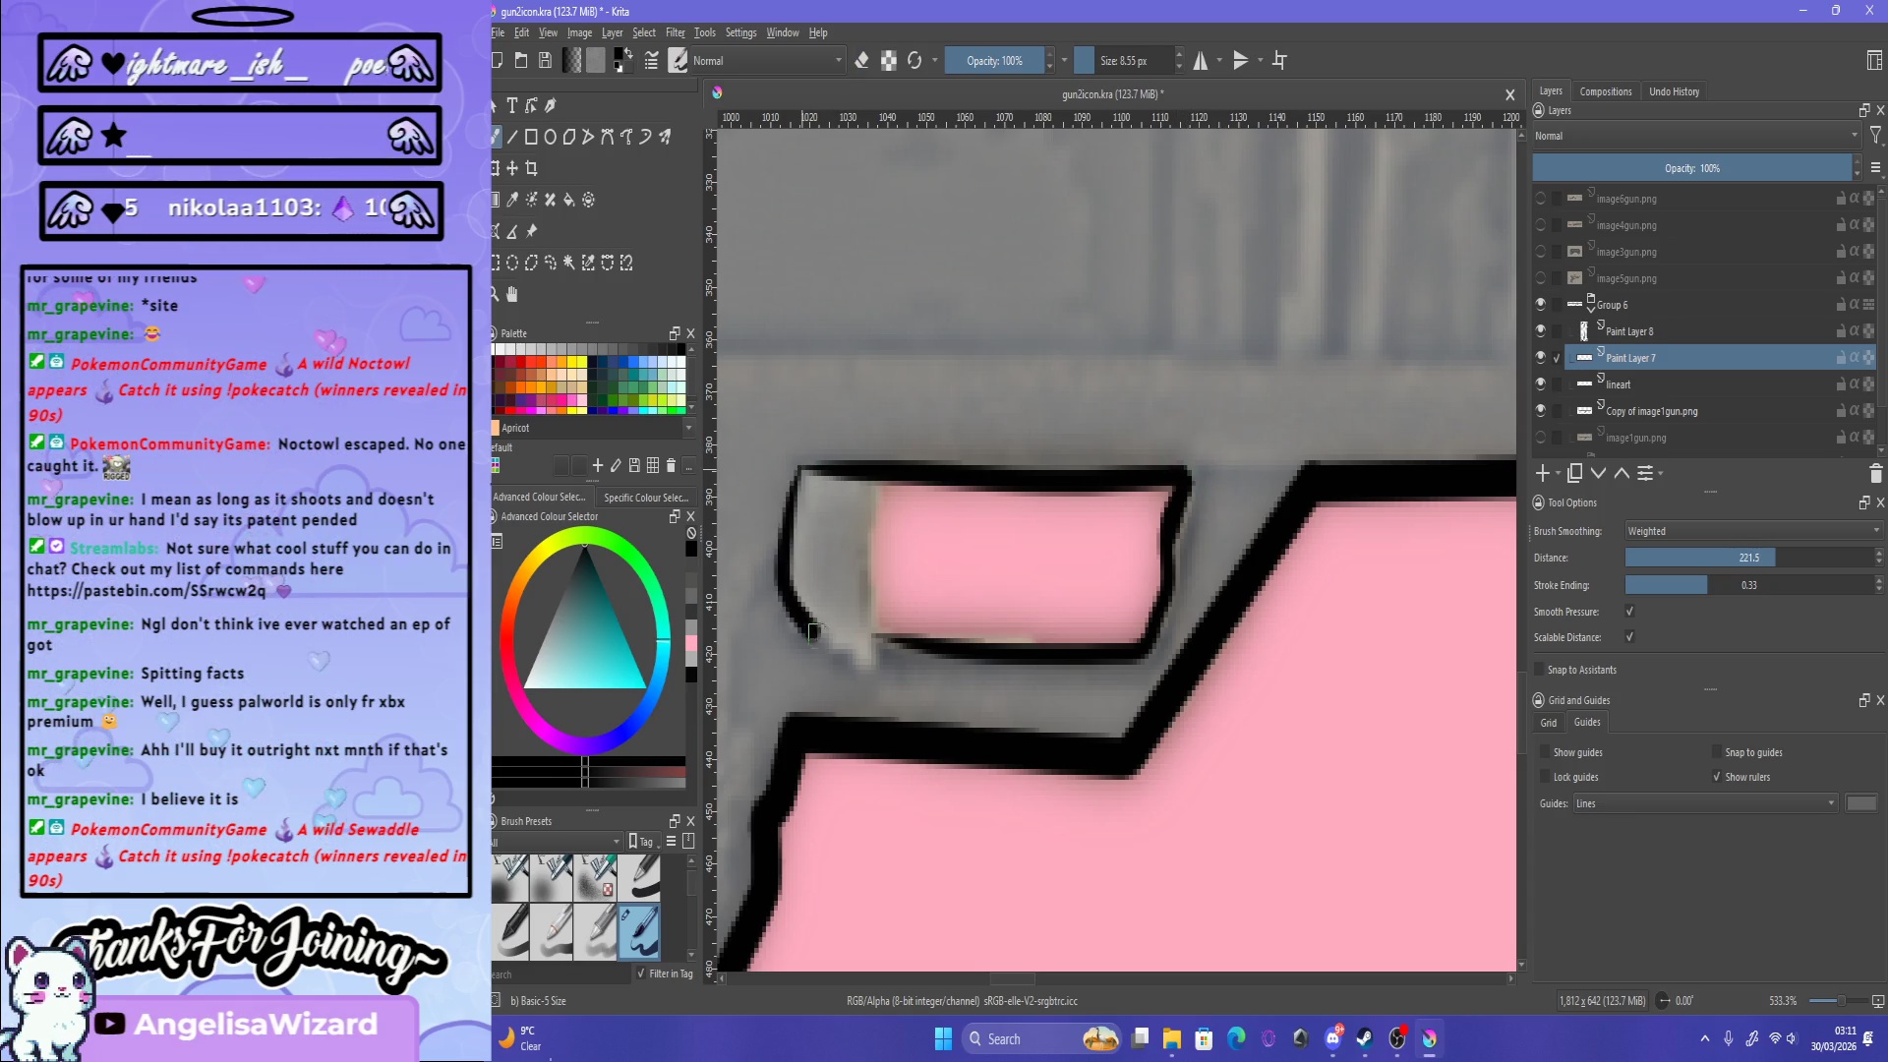
key("ctrl+z")
mouse_move(795, 458)
left_mouse_down()
mouse_move(774, 562)
mouse_move(905, 669)
left_mouse_up()
key("ctrl+z")
left_click_drag(795, 460, 914, 664)
key("ctrl+z")
left_click_drag(798, 462, 900, 637)
key("ctrl+z")
left_click_drag(799, 458, 880, 651)
left_click_drag(871, 464, 890, 657)
key("ctrl+z")
left_click_drag(866, 516, 890, 644)
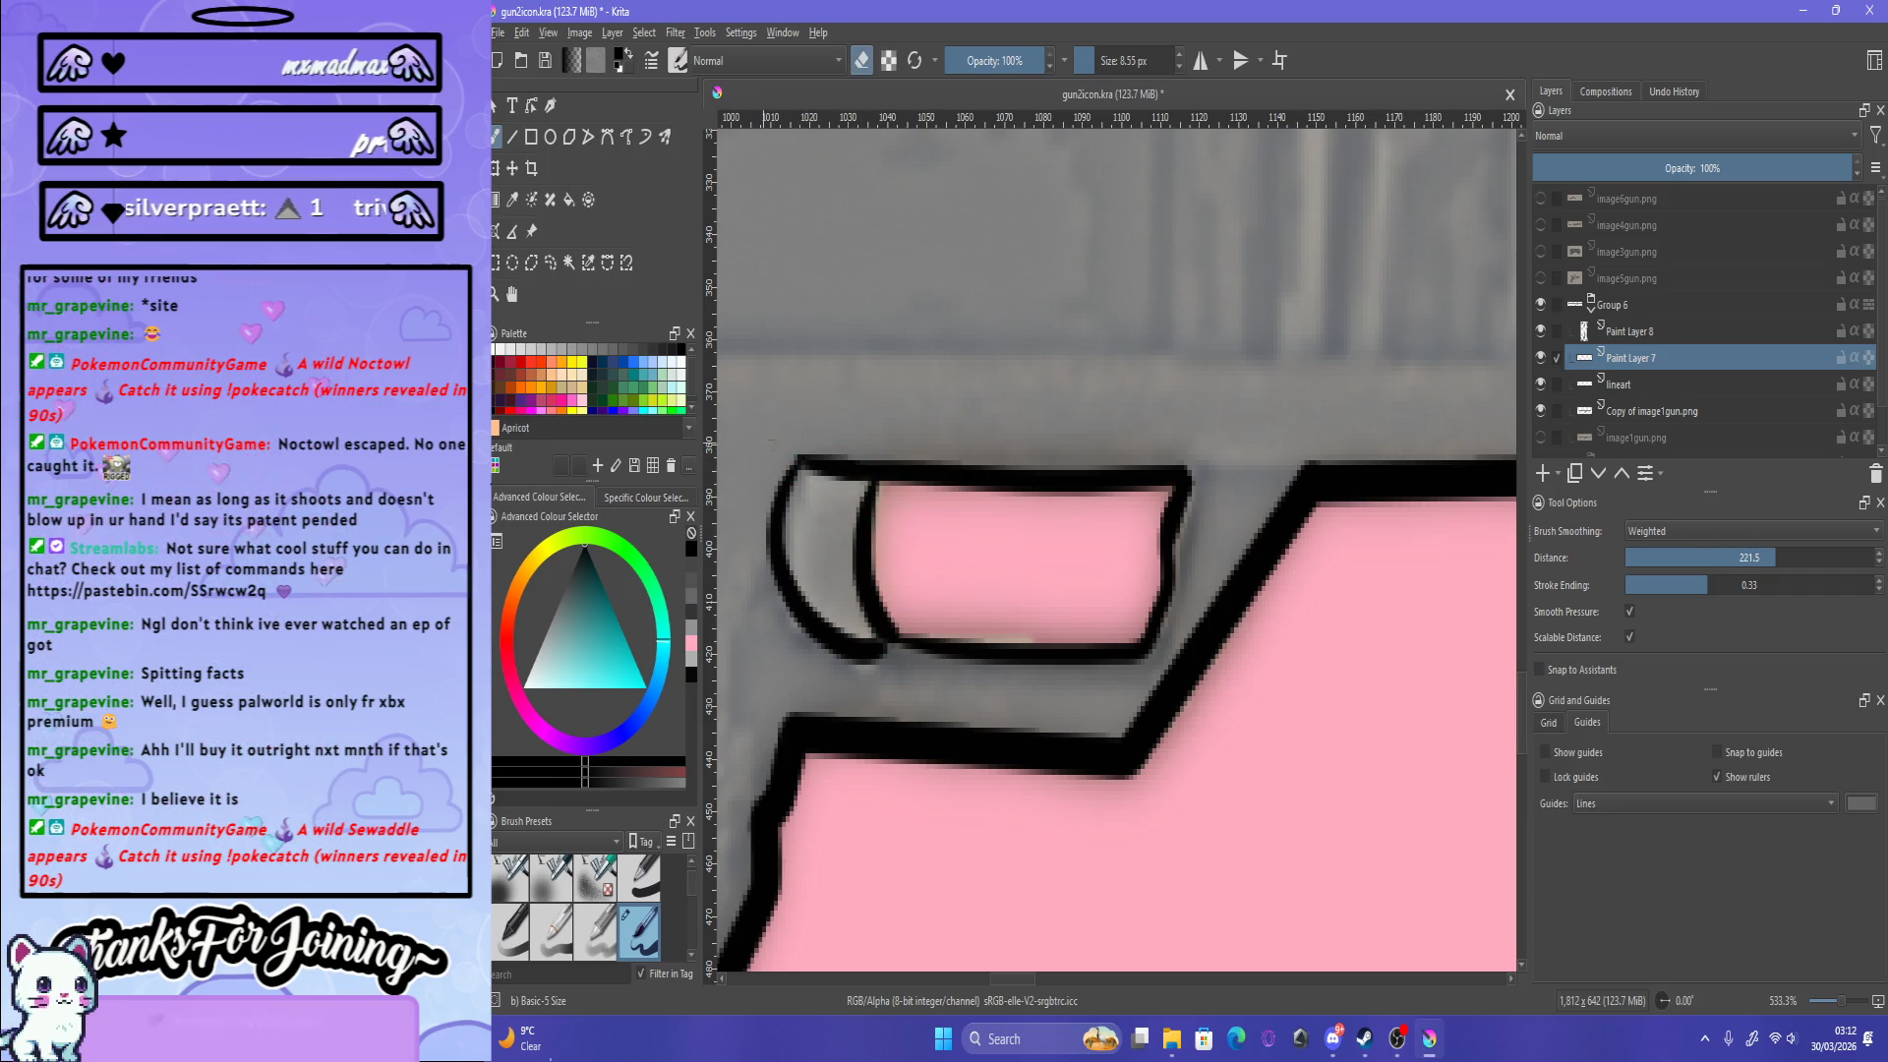
key("e")
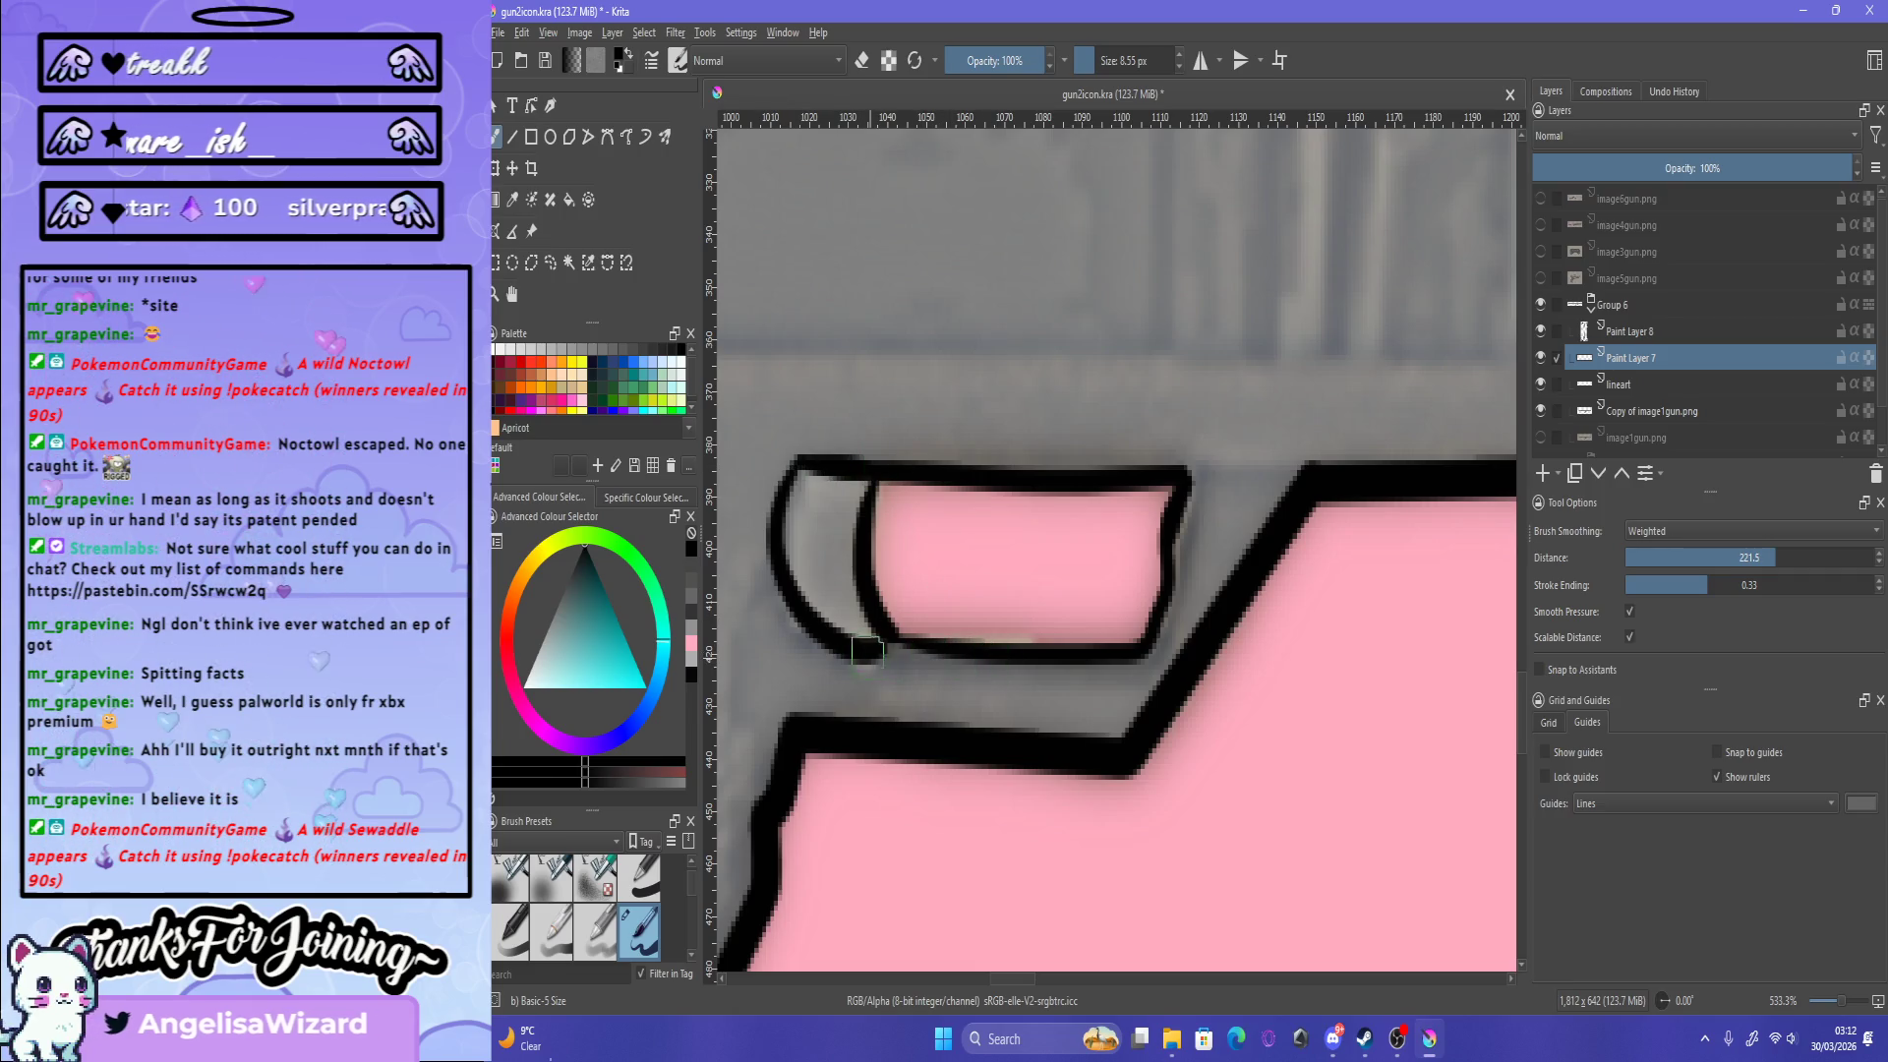
left_click_drag(866, 641, 1157, 631)
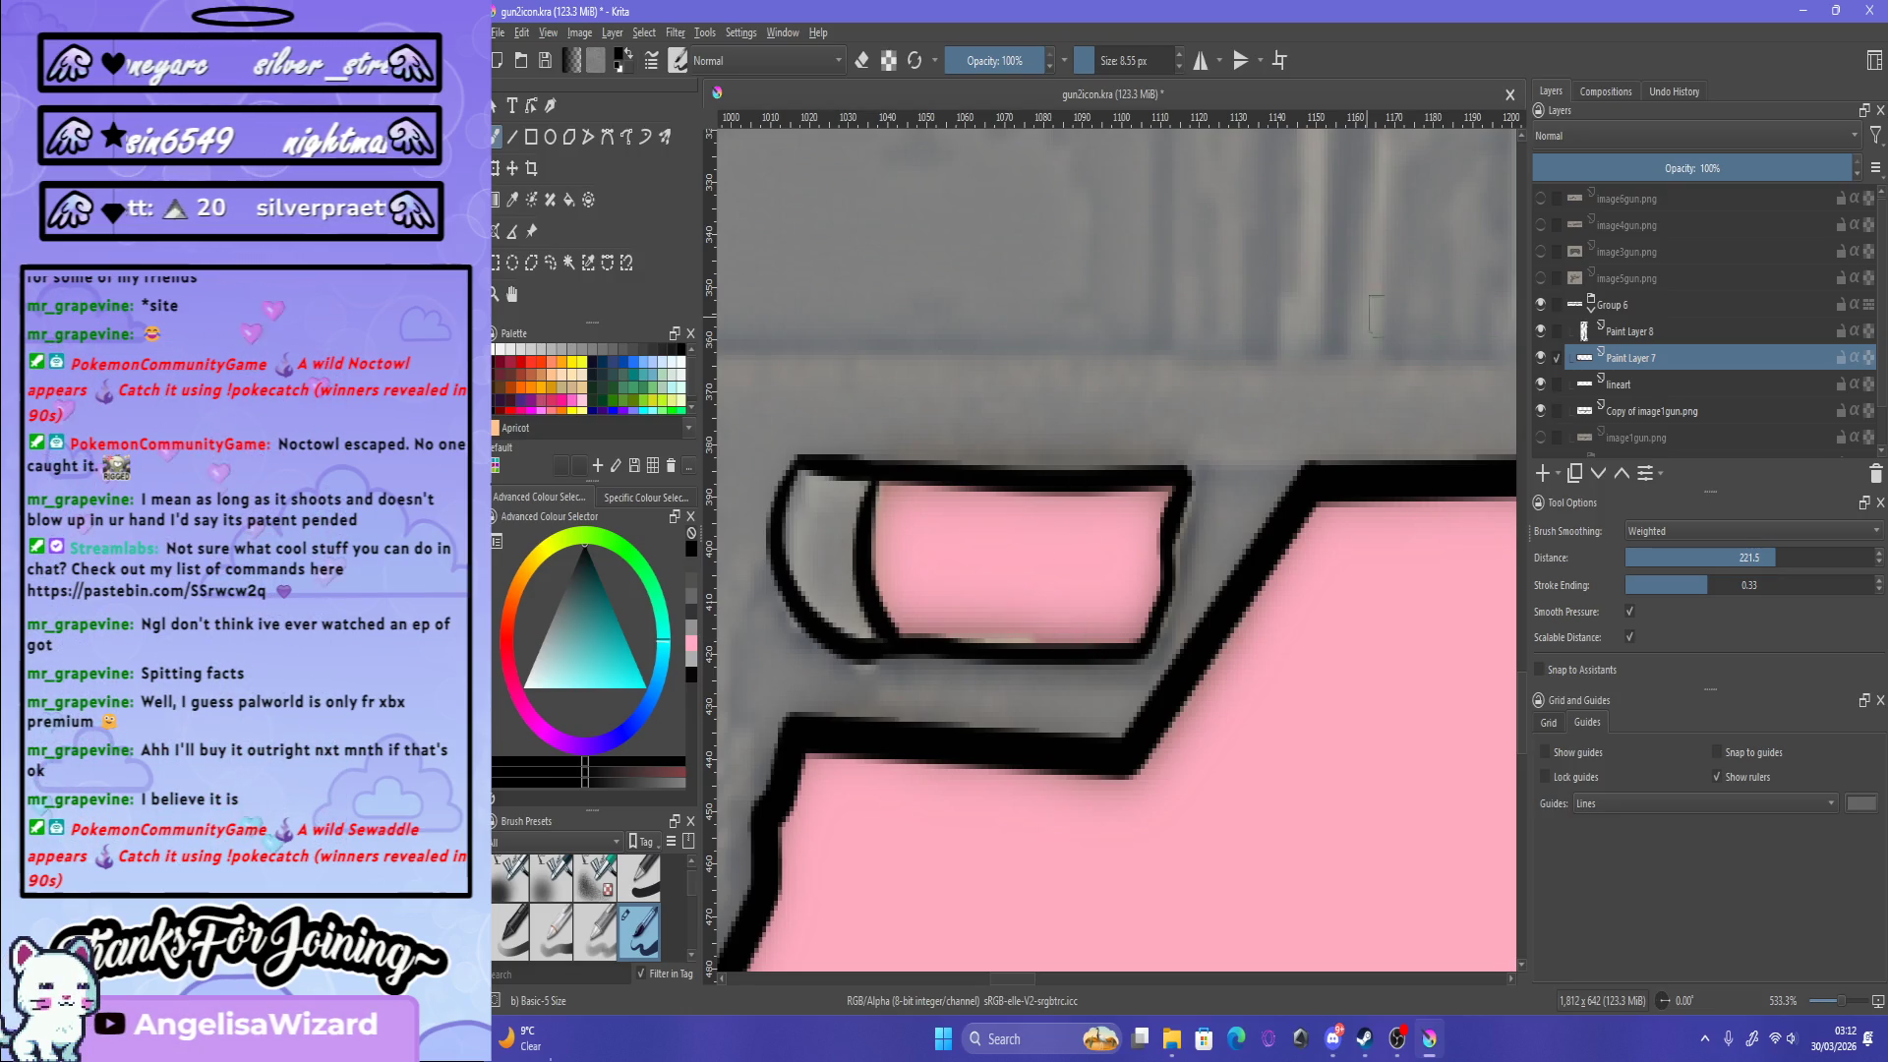
Step: Hide Group 6, the gun icon group, and zoom out to reveal the sniper icon
left_click(1540, 304)
scroll(1671, 344, "down", 1)
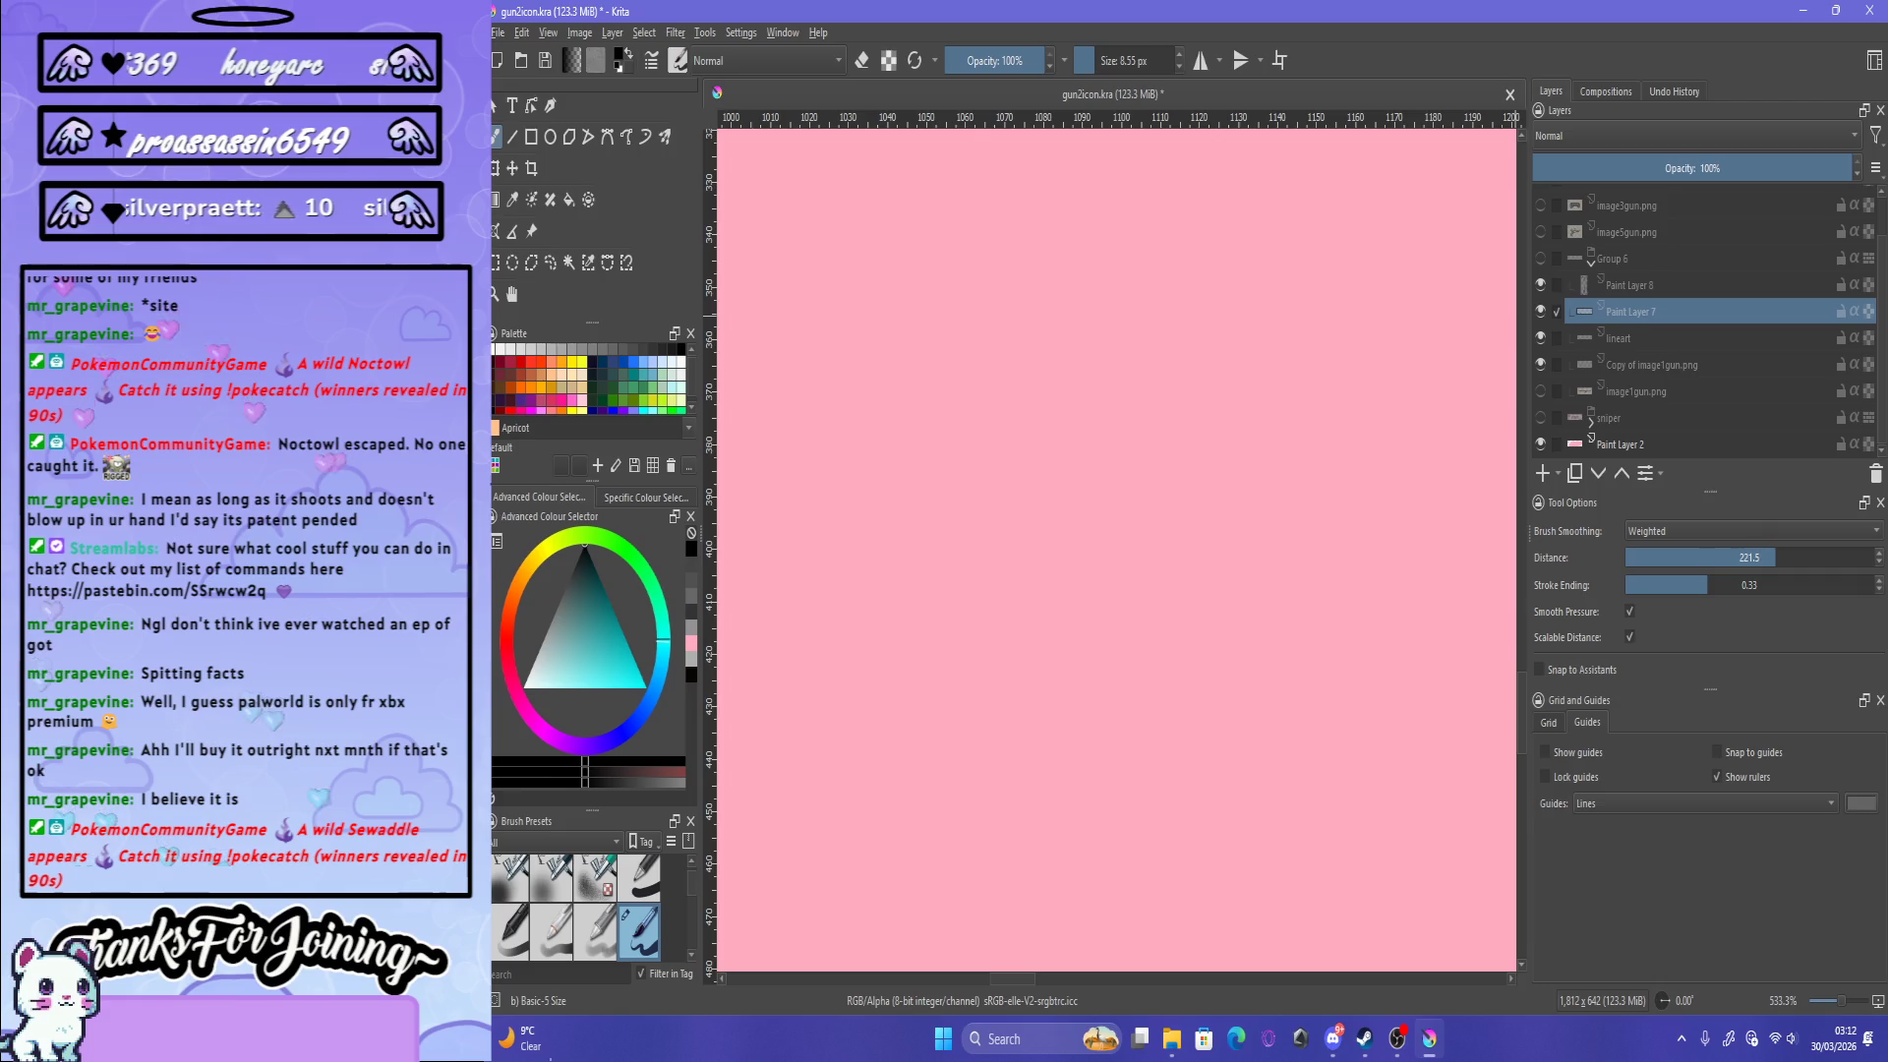
scroll(1116, 541, "down", 8)
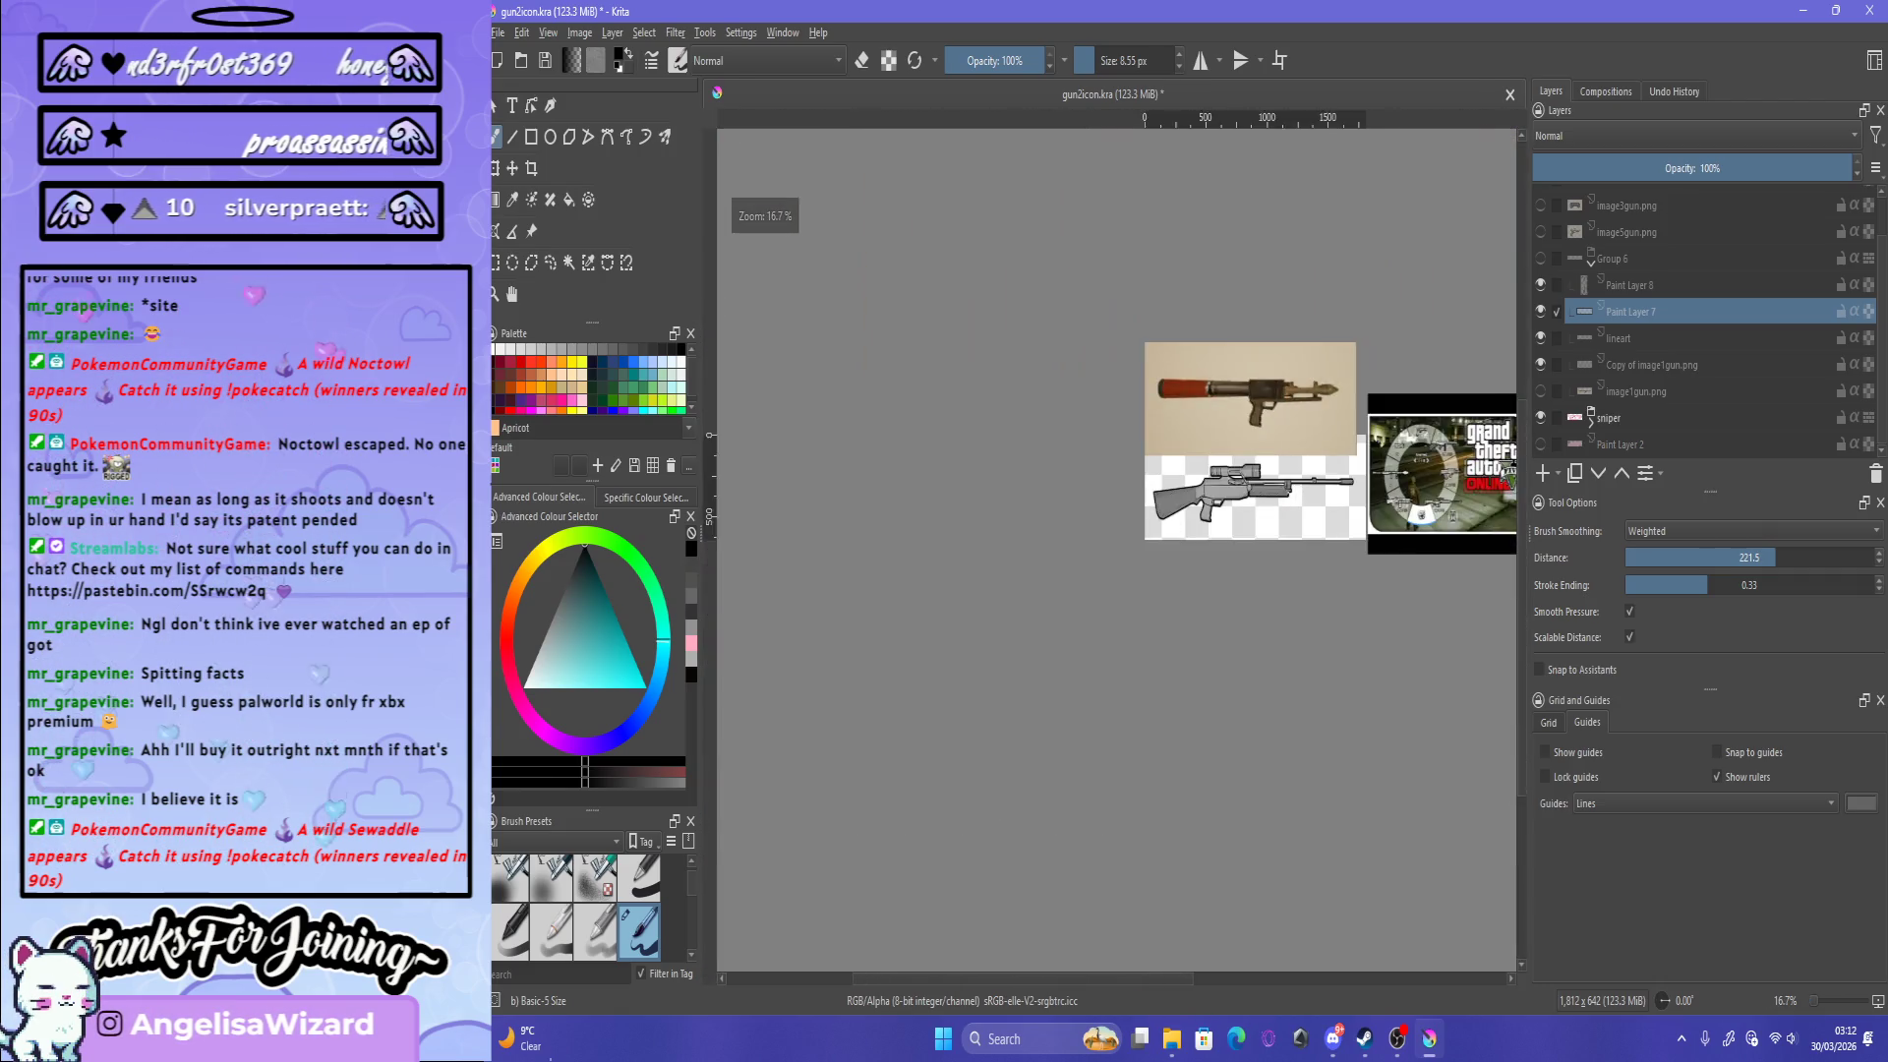
scroll(1116, 541, "up", 1)
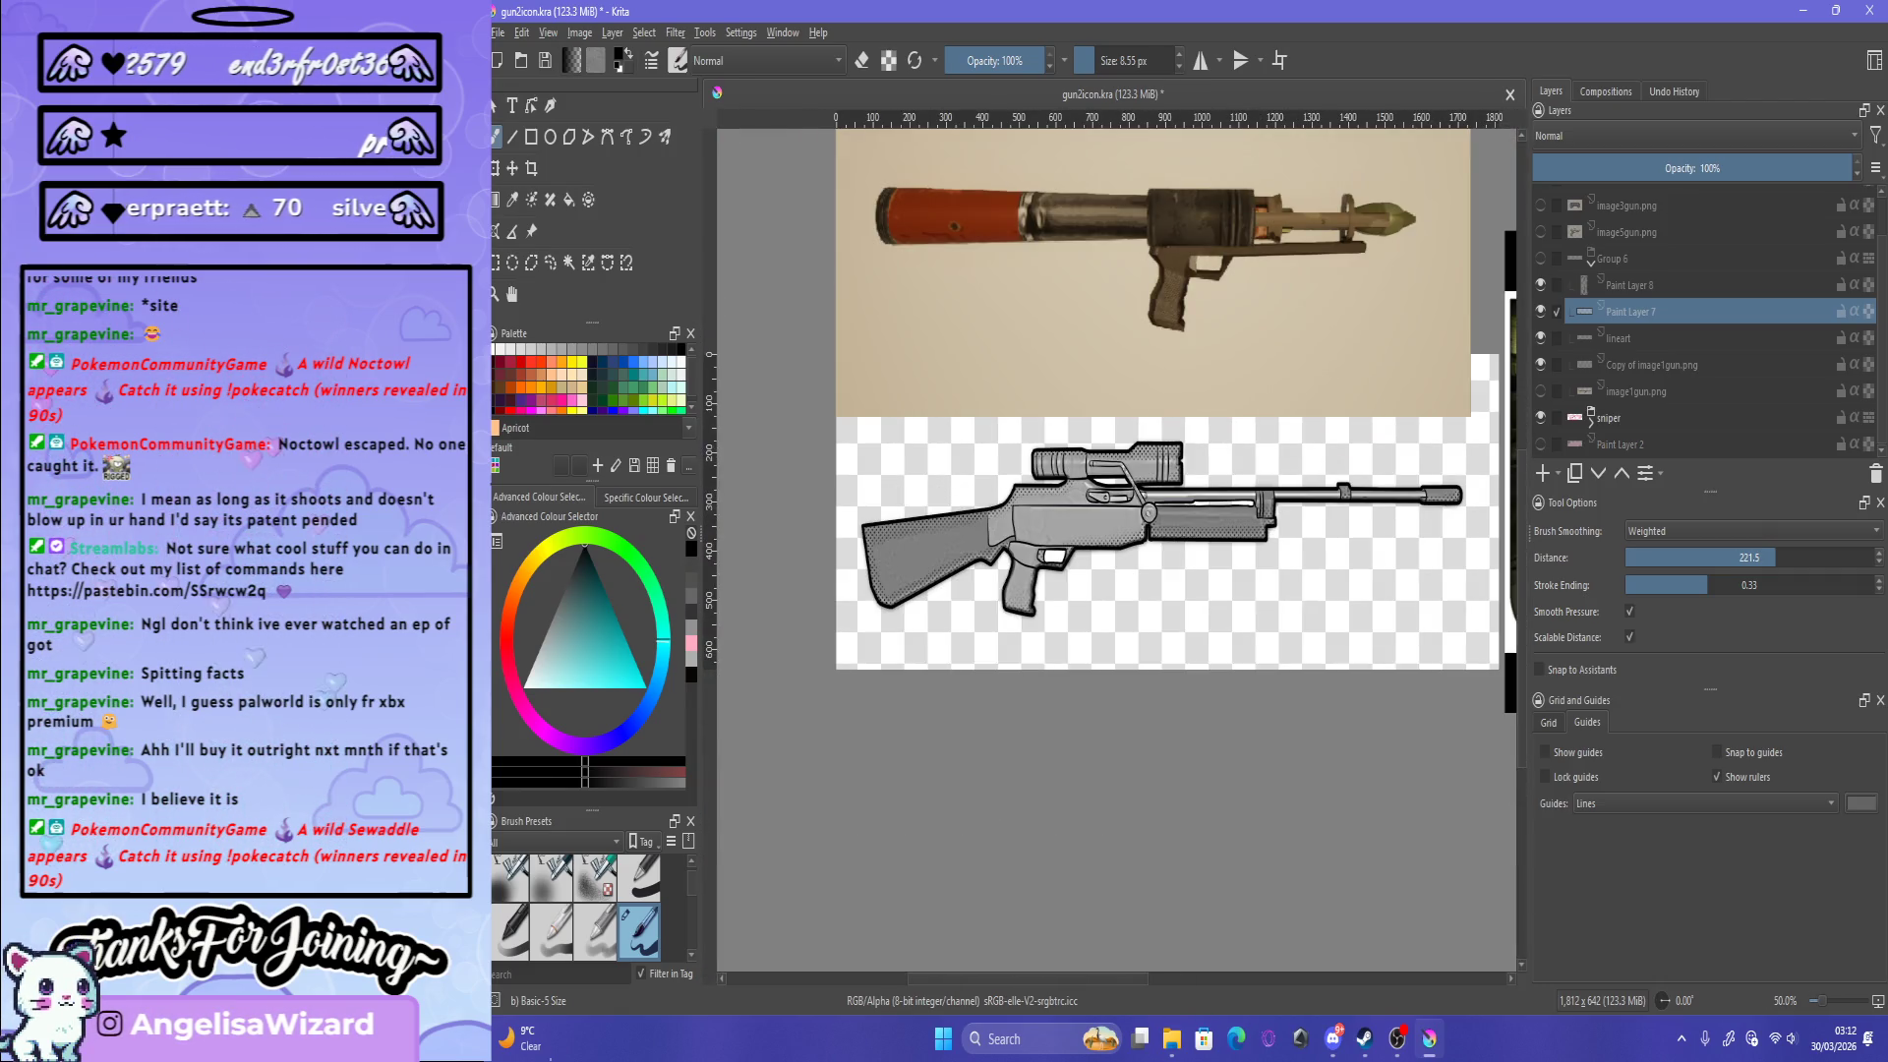
left_click(499, 32)
Step: Export the image as gun2icon-sniper.png in PNG format, accepting the default PNG options
left_click(551, 286)
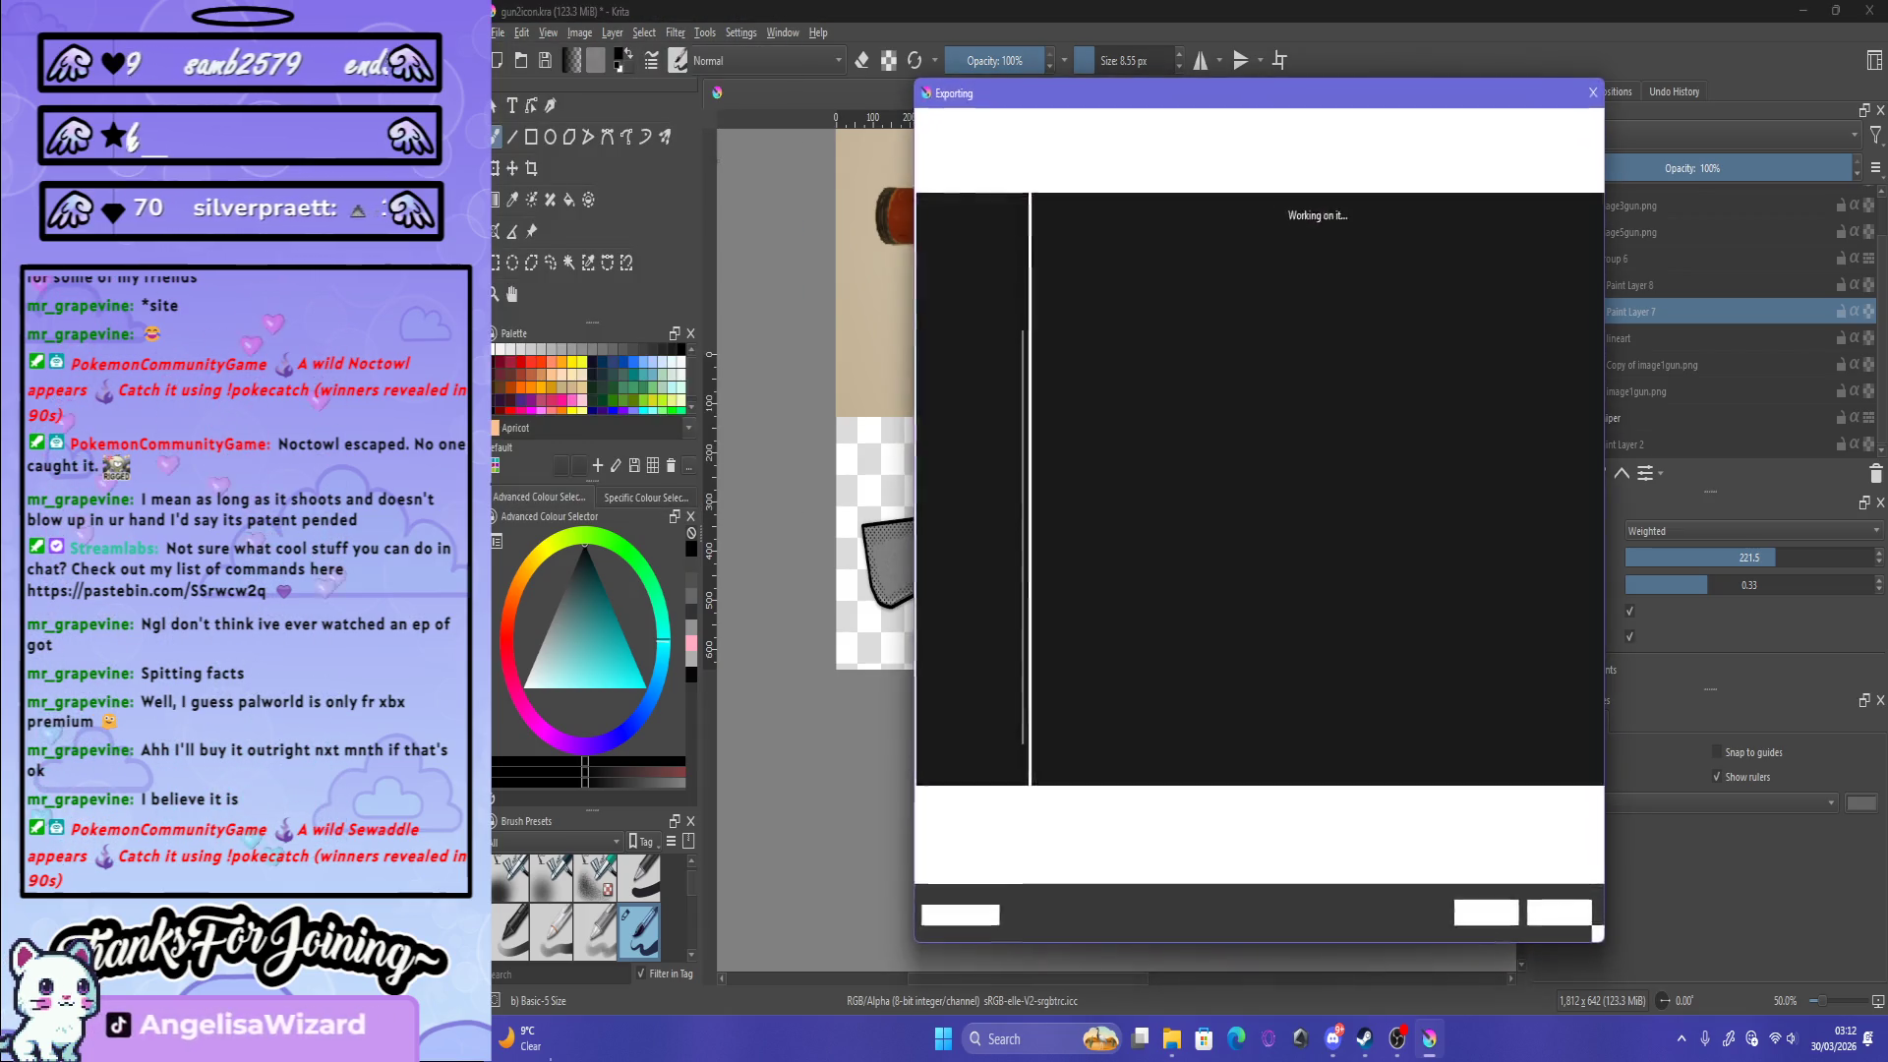
left_click(1298, 833)
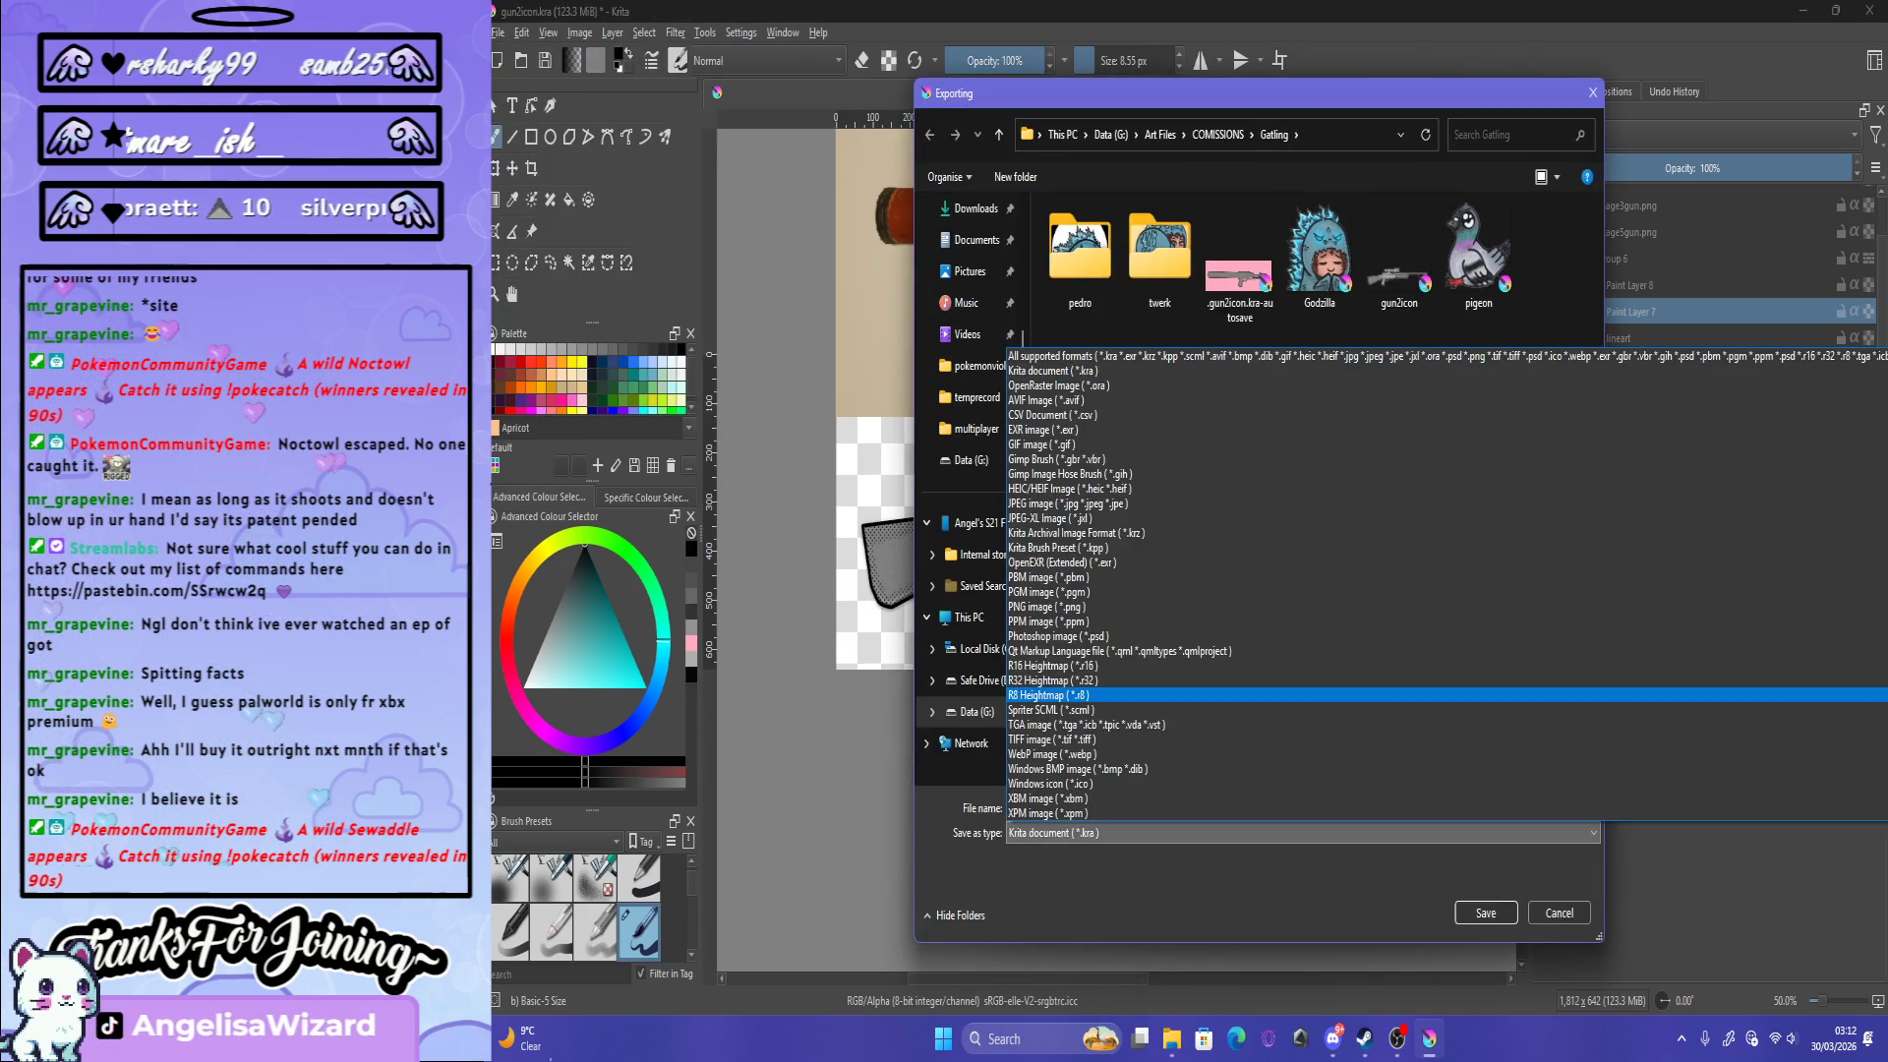
left_click(1279, 606)
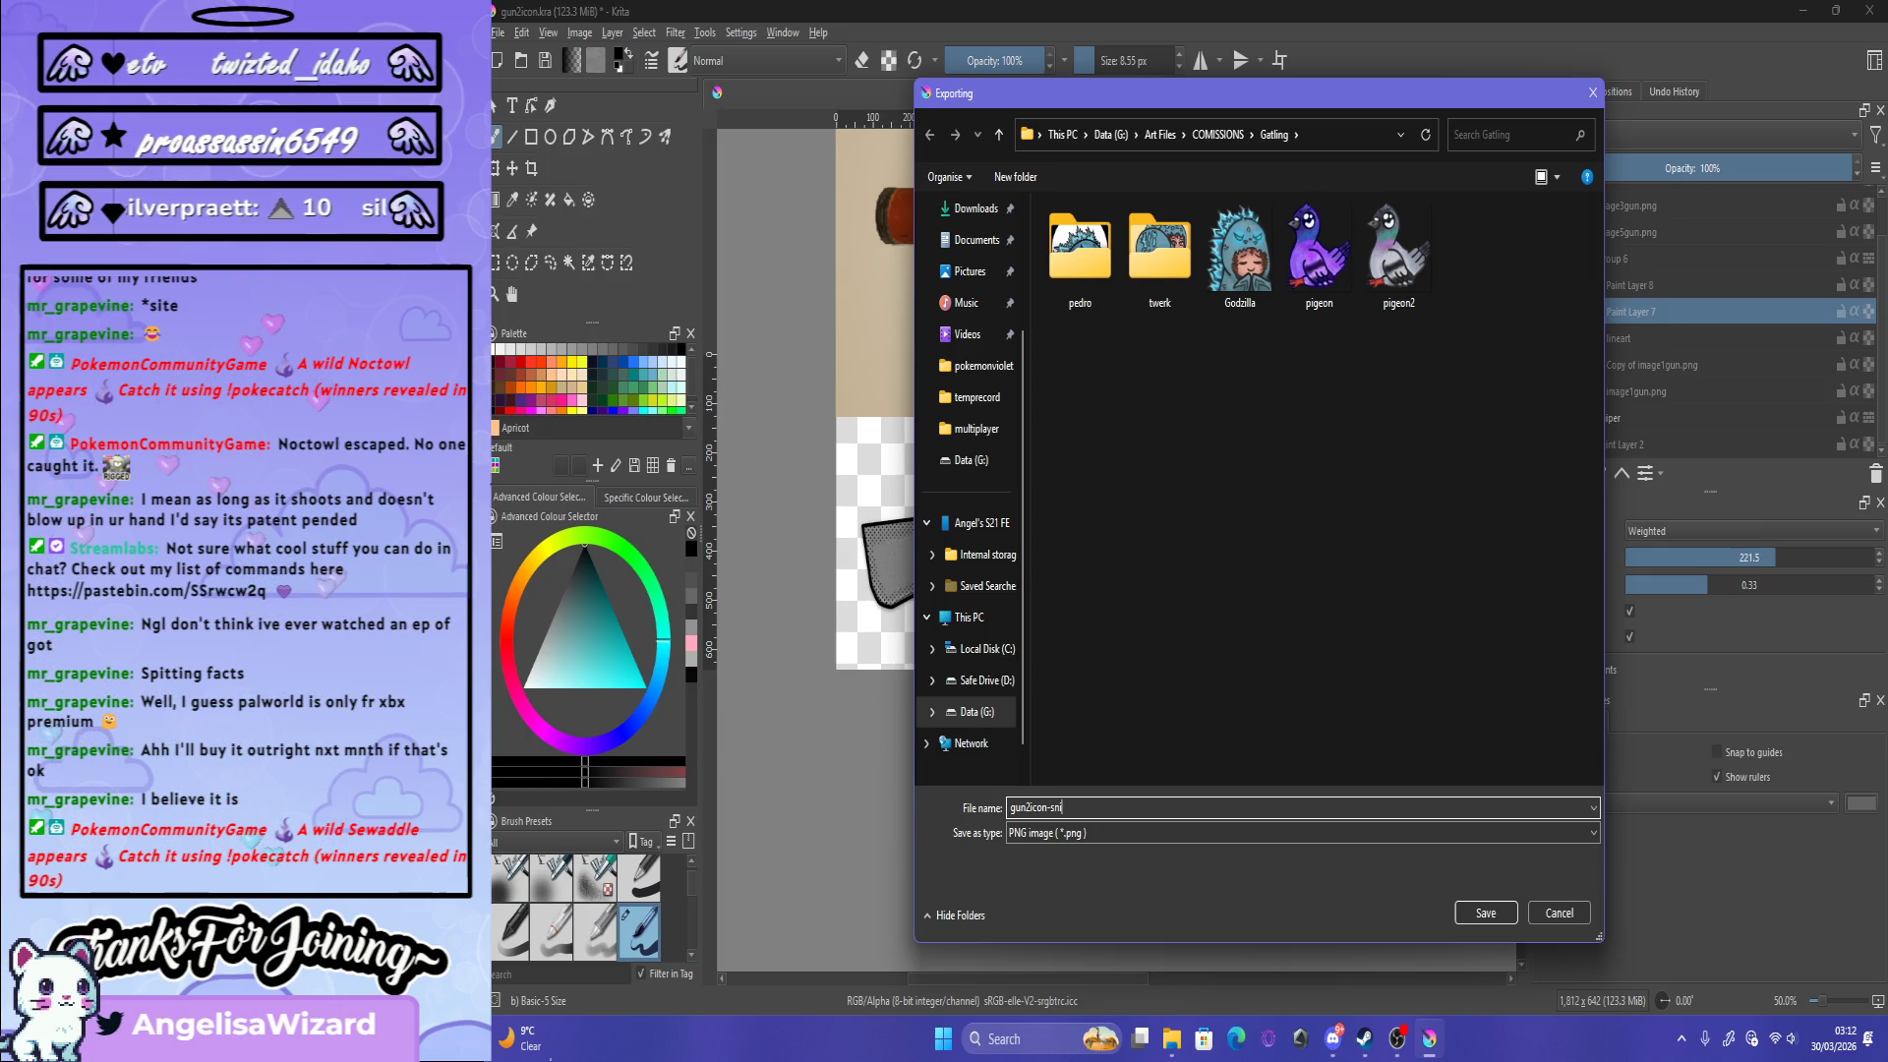
key("Return")
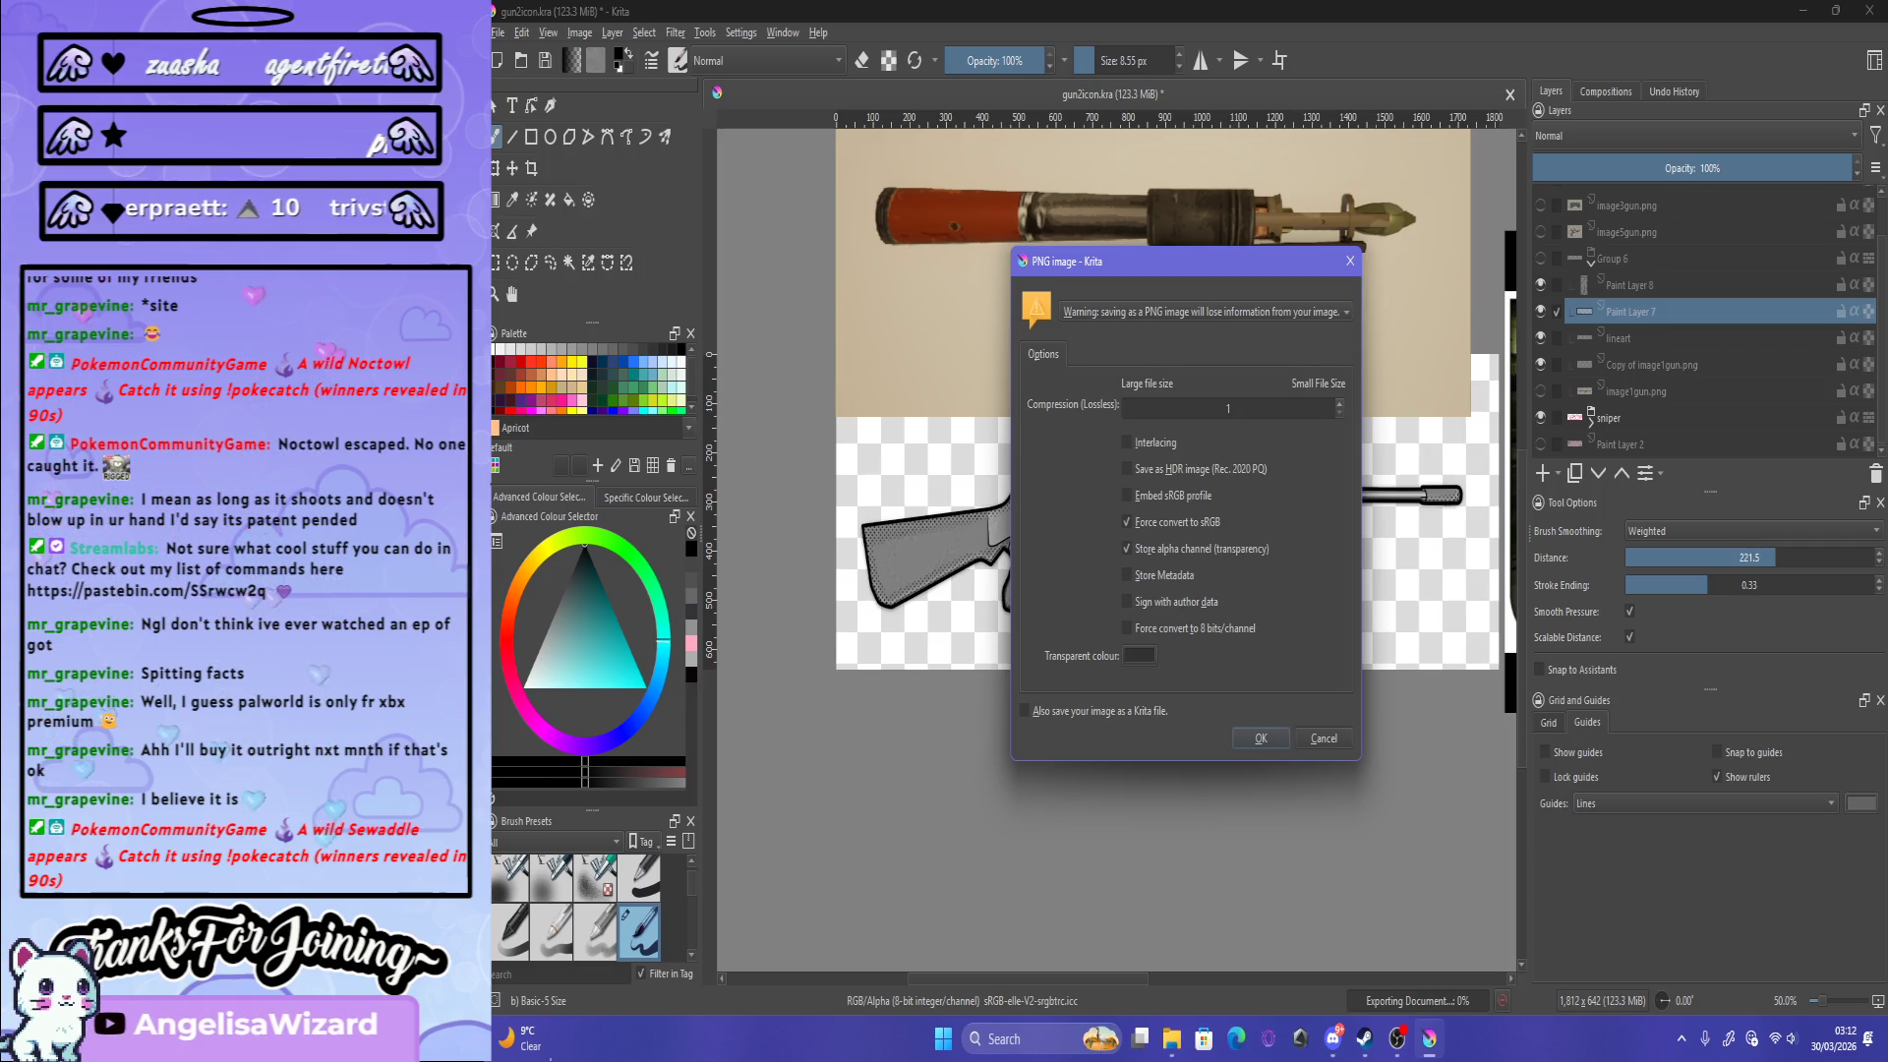
key("Return")
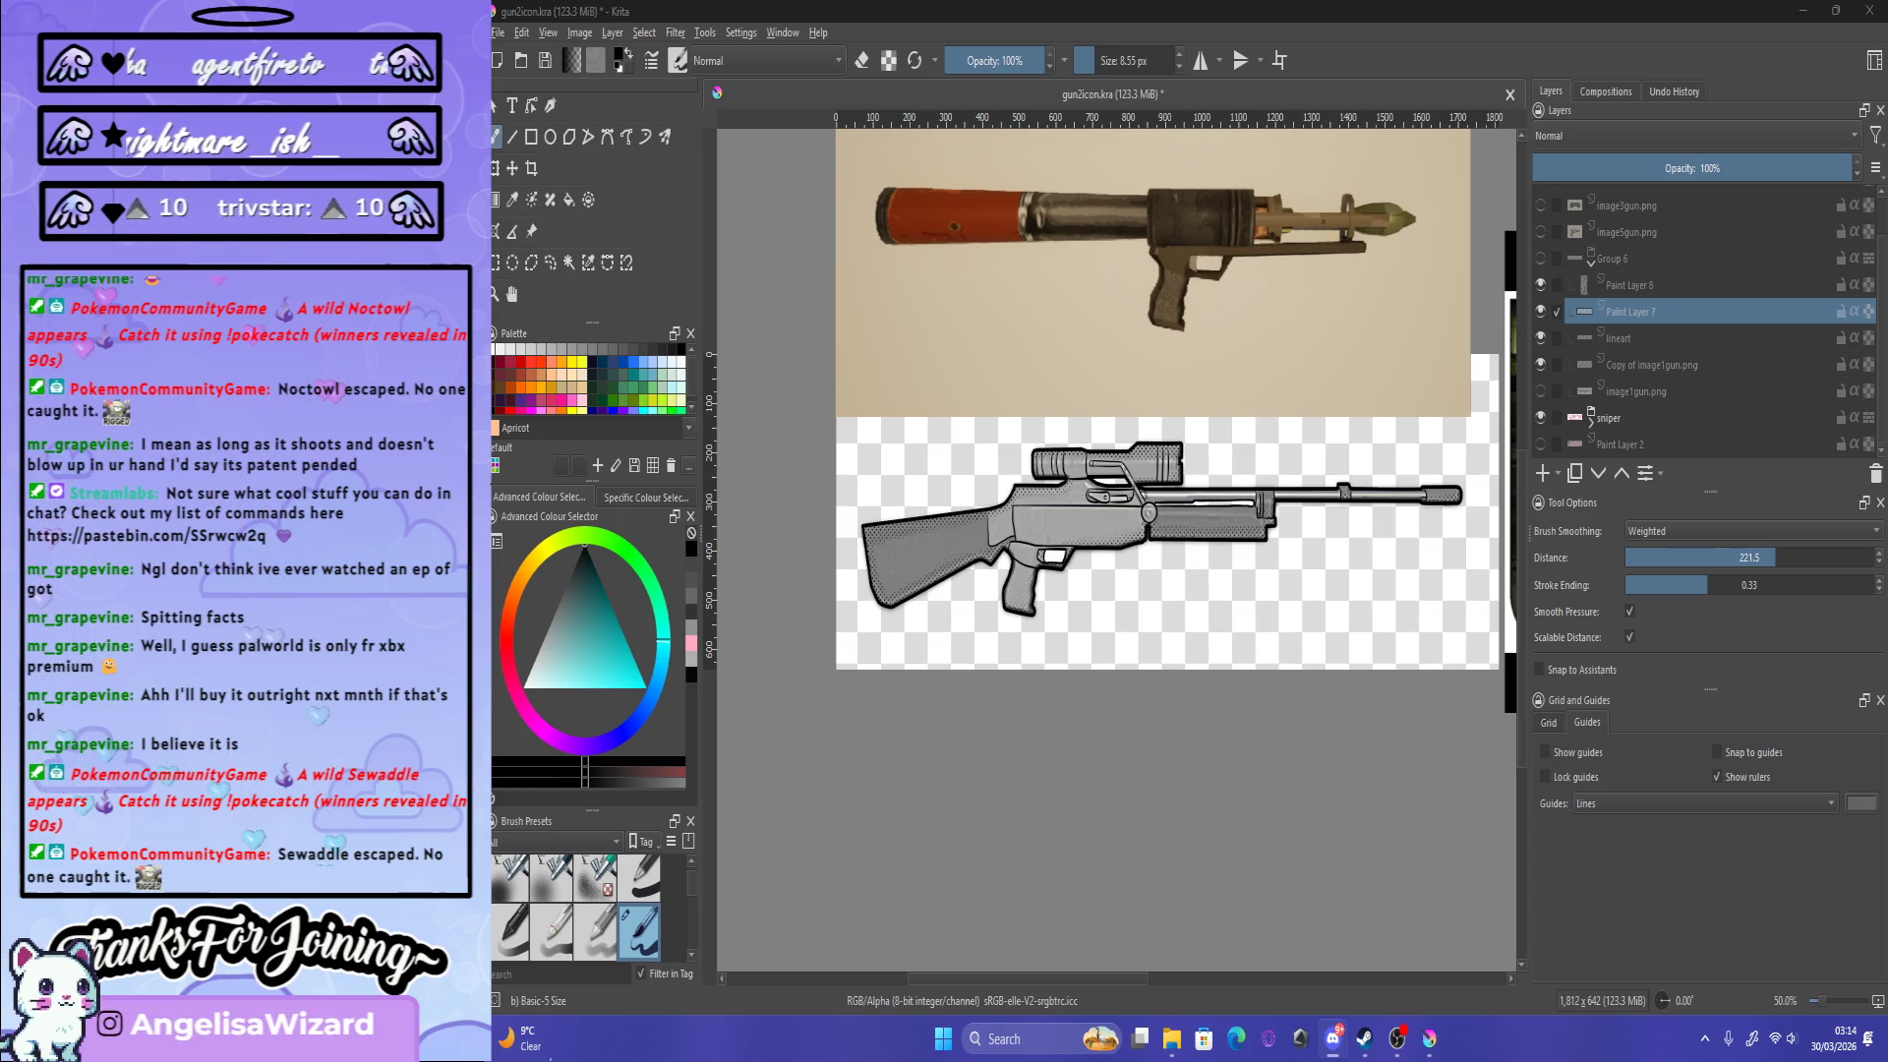
Step: Show the pink background, make Paint Layer 2 active, and shift the colour hue to purple
left_click(1541, 443)
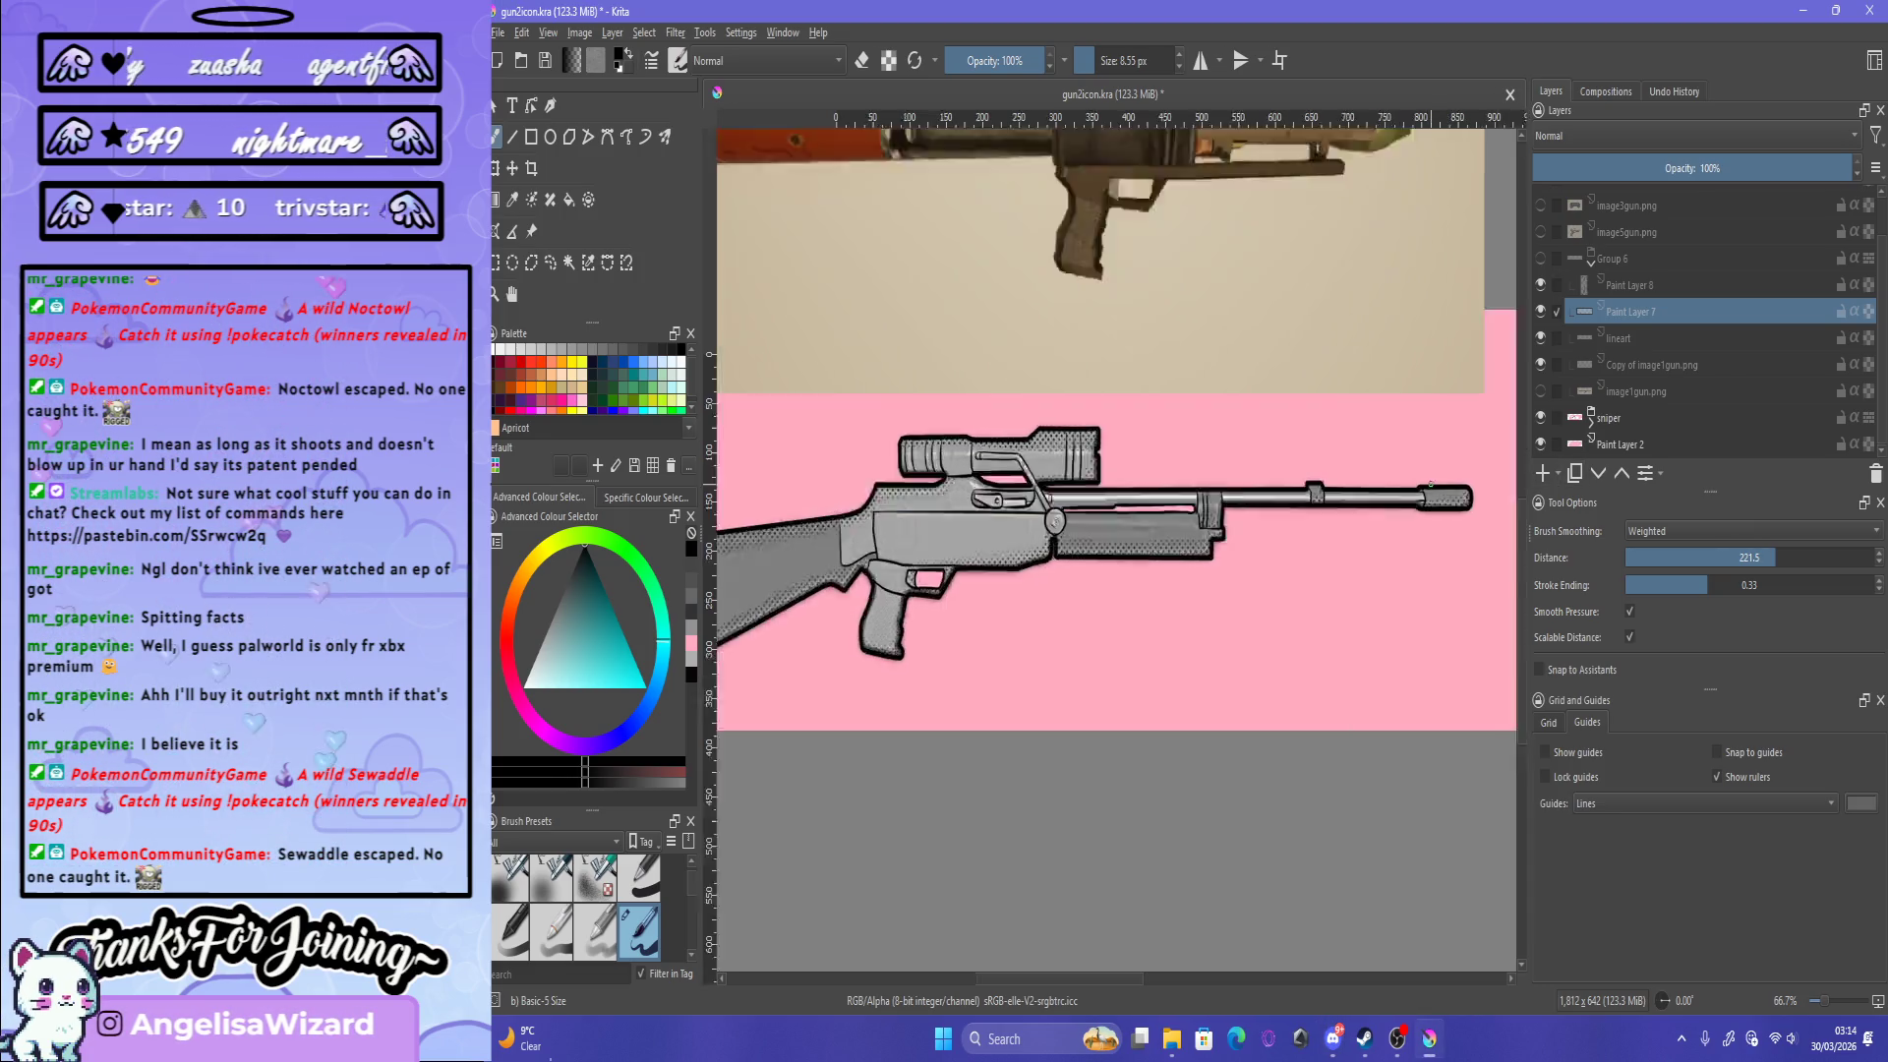
scroll(1268, 458, "up", 4)
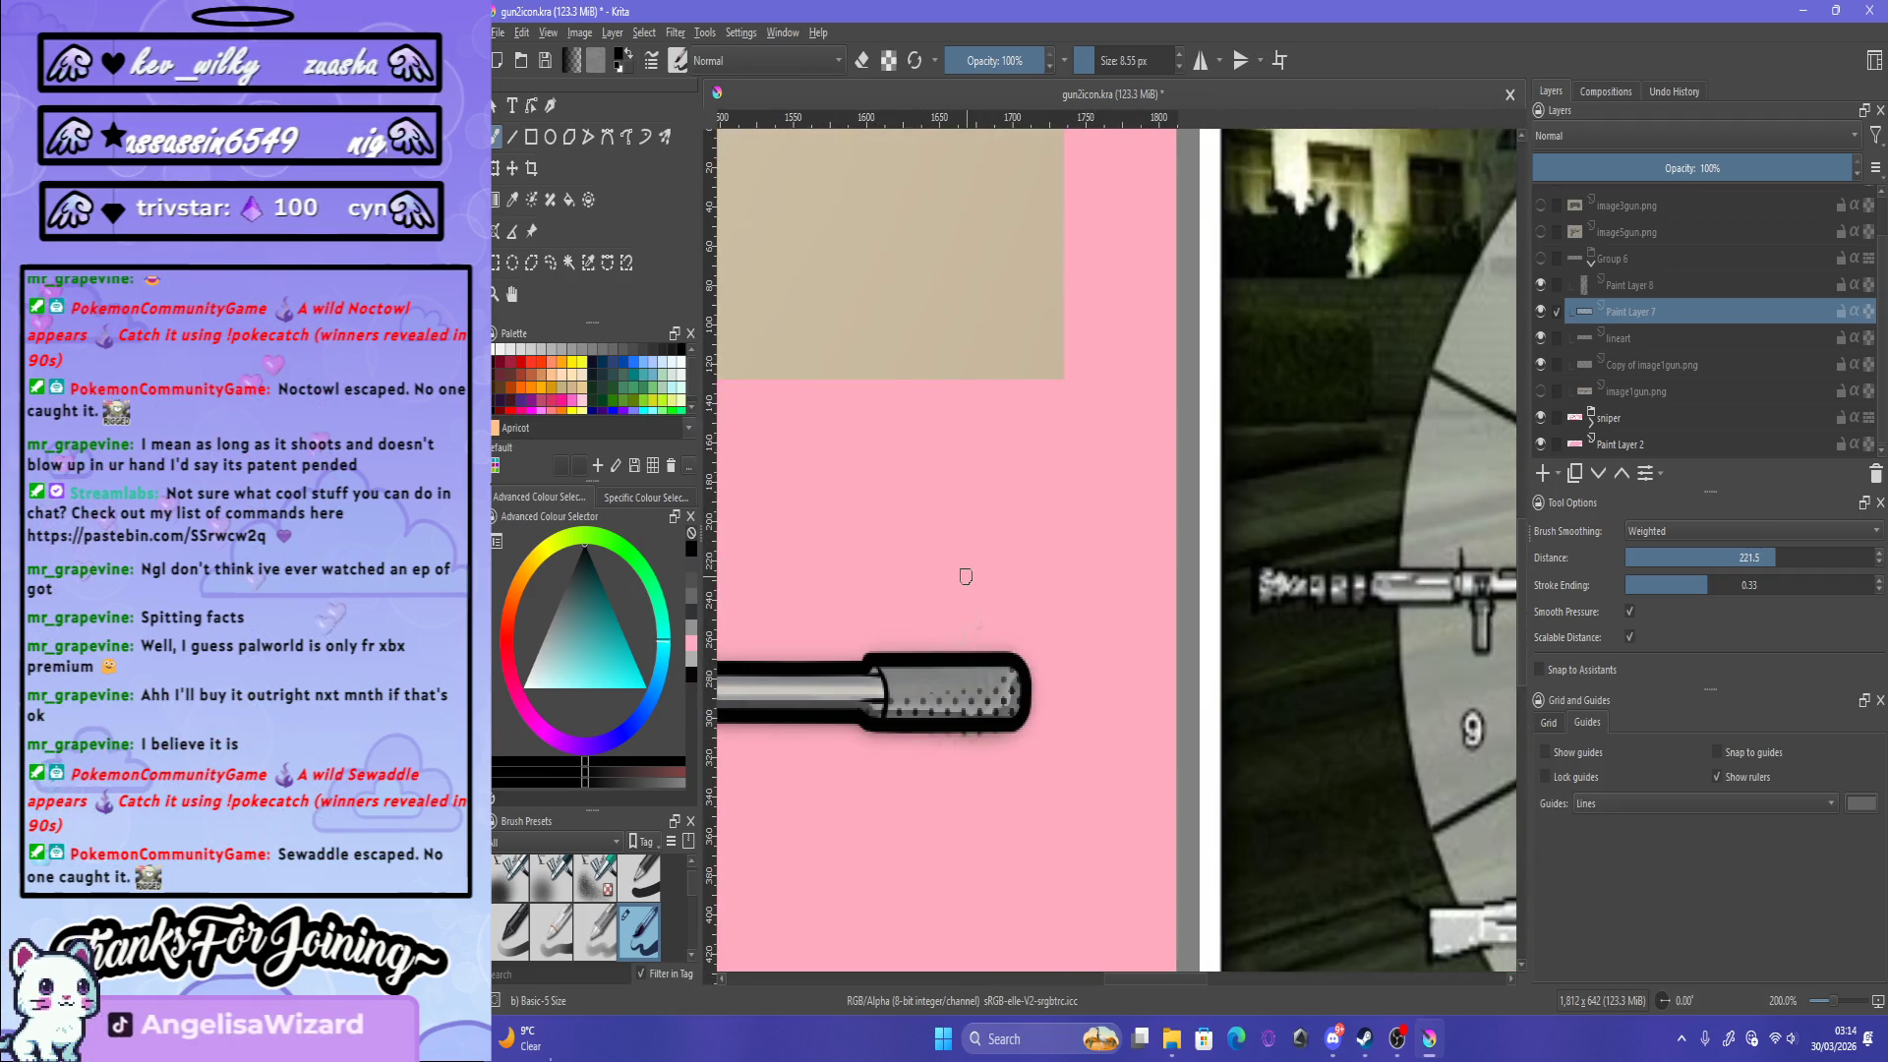
scroll(959, 583, "up", 2)
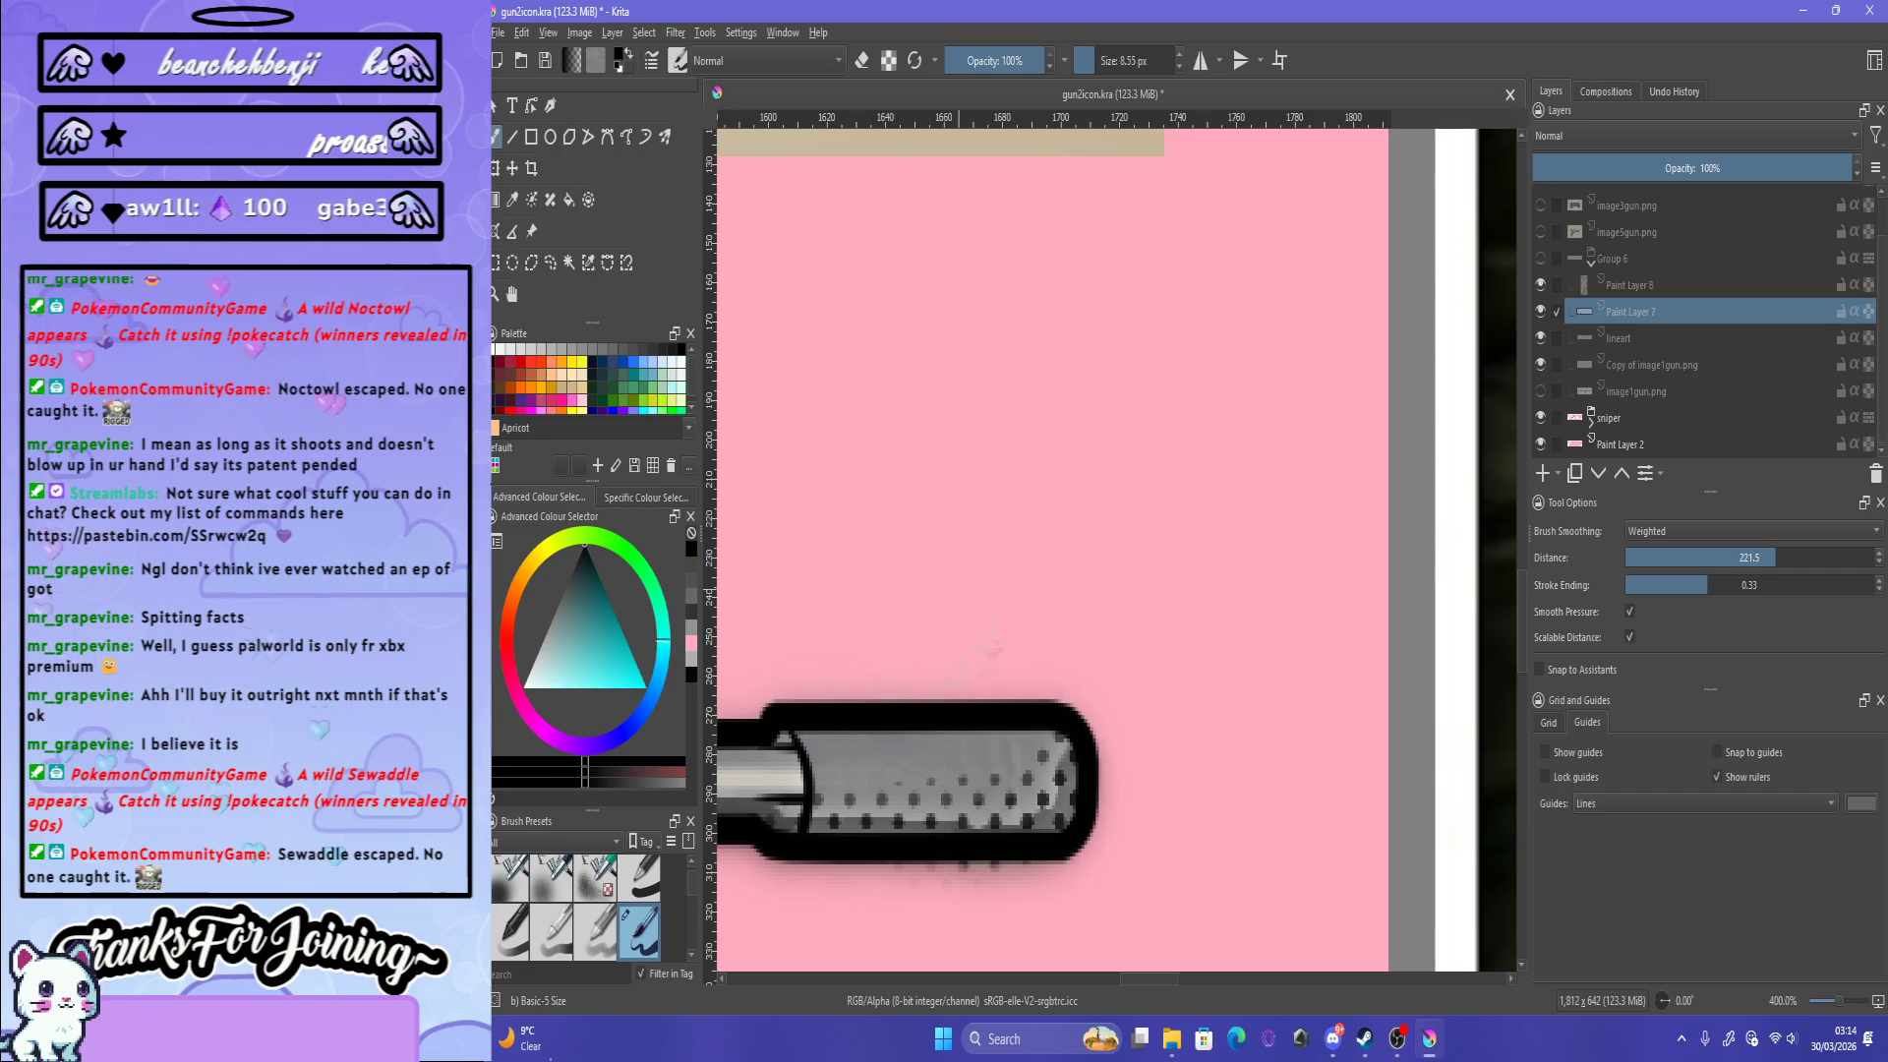
left_click(1623, 445)
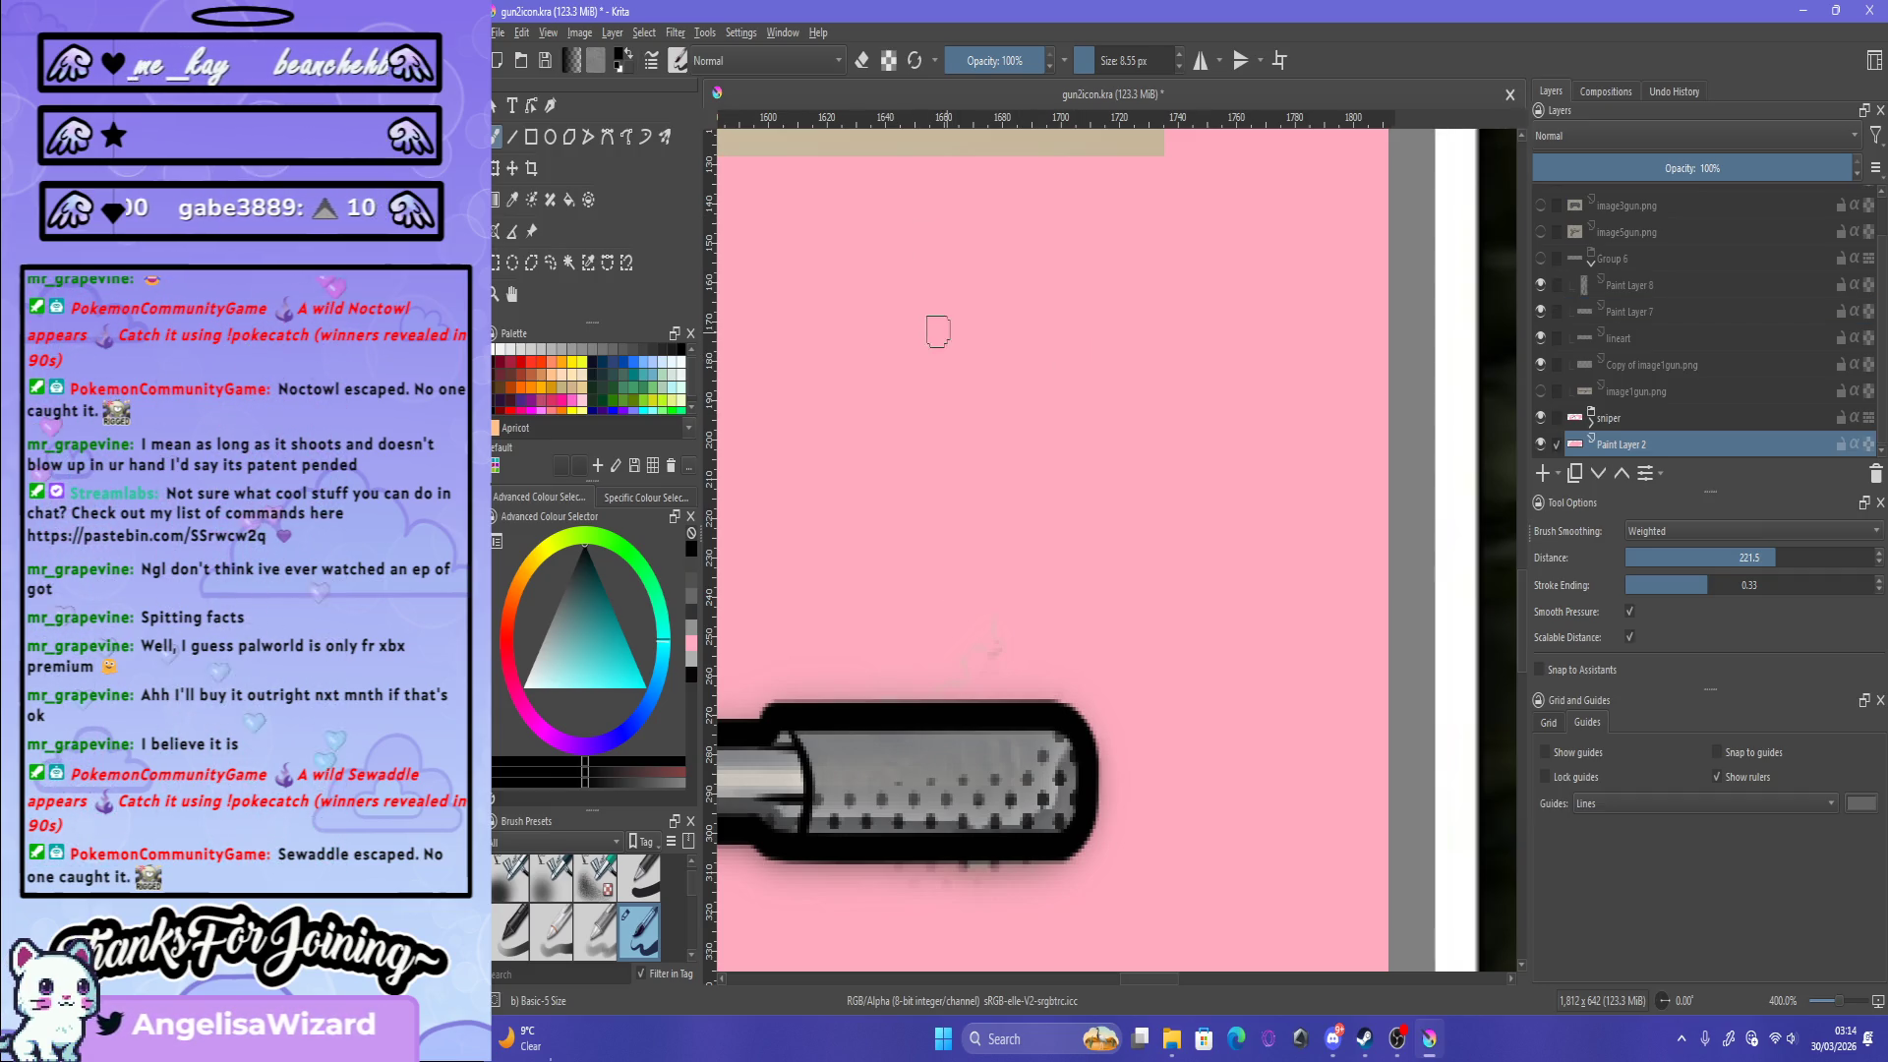
left_click(550, 733)
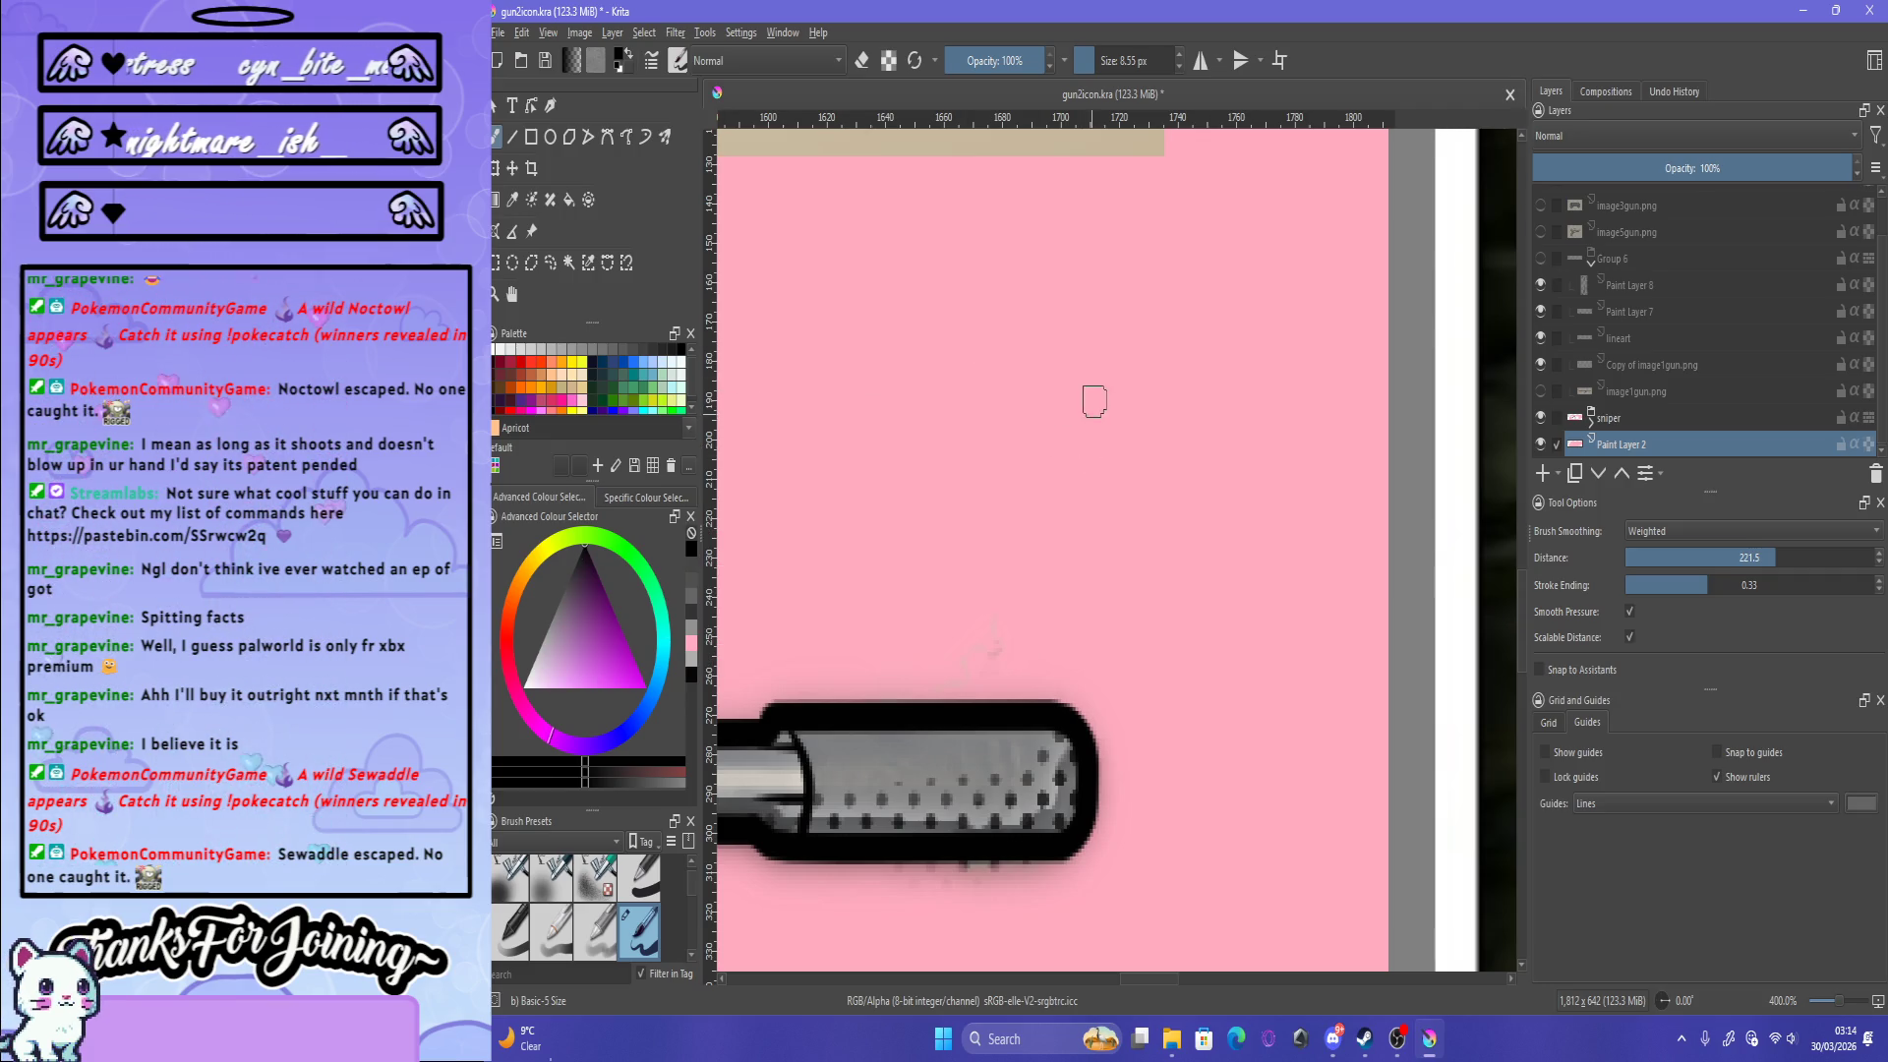
scroll(1095, 400, "down", 3)
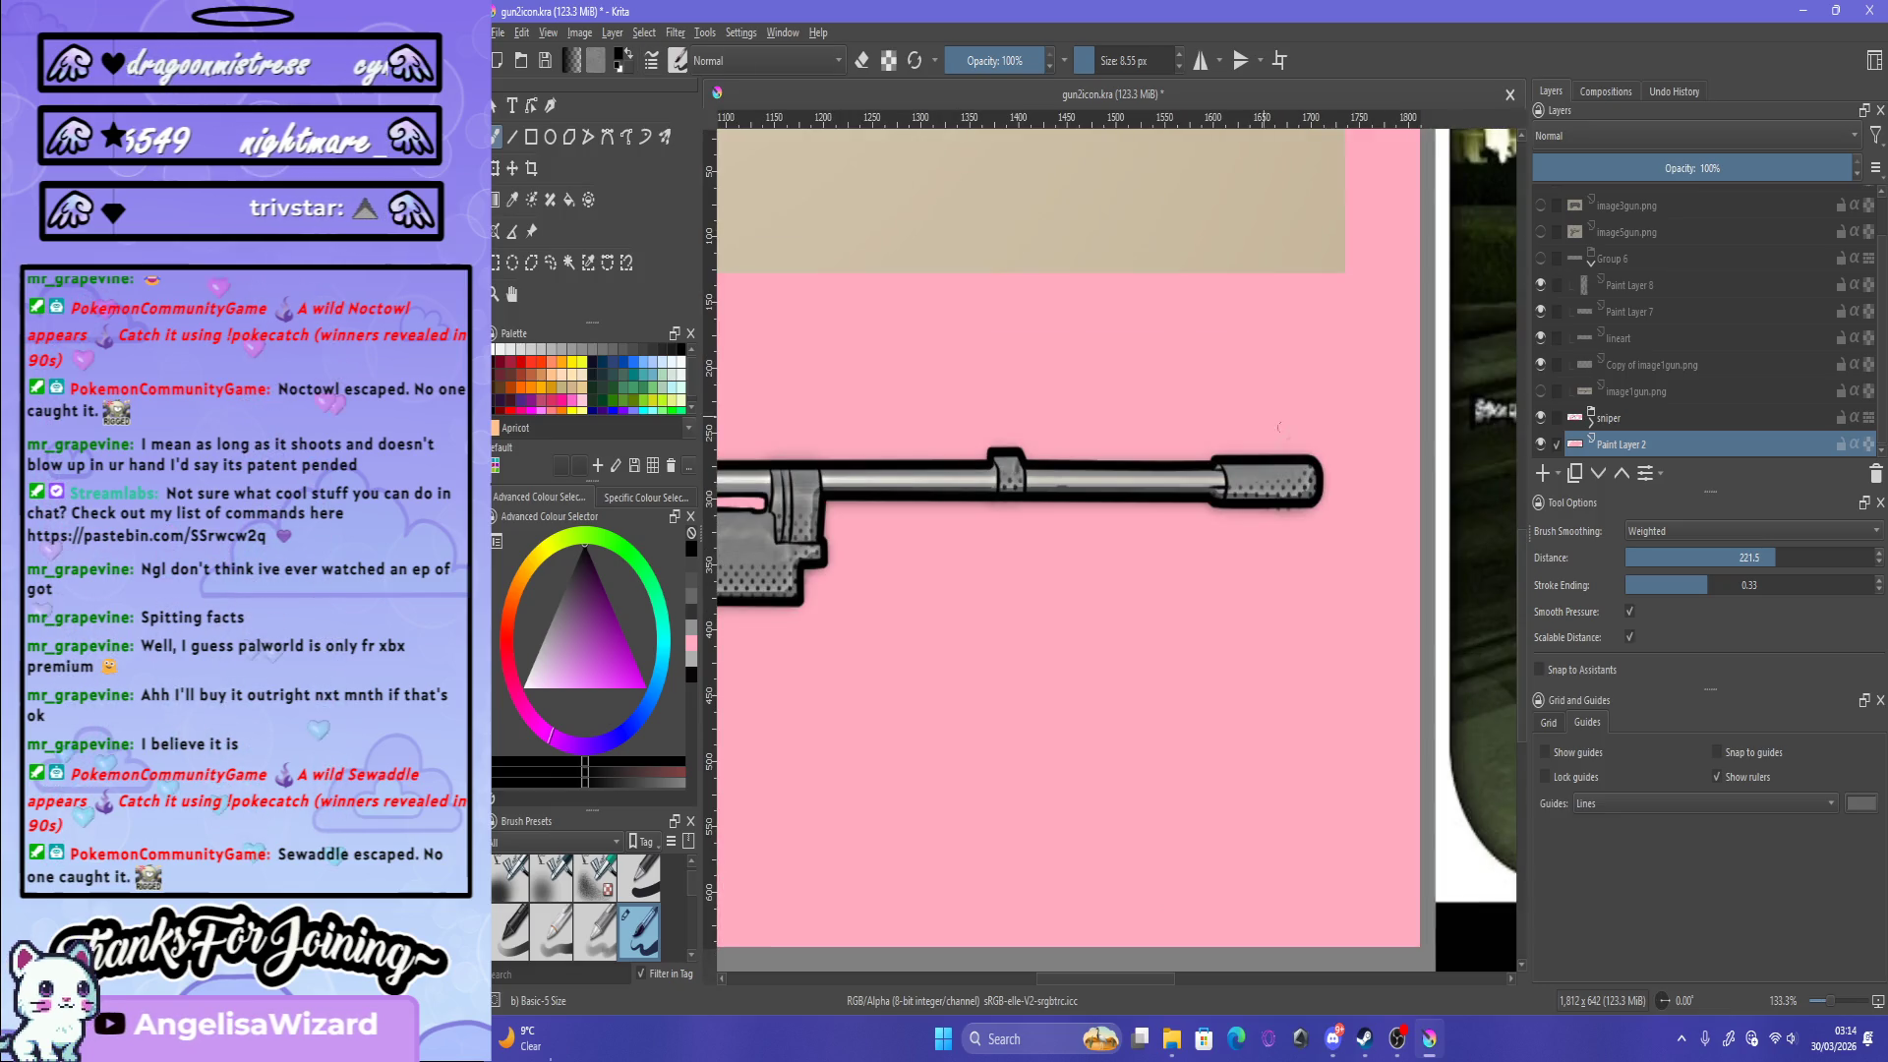
scroll(1328, 480, "up", 3)
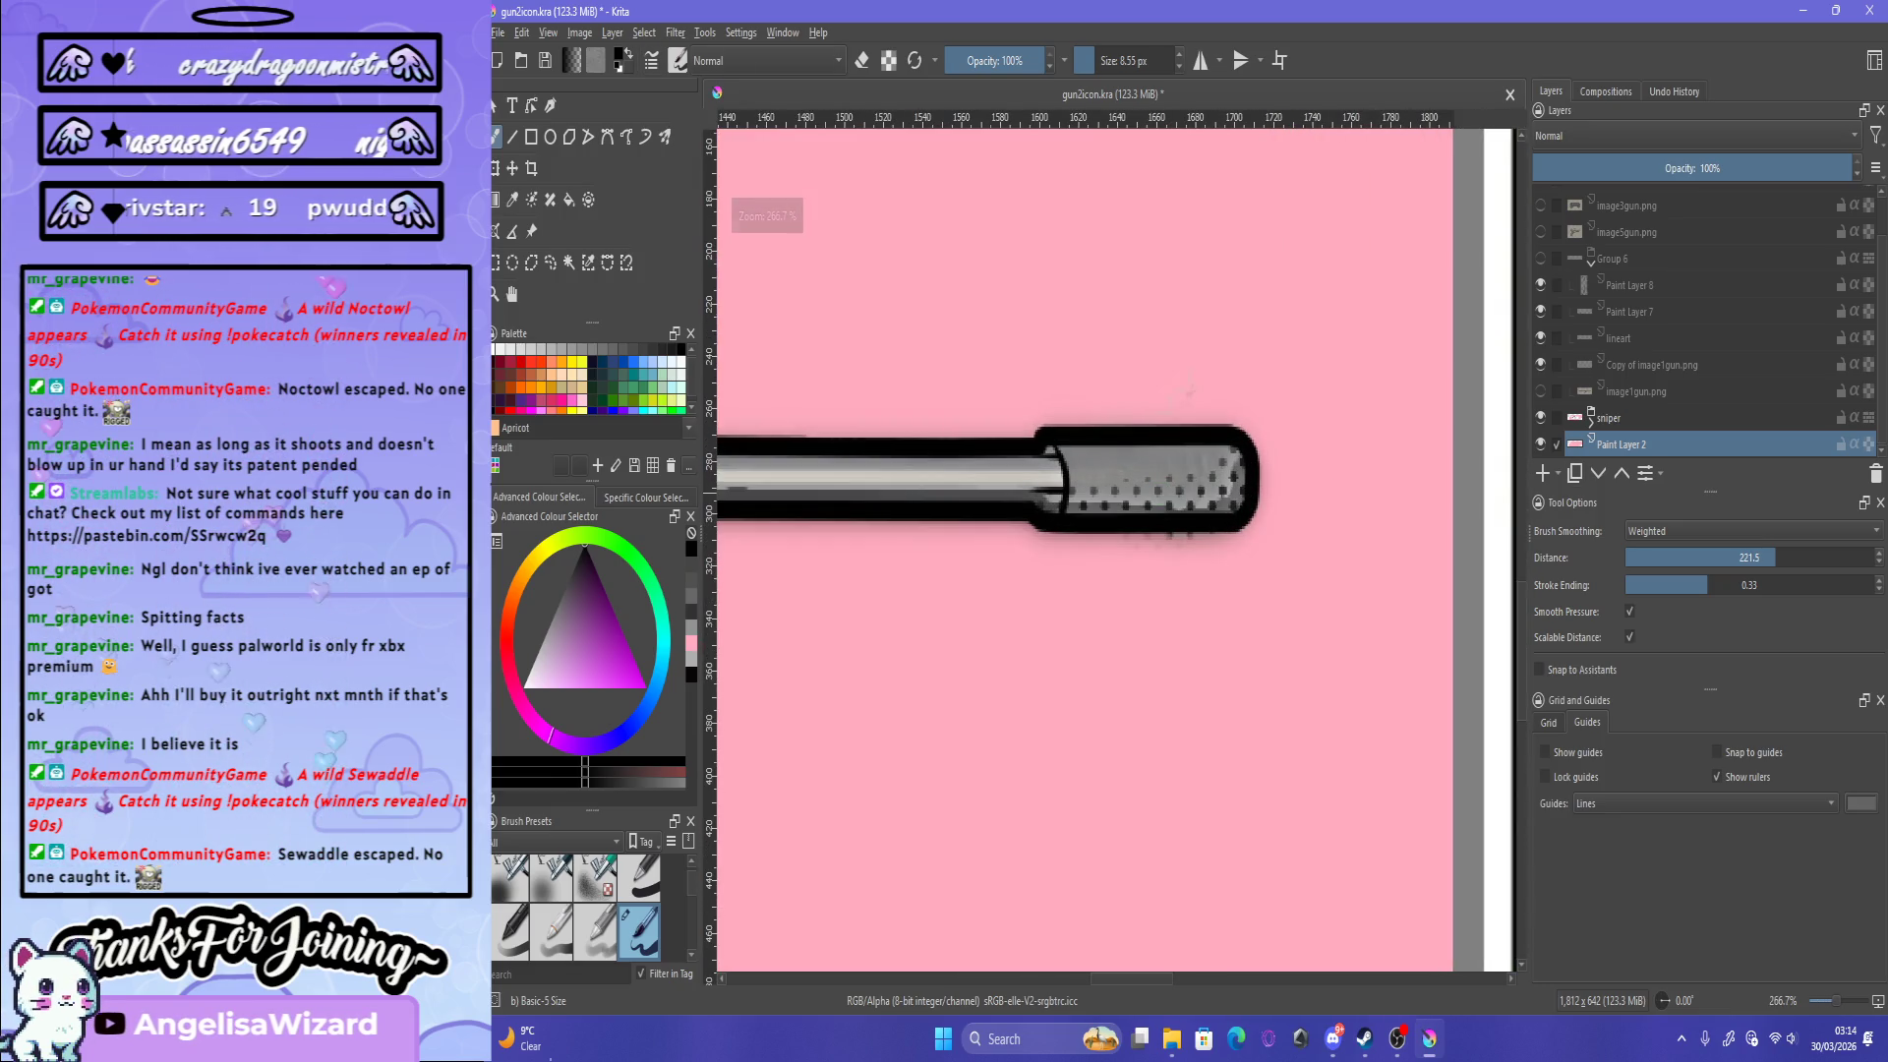
Step: Expand the sniper group, select its Copy of Background Merged layer, and switch to erasing
left_click(1590, 424)
left_click(1662, 391)
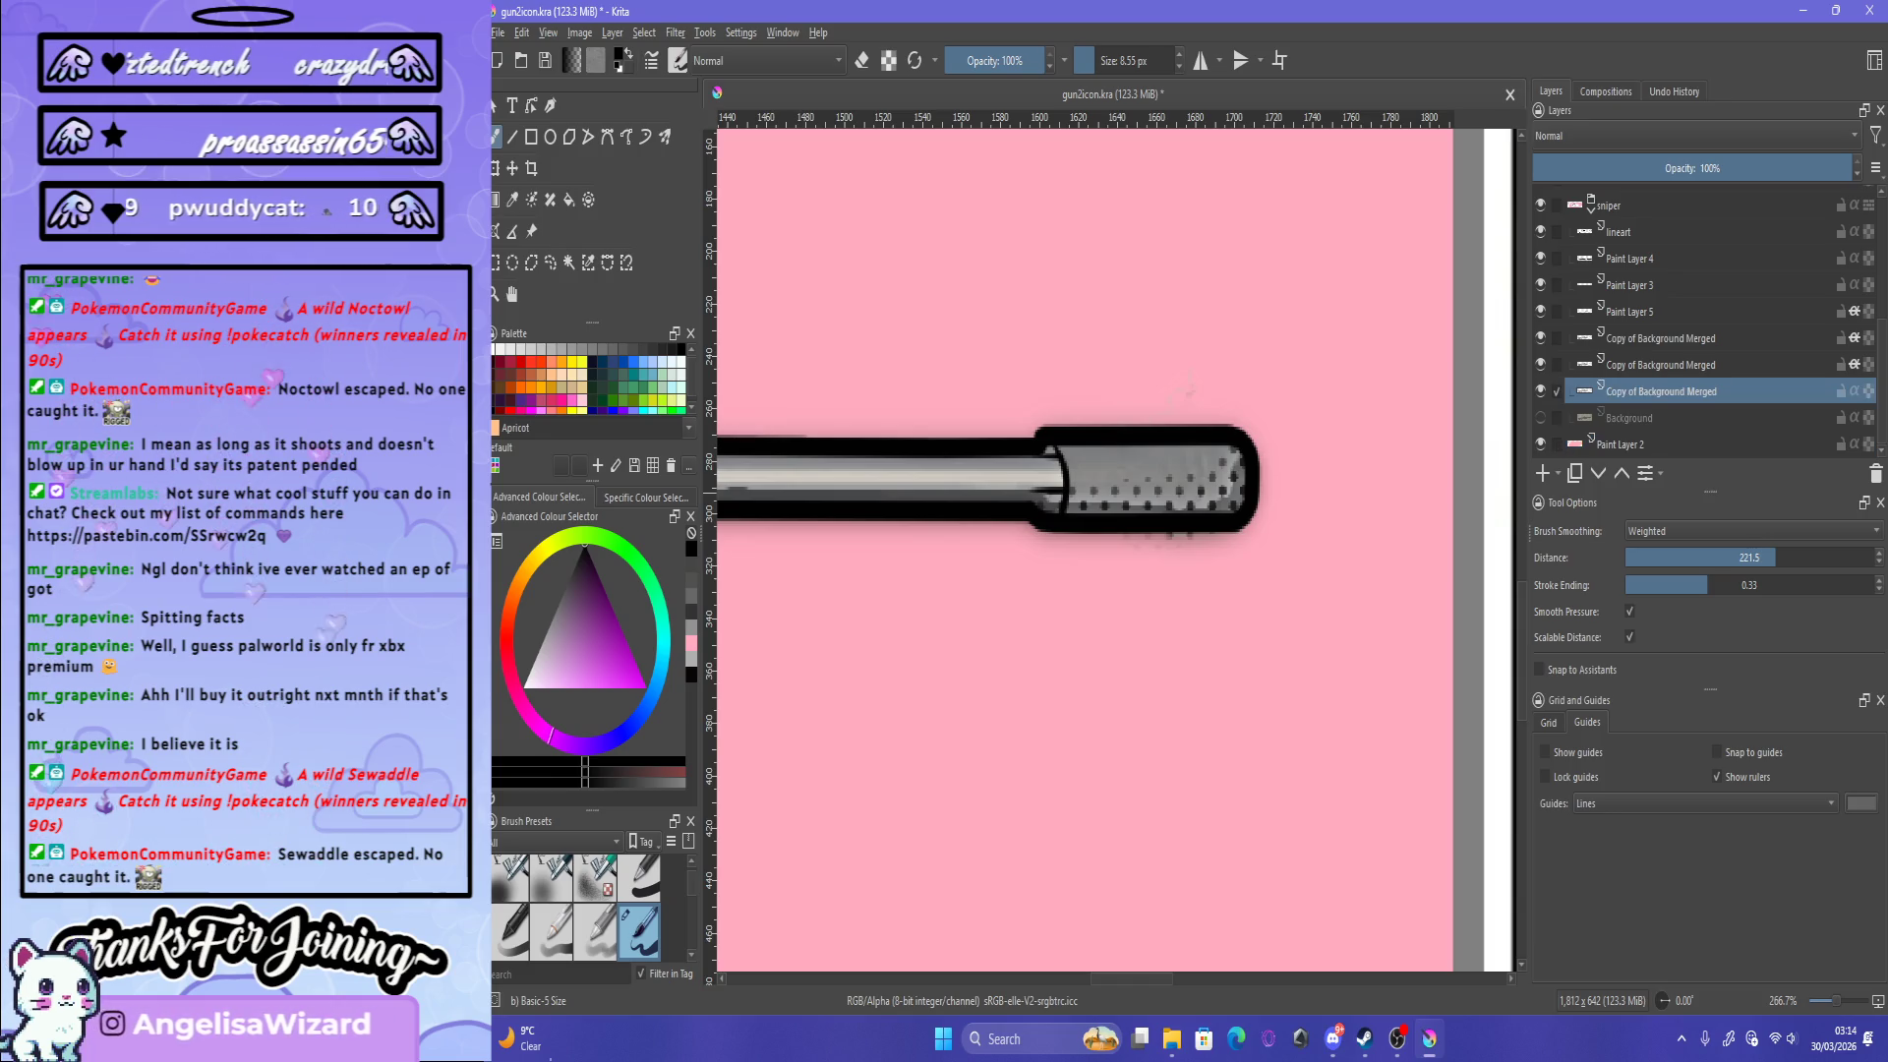
key("e")
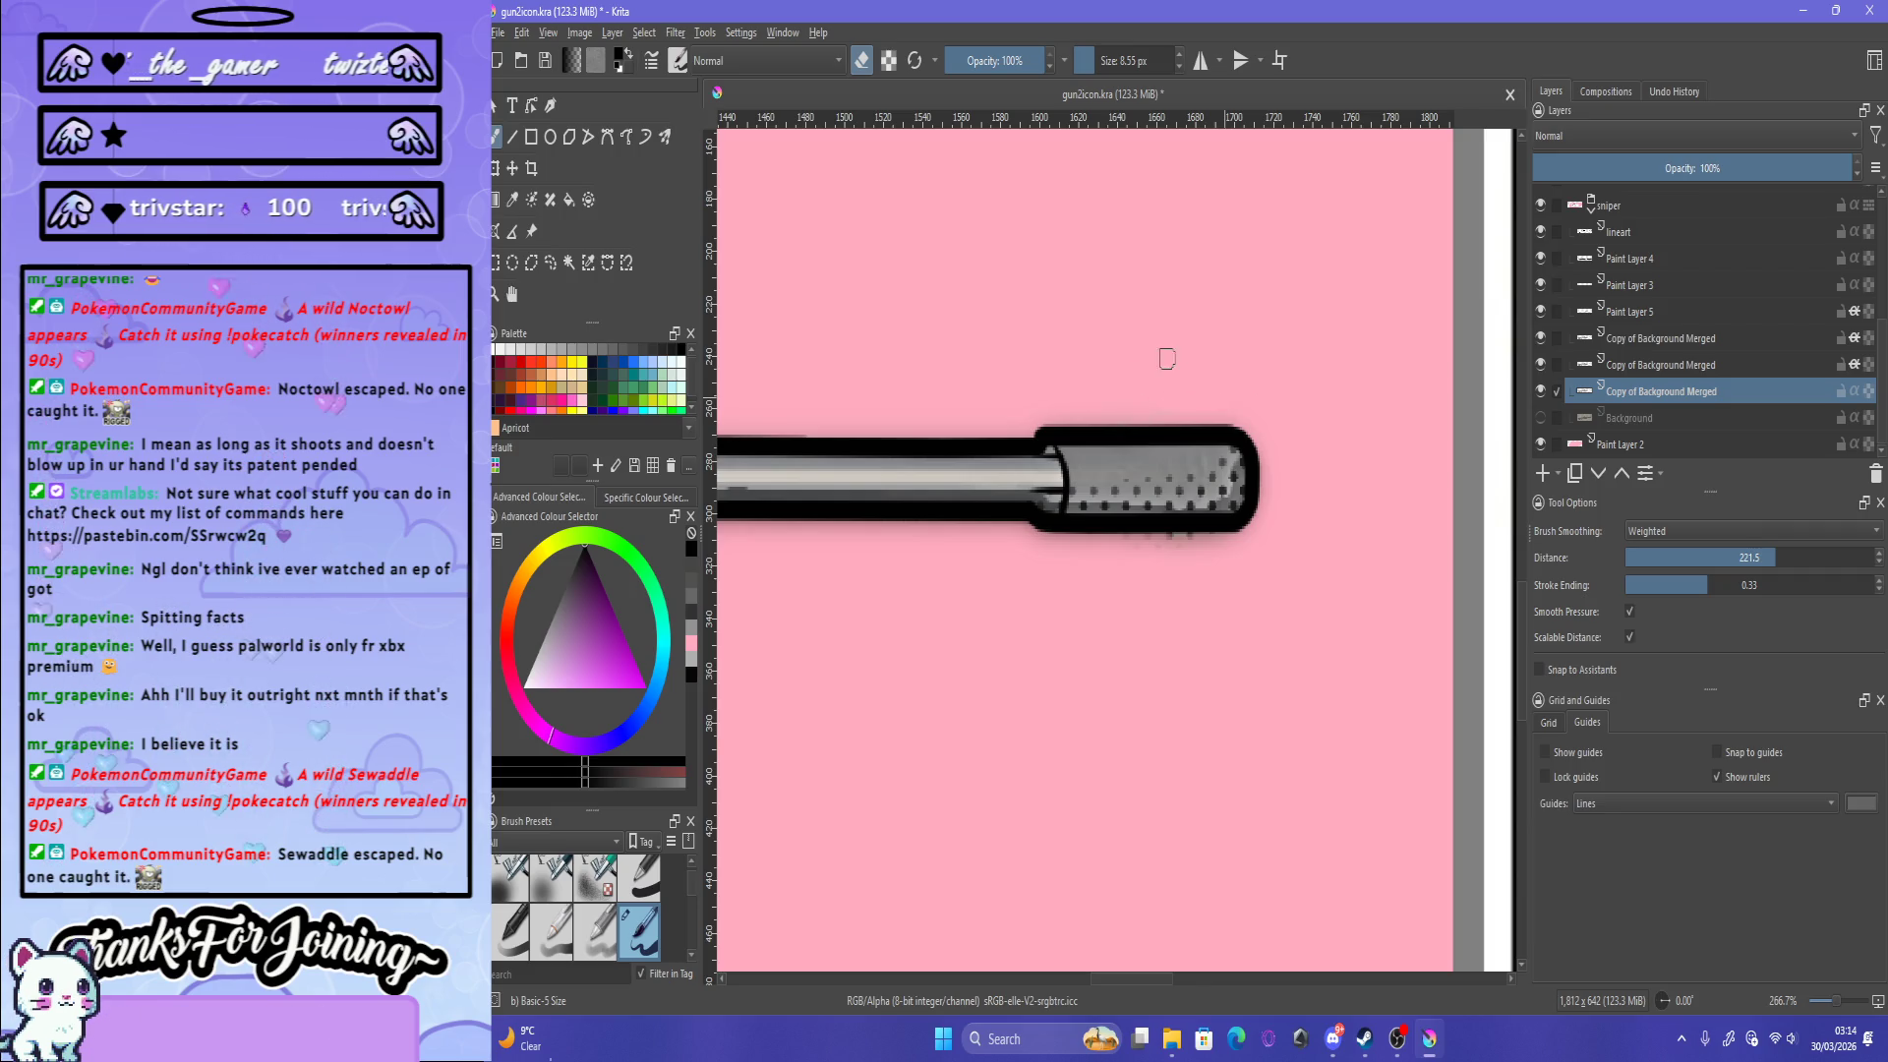
scroll(1272, 630, "down", 3)
scroll(1229, 602, "up", 4)
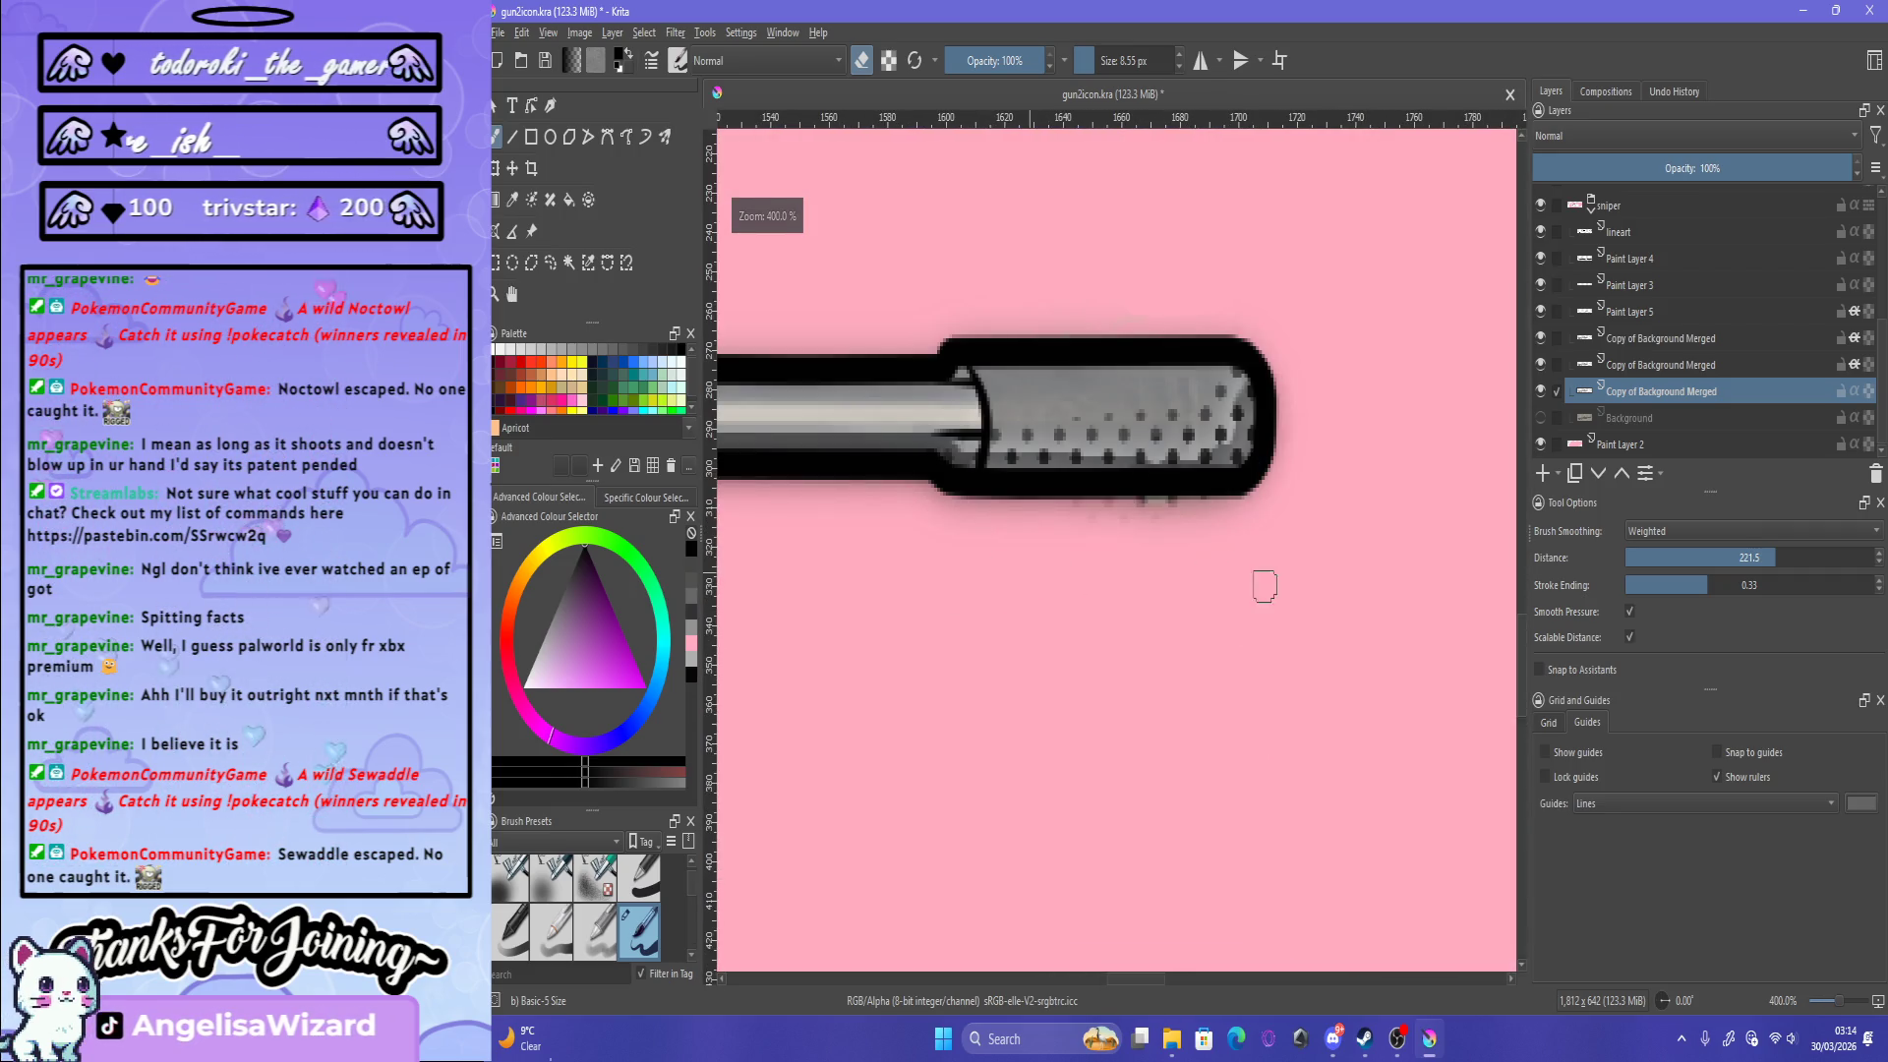
scroll(1304, 211, "down", 1)
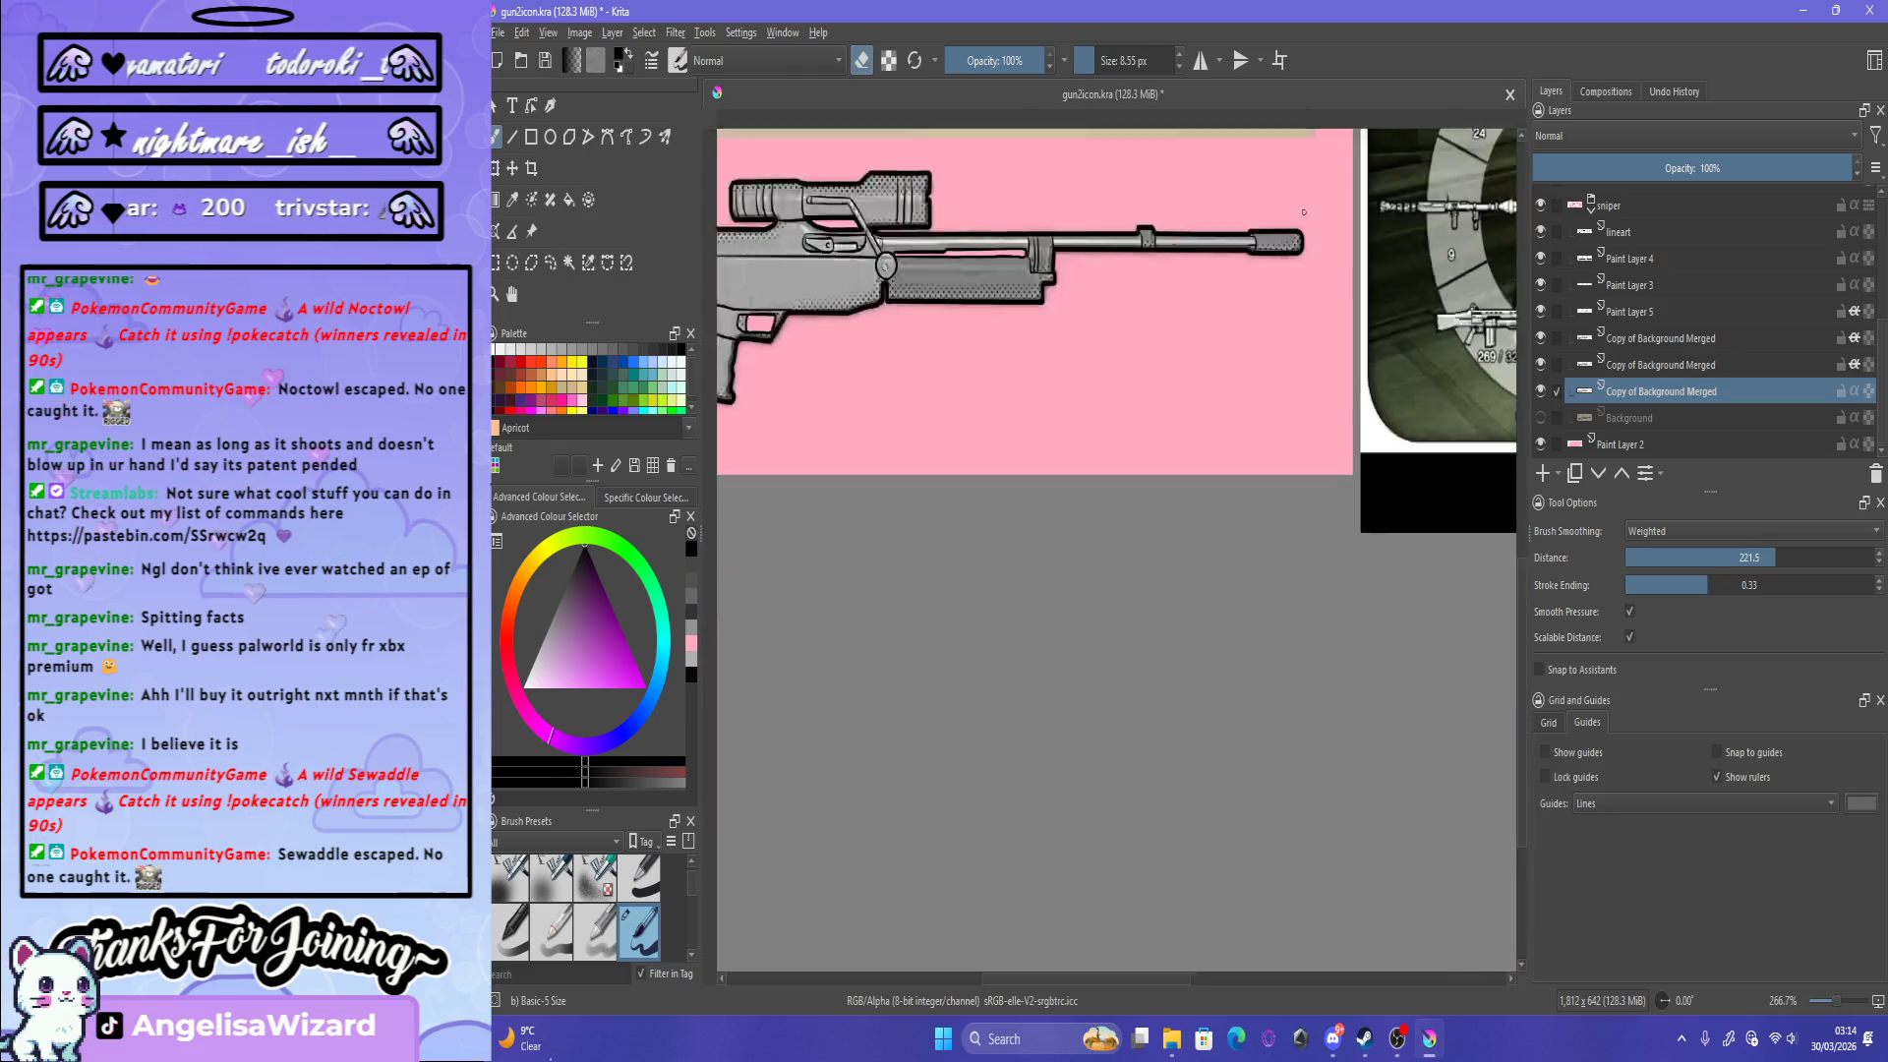
scroll(1304, 211, "down", 10)
scroll(1304, 211, "up", 4)
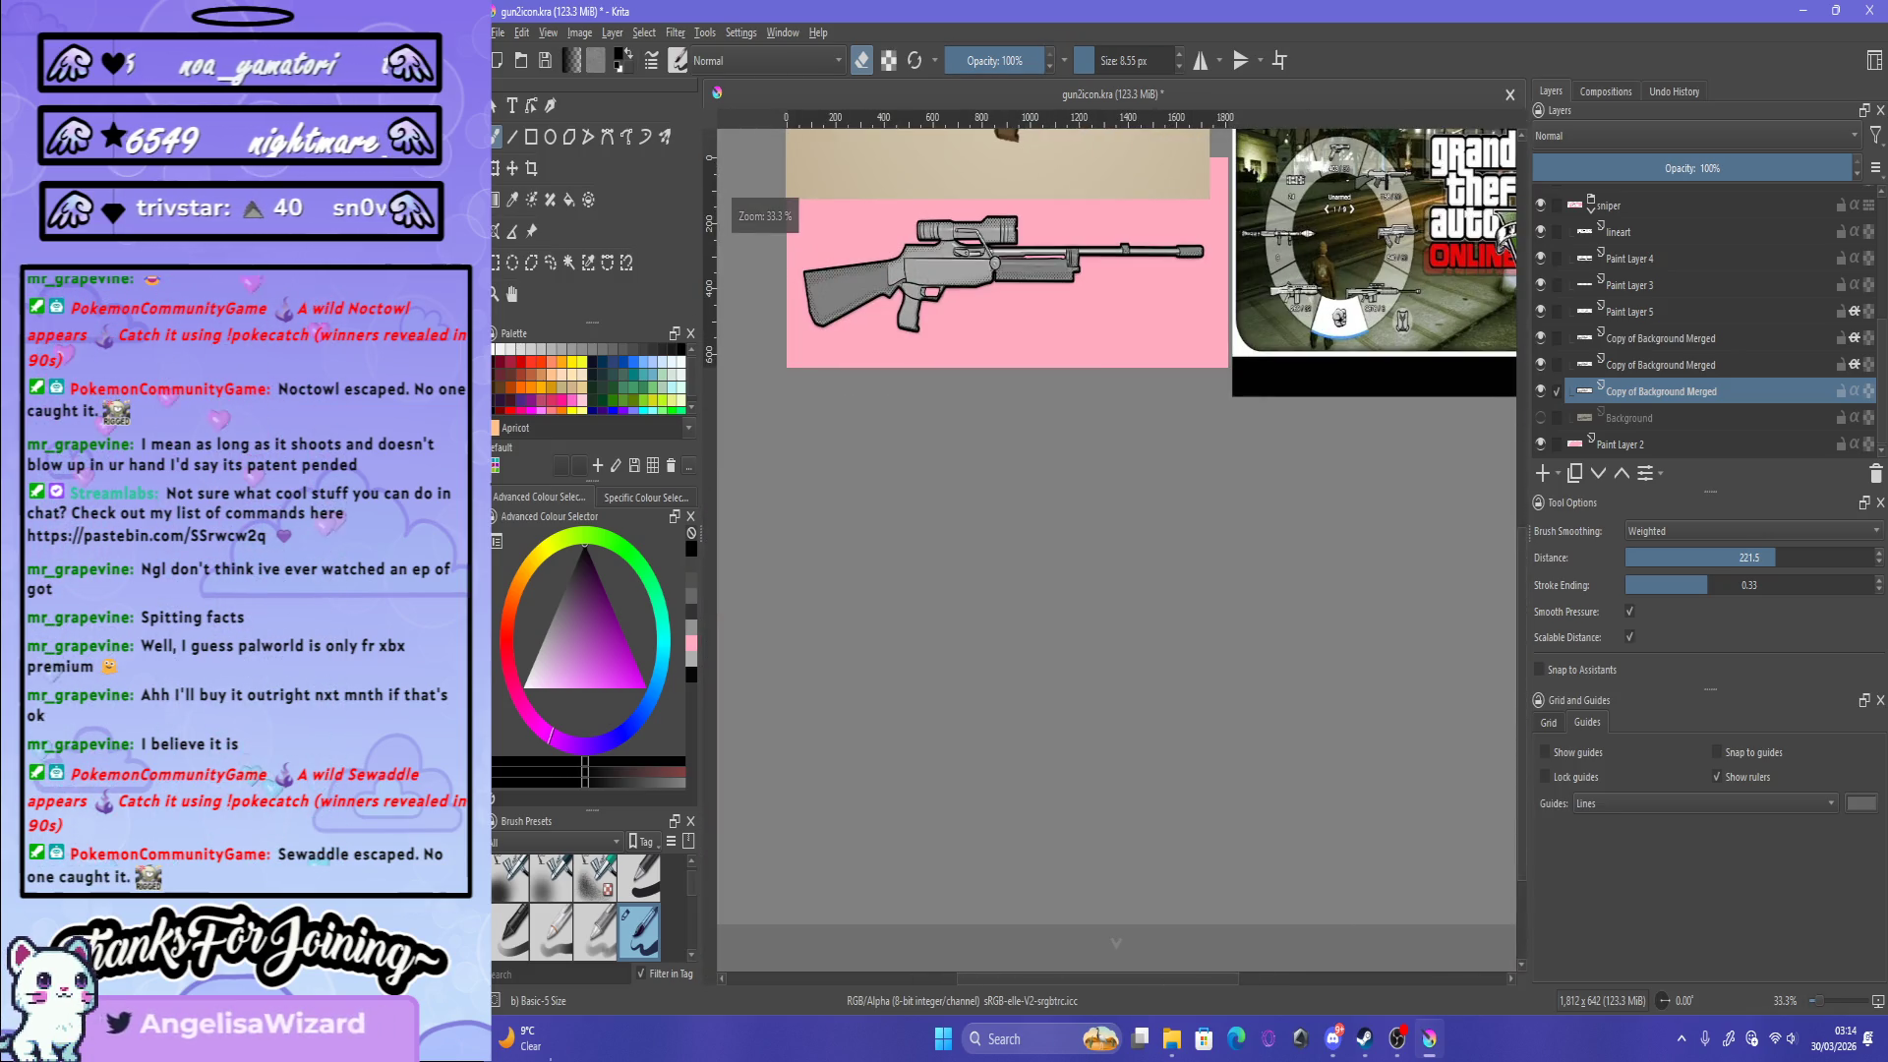
Step: Save gun2icon.kra, then hide the sniper group and the pink background layer
key("ctrl+s")
scroll(1036, 226, "down", 3)
scroll(1036, 226, "up", 4)
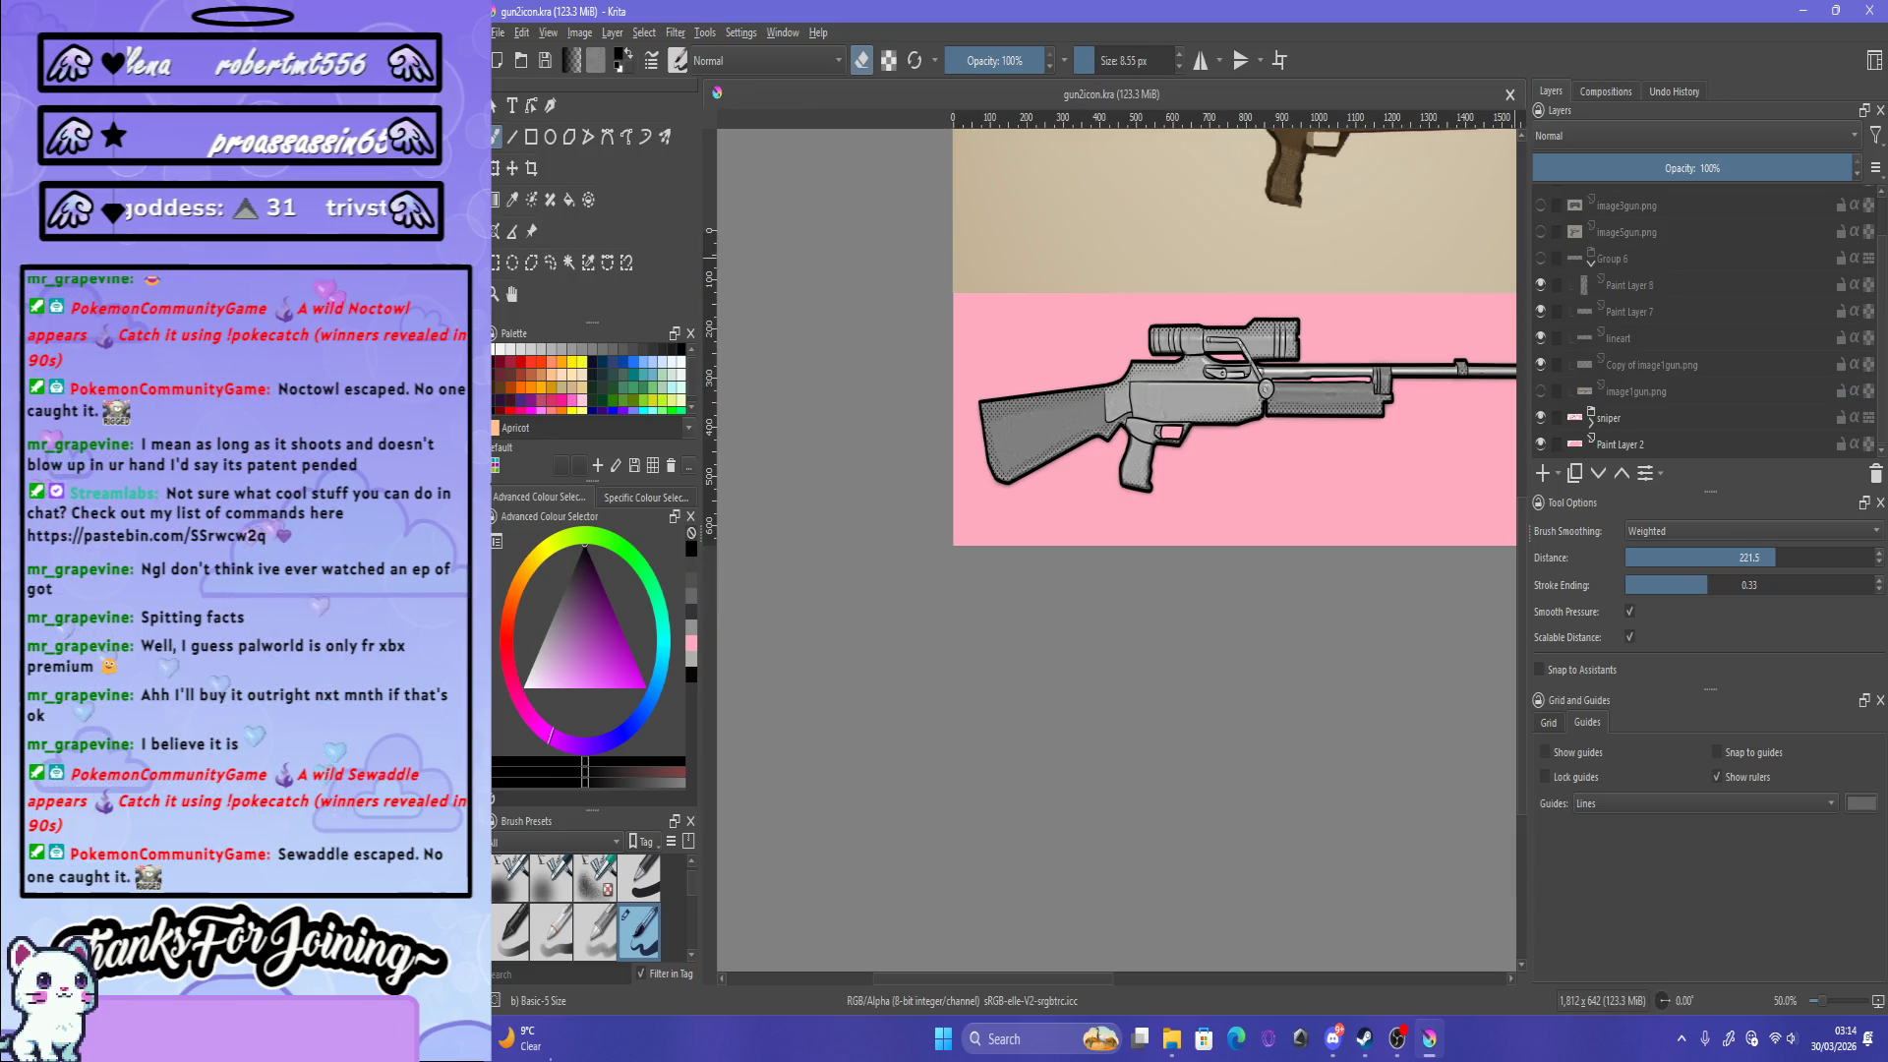
left_click(1541, 417)
scroll(1070, 423, "down", 2)
left_click(1541, 444)
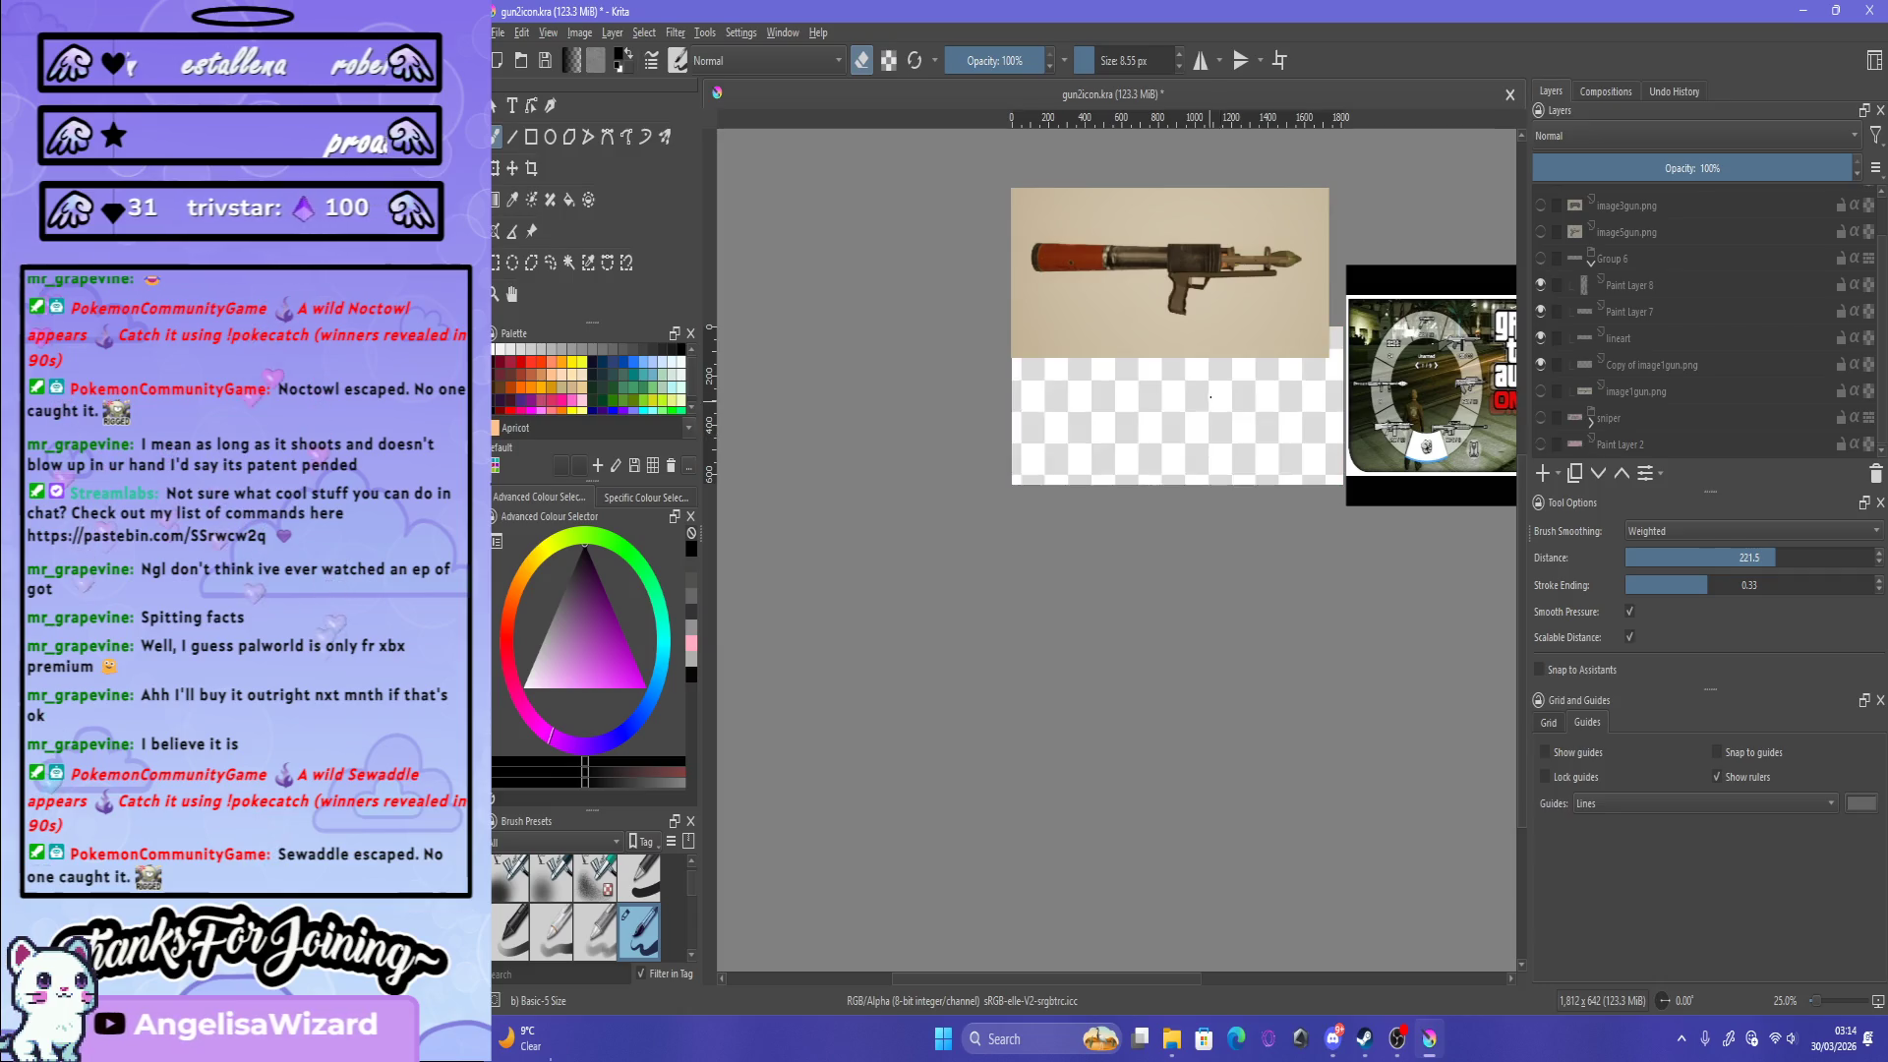
Step: Make the gun icon group visible again
scroll(1219, 367, "up", 2)
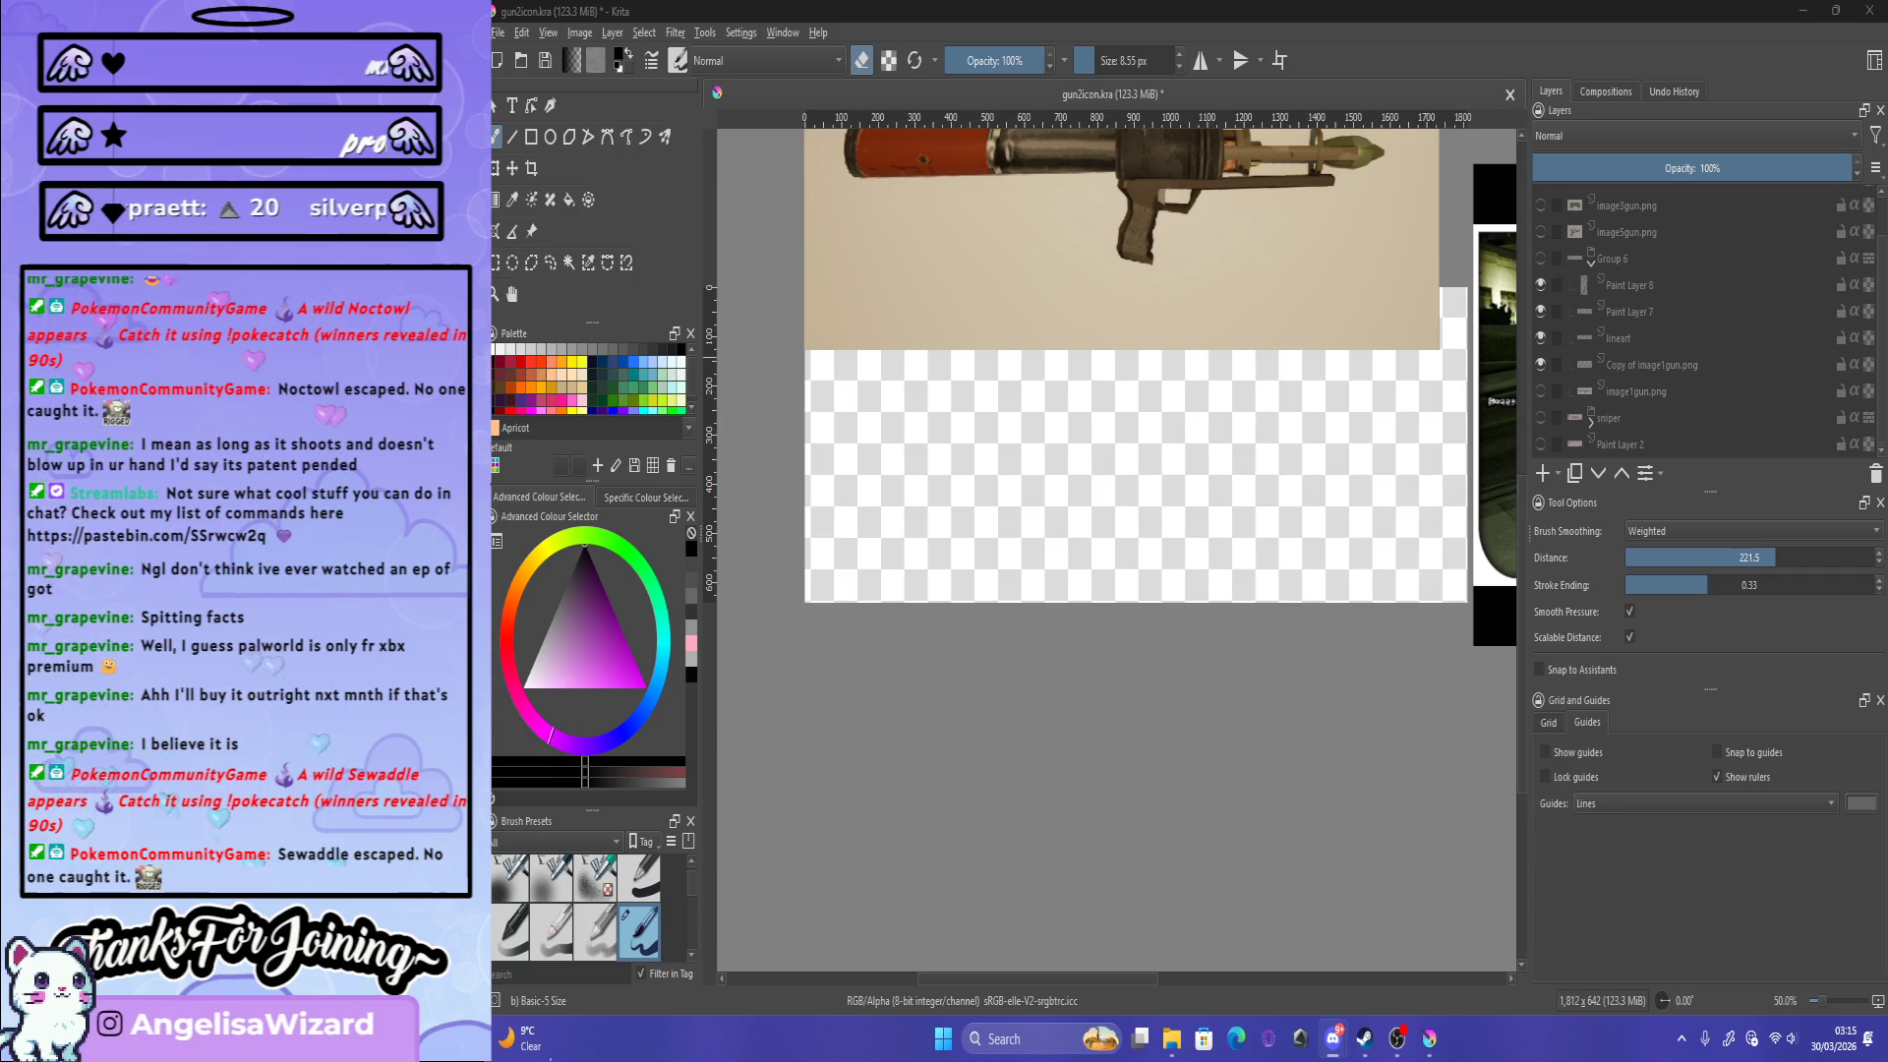
scroll(1430, 589, "down", 1)
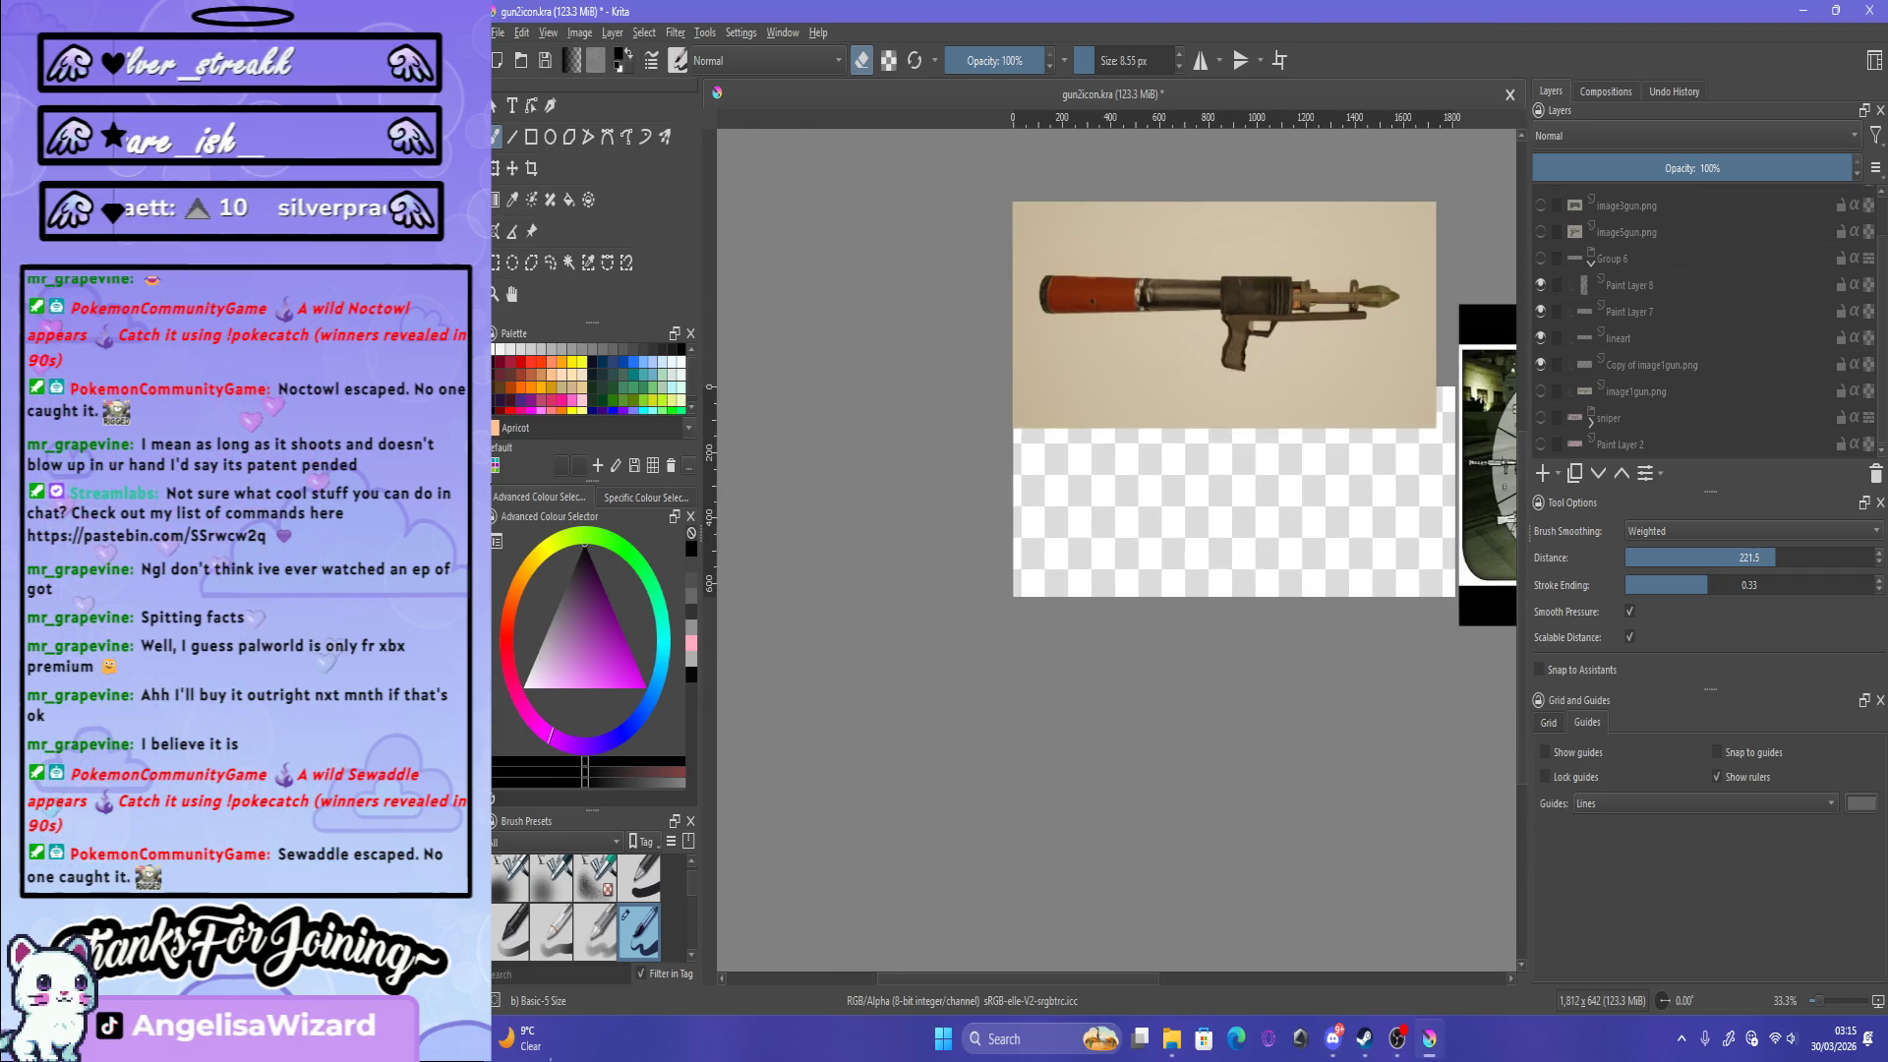
left_click(1541, 258)
scroll(1141, 472, "up", 1)
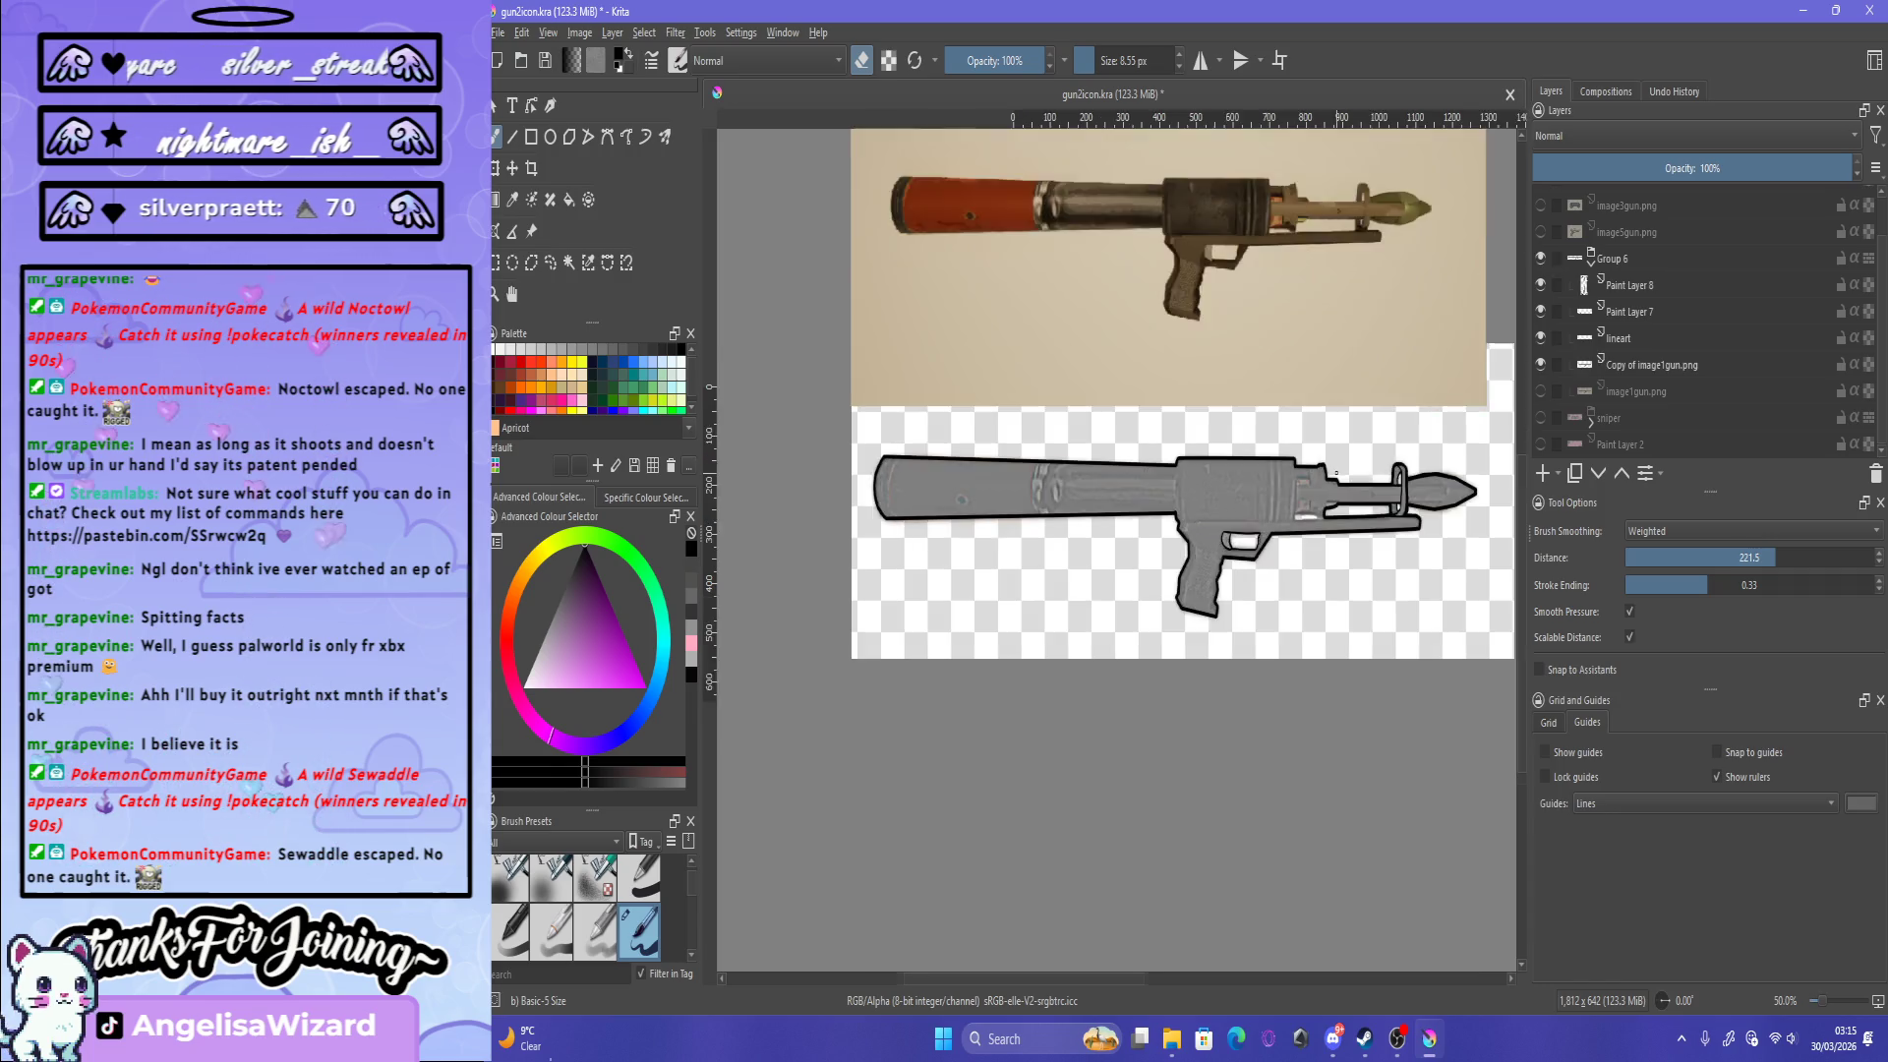
scroll(1141, 472, "up", 1)
scroll(1141, 472, "up", 1)
scroll(1363, 448, "down", 3)
scroll(1363, 448, "up", 2)
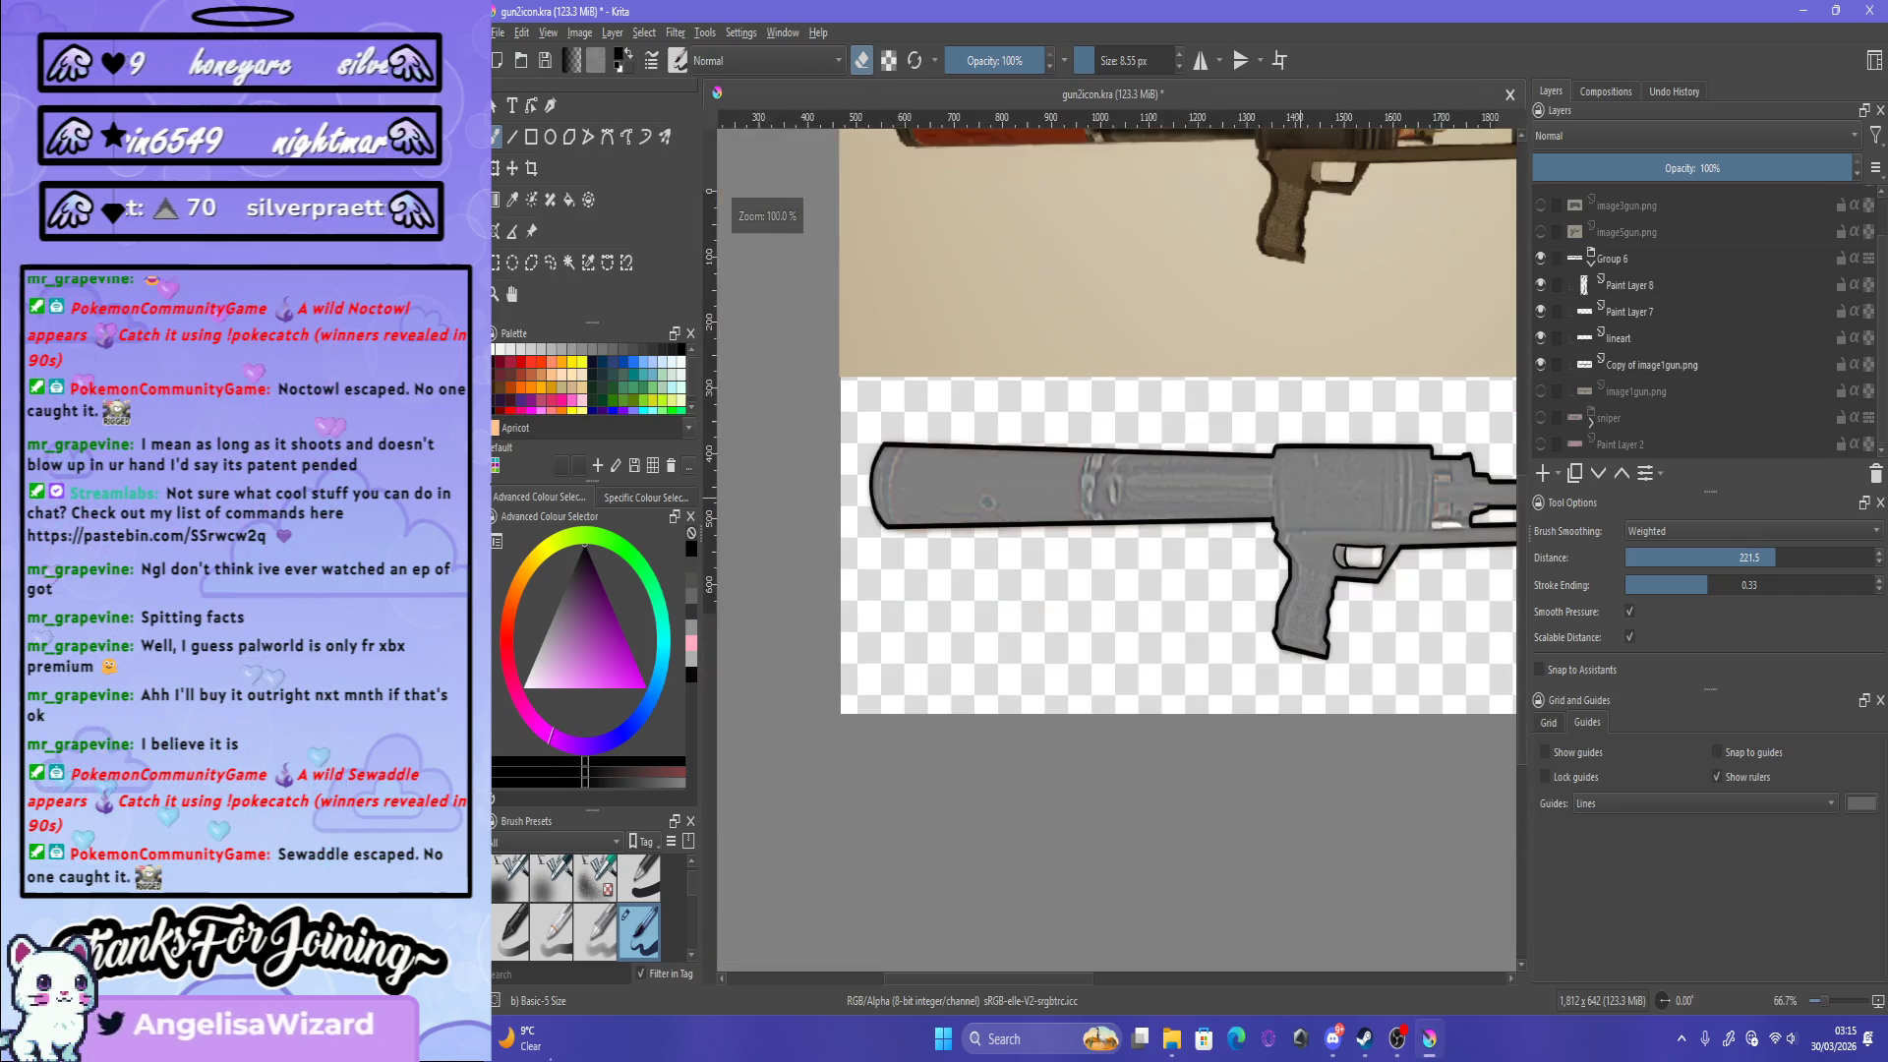
scroll(1368, 438, "down", 2)
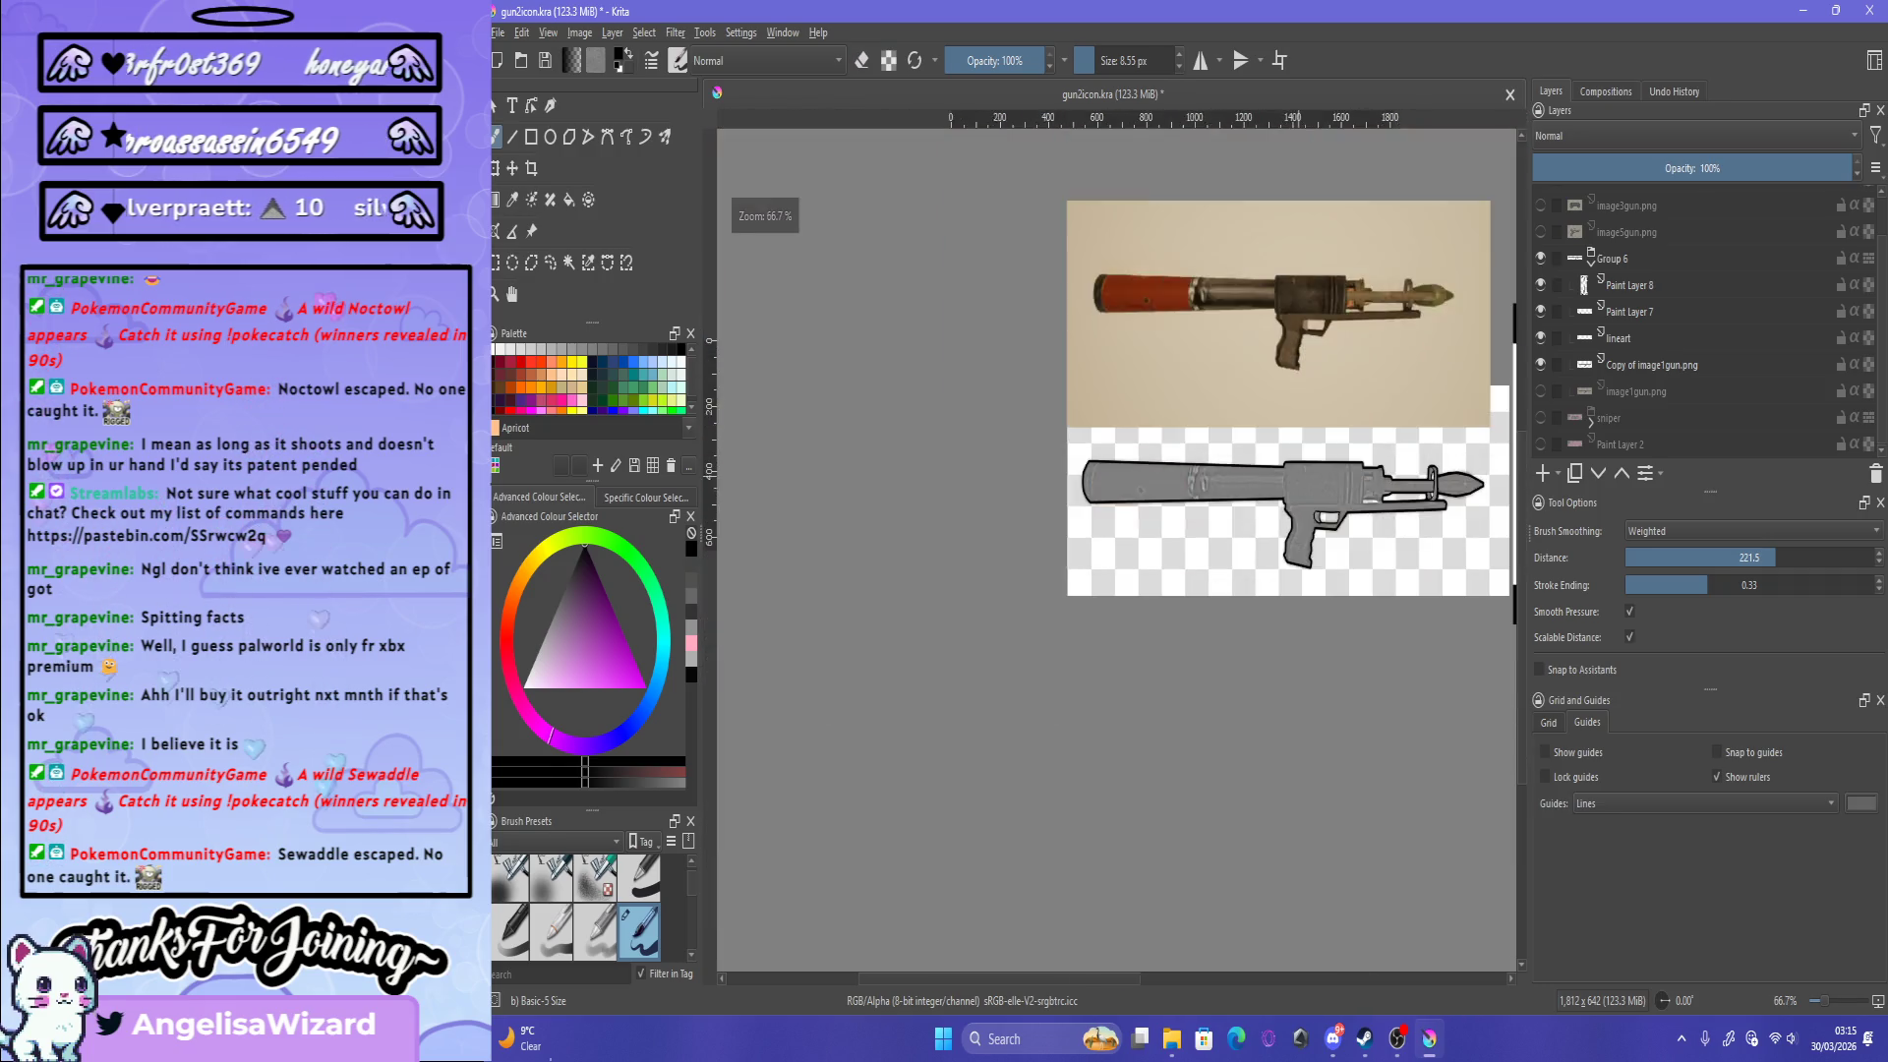
scroll(1368, 438, "up", 4)
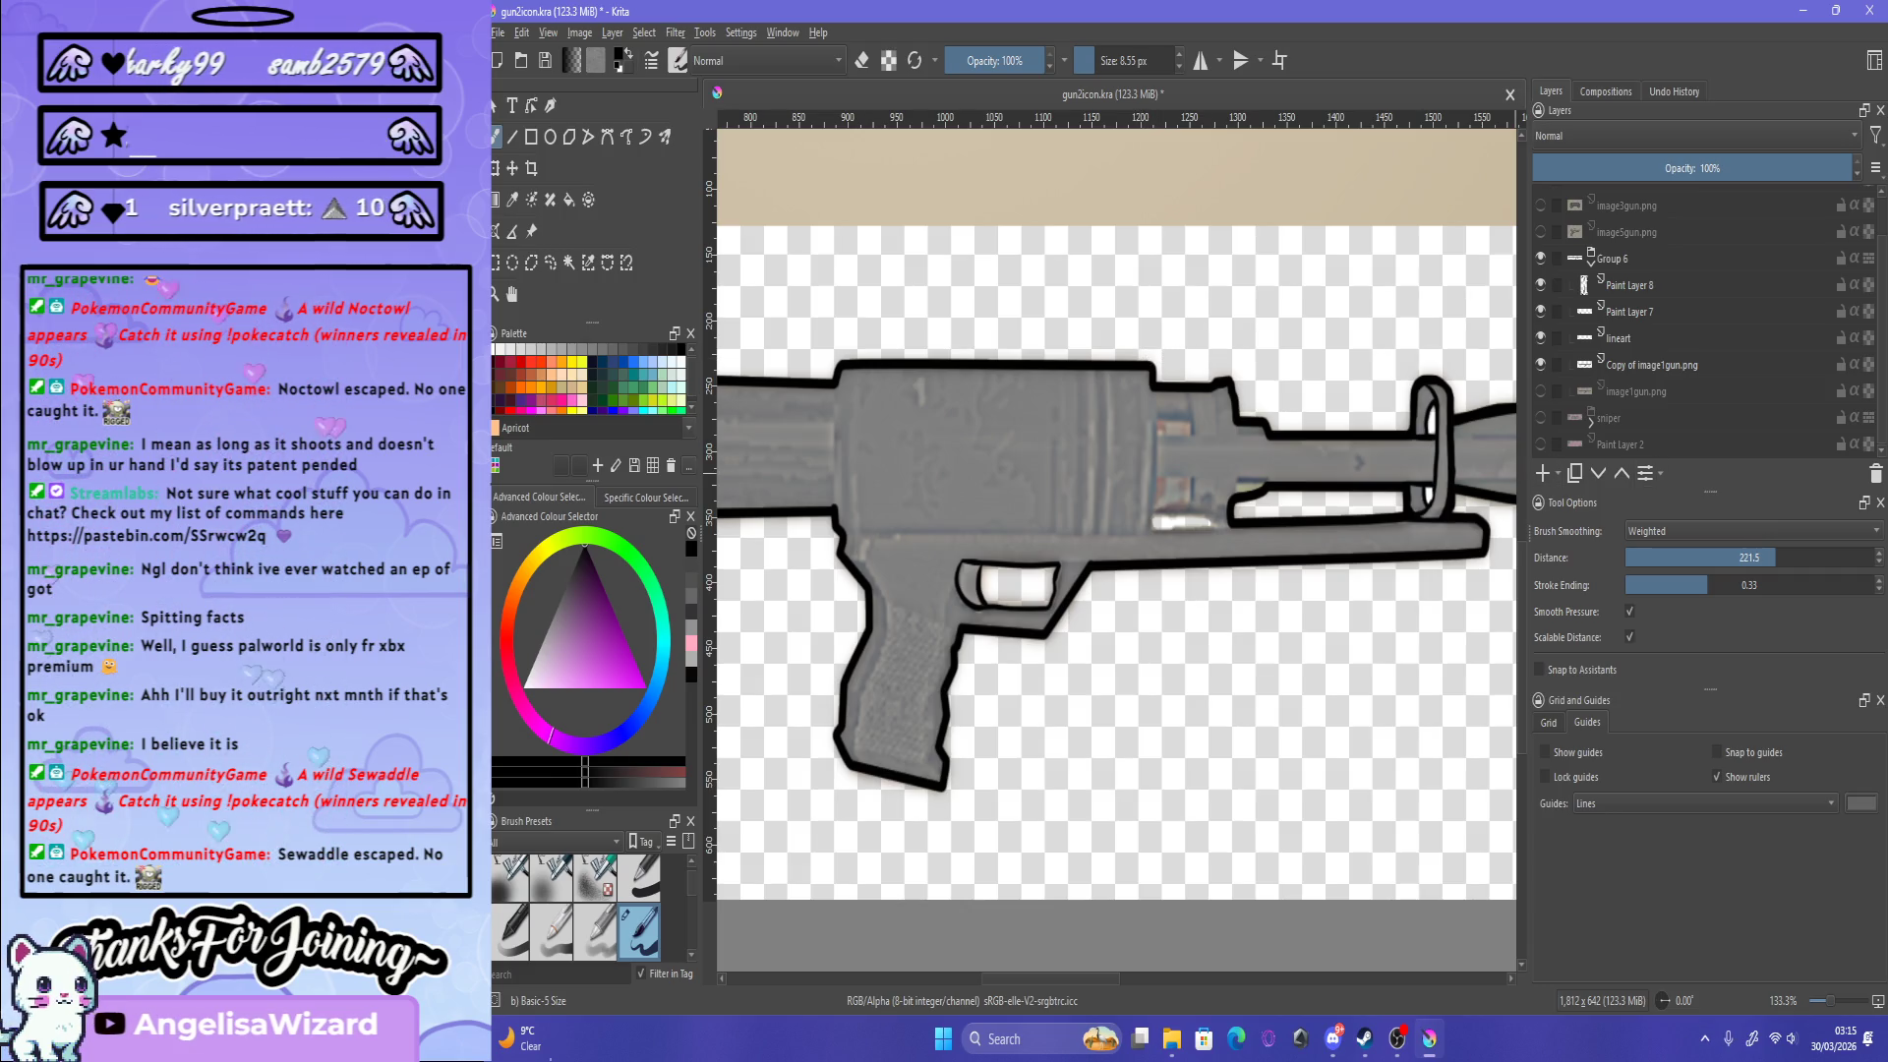
Step: Select Paint Layer 7, test and undo a stroke, and show the pink background layer
left_click(1628, 312)
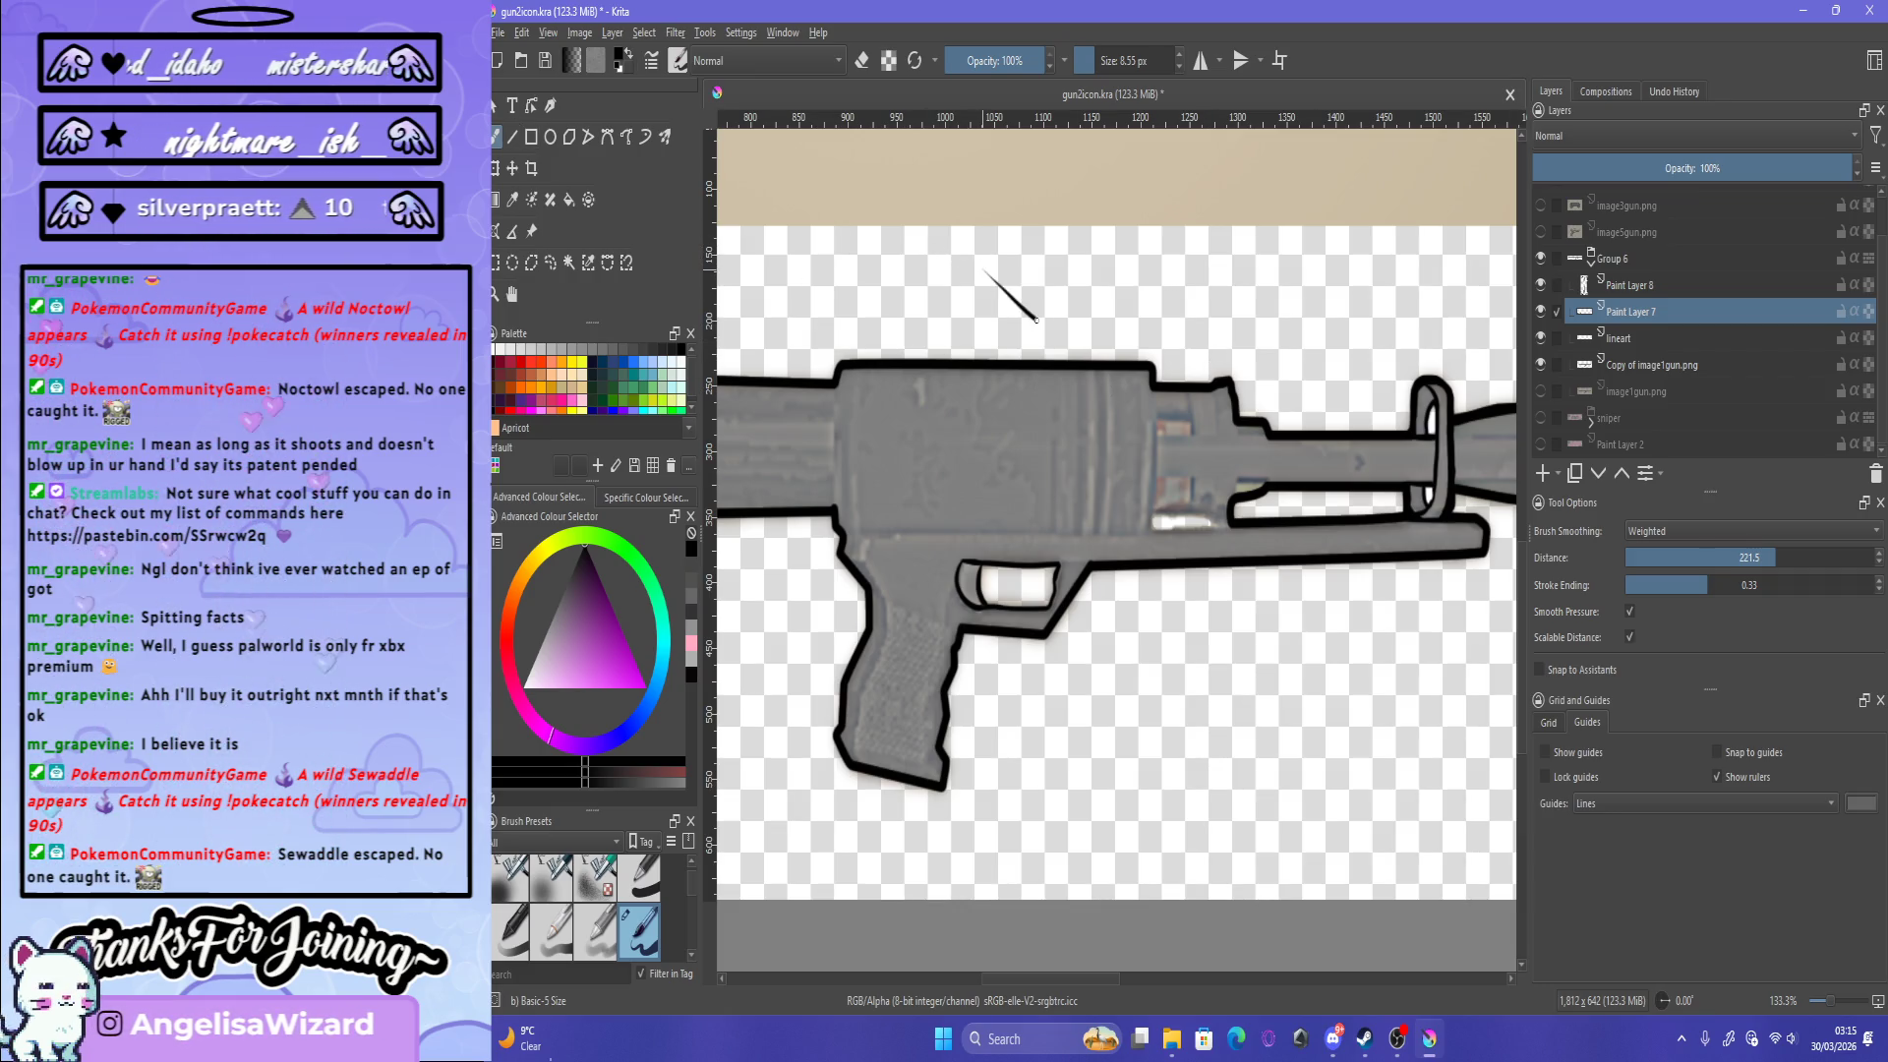
left_click_drag(1185, 308, 1269, 251)
key("ctrl+z")
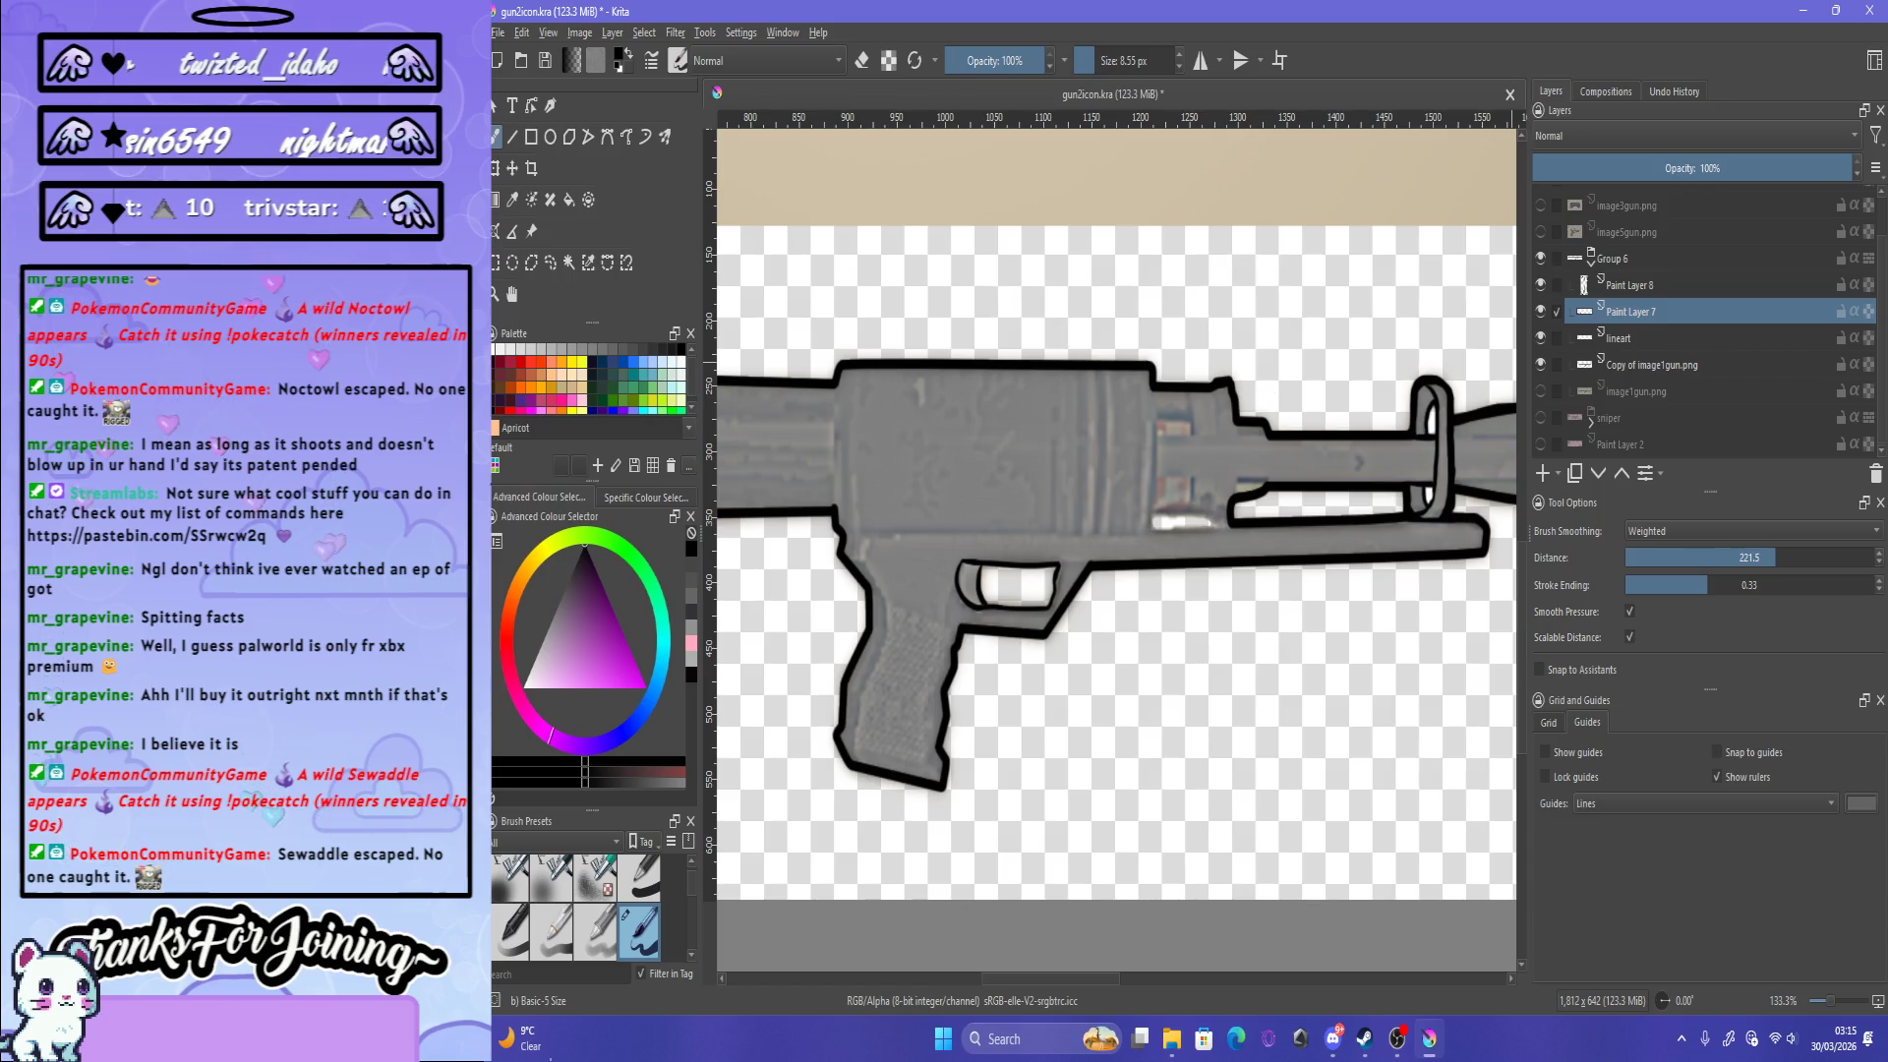
left_click(1541, 444)
scroll(1283, 453, "up", 2)
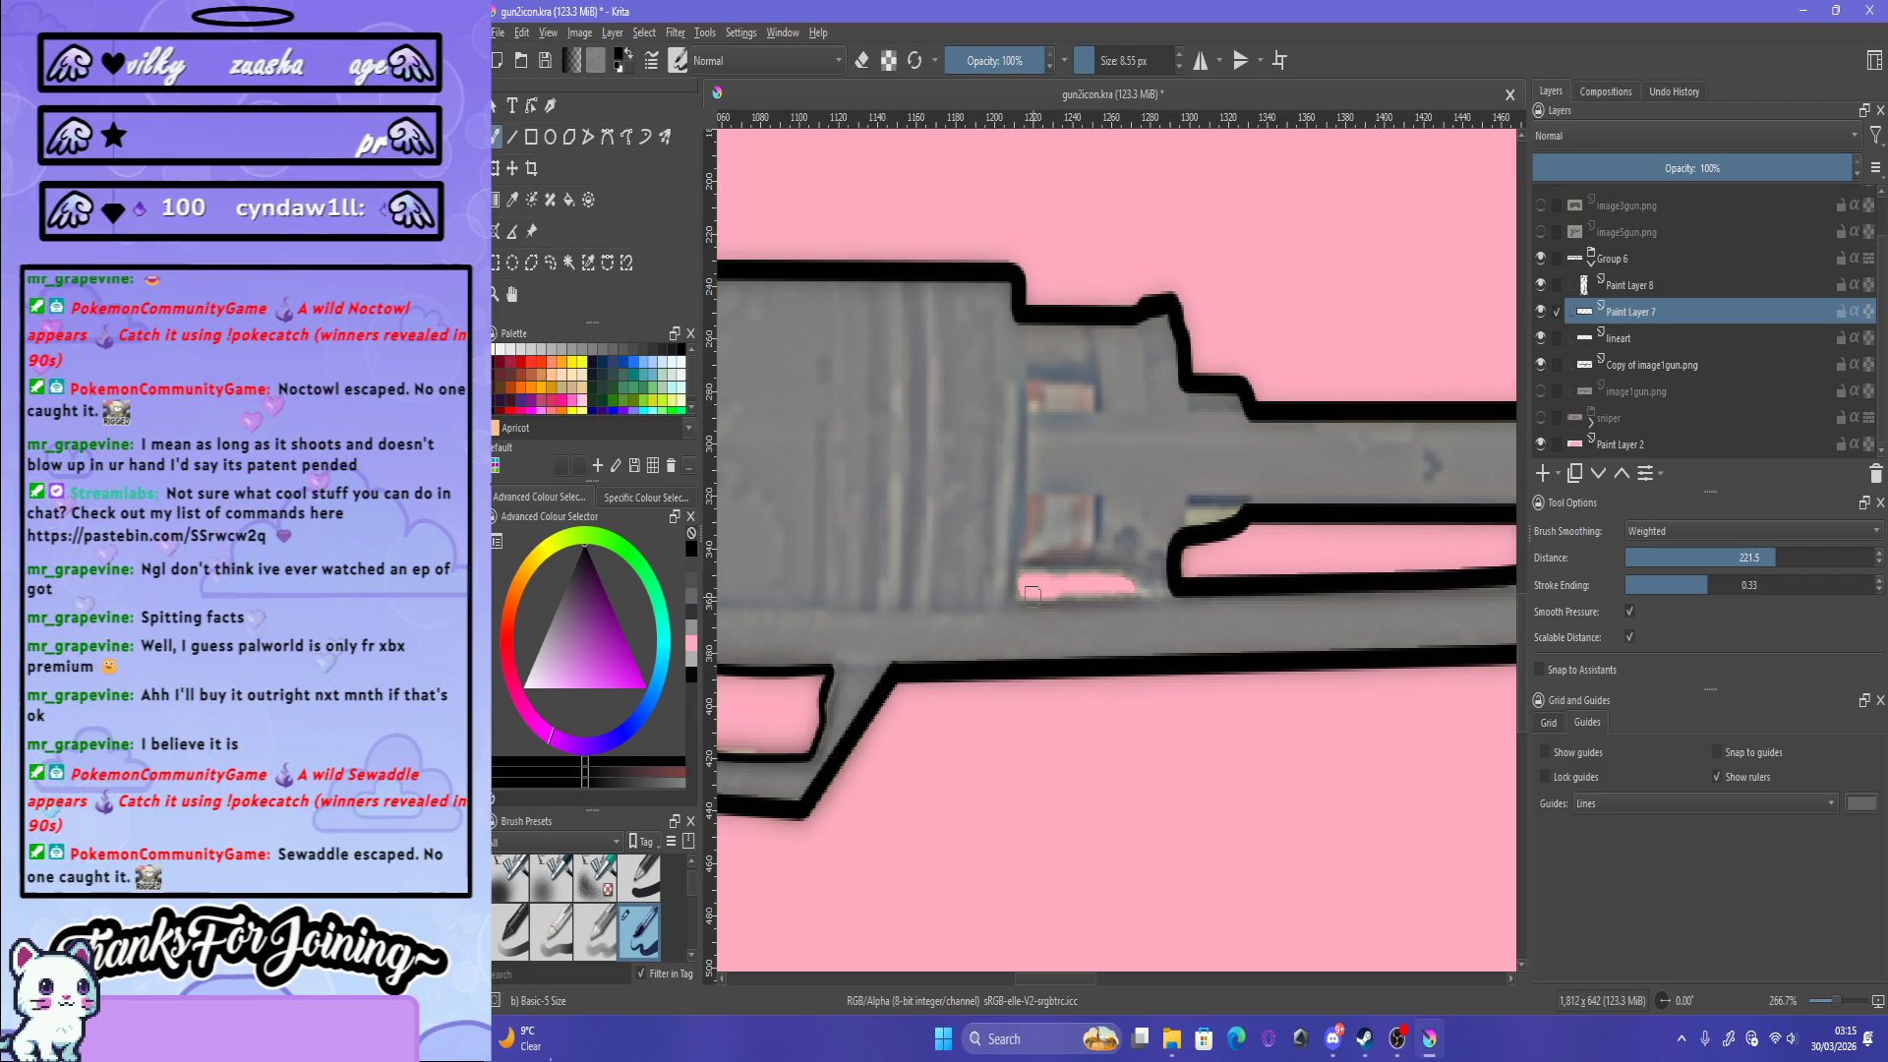
Step: Close the outline gaps along the upper and lower edges at the barrel step
scroll(1042, 558, "up", 1)
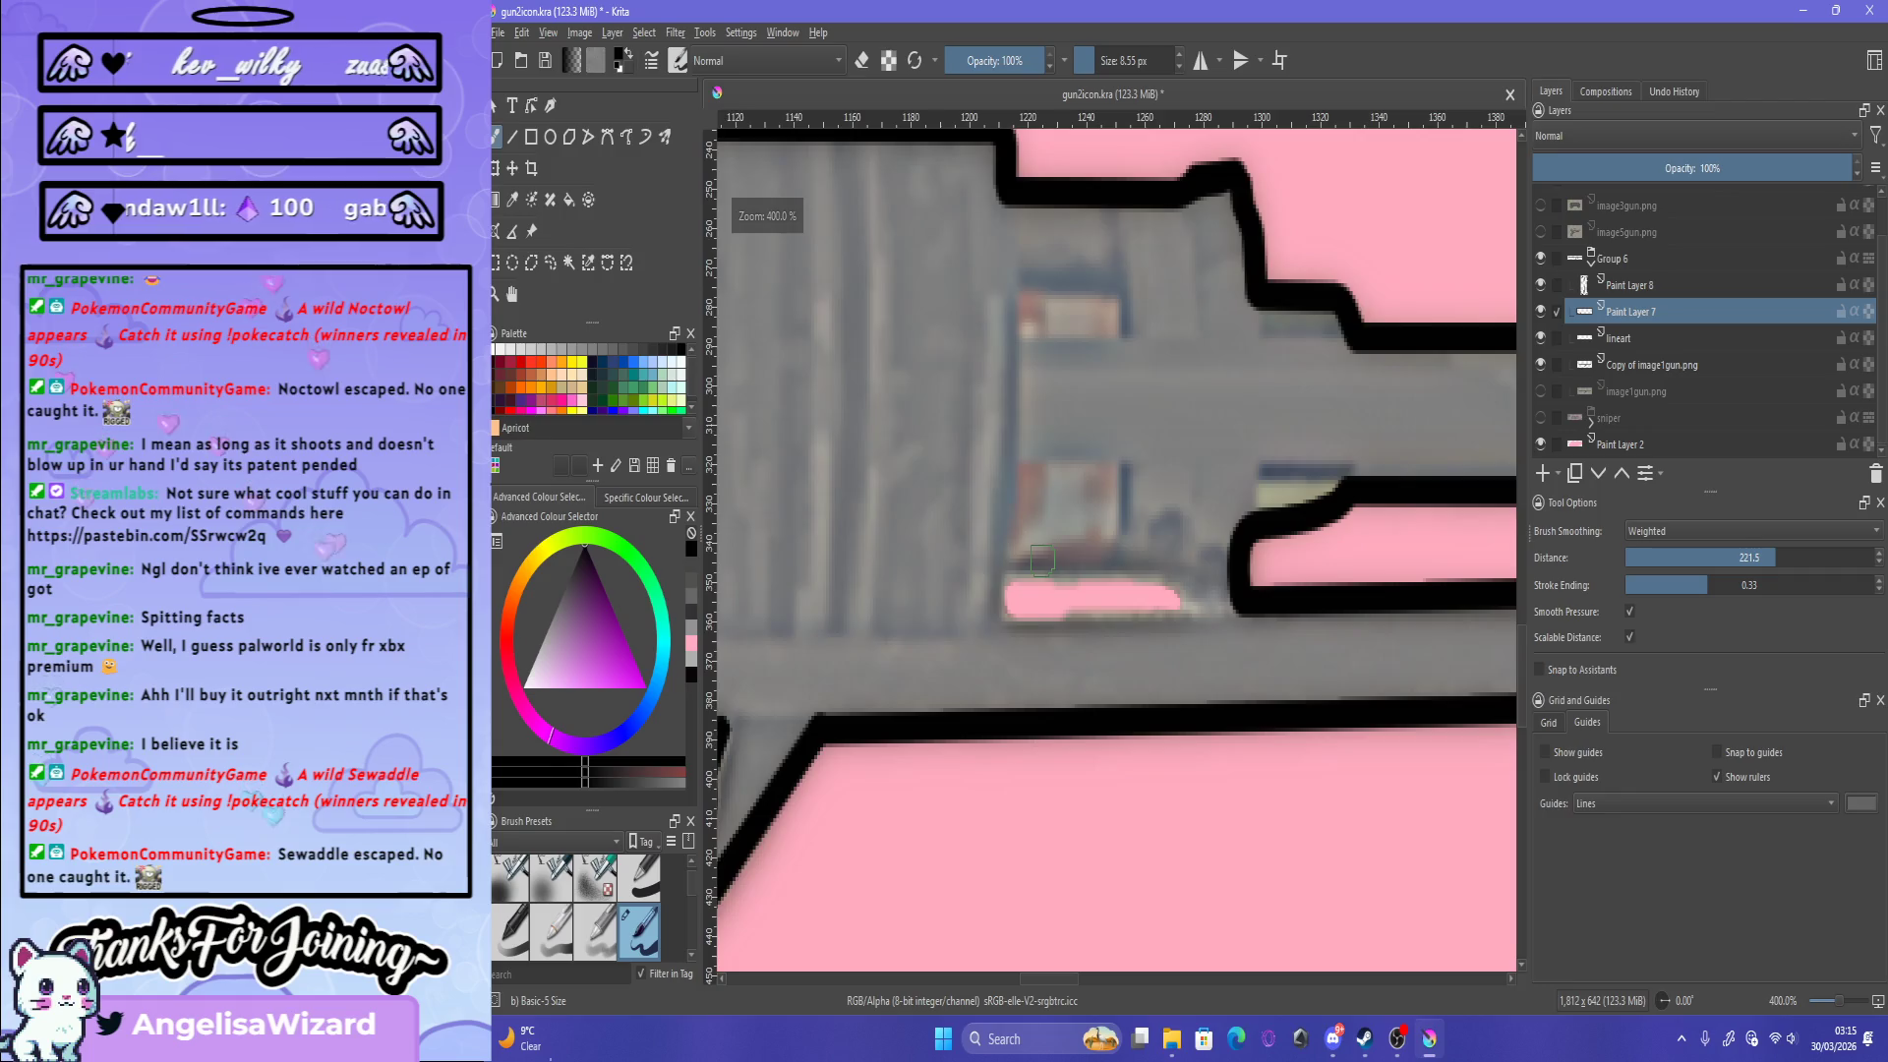
scroll(1043, 558, "down", 3)
scroll(1040, 553, "down", 2)
scroll(1036, 543, "up", 3)
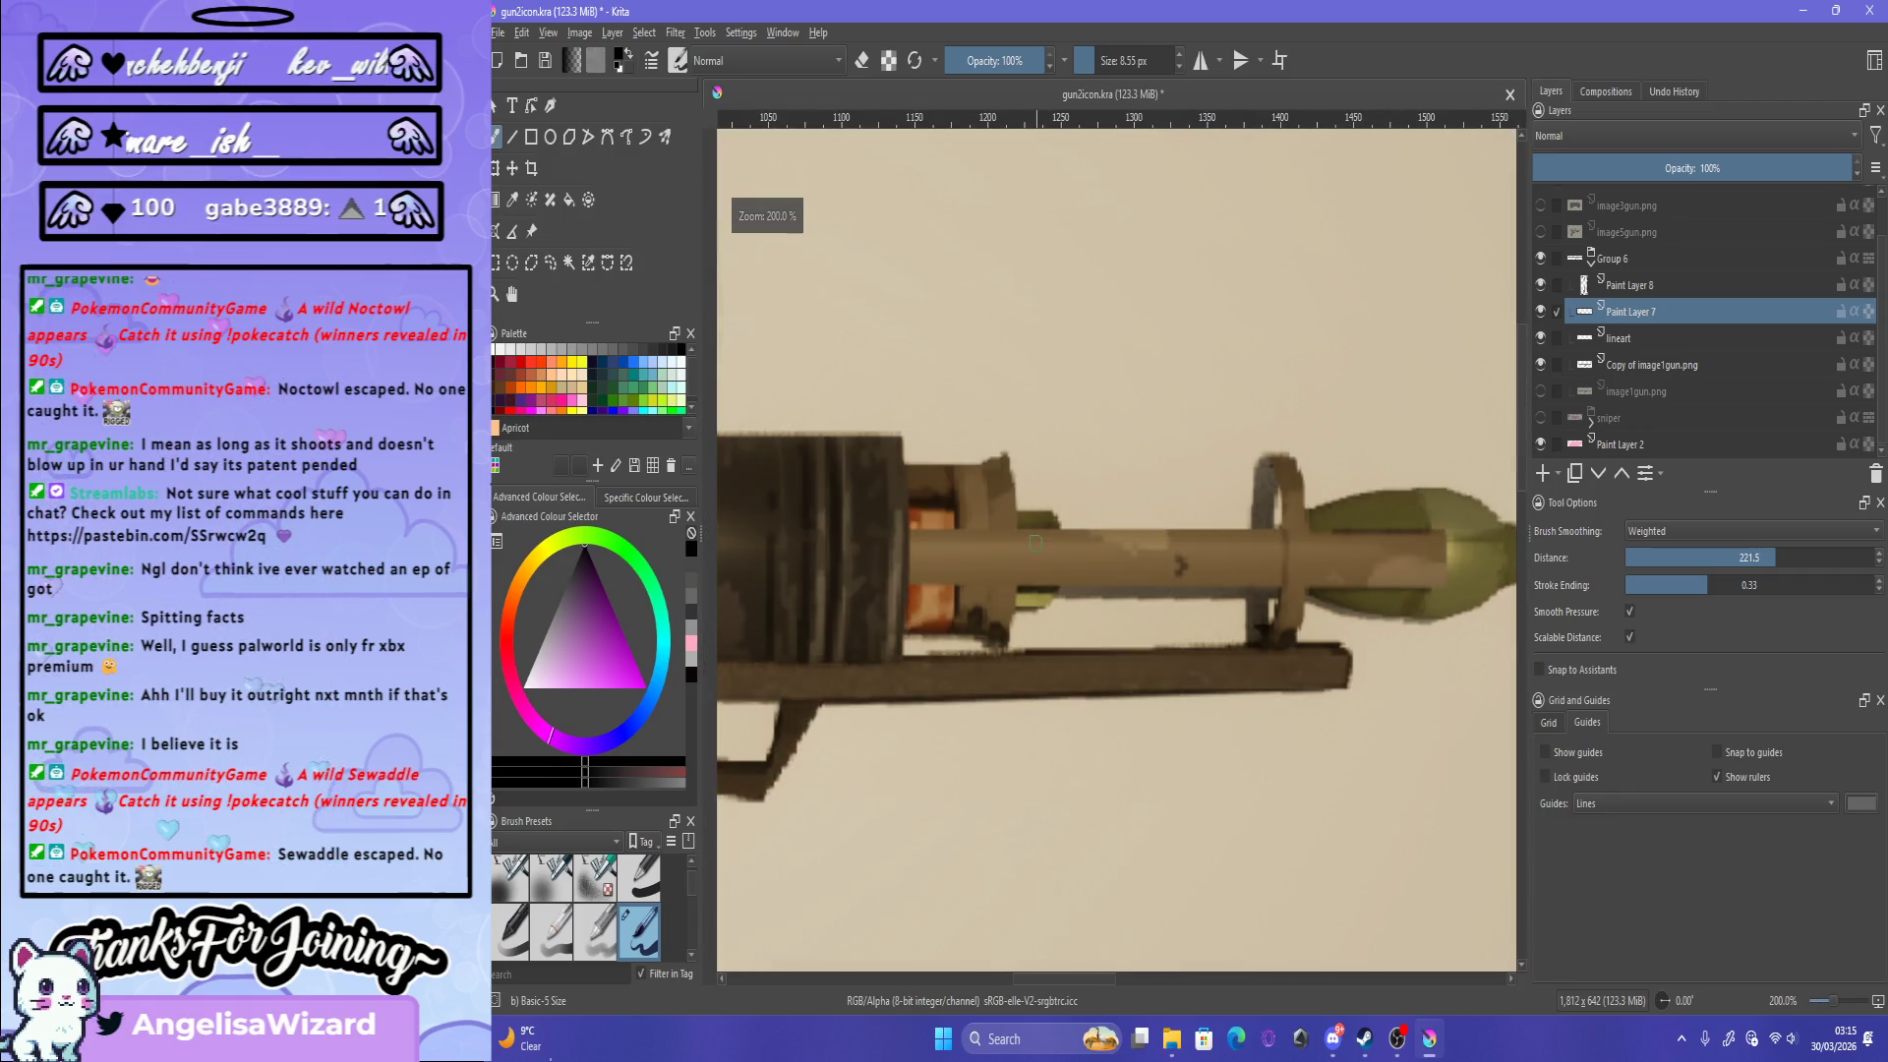
scroll(1036, 542, "down", 5)
scroll(1453, 475, "up", 4)
scroll(1453, 475, "up", 1)
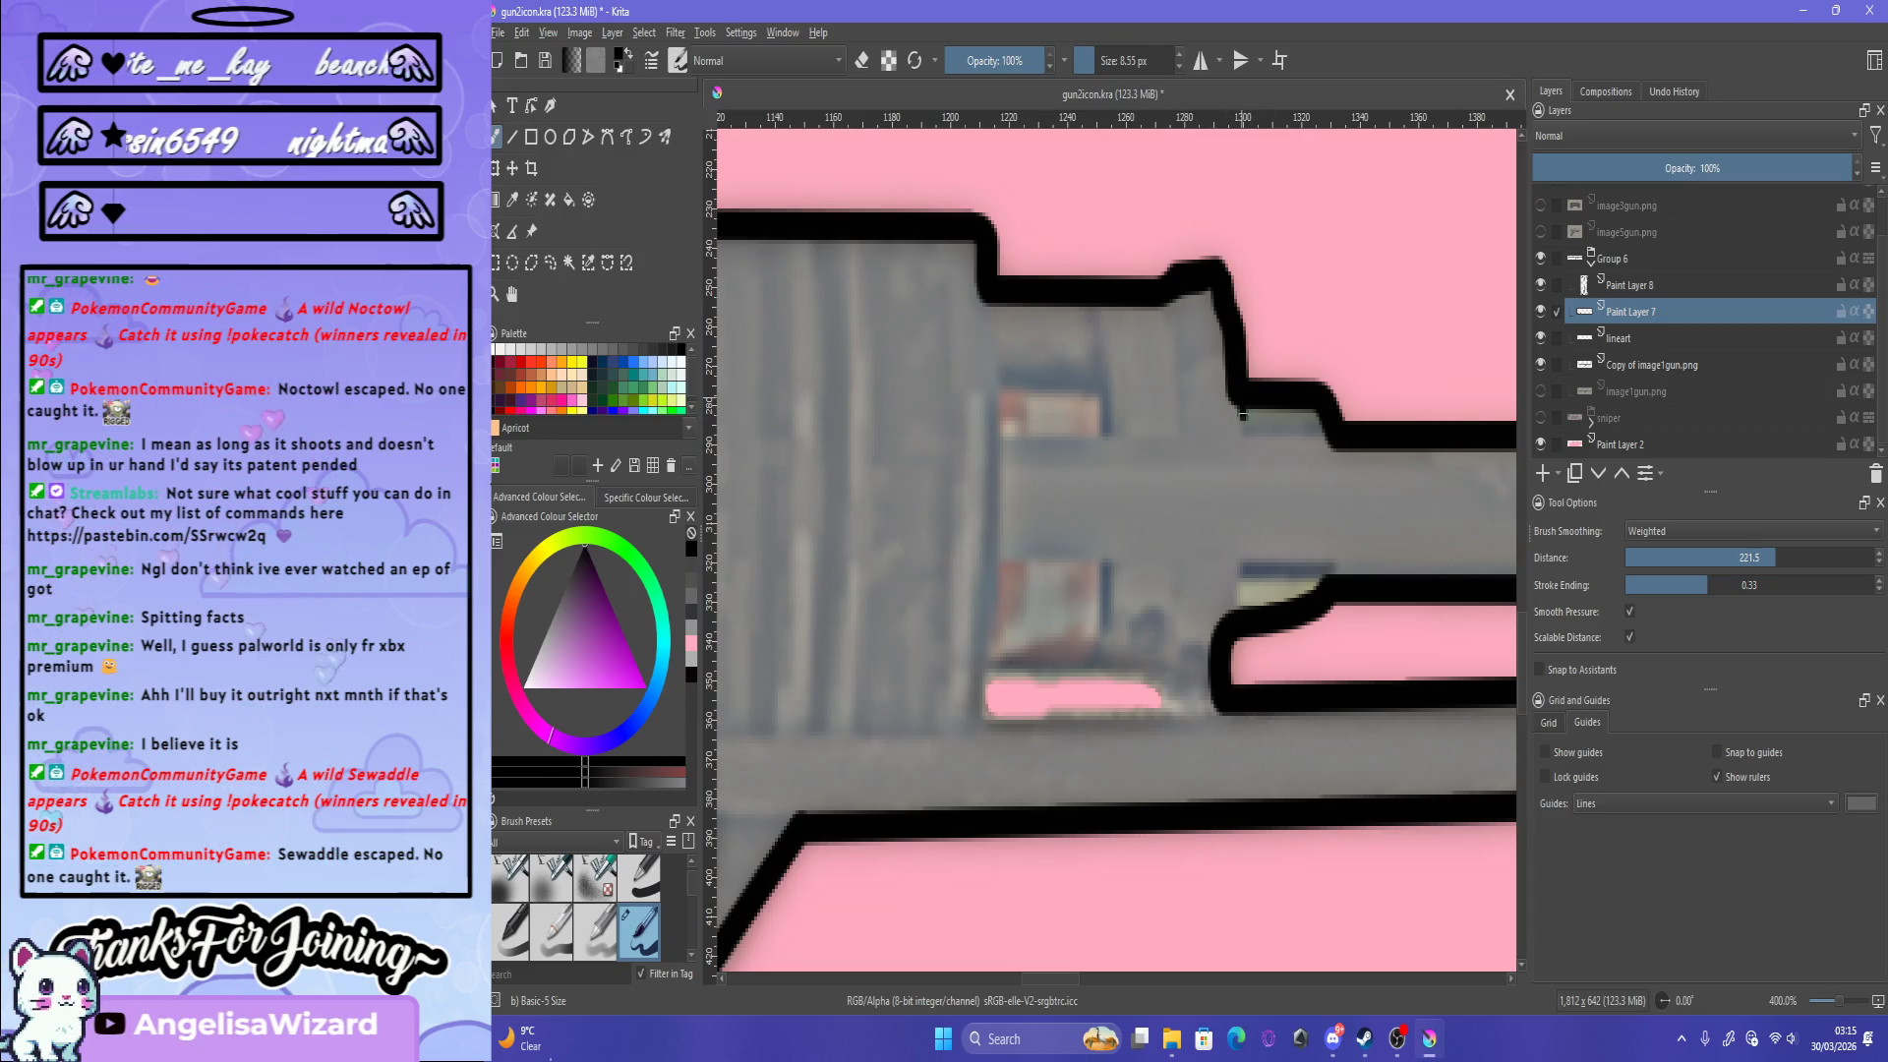
left_click_drag(1251, 433, 1334, 427)
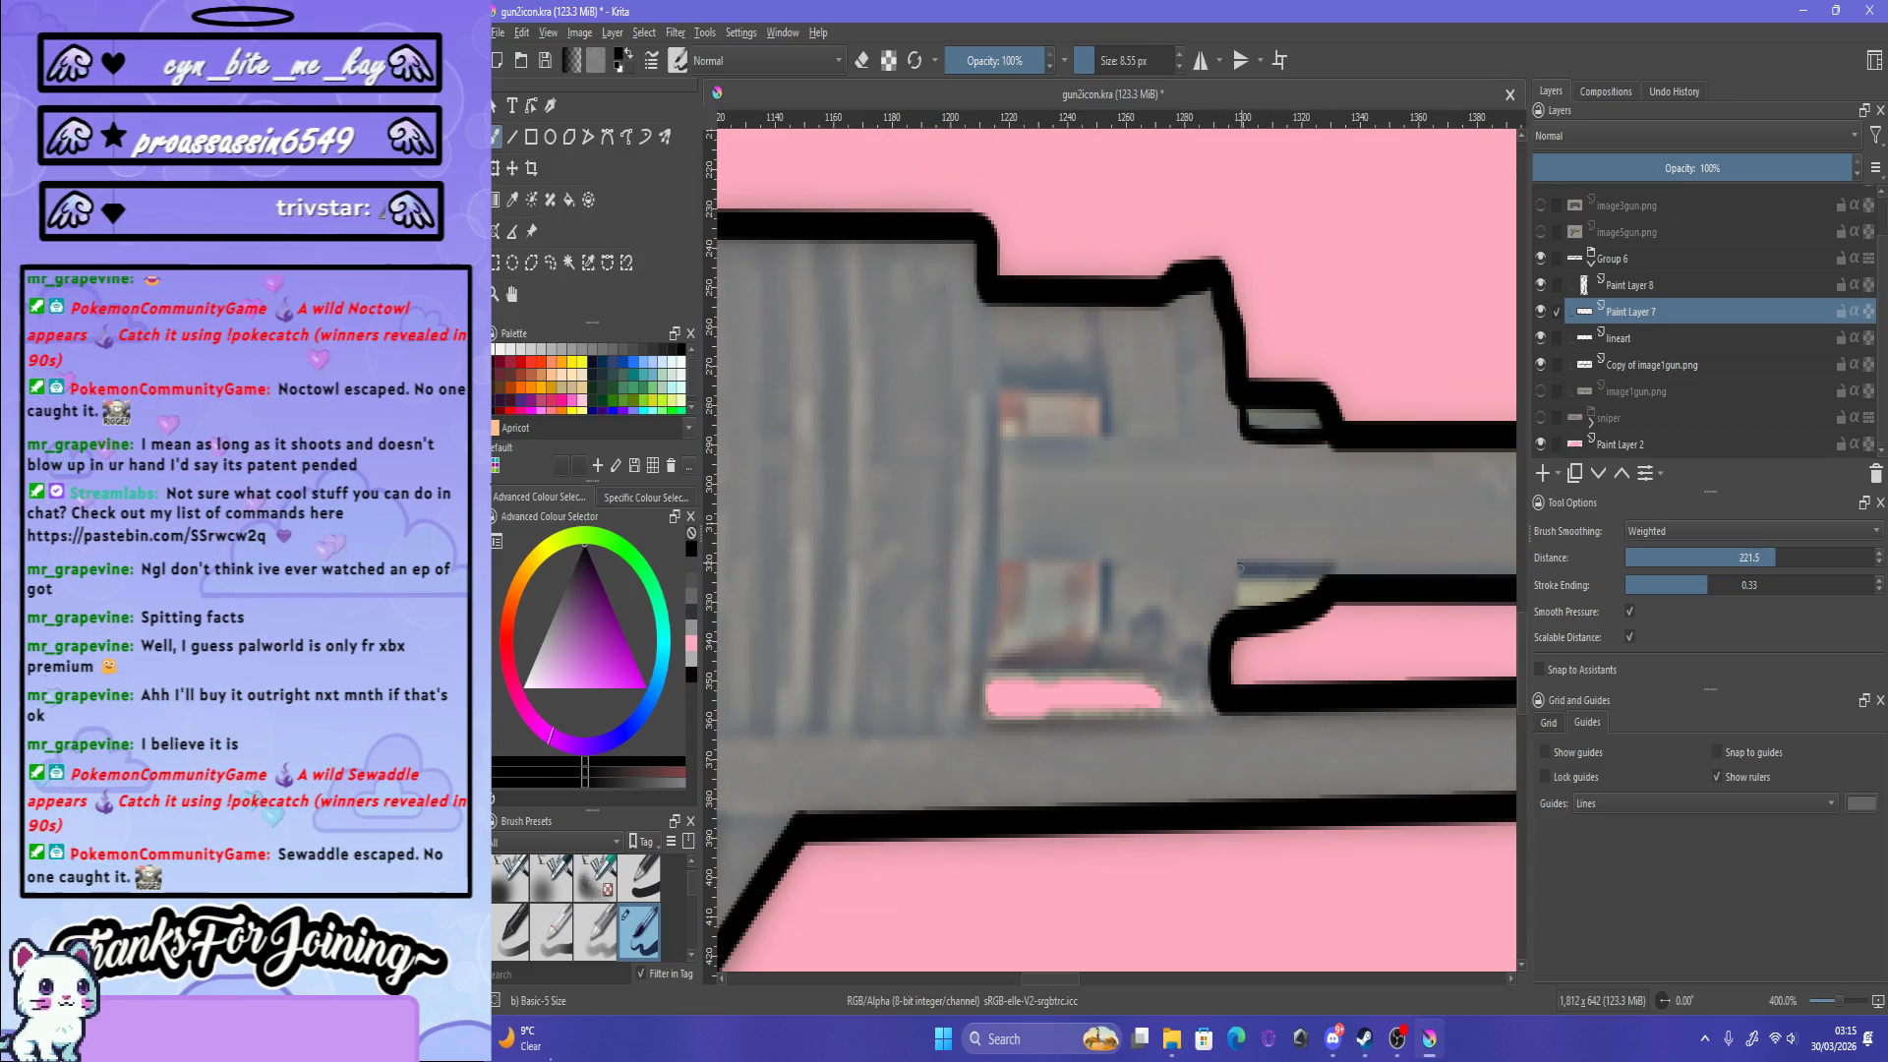
key("ctrl+z")
key("ctrl+z")
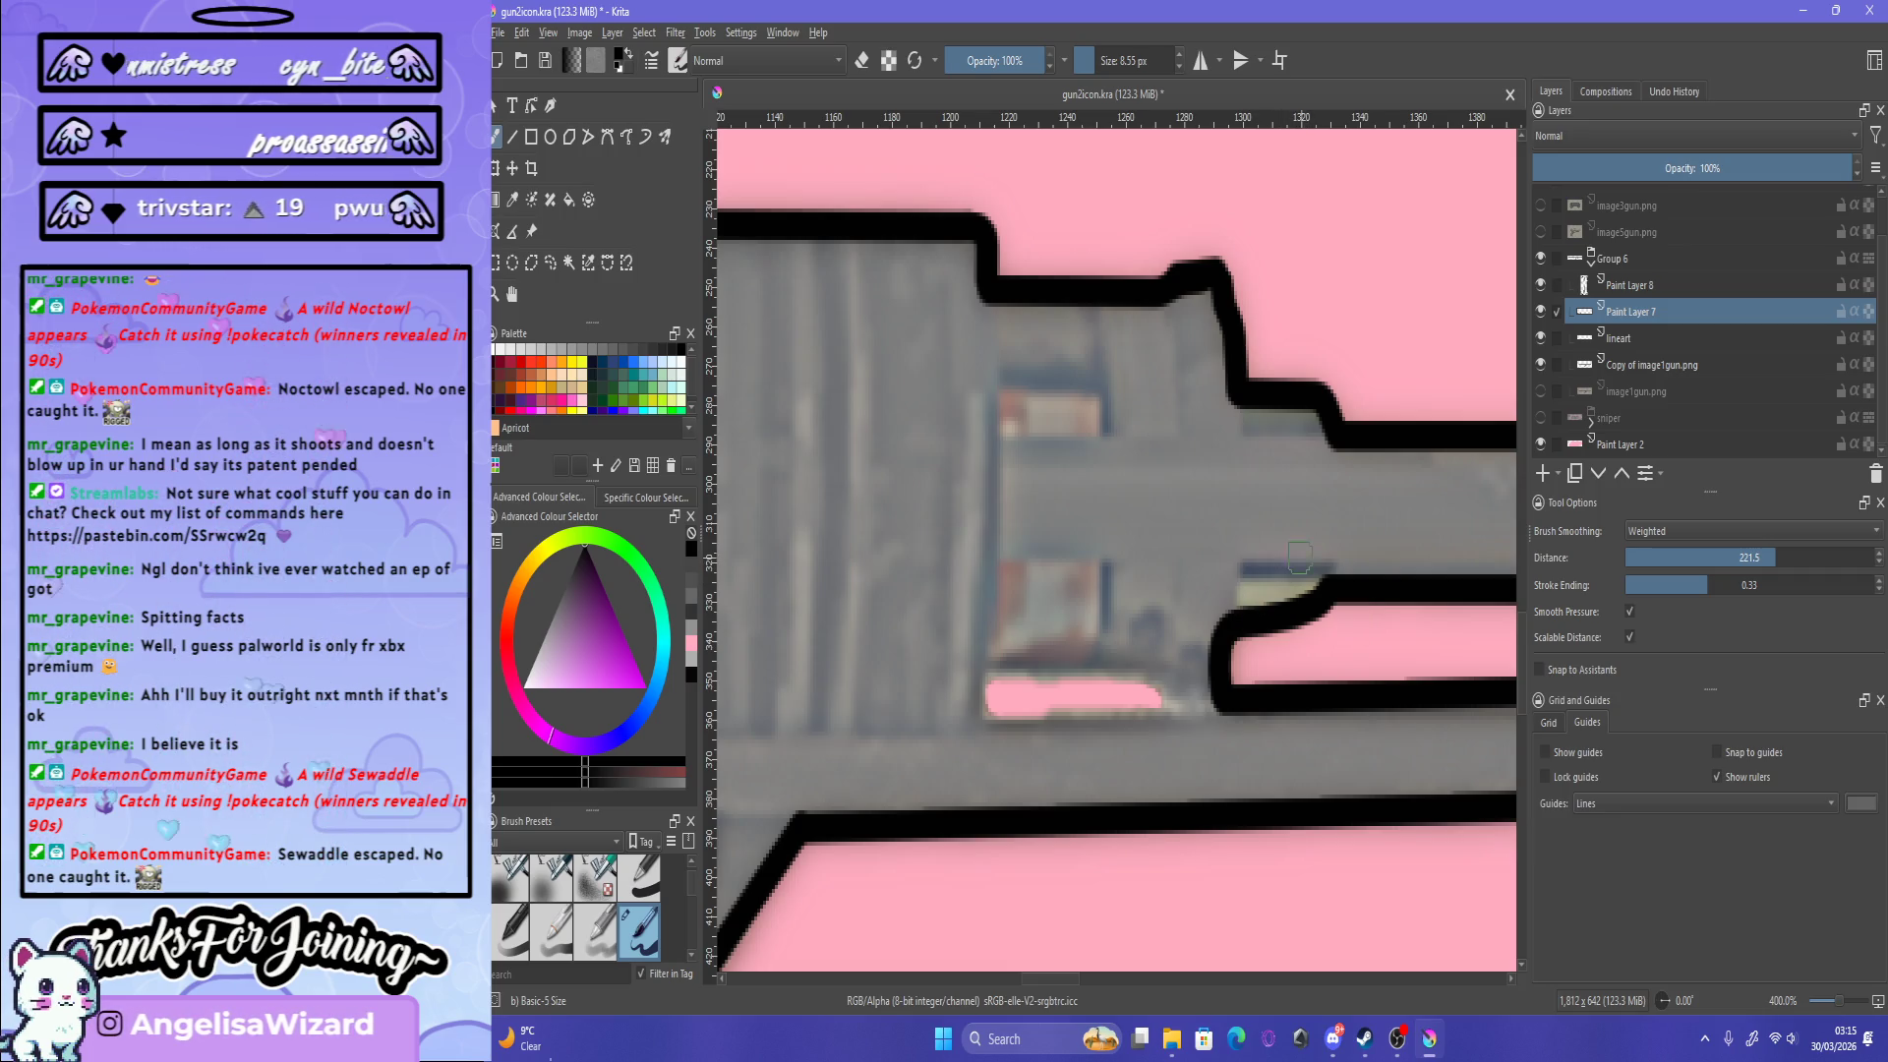
key("ctrl+z")
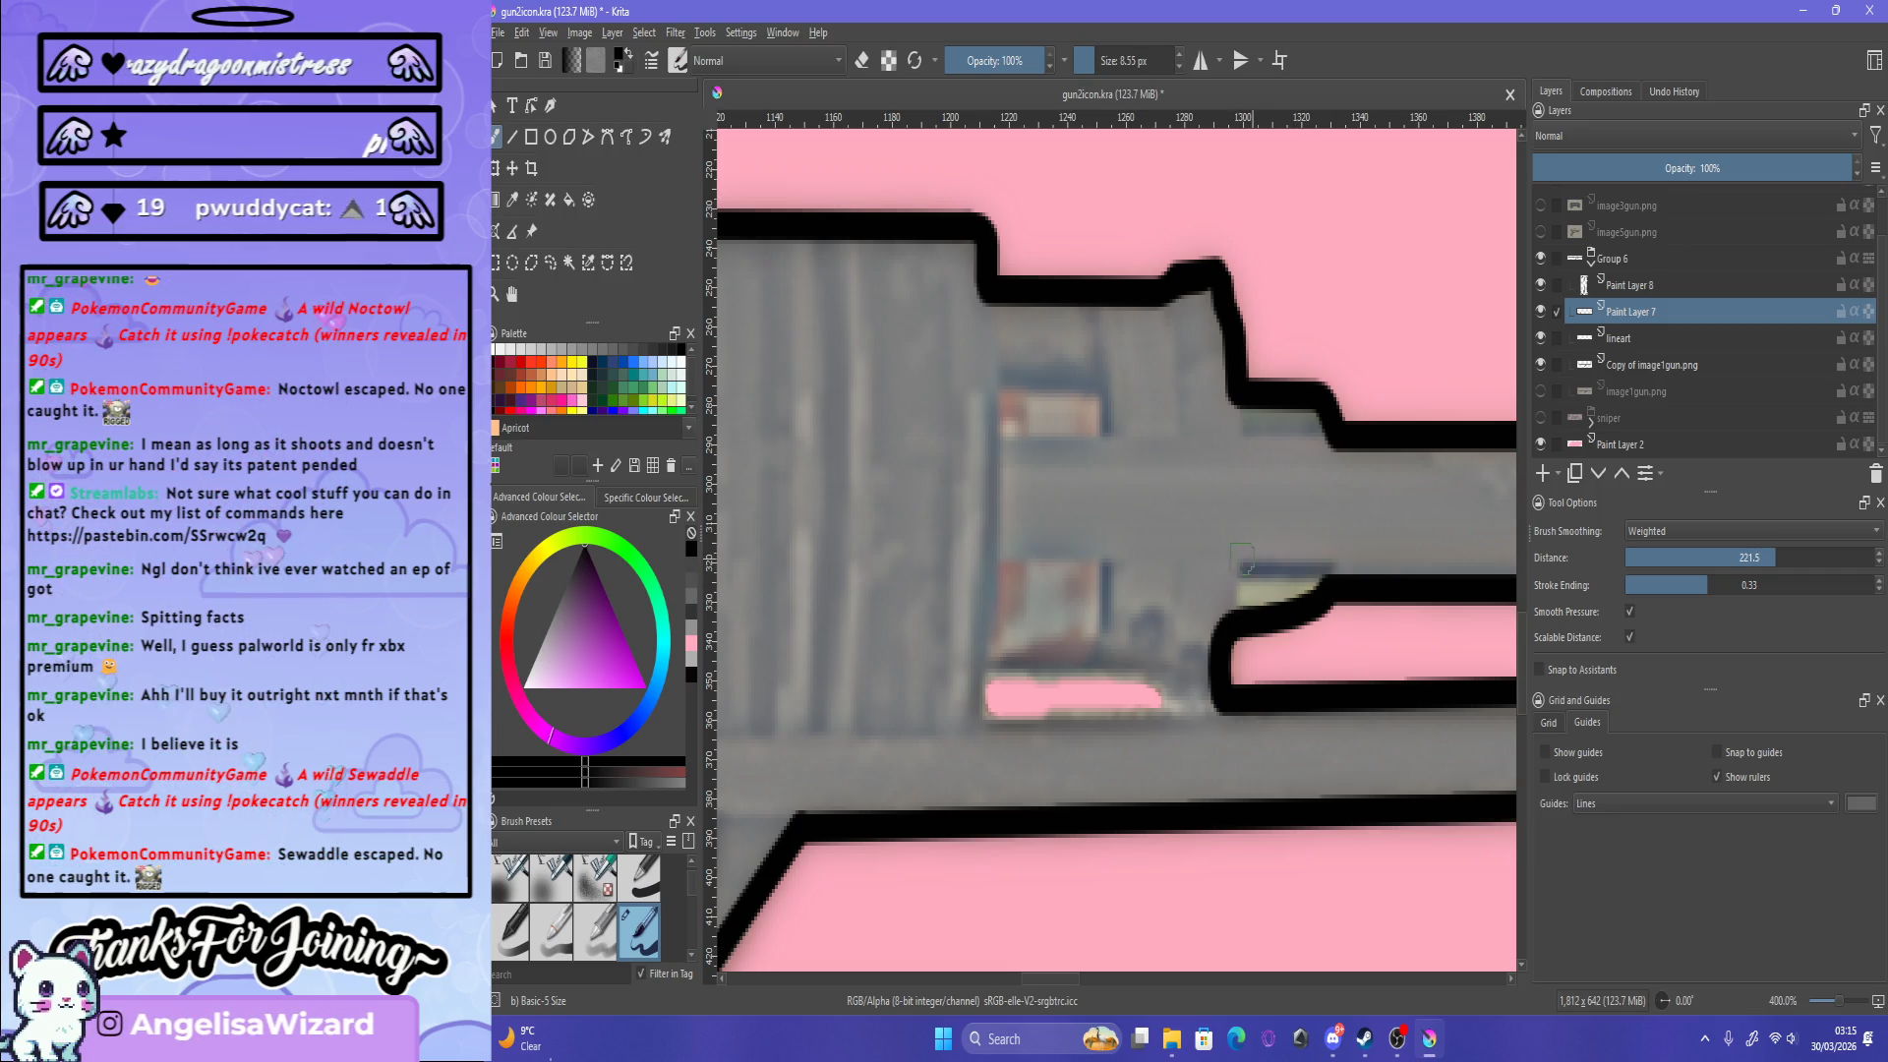
left_click_drag(1232, 563, 1306, 567)
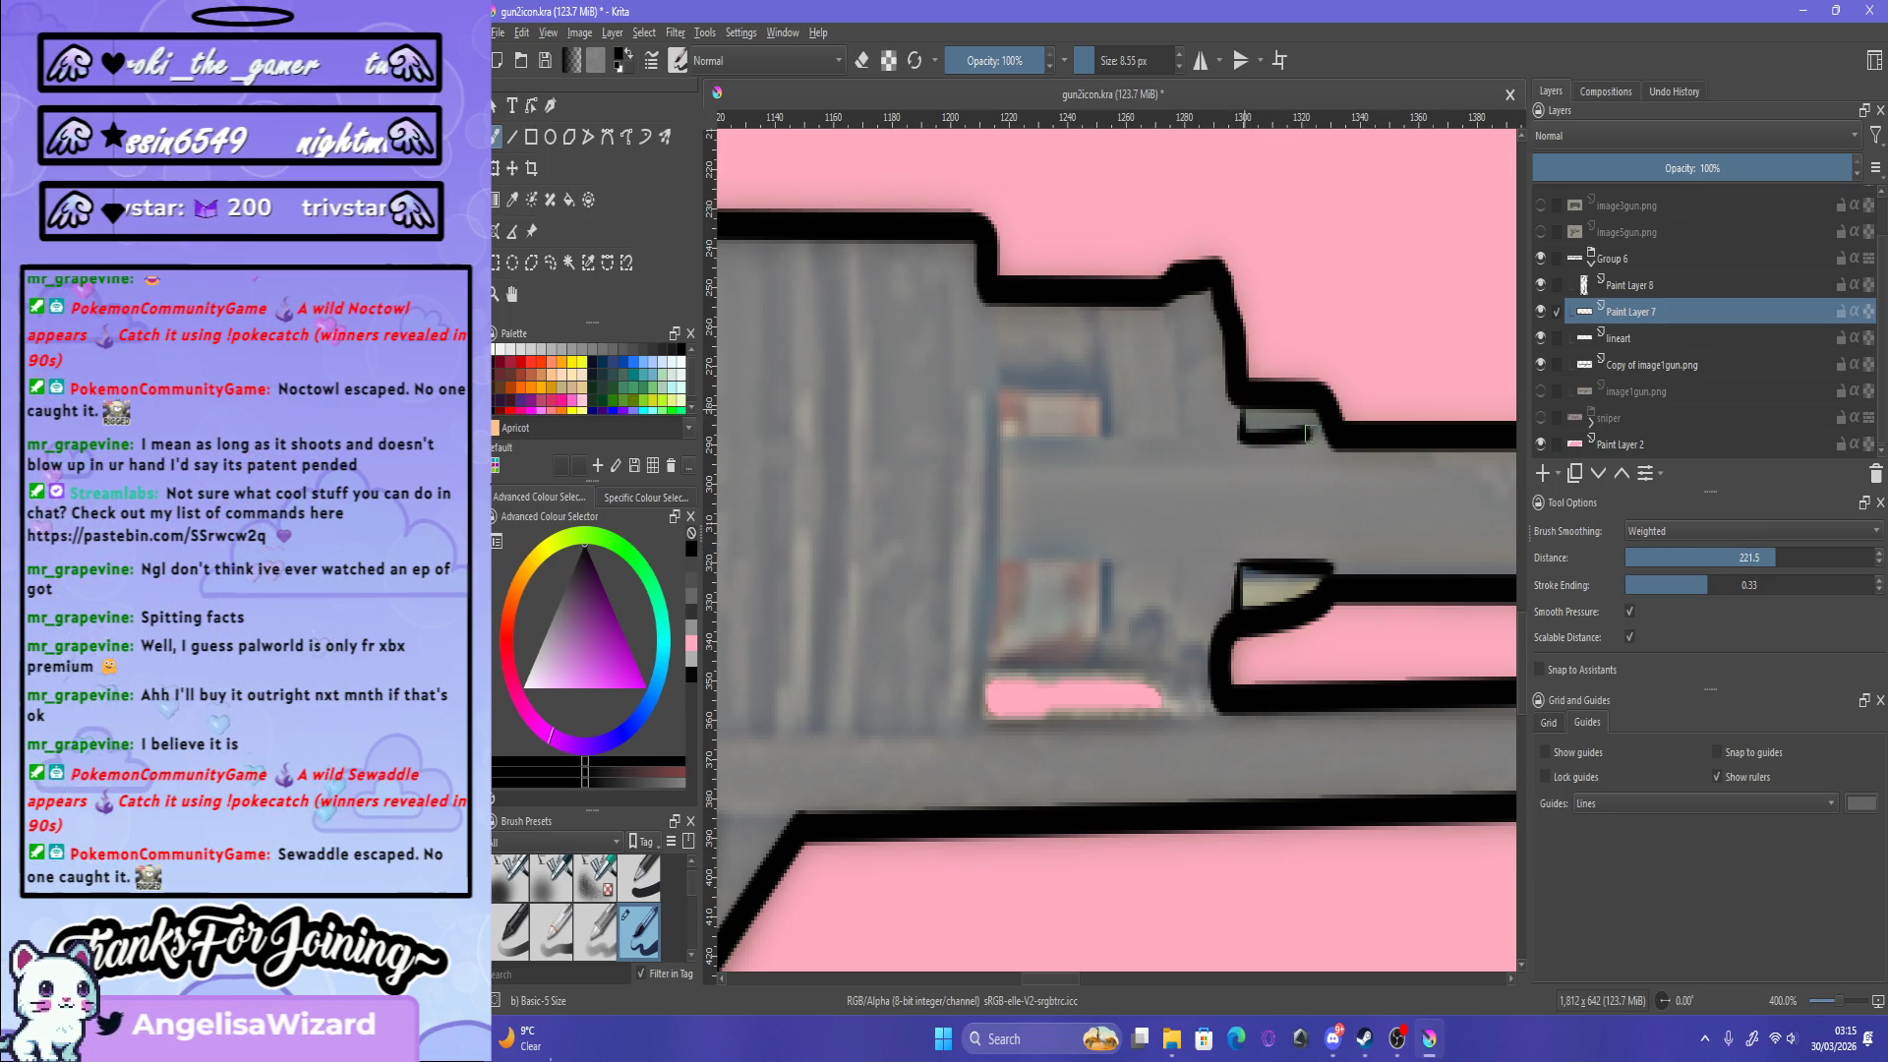
left_click_drag(1242, 418, 1335, 440)
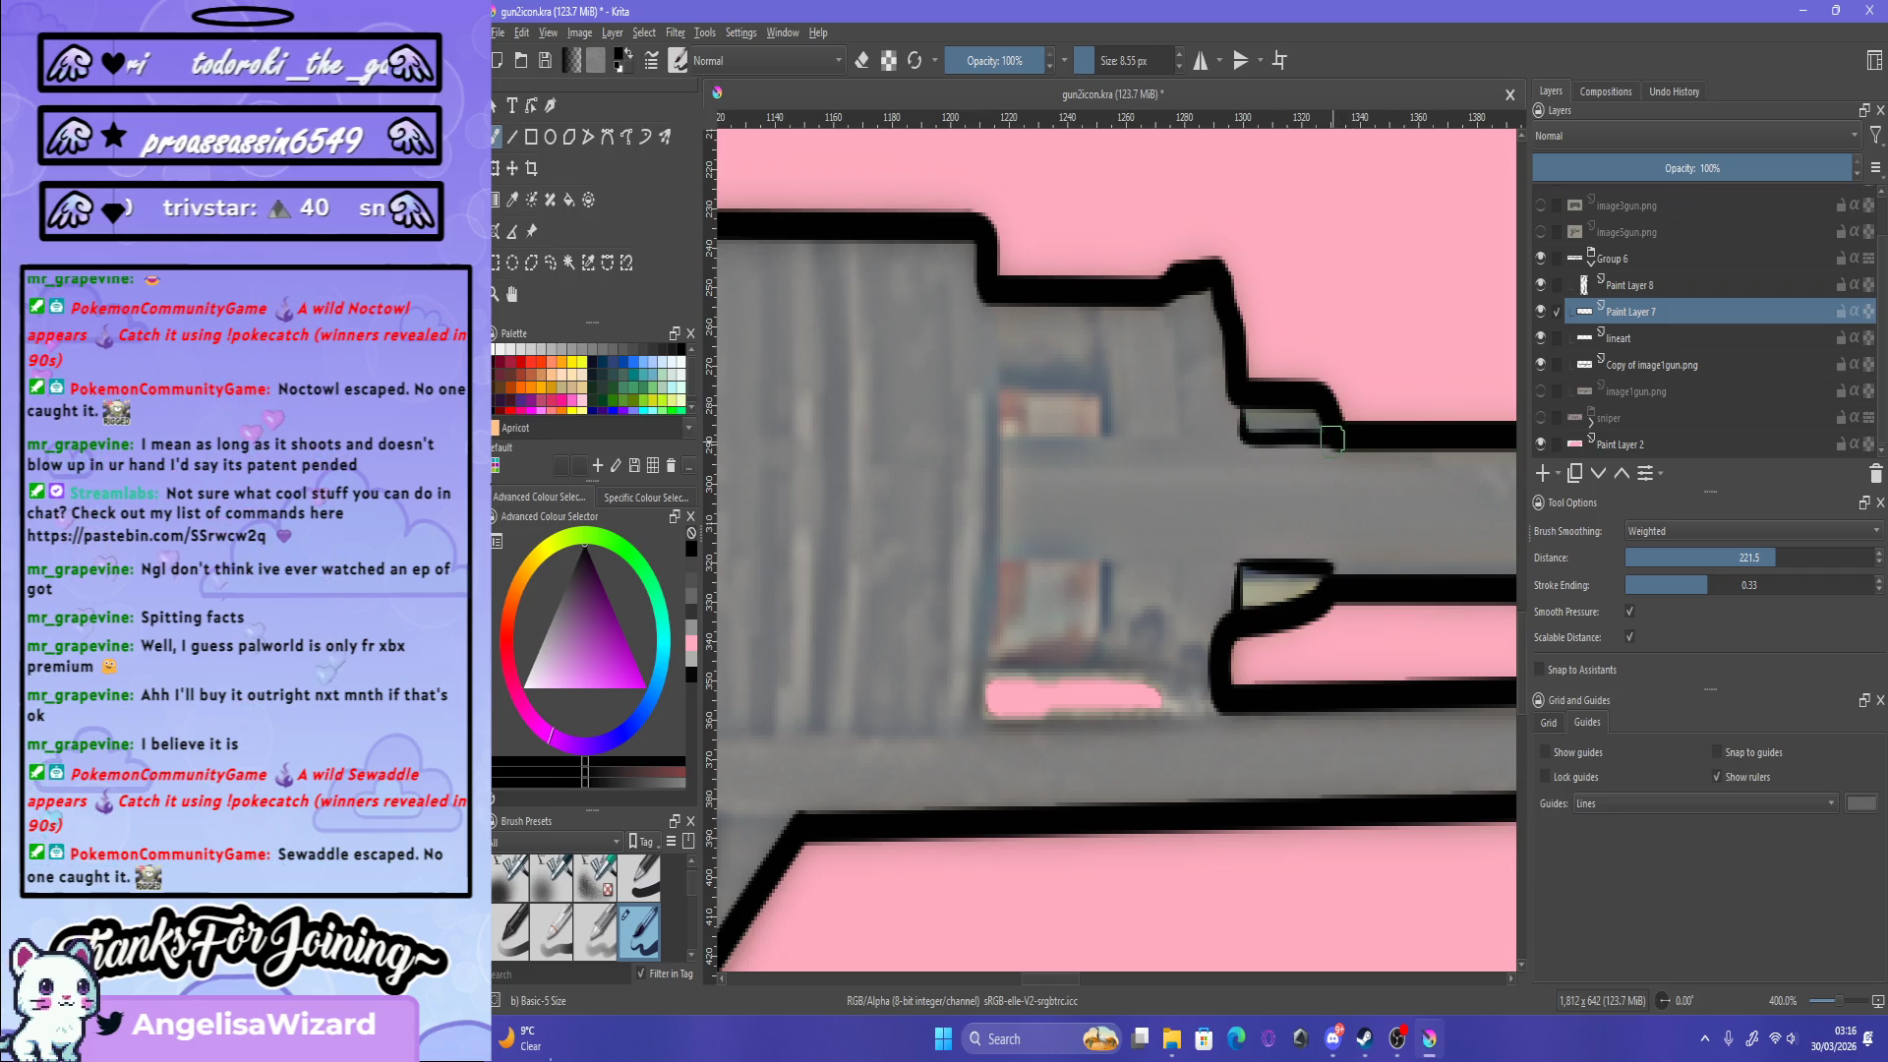
Step: Erase the excess black from the lower barrel outline
key("e")
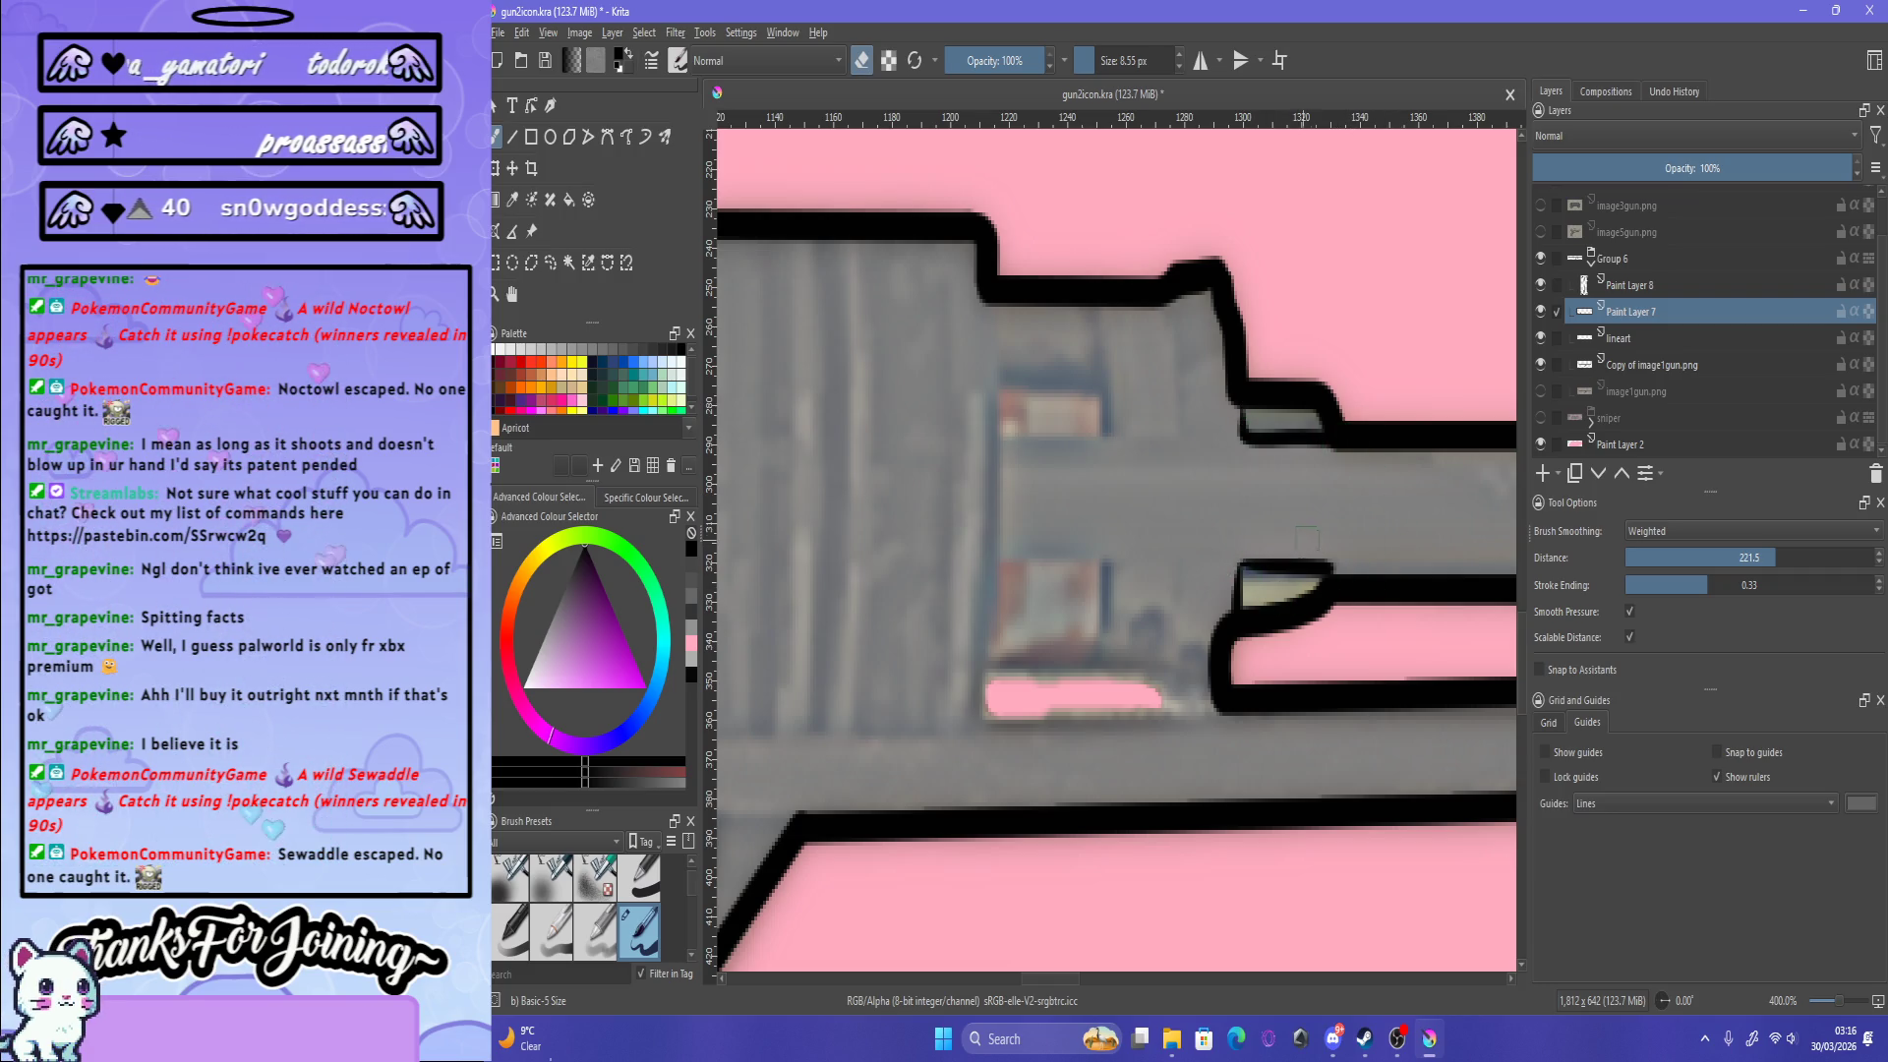
key("e")
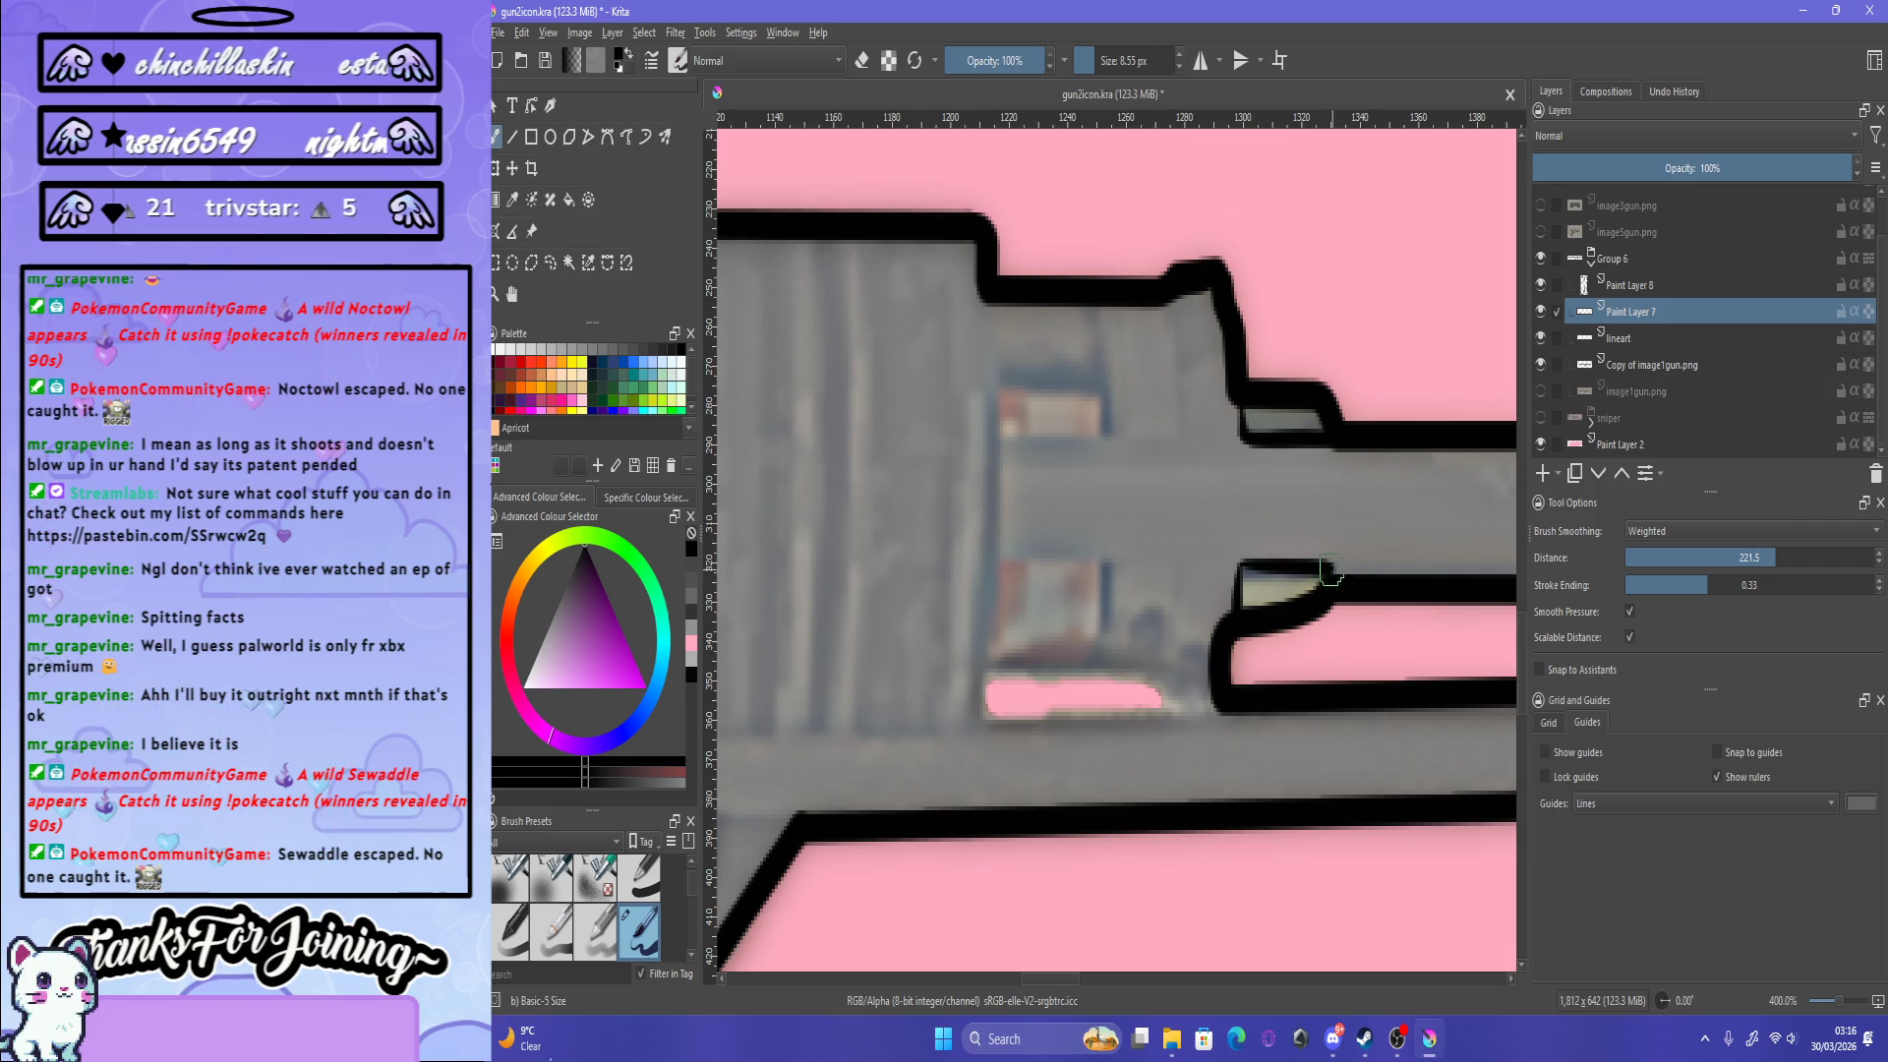
key("e")
left_click_drag(1233, 548, 1331, 583)
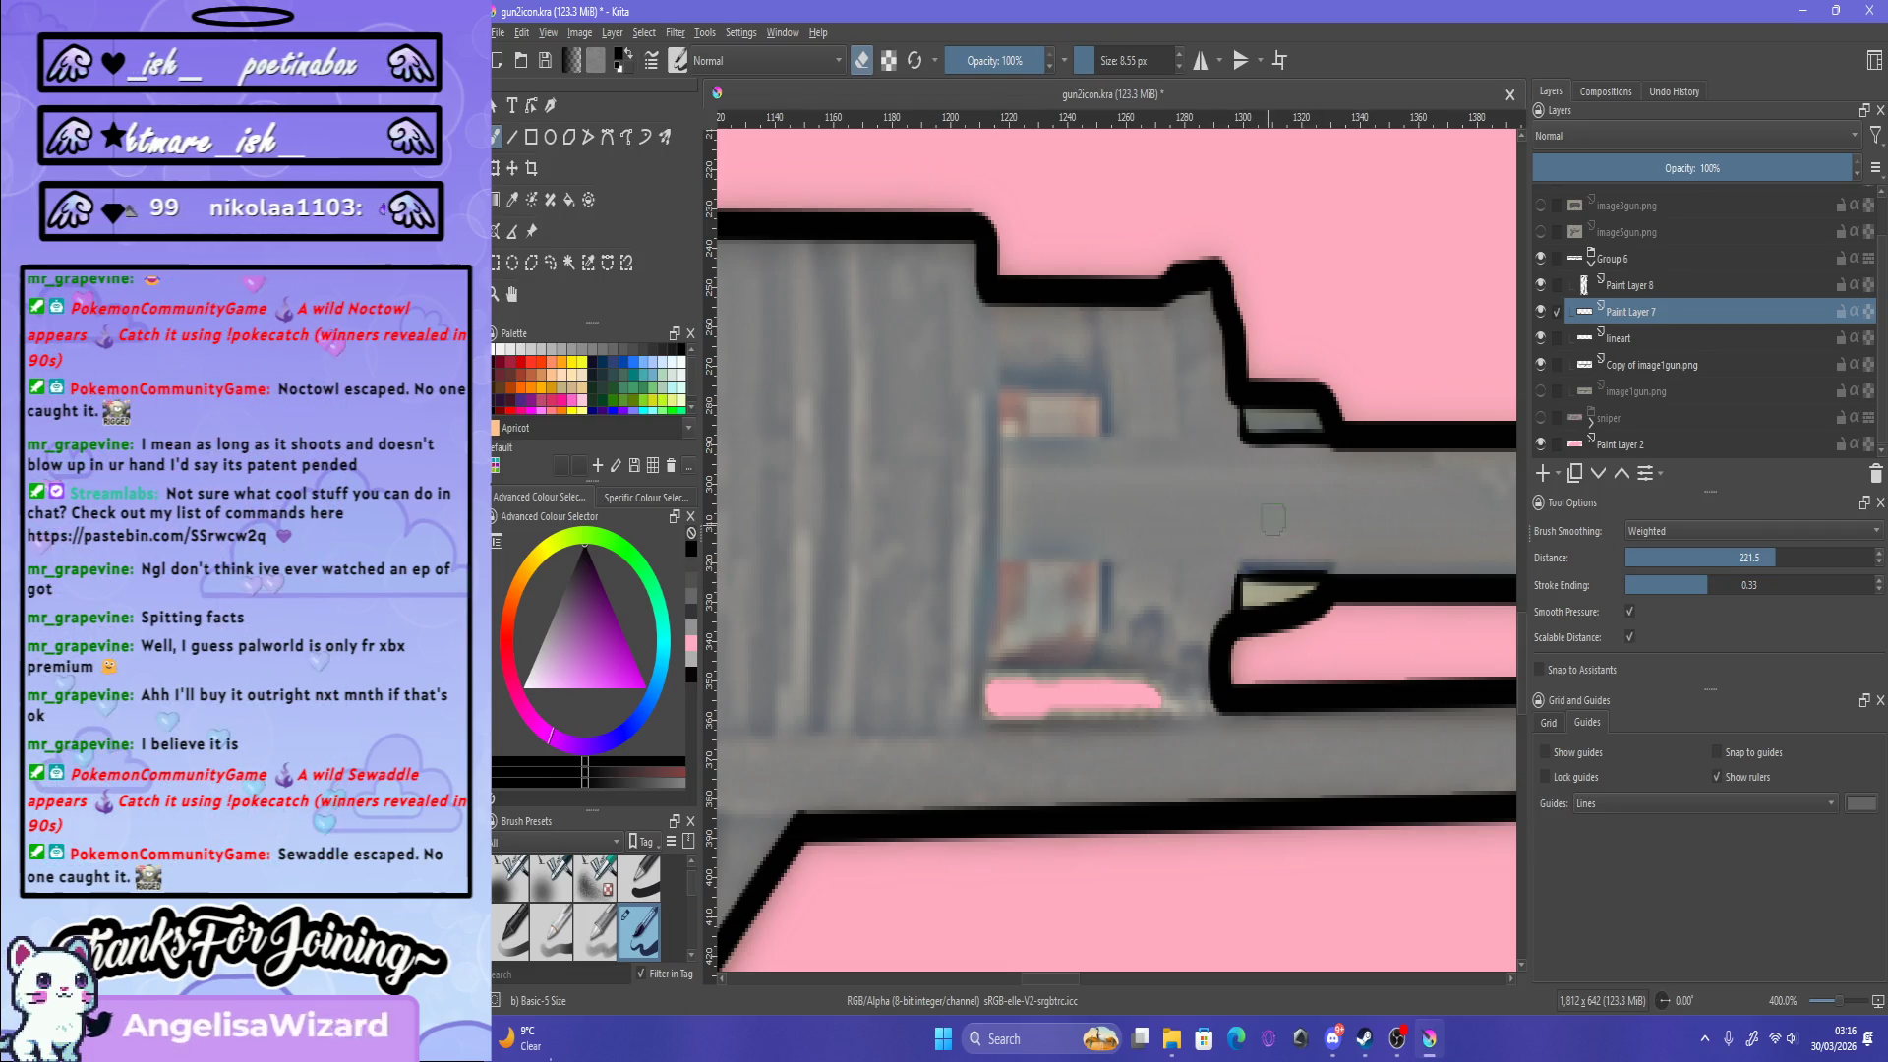
key("e")
Step: Draw a thin horizontal detail line along the barrel's upper edge across the gun body
scroll(1379, 538, "down", 5)
scroll(1283, 568, "up", 5)
scroll(1284, 568, "up", 2)
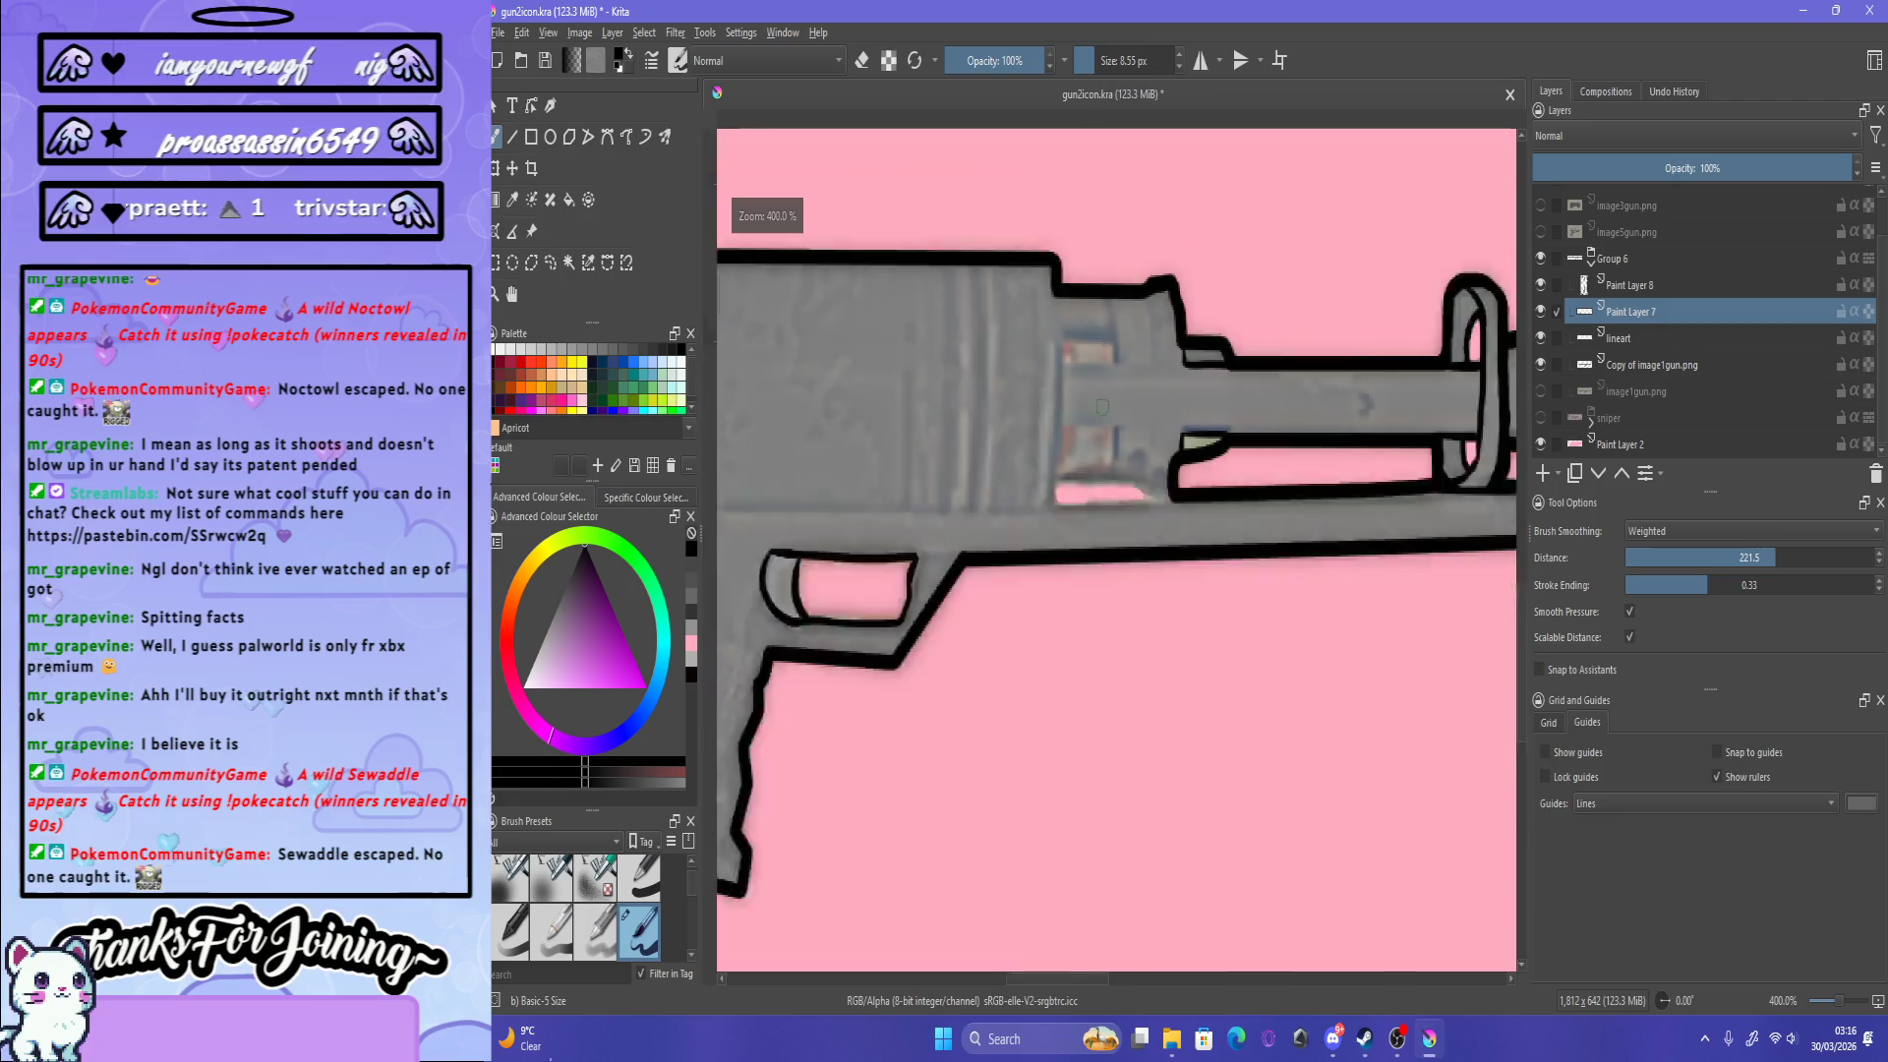
scroll(1124, 304, "down", 3)
scroll(1124, 304, "up", 2)
scroll(1124, 304, "up", 1)
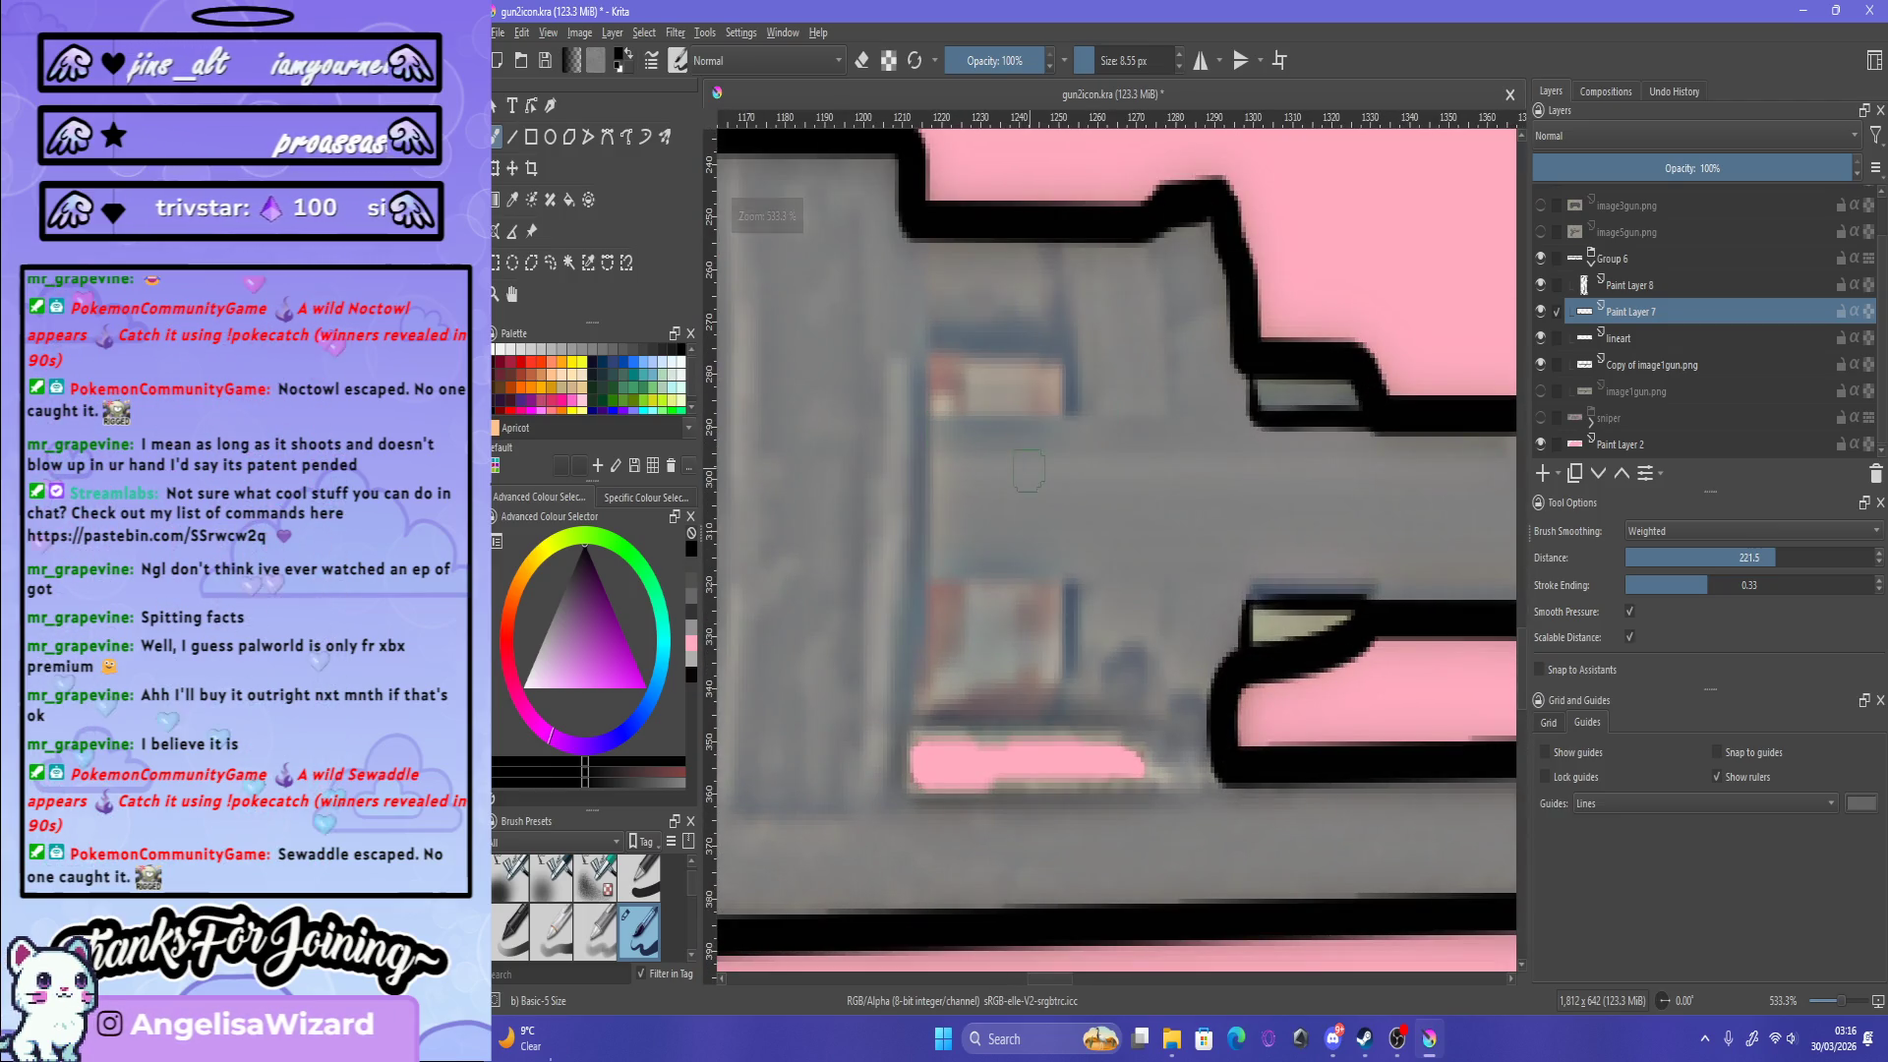
left_click_drag(939, 413, 1210, 417)
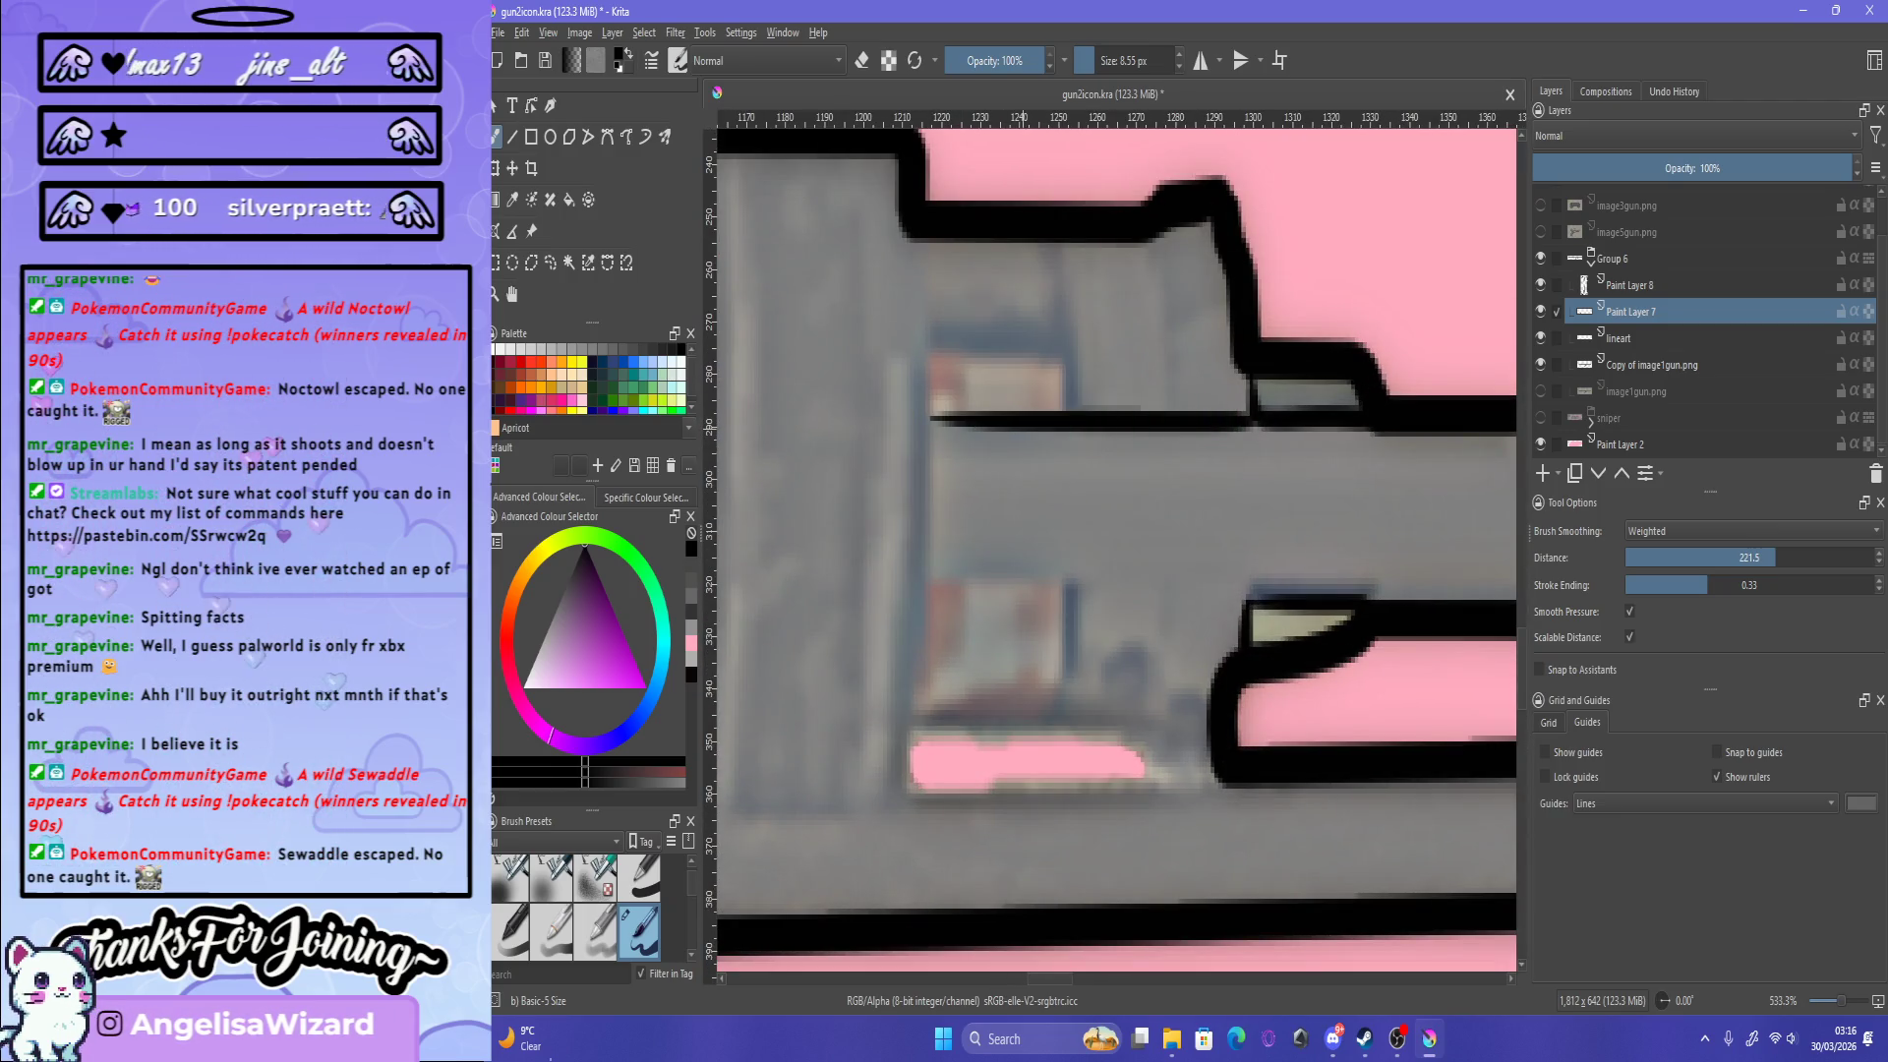
key("ctrl+z")
left_click_drag(930, 423, 1338, 426)
key("ctrl+z")
left_click_drag(924, 417, 1377, 425)
key("ctrl+z")
left_click_drag(918, 409, 1342, 423)
key("ctrl+z")
left_click_drag(922, 408, 1377, 423)
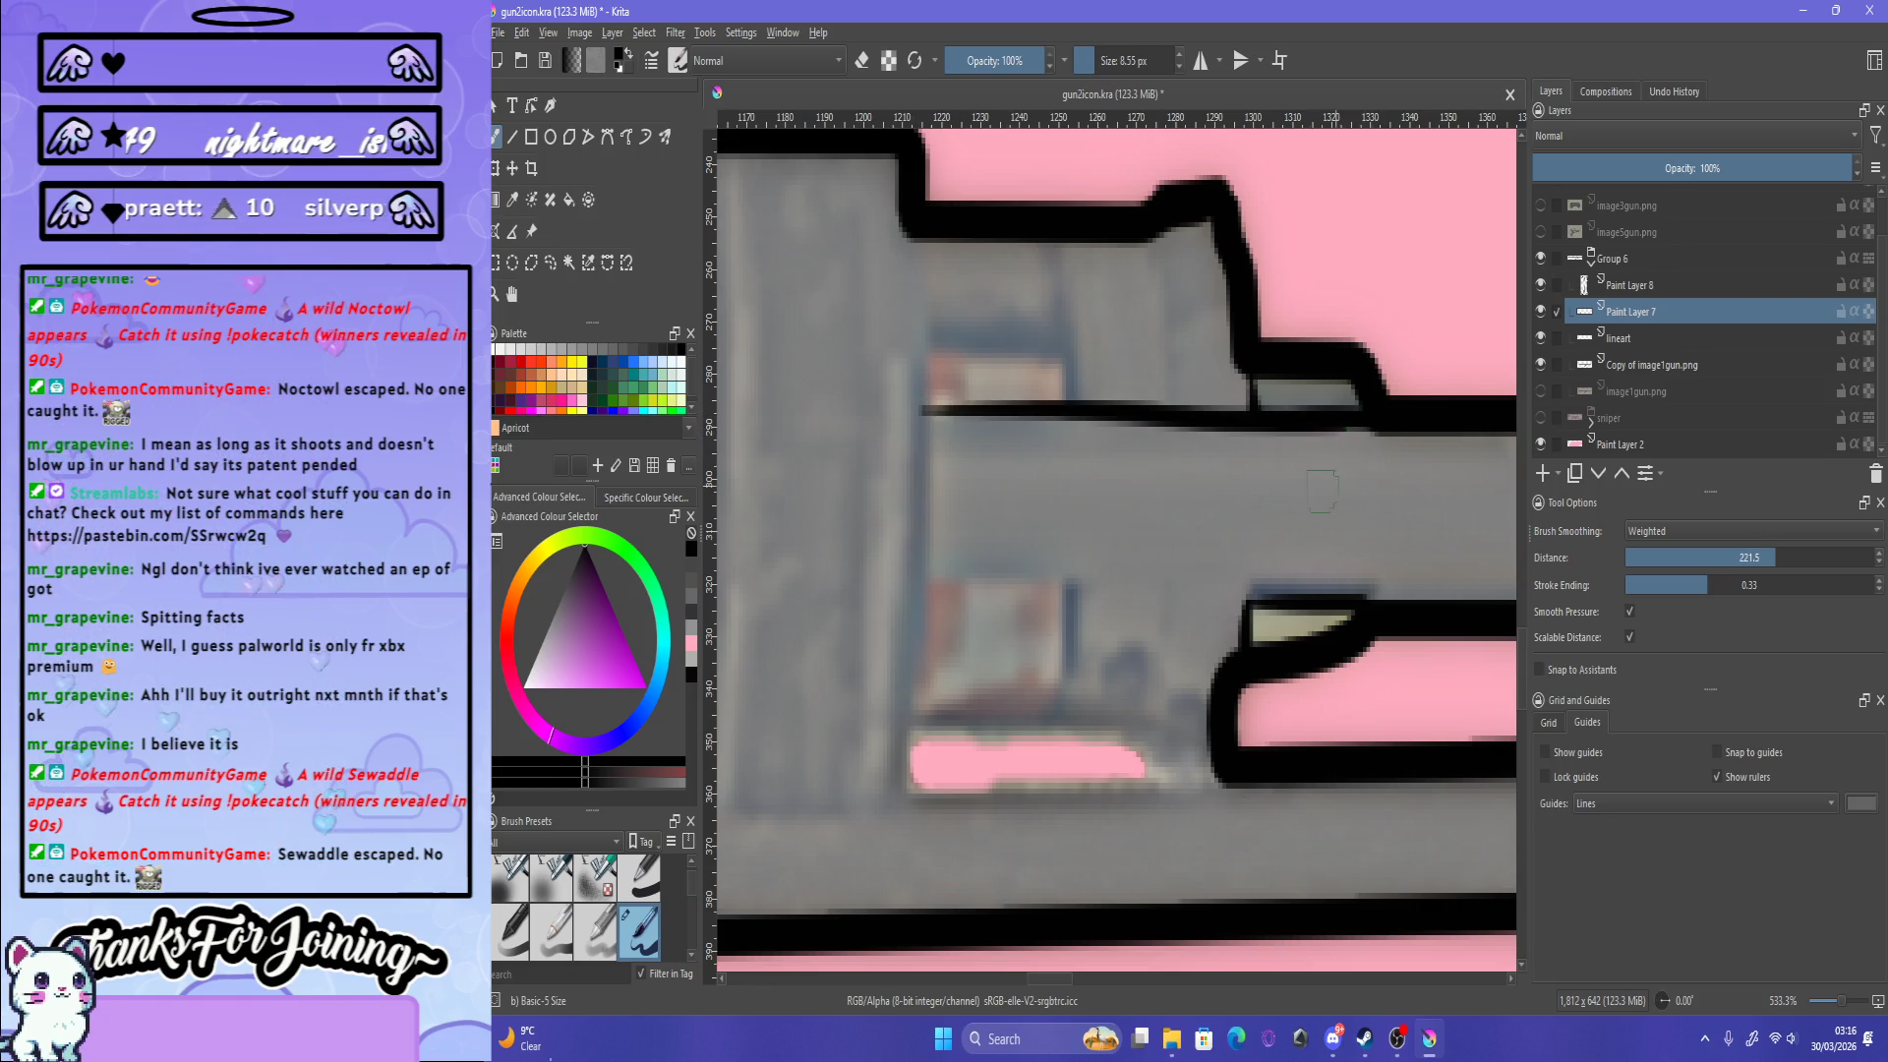
Step: Try a matching lower detail line across the body, undoing each attempt
left_click_drag(921, 578, 1304, 584)
key("ctrl+z")
mouse_move(911, 564)
left_mouse_down()
mouse_move(1381, 565)
mouse_move(961, 585)
mouse_move(1321, 587)
left_mouse_up()
key("ctrl+z")
key("ctrl+z")
key("ctrl+z")
left_click_drag(924, 588, 1307, 586)
key("ctrl+z")
left_click_drag(909, 582, 1318, 584)
key("ctrl+z")
key("ctrl+z")
scroll(1279, 558, "down", 8)
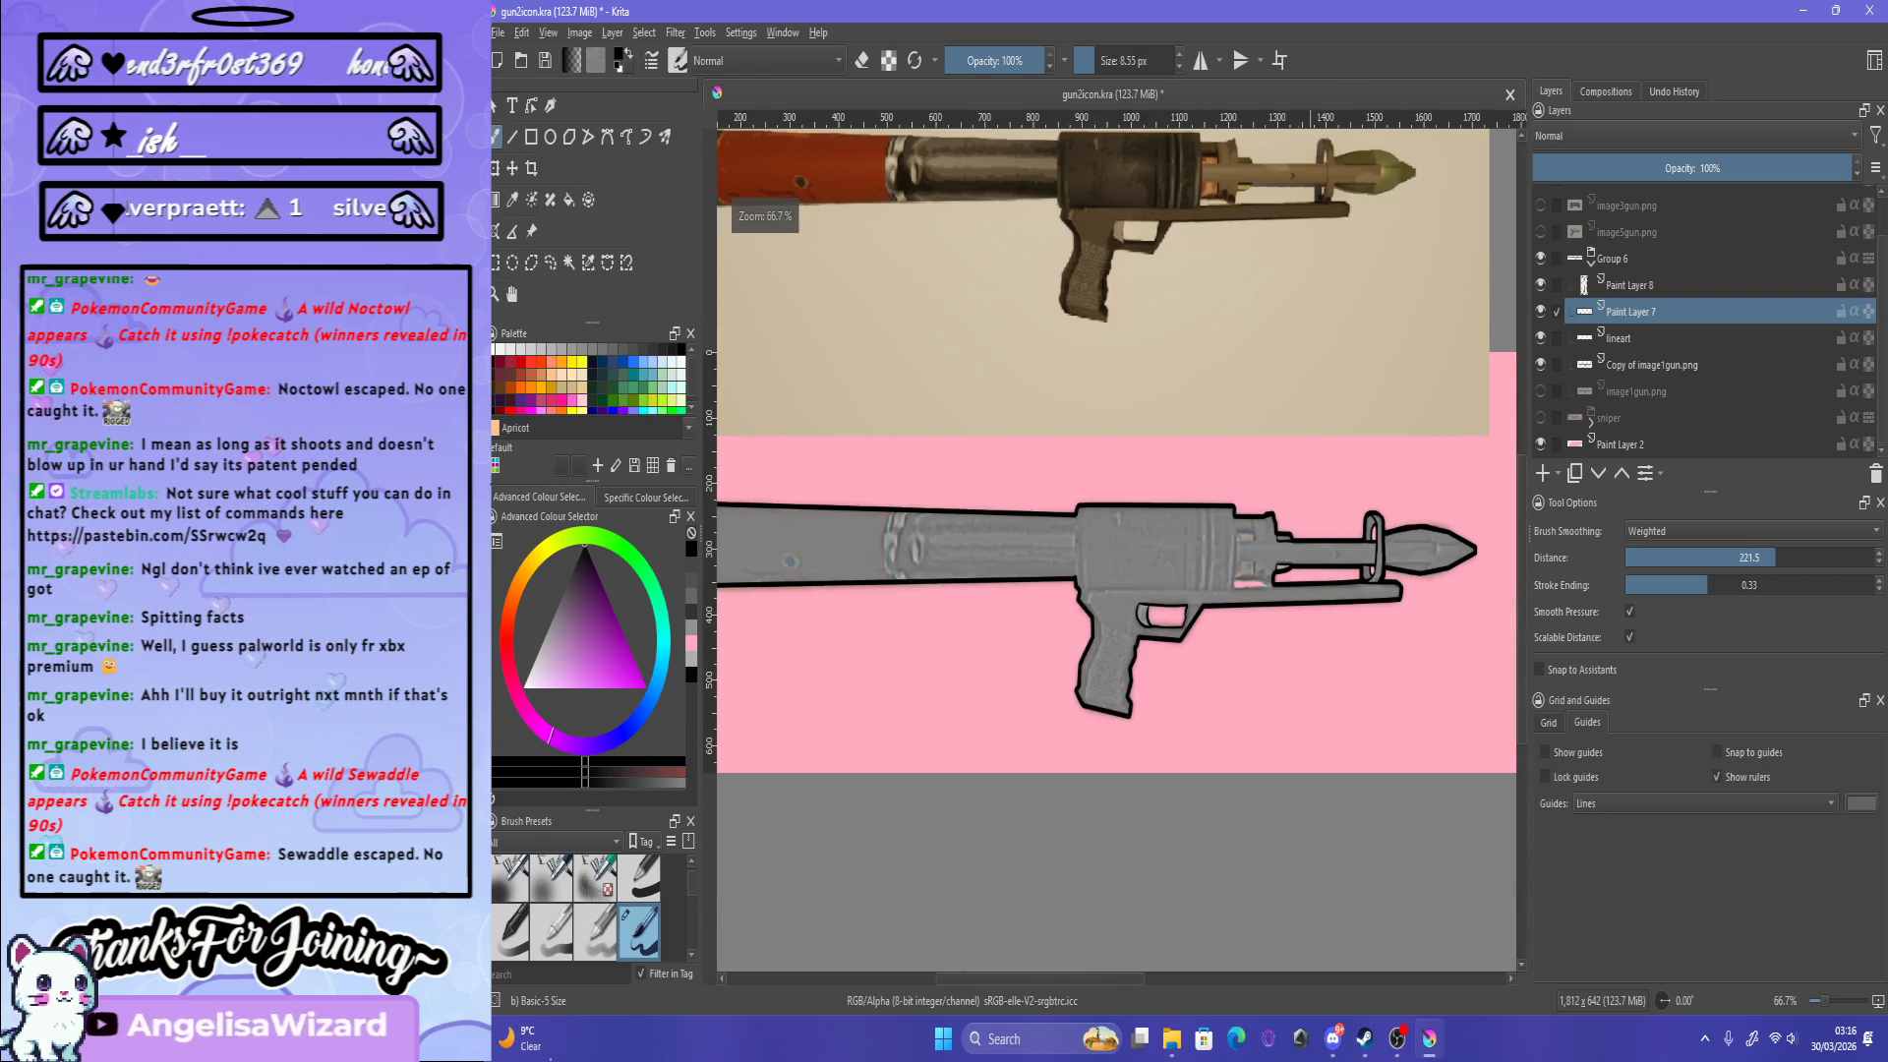
scroll(1278, 557, "down", 1)
scroll(1247, 185, "up", 10)
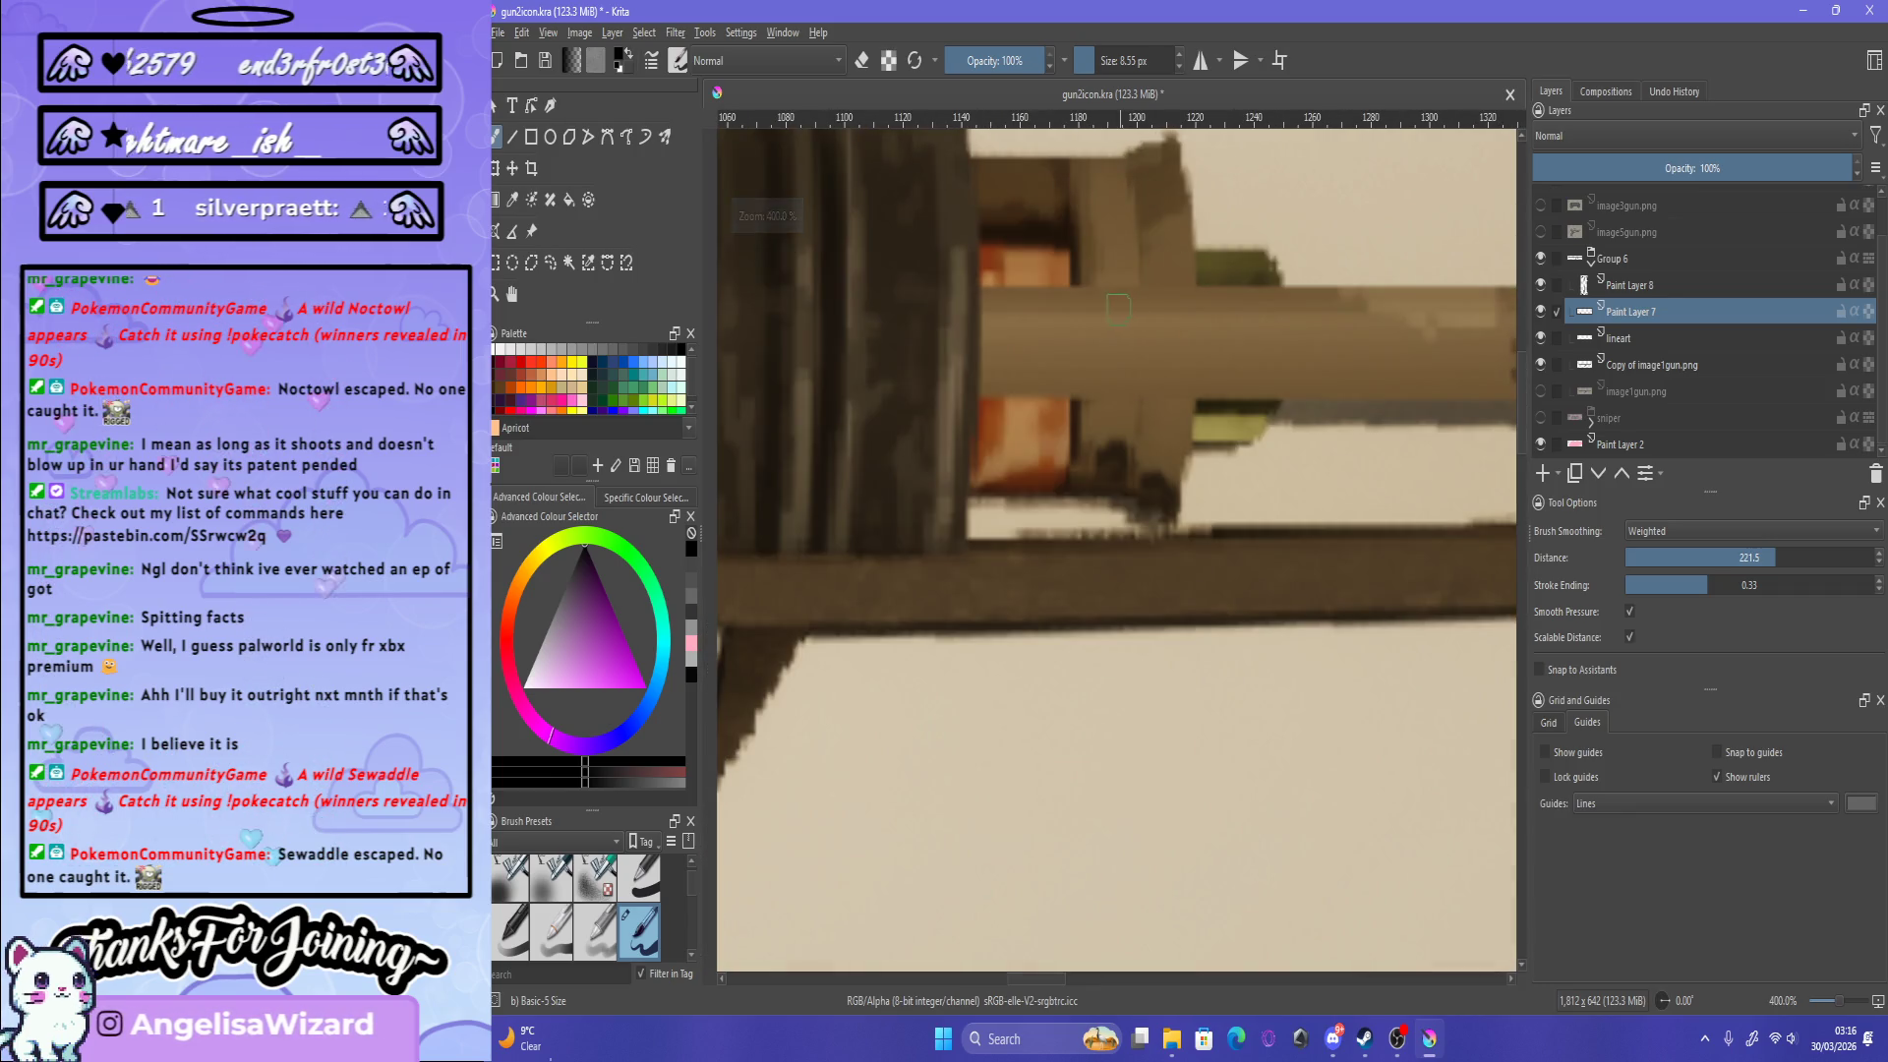
scroll(1155, 323, "down", 6)
scroll(1188, 740, "up", 4)
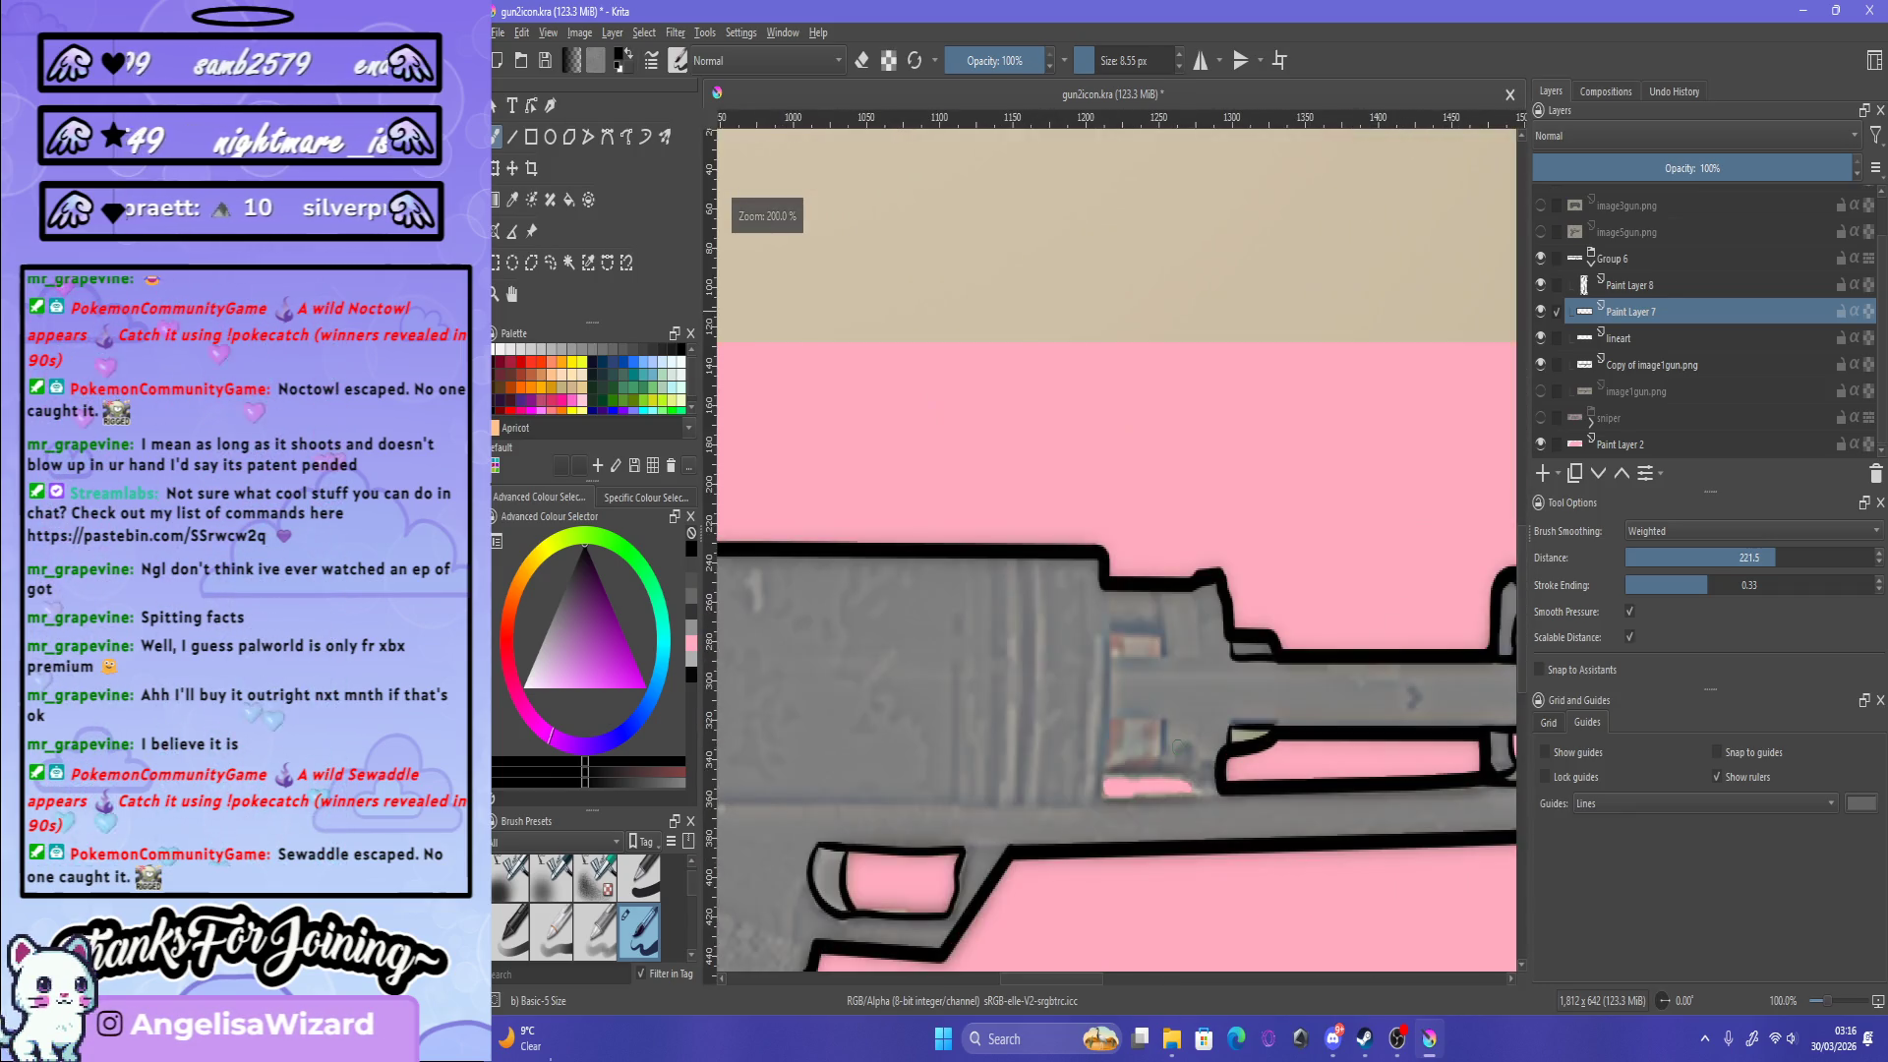
scroll(1188, 739, "down", 4)
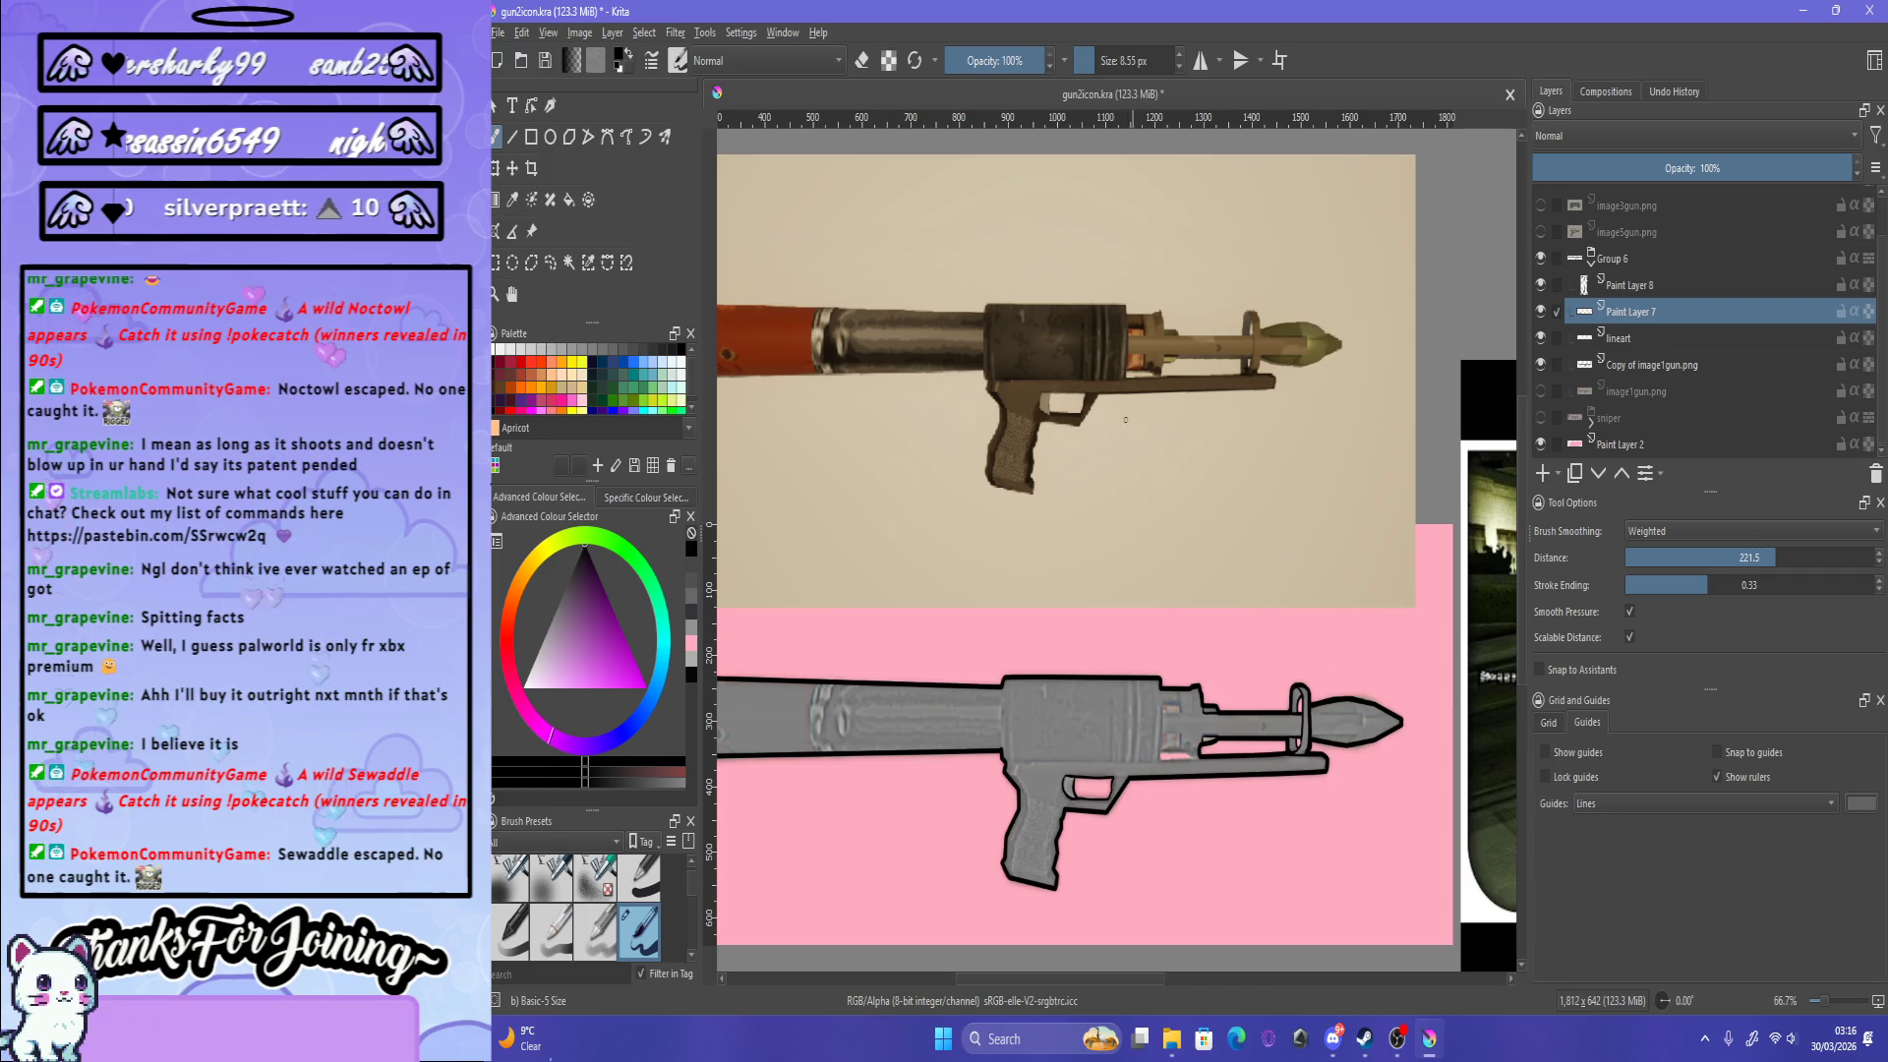
scroll(1130, 359, "up", 4)
scroll(1130, 360, "down", 3)
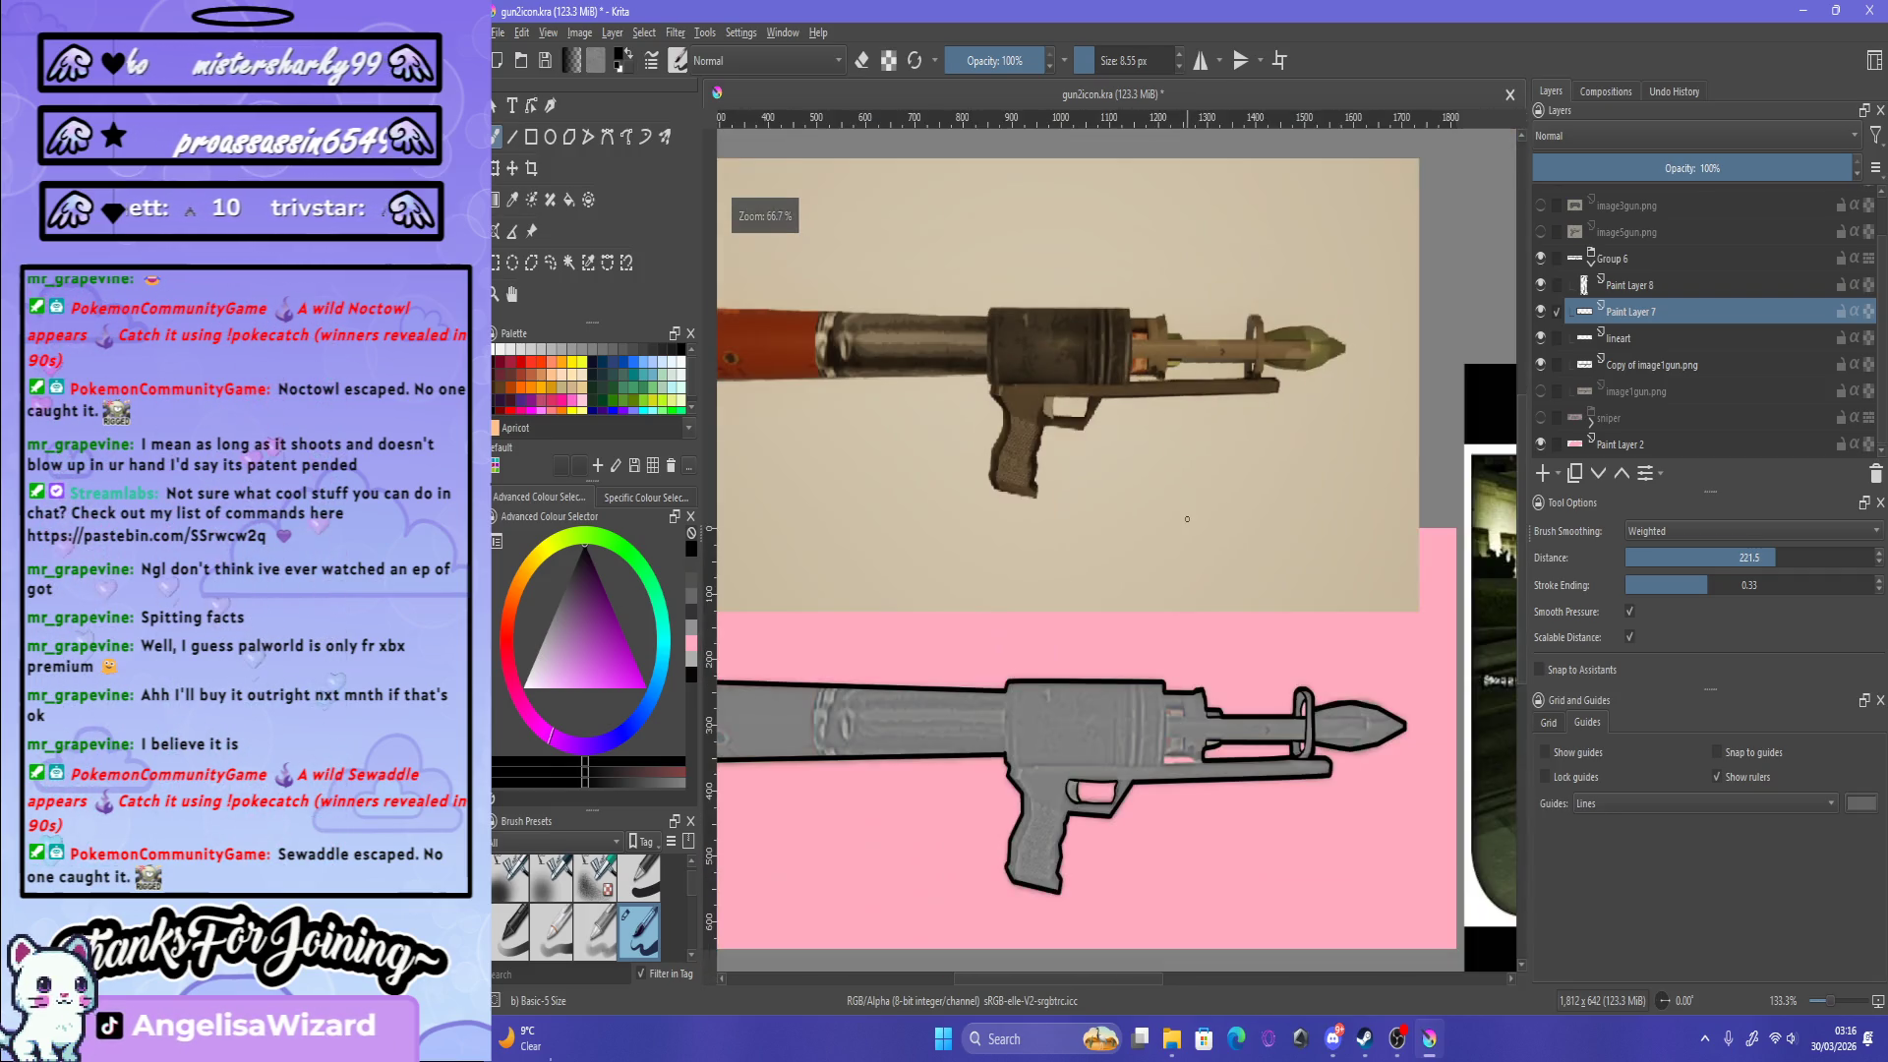
scroll(1218, 715, "up", 3)
scroll(1224, 737, "up", 2)
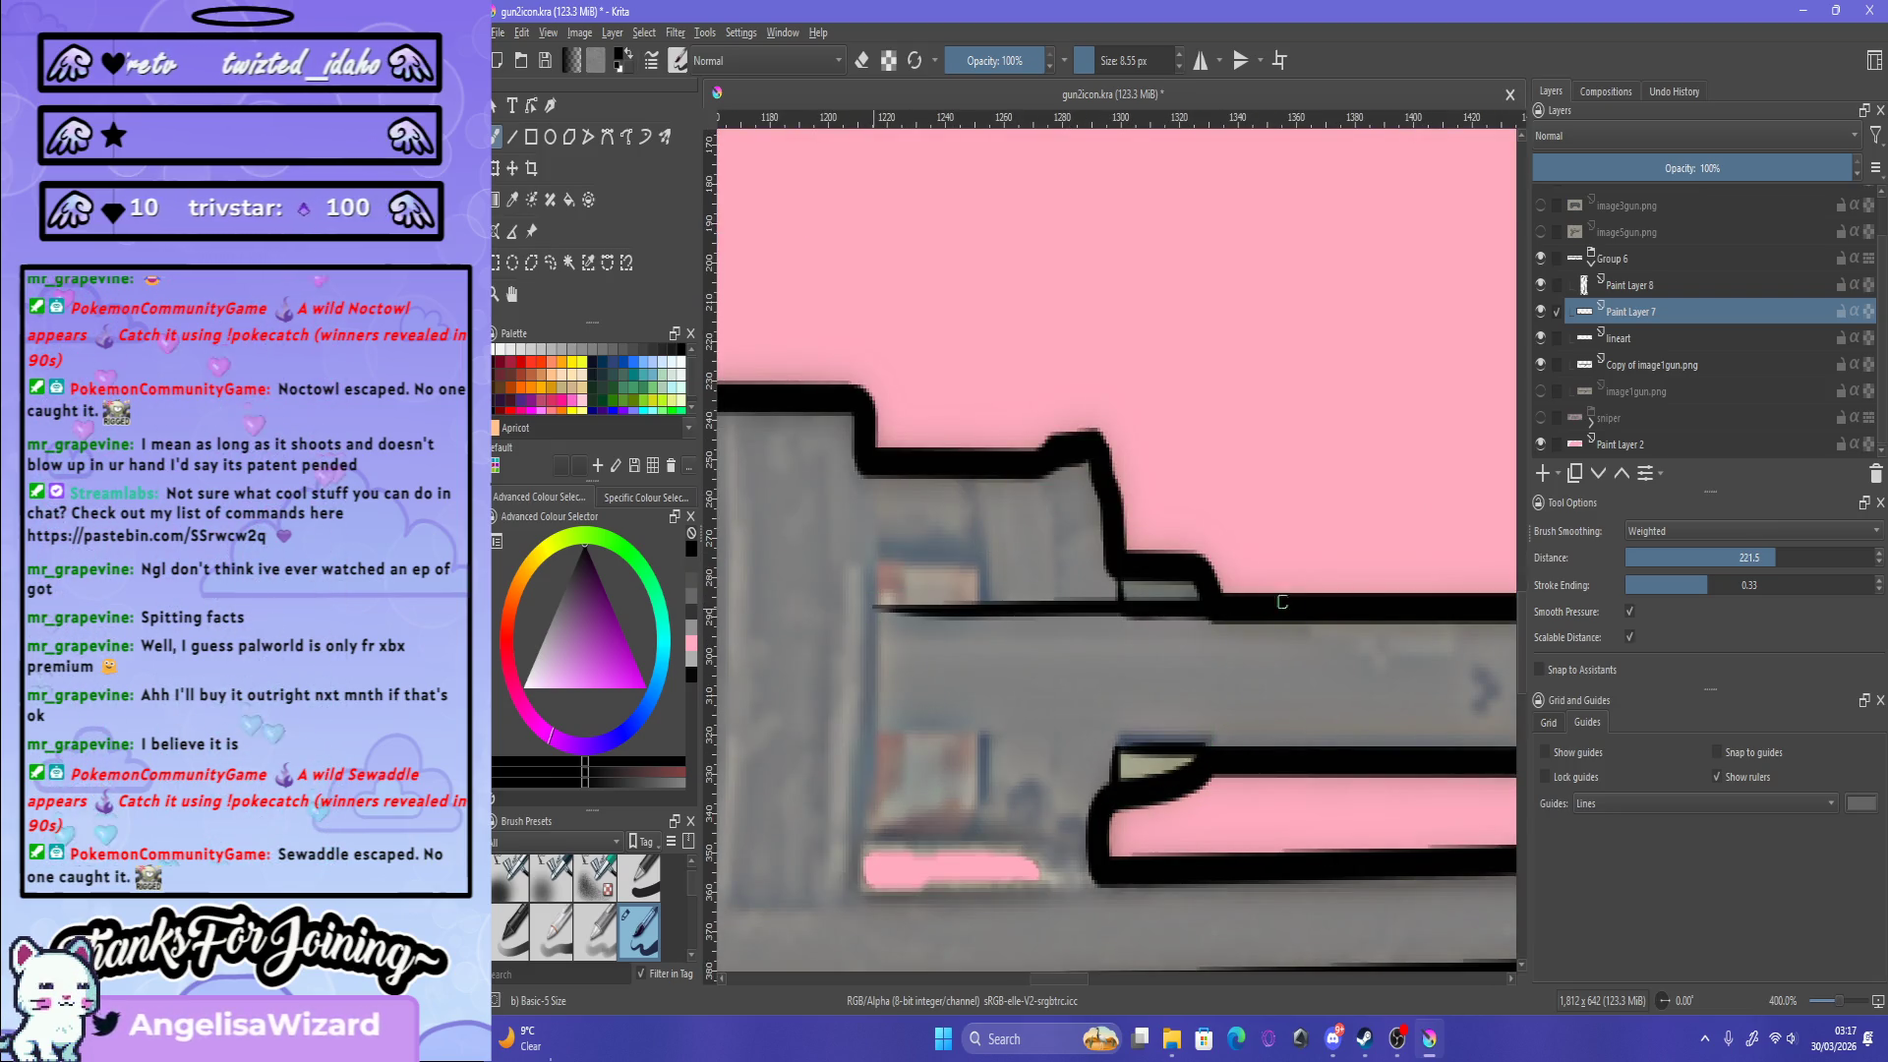
left_click_drag(868, 611, 1253, 619)
key("ctrl+z")
left_click_drag(864, 605, 1209, 613)
left_click_drag(841, 735, 1186, 739)
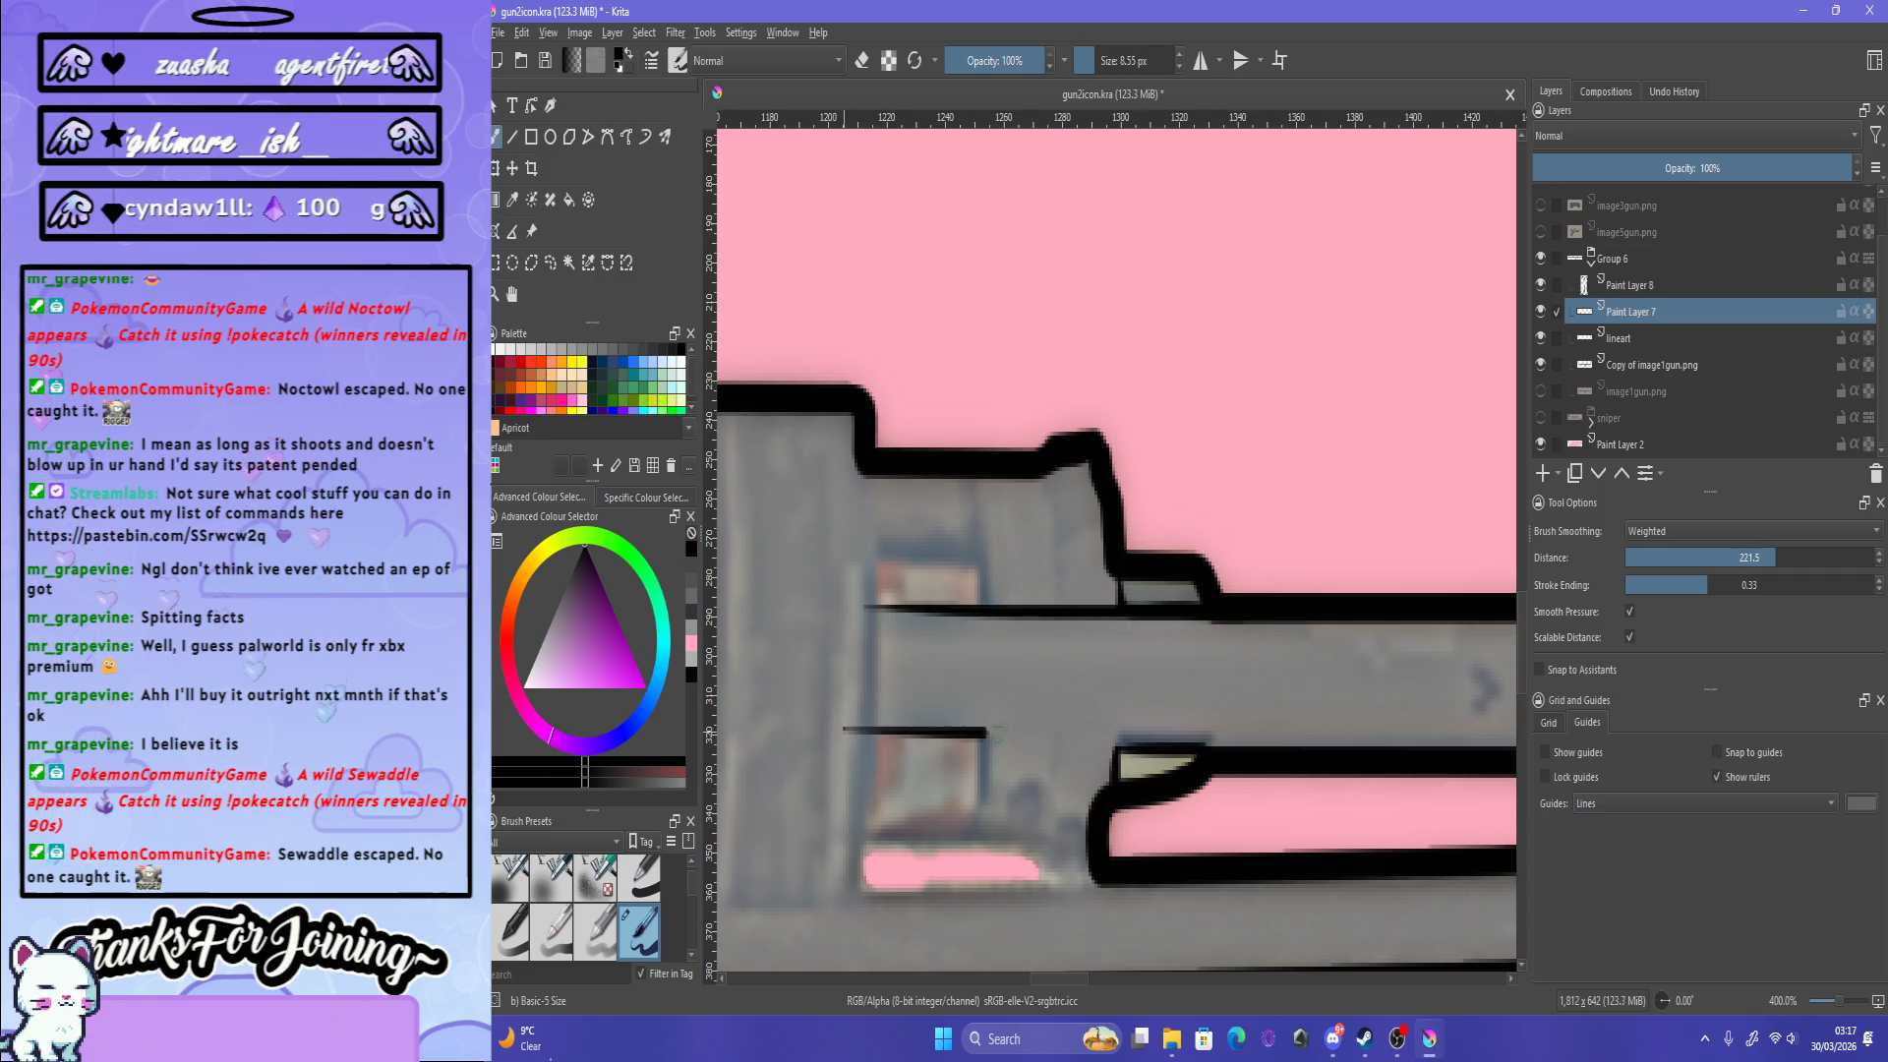
key("ctrl+z")
left_click_drag(837, 733, 1201, 739)
key("ctrl+z")
left_click_drag(833, 730, 1208, 744)
key("ctrl+z")
left_click_drag(839, 735, 1254, 744)
key("ctrl+z")
left_click_drag(843, 745, 1239, 744)
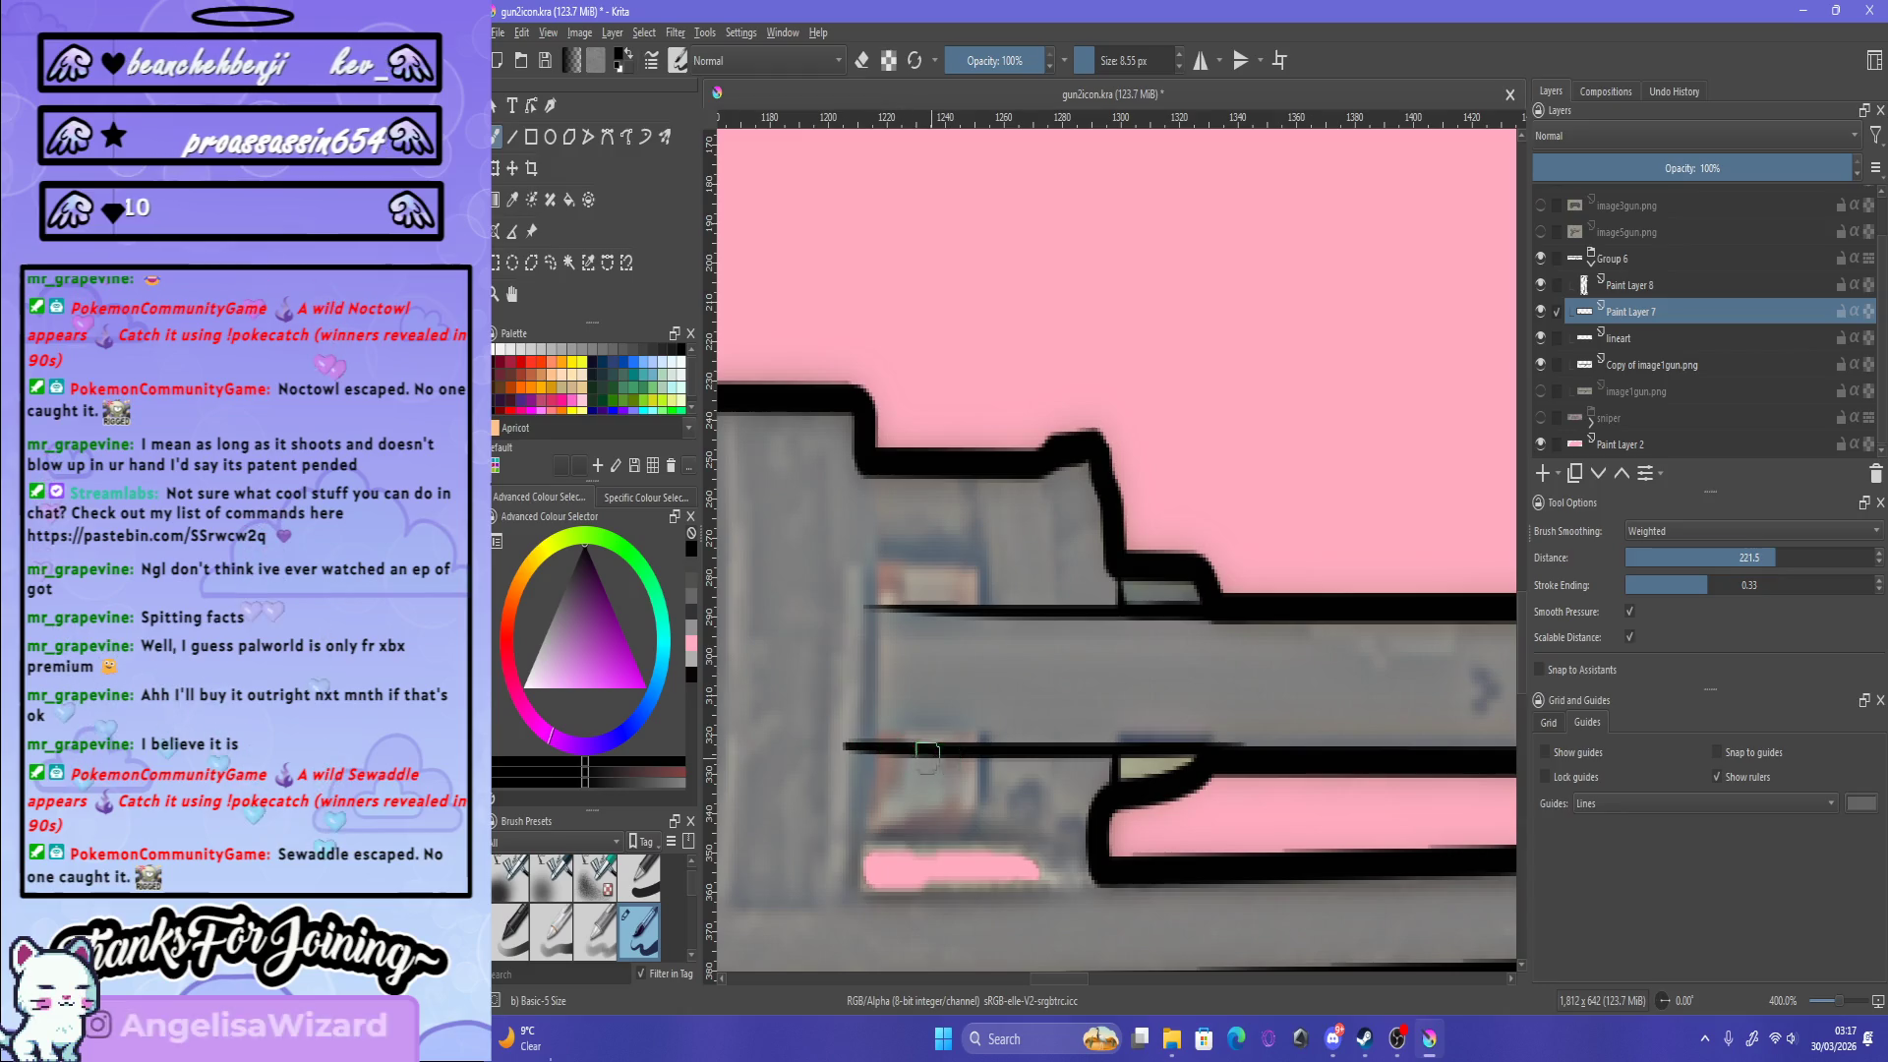
key("ctrl+z")
left_click_drag(844, 736, 1249, 736)
left_click_drag(856, 735, 1259, 747)
key("ctrl+z")
left_click_drag(831, 753, 1195, 753)
key("ctrl+z")
left_click_drag(836, 735, 1259, 755)
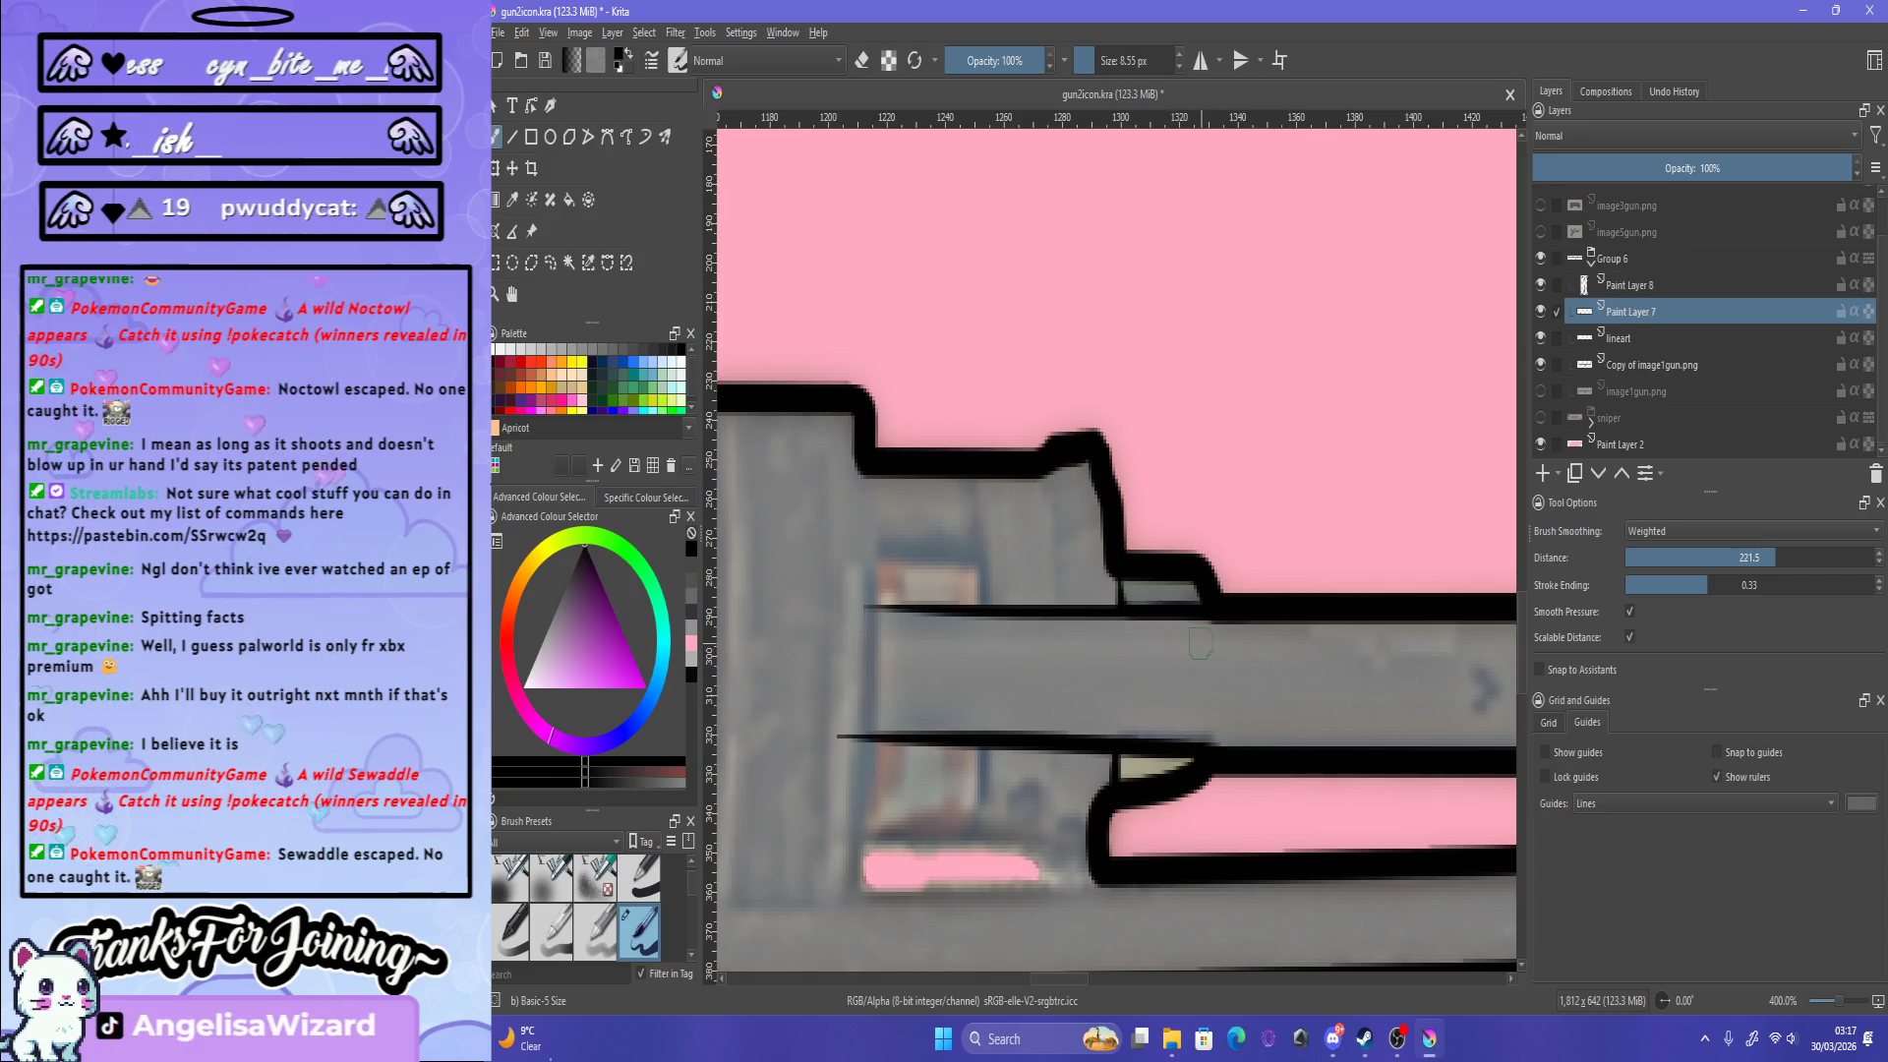
scroll(1211, 753, "down", 5)
scroll(1115, 784, "up", 5)
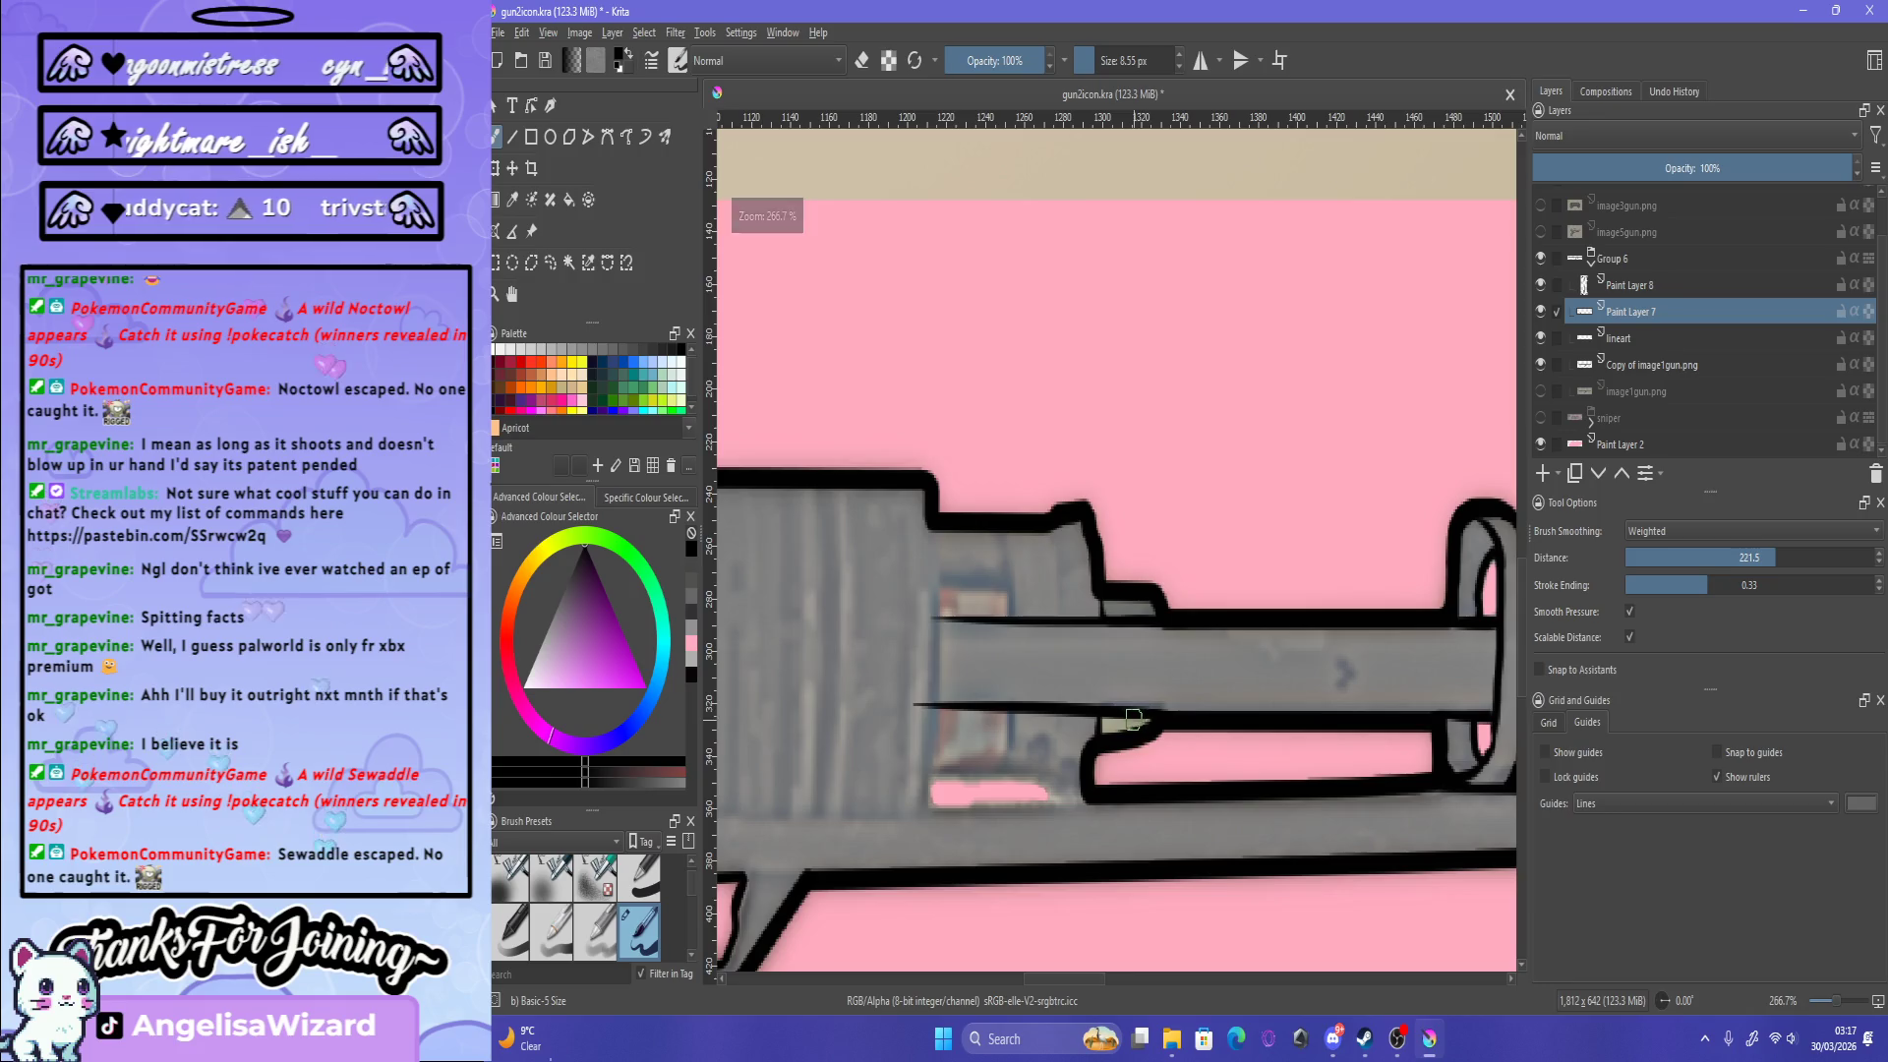
scroll(1114, 784, "down", 3)
scroll(1114, 783, "up", 4)
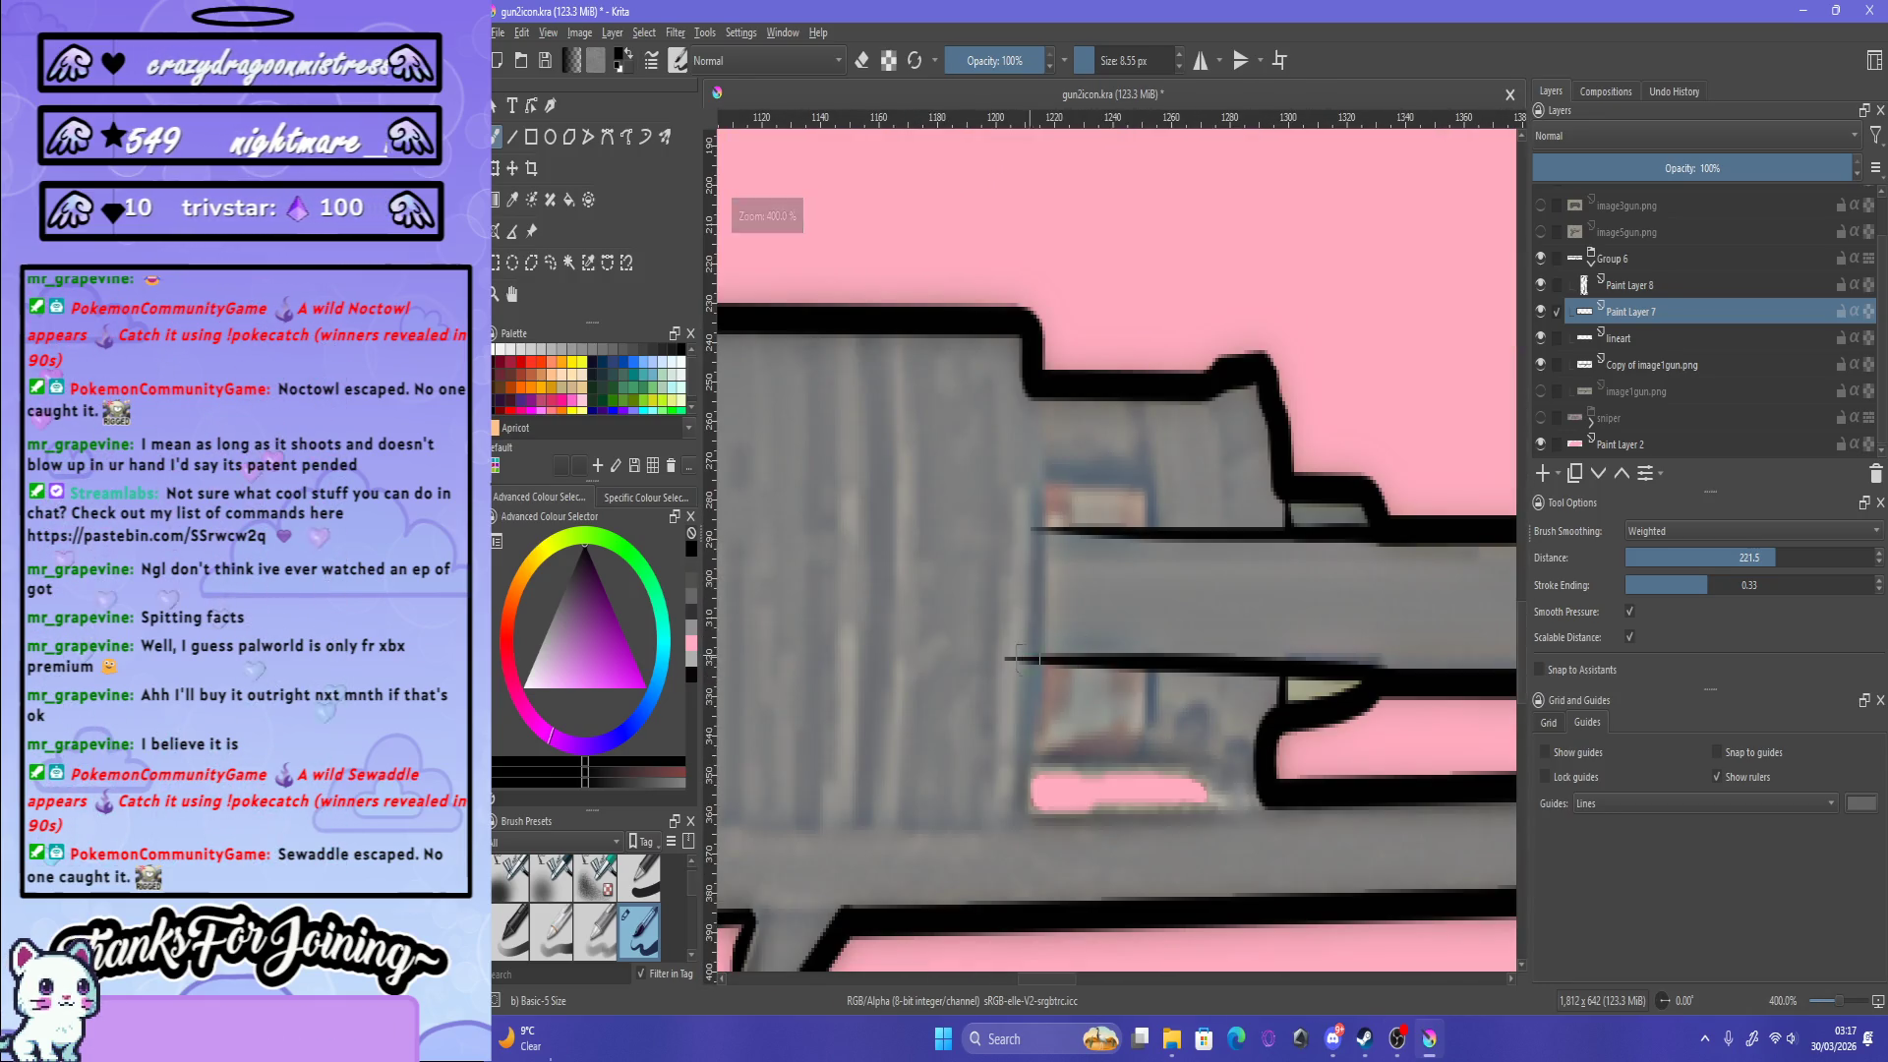
key("e")
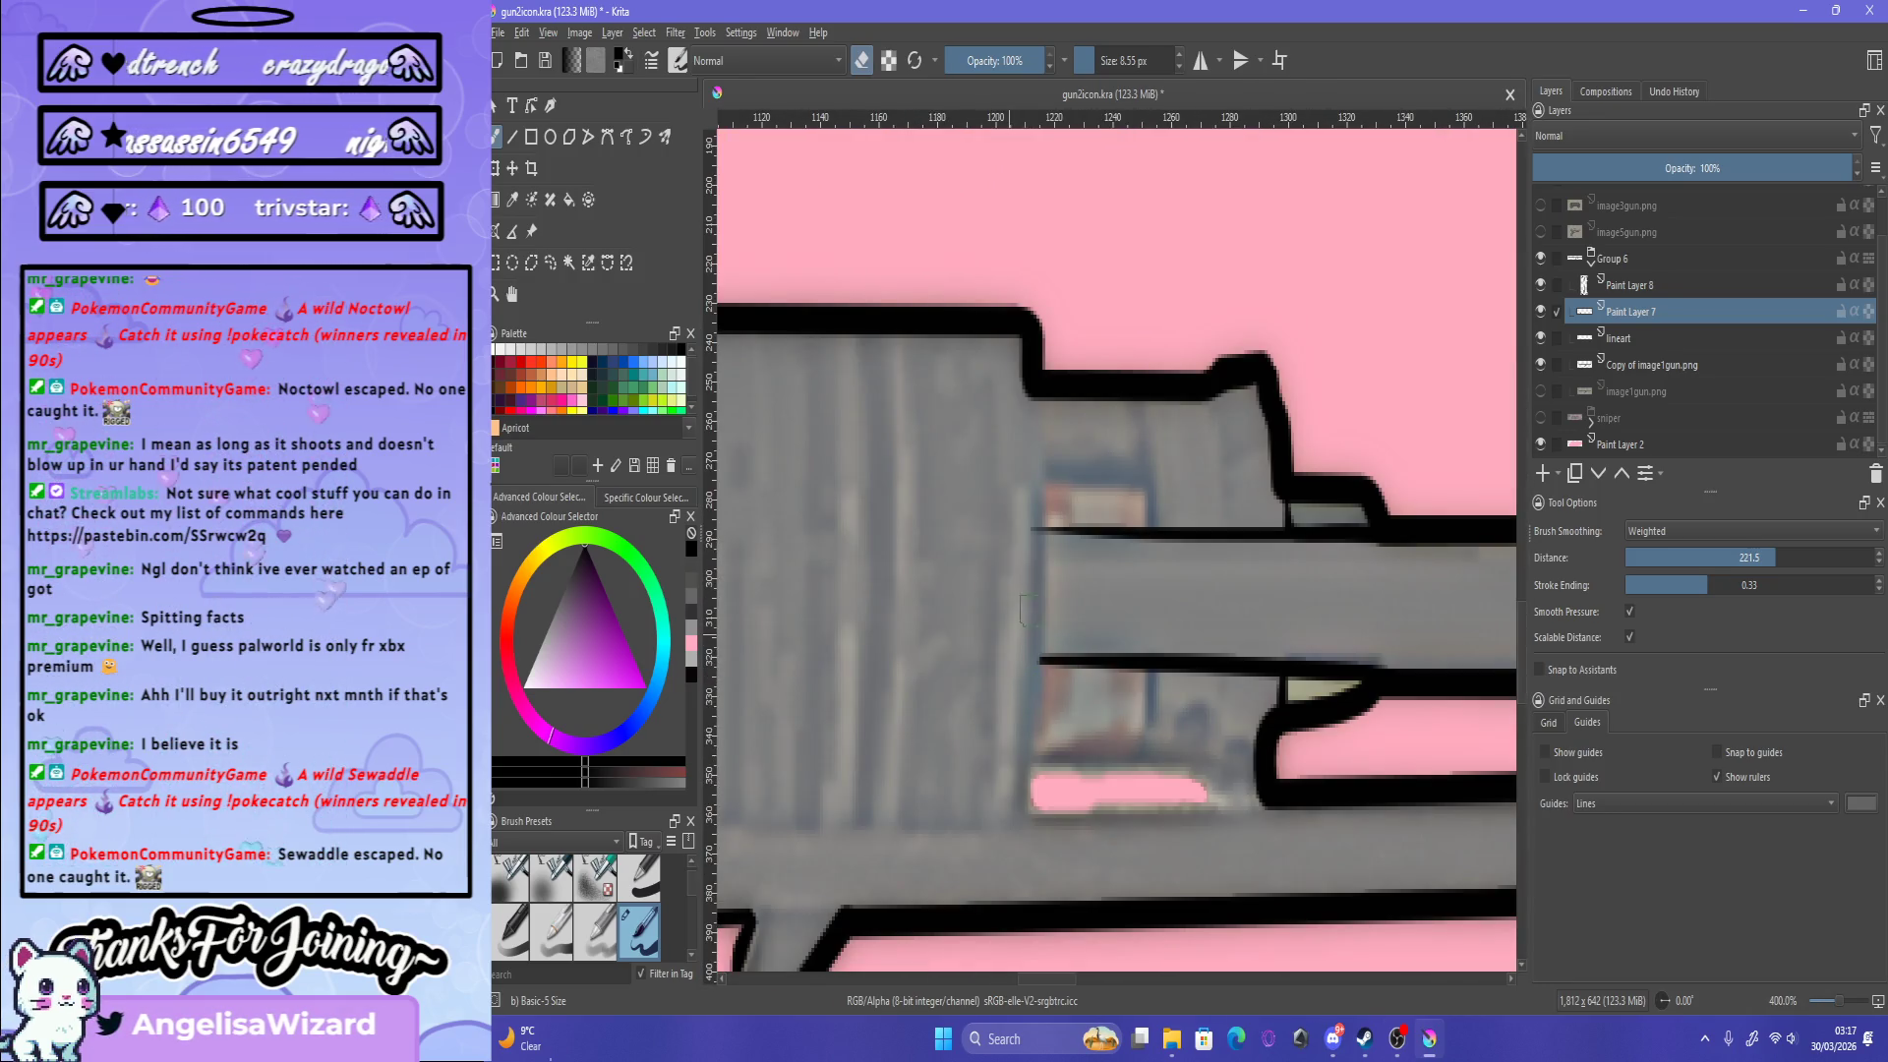
scroll(1022, 504, "down", 6)
scroll(1040, 499, "up", 4)
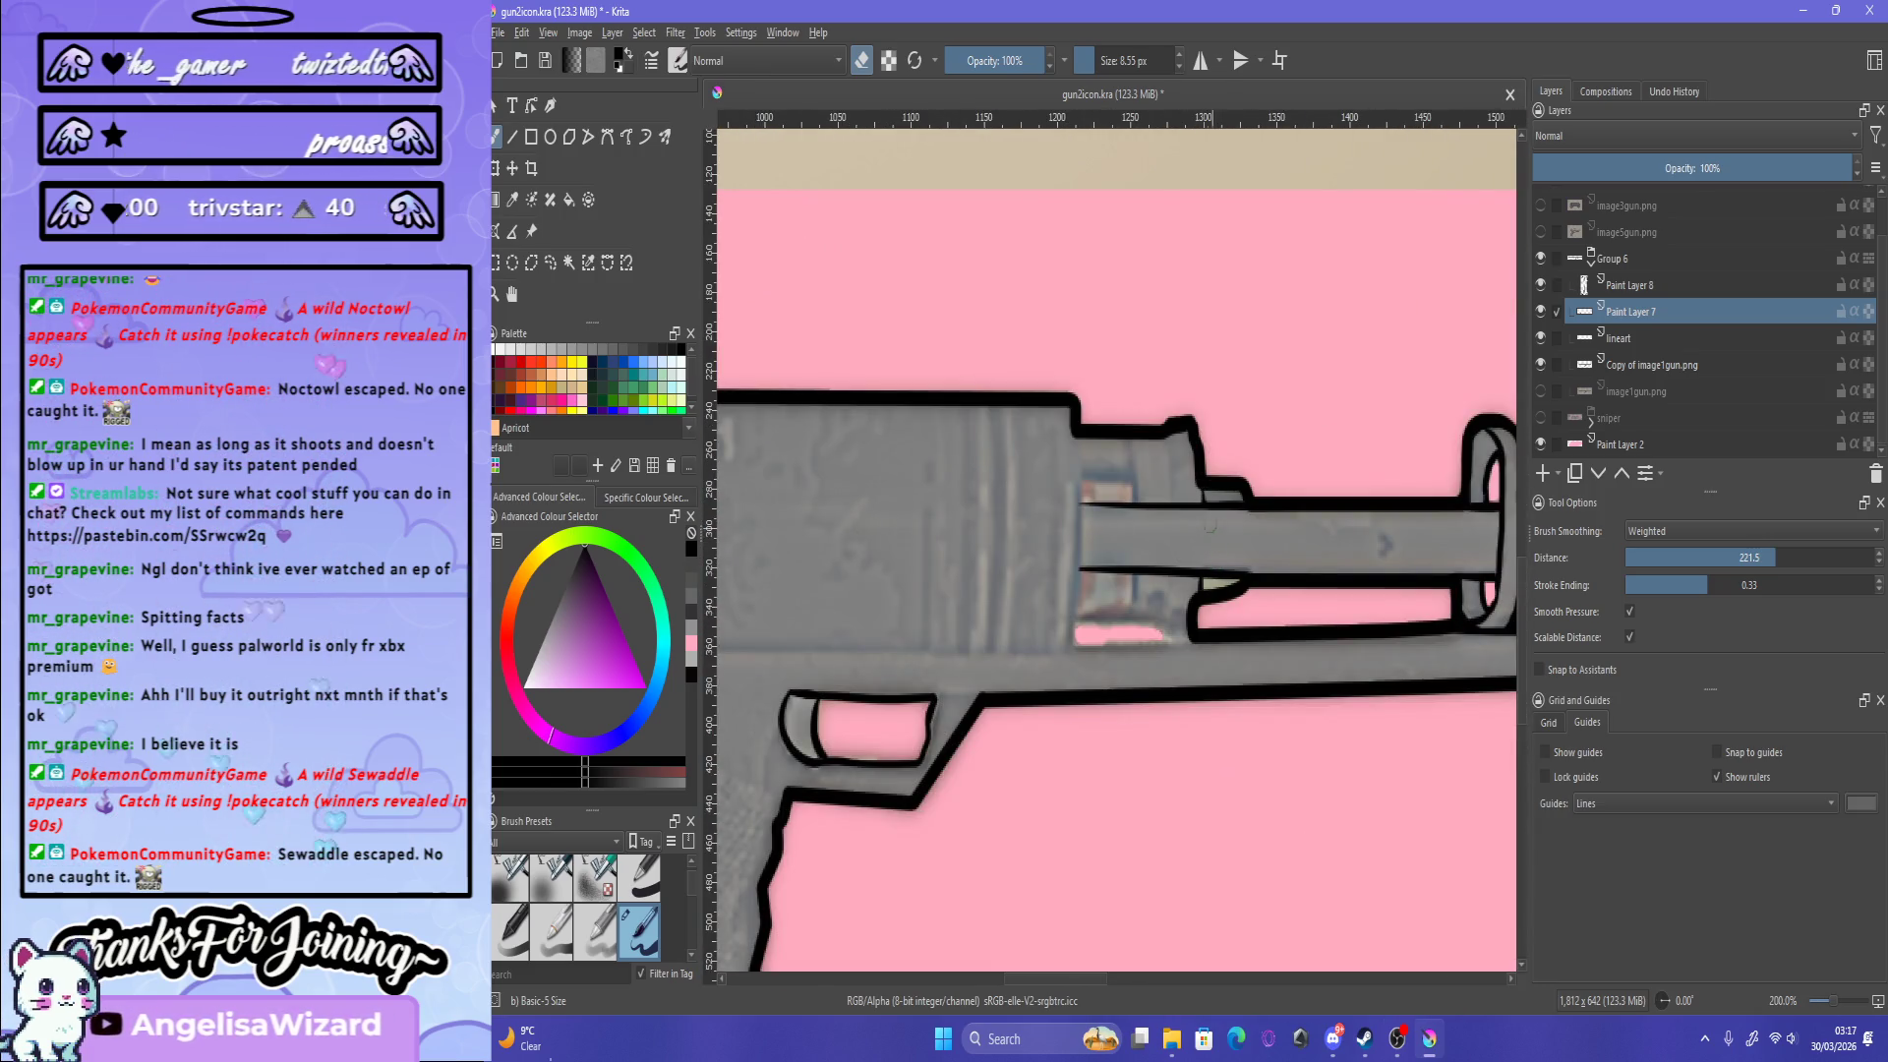
scroll(1149, 478, "up", 2)
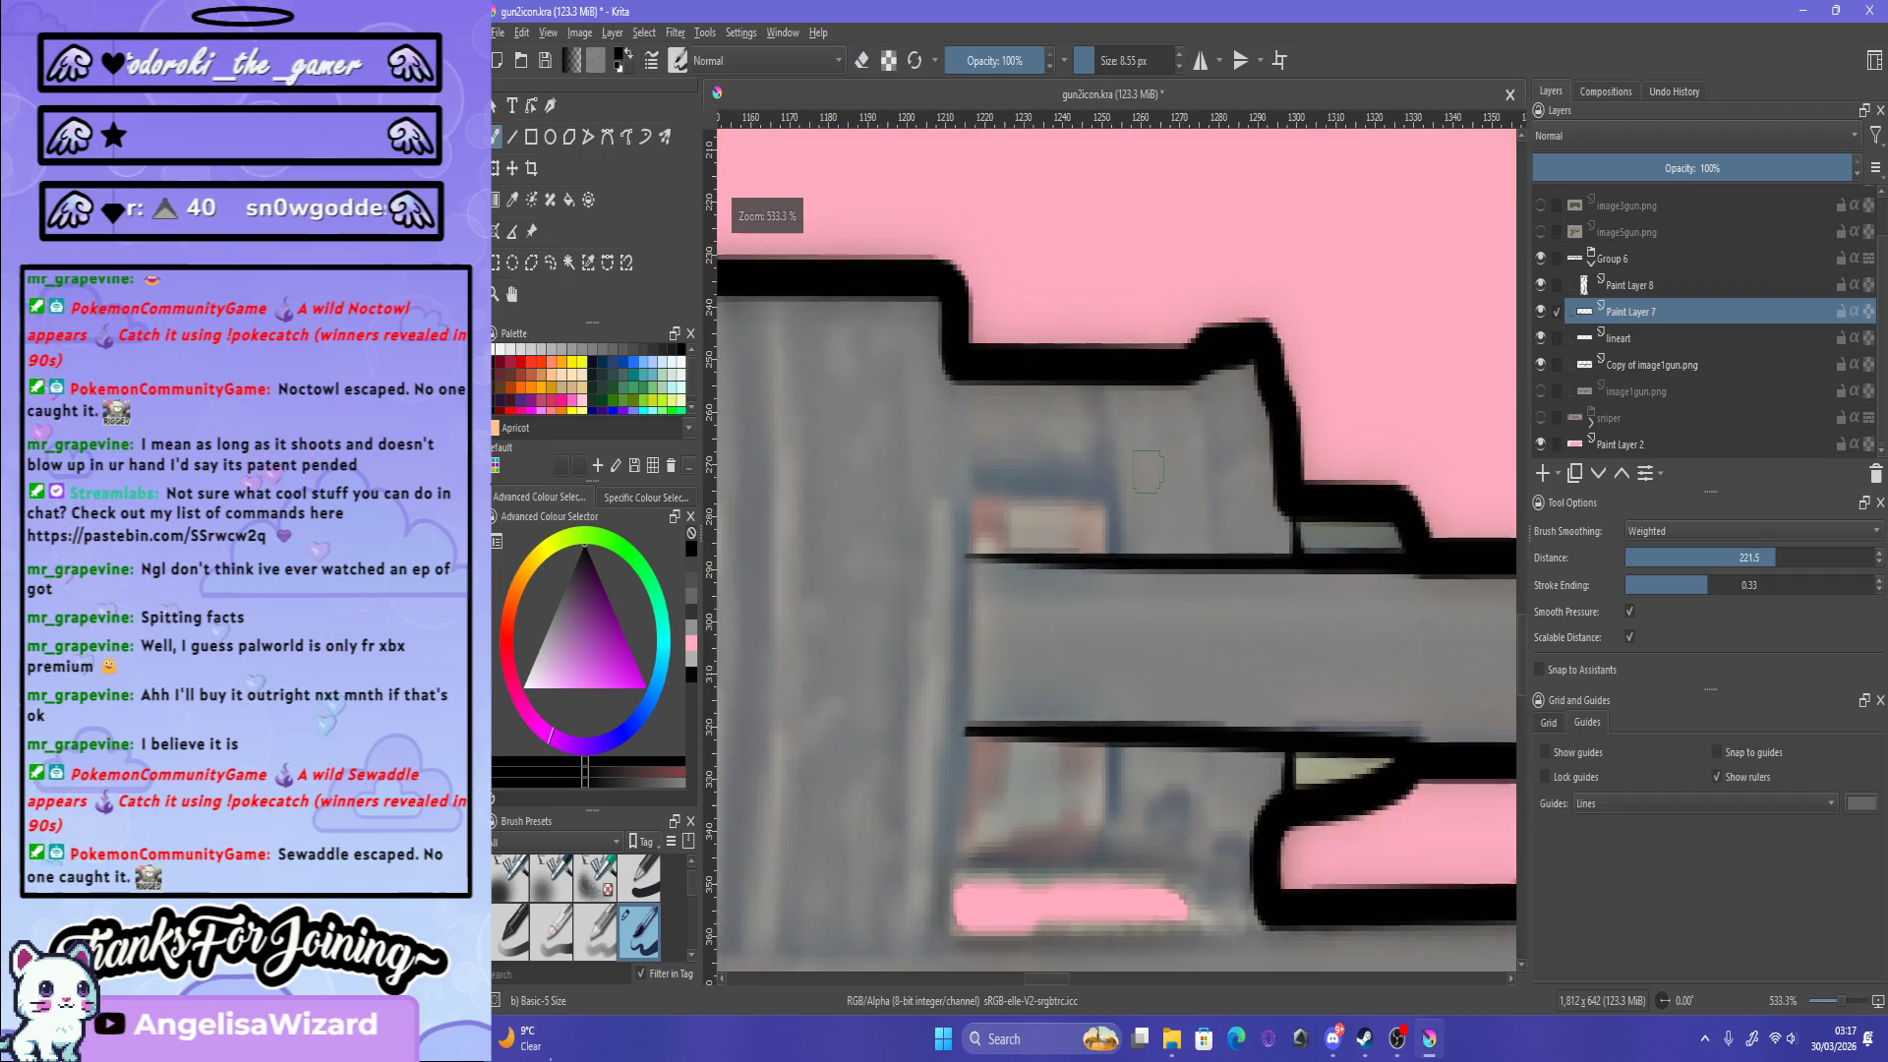
scroll(1151, 700, "up", 1)
scroll(1150, 700, "up", 1)
scroll(1151, 700, "down", 1)
scroll(1150, 700, "up", 1)
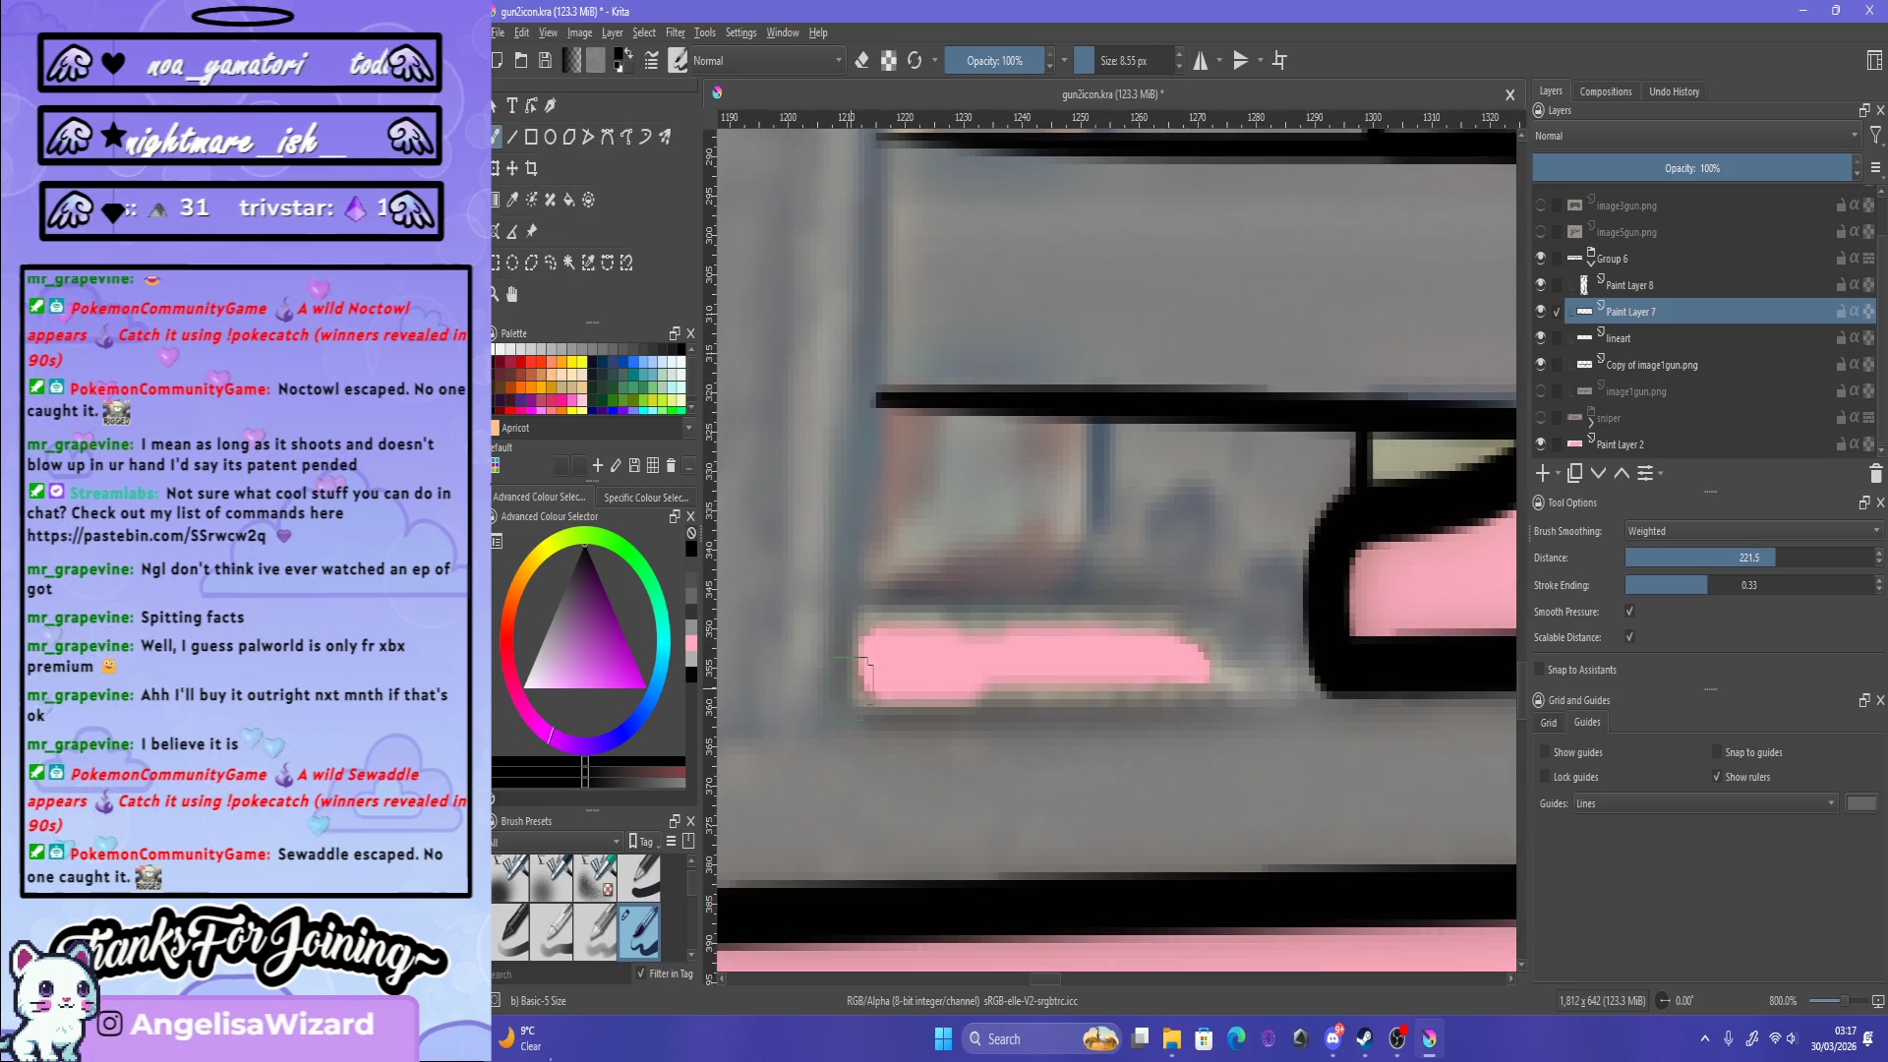
Step: Undo the two stray black strokes, then outline the pink gap's bottom and left edges in black
key("ctrl+z")
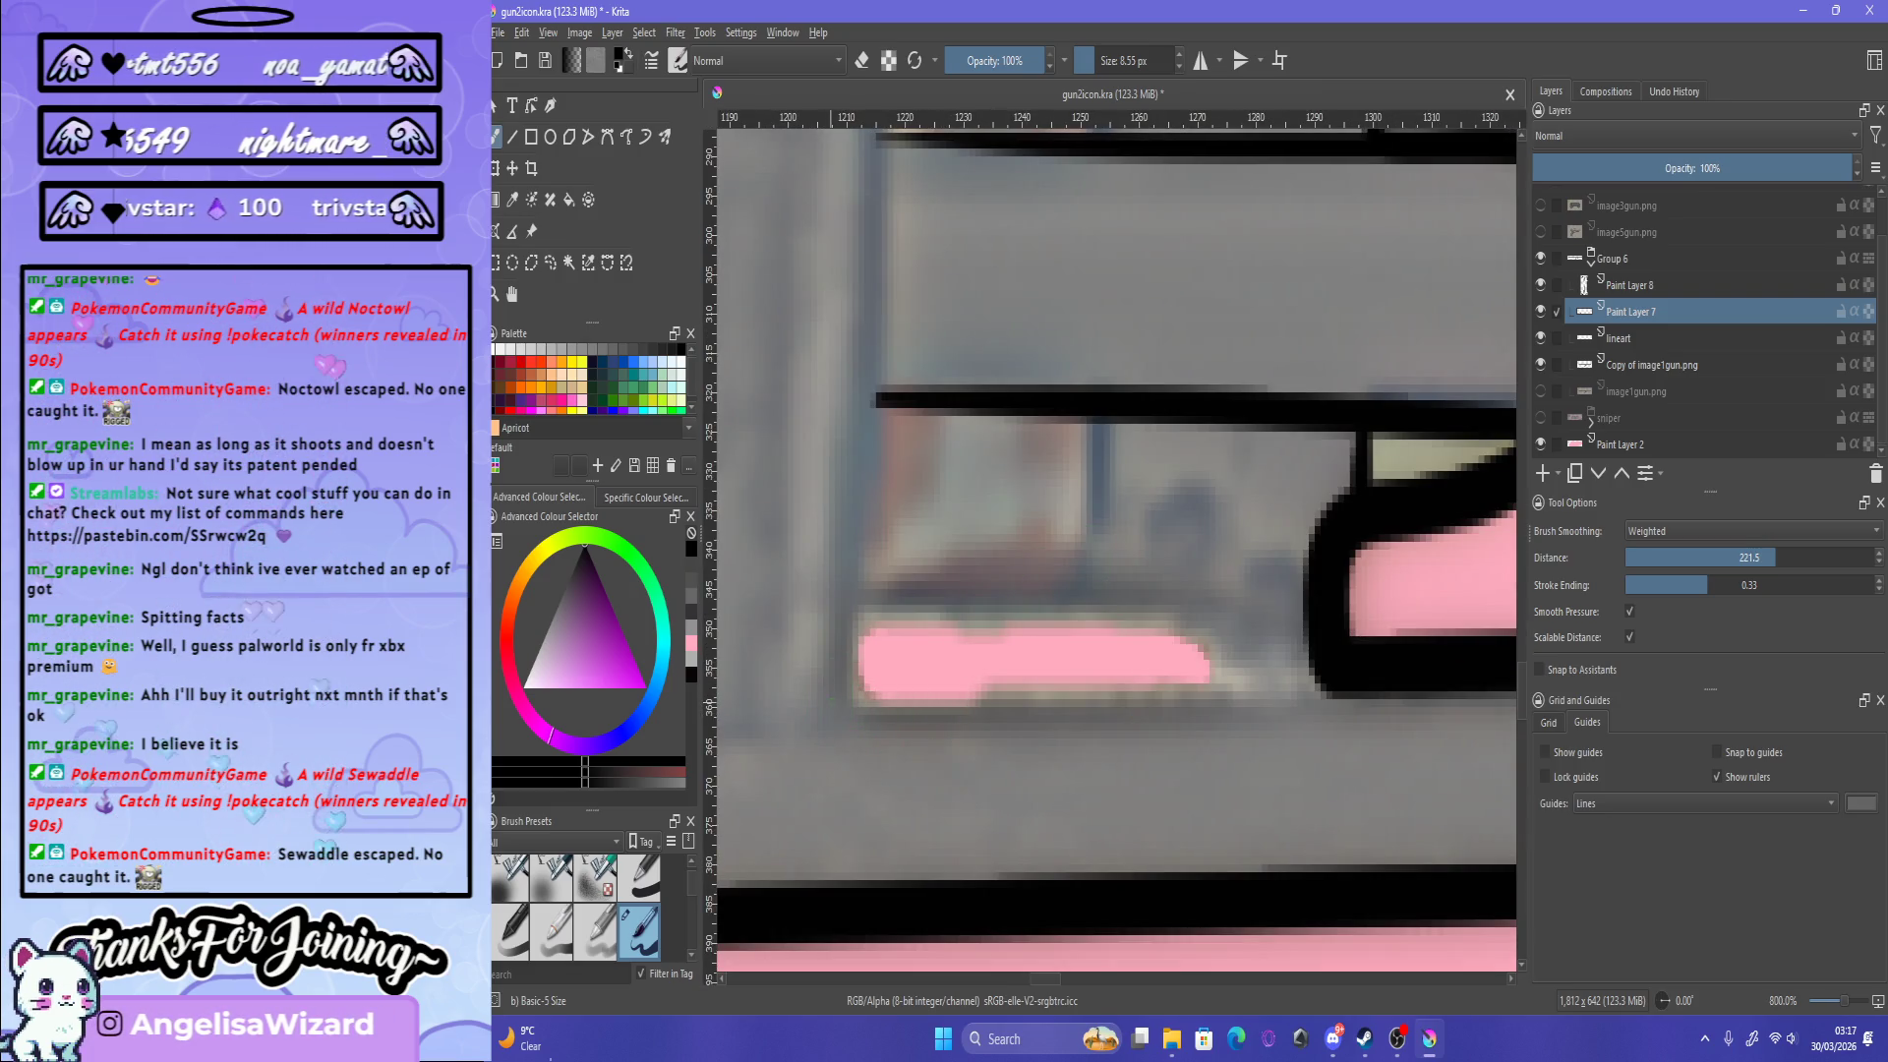
key("ctrl+z")
left_click_drag(897, 706, 1171, 694)
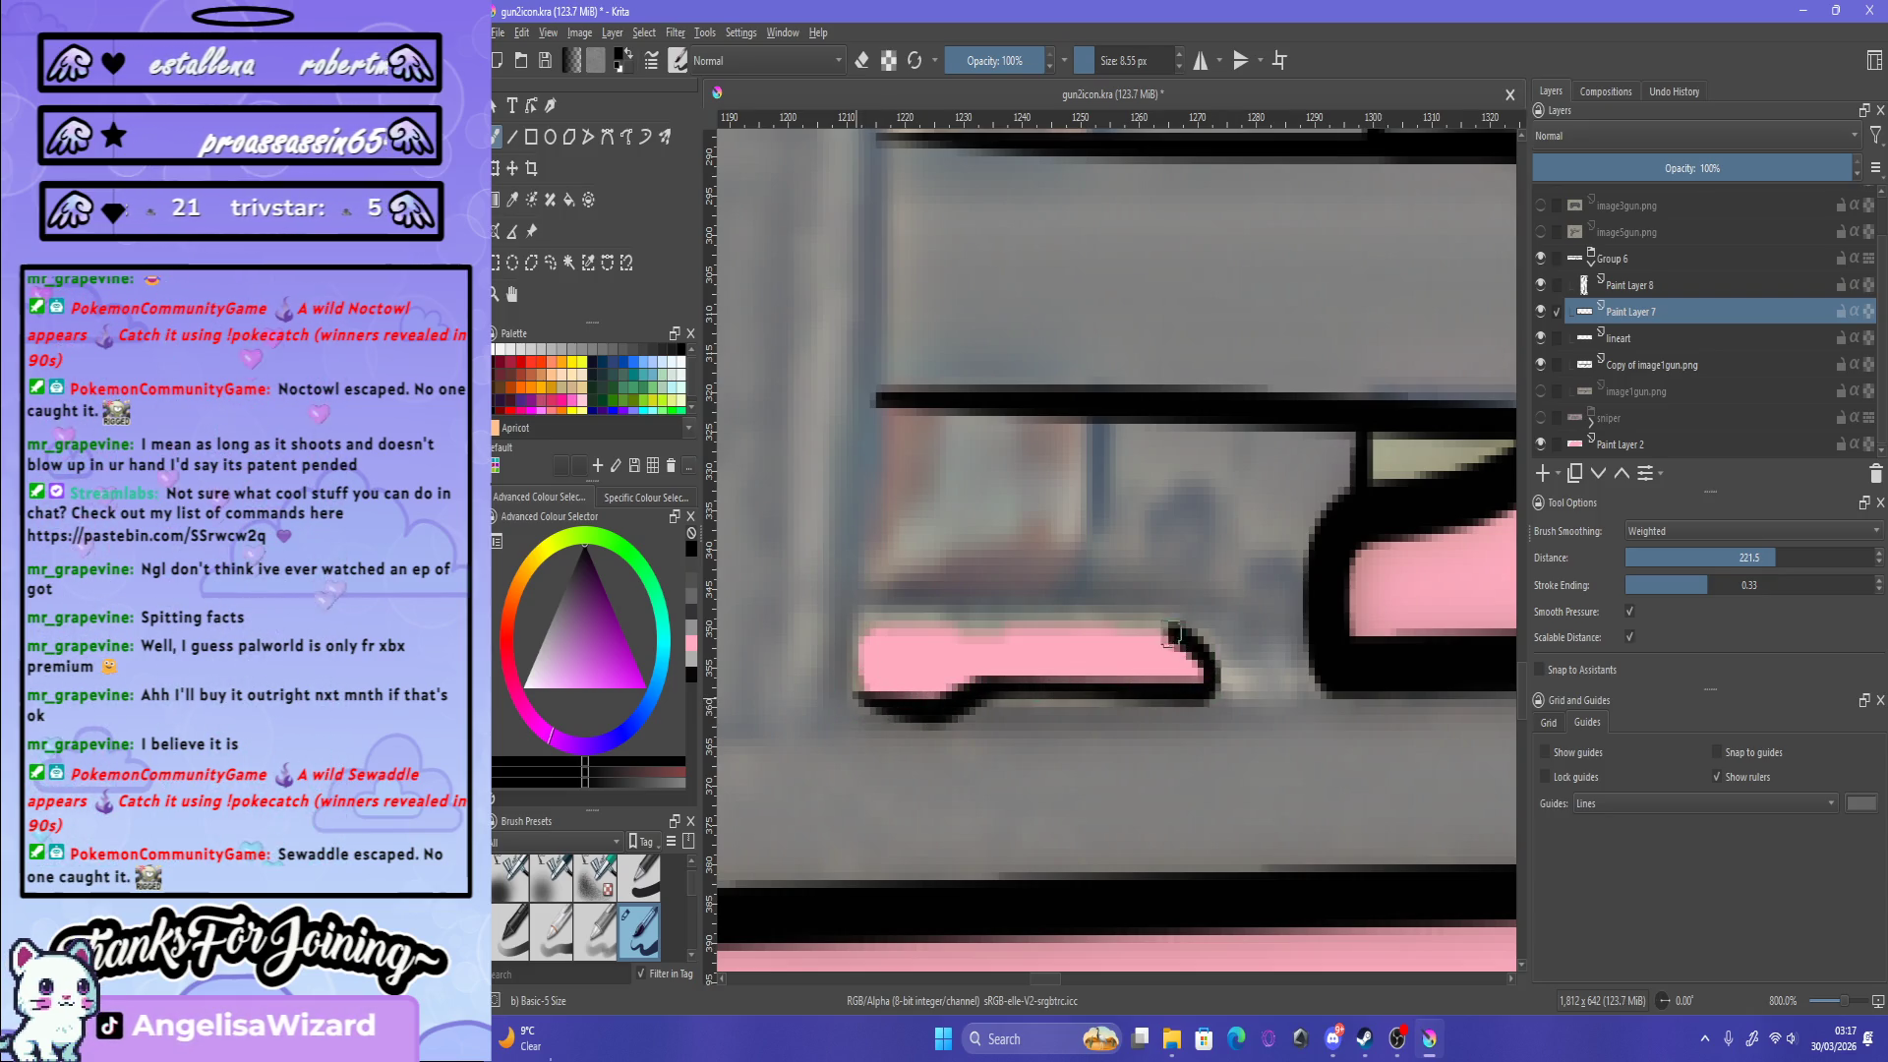
left_click_drag(969, 627, 917, 704)
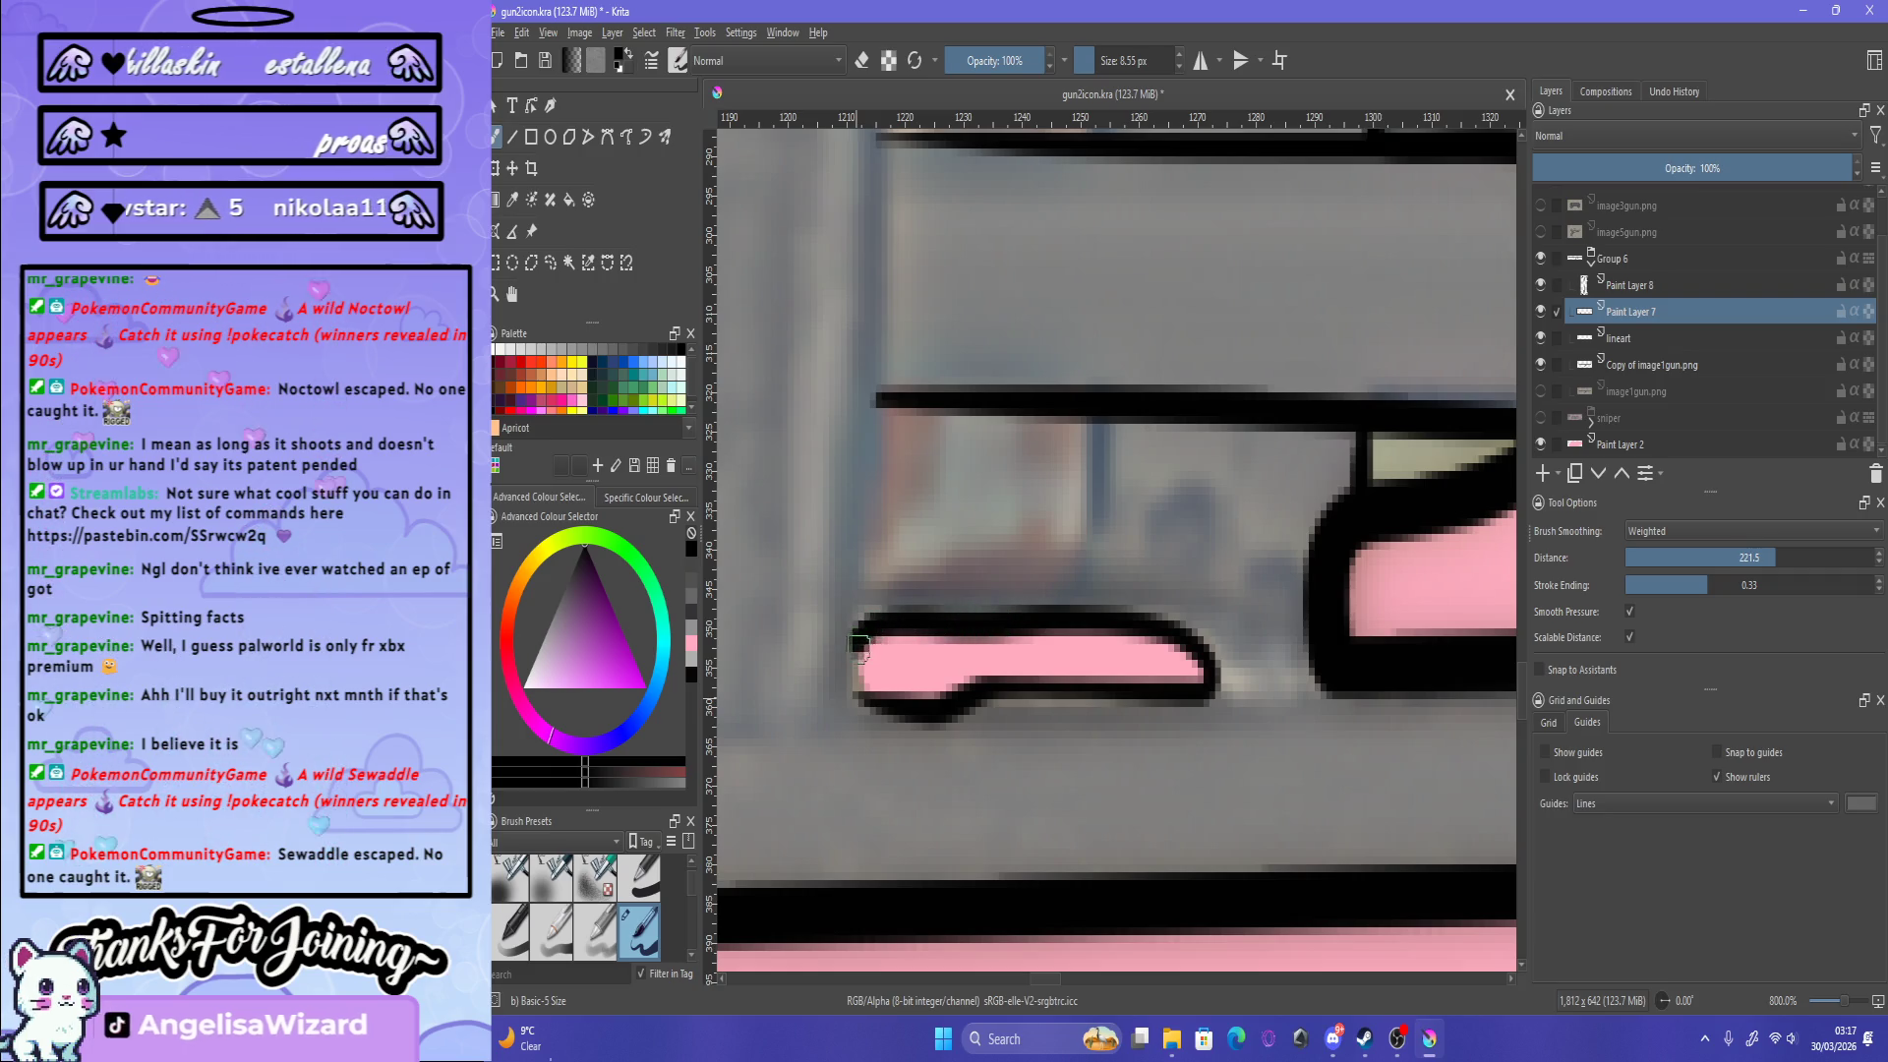
Step: Make the gun image layer the active layer for editing
scroll(1098, 754, "down", 3)
scroll(1099, 754, "down", 2)
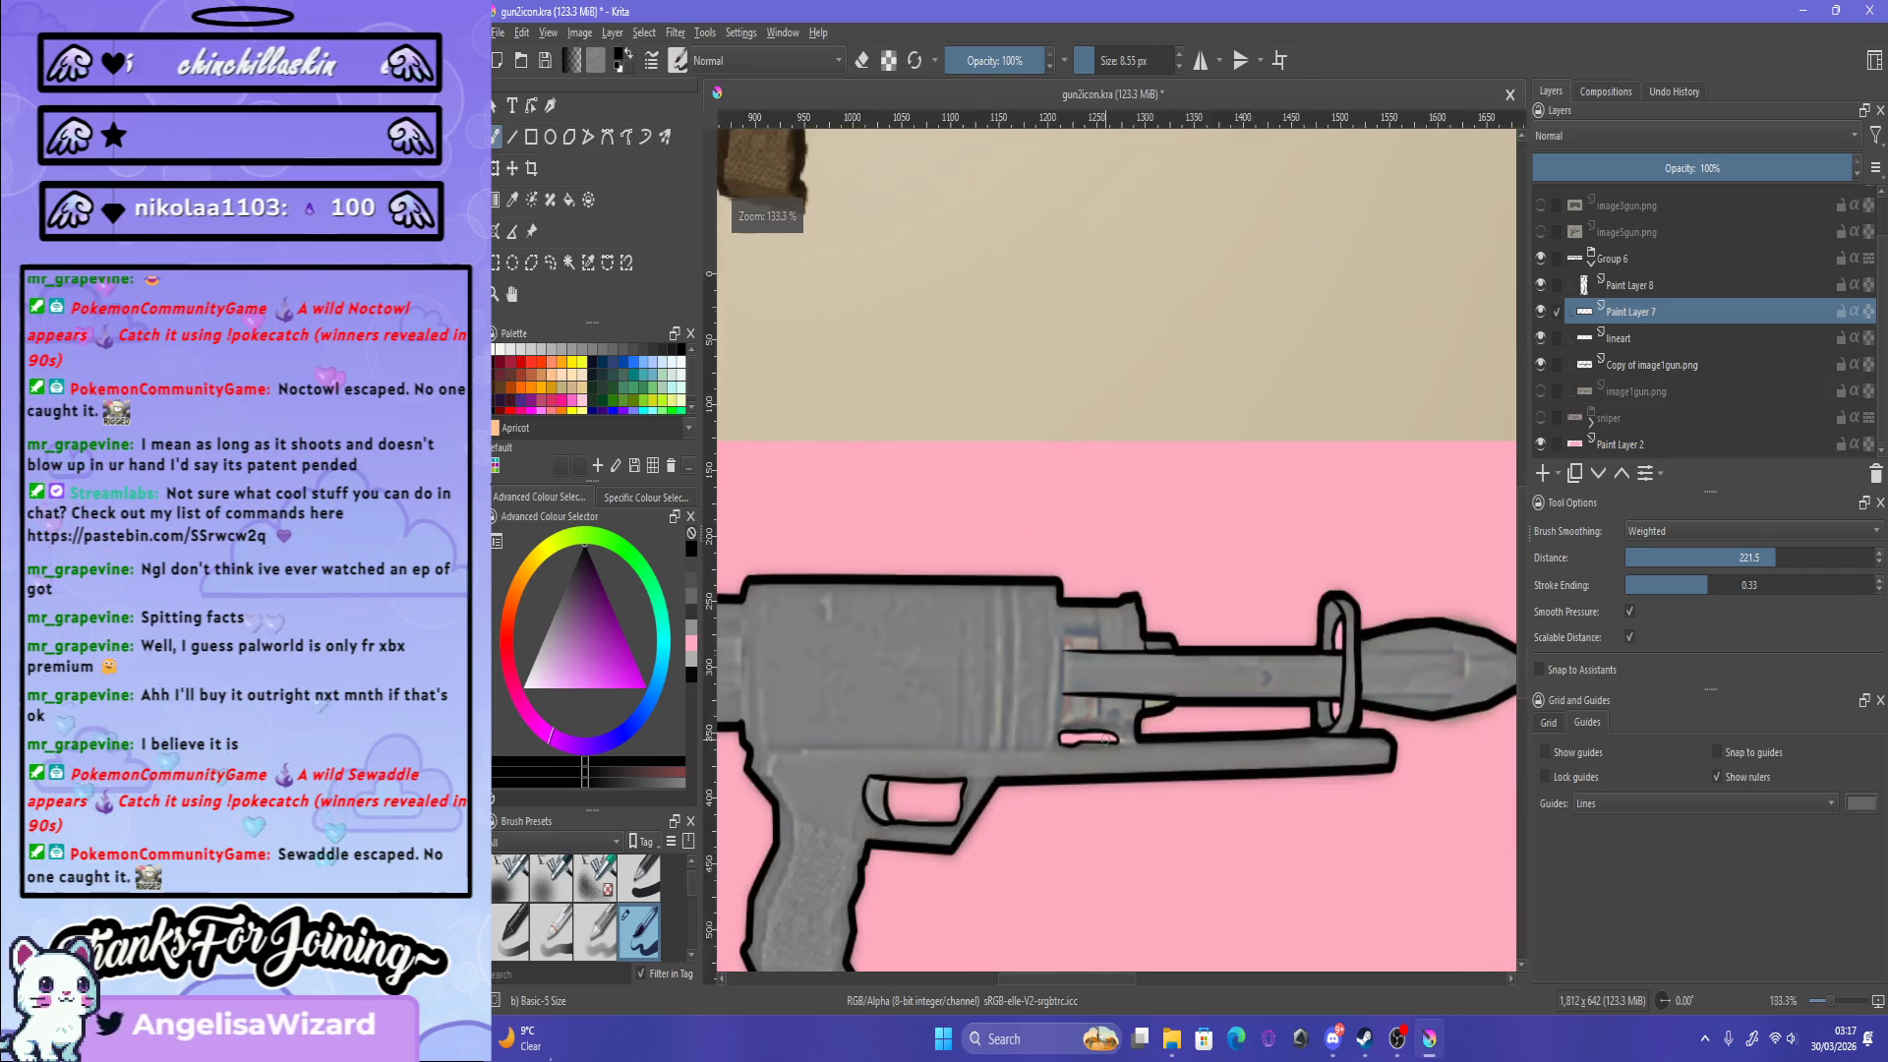
scroll(1099, 754, "down", 2)
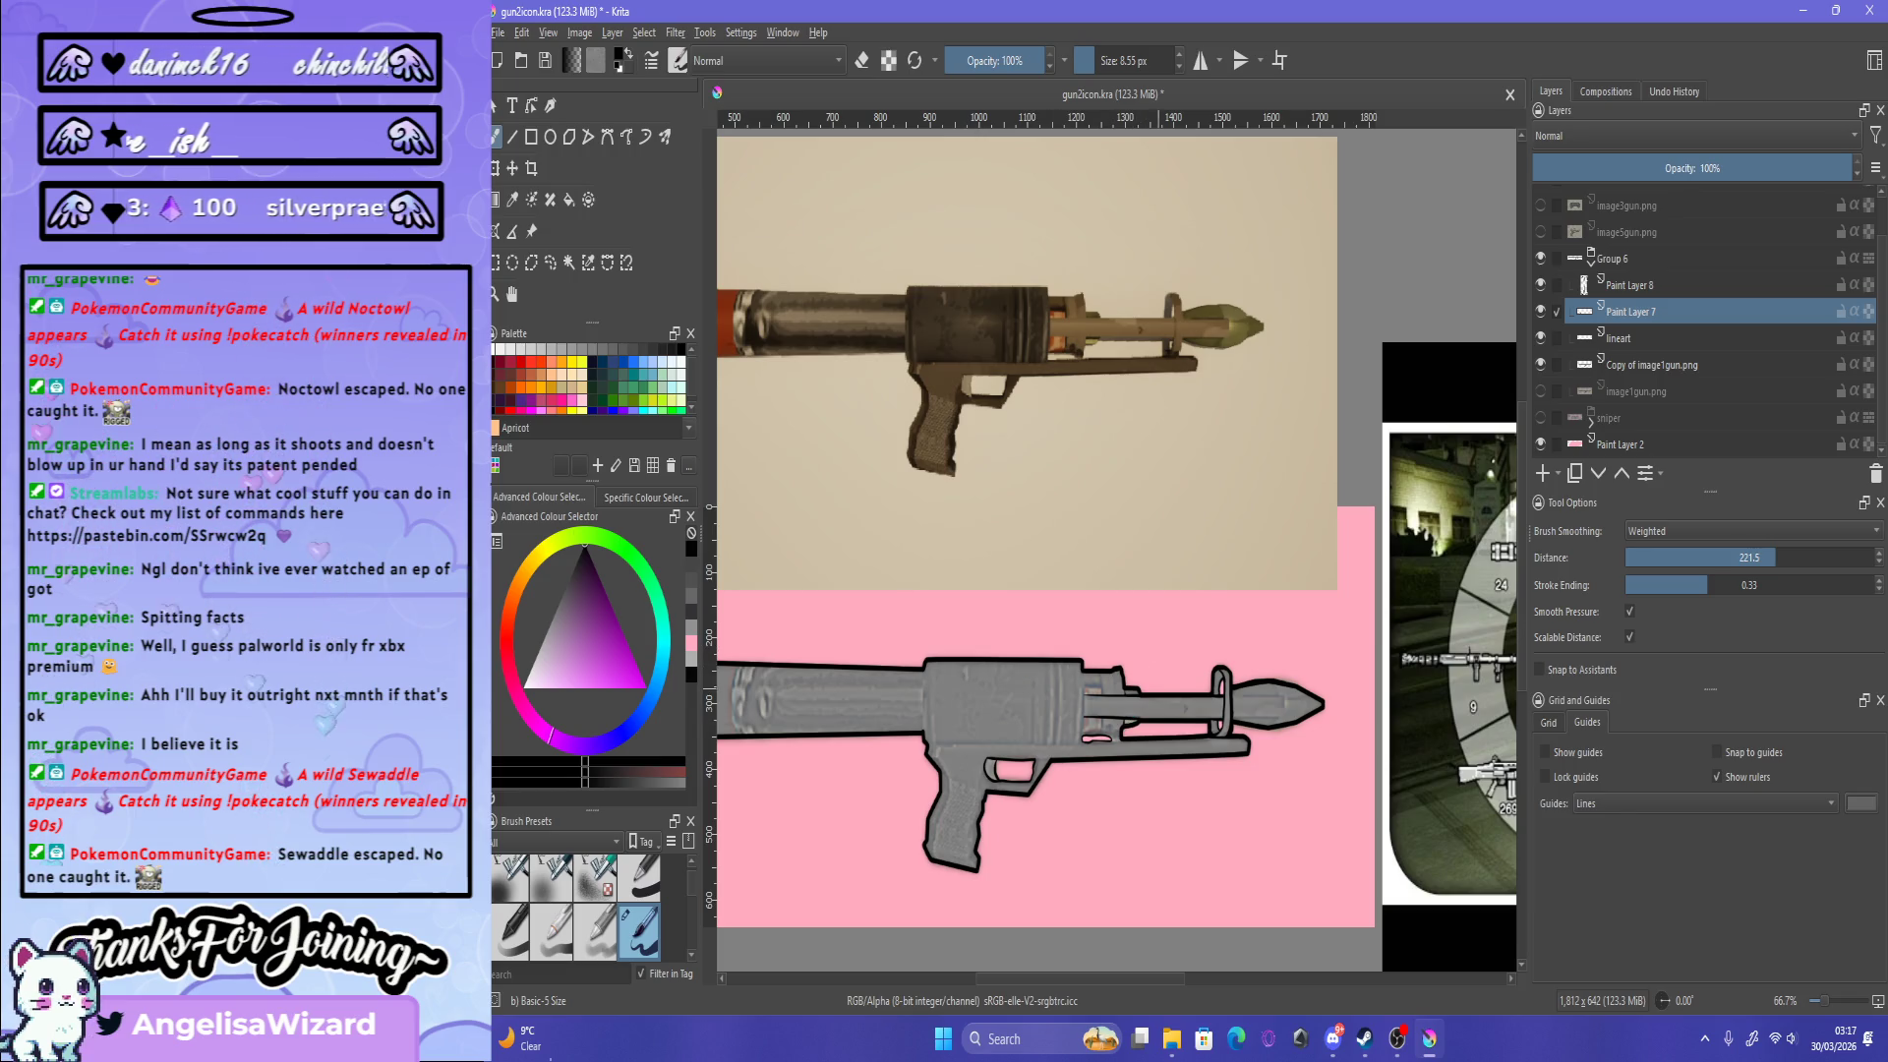
scroll(1161, 751, "up", 2)
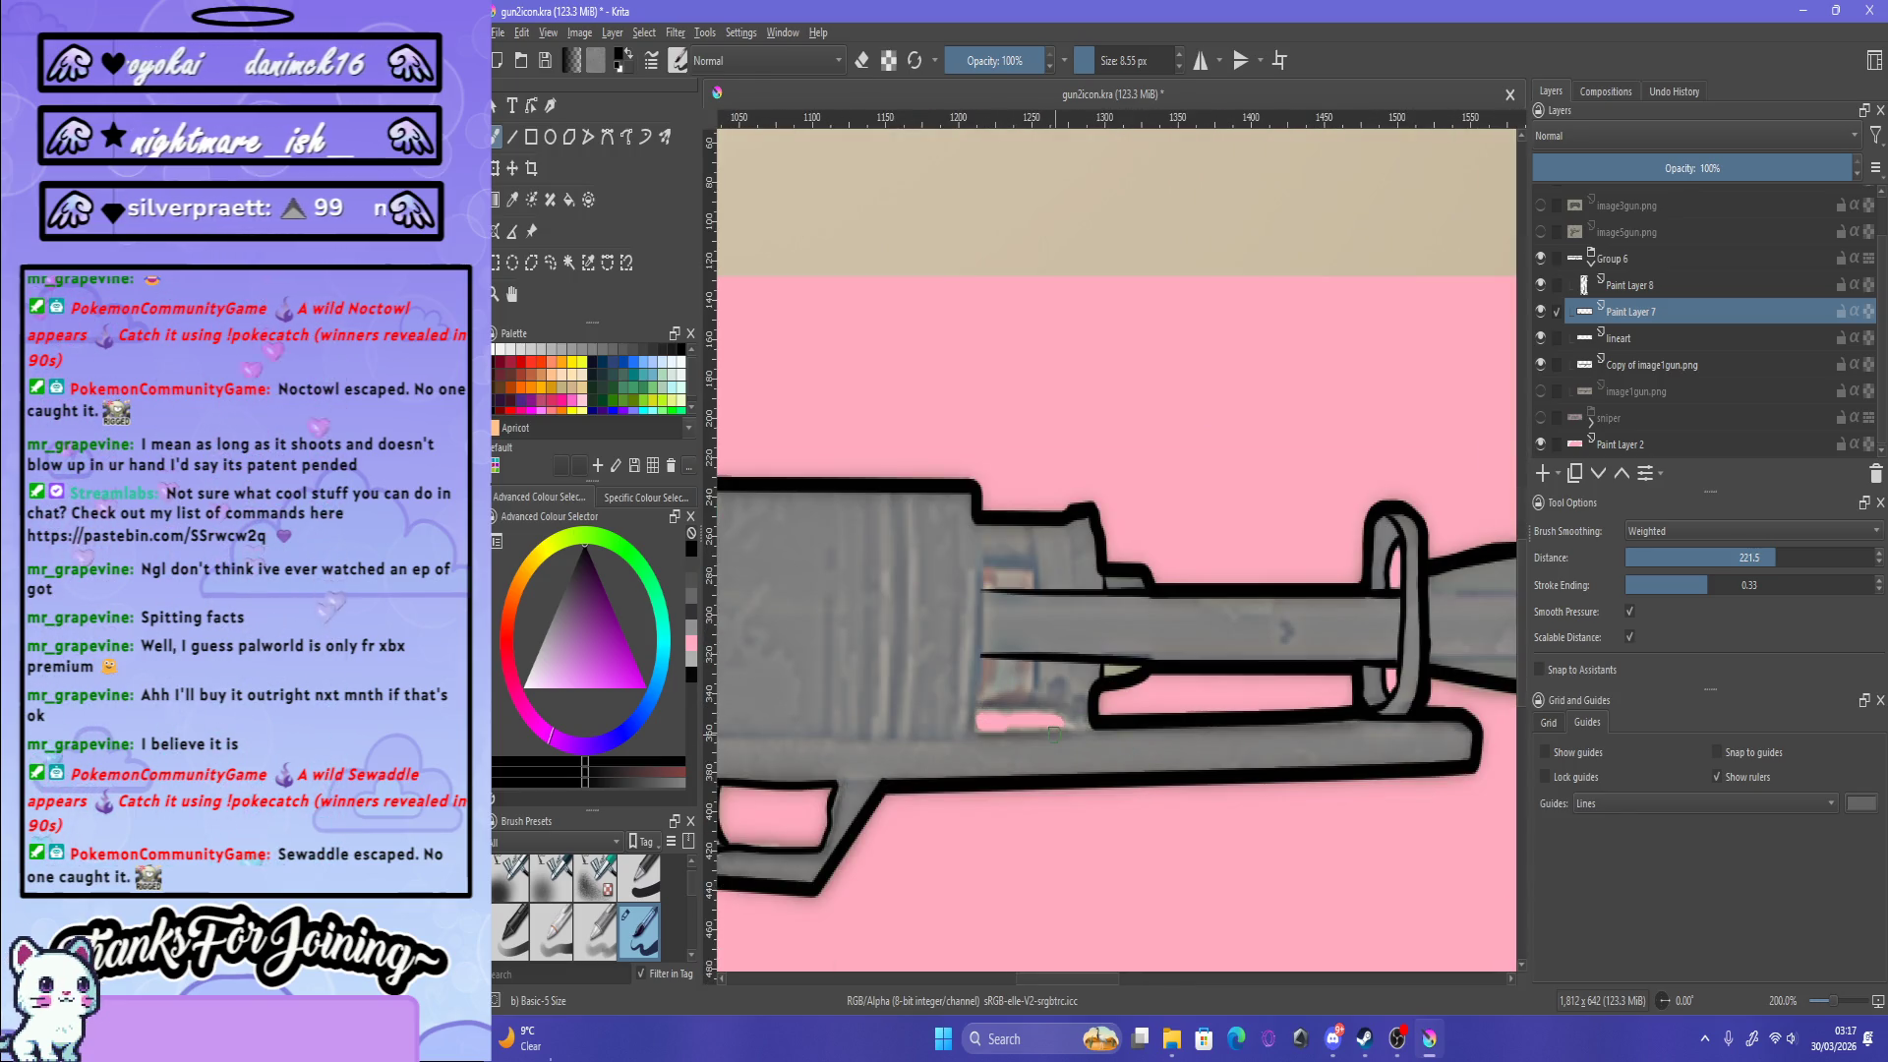
scroll(1055, 730, "up", 3)
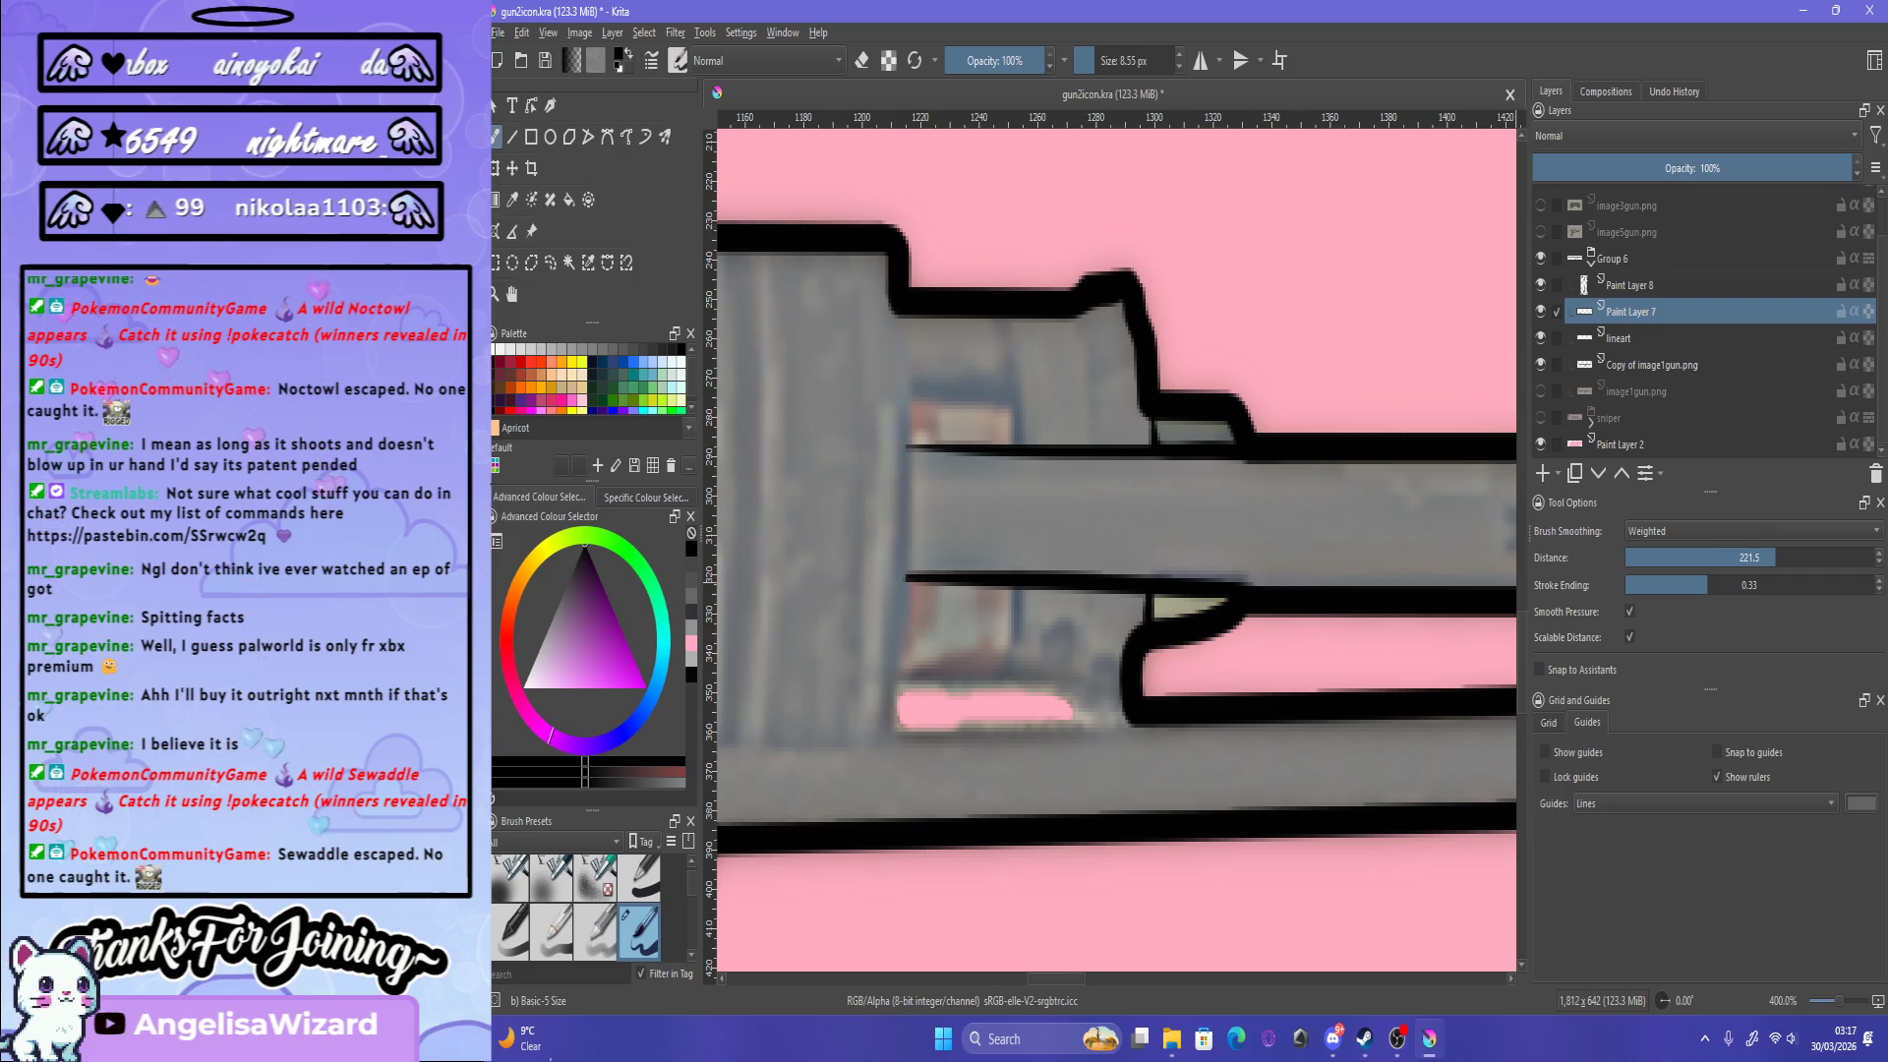
key("Page_Down")
key("Page_Down")
scroll(1129, 687, "up", 3)
Step: In eraser mode, erase grey pixels under the barrel to widen the pink strip
scroll(1129, 686, "down", 2)
scroll(1028, 489, "up", 2)
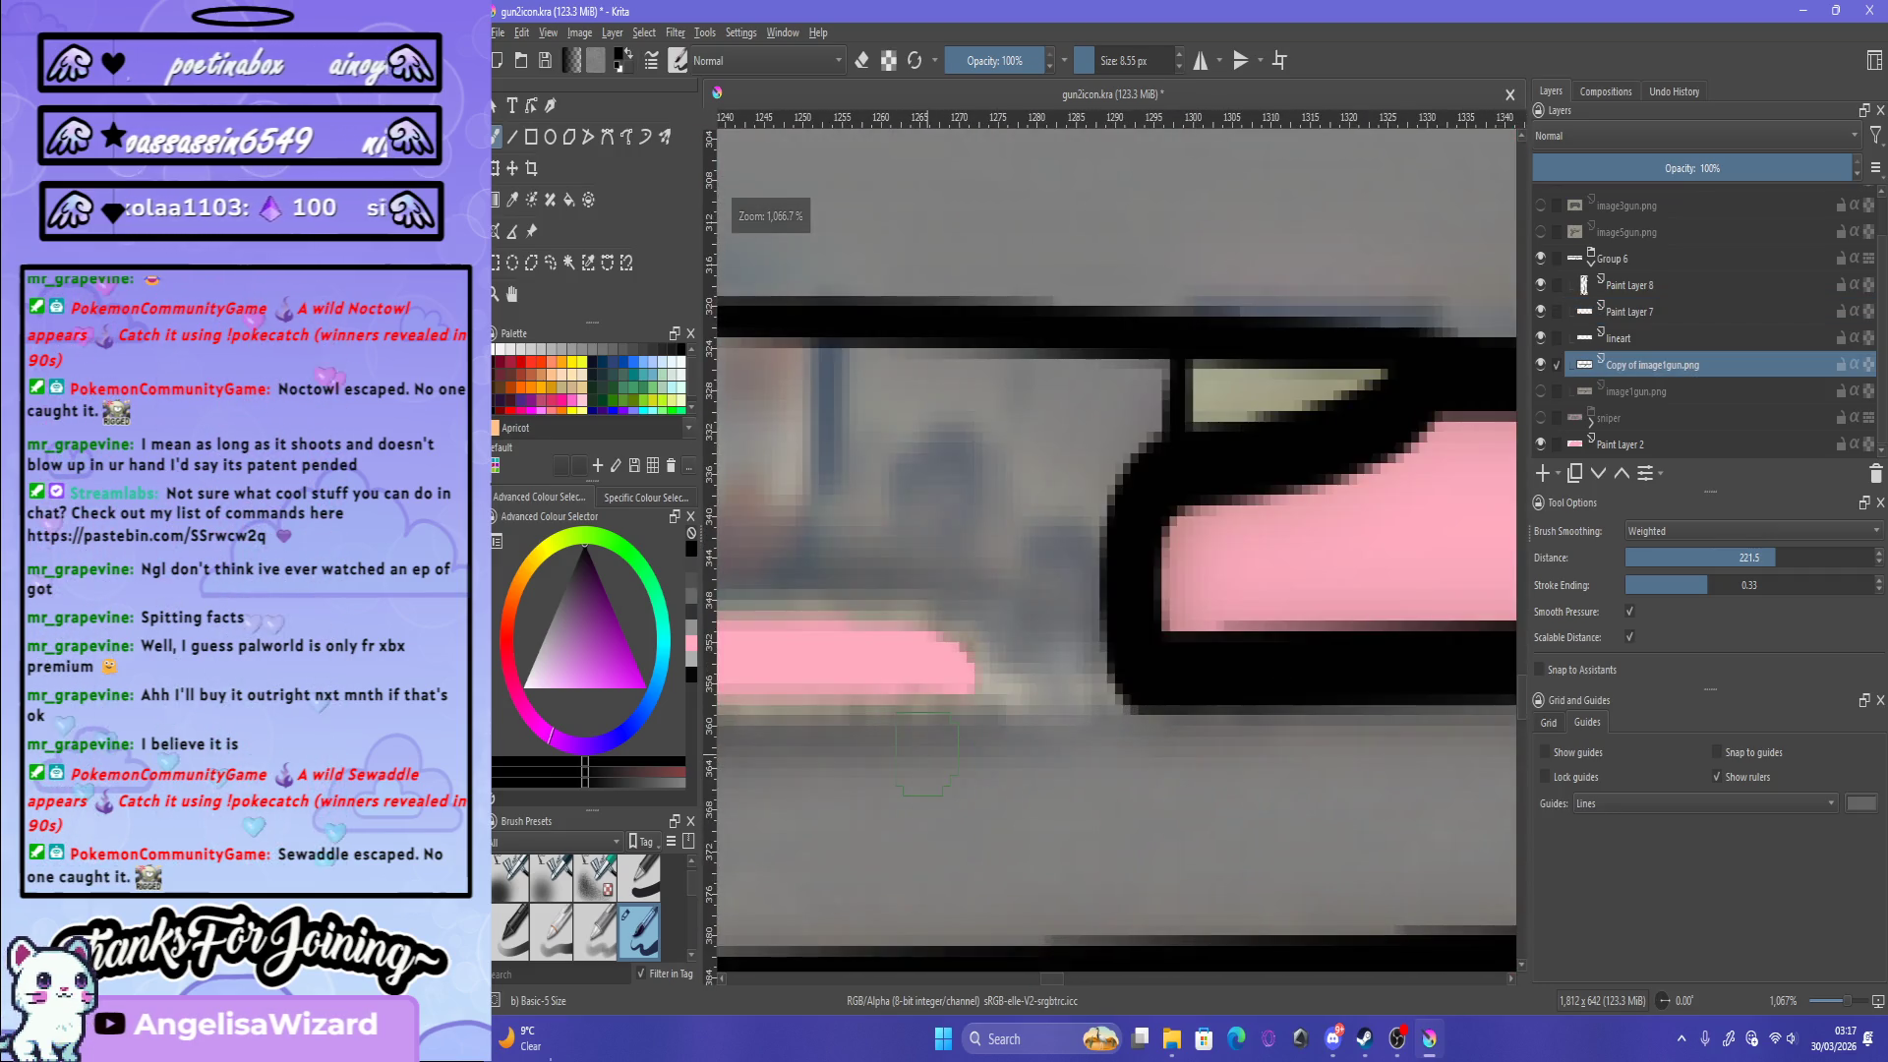
key("e")
left_click_drag(1027, 692, 1106, 696)
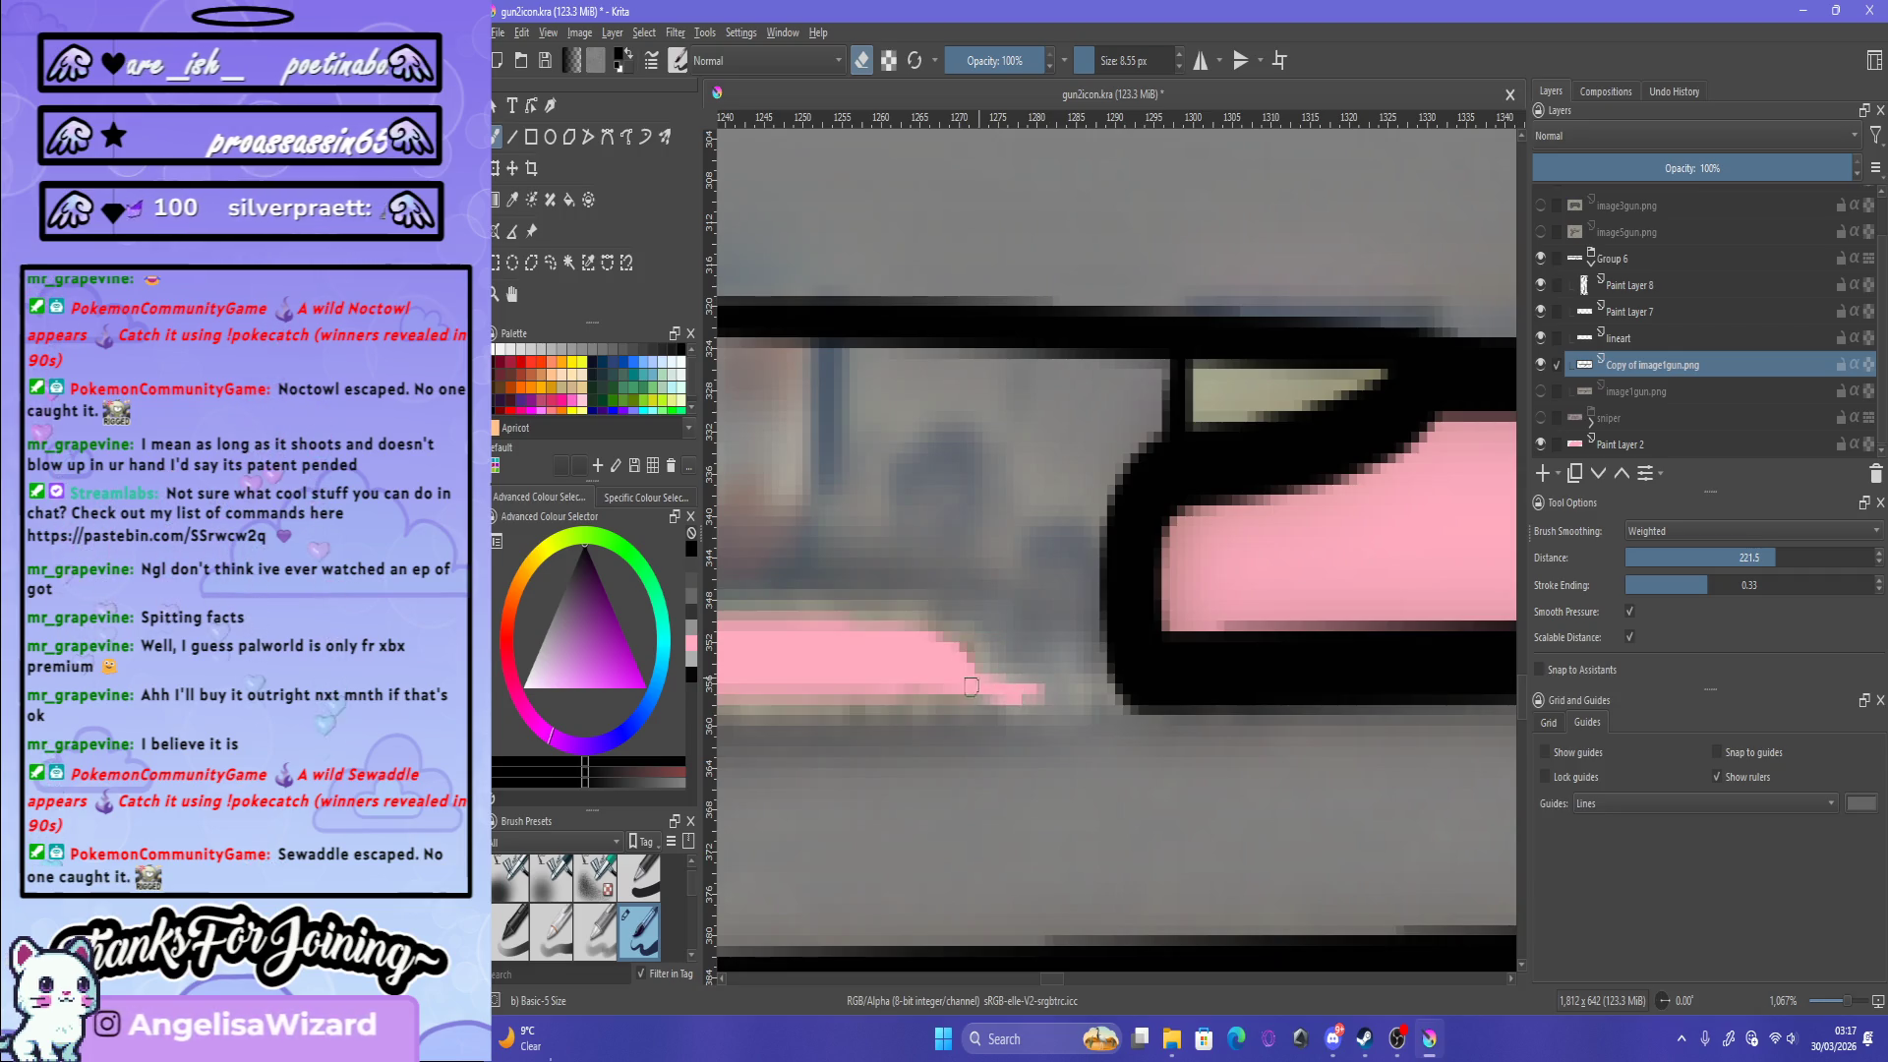
Step: Zoom out and inspect the whole gun and its black outline
key("1")
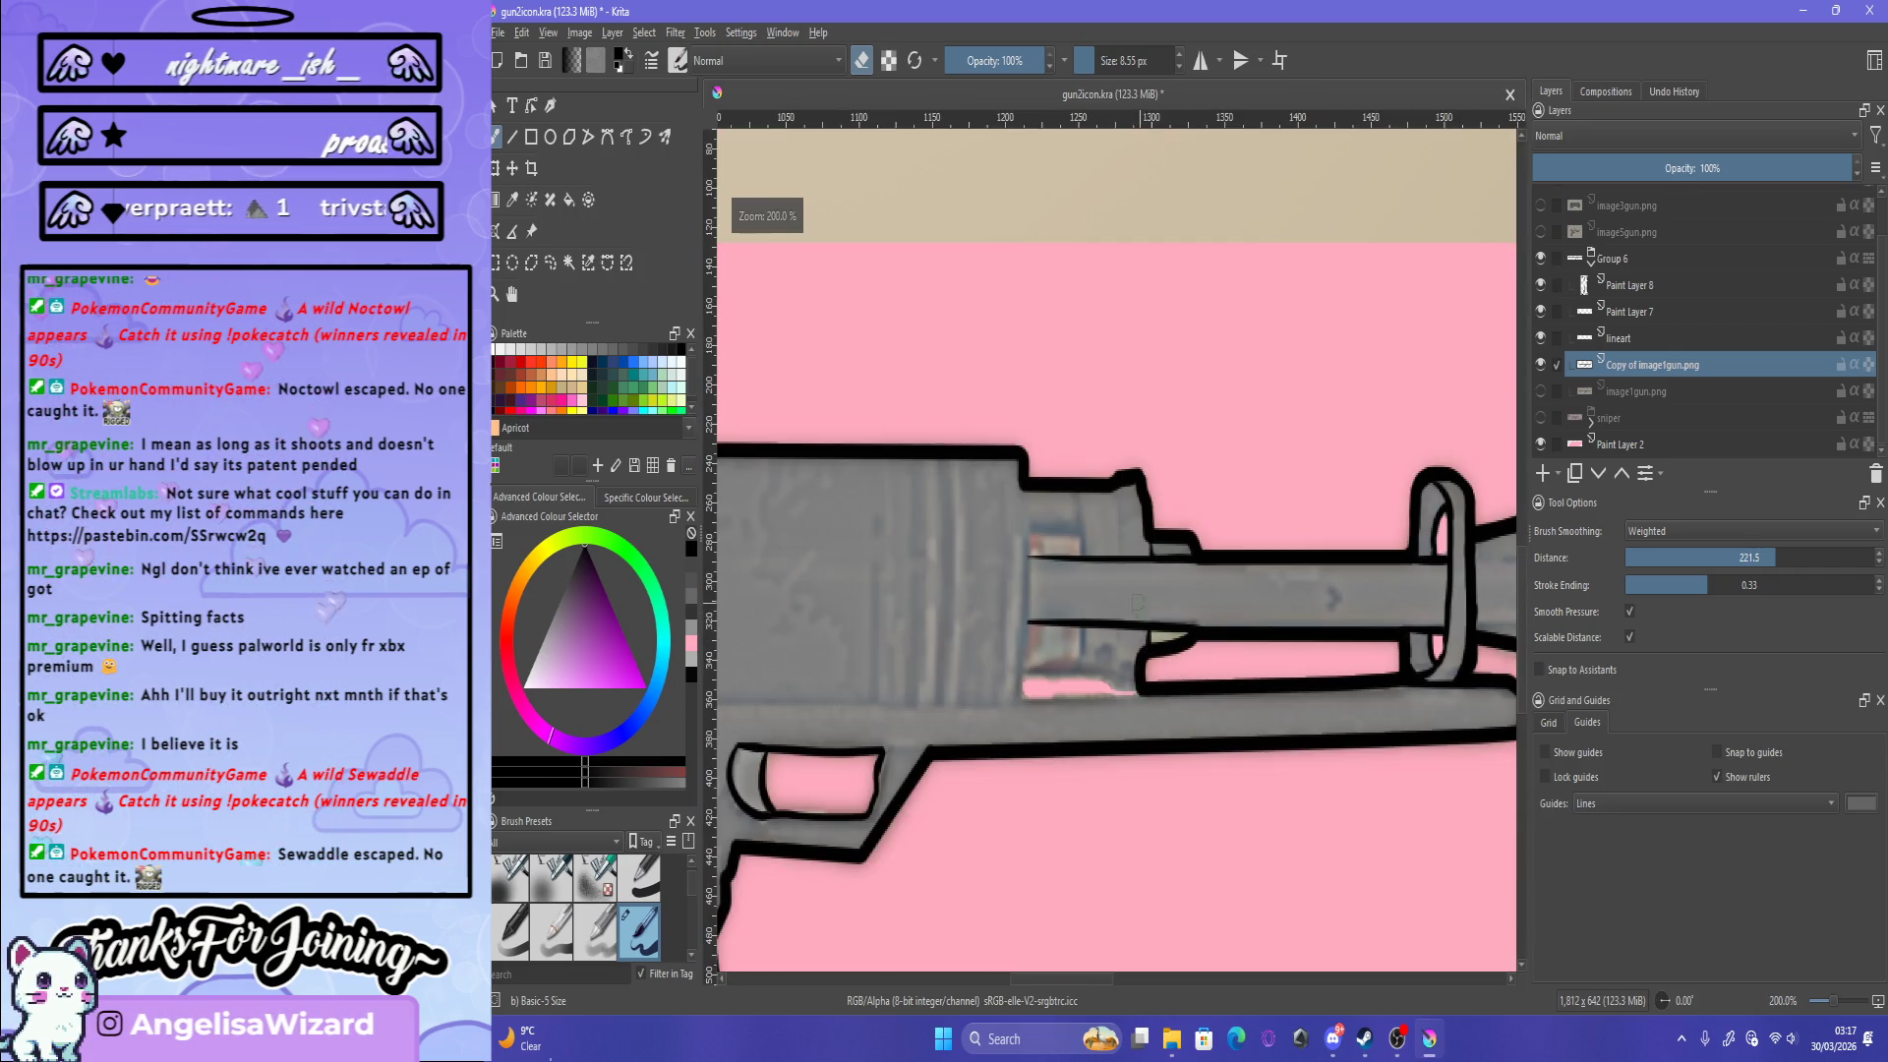
scroll(1086, 473, "down", 1)
scroll(1078, 445, "up", 3)
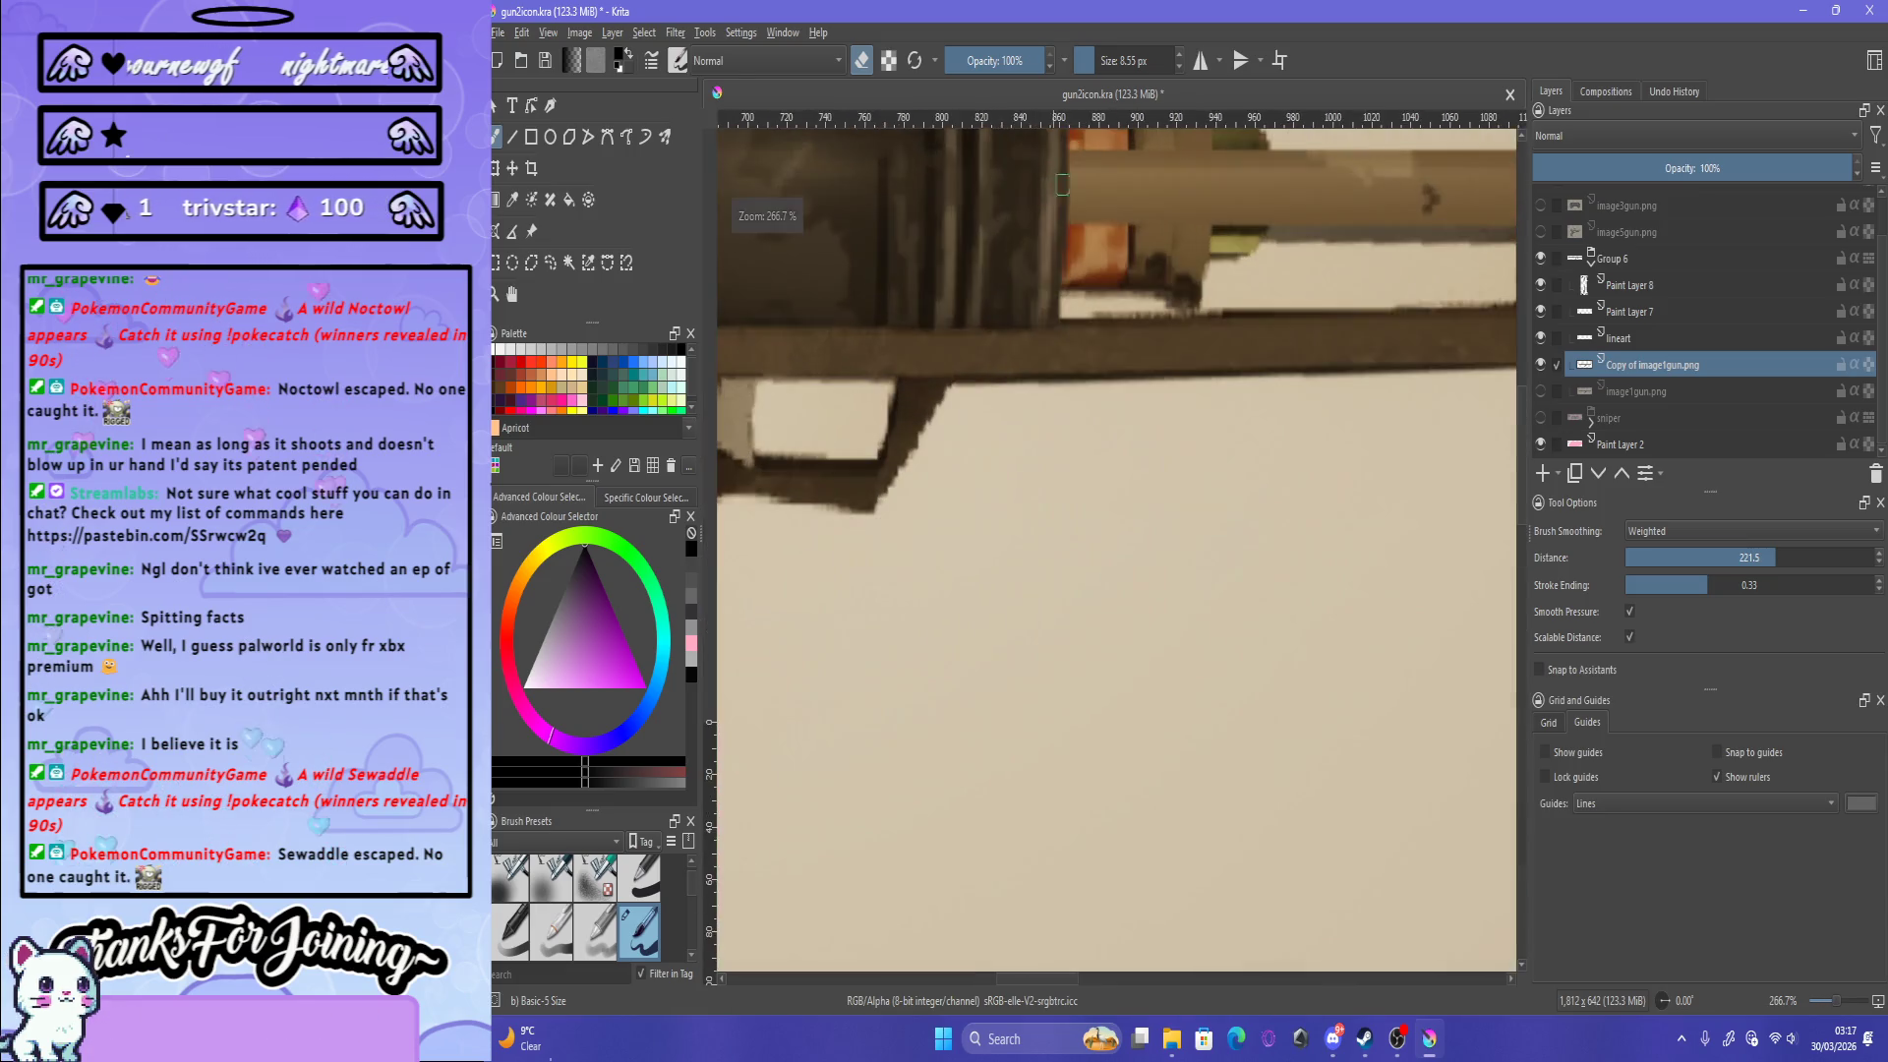
scroll(1161, 315, "up", 2)
scroll(1213, 253, "down", 5)
scroll(1116, 433, "up", 3)
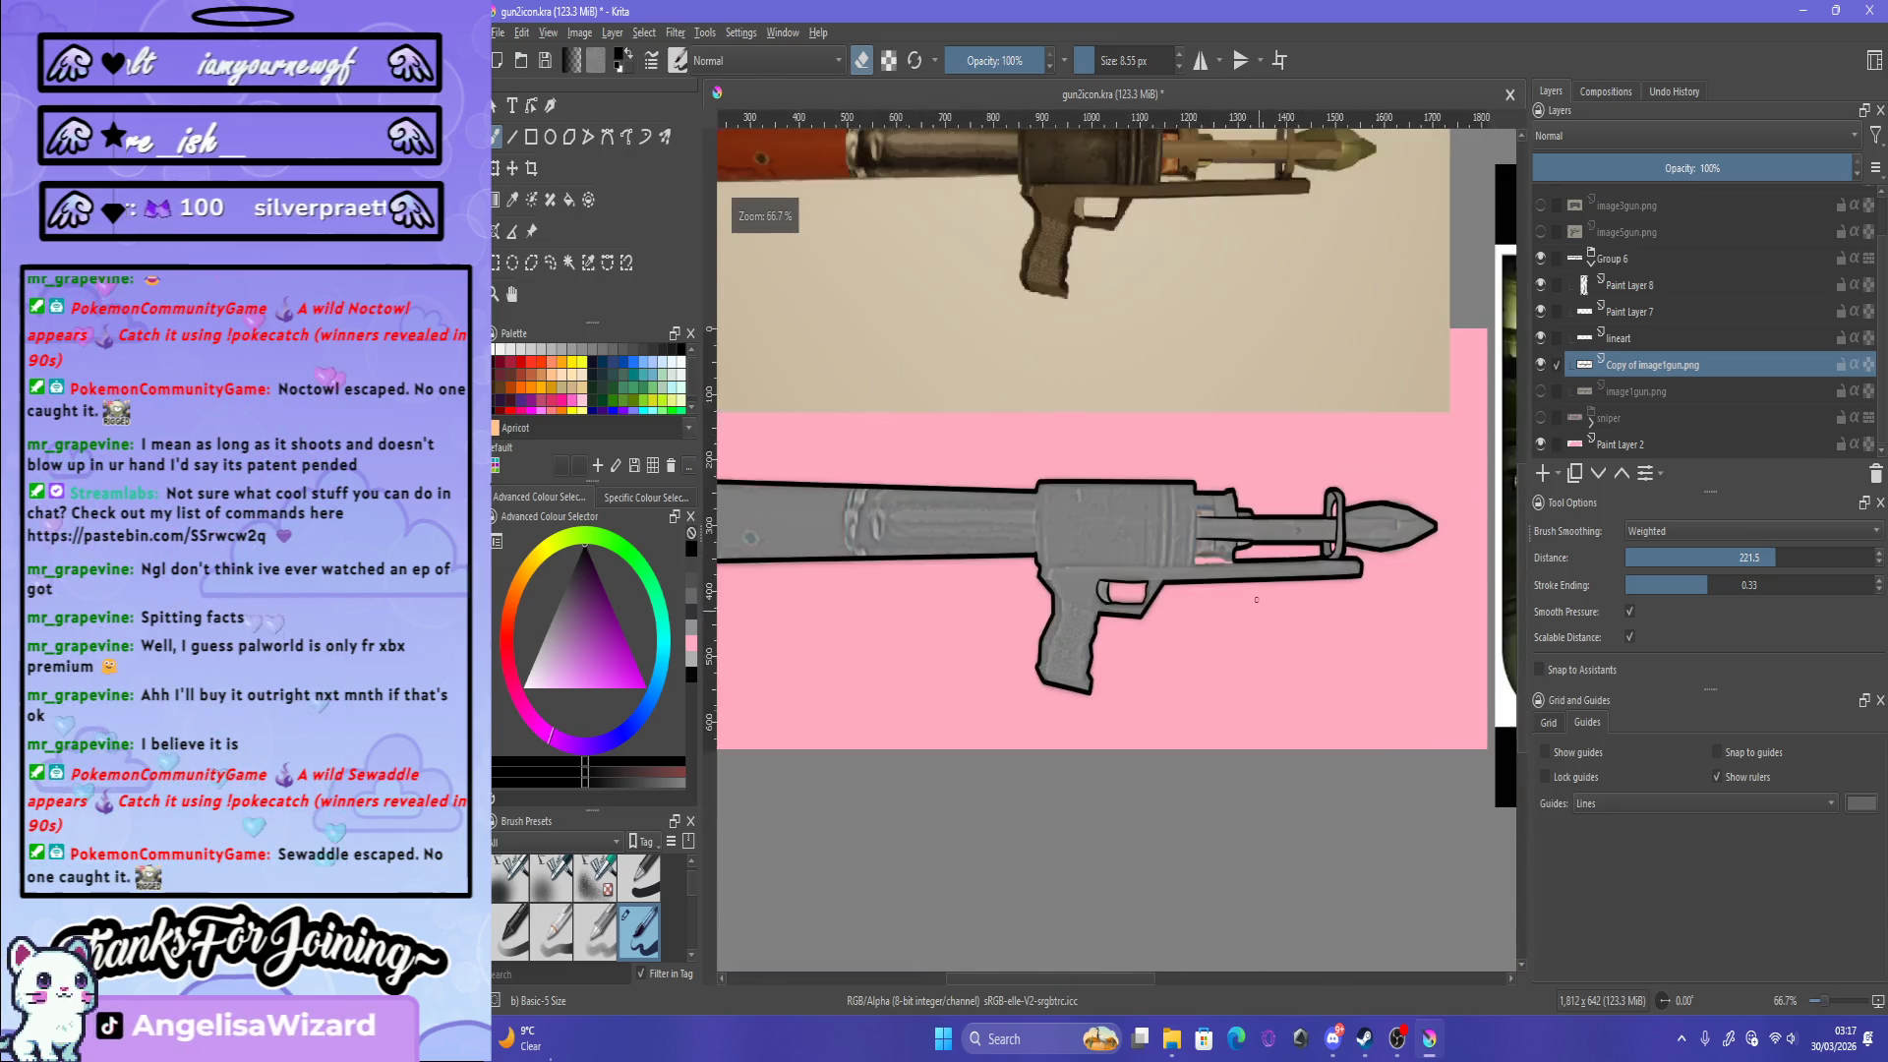
scroll(1116, 432, "up", 2)
scroll(1117, 433, "up", 2)
scroll(1153, 502, "down", 2)
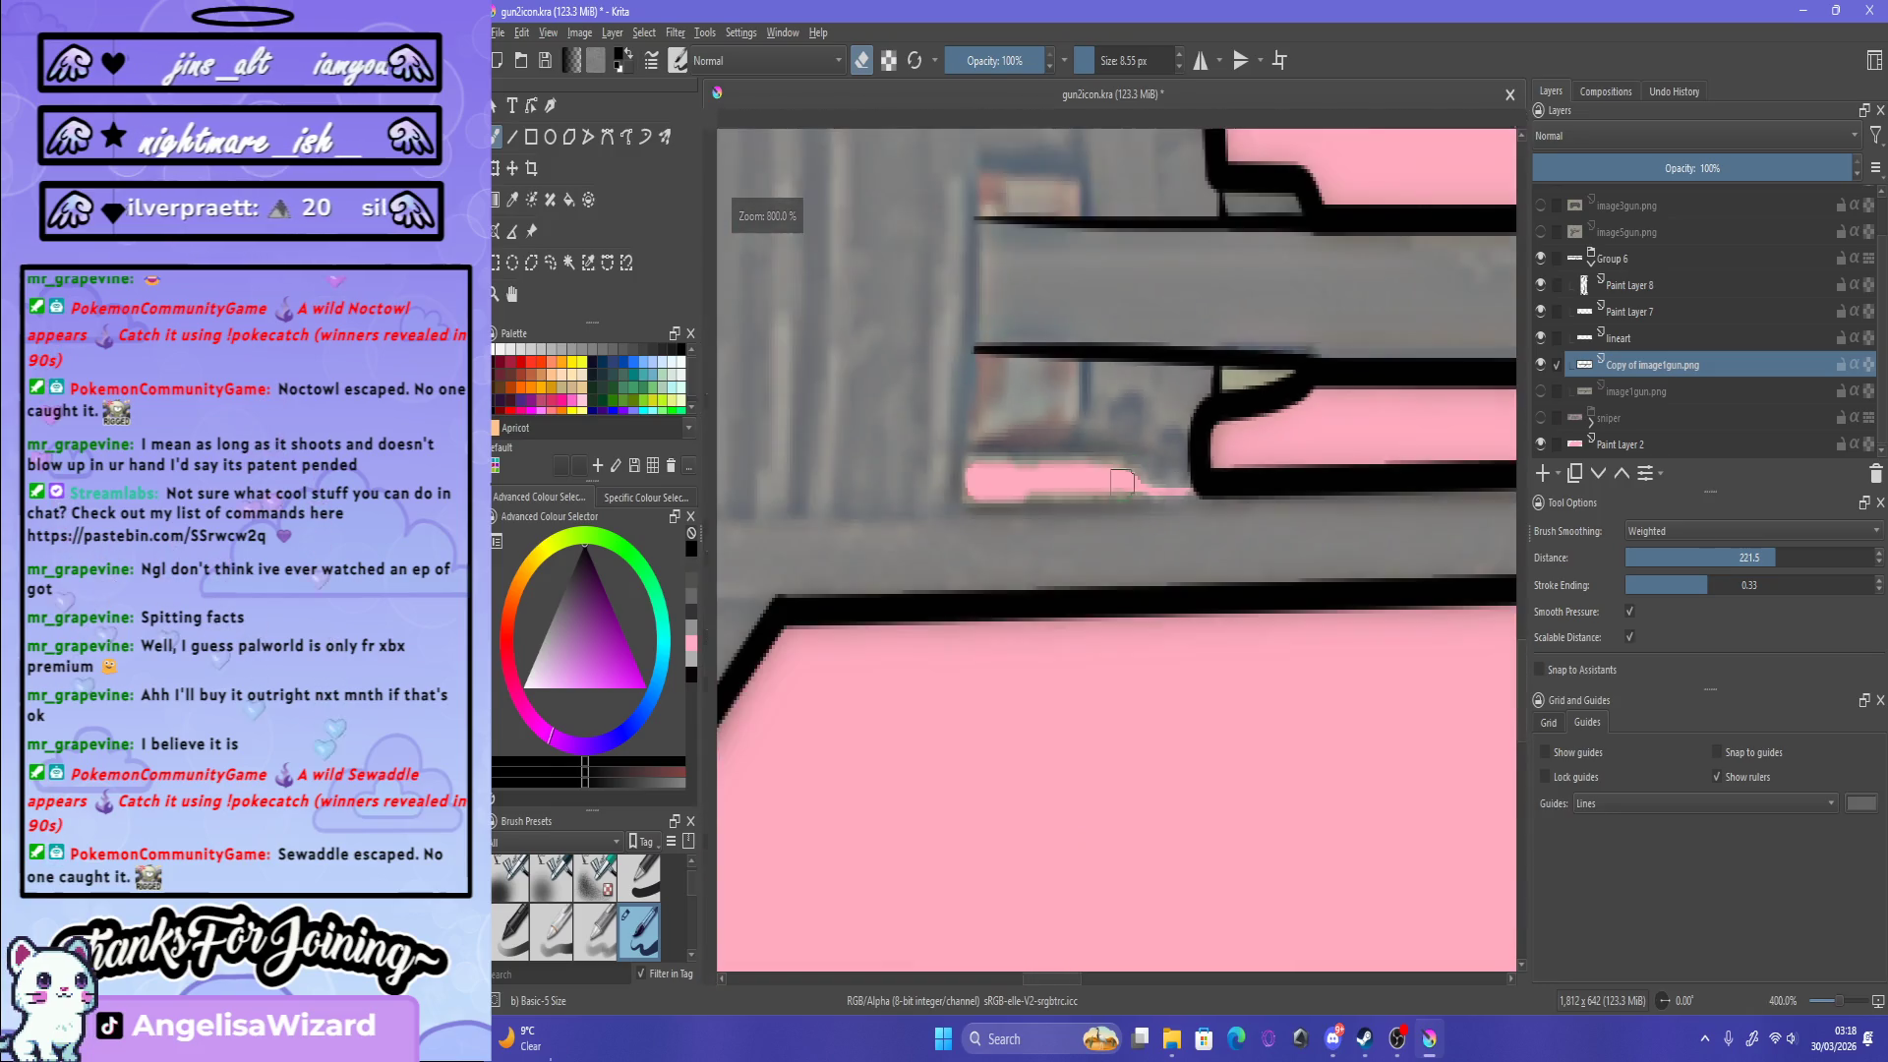
scroll(846, 452, "up", 1)
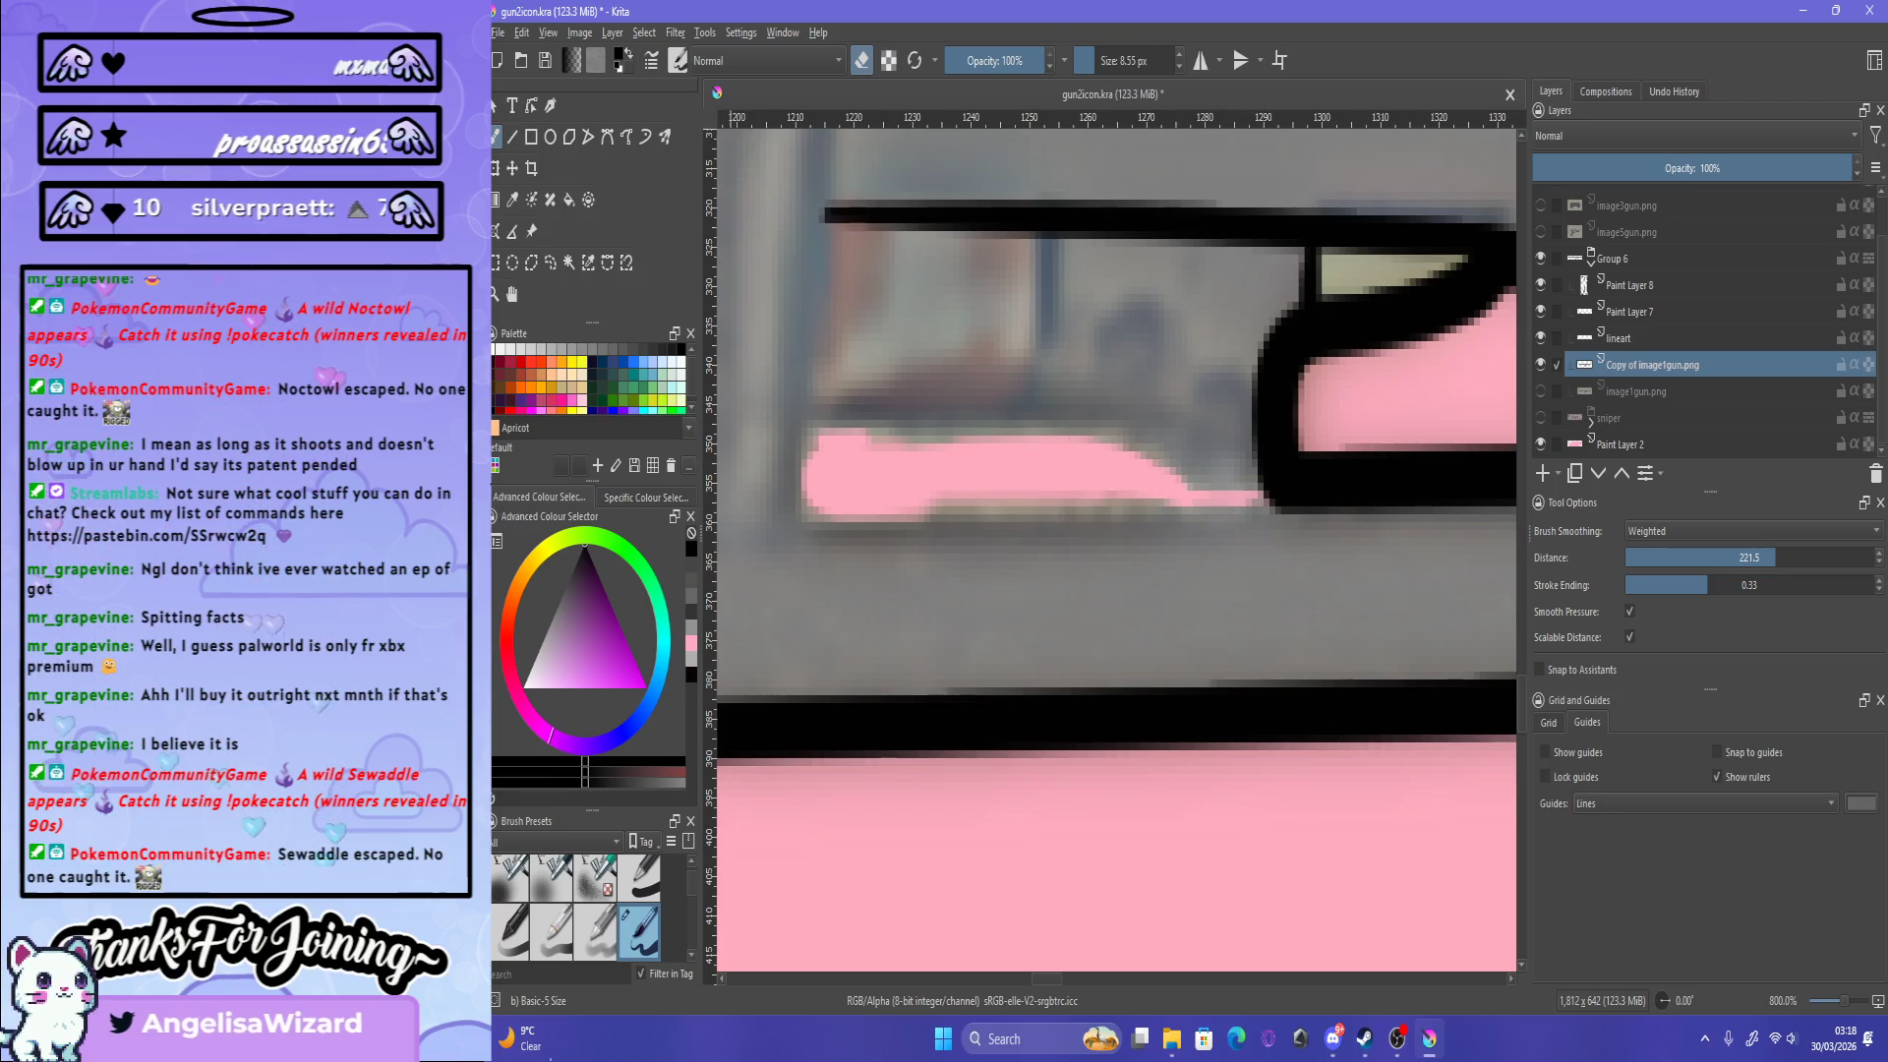
scroll(843, 446, "down", 7)
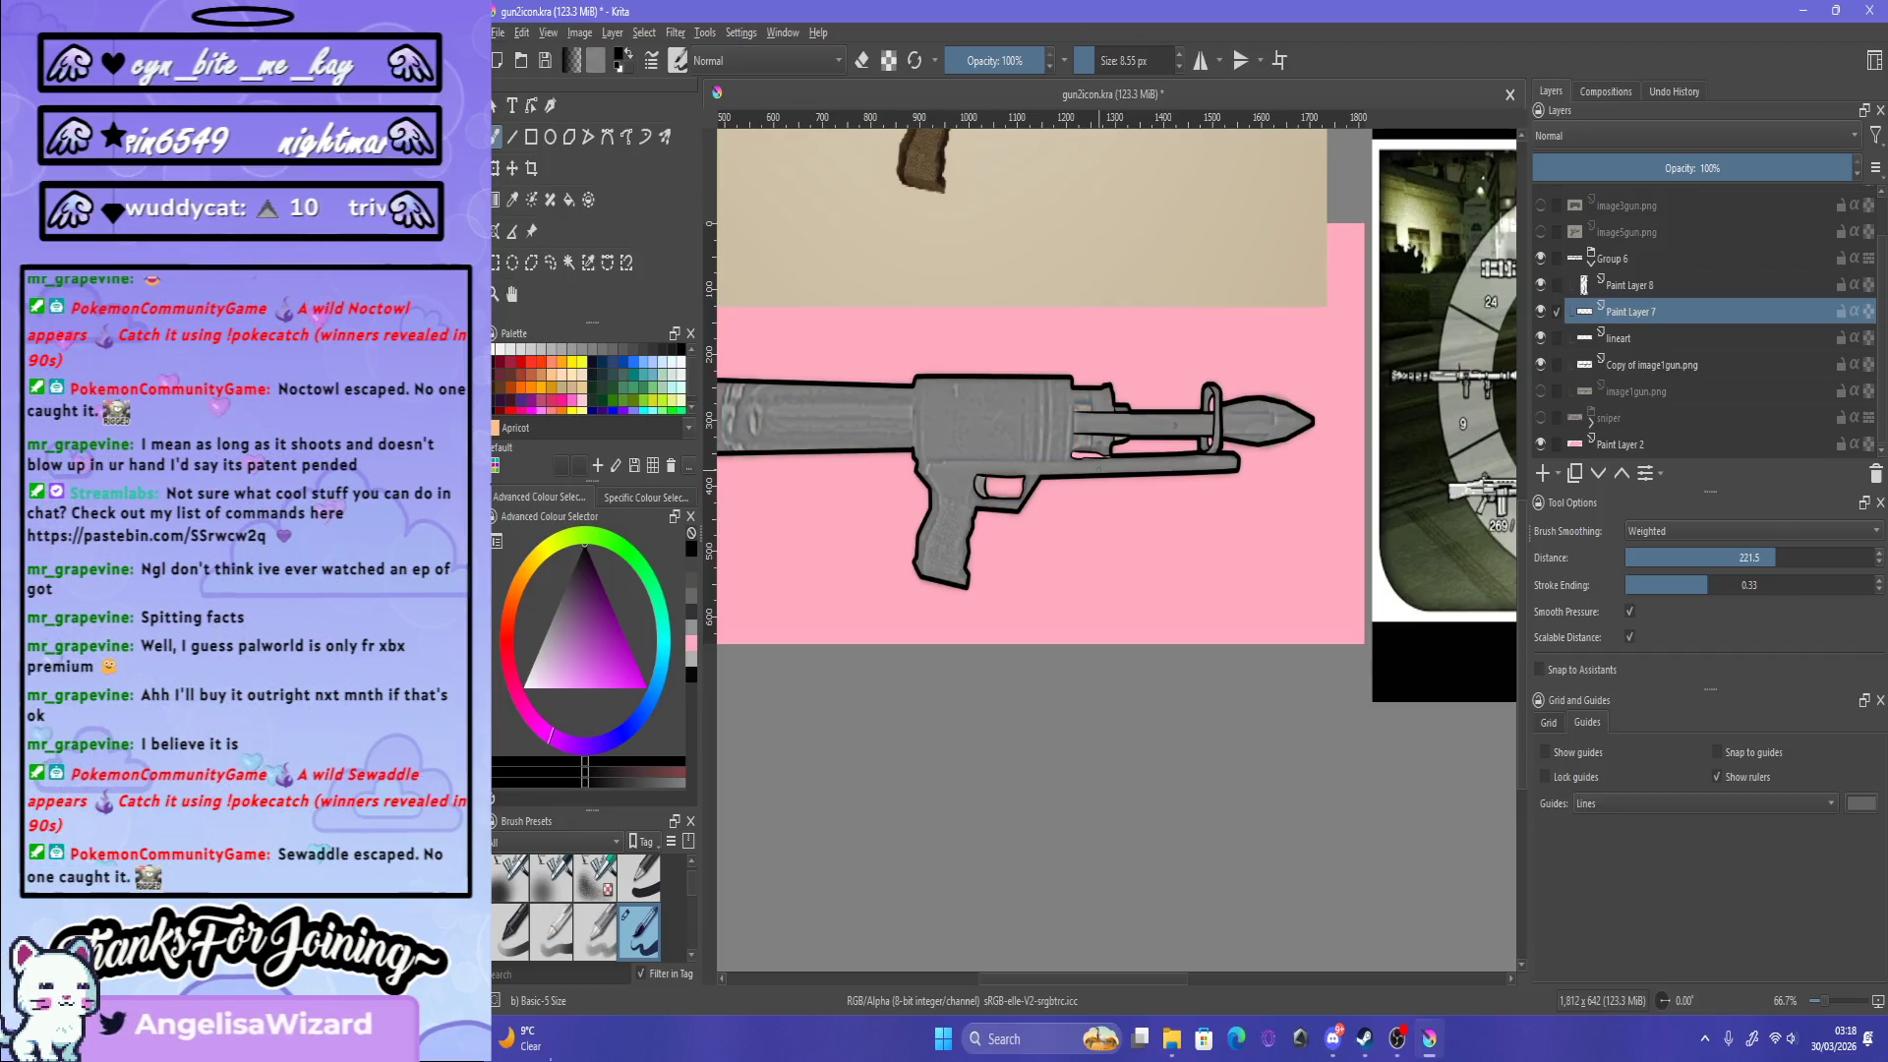
scroll(1054, 475, "up", 3)
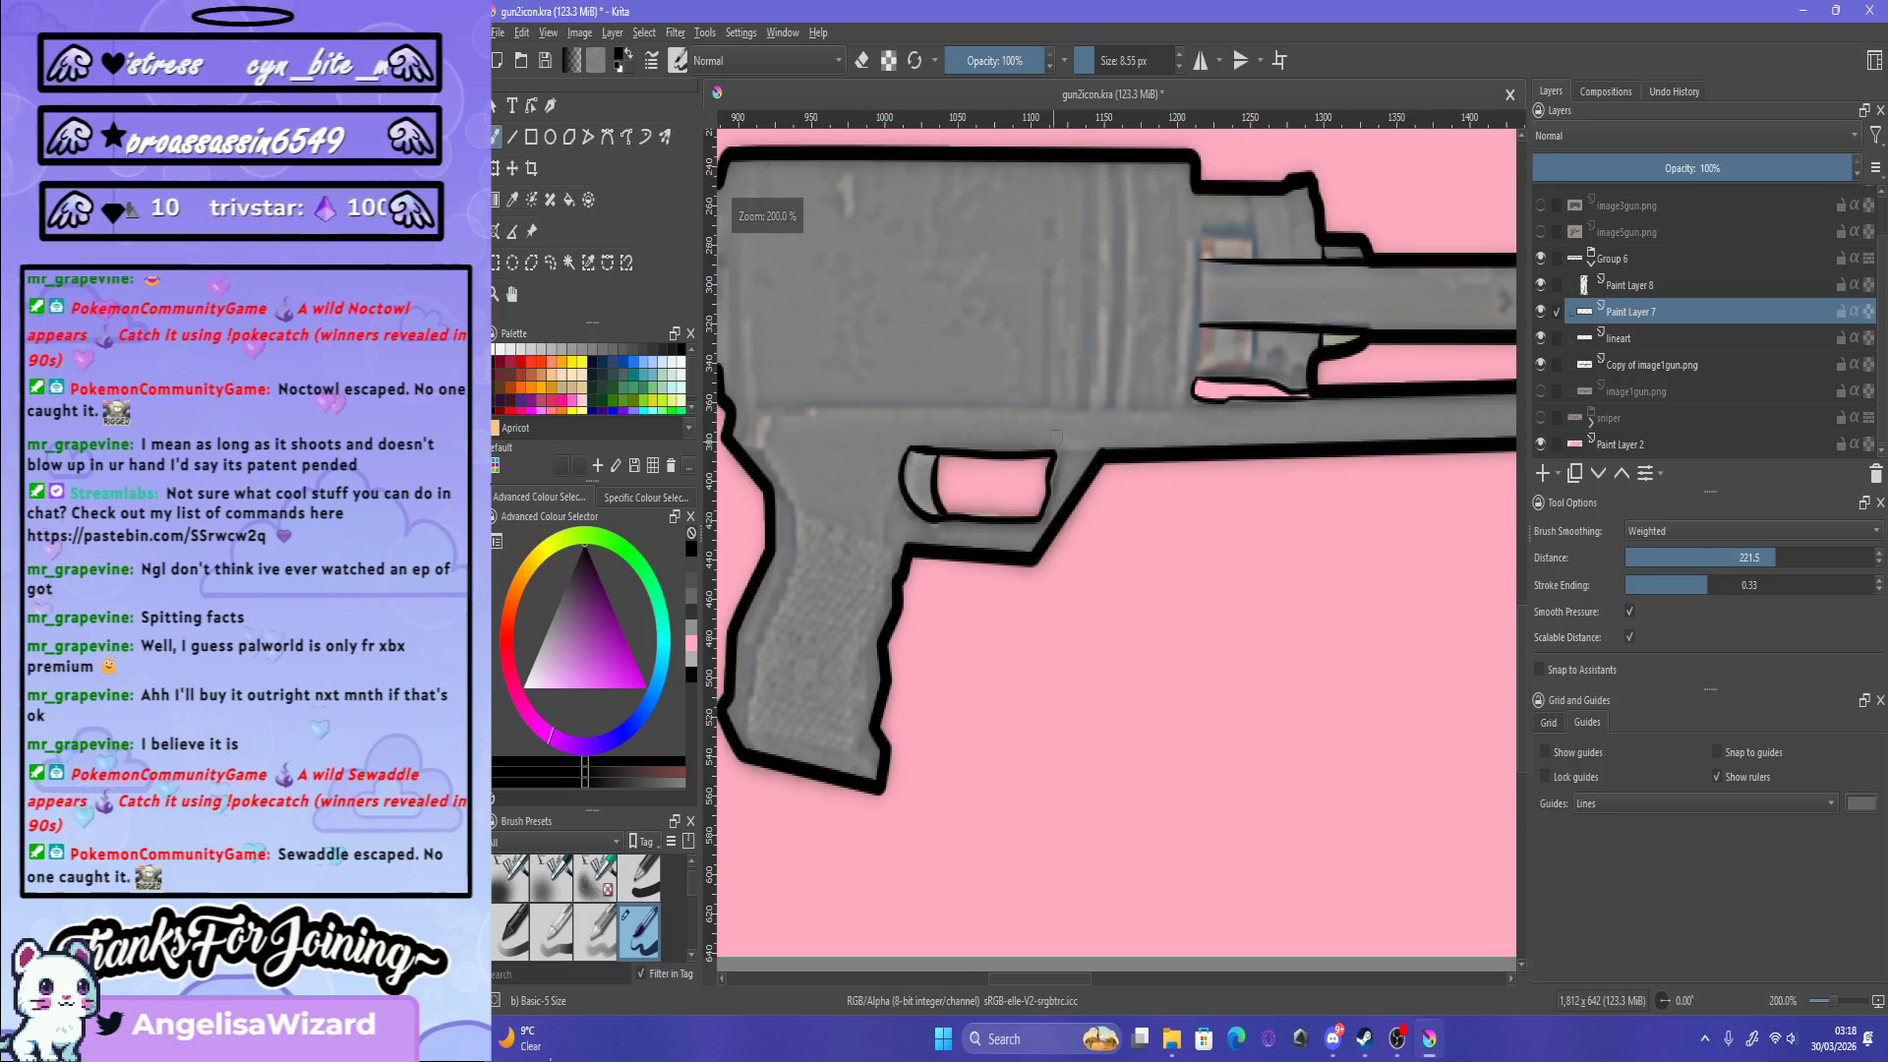
scroll(1054, 475, "down", 1)
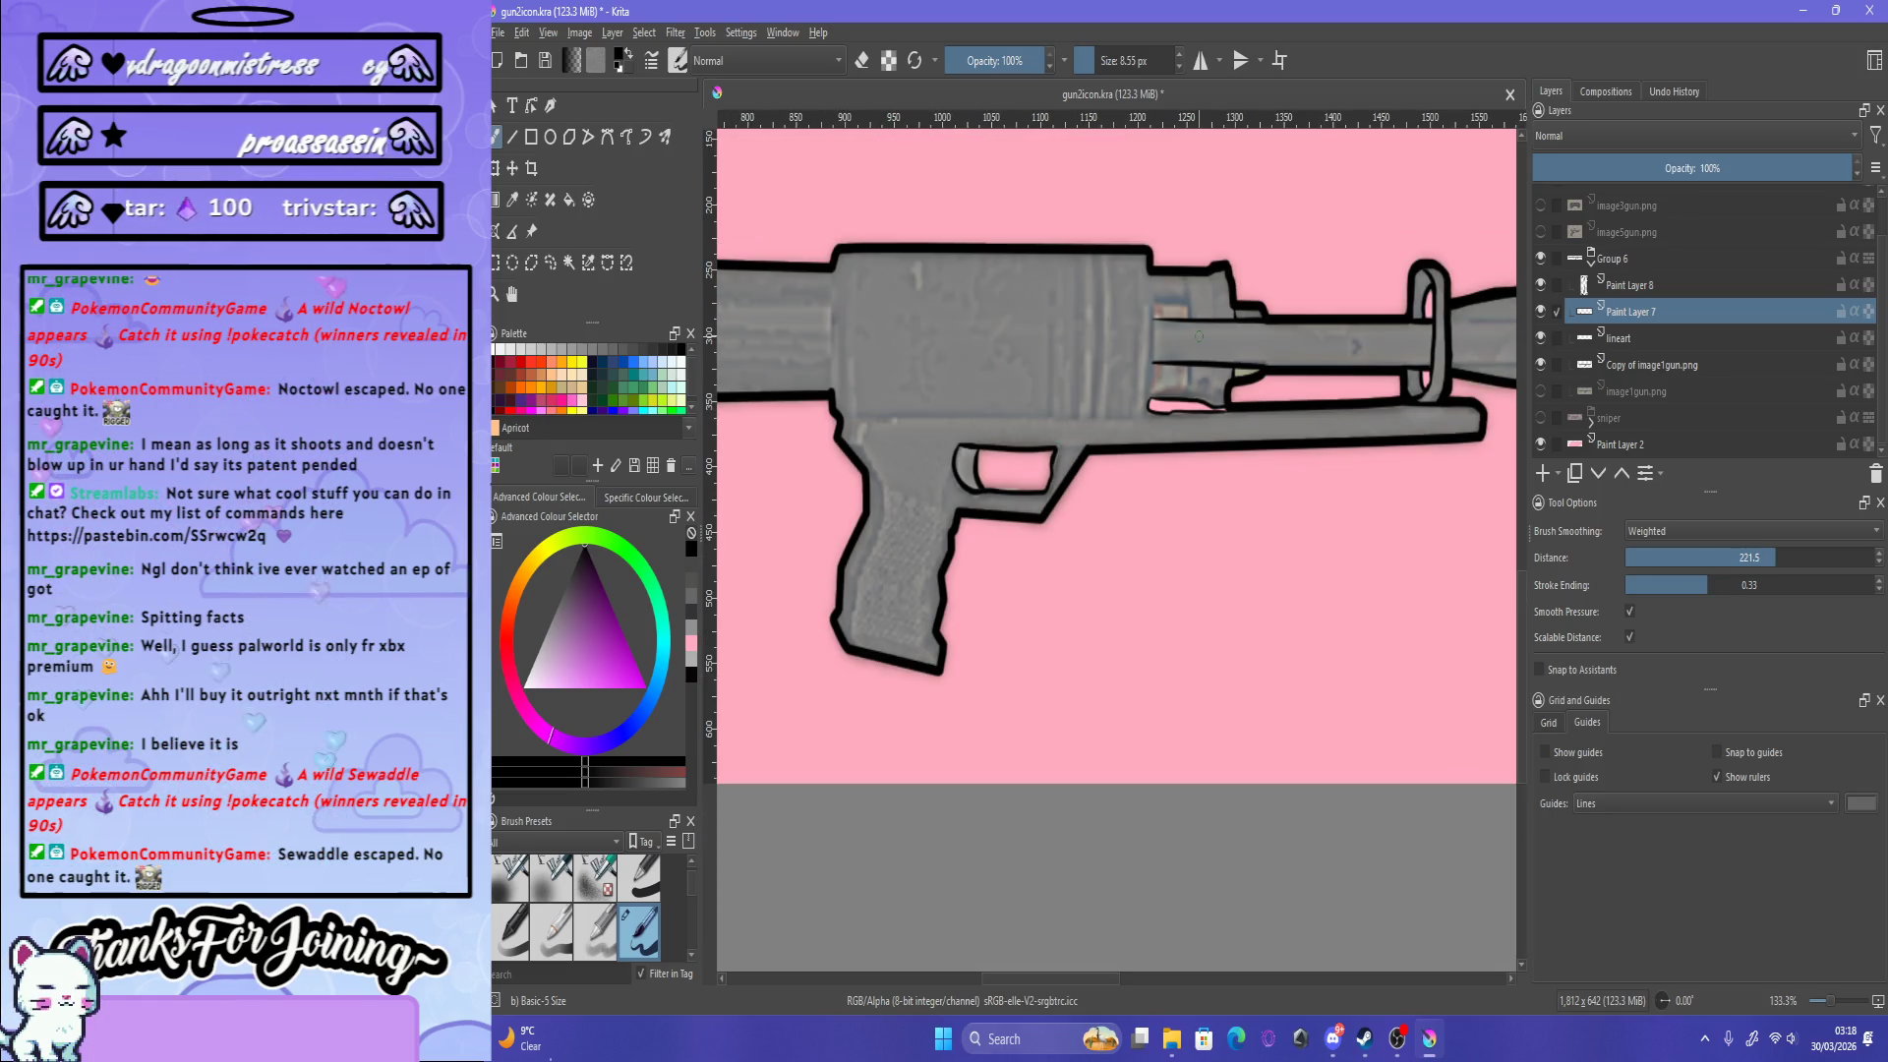
scroll(1053, 472, "up", 2)
scroll(1052, 472, "down", 1)
scroll(1052, 472, "down", 1)
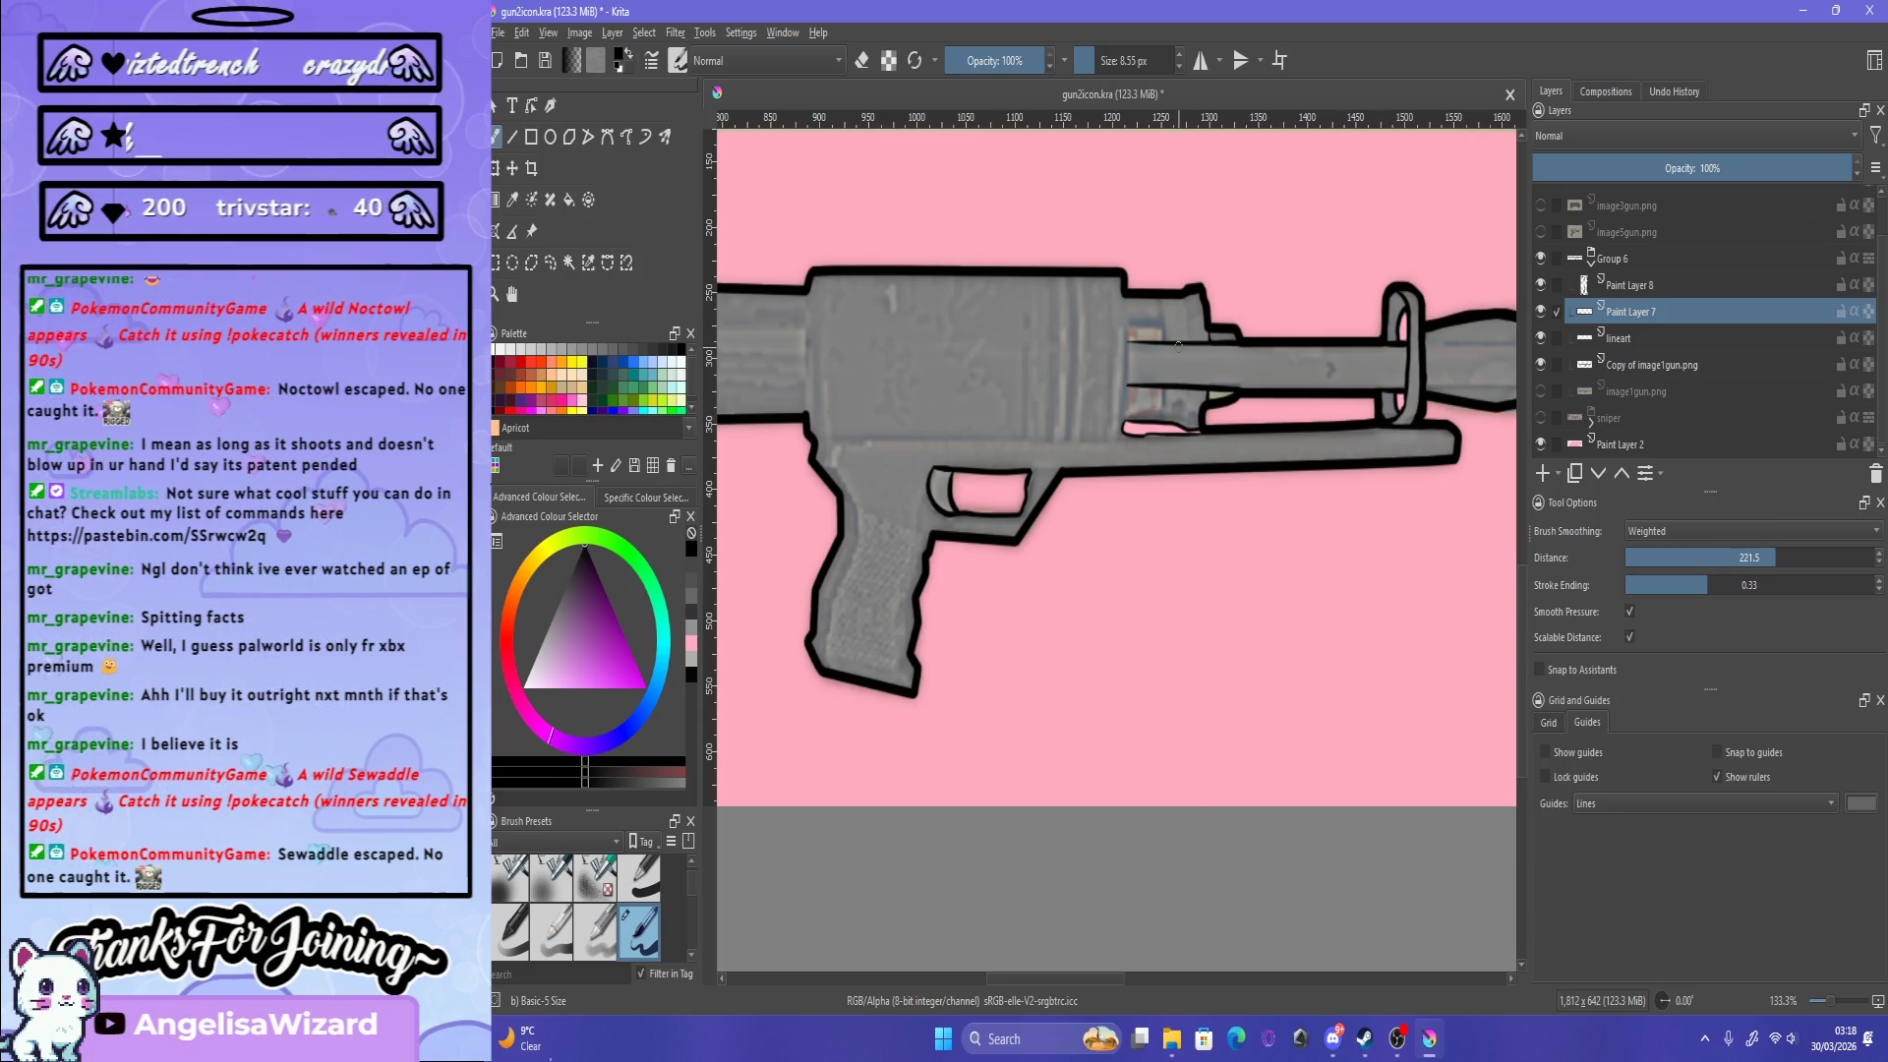
scroll(1178, 345, "down", 2)
scroll(1178, 345, "up", 2)
scroll(1178, 345, "down", 2)
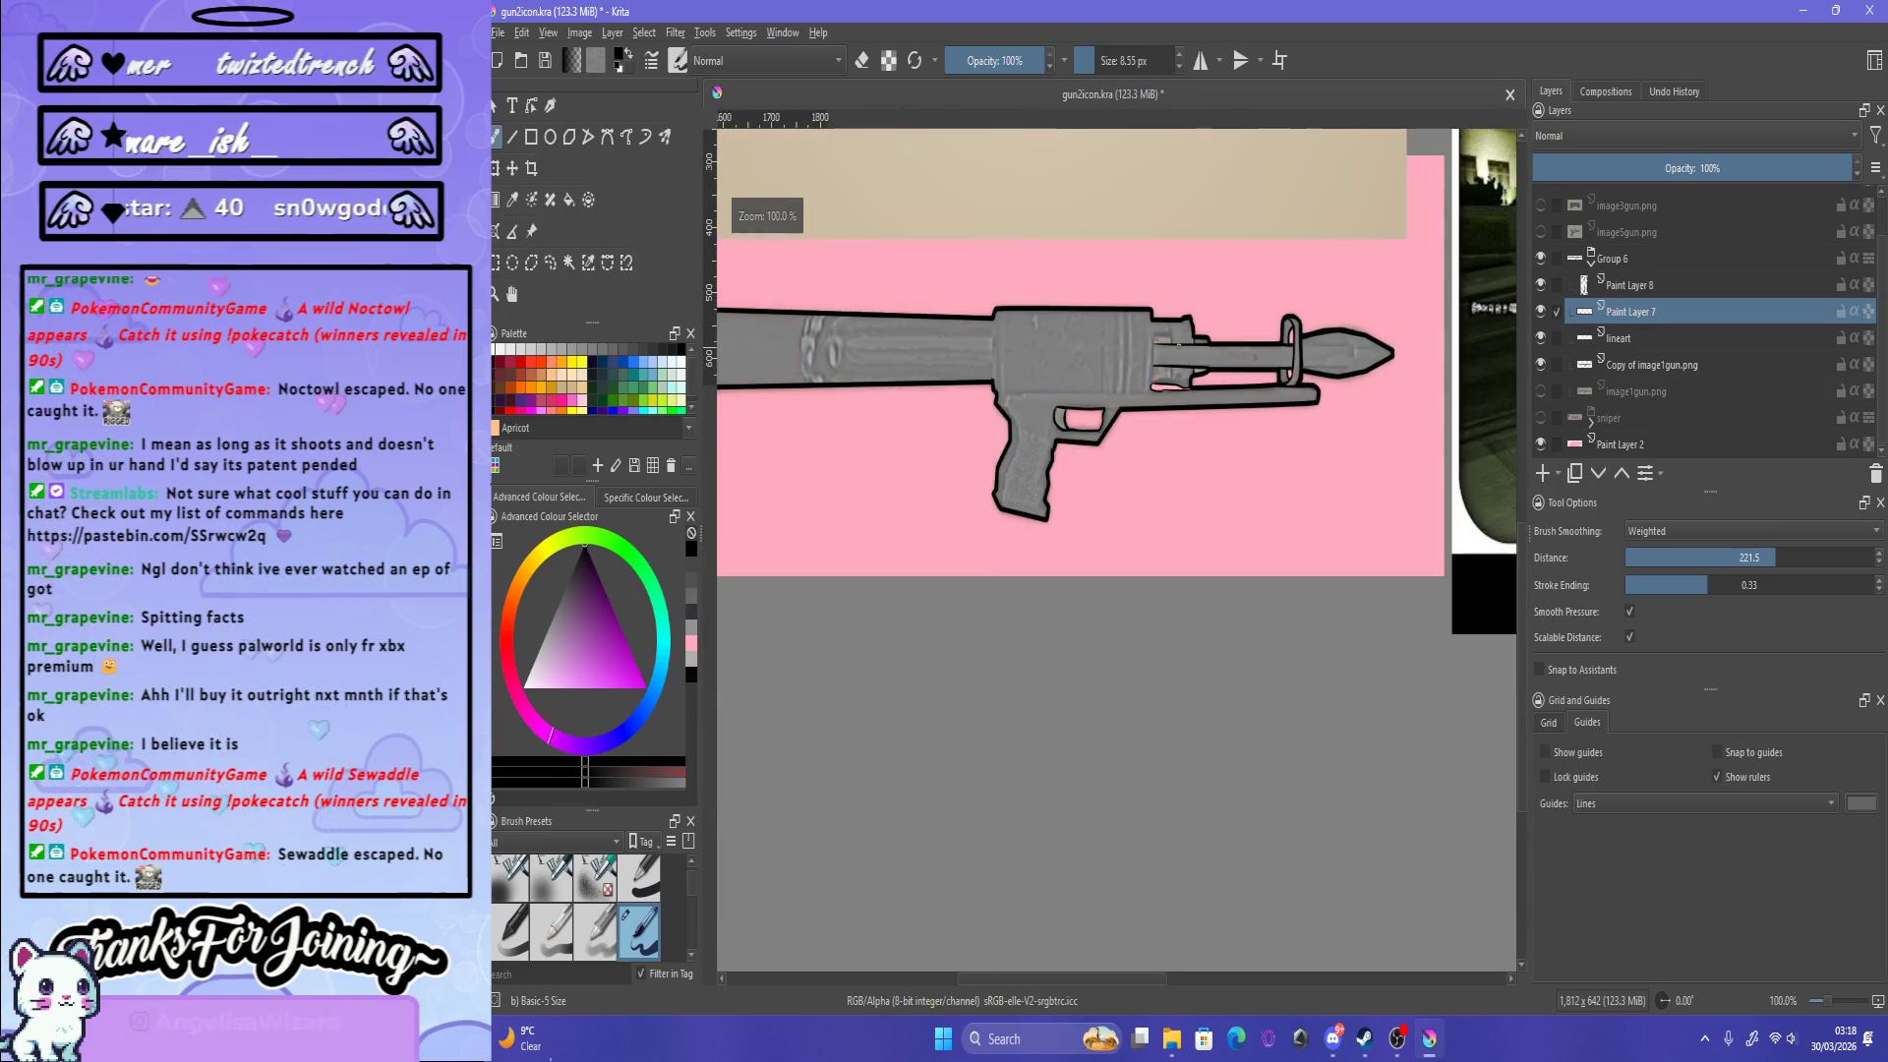
scroll(1178, 345, "up", 3)
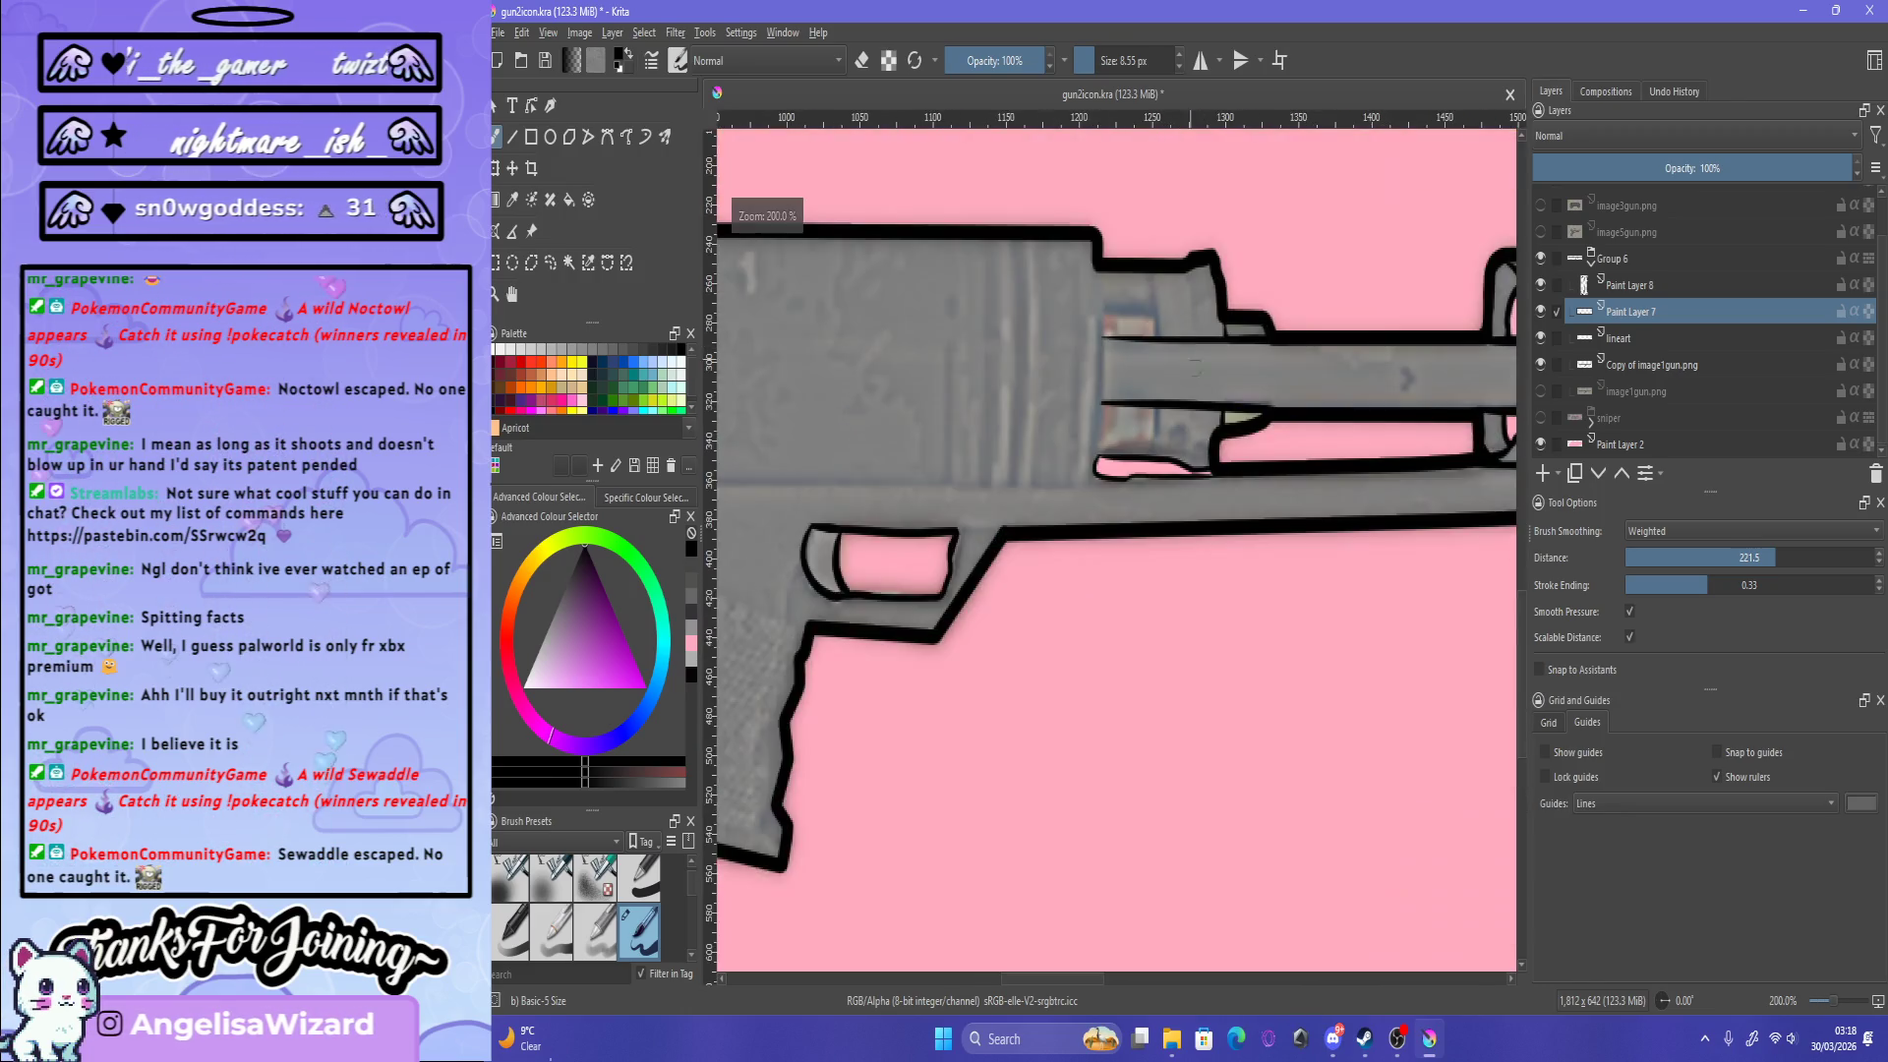
scroll(1178, 345, "up", 1)
scroll(1131, 443, "up", 1)
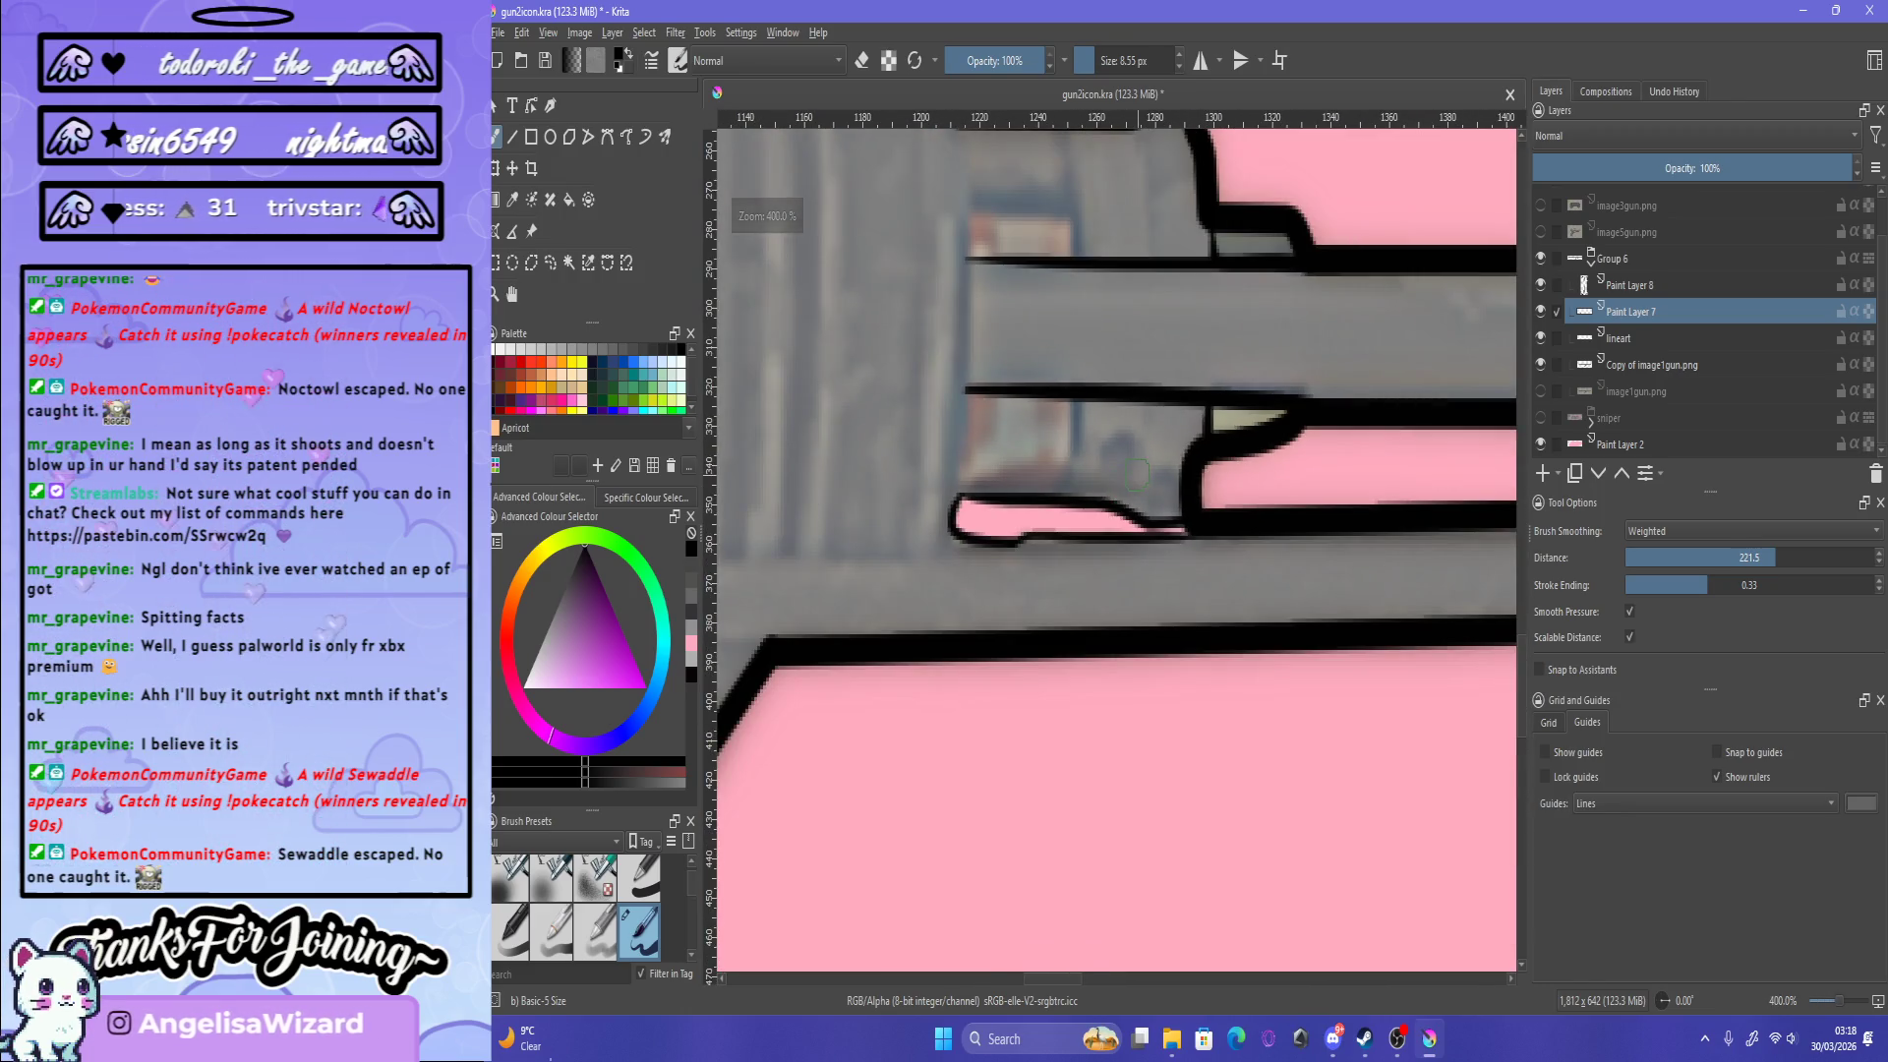
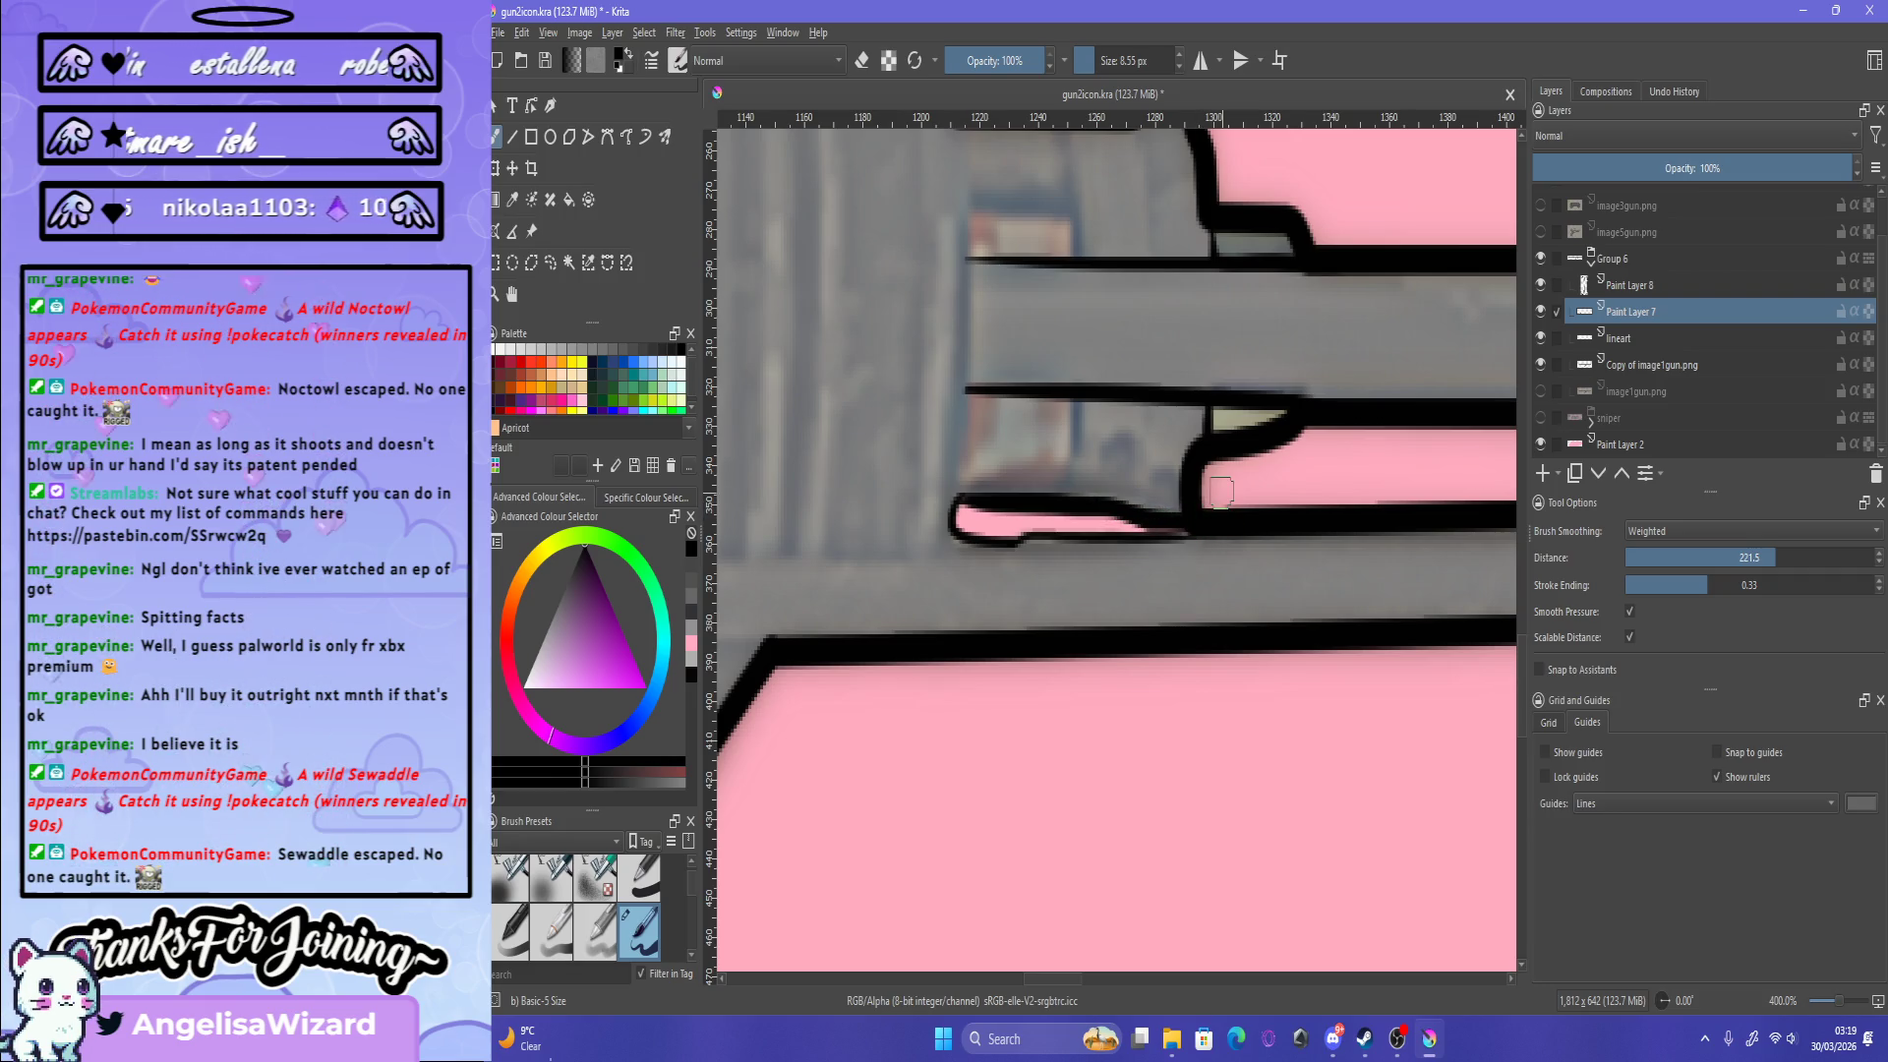
Step: Zoom in on the small pink gap and extend the black outline at its left tip
key("2")
scroll(1086, 531, "up", 5)
scroll(1013, 428, "up", 4)
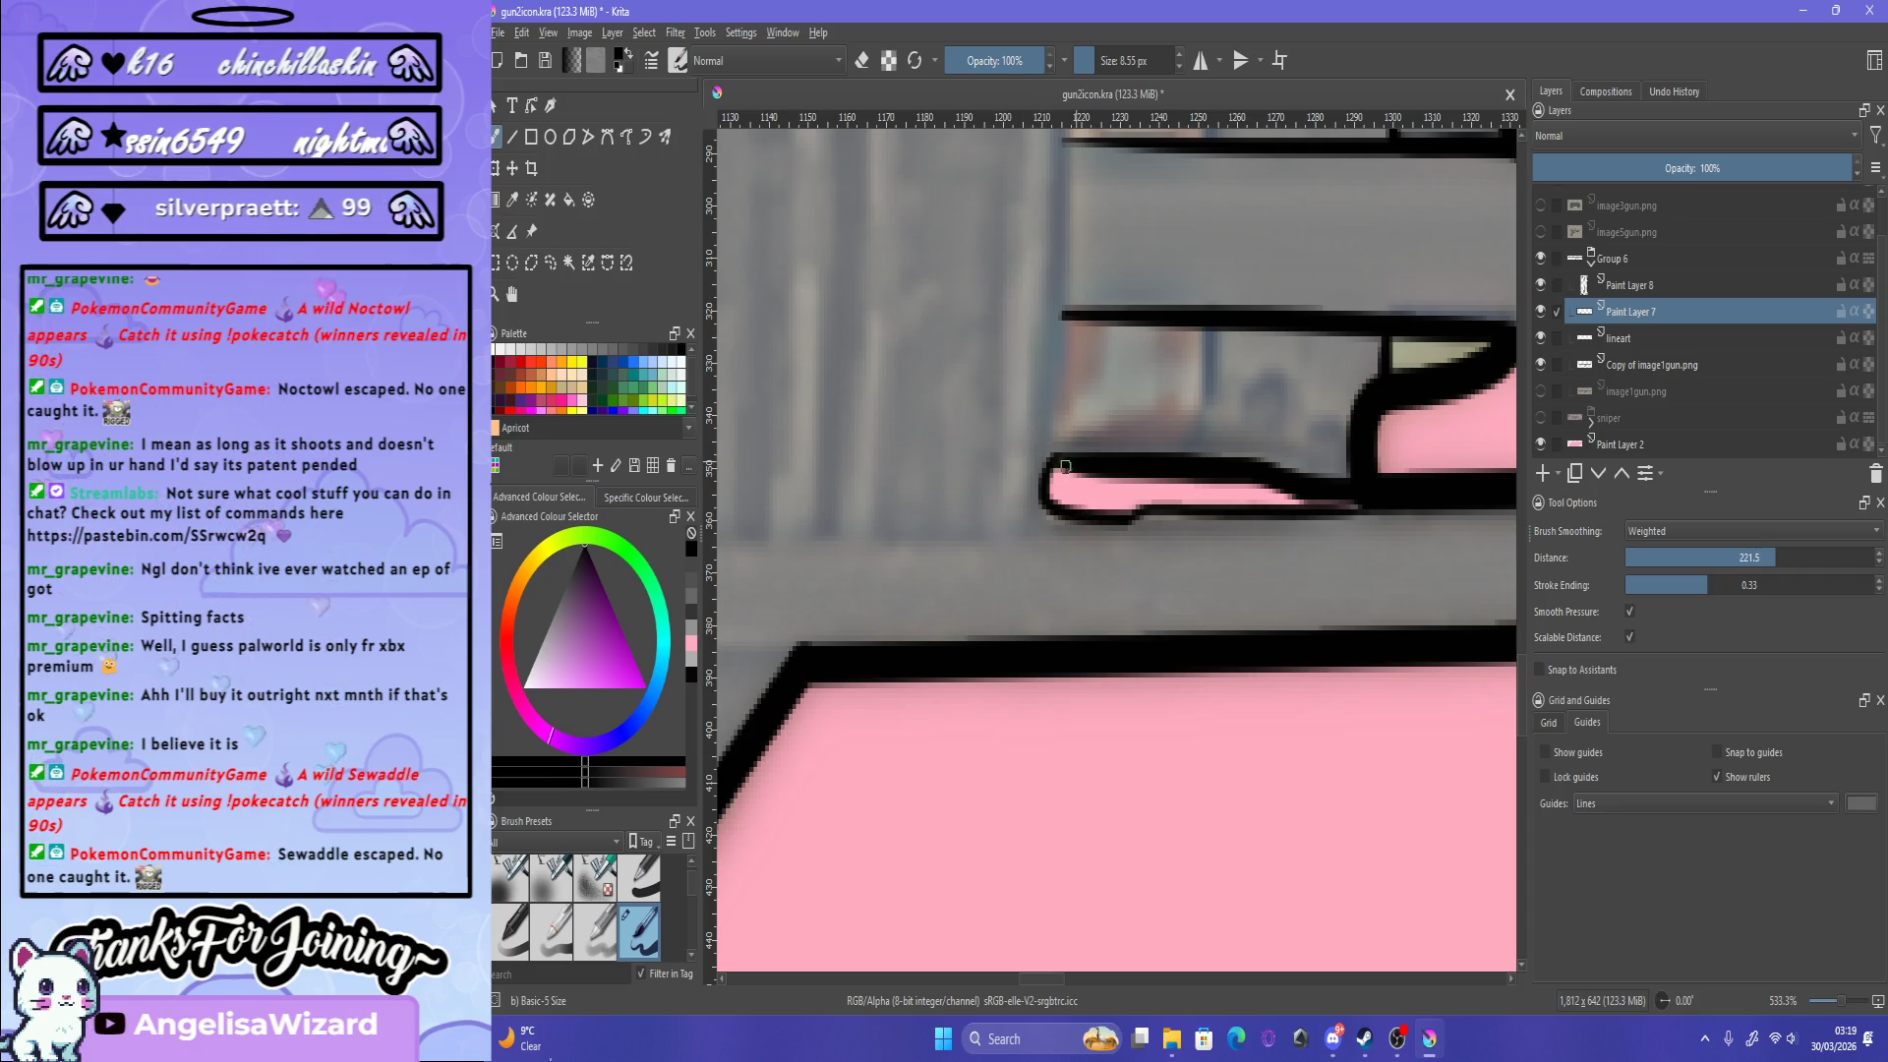
left_click(1066, 468)
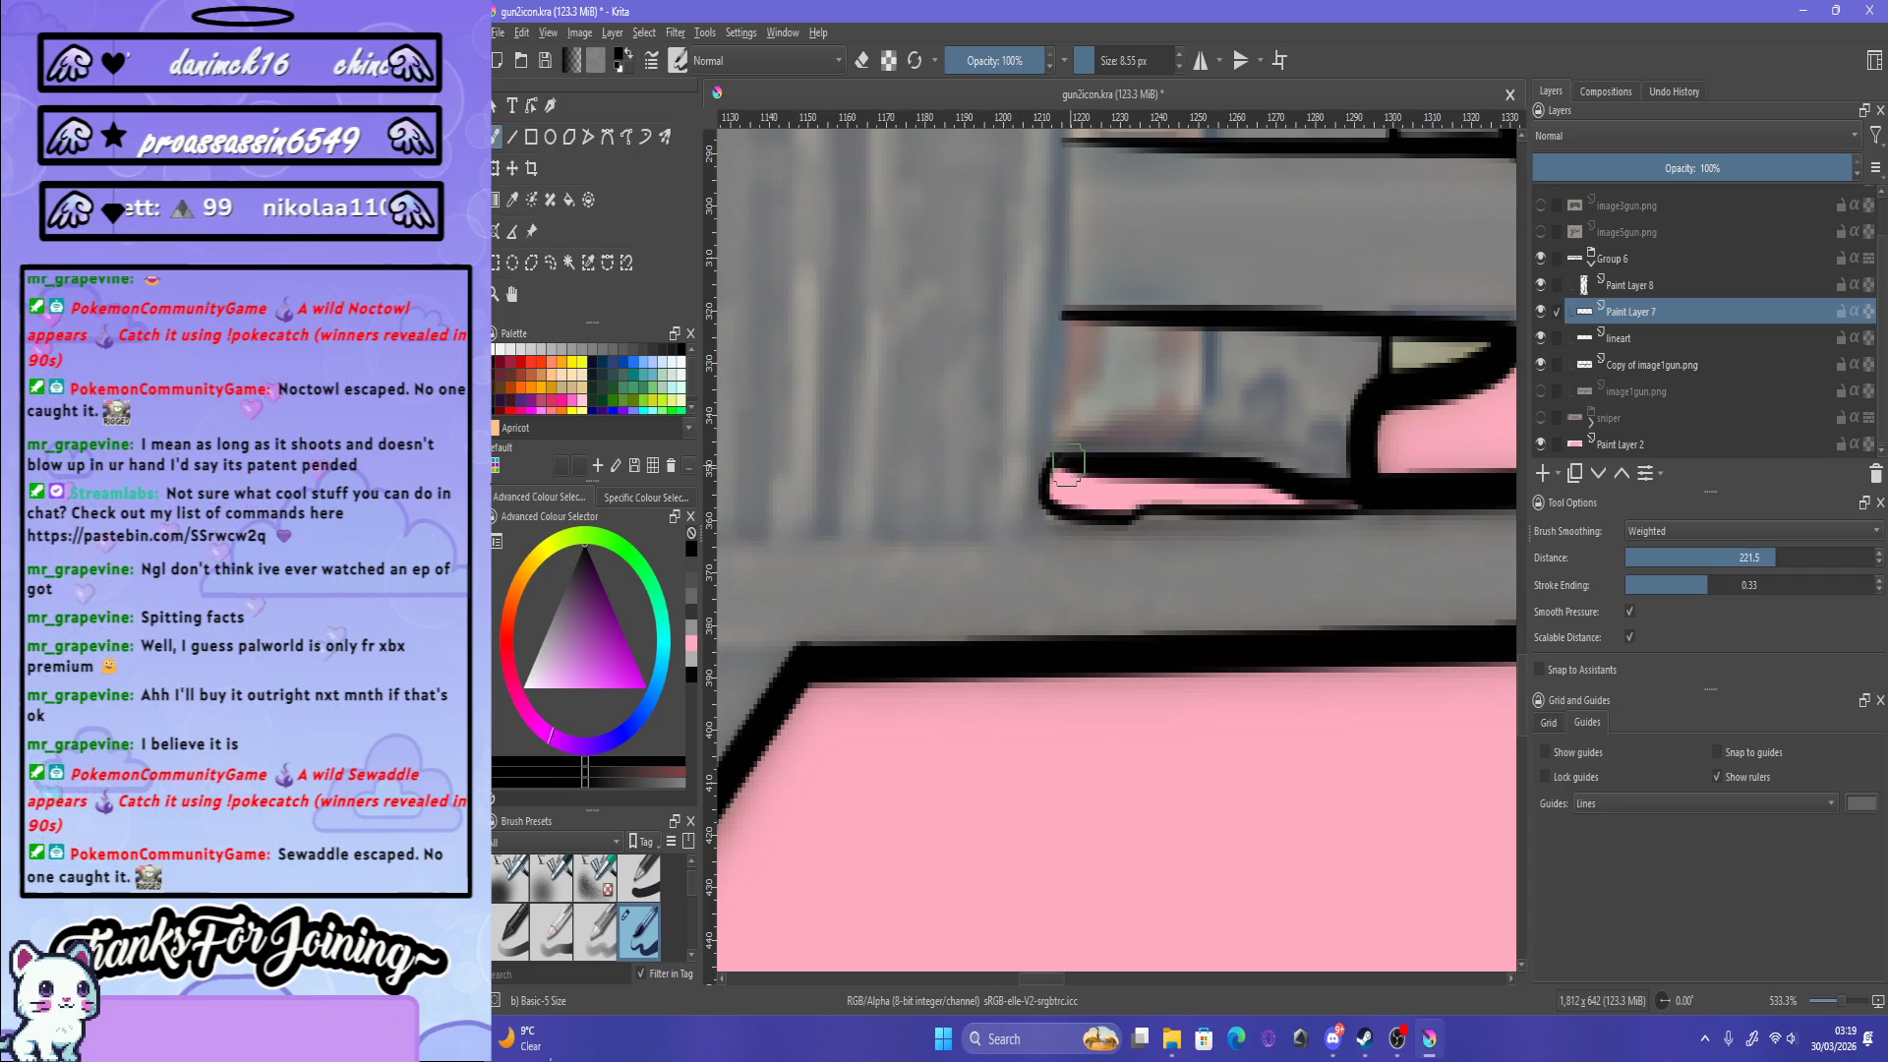
left_click(1050, 477)
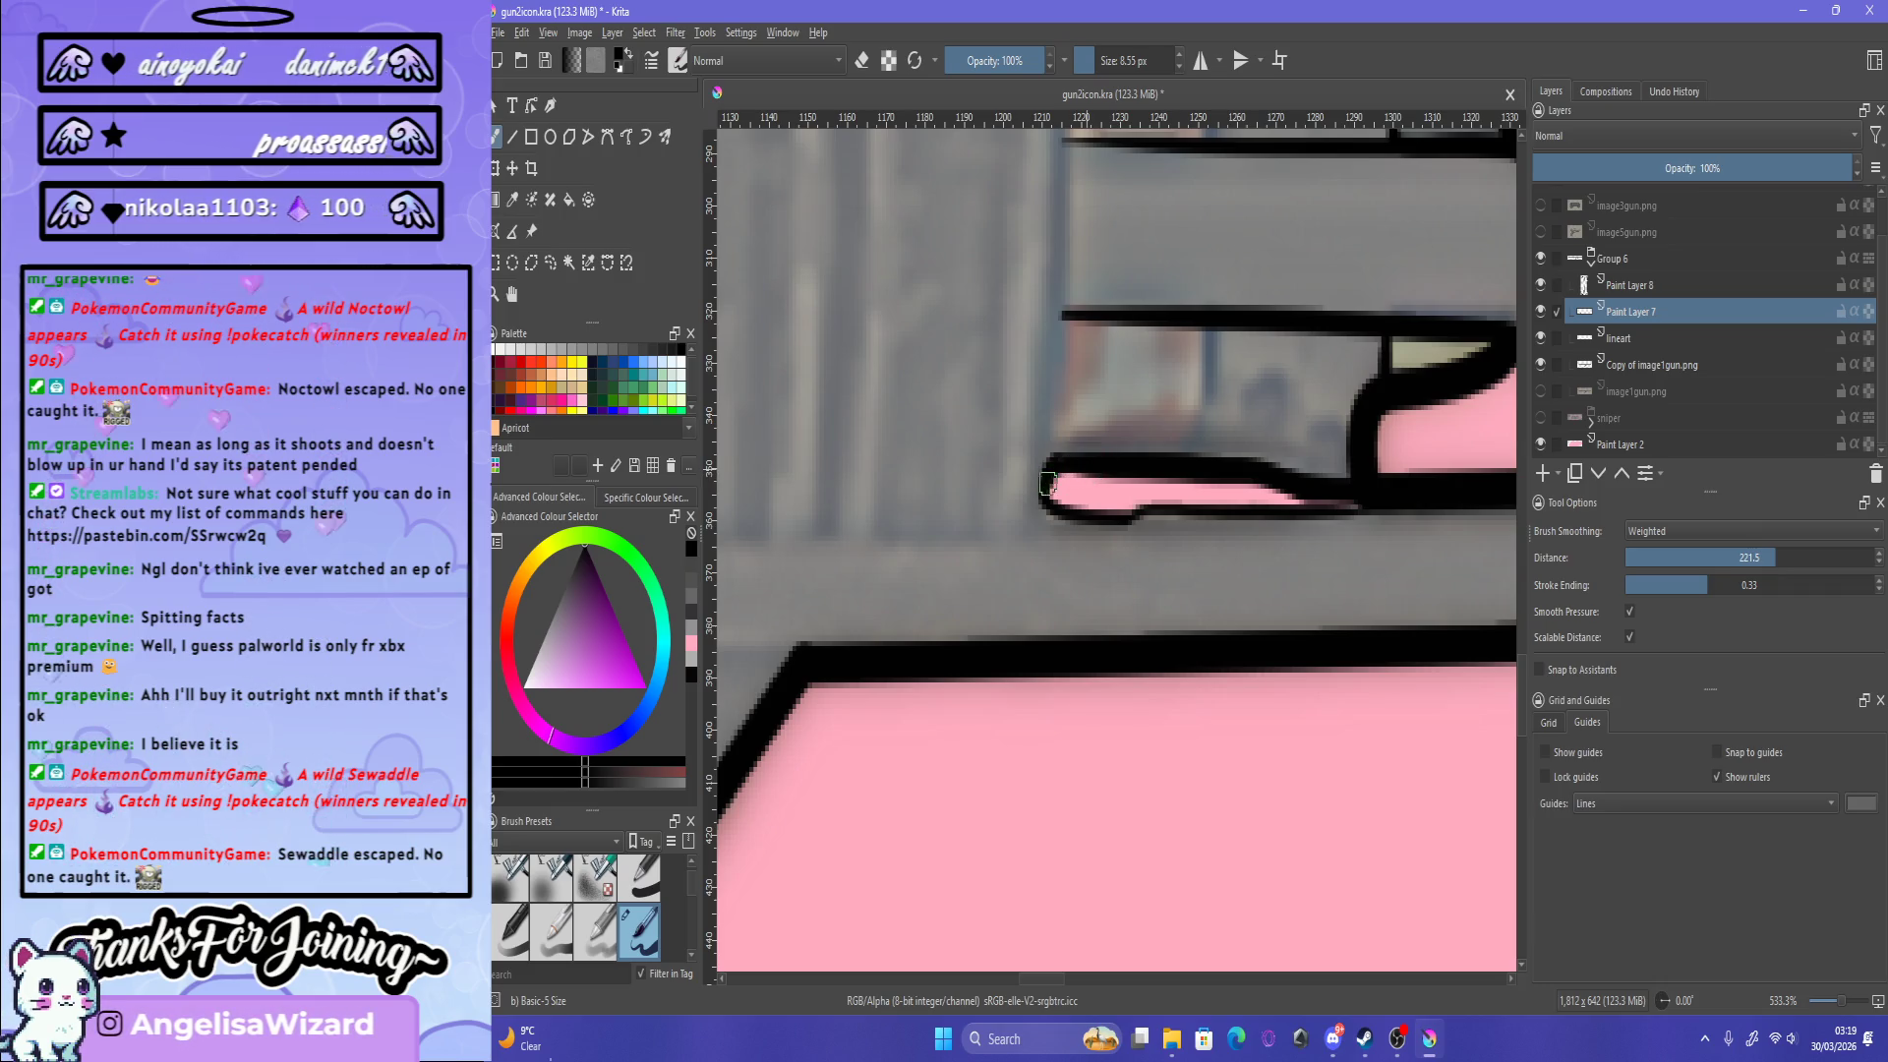
scroll(1144, 511, "down", 6)
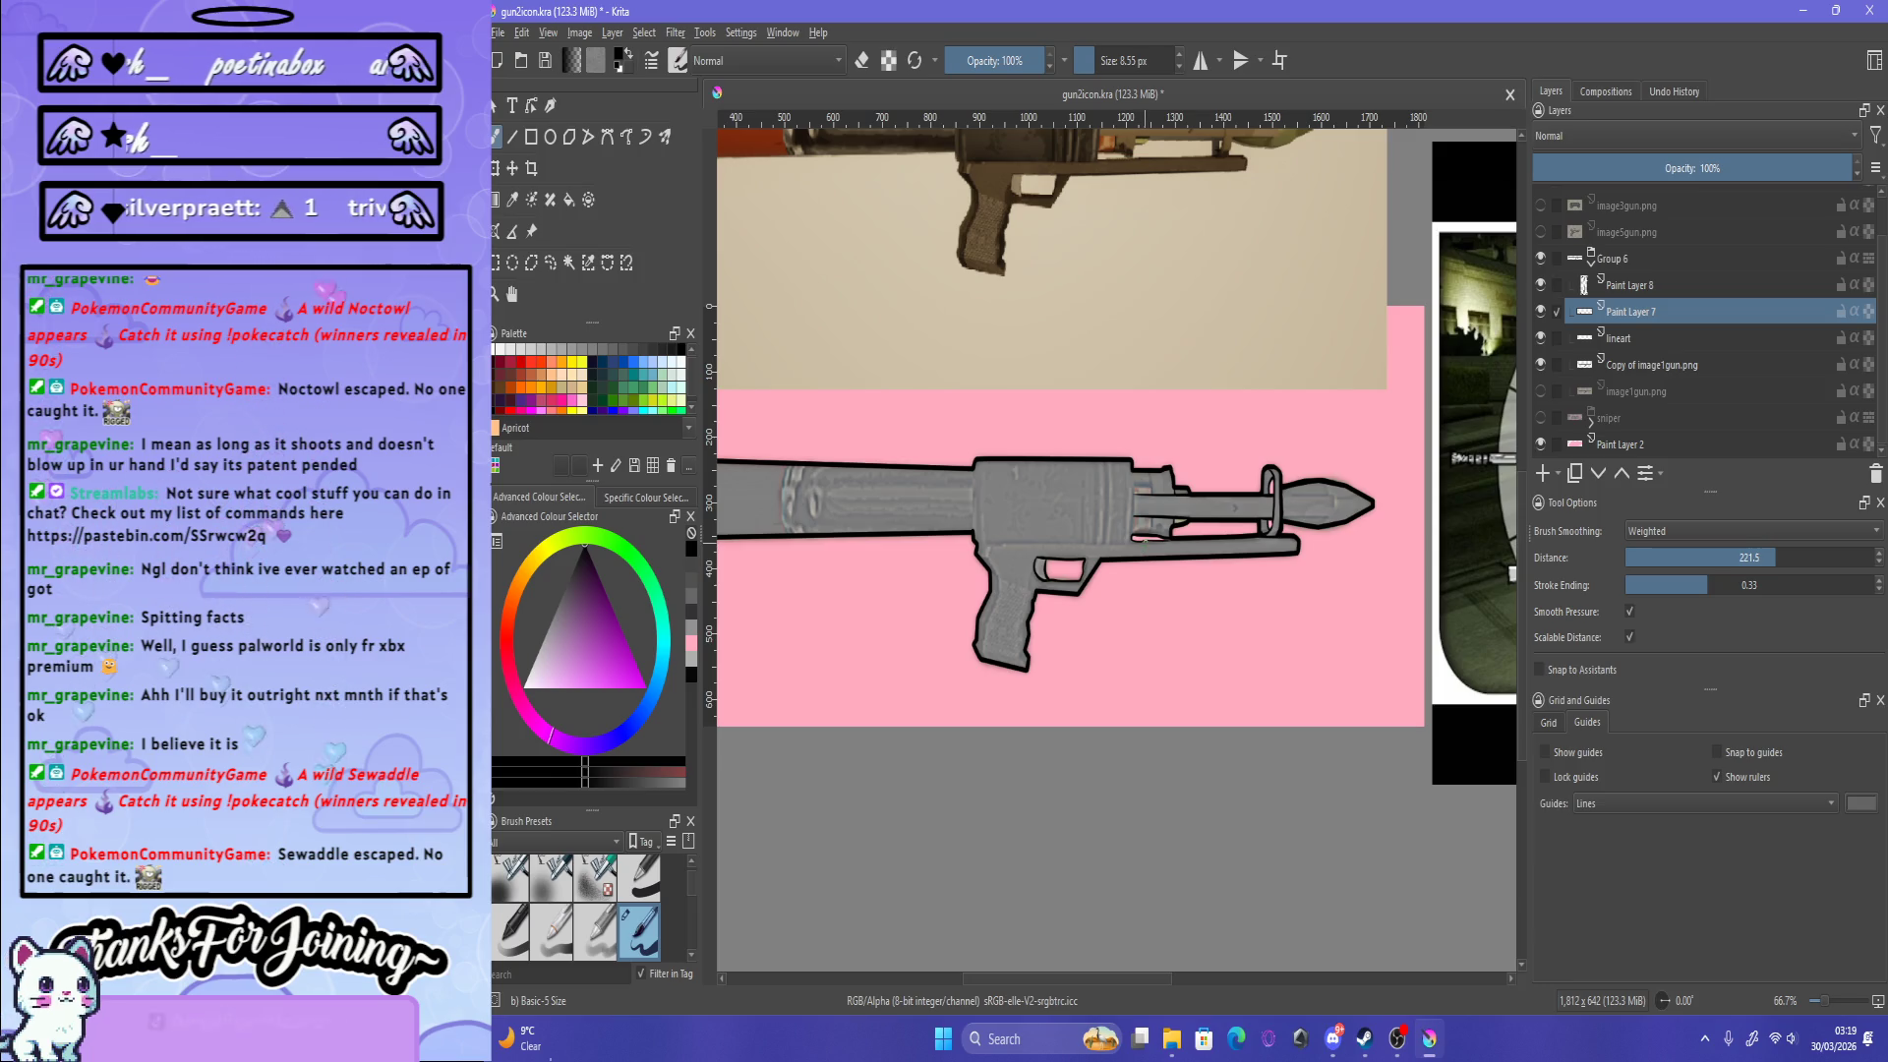
Step: Inspect the barrel tip and undo the curved inner stroke drawn on its left end
scroll(1144, 539, "down", 1)
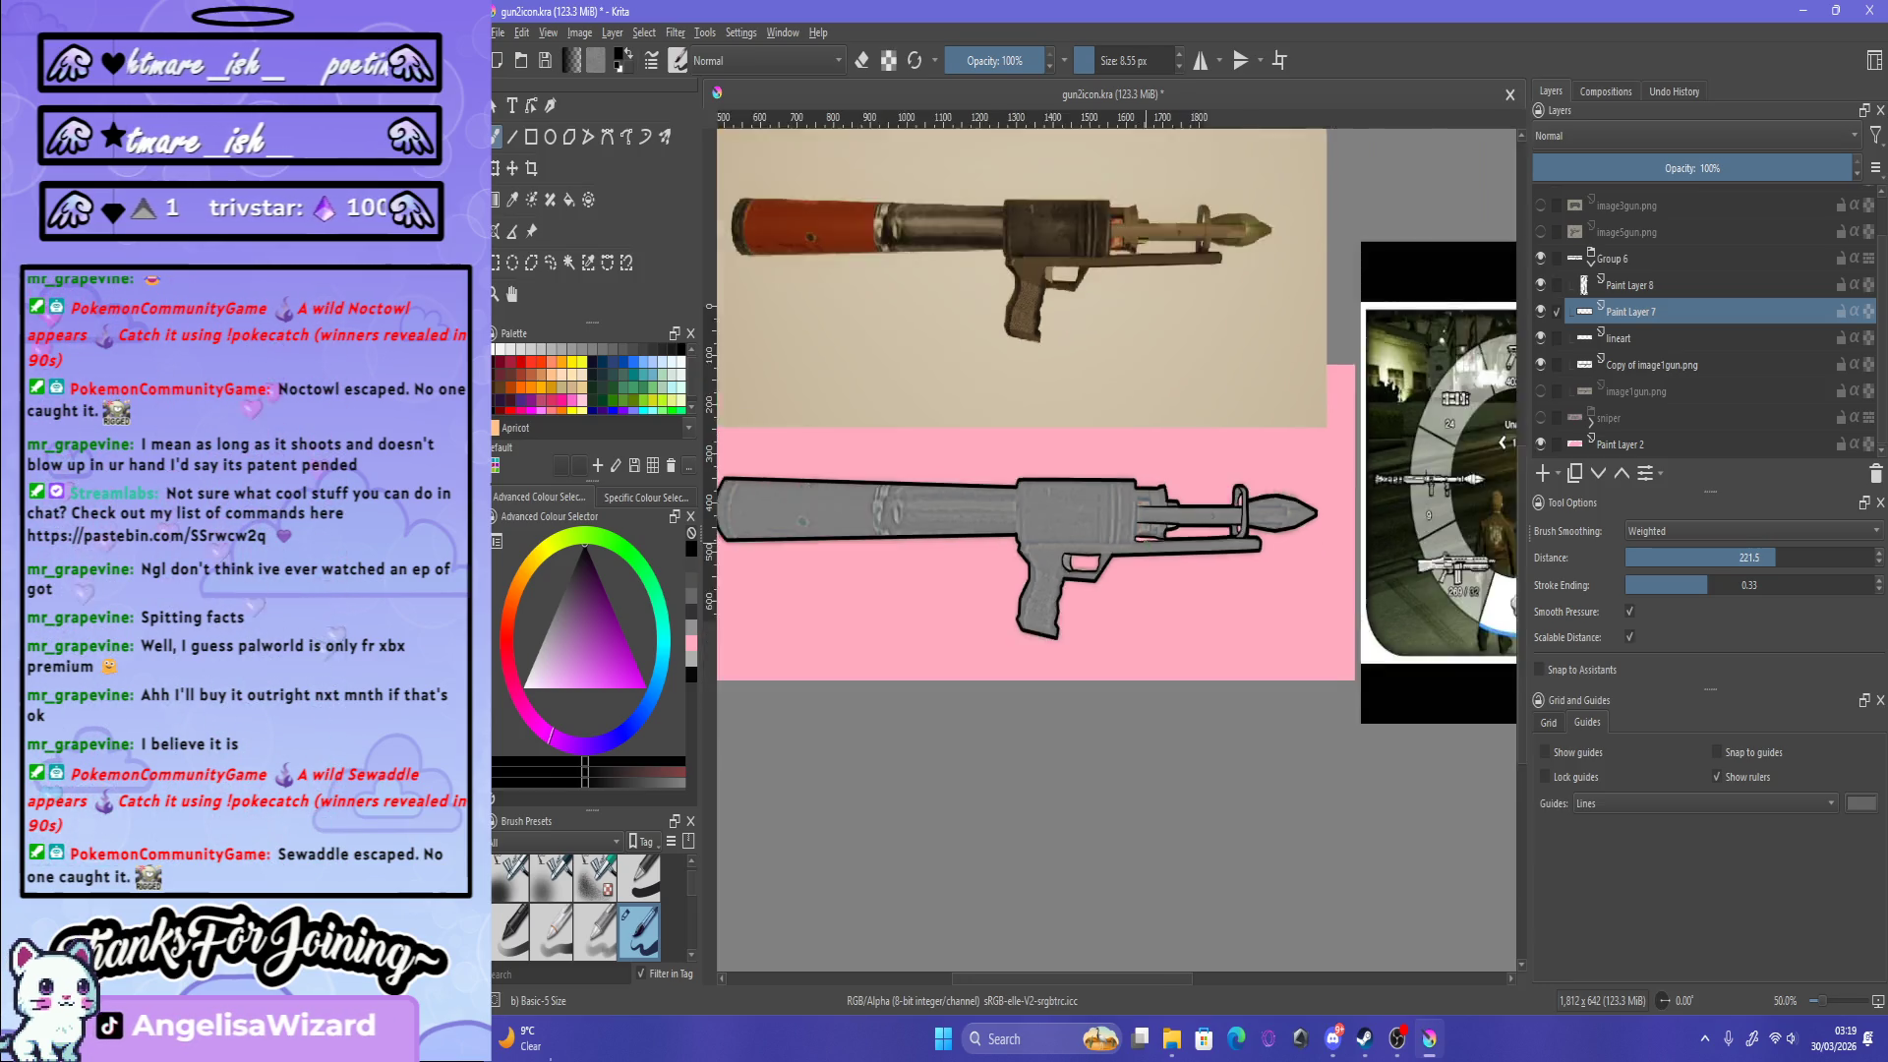
scroll(1143, 538, "down", 1)
scroll(1129, 509, "up", 3)
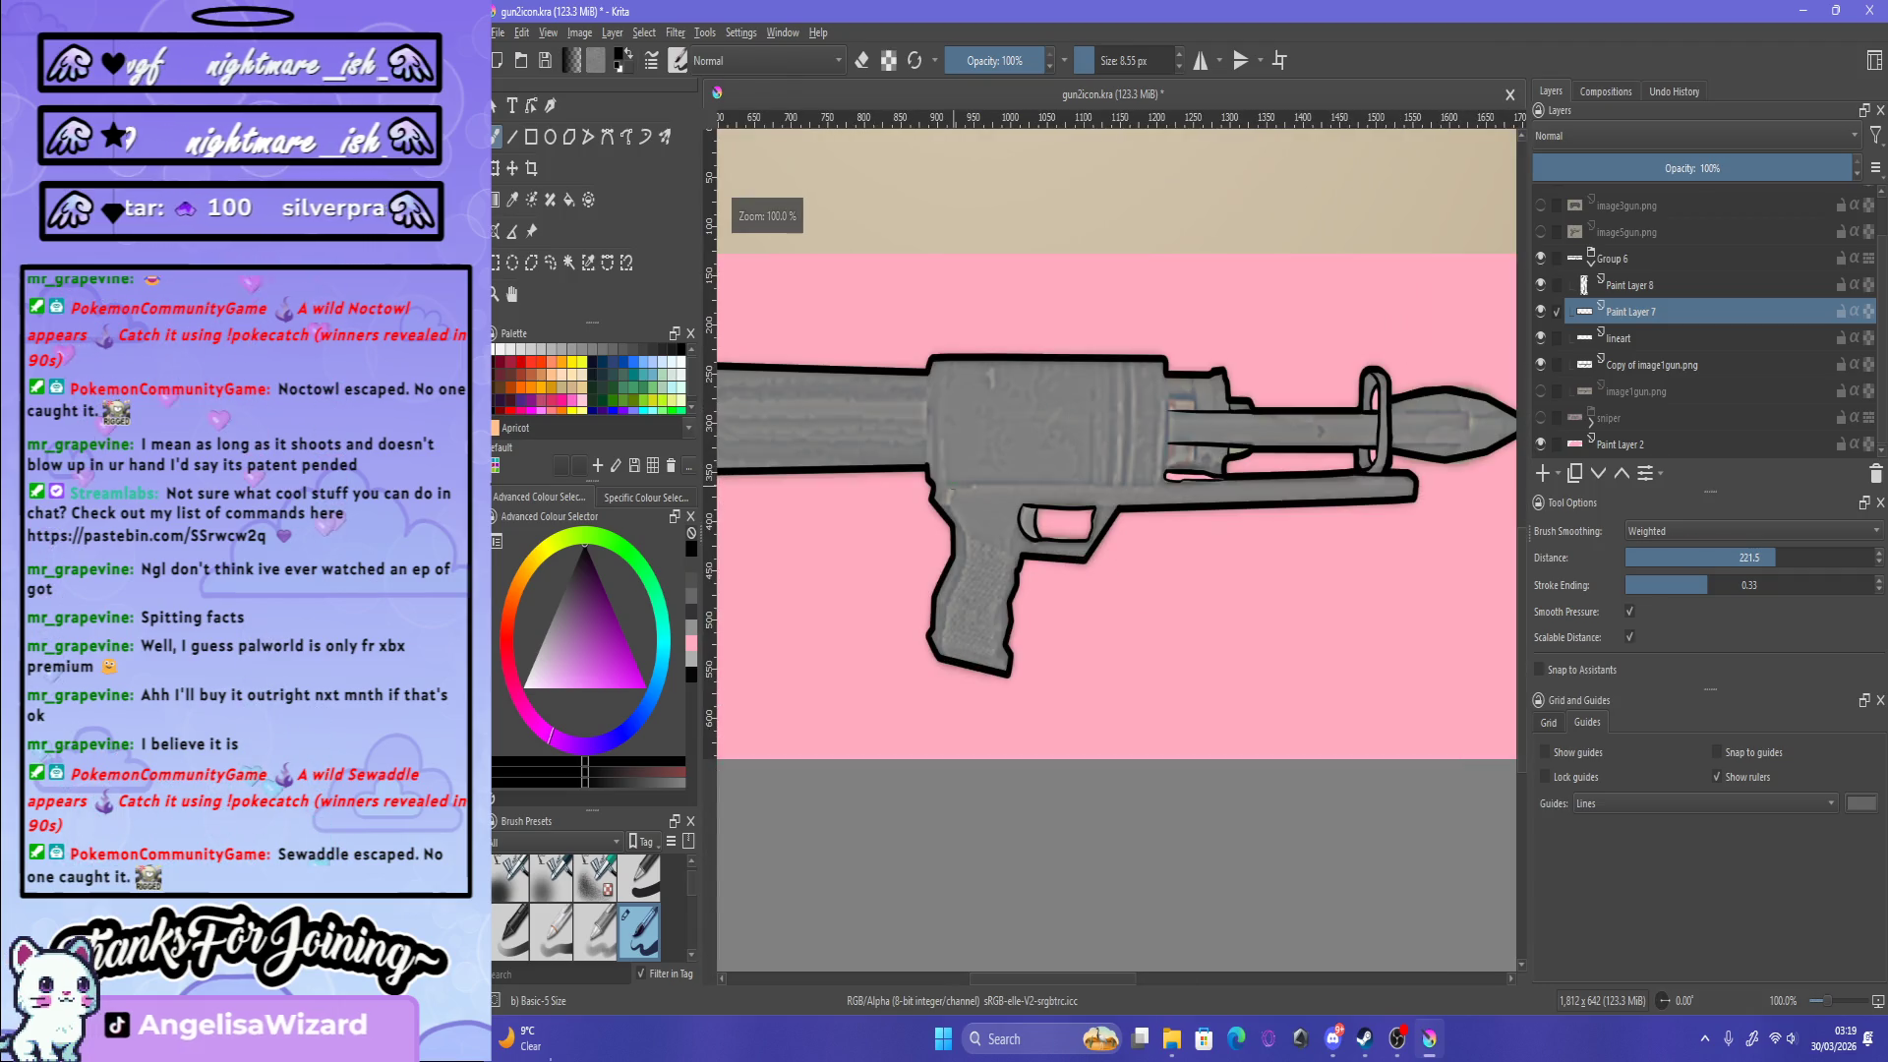
scroll(951, 489, "up", 2)
scroll(973, 492, "down", 3)
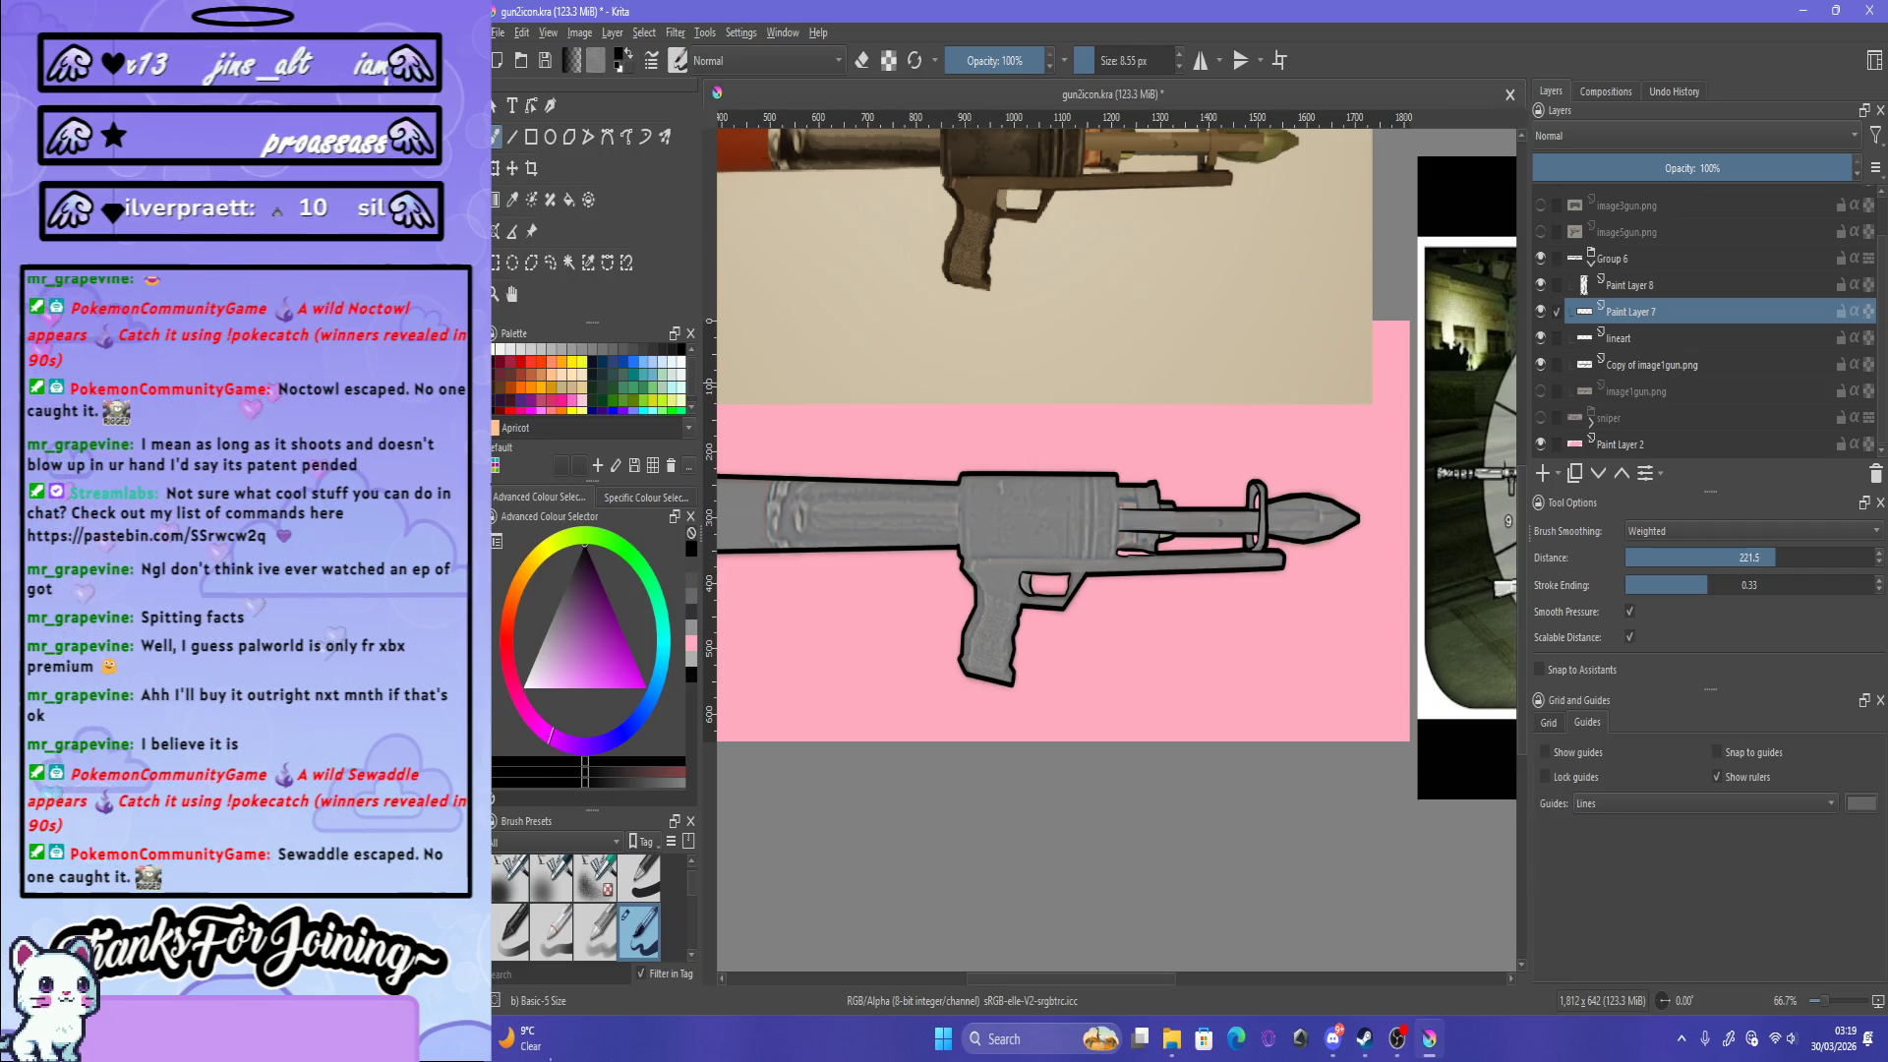
scroll(1003, 594, "down", 3)
scroll(1002, 594, "up", 4)
scroll(1002, 593, "up", 2)
scroll(993, 592, "up", 3)
scroll(891, 587, "up", 3)
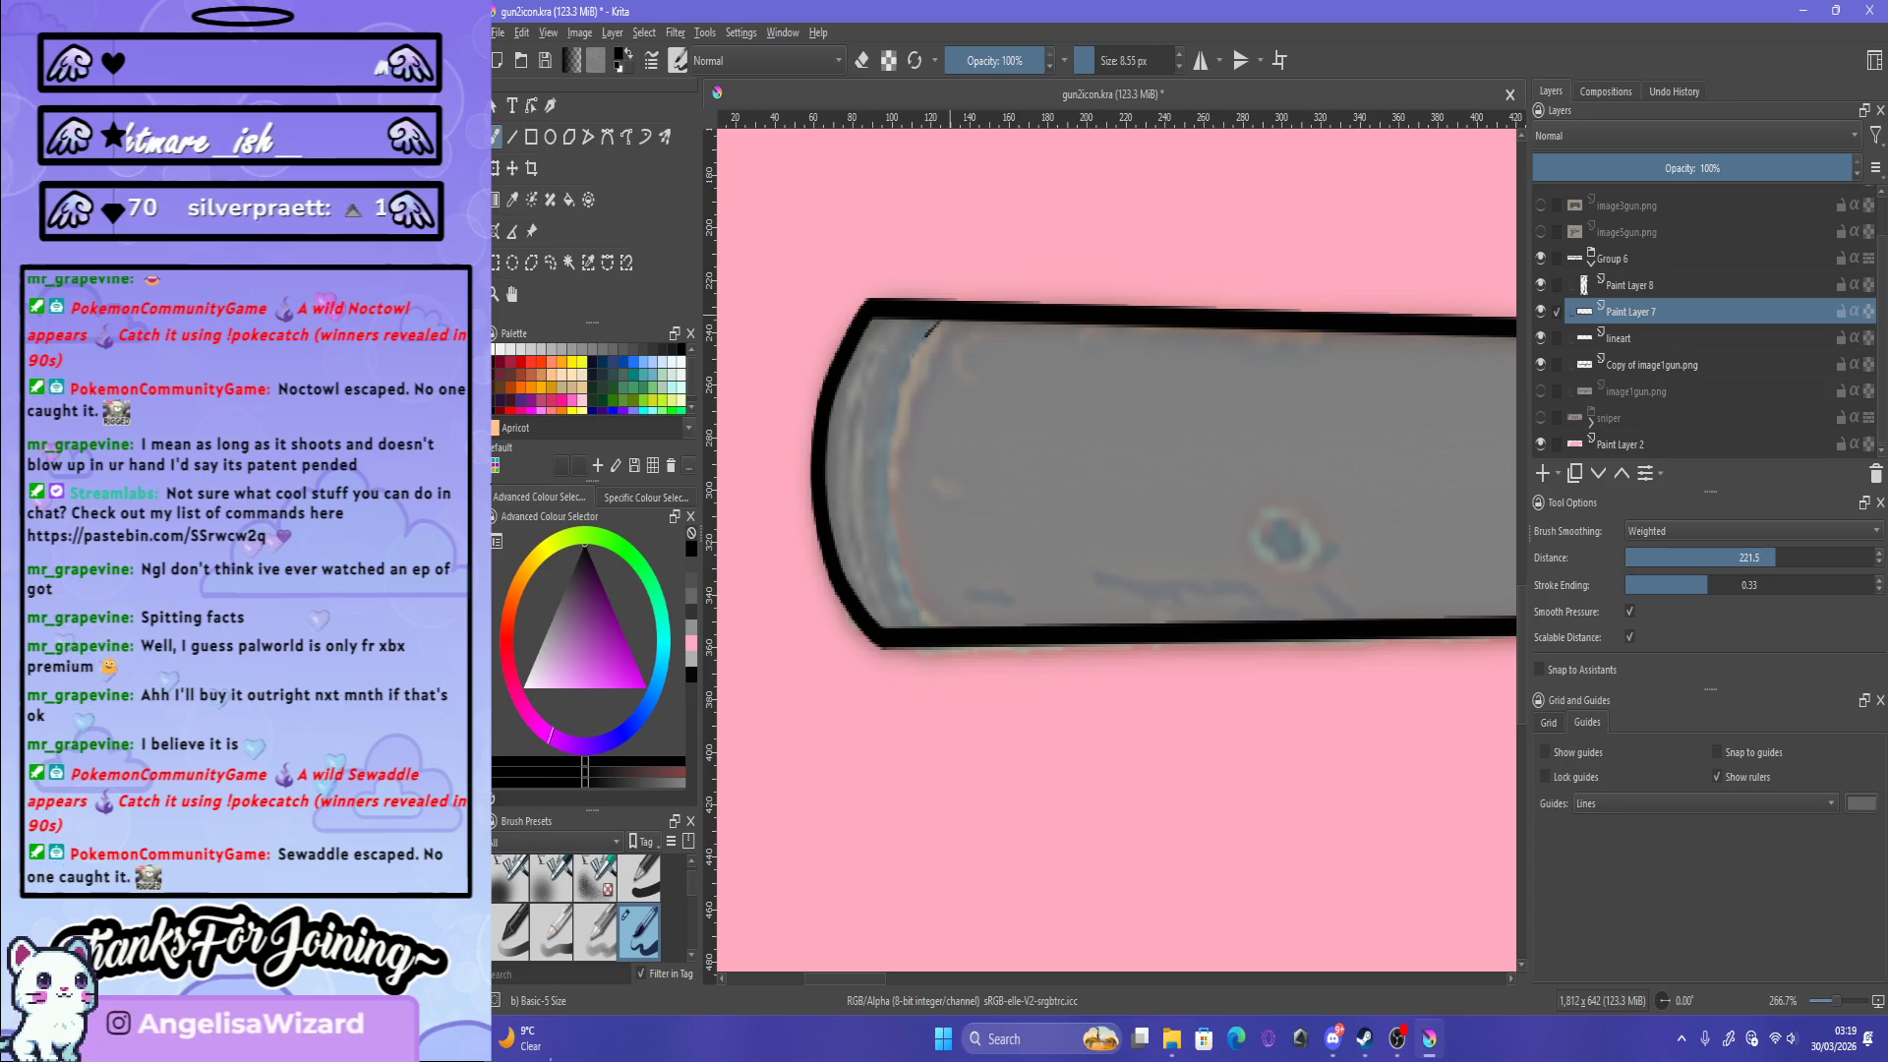
key("ctrl+z")
key("ctrl+z")
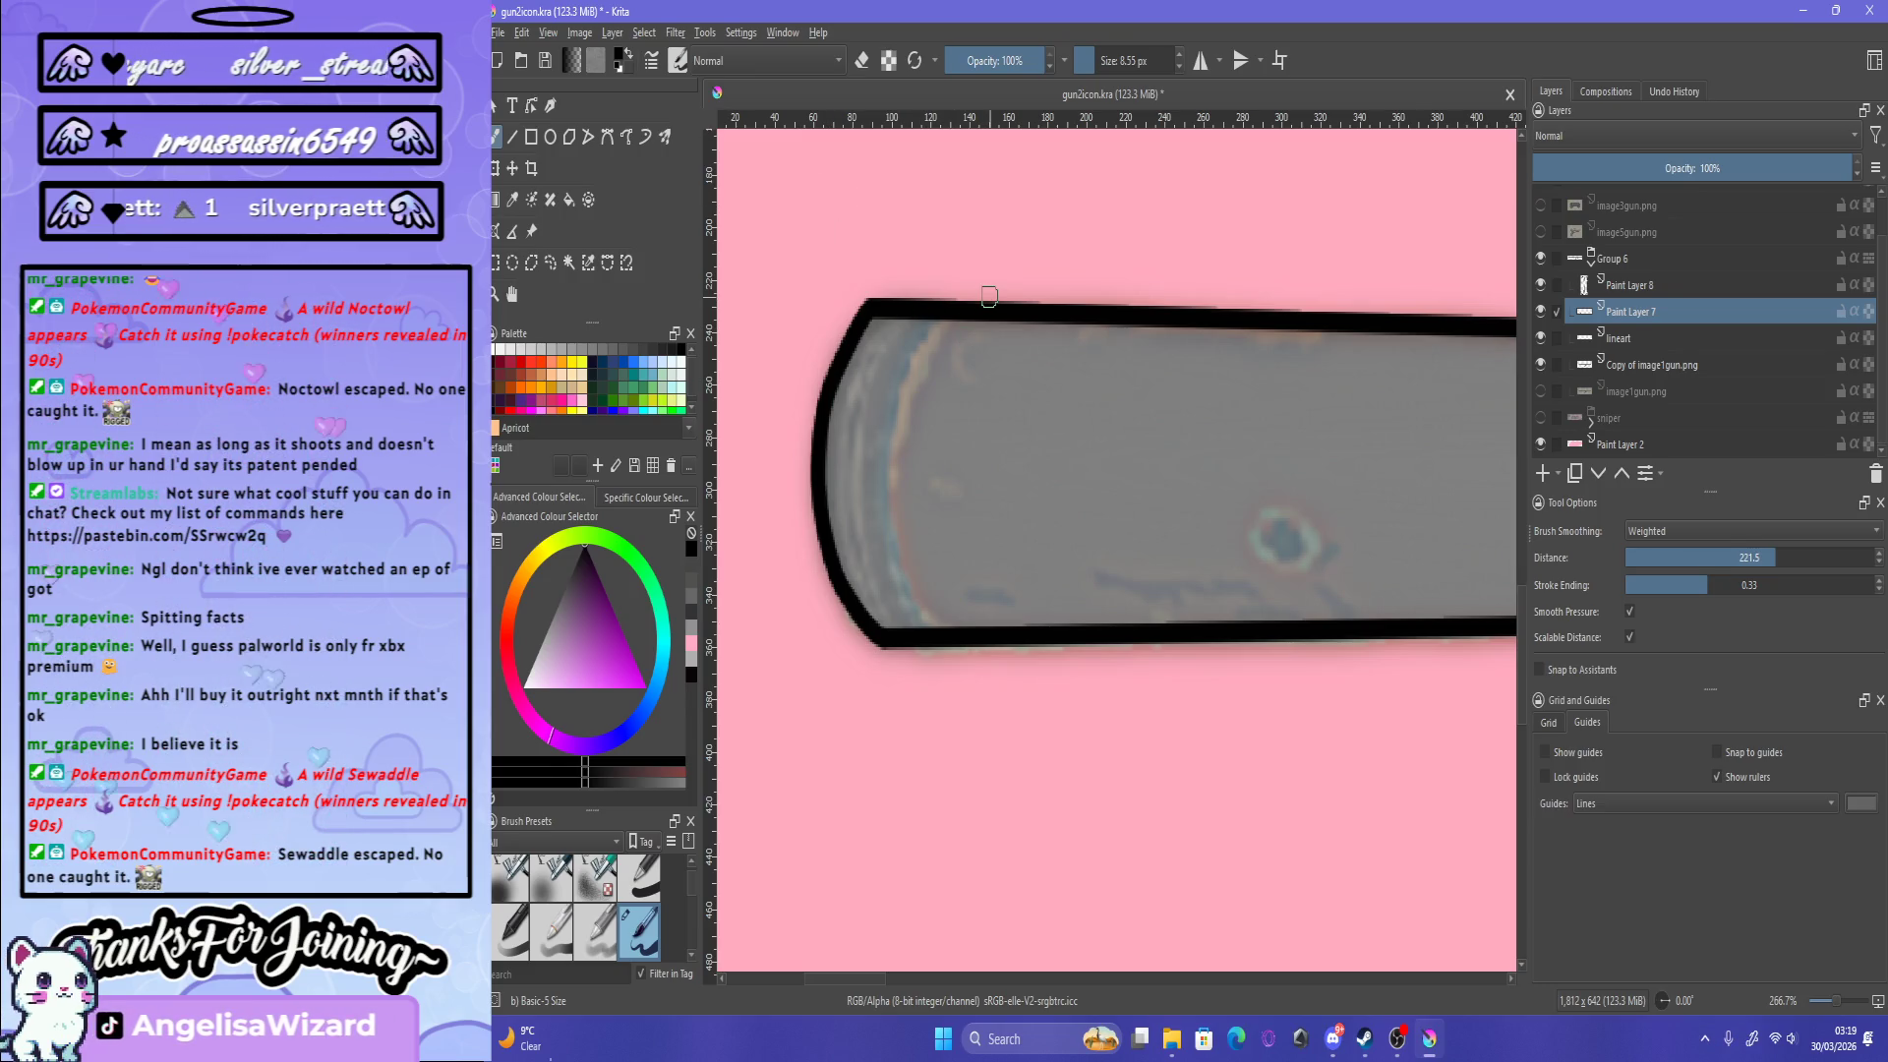
scroll(983, 339, "down", 5)
scroll(922, 189, "up", 4)
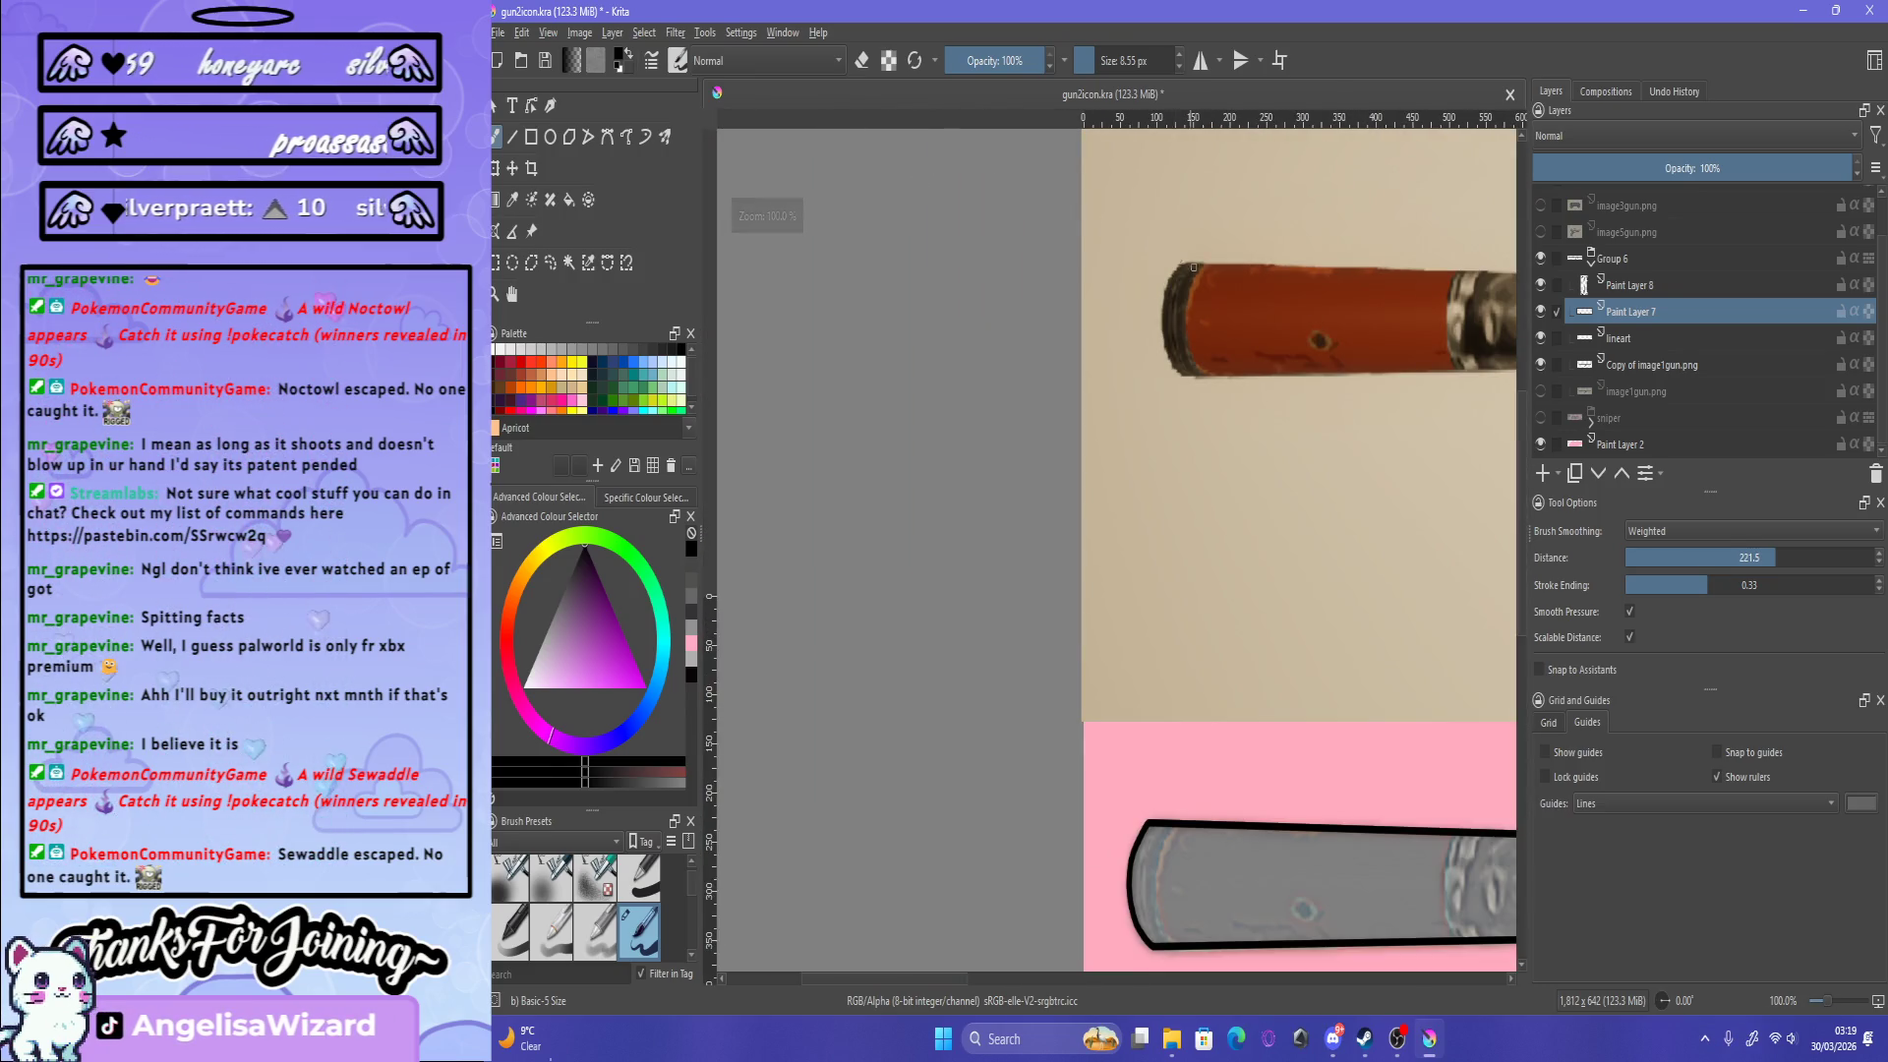
scroll(1175, 305, "down", 3)
scroll(1184, 513, "up", 3)
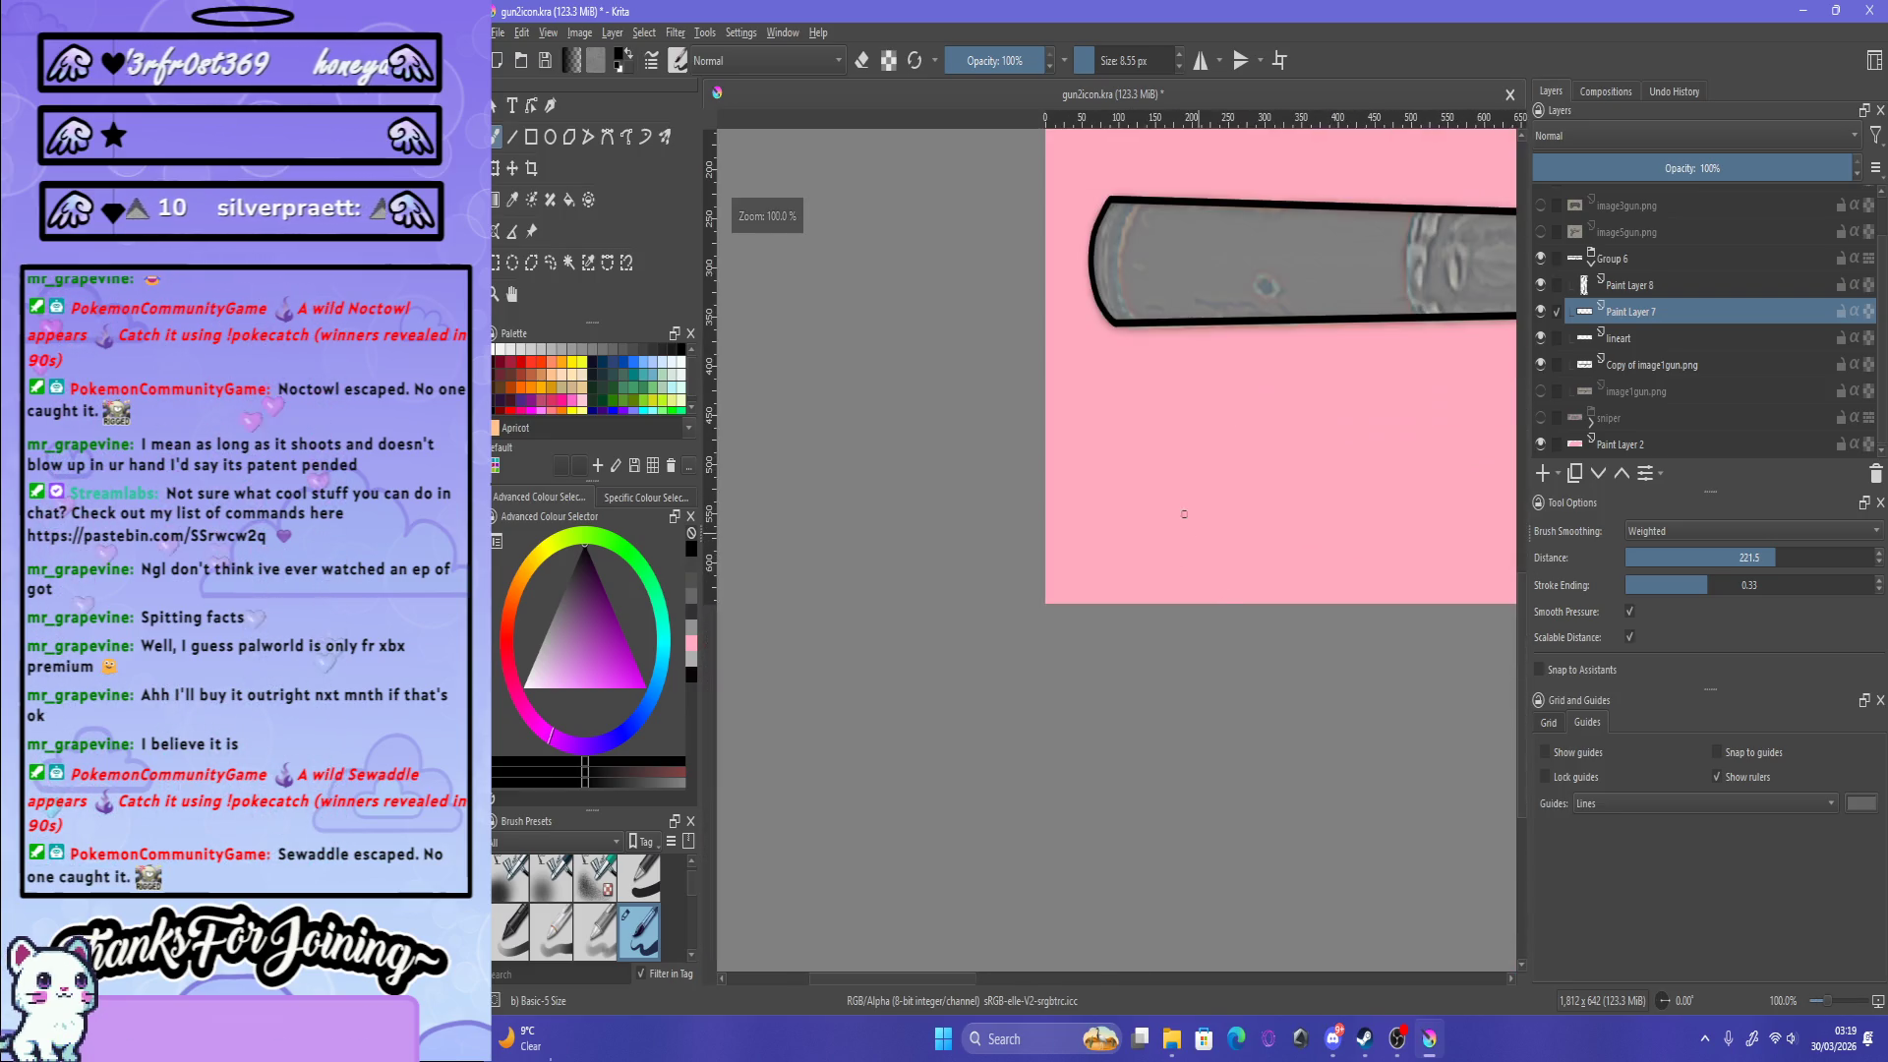
scroll(1121, 233, "up", 3)
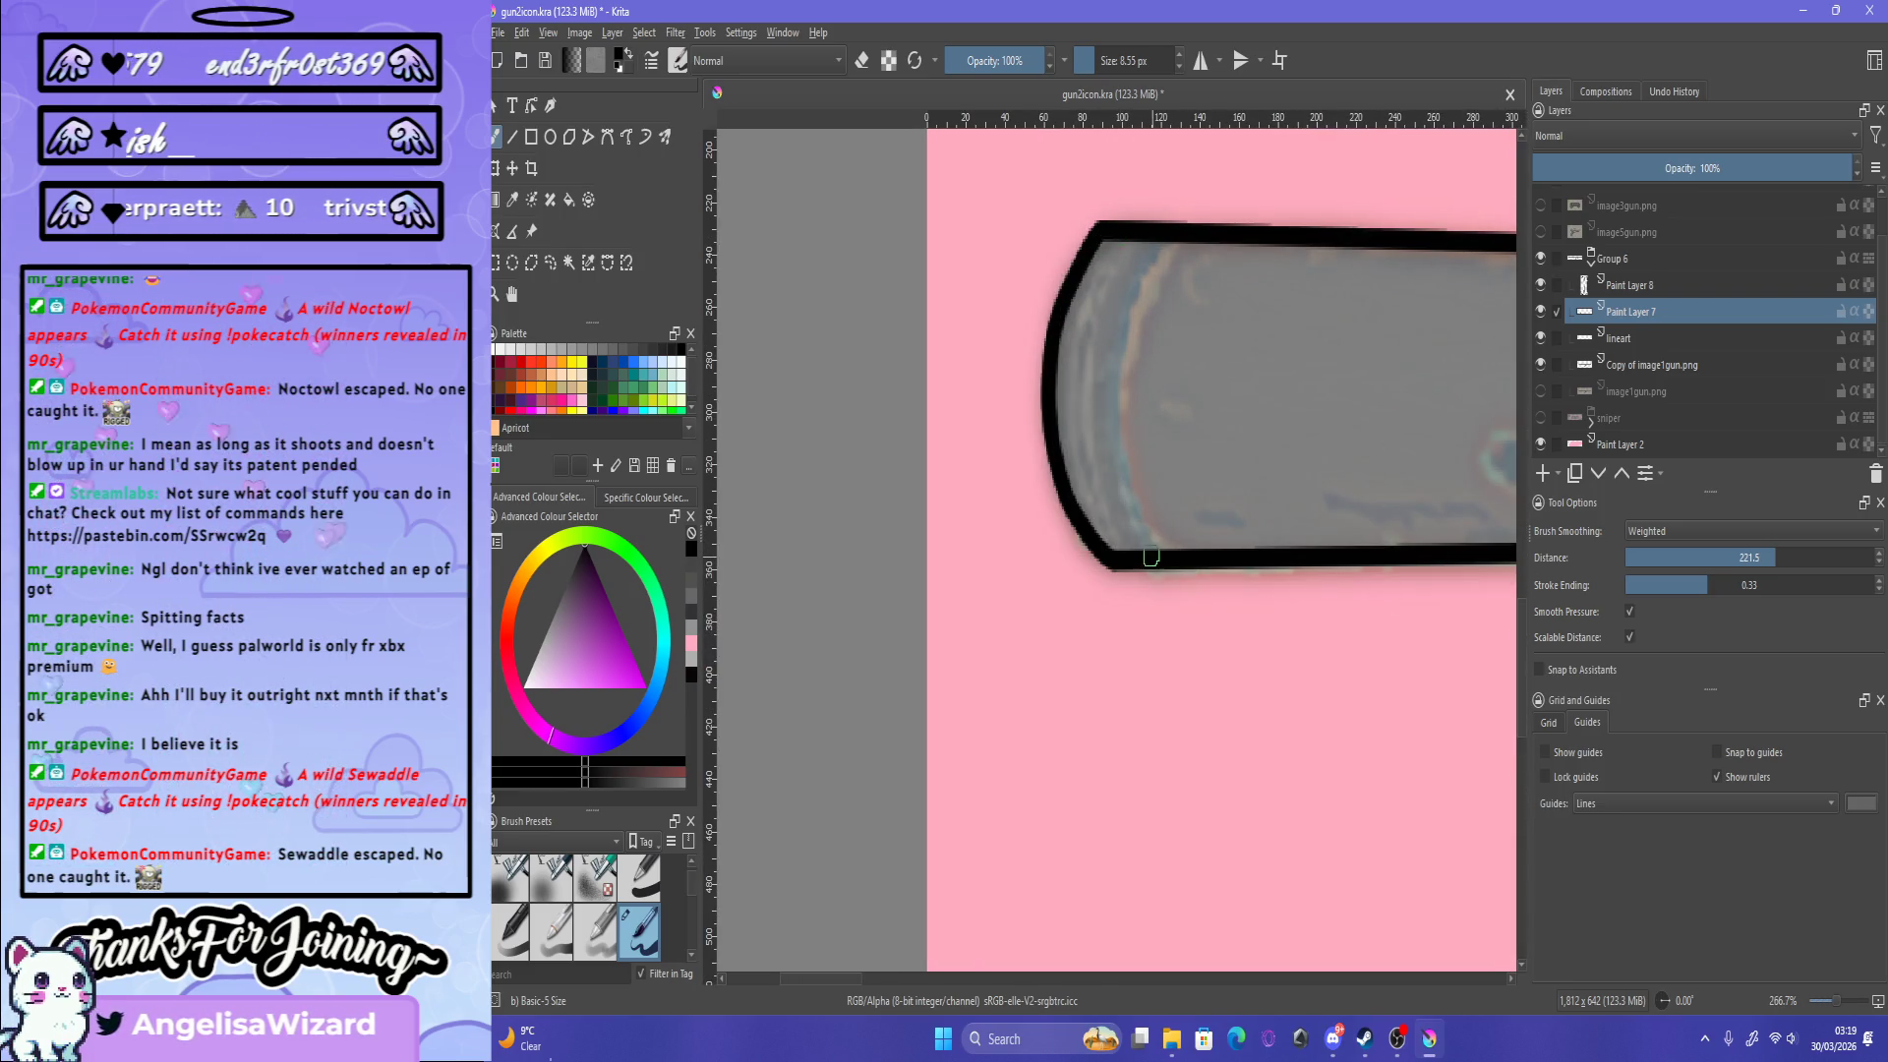
key("ctrl+z")
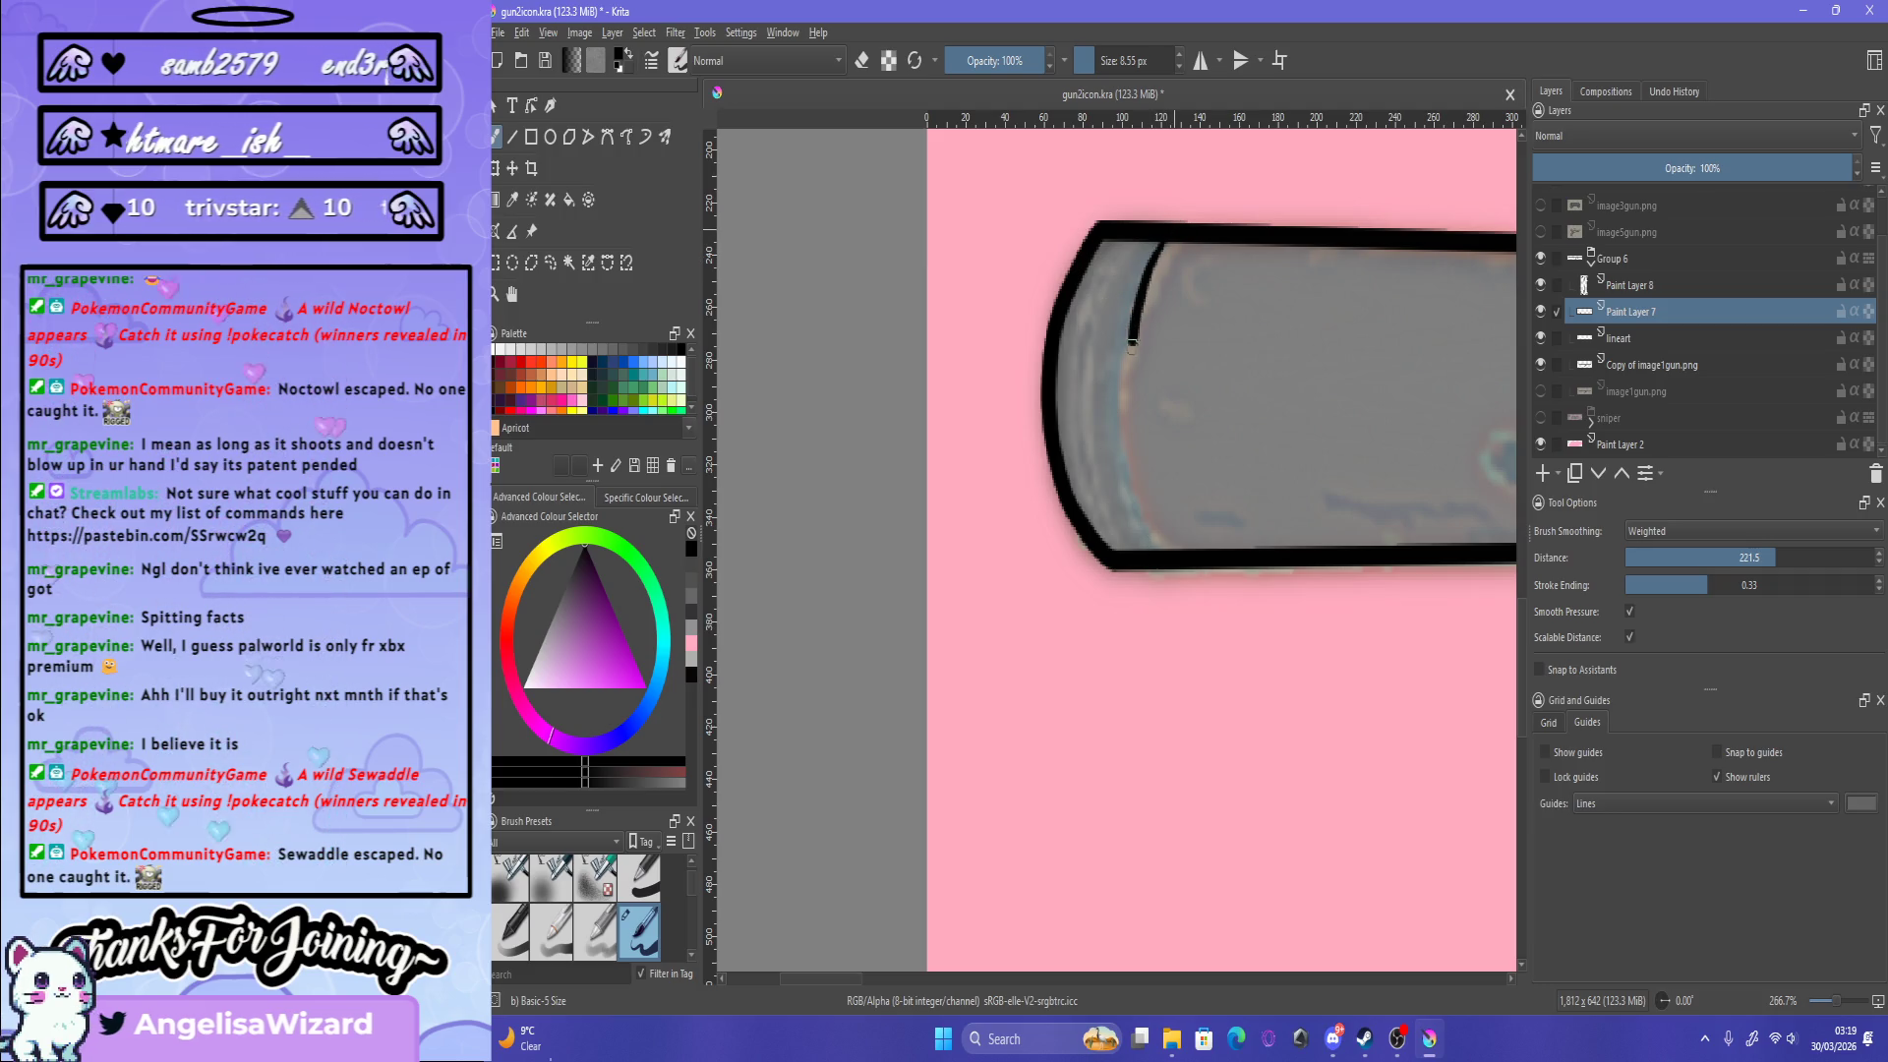
mouse_move(1165, 237)
left_mouse_down()
mouse_move(1131, 551)
mouse_move(1087, 241)
mouse_move(1163, 548)
left_mouse_up()
key("ctrl+z")
key("ctrl+z")
key("ctrl+z")
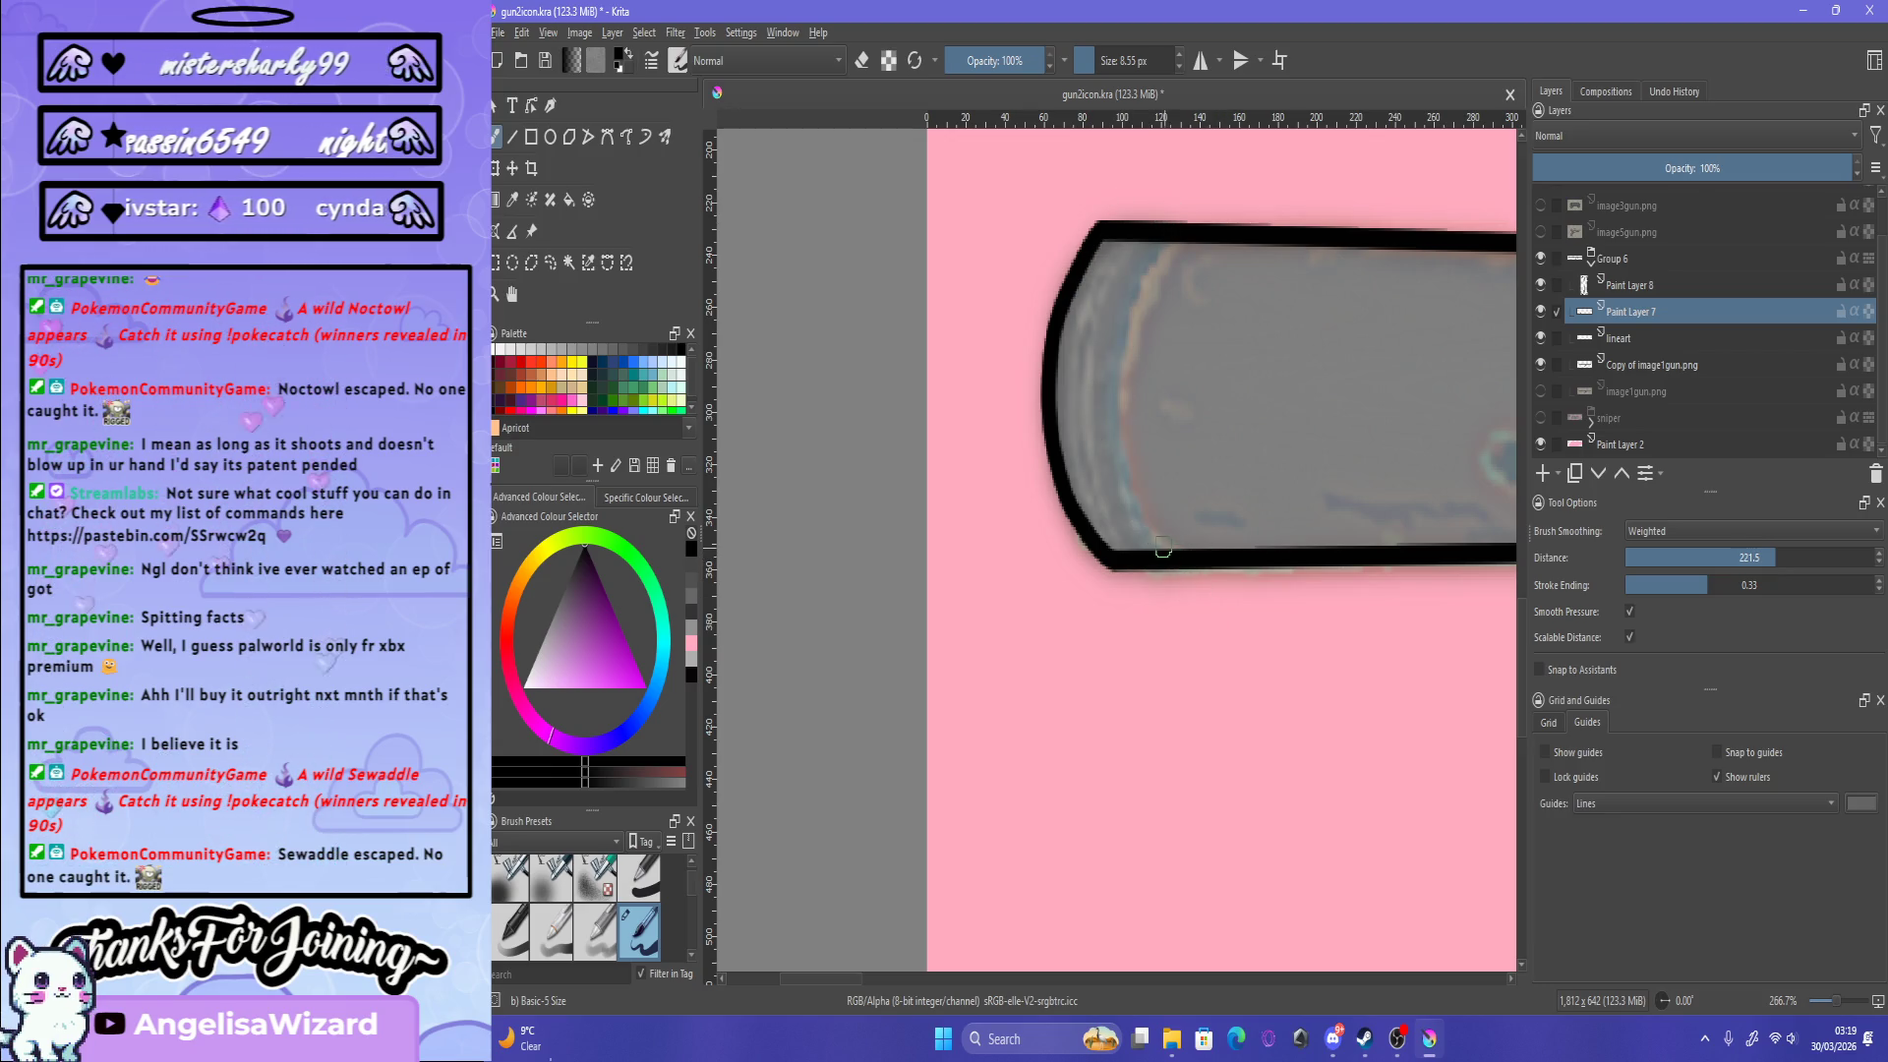
key("ctrl+z")
left_click_drag(1113, 364, 1131, 556)
key("ctrl+z")
left_click_drag(1168, 242, 1192, 616)
key("ctrl+z")
left_click_drag(1157, 242, 1187, 641)
key("ctrl+z")
left_click_drag(1182, 175, 1234, 668)
key("ctrl+z")
left_click_drag(1195, 165, 1180, 590)
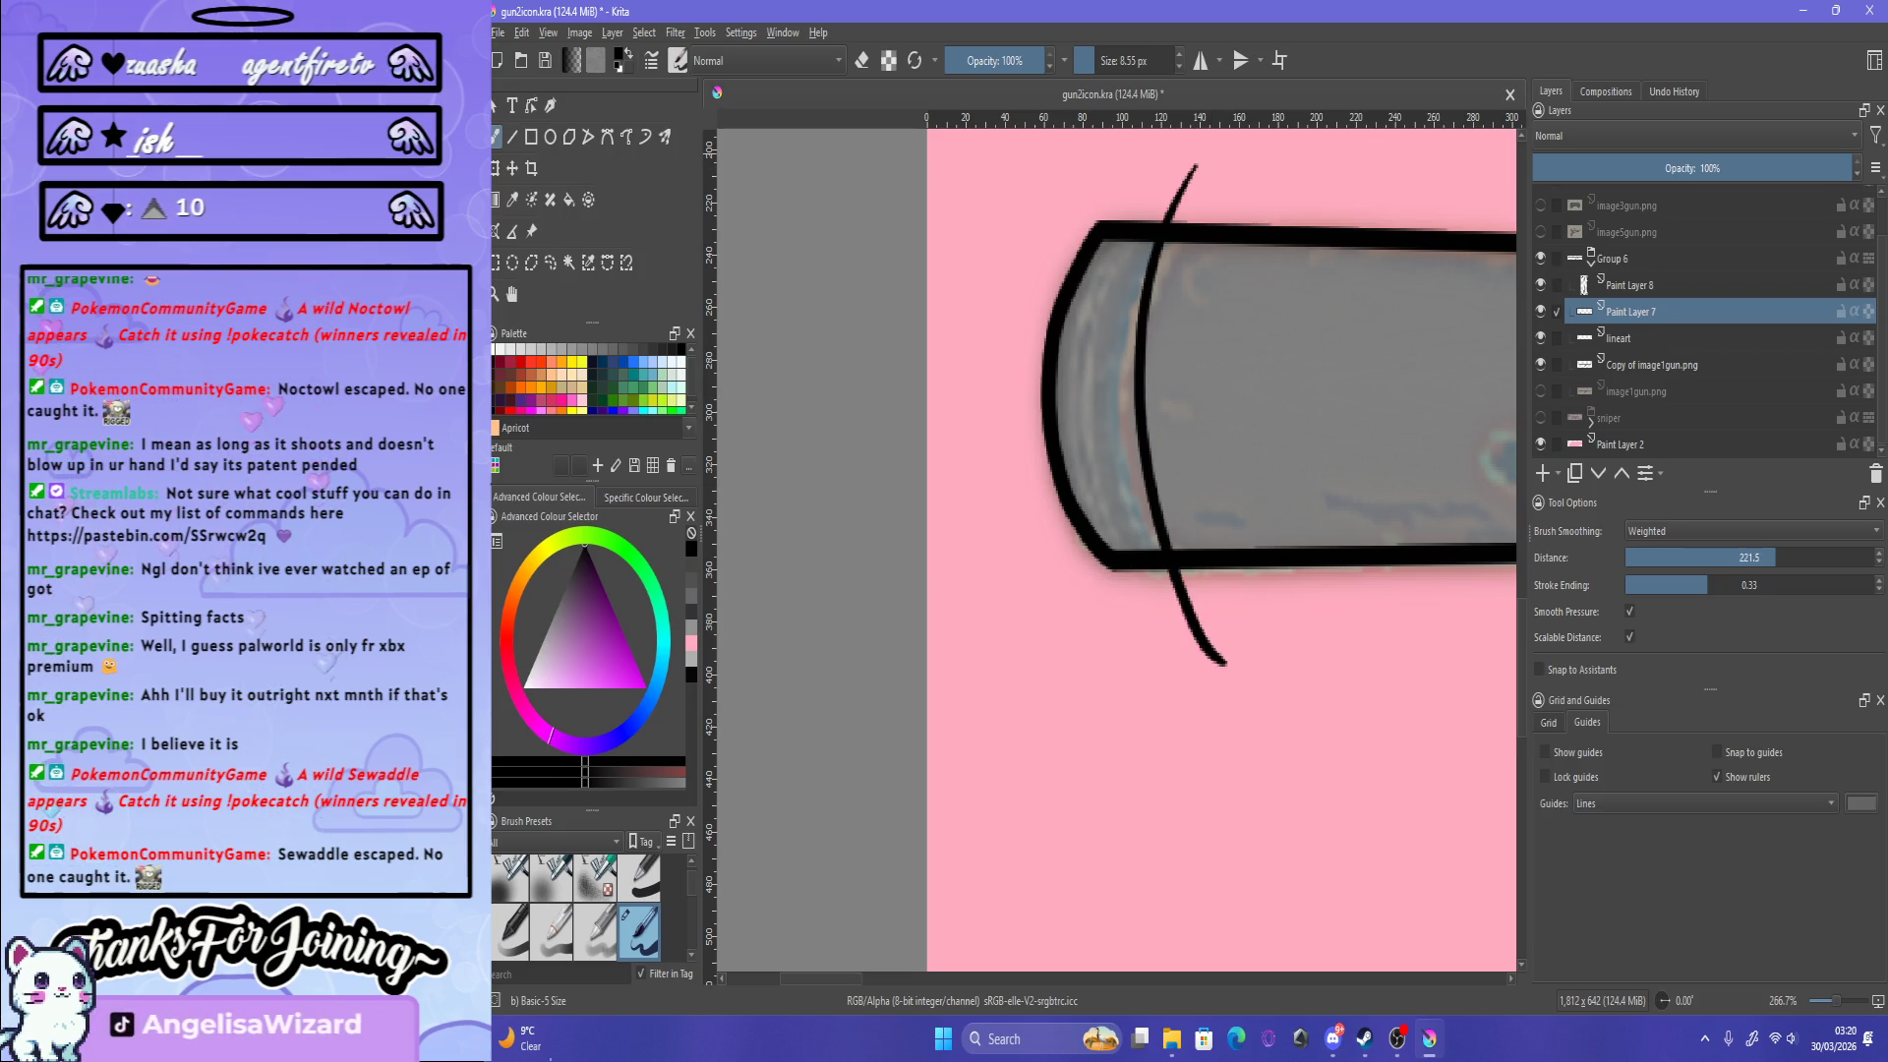
left_click_drag(1131, 162, 1022, 433)
key("ctrl+z")
left_click(550, 262)
left_click_drag(1114, 139, 1278, 767)
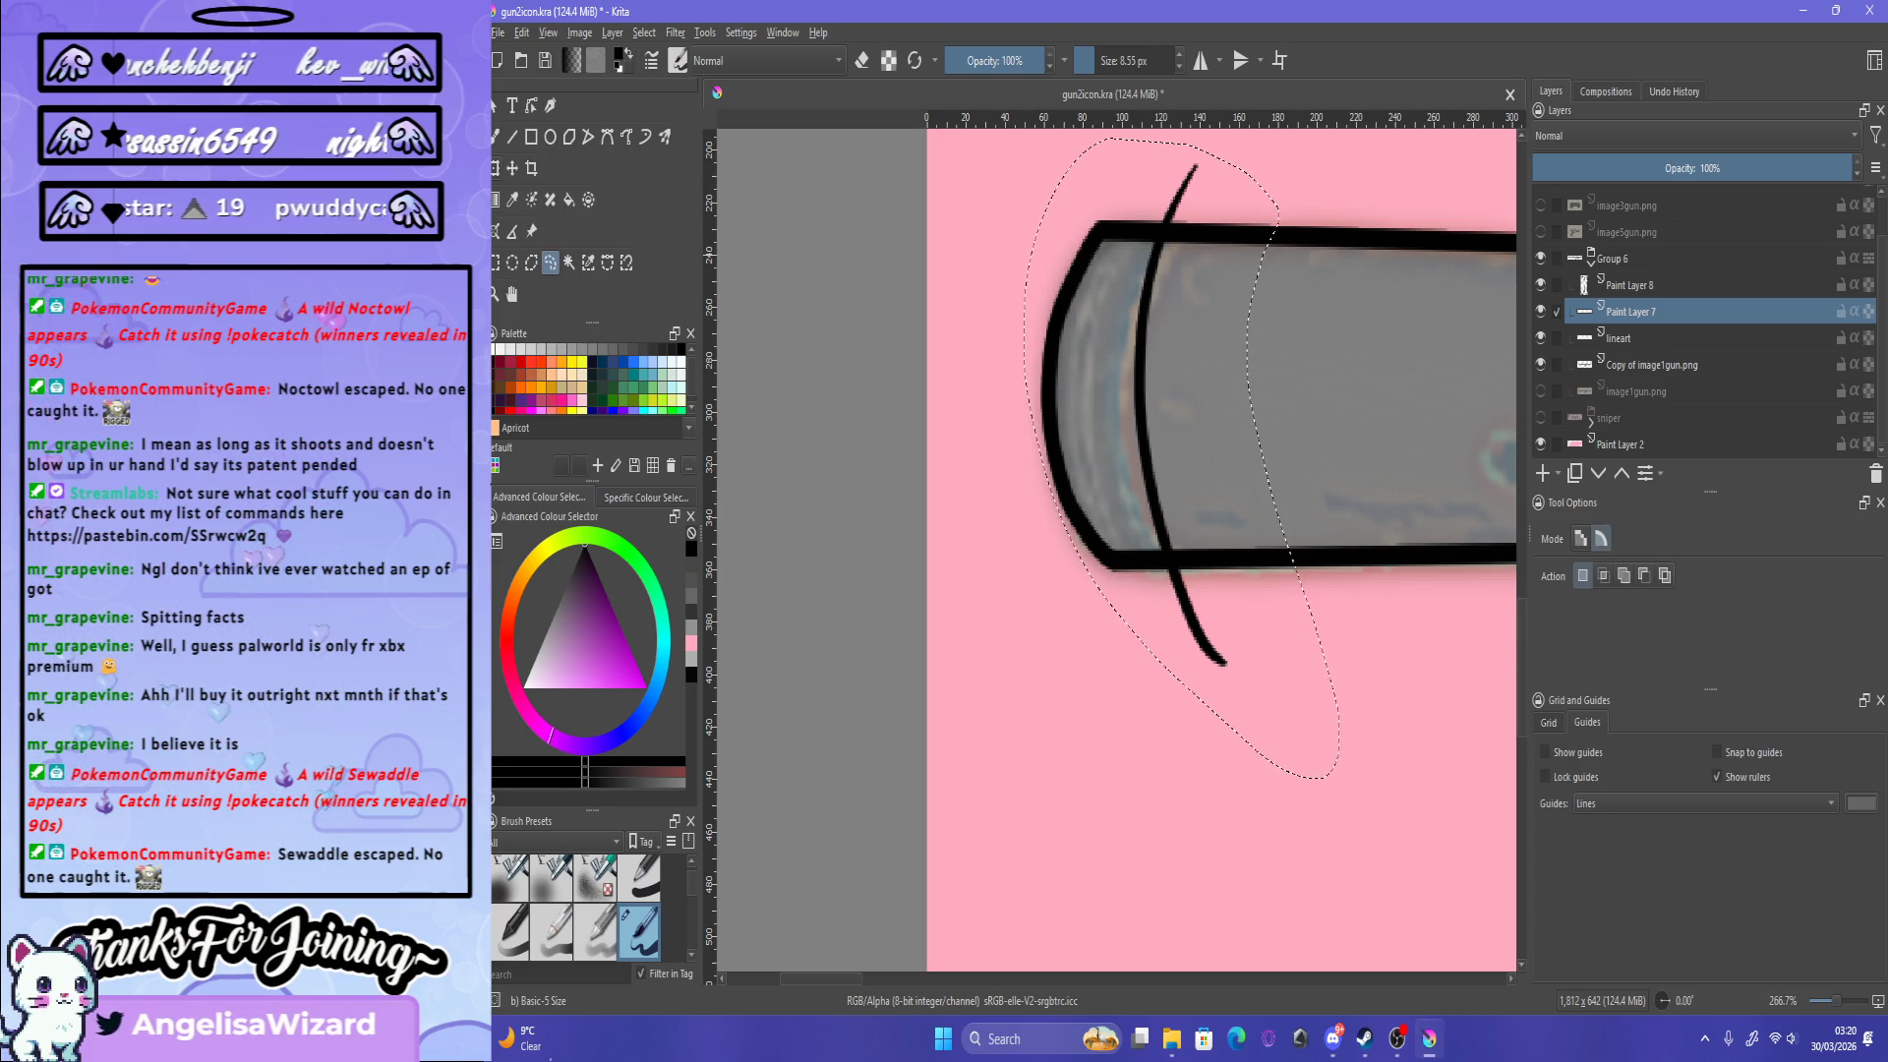
key("ctrl+t")
left_click_drag(1181, 457, 1159, 453)
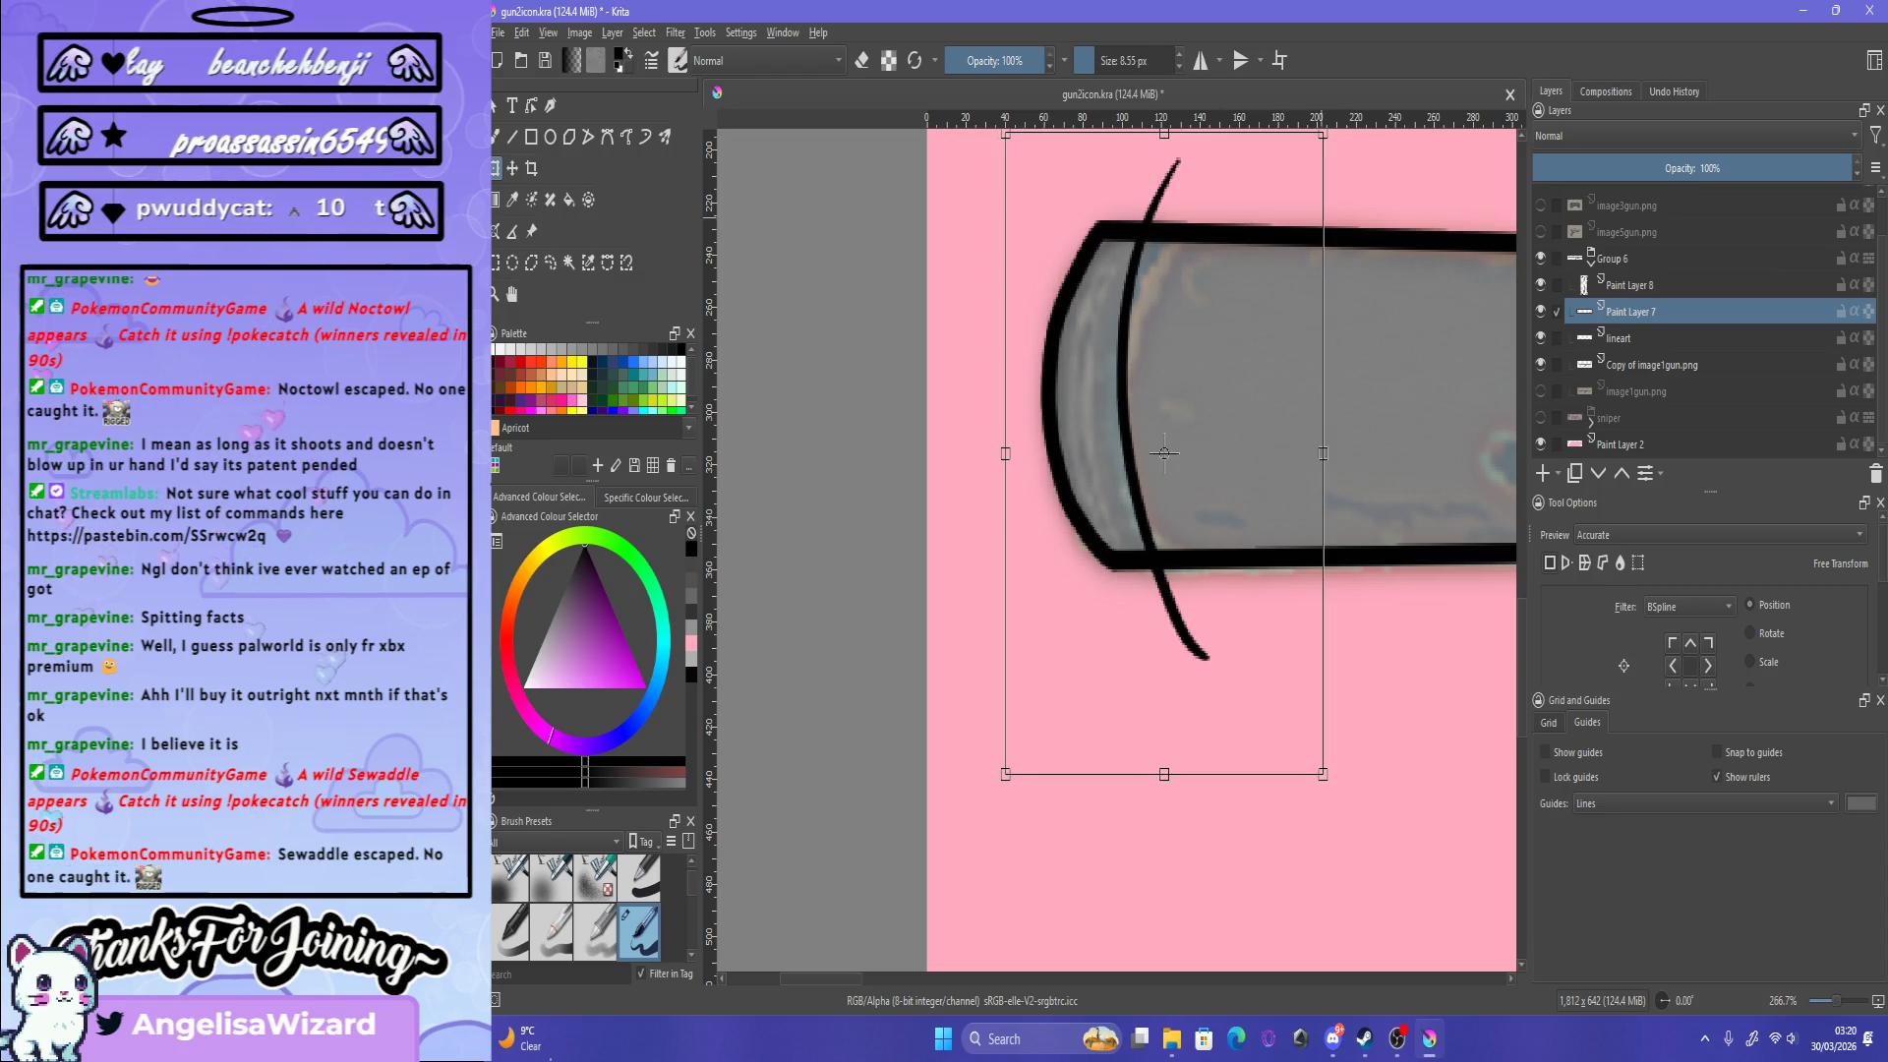
mouse_move(1377, 295)
left_mouse_down()
mouse_move(1401, 337)
mouse_move(1376, 295)
left_mouse_up()
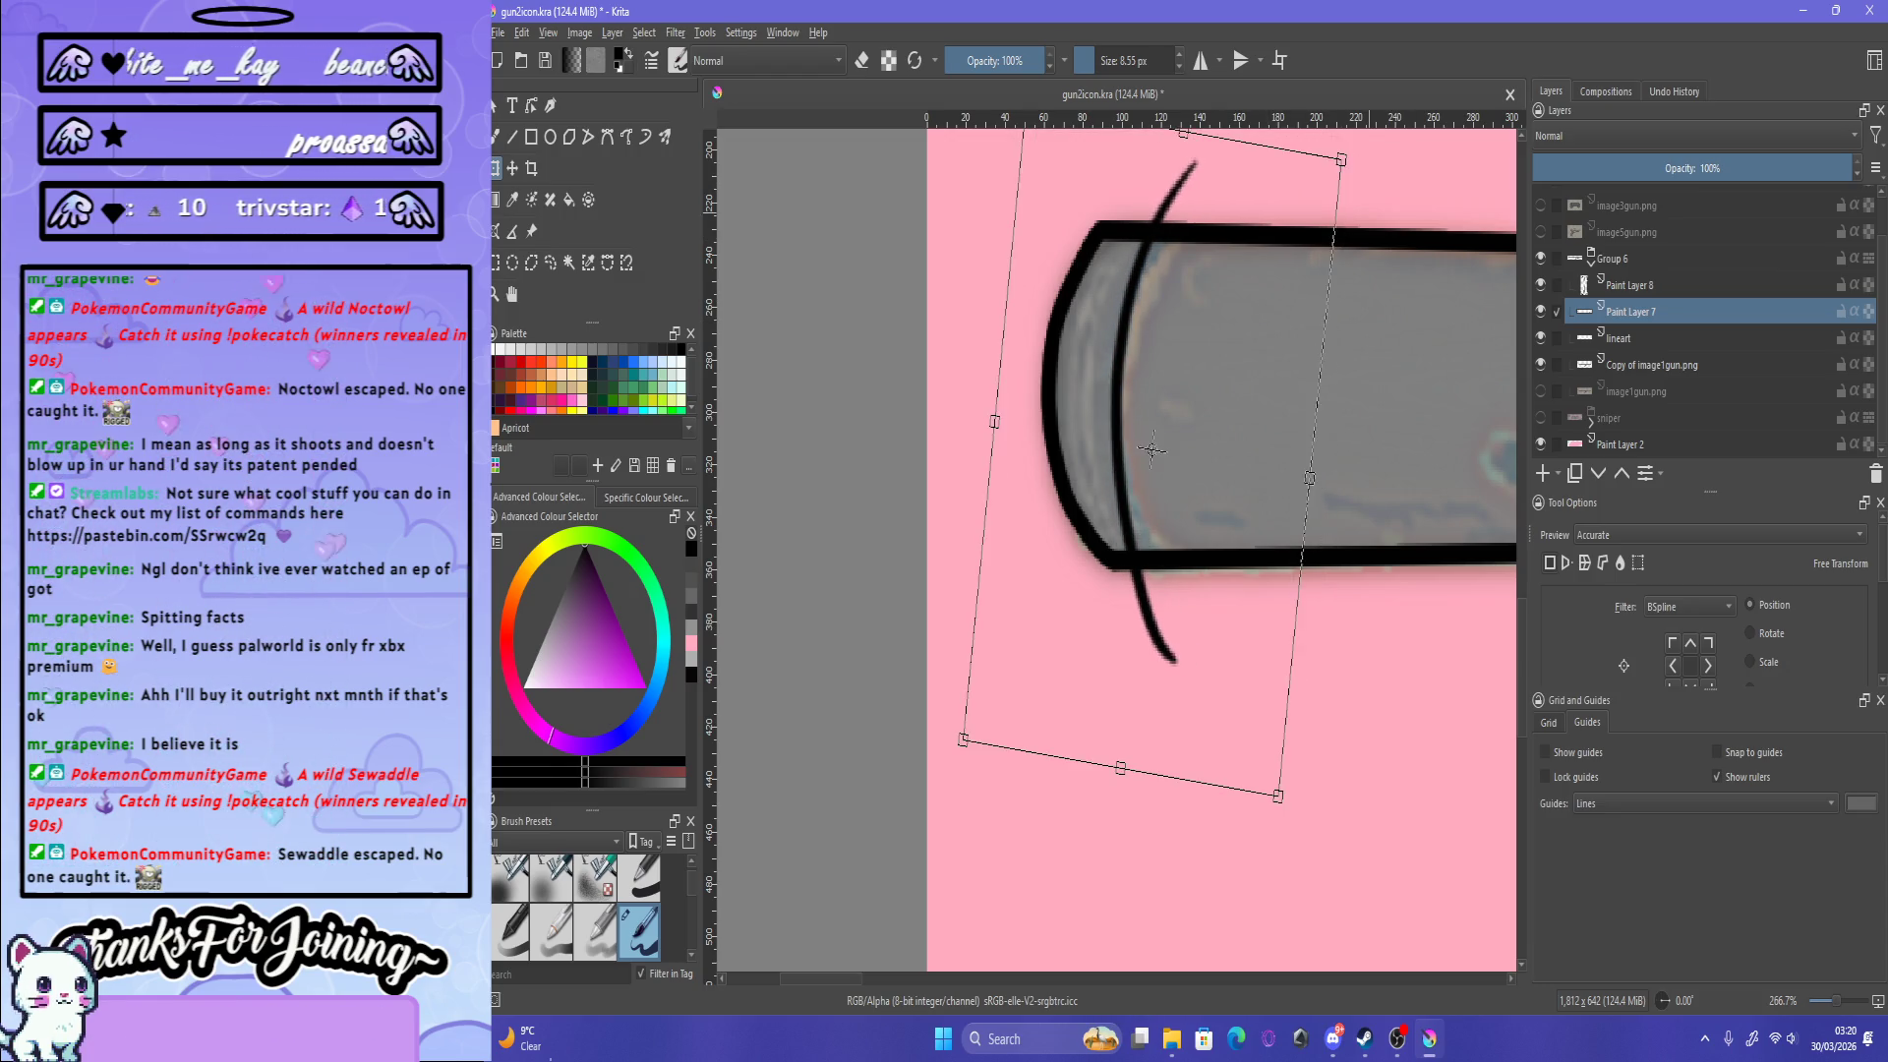
key("Delete")
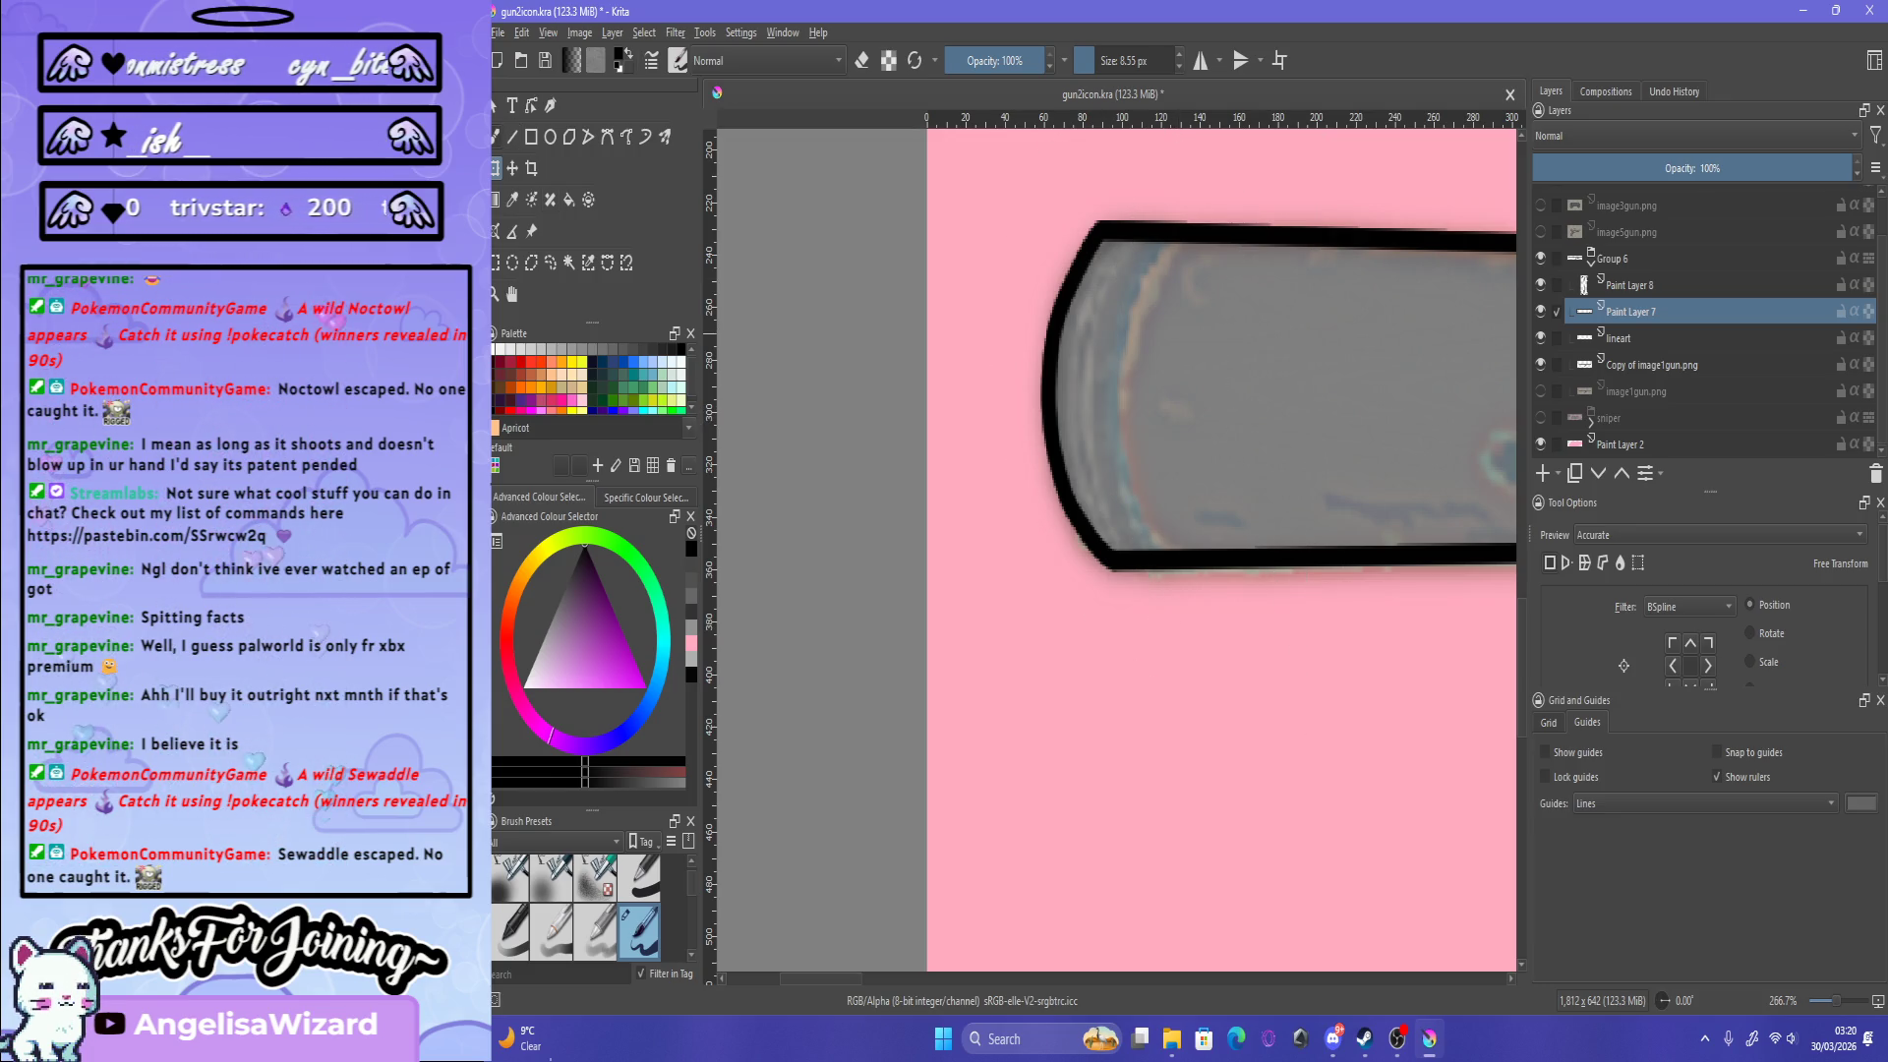
key("b")
mouse_move(1258, 286)
left_mouse_down()
mouse_move(944, 308)
mouse_move(1216, 550)
left_mouse_up()
Step: Try several curves across the tube end, undoing each attempt
key("ctrl+z")
left_click_drag(892, 366, 1212, 531)
key("ctrl+z")
left_click_drag(892, 366, 1187, 502)
key("ctrl+z")
left_click_drag(892, 364, 1193, 462)
key("ctrl+z")
left_click_drag(898, 354, 1136, 529)
key("ctrl+z")
Step: Set the brush smoothing distance in Tool Options to 134.3
left_click(1781, 558)
type("44")
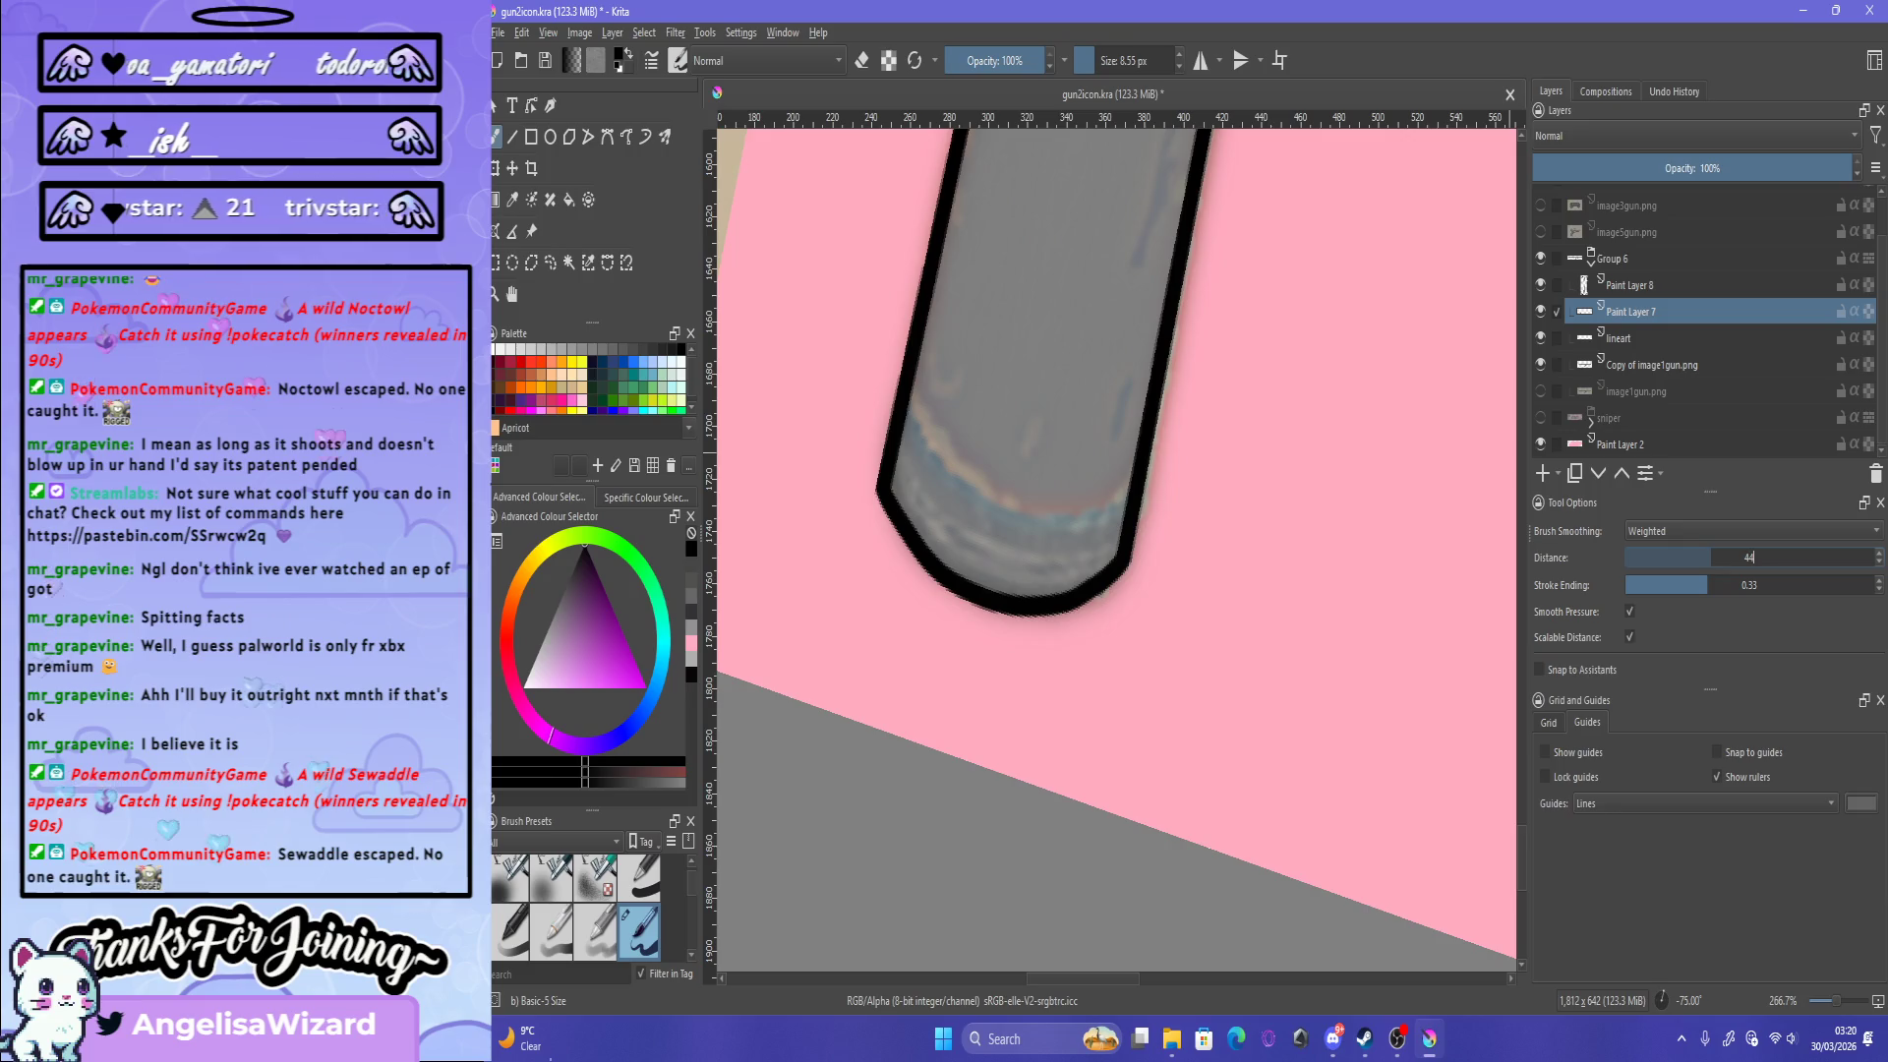
key("Return")
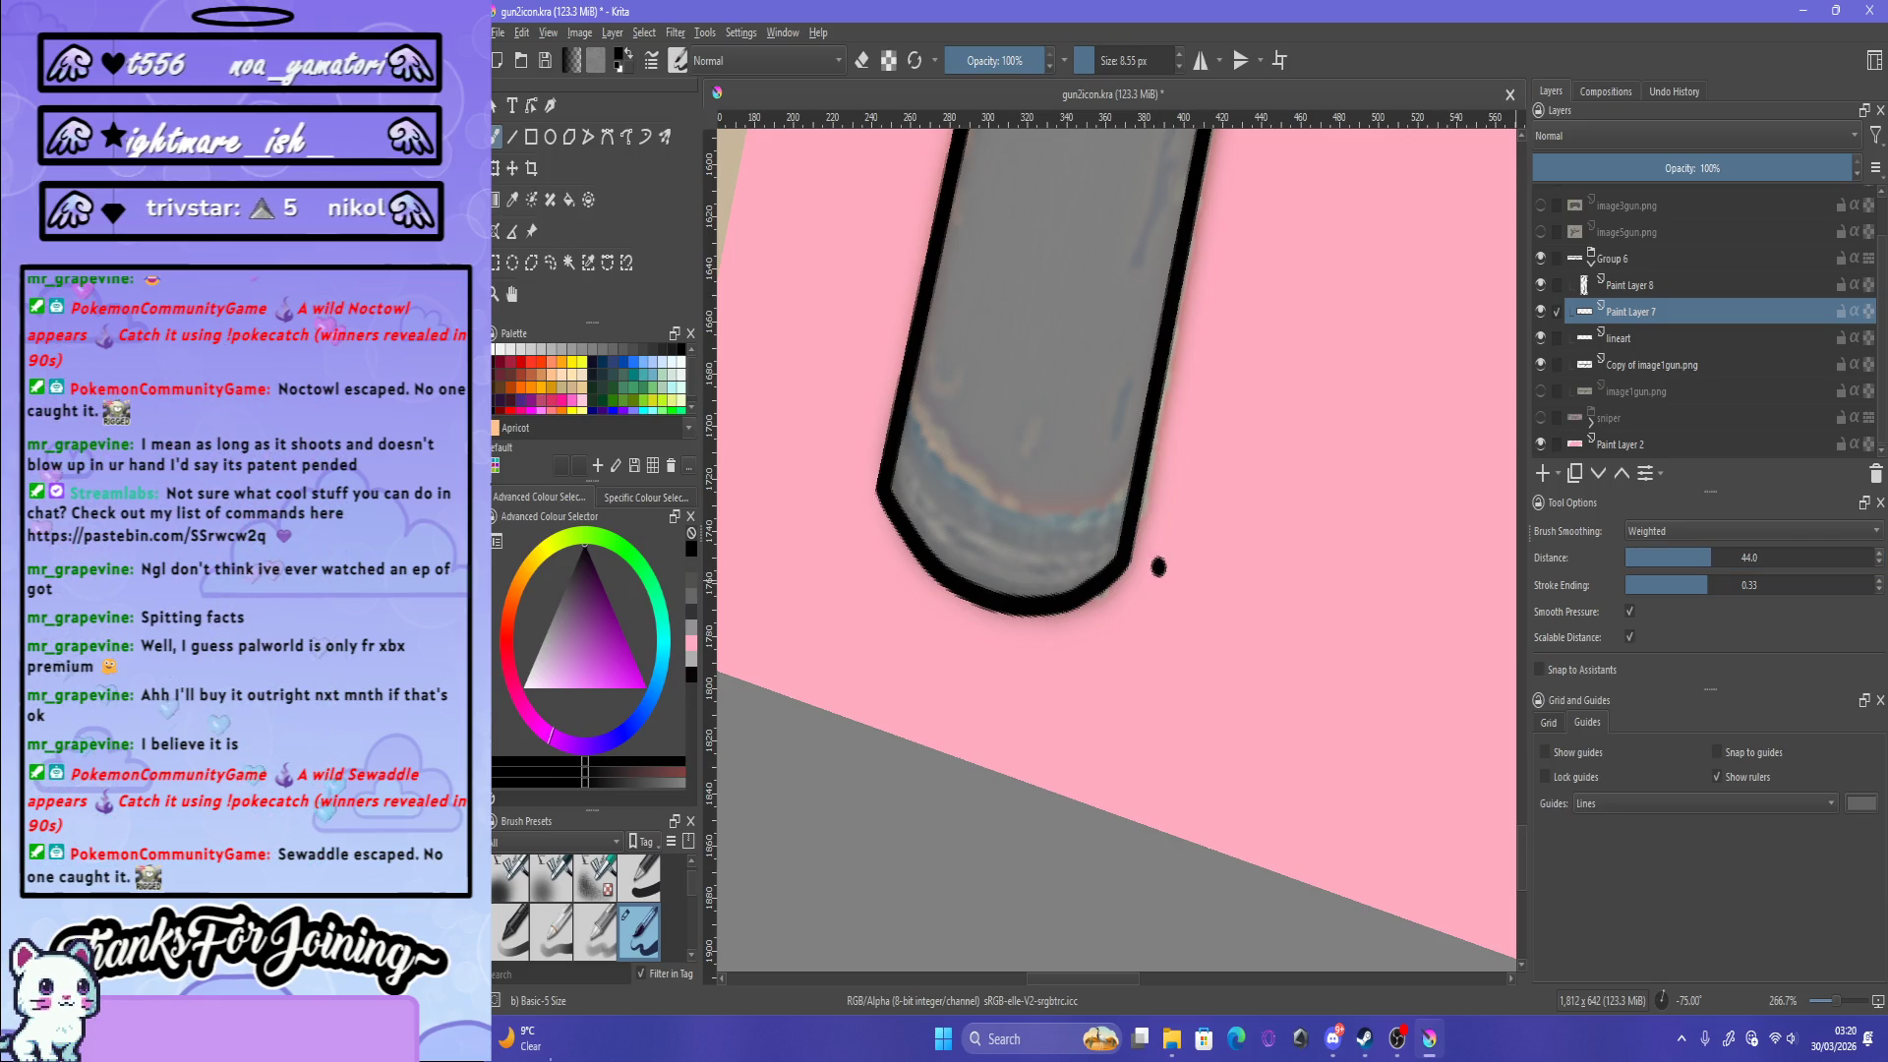
left_click(1773, 557)
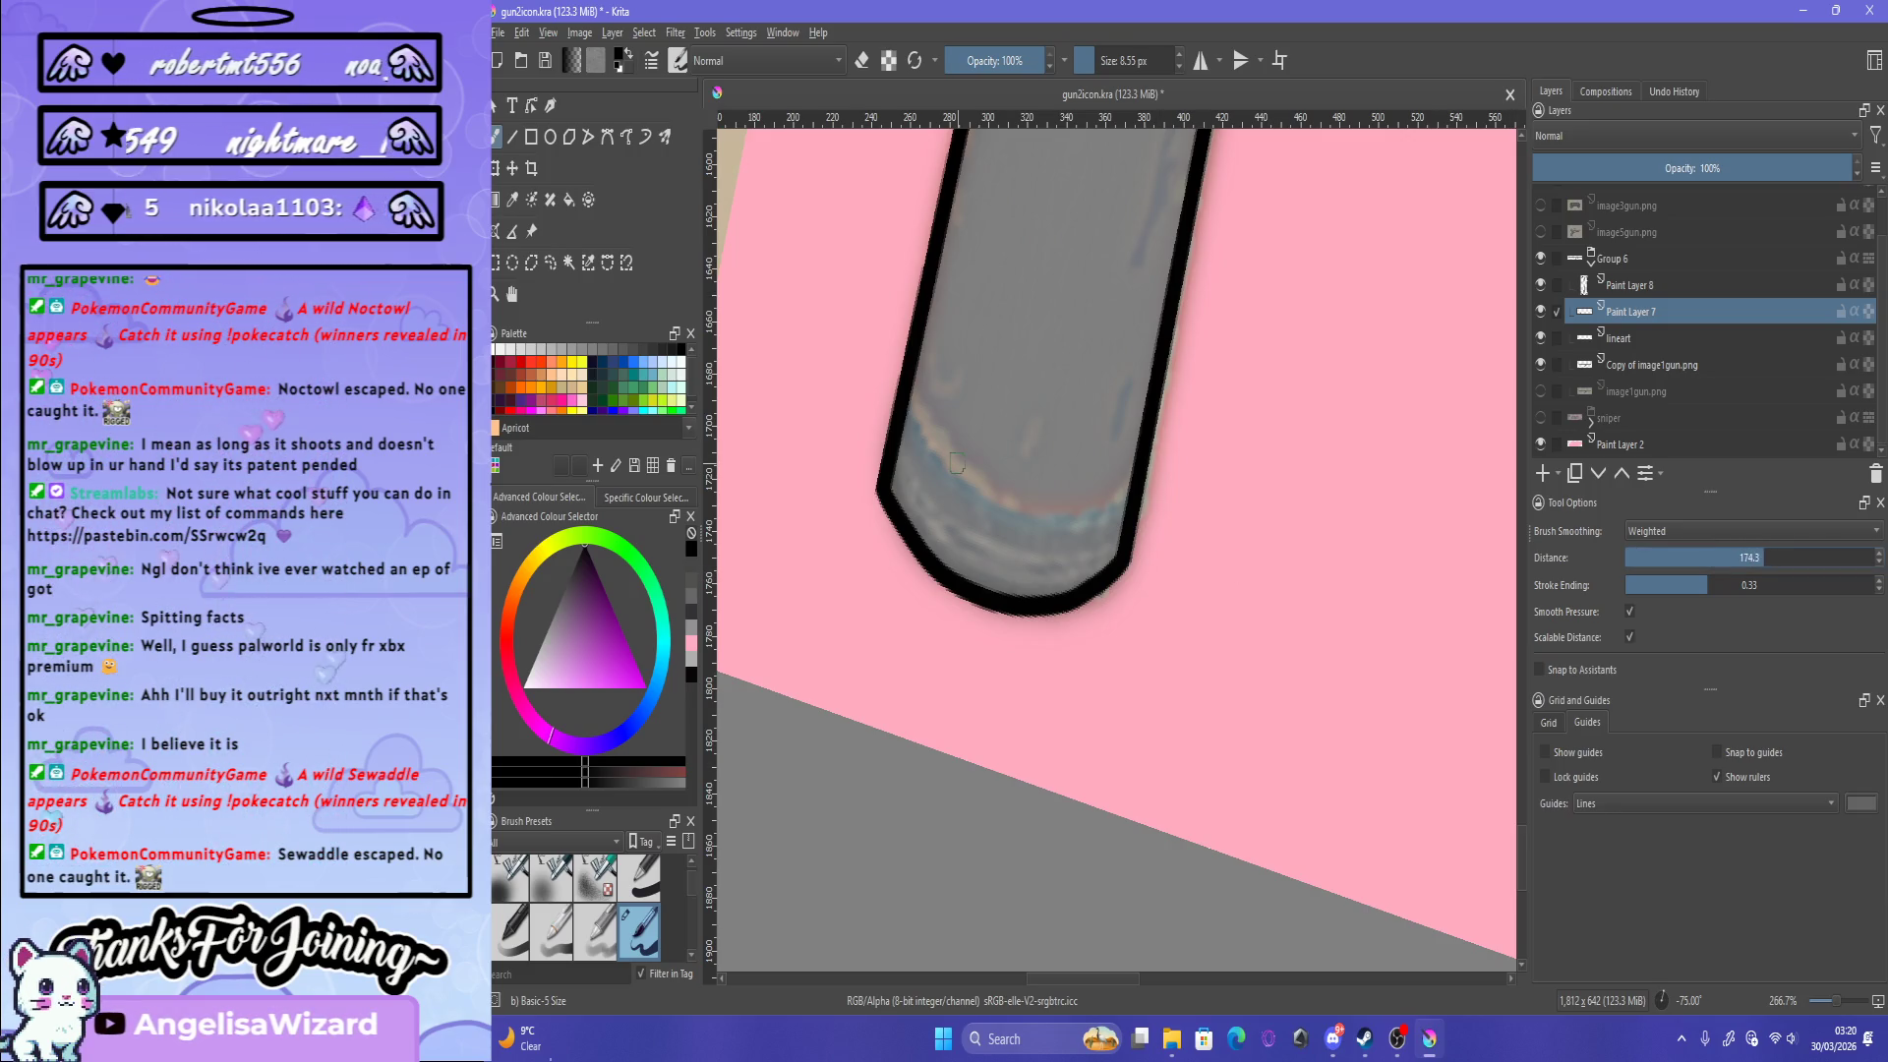
type("44.0")
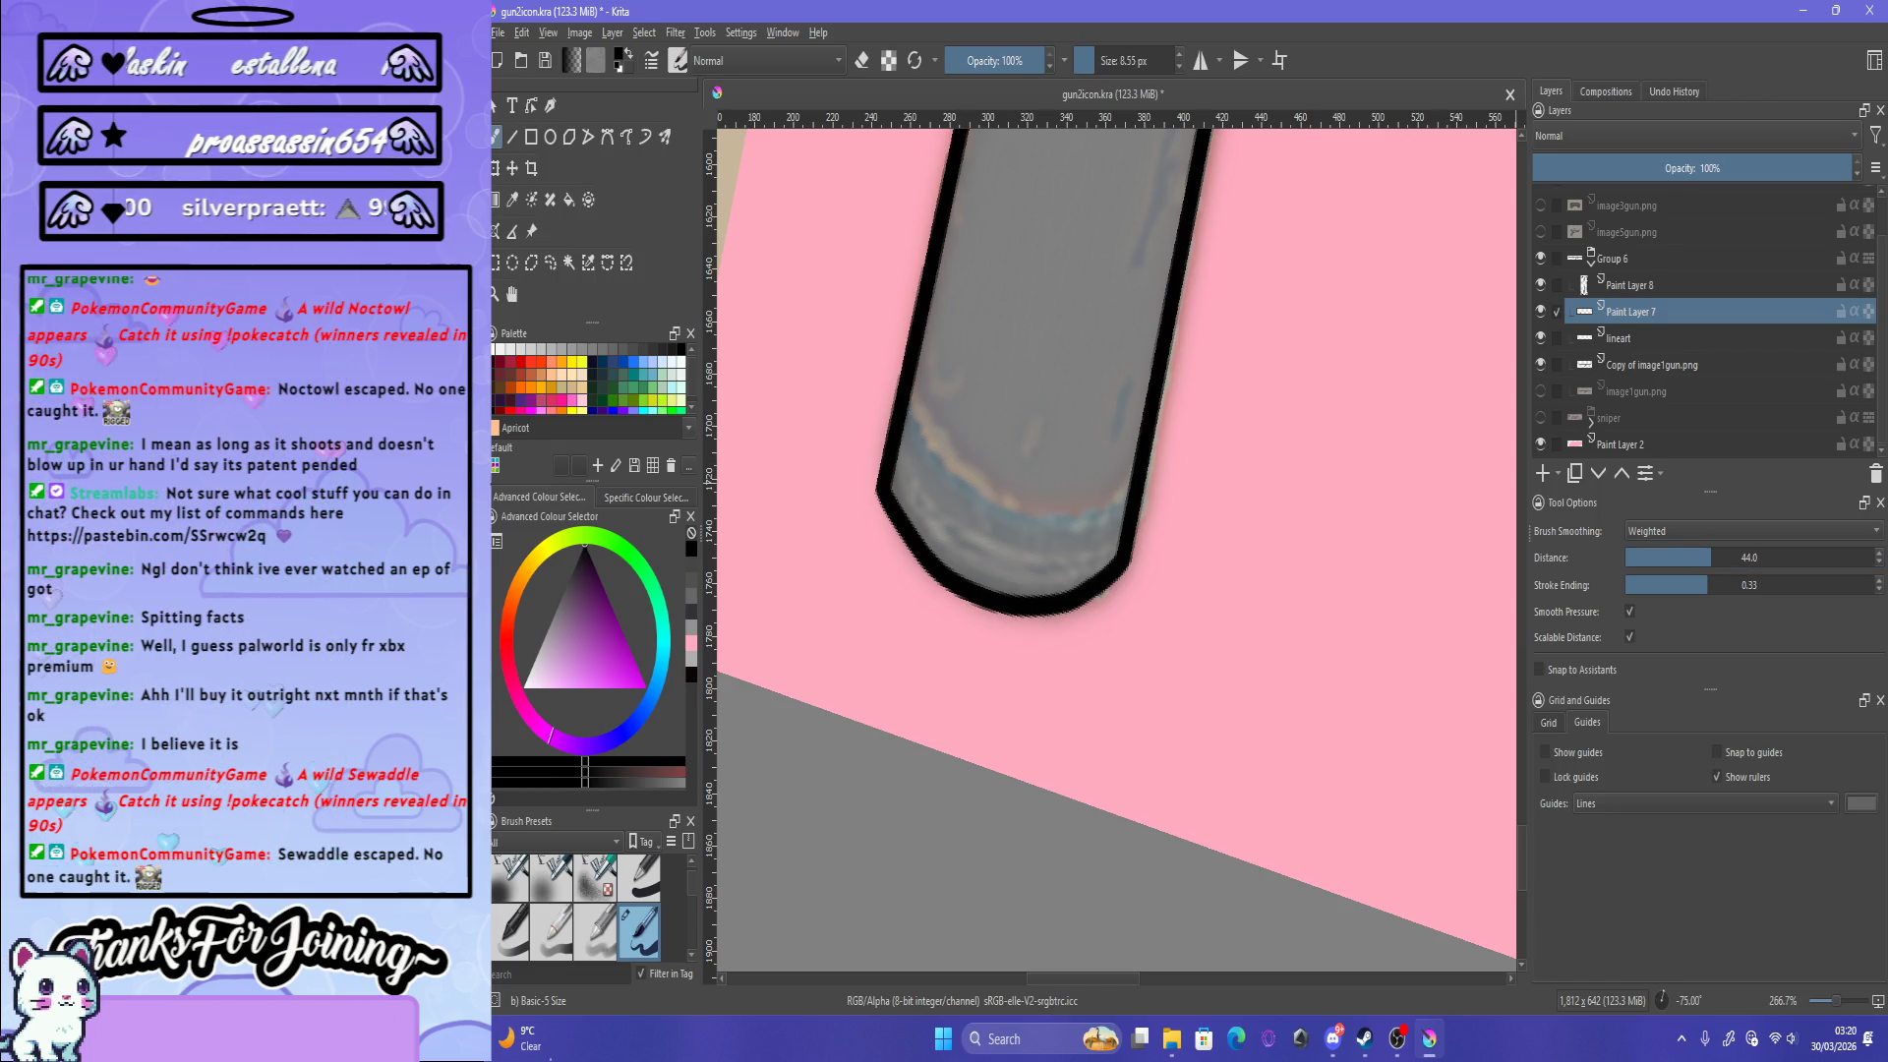
left_click(1760, 558)
scroll(1116, 546, "down", 8)
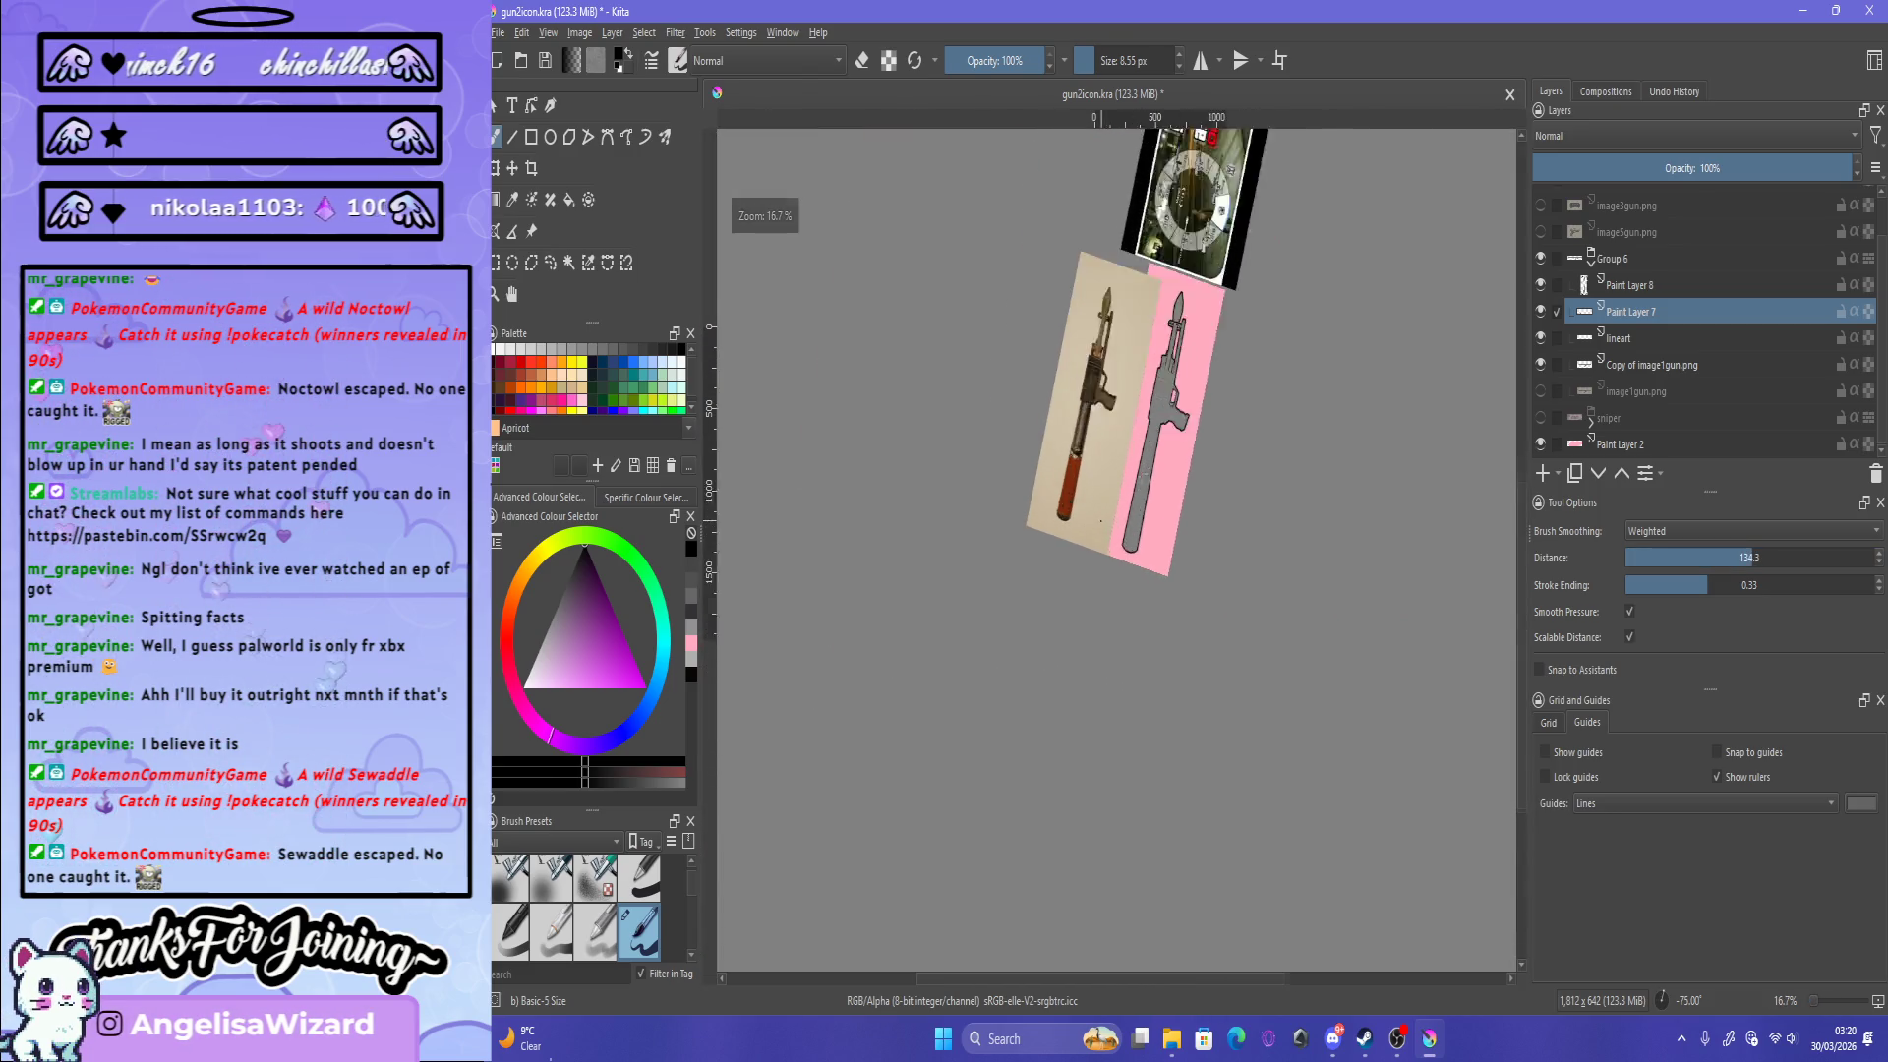
scroll(996, 609, "up", 4)
scroll(997, 609, "up", 4)
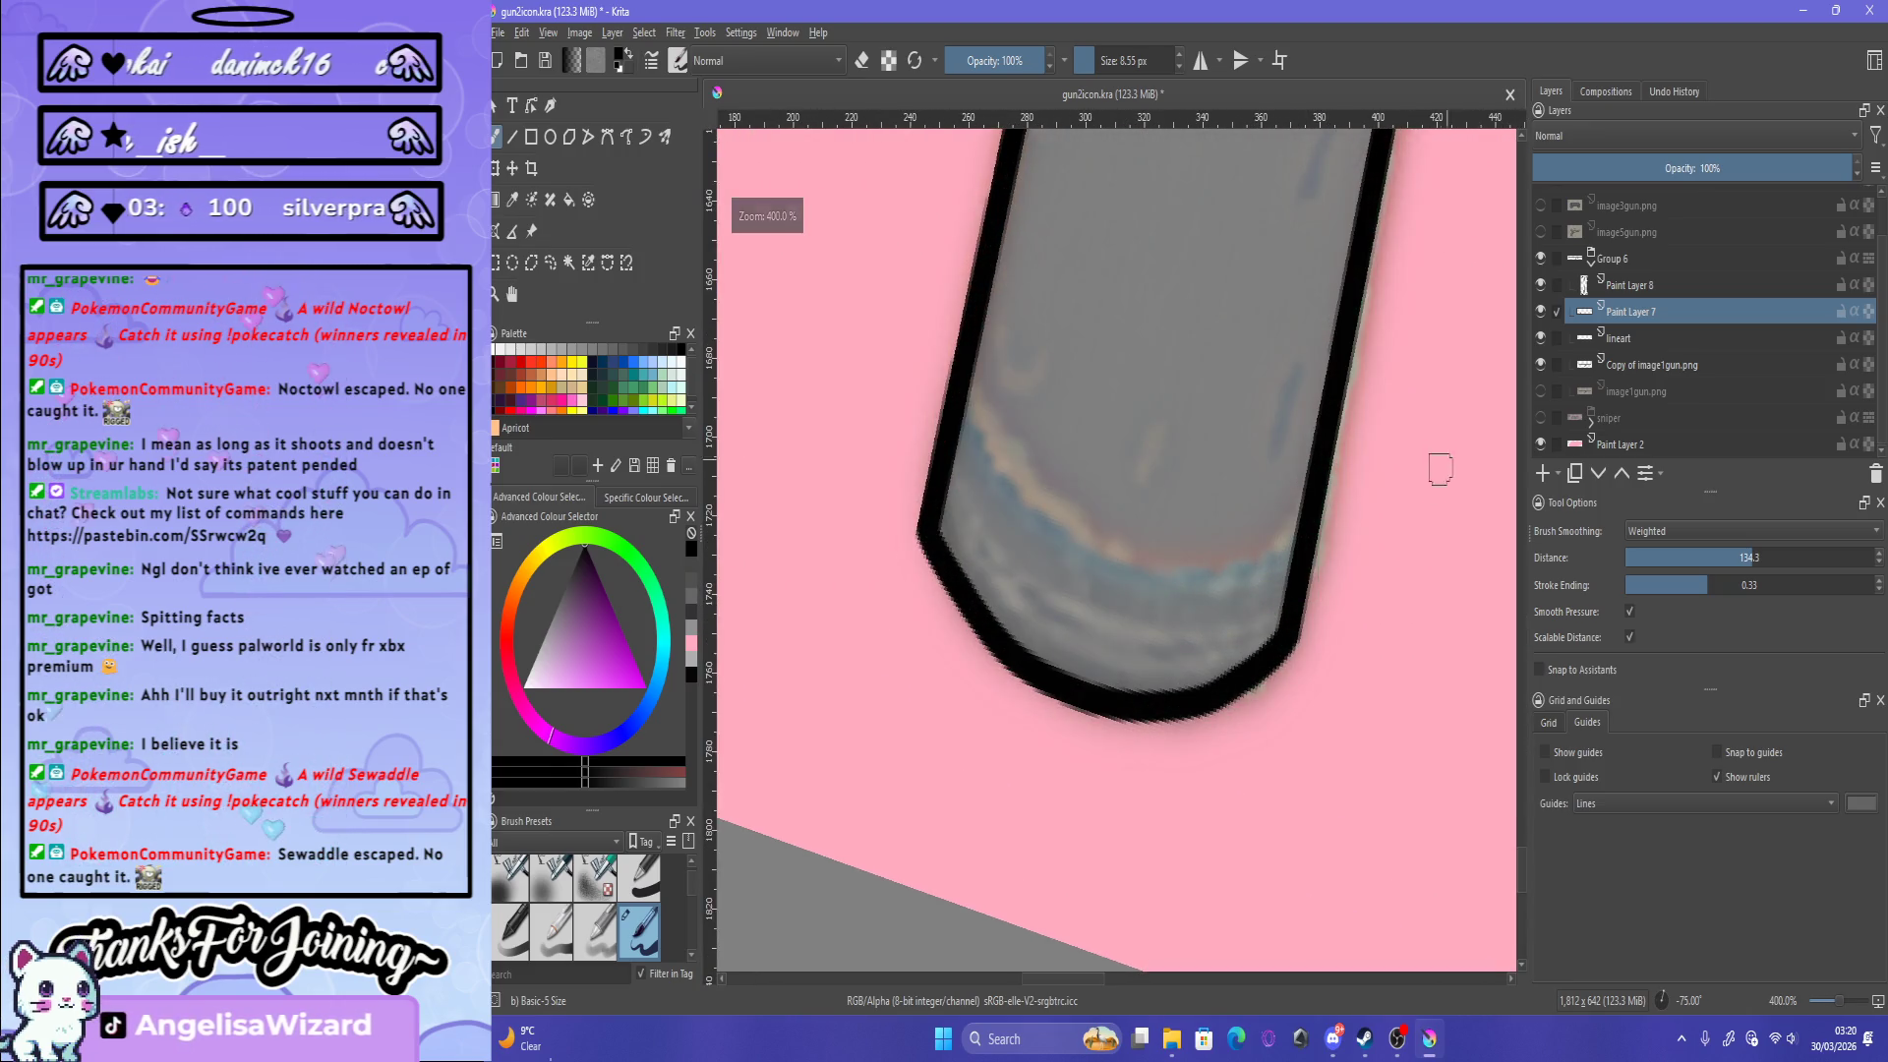
Step: Try an inner curve along the tube's bottom several times, undoing each attempt
left_click_drag(959, 413, 1293, 497)
key("ctrl+z")
left_click_drag(952, 430, 1282, 550)
key("ctrl+z")
left_click_drag(993, 433, 1294, 501)
key("ctrl+z")
left_click_drag(959, 413, 1288, 541)
key("ctrl+z")
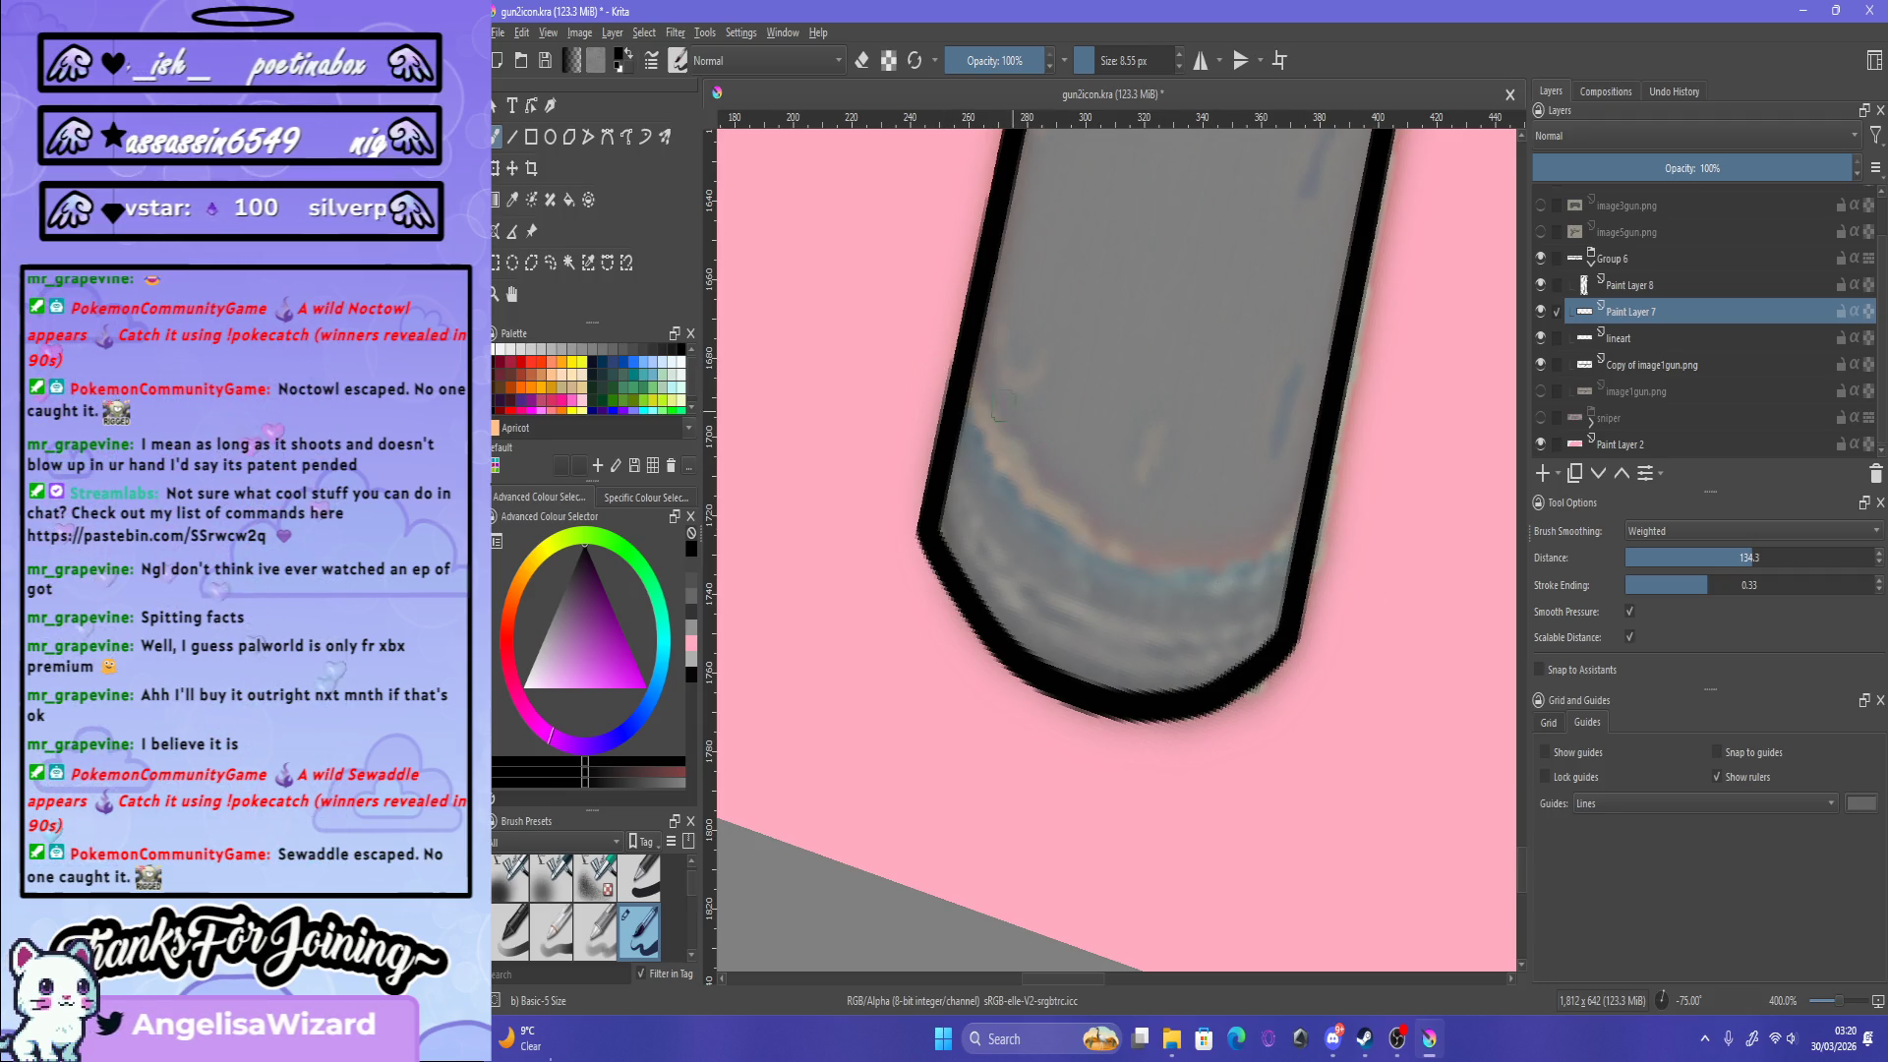
left_click_drag(950, 392, 1377, 556)
key("ctrl+z")
left_click_drag(953, 410, 1072, 523)
key("ctrl+z")
Step: Raise the stroke-end taper to 0.44 and test band lines across the lower body
left_click_drag(1708, 584, 1735, 584)
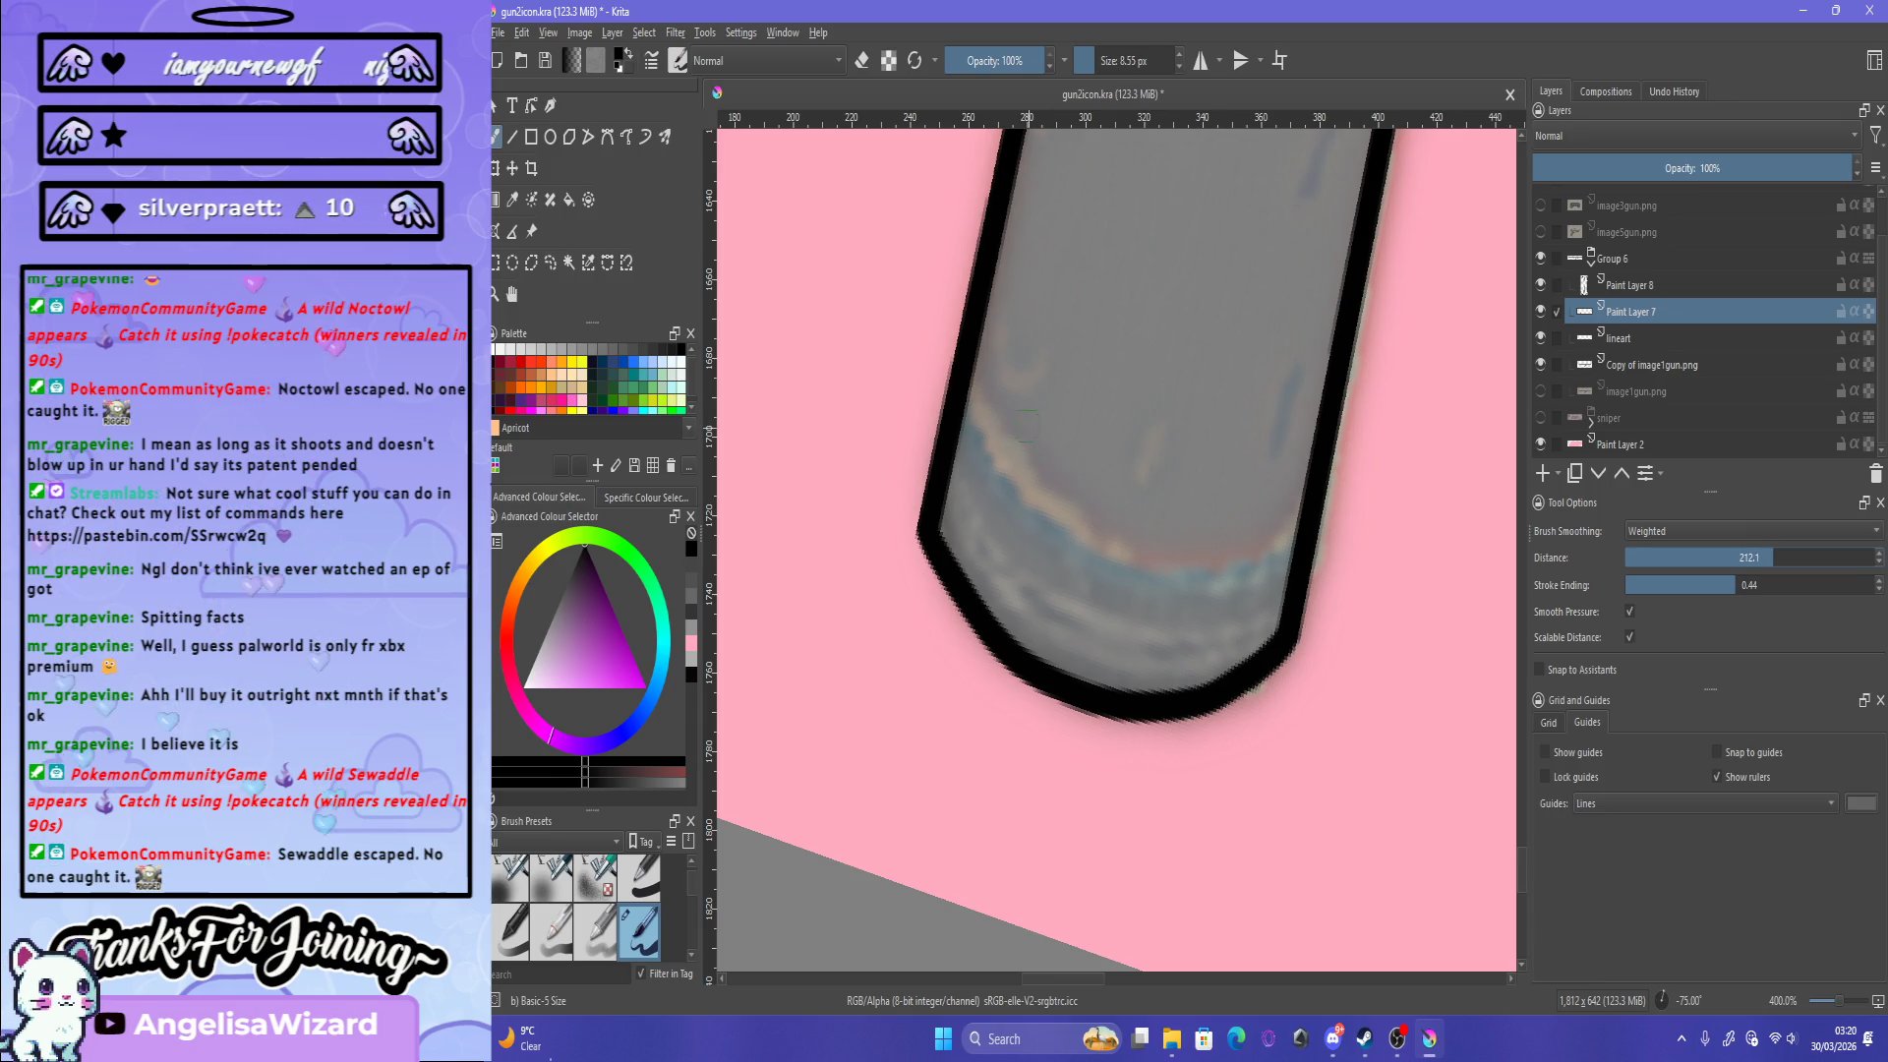
left_click_drag(951, 359, 1323, 546)
key("ctrl+z")
left_click_drag(950, 363, 1328, 539)
key("ctrl+z")
left_click_drag(950, 364, 1328, 539)
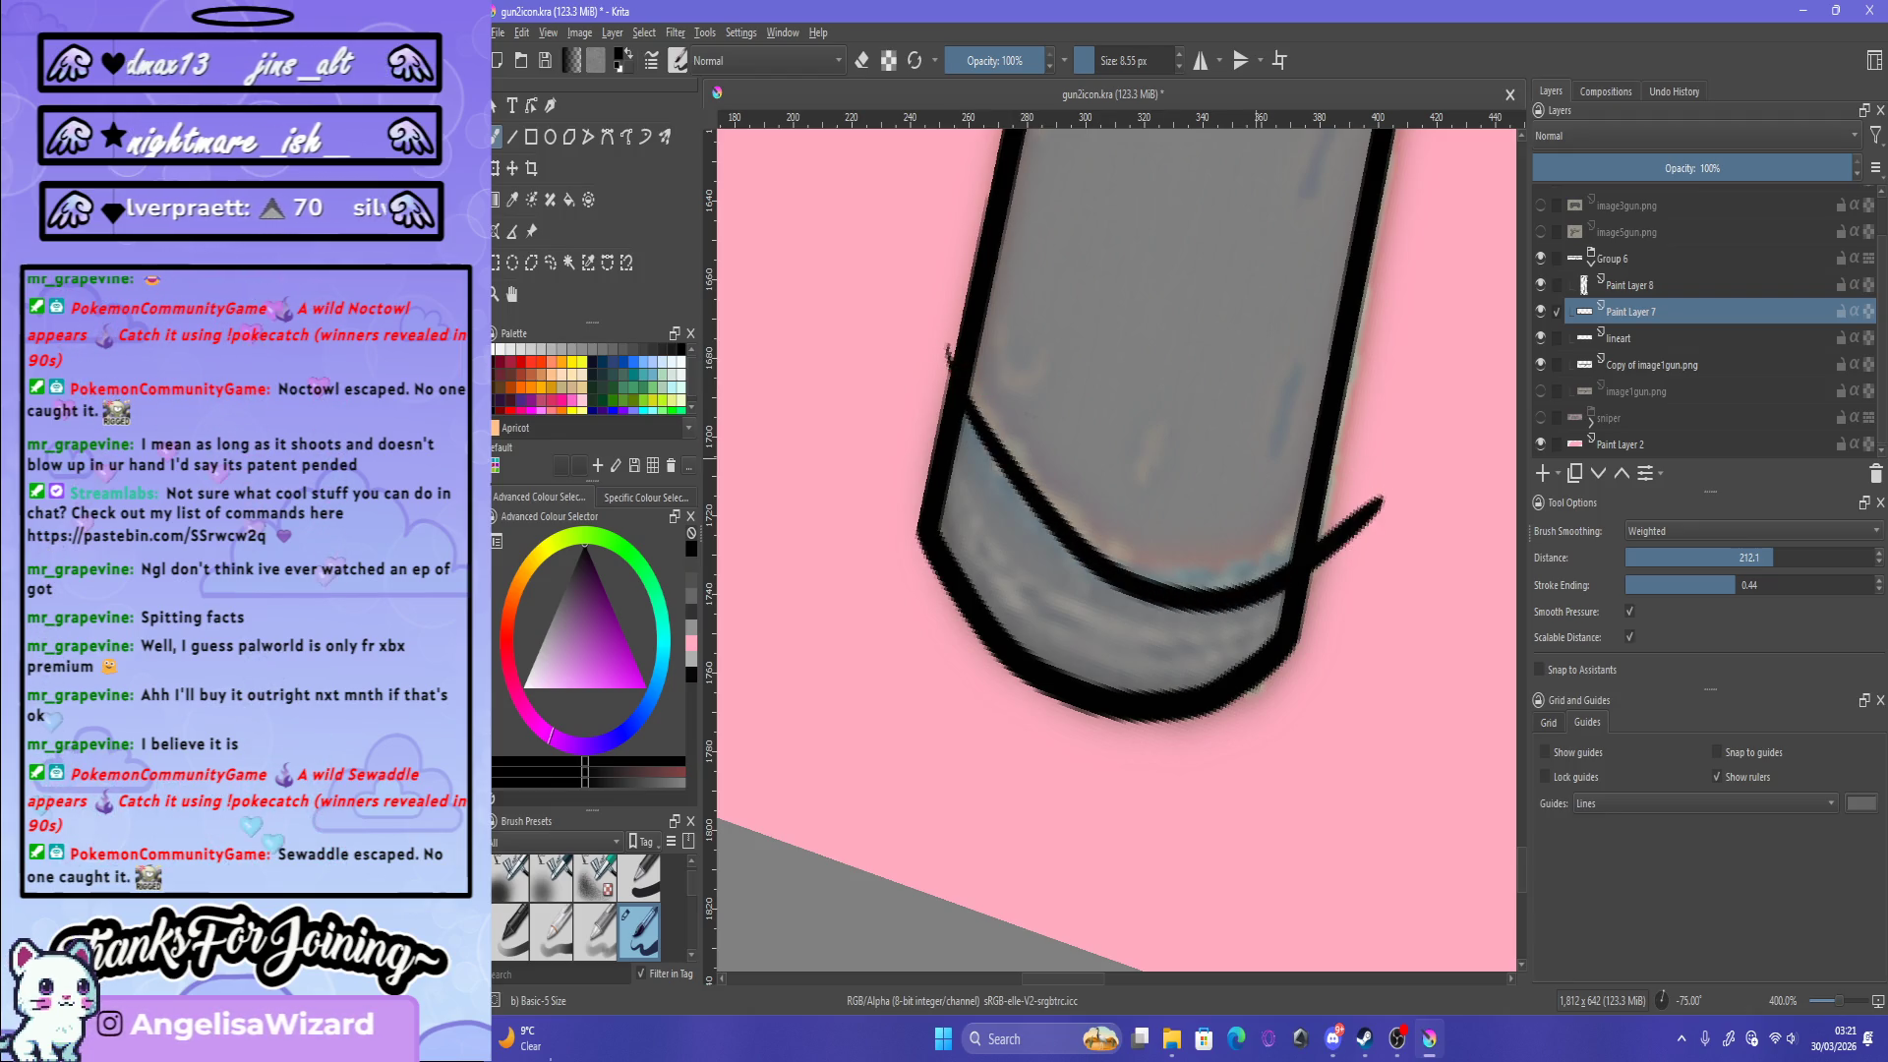
key("ctrl+z")
left_click_drag(962, 445, 1377, 536)
key("ctrl+z")
left_click_drag(939, 352, 1362, 531)
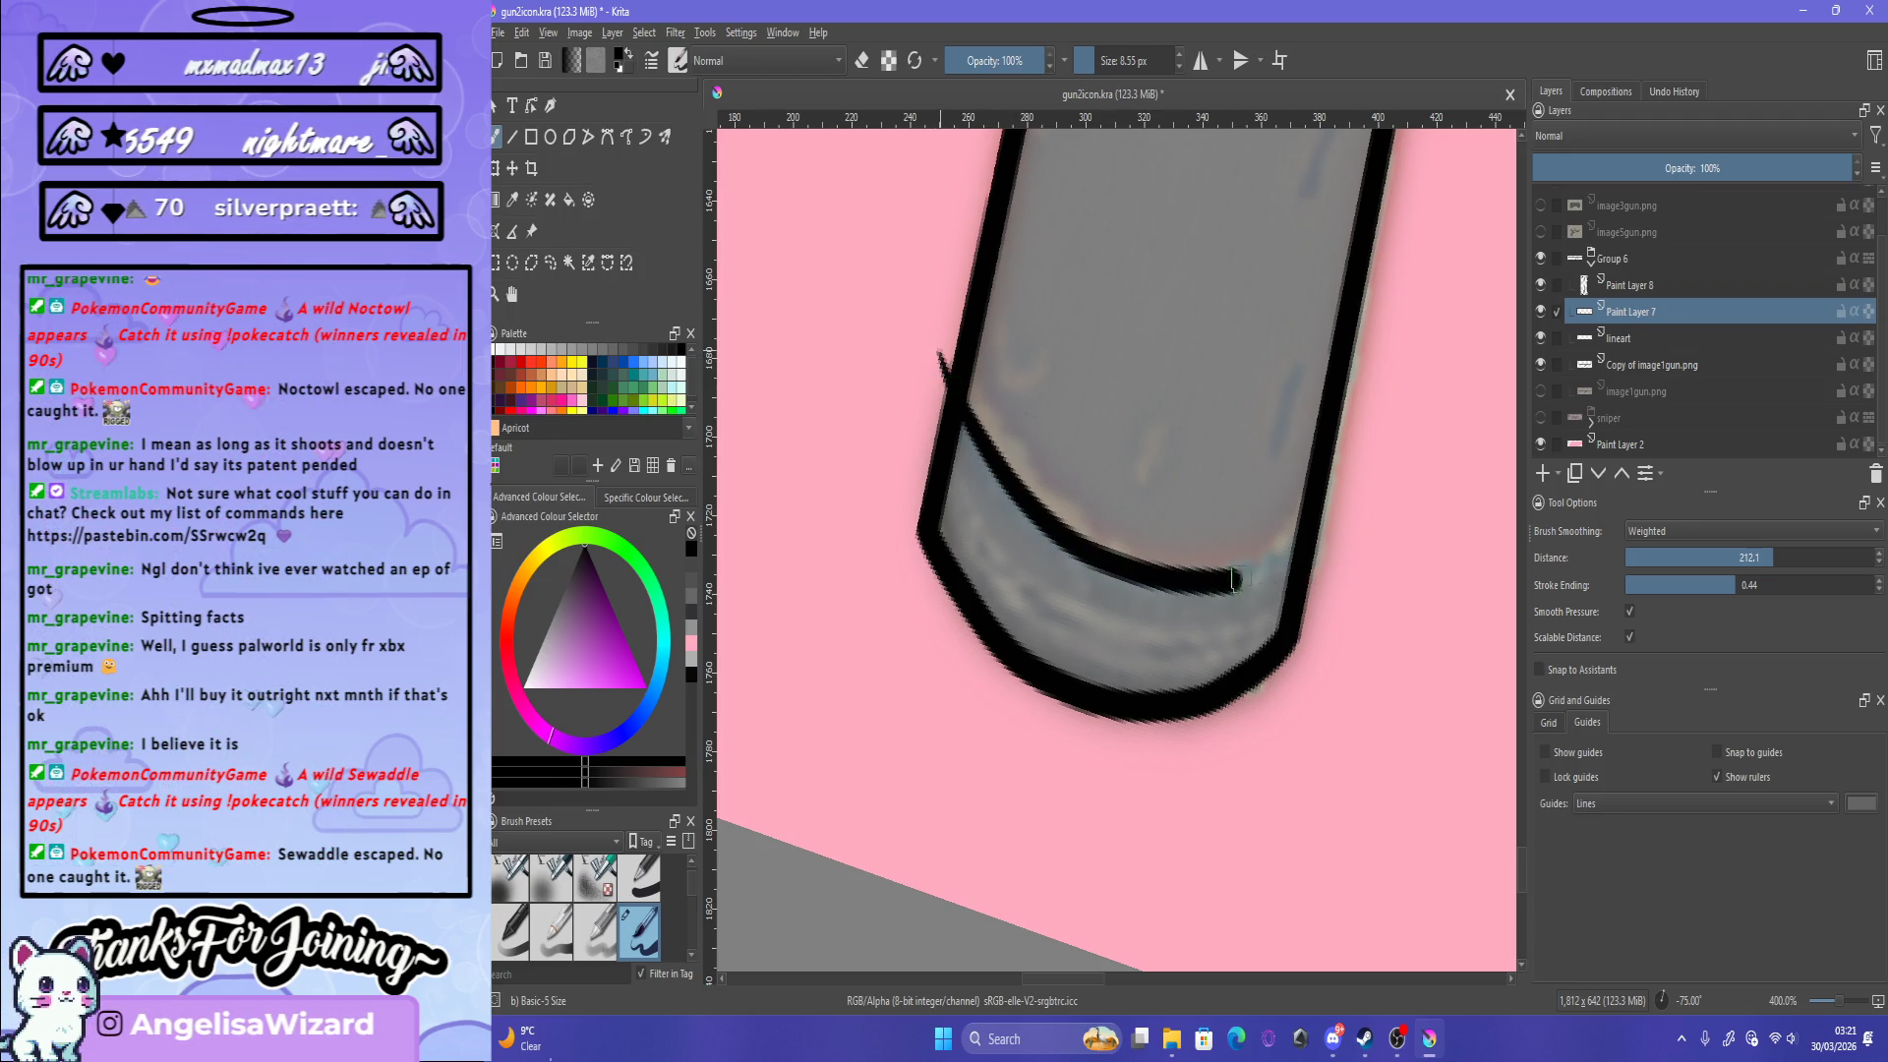
key("ctrl+z")
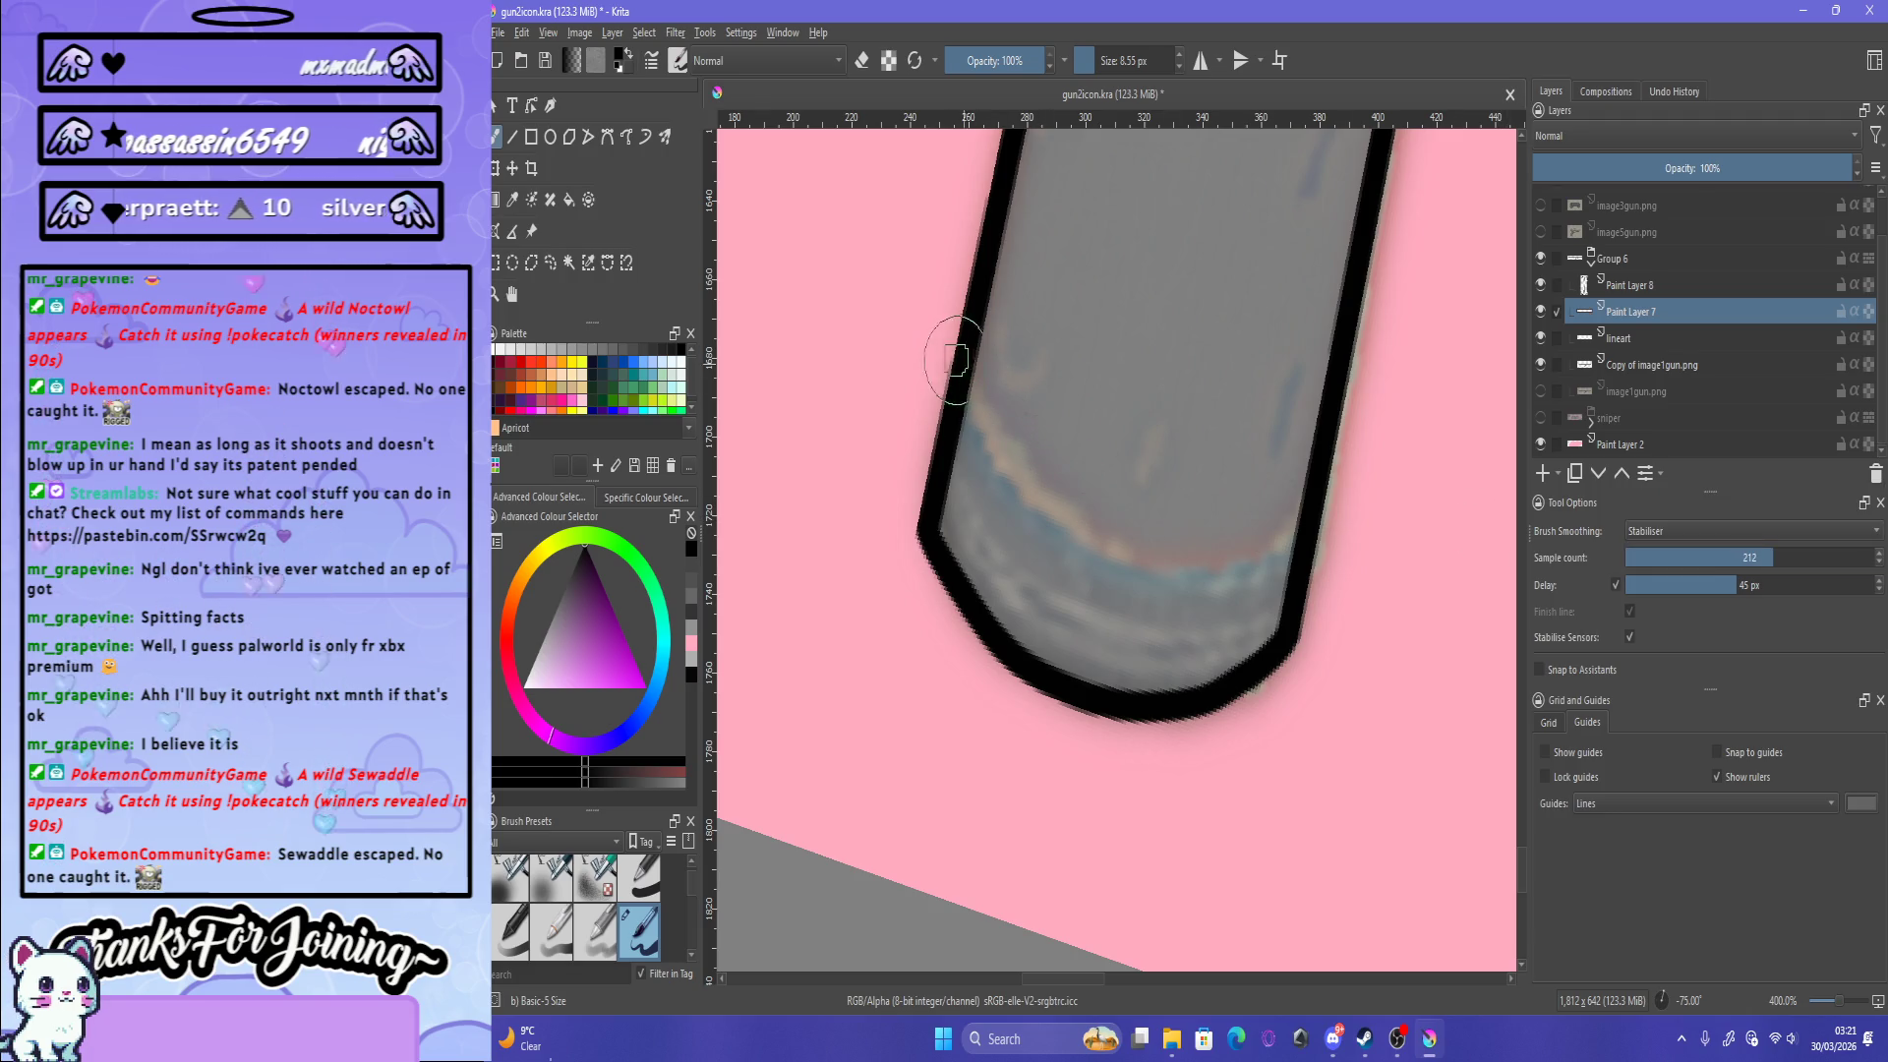
Step: Draw the final curved contour line across the barrel's rounded end
left_click_drag(954, 360, 1116, 551)
key("ctrl+z")
left_click_drag(920, 287, 1341, 447)
key("ctrl+z")
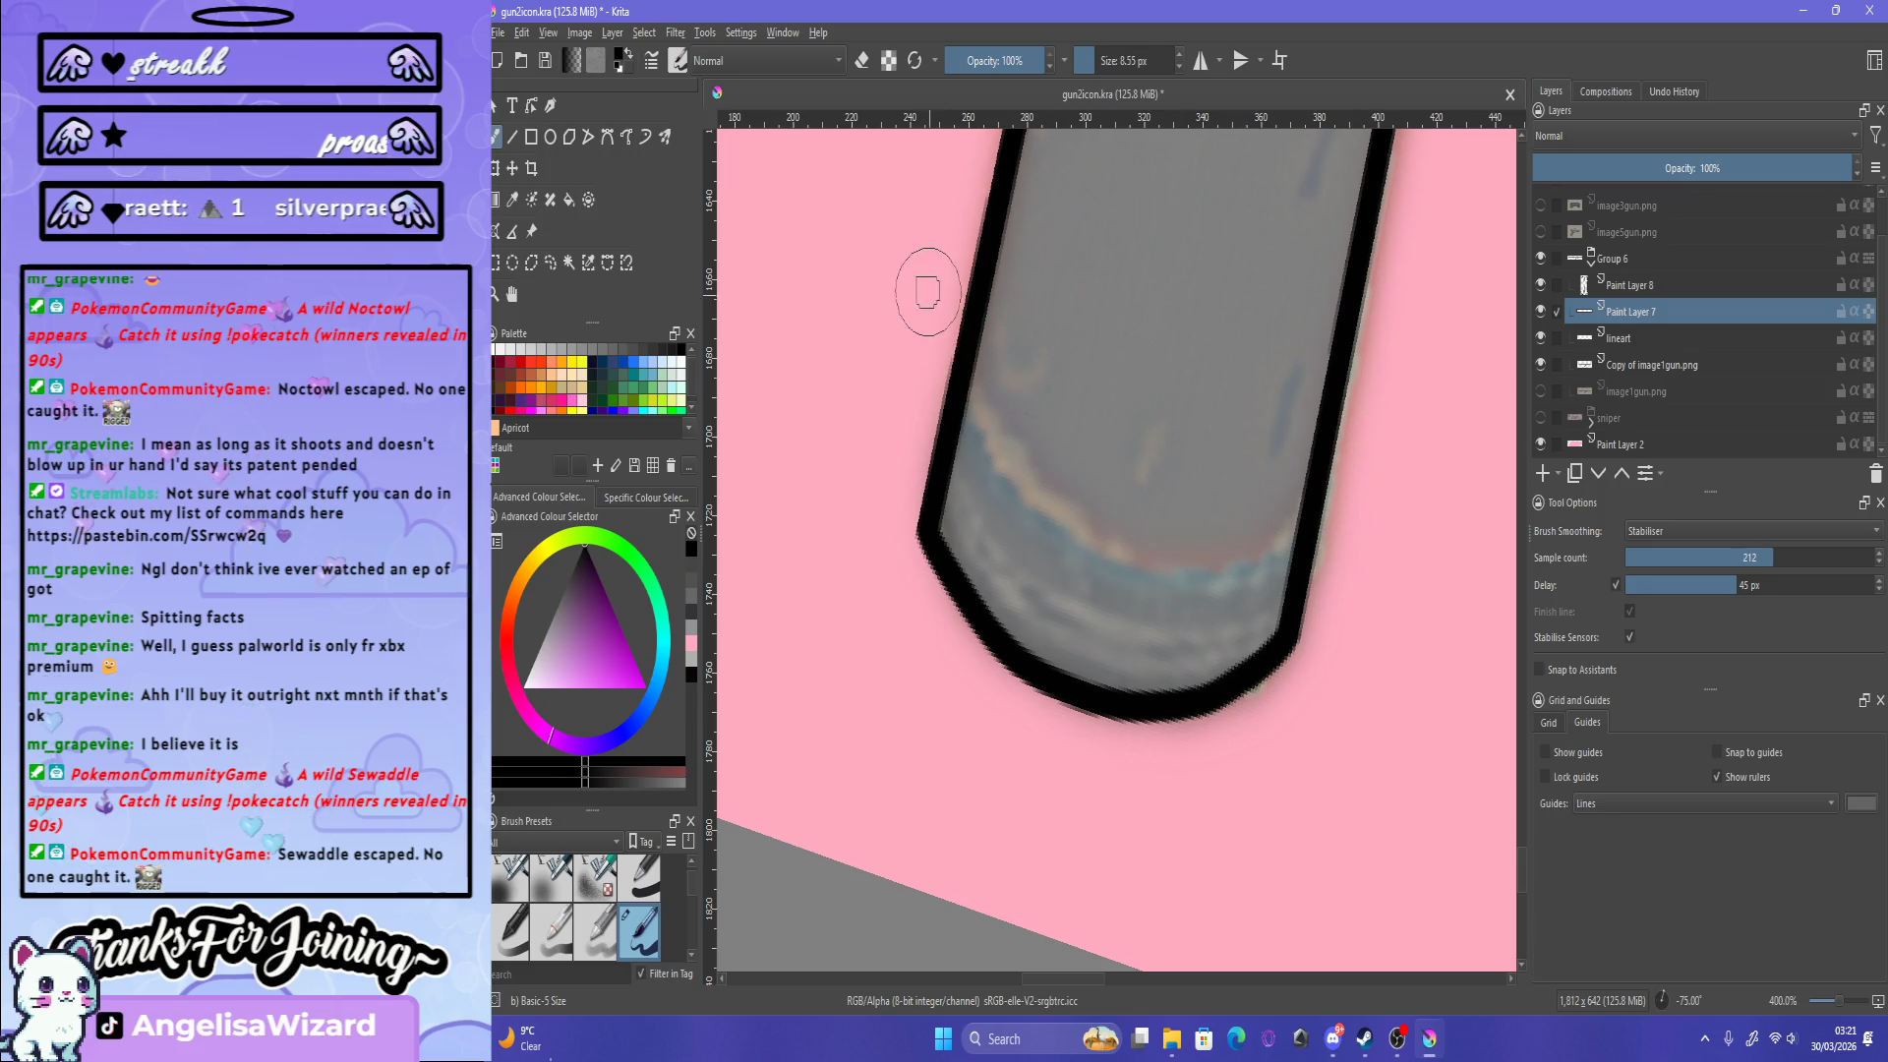
left_click_drag(919, 287, 1381, 497)
key("ctrl+z")
left_click_drag(919, 317, 1431, 399)
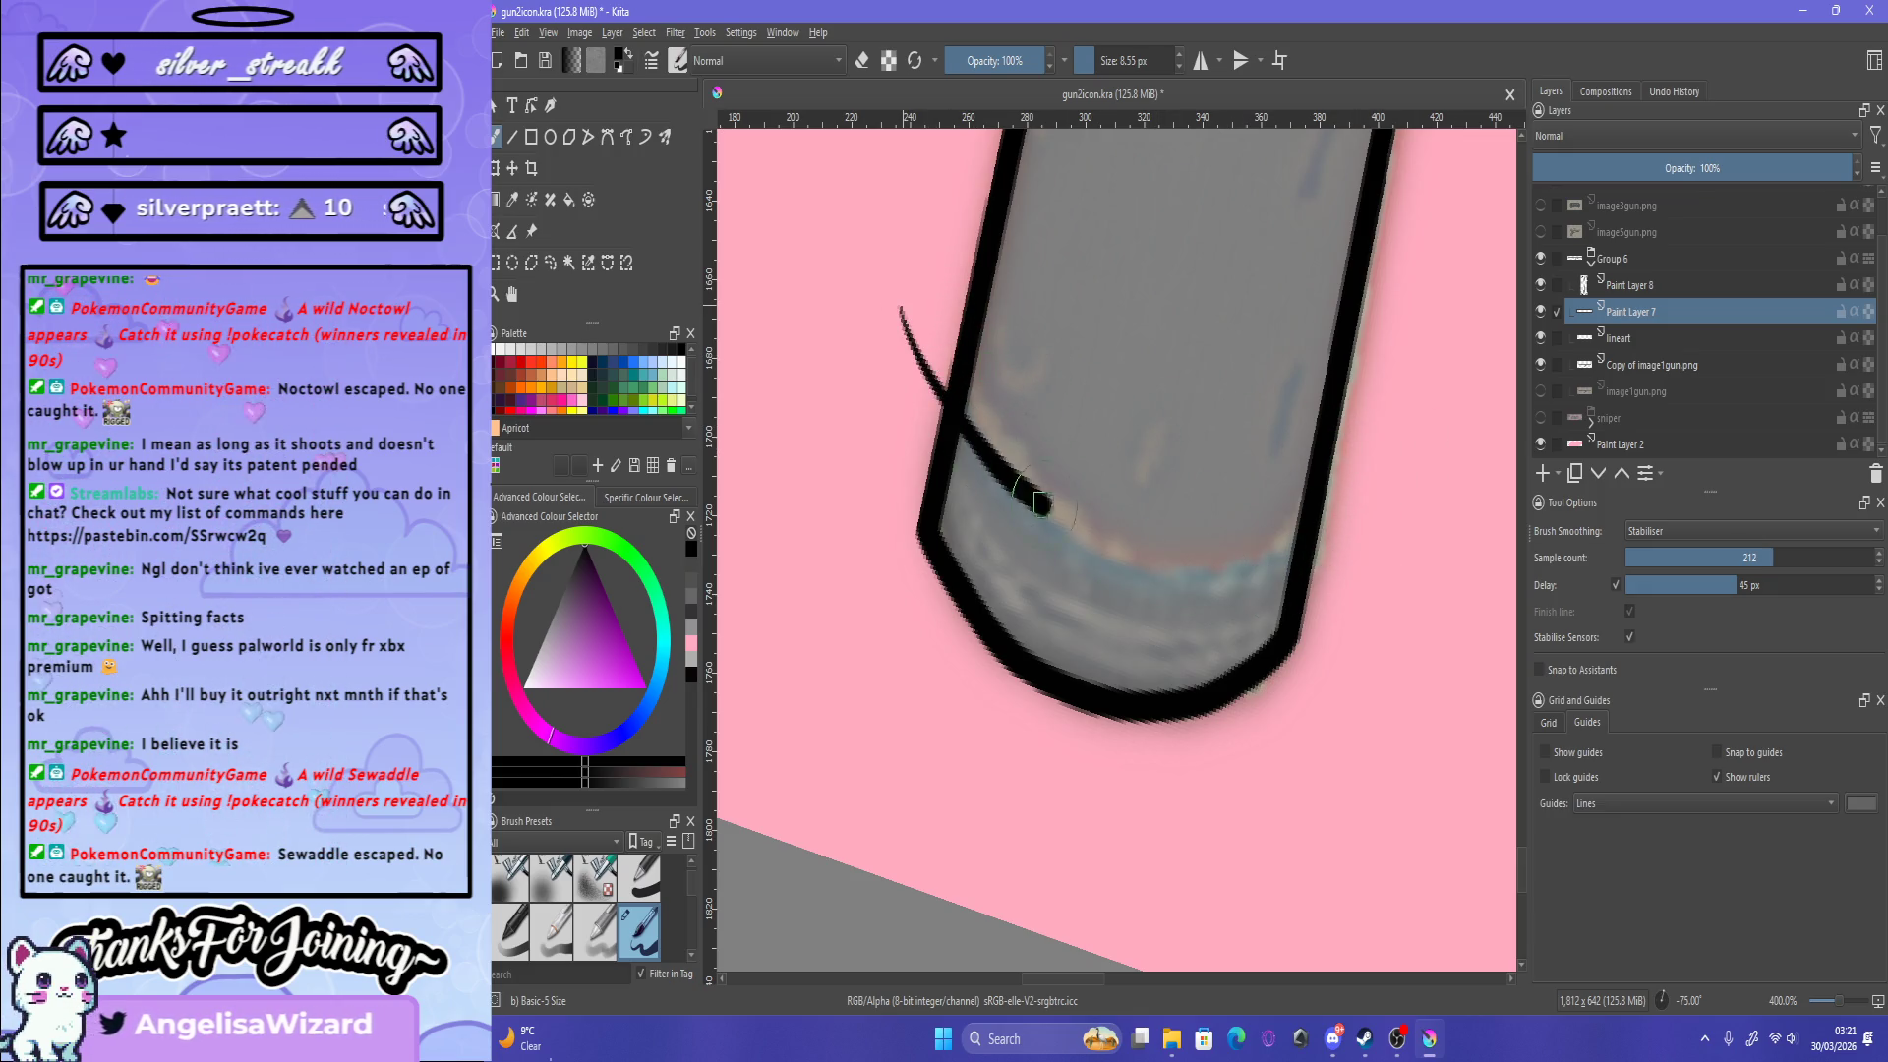
key("ctrl+z")
mouse_move(915, 261)
left_mouse_down()
mouse_move(1210, 578)
mouse_move(1416, 402)
left_mouse_up()
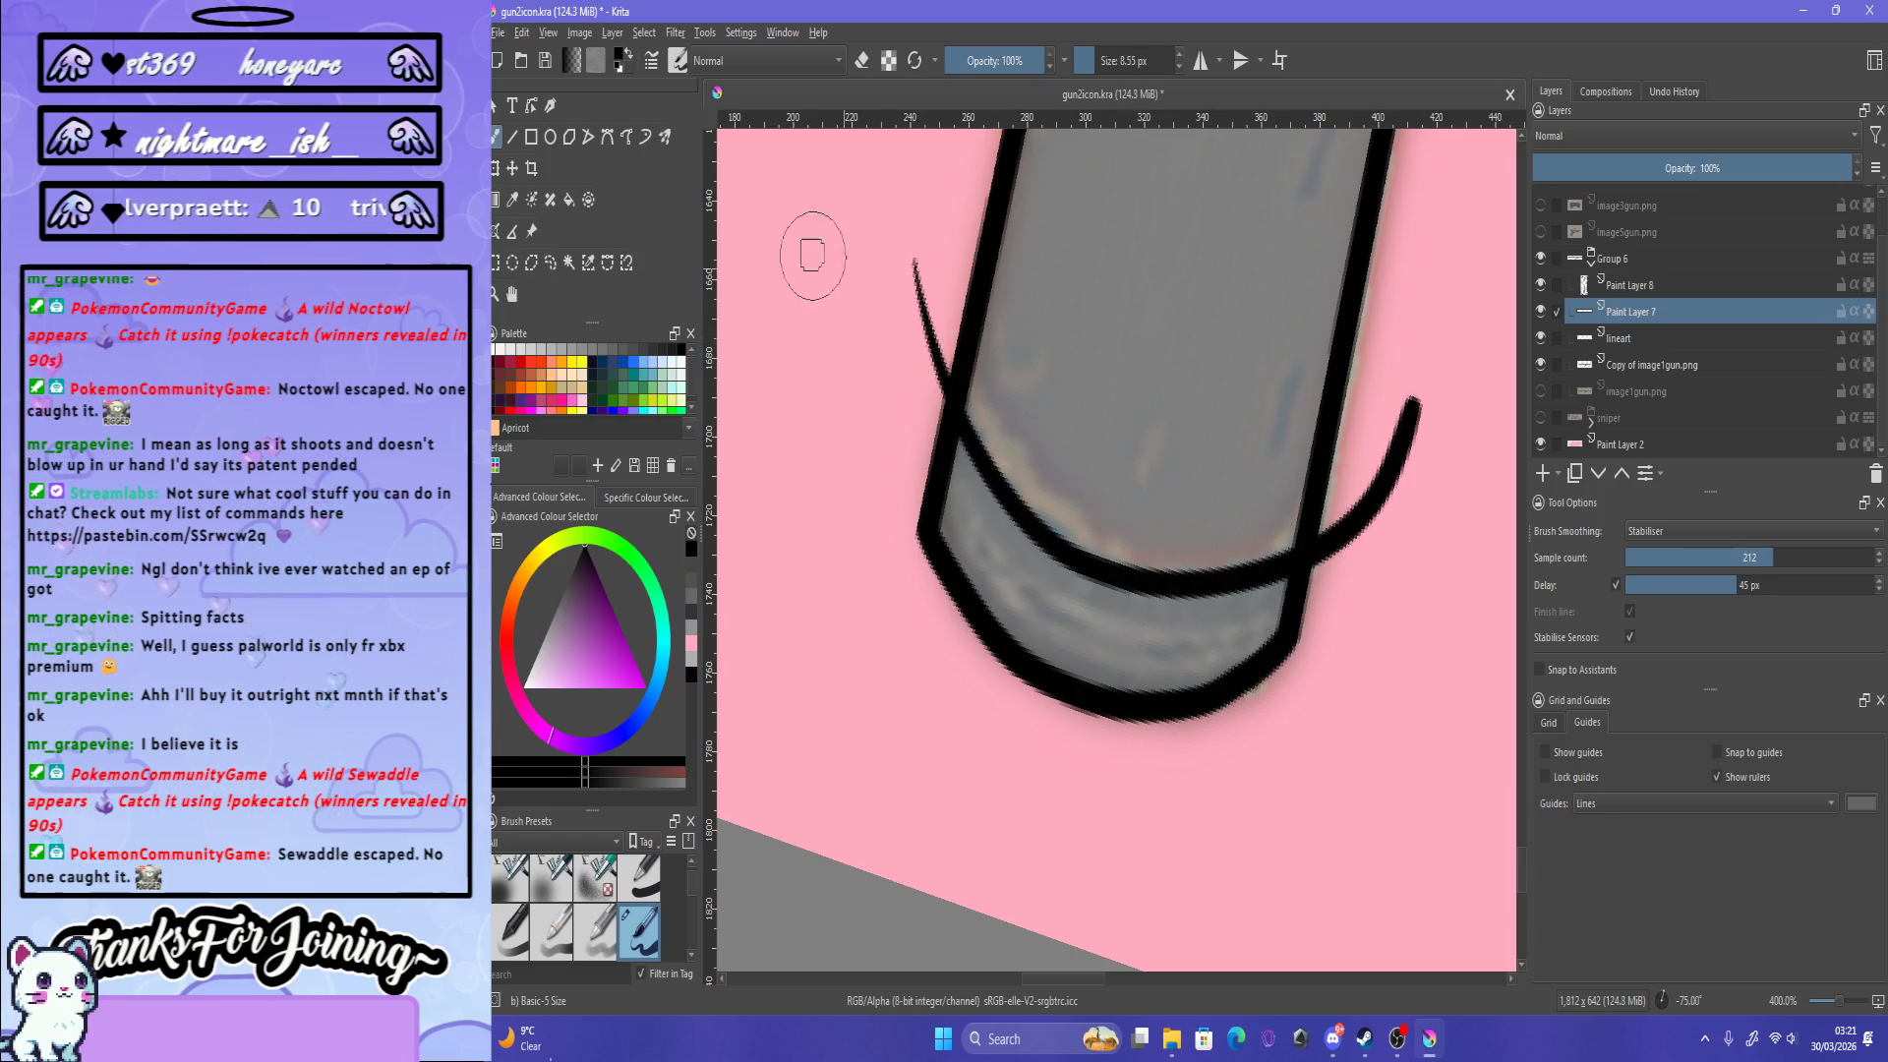
Step: Lasso the curved strokes with Freehand Selection and start a free transform
left_click(550, 262)
left_click_drag(903, 199, 1468, 522)
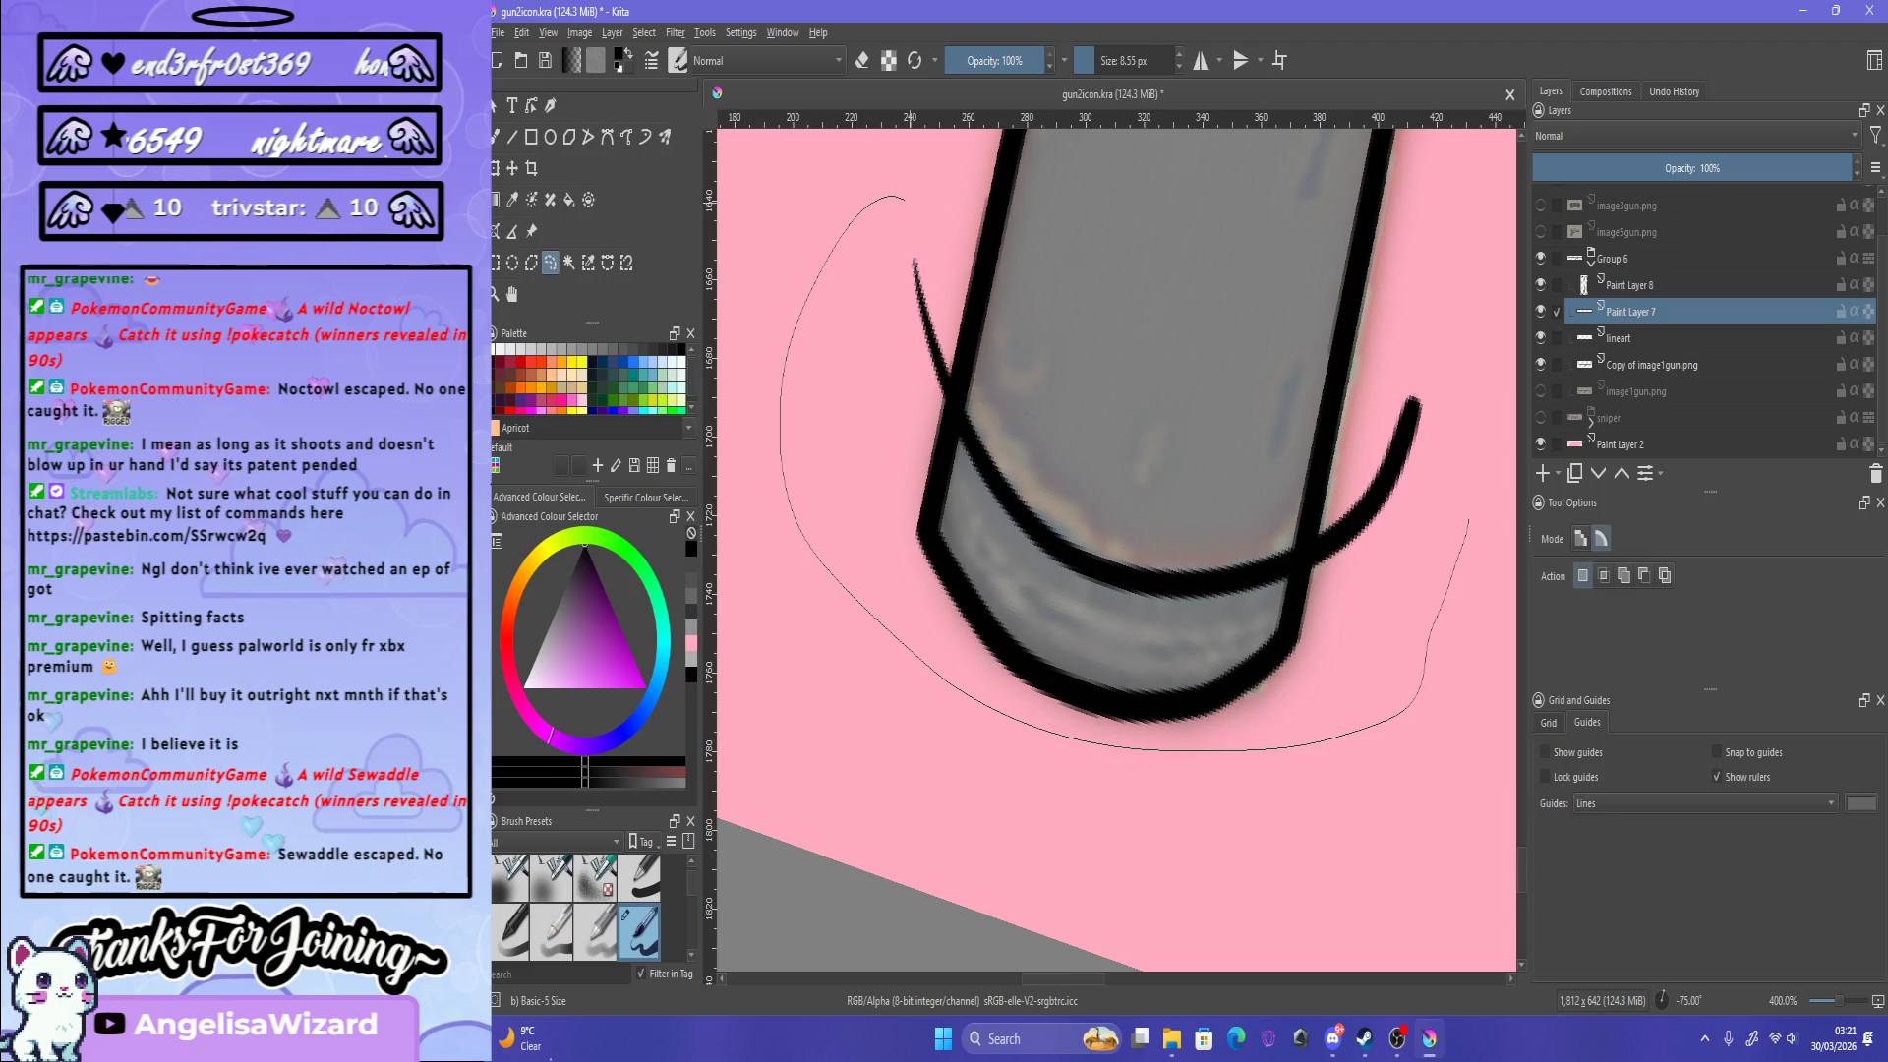
key("ctrl+t")
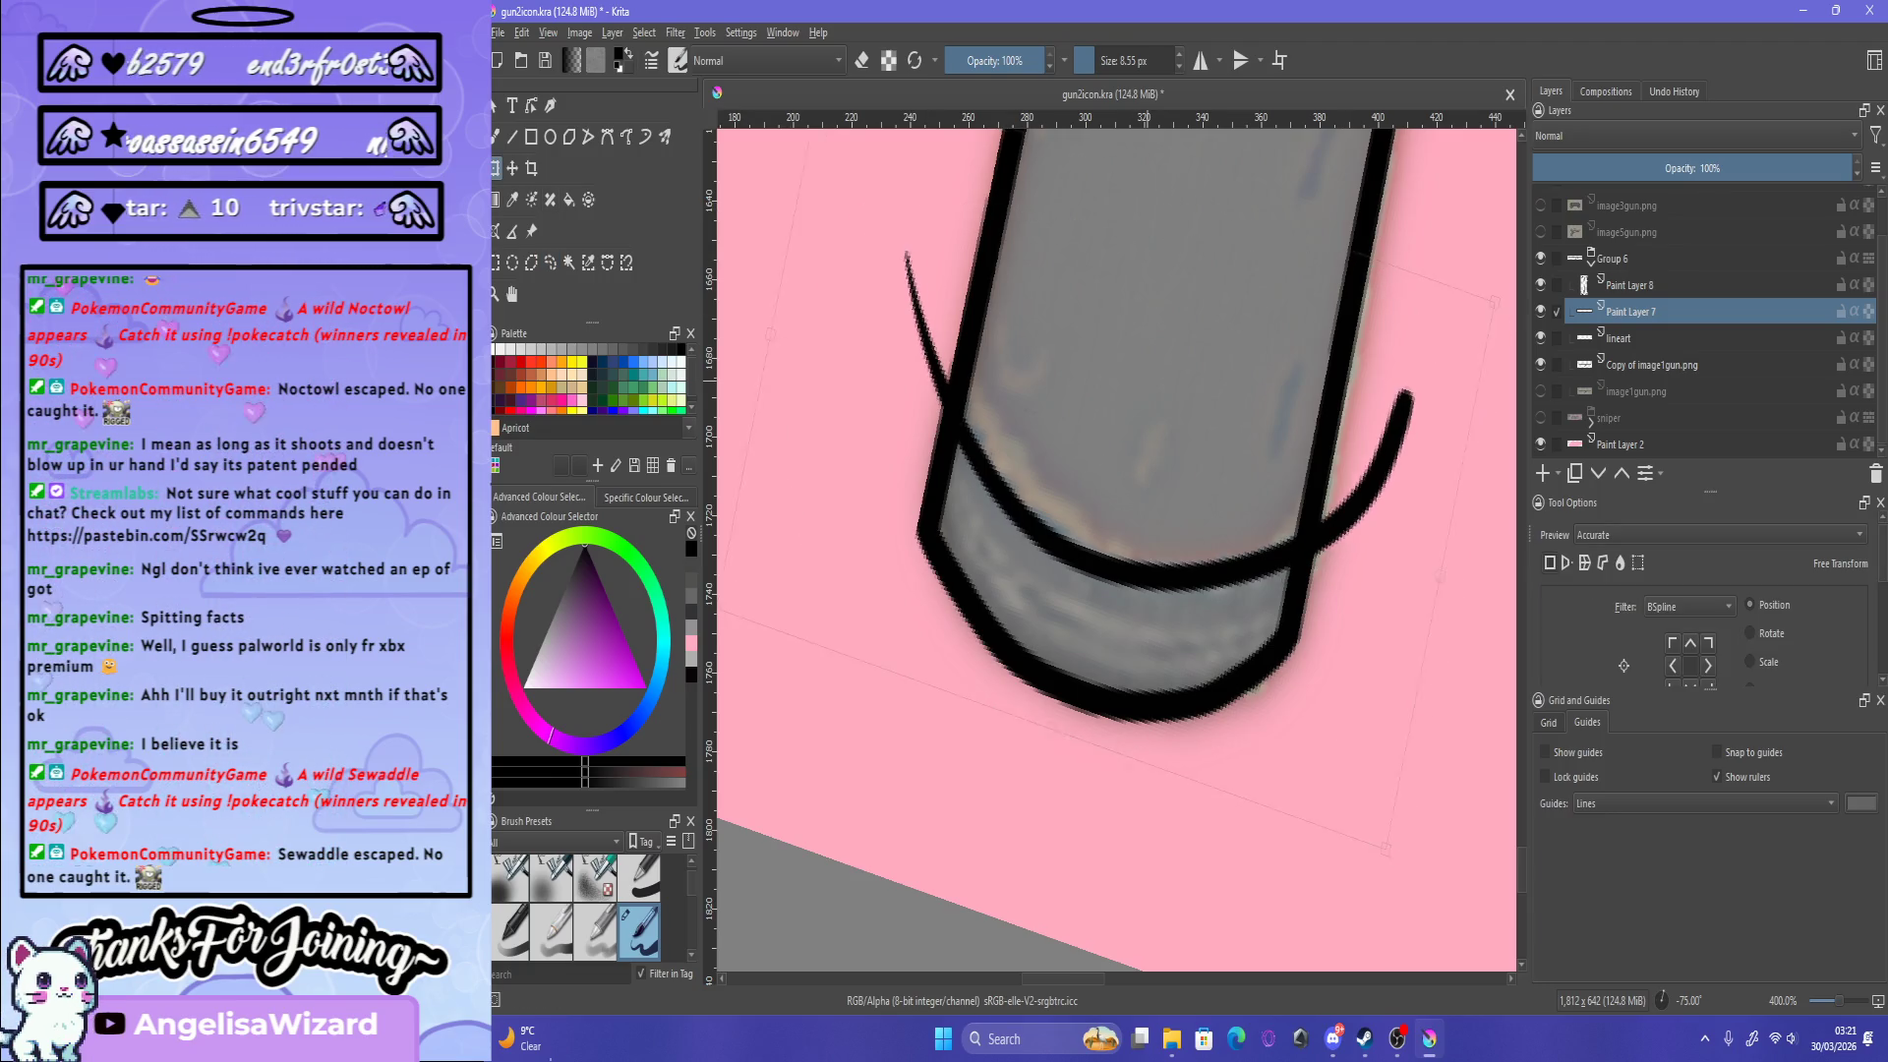
Step: Apply the transform, clear the selection, and set brush smoothing to Weighted
key("Return")
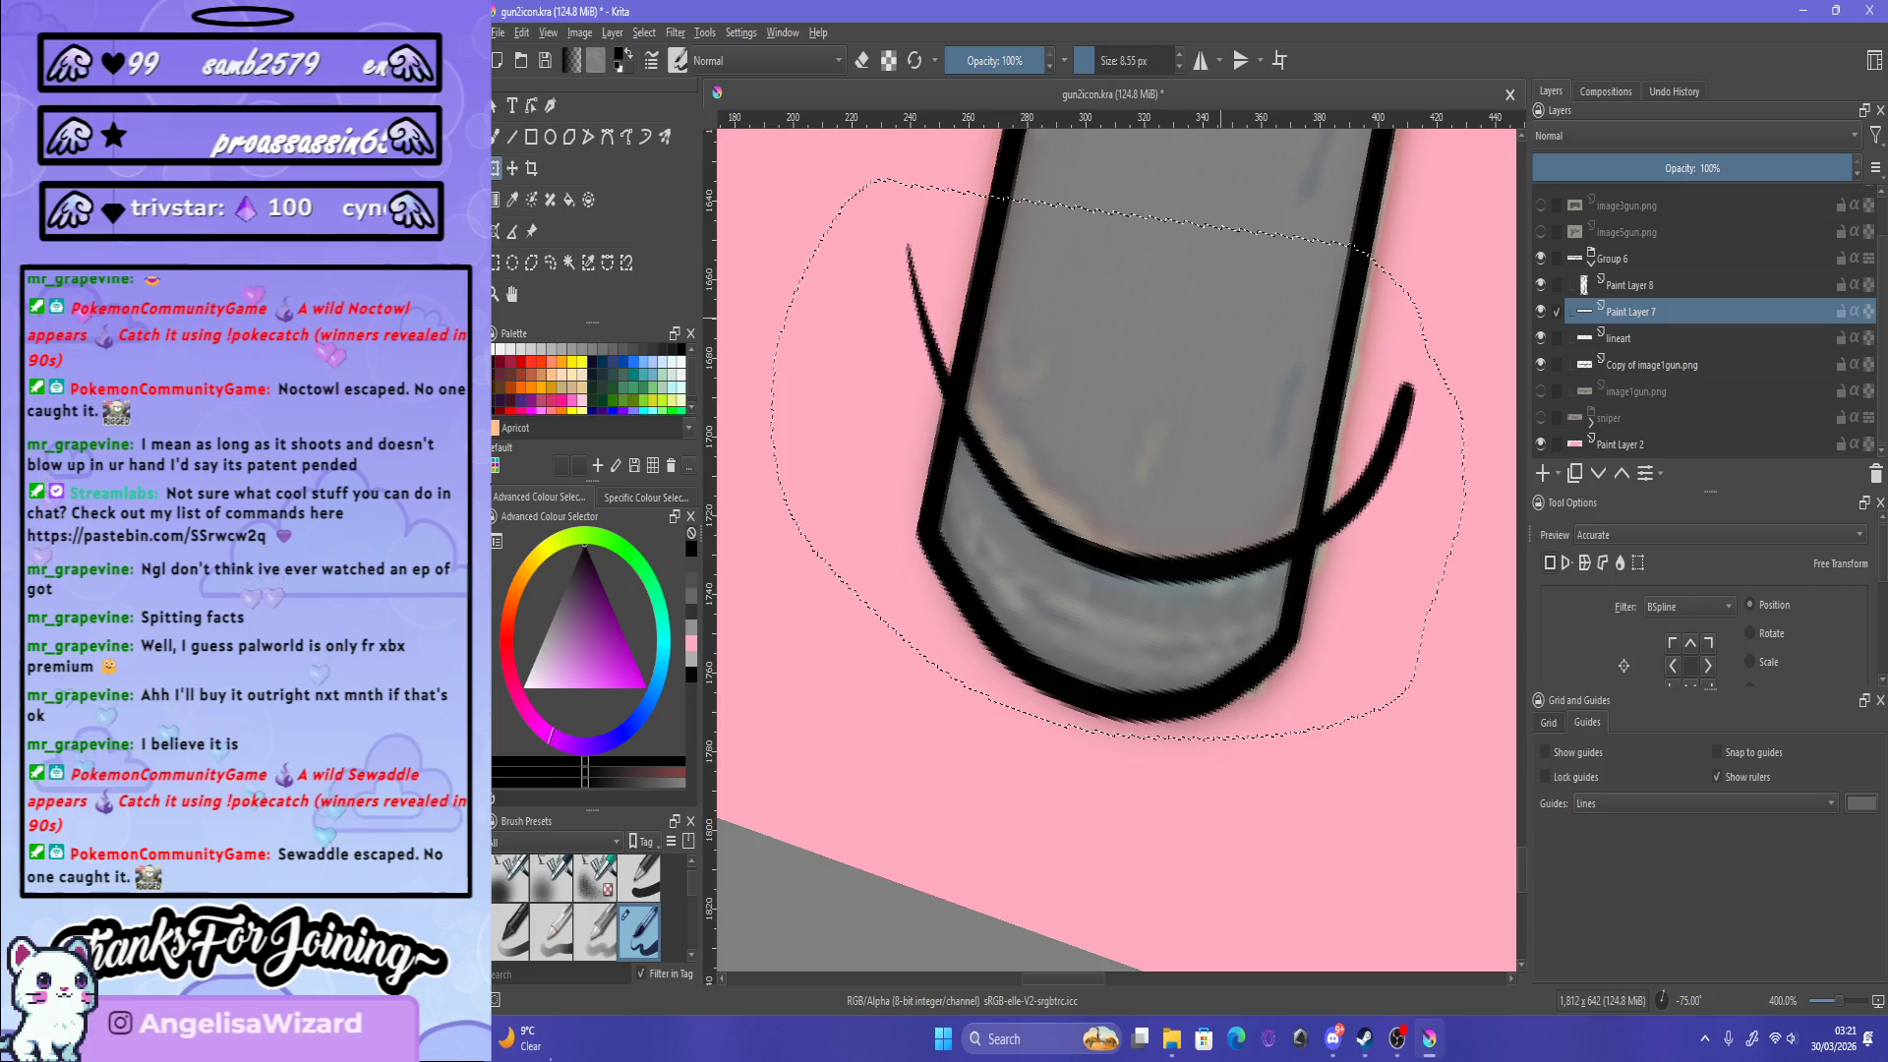
key("ctrl+shift+a")
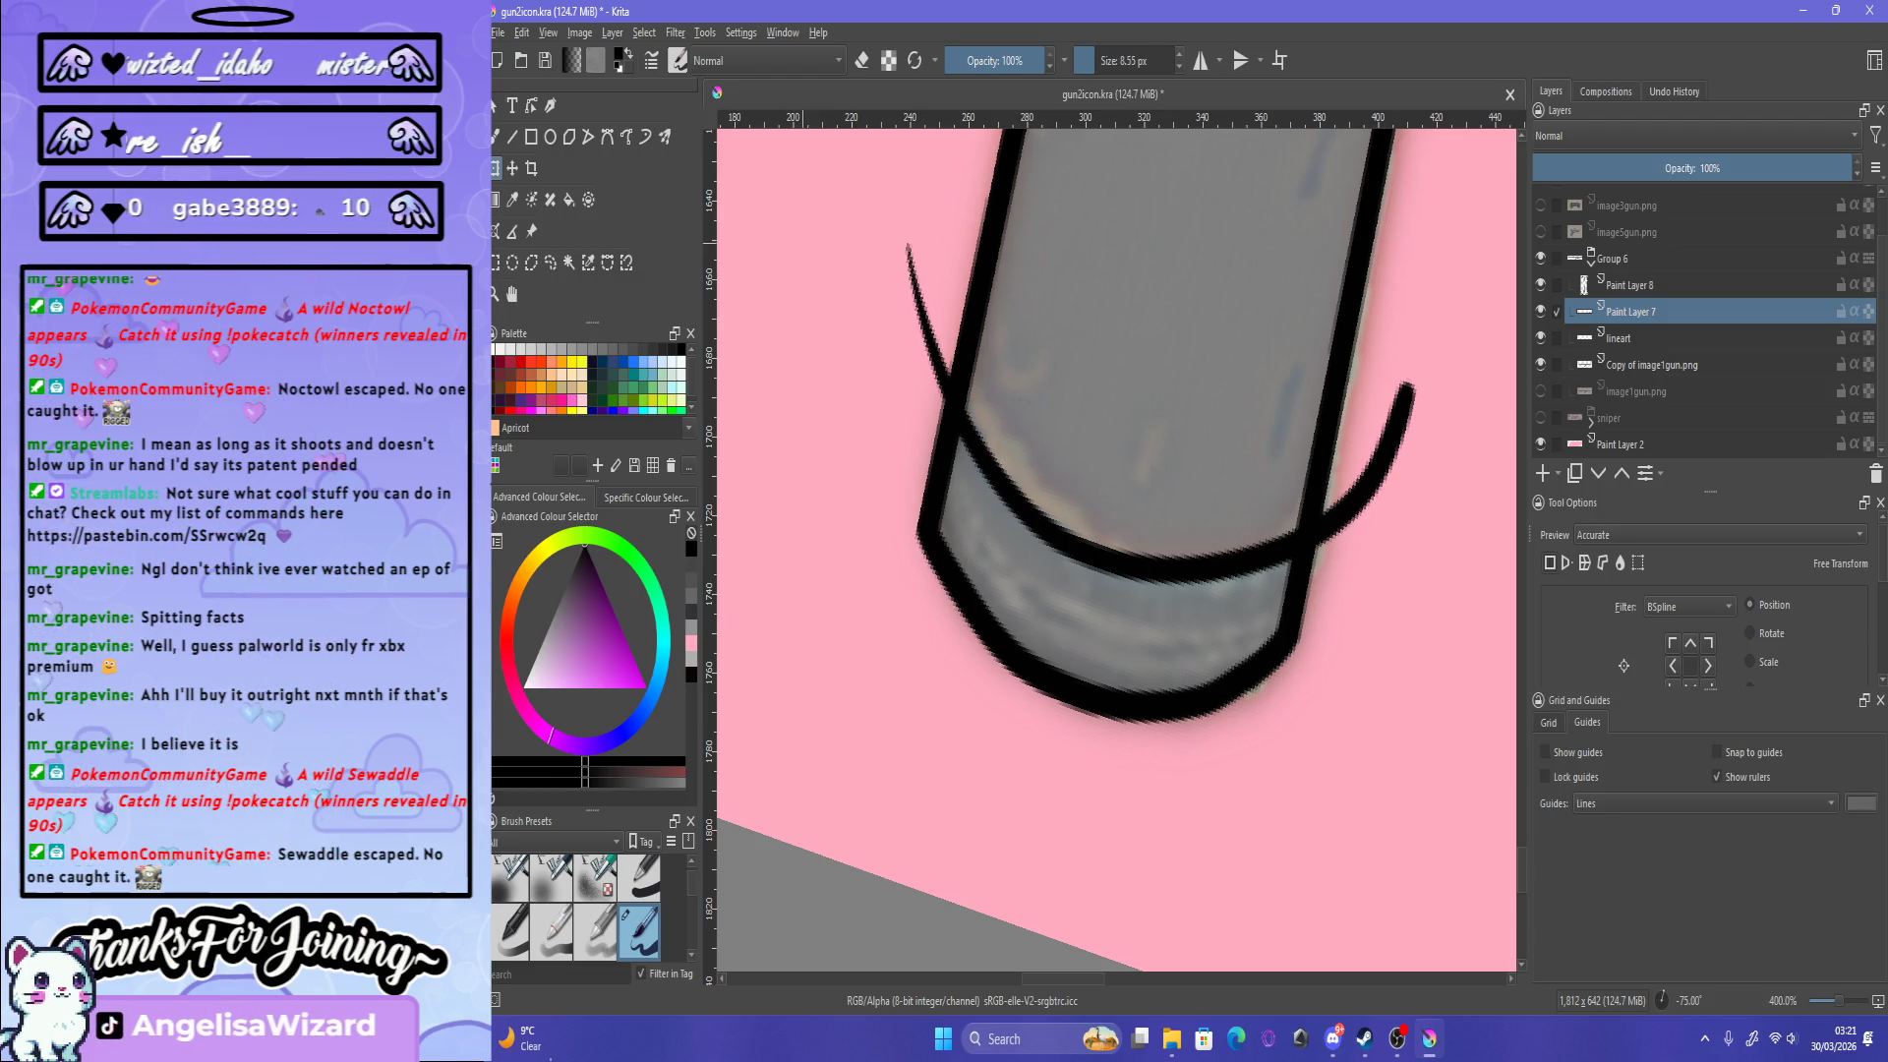
key("b")
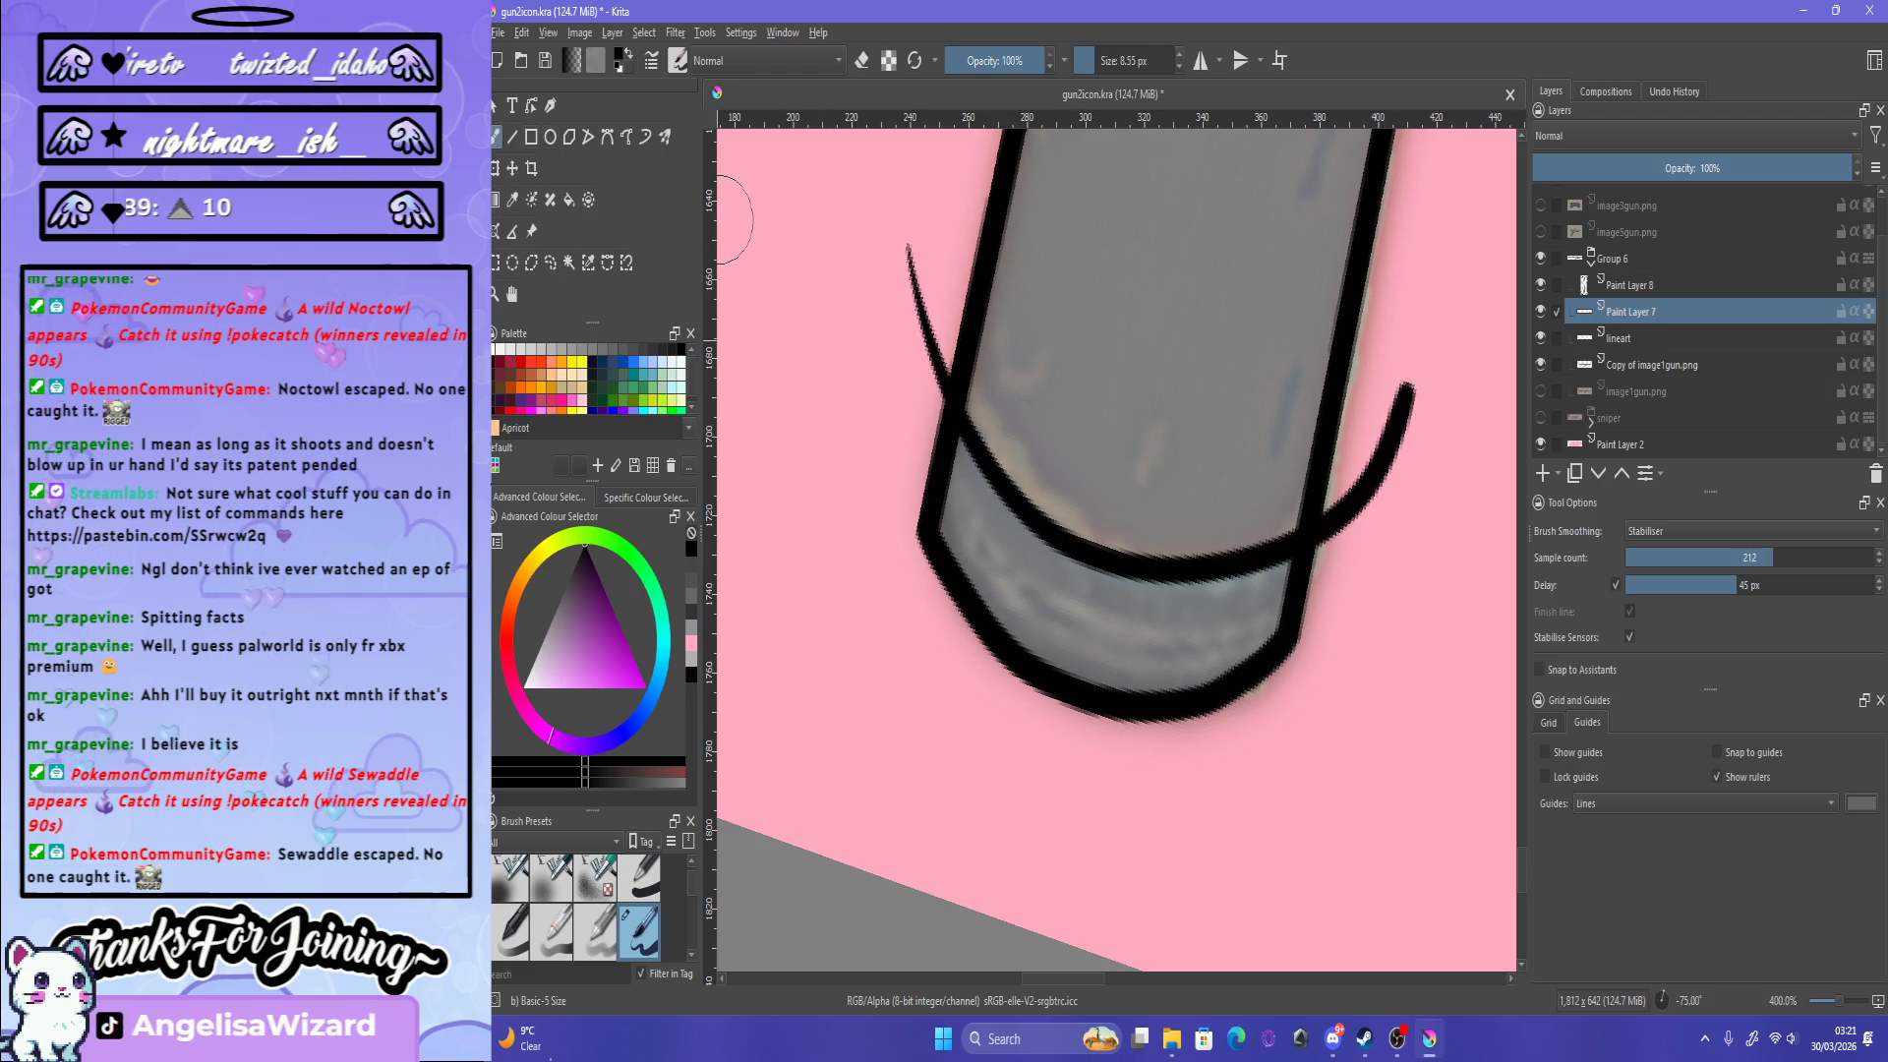
left_click(1750, 531)
left_click(1750, 510)
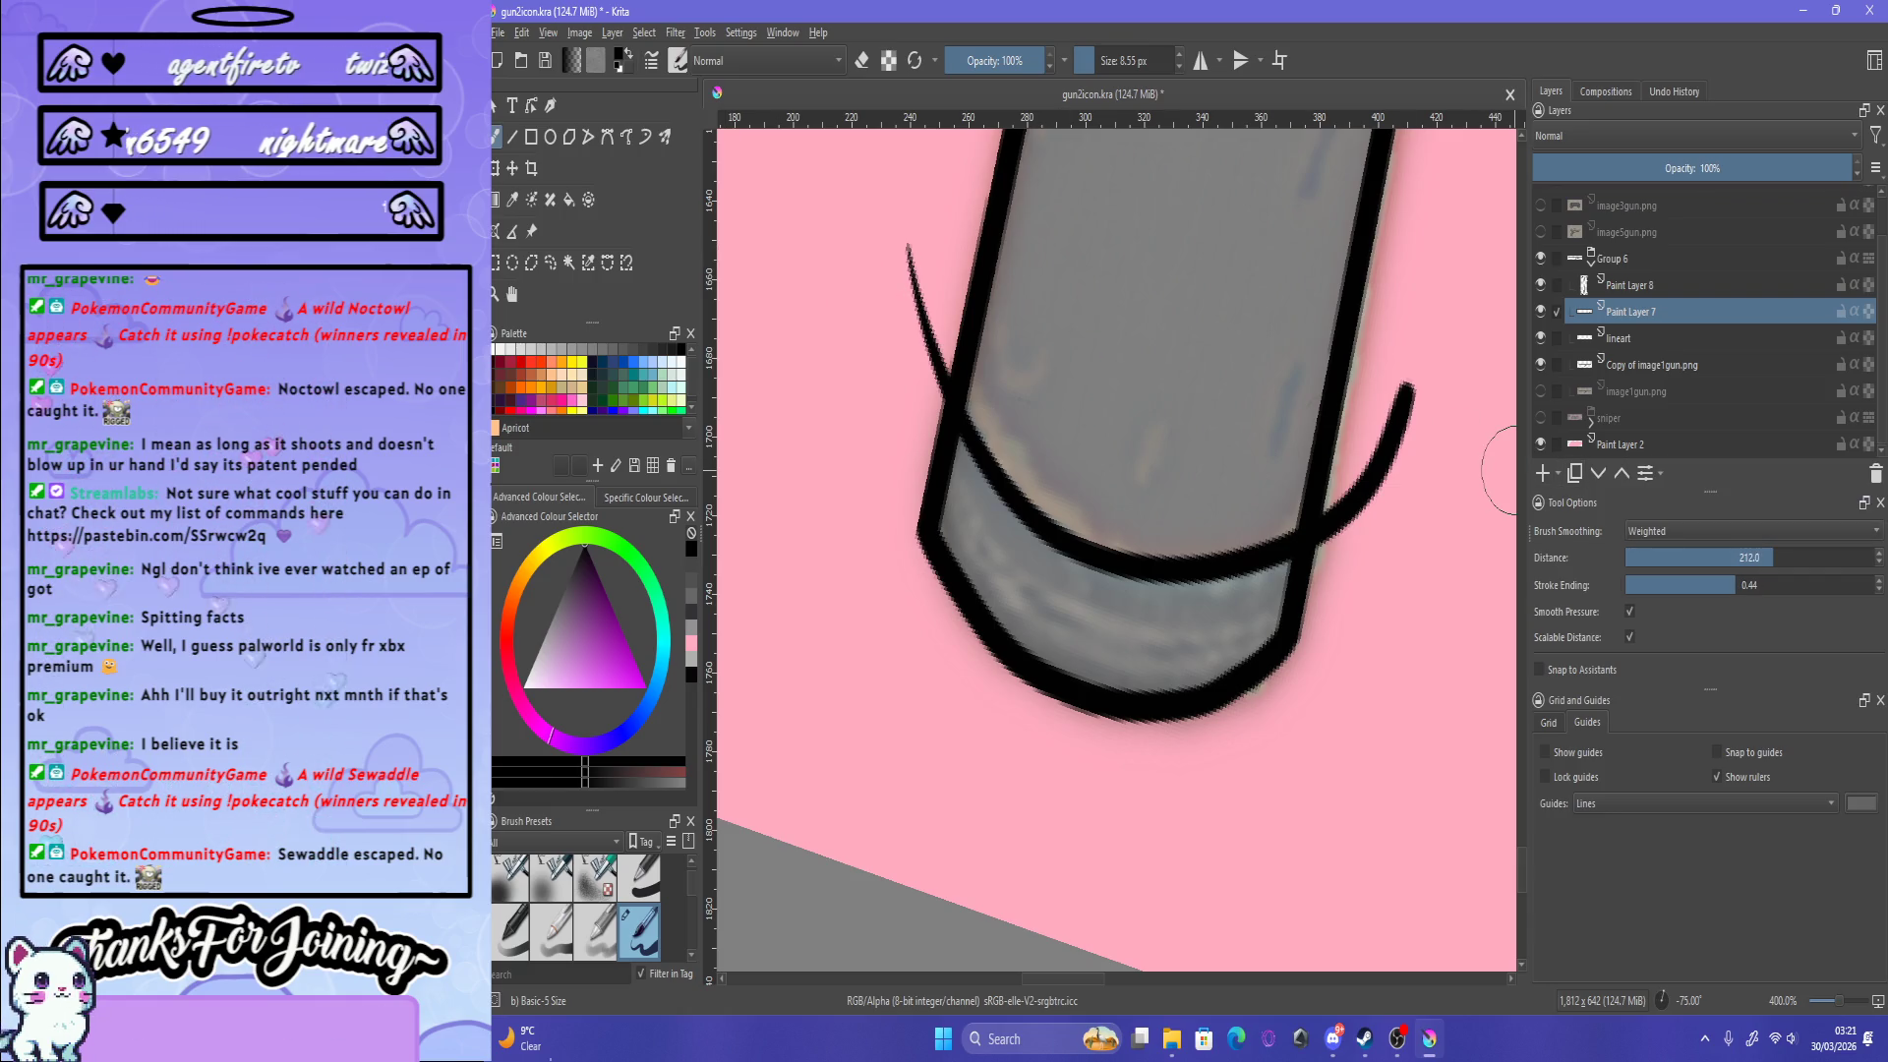
left_click(1750, 531)
left_click(1751, 531)
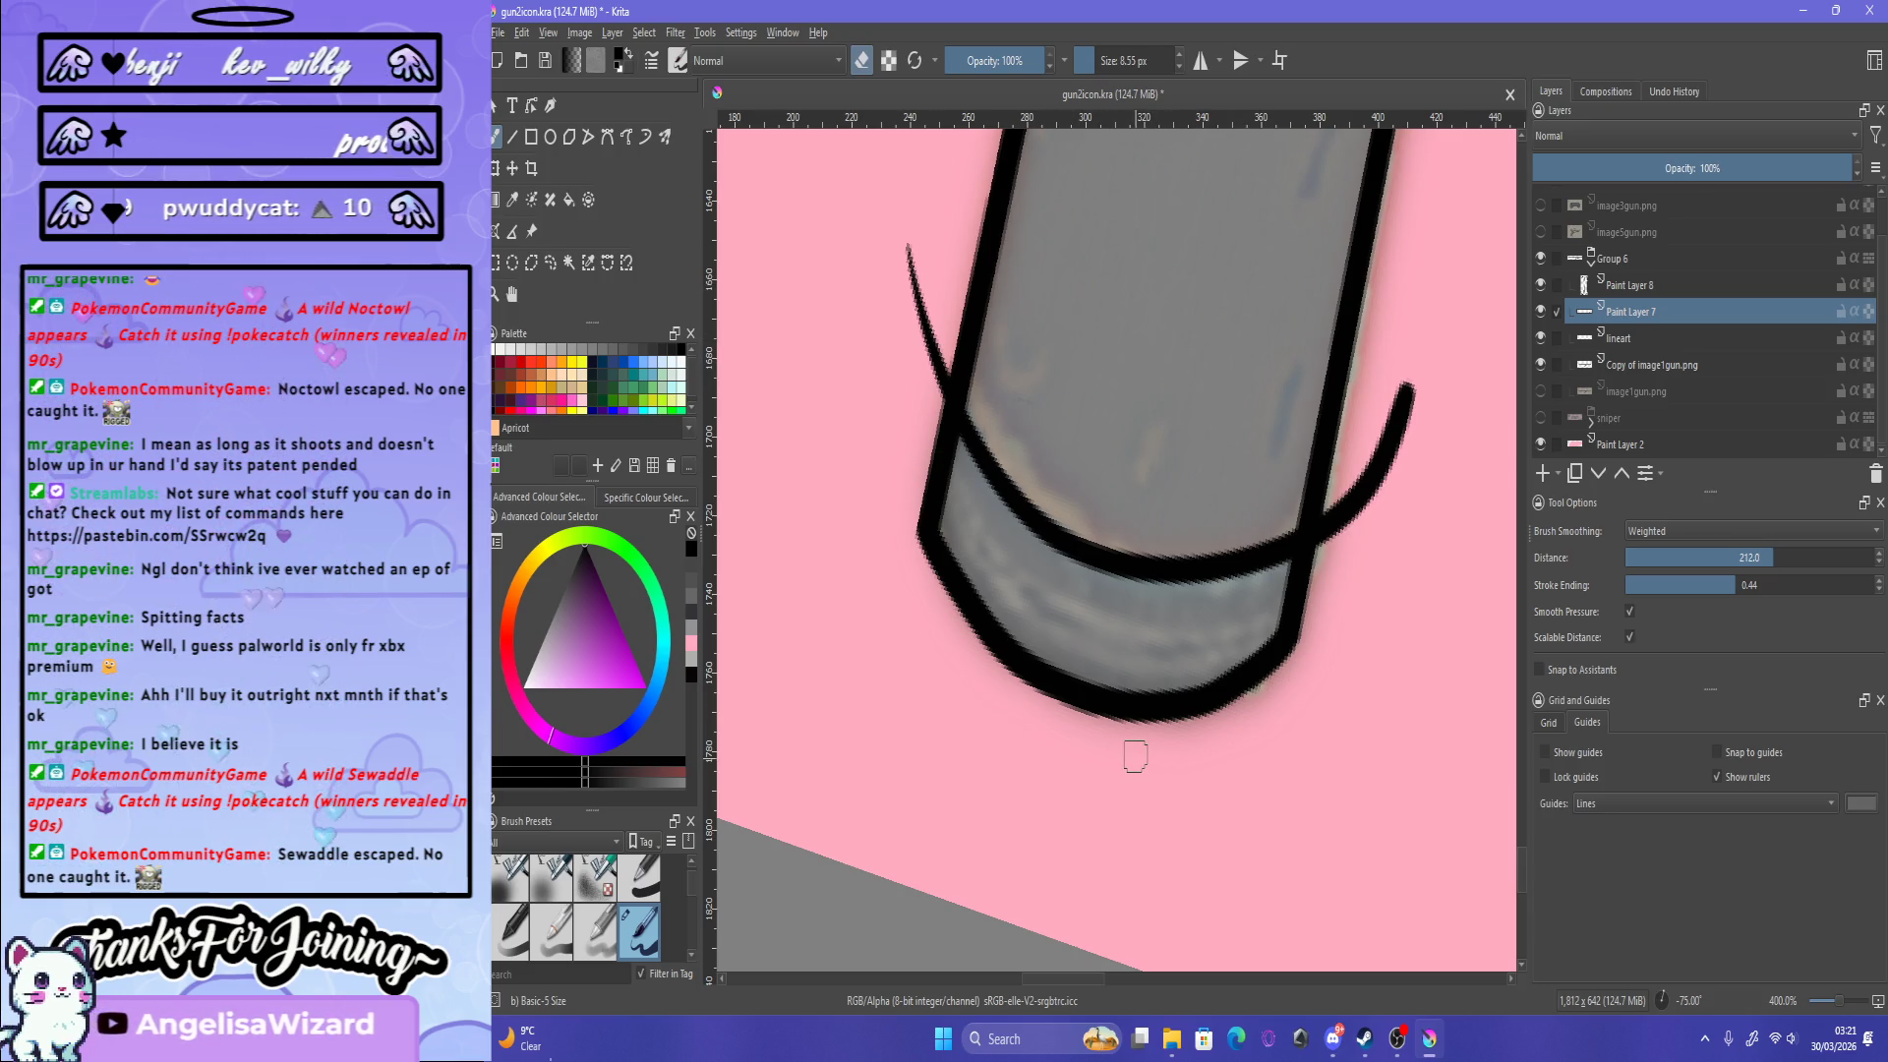
Step: Reset canvas rotation and erase the lower curved stroke and thin diagonal stroke above the barrel
key("5")
left_click_drag(1298, 880, 1194, 814)
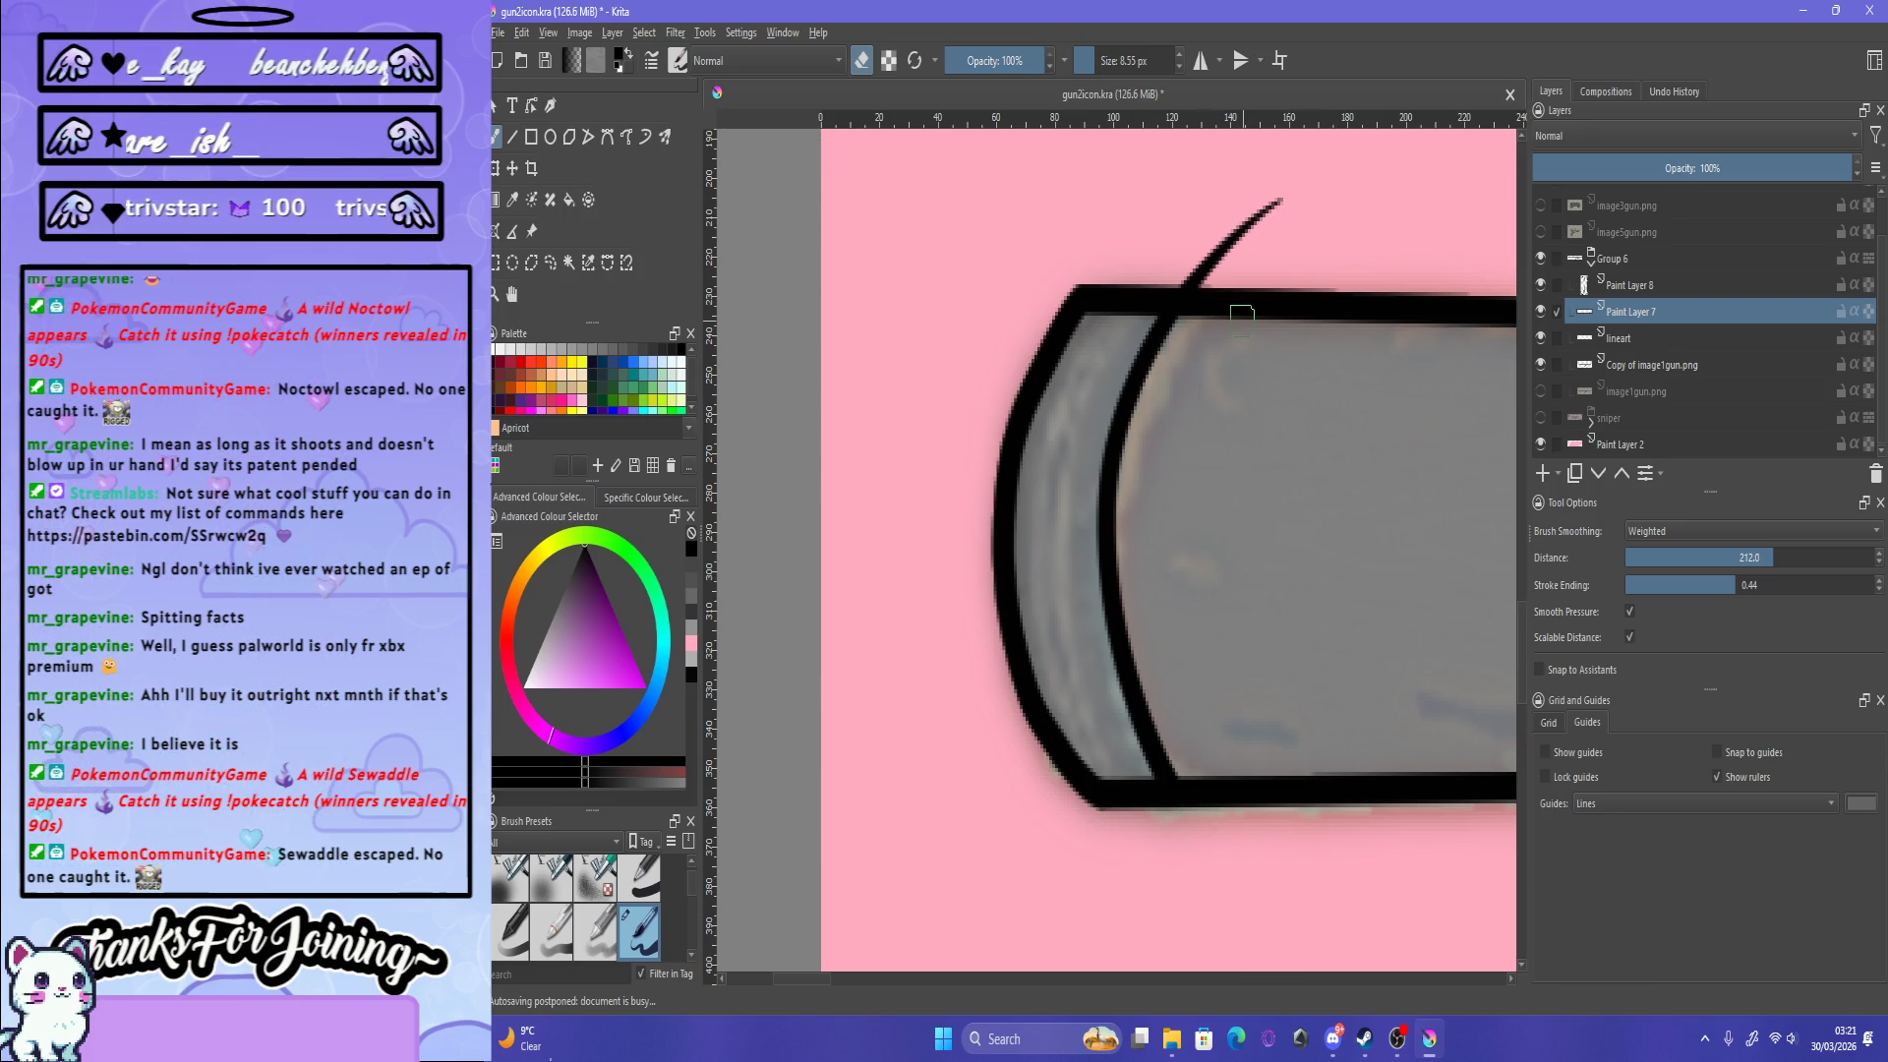
mouse_move(1141, 267)
left_mouse_down()
mouse_move(1353, 248)
mouse_move(1313, 179)
left_mouse_up()
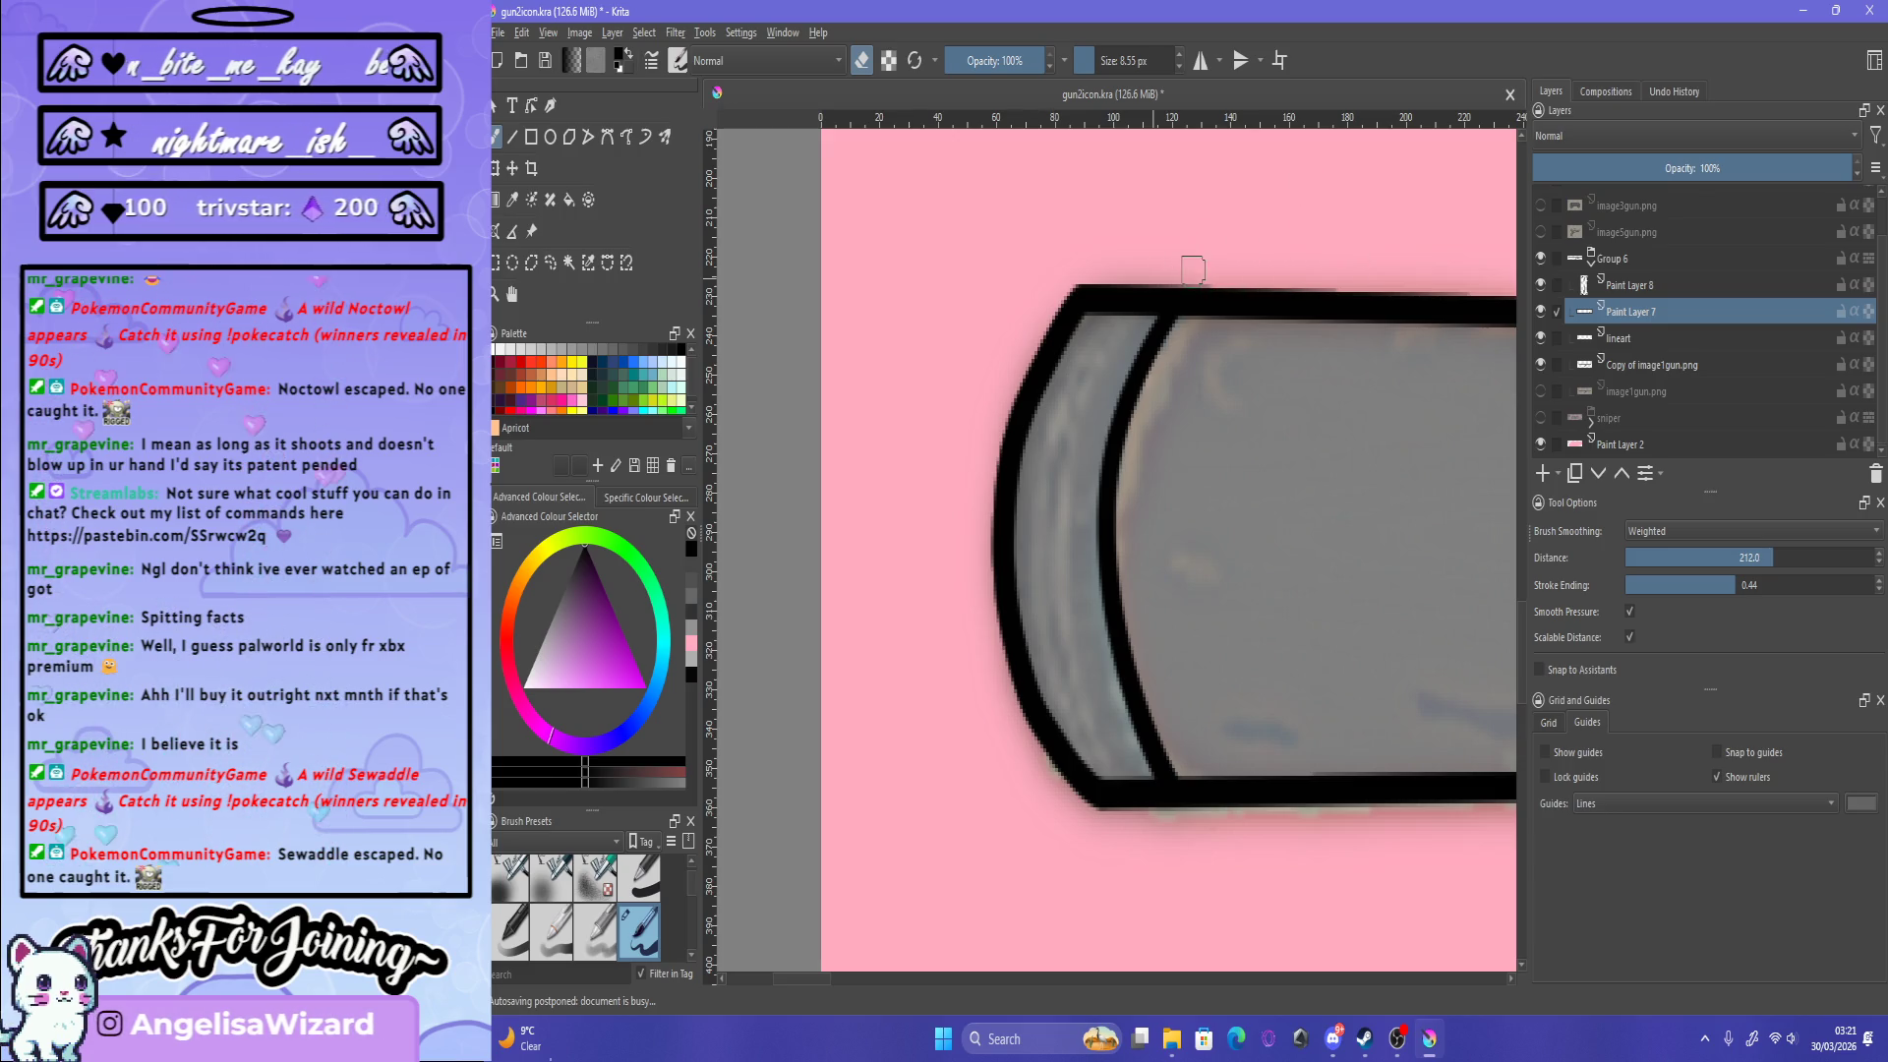
scroll(1193, 268, "down", 2)
scroll(1193, 268, "down", 2)
scroll(1193, 268, "down", 1)
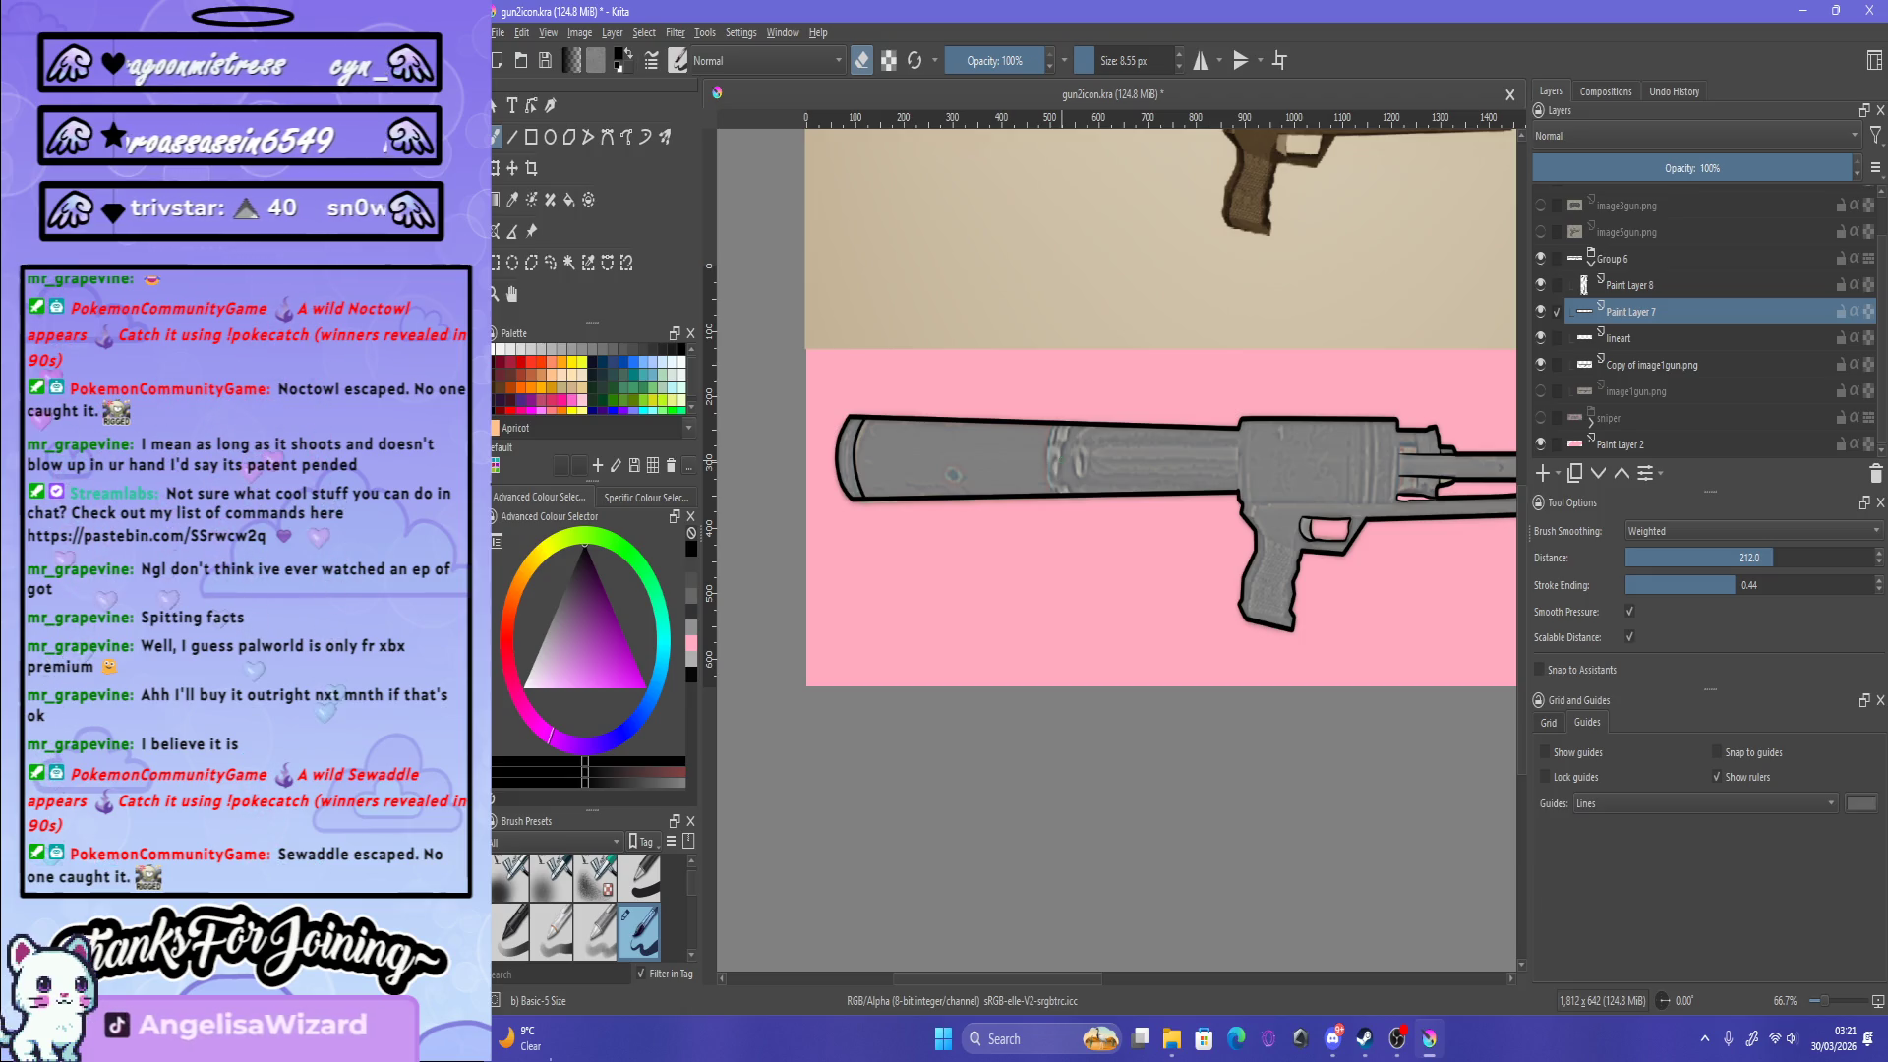
Step: Zoom in on the small barrel hole and undo the short and looping strokes drawn around it
scroll(1193, 269, "down", 2)
scroll(952, 464, "up", 4)
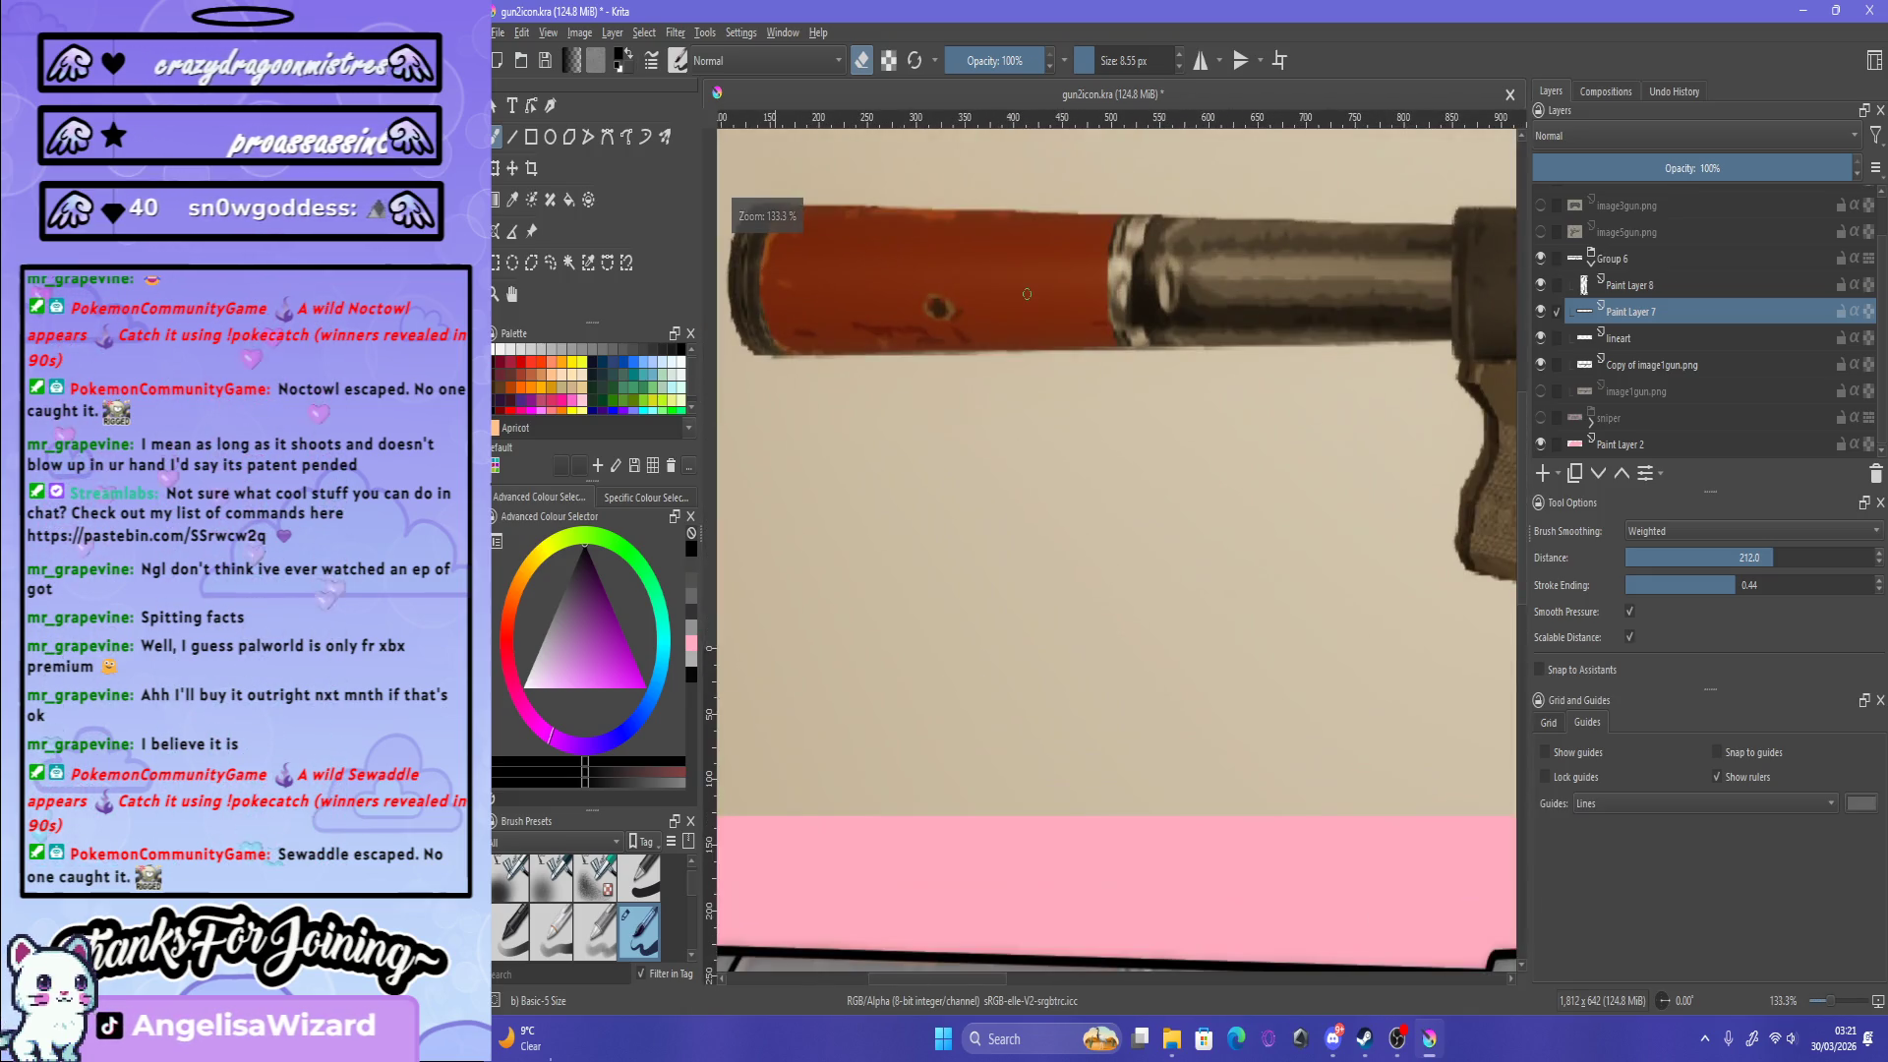
scroll(952, 464, "down", 3)
scroll(949, 696, "up", 5)
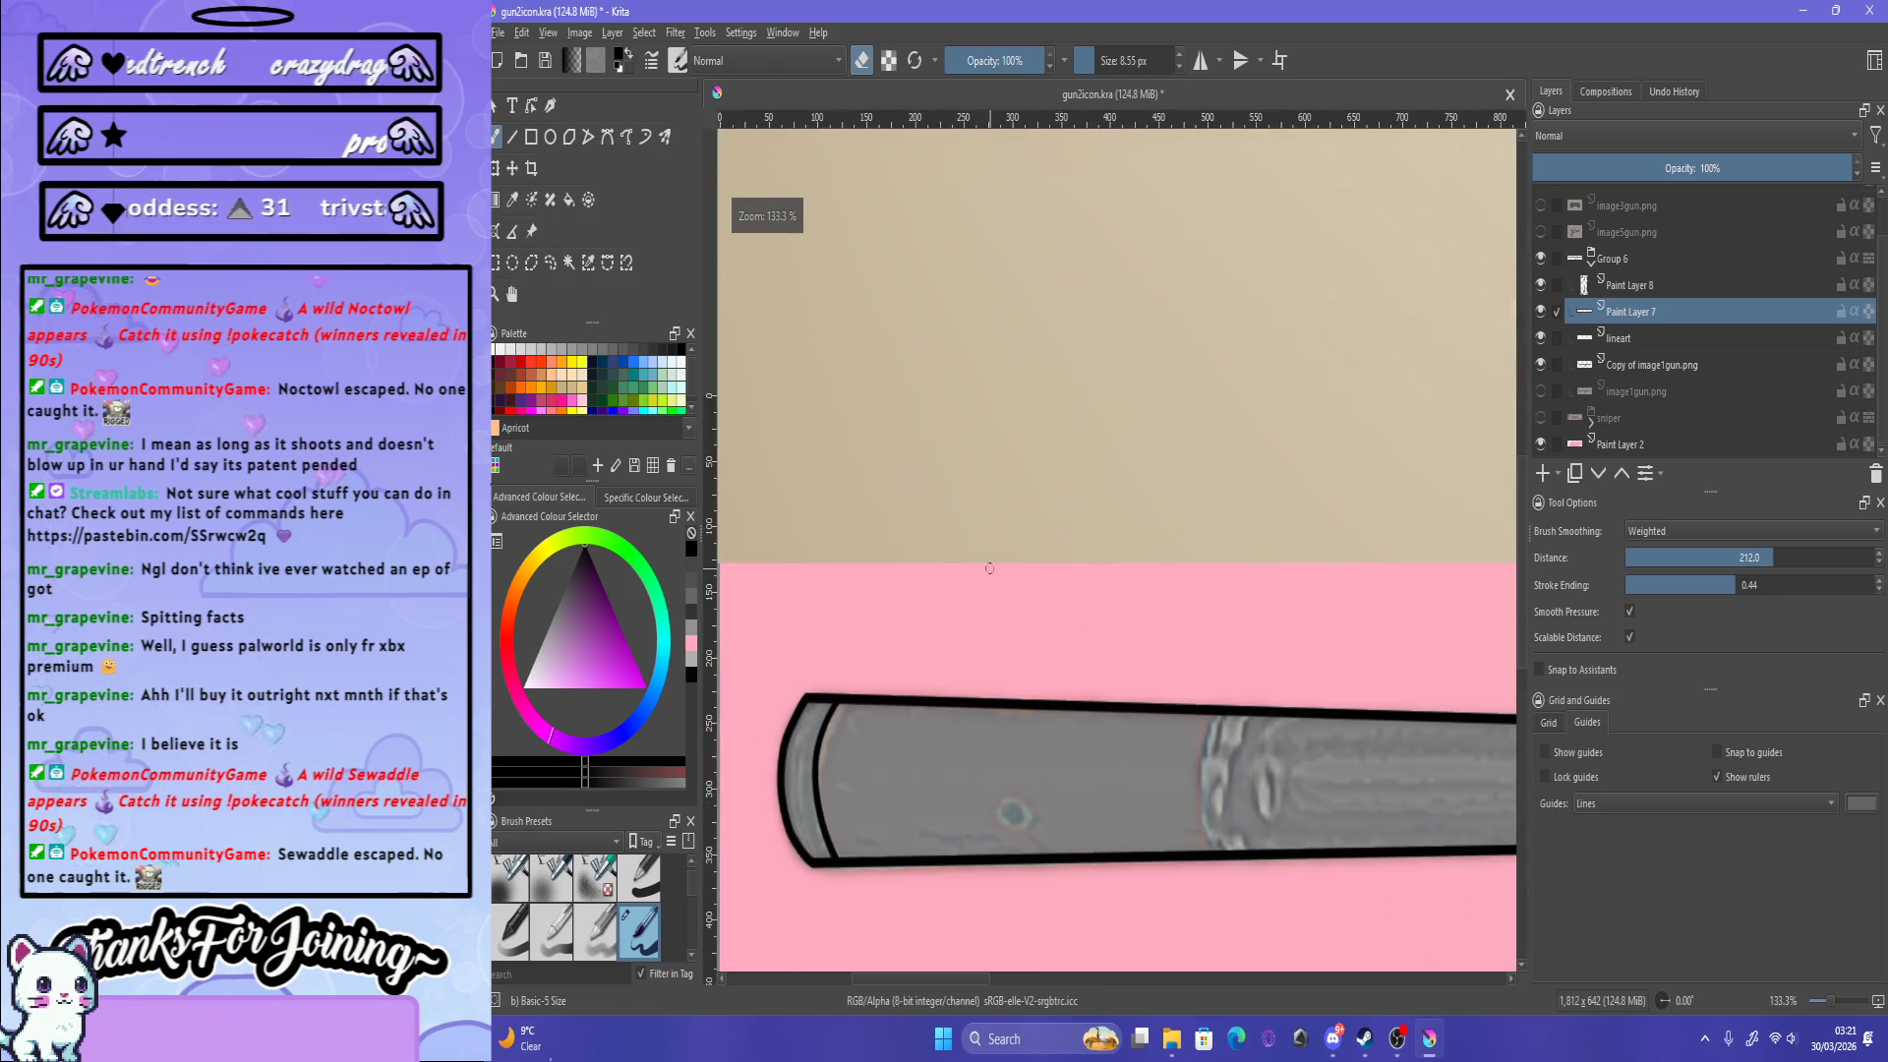
scroll(949, 696, "down", 4)
scroll(949, 696, "up", 6)
scroll(949, 697, "down", 1)
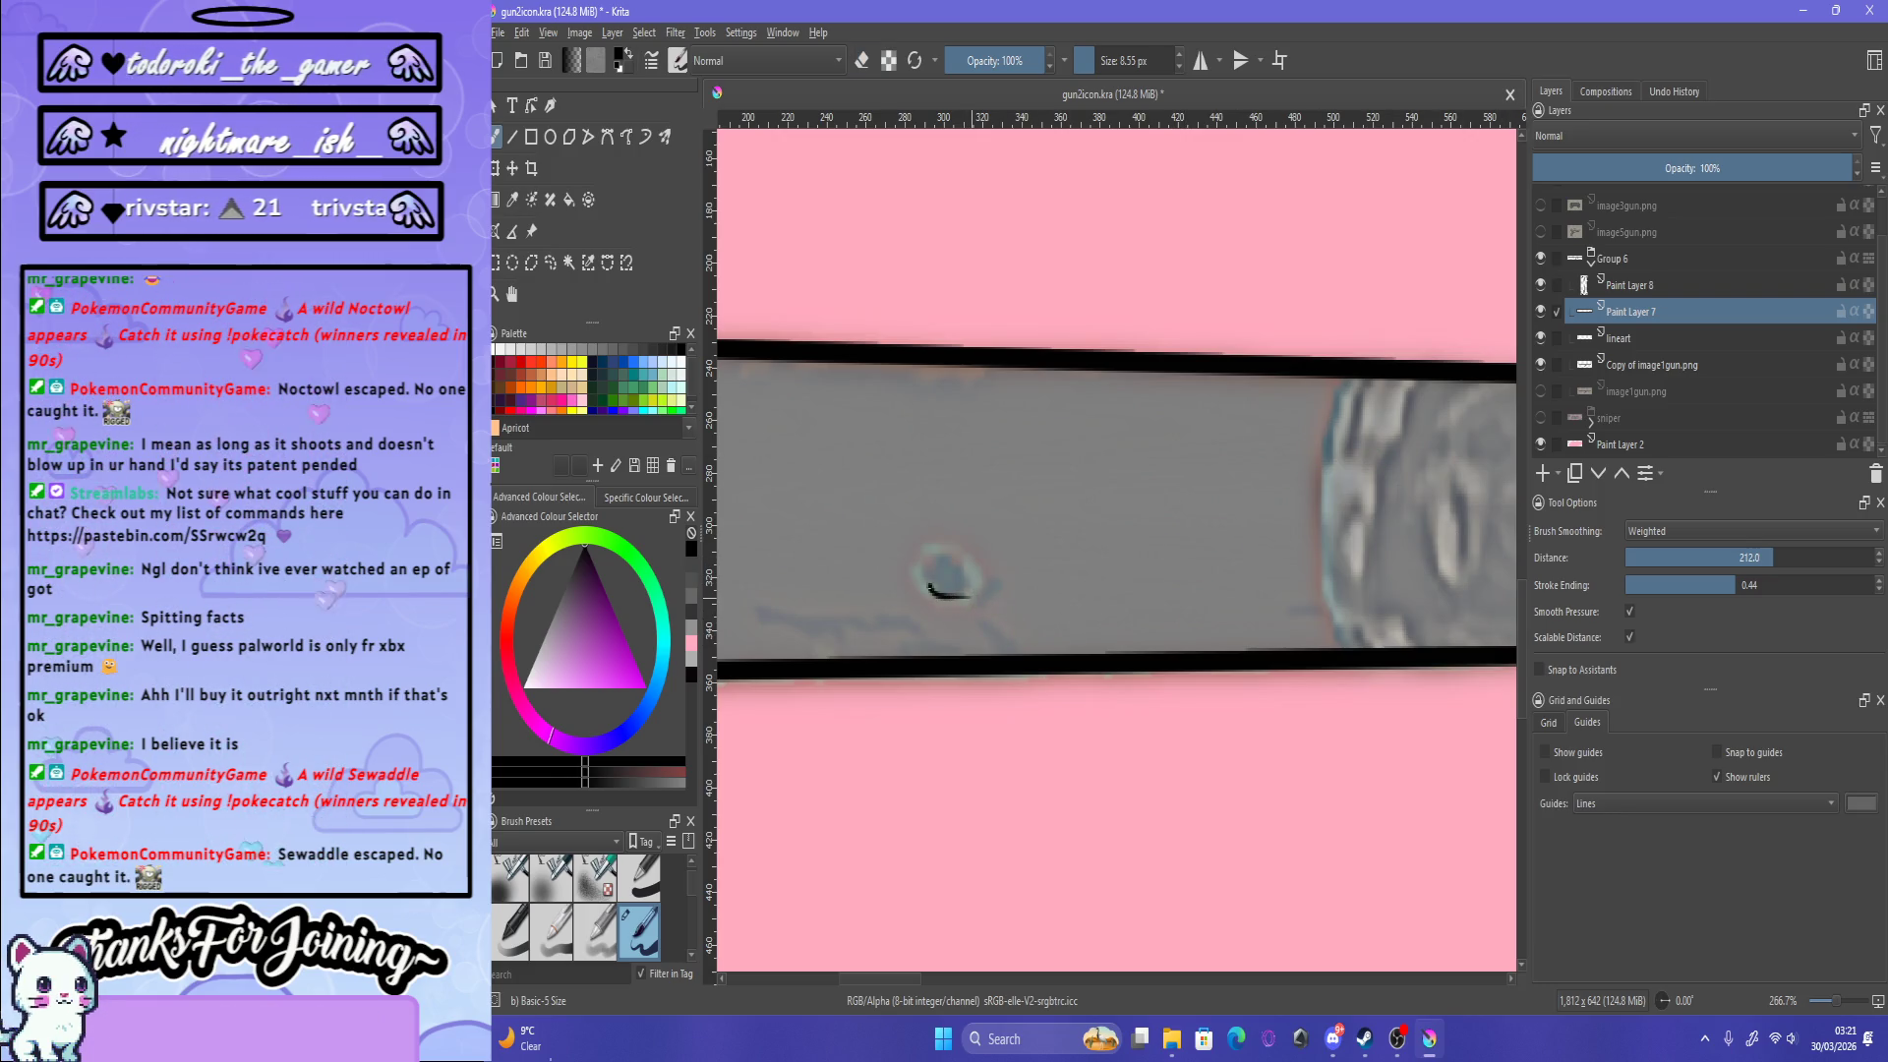
key("ctrl+z")
scroll(924, 602, "up", 1)
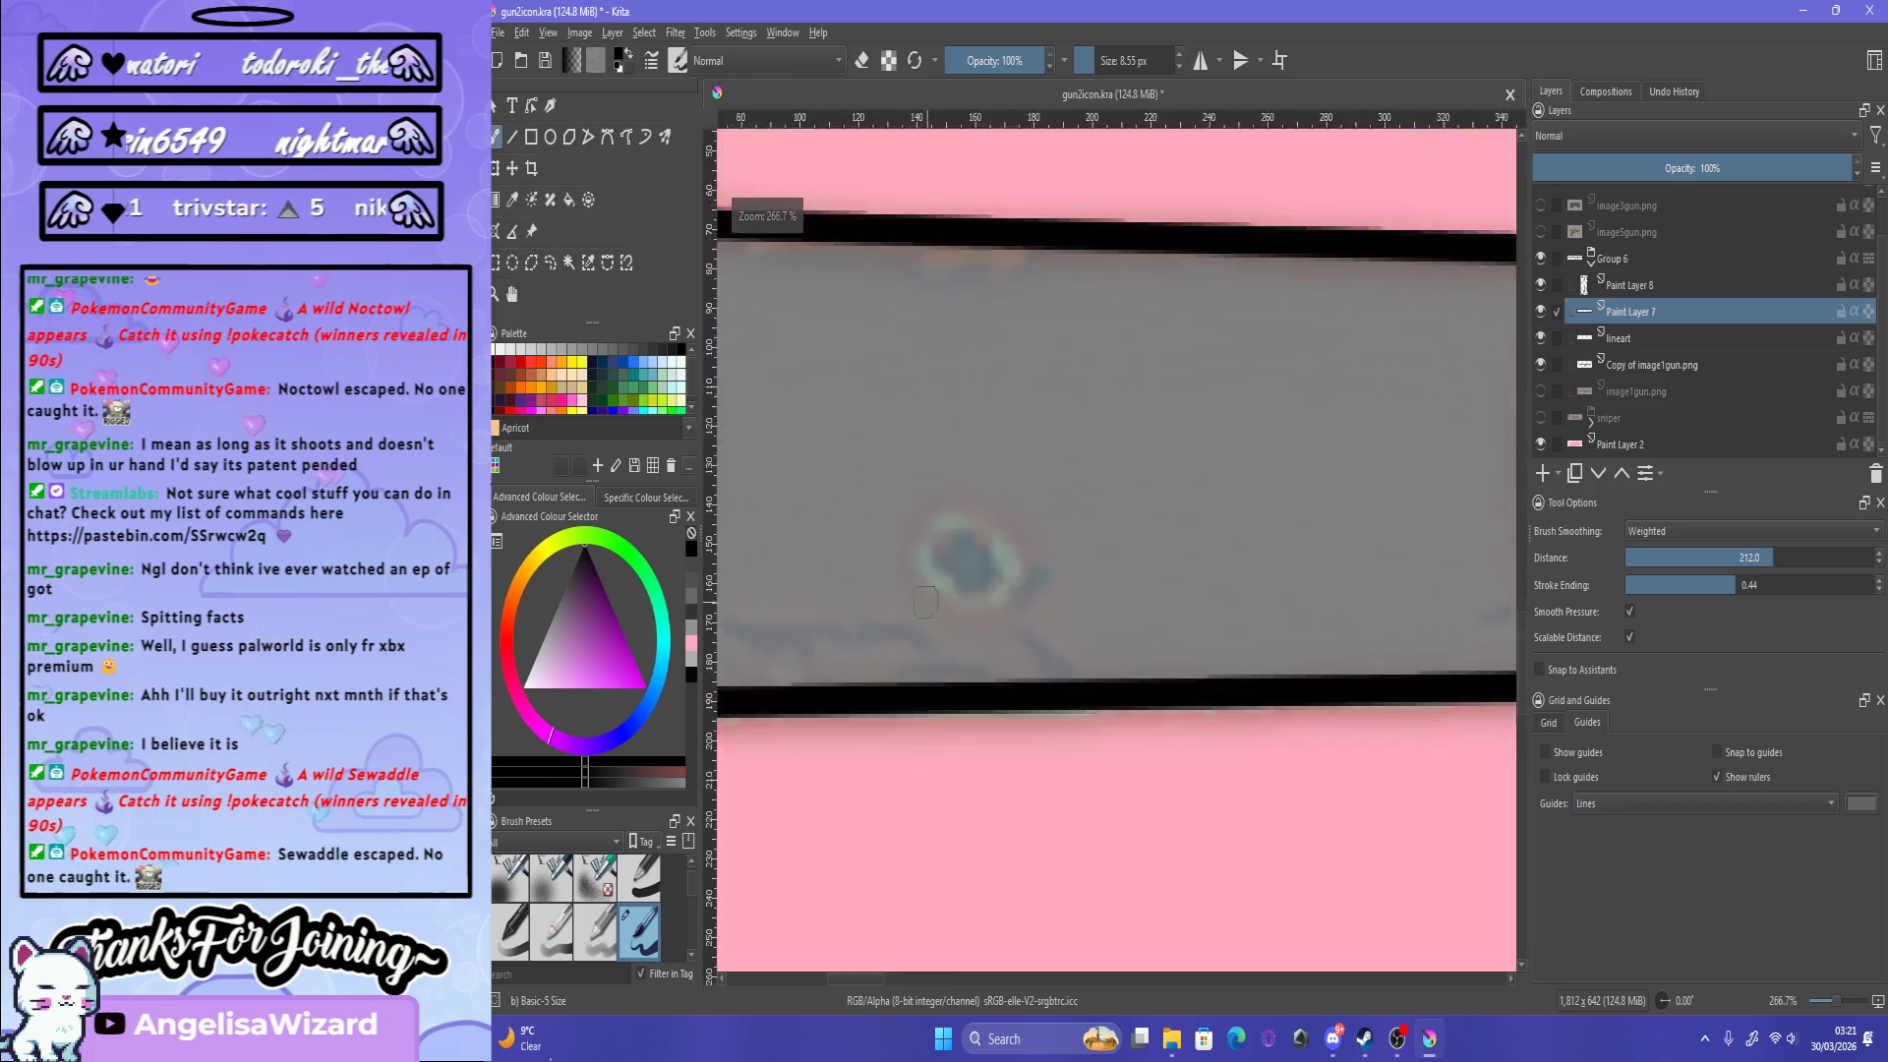
scroll(925, 602, "up", 3)
mouse_move(954, 503)
left_mouse_down()
mouse_move(983, 462)
mouse_move(952, 539)
mouse_move(1065, 531)
left_mouse_up()
key("ctrl+z")
key("ctrl+z")
scroll(1031, 544, "down", 10)
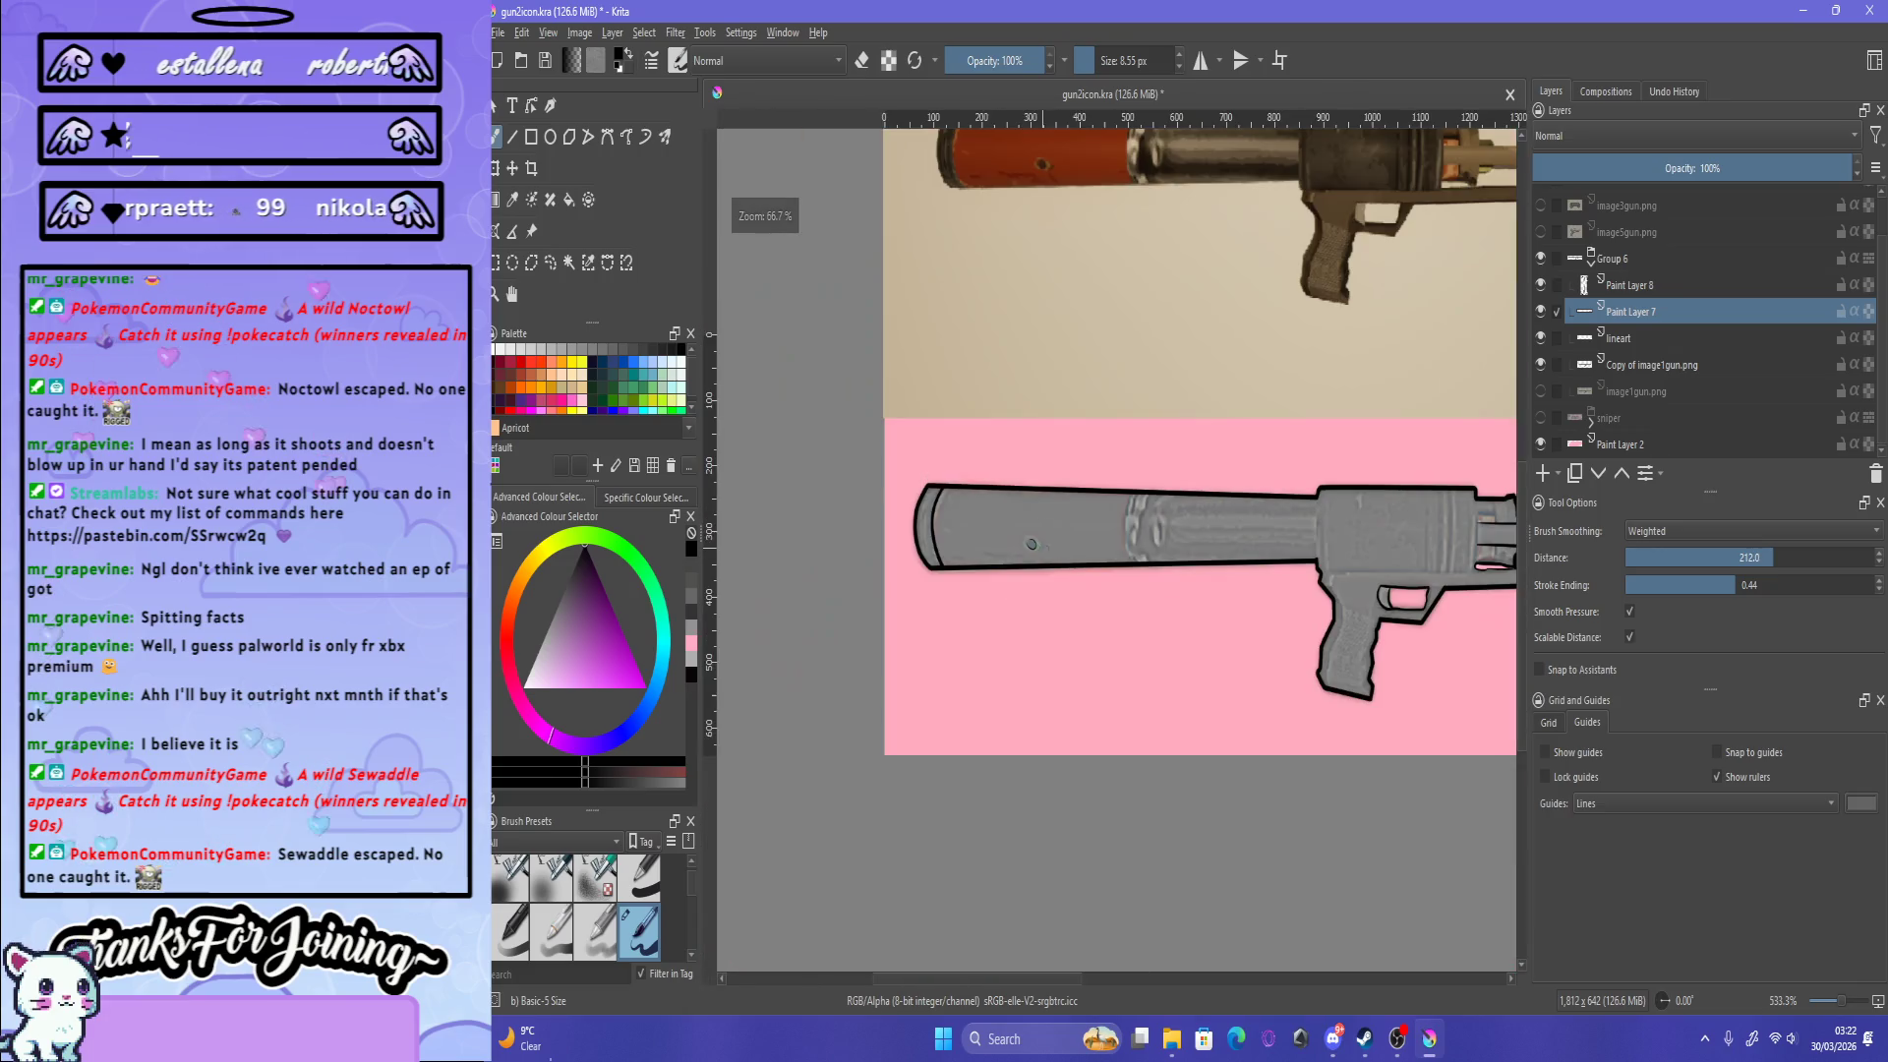
scroll(1343, 525, "down", 1)
scroll(1343, 525, "down", 2)
scroll(1343, 525, "up", 3)
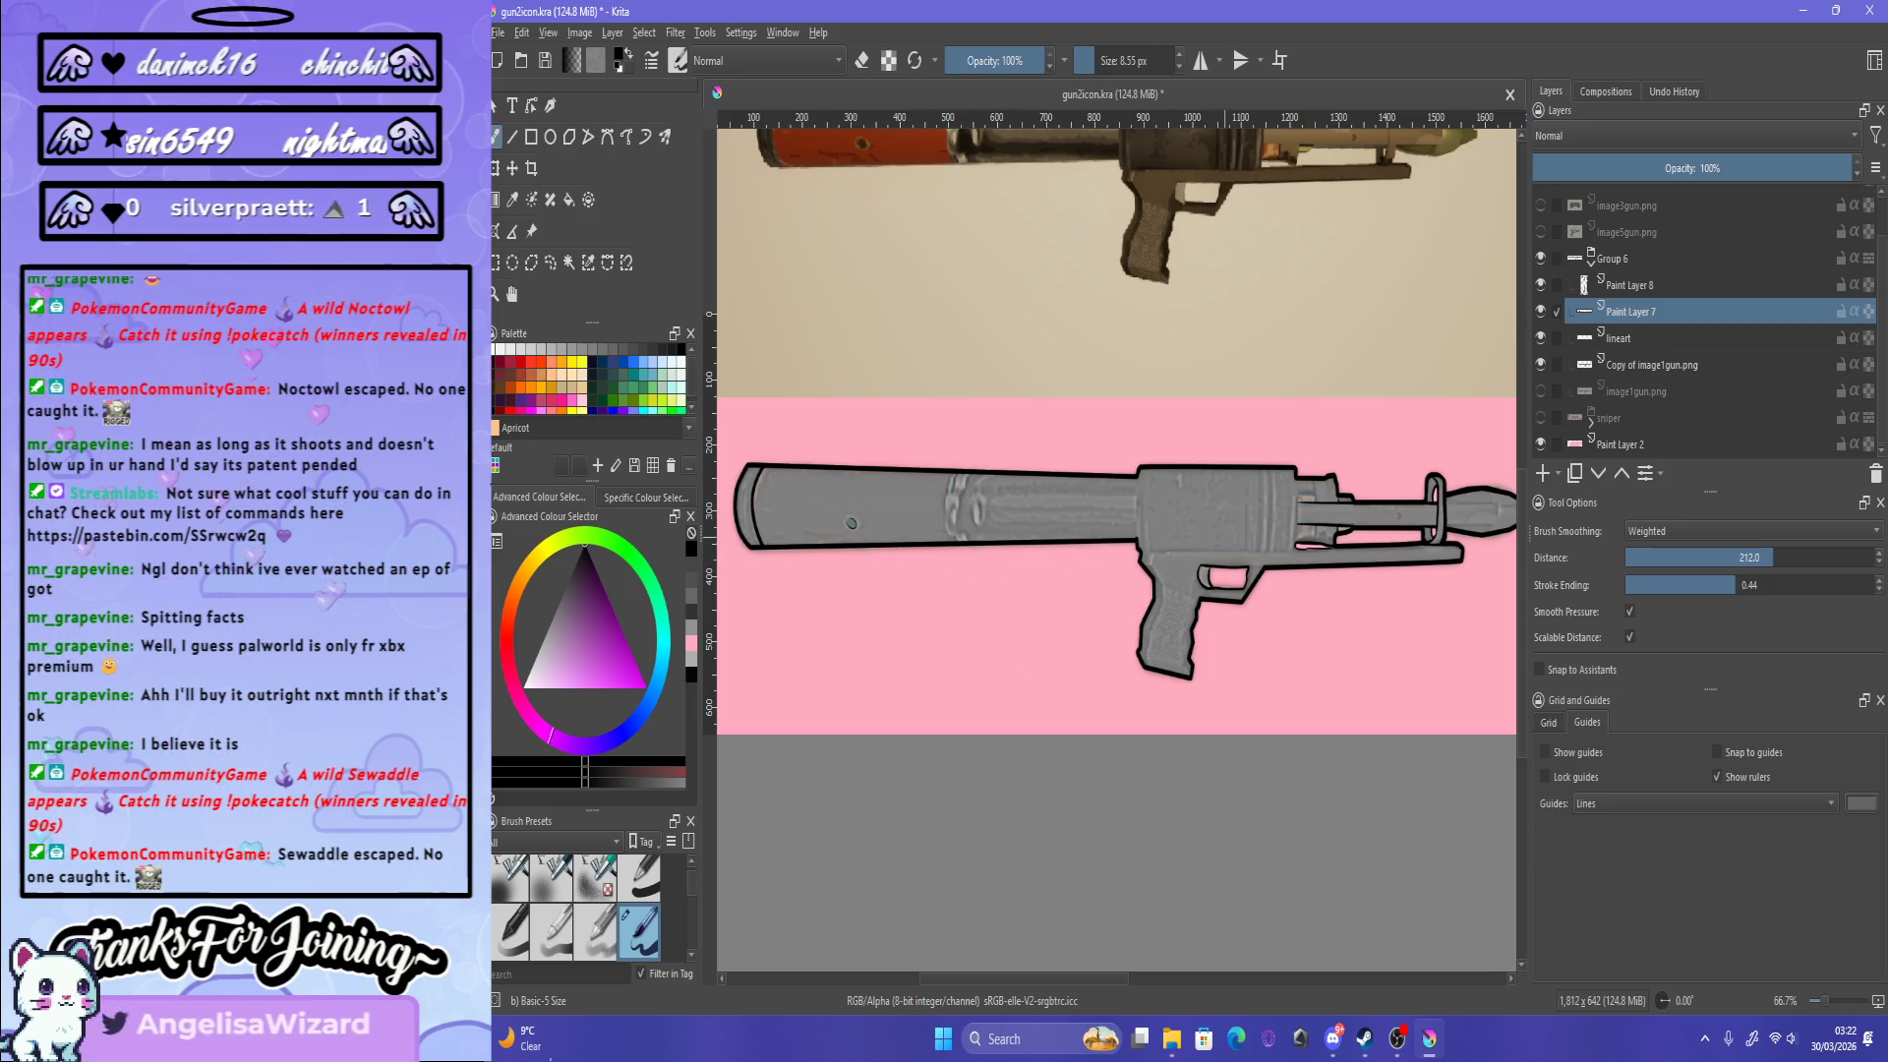
scroll(851, 524, "down", 1)
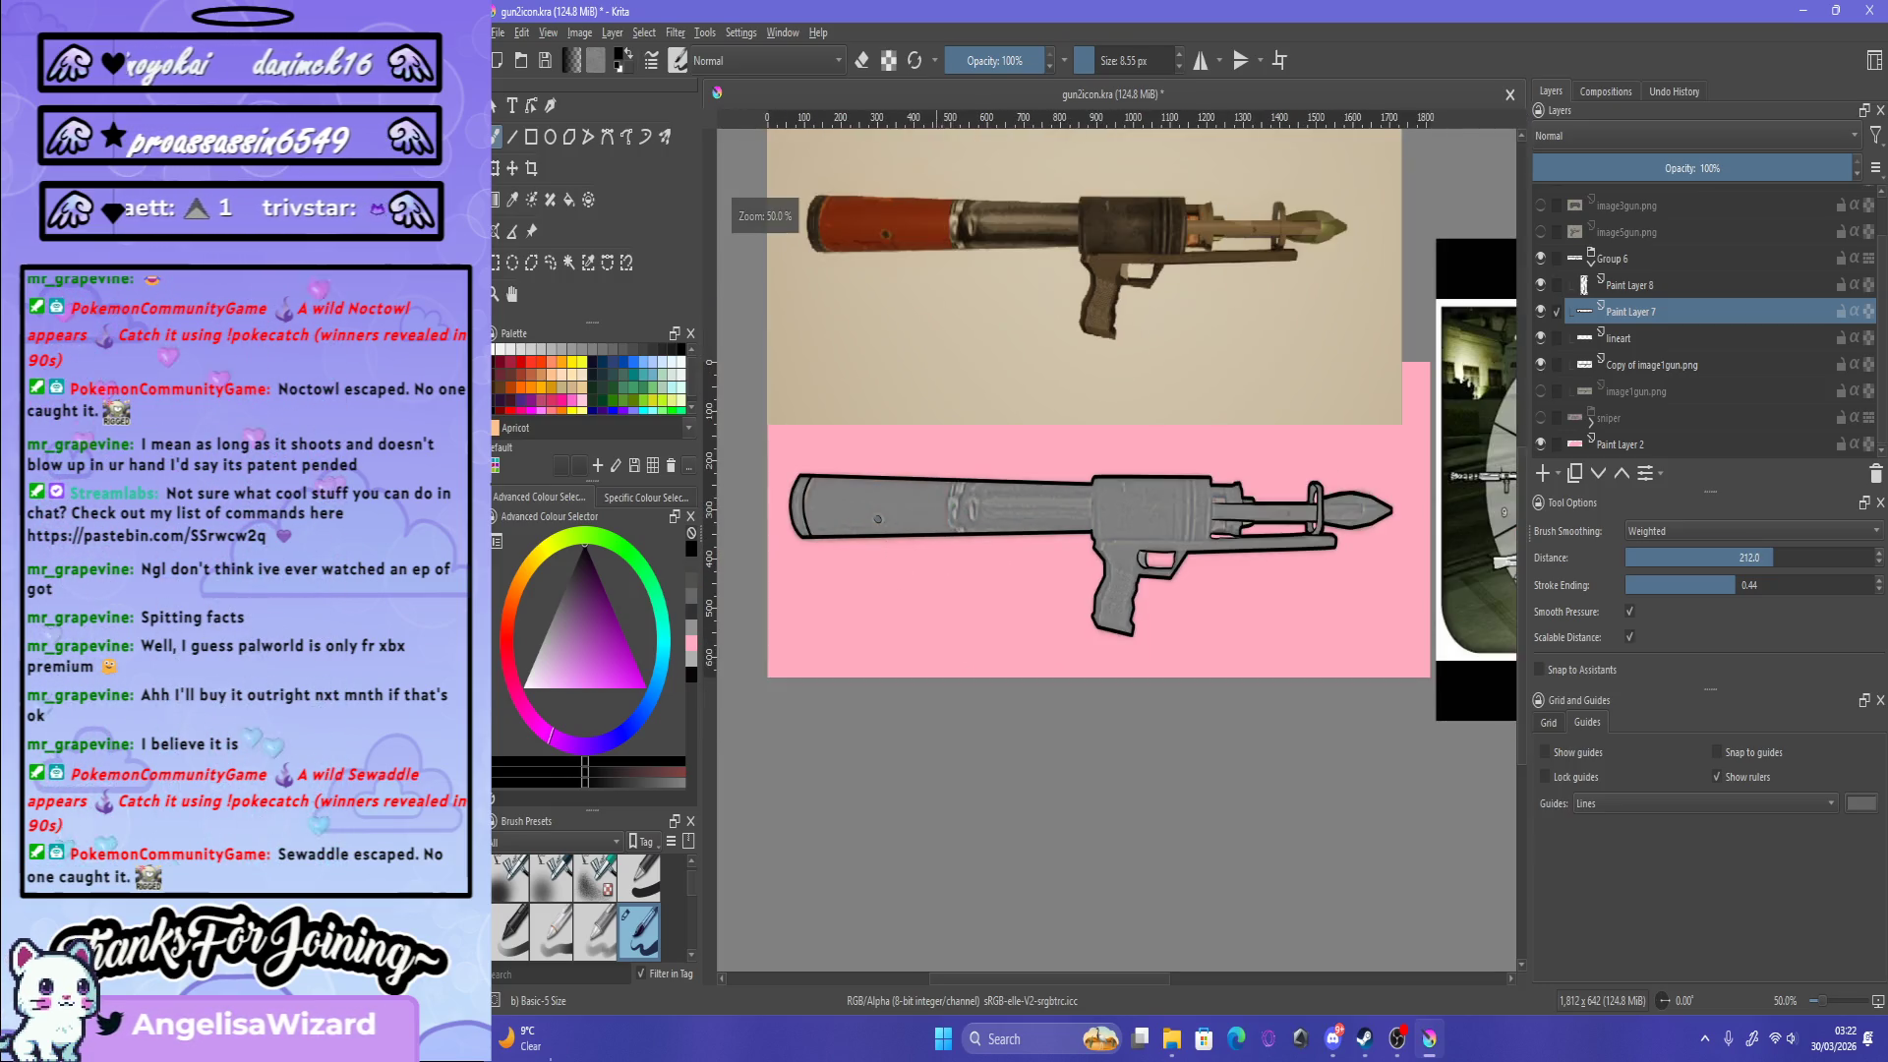
Step: Raise brush smoothing distance to 385.3 and draw short contour lines down the barrel bulge
scroll(865, 253, "up", 4)
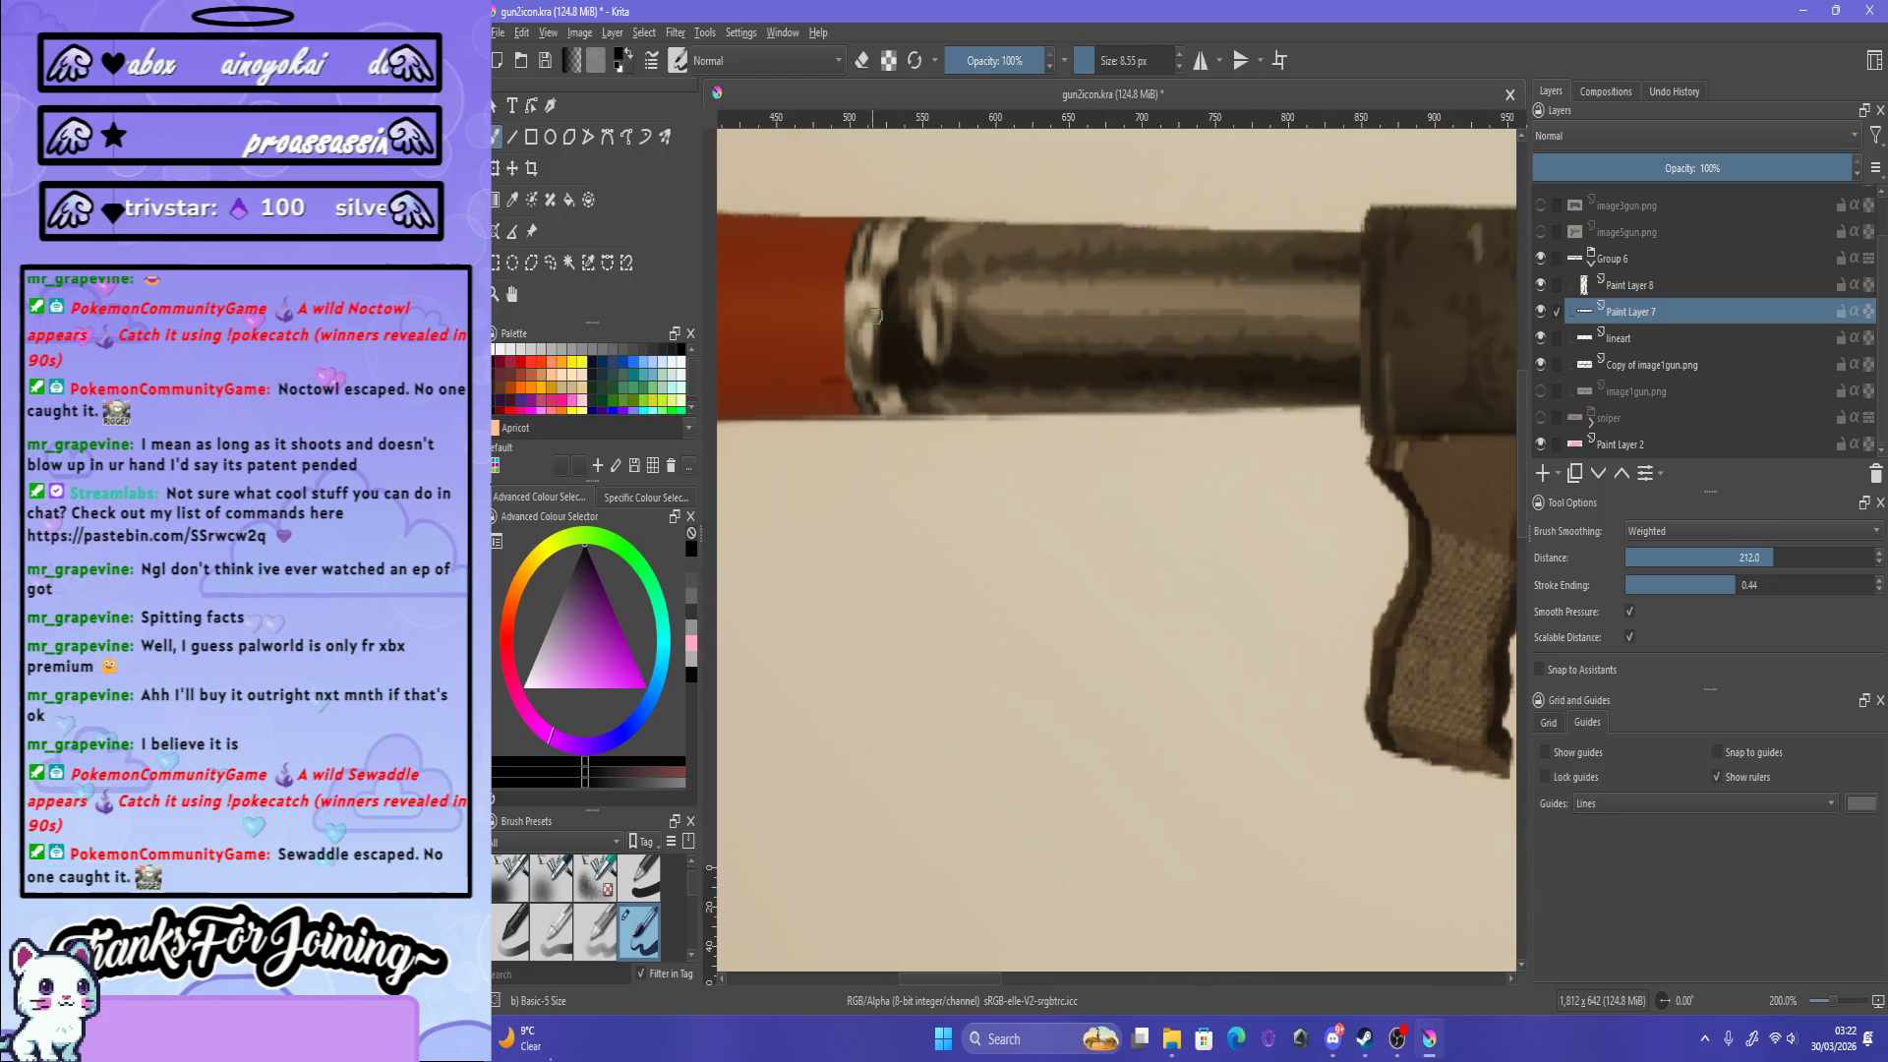
scroll(980, 469, "down", 3)
scroll(936, 763, "up", 3)
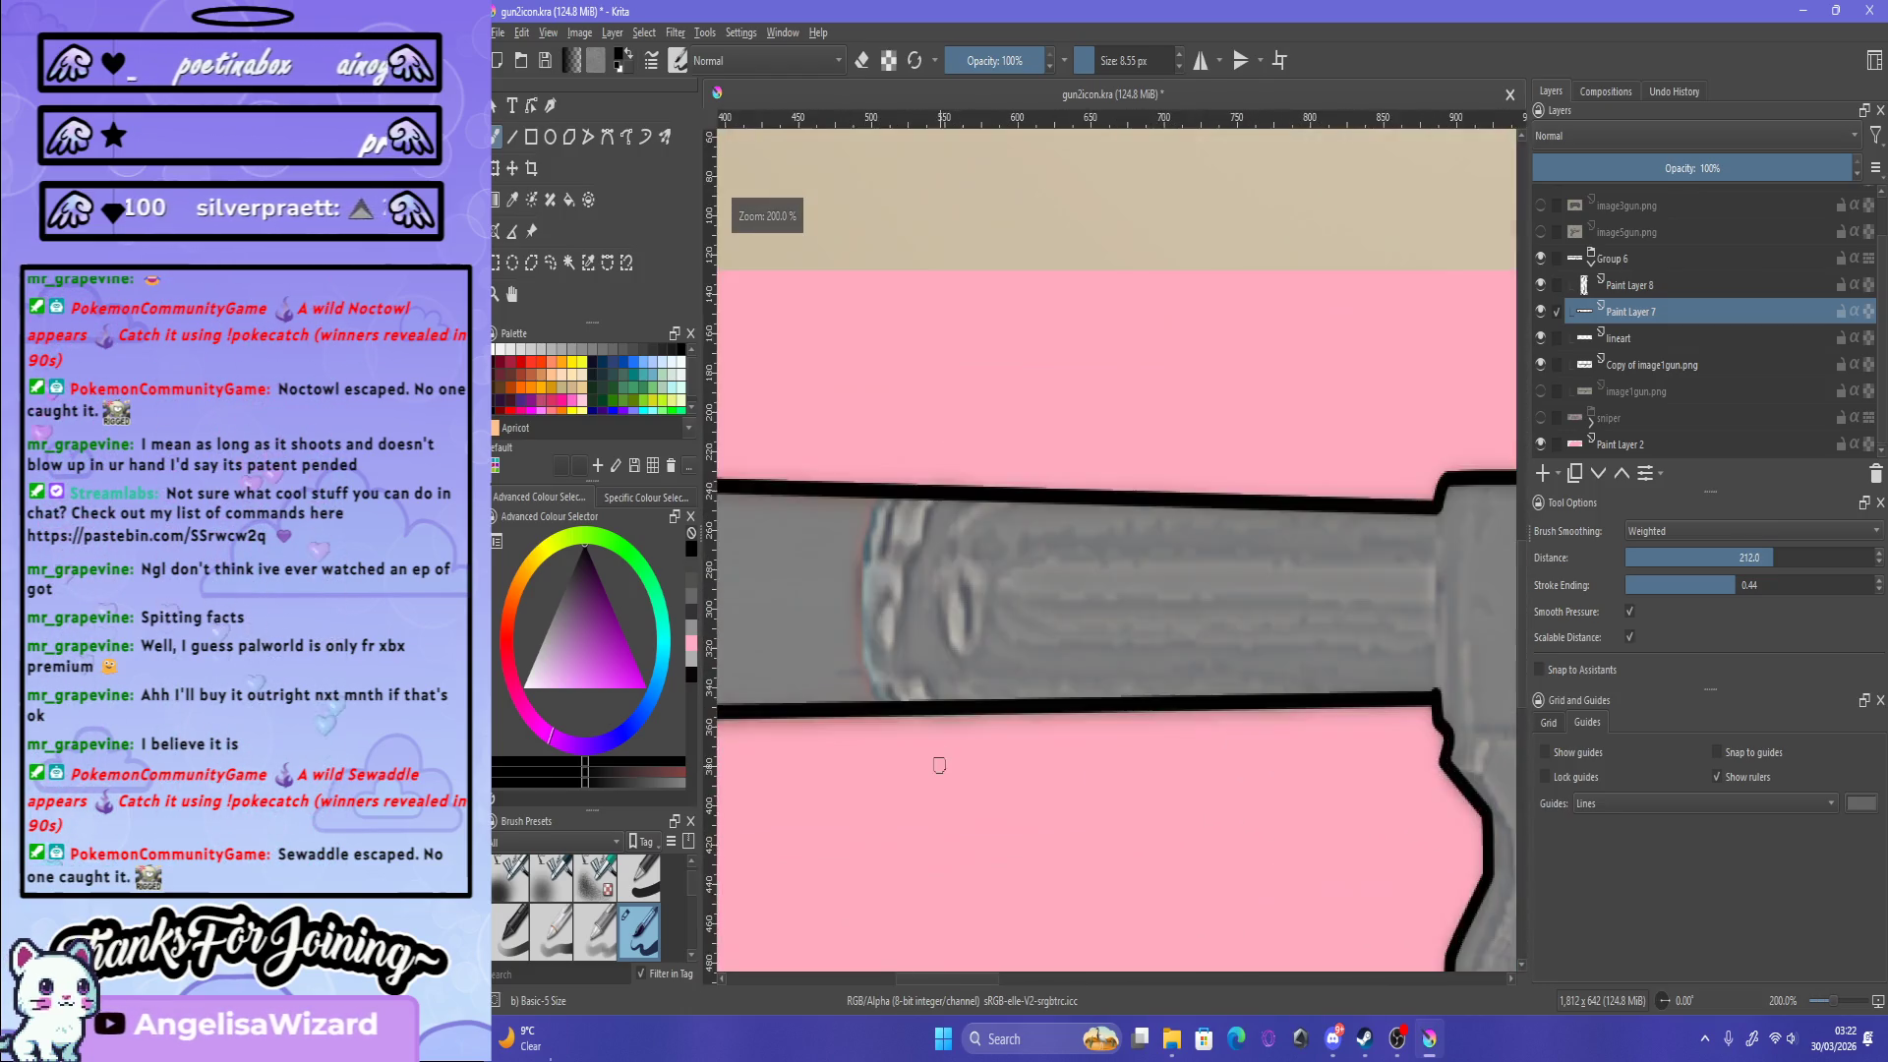
scroll(865, 698, "up", 1)
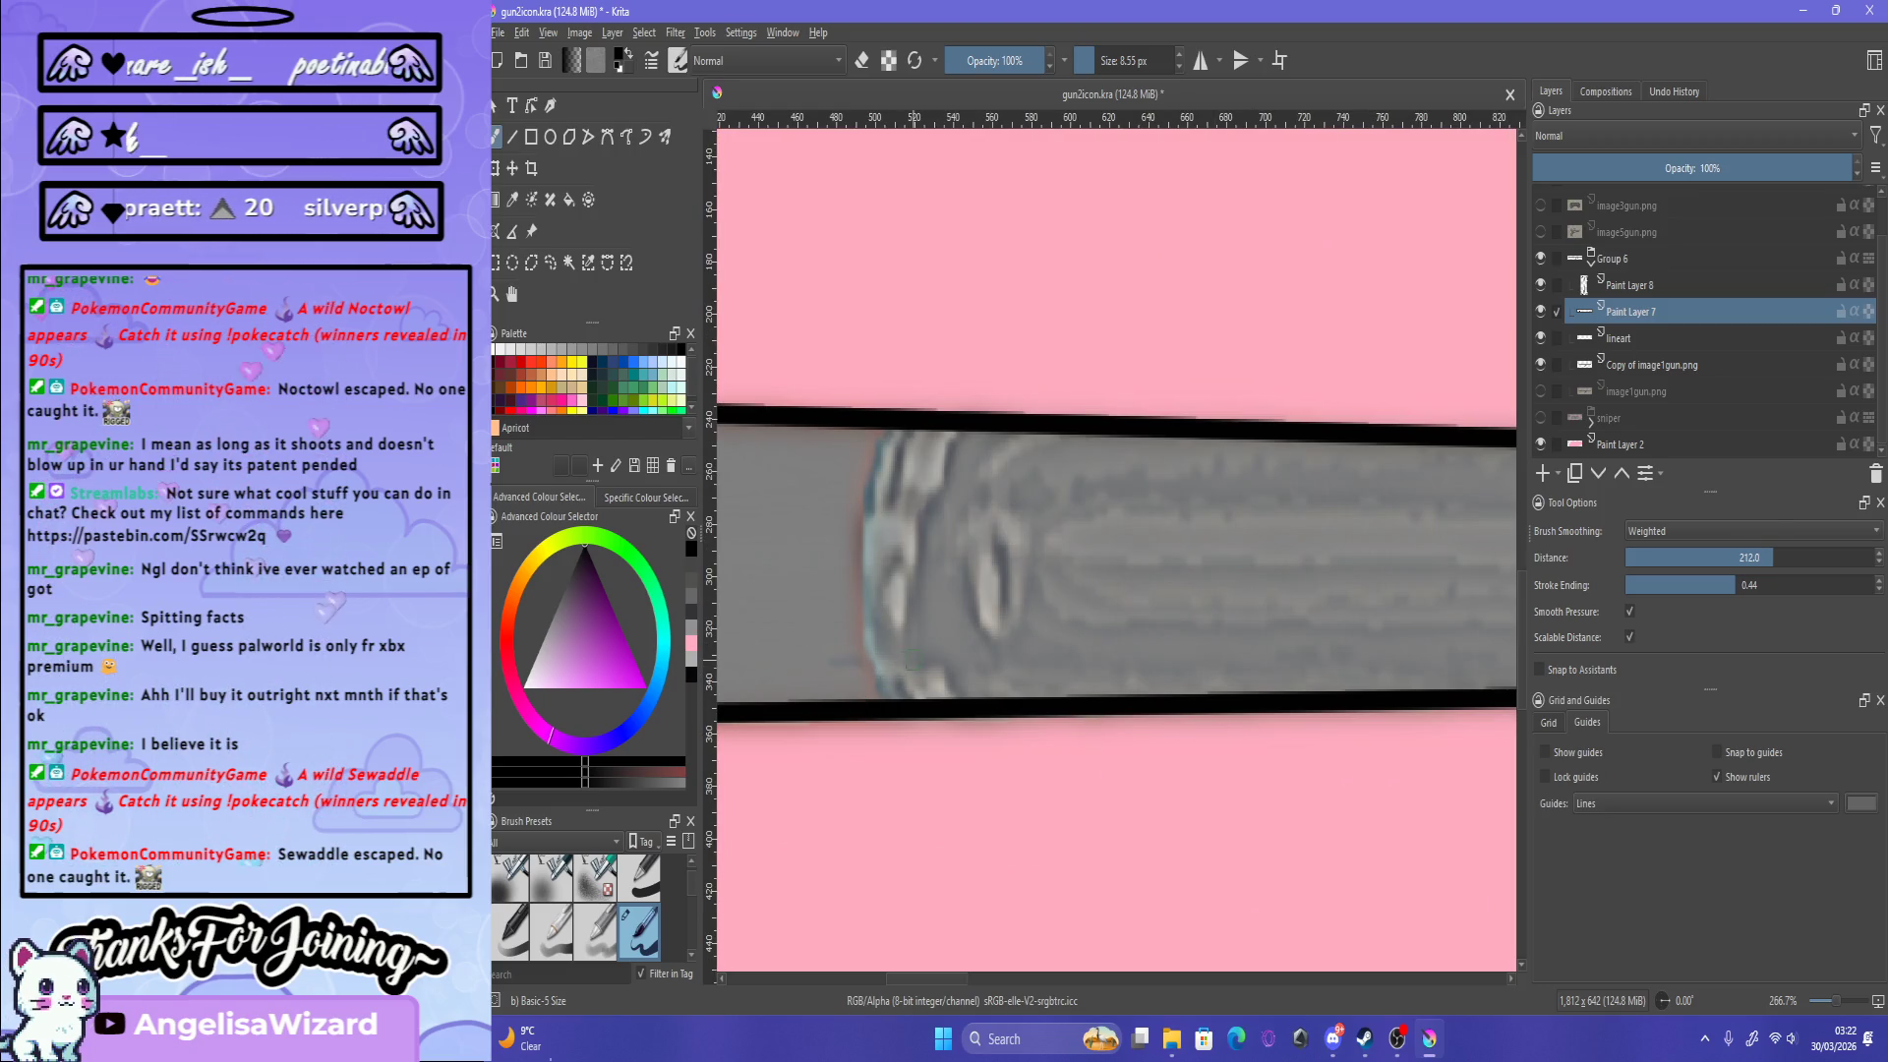
mouse_move(921, 661)
left_mouse_down()
mouse_move(960, 688)
mouse_move(921, 521)
left_mouse_up()
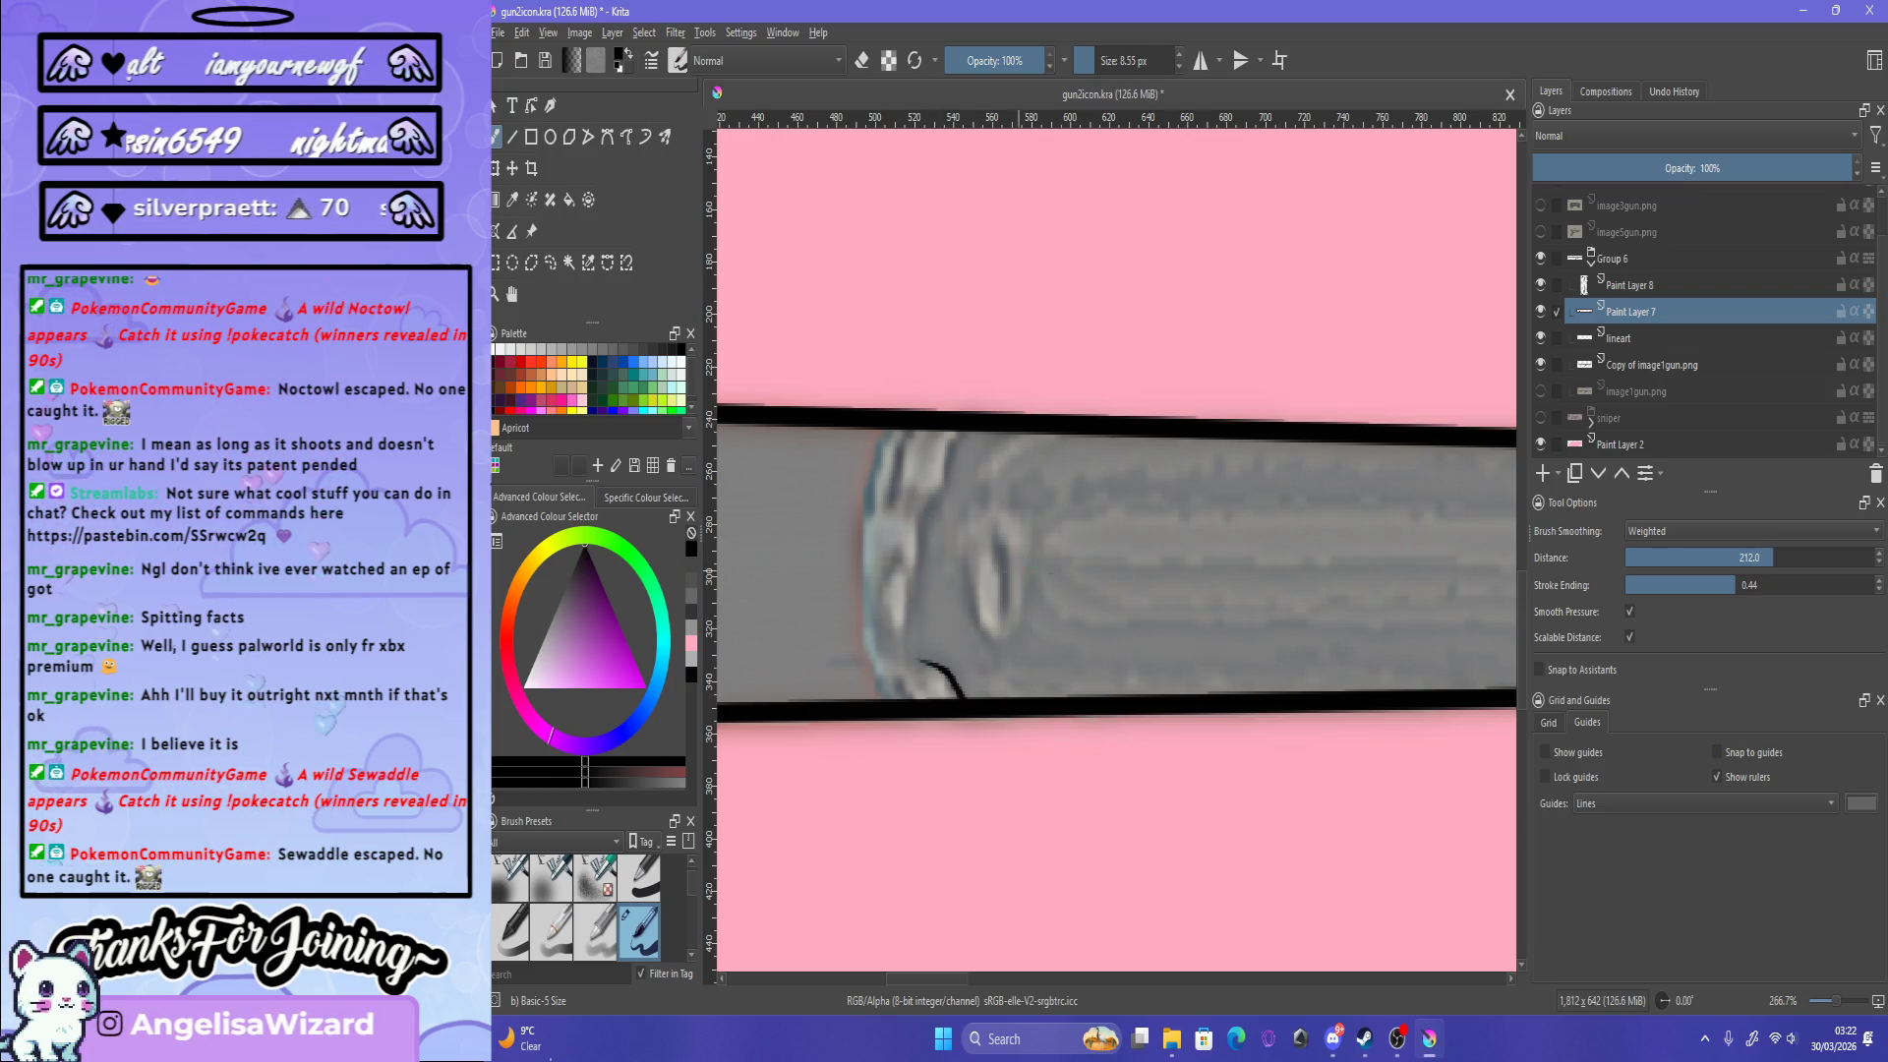
left_click(1805, 558)
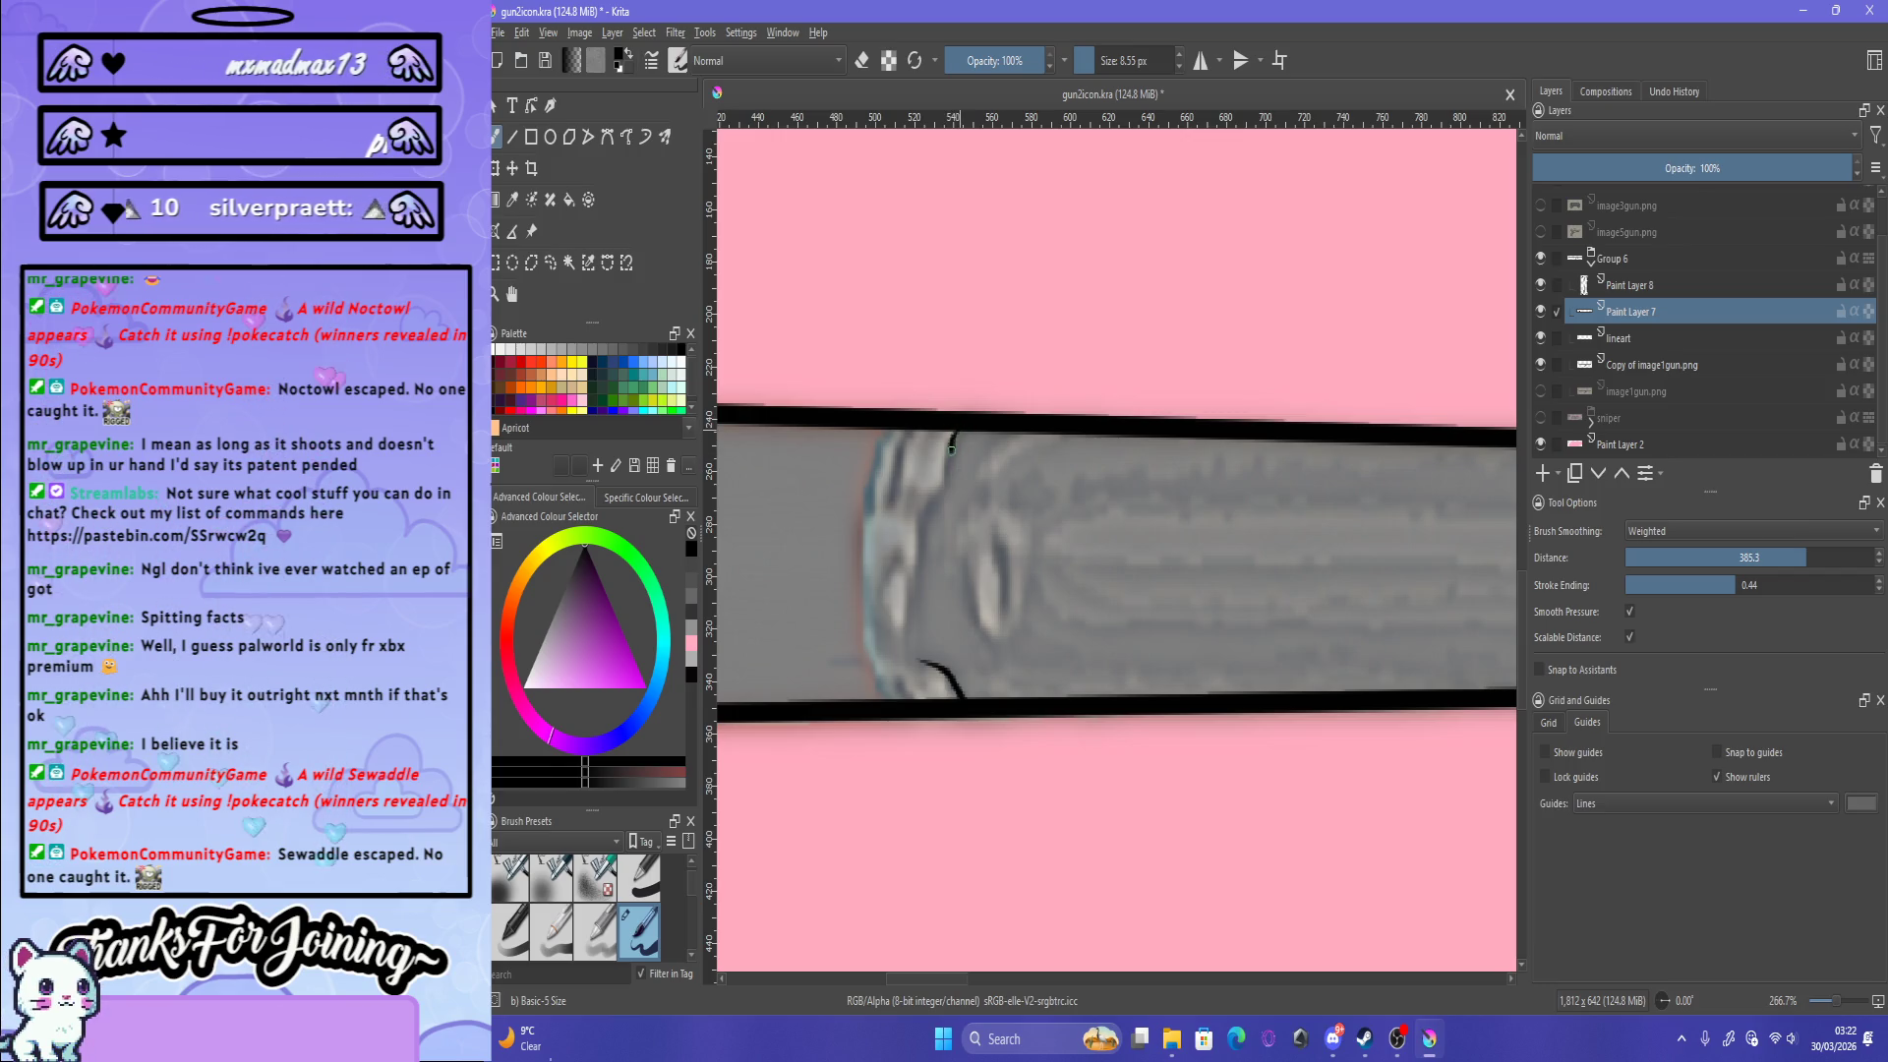
left_click_drag(949, 475, 920, 531)
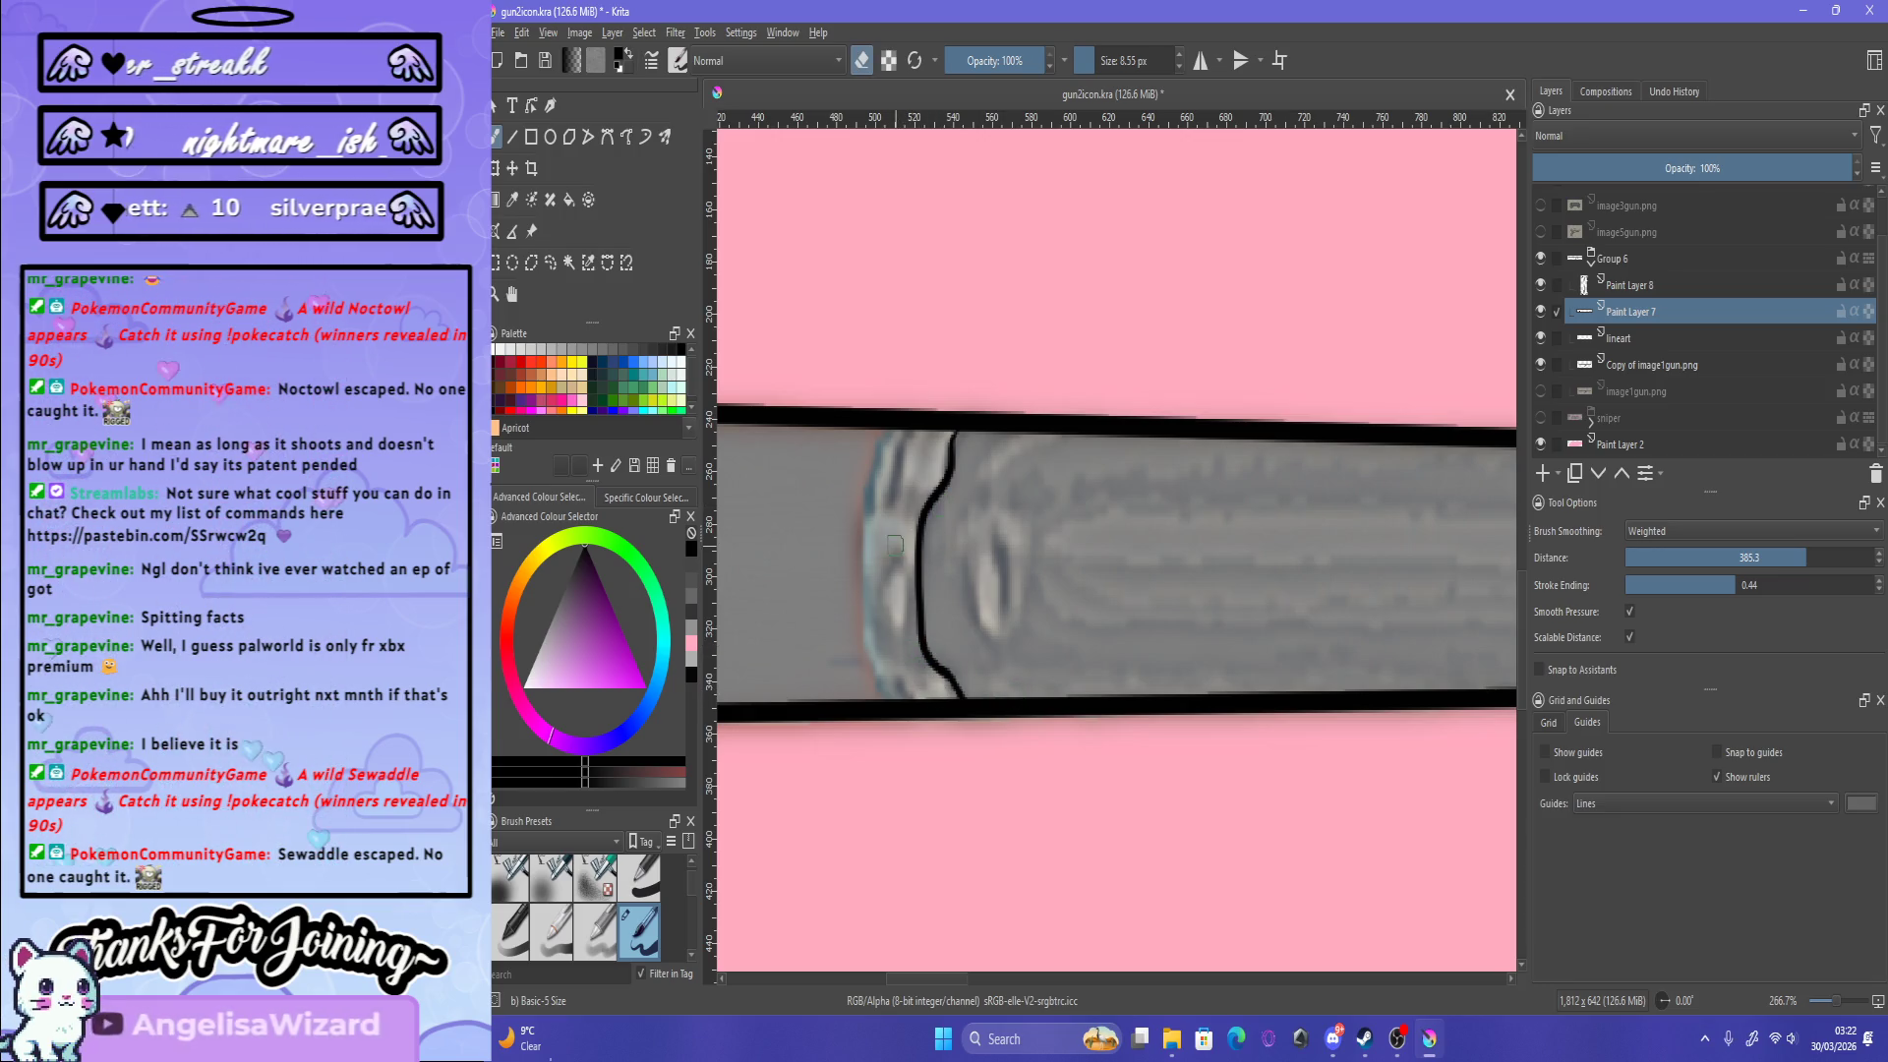
scroll(944, 550, "down", 5)
scroll(949, 580, "up", 5)
key("e")
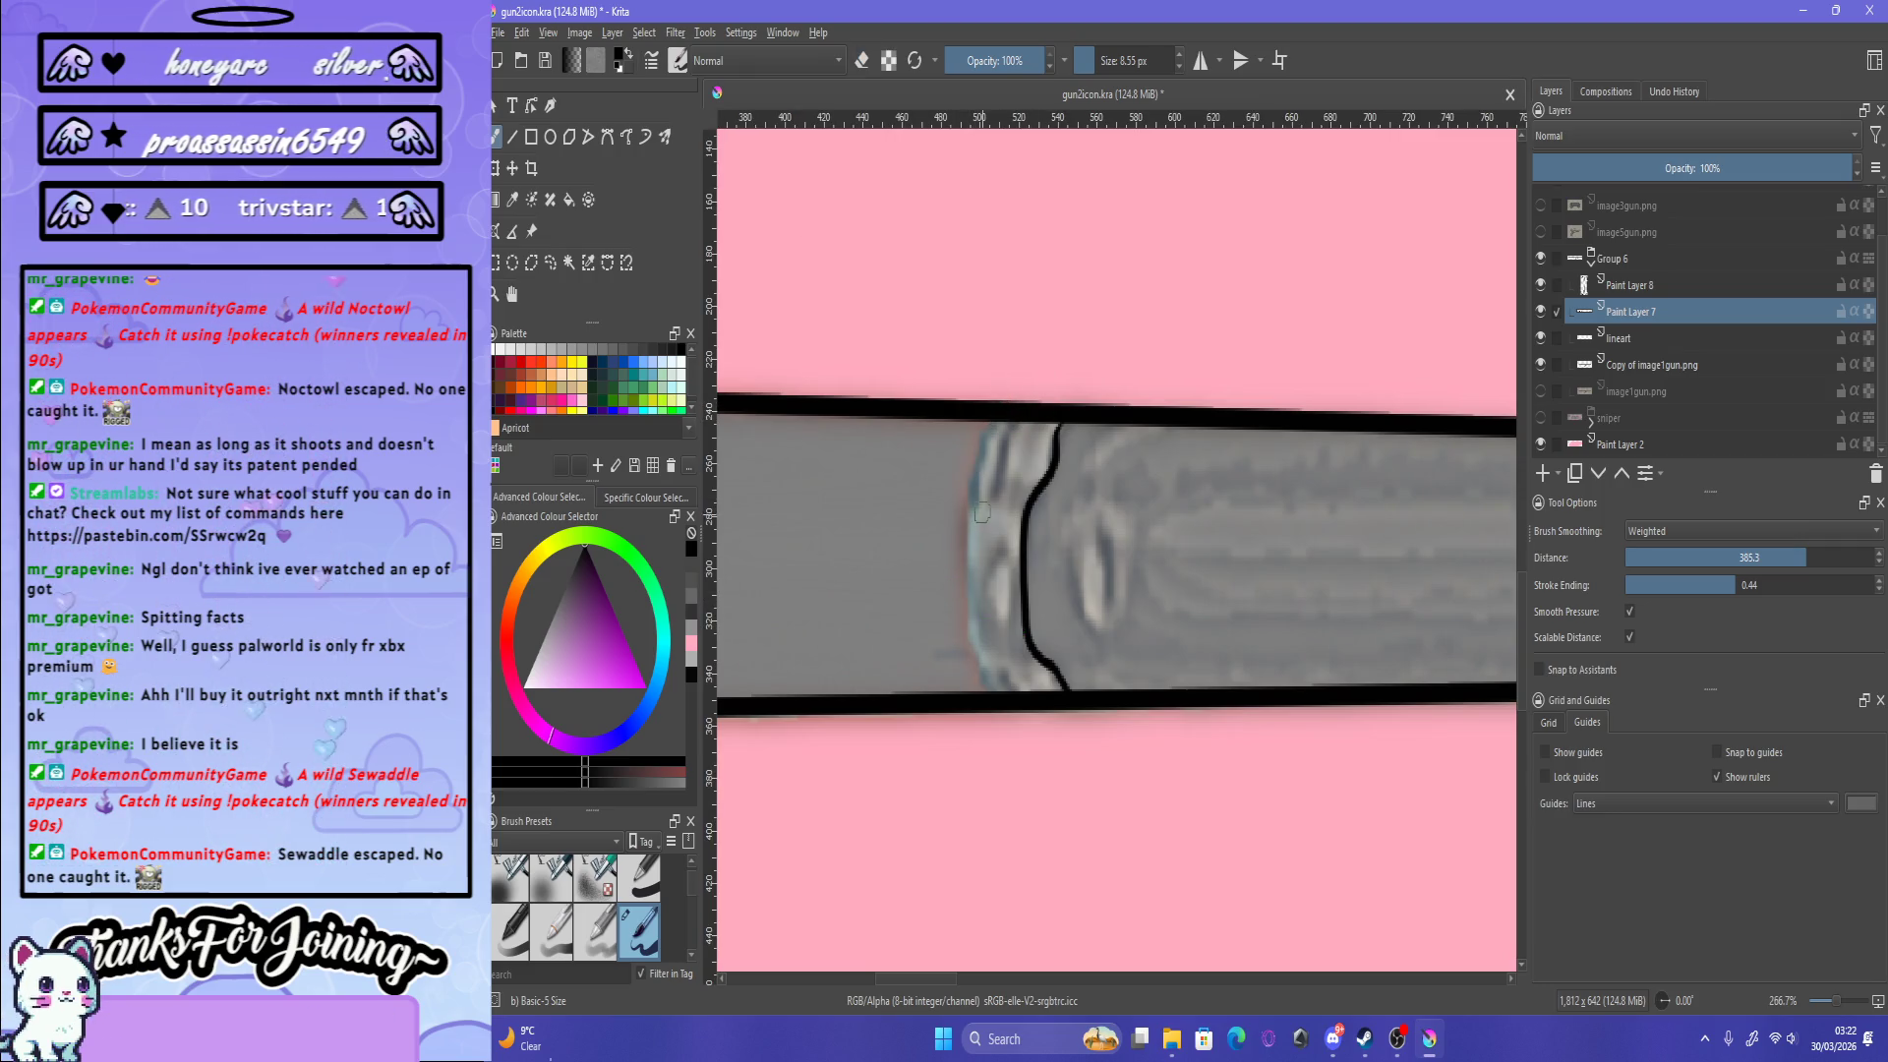
left_click_drag(979, 424, 967, 523)
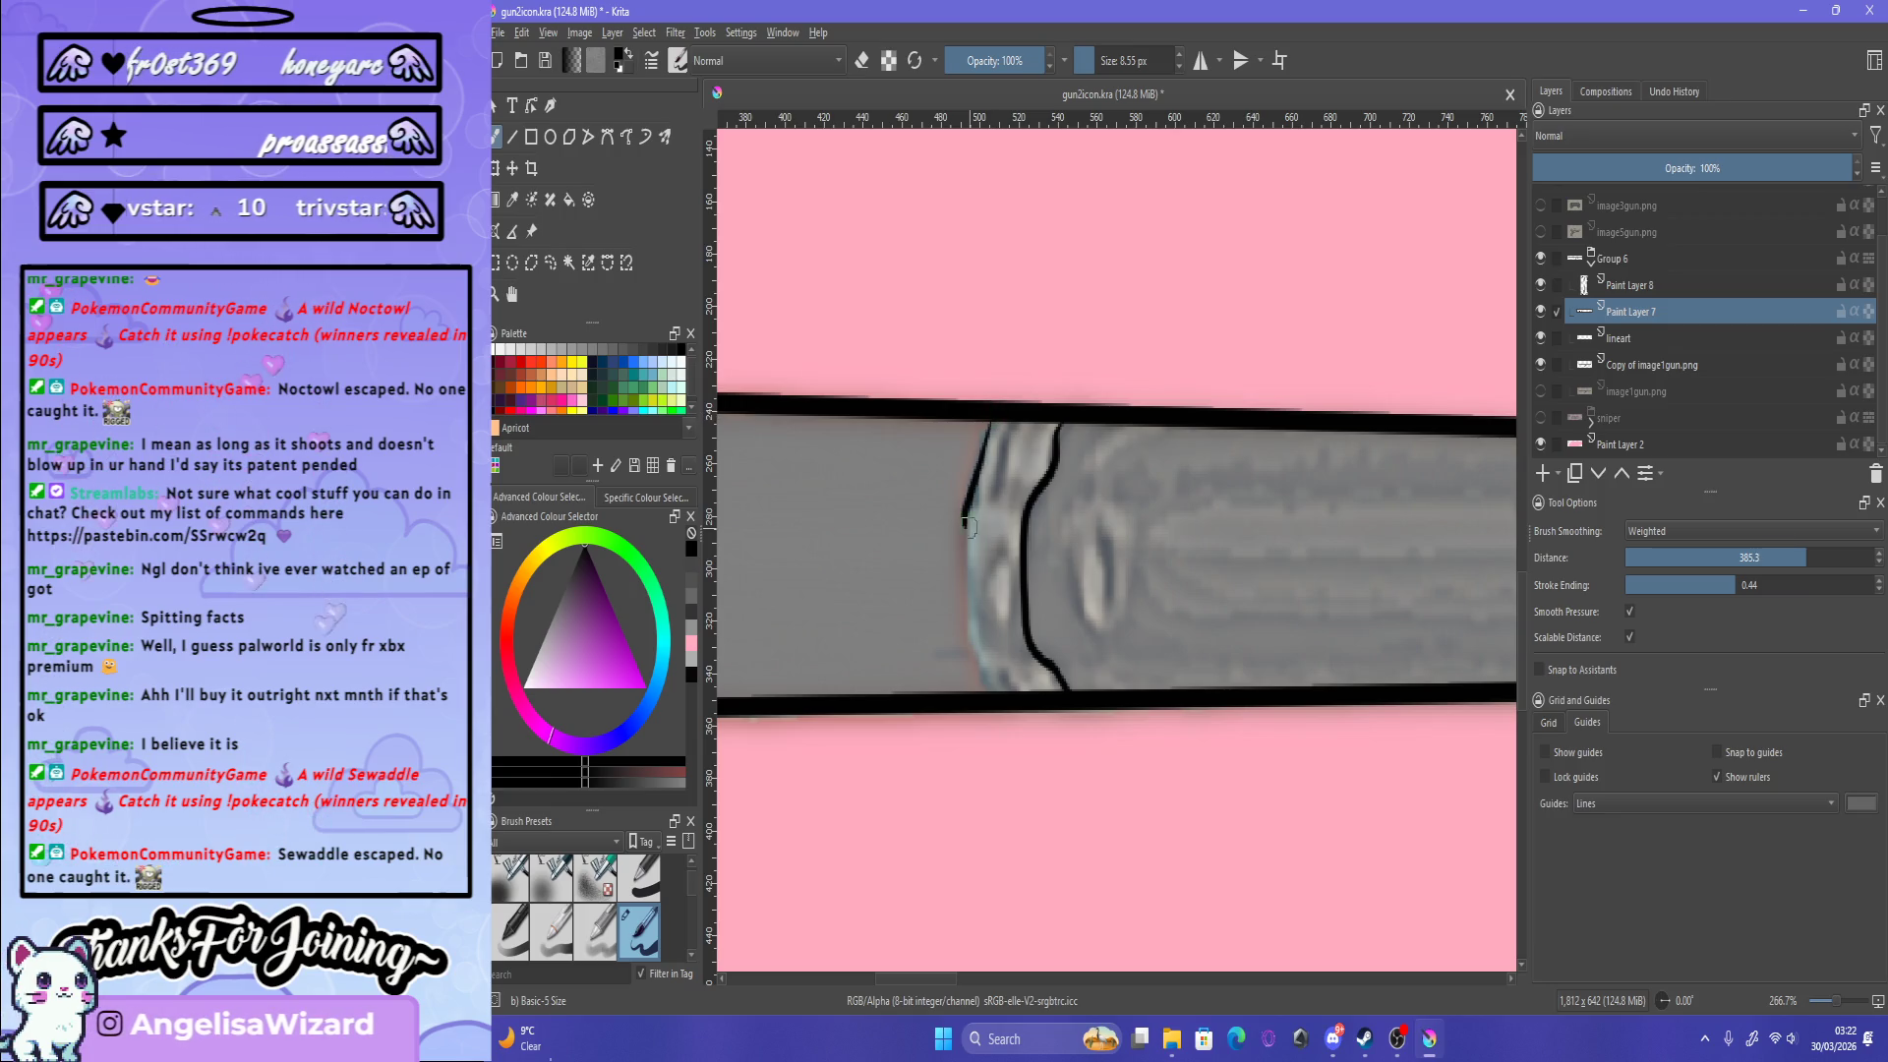
Step: Redraw the seam's left contour starting from the barrel's top outline after several retries
key("minus")
key("plus")
key("minus")
key("plus")
key("plus")
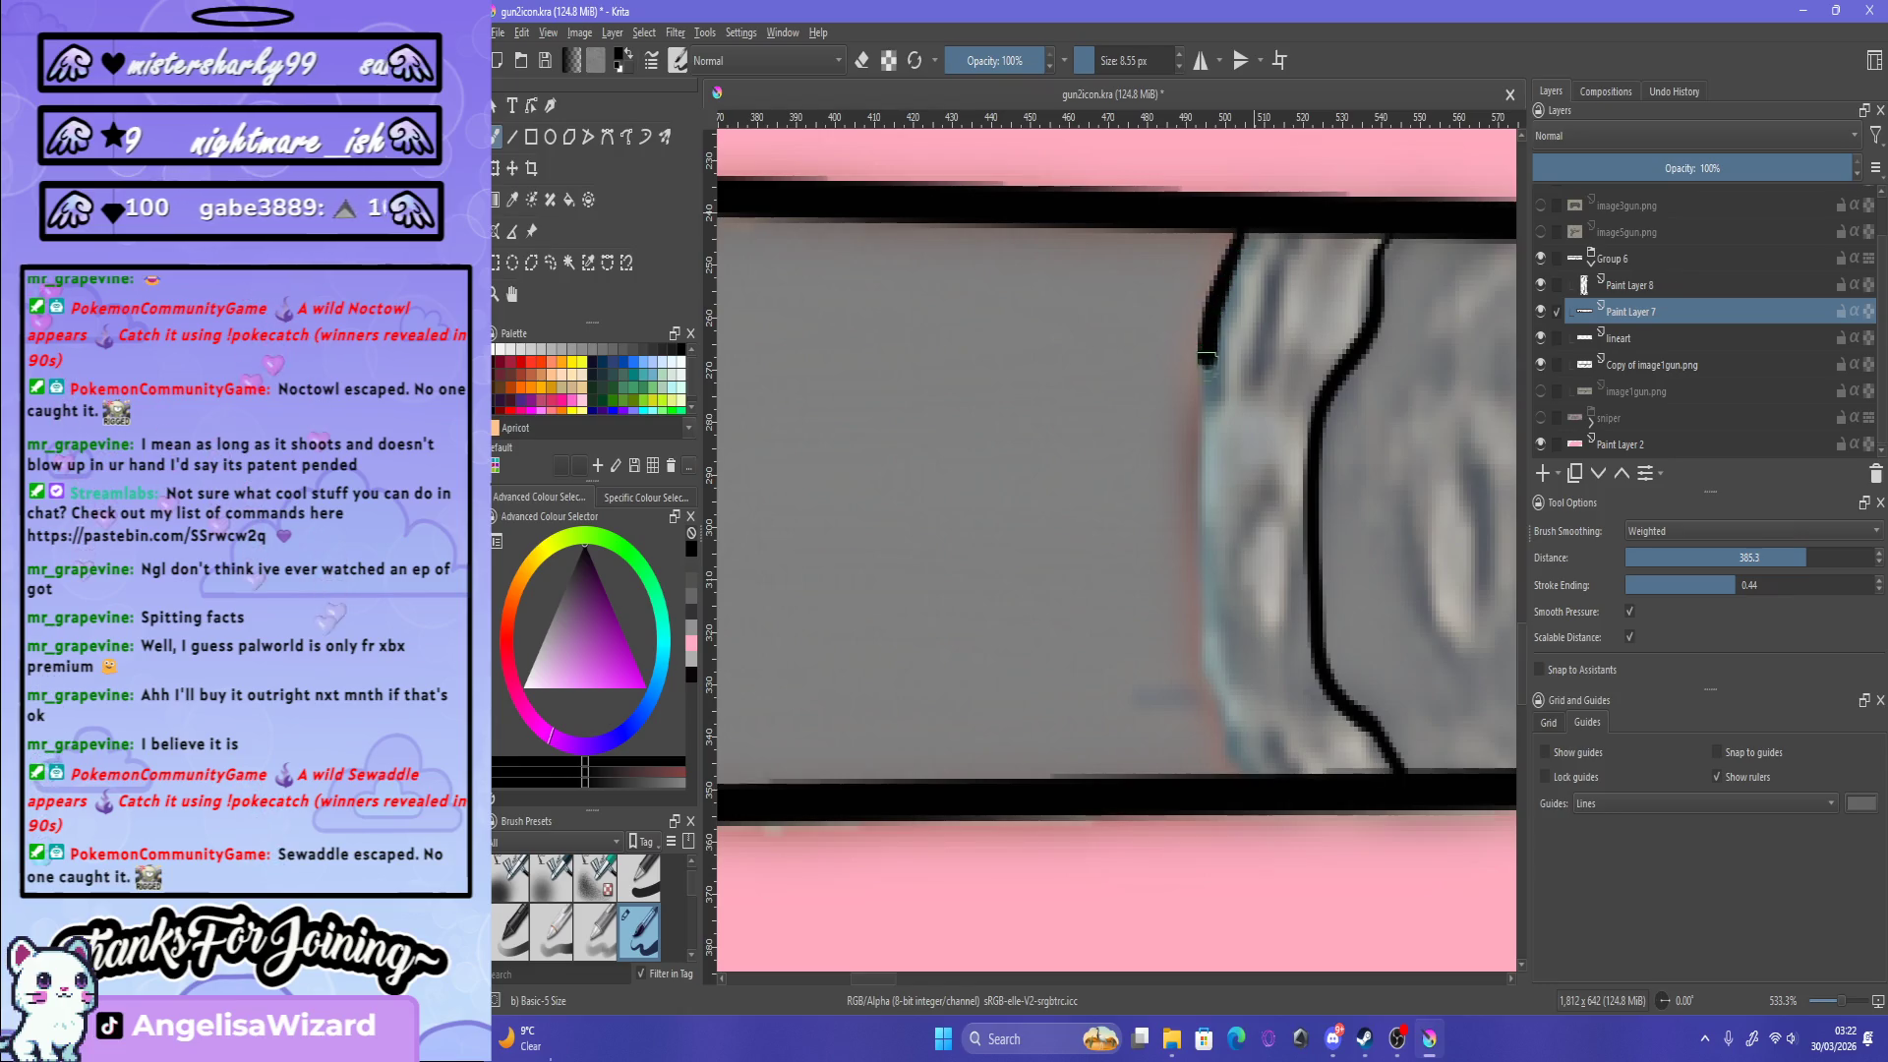
left_click_drag(1229, 265, 1205, 440)
key("ctrl+z")
left_click_drag(1237, 234, 1199, 507)
key("ctrl+z")
mouse_move(1205, 403)
left_mouse_down()
mouse_move(1283, 201)
mouse_move(1208, 433)
left_mouse_up()
key("ctrl+z")
key("ctrl+z")
left_click_drag(1264, 217, 1207, 413)
key("ctrl+z")
left_click_drag(1241, 234, 1210, 386)
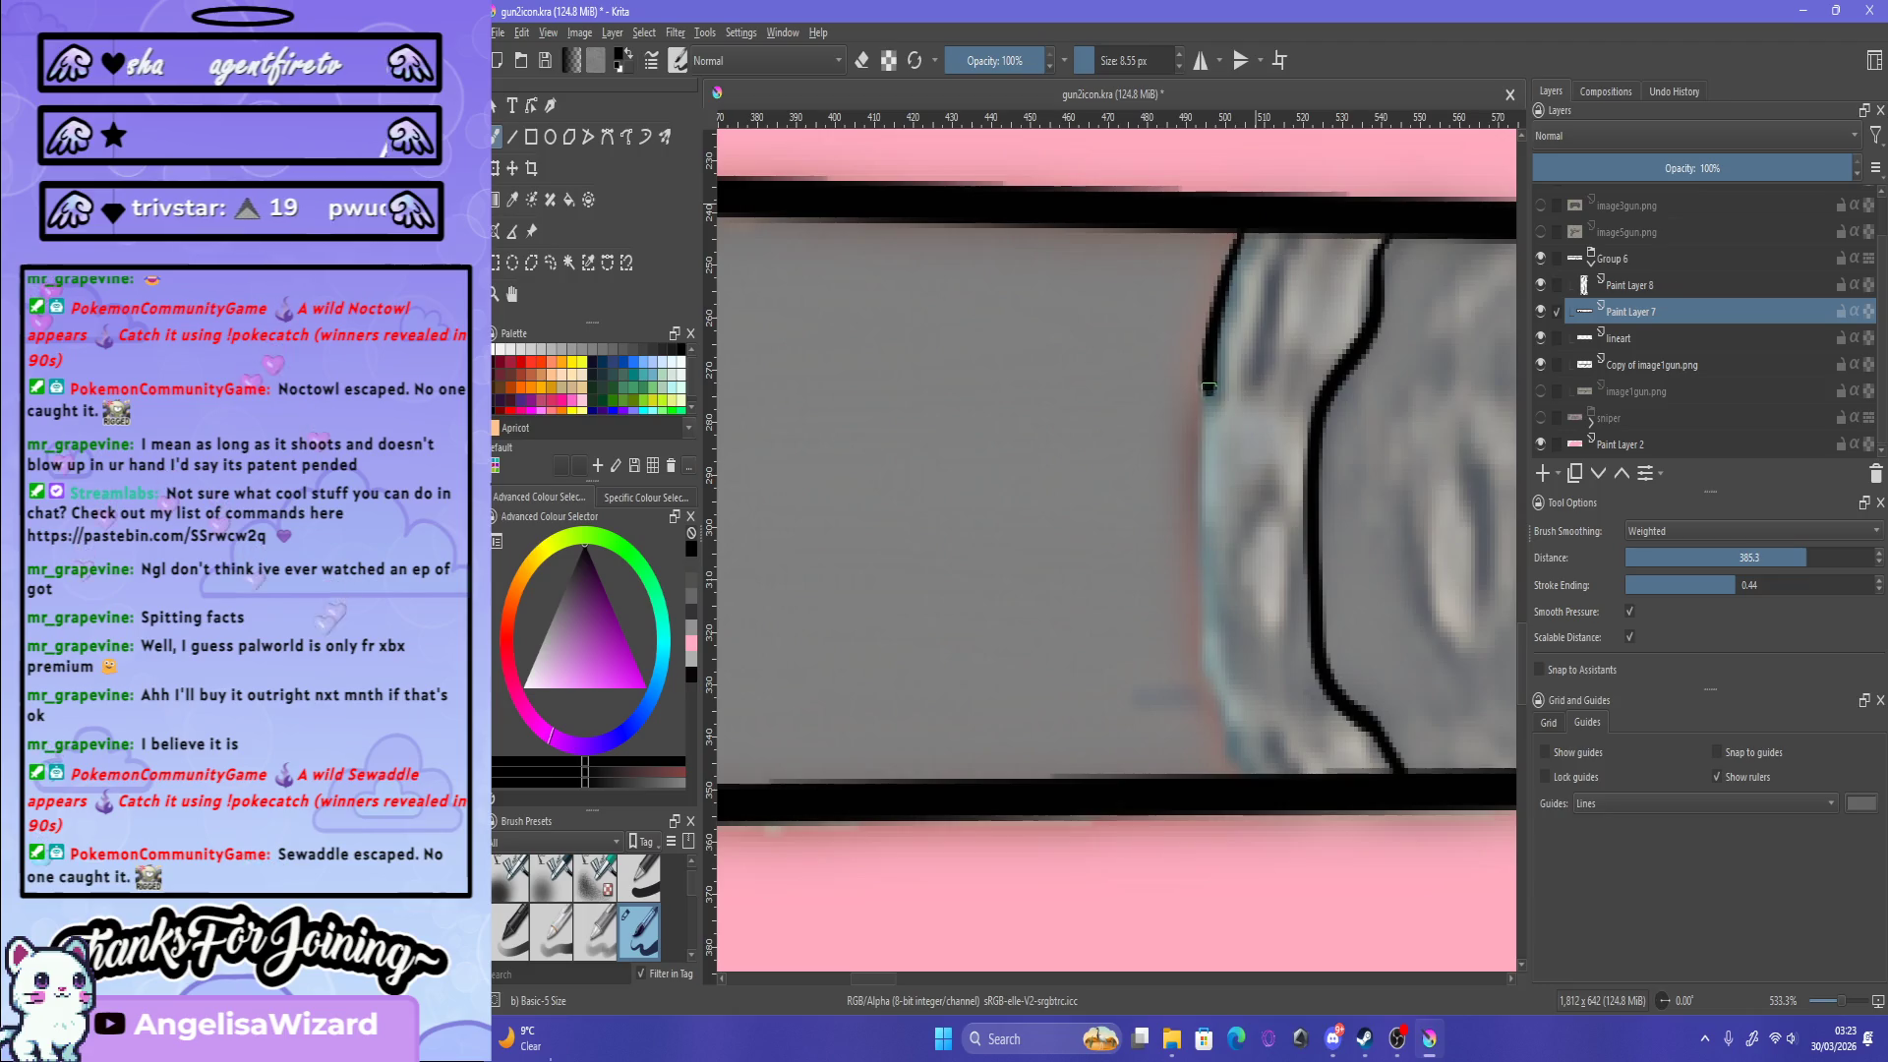
Step: Extend the seam's left contour past the bottom outline and erase the stray overshoot
left_click_drag(1236, 745, 1279, 836)
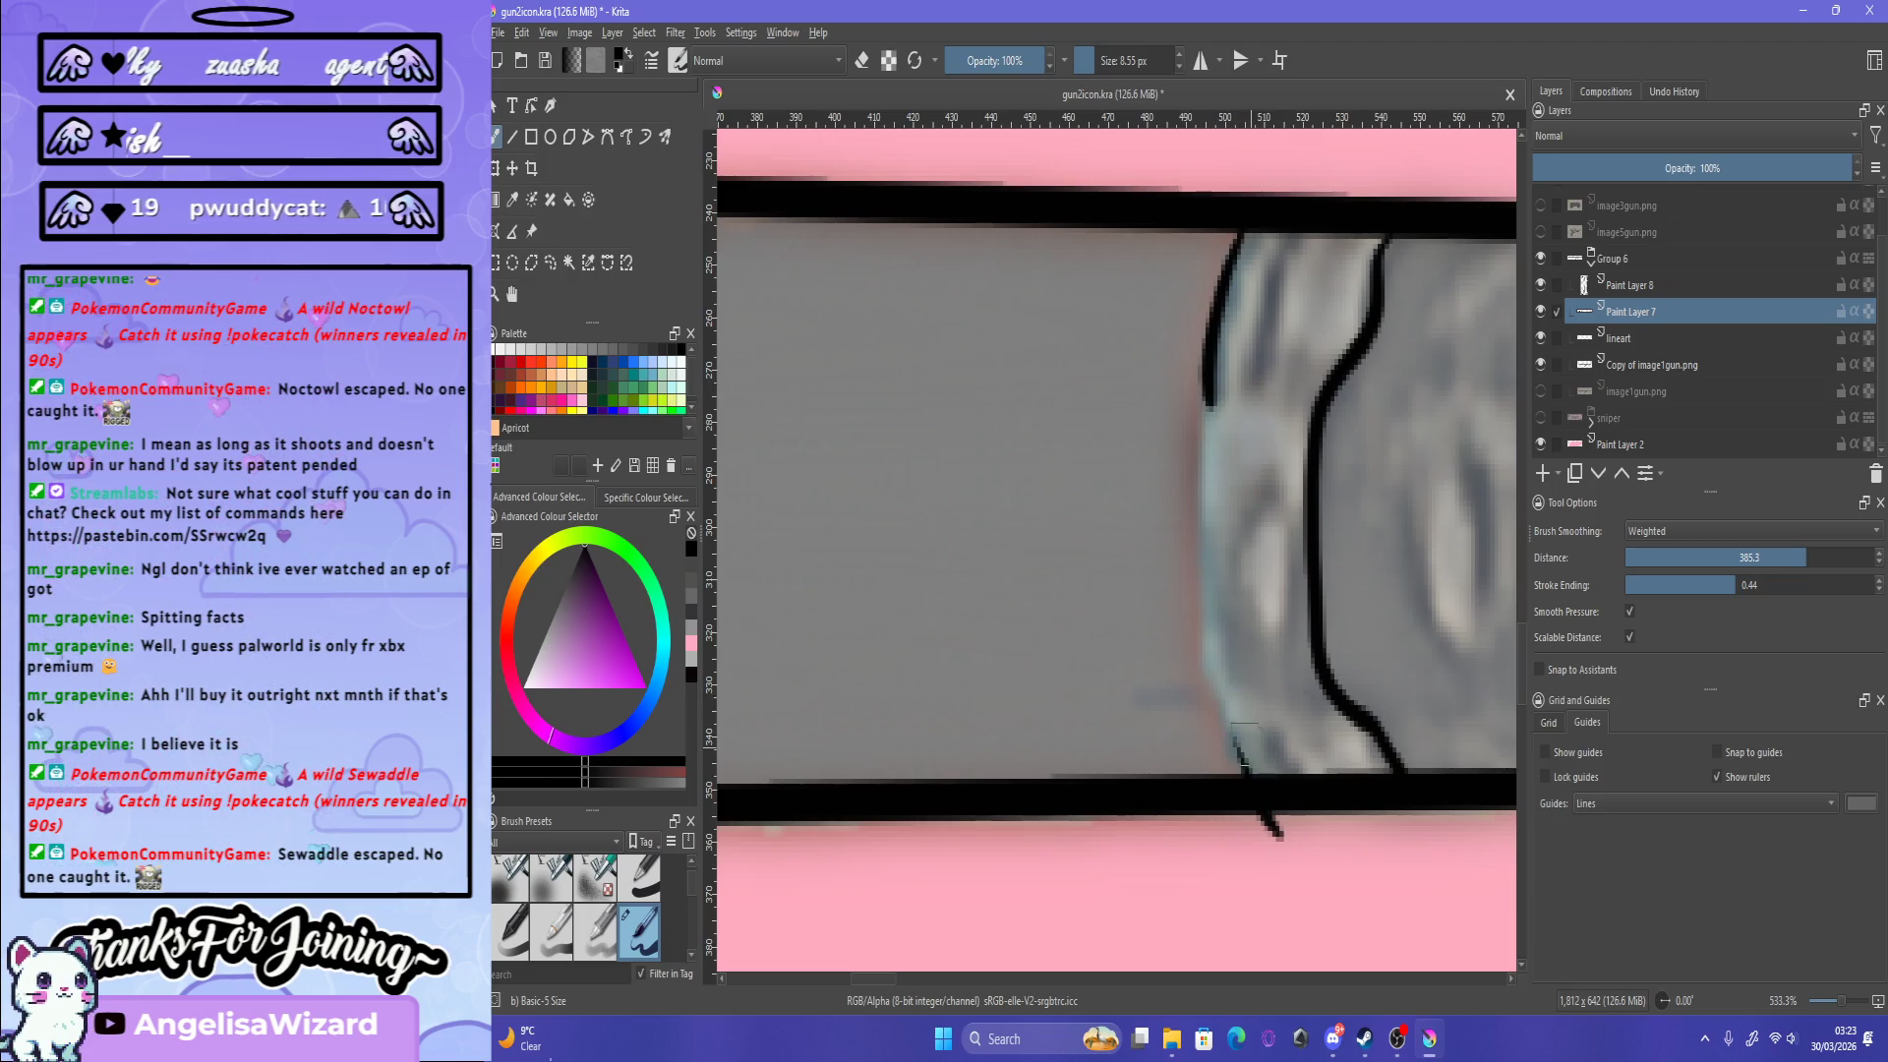
left_click_drag(1193, 675, 1268, 777)
key("ctrl+z")
left_click_drag(1206, 393, 1192, 514)
key("ctrl+z")
left_click_drag(1206, 394, 1207, 688)
key("ctrl+z")
left_click_drag(1205, 395, 1303, 841)
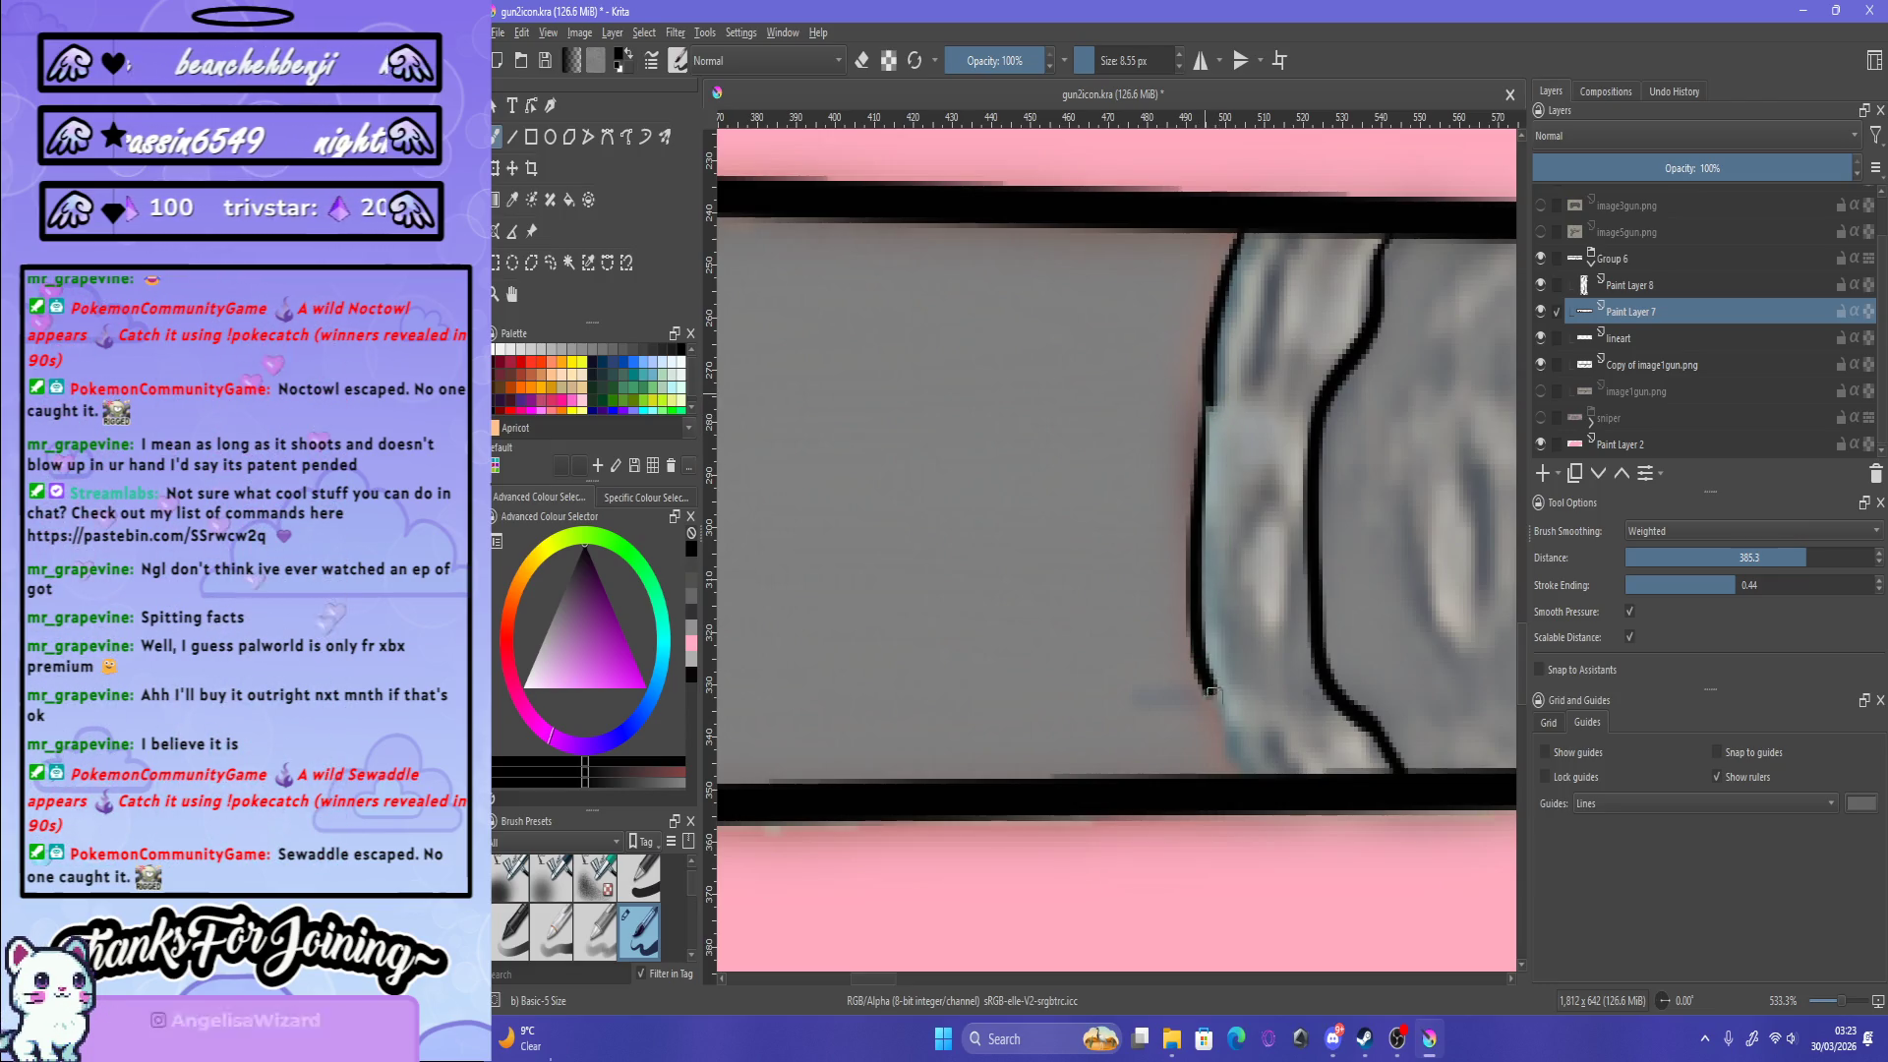
key("e")
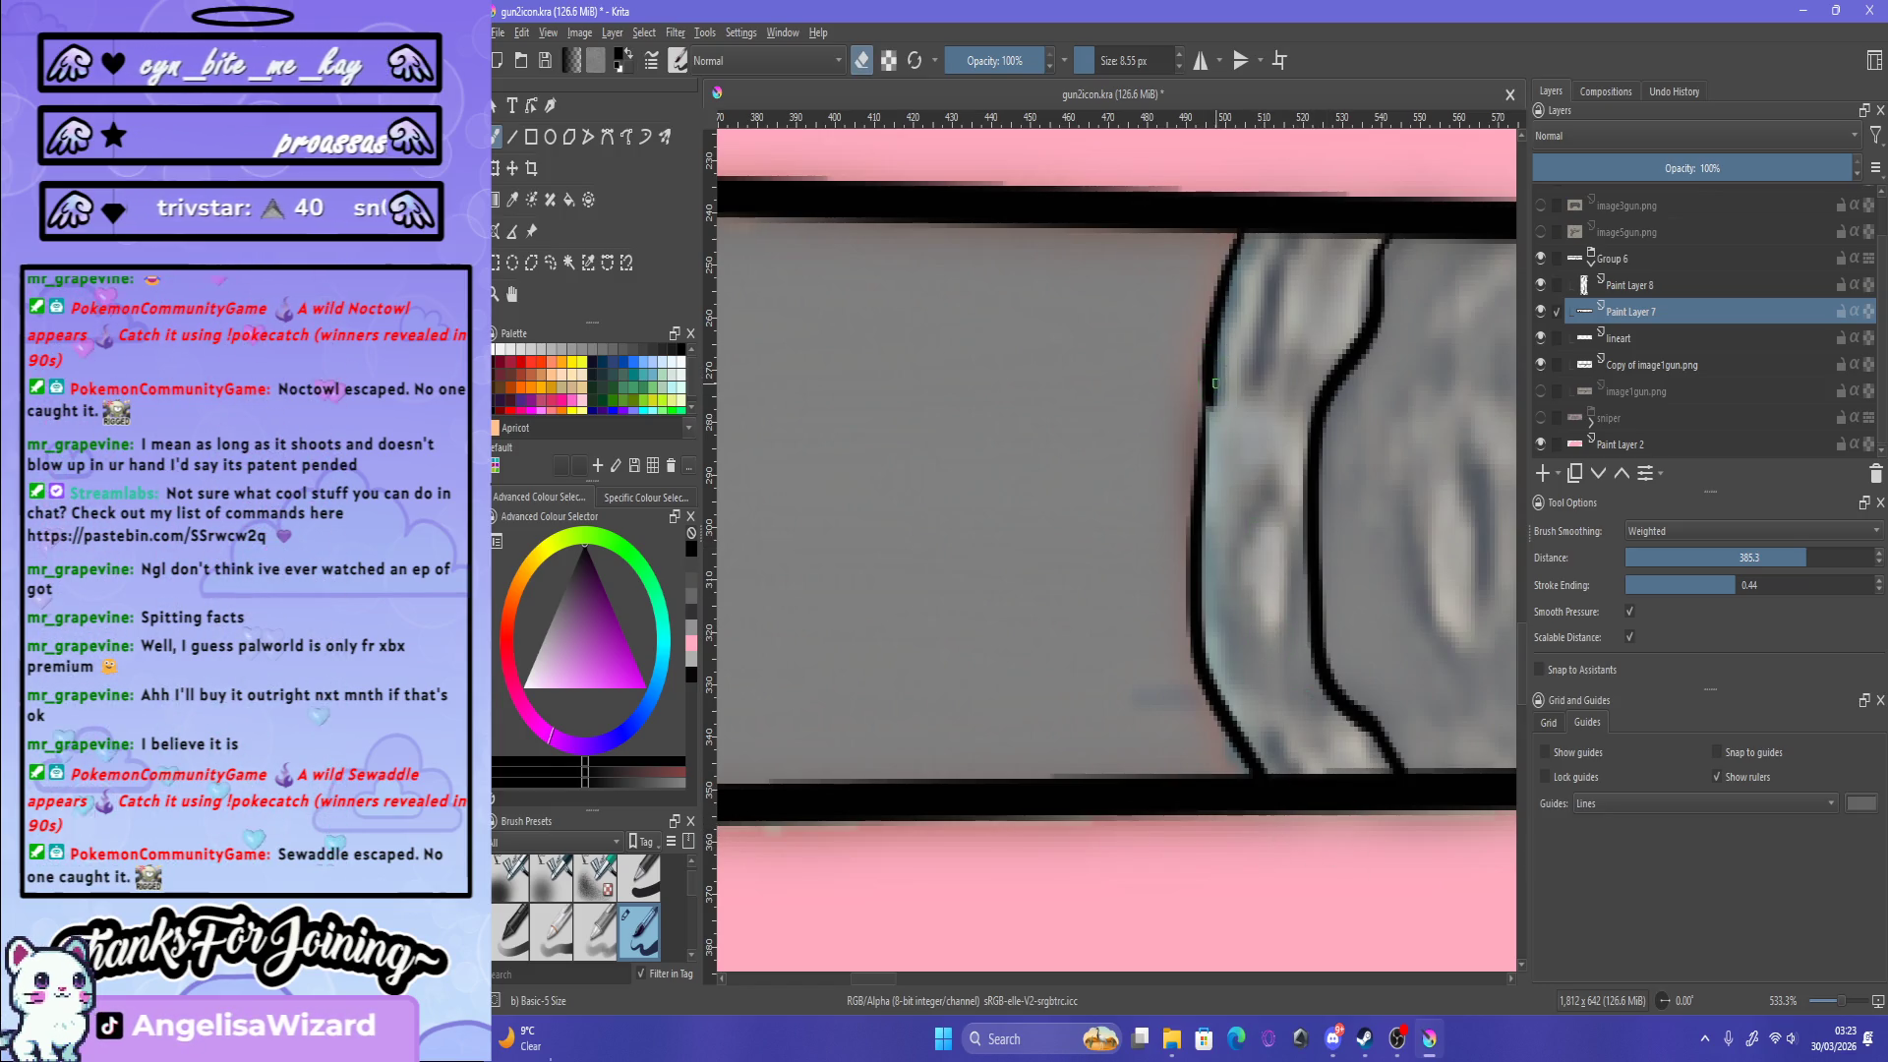
key("e")
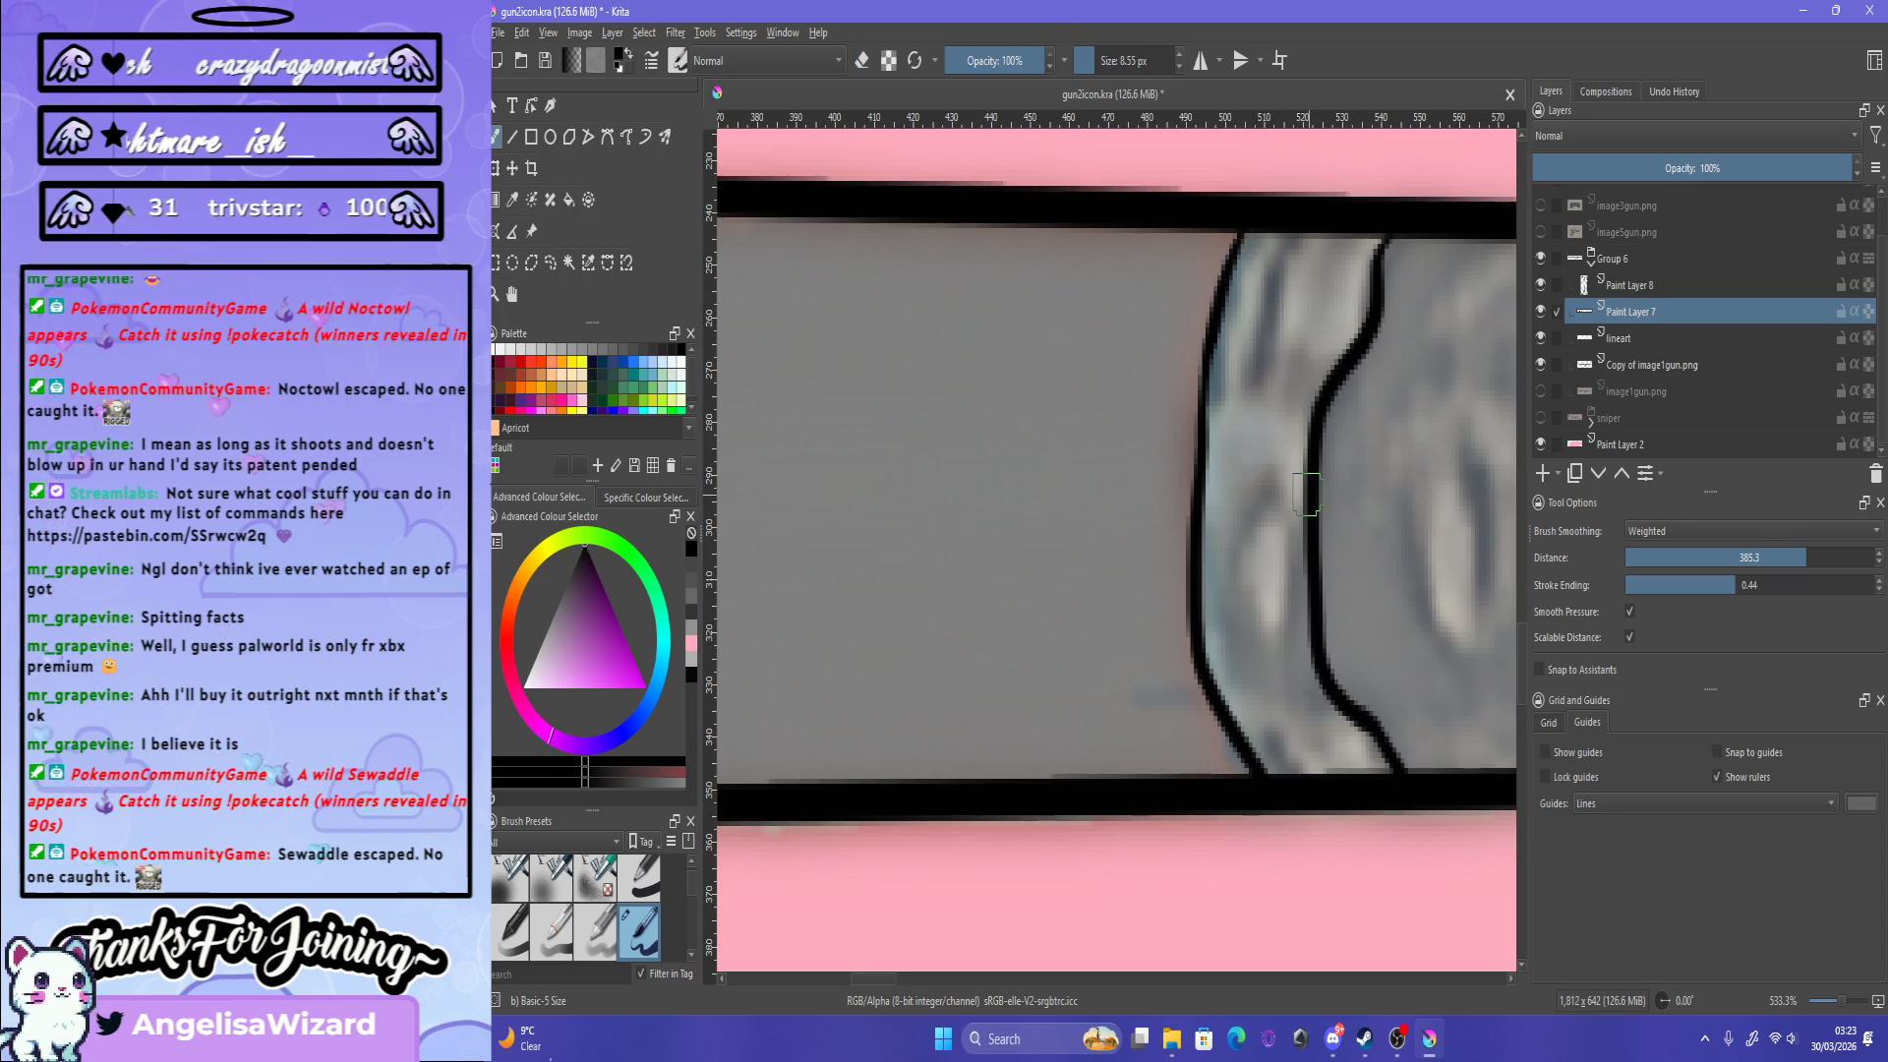
scroll(1306, 494, "down", 10)
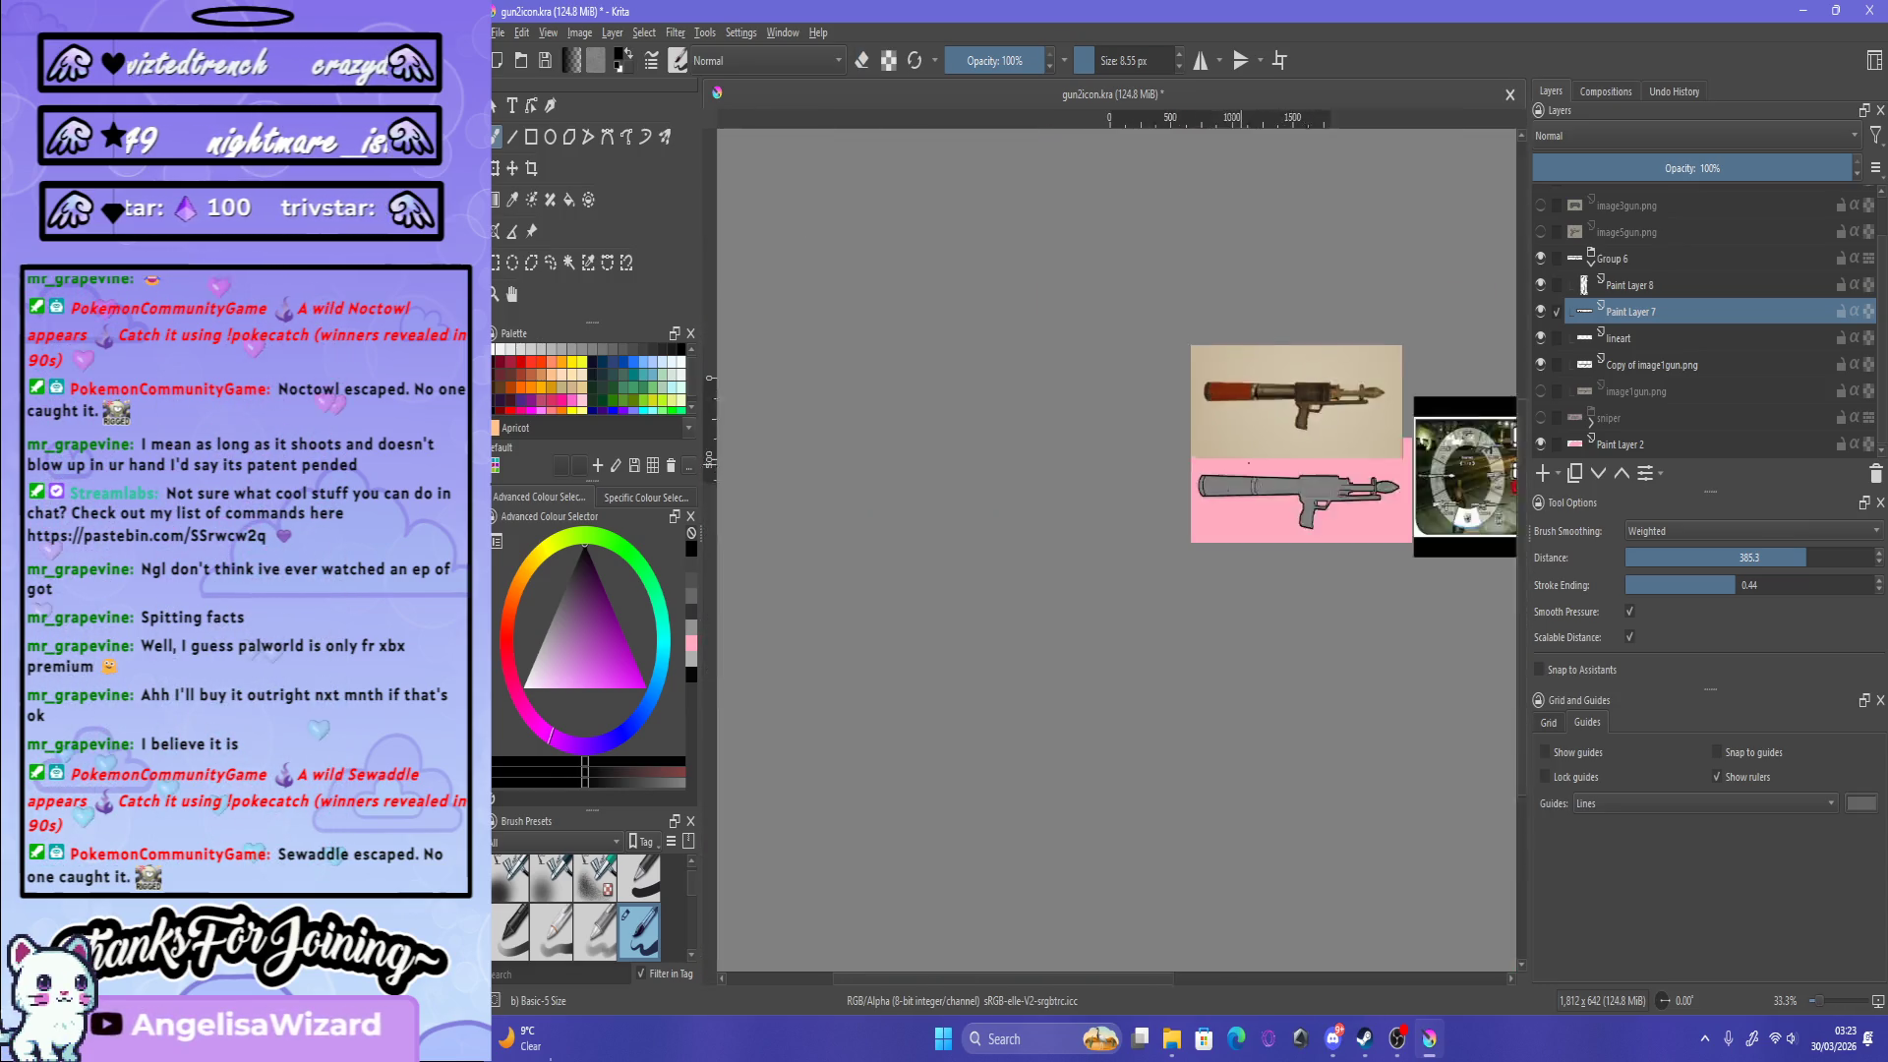
Step: Zoom in on the barrel and sketch thin curved strokes for the almond-shaped dent detail
scroll(1249, 462, "up", 3)
scroll(1160, 484, "up", 2)
scroll(1161, 484, "up", 2)
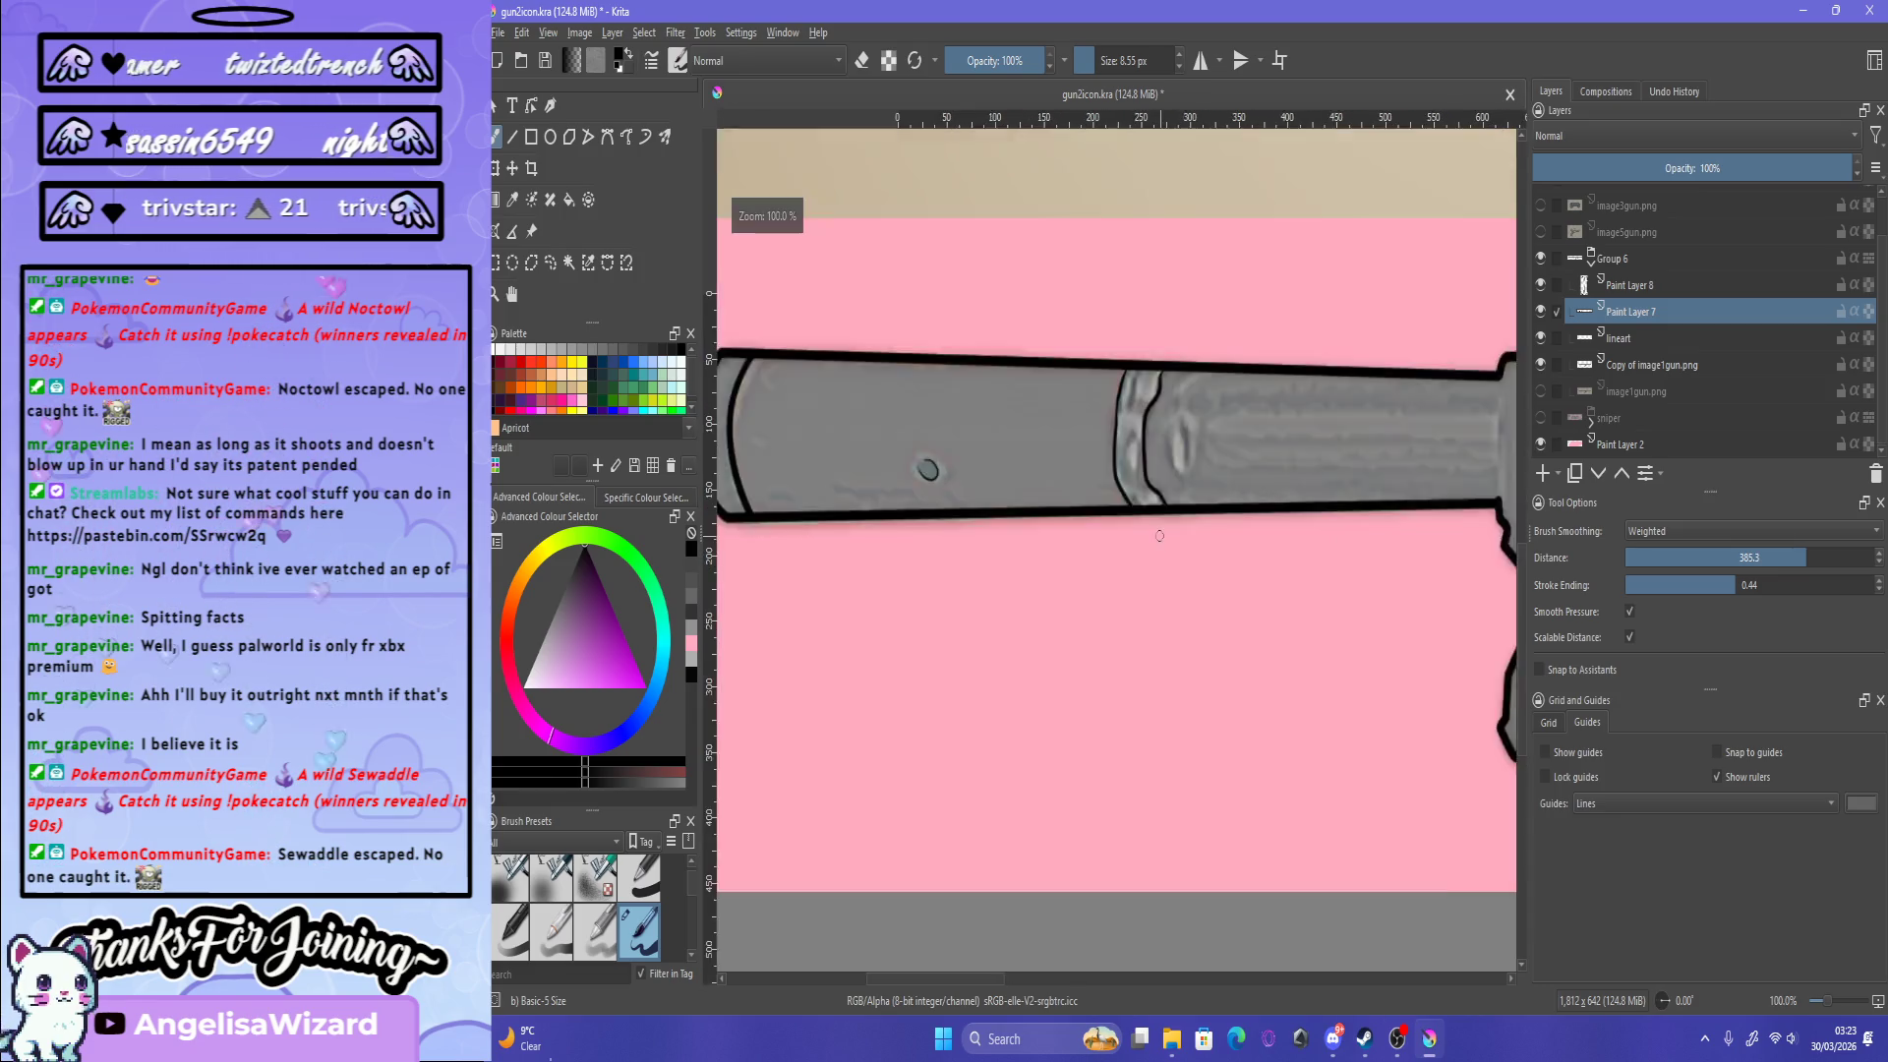
scroll(1180, 443, "up", 2)
scroll(1244, 349, "up", 1)
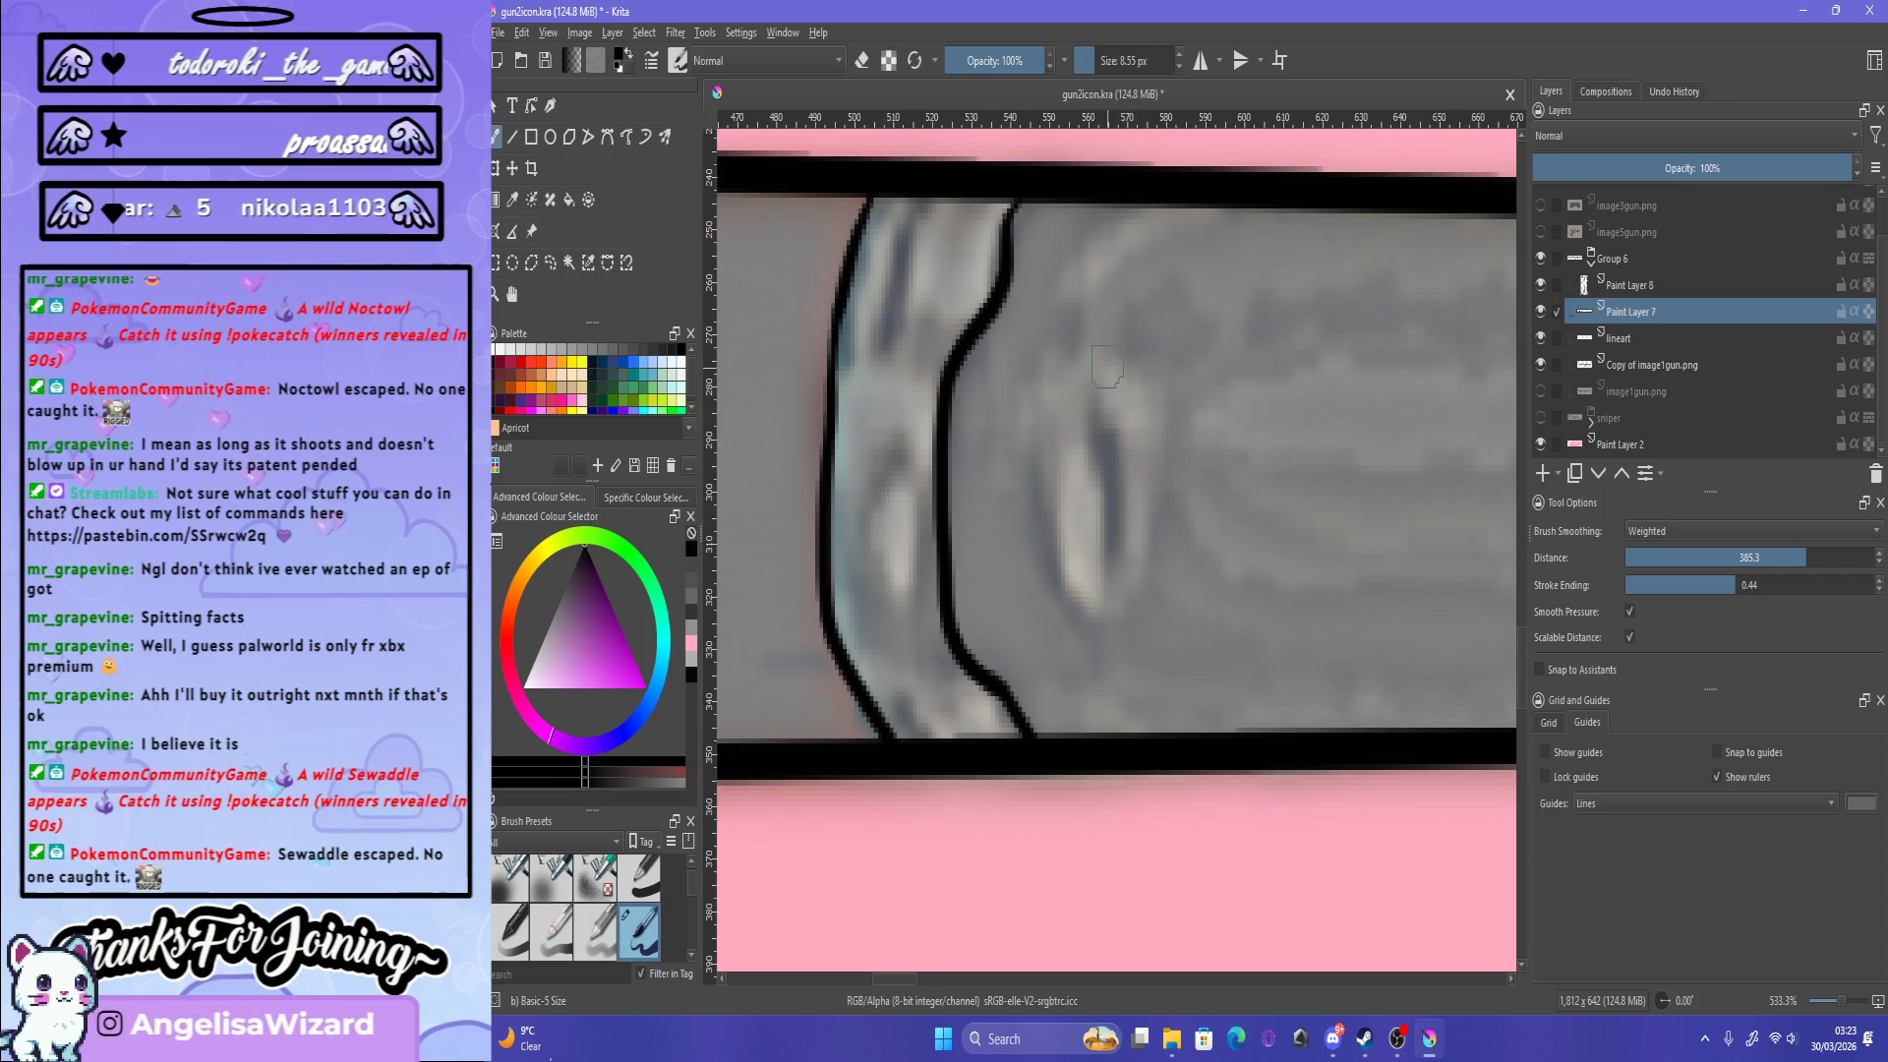
left_click_drag(1143, 393, 1139, 595)
key("ctrl+z")
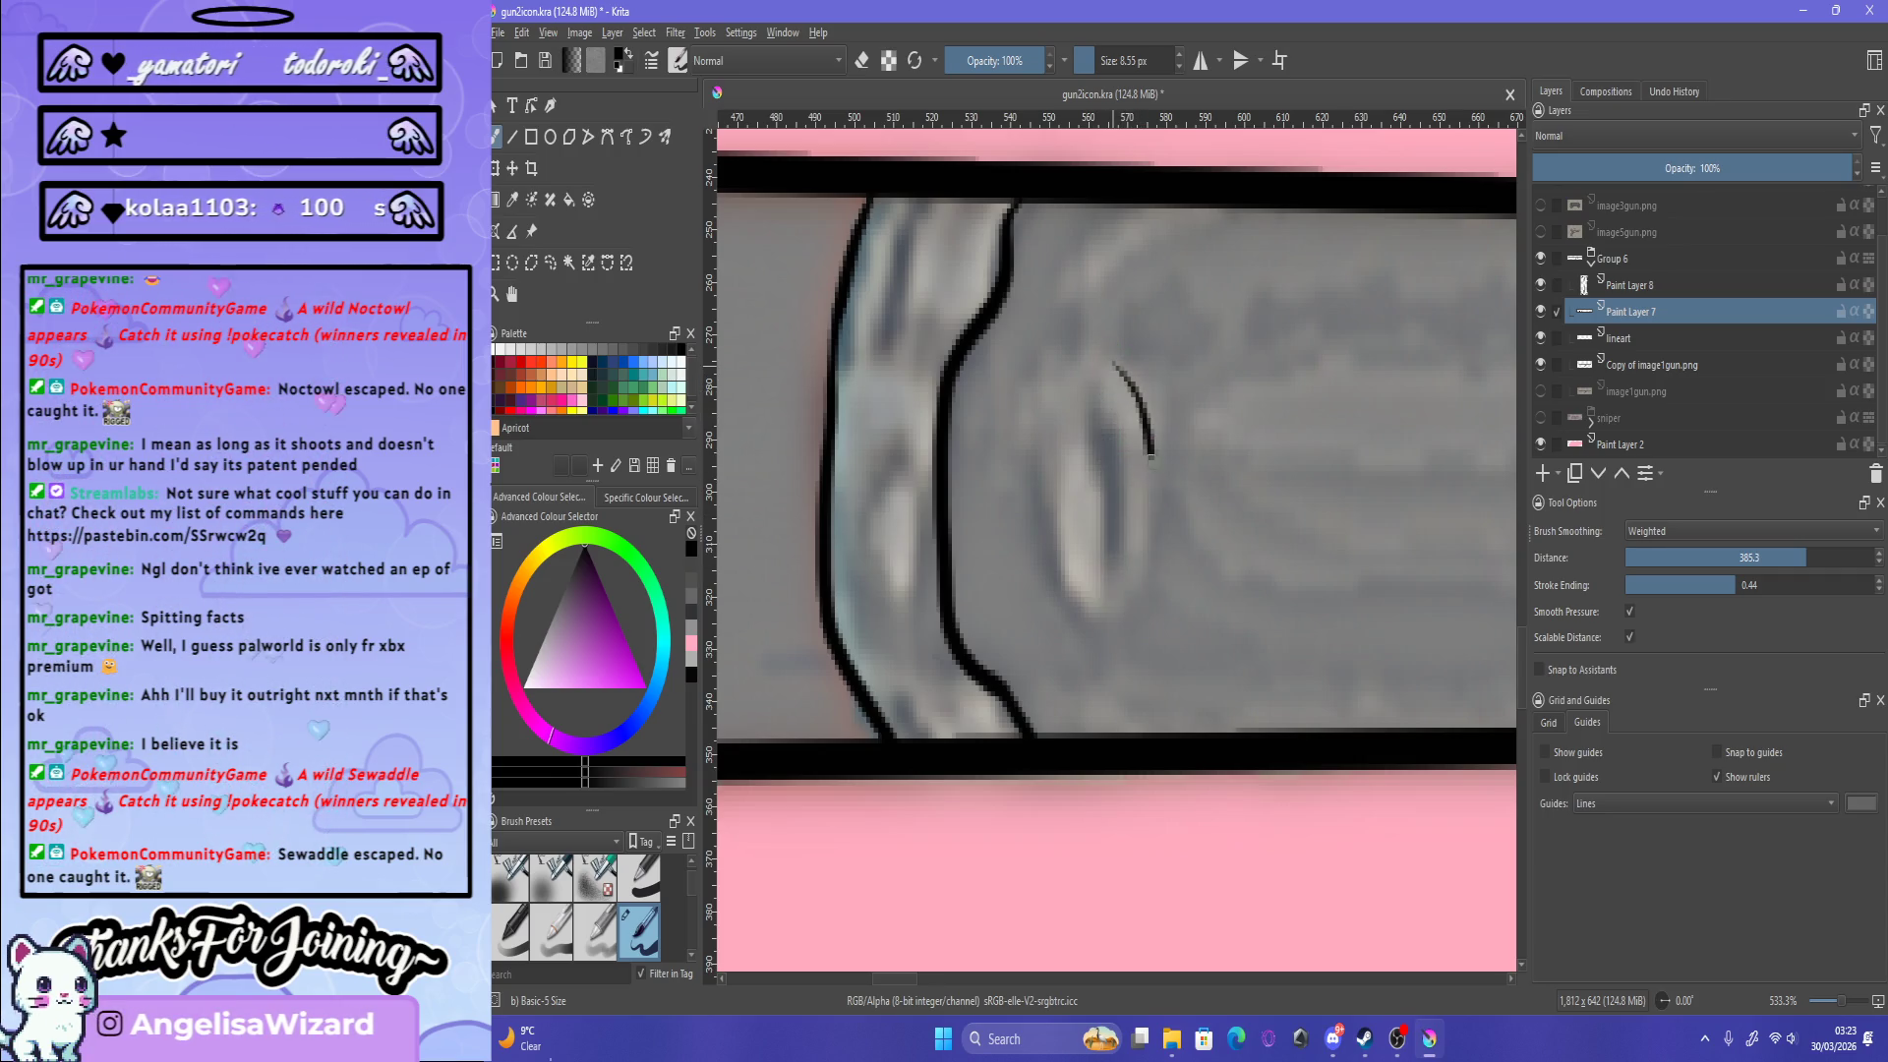
left_click_drag(1051, 546, 1087, 595)
key("ctrl+z")
left_click_drag(1070, 378, 1087, 595)
key("ctrl+z")
left_click_drag(1058, 394, 1060, 554)
key("ctrl+z")
left_click_drag(1054, 418, 1102, 619)
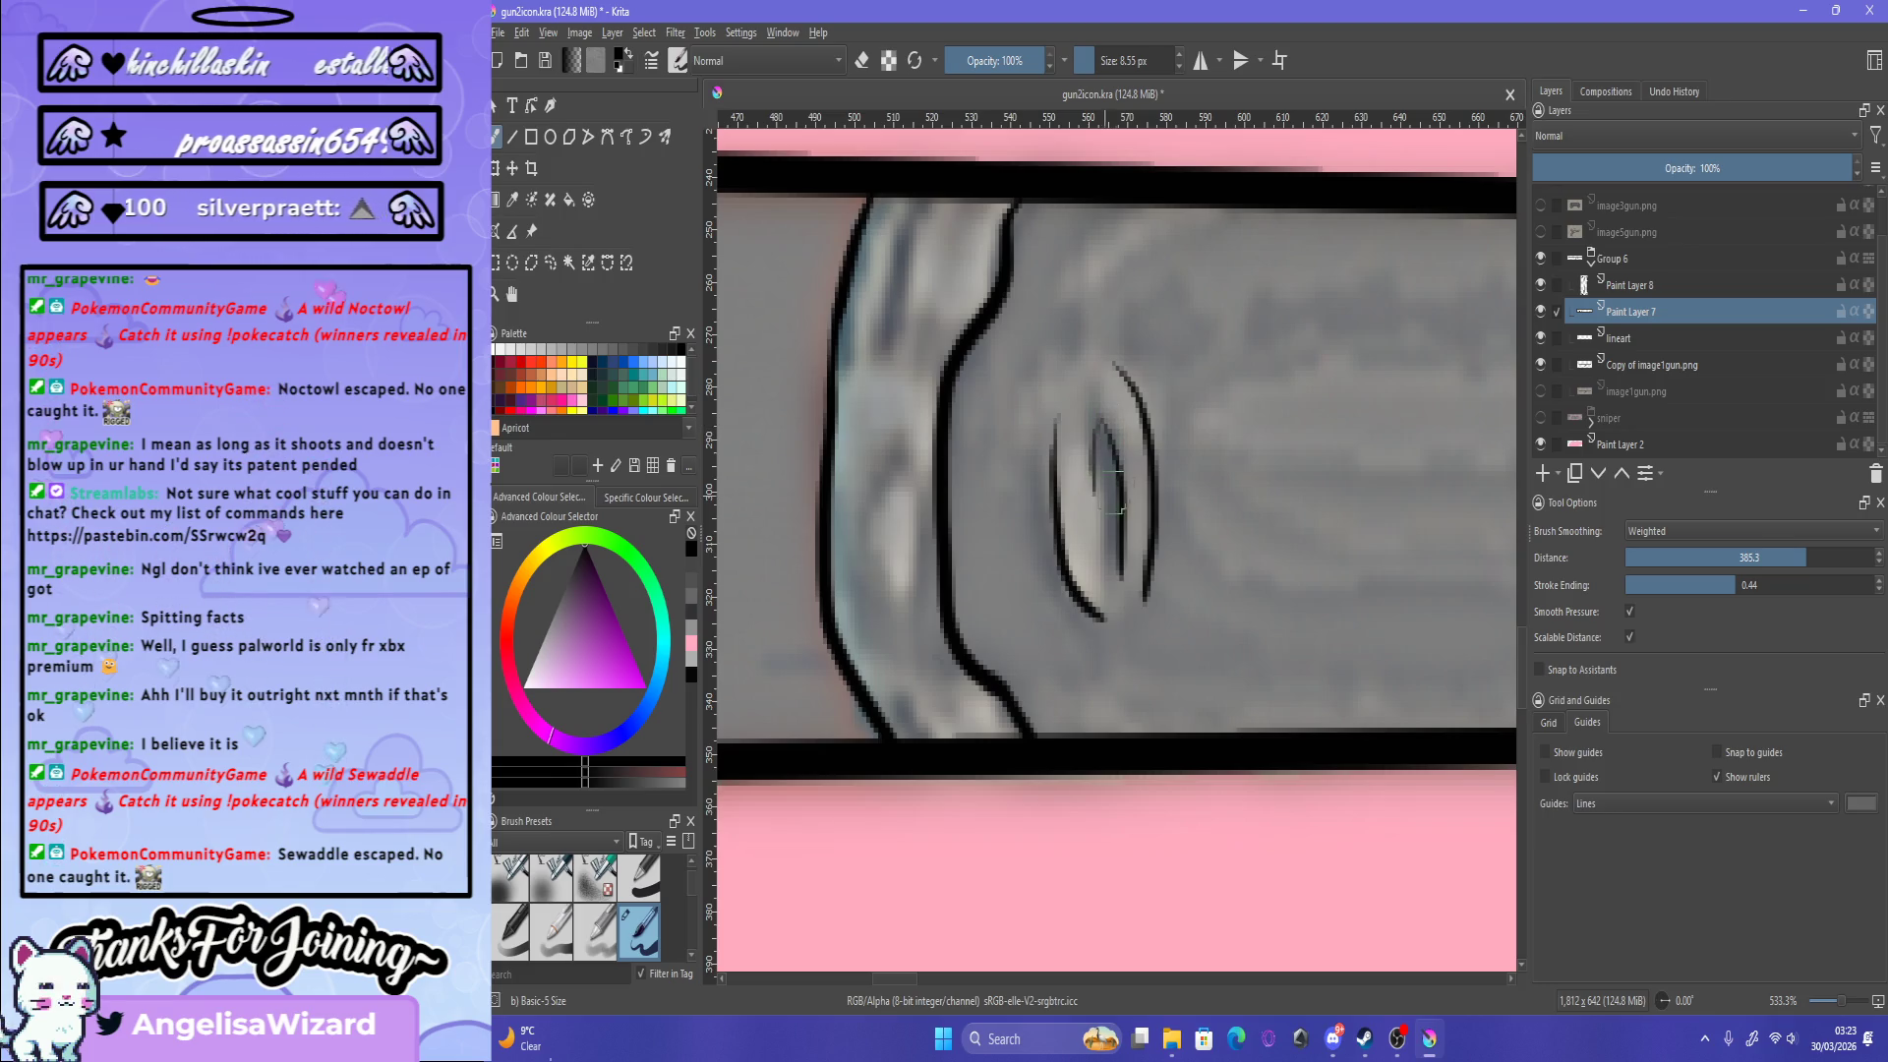
key("ctrl+z")
left_click_drag(1093, 418, 1107, 502)
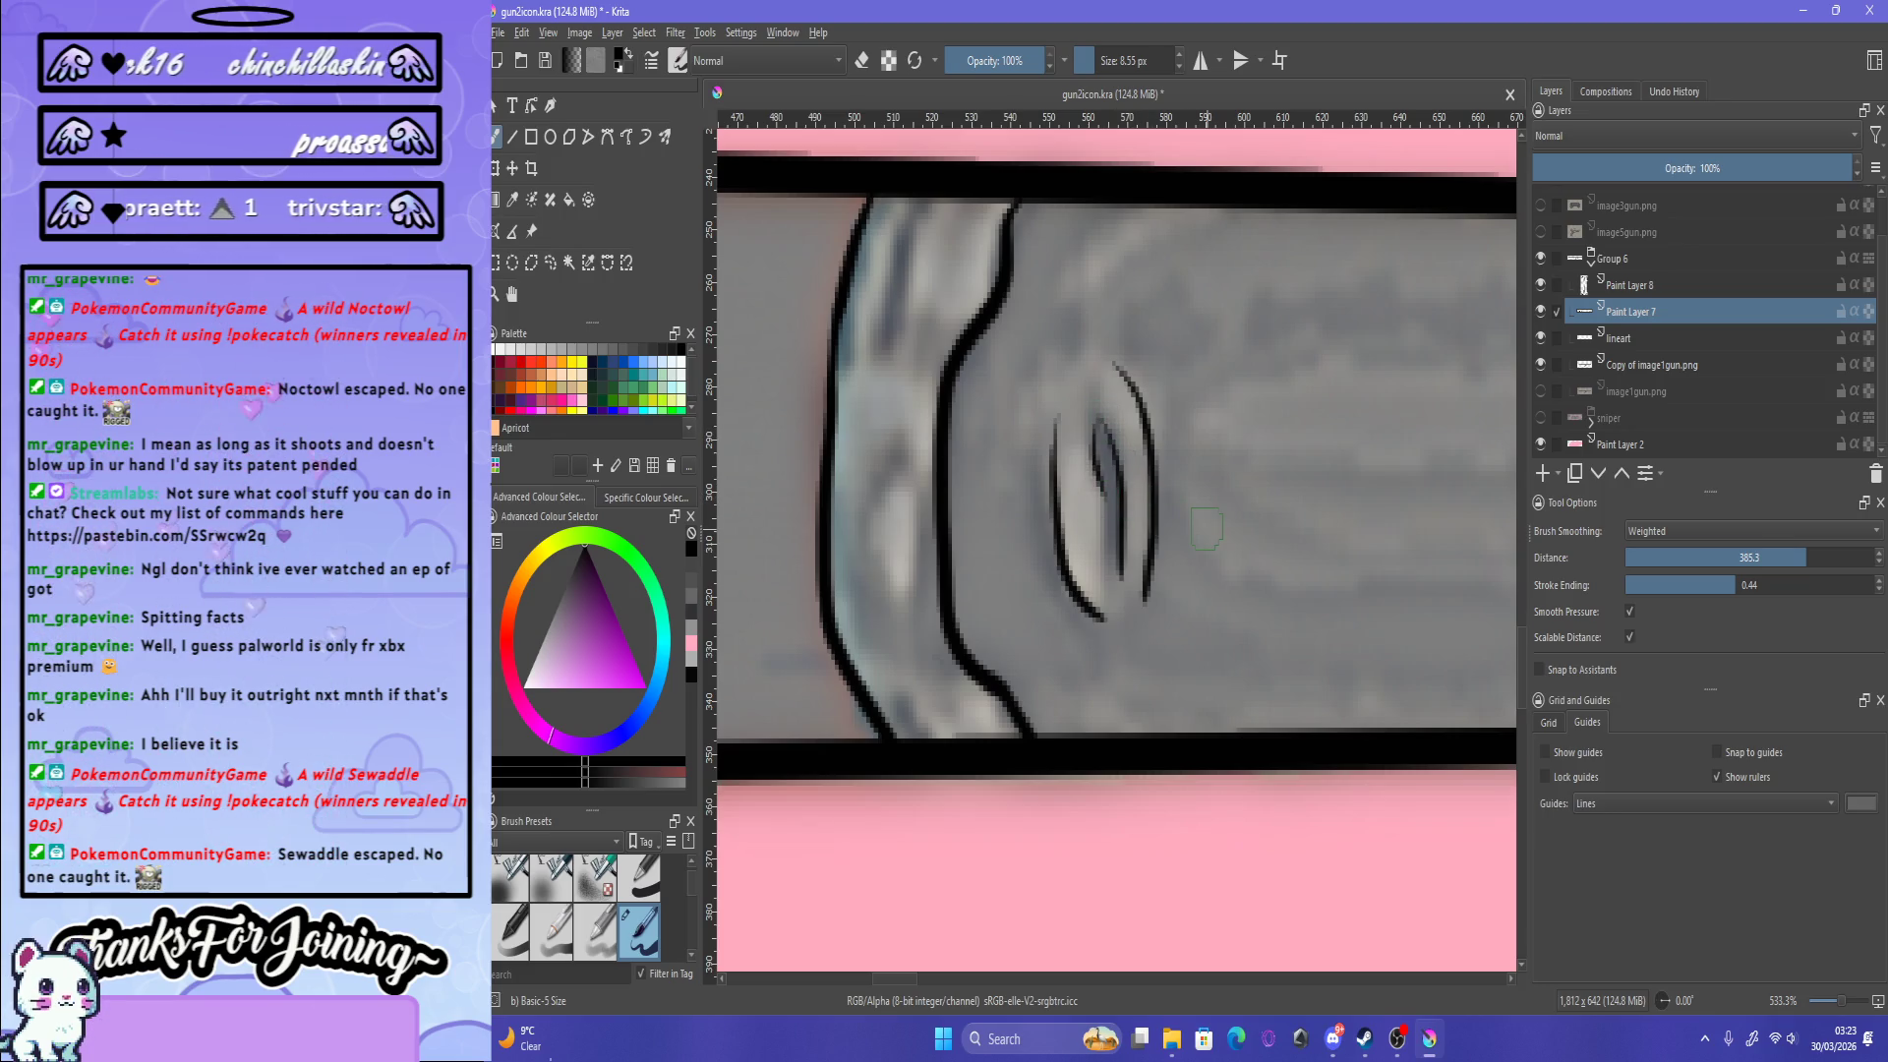
scroll(1207, 528, "down", 7)
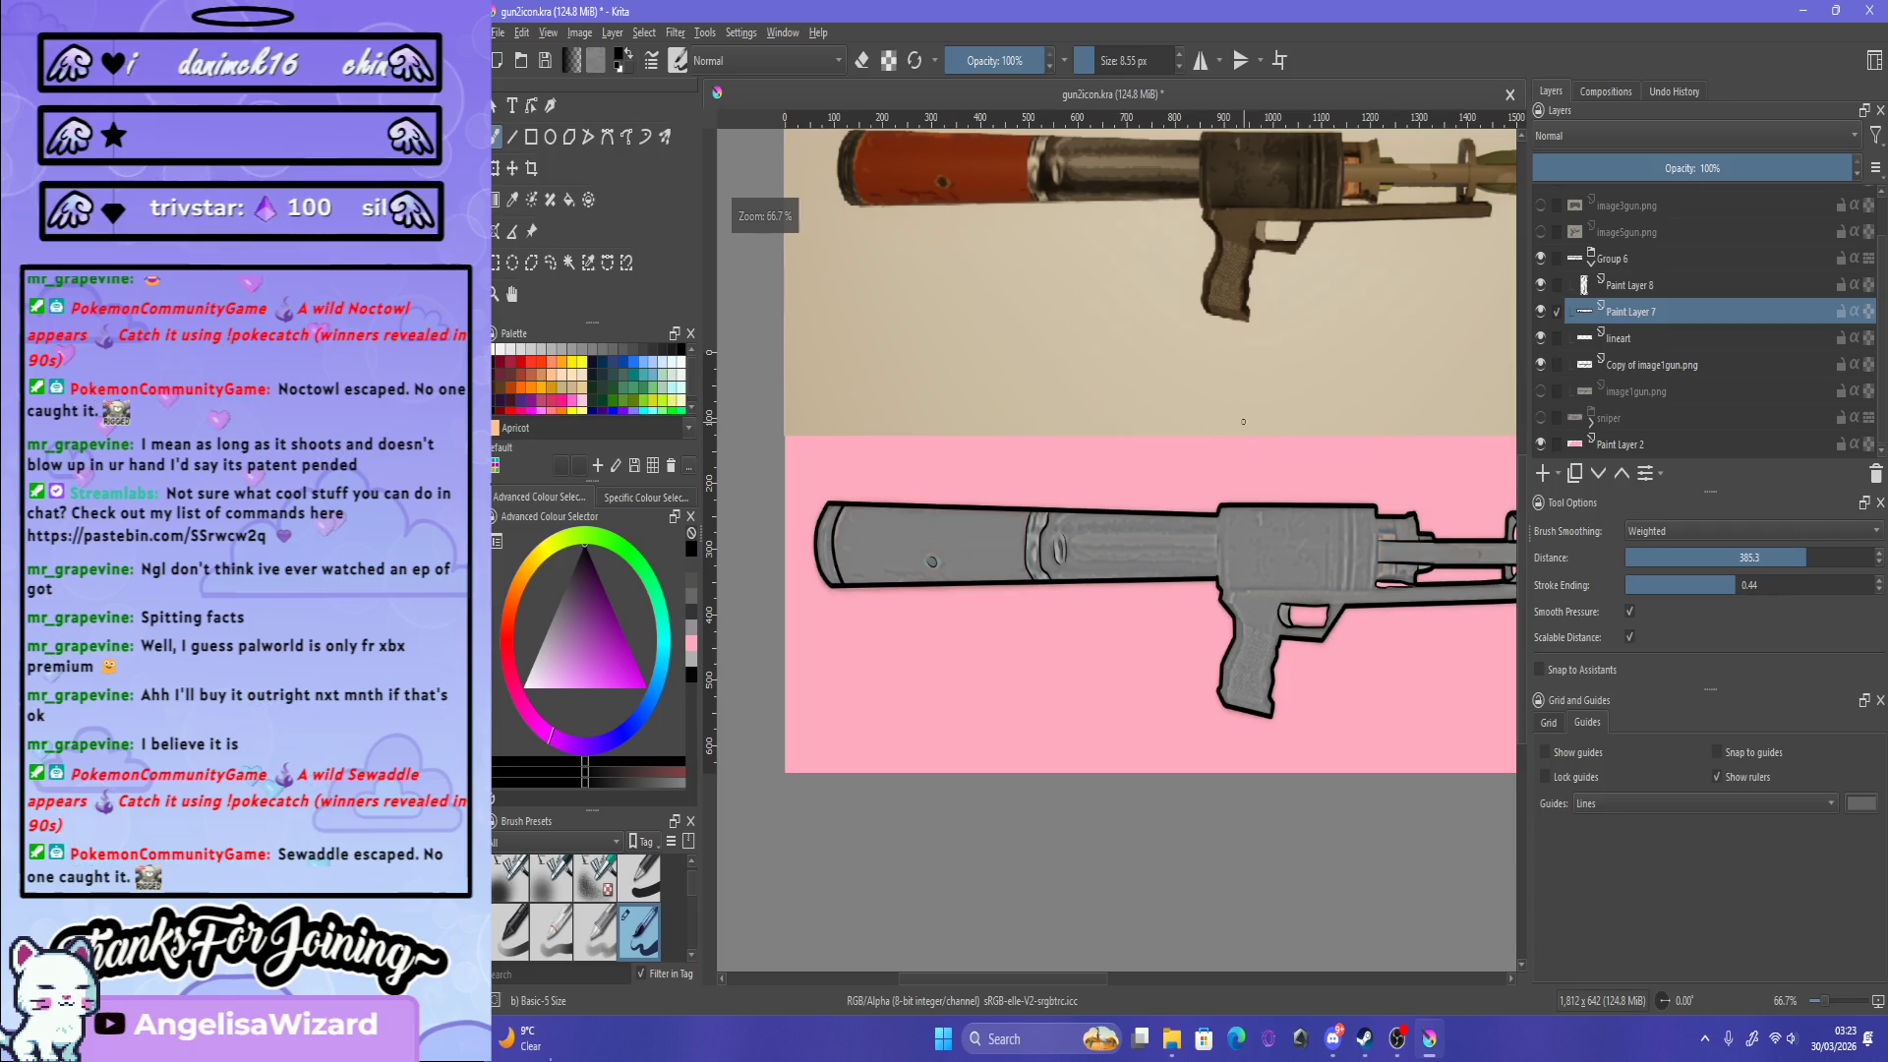
Step: Make Paint Layer 8 the active layer in the Layers docker
scroll(1243, 420, "down", 2)
scroll(1083, 563, "up", 3)
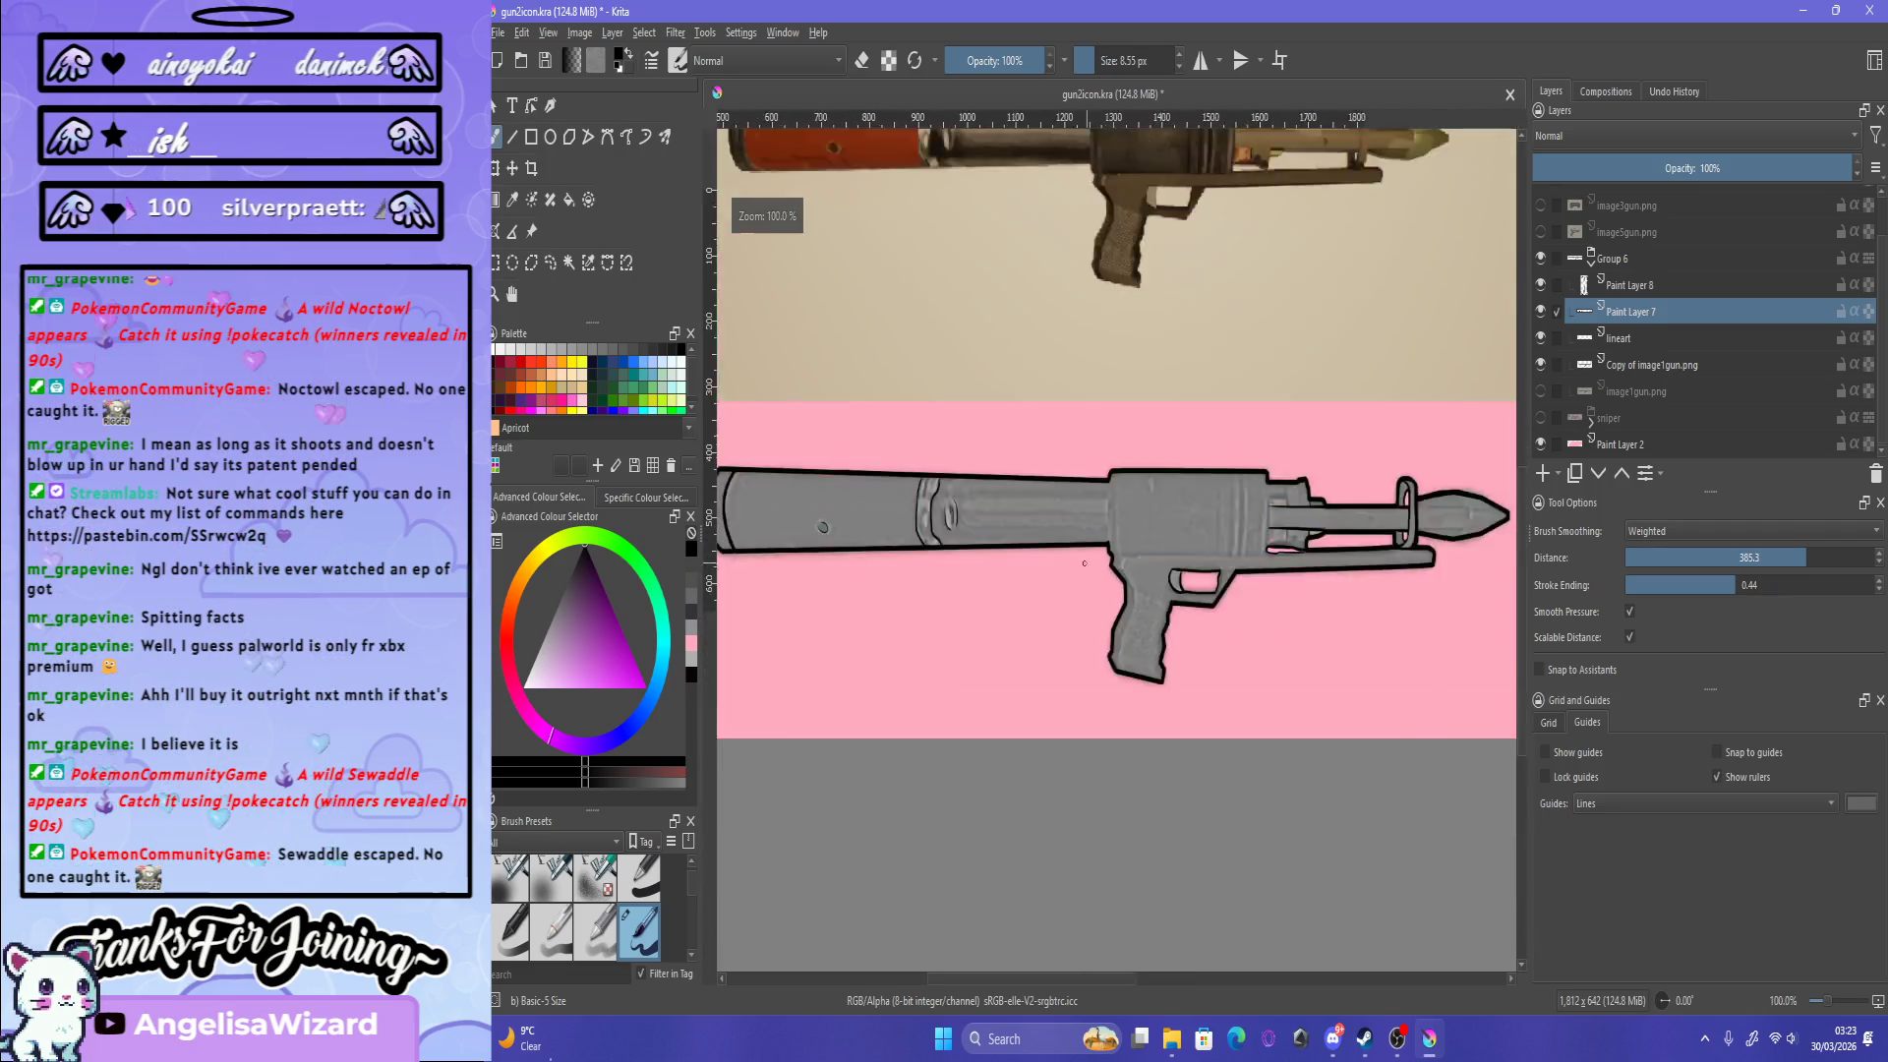
scroll(1216, 591, "up", 1)
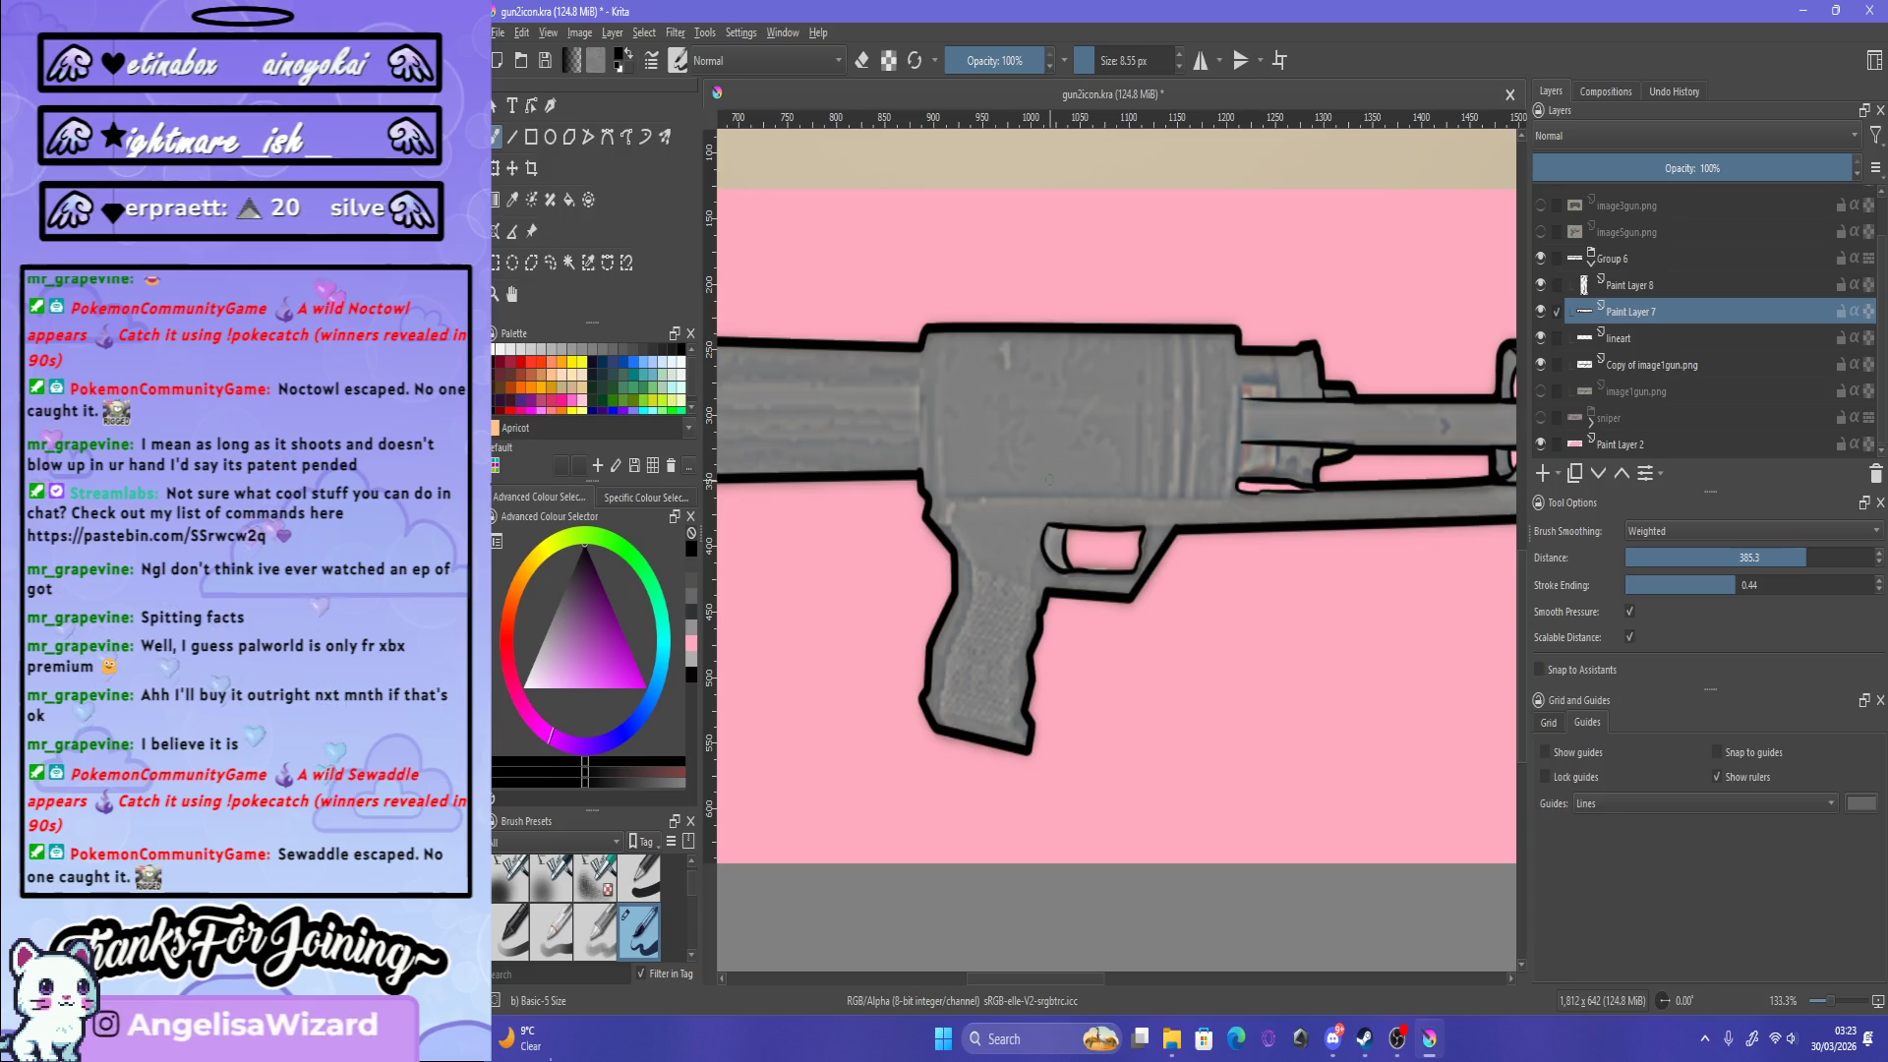
scroll(1042, 498, "up", 1)
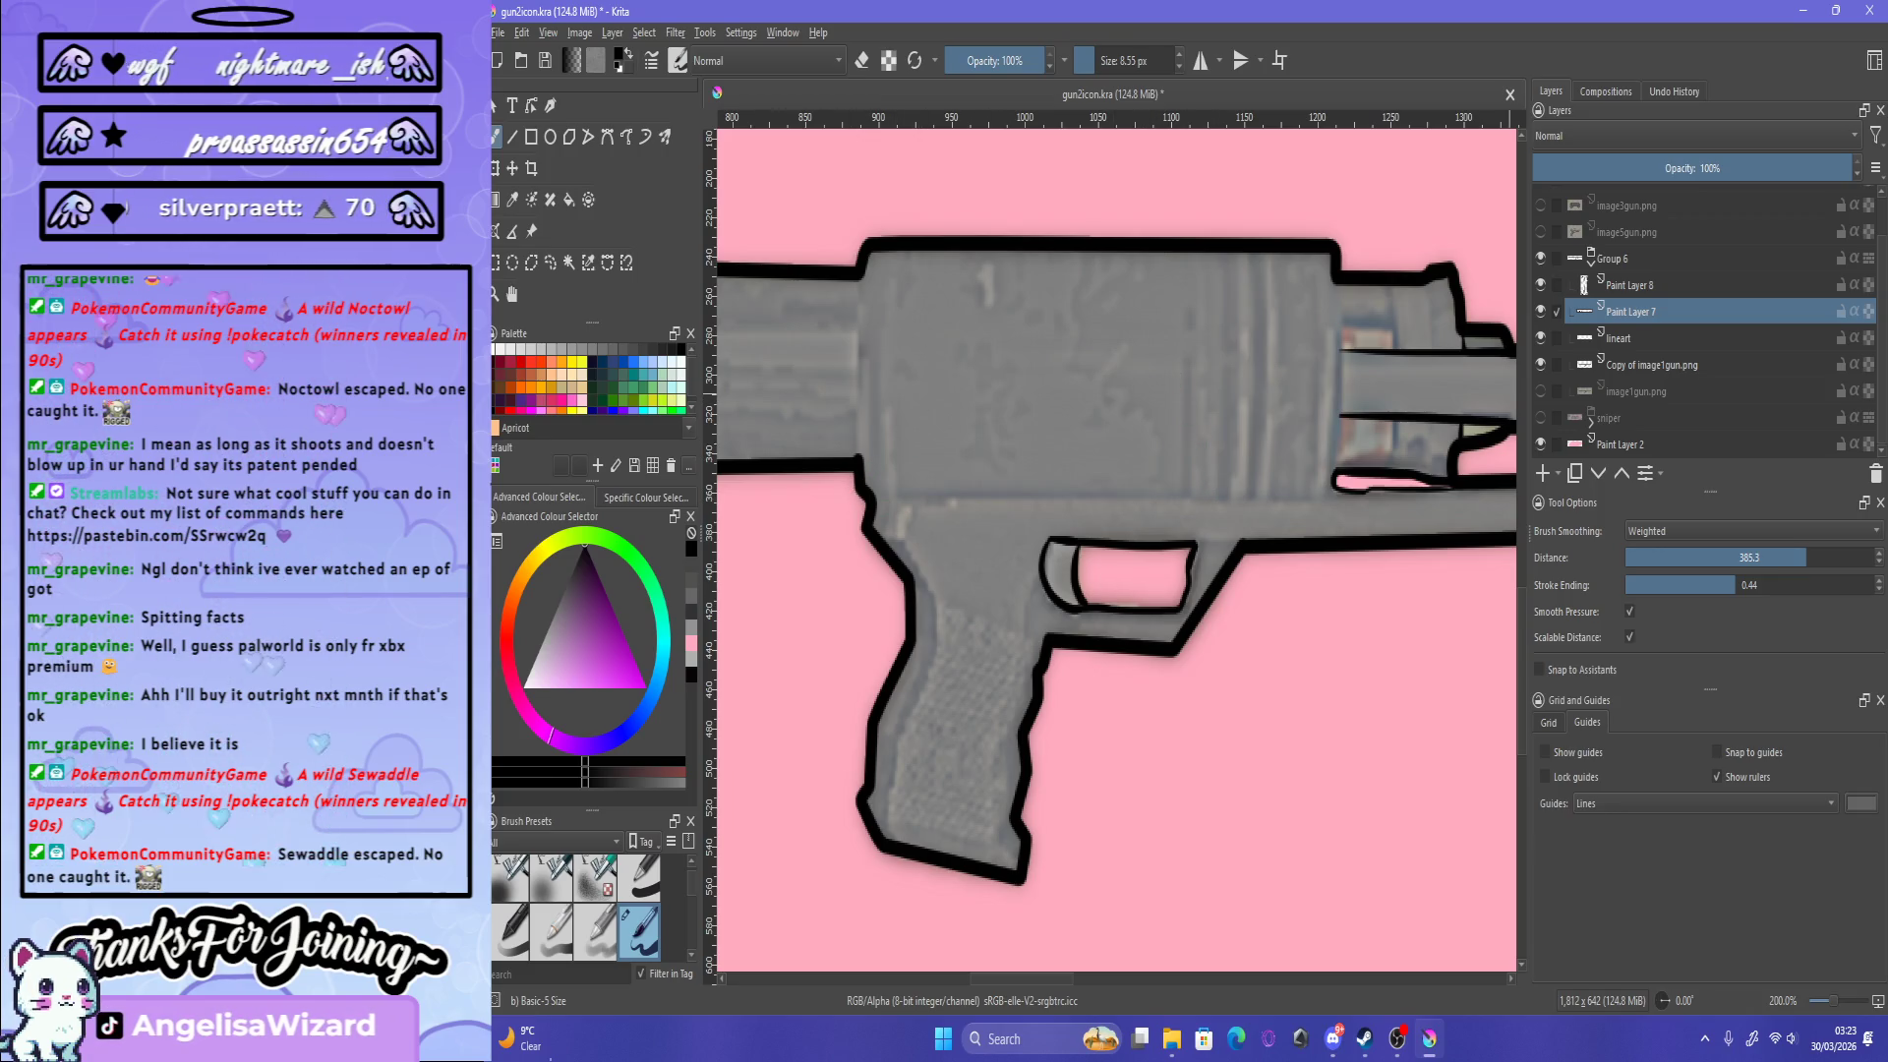
left_click(1584, 285)
scroll(983, 363, "down", 4)
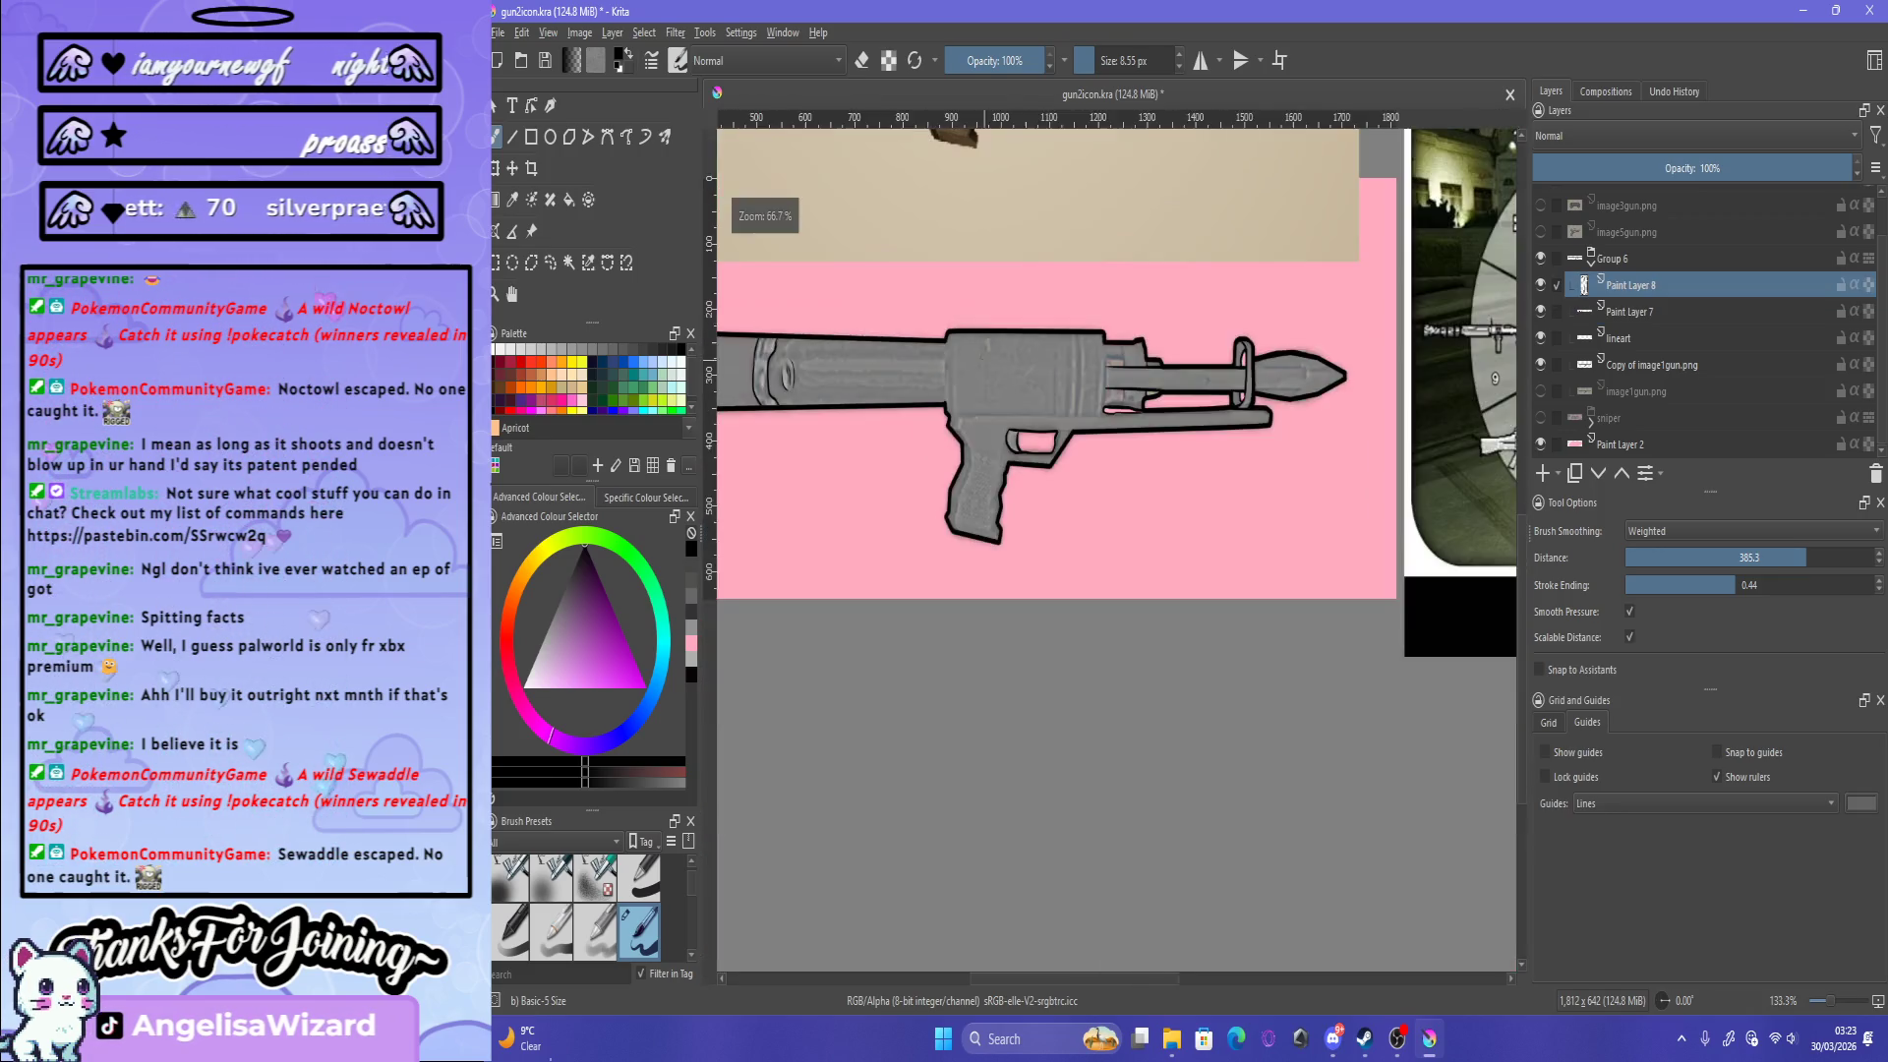
Step: Try several strokes for the gun body's left vertical outline, undoing each one
scroll(940, 156, "up", 3)
scroll(940, 156, "down", 2)
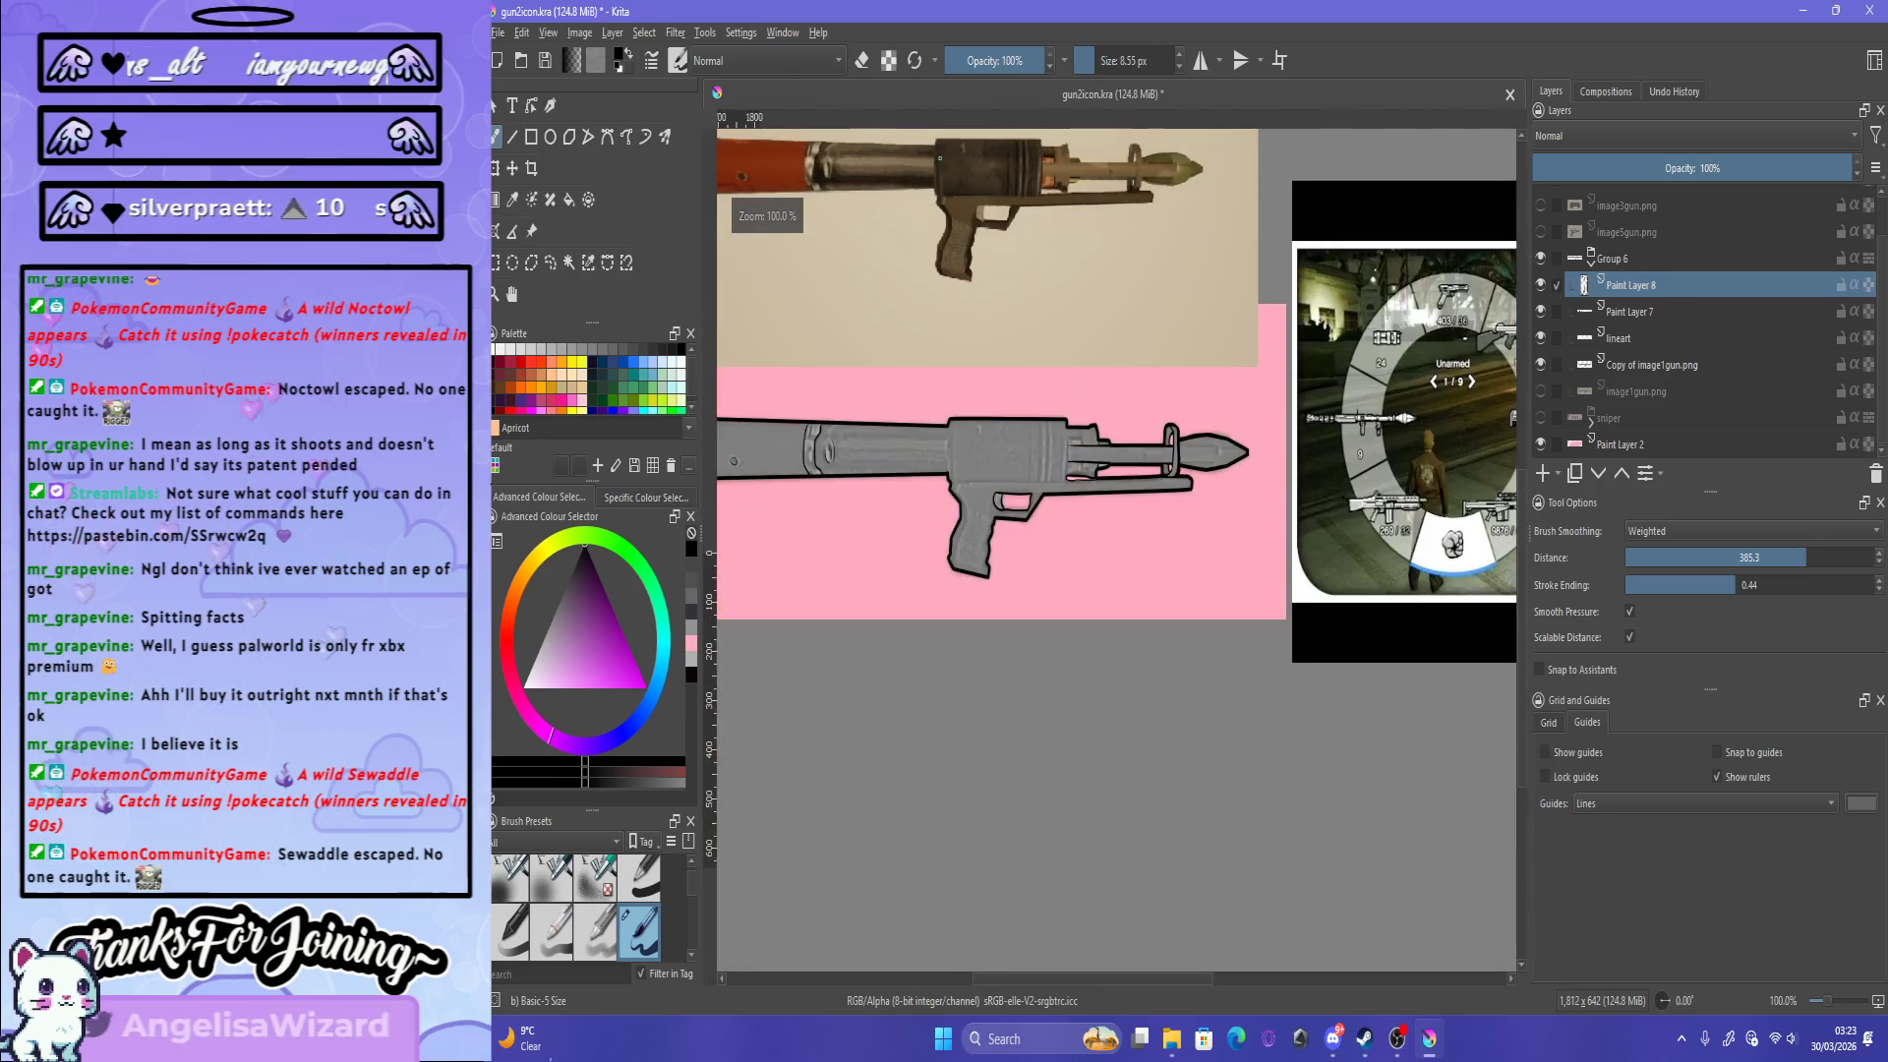
scroll(961, 177, "up", 1)
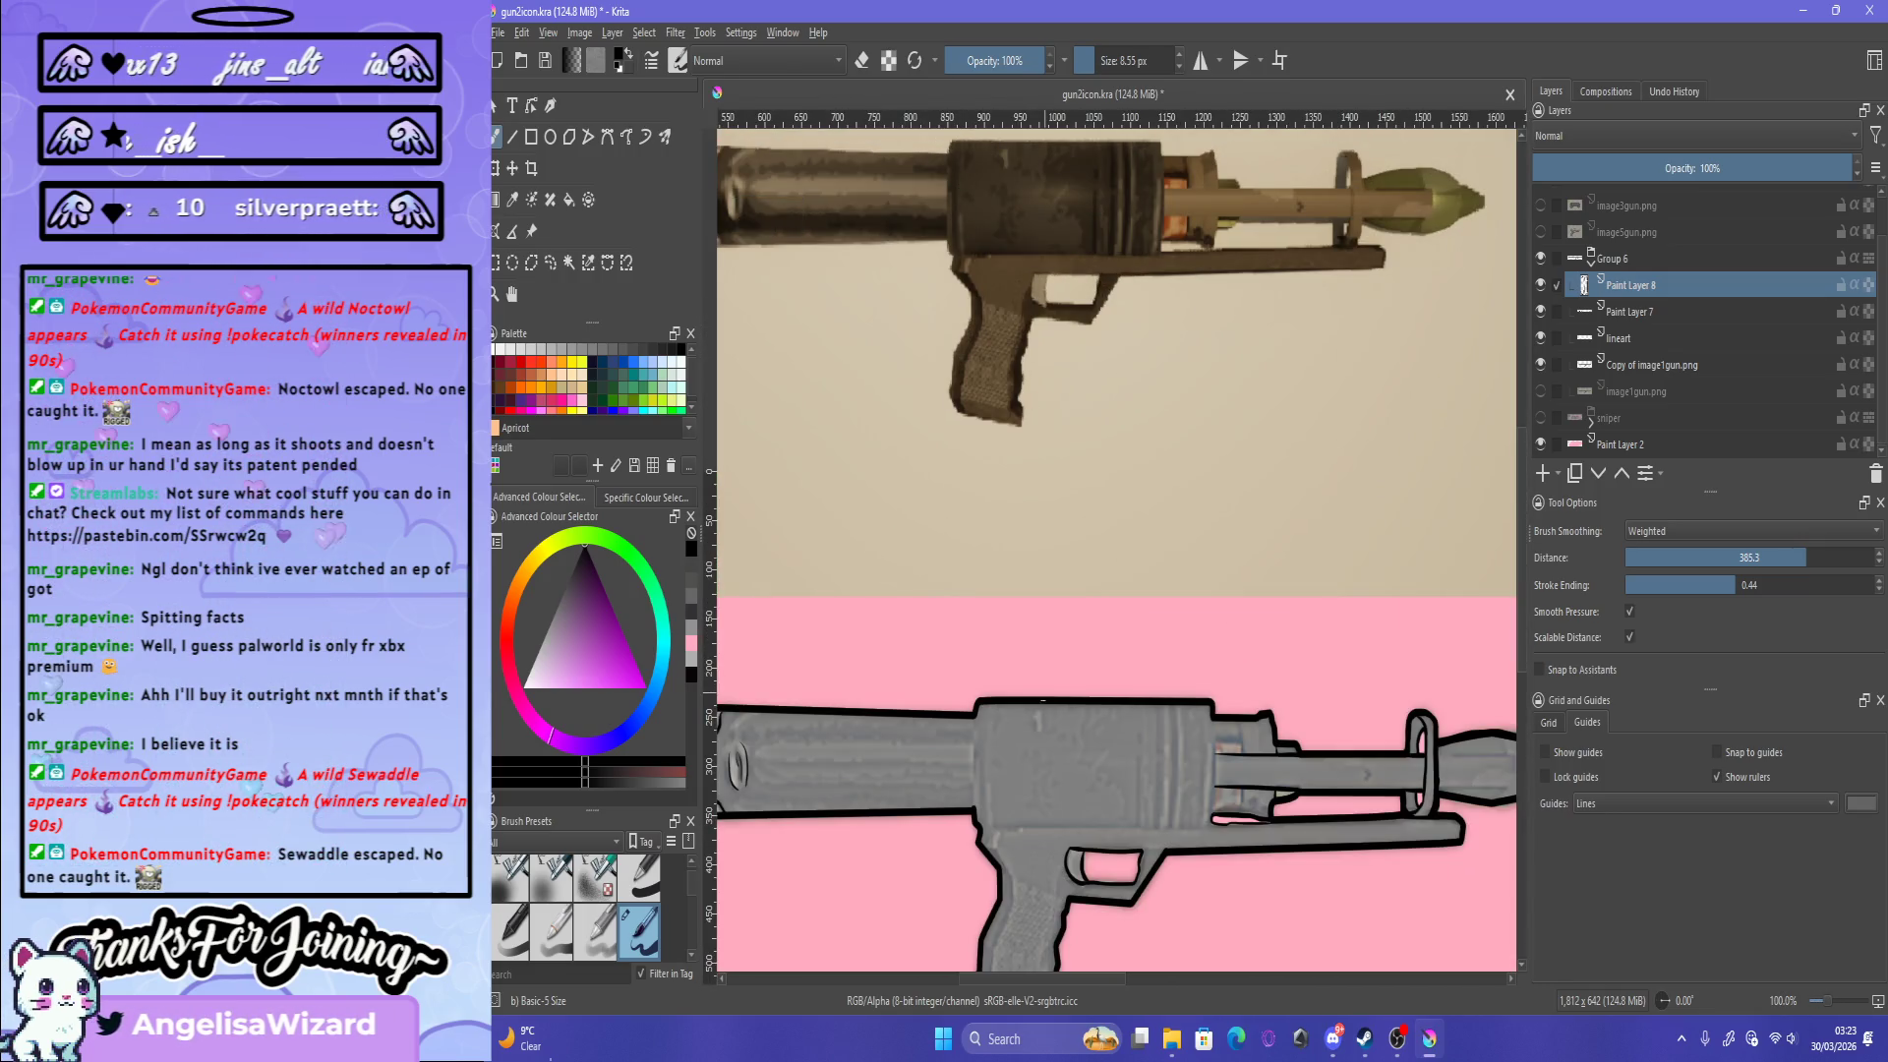
scroll(857, 632, "up", 2)
scroll(858, 632, "up", 1)
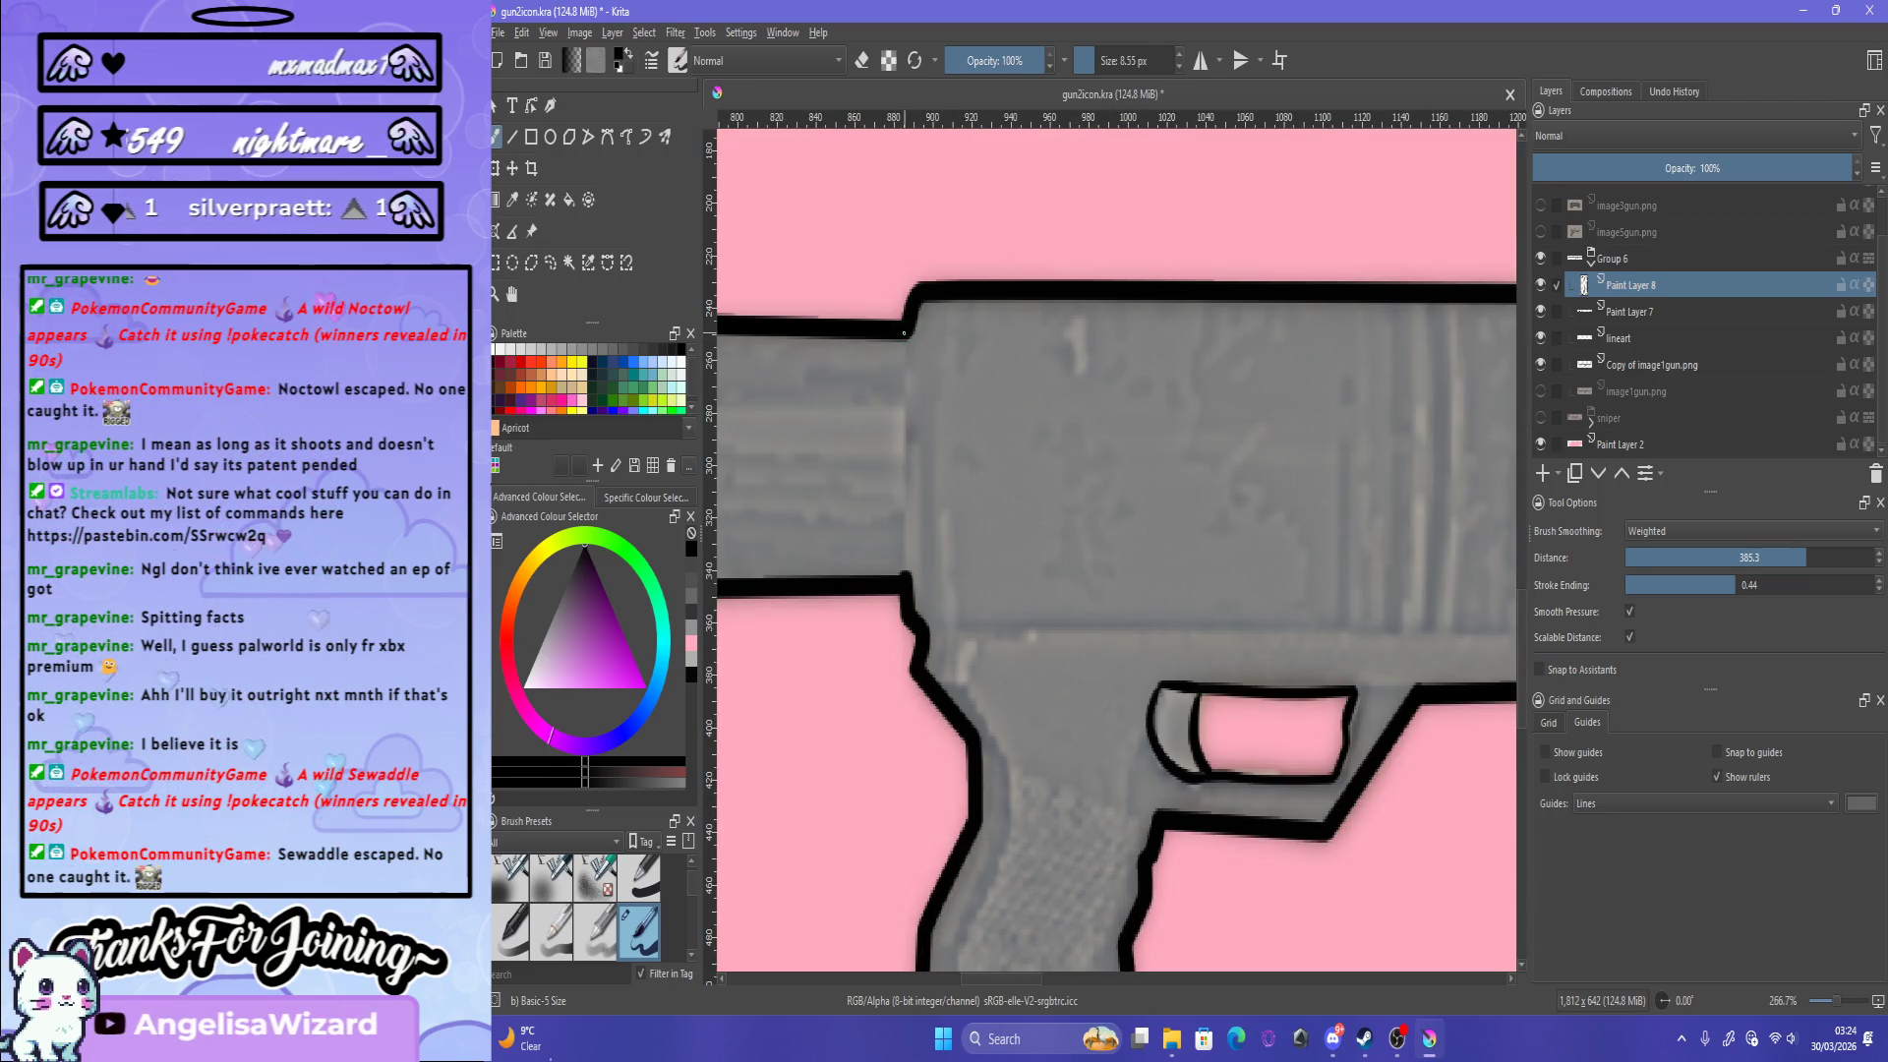
key("ctrl+z")
left_click_drag(901, 339, 903, 588)
key("ctrl+z")
left_click_drag(910, 330, 917, 584)
key("ctrl+z")
left_click_drag(897, 351, 905, 608)
key("ctrl+z")
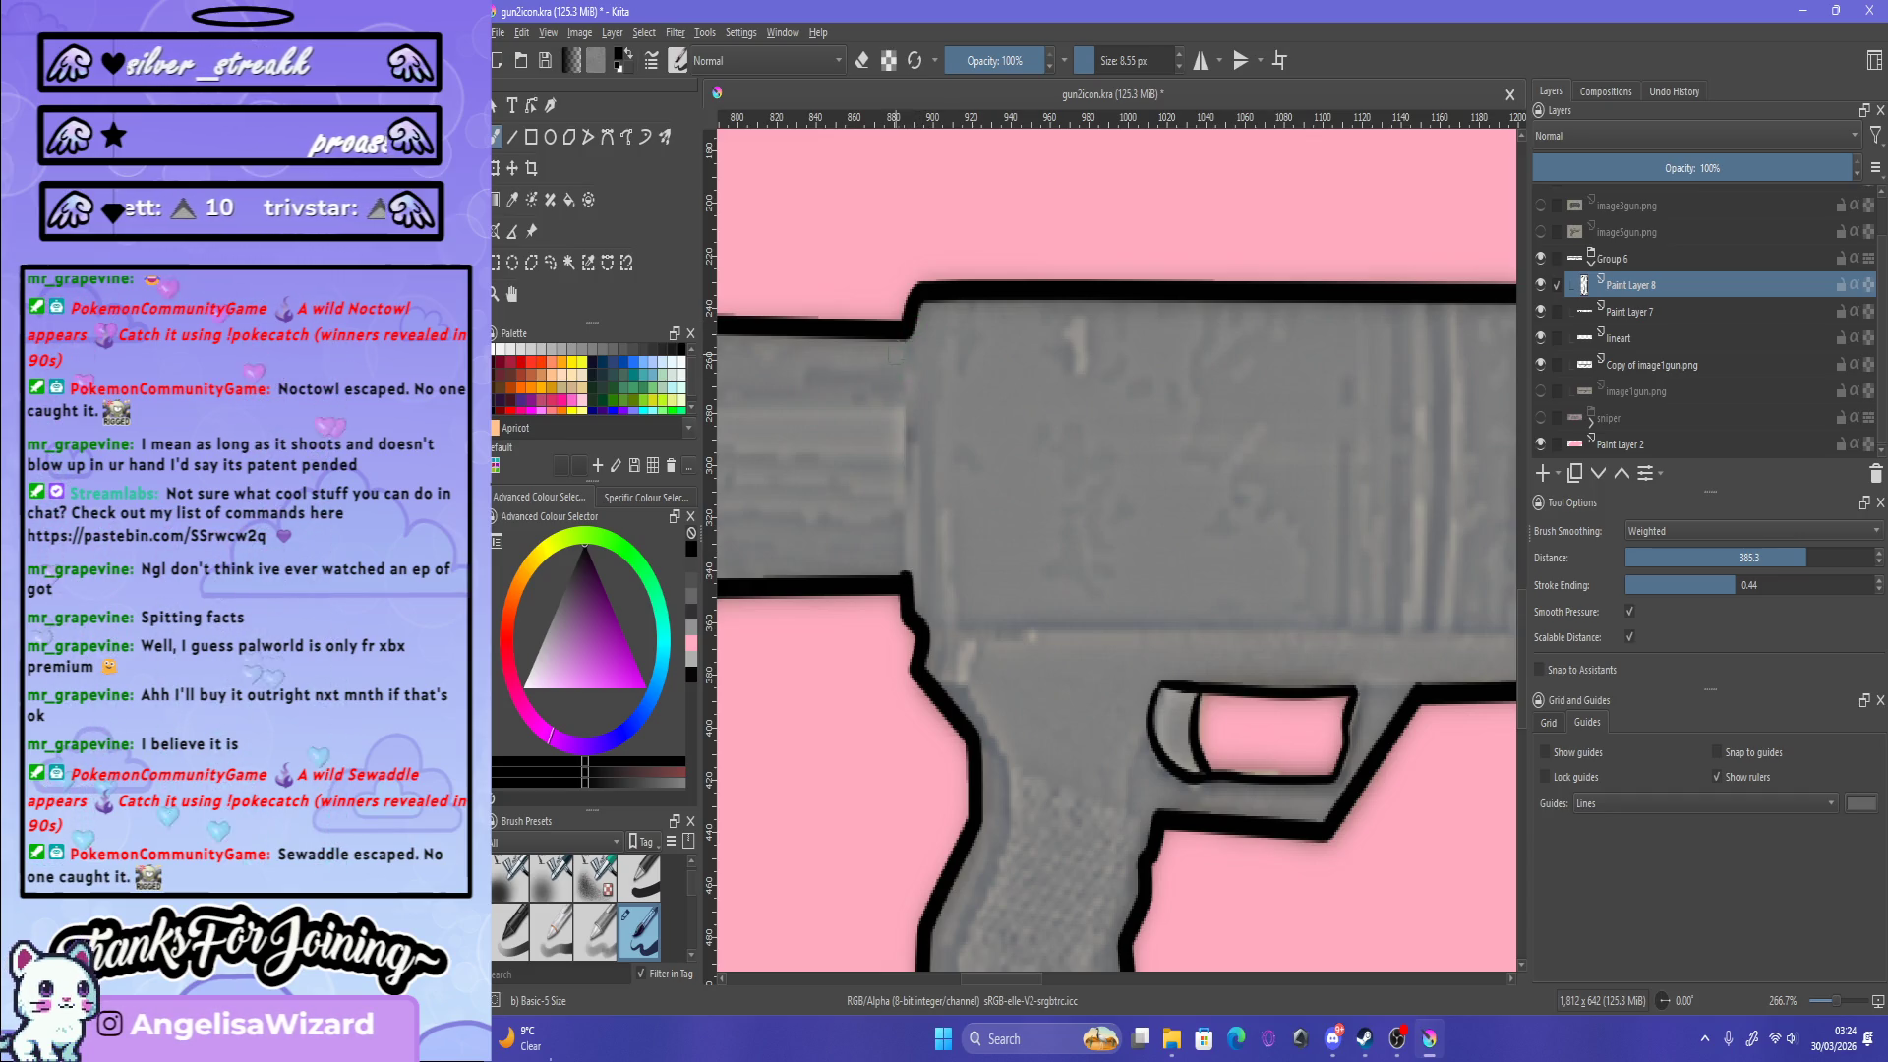
left_click_drag(904, 334, 912, 595)
key("ctrl+z")
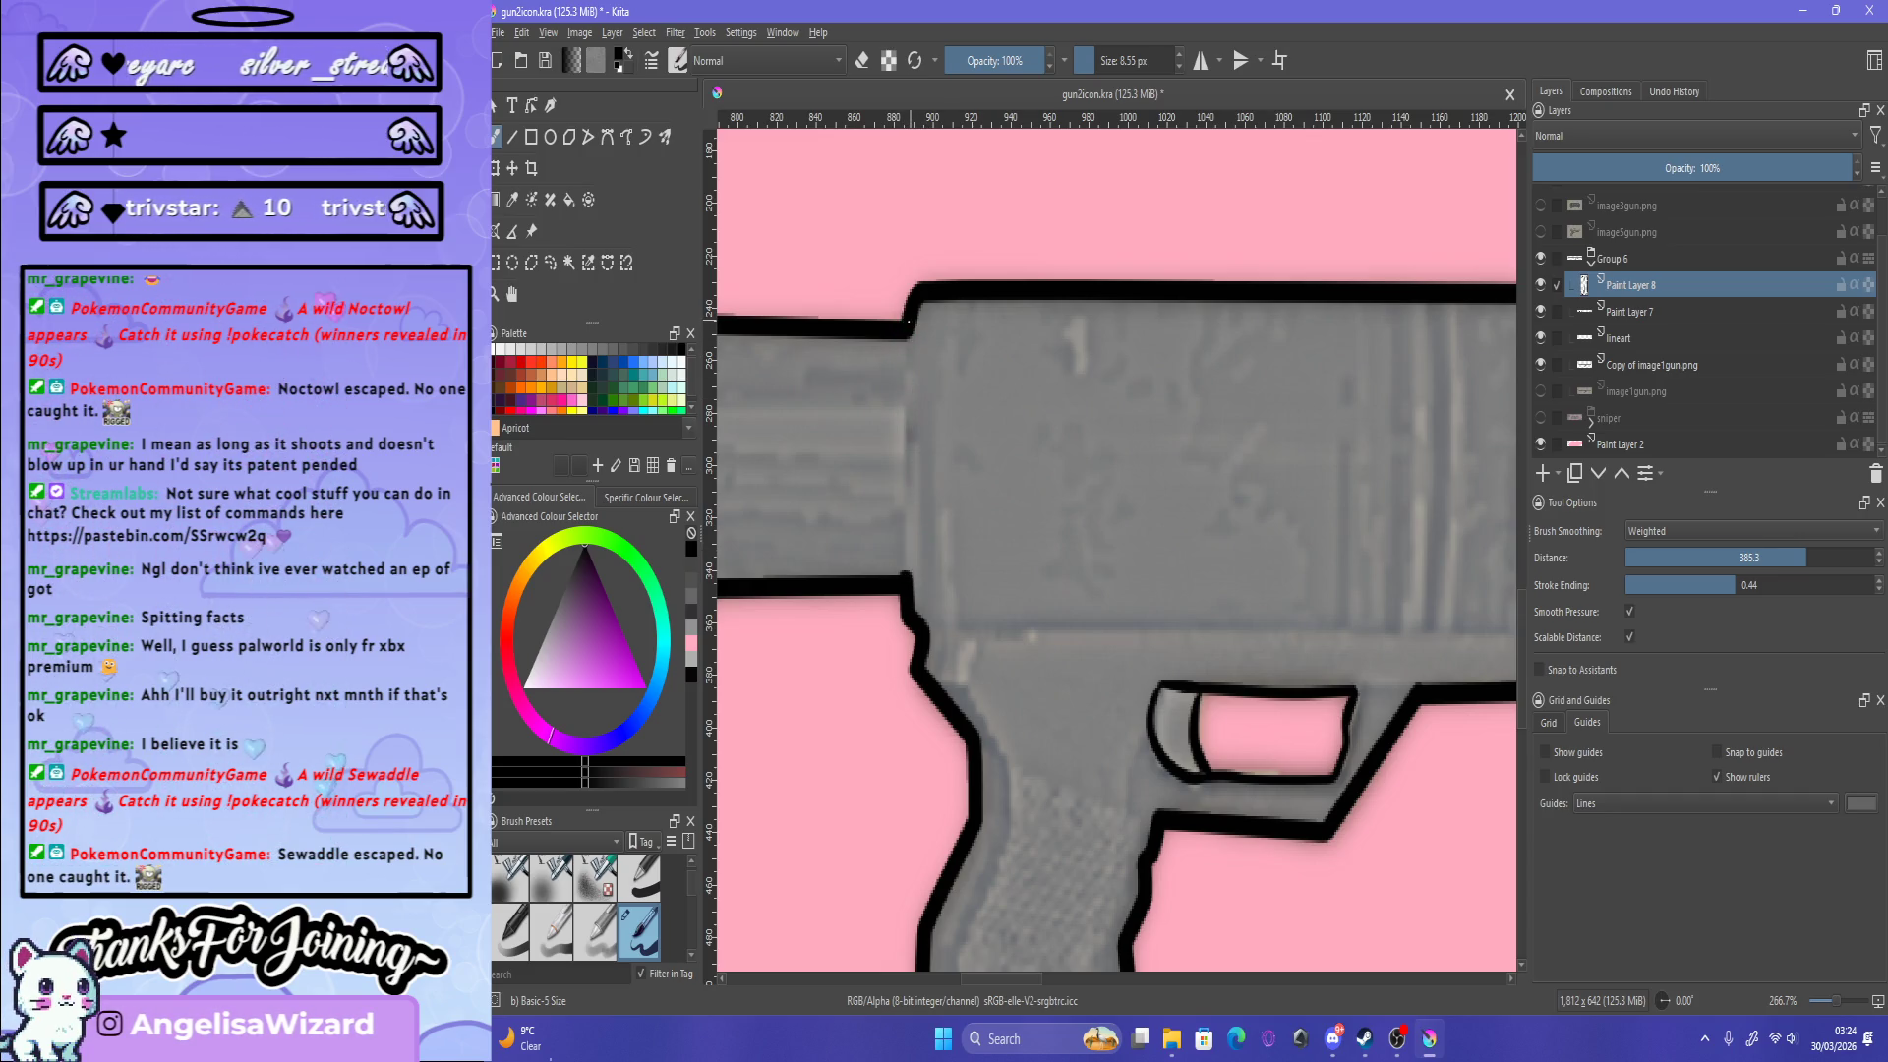
left_click_drag(897, 339, 890, 575)
key("ctrl+z")
key("minus")
key("minus")
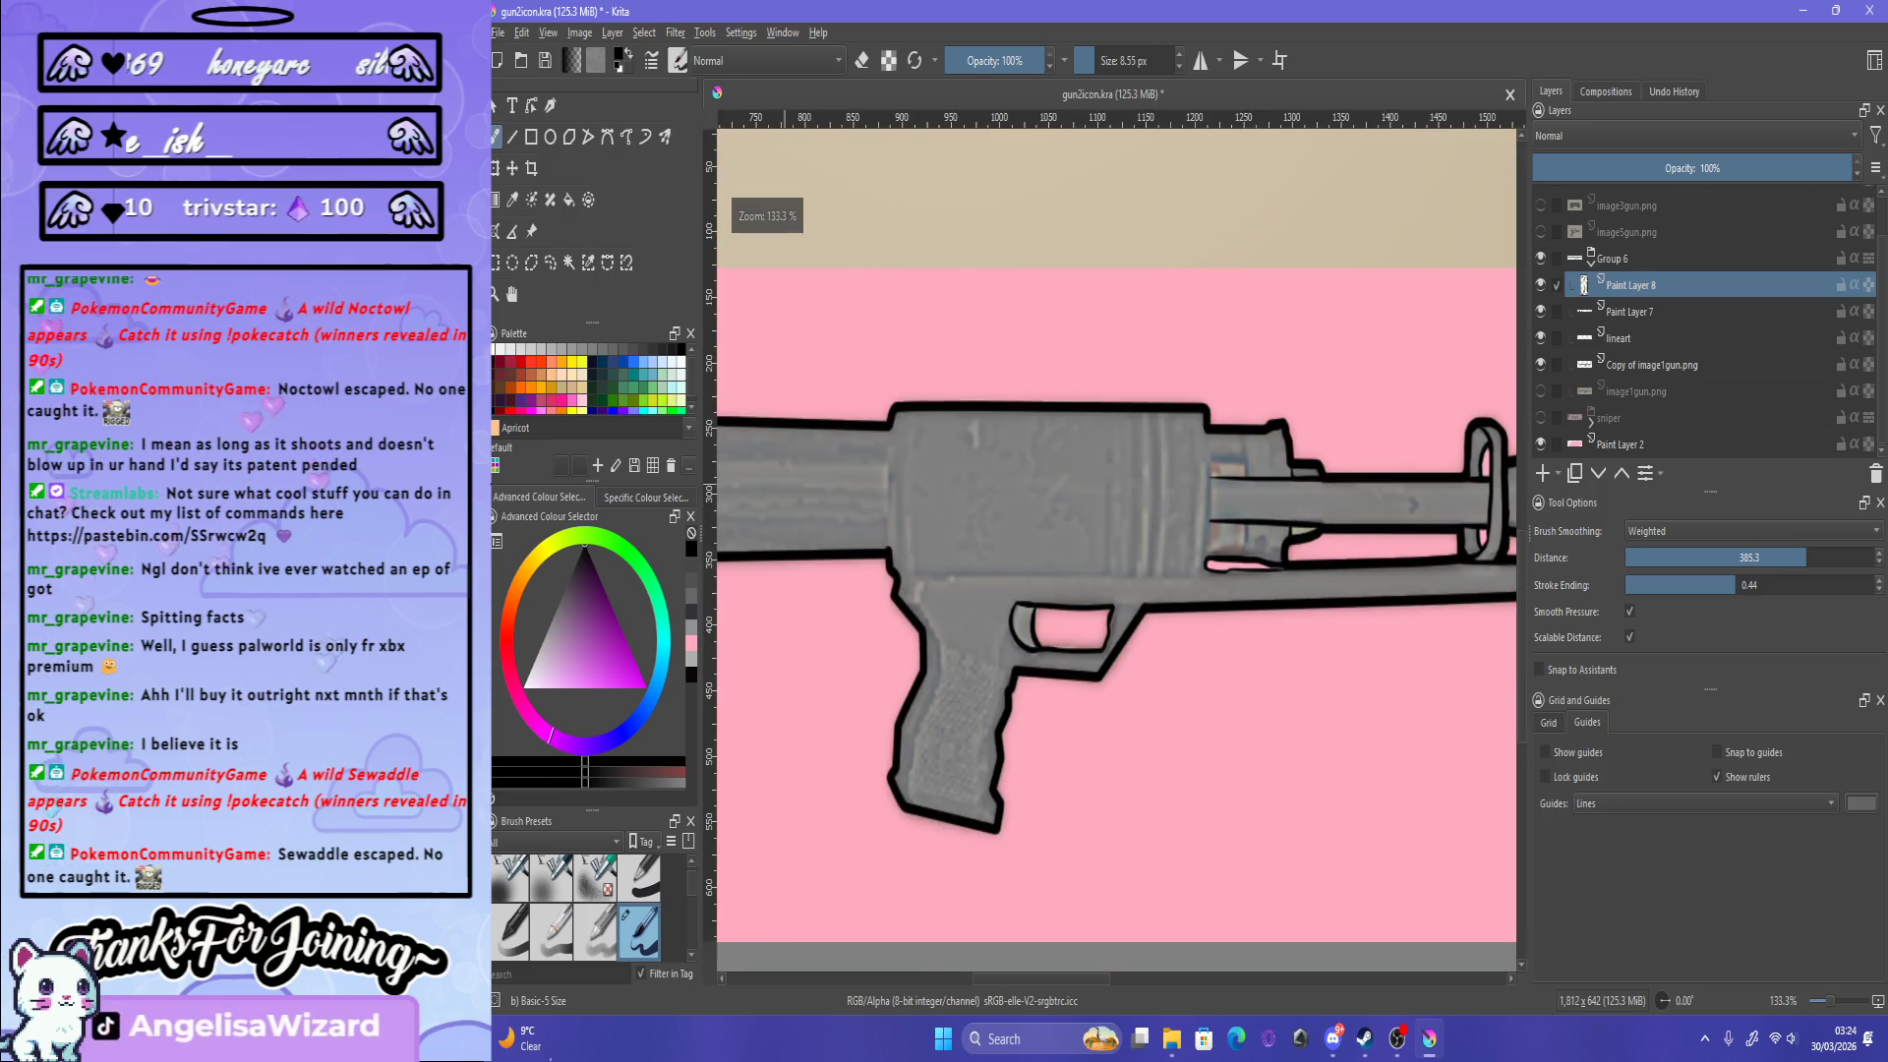
key("plus")
key("plus")
key("plus")
left_click_drag(897, 301, 847, 647)
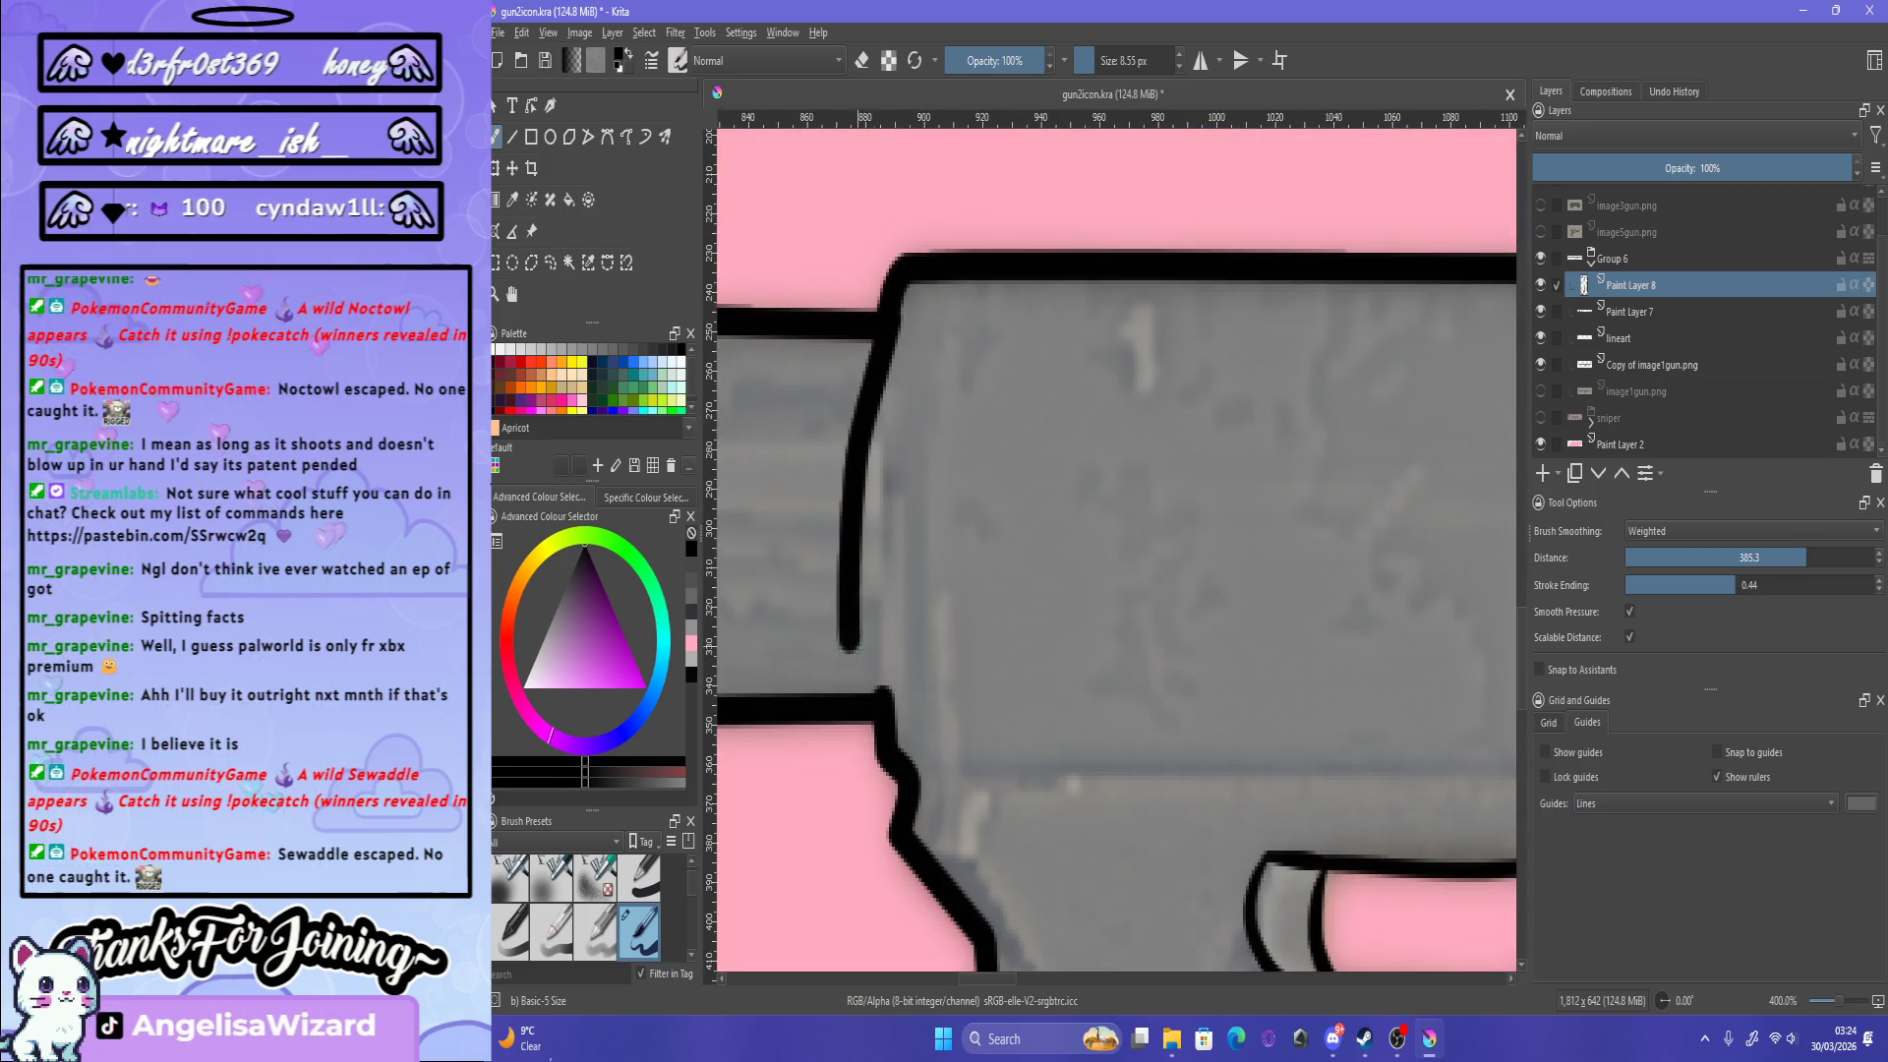
key("ctrl+z")
key("minus")
key("minus")
key("minus")
key("plus")
key("plus")
key("plus")
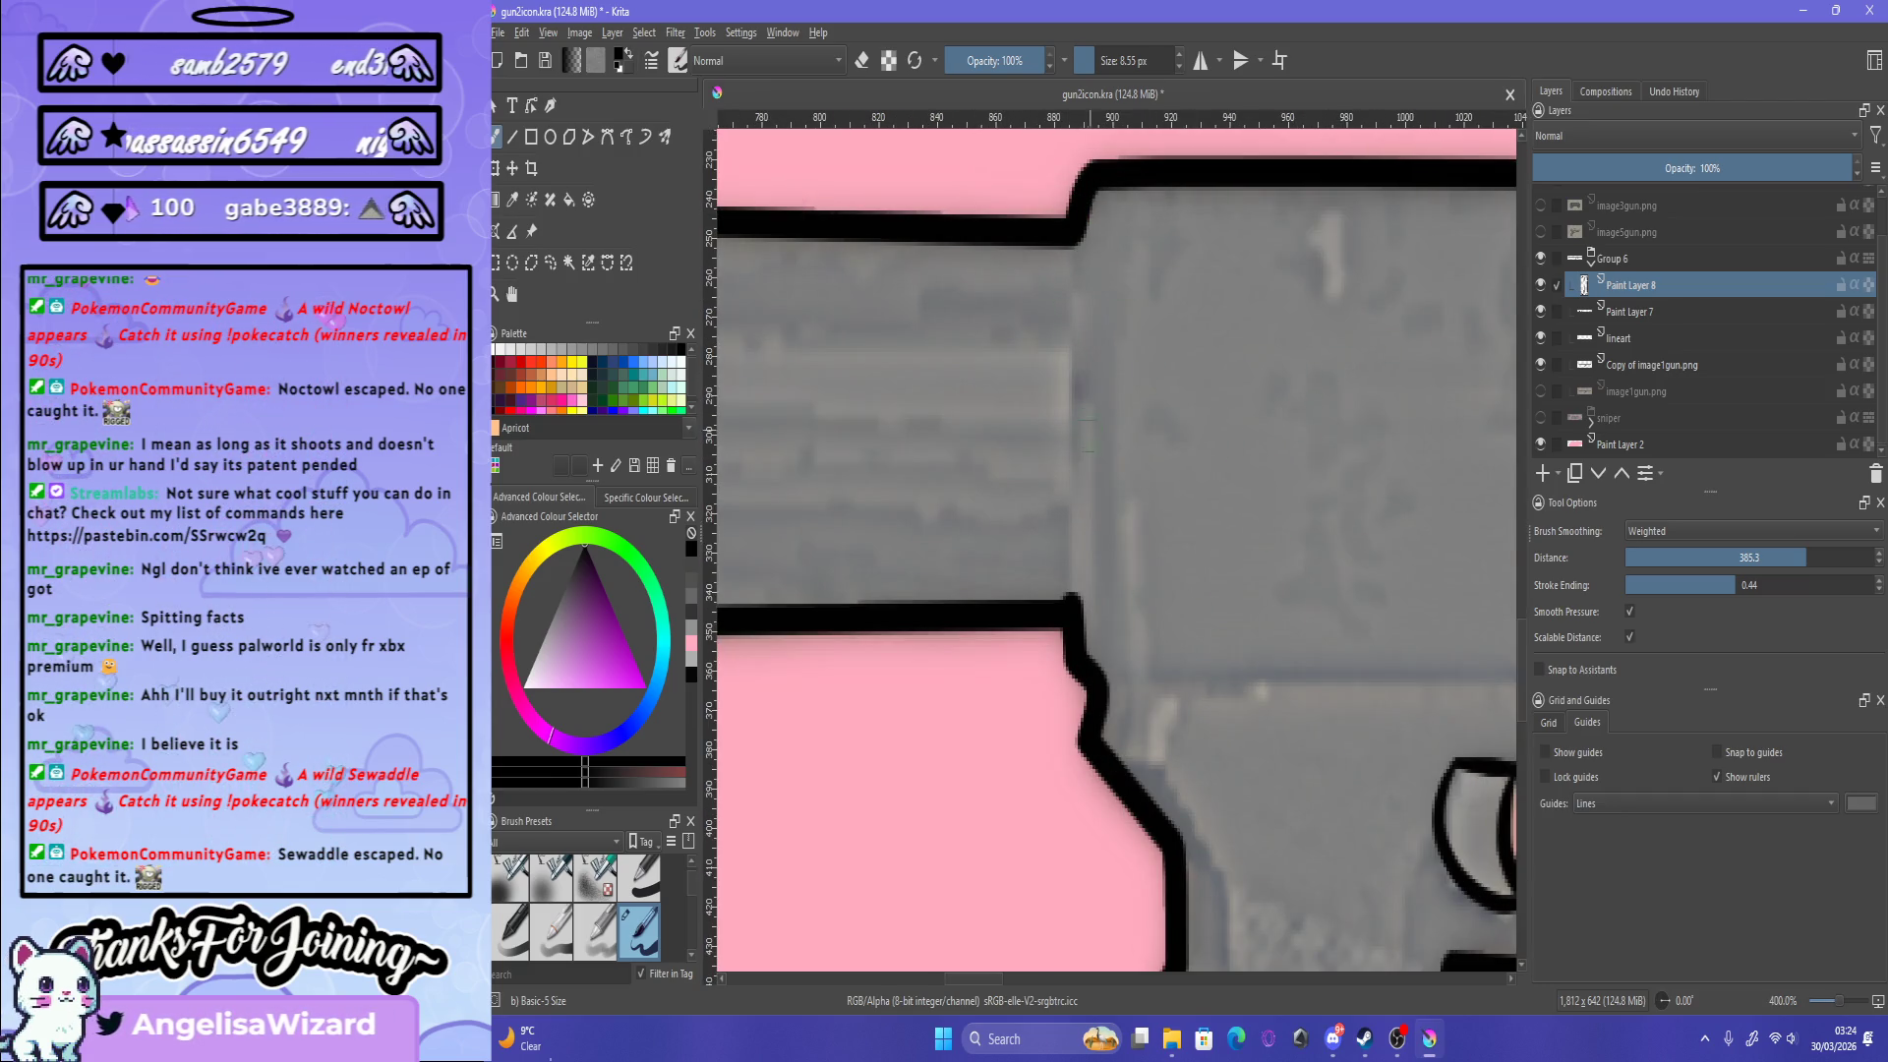
Step: Draw a smooth curved outline where the barrel meets the body, erasing its lower tip
mouse_move(1061, 502)
left_mouse_down()
mouse_move(1040, 254)
mouse_move(1077, 590)
left_mouse_up()
key("ctrl+z")
left_click_drag(1067, 246, 1077, 590)
key("ctrl+z")
left_click_drag(1082, 205, 1082, 630)
key("ctrl+z")
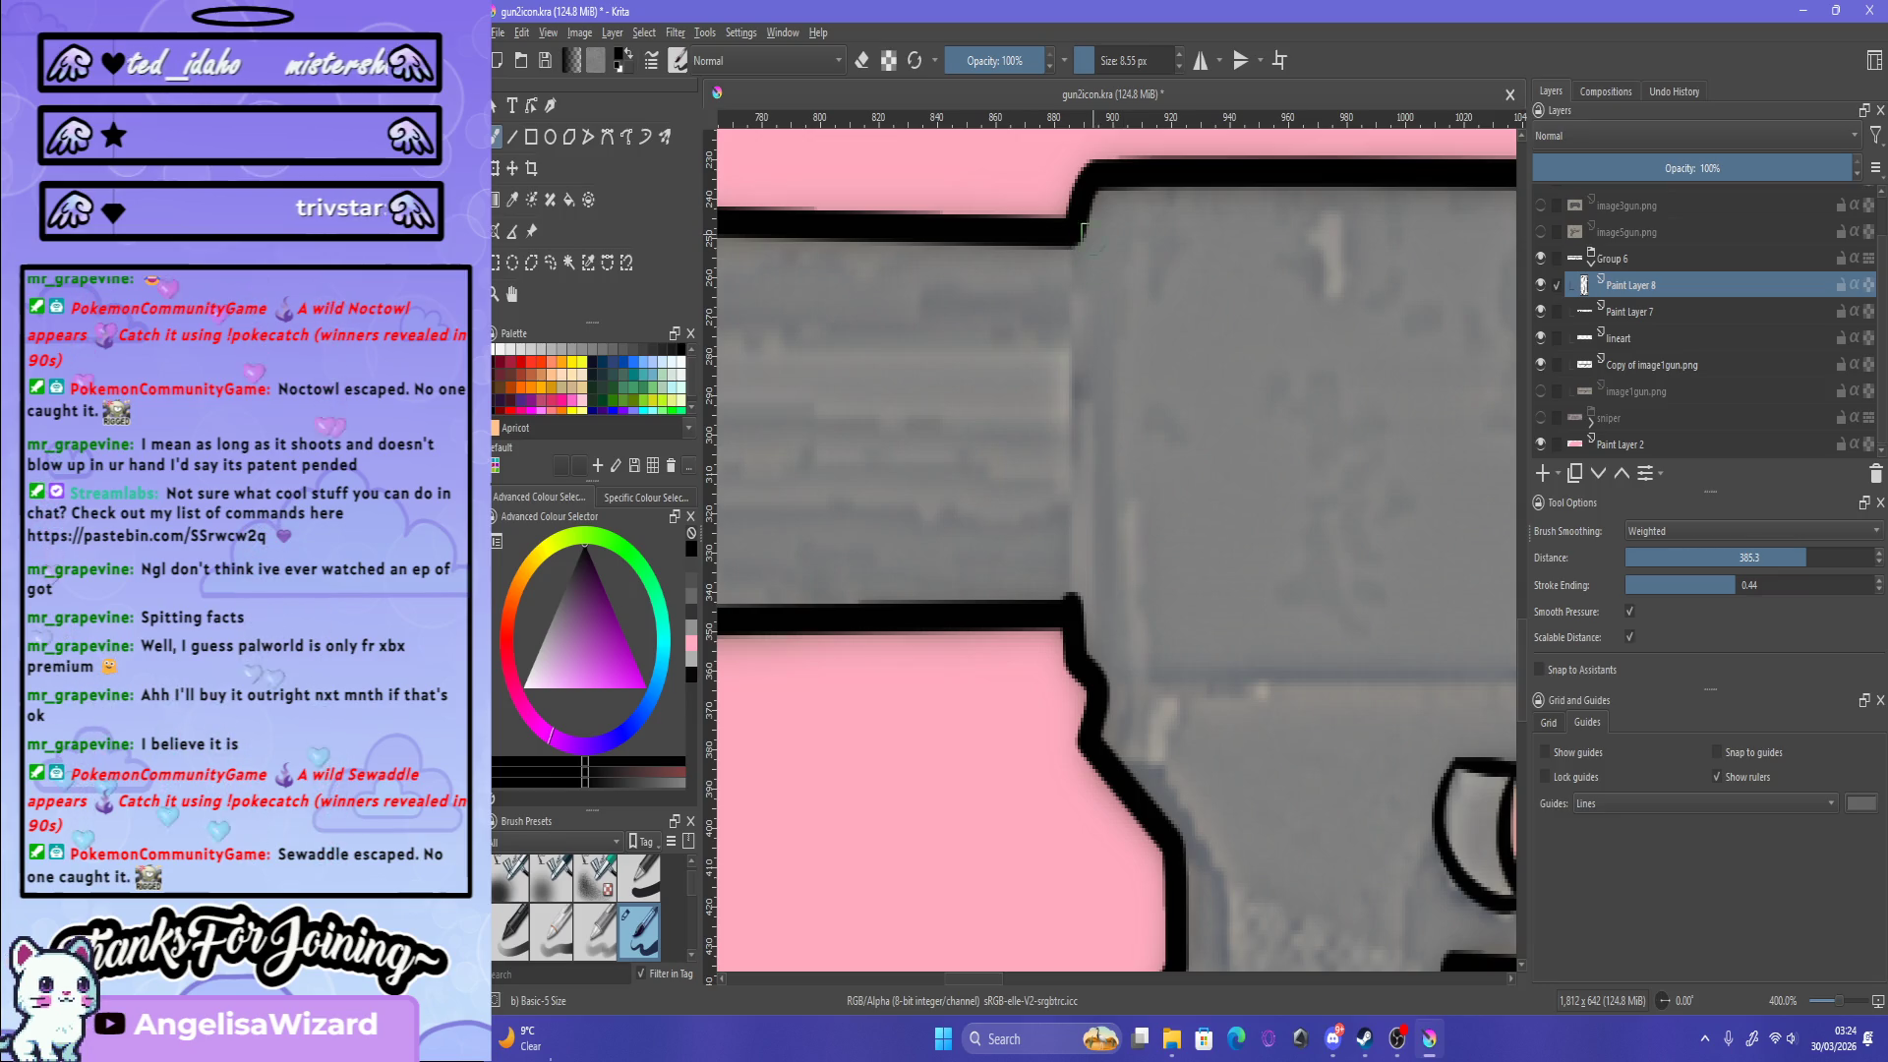
left_click_drag(1063, 283, 1103, 676)
key("ctrl+z")
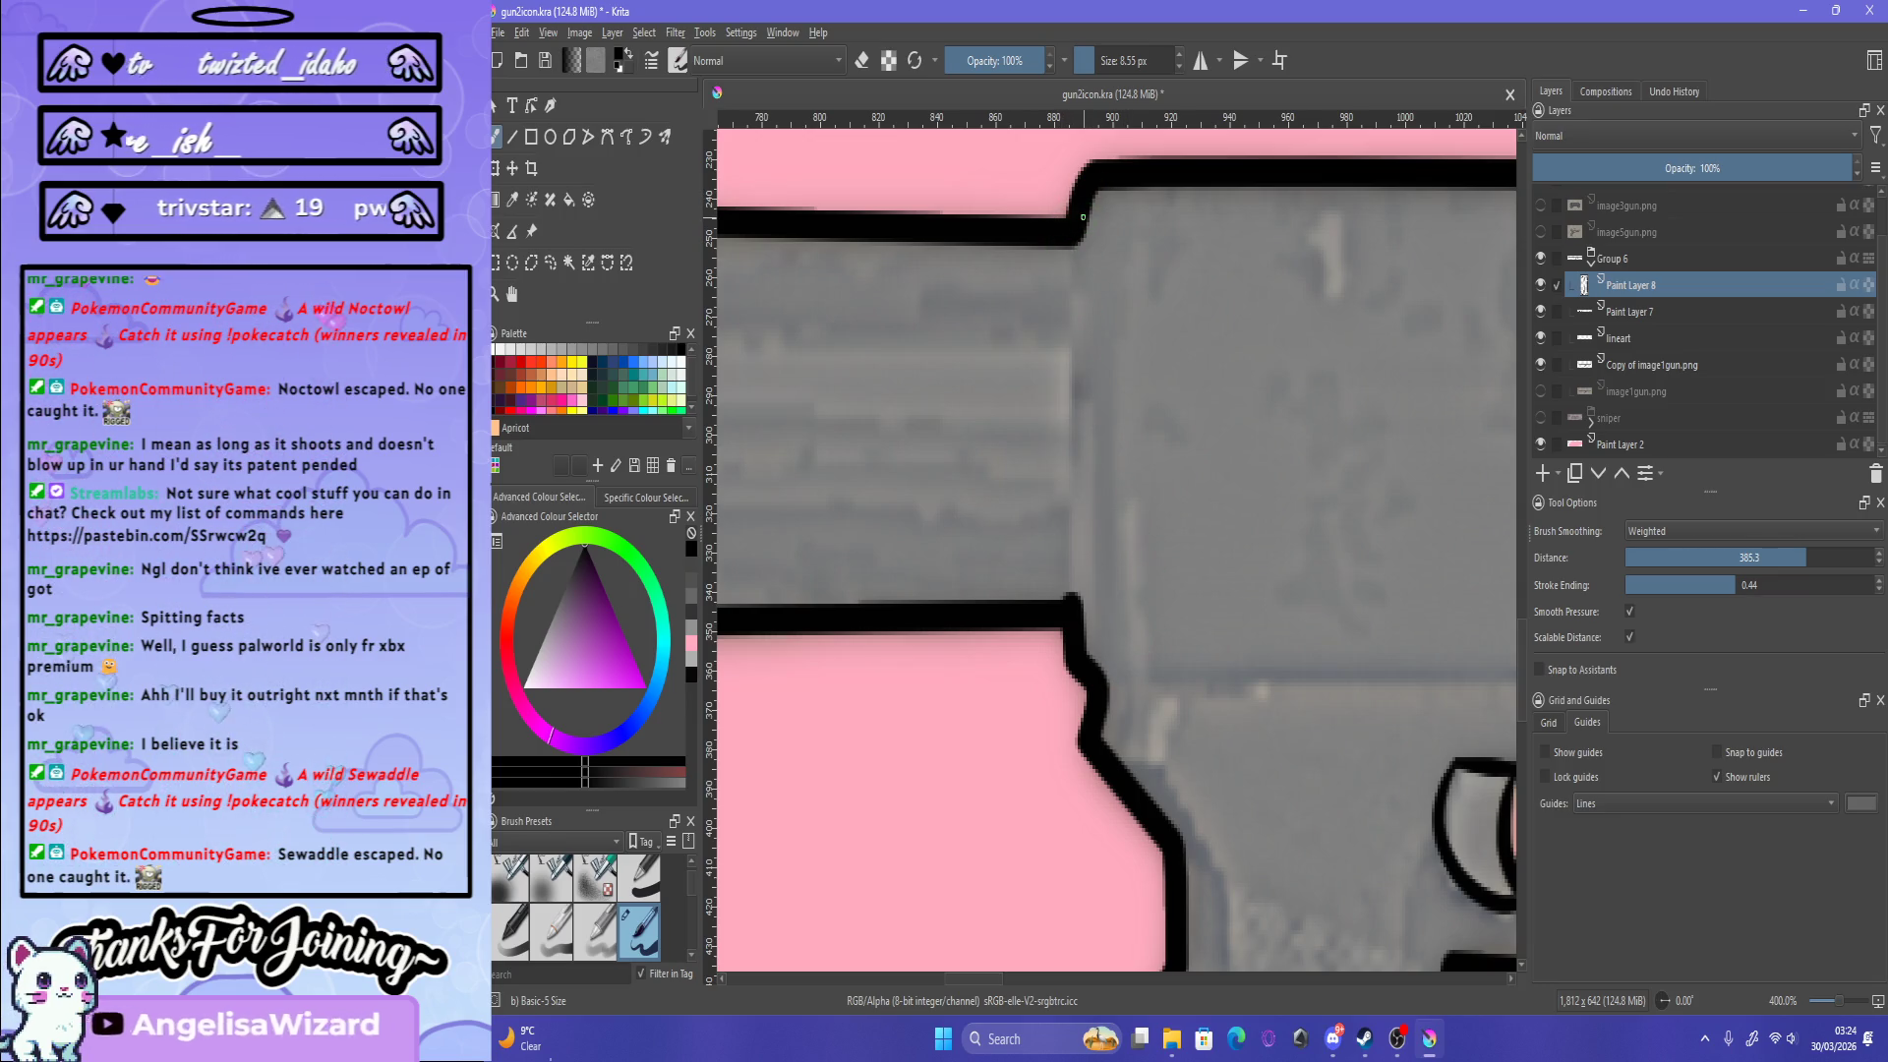
left_click_drag(1067, 245, 1082, 673)
key("ctrl+z")
left_click_drag(1067, 246, 1080, 674)
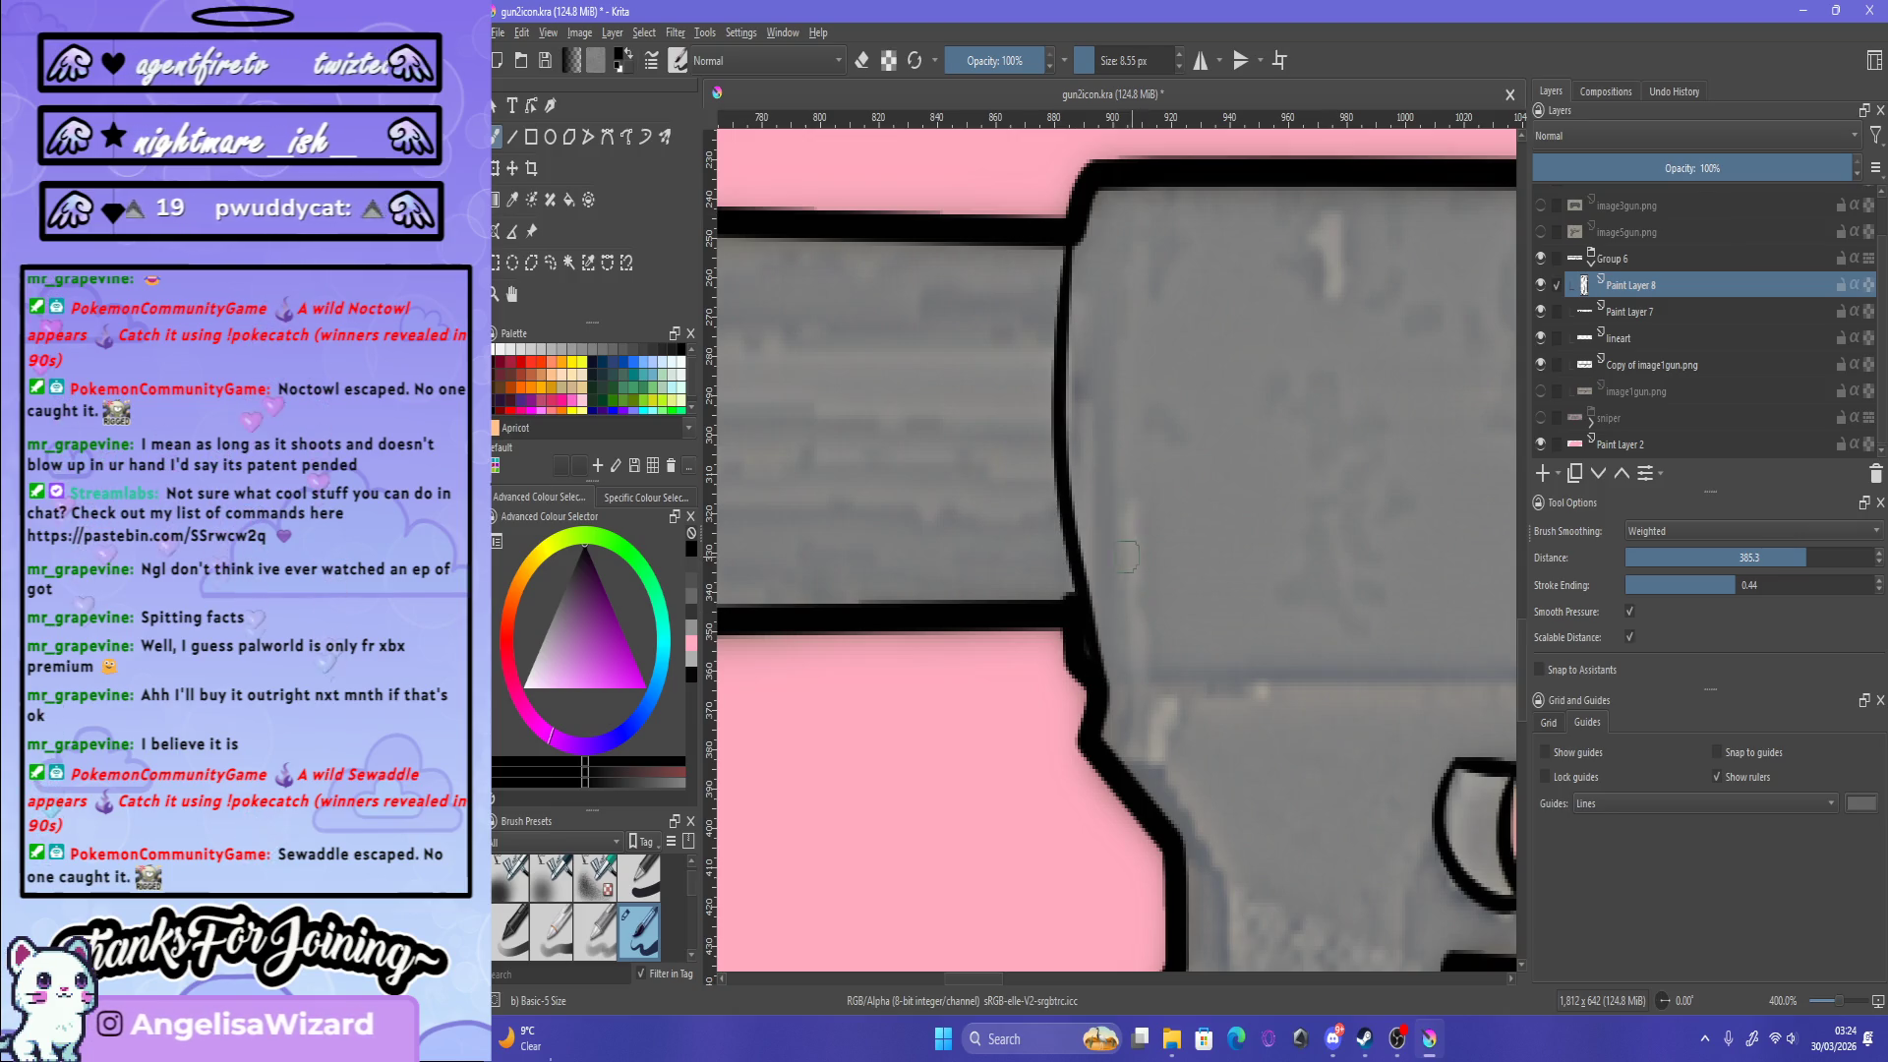
key("ctrl+z")
left_click_drag(1078, 221, 1106, 674)
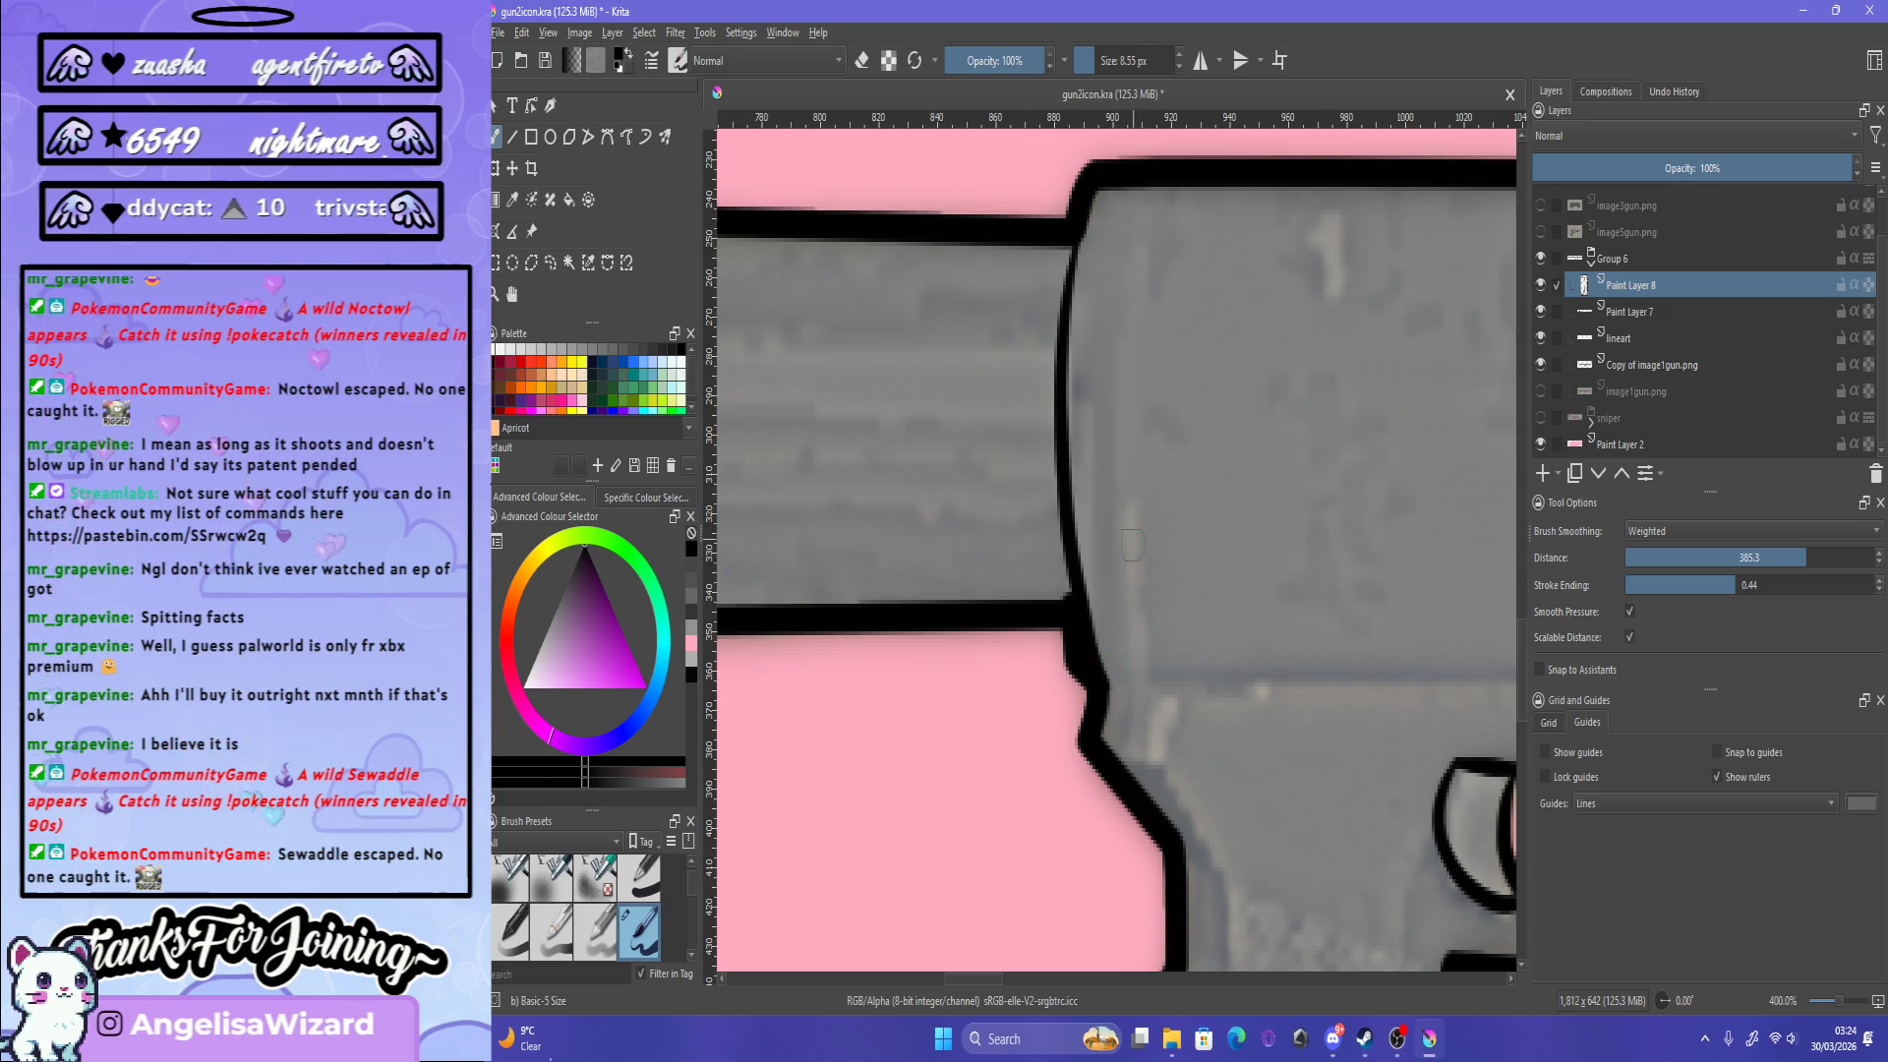
key("e")
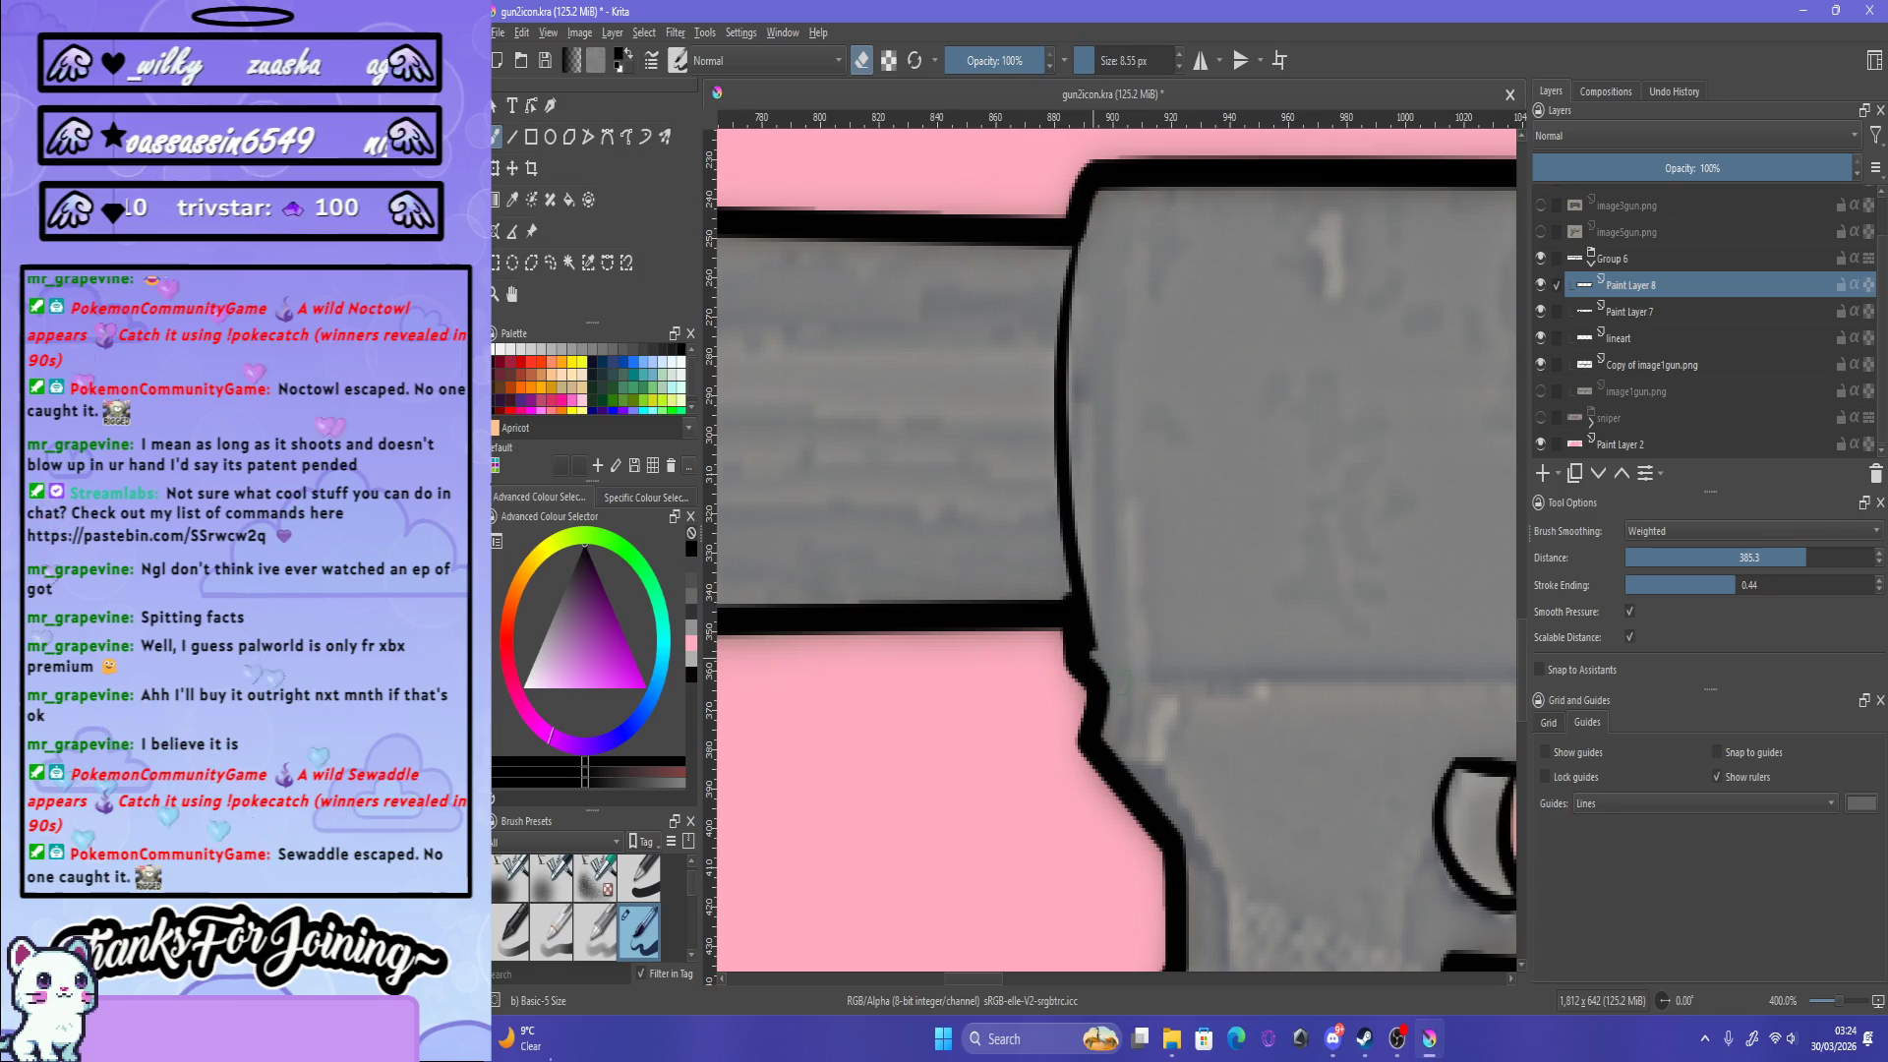
left_click_drag(1092, 651, 1087, 611)
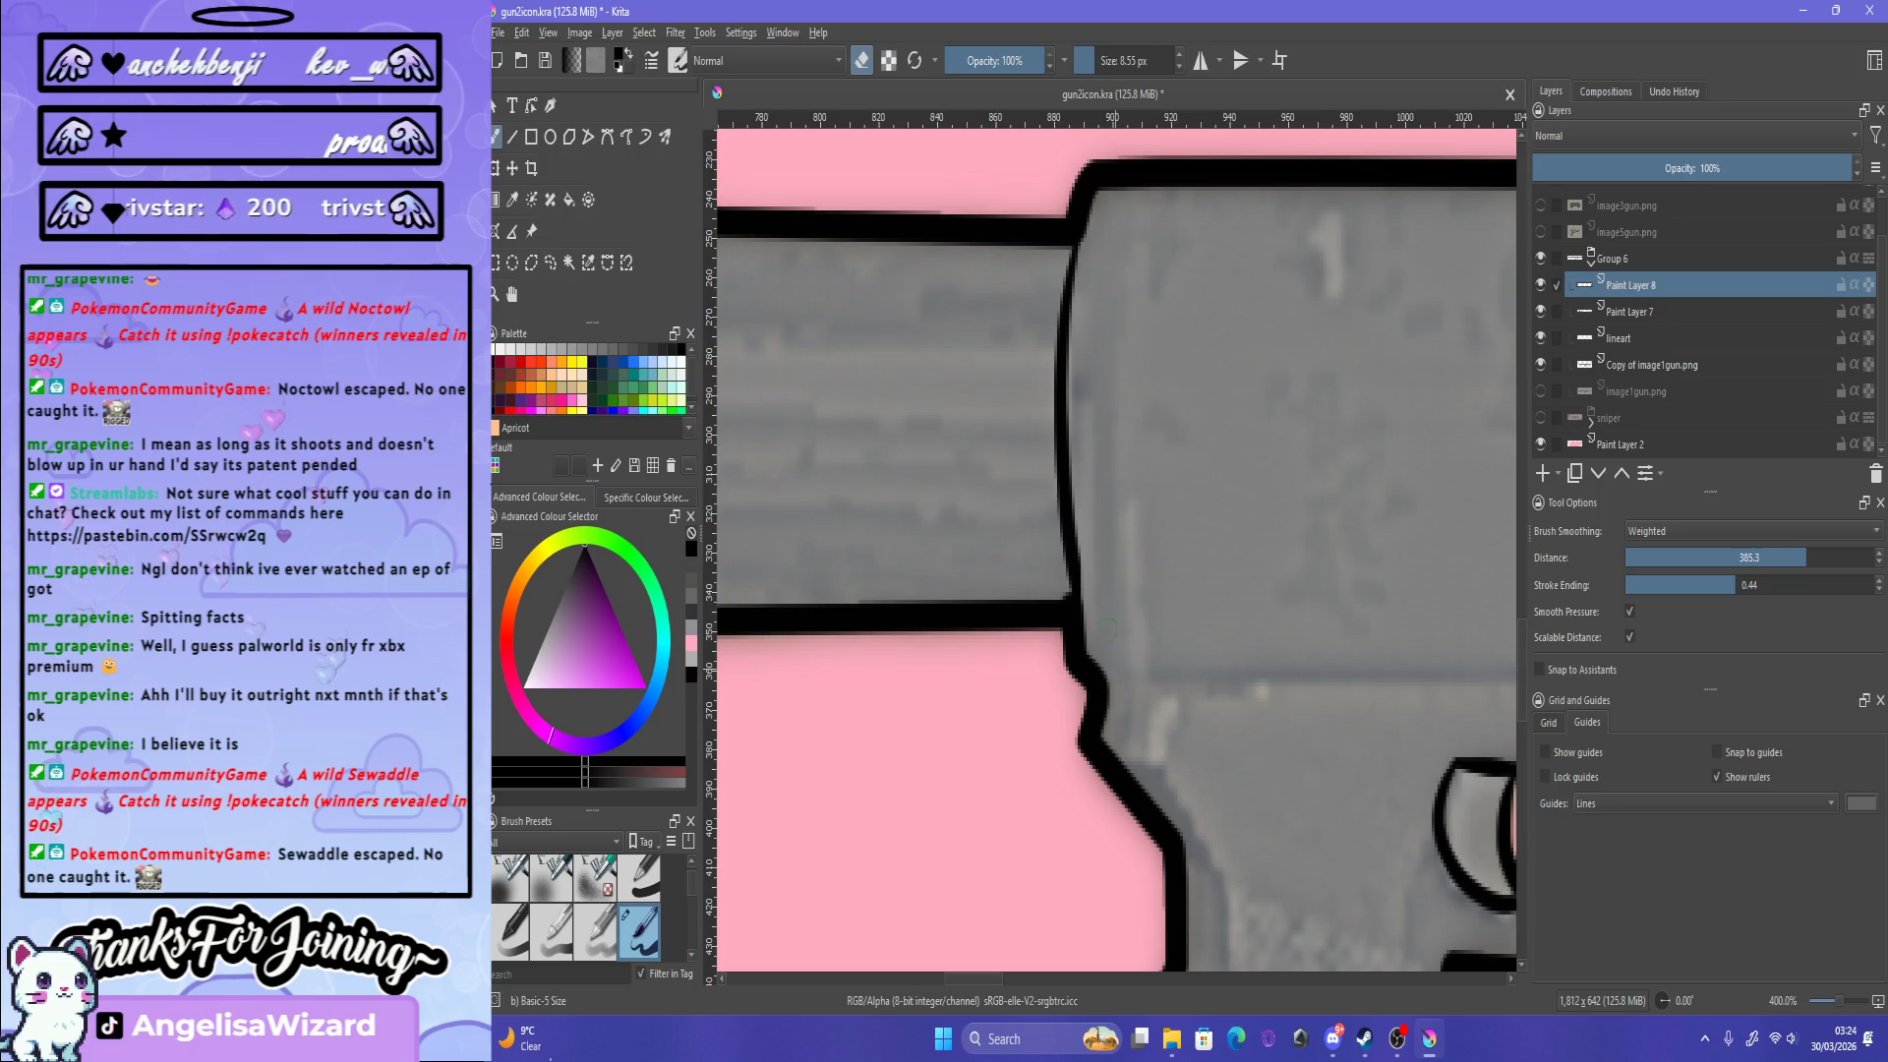
scroll(1138, 588, "down", 3)
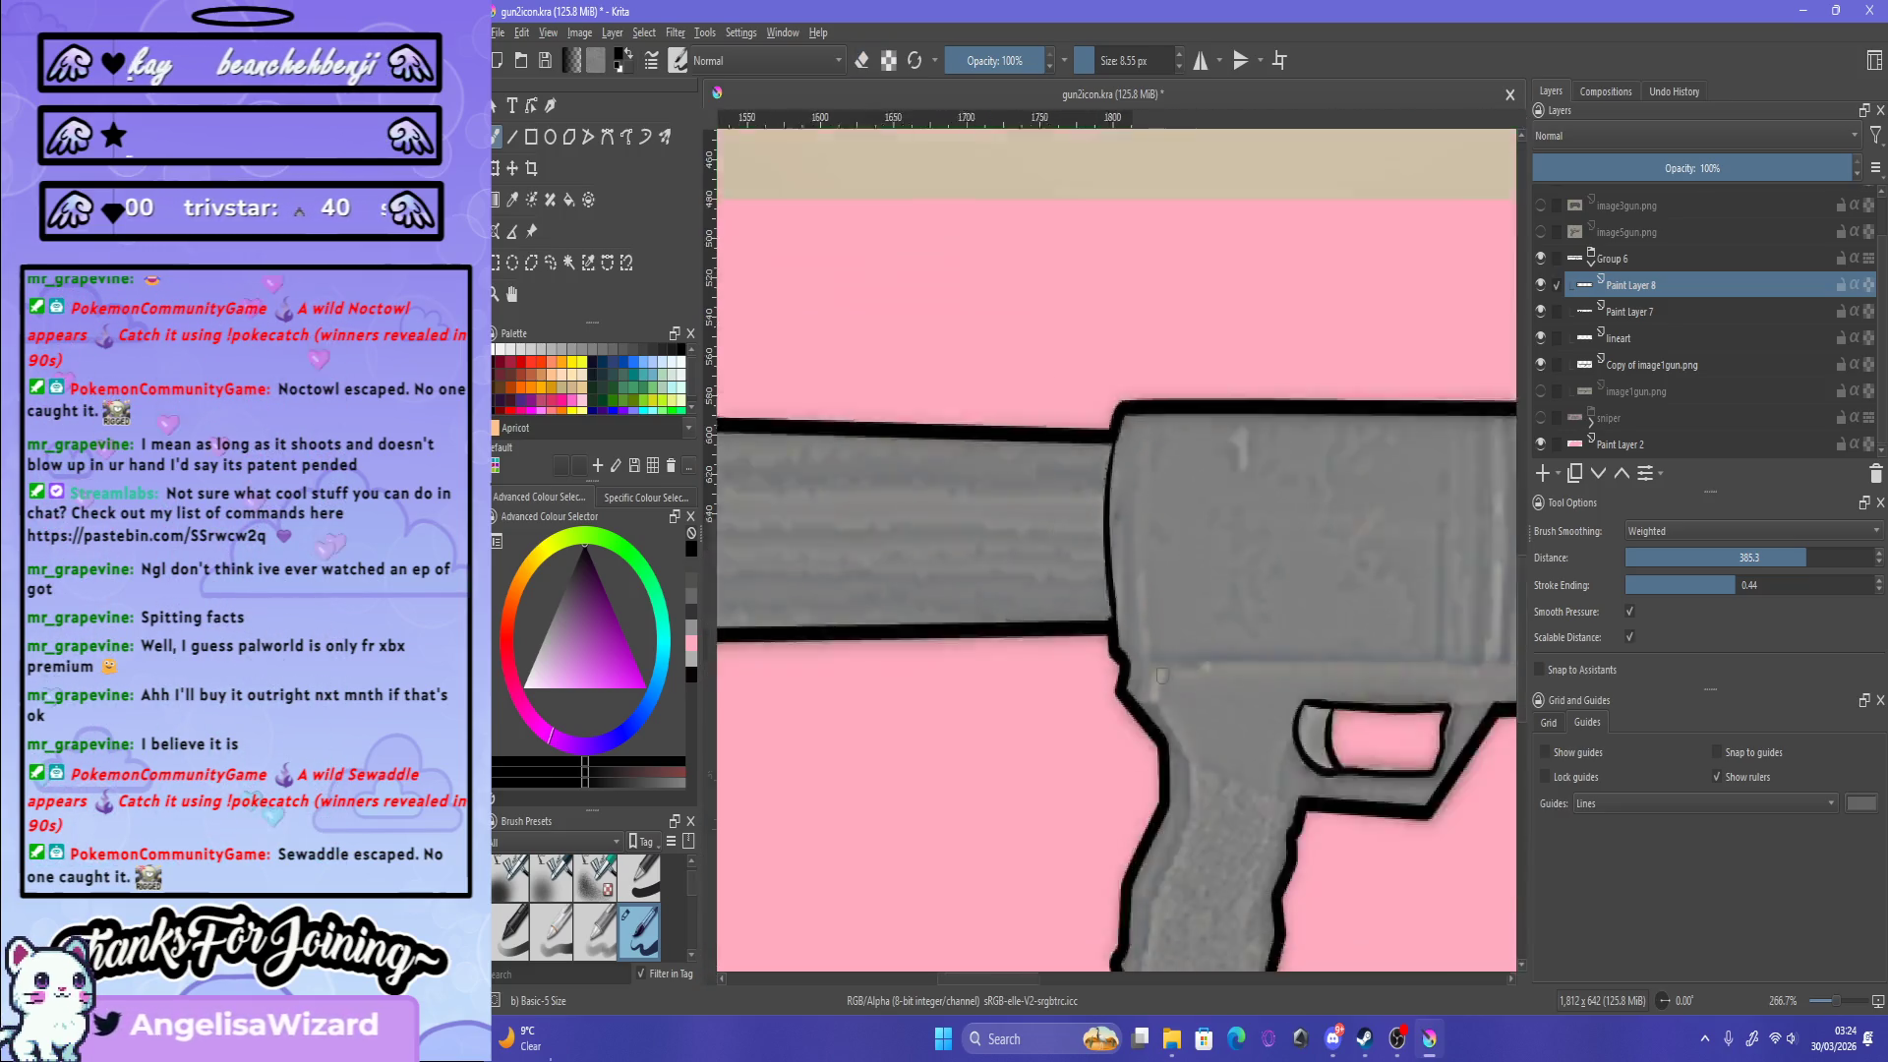
scroll(1139, 588, "down", 3)
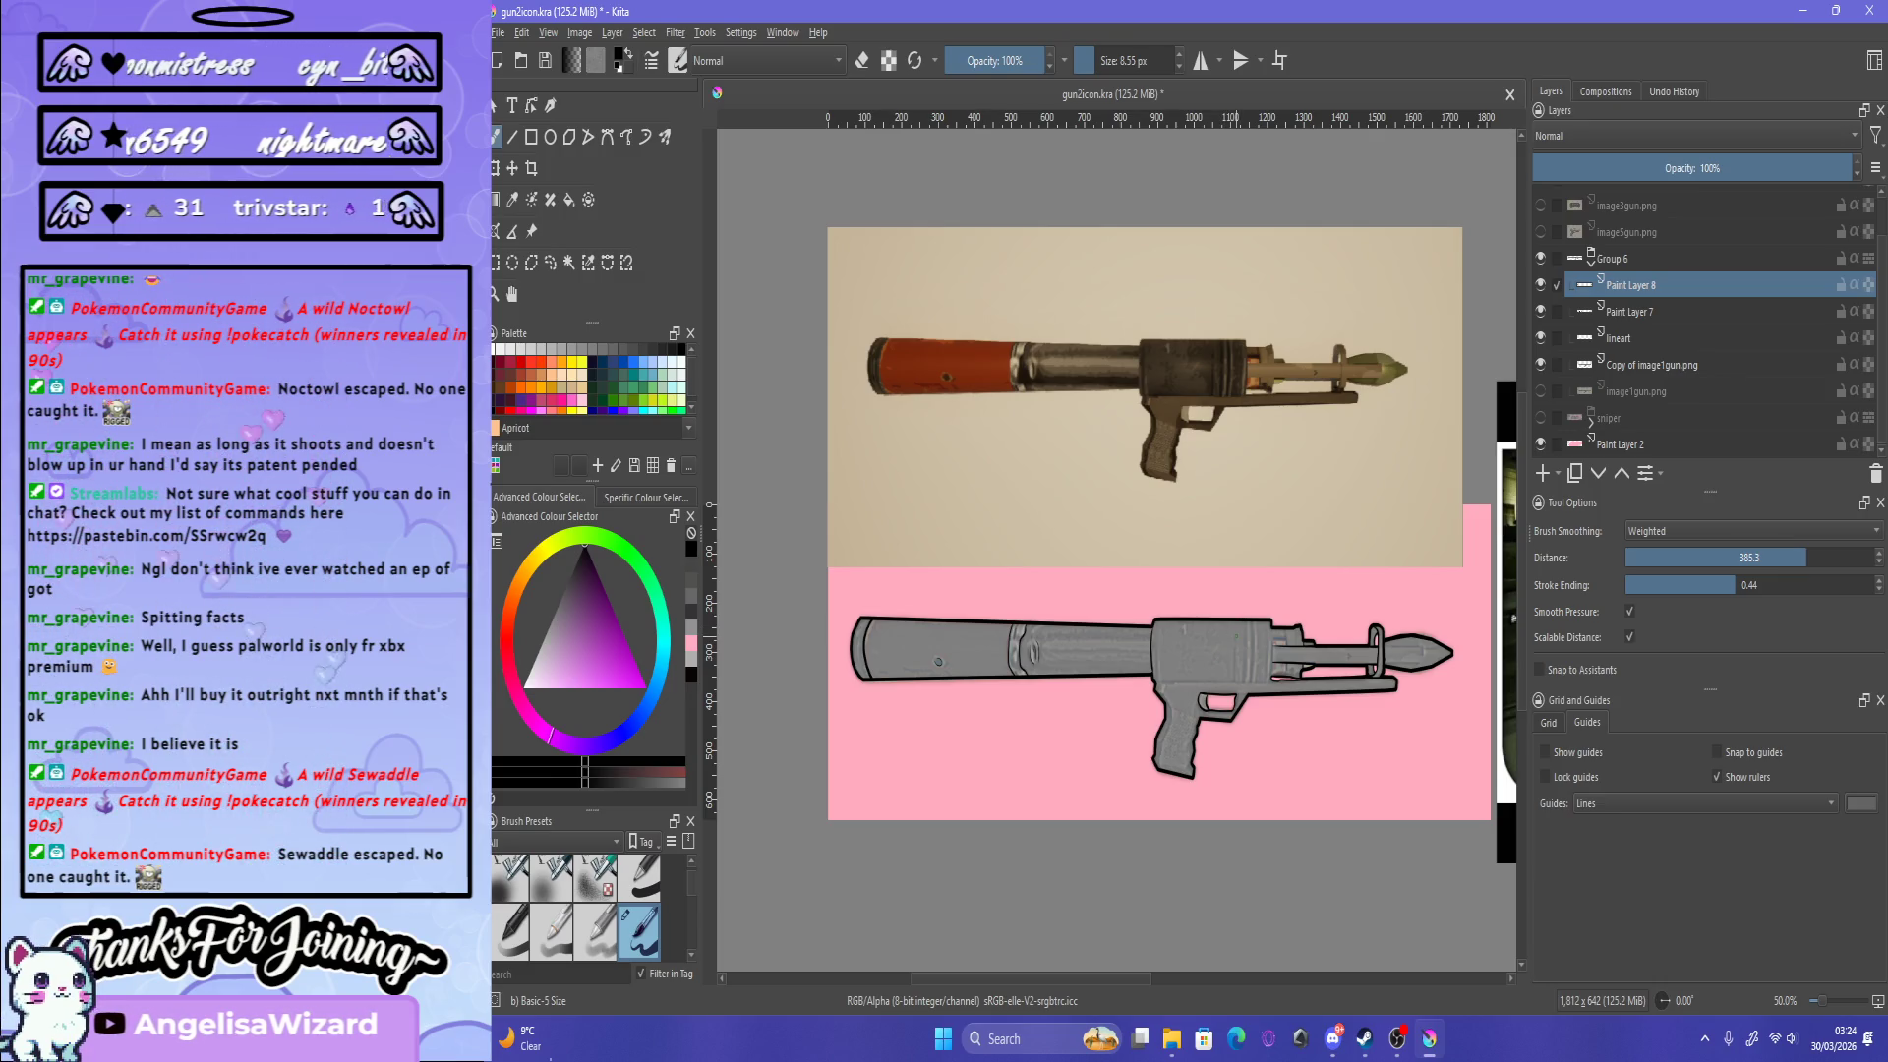
Step: Draw the first vertical band line across the receiver front, down to the lower rail
key("1")
key("2")
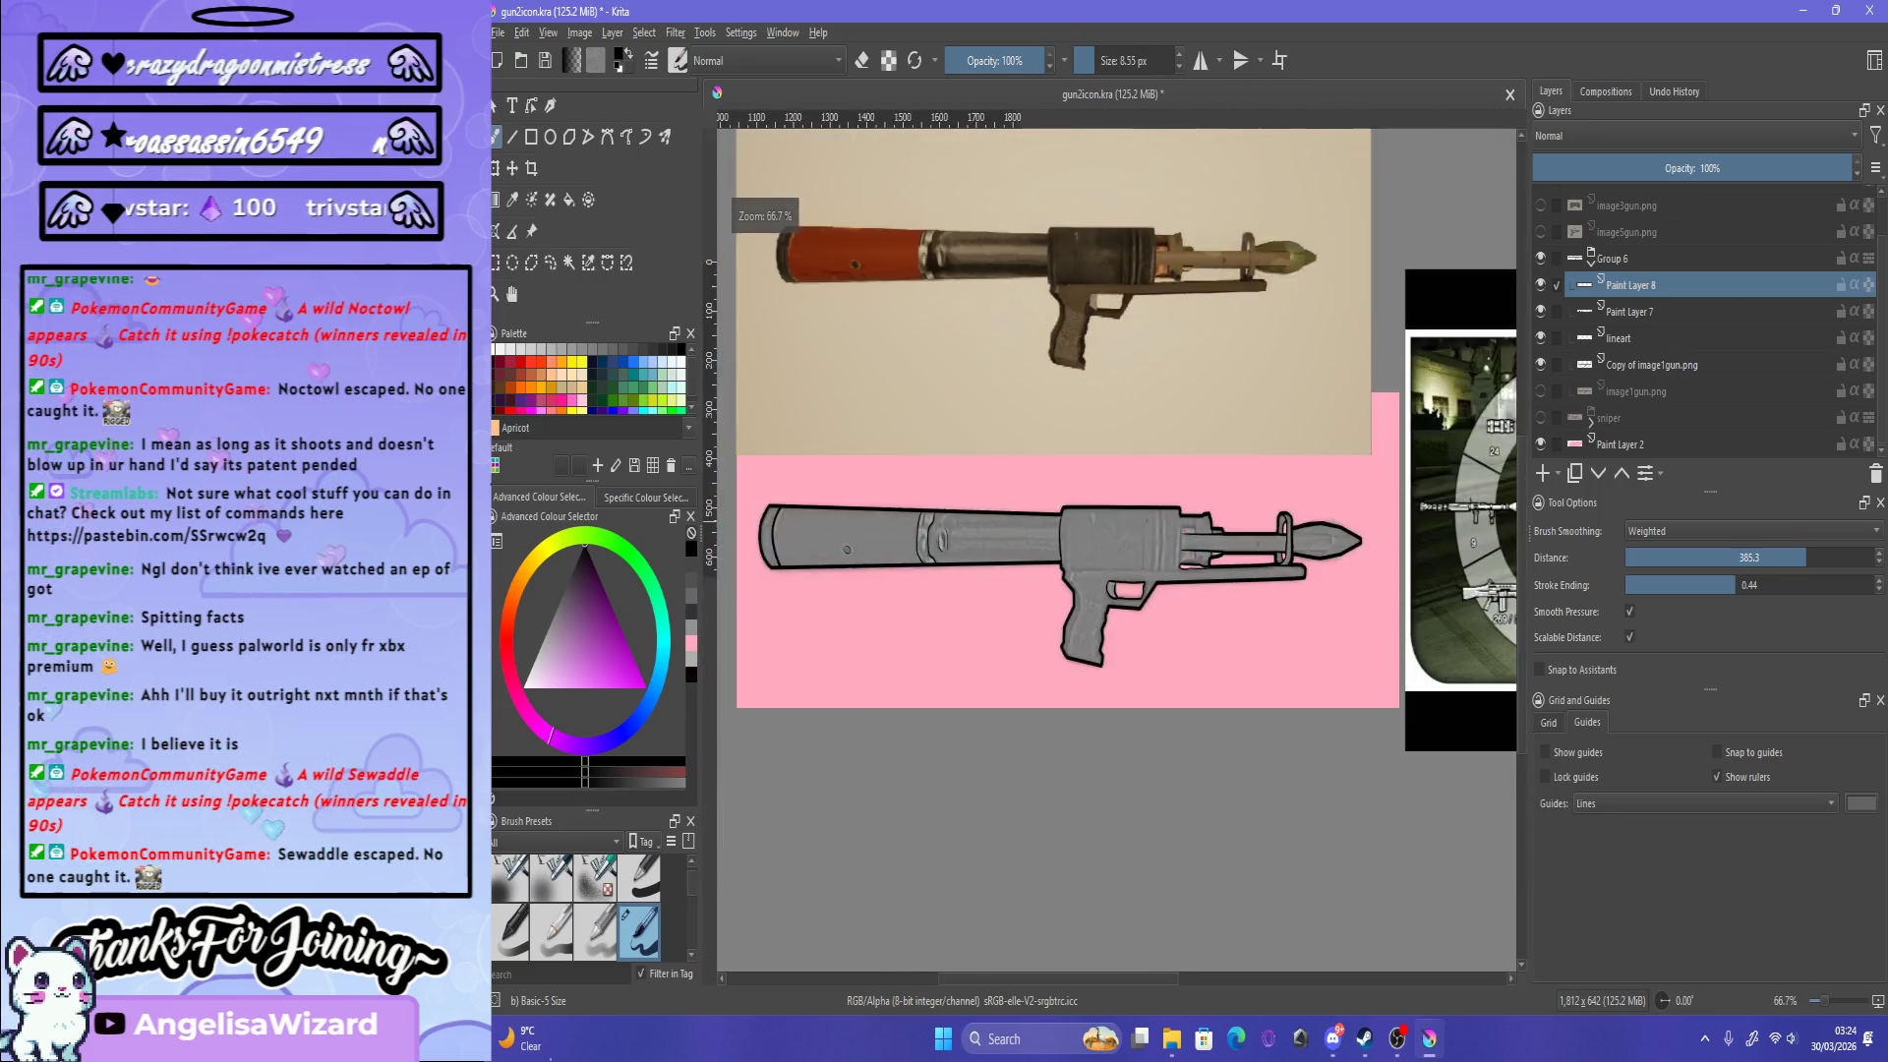
key("1")
scroll(1203, 505, "up", 4)
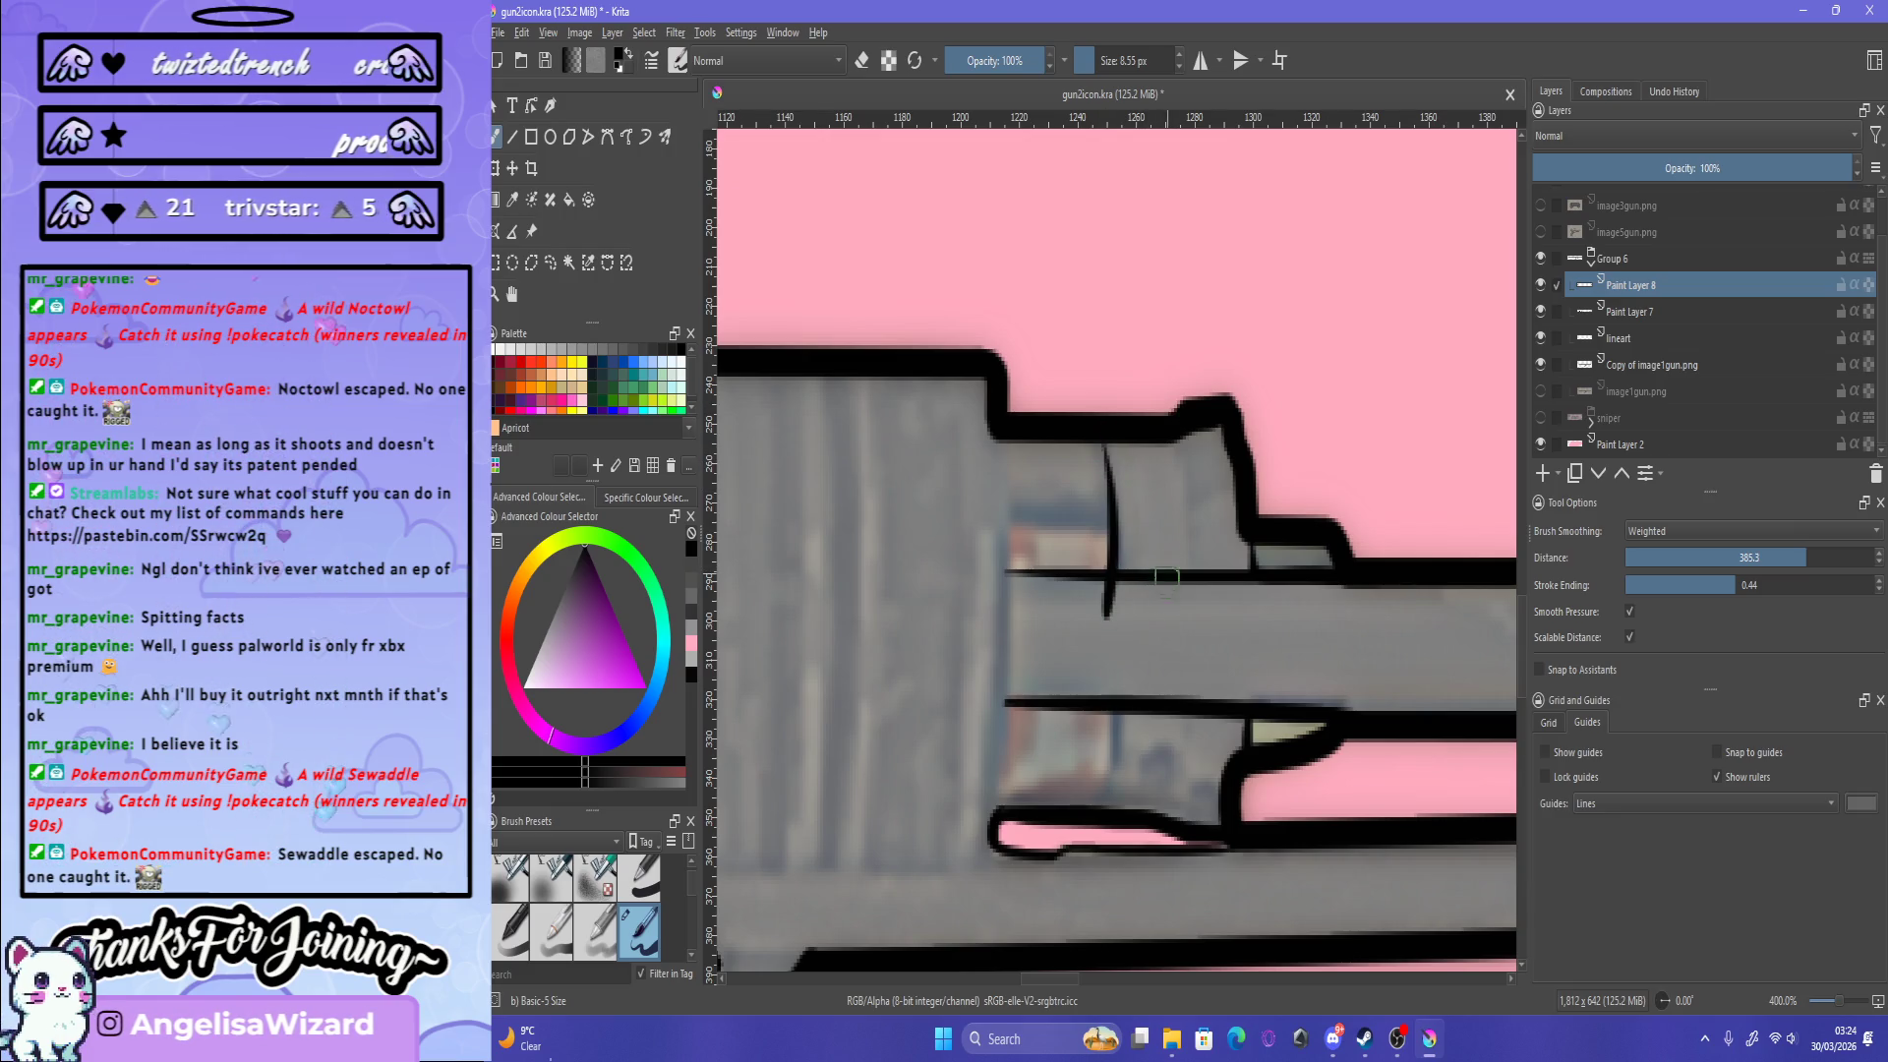
key("ctrl+z")
left_click_drag(1106, 411, 1096, 832)
key("ctrl+z")
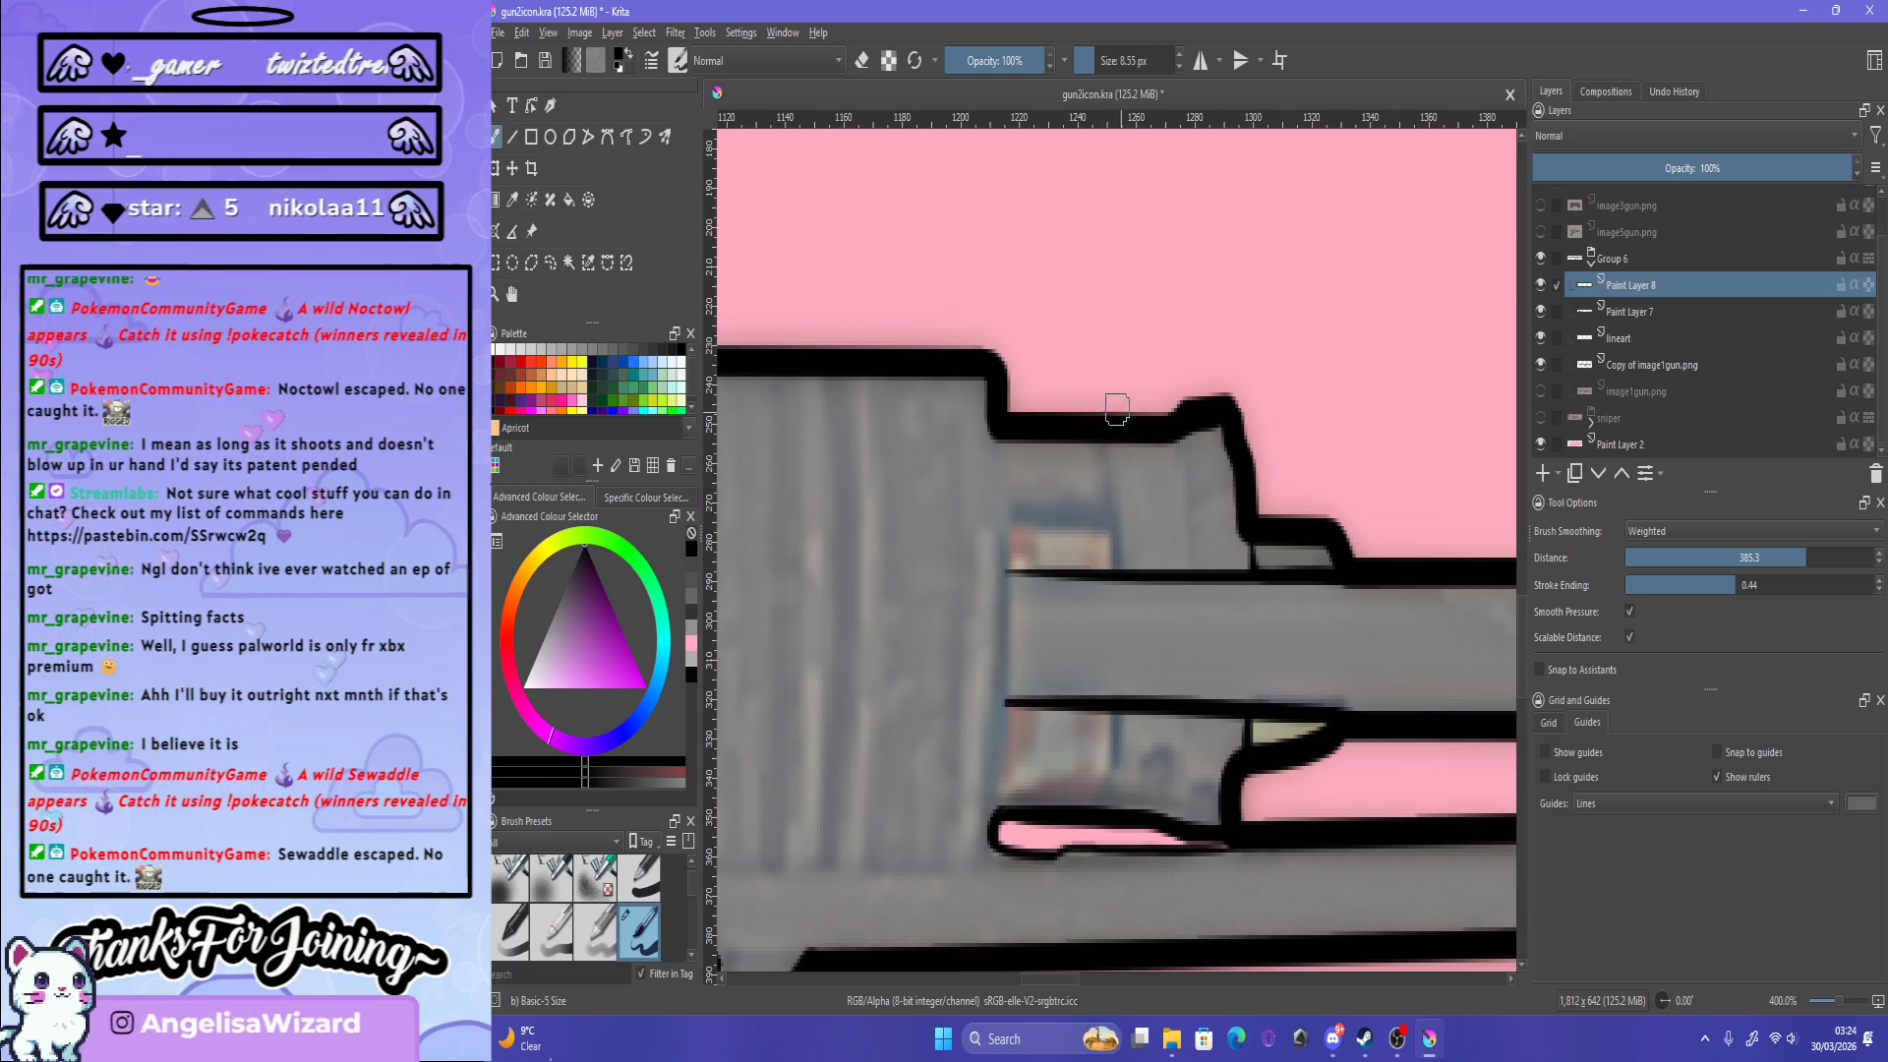
left_click_drag(1117, 409, 1124, 709)
key("ctrl+z")
left_click_drag(1141, 354, 1106, 846)
key("ctrl+z")
left_click_drag(1082, 398, 1092, 846)
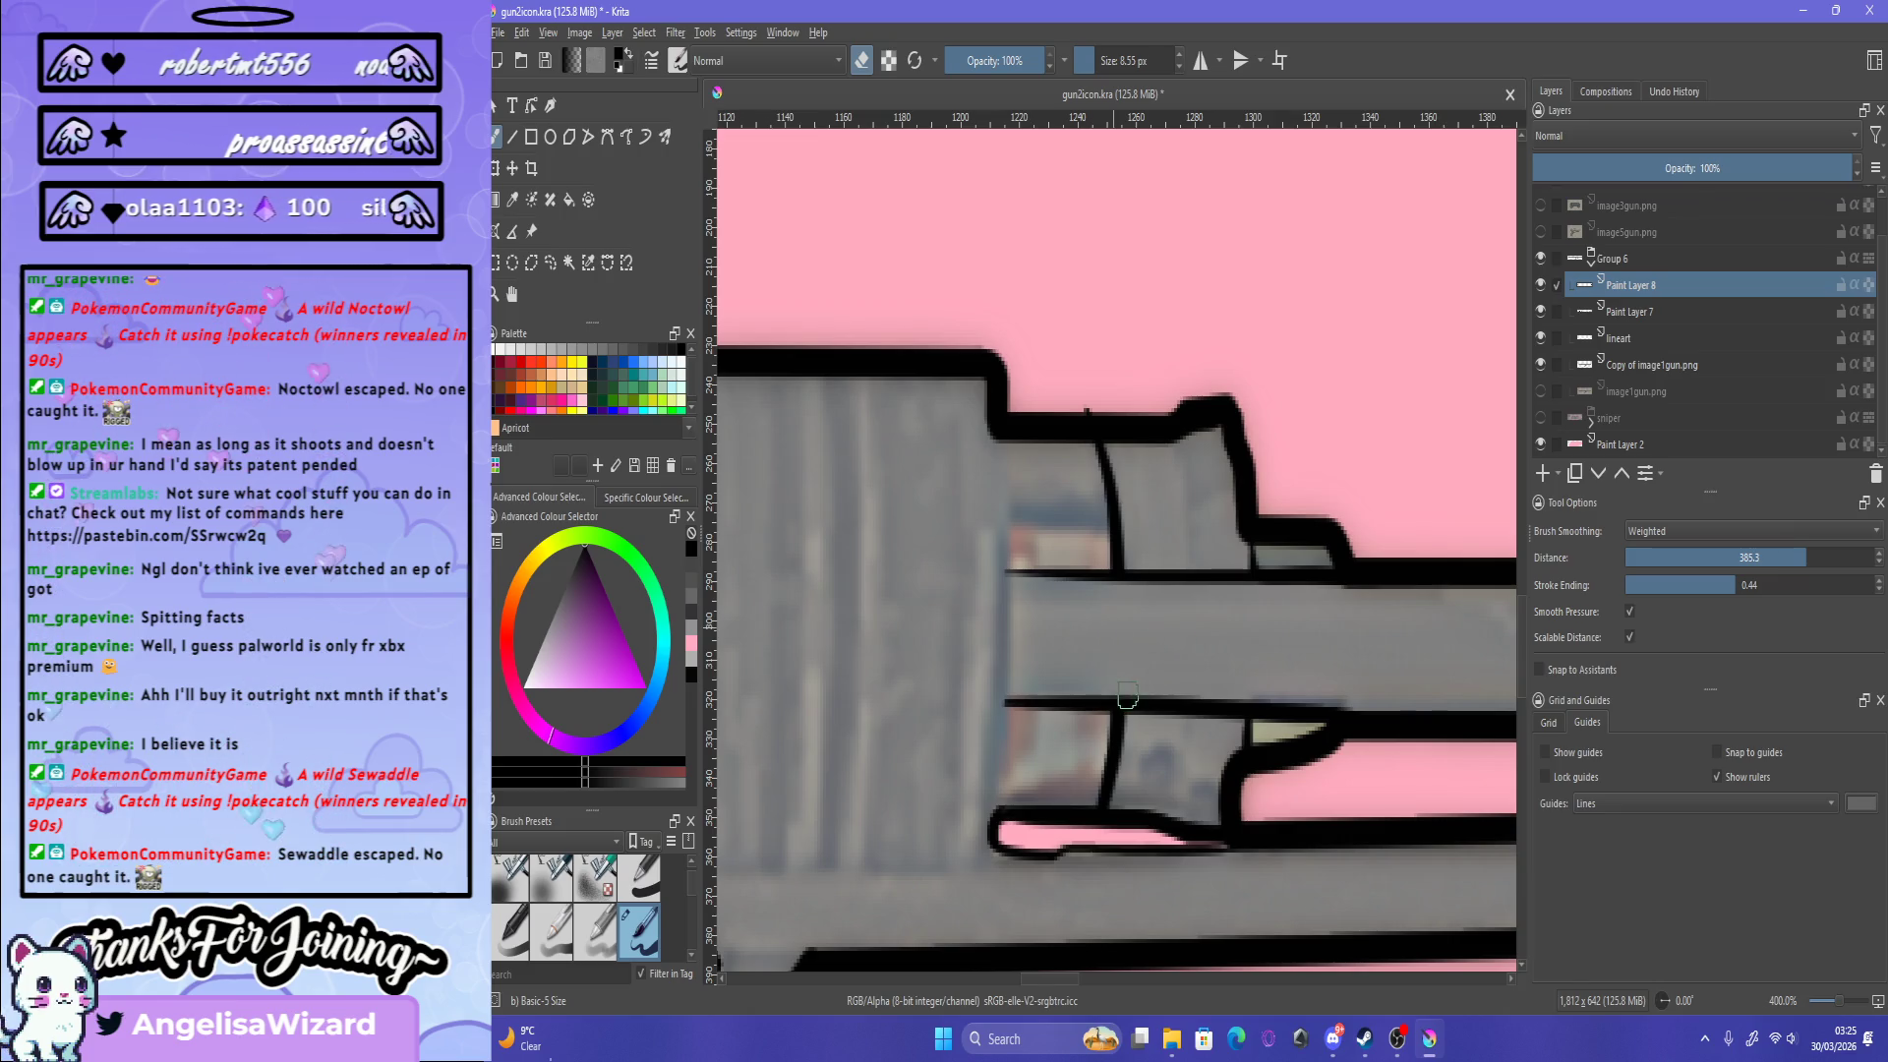
Step: Draw the second vertical band line top to bottom across the receiver
key("e")
key("e")
left_click_drag(1183, 442, 1191, 536)
left_click_drag(1184, 437, 1190, 700)
key("ctrl+z")
left_click_drag(1177, 536, 1186, 826)
key("ctrl+z")
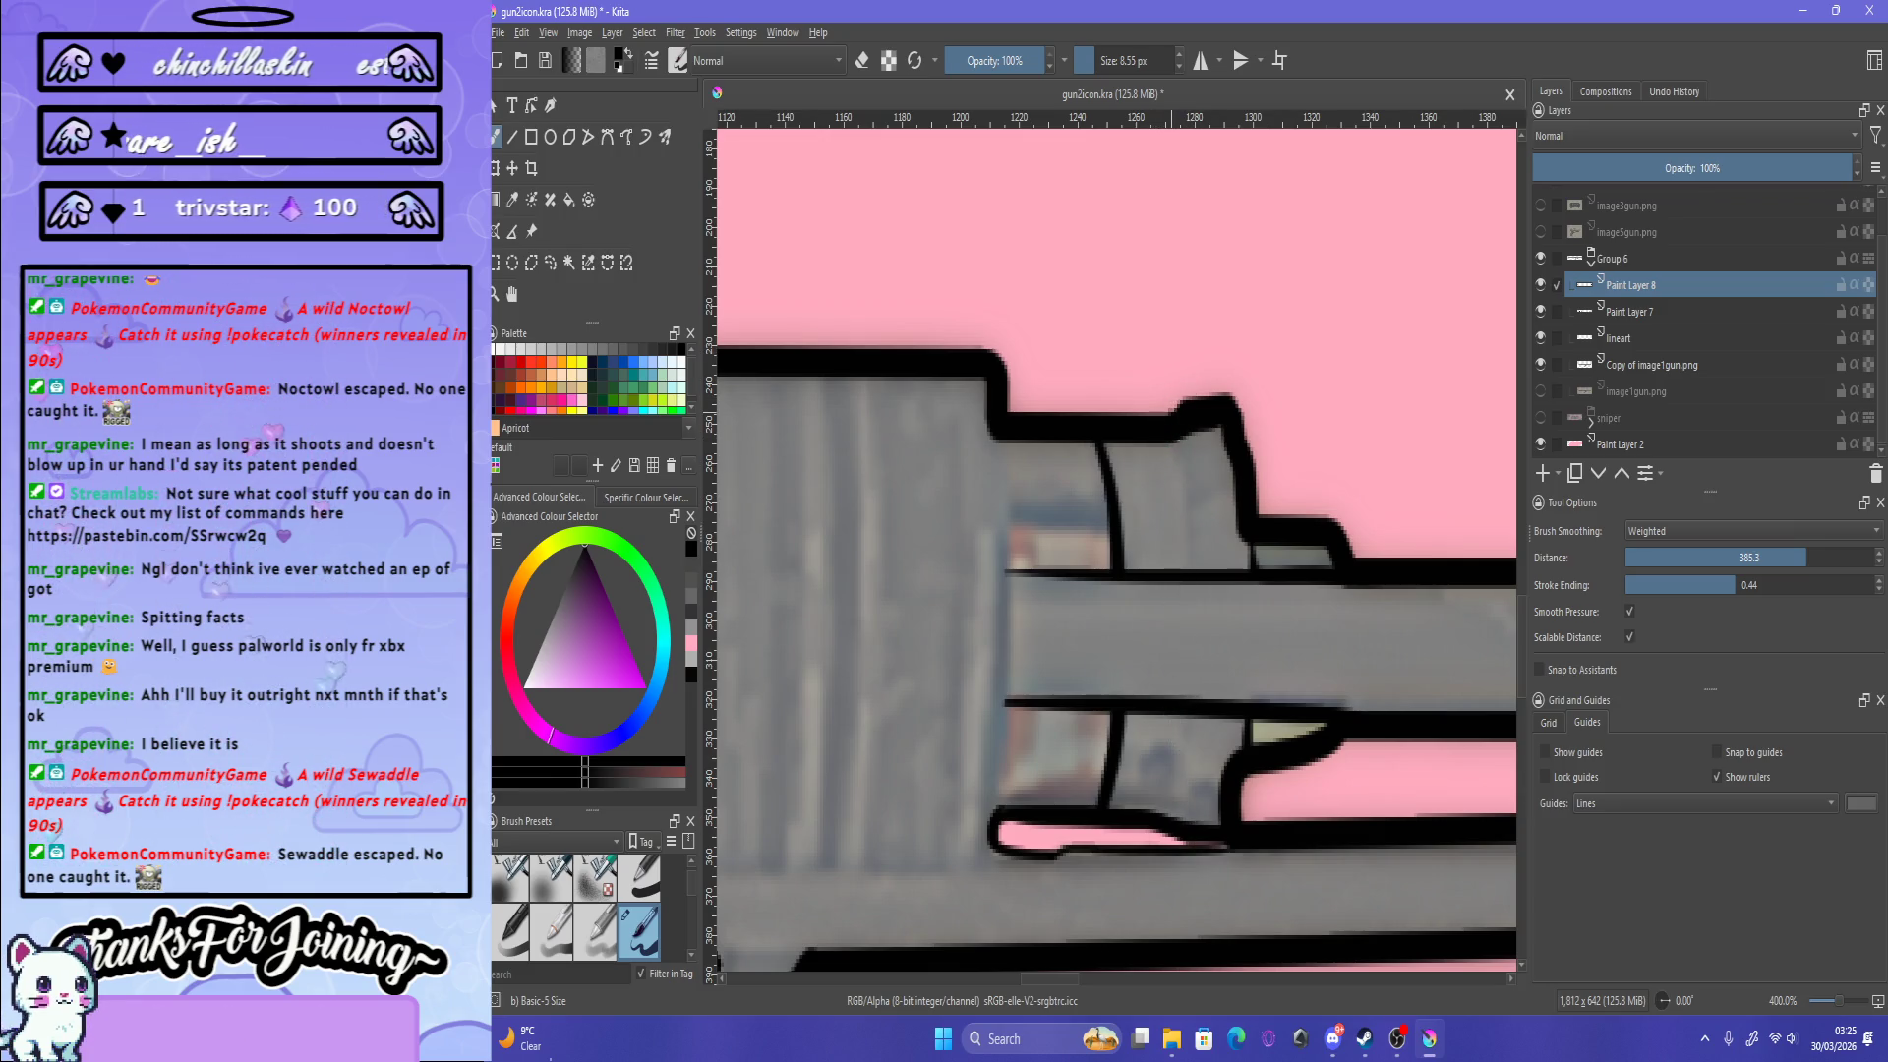
key("ctrl+z")
left_click_drag(1183, 433, 1170, 853)
key("ctrl+z")
key("ctrl+z")
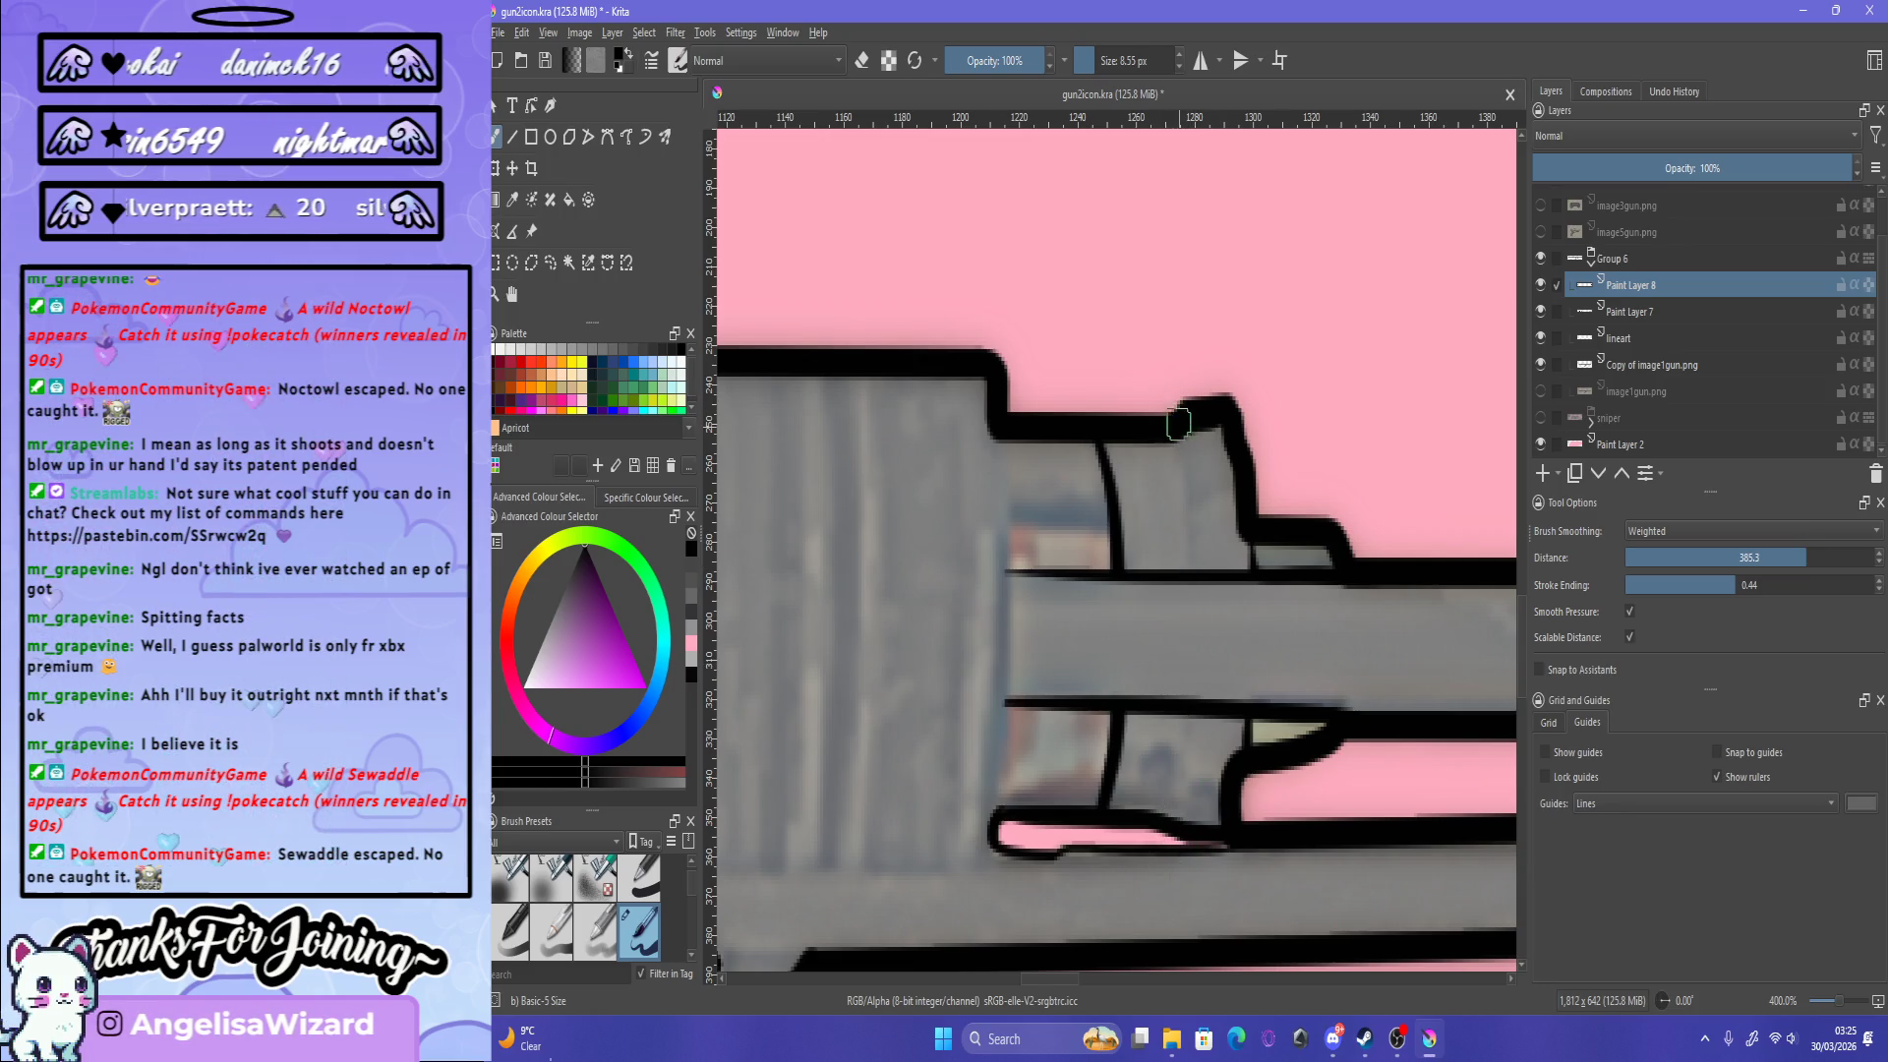
left_click_drag(1183, 450, 1165, 843)
key("ctrl+z")
left_click_drag(1165, 405, 1188, 870)
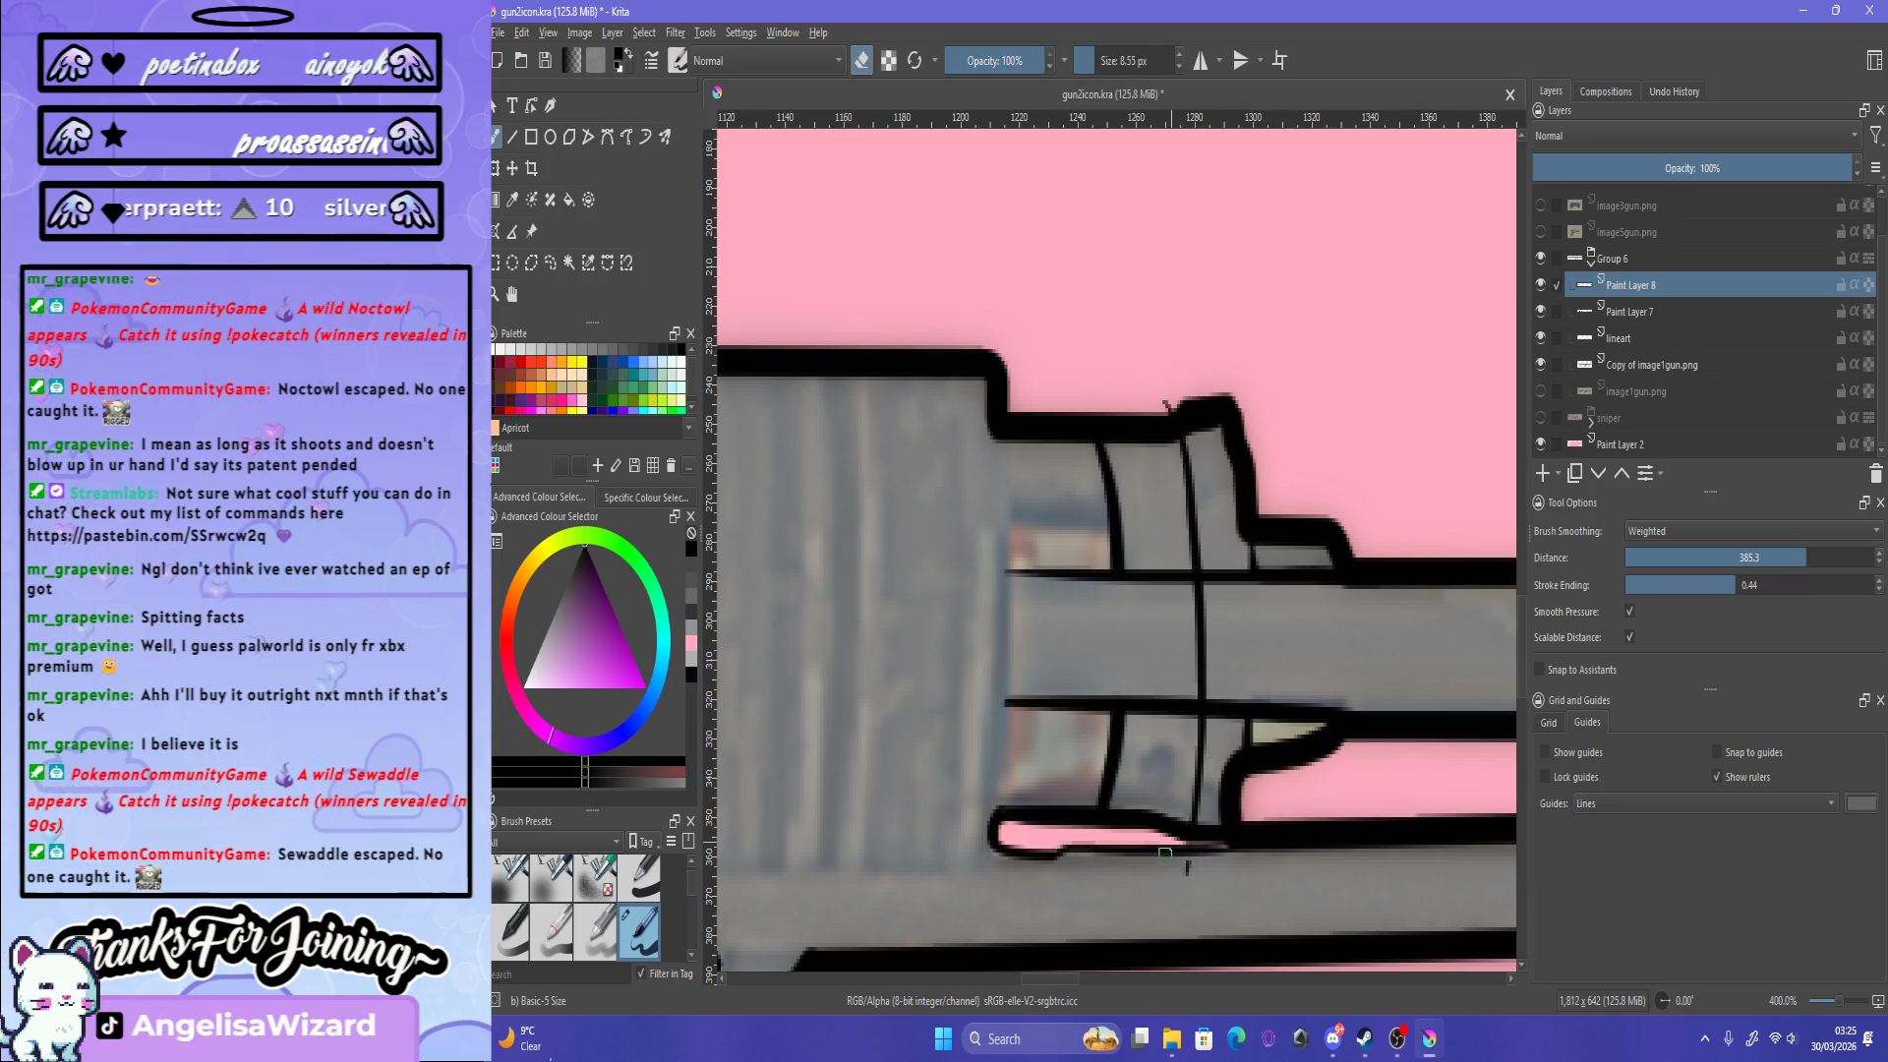
Step: Erase the band line between the two rails and add a short horizontal receiver line
left_click_drag(1196, 583, 1209, 688)
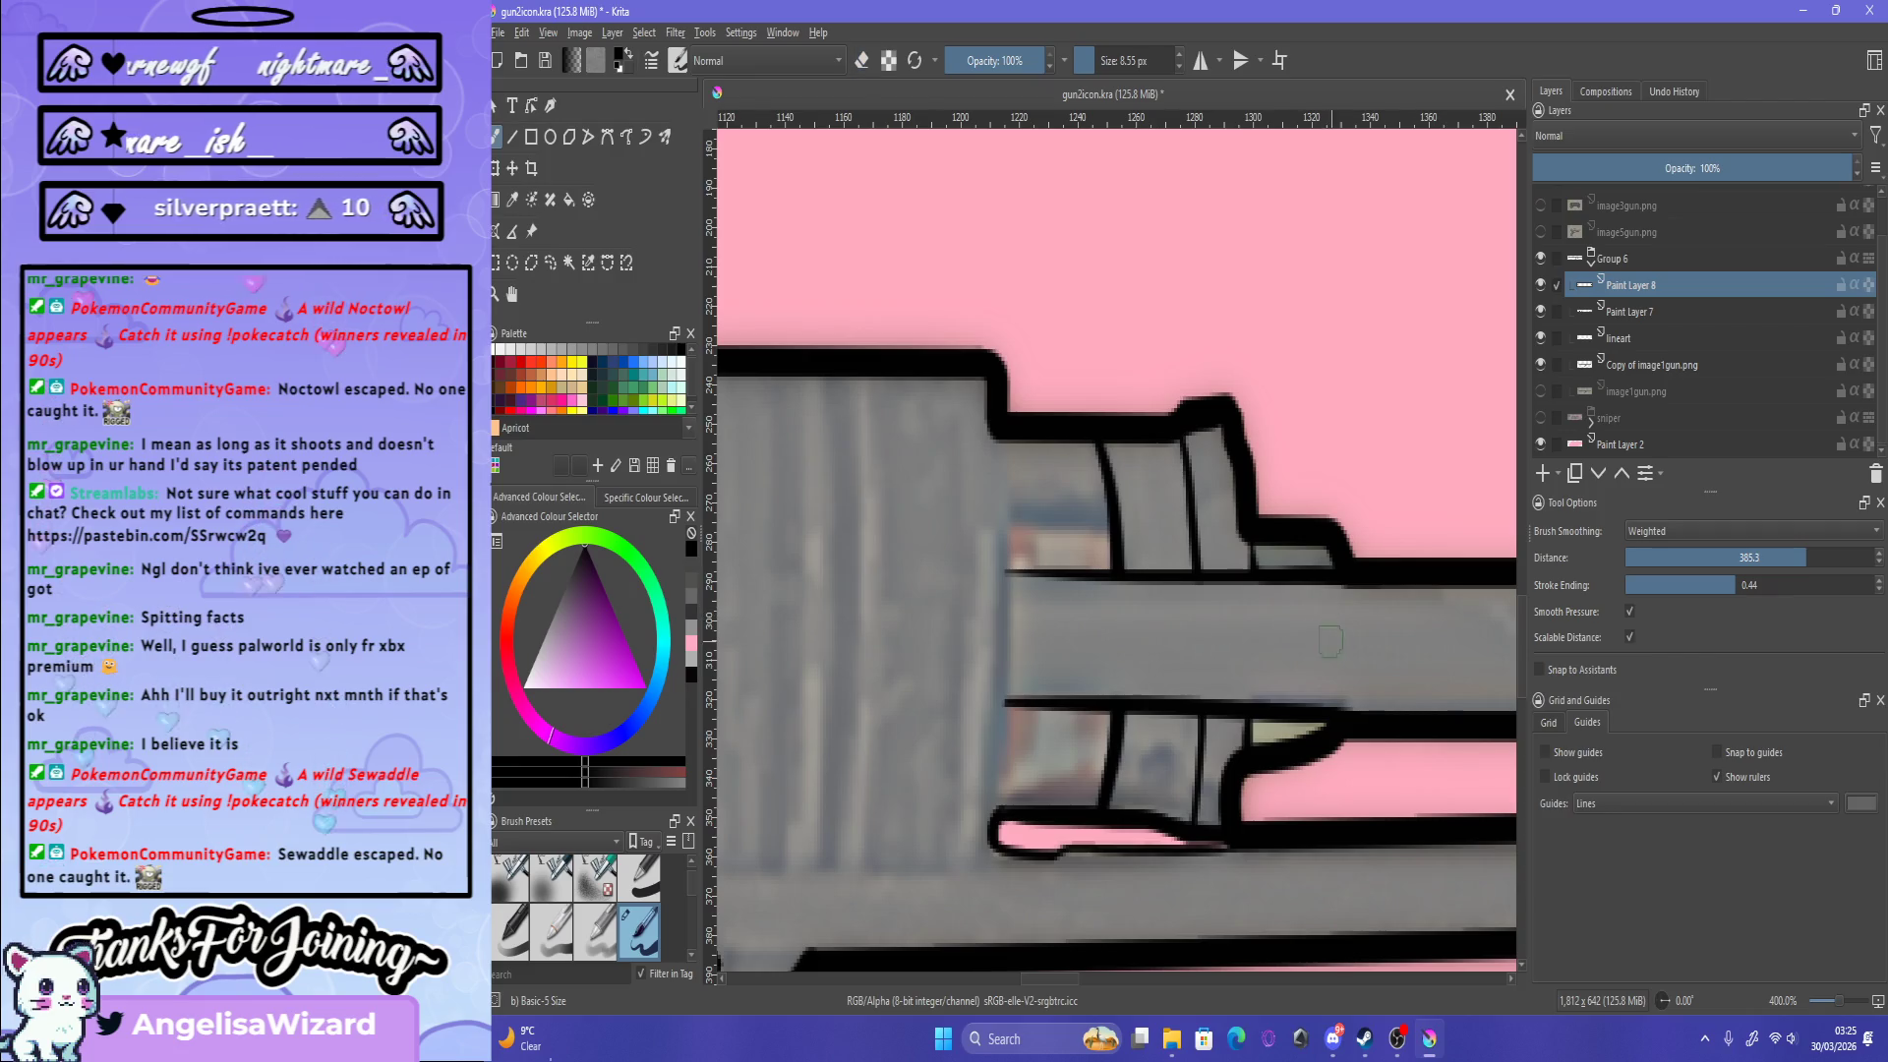
left_click_drag(995, 522, 1035, 523)
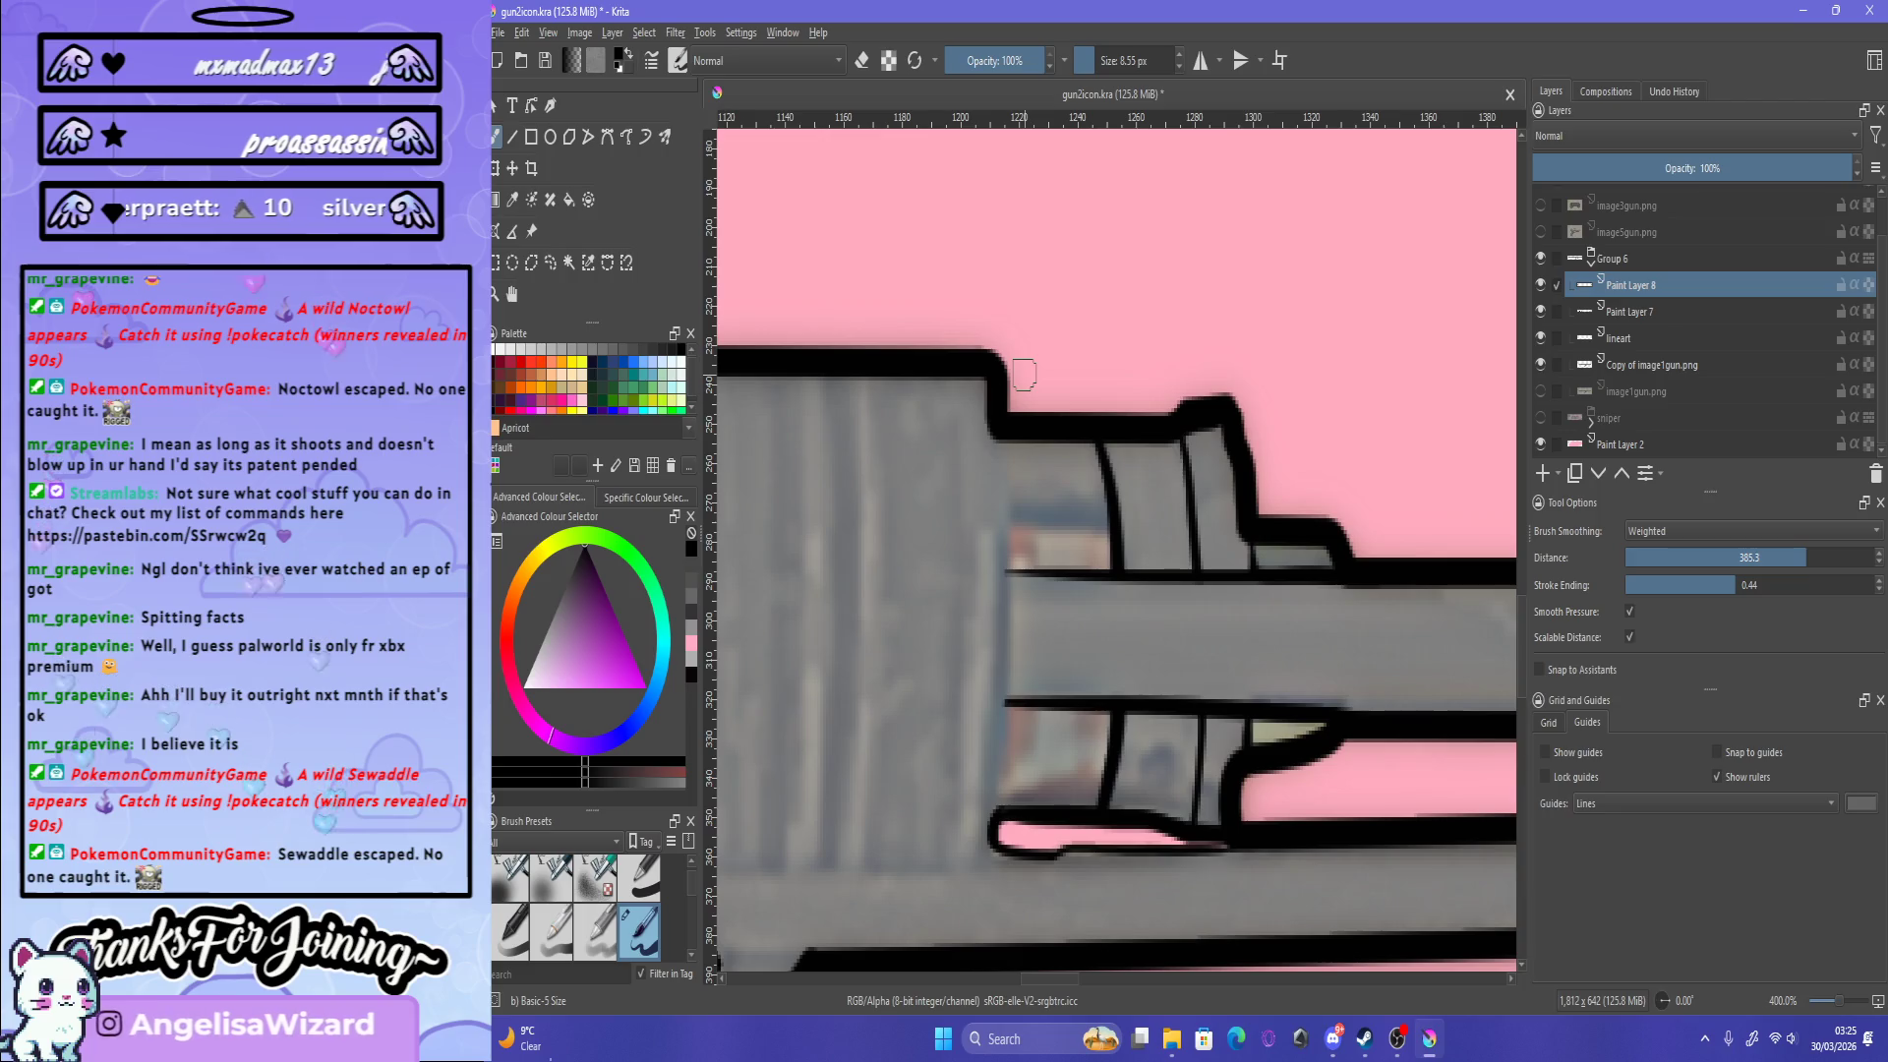
left_click_drag(1023, 373, 986, 674)
Step: With the canvas rotated, draw the curved band line across the receiver front
key("4")
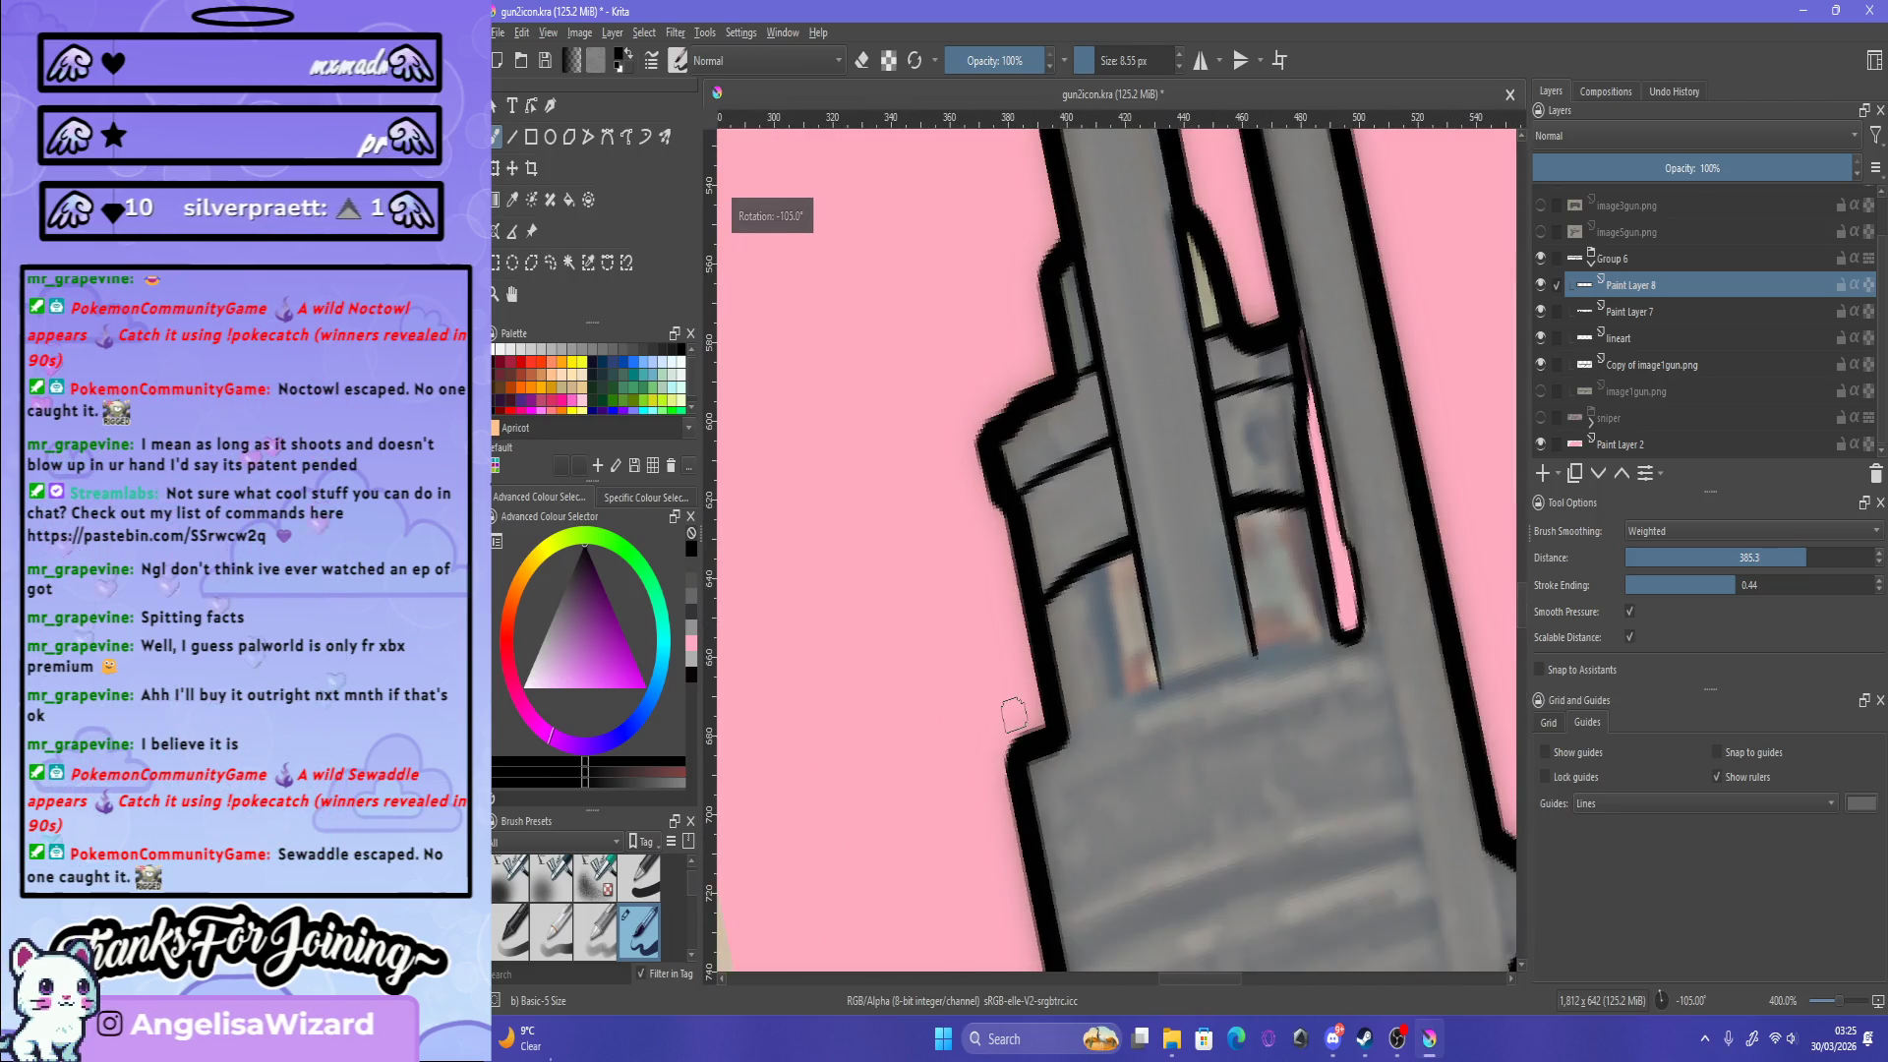
left_click_drag(1067, 718, 1360, 617)
key("ctrl+z")
left_click_drag(1047, 743, 1396, 639)
key("ctrl+z")
left_click_drag(1072, 715, 1347, 639)
key("ctrl+z")
left_click_drag(1042, 738, 1348, 634)
key("ctrl+z")
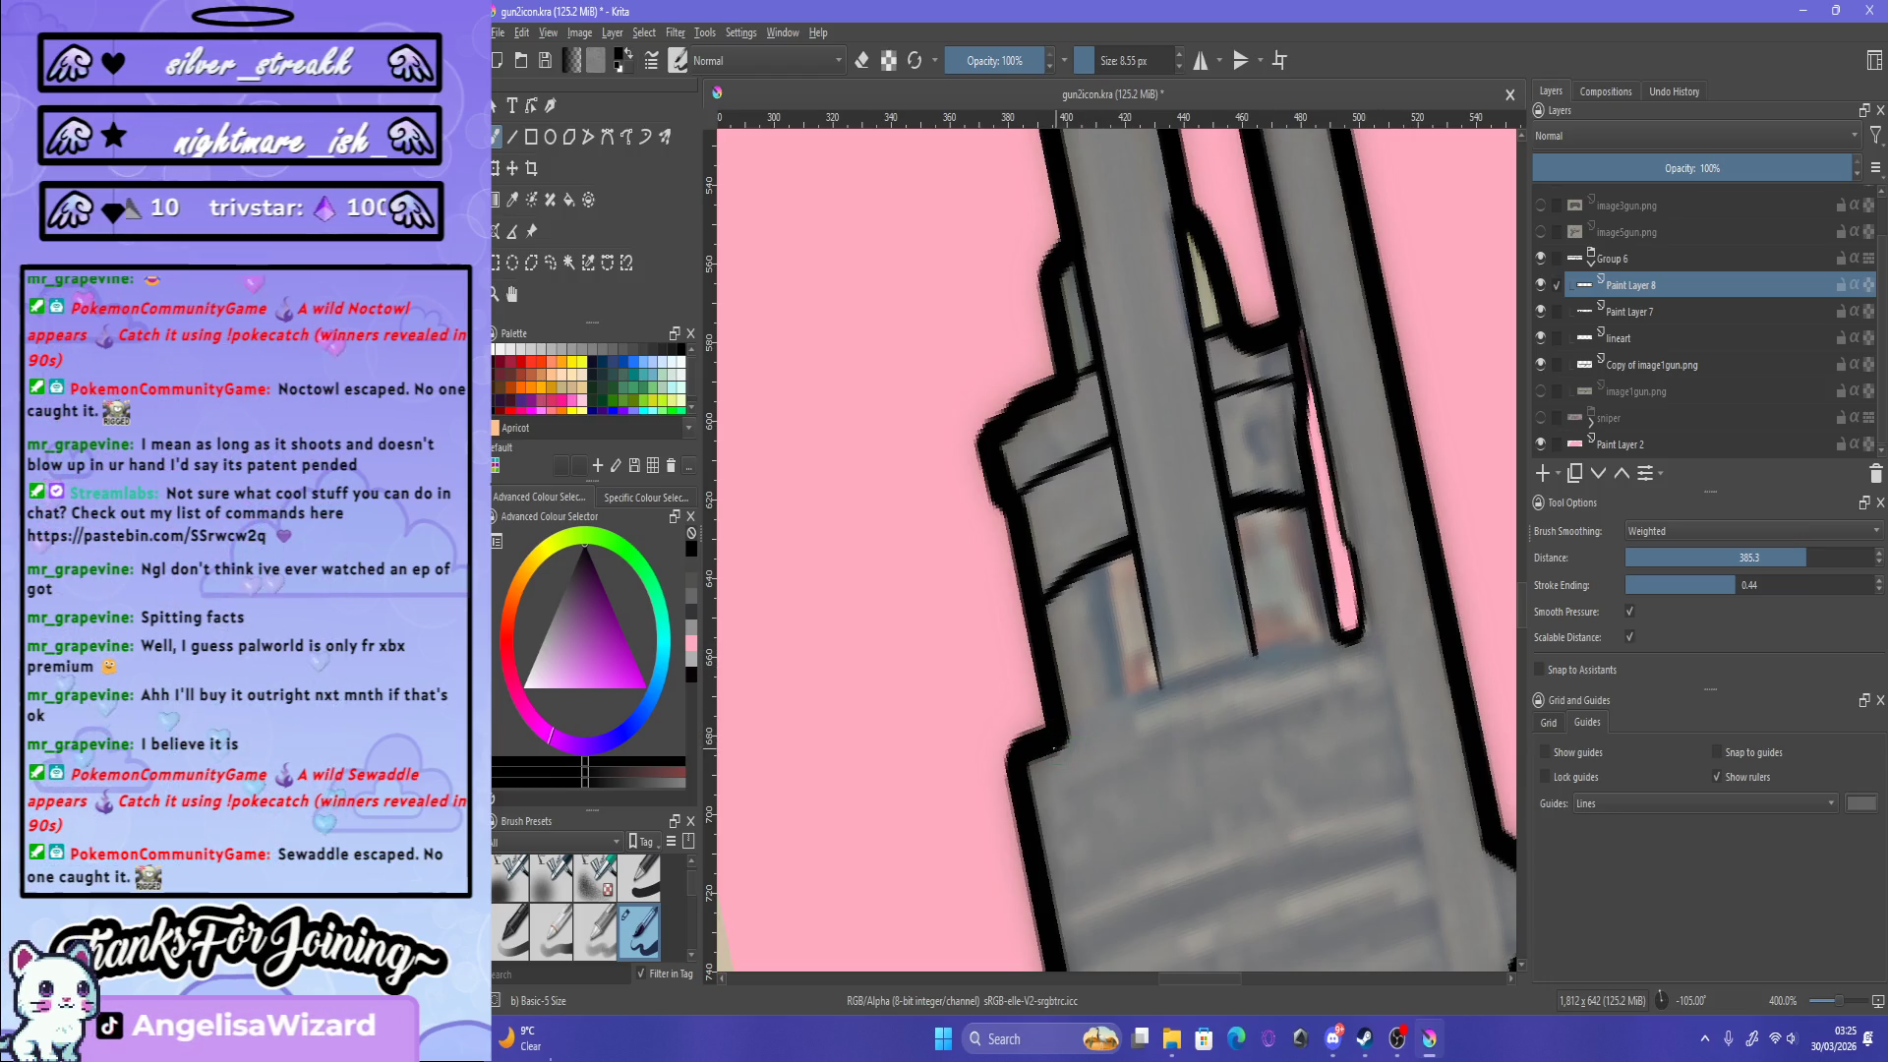
left_click_drag(1055, 747, 1362, 629)
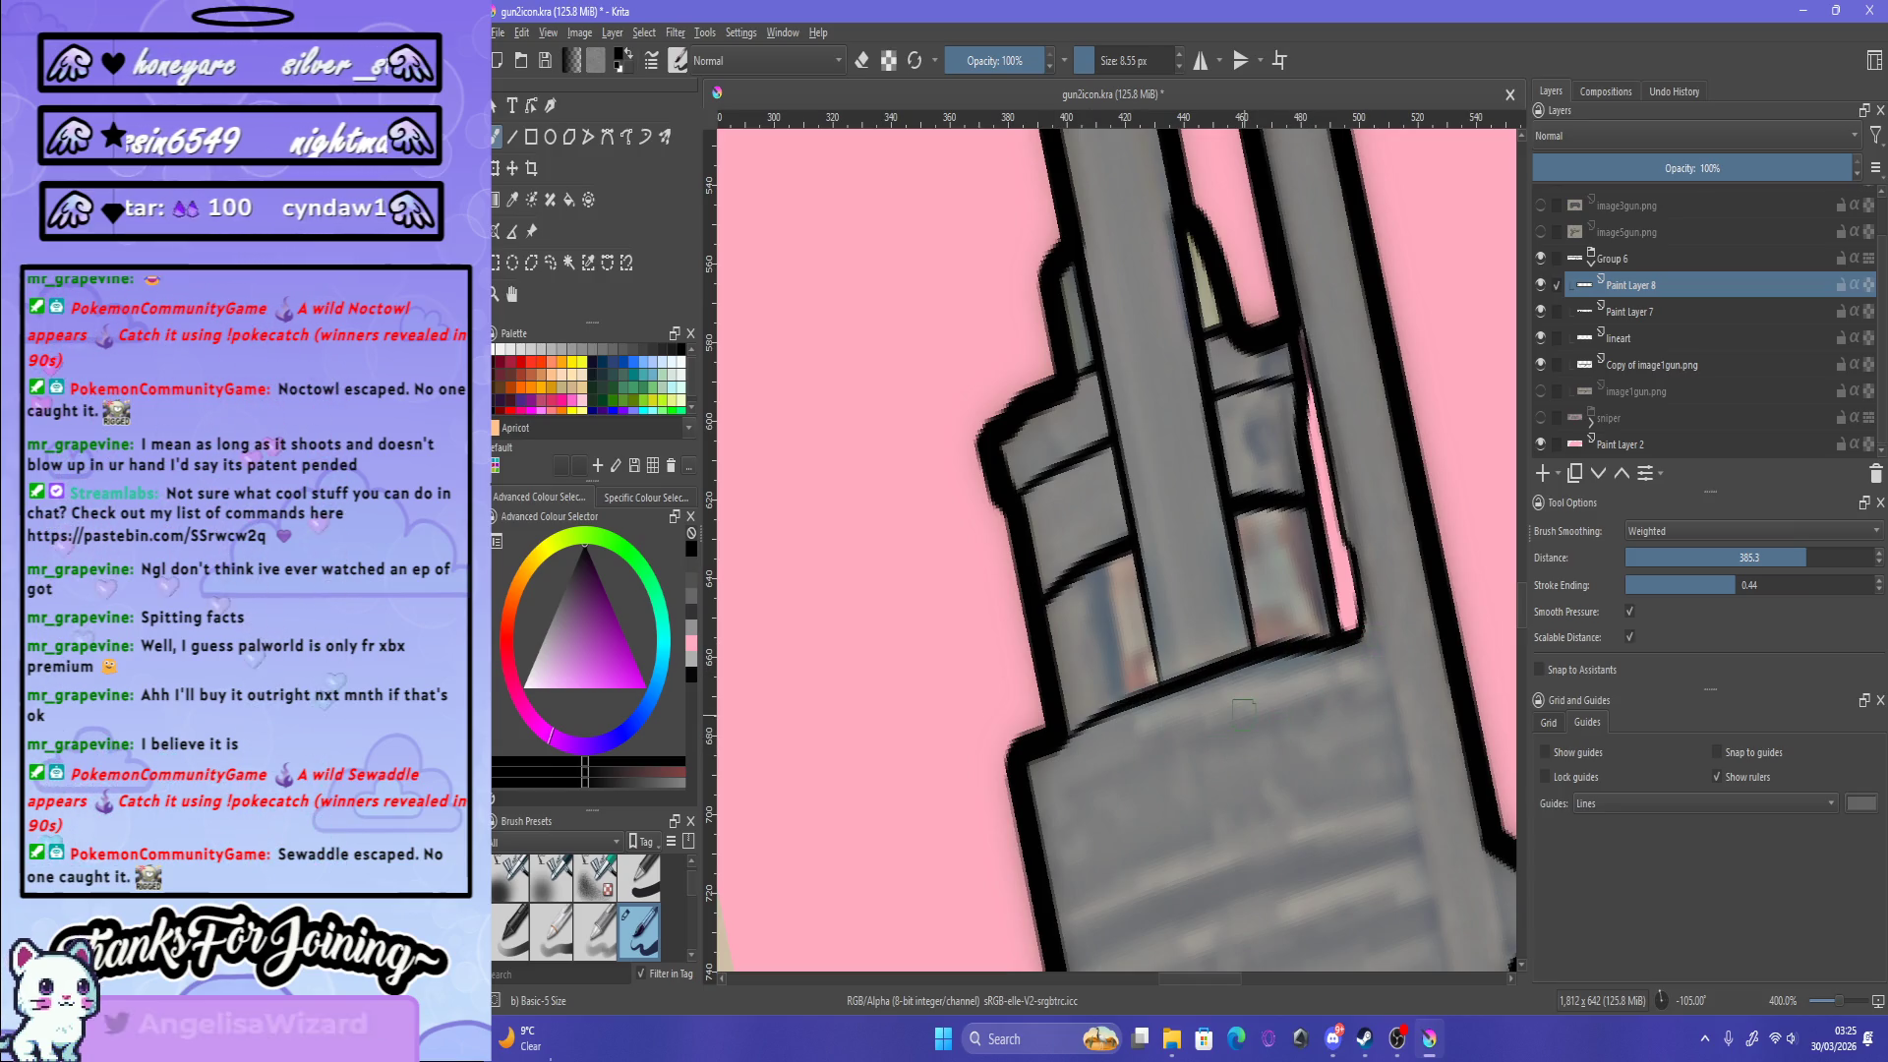
Step: Reset the canvas rotation to upright and zoom out to view the whole gun
key("5")
key("minus")
key("minus")
key("minus")
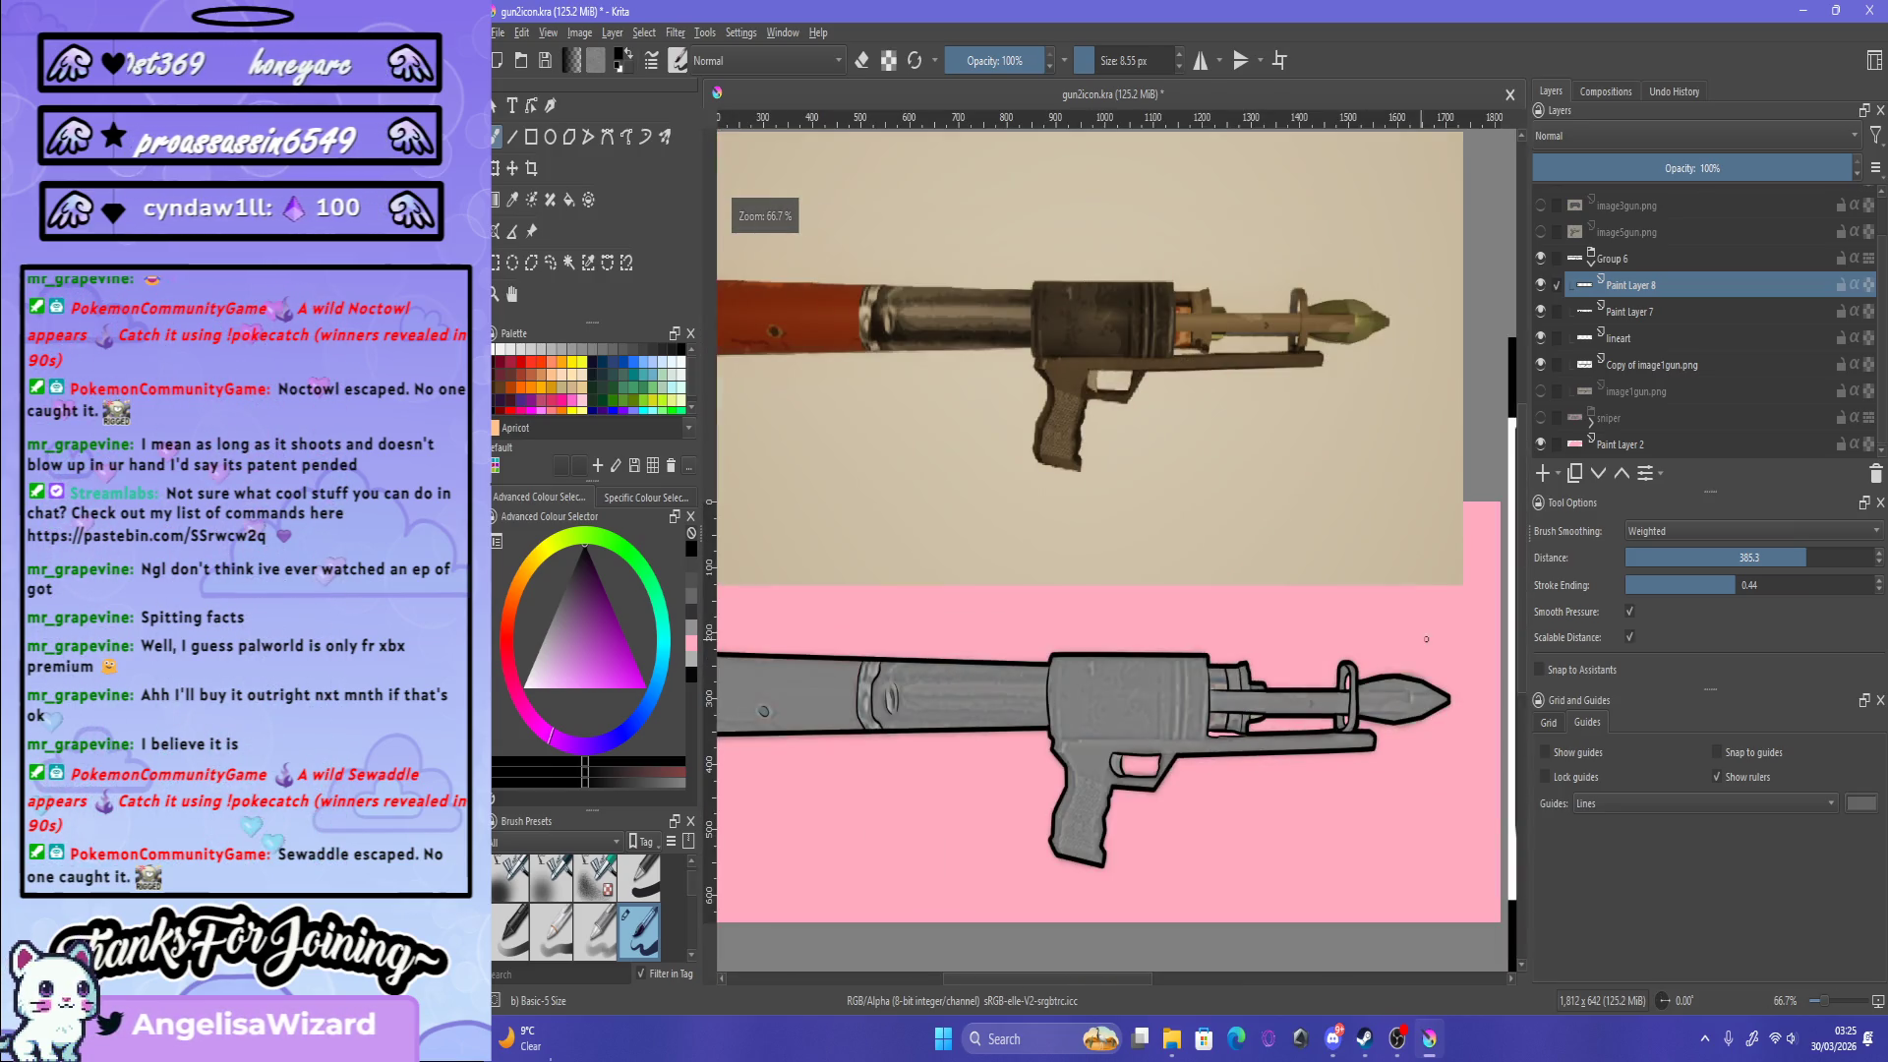
key("plus")
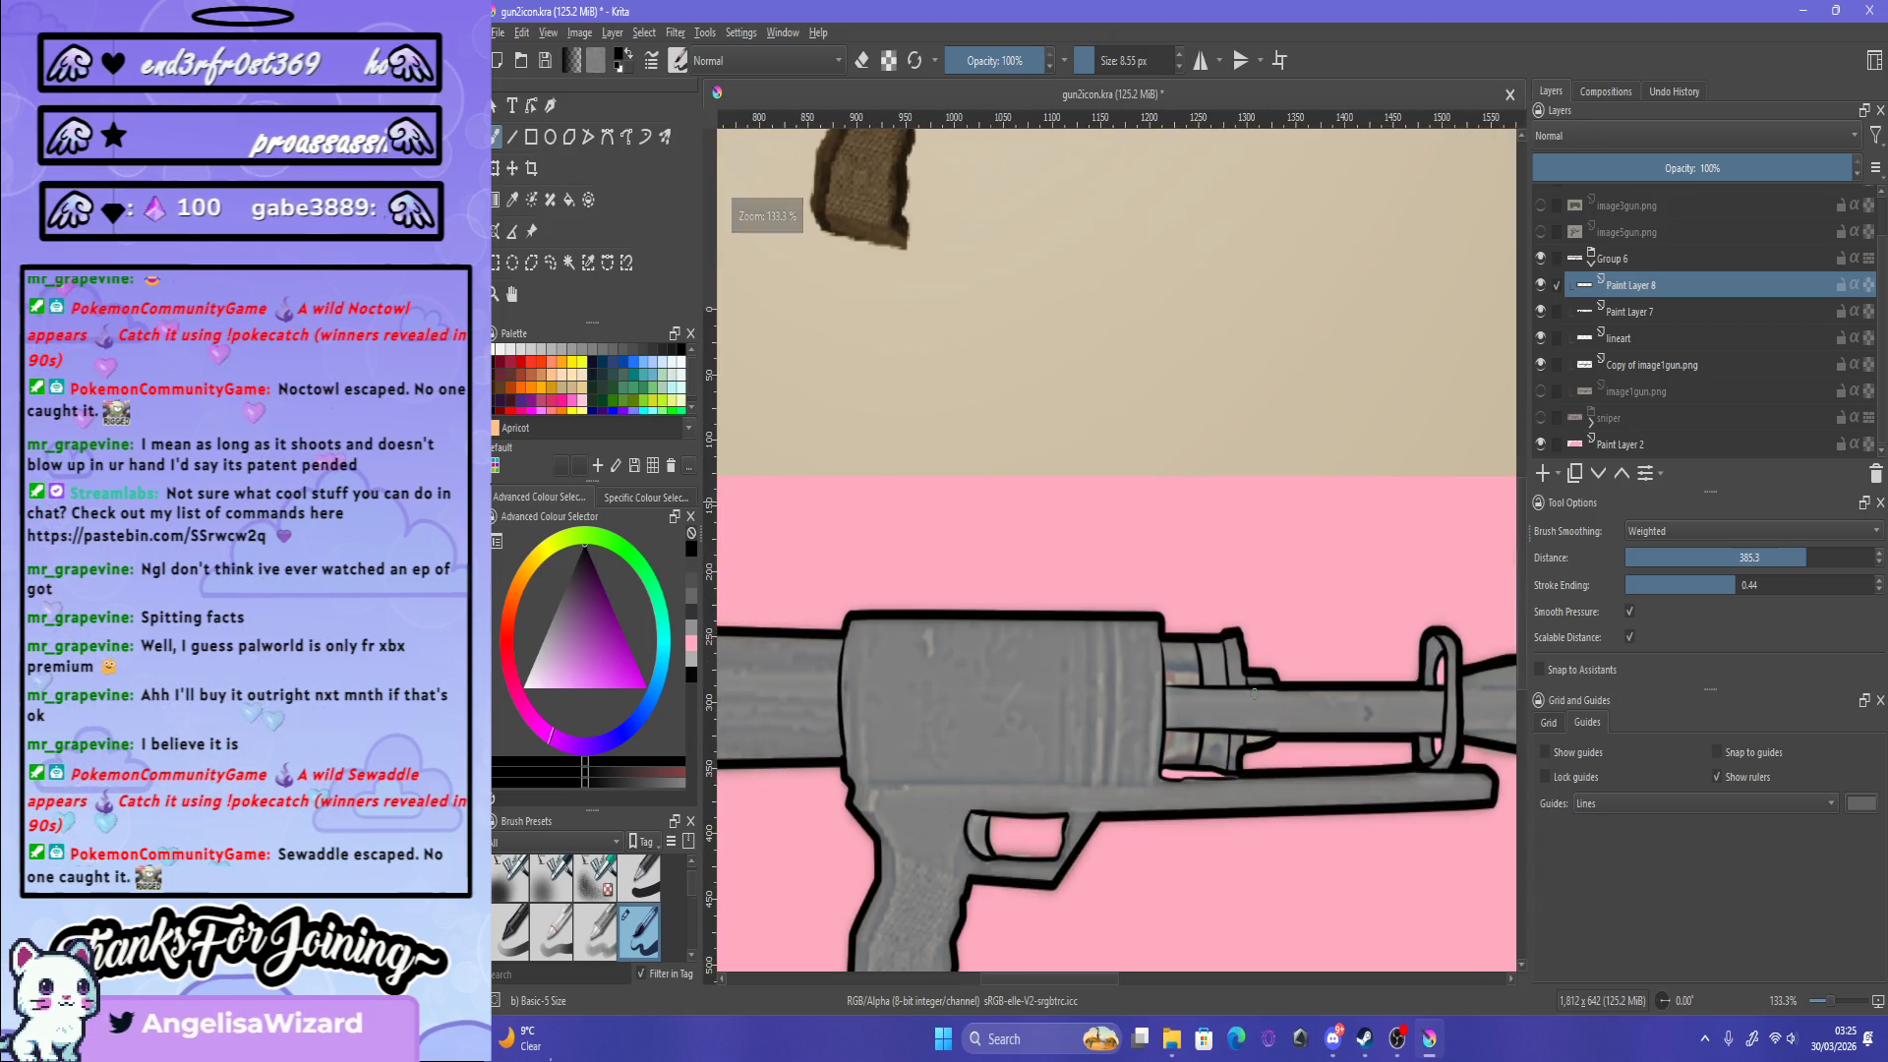
key("minus")
key("minus")
key("plus")
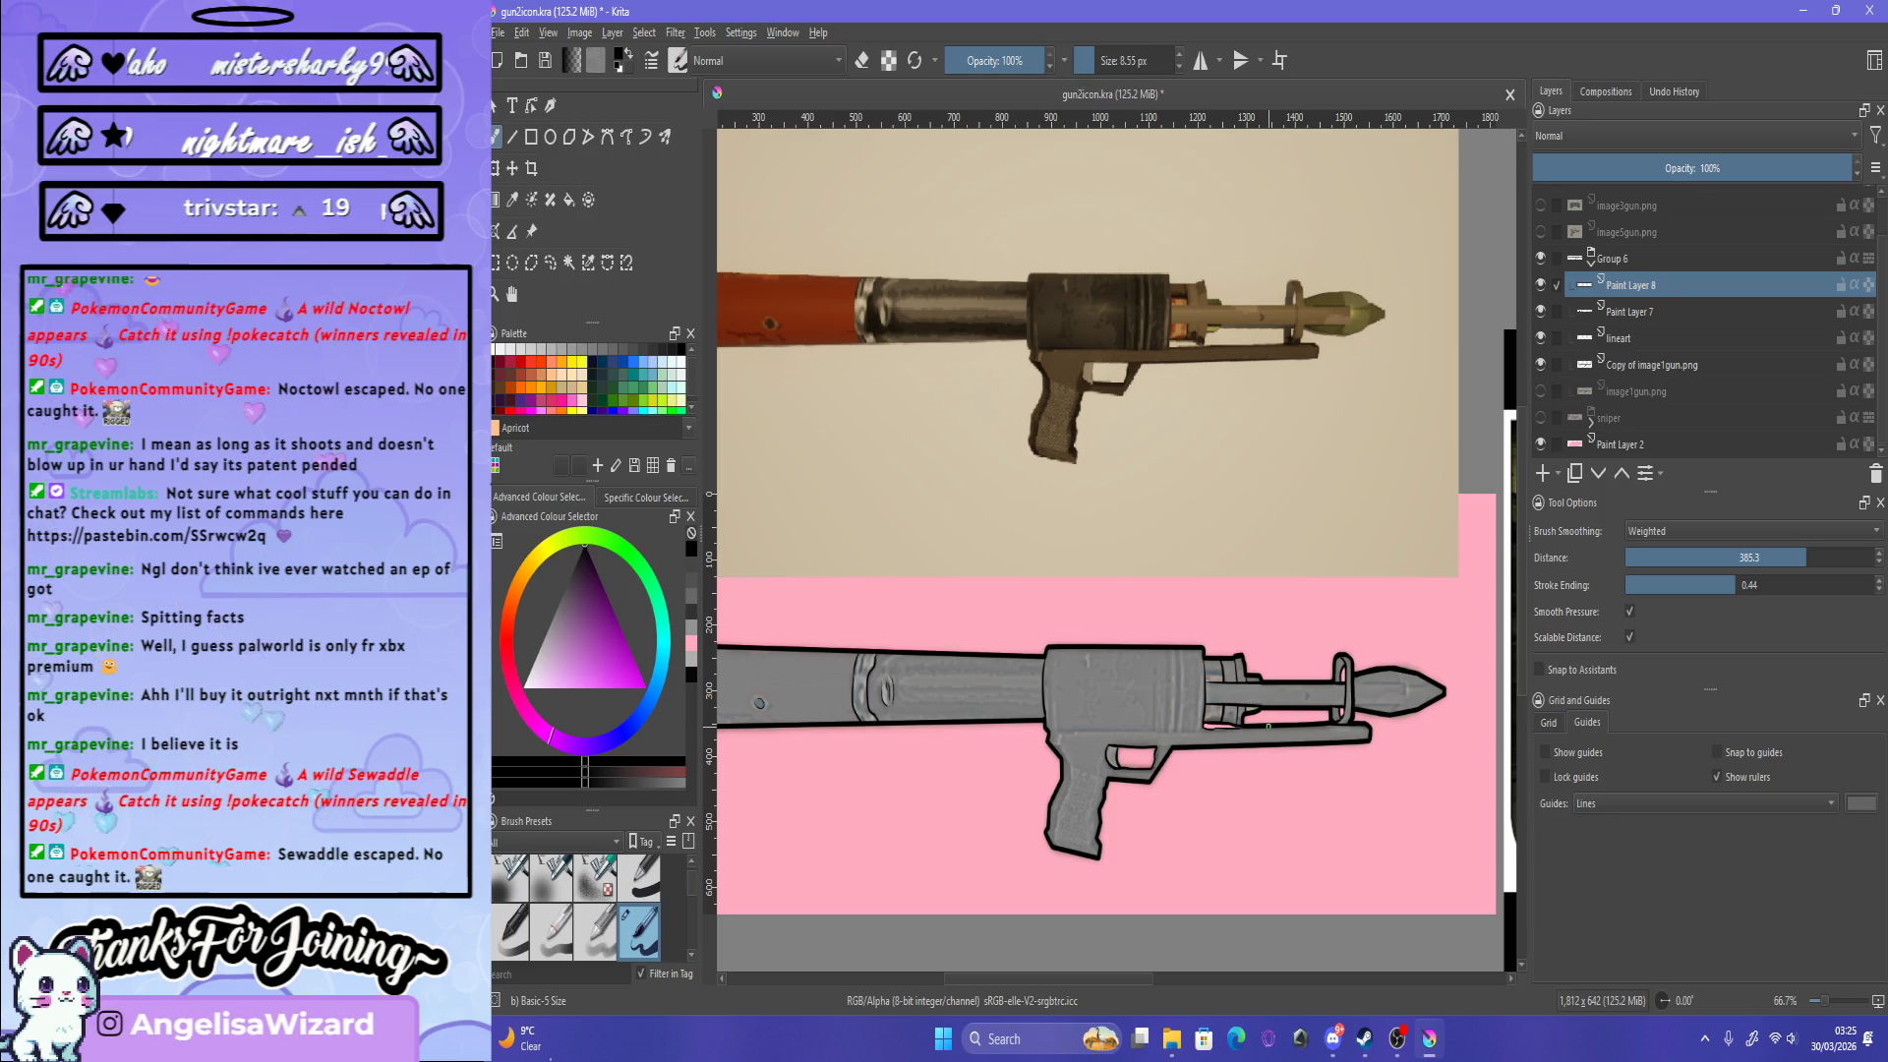
scroll(1167, 758, "up", 2)
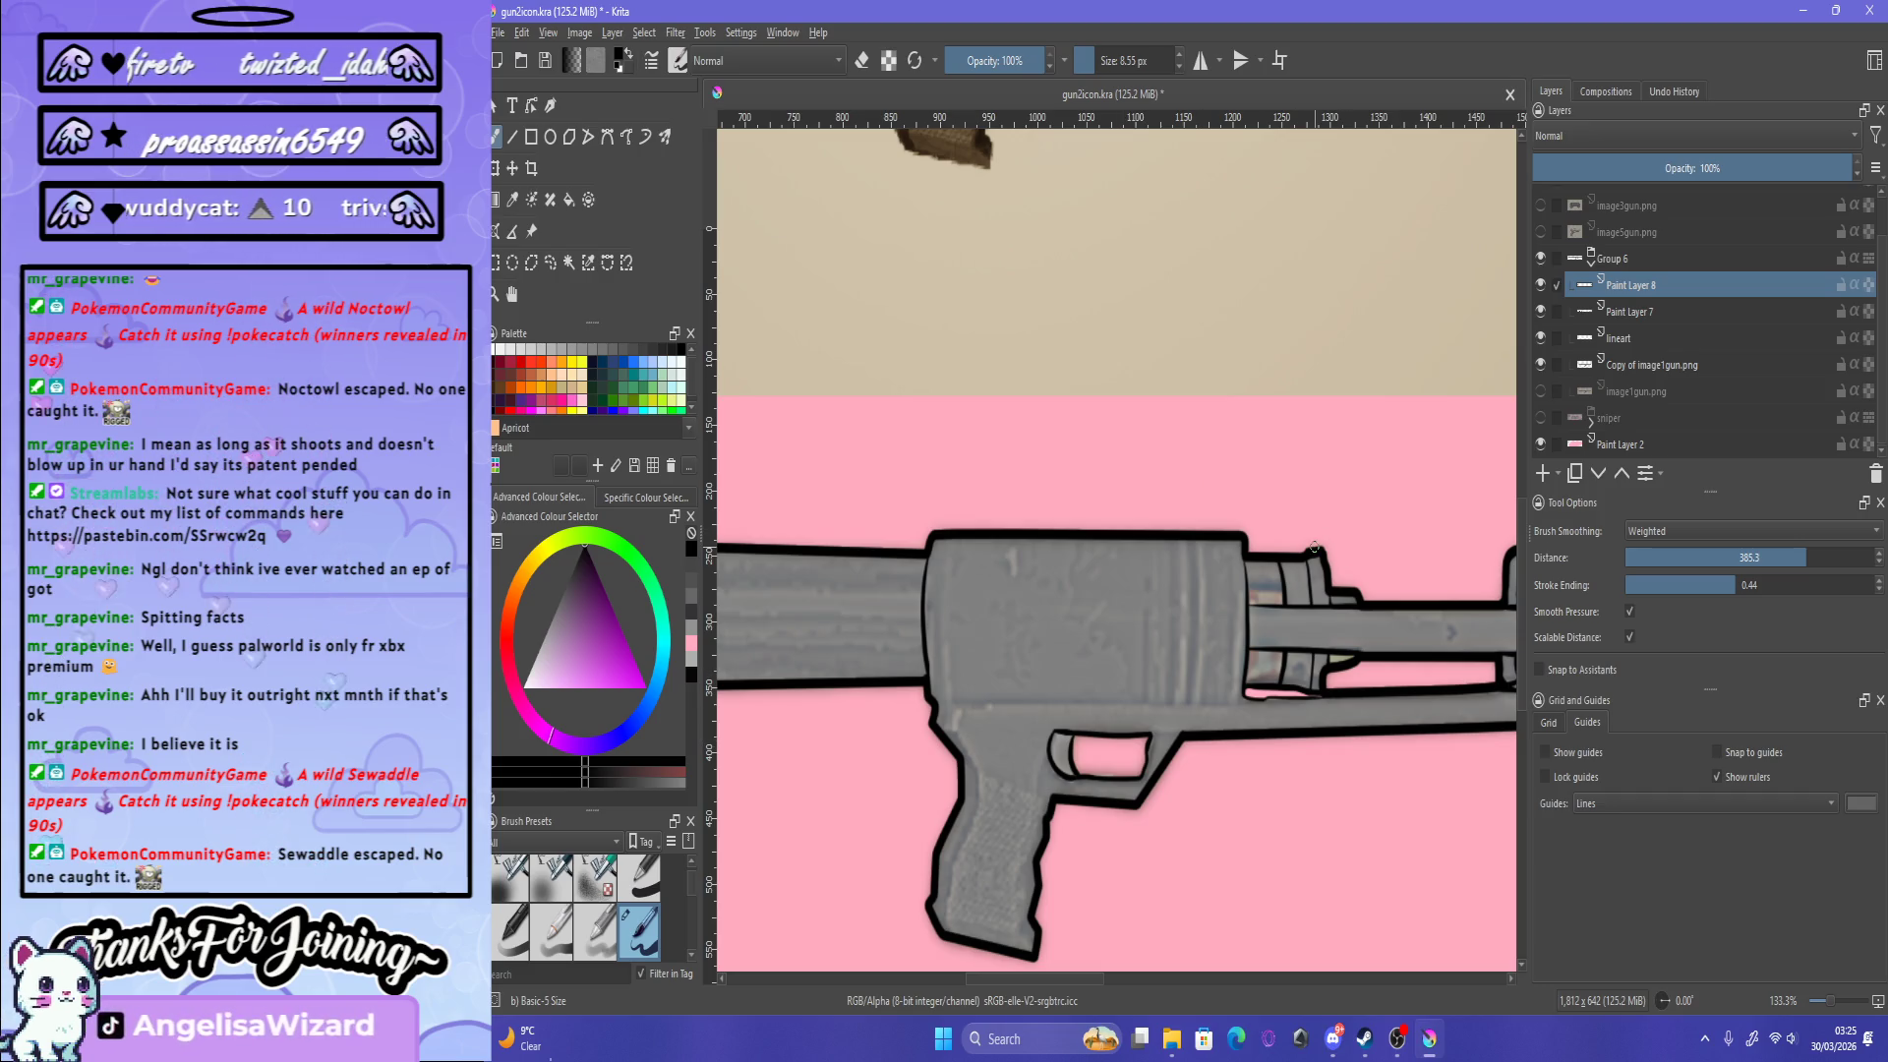
scroll(1323, 543, "down", 2)
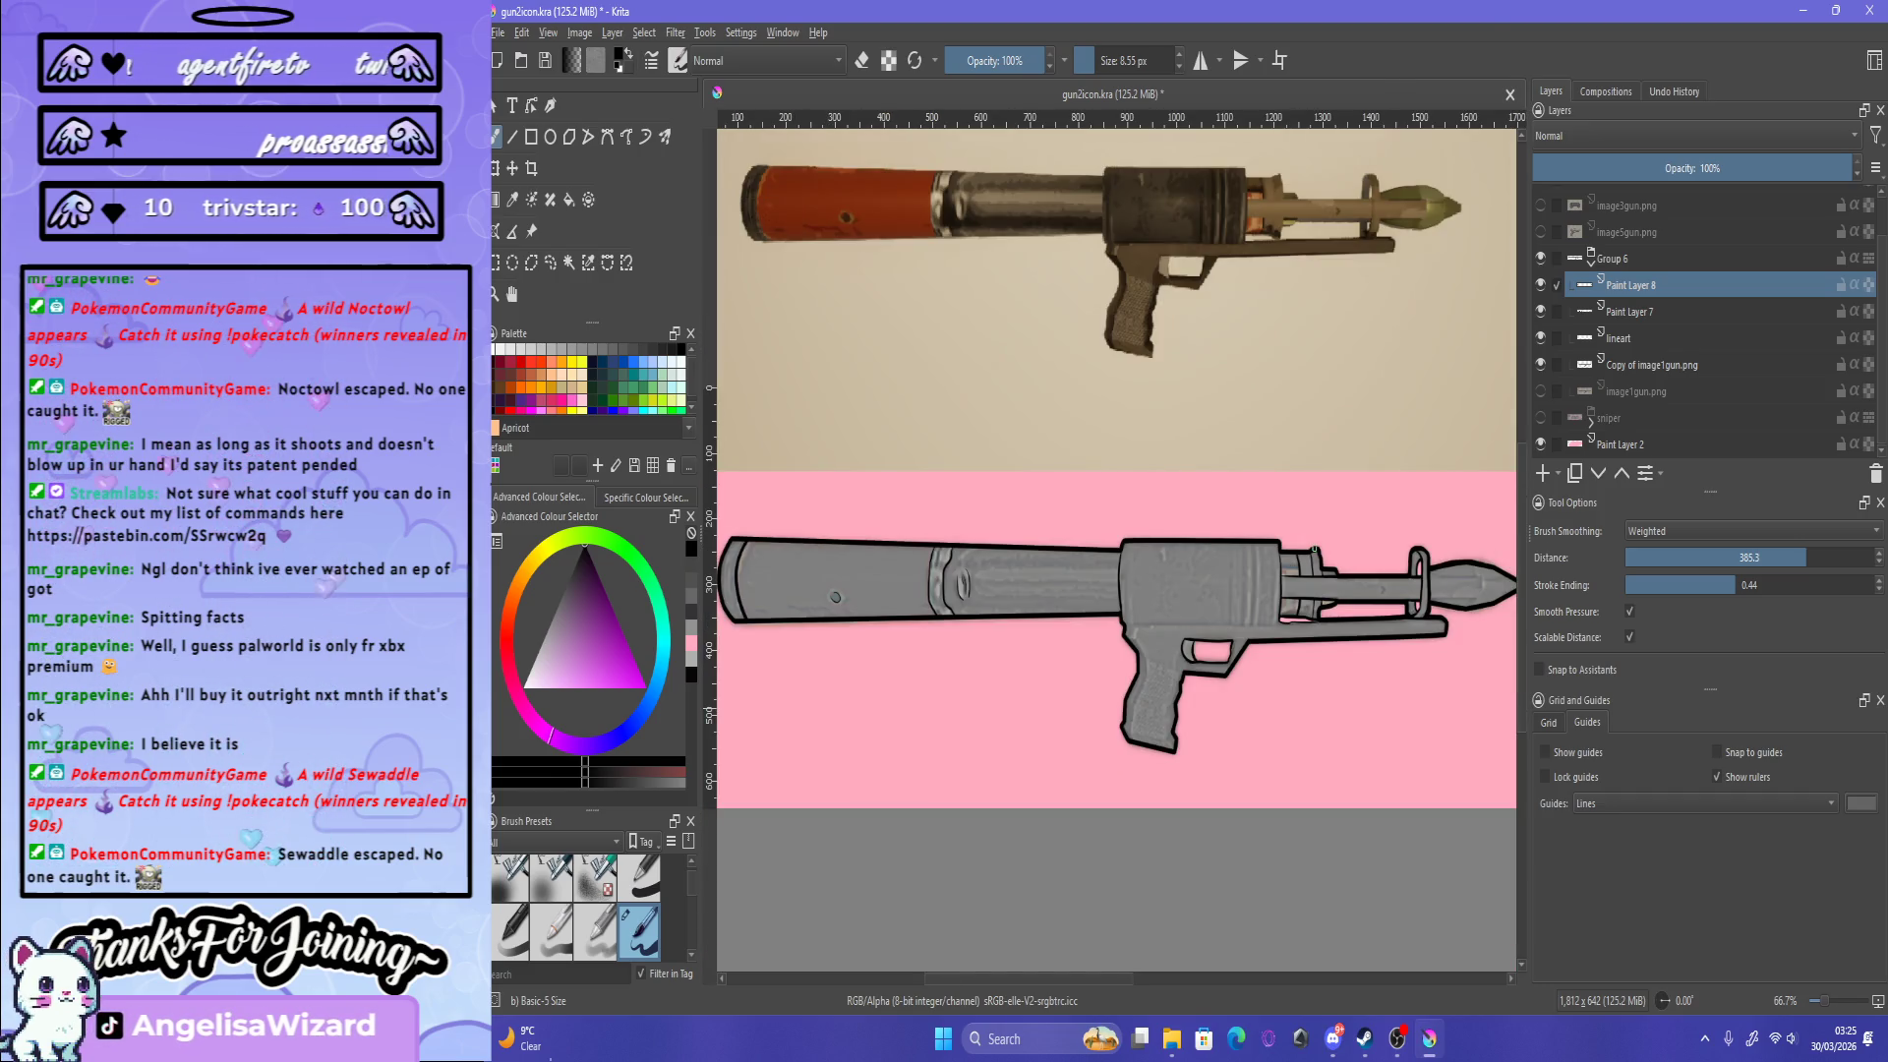
scroll(1315, 548, "up", 1)
scroll(1314, 547, "up", 5)
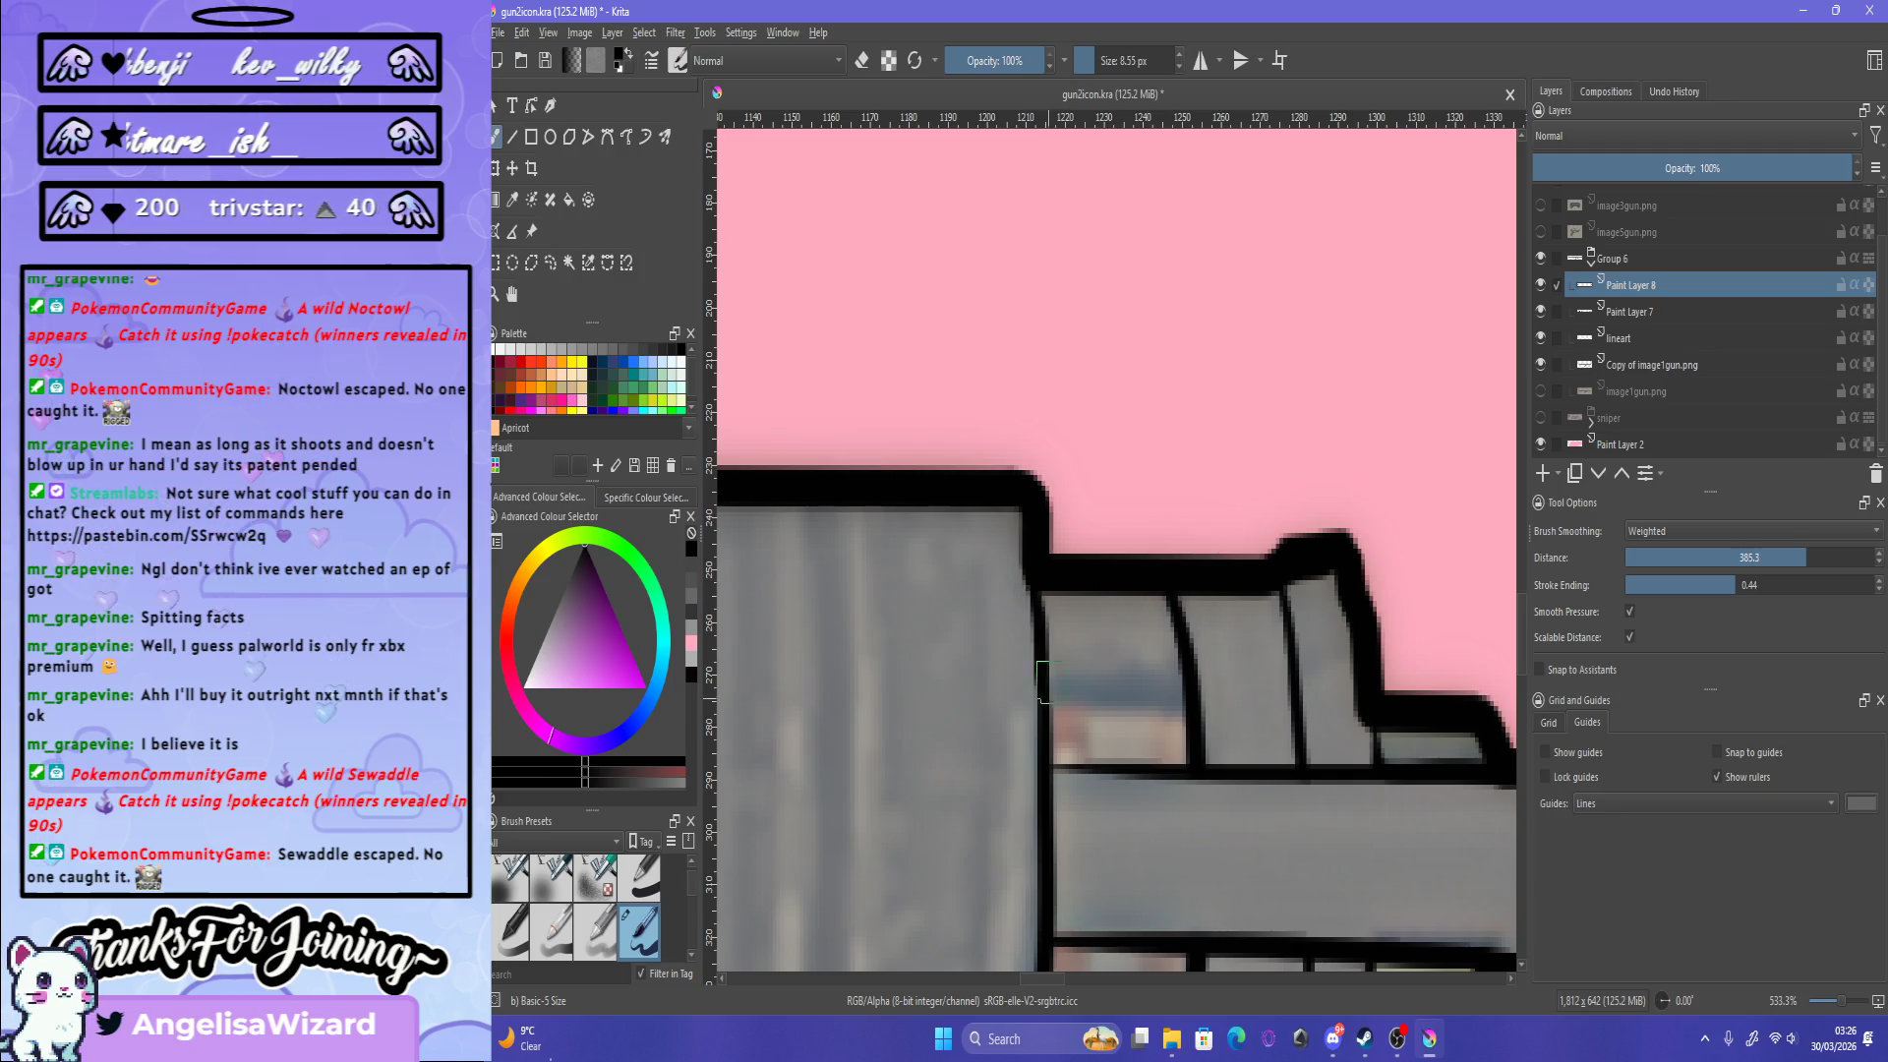
Step: Brush a short stroke along the receiver's top front outline and review it
left_click_drag(1035, 566, 1044, 605)
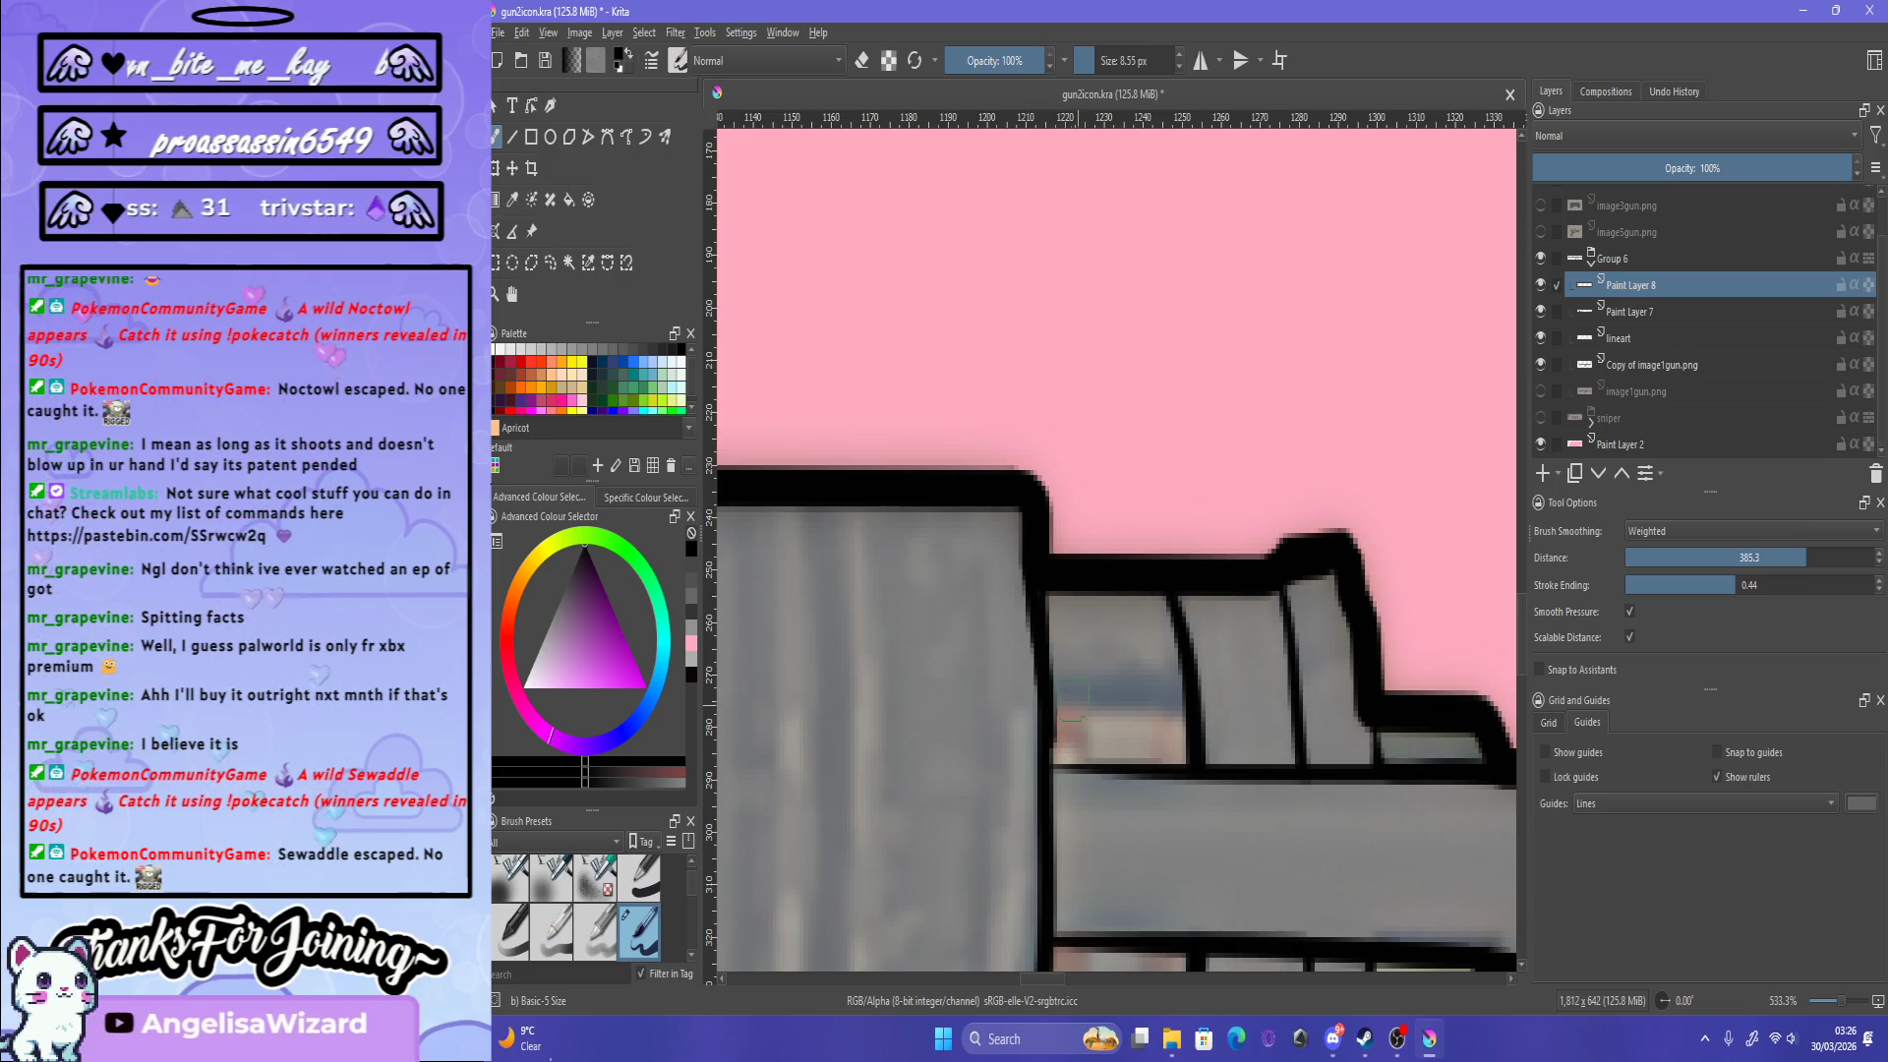
key("1")
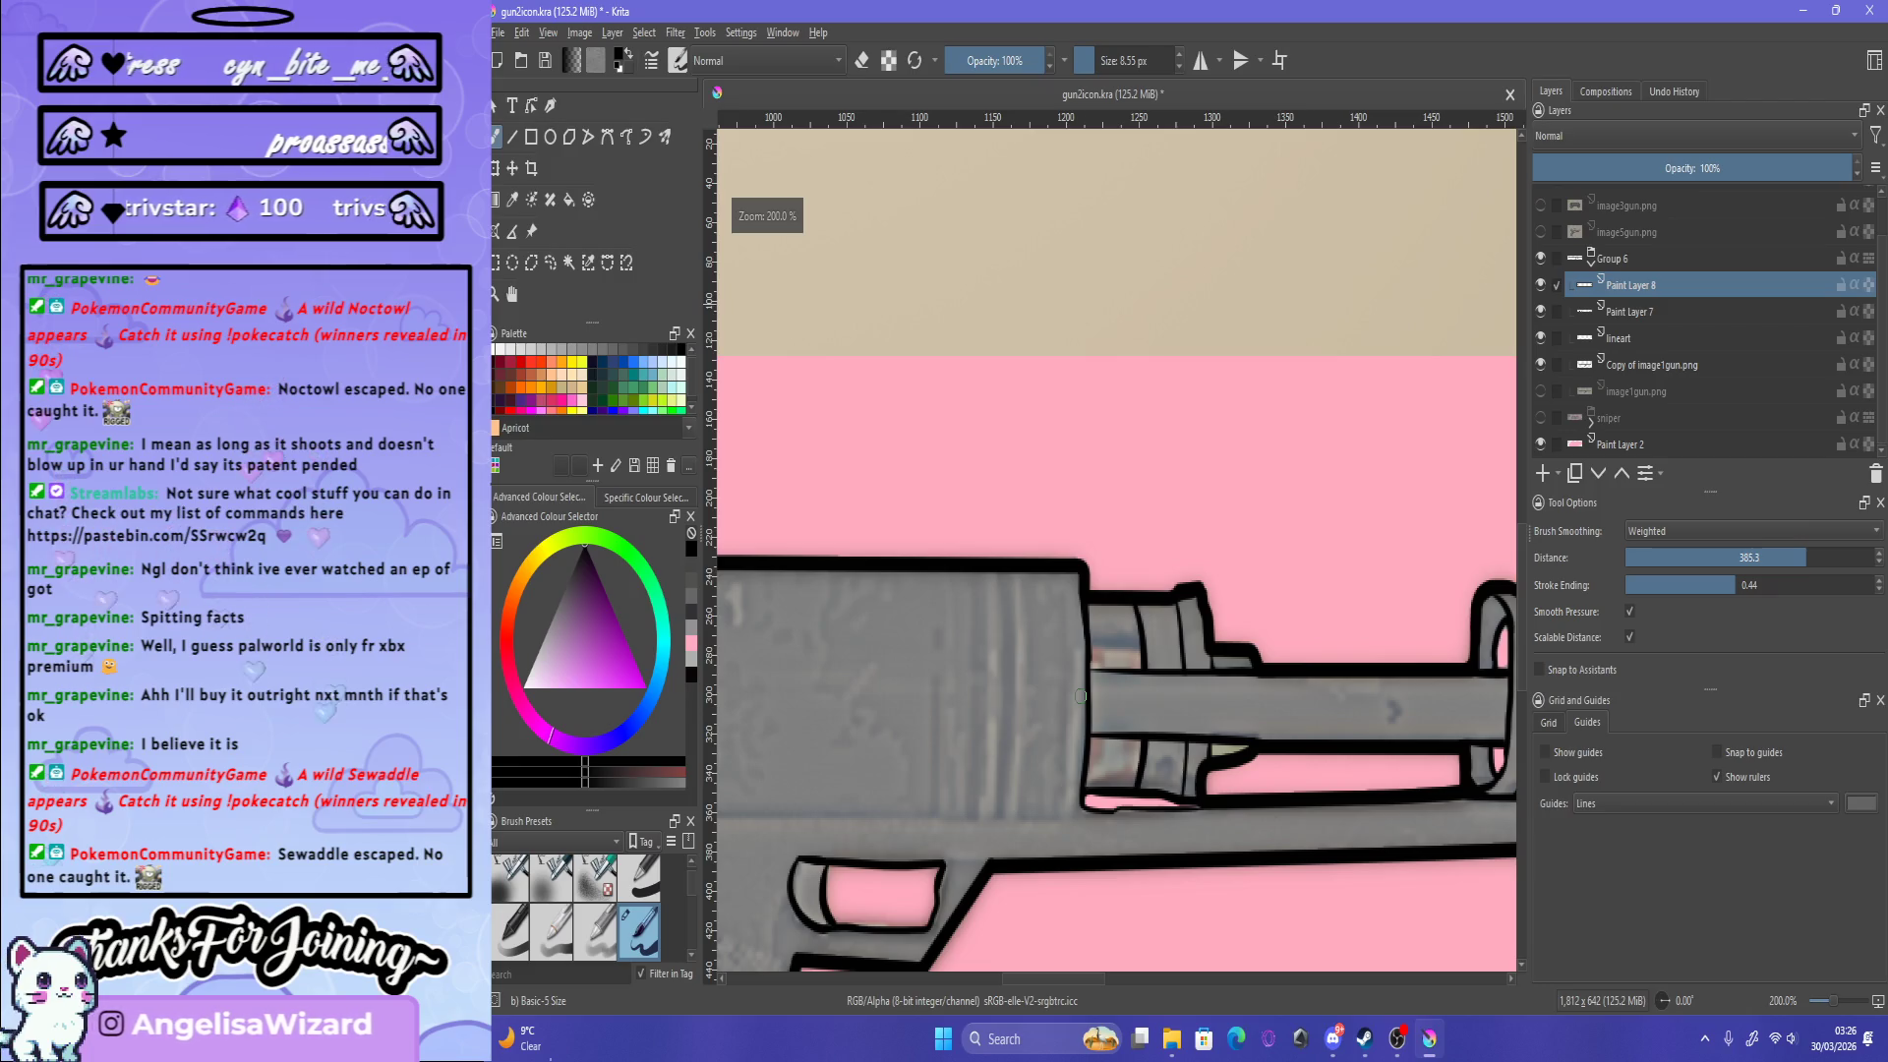
scroll(1081, 695, "up", 2)
scroll(1082, 833, "down", 3)
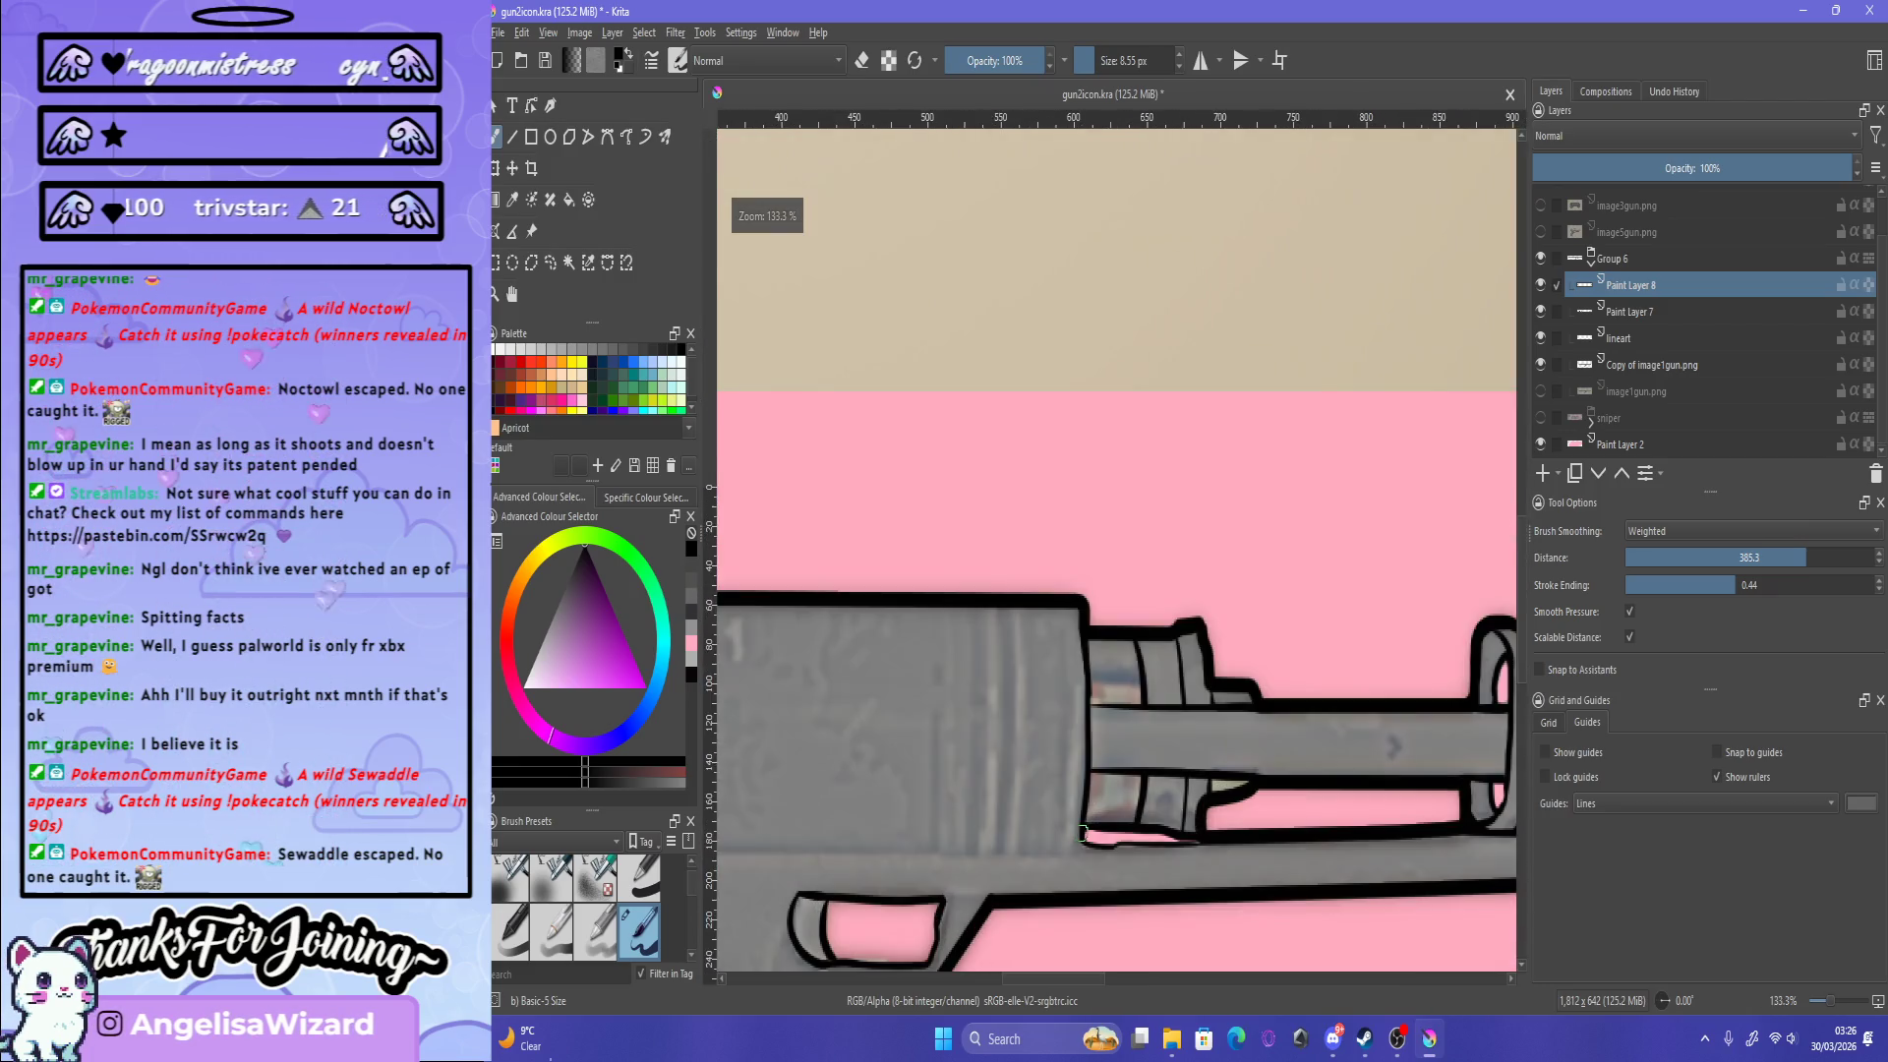
scroll(1082, 834, "up", 2)
scroll(1086, 613, "up", 2)
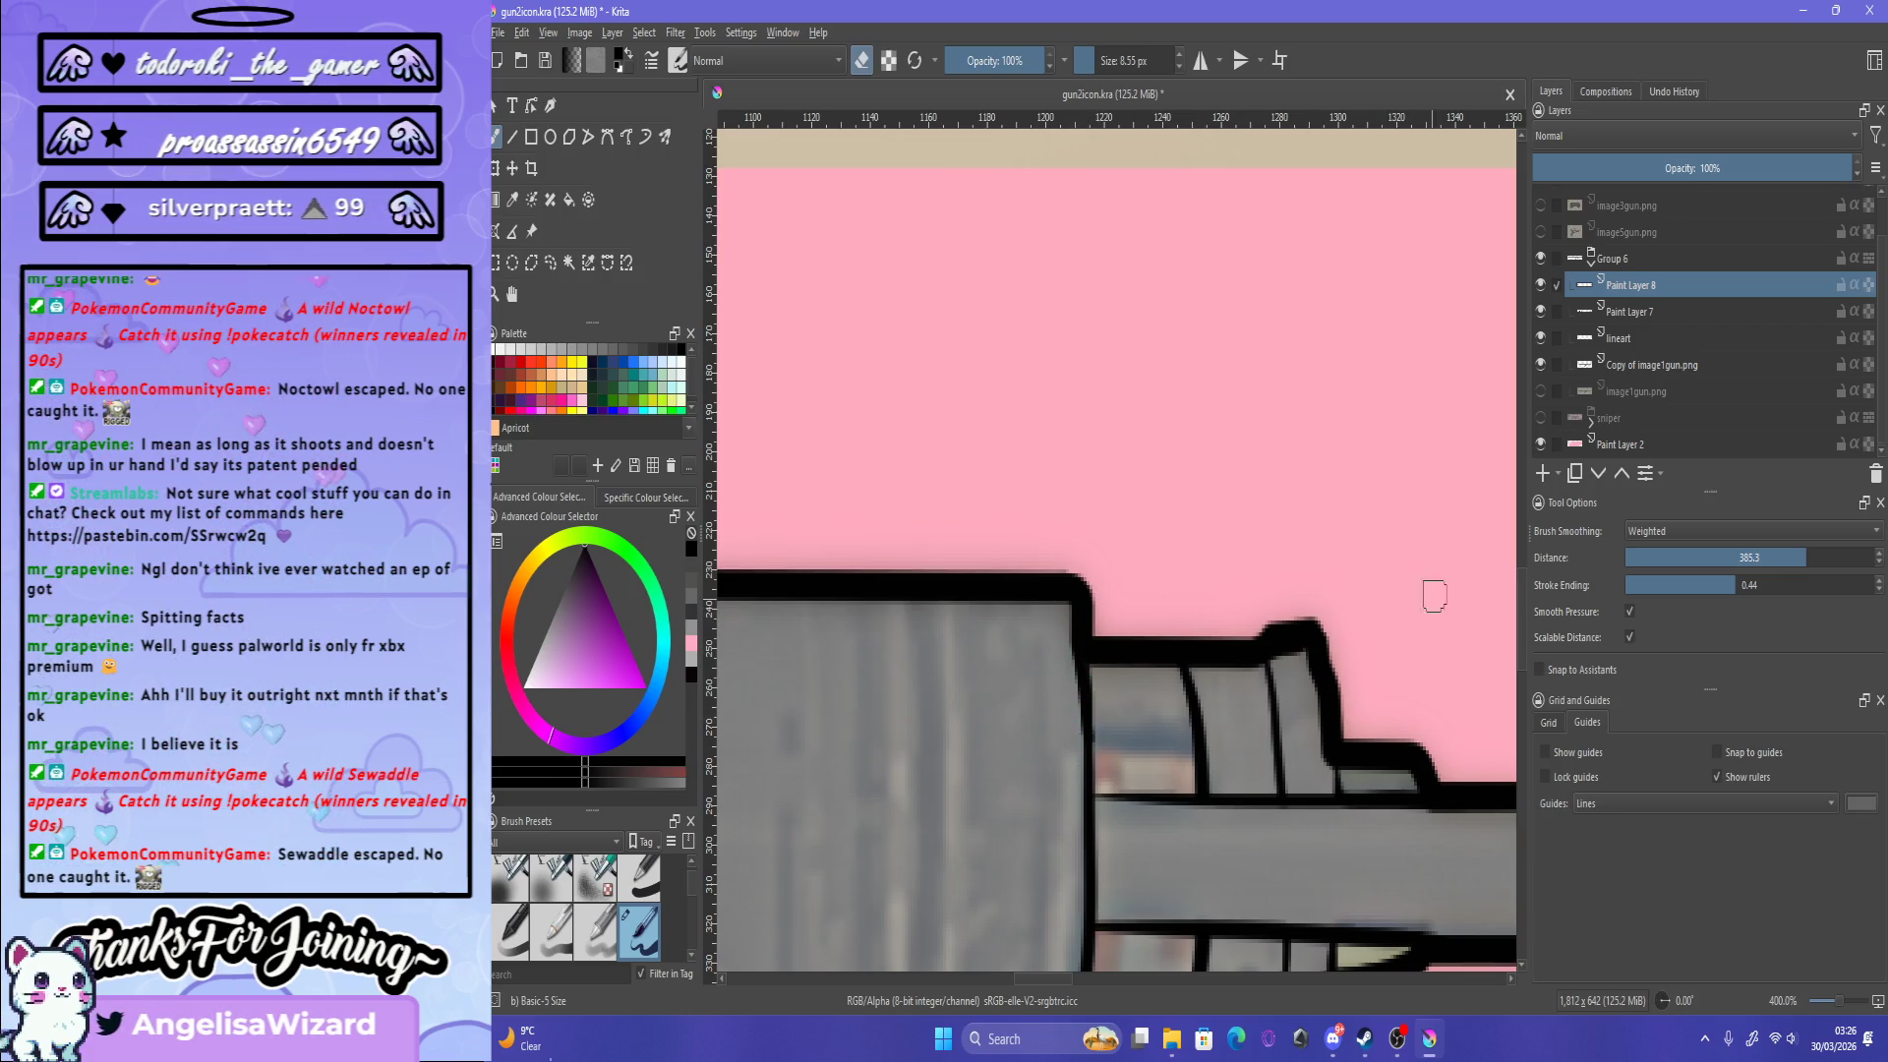
Step: Select the lineart layer, then return to Paint Layer 8
left_click(1633, 337)
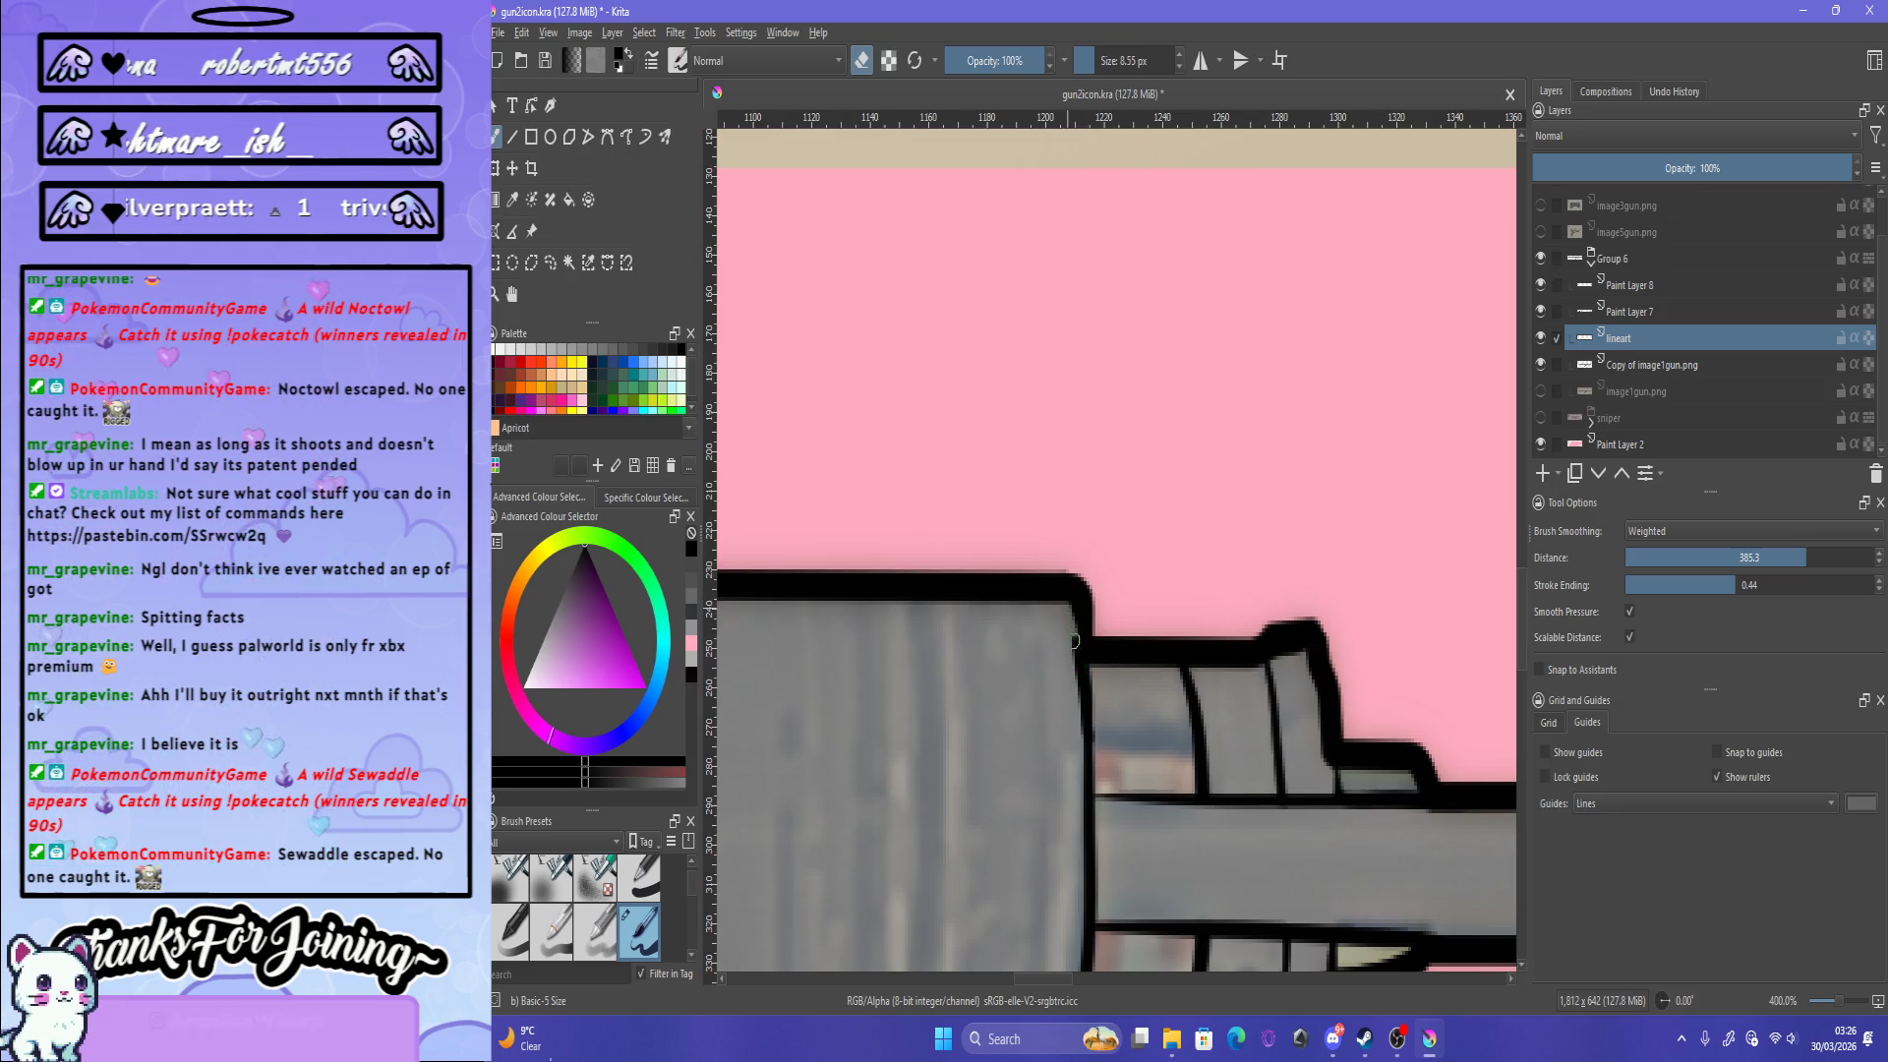
left_click(1628, 285)
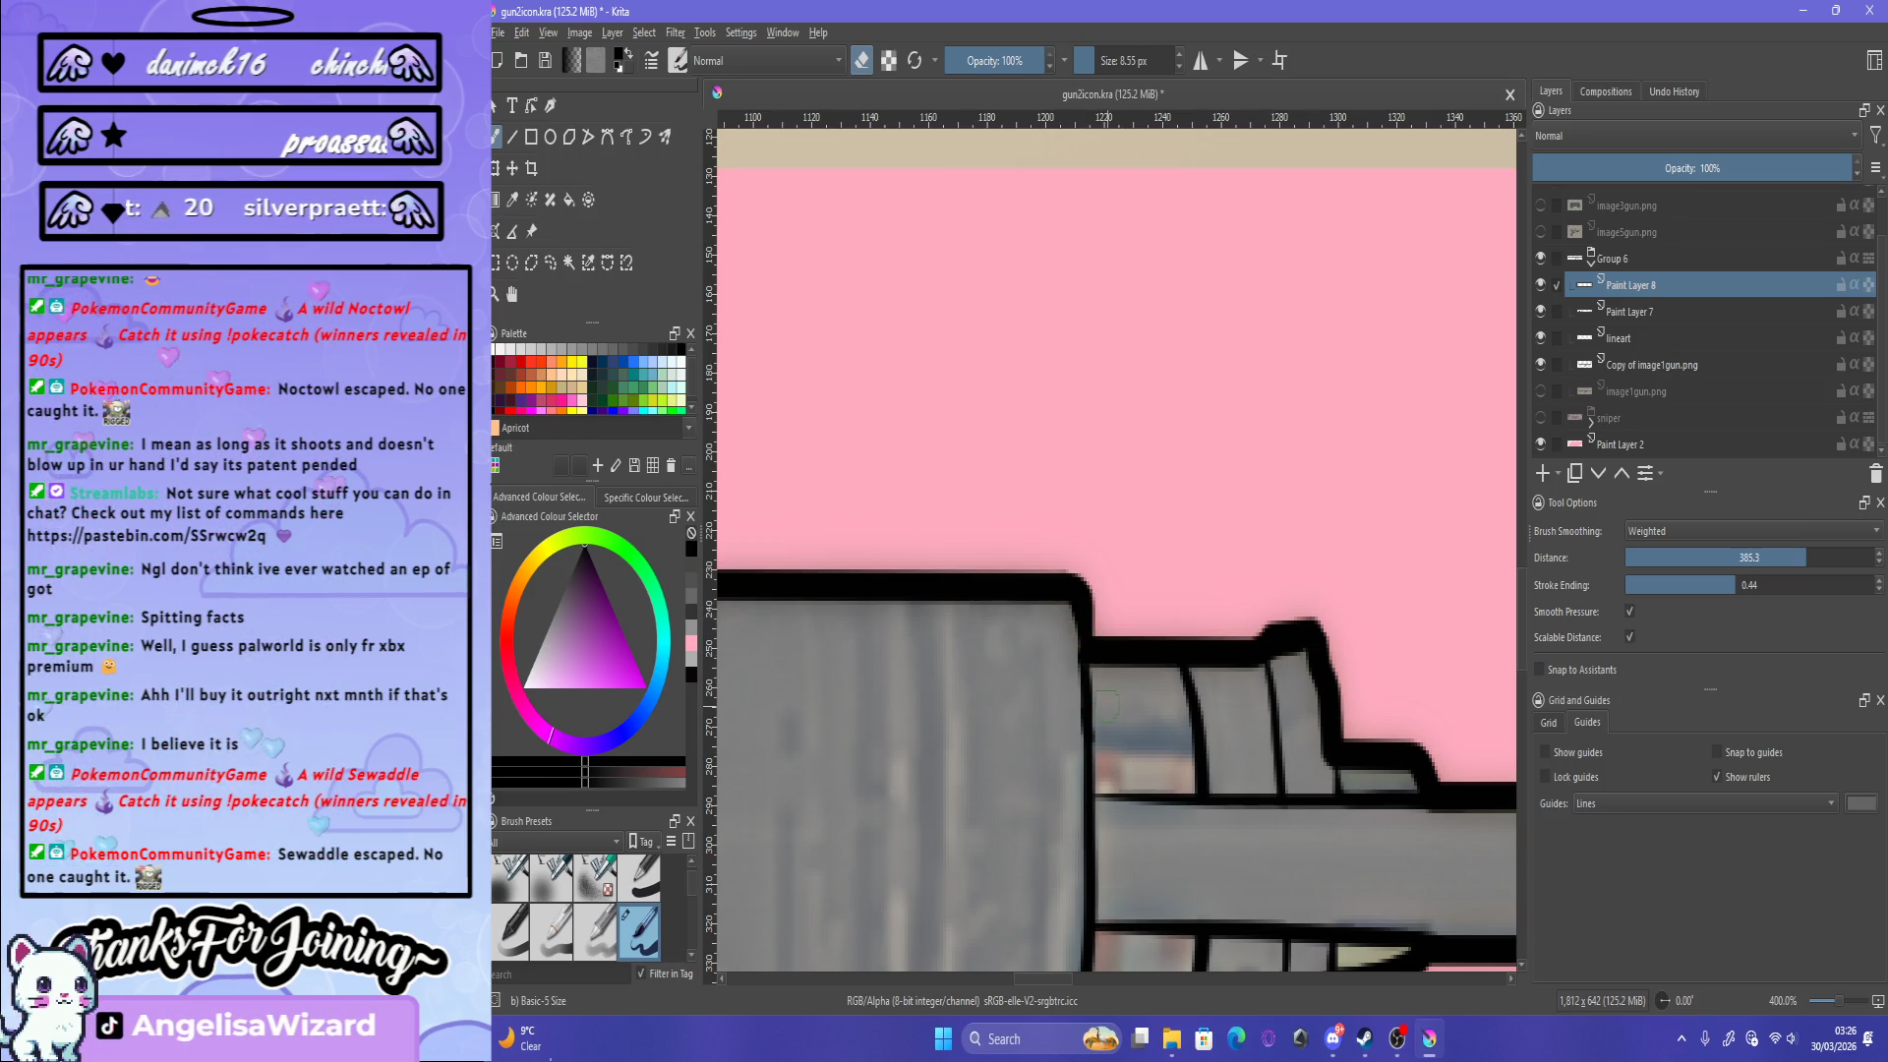
scroll(1082, 609, "down", 5)
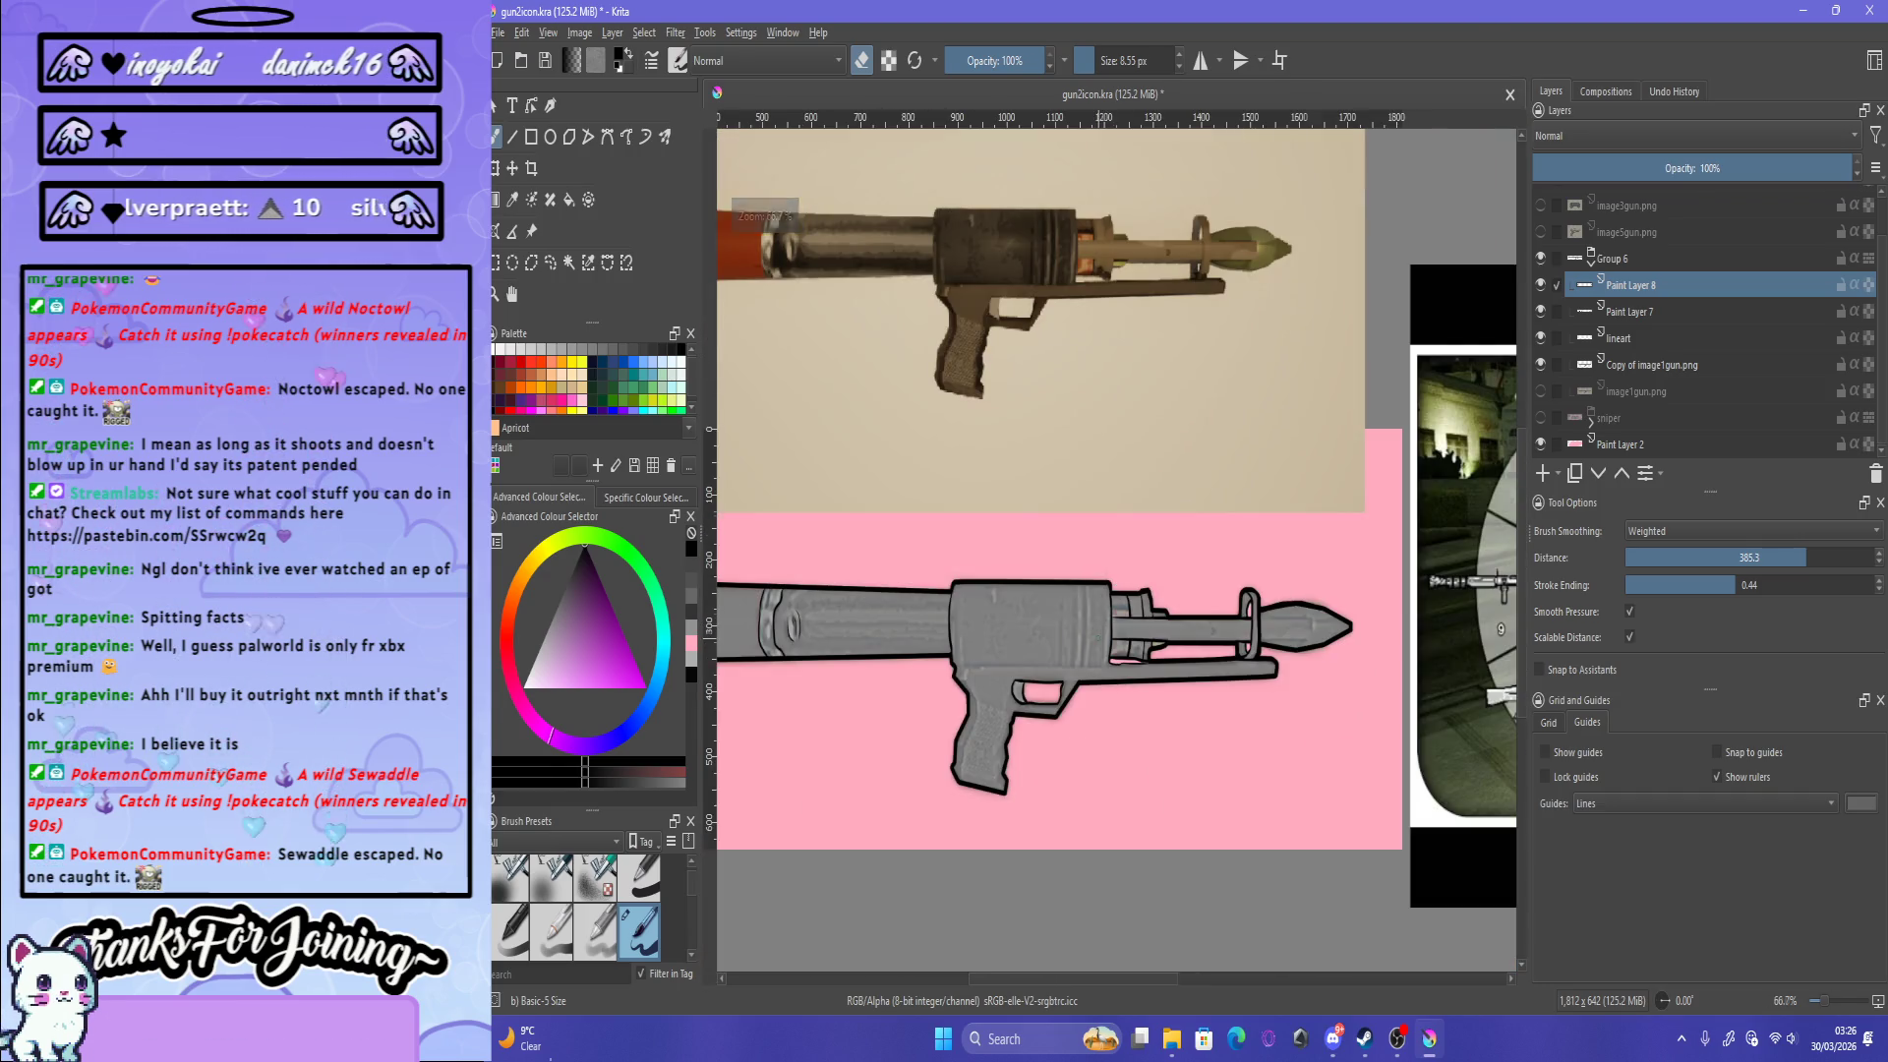
Step: On Paint Layer 7, ink the bottom outline under the barrel beside the receiver
scroll(1106, 578, "up", 4)
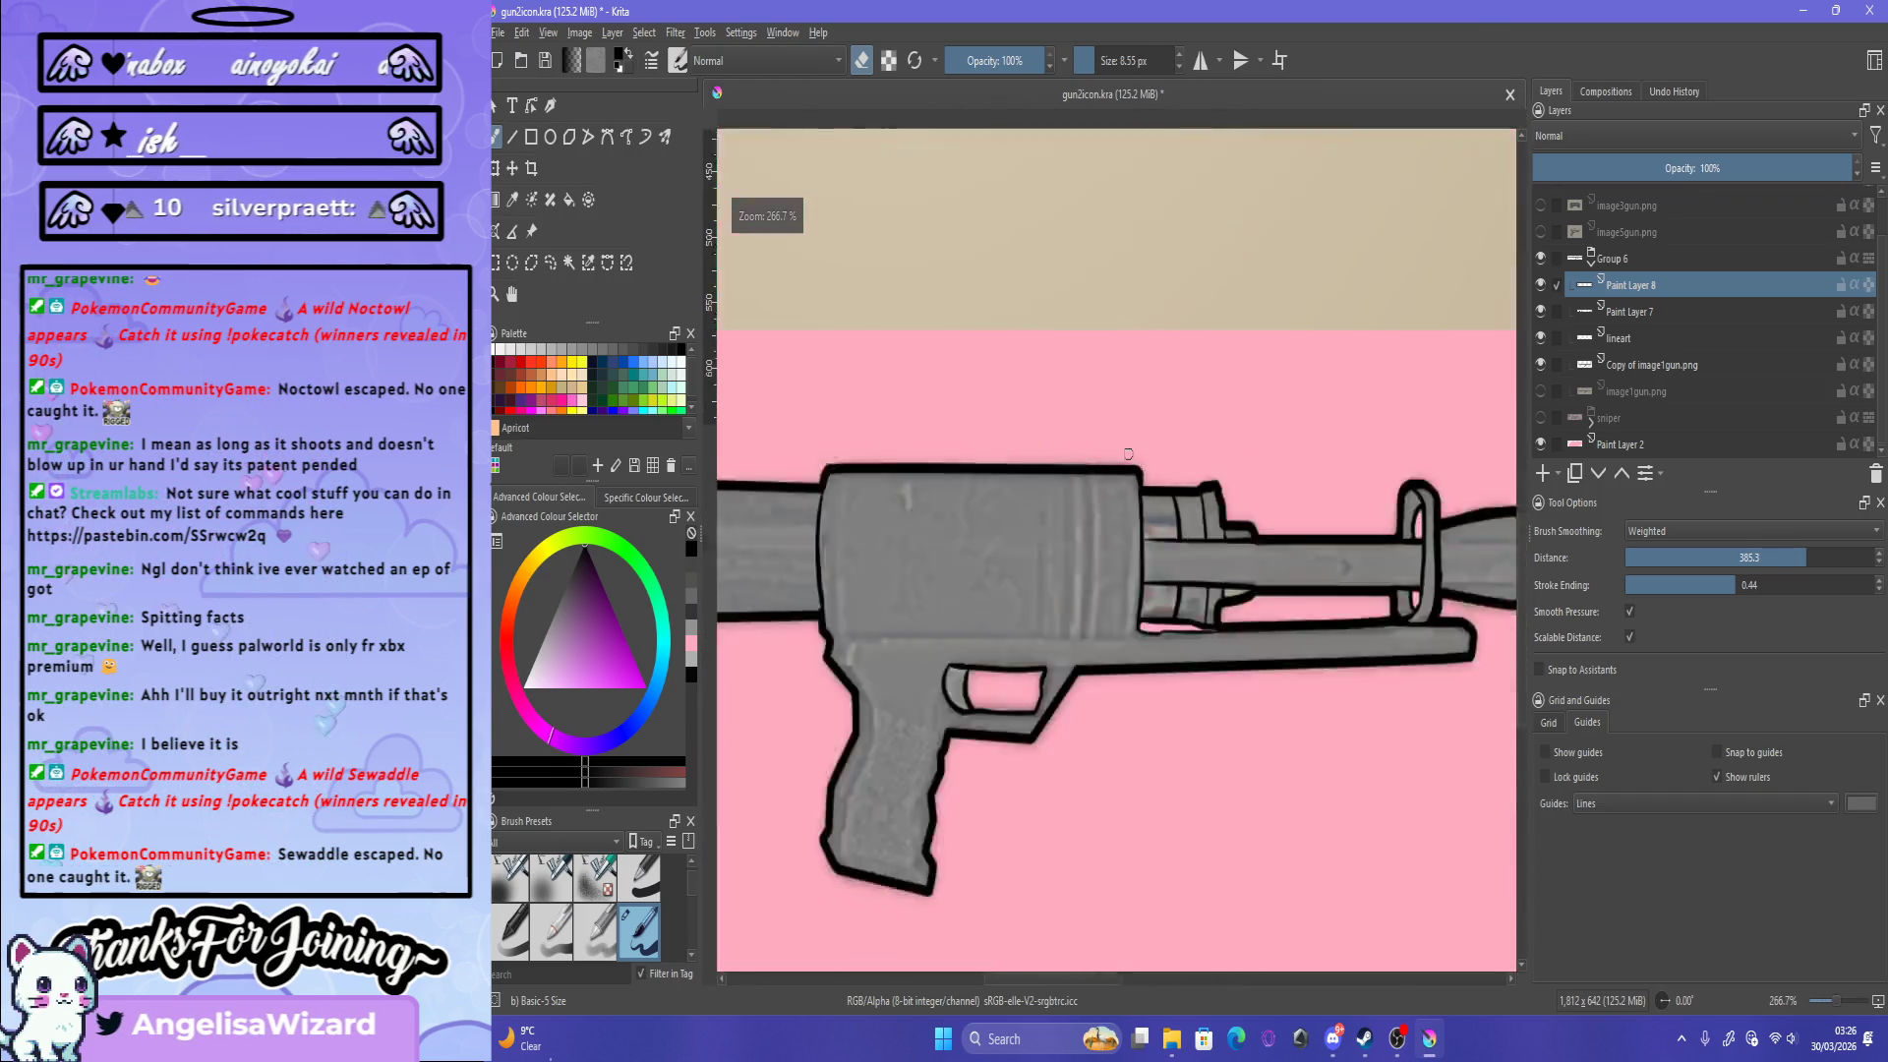
scroll(1128, 453, "down", 3)
scroll(974, 487, "down", 1)
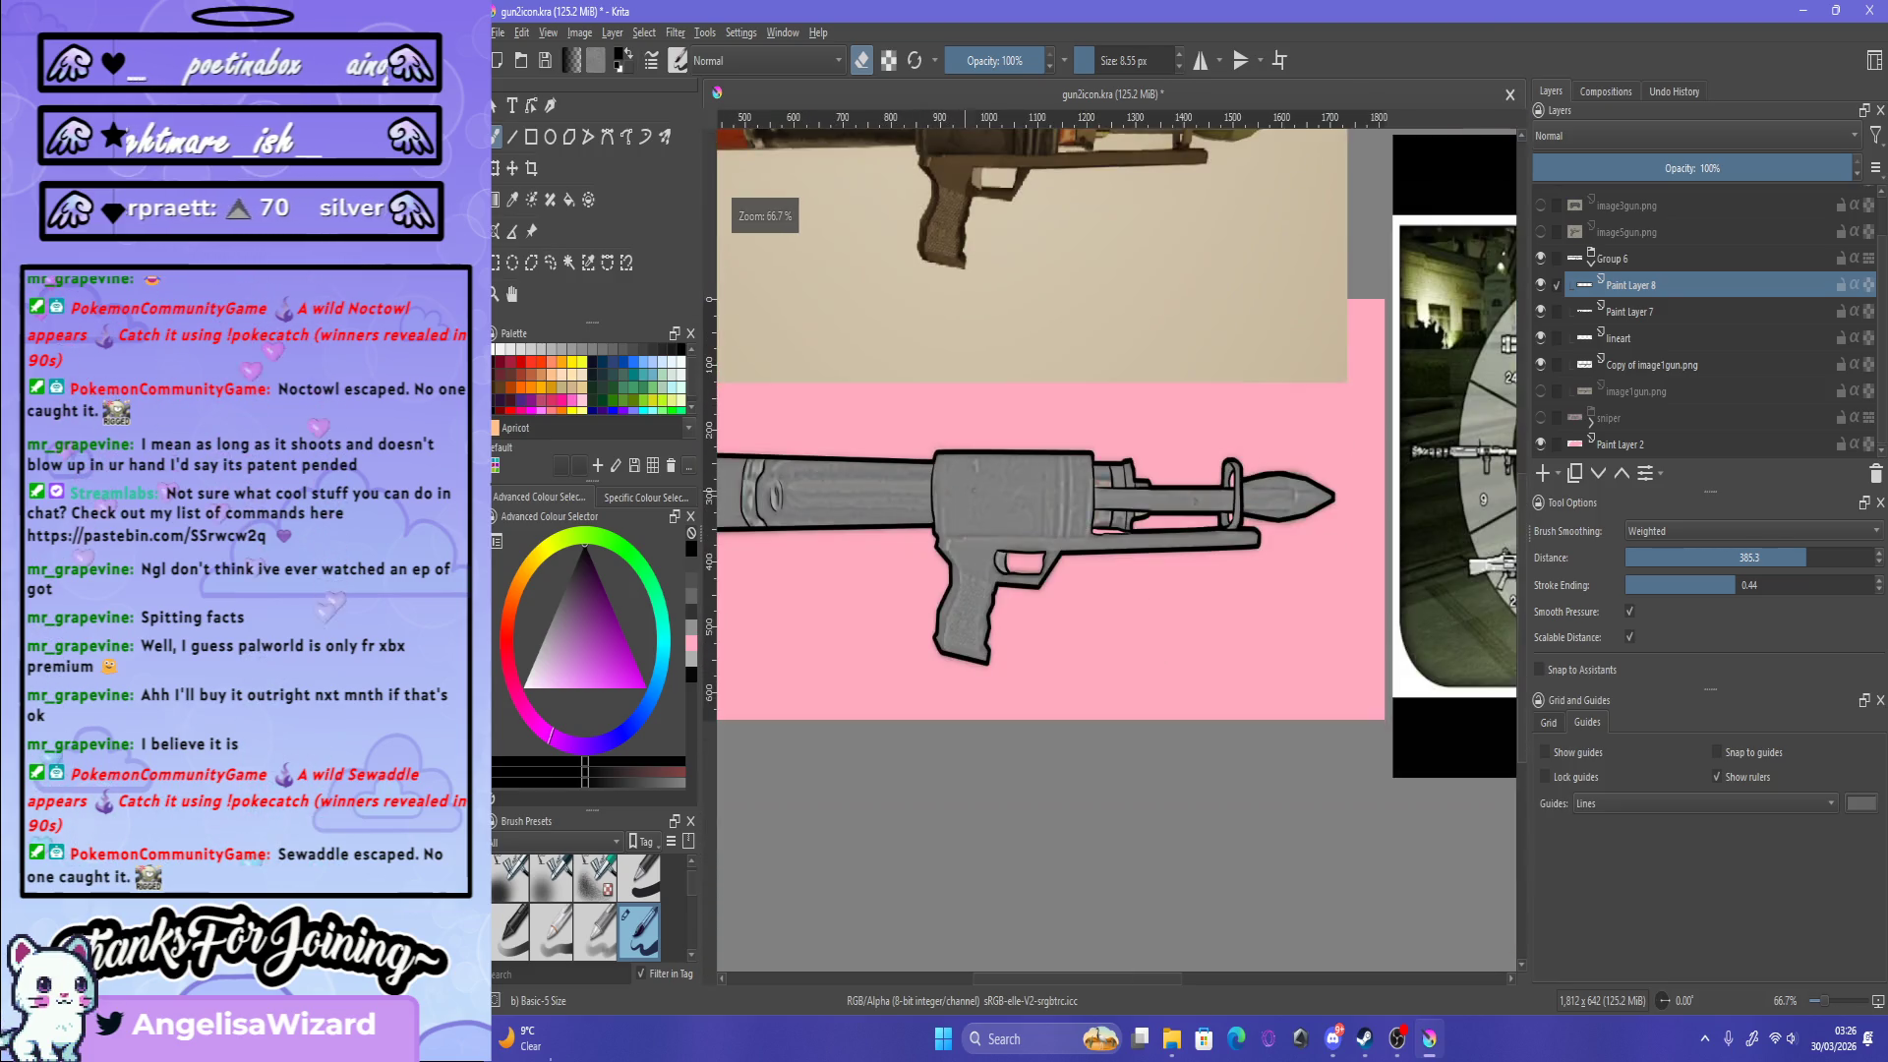
scroll(918, 521, "down", 3)
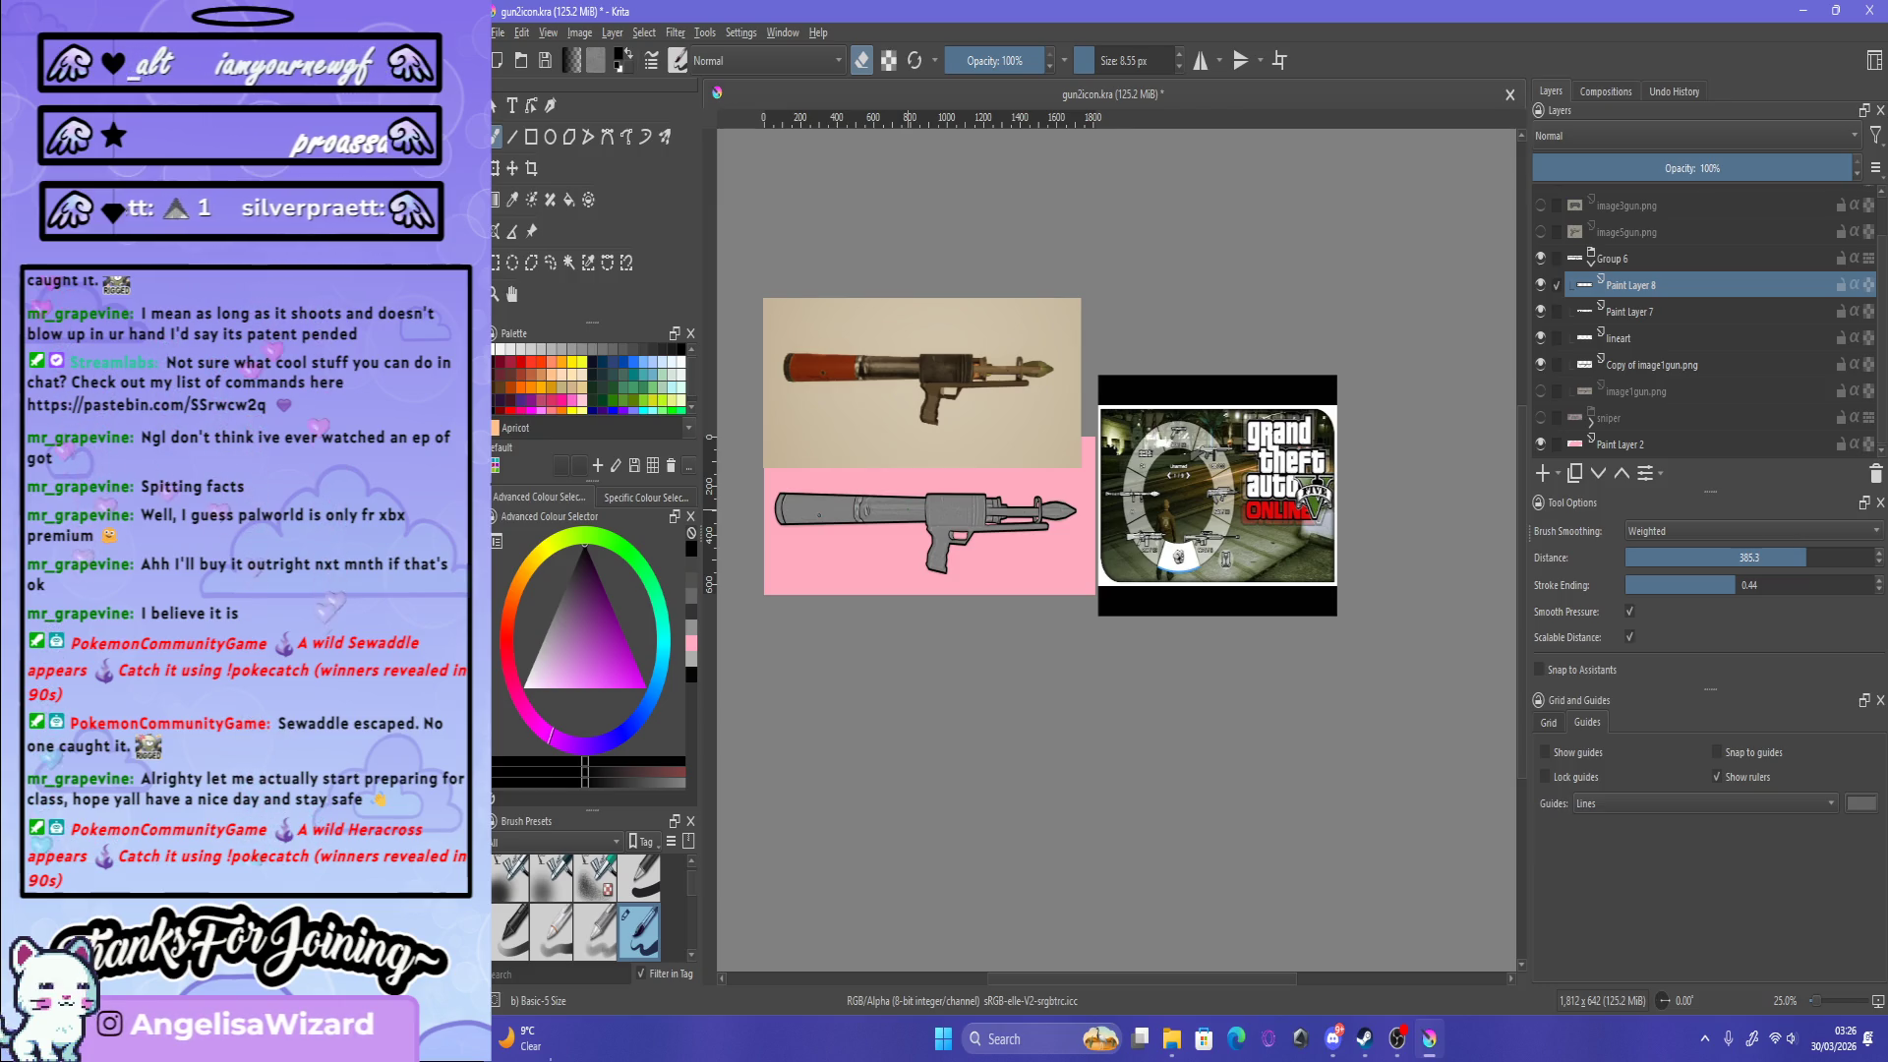
scroll(947, 523, "up", 6)
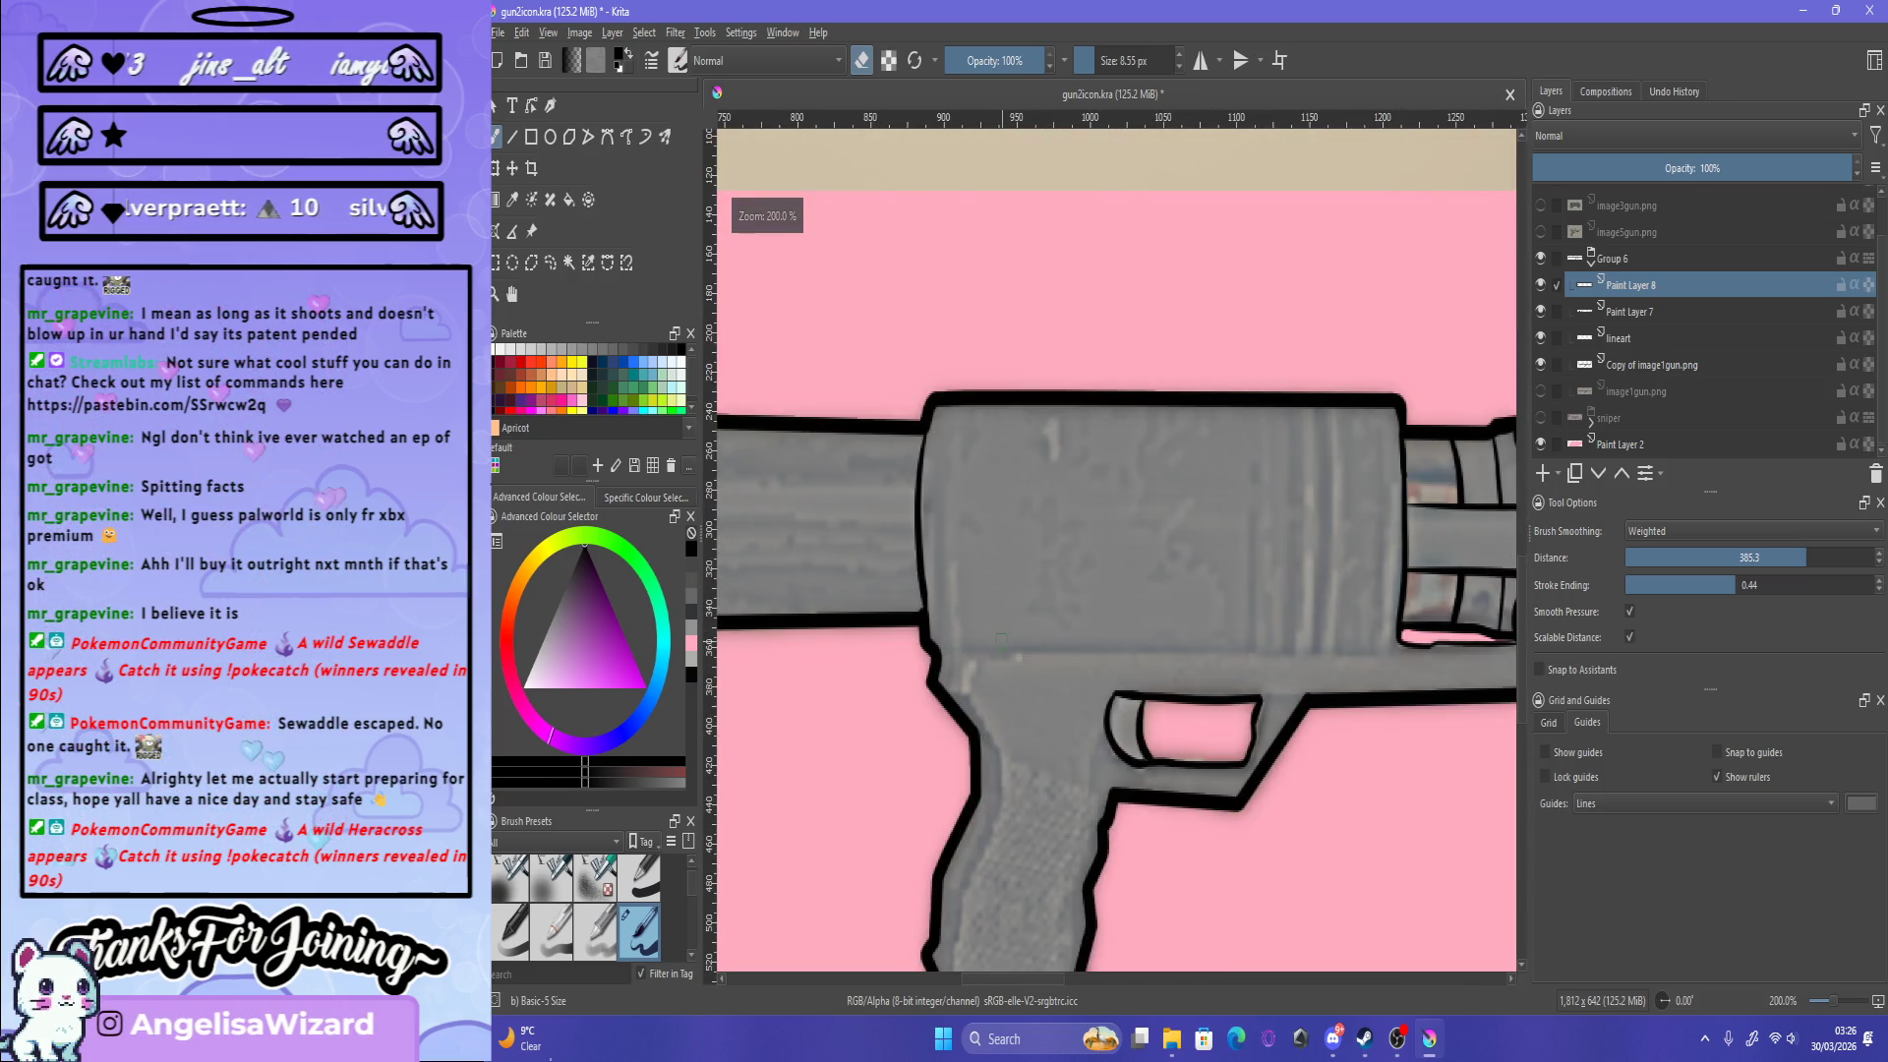
scroll(1001, 642, "down", 3)
scroll(1179, 608, "up", 4)
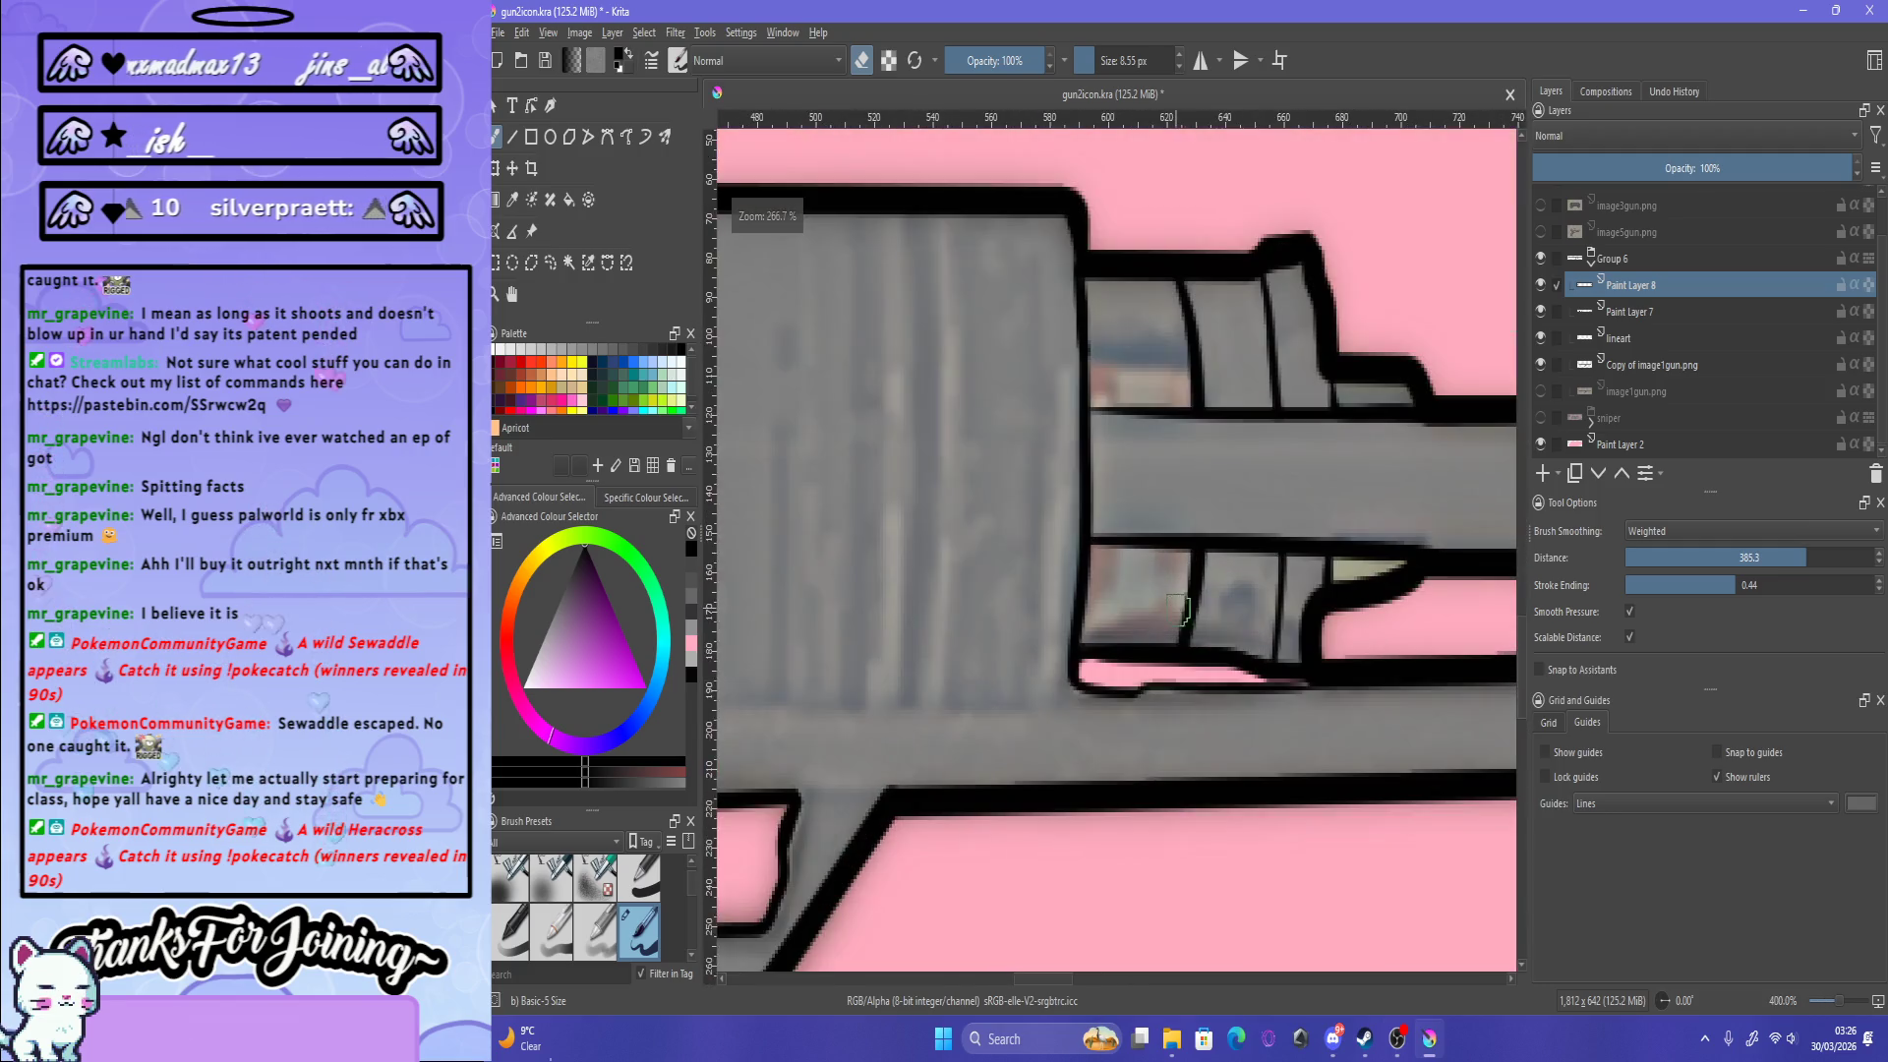
scroll(1179, 610, "down", 2)
scroll(1131, 630, "down", 1)
scroll(1062, 649, "down", 1)
scroll(1003, 671, "down", 1)
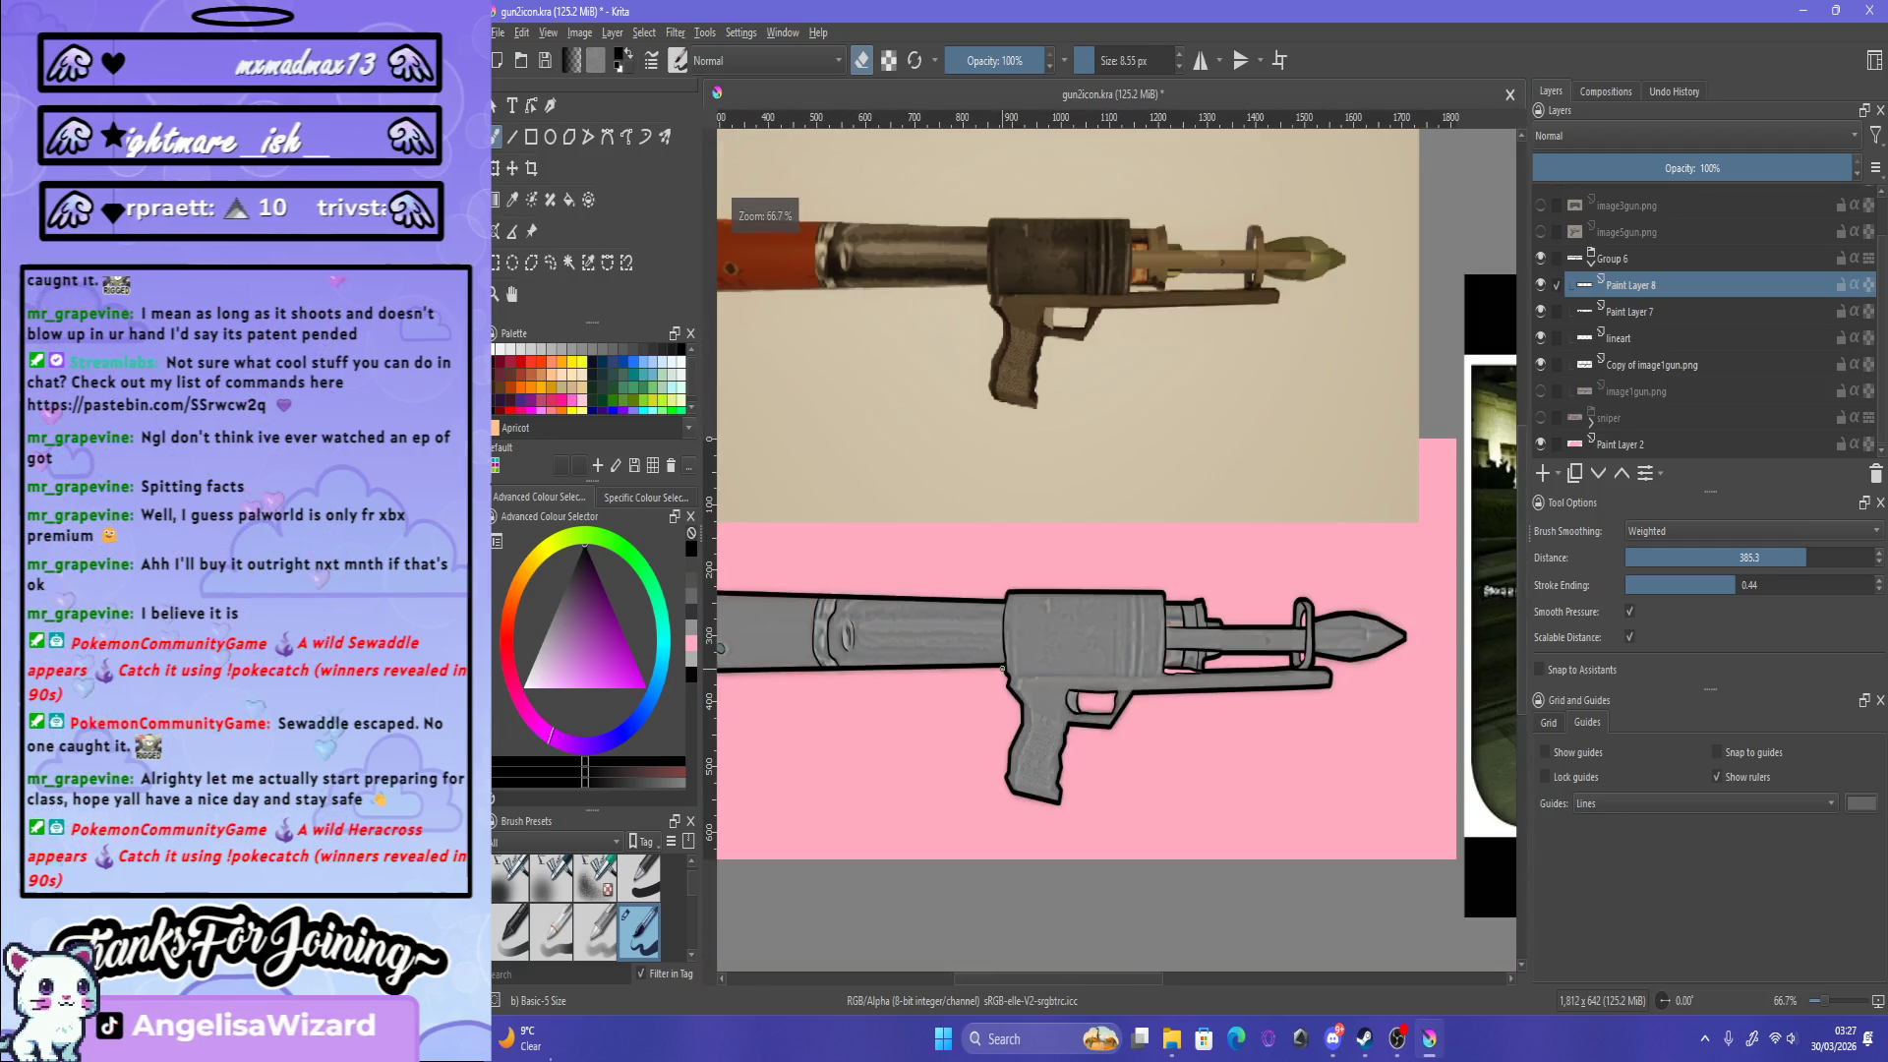
scroll(1003, 669, "up", 4)
key("Page_Down")
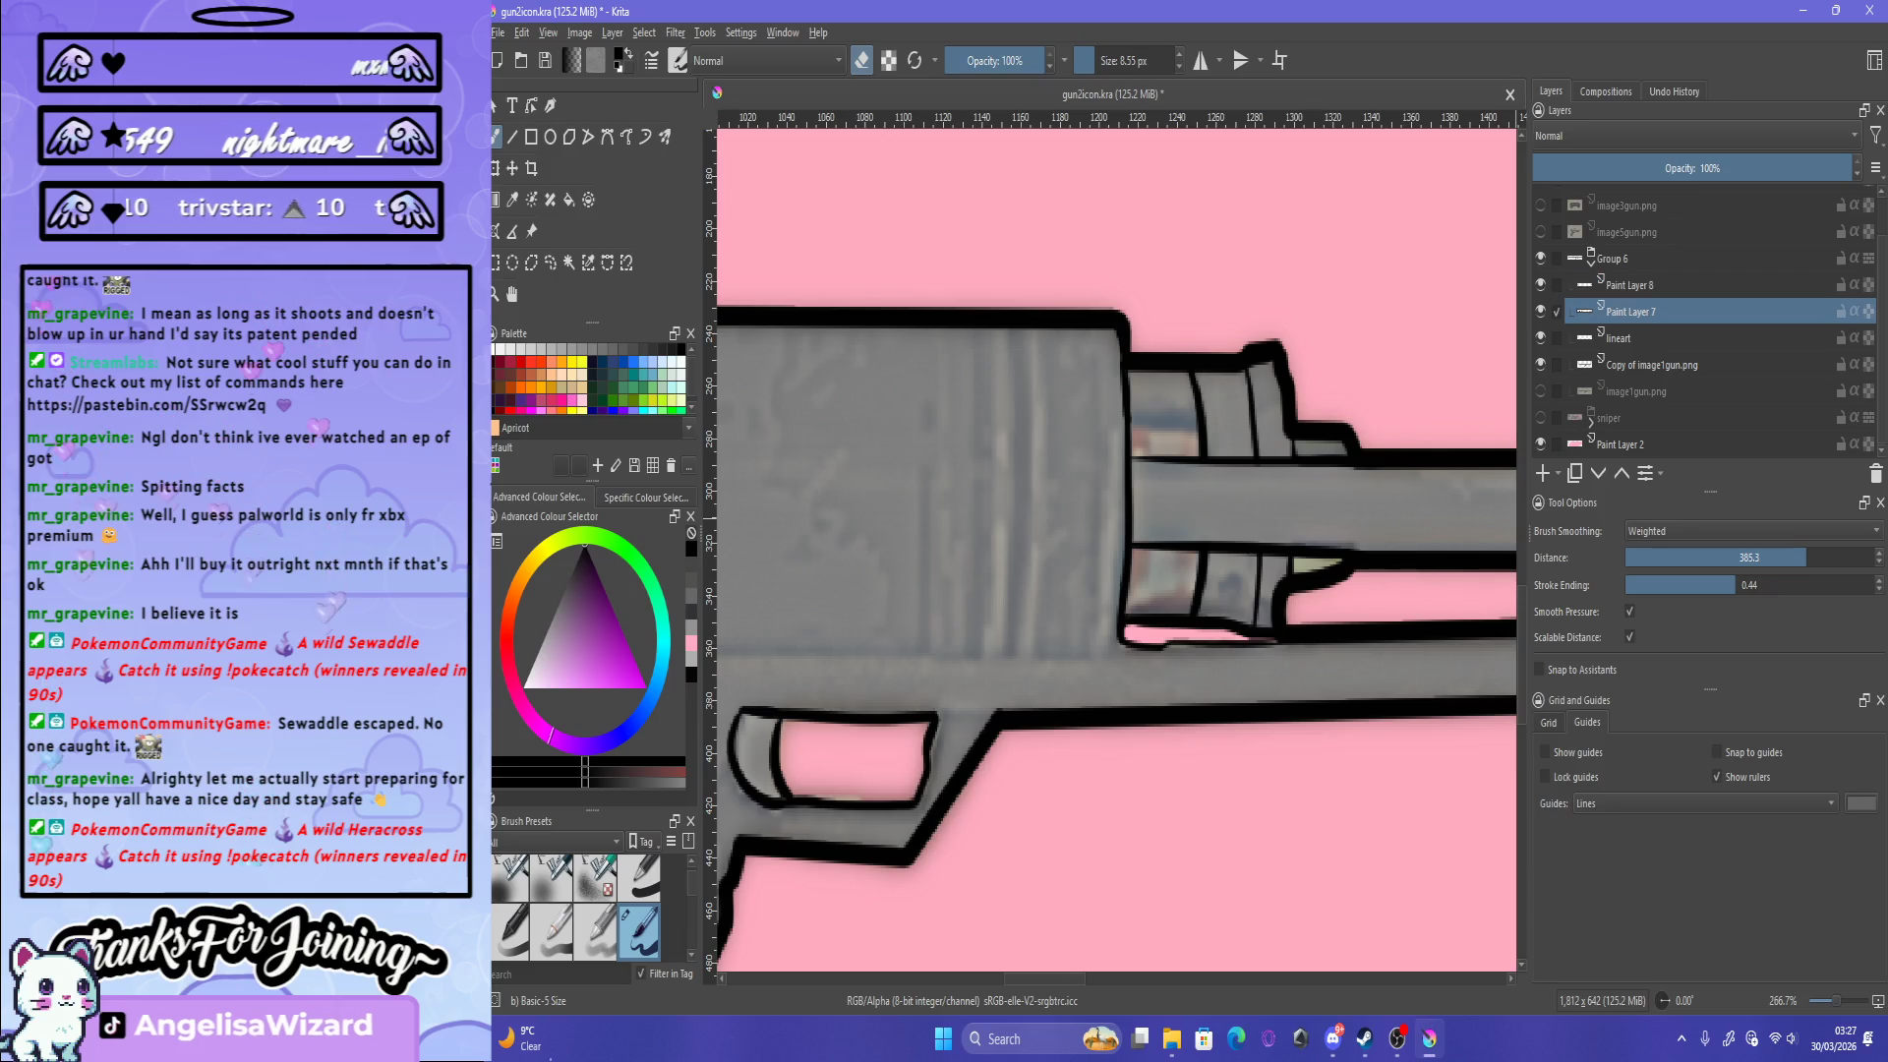
scroll(1252, 670, "up", 2)
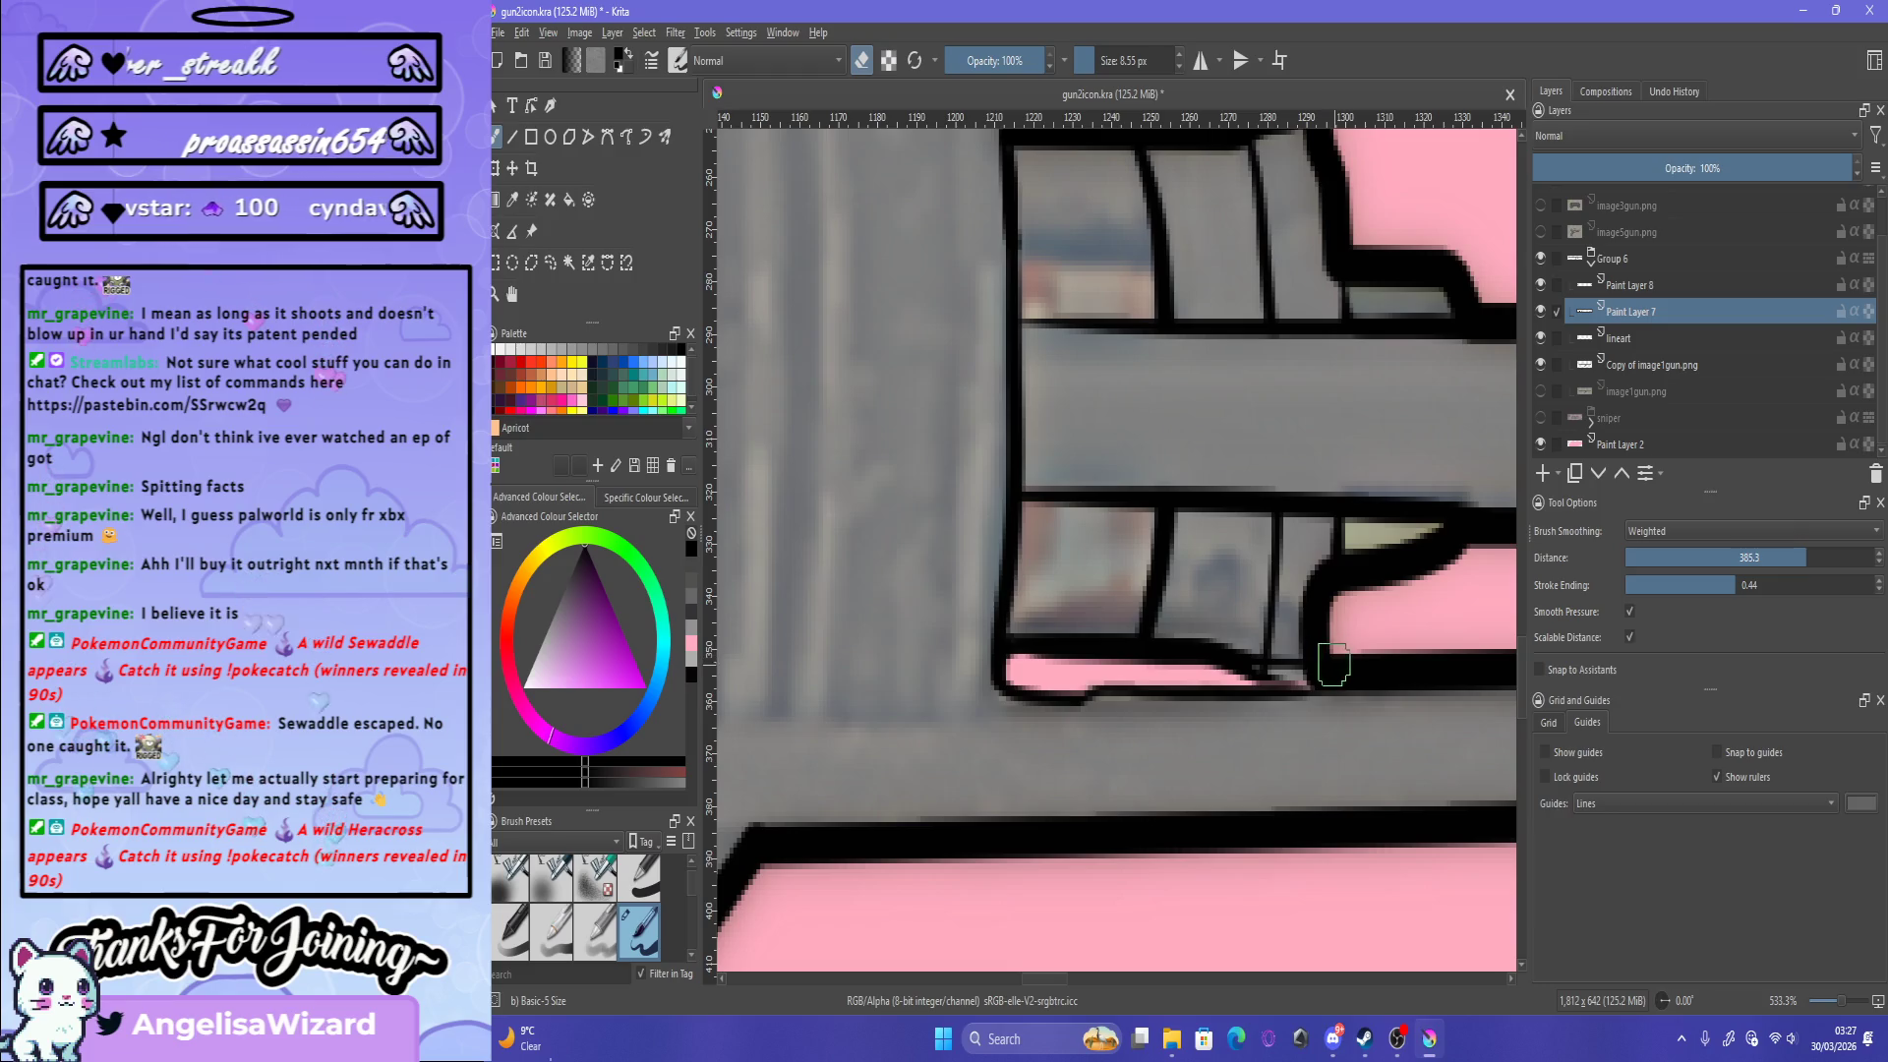
left_click_drag(1257, 674, 1282, 673)
Step: Toggle the eraser, zoom out to compare with the reference, and return to Paint Layer 8
key("e")
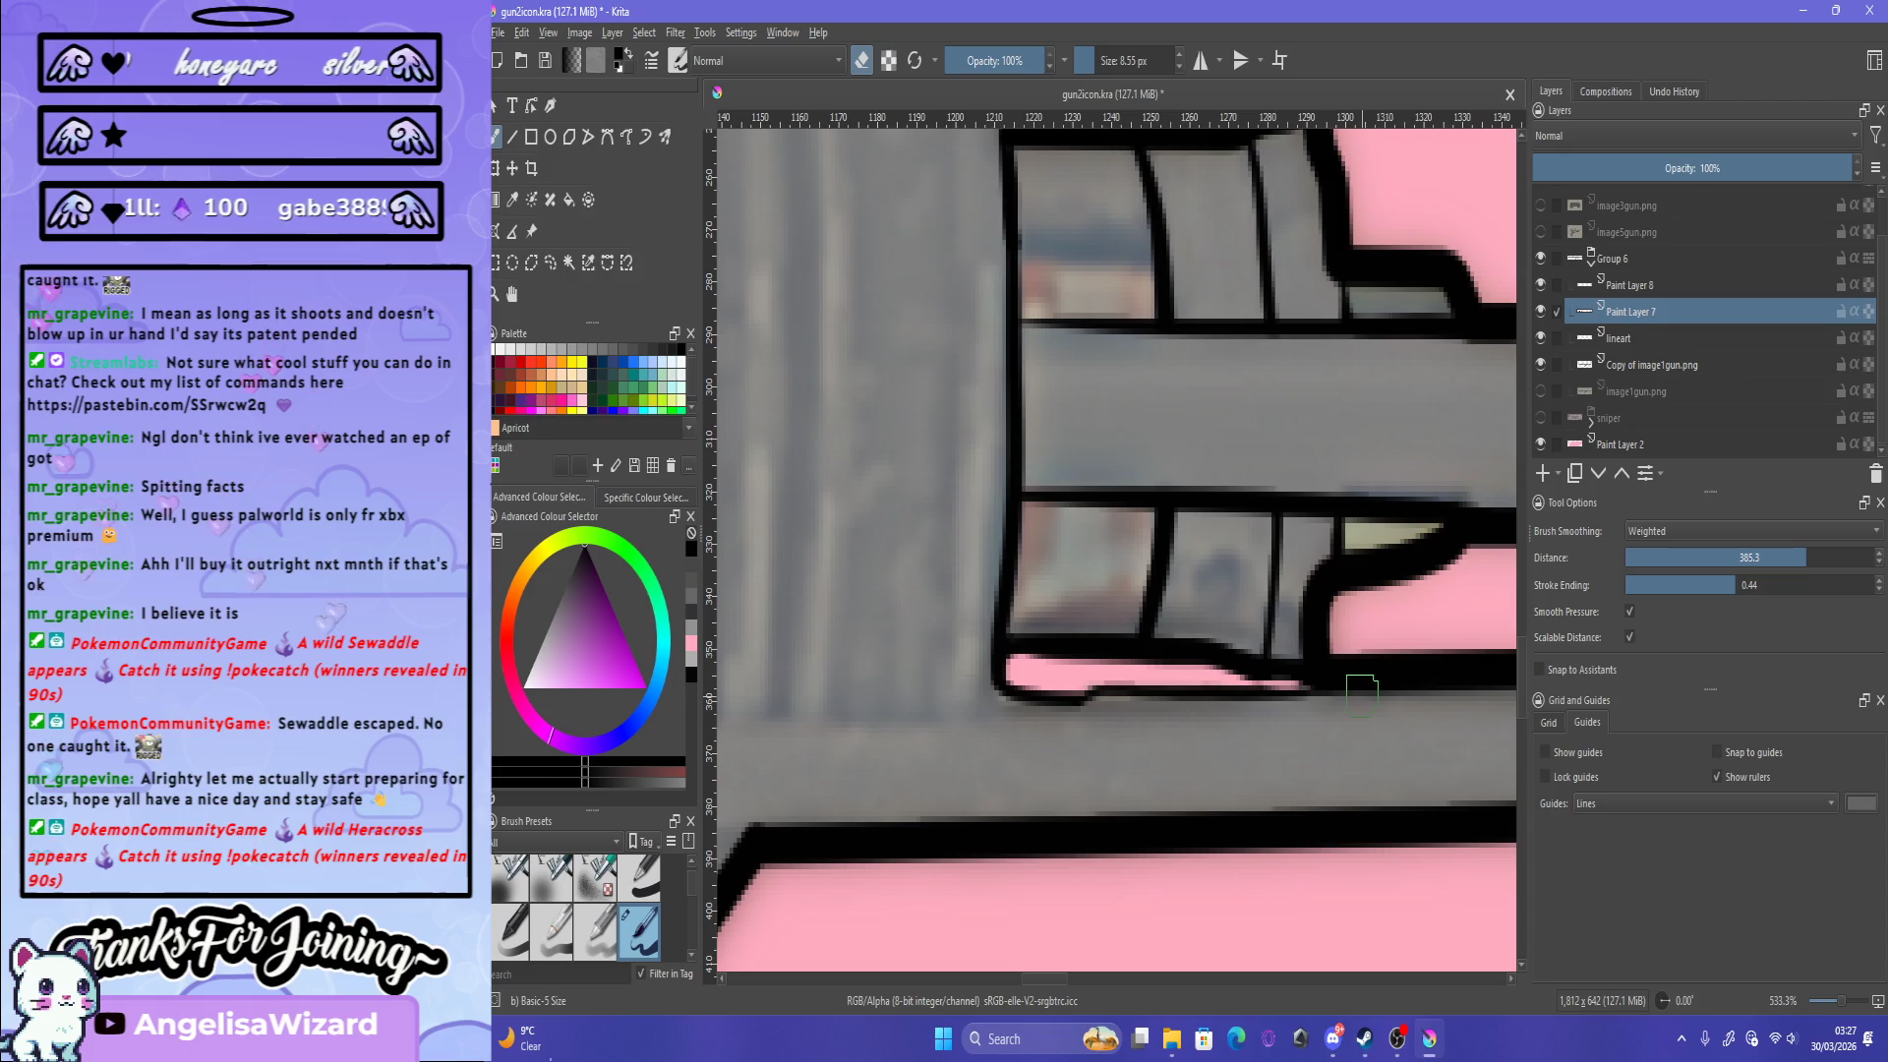
key("1")
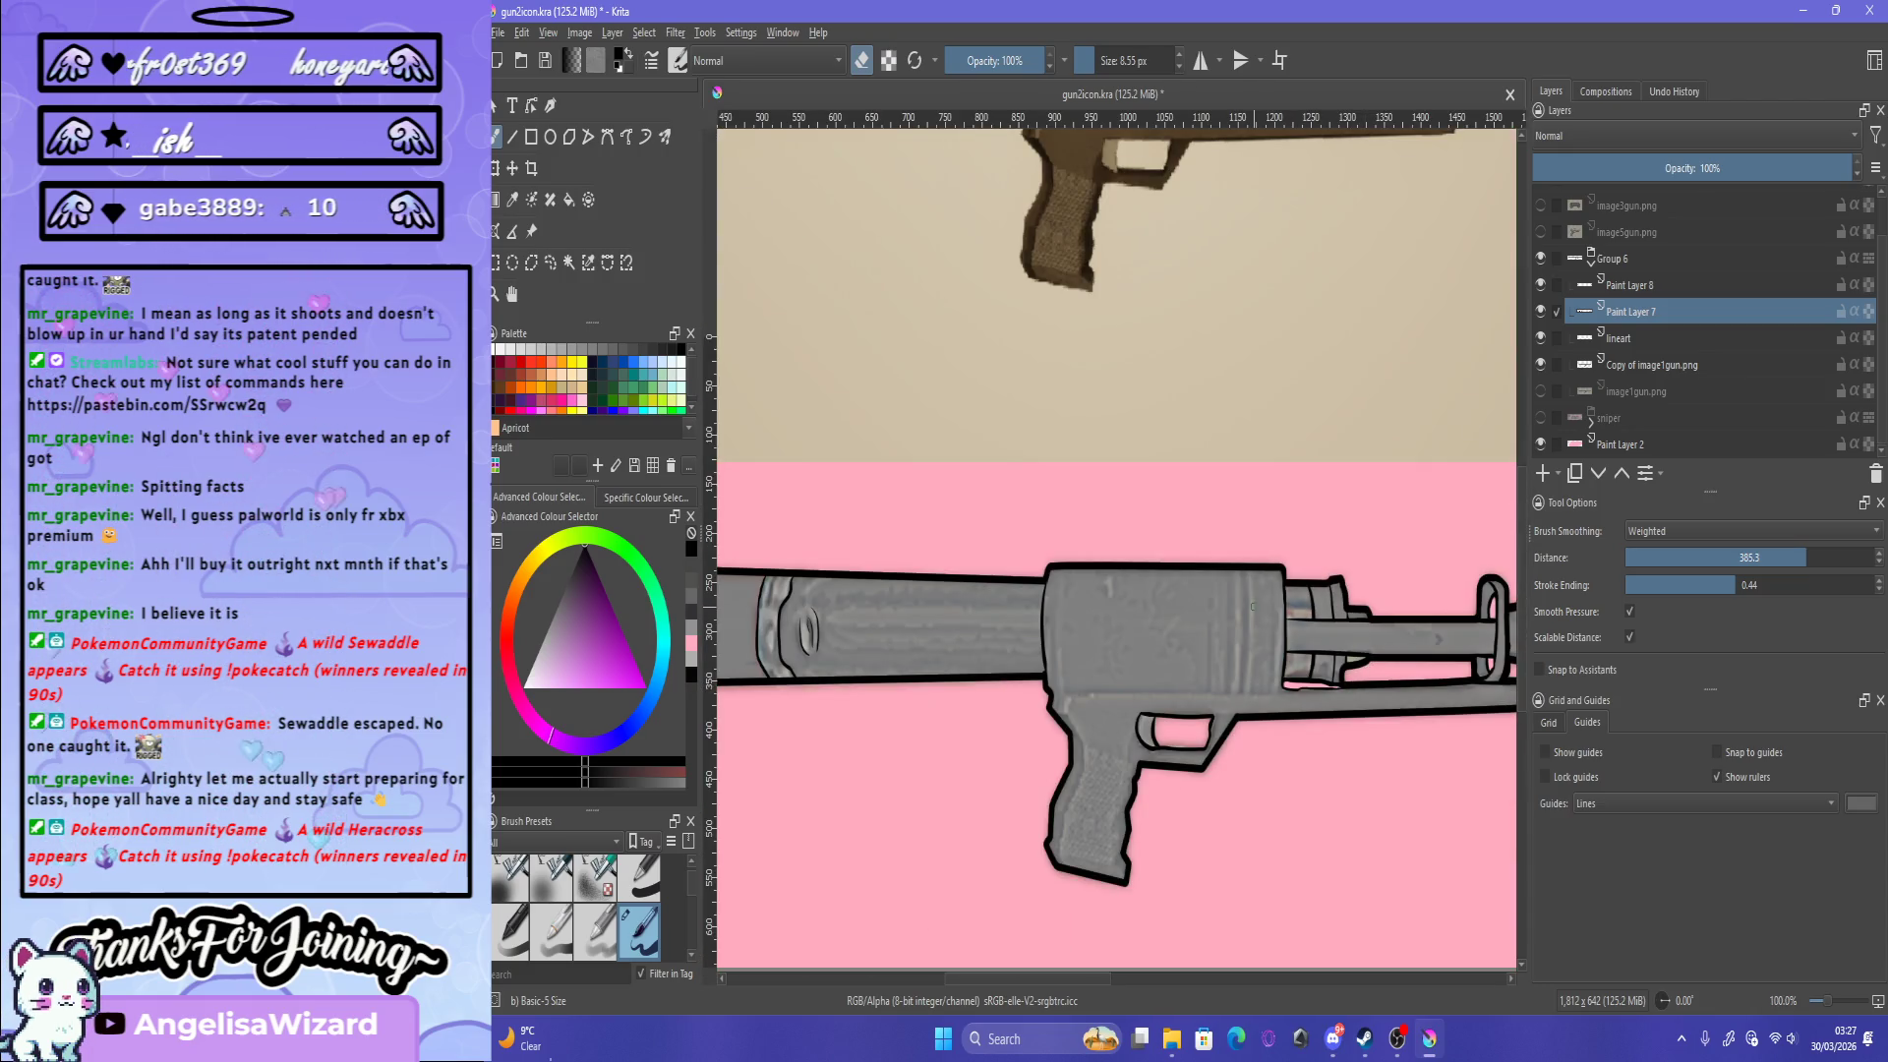
key("minus")
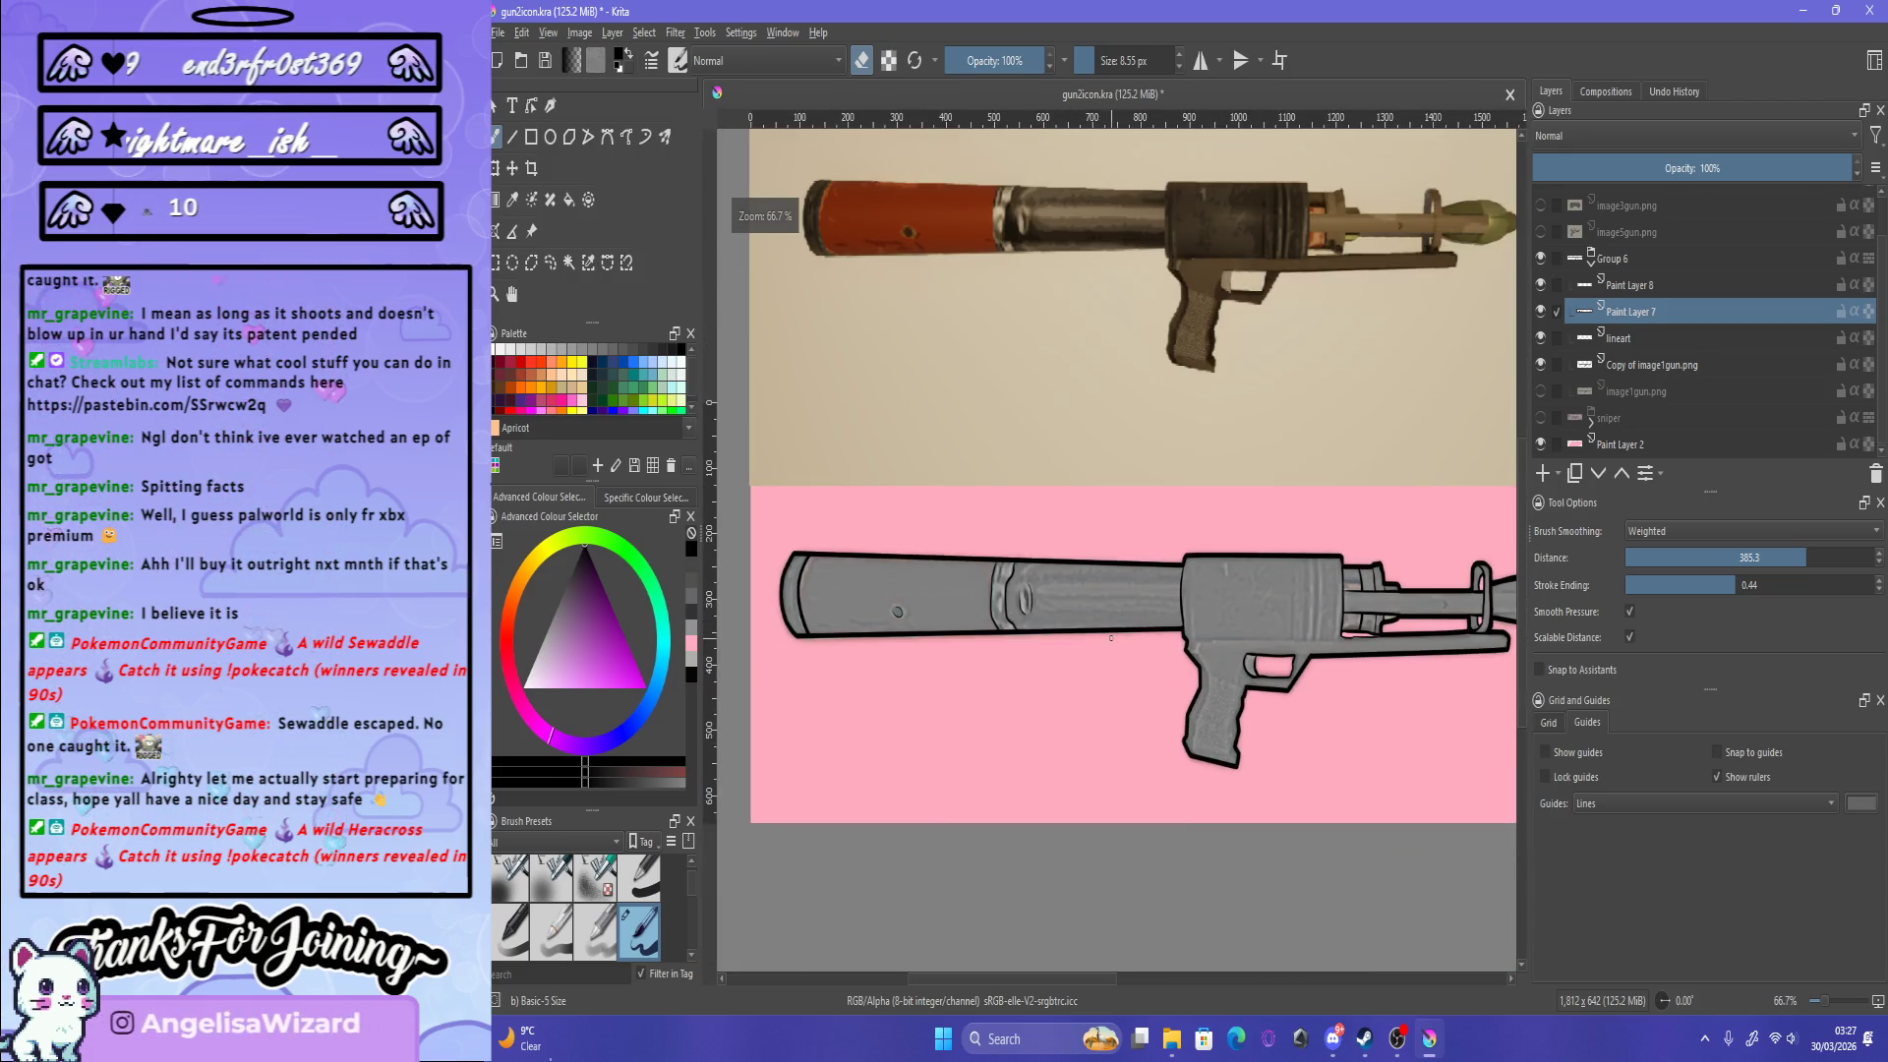
scroll(1224, 634, "up", 2)
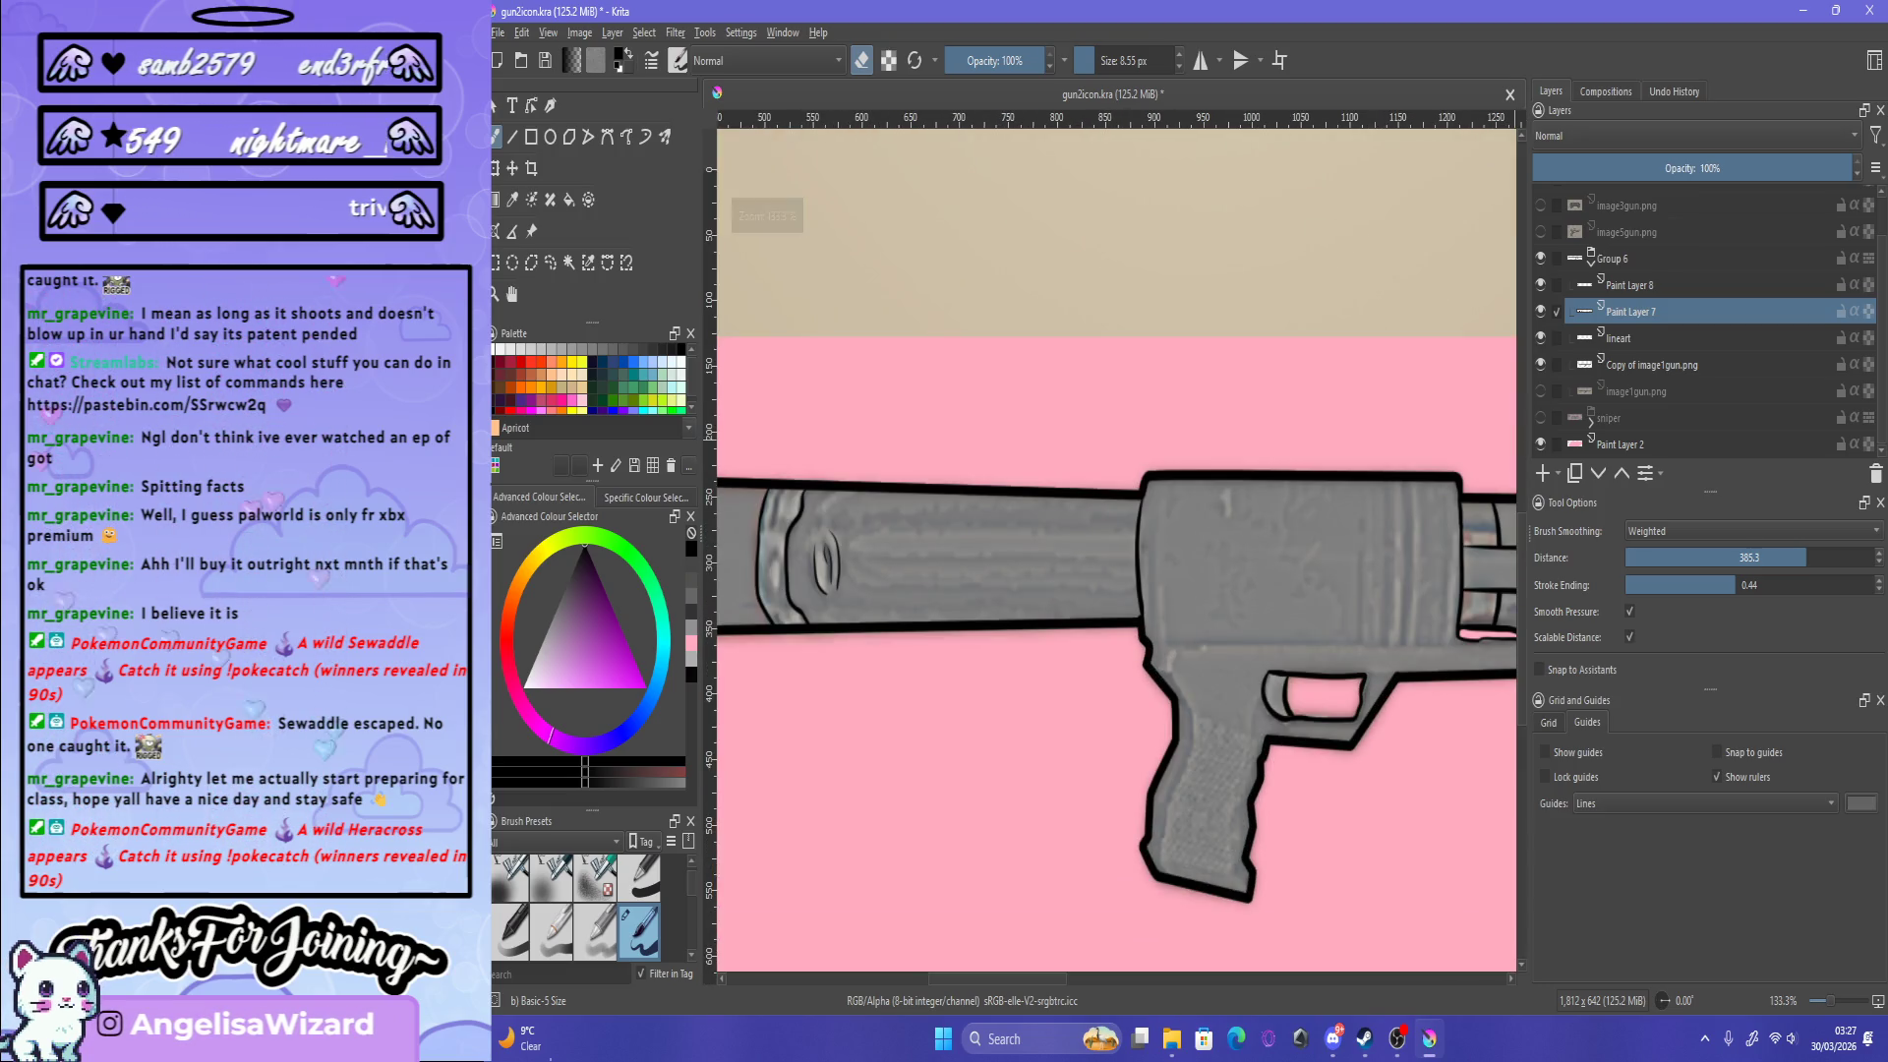
key("Page_Up")
scroll(954, 647, "down", 2)
scroll(954, 647, "up", 2)
scroll(954, 647, "up", 1)
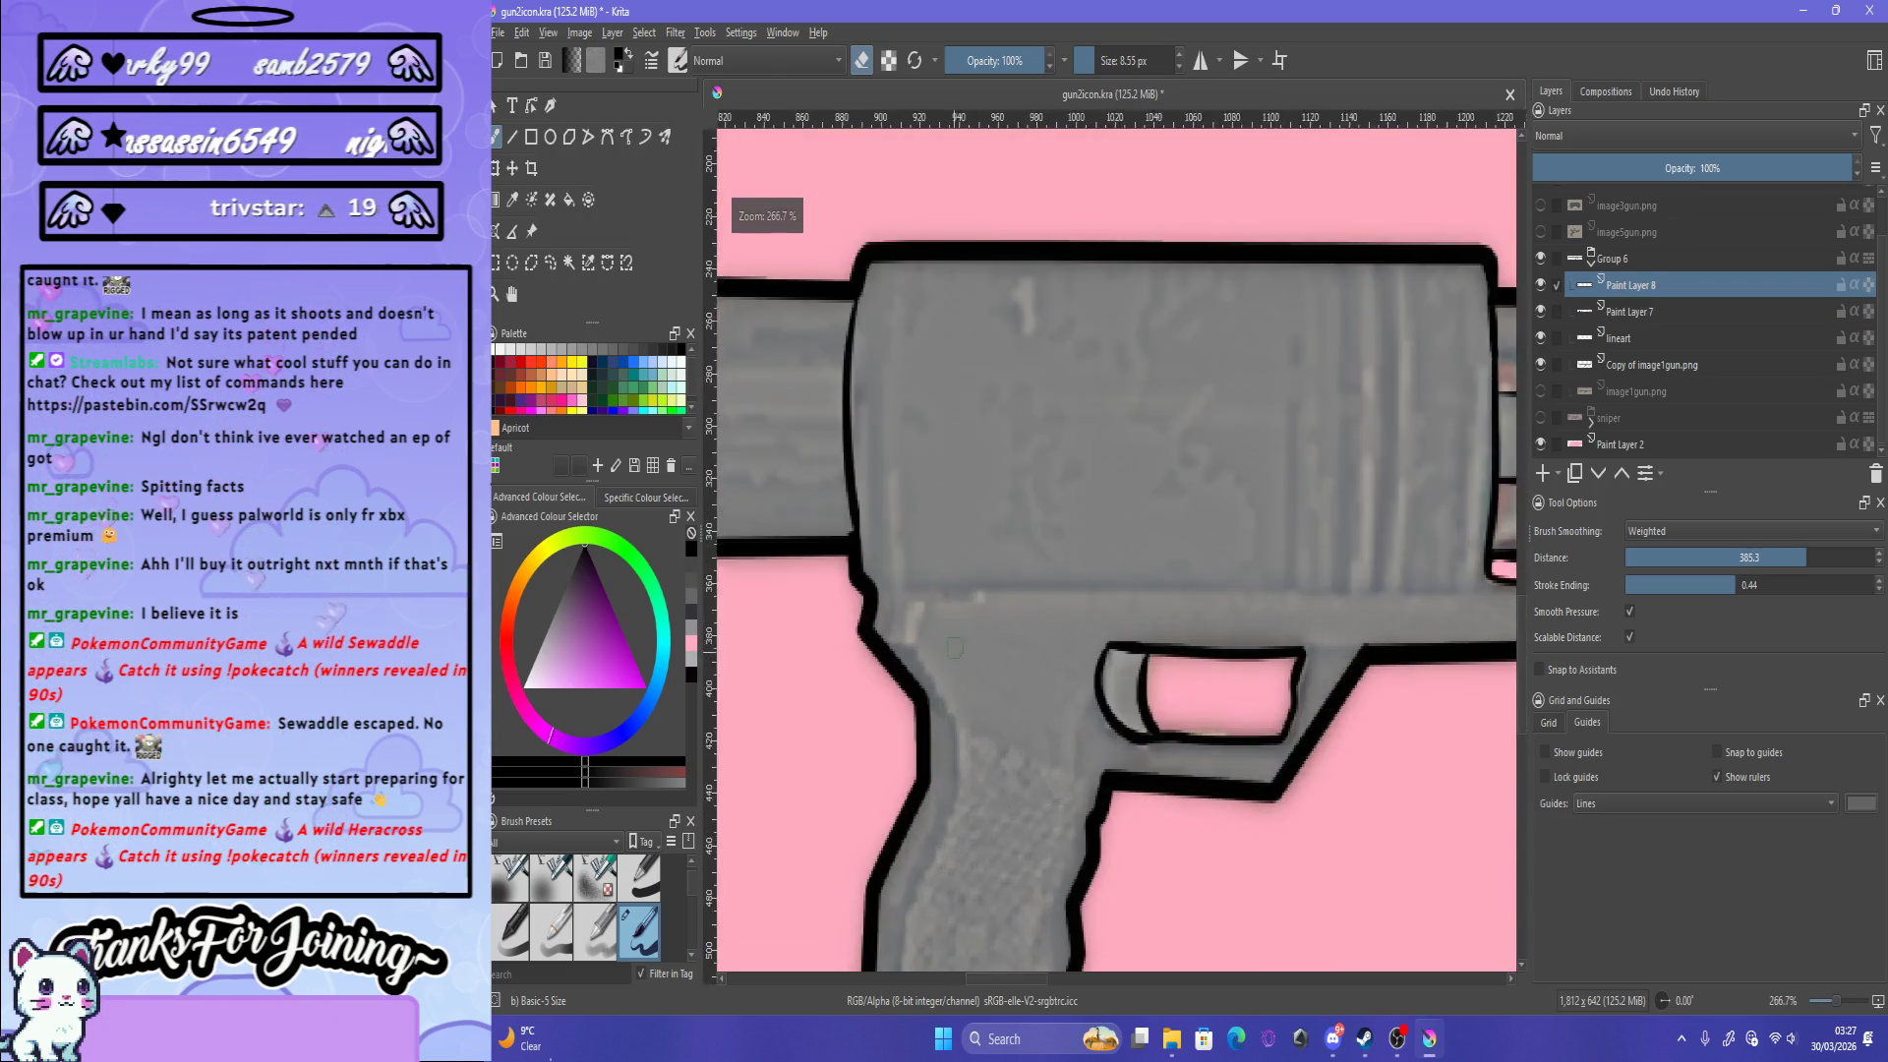
Step: Switch back to painting and draw a horizontal black line under the receiver, redrawing it until straight
scroll(954, 647, "down", 1)
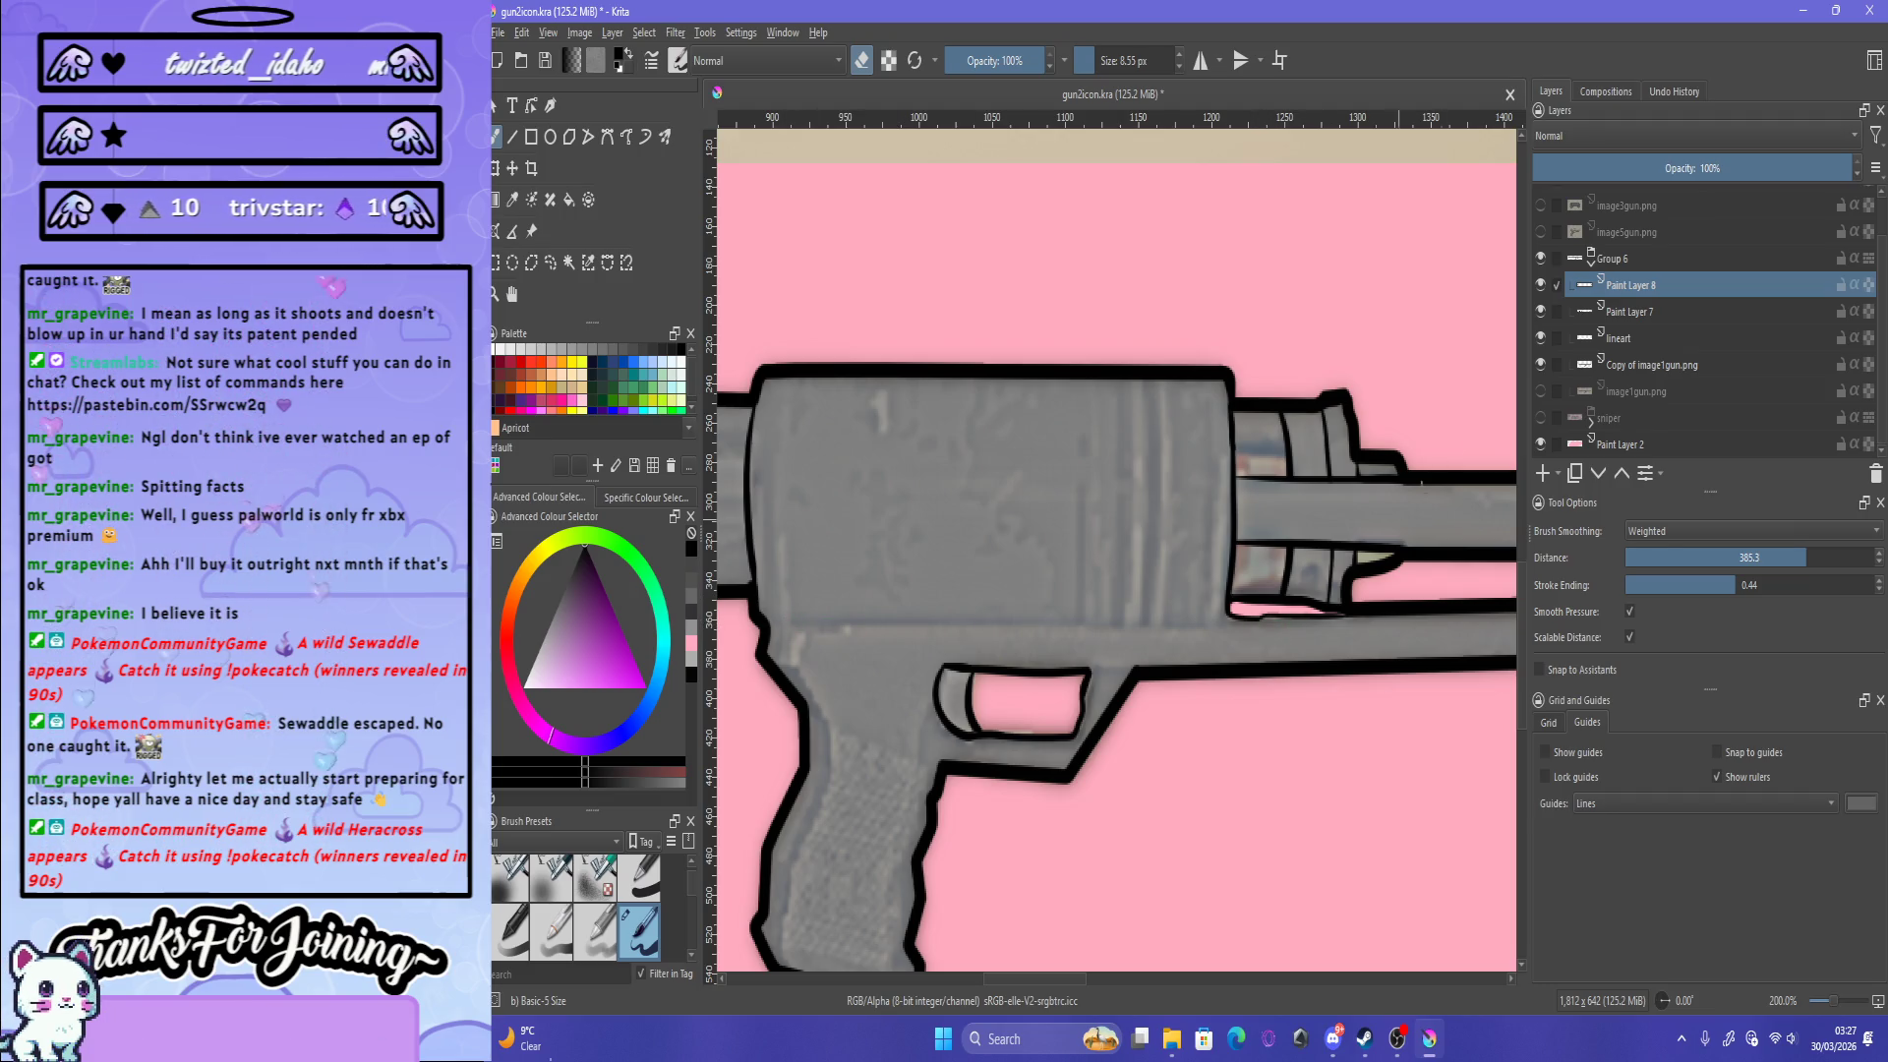
key("e")
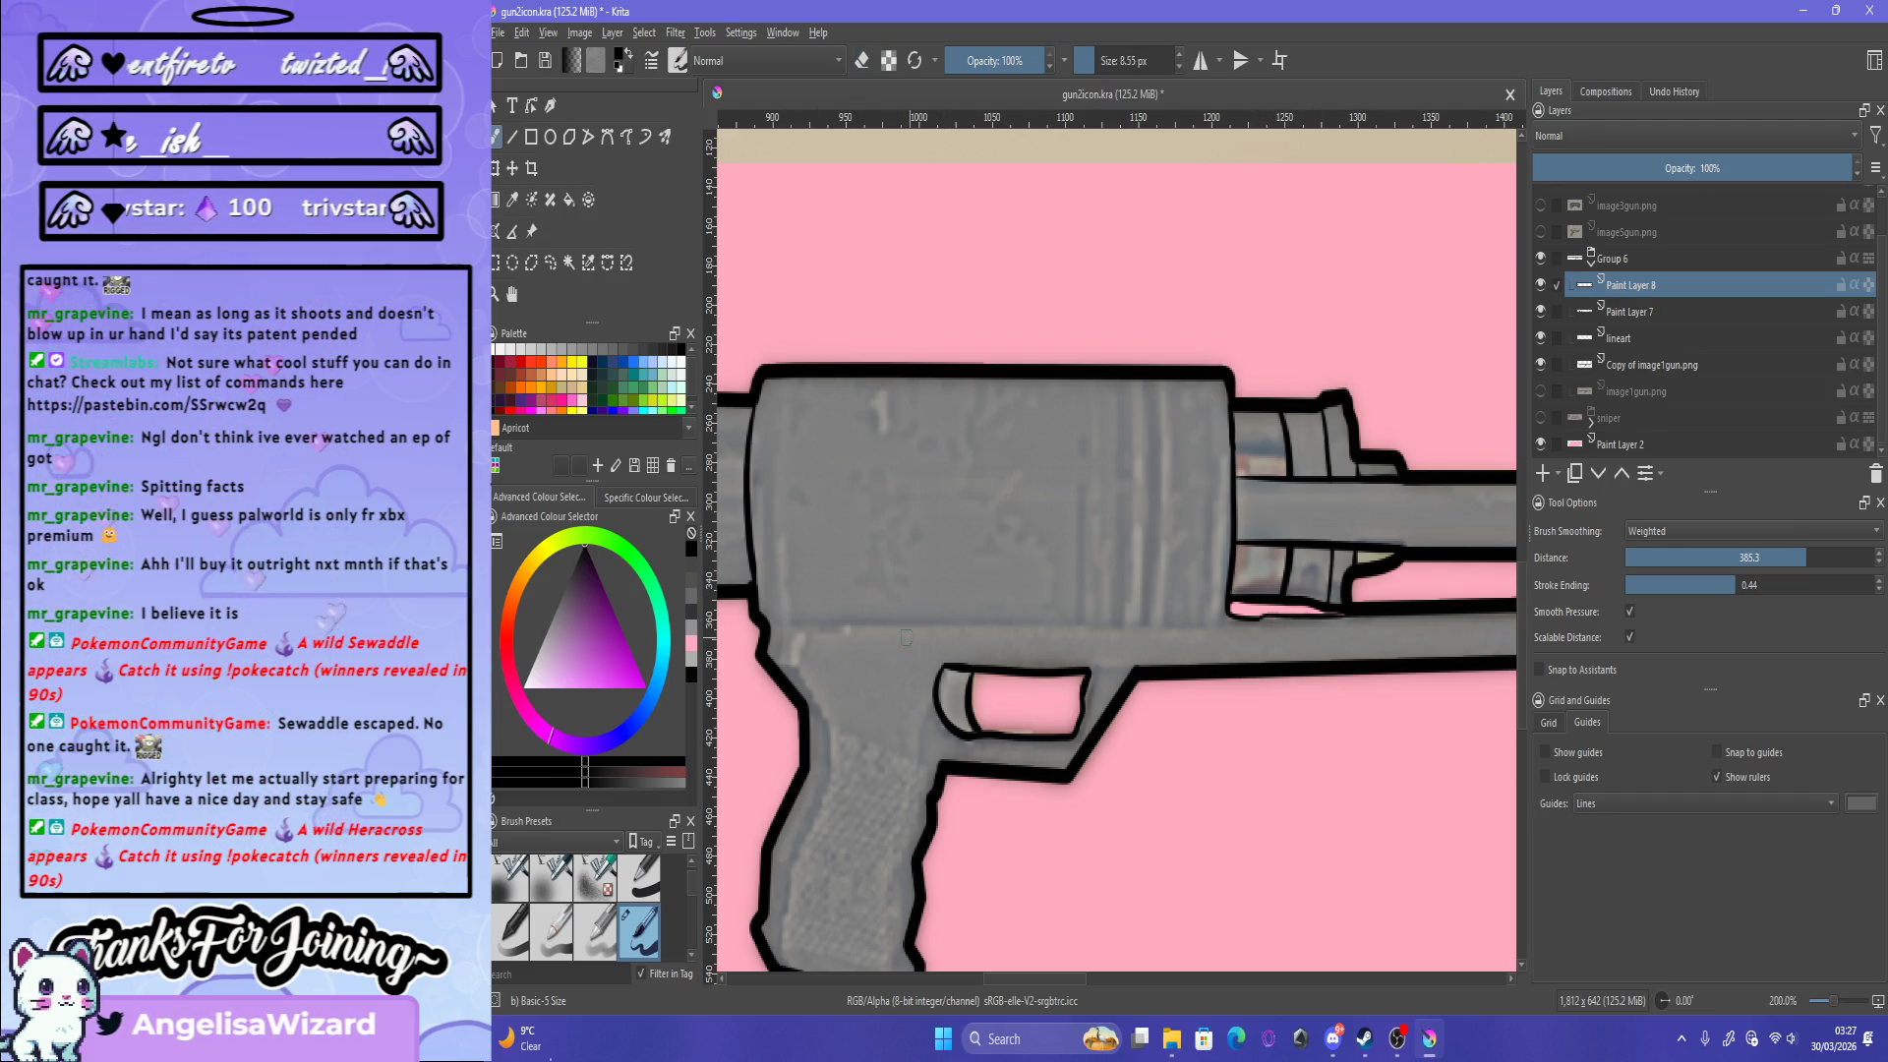
mouse_move(783, 616)
left_mouse_down()
mouse_move(756, 616)
mouse_move(1208, 617)
left_mouse_up()
key("ctrl+z")
key("ctrl+z")
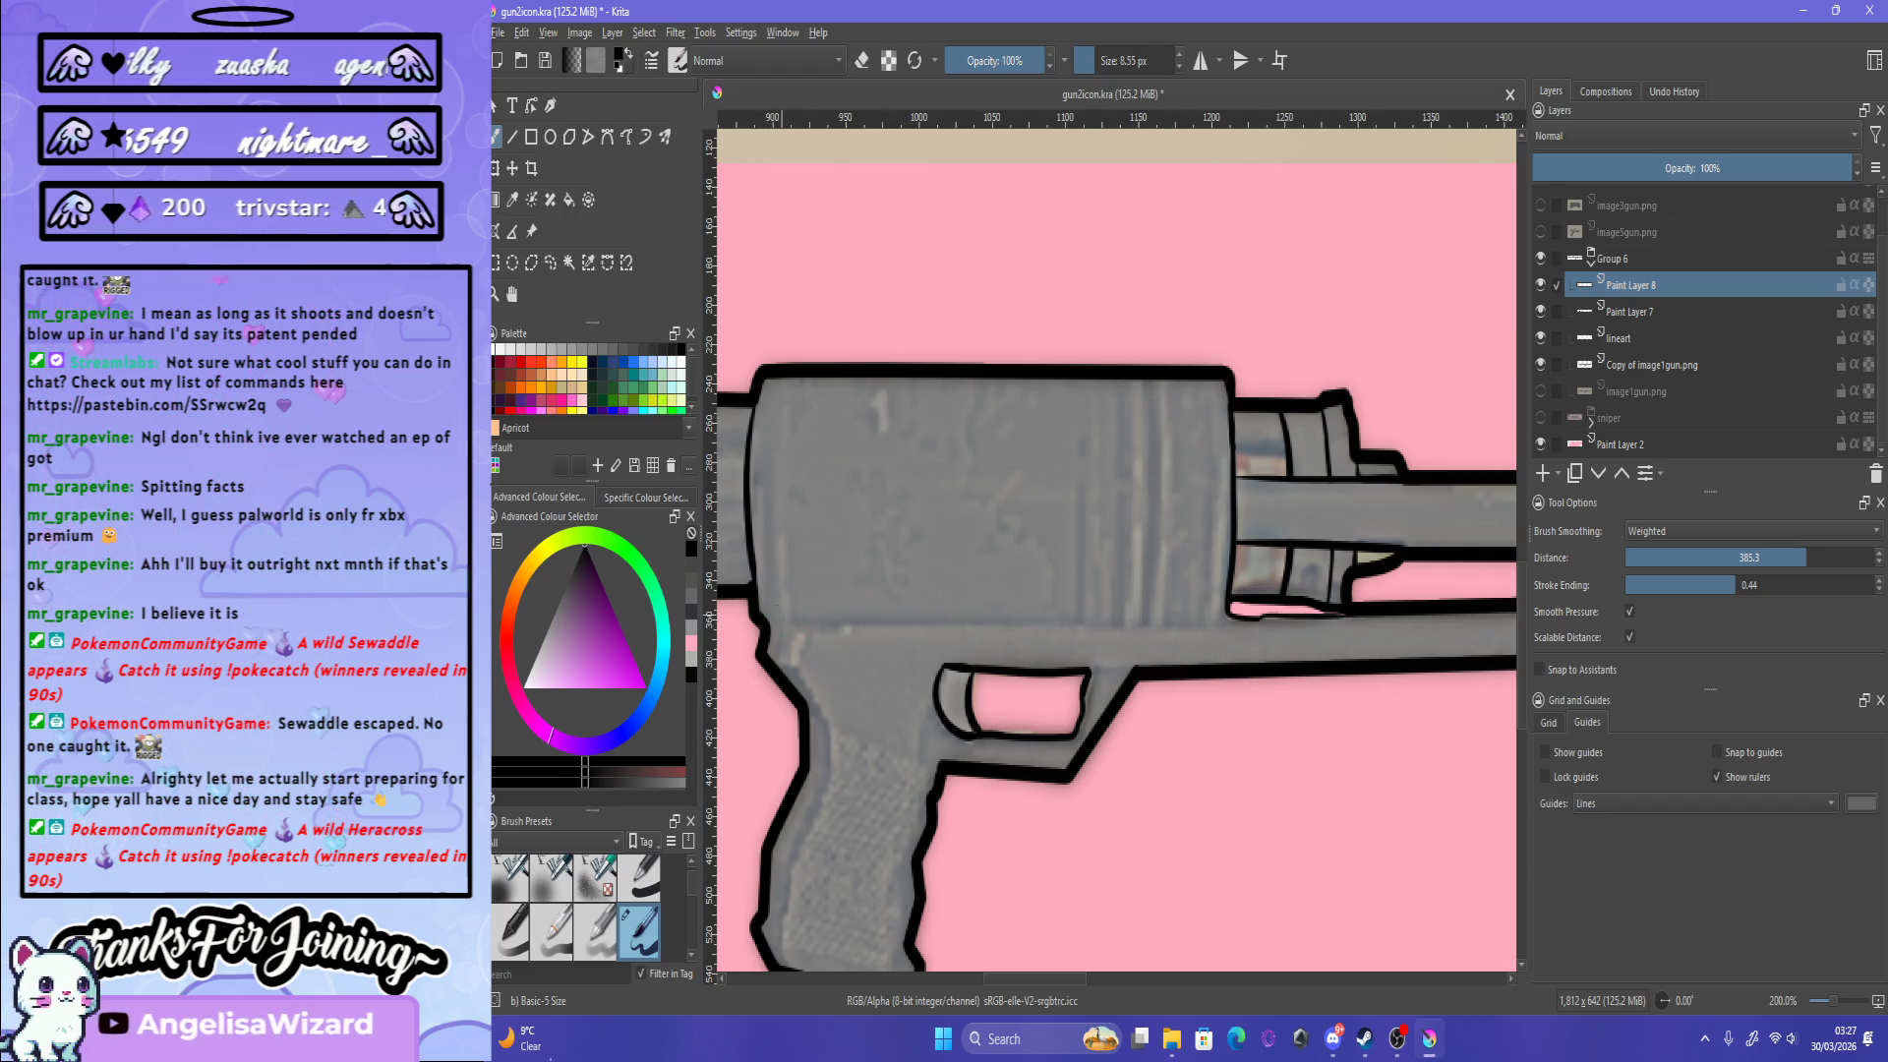
left_click_drag(758, 616, 1170, 618)
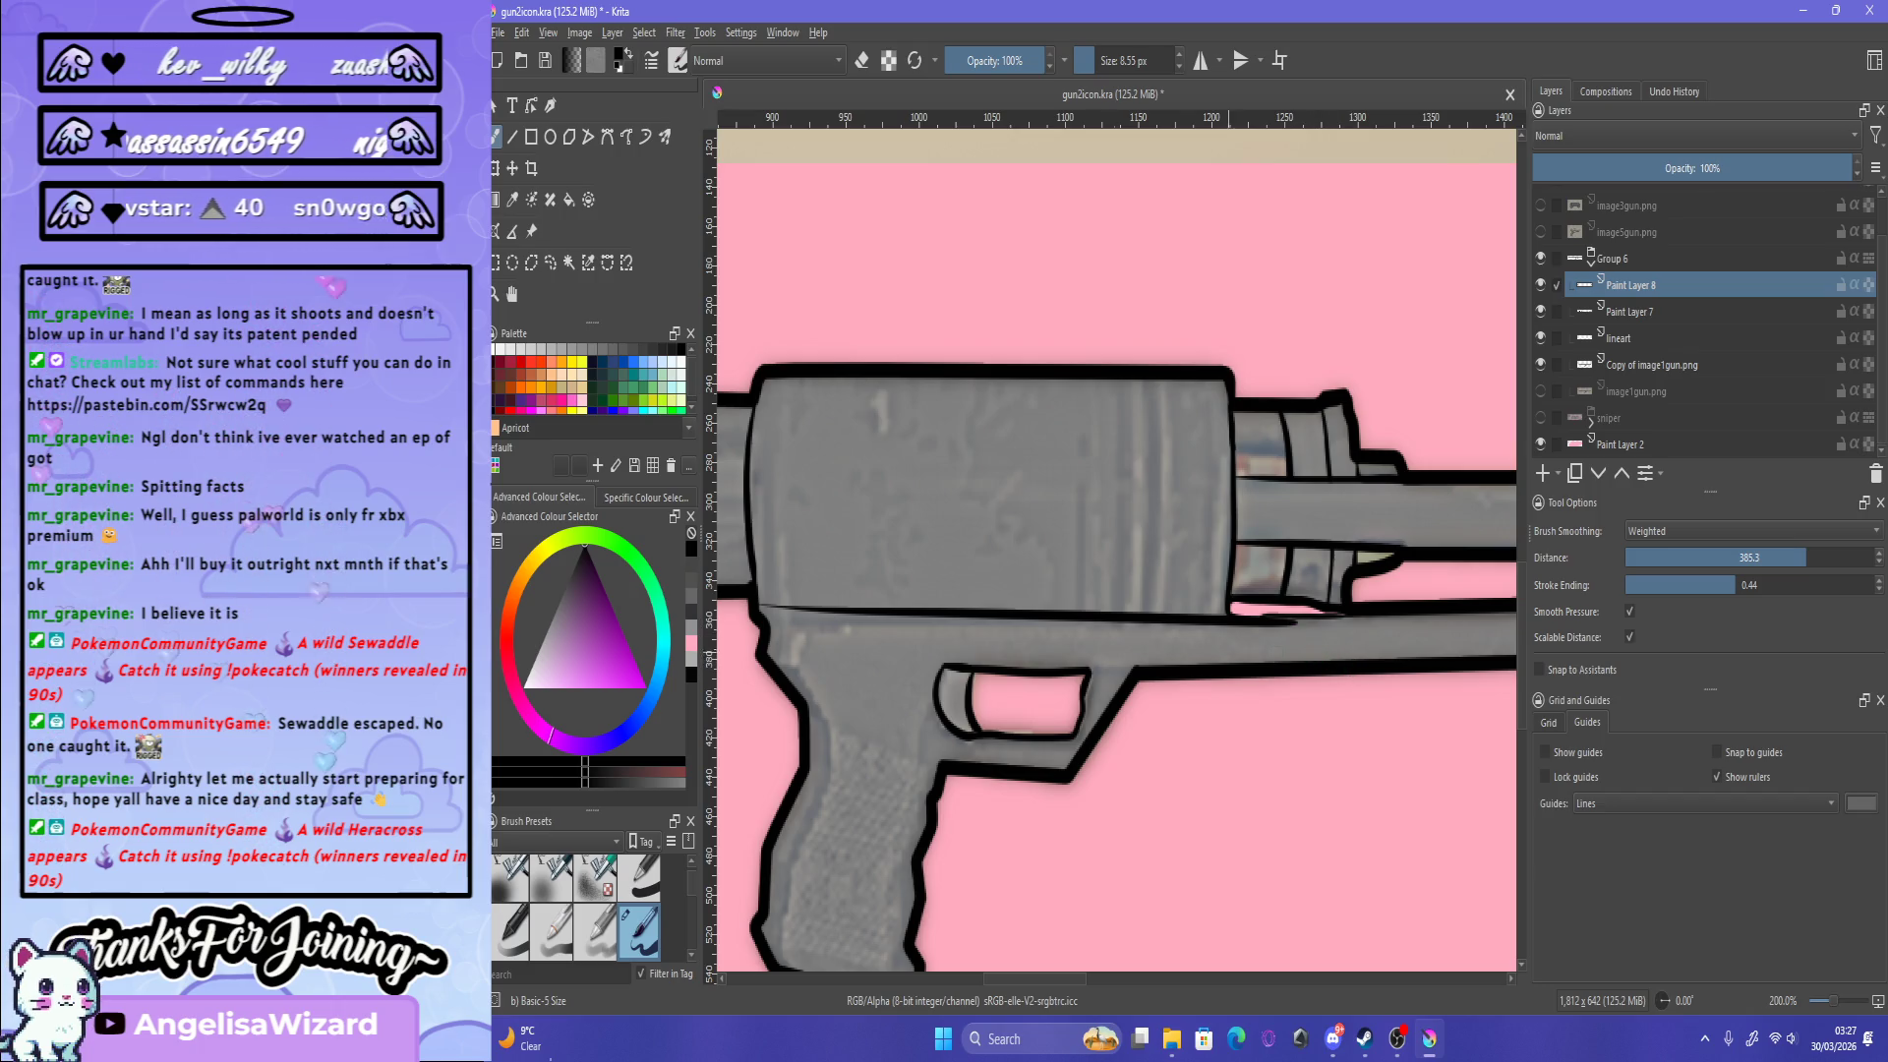
key("ctrl+z")
left_click_drag(773, 618, 1262, 625)
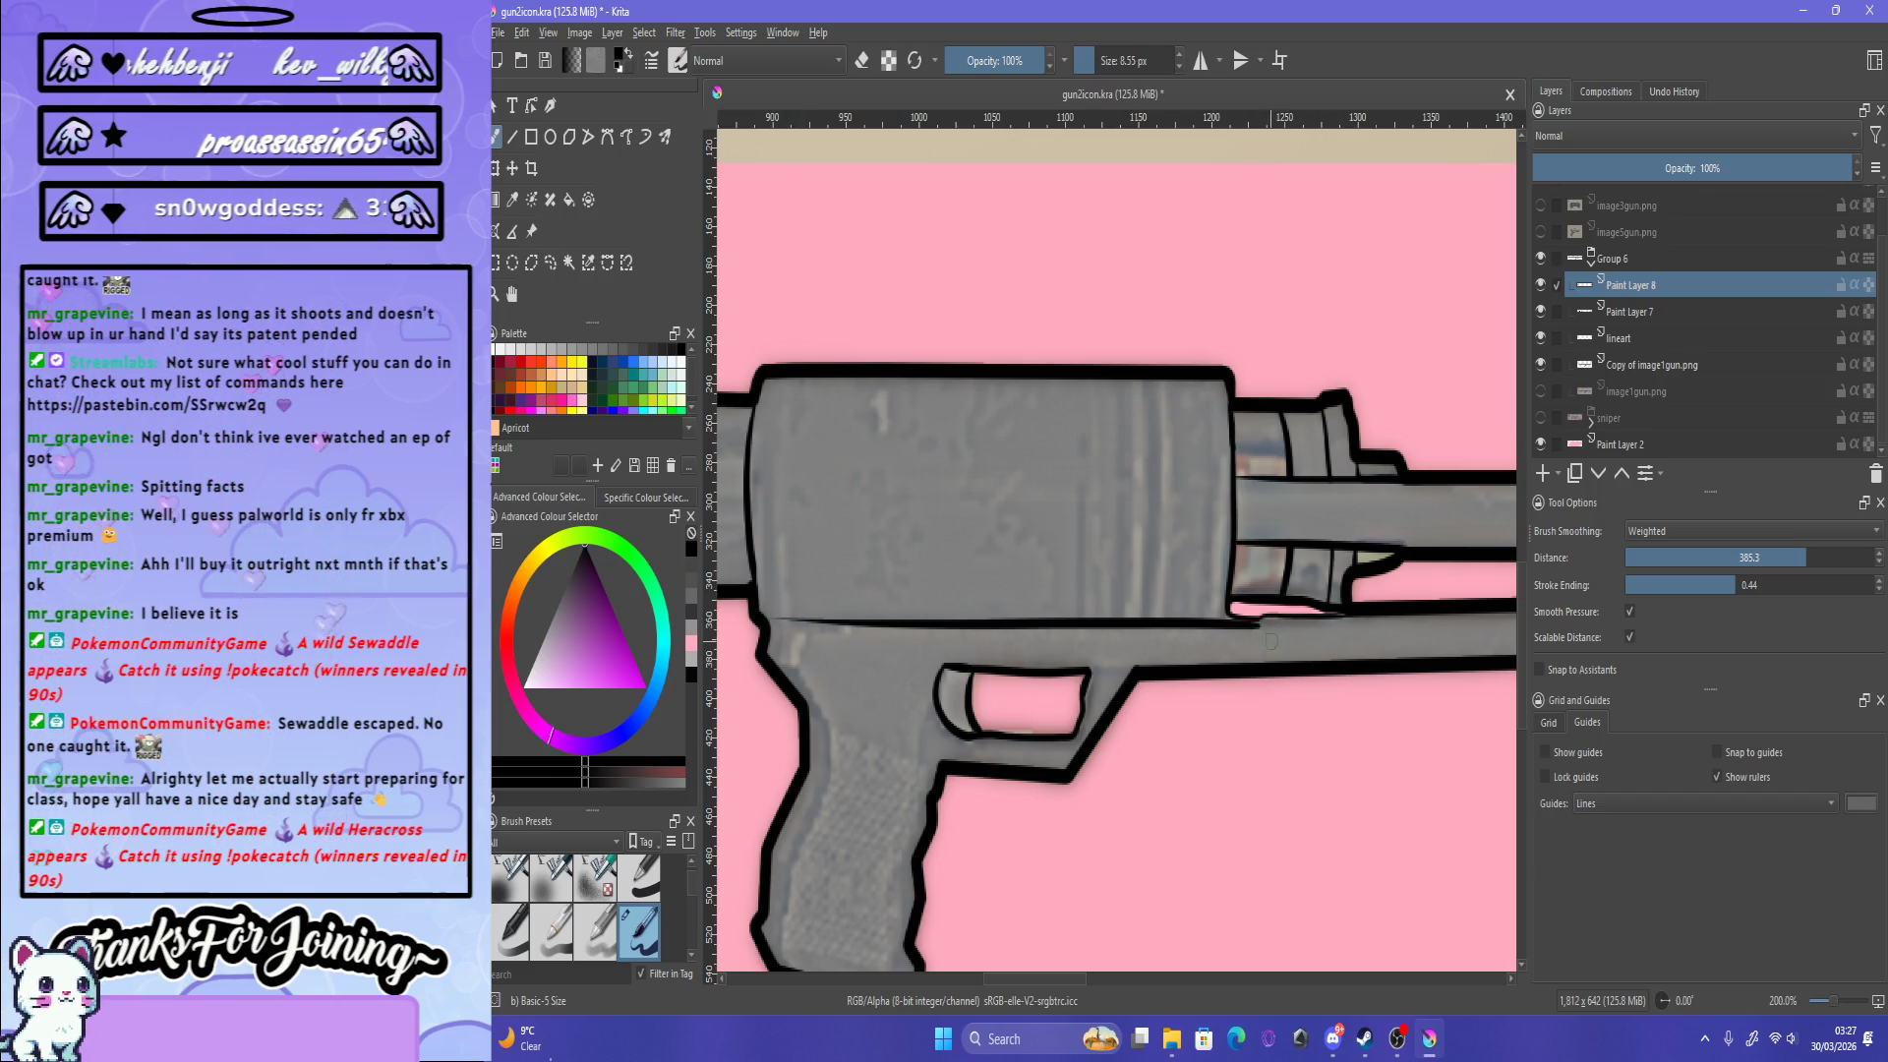
key("ctrl+z")
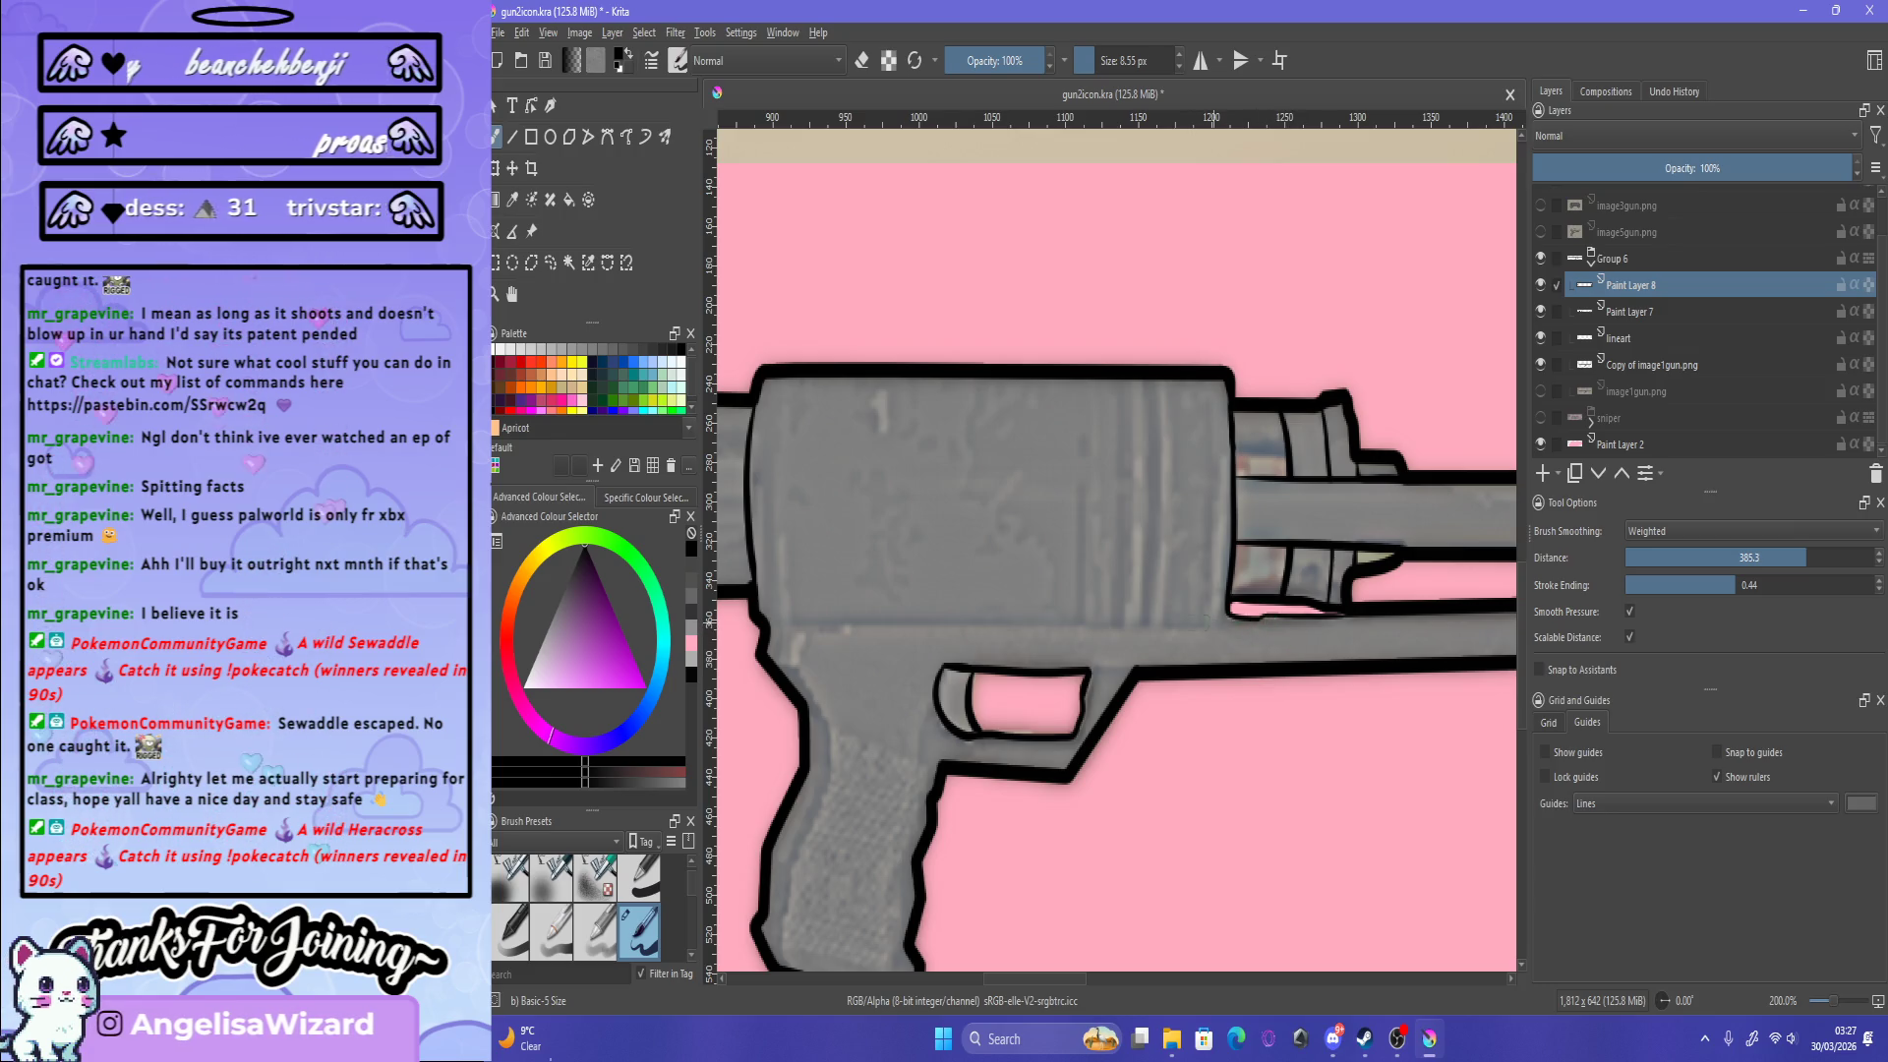
left_click_drag(765, 619, 1254, 625)
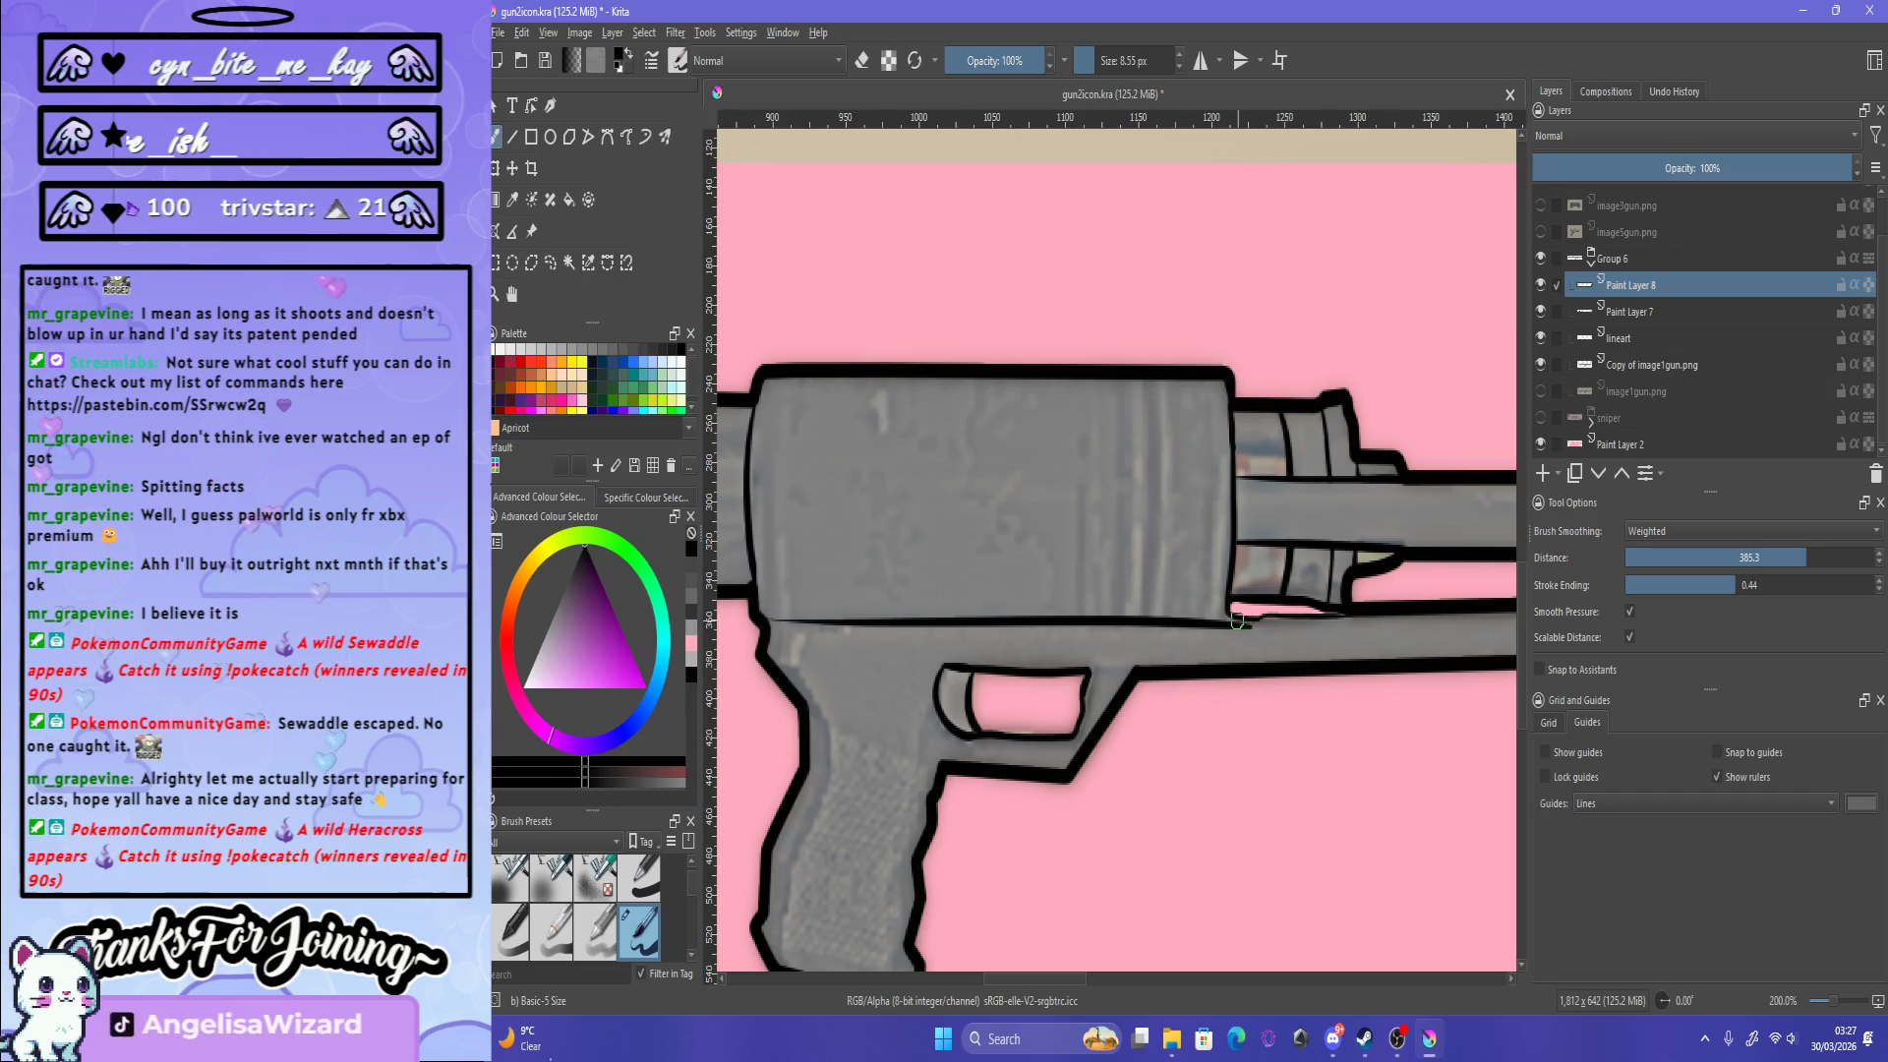
key("ctrl+z")
mouse_move(1228, 616)
left_mouse_down()
mouse_move(773, 609)
mouse_move(1274, 636)
left_mouse_up()
key("ctrl+z")
key("ctrl+z")
left_click_drag(759, 619, 1244, 624)
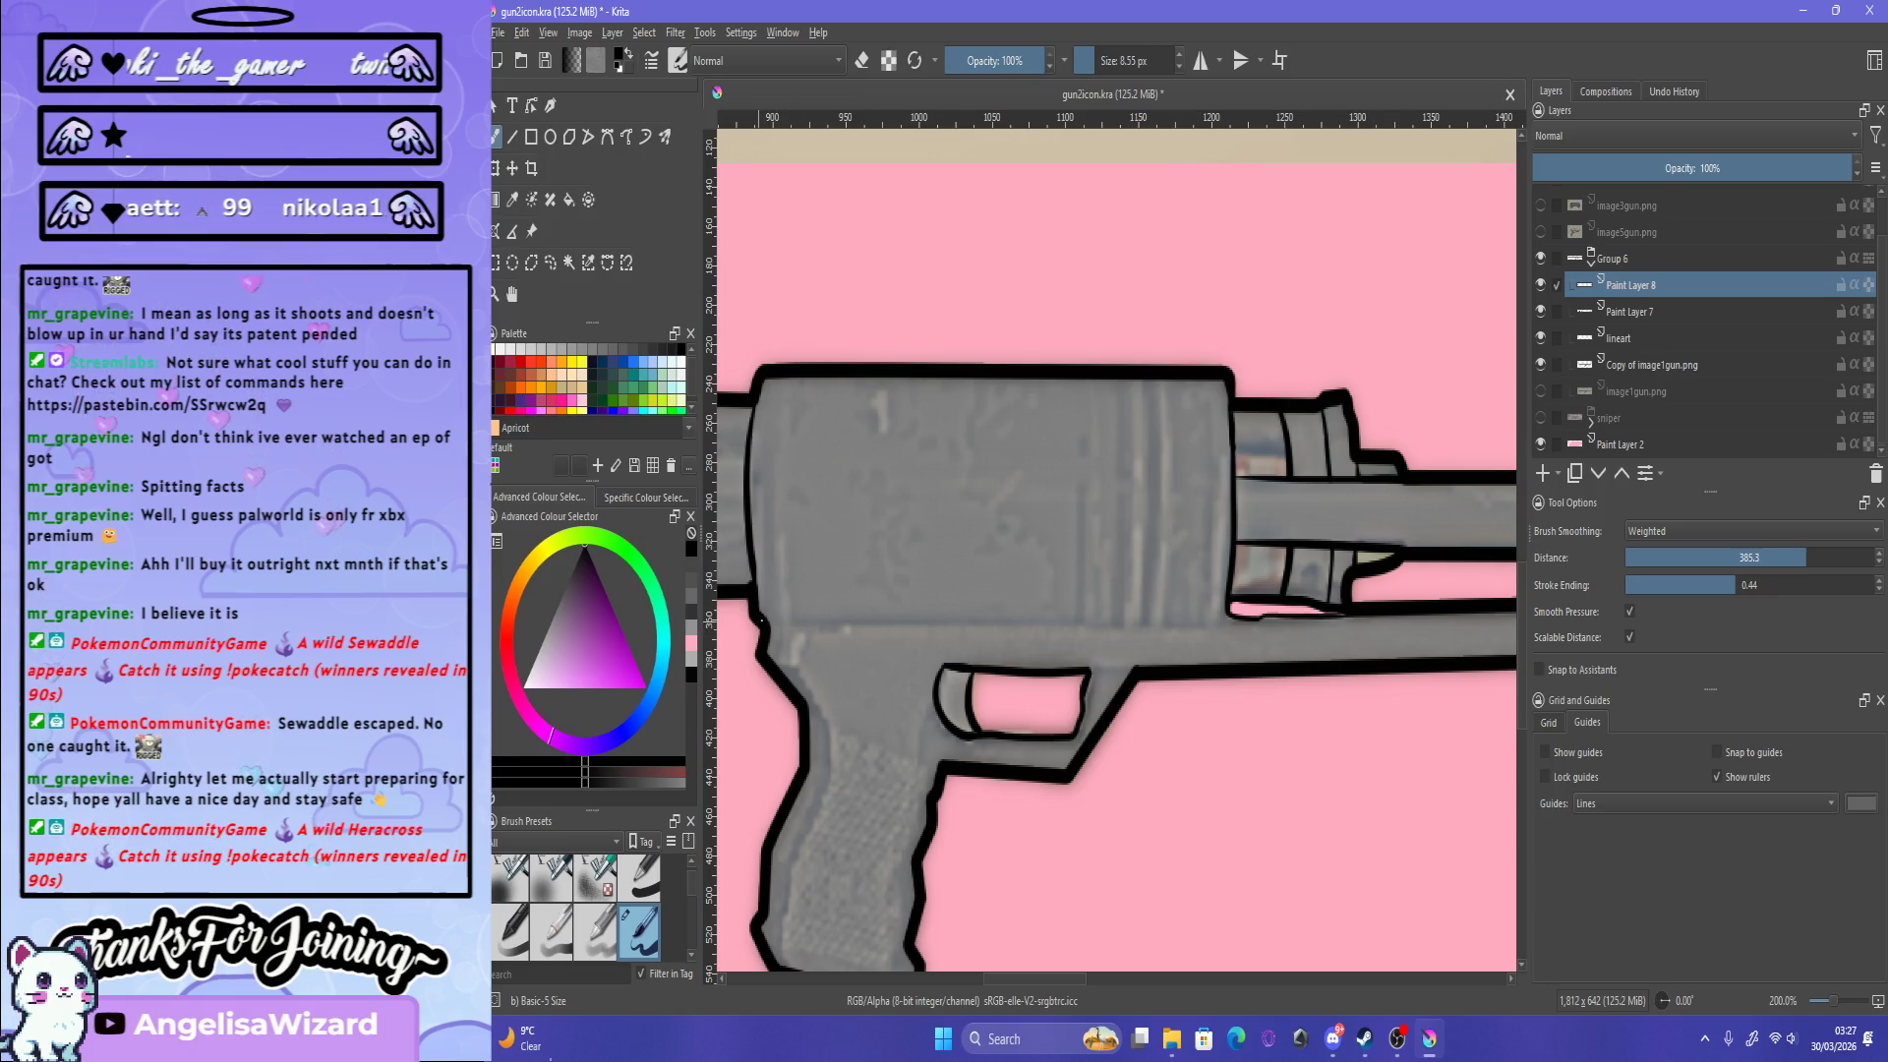
Step: Keep redrawing and undoing the receiver's lower-edge line, trying different lengths and heights
left_click_drag(762, 620, 1184, 660)
key("ctrl+z")
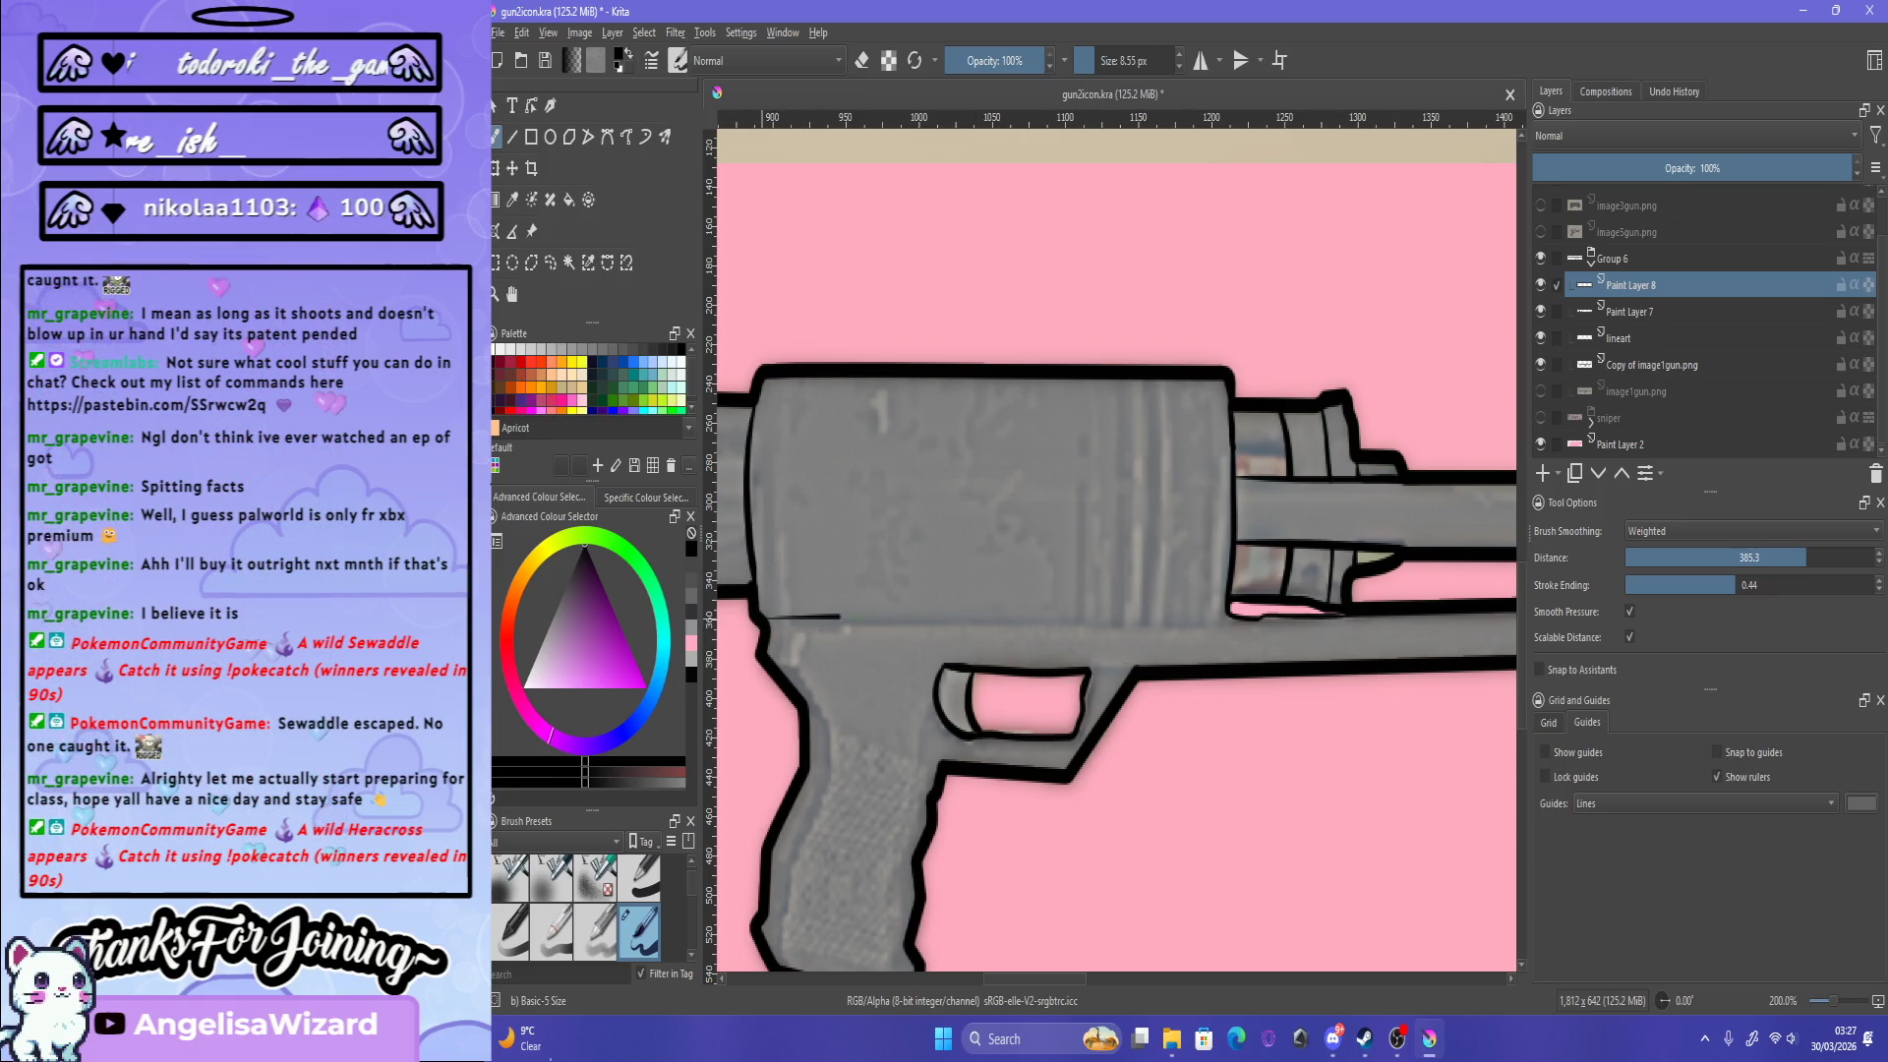
left_click_drag(838, 617, 1200, 618)
key("ctrl+z")
left_click_drag(757, 617, 1263, 617)
key("ctrl+z")
left_click_drag(756, 618, 1263, 619)
key("ctrl+z")
left_click_drag(818, 617, 1303, 618)
key("ctrl+z")
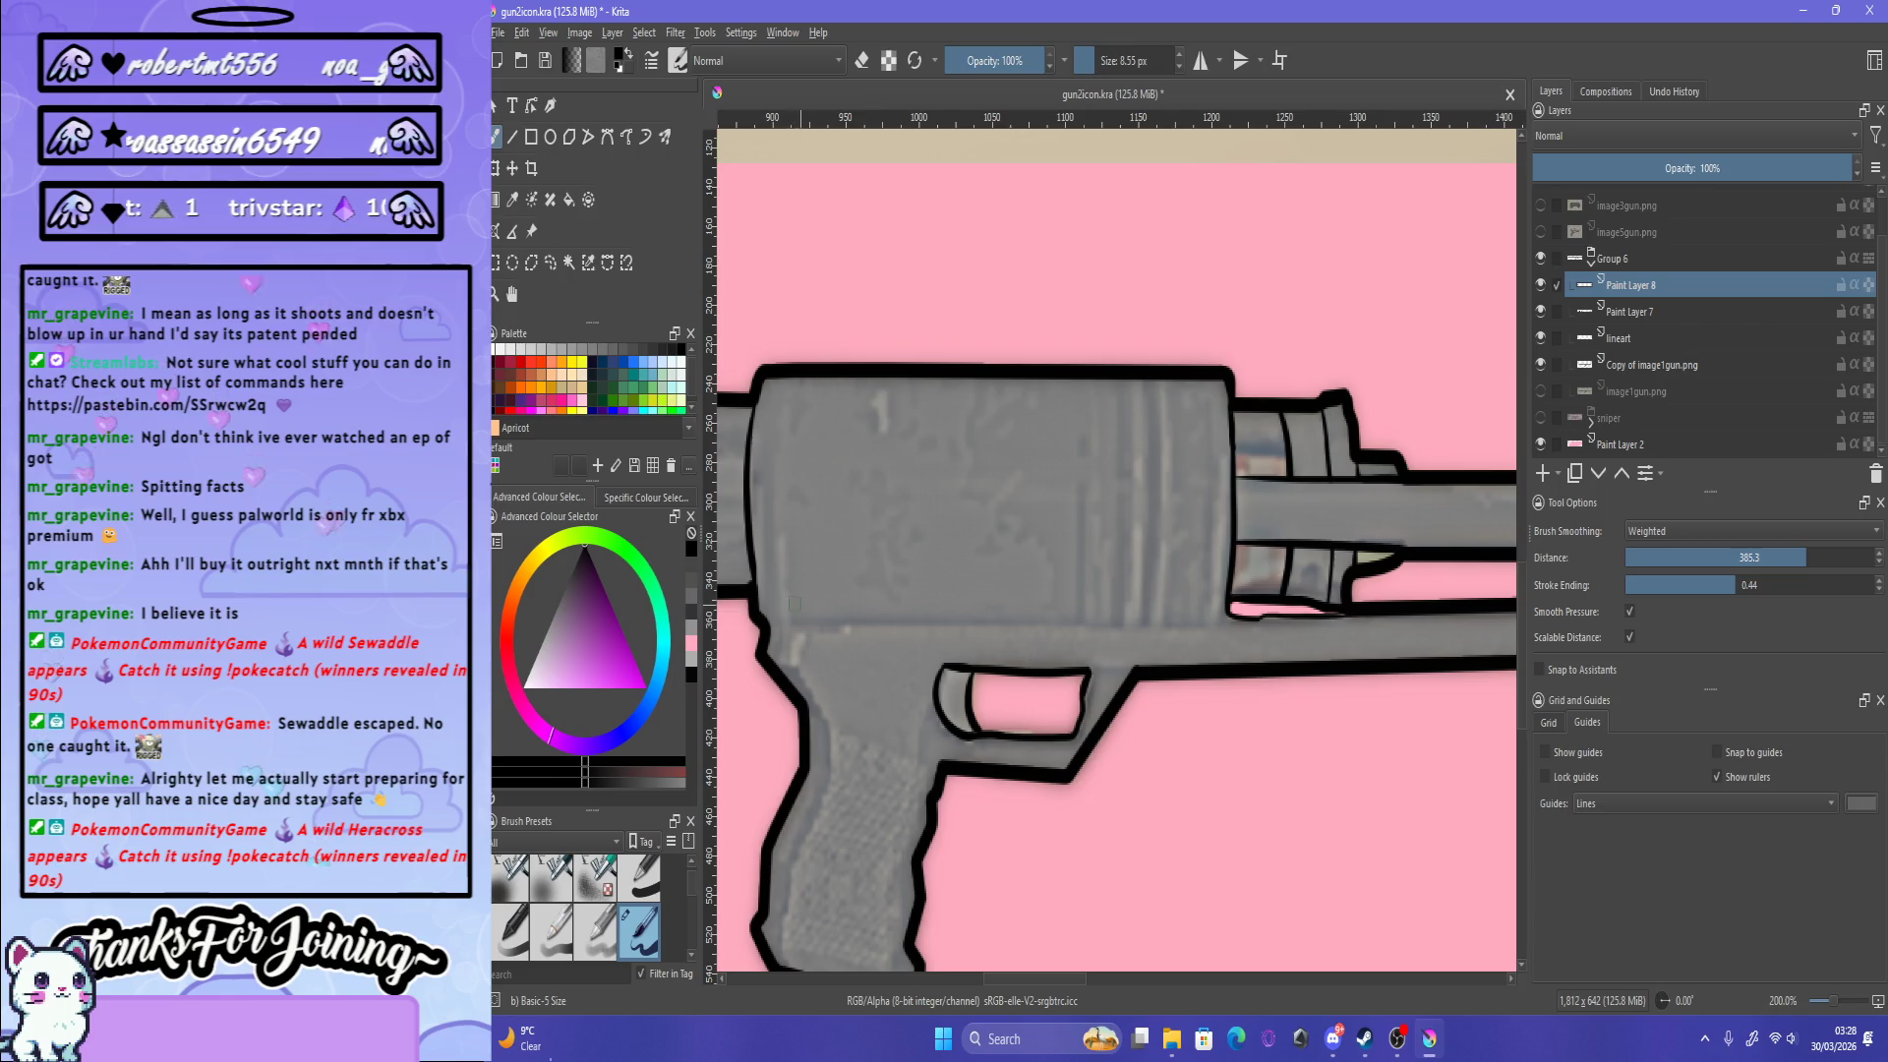
left_click_drag(836, 615, 1322, 618)
key("ctrl+z")
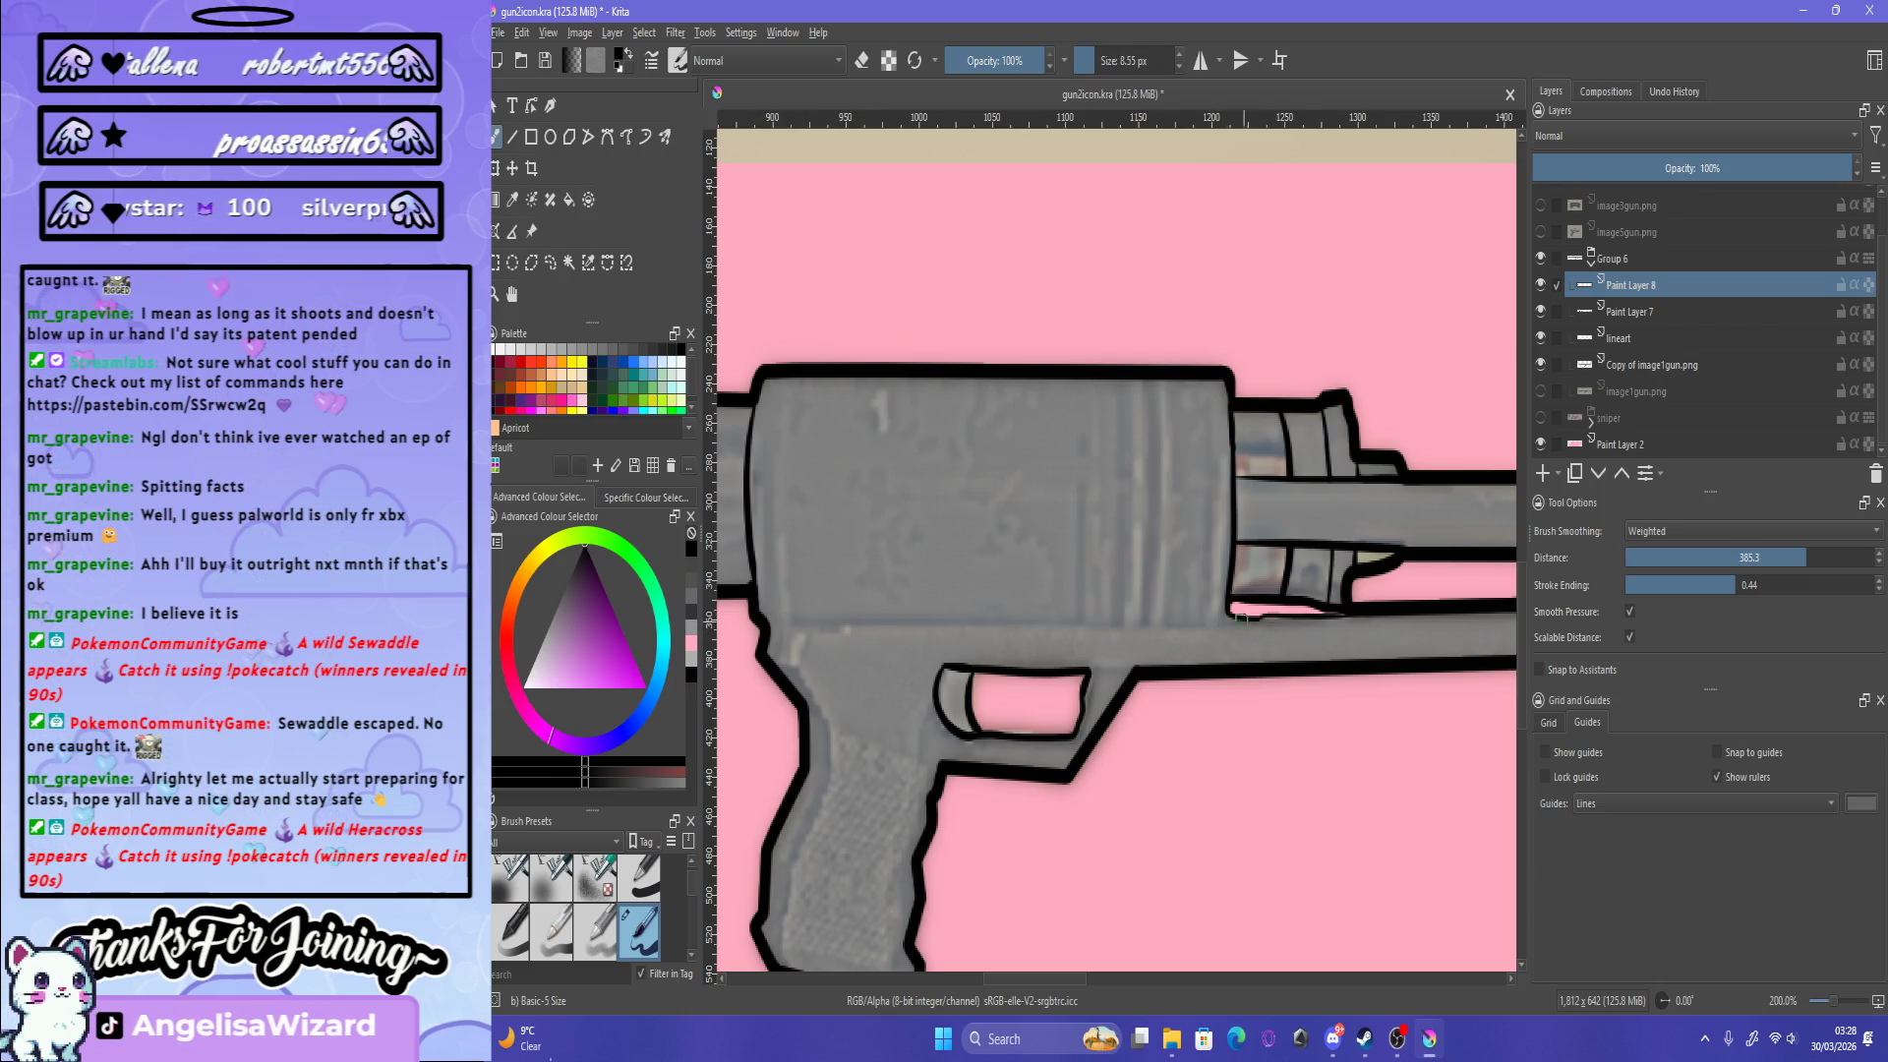
left_click_drag(757, 612, 1296, 616)
key("ctrl+z")
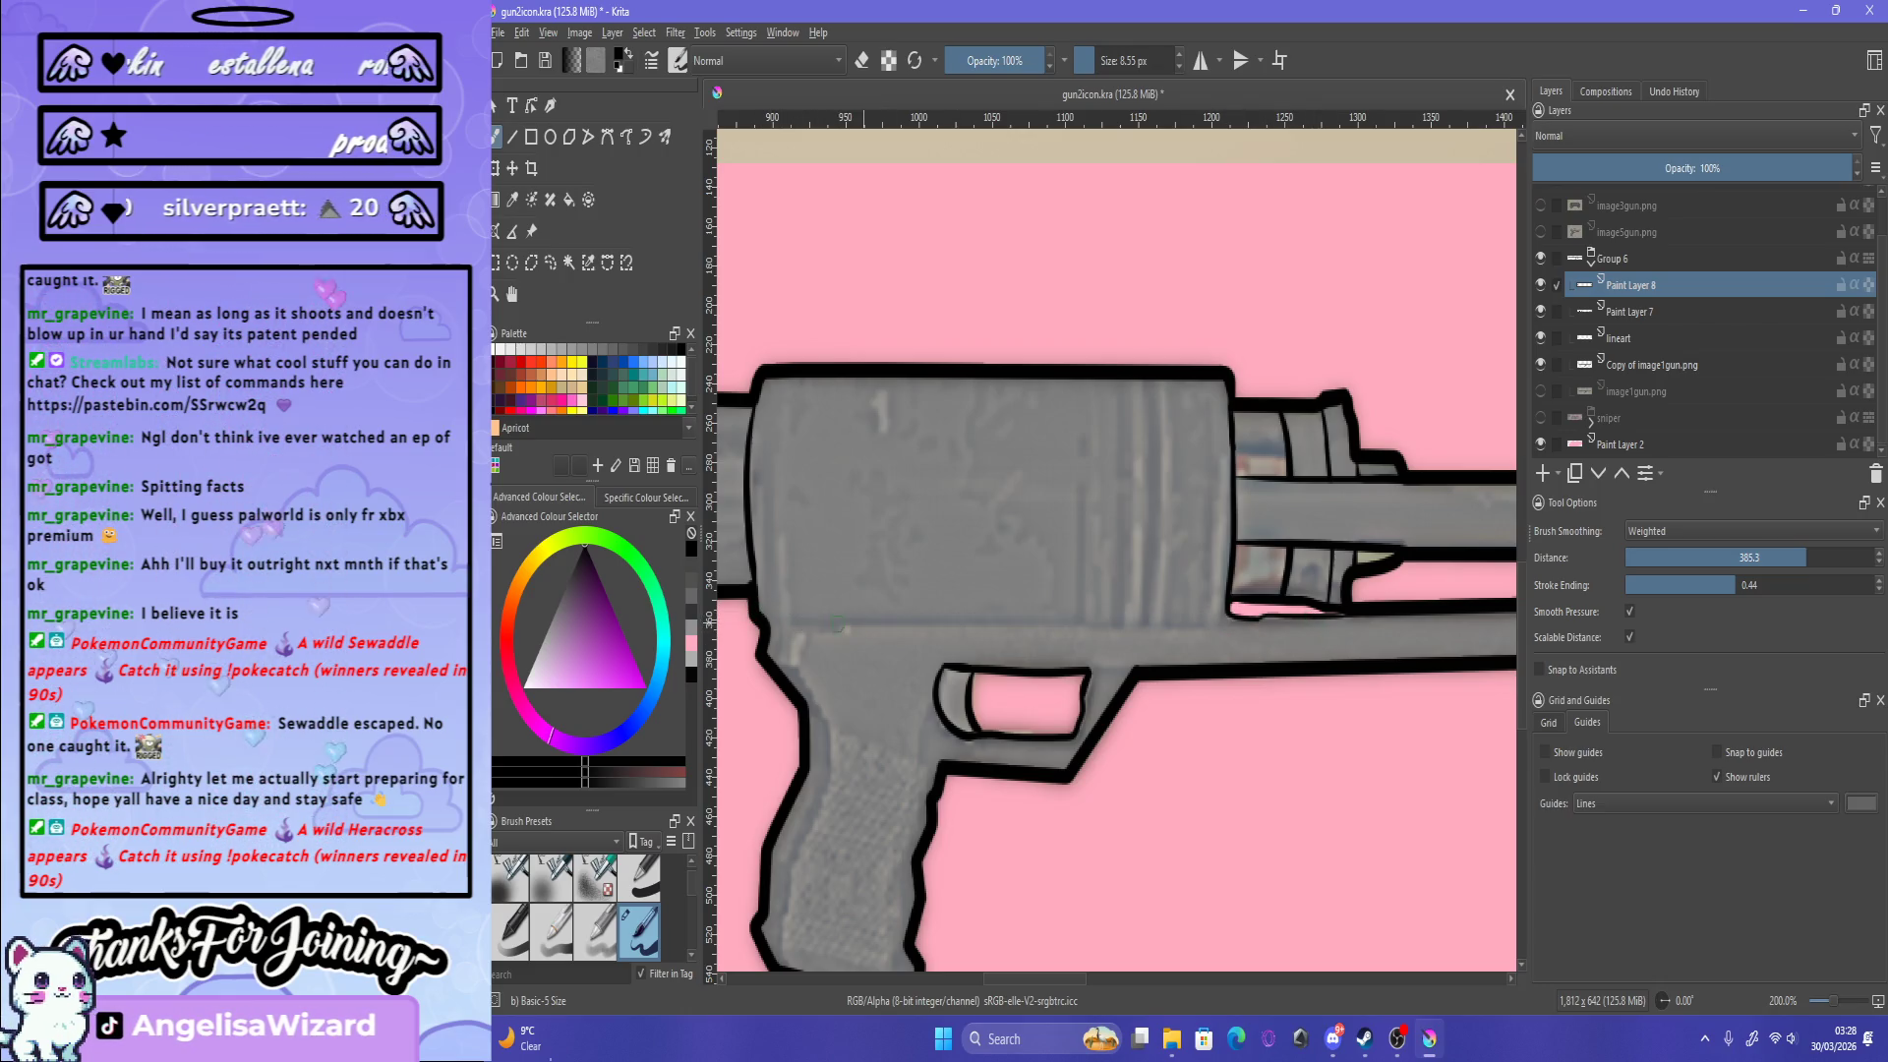
left_click_drag(759, 610, 1258, 611)
key("ctrl+z")
left_click_drag(768, 619, 1264, 624)
key("ctrl+z")
left_click_drag(757, 615, 1302, 628)
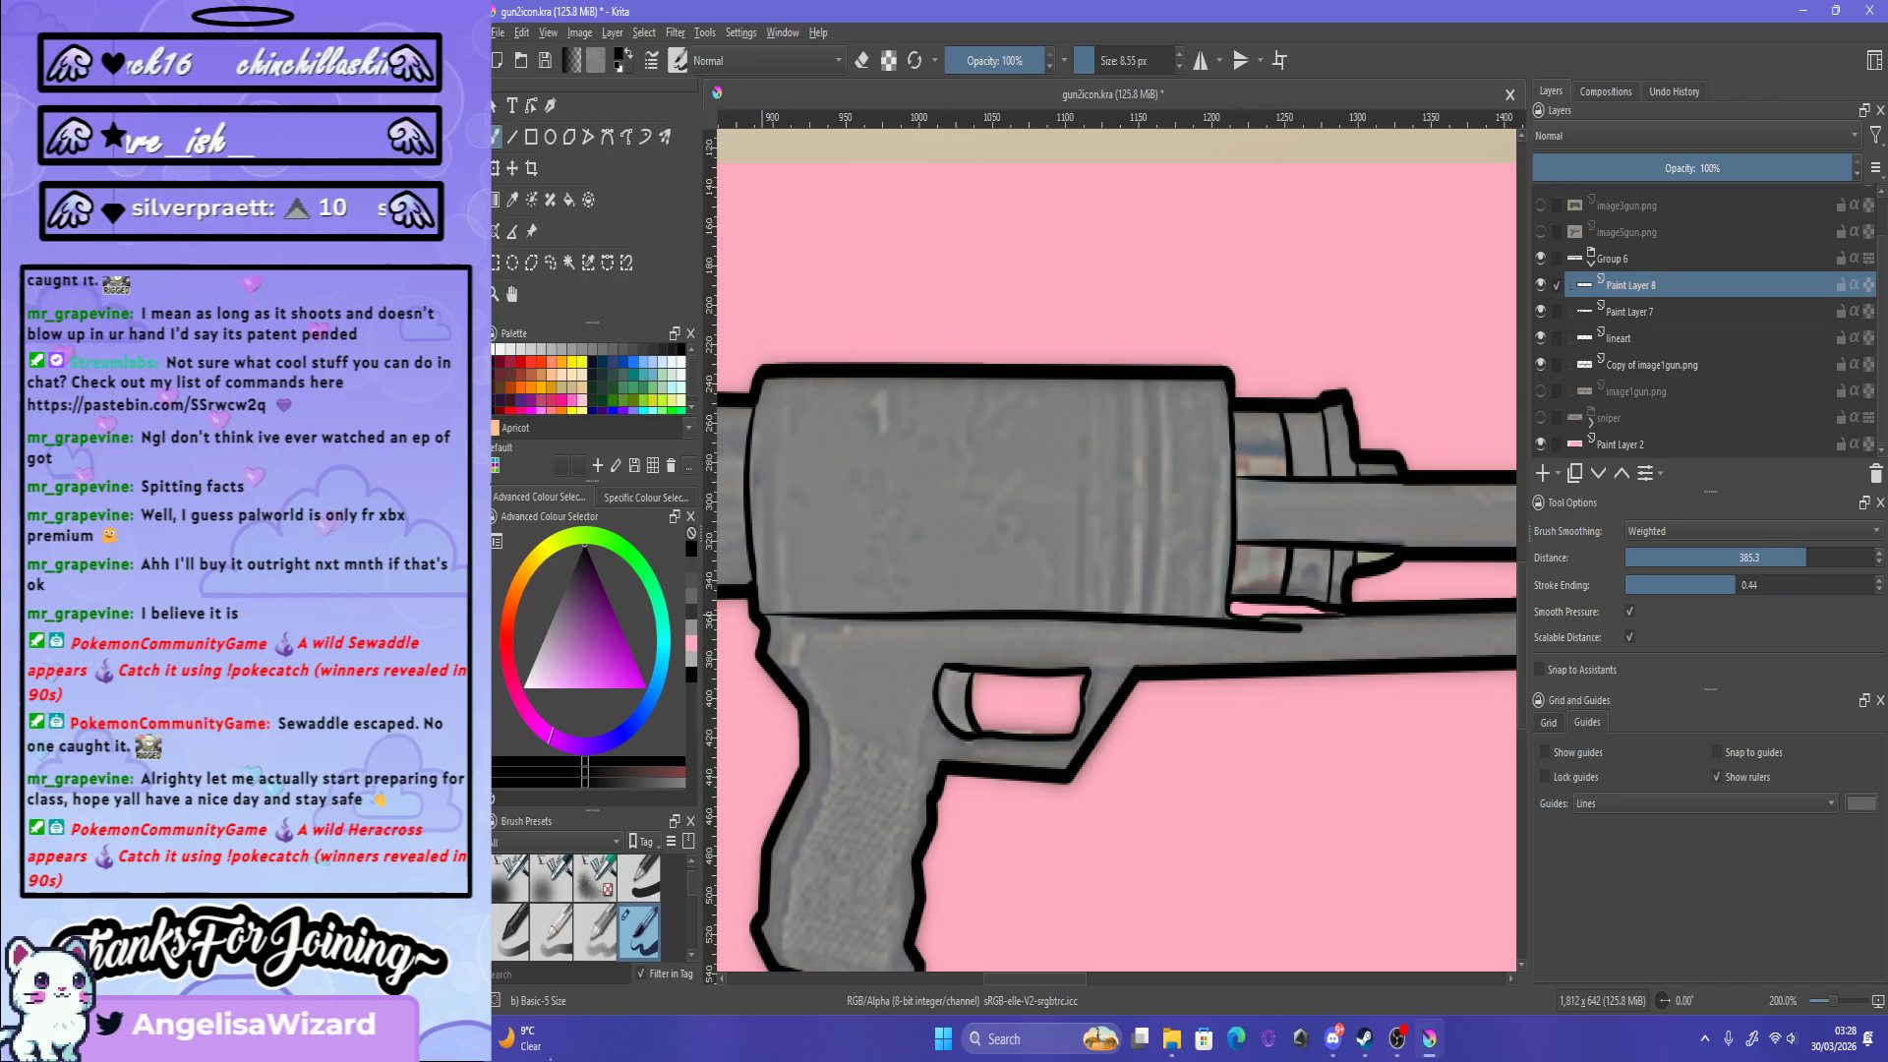
key("ctrl+z")
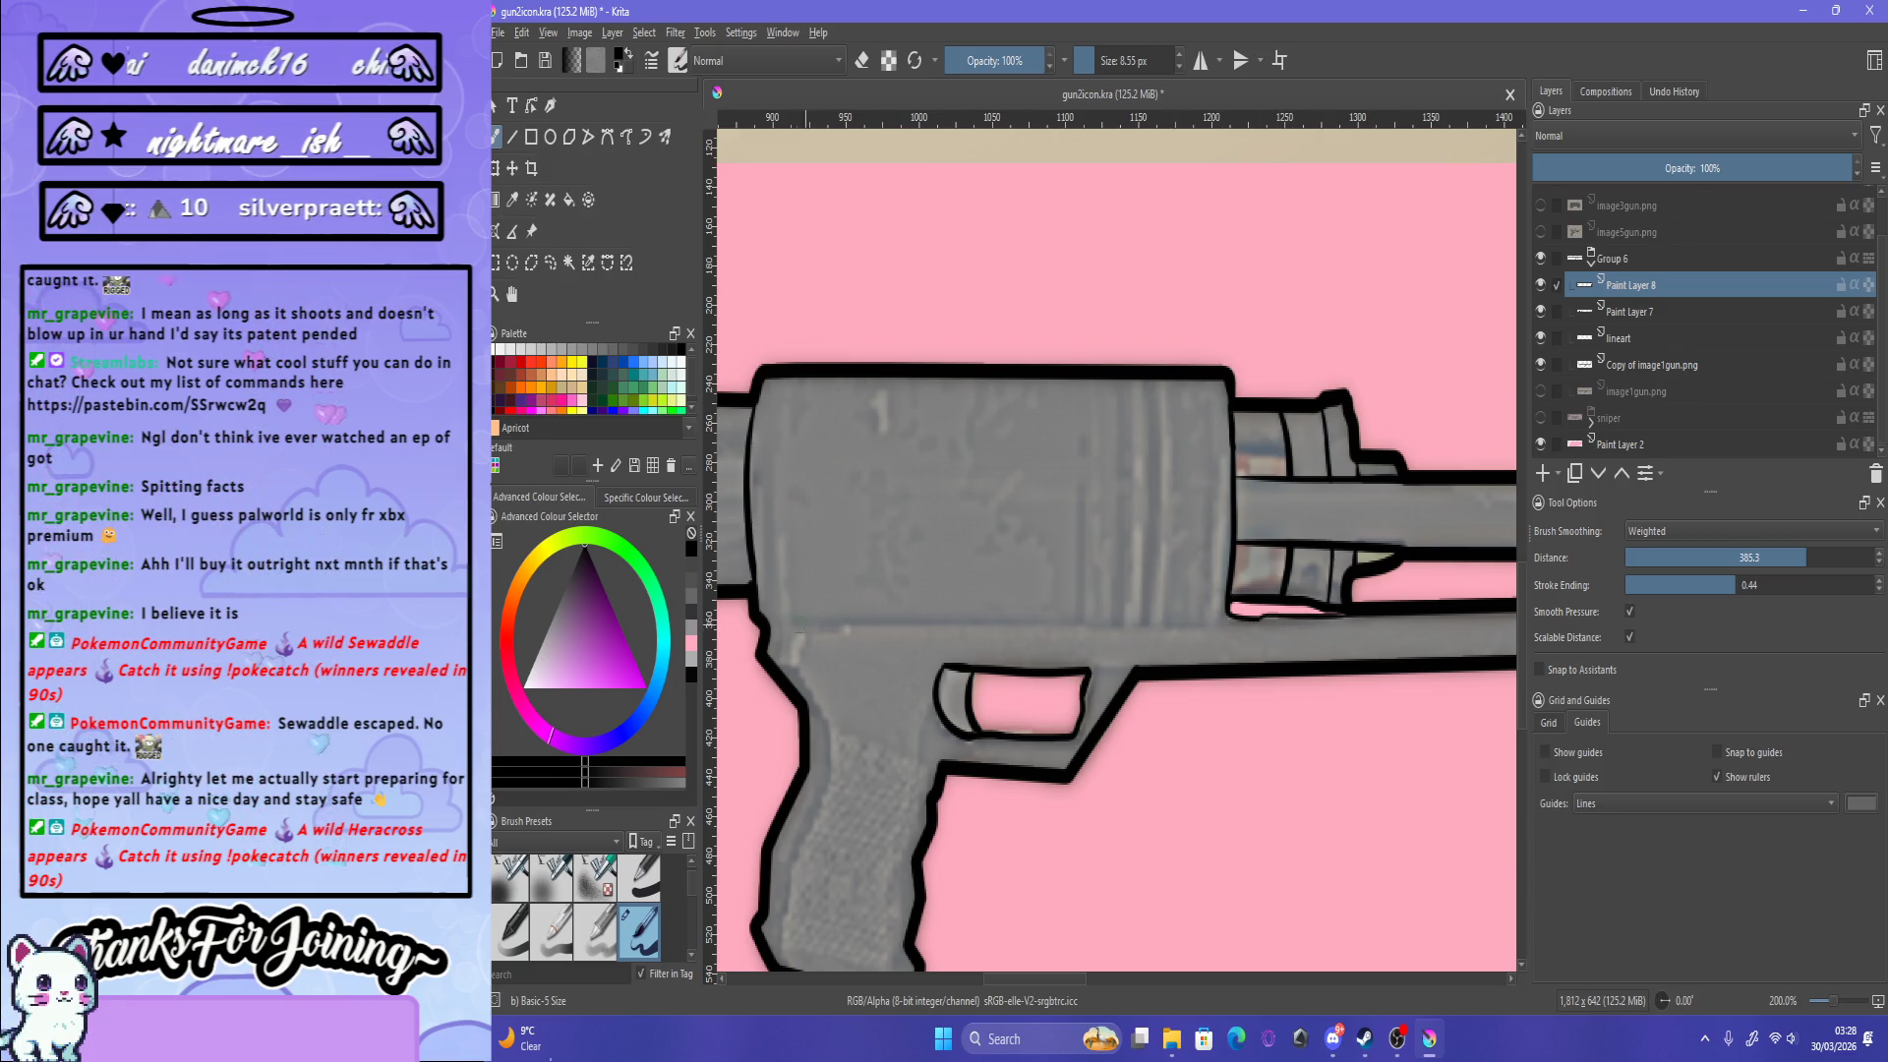
mouse_move(817, 612)
left_mouse_down()
mouse_move(1303, 608)
mouse_move(822, 619)
mouse_move(1259, 617)
left_mouse_up()
key("ctrl+z")
key("ctrl+z")
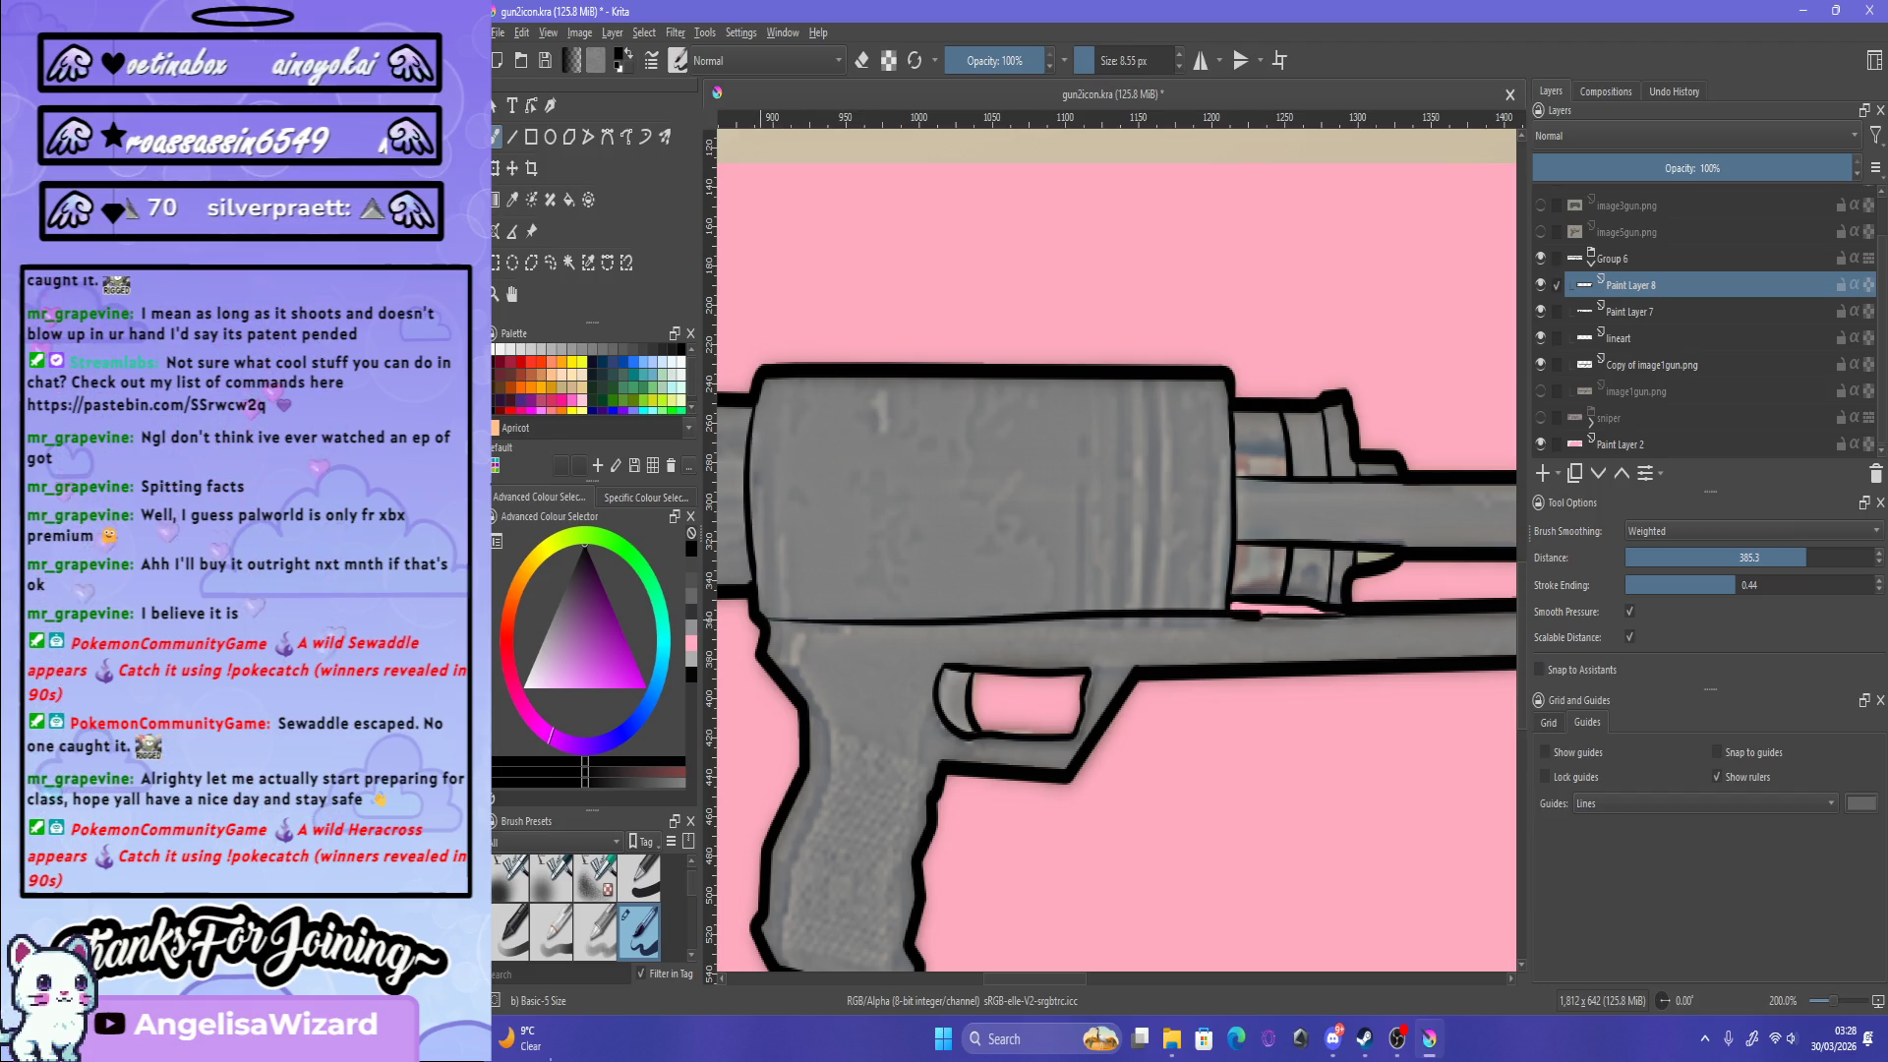
key("ctrl+z")
Step: Try several black outline strokes along the top of the grip, undoing each attempt
scroll(1205, 428, "down", 5)
scroll(1204, 428, "up", 4)
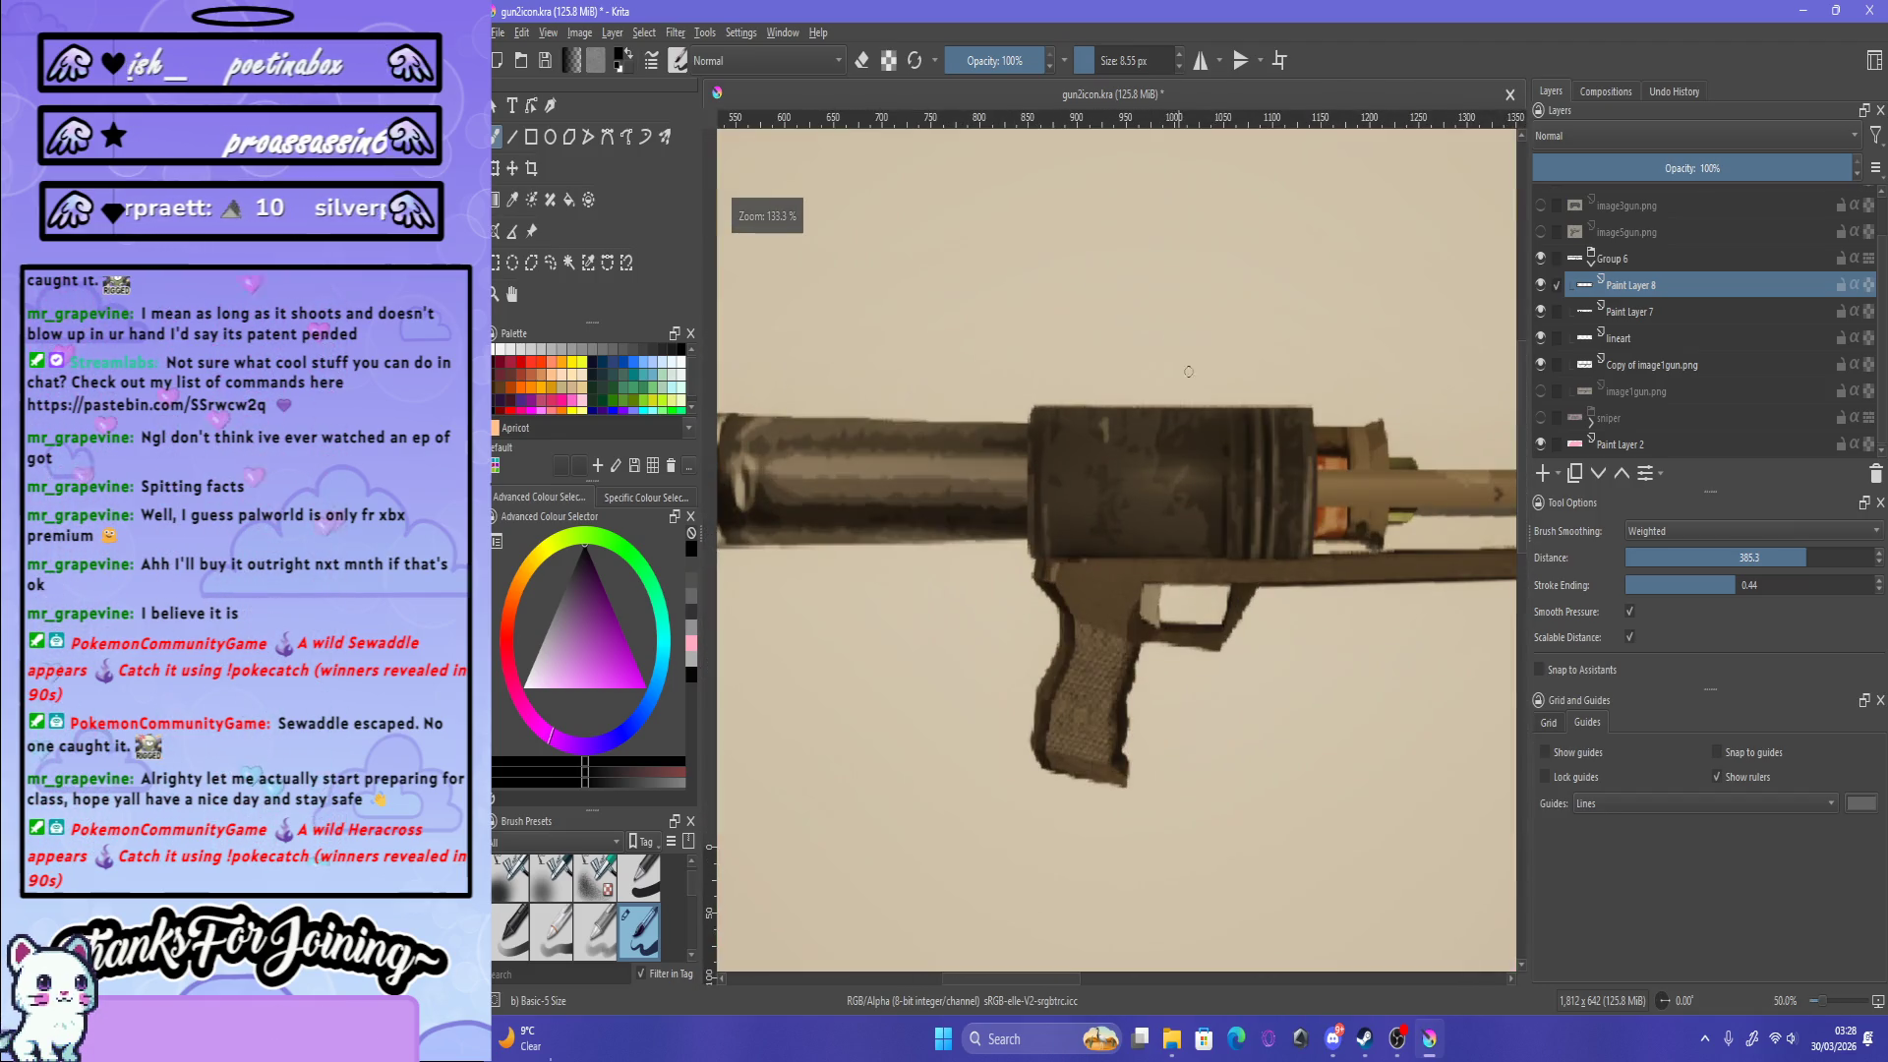
scroll(1205, 428, "down", 5)
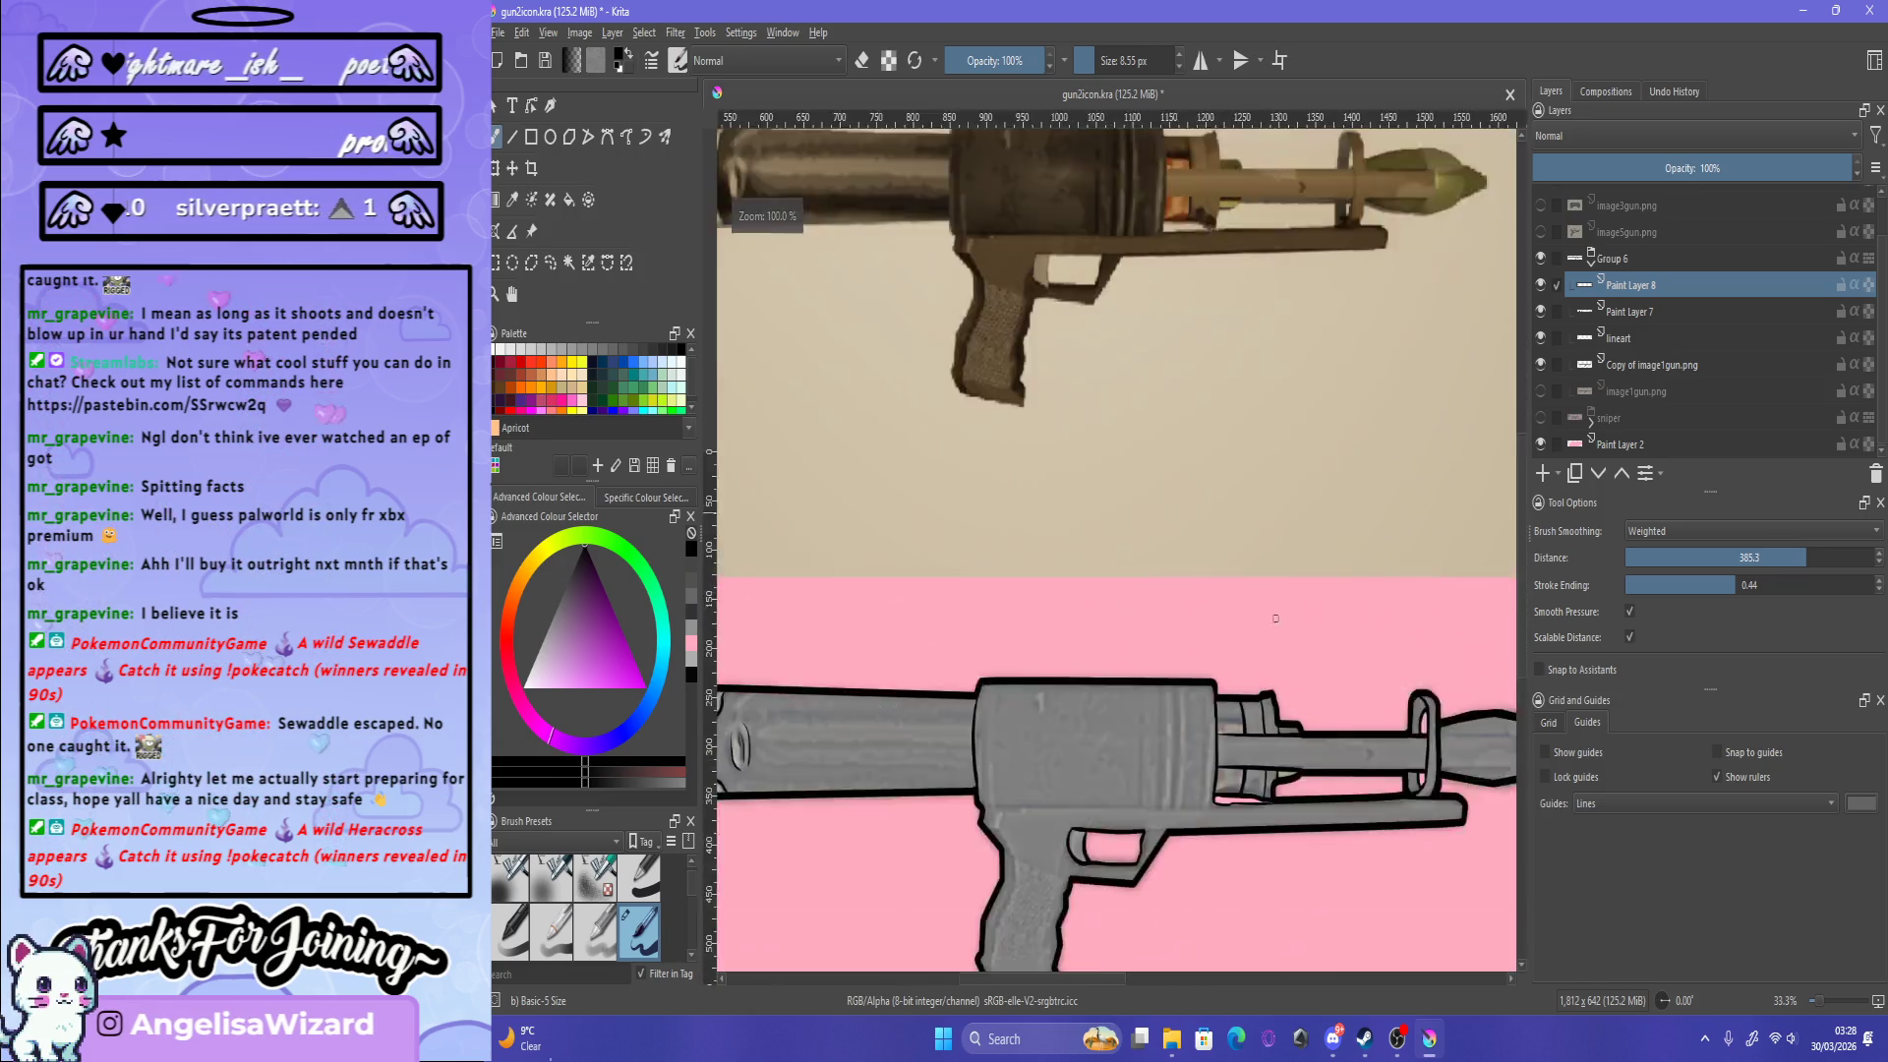
scroll(1280, 765, "up", 3)
scroll(1151, 750, "up", 1)
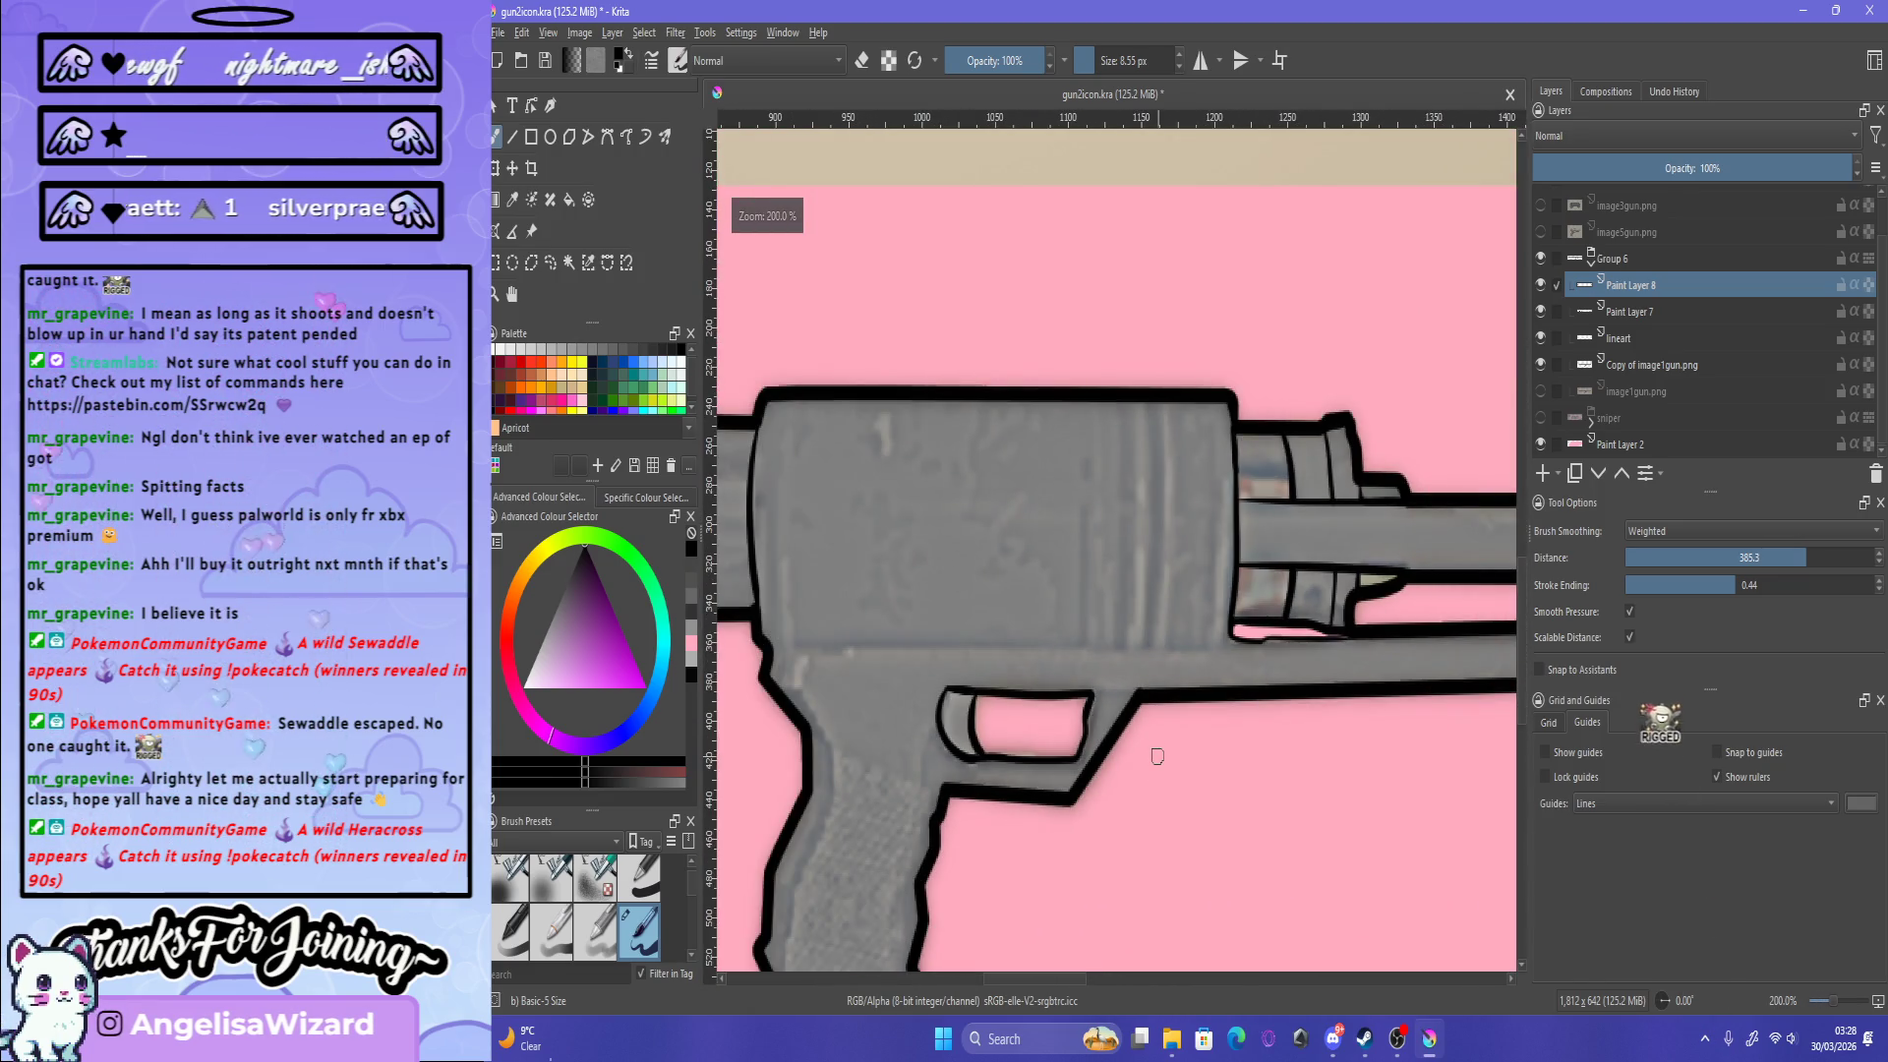
left_click_drag(771, 651, 1229, 636)
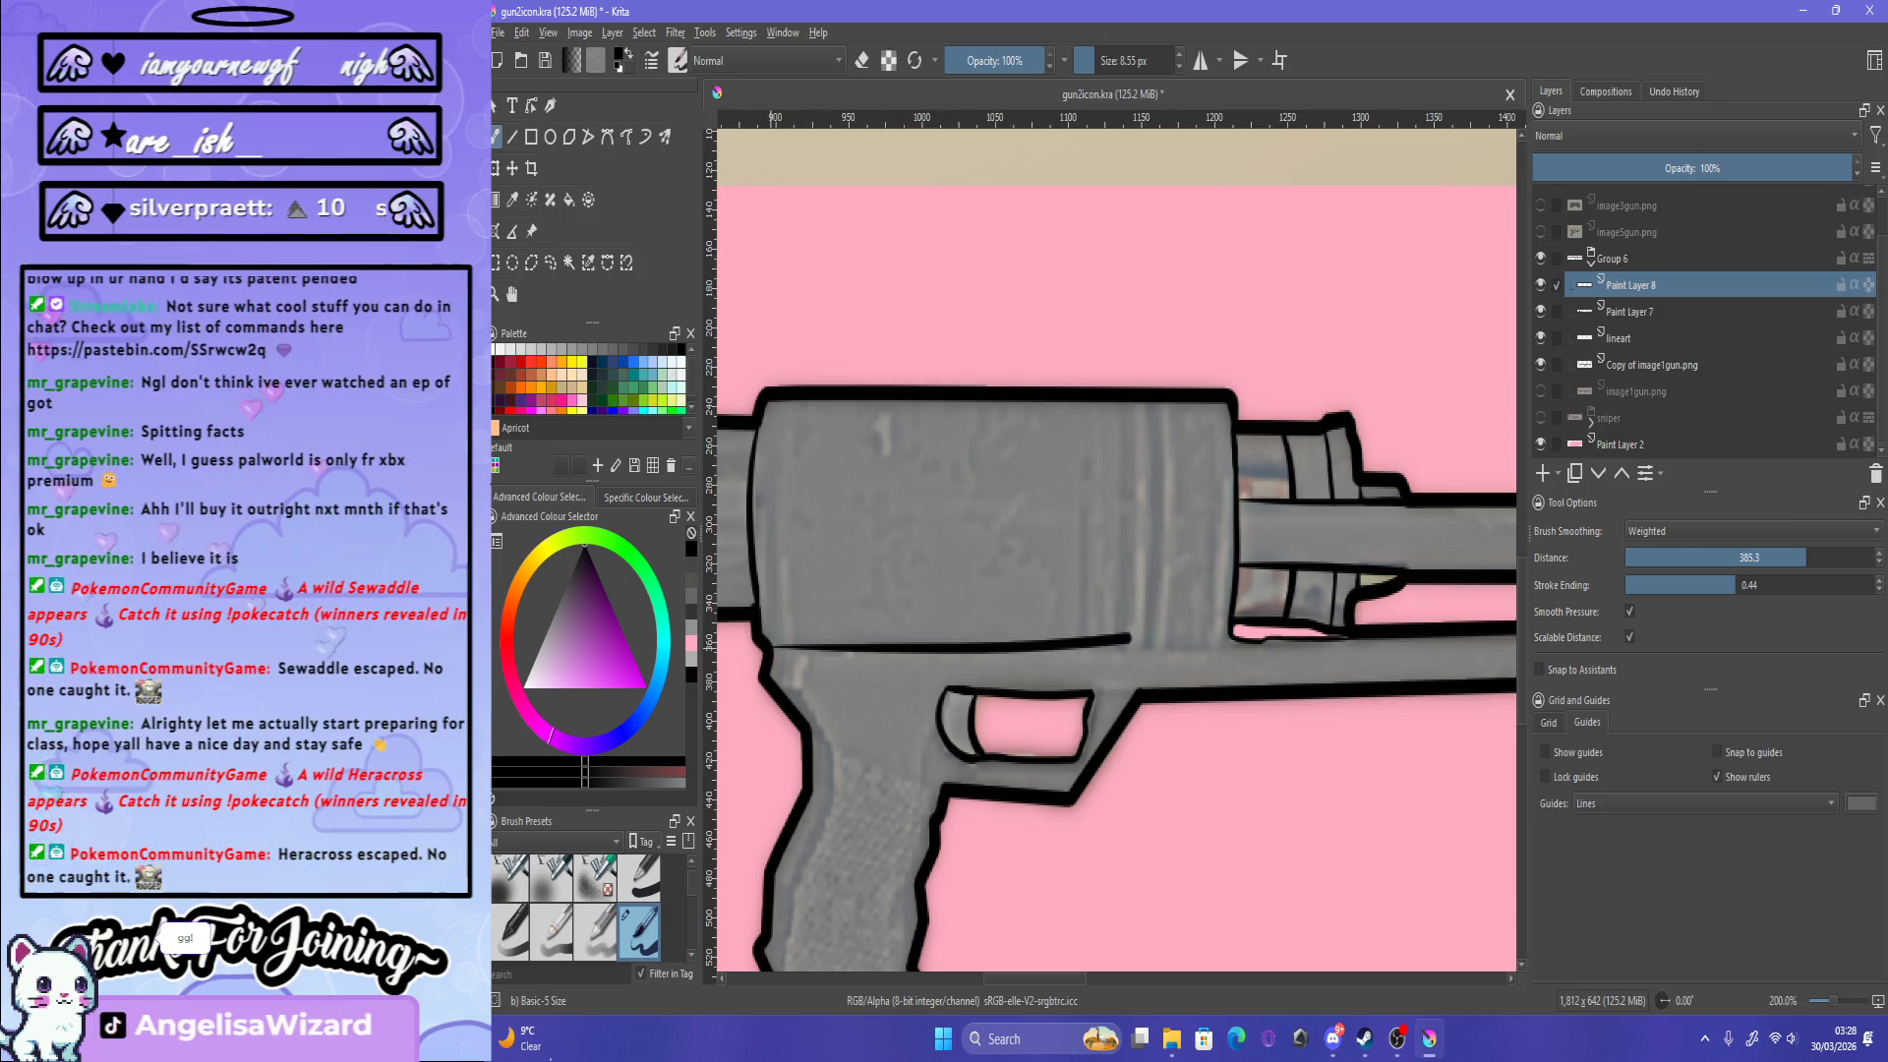
key("ctrl+z")
left_click_drag(763, 643, 1159, 643)
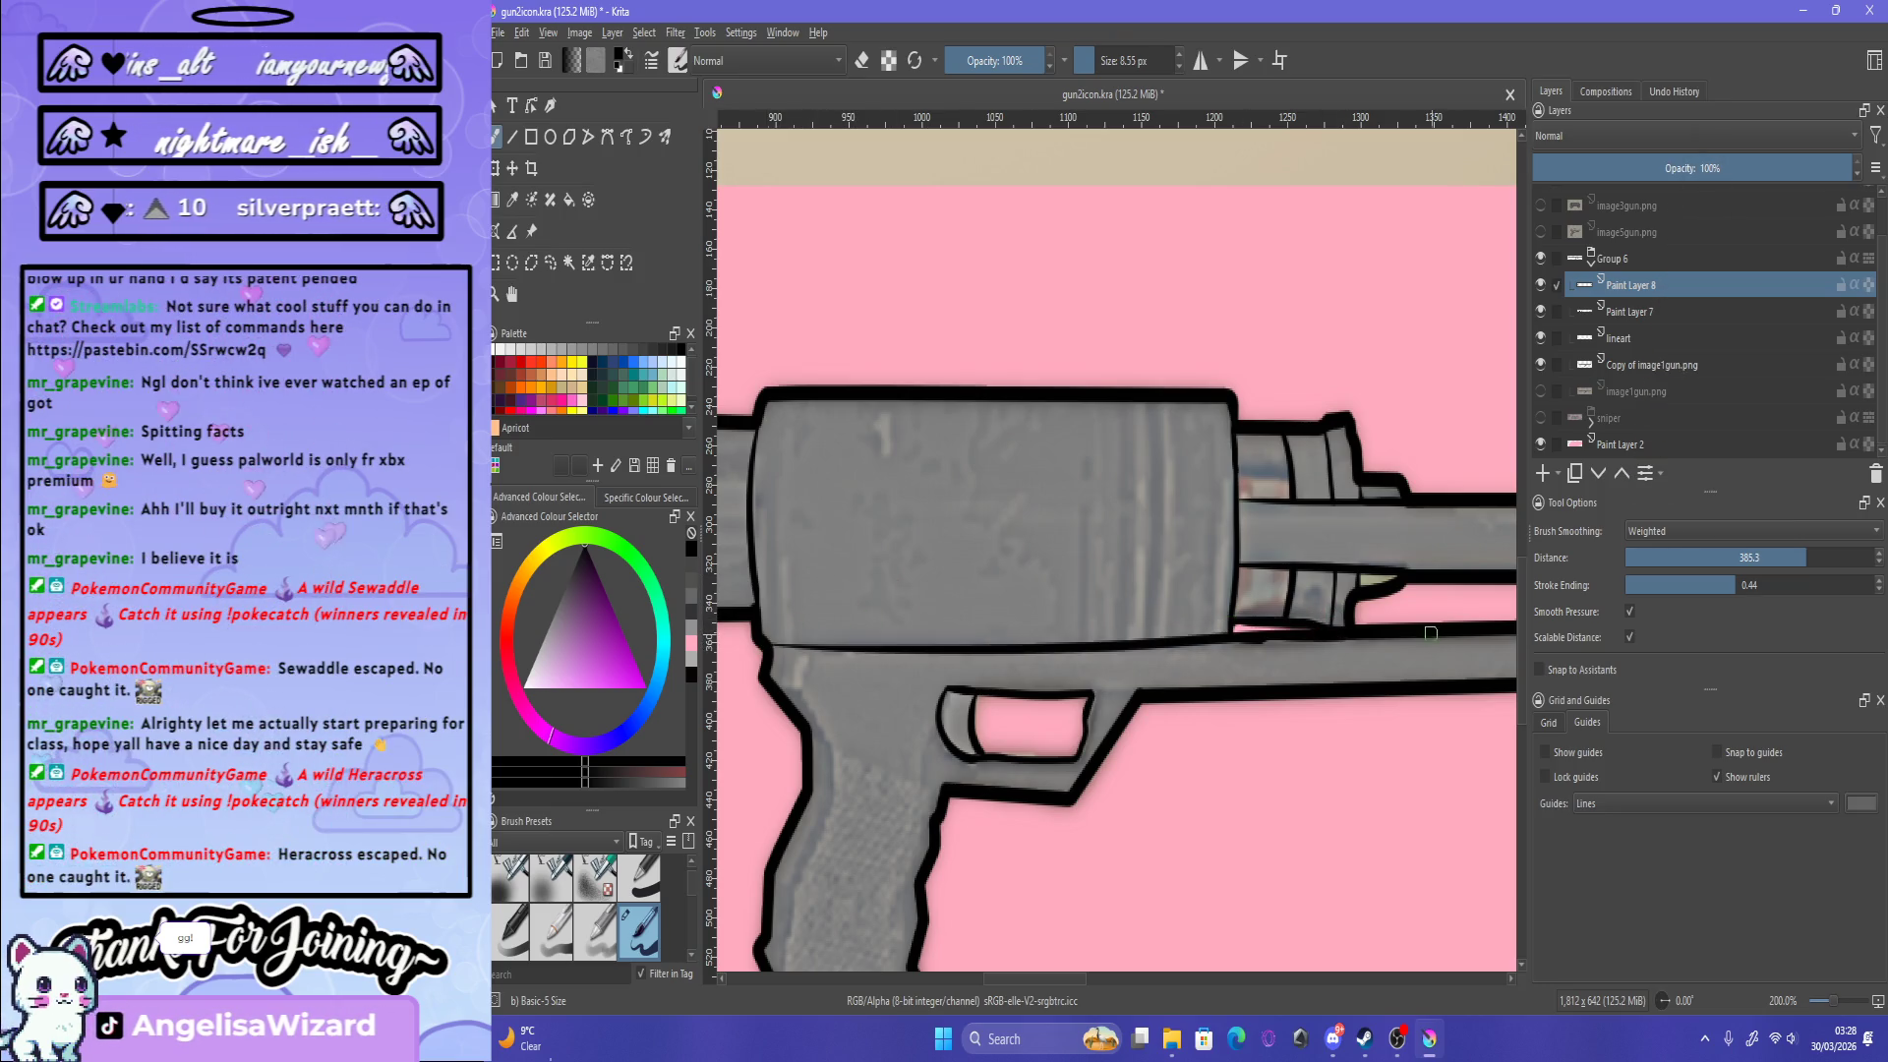
key("ctrl+z")
left_click_drag(766, 641, 1231, 637)
key("ctrl+z")
left_click_drag(754, 644, 1308, 640)
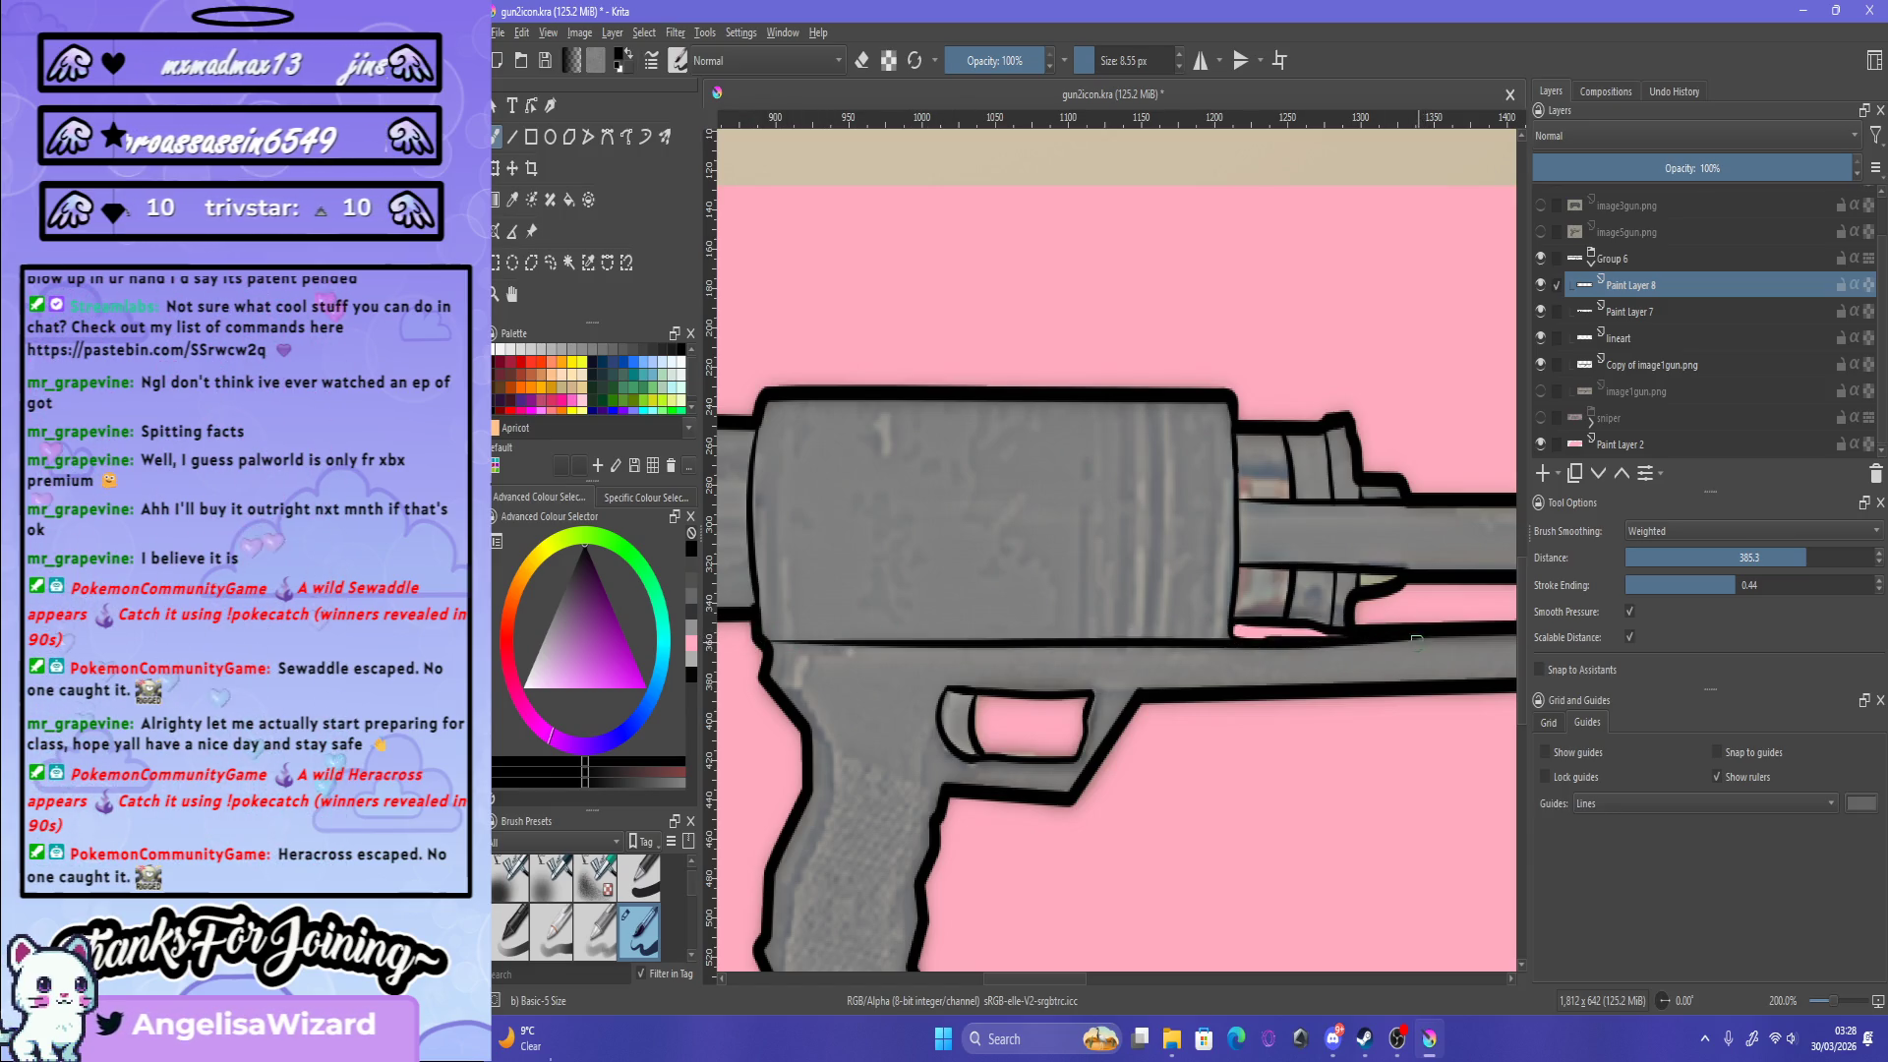
key("ctrl+z")
mouse_move(1362, 634)
left_mouse_down()
mouse_move(767, 641)
mouse_move(1370, 611)
left_mouse_up()
key("ctrl+z")
key("ctrl+z")
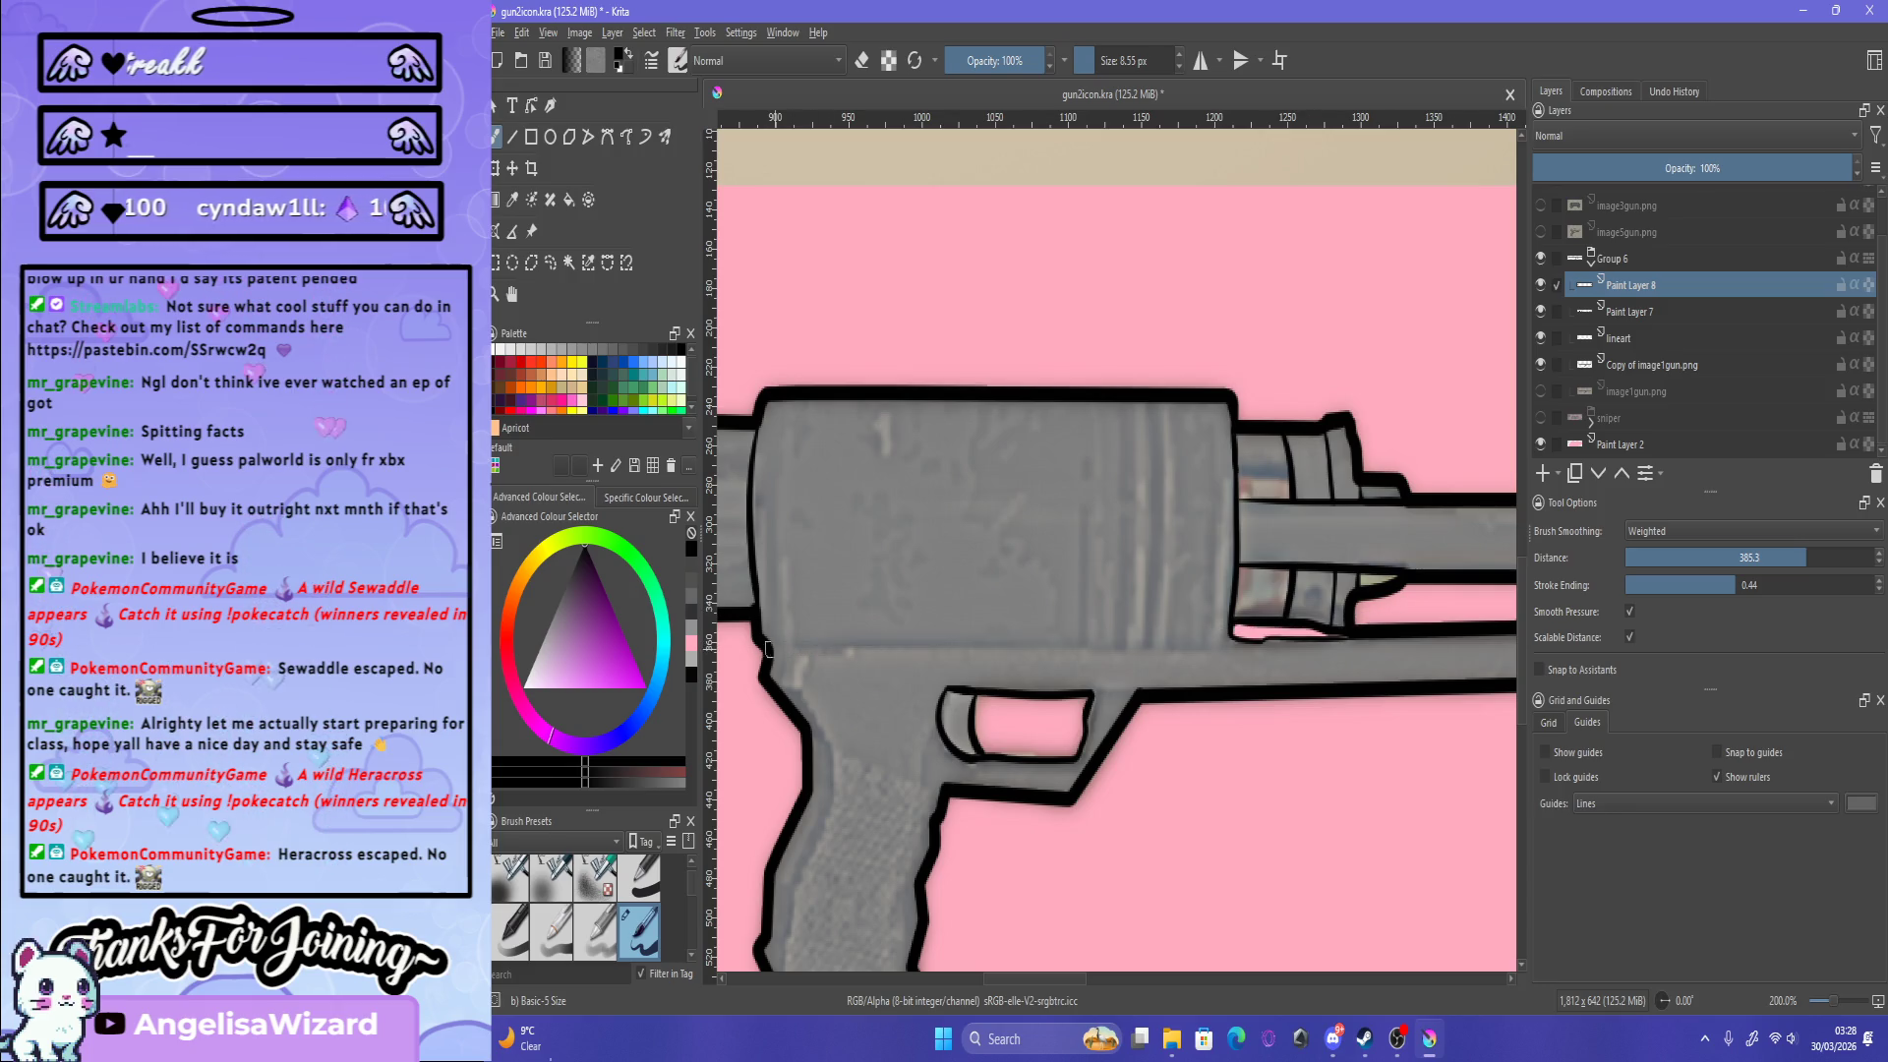
mouse_move(900, 641)
left_mouse_down()
mouse_move(1345, 623)
mouse_move(727, 637)
left_mouse_up()
key("ctrl+z")
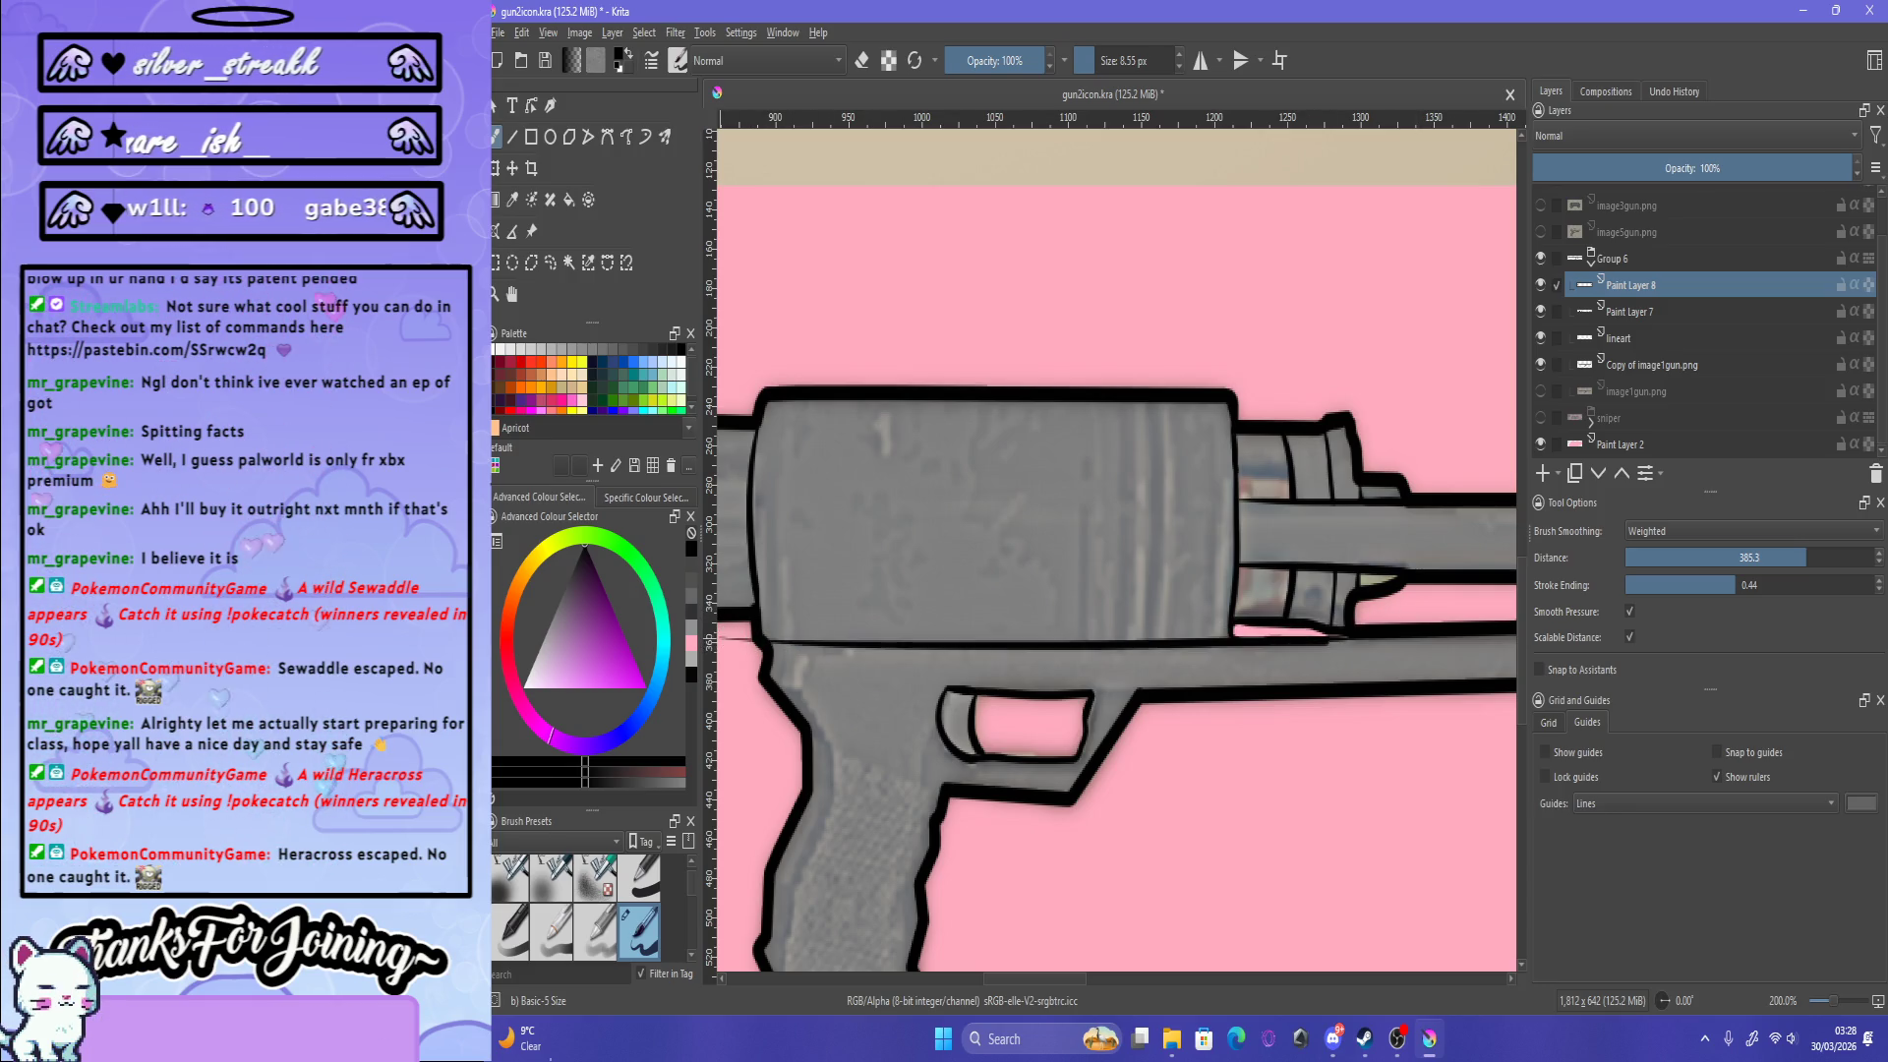
Step: Draw a long straight black line on the pink area below the gun
key("ctrl+z")
left_click_drag(964, 893, 1513, 846)
key("ctrl+z")
scroll(1275, 835, "down", 4)
Step: Draw a straight horizontal black stroke near the receiver's lower edge
scroll(1345, 654, "up", 3)
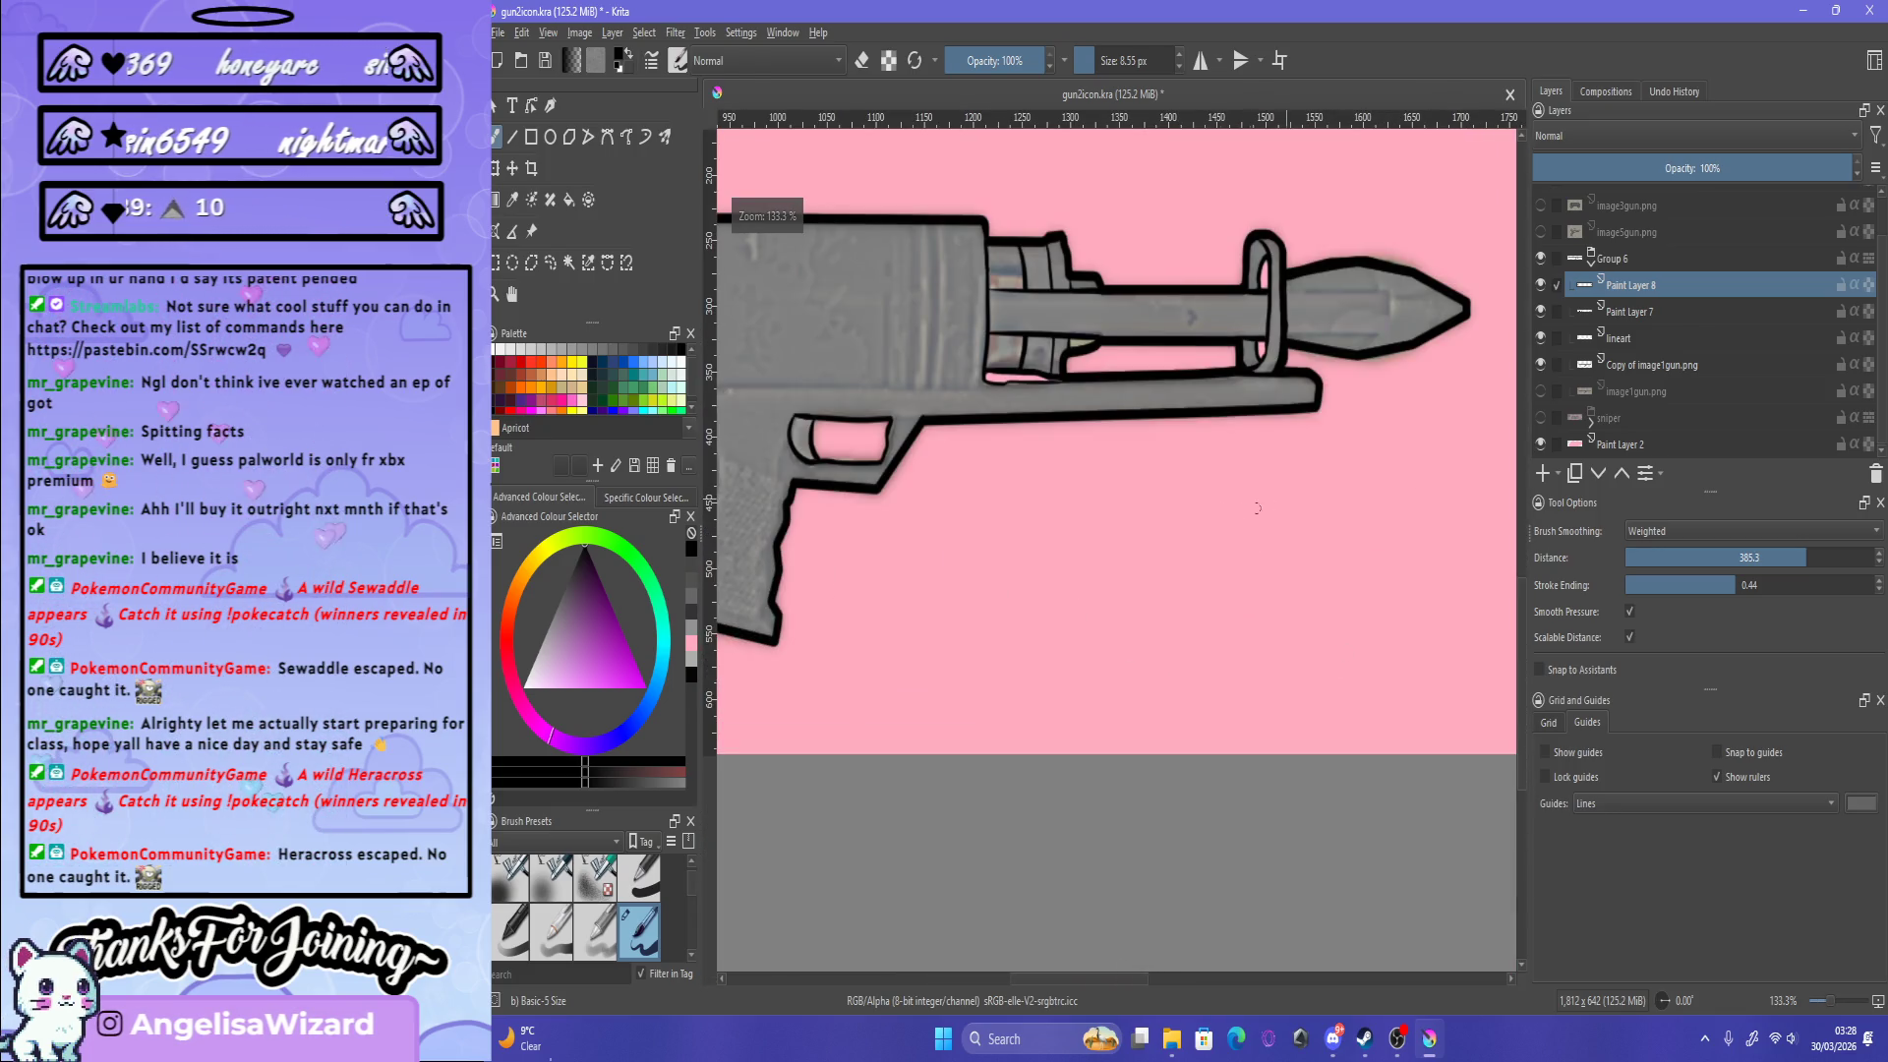
left_click_drag(843, 622, 1393, 601)
key("ctrl+z")
left_click_drag(842, 622, 1298, 624)
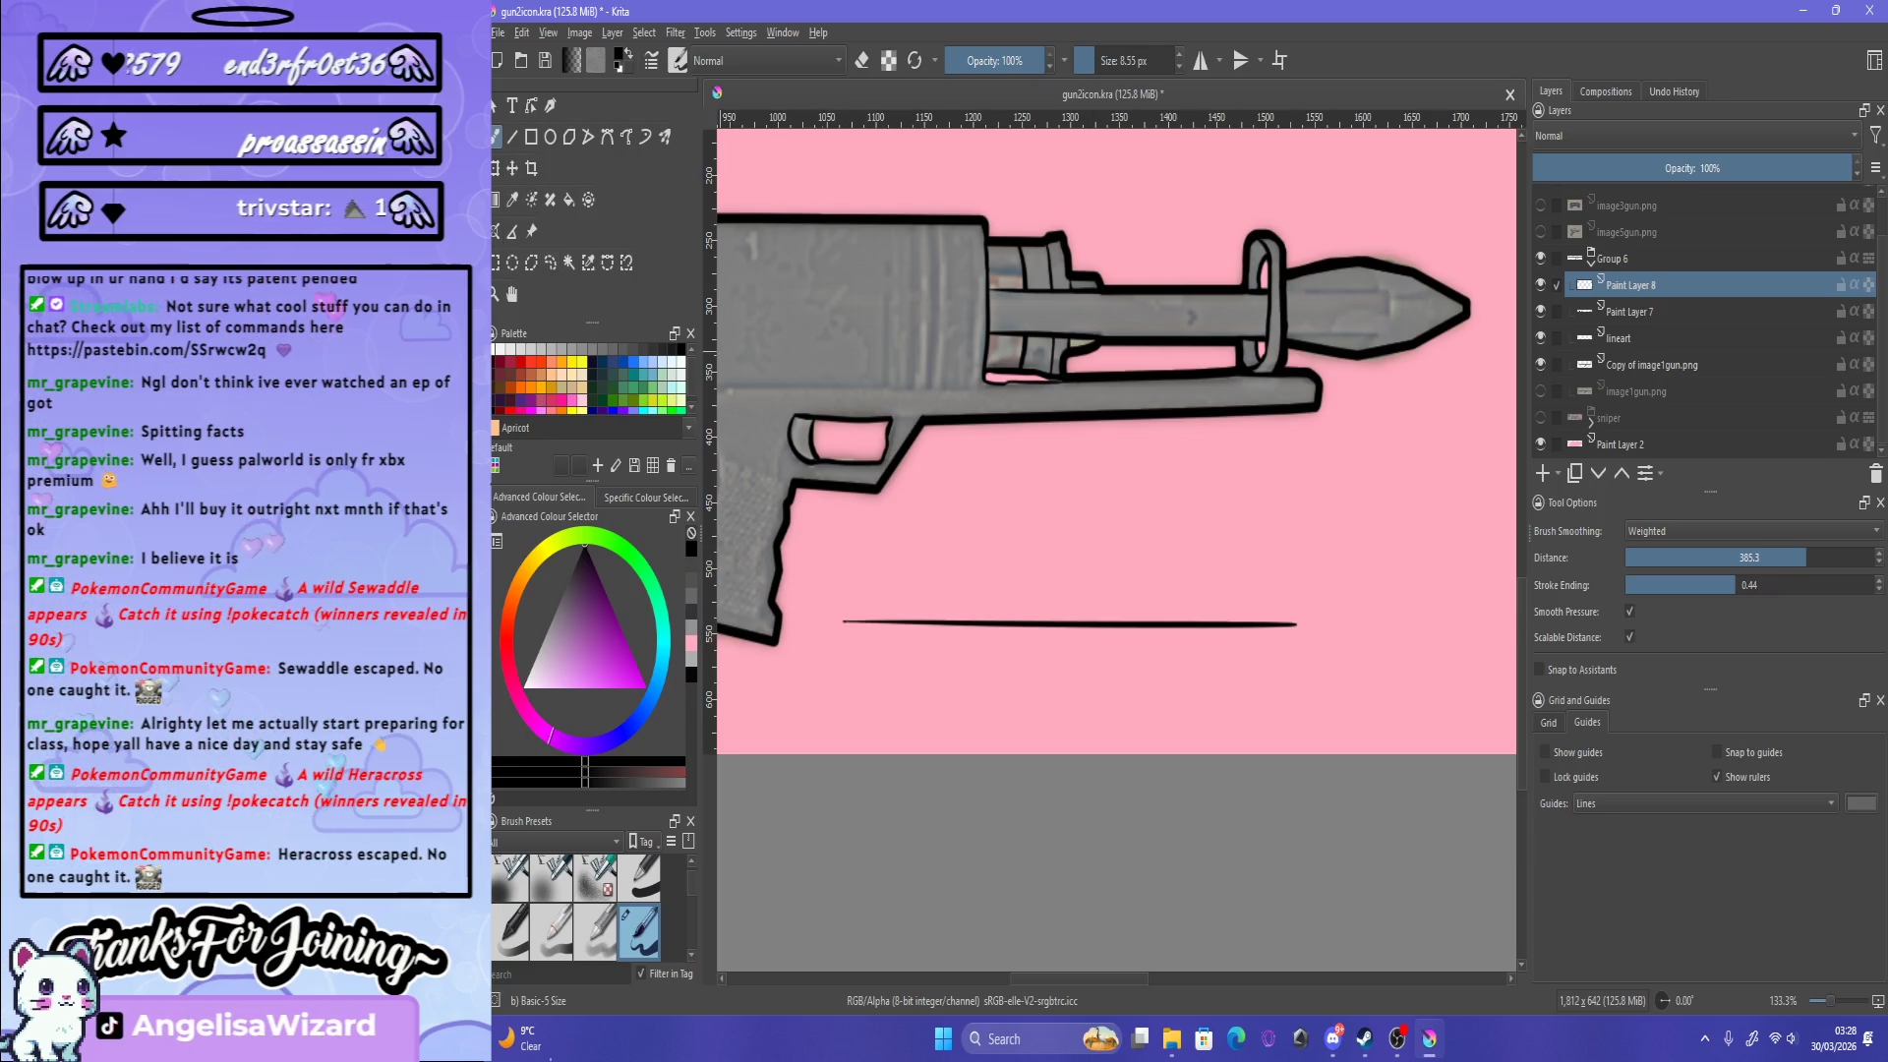
Step: Lasso the line and transform it up onto the receiver's bottom edge, nudging it into place
left_click(549, 262)
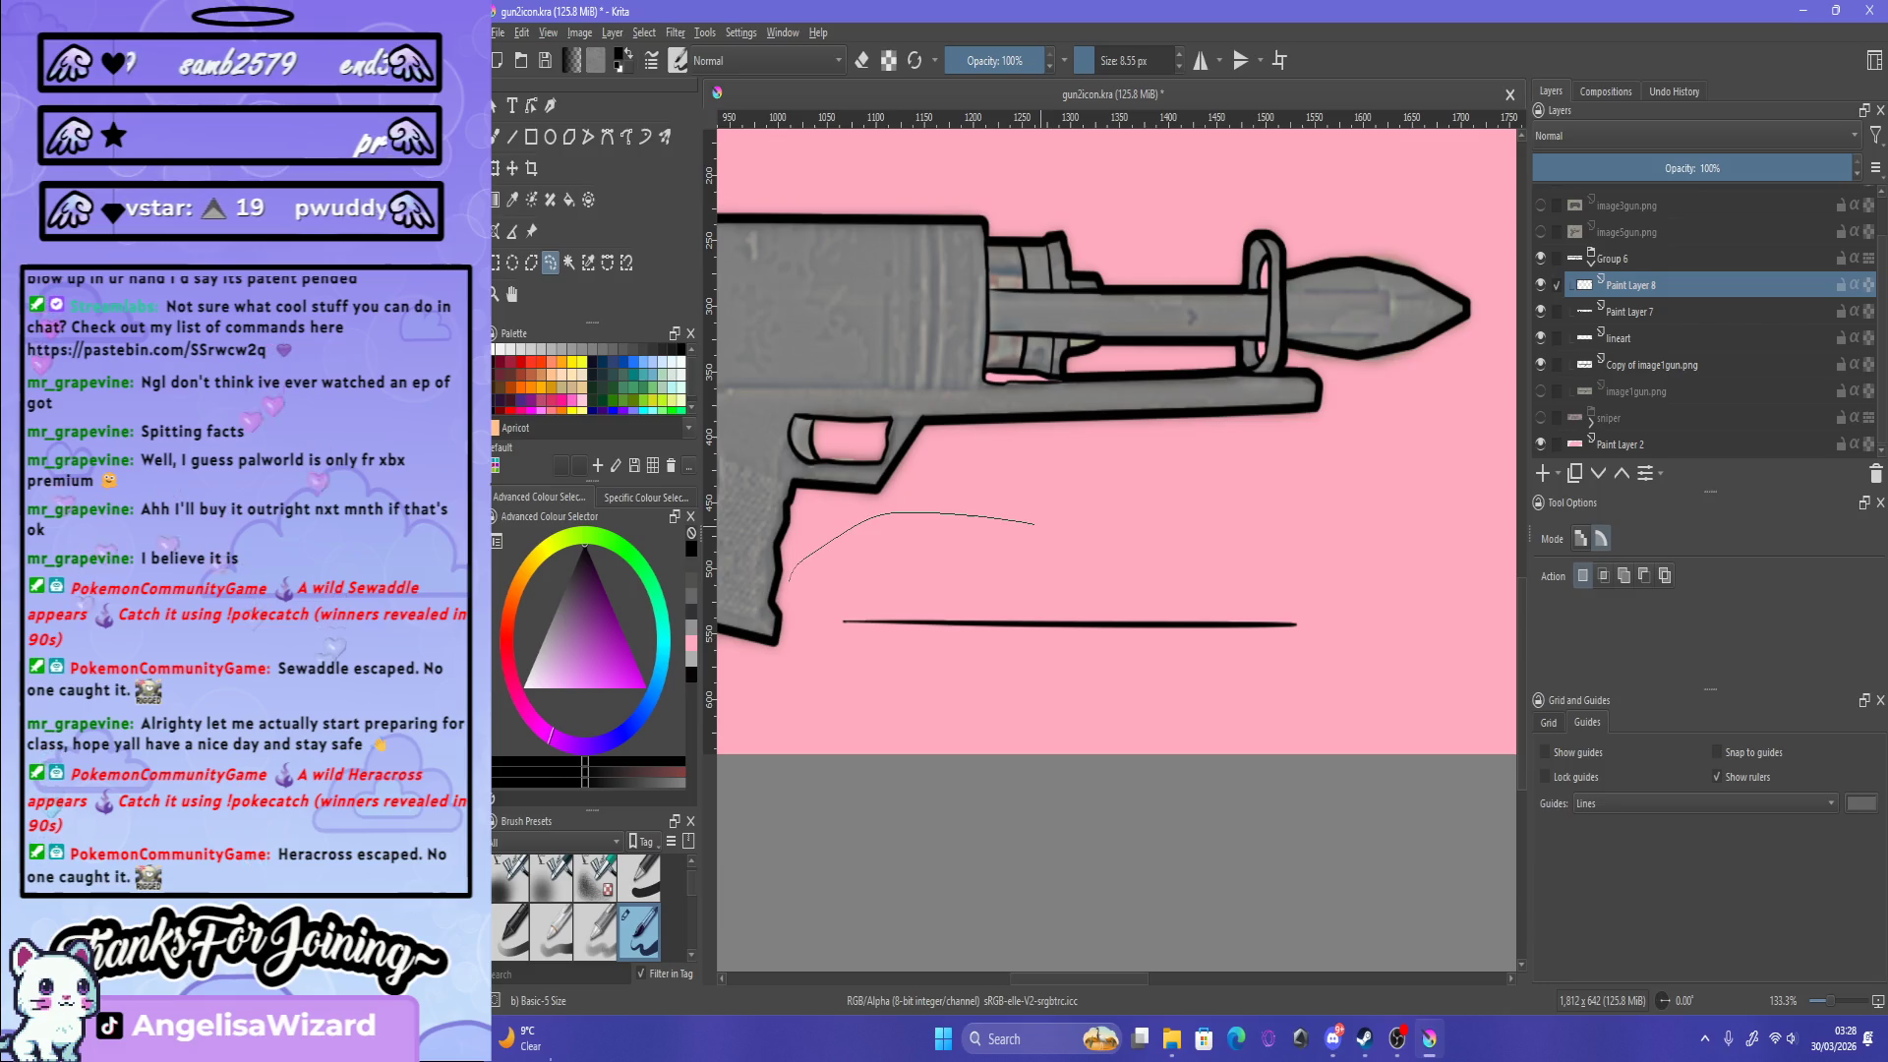
left_click_drag(1035, 524, 790, 585)
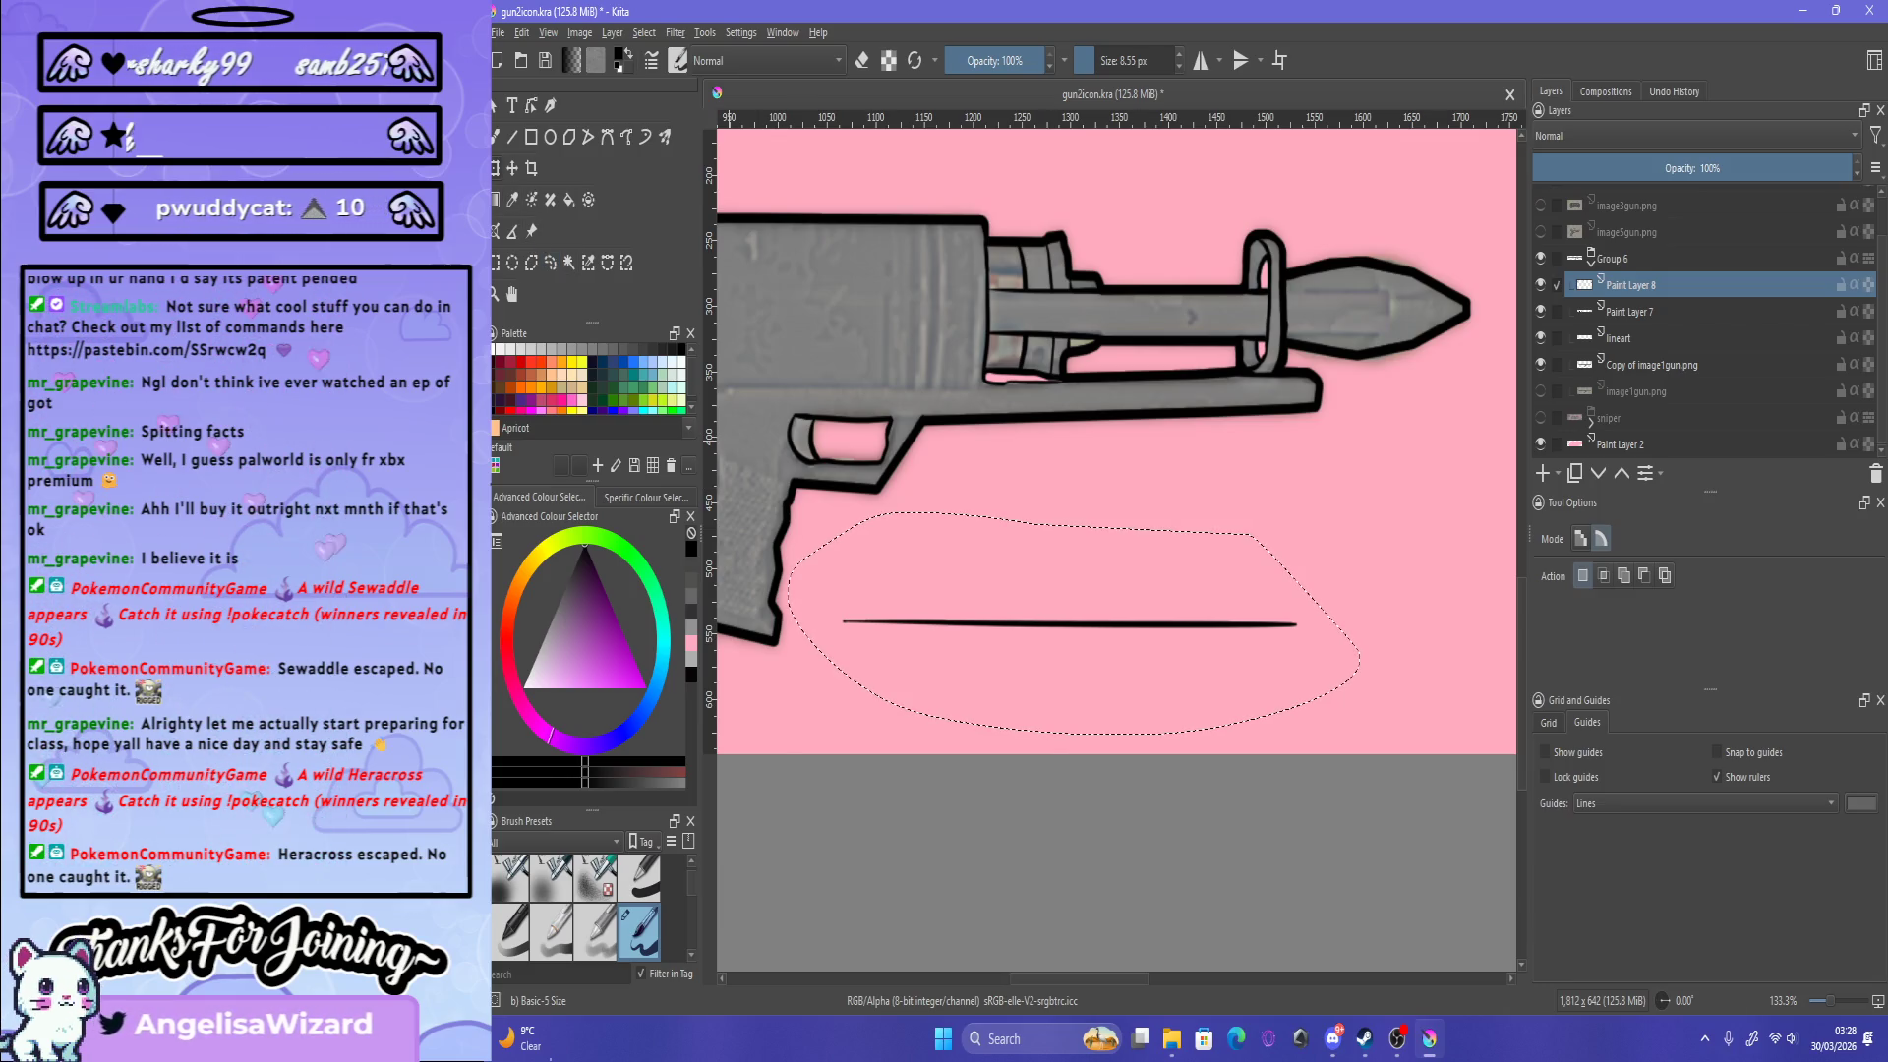
key("ctrl+t")
left_click_drag(1076, 624, 914, 393)
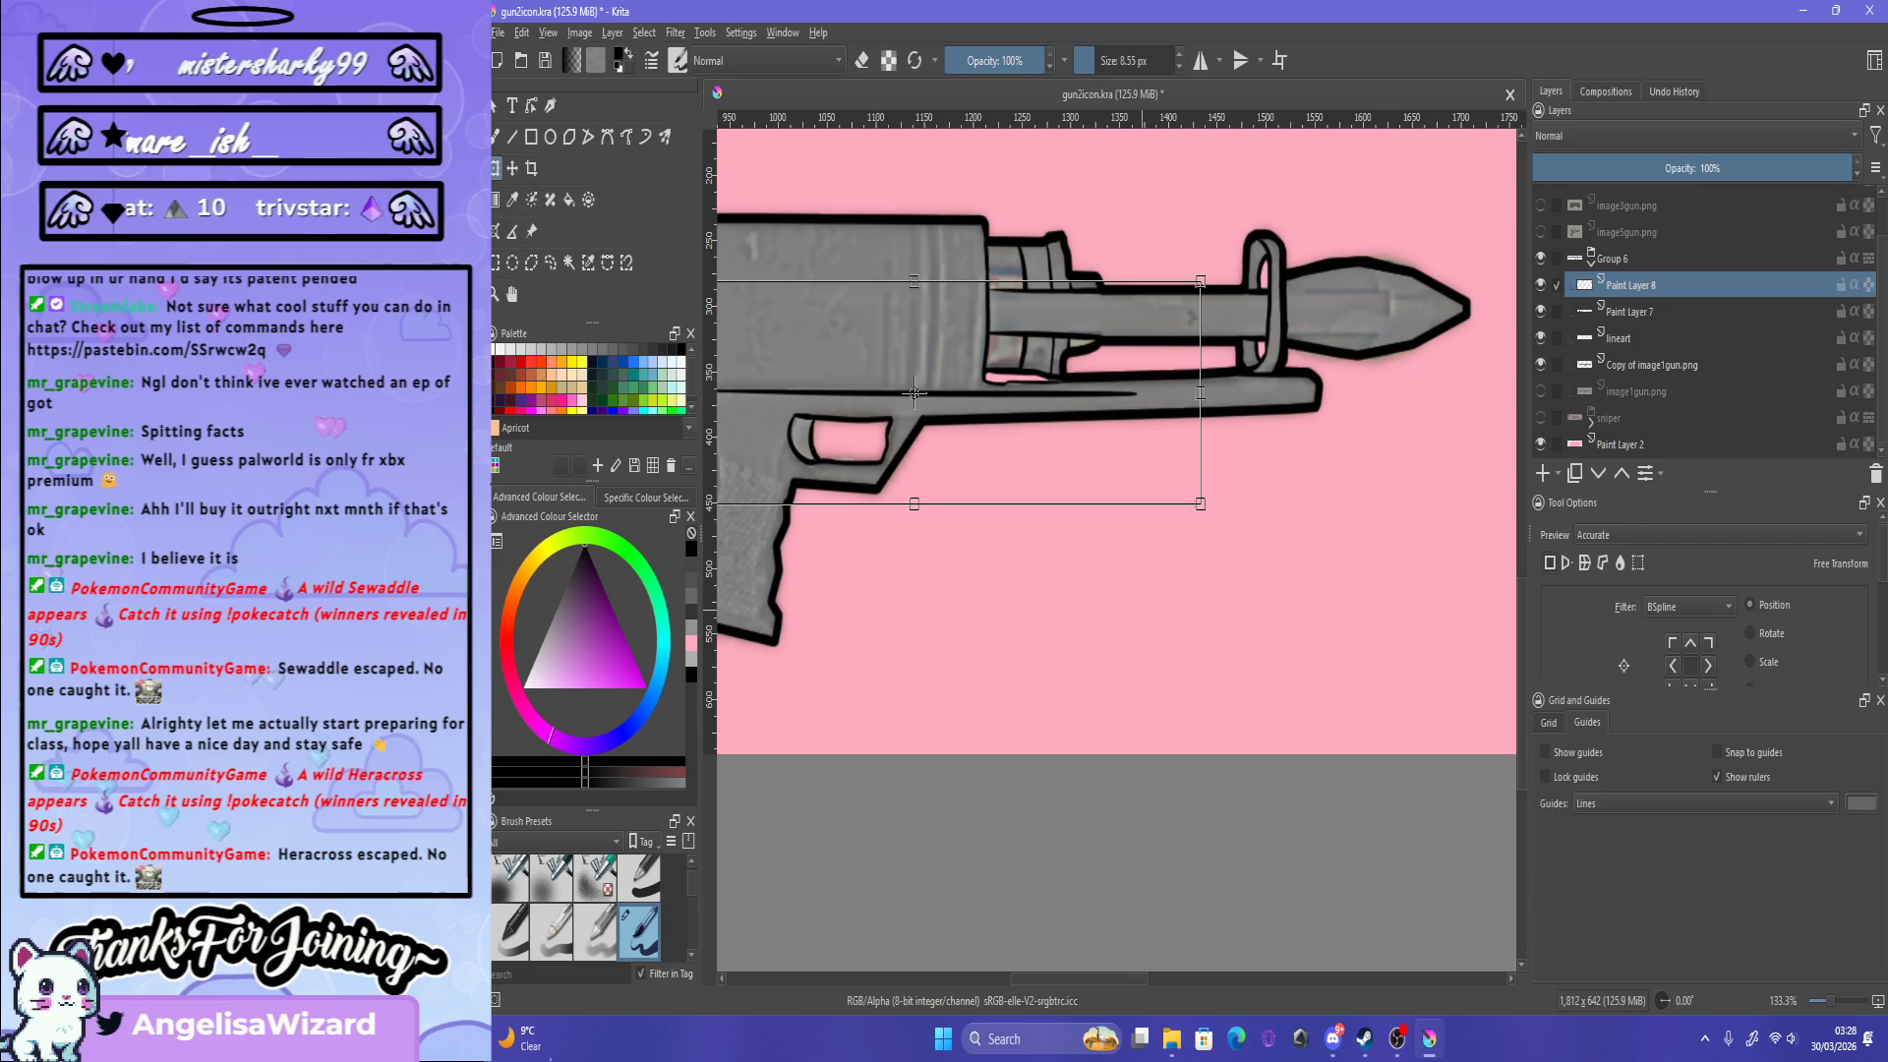
scroll(914, 393, "down", 3)
scroll(915, 394, "up", 5)
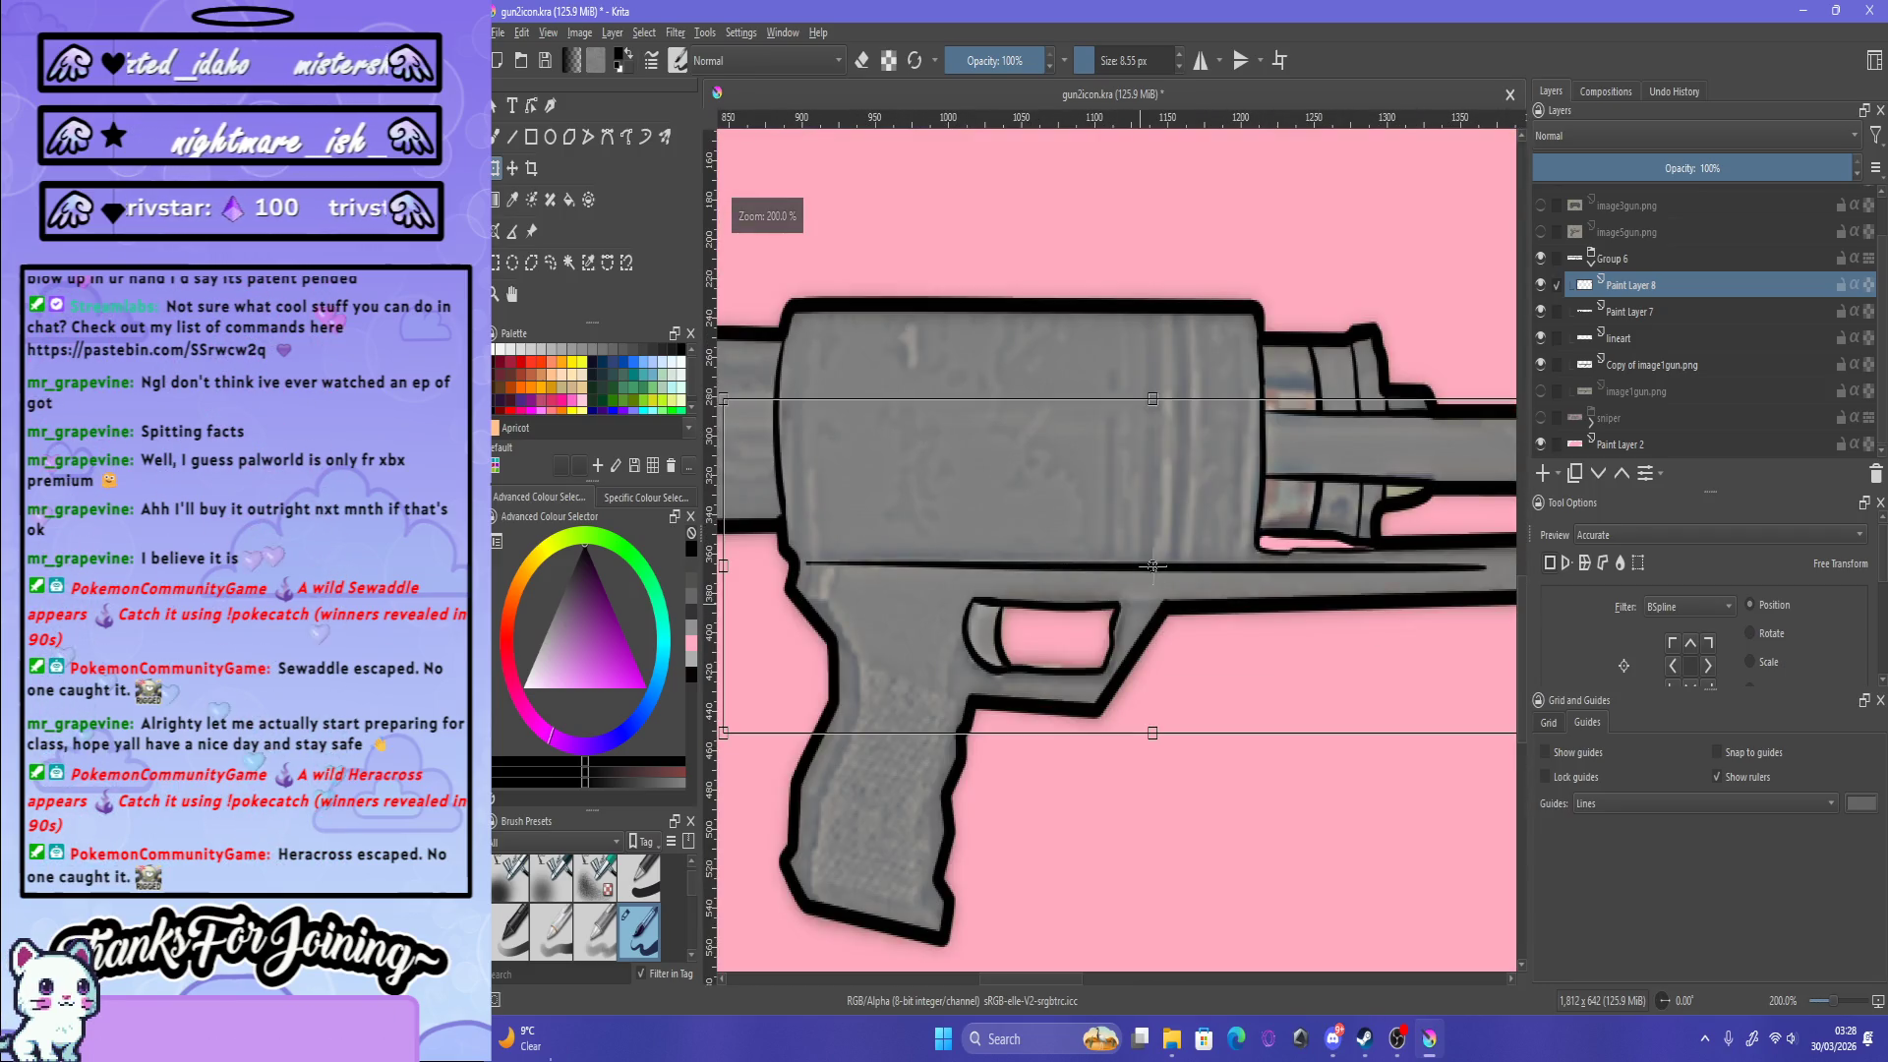
left_click_drag(983, 540, 963, 544)
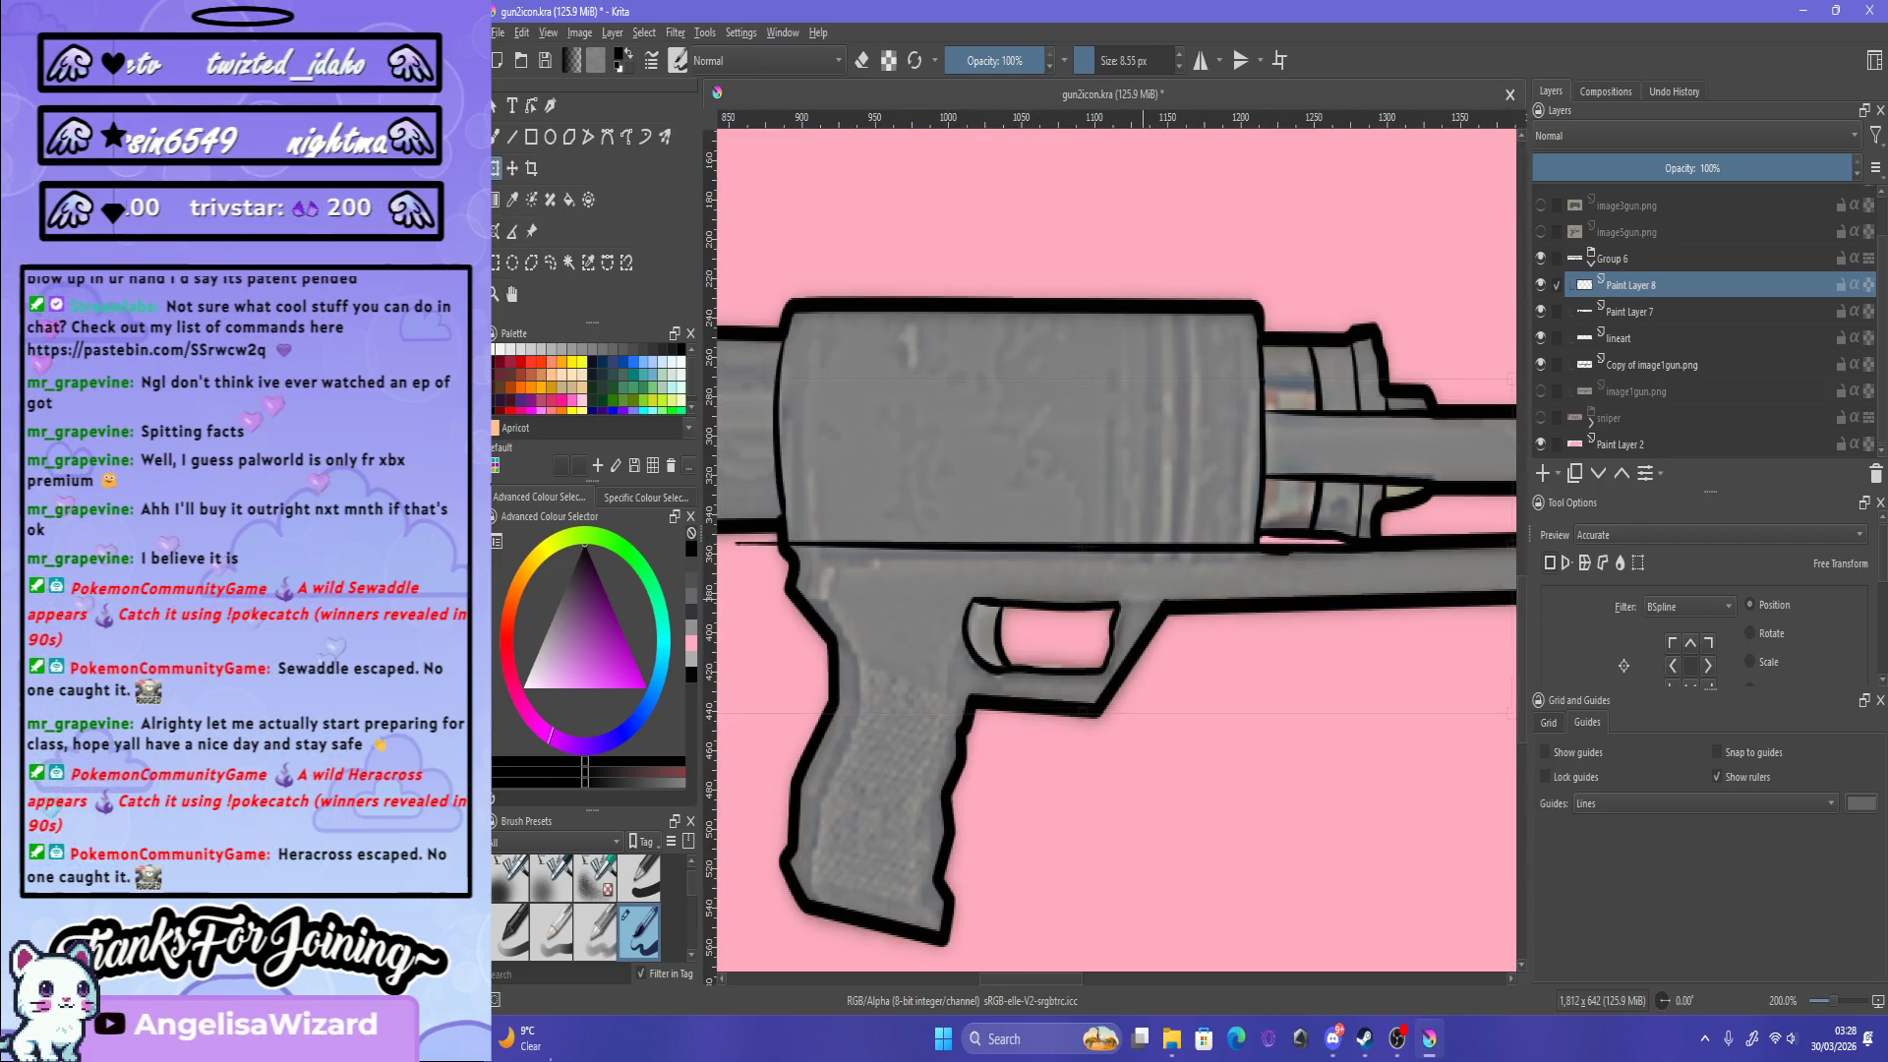
key("Up")
key("Up")
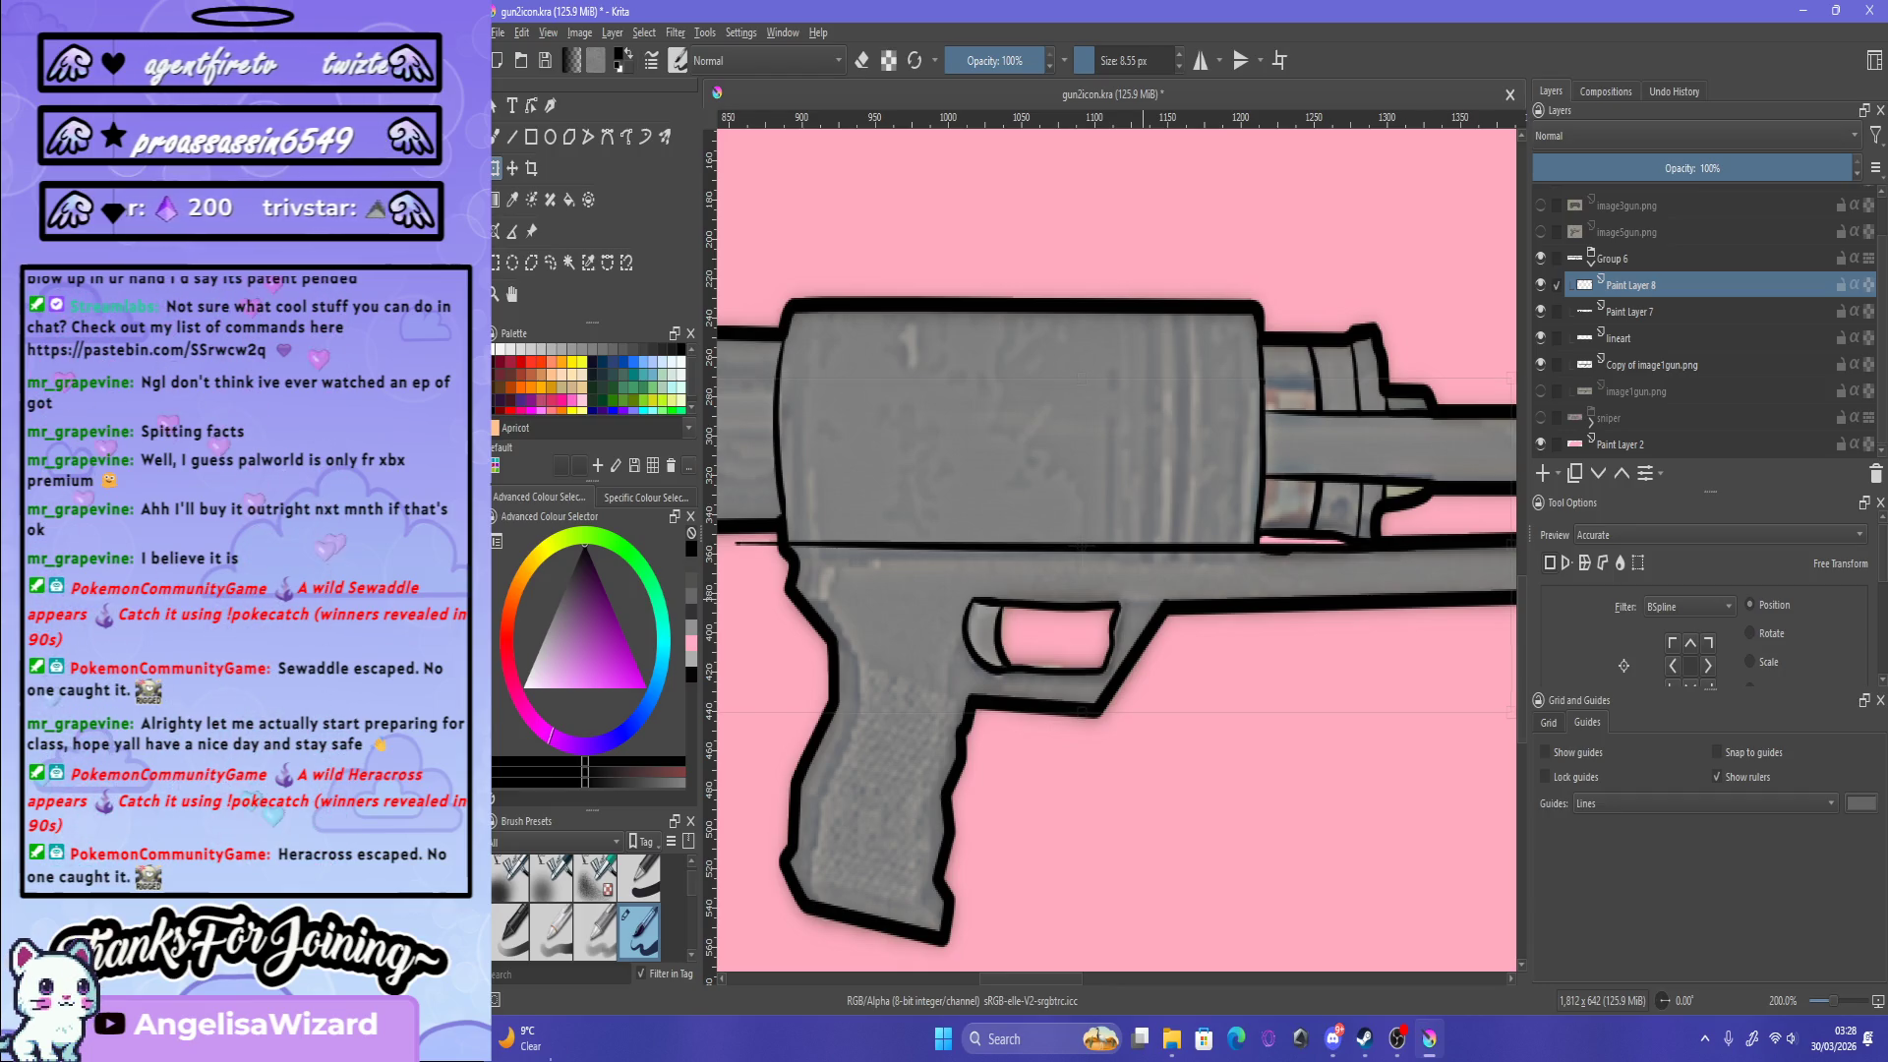
scroll(1000, 607, "down", 3)
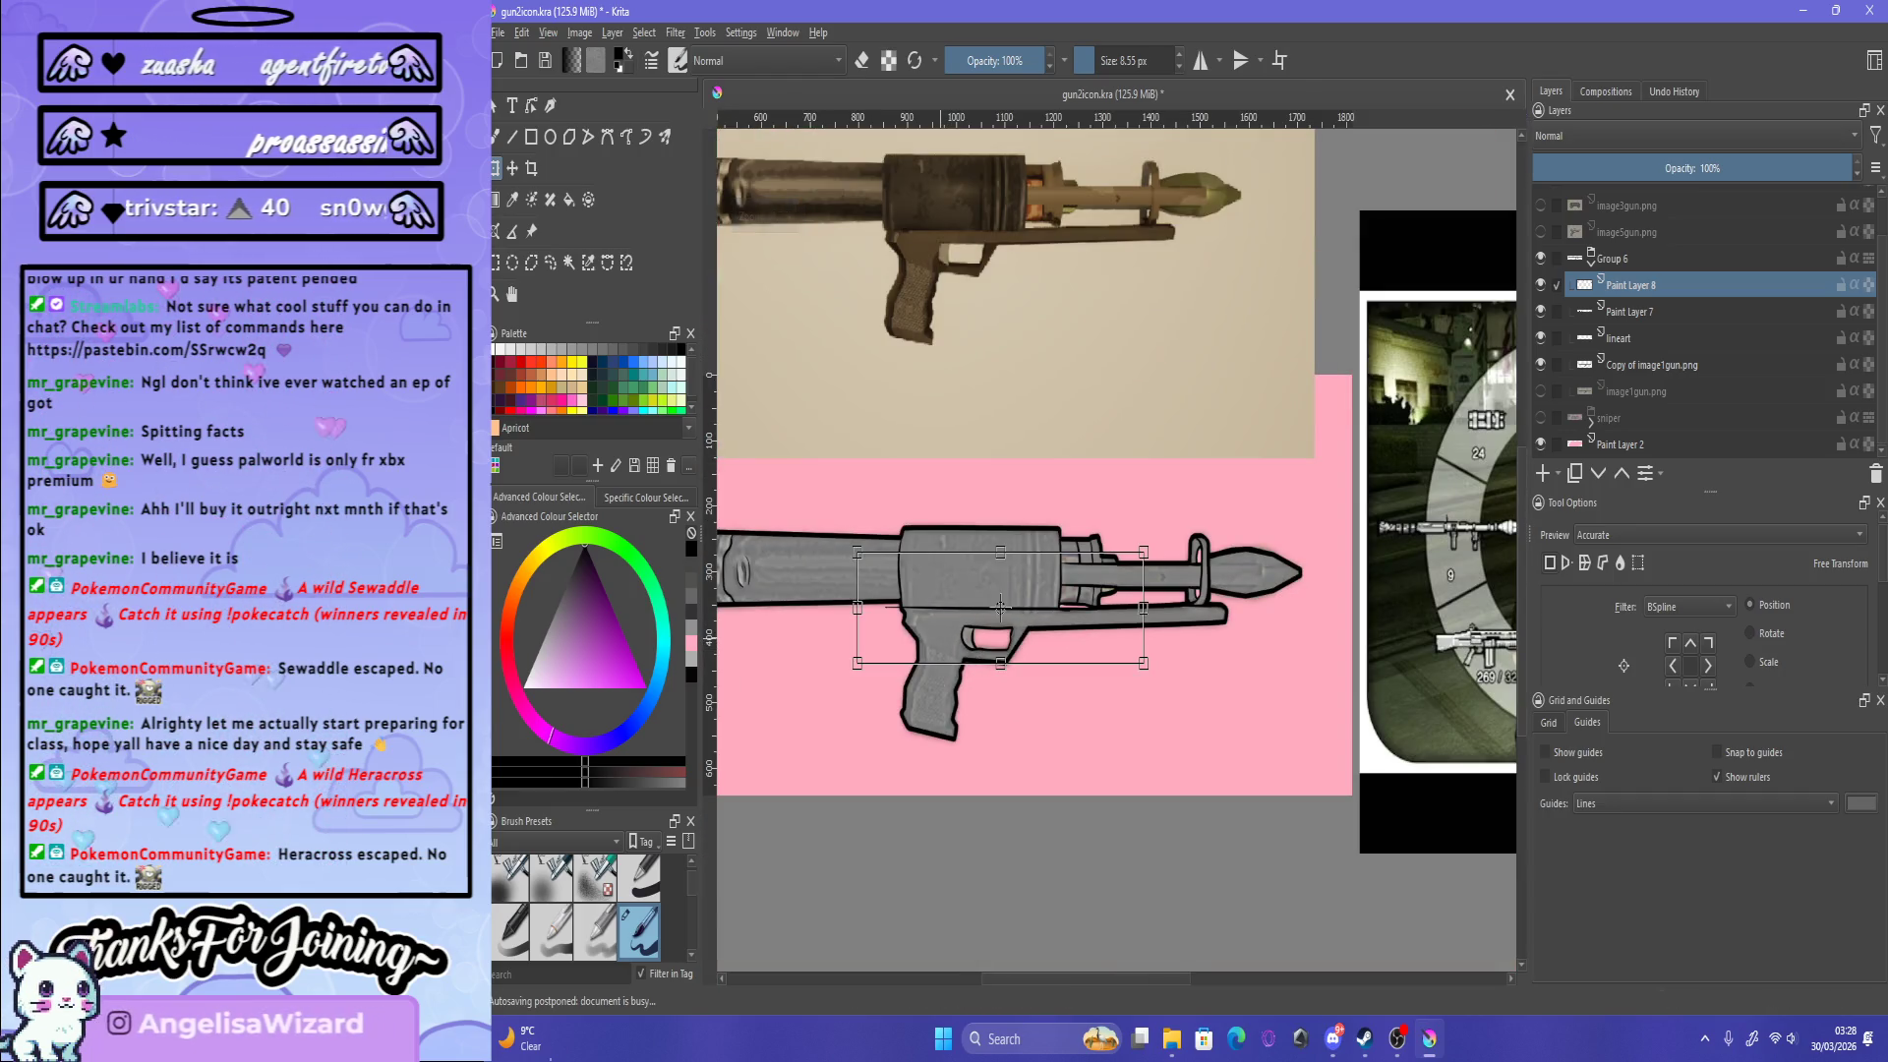
scroll(1000, 607, "up", 2)
key("Return")
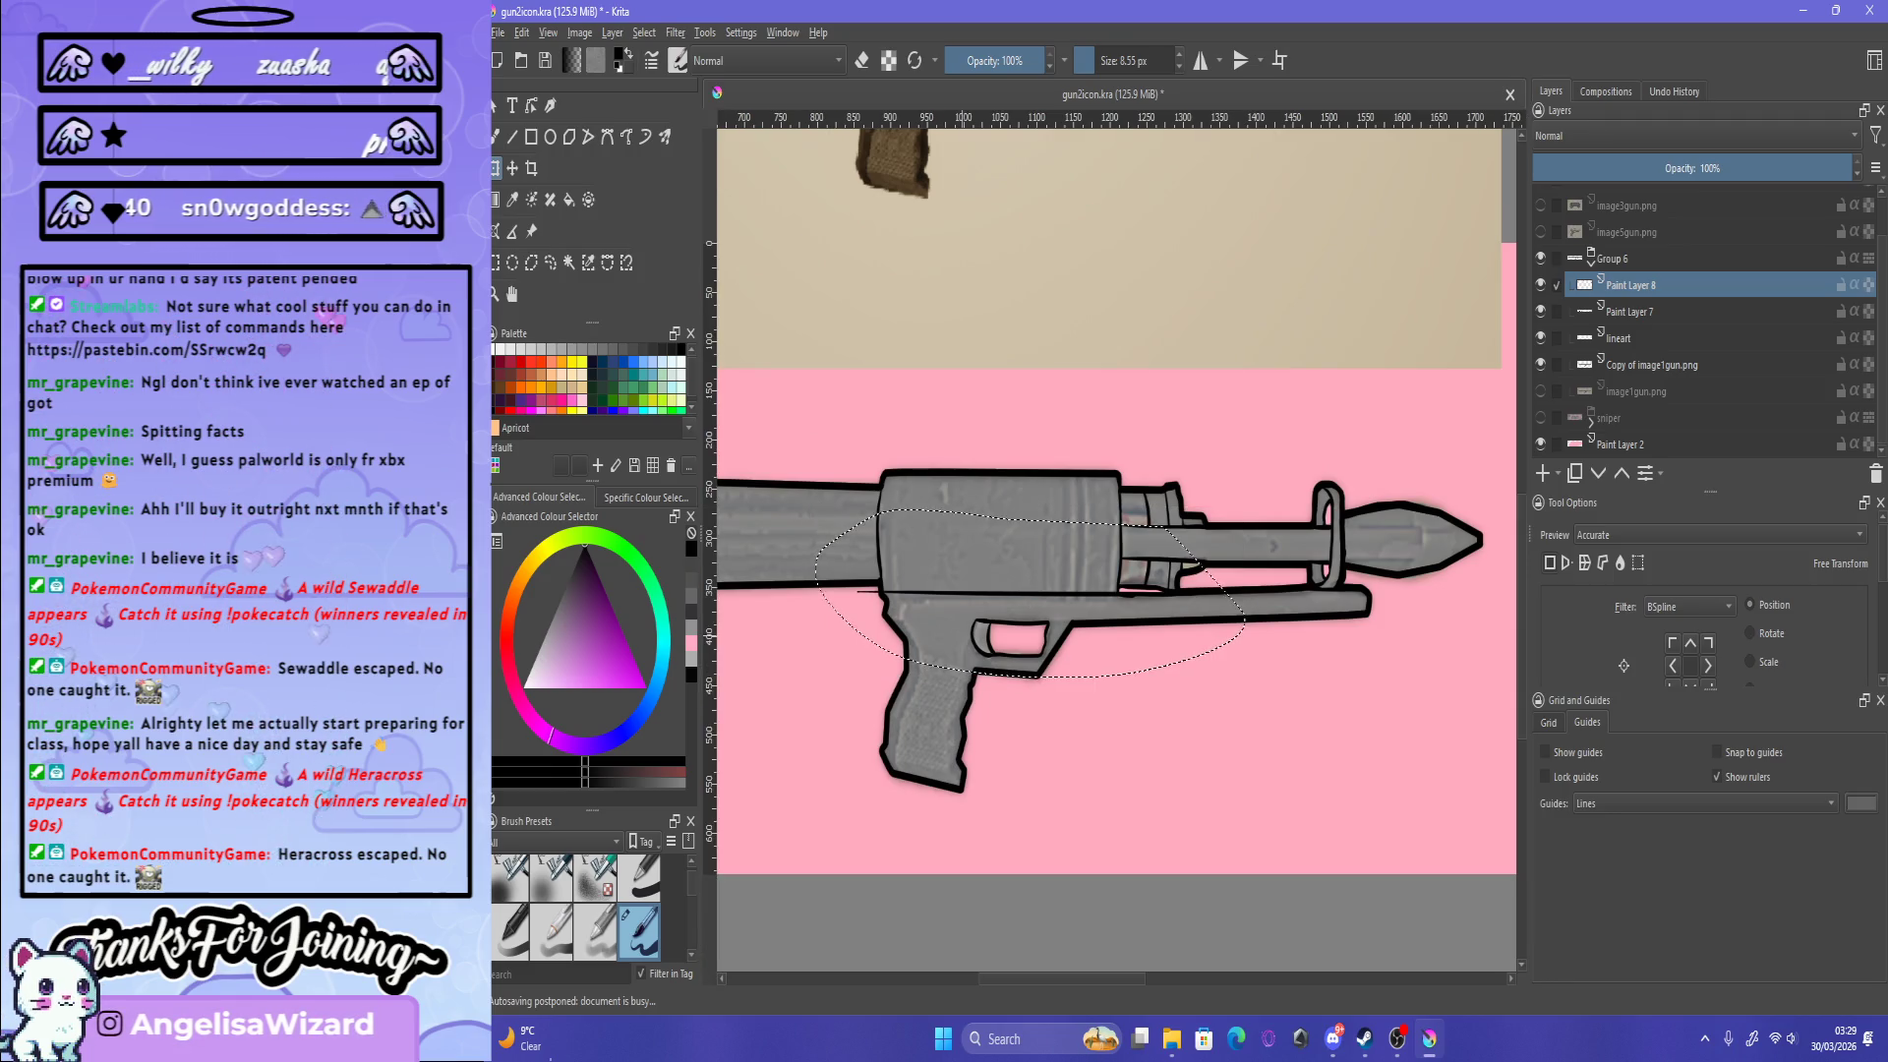
Step: Deselect everything and return to the freehand brush
key("ctrl+shift+a")
key("b")
scroll(961, 590, "up", 2)
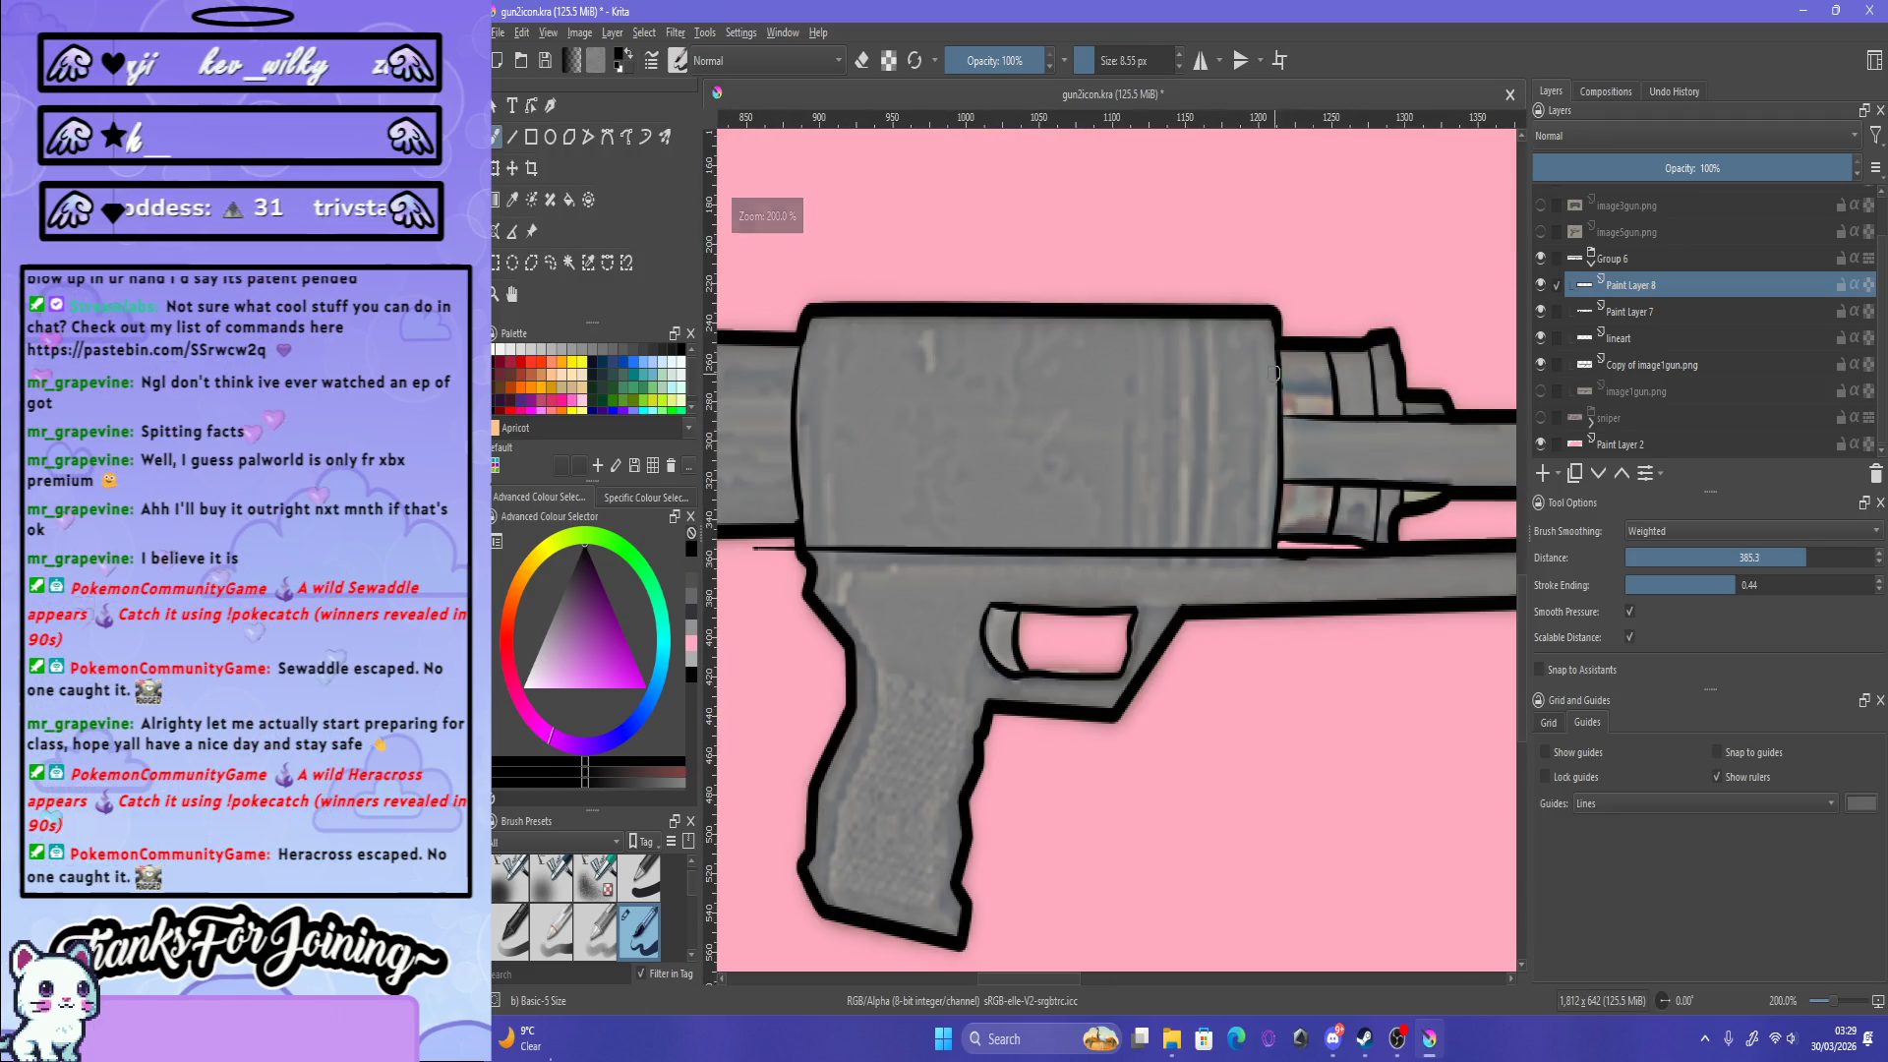
key("e")
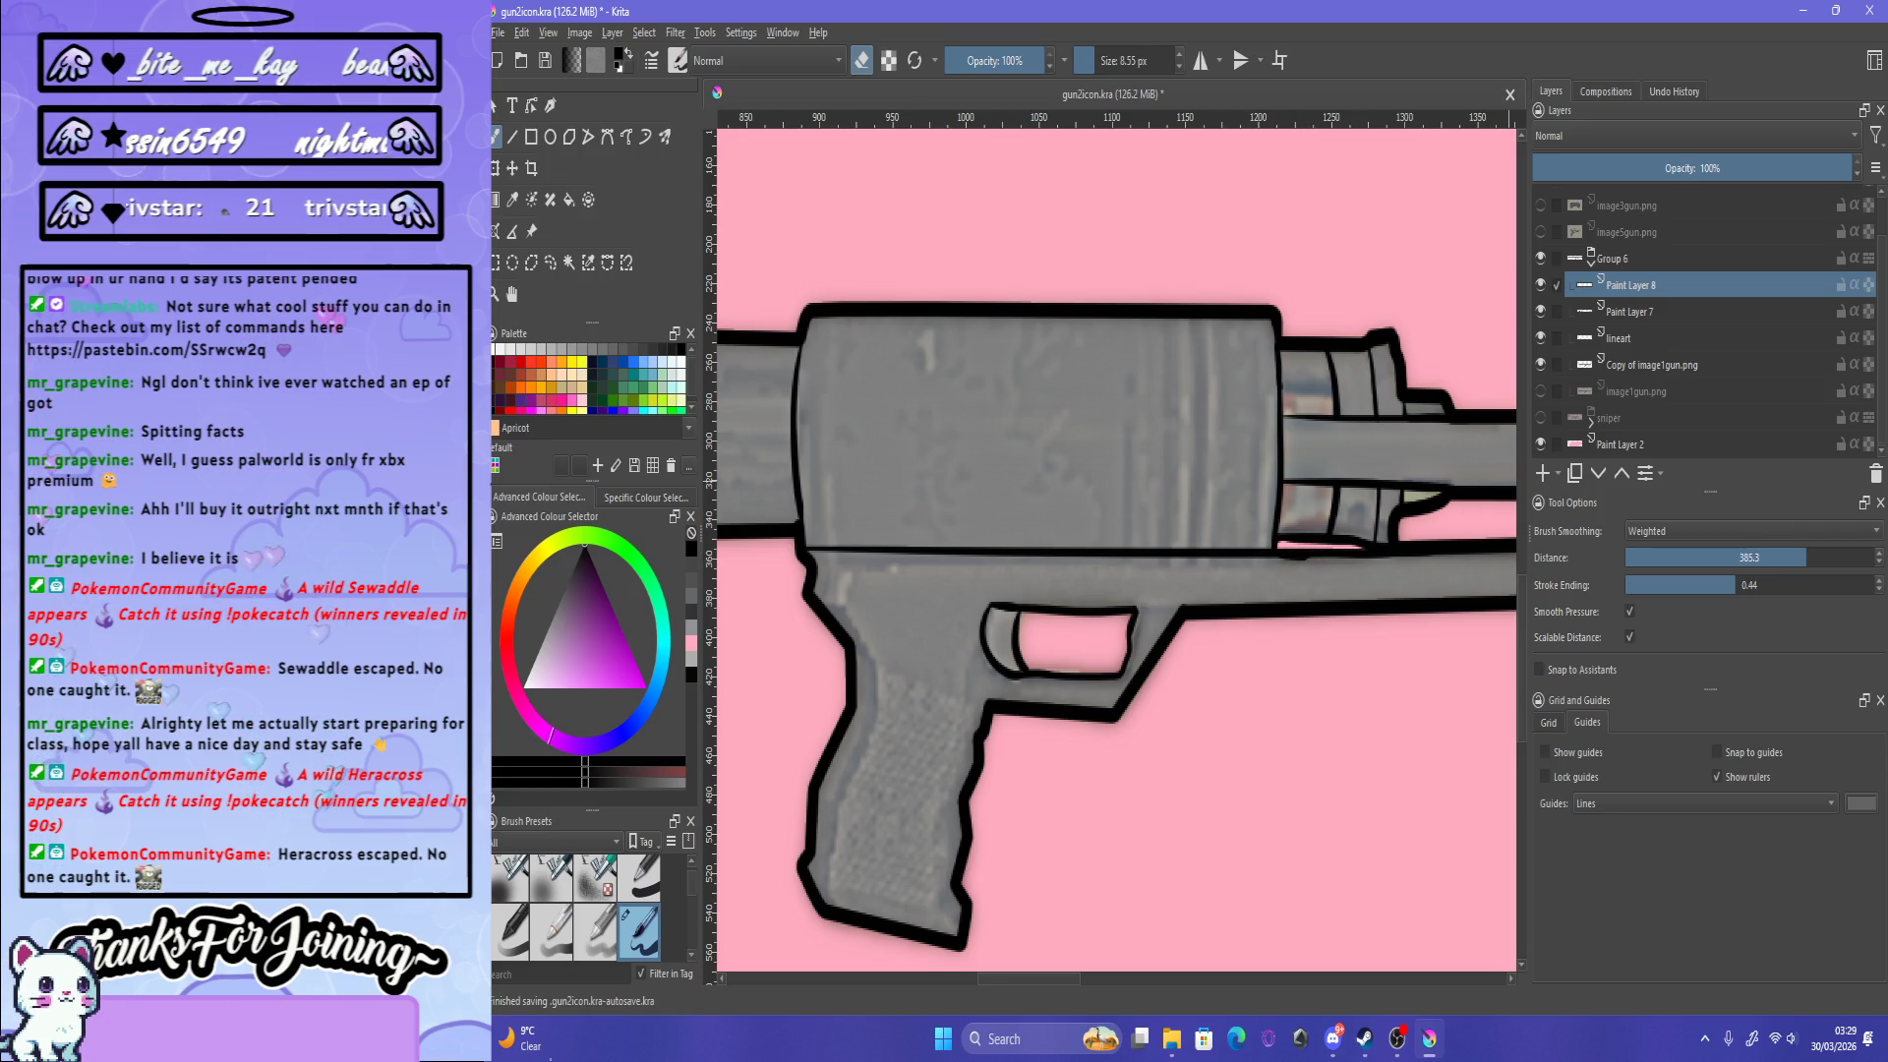
Step: Make Paint Layer 7 active and zoom in on the barrel's lower edge, resetting to 100%
key("Page_Down")
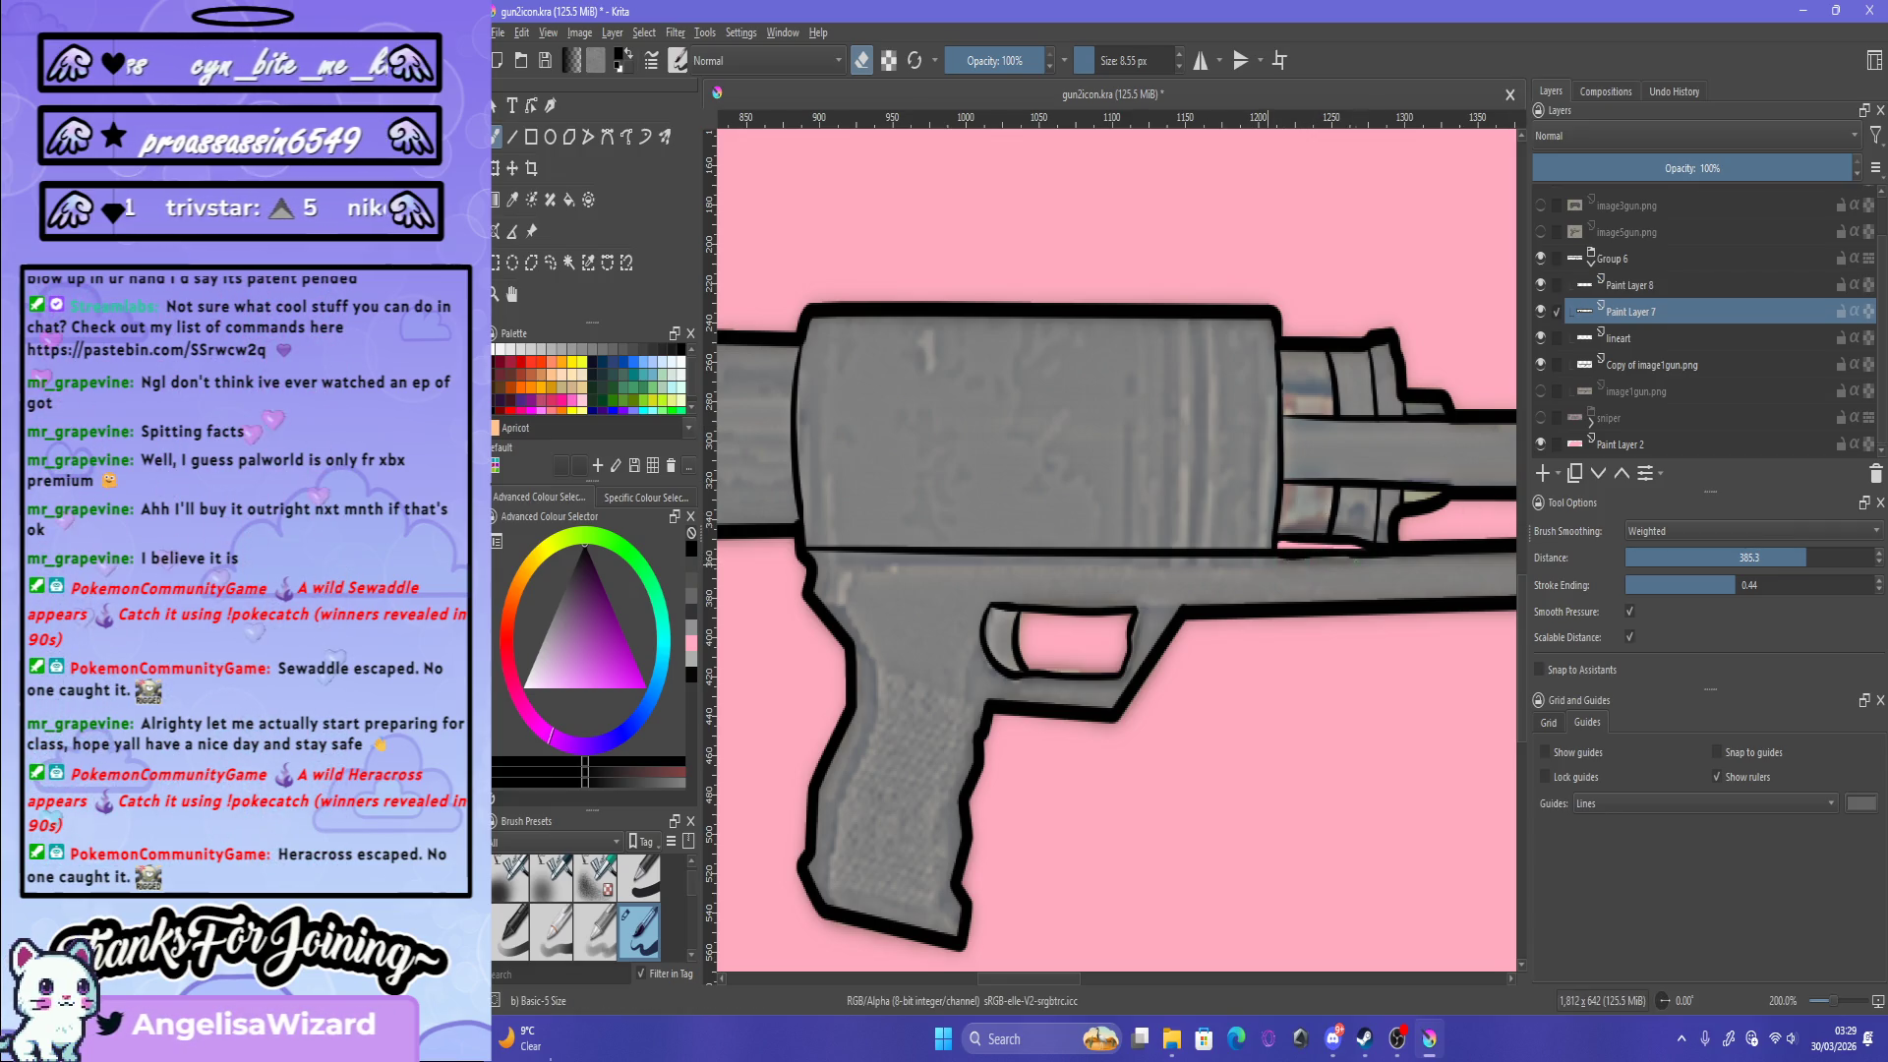
scroll(1274, 555, "up", 2)
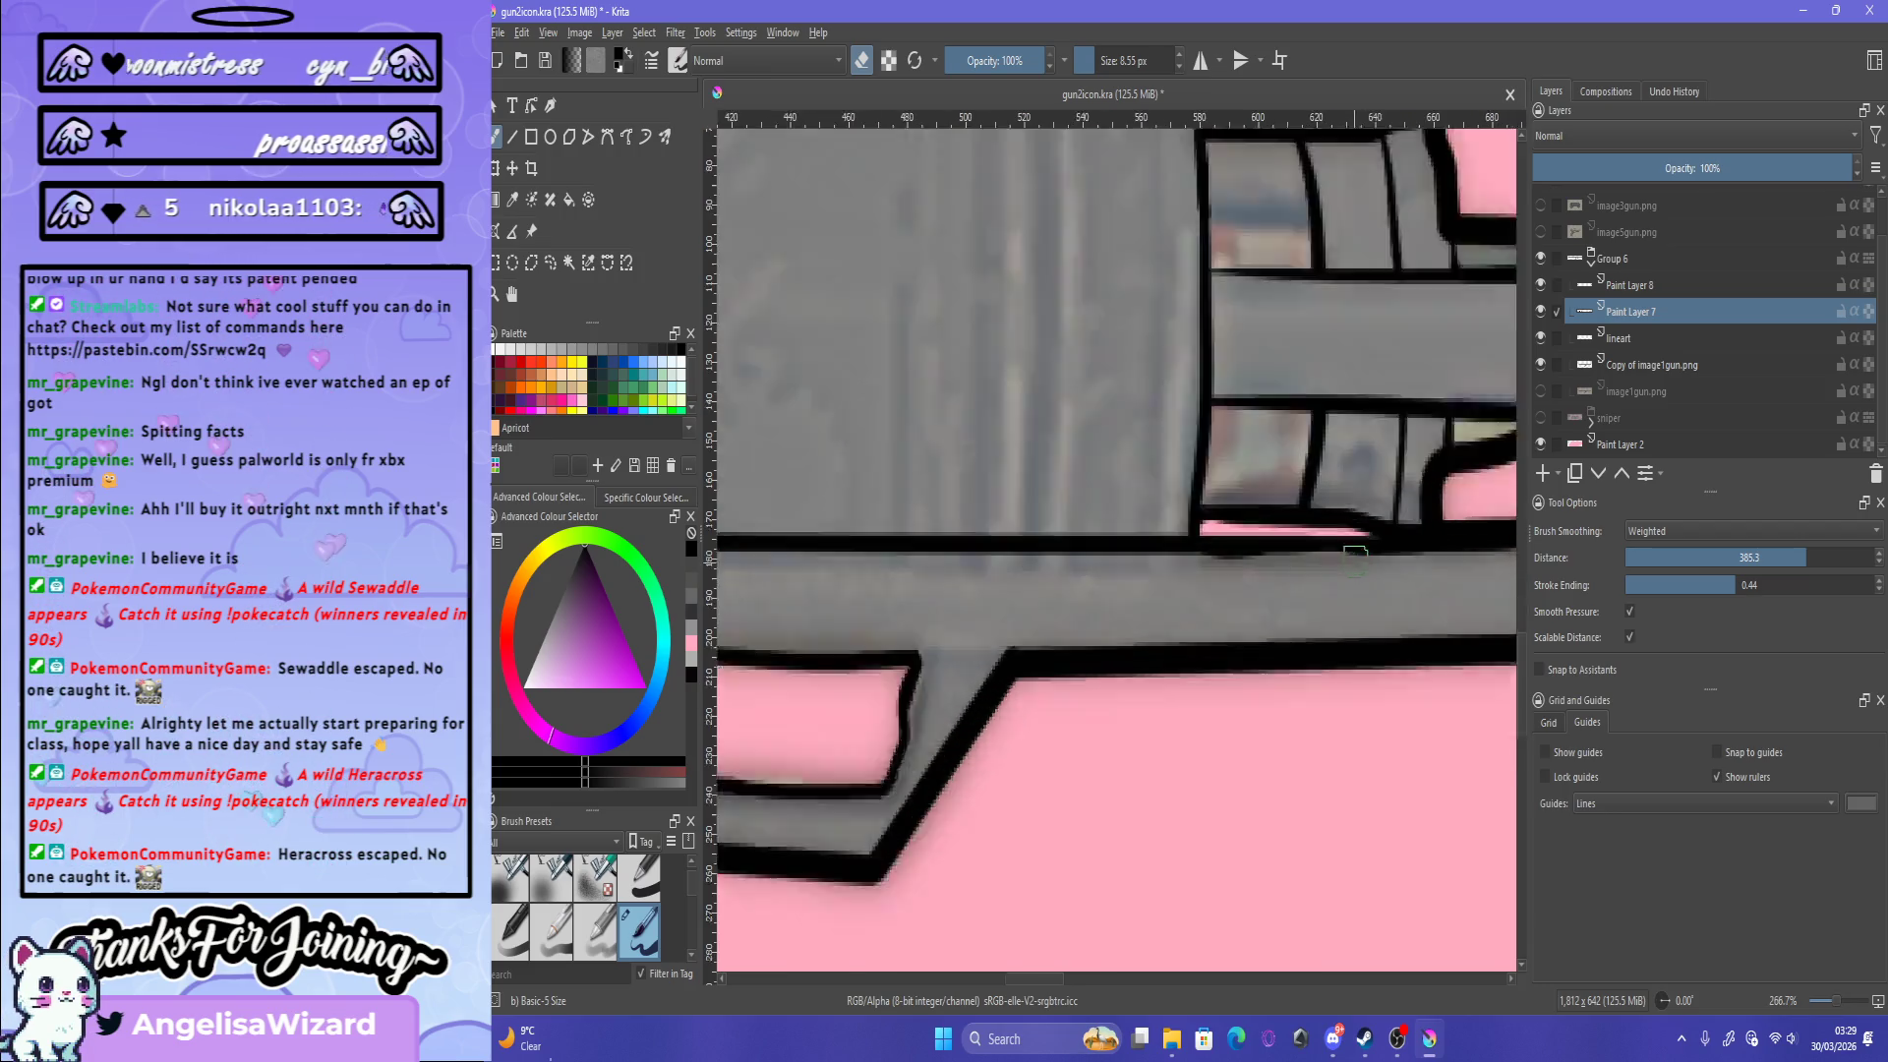
scroll(1274, 556, "up", 2)
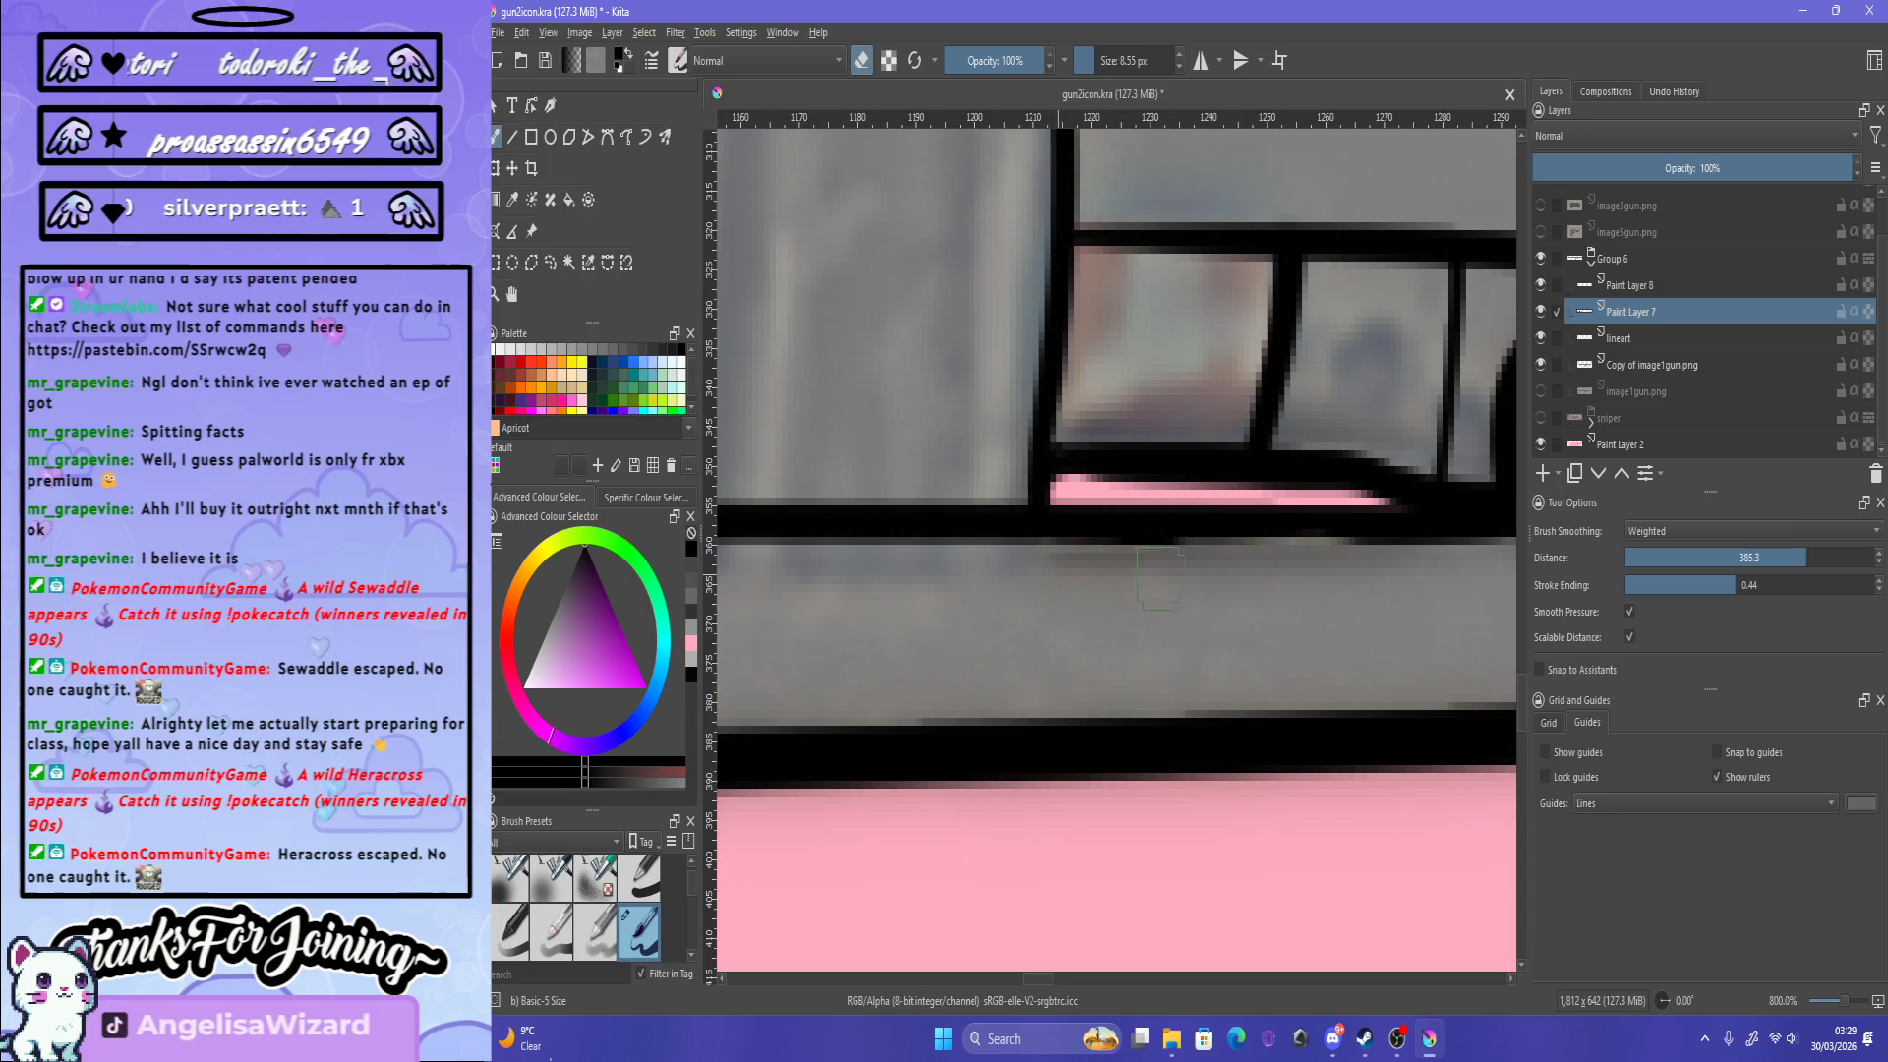
key("1")
scroll(794, 563, "up", 5)
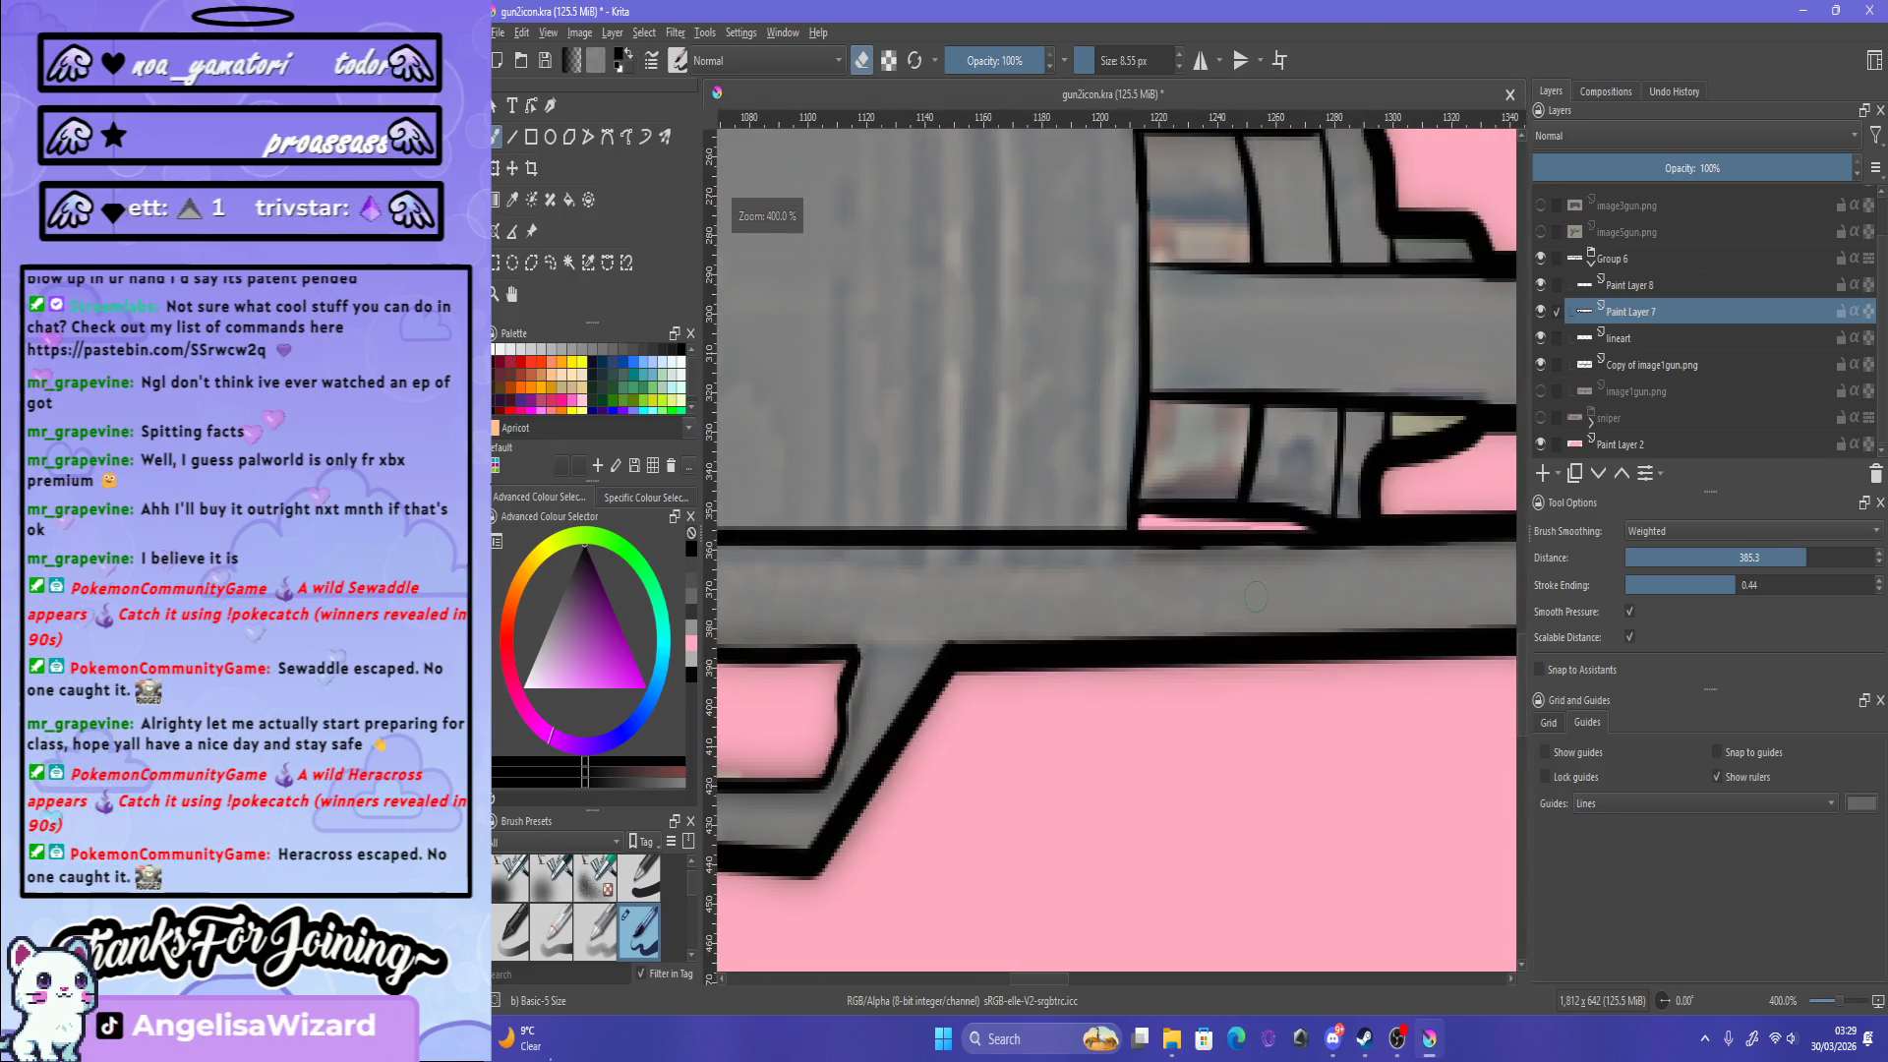
scroll(984, 560, "down", 3)
scroll(1215, 557, "up", 2)
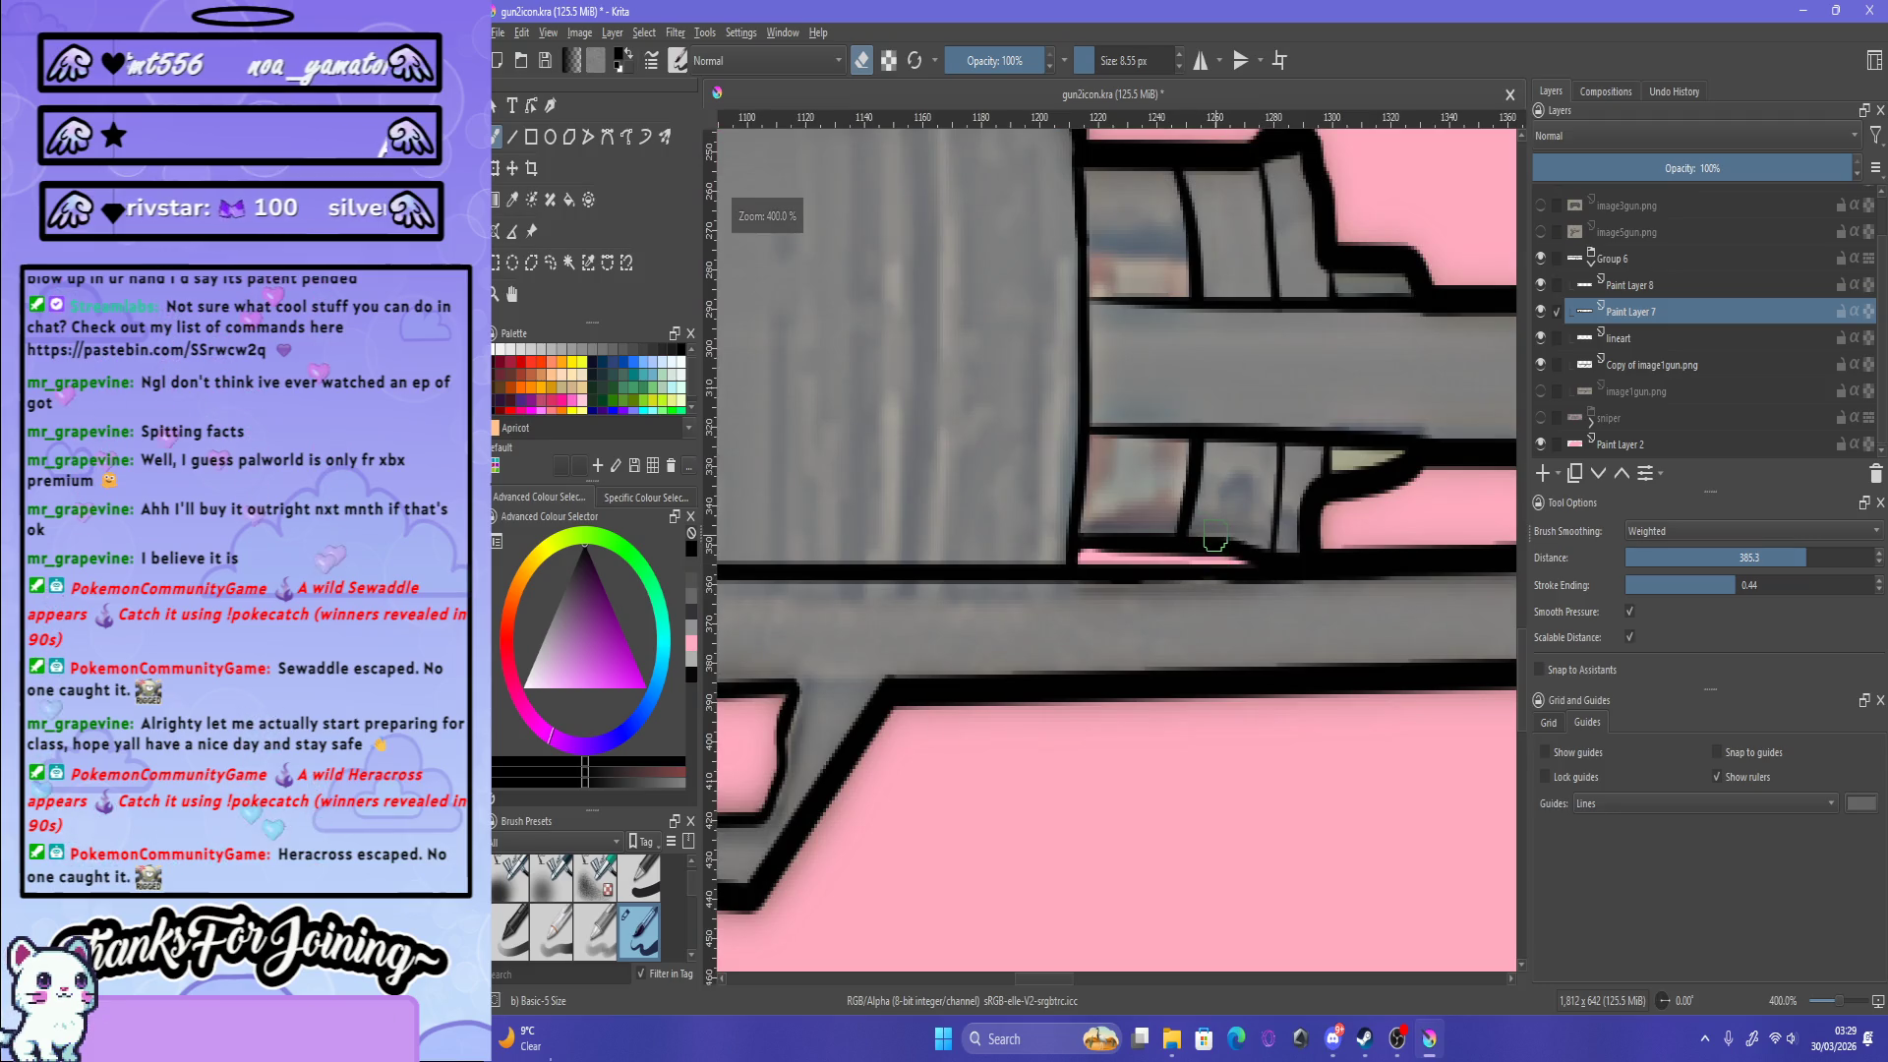
Step: Return to Paint Layer 8 and zoom around the front of the receiver
key("Page_Up")
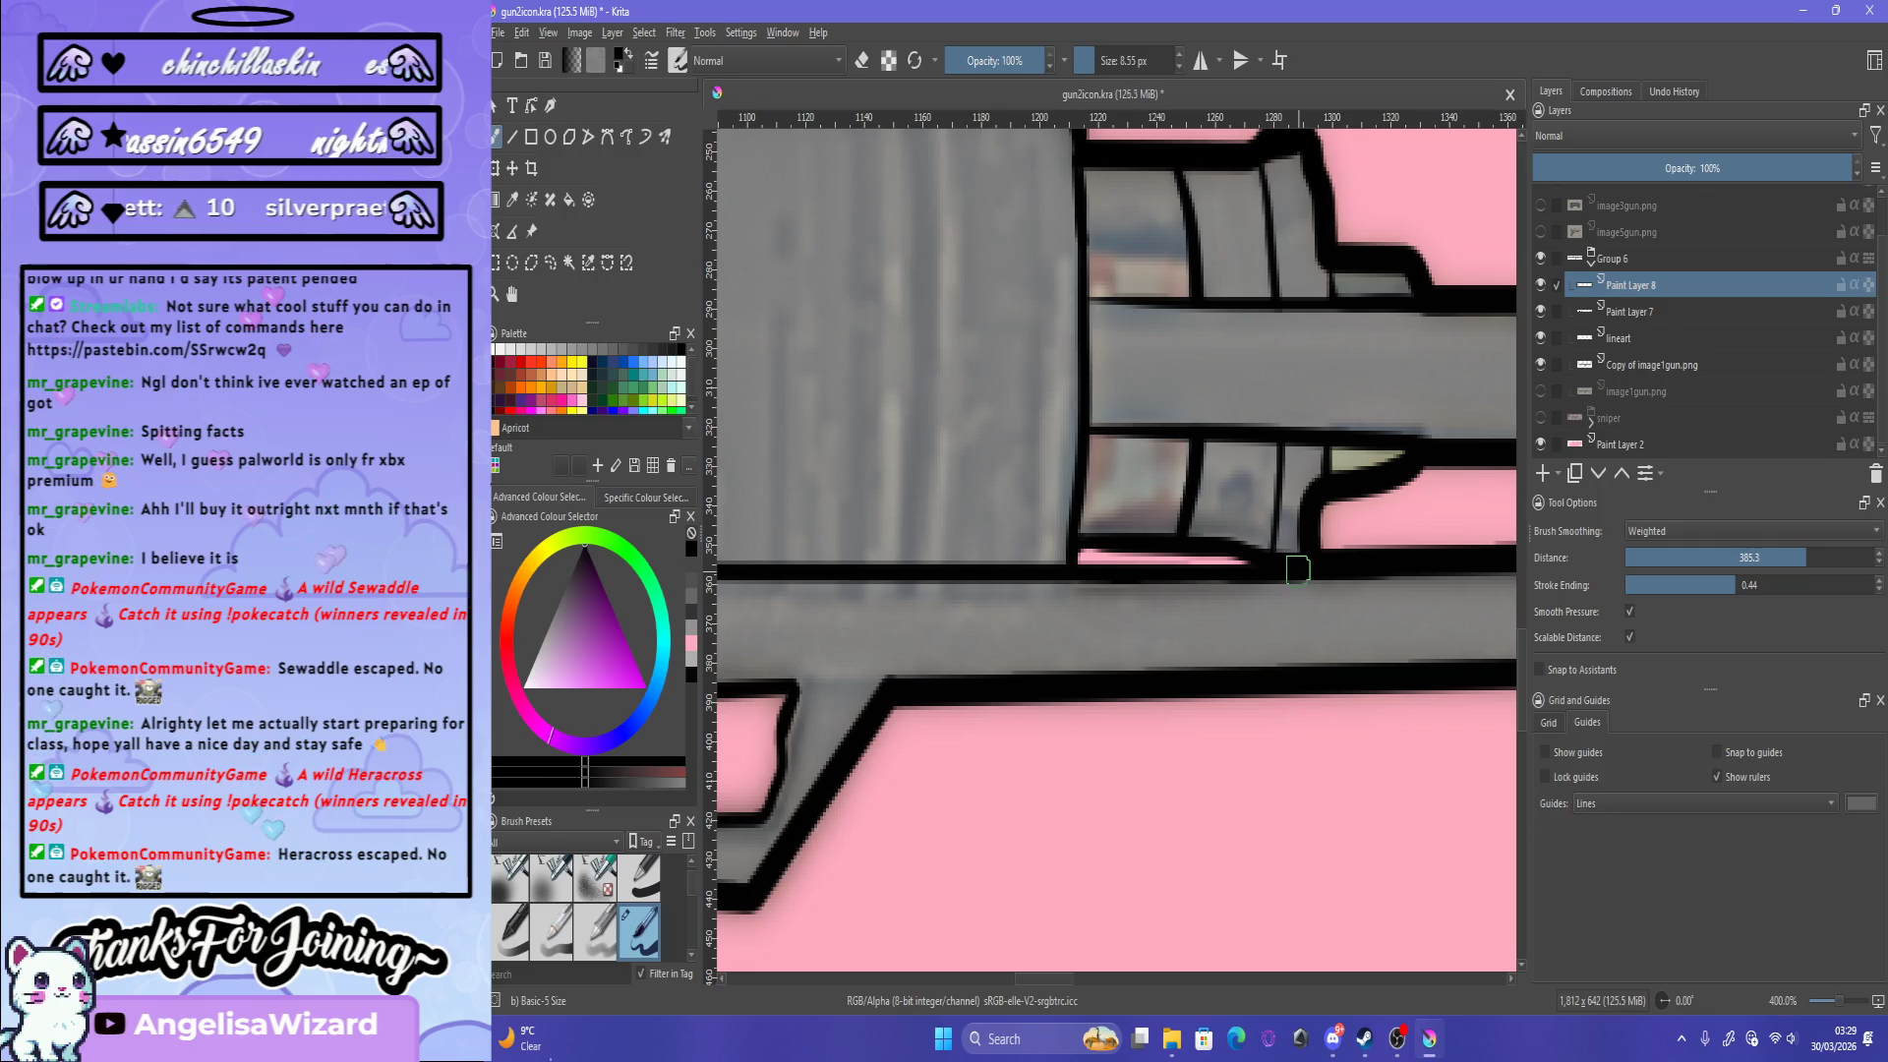
scroll(1298, 568, "down", 3)
scroll(1298, 568, "down", 3)
scroll(1306, 488, "up", 2)
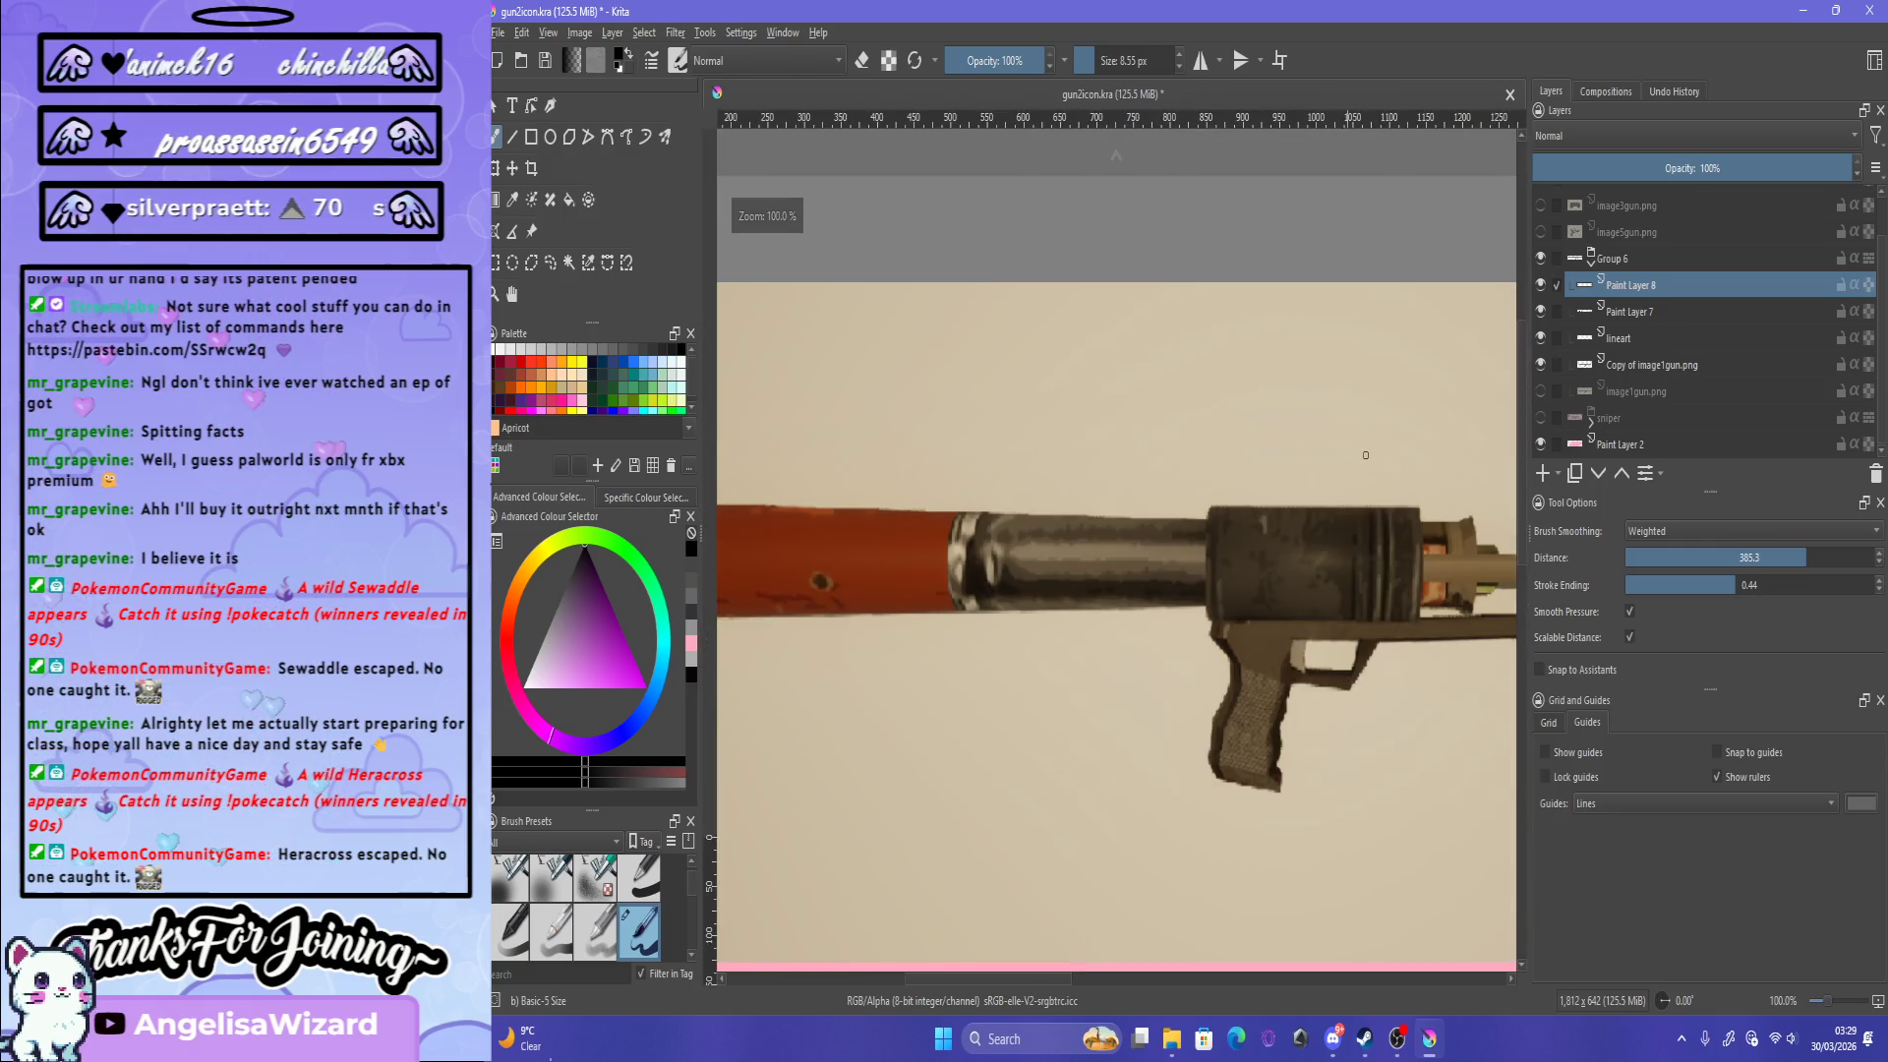
scroll(1306, 488, "up", 2)
scroll(1306, 487, "down", 3)
scroll(1308, 492, "up", 3)
scroll(1312, 494, "up", 1)
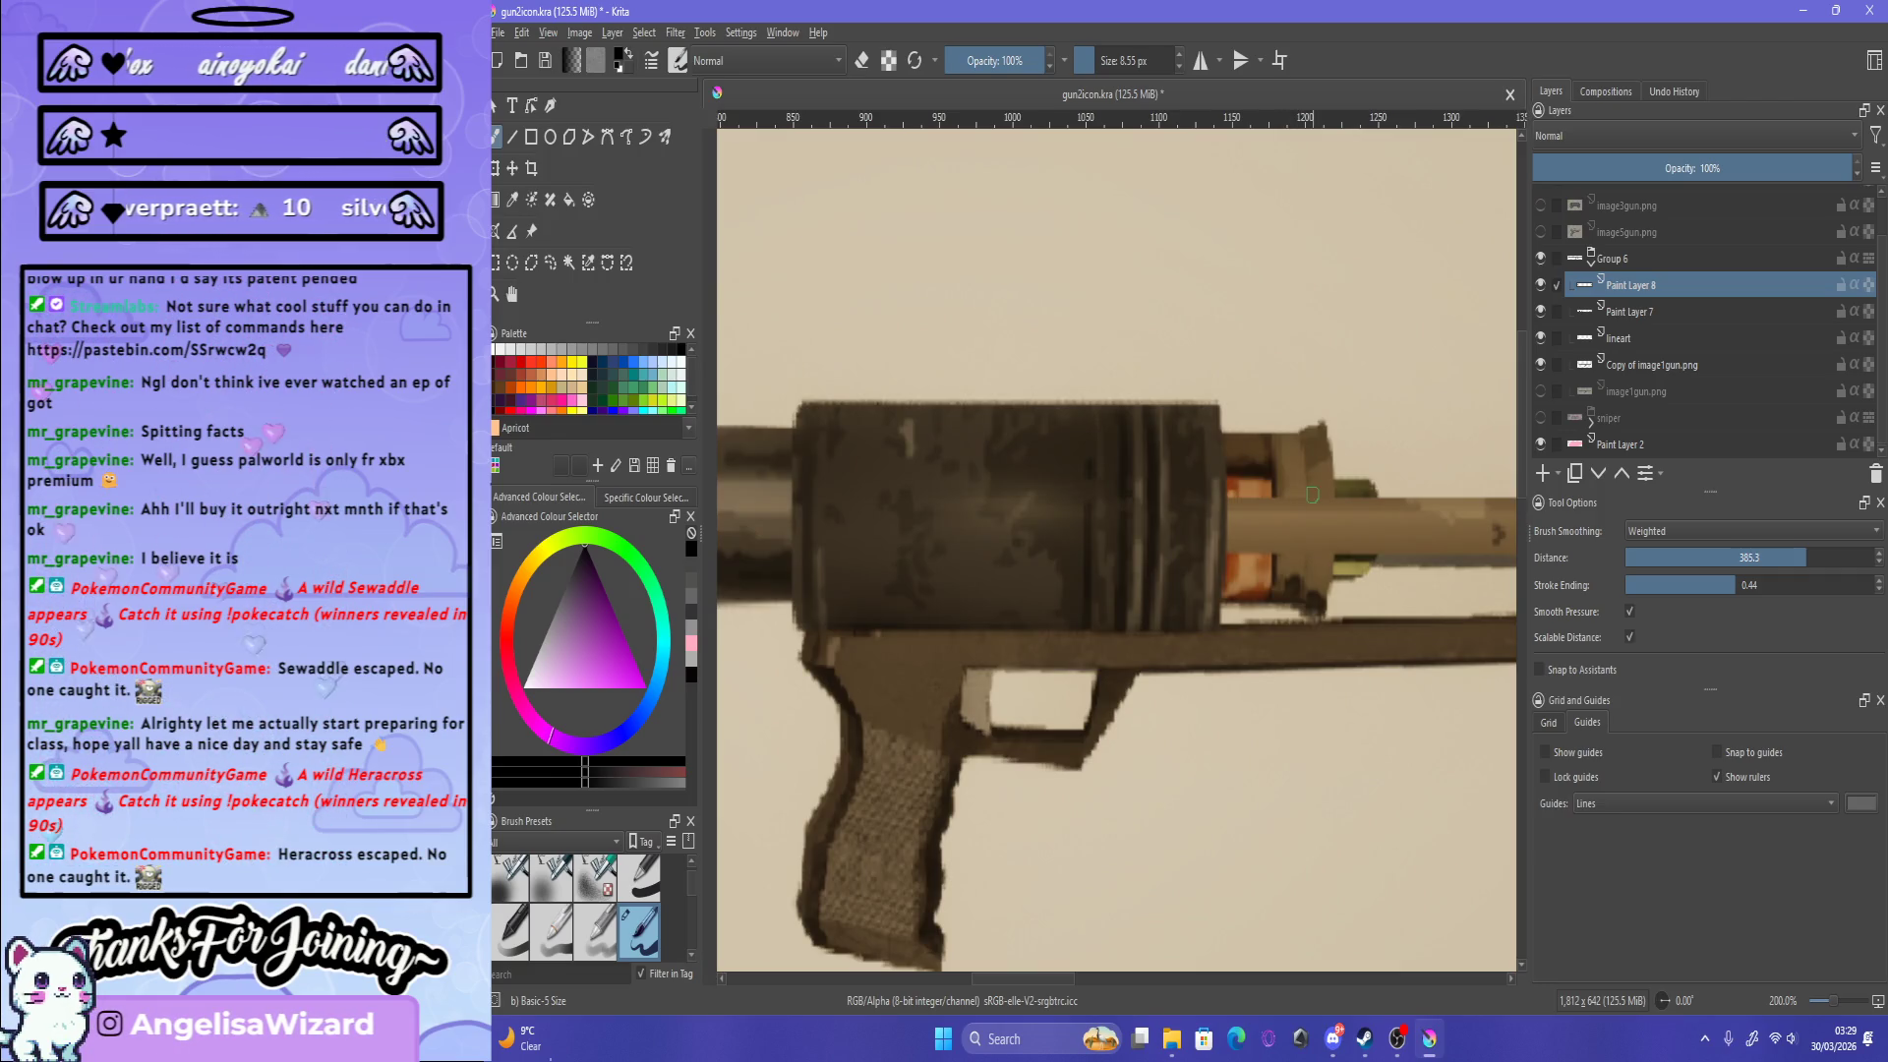
Step: Zoom in and out to inspect the gun's outlines, then save the document
scroll(1312, 495, "down", 3)
scroll(1308, 443, "up", 2)
scroll(1307, 304, "up", 1)
scroll(1307, 303, "up", 3)
scroll(1318, 310, "down", 4)
scroll(1333, 393, "up", 5)
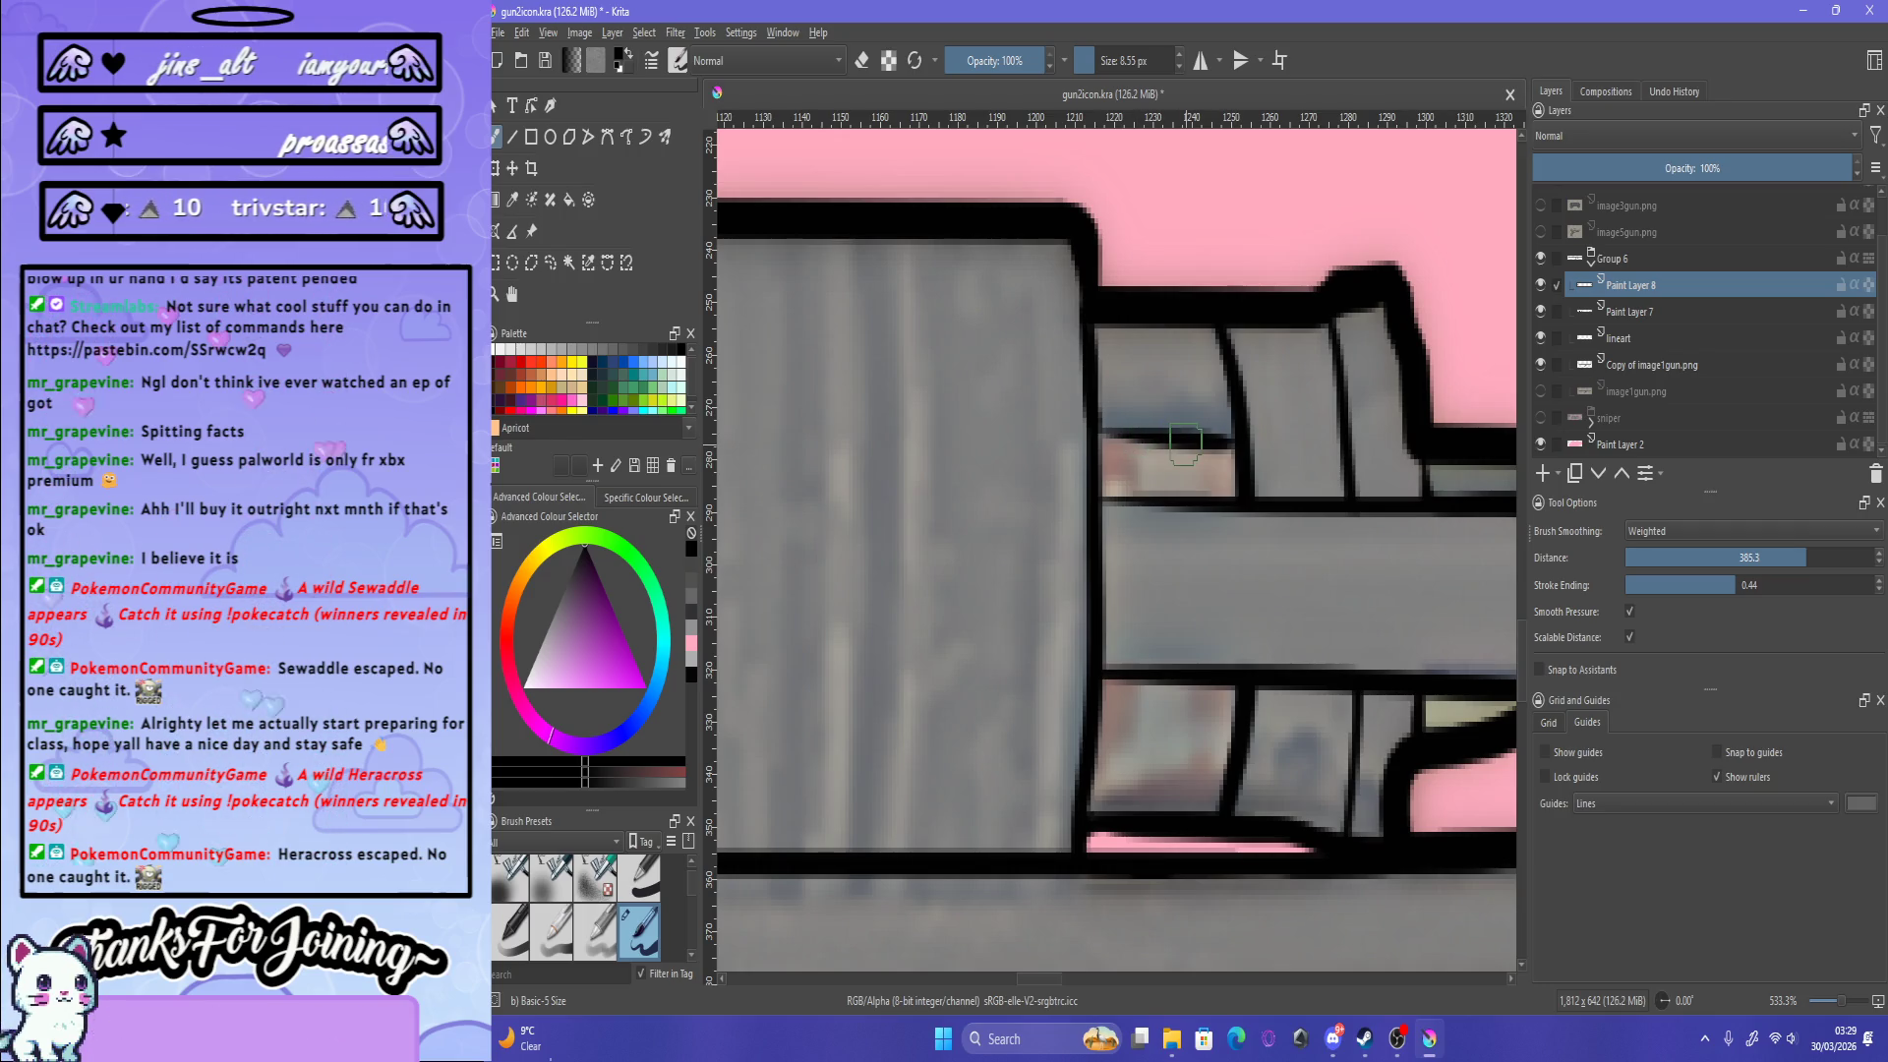
scroll(1185, 444, "down", 5)
scroll(1194, 393, "up", 1)
scroll(1190, 295, "up", 4)
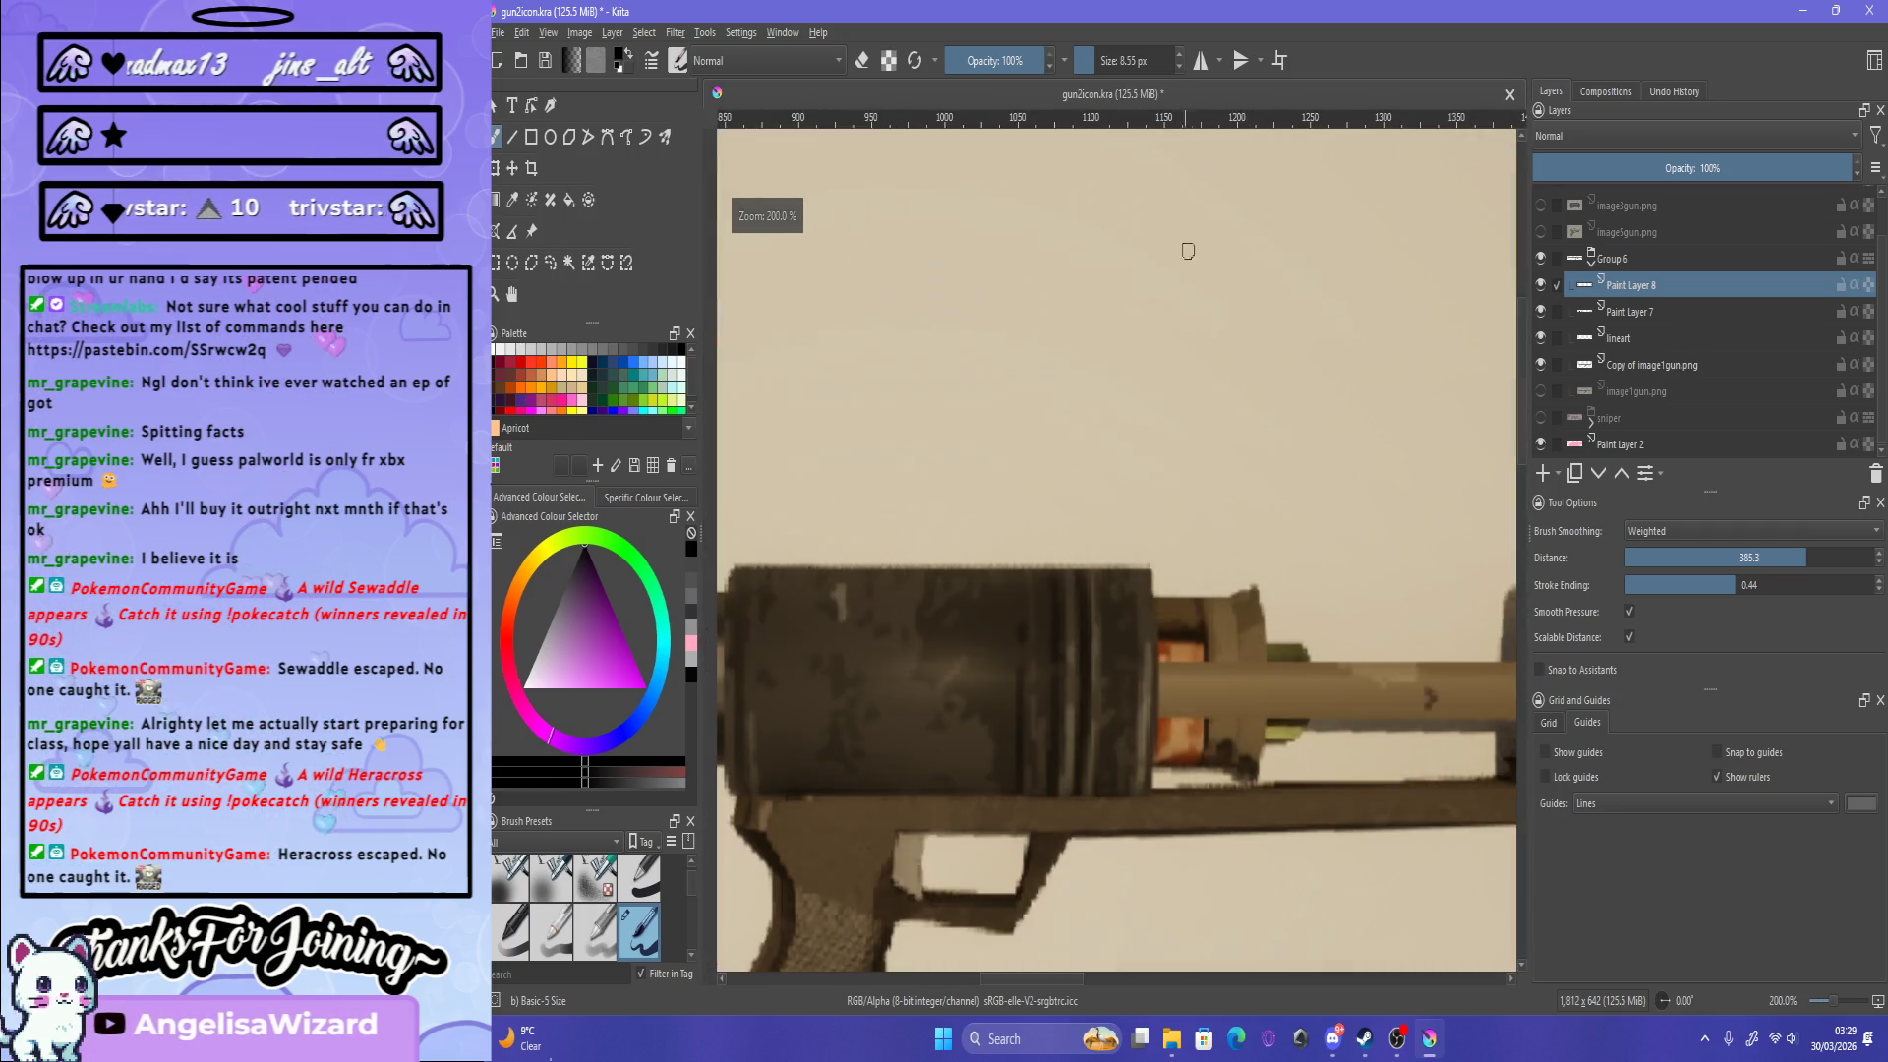
scroll(1201, 381, "down", 5)
scroll(1212, 511, "up", 2)
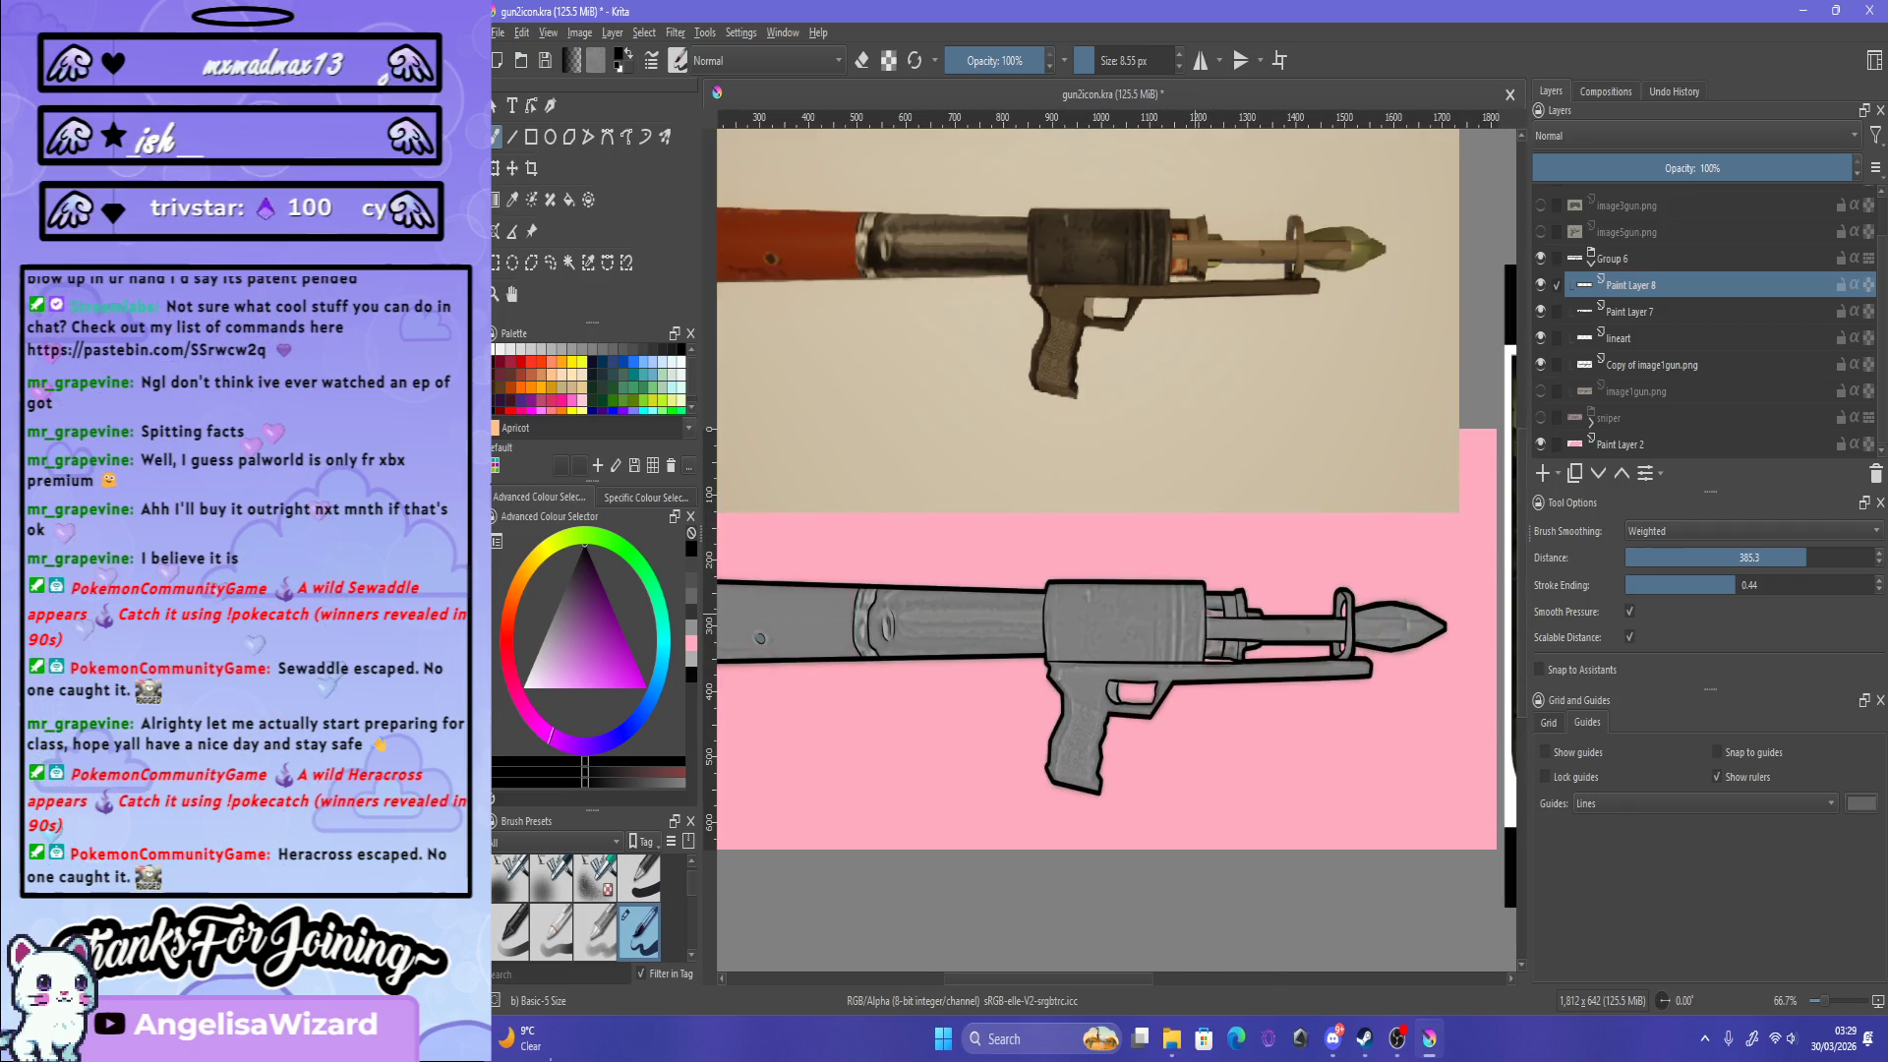
scroll(1222, 570, "down", 1)
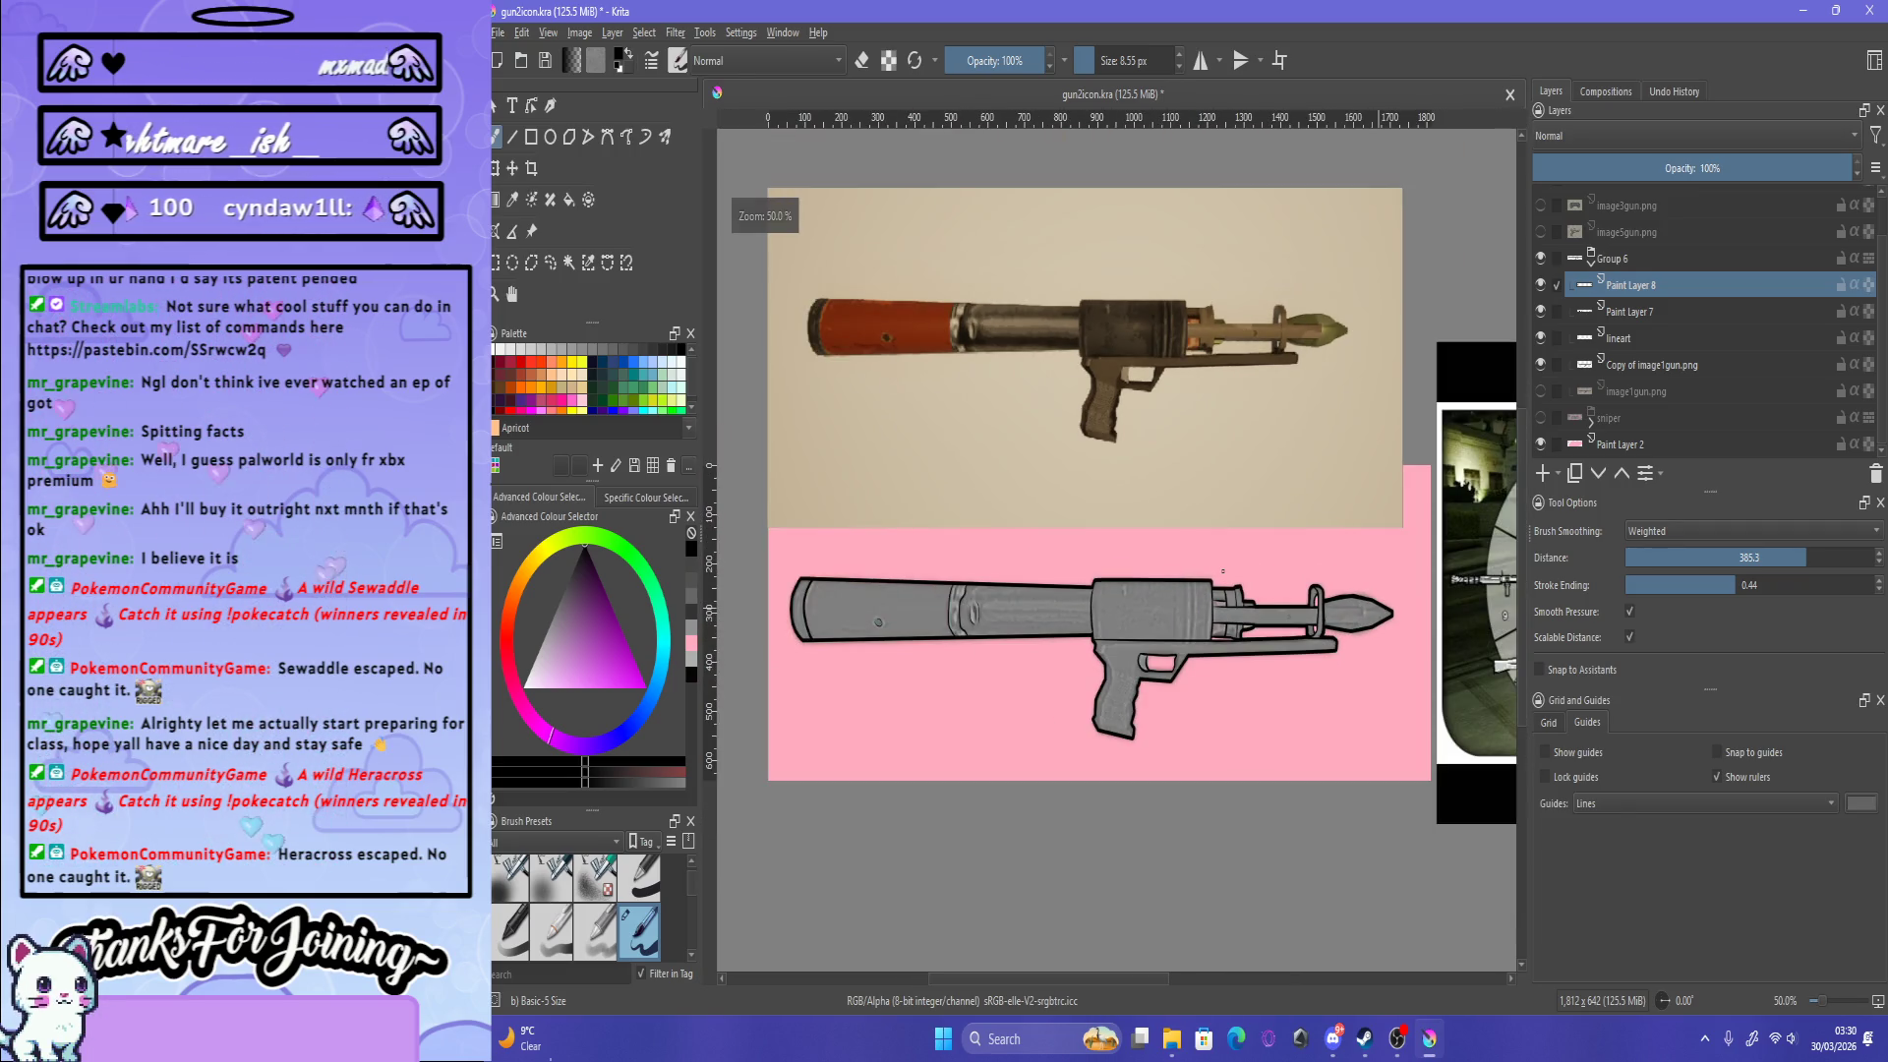
key("ctrl+s")
Step: Zoom in on the receiver and pick the Freehand Selection tool
scroll(1121, 634, "up", 2)
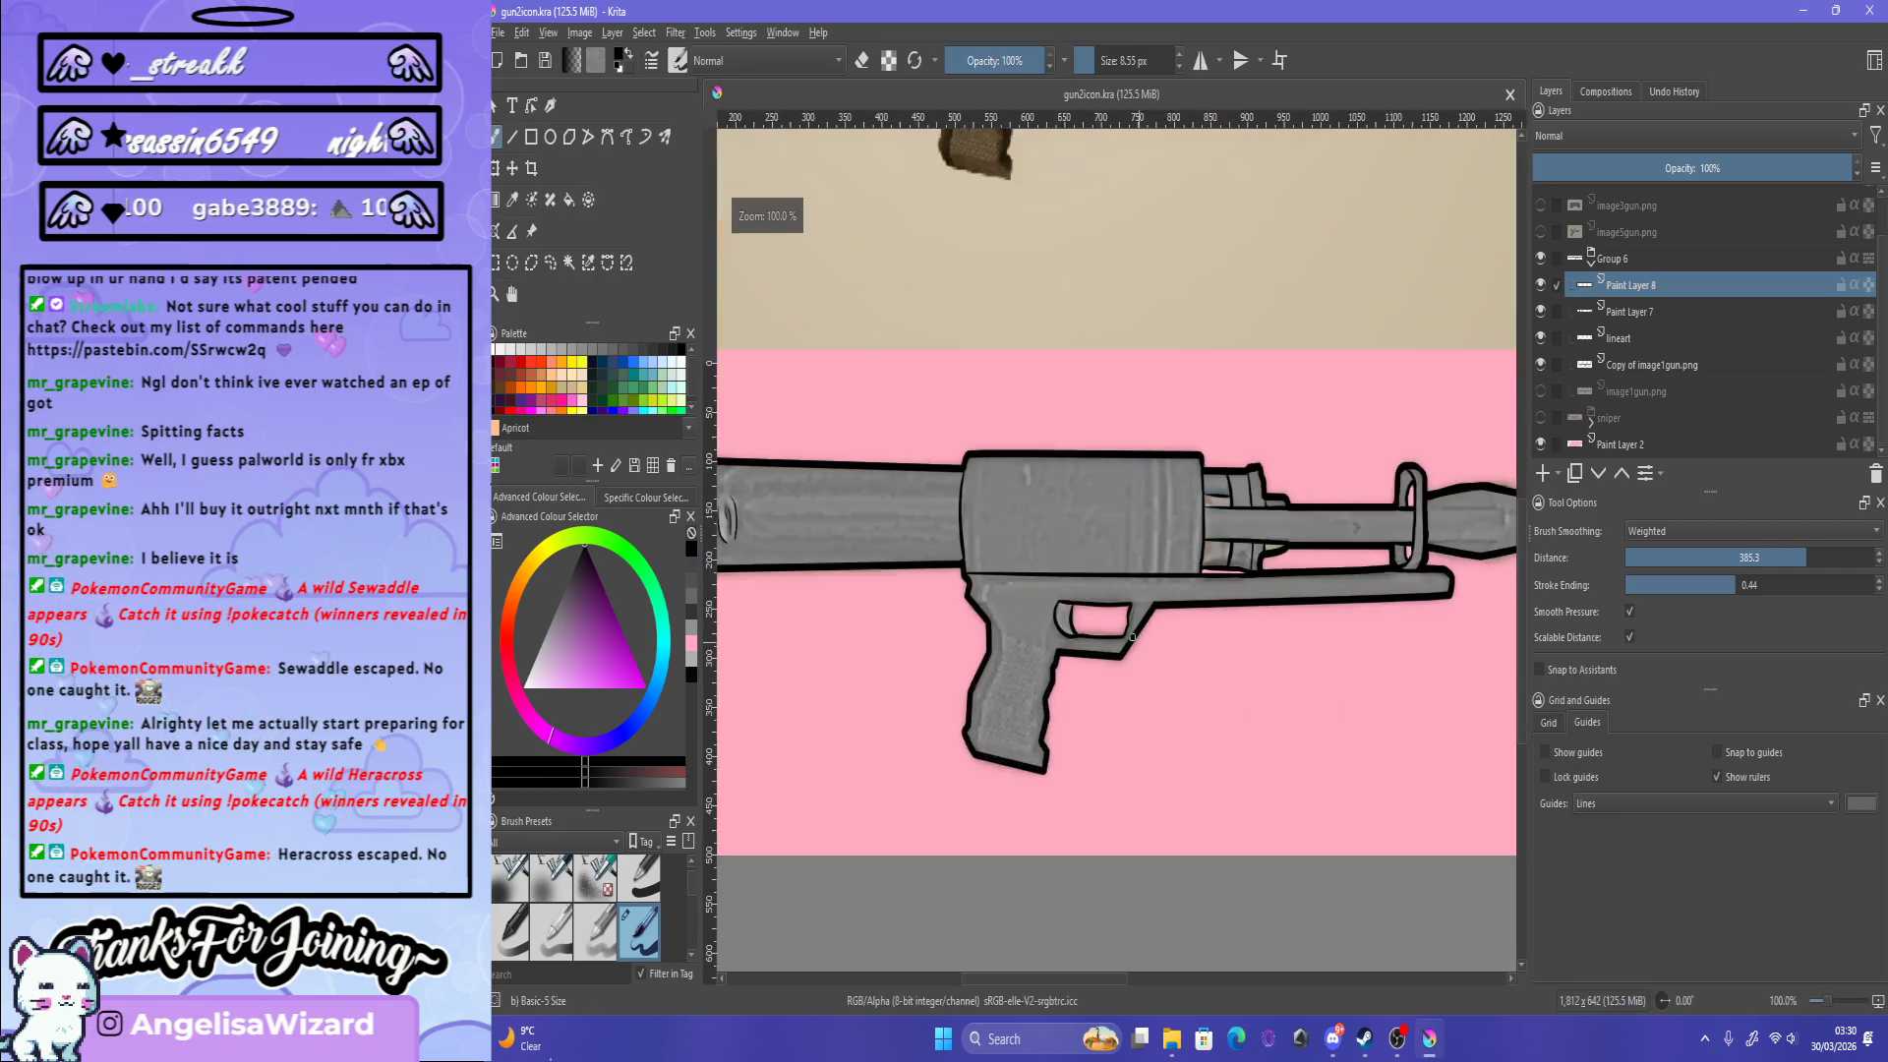
scroll(1118, 630, "up", 2)
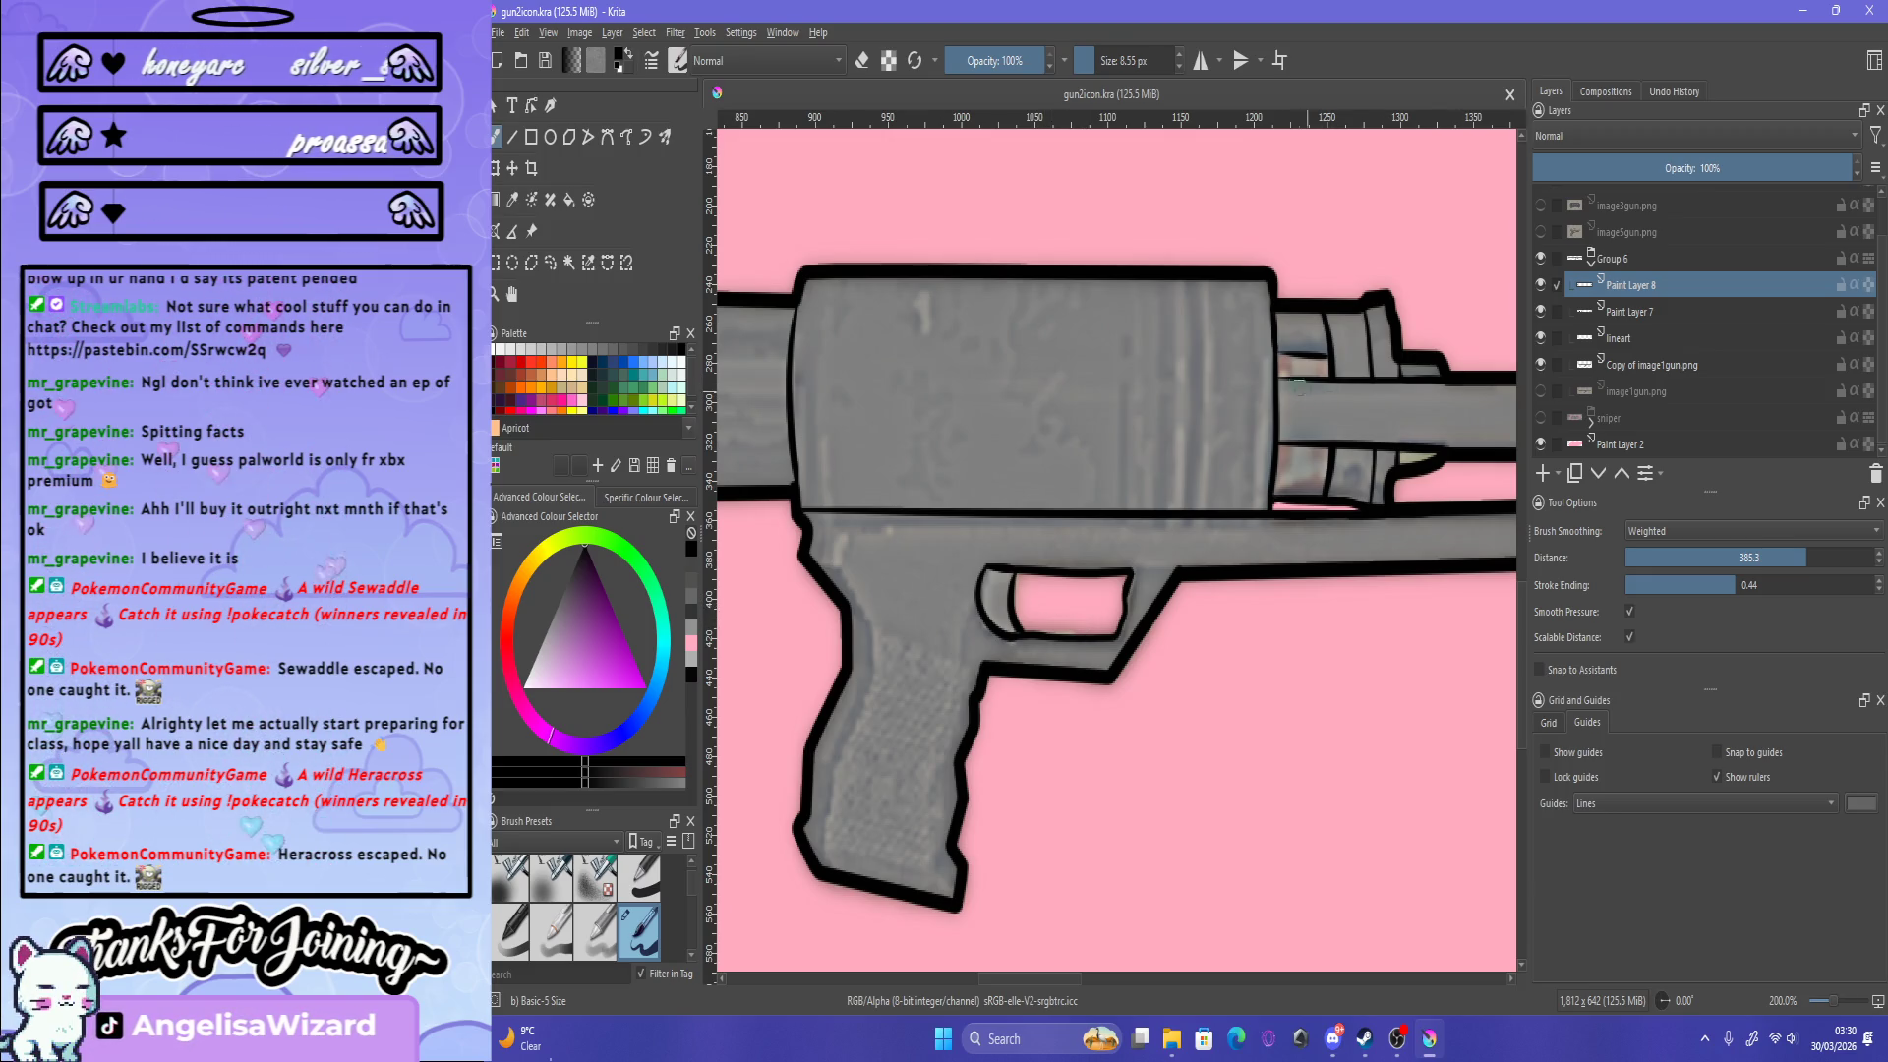
scroll(1322, 331, "down", 3)
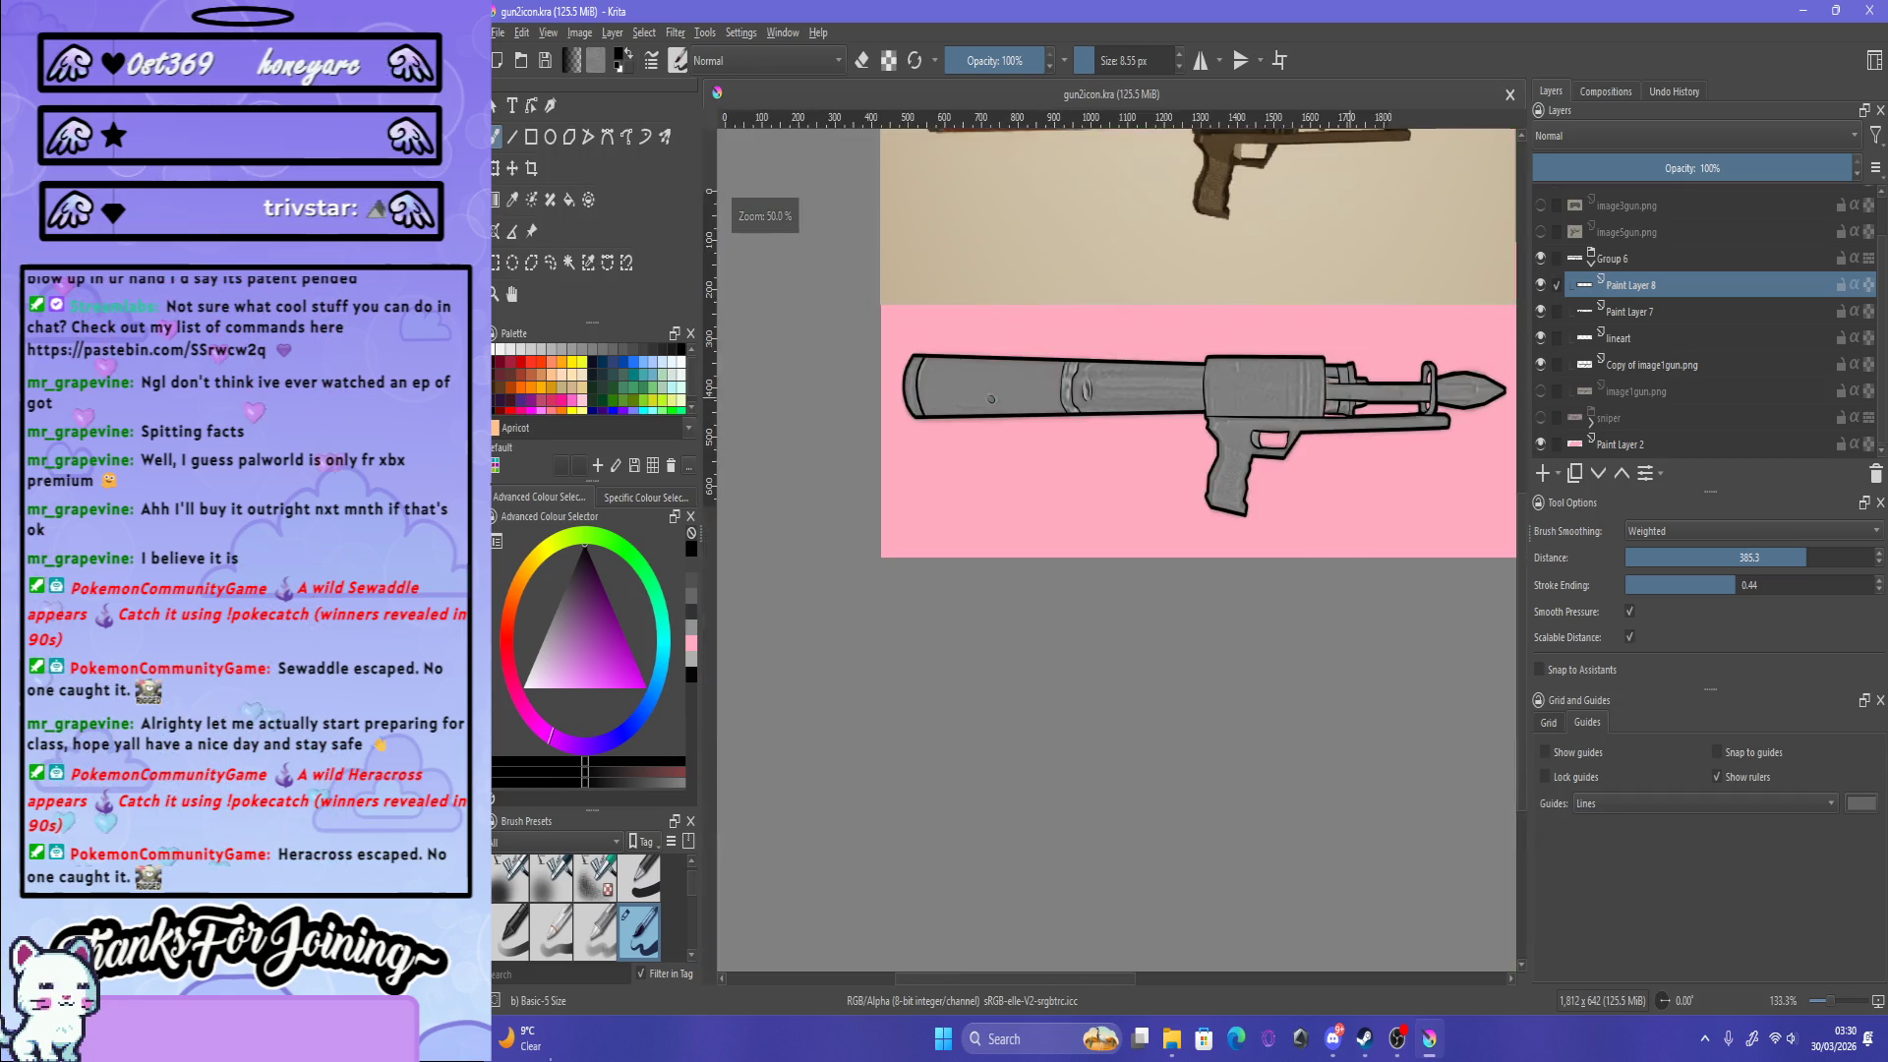
scroll(1376, 345, "up", 2)
scroll(1397, 349, "up", 1)
scroll(1376, 364, "down", 2)
scroll(1318, 413, "up", 2)
scroll(1268, 442, "down", 2)
scroll(1232, 466, "up", 2)
scroll(1232, 466, "down", 2)
scroll(1158, 462, "up", 2)
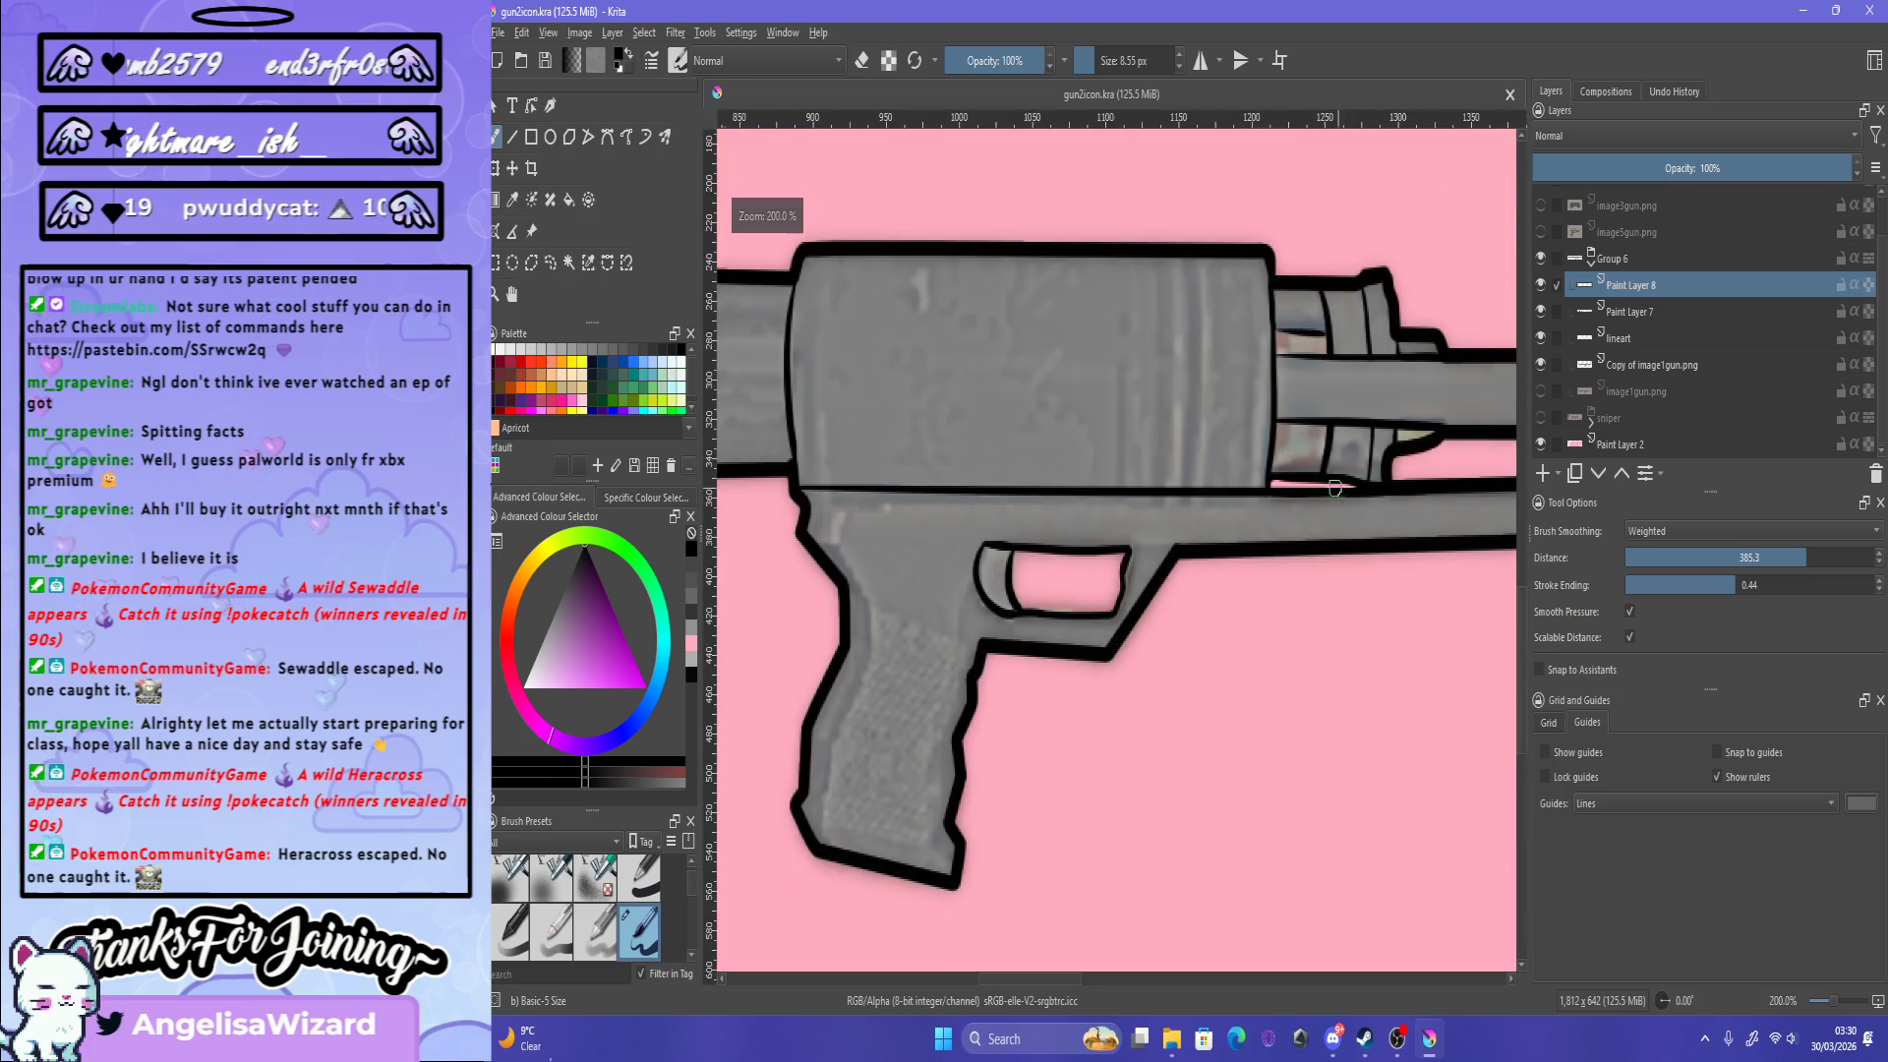
left_click(550, 262)
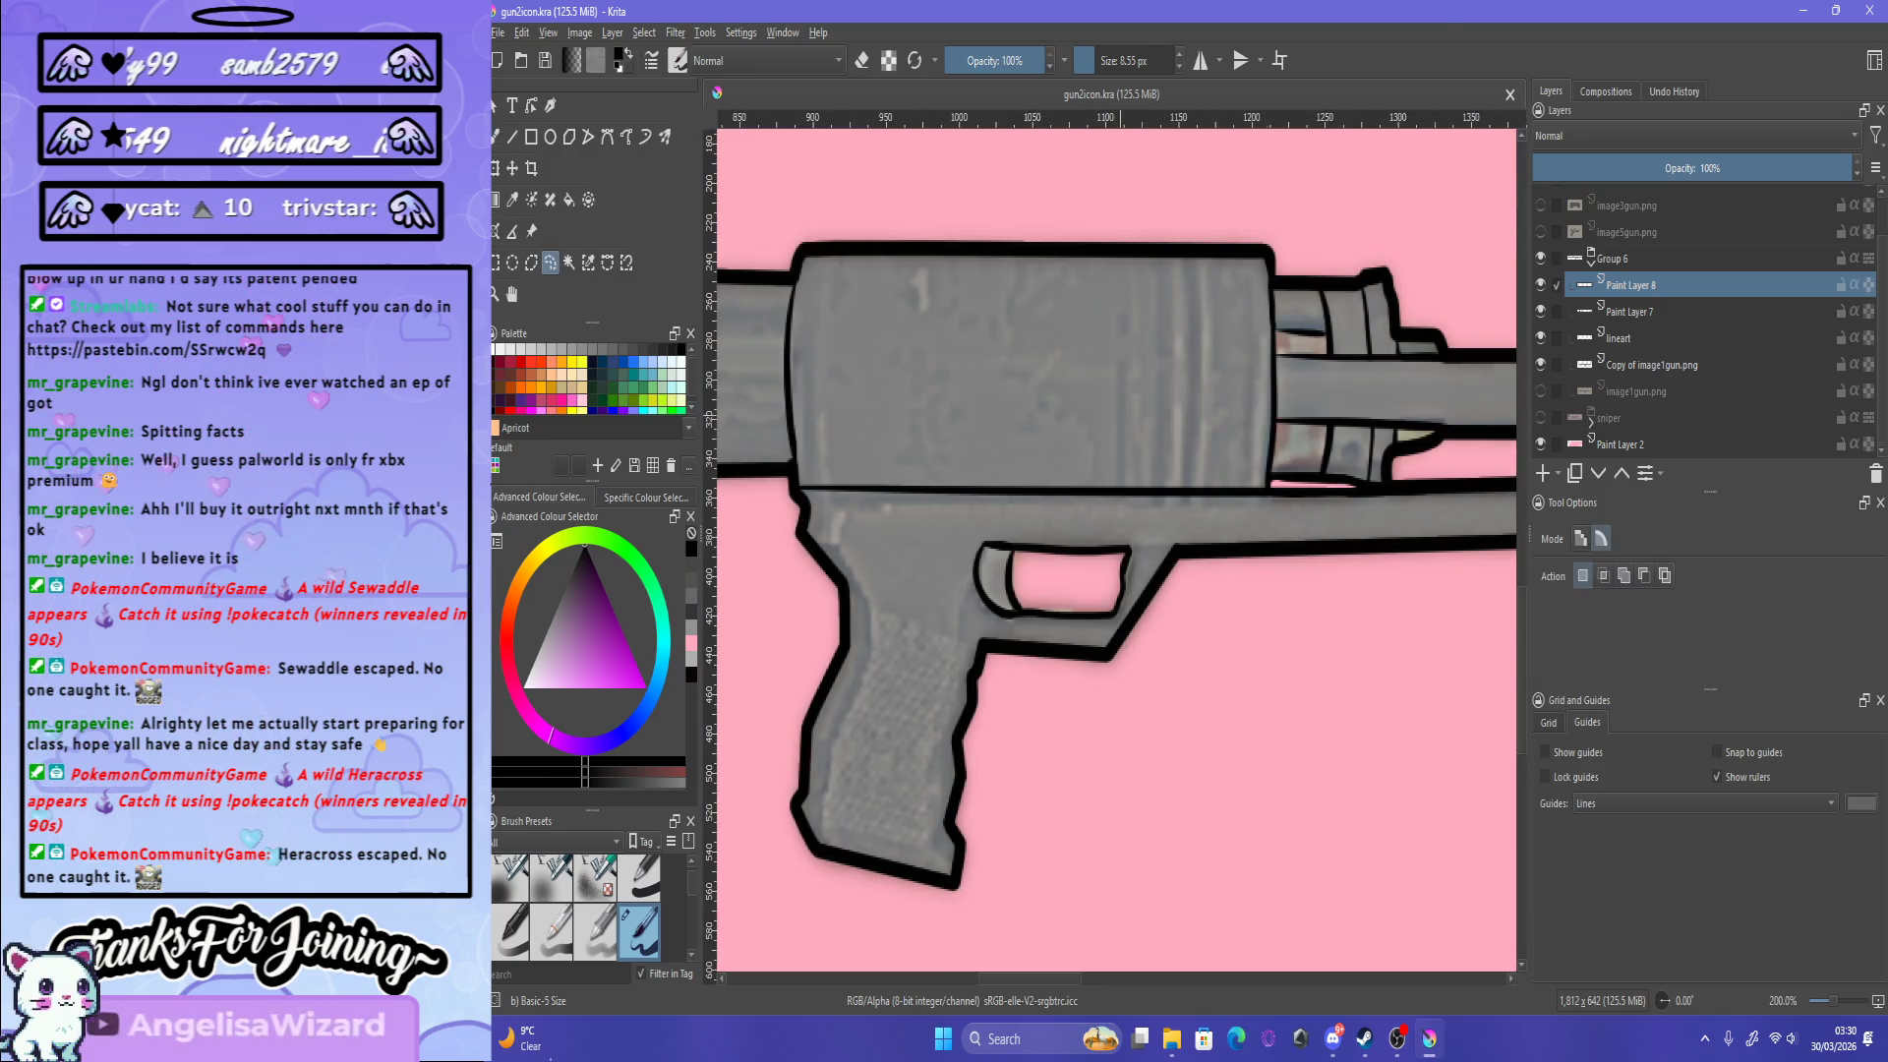
Step: Lasso the strip under the barrel and transform it slightly up and angled, then apply
left_click_drag(900, 477, 1244, 451)
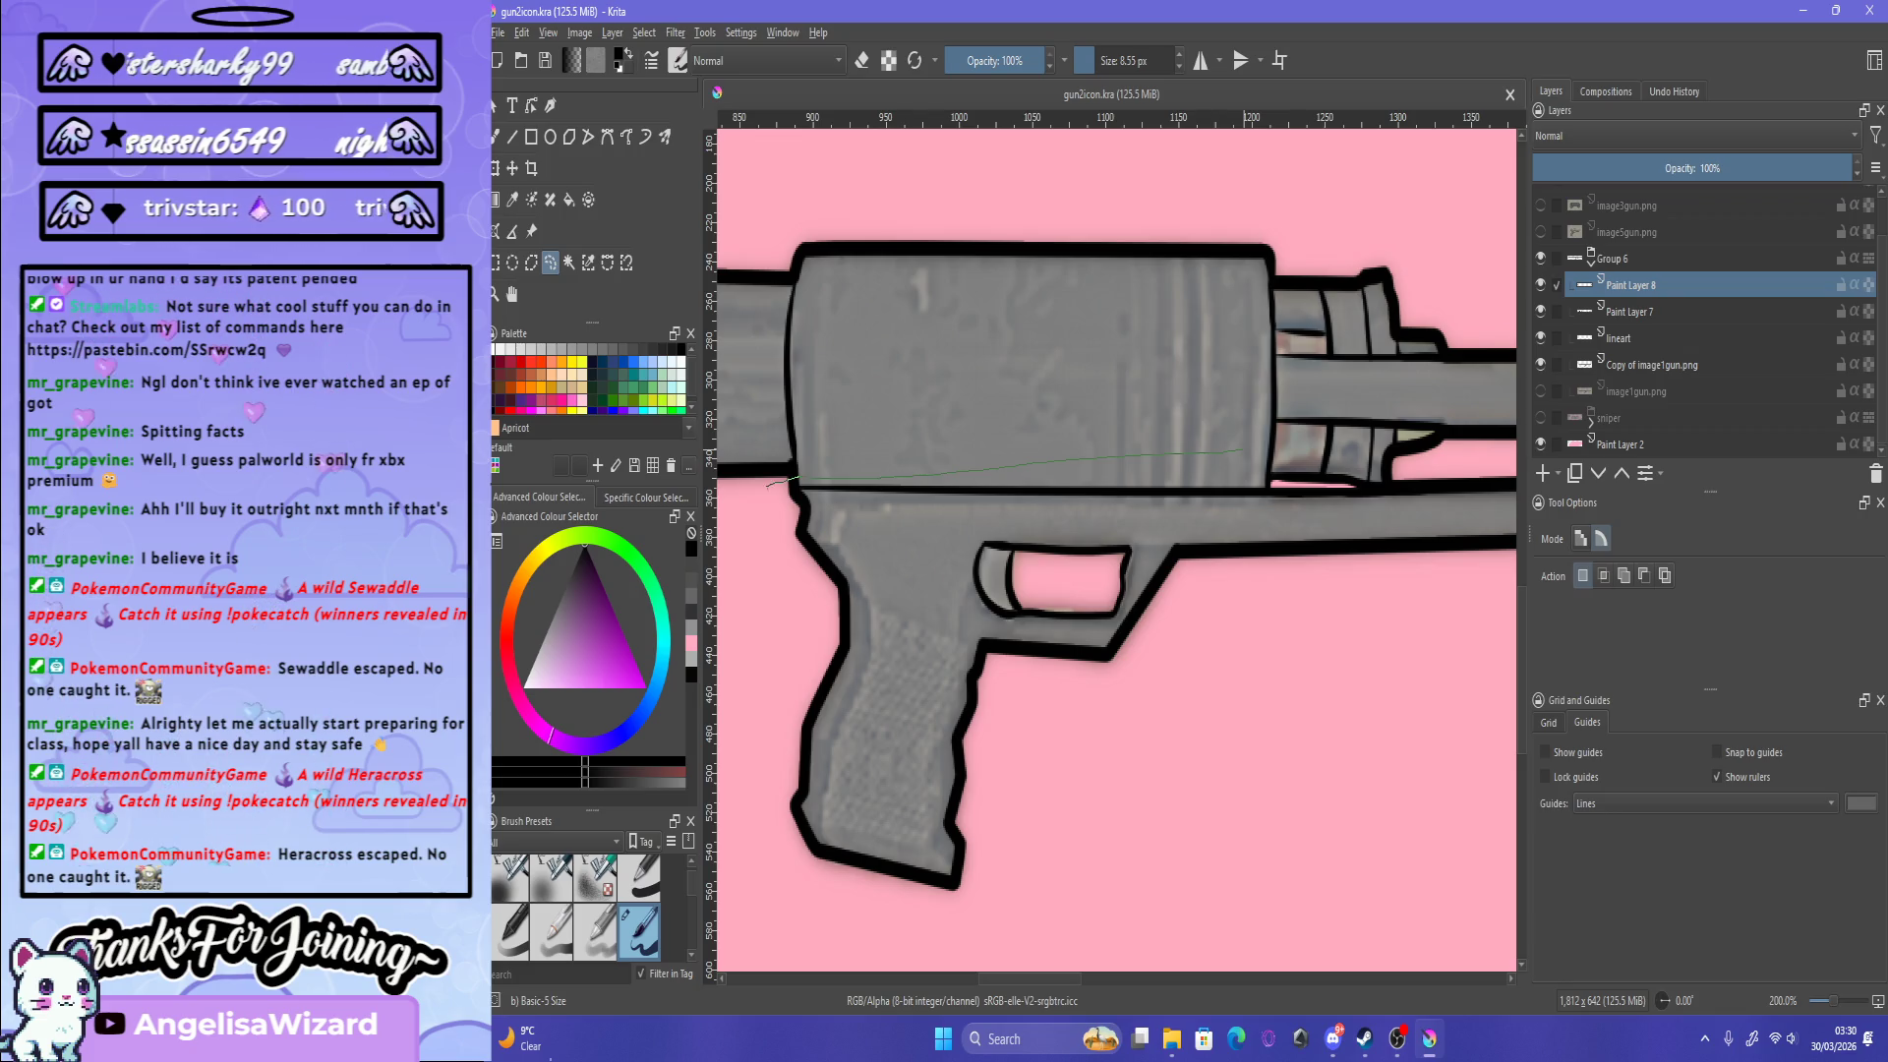
left_click_drag(1365, 511, 1386, 507)
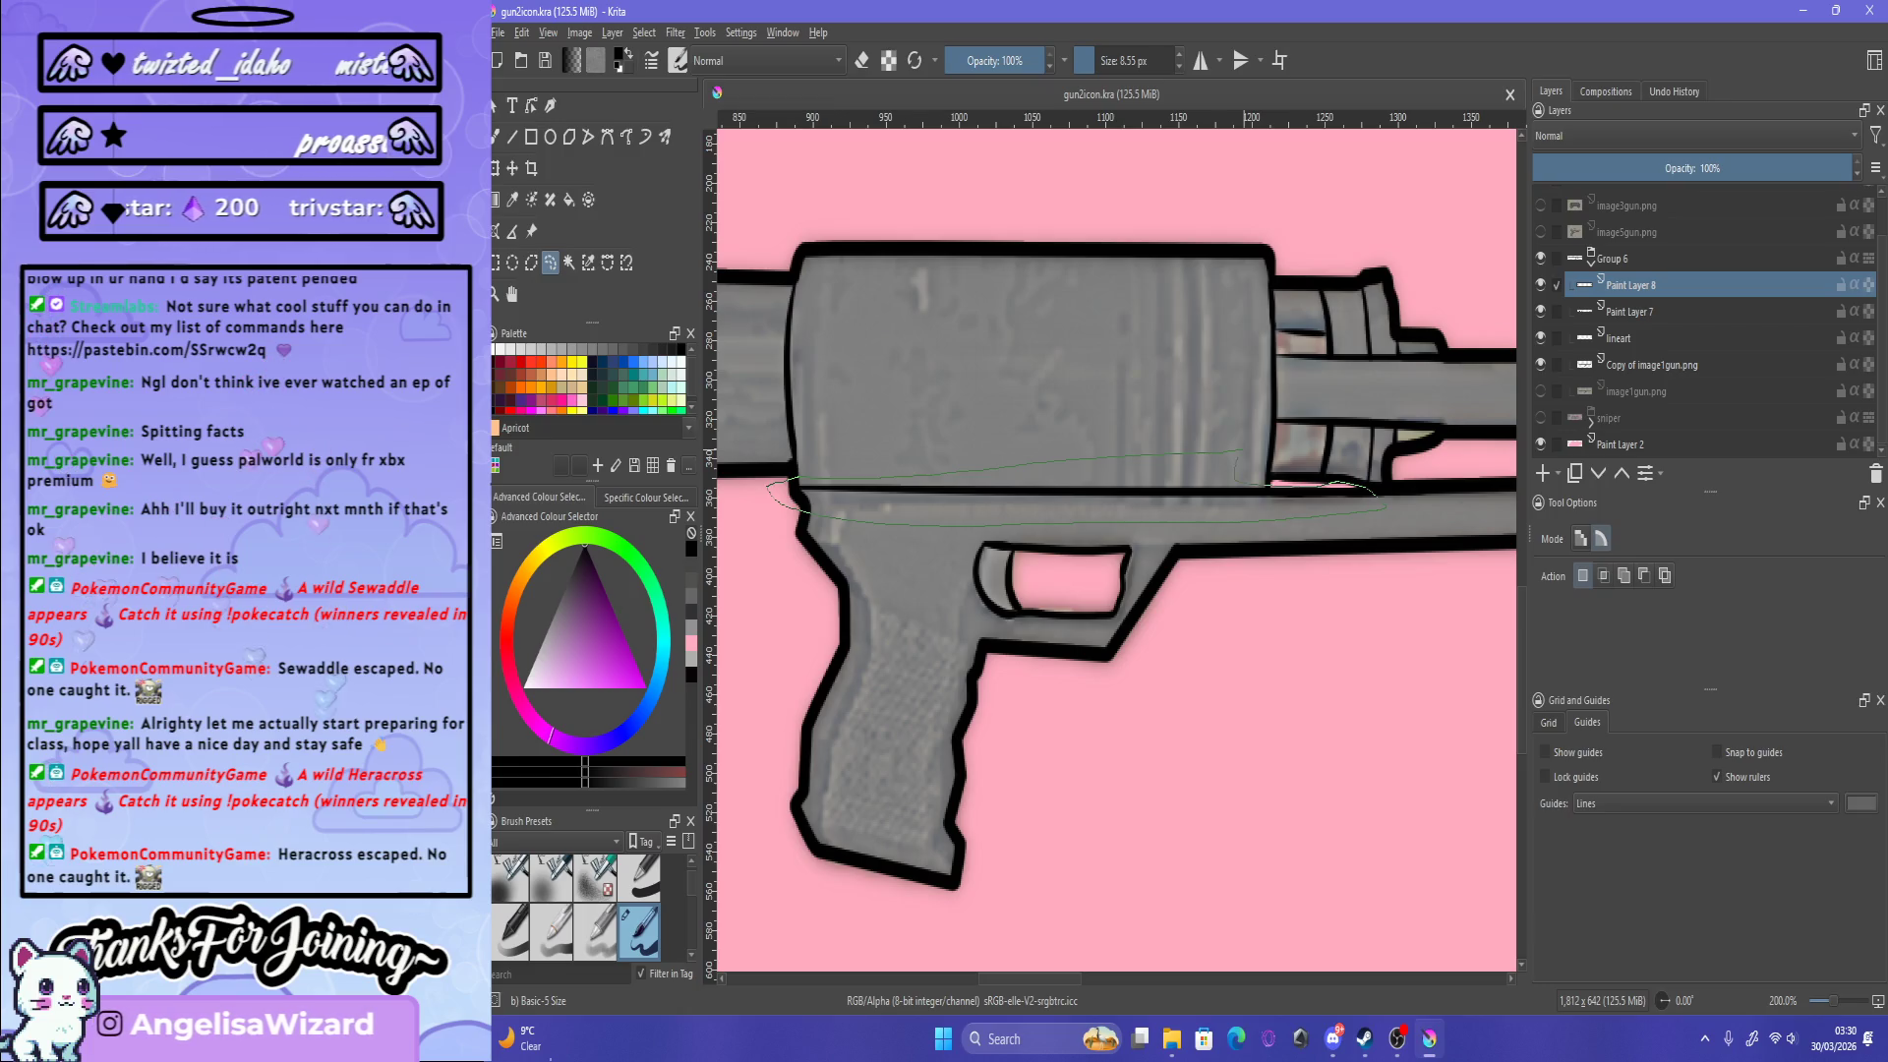
key("ctrl+t")
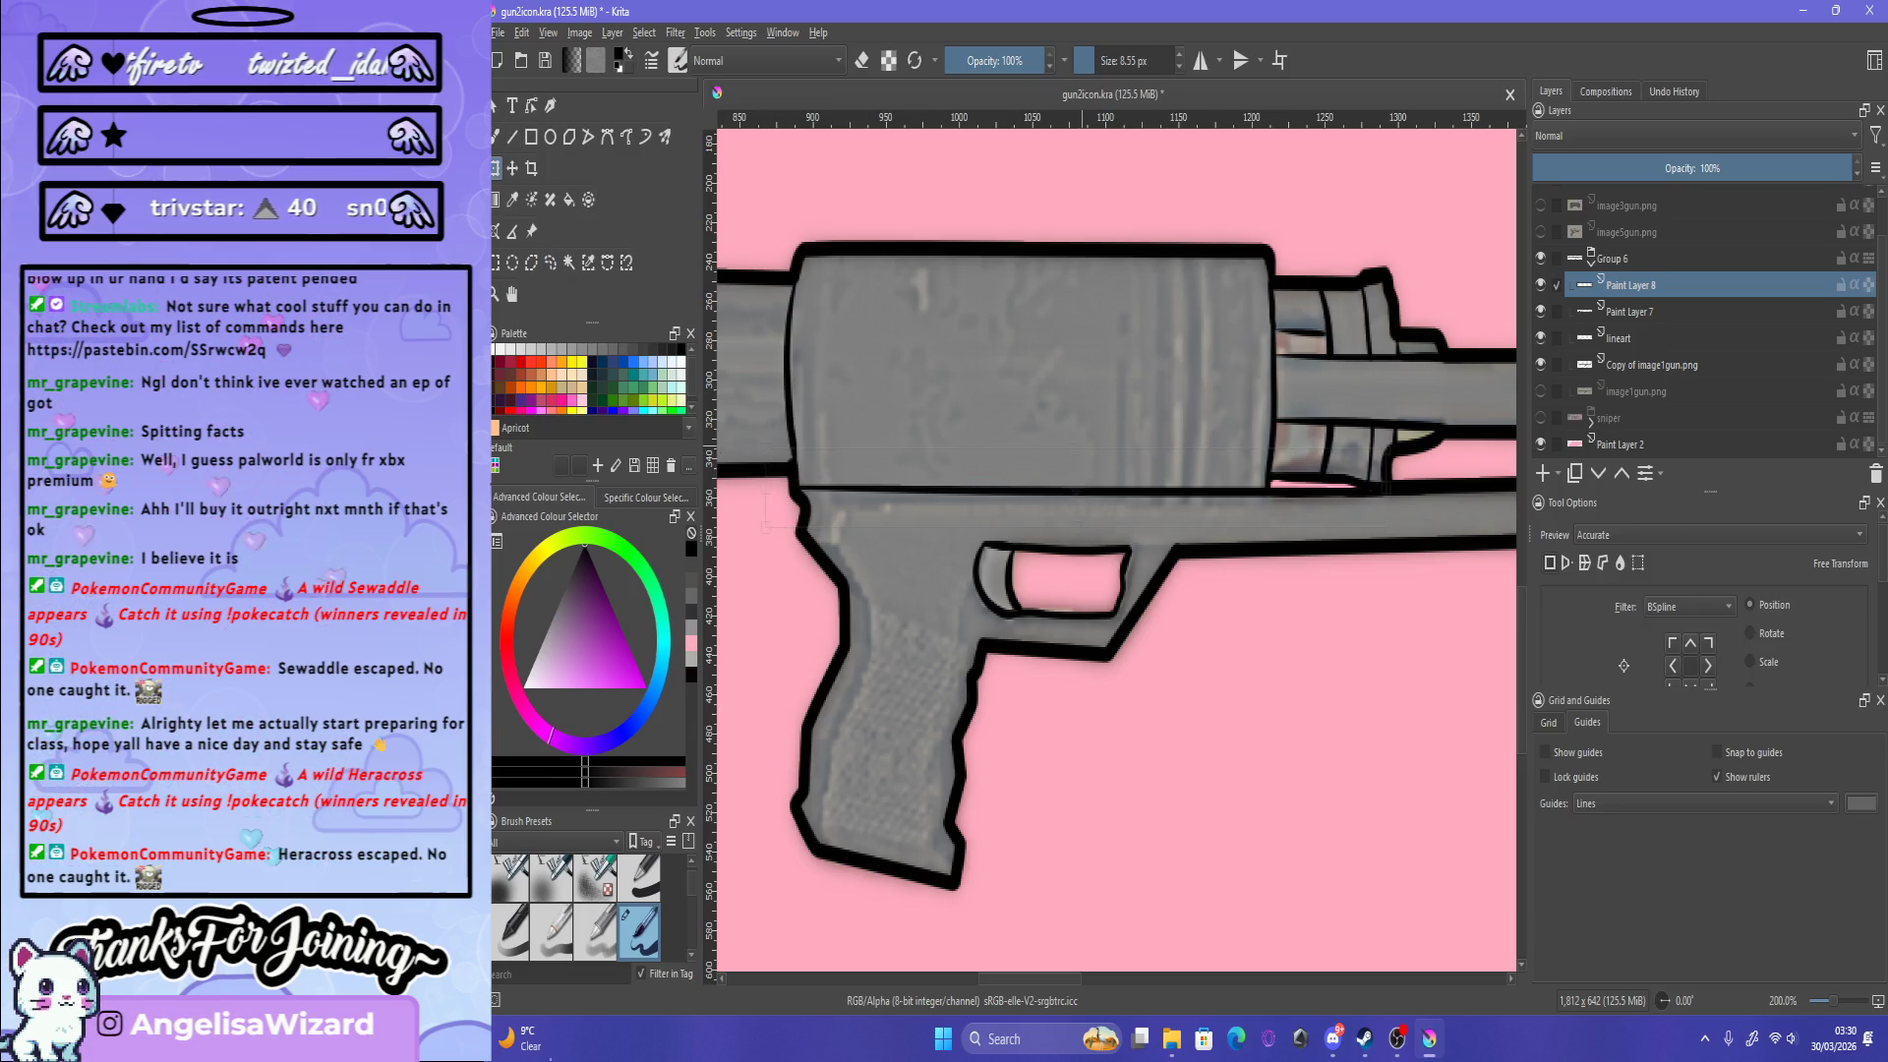
left_click_drag(1076, 497, 1076, 488)
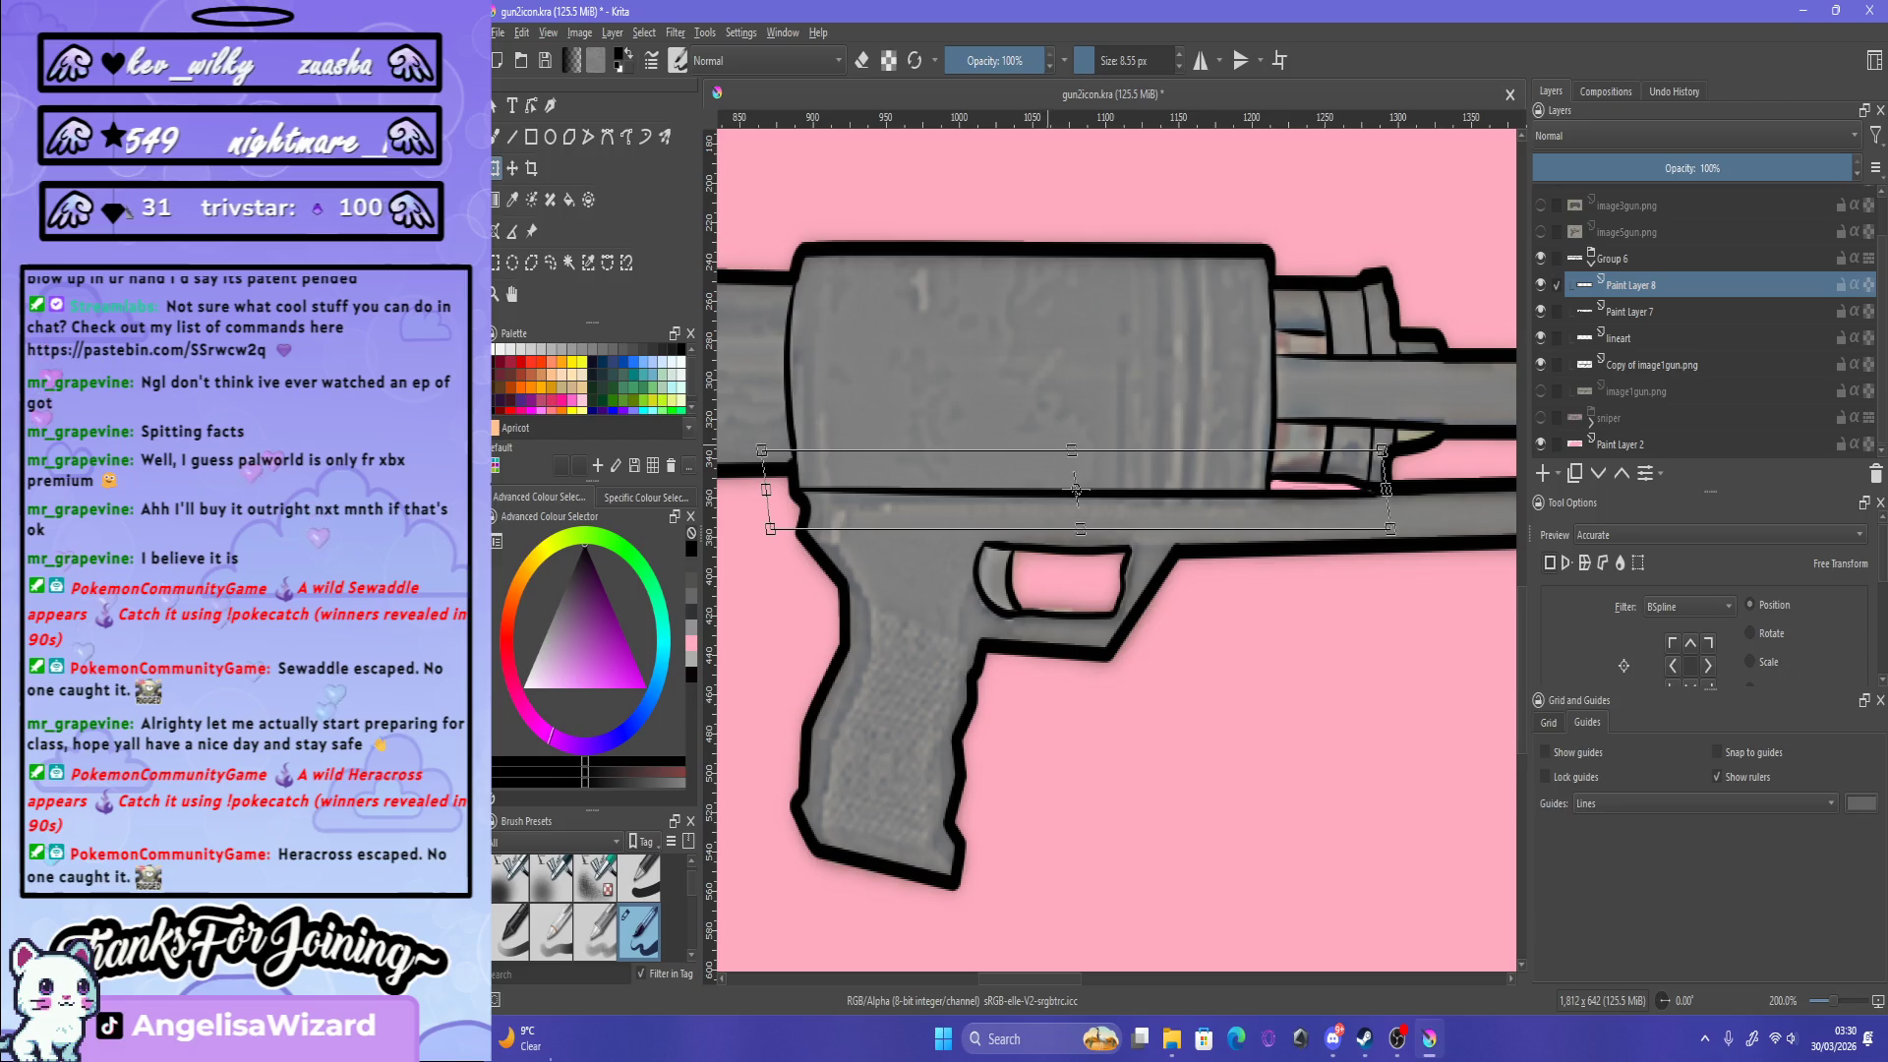
mouse_move(752, 489)
left_mouse_down()
mouse_move(815, 621)
mouse_move(758, 495)
left_mouse_up()
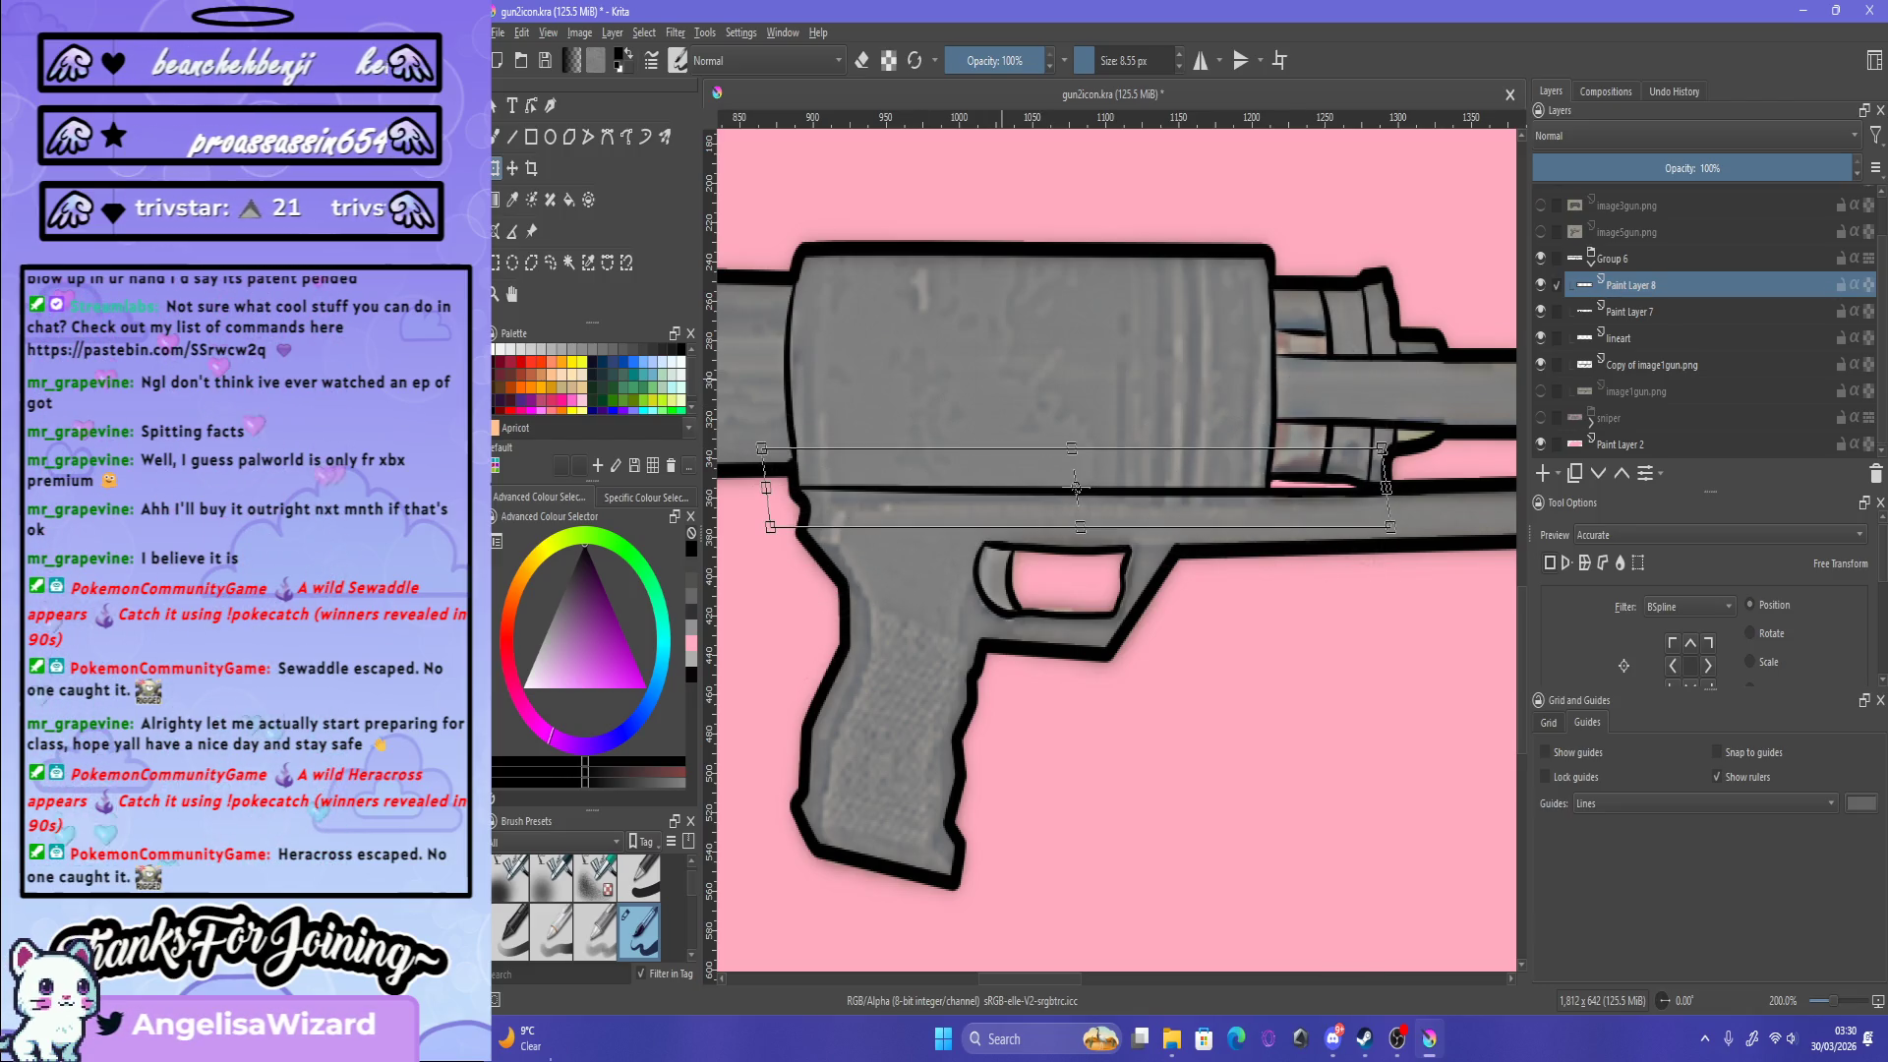
left_click_drag(1075, 487, 1076, 489)
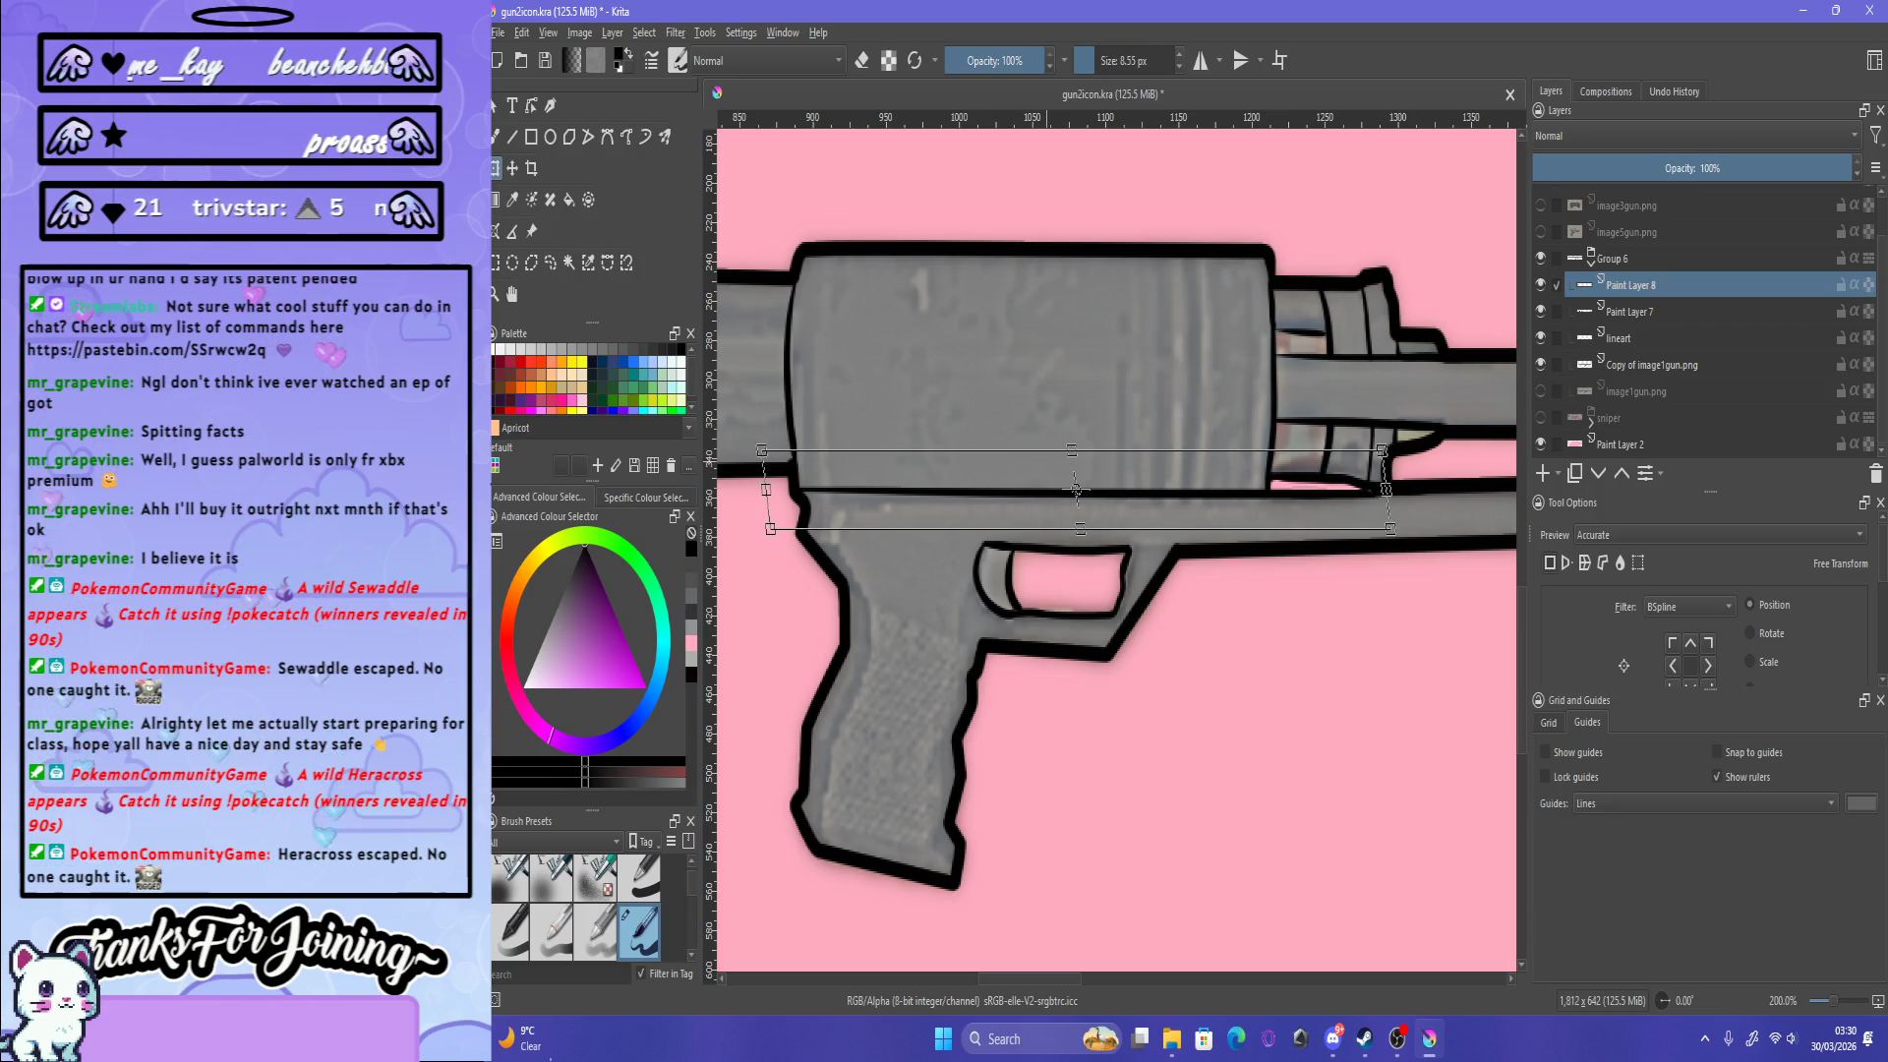
key("Return")
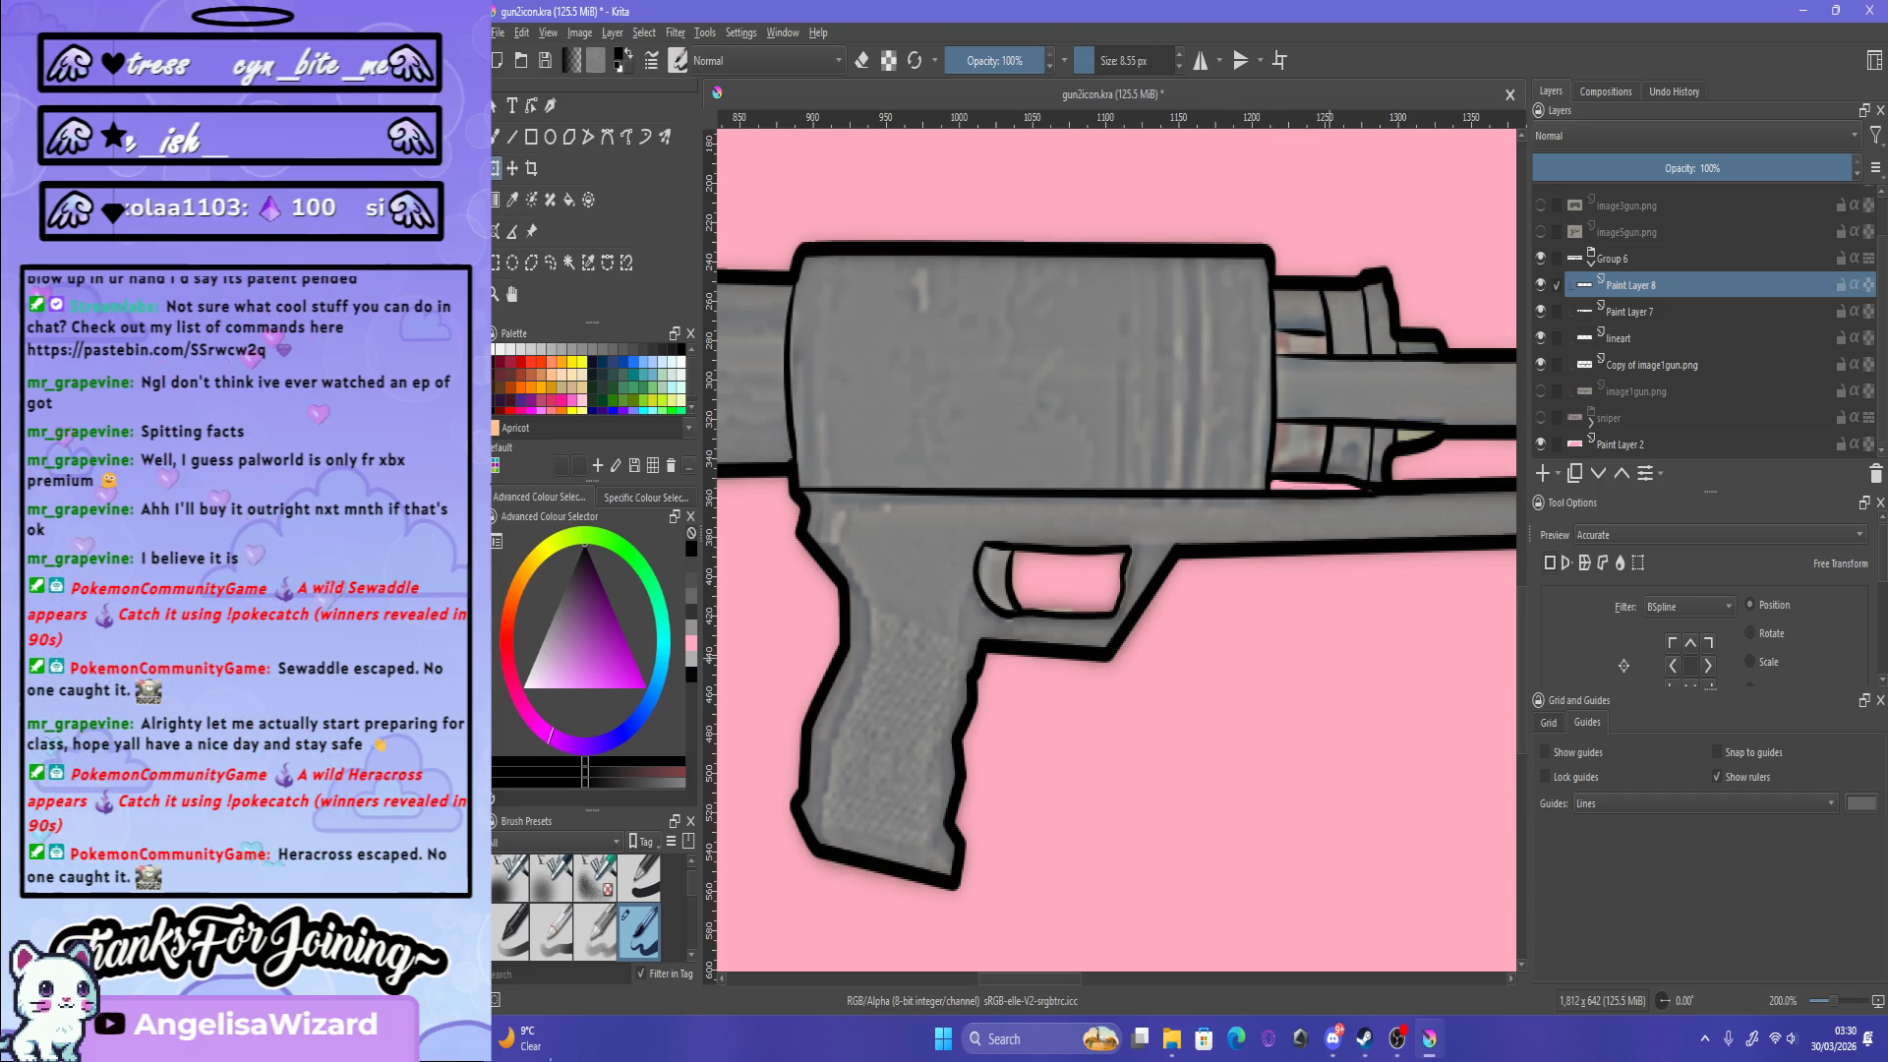
Step: Zoom in and out to inspect the repositioned strip along the receiver's outline
scroll(1247, 521, "down", 4)
scroll(1367, 507, "up", 4)
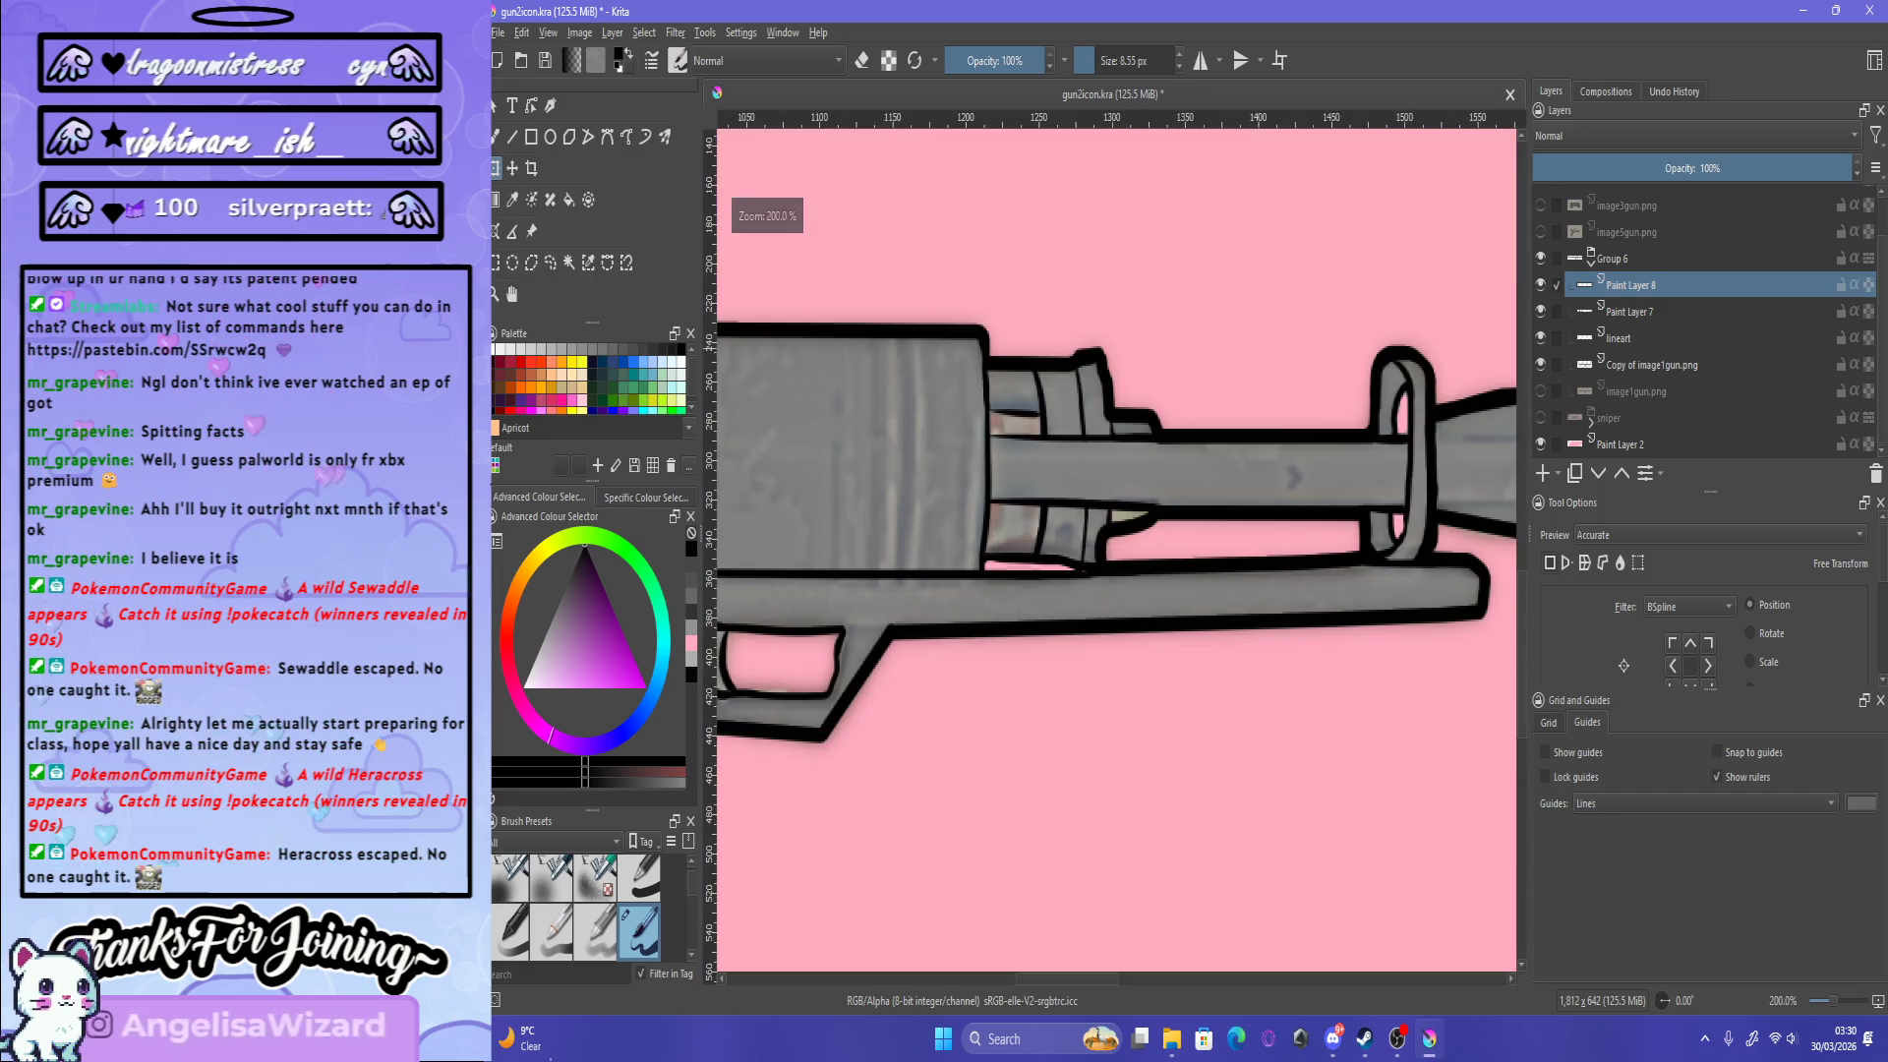
scroll(1292, 476, "down", 3)
scroll(1301, 533, "up", 1)
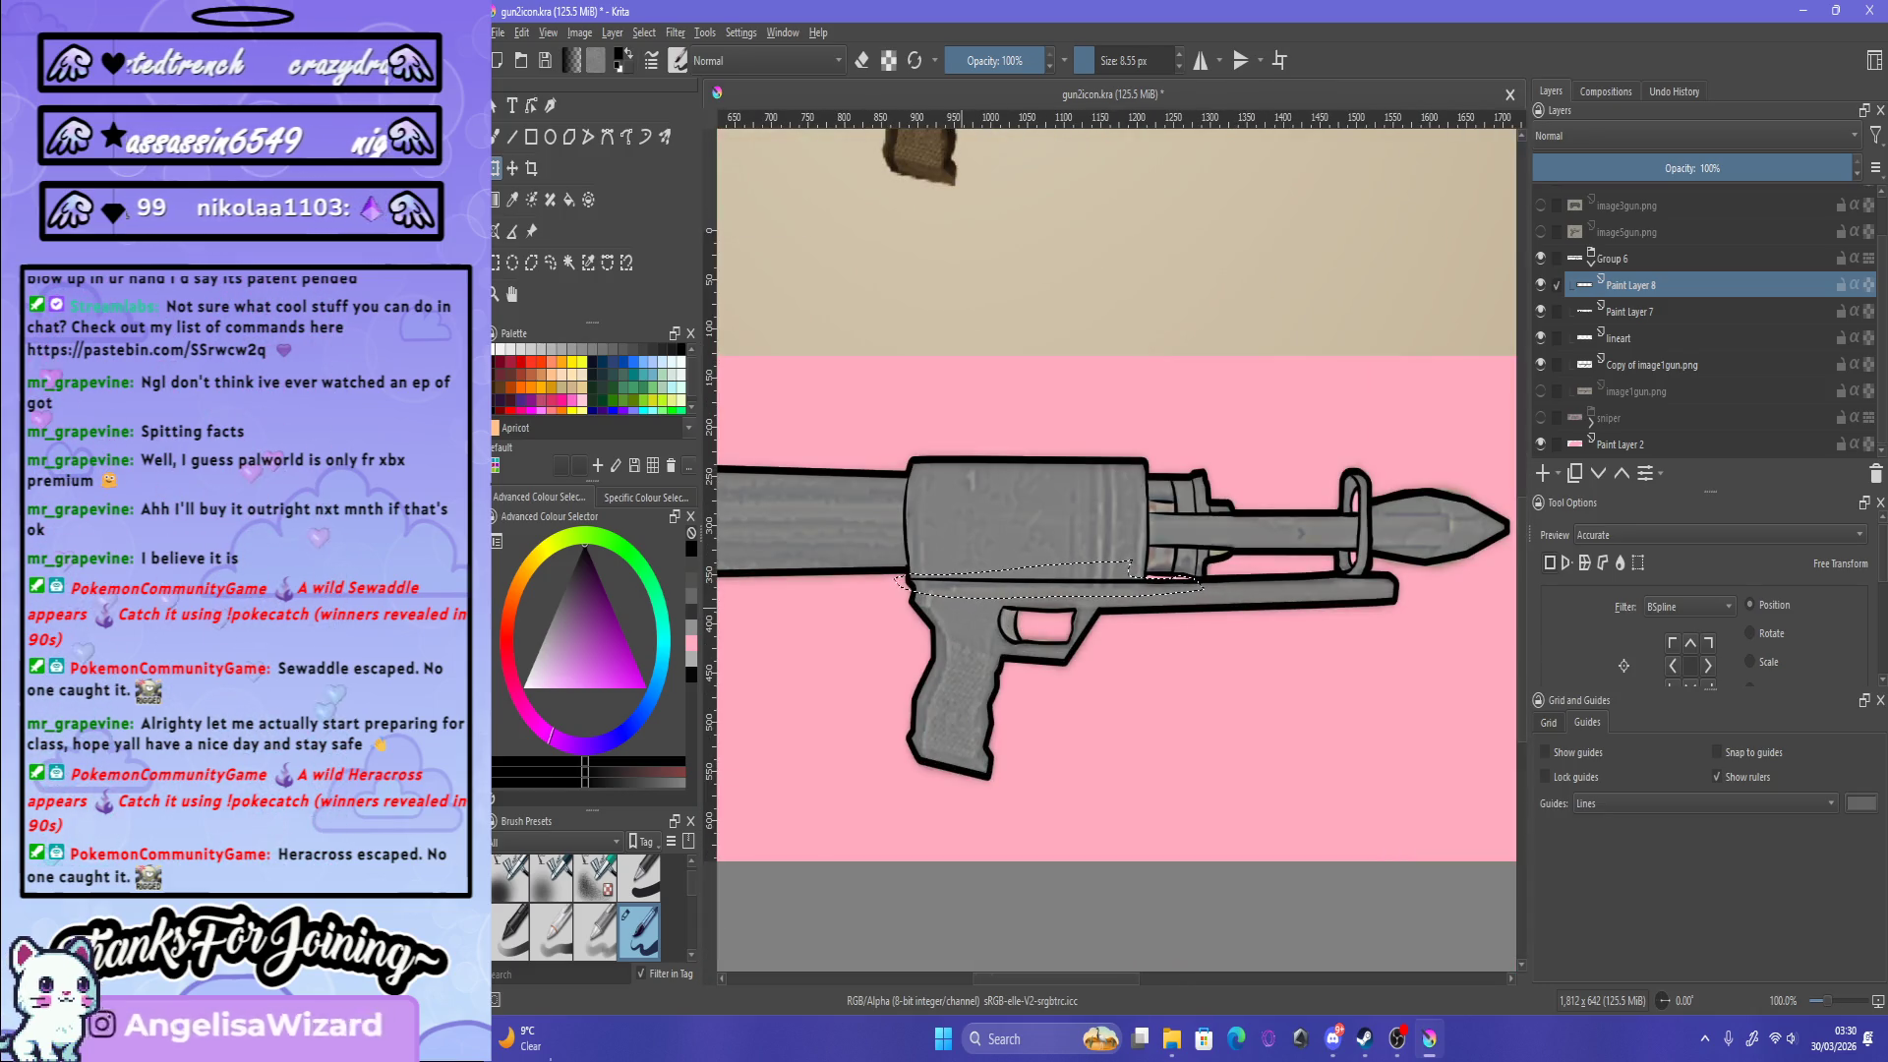
scroll(1020, 592, "up", 3)
scroll(1021, 592, "down", 1)
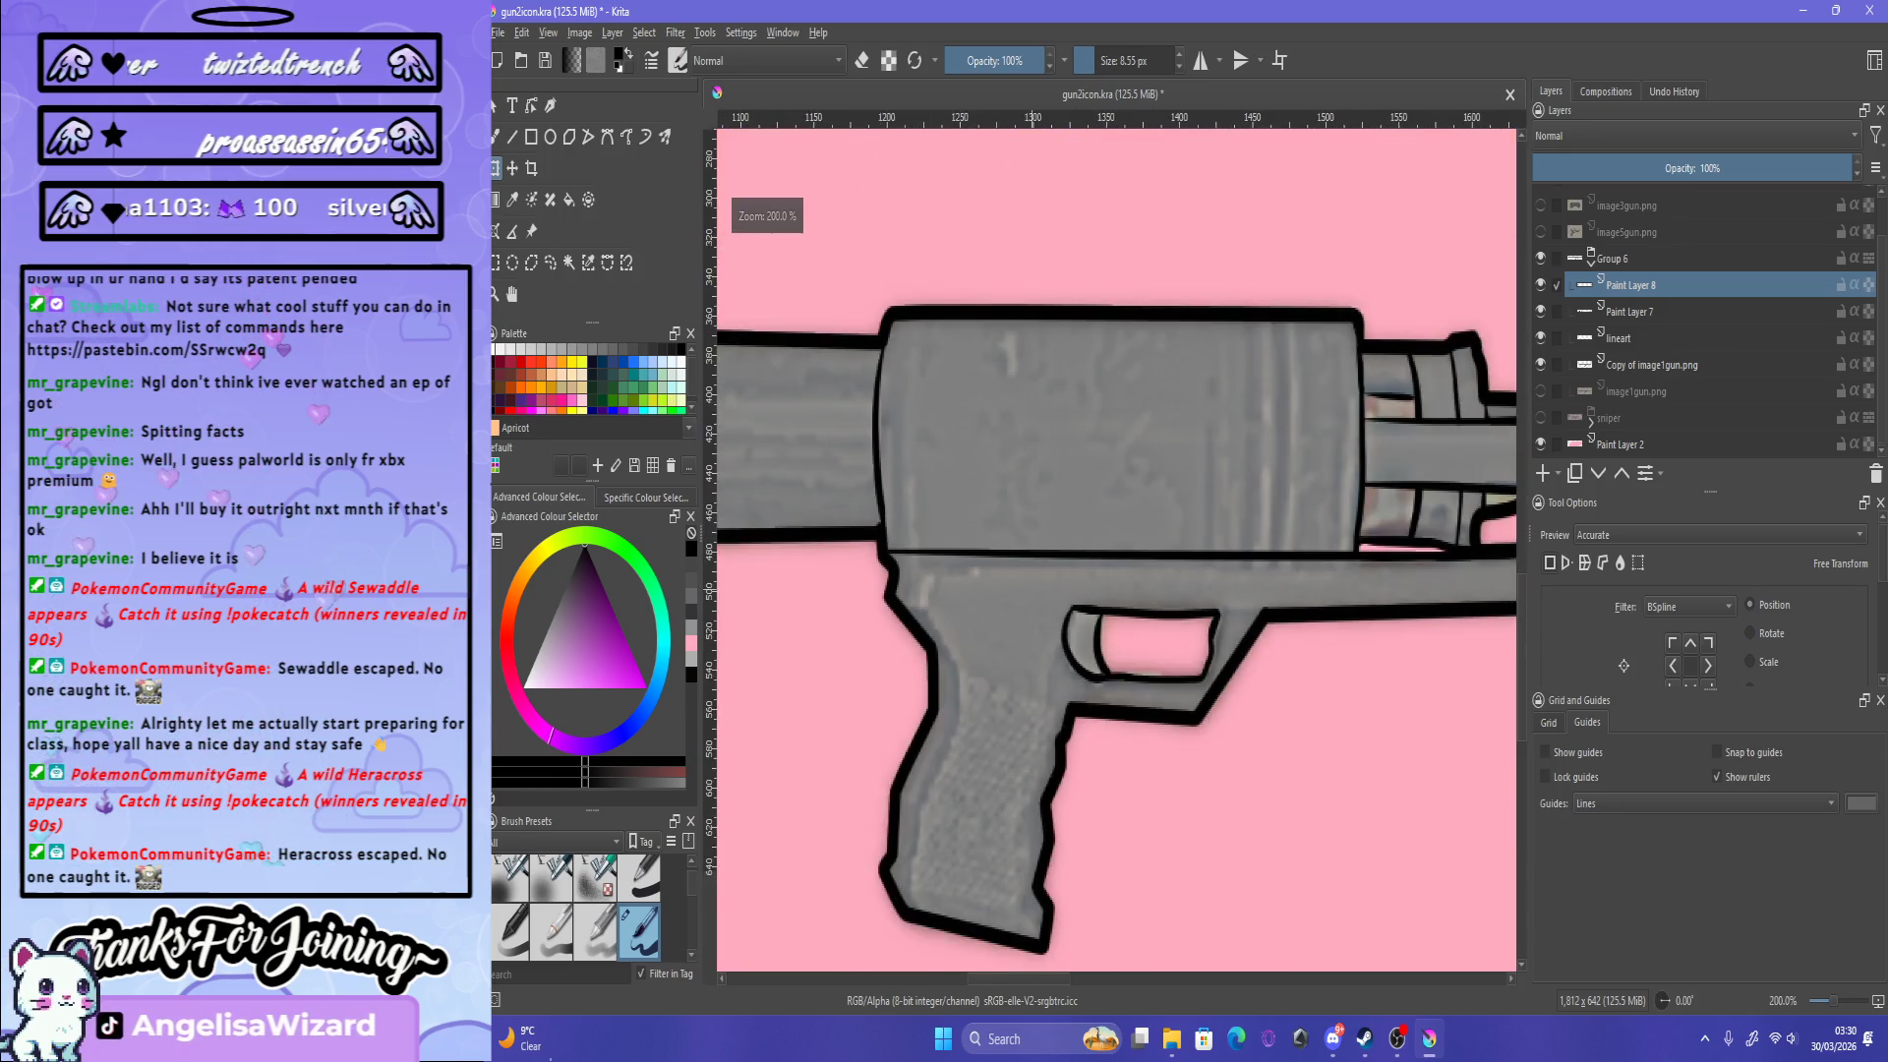
scroll(1020, 592, "down", 1)
scroll(1021, 592, "up", 2)
scroll(1205, 555, "down", 1)
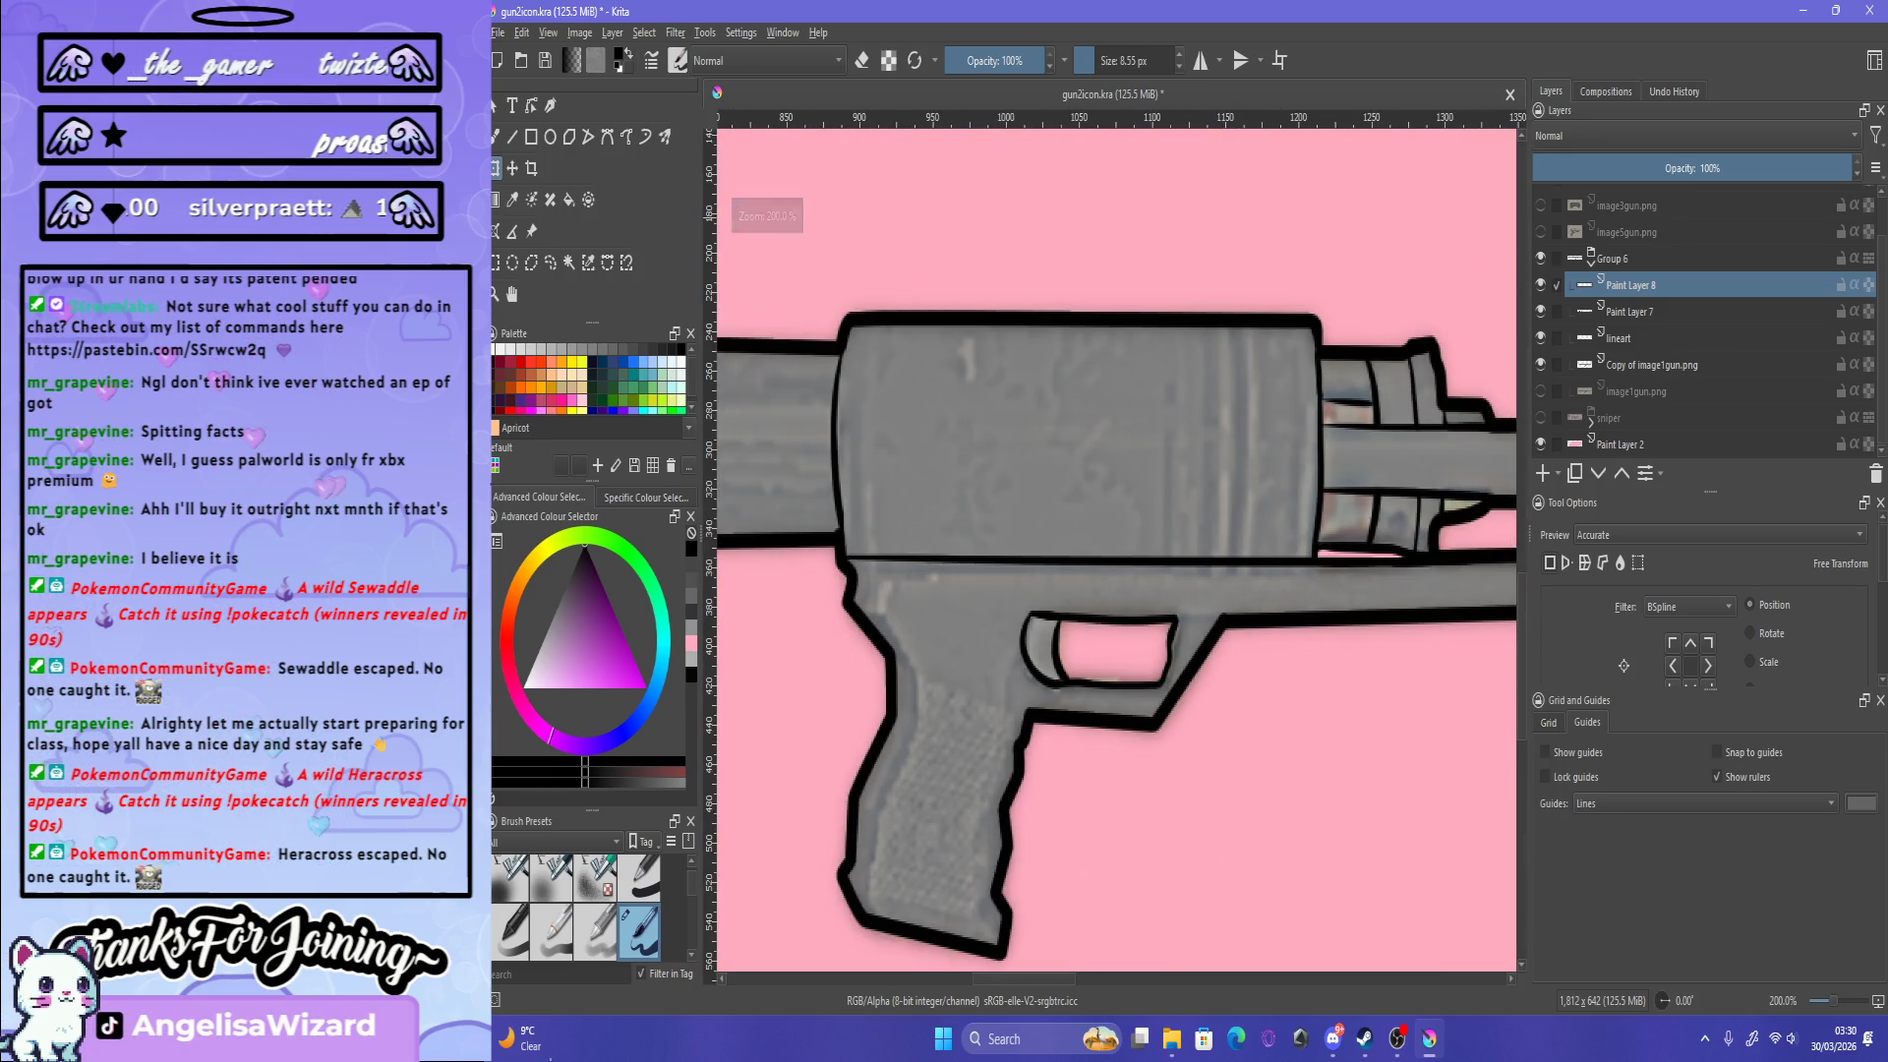
Step: Draw a bold black line along the barrel's lower edge, redrawing it until it sits right
key("b")
left_click_drag(856, 573, 1159, 572)
key("ctrl+z")
left_click_drag(903, 570, 1347, 566)
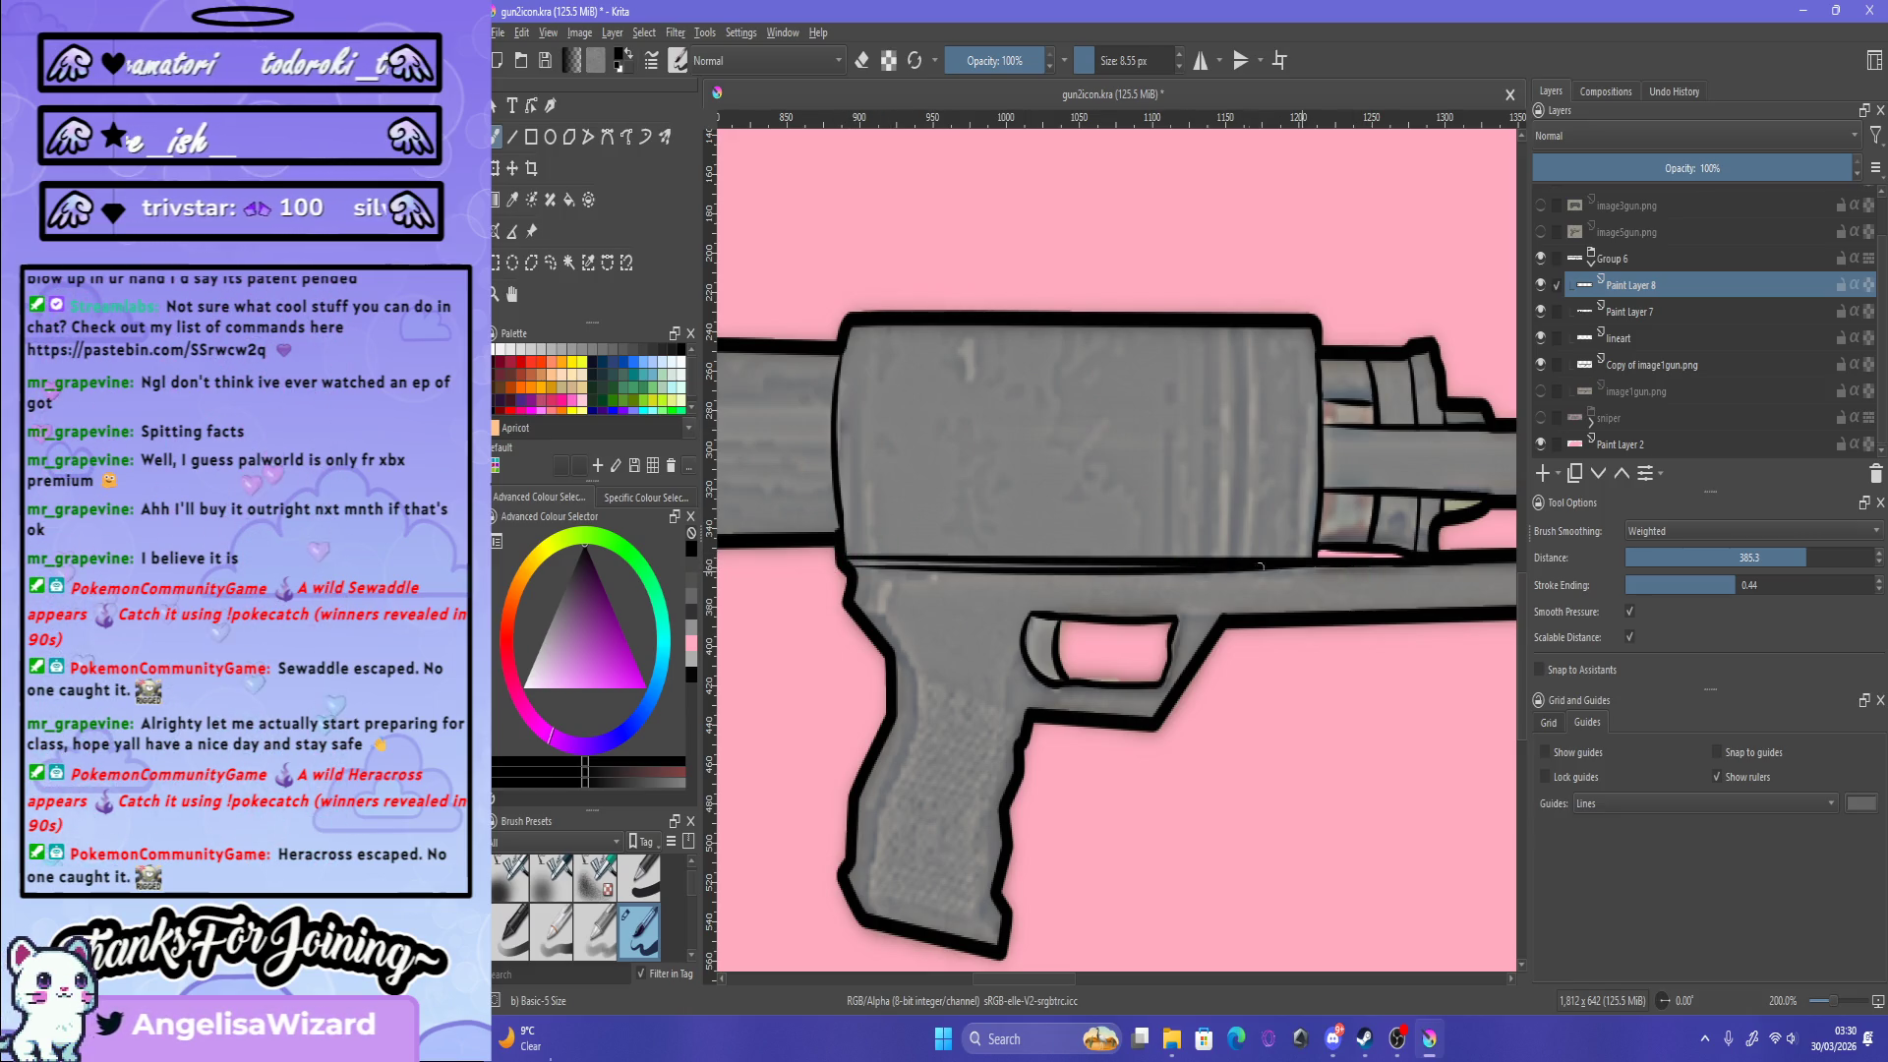
key("ctrl+z")
left_click_drag(843, 566, 1242, 567)
key("ctrl+z")
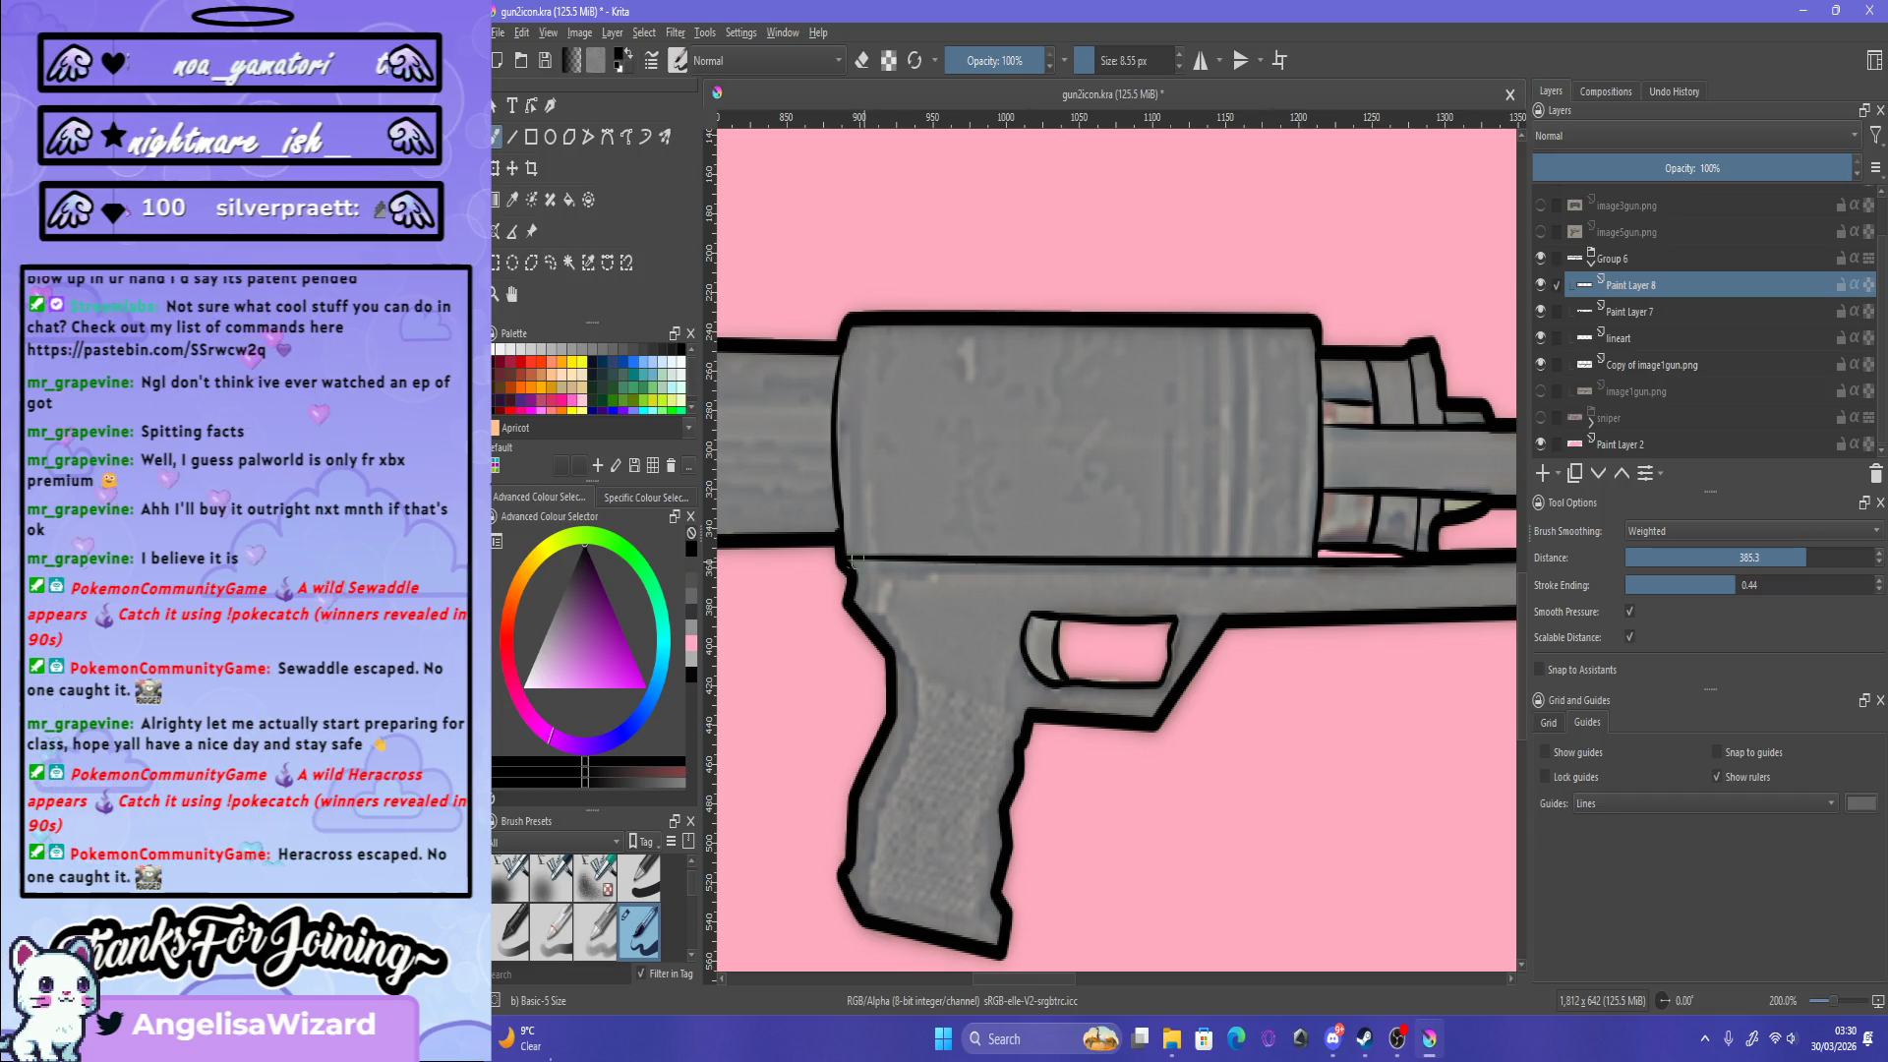
left_click_drag(846, 564, 1316, 557)
Step: Thin the heavy line with the eraser, then move to Paint Layer 7
key("e")
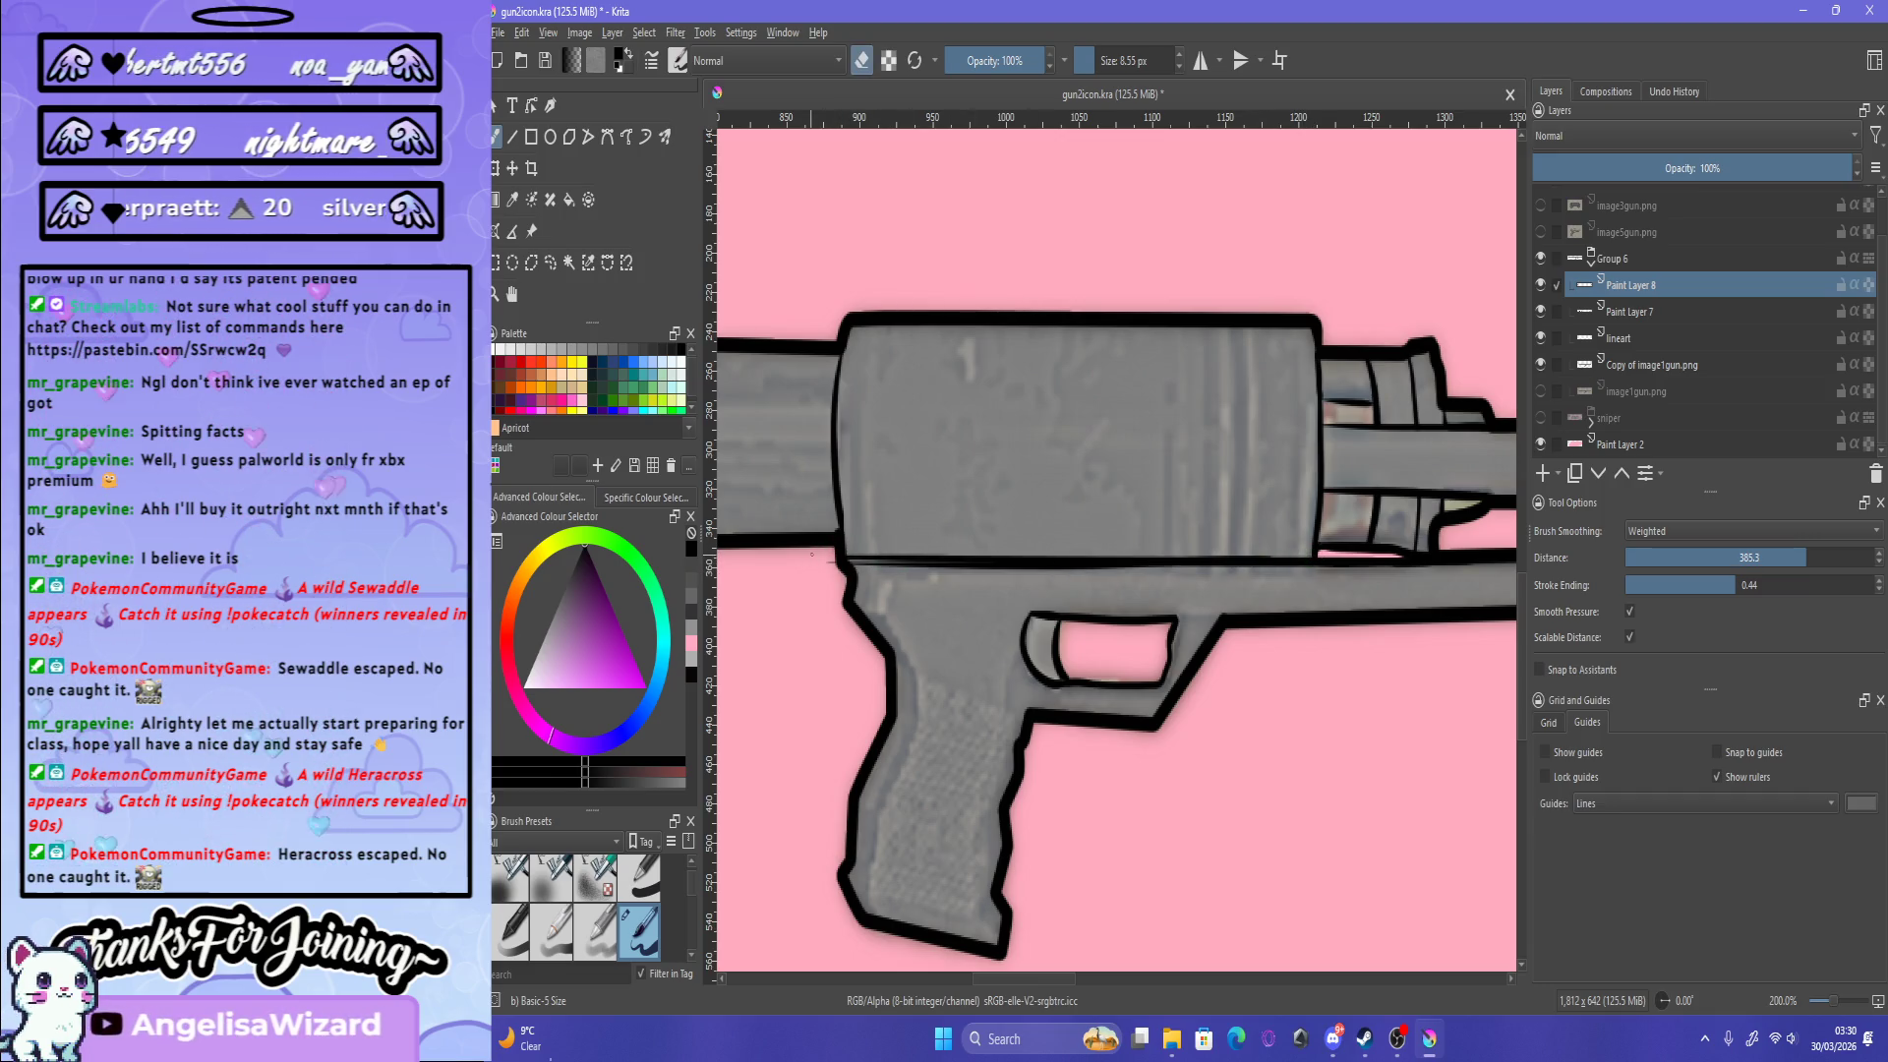
left_click_drag(809, 550, 1151, 559)
key("ctrl+z")
left_click_drag(827, 554, 1341, 559)
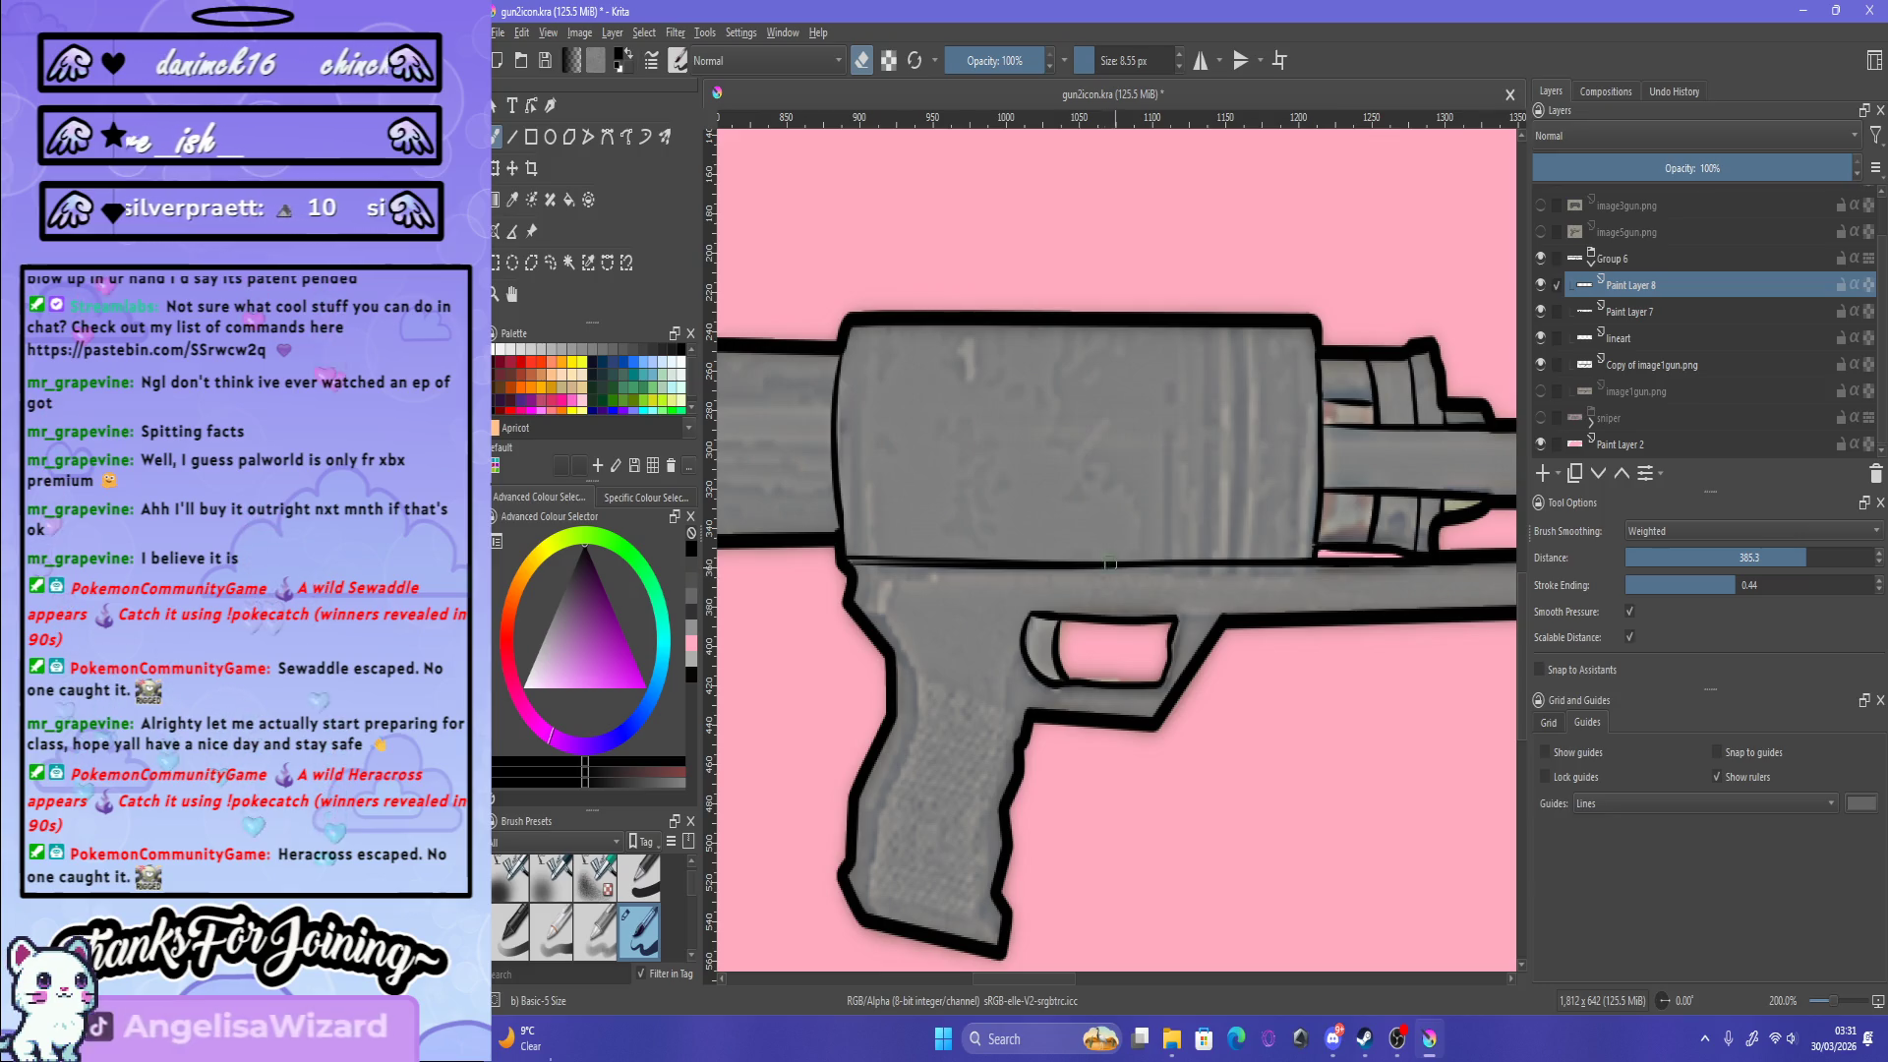
key("e")
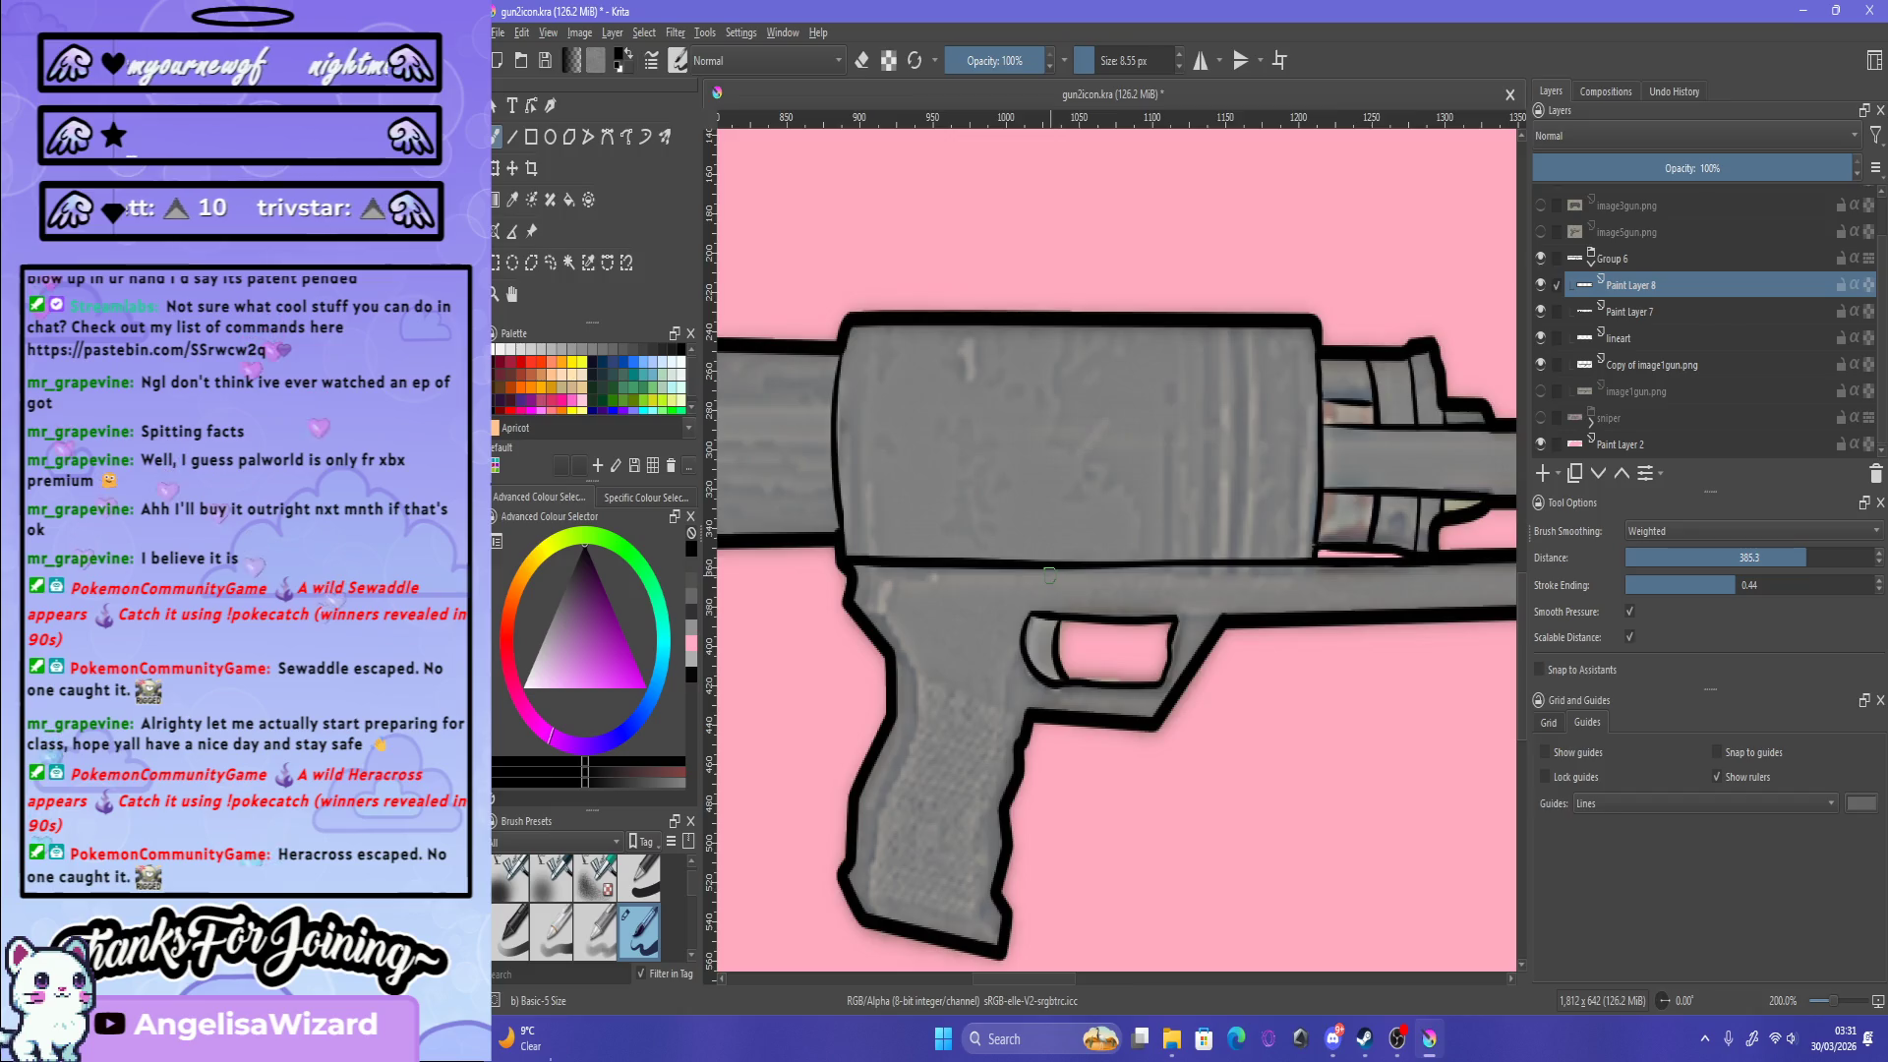
scroll(1049, 576, "down", 5)
scroll(1076, 562, "up", 4)
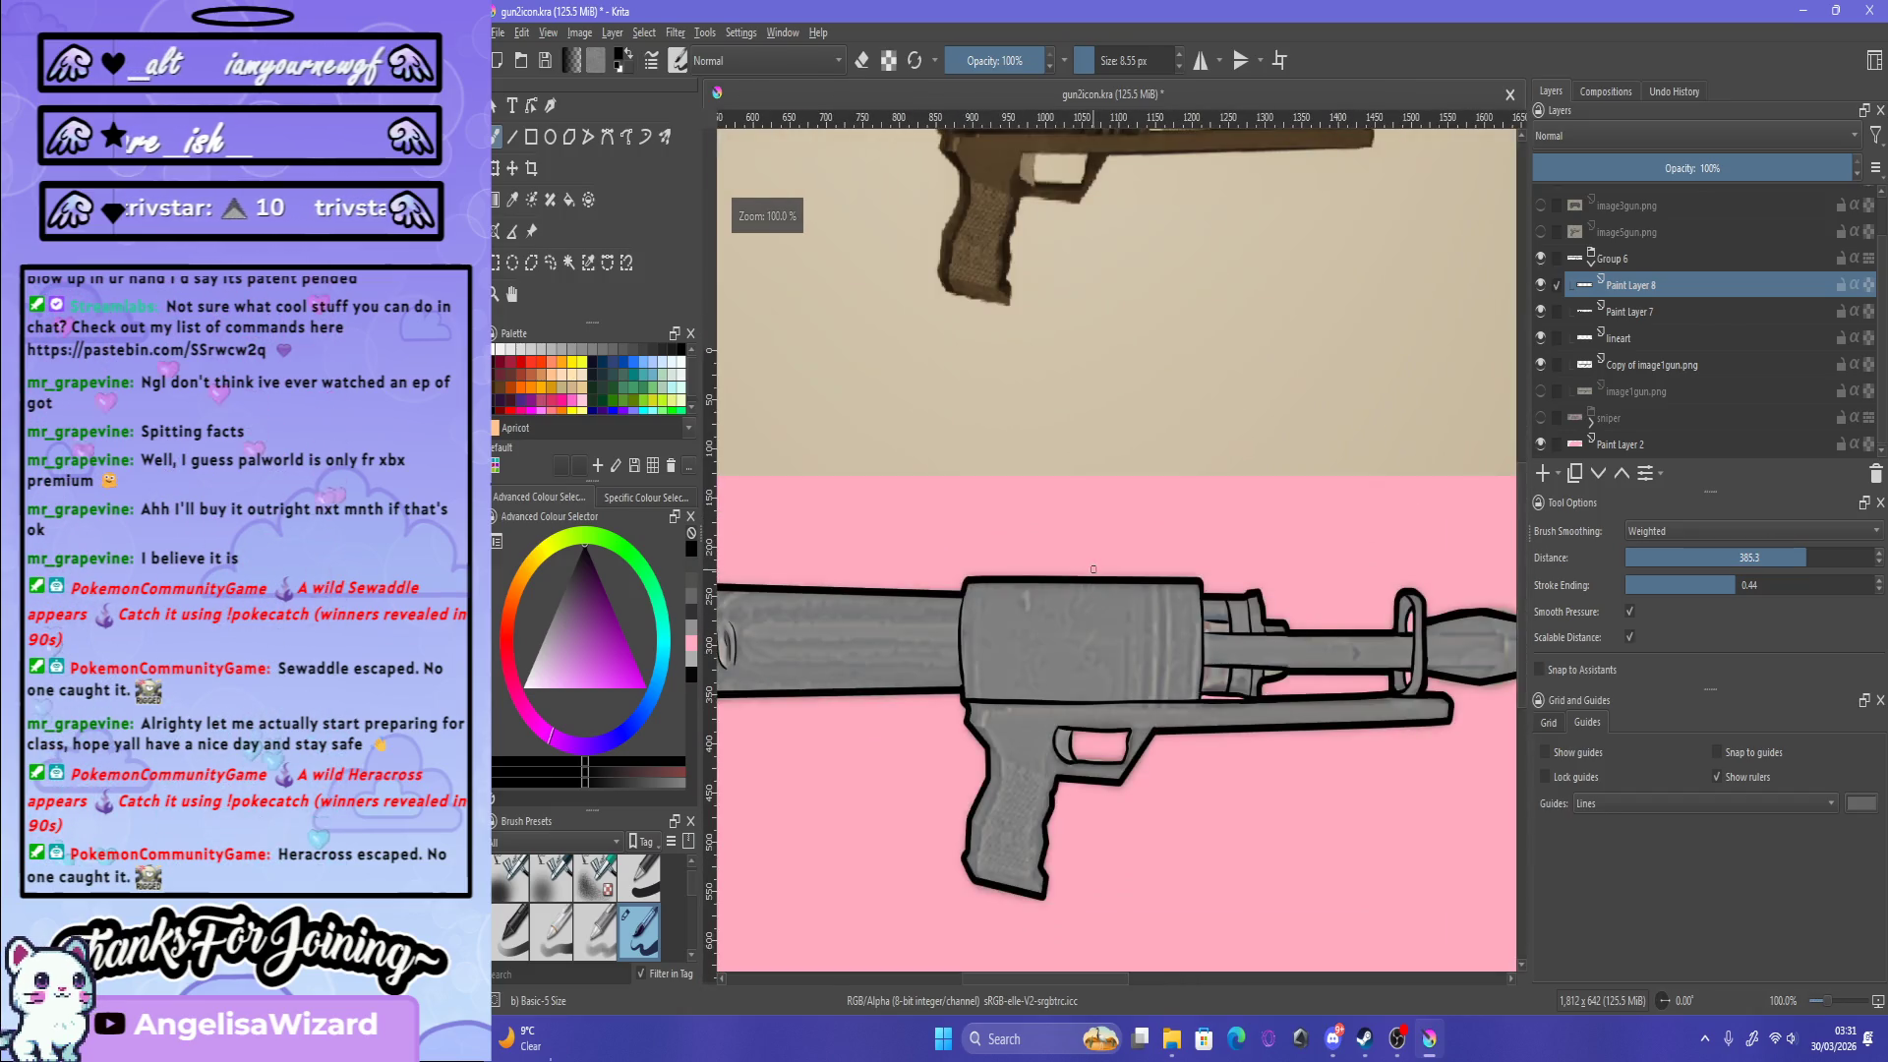
scroll(1077, 562, "down", 4)
key("Page_Down")
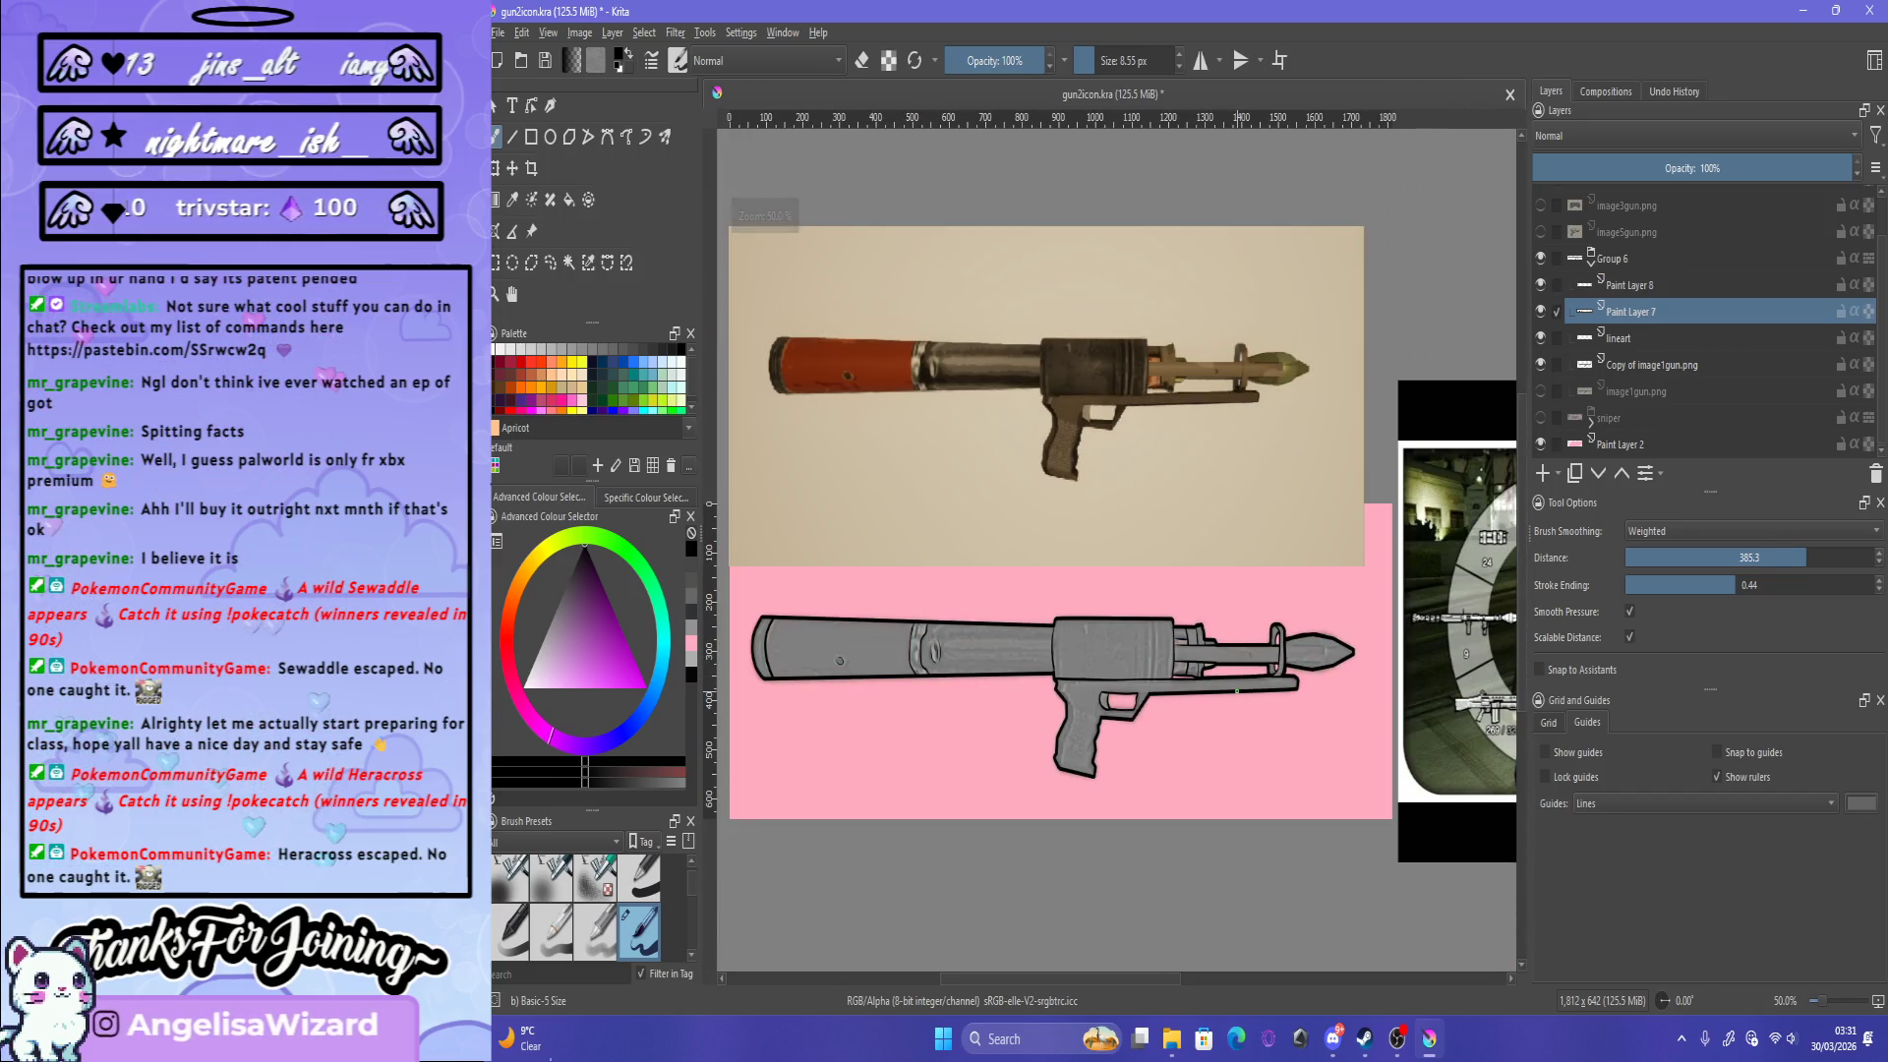
Step: Draw three vertical black lines across the receiver's front end
scroll(1087, 728, "up", 2)
scroll(1087, 728, "down", 1)
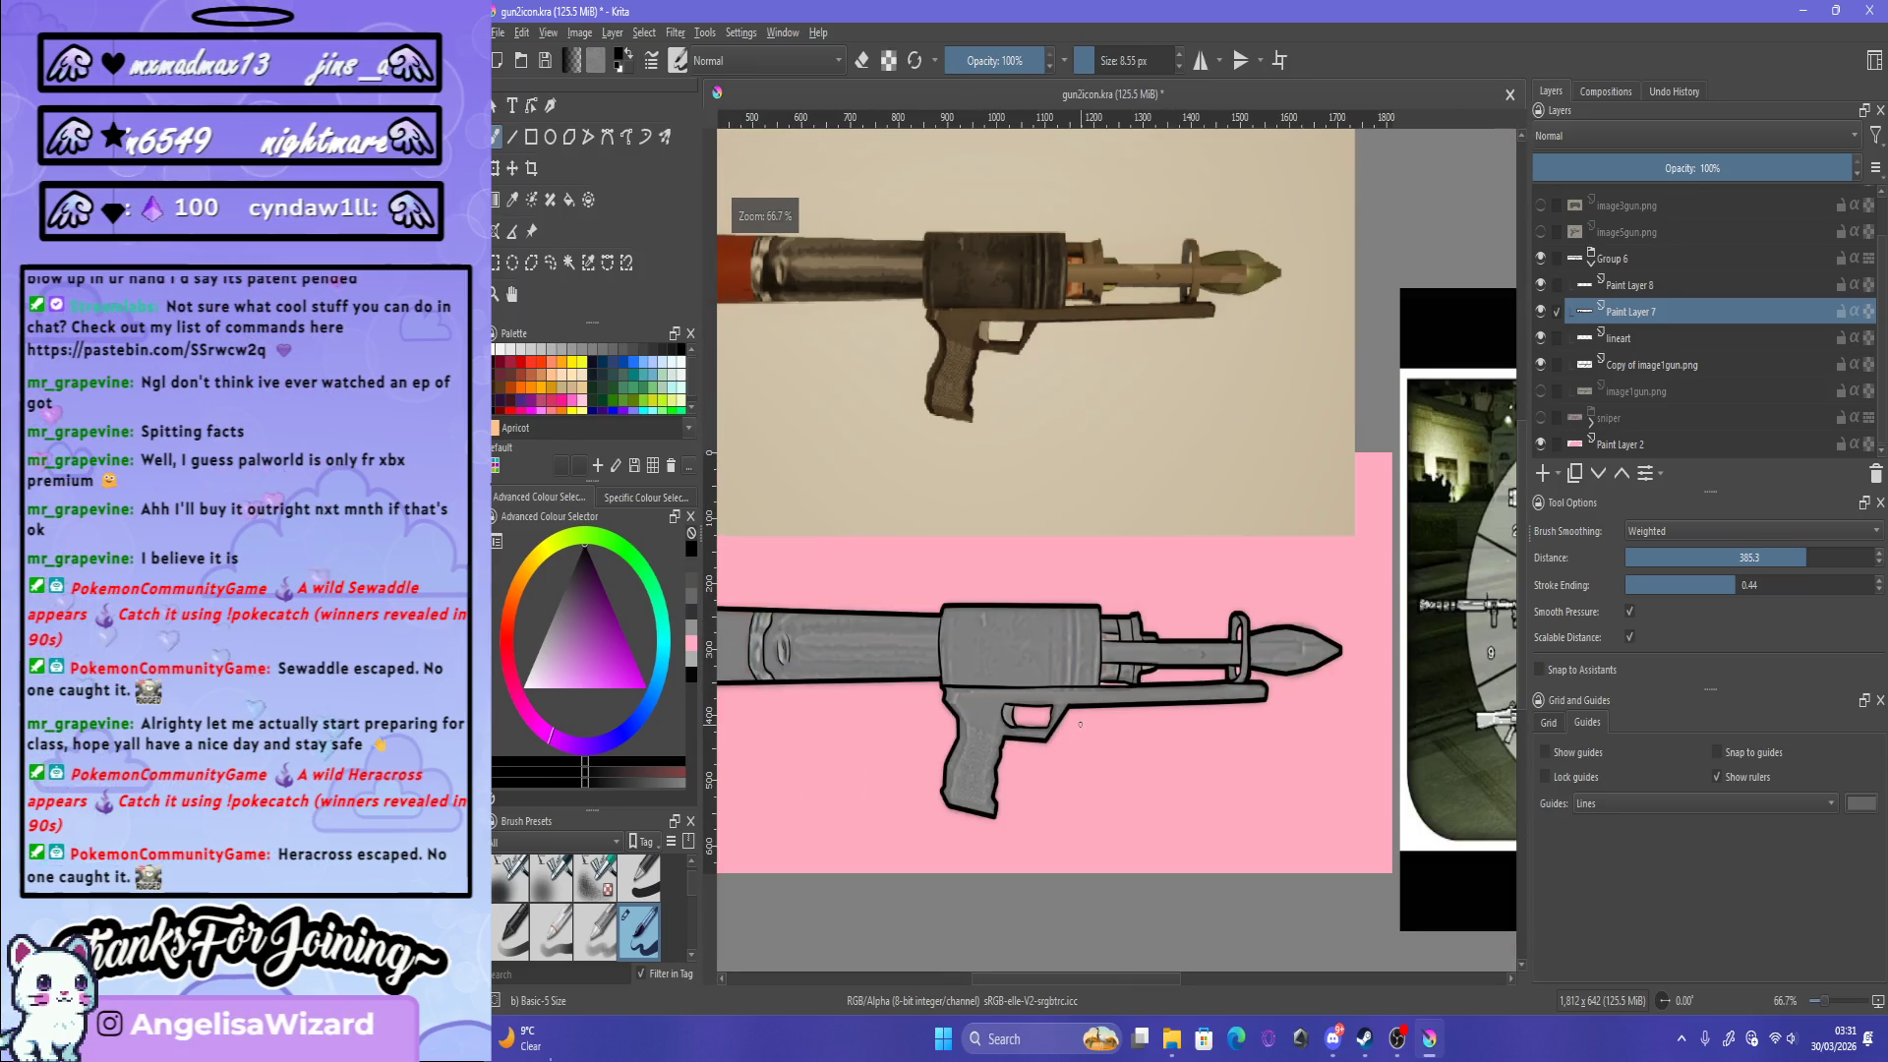
scroll(1067, 703, "up", 4)
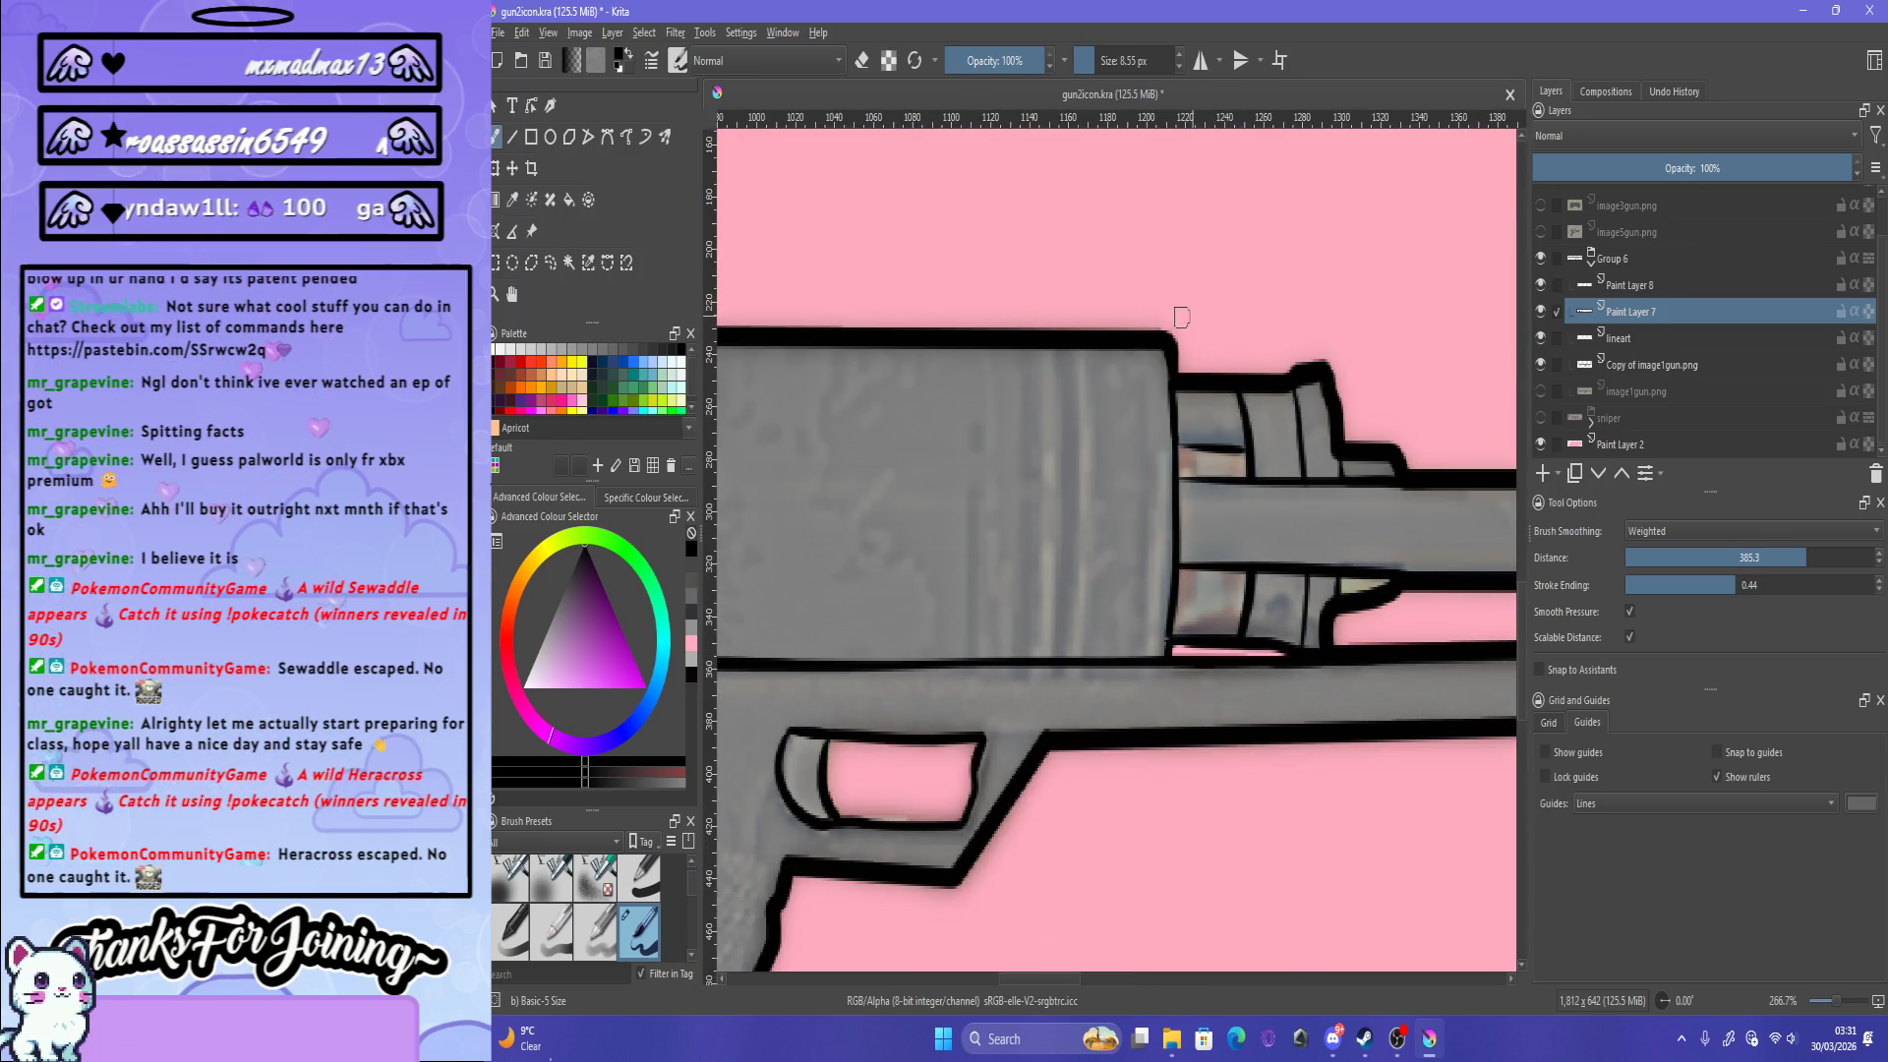
left_click_drag(1073, 332, 1058, 727)
key("ctrl+z")
left_click_drag(1072, 326, 1059, 657)
left_click_drag(1027, 303, 1029, 651)
left_click_drag(1146, 354, 1130, 679)
key("ctrl+z")
left_click_drag(1147, 350, 1121, 658)
key("ctrl+z")
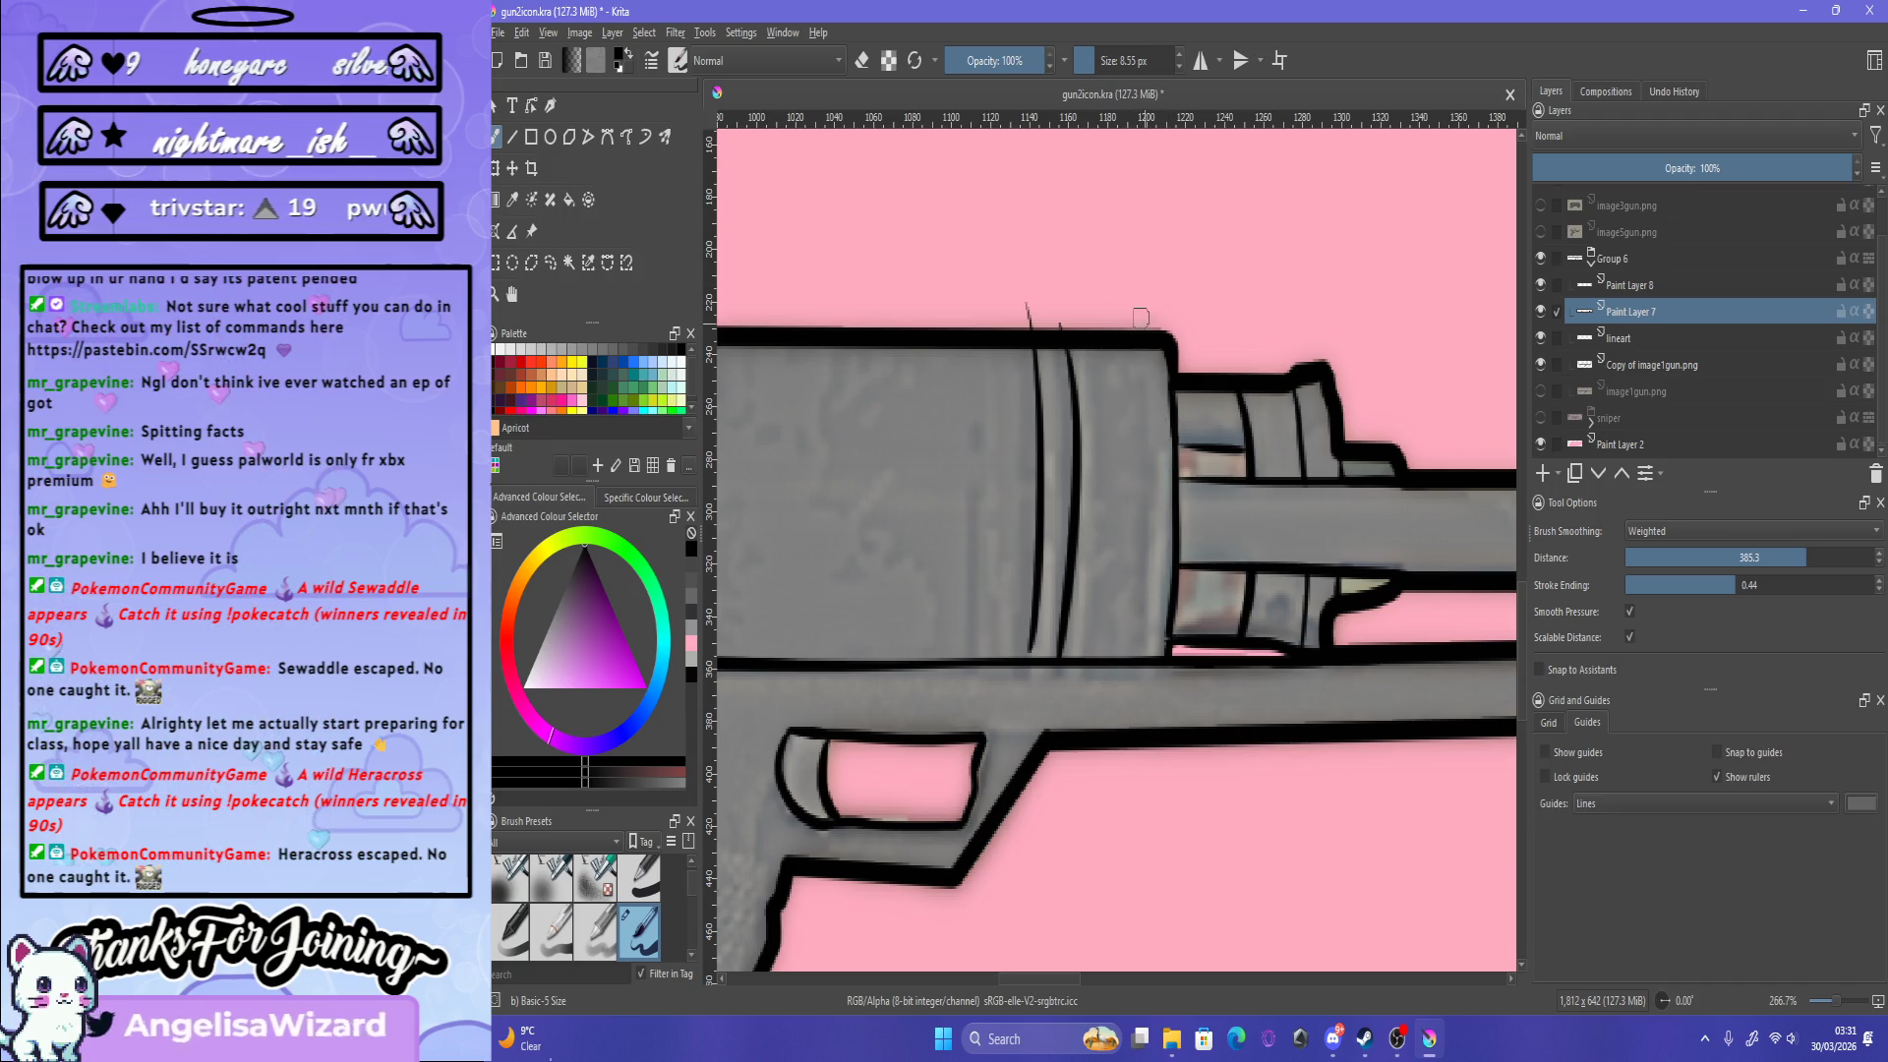
left_click_drag(1140, 317, 1142, 666)
Step: Erase the stray stroke tail sticking out above the receiver
key("e")
left_click_drag(1023, 313, 1130, 323)
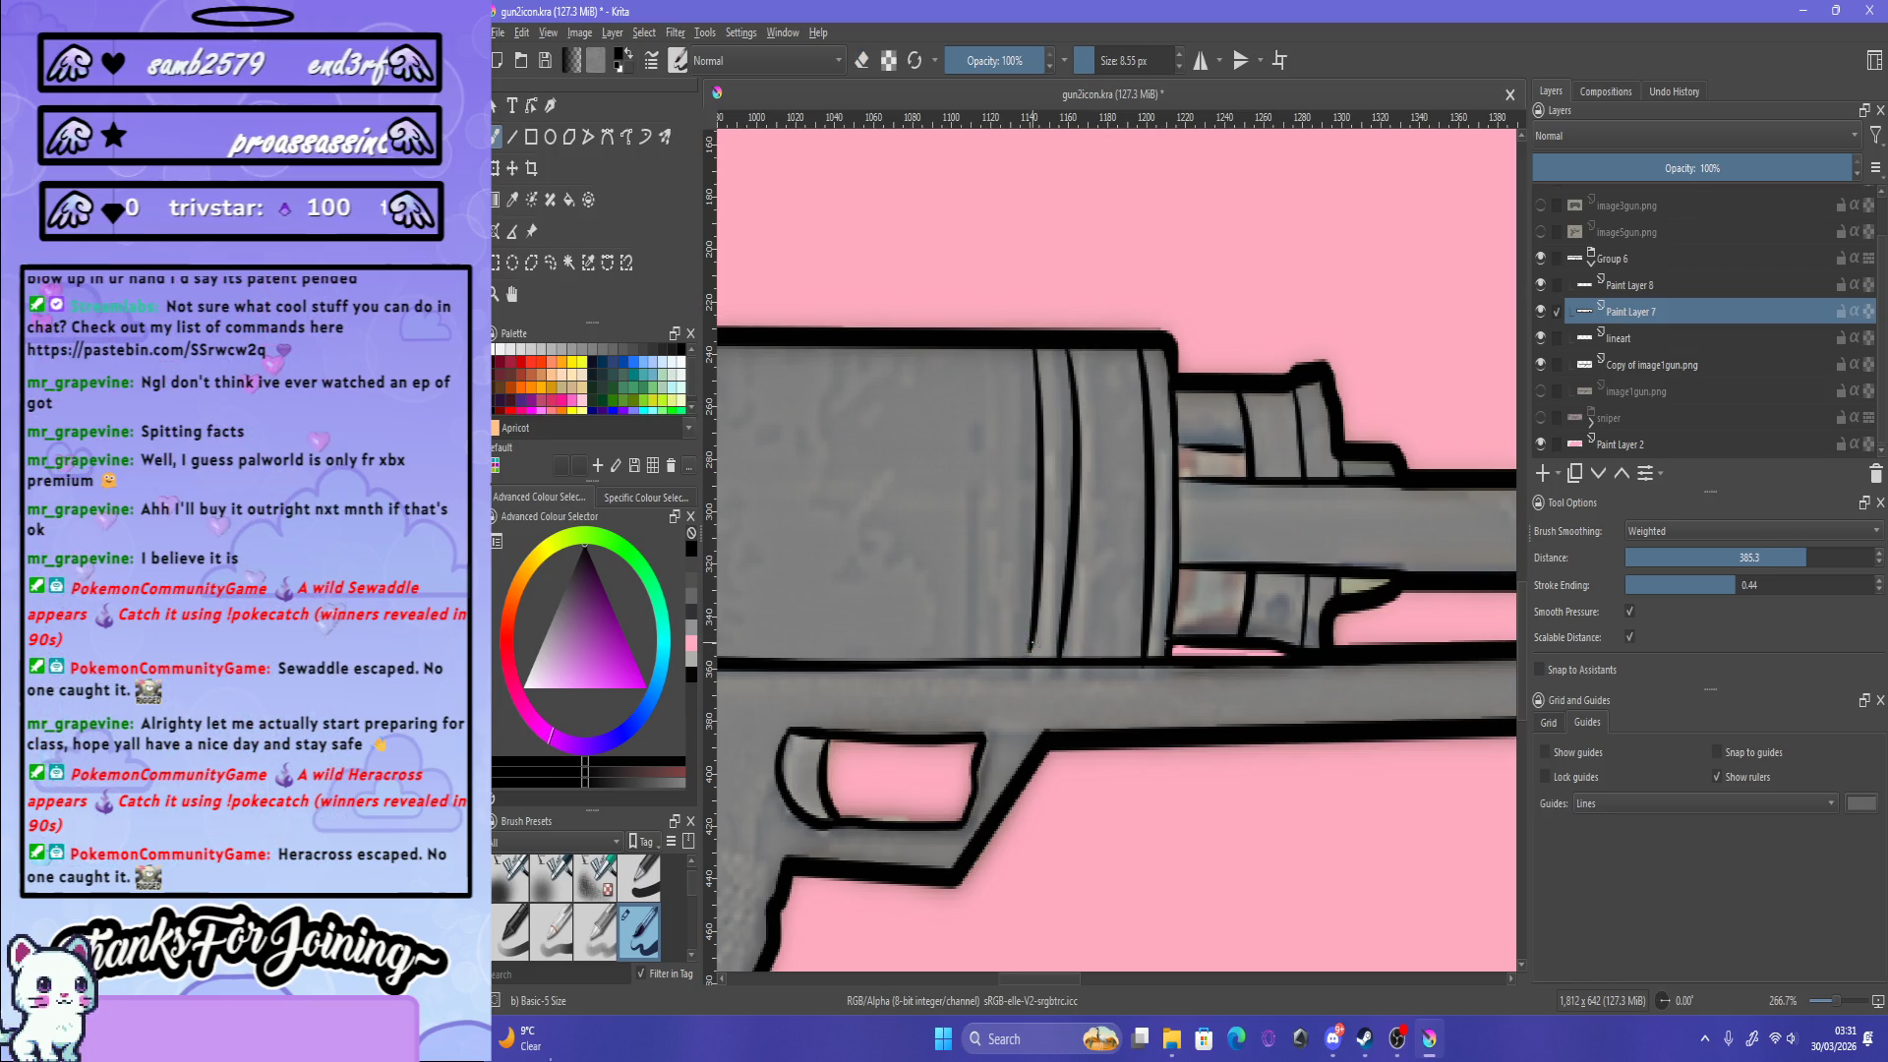
key("e")
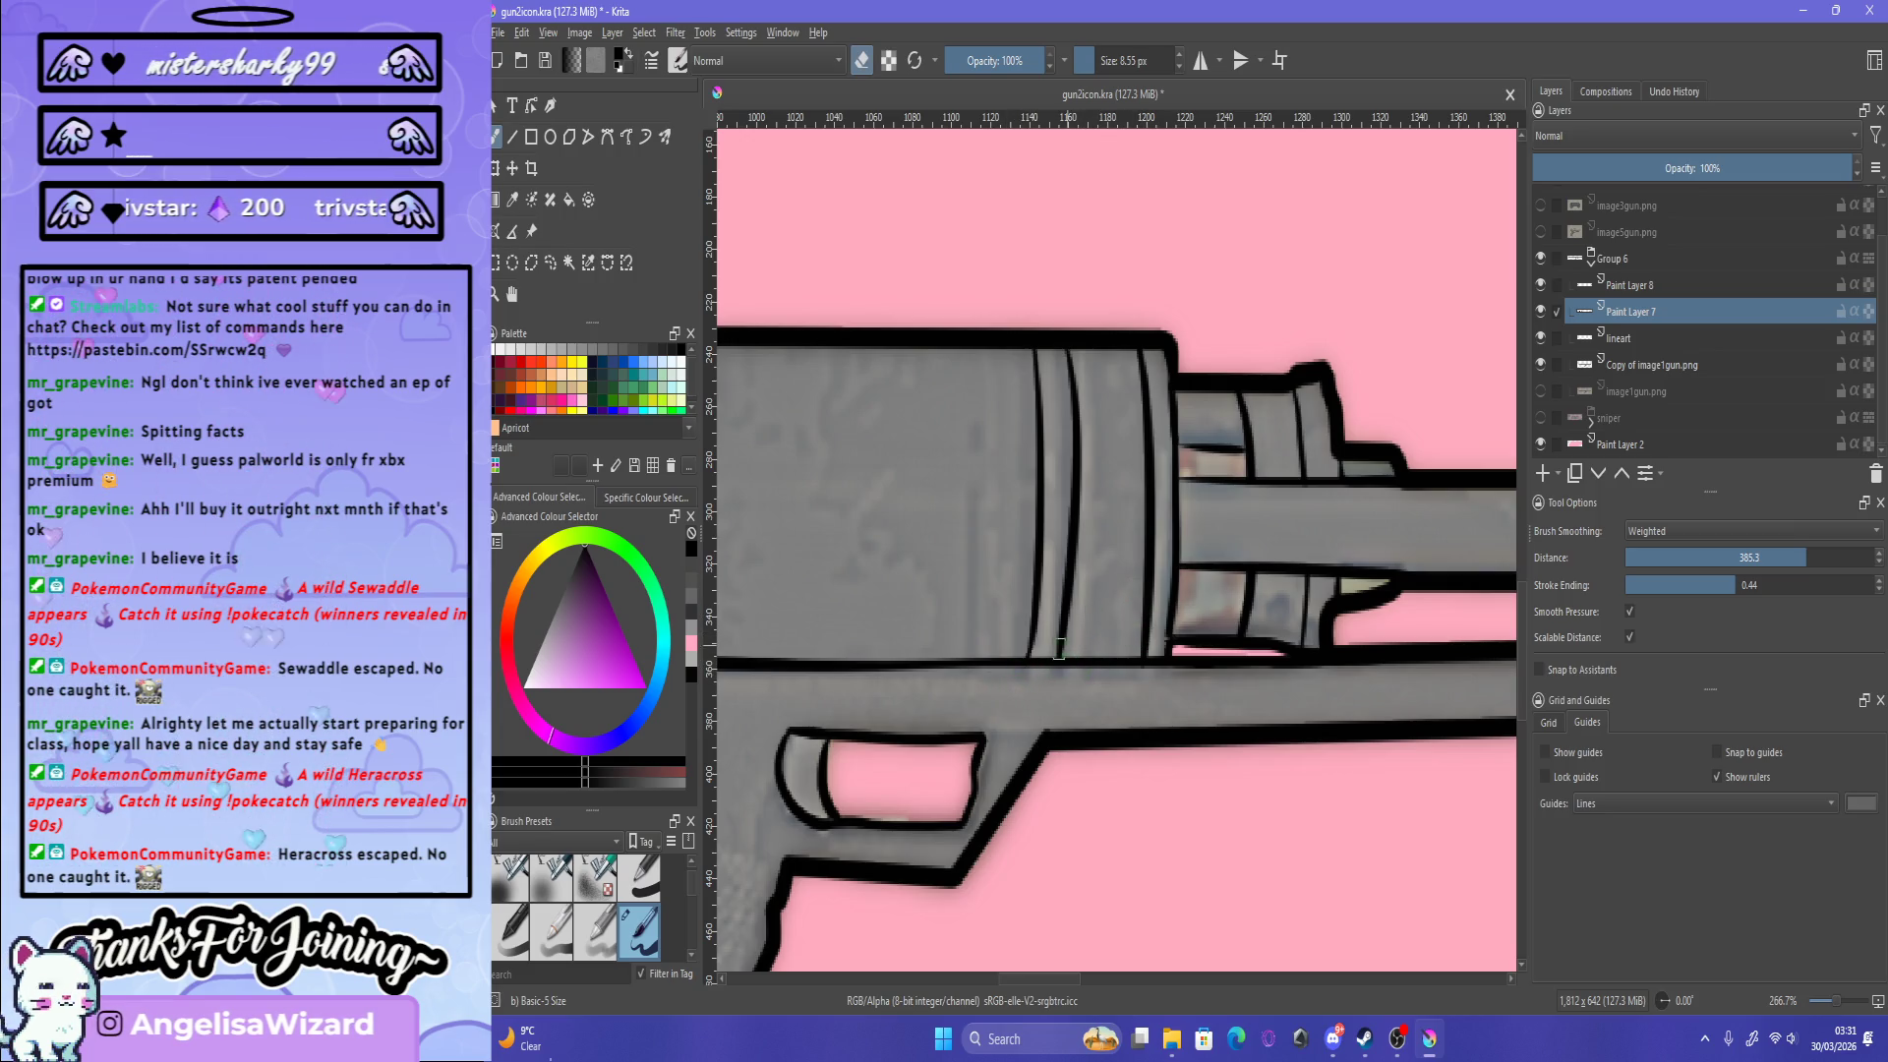
scroll(1063, 632, "down", 3)
scroll(1062, 632, "down", 1)
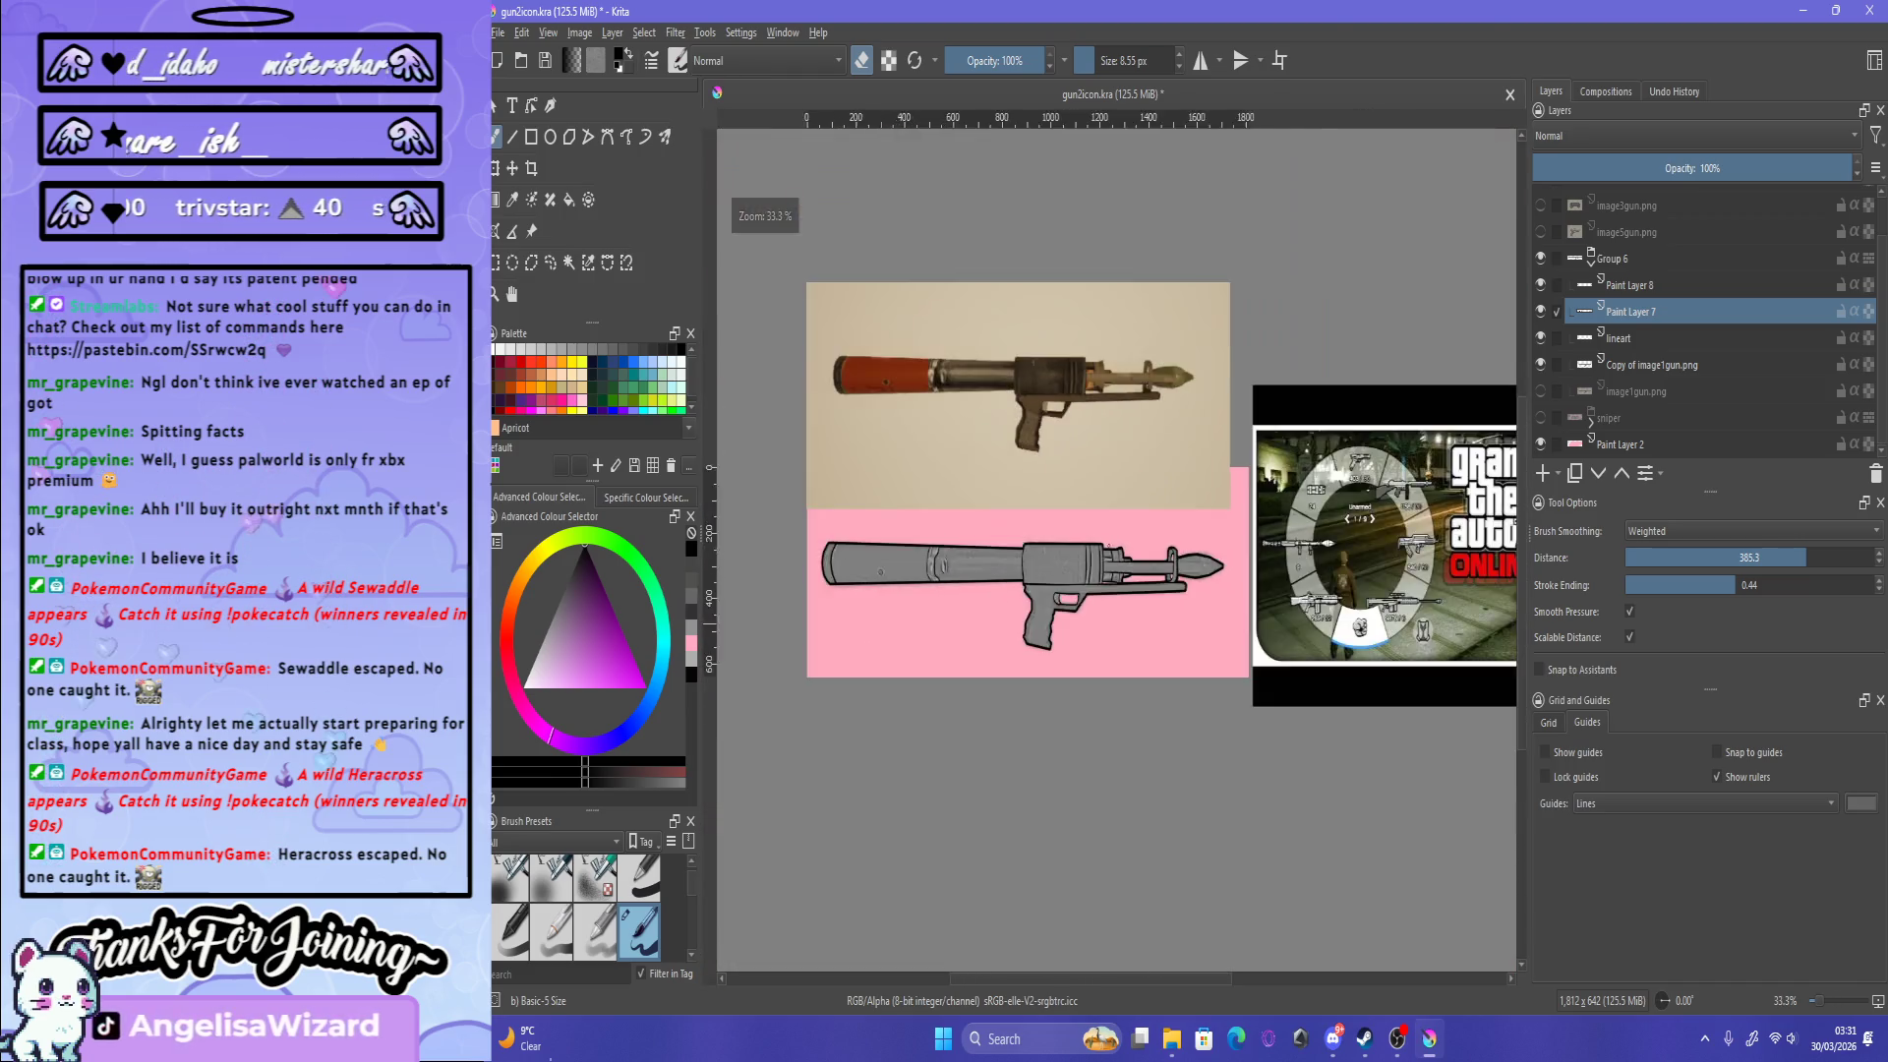
scroll(1023, 639, "up", 2)
scroll(1018, 641, "up", 1)
scroll(1018, 642, "up", 1)
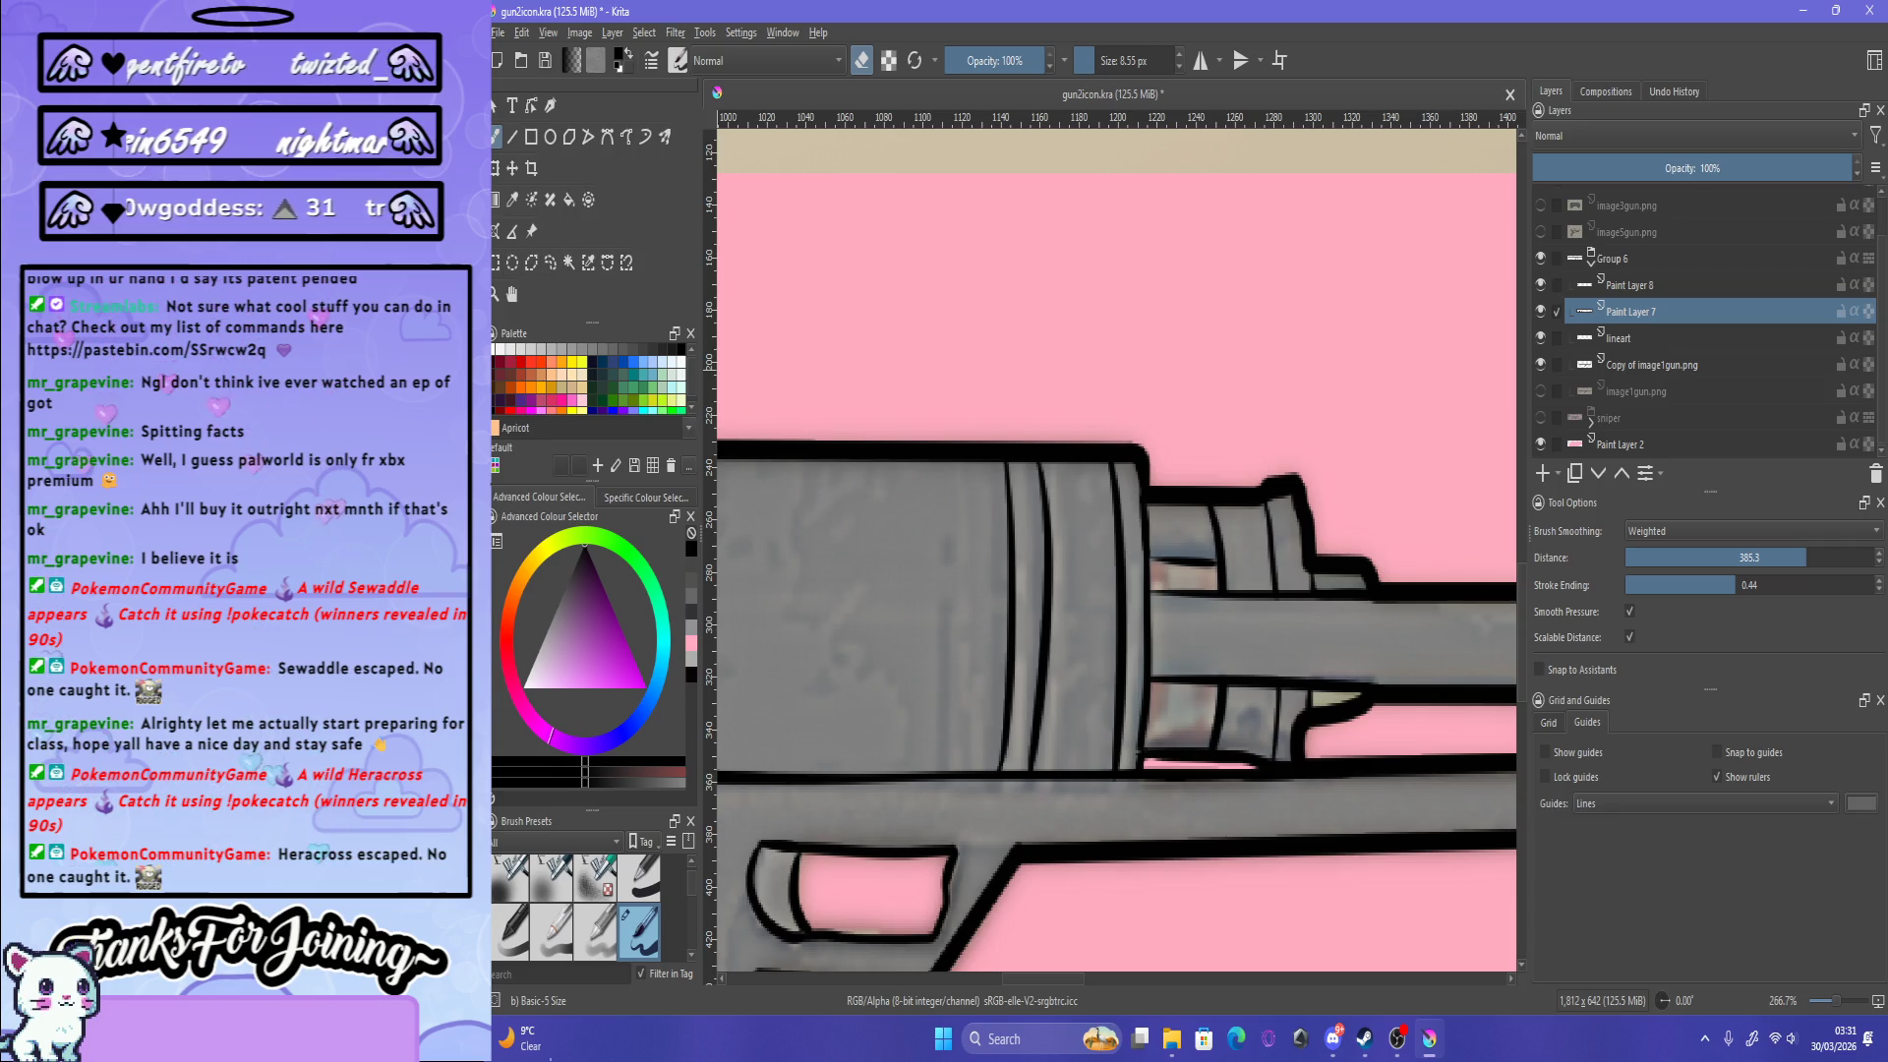
key("ctrl+r")
Step: Select the three new receiver lines and nudge them slightly with a transform
left_click_drag(970, 551, 1033, 411)
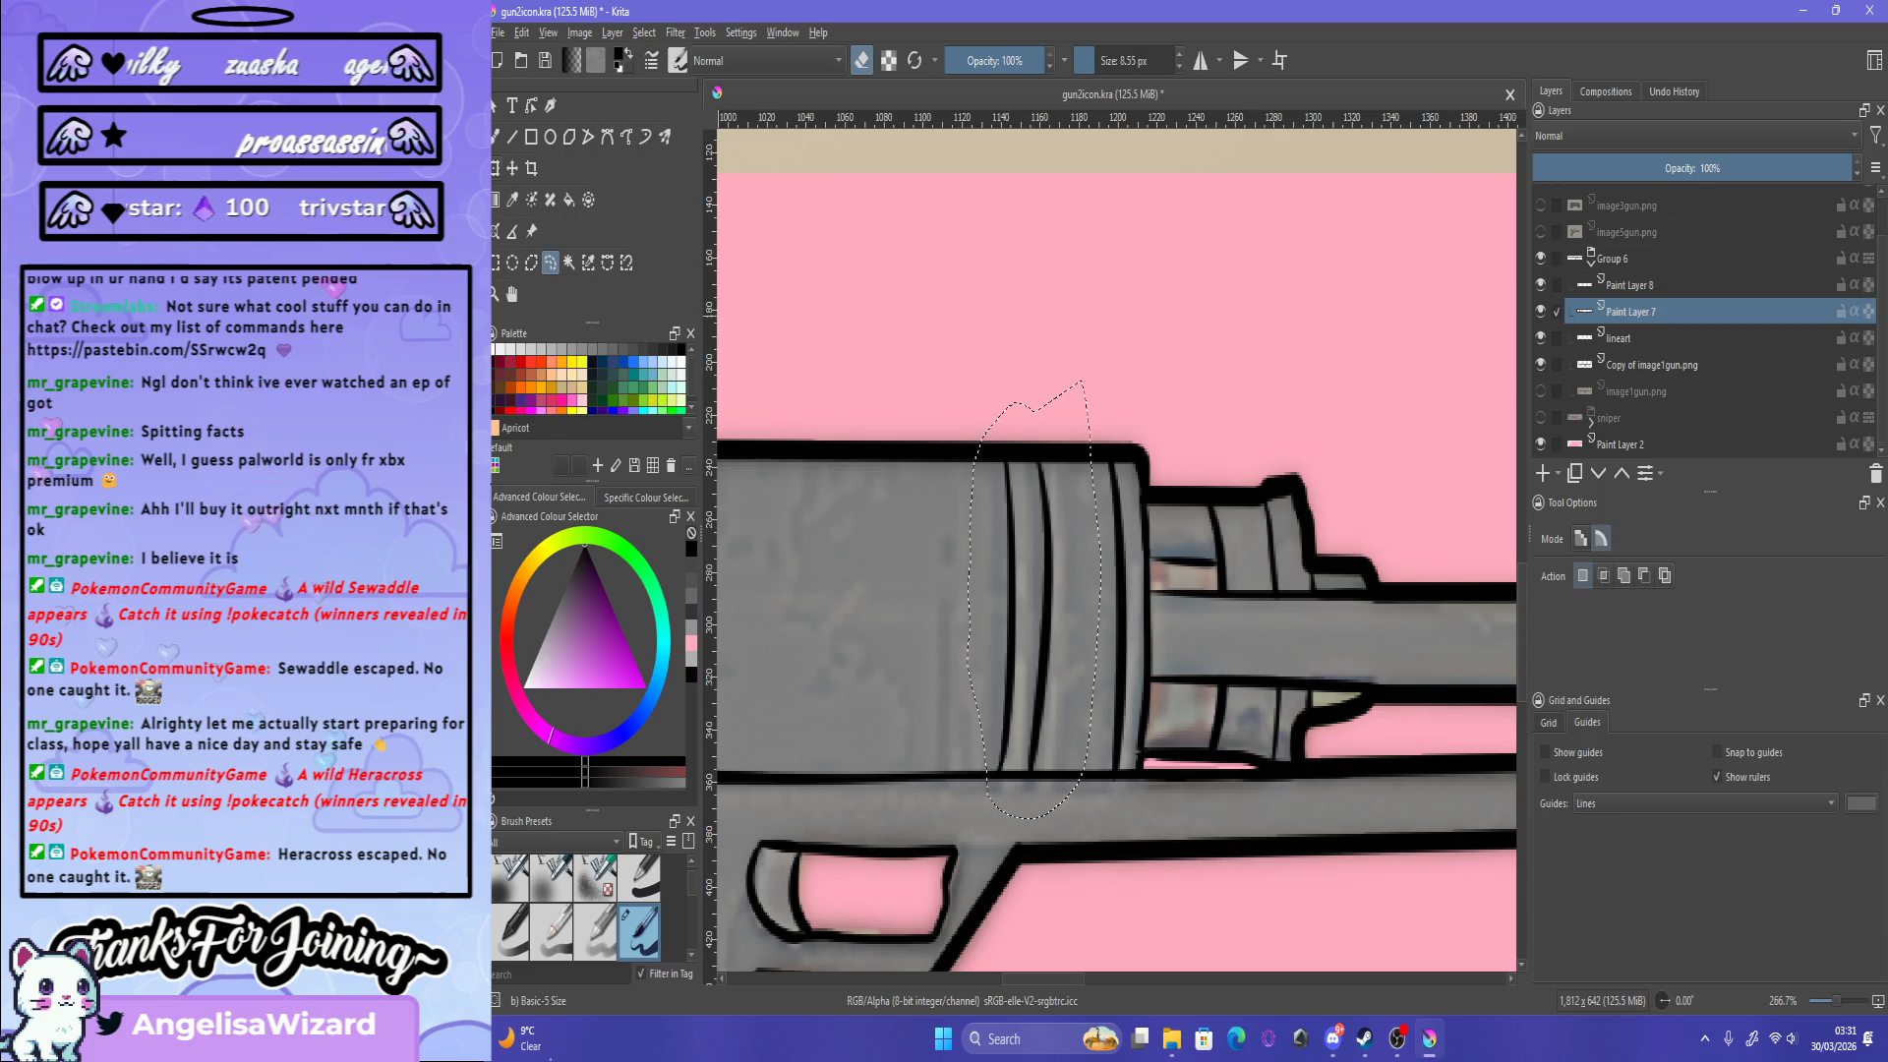
key("ctrl+t")
key("Left")
key("Left")
key("Left")
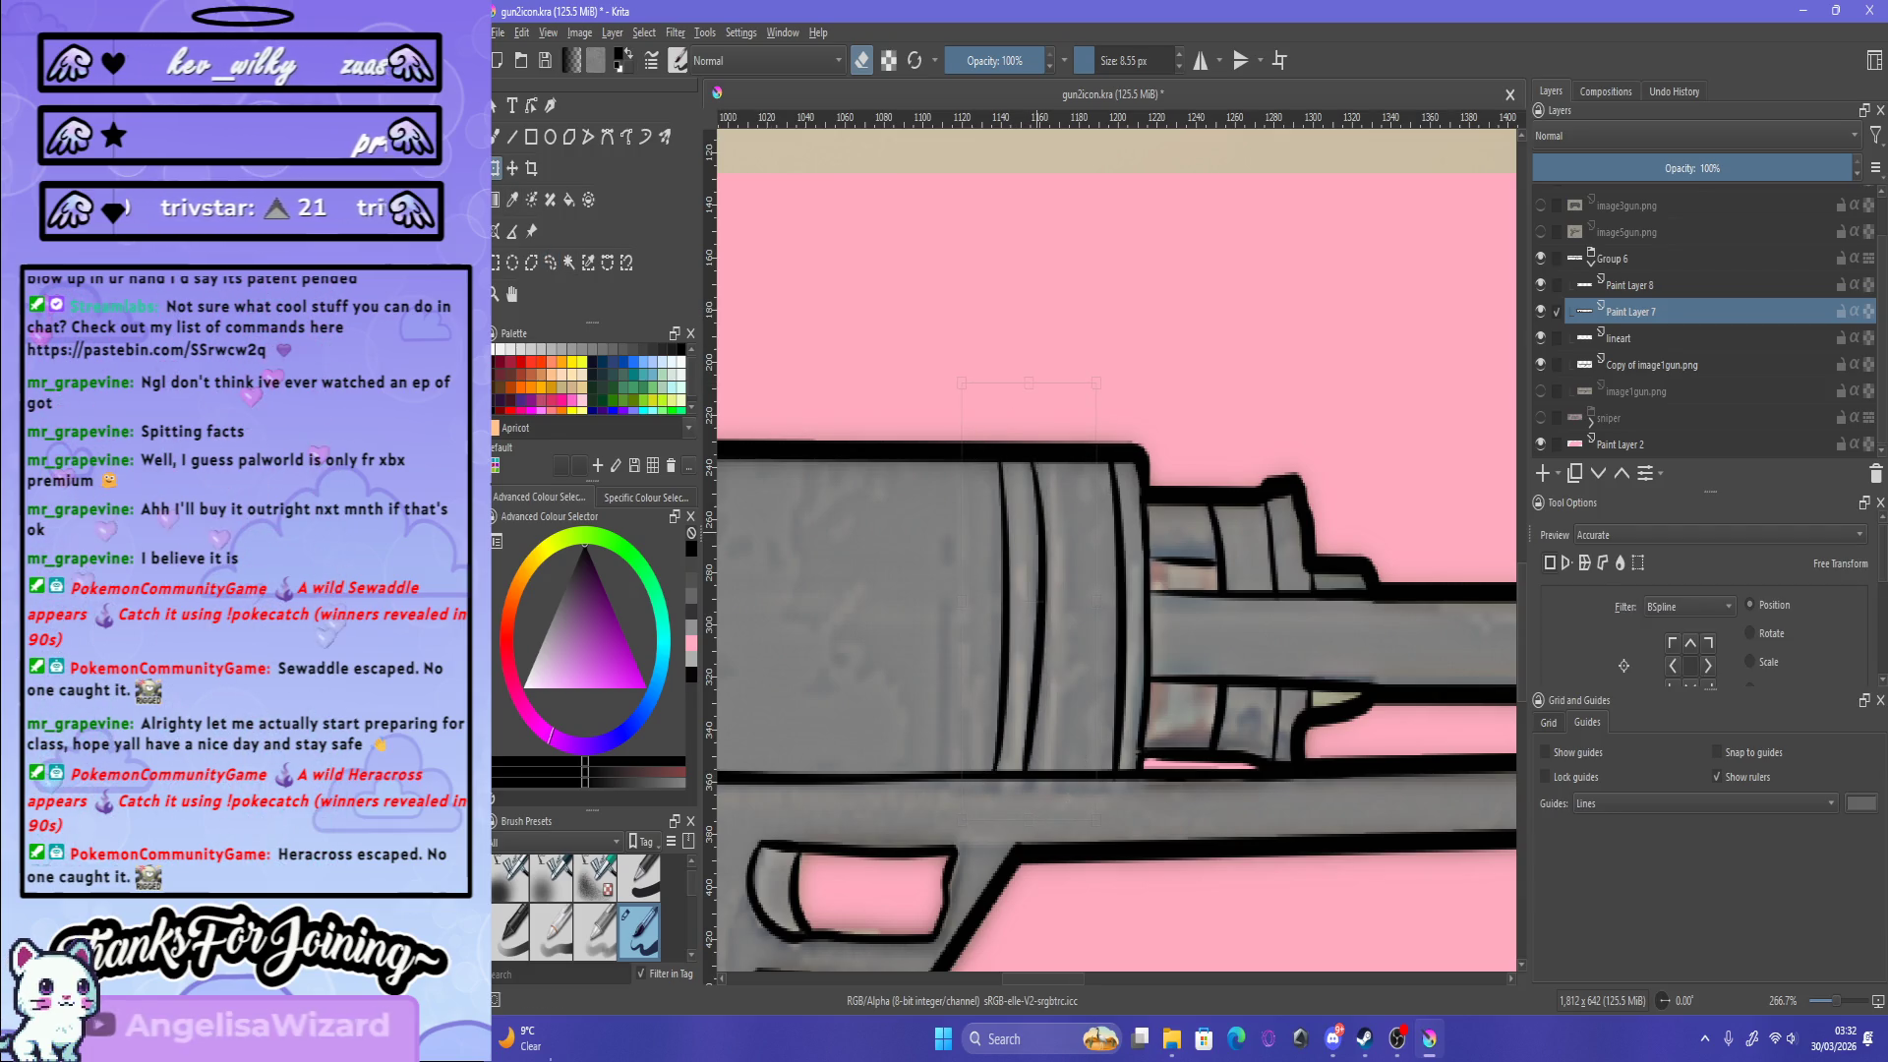
key("Right")
key("Right")
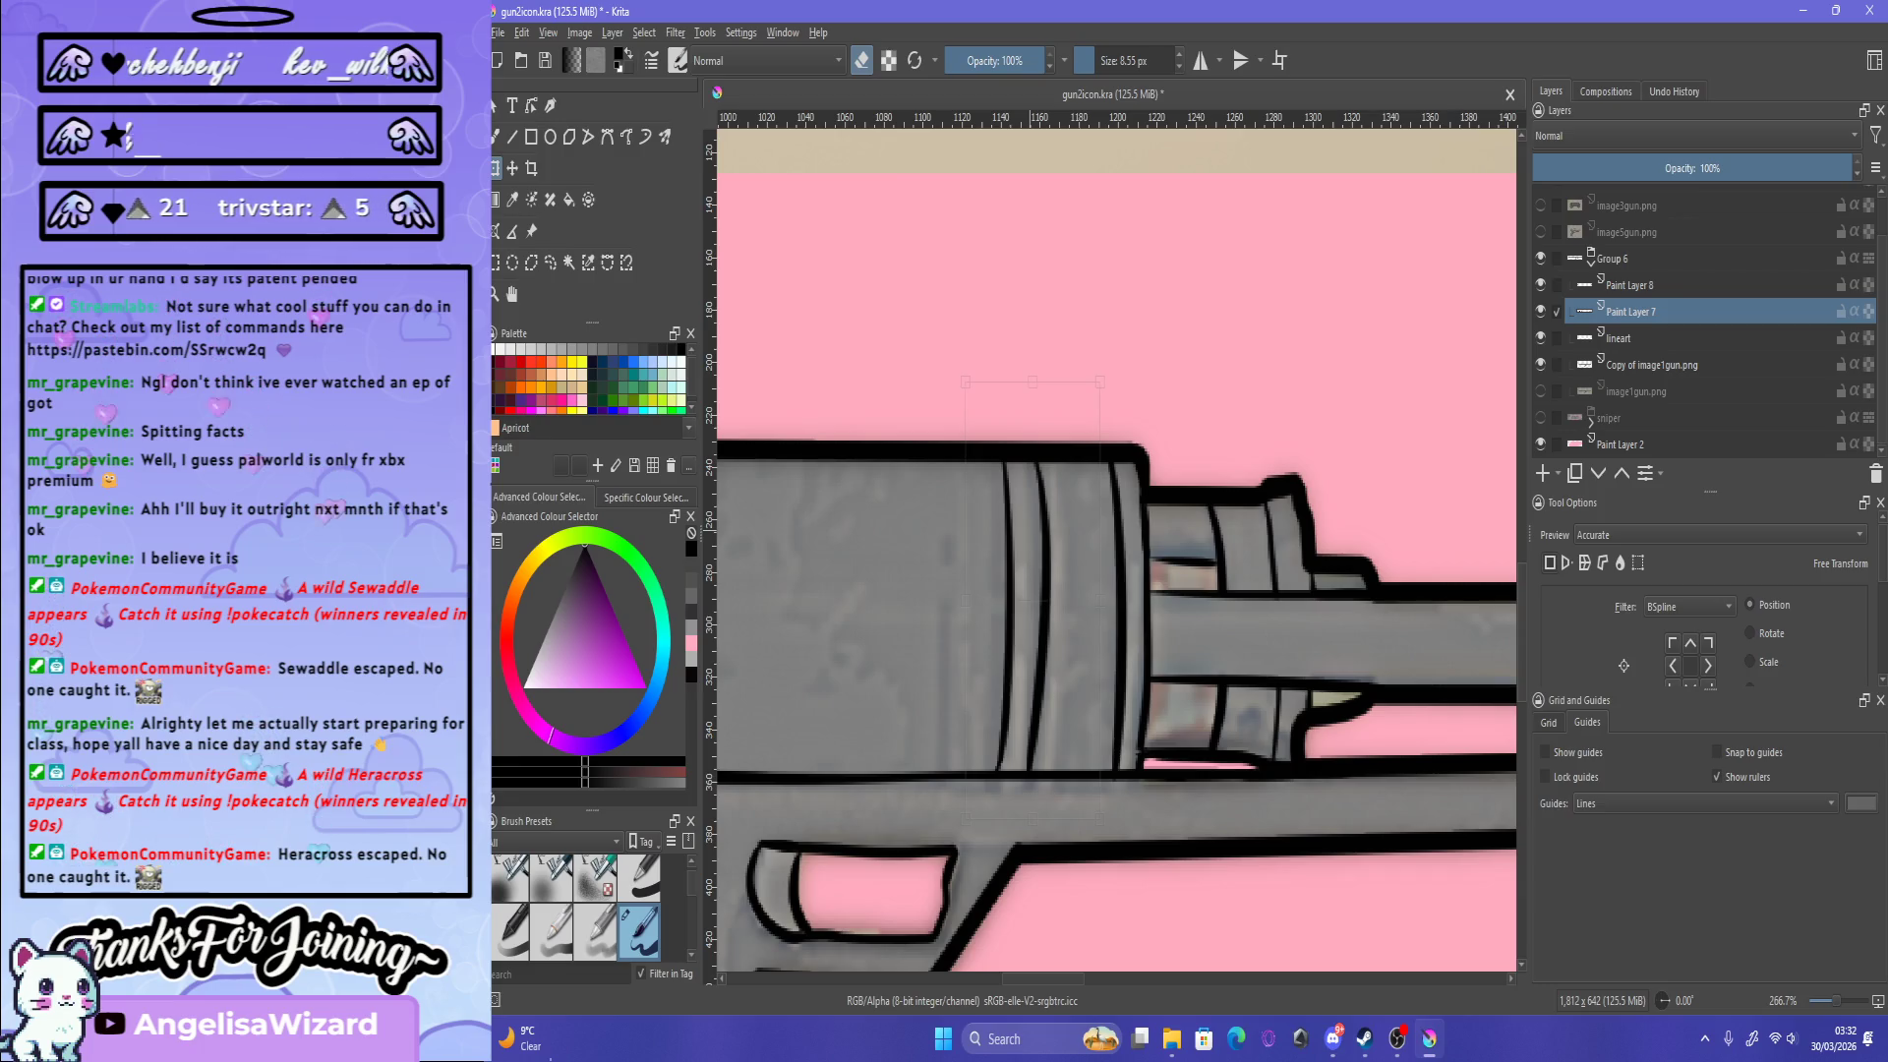
key("Return")
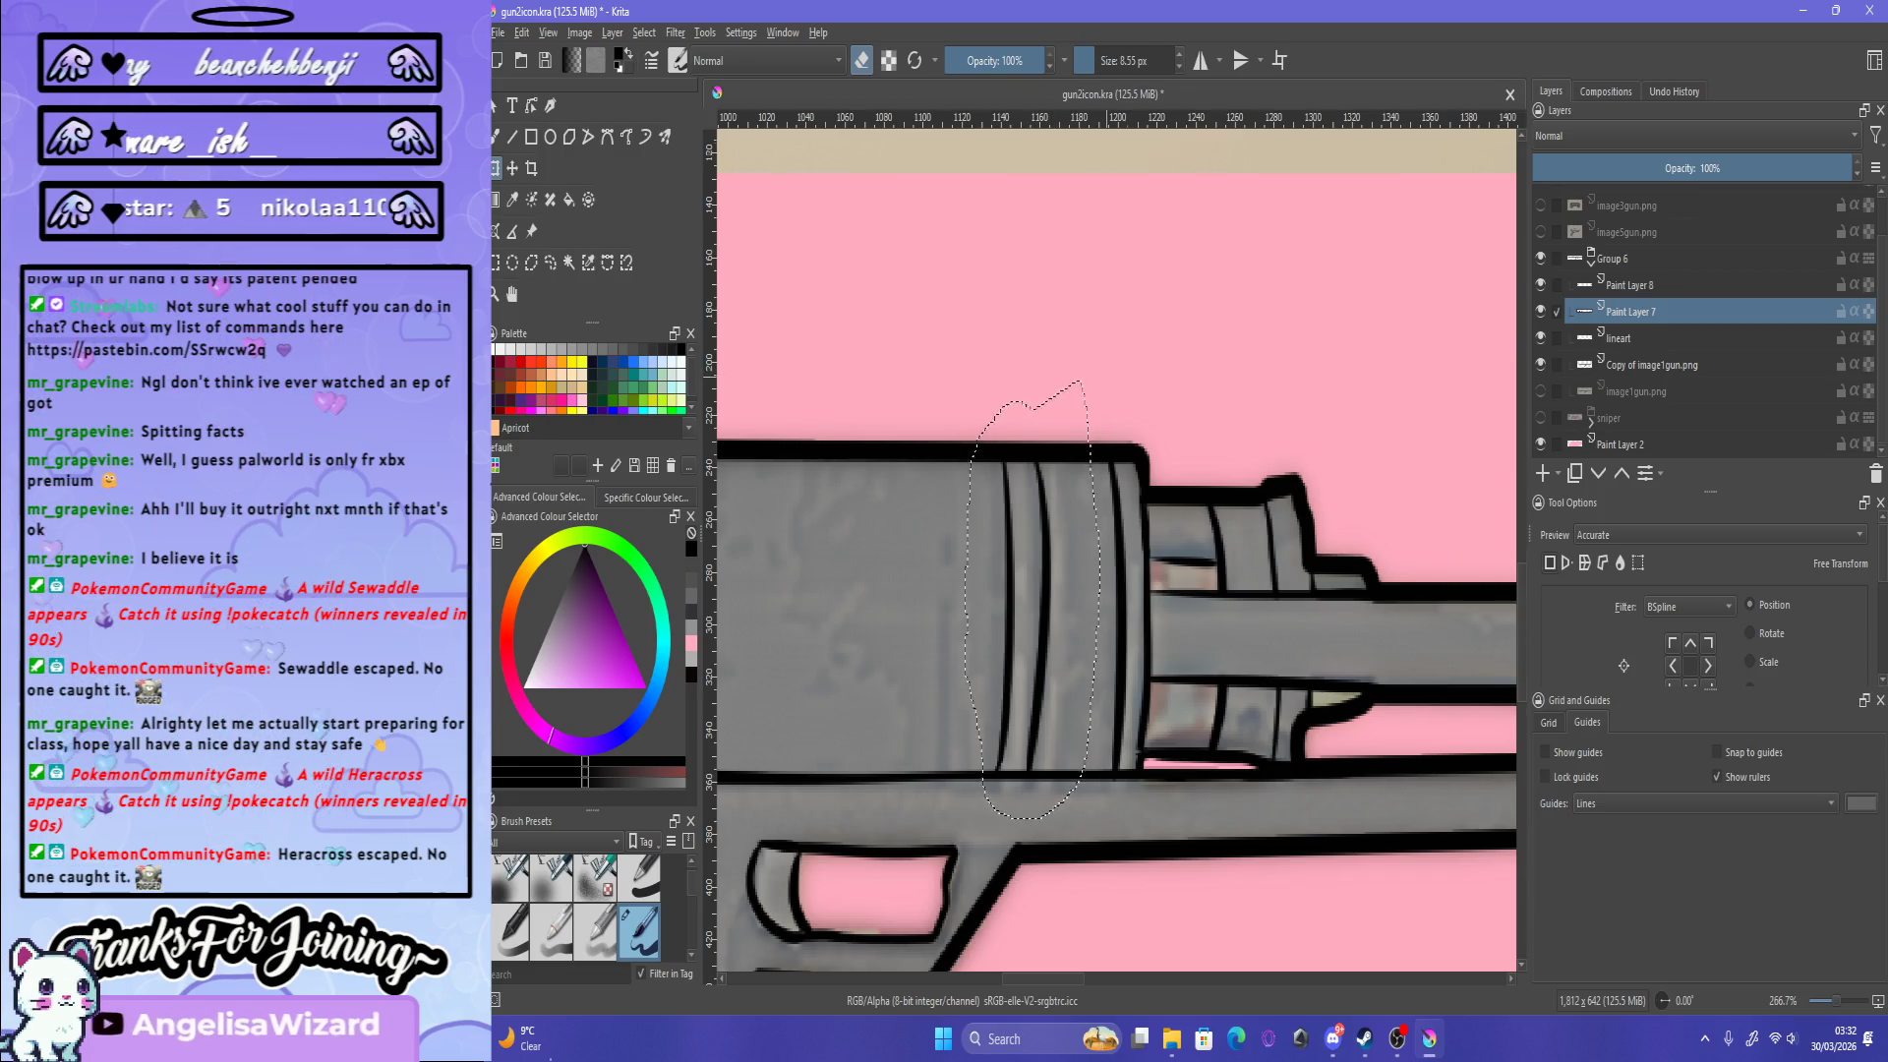
key("minus")
key("plus")
key("plus")
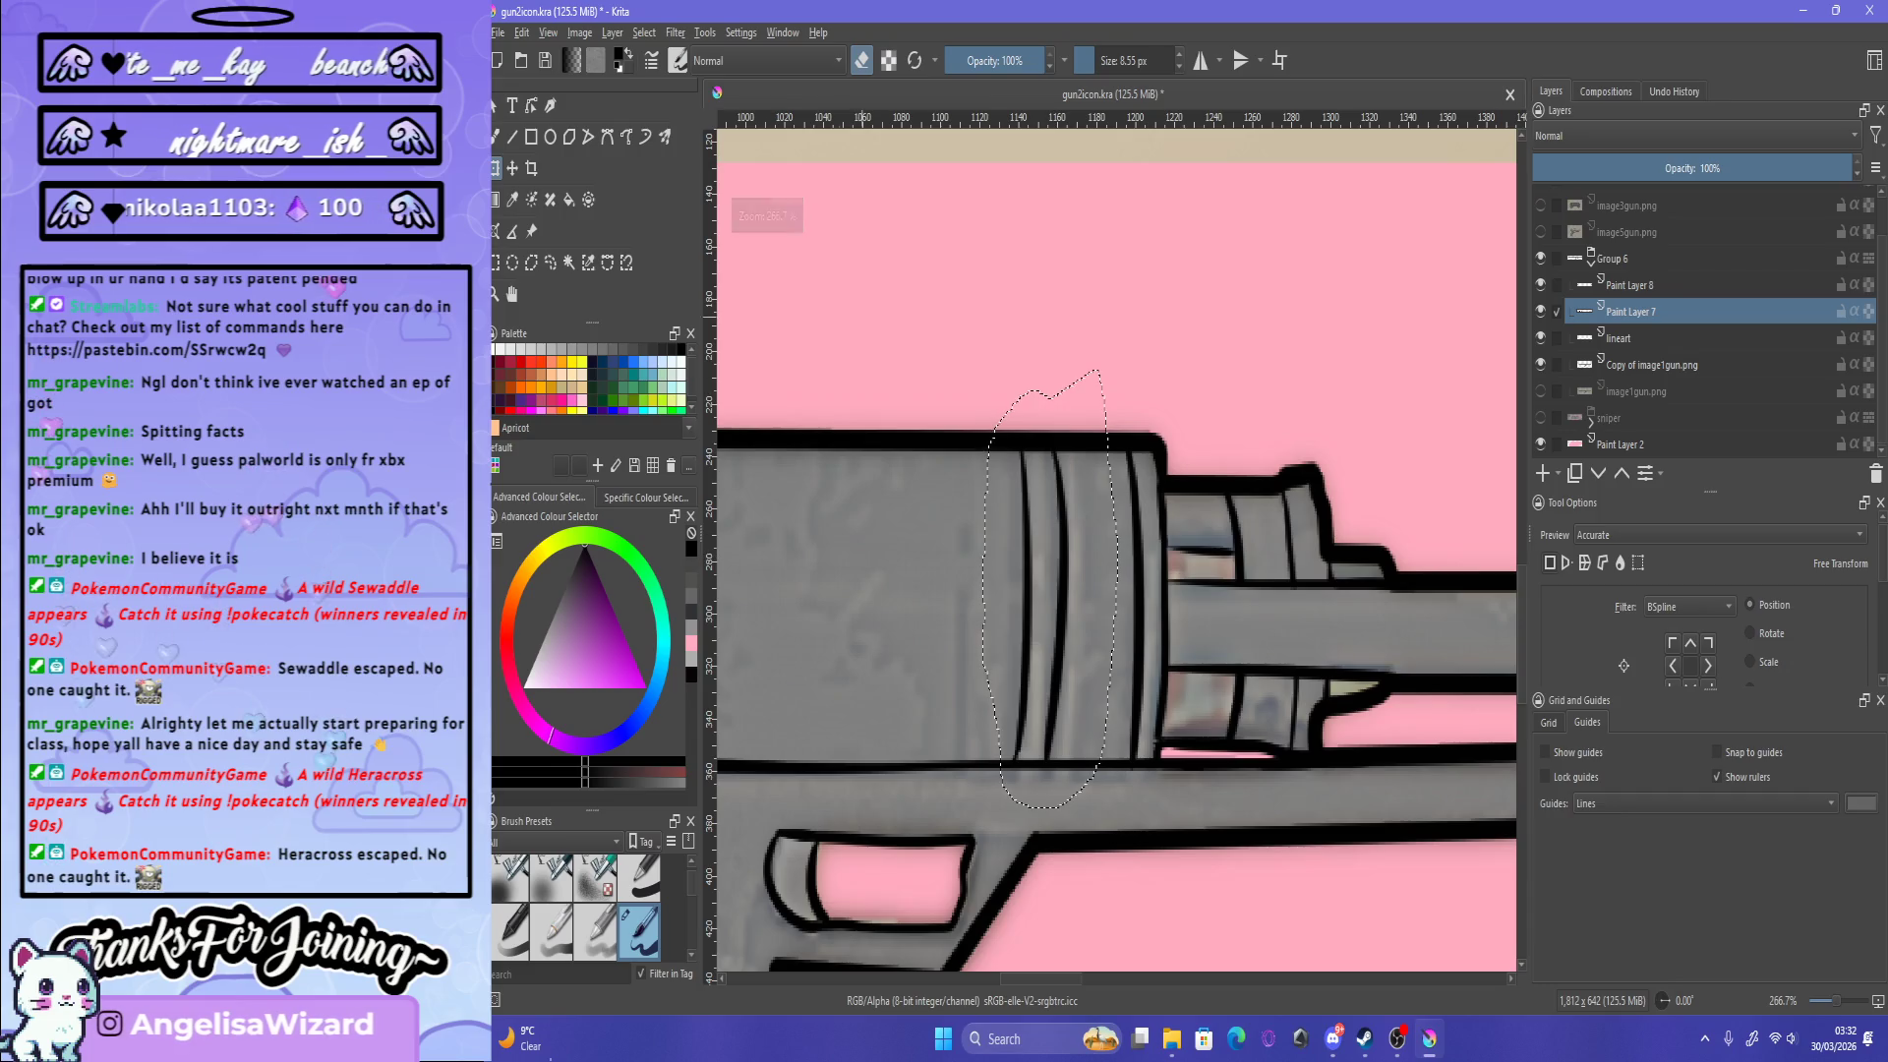
key("plus")
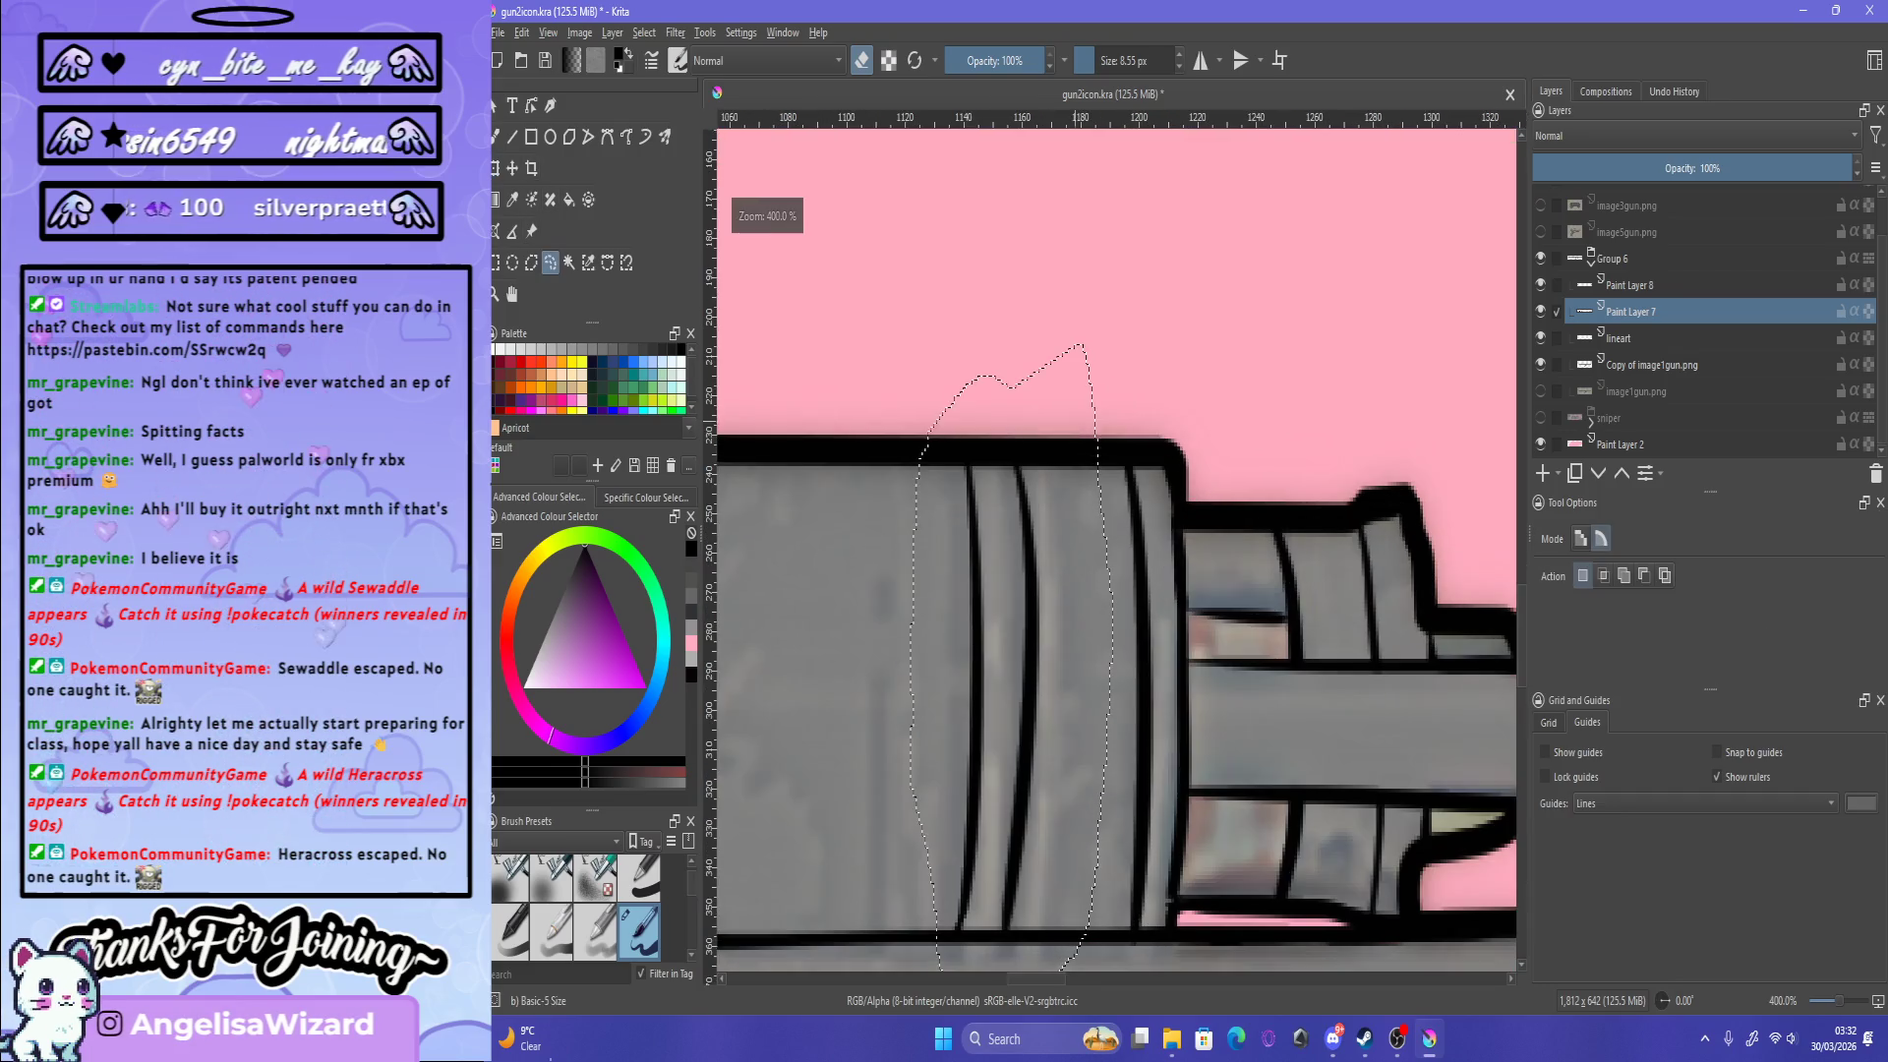
Step: Lengthen a band line, then shift the band lines left, up and slightly down on the barrel
mouse_move(993, 516)
left_mouse_down()
mouse_move(979, 909)
mouse_move(991, 418)
left_mouse_up()
key("ctrl+t")
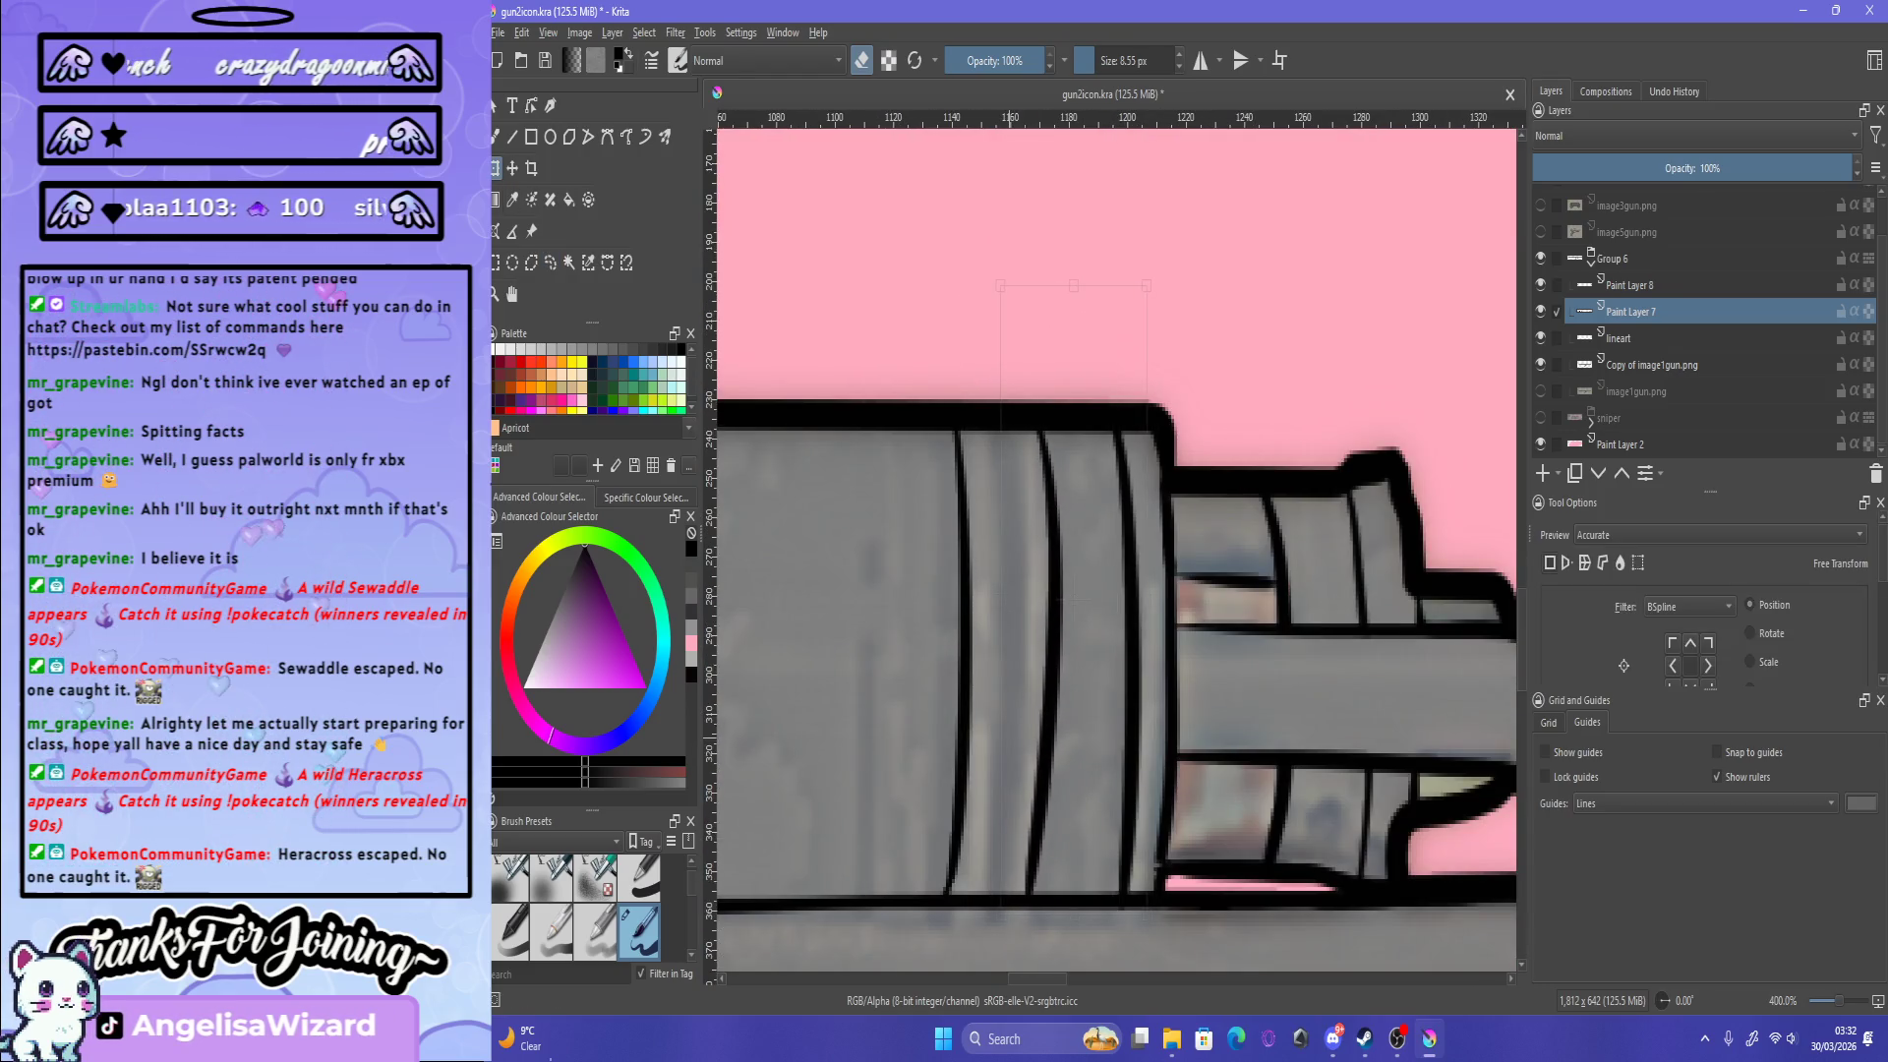
left_click_drag(1046, 590, 993, 566)
key("Down")
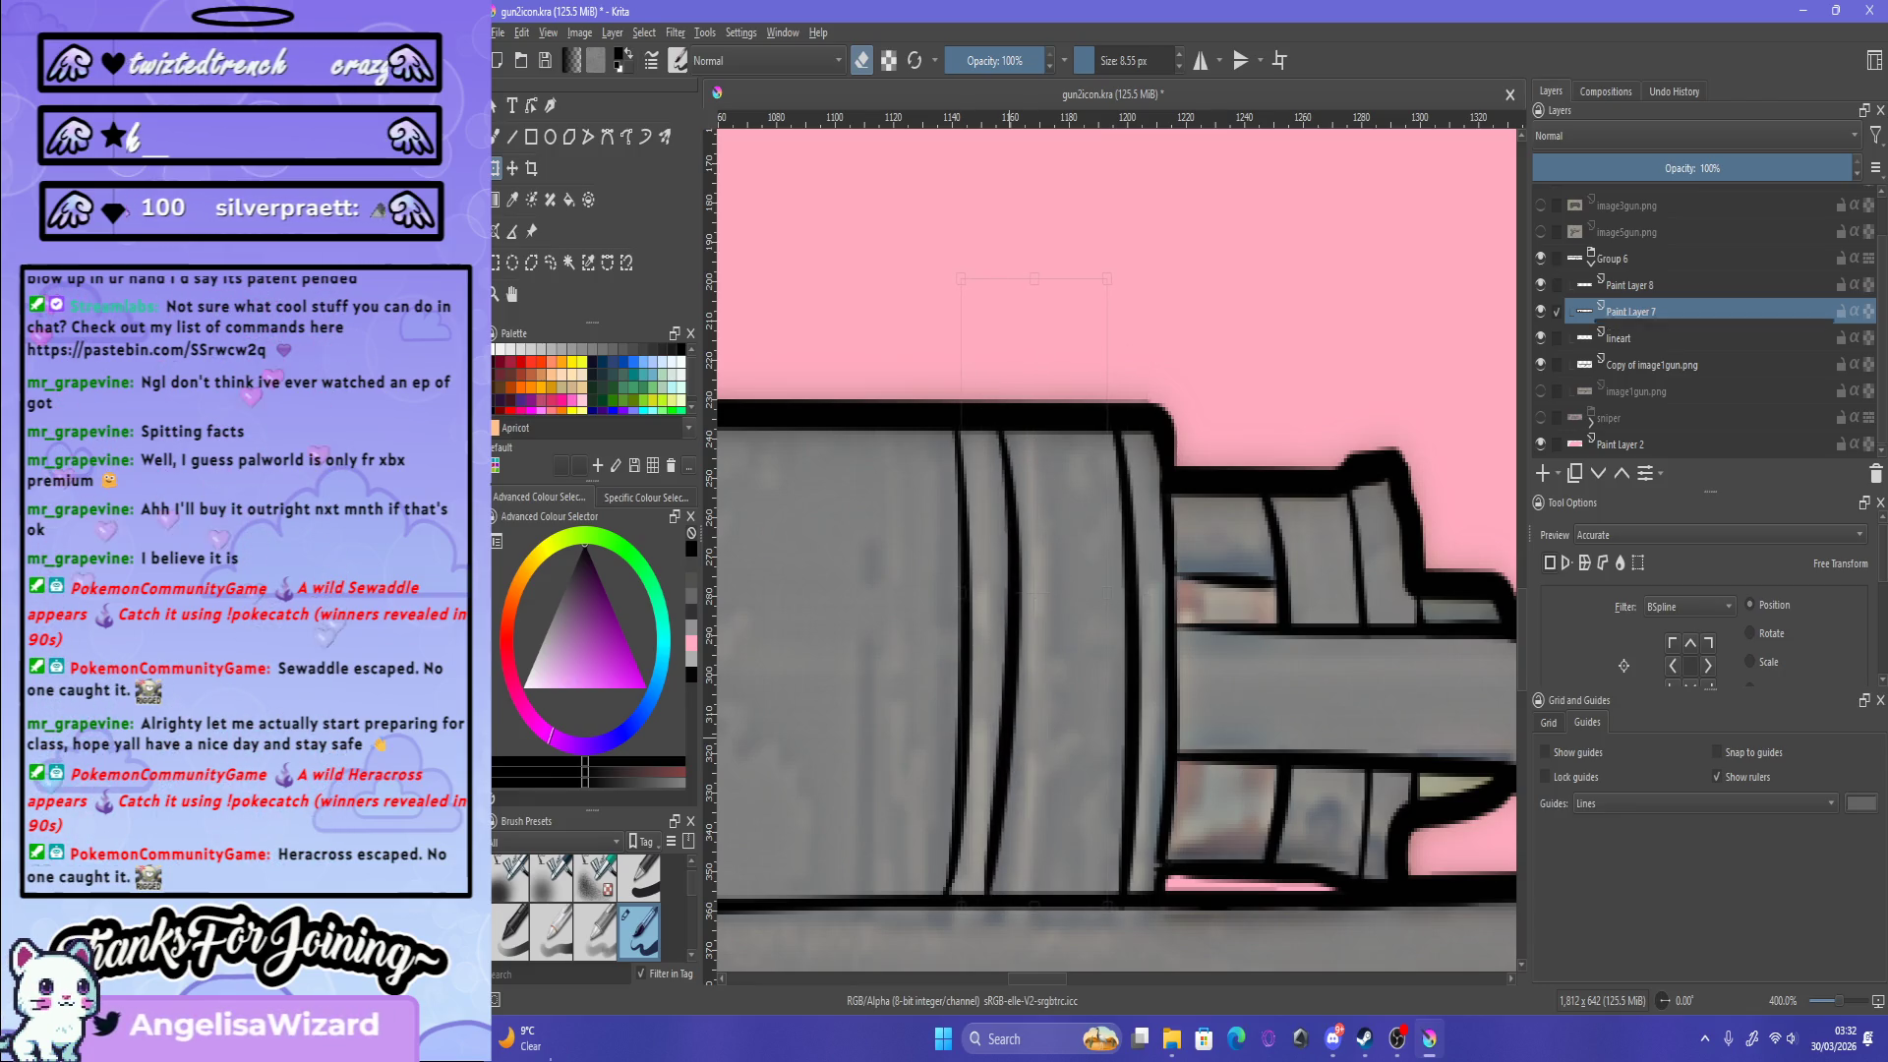
key("Down")
key("Right")
key("Right")
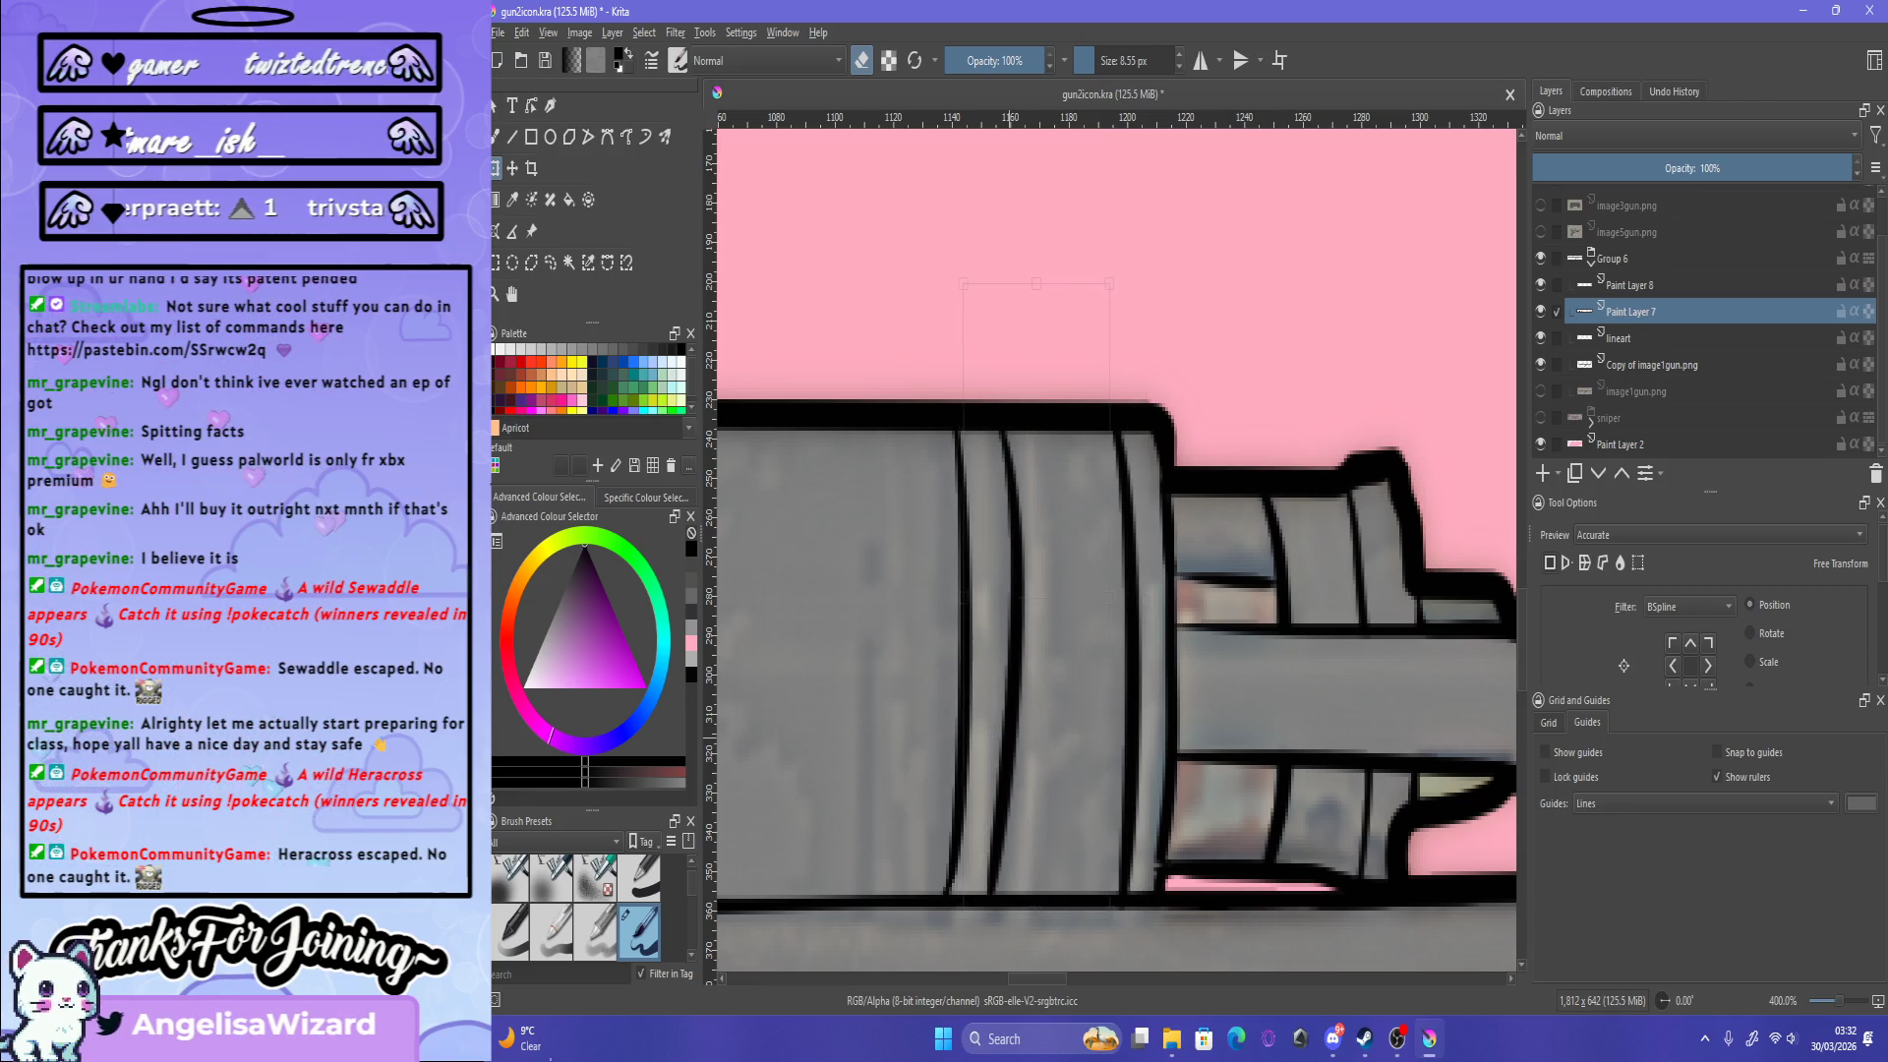
key("Down")
key("Down")
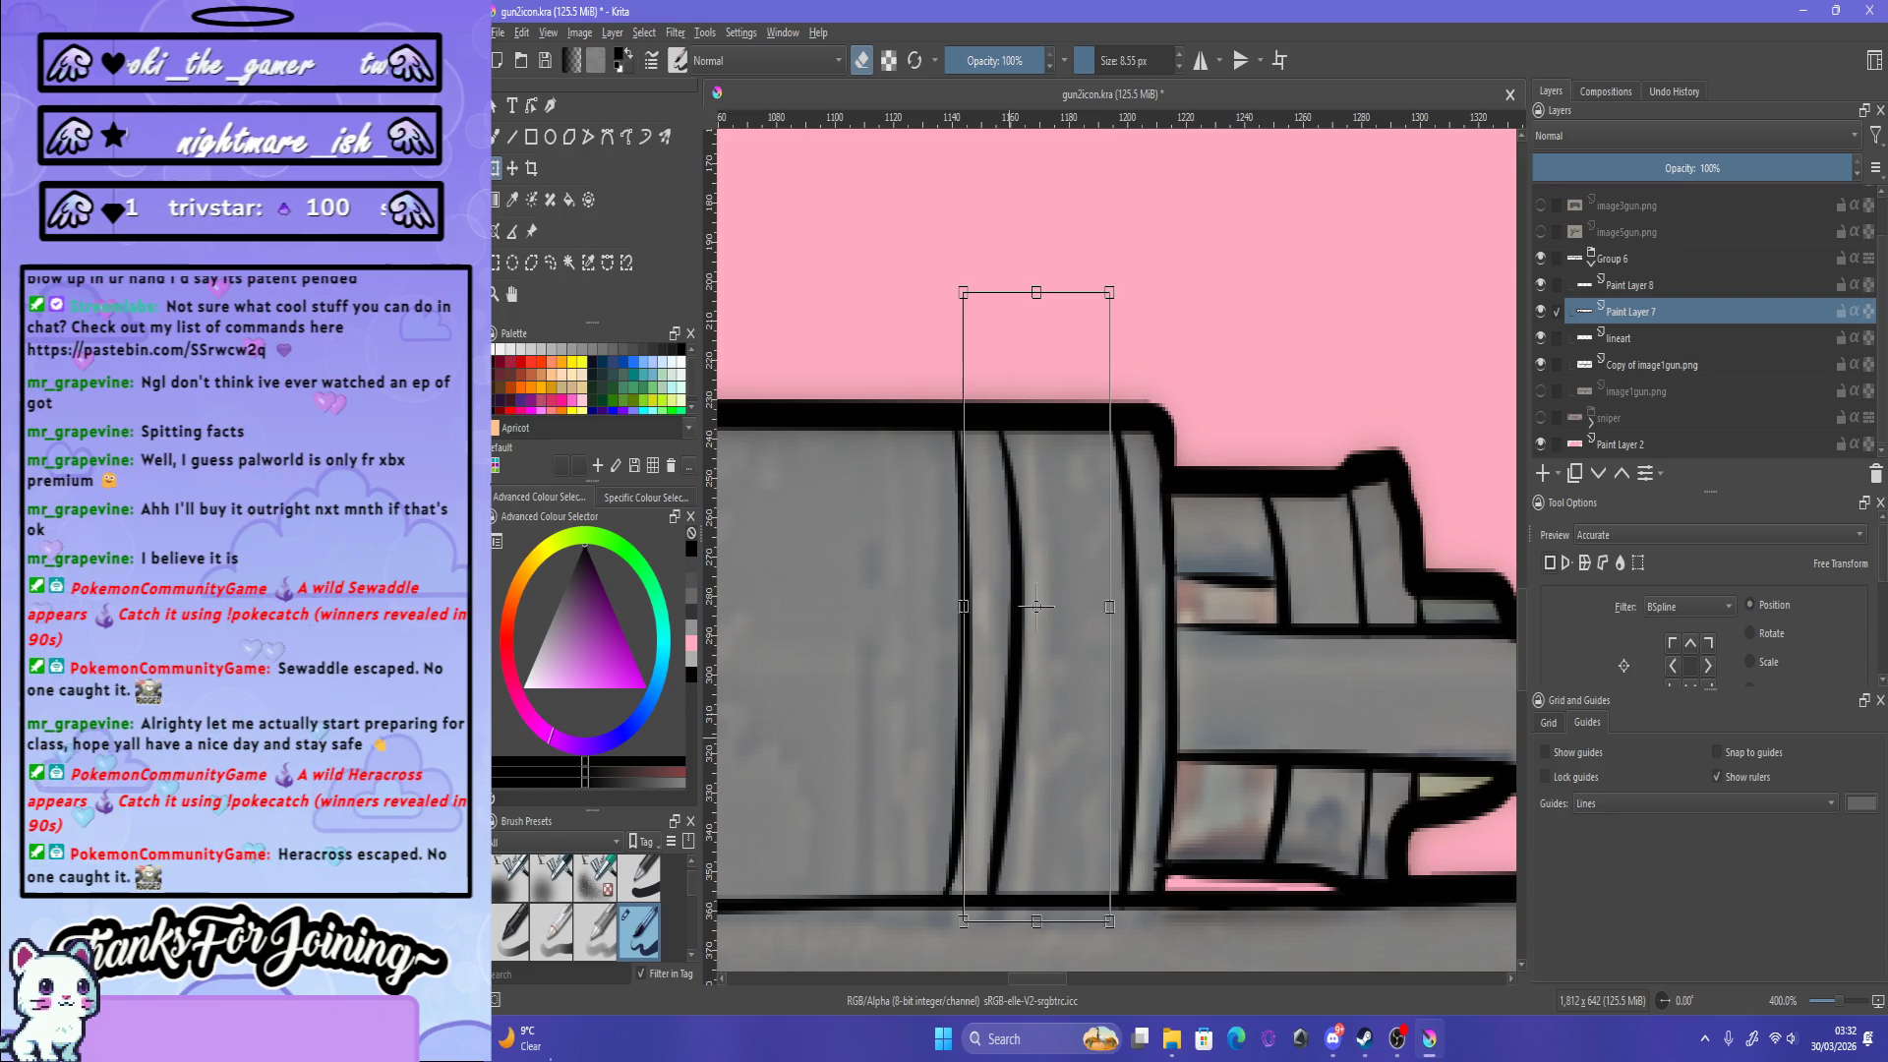
key("Return")
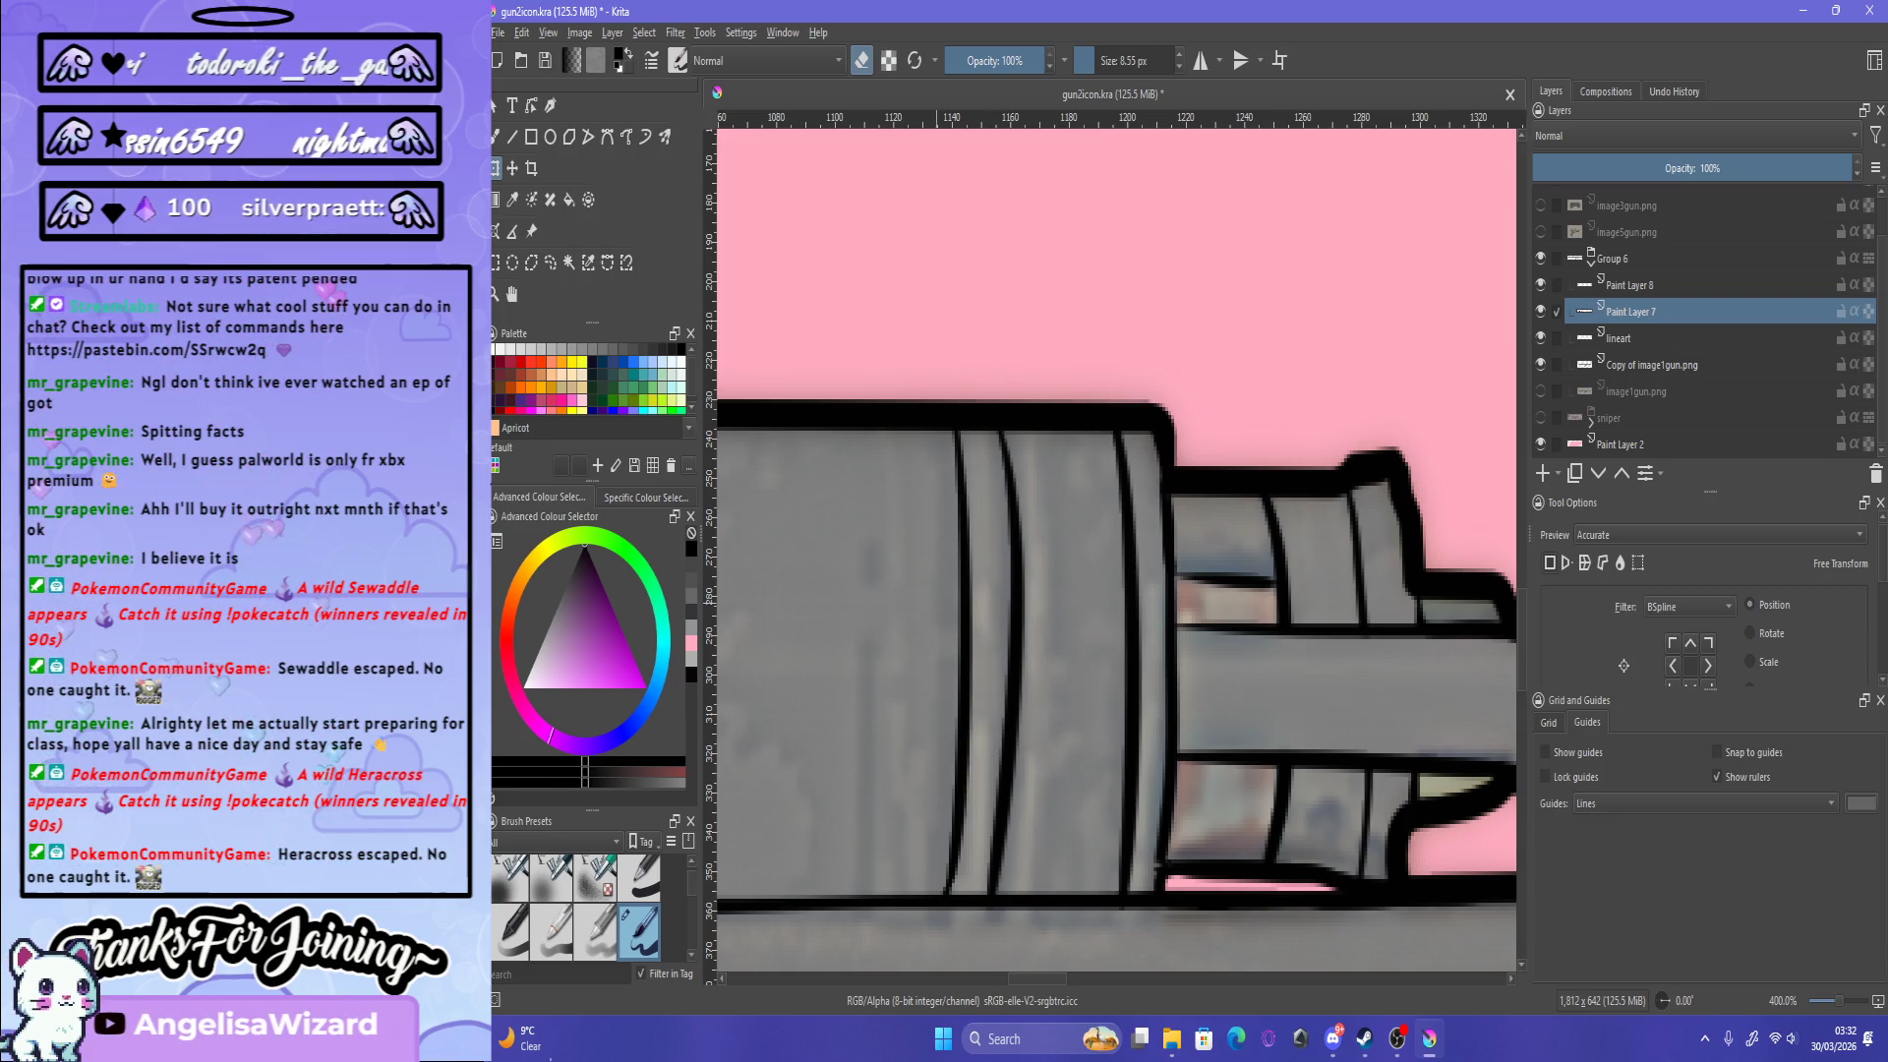
key("minus")
key("minus")
key("minus")
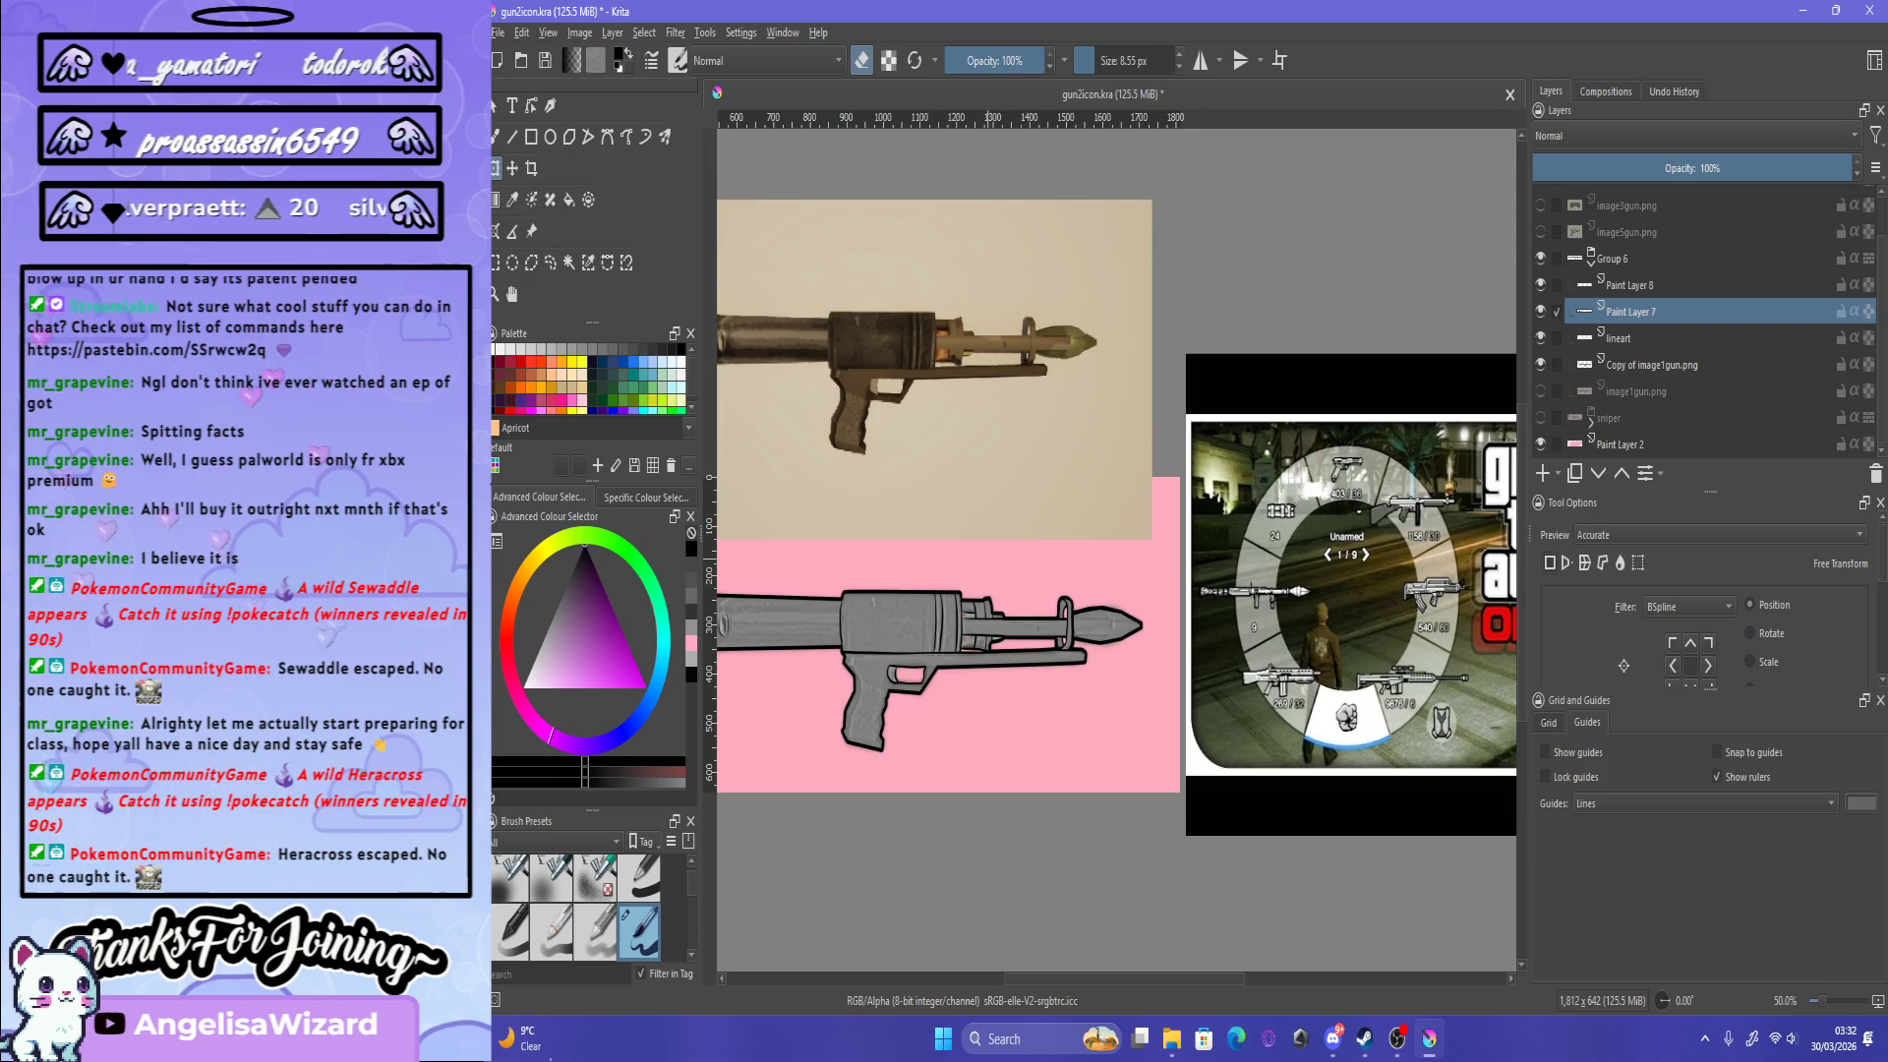
Step: Zoom out to check the whole gun, then zoom in on the rocket tip
left_click_drag(934, 492, 1088, 484)
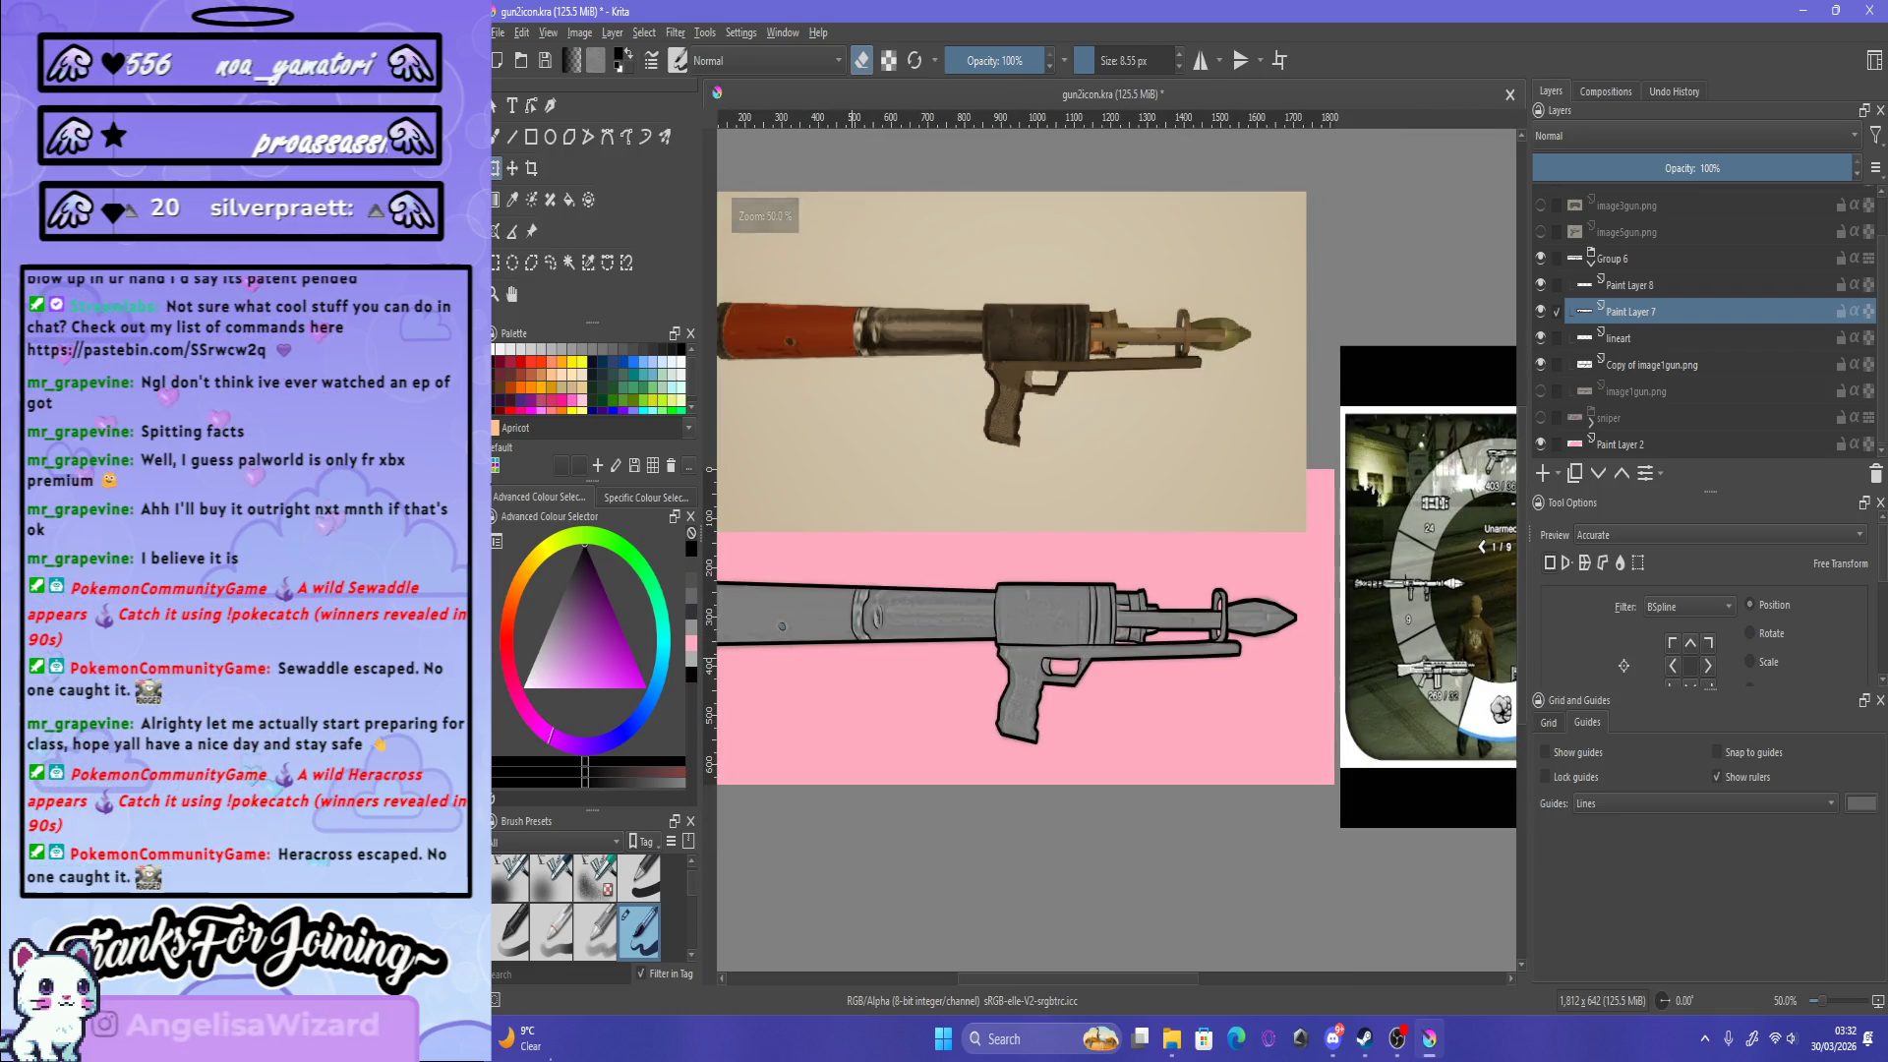
key("plus")
key("plus")
key("plus")
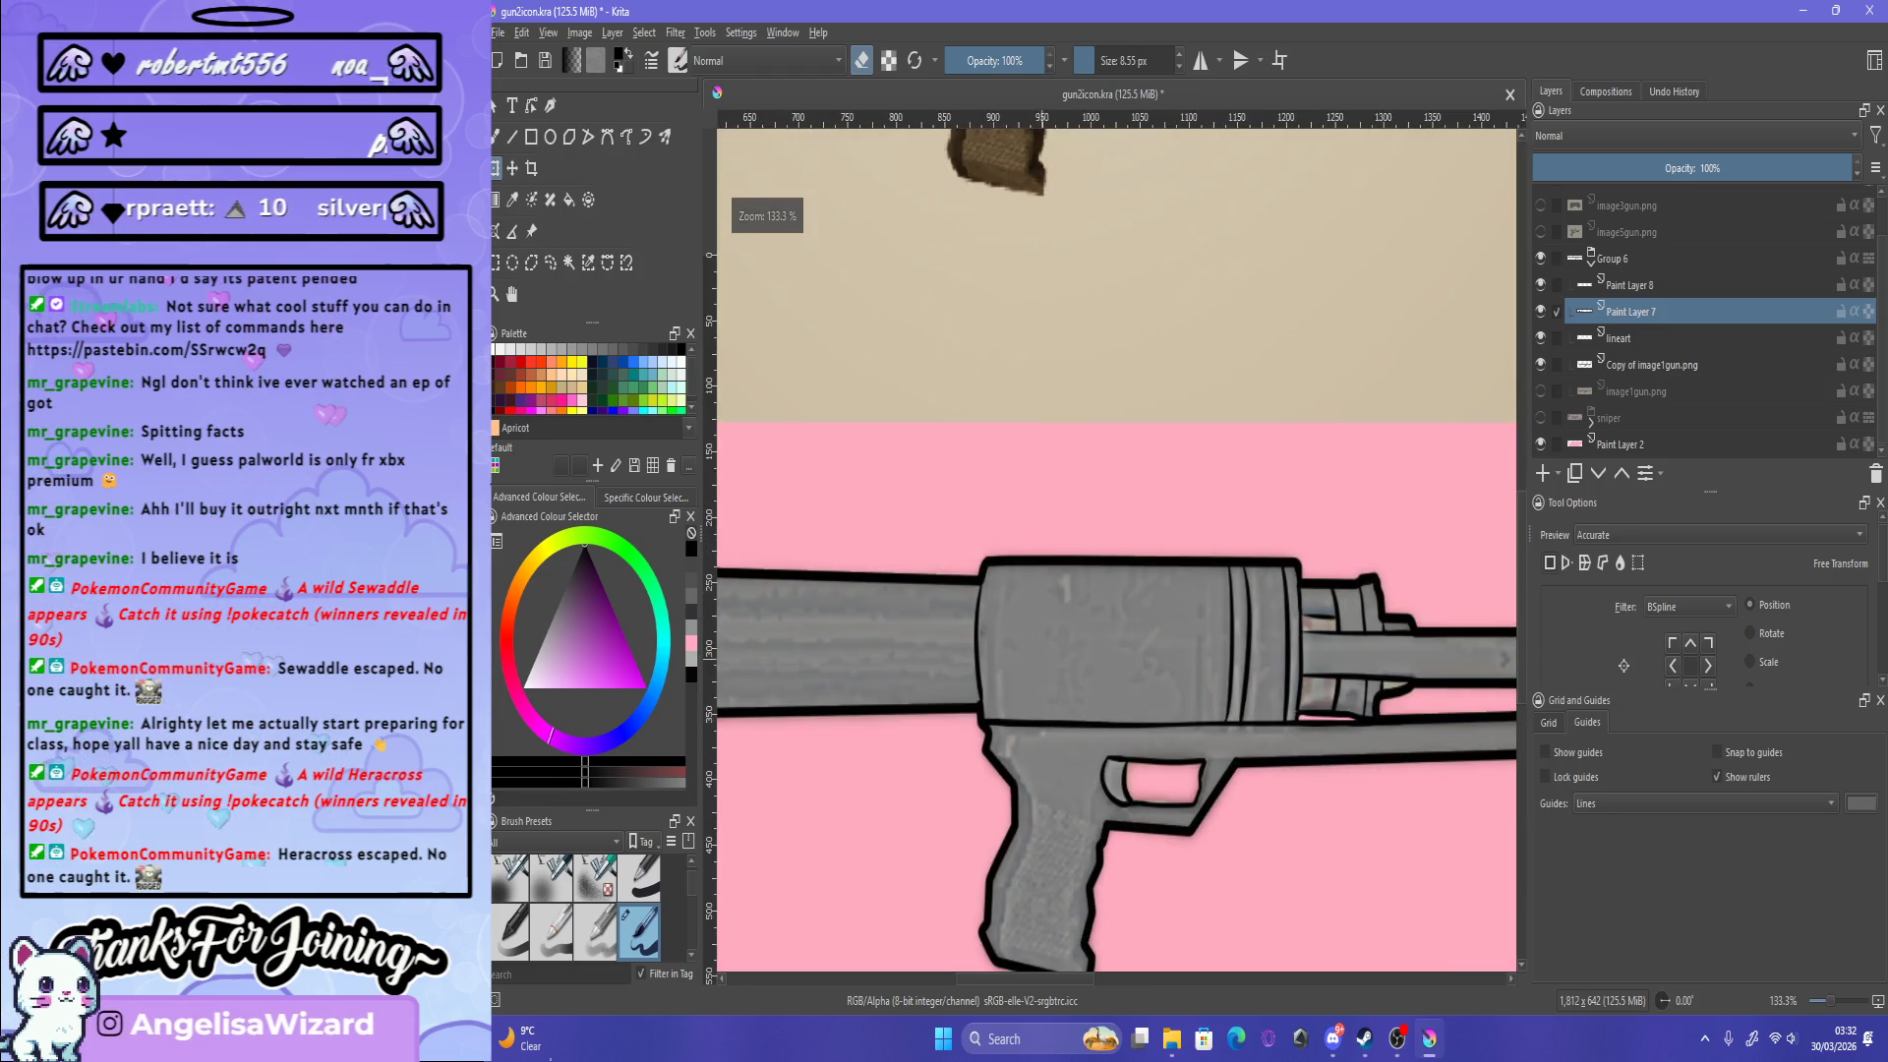
key("minus")
key("minus")
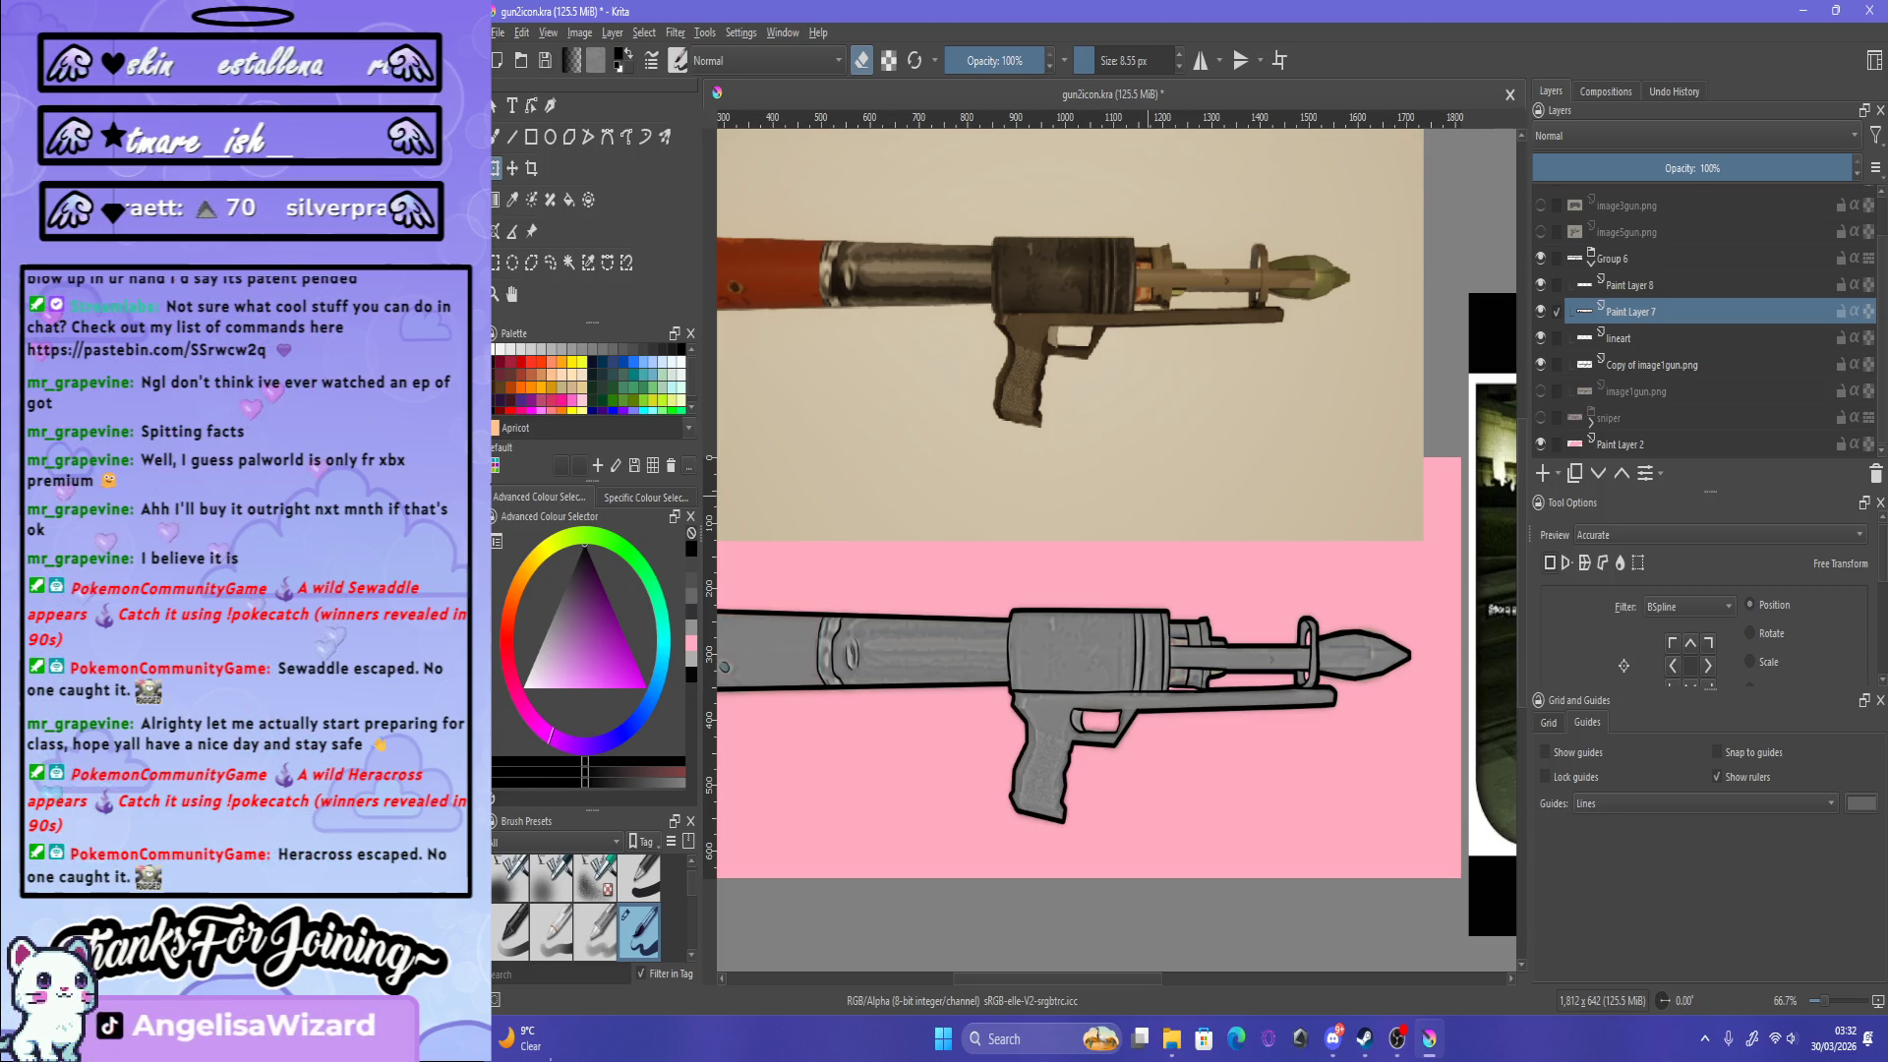
key("plus")
key("plus")
key("plus")
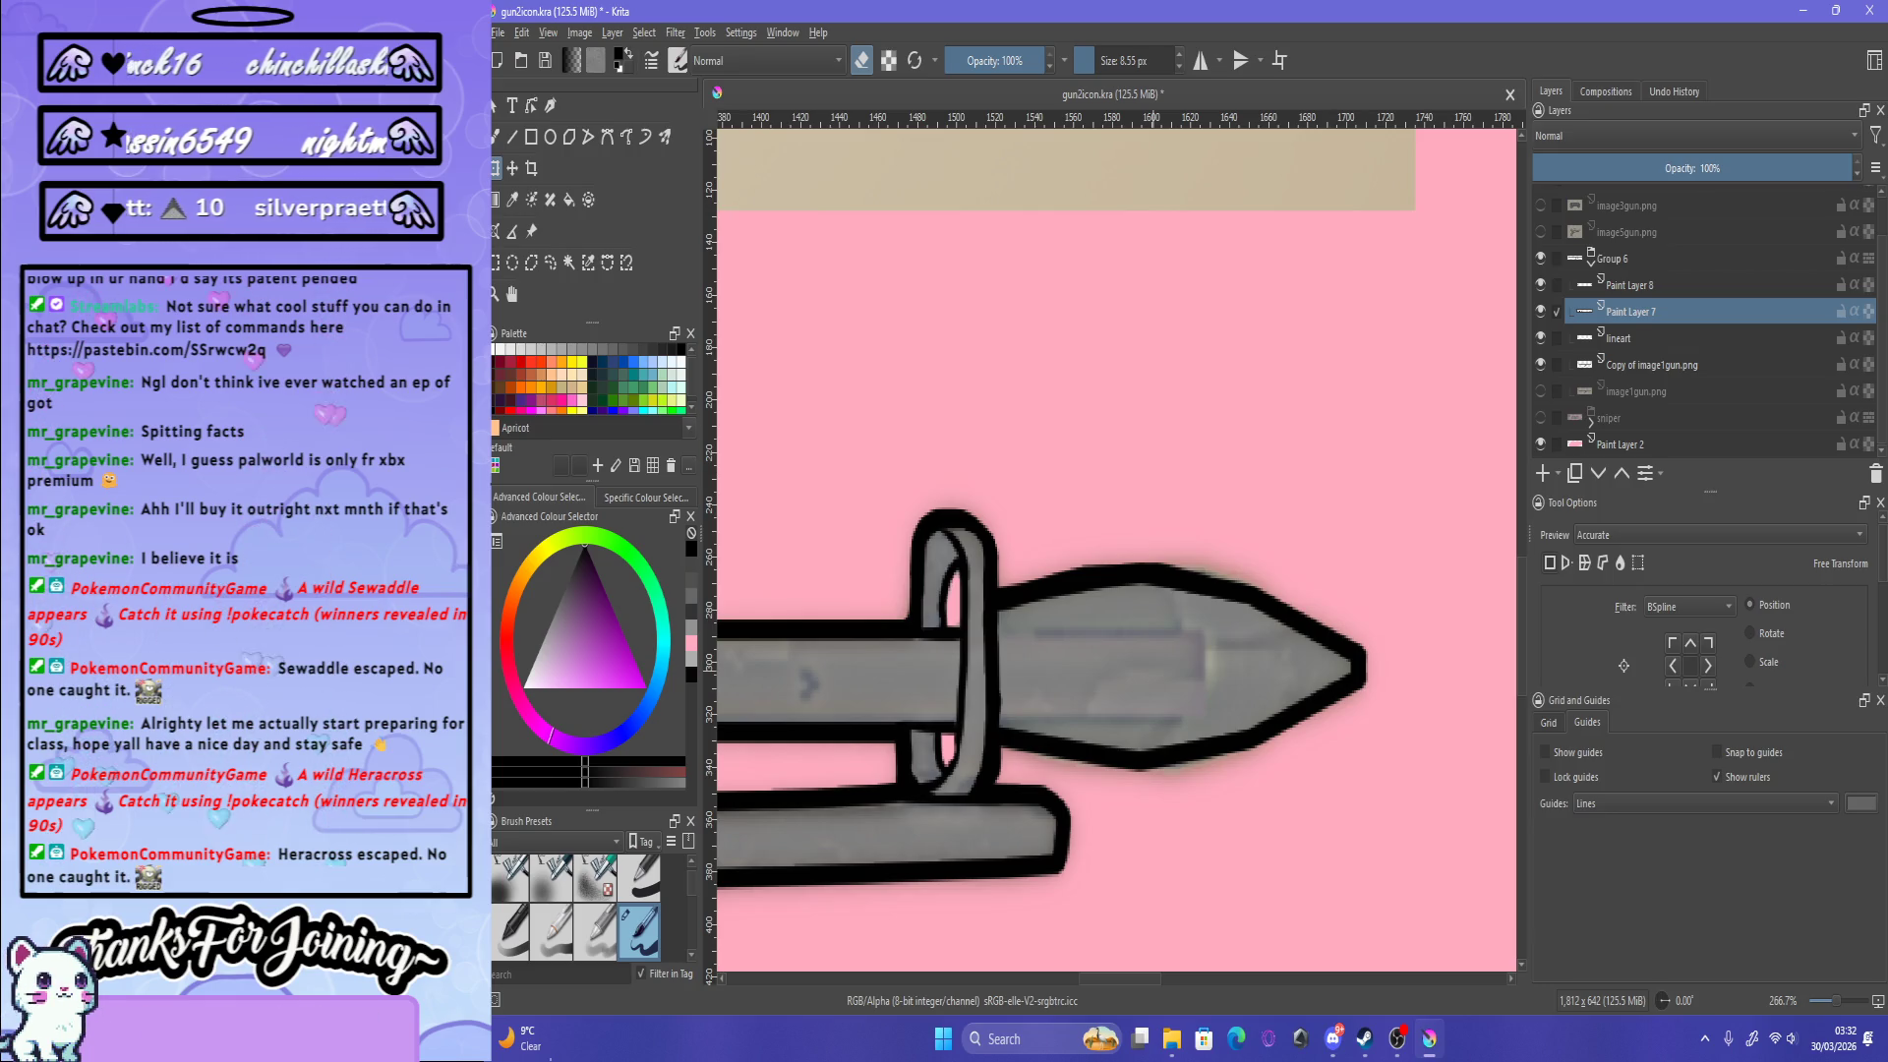
Step: With the Freehand Brush, draw a straight line along the rocket tip shaft
key("b")
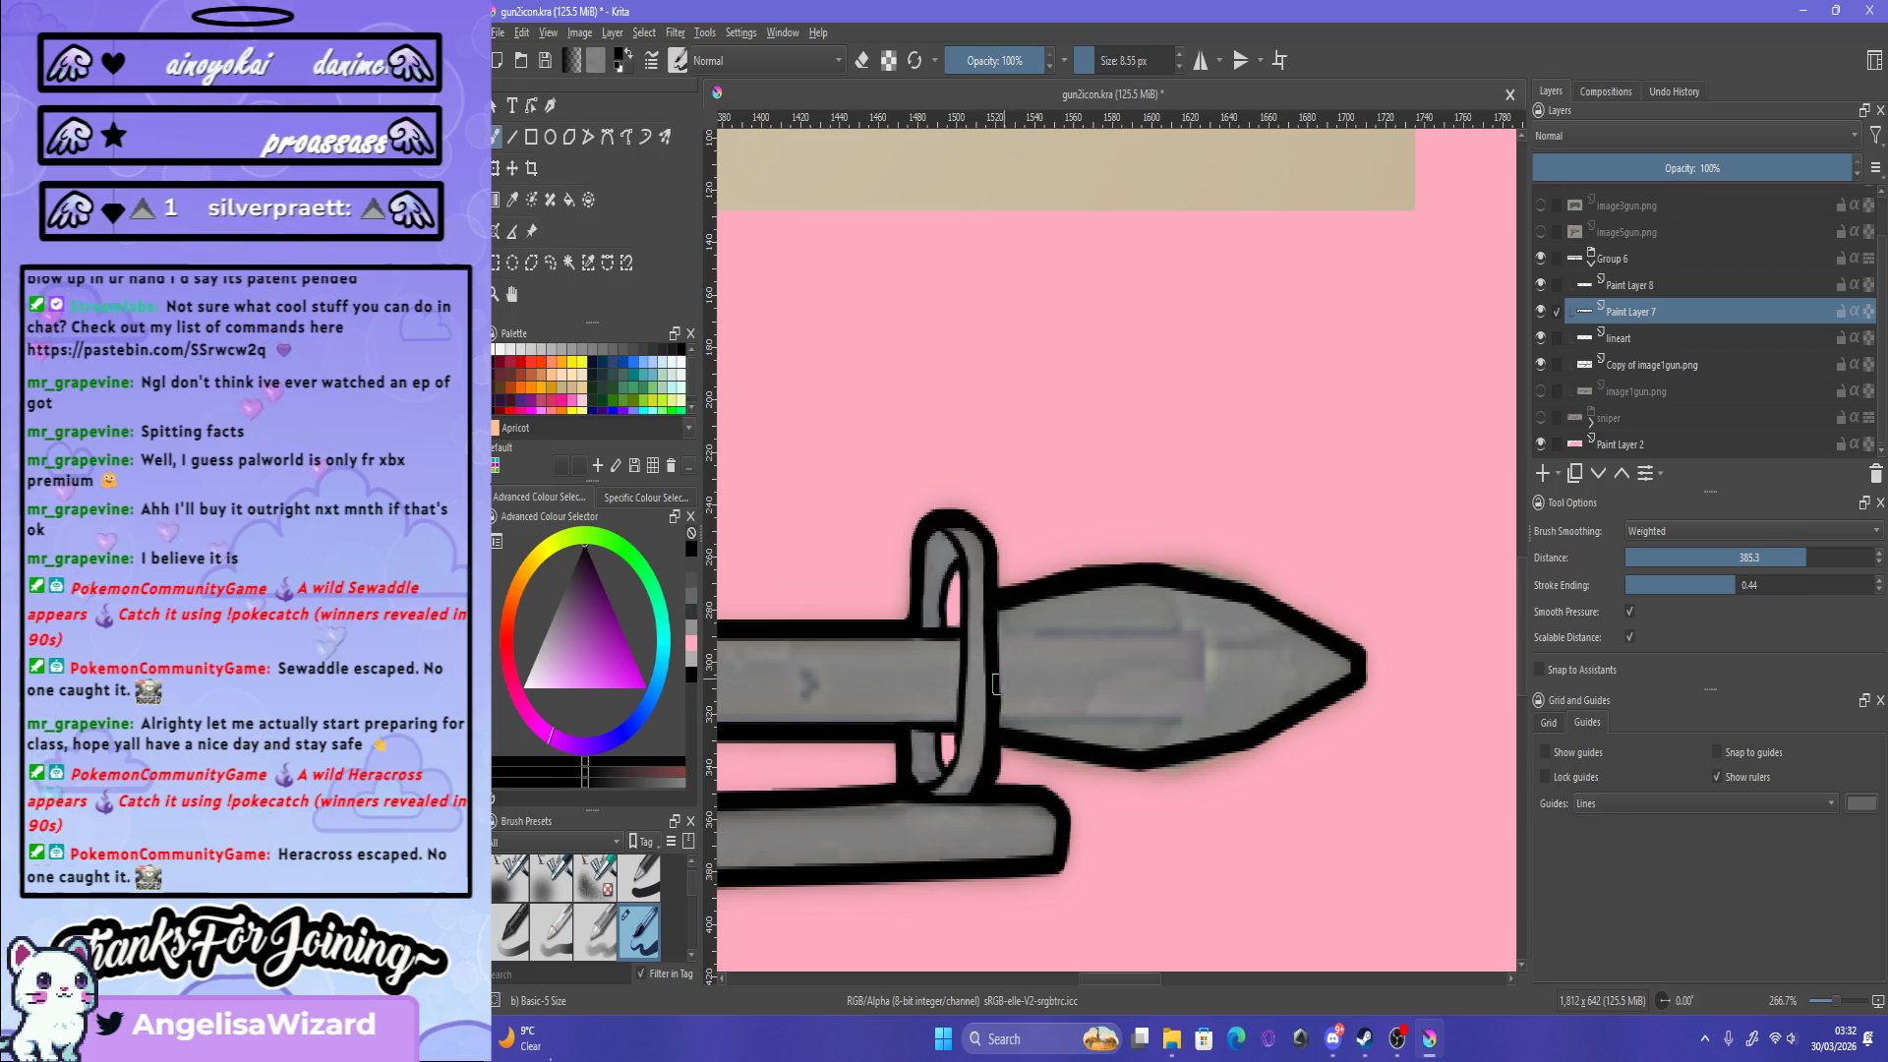
key("ctrl+z")
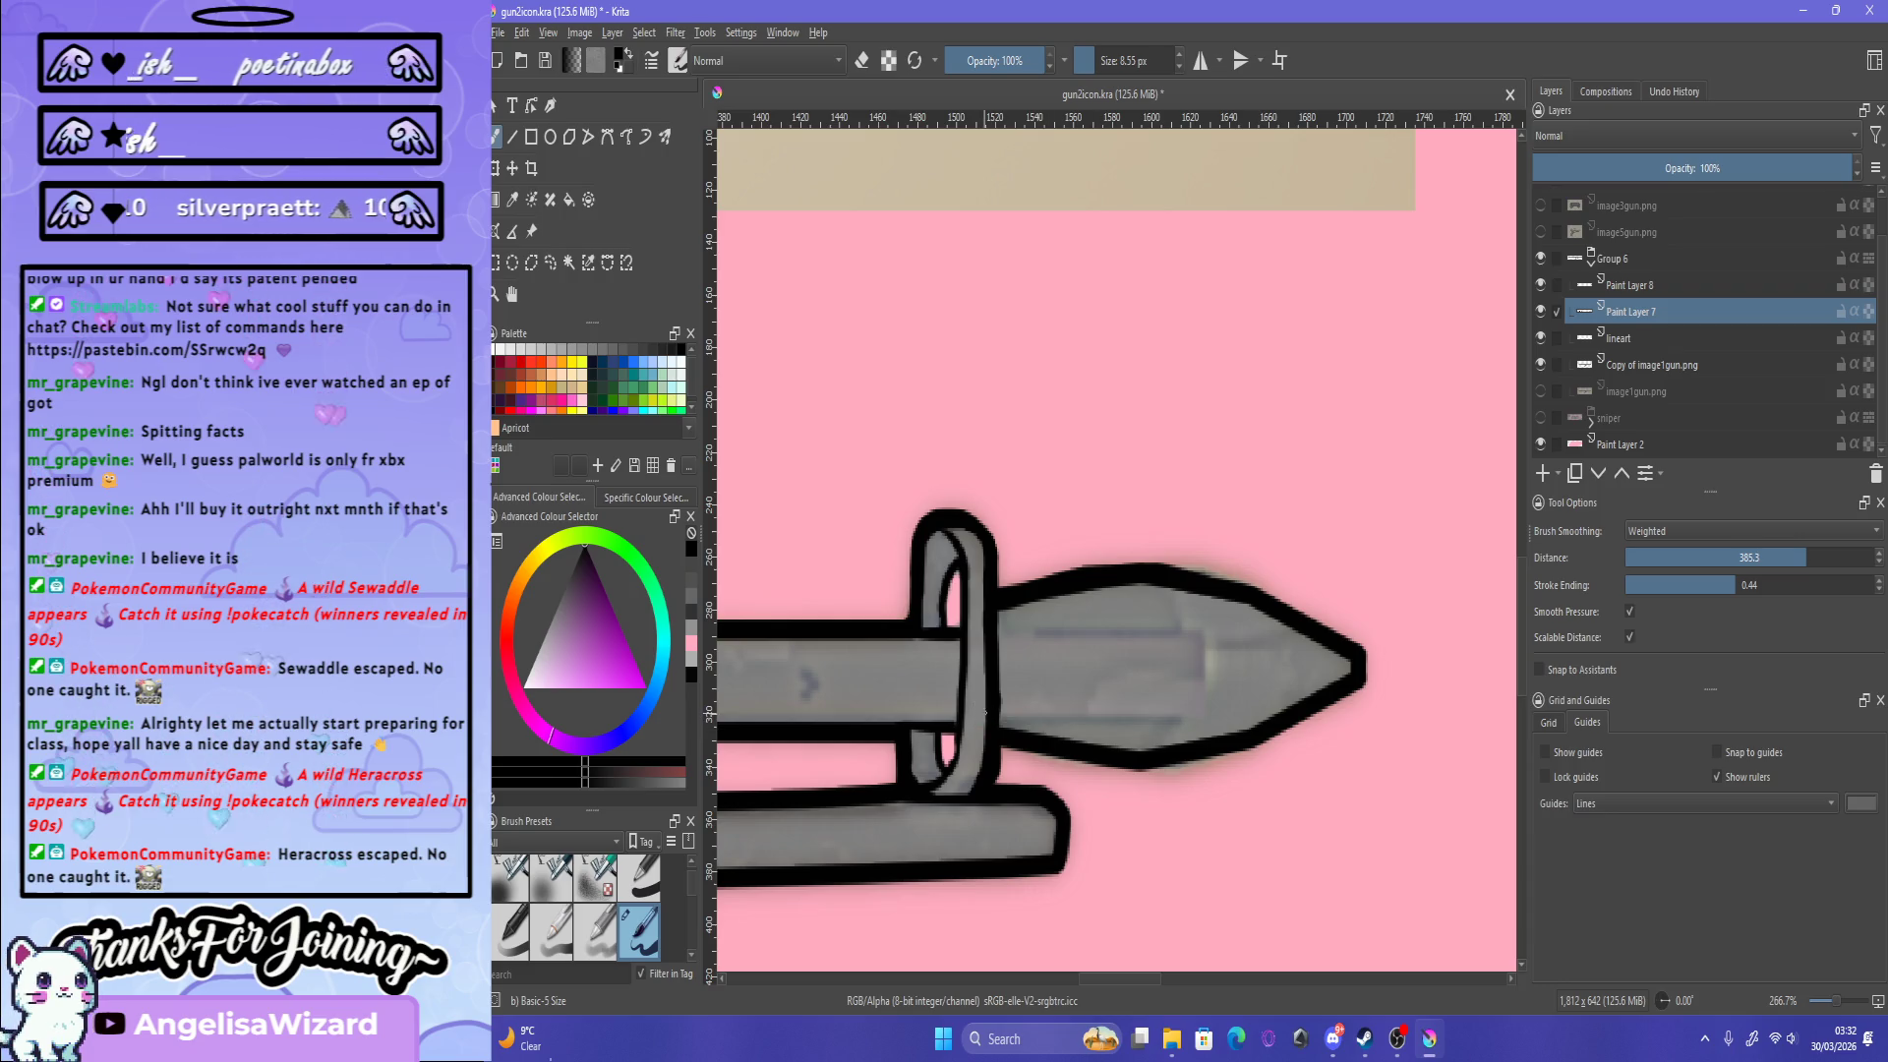
left_click_drag(998, 721, 1186, 721)
key("ctrl+z")
left_click_drag(995, 721, 1187, 721)
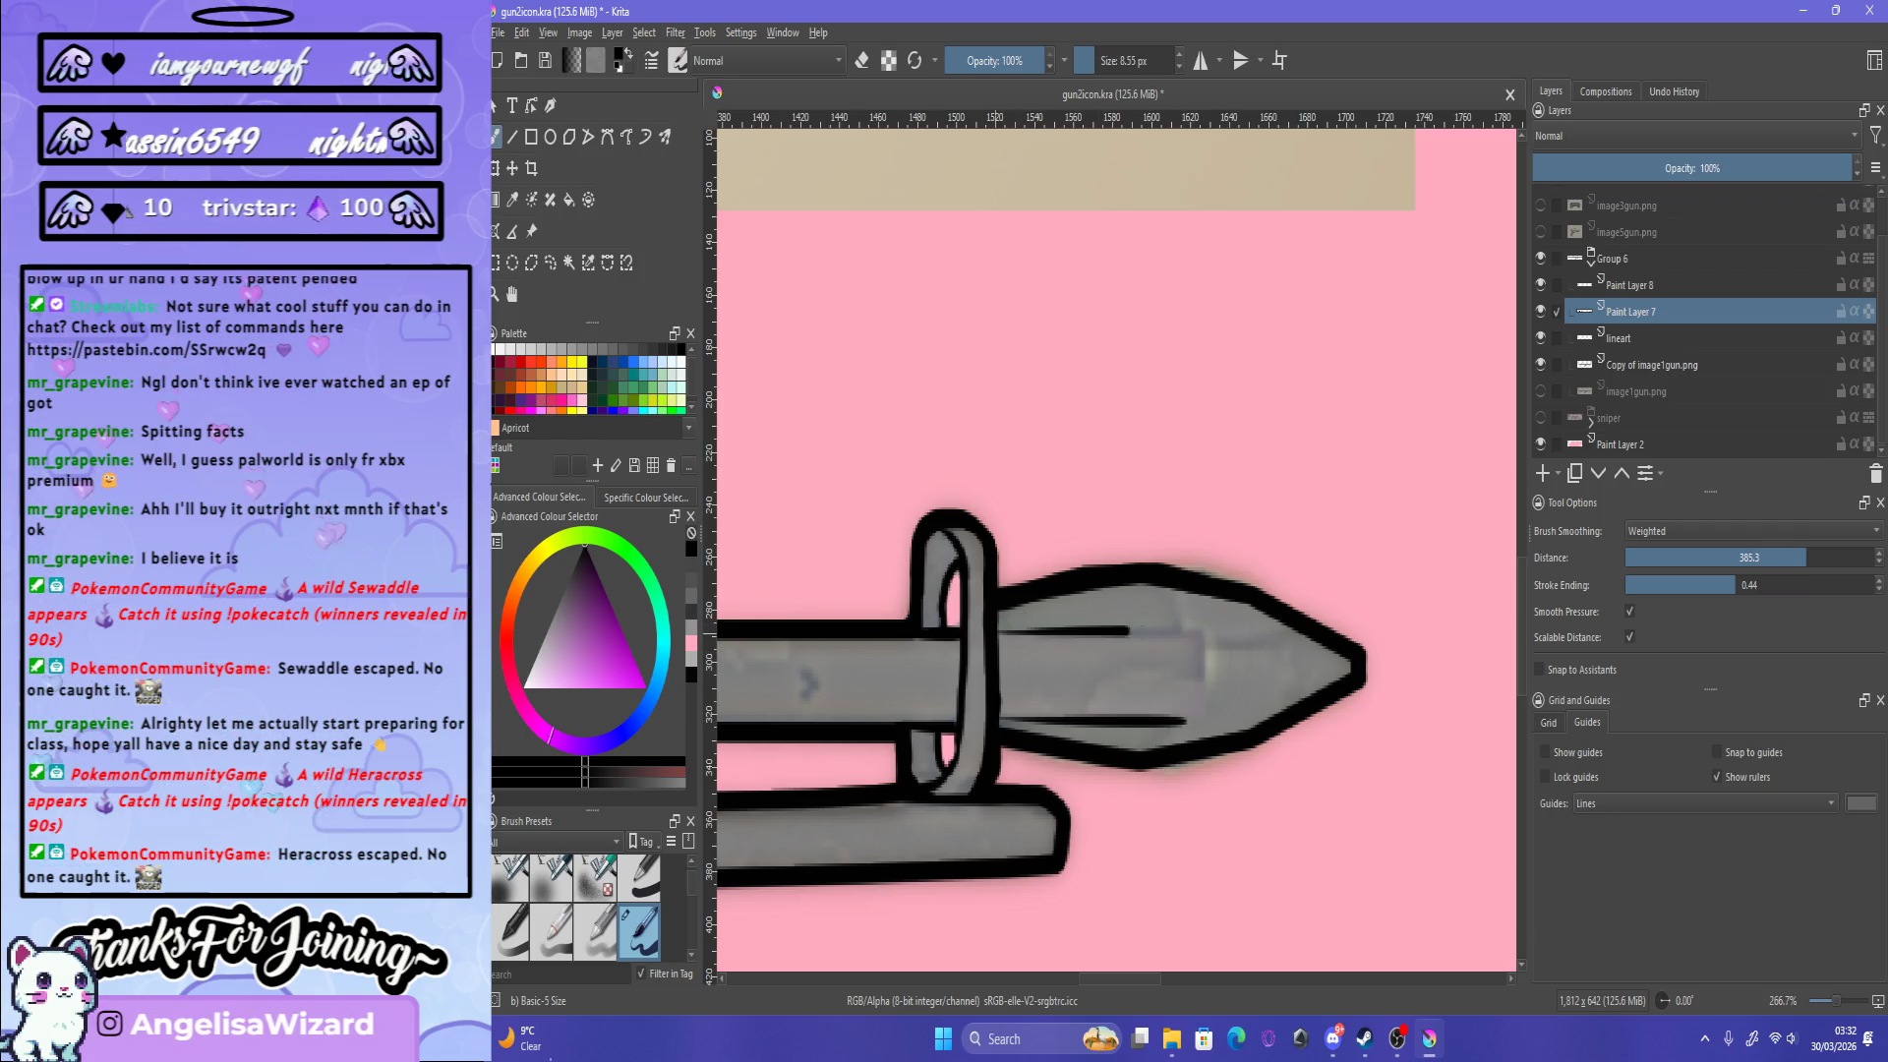
key("1")
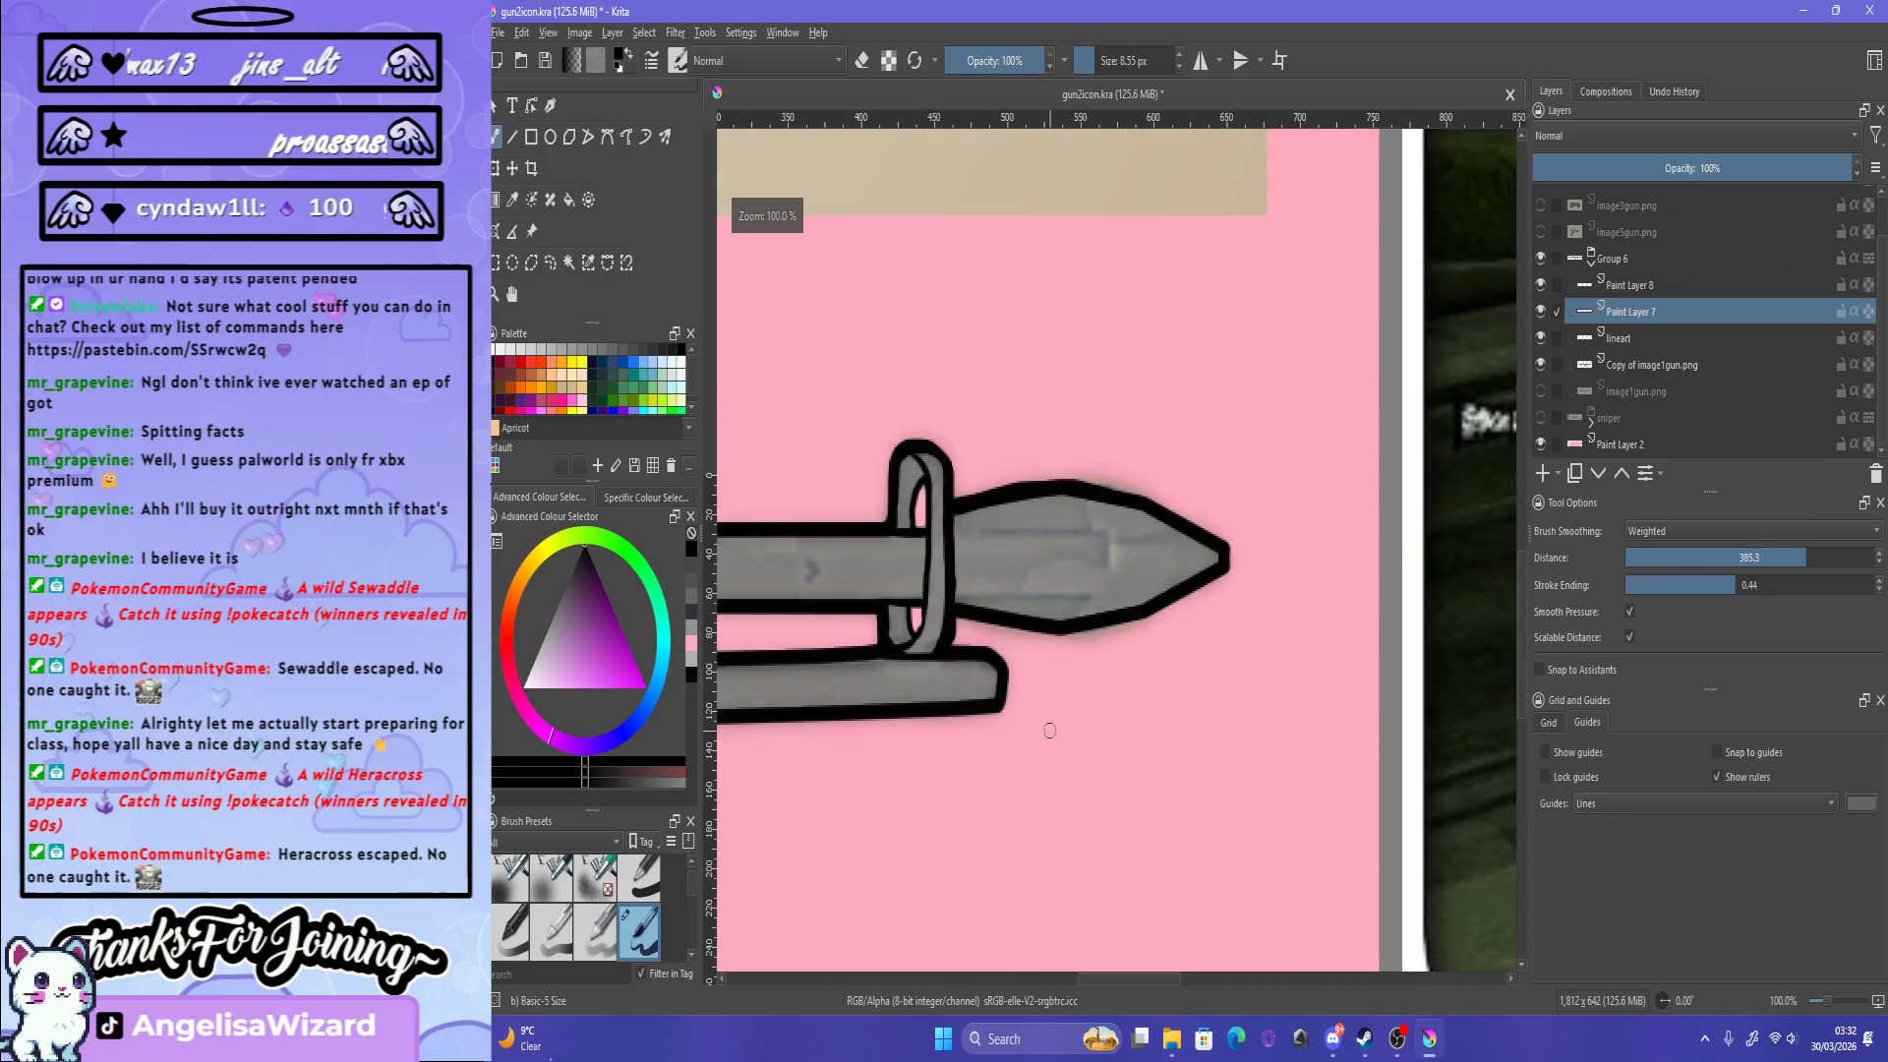
scroll(1043, 590, "up", 3)
Step: Draw straight lower and upper edges of the shaft, redoing slanted strokes
left_click_drag(768, 646, 1155, 664)
key("ctrl+z")
left_click_drag(767, 644, 1155, 665)
key("ctrl+z")
left_click_drag(769, 645, 1192, 650)
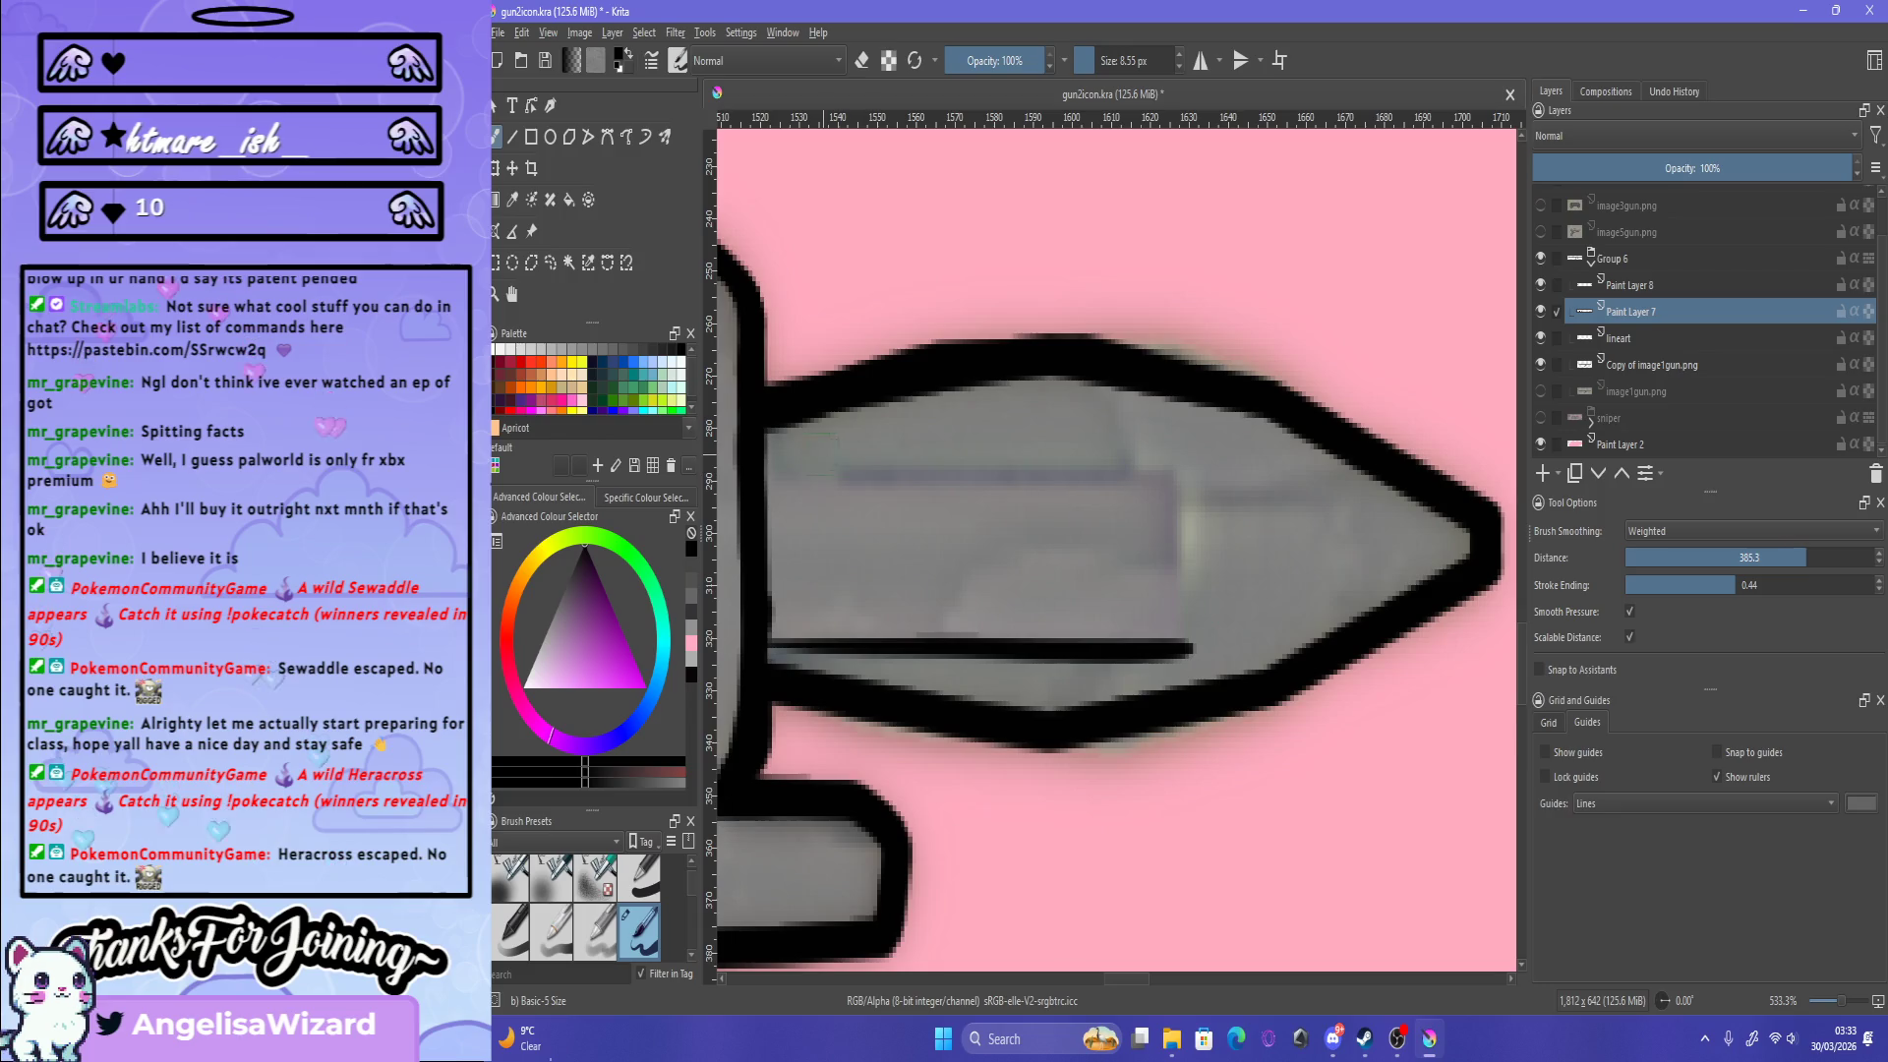
left_click_drag(767, 464, 1136, 484)
key("ctrl+z")
left_click_drag(769, 475, 1156, 497)
key("ctrl+z")
mouse_move(769, 470)
left_mouse_down()
mouse_move(1177, 482)
mouse_move(1187, 649)
left_mouse_up()
Step: Close the shaft rectangle with a vertical line at its right end
key("ctrl+z")
left_click_drag(1179, 482, 1186, 649)
key("ctrl+z")
left_click_drag(1181, 484, 1186, 649)
scroll(1222, 570, "down", 3)
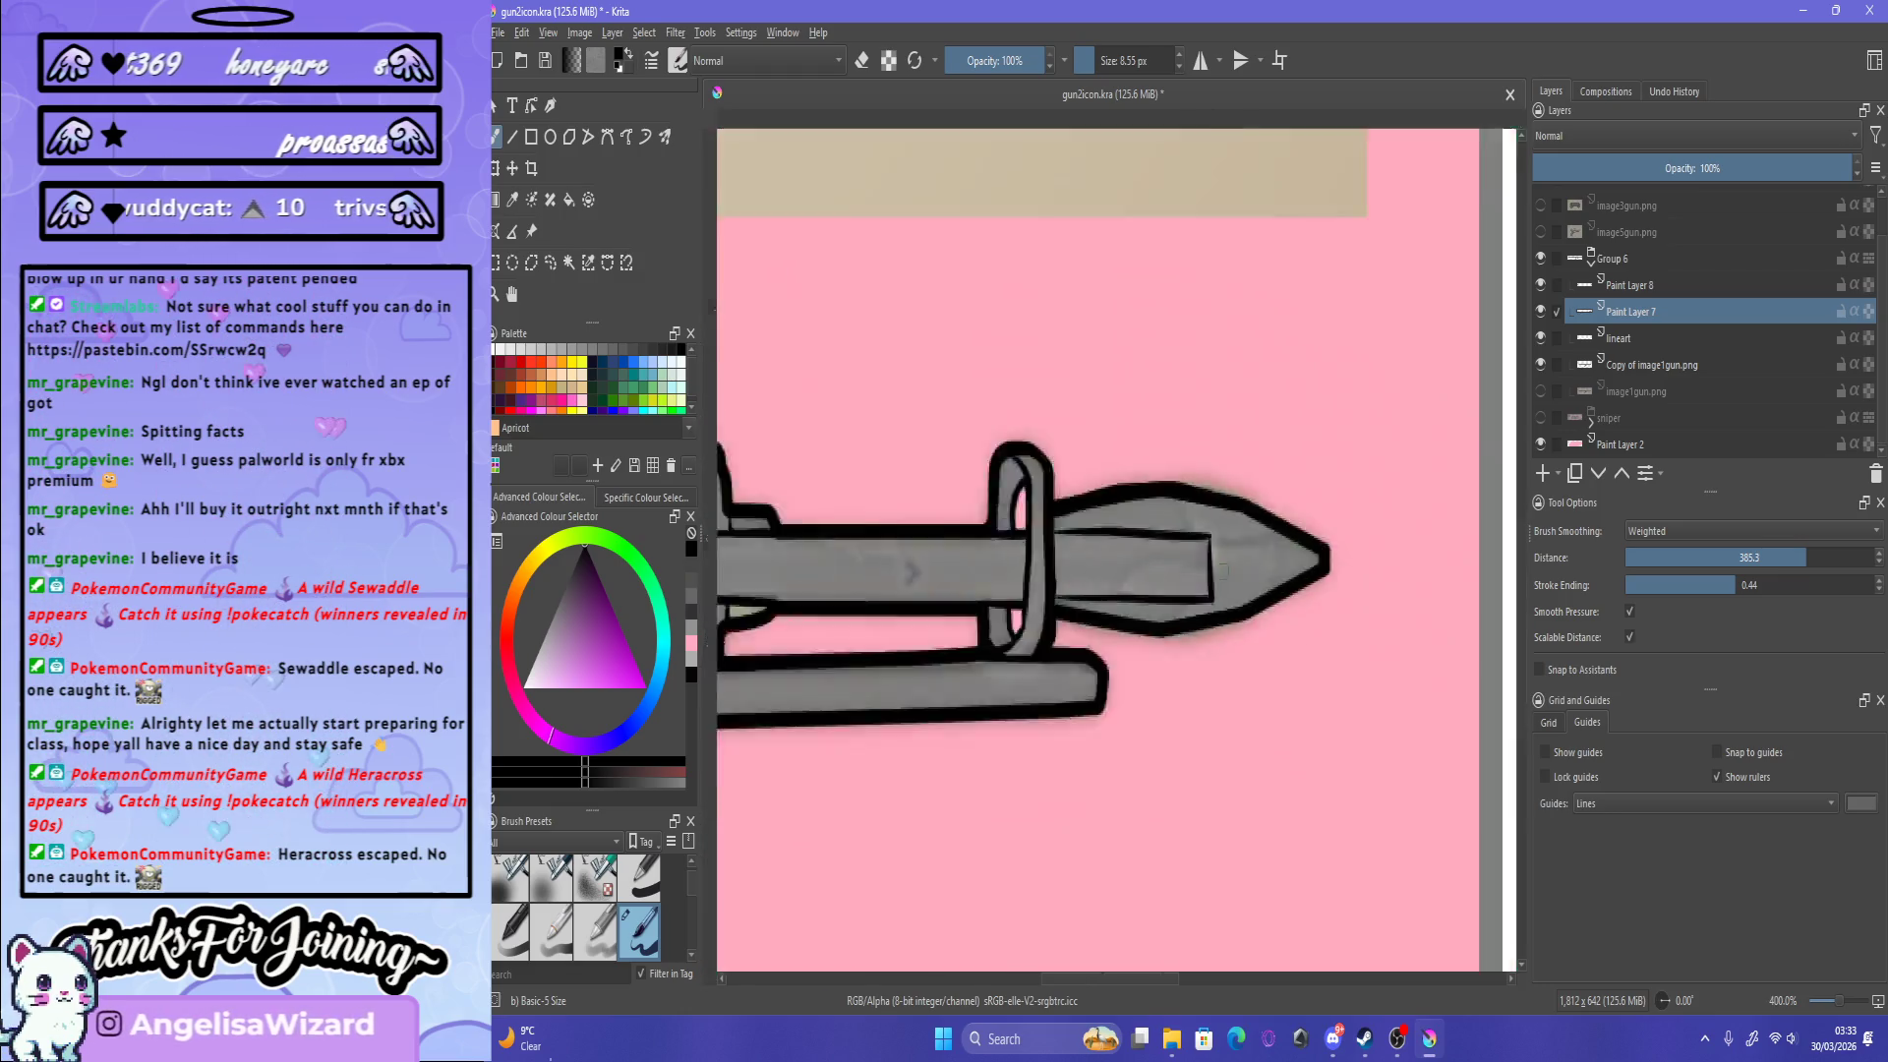
scroll(1223, 570, "down", 3)
scroll(1131, 654, "up", 3)
scroll(1131, 654, "up", 2)
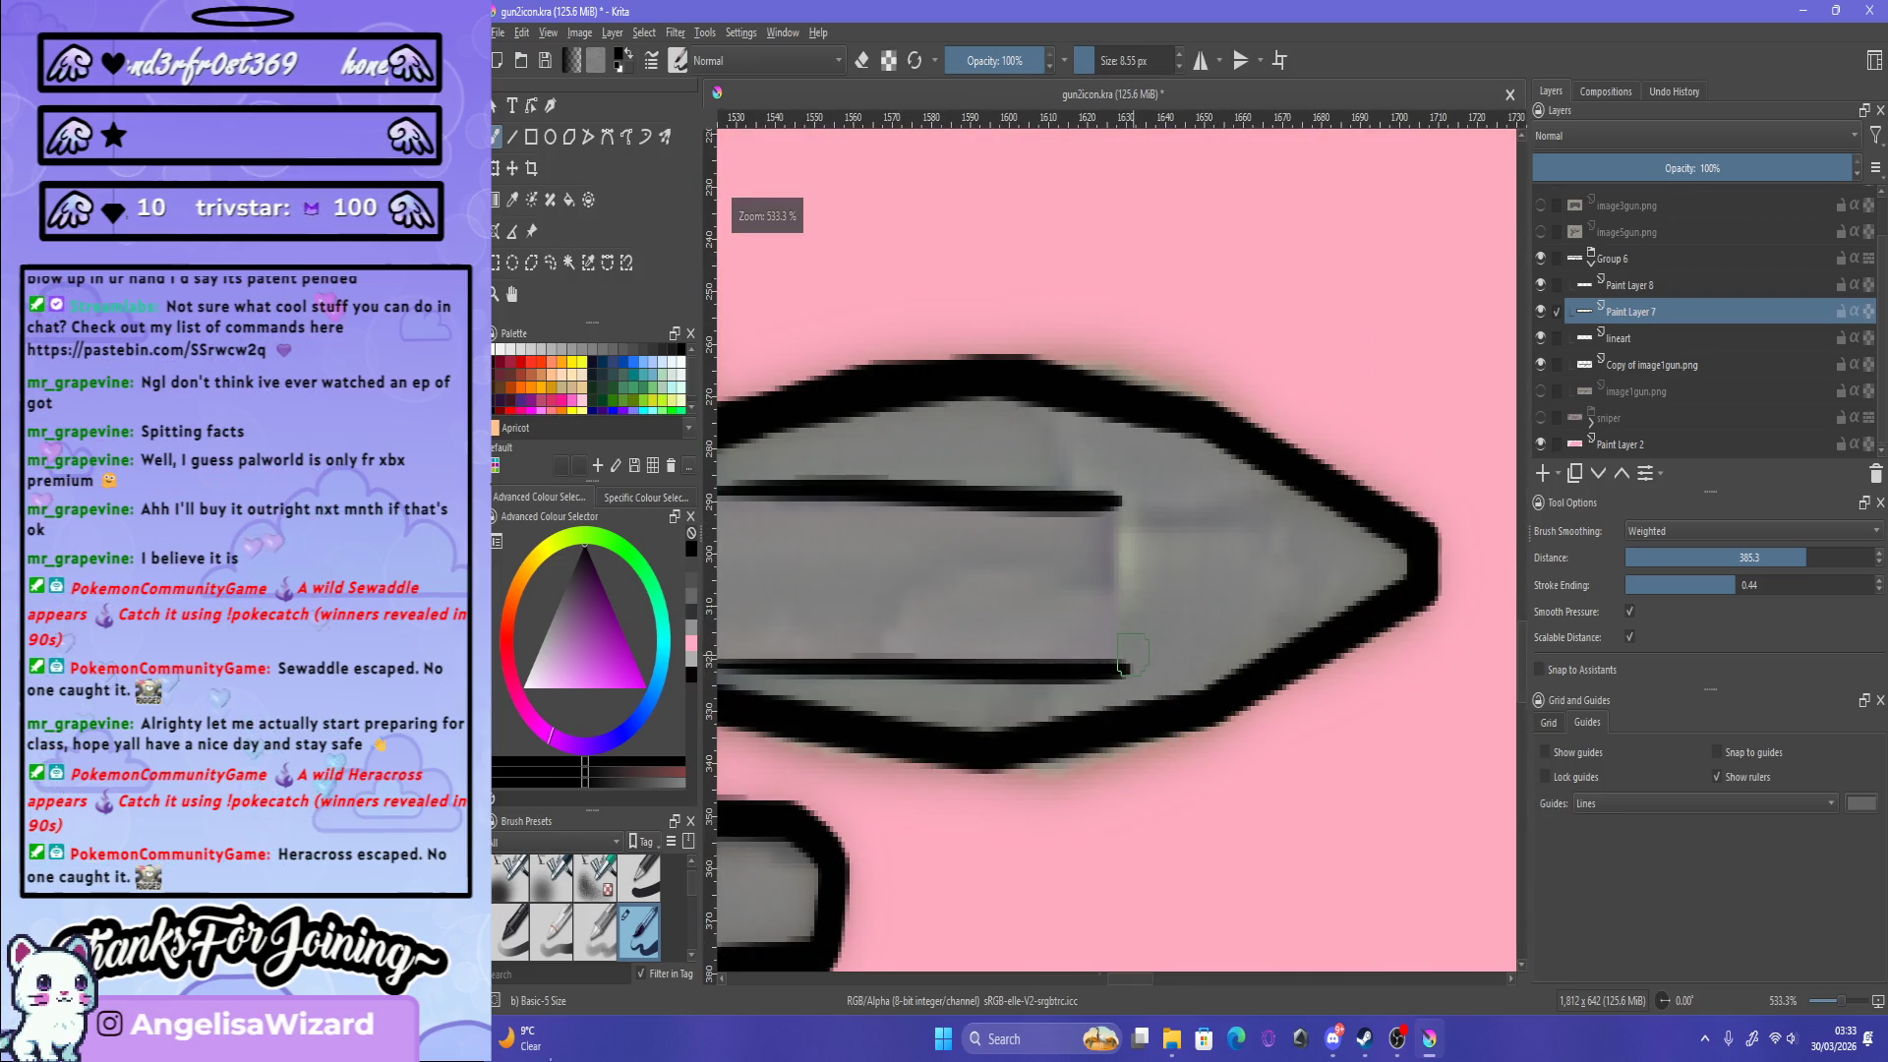
Step: Switch to the eraser and lighten the rectangle's right end line
mouse_move(1128, 679)
left_mouse_down()
mouse_move(1121, 496)
mouse_move(1123, 679)
left_mouse_up()
key("ctrl+z")
key("e")
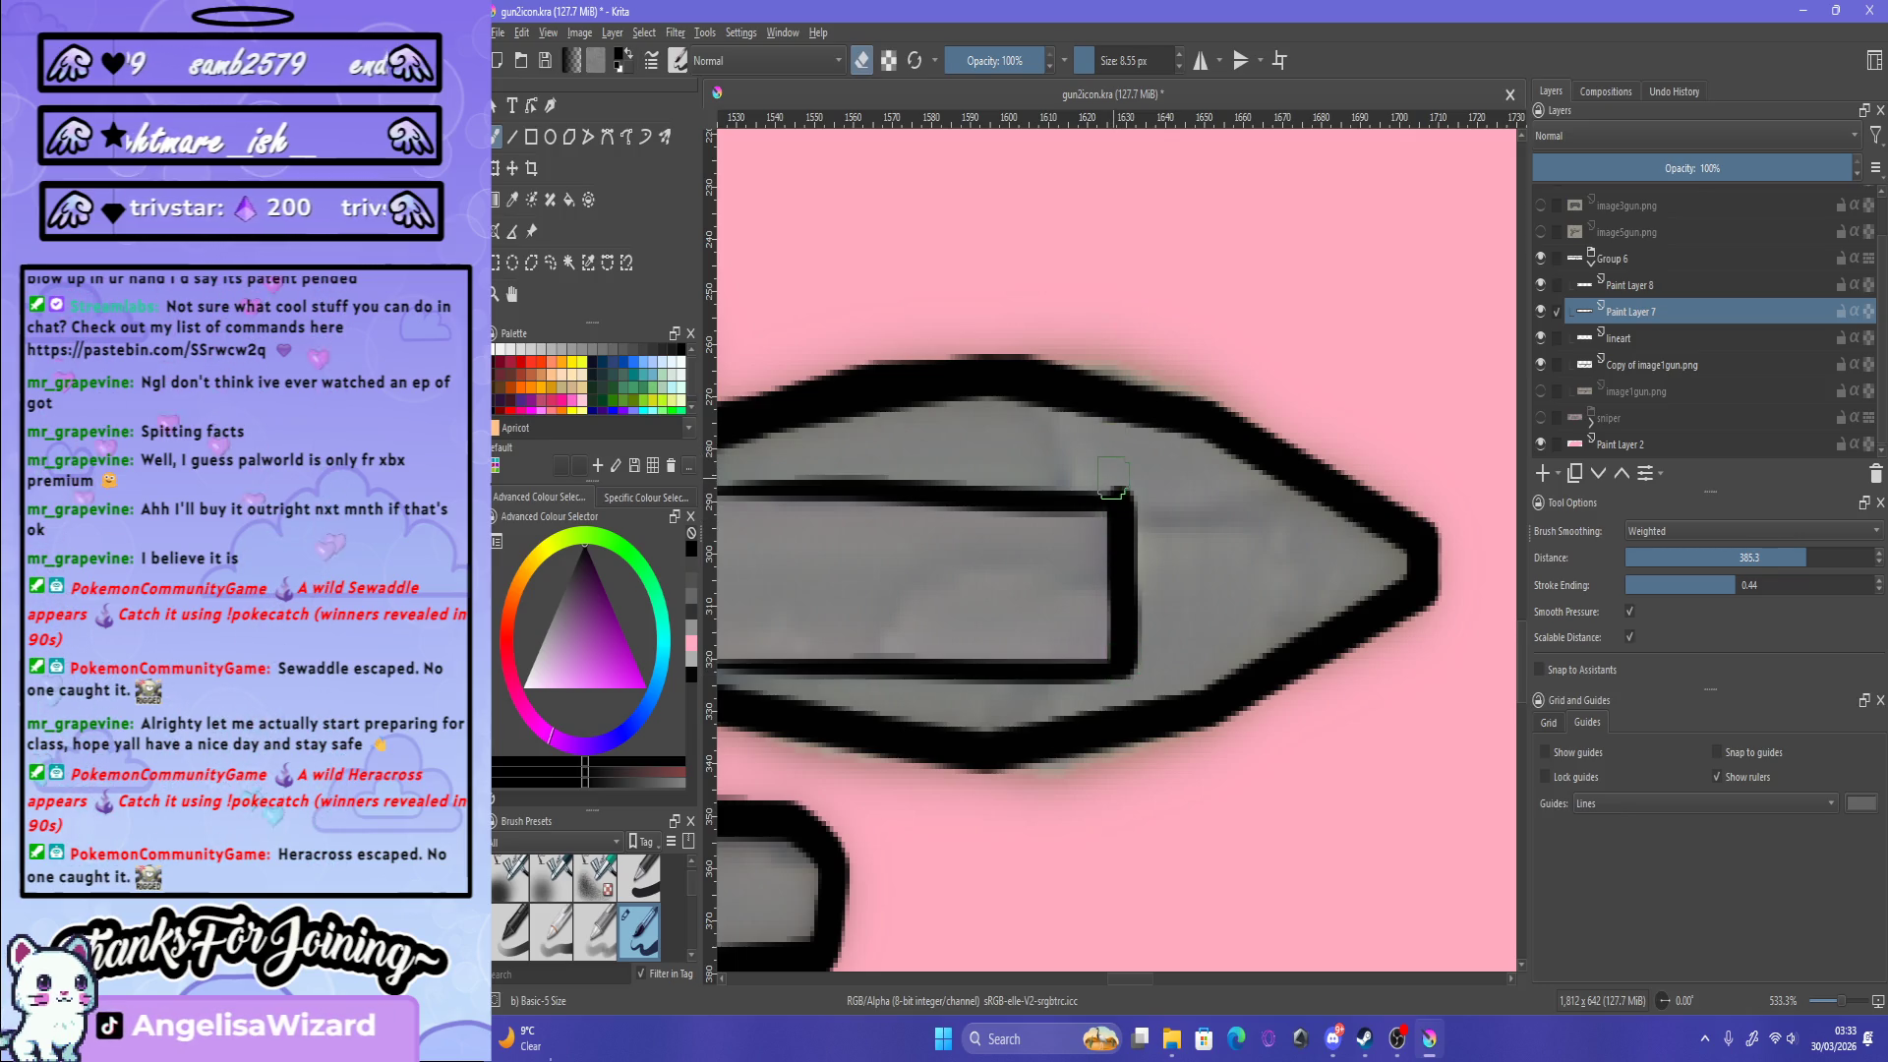
left_click_drag(1117, 488, 1135, 674)
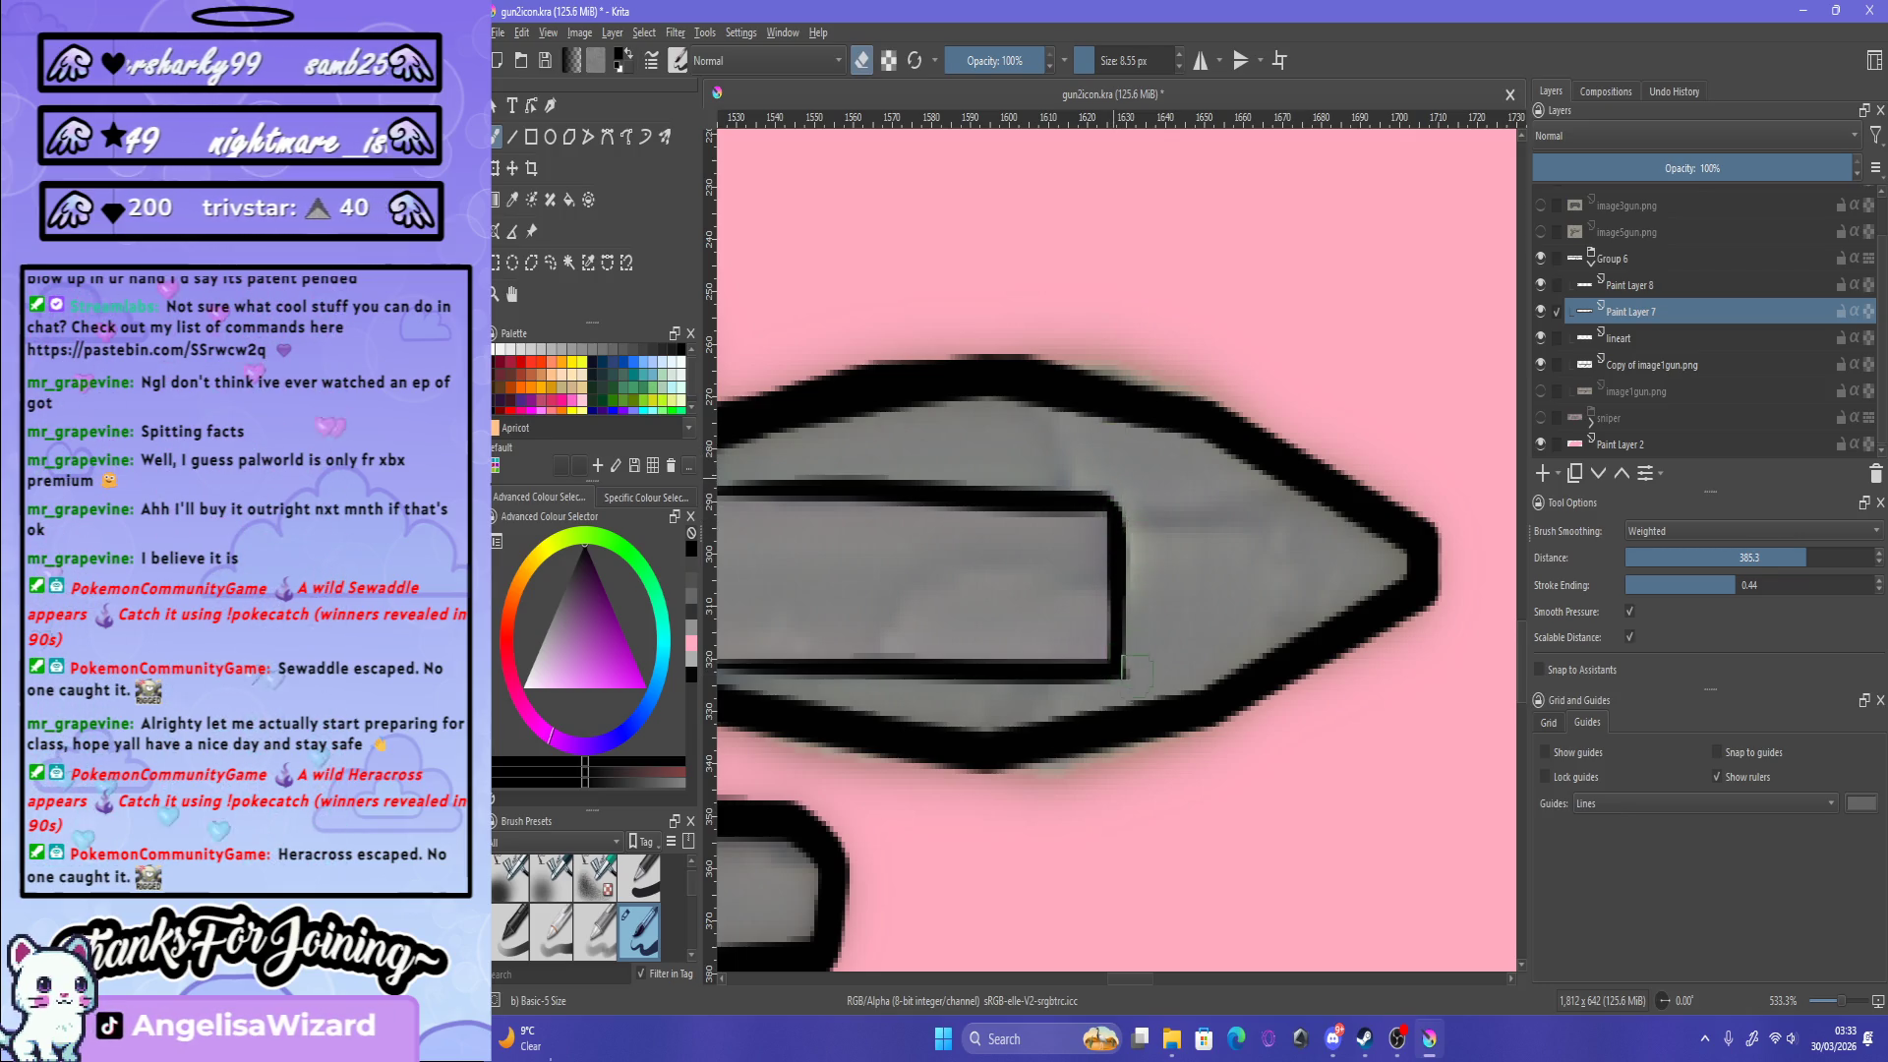
left_click_drag(1129, 498, 1121, 639)
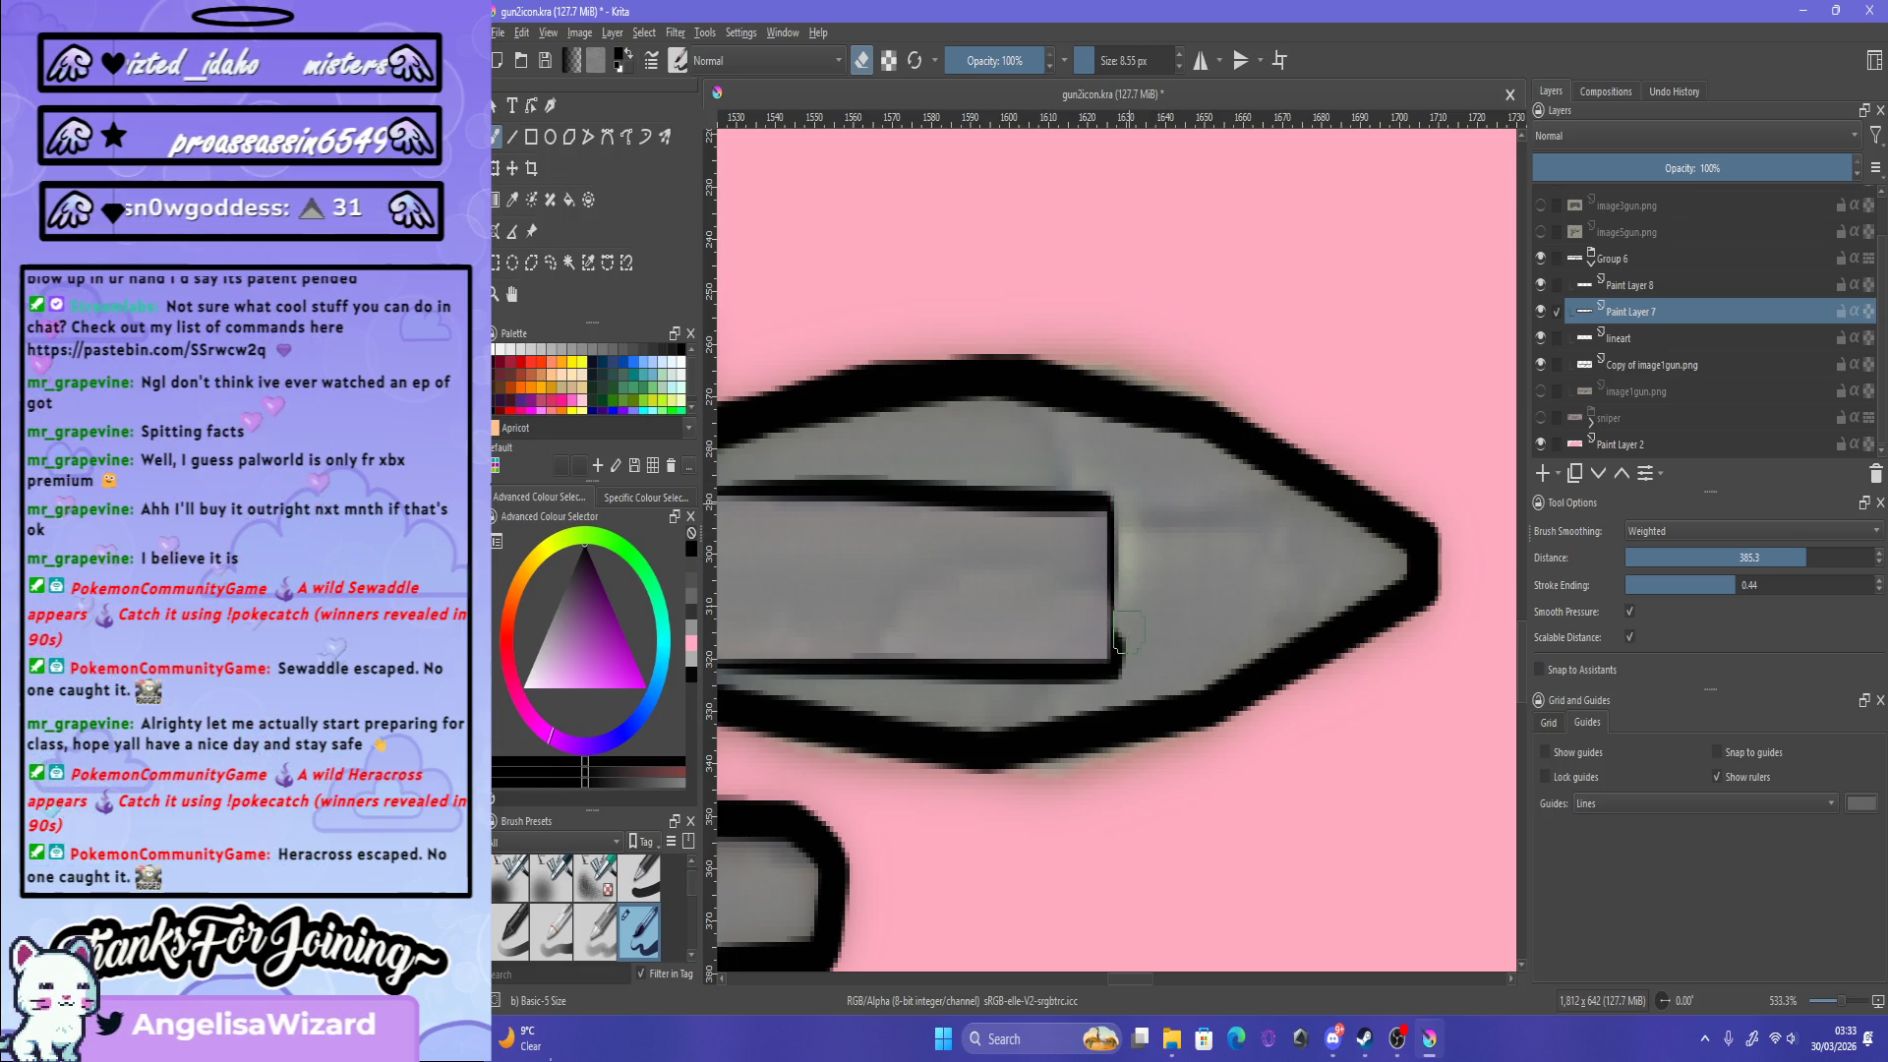
scroll(1121, 640, "down", 3)
scroll(1128, 470, "up", 4)
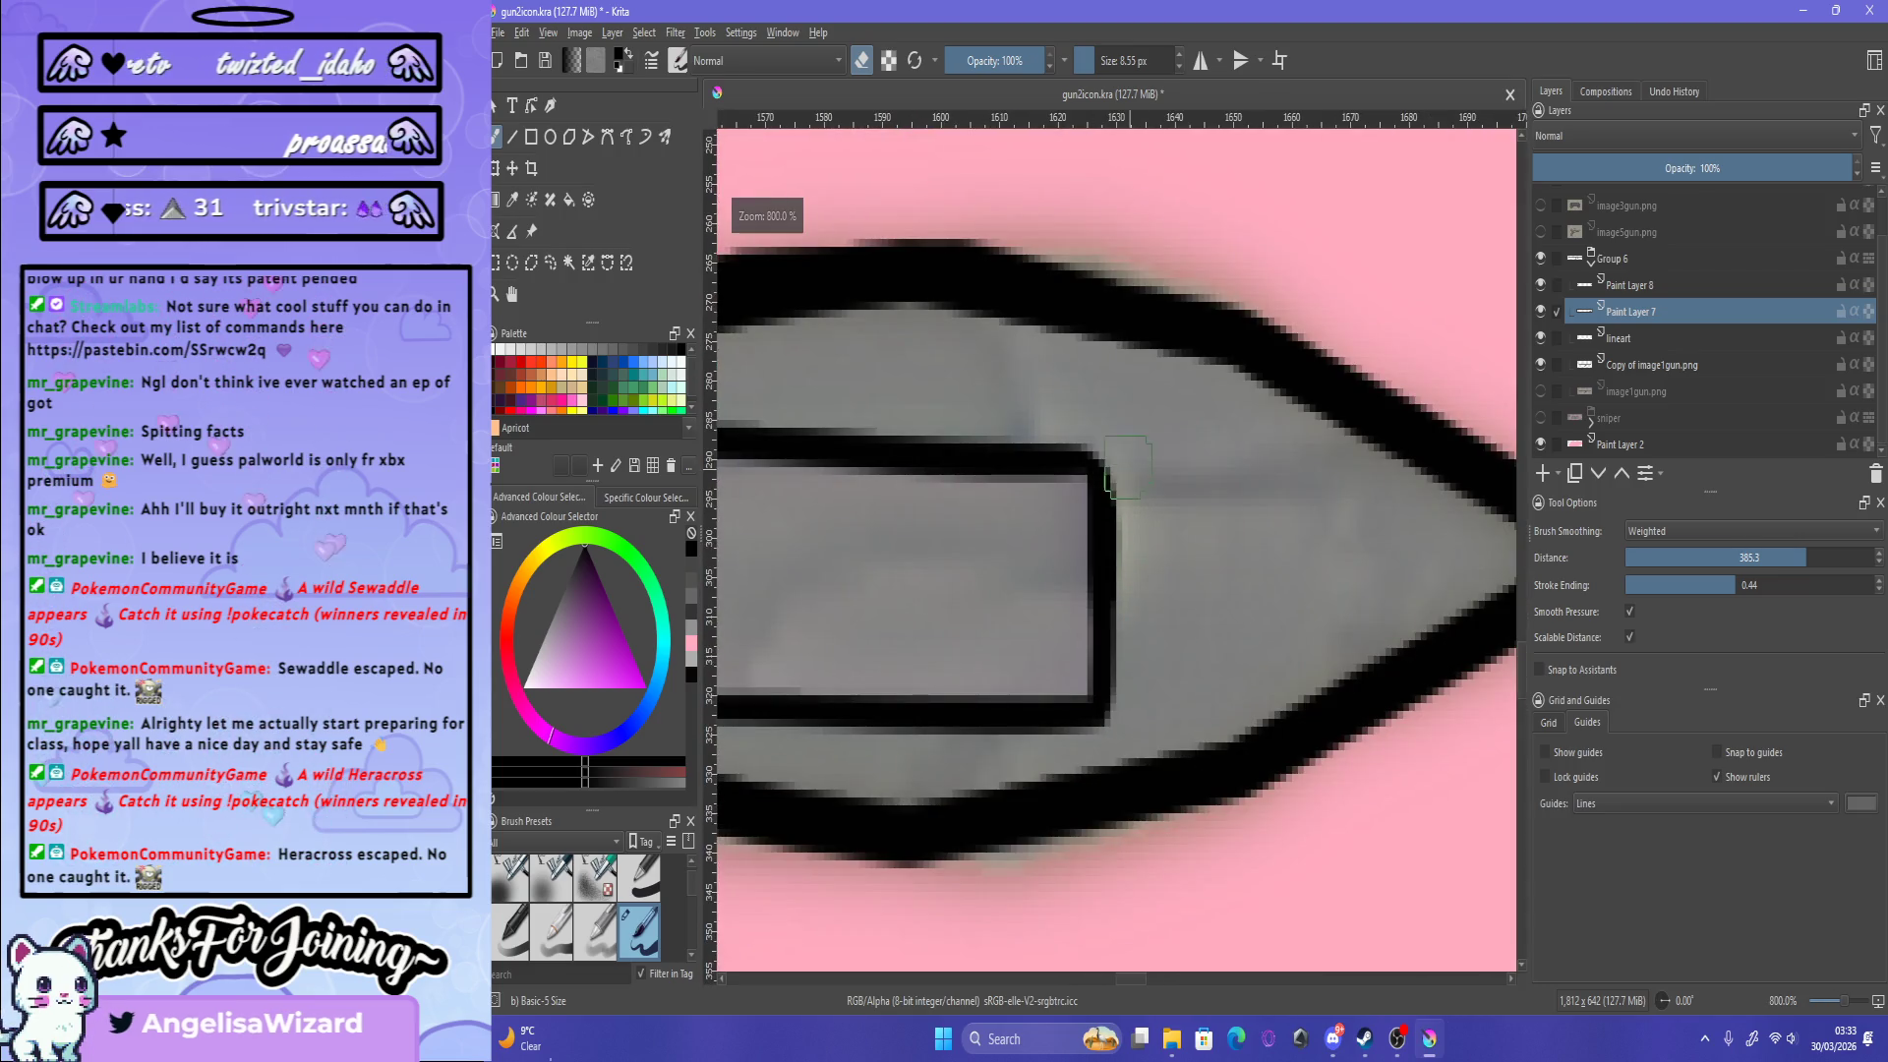
left_click_drag(1128, 470, 1111, 723)
scroll(1111, 723, "down", 2)
scroll(1157, 626, "up", 1)
scroll(1140, 649, "up", 4)
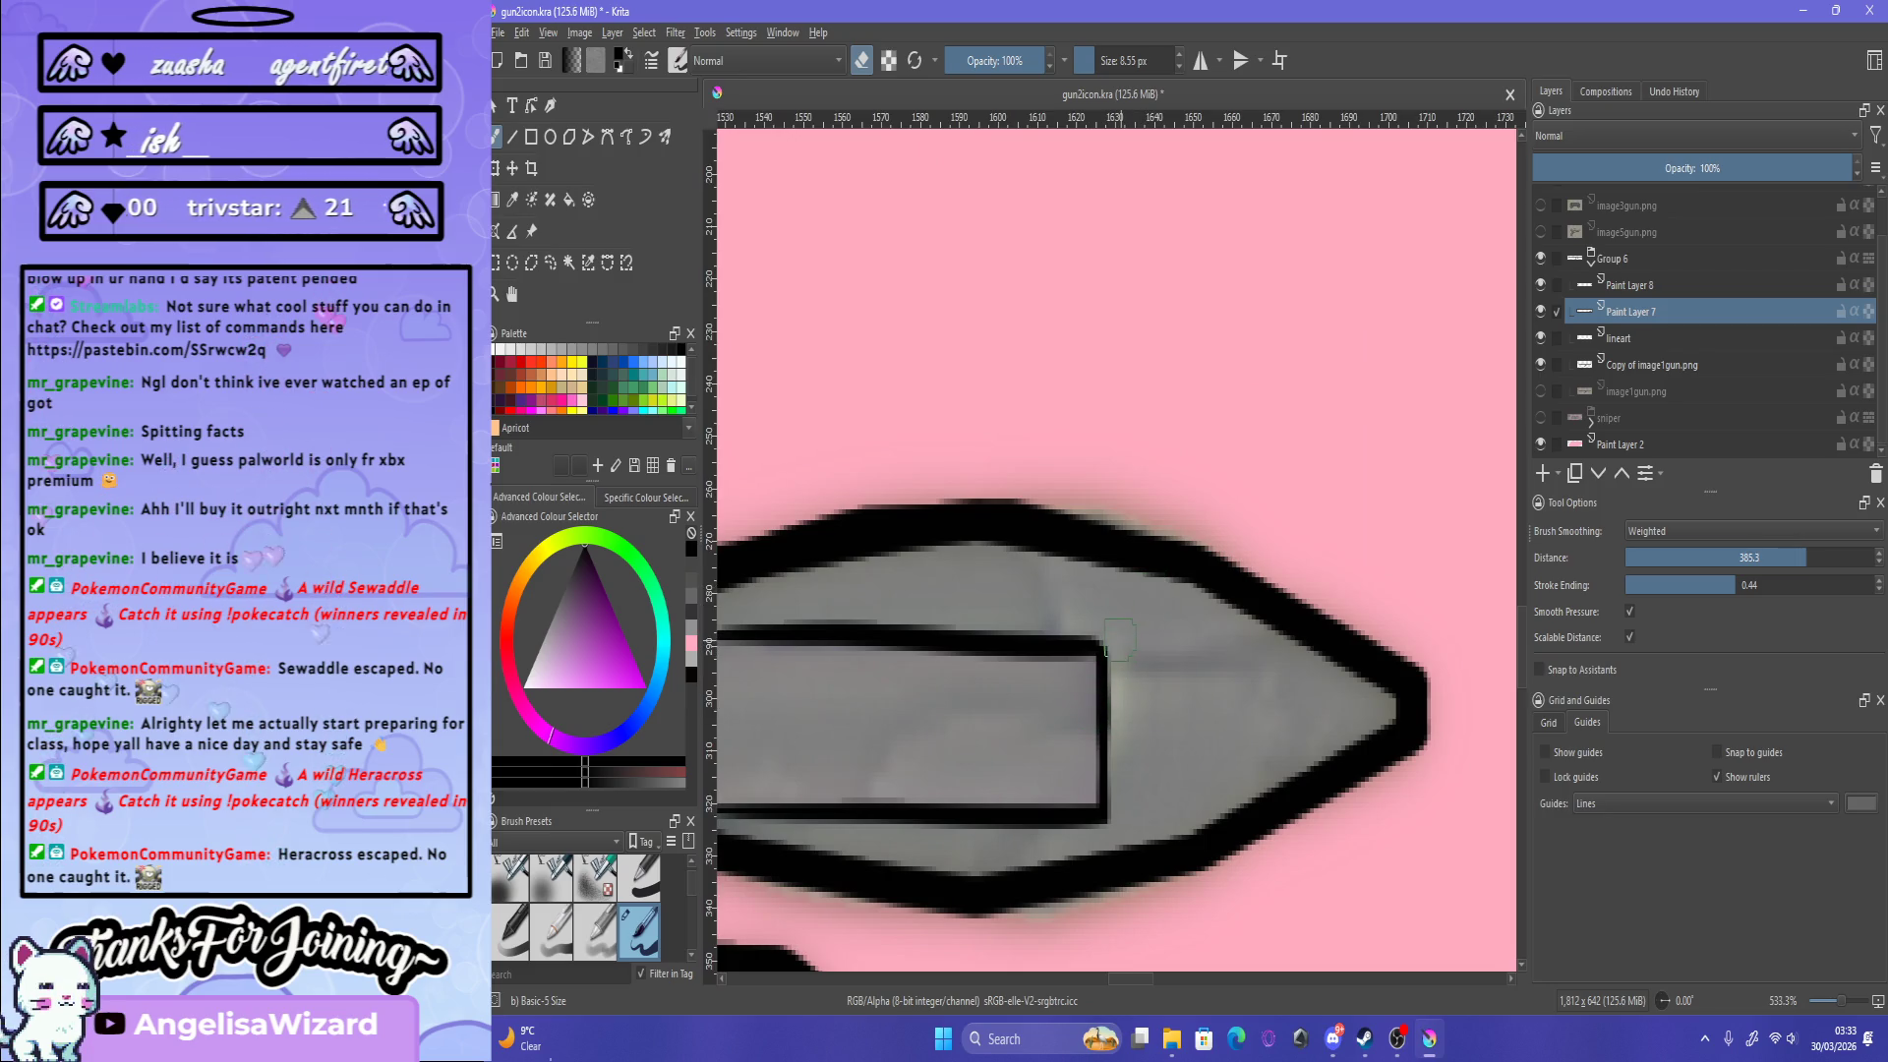
Step: Erase the lower stretch of the rectangle's right end line
left_click_drag(1121, 713, 1122, 811)
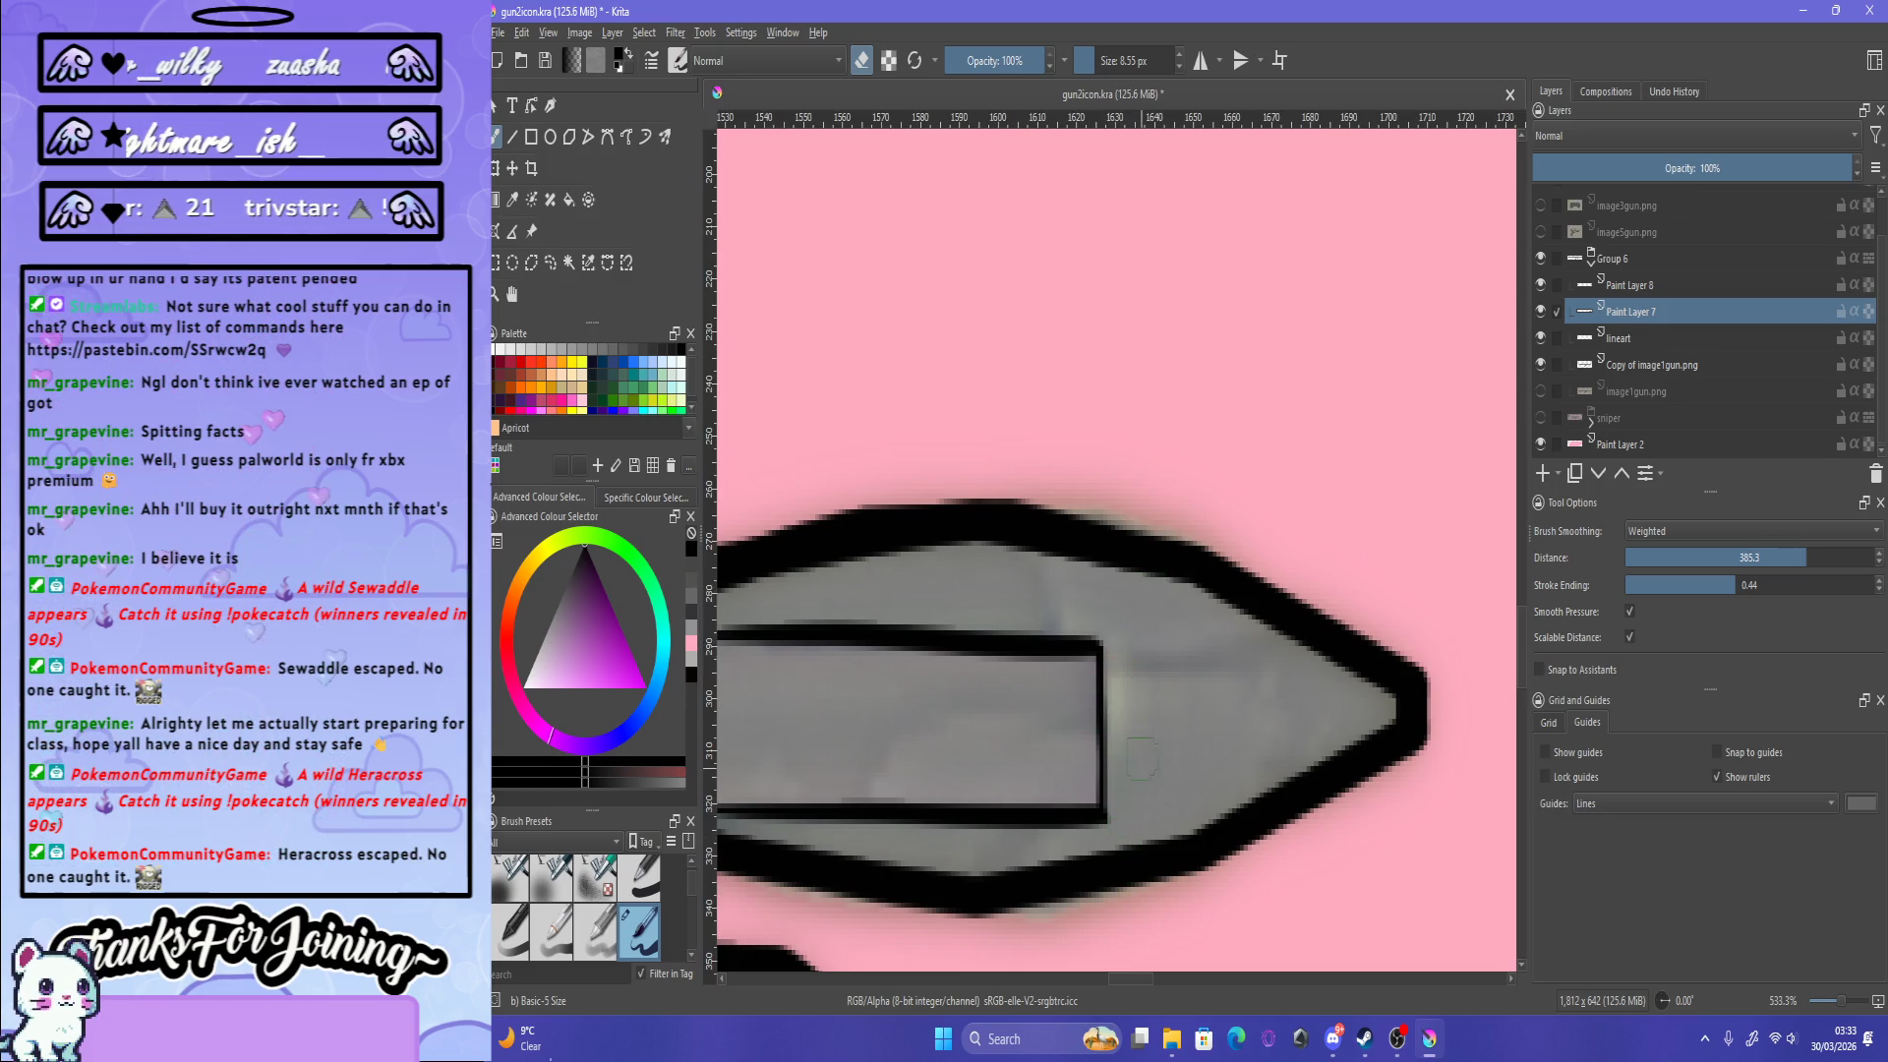
scroll(1151, 747, "down", 5)
scroll(1160, 737, "up", 1)
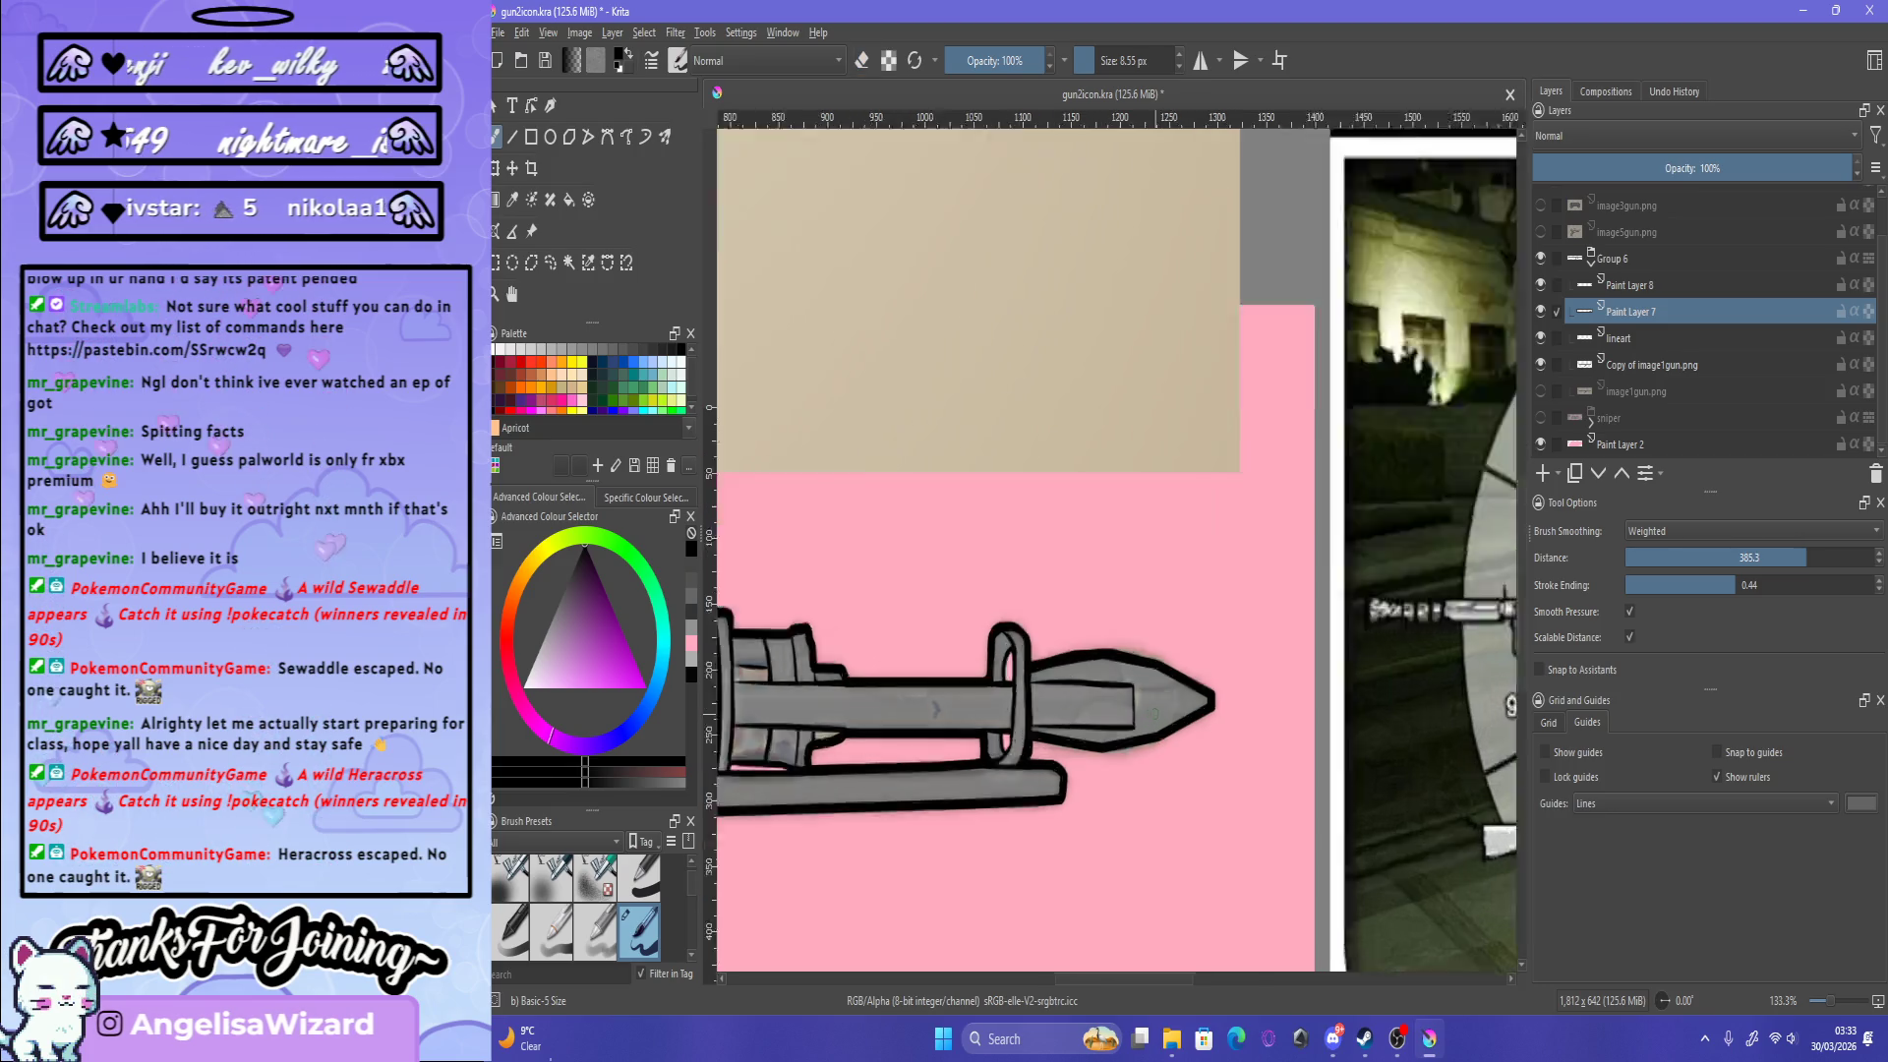
scroll(1159, 732, "up", 2)
scroll(1156, 722, "up", 1)
scroll(1154, 715, "up", 1)
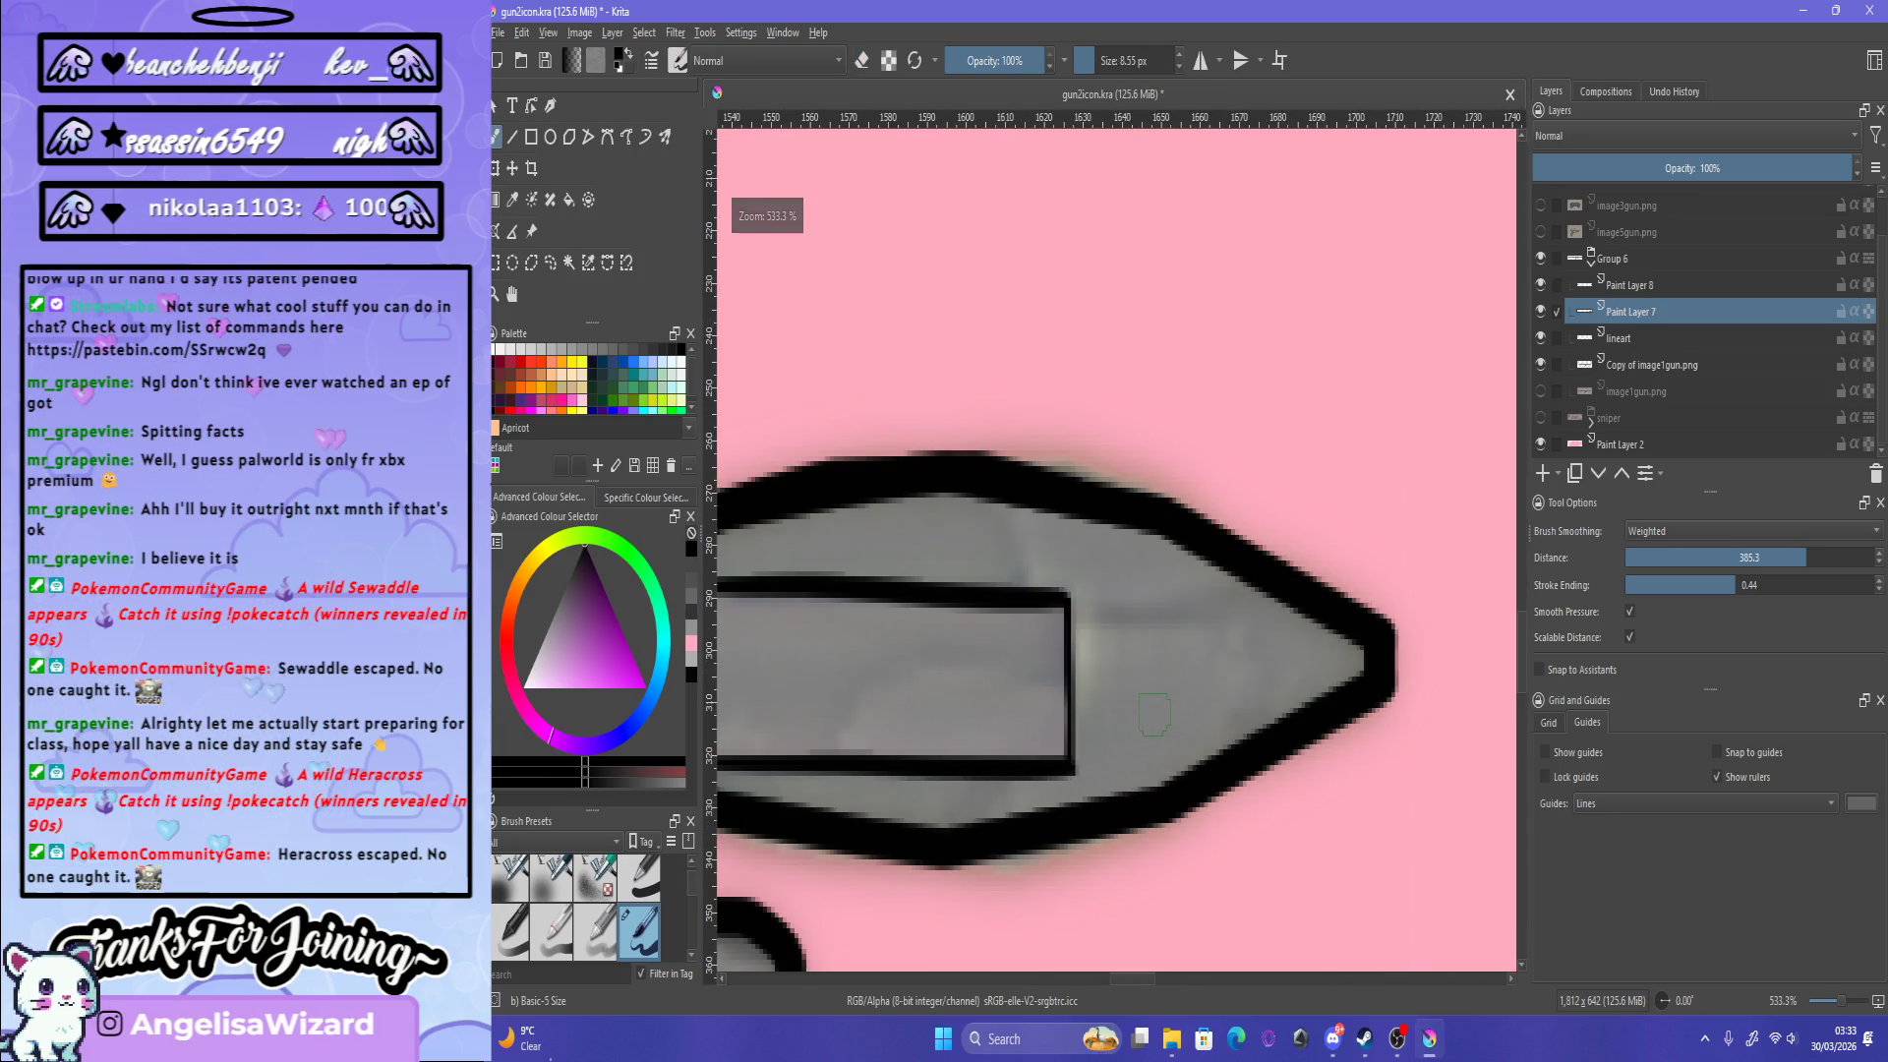
Step: Draw a thin black line running into the warhead's pointed tip
left_click_drag(1072, 616, 1249, 623)
key("ctrl+z")
left_click_drag(1074, 617, 1242, 625)
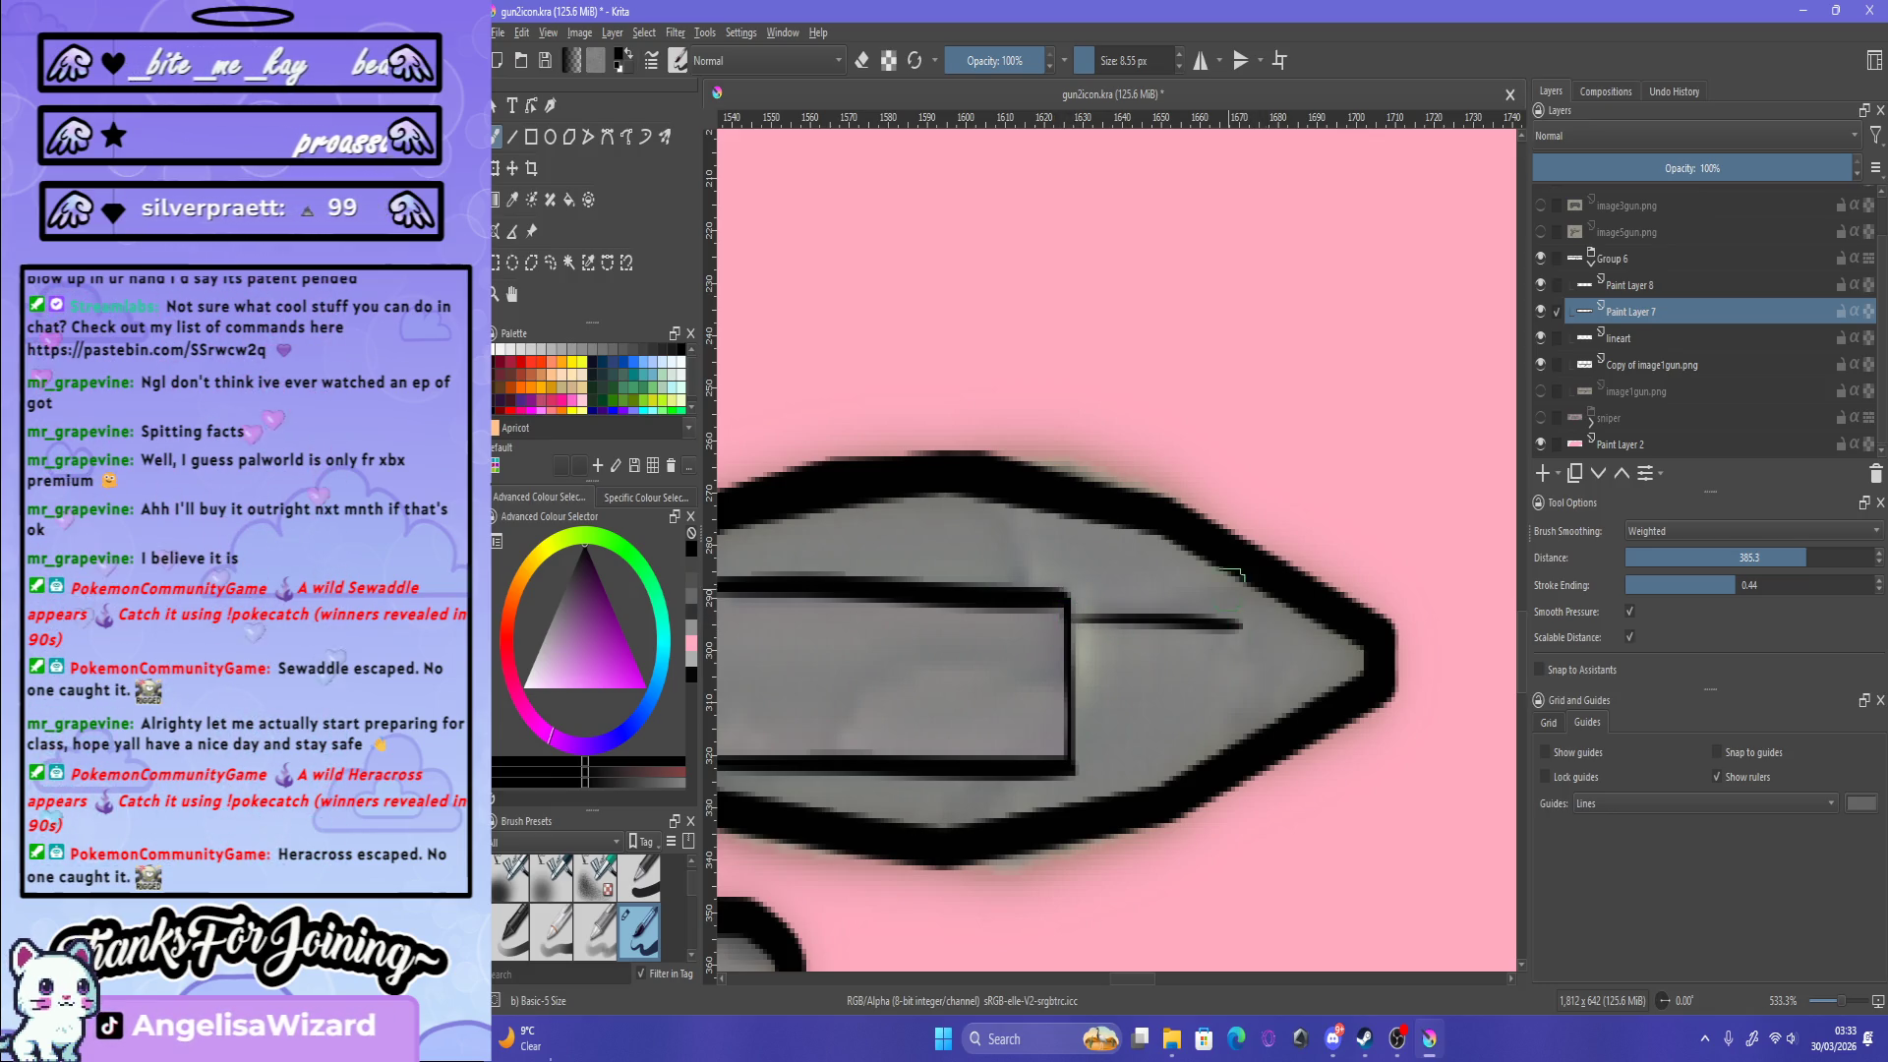
scroll(1224, 605, "down", 6)
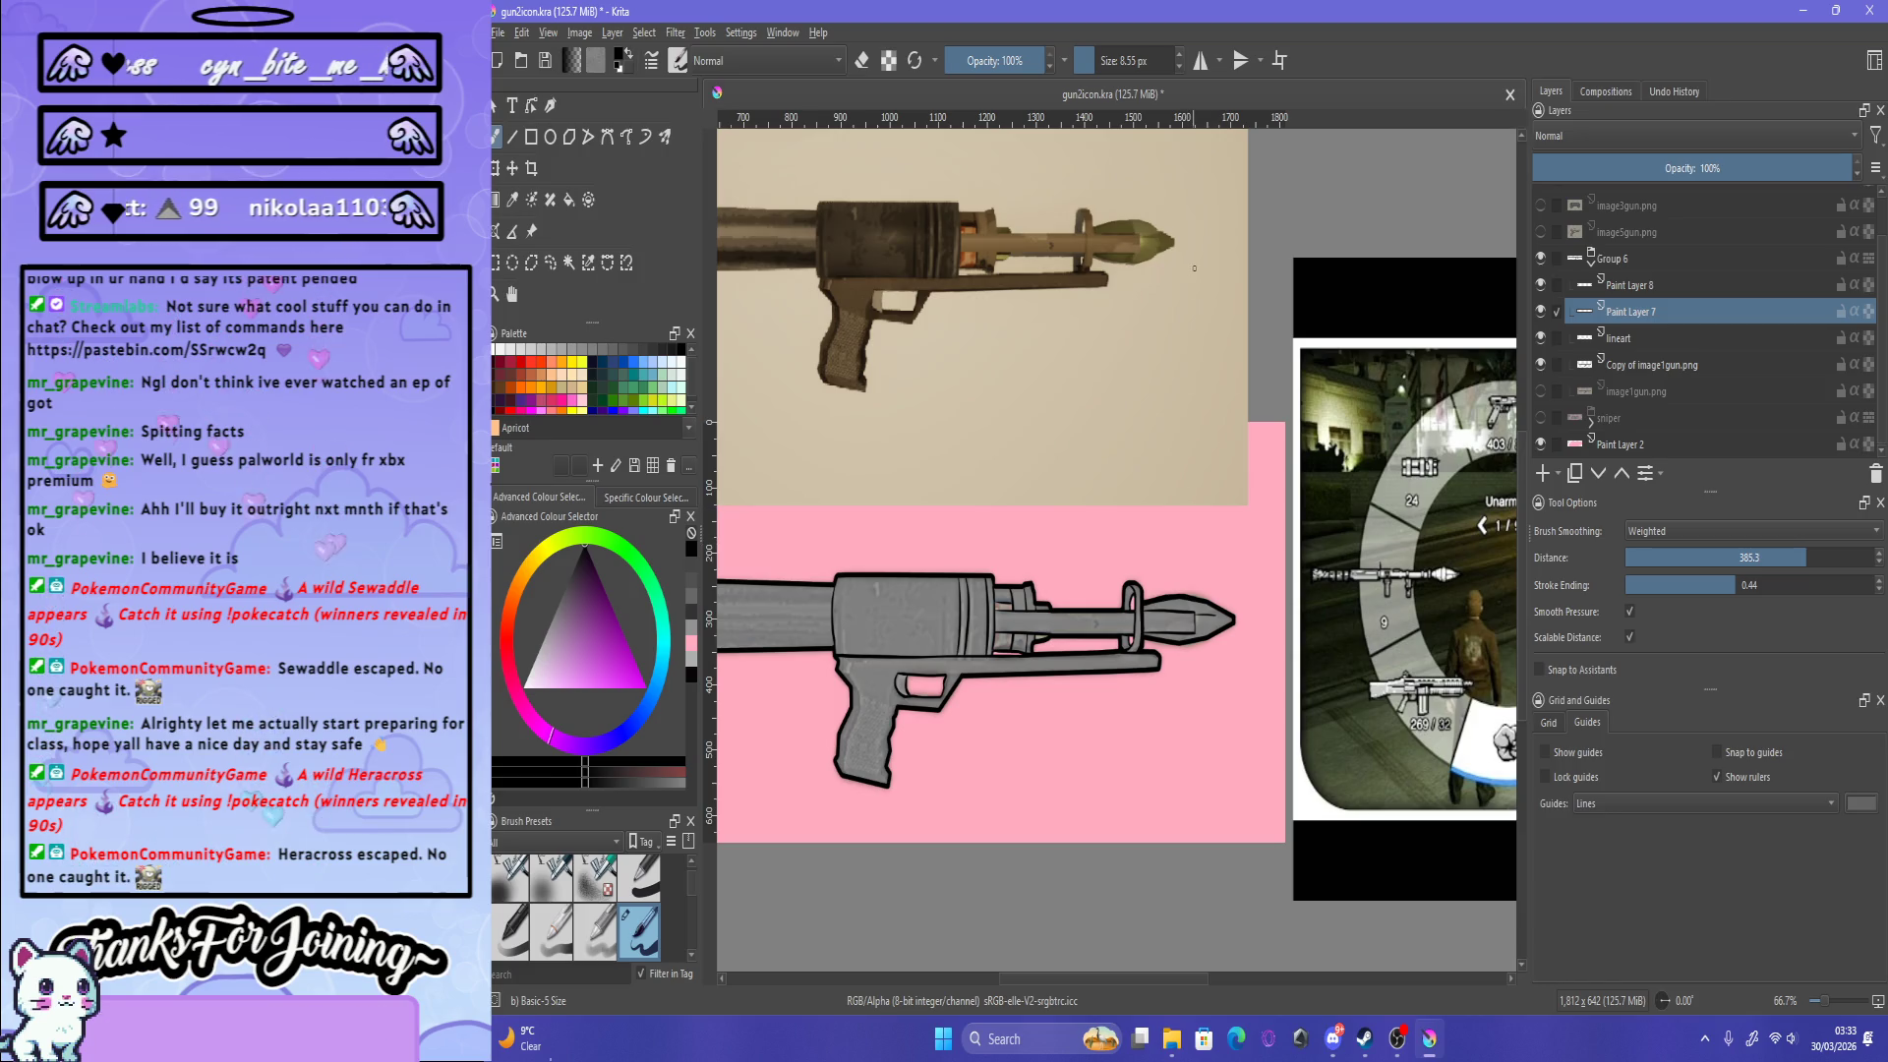
Step: Draw a short dark mark and a vertical seam line across the rocket tip
scroll(1166, 548, "up", 2)
scroll(1190, 590, "up", 1)
scroll(1224, 632, "up", 2)
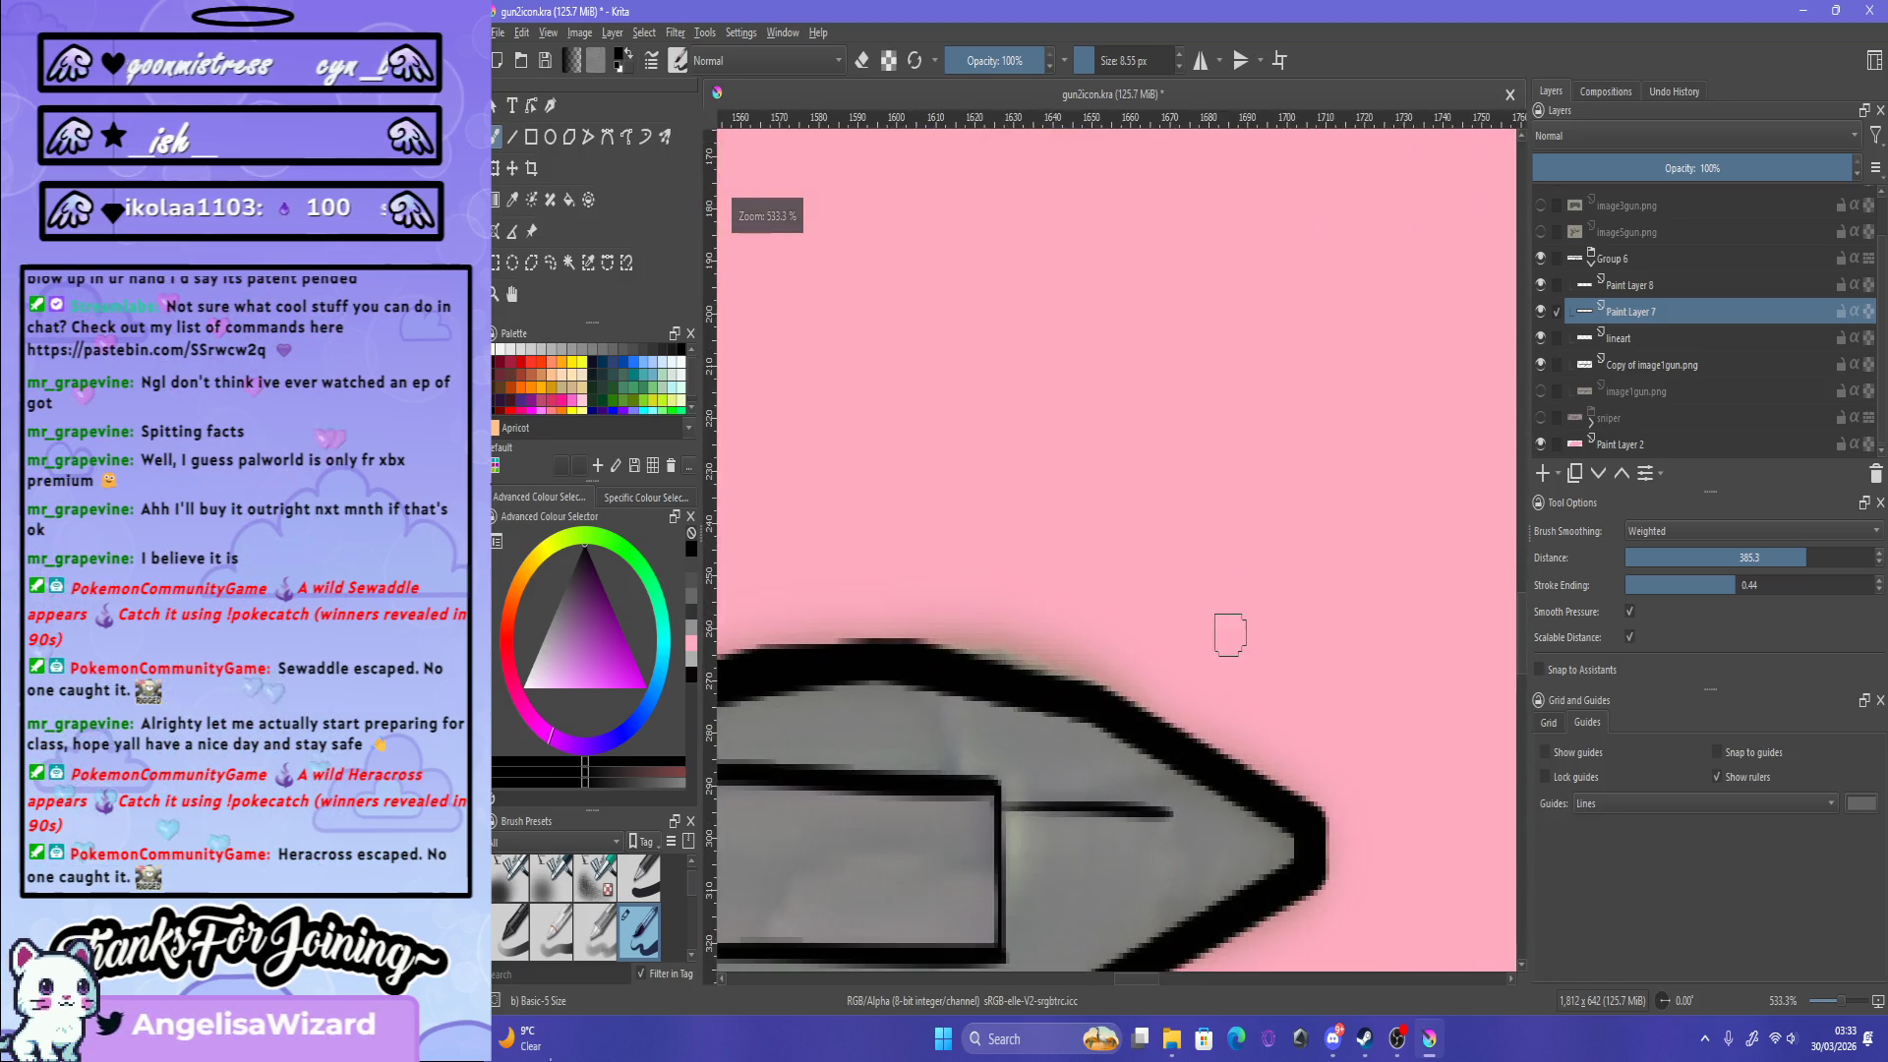
scroll(1220, 730, "up", 1)
scroll(1220, 729, "down", 1)
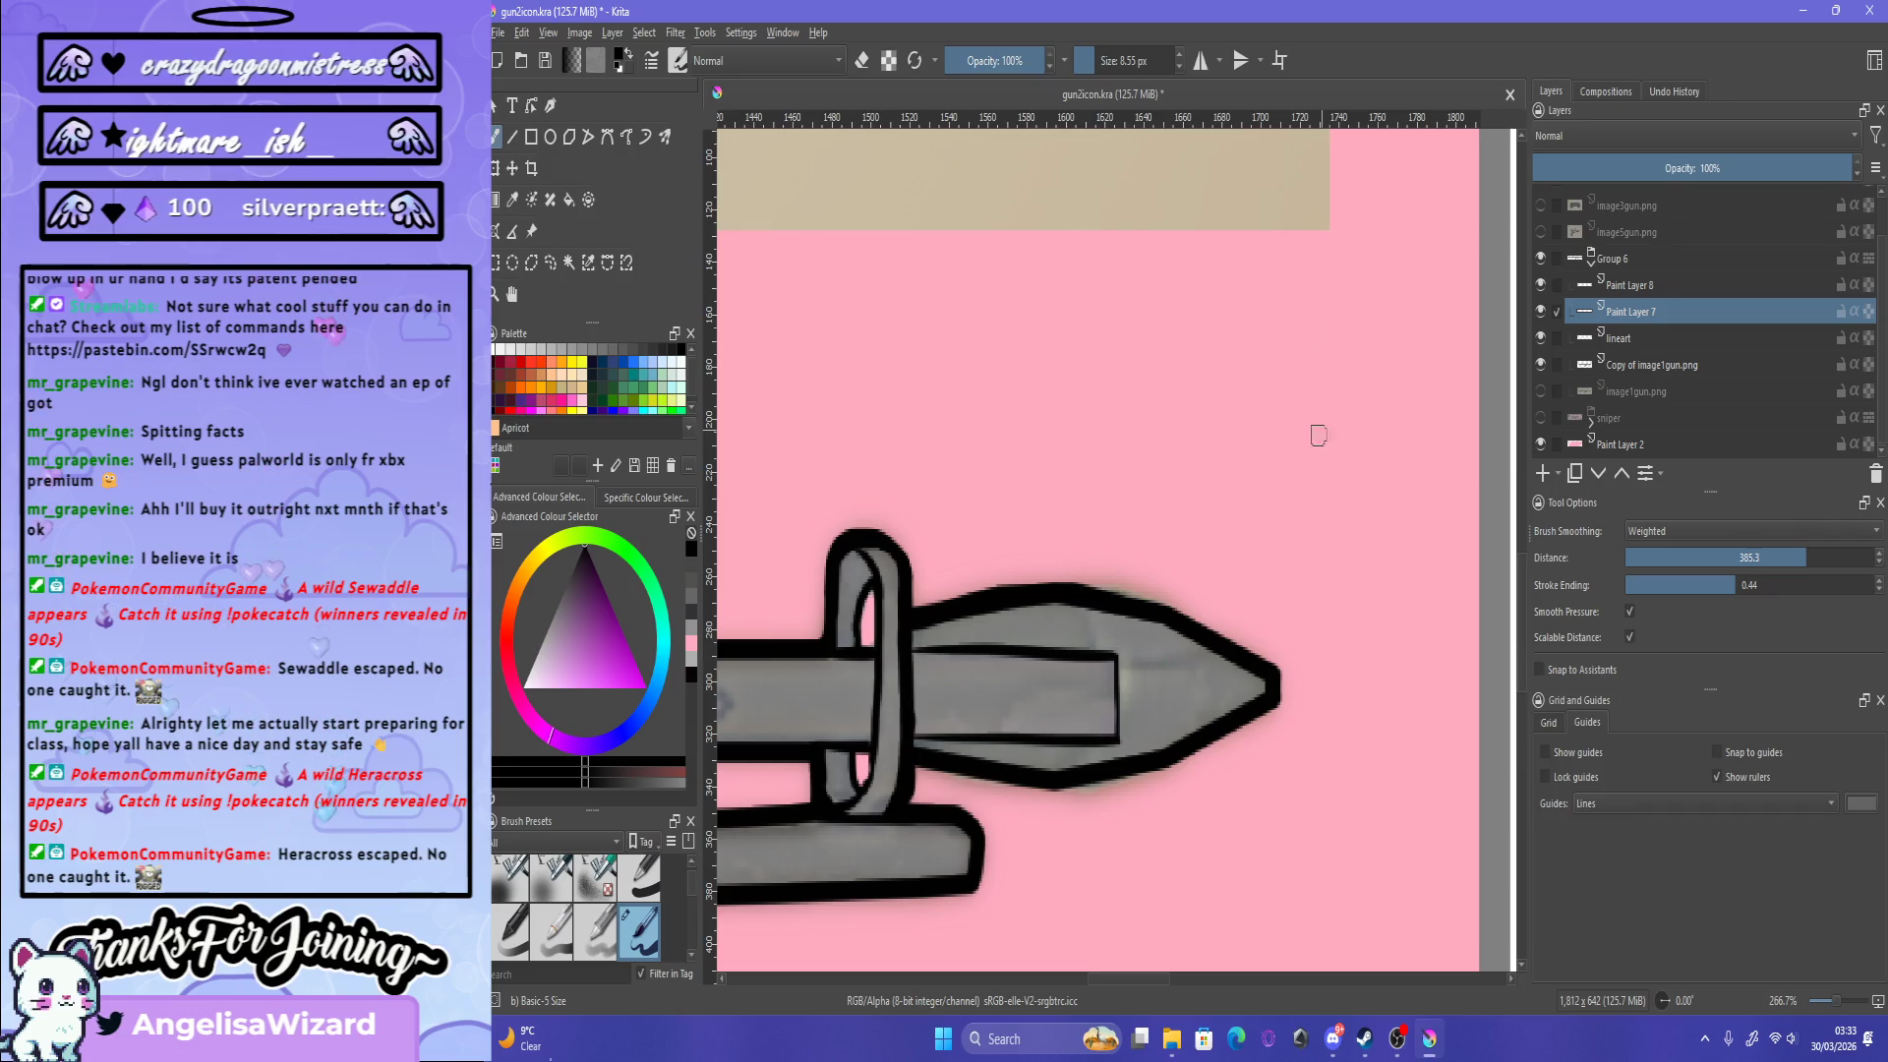
left_click_drag(1206, 649, 1210, 686)
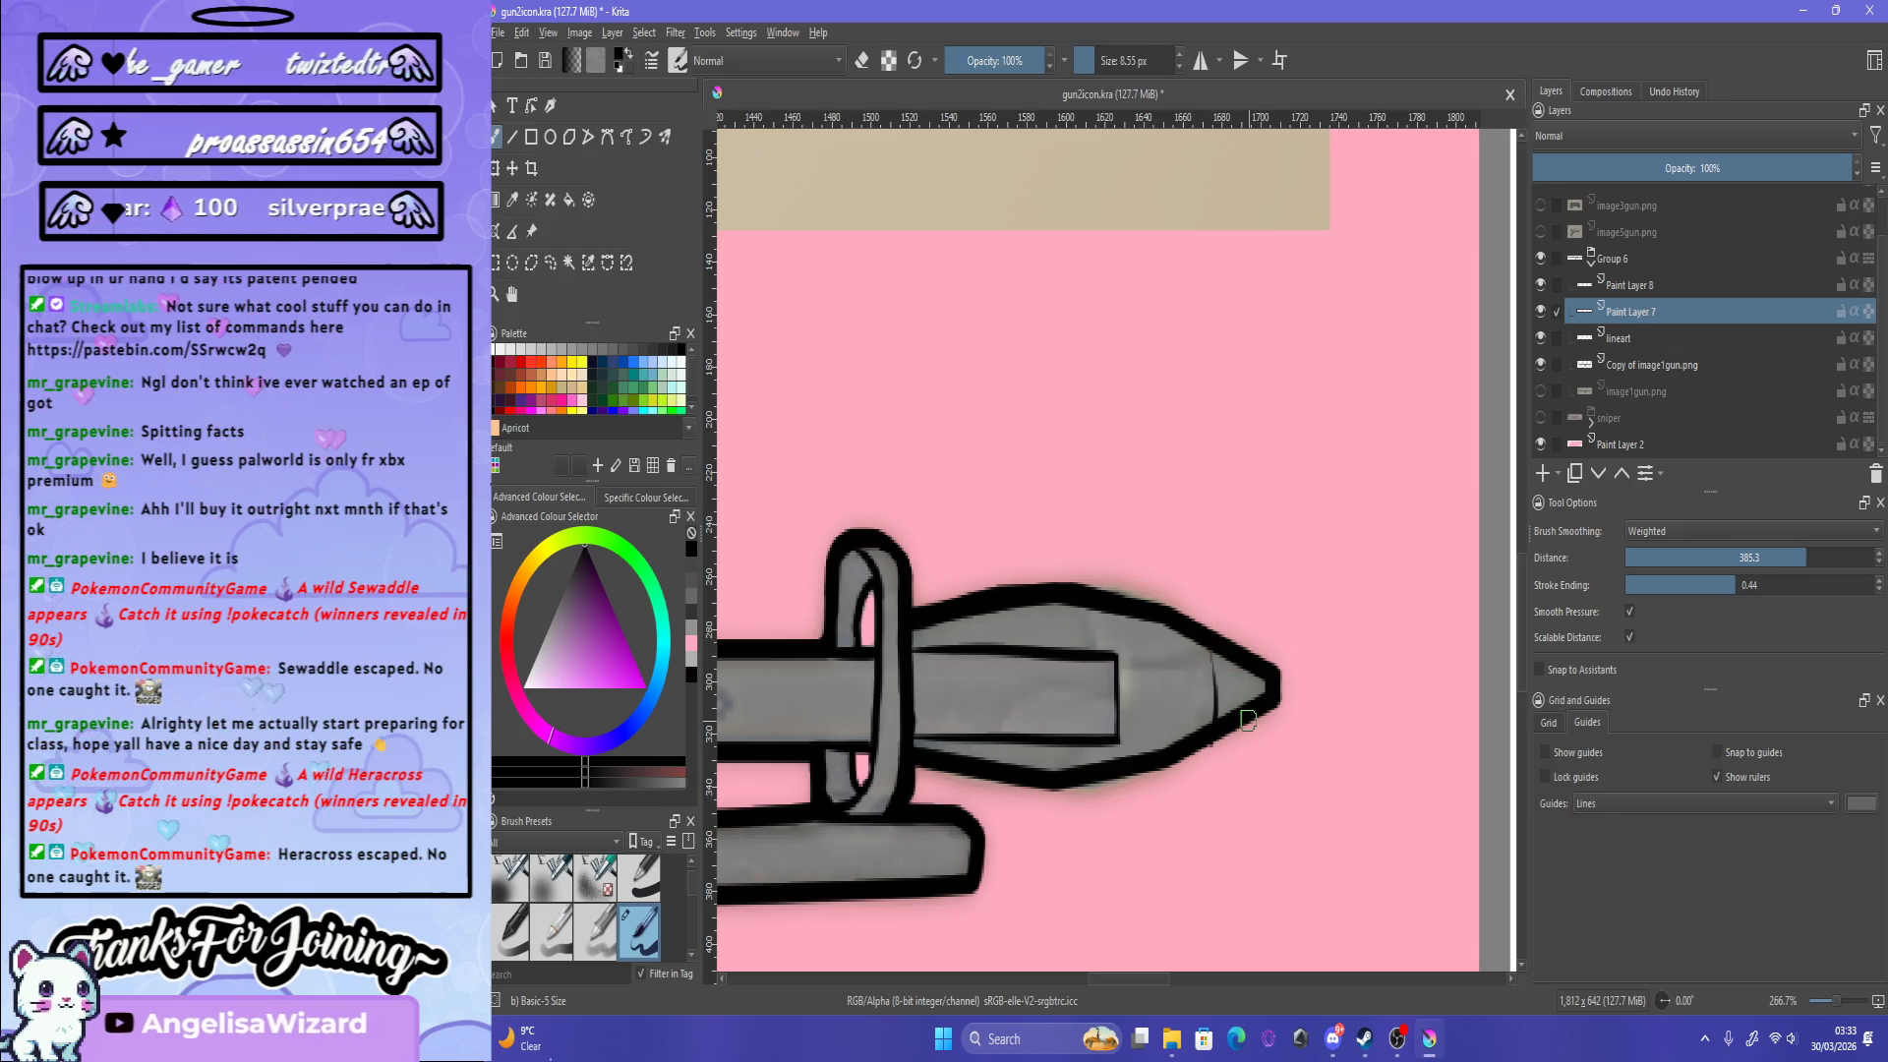
scroll(1246, 719, "up", 4)
left_click_drag(1054, 449, 1033, 779)
key("ctrl+z")
left_click_drag(1045, 433, 1065, 678)
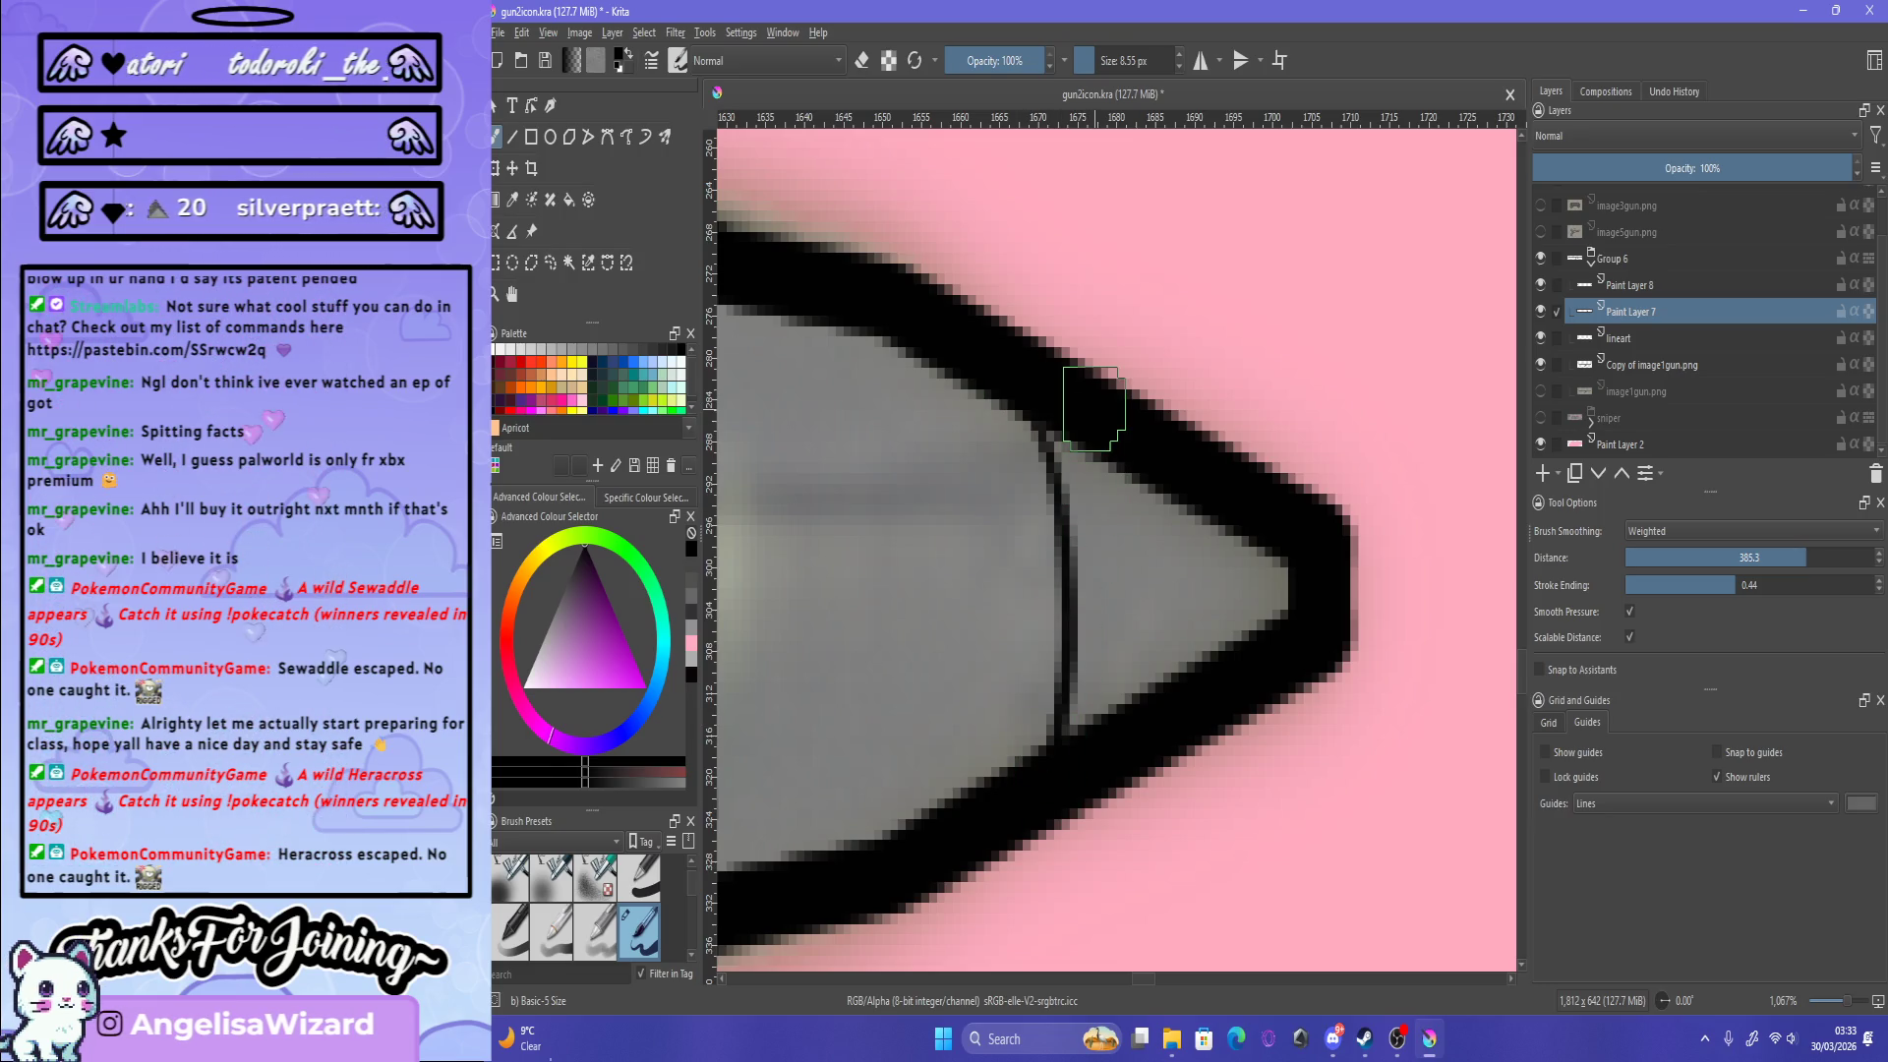
Step: Draw a straight horizontal line along the rocket tip
scroll(1093, 408, "down", 4)
scroll(1138, 559, "up", 1)
scroll(1138, 559, "up", 1)
scroll(1139, 559, "up", 1)
left_click_drag(1013, 511, 1220, 512)
key("ctrl+z")
left_click_drag(998, 509, 1237, 512)
scroll(1224, 501, "down", 8)
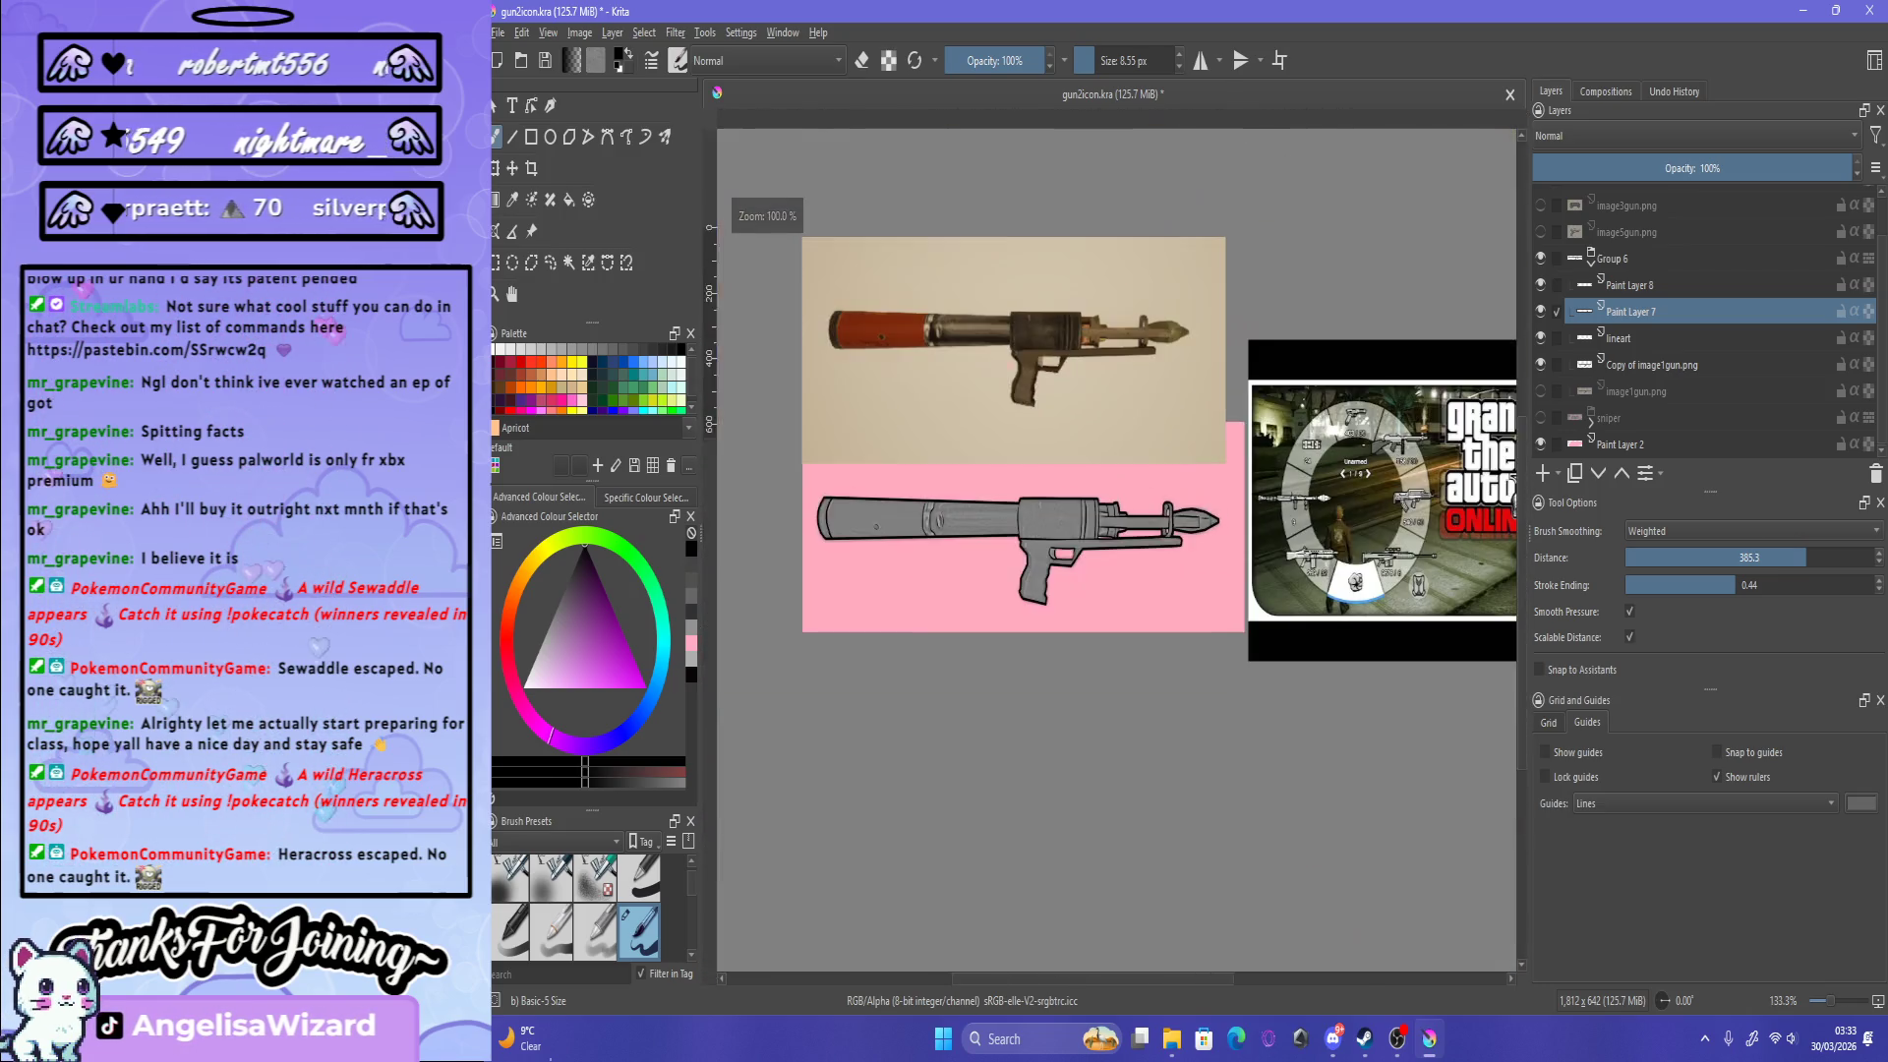
scroll(1167, 258, "up", 2)
scroll(1167, 258, "down", 2)
scroll(1167, 259, "up", 1)
scroll(1167, 258, "up", 2)
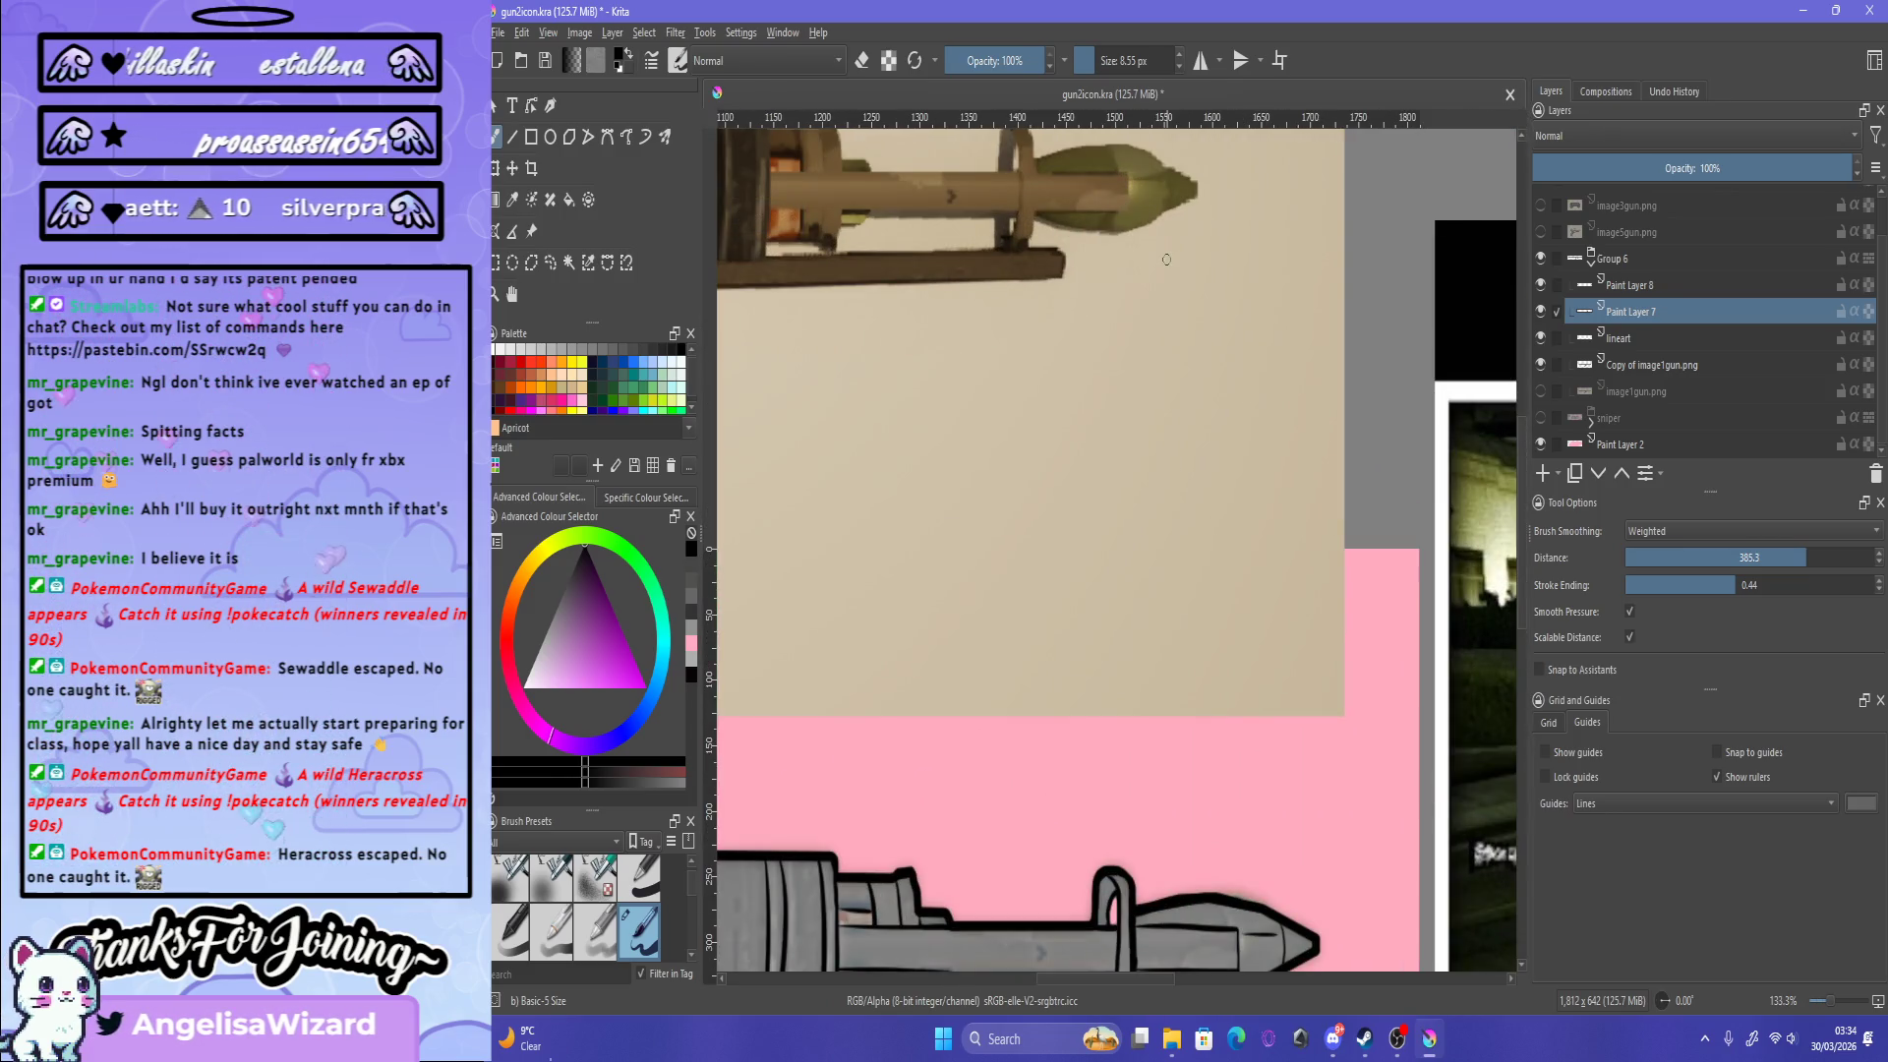
scroll(1131, 201, "down", 2)
scroll(1126, 187, "up", 3)
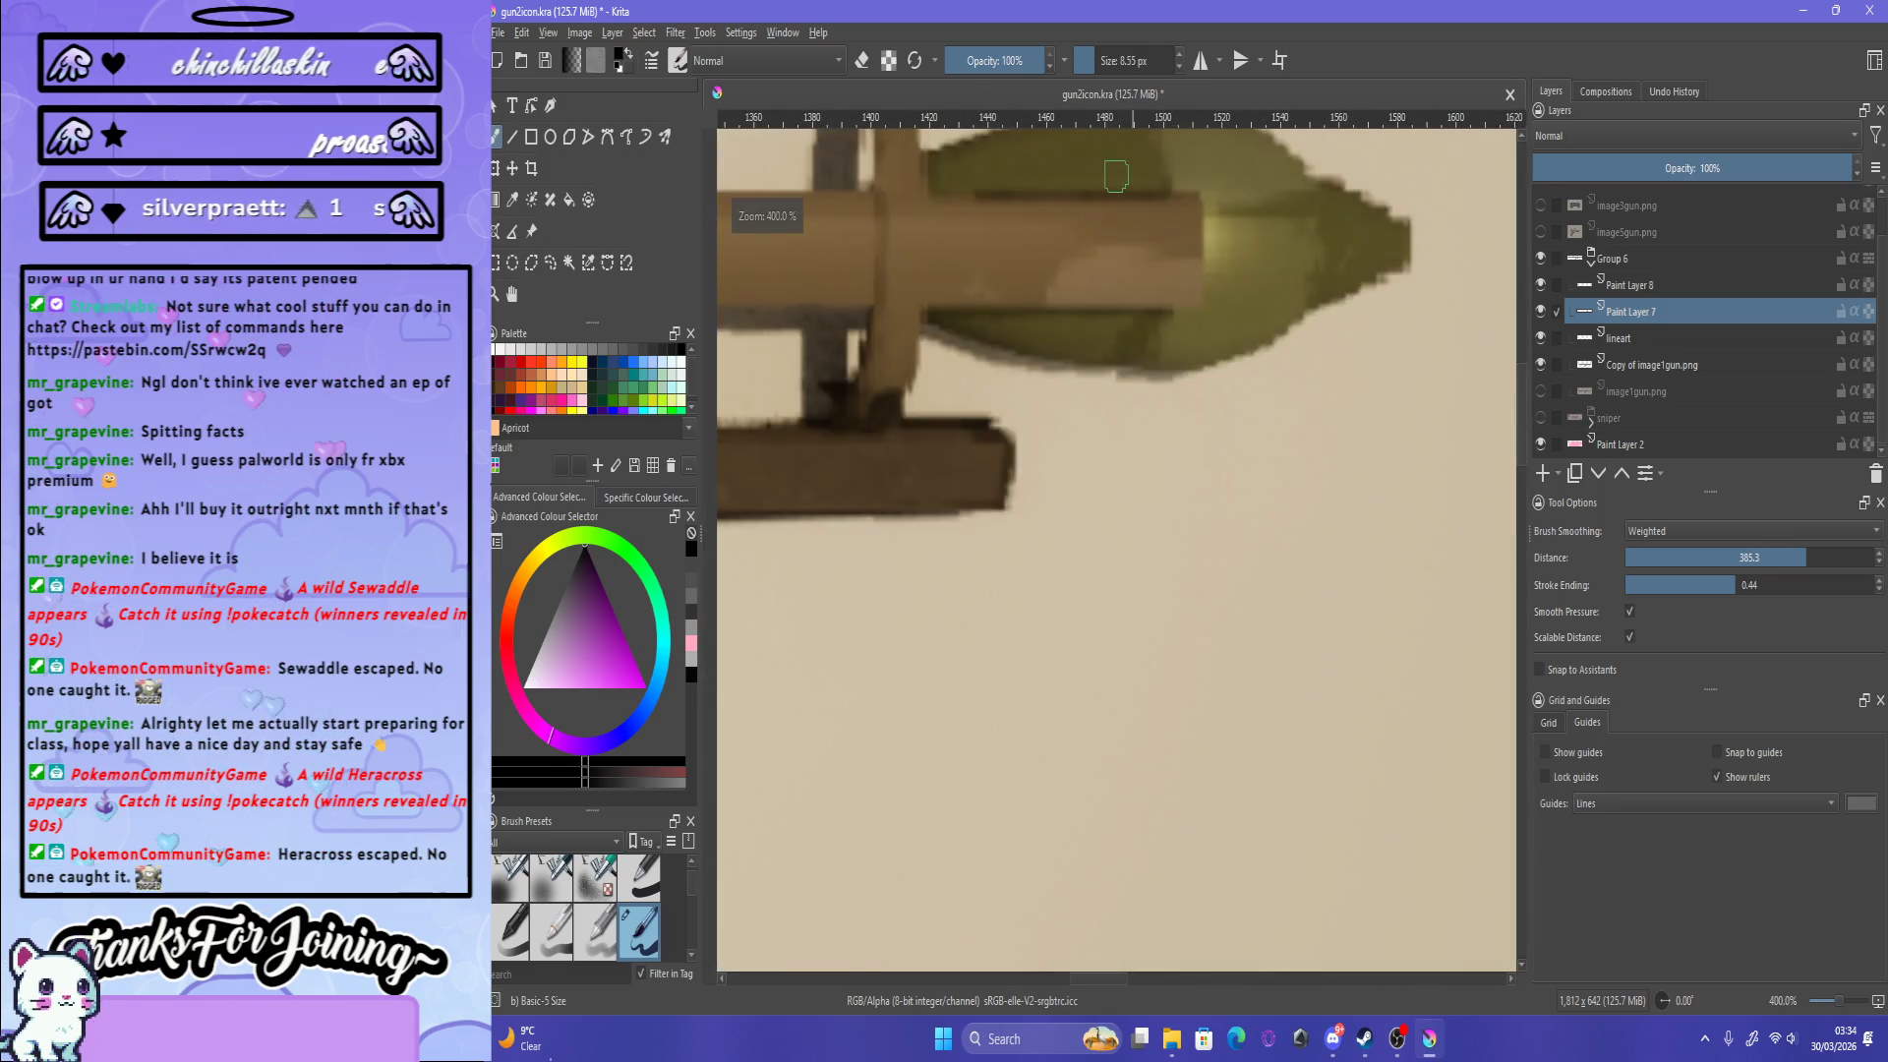
scroll(1121, 172, "up", 1)
scroll(1121, 173, "down", 4)
scroll(1285, 324, "up", 2)
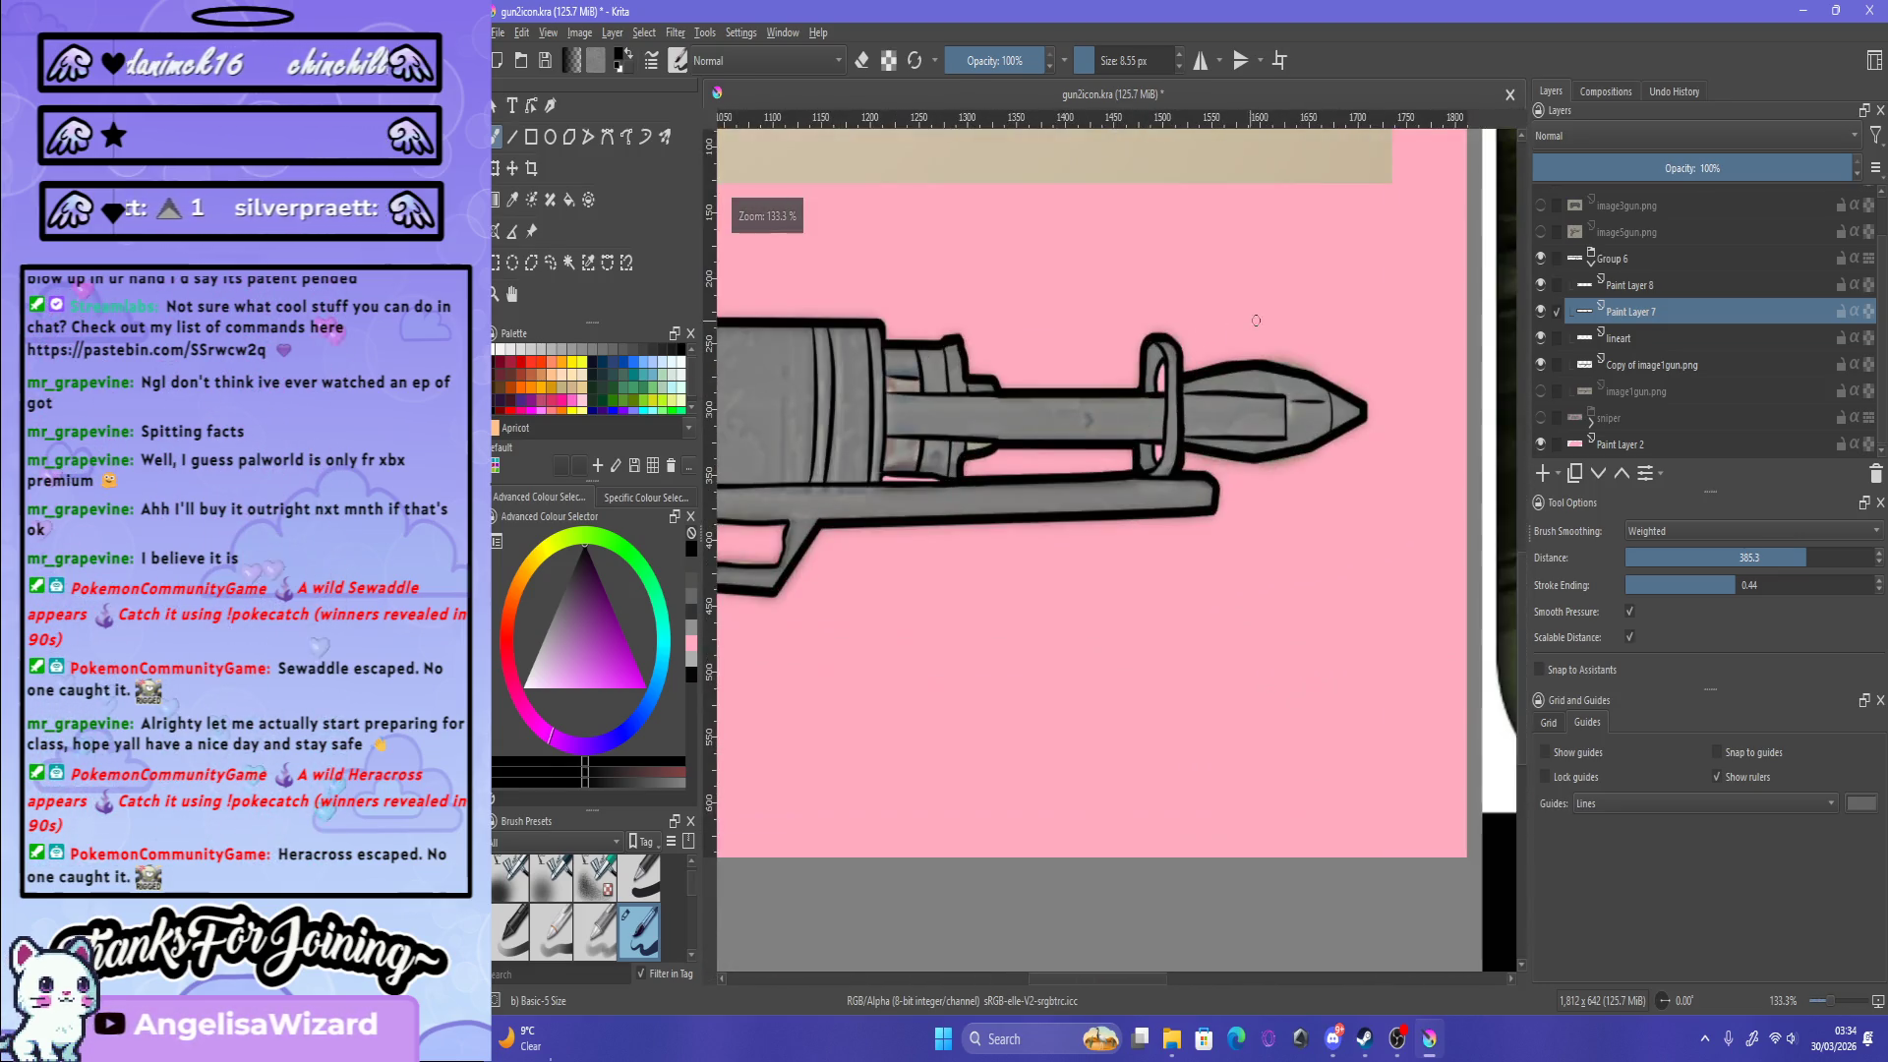
scroll(1285, 325, "down", 4)
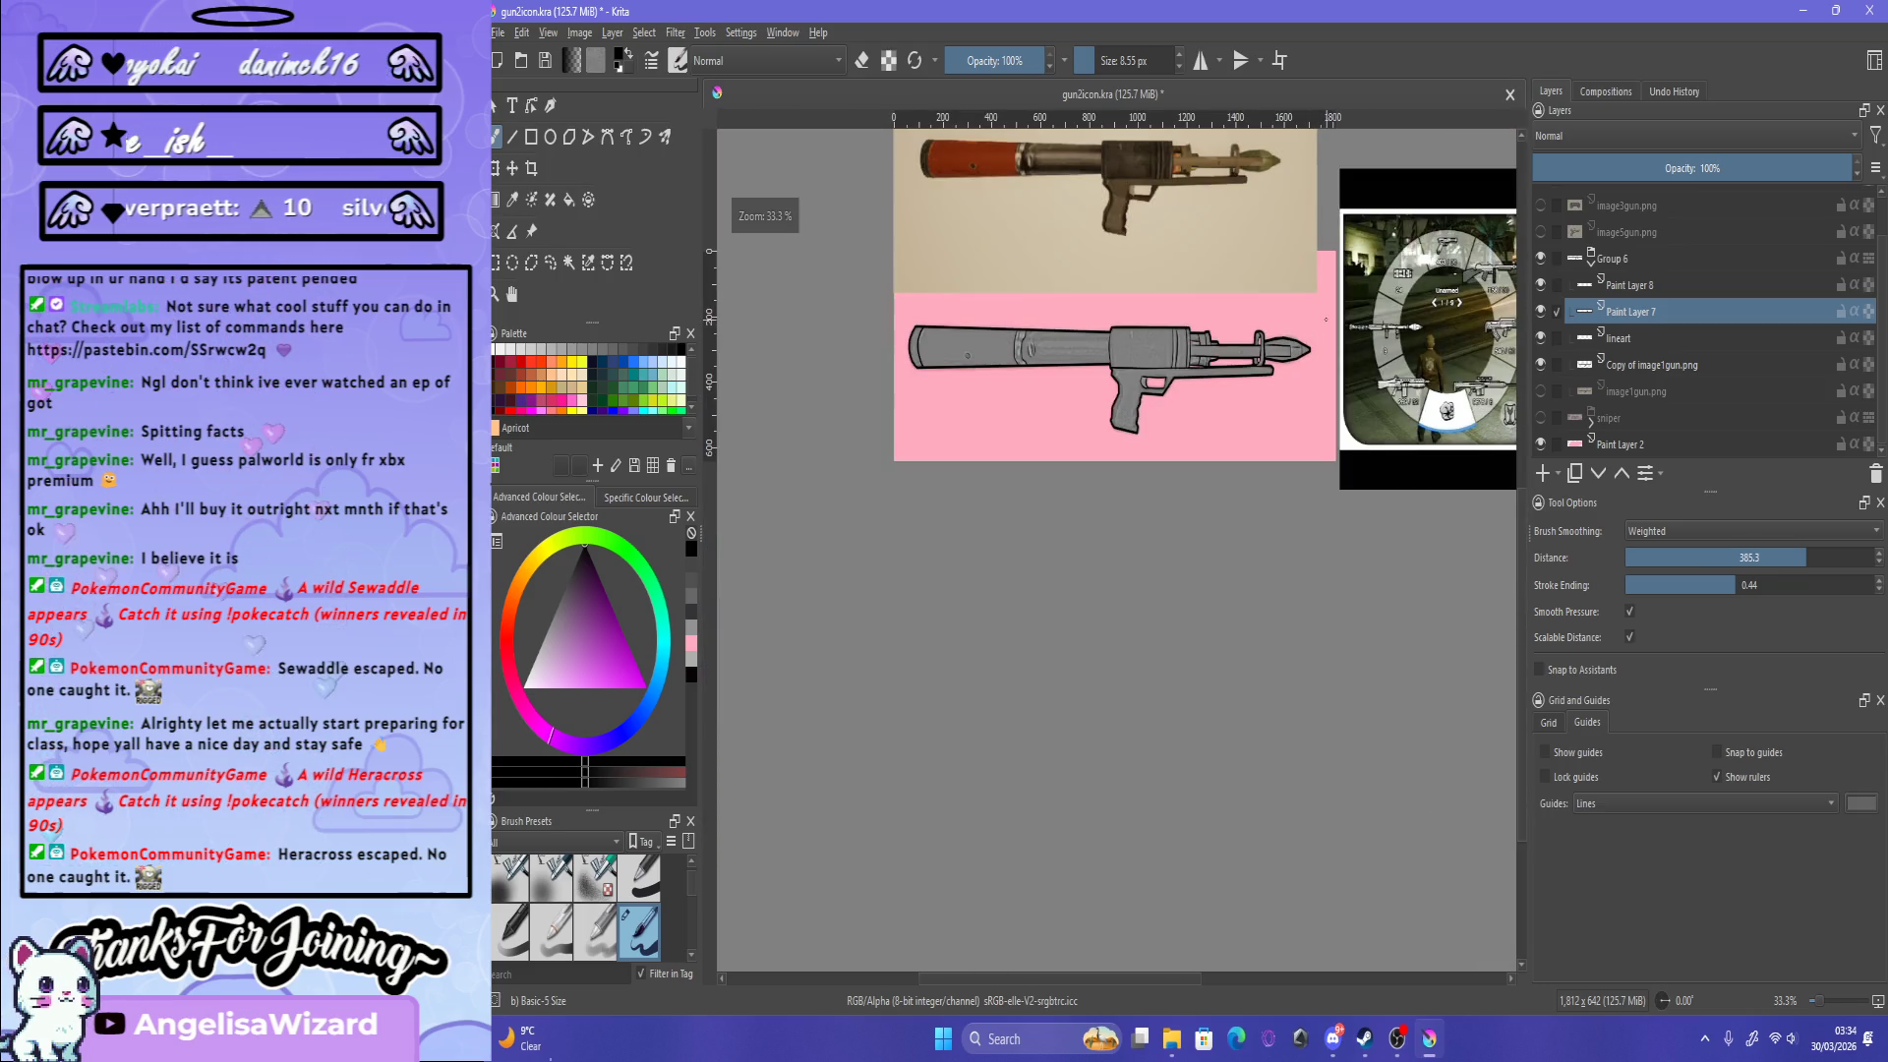
scroll(1325, 320, "up", 4)
scroll(1223, 445, "down", 3)
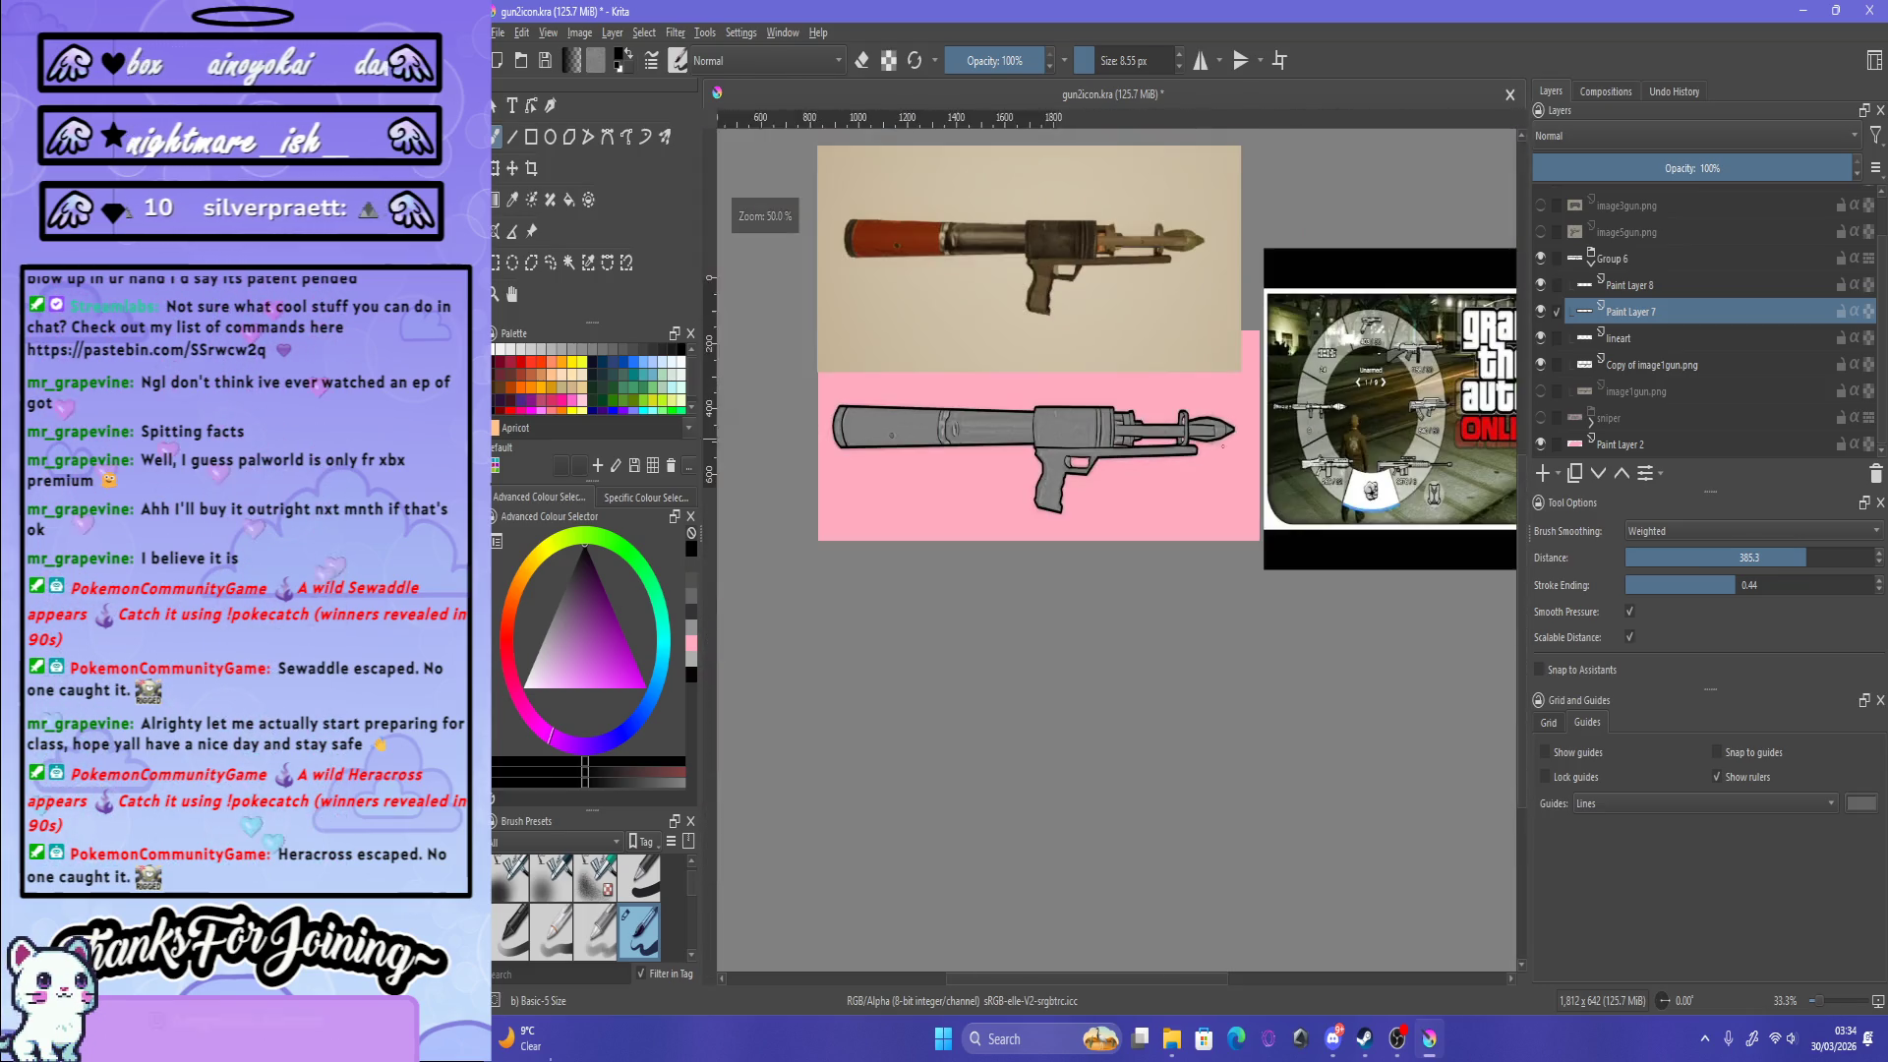
scroll(899, 419, "up", 1)
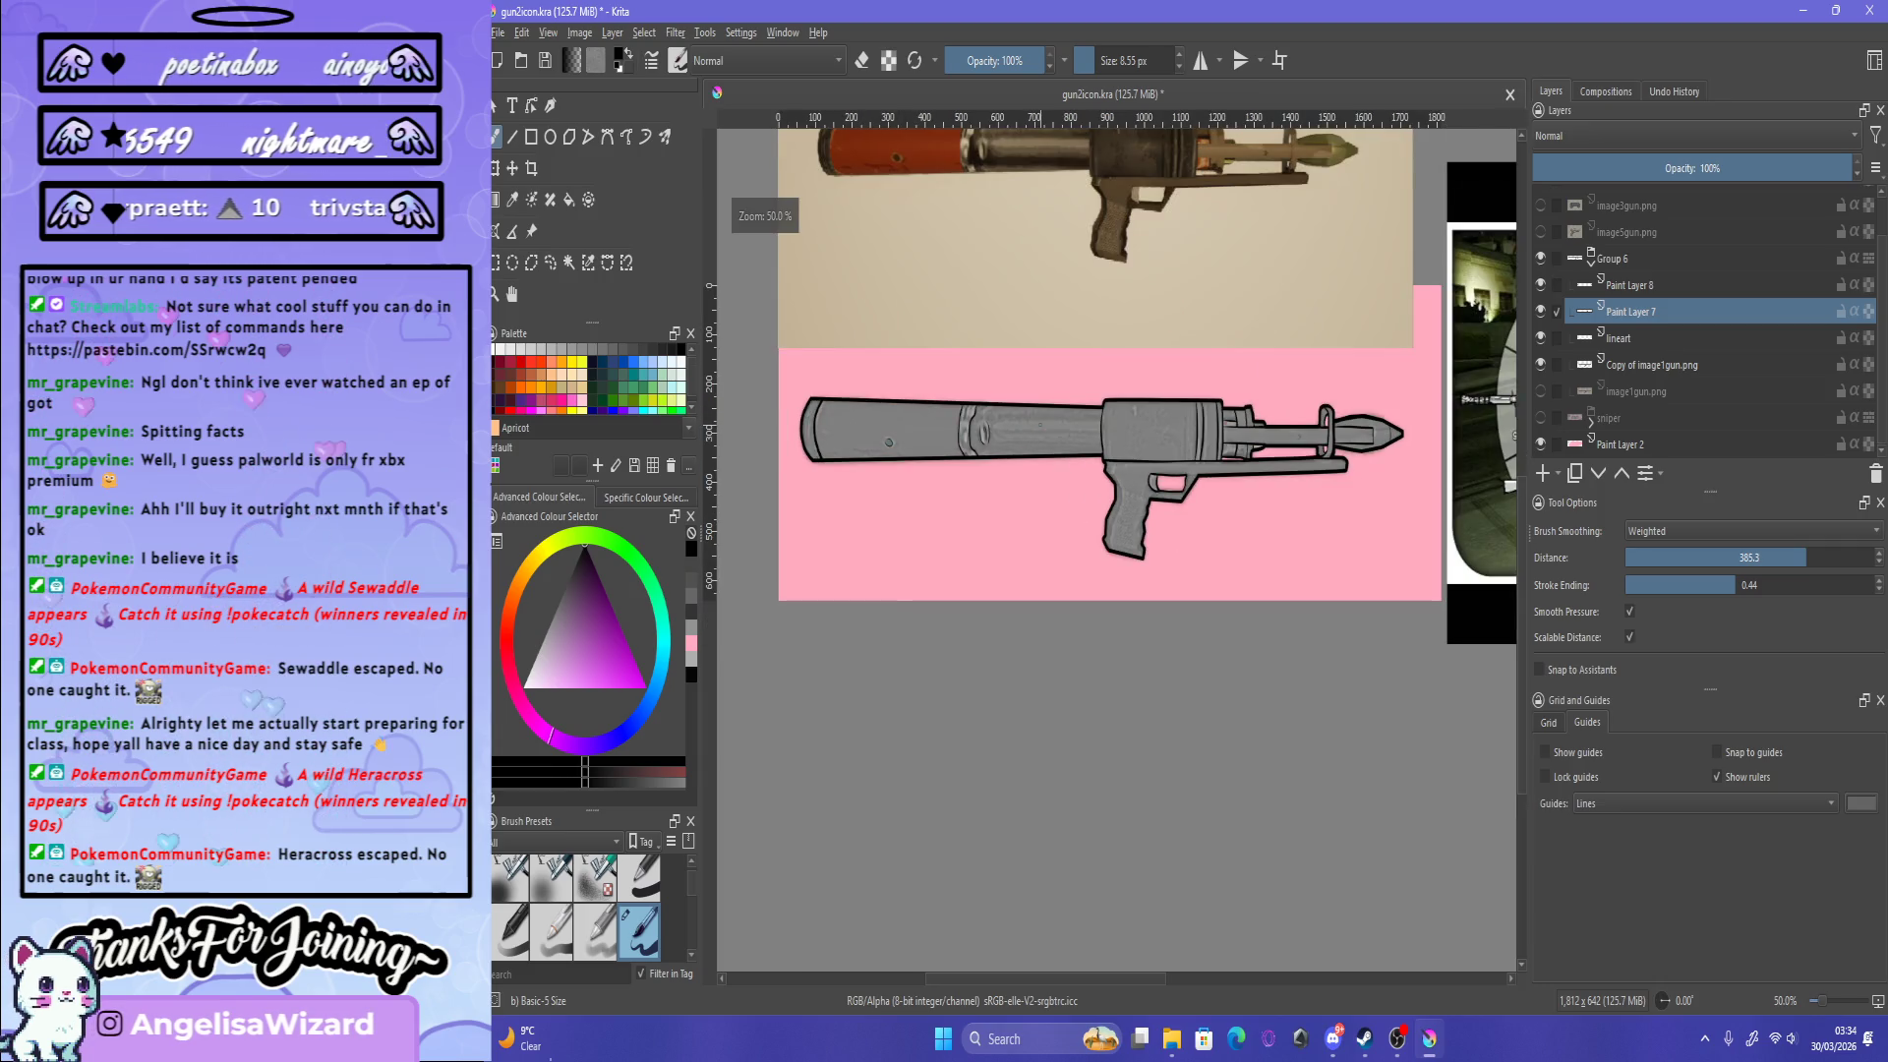
scroll(1039, 511, "down", 1)
scroll(1039, 511, "up", 1)
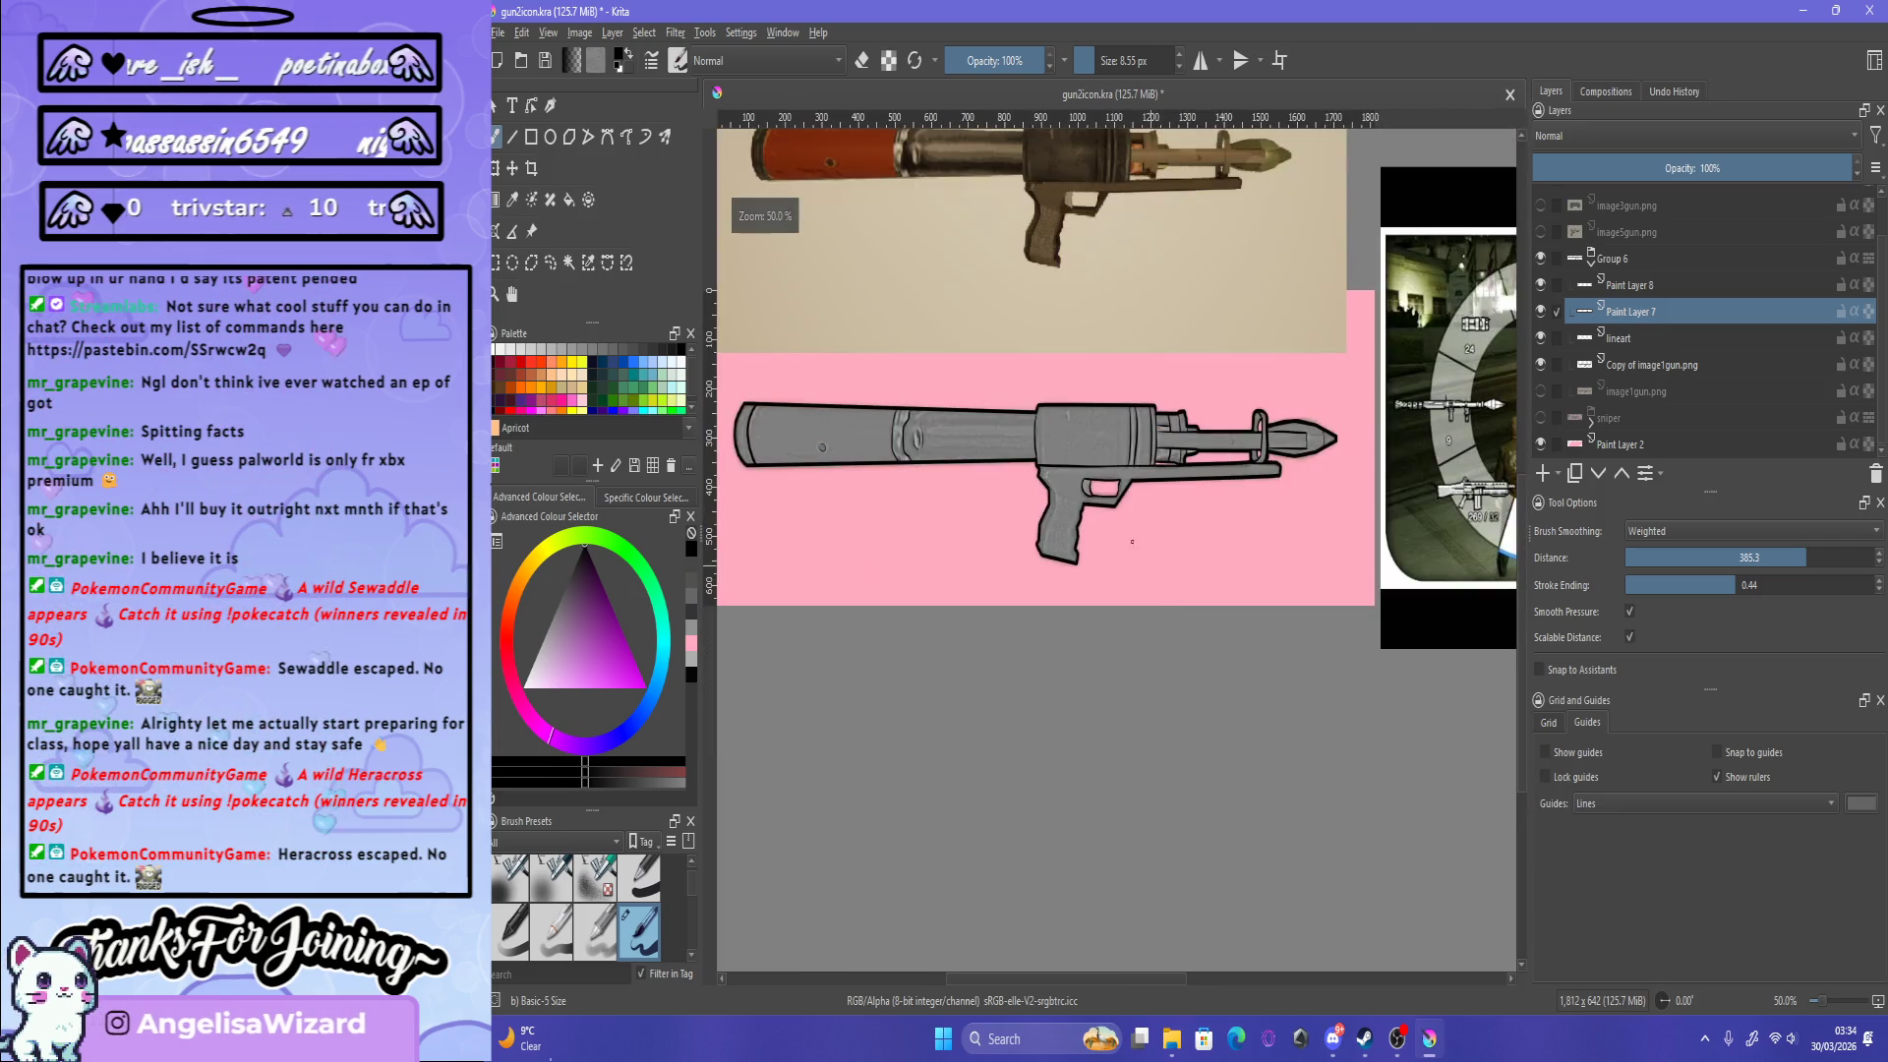
scroll(1040, 511, "down", 1)
scroll(1053, 354, "up", 1)
scroll(1053, 354, "up", 1)
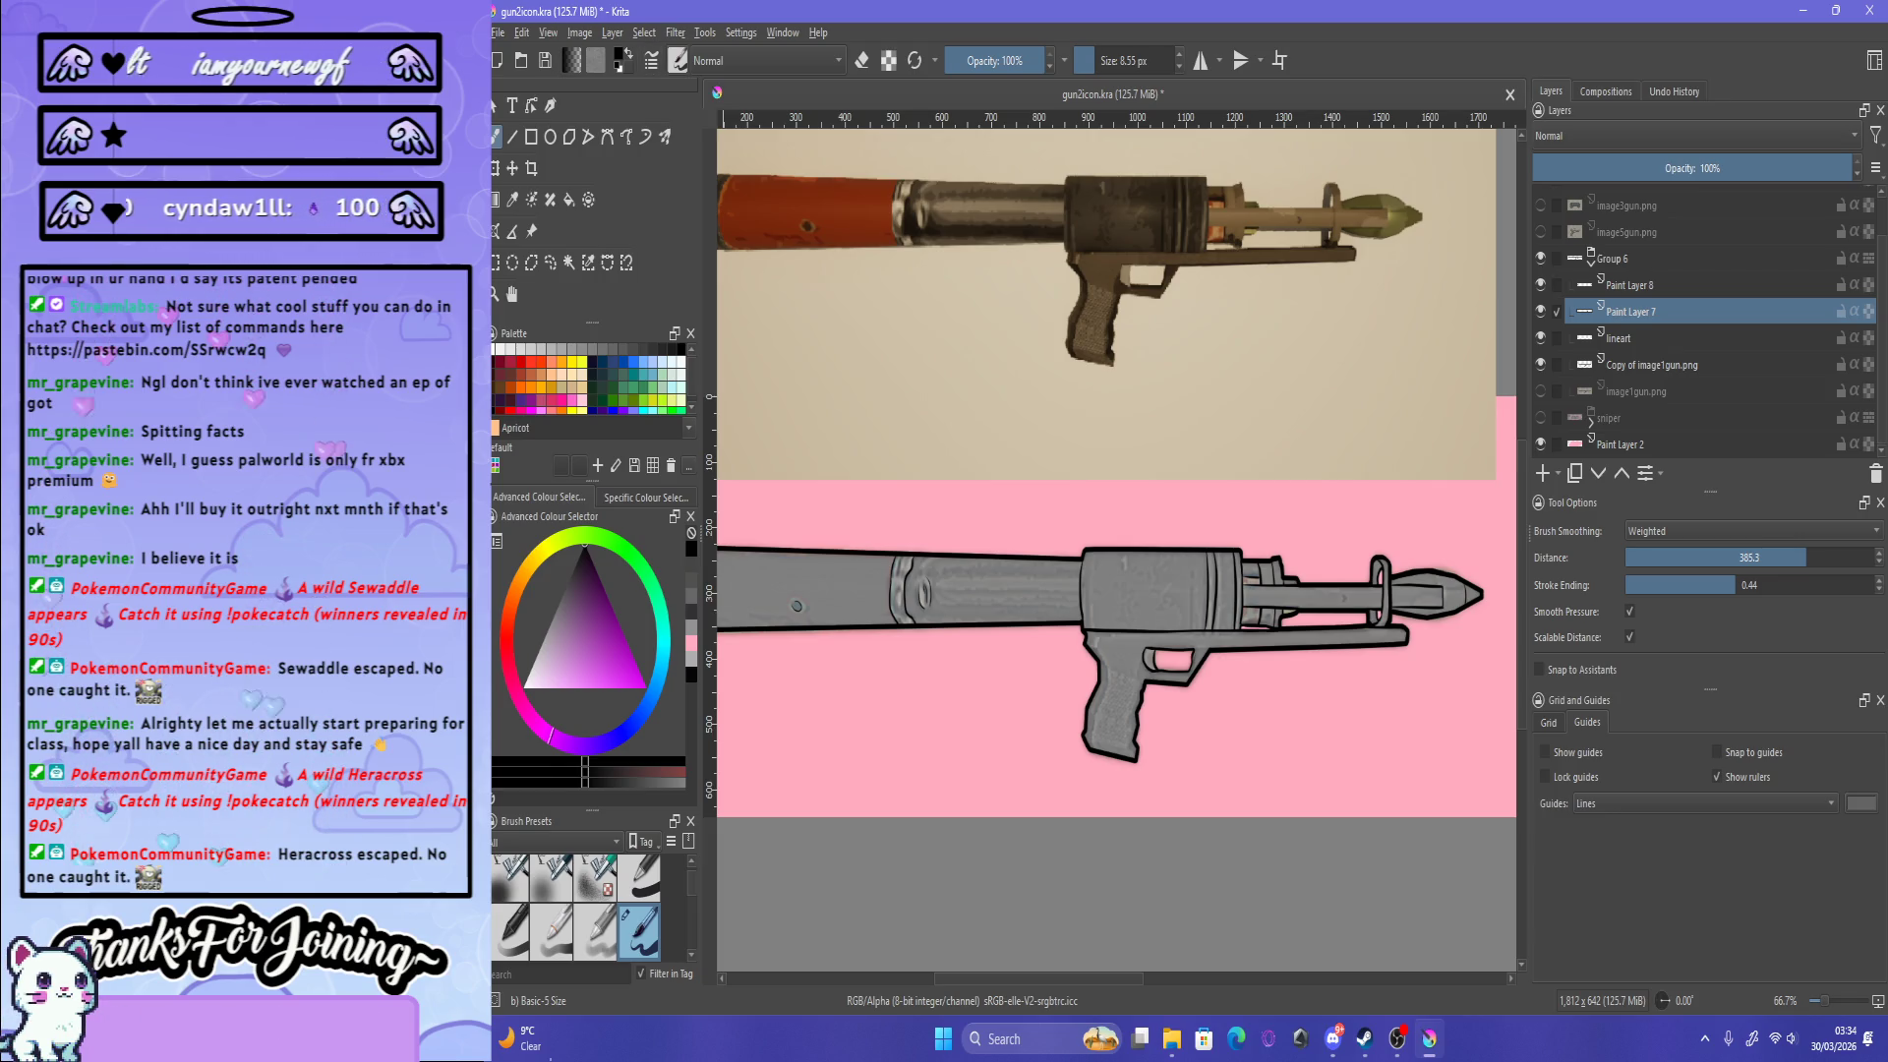
Step: Switch to the Screentones Regular brush preset and set its size to about 31 px
key("F6")
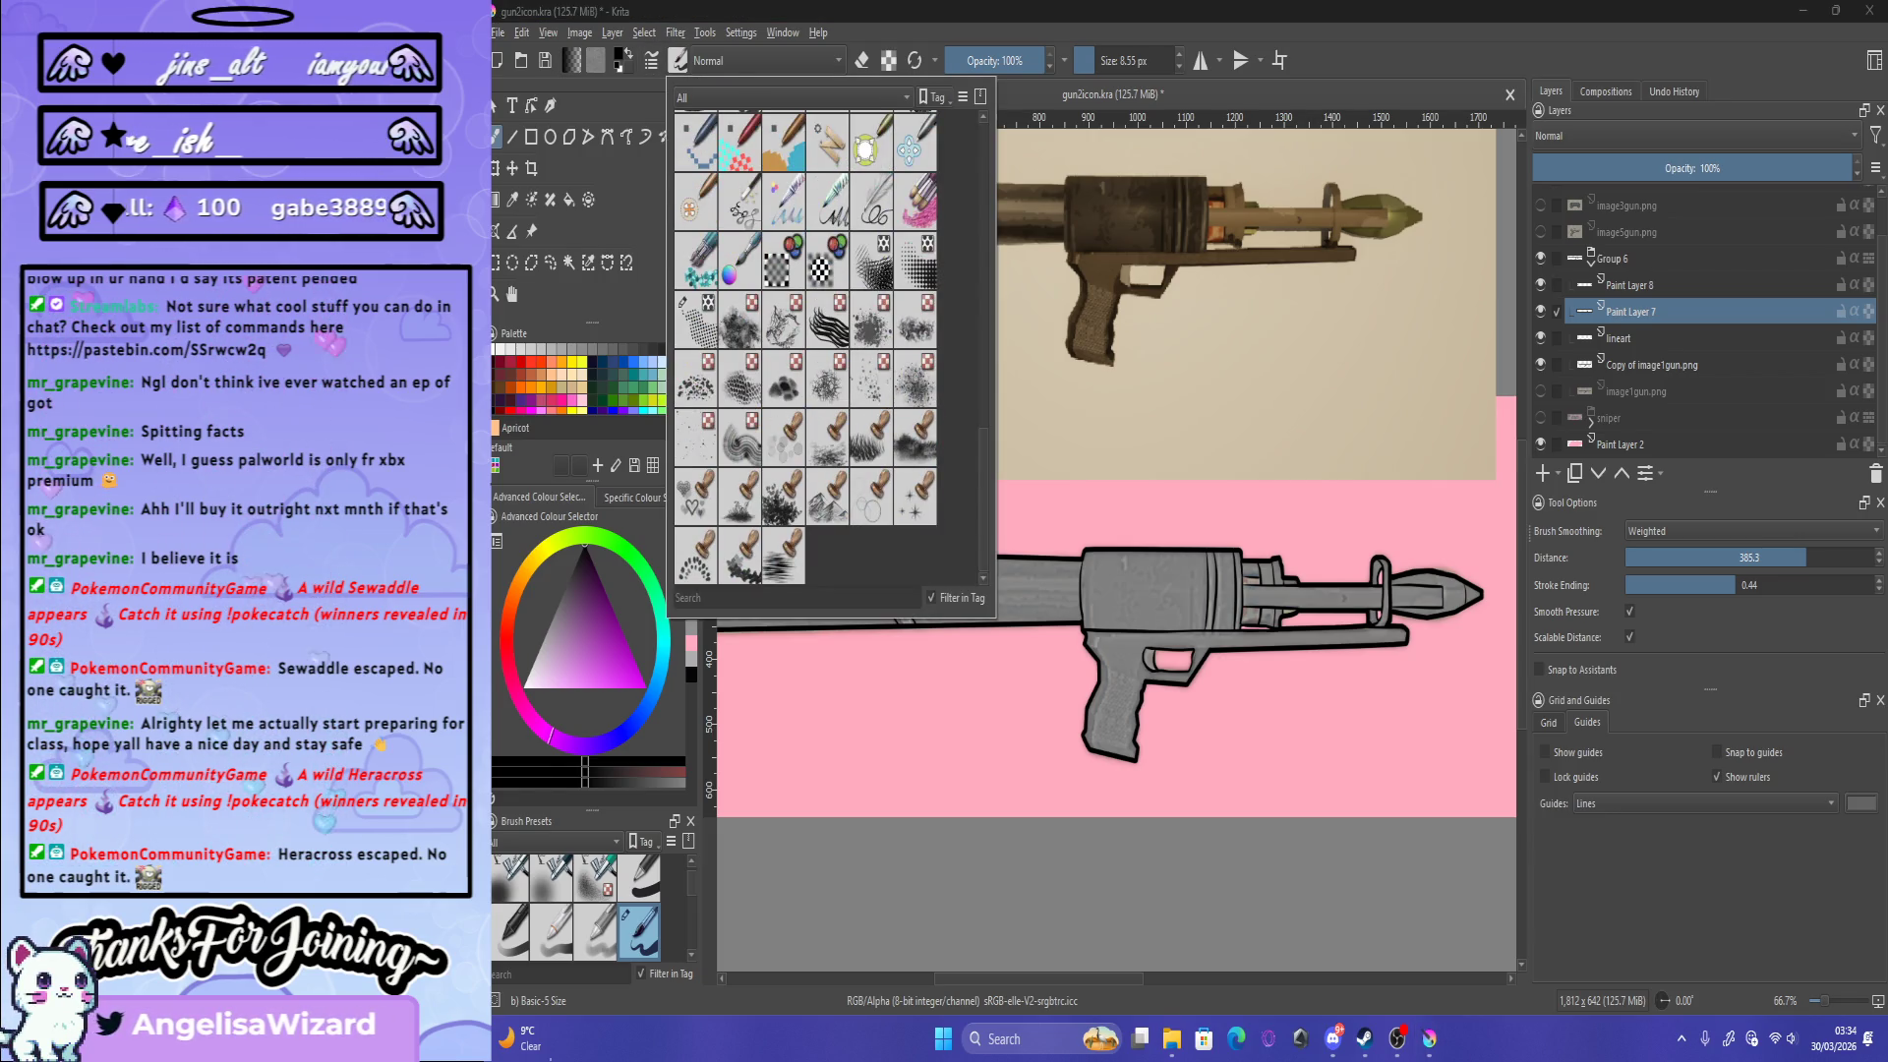
left_click(695, 320)
scroll(961, 623, "down", 2)
scroll(962, 623, "up", 2)
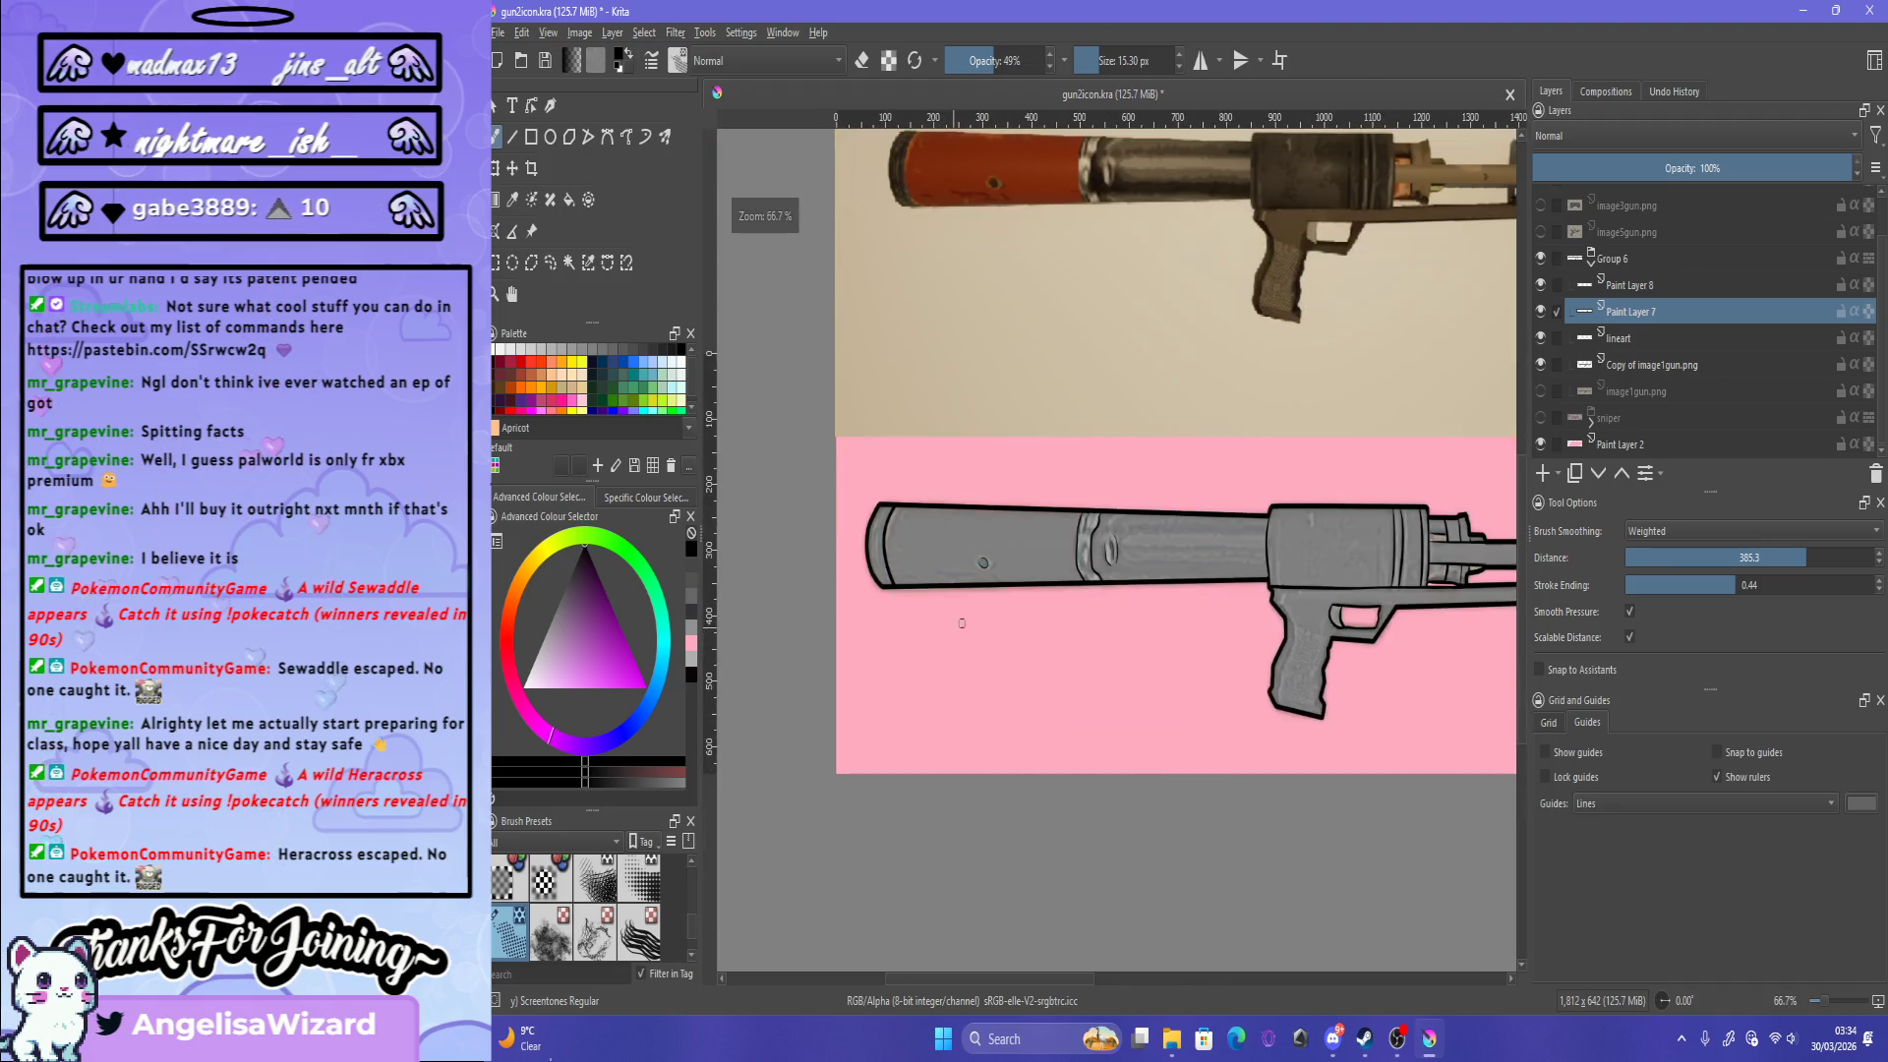
scroll(961, 623, "down", 2)
scroll(1021, 177, "up", 2)
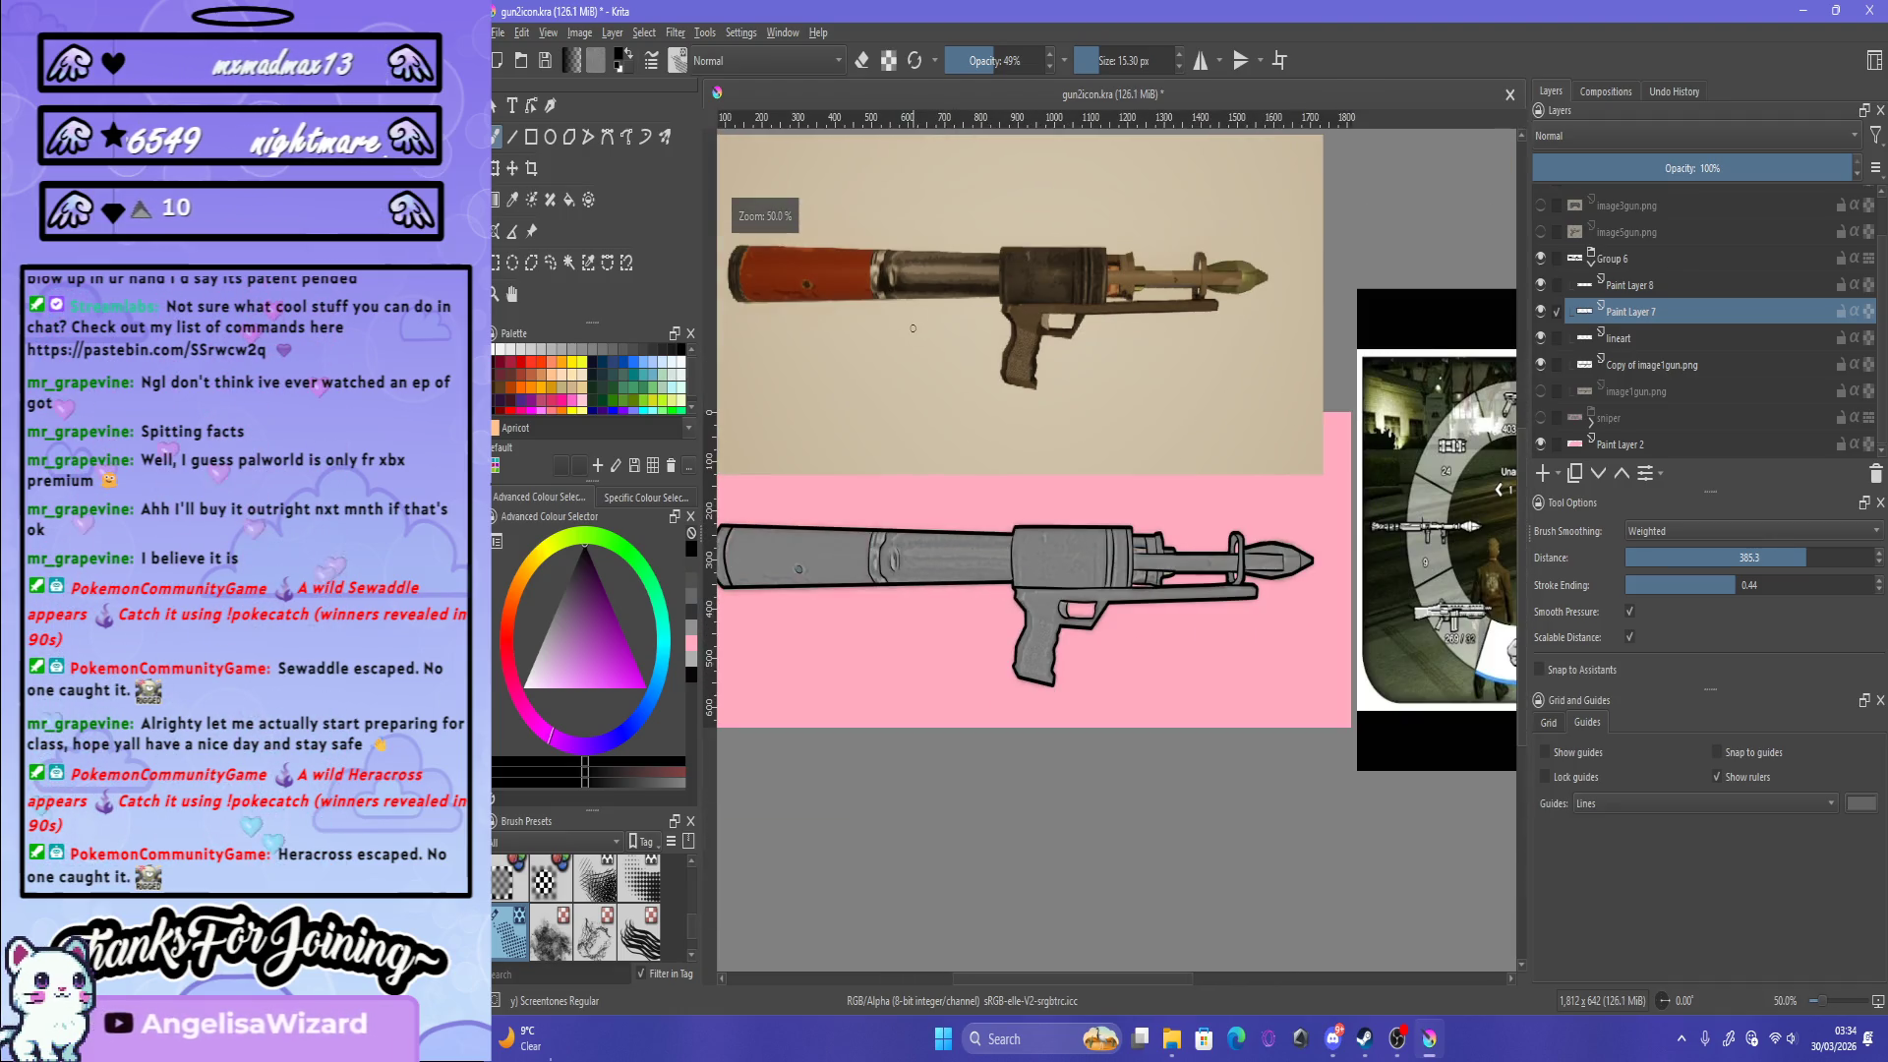
scroll(1116, 468, "down", 3)
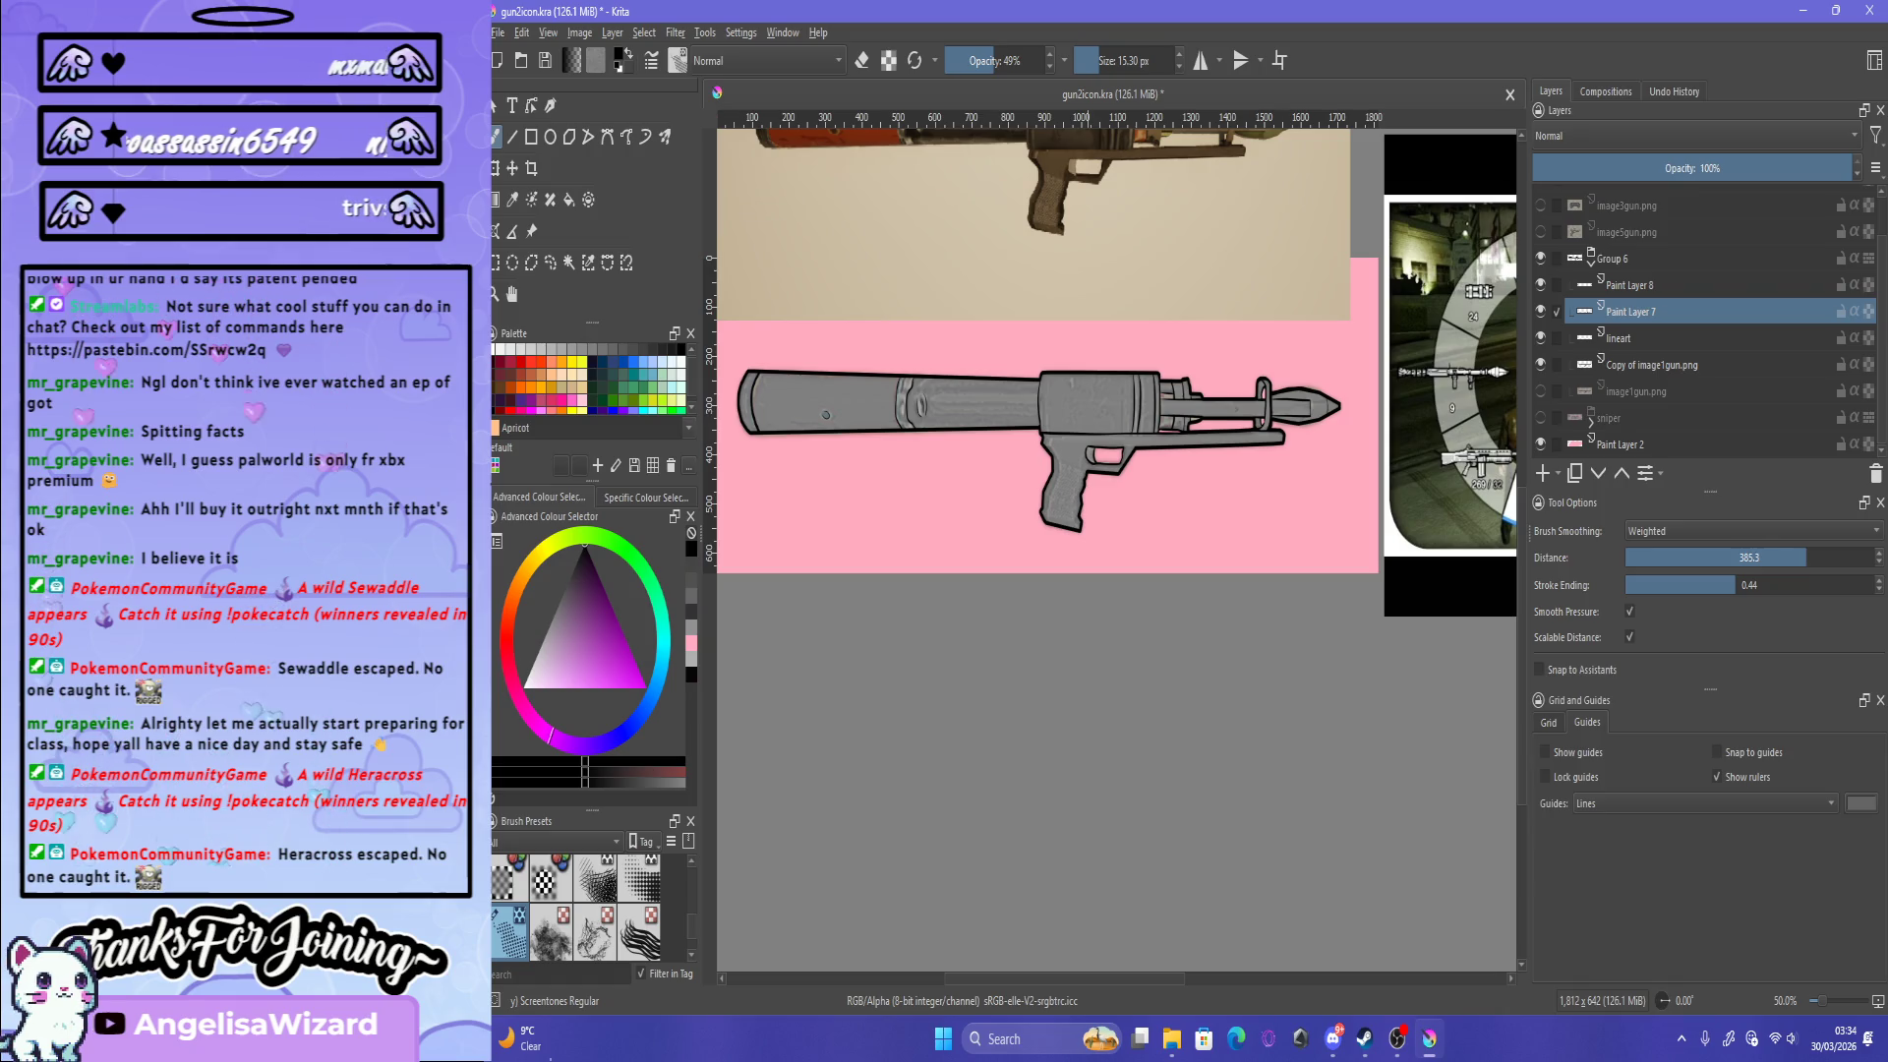
left_click_drag(1013, 238, 1048, 238)
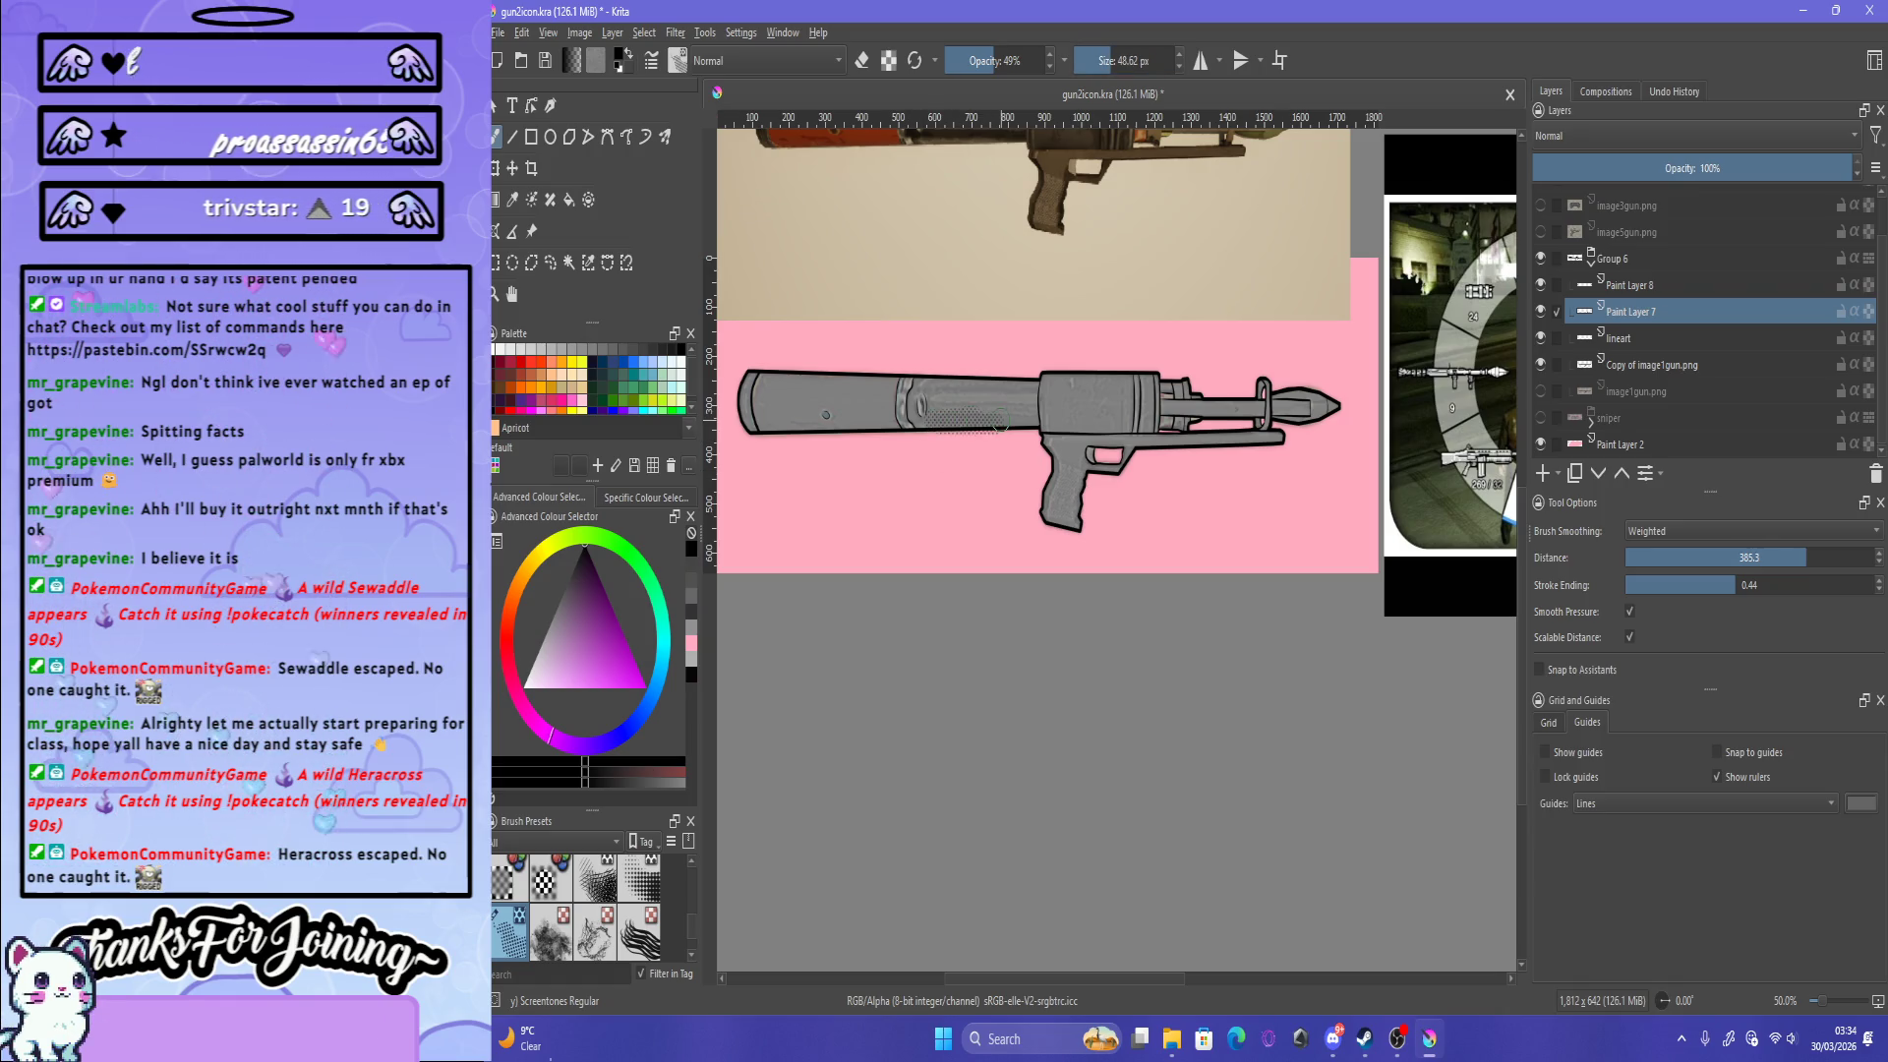
left_click_drag(963, 415, 939, 416)
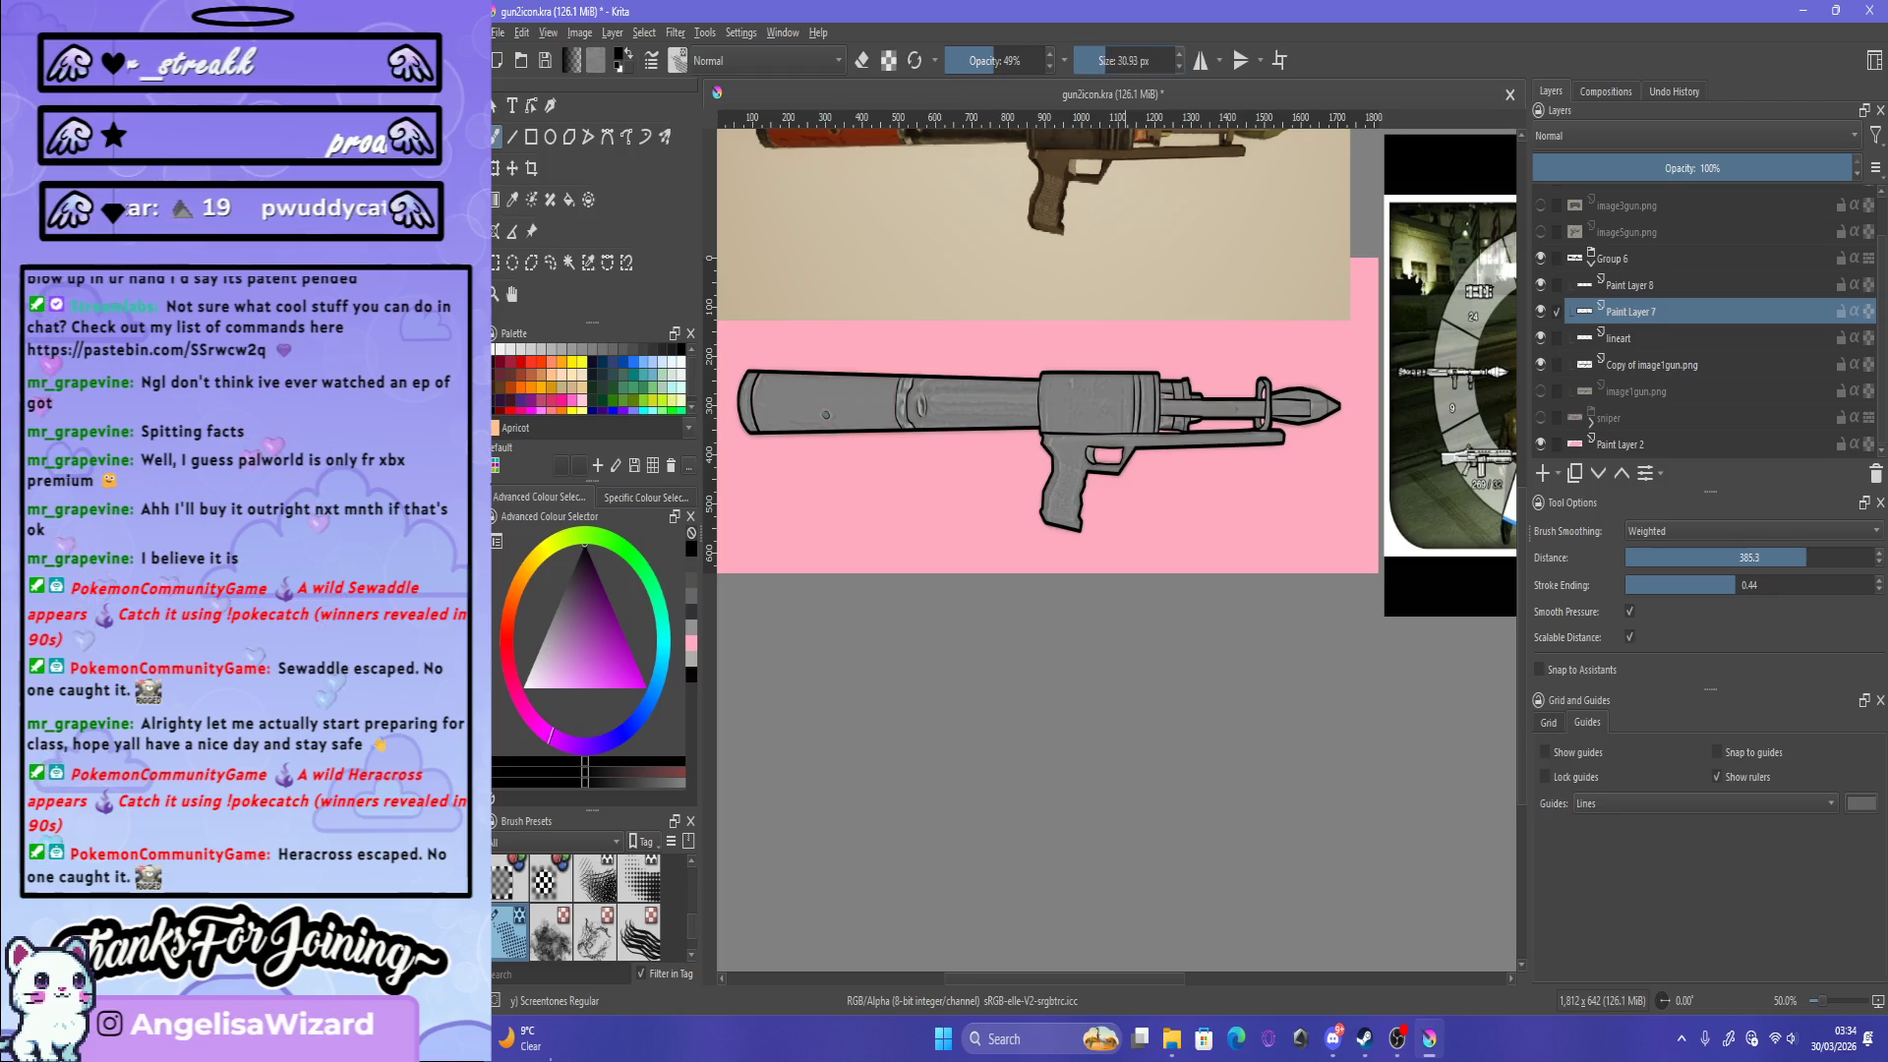
scroll(1121, 60, "down", 1)
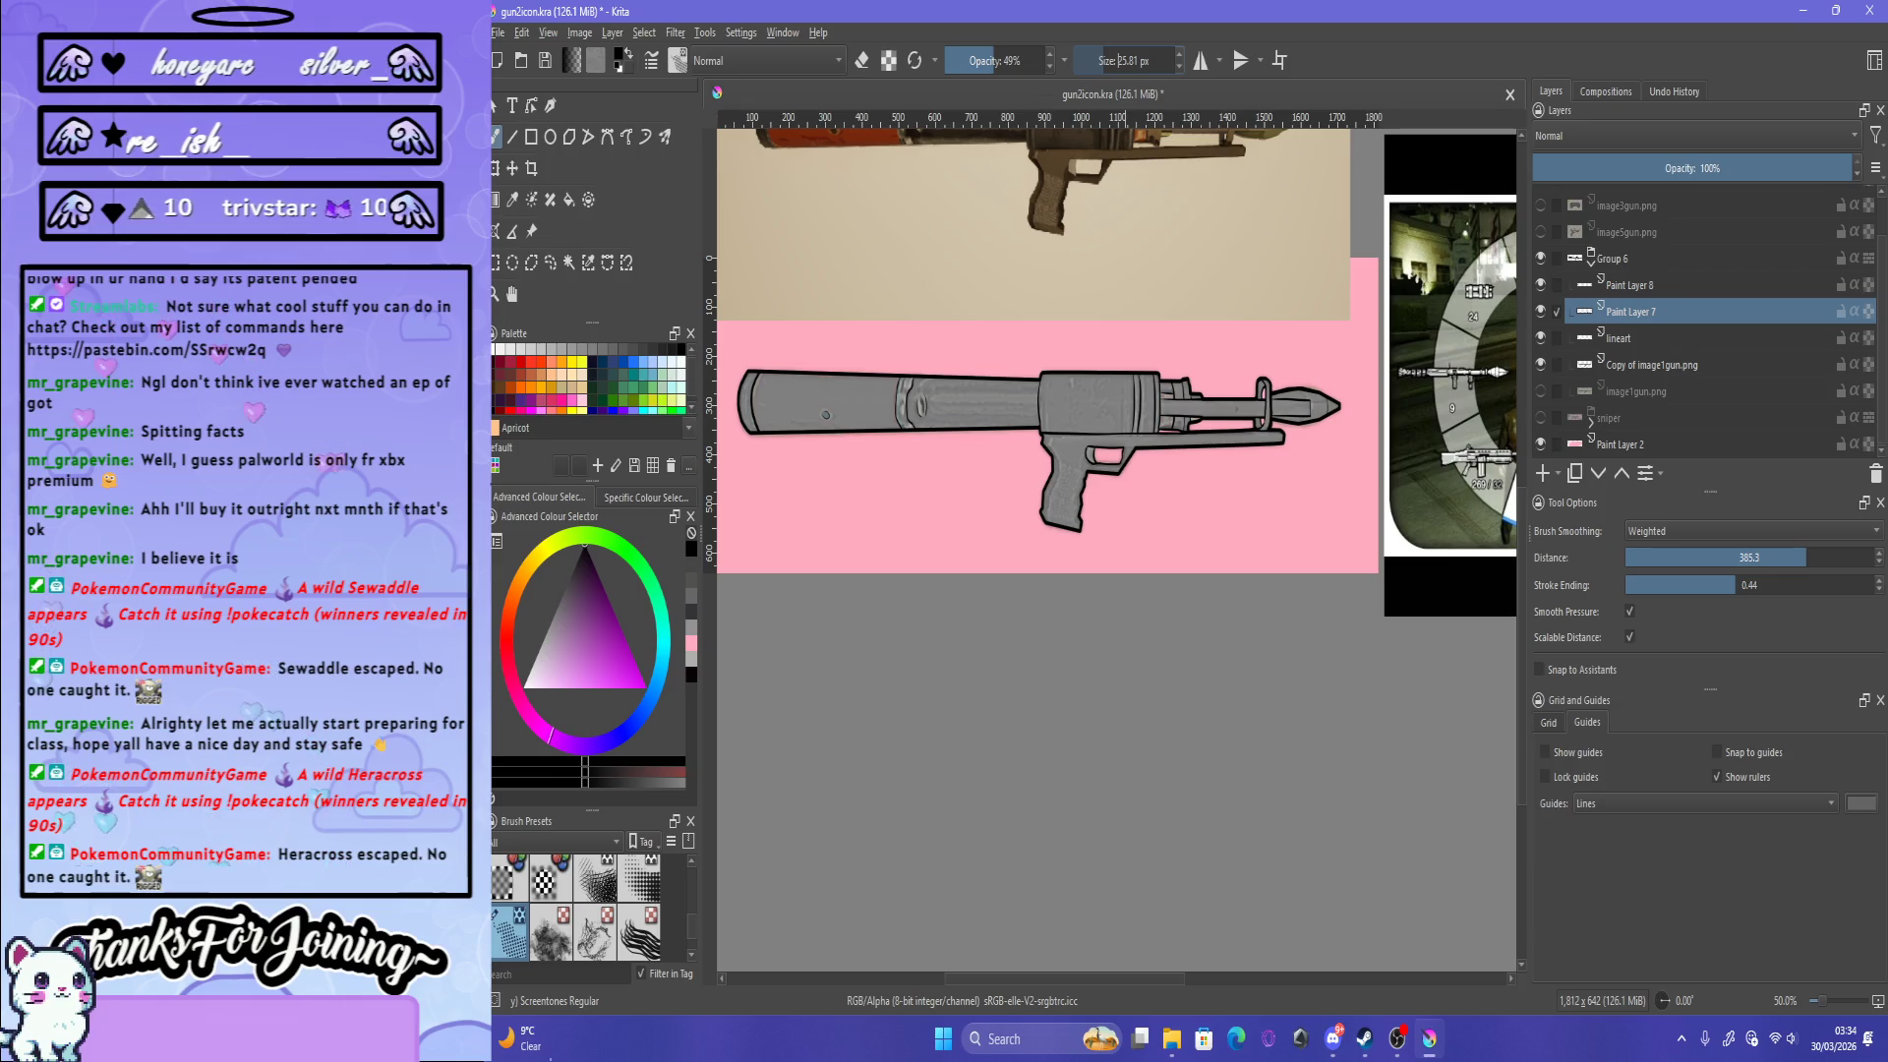
left_click(1081, 61)
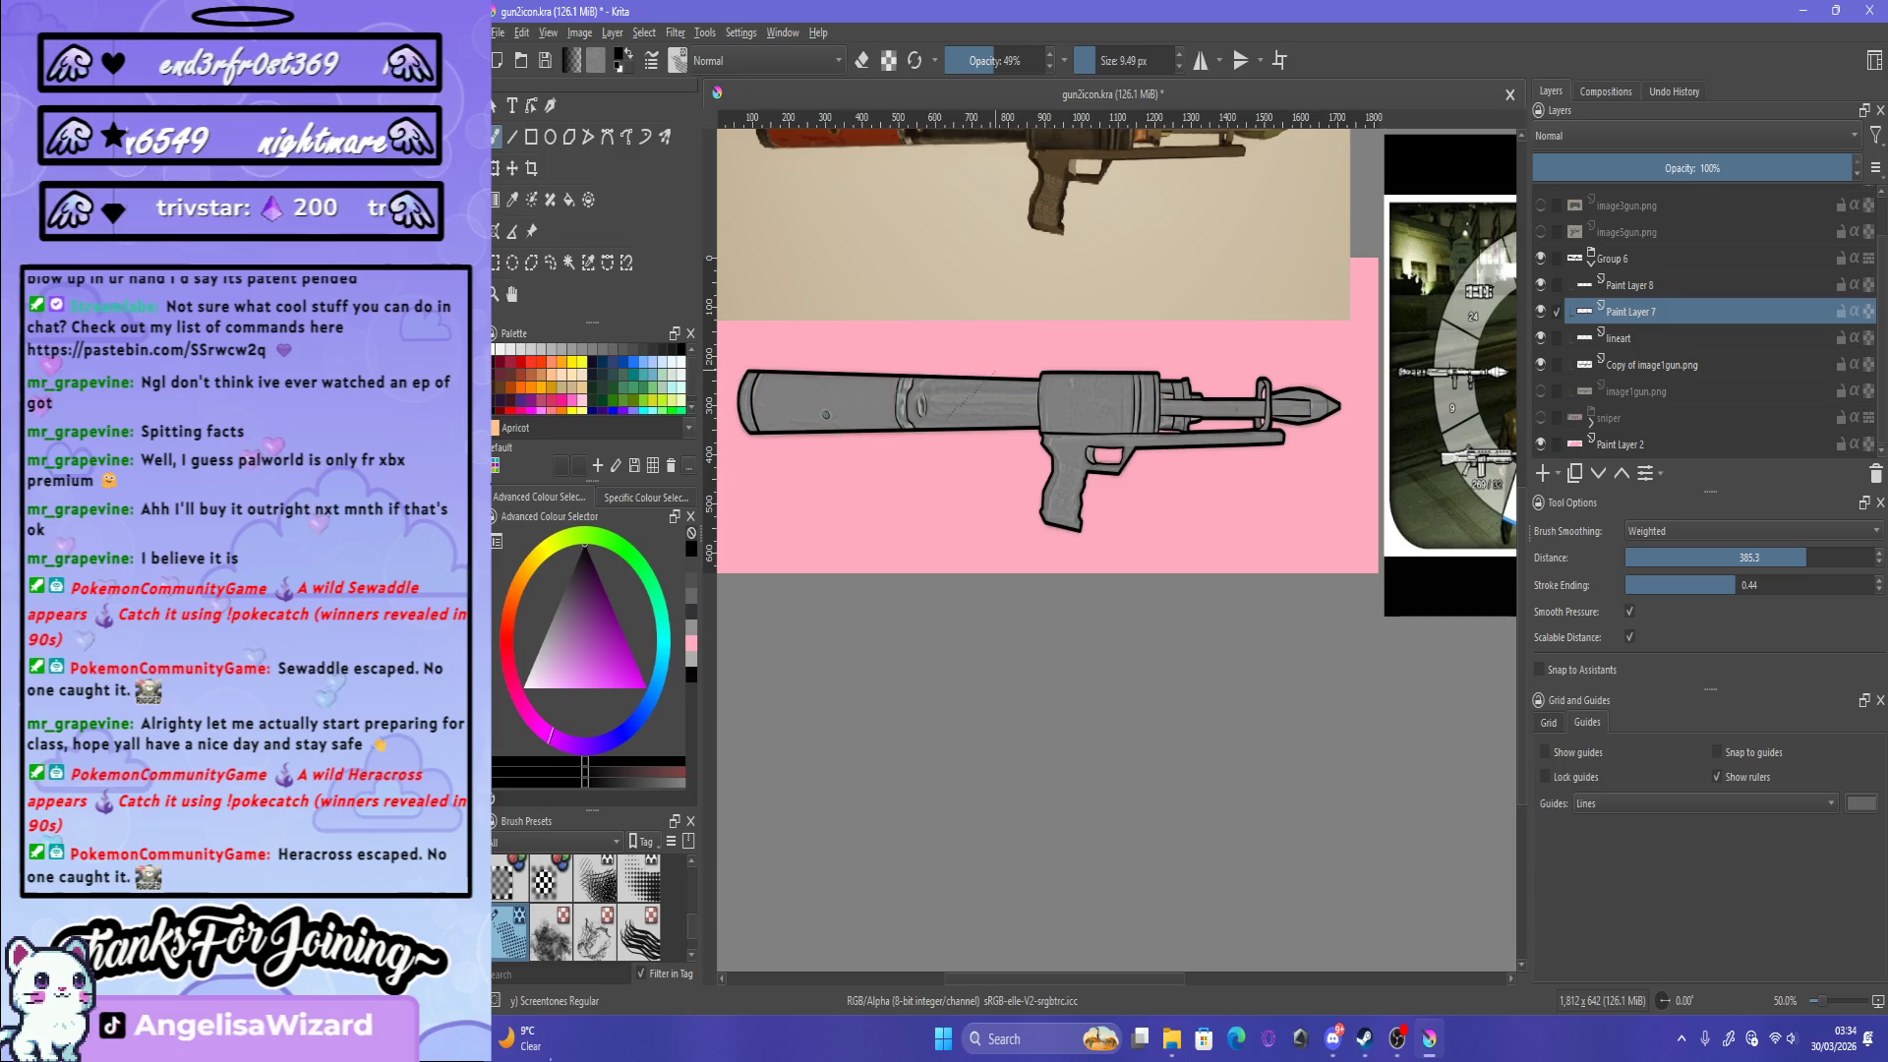
left_click(1087, 61)
left_click_drag(978, 399, 1030, 383)
left_click_drag(1087, 61, 1166, 61)
left_click_drag(1074, 462, 1145, 192)
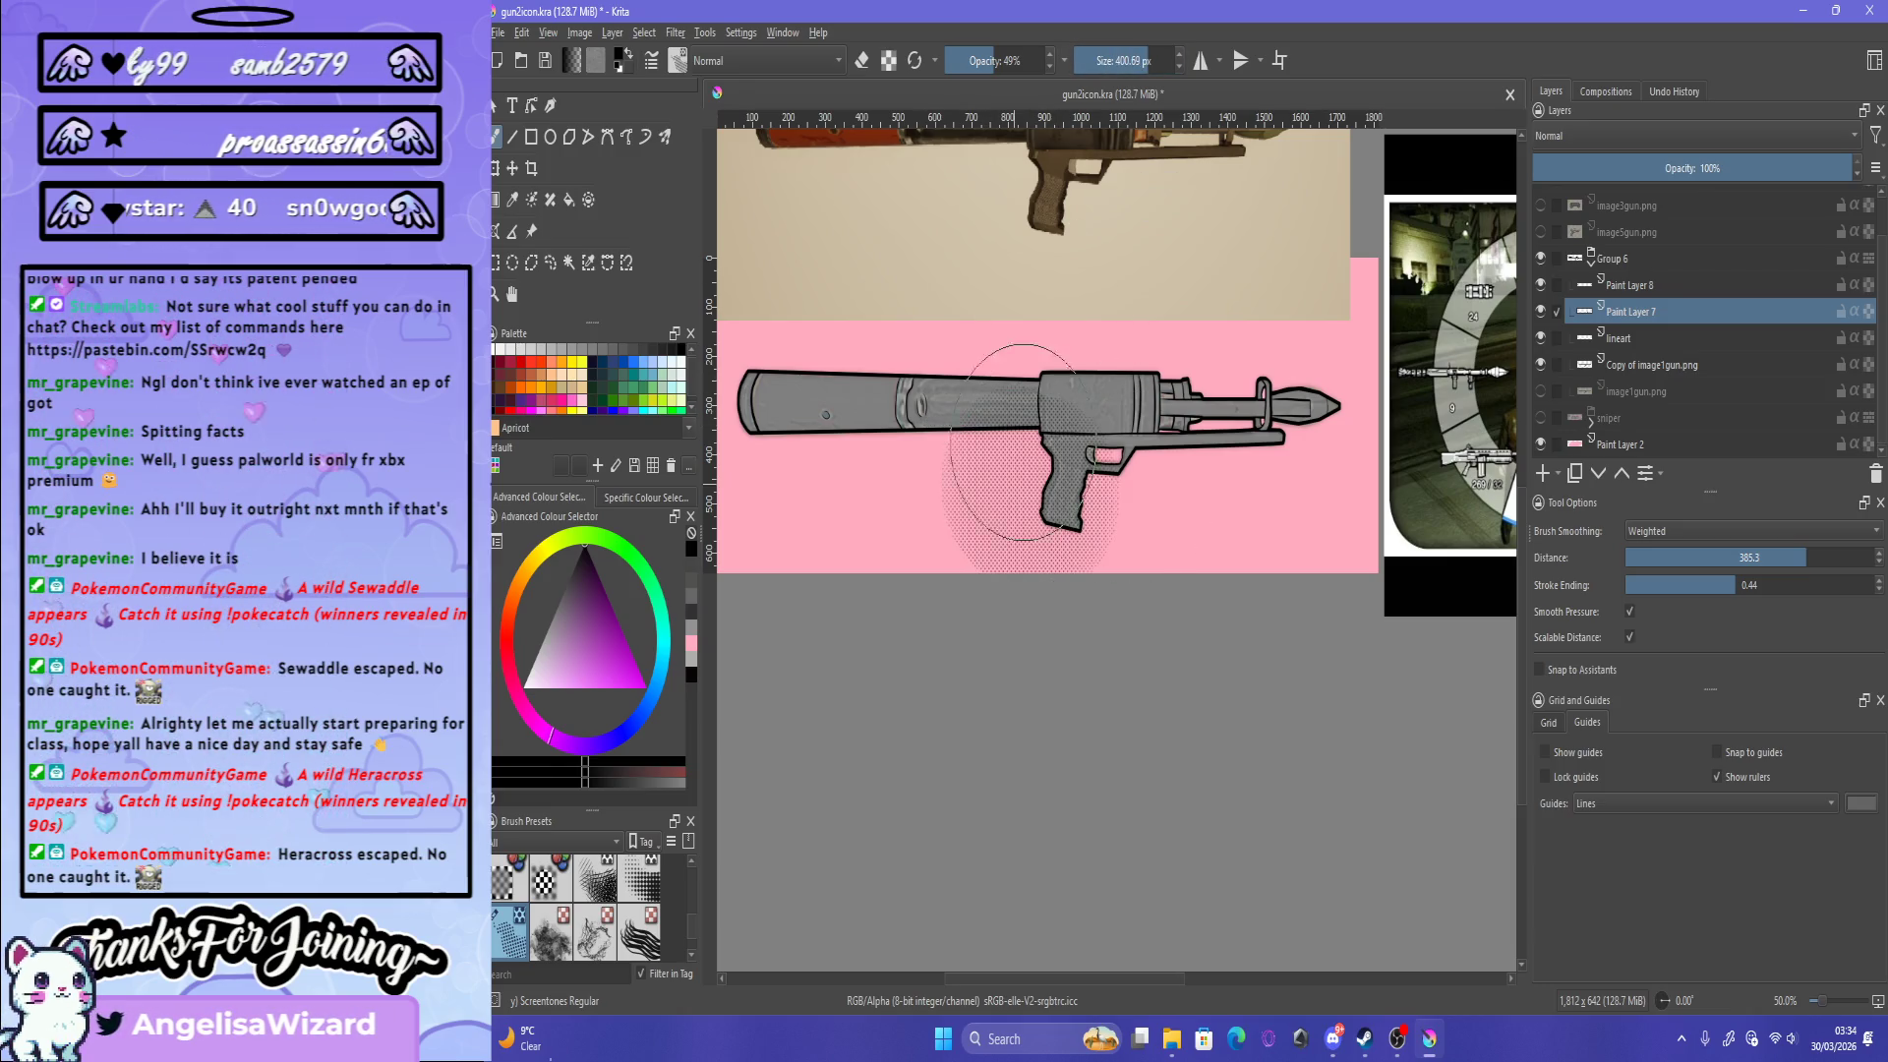
left_click_drag(1042, 423, 1072, 384)
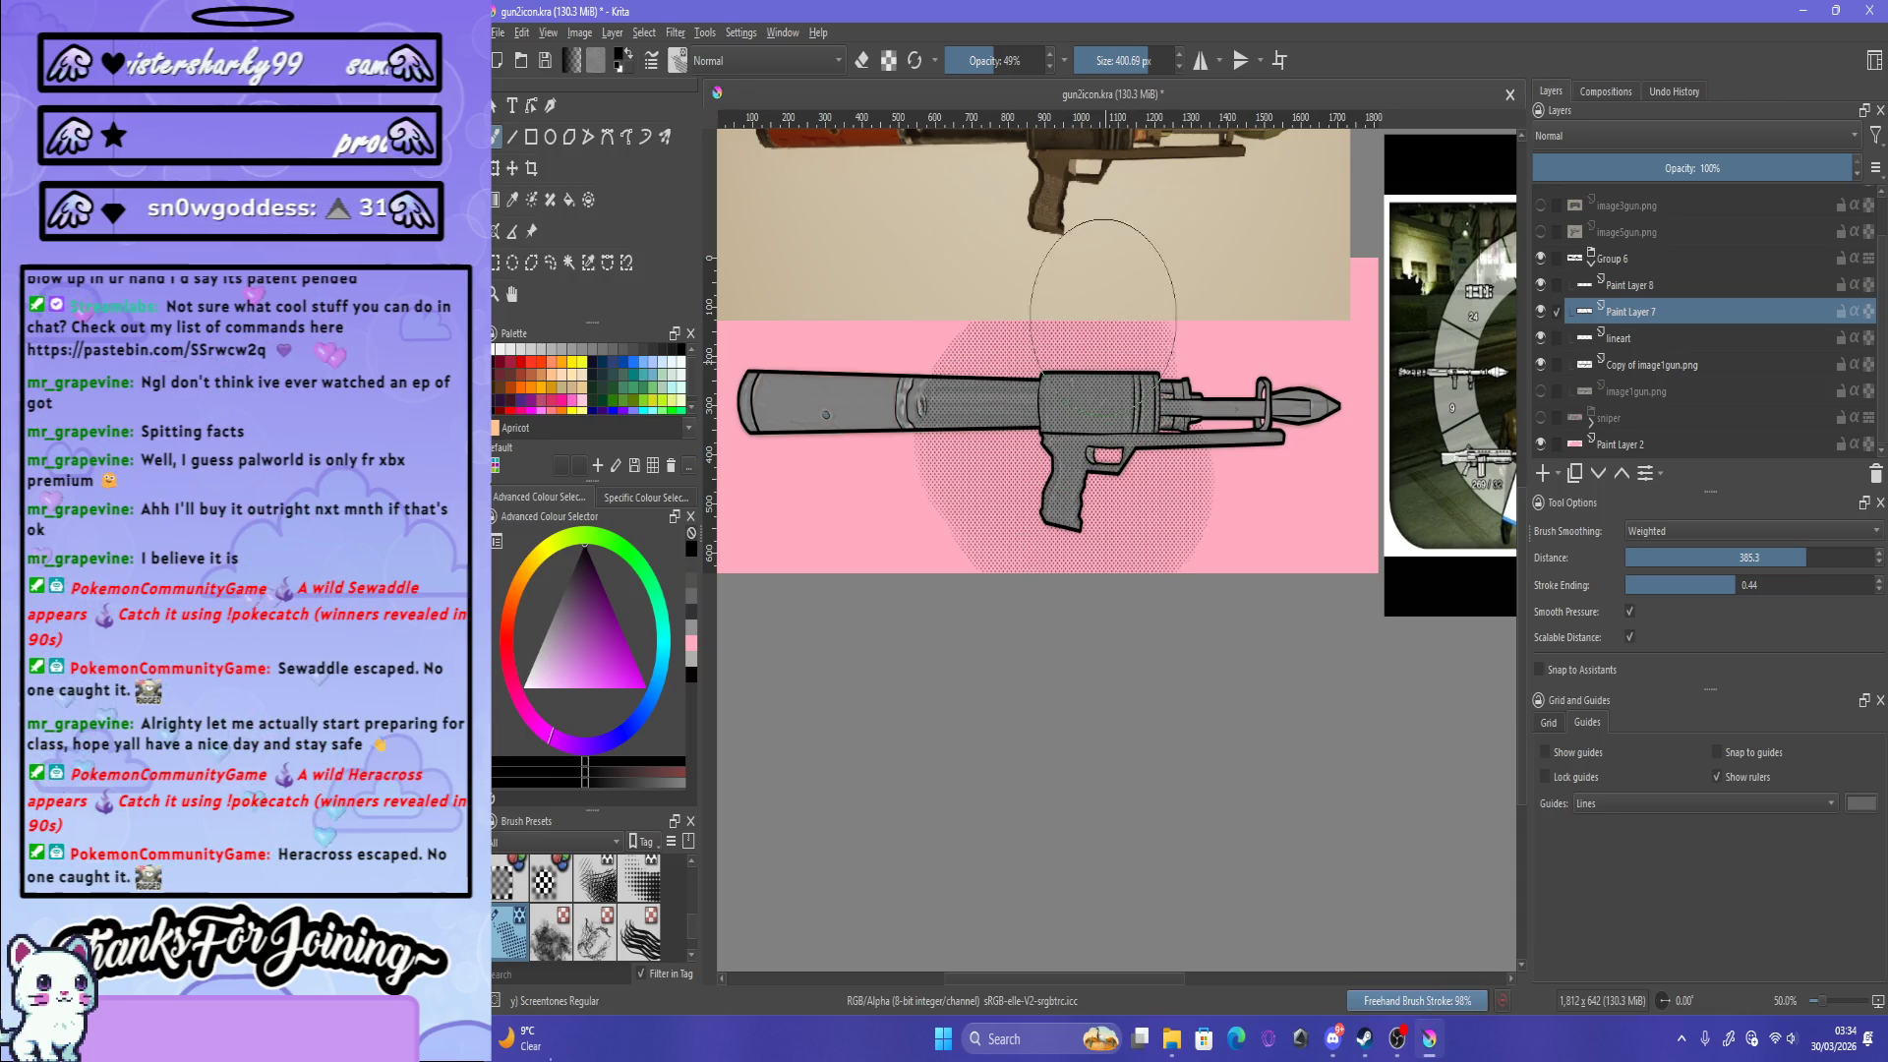
key("ctrl+z")
key("ctrl+z")
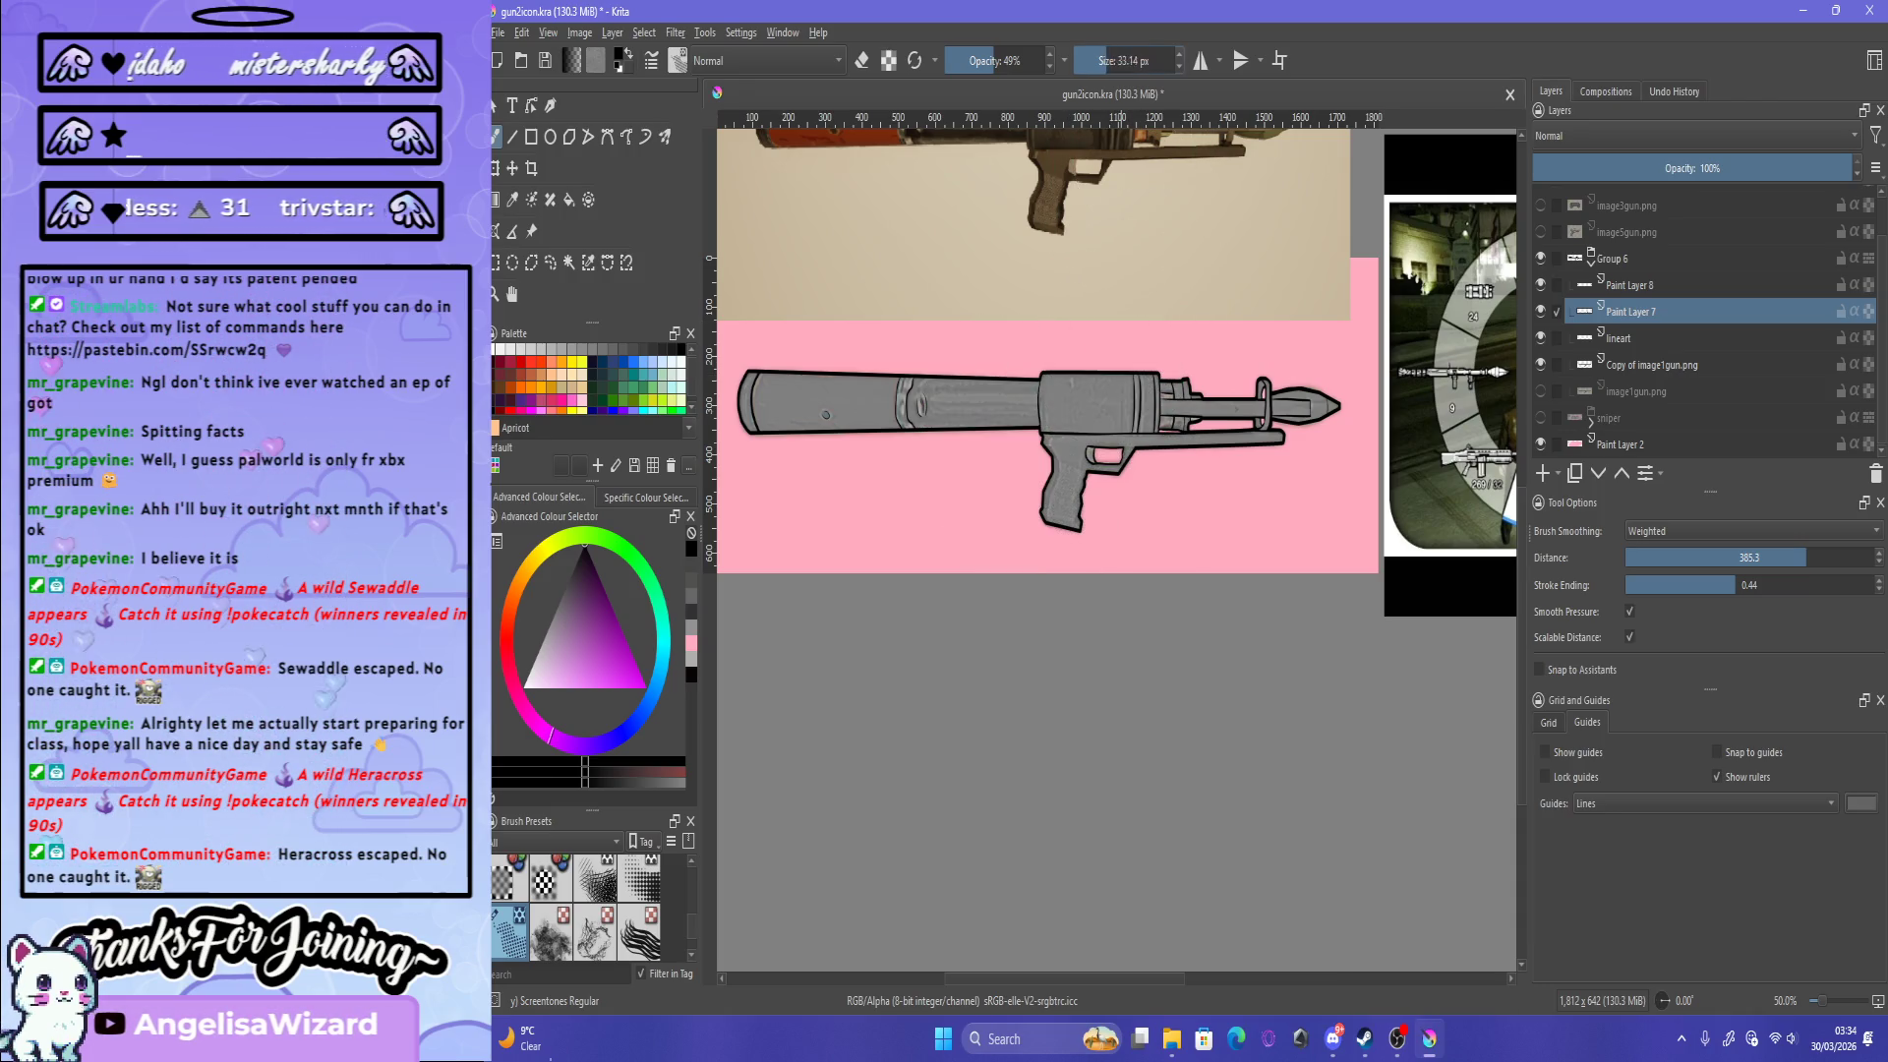
Step: Enlarge the screentone brush to about 46 px and test a barrel stroke, then undo it
scroll(1116, 546, "down", 3)
scroll(1116, 546, "up", 3)
scroll(1116, 545, "down", 2)
scroll(808, 544, "up", 2)
scroll(809, 544, "up", 2)
scroll(809, 544, "down", 2)
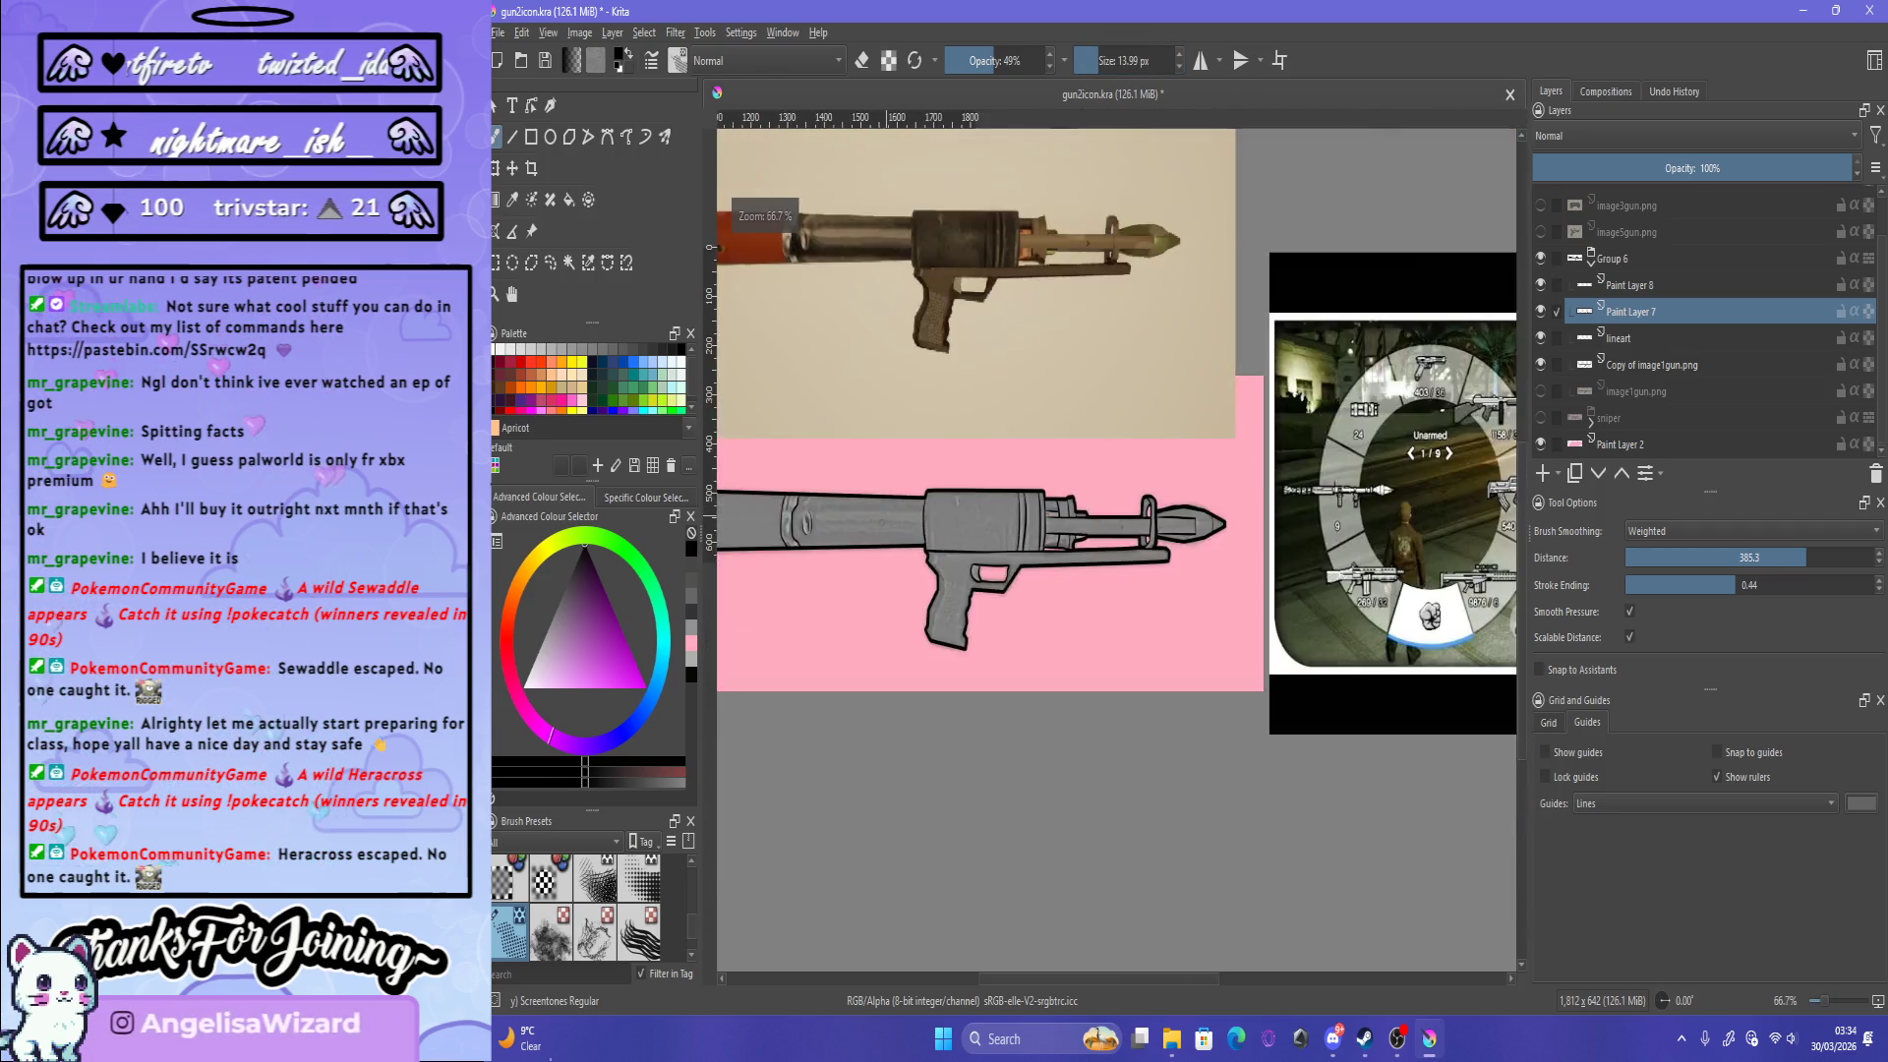
scroll(808, 544, "up", 3)
scroll(808, 544, "down", 4)
scroll(808, 544, "up", 3)
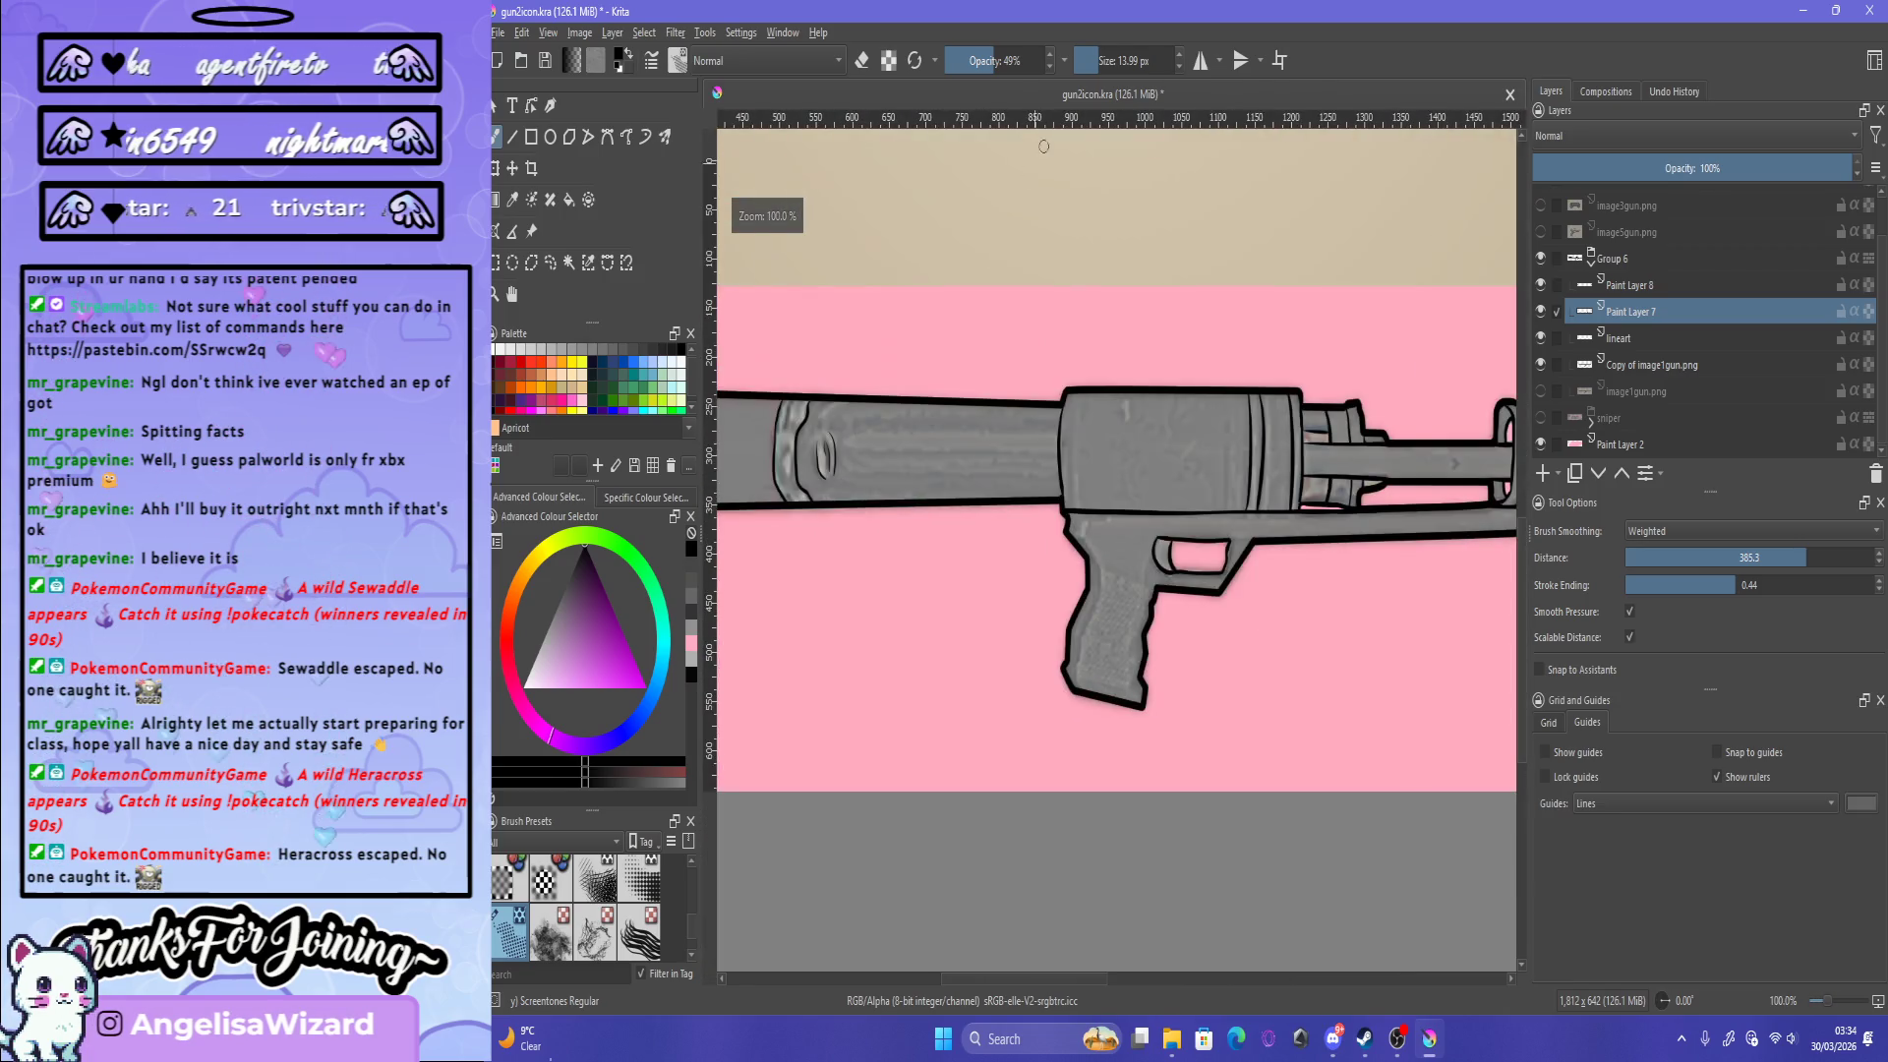
key("bracketright")
key("bracketright")
key("bracketright")
left_click_drag(831, 472, 1017, 470)
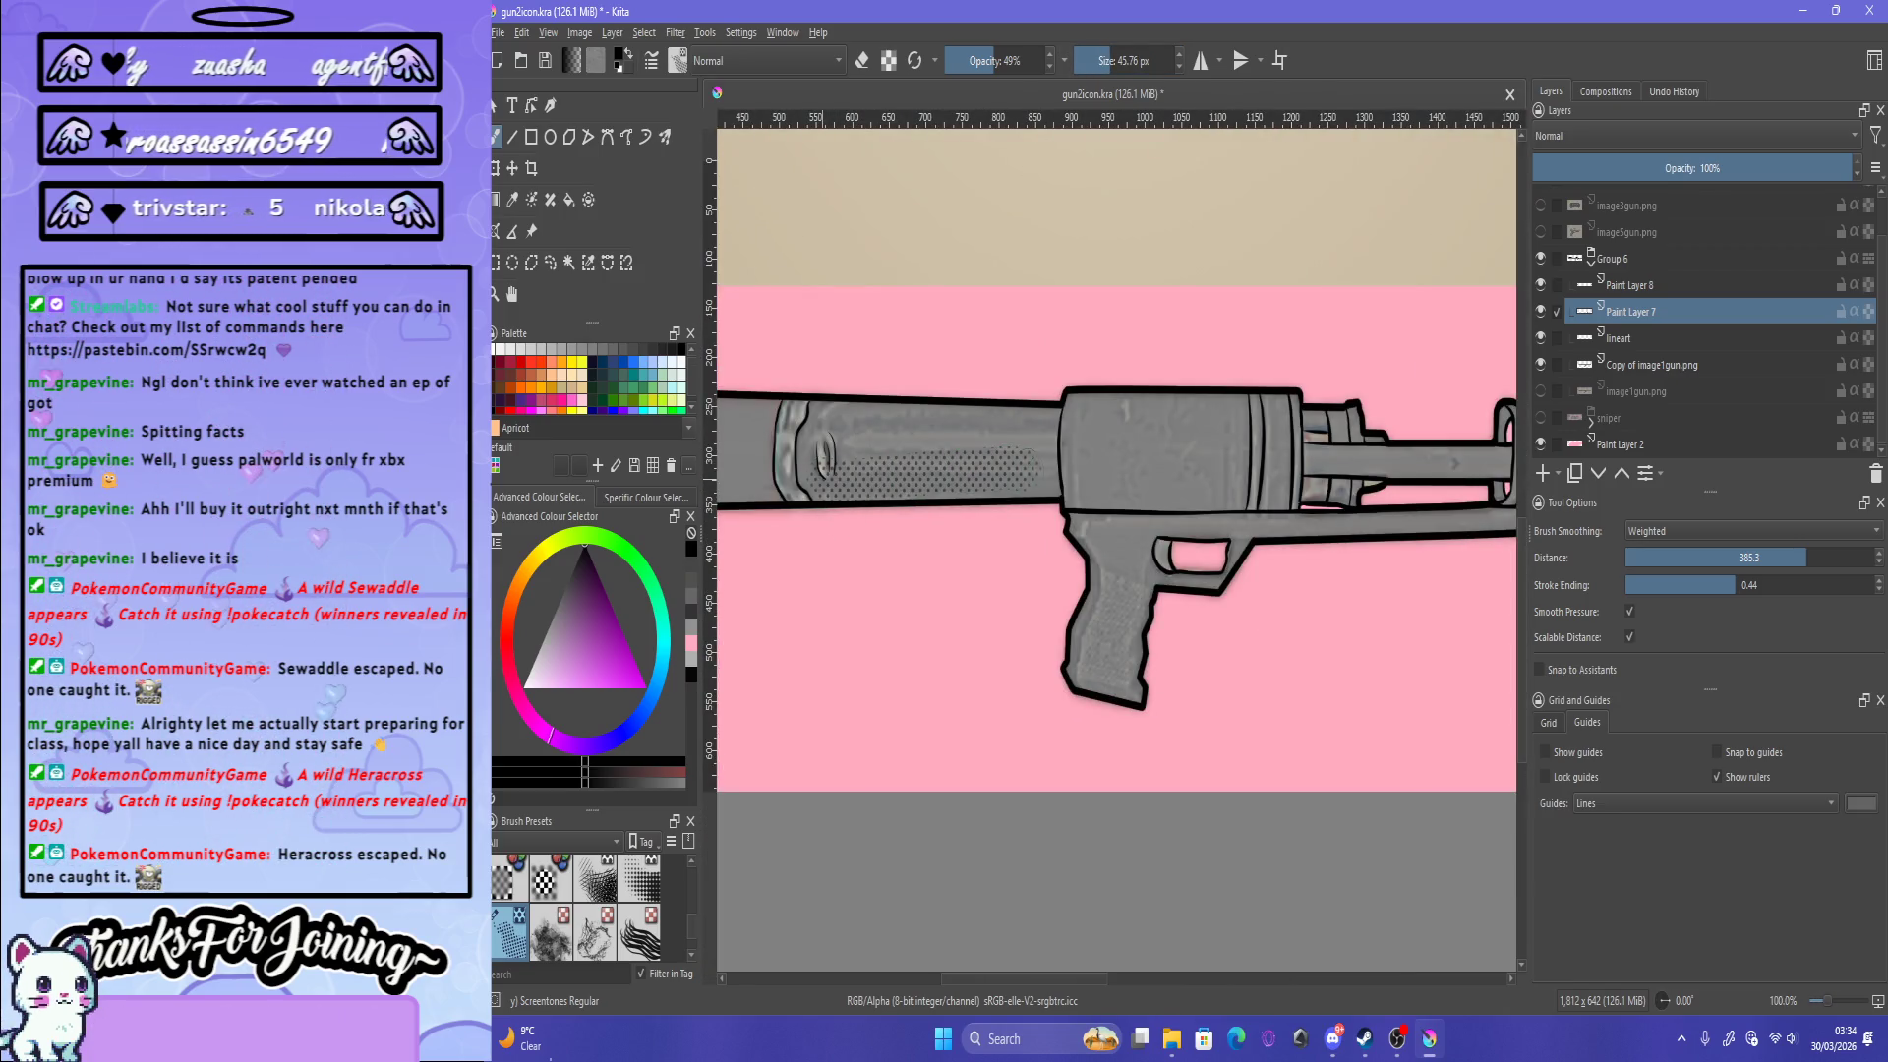
key("ctrl+z")
Step: Tune the brush opacity to around 40% and paint dotted screentone onto the gun barrel
key("i")
key("i")
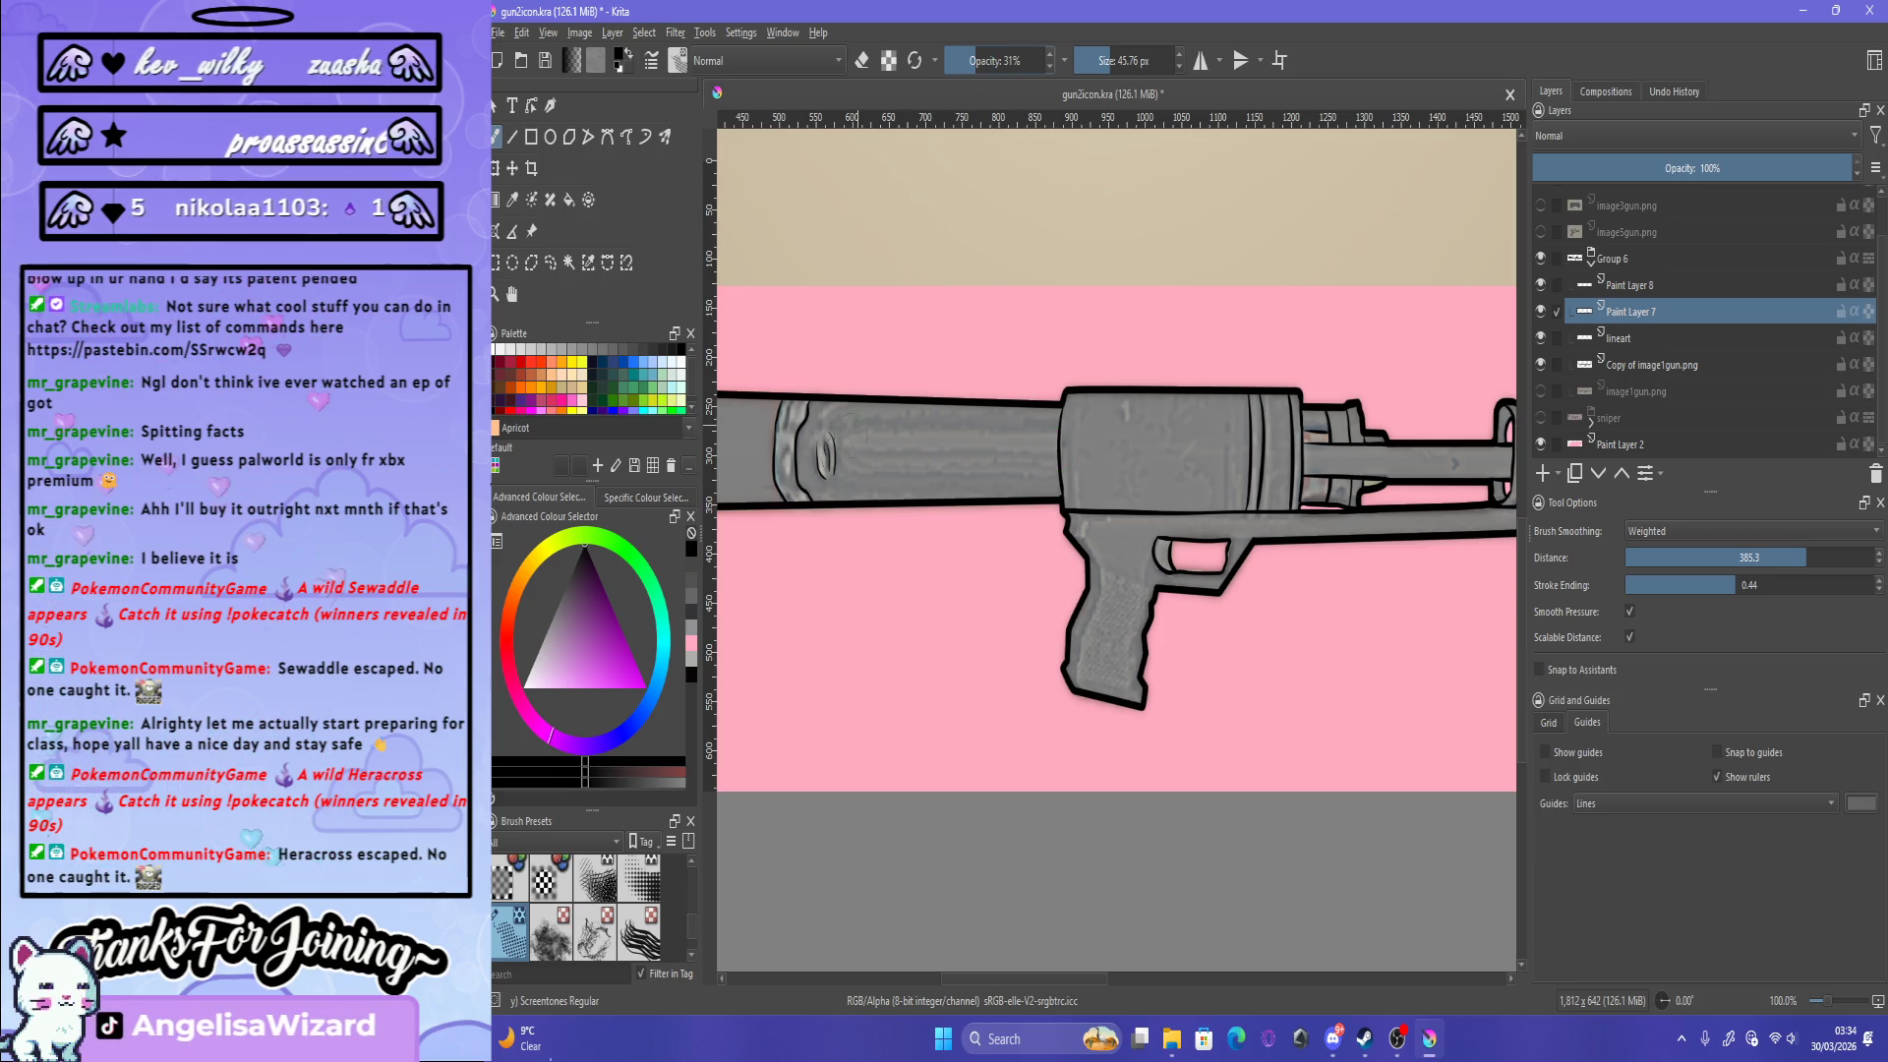
key("o")
key("o")
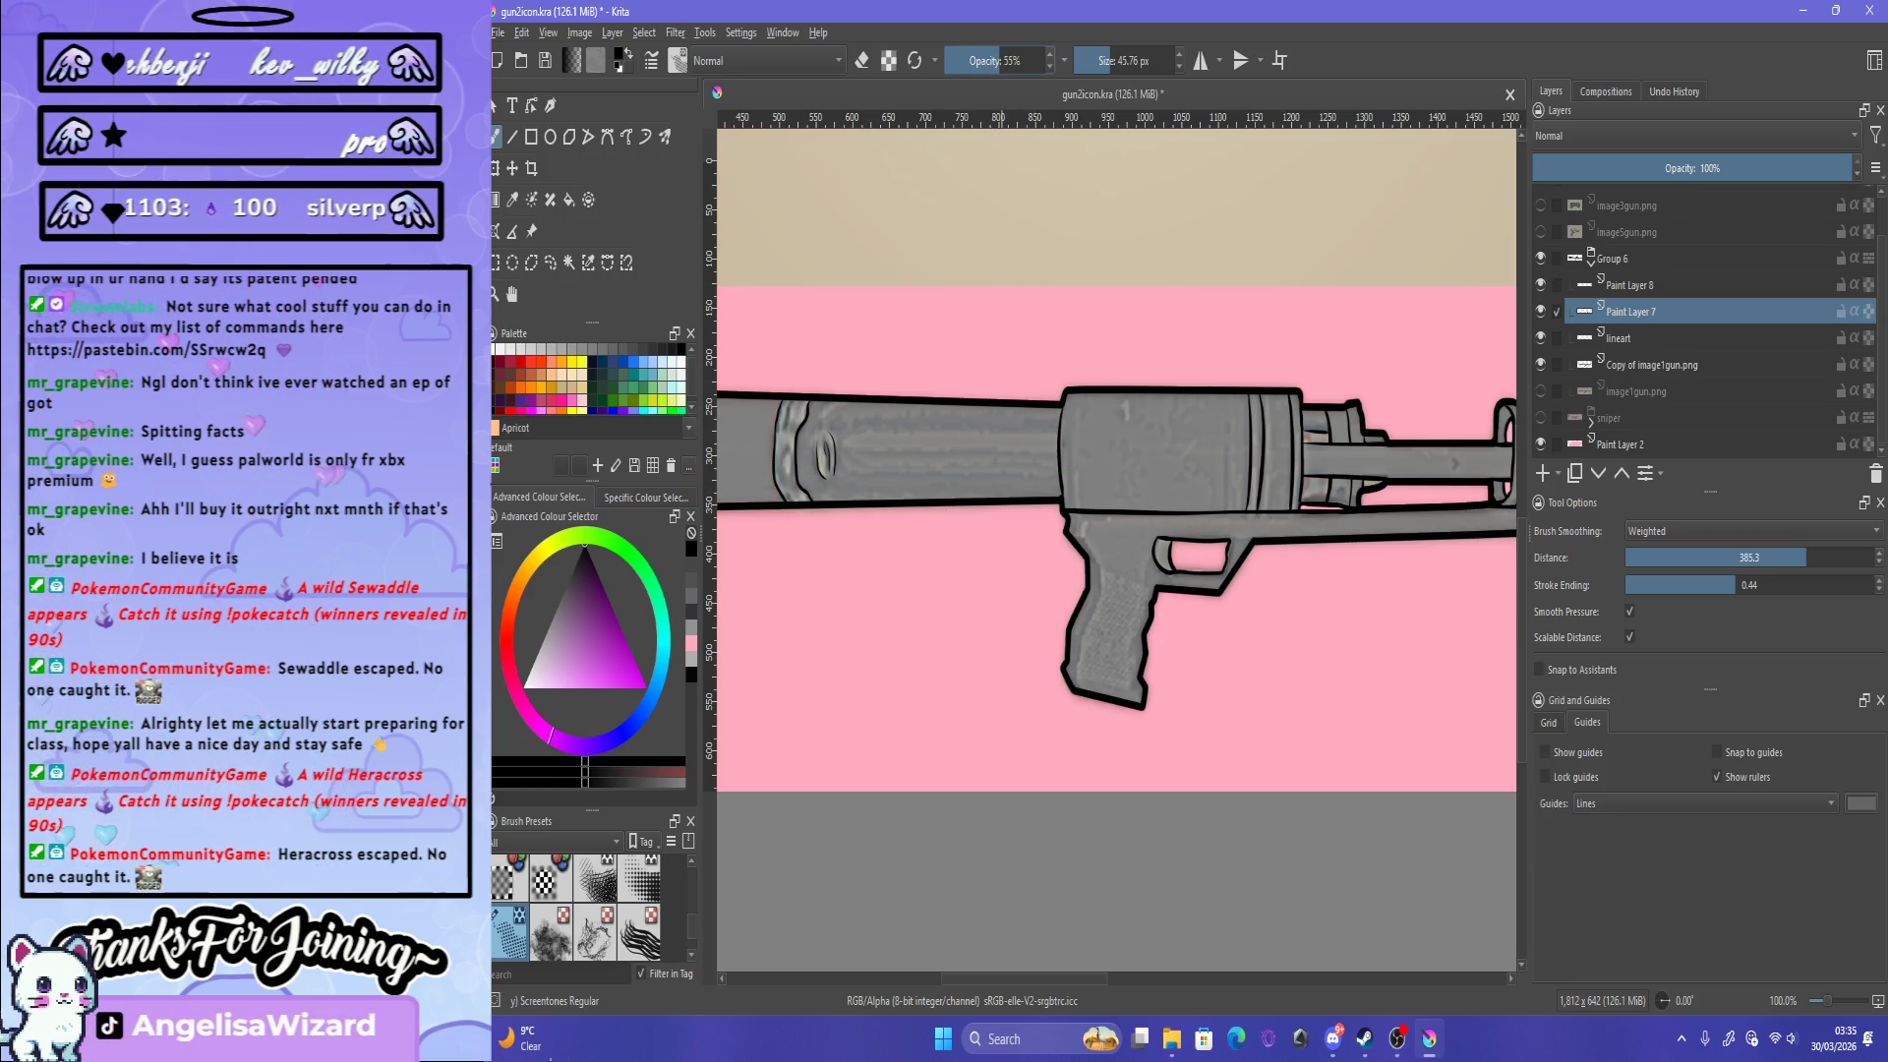
key("i")
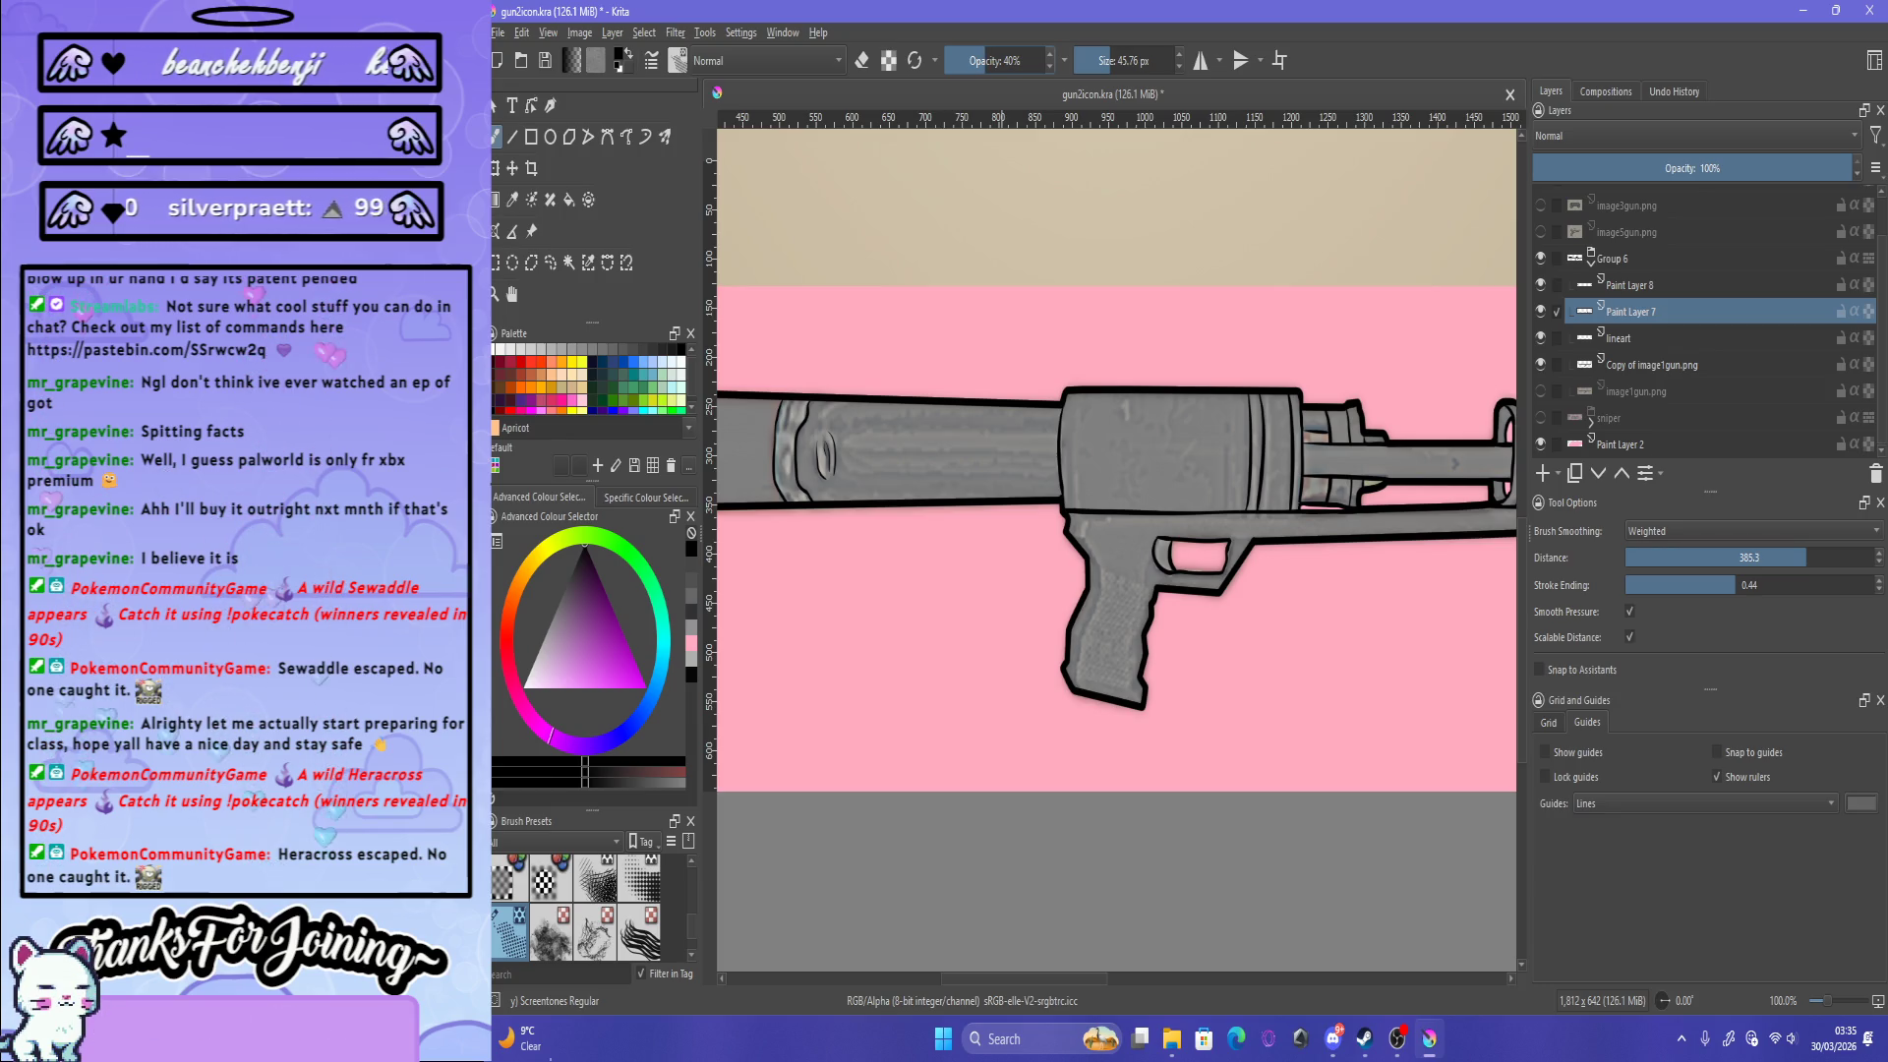
key("o")
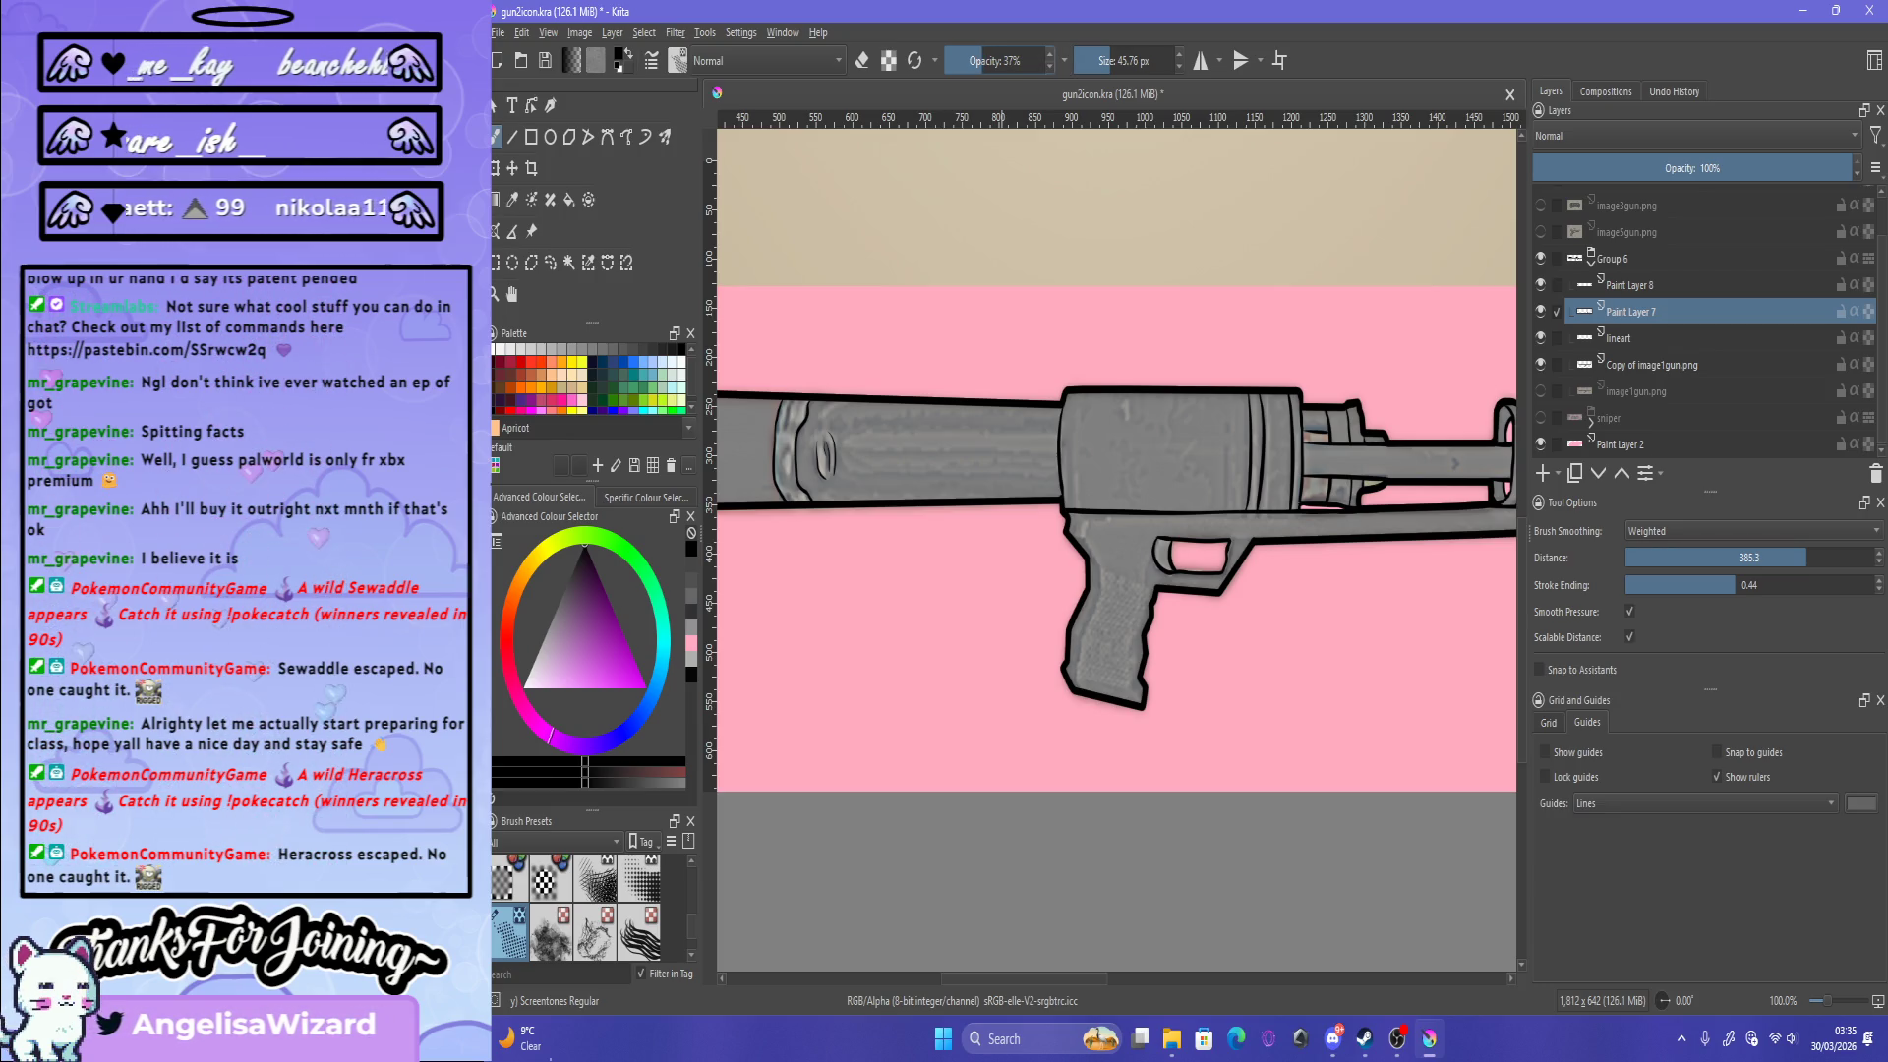
key("o")
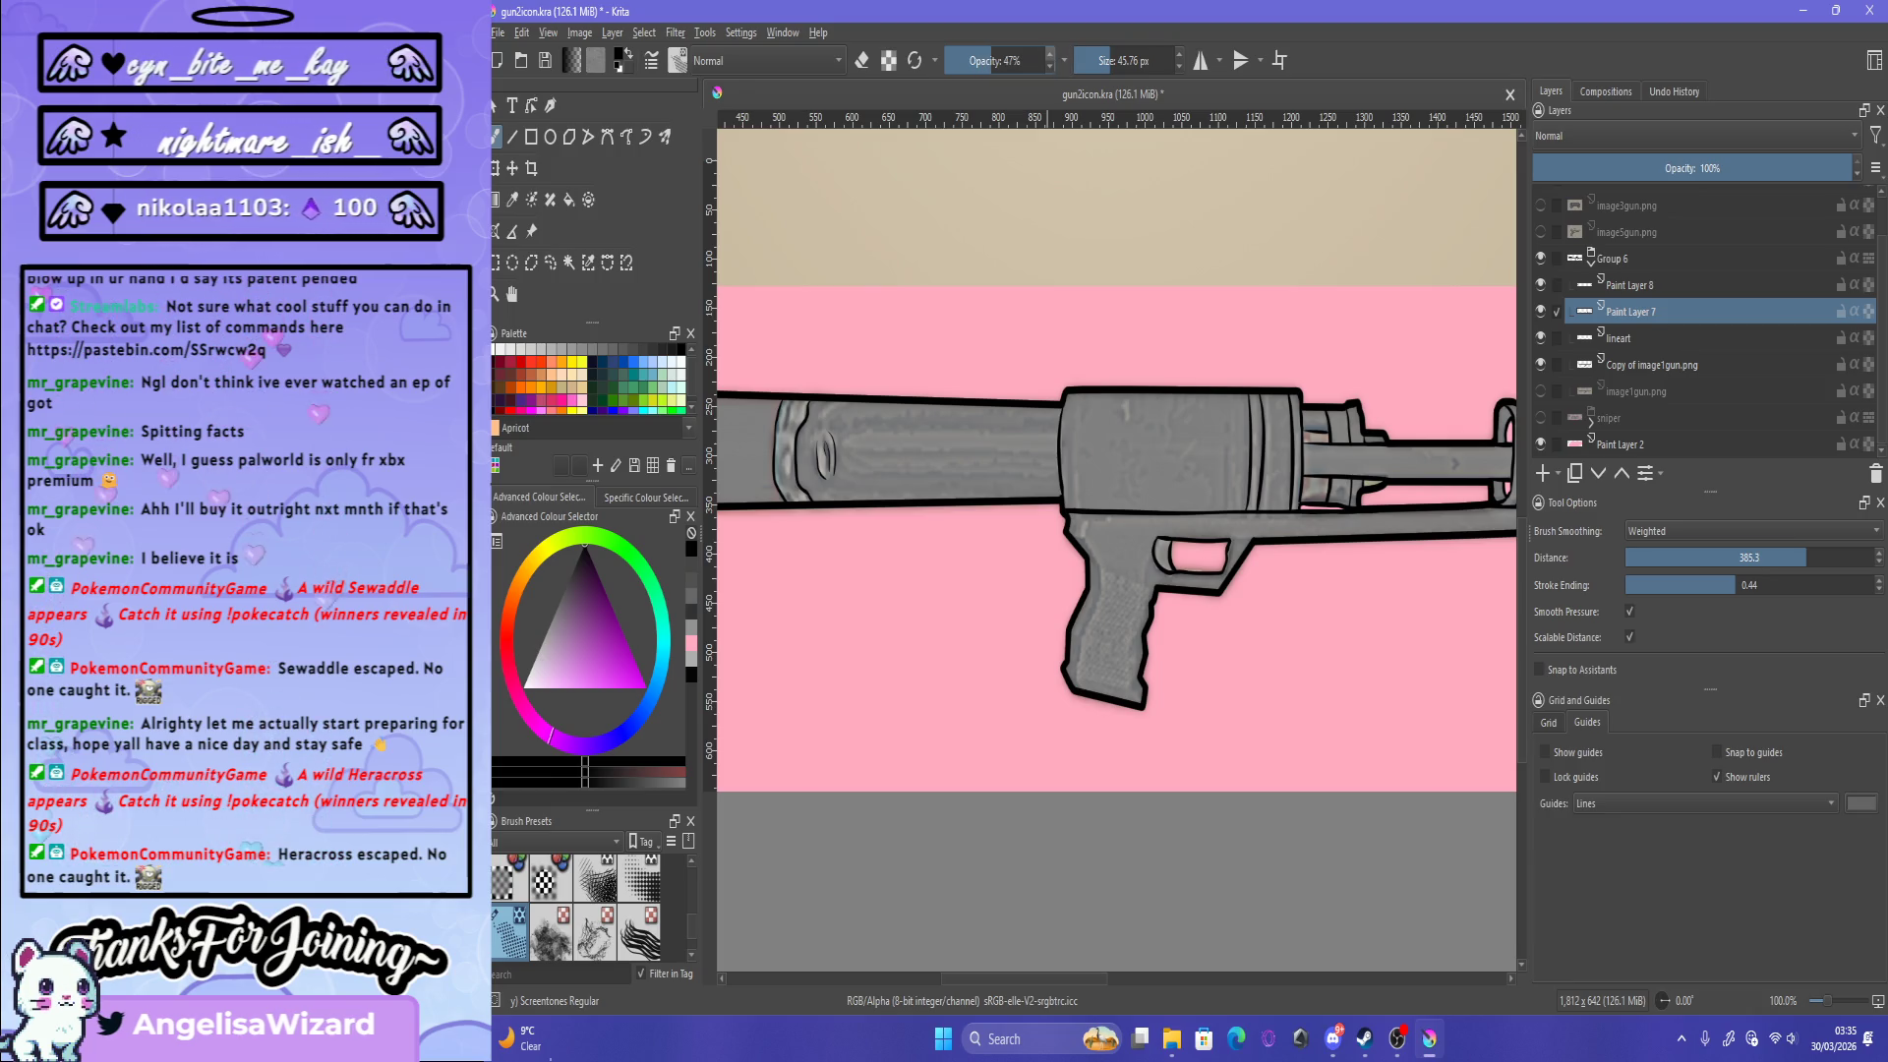
key("i")
left_click_drag(834, 483, 919, 488)
Step: Enable Inherit Alpha on Paint Layer 7 and add Paint Layer 9 above Copy of image1gun.png
left_click(1854, 311)
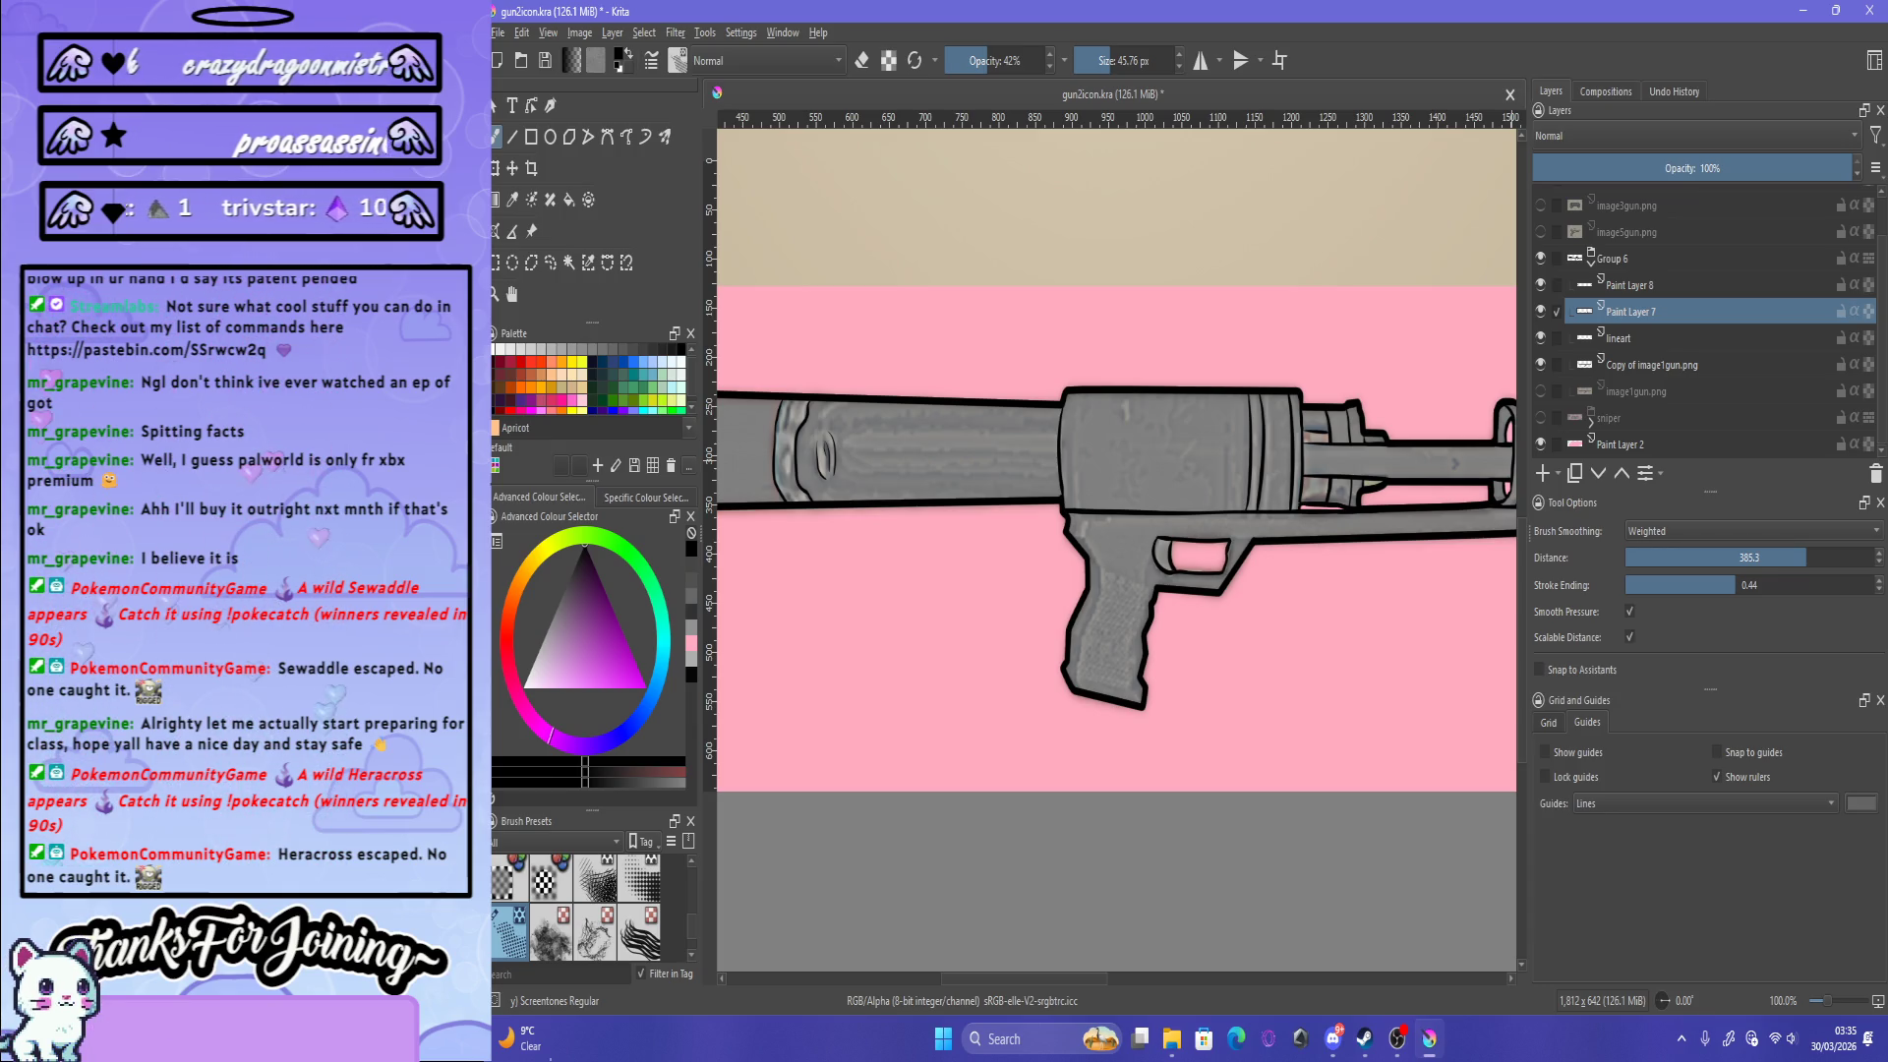
key("Page_Down")
key("Page_Down")
key("Insert")
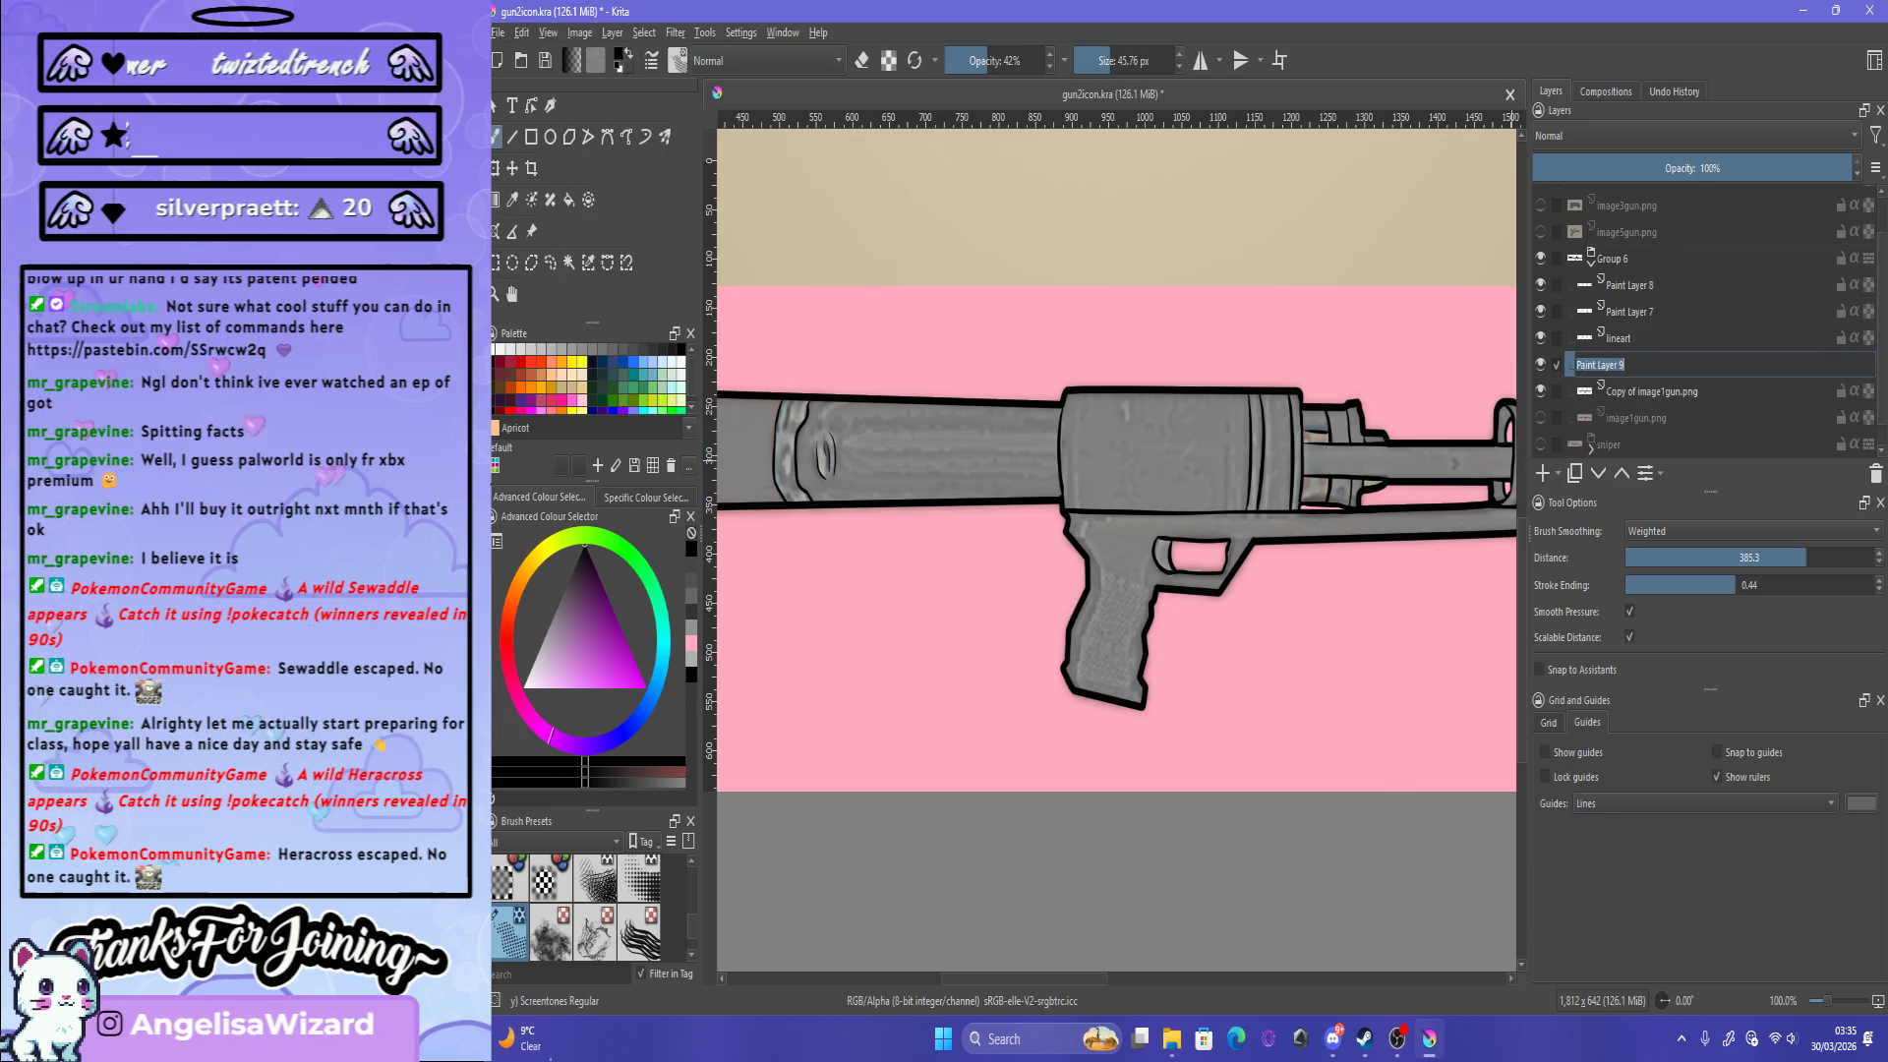
Step: Return to Paint Layer 9 and try screentone strokes on the lower barrel and top edge, undoing both
left_click(1636, 418)
key("Page_Up")
key("Page_Up")
left_click_drag(1069, 498, 1303, 488)
key("ctrl+z")
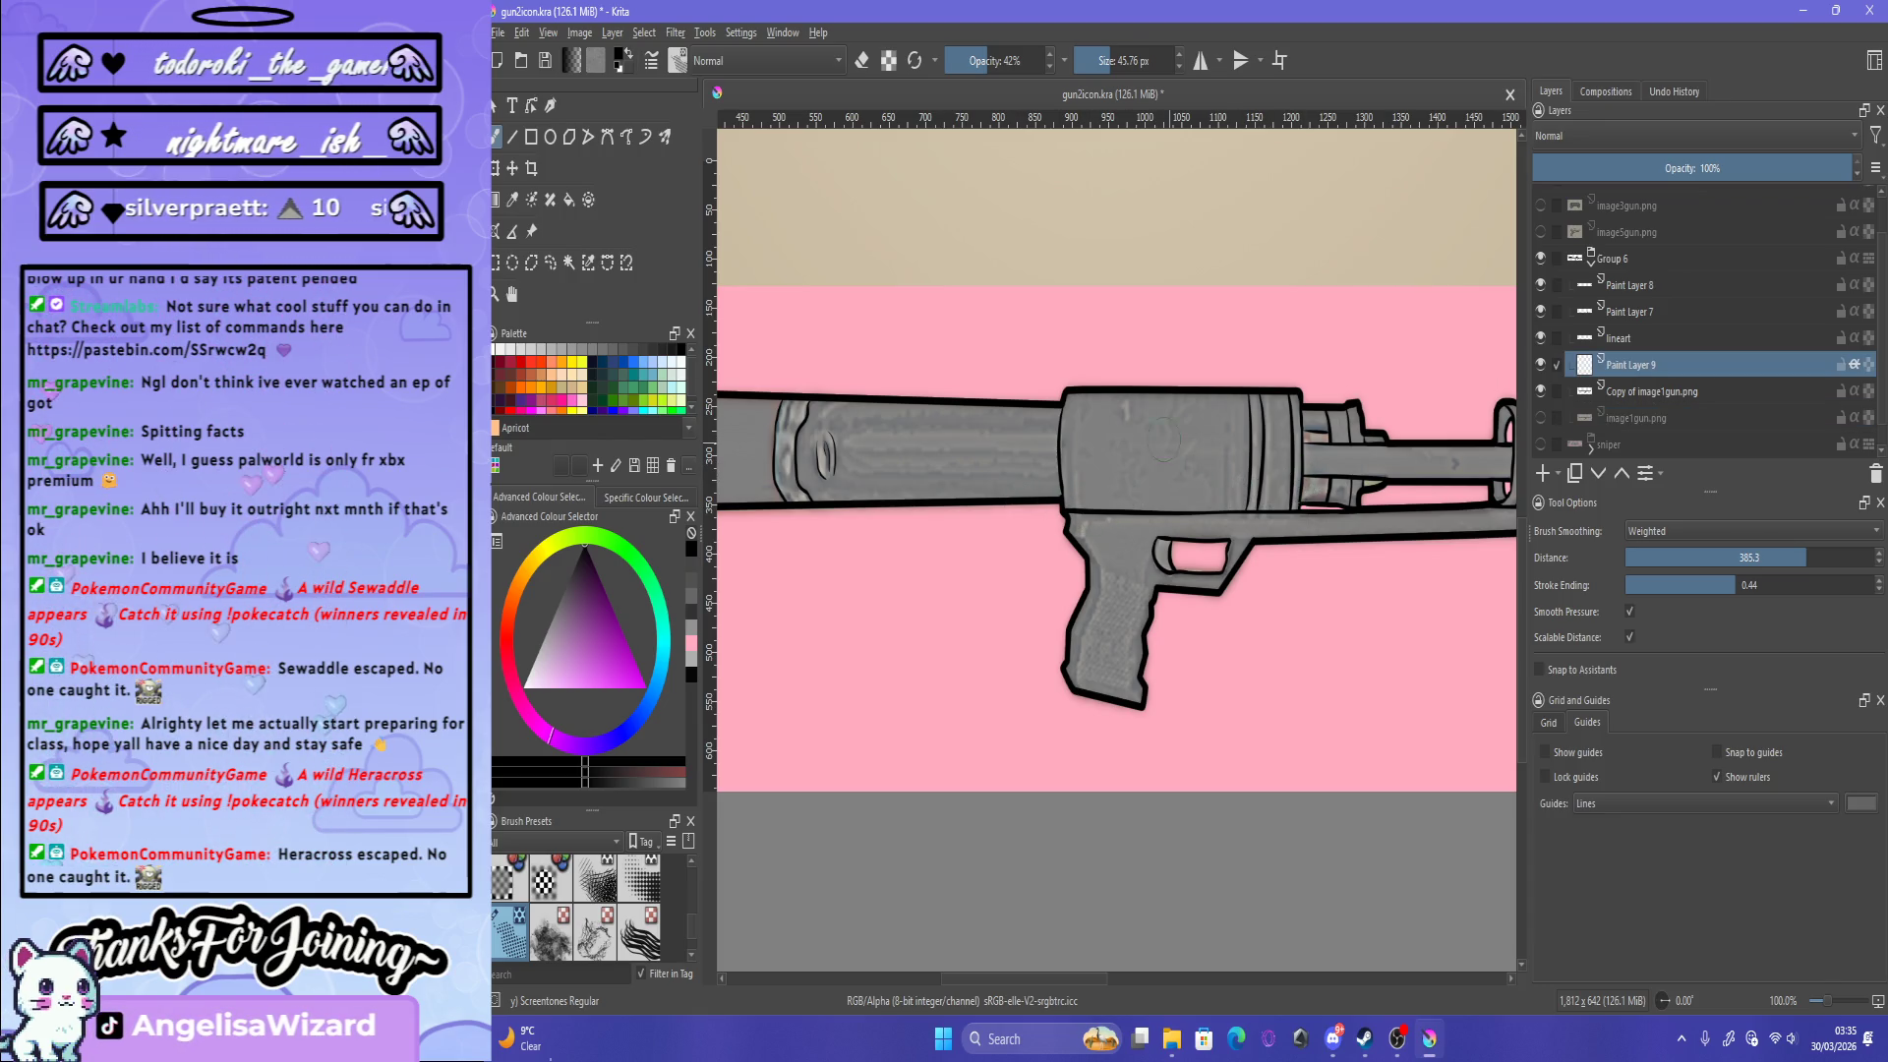
scroll(950, 418, "down", 3)
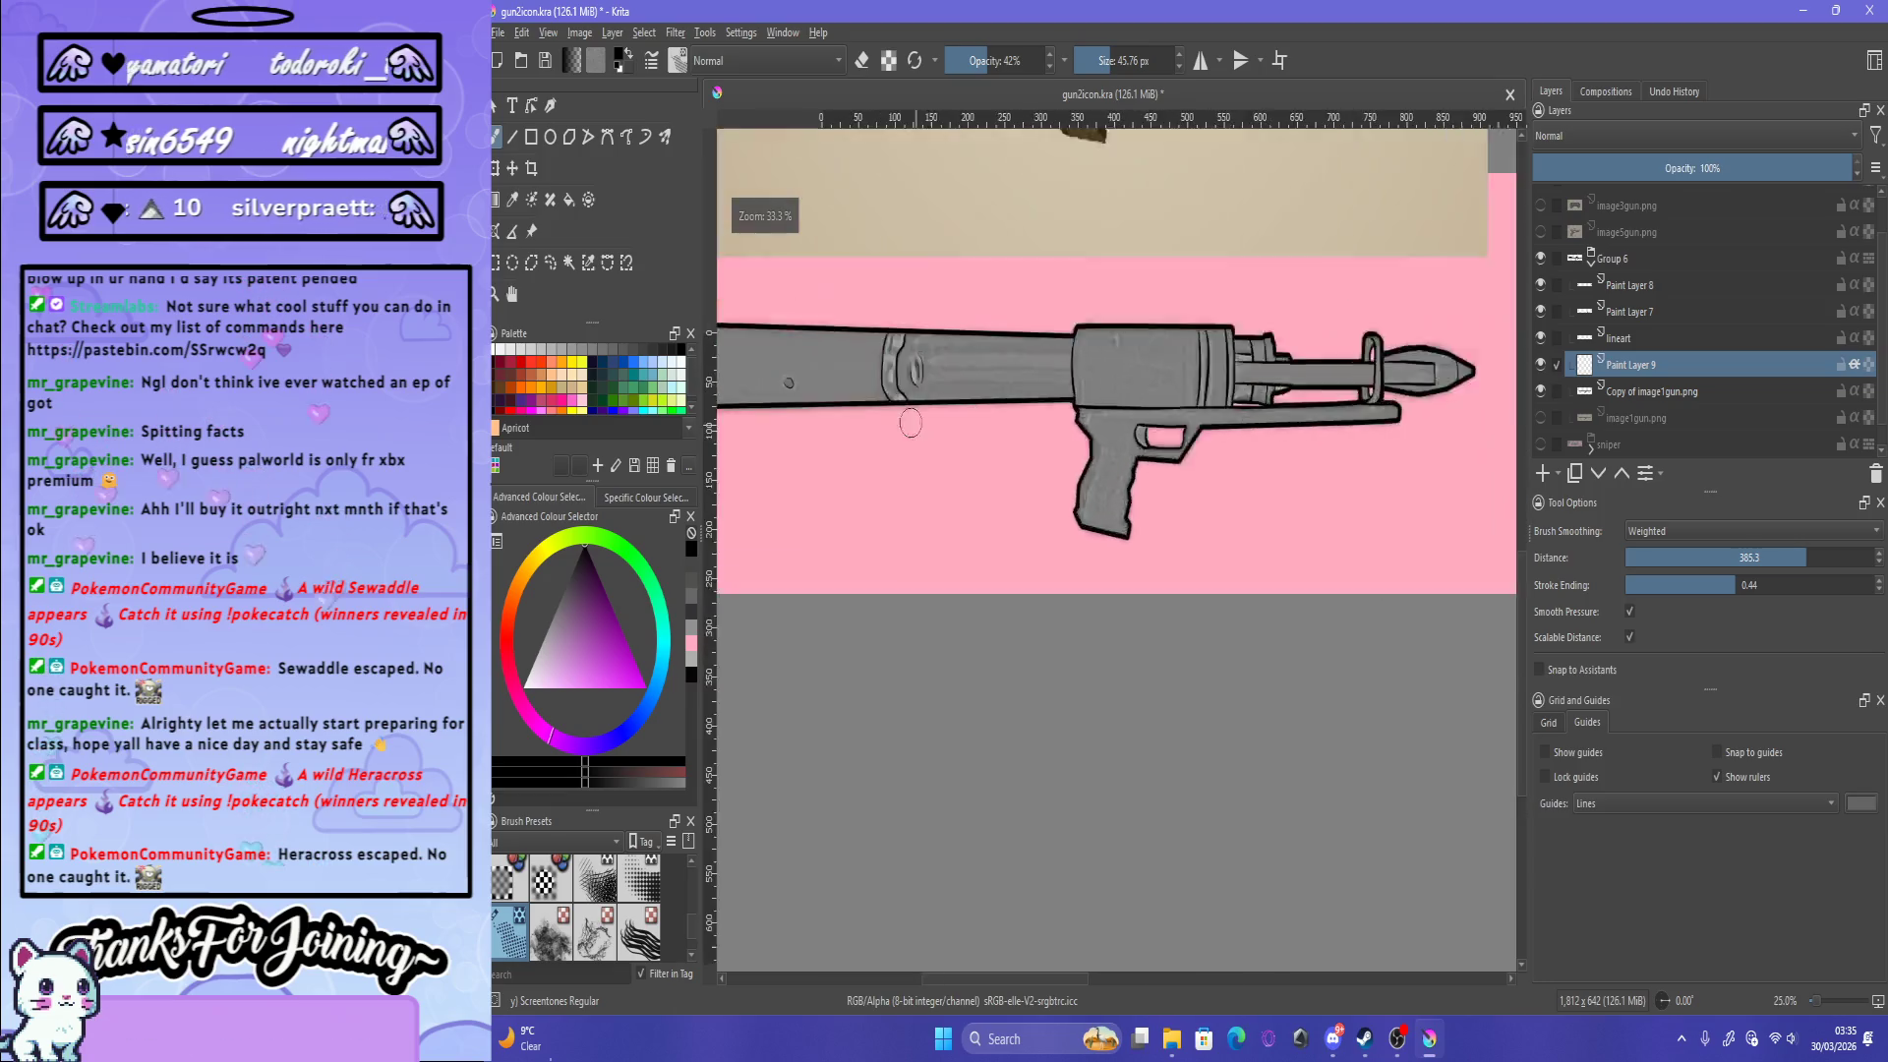
scroll(996, 344, "down", 1)
scroll(996, 344, "up", 2)
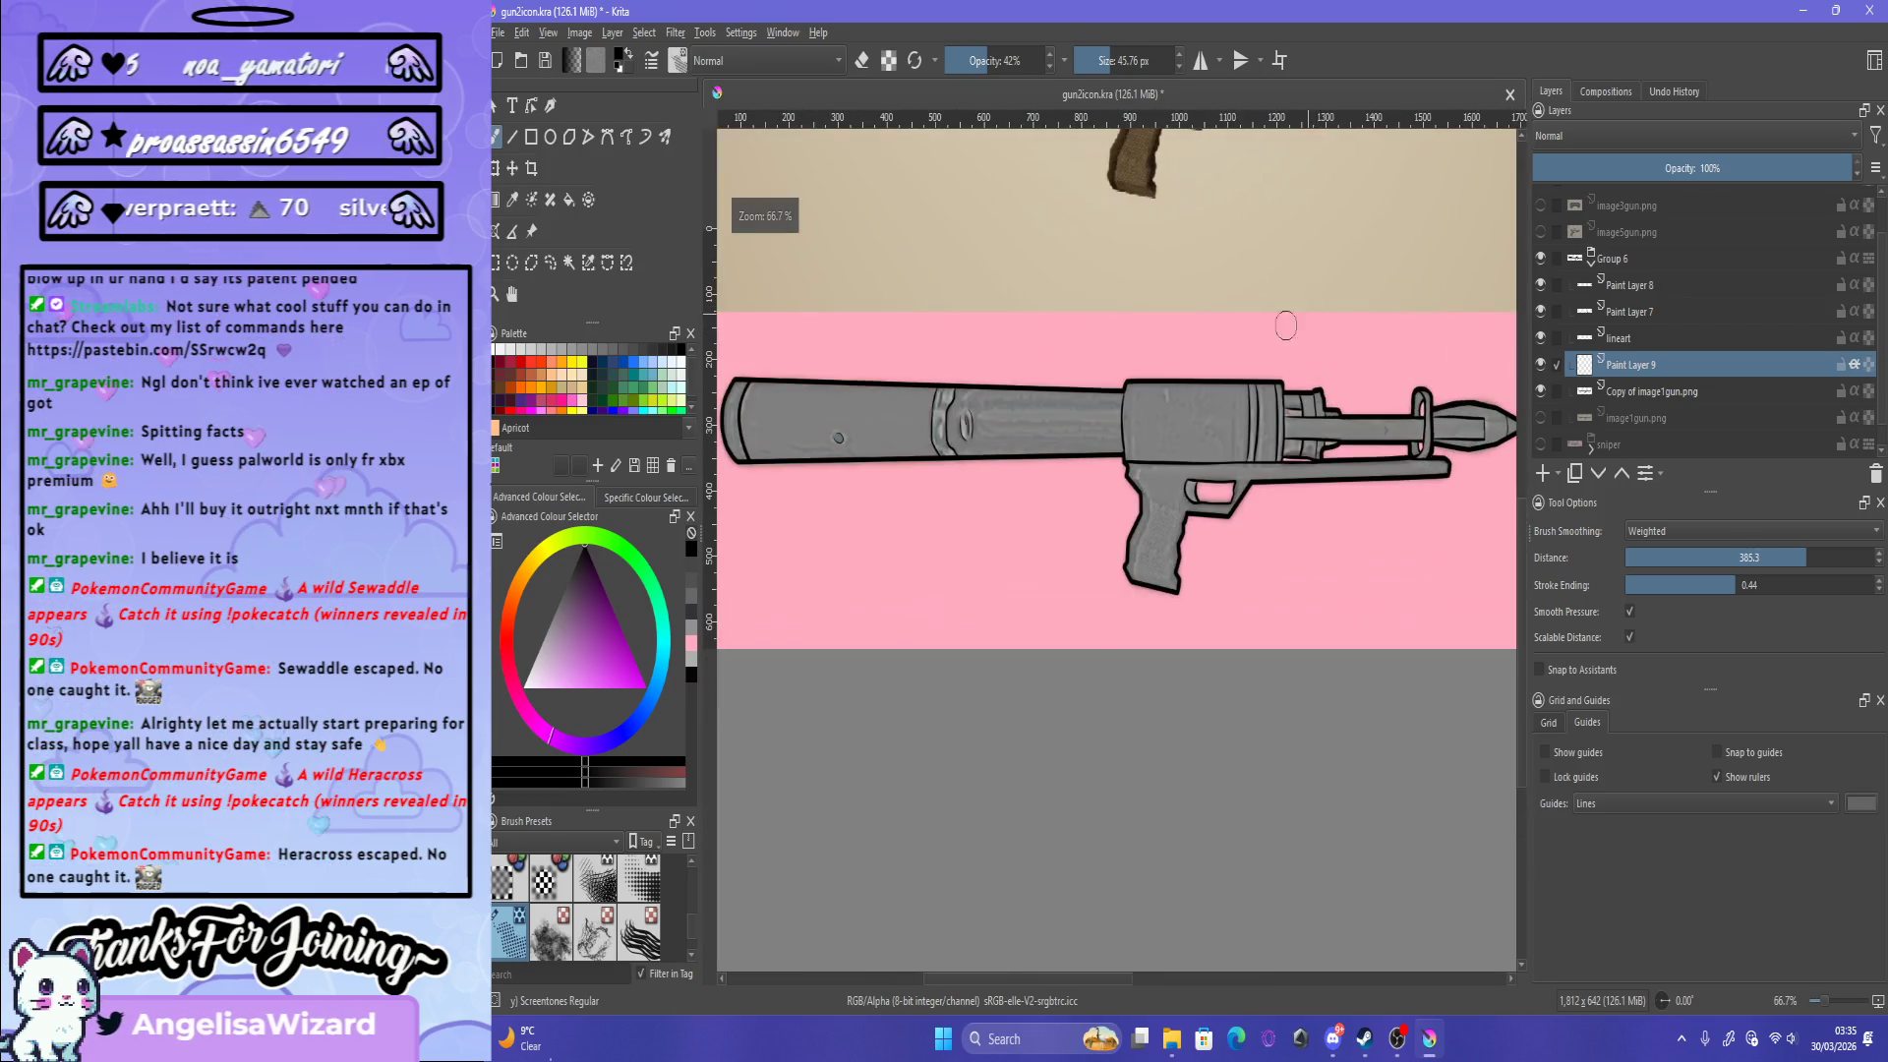
scroll(899, 344, "down", 1)
scroll(899, 344, "up", 1)
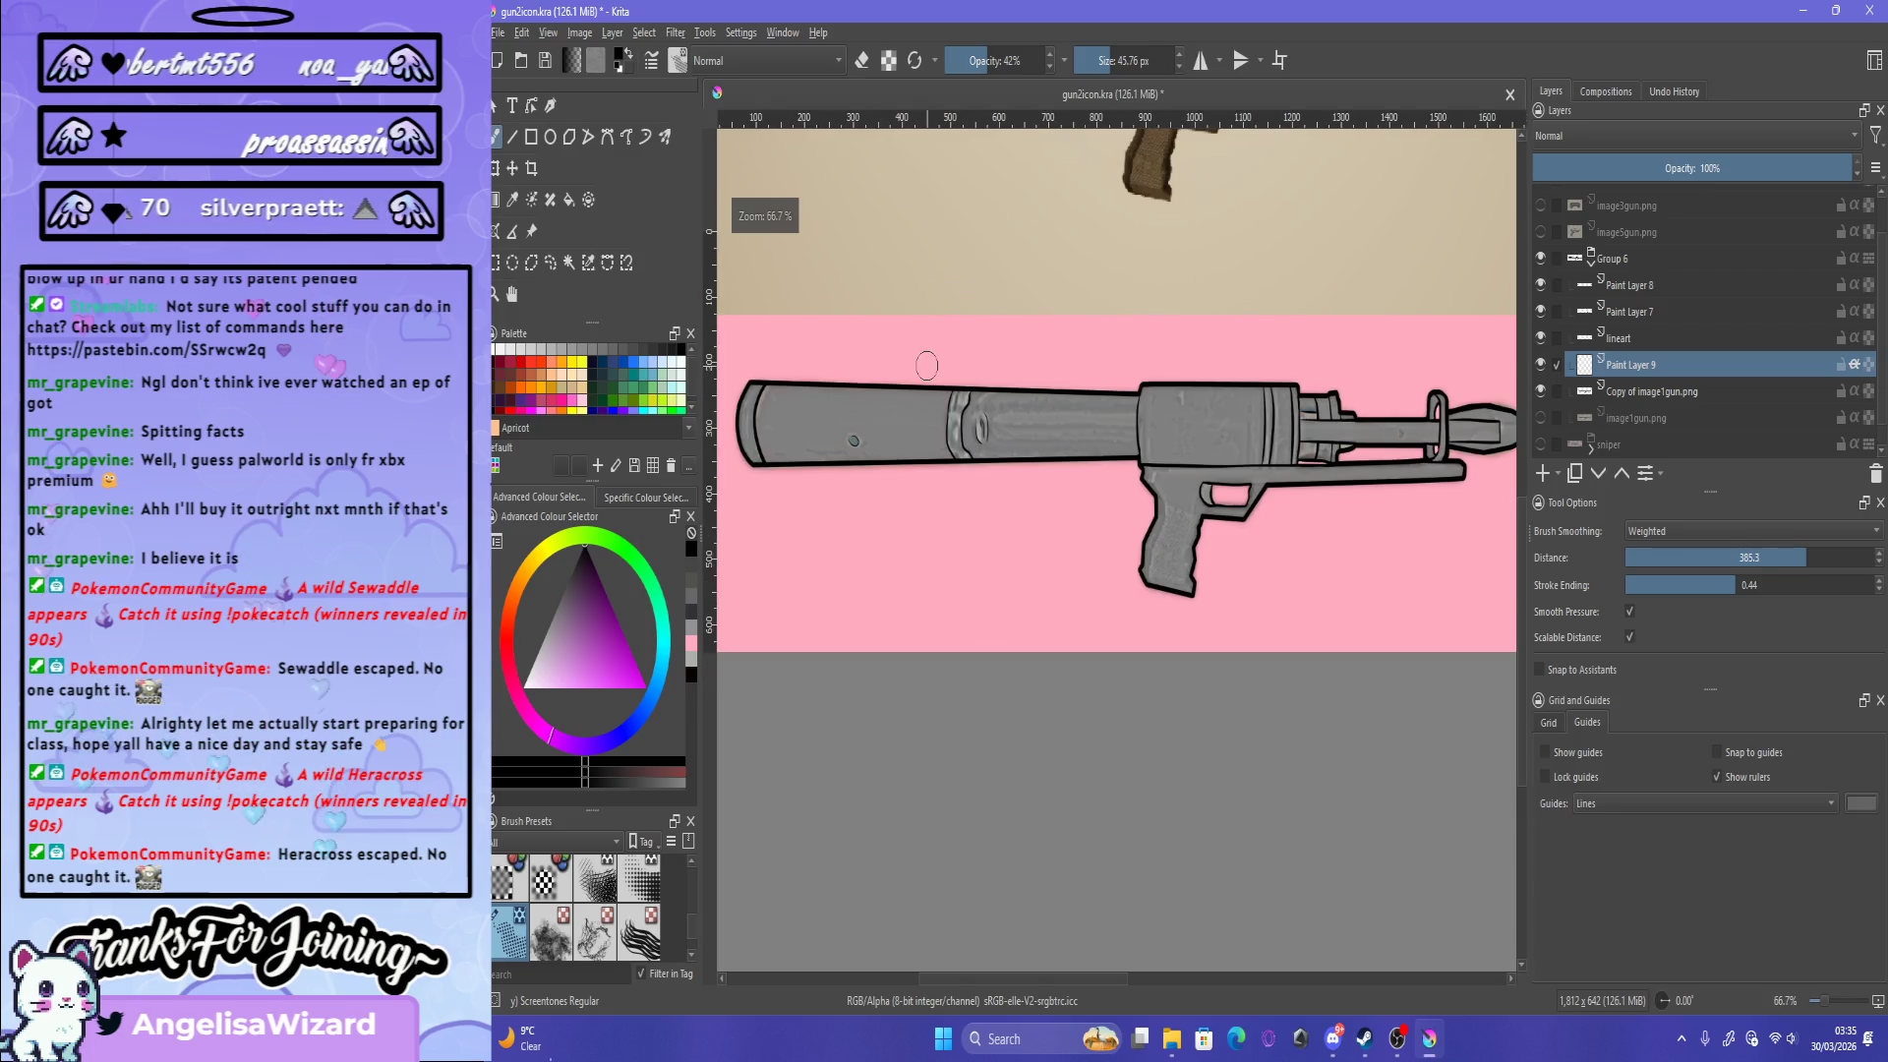
left_click_drag(785, 379, 801, 385)
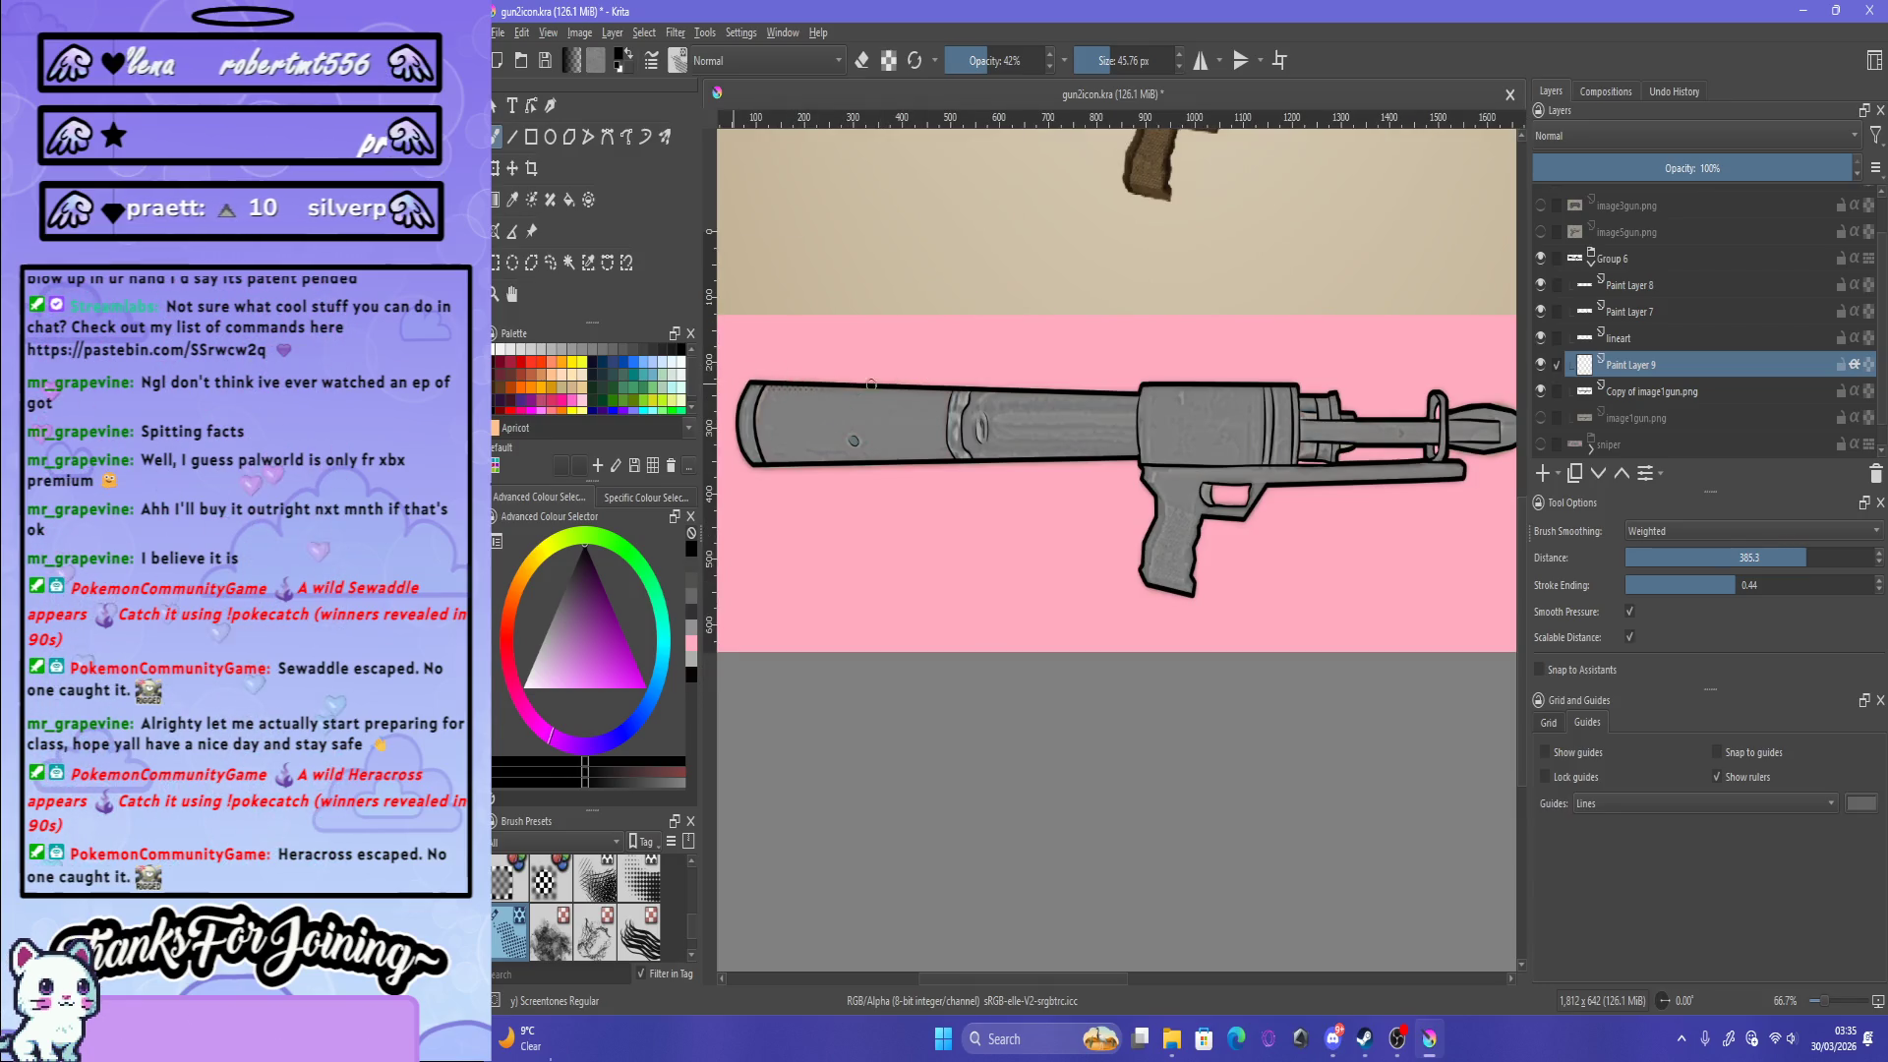
key("ctrl+z")
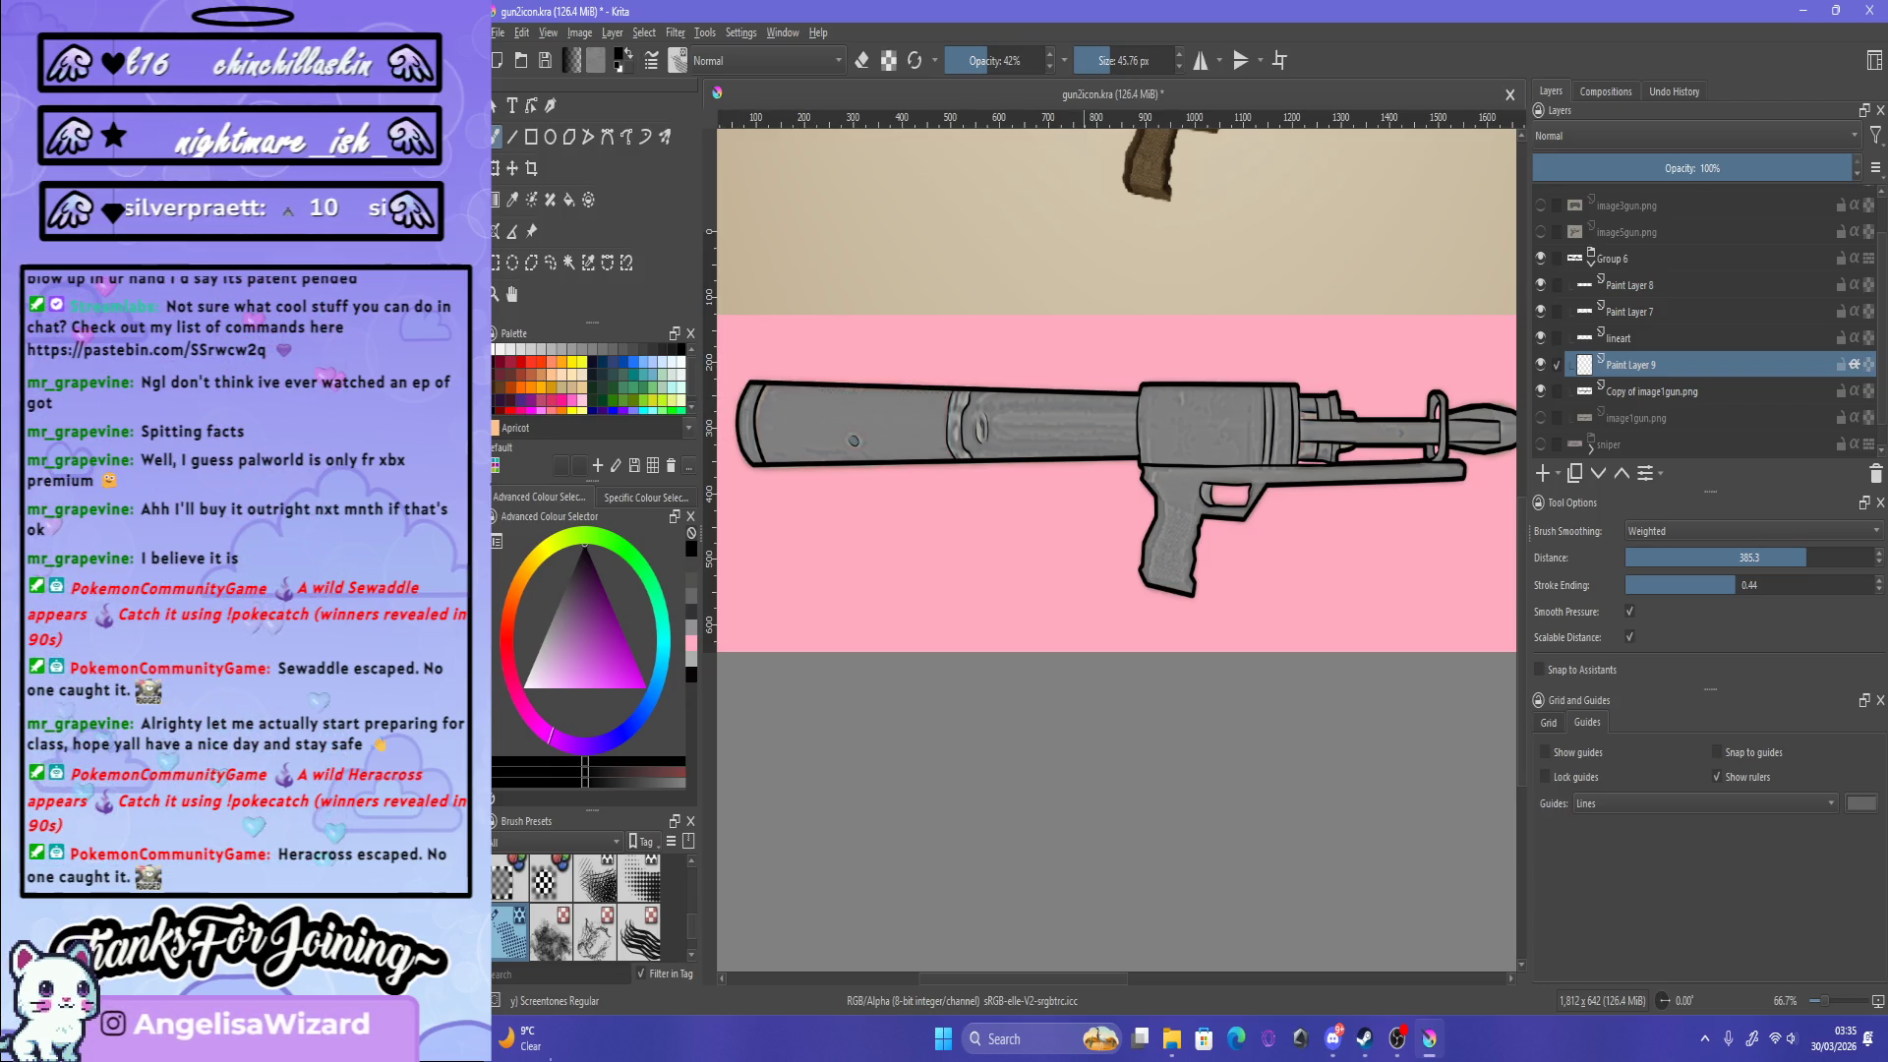
Step: Set the brush opacity to 24% and dot the barrel's left end and lower edge
key("o")
key("o")
key("o")
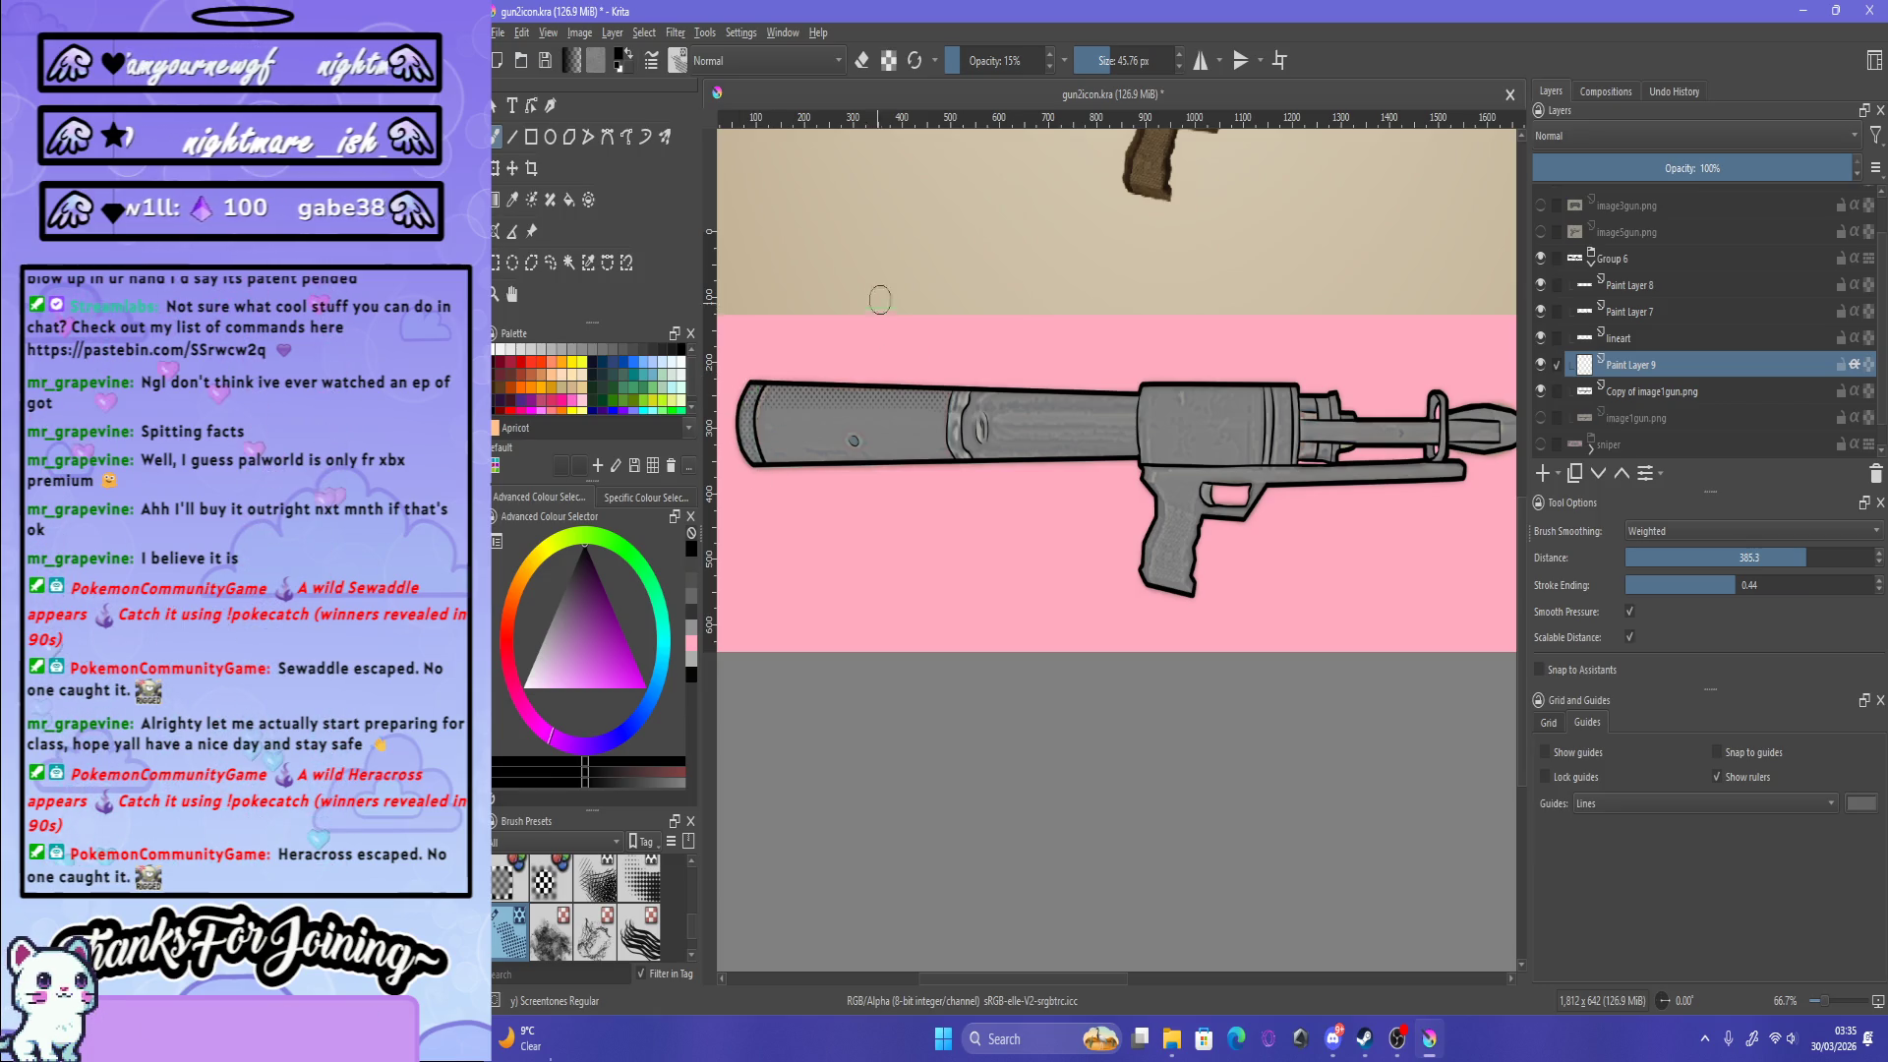
left_click(970, 60)
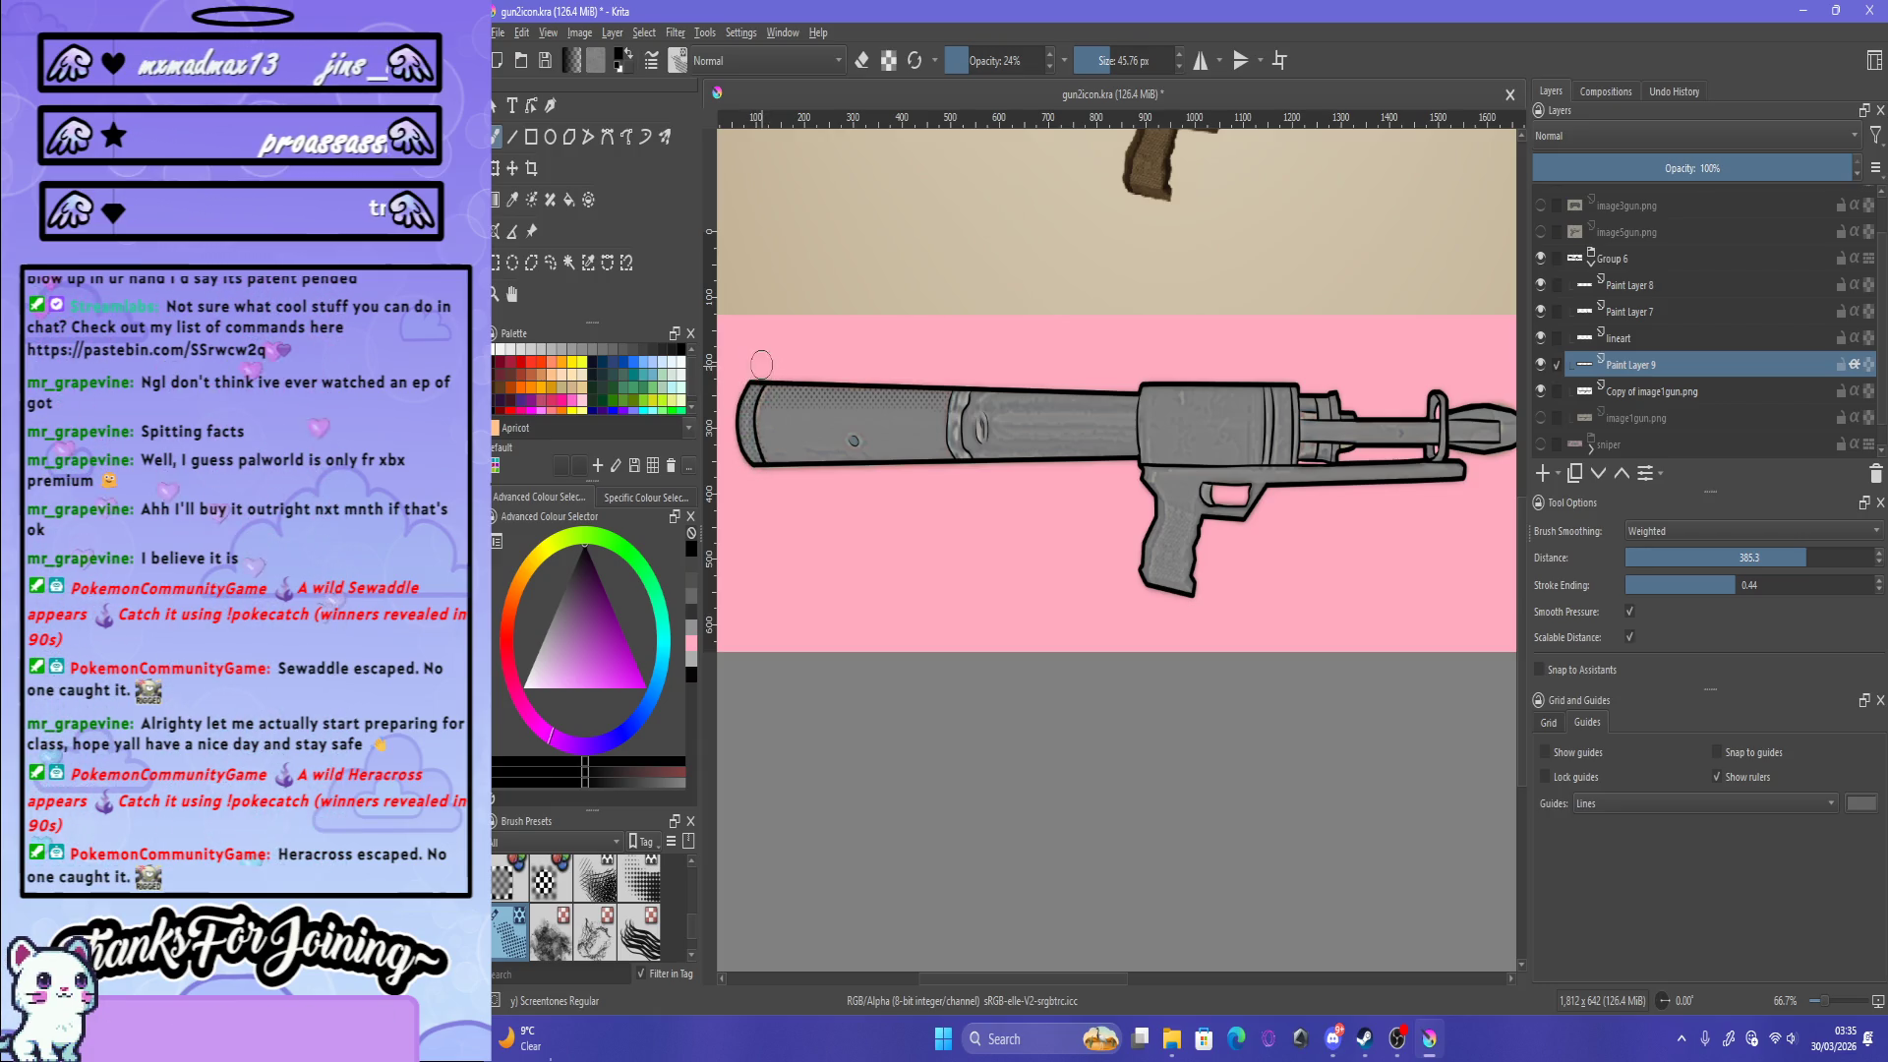
left_click_drag(745, 418, 743, 444)
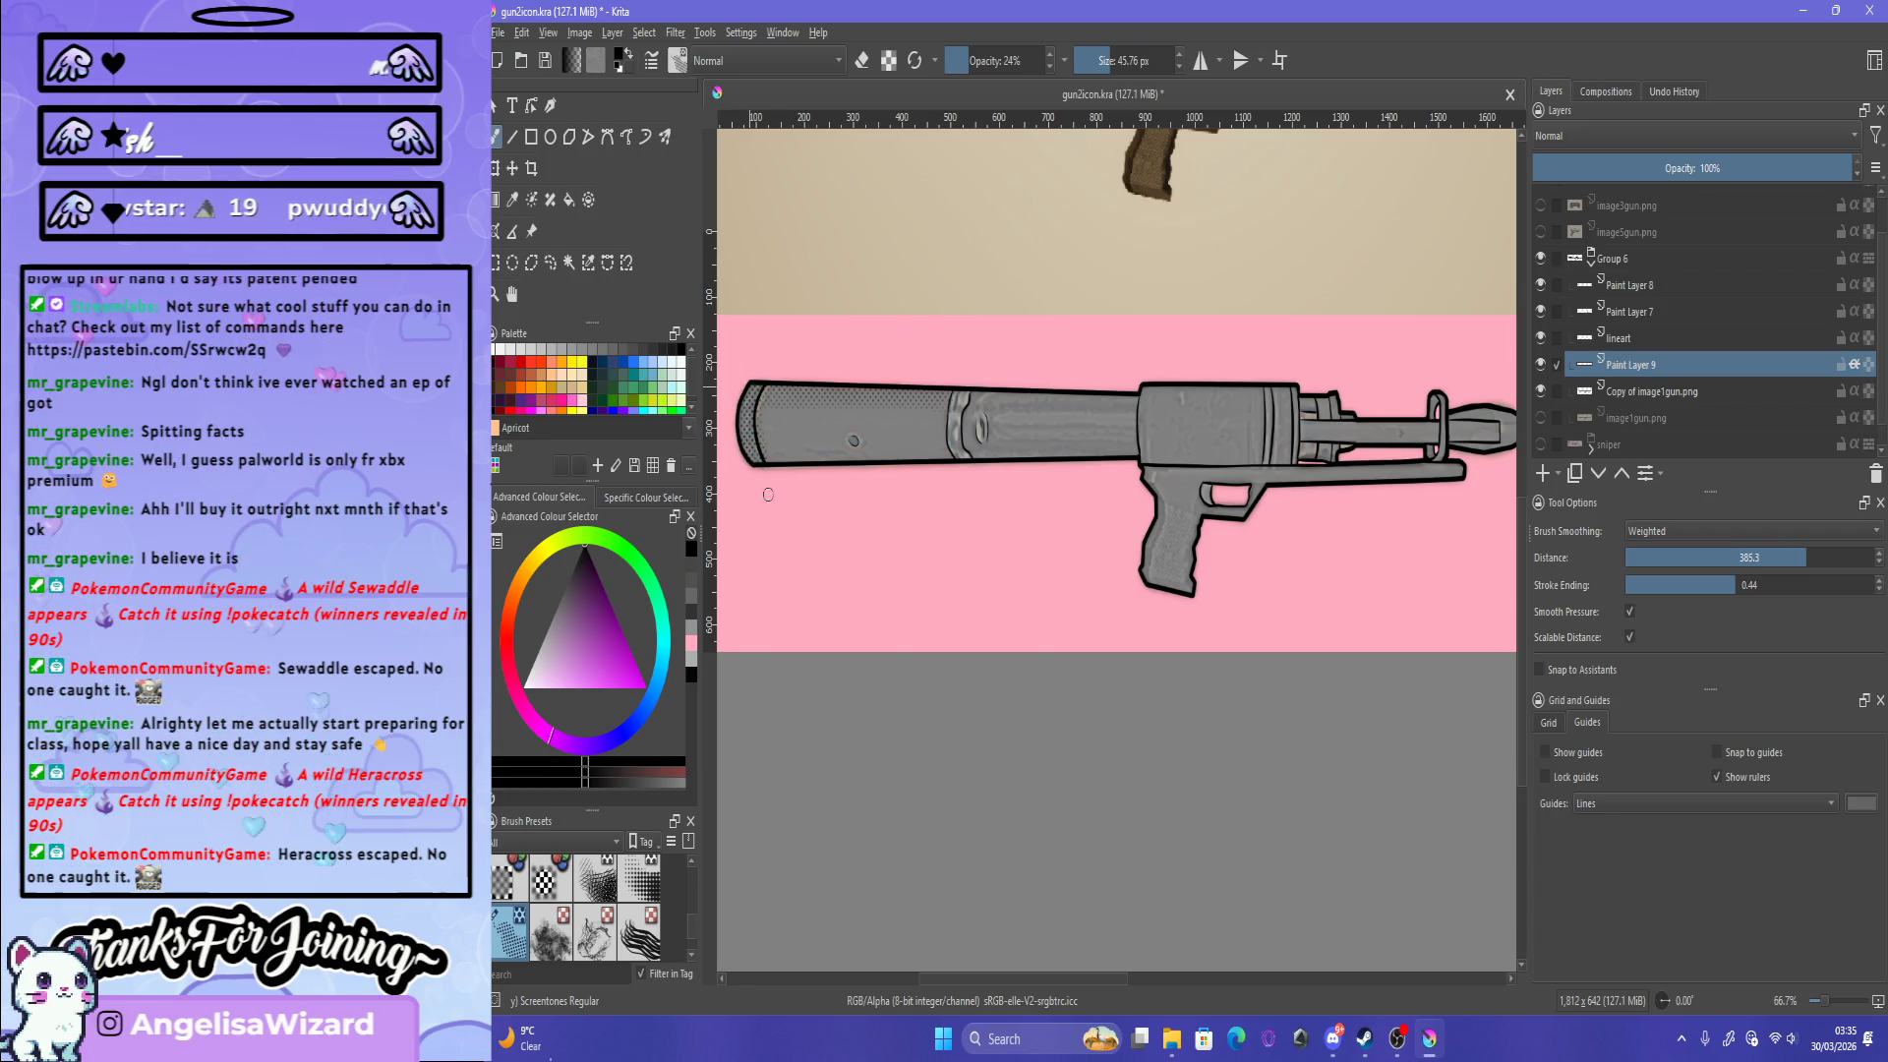
left_click_drag(780, 466, 929, 457)
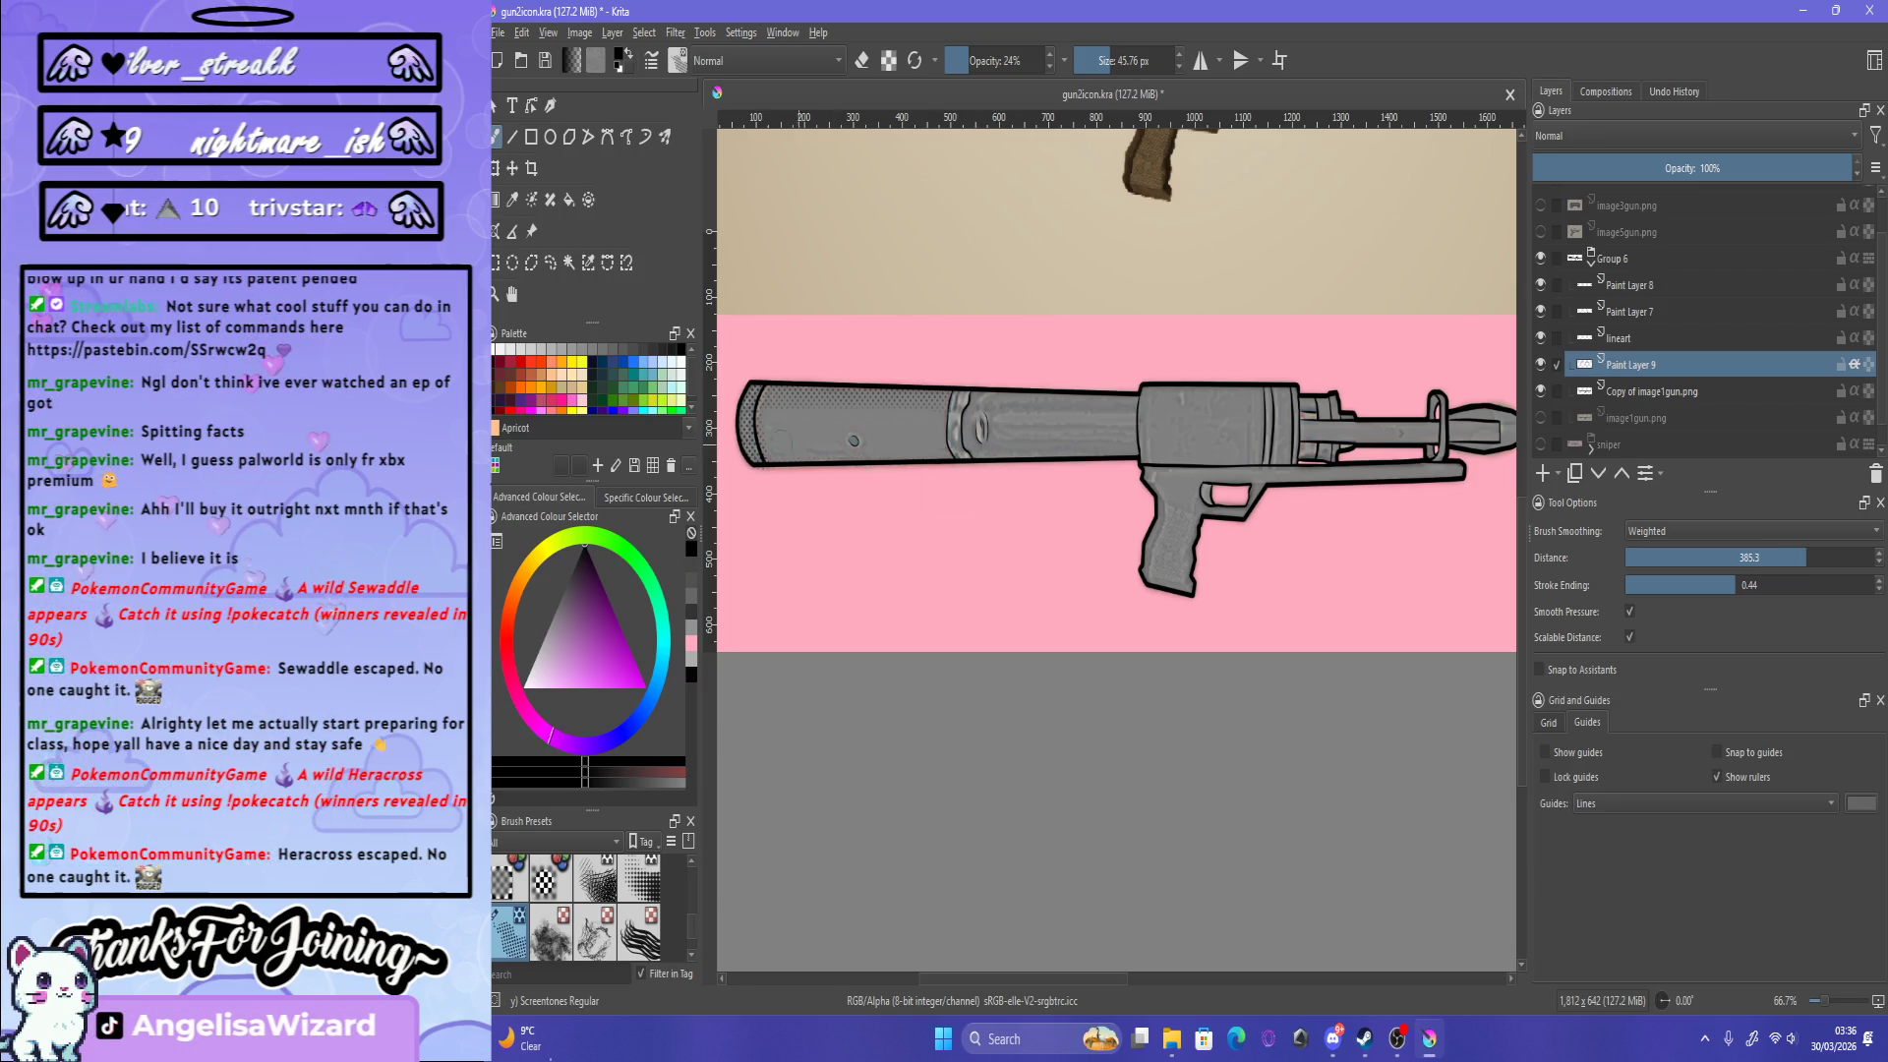
Step: Zoom in and erase stray screentone at the barrel's rounded left end
scroll(1015, 795, "down", 2)
scroll(1015, 795, "up", 5)
scroll(1015, 796, "down", 1)
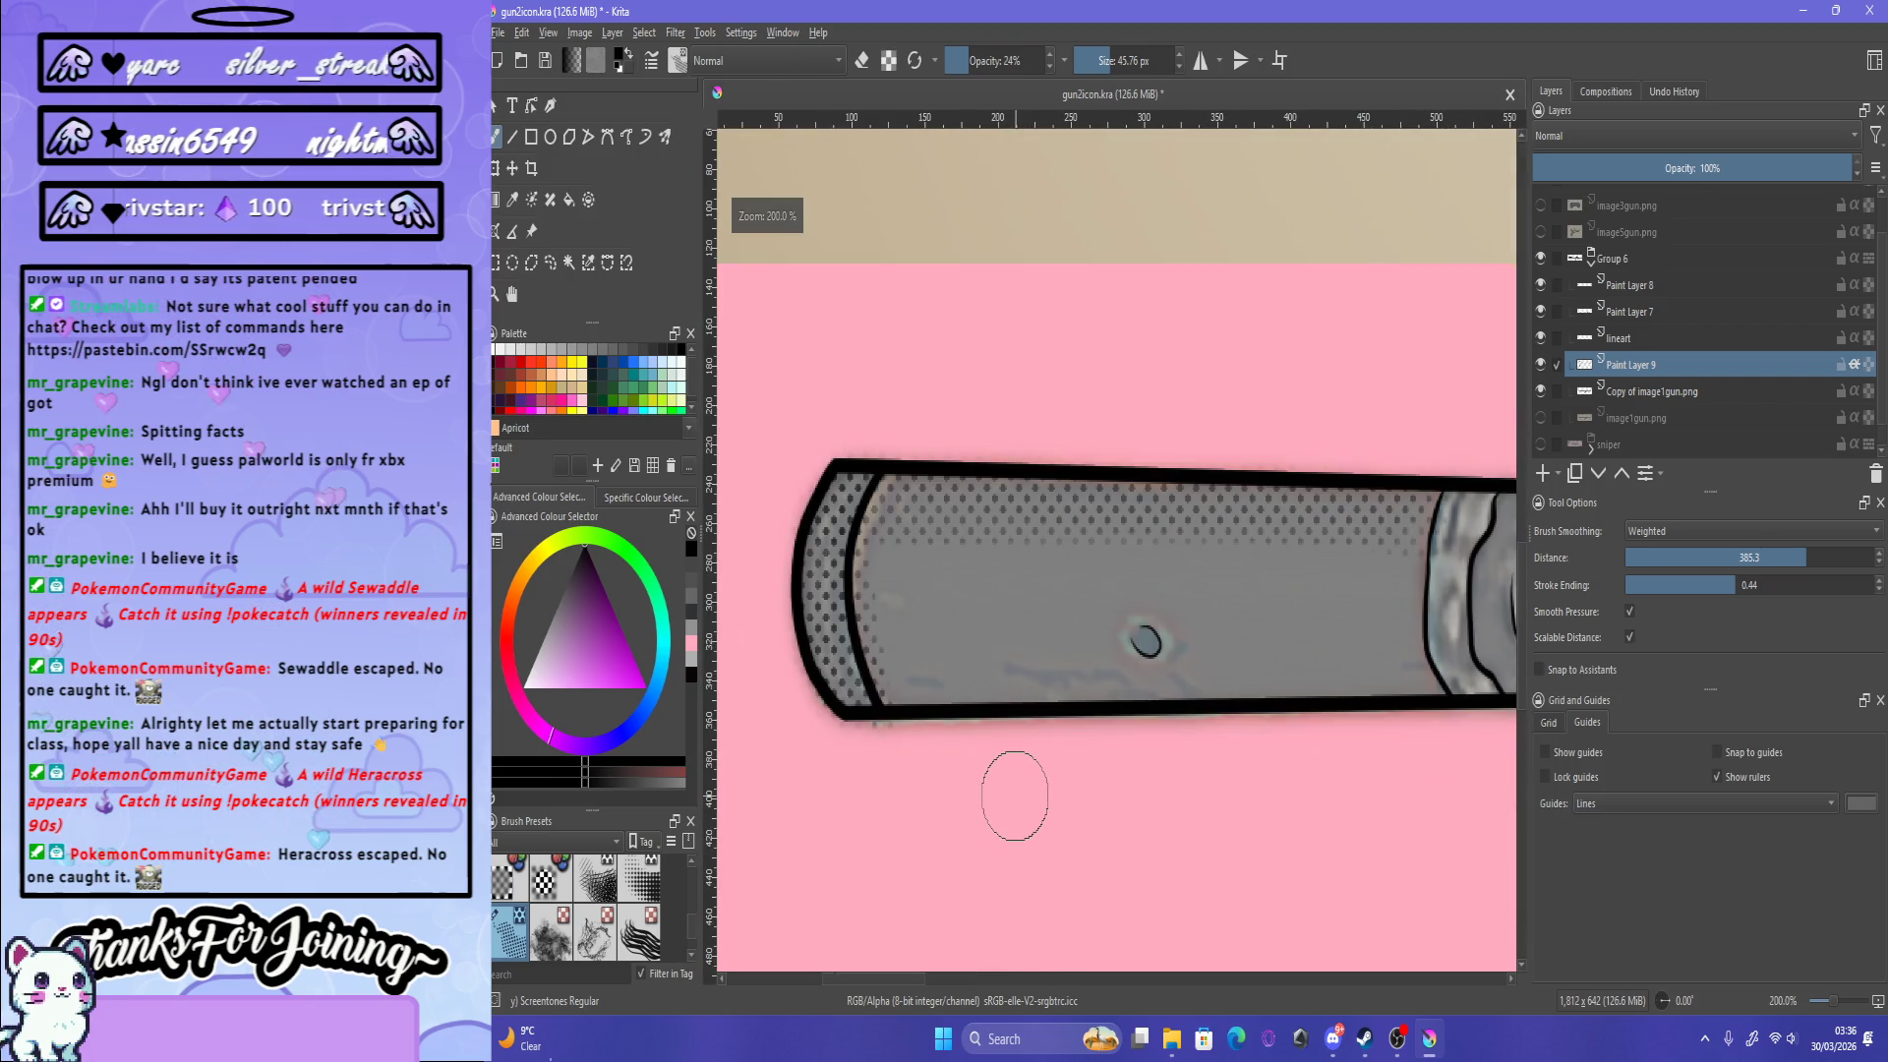
key("e")
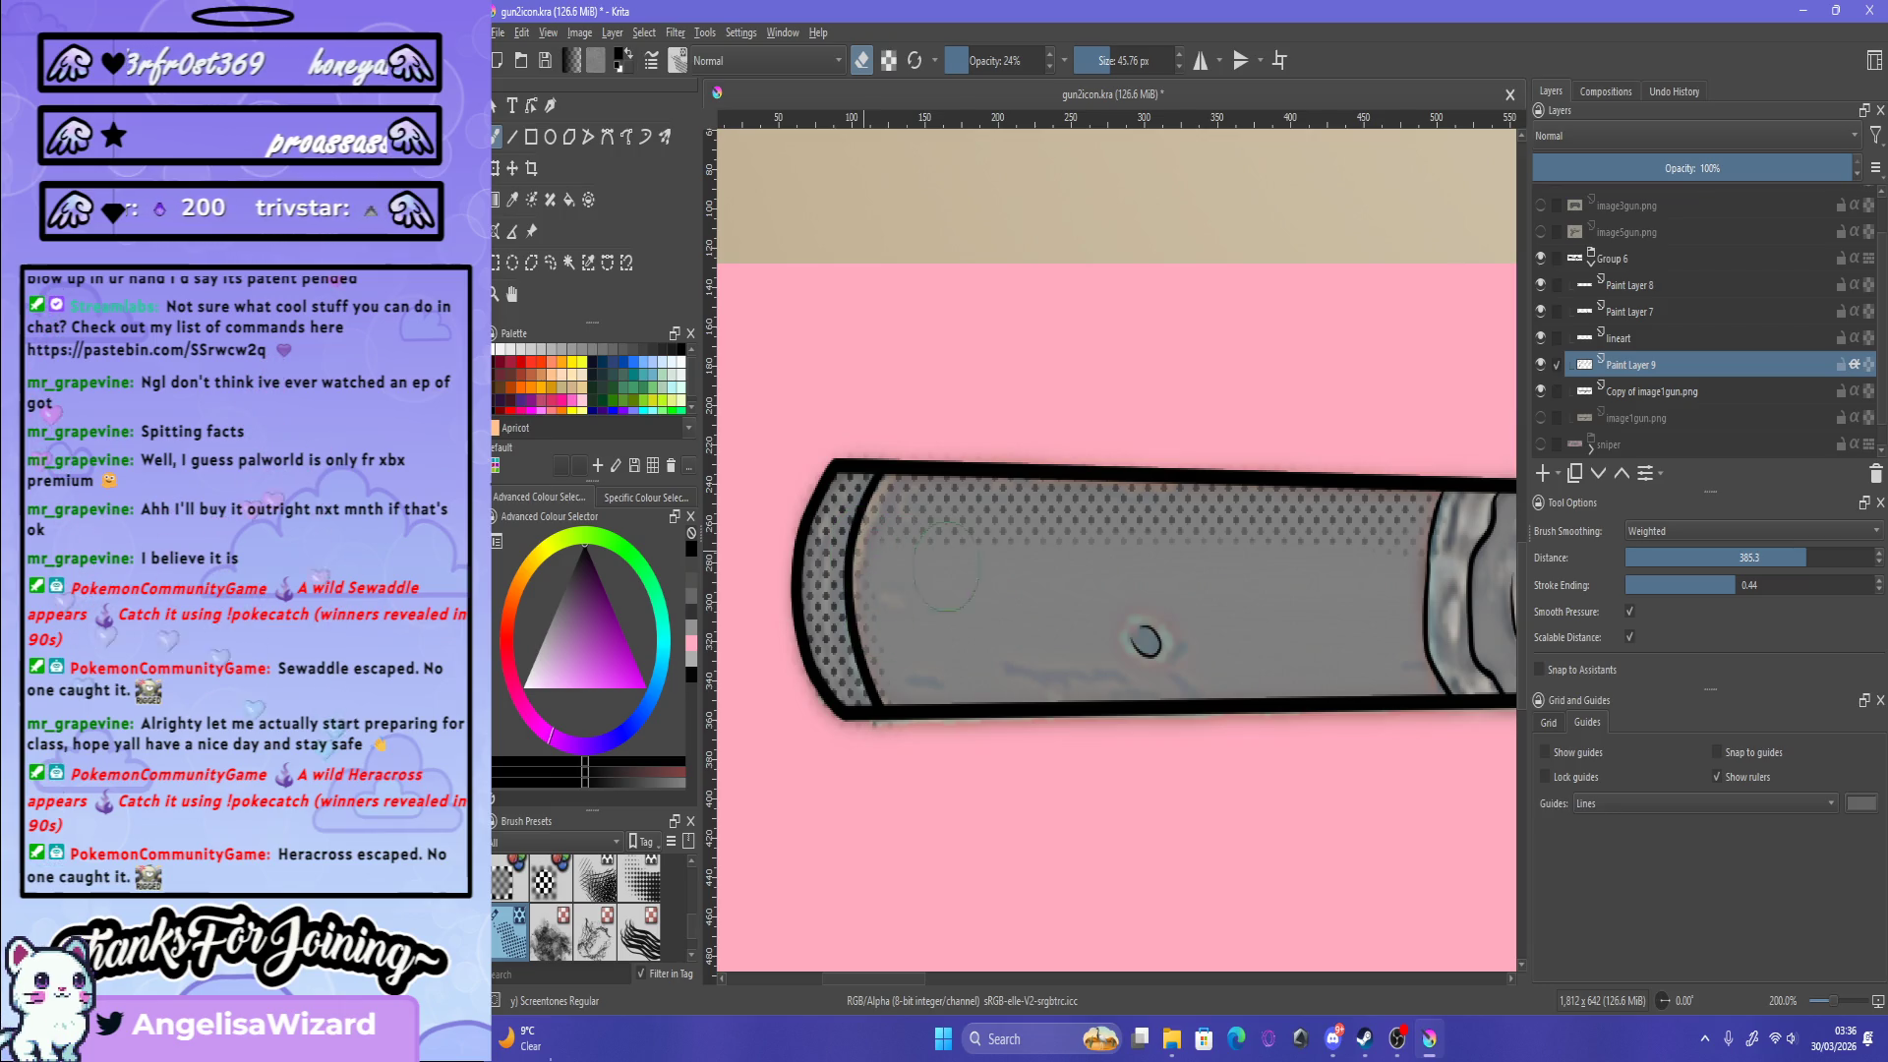
left_click_drag(912, 738, 878, 556)
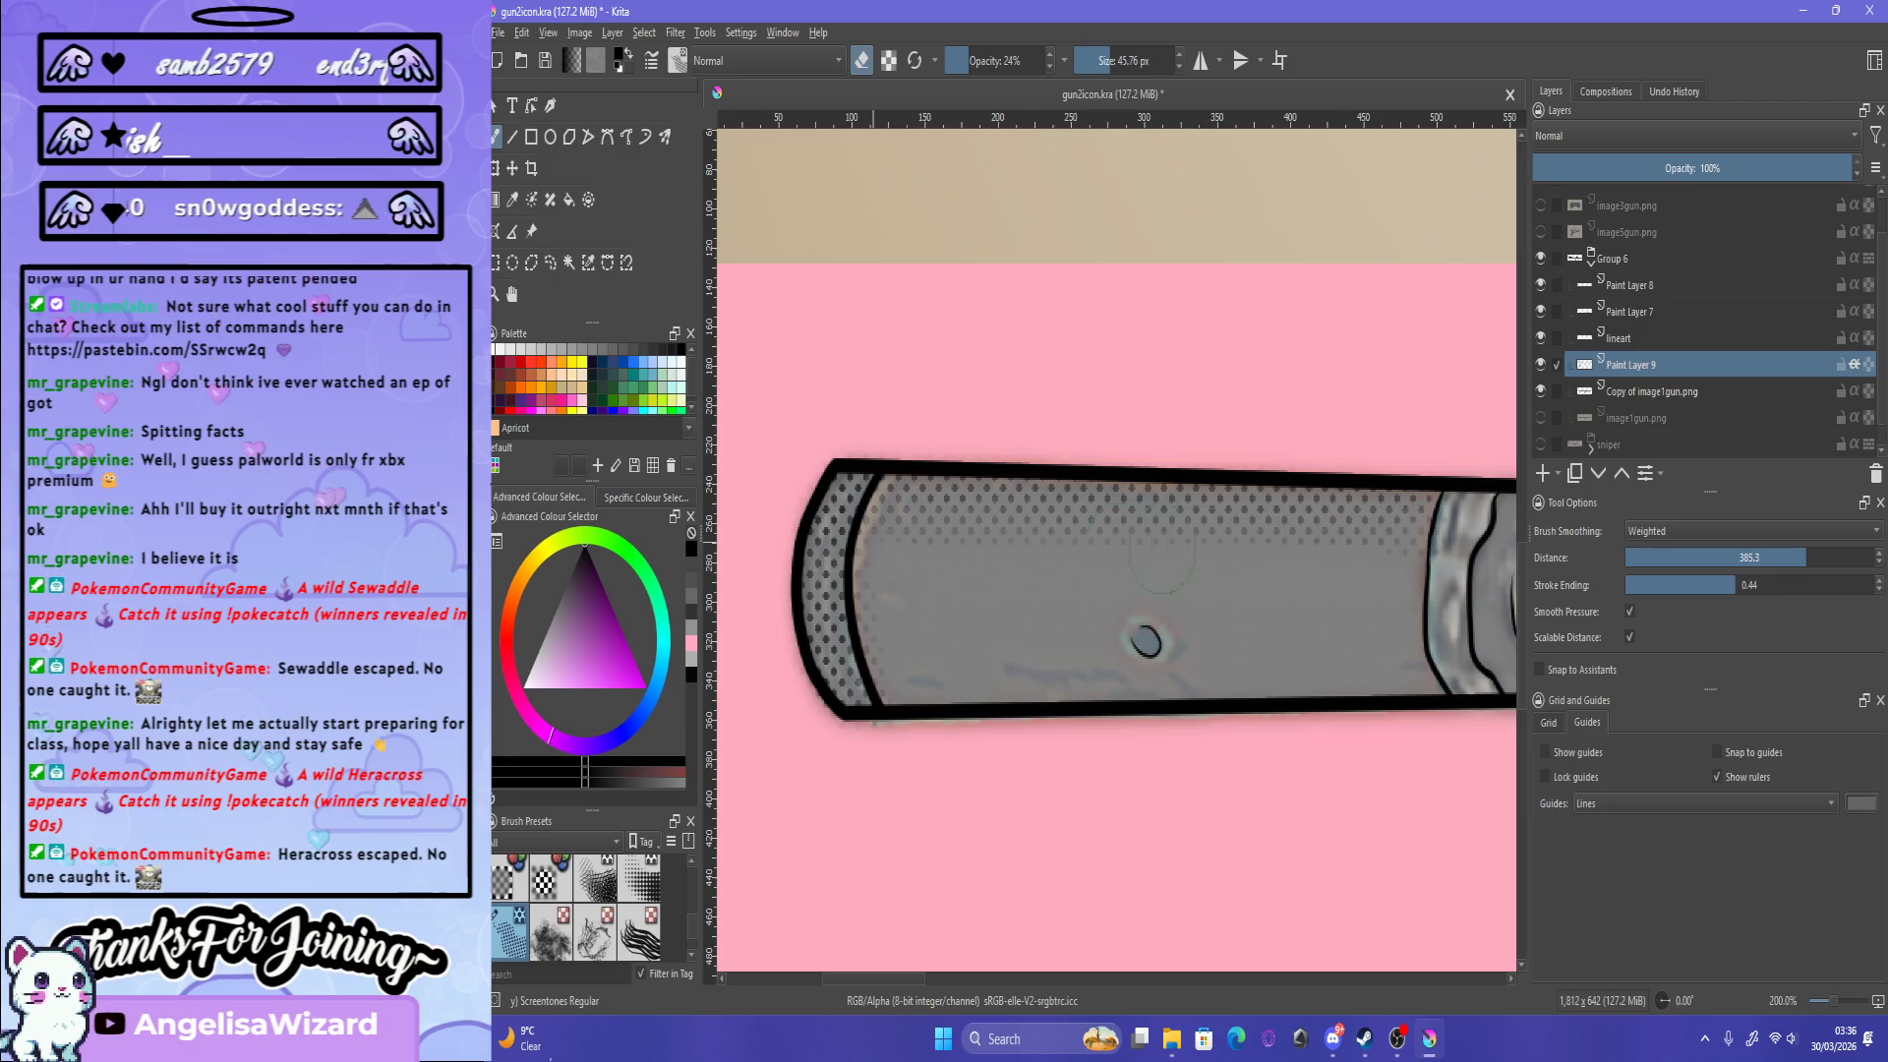
key("e")
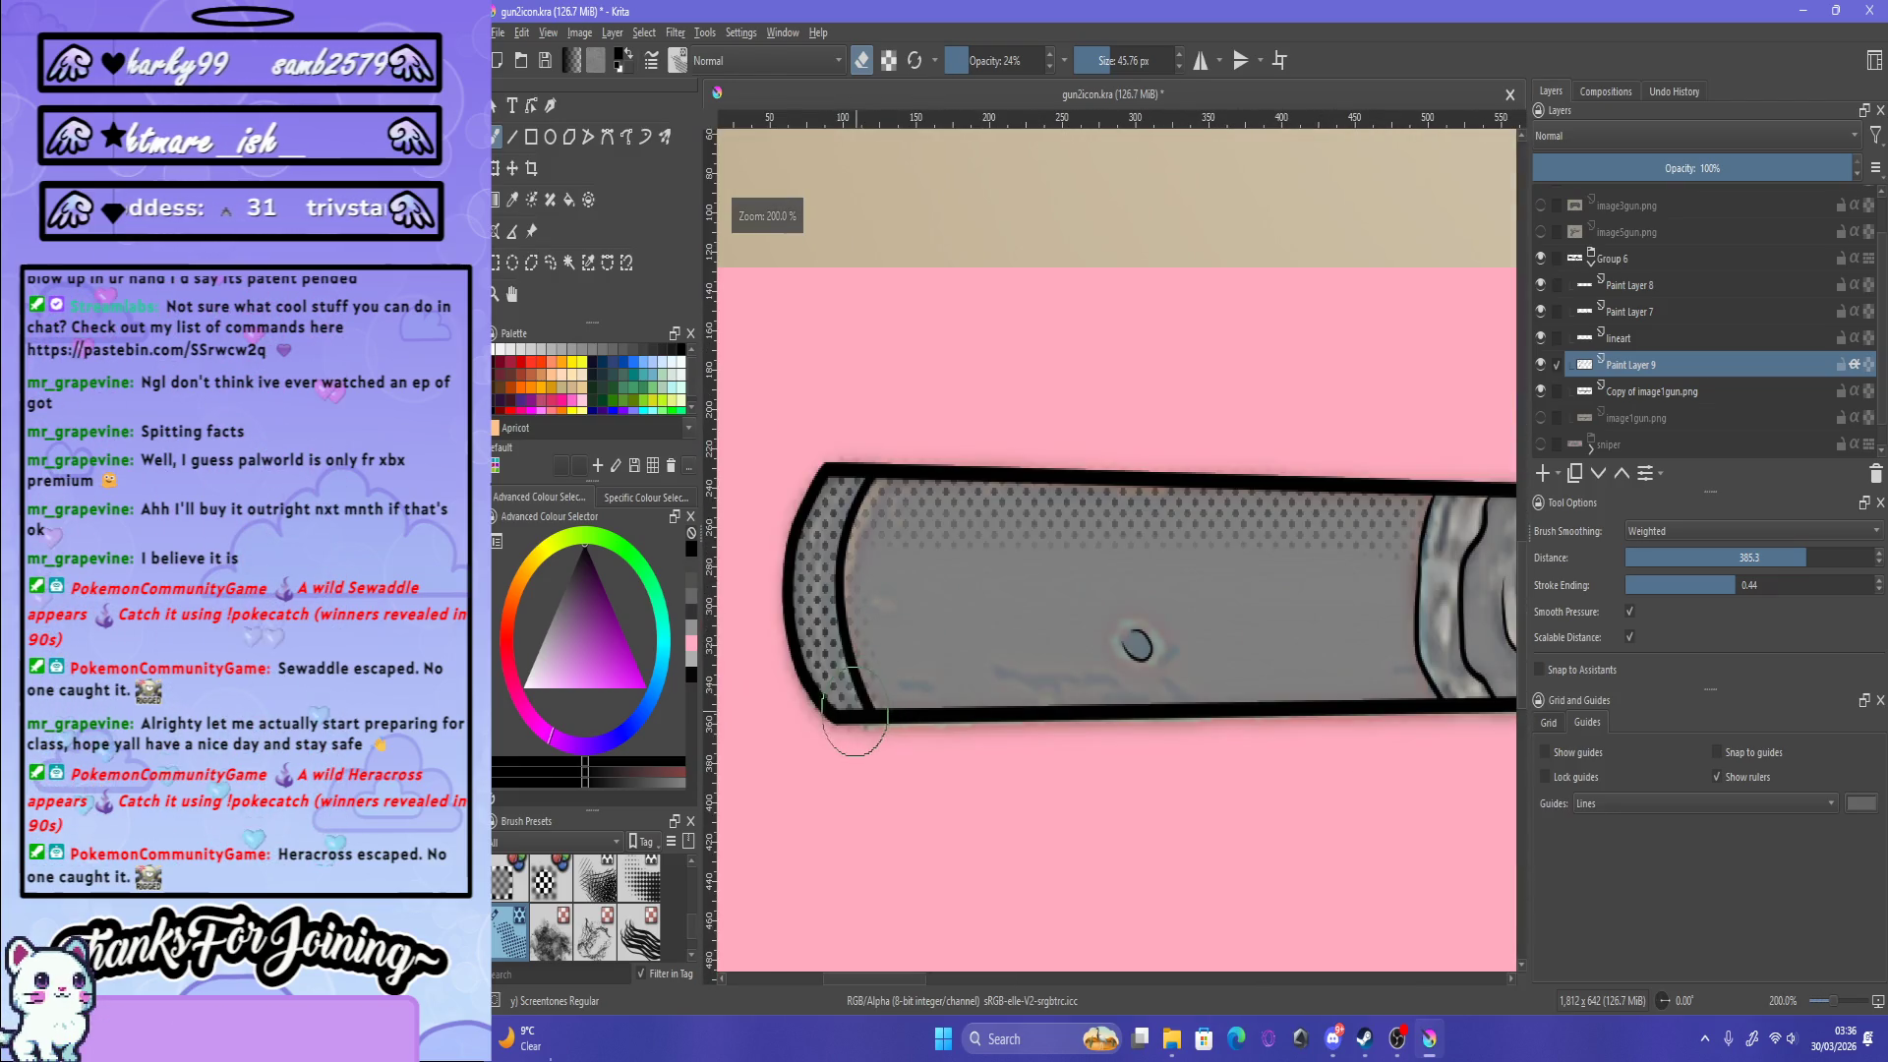
Step: Switch back to painting and brush faint screentone along the barrel's underside
scroll(877, 684, "down", 2)
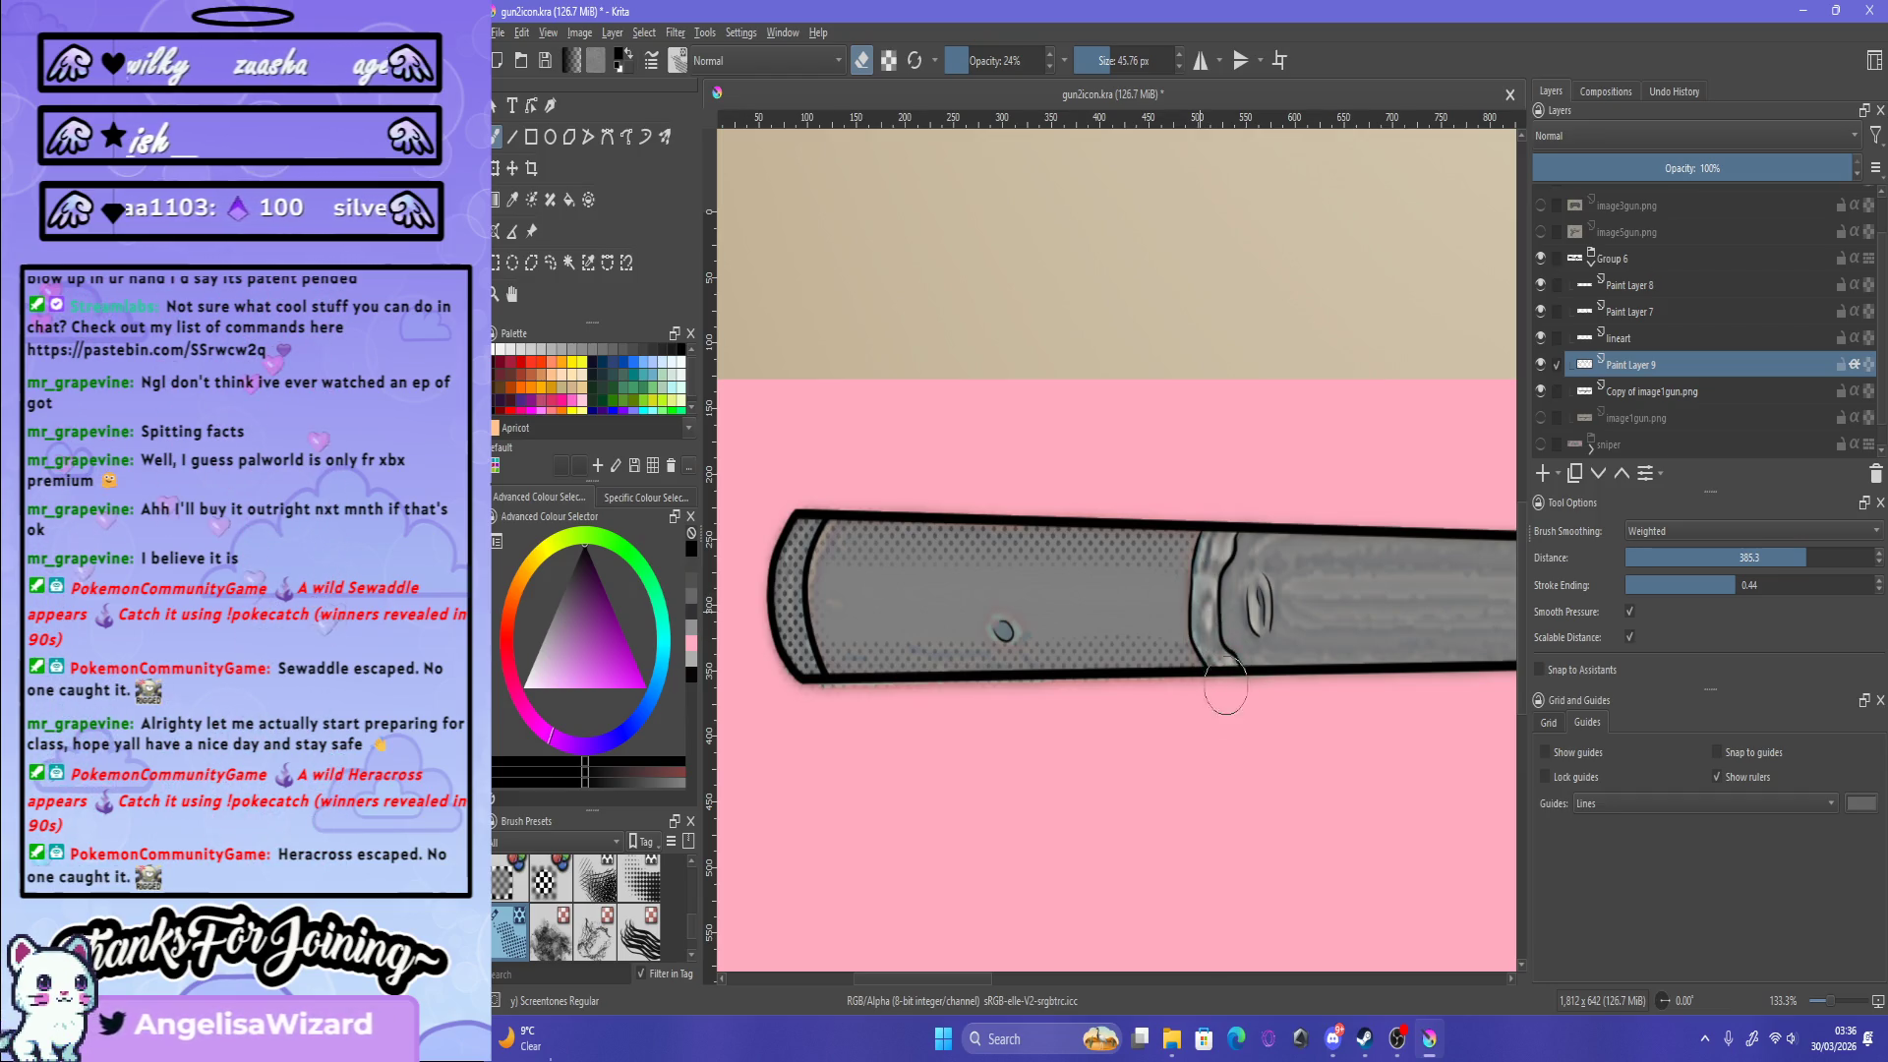
key("e")
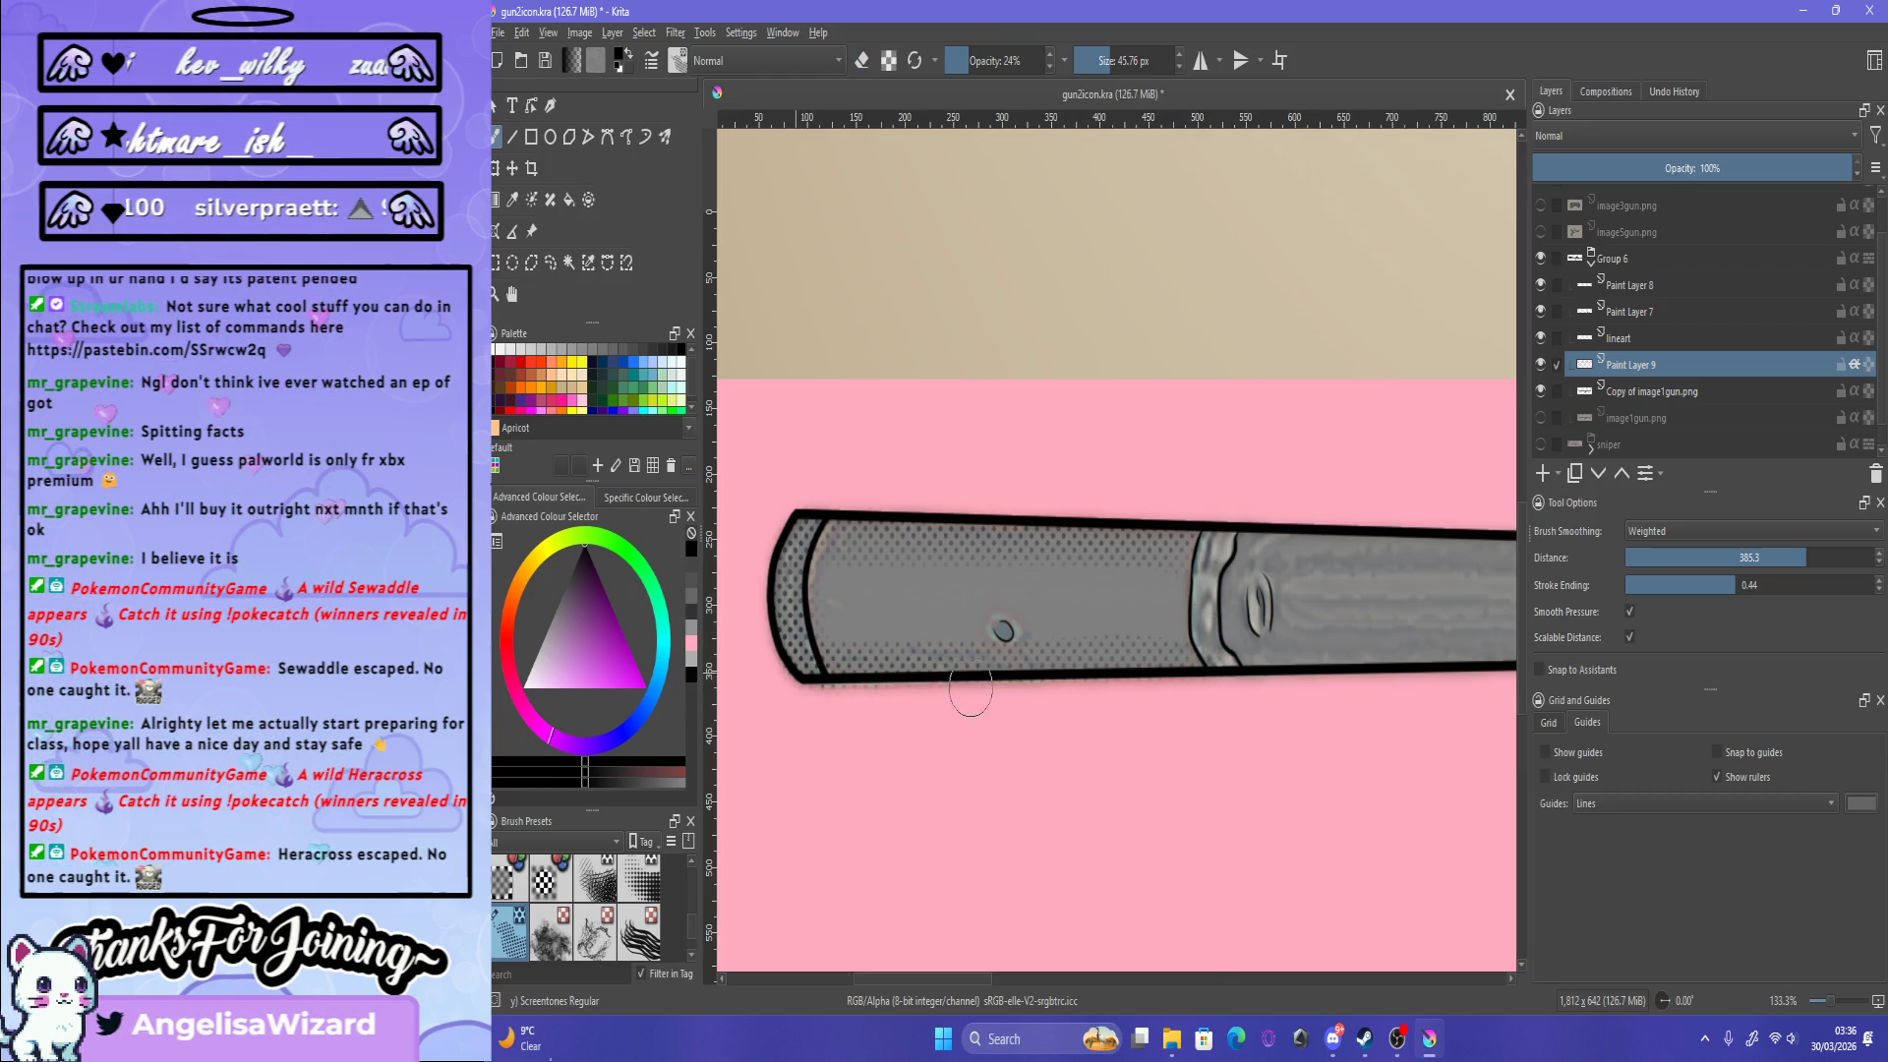
left_click_drag(971, 692, 1209, 687)
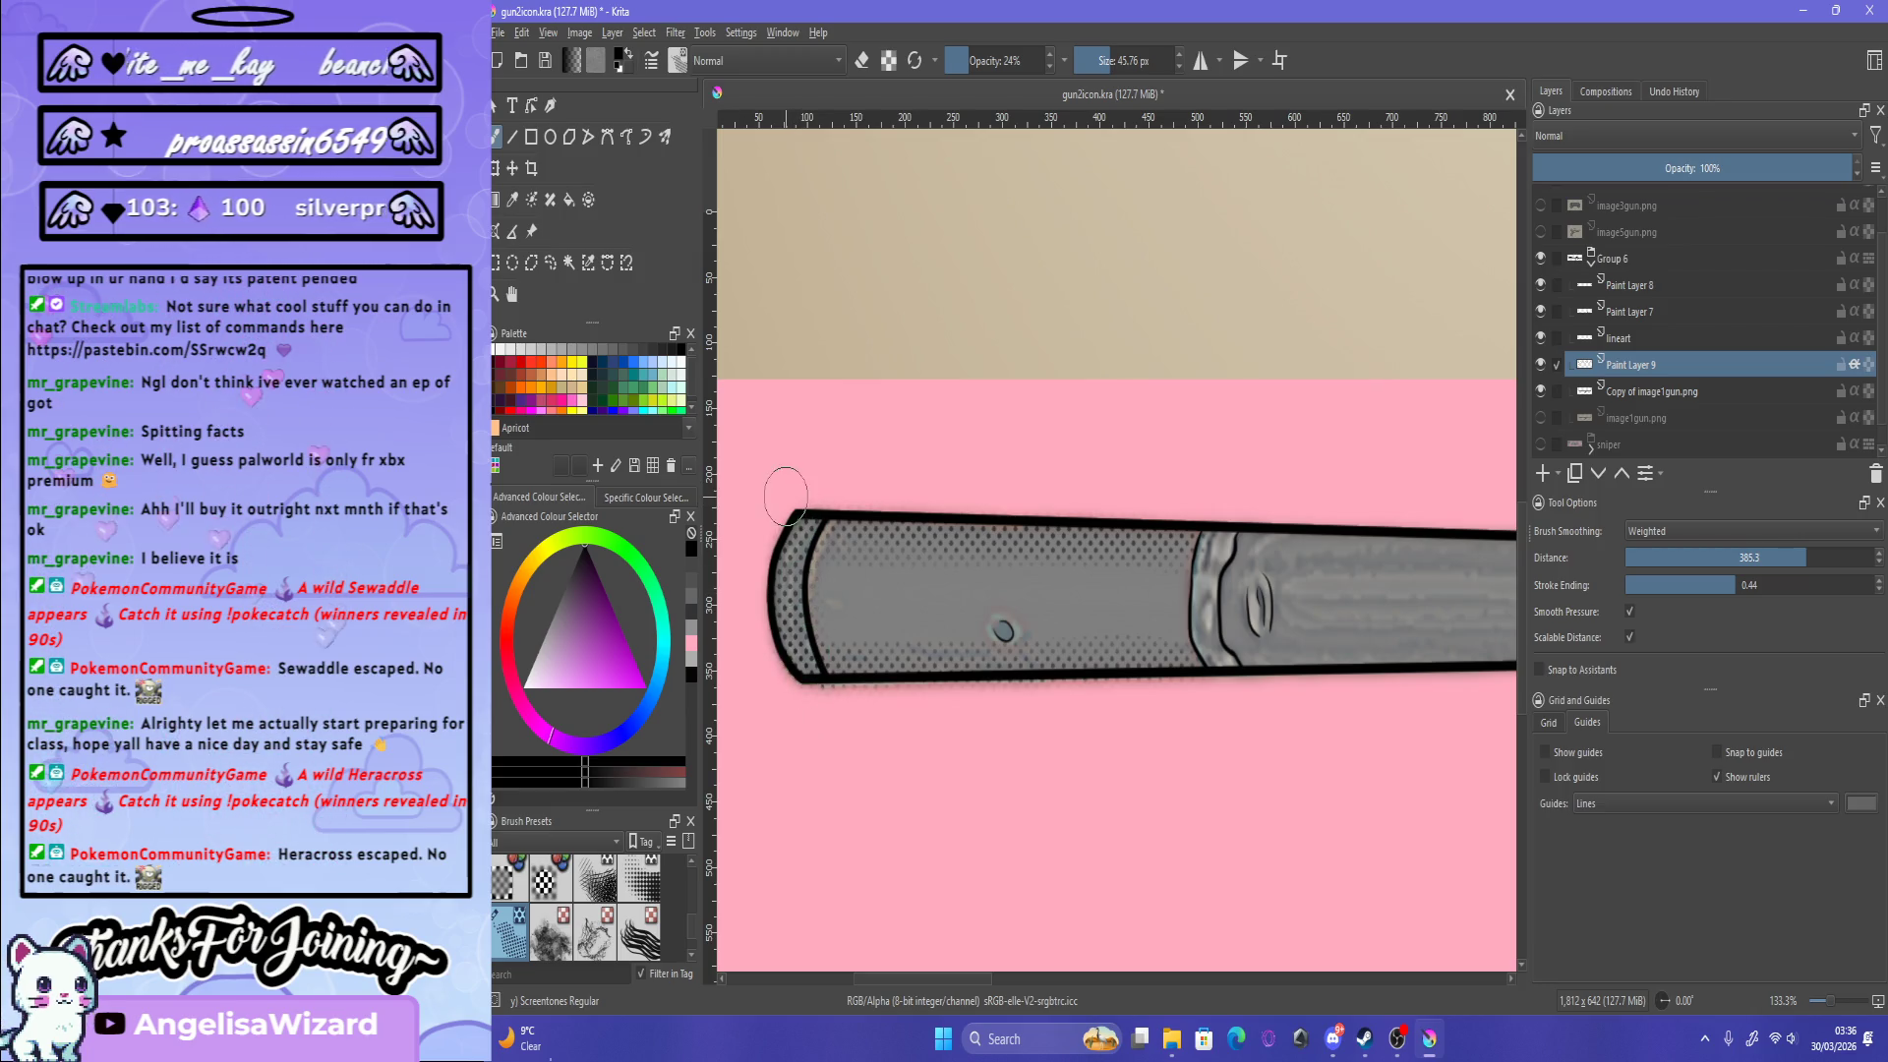
scroll(787, 443, "down", 4)
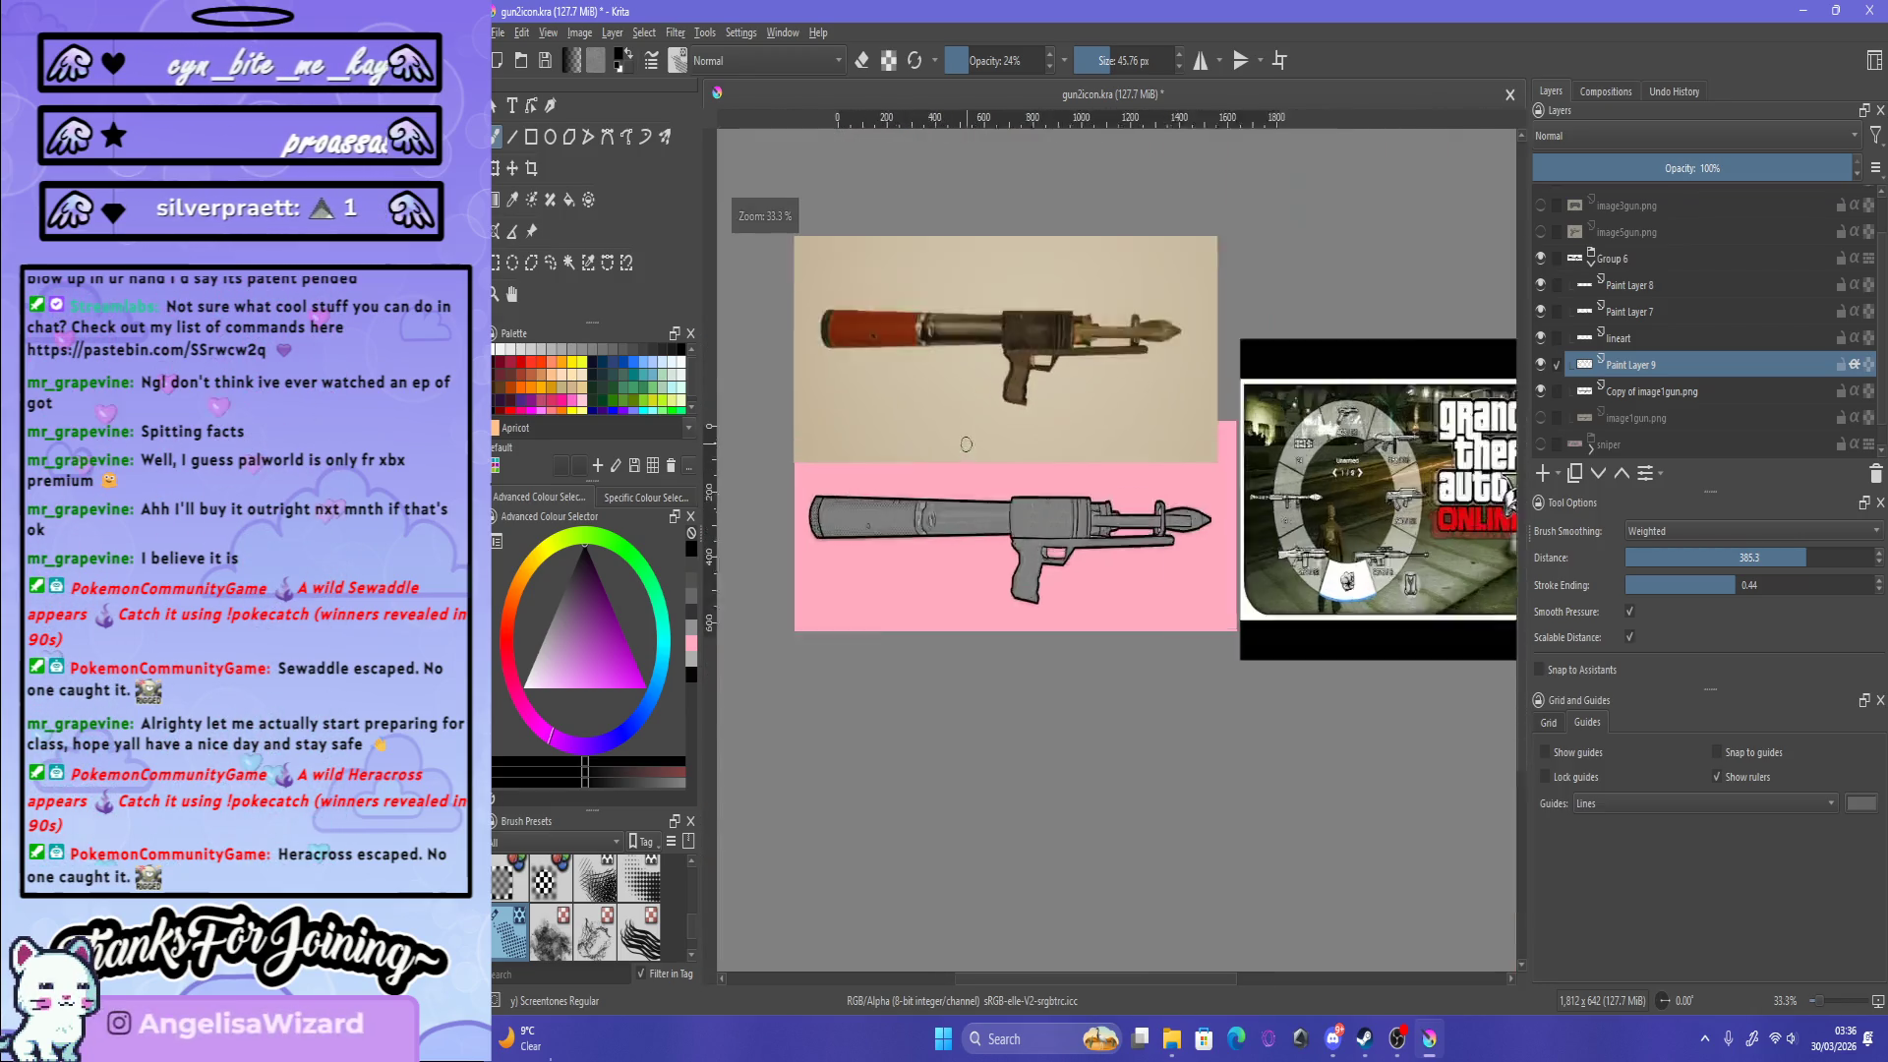
Step: Extend screentone along the barrel underside toward the grip and lighten the barrel's left edge with the eraser
scroll(967, 444, "up", 2)
scroll(855, 716, "up", 2)
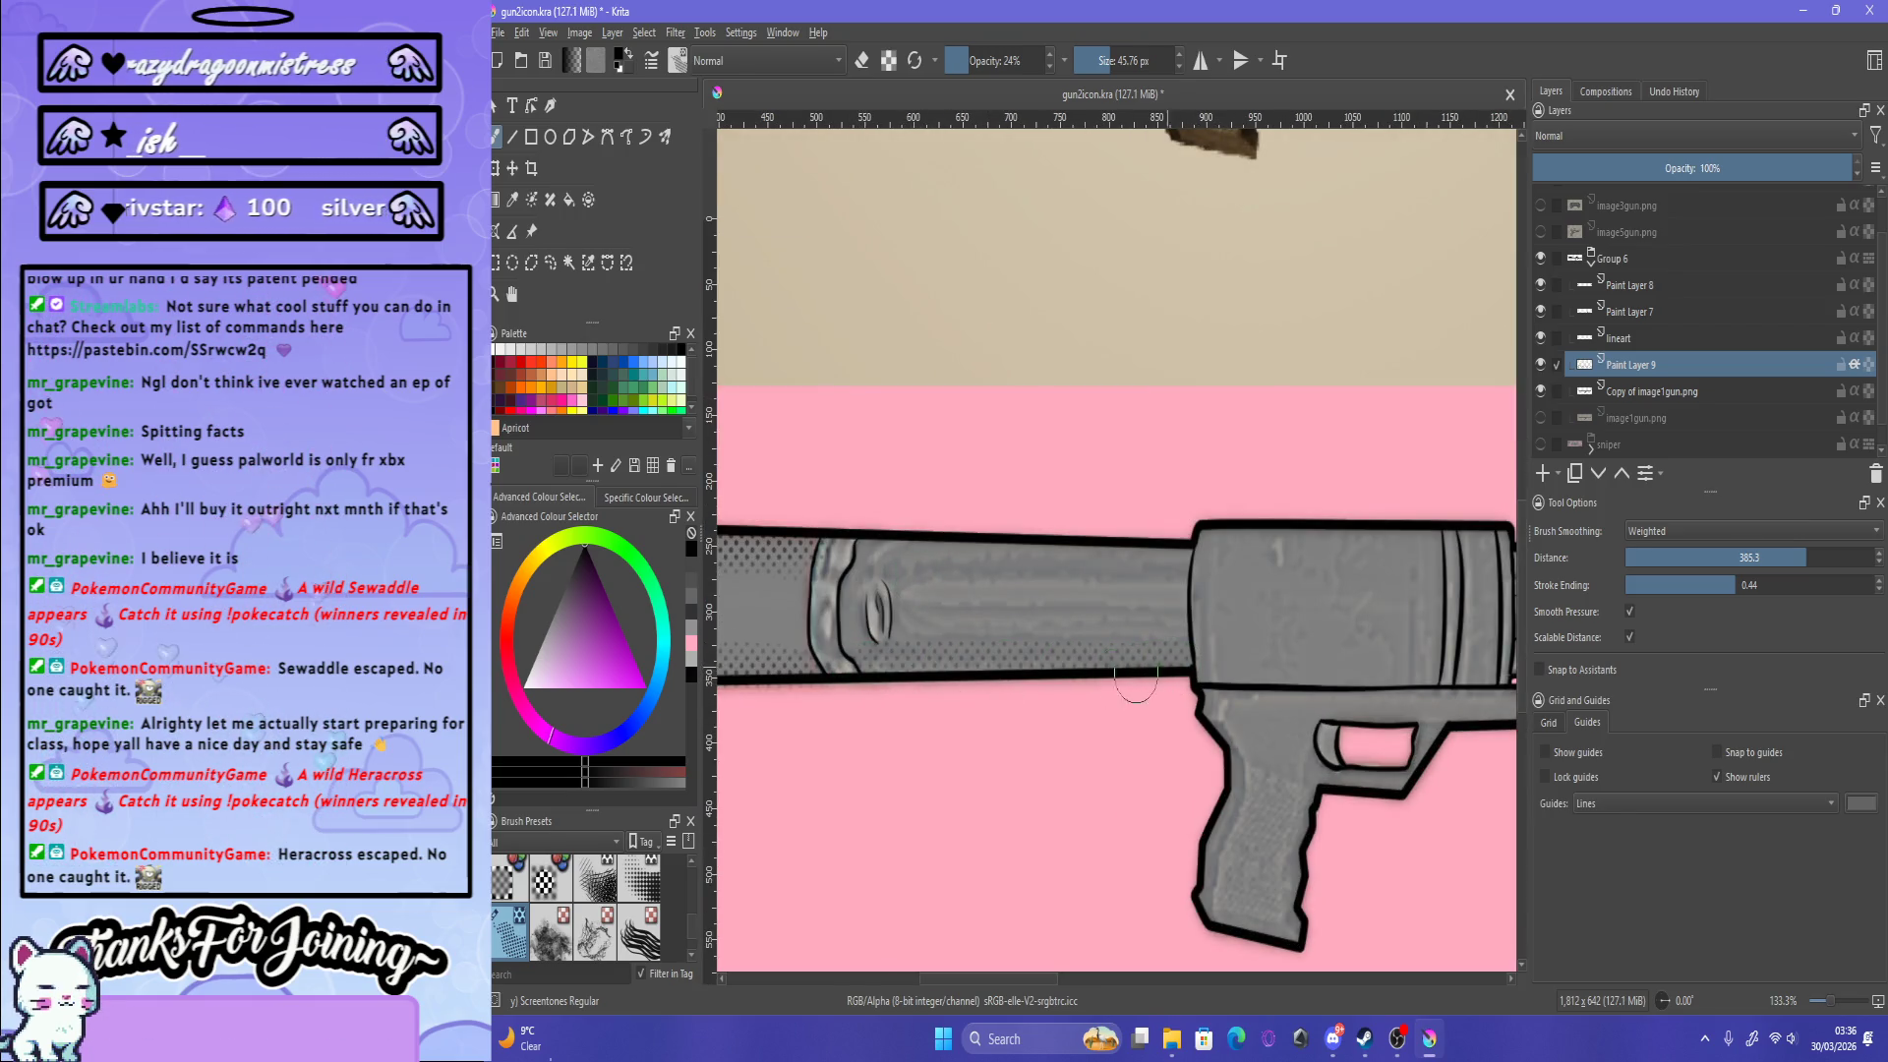
left_click_drag(941, 694, 1169, 686)
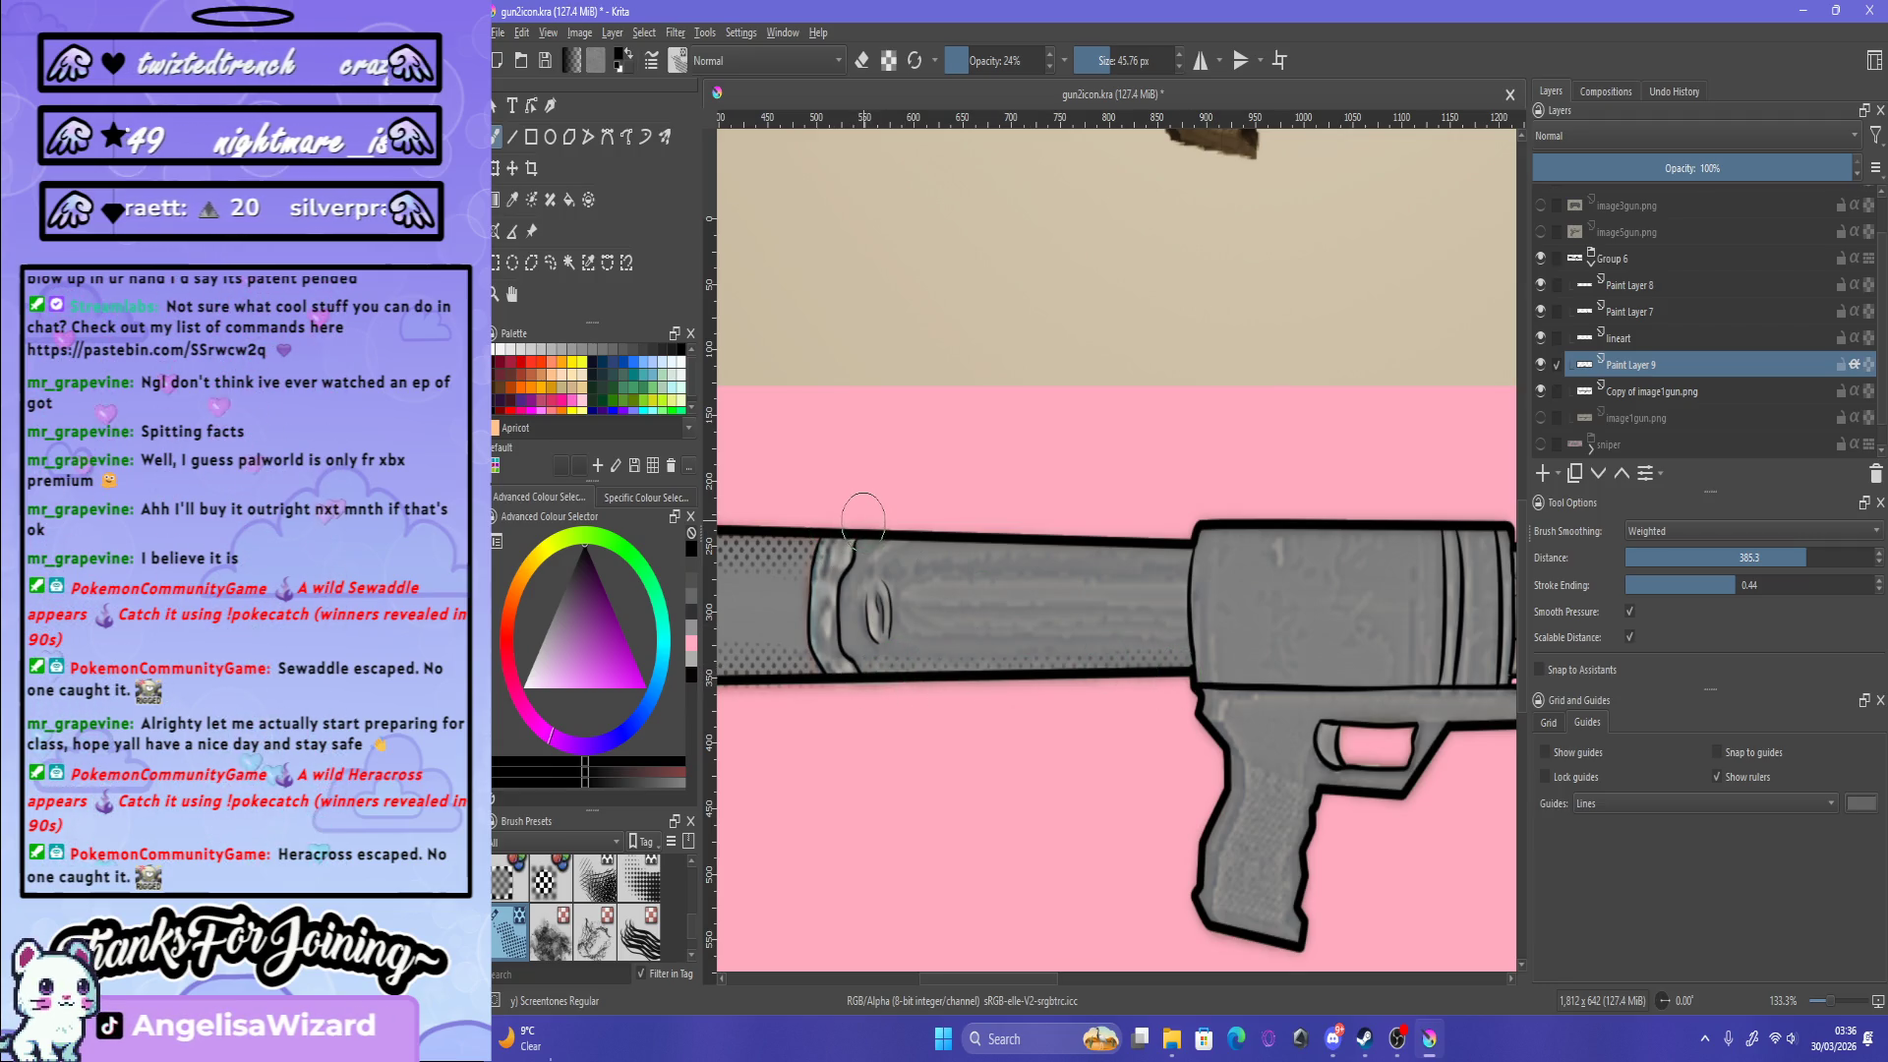
key("e")
left_click_drag(800, 540, 833, 555)
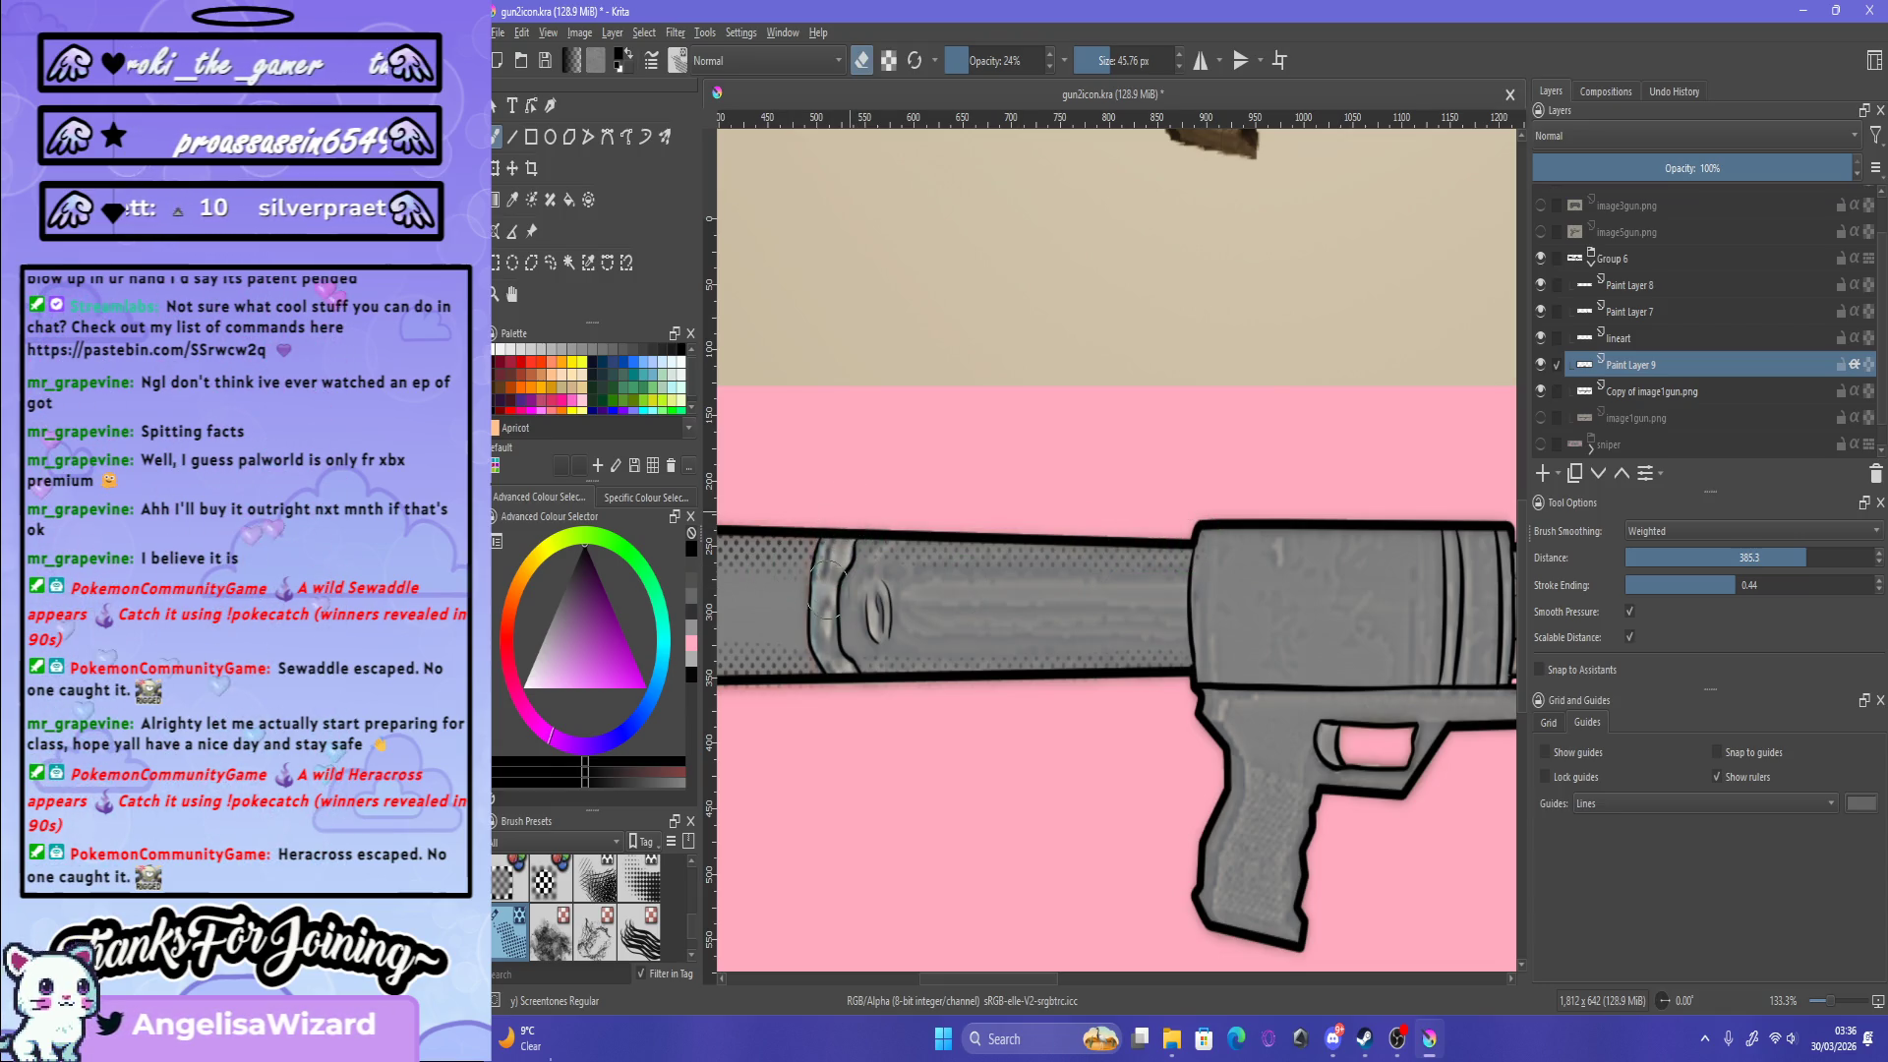
key("e")
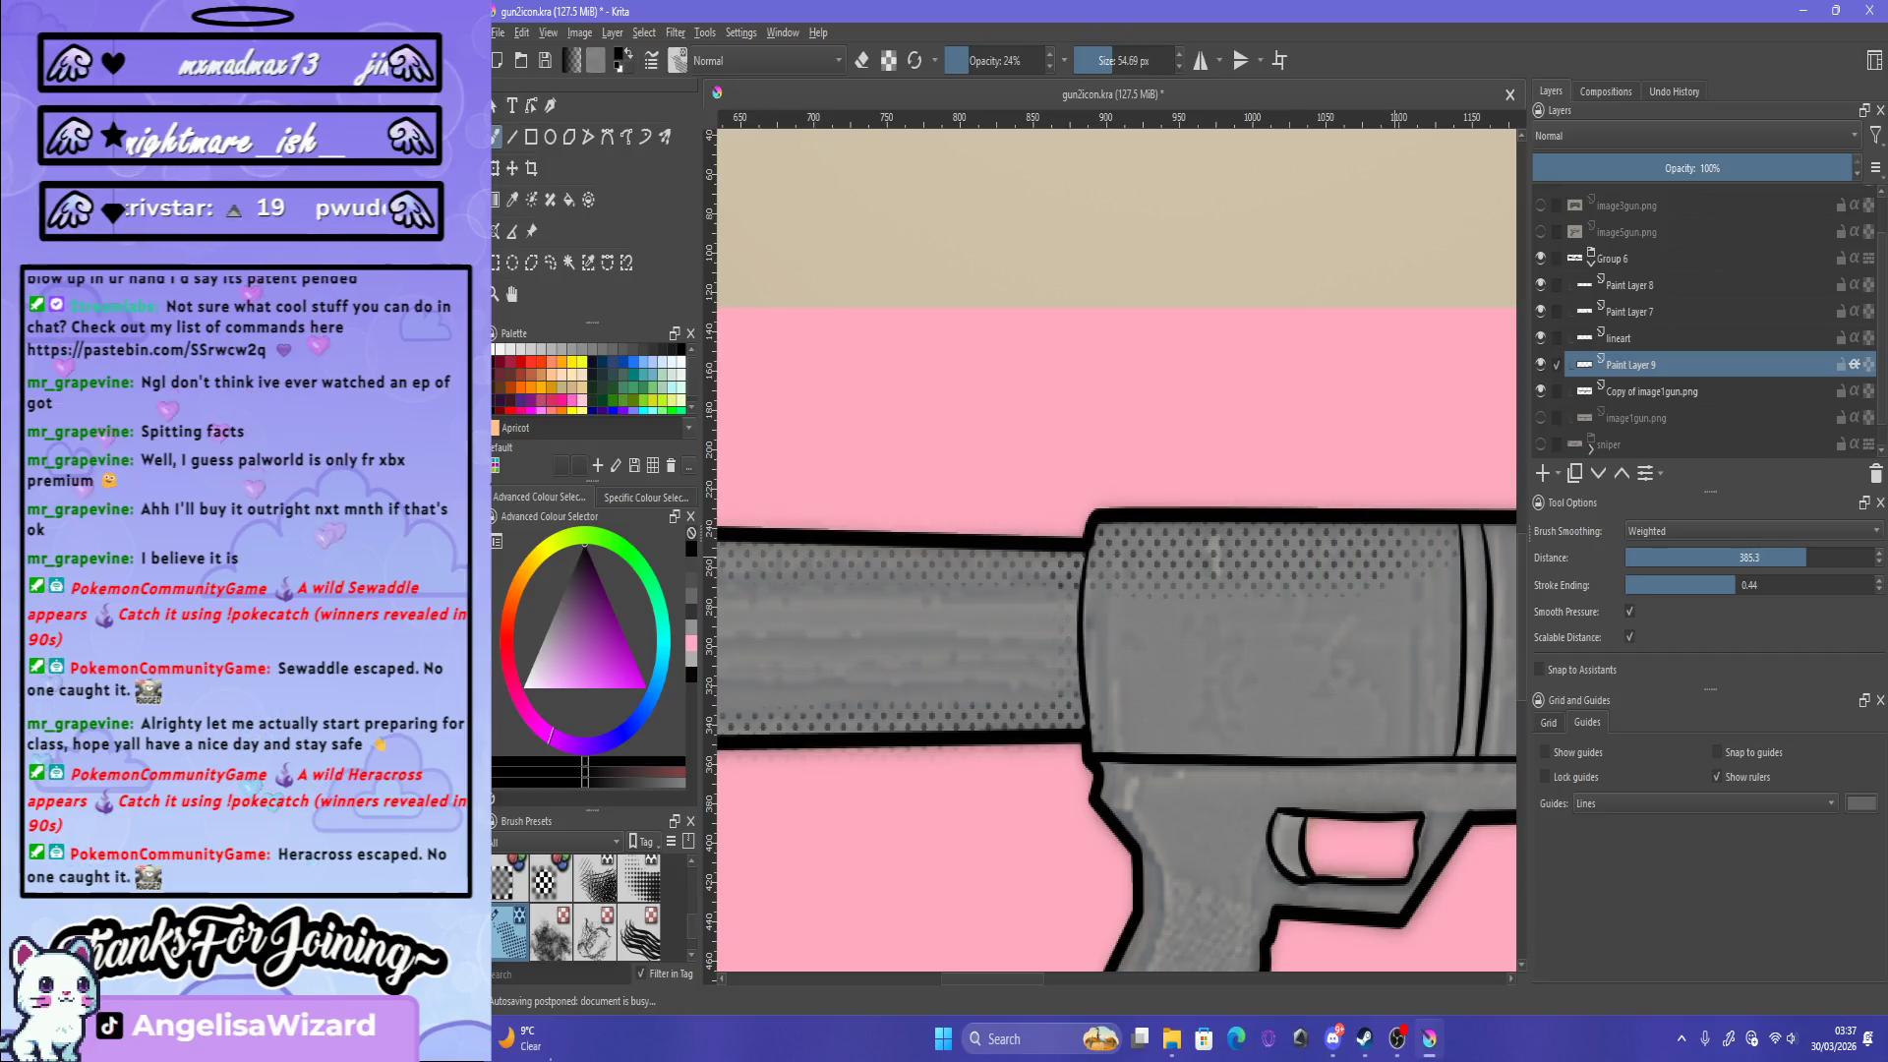
Step: Zoom out, resize the brush, and dot screentone across the receiver's top edge
key("2")
key("1")
scroll(1197, 582, "up", 2)
key("bracketleft")
key("bracketleft")
key("bracketleft")
key("bracketright")
left_click_drag(804, 602, 981, 597)
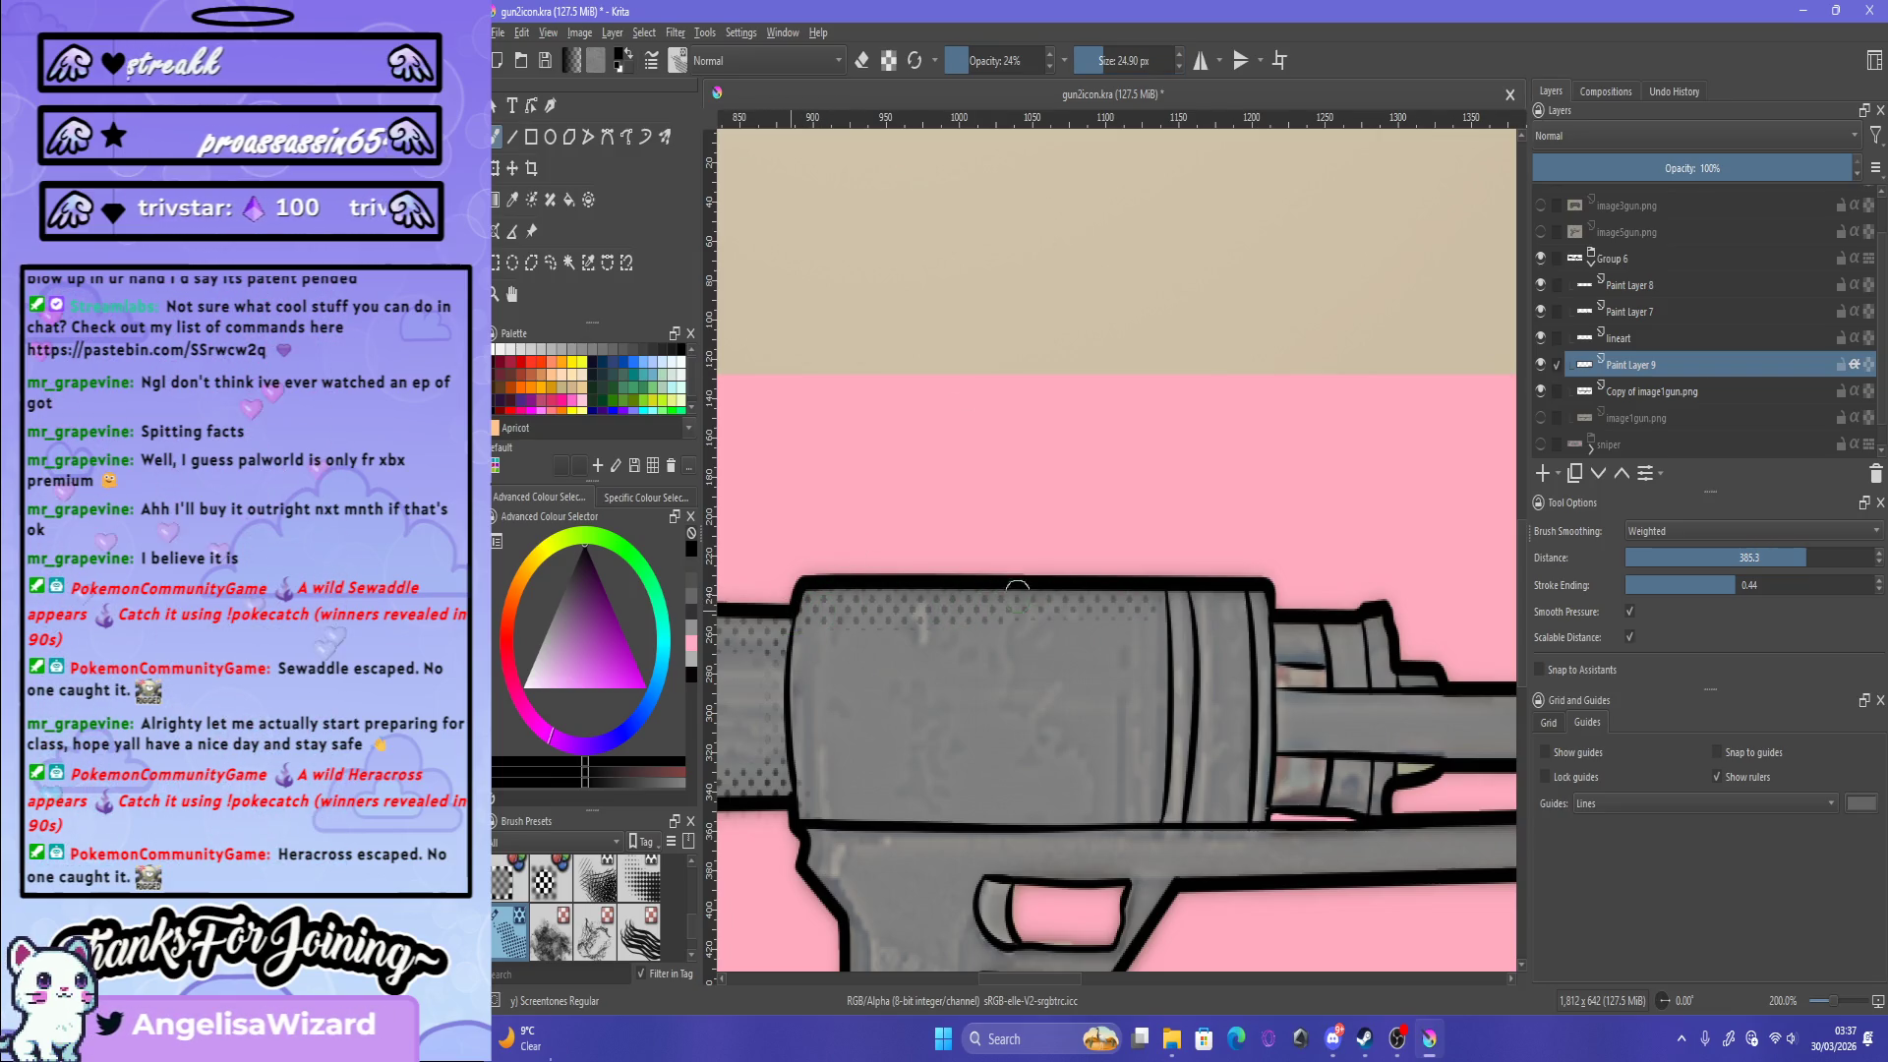
left_click_drag(1166, 586, 1052, 610)
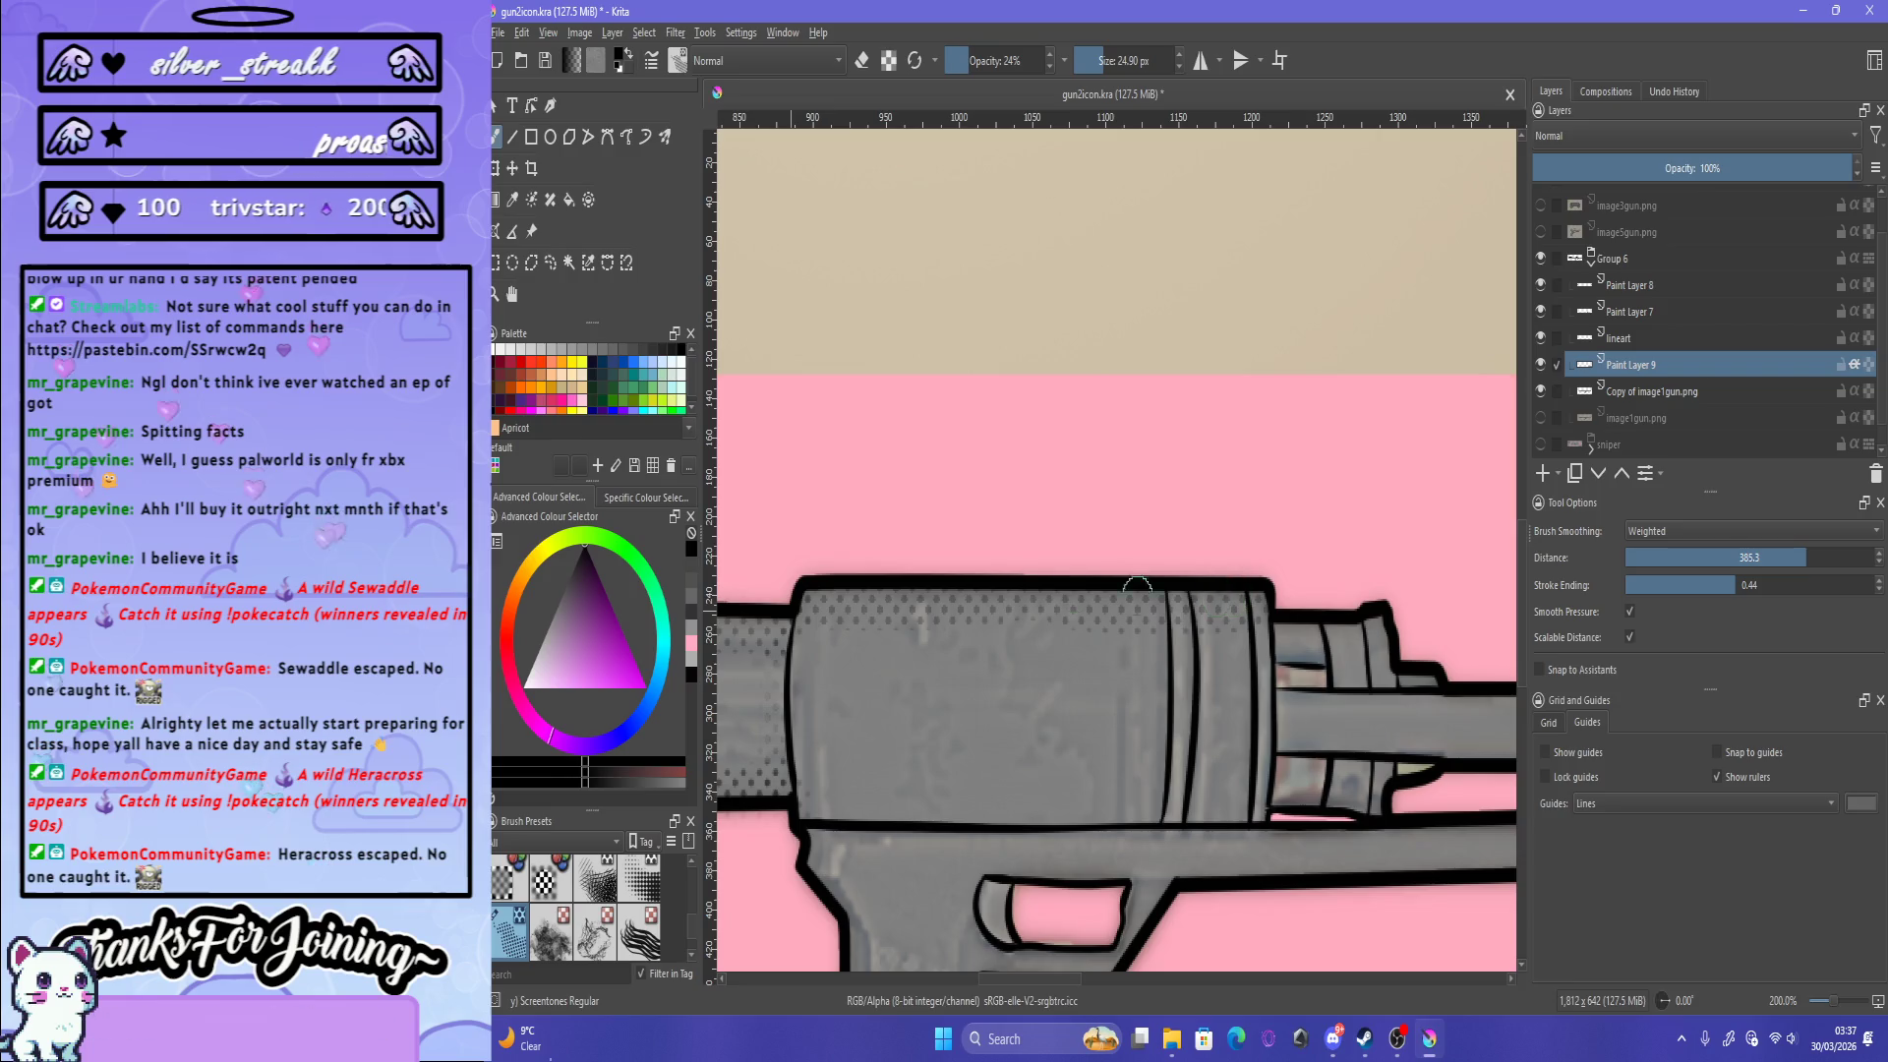
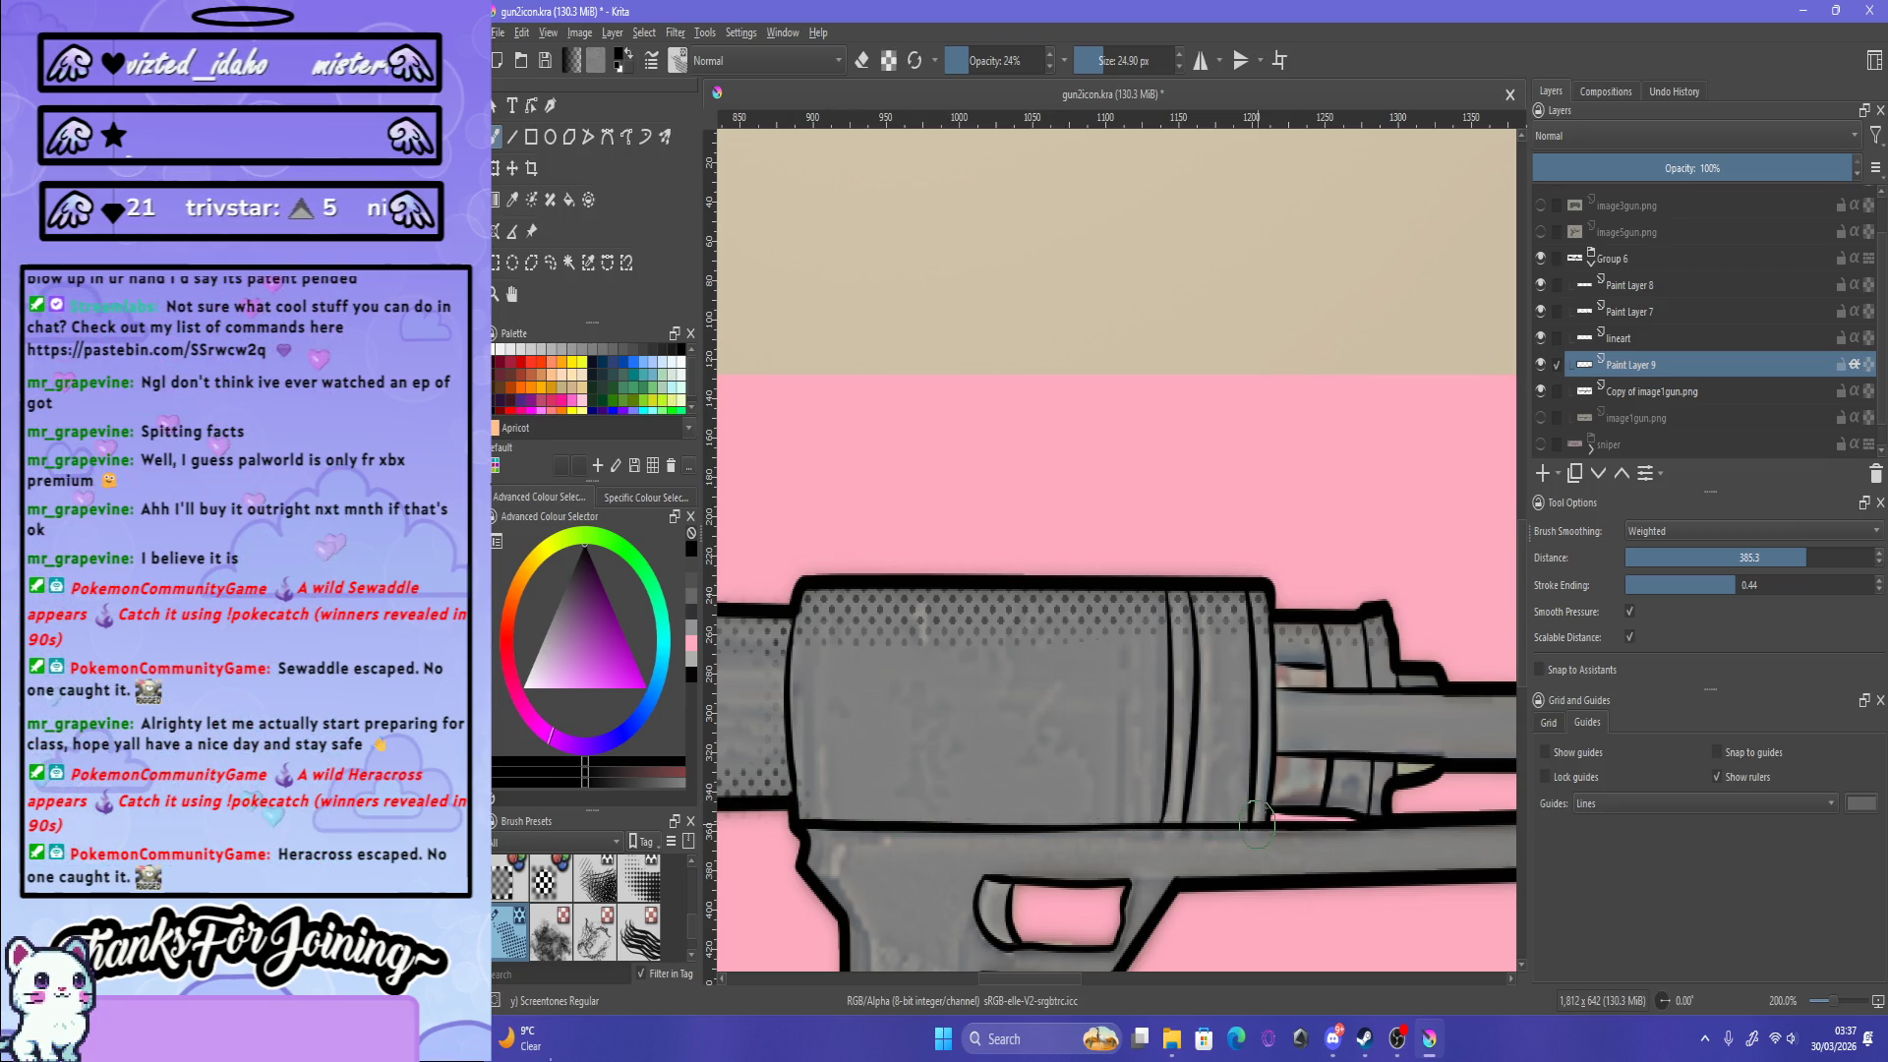
Step: Shade the barrel's lower edge with the screentone brush, then shrink the brush to 16.68 px
scroll(1119, 777, "down", 3)
scroll(1119, 777, "up", 3)
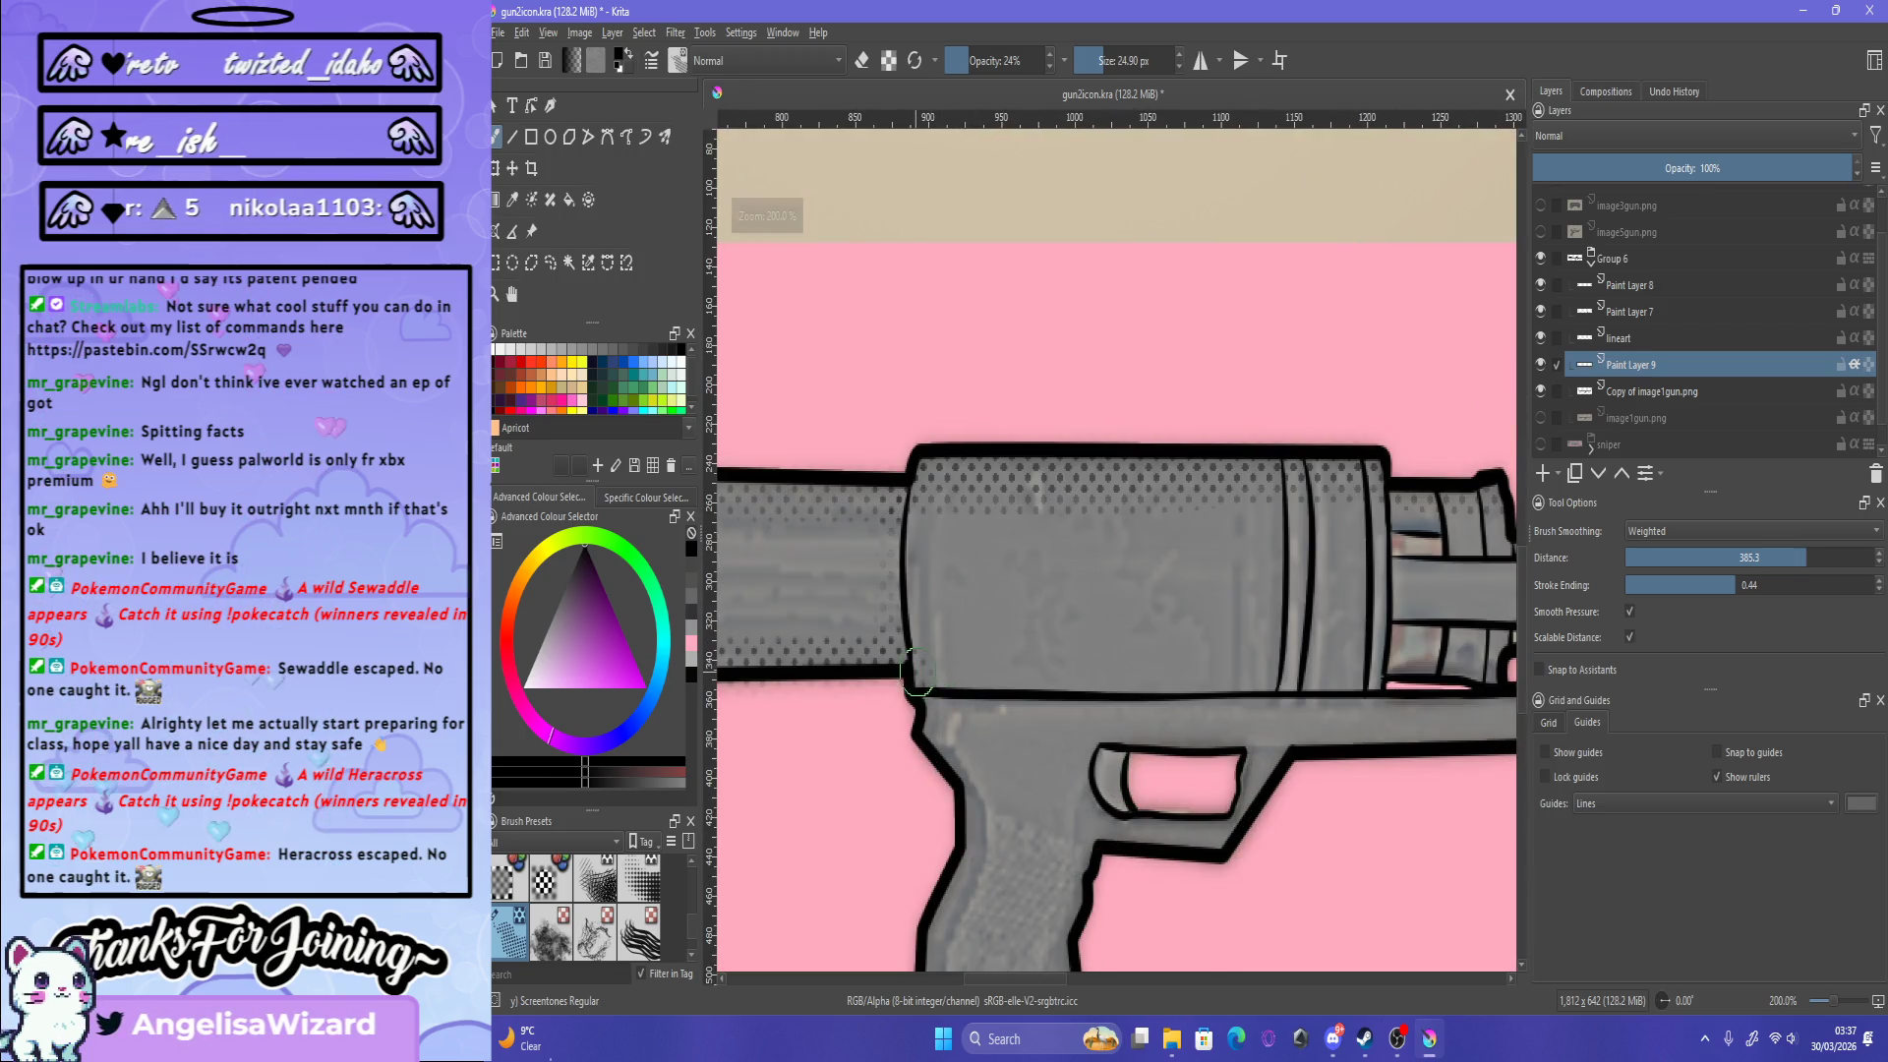
left_click_drag(1374, 663, 1393, 666)
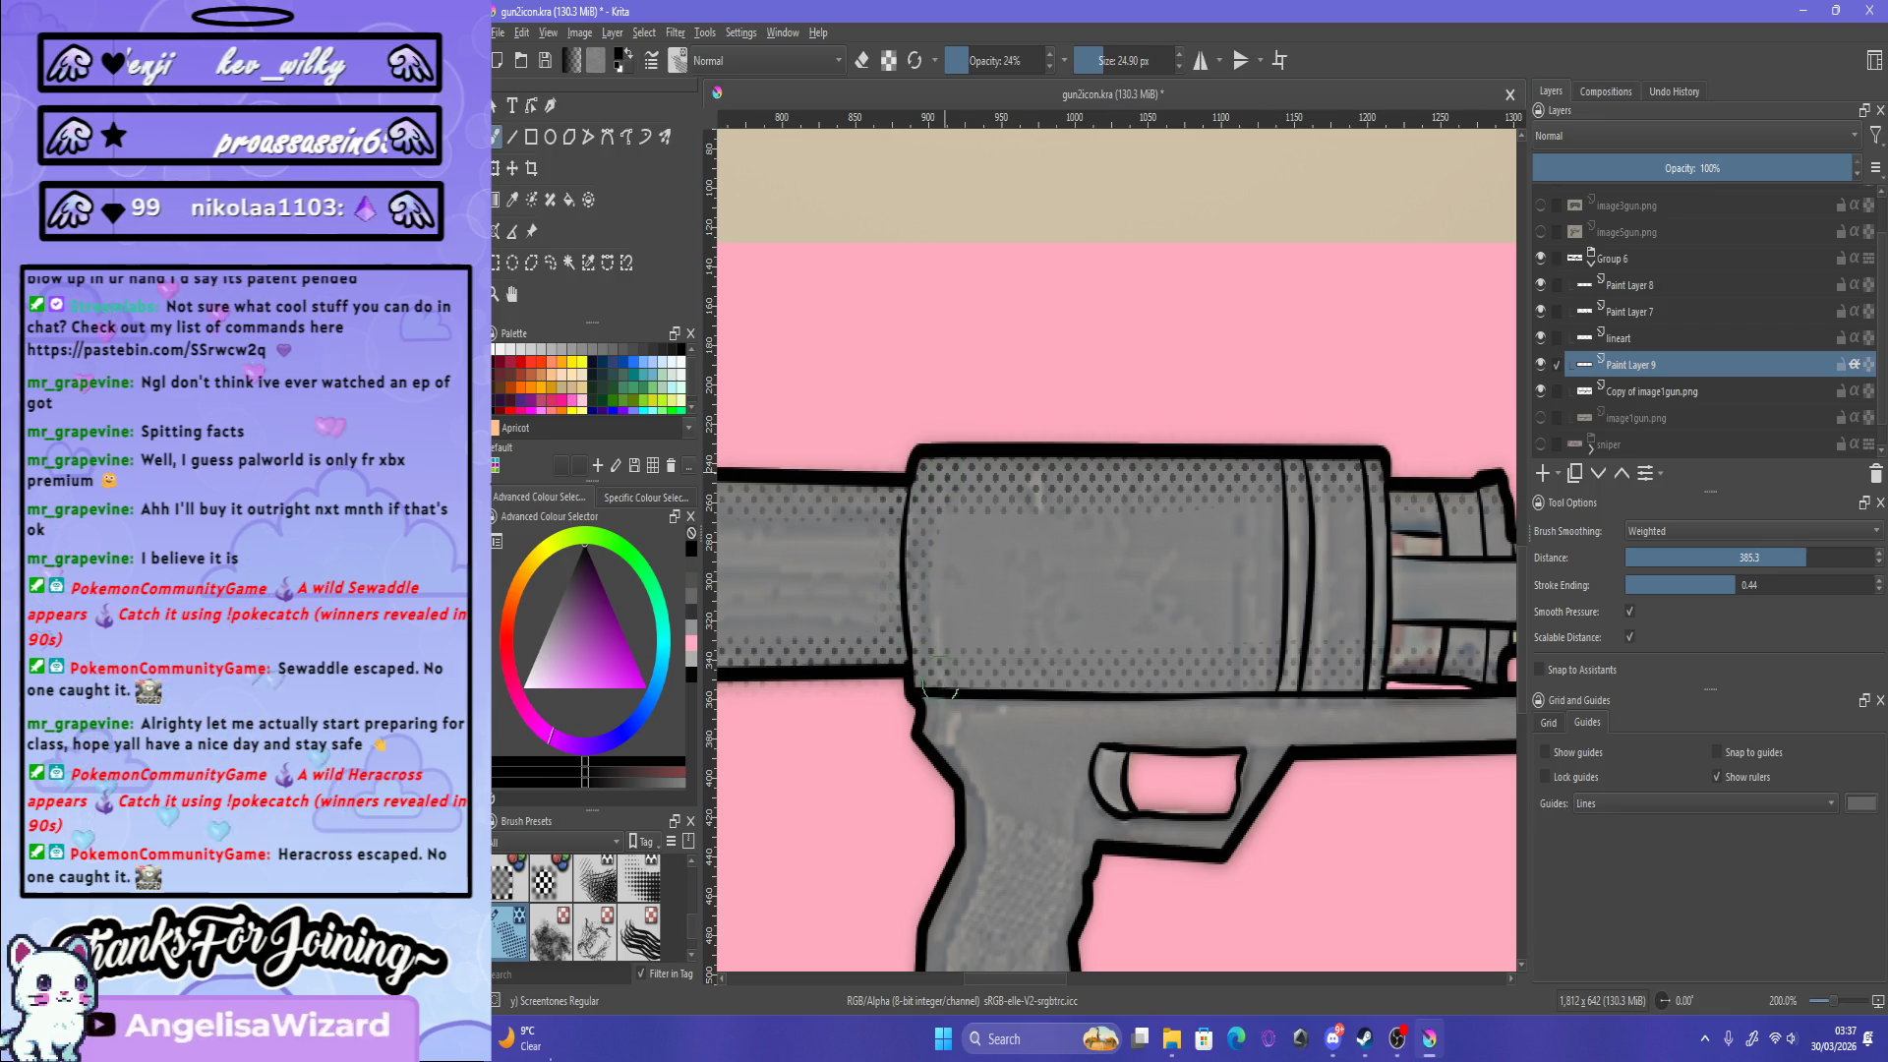
scroll(931, 462, "down", 2)
scroll(977, 558, "up", 3)
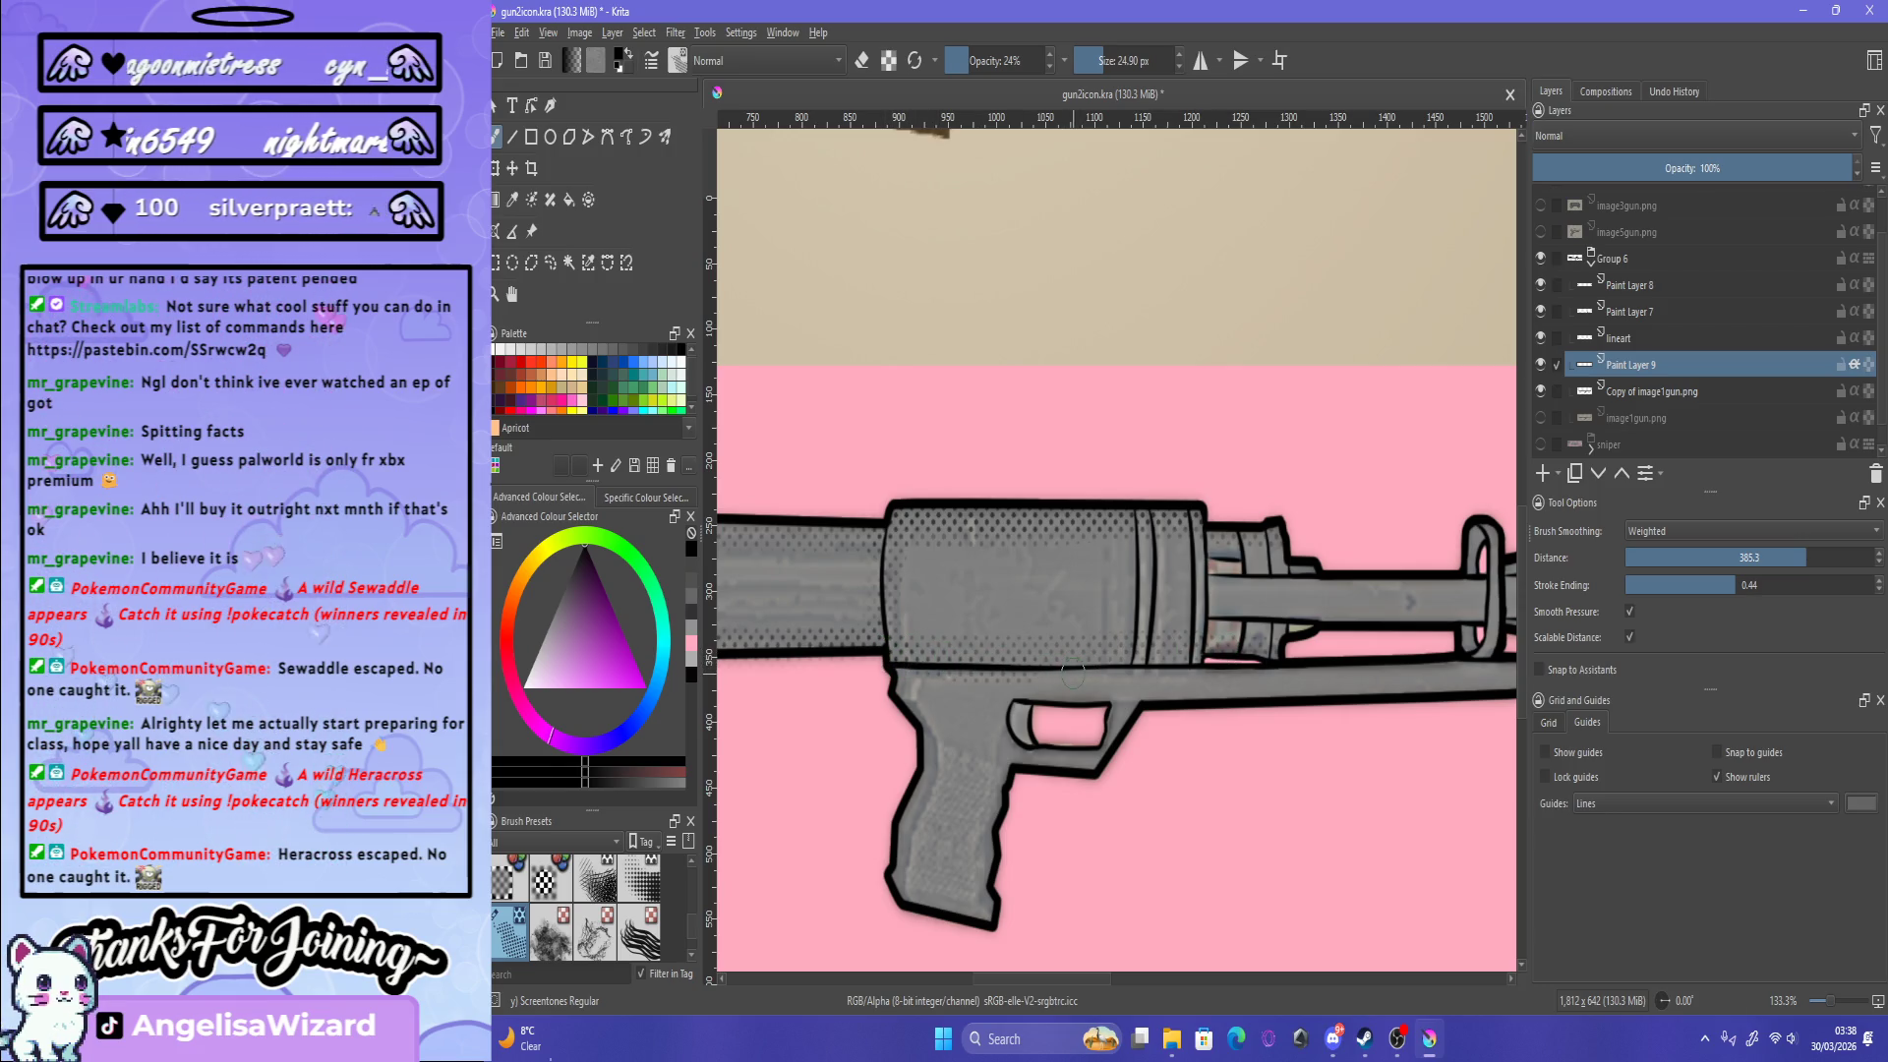
key("bracketleft")
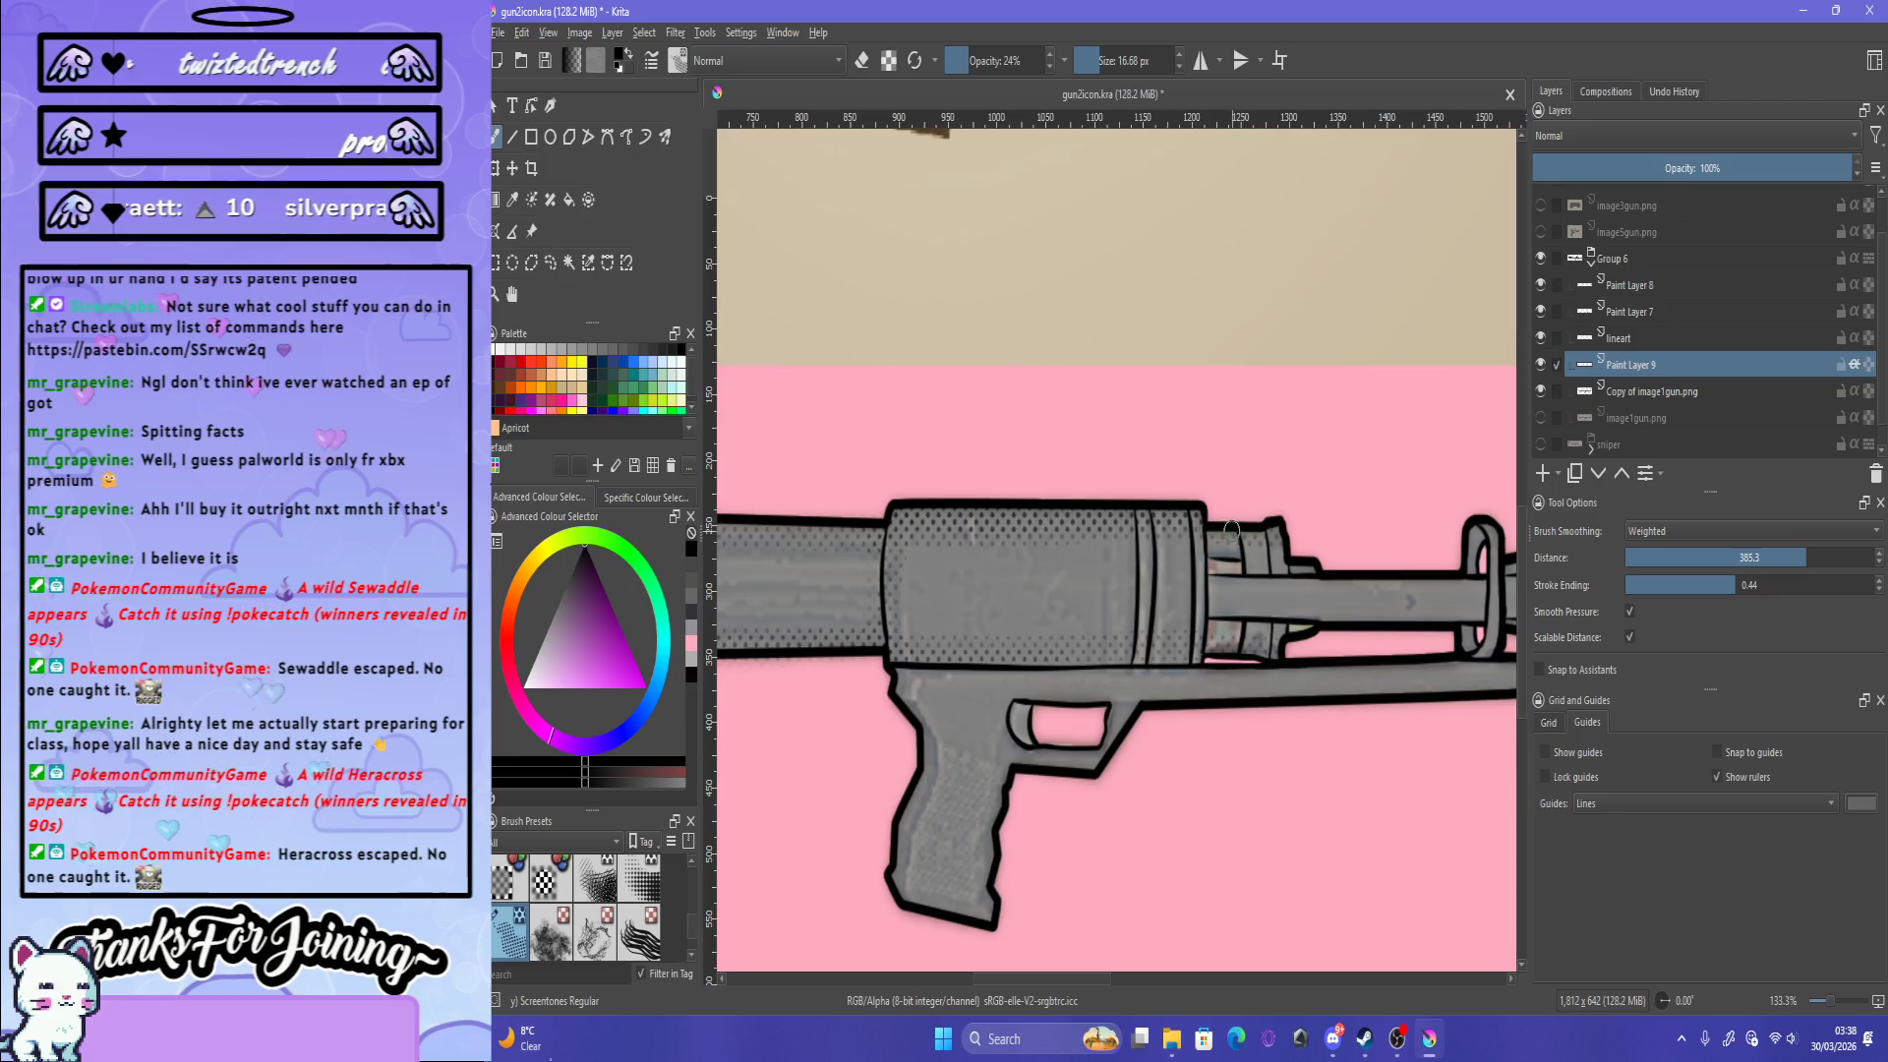
scroll(1263, 523, "down", 5)
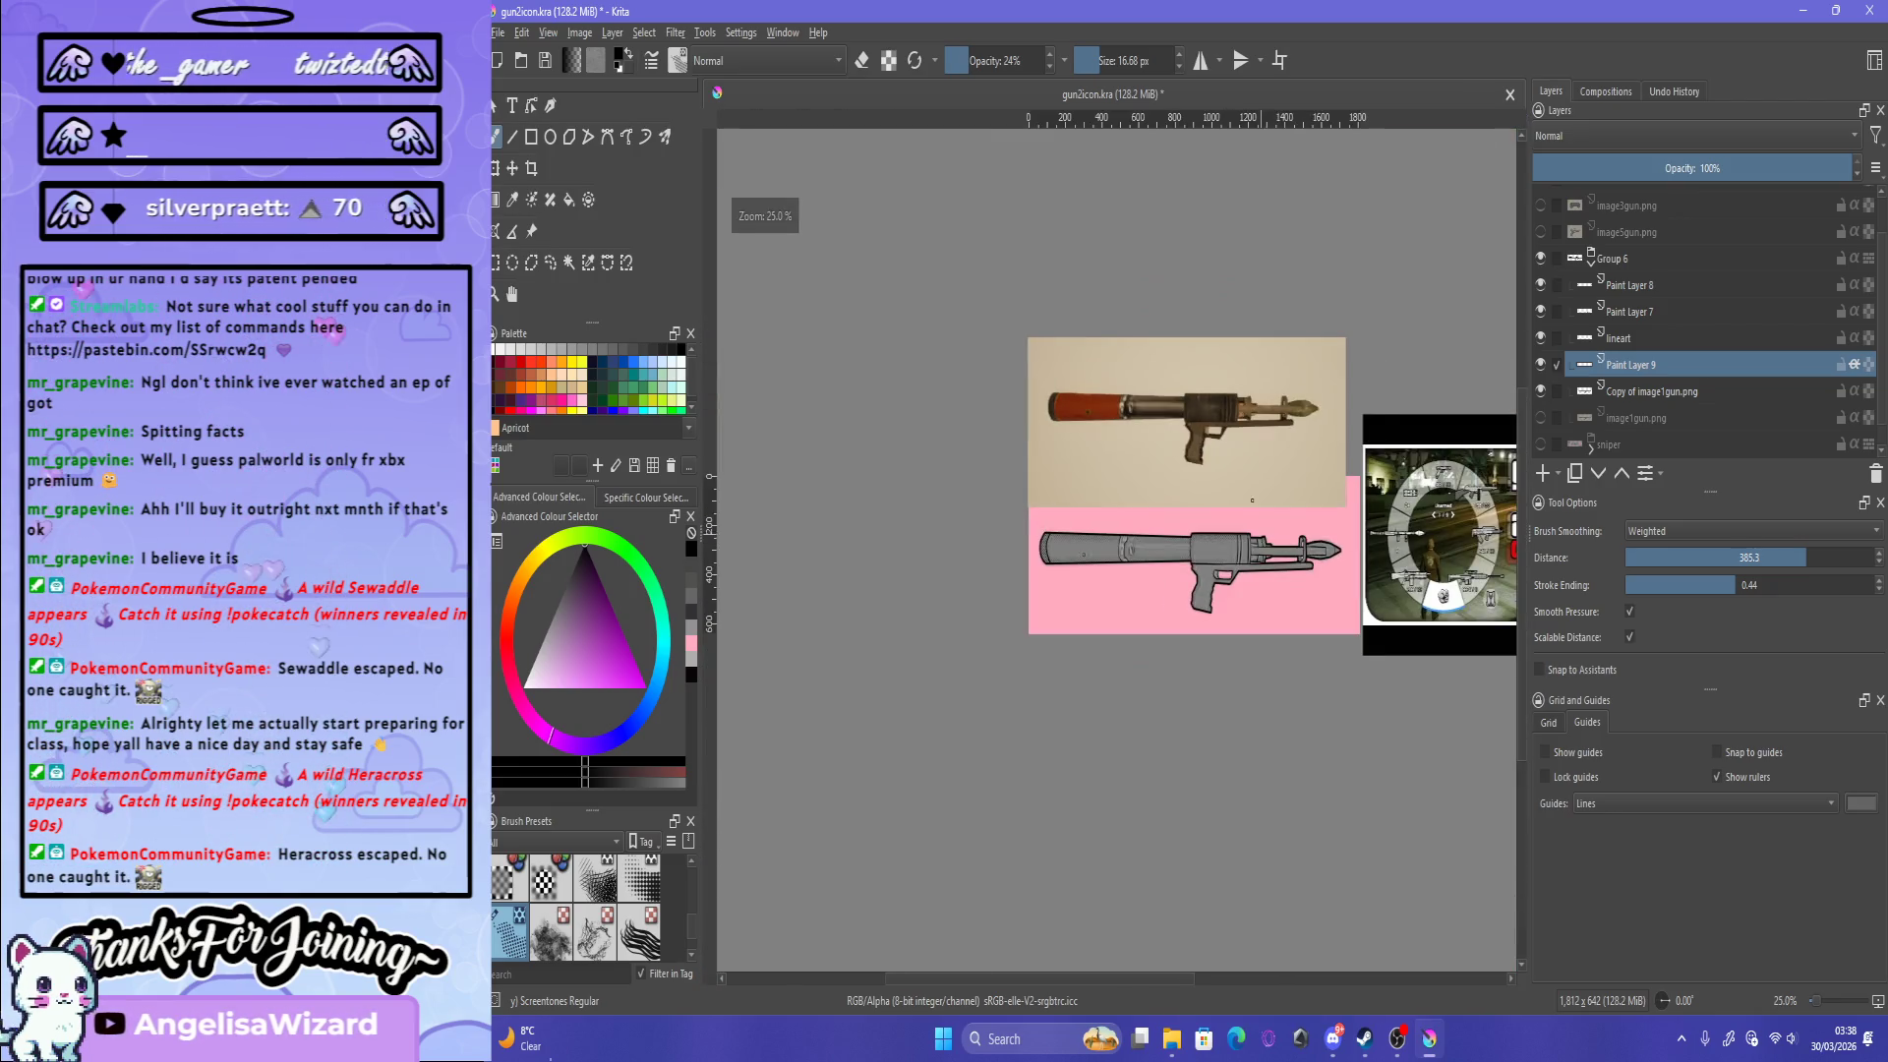
Step: Enlarge the brush to 28.82 px and lay faint screentone shading over the launcher's pointed tip
scroll(1274, 616, "up", 5)
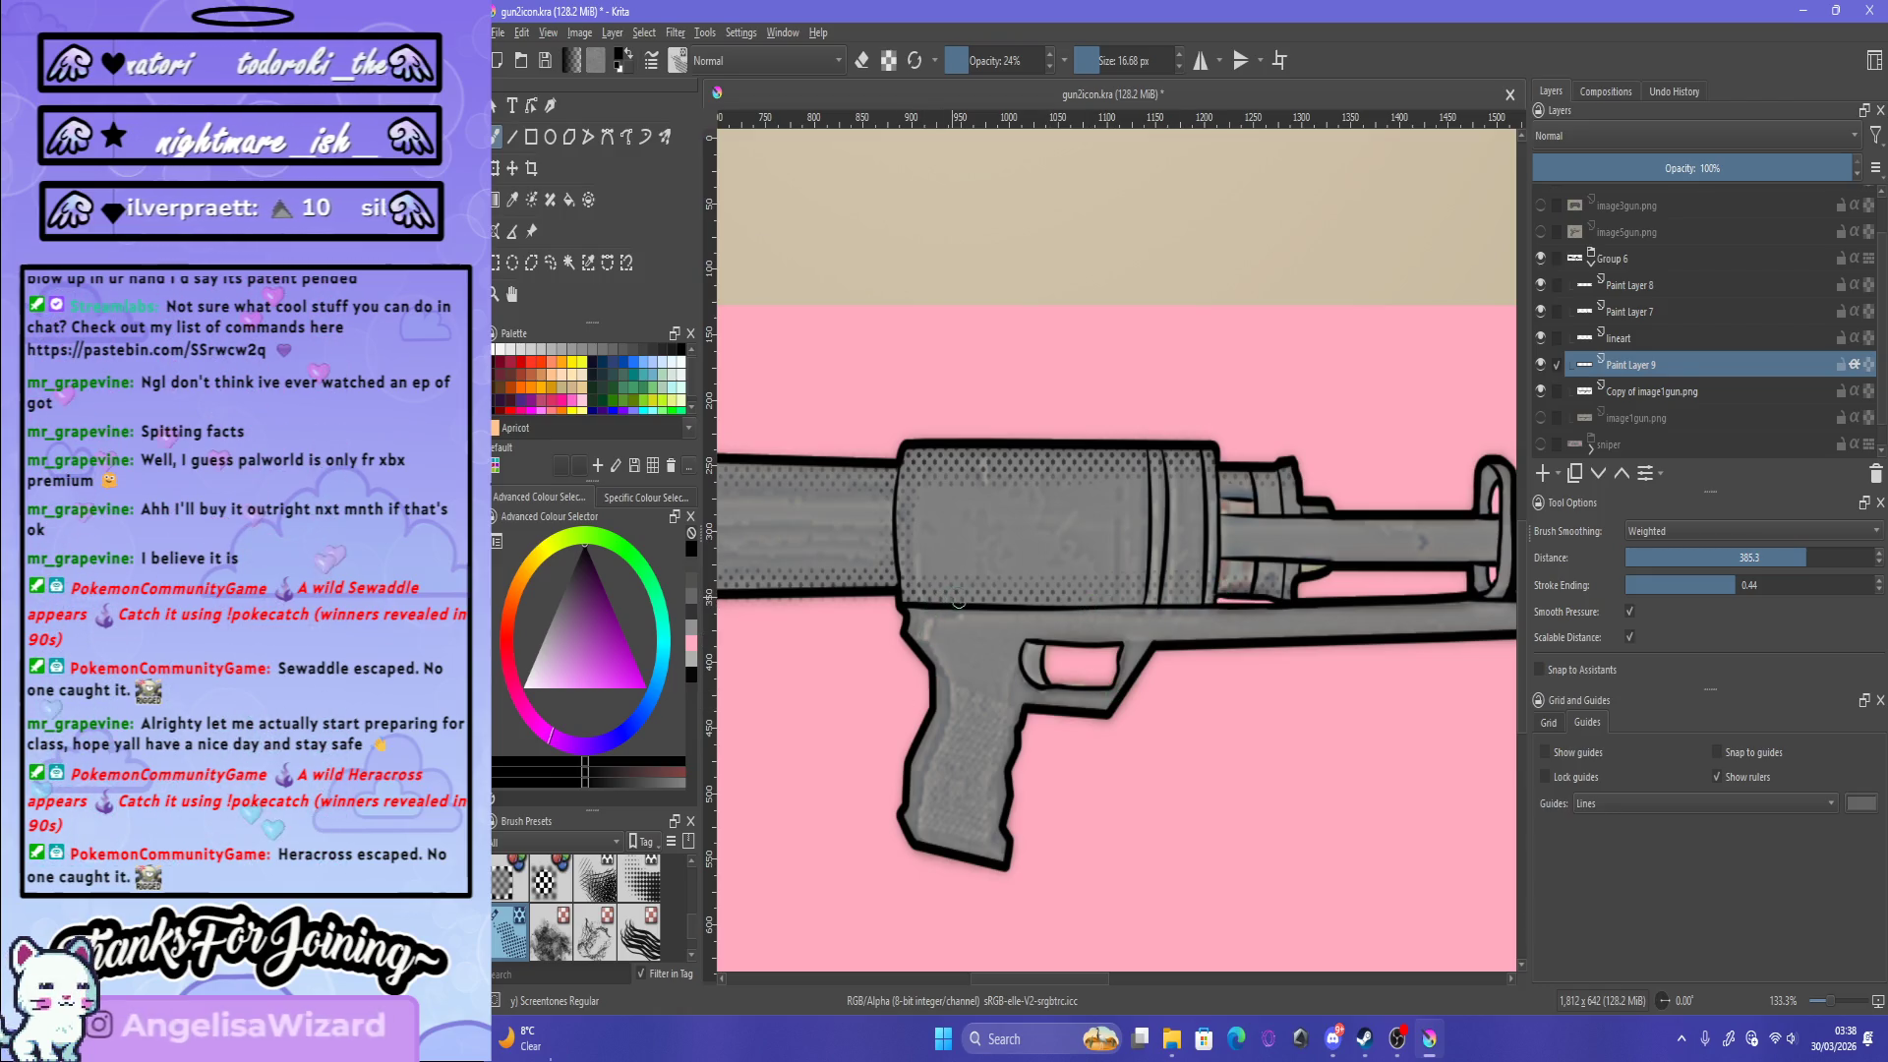
scroll(1229, 595, "down", 5)
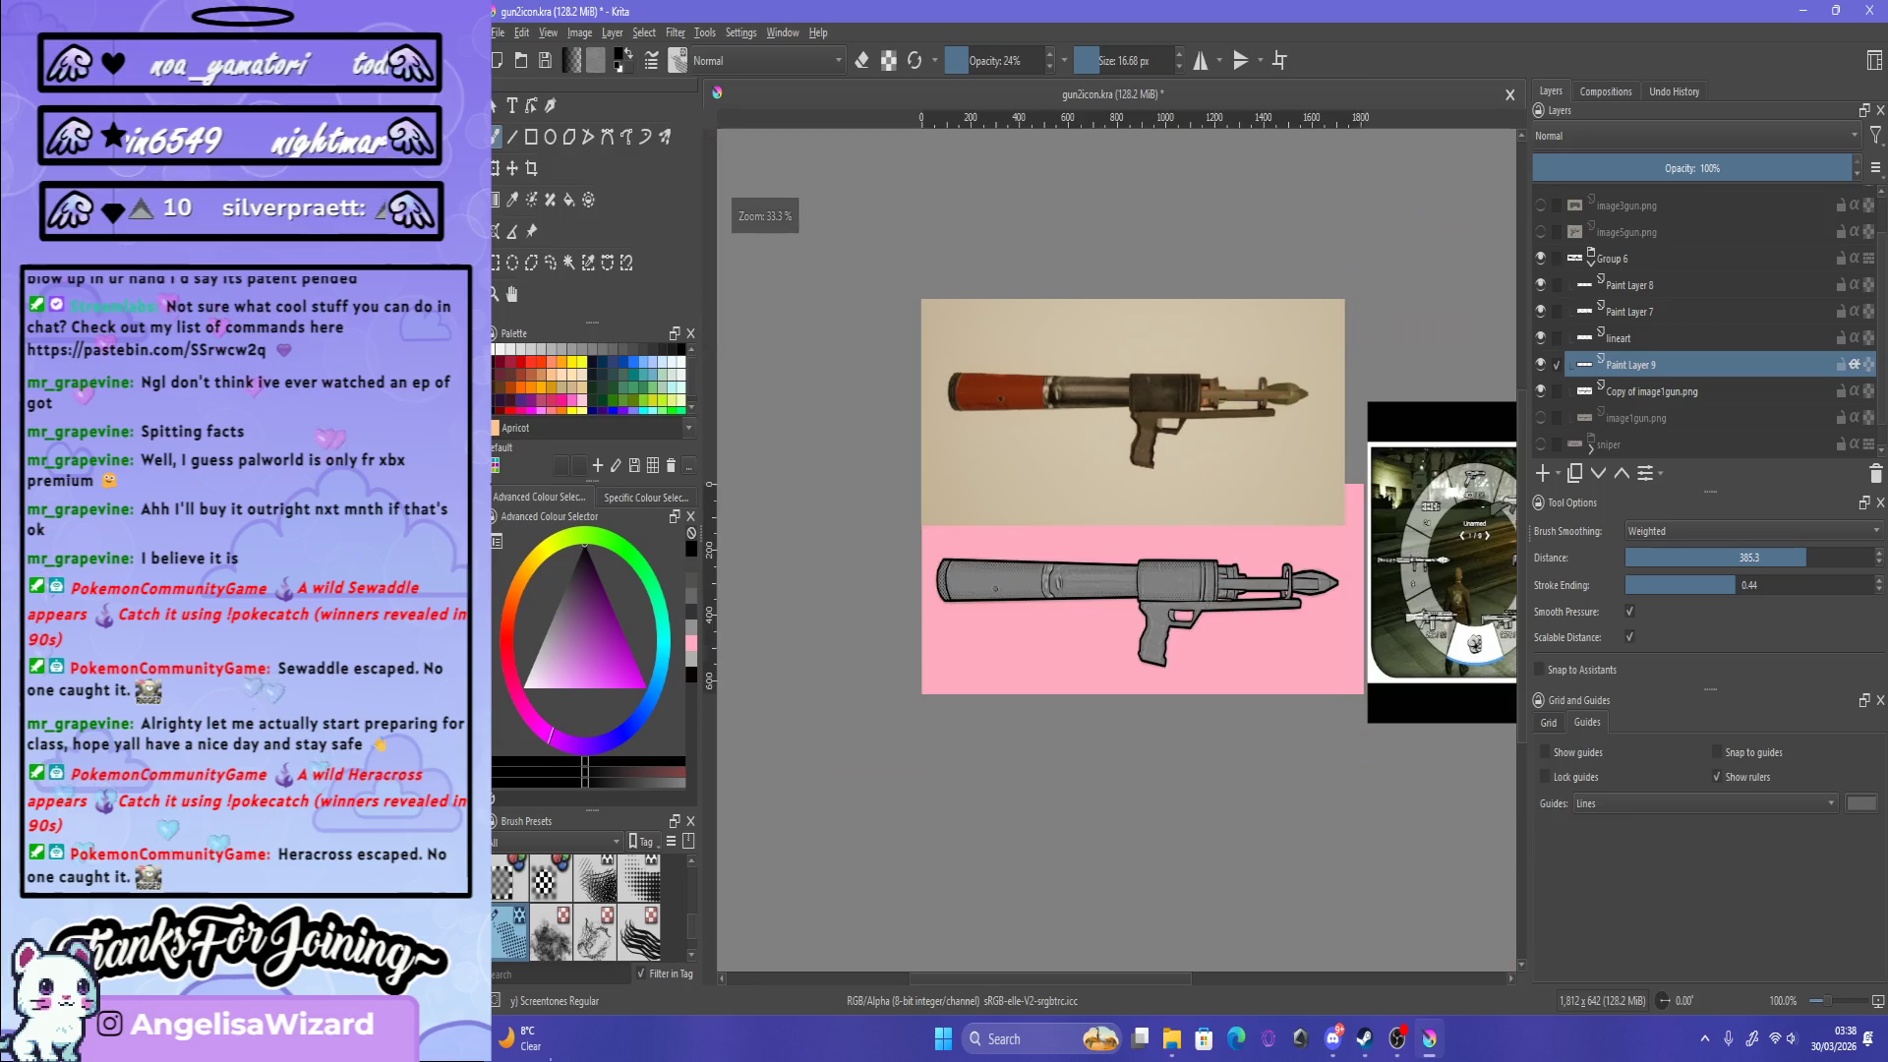
scroll(1249, 590, "up", 5)
scroll(1264, 588, "down", 4)
scroll(1278, 587, "up", 4)
scroll(1278, 587, "down", 4)
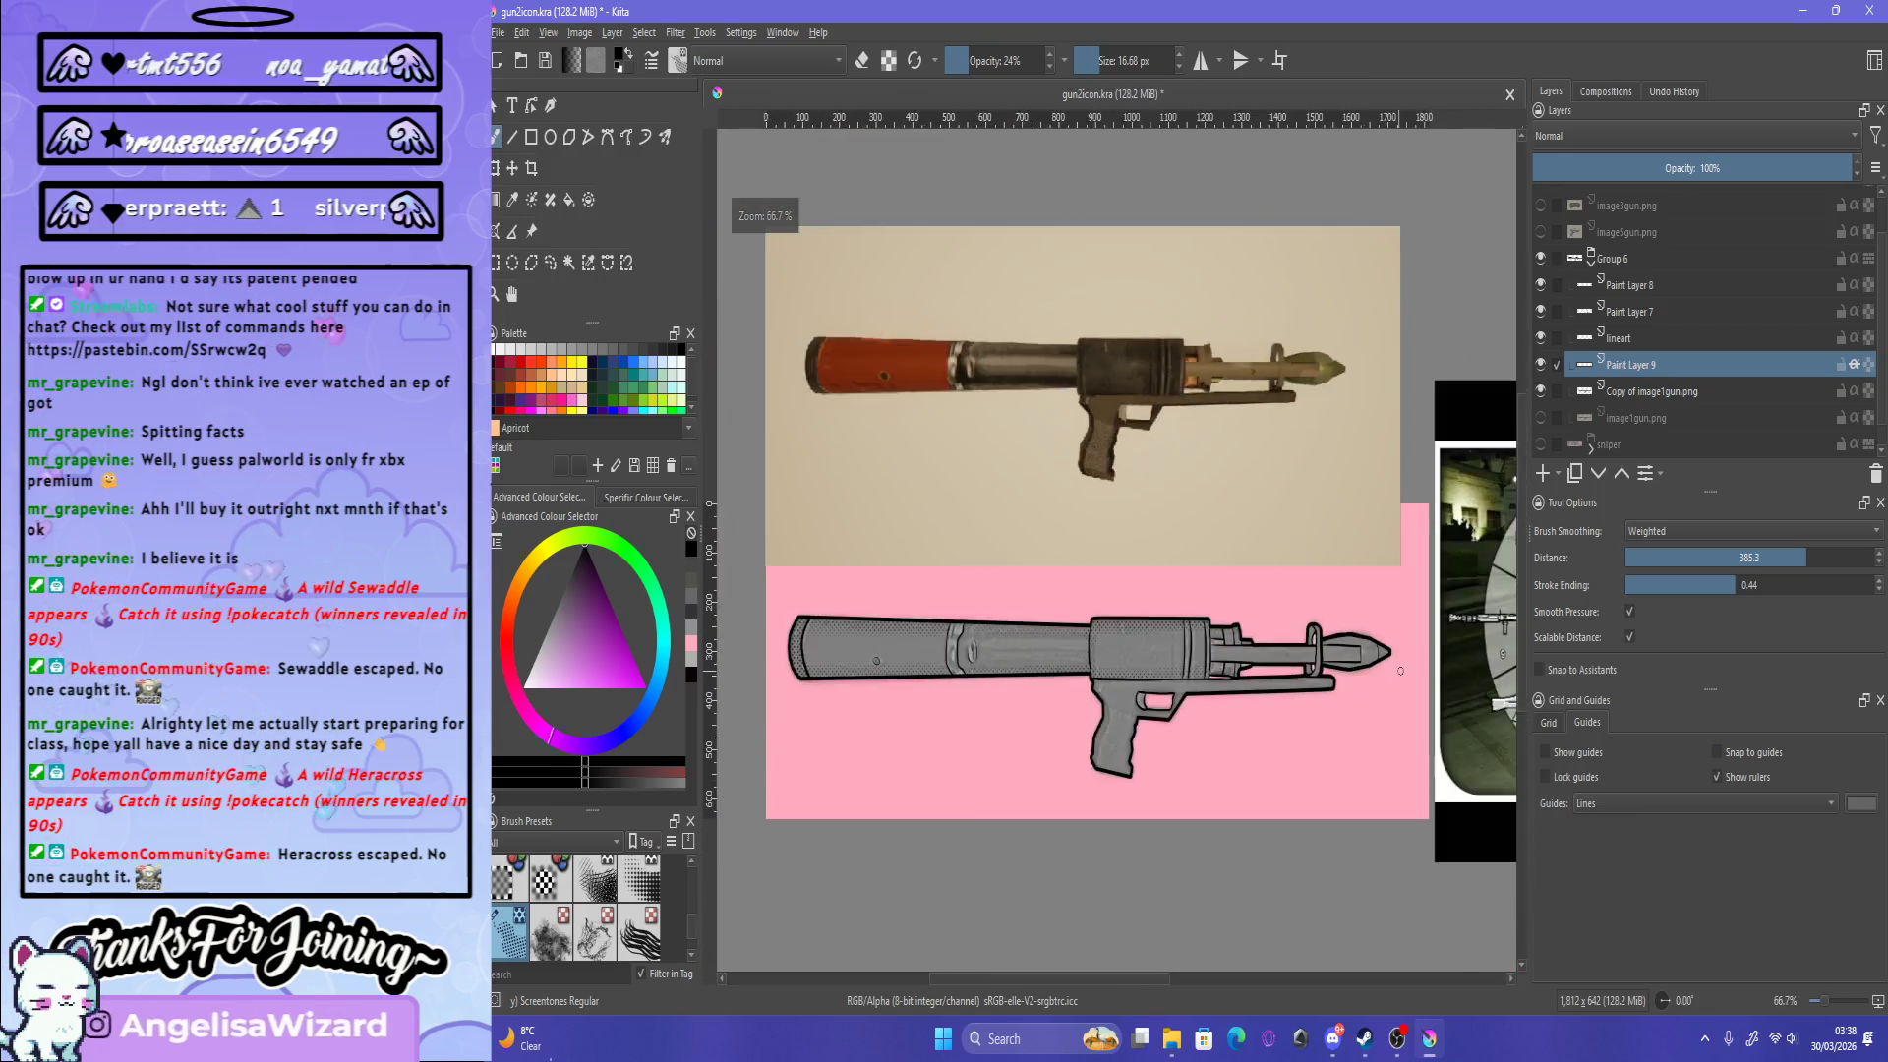
scroll(1411, 653, "up", 4)
key("bracketright")
key("bracketright")
key("bracketright")
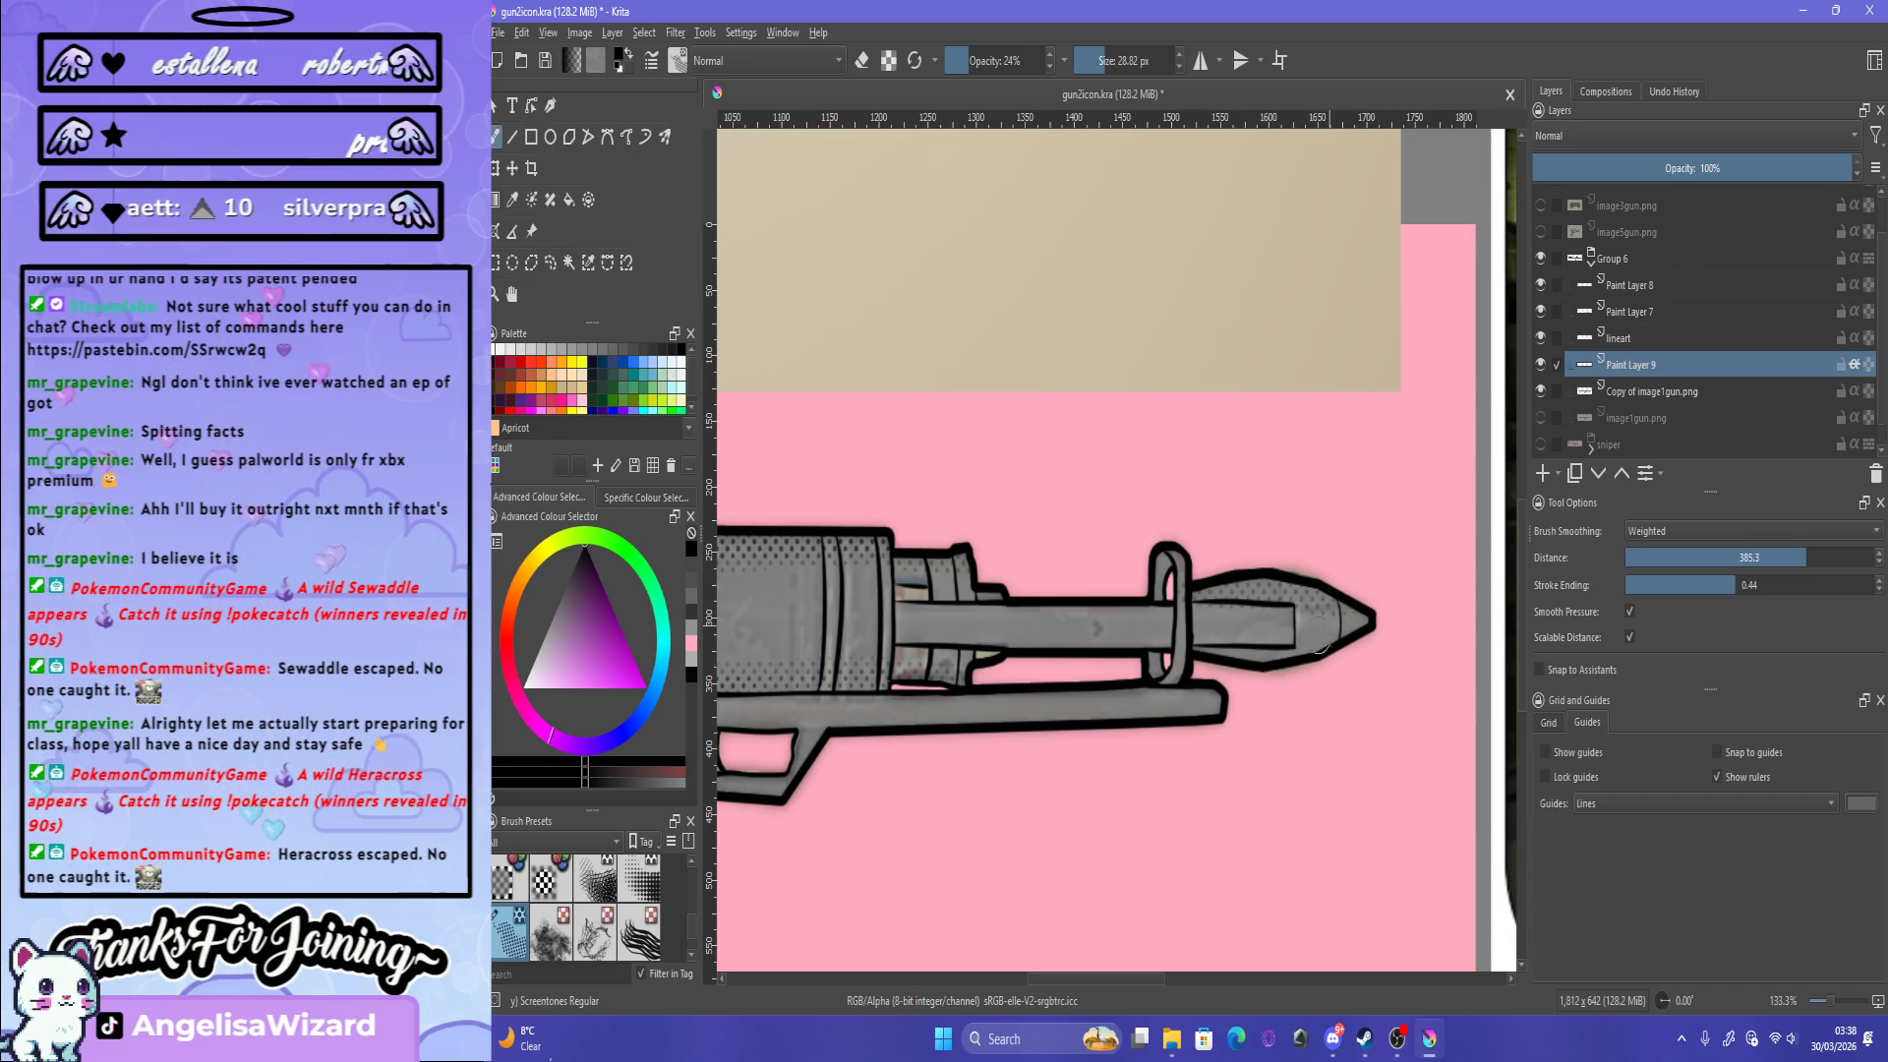
left_click_drag(1363, 626, 1319, 590)
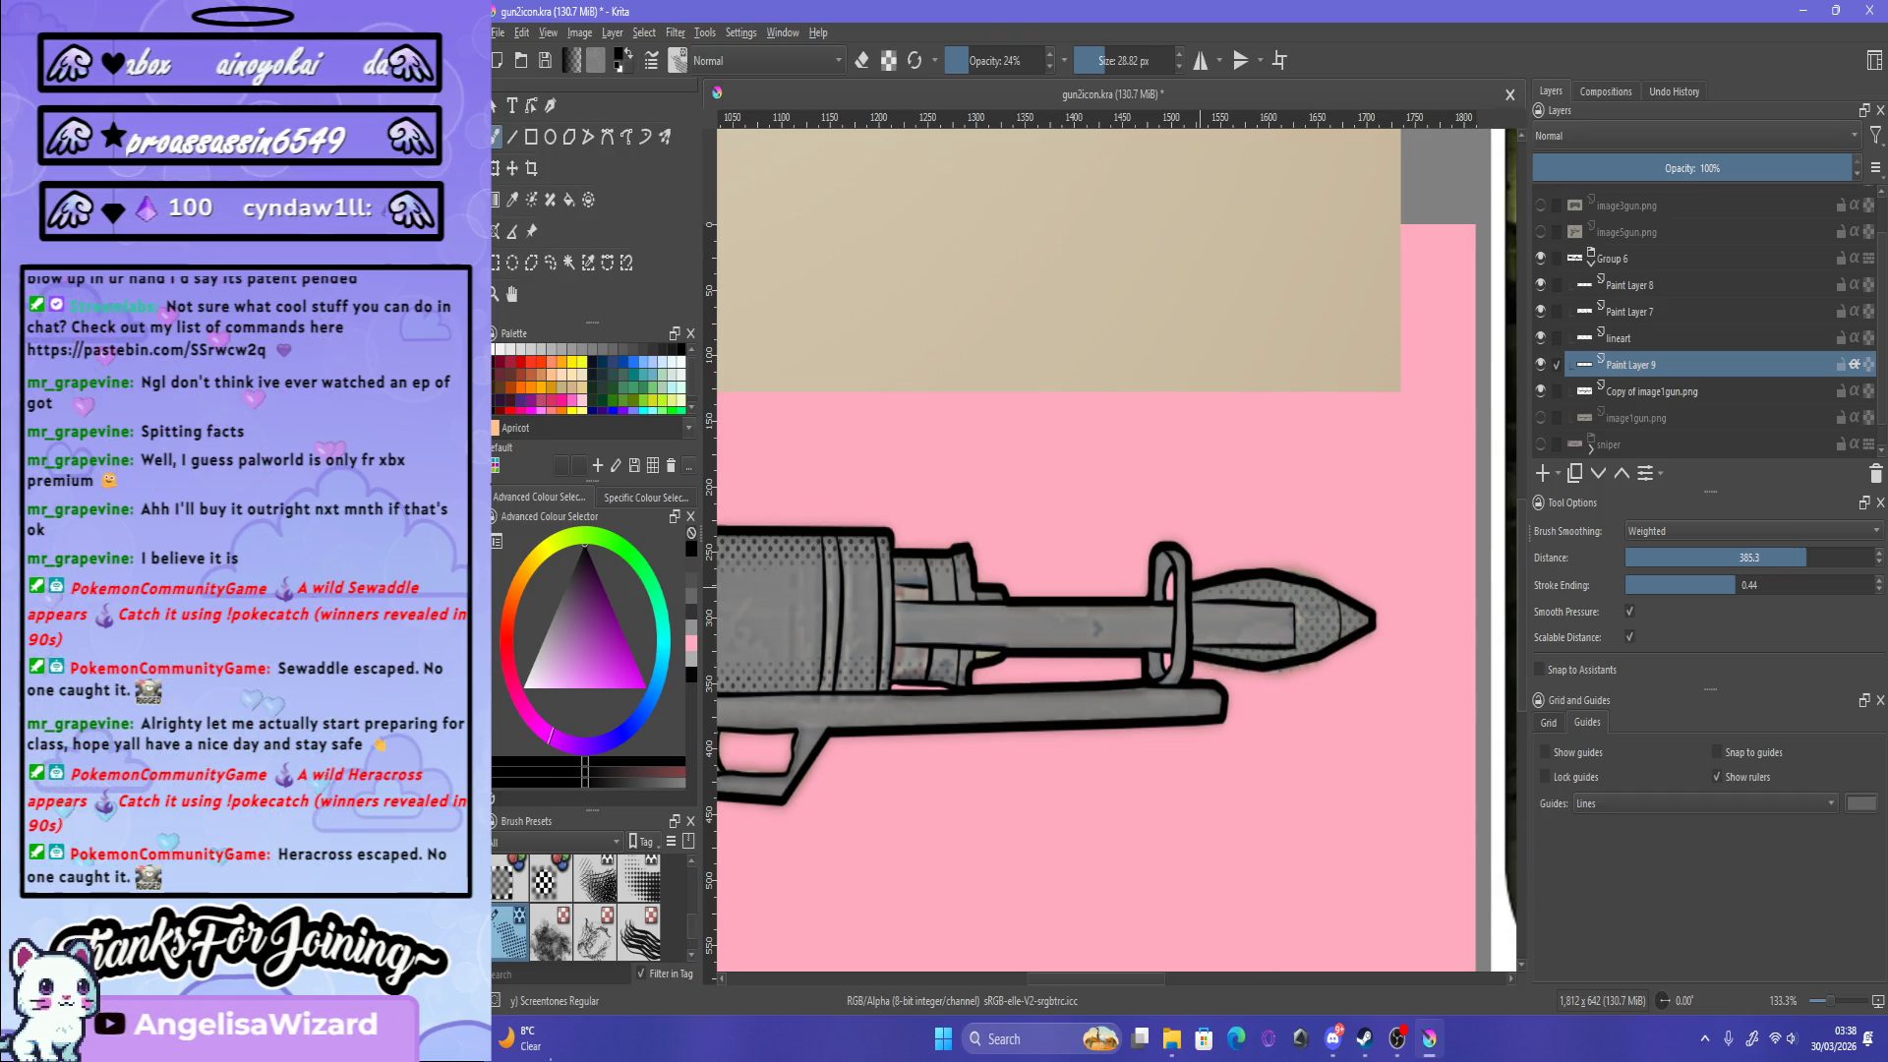
scroll(1305, 568, "up", 5)
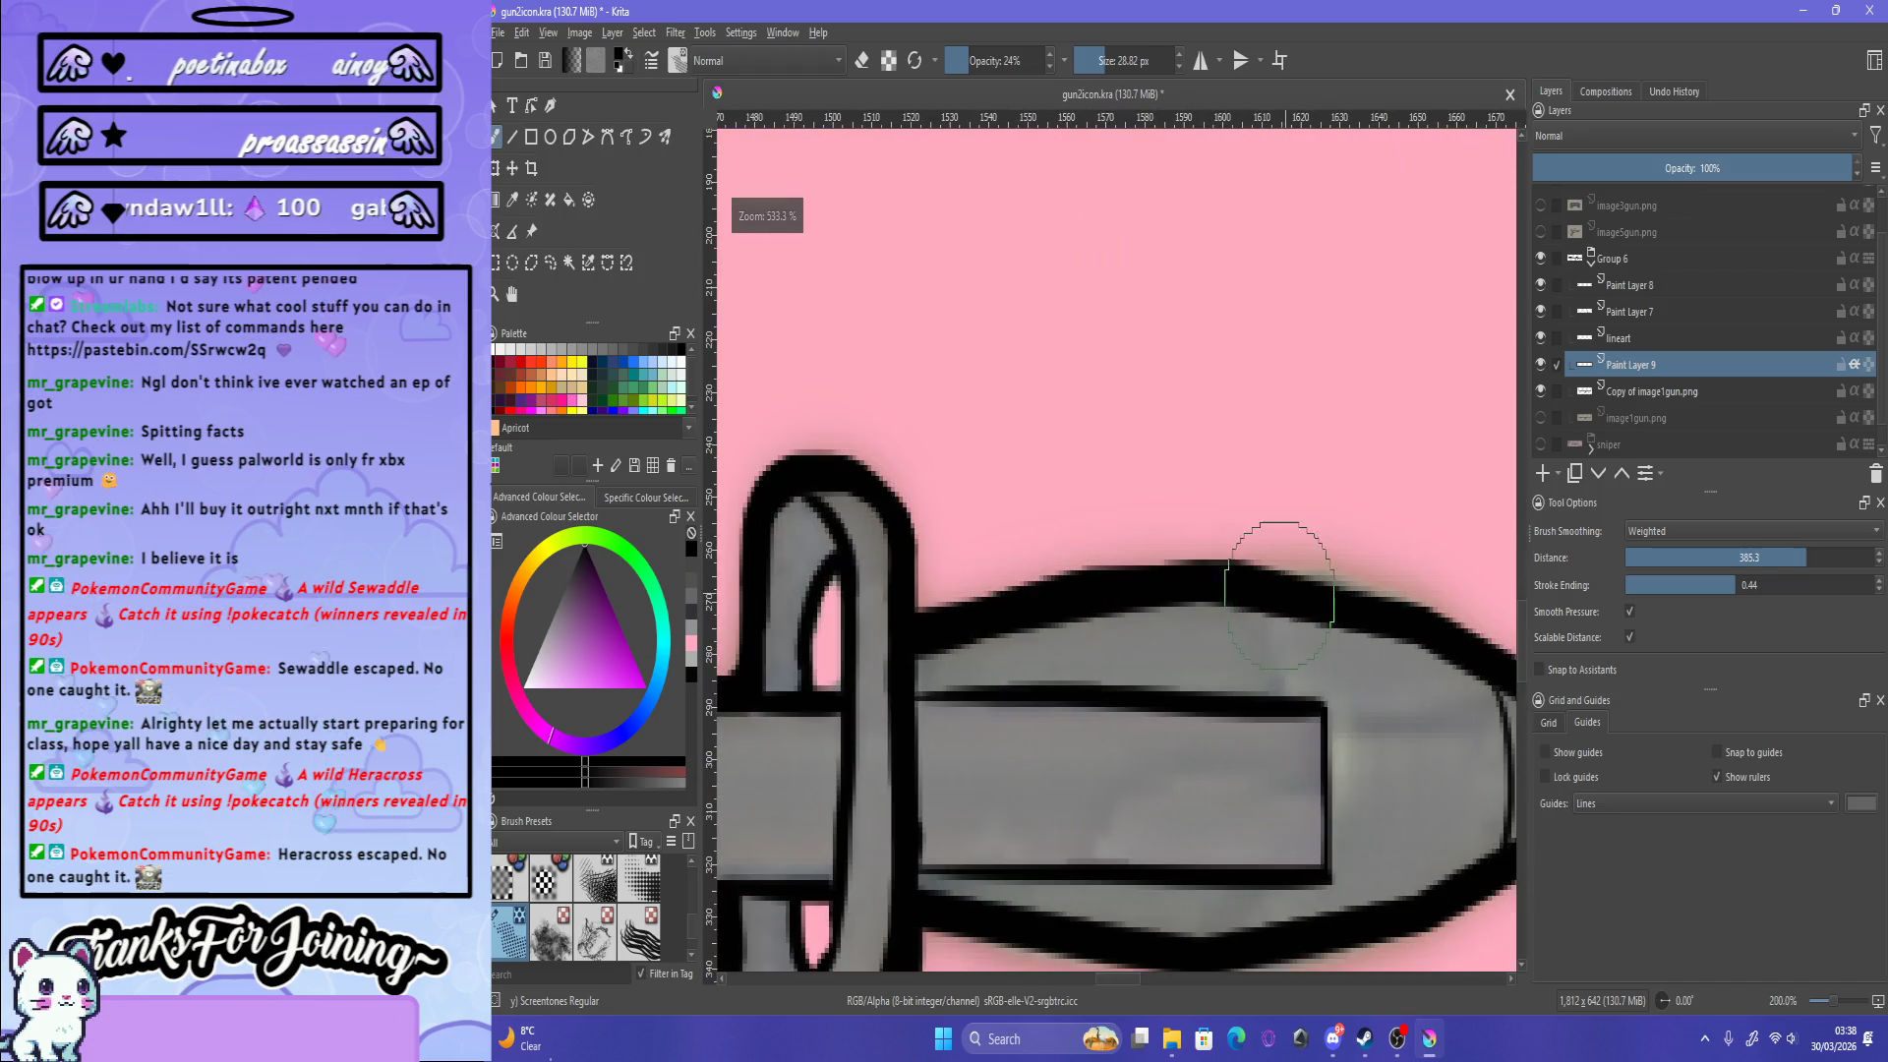
Step: Paint screentone dots over the cone-shaped tip and touch up its lower edge
scroll(1213, 590, "down", 4)
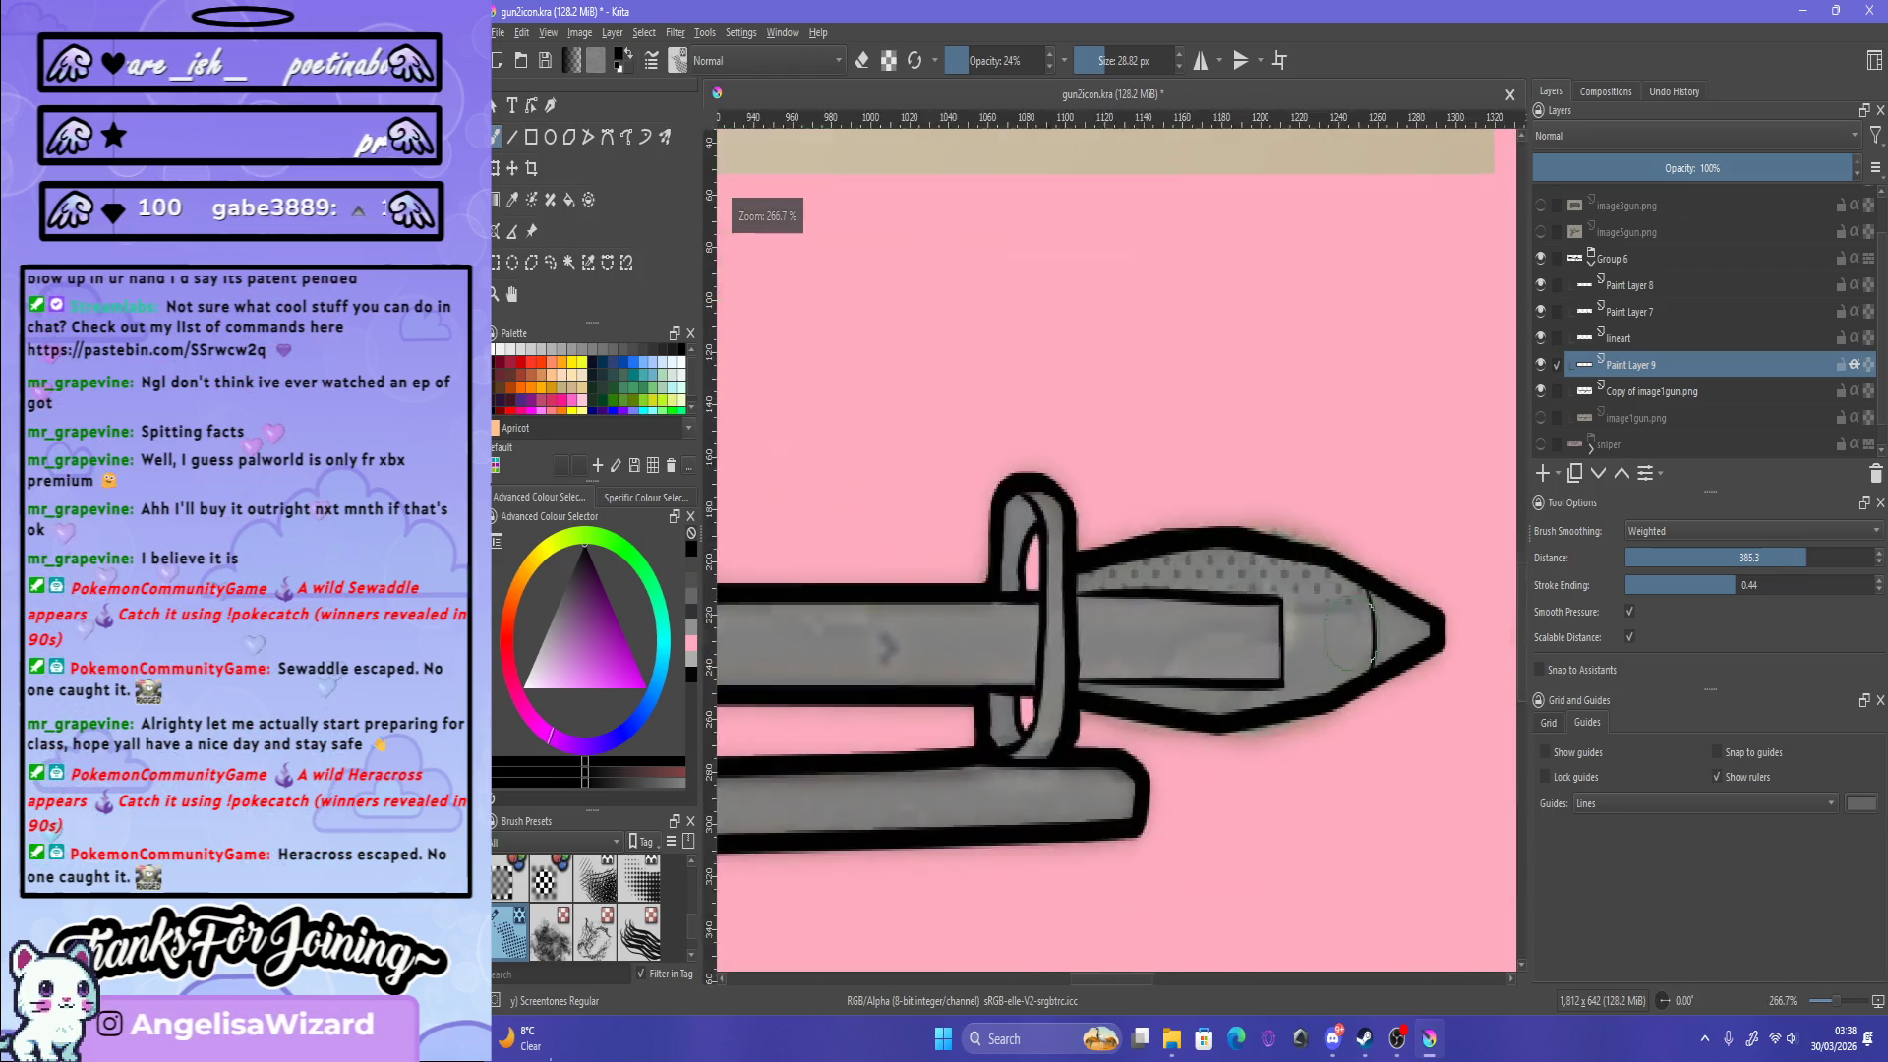
scroll(1278, 639, "up", 3)
left_click_drag(1304, 777, 1453, 770)
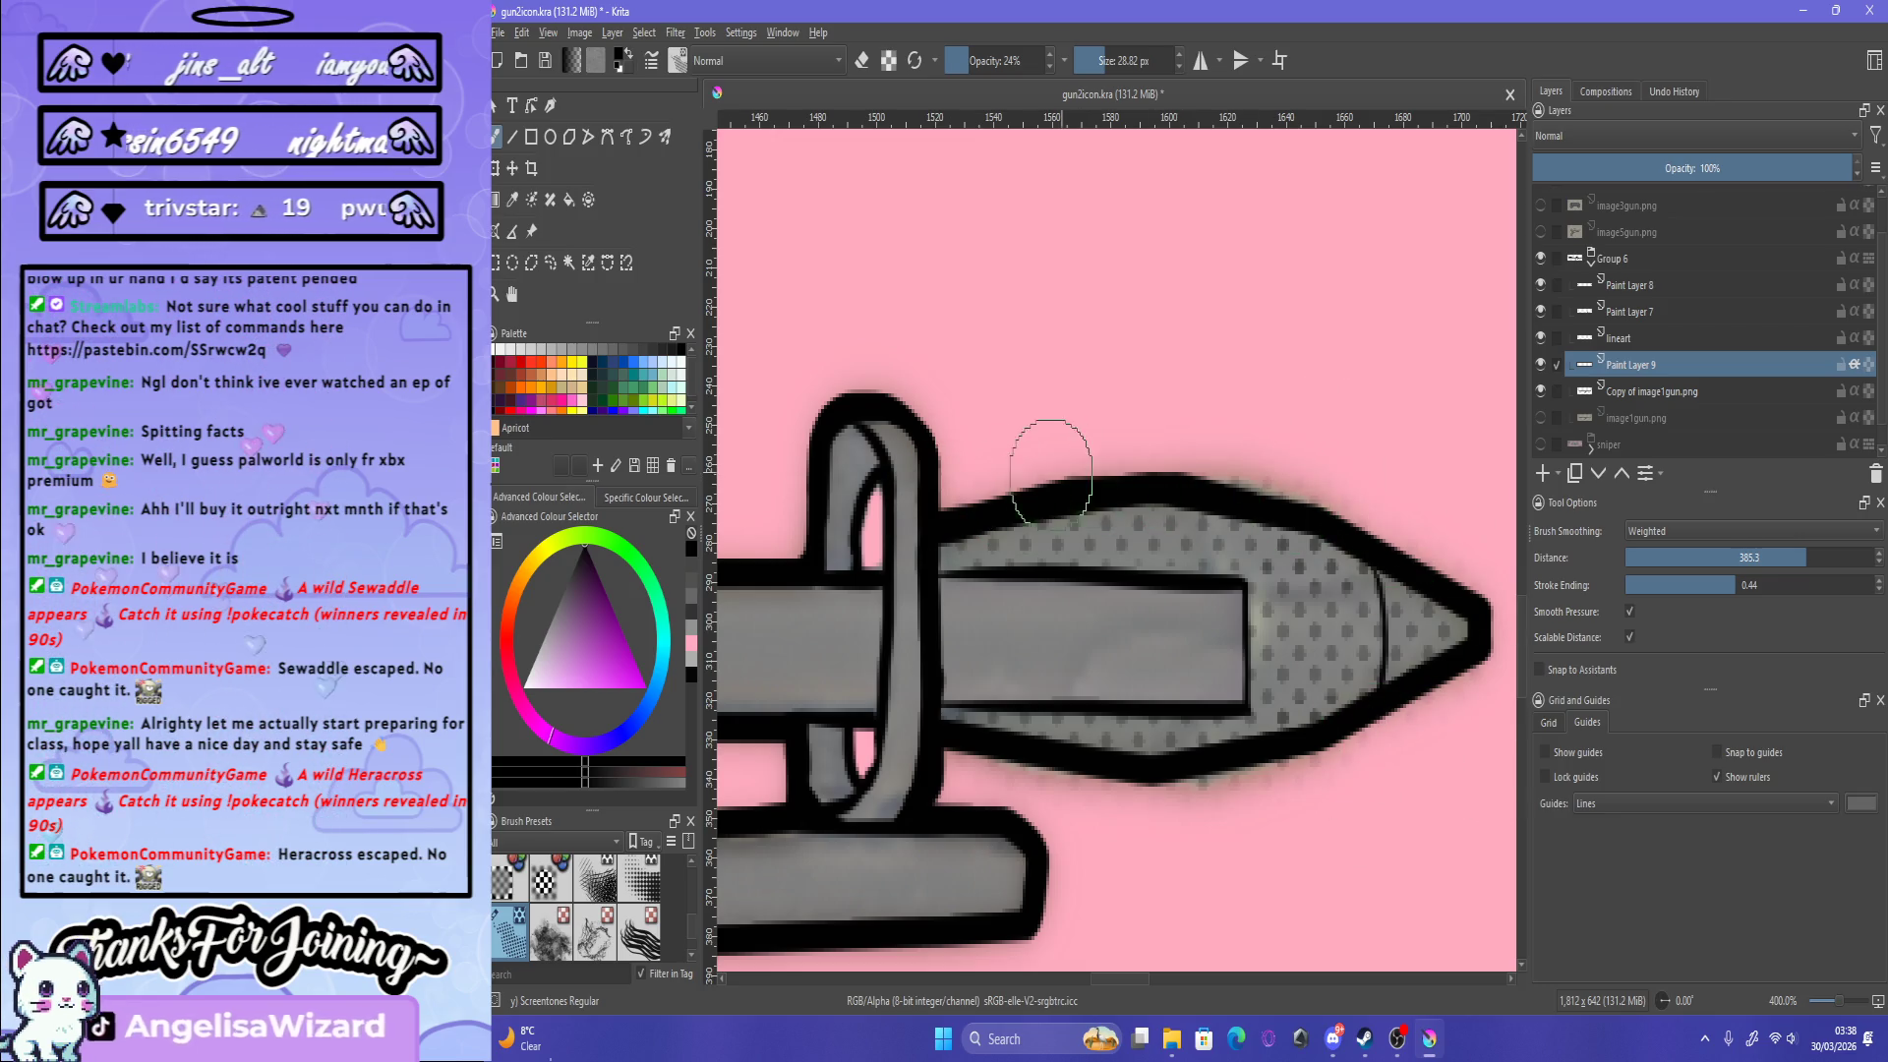
left_click_drag(1256, 784, 1359, 744)
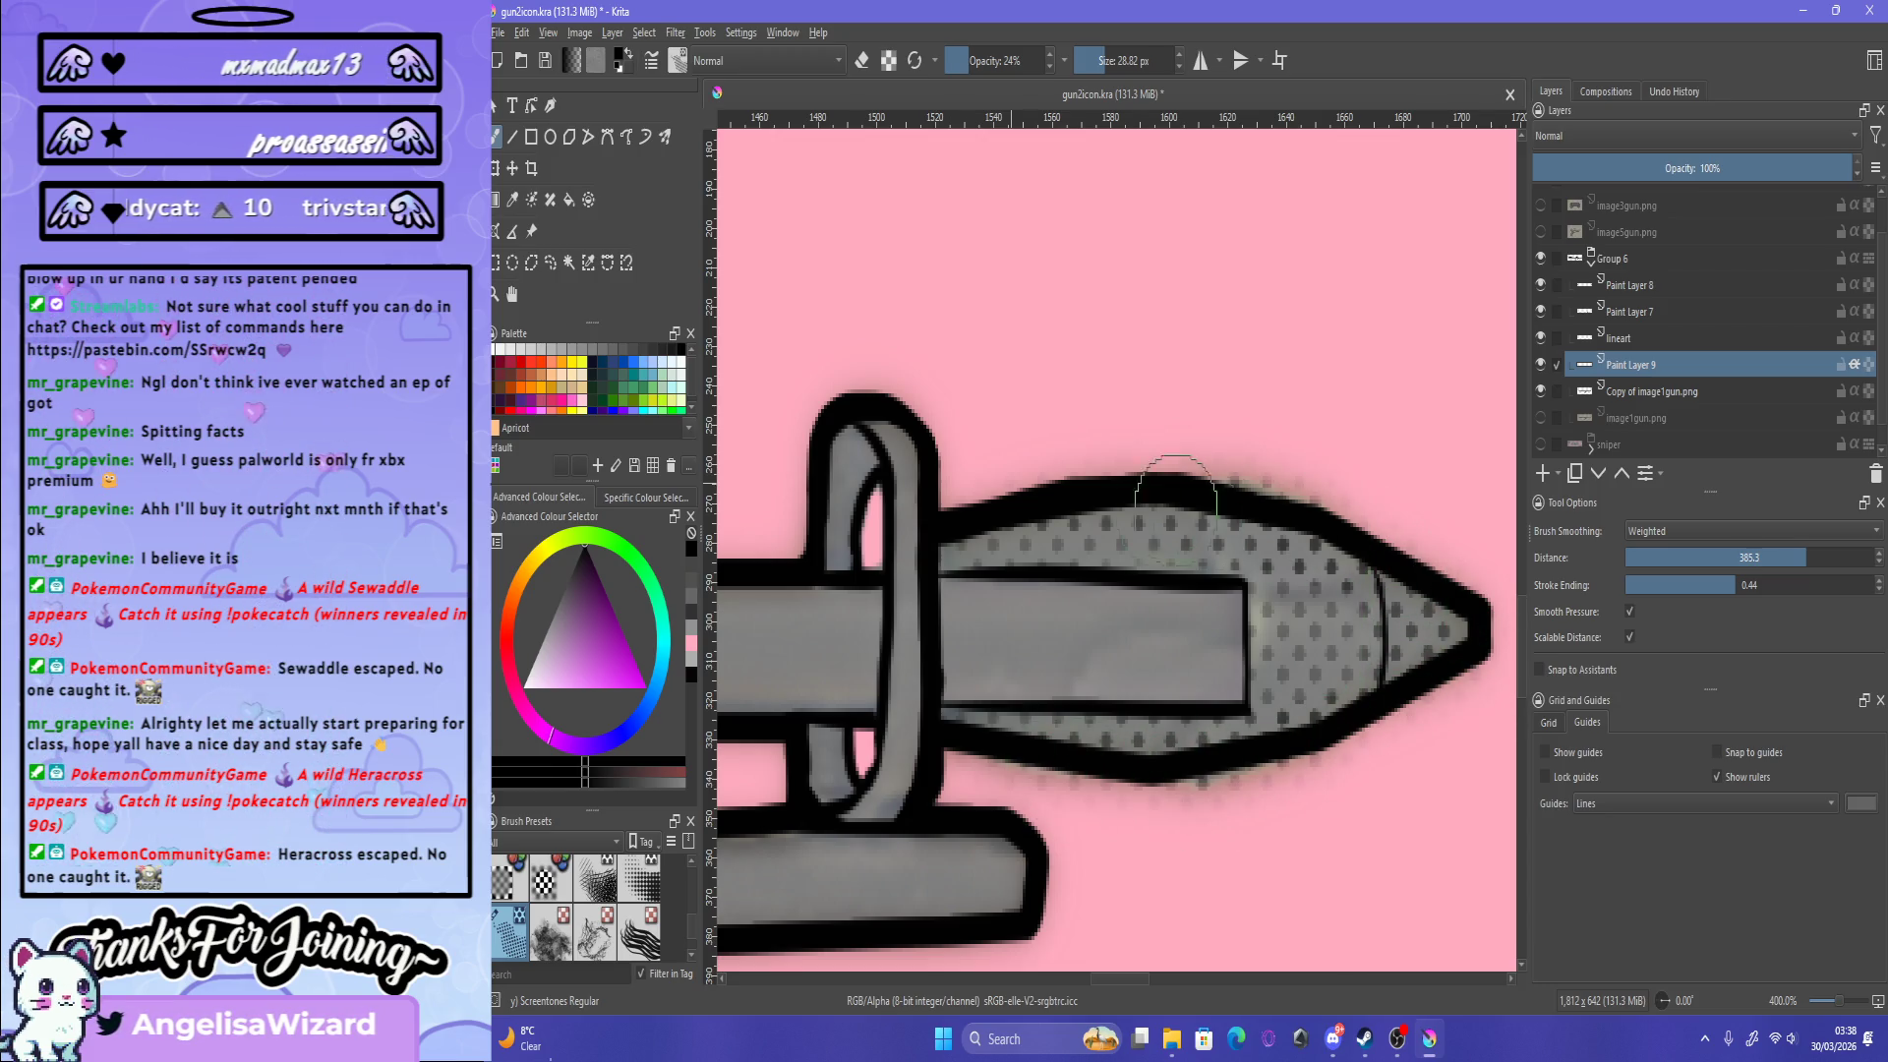
Step: Zoom out to check the whole launcher, briefly switching layers before returning to Paint Layer 9
key("1")
key("3")
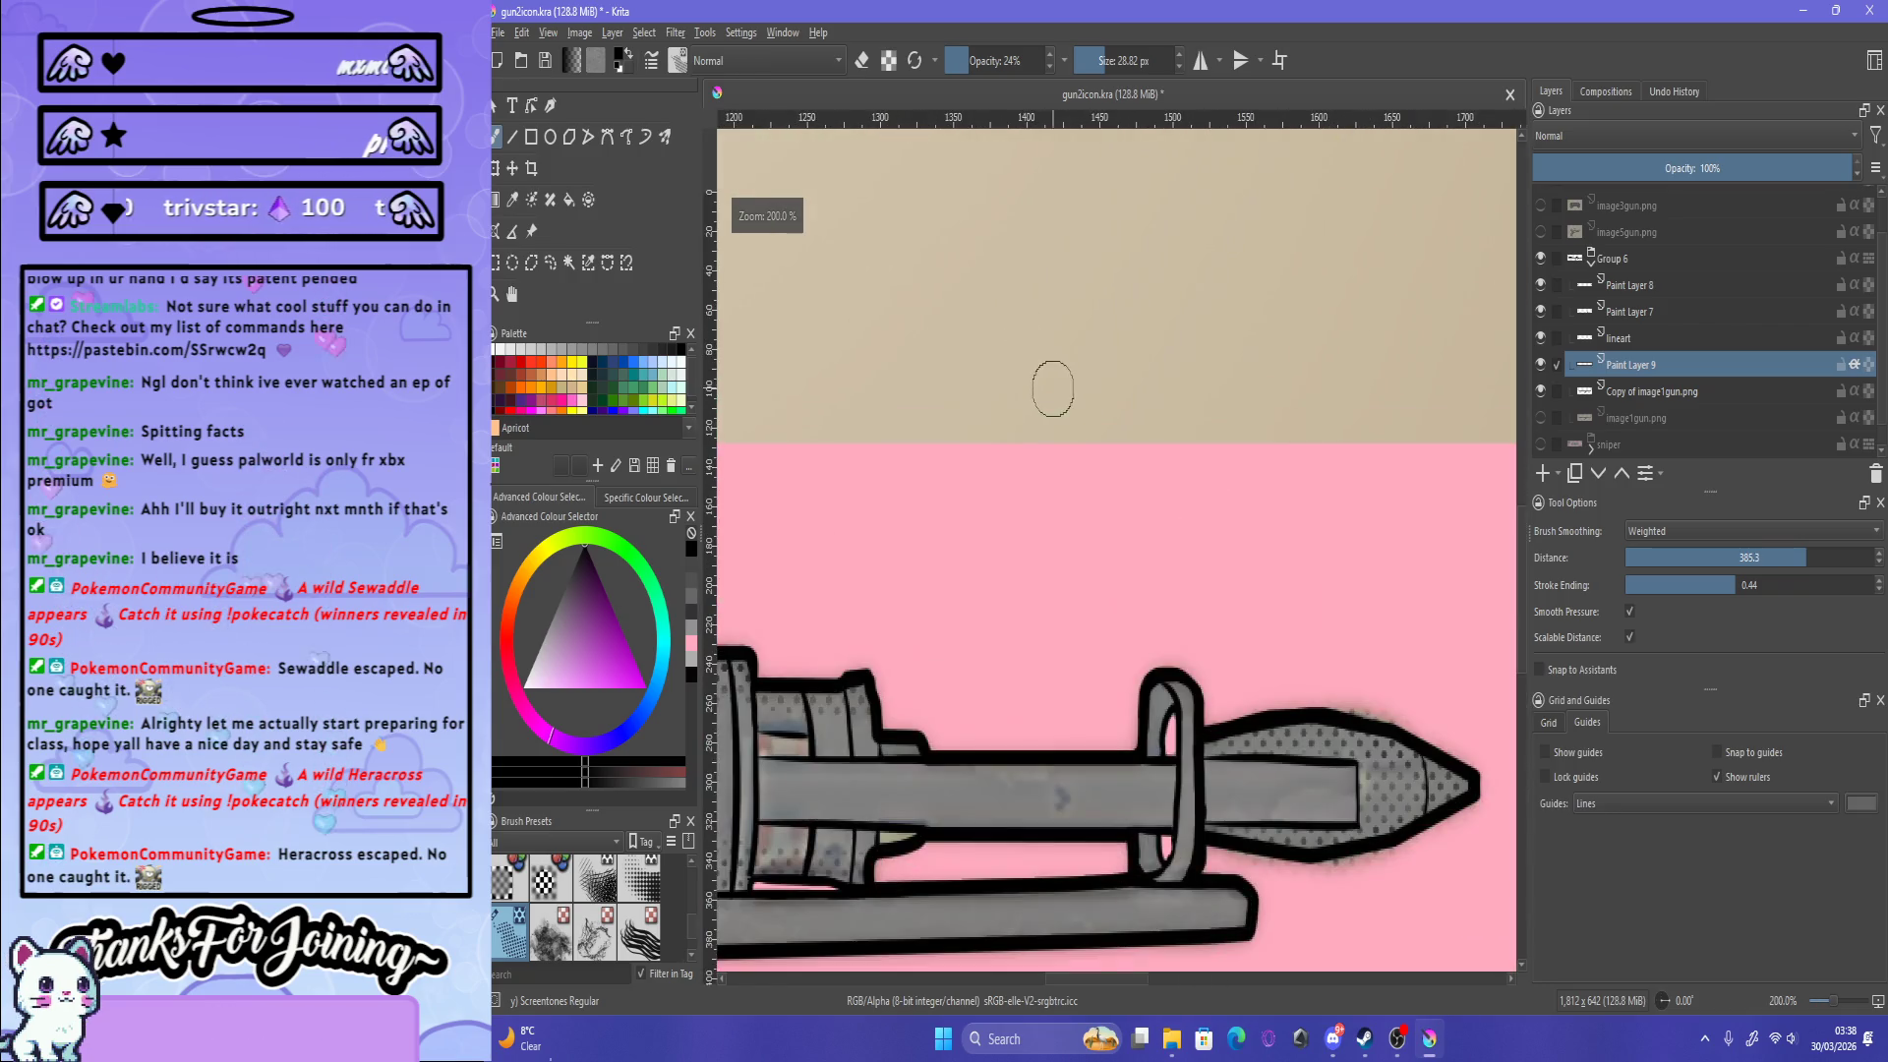
key("1")
key("Page_Down")
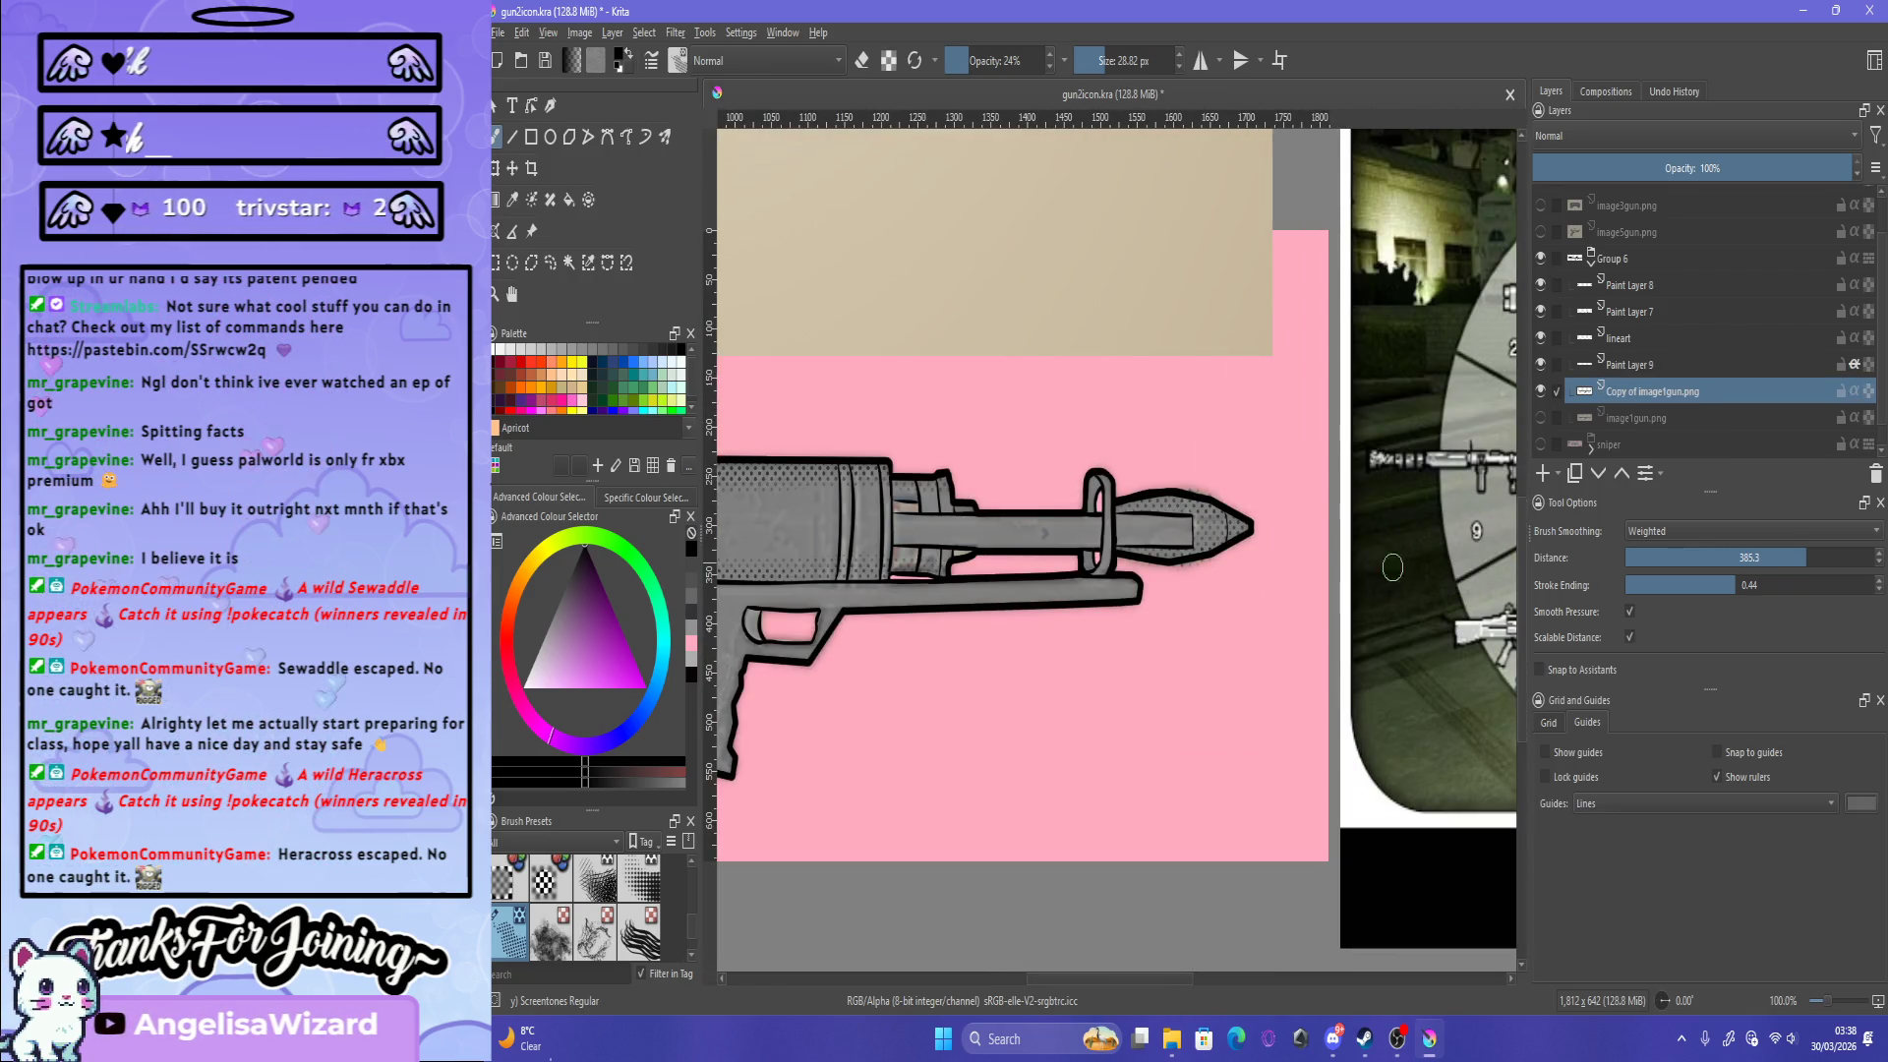
key("Page_Up")
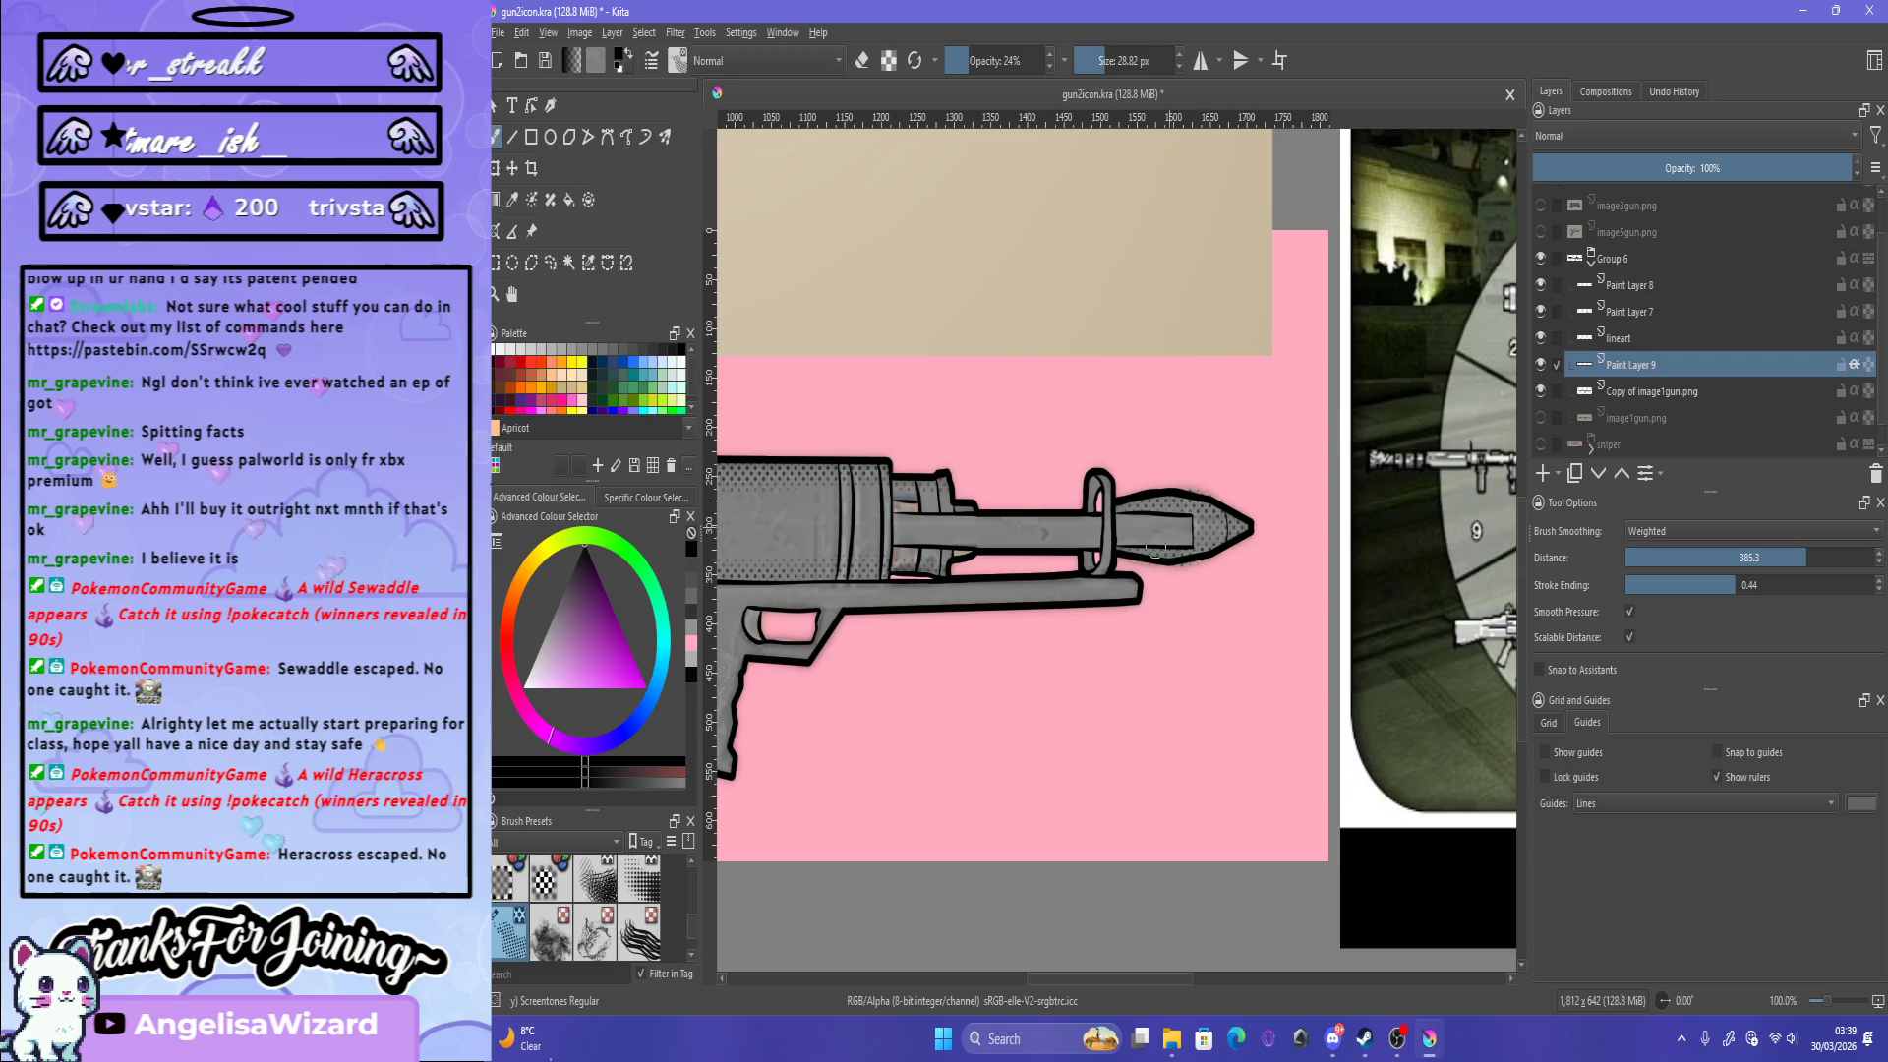
key("3")
key("1")
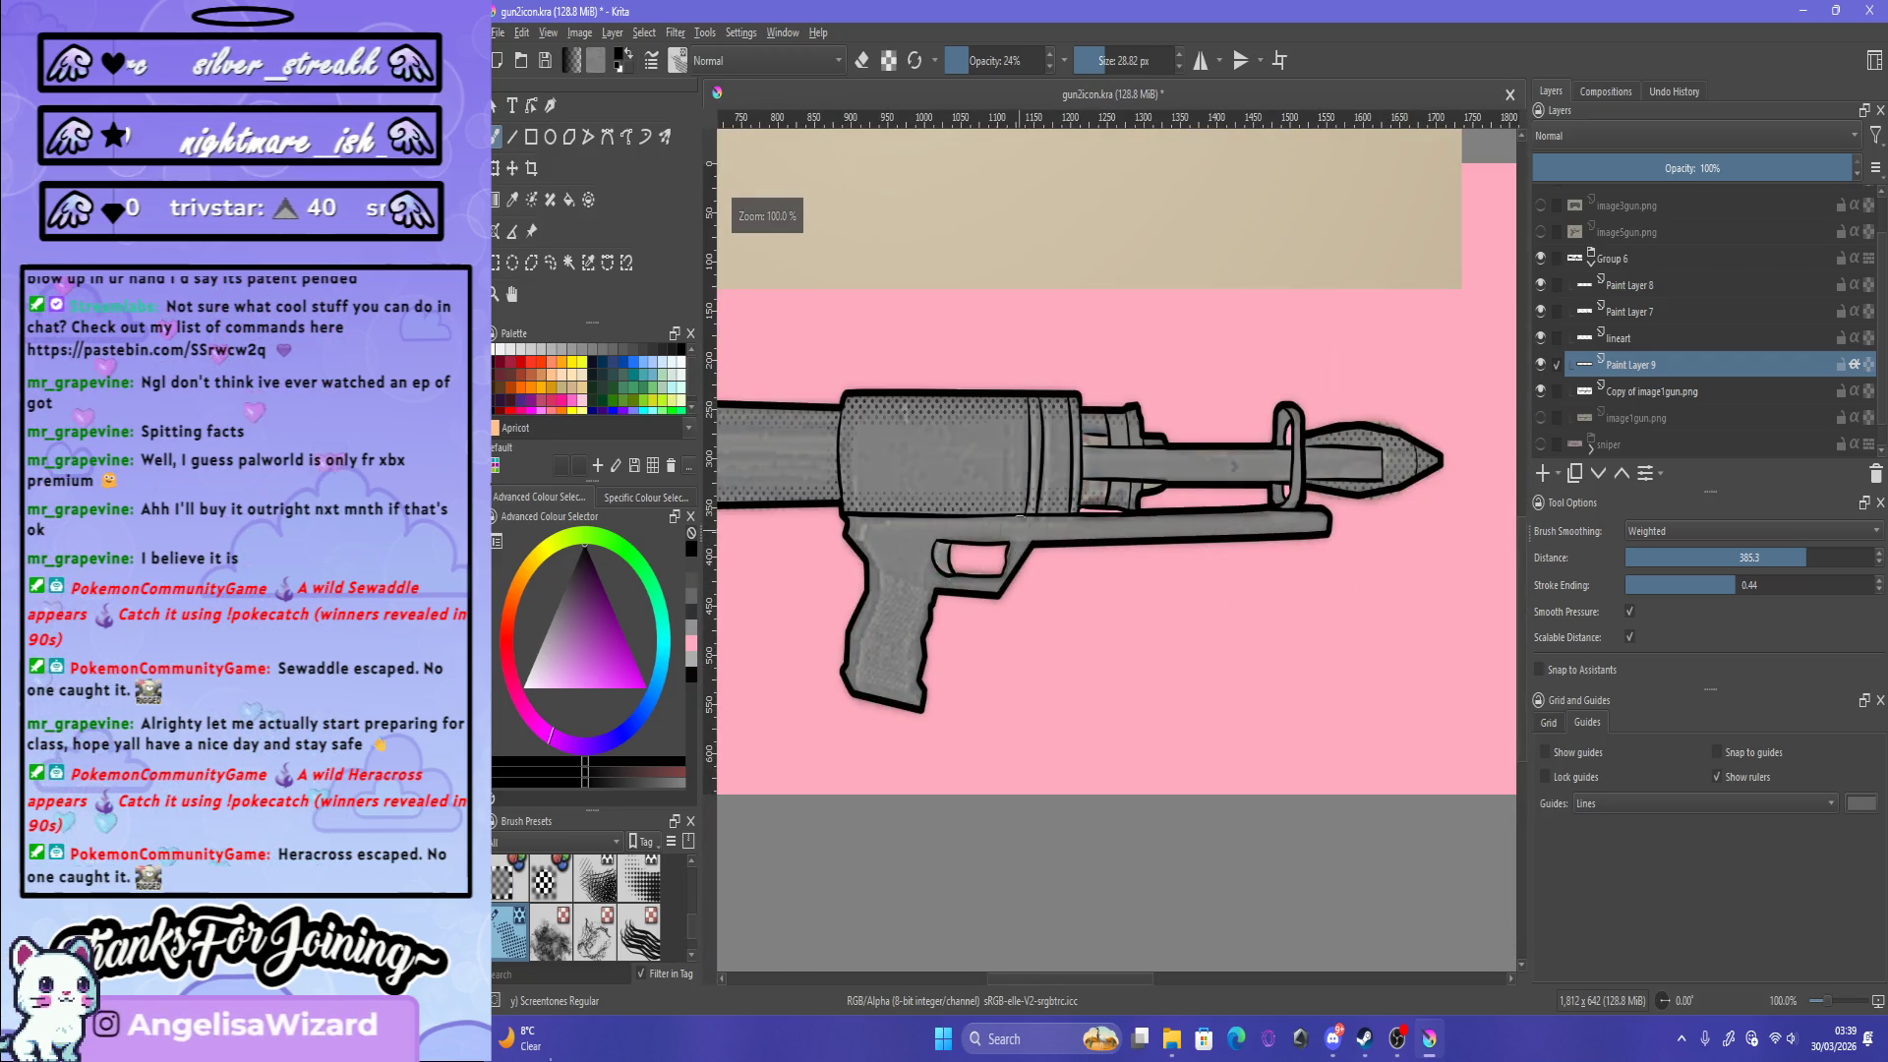
key("minus")
key("minus")
key("minus")
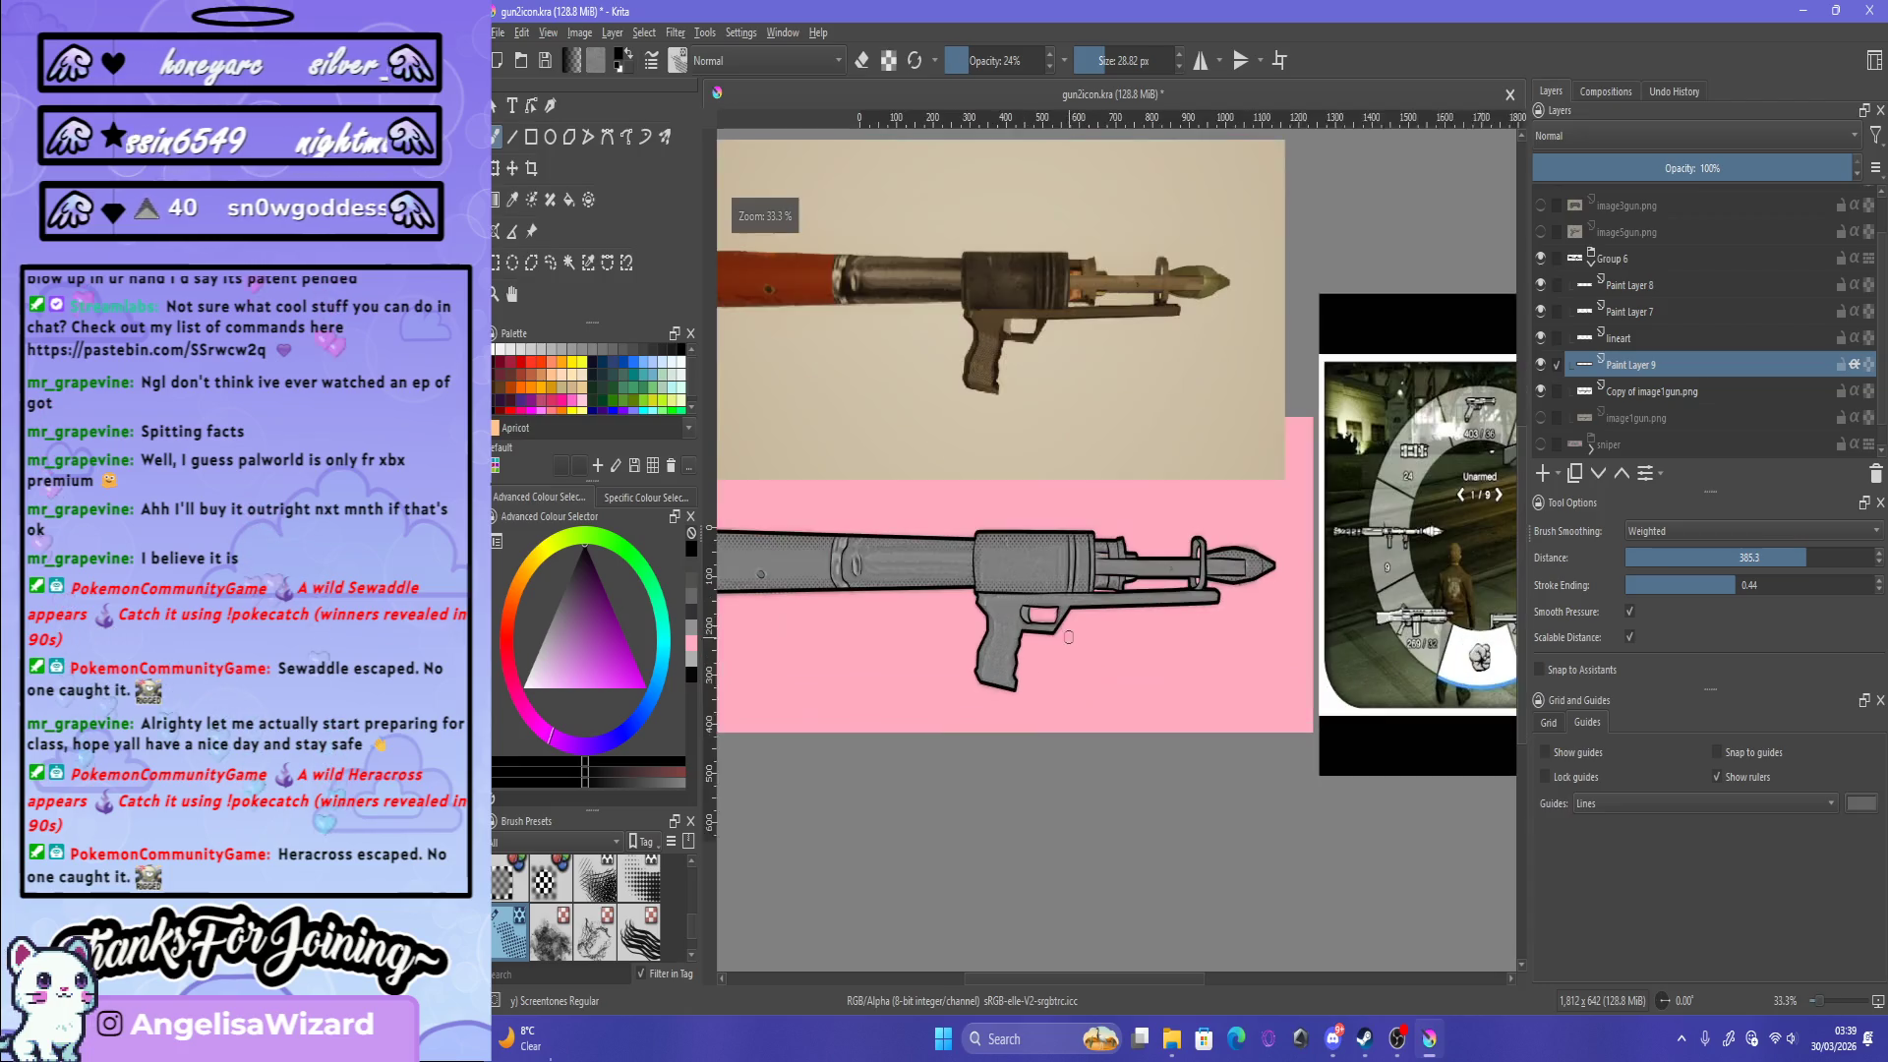
left_click(1540, 363)
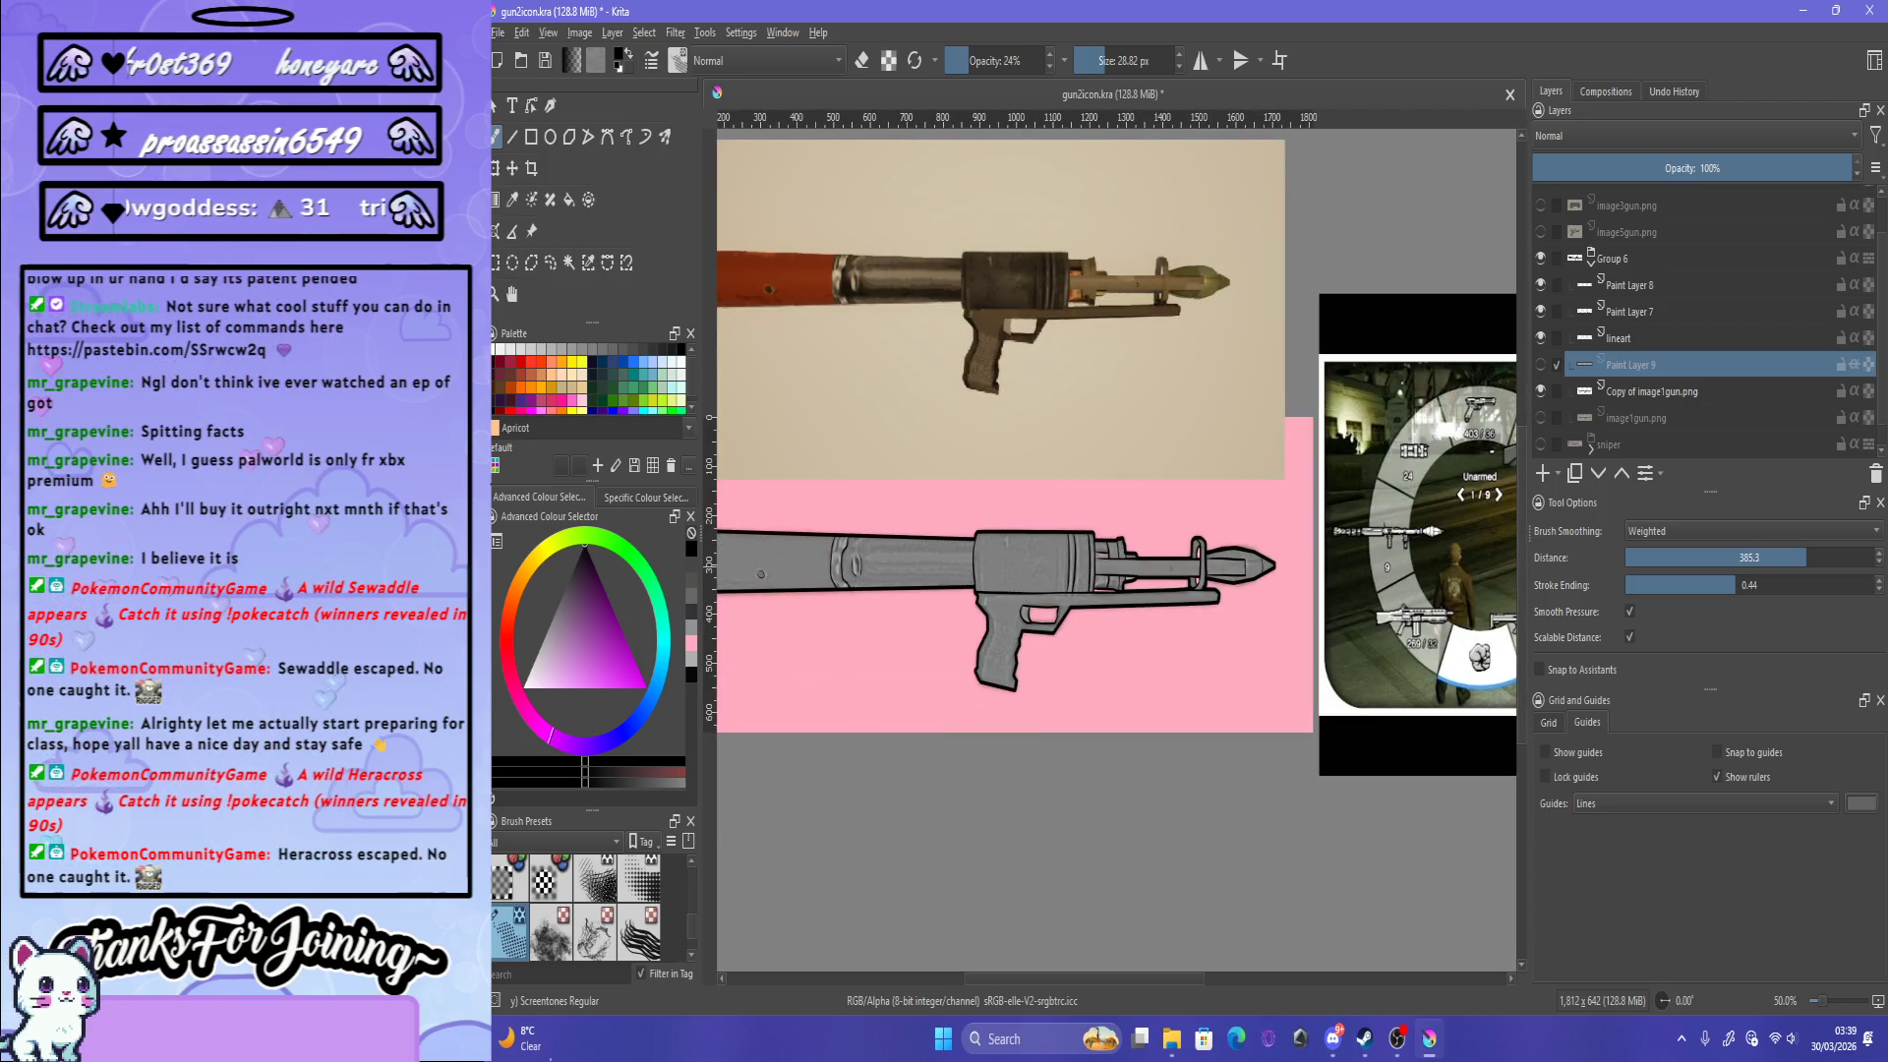
left_click(1540, 445)
left_click(1540, 364)
left_click(1540, 258)
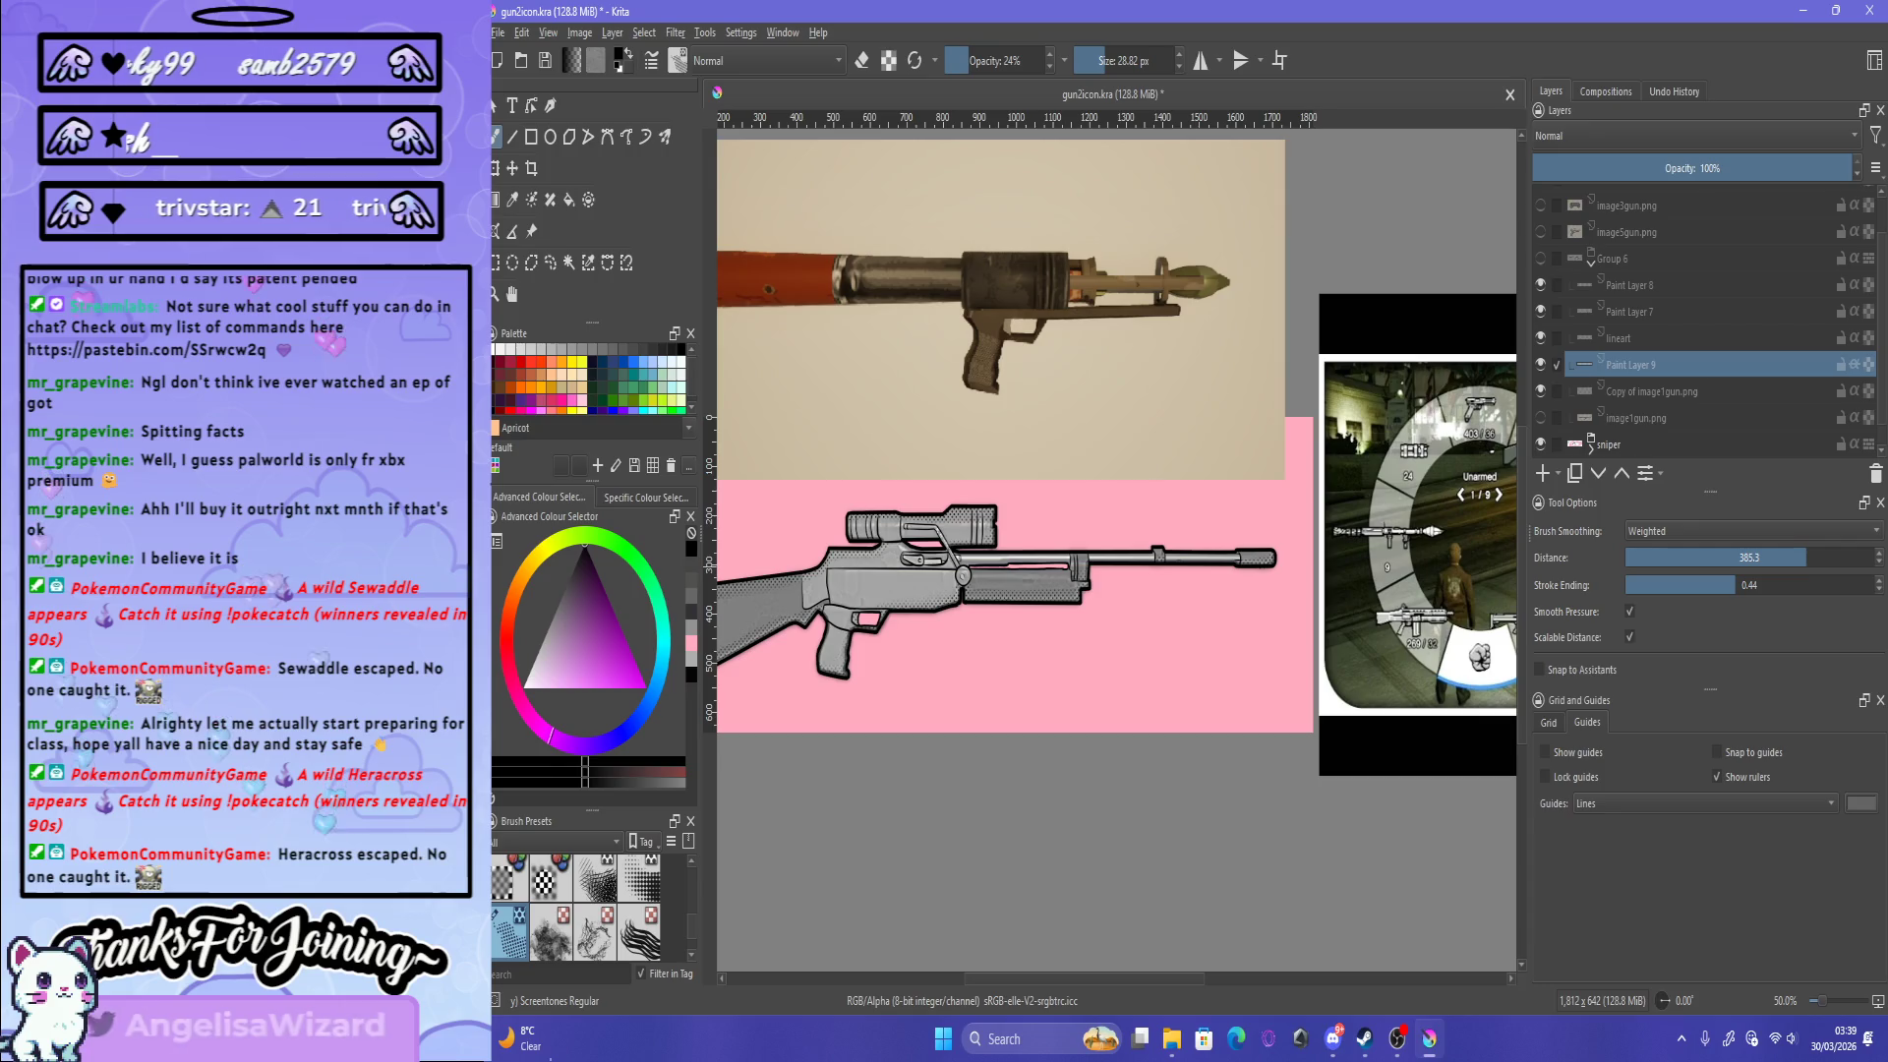
left_click(1540, 258)
left_click(1540, 258)
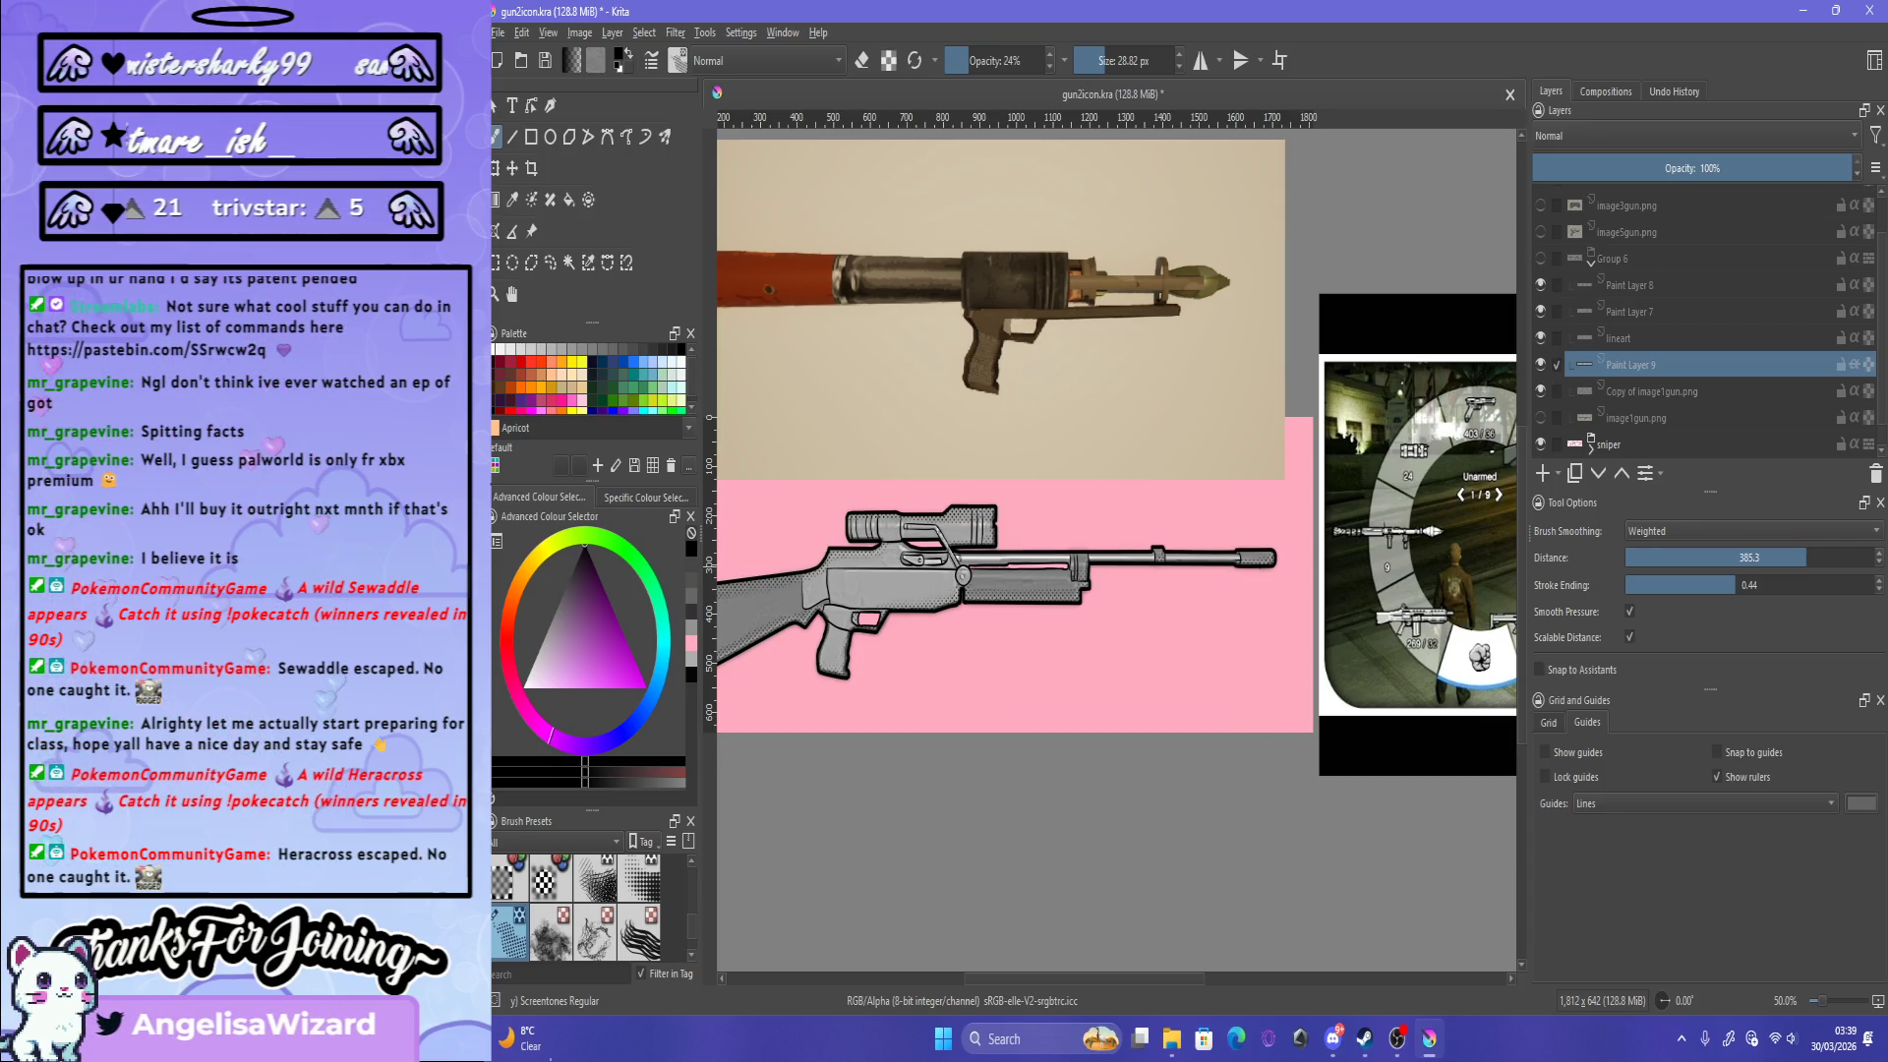
left_click(1540, 258)
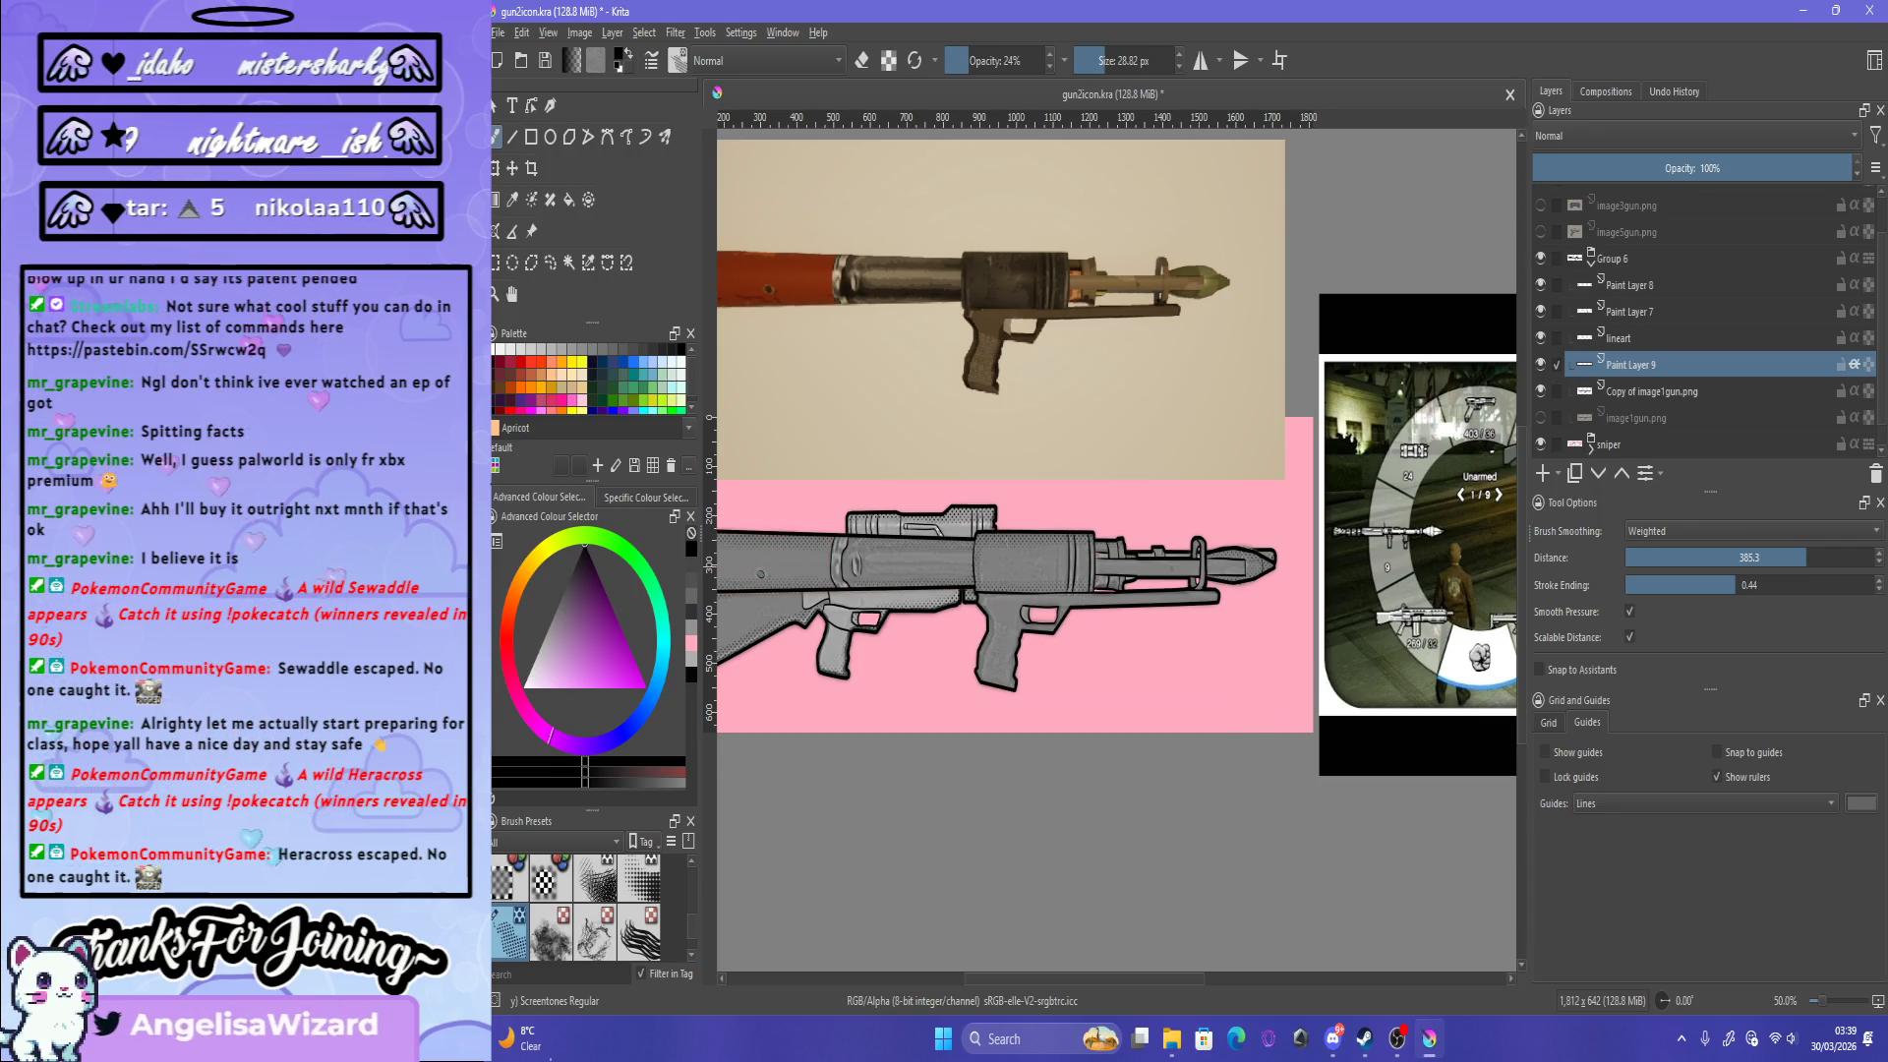
left_click(1540, 444)
left_click_drag(1143, 539, 1241, 472)
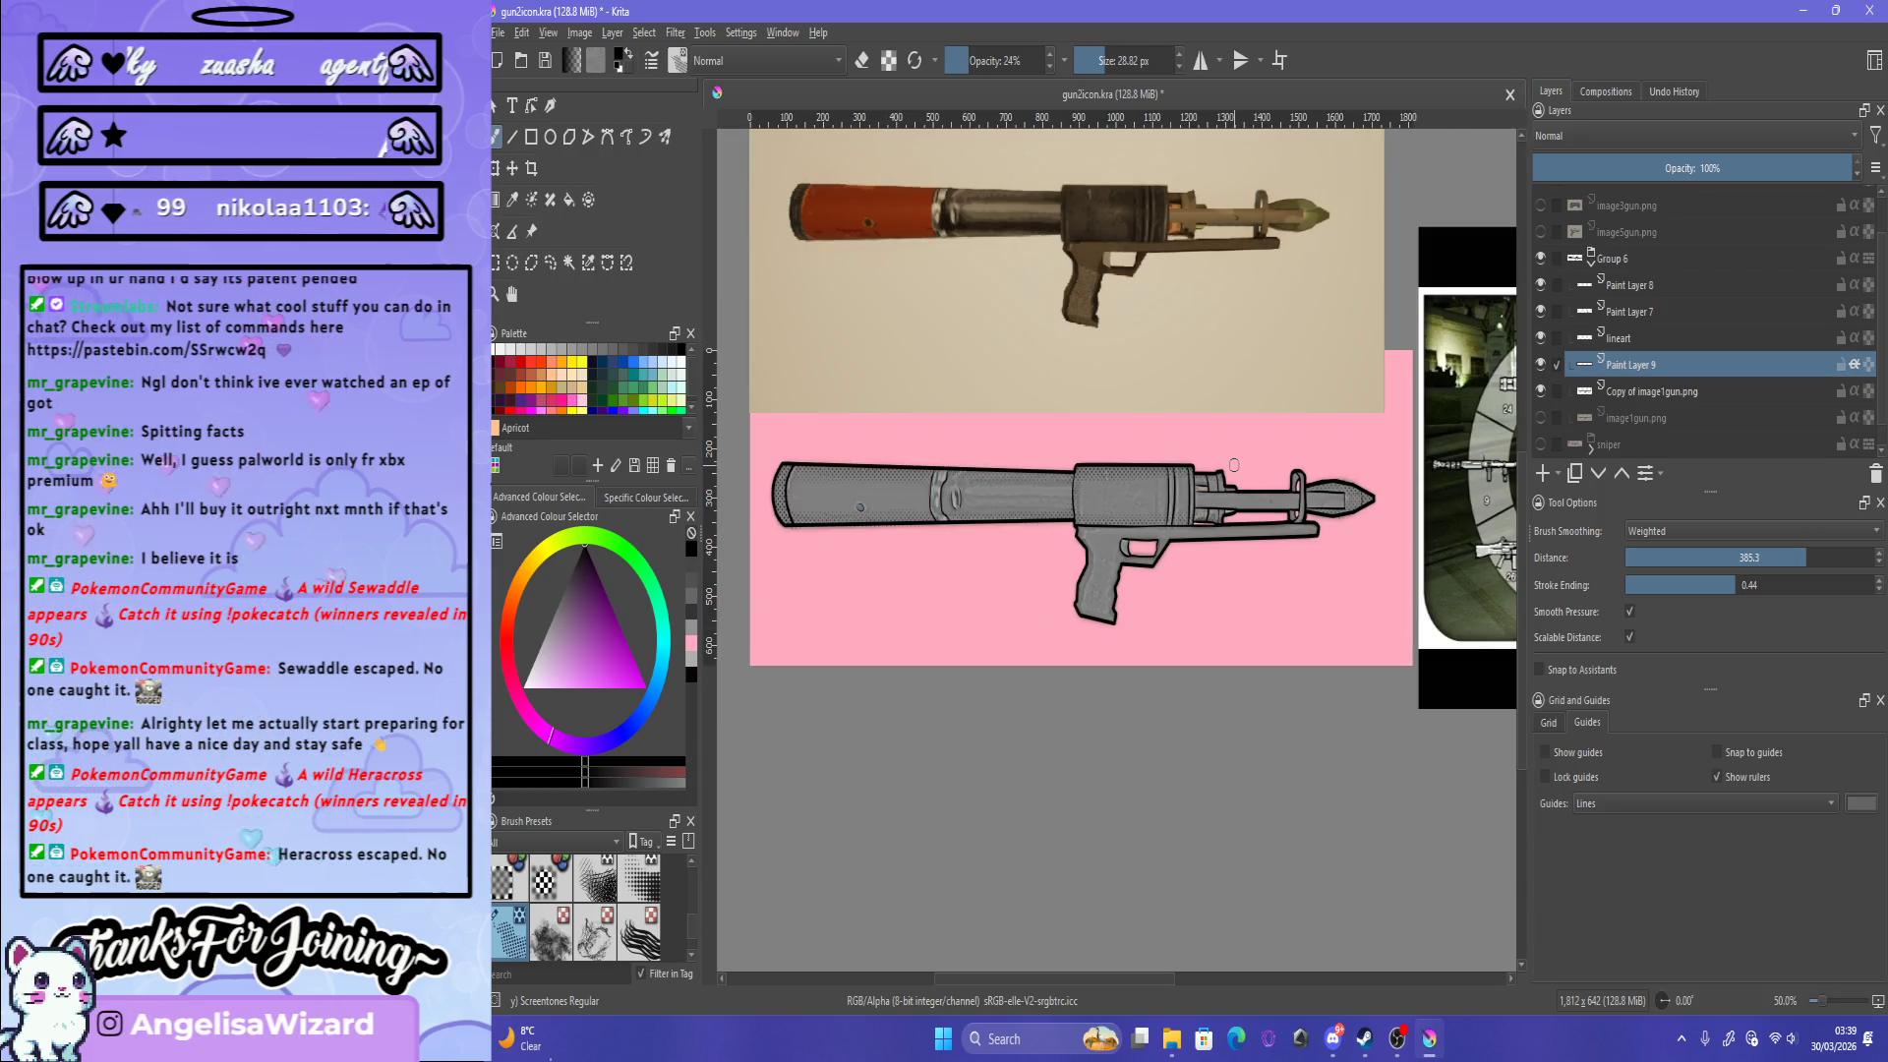
scroll(1235, 464, "up", 4)
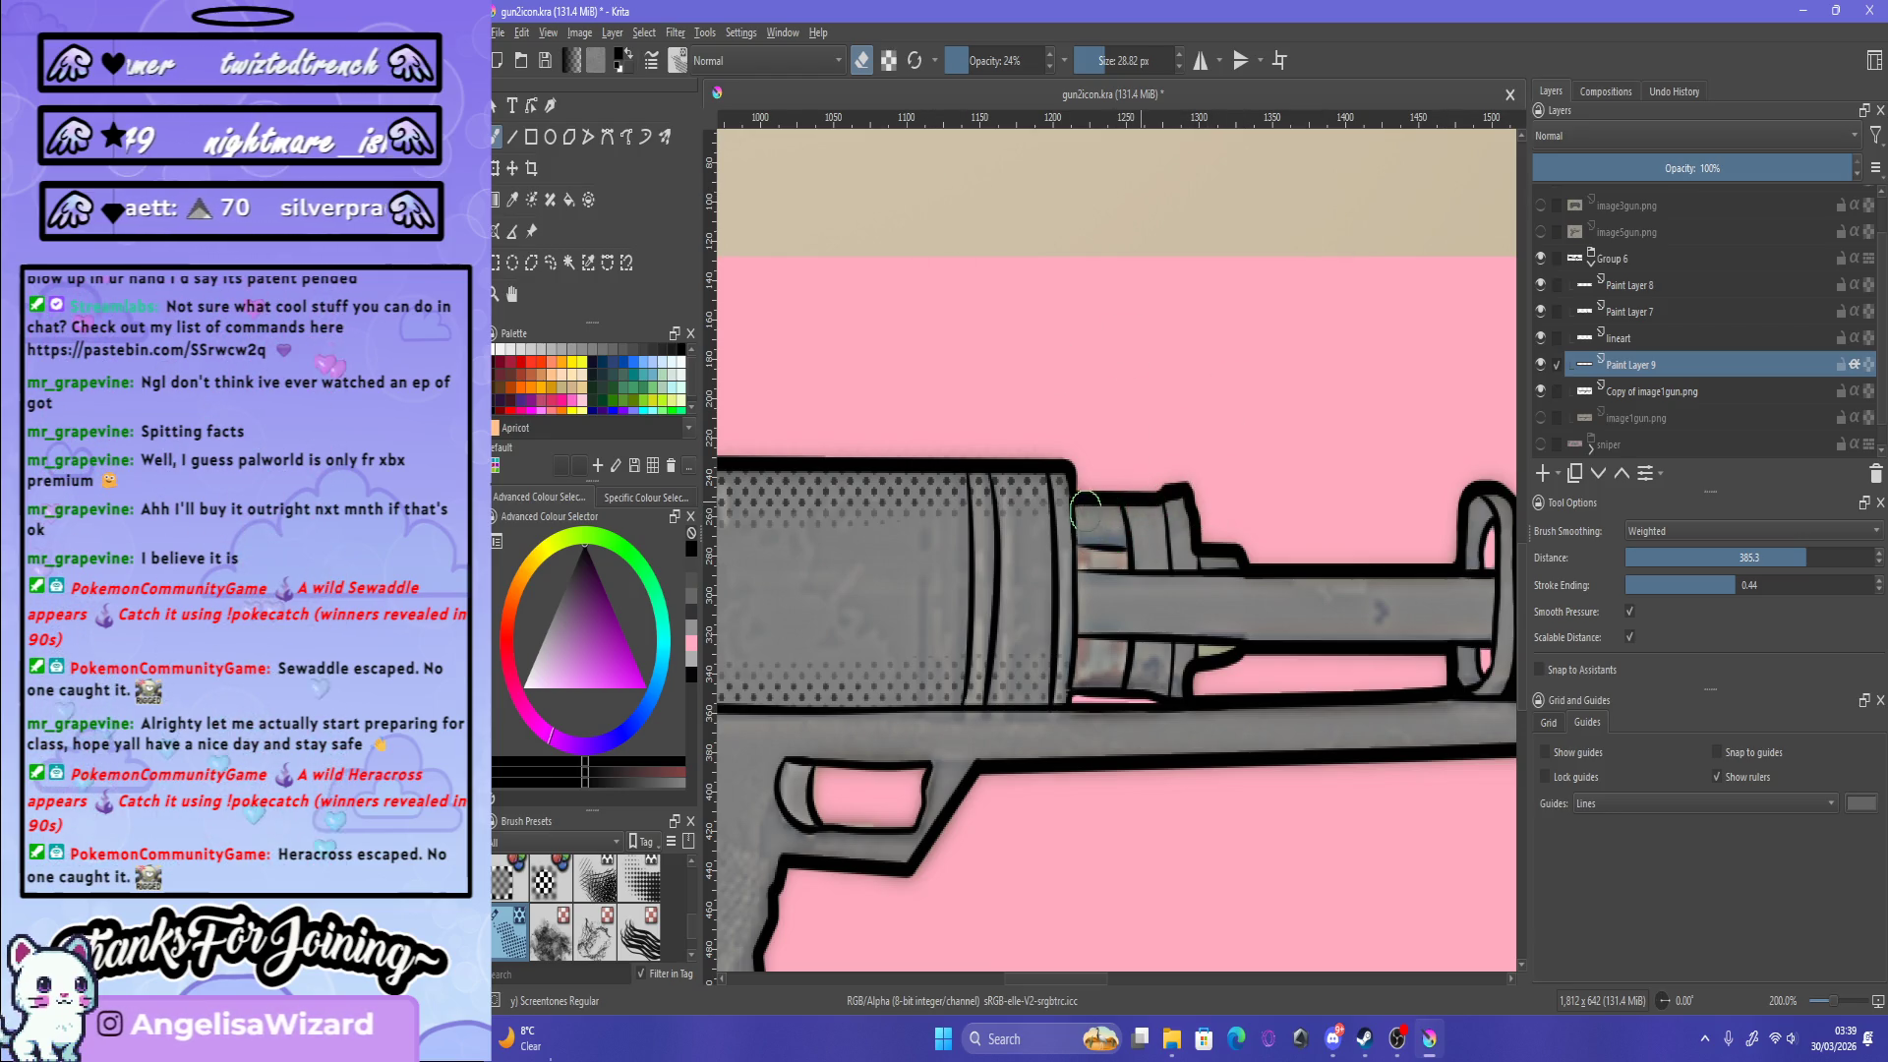
Step: Turn off eraser mode, hide the rocket launcher group and show the sniper rifle layer
key("e")
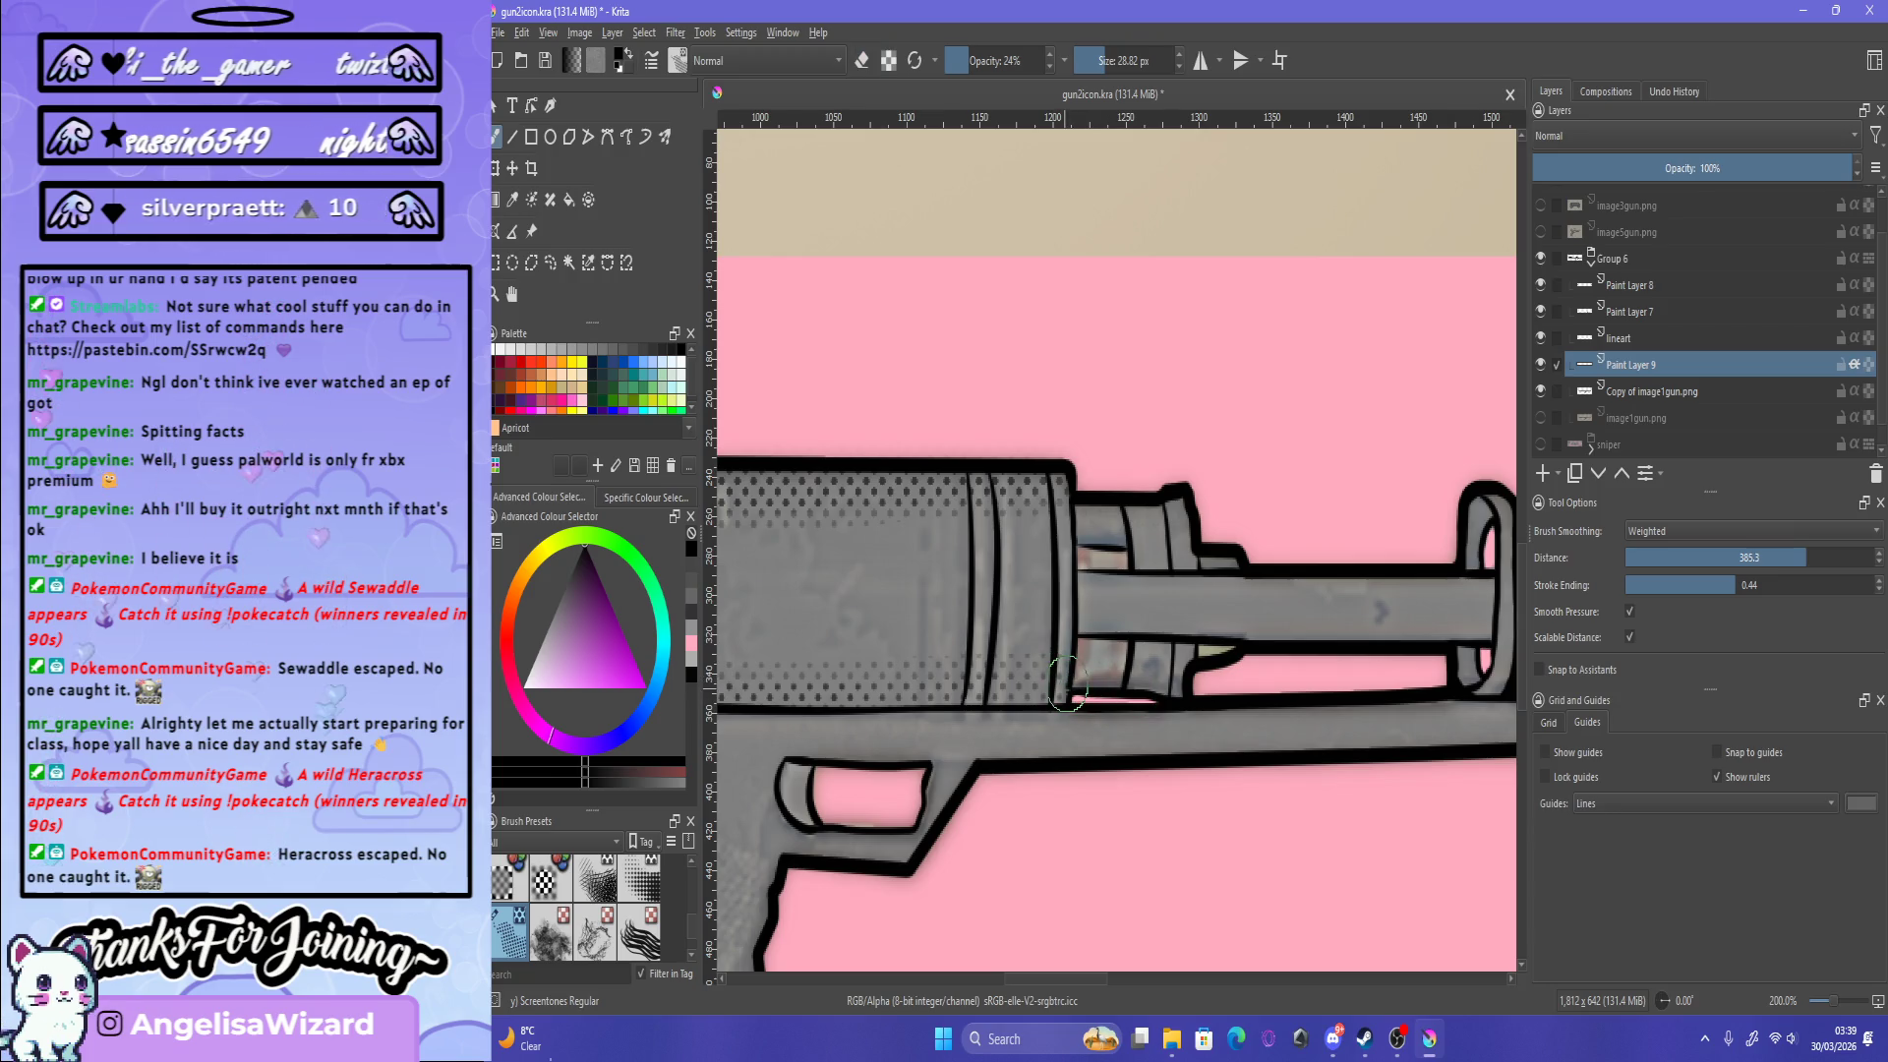
key("minus")
key("minus")
key("minus")
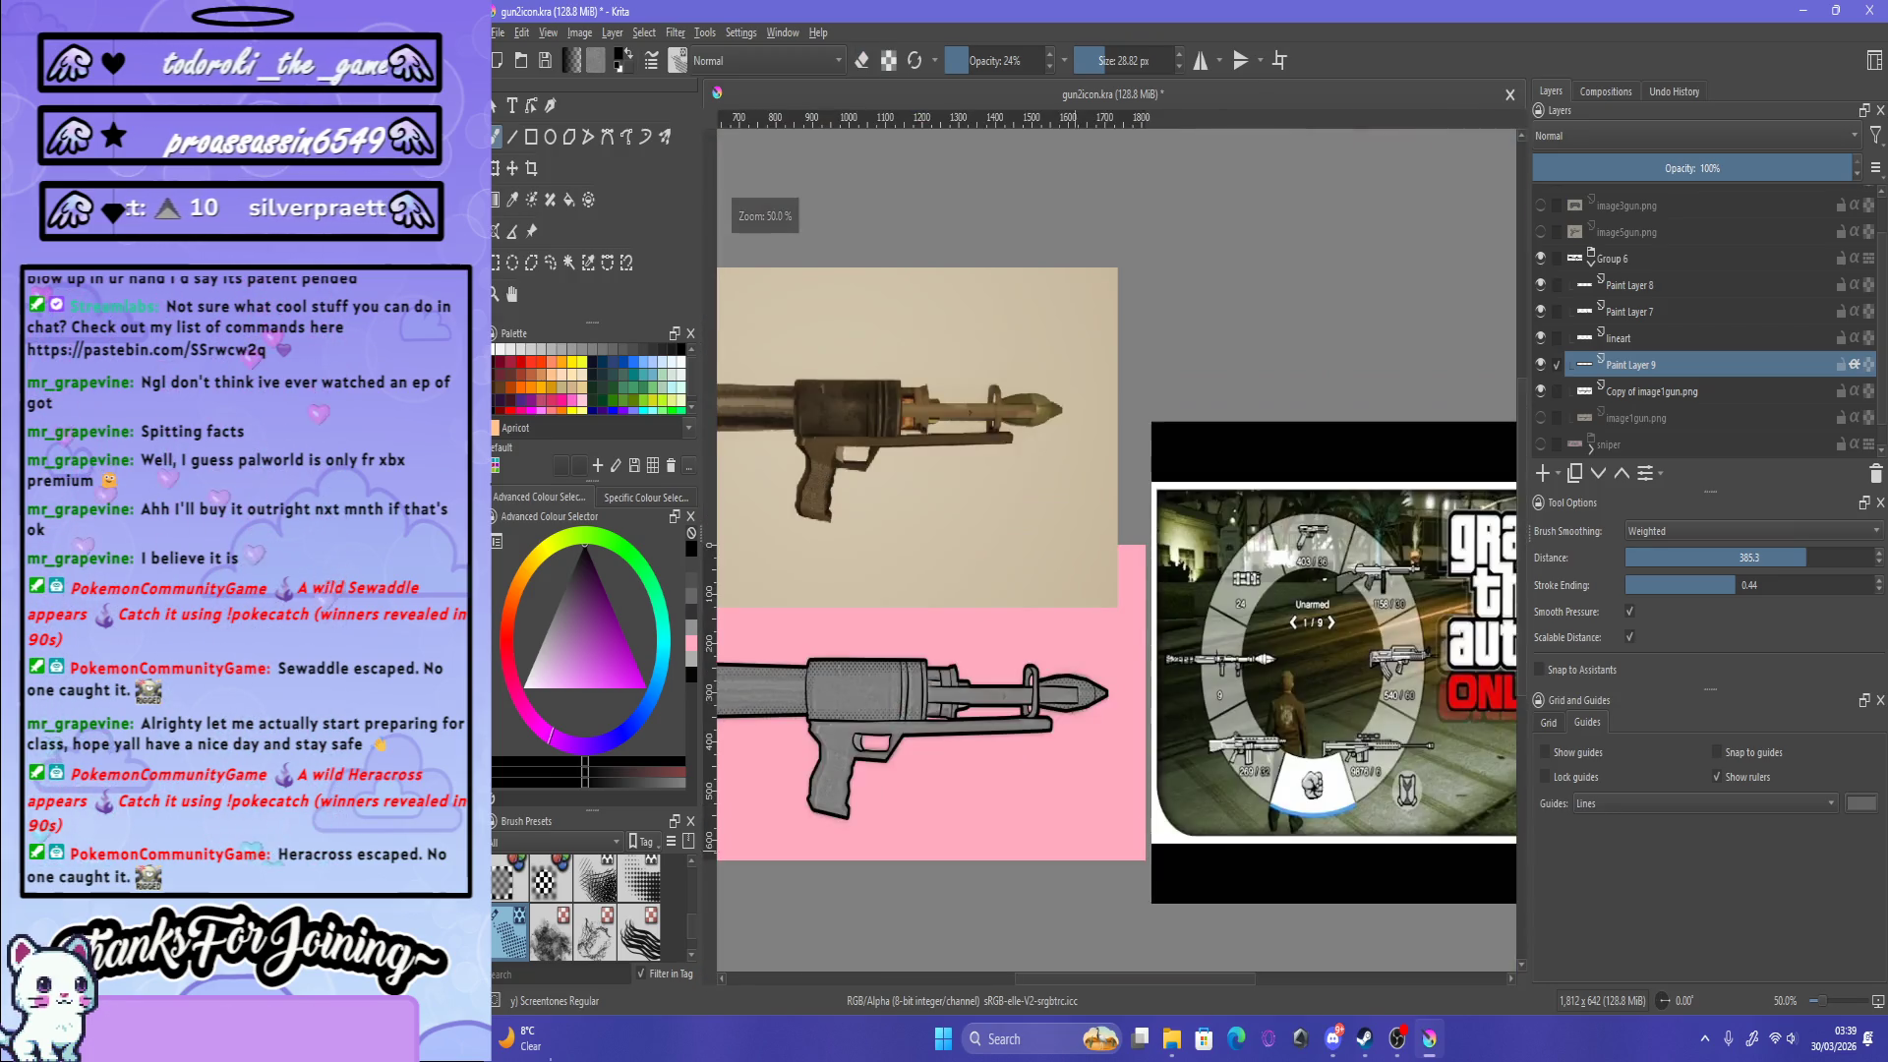
left_click(1540, 257)
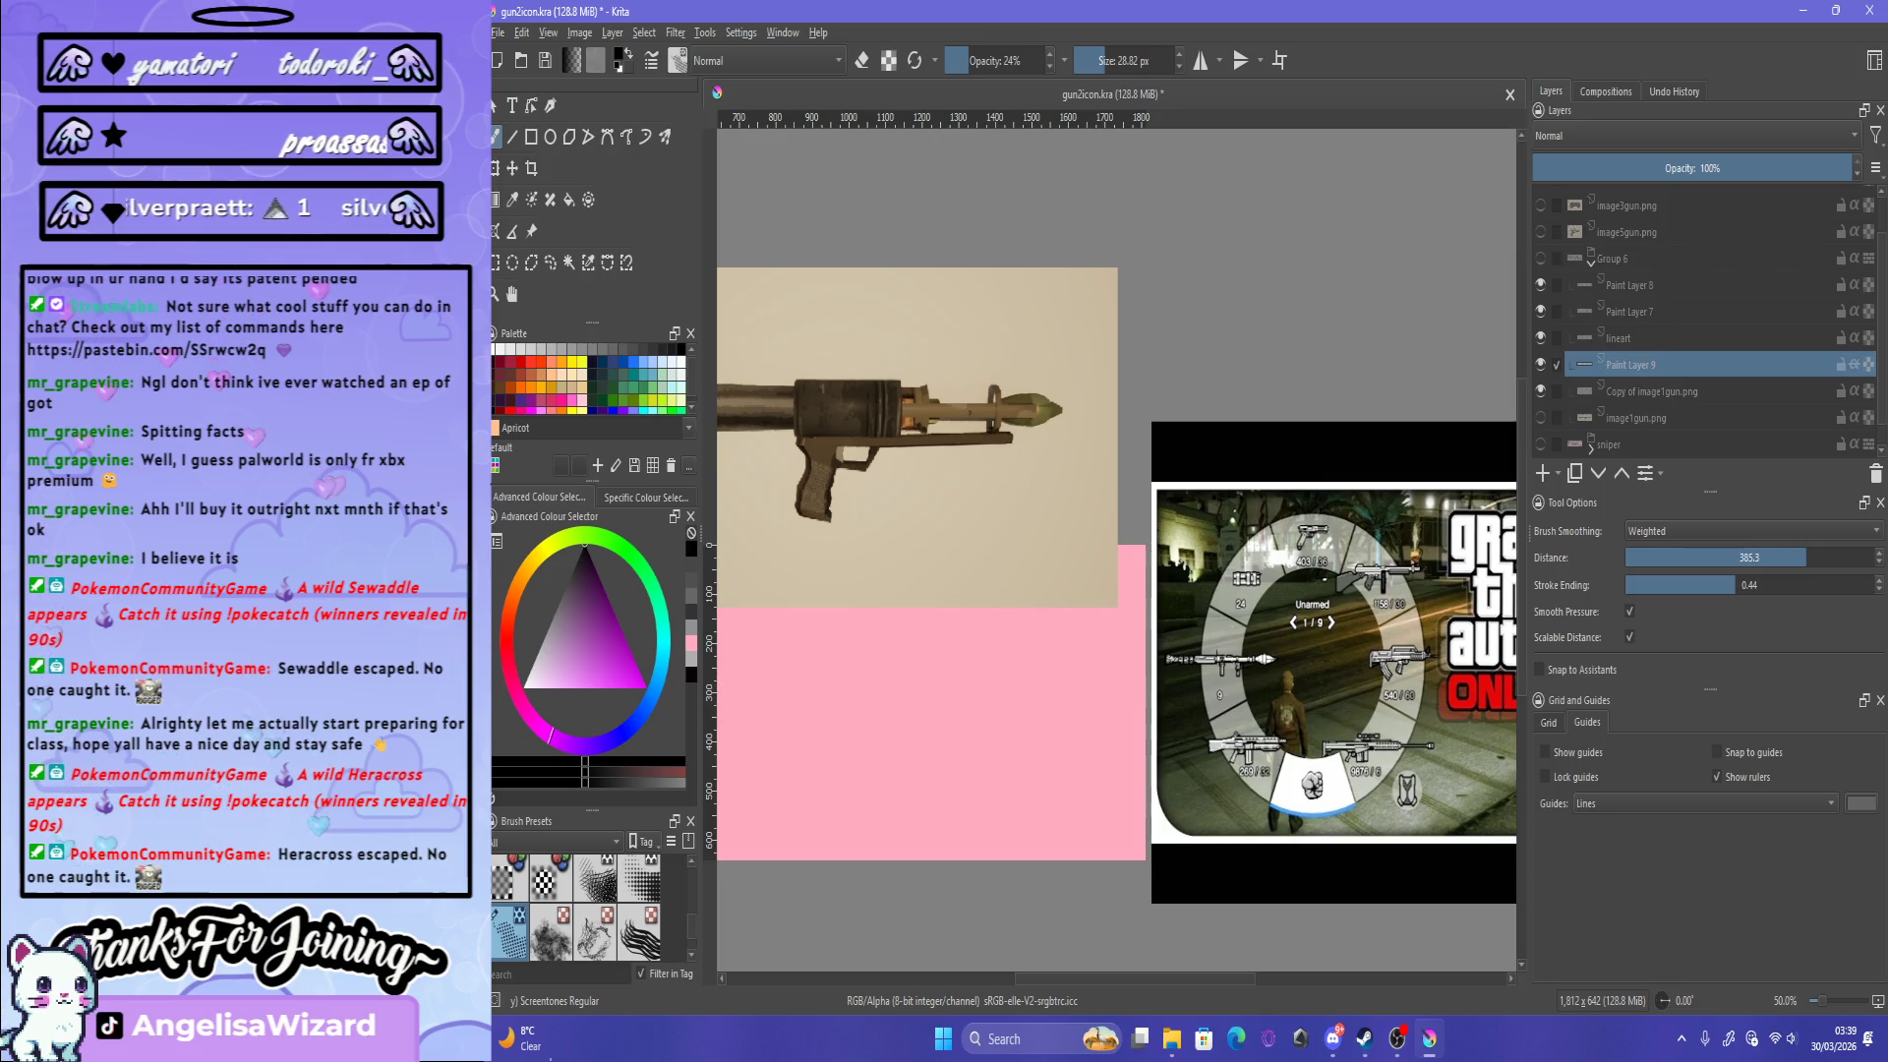
left_click(1540, 443)
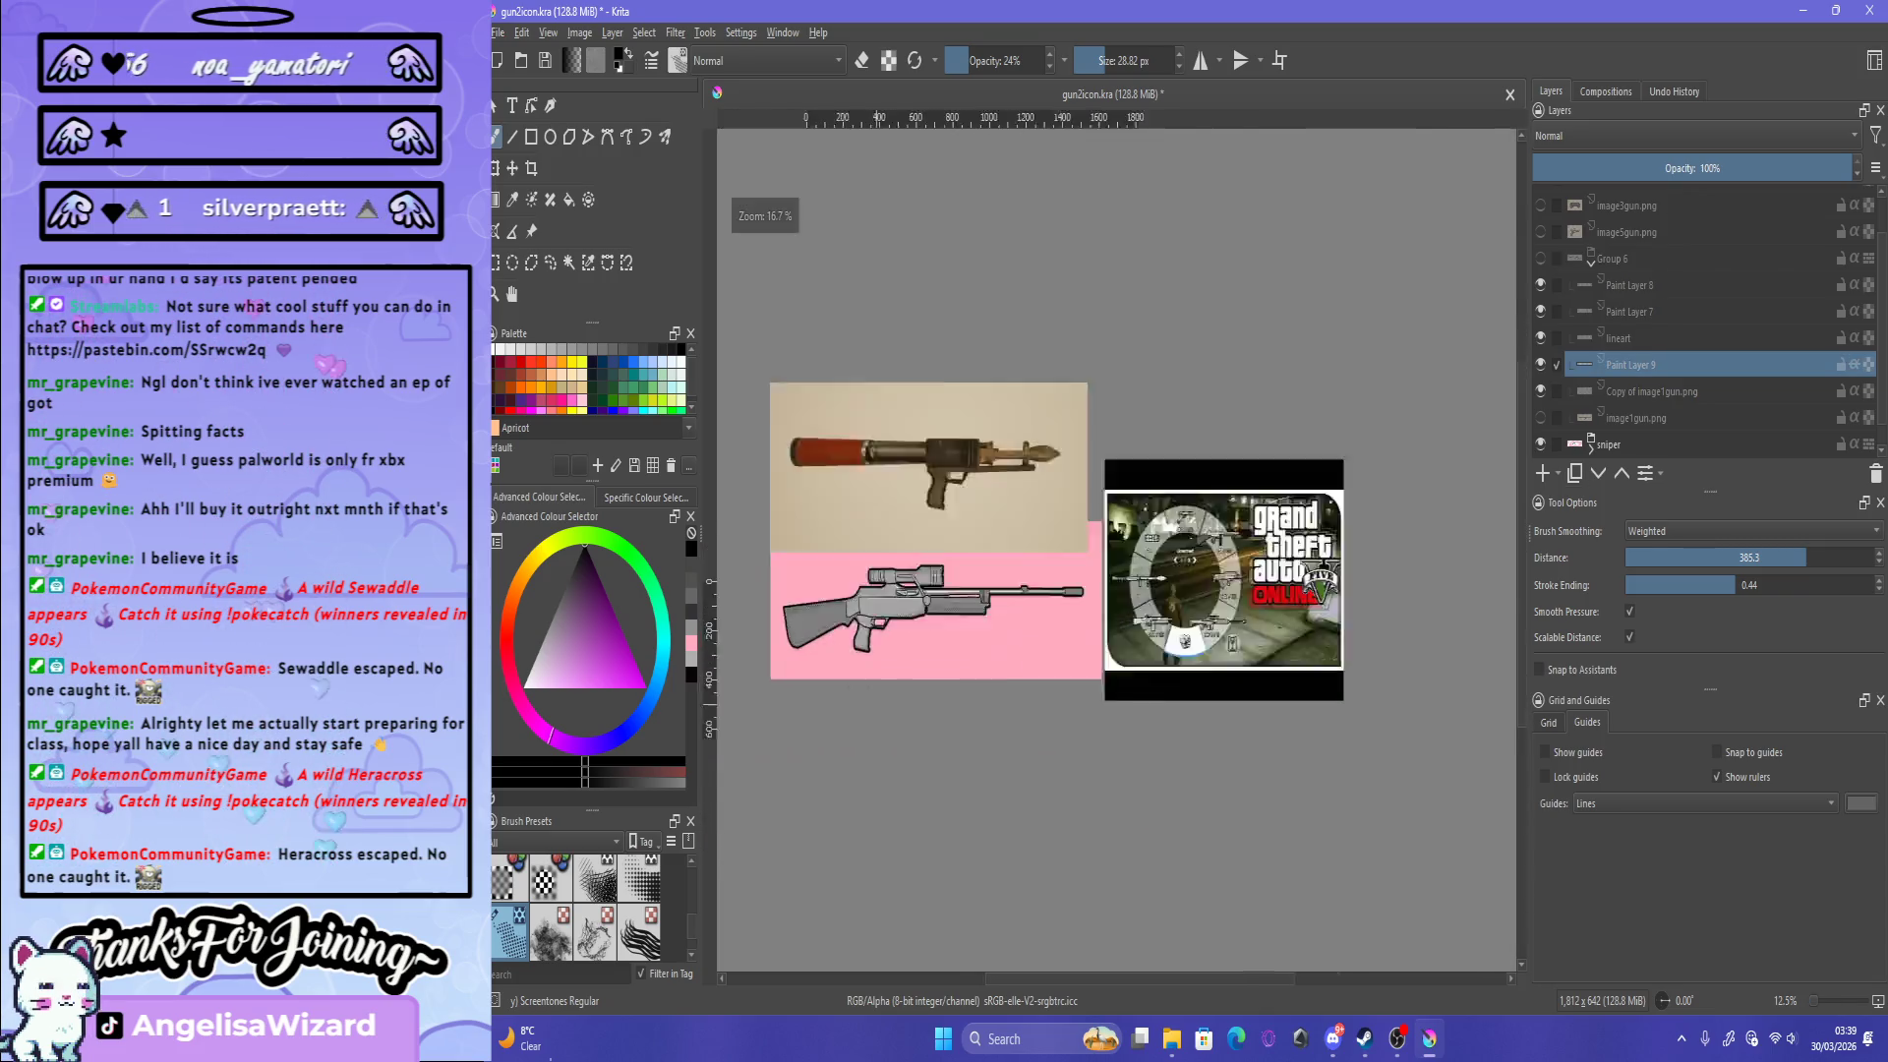
Step: Inspect the sniper rifle up close, then hide it and show the rocket launcher again
key("plus")
key("plus")
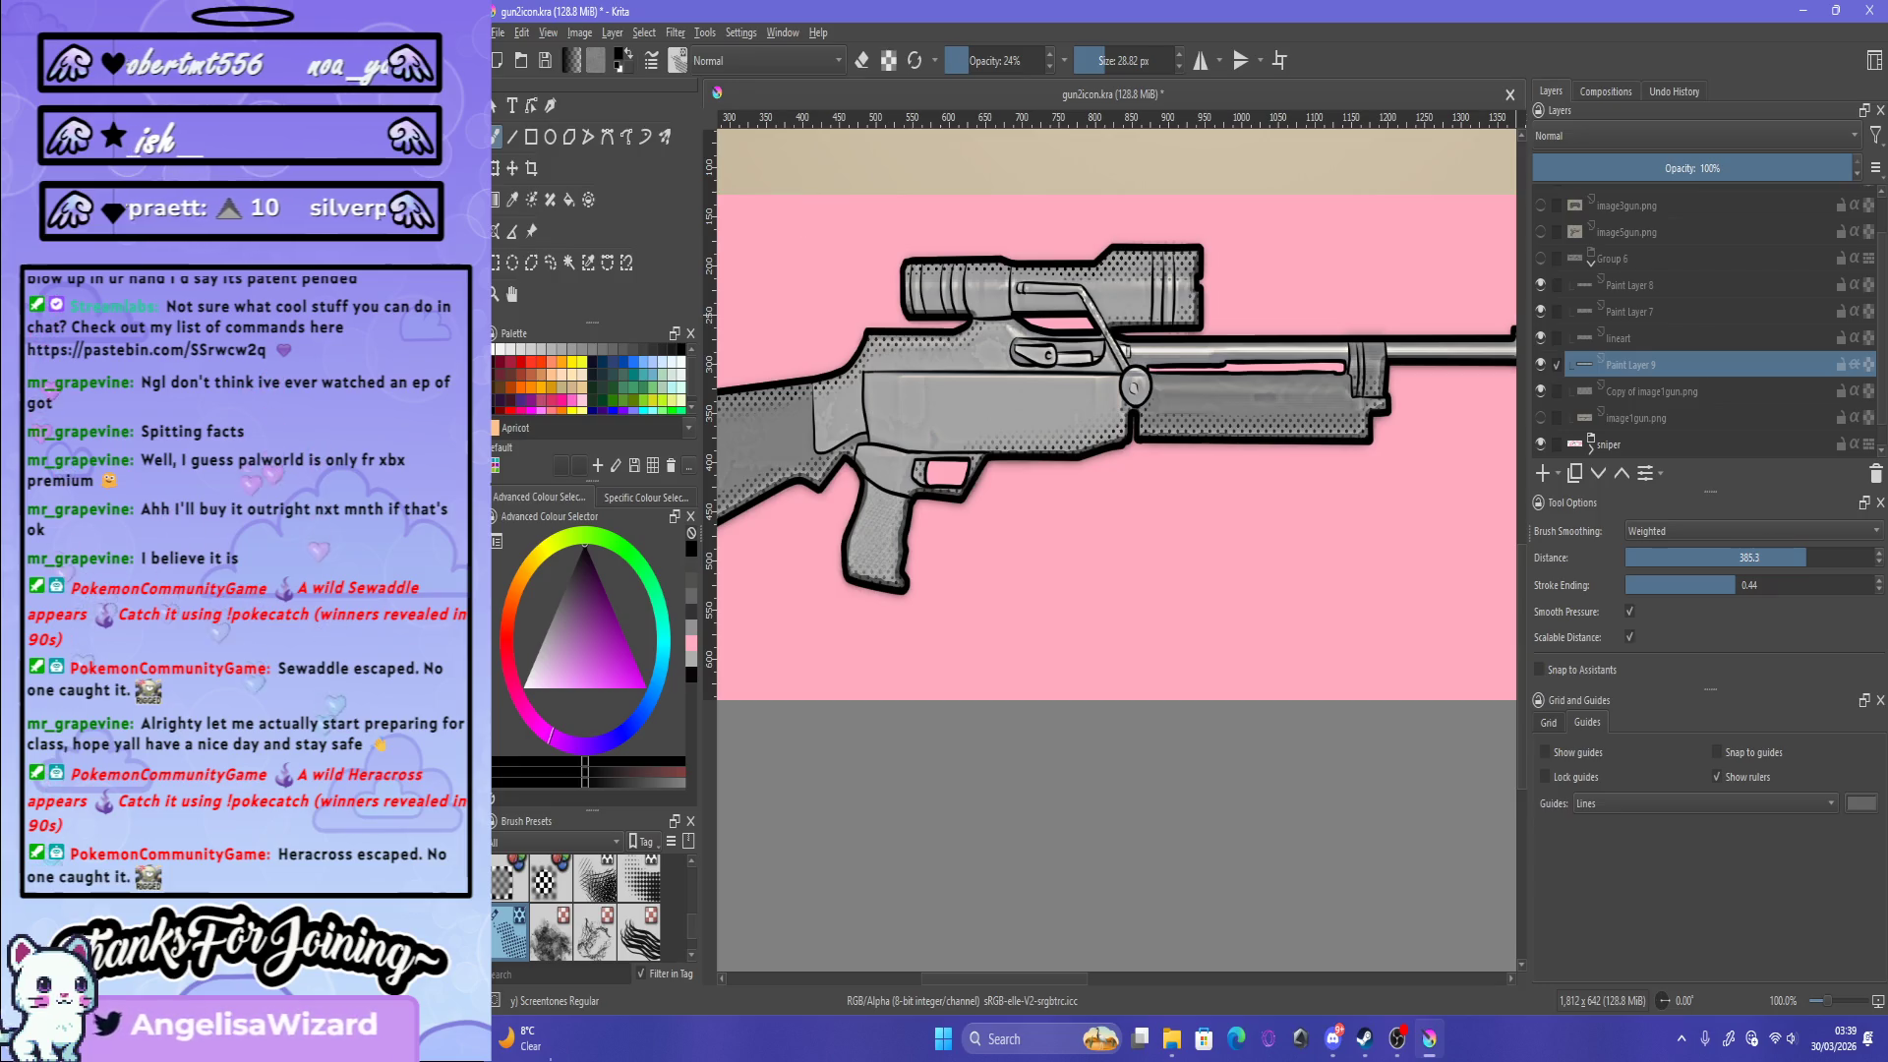
mouse_move(1593, 365)
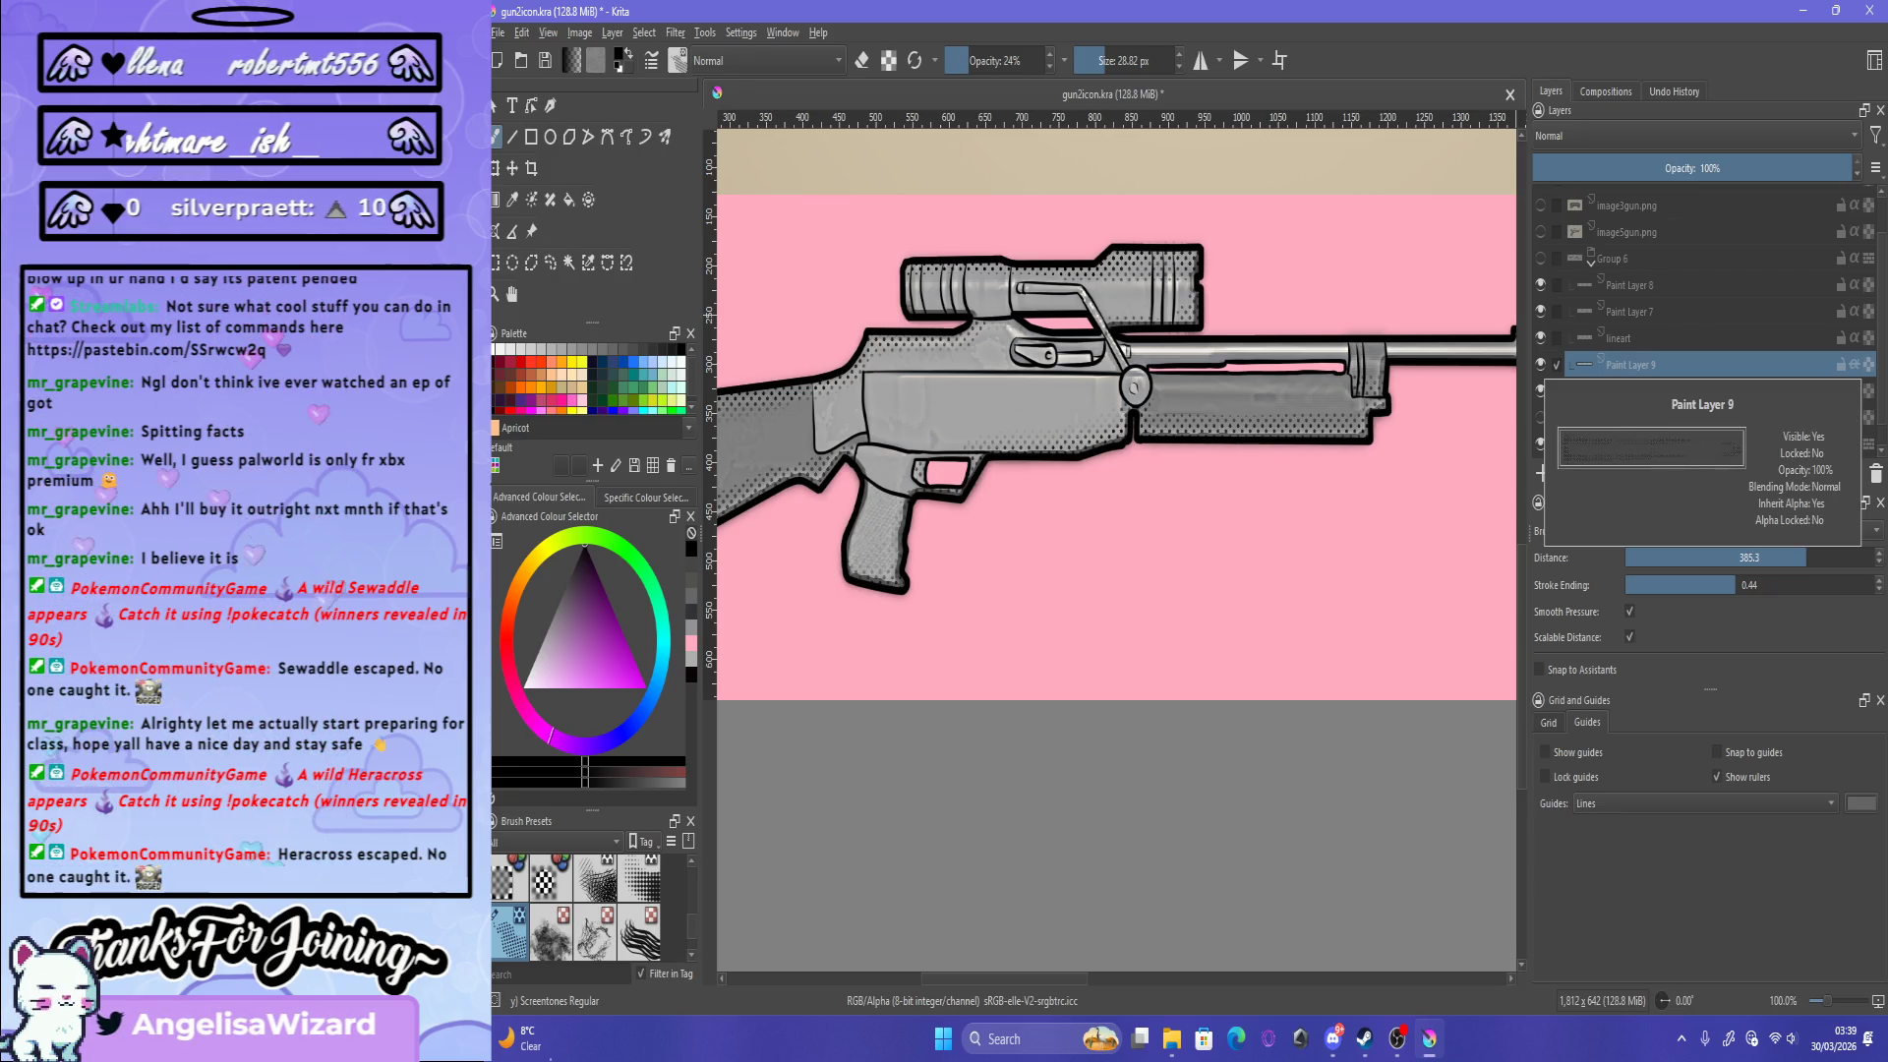
left_click(1540, 444)
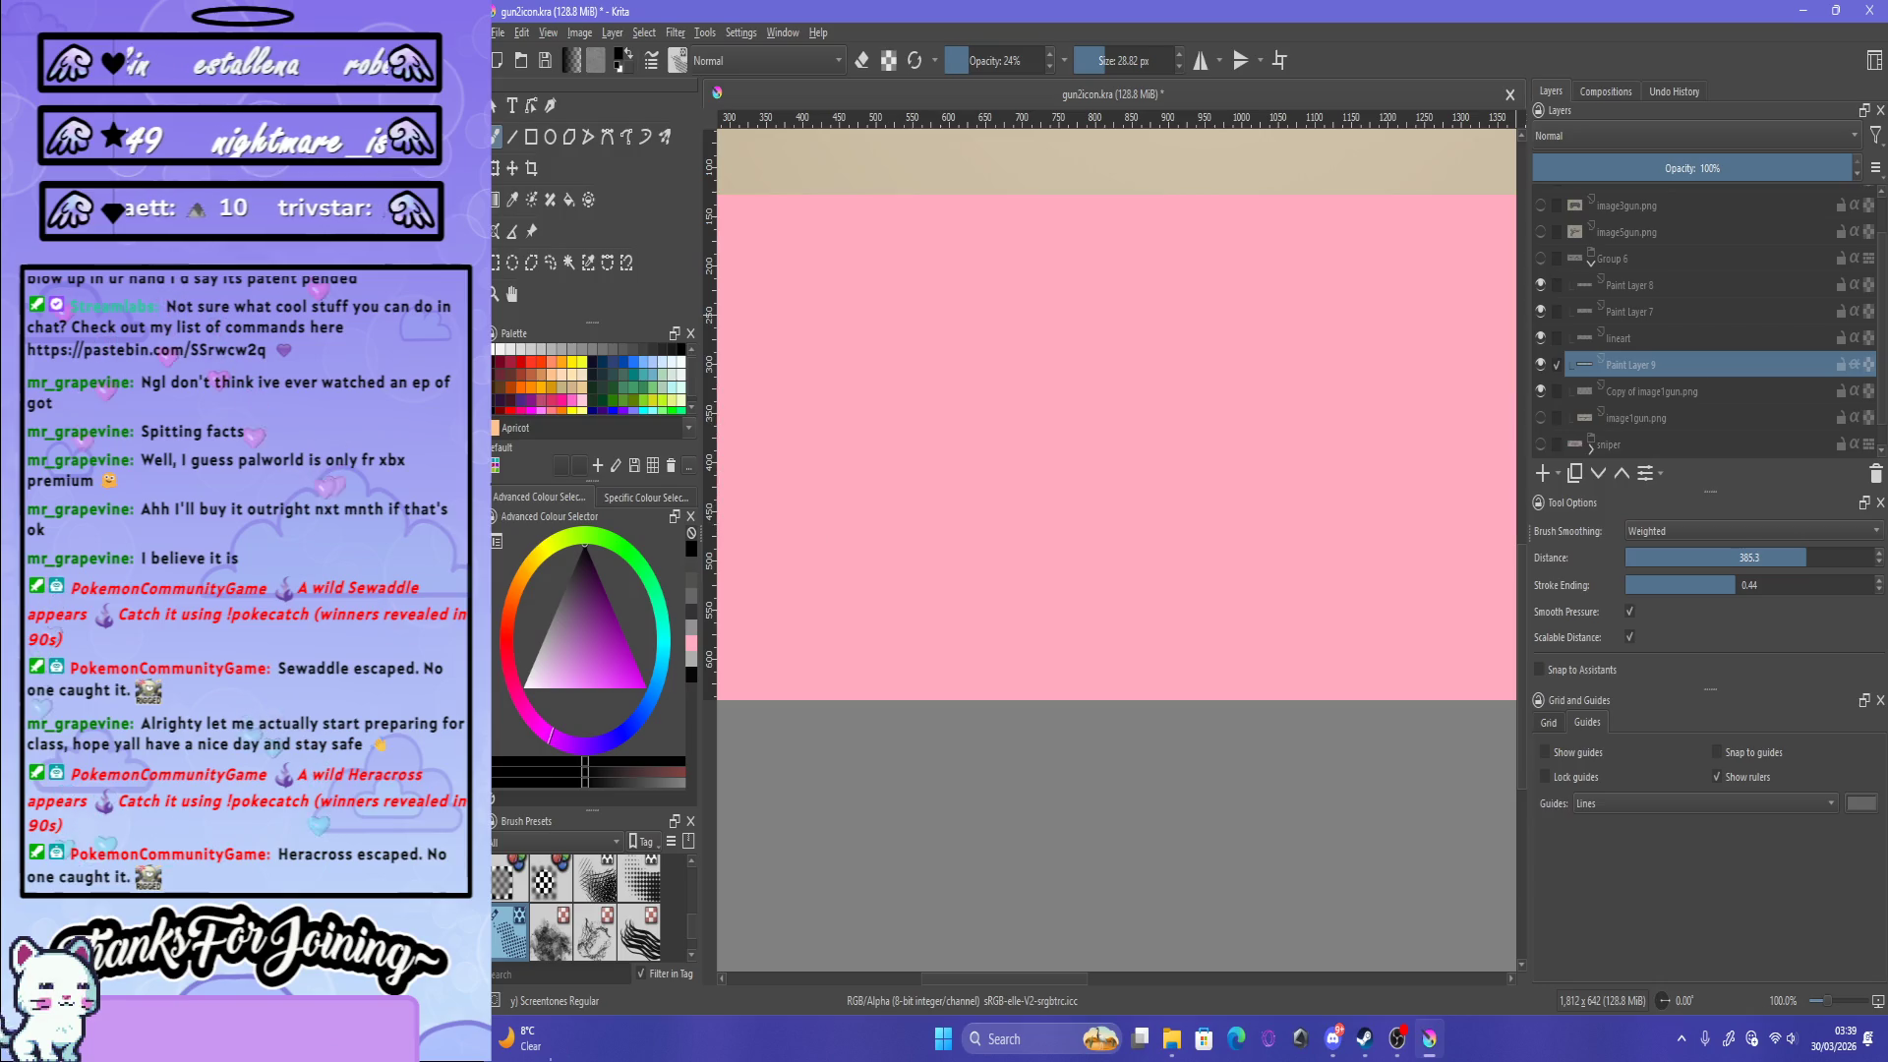
left_click(1540, 258)
scroll(1284, 468, "down", 3)
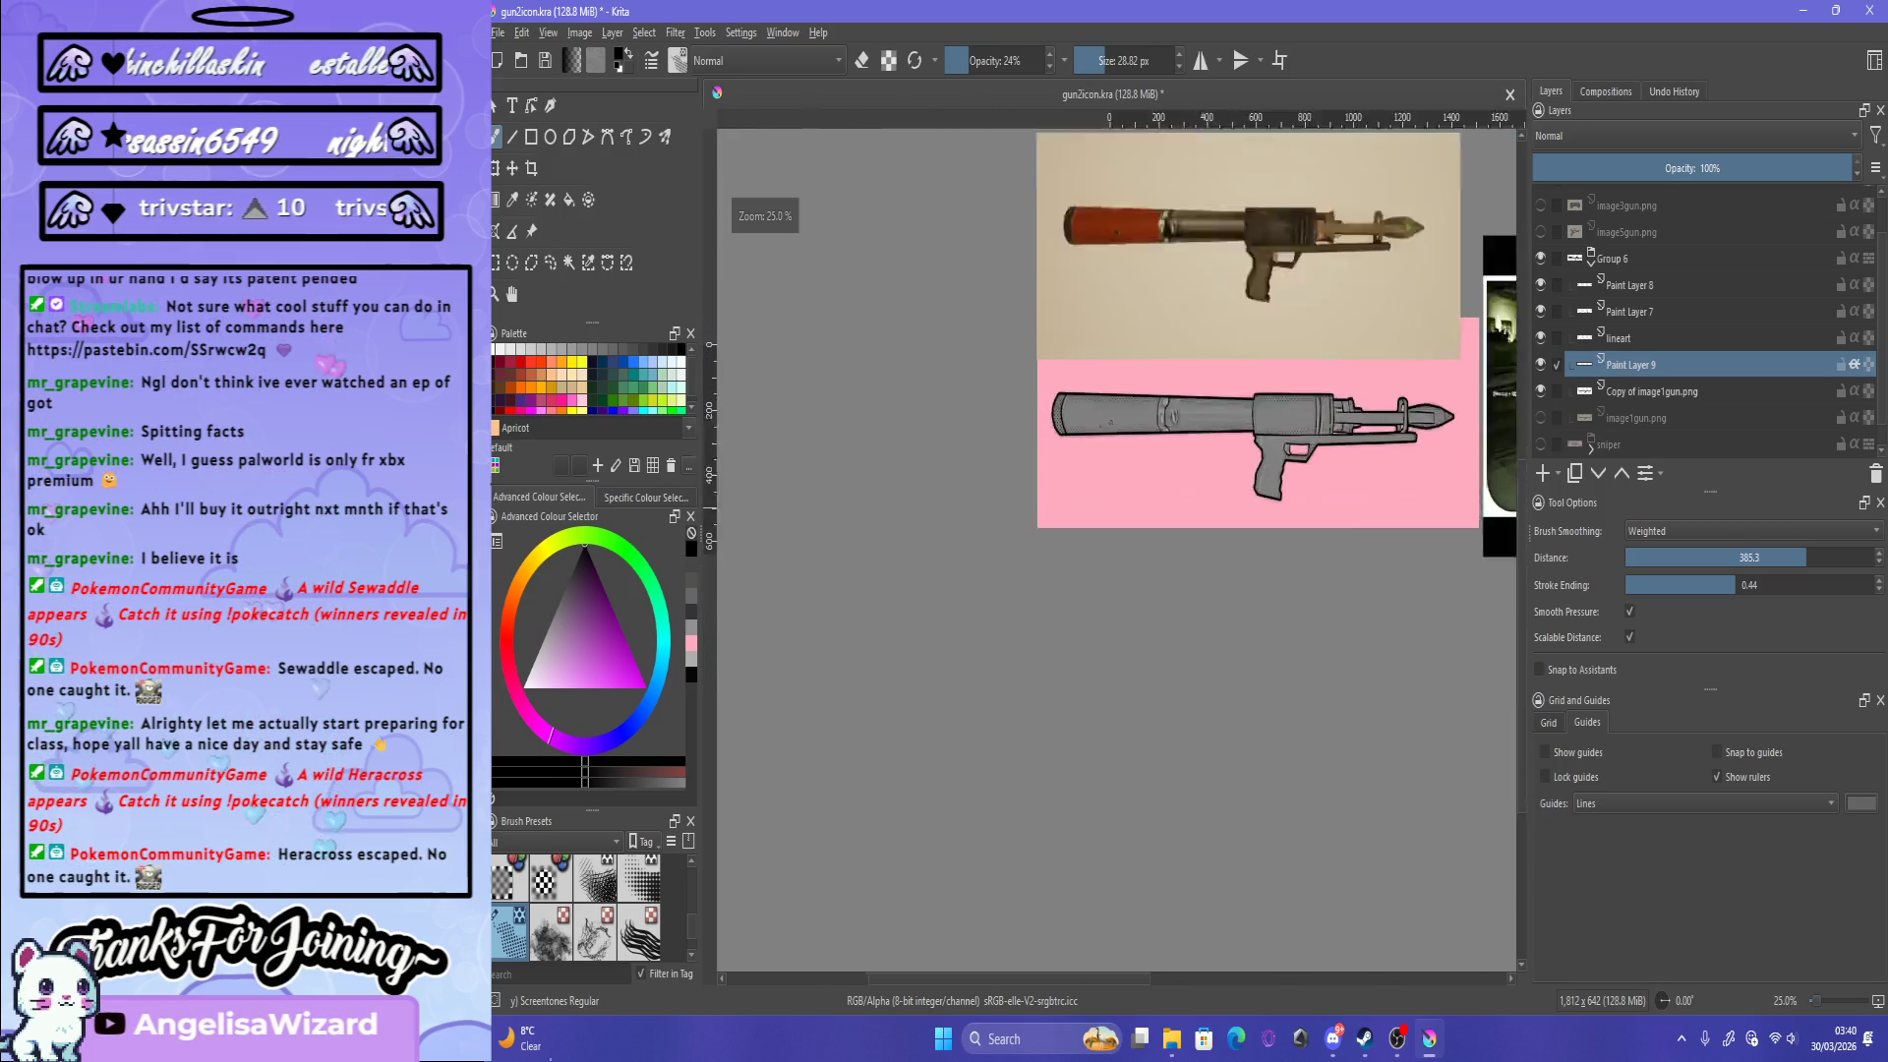
scroll(1284, 468, "up", 2)
scroll(1284, 468, "up", 1)
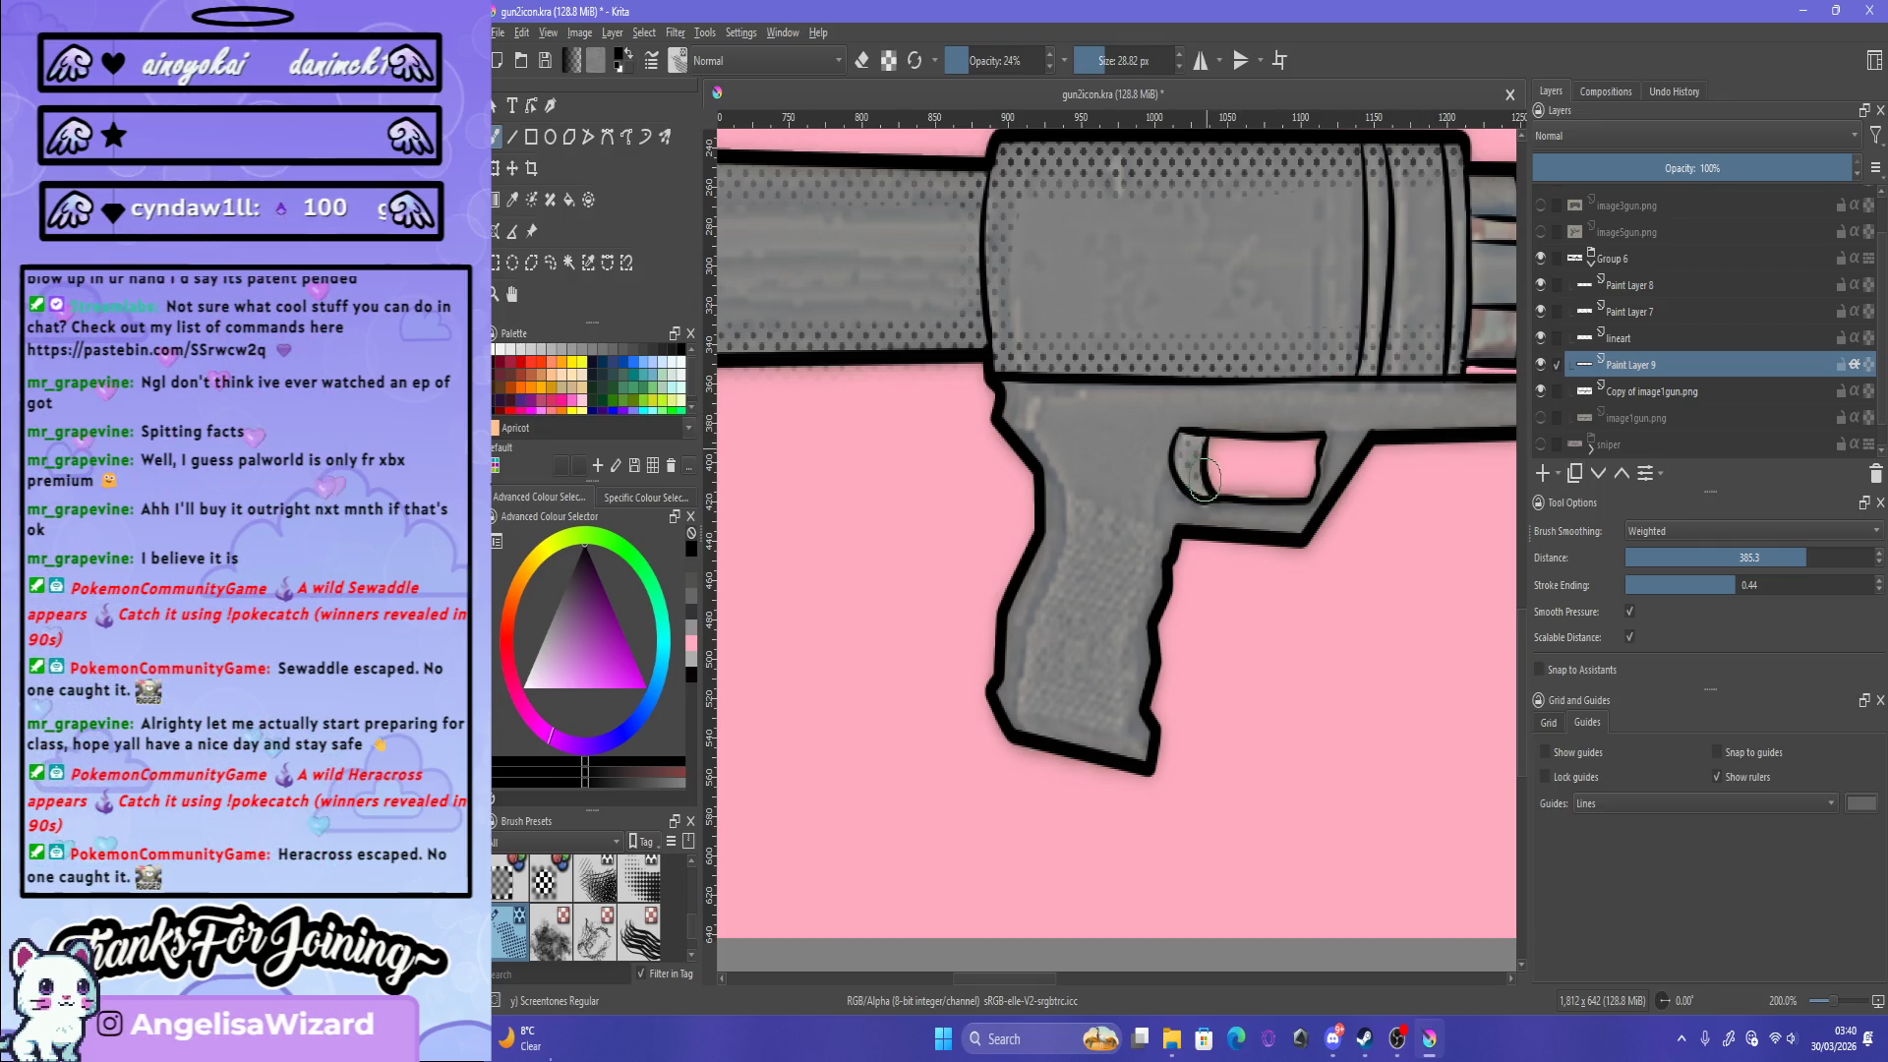
Step: Add halftone shading inside the trigger guard and along the grip's edges, enlarging the brush and undoing bad strokes
left_click_drag(1190, 449, 1239, 538)
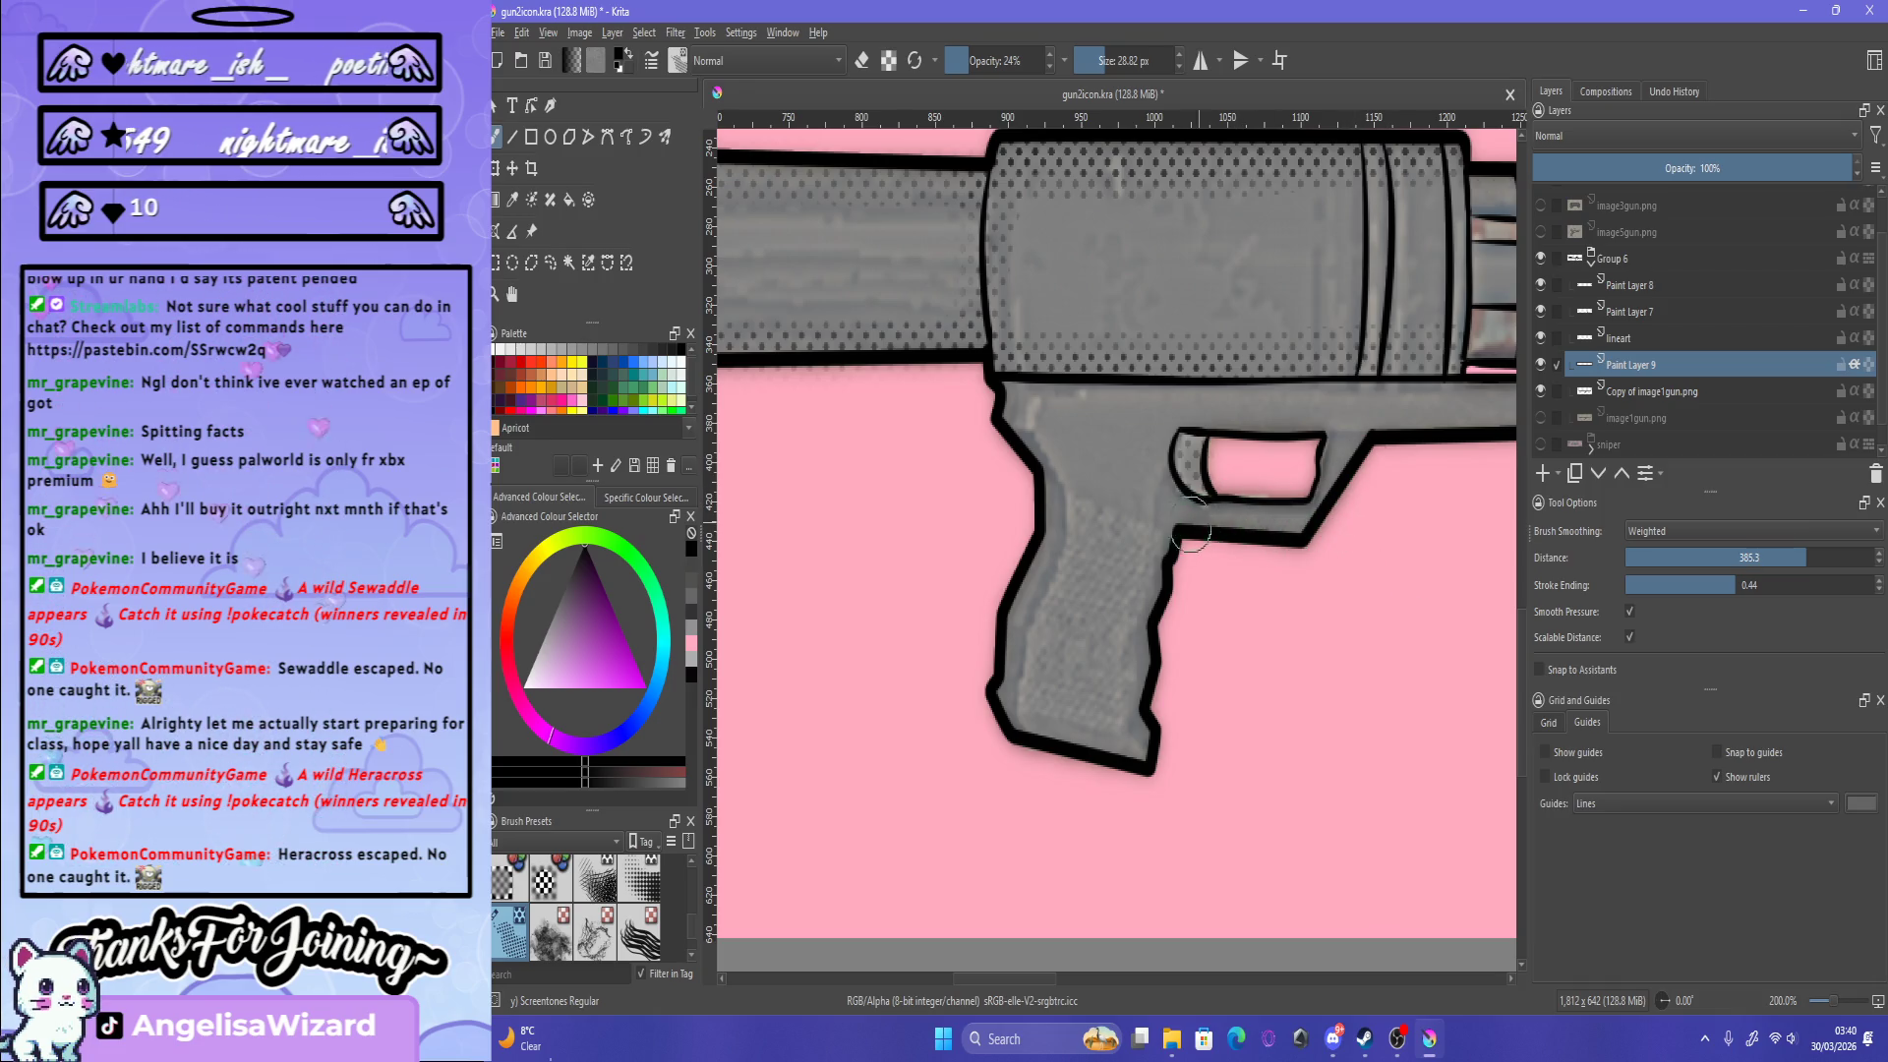
left_click_drag(1401, 436, 1364, 447)
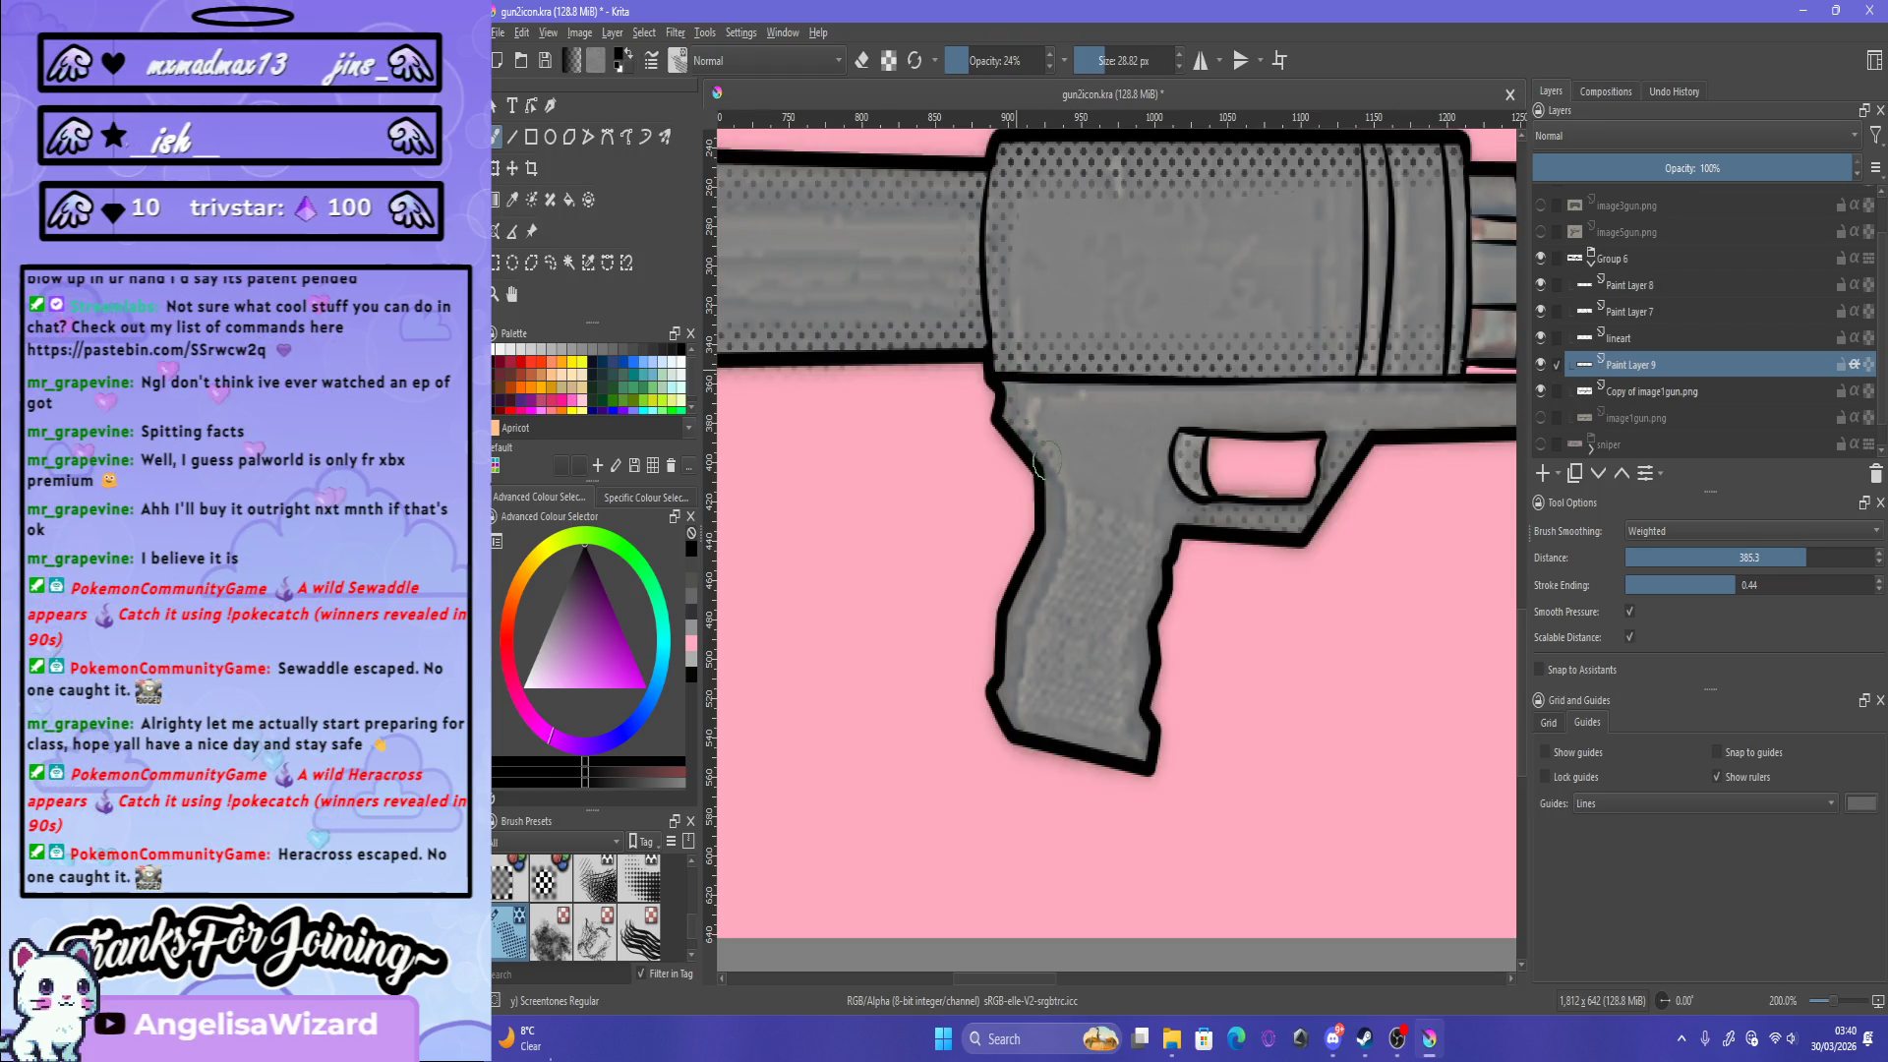
left_click_drag(1047, 462, 1028, 565)
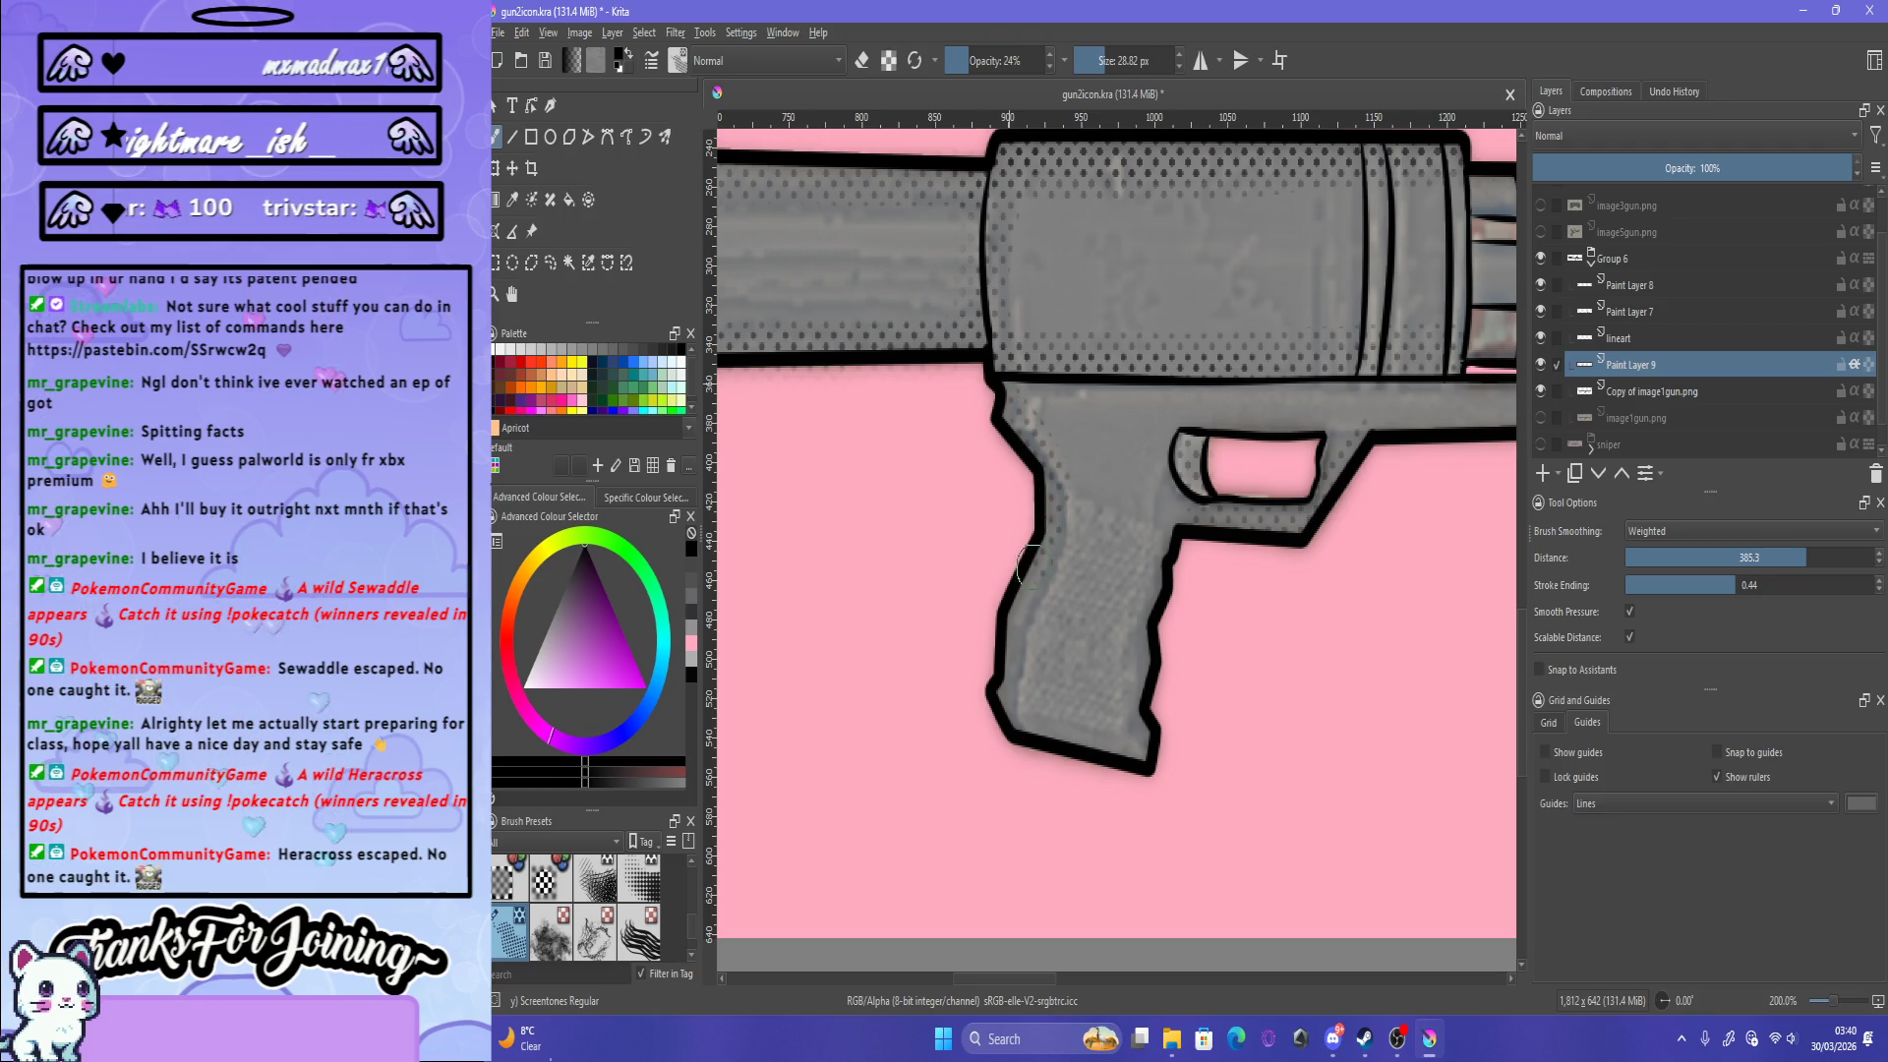
key("ctrl+z")
key("bracketright")
key("bracketright")
key("bracketright")
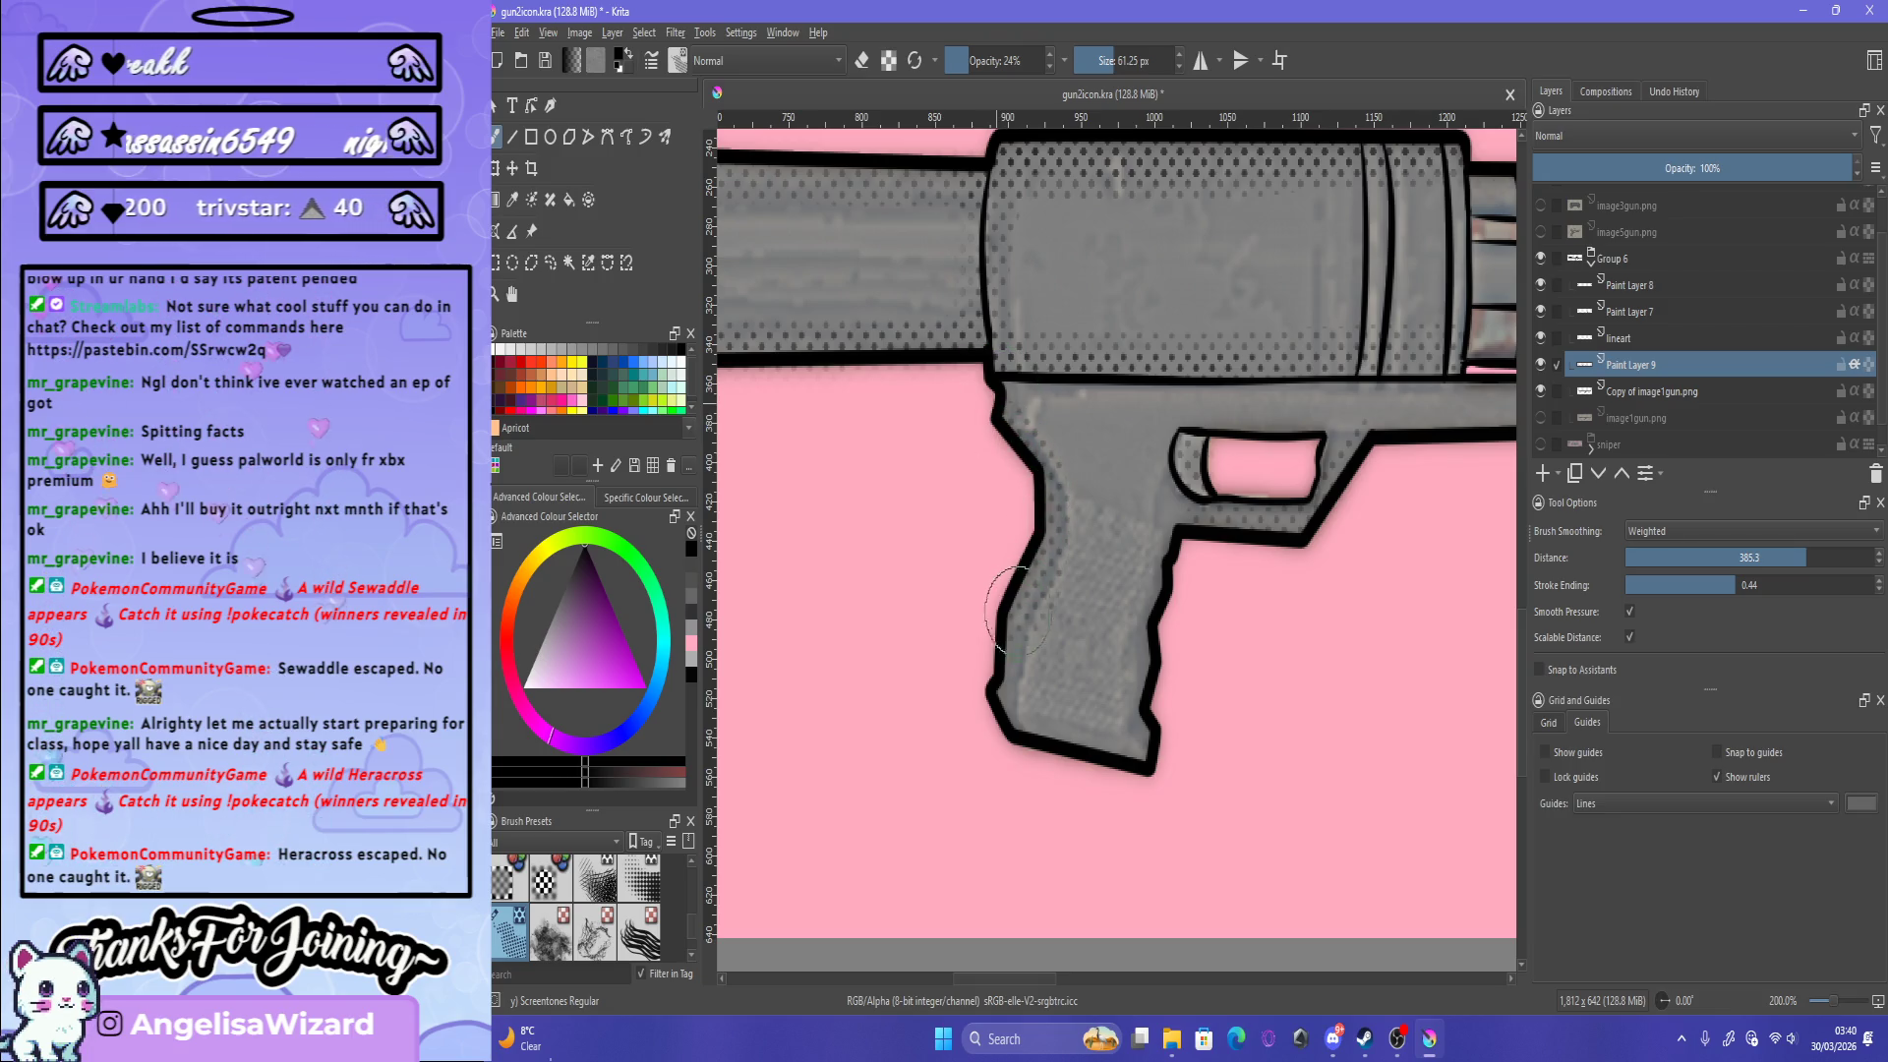
mouse_move(1025, 732)
left_mouse_down()
mouse_move(1192, 546)
mouse_move(1150, 678)
left_mouse_up()
left_click_drag(1187, 617, 1183, 534)
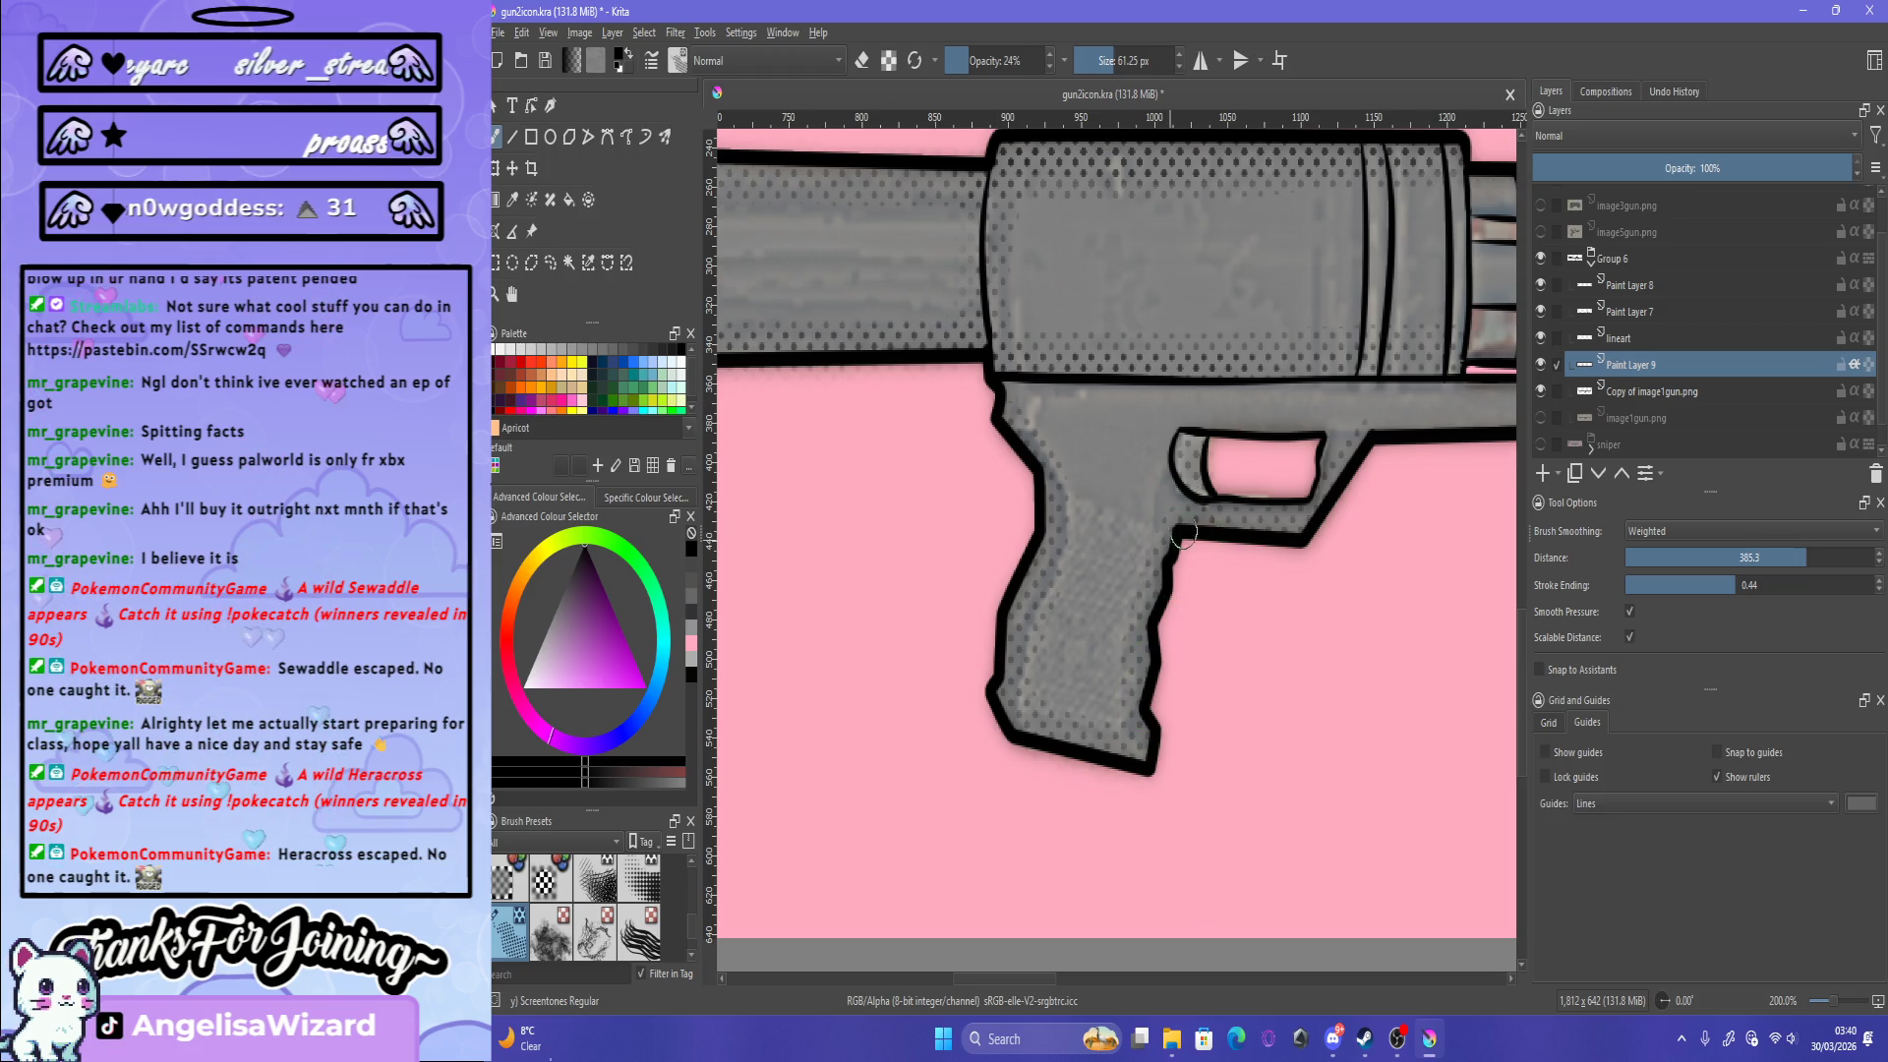
key("ctrl+z")
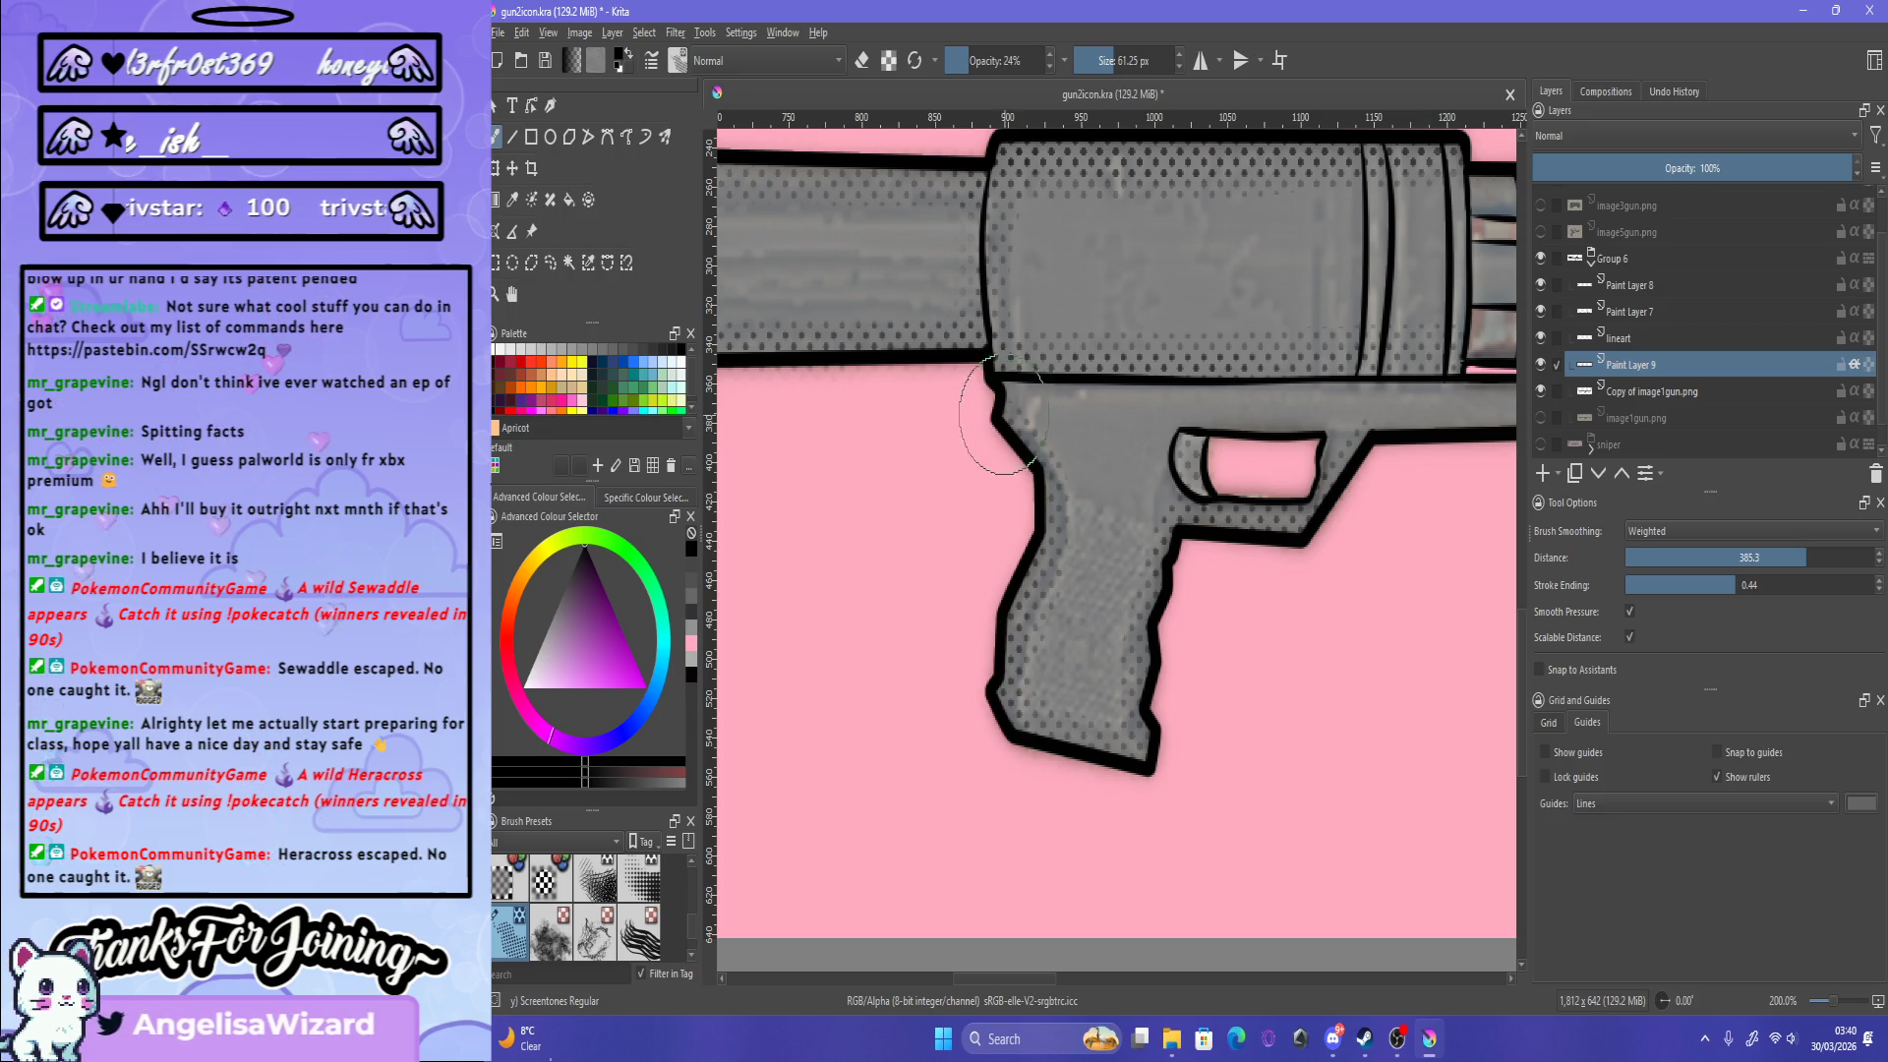
mouse_move(1003, 406)
left_mouse_down()
mouse_move(994, 666)
mouse_move(1089, 774)
mouse_move(1147, 635)
left_mouse_up()
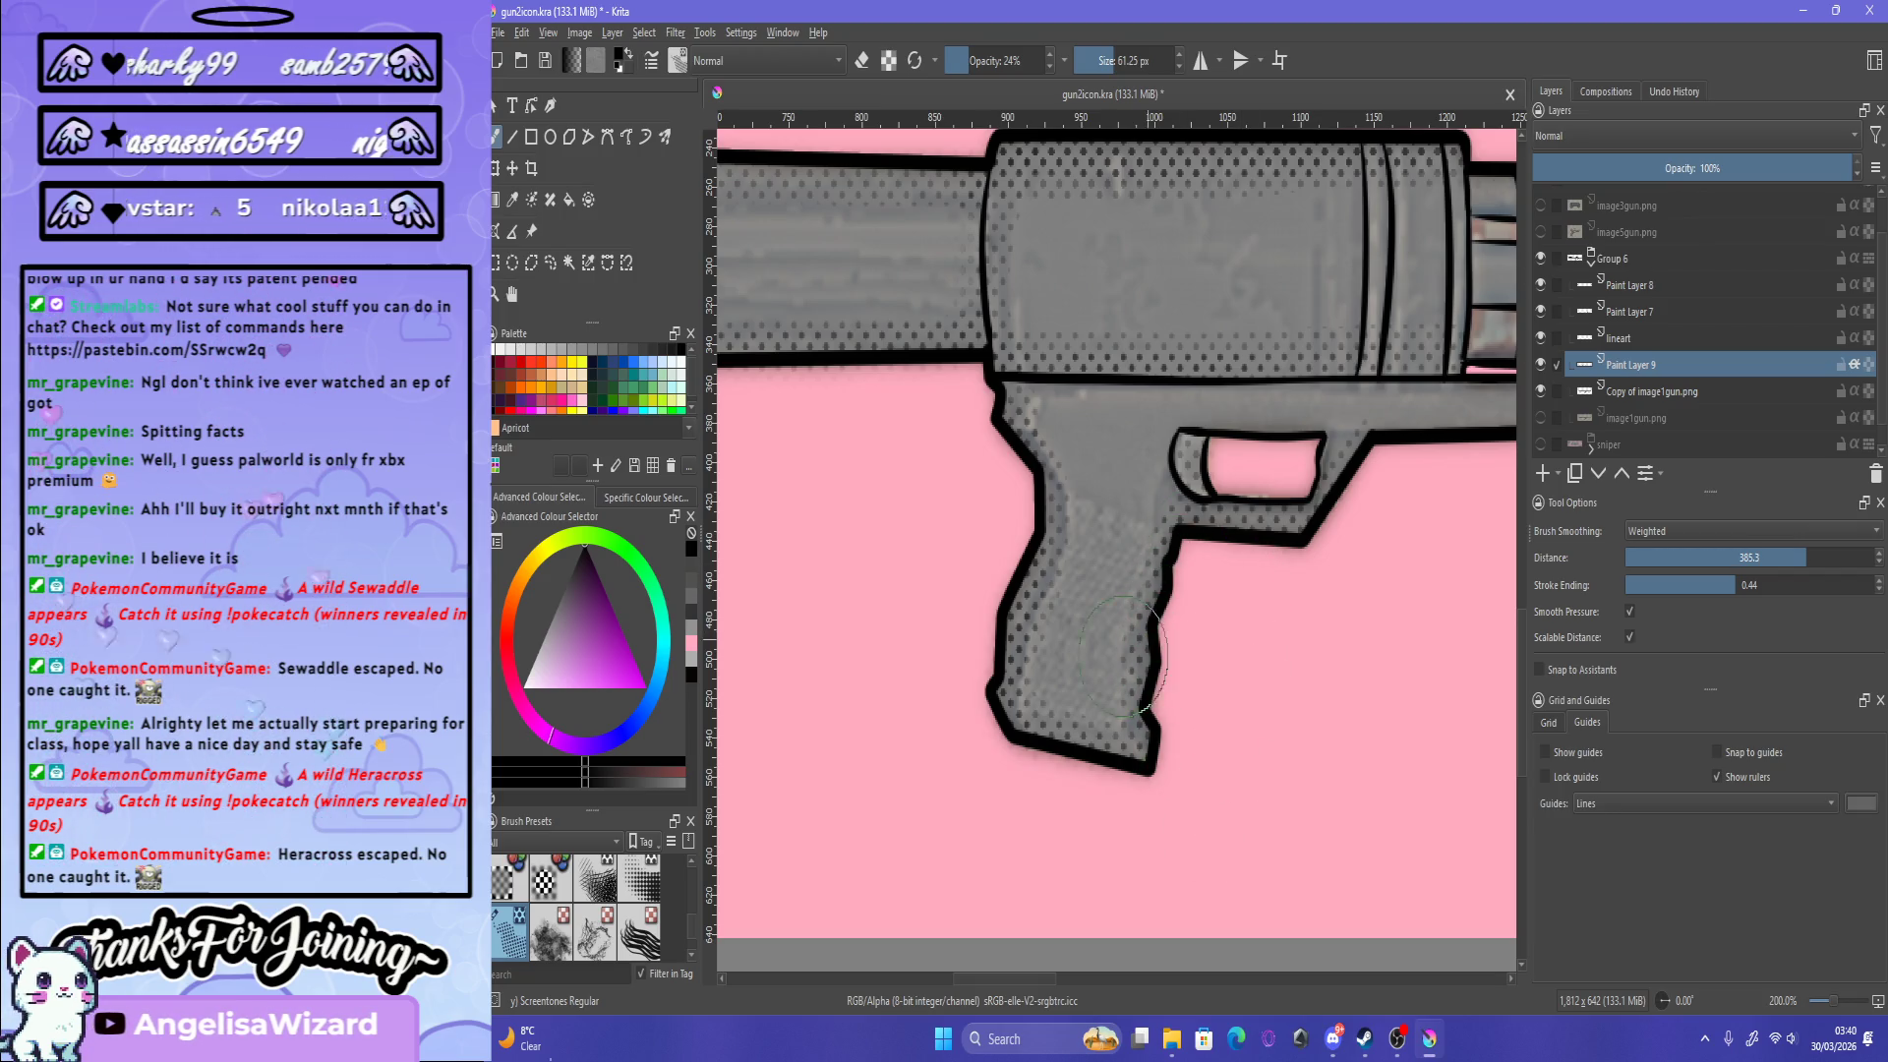
Step: Zoom to 200% and cover the full lower rail with dotted screentone strokes
scroll(1124, 654, "down", 6)
scroll(1269, 656, "up", 4)
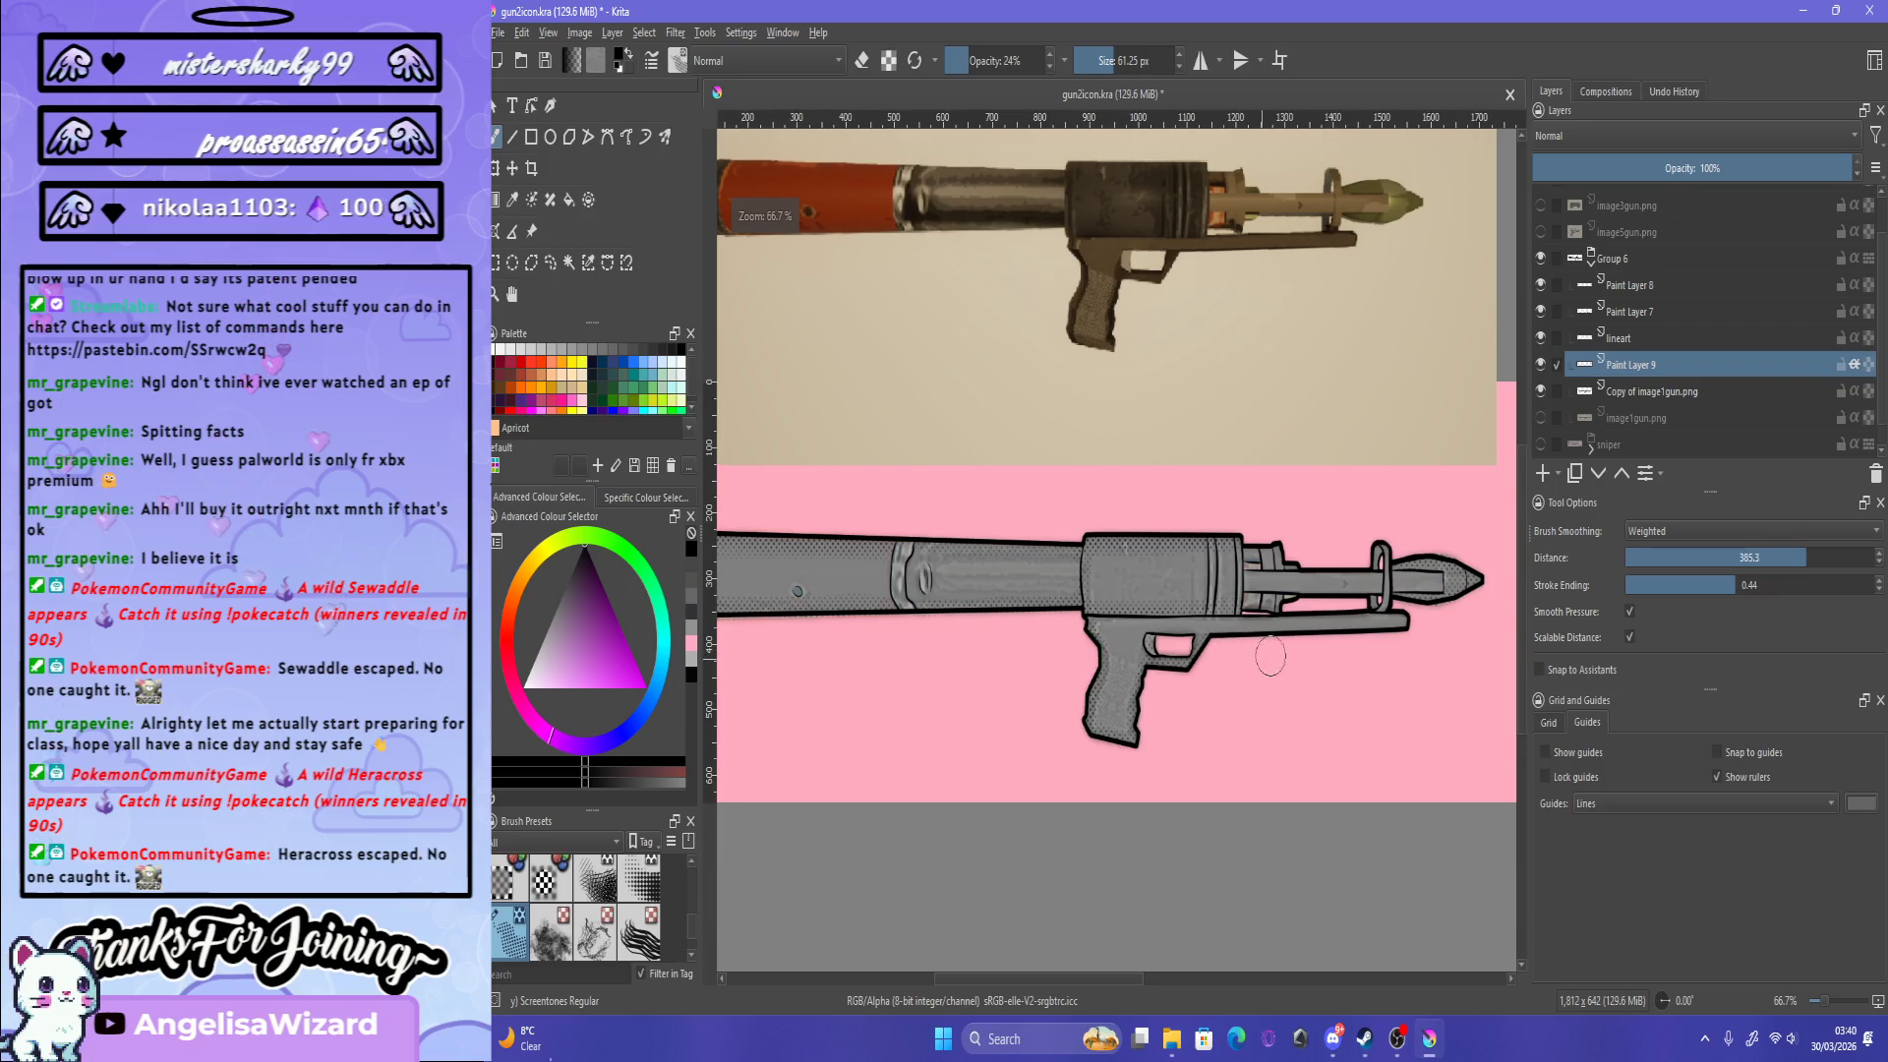
scroll(1270, 656, "up", 2)
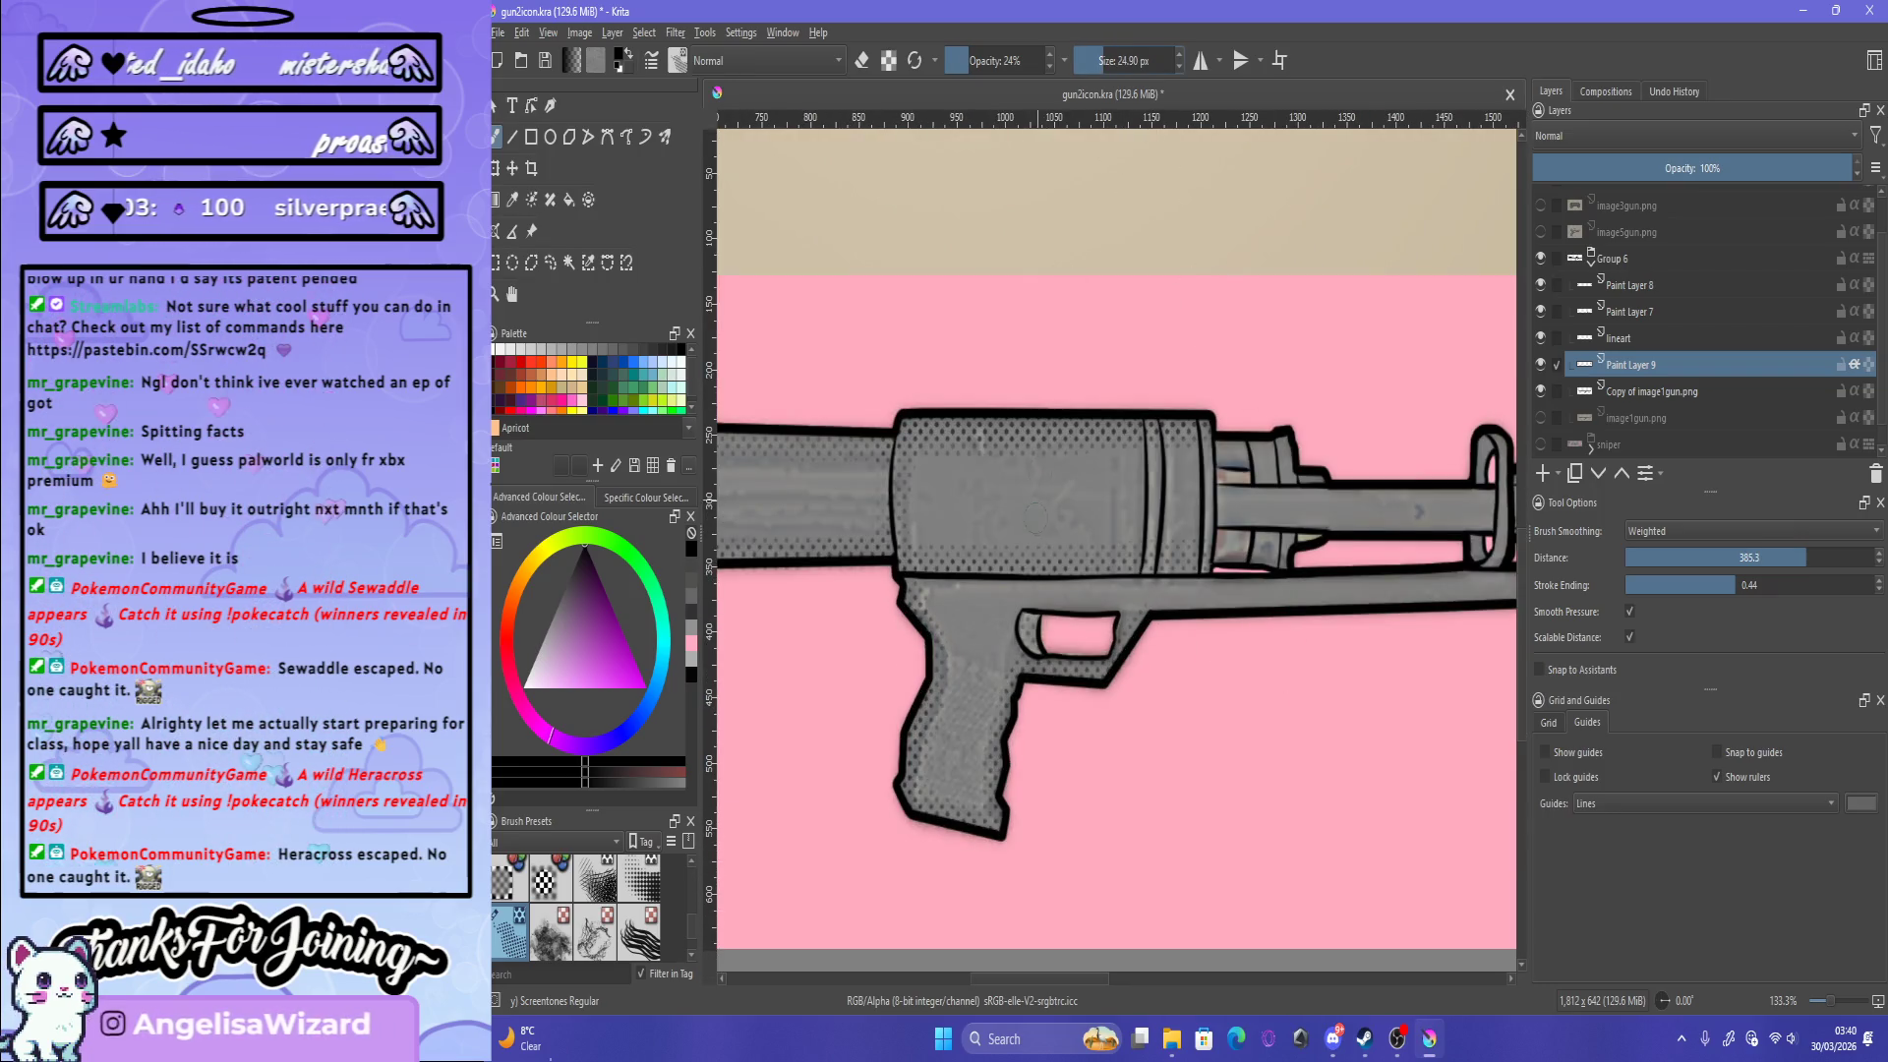
scroll(1035, 518, "down", 1)
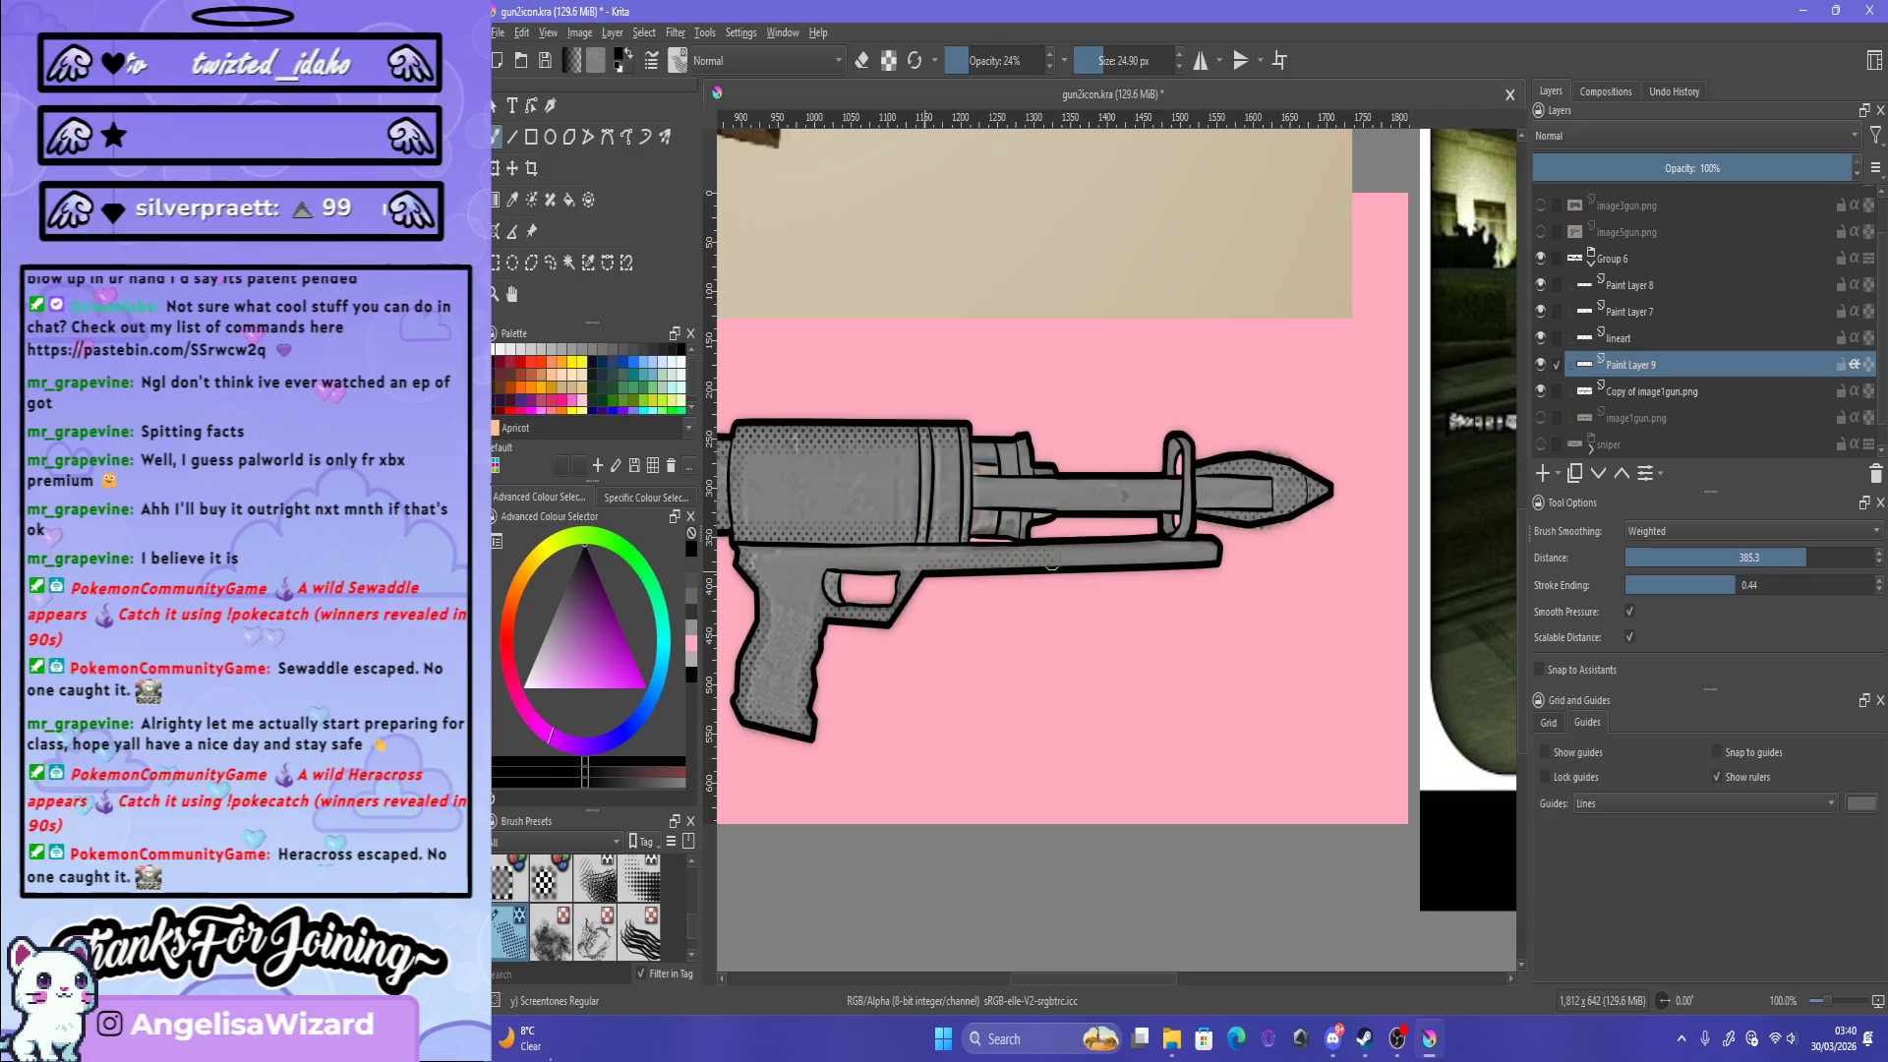
scroll(983, 575, "up", 2)
left_click_drag(1016, 541, 866, 546)
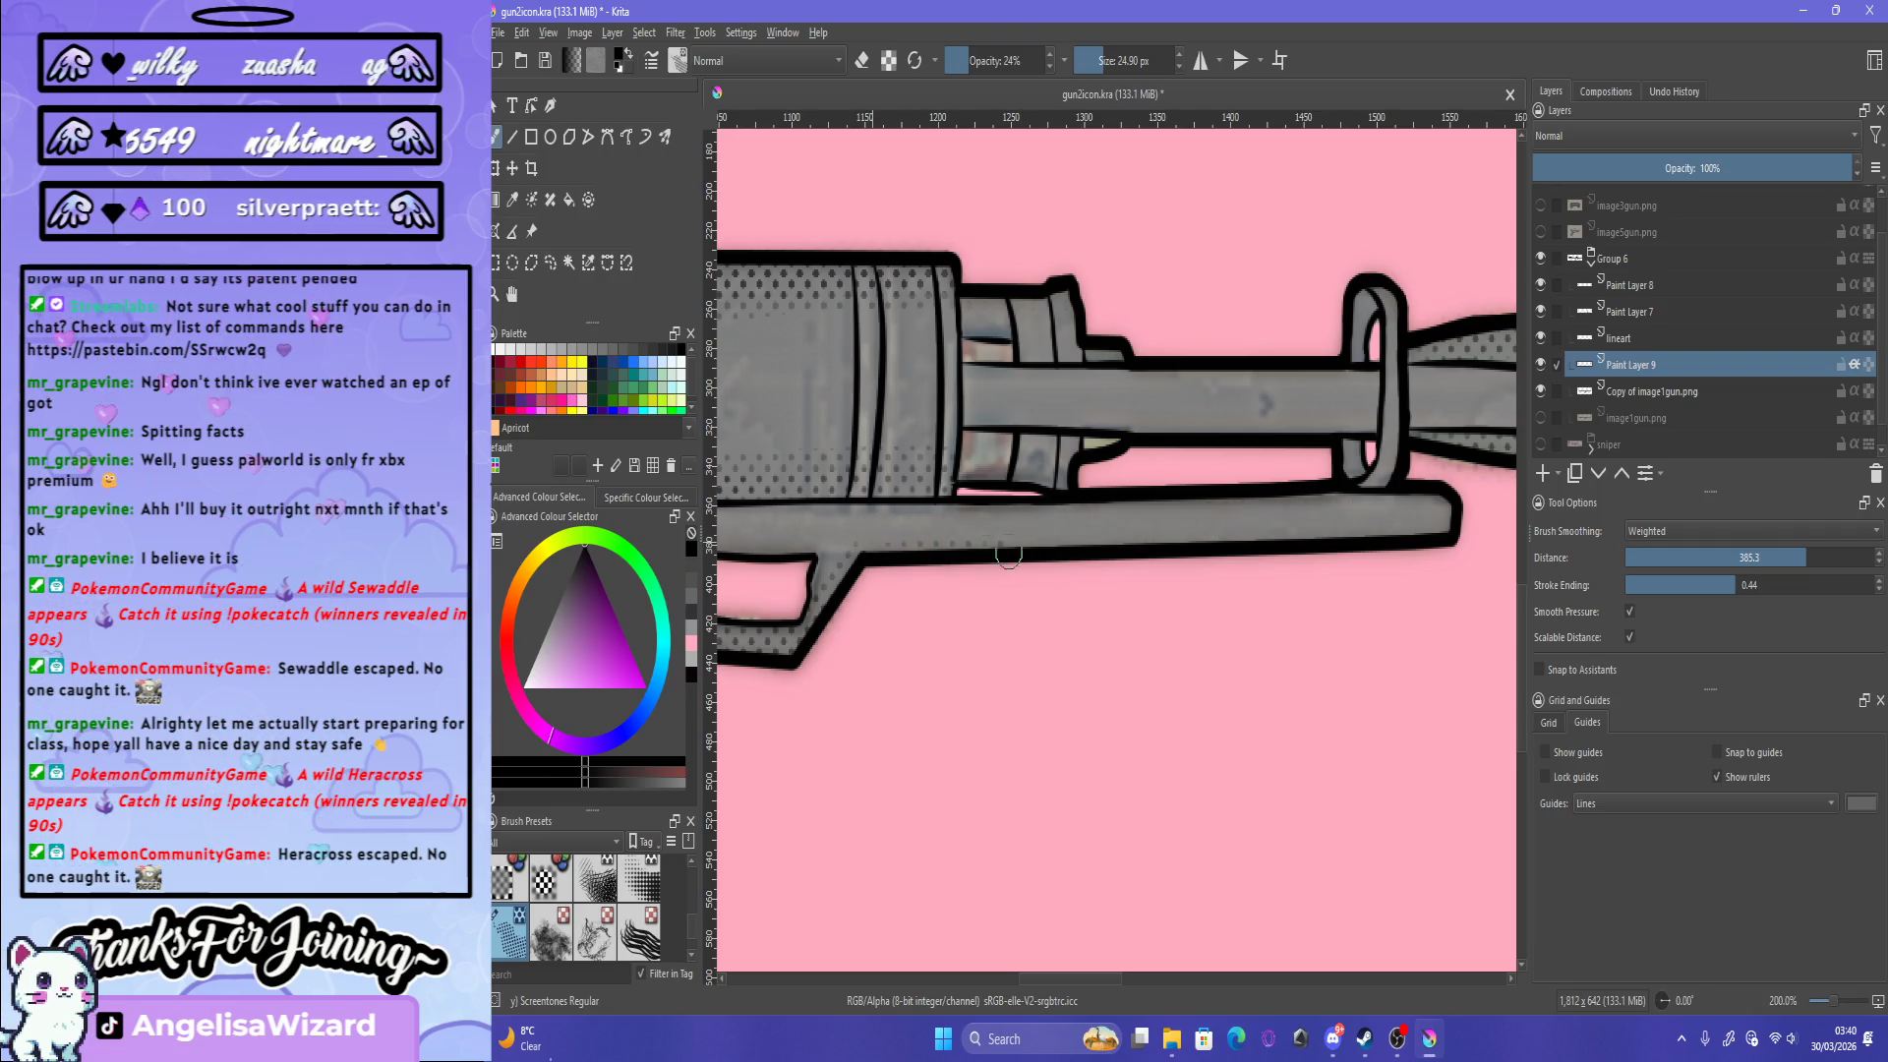
left_click_drag(1418, 538, 1037, 528)
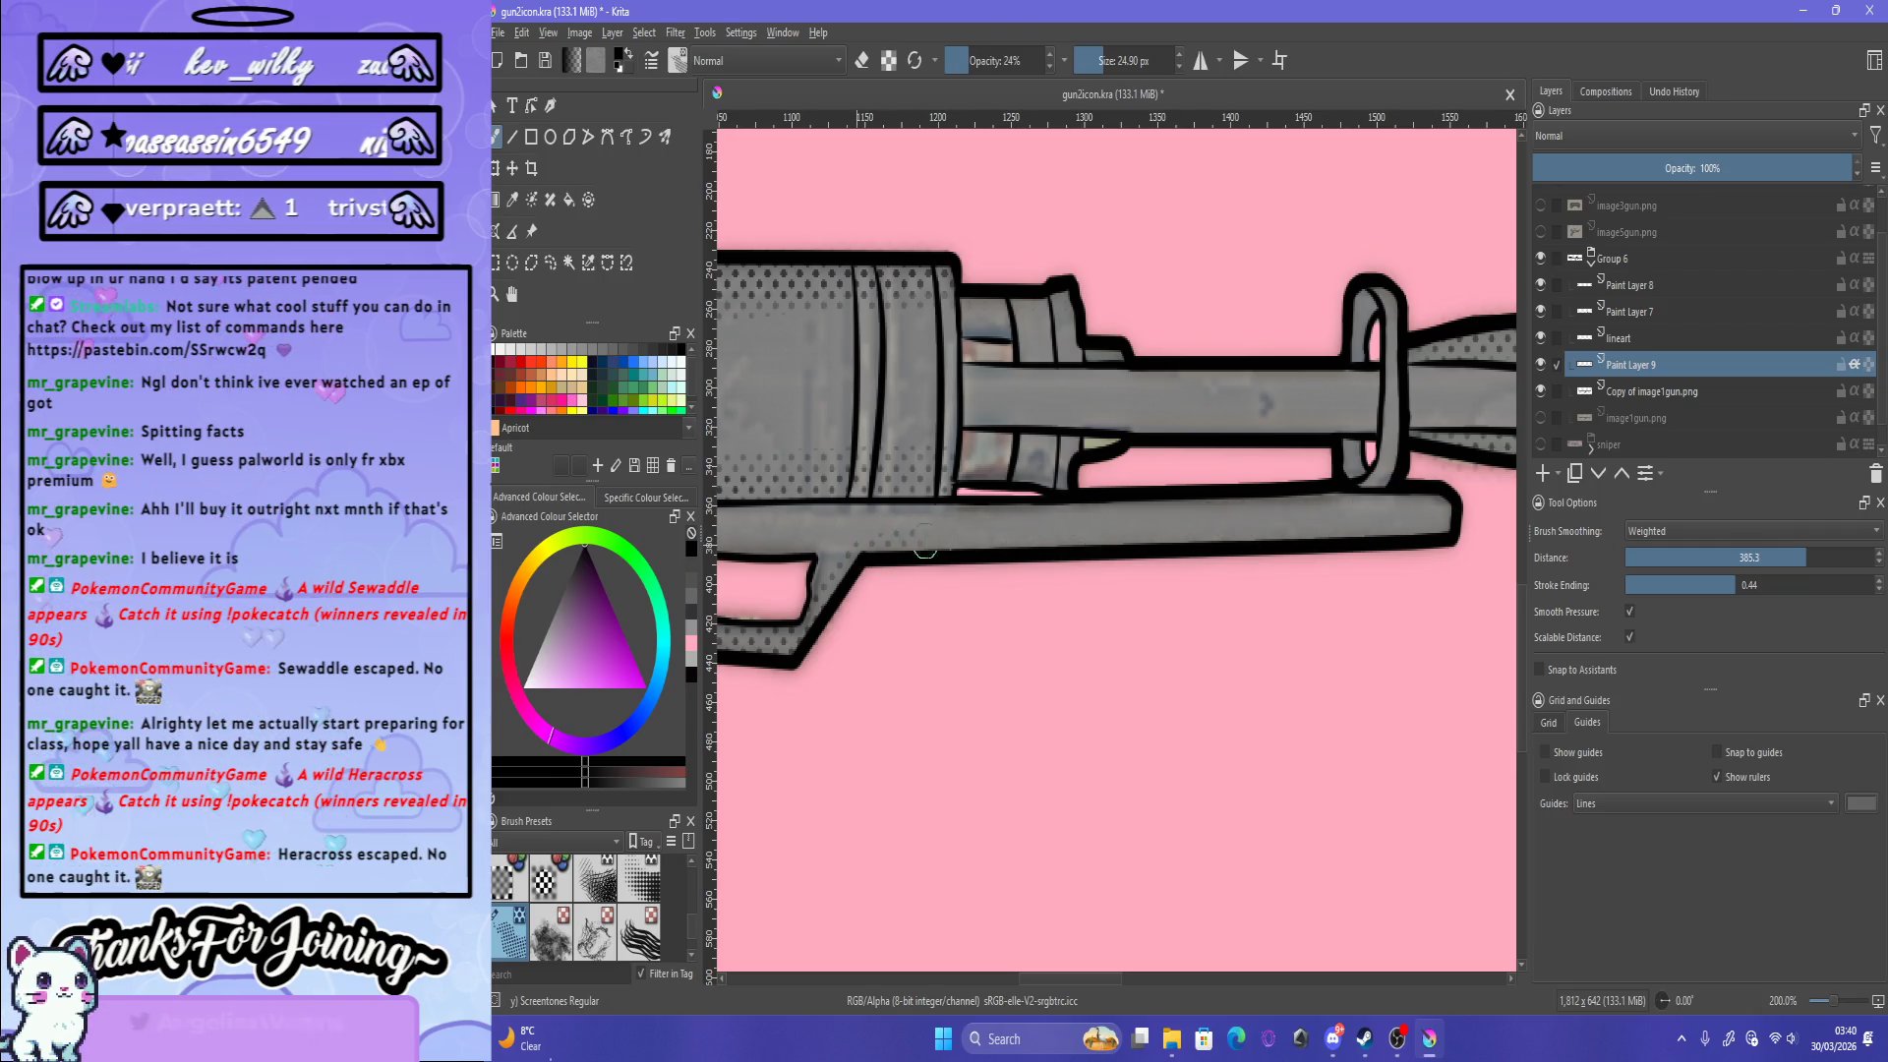
left_click_drag(924, 549, 1431, 532)
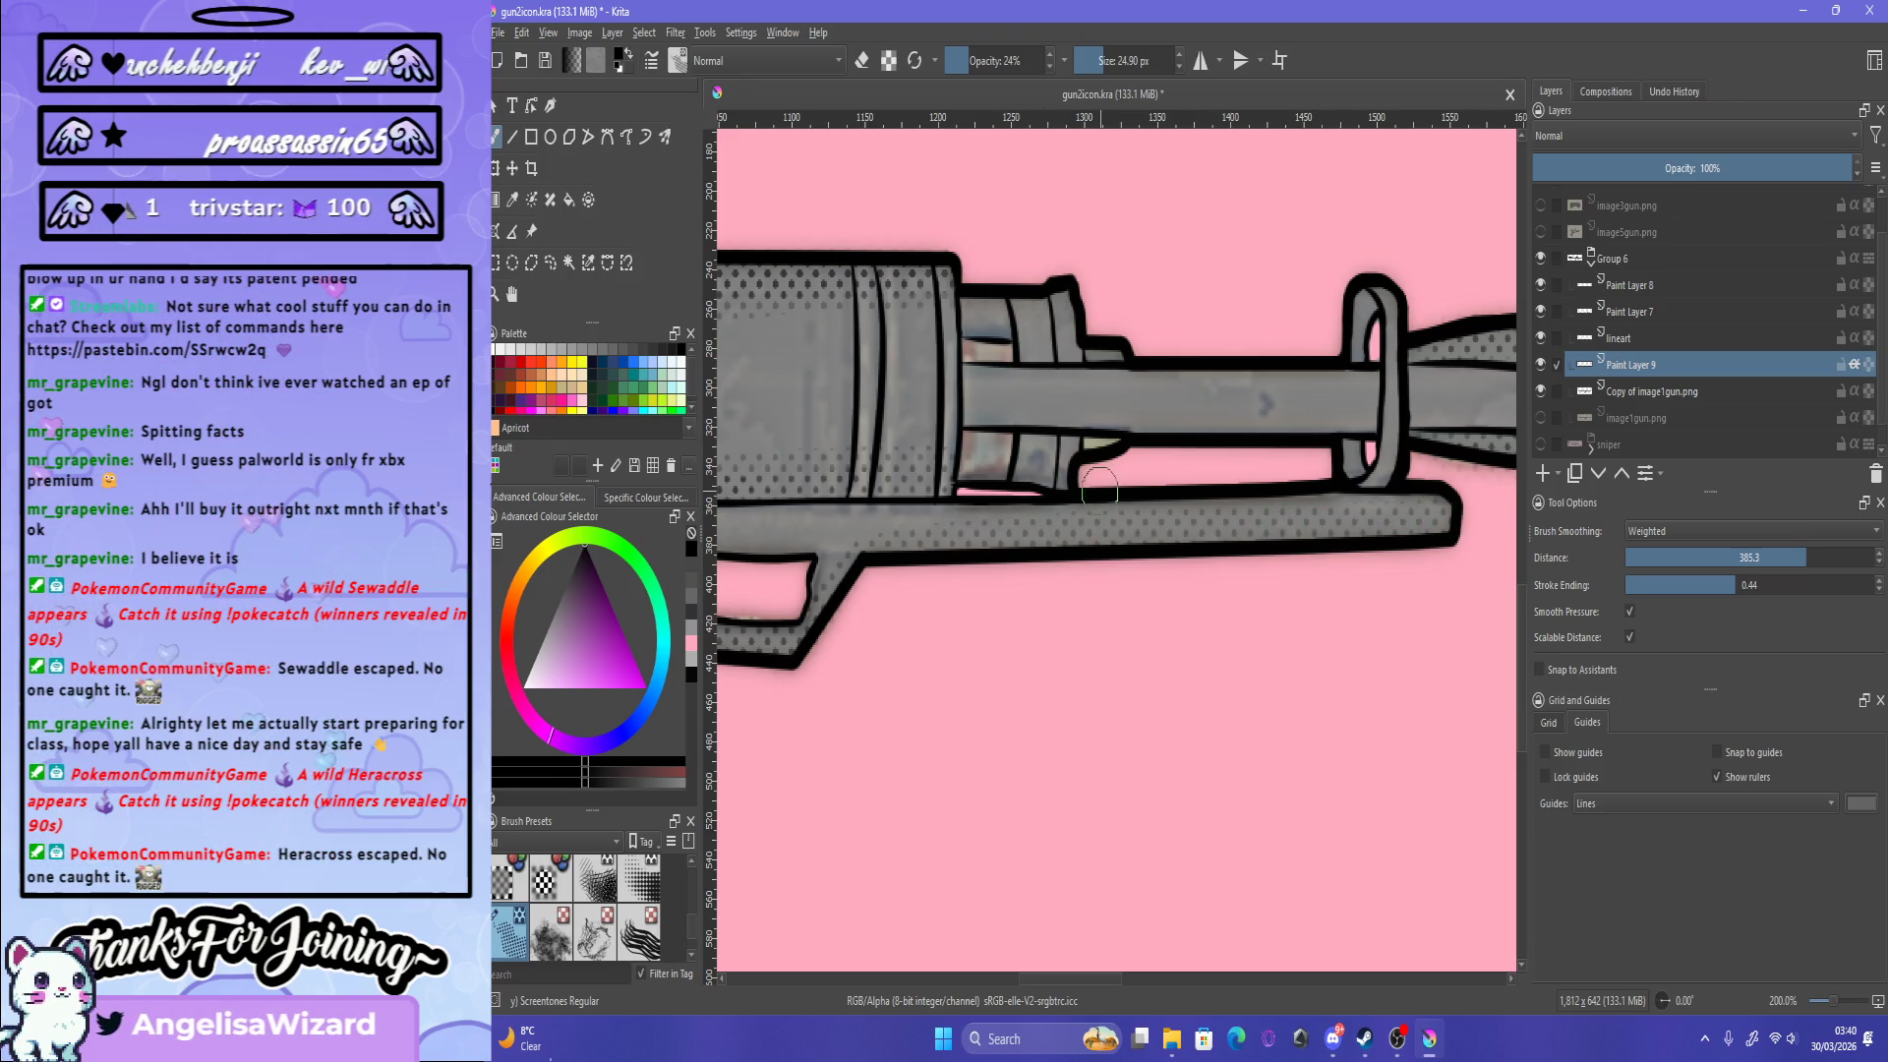
left_click_drag(983, 556, 1459, 537)
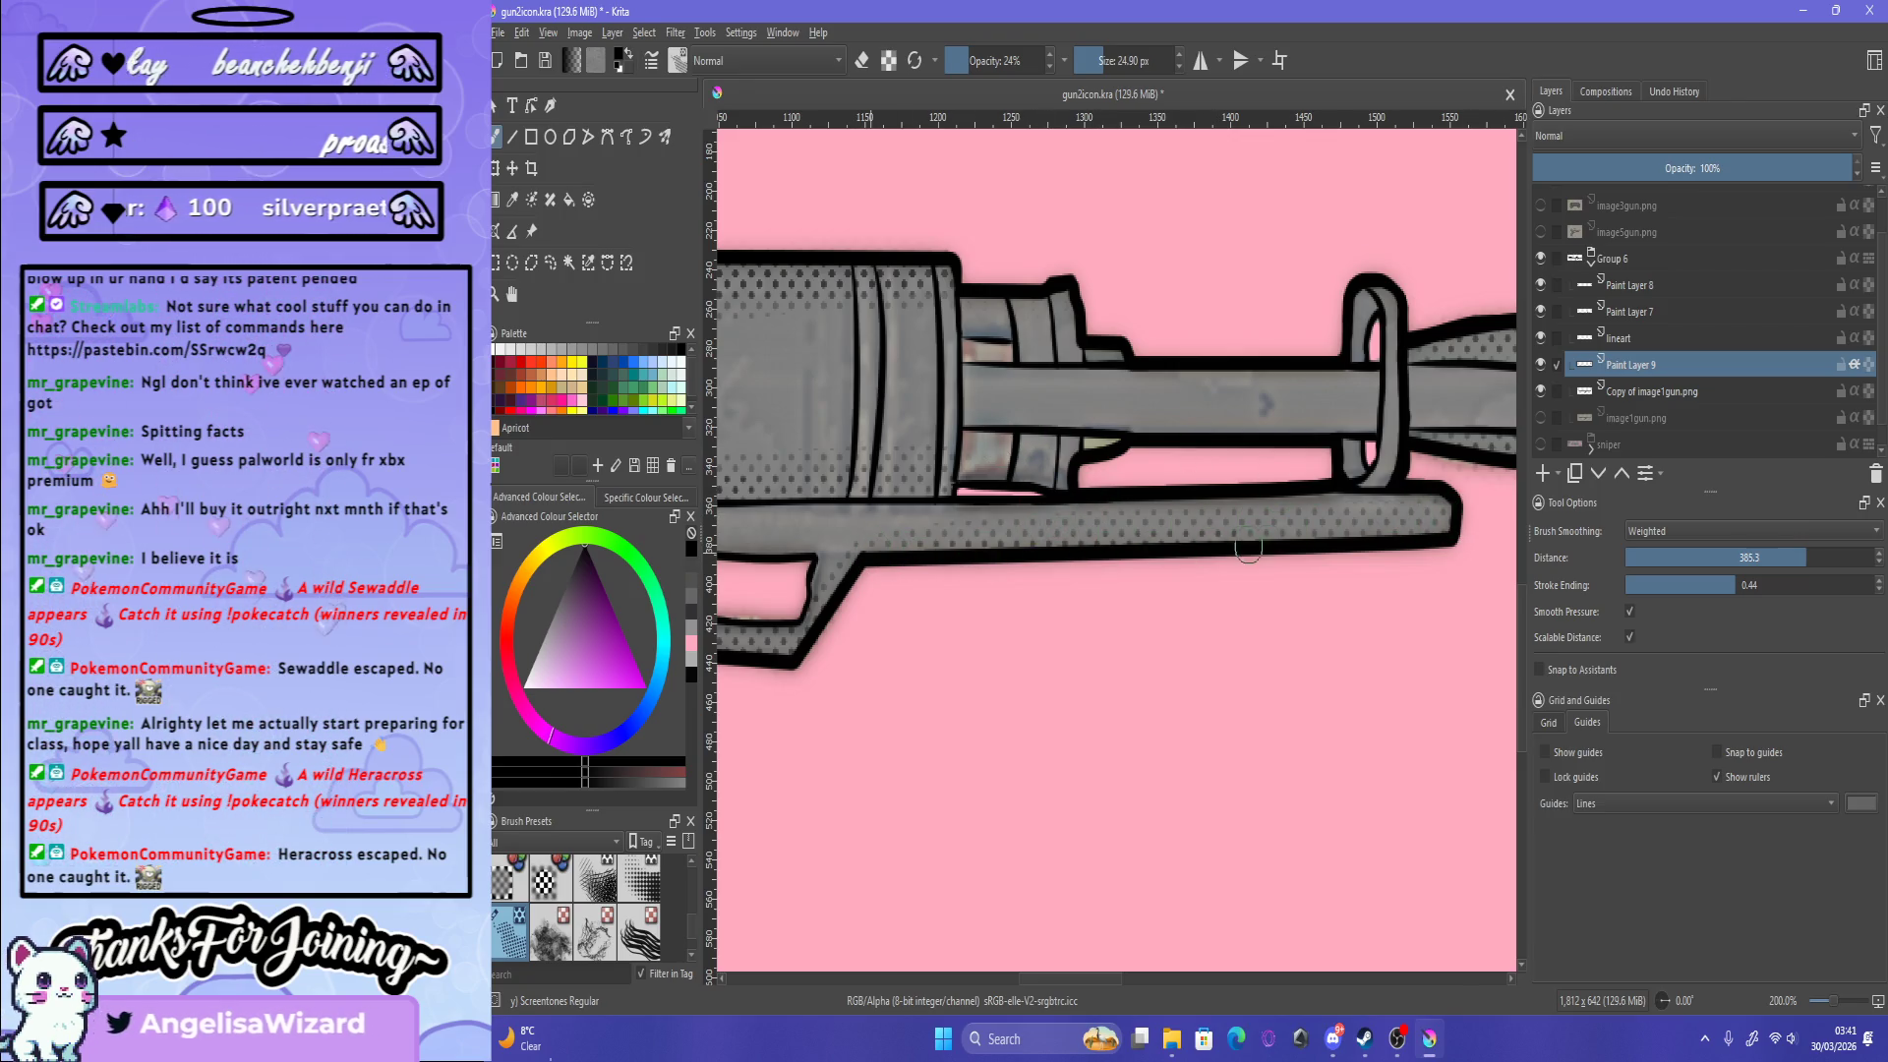
Step: Zoom out to check the shaded launcher
key("minus")
key("minus")
key("minus")
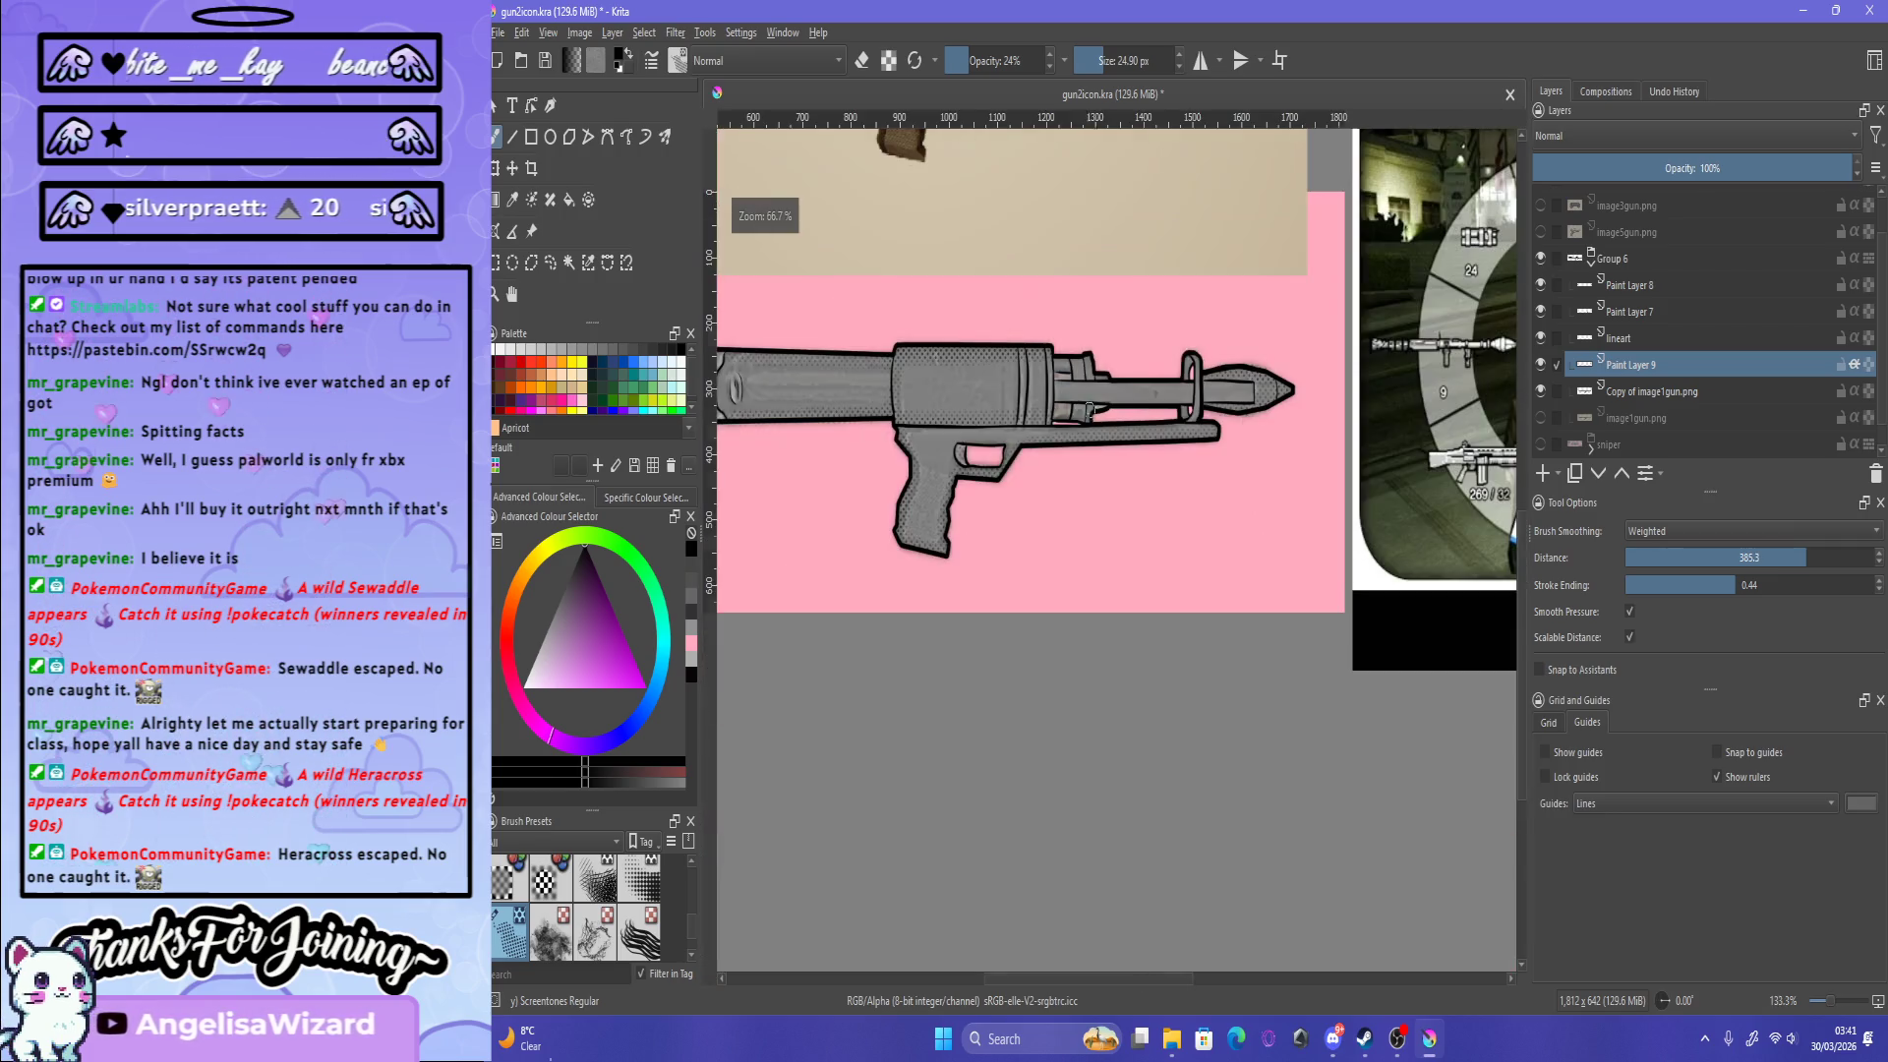
key("plus")
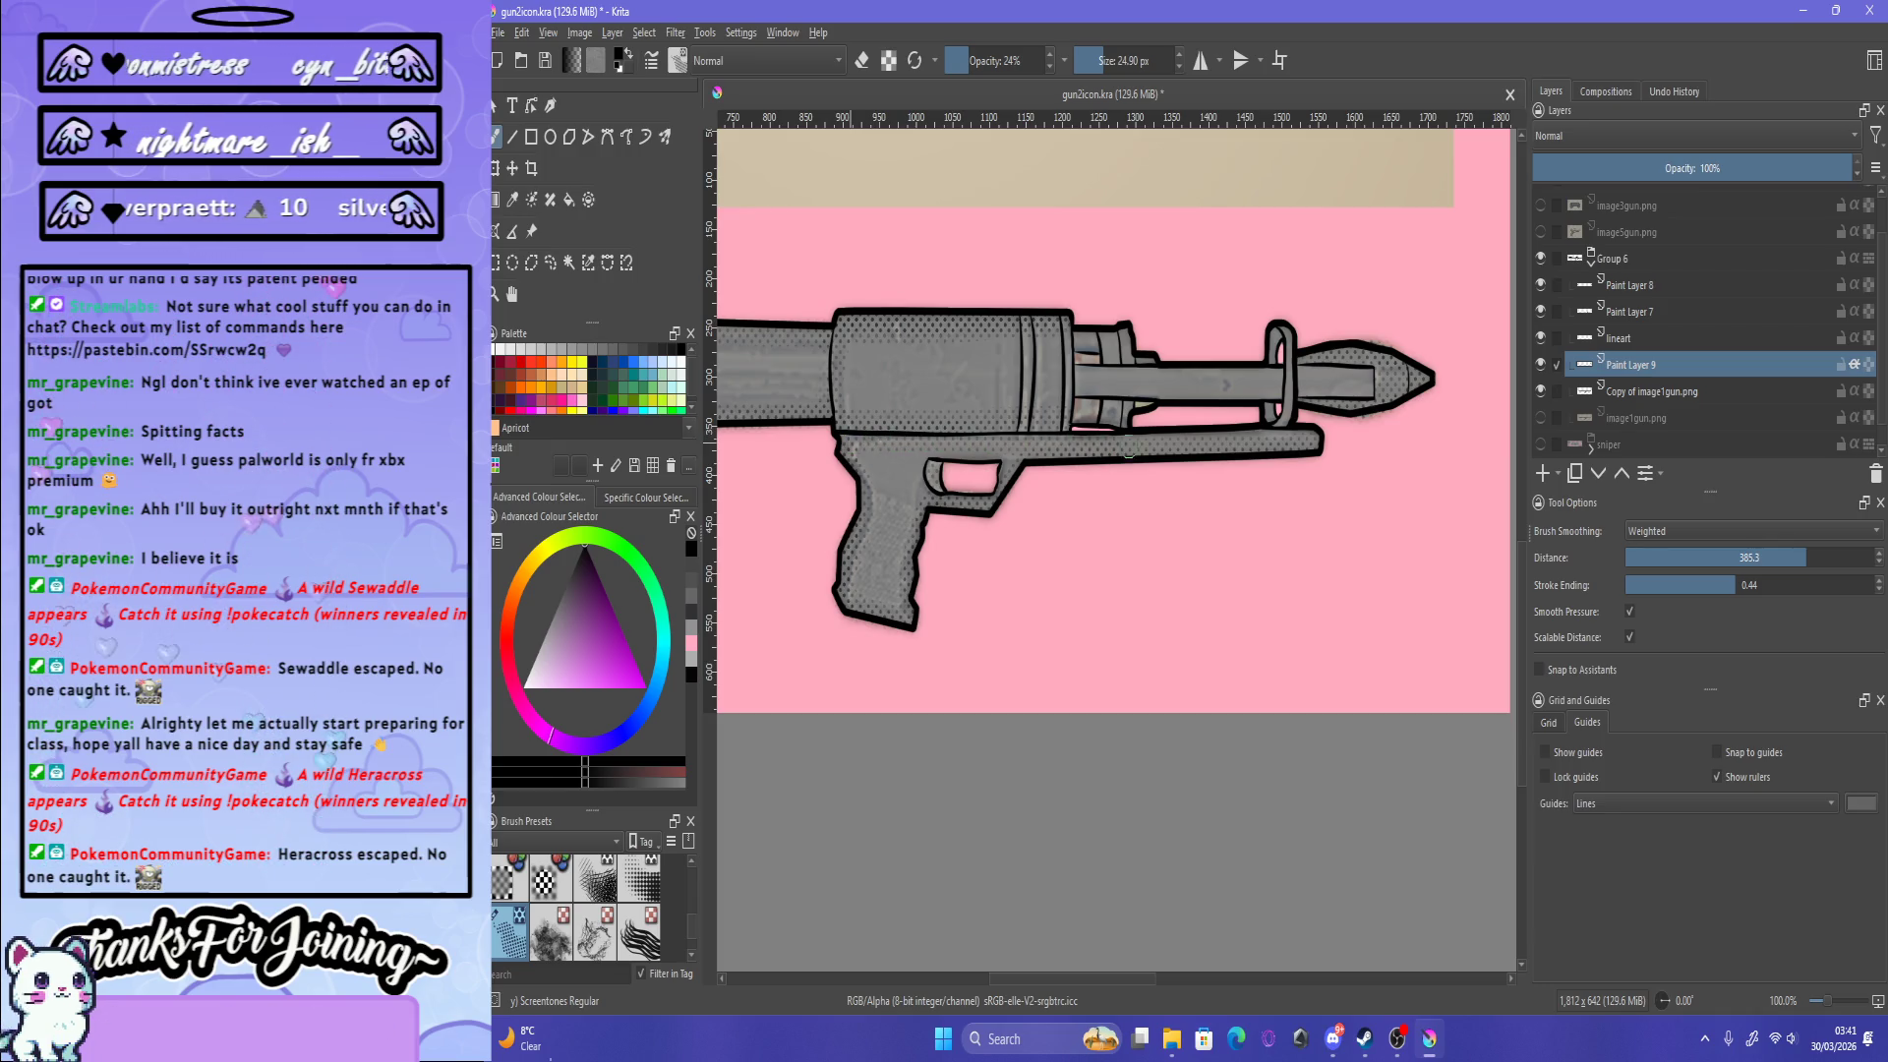
key("minus")
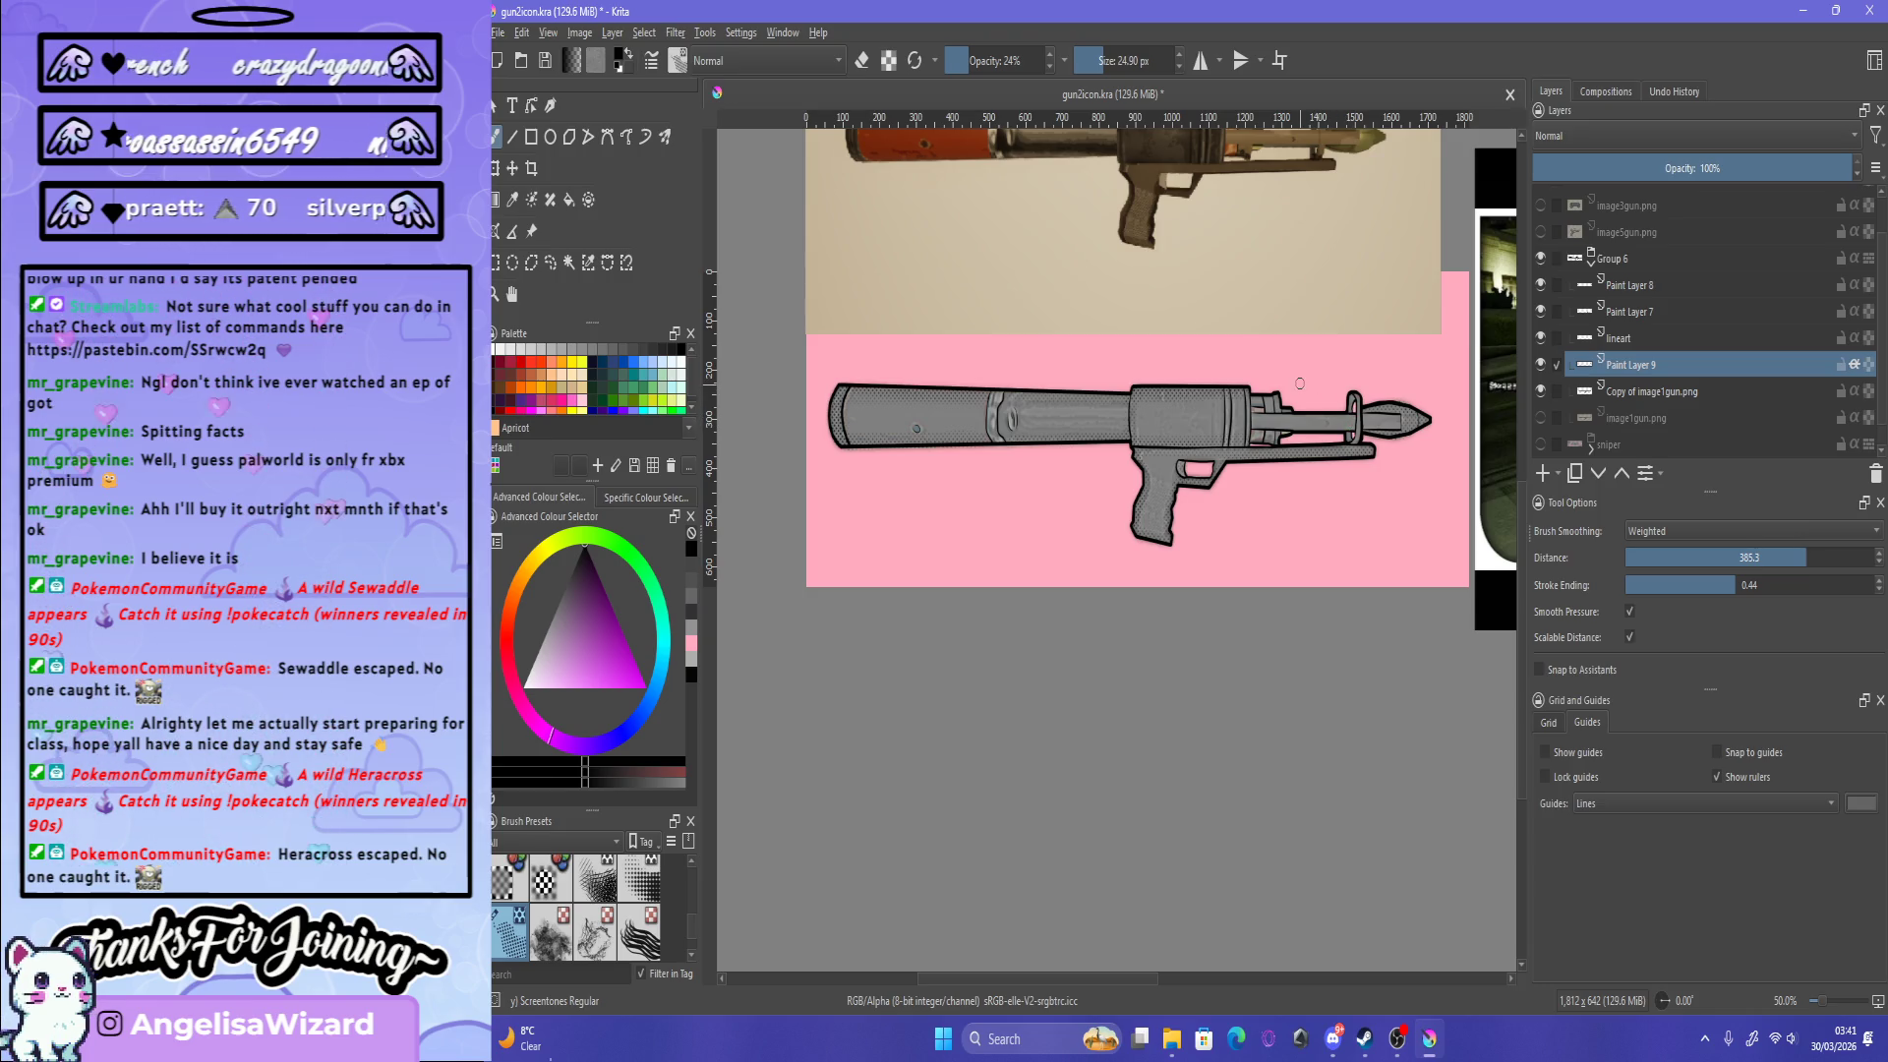
scroll(1308, 386, "up", 3)
scroll(1317, 389, "down", 3)
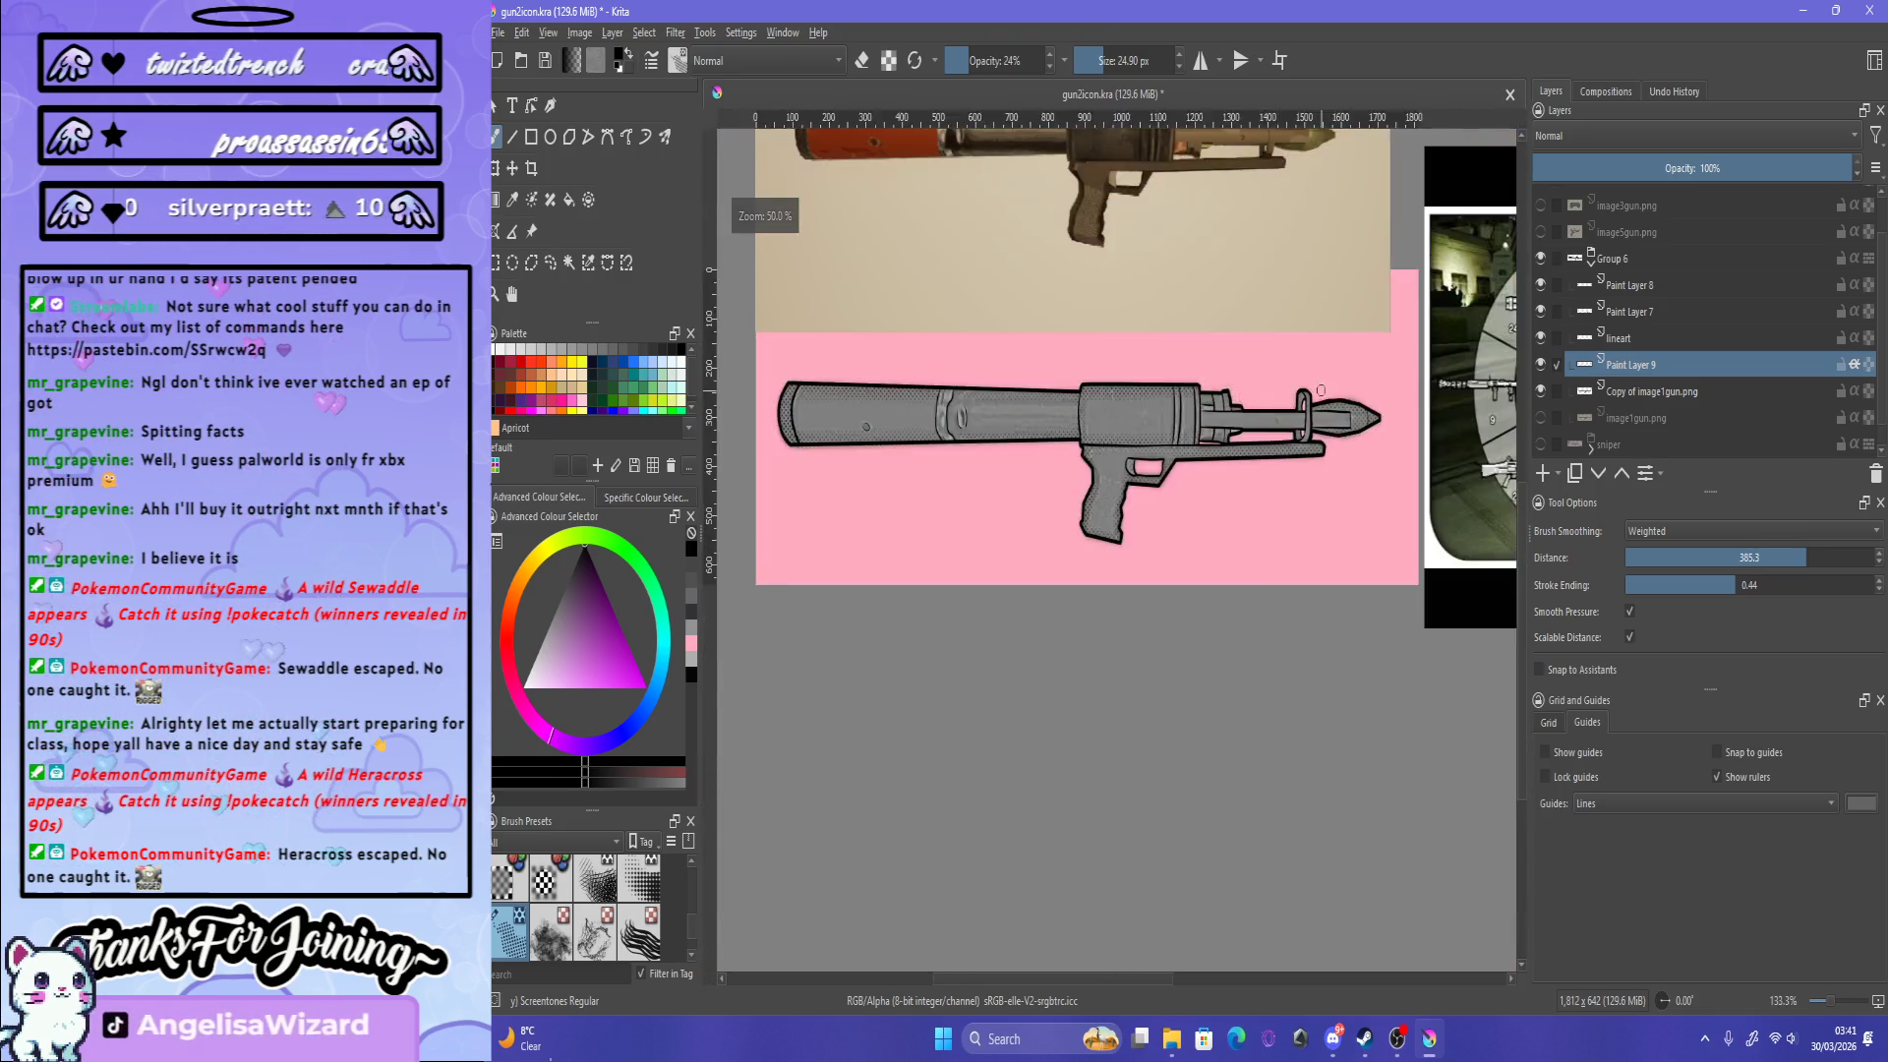
scroll(1320, 390, "up", 3)
scroll(1173, 370, "down", 3)
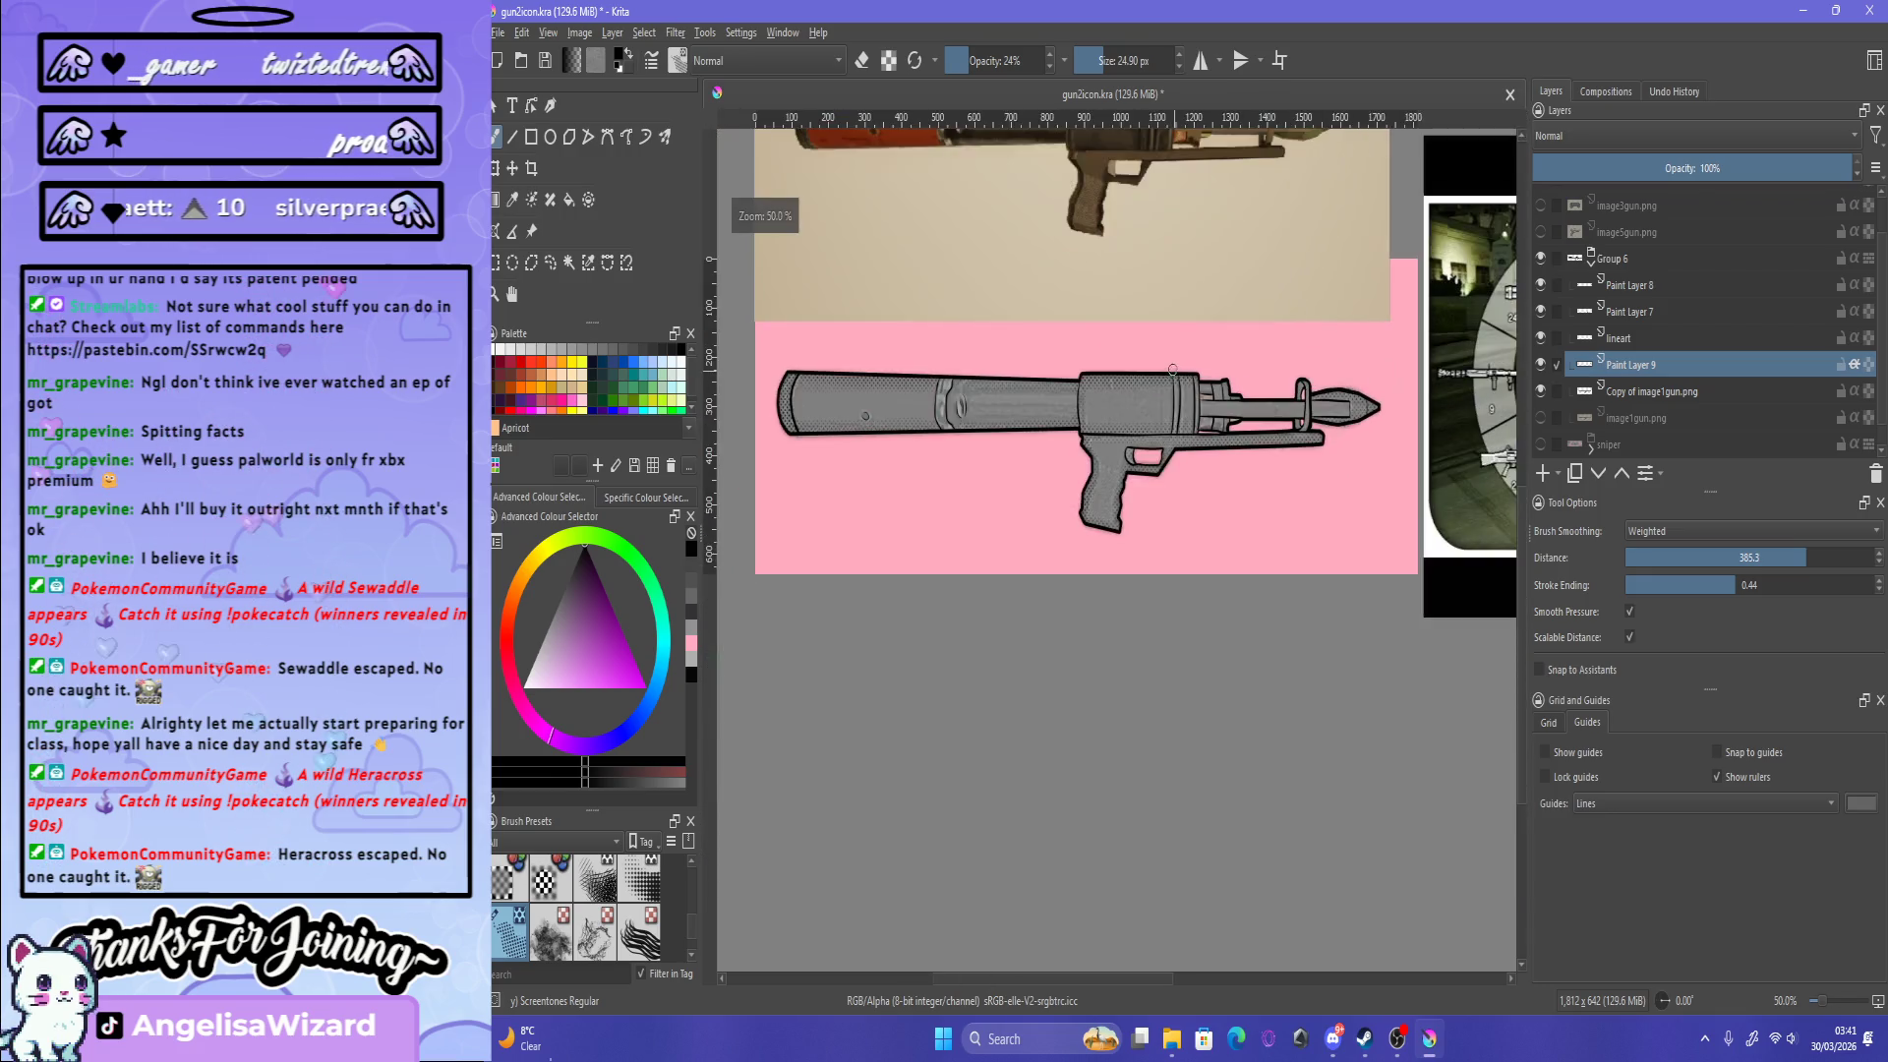
scroll(1173, 370, "up", 1)
scroll(916, 468, "down", 1)
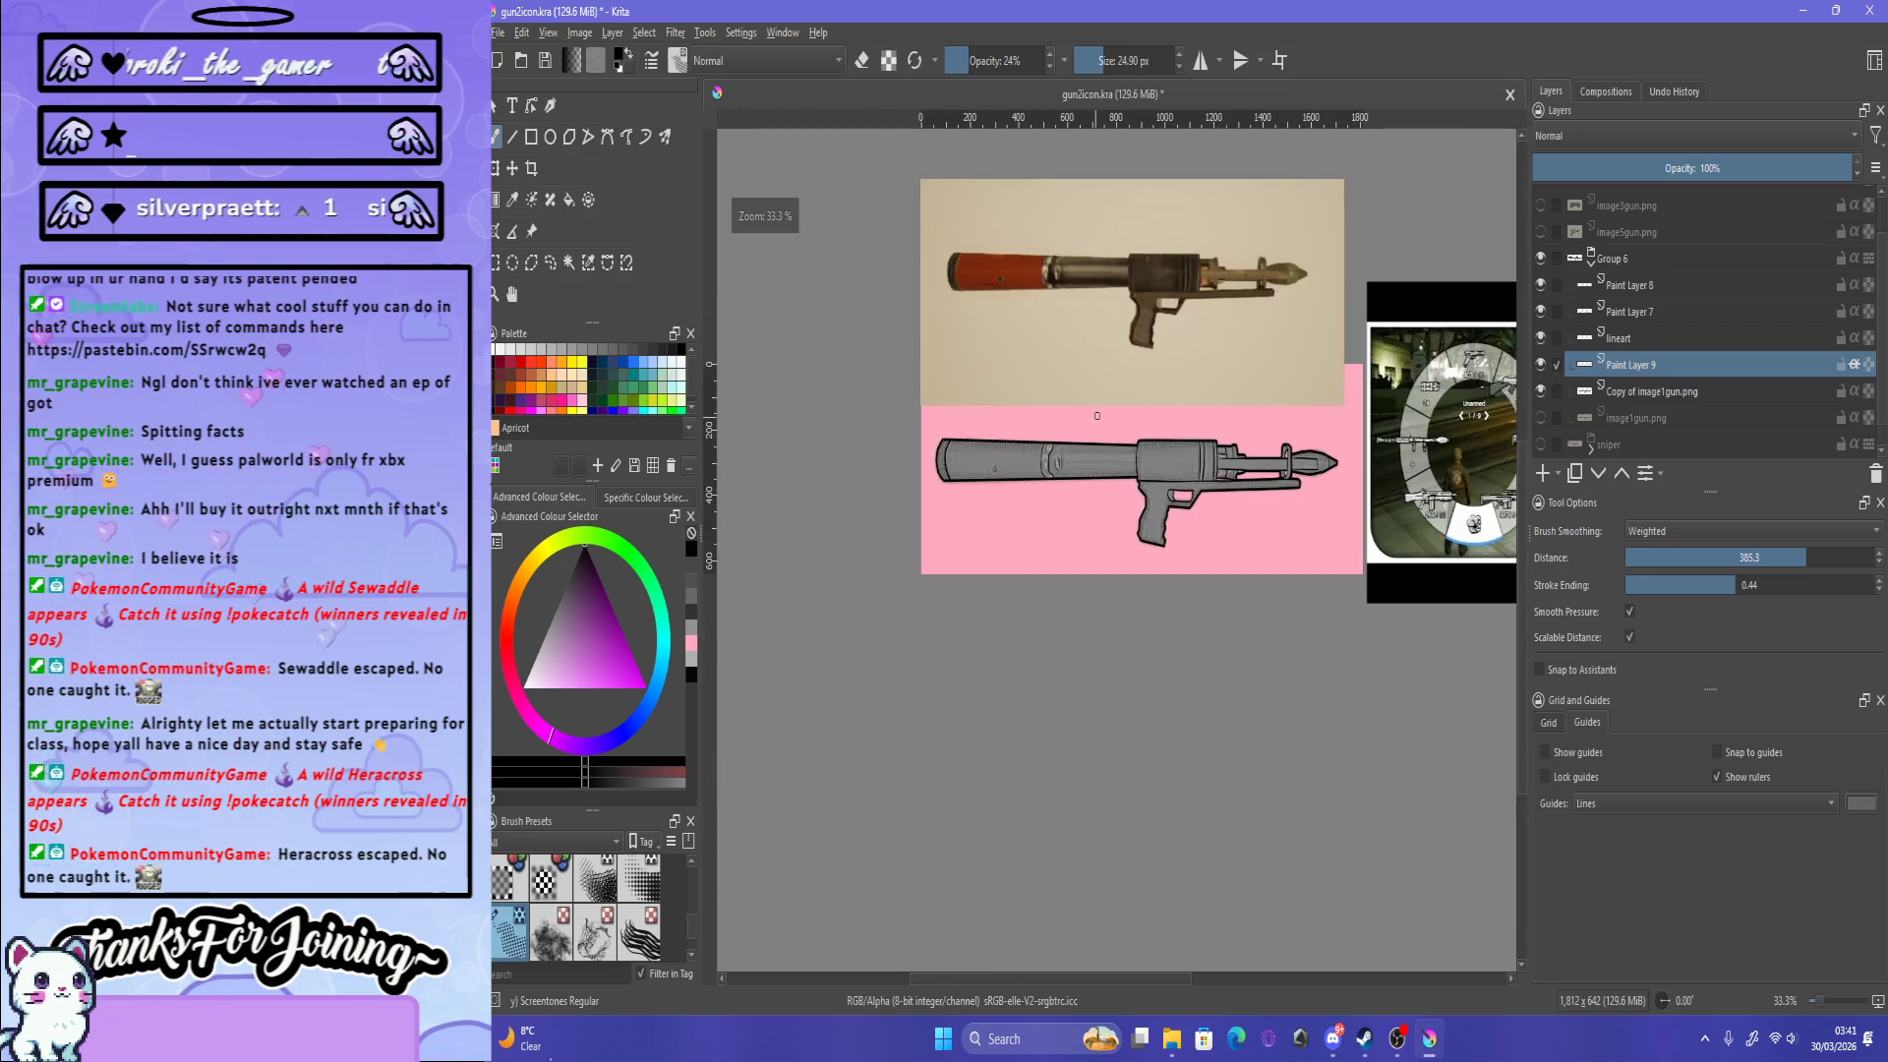
scroll(1023, 536, "up", 2)
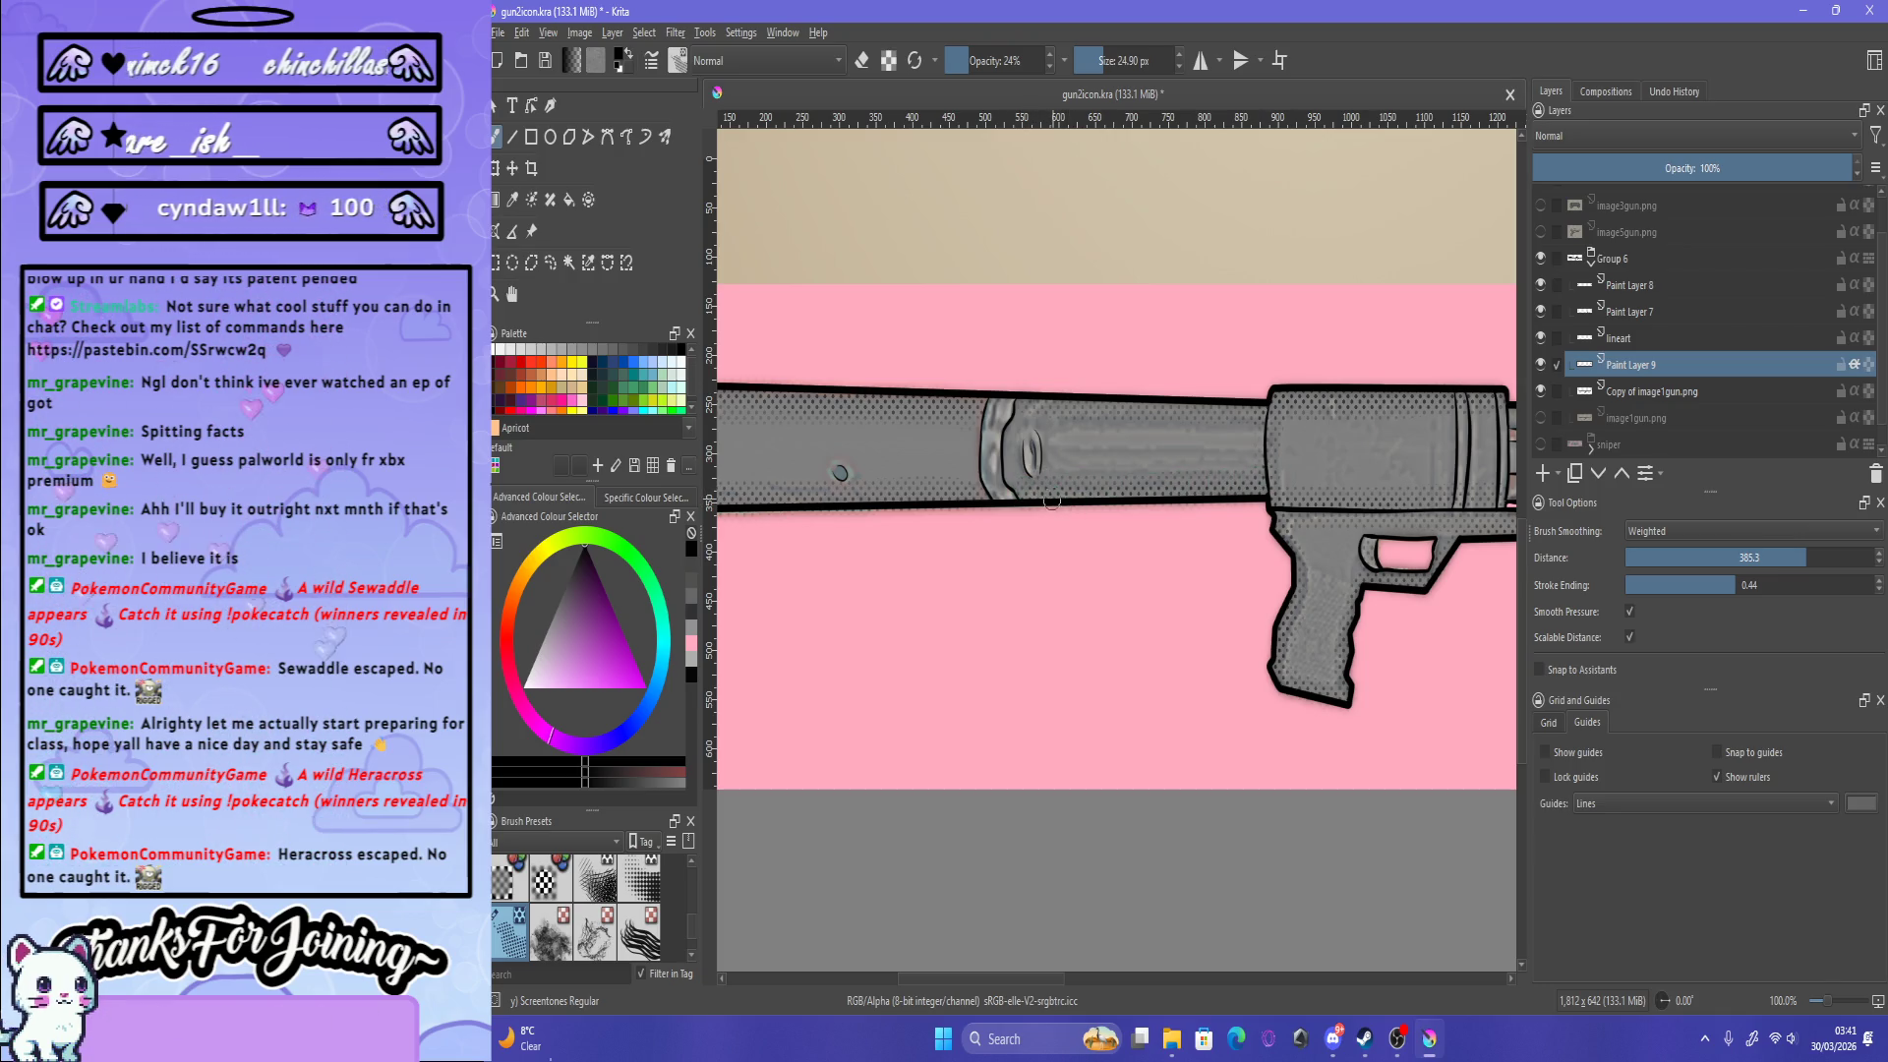
scroll(1052, 502, "down", 3)
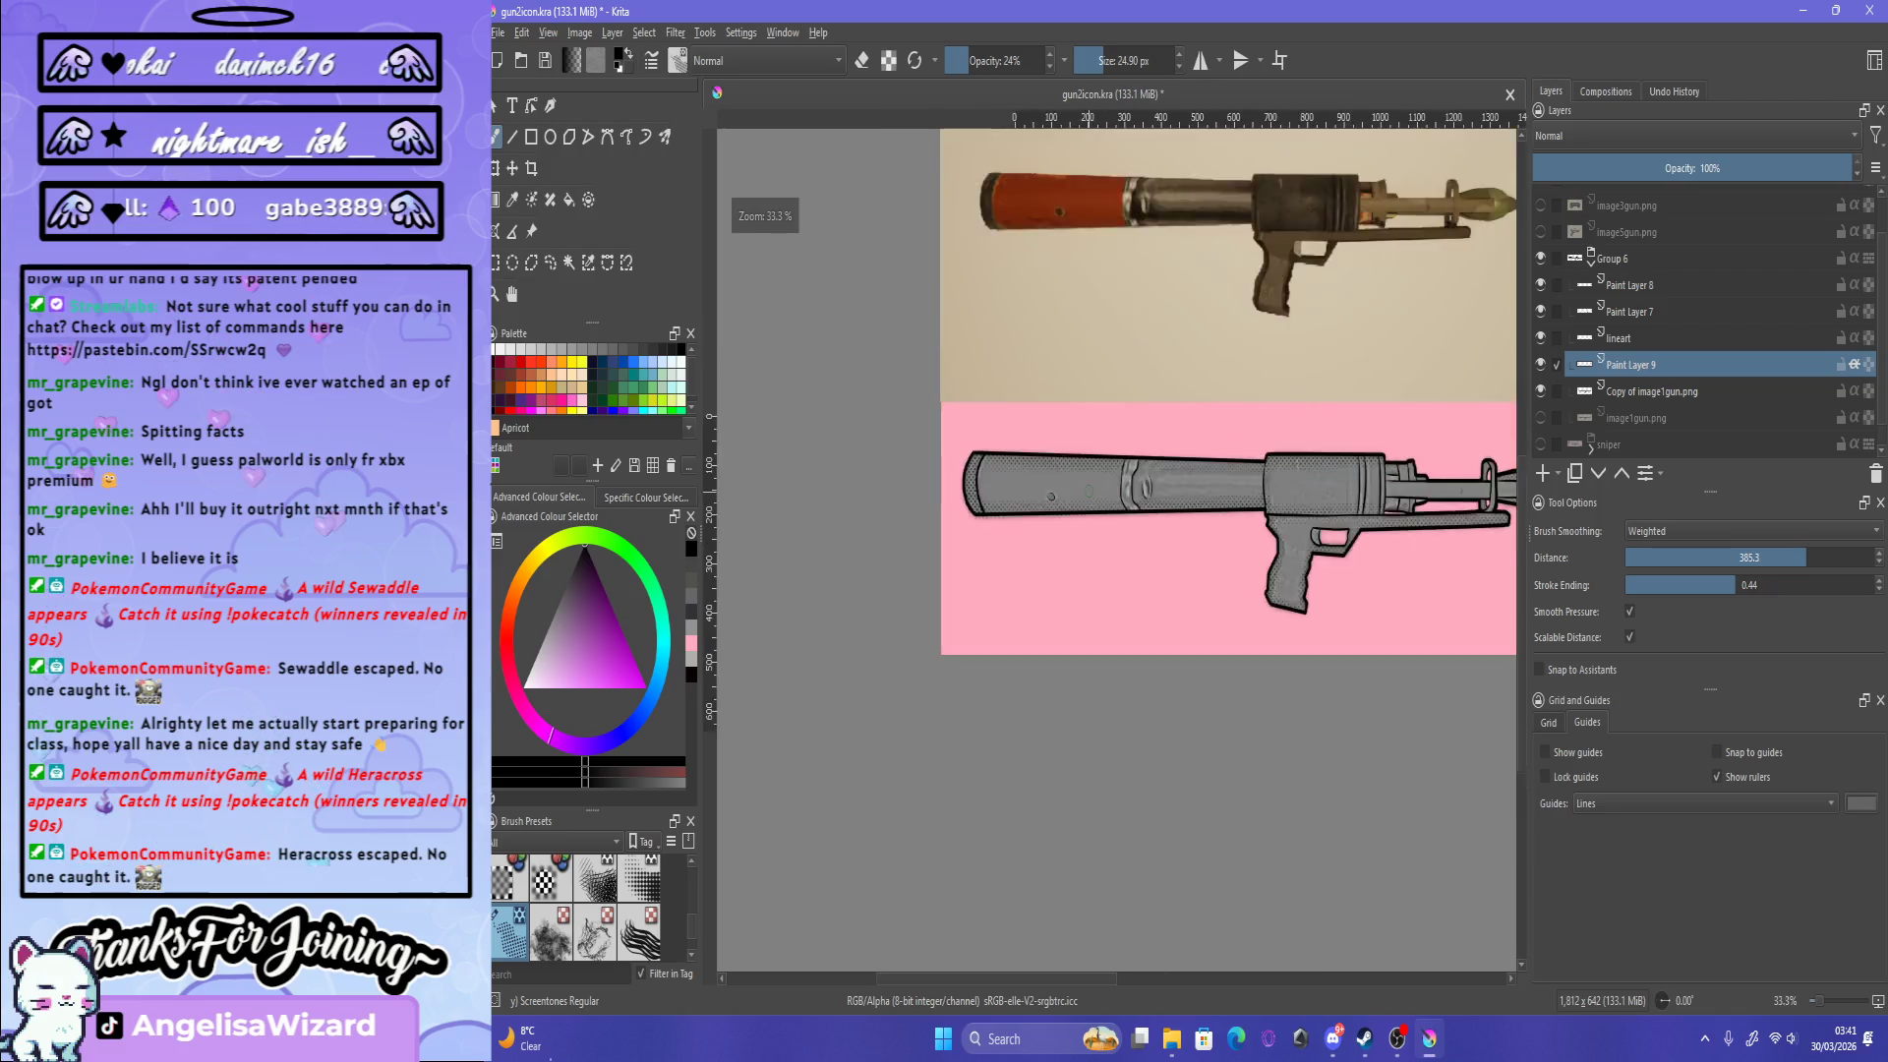
scroll(1088, 492, "up", 3)
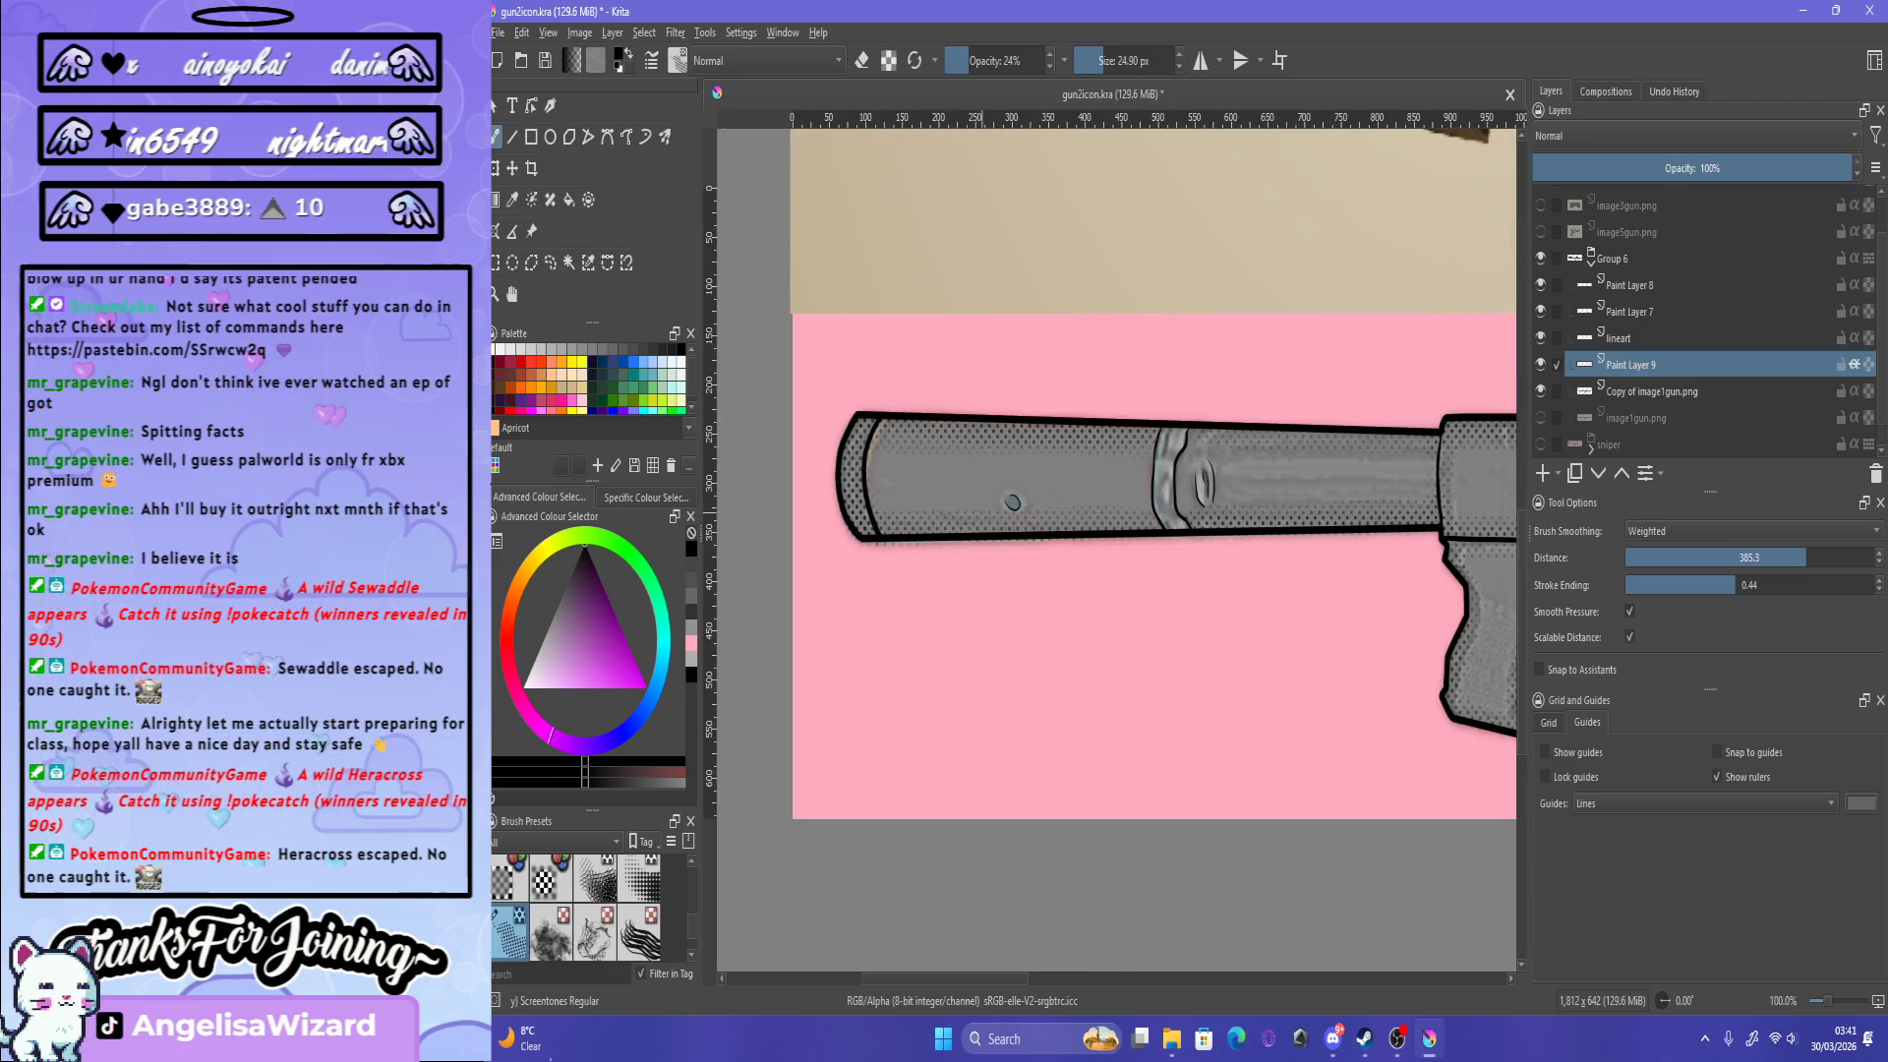
scroll(1166, 531, "down", 2)
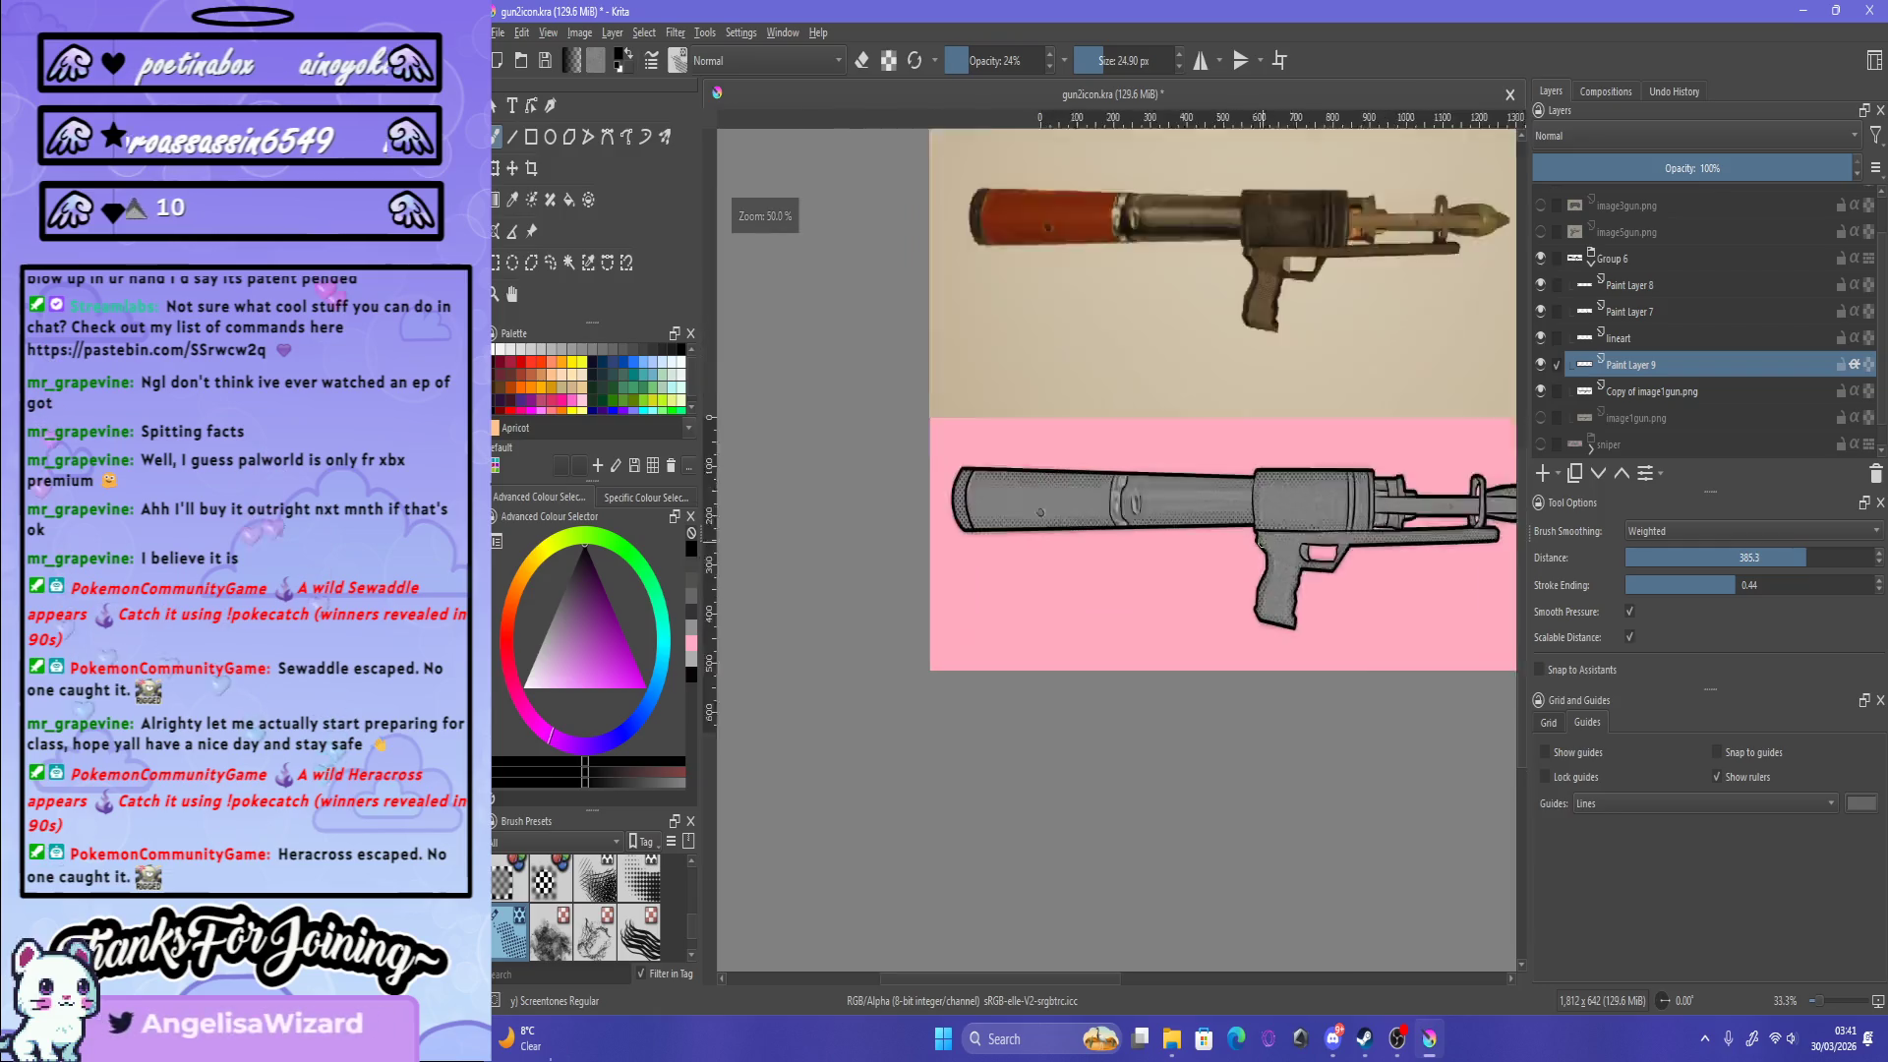
scroll(1126, 582, "up", 2)
scroll(1126, 583, "down", 2)
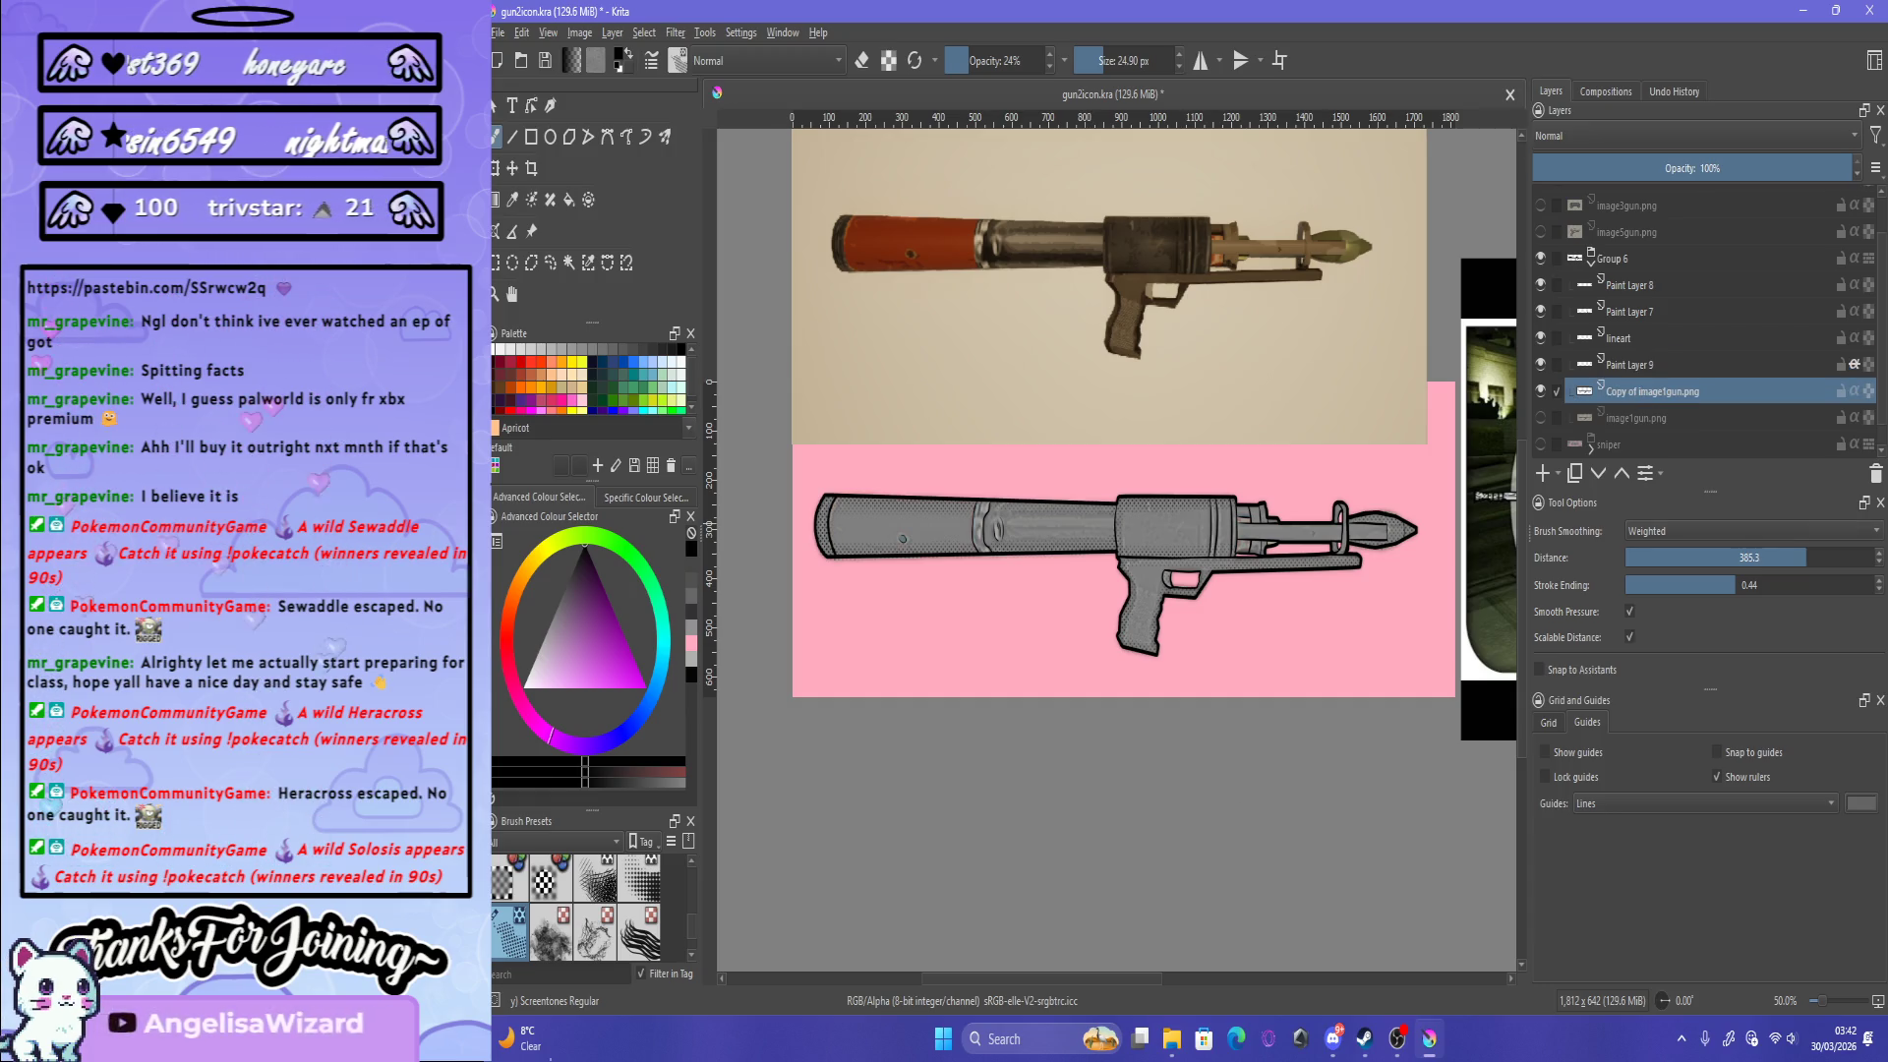
Step: Duplicate the Copy of image1gun.png layer using Duplicate Layer or Mask
left_click(1633, 391)
right_click(1656, 390)
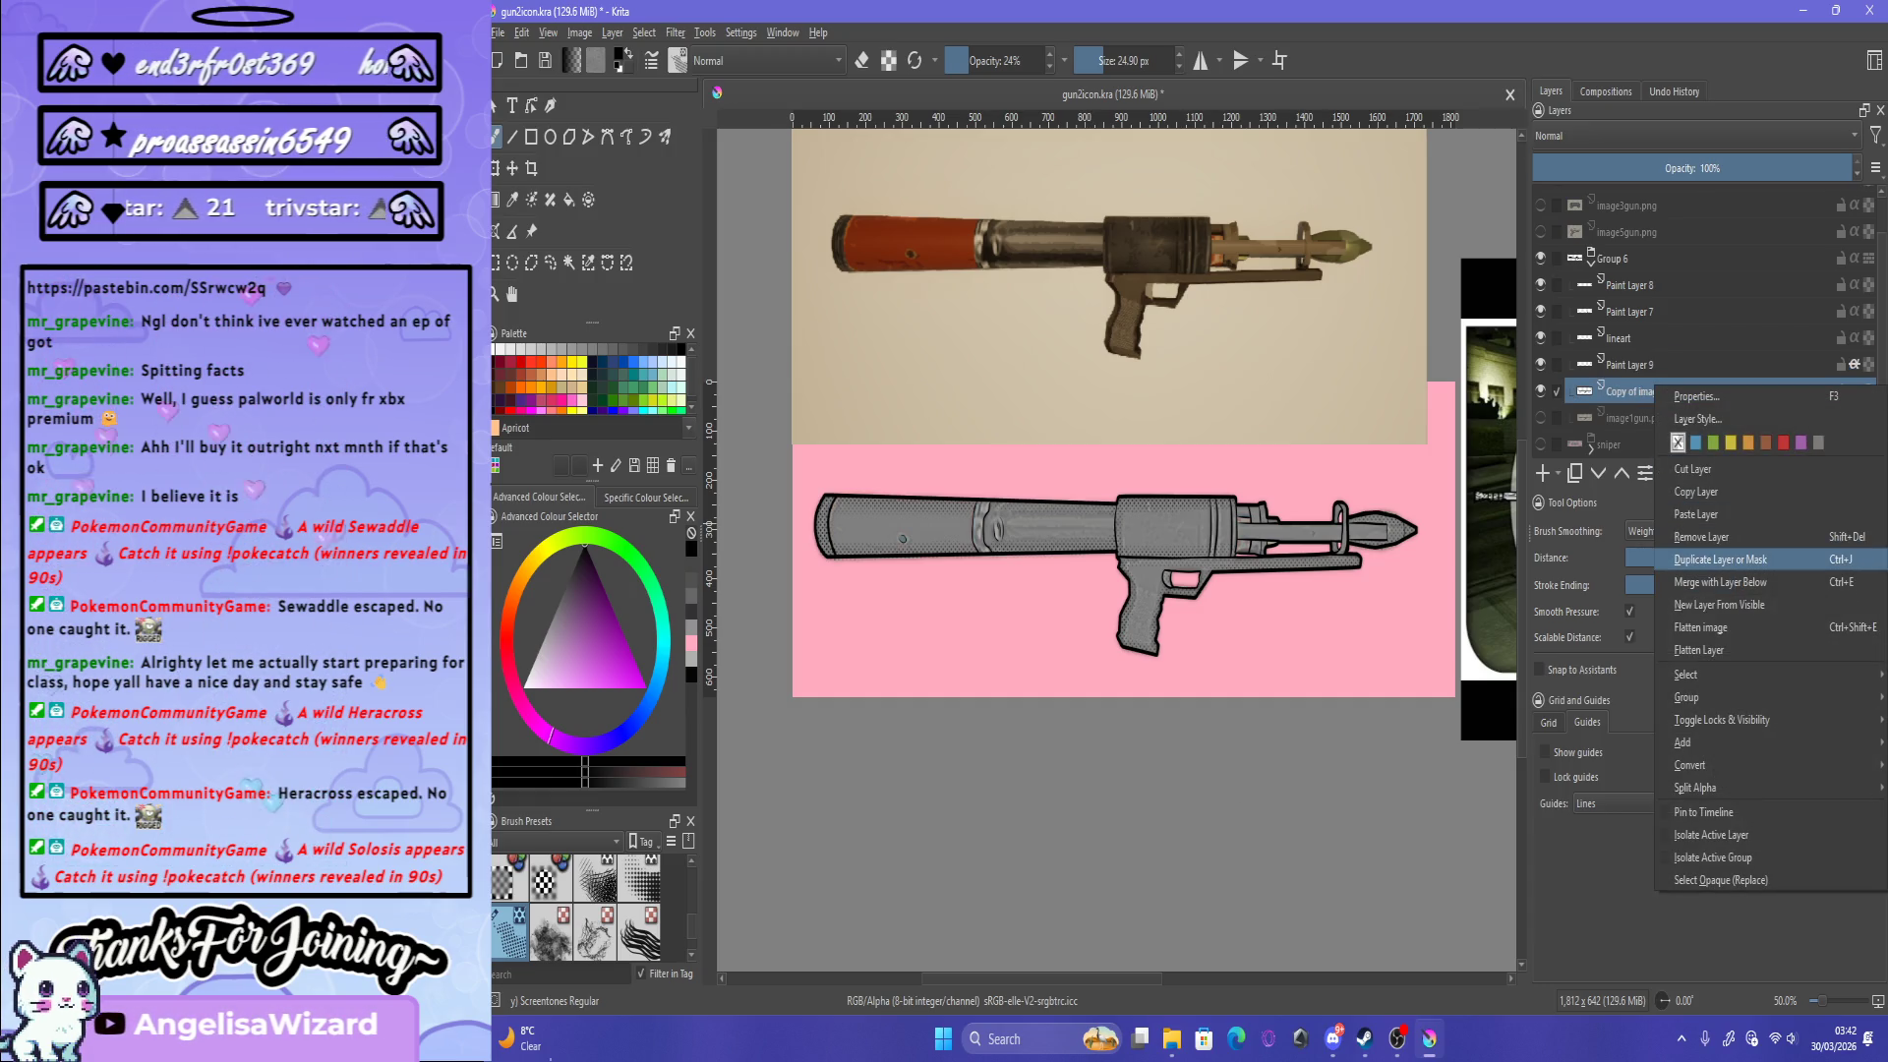
left_click(1721, 559)
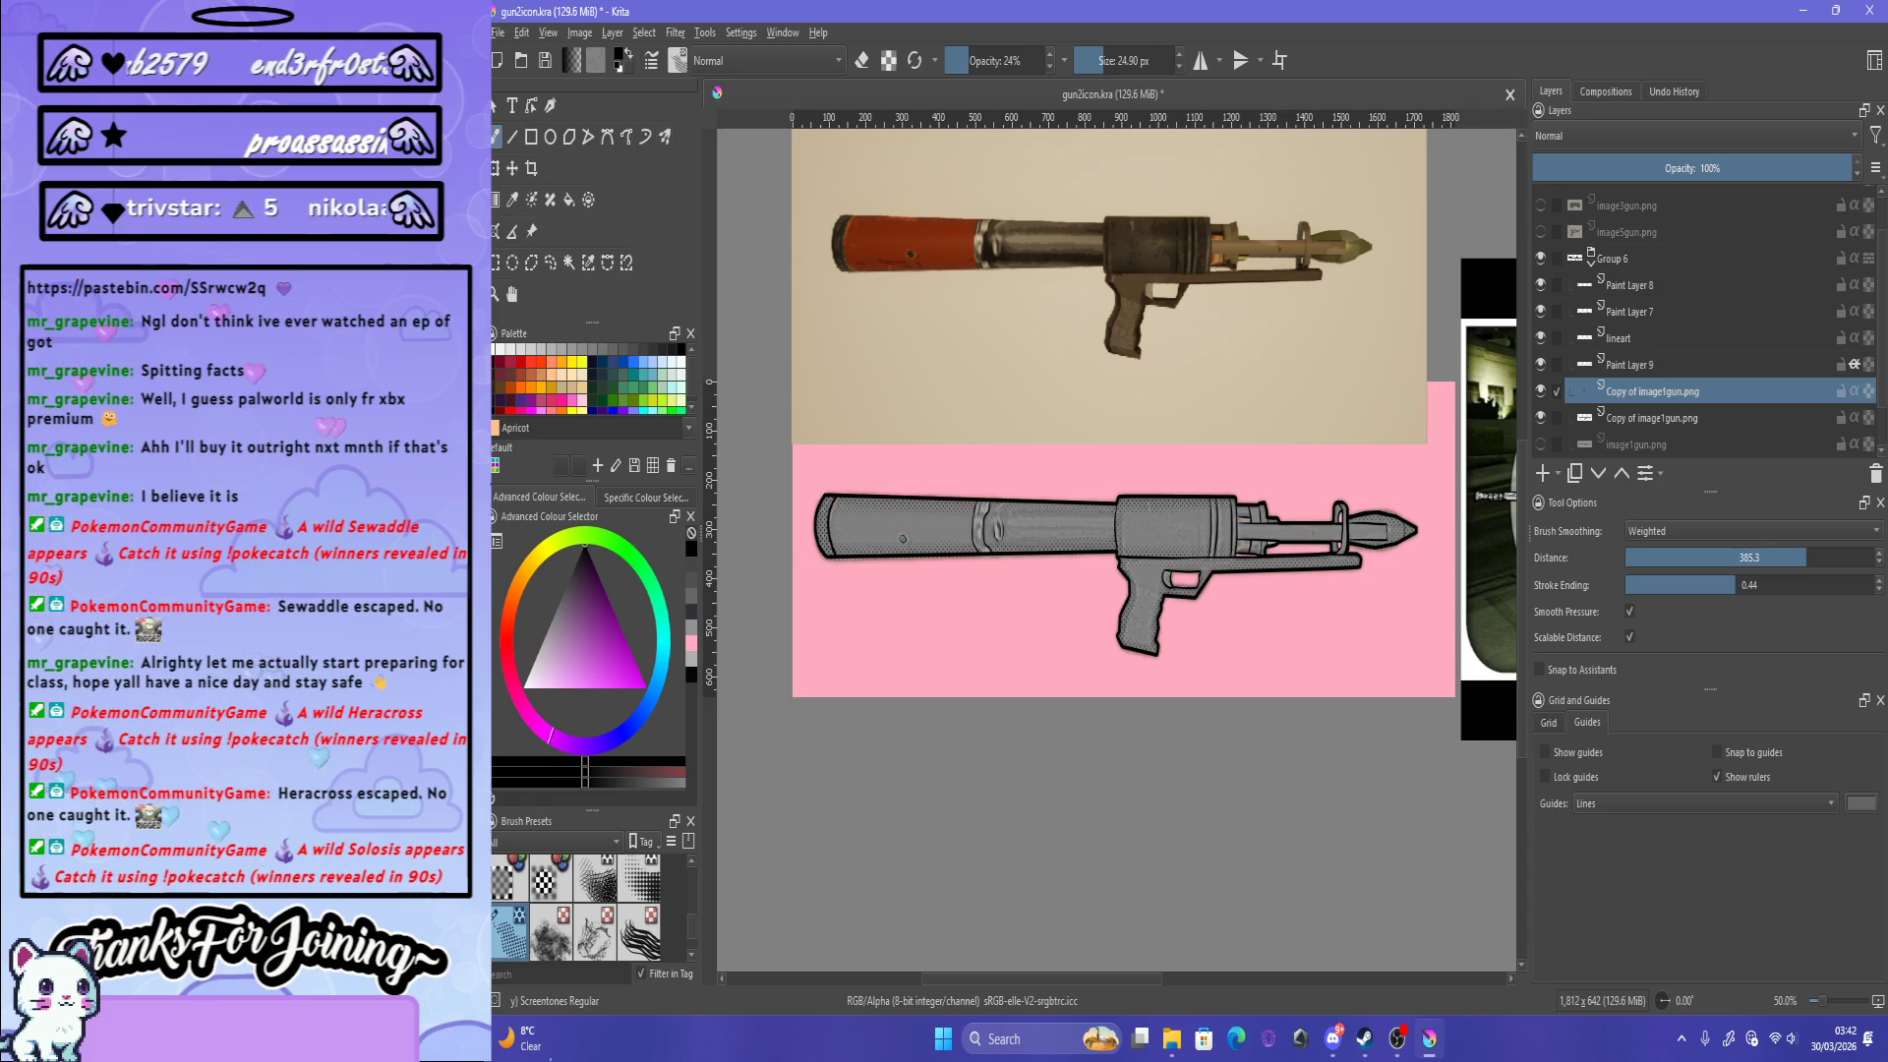
left_click(549, 263)
key("minus")
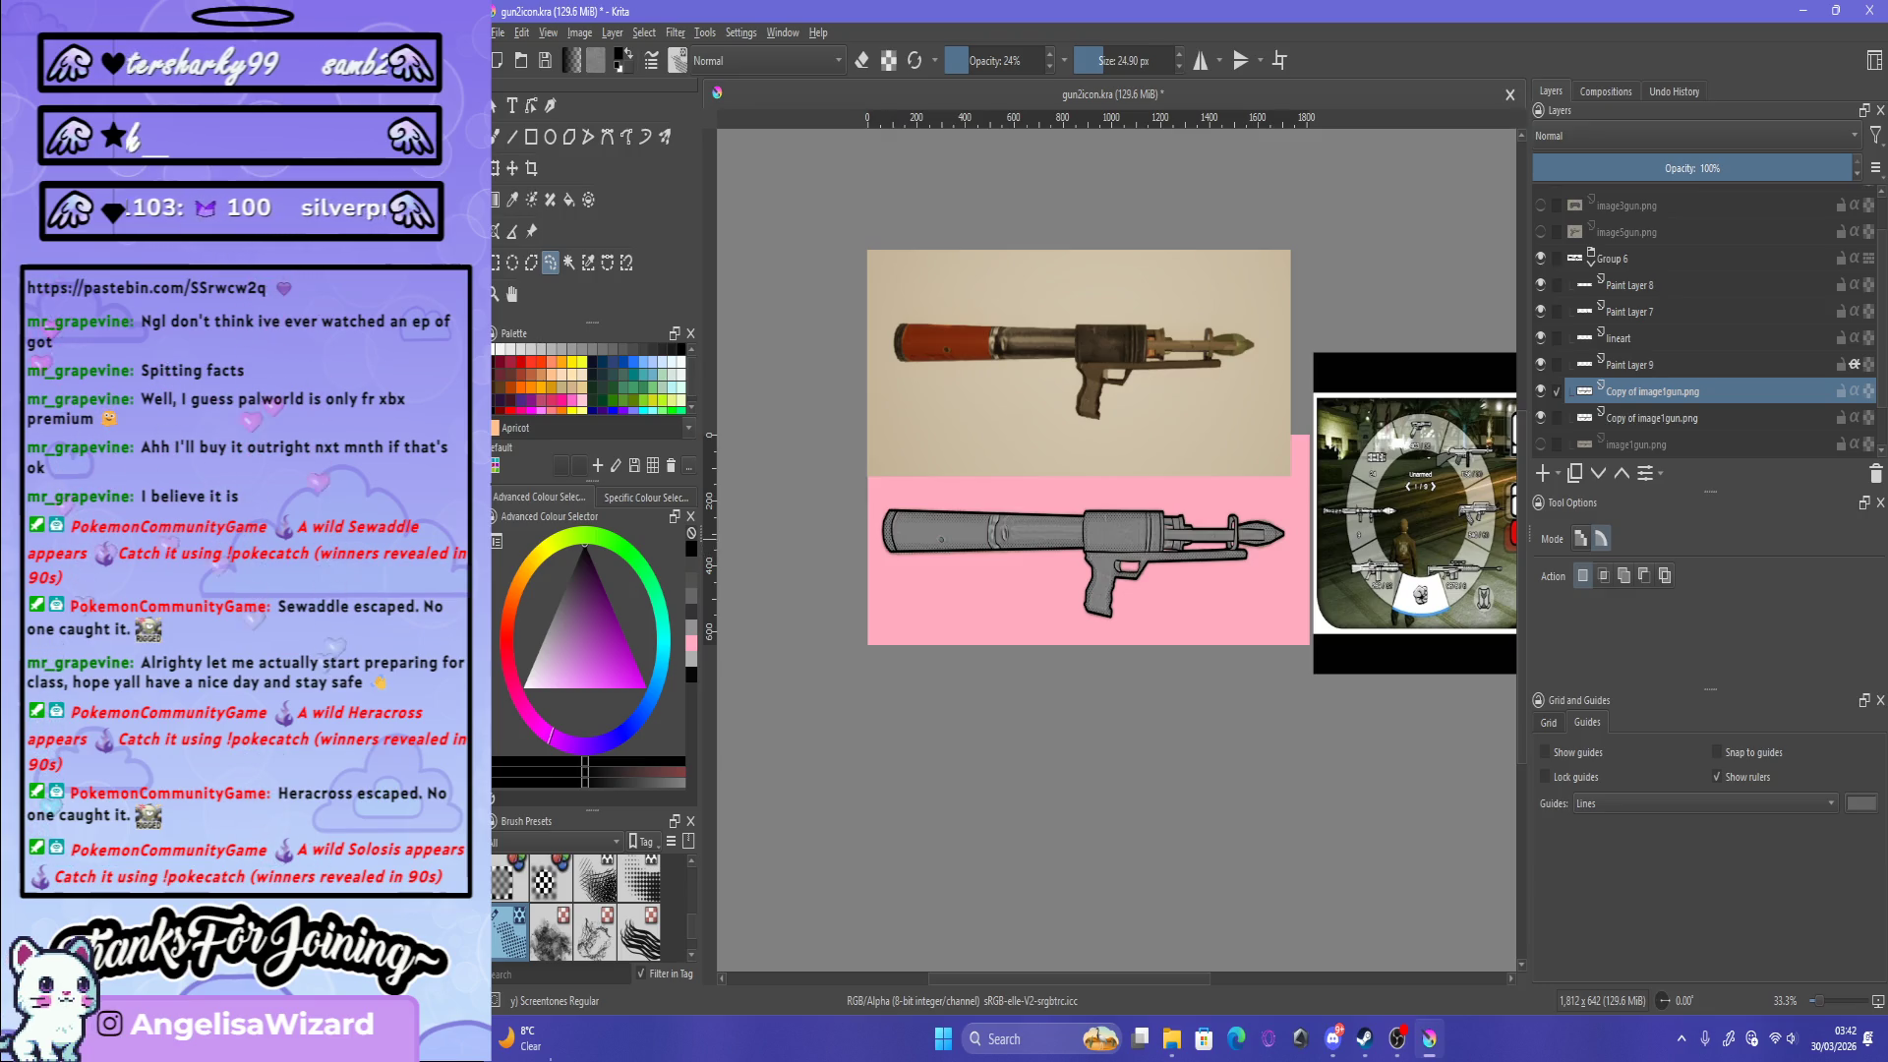
scroll(870, 531, "up", 4)
Step: Lasso the barrel's left end and apply the Gaussian High Pass filter to it
scroll(870, 531, "up", 1)
mouse_move(1001, 363)
left_mouse_down()
mouse_move(942, 661)
mouse_move(1047, 673)
left_mouse_up()
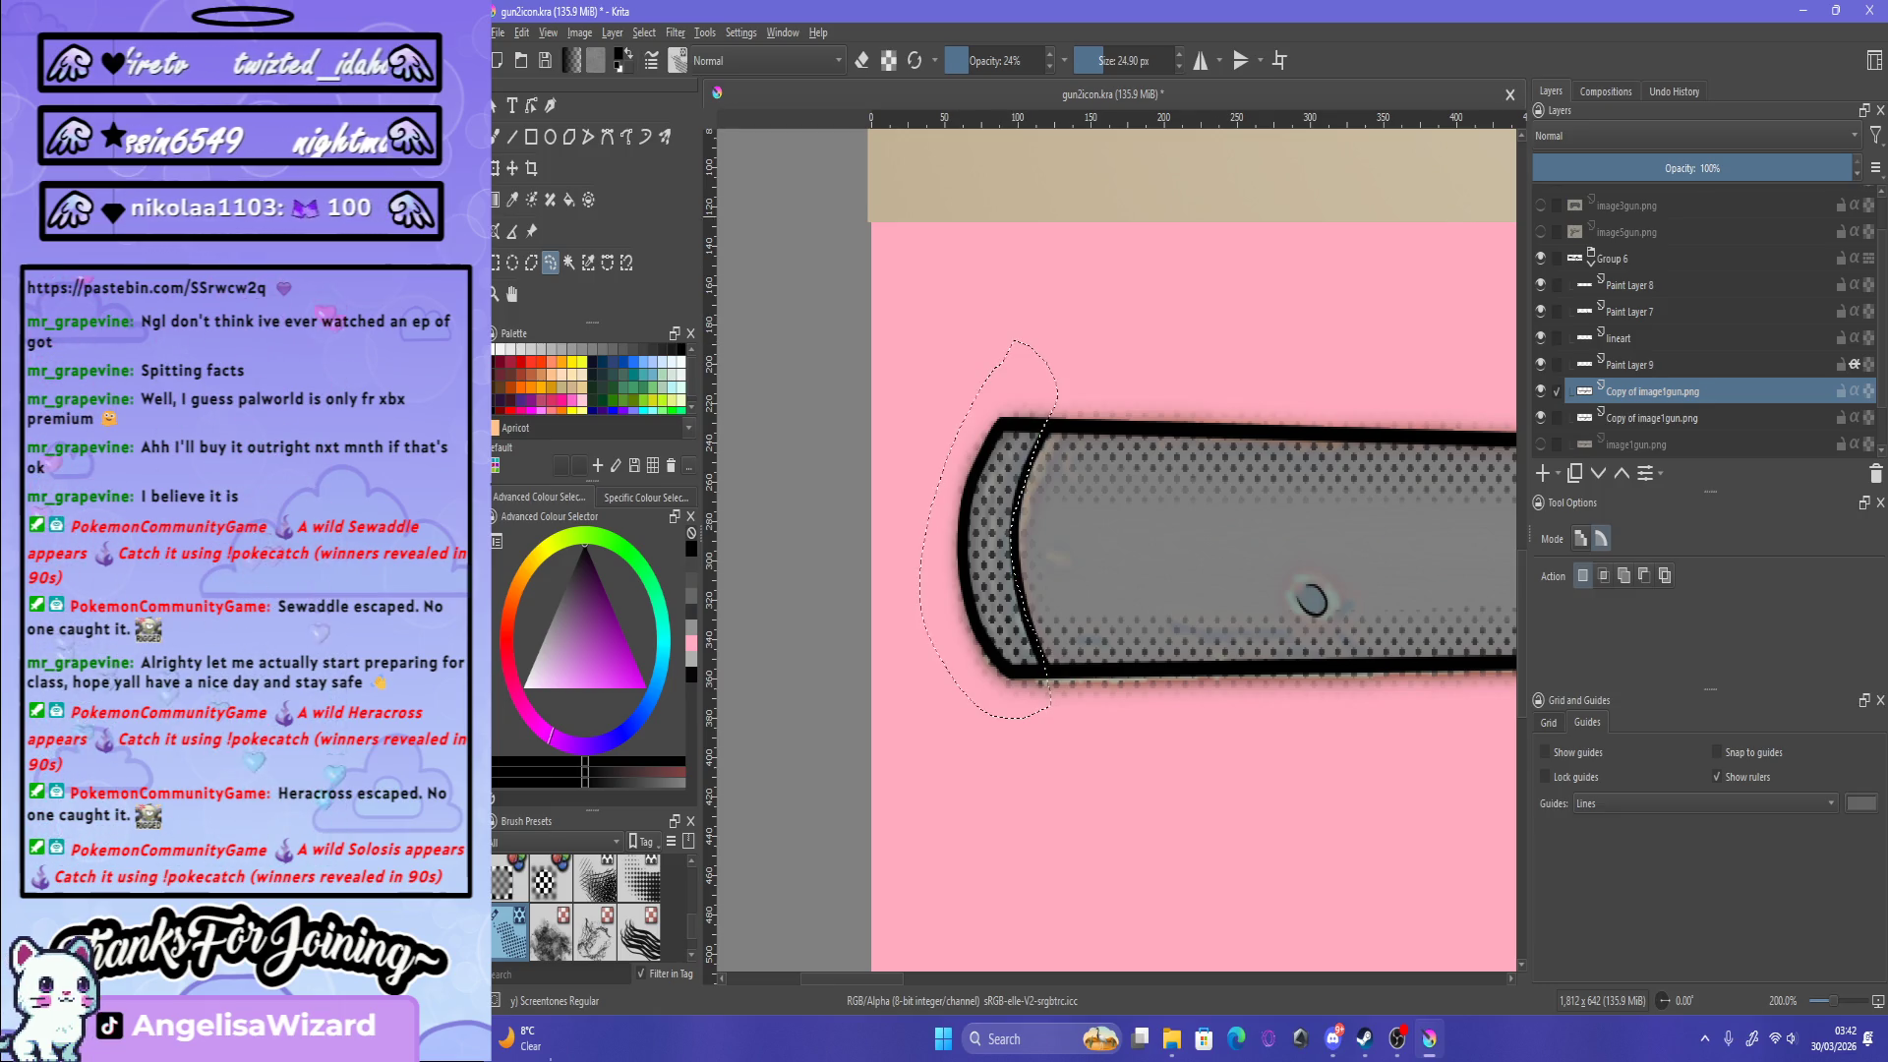
left_click(675, 32)
left_click(718, 54)
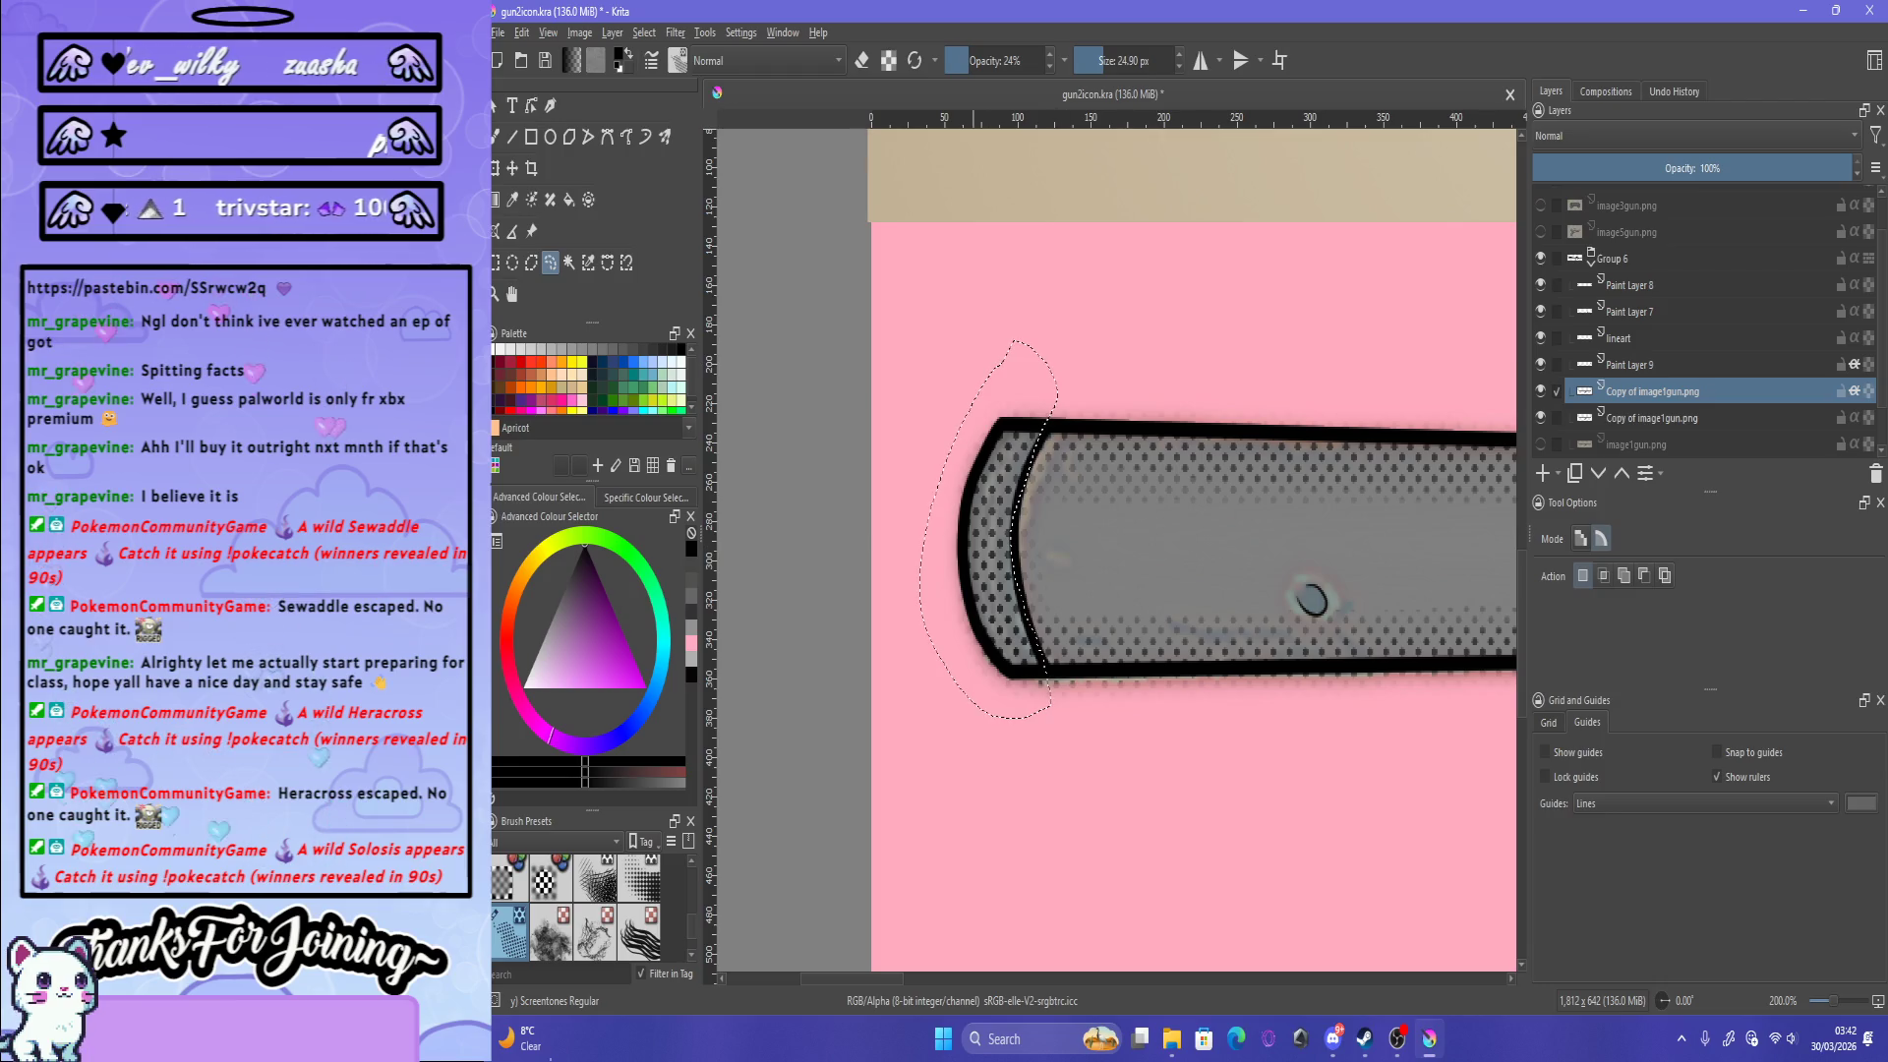
Step: Choose the Basic-5 Size brush preset
left_click(675, 32)
left_click(675, 32)
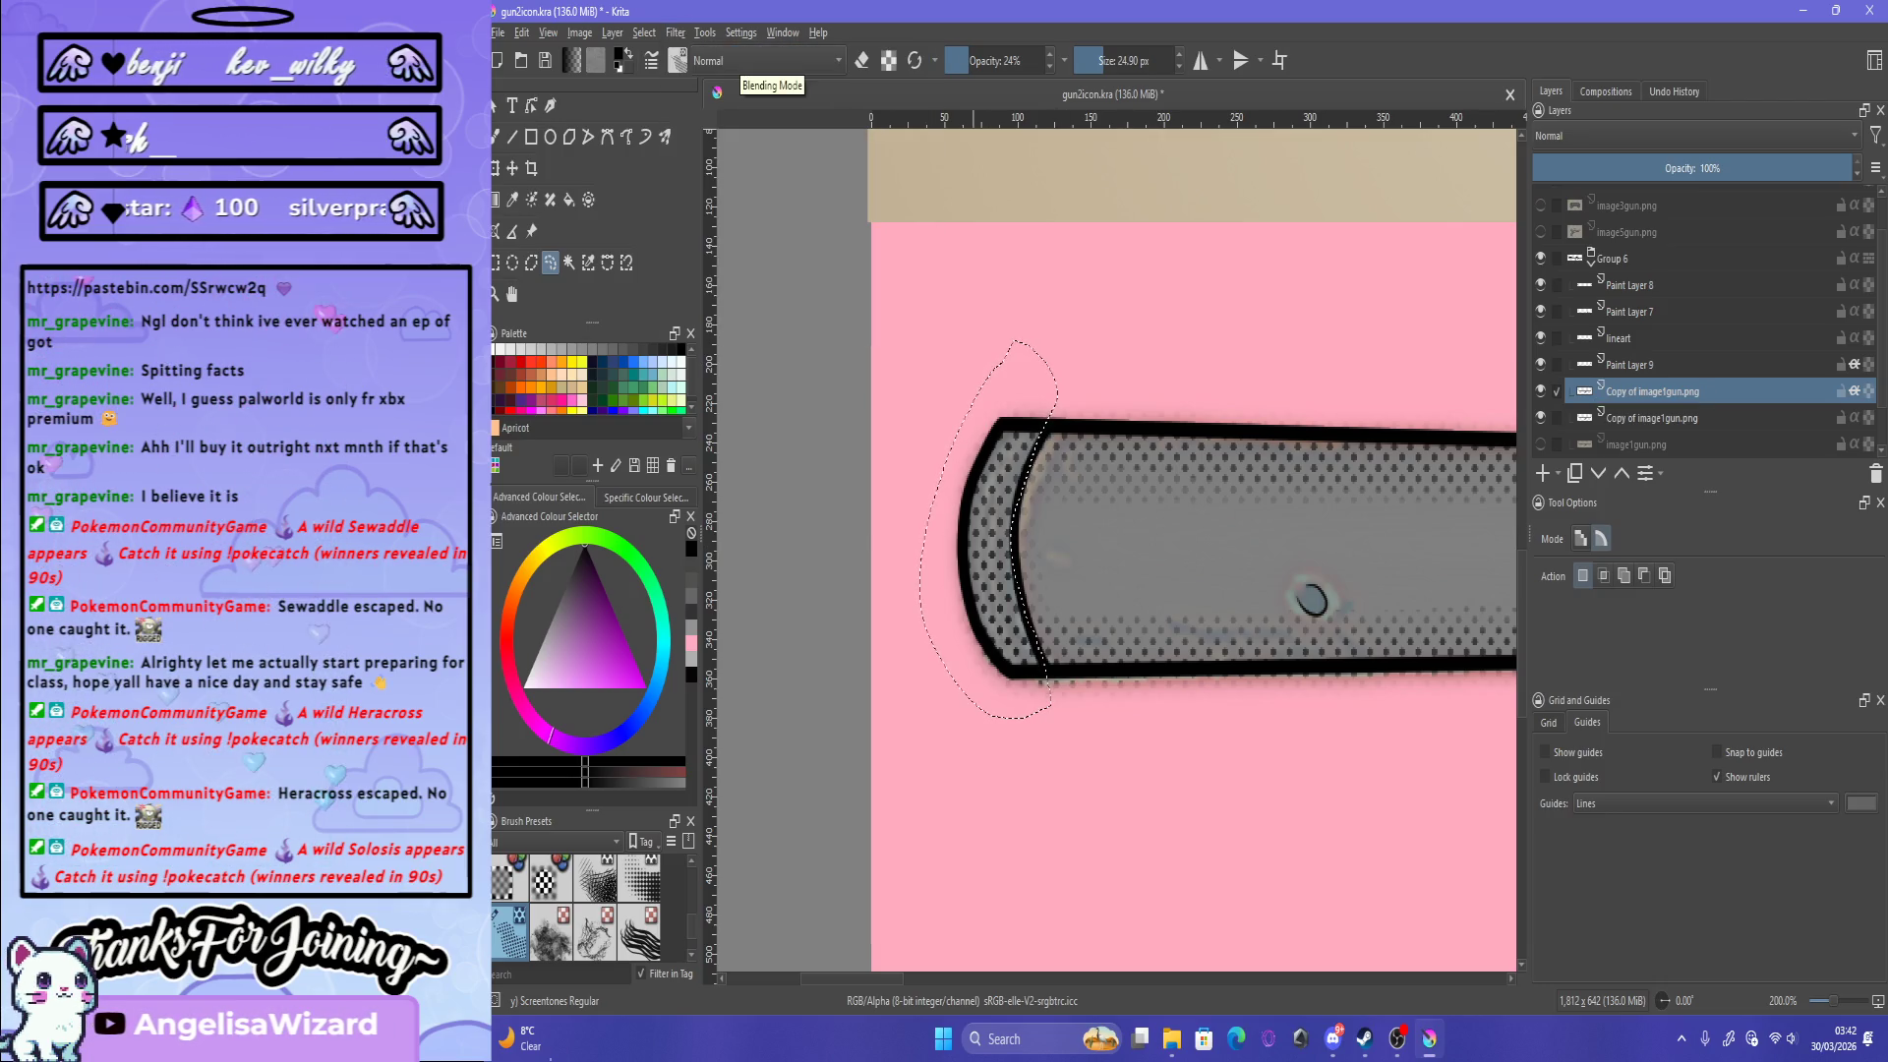
left_click(678, 60)
scroll(807, 345, "up", 5)
left_click(915, 197)
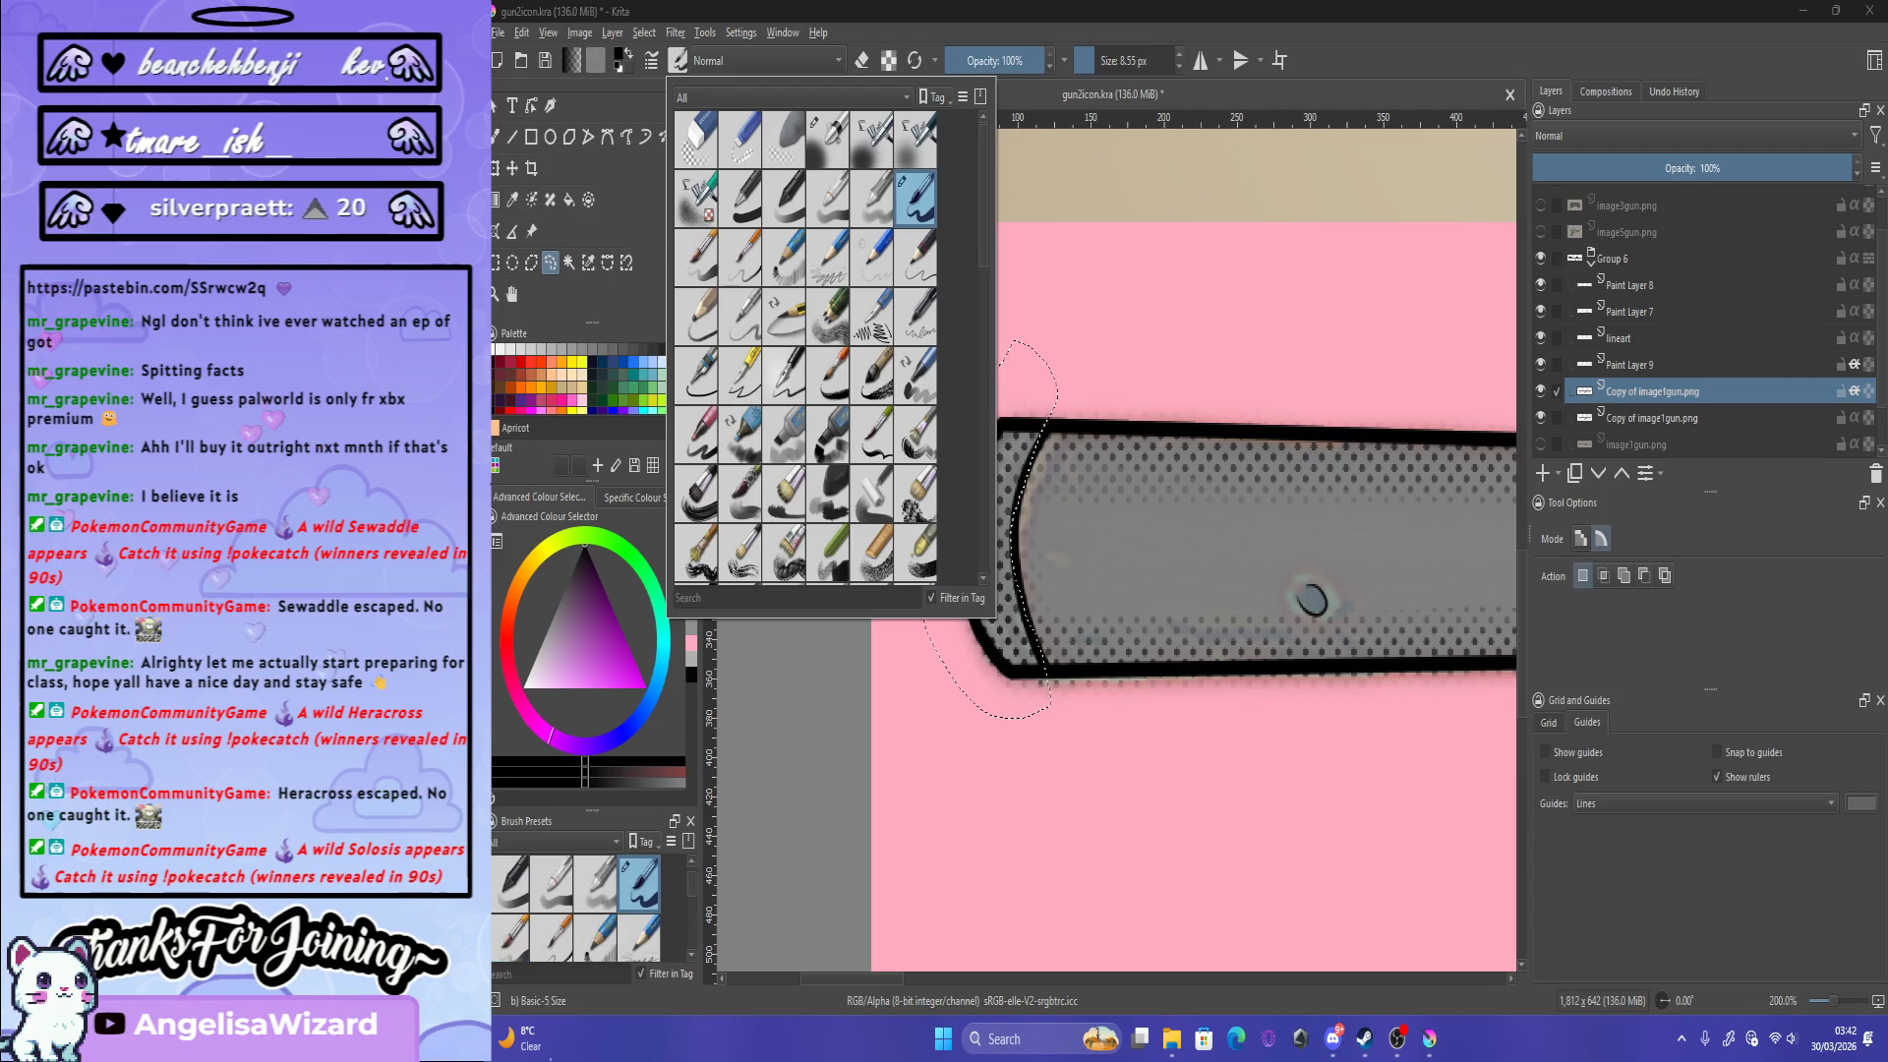
Step: Redraw the selection around the barrel's left end and reapply Gaussian High Pass
key("ctrl+shift+a")
left_click_drag(1032, 357, 1035, 641)
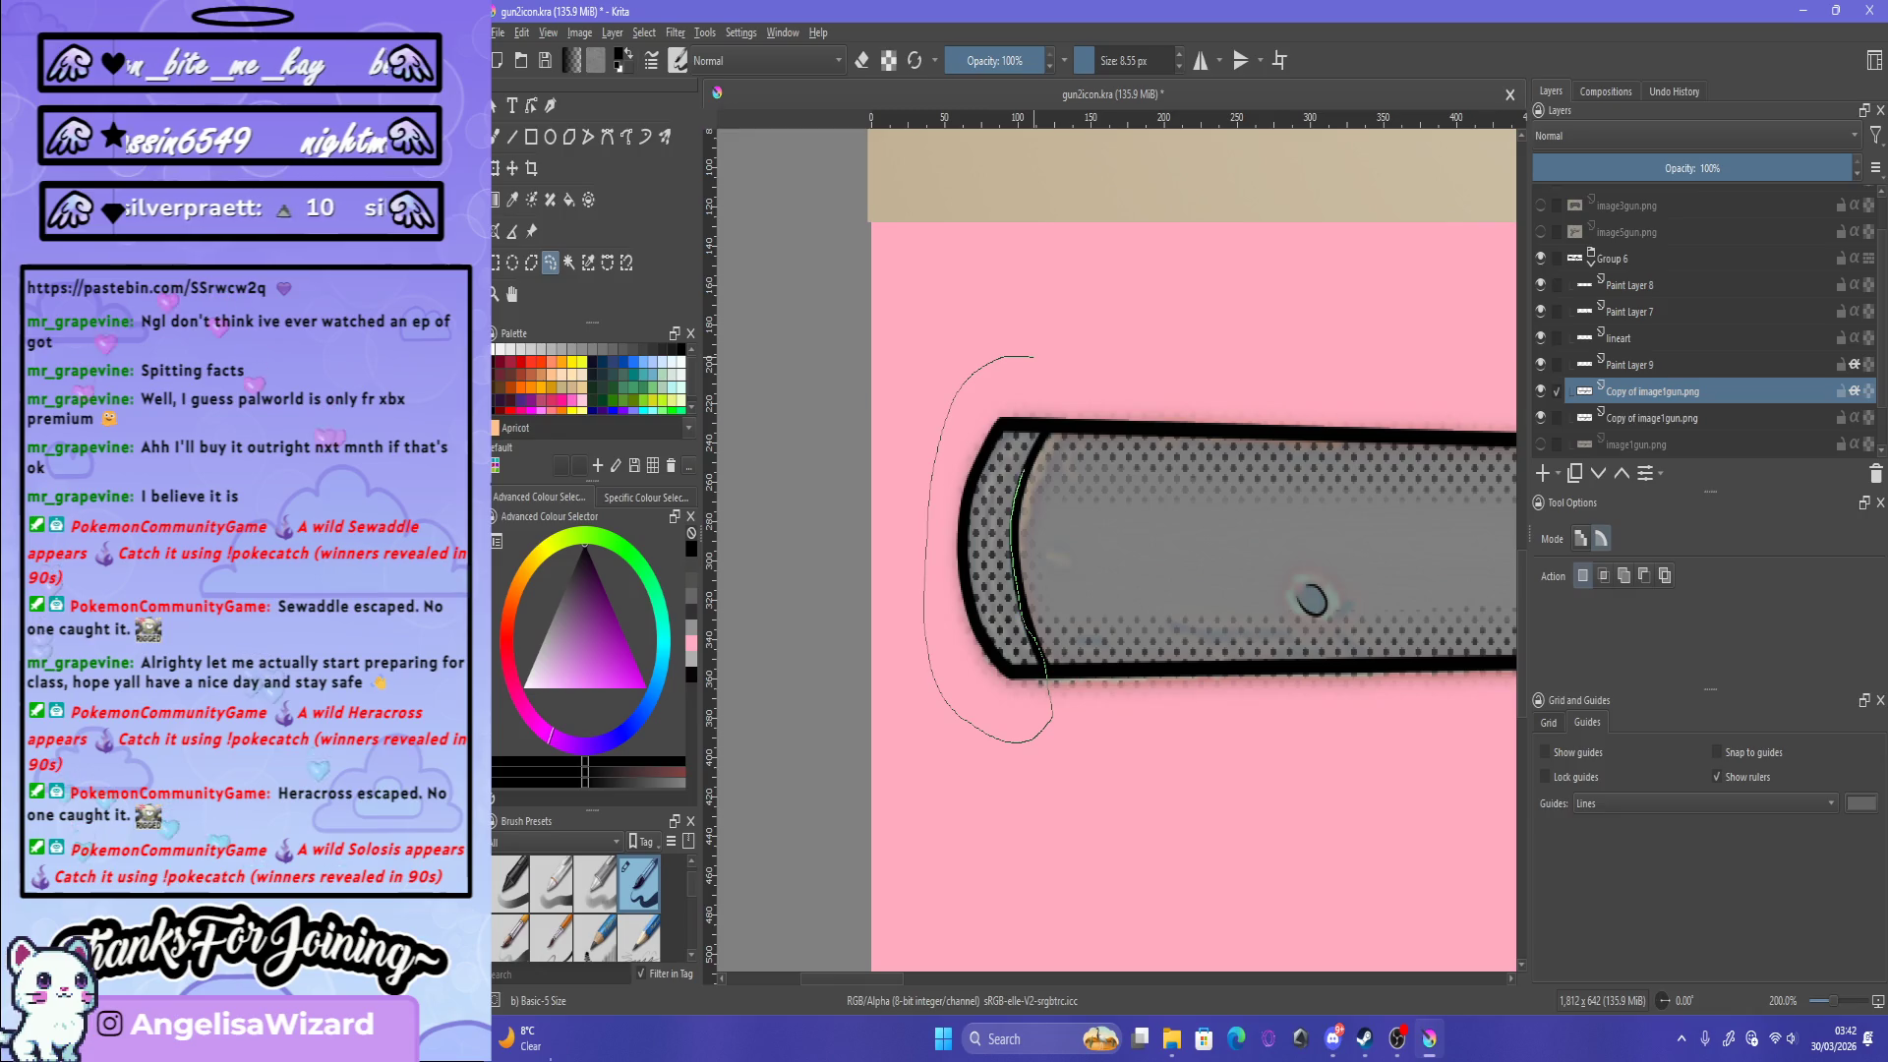
scroll(979, 502, "up", 2)
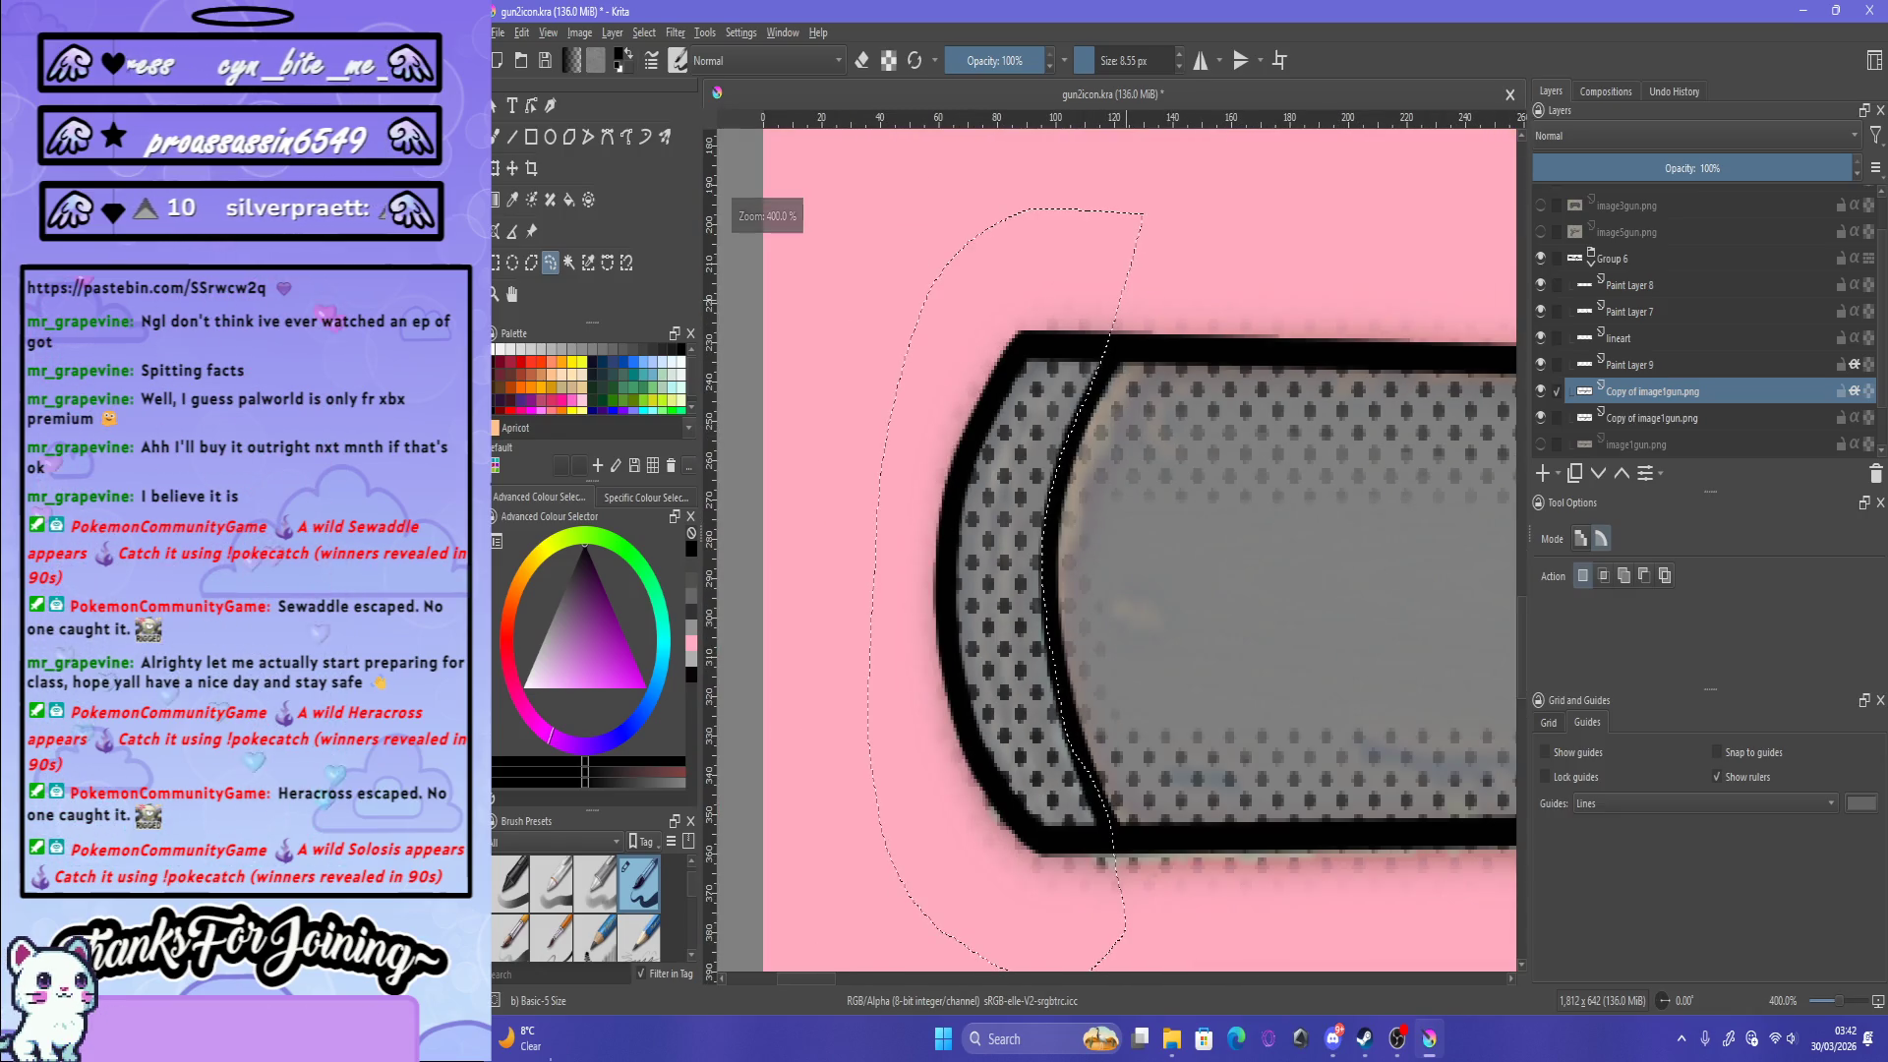
left_click(676, 32)
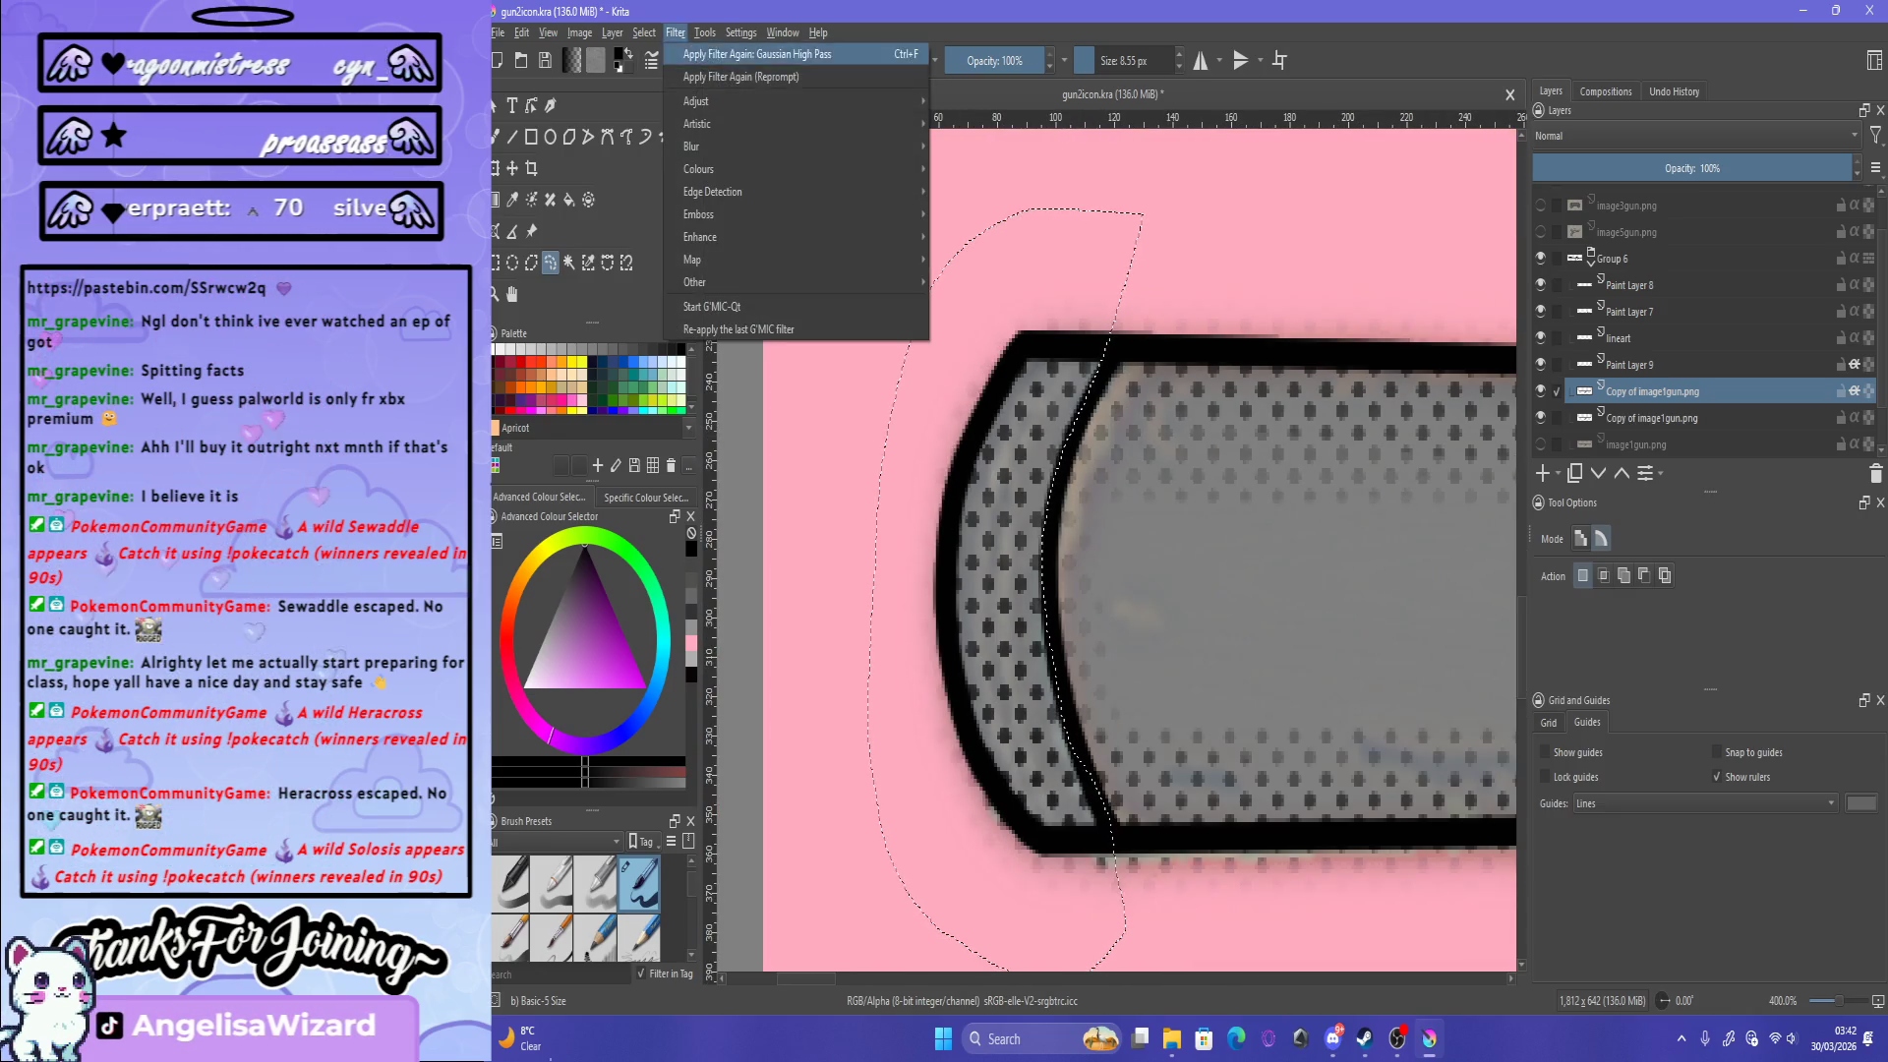
key("Return")
scroll(1033, 536, "down", 6)
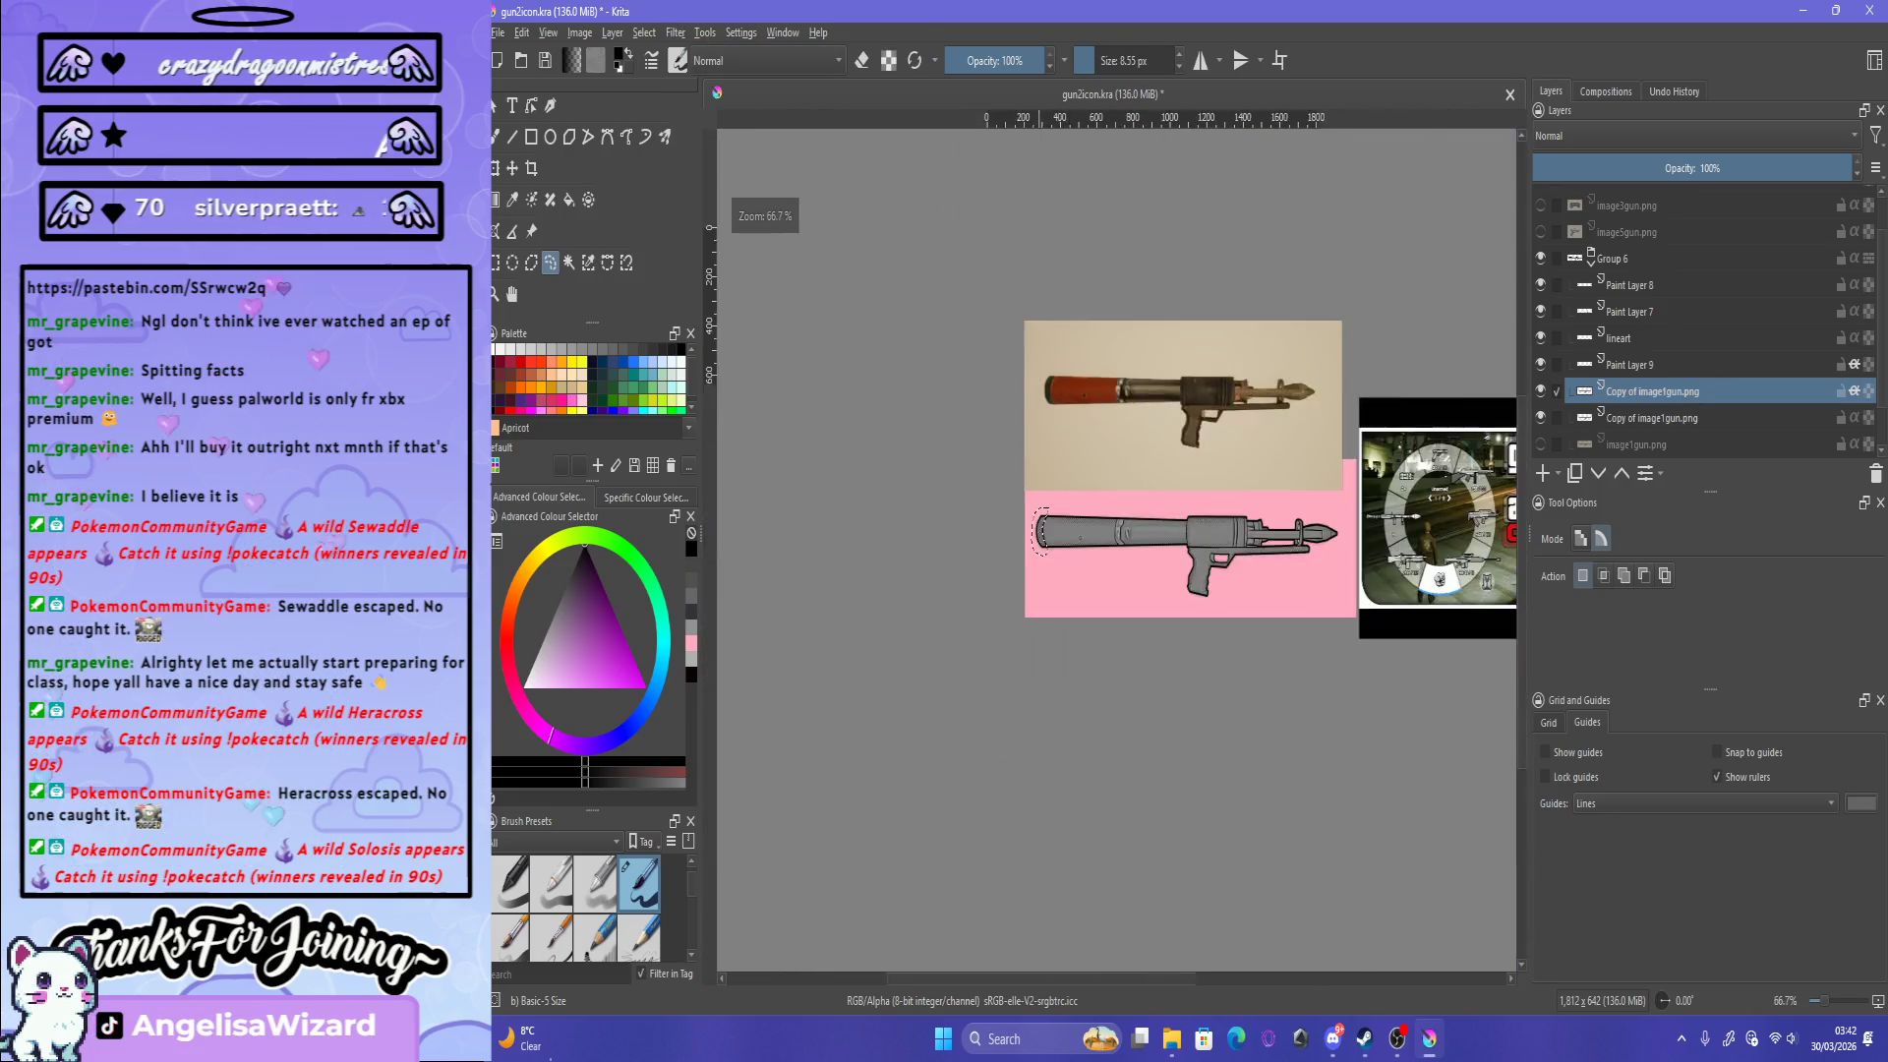
Step: Lasso the grip and reapply Gaussian High Pass to it, then outline the rocket tip area
scroll(856, 610, "up", 2)
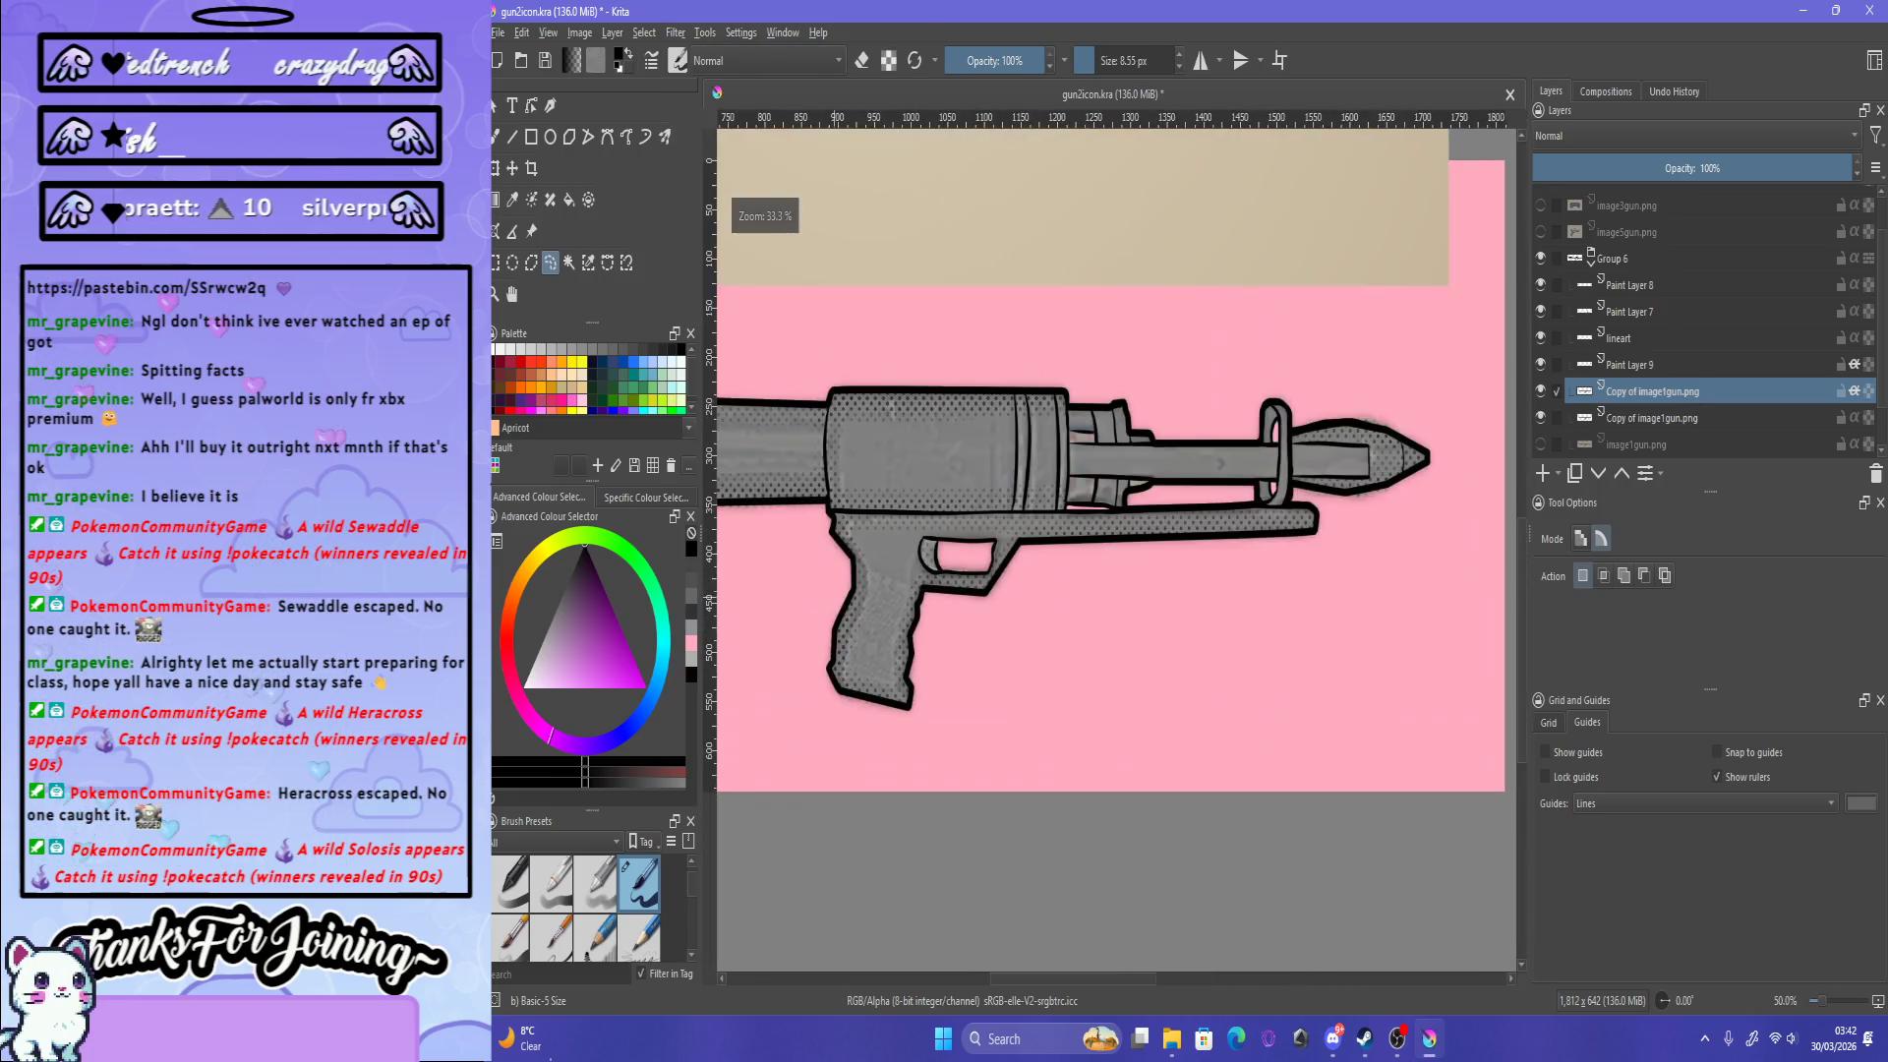
left_click_drag(944, 588, 802, 723)
left_click(676, 32)
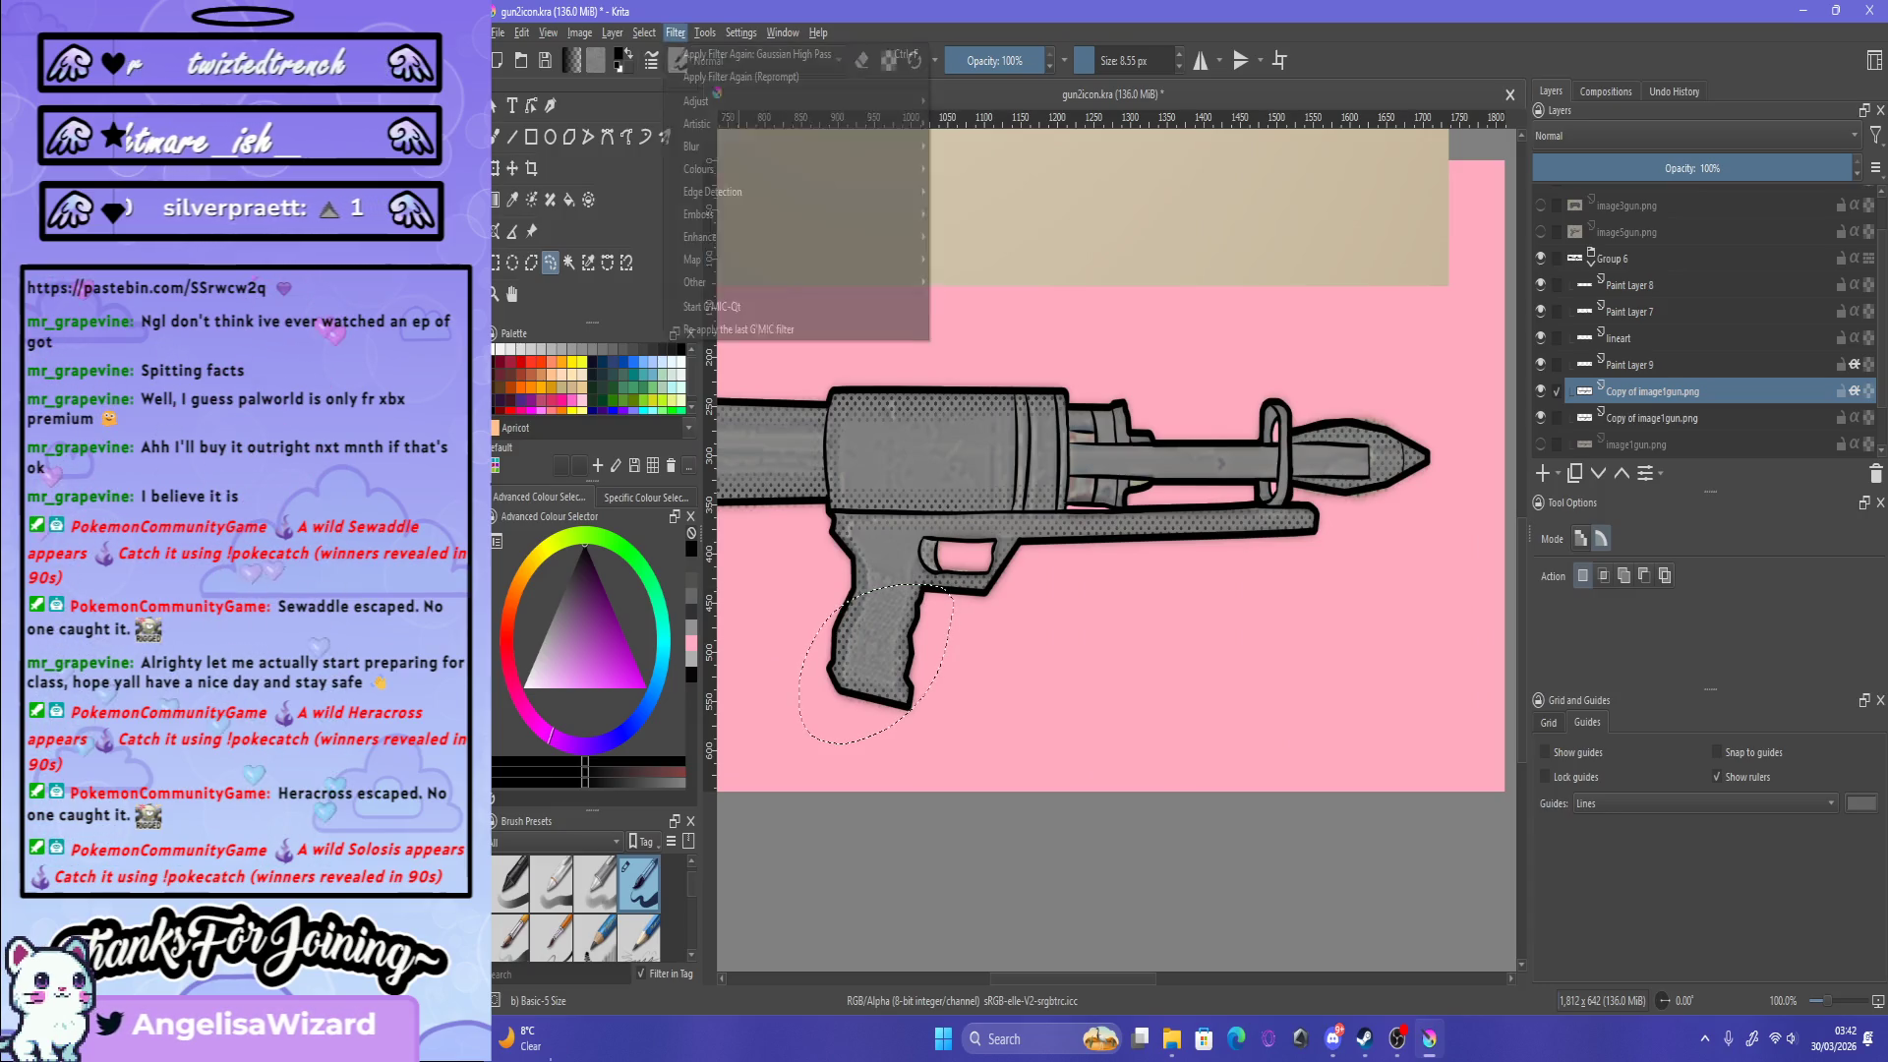
key("Return")
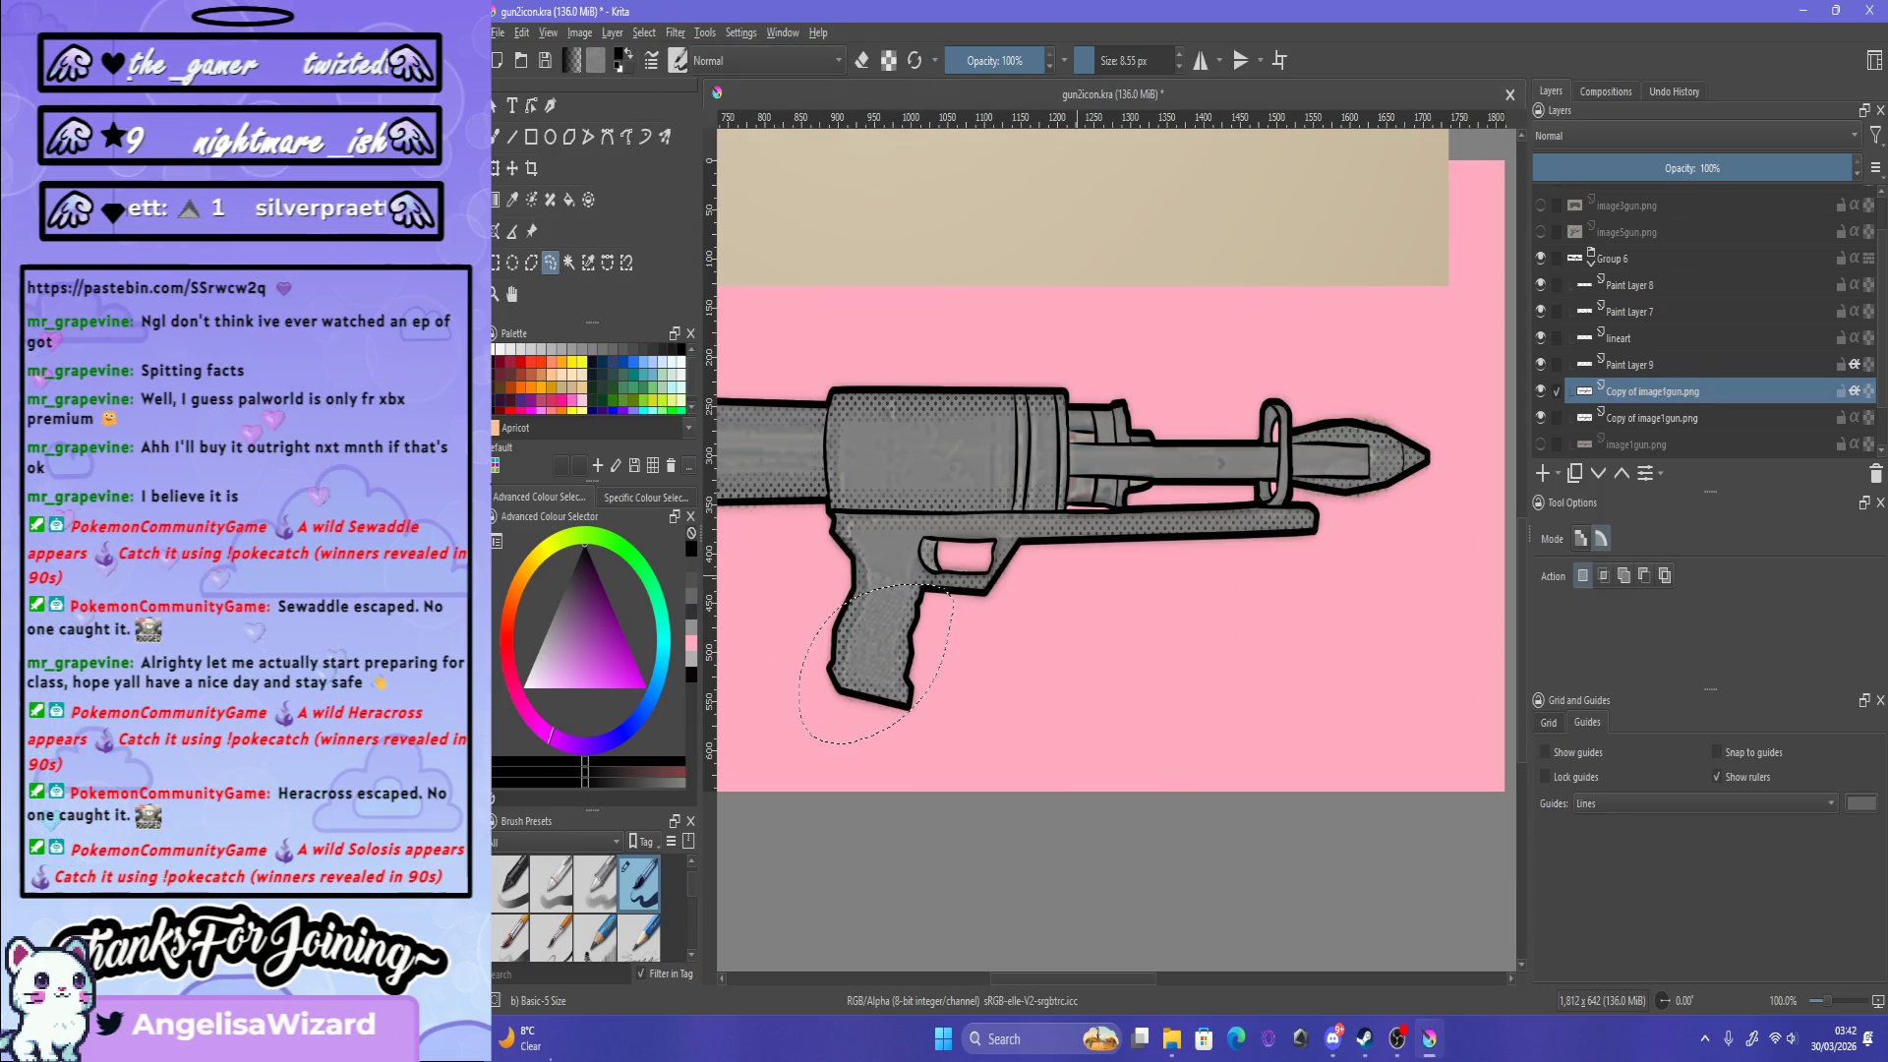
scroll(1112, 443, "down", 1)
scroll(1111, 443, "up", 1)
left_click_drag(1298, 309, 1229, 415)
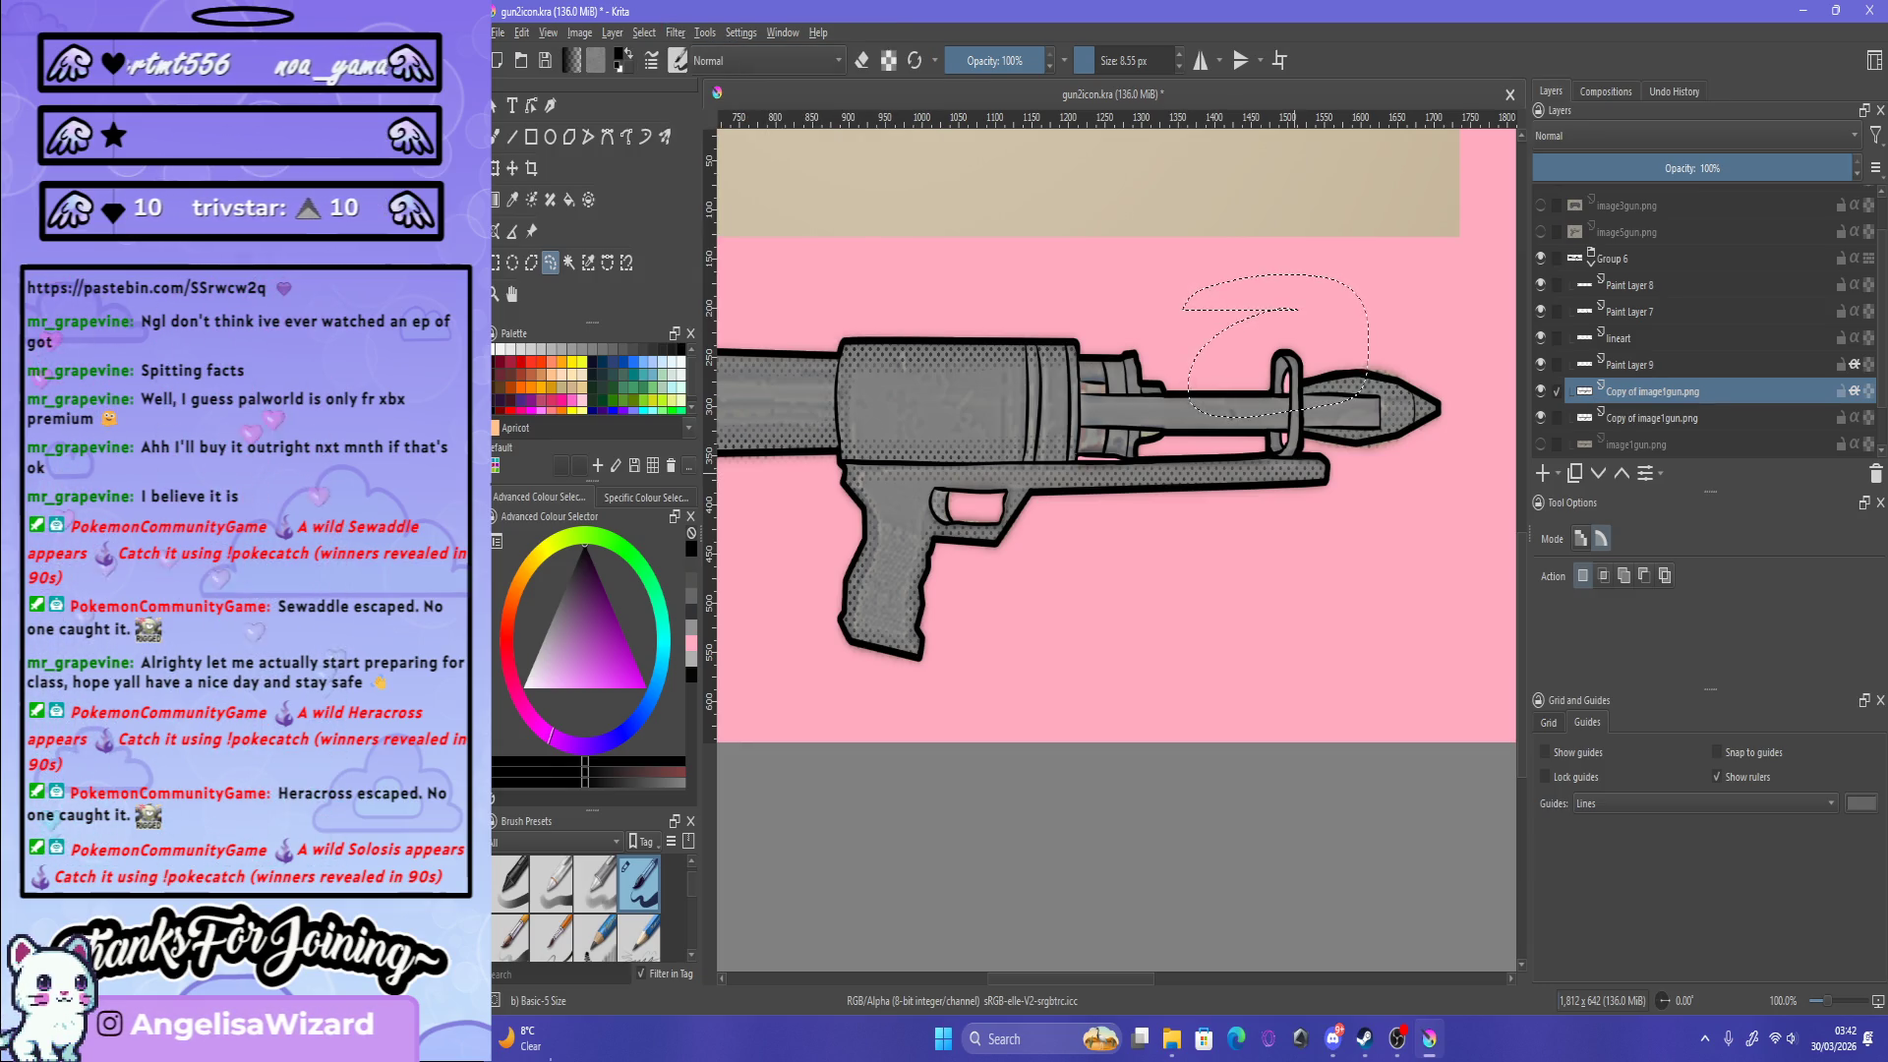
key("minus")
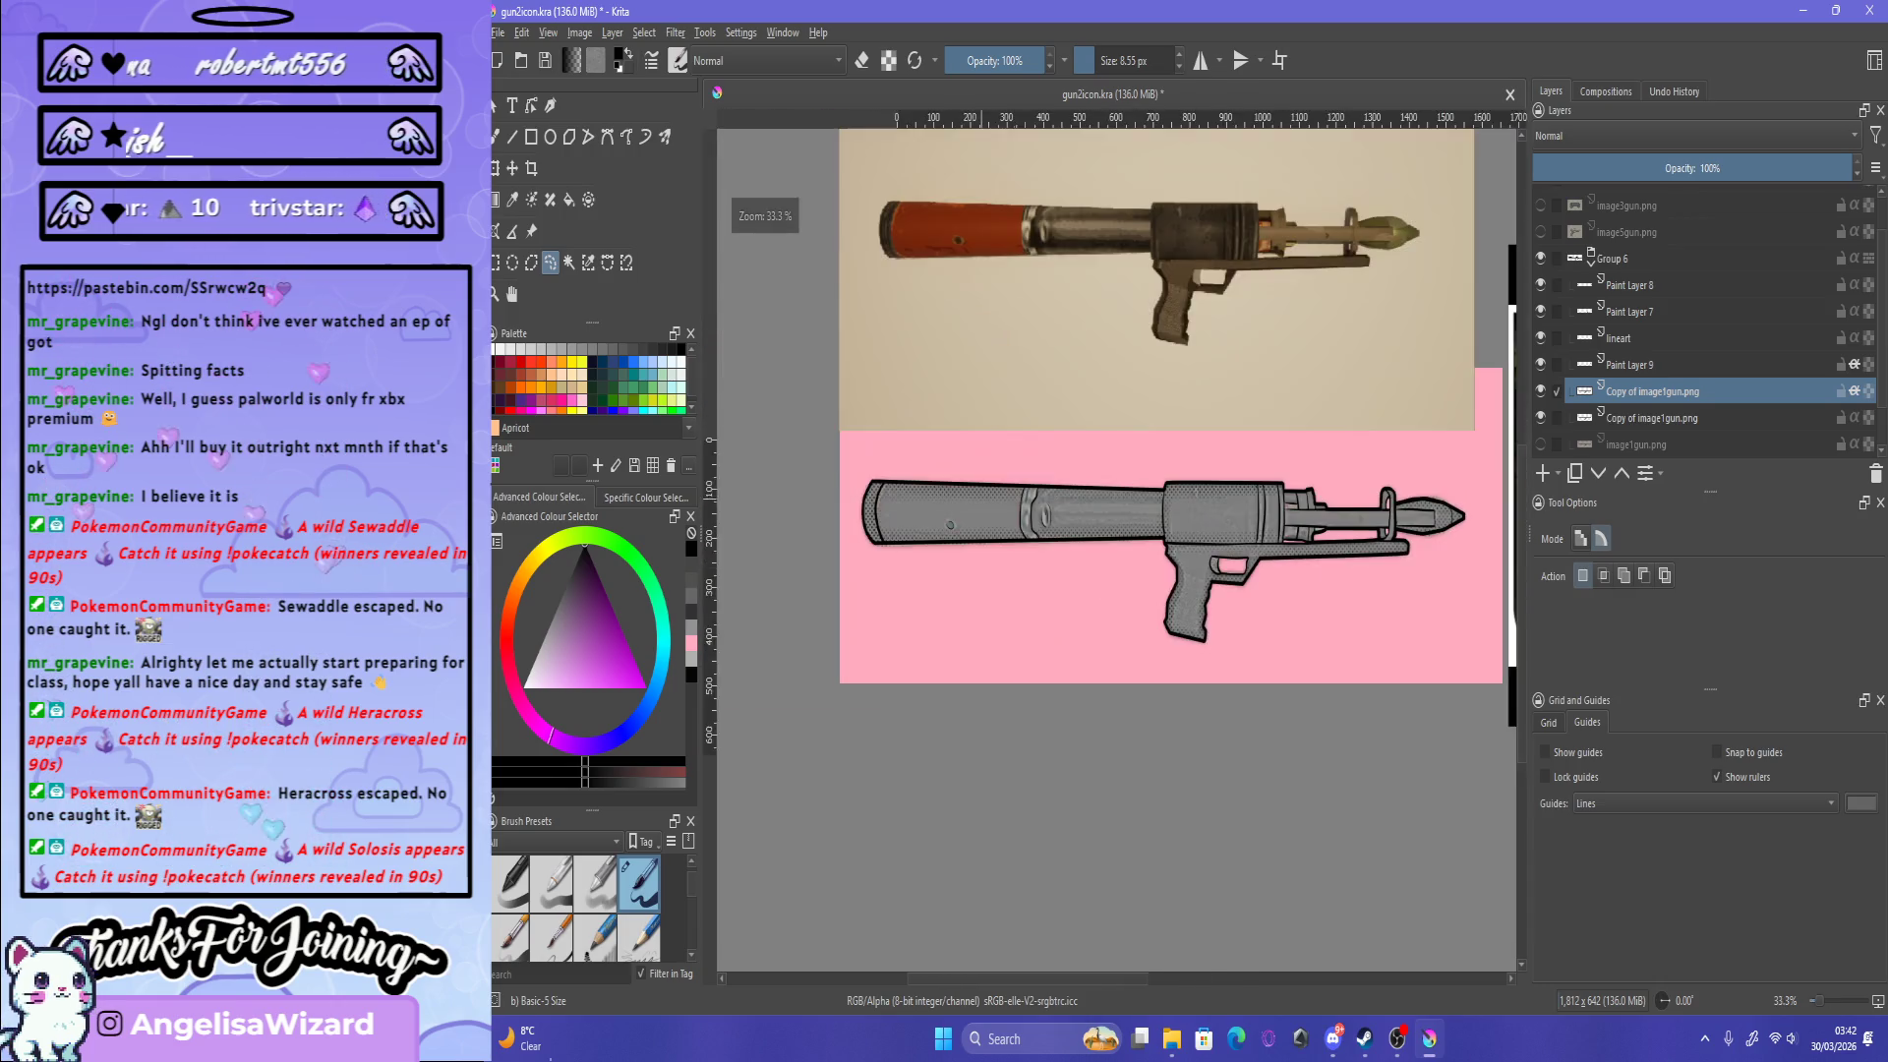